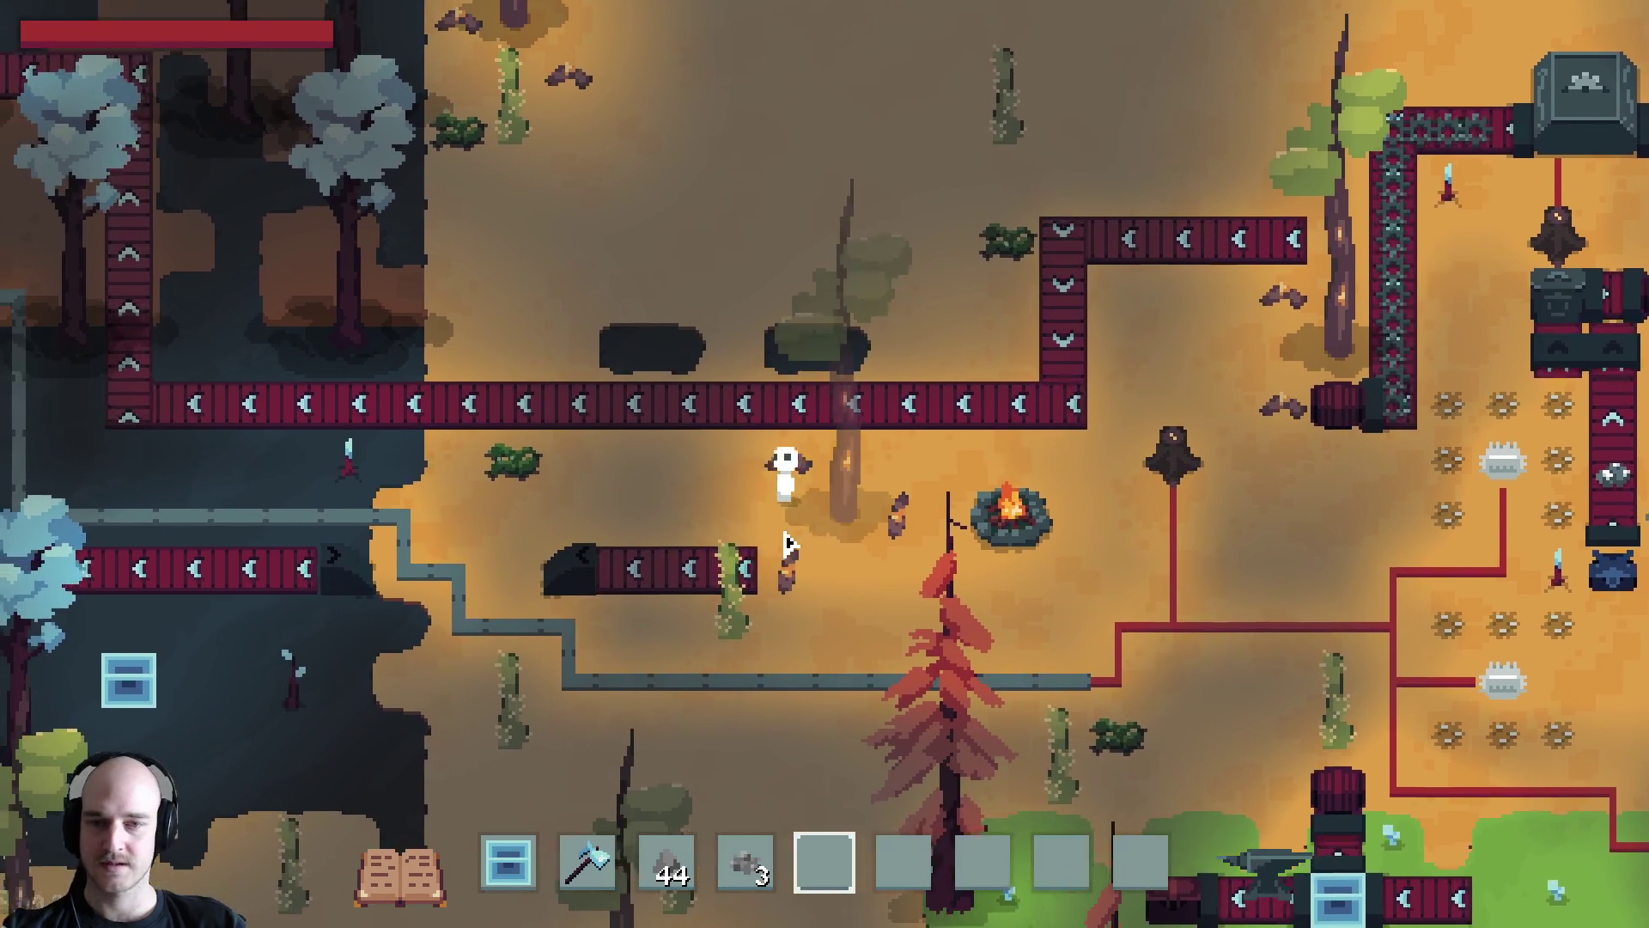
pyautogui.press('a')
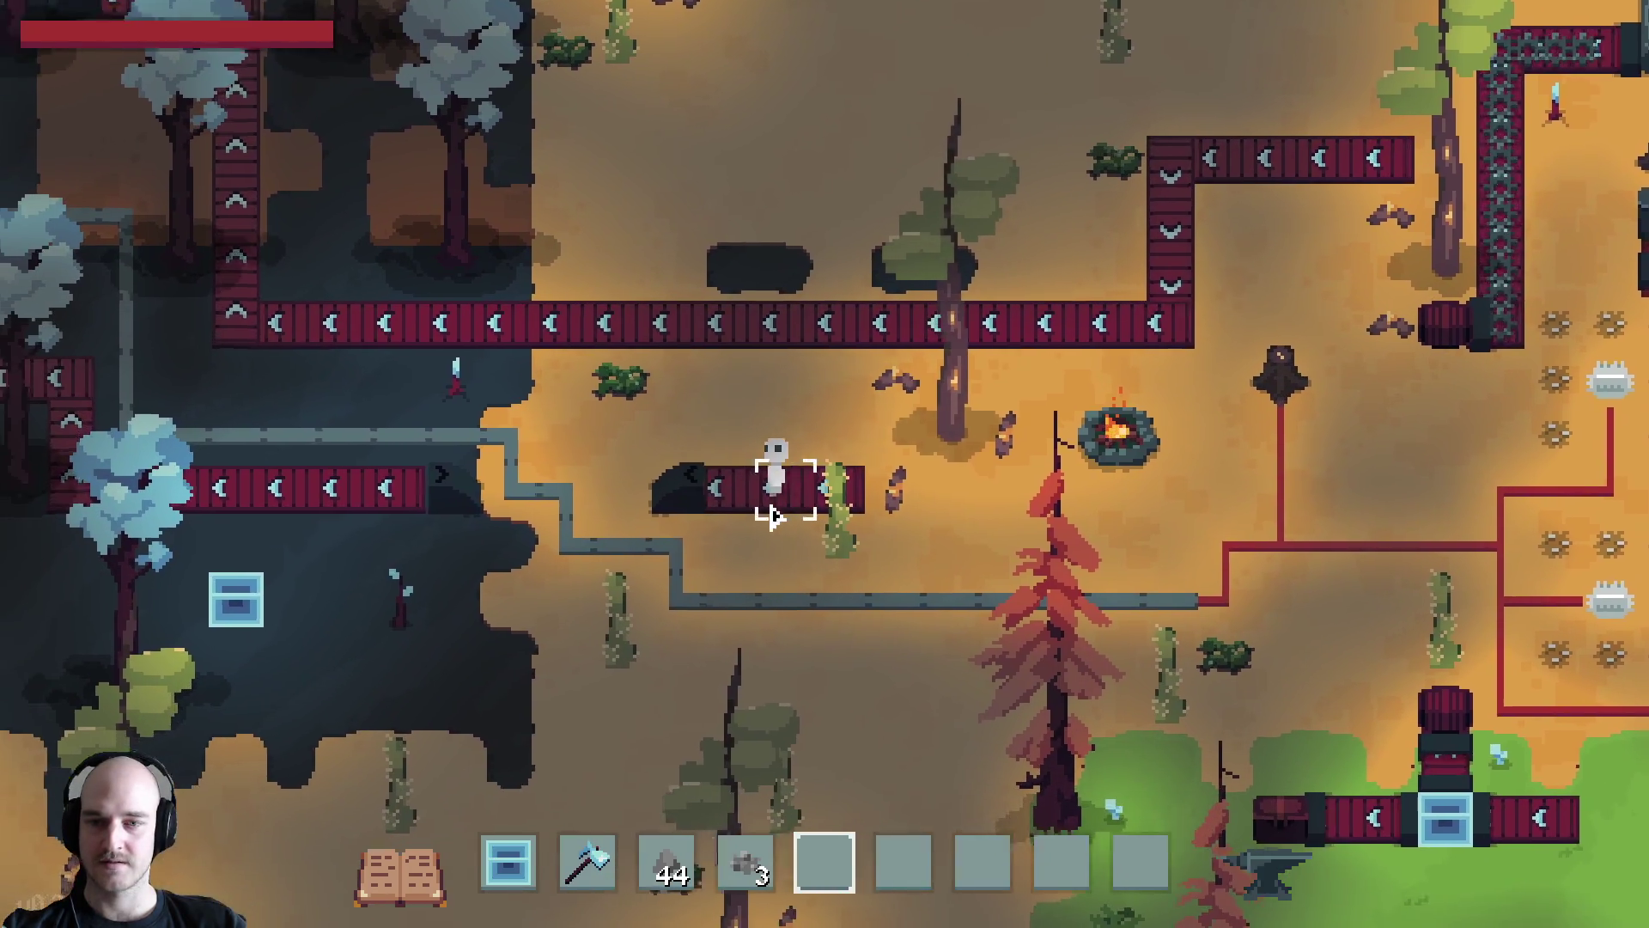
# Place the held power machine, show the F1 debug overlay, walk down-left, then switch to the terminal
pyautogui.press('F1')
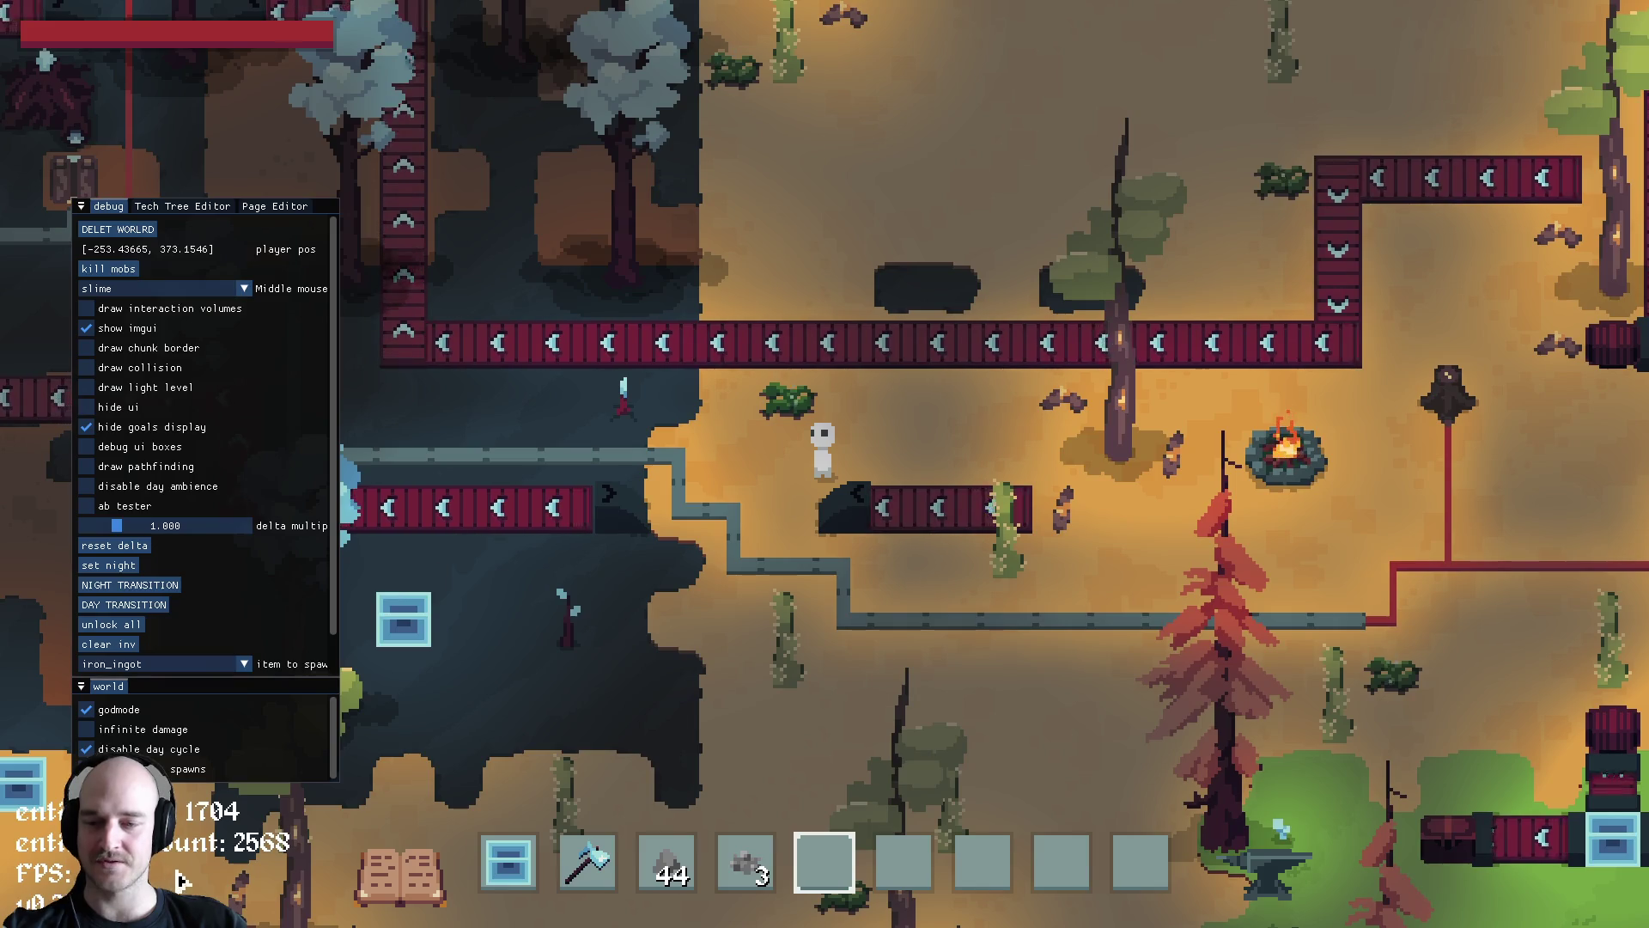
pyautogui.press('a')
pyautogui.press('s')
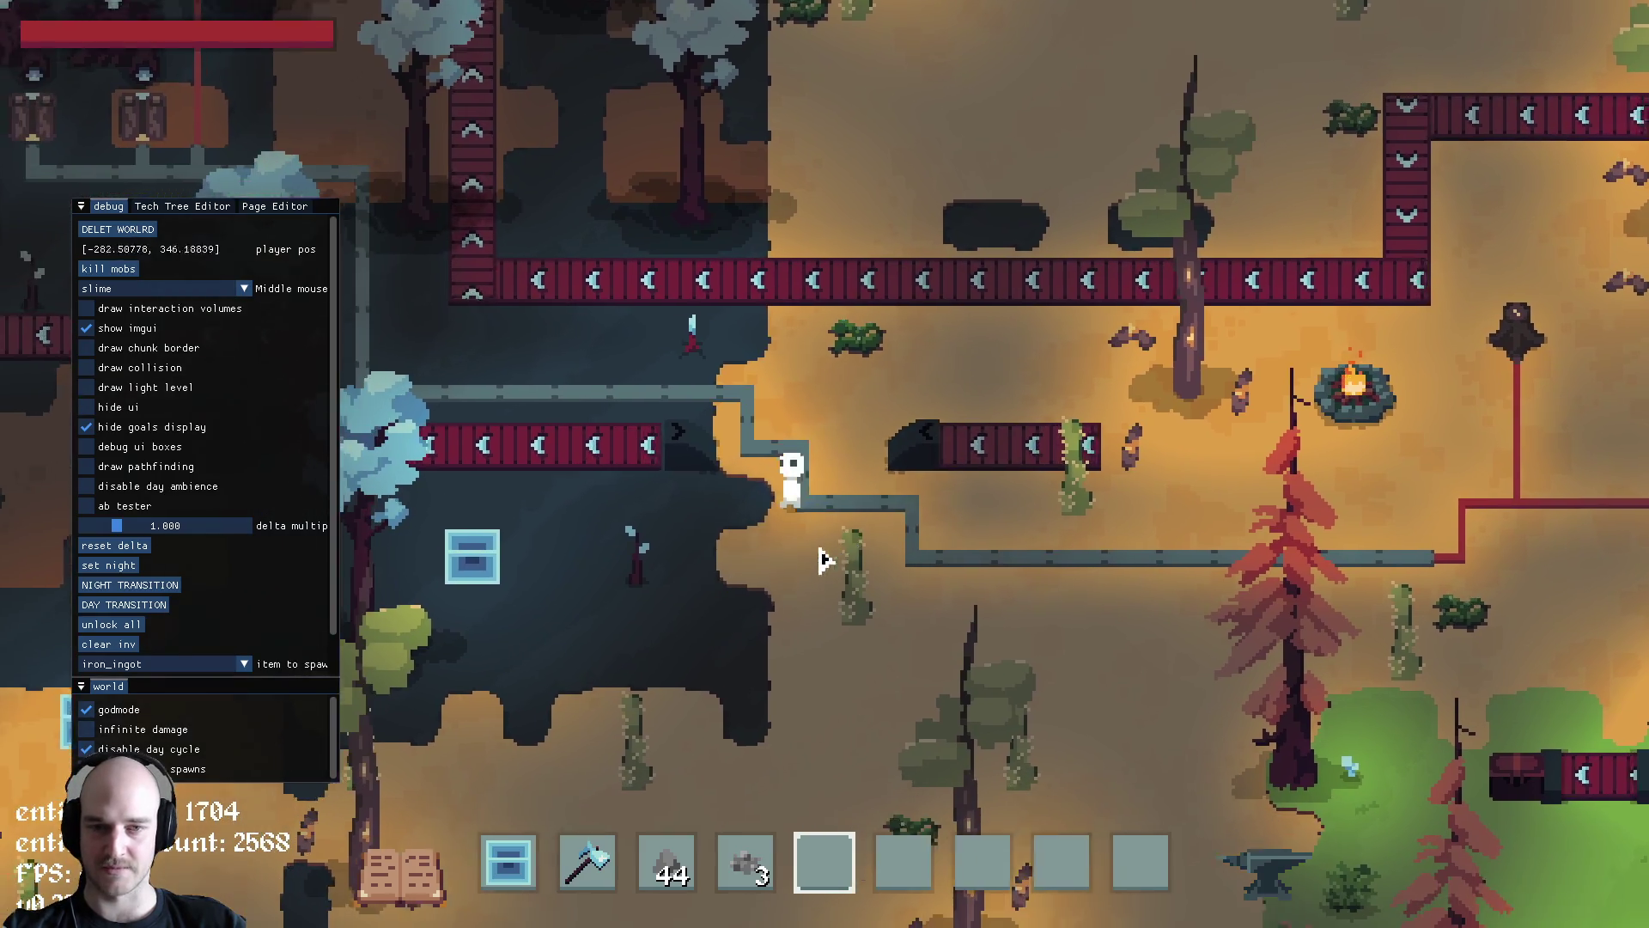
pyautogui.press('a')
pyautogui.press('s')
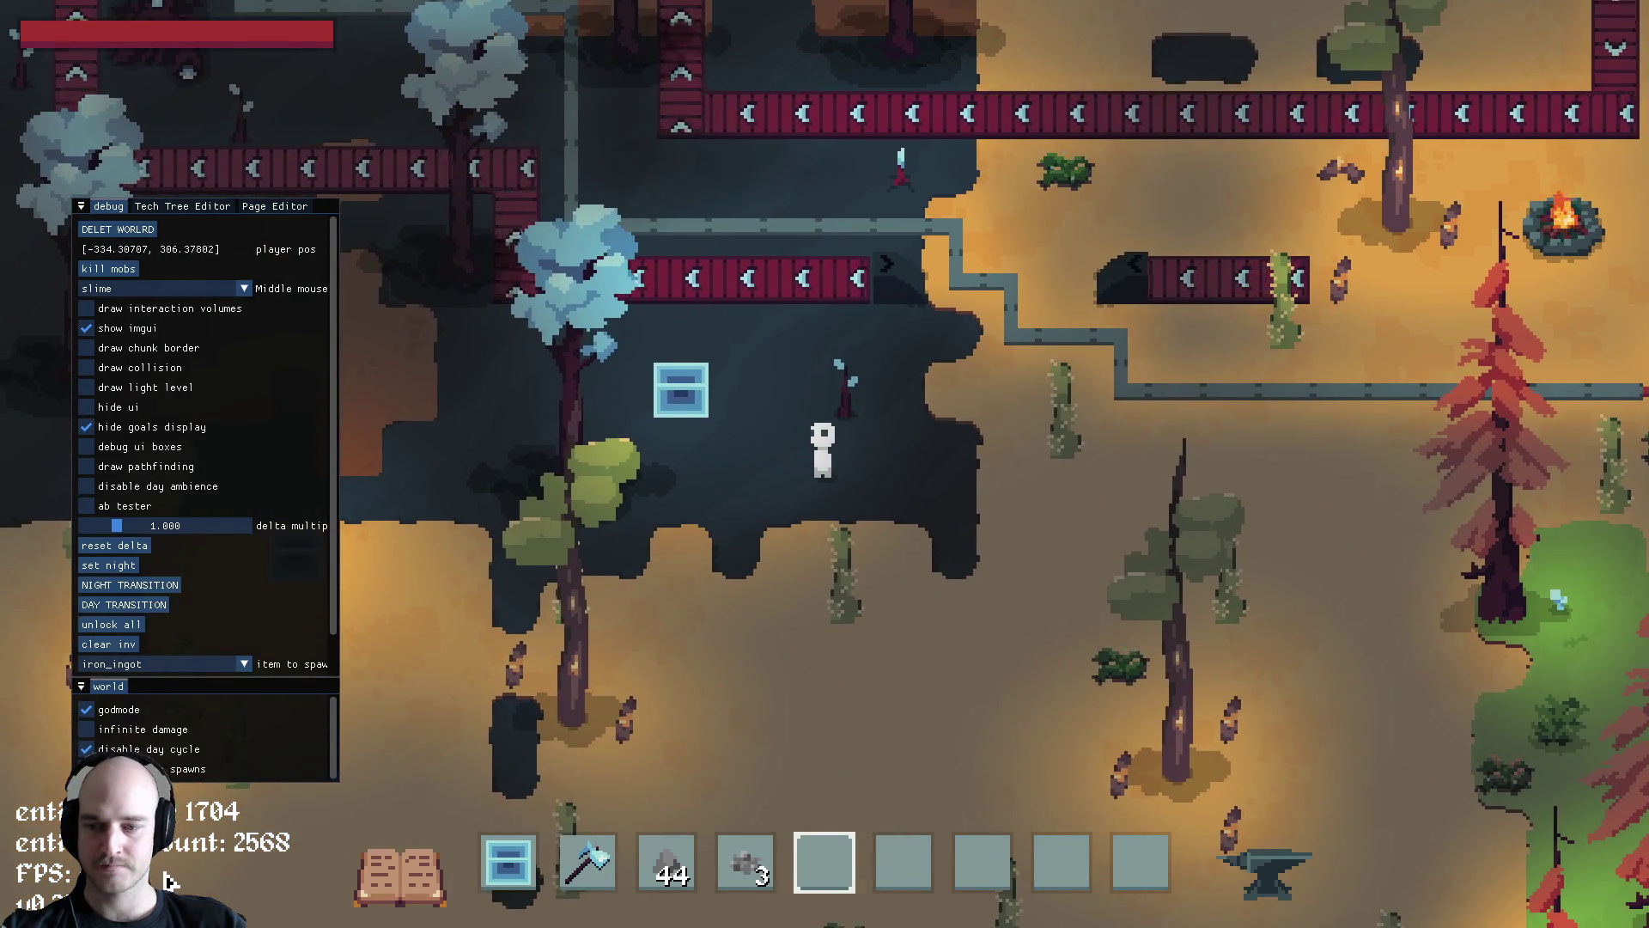
pyautogui.hotkey('alt', 'Tab')
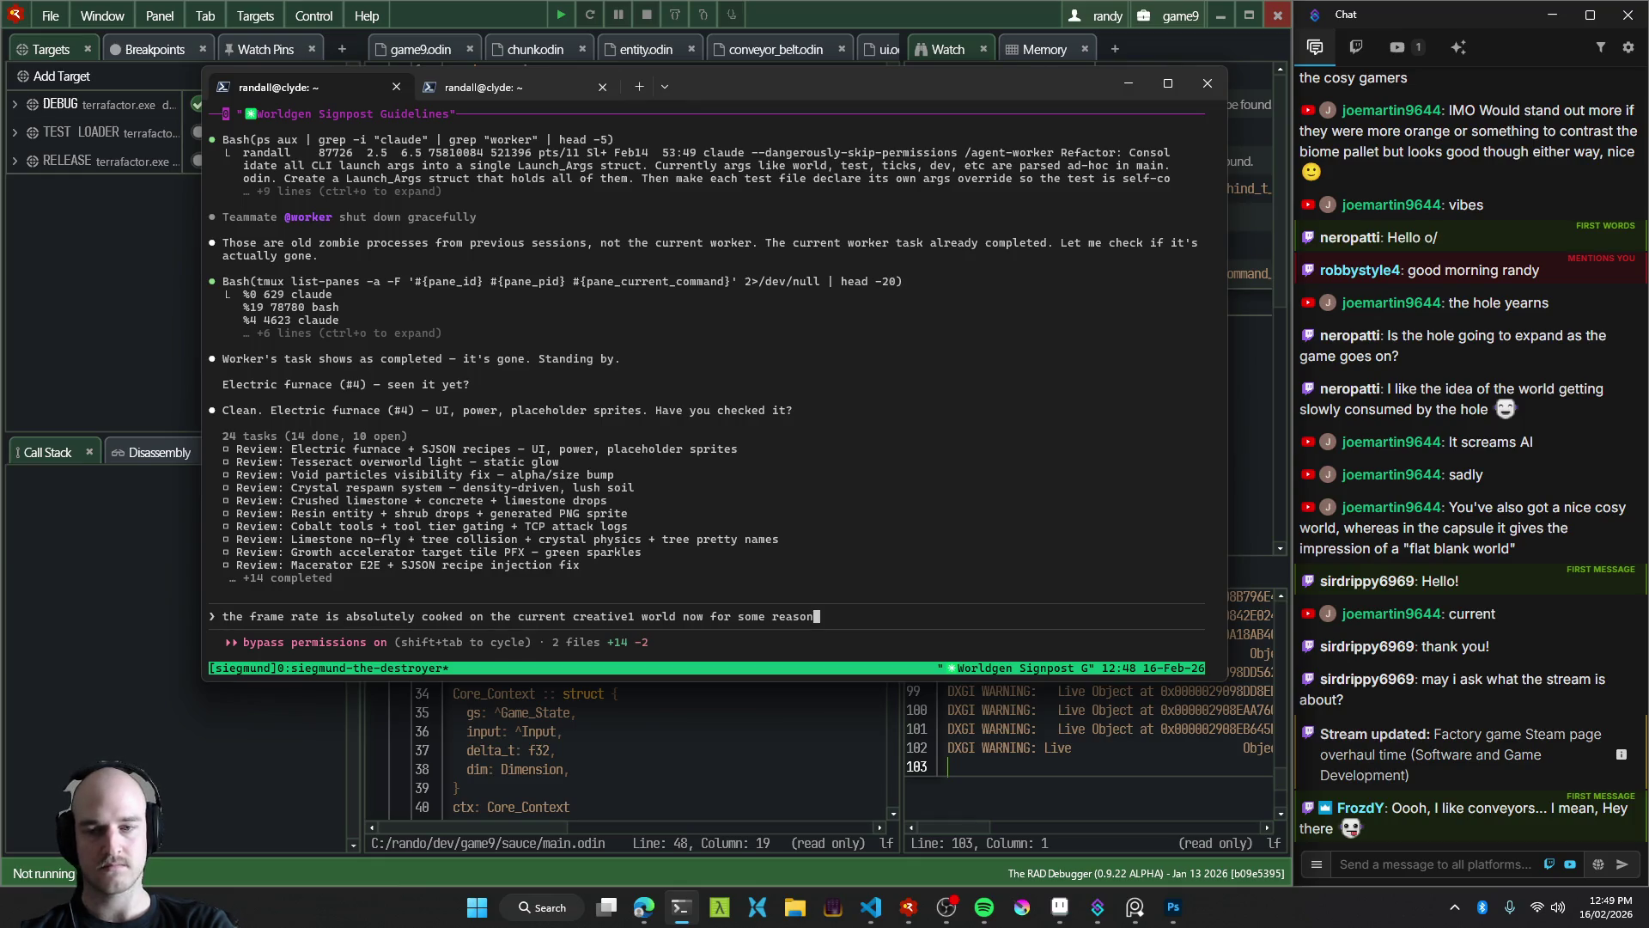
# Submit the creative1 frame-rate complaint, then pick the Capsule Image Design session from the tmux list
pyautogui.press('Return')
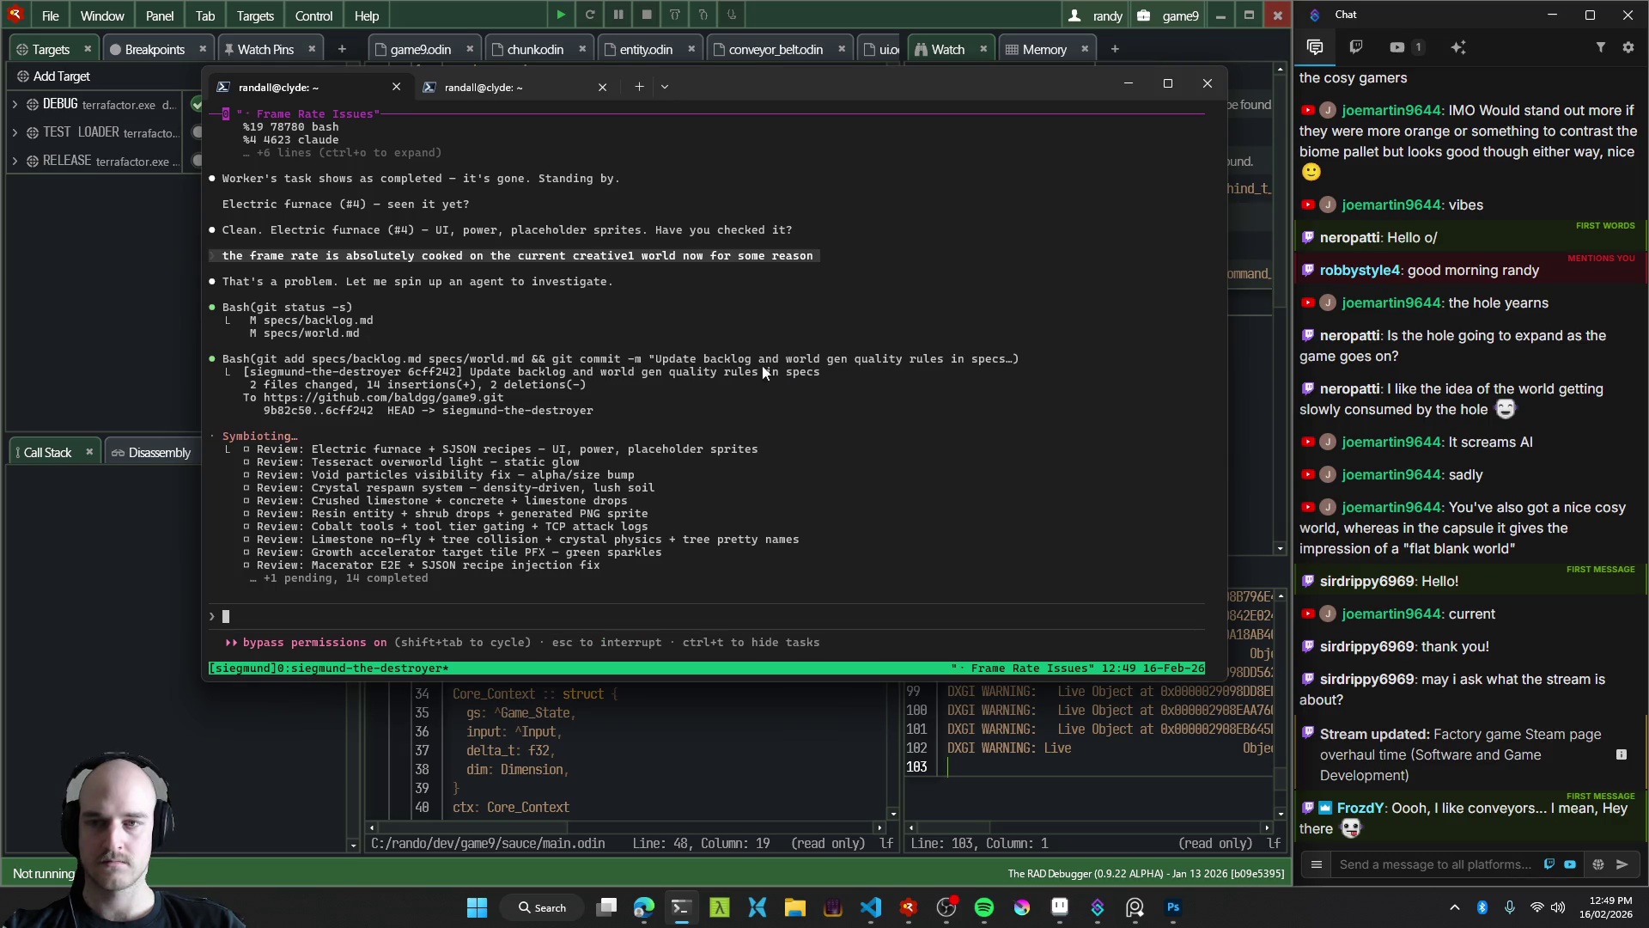
pyautogui.hotkey('ctrl', 'b')
pyautogui.press('w')
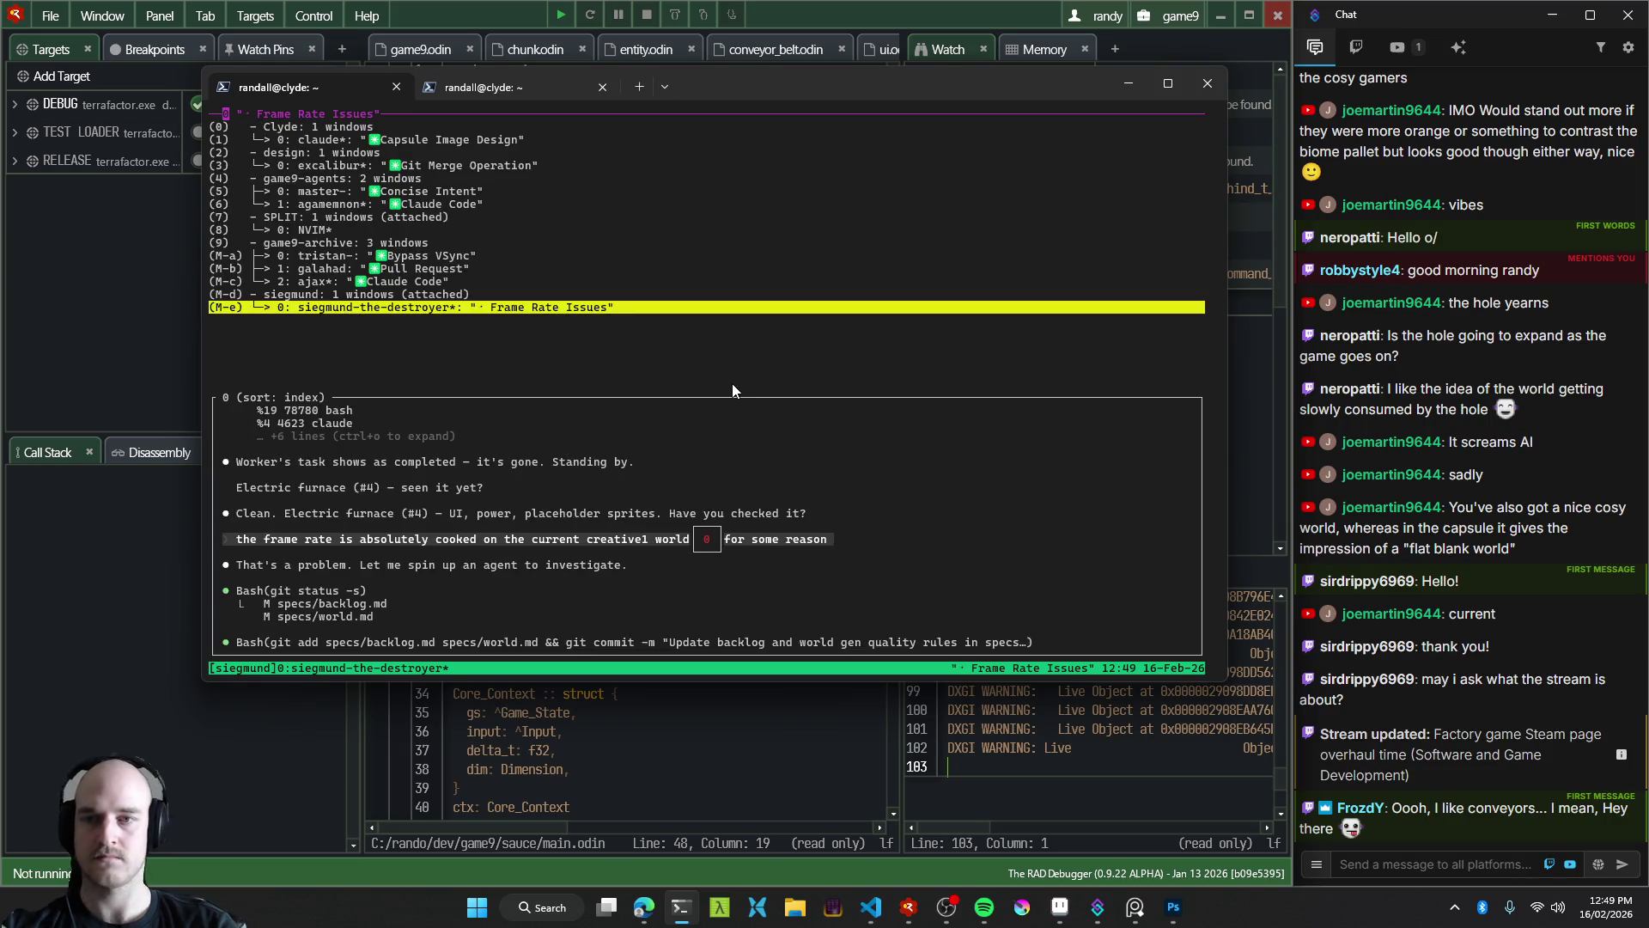
pyautogui.press('Return')
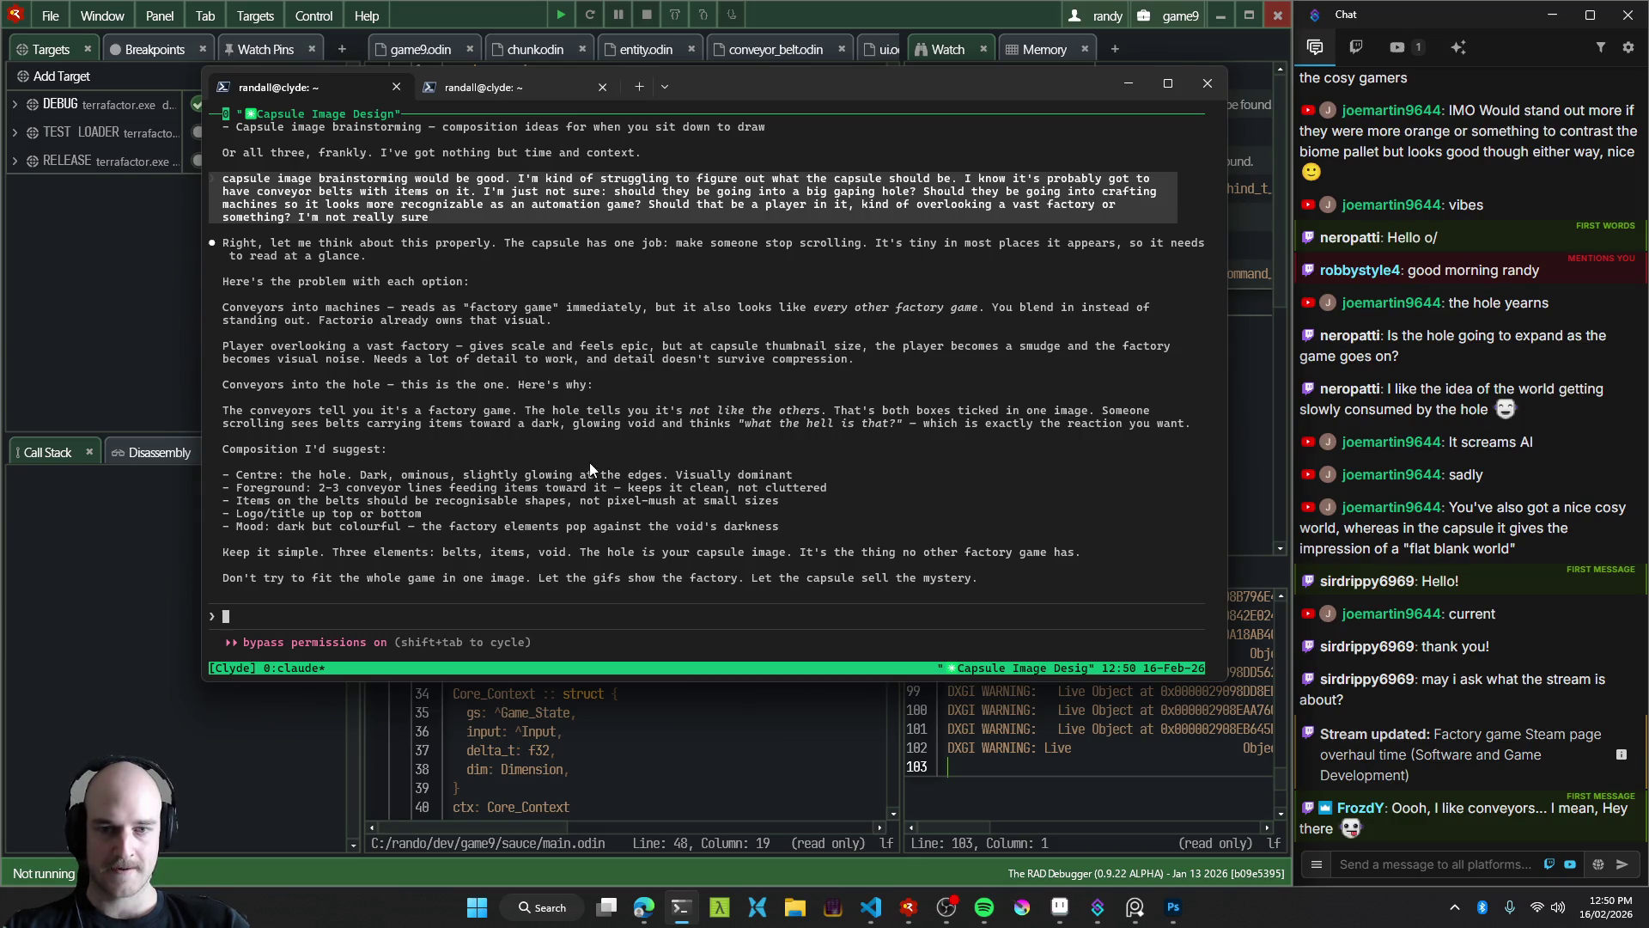
# Highlight the conveyors-feeding-the-hole paragraph, then bring Photoshop's tf_capsule_v3.psd forward
pyautogui.moveTo(225, 415); pyautogui.dragTo(1189, 427)
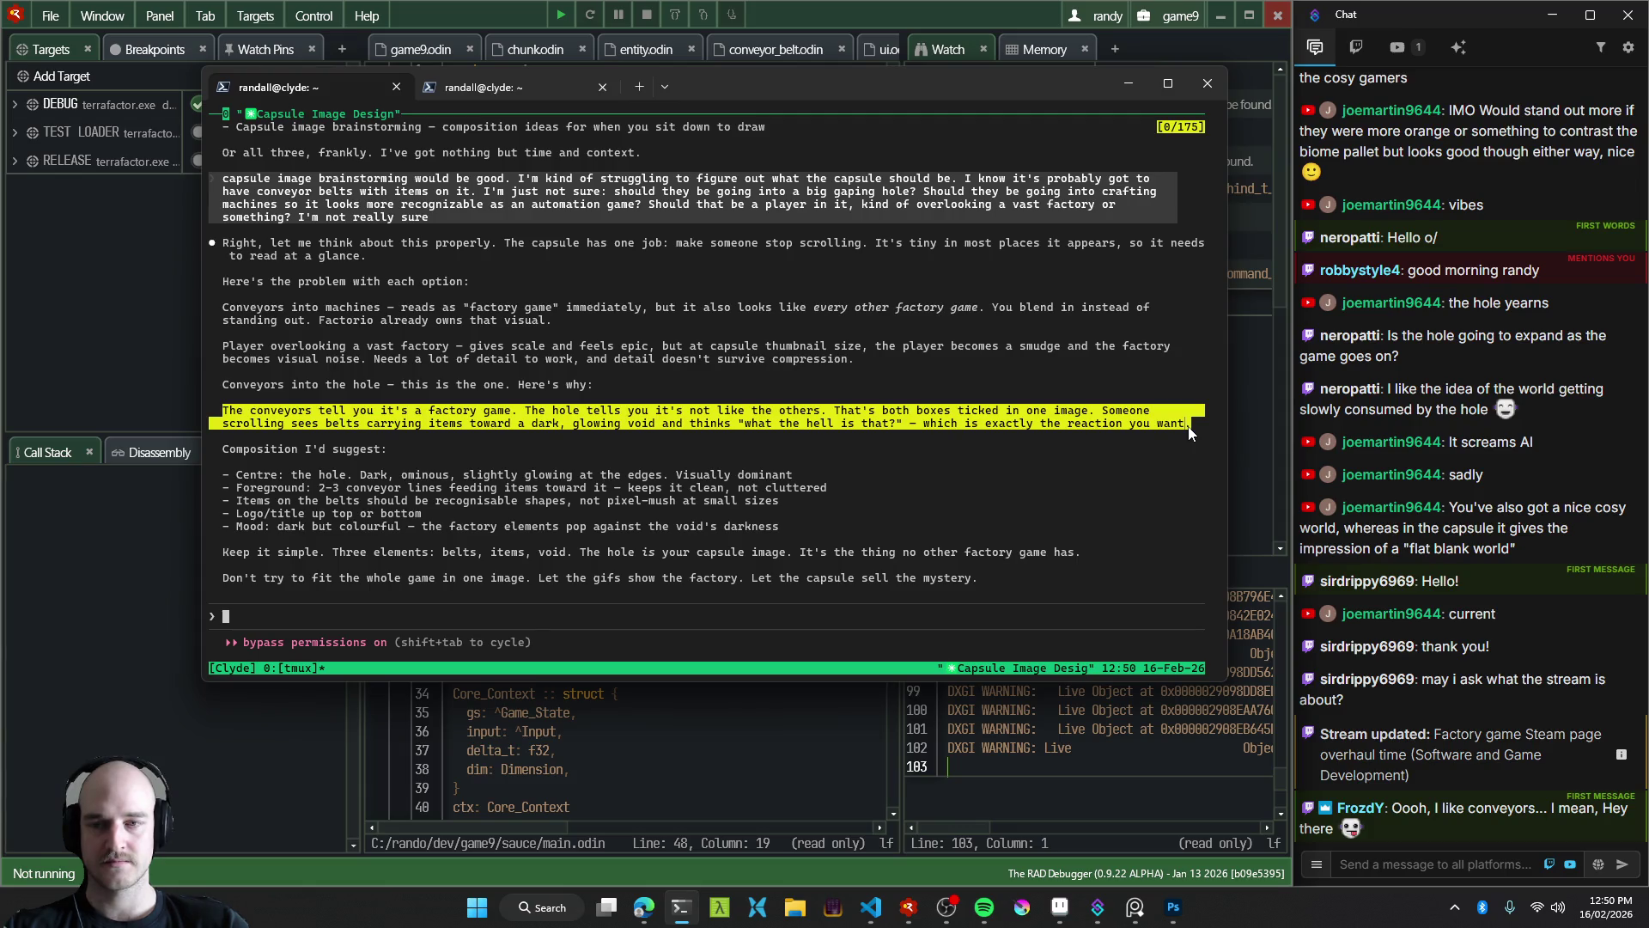
pyautogui.click(1187, 914)
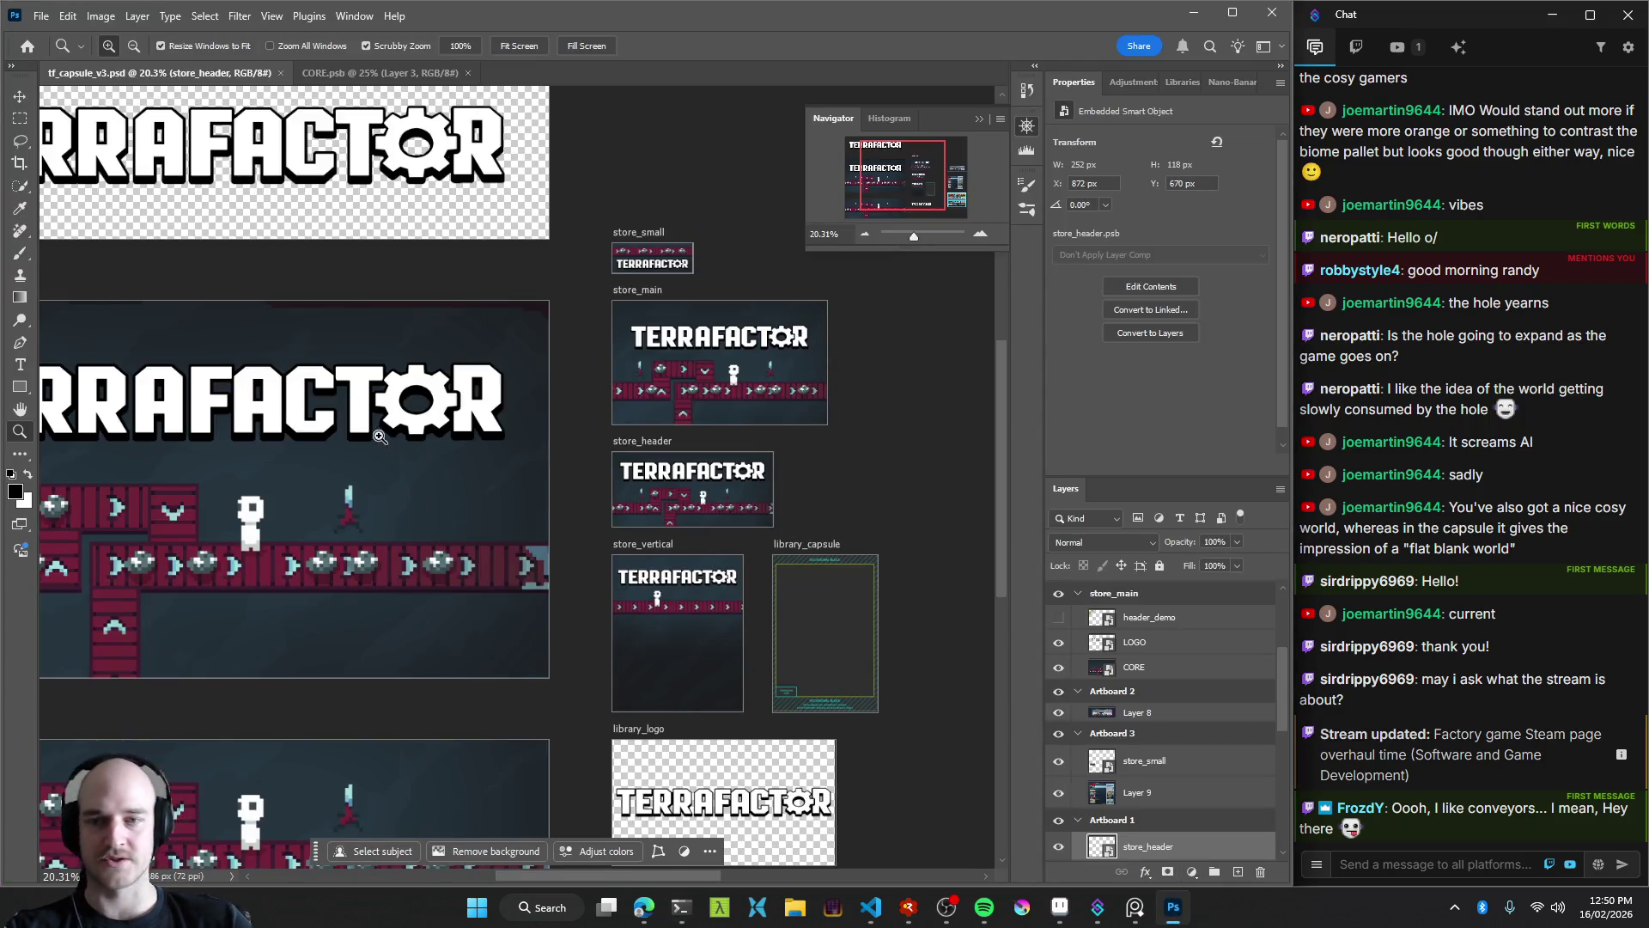
# In CORE.psb, hide the V4 and v3 groups, select Layer 4, then relaunch from RAD Debugger
pyautogui.hscroll(-5, 441, 527)
pyautogui.click(352, 73)
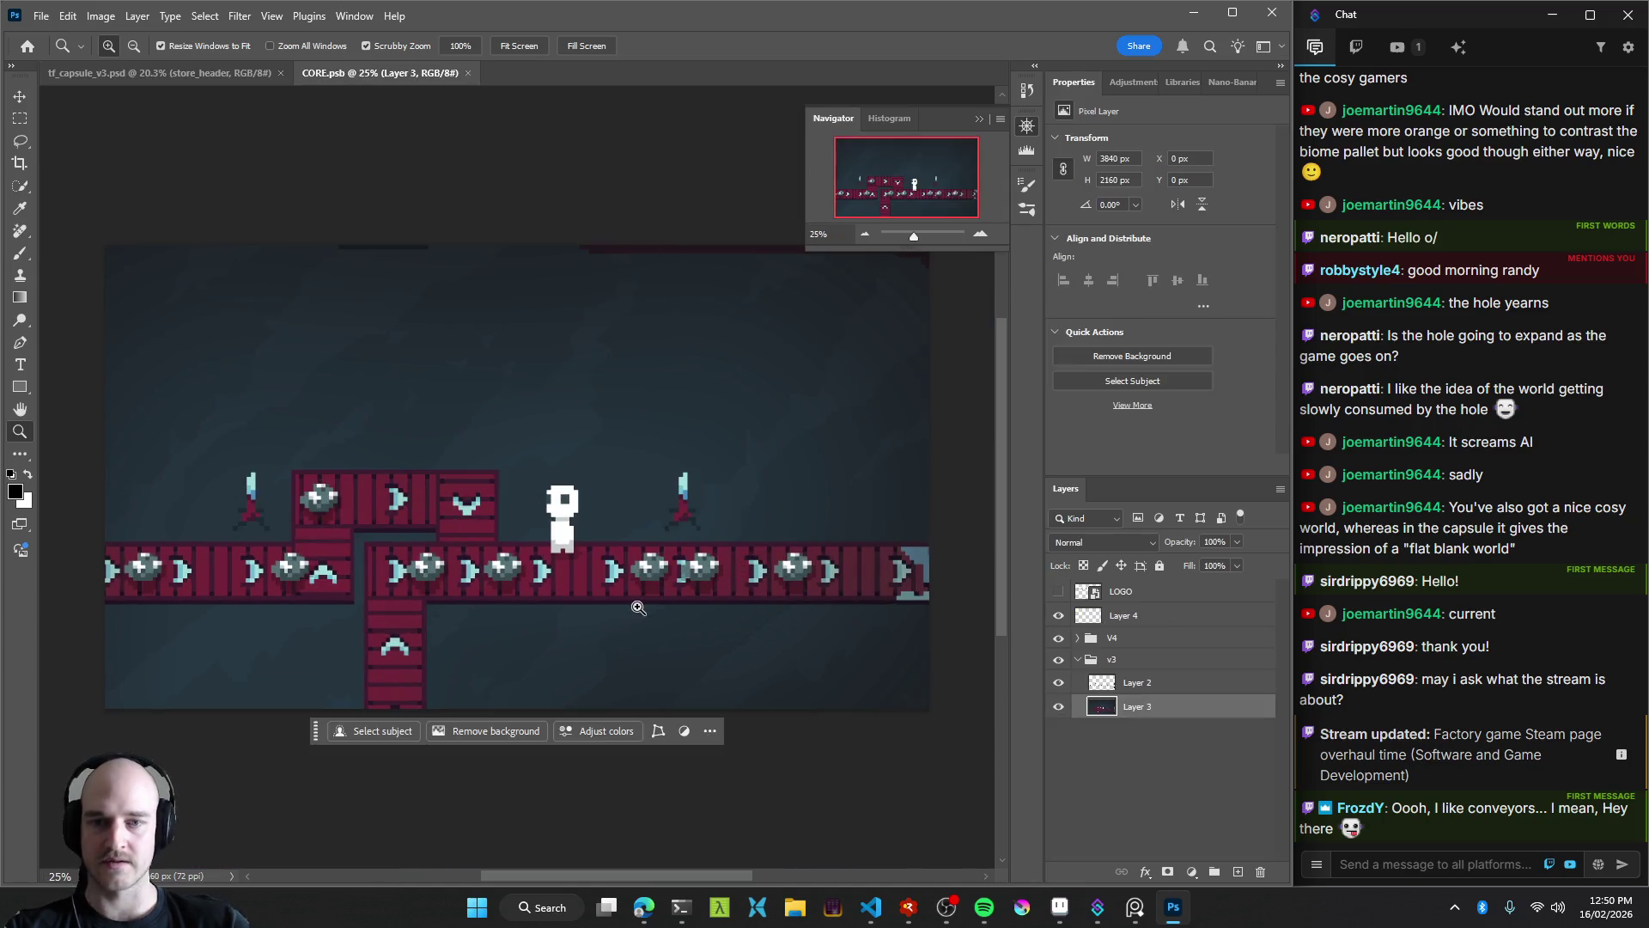
pyautogui.moveTo(639, 554); pyautogui.dragTo(601, 554)
pyautogui.click(1080, 638)
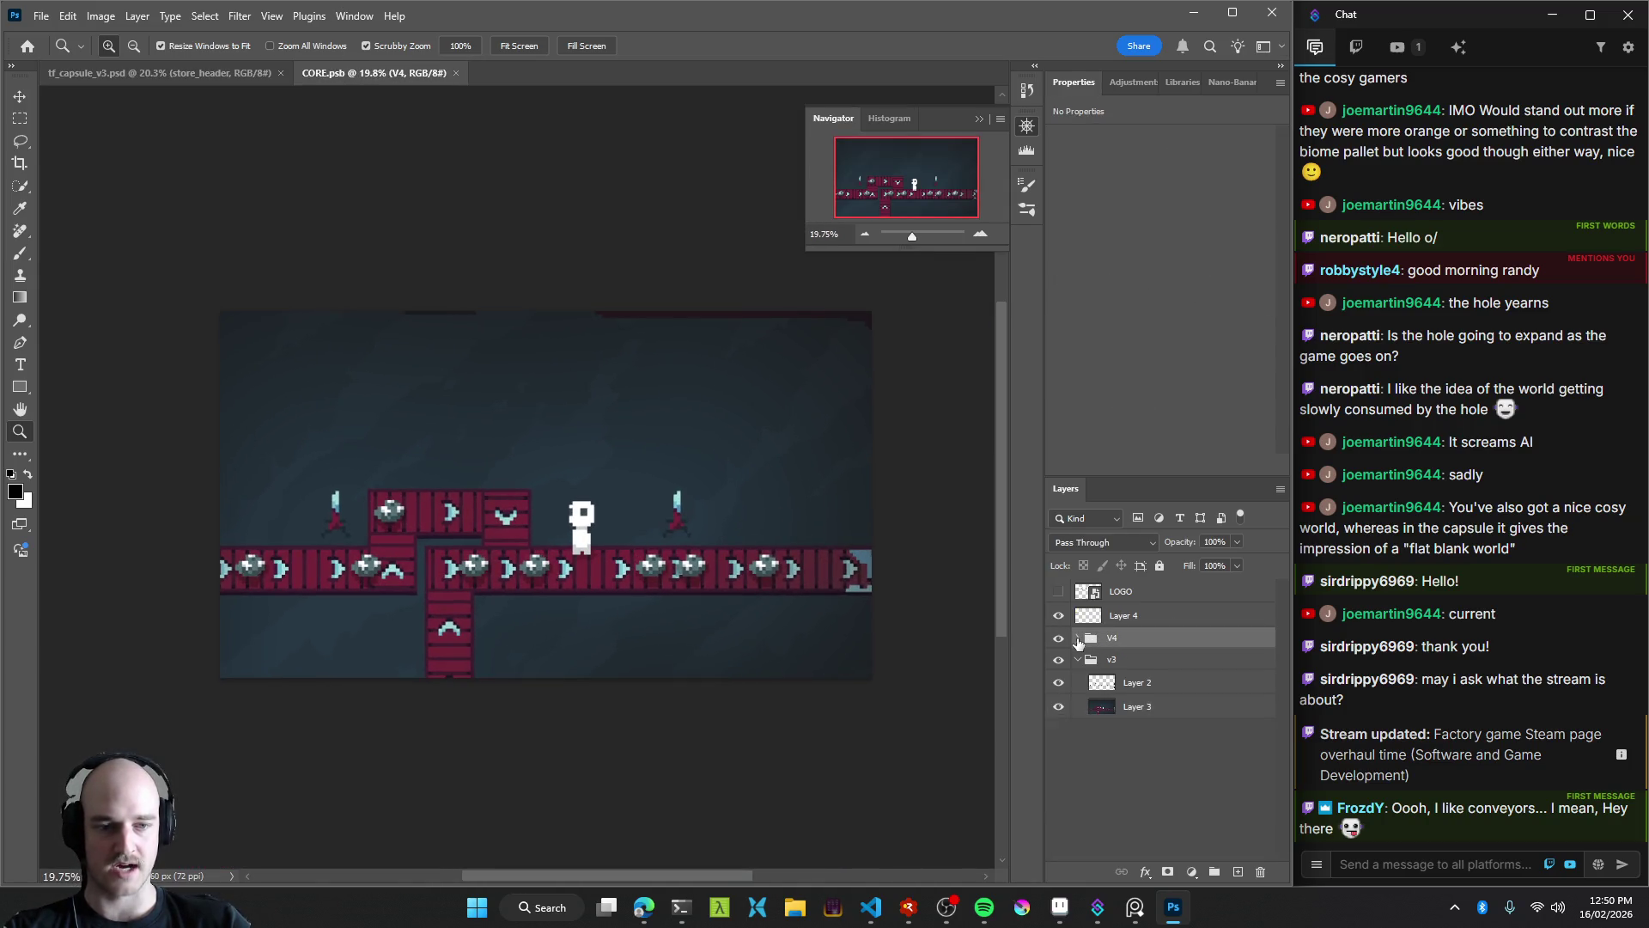
pyautogui.click(1116, 615)
pyautogui.click(1079, 660)
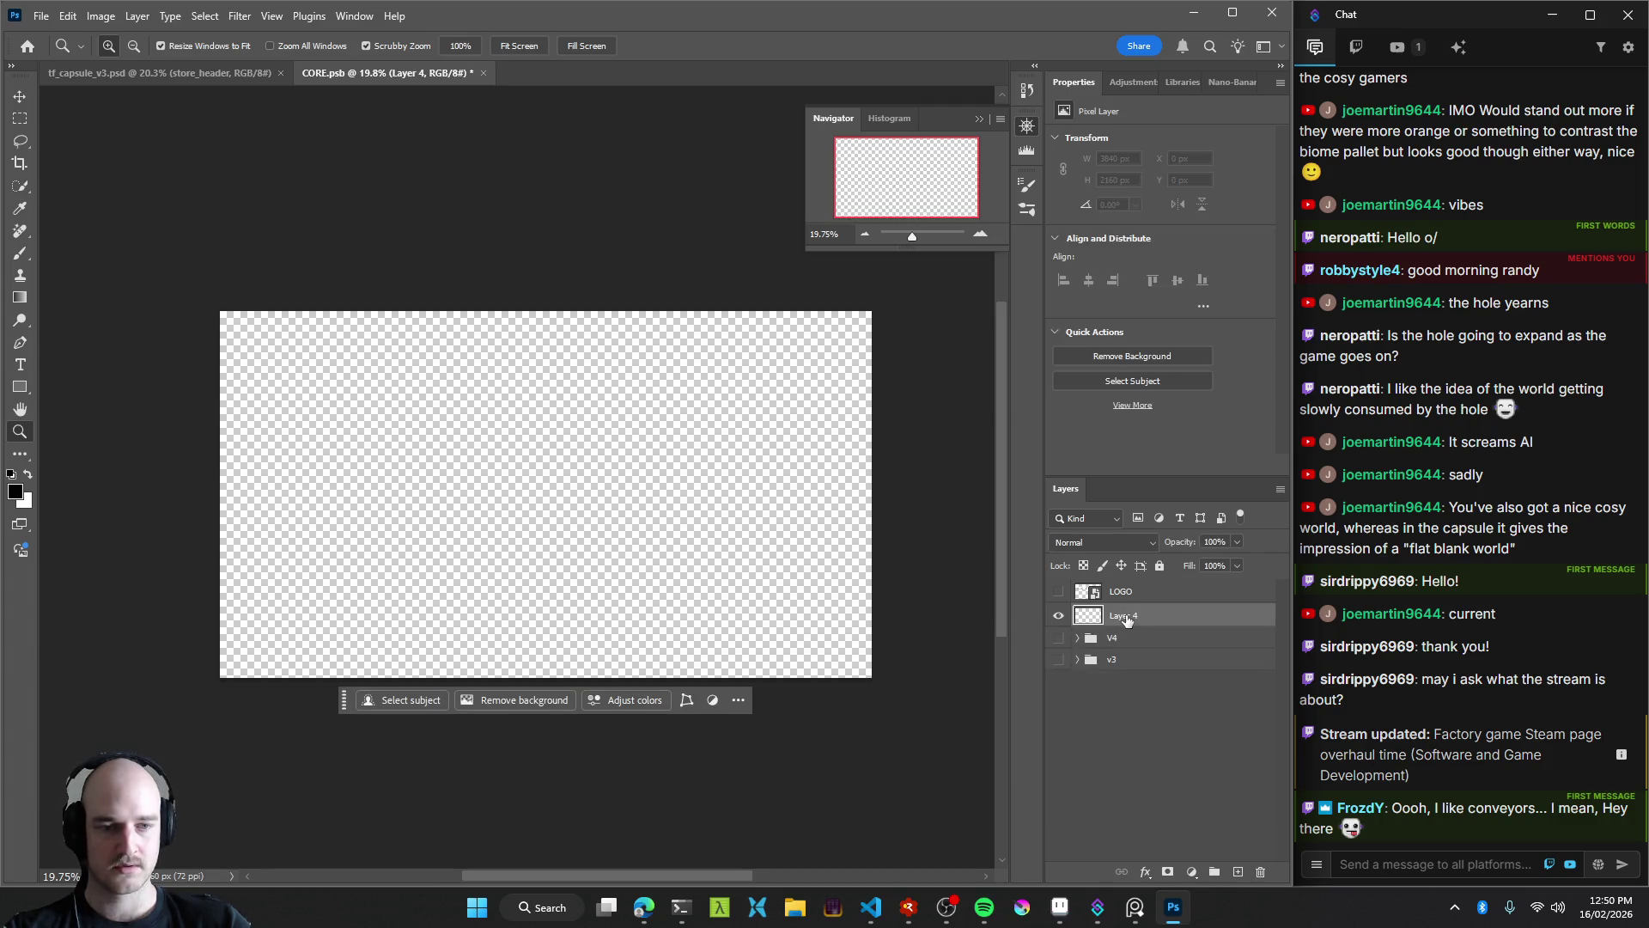
pyautogui.scroll(2, 489, 526)
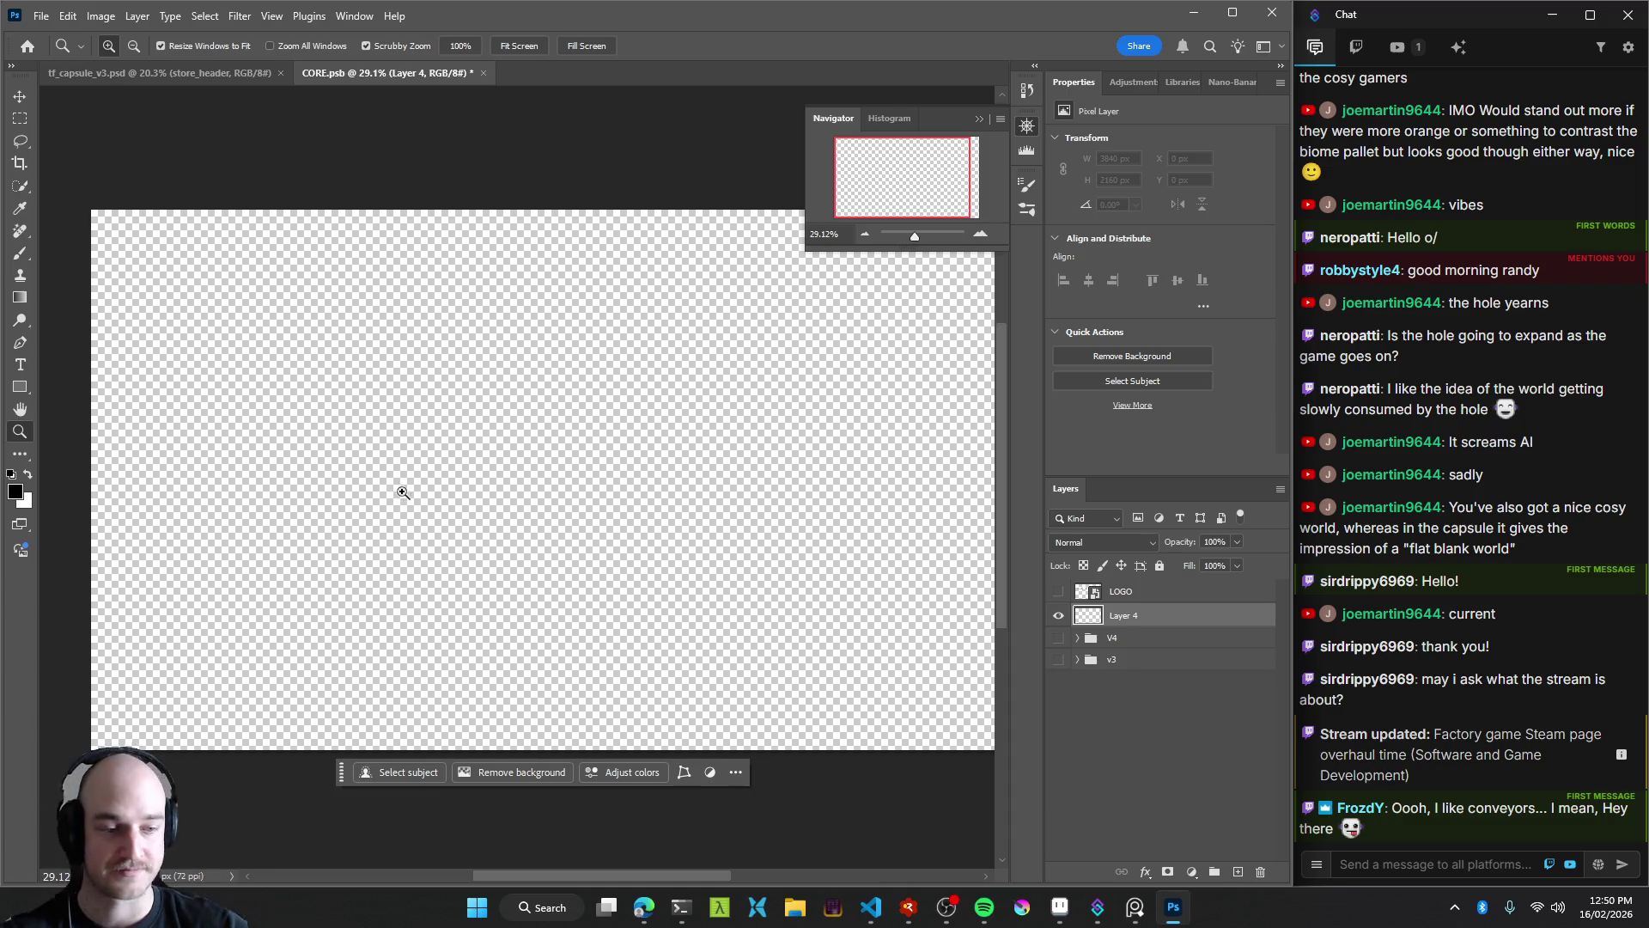
pyautogui.hotkey('alt', 'Tab')
pyautogui.press('F5')
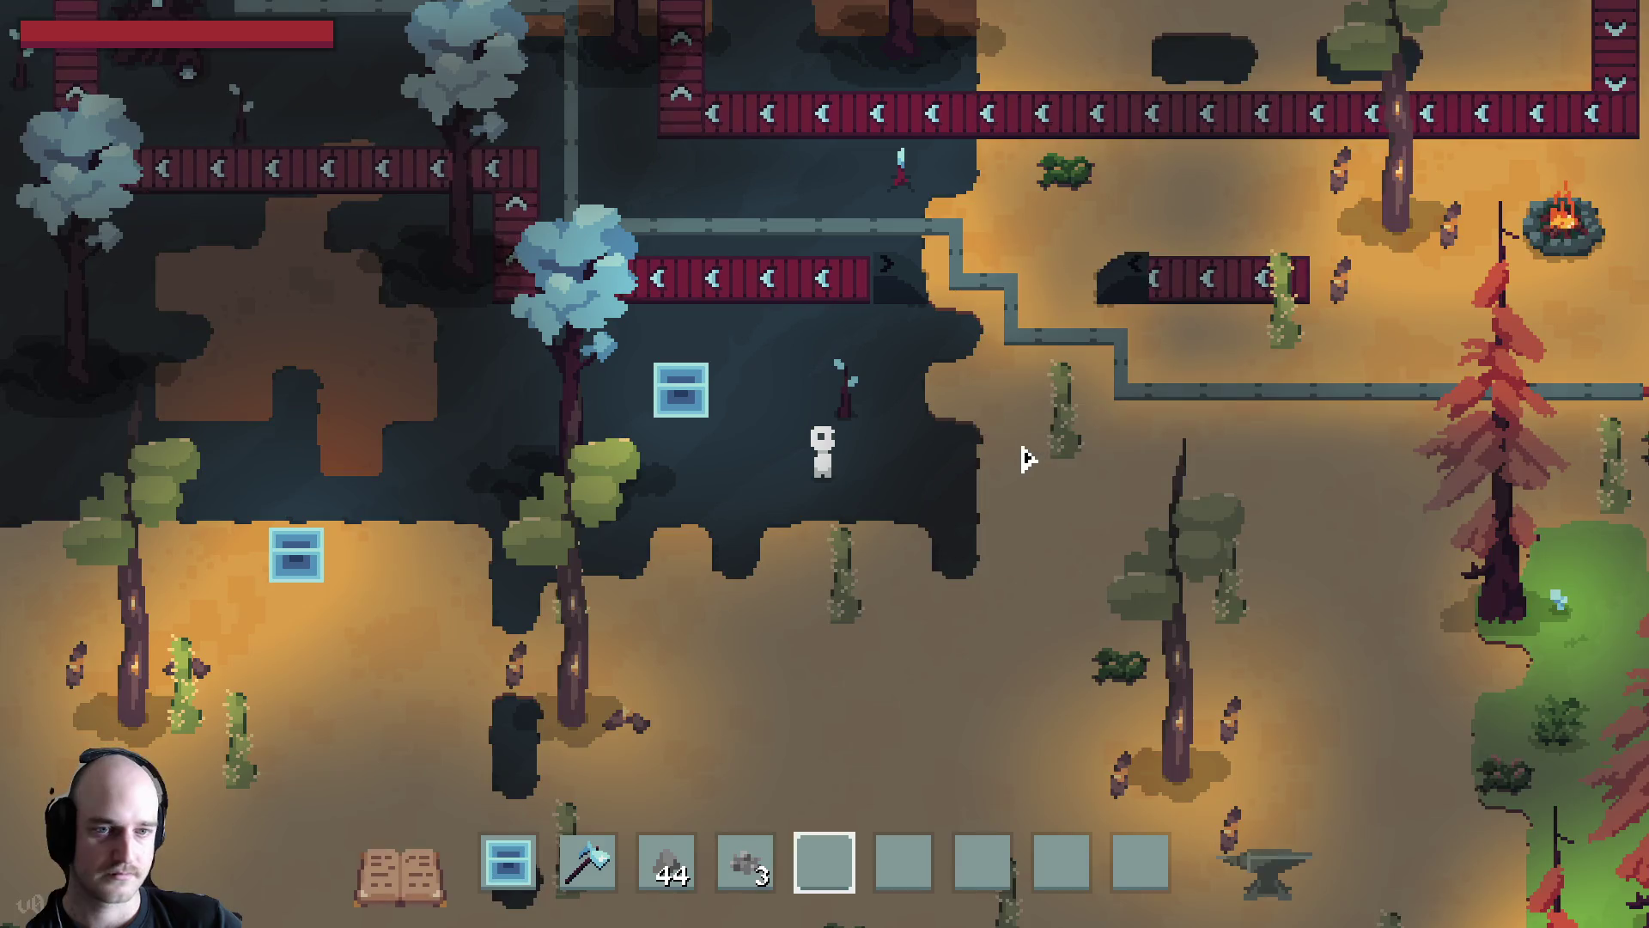
# Walk up-right toward the factory field and pick up the barrel
pyautogui.press('d')
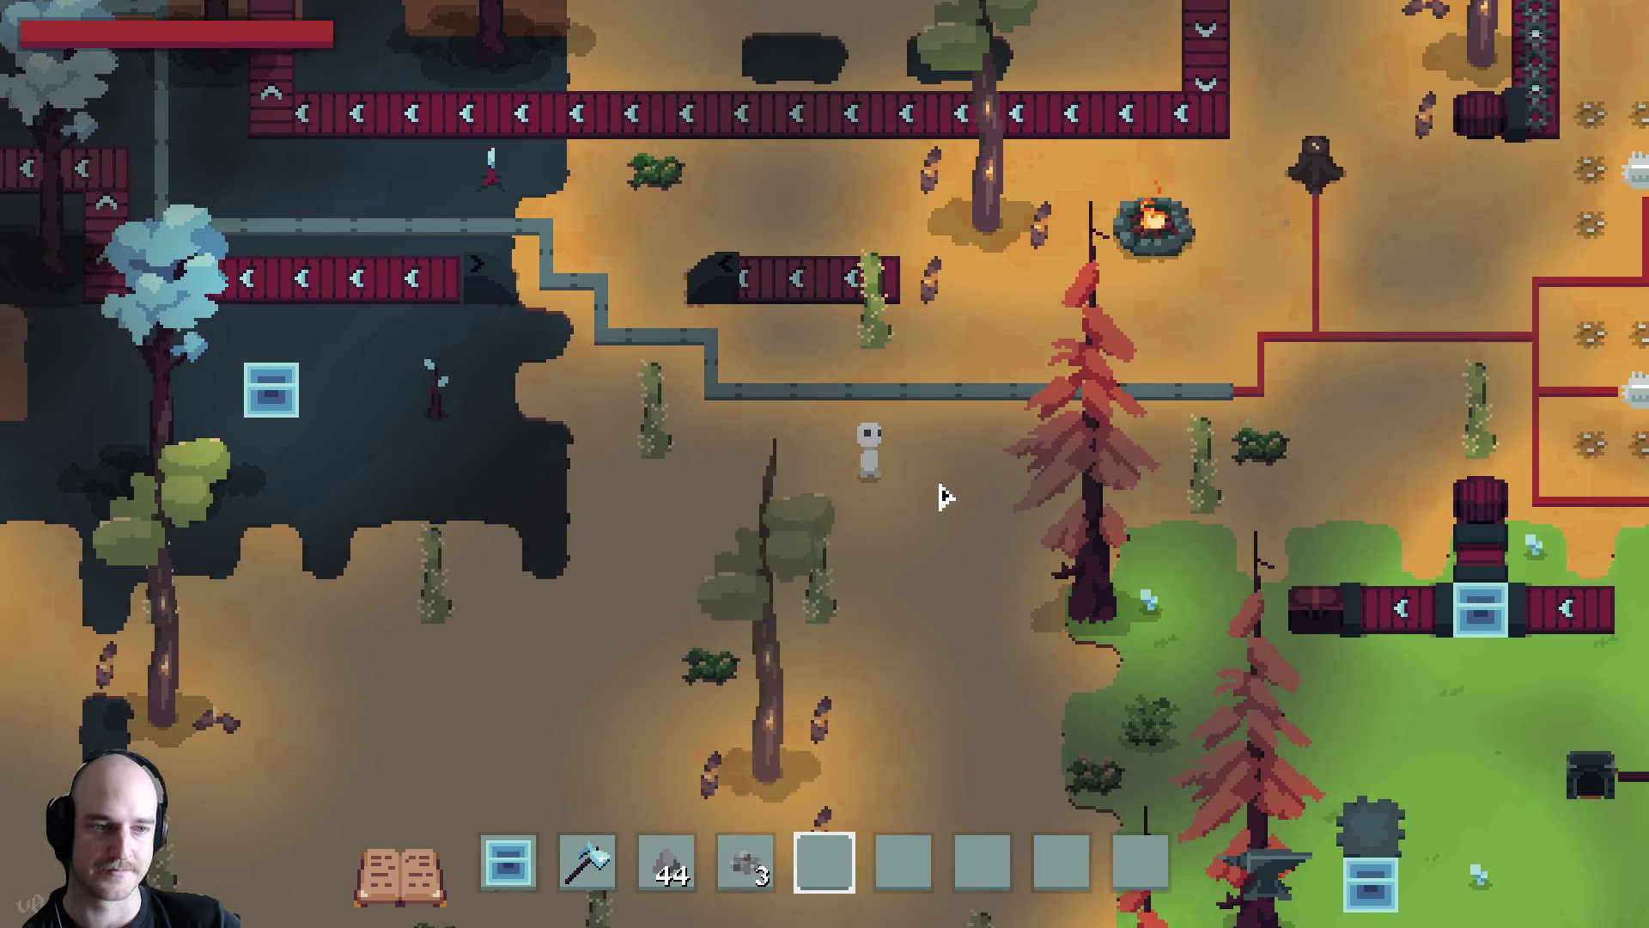
pyautogui.press('w')
pyautogui.press('d')
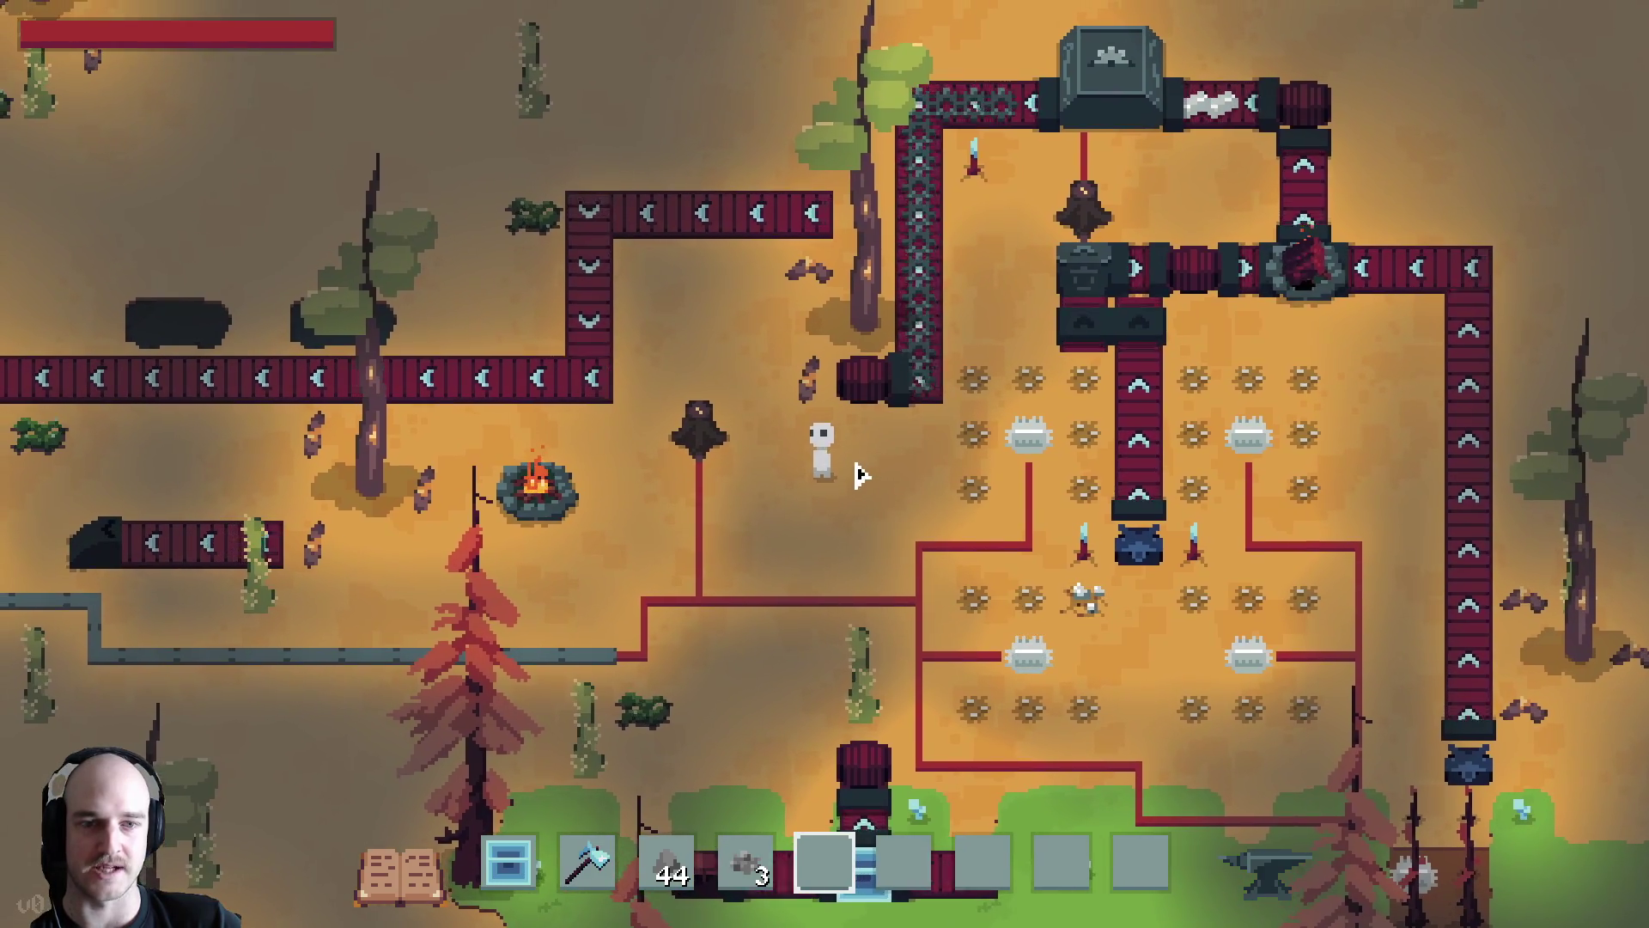
pyautogui.press('w')
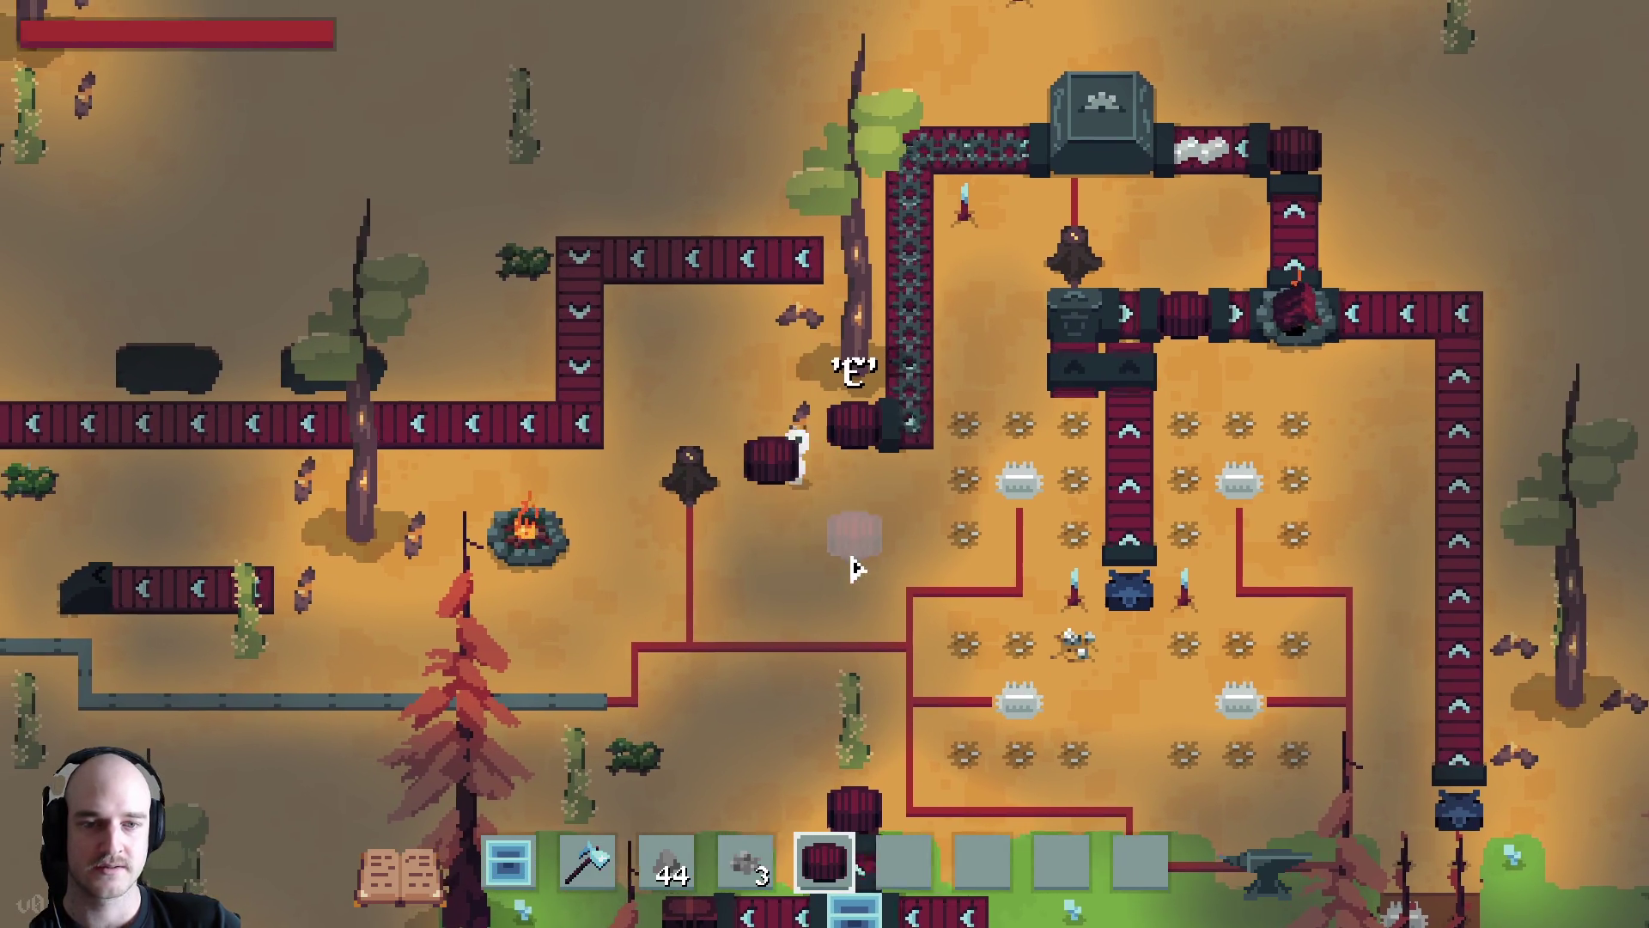
# Walk to the conveyor campfire and reset its recipe to Iron Ingot
pyautogui.press('s')
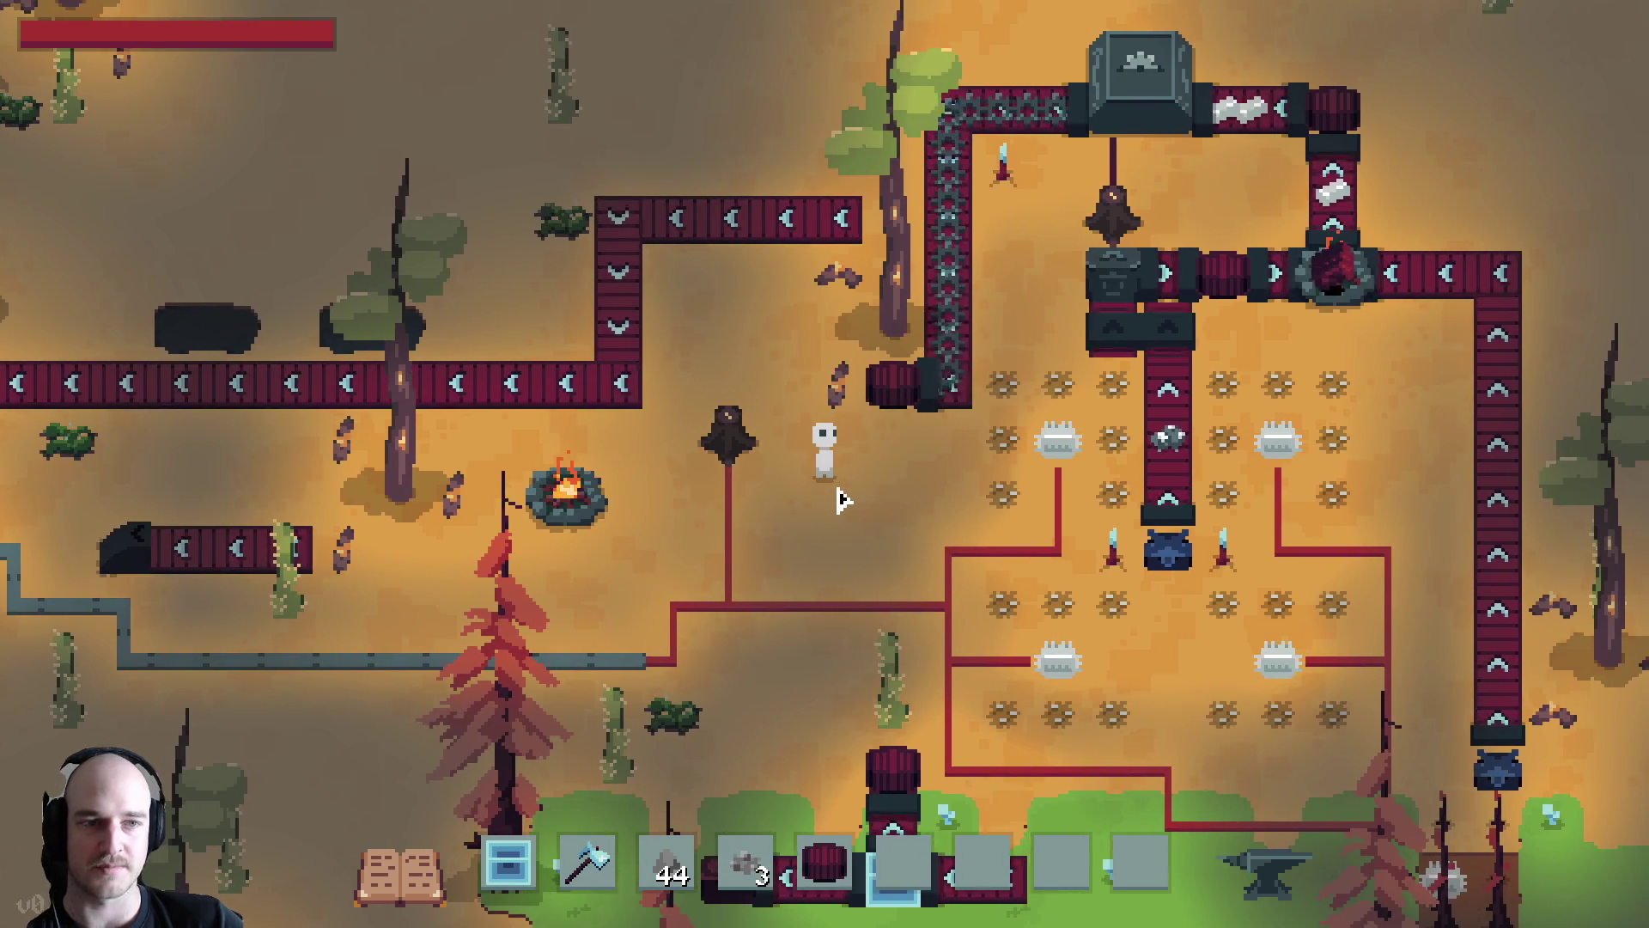
pyautogui.press('d')
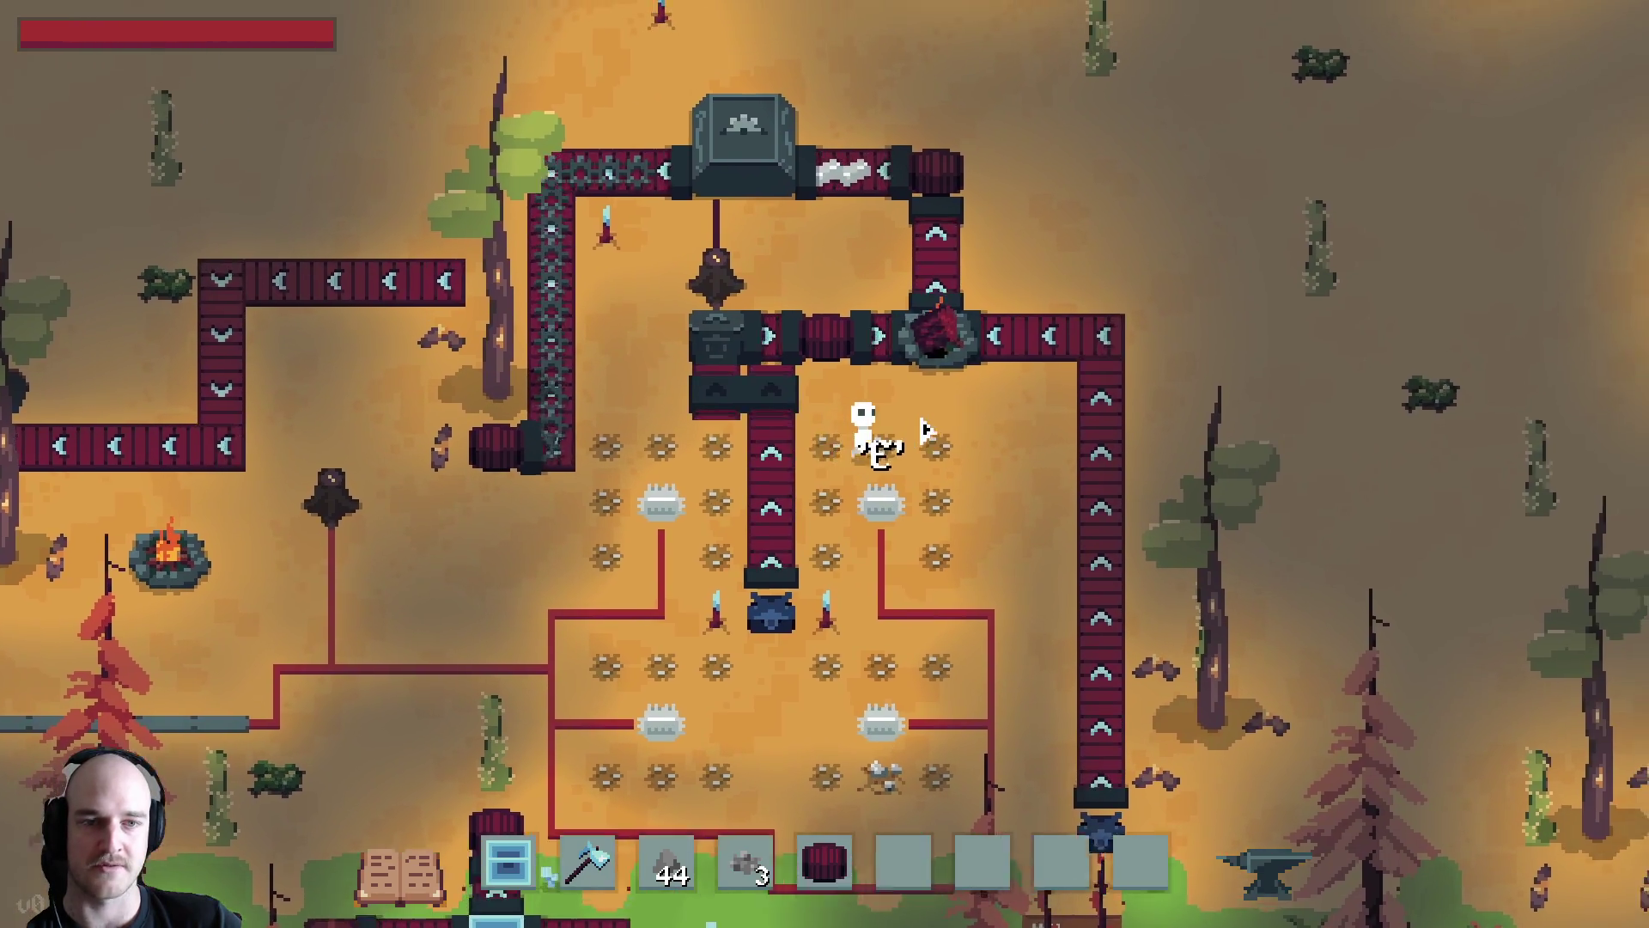
pyautogui.press('w')
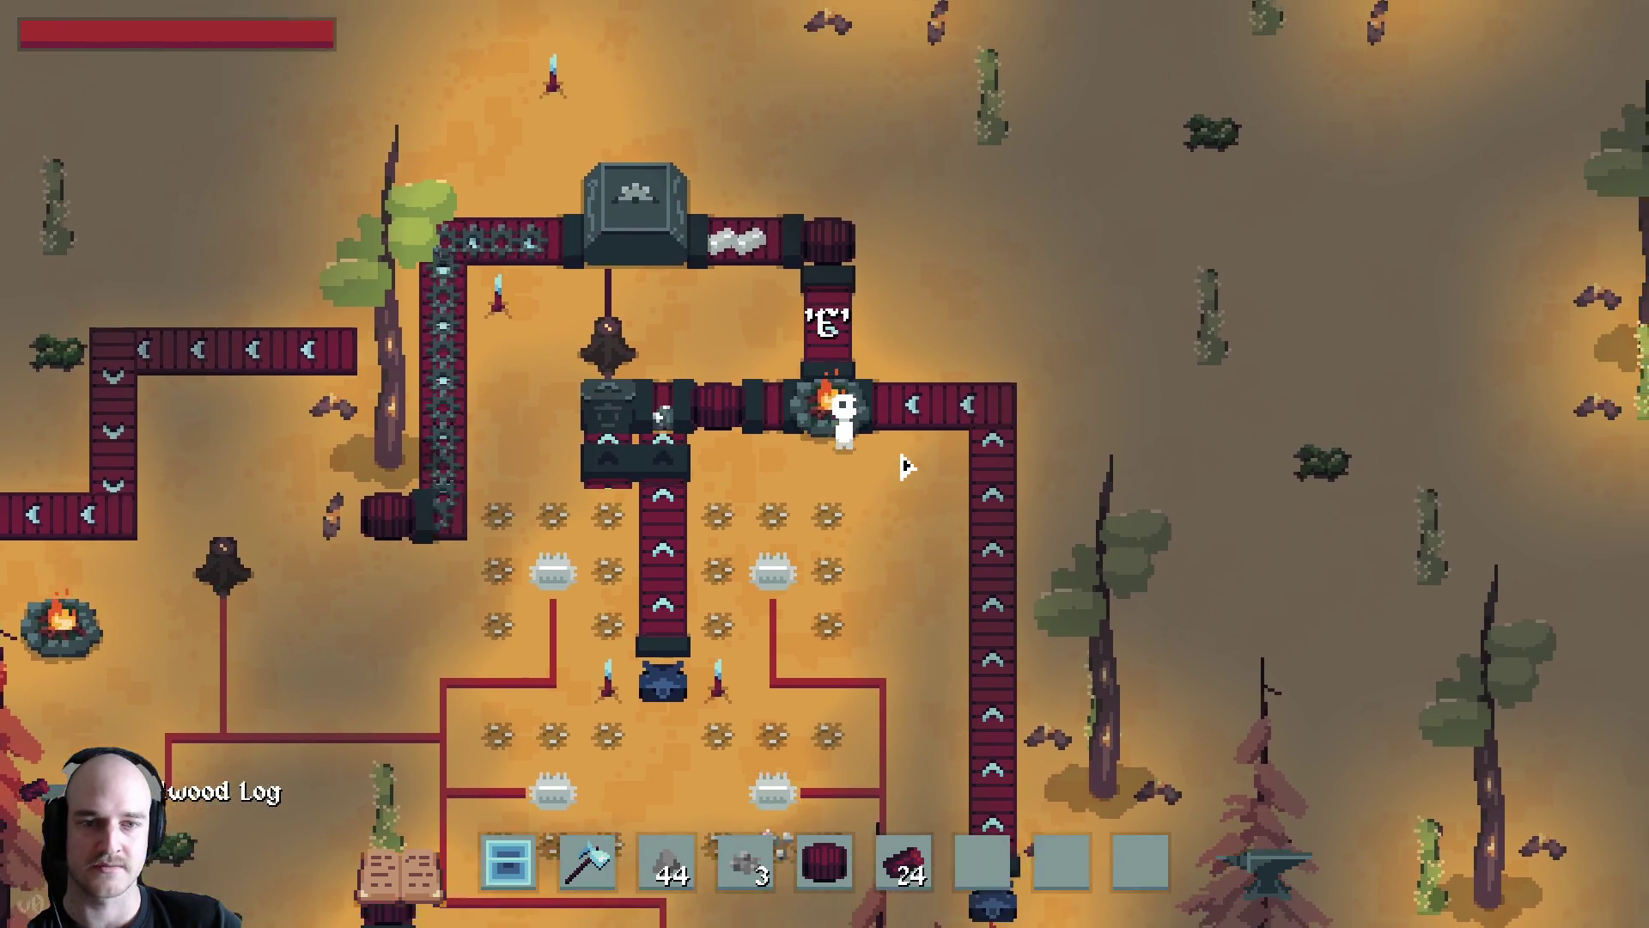
pyautogui.press('e')
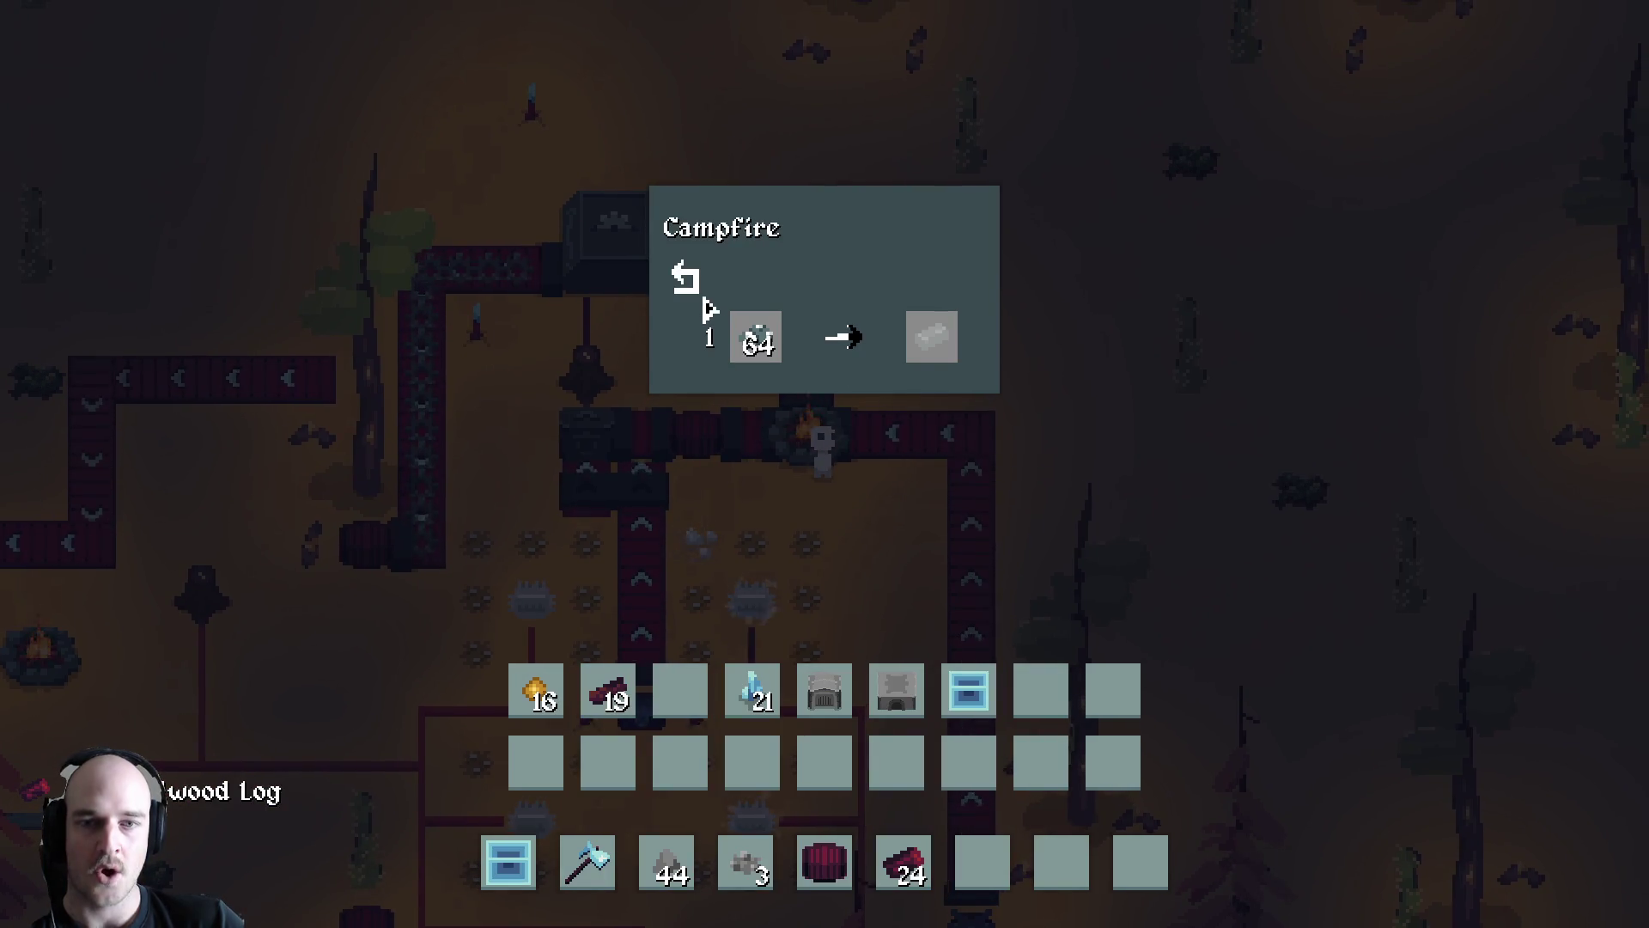
pyautogui.click(686, 279)
pyautogui.click(691, 327)
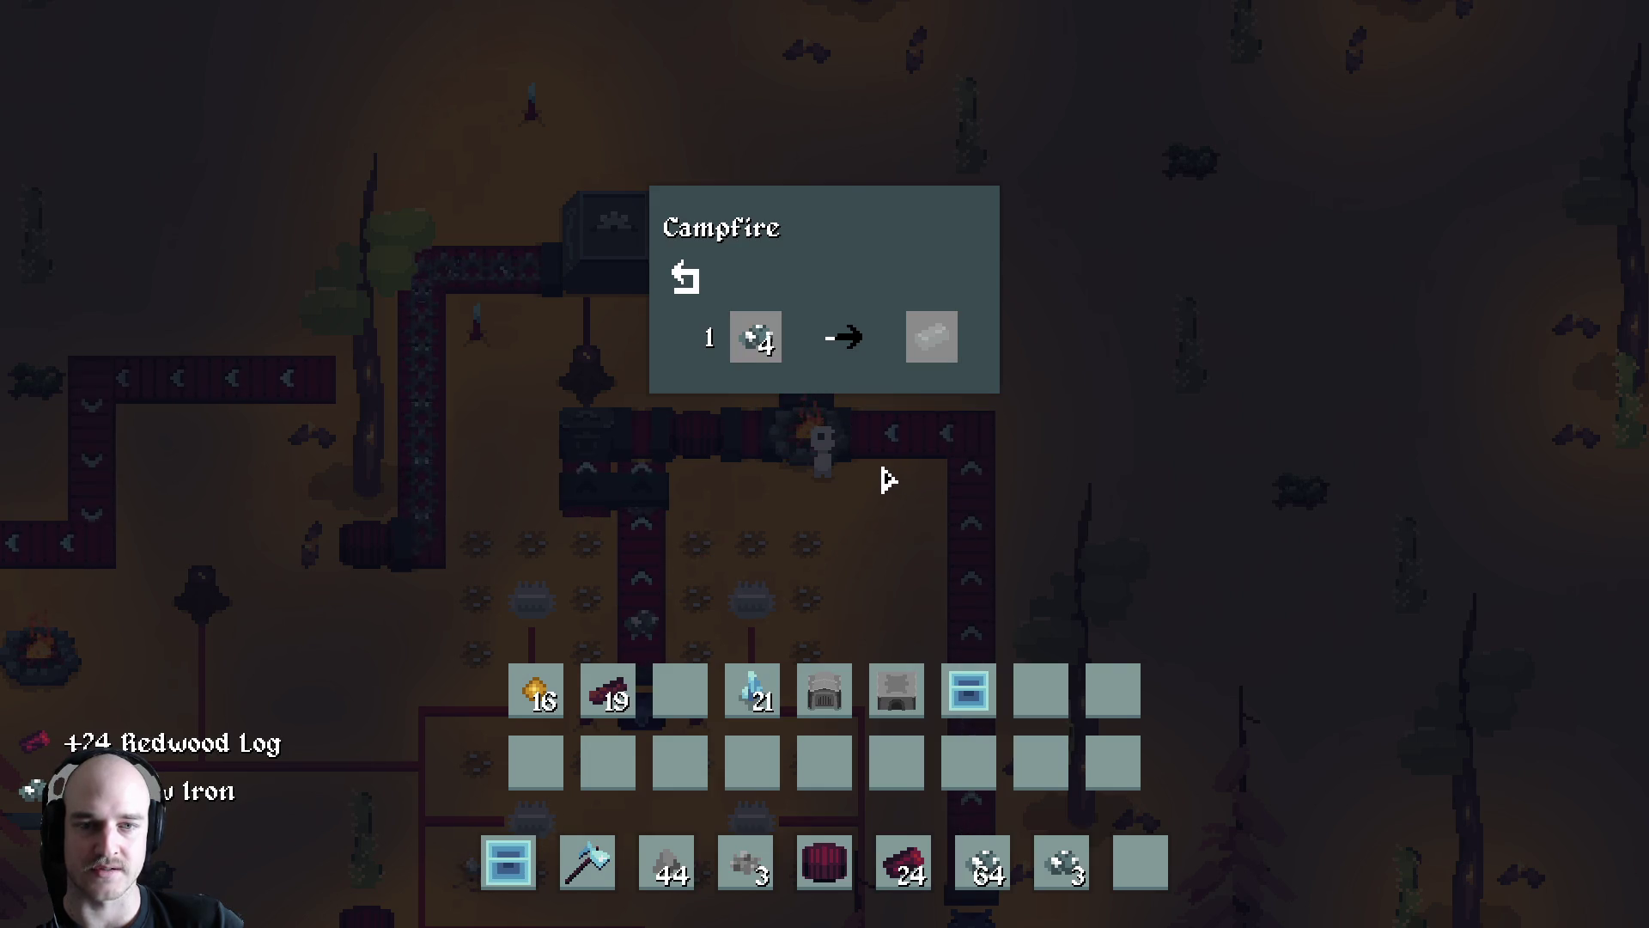
pyautogui.press('e')
# Walk down-left and then right toward the power wire
pyautogui.press('a')
pyautogui.press('s')
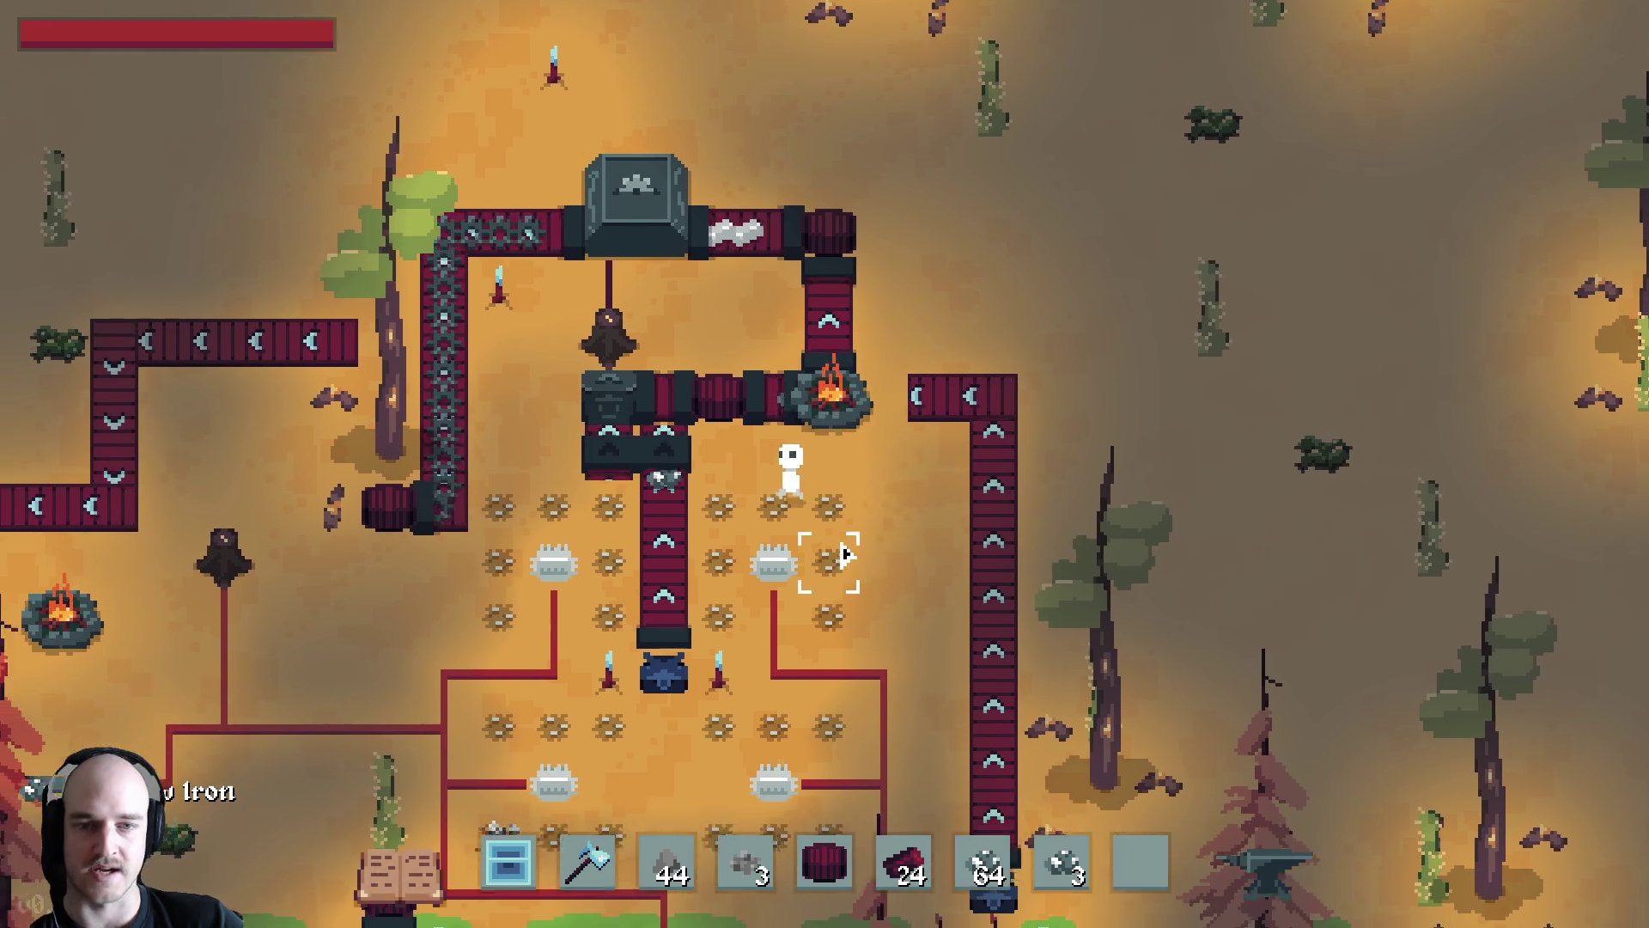
pyautogui.press('a')
pyautogui.press('s')
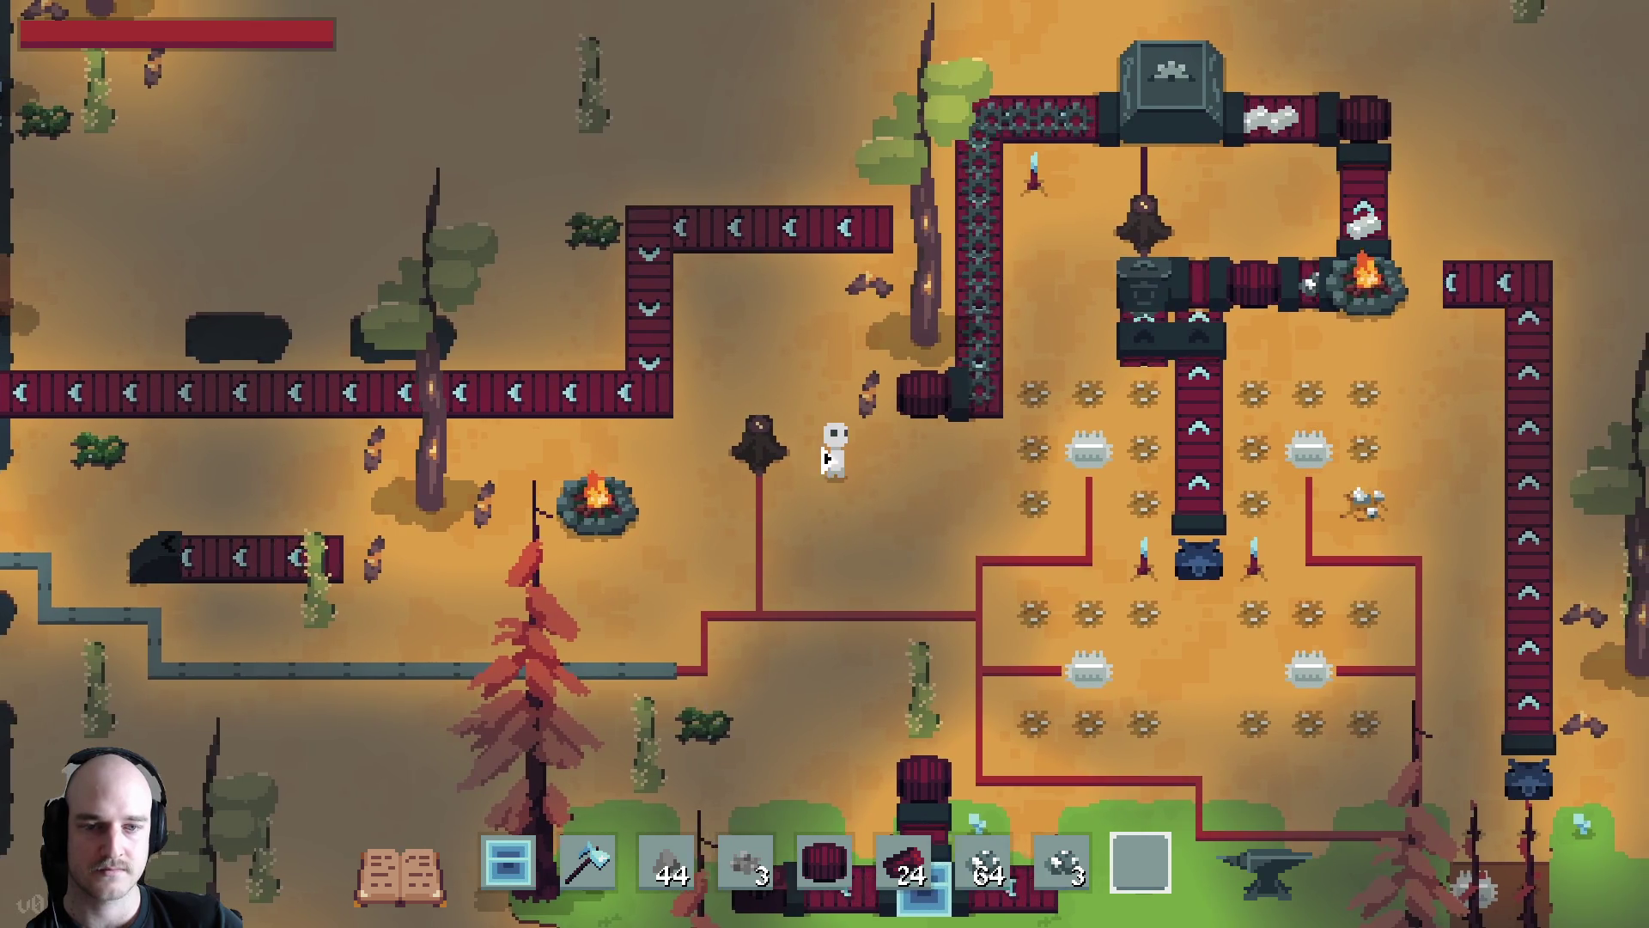
pyautogui.press('d')
pyautogui.moveTo(1087, 524)
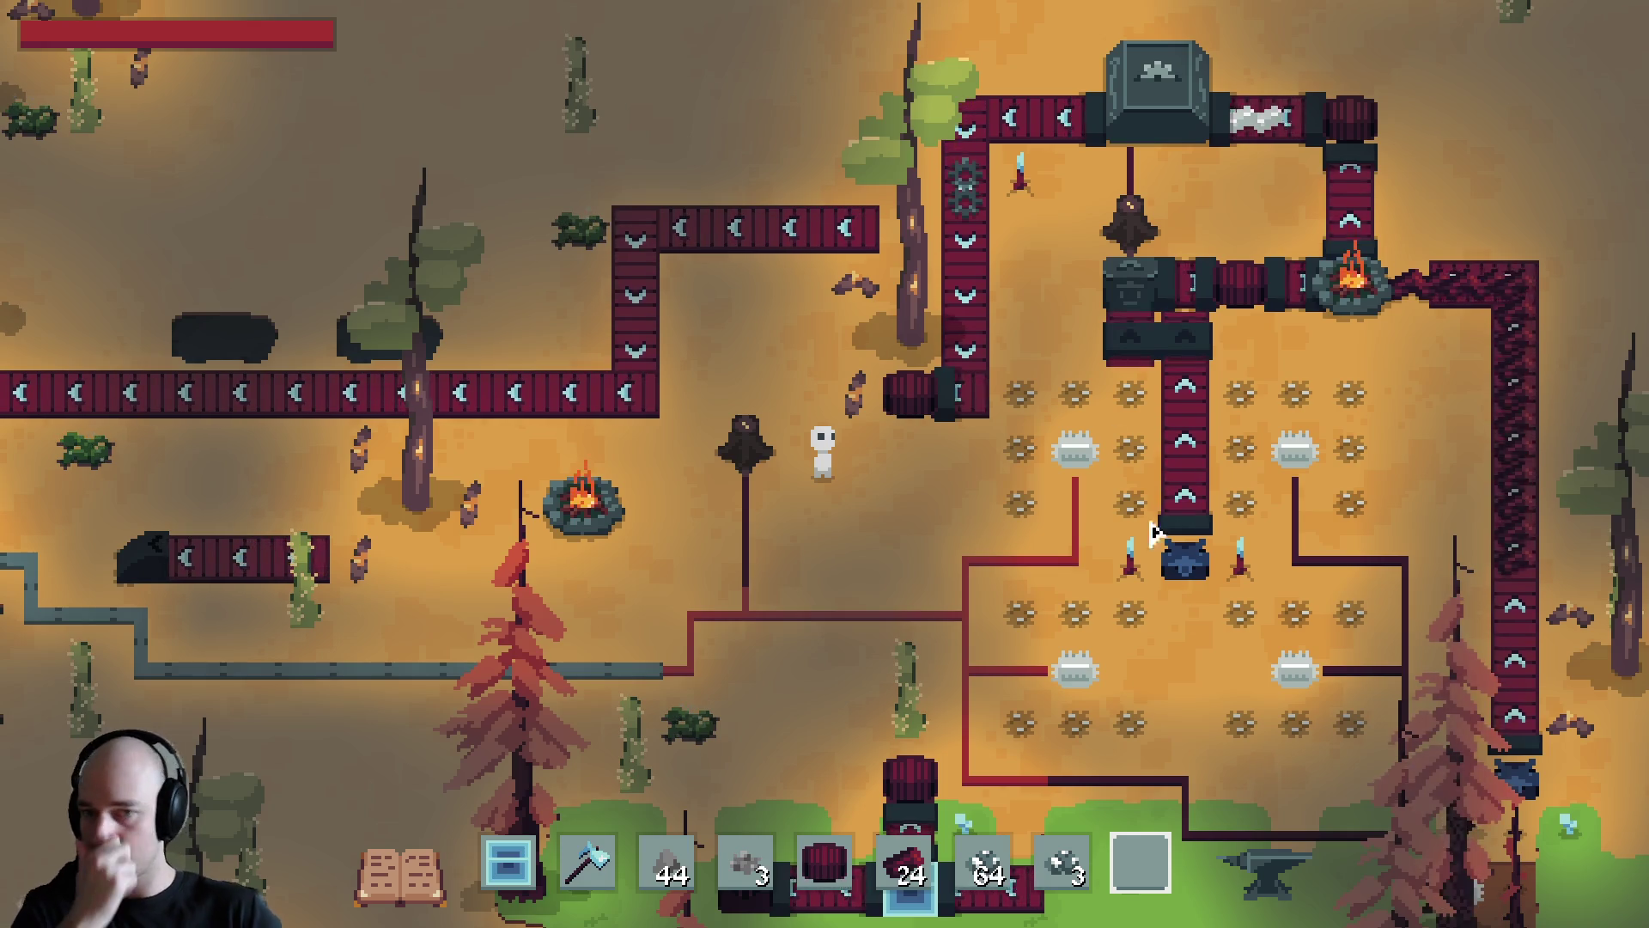
# Read the power wire's 'Power: 1' tooltip, then quit the game with Escape
pyautogui.moveTo(940, 666)
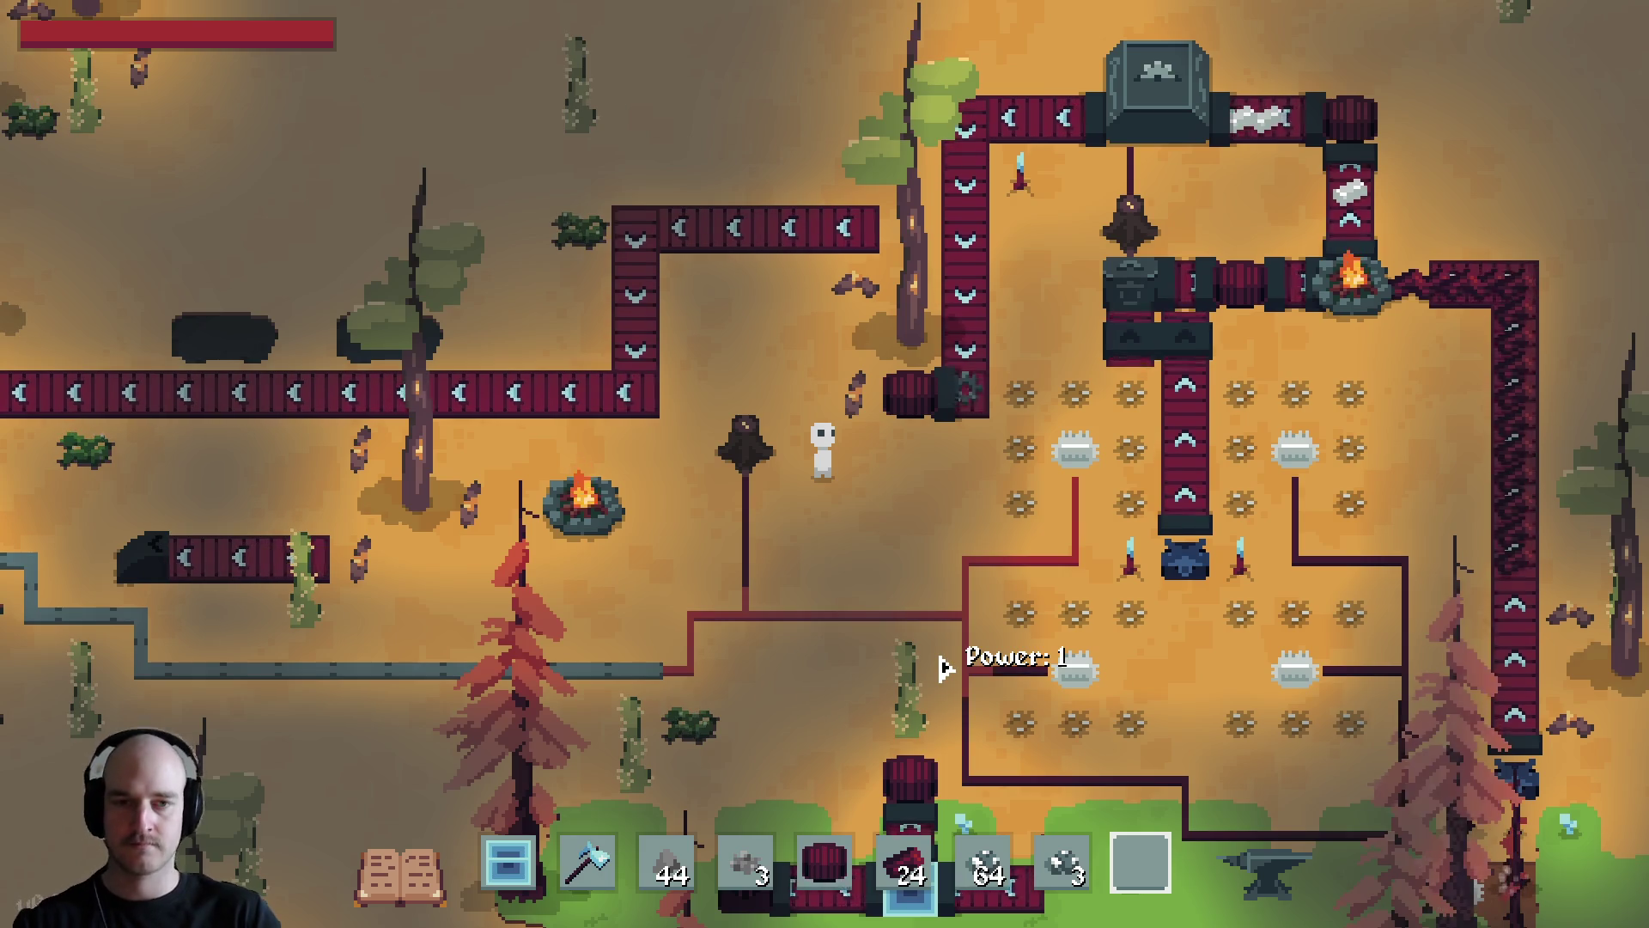
pyautogui.press('Escape')
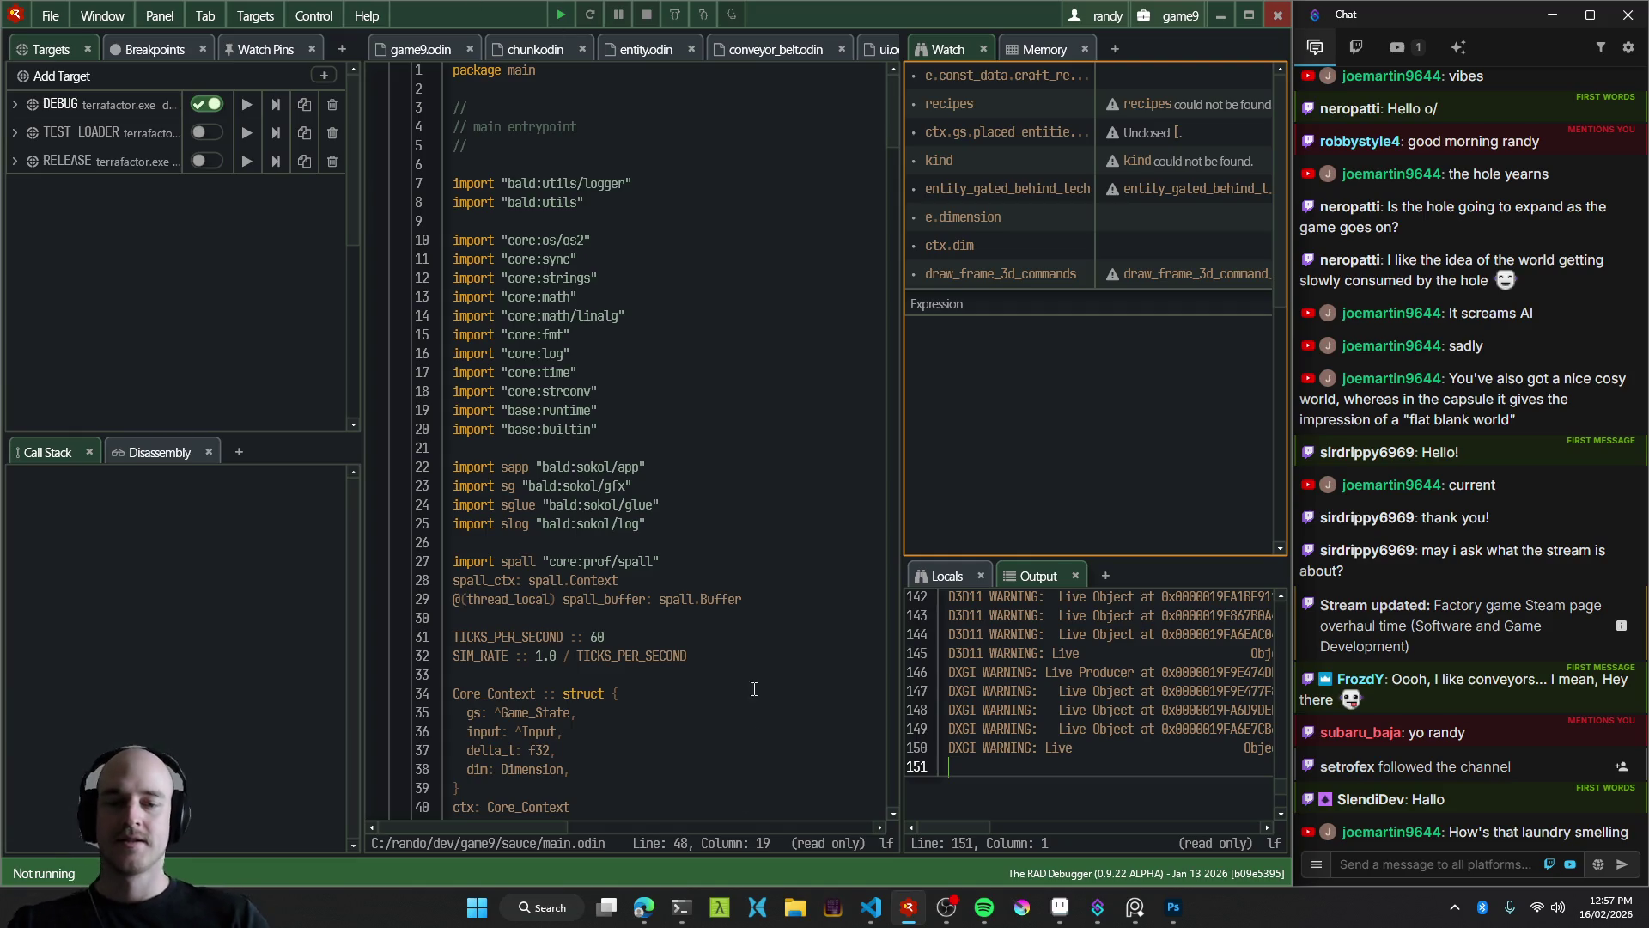
pyautogui.click(683, 910)
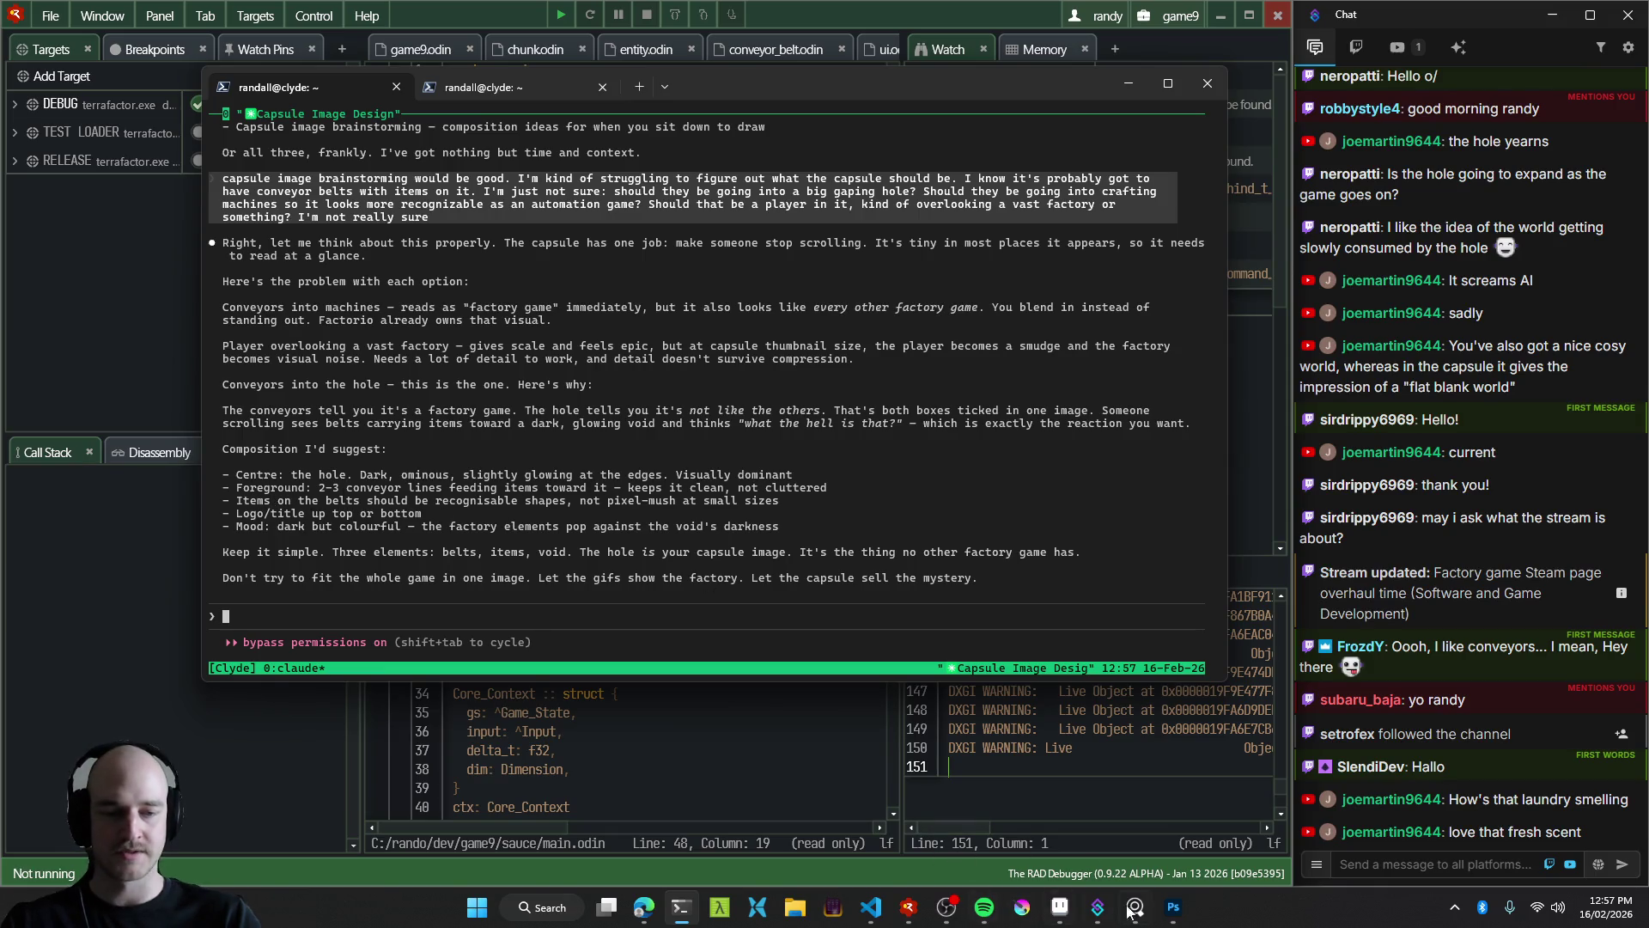
# Switch from the terminal to Photoshop and bring the empty CORE.psb canvas forward
pyautogui.click(1168, 917)
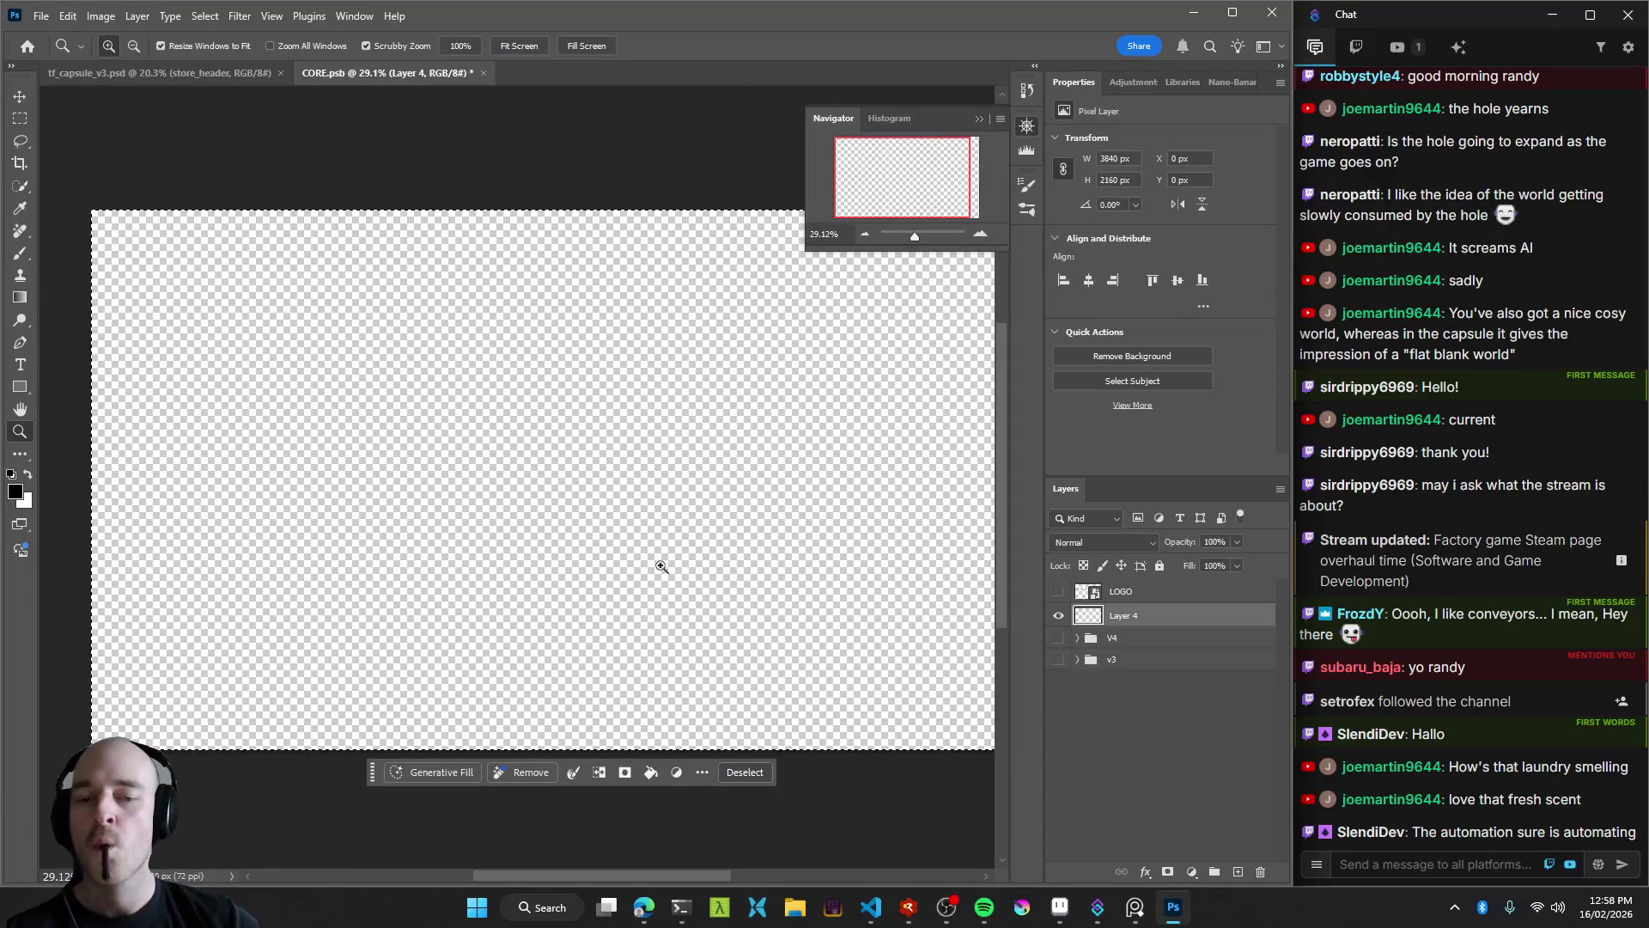
pyautogui.click(945, 906)
# Return to CORE.psb, clear the selection, and zoom and pan to frame the canvas
pyautogui.click(946, 906)
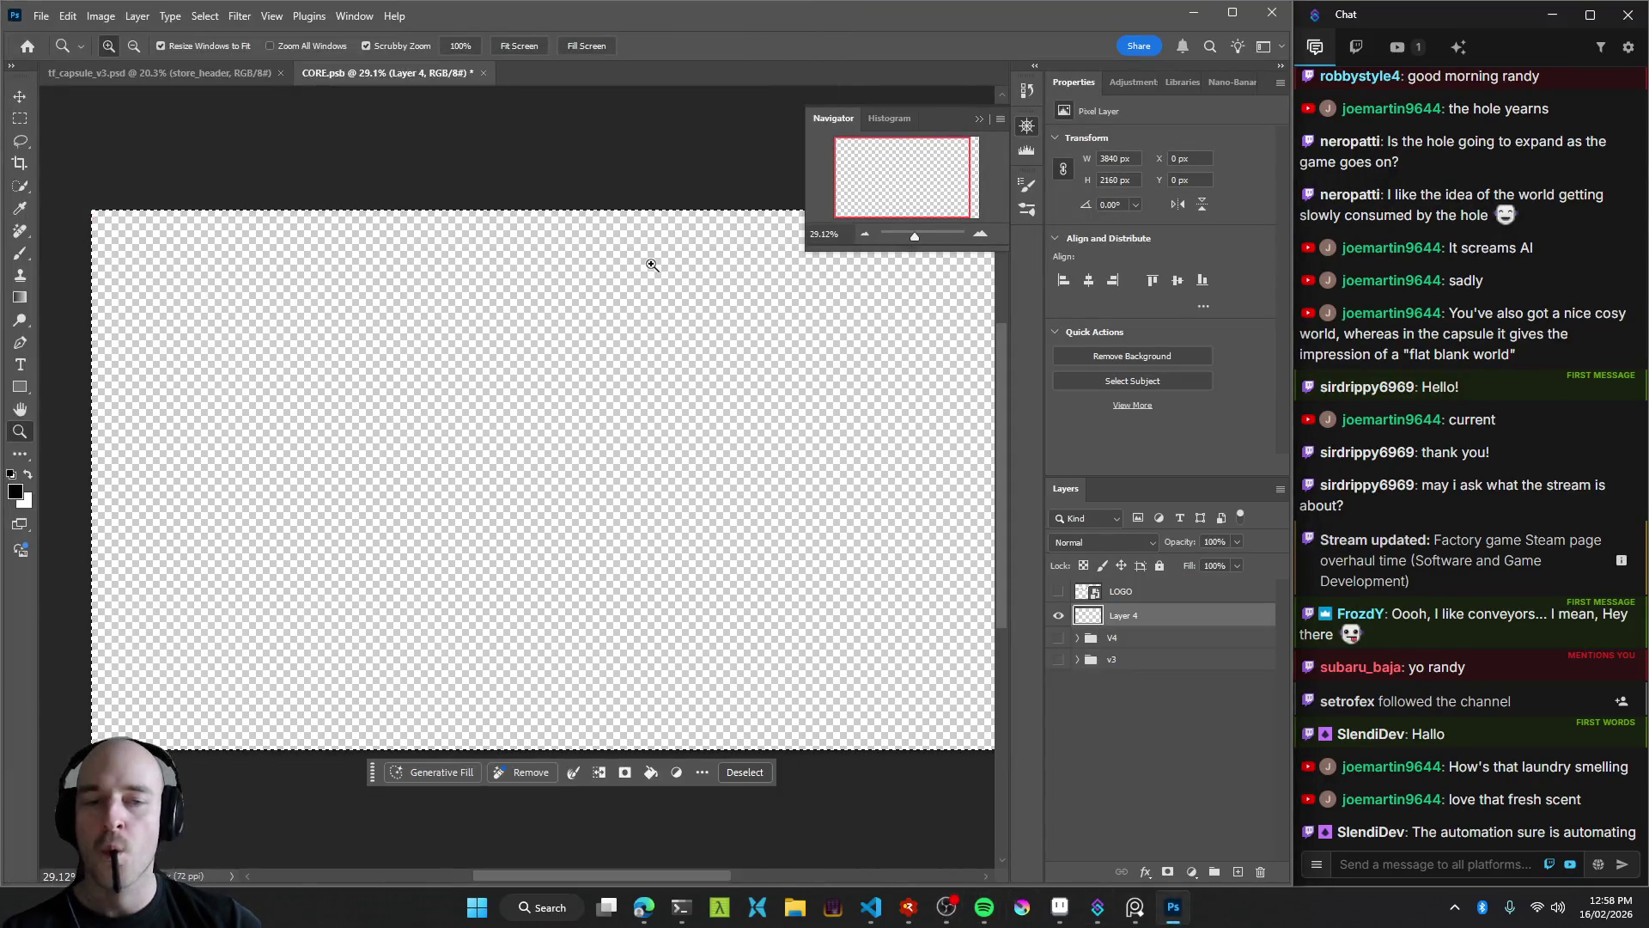
pyautogui.scroll(2, 644, 450)
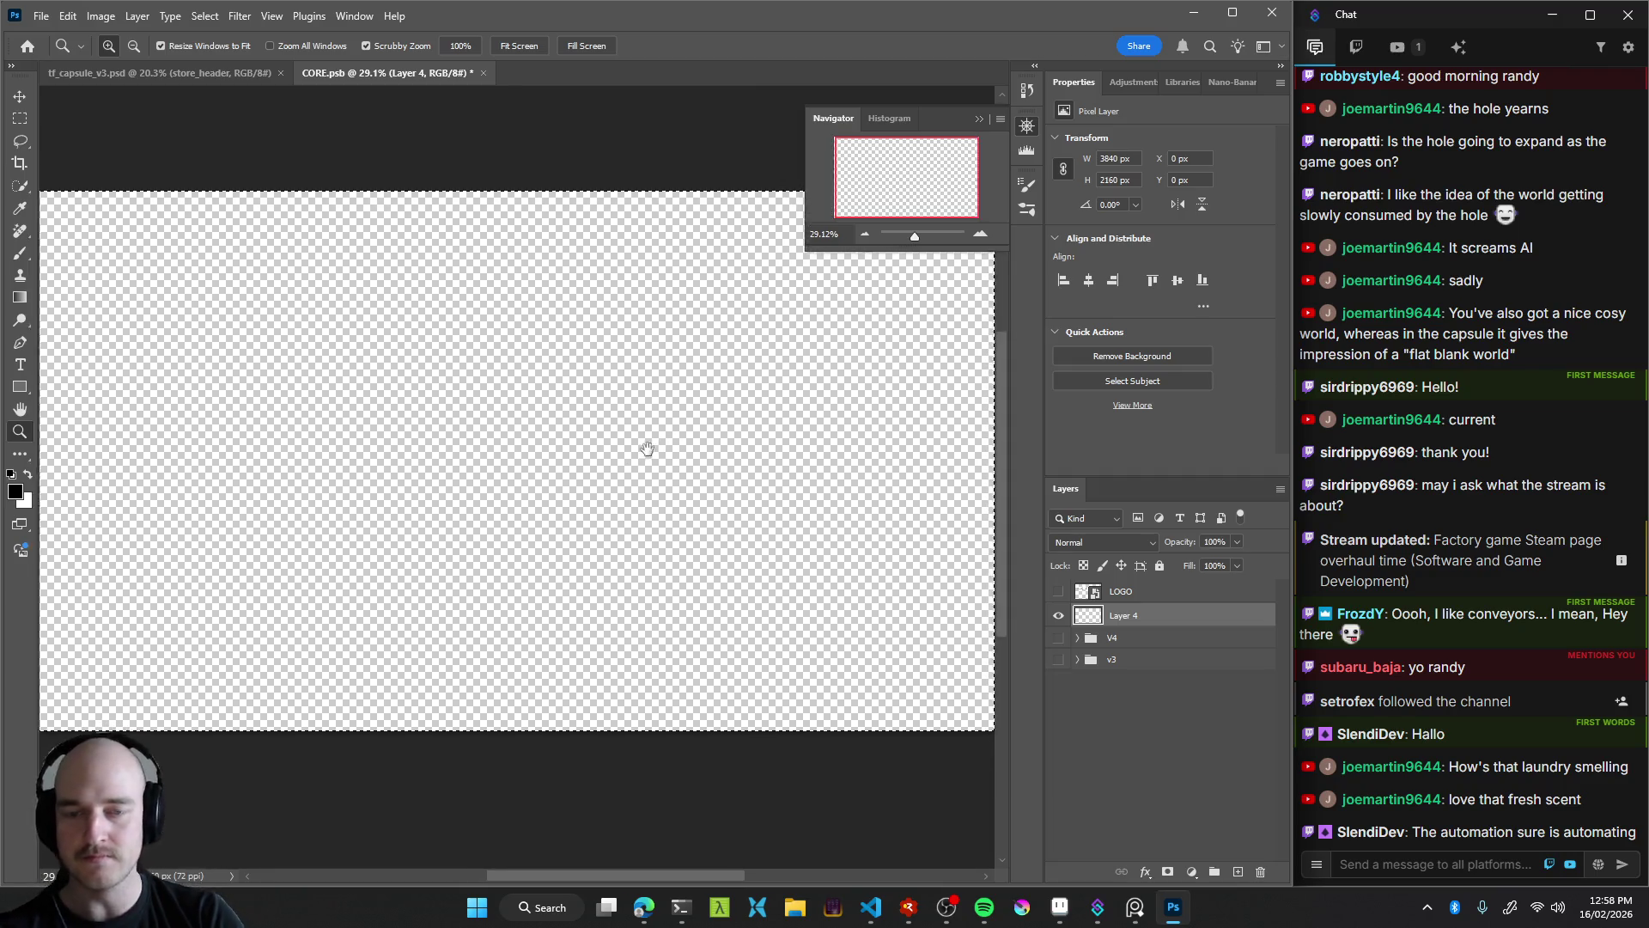
pyautogui.scroll(-2, 601, 449)
pyautogui.scroll(1, 635, 458)
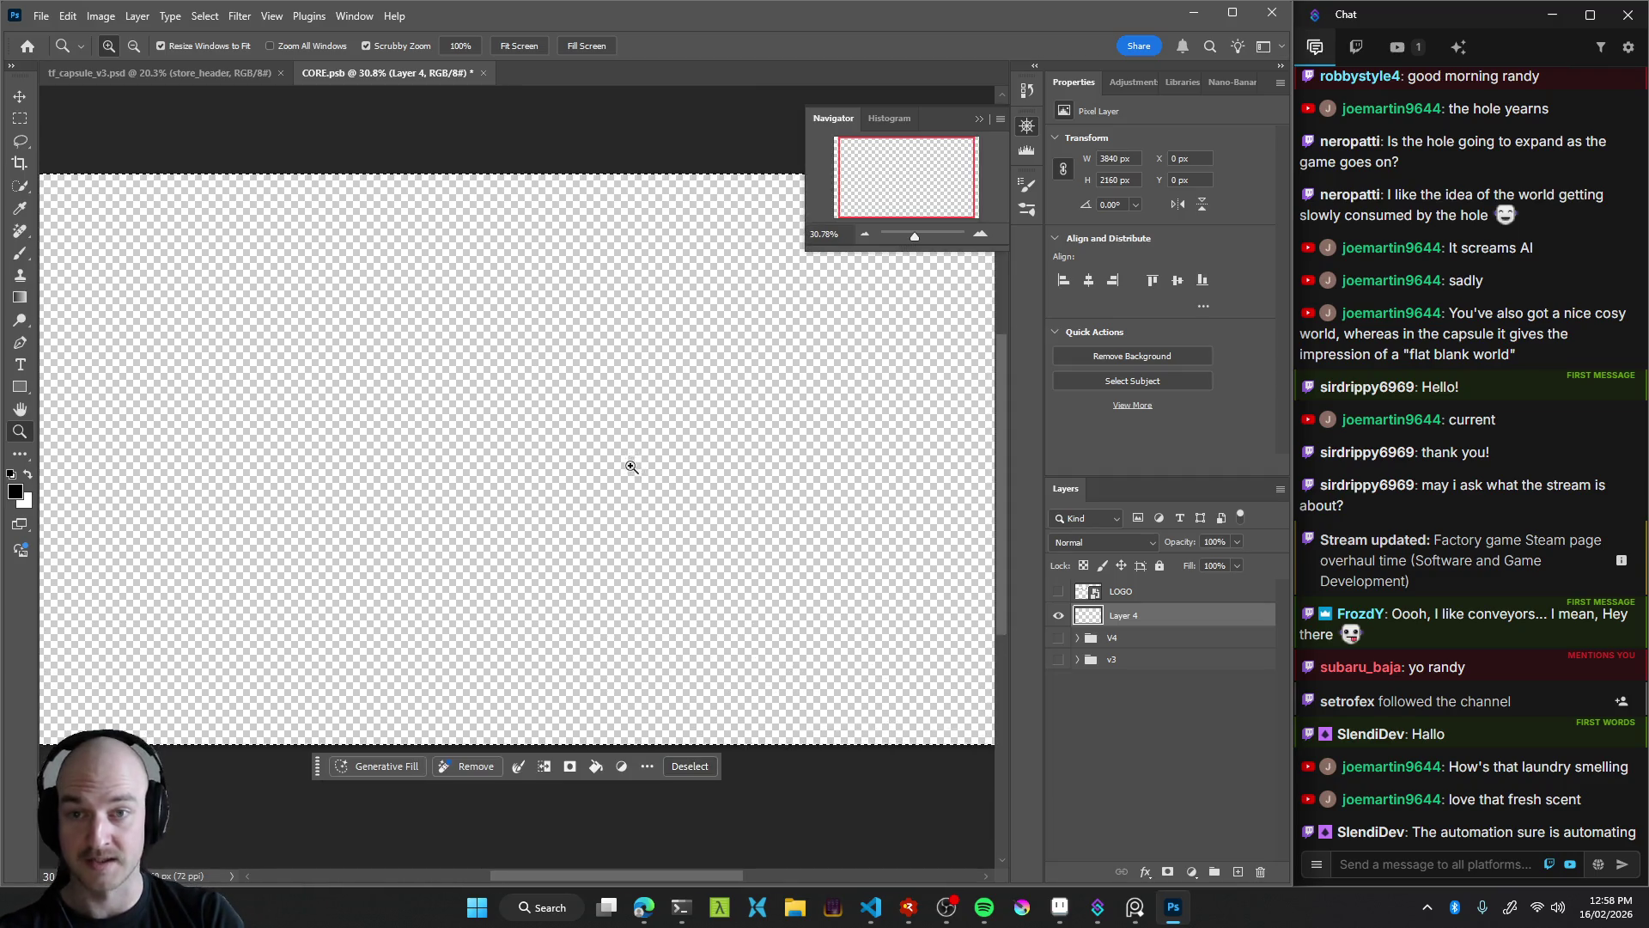
pyautogui.press('v')
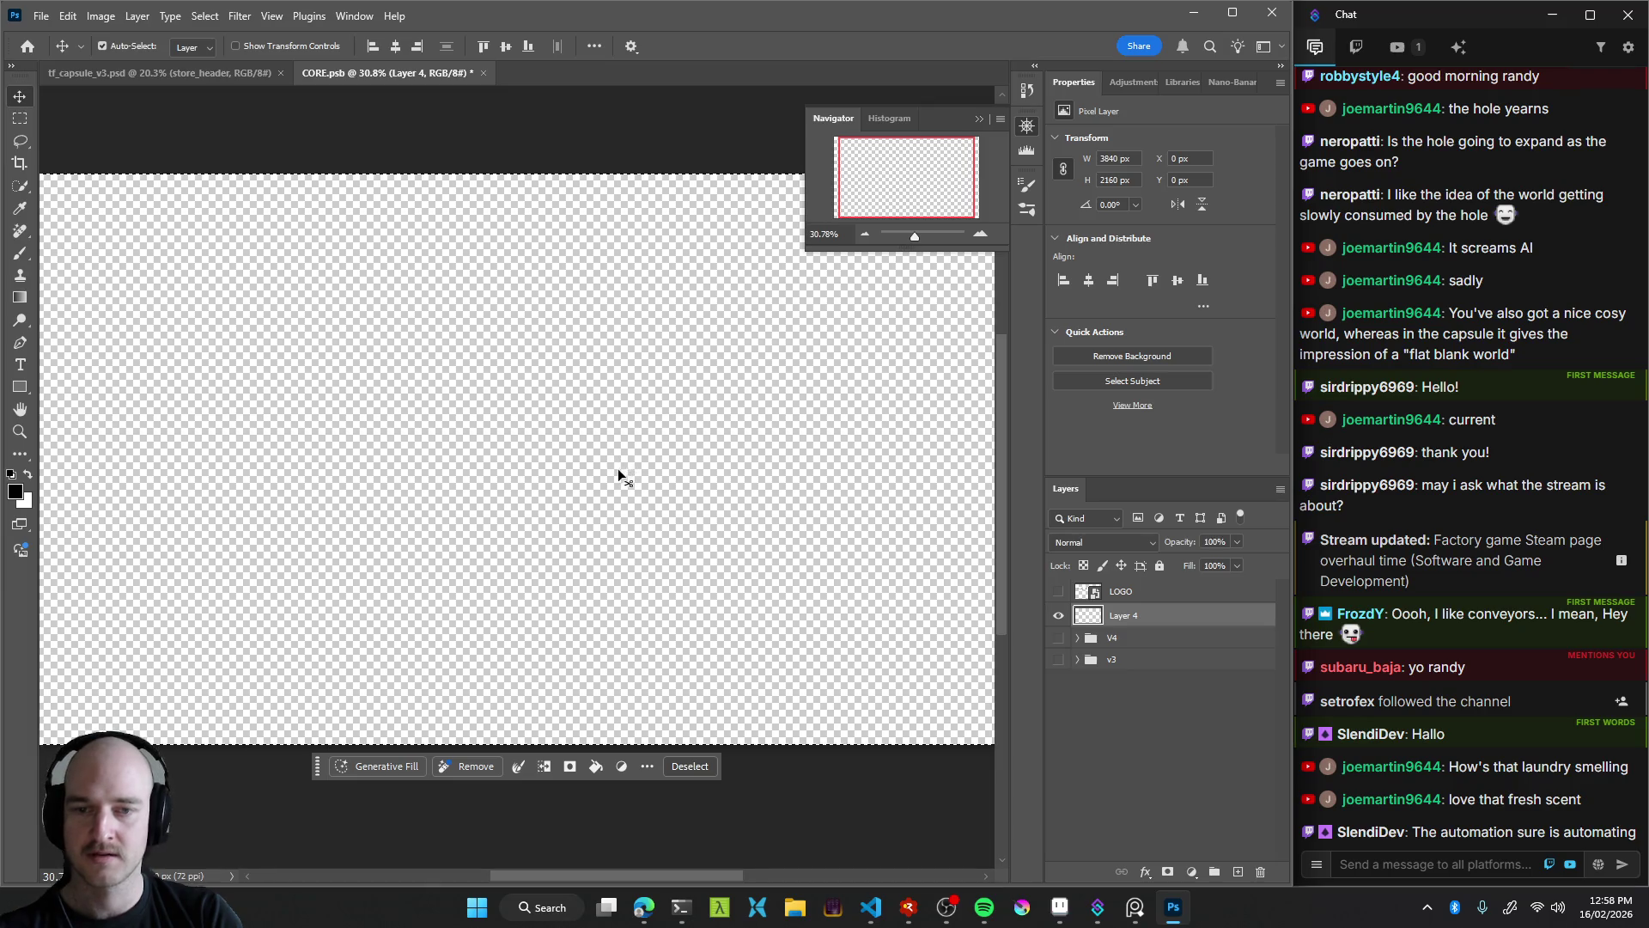
pyautogui.press('l')
pyautogui.hotkey('ctrl', 'd')
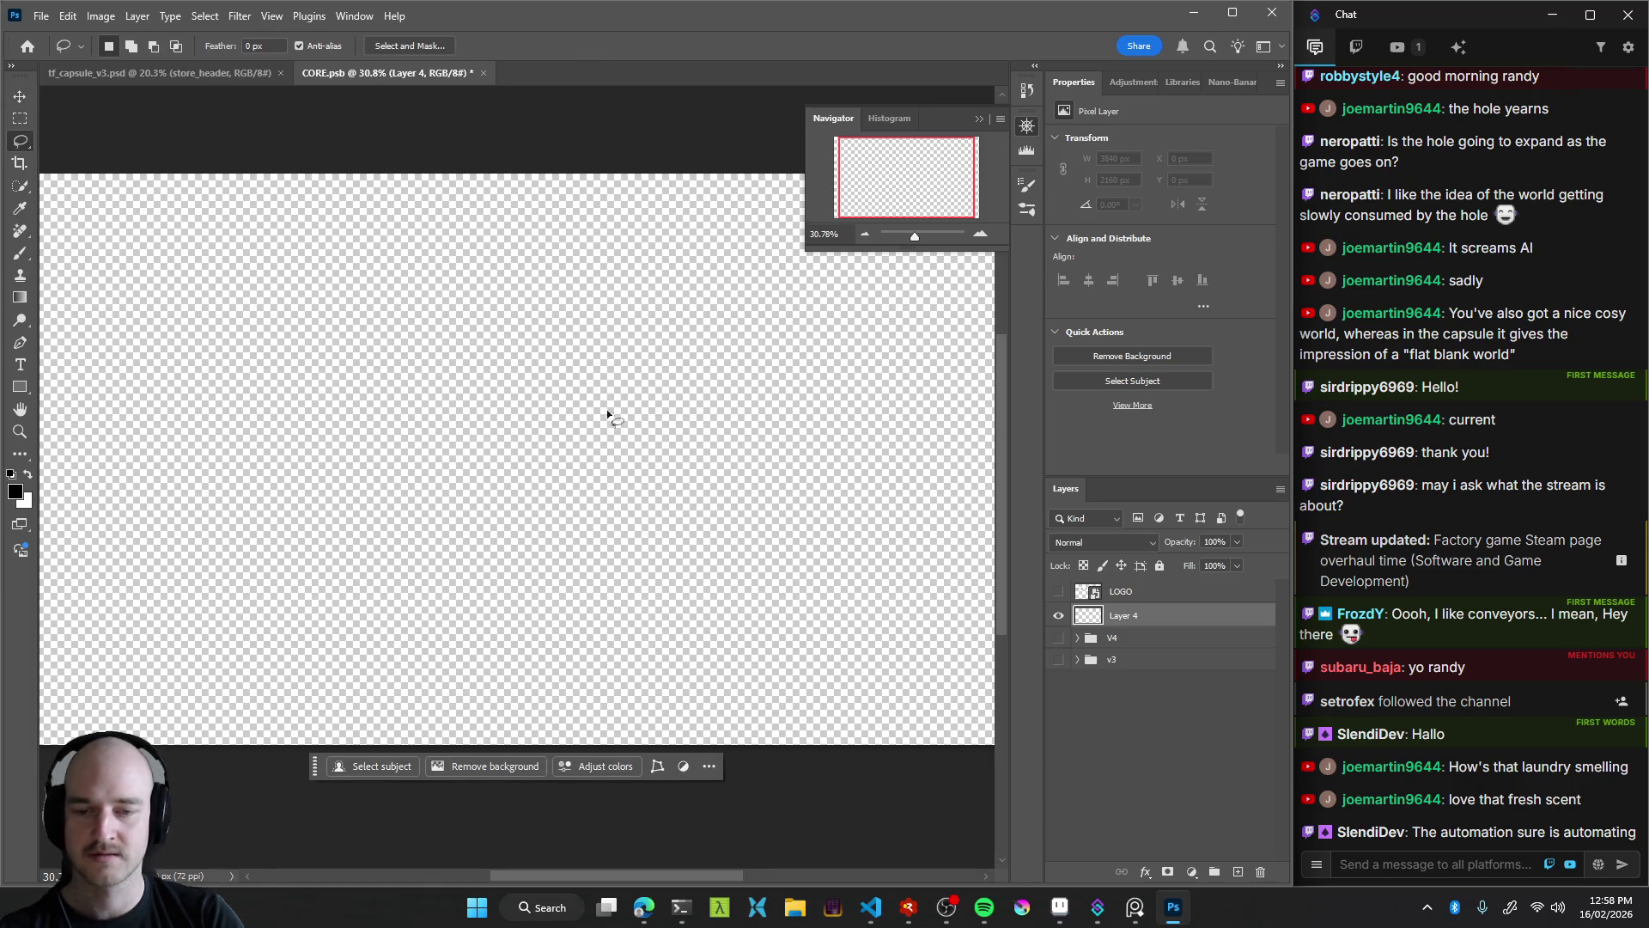
pyautogui.scroll(1, 641, 450)
pyautogui.press('z')
pyautogui.scroll(-2, 607, 475)
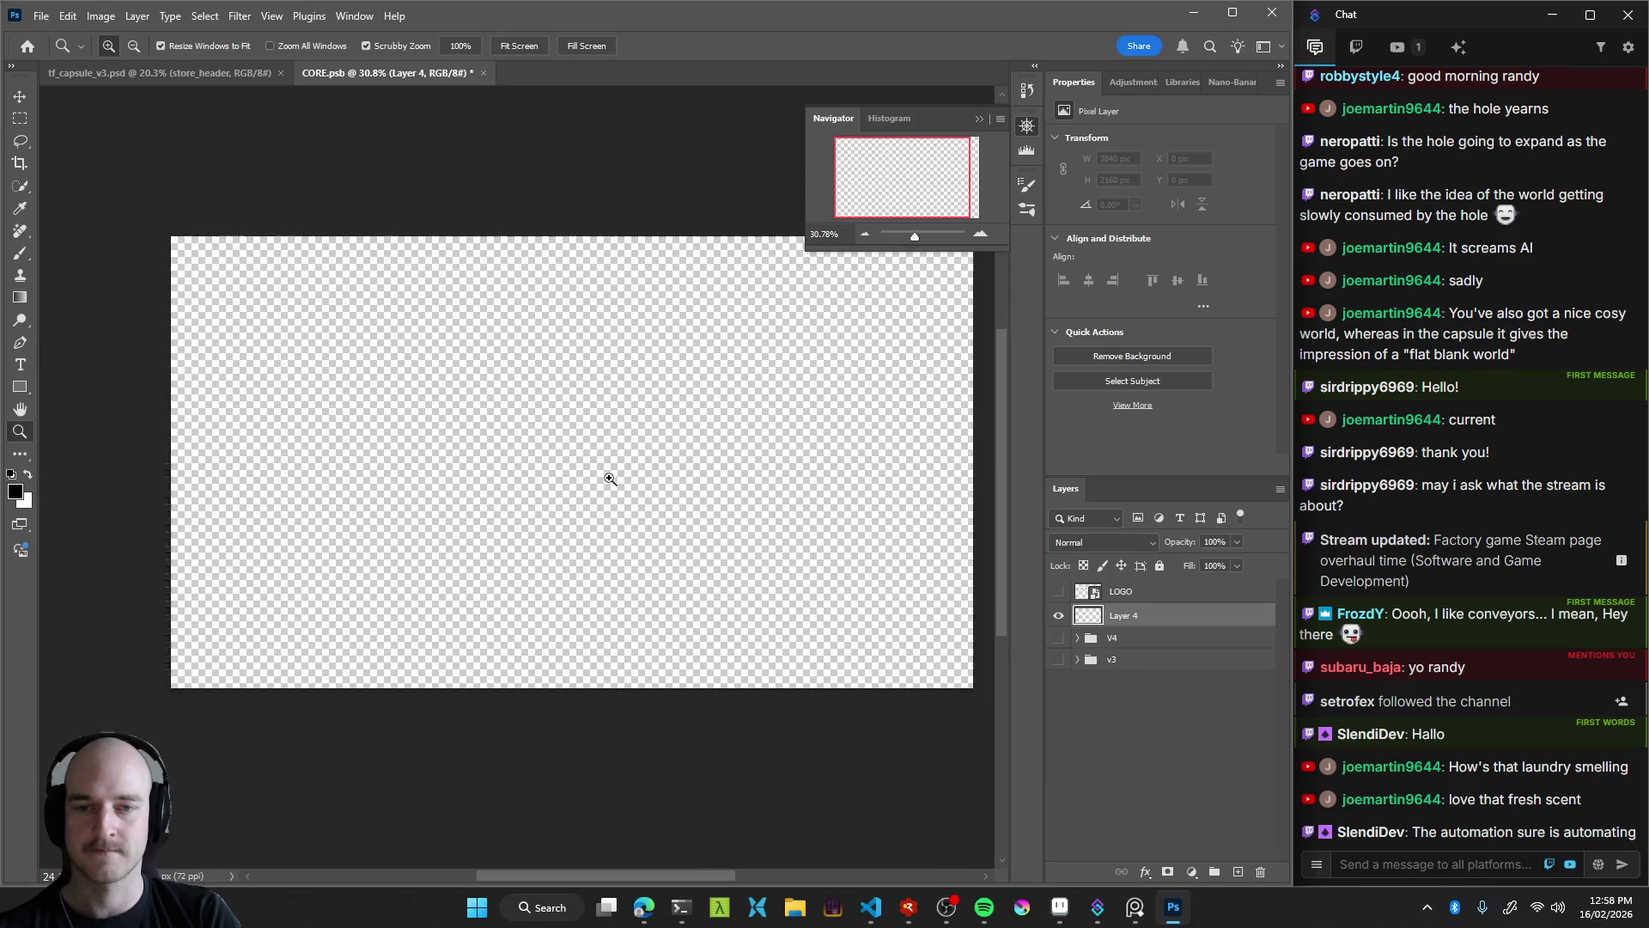
pyautogui.scroll(2, 626, 472)
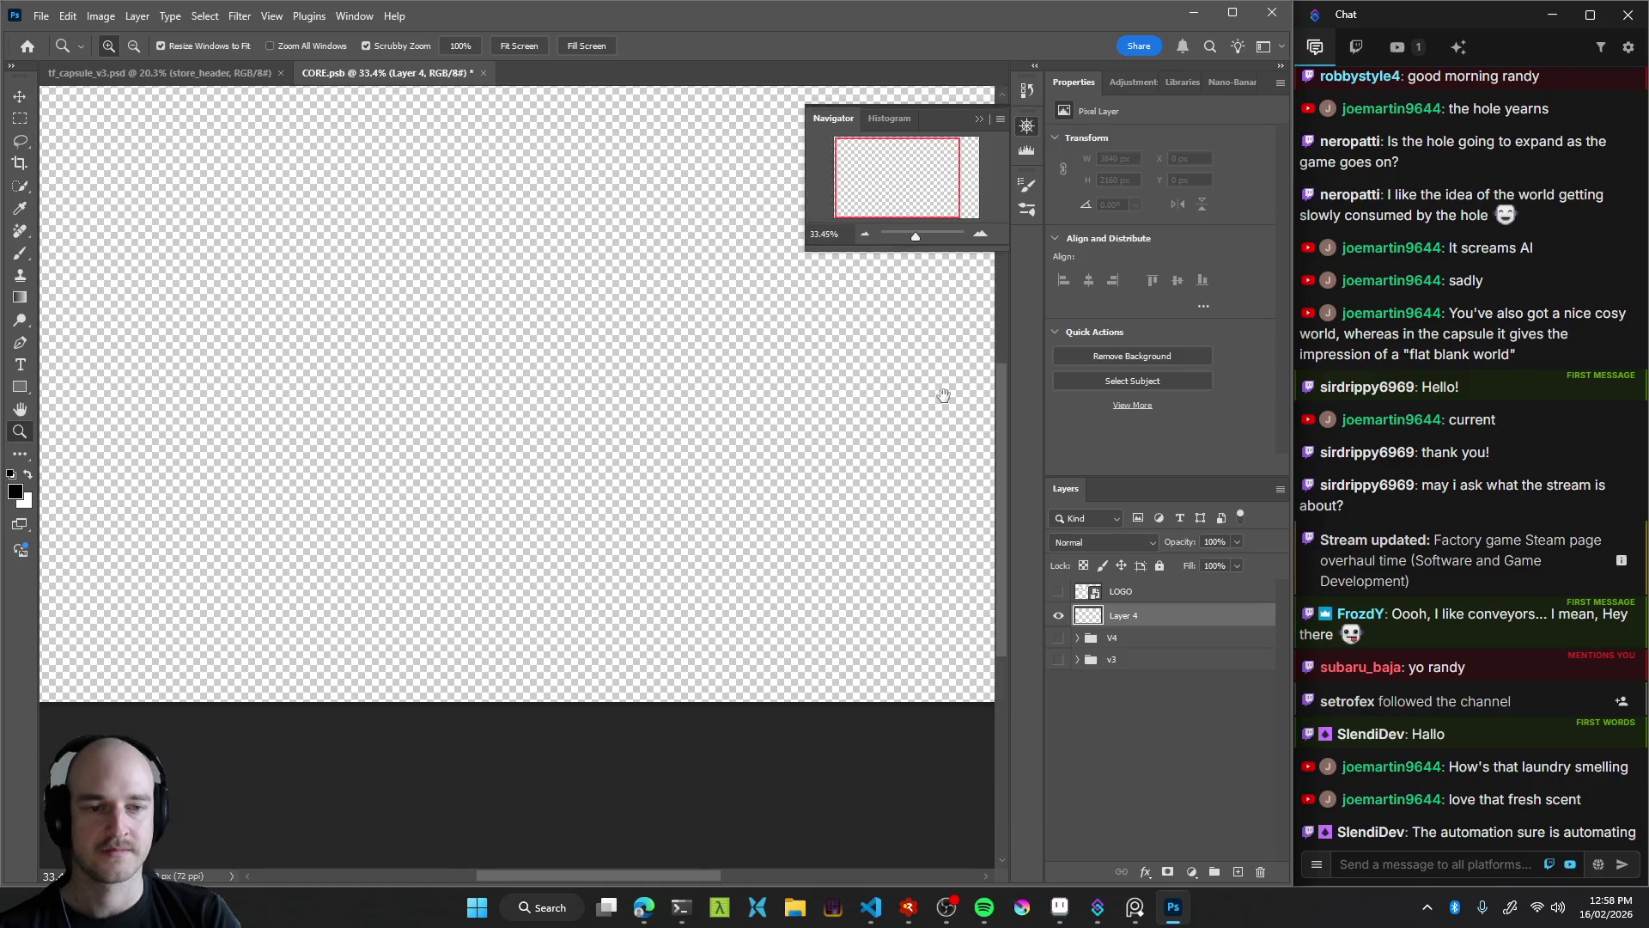
pyautogui.moveTo(911, 449); pyautogui.dragTo(625, 558)
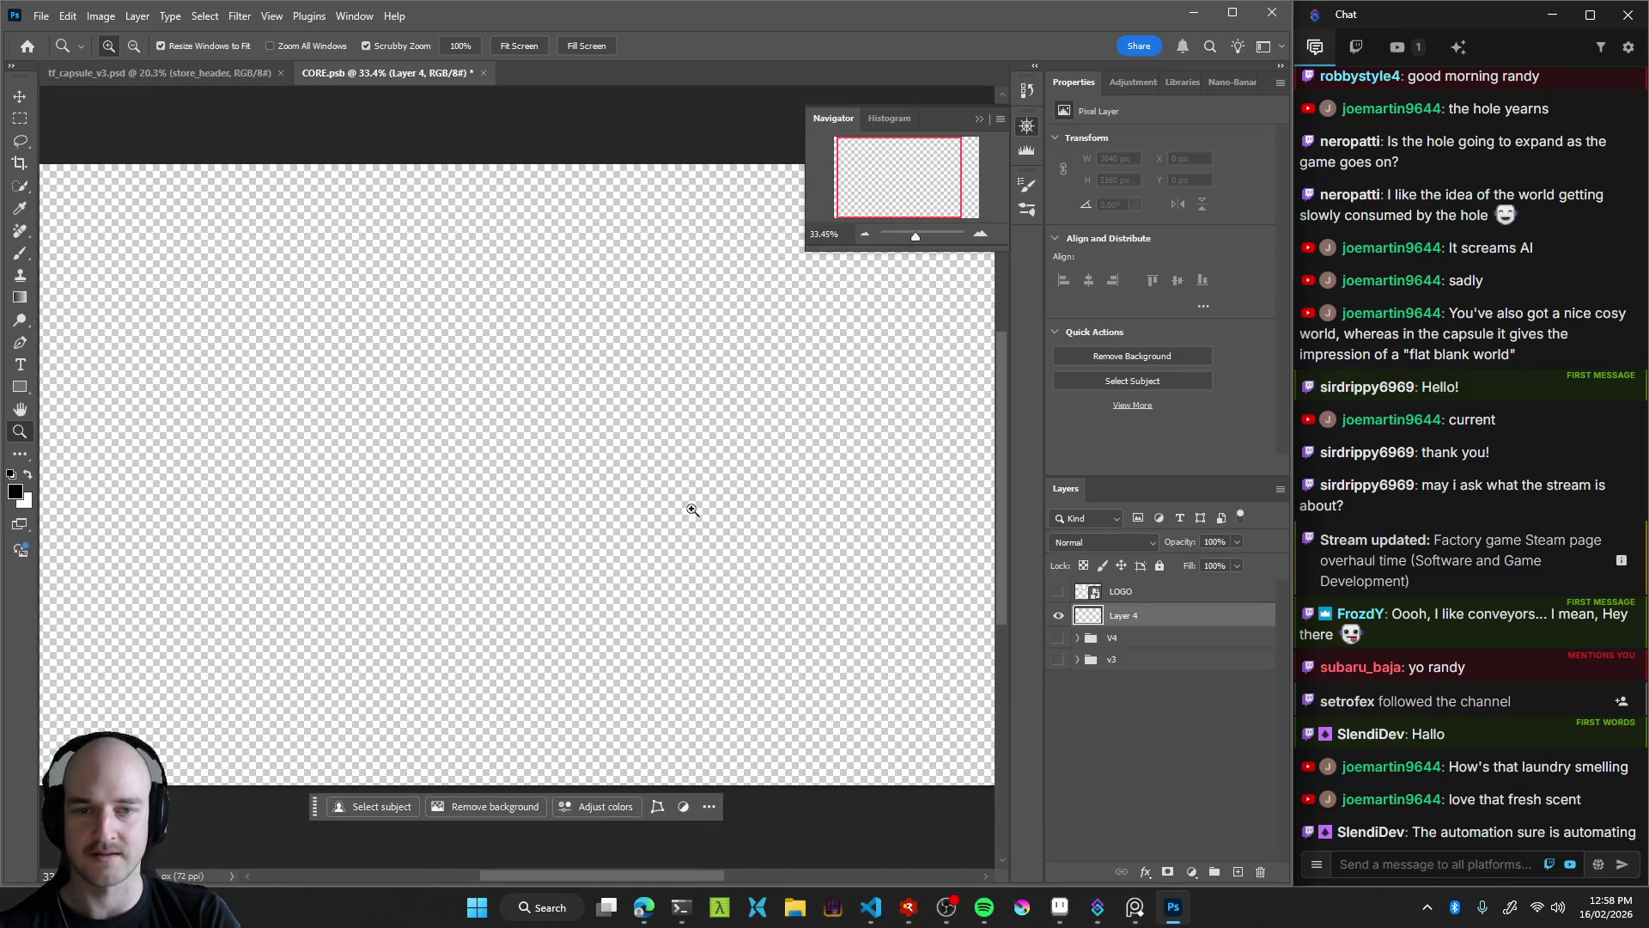
pyautogui.scroll(-1, 608, 549)
pyautogui.moveTo(618, 589)
pyautogui.mouseDown()
pyautogui.moveTo(626, 476)
pyautogui.moveTo(666, 444)
pyautogui.mouseUp()
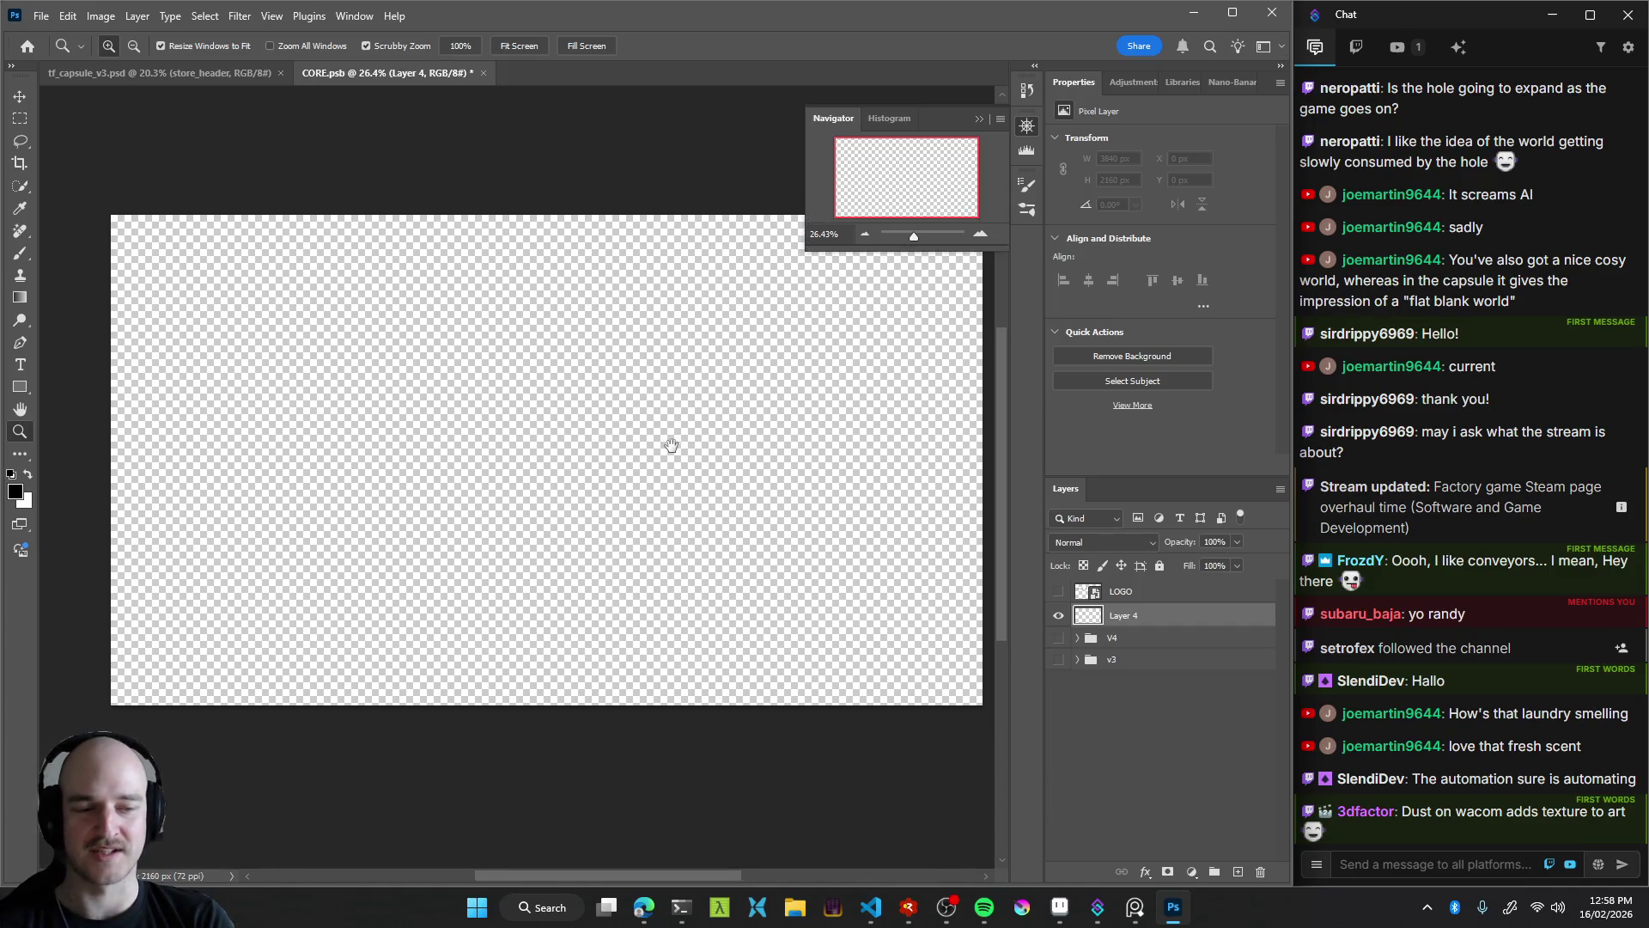
# Set up a 624 px hard round brush, undoing the test strokes
pyautogui.press('b')
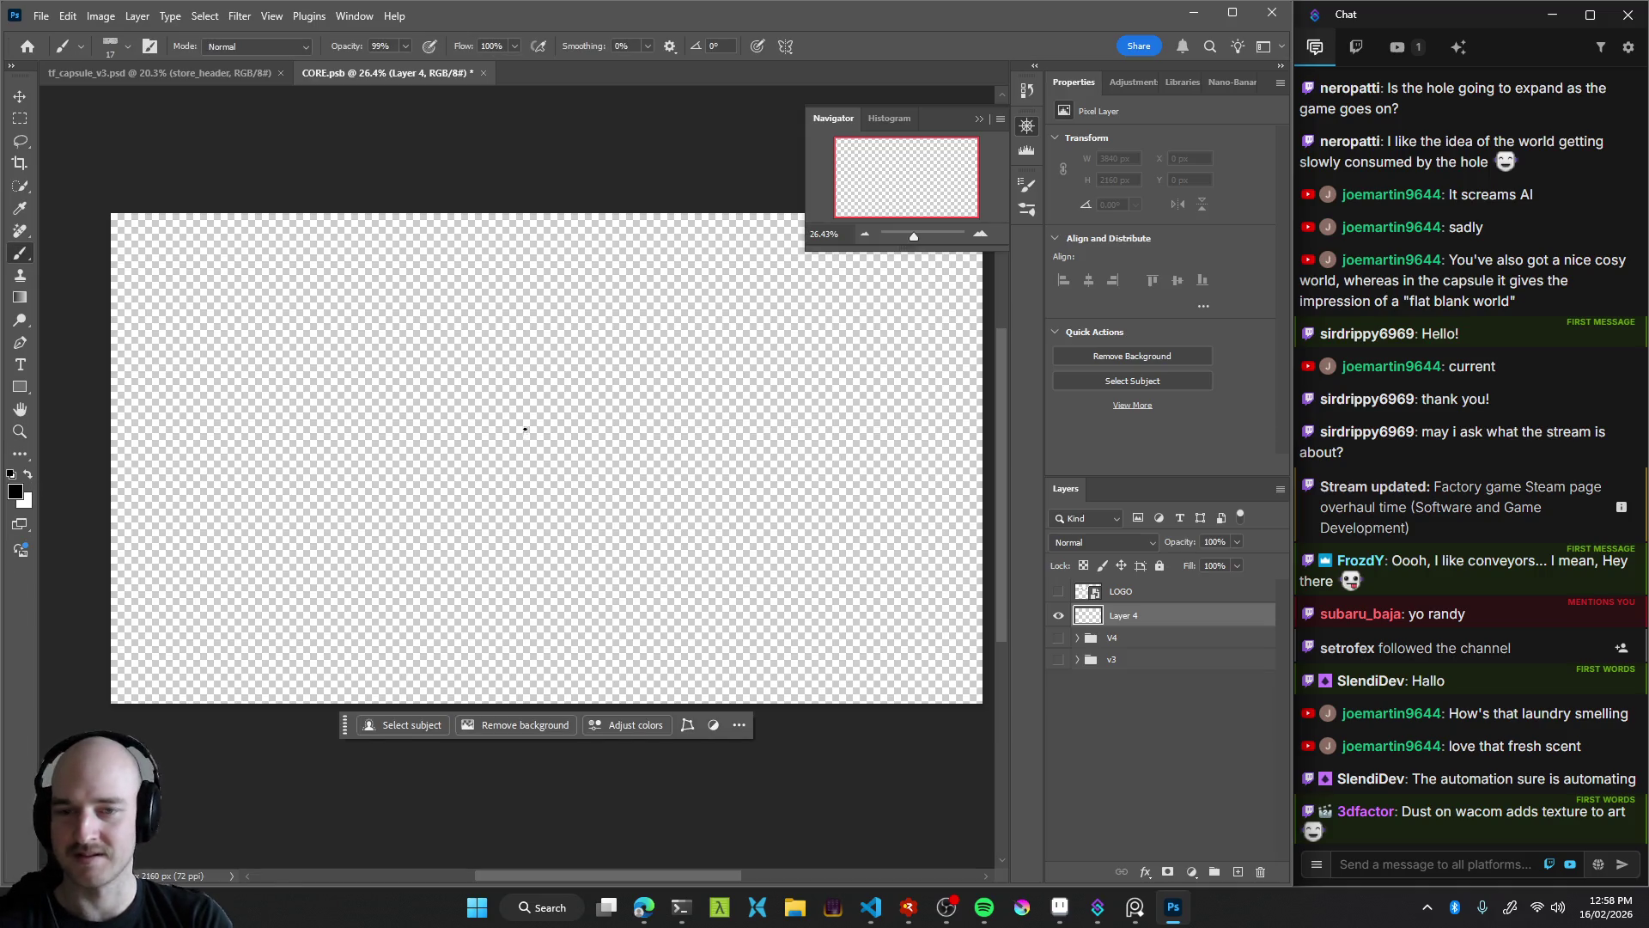
pyautogui.keyDown('alt'); pyautogui.rightClick(533, 441); pyautogui.keyUp('alt')
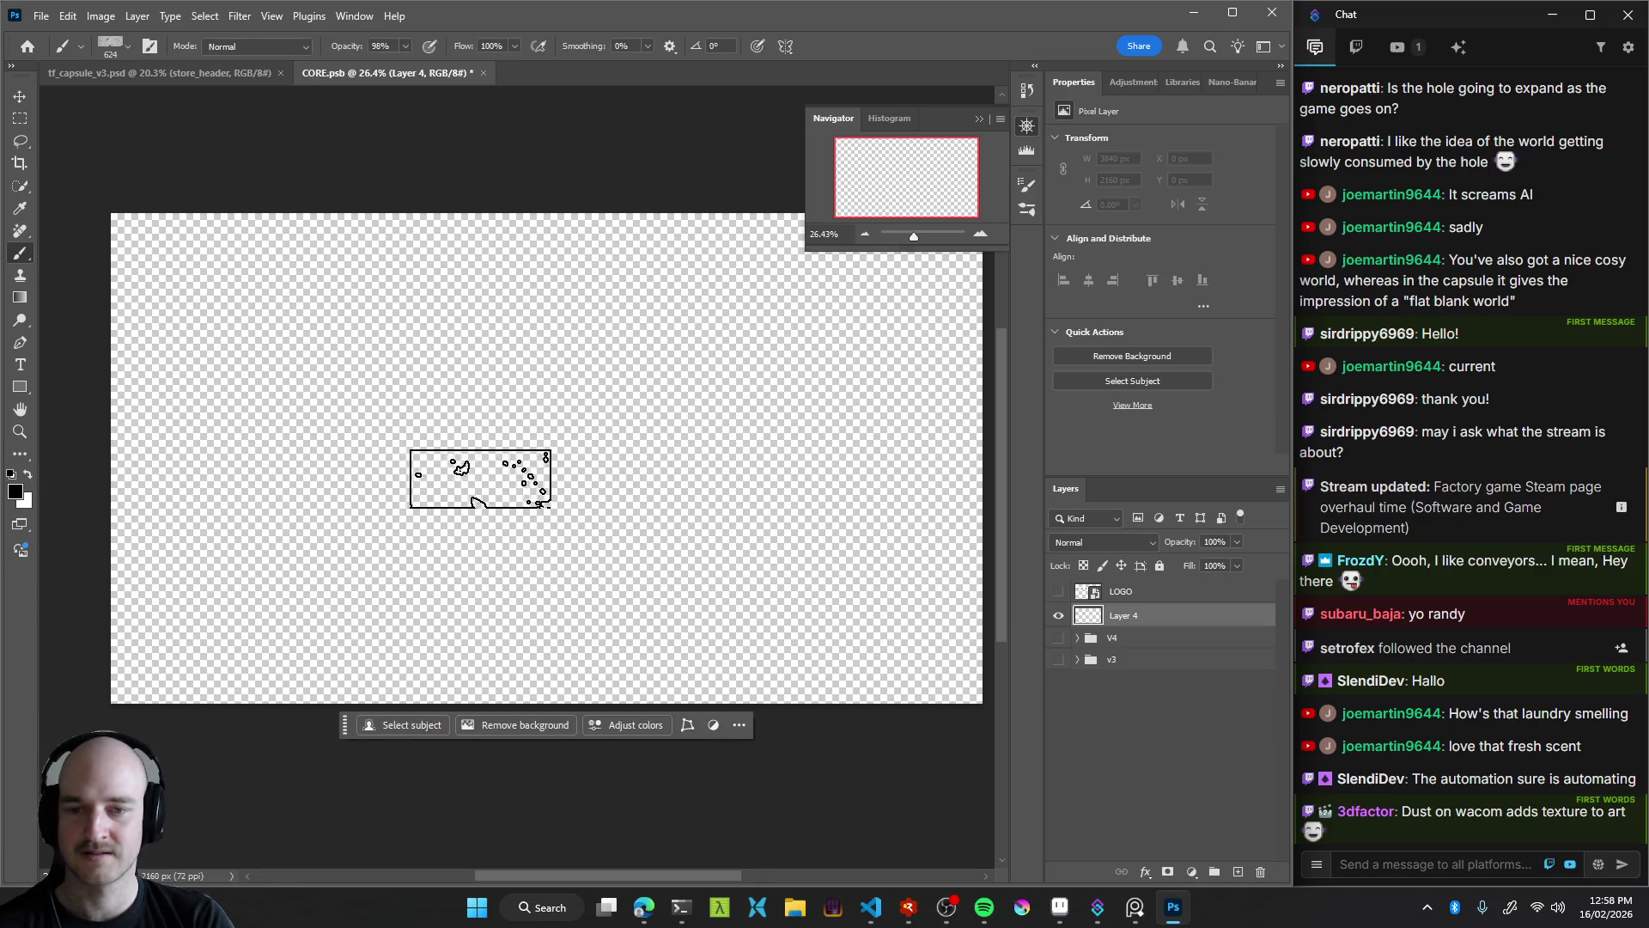
pyautogui.moveTo(492, 475); pyautogui.dragTo(541, 455)
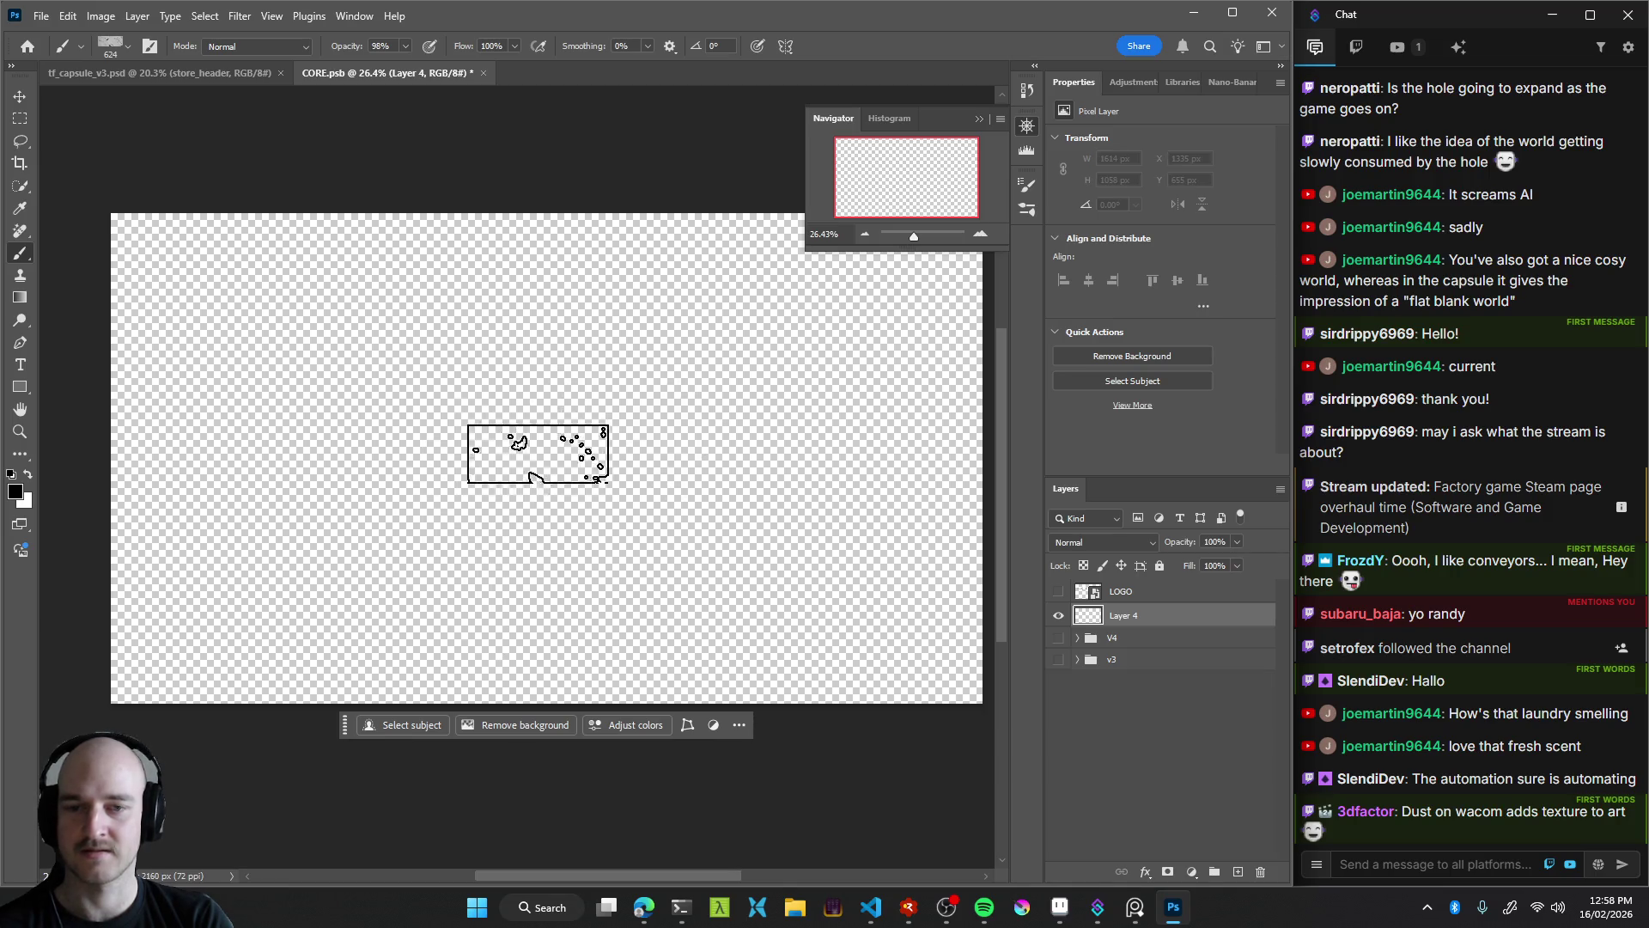
pyautogui.rightClick(543, 441)
pyautogui.moveTo(749, 636); pyautogui.dragTo(756, 687)
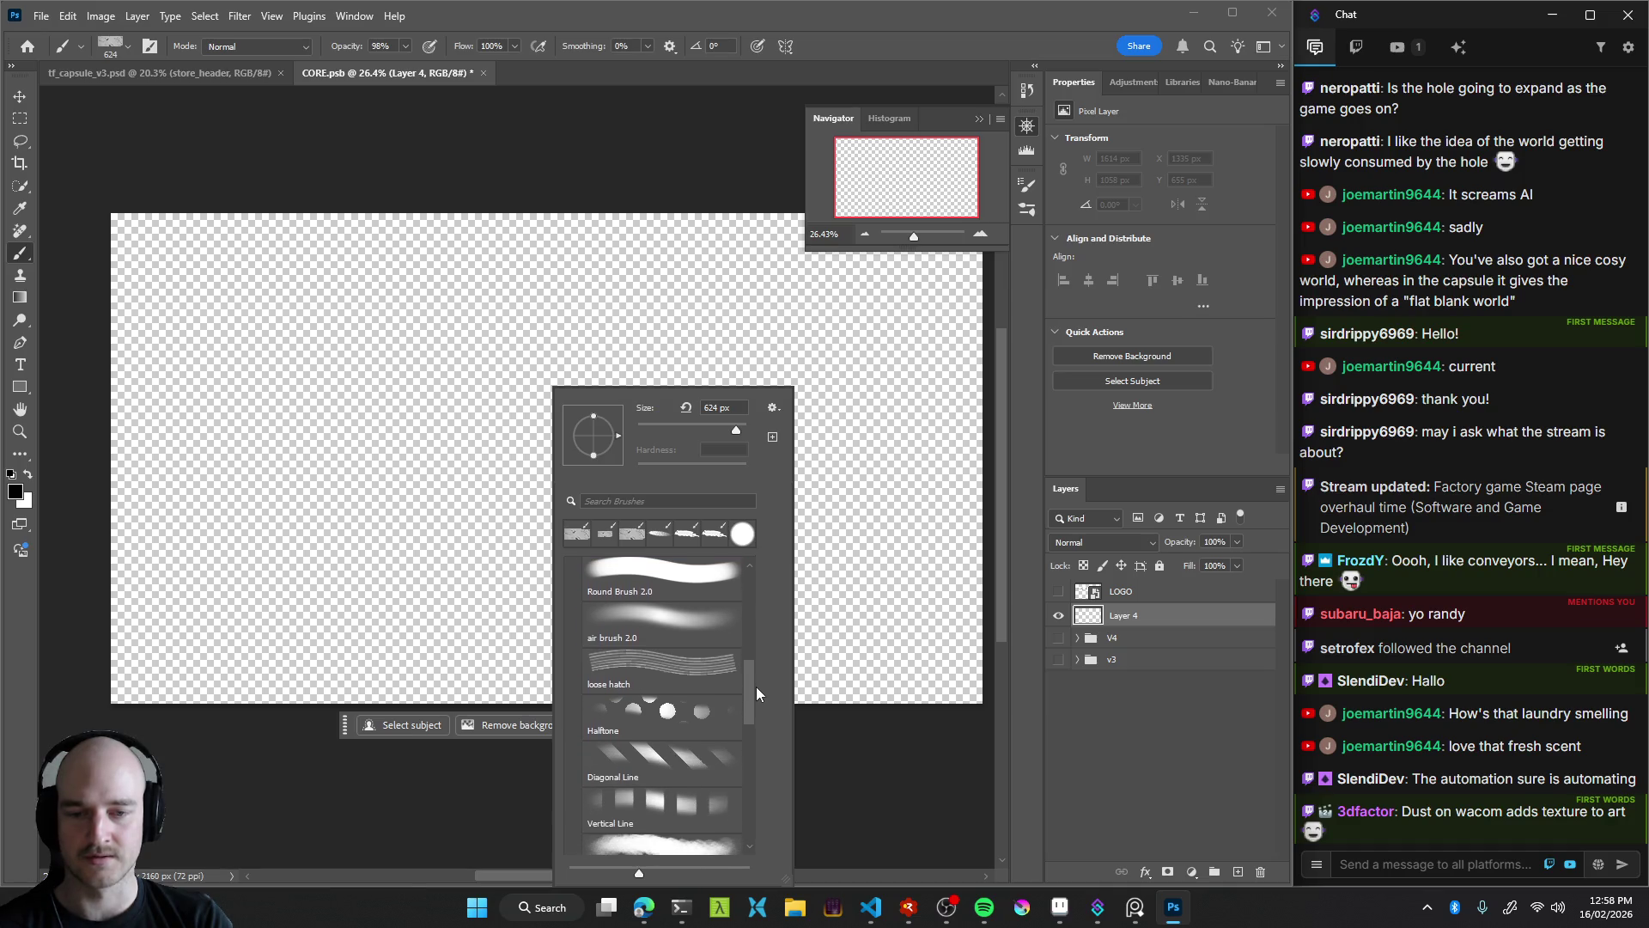
pyautogui.moveTo(755, 687); pyautogui.dragTo(762, 653)
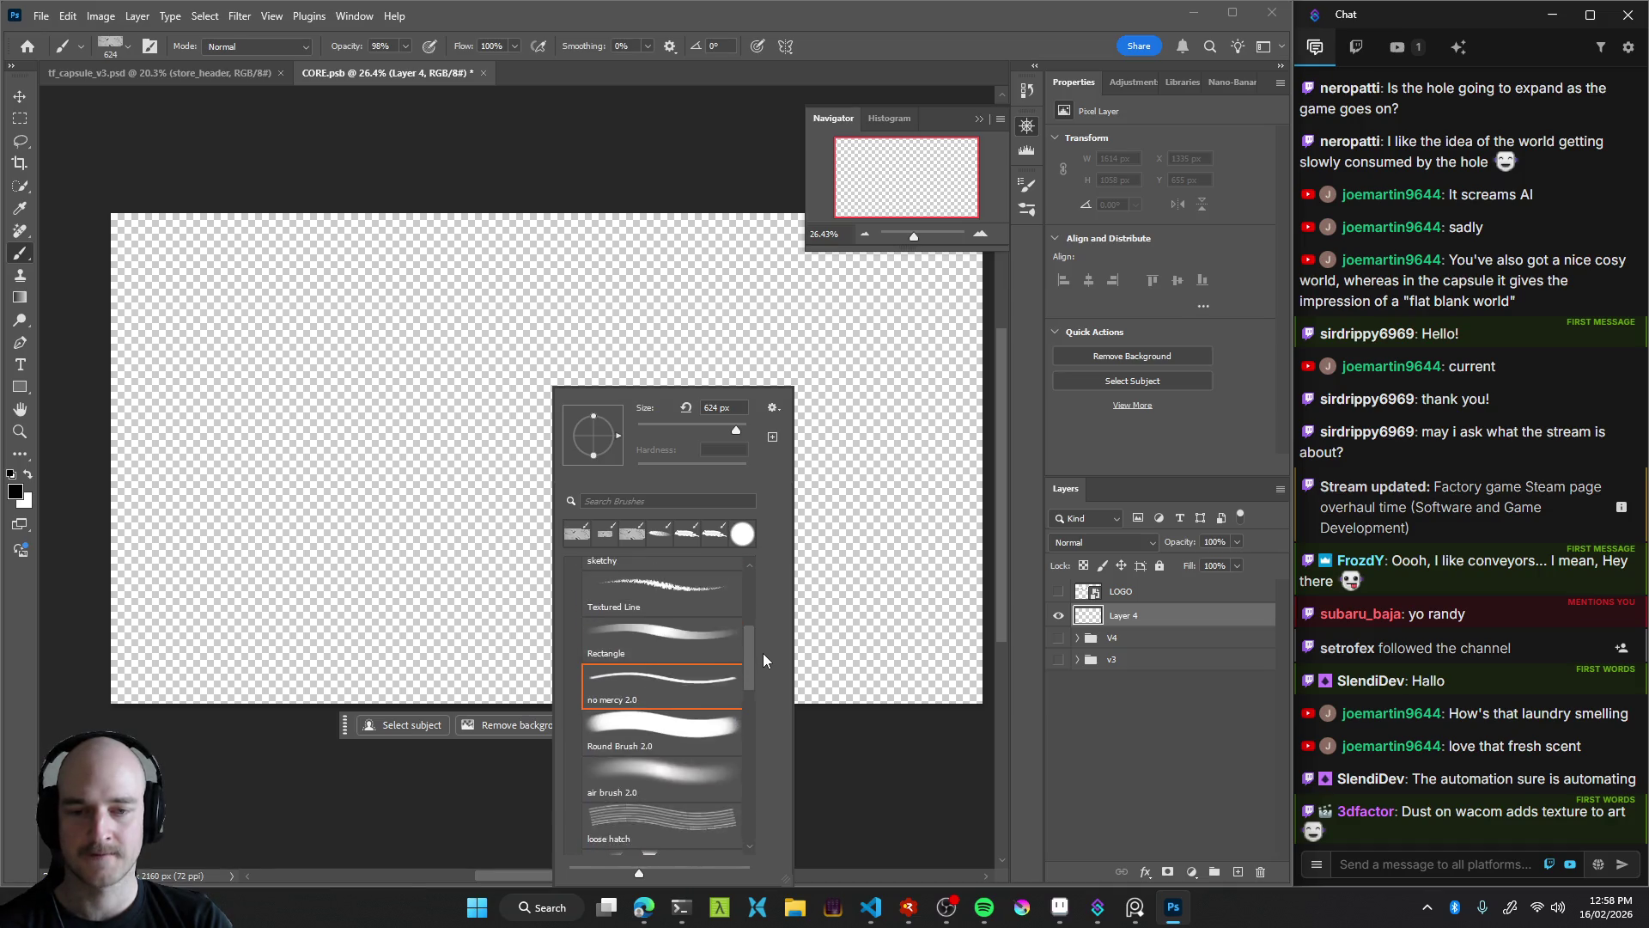
pyautogui.doubleClick(661, 778)
pyautogui.click(359, 478)
pyautogui.moveTo(460, 497); pyautogui.dragTo(670, 387)
pyautogui.hotkey('ctrl', 'z')
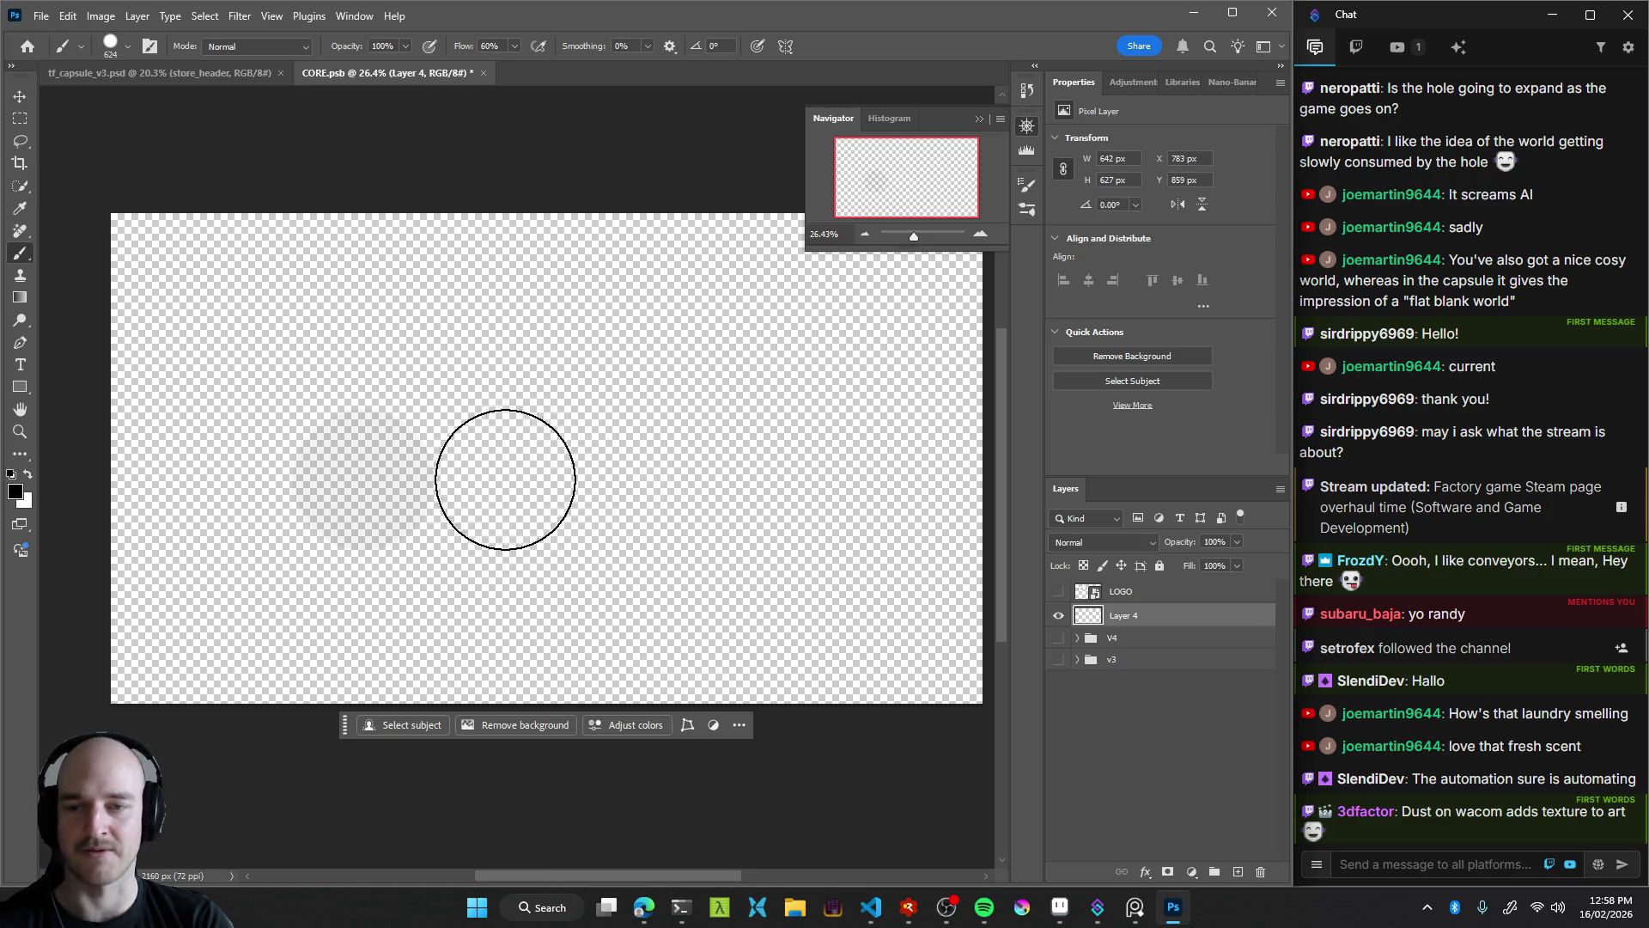
pyautogui.hotkey('ctrl', 'z')
# Try test strokes at 327 px, undo them all, and shrink the brush to 183 px
pyautogui.moveTo(541, 446); pyautogui.dragTo(538, 448)
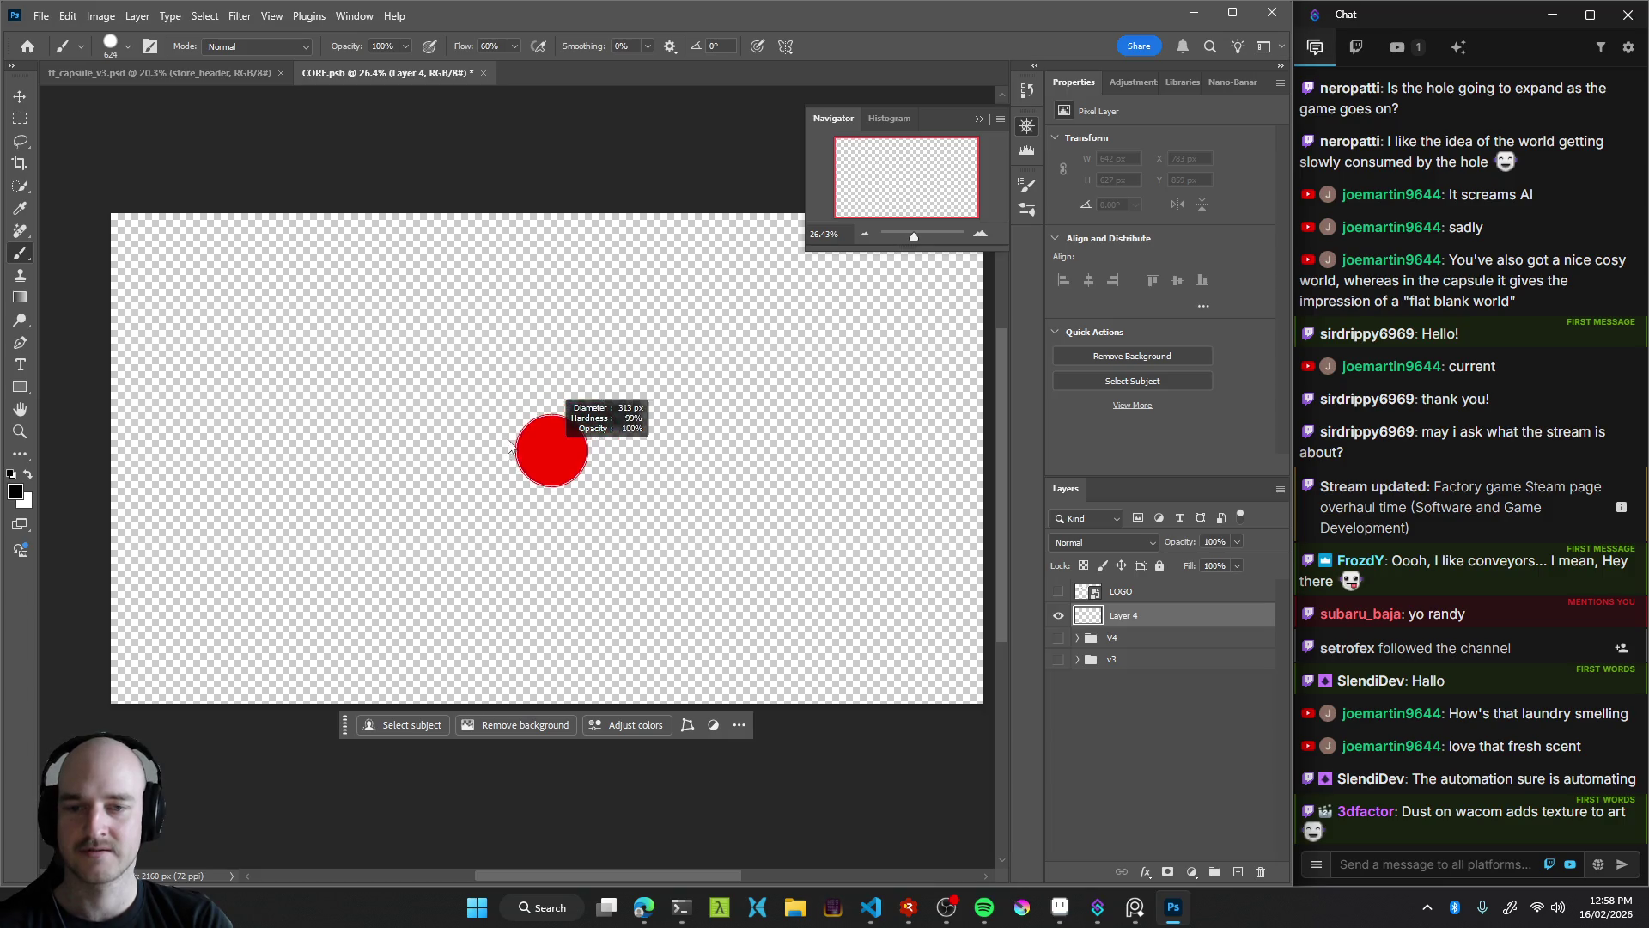
pyautogui.moveTo(498, 505); pyautogui.dragTo(567, 478)
pyautogui.hotkey('ctrl', 'z')
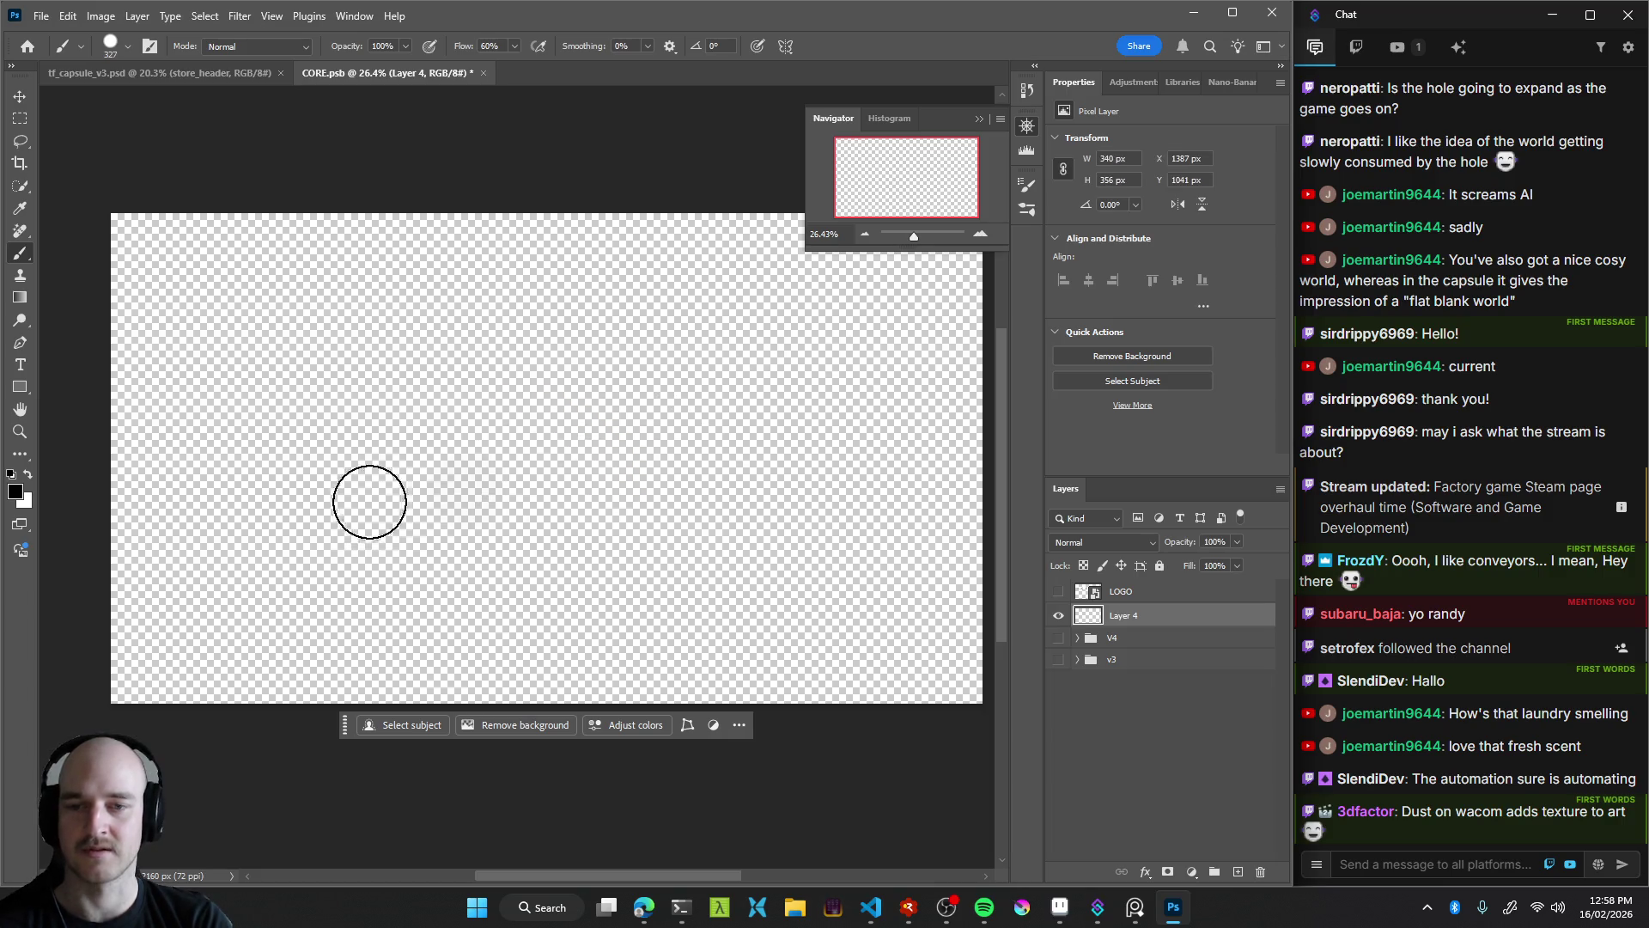
pyautogui.moveTo(368, 498); pyautogui.dragTo(550, 541)
pyautogui.keyDown('shift'); pyautogui.click(589, 520); pyautogui.keyUp('shift')
pyautogui.hotkey('ctrl', 'z')
pyautogui.moveTo(412, 485); pyautogui.dragTo(589, 535)
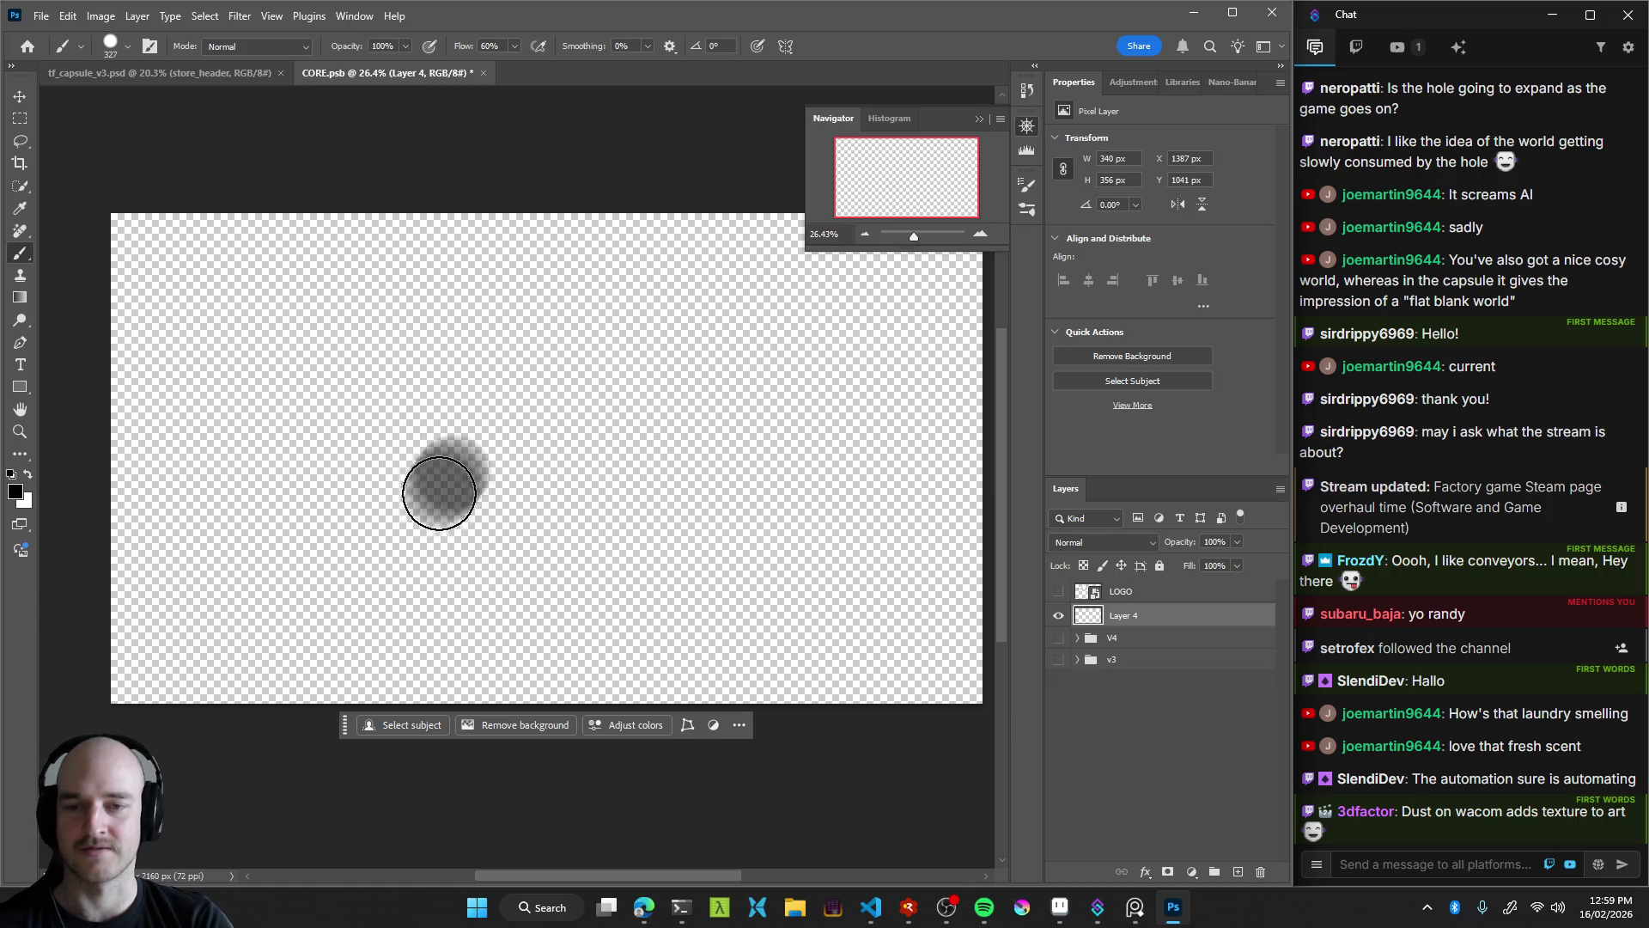
pyautogui.hotkey('ctrl', 'z')
pyautogui.keyDown('alt'); pyautogui.rightClick(603, 473); pyautogui.keyUp('alt')
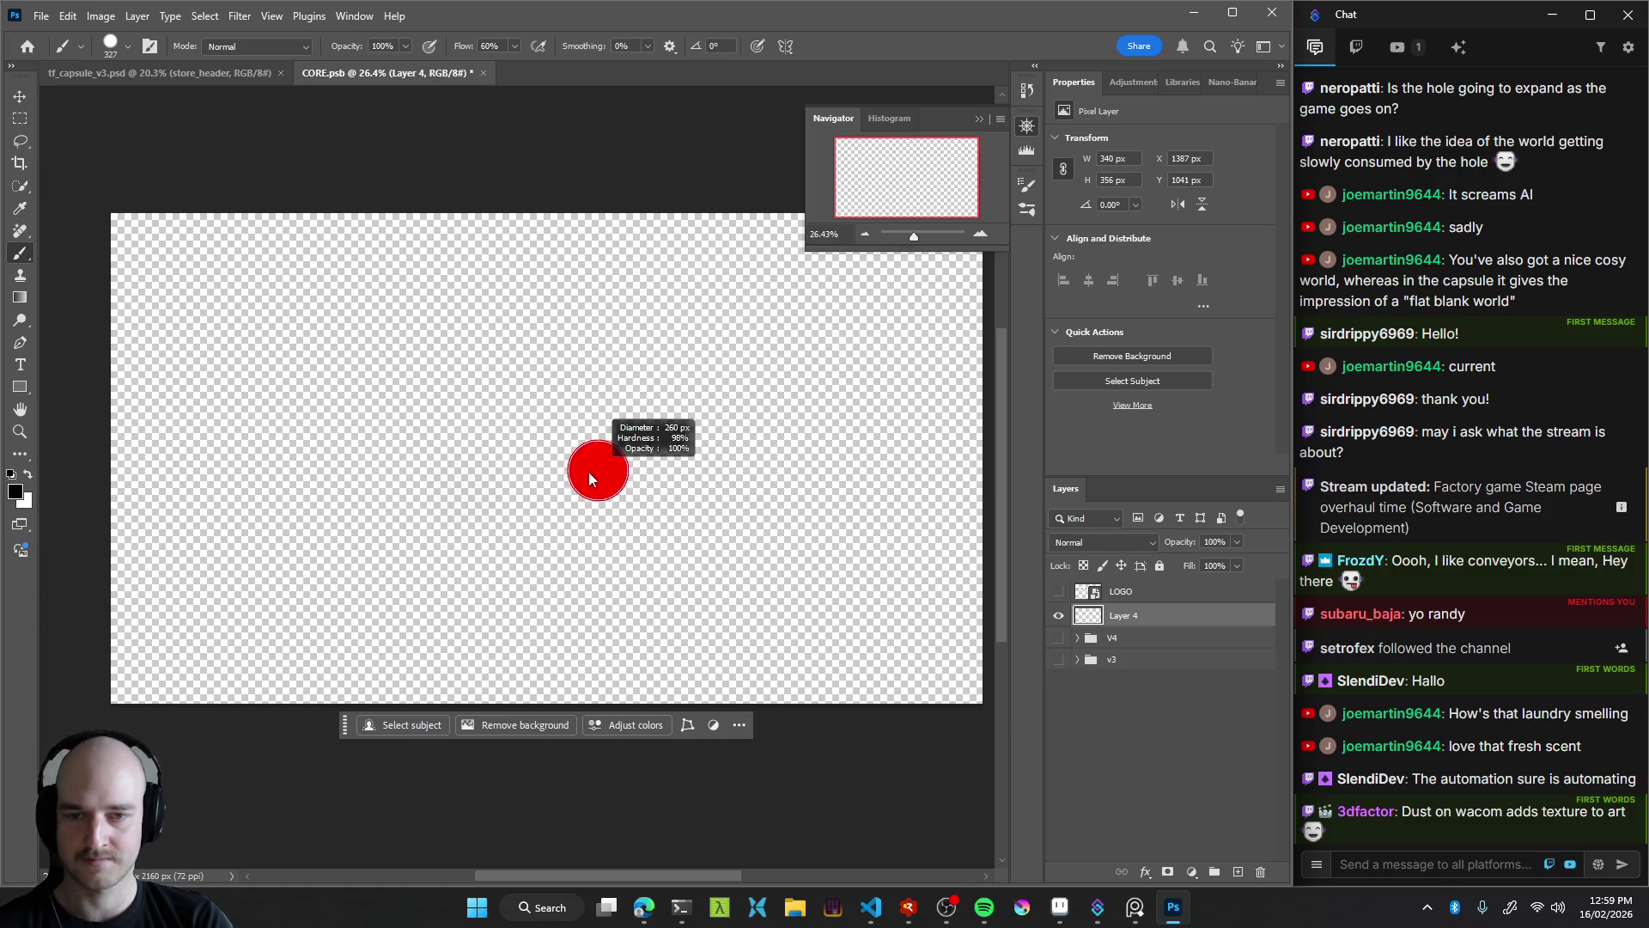
# Set the foreground to grey #919191, bucket-fill Layer 4, and brush over the leftover gap
pyautogui.click(25, 499)
pyautogui.moveTo(988, 237); pyautogui.dragTo(913, 224)
pyautogui.click(1311, 130)
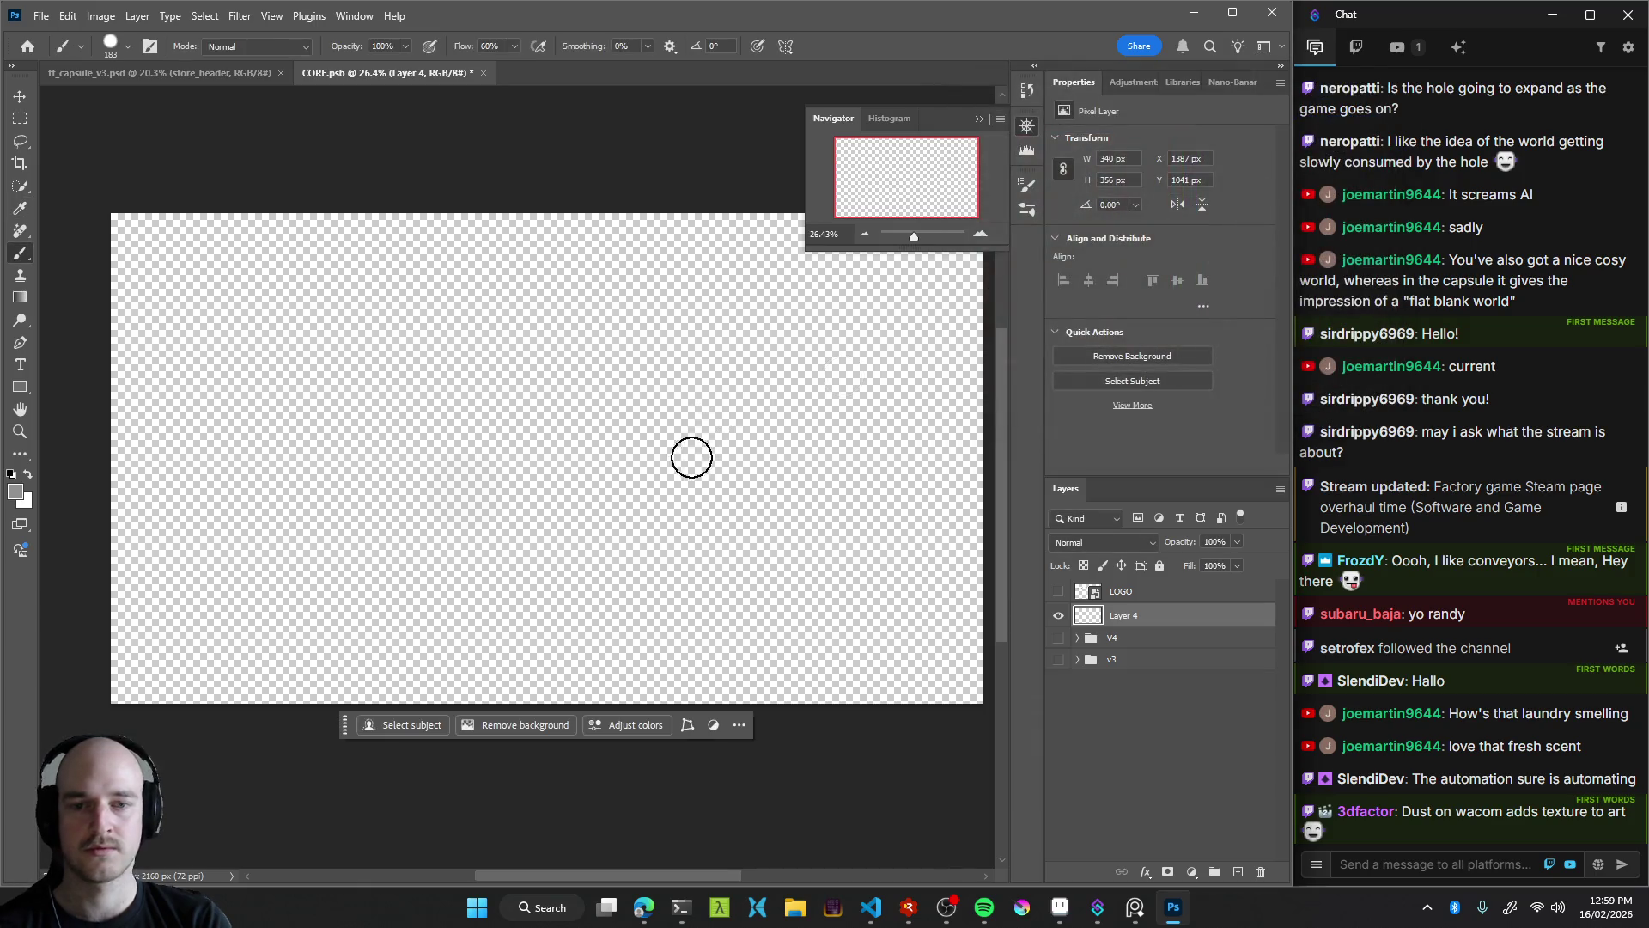
pyautogui.press('g')
pyautogui.click(687, 477)
pyautogui.press('b')
pyautogui.moveTo(497, 468)
pyautogui.mouseDown()
pyautogui.moveTo(449, 453)
pyautogui.moveTo(512, 482)
pyautogui.moveTo(493, 462)
pyautogui.mouseUp()
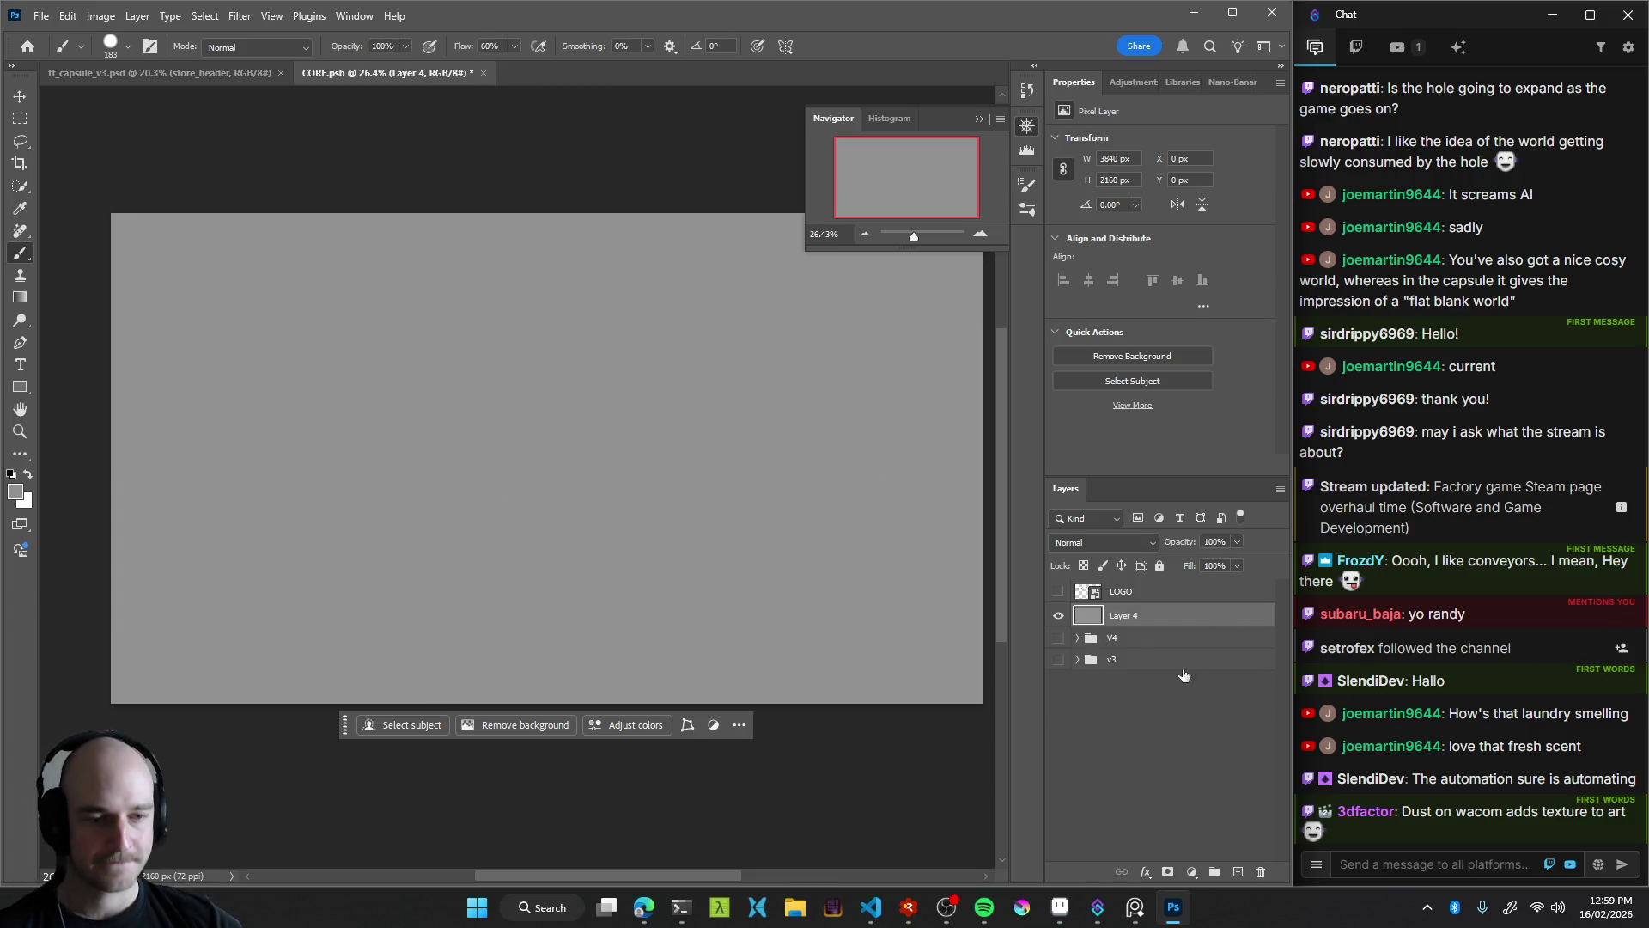
# Delete Layers 5–8 from V4, move grey Layer 4 into V4, and make V4 visible
pyautogui.click(1077, 638)
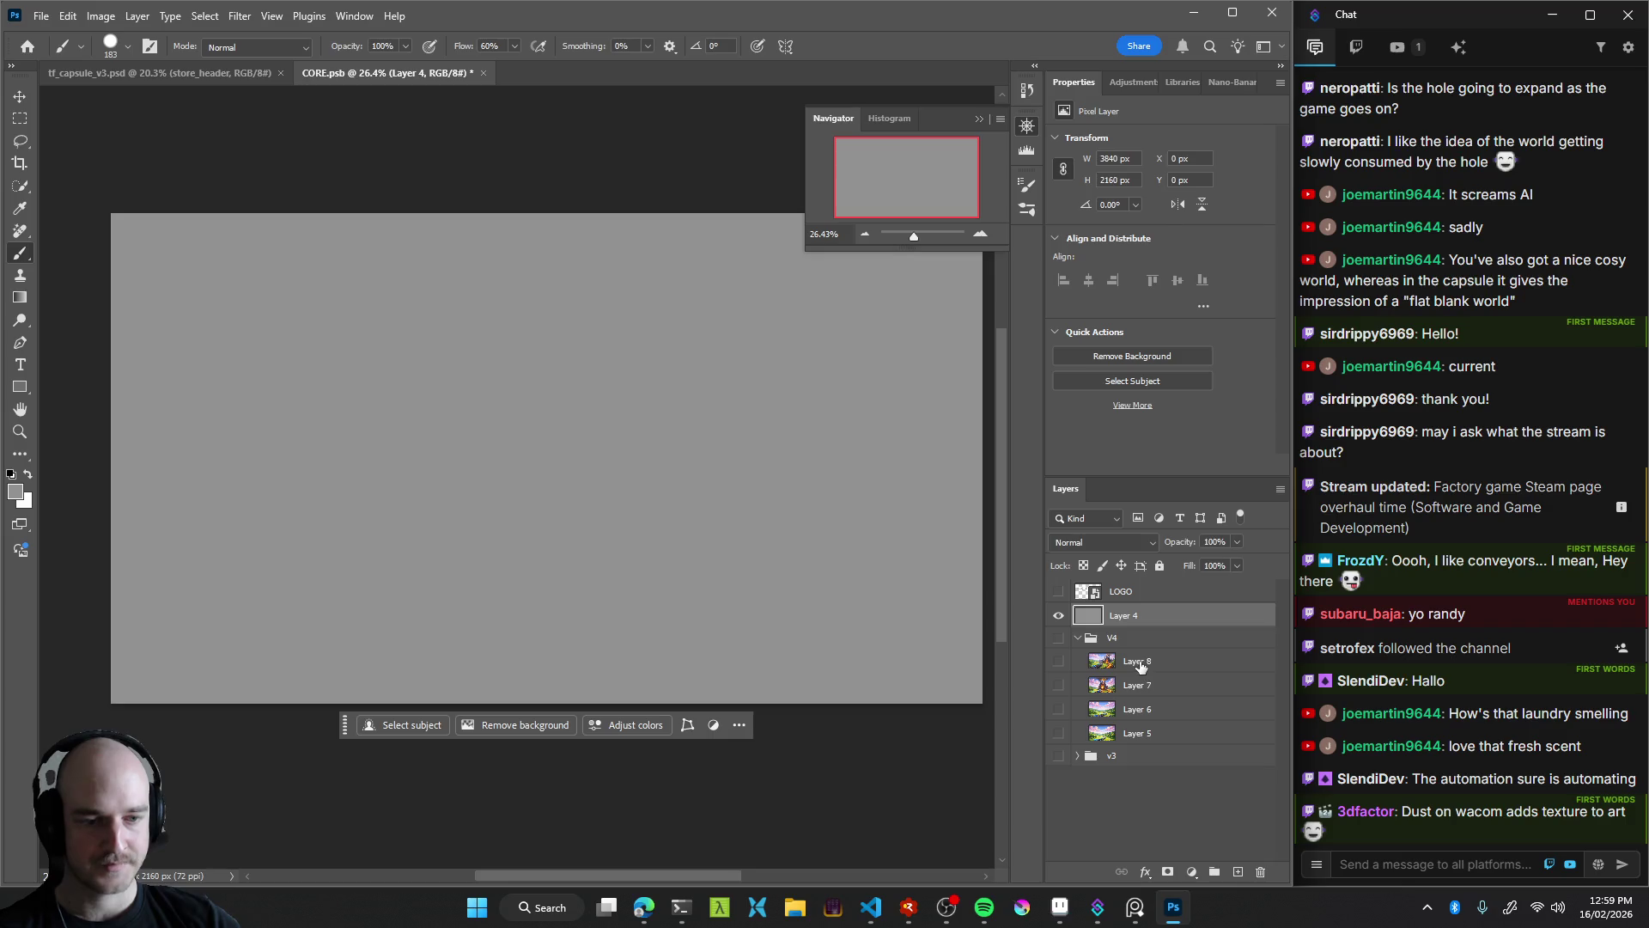
pyautogui.click(1140, 663)
pyautogui.keyDown('shift'); pyautogui.click(1132, 734); pyautogui.keyUp('shift')
pyautogui.press('Delete')
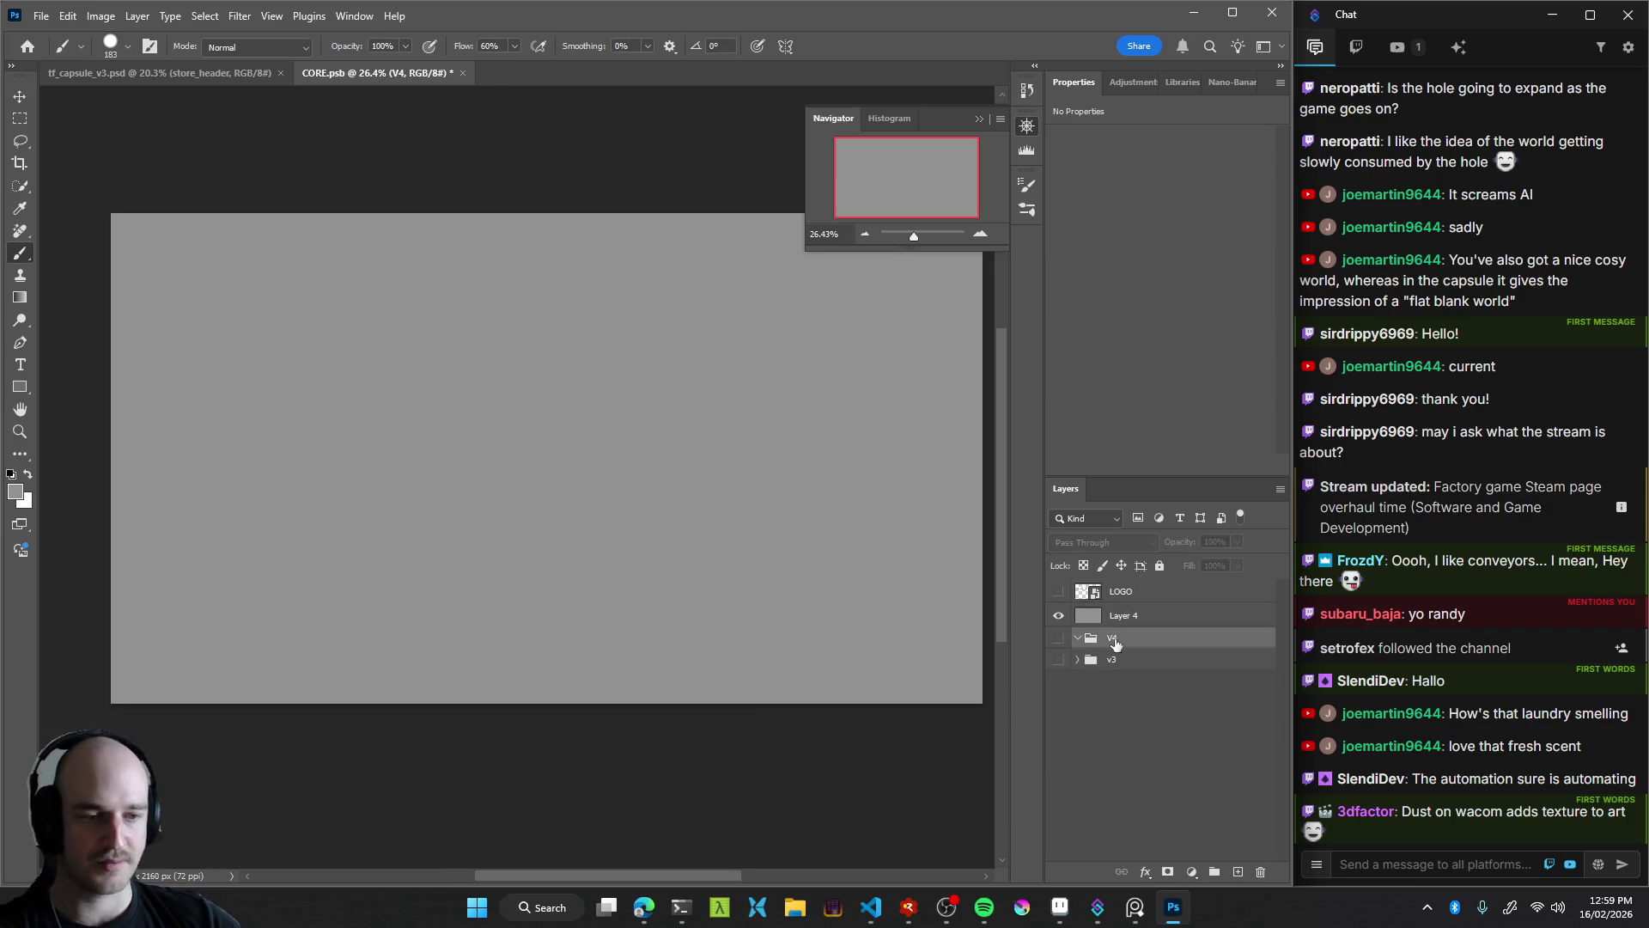
pyautogui.moveTo(1117, 615); pyautogui.dragTo(1099, 639)
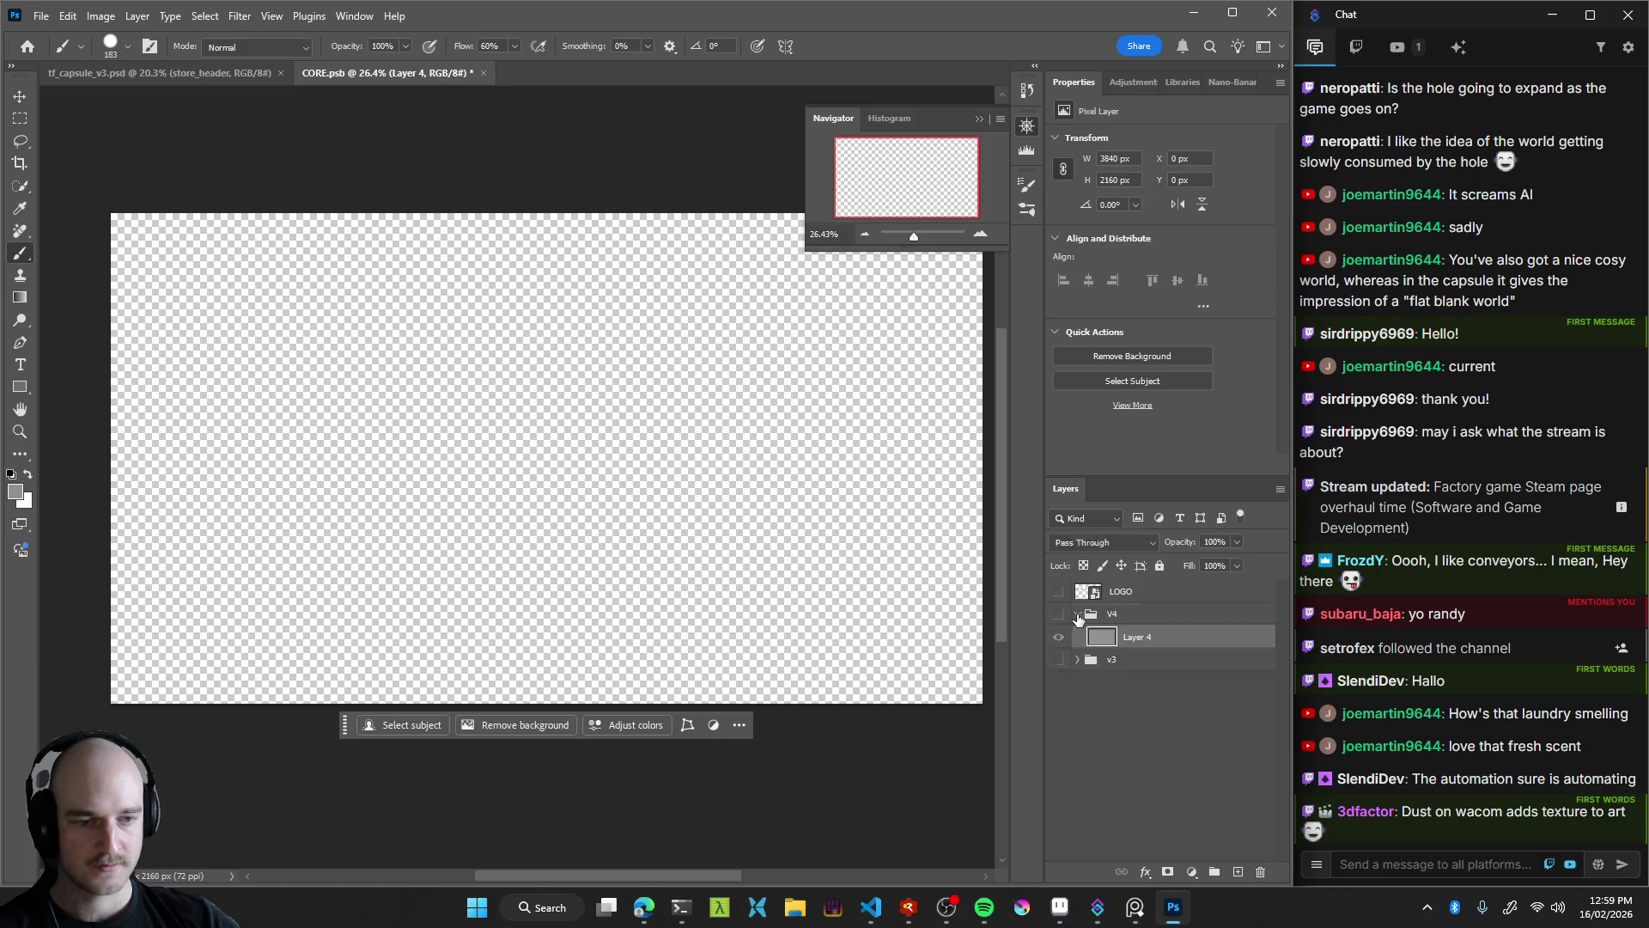
pyautogui.click(1058, 613)
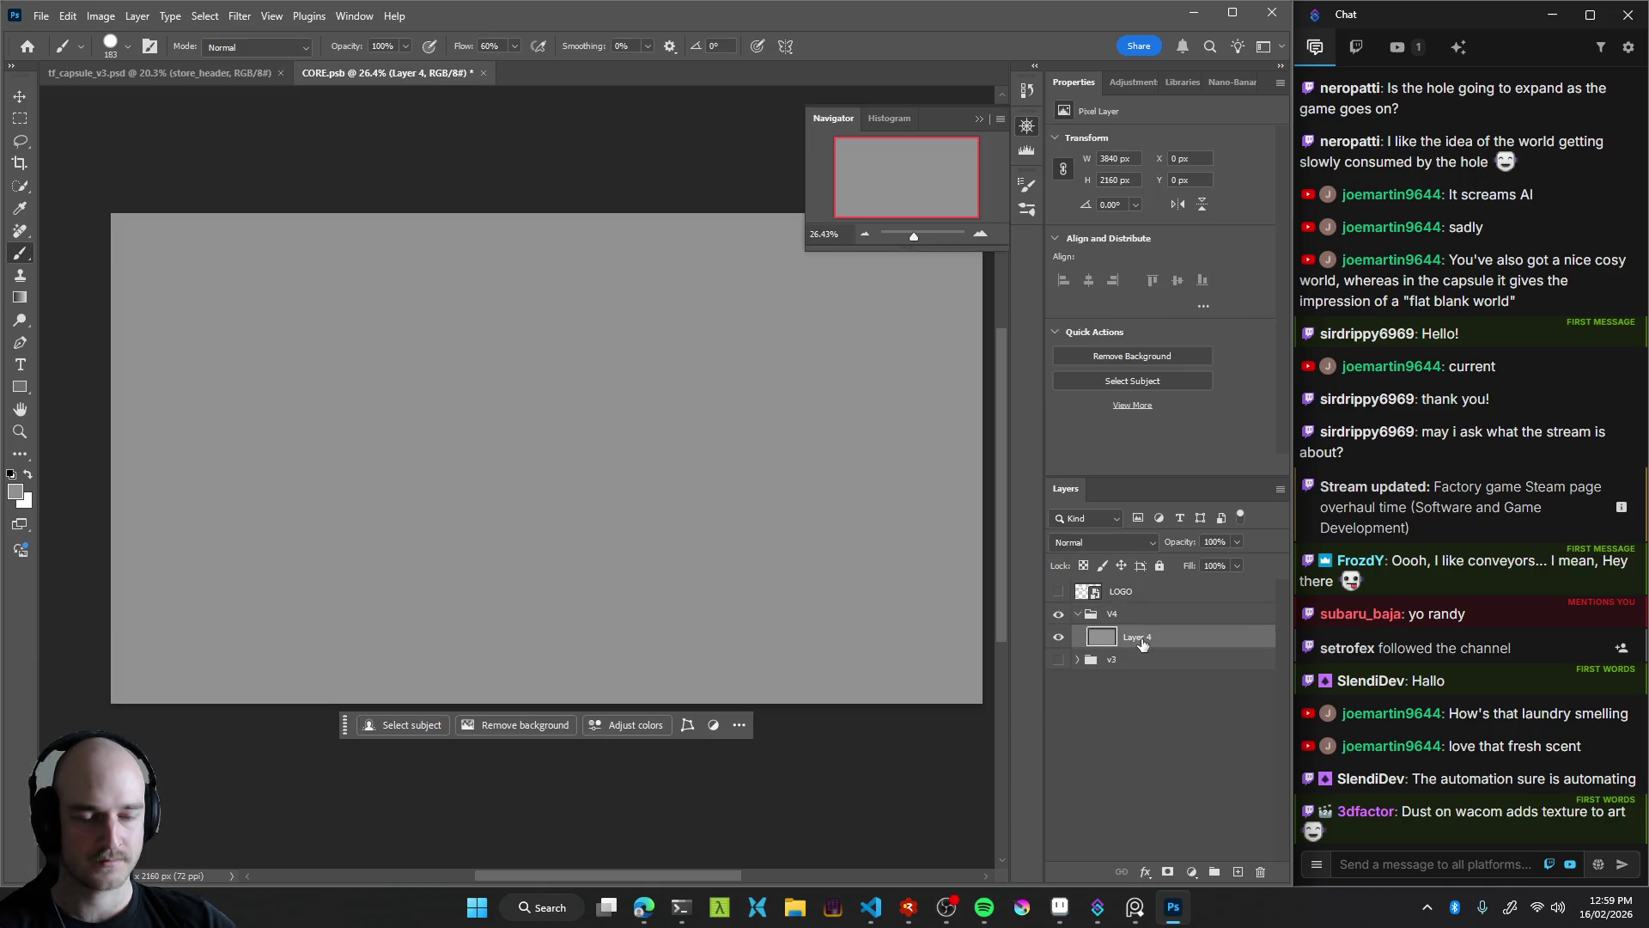
pyautogui.moveTo(620, 475)
pyautogui.mouseDown()
pyautogui.moveTo(593, 497)
pyautogui.moveTo(653, 457)
pyautogui.mouseUp()
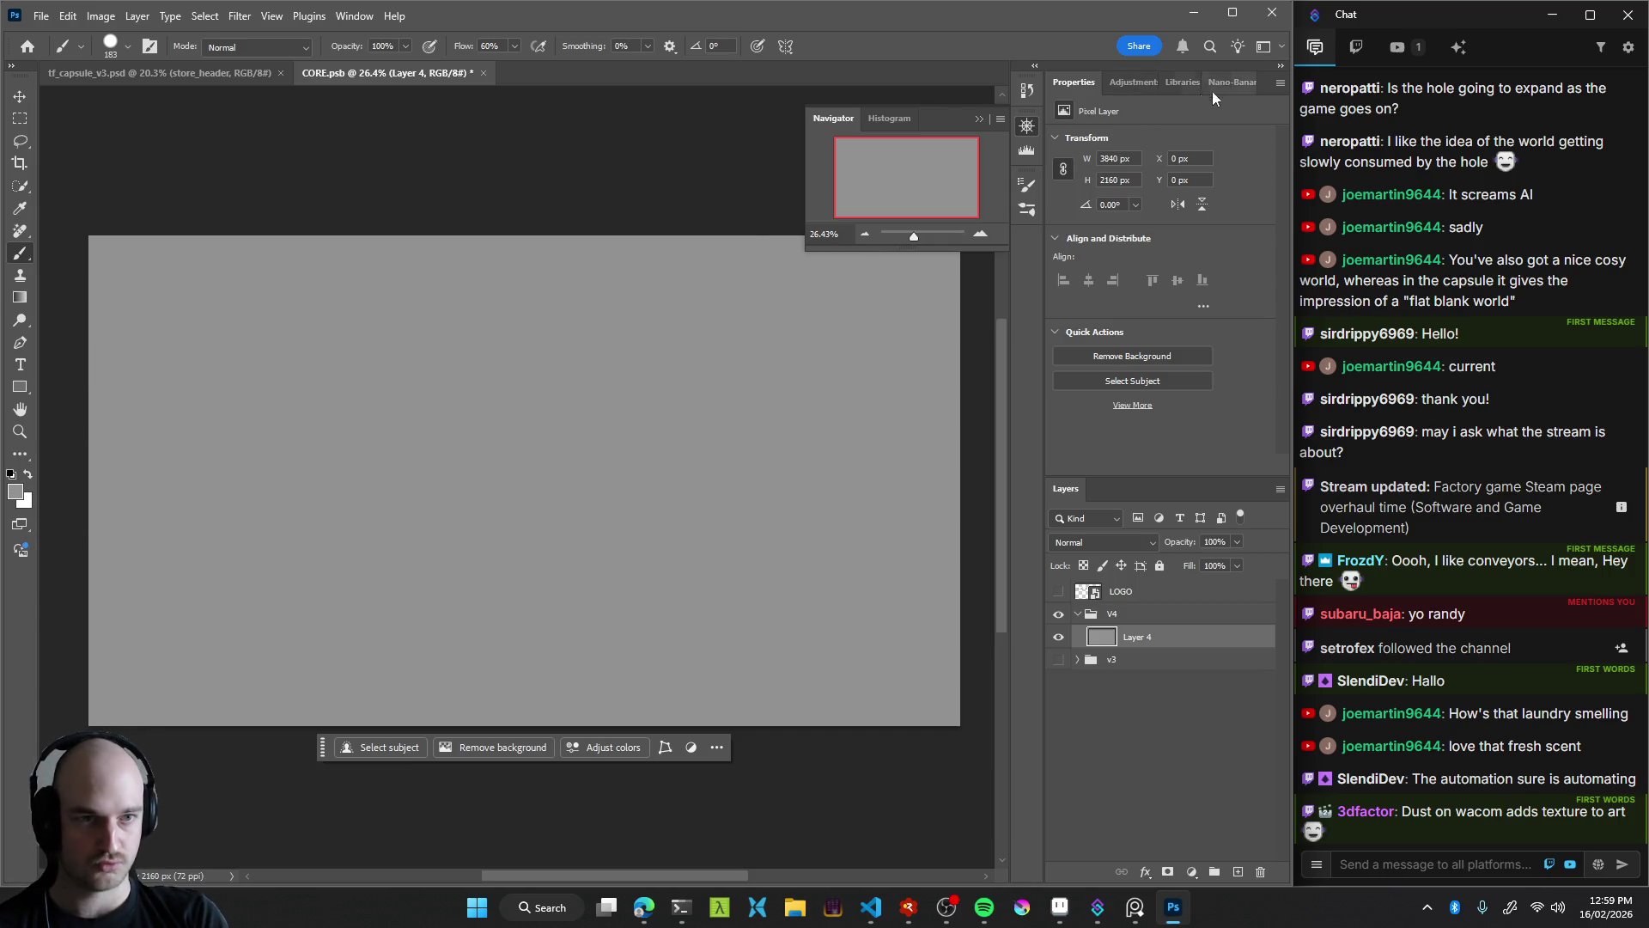
# Cycle through the dock's Adjustments, Libraries and Nano-Banana panels, ending on Layer 4's Pixel Layer properties
pyautogui.click(1127, 82)
pyautogui.click(1074, 83)
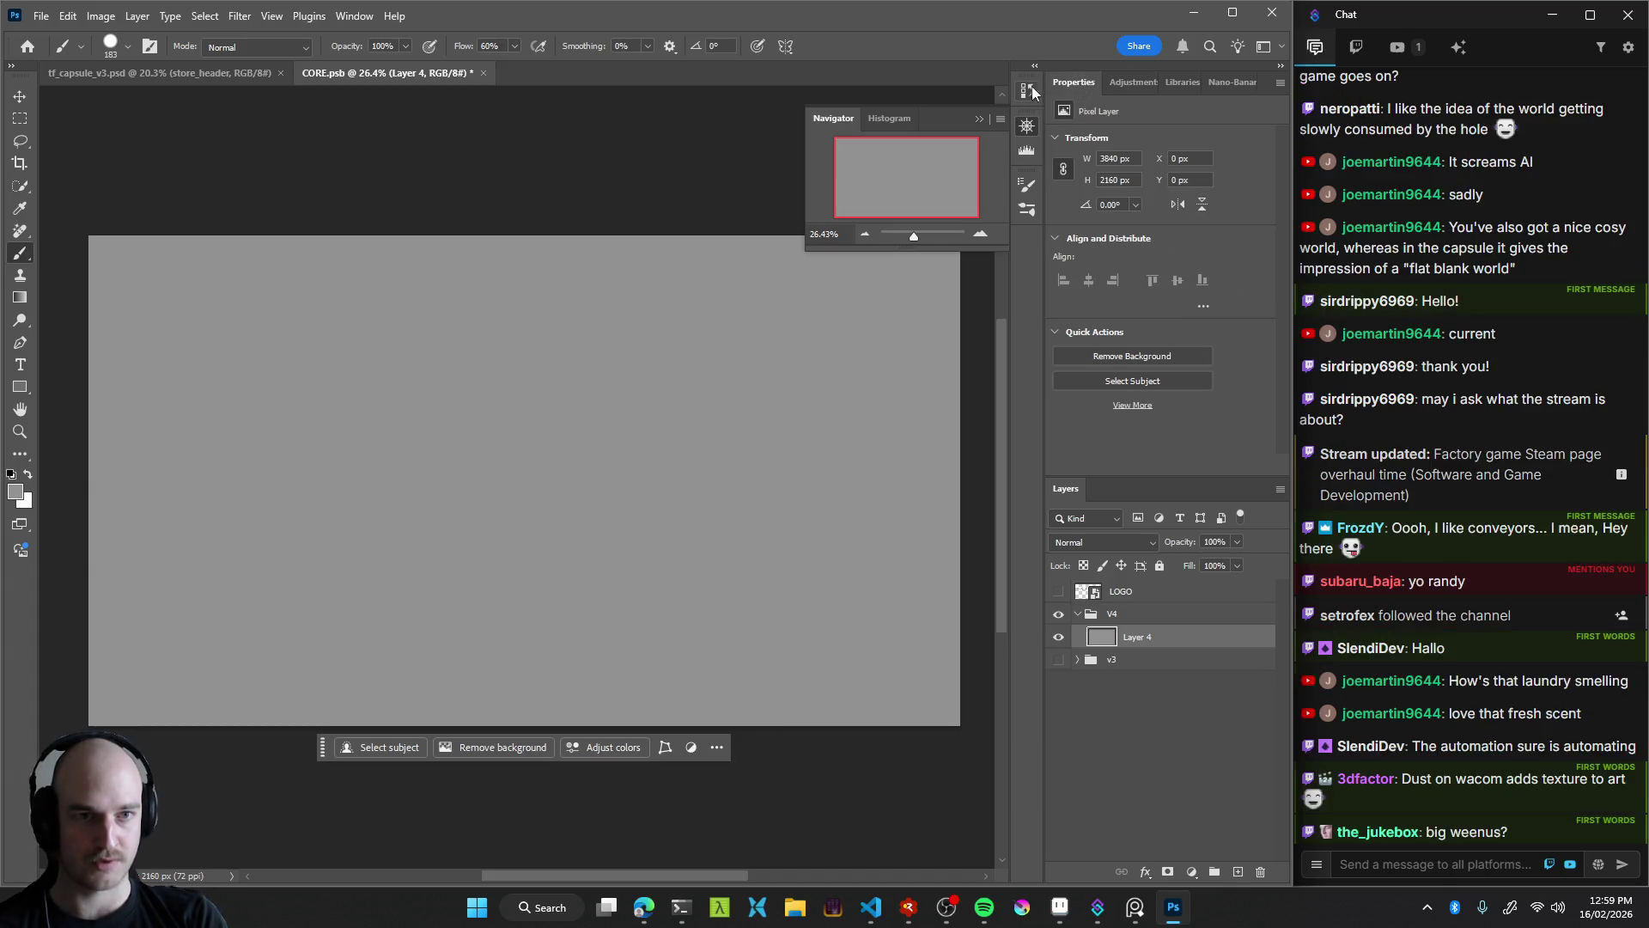
pyautogui.click(1280, 66)
pyautogui.click(1279, 68)
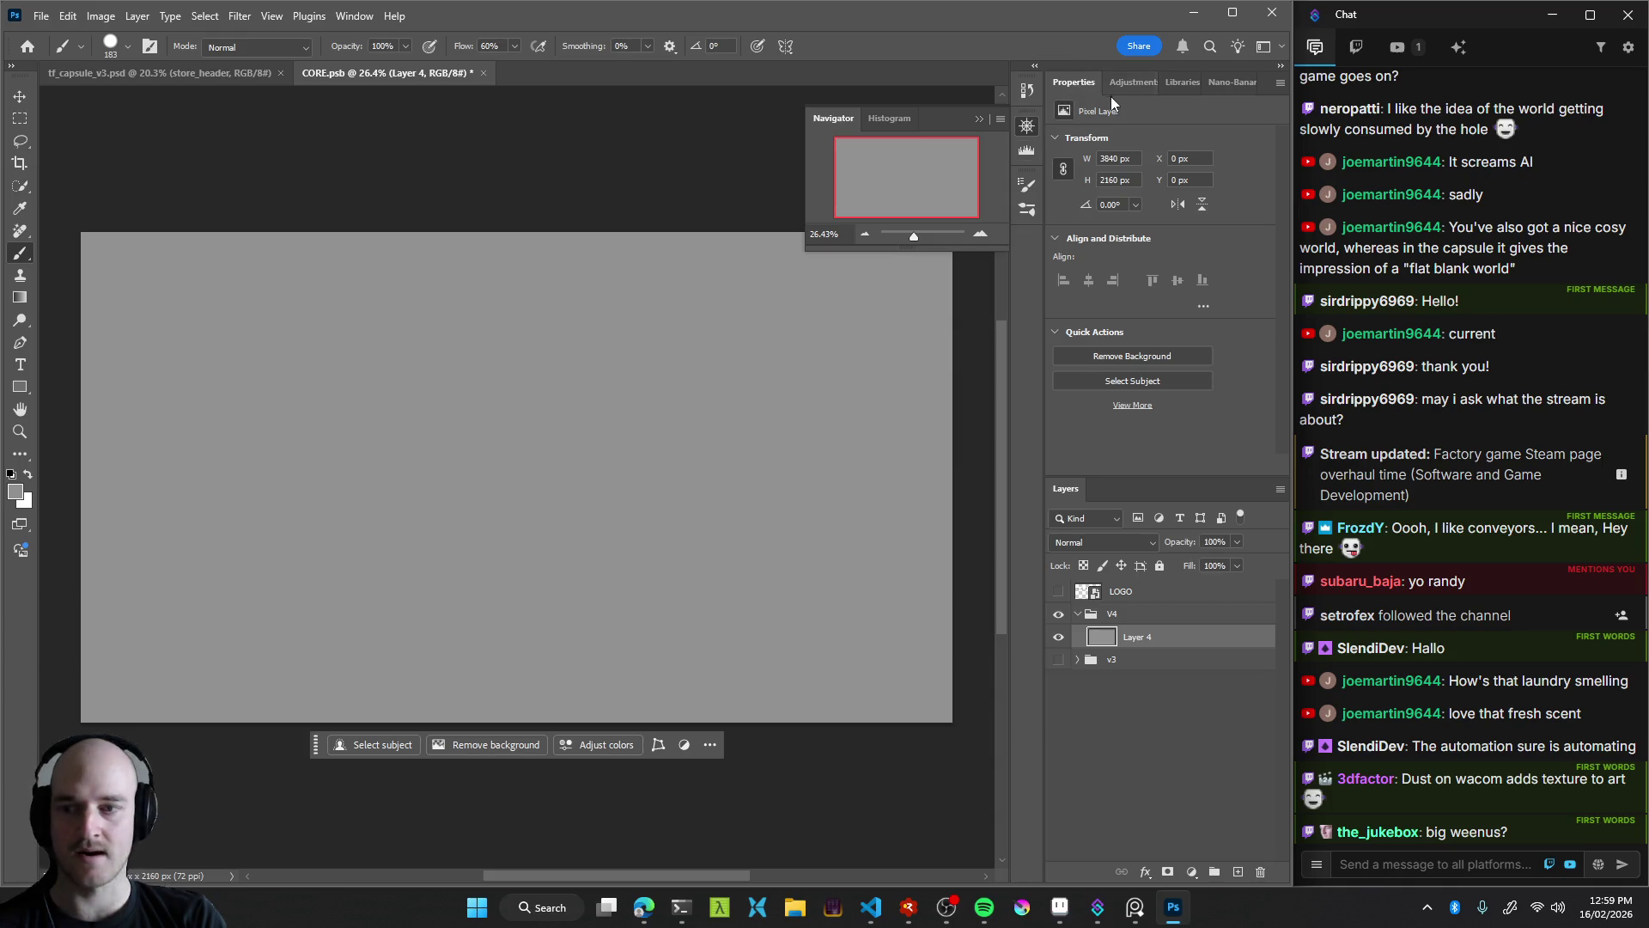
pyautogui.click(1132, 83)
pyautogui.click(1192, 84)
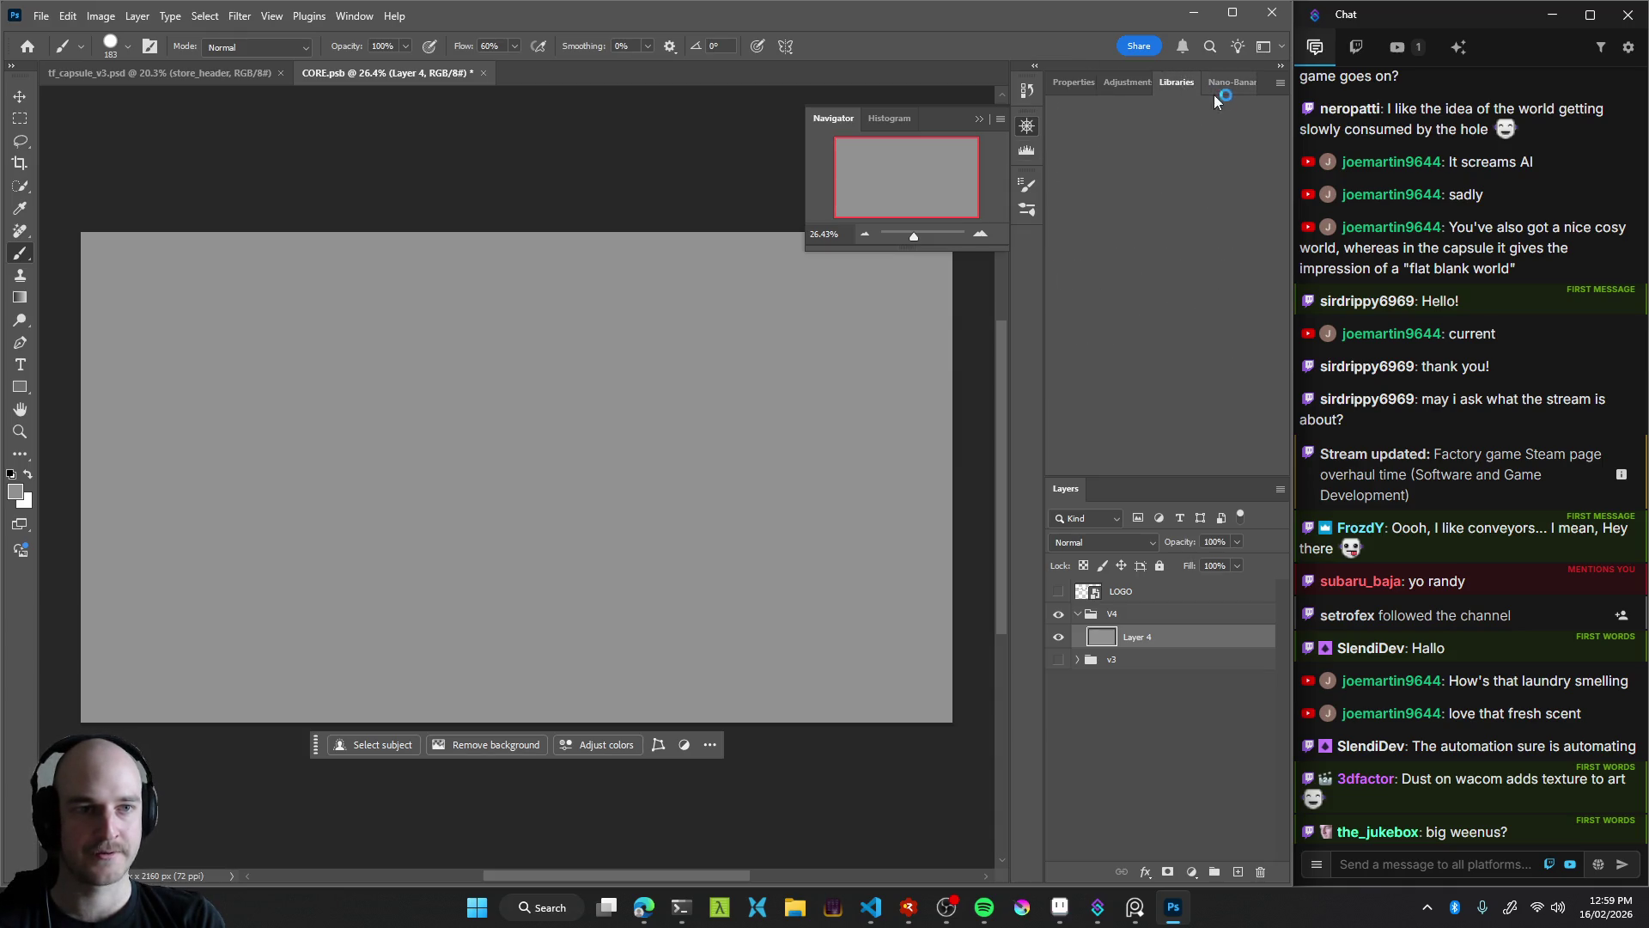
pyautogui.click(1081, 84)
pyautogui.click(1226, 84)
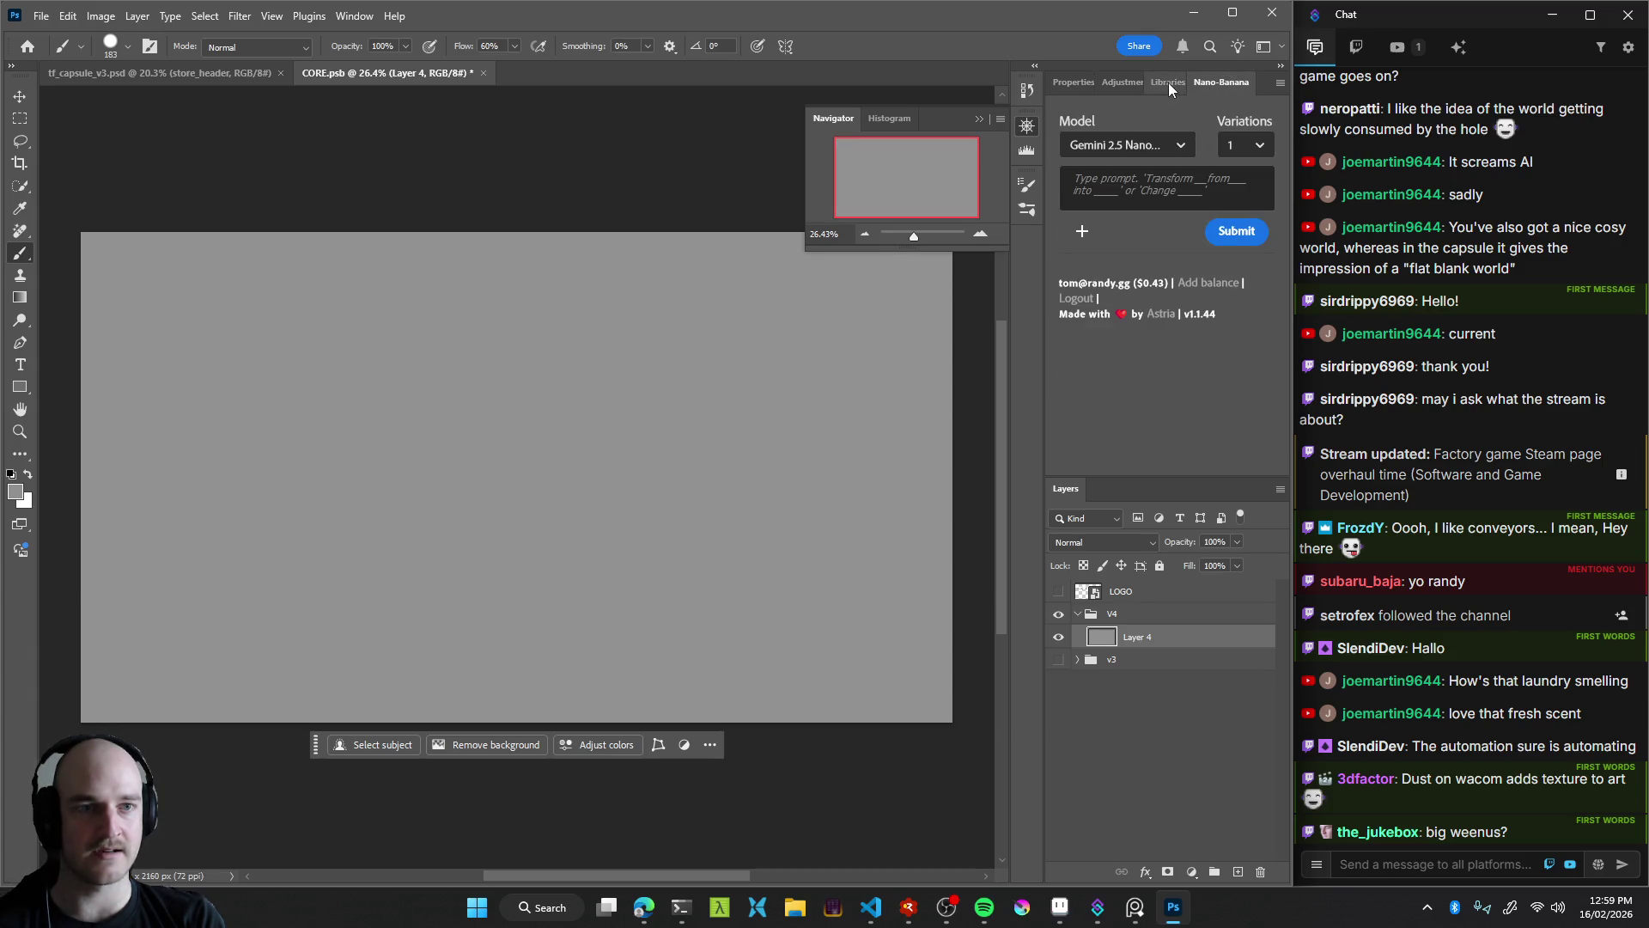
pyautogui.click(1281, 82)
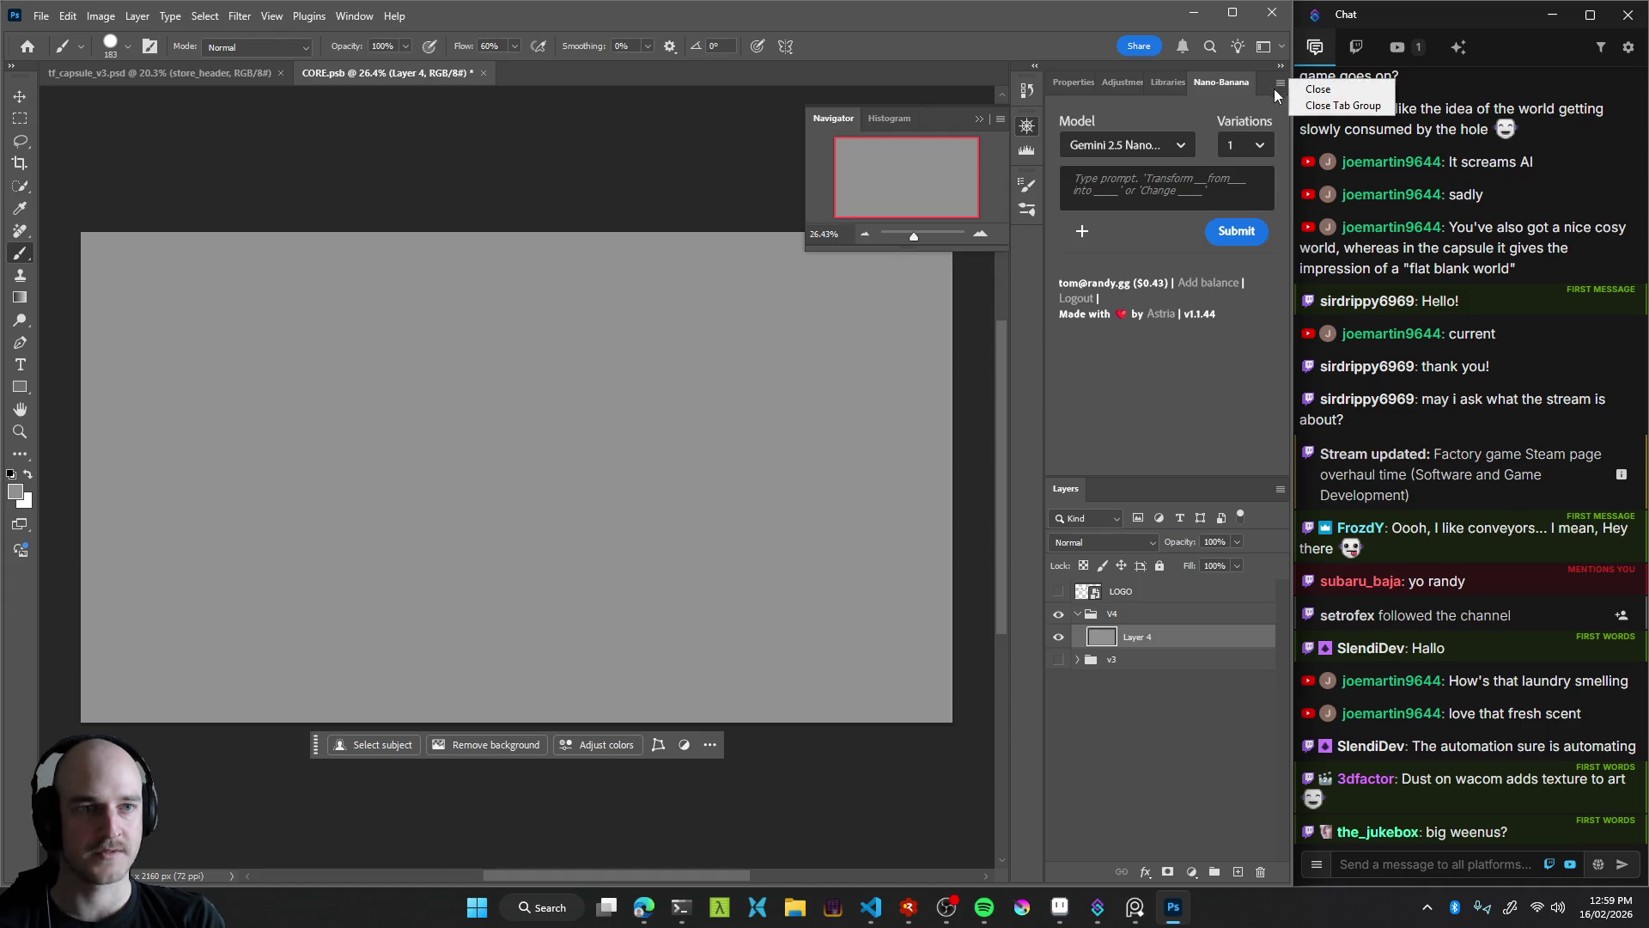
pyautogui.click(1262, 83)
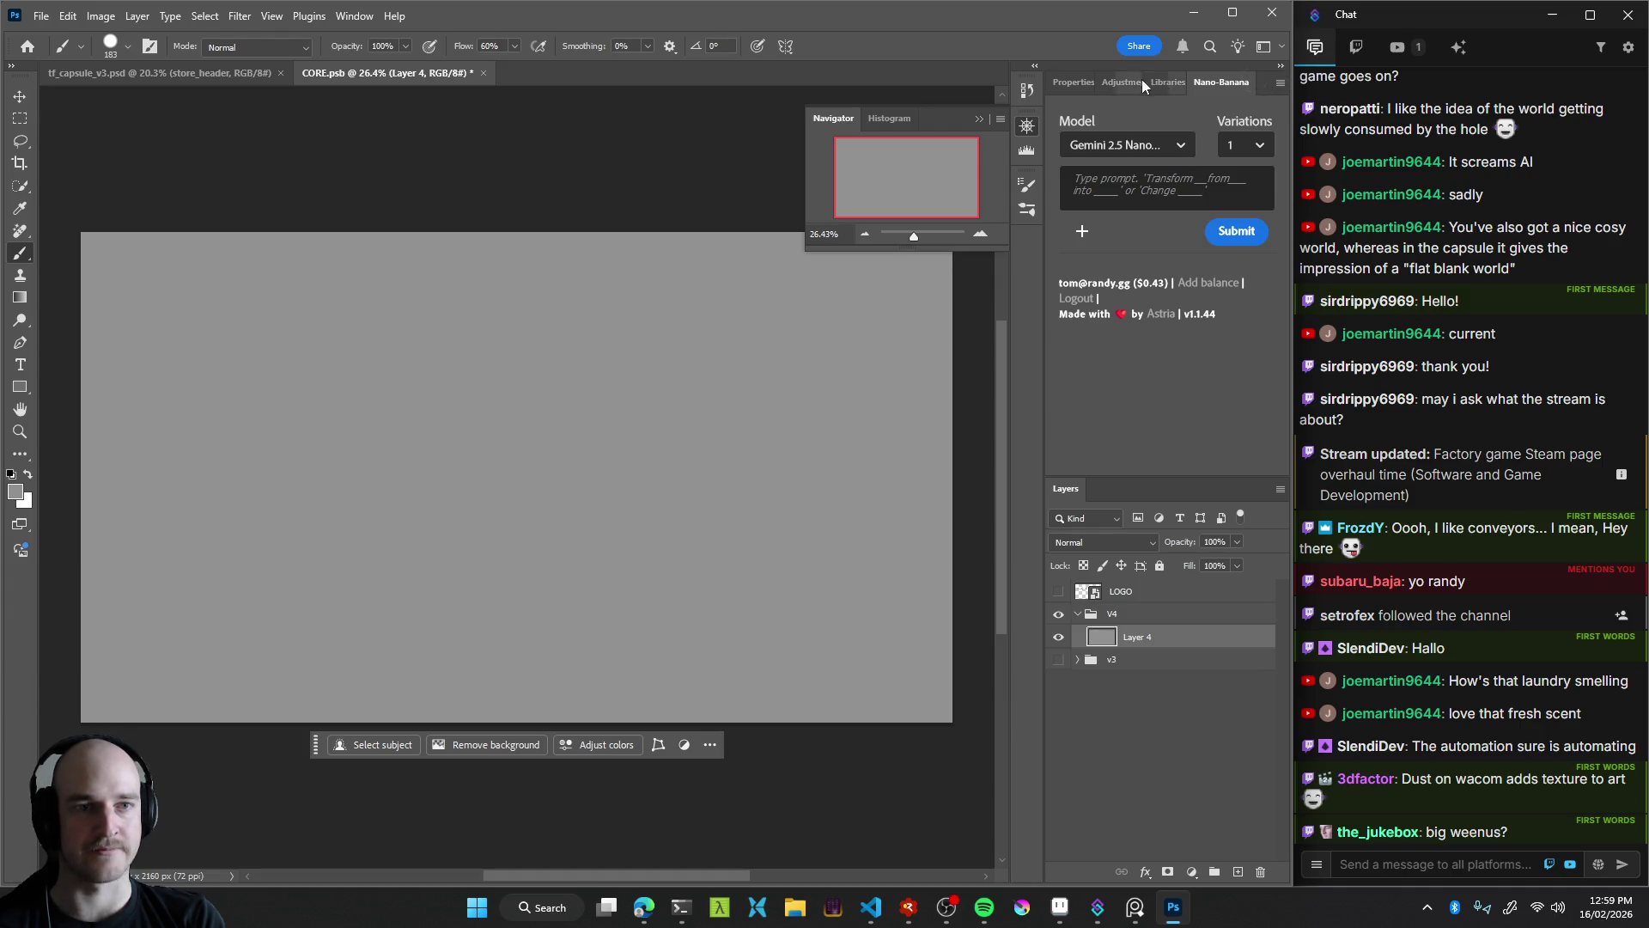
pyautogui.click(1075, 83)
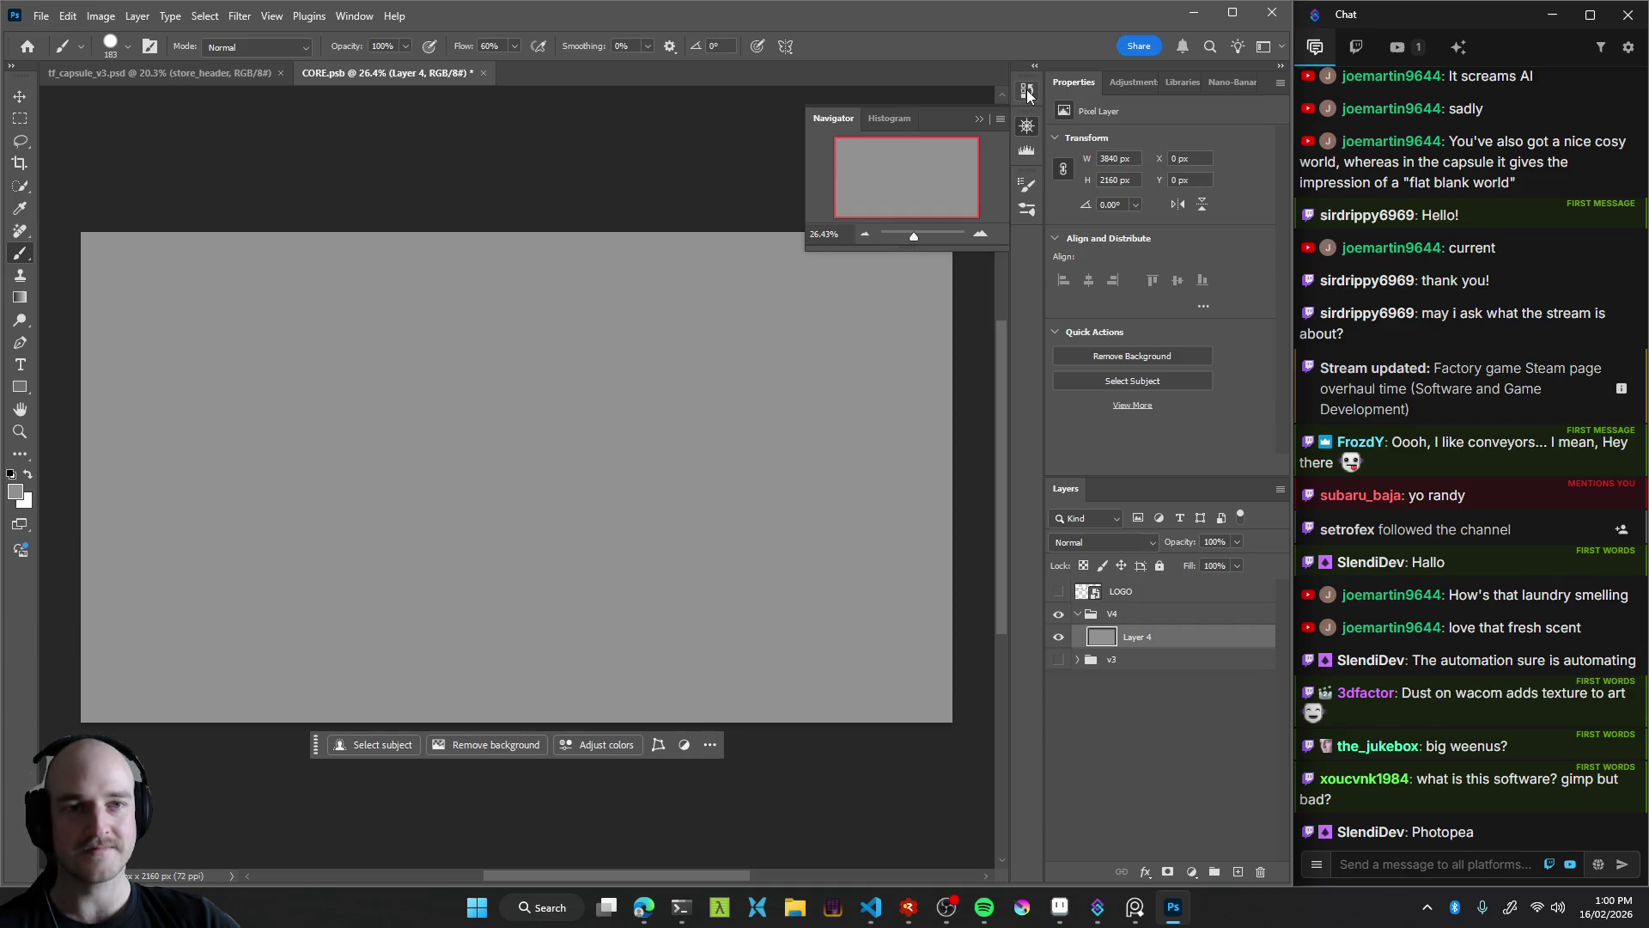
# Flip through the Brushes, Brush Settings and History panels, returning each time to Navigator
pyautogui.click(1026, 210)
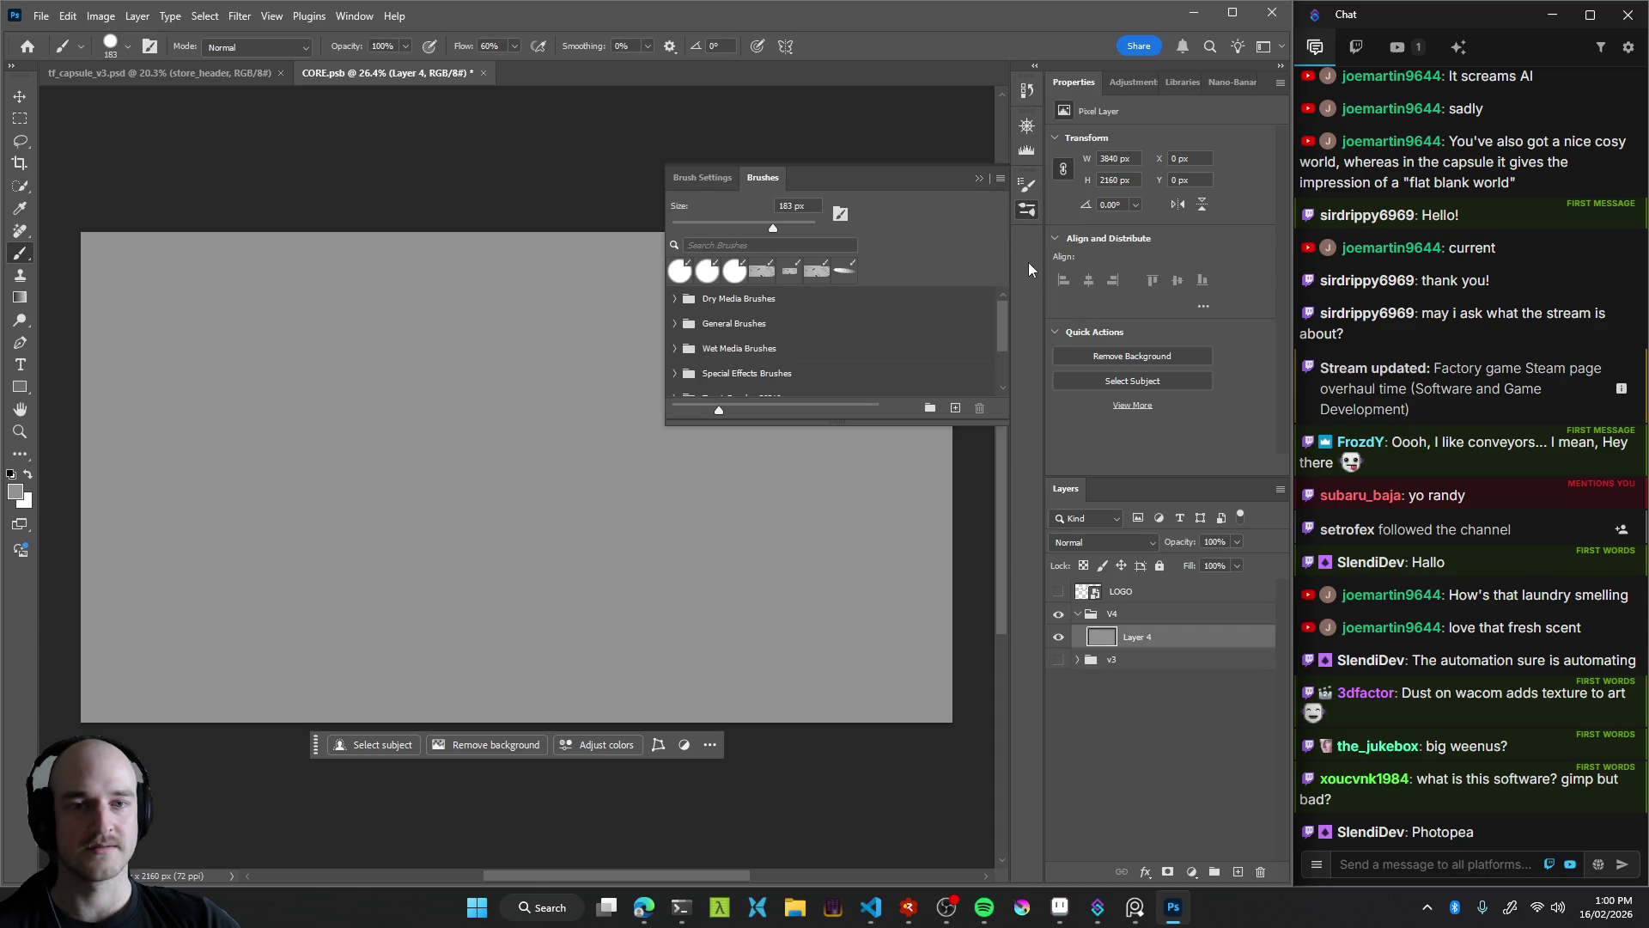
pyautogui.click(1028, 186)
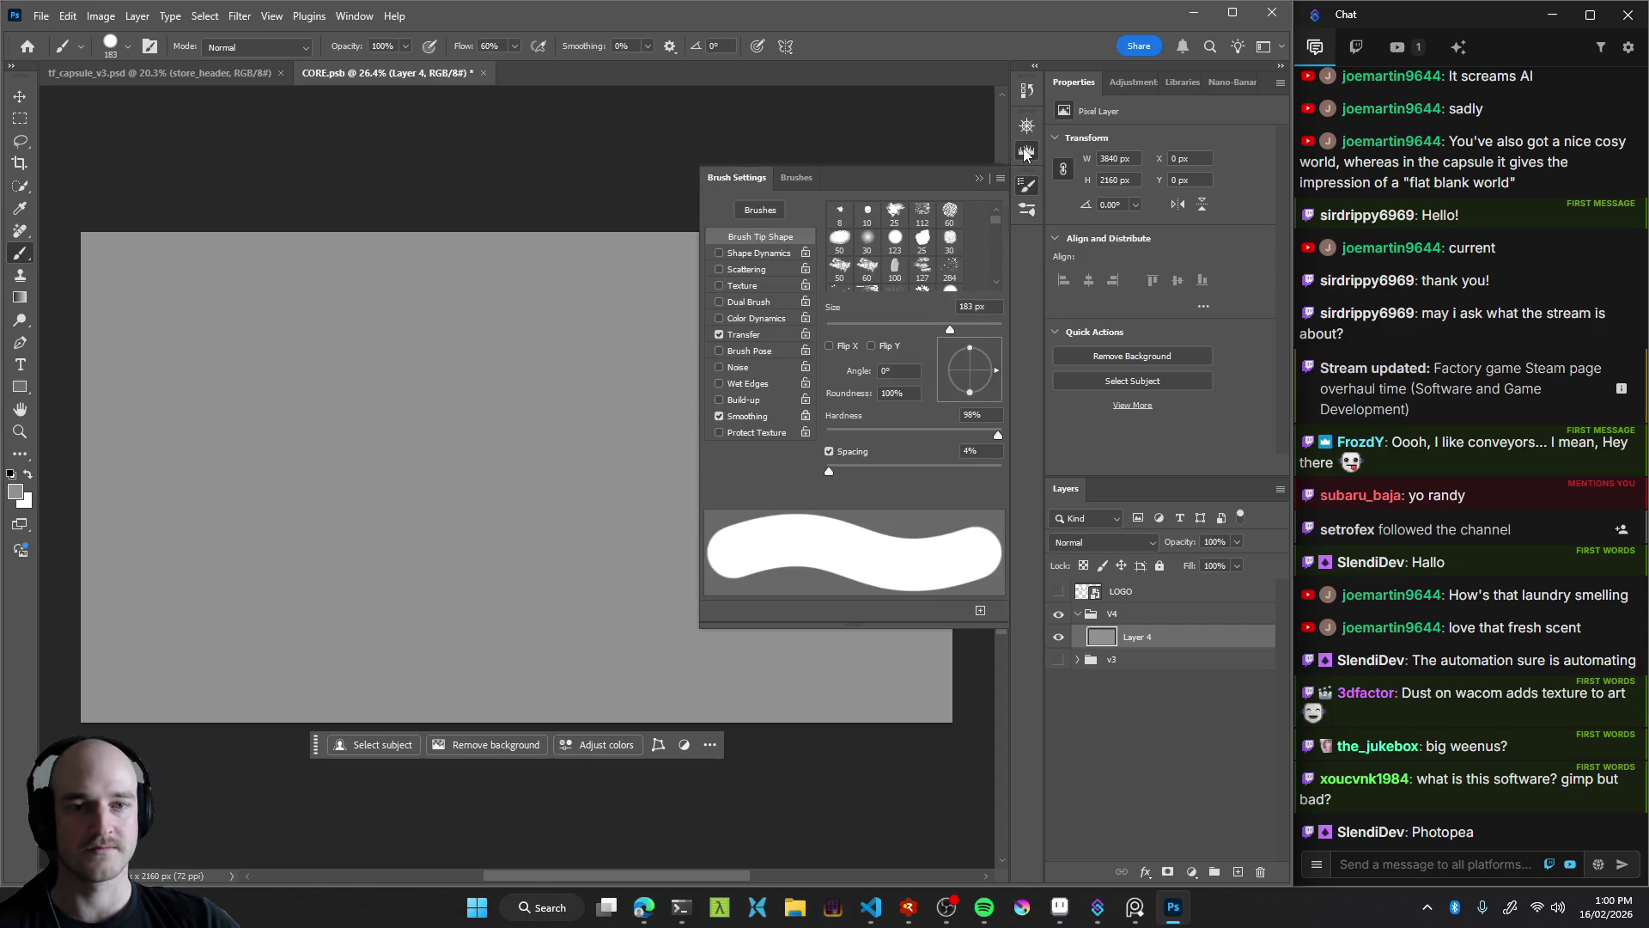
pyautogui.click(1026, 129)
pyautogui.click(1028, 97)
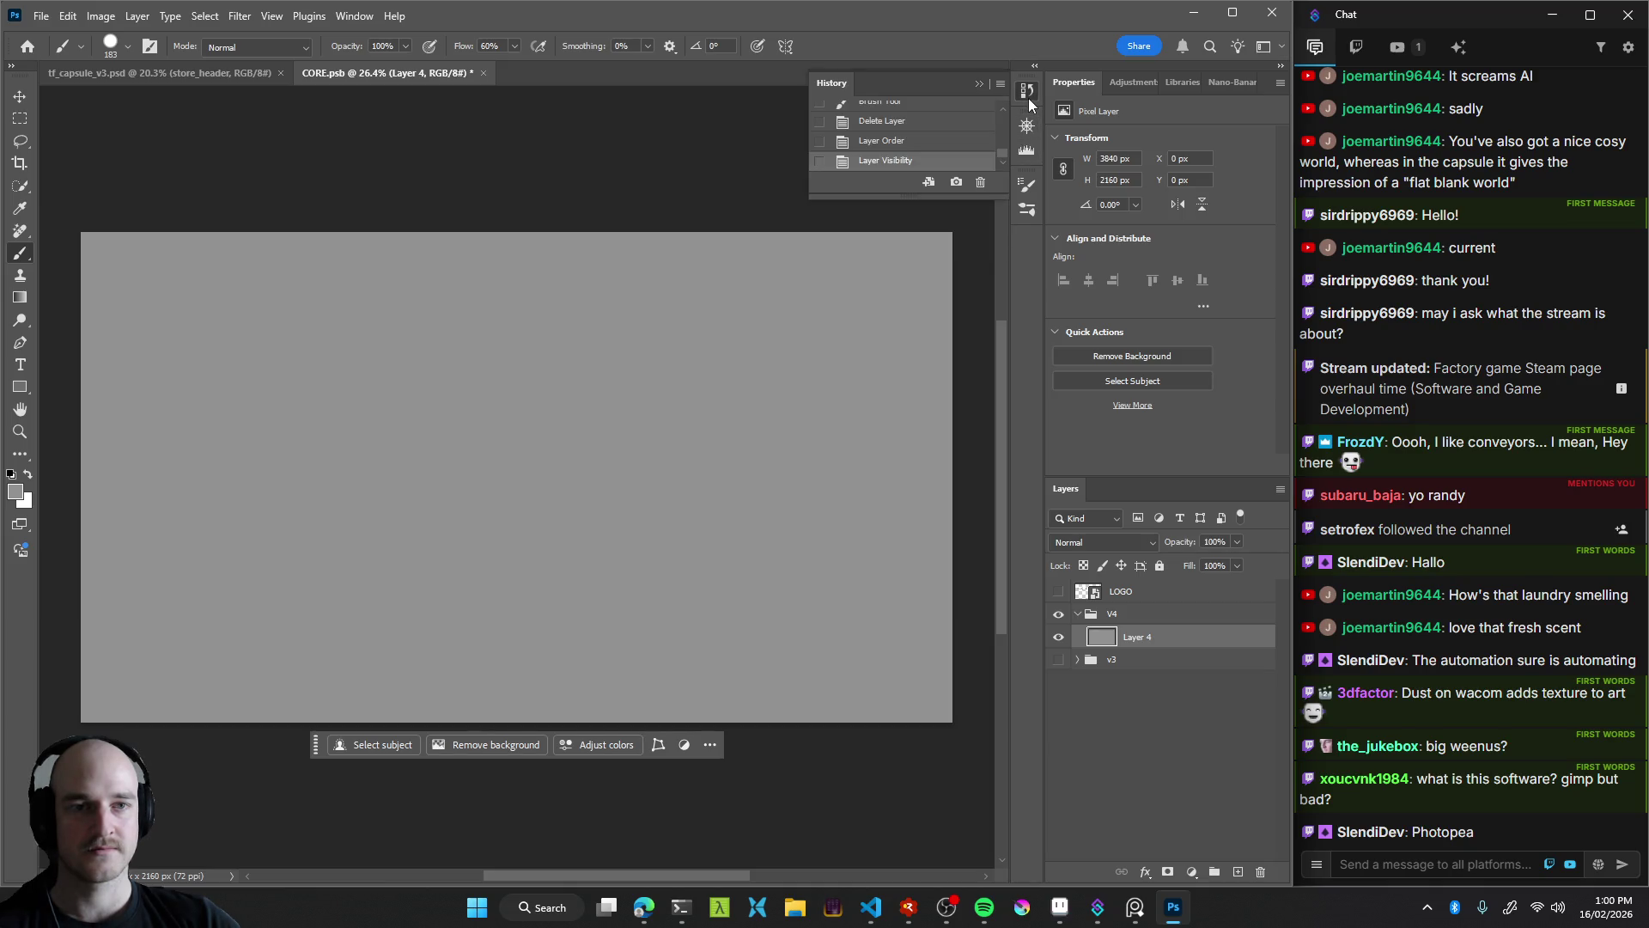
pyautogui.click(1026, 126)
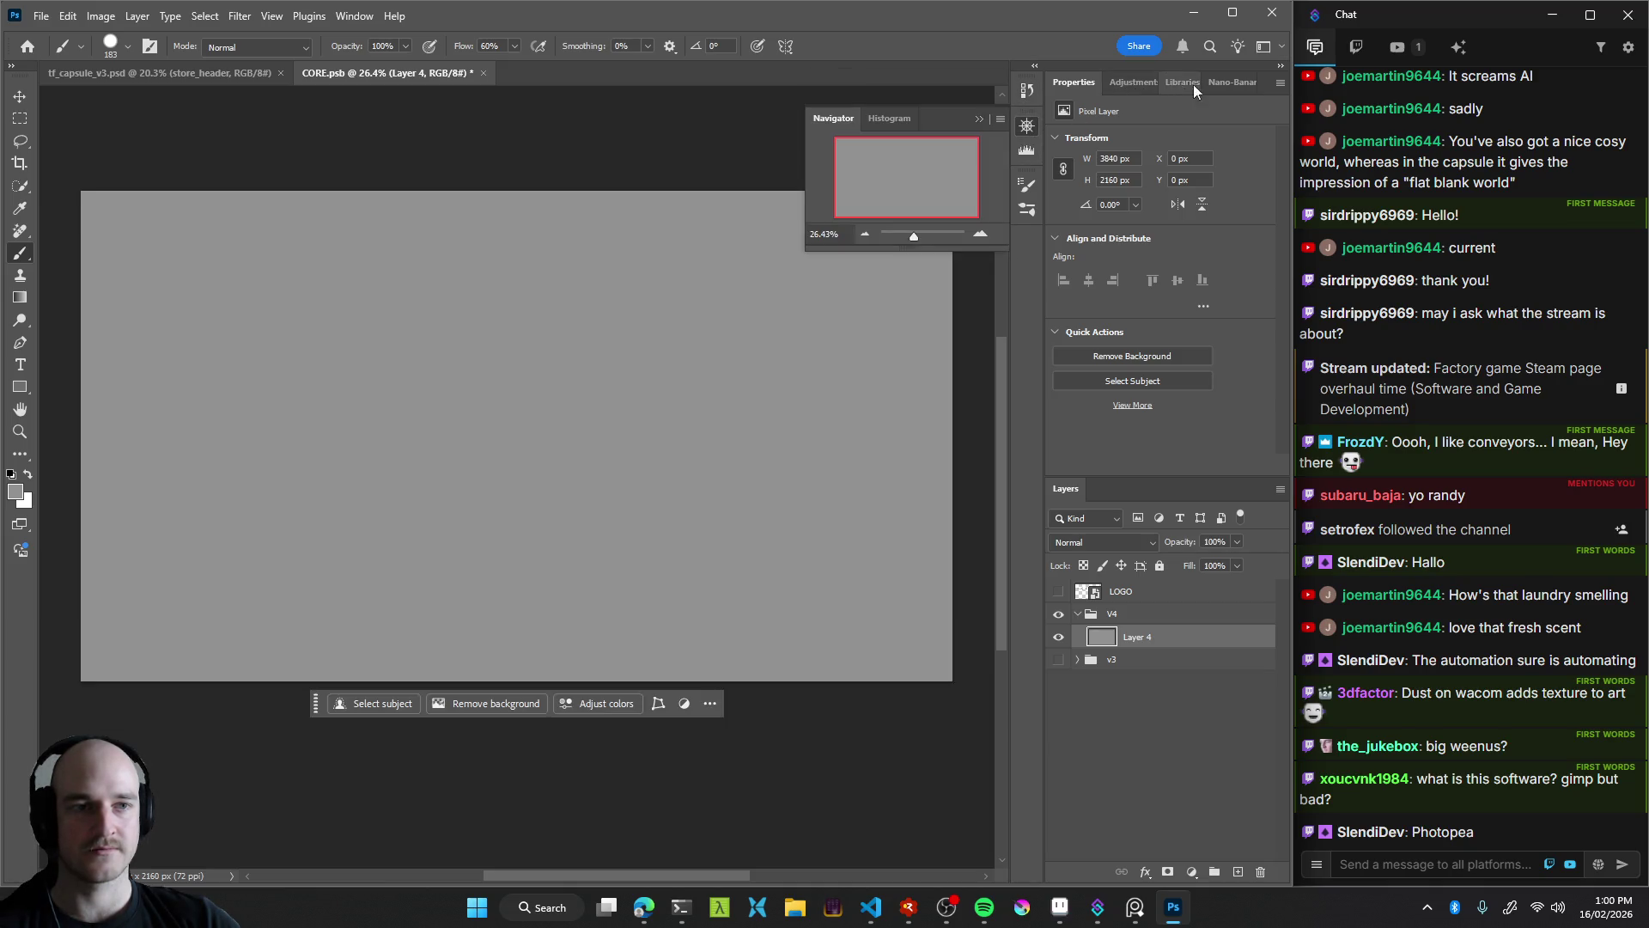
# Check the panel group's options menu and switch among the Adjustments, Libraries and Properties tabs
pyautogui.rightClick(1270, 84)
pyautogui.rightClick(1266, 77)
pyautogui.click(1262, 75)
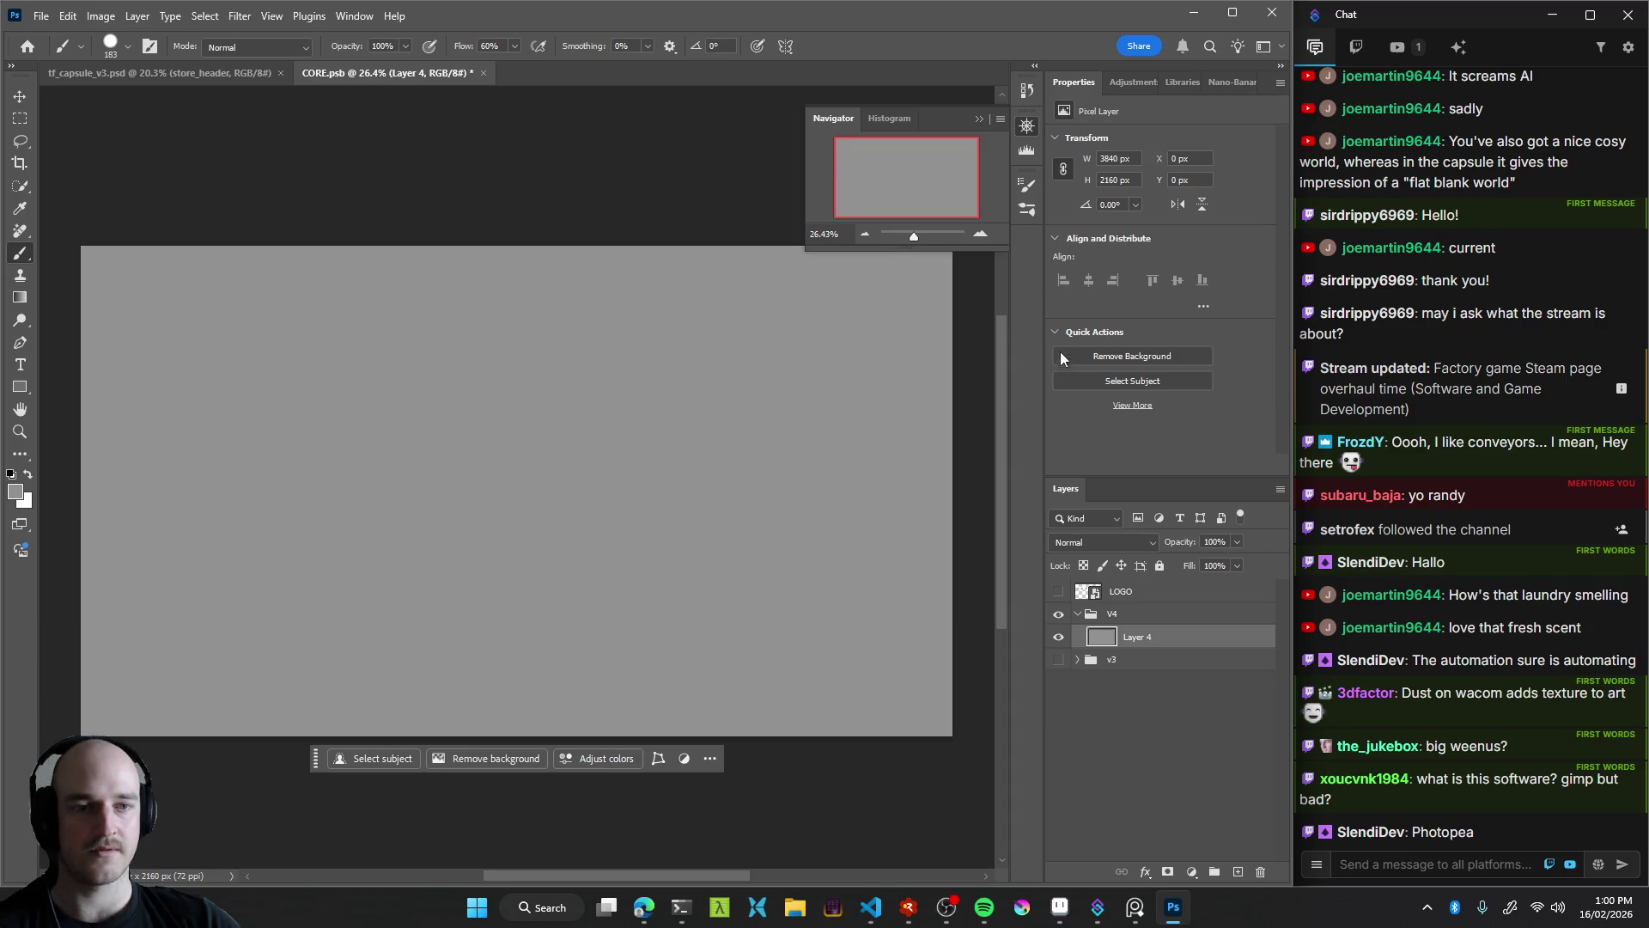
pyautogui.click(1122, 84)
pyautogui.click(1177, 84)
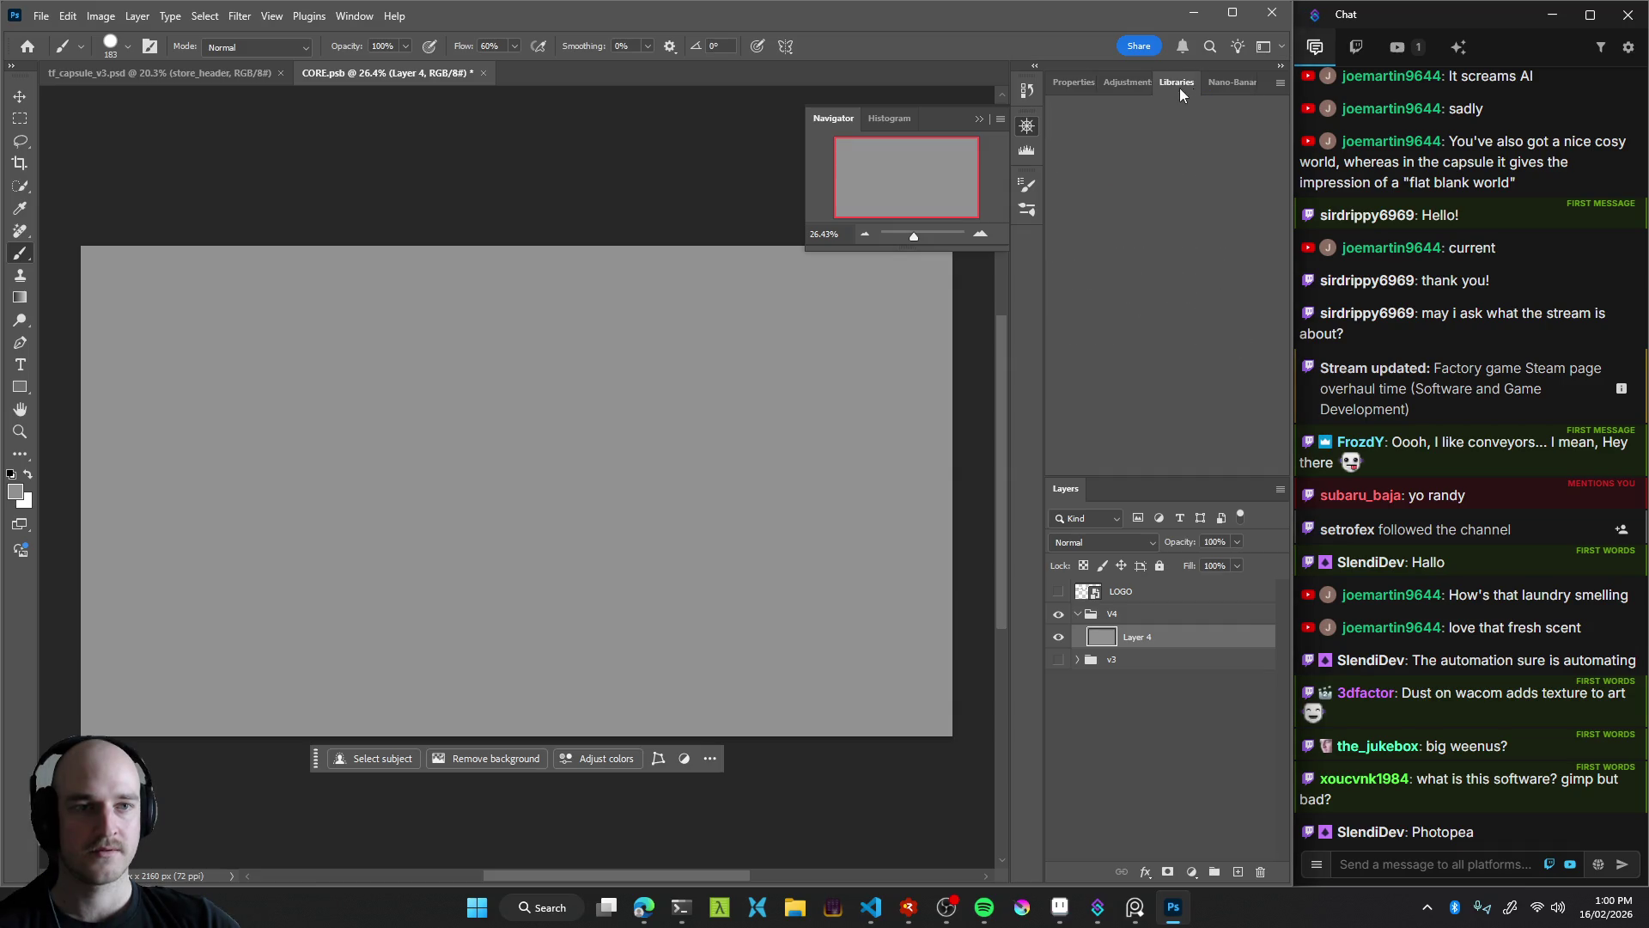
pyautogui.click(1084, 85)
pyautogui.click(1177, 84)
# Close the Libraries and Nano Banana panels from their tab context menus
pyautogui.rightClick(1174, 85)
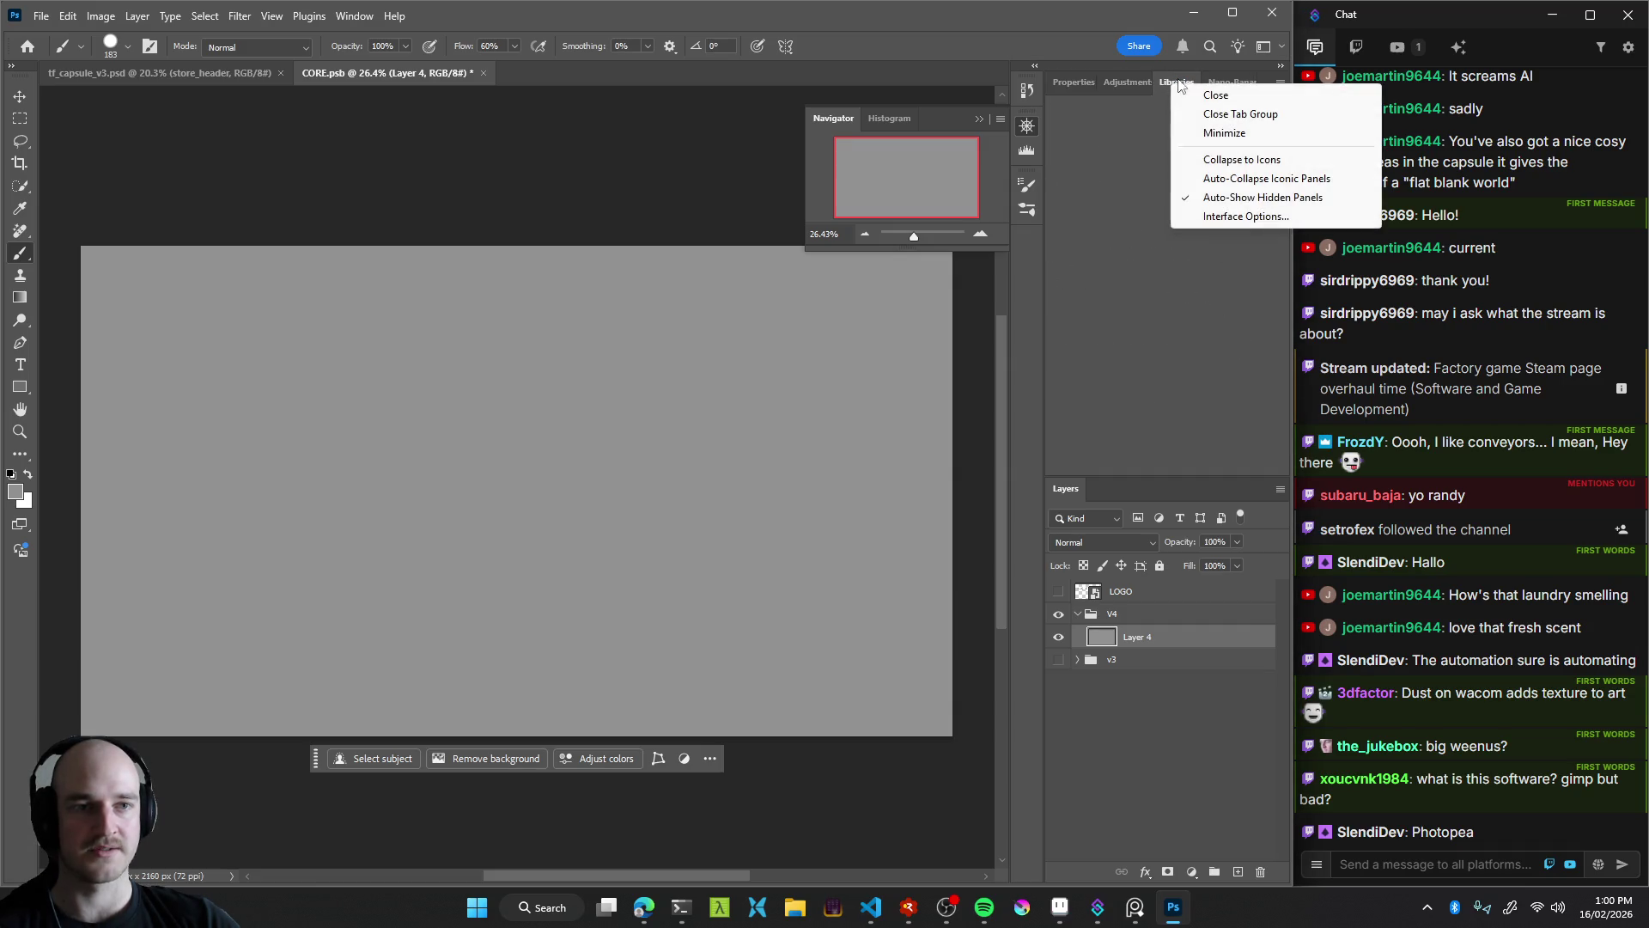
pyautogui.click(1215, 96)
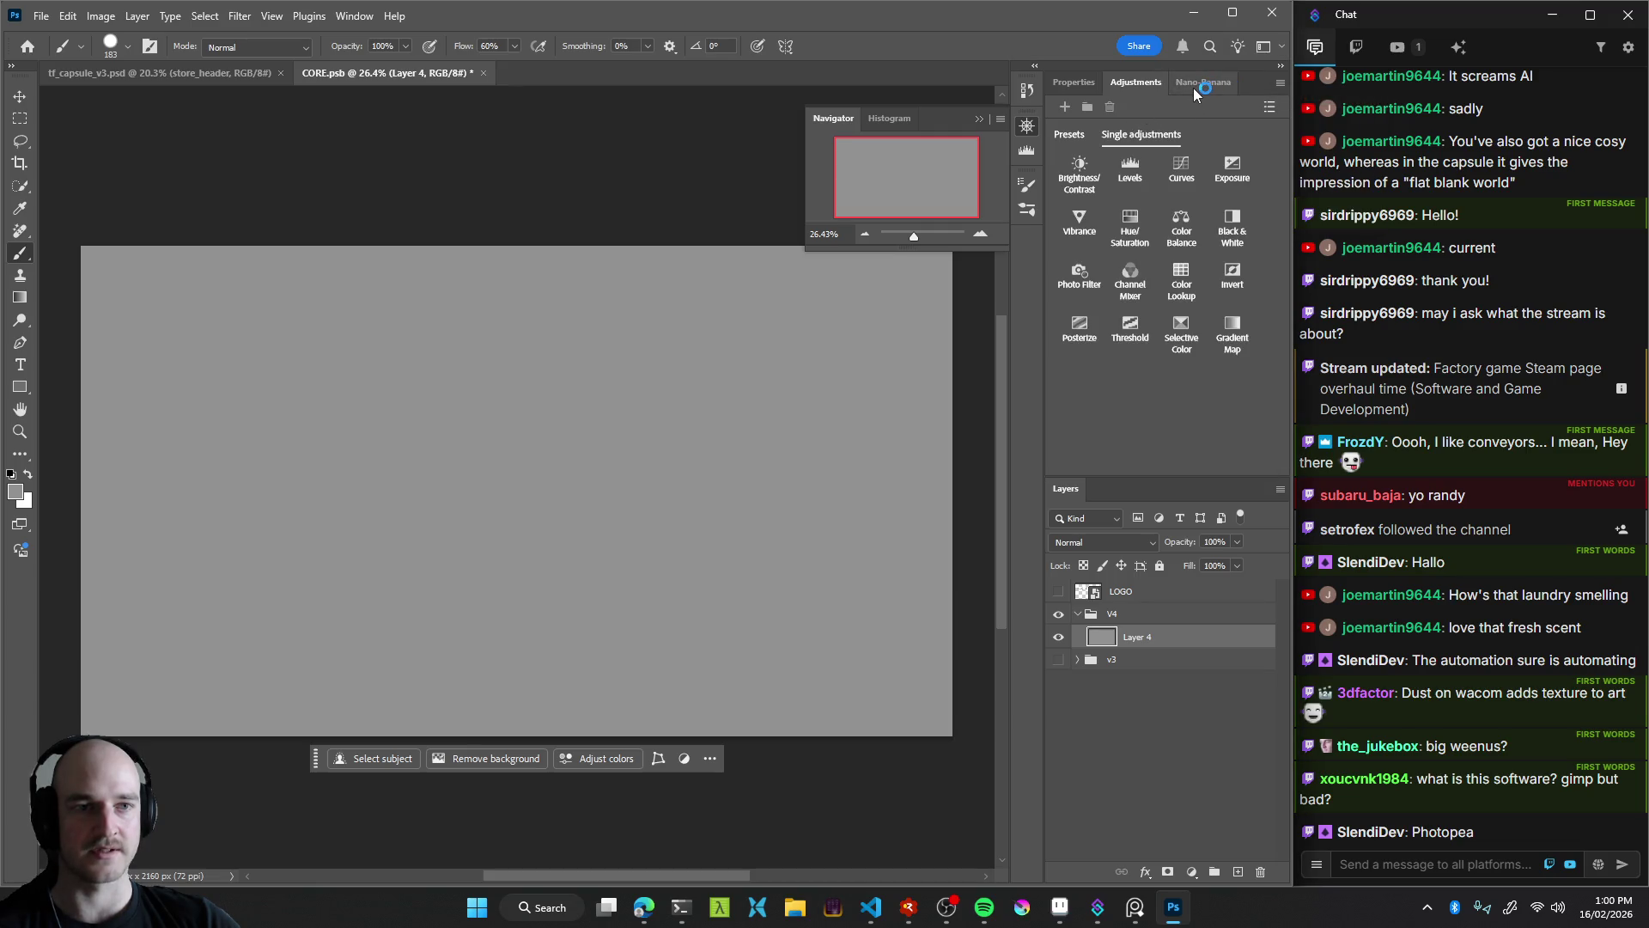
pyautogui.rightClick(1193, 88)
pyautogui.click(1234, 95)
# Review the Adjustments panel's options menu and the View menu, then go to the browser
pyautogui.rightClick(1193, 86)
pyautogui.press('Escape')
pyautogui.click(1280, 83)
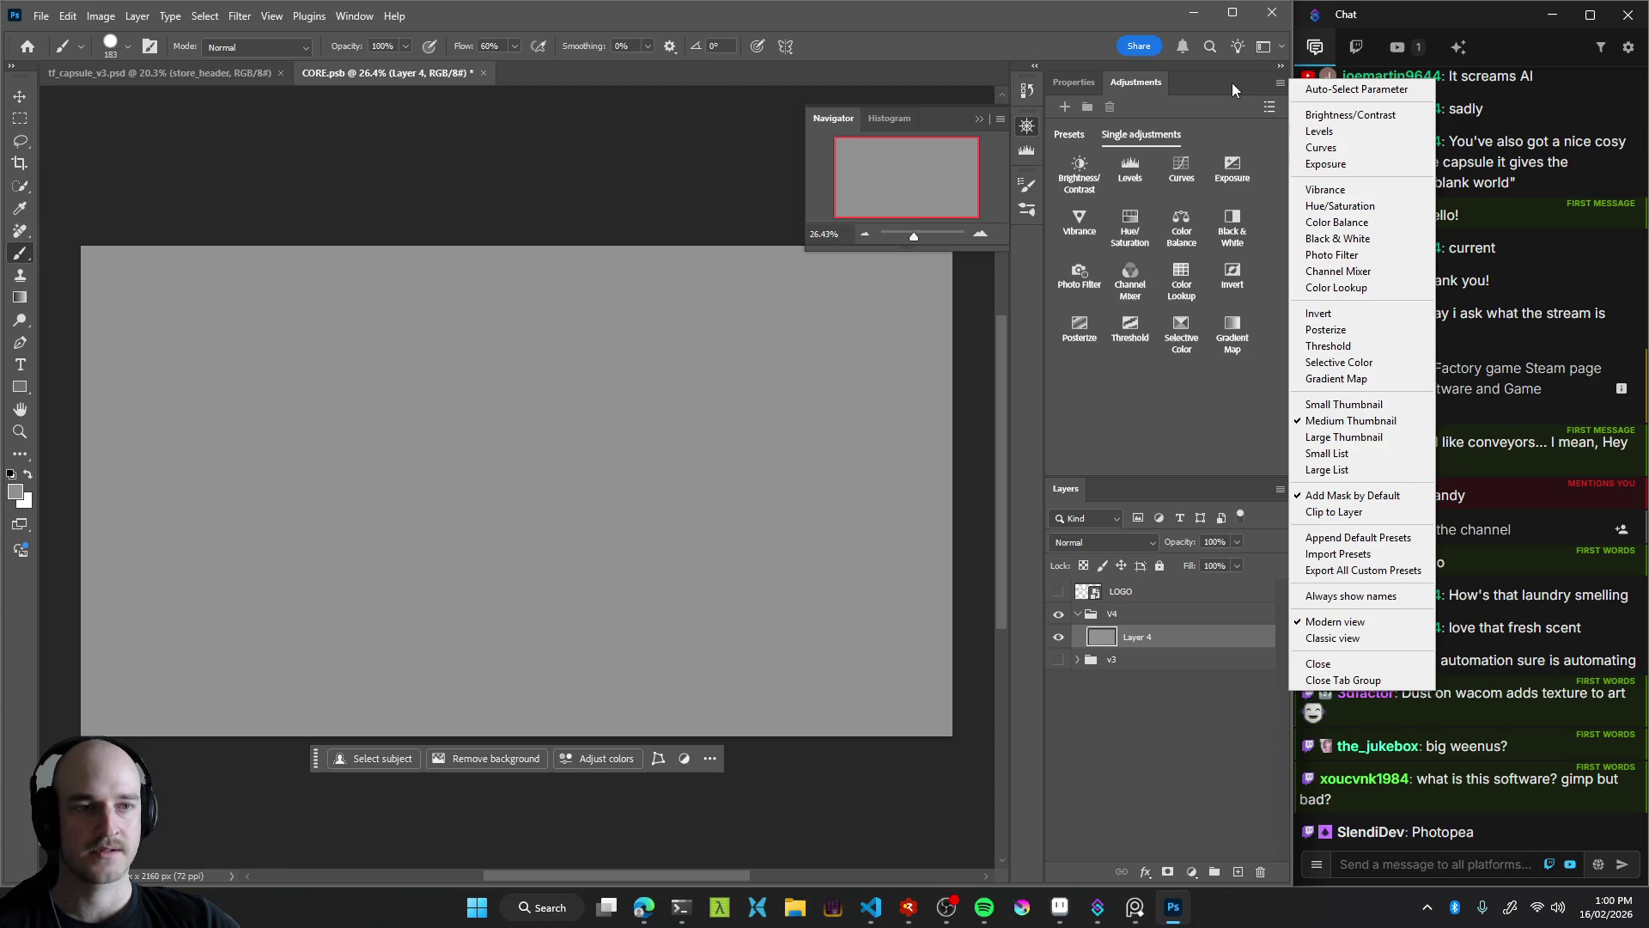
pyautogui.click(1264, 83)
pyautogui.click(1278, 84)
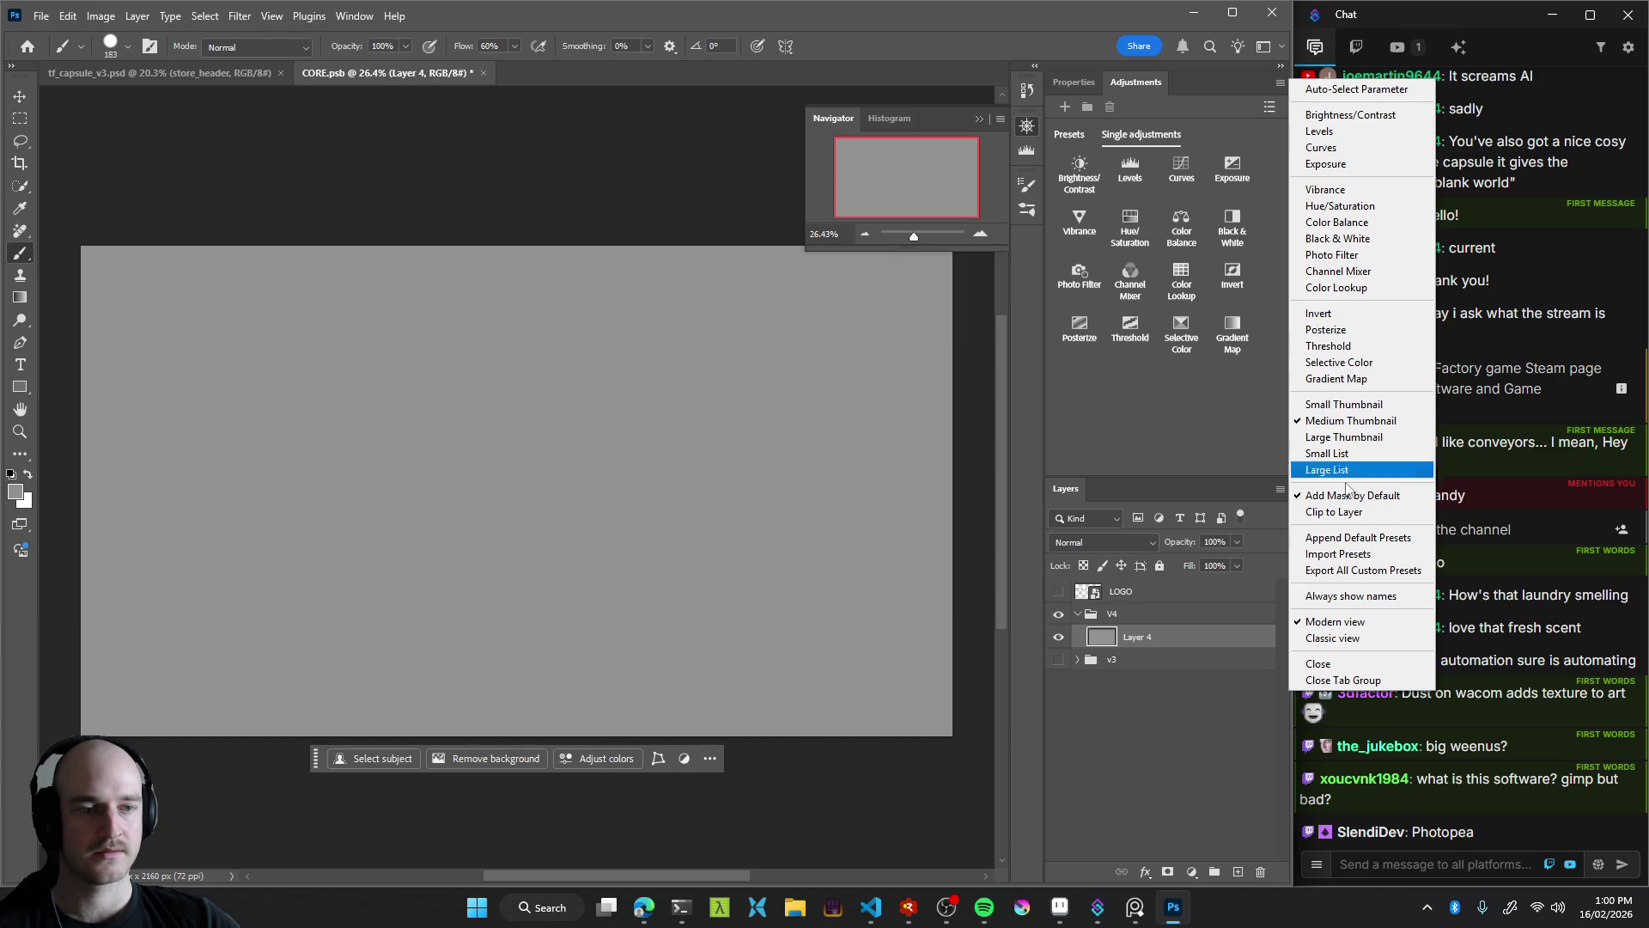
pyautogui.click(1219, 100)
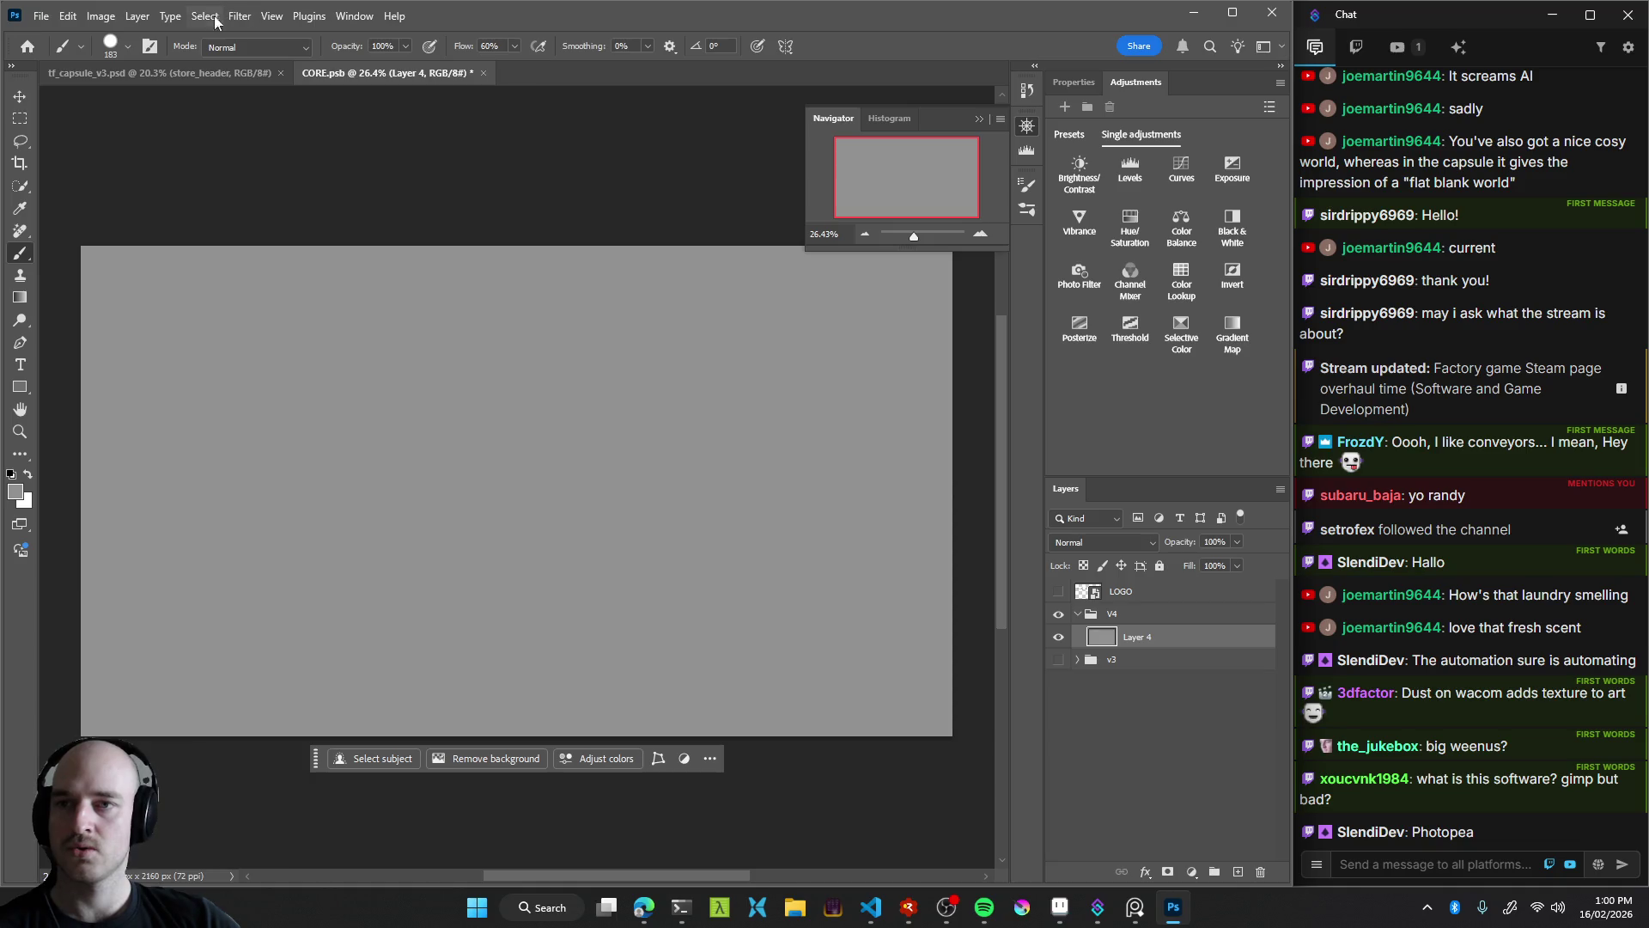
pyautogui.click(273, 16)
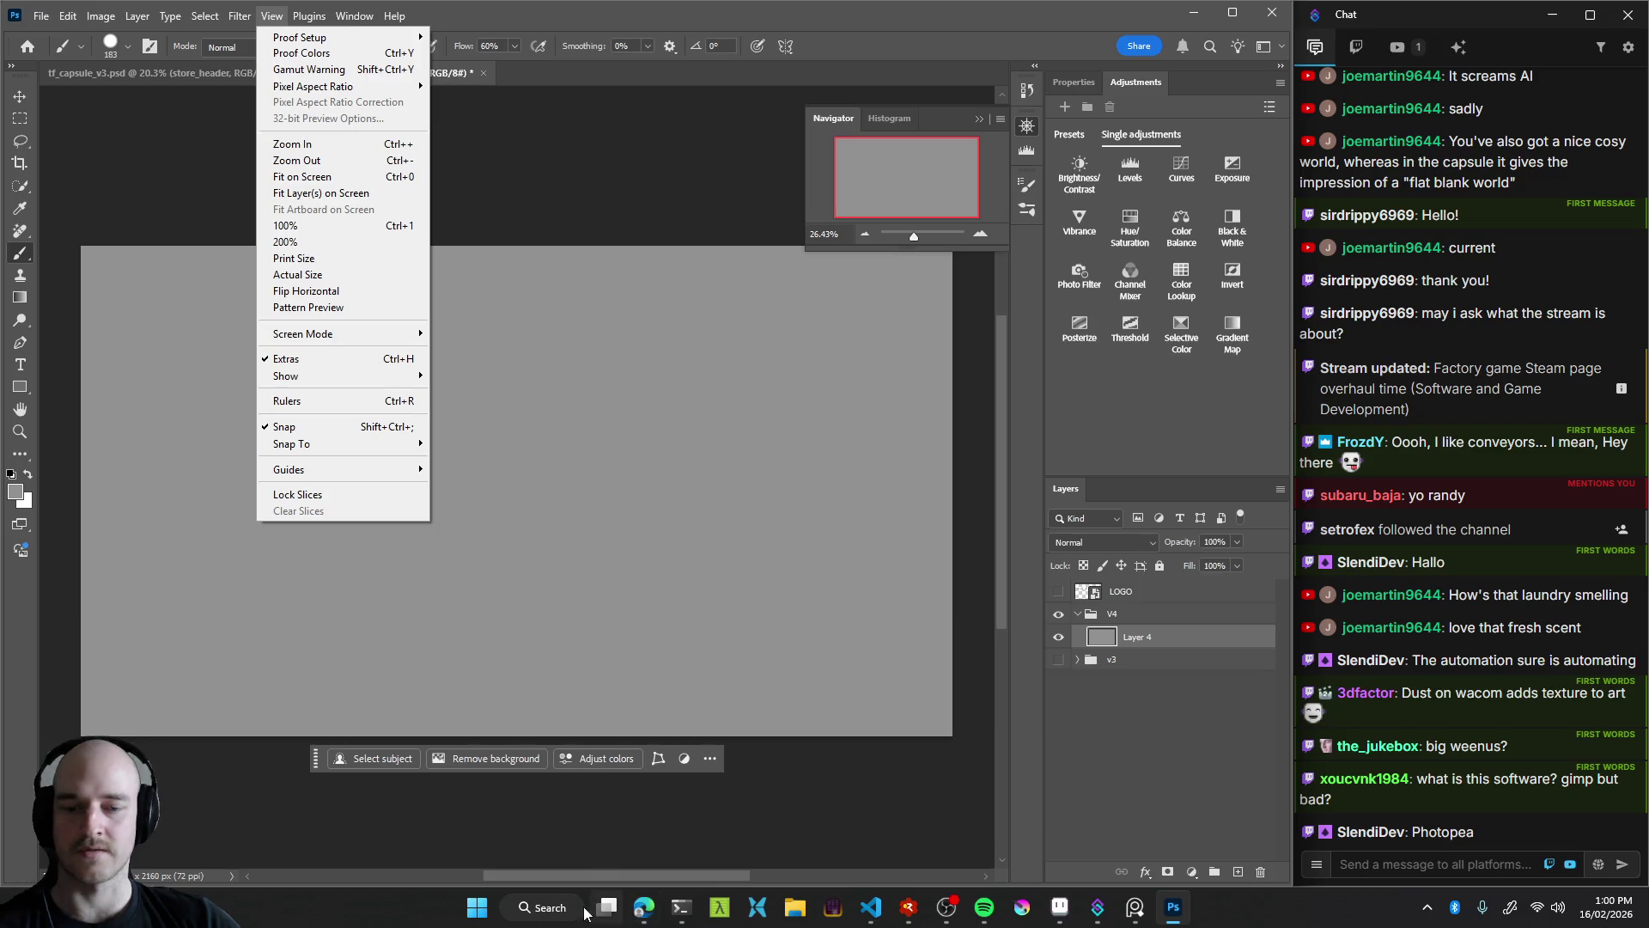
pyautogui.click(637, 894)
# Search 'color wheel in photoshop' in a new tab and read Google's AI Mode answer
pyautogui.hotkey('ctrl', 't')
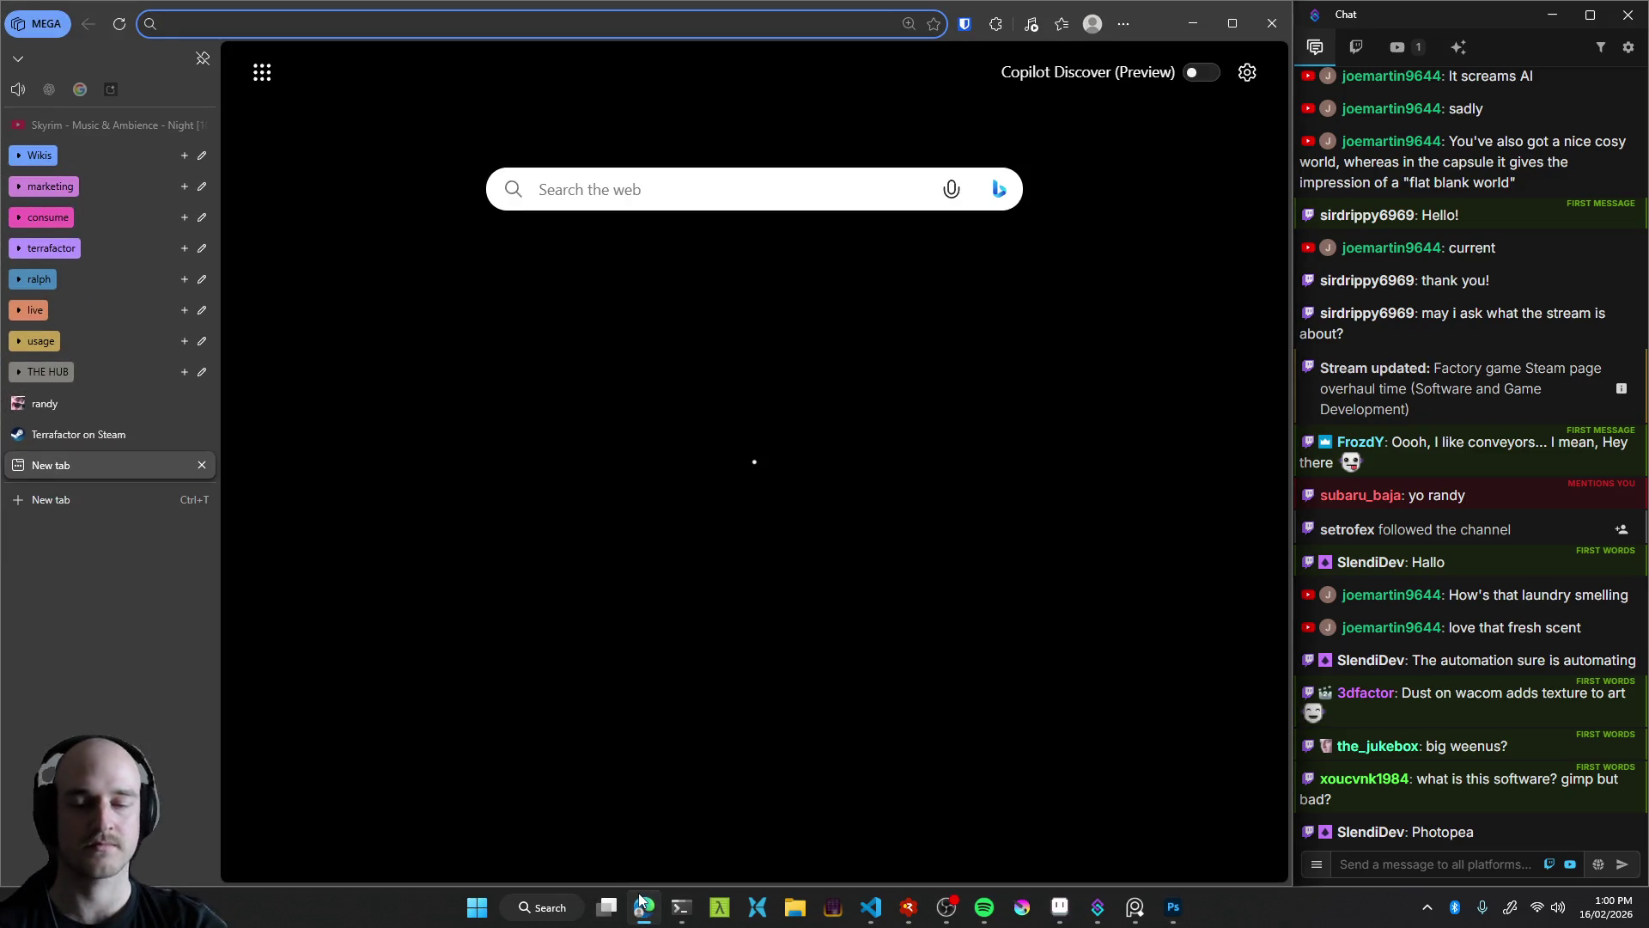
pyautogui.write('color ')
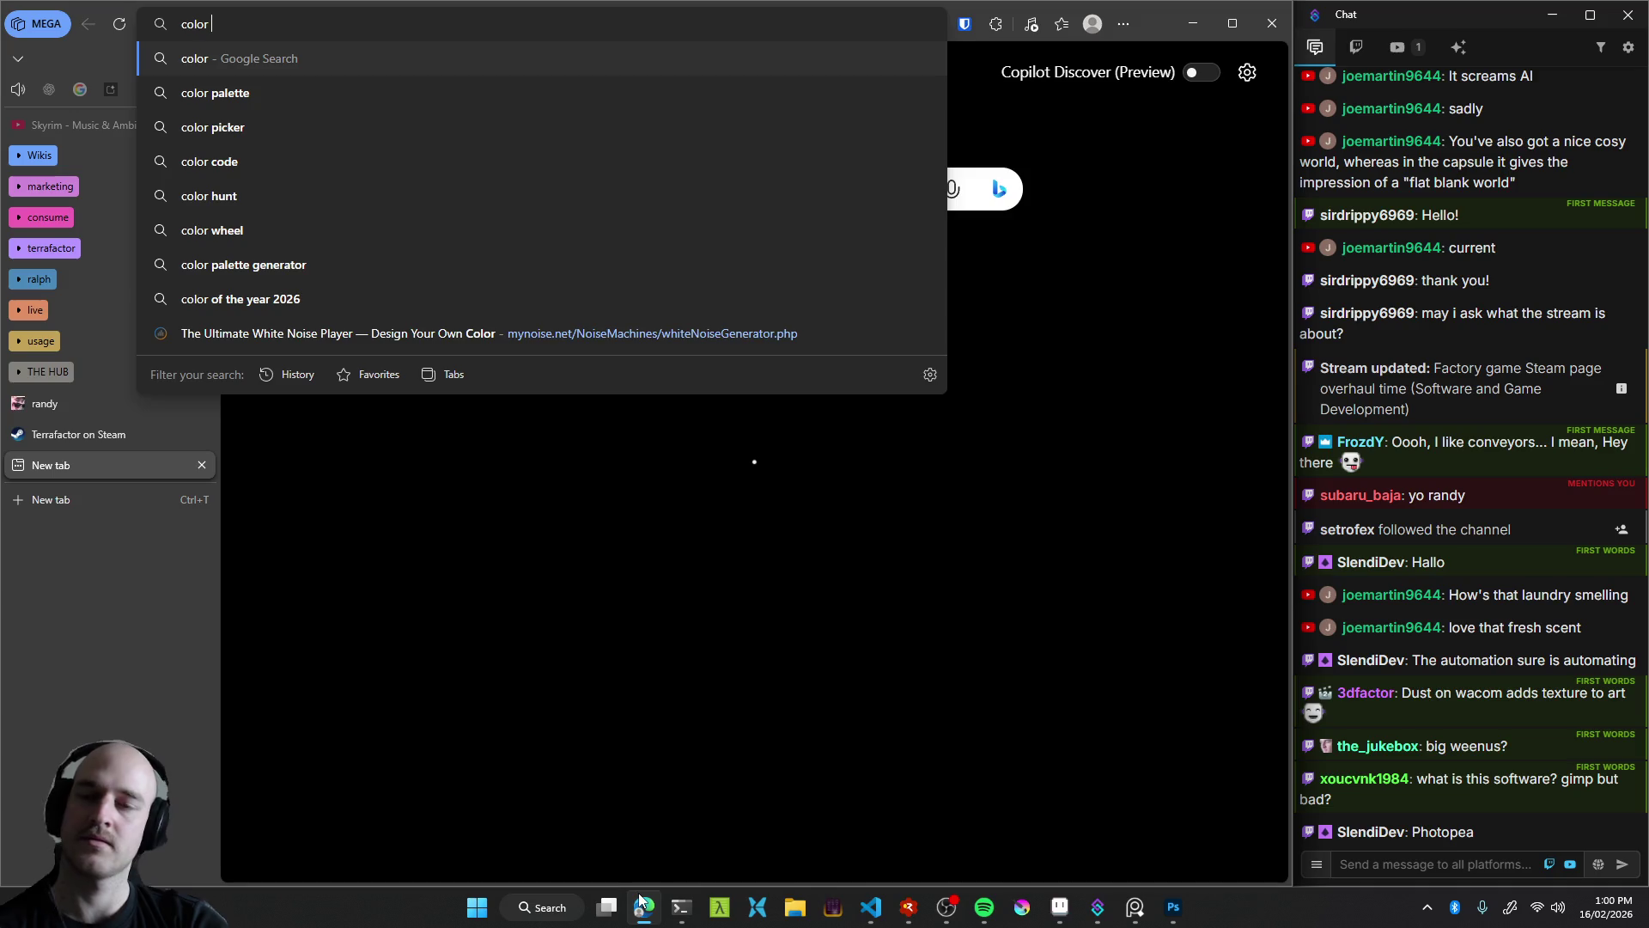
pyautogui.write('w')
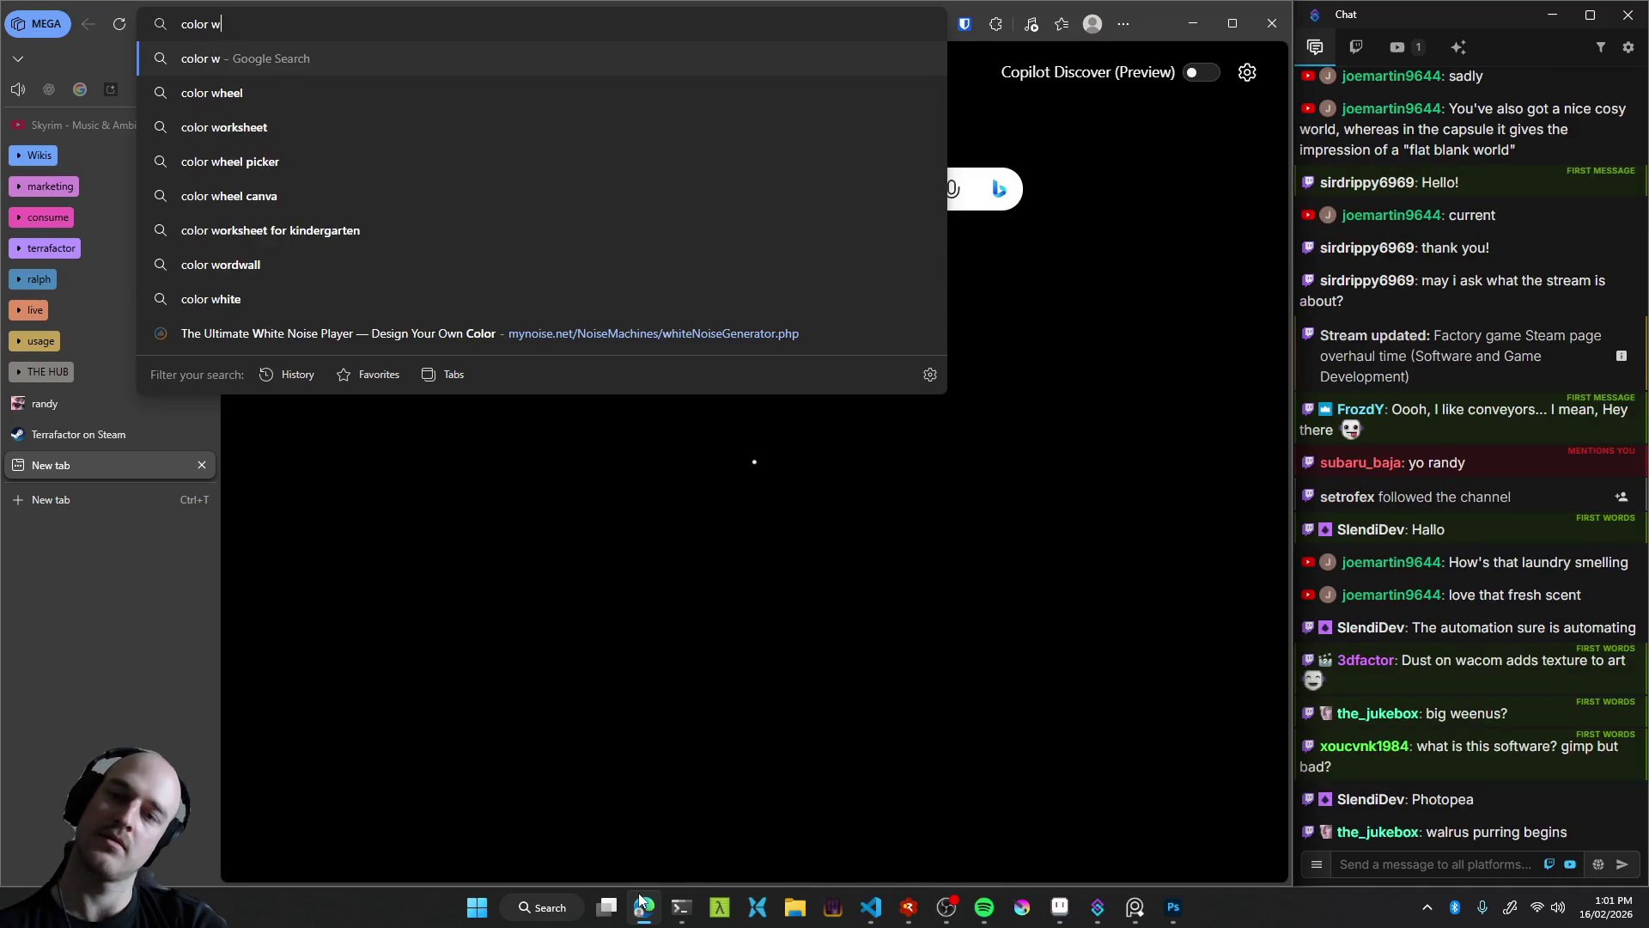
pyautogui.write('heel in photos')
pyautogui.press('Return')
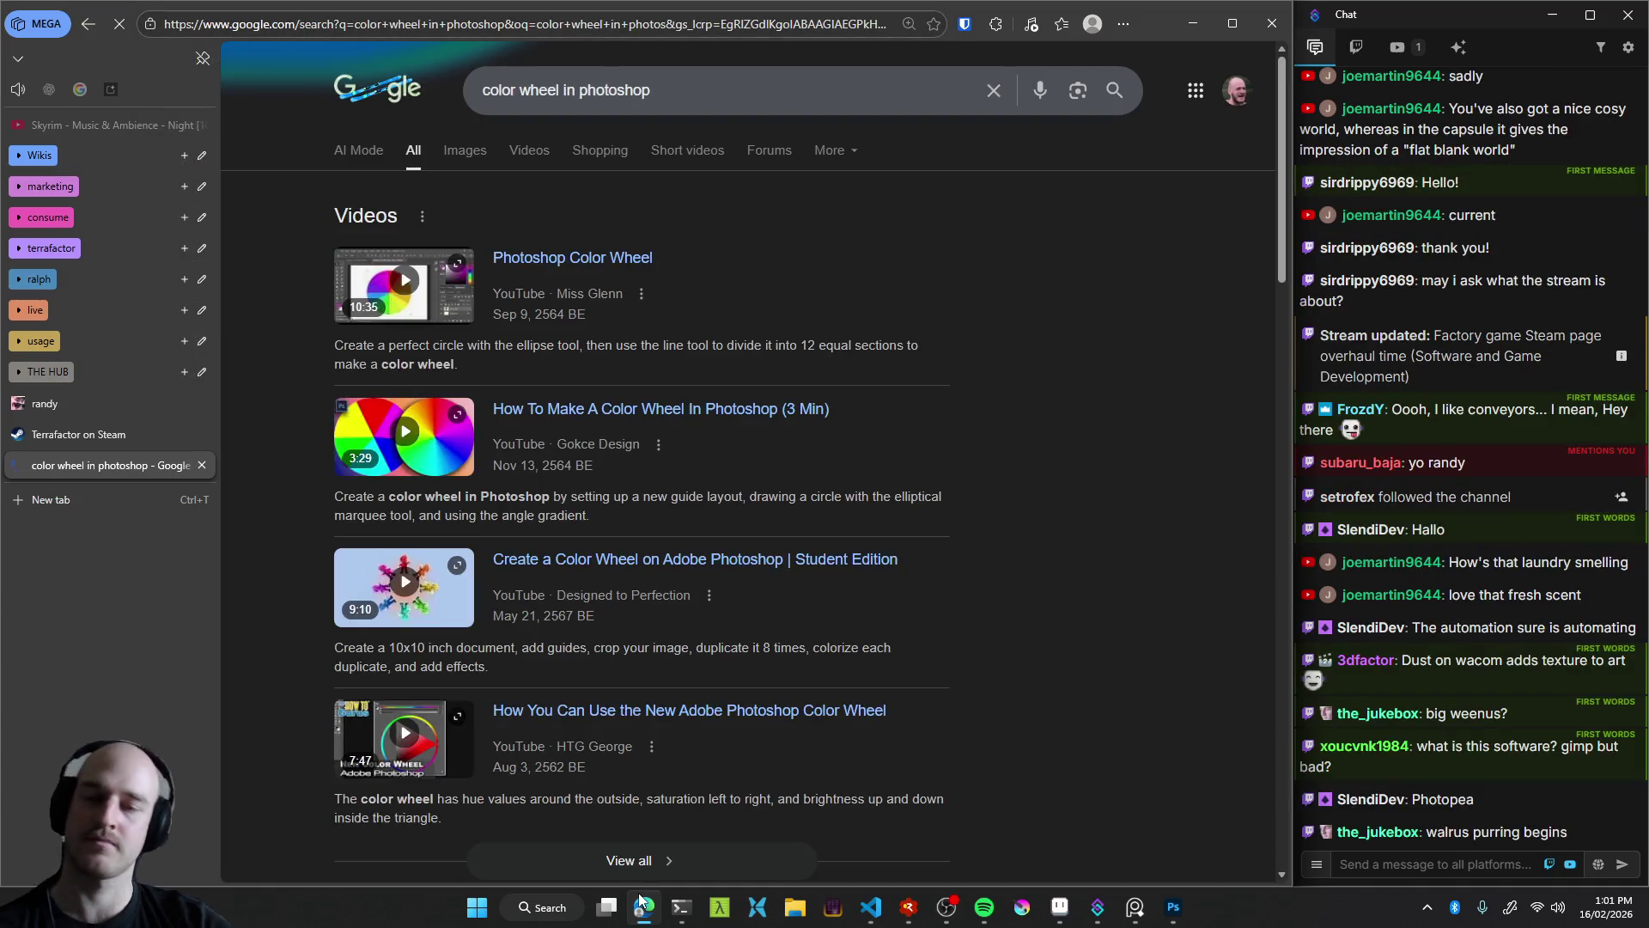
pyautogui.scroll(-6, 332, 479)
pyautogui.scroll(-4, 327, 474)
pyautogui.scroll(8, 330, 477)
pyautogui.scroll(2, 330, 478)
pyautogui.click(357, 147)
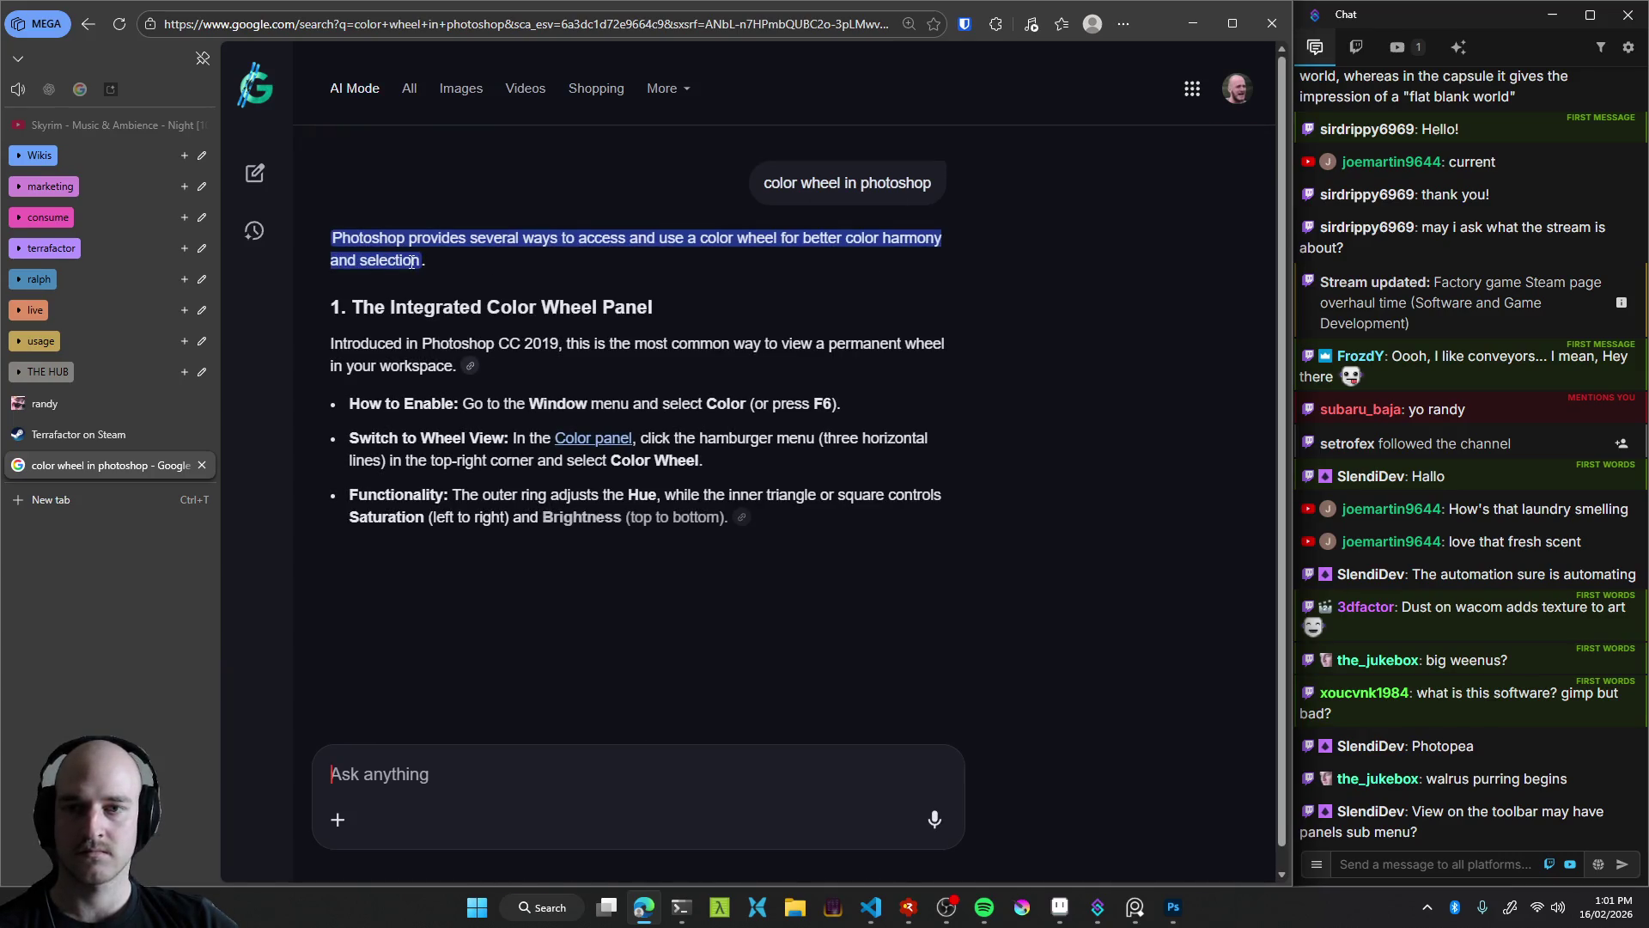
pyautogui.scroll(-2, 513, 369)
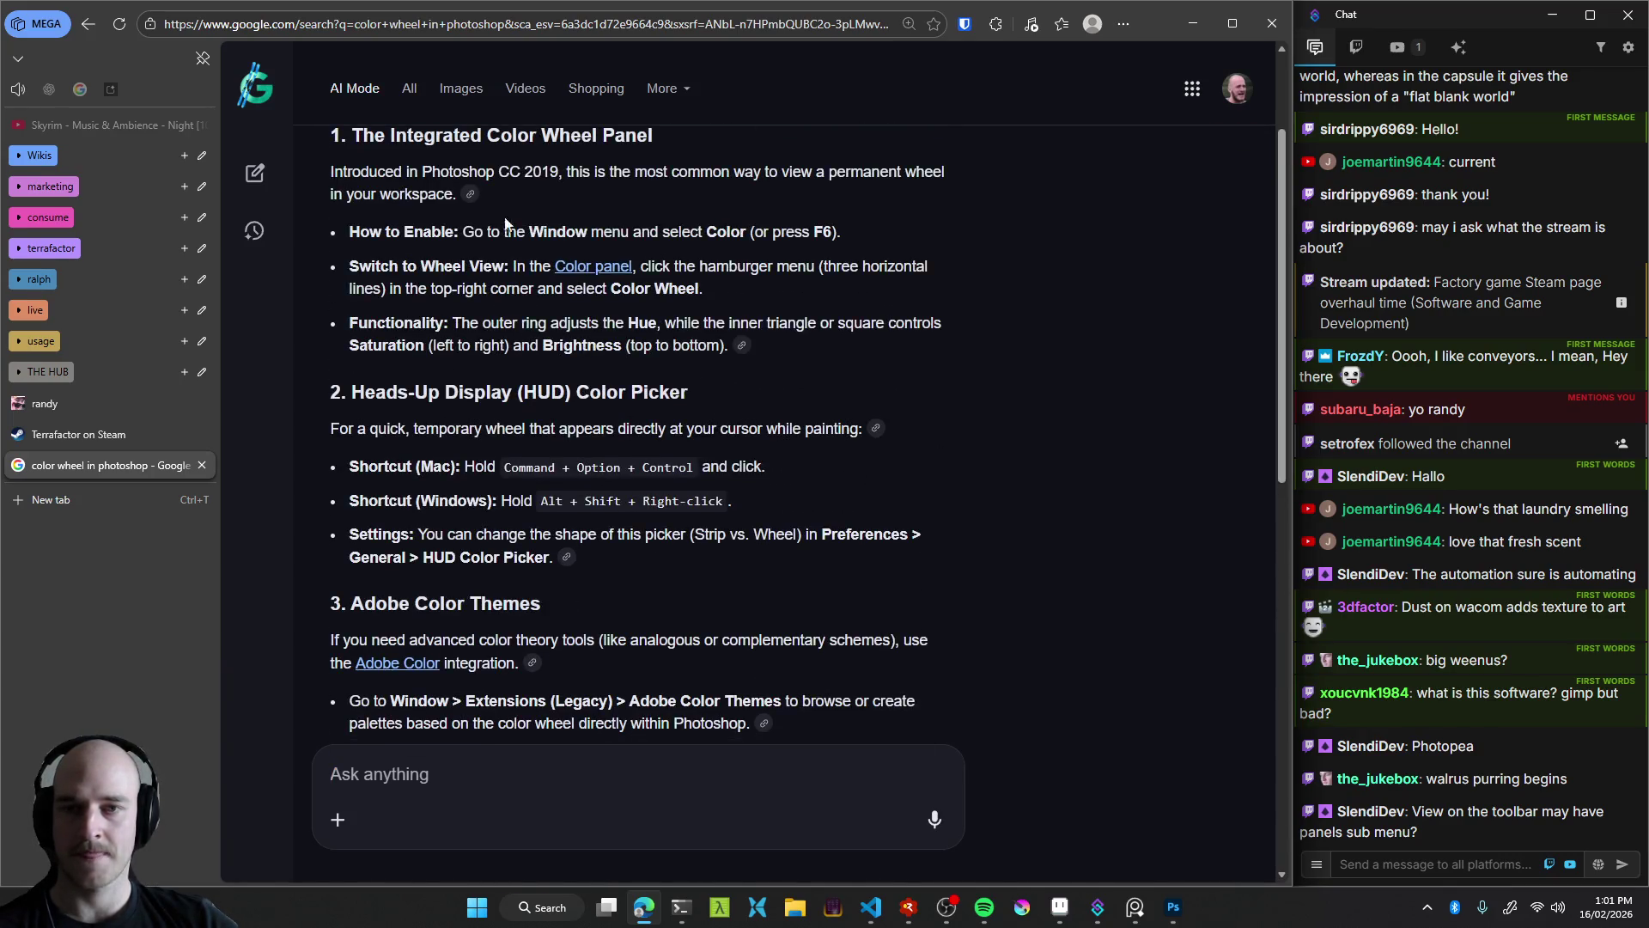
pyautogui.hotkey('alt', 'Tab')
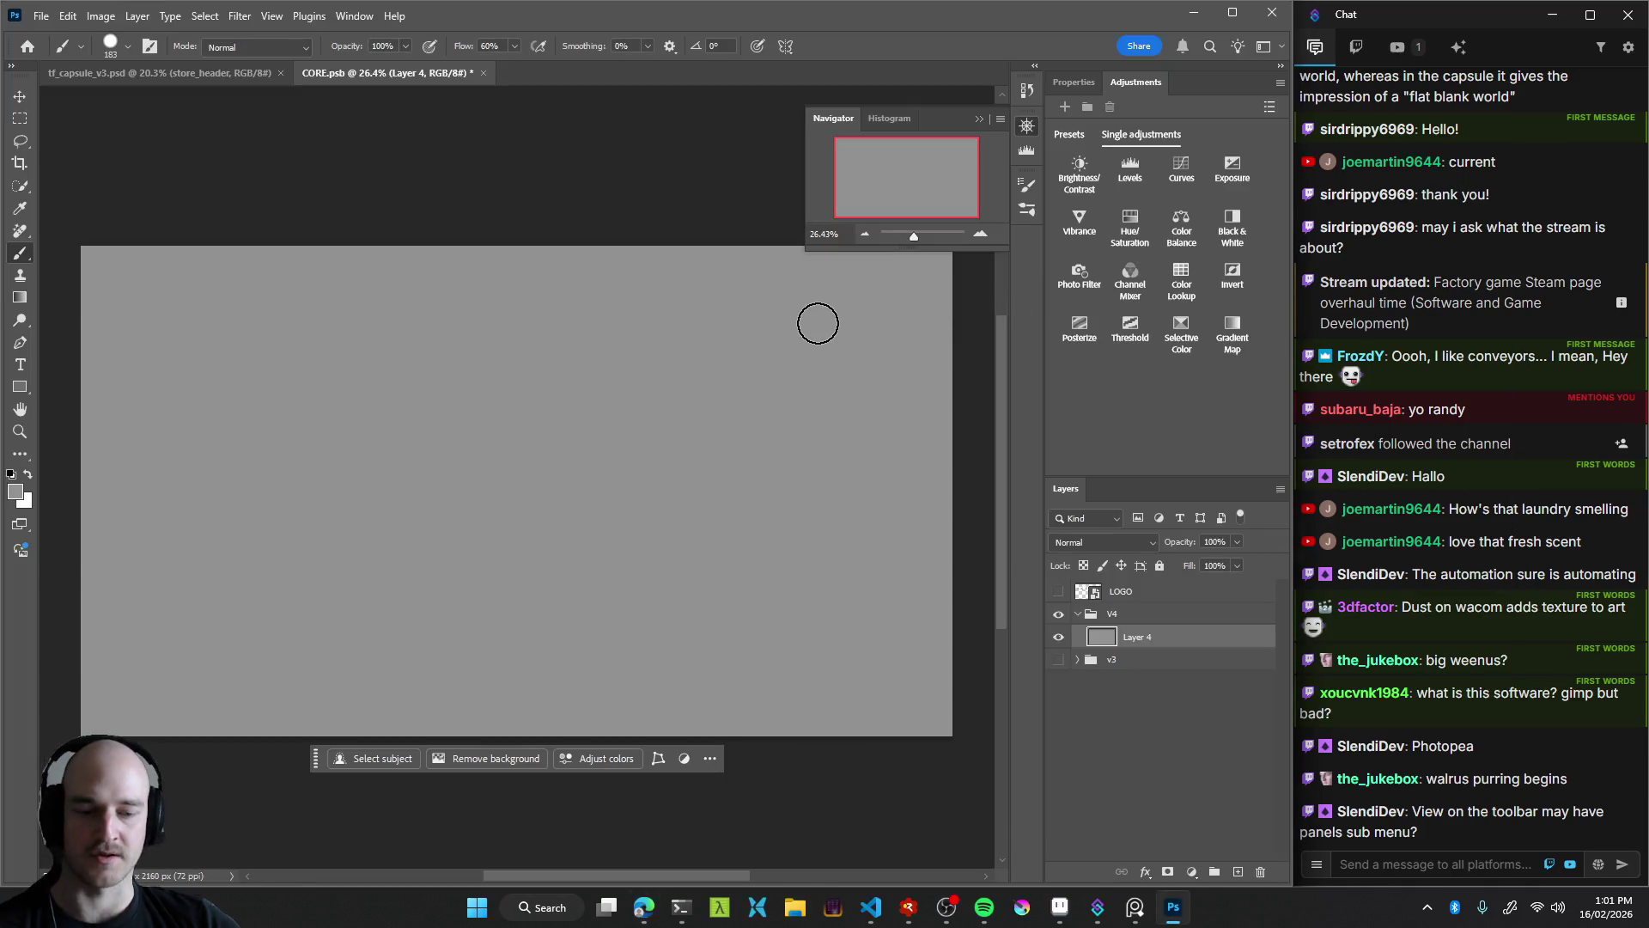
# Toggle the Color panel group on and off with F6
pyautogui.press('F6')
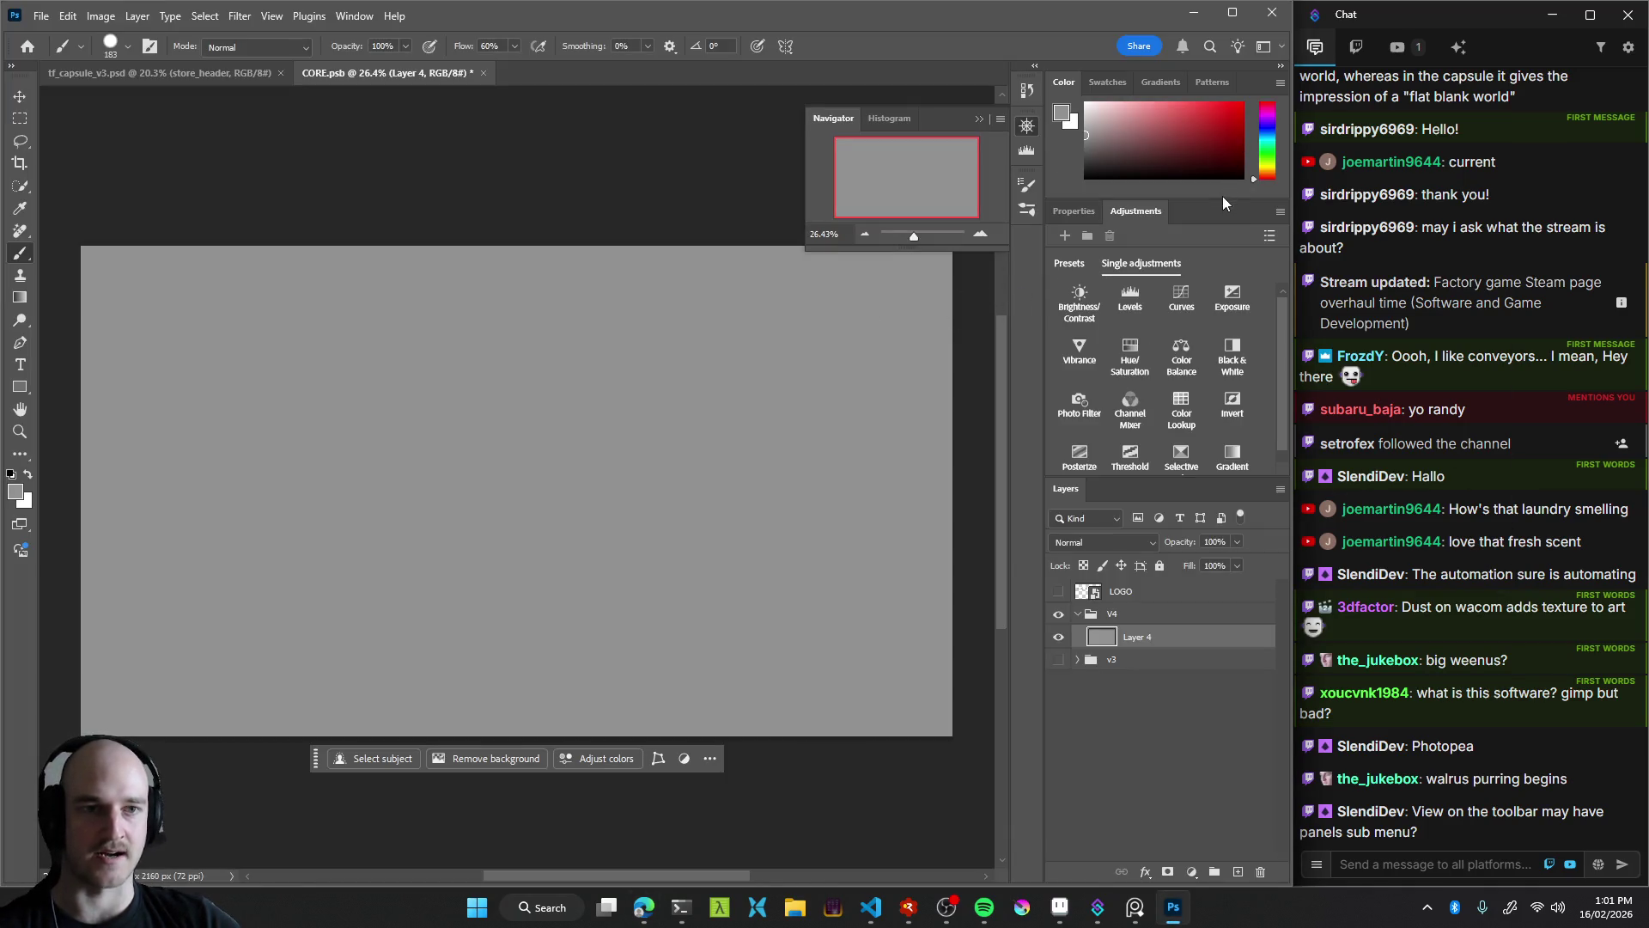
pyautogui.press('F6')
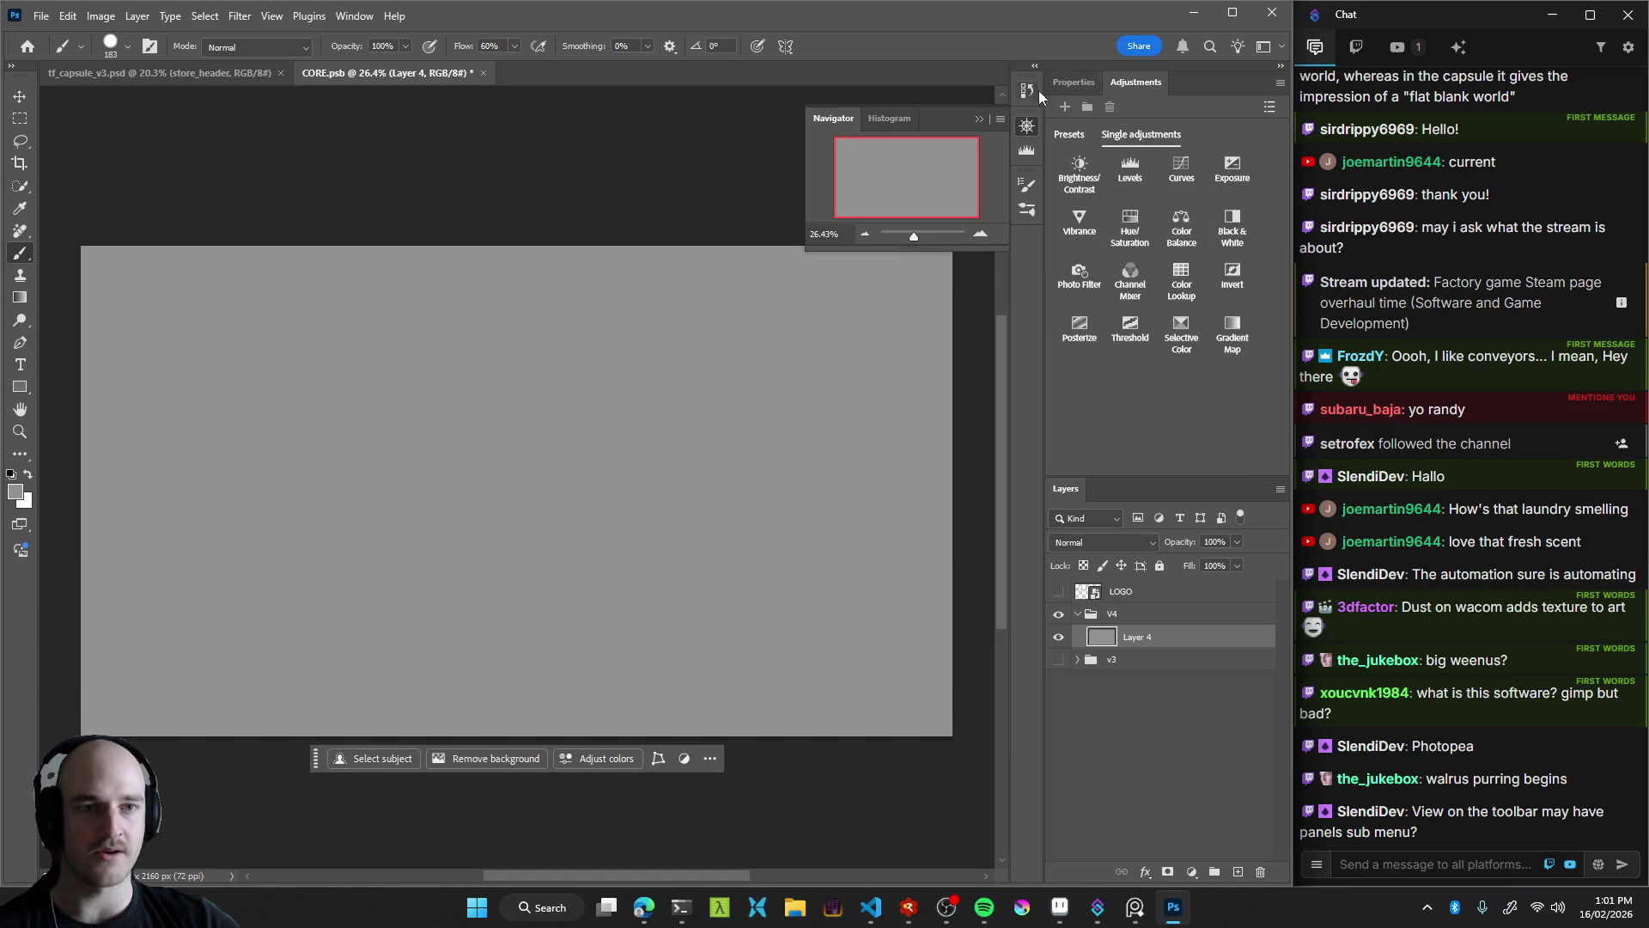
pyautogui.press('F6')
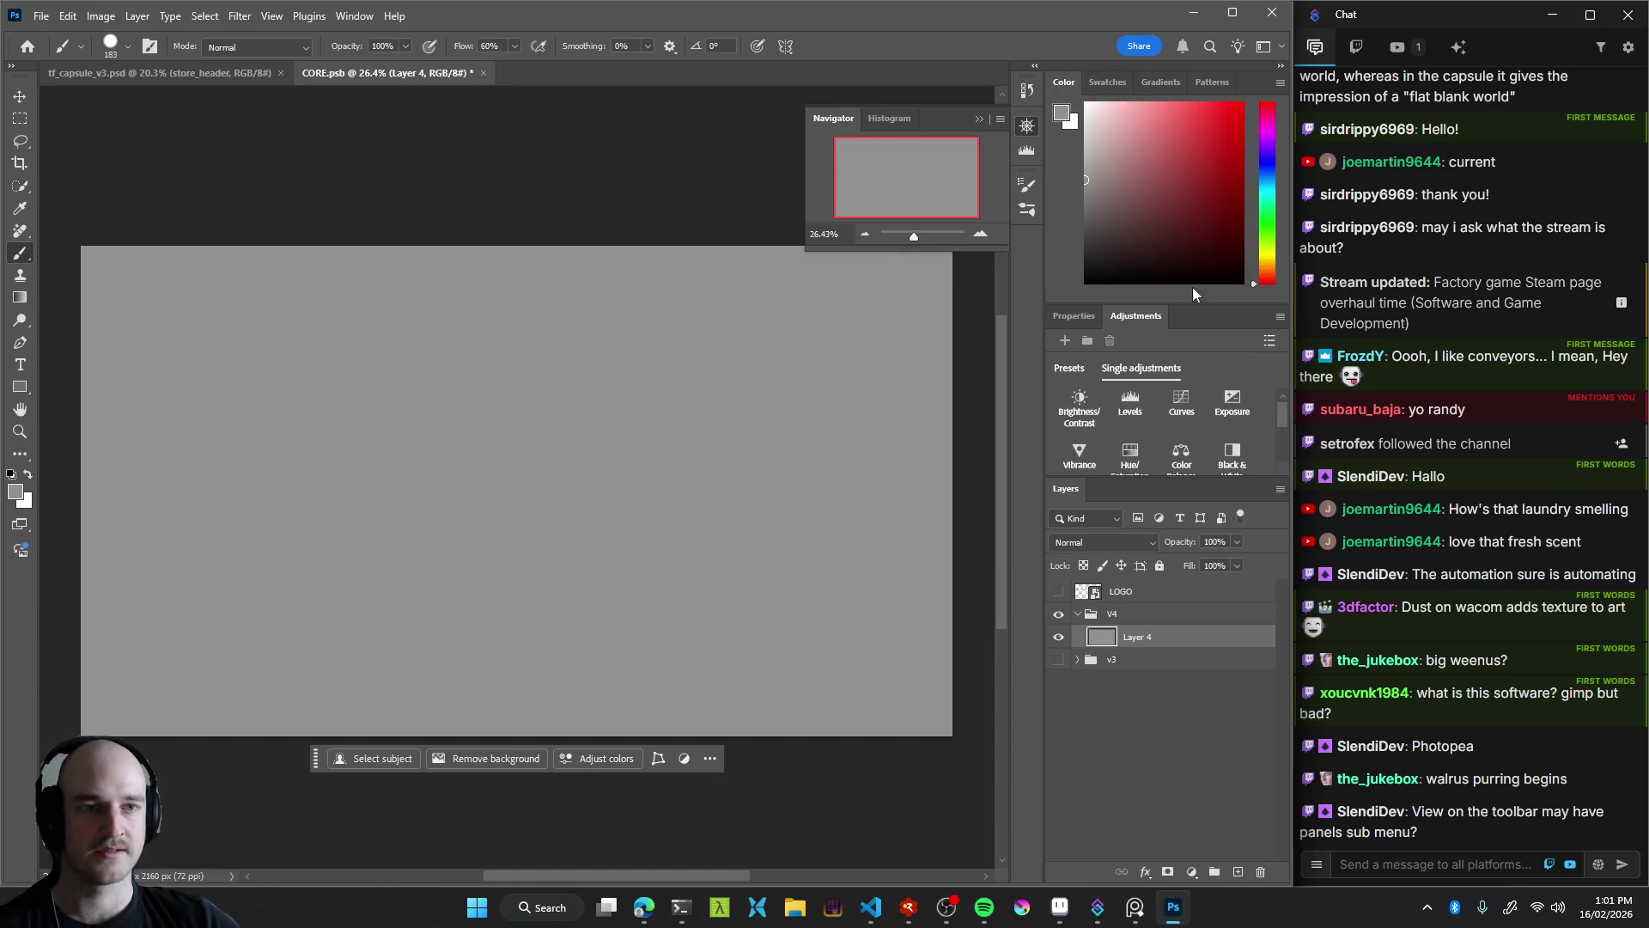
pyautogui.press('F6')
pyautogui.press('F6')
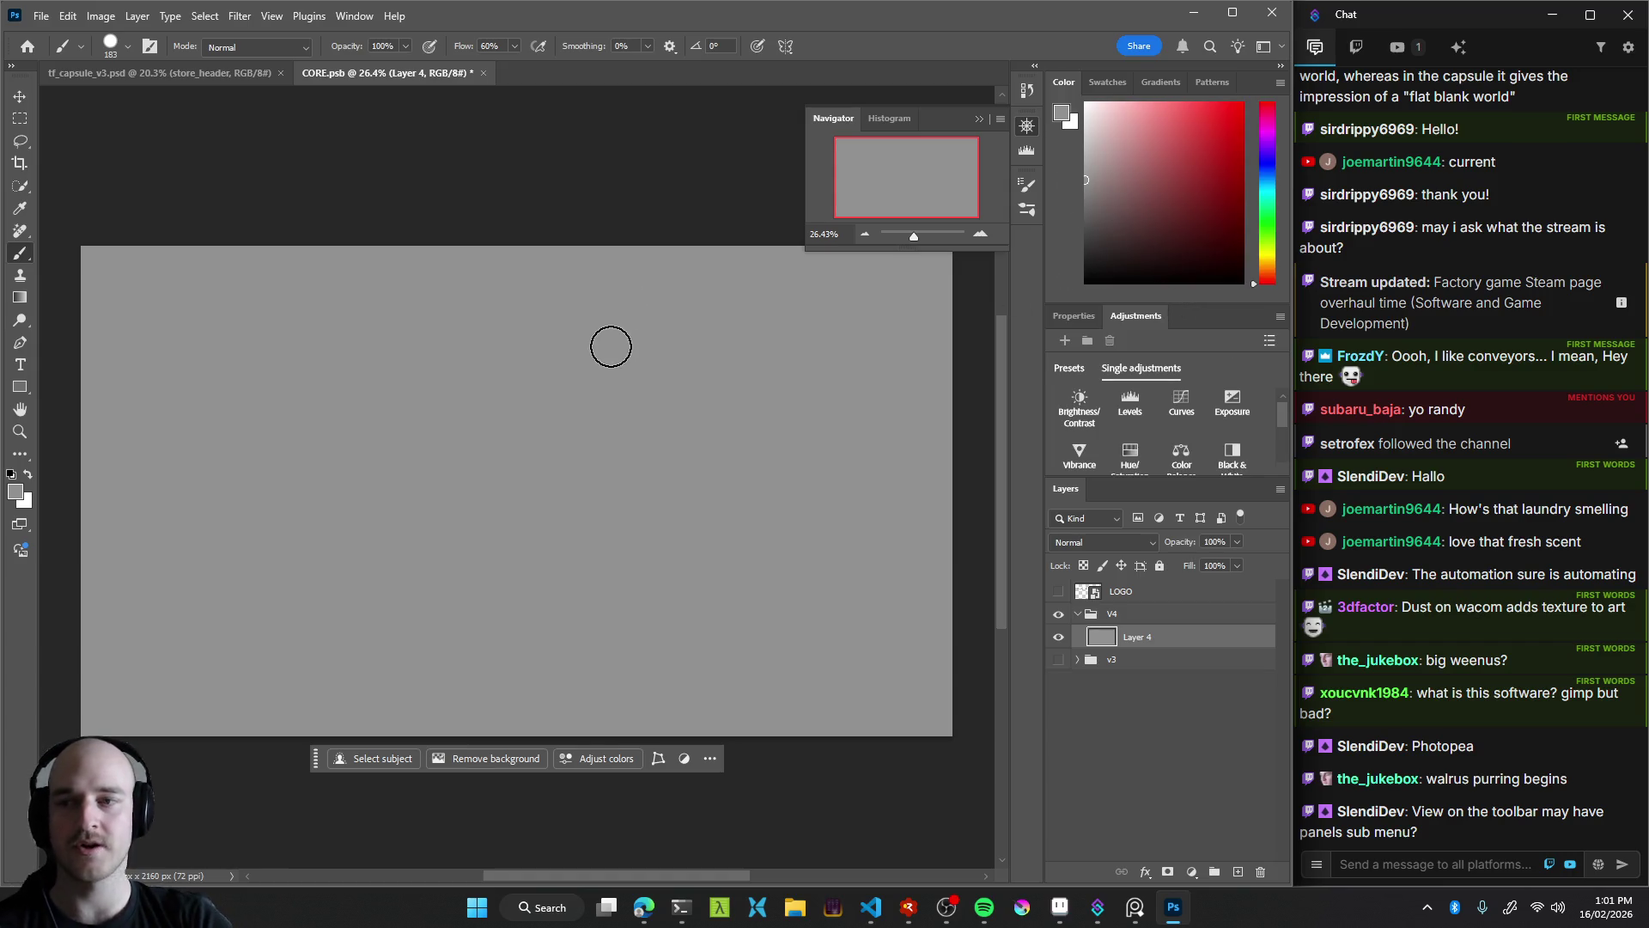
# Paint a near-white stroke across the canvas, undo it, and bring up the Claude Code terminal
pyautogui.moveTo(1085, 180); pyautogui.dragTo(1086, 121)
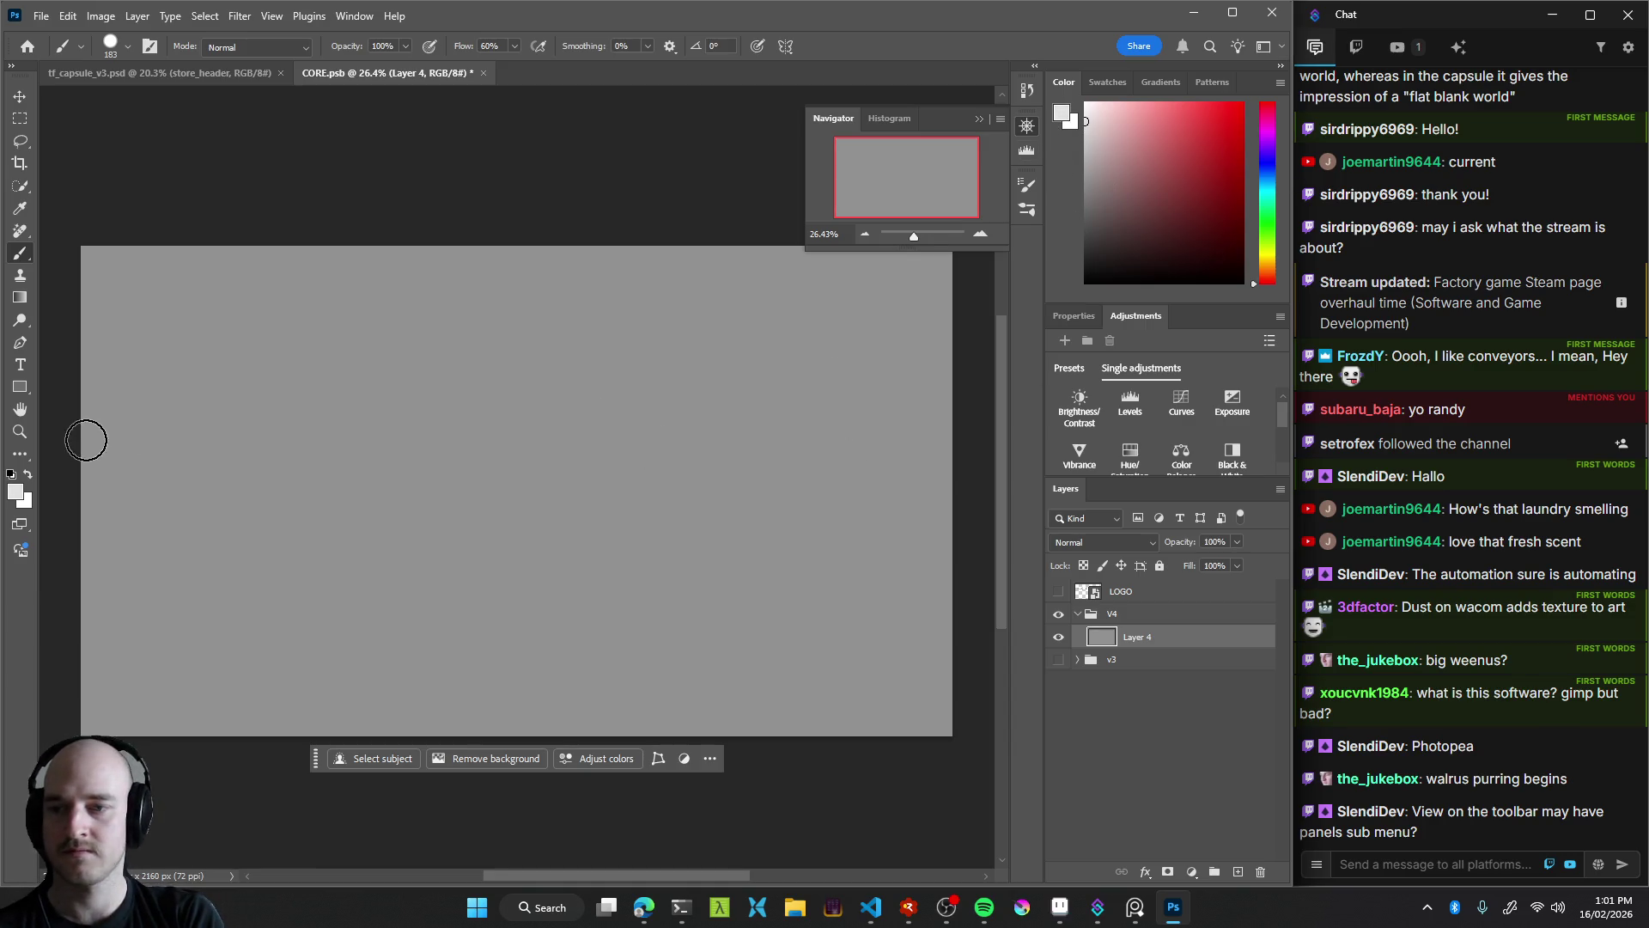
pyautogui.moveTo(86, 441); pyautogui.dragTo(979, 422)
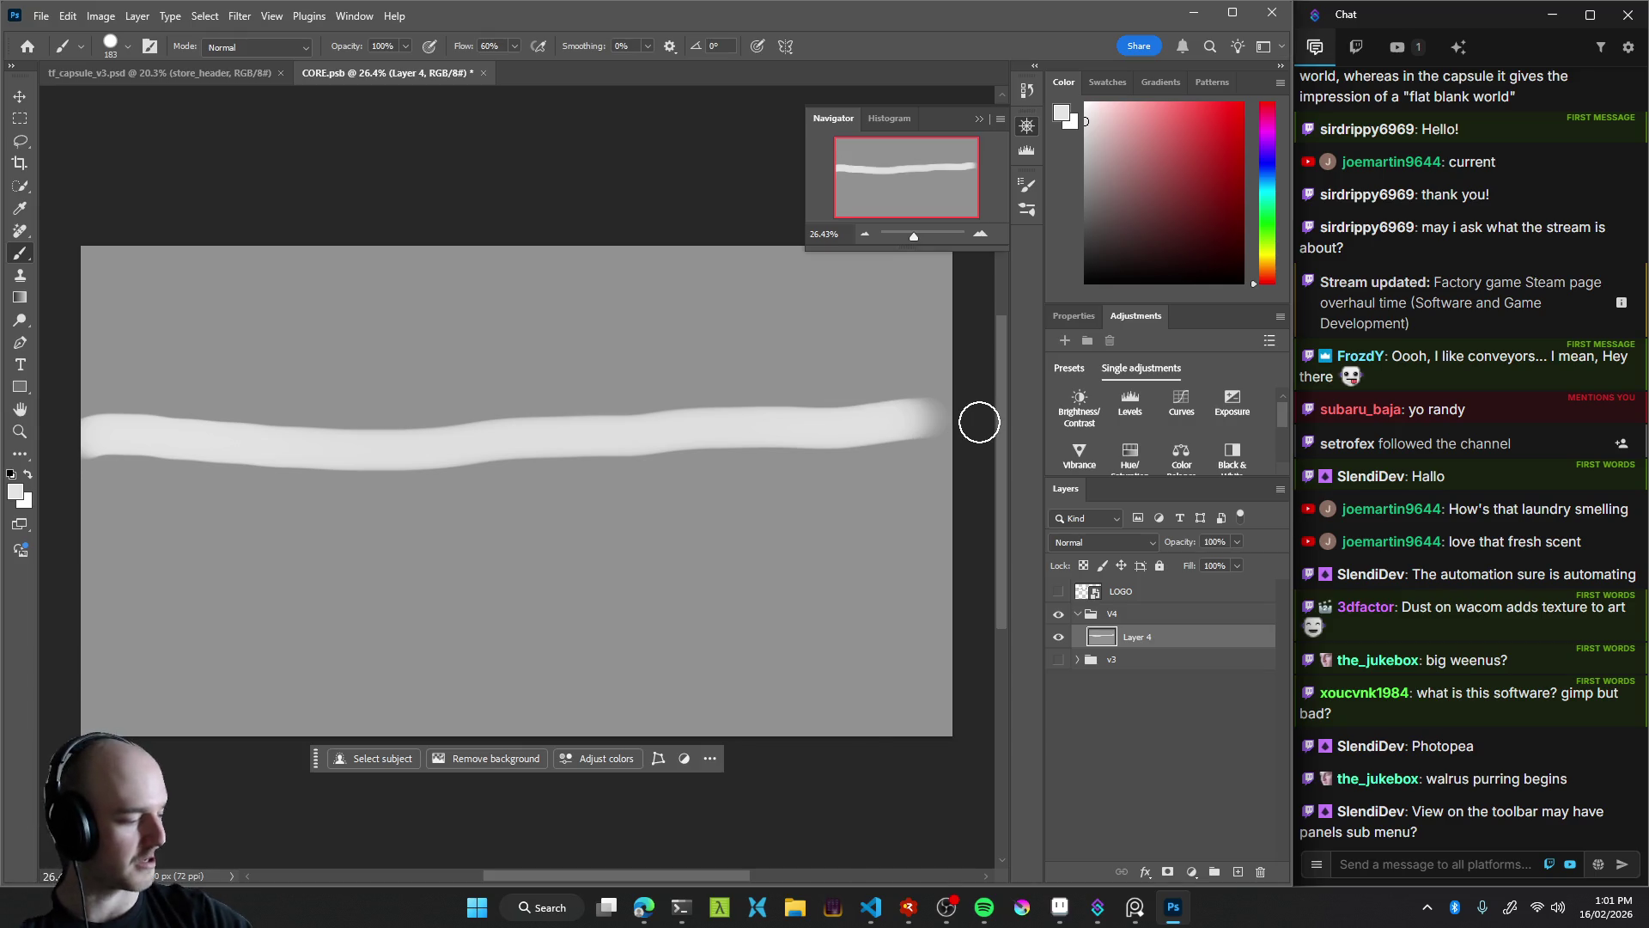
pyautogui.hotkey('ctrl', 'z')
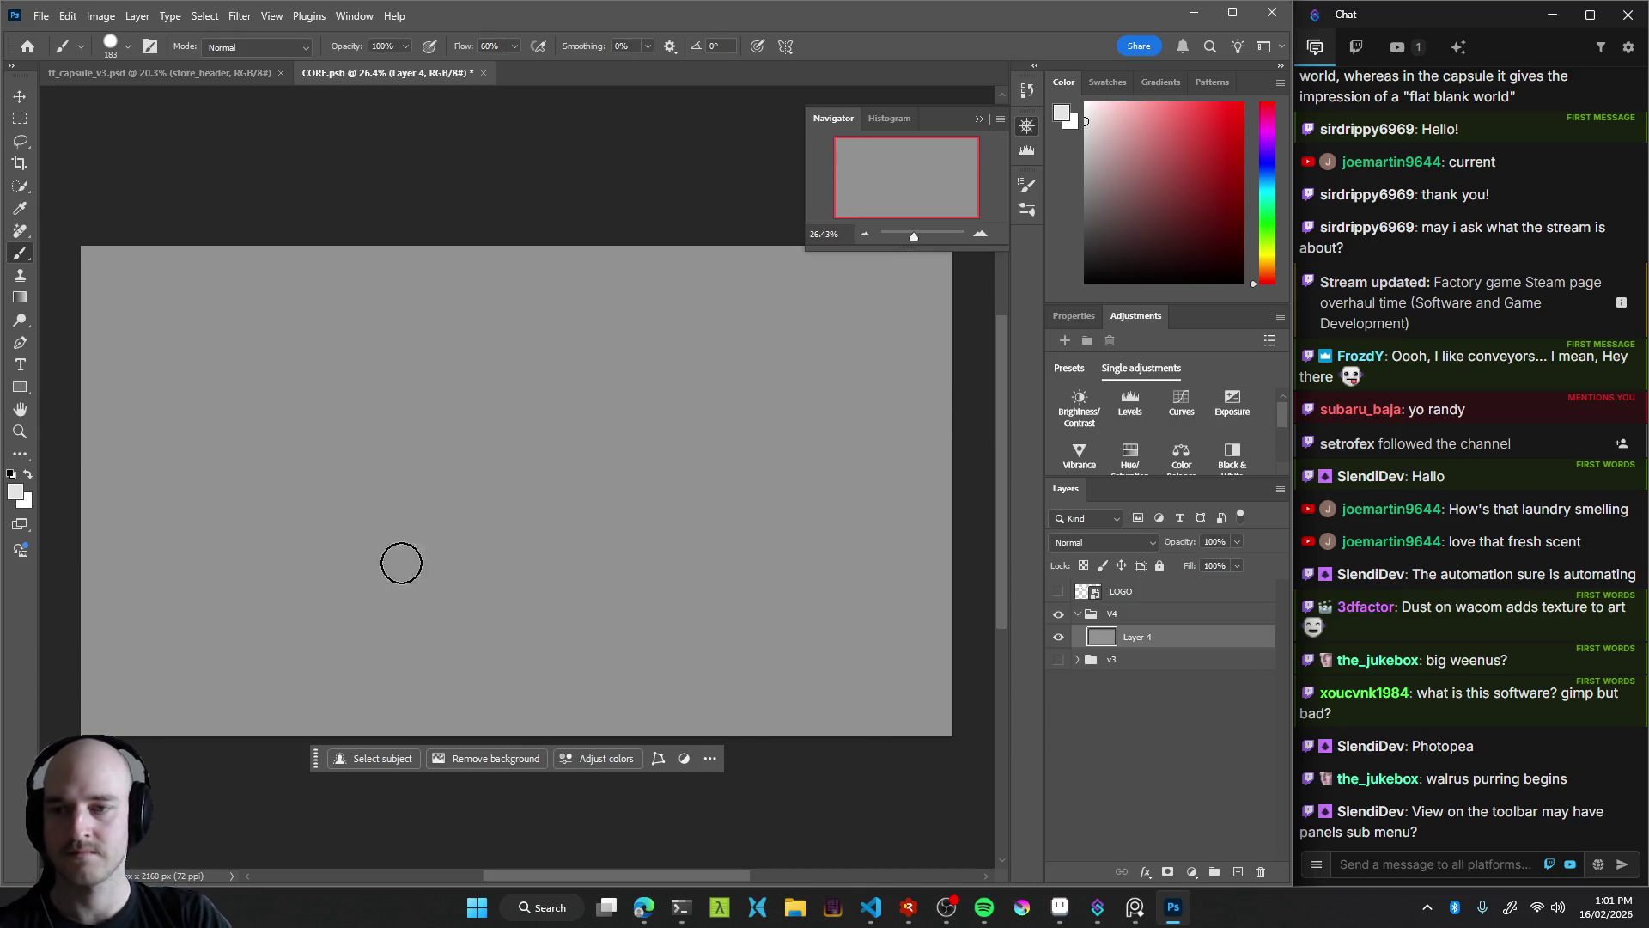
pyautogui.click(680, 906)
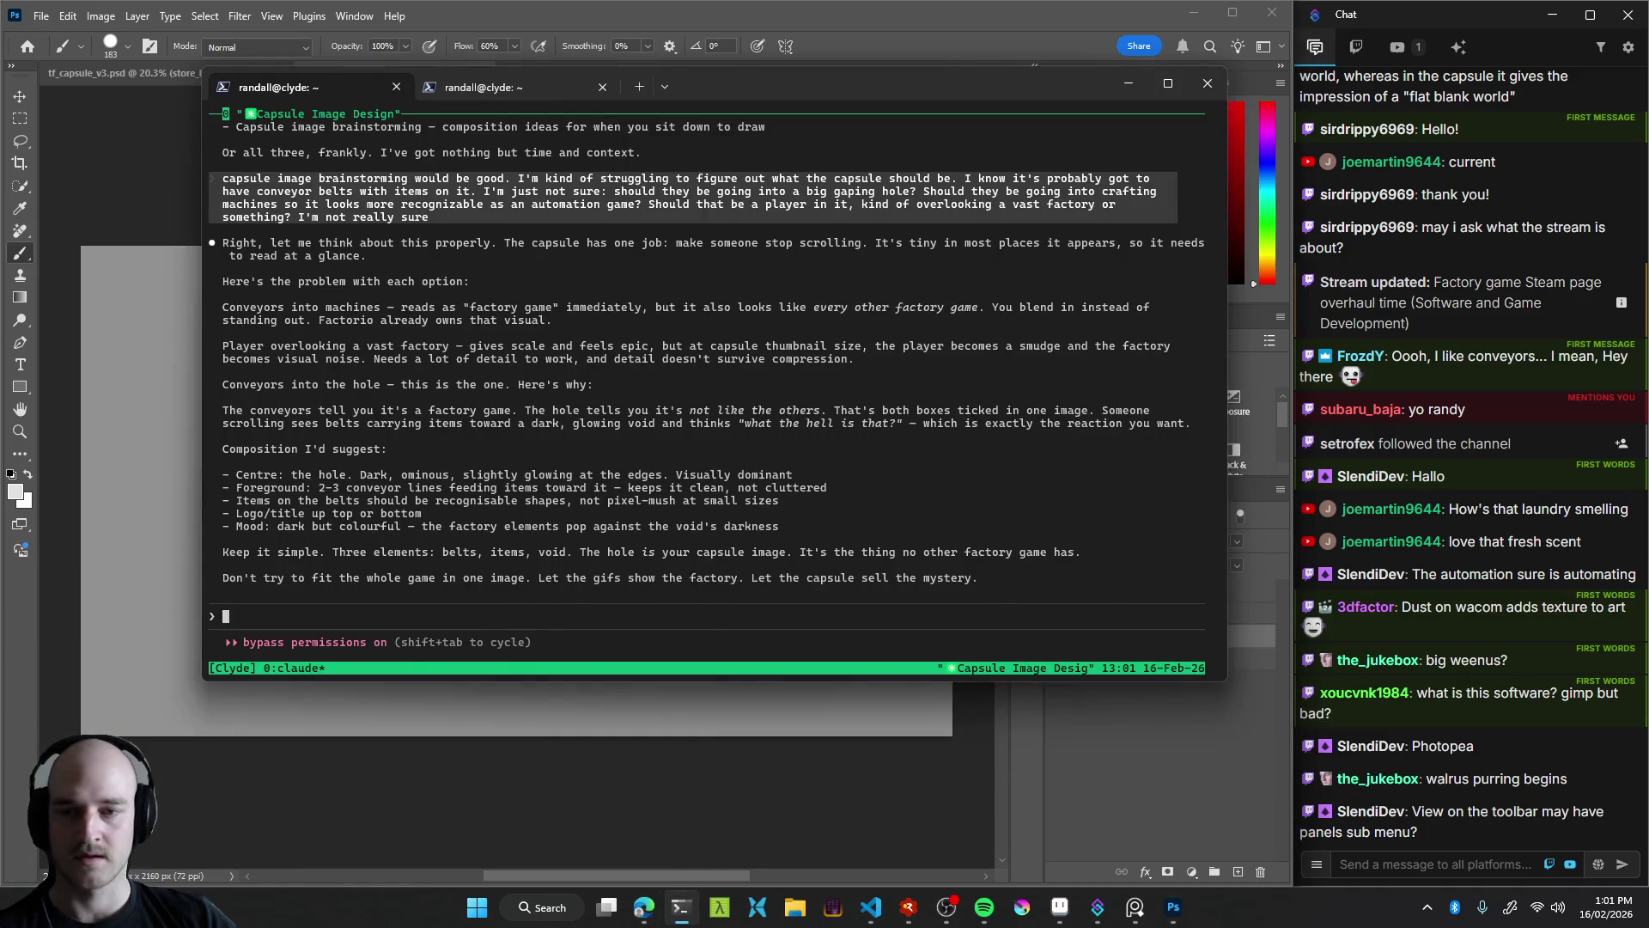
# Open the tmux tree with Ctrl+B w, collapse Clyde, and switch to siegmund-the-destroyer
pyautogui.hotkey('ctrl', 'b')
pyautogui.press('w')
pyautogui.press('Left')
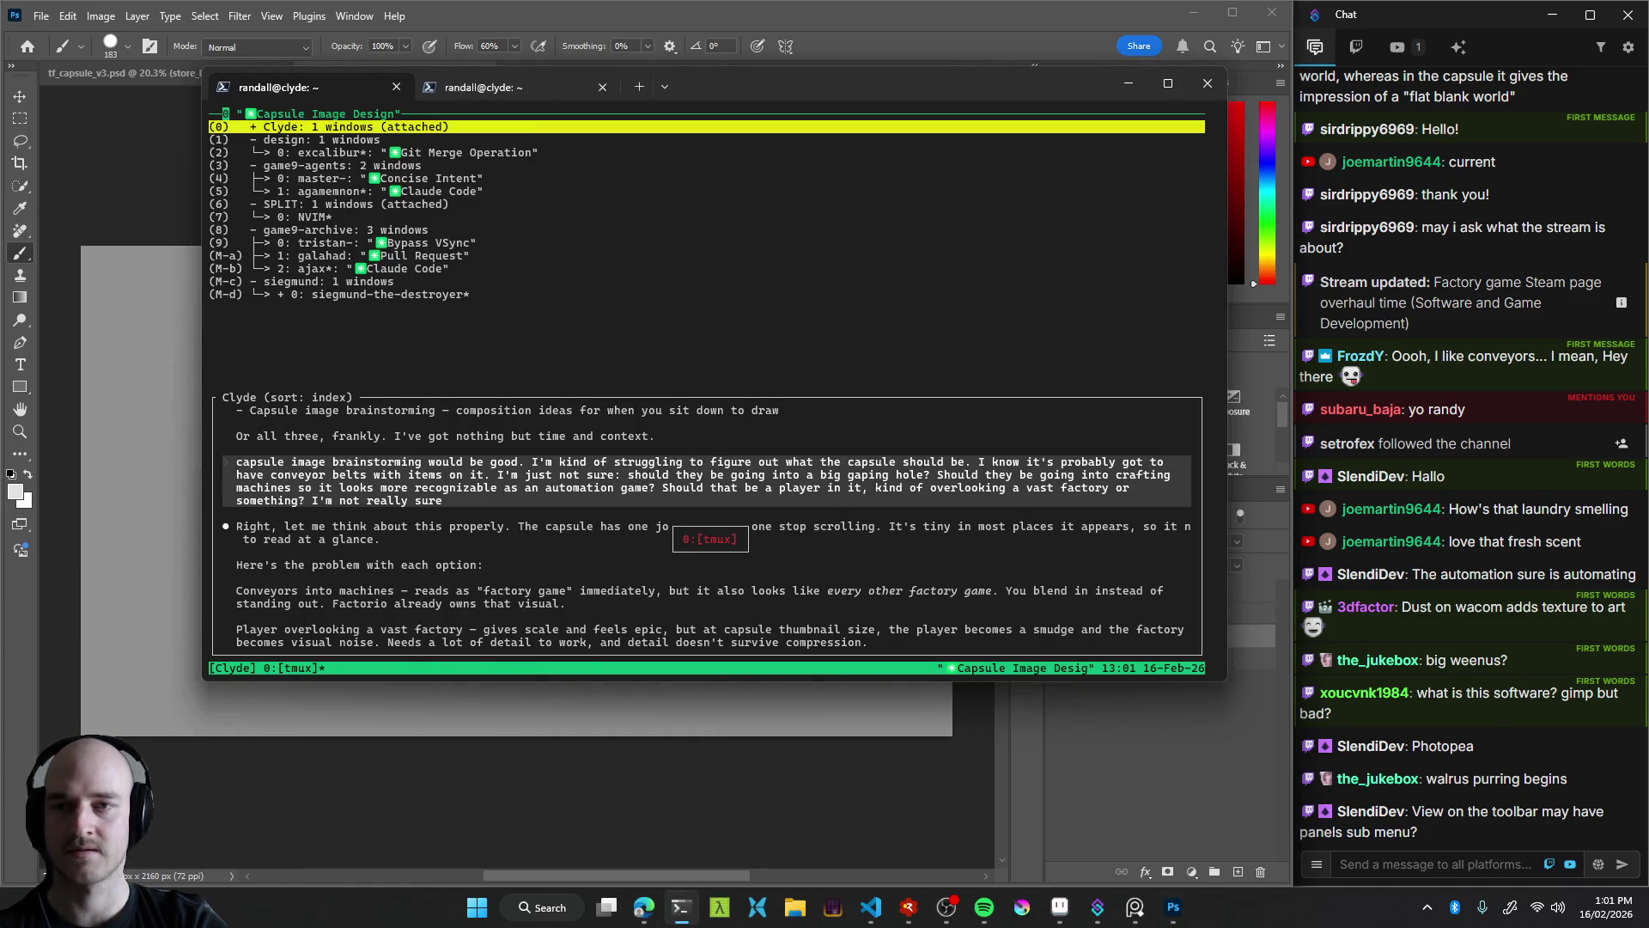
pyautogui.press('Down')
pyautogui.press('Down')
pyautogui.press('Down')
pyautogui.press('Down')
pyautogui.press('Down')
pyautogui.press('Down')
pyautogui.press('Down')
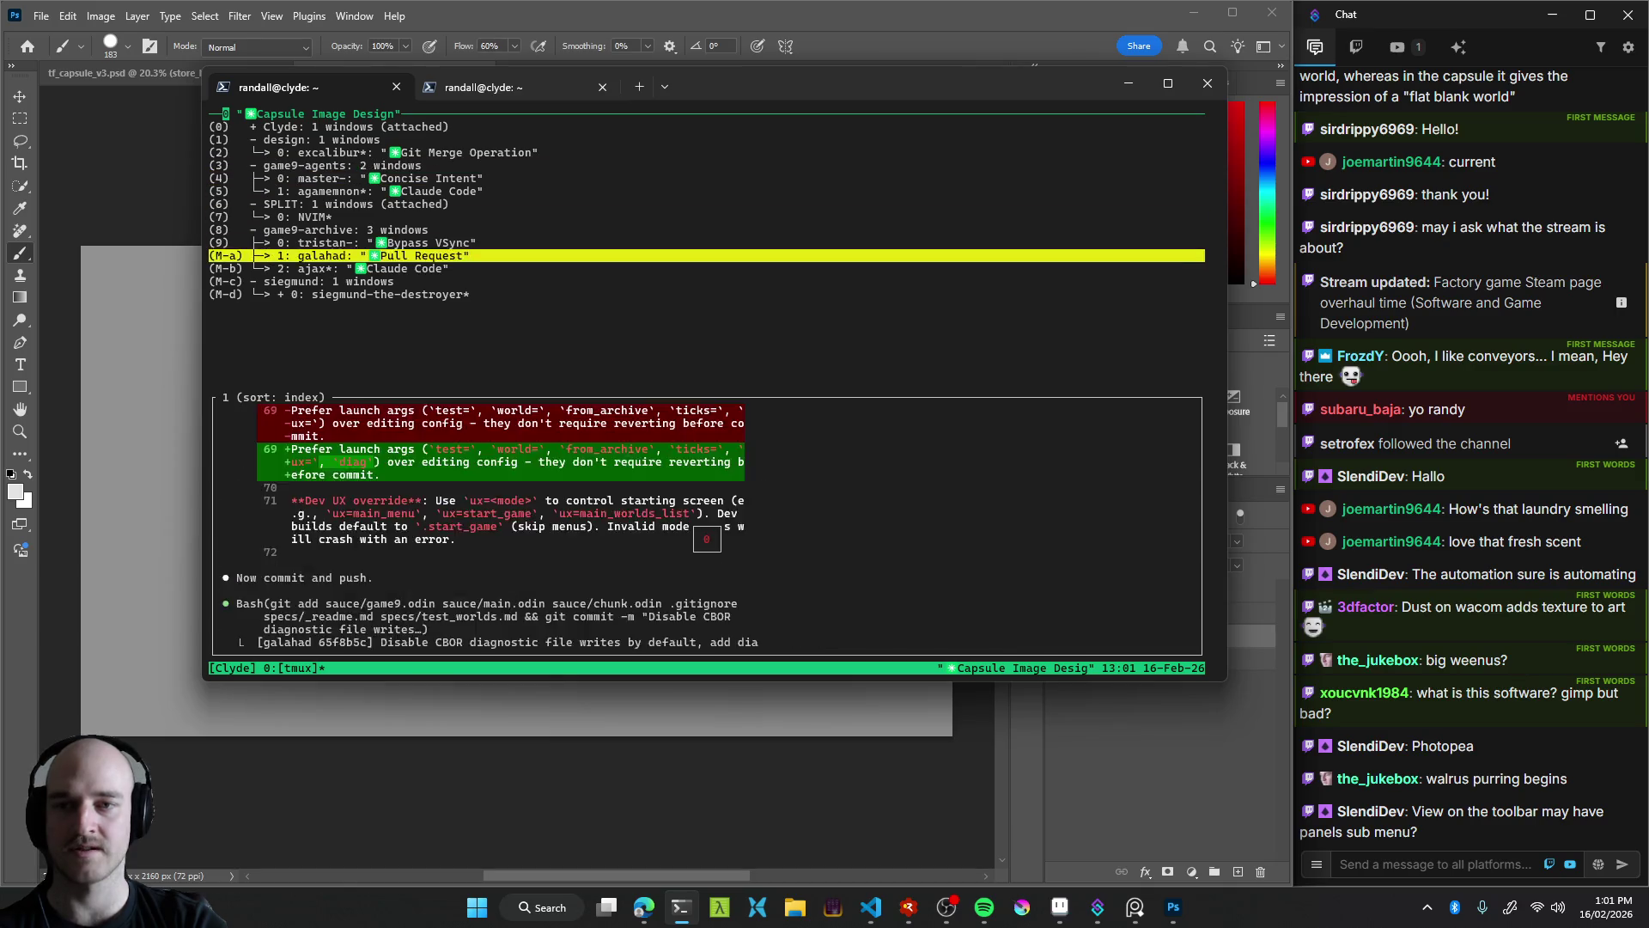
pyautogui.press('Down')
pyautogui.press('Down')
pyautogui.press('Down')
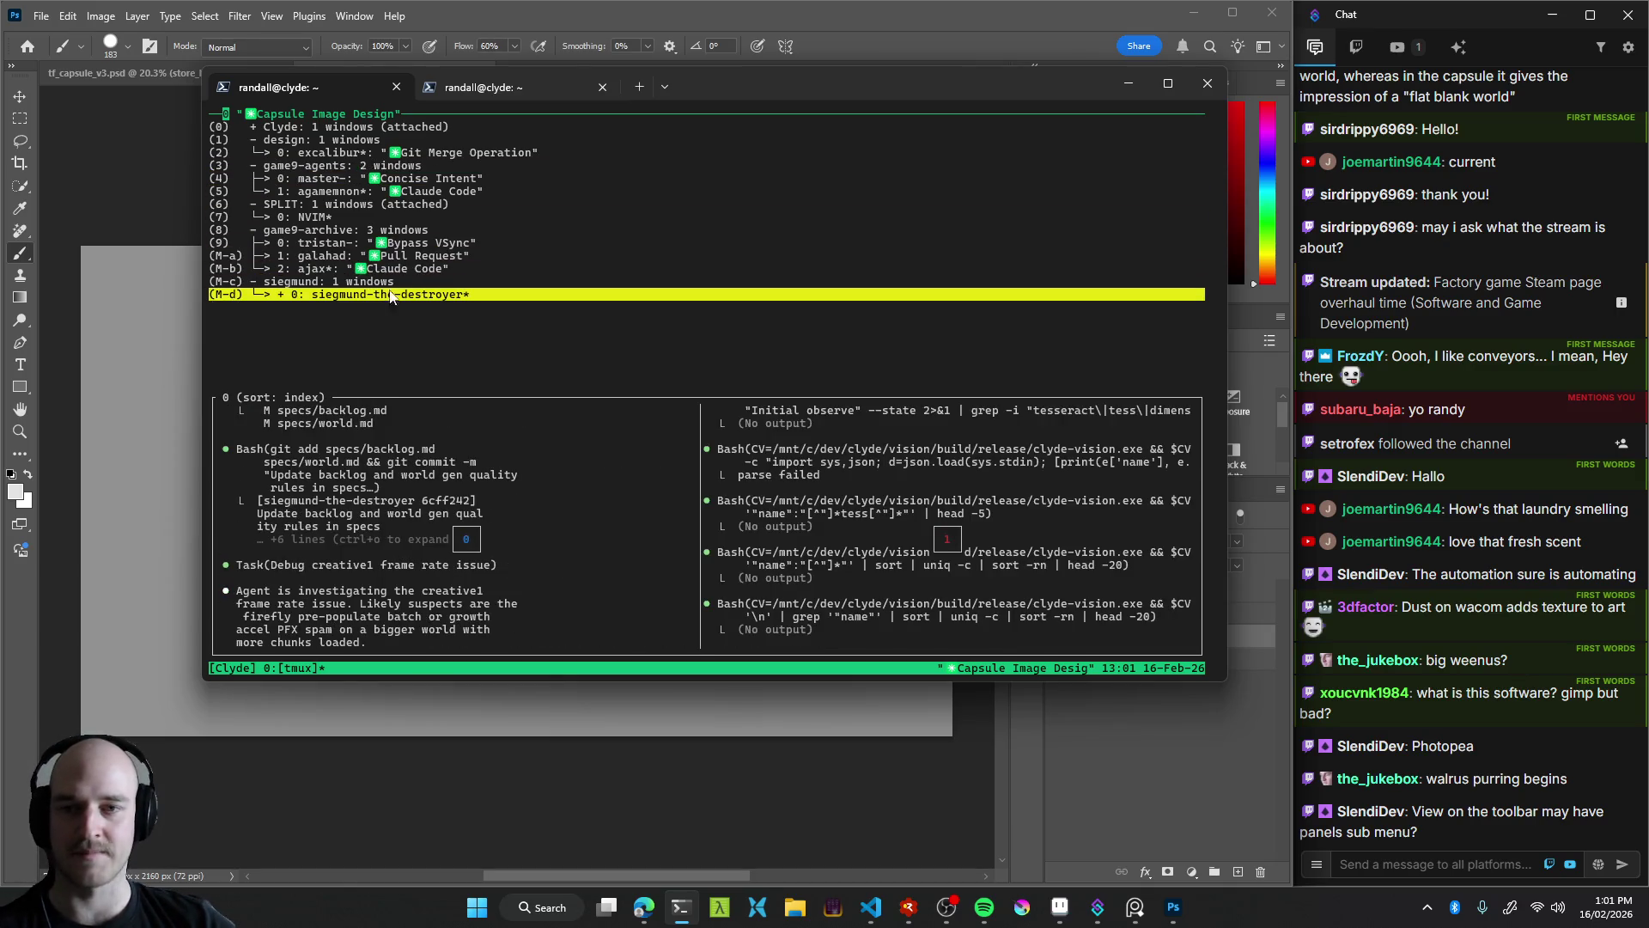
pyautogui.press('Return')
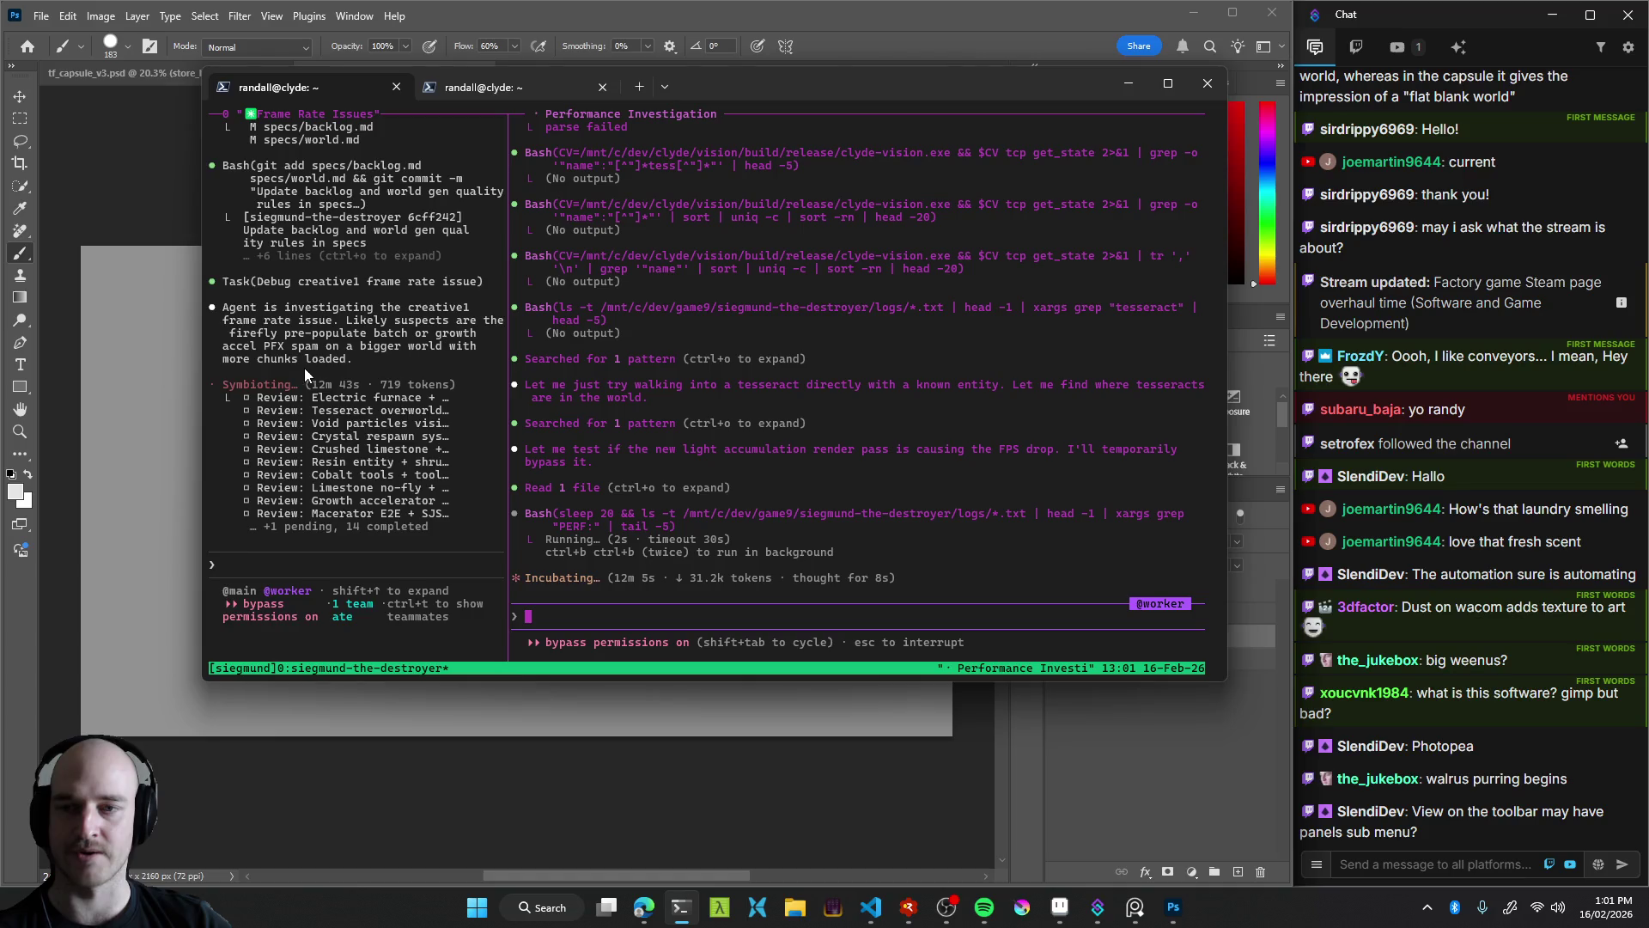
# Scroll back through the agent's output, exit copy mode, and send the note that all entities must be hot
pyautogui.scroll(6, 373, 419)
pyautogui.scroll(-6, 376, 426)
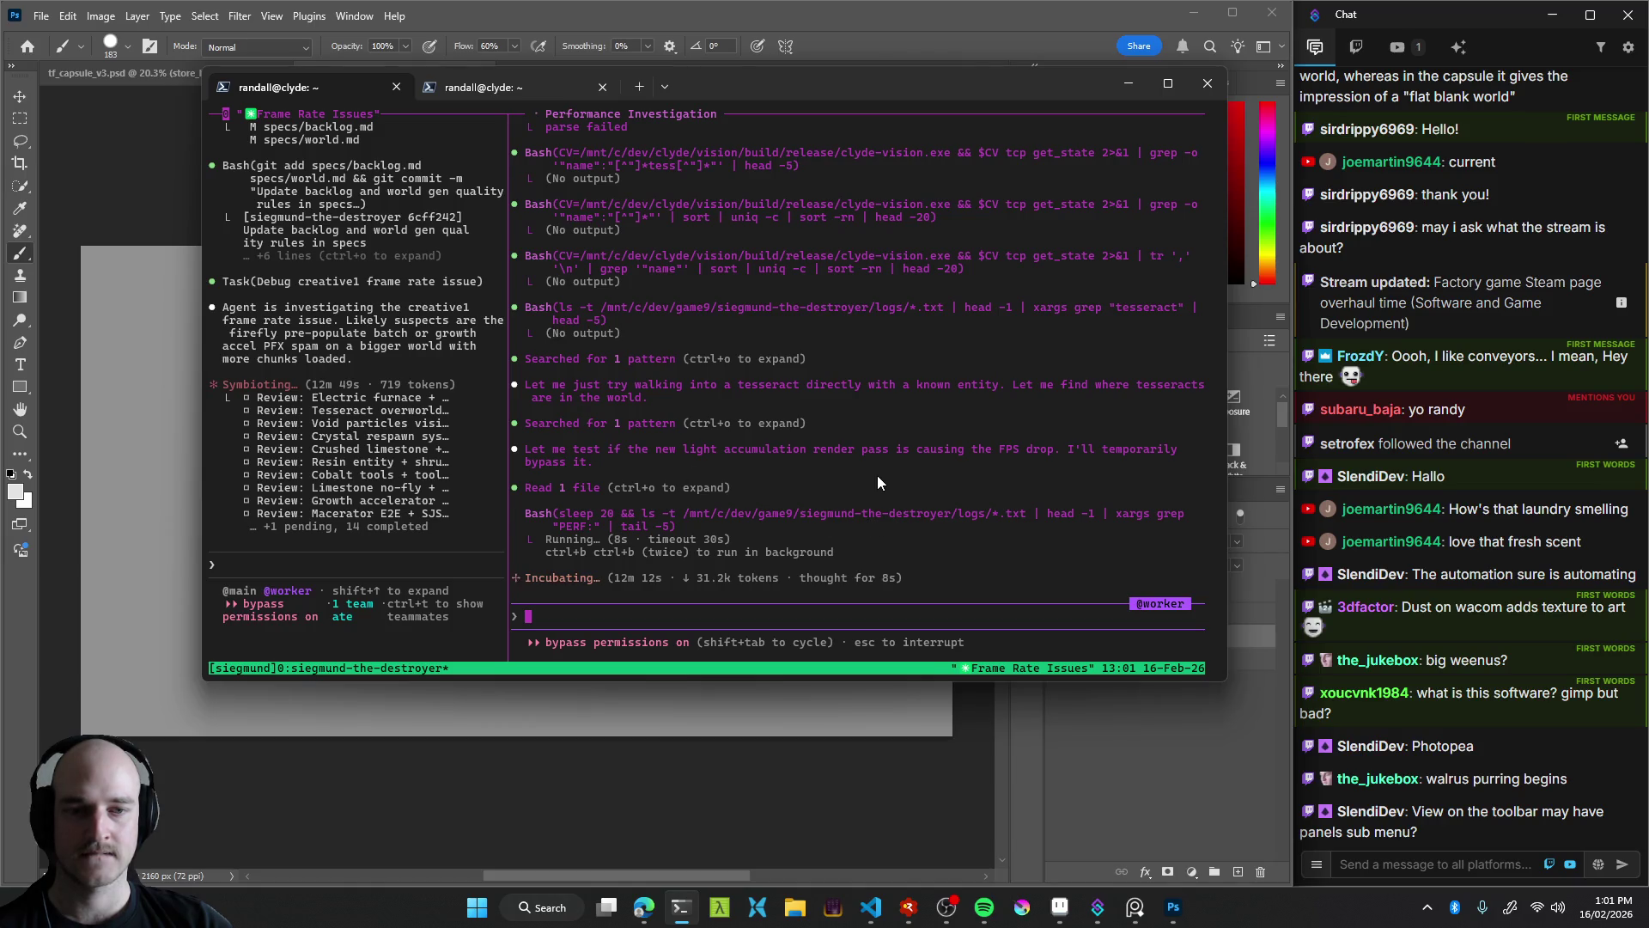
pyautogui.scroll(6, 878, 476)
pyautogui.scroll(5, 826, 476)
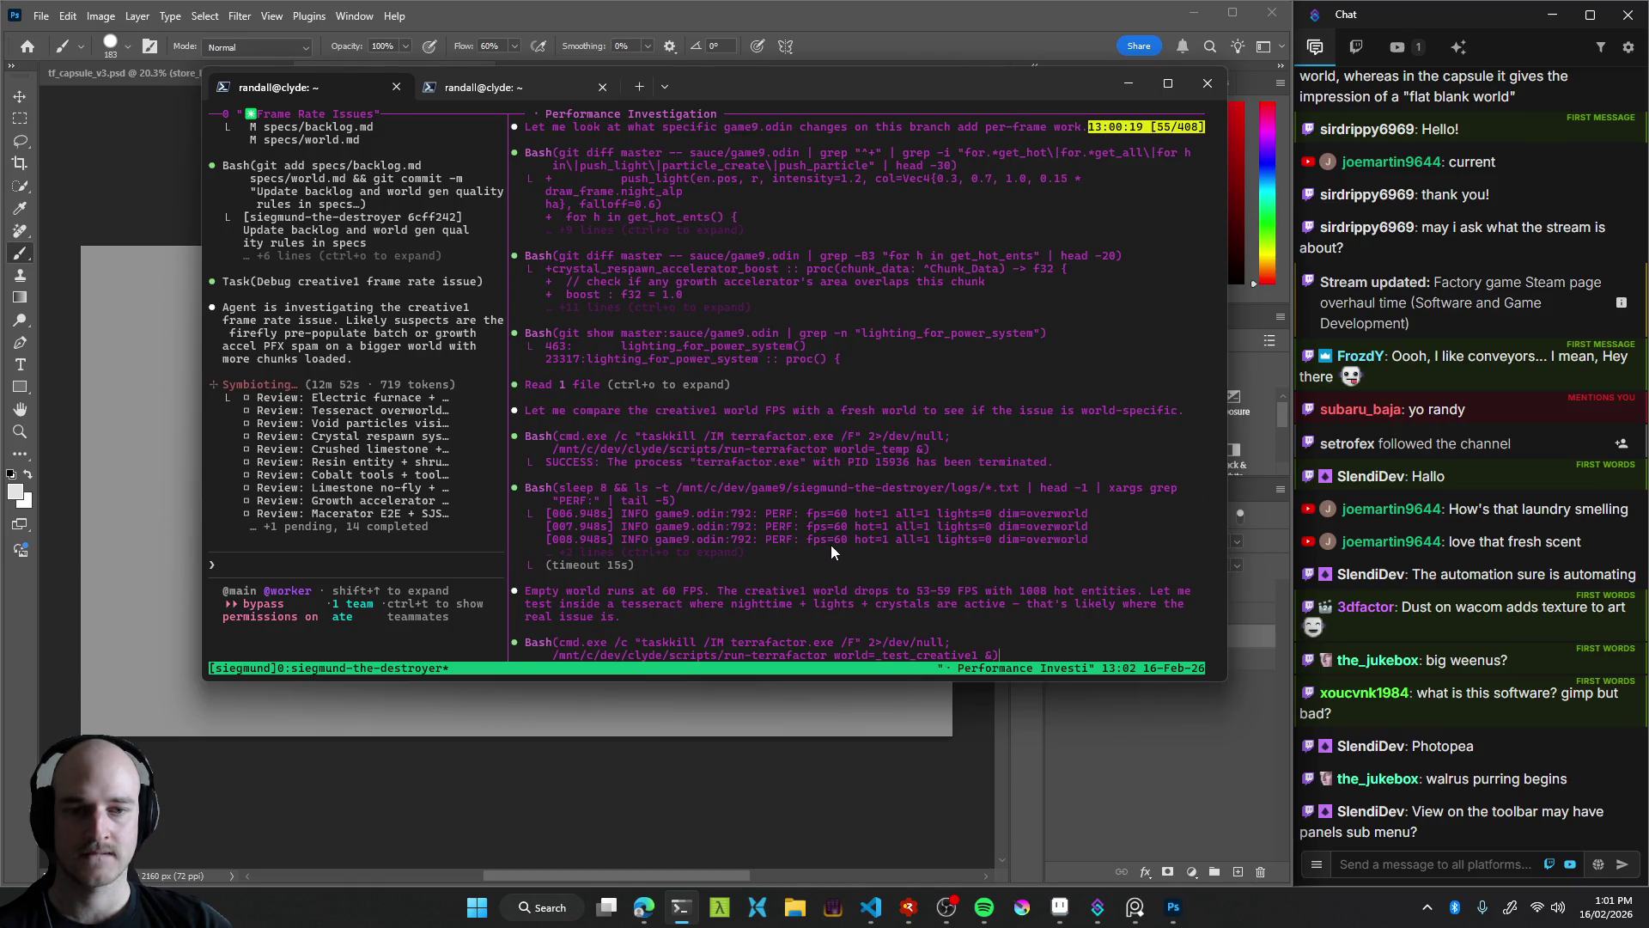
pyautogui.scroll(6, 899, 550)
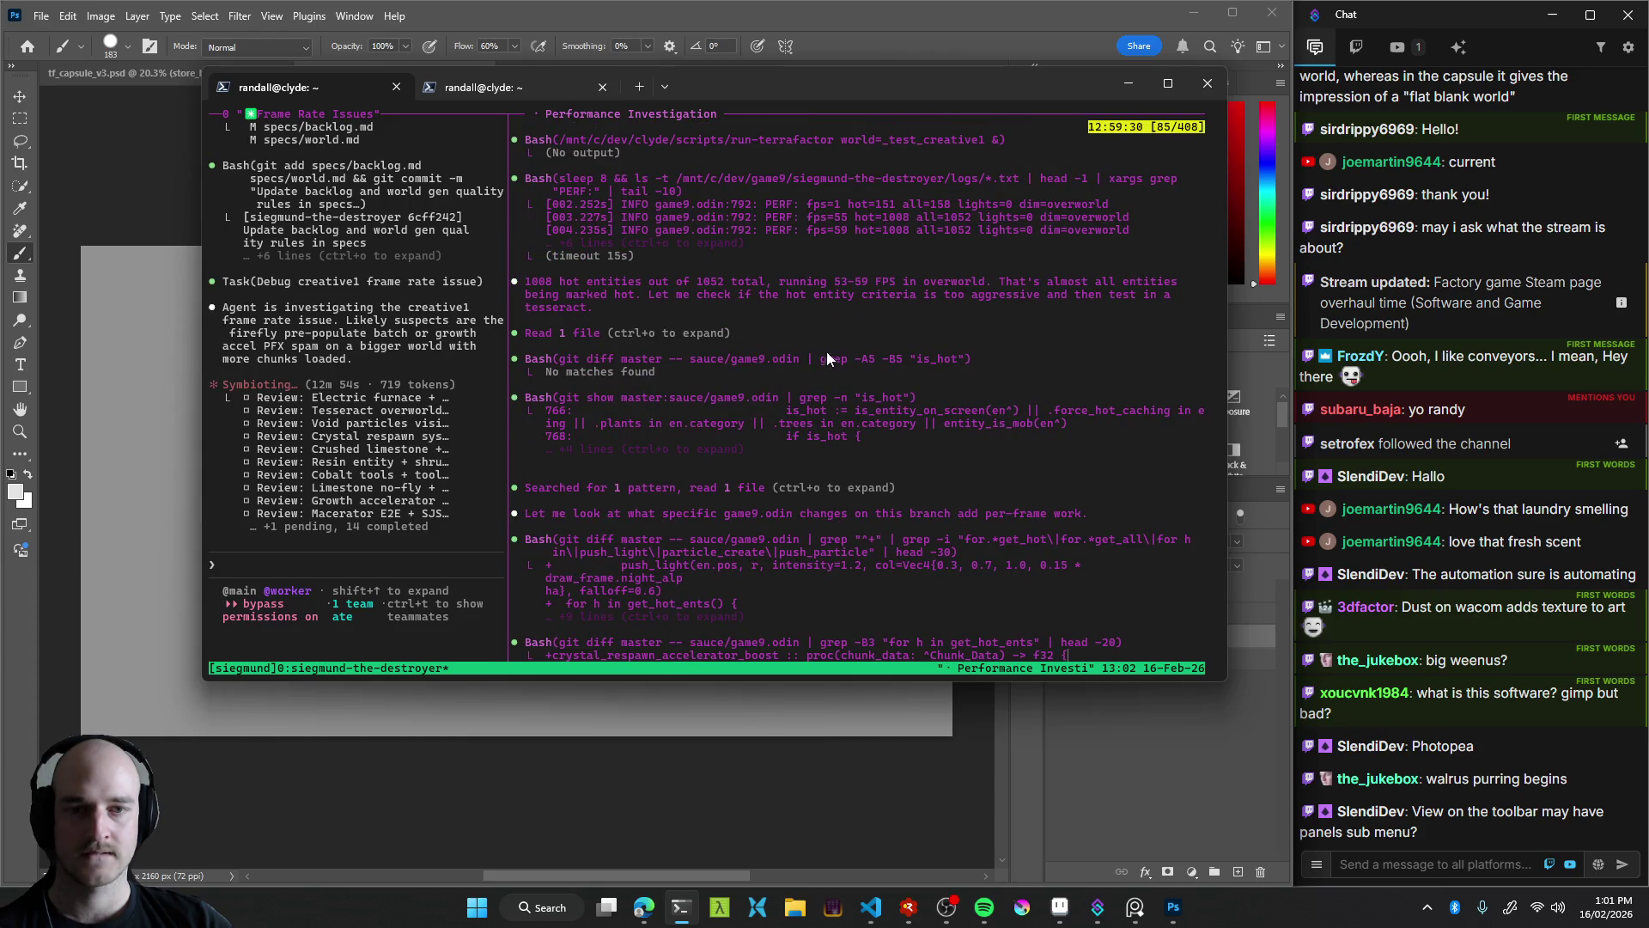
pyautogui.scroll(3, 803, 417)
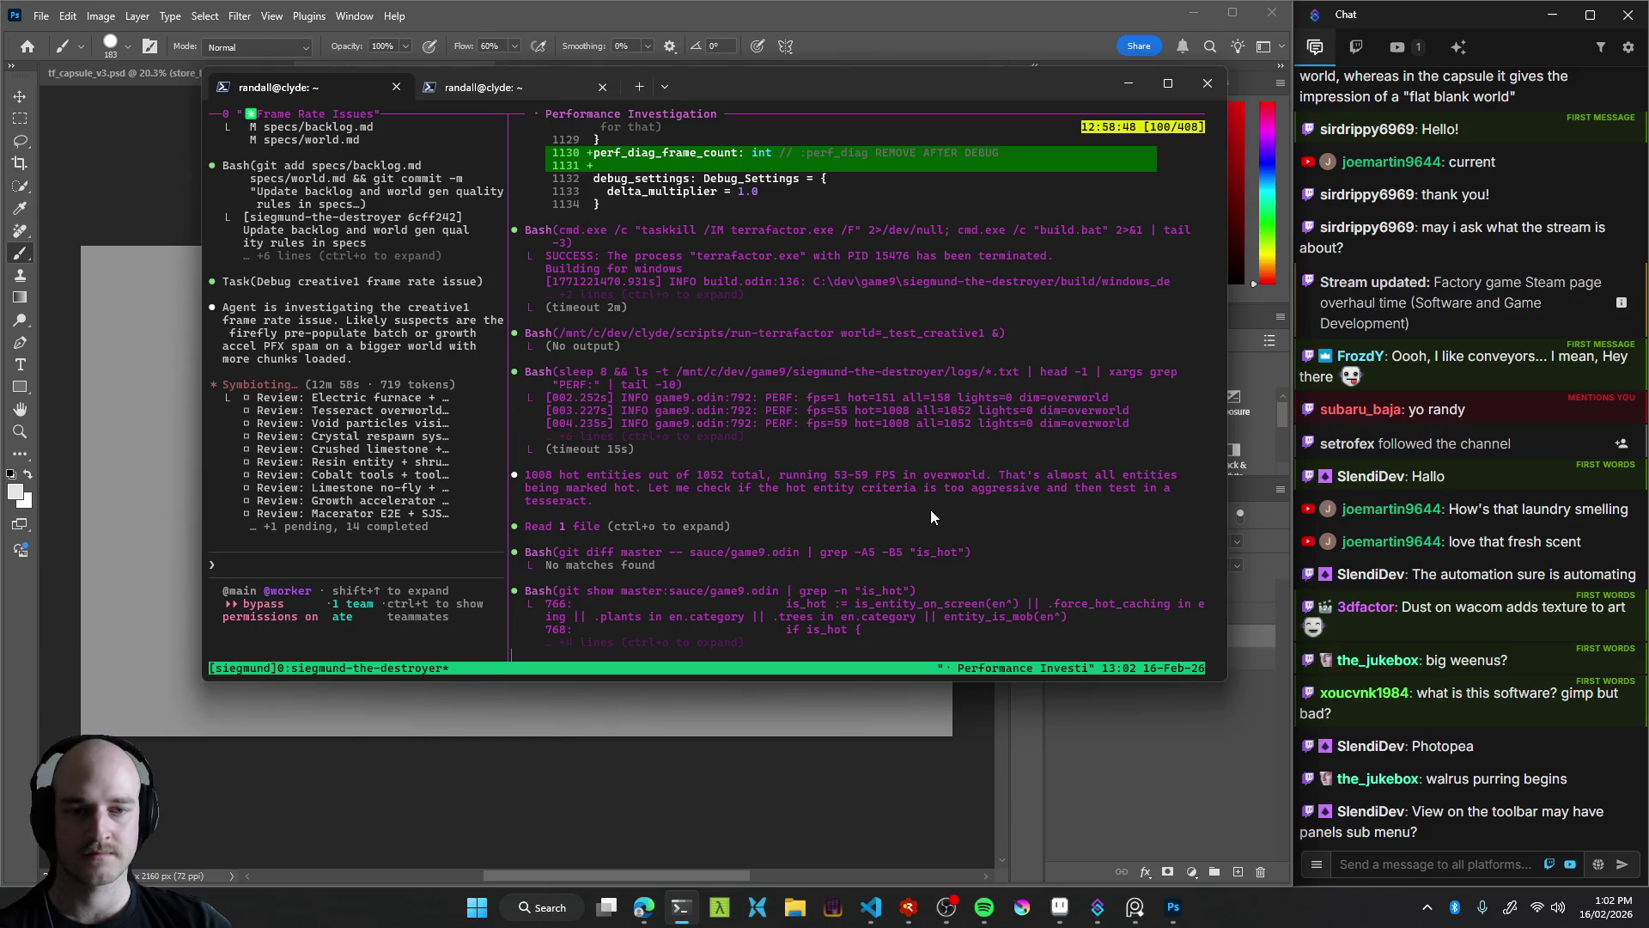
pyautogui.scroll(-2, 941, 503)
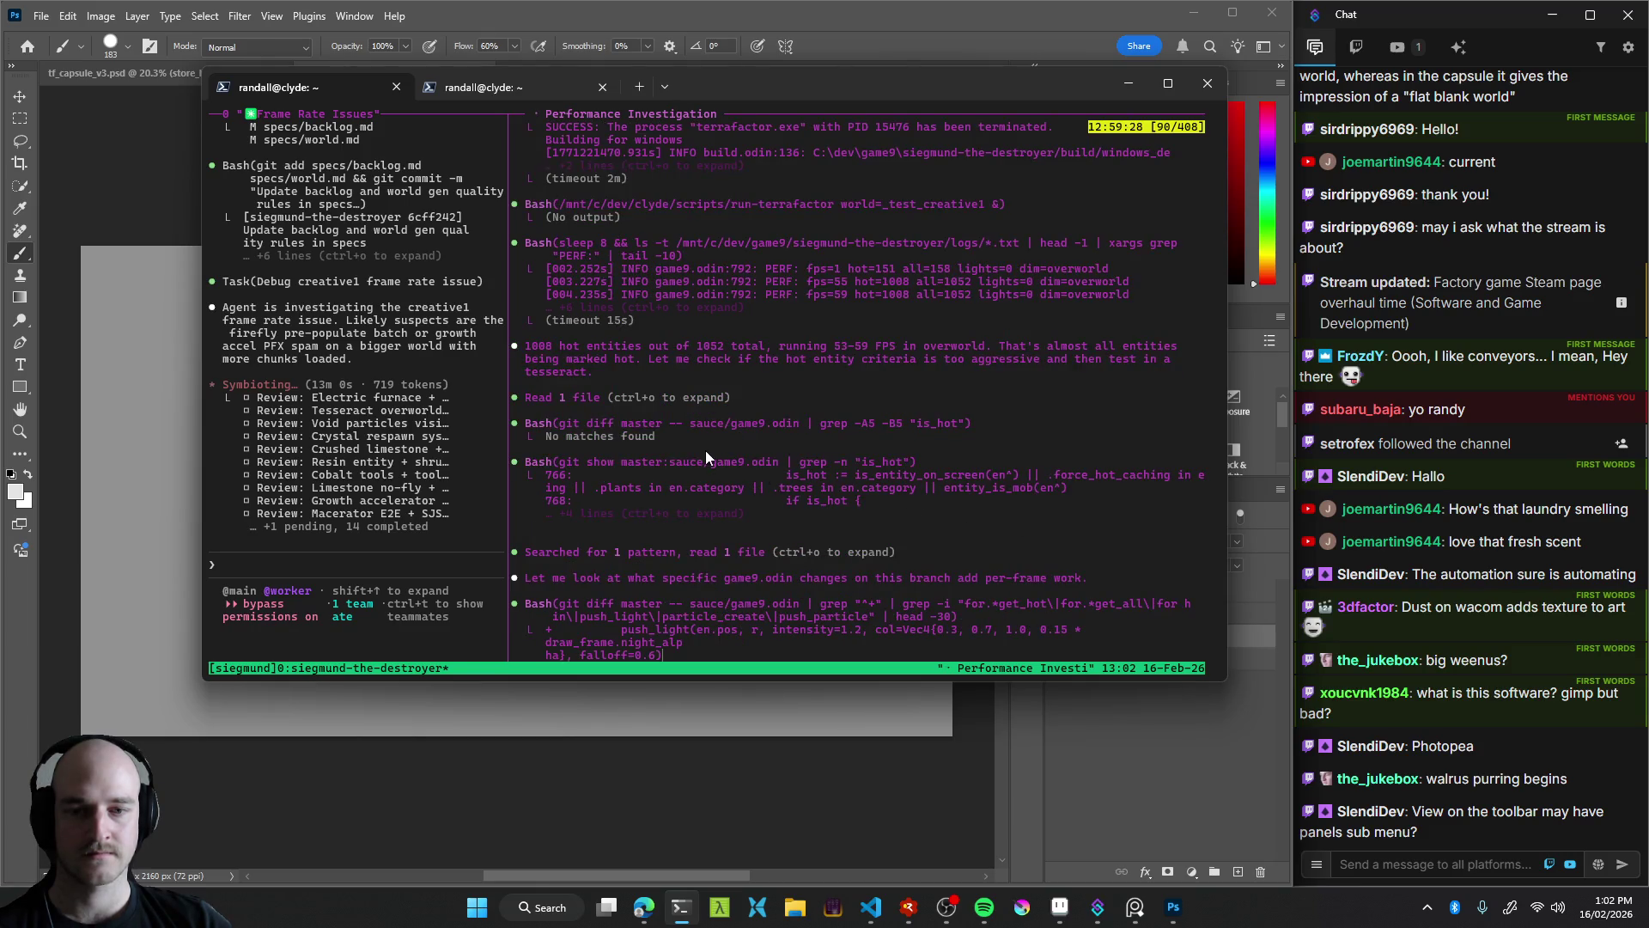
pyautogui.scroll(-1, 705, 452)
pyautogui.press('q')
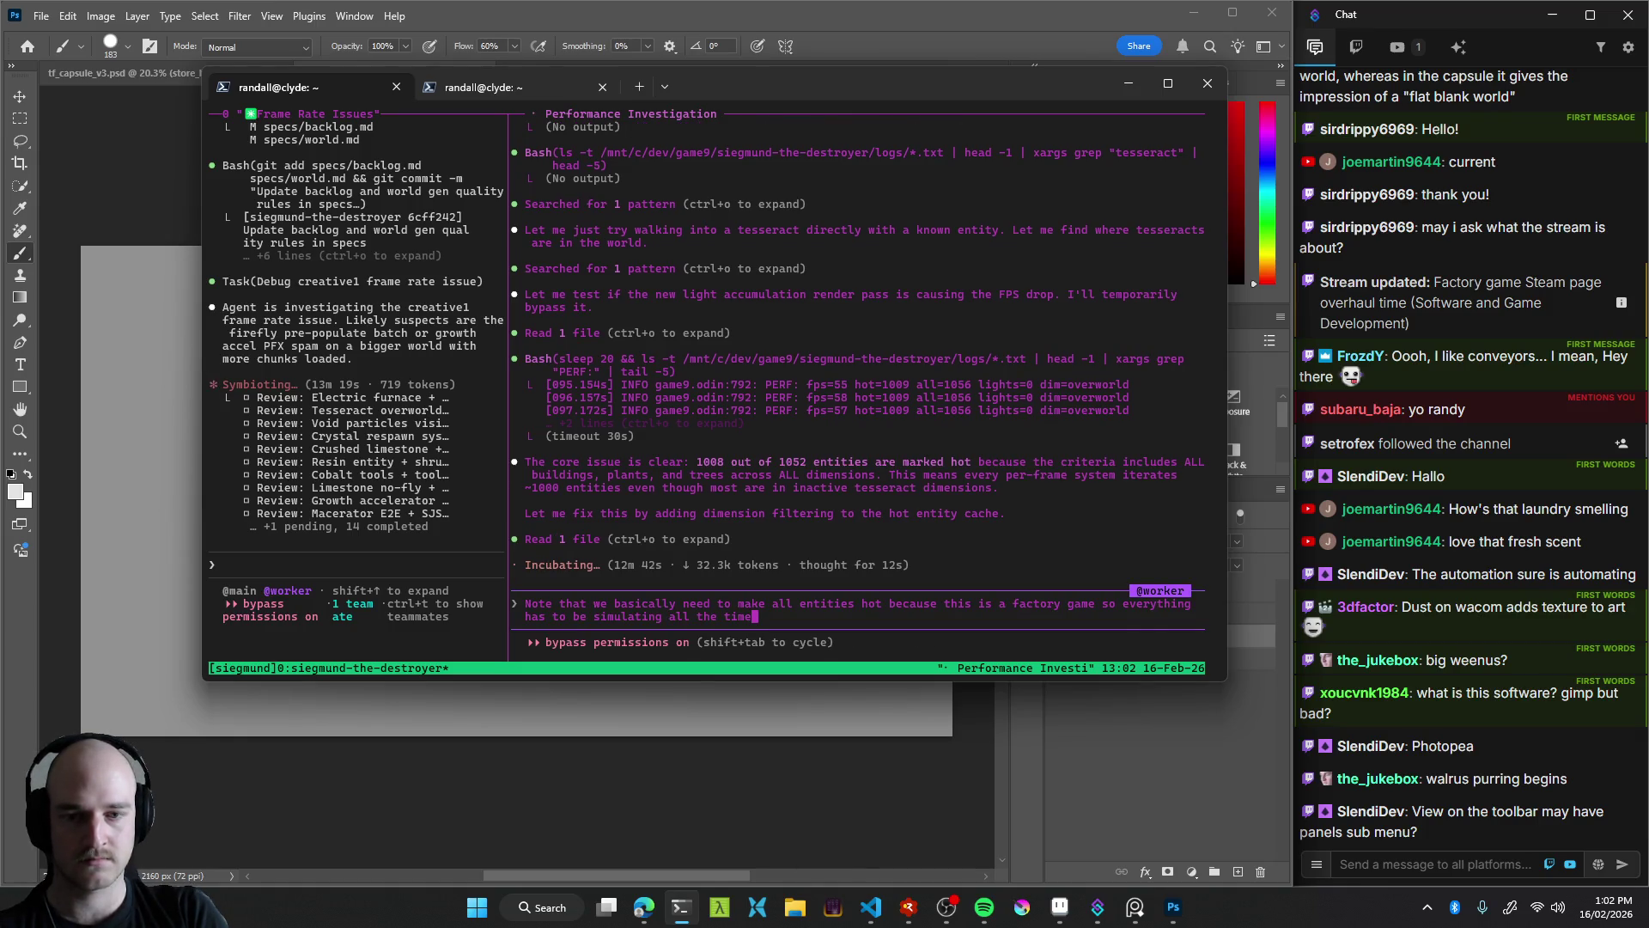
pyautogui.press('Return')
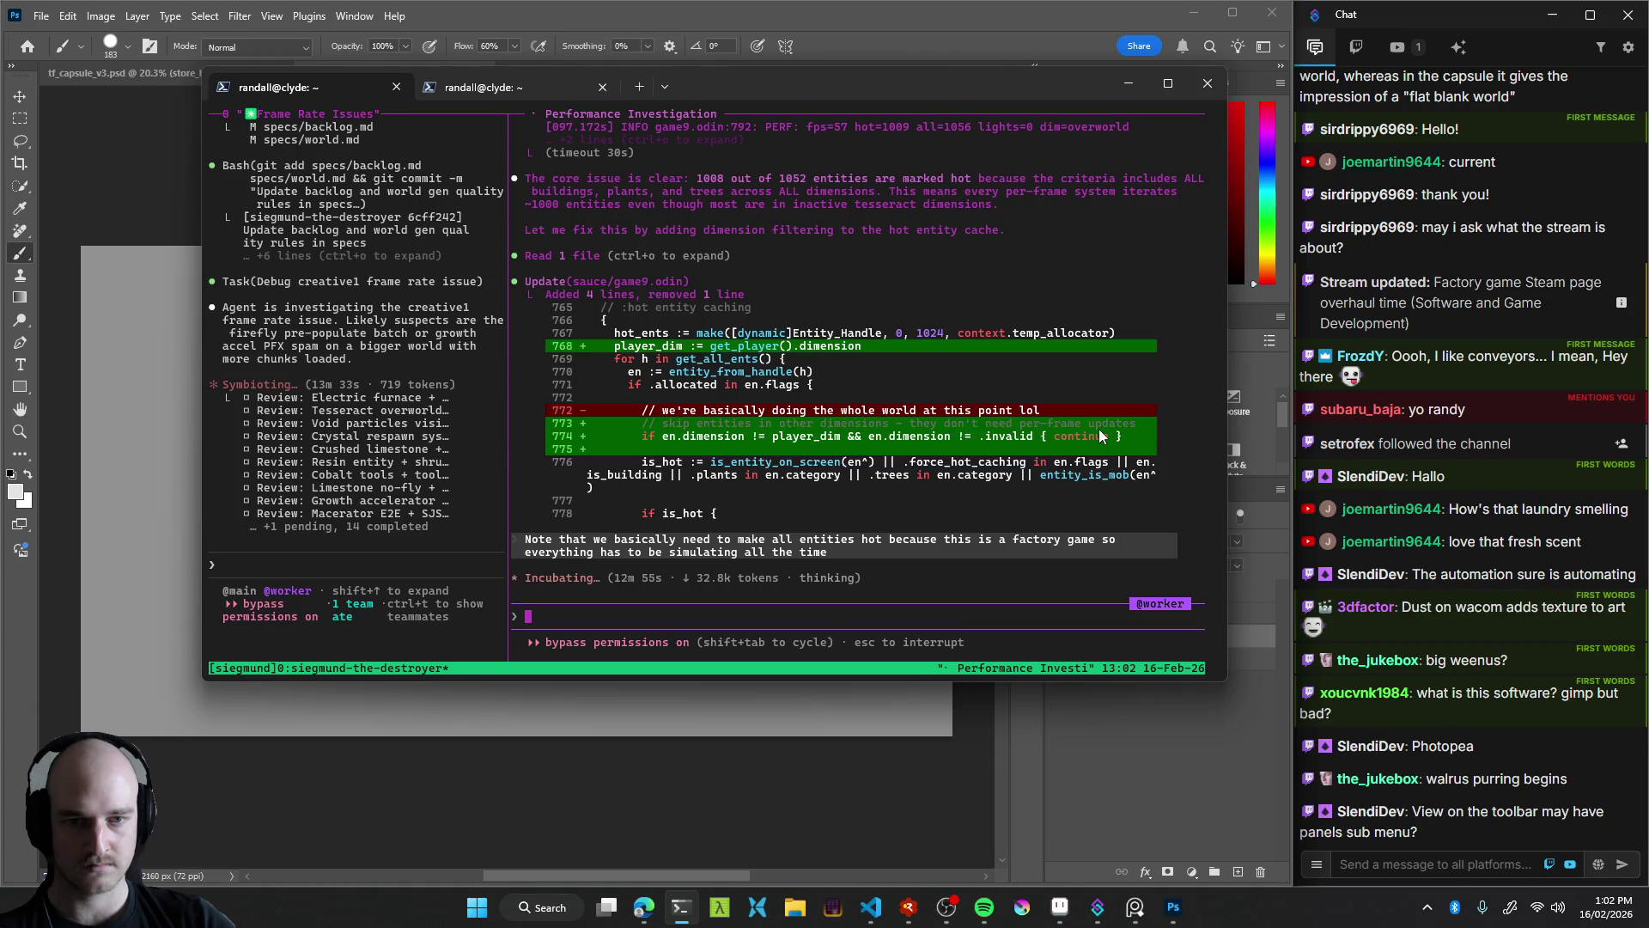
# Discard a drafted reply and ask Claude to update the specs with a note about hot ents
pyautogui.write('so this would break things, do not do that')
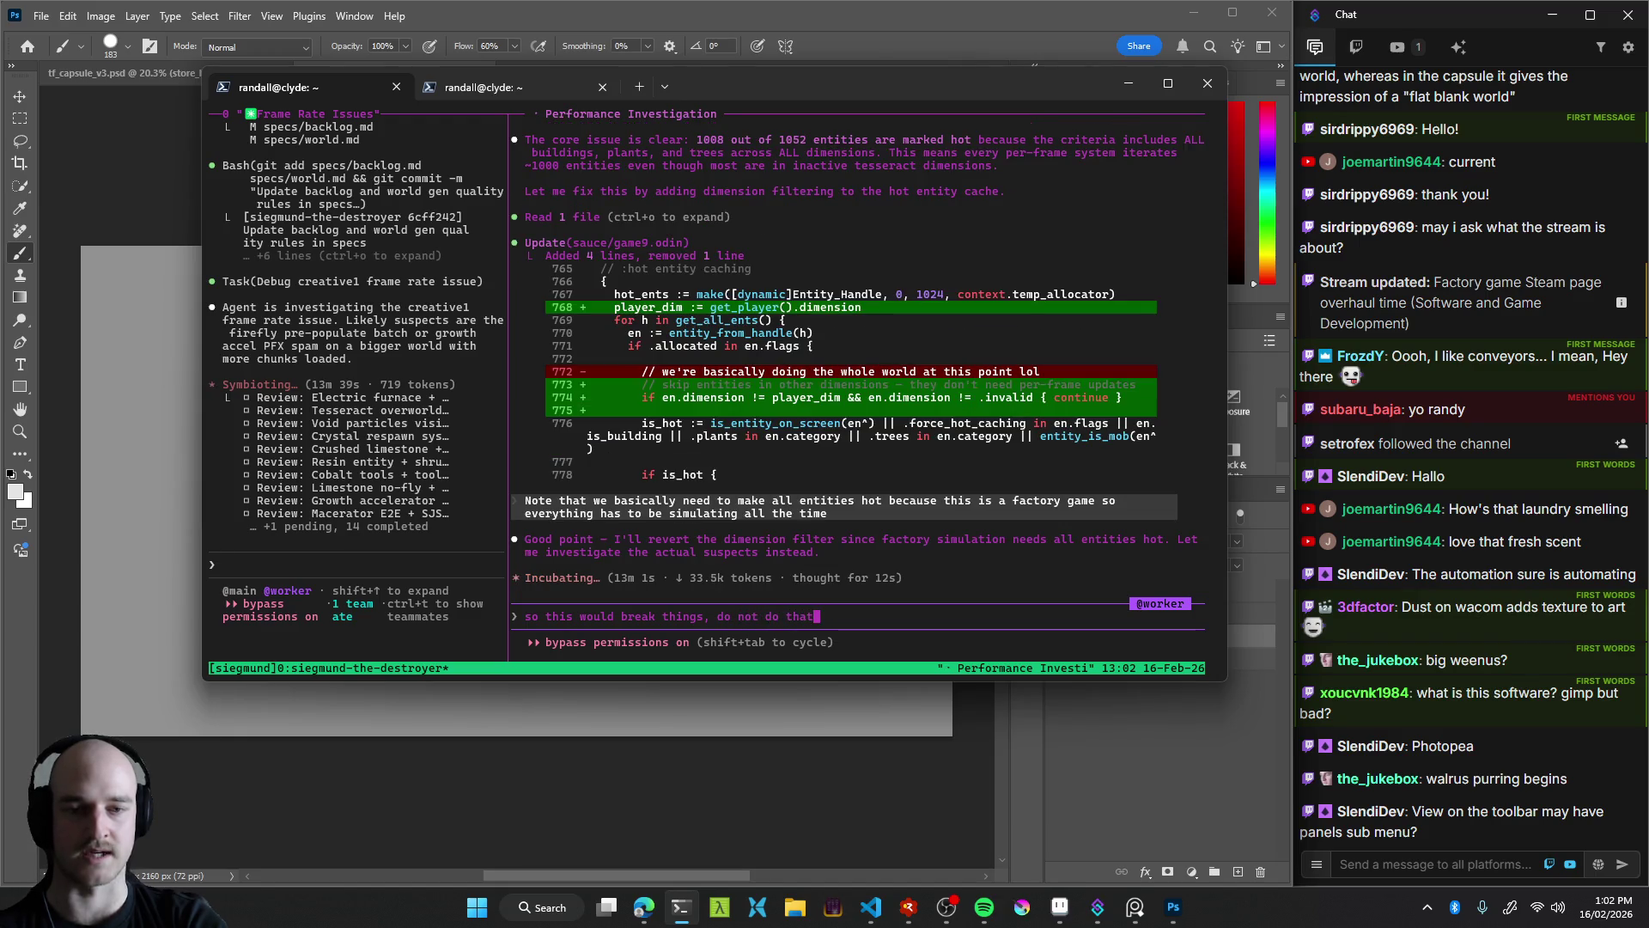
pyautogui.write('.')
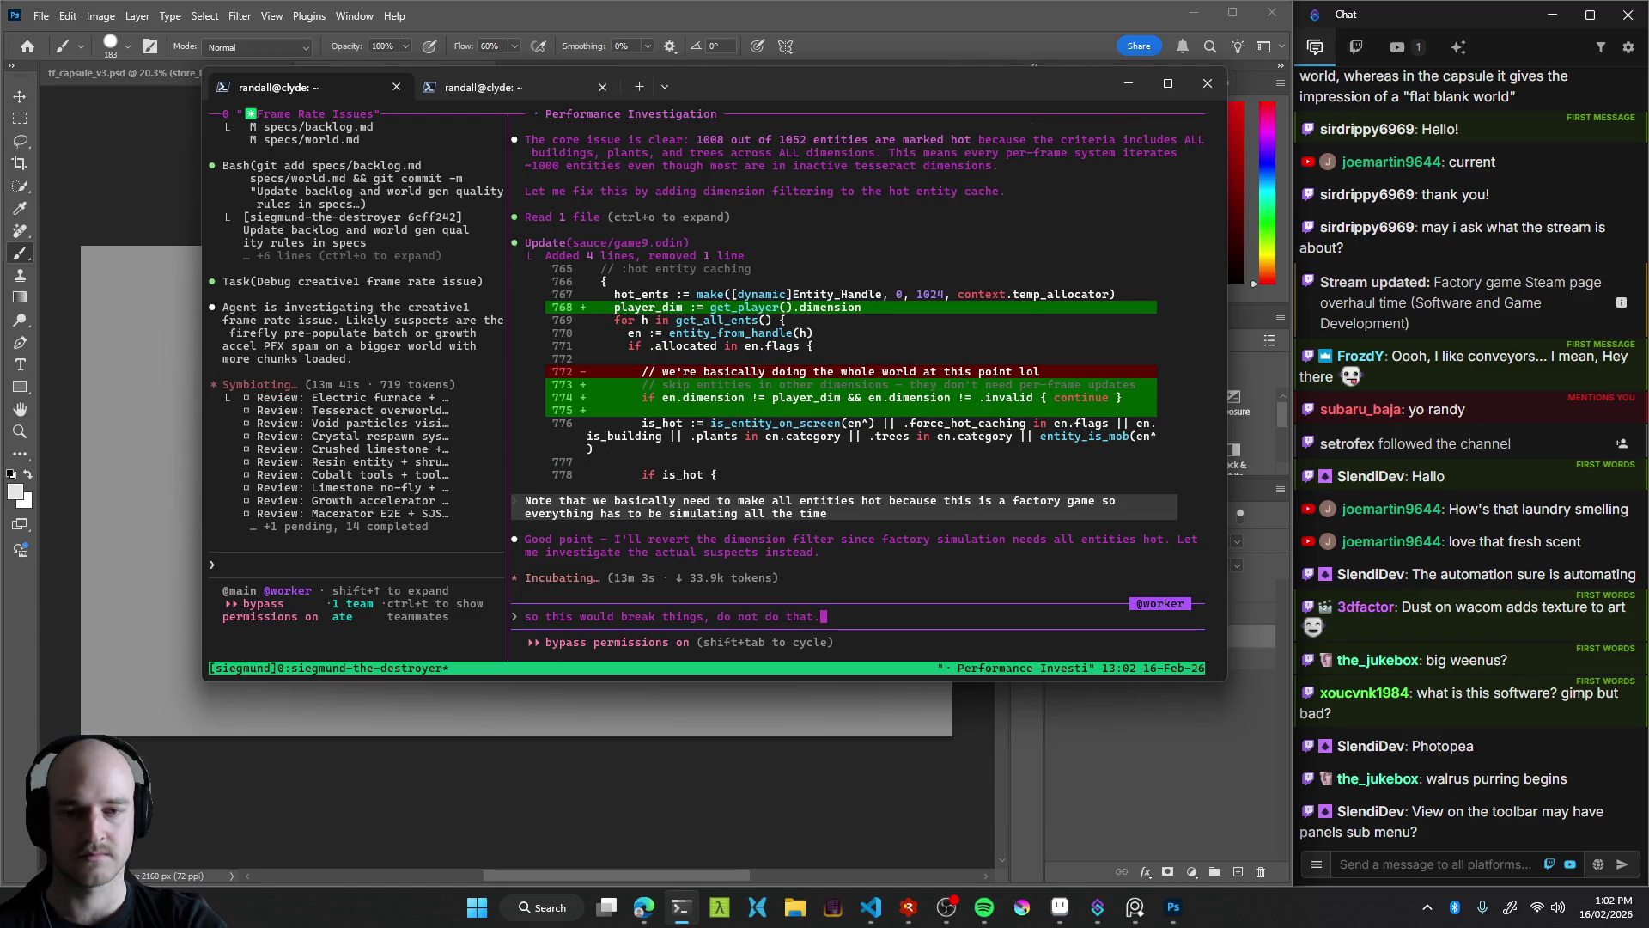
pyautogui.press('BackSpace')
pyautogui.press('BackSpace')
pyautogui.press('BackSpace')
pyautogui.press('BackSpace')
pyautogui.press('BackSpace')
pyautogui.press('BackSpace')
pyautogui.press('BackSpace')
pyautogui.press('BackSpace')
pyautogui.press('BackSpace')
pyautogui.press('BackSpace')
pyautogui.press('BackSpace')
pyautogui.press('BackSpace')
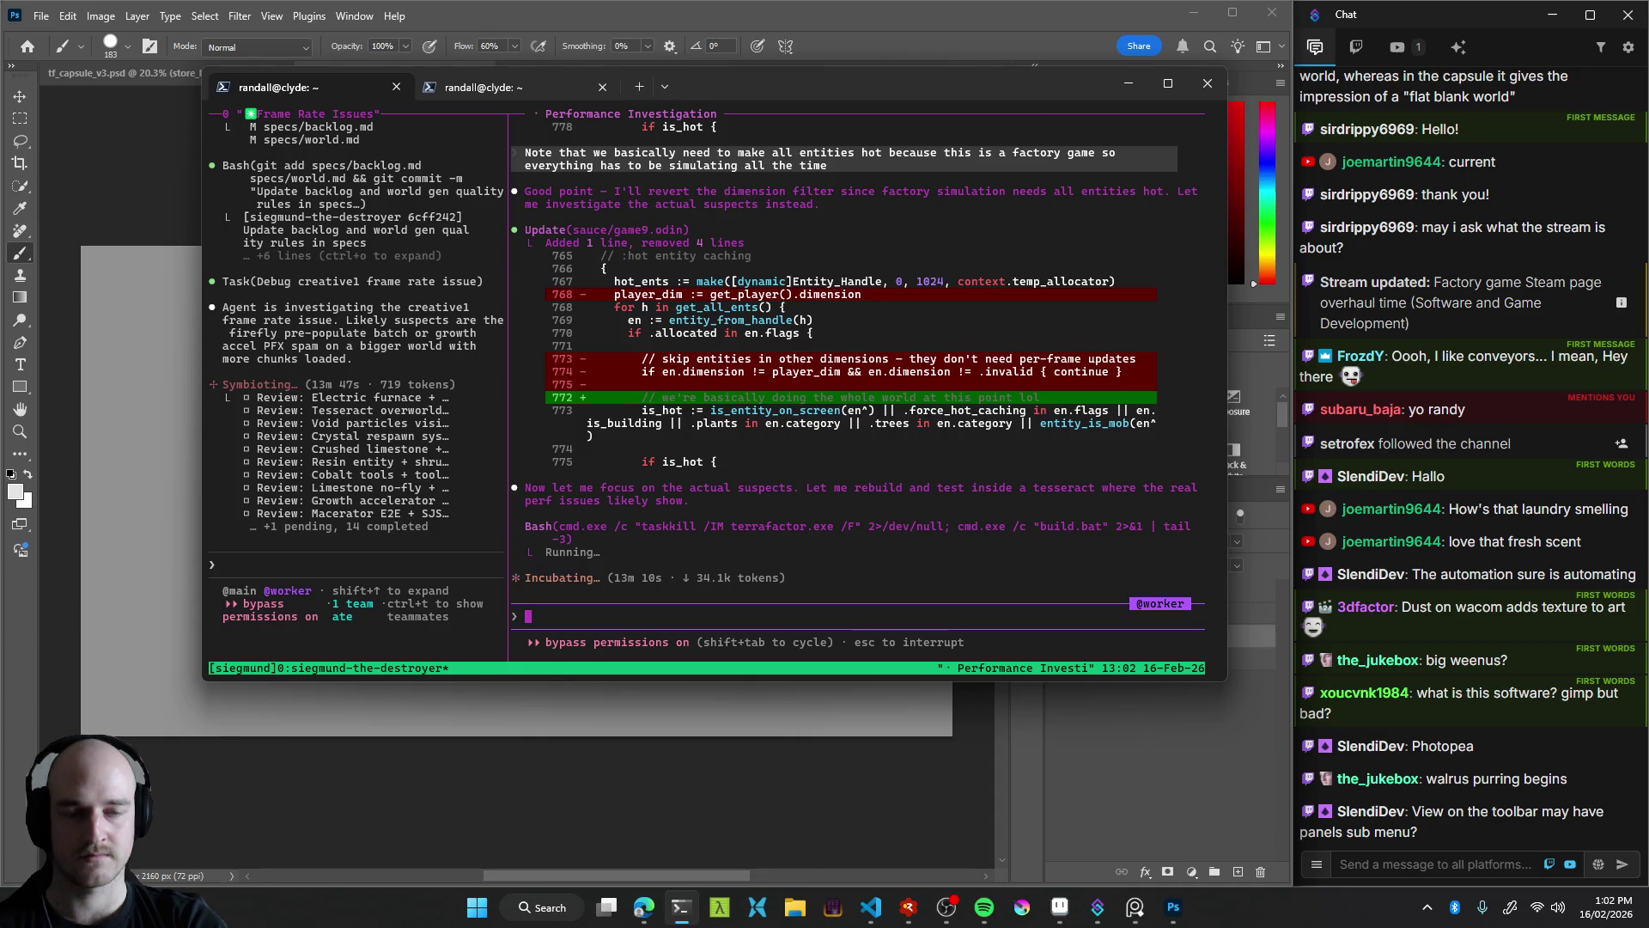
pyautogui.write("update specs so that doesn't happen again")
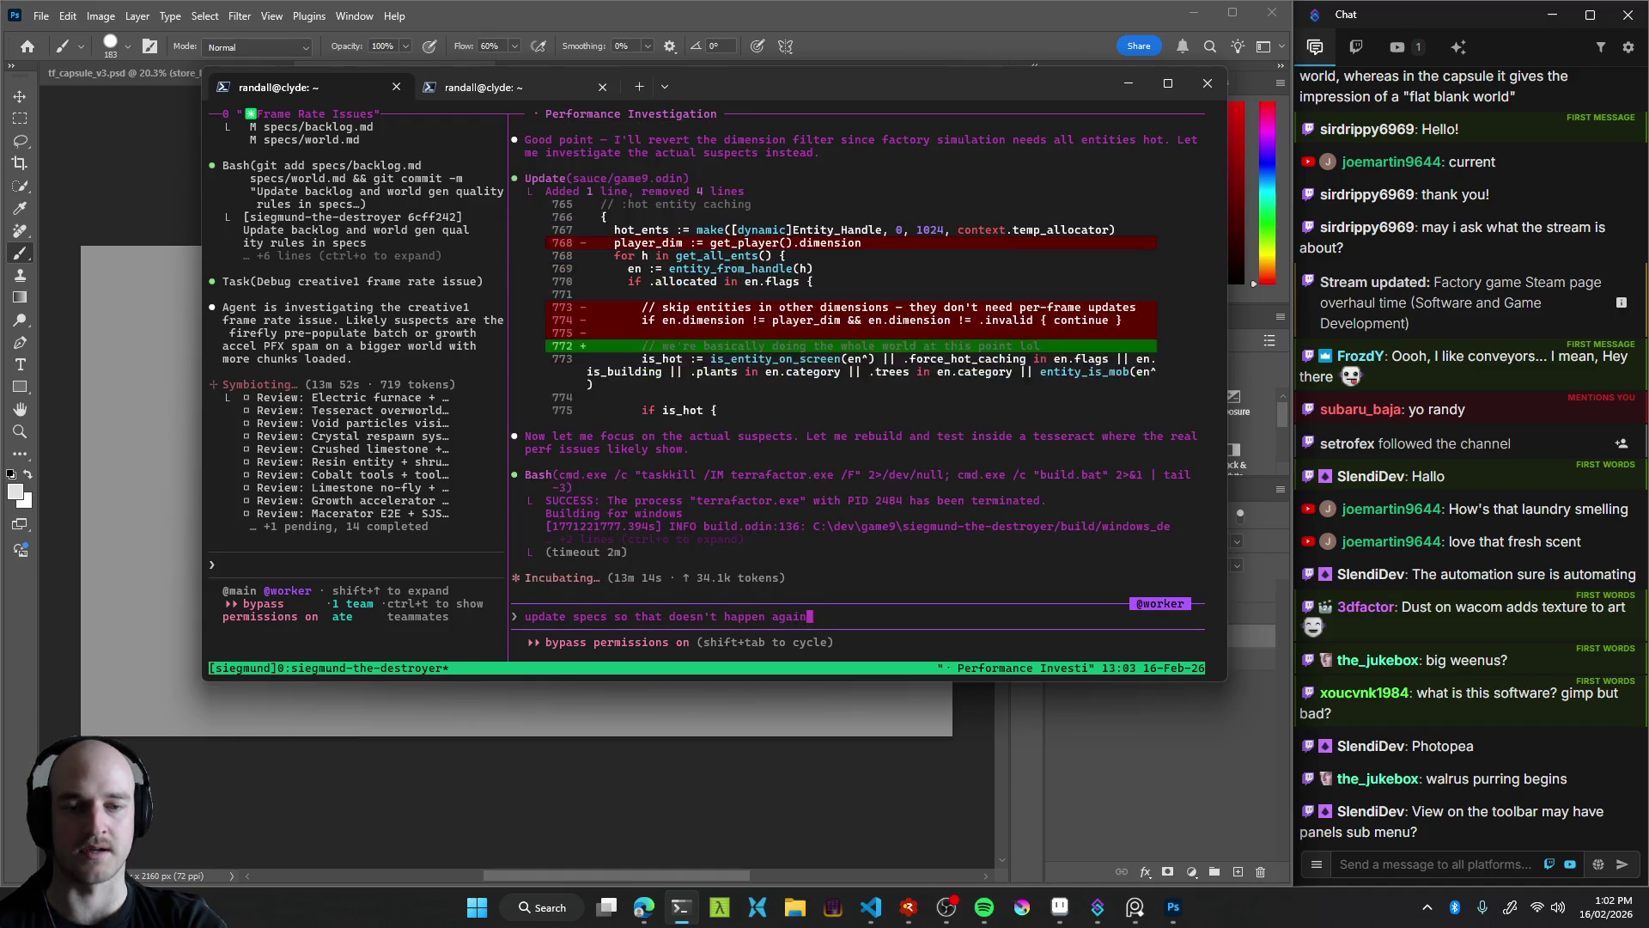
pyautogui.write('. Nee')
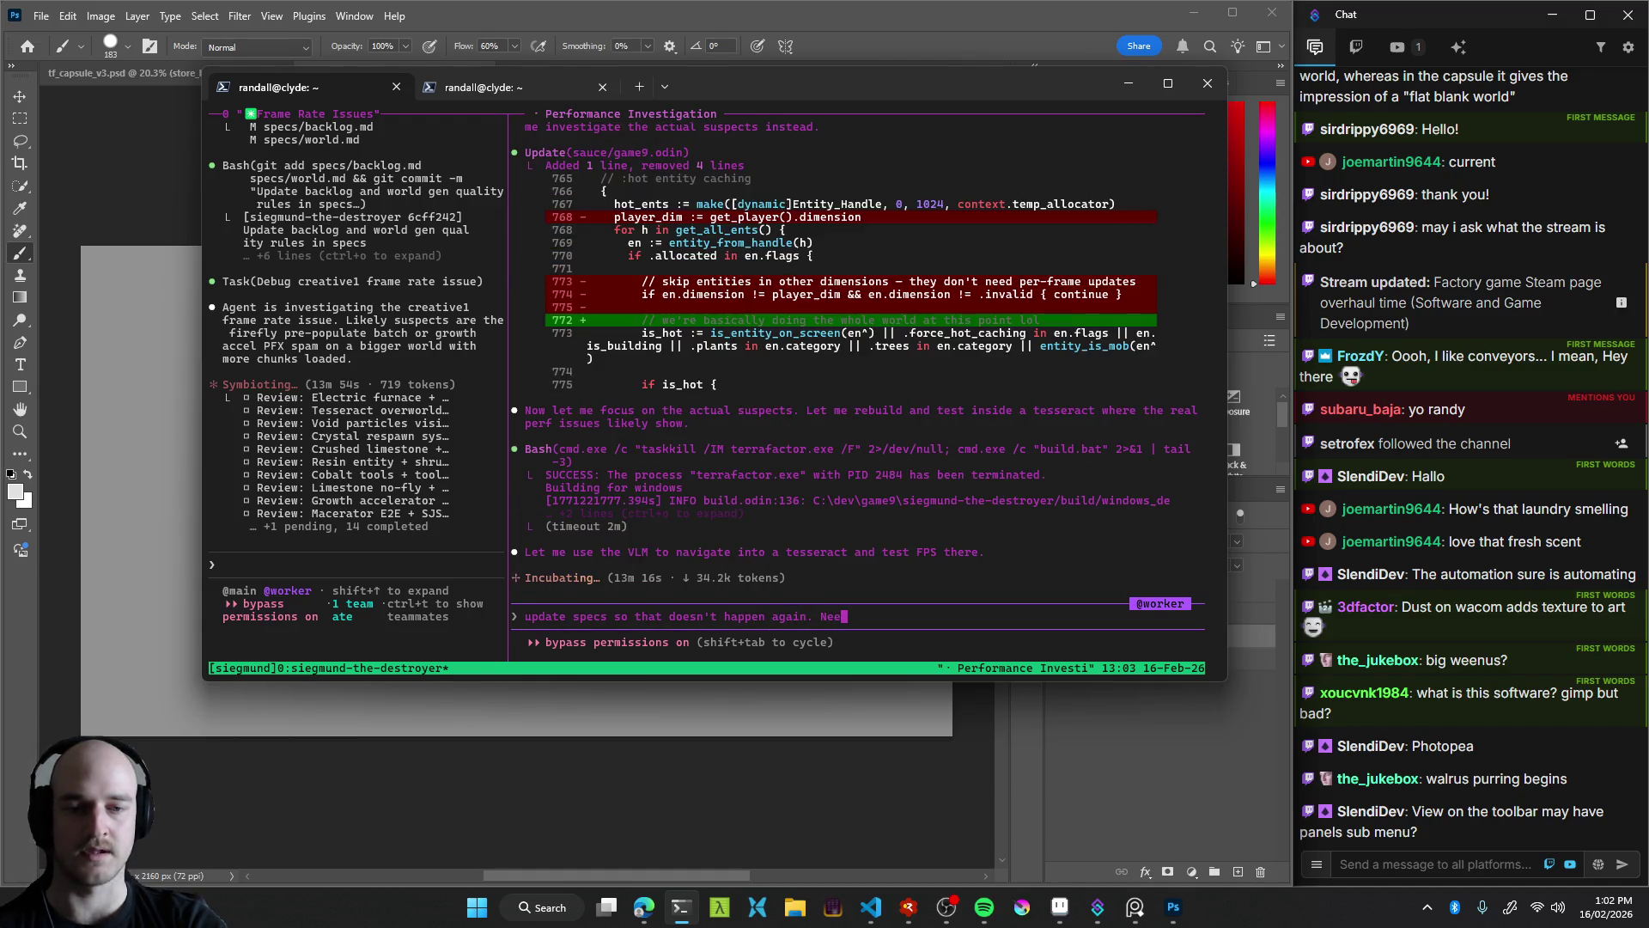
pyautogui.write('d a note about the h')
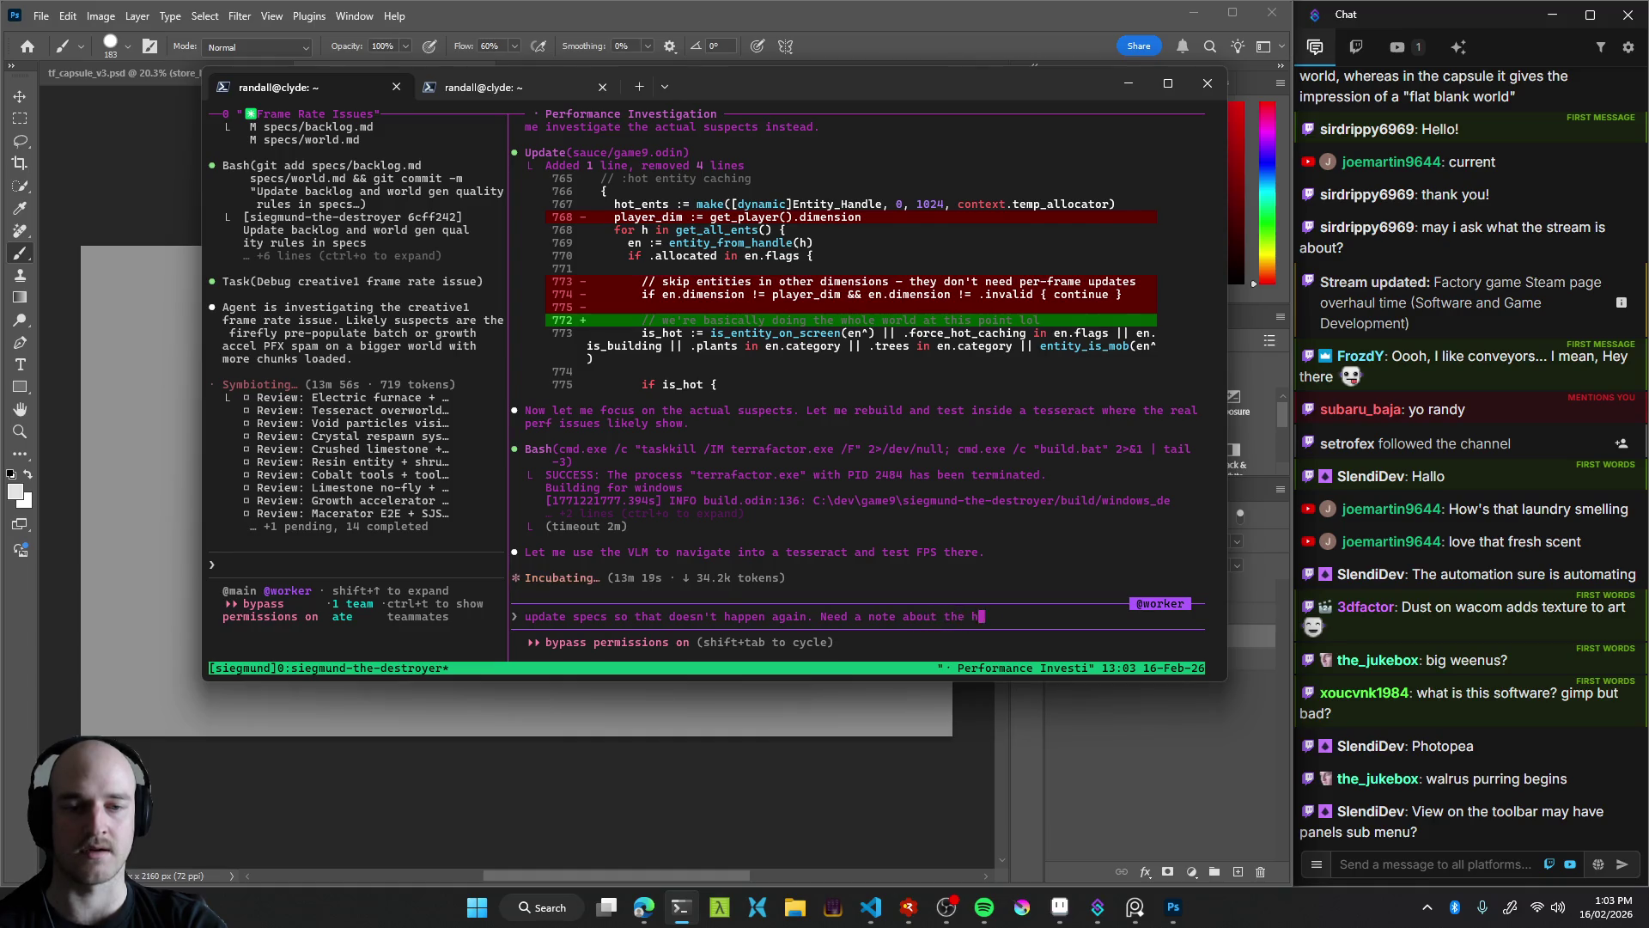
pyautogui.write('ot ents')
pyautogui.press('Return')
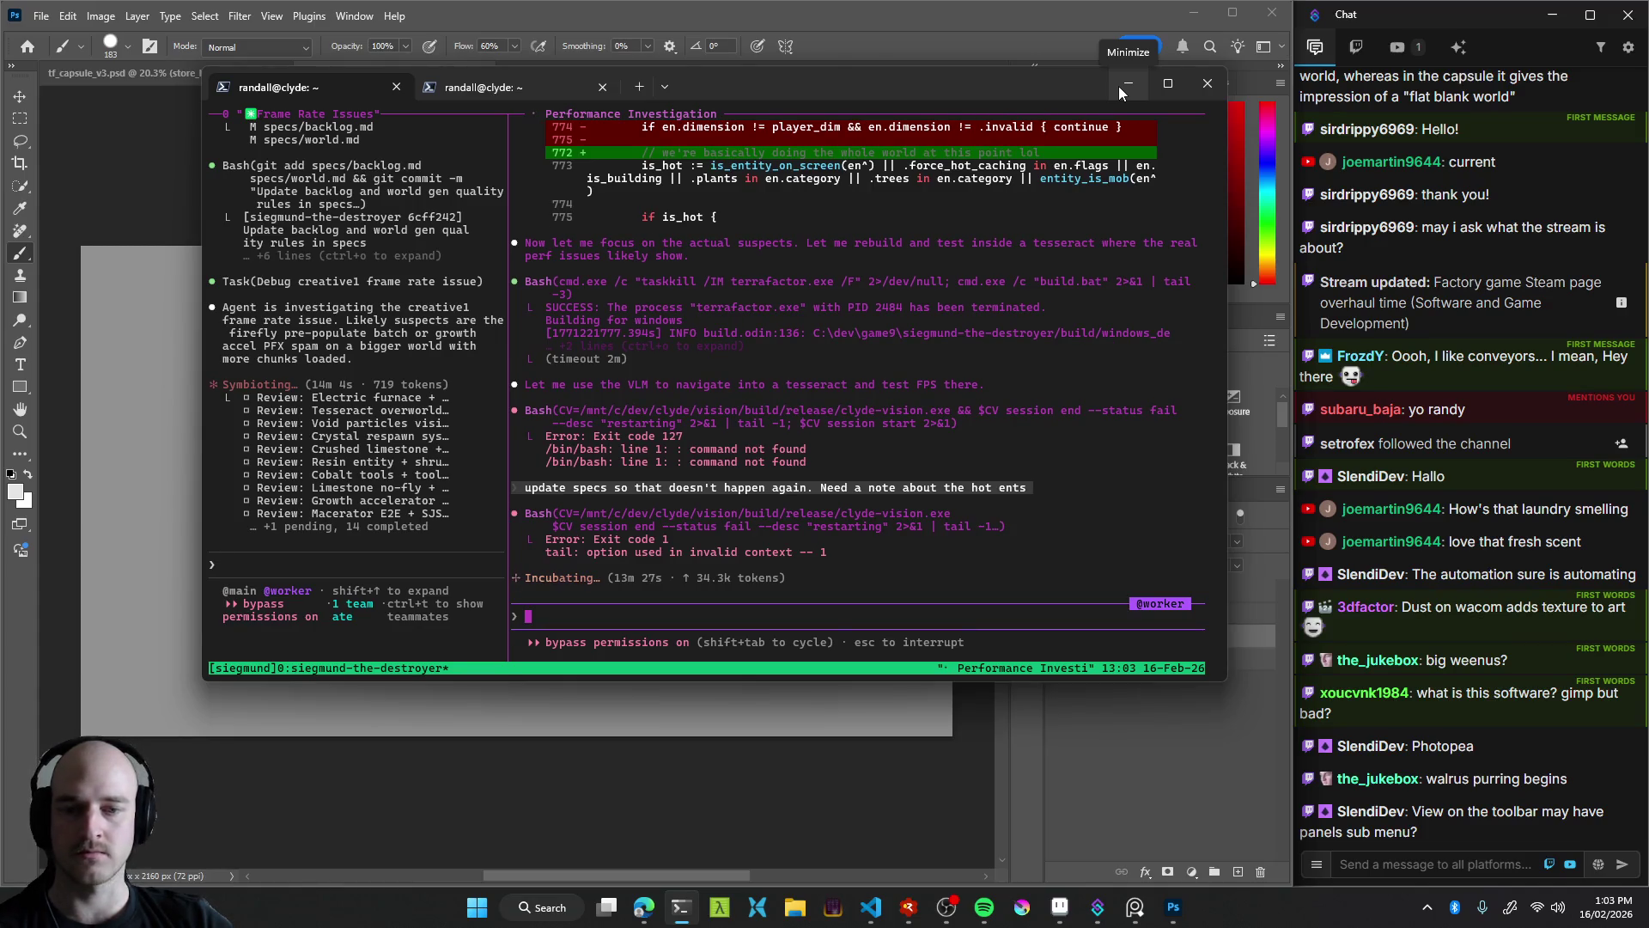
pyautogui.click(1125, 86)
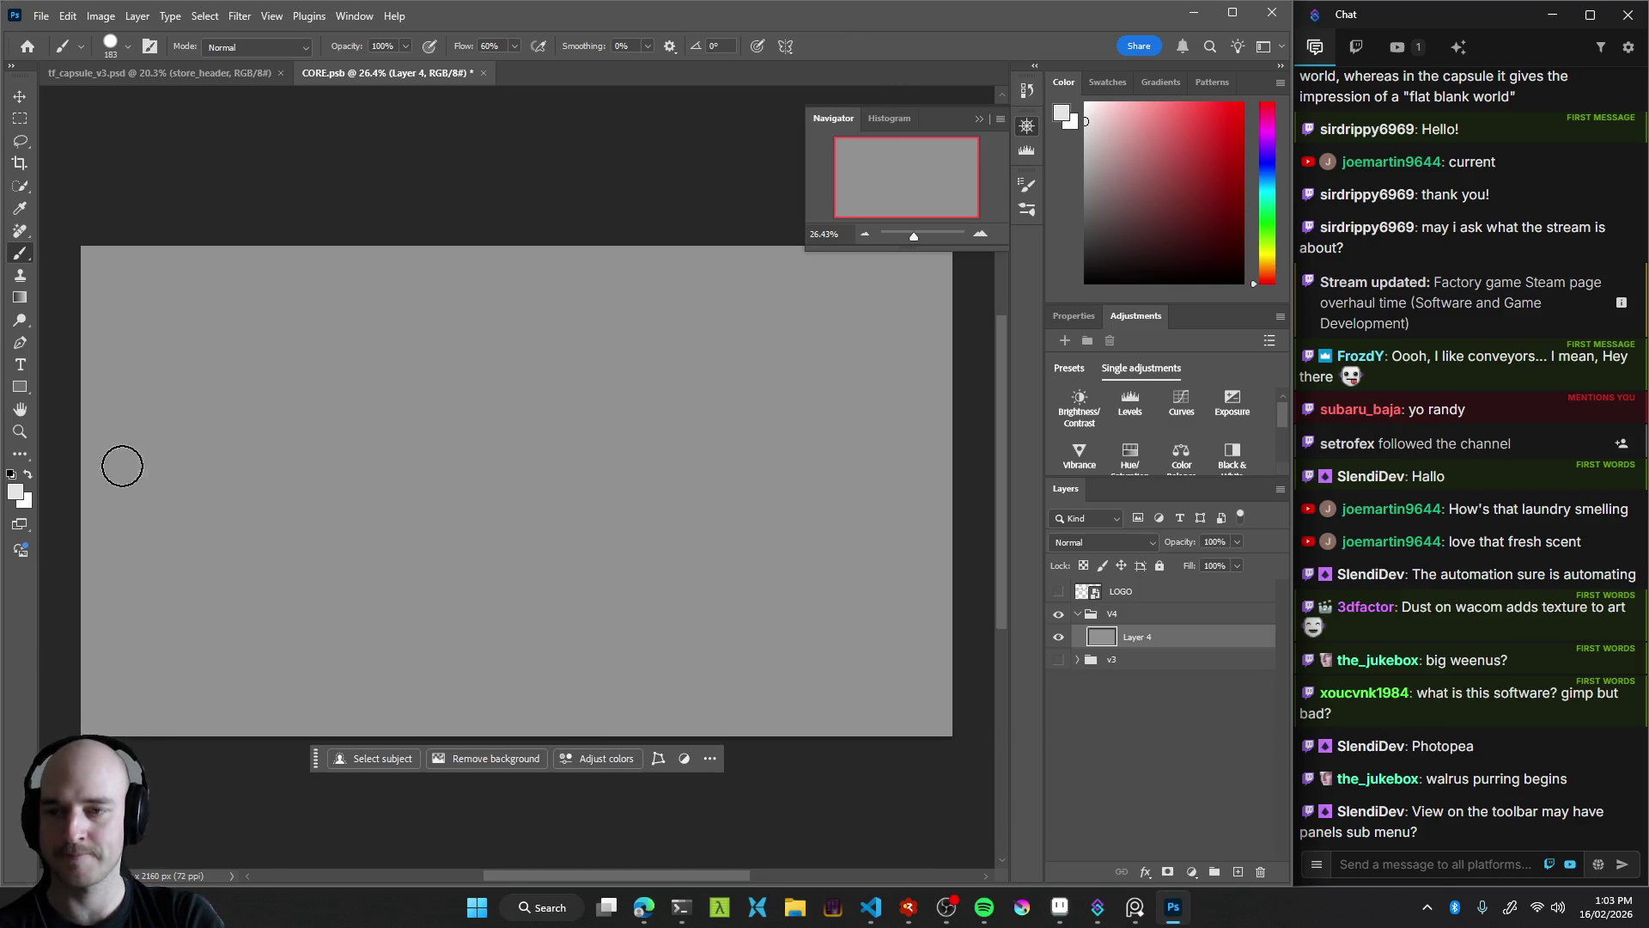
# Undo a light grey test stroke and switch the paint colour to near-black
pyautogui.moveTo(76, 418)
pyautogui.mouseDown()
pyautogui.moveTo(341, 406)
pyautogui.moveTo(1008, 430)
pyautogui.mouseUp()
pyautogui.hotkey('ctrl', 'z')
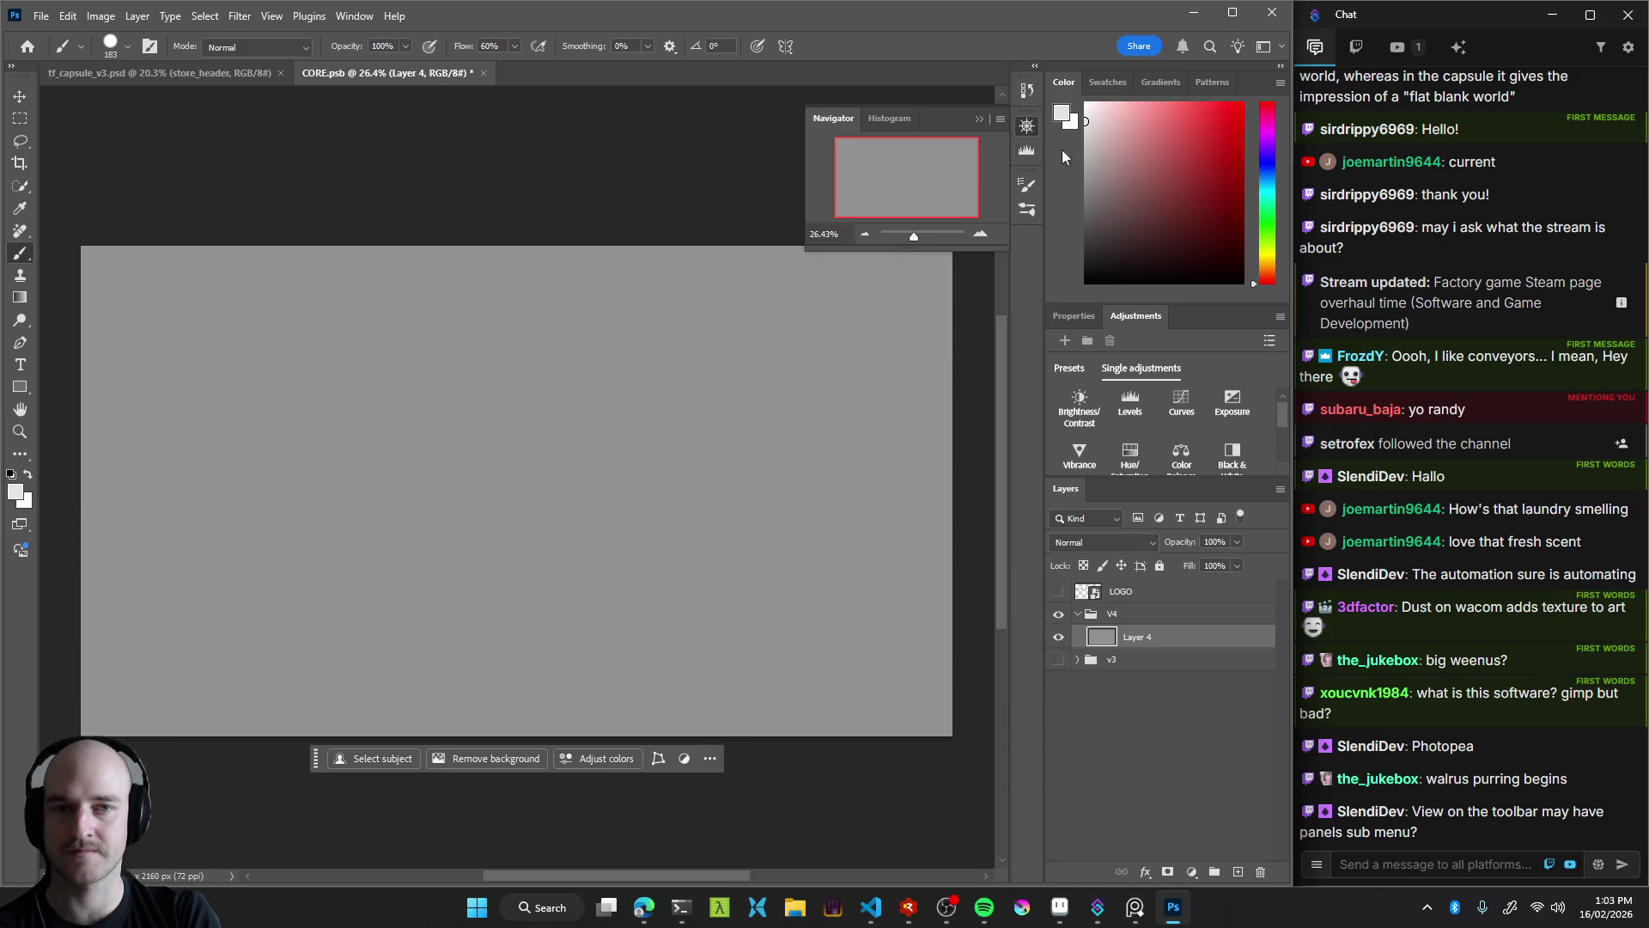
pyautogui.moveTo(1119, 199); pyautogui.dragTo(1084, 251)
# Sketch a dark core blob low on the canvas, then undo all its strokes
pyautogui.moveTo(383, 648); pyautogui.dragTo(560, 655)
pyautogui.hotkey('ctrl', 'z')
pyautogui.moveTo(517, 590)
pyautogui.mouseDown()
pyautogui.moveTo(444, 591)
pyautogui.moveTo(662, 640)
pyautogui.moveTo(471, 700)
pyautogui.moveTo(571, 611)
pyautogui.moveTo(624, 639)
pyautogui.mouseUp()
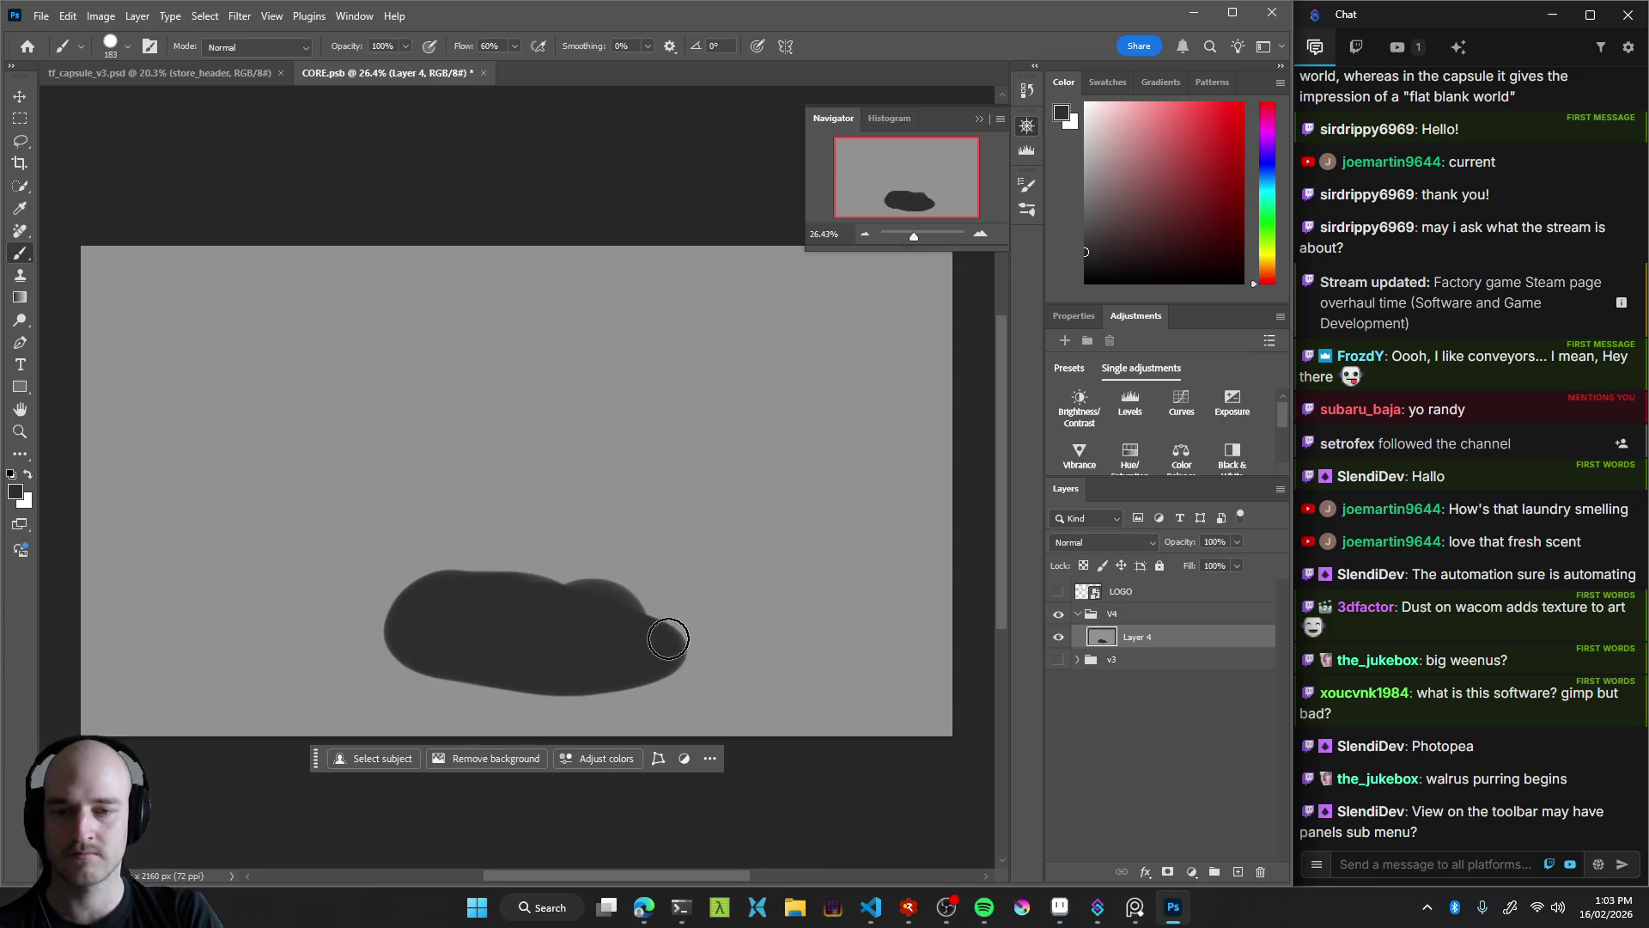
pyautogui.moveTo(339, 615)
pyautogui.mouseDown()
pyautogui.moveTo(503, 570)
pyautogui.moveTo(386, 607)
pyautogui.moveTo(413, 662)
pyautogui.moveTo(652, 600)
pyautogui.moveTo(547, 526)
pyautogui.moveTo(619, 596)
pyautogui.moveTo(415, 544)
pyautogui.moveTo(564, 659)
pyautogui.moveTo(441, 590)
pyautogui.mouseUp()
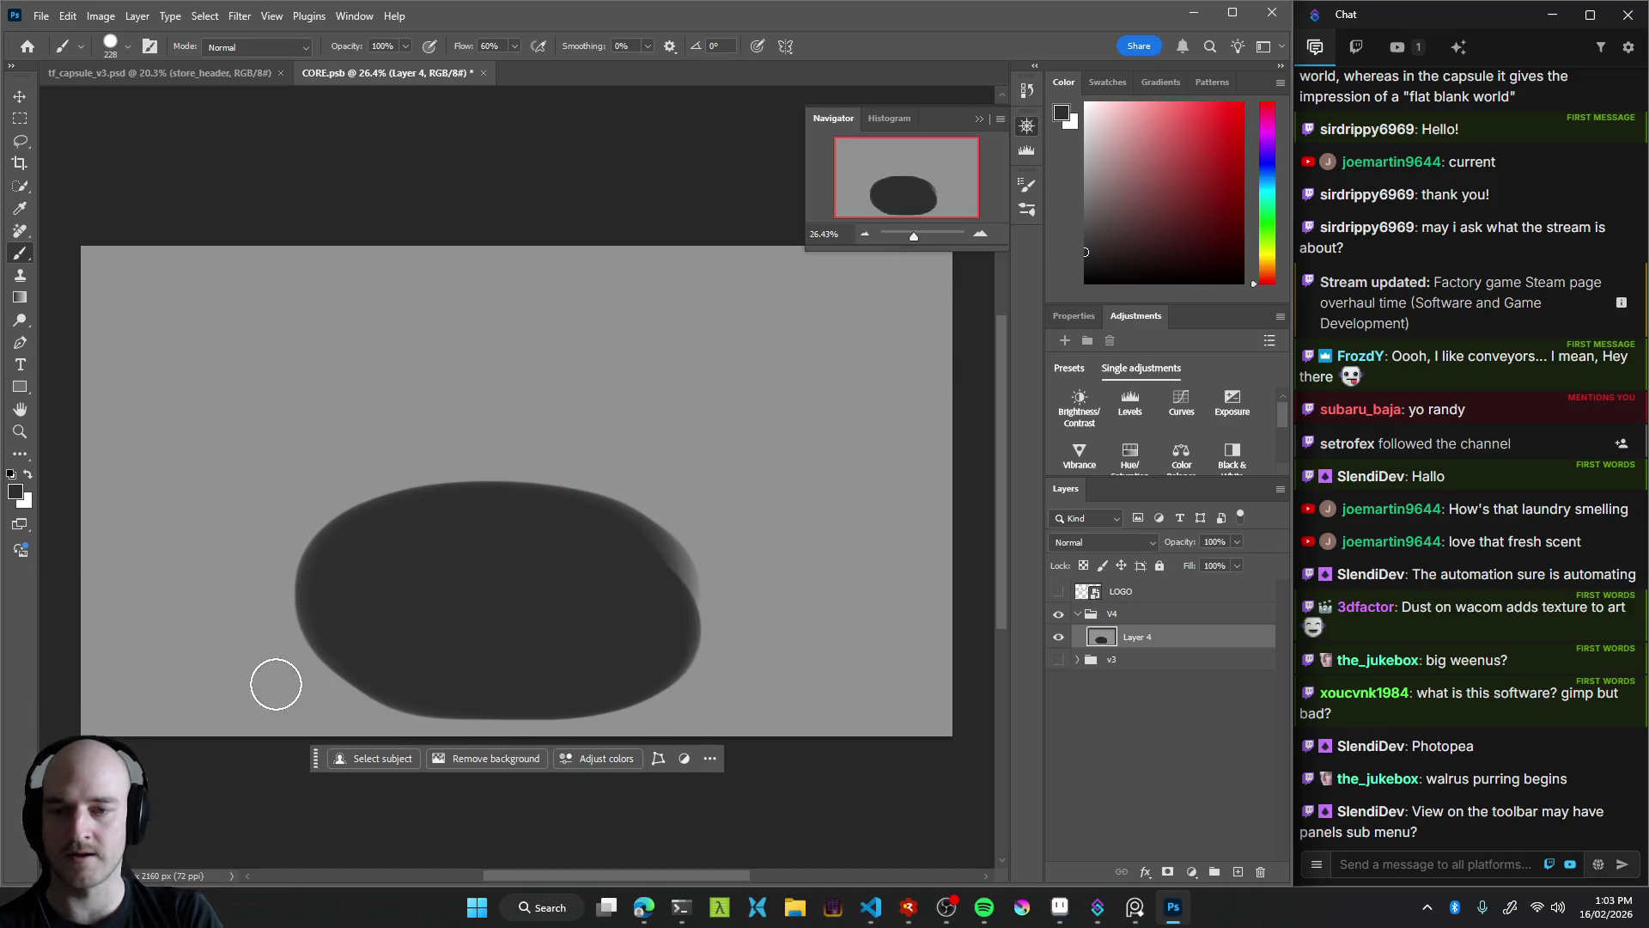
pyautogui.moveTo(257, 662); pyautogui.dragTo(519, 550)
pyautogui.hotkey('ctrl', 'z')
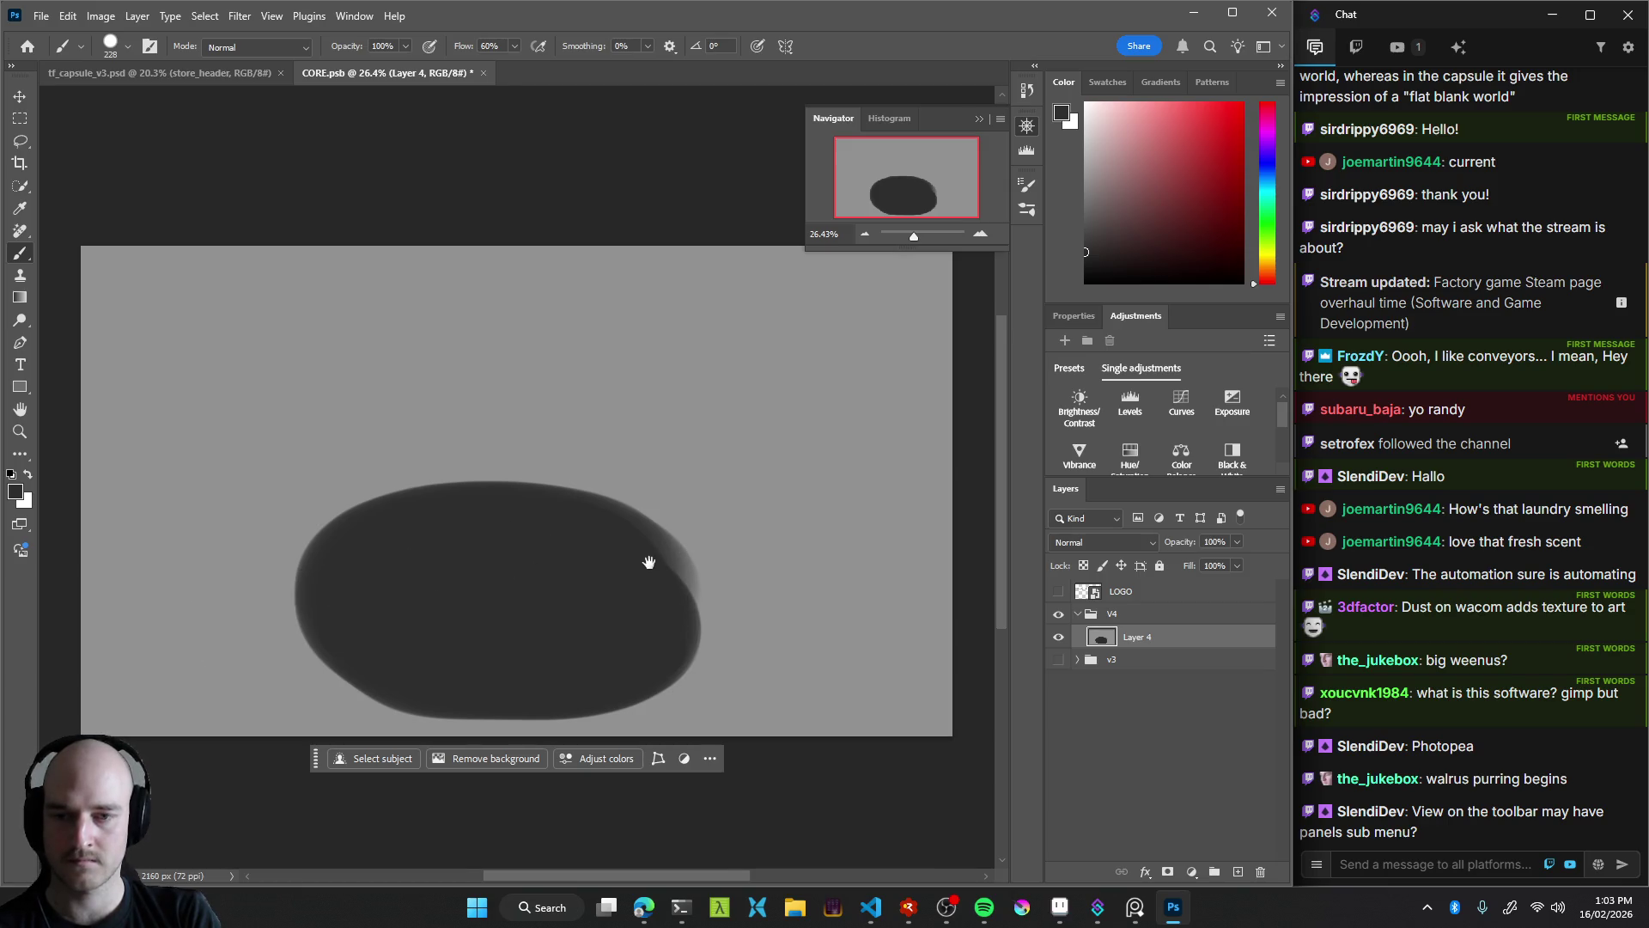
pyautogui.moveTo(648, 559); pyautogui.dragTo(669, 550)
pyautogui.press('v')
pyautogui.hotkey('ctrl', 'z')
pyautogui.hotkey('ctrl', 'z')
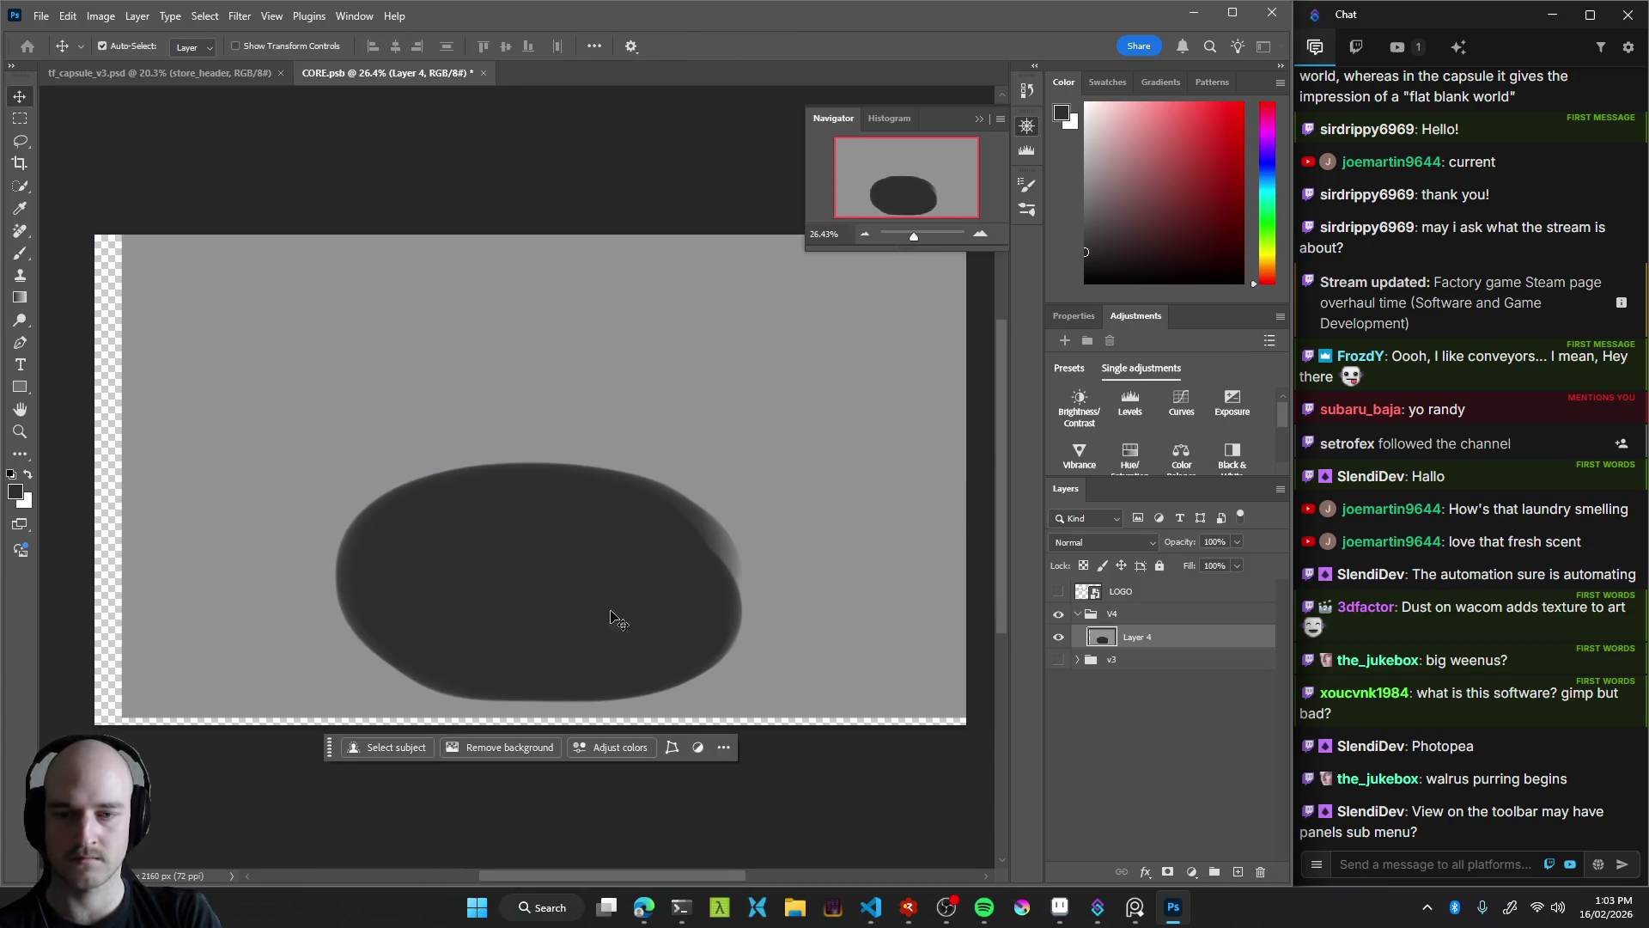
pyautogui.hotkey('ctrl', 'z')
pyautogui.hotkey('ctrl', 'z')
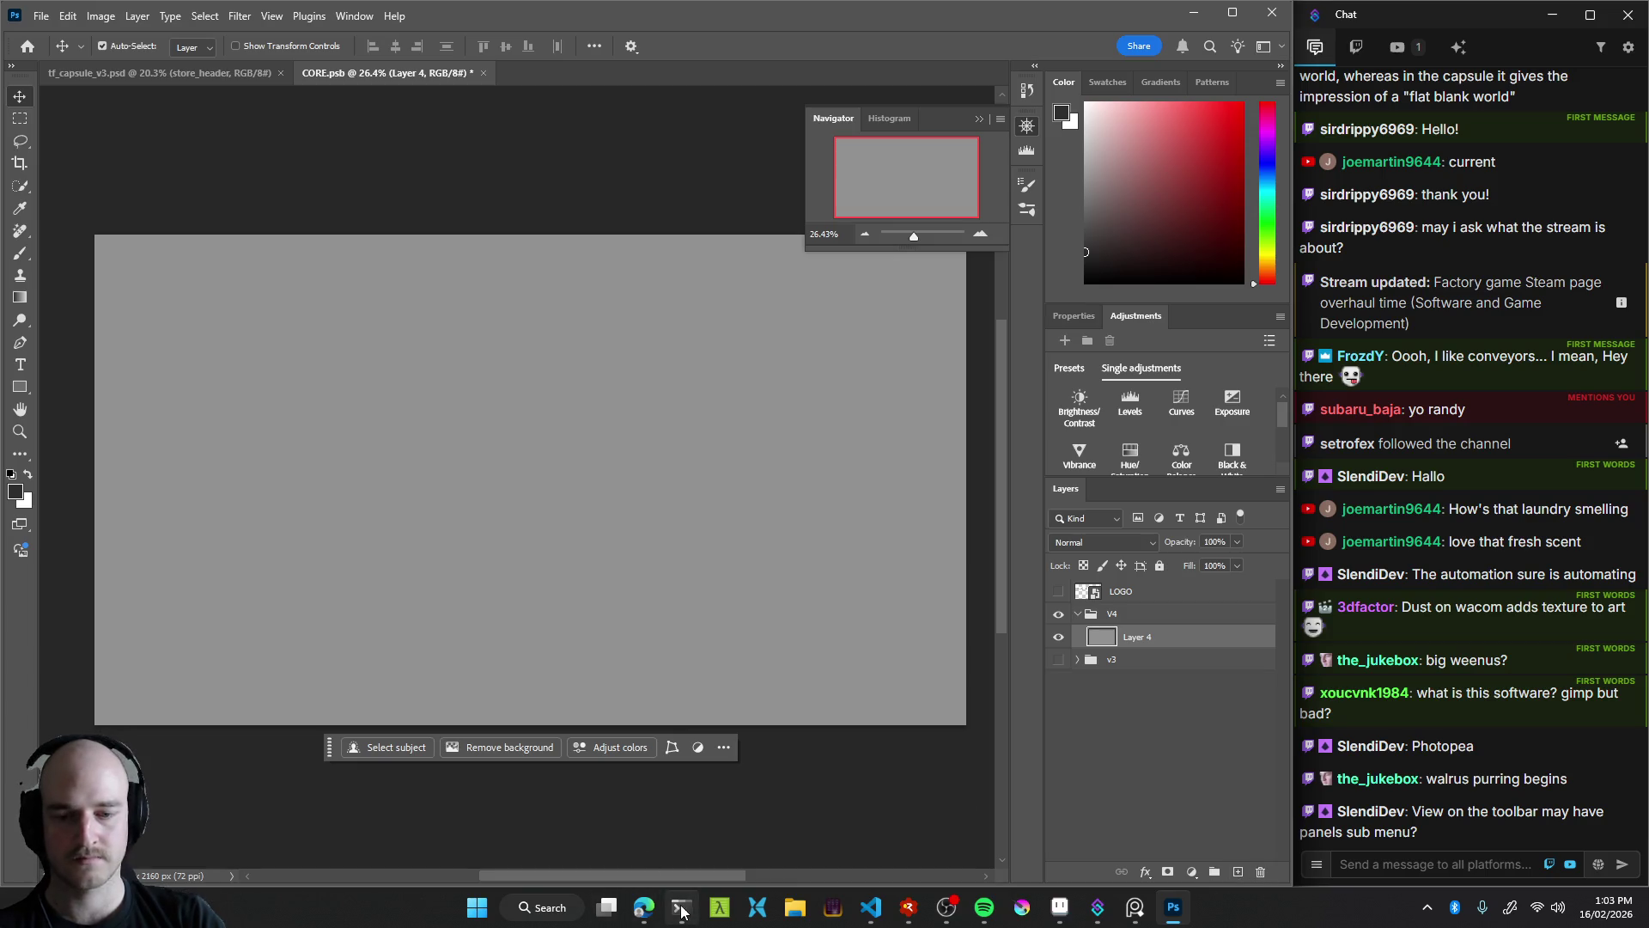
pyautogui.click(642, 907)
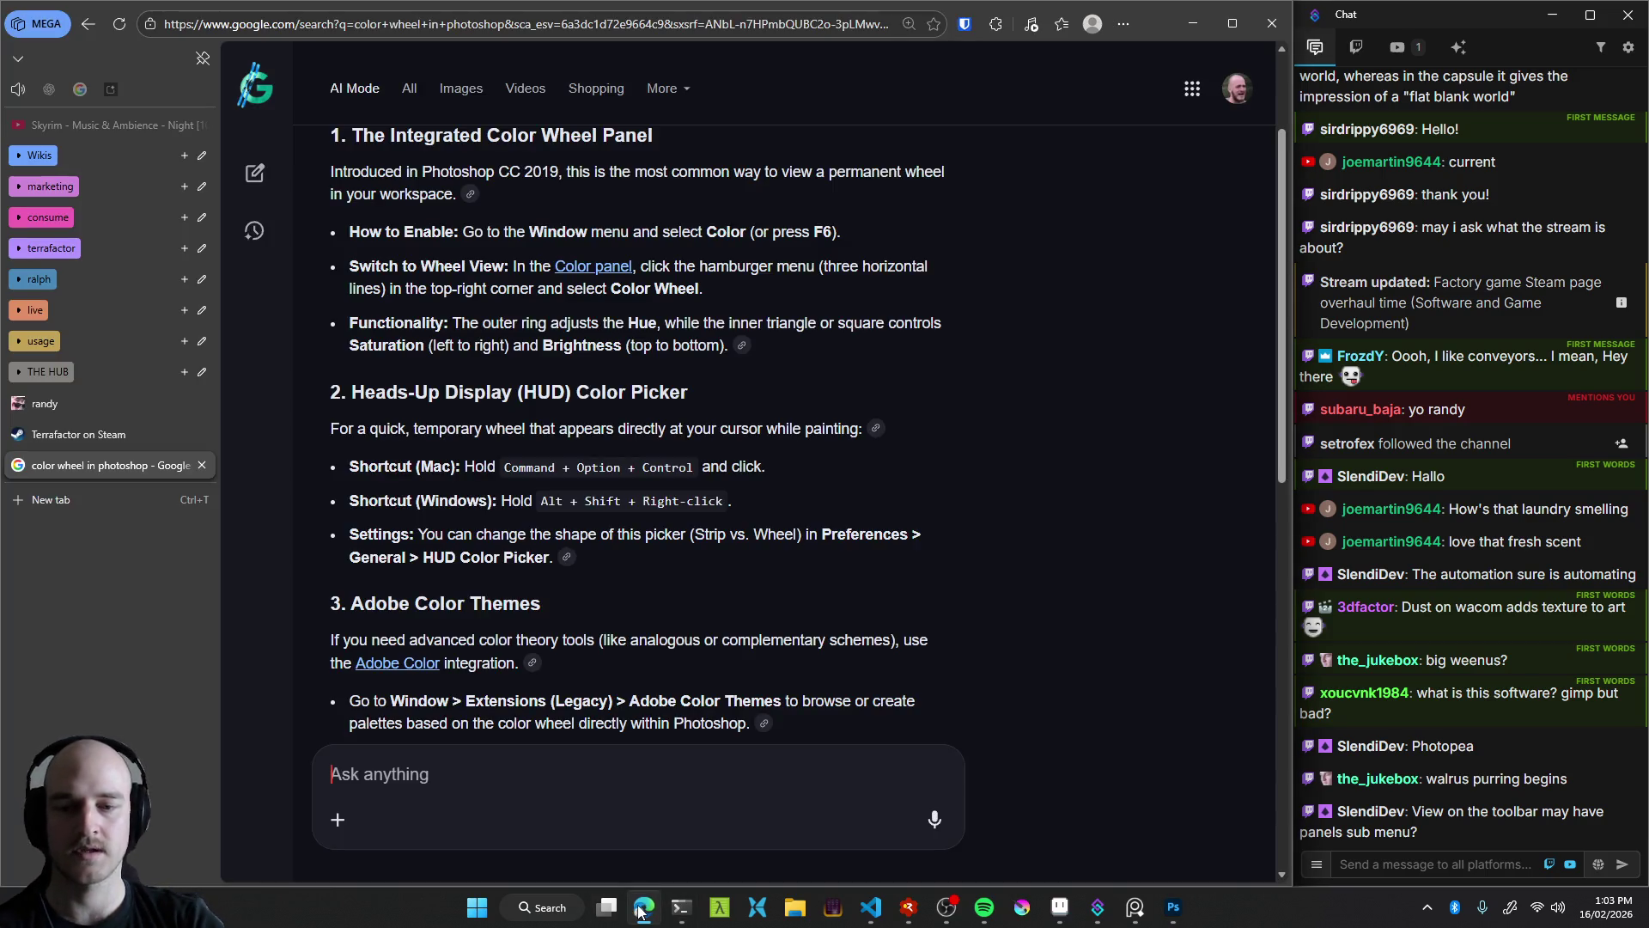
# Prompt AI Mode to act as a dedicated Photoshop helper and skim its 'Hi Fam' reply
pyautogui.write('you are now')
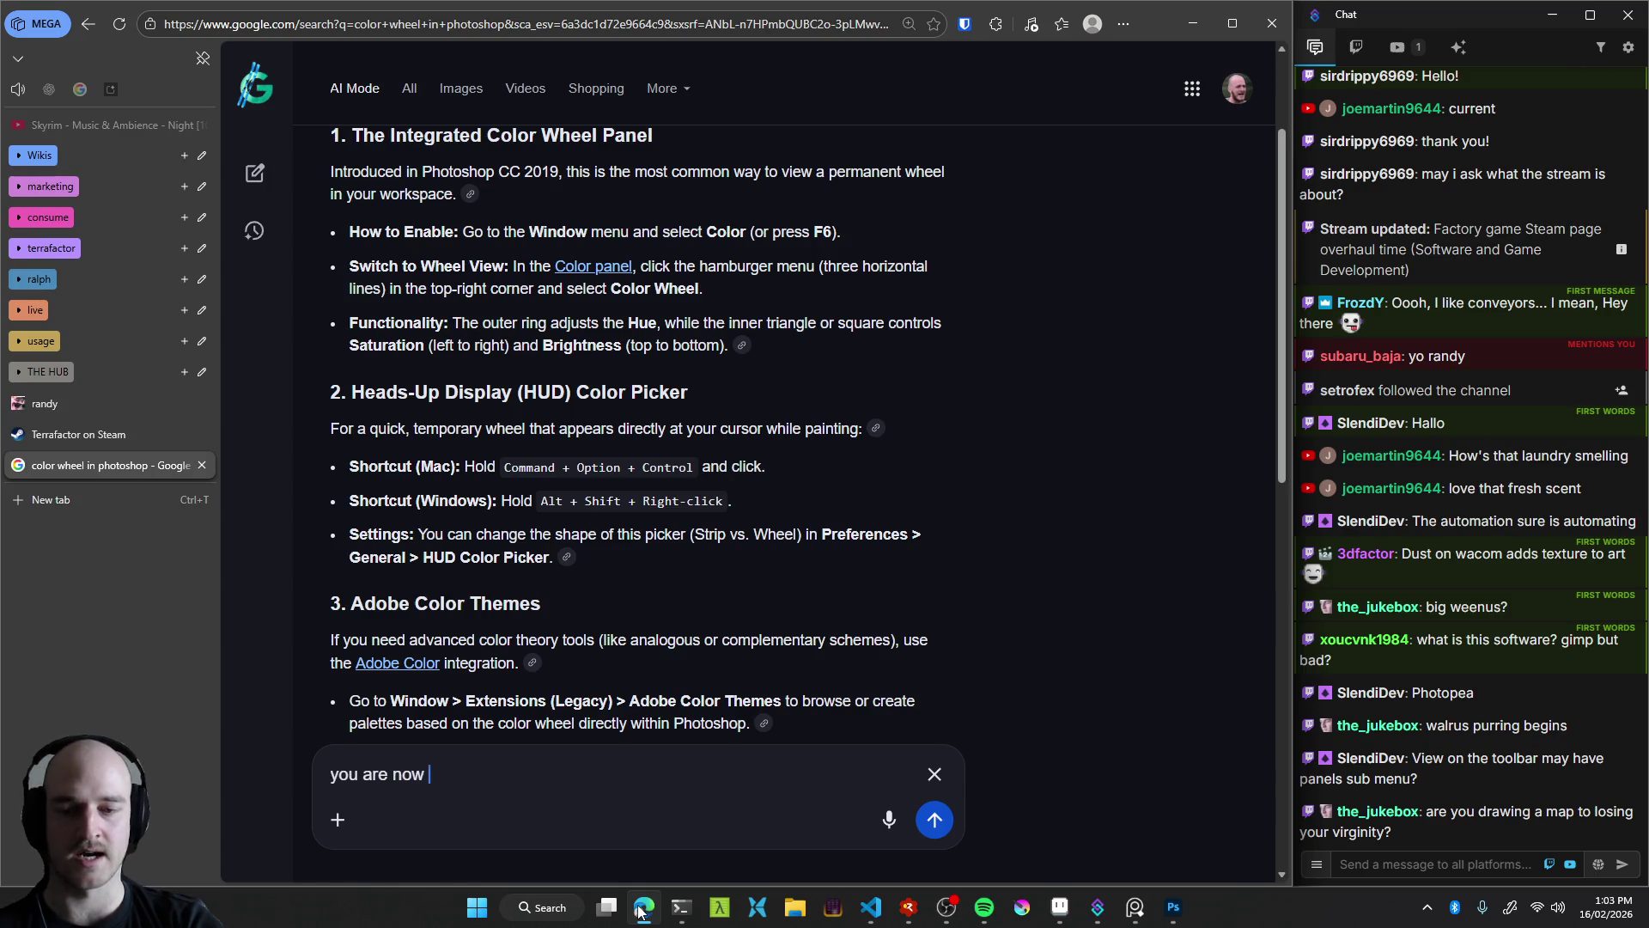
pyautogui.write('dicatedphoto')
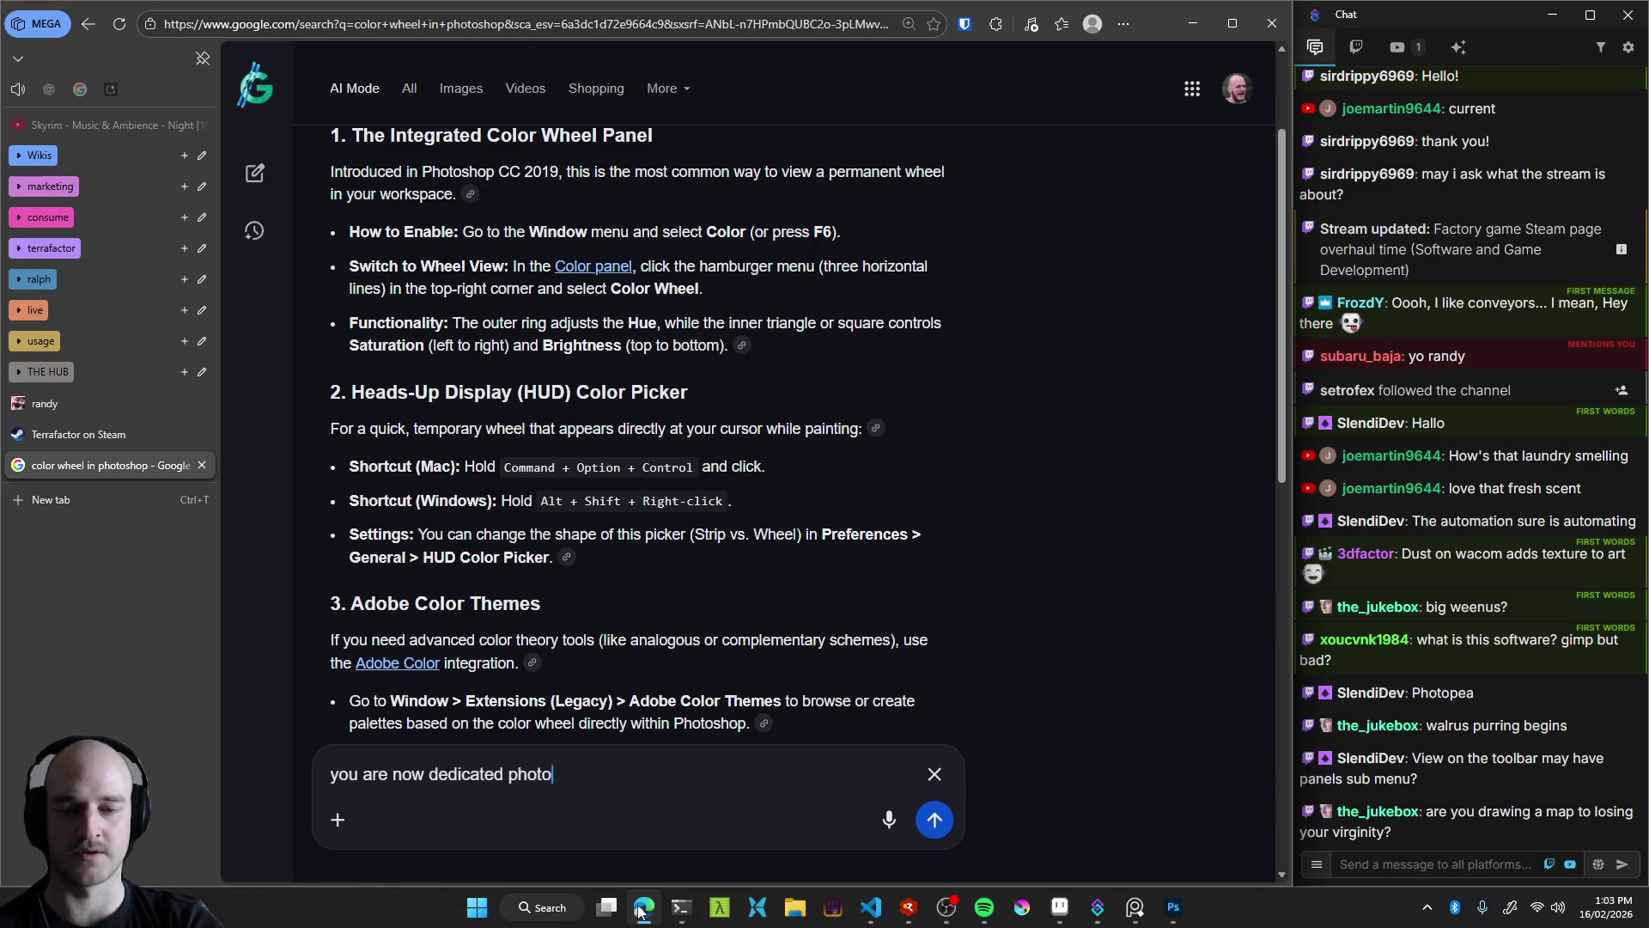
pyautogui.write('shop helper man.')
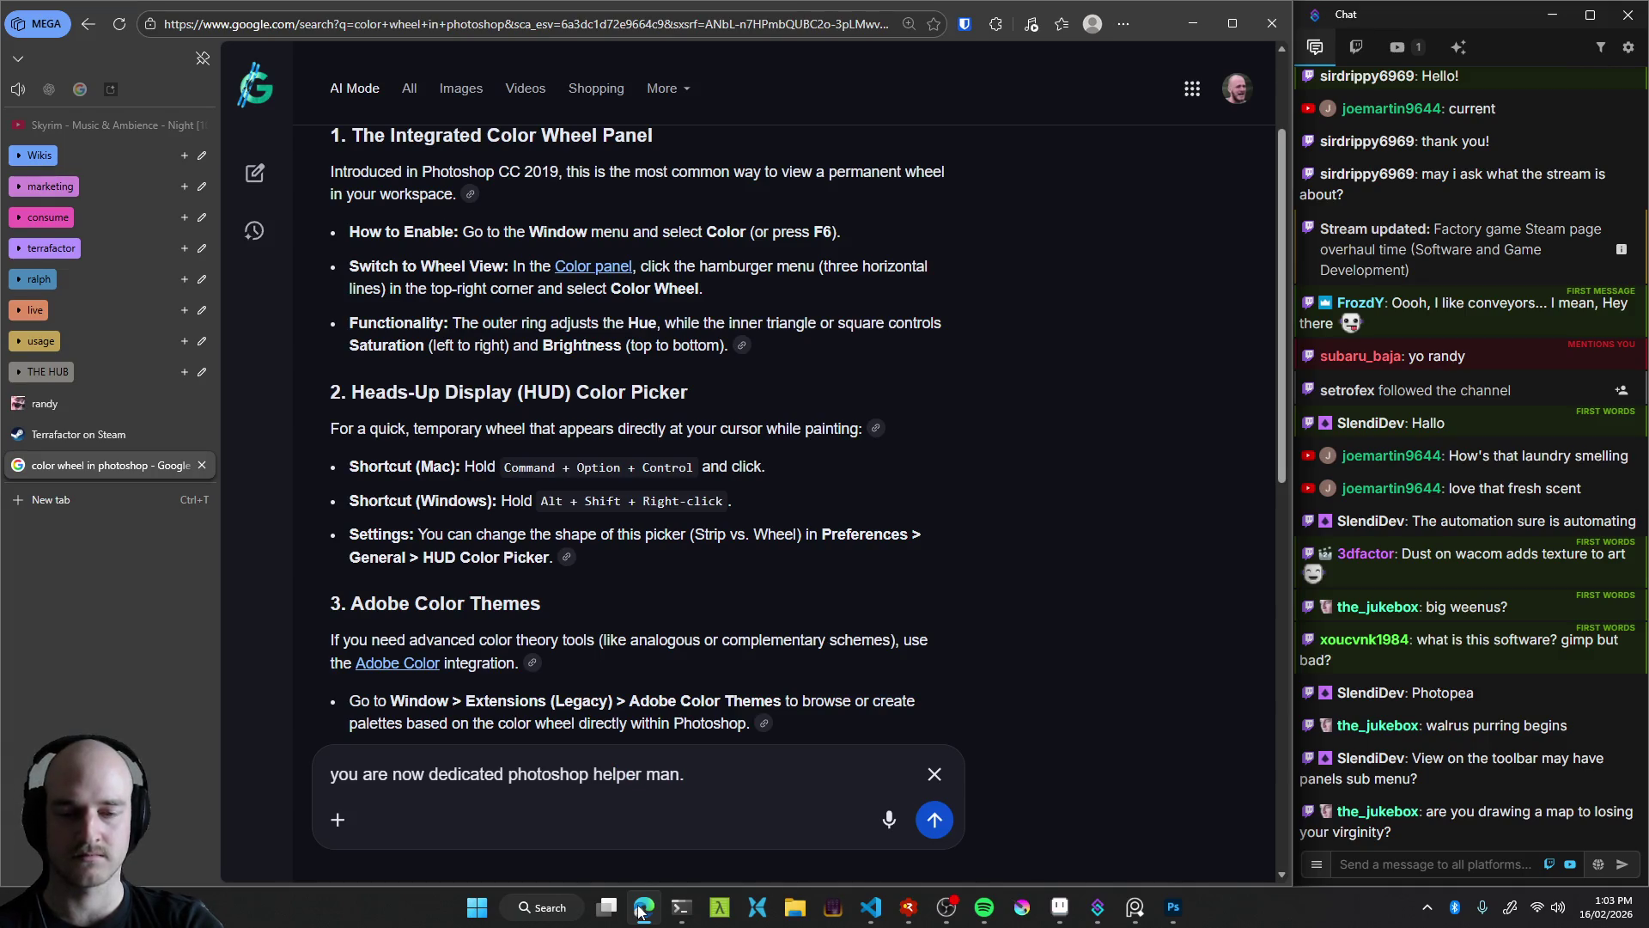
pyautogui.write(' Your only')
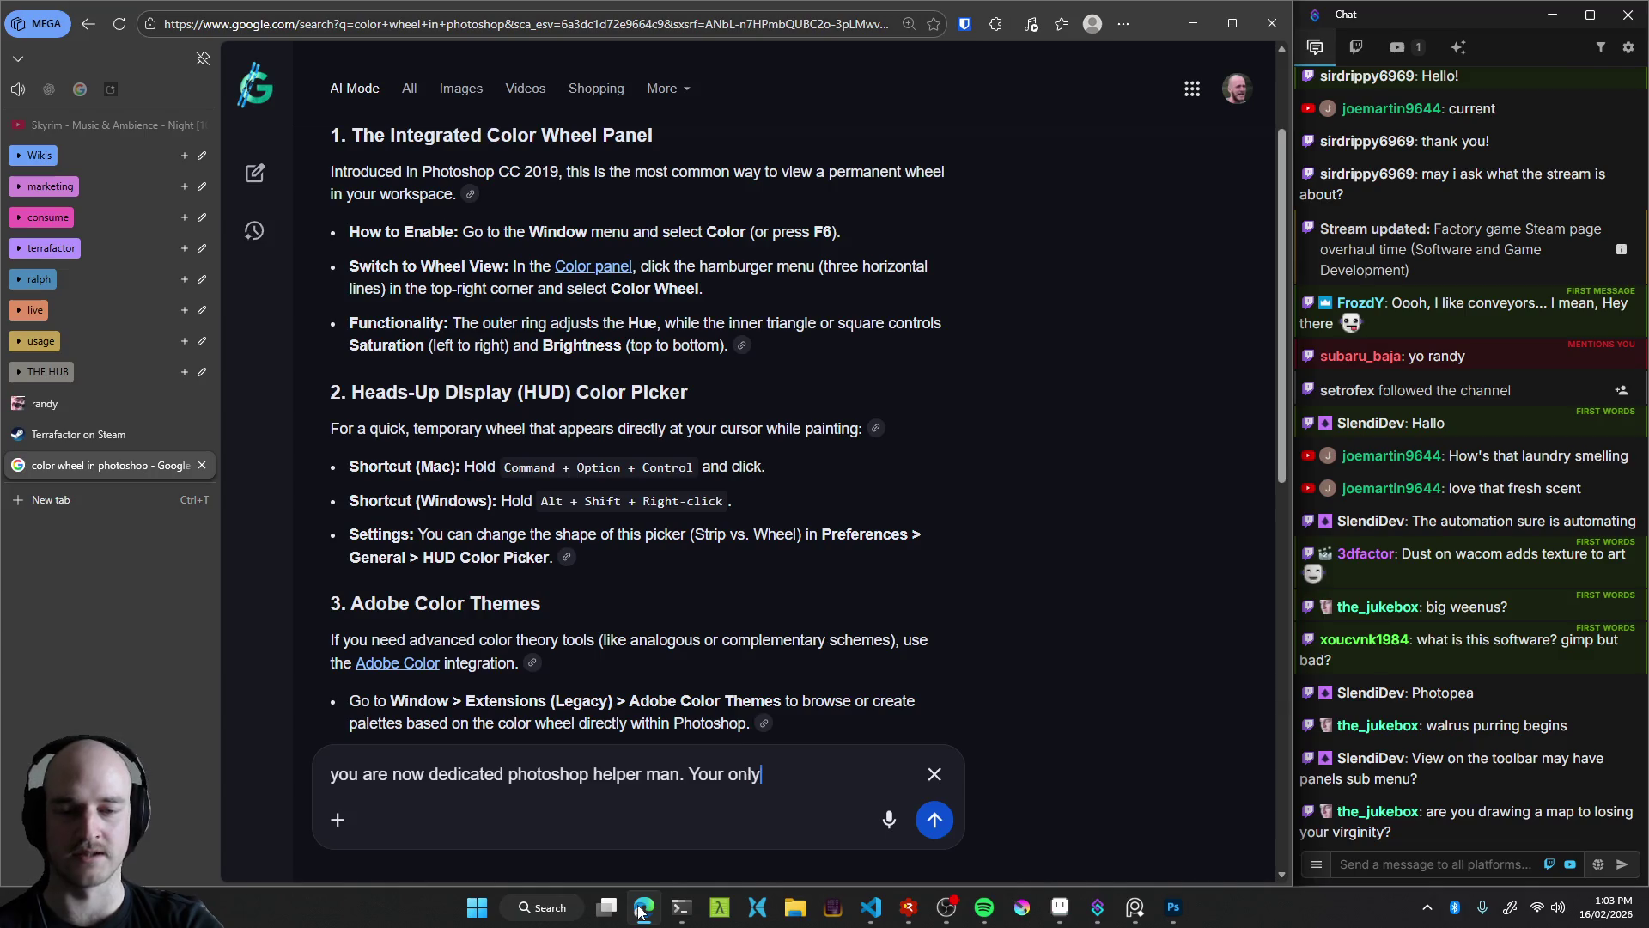
pyautogui.write(' purpose ')
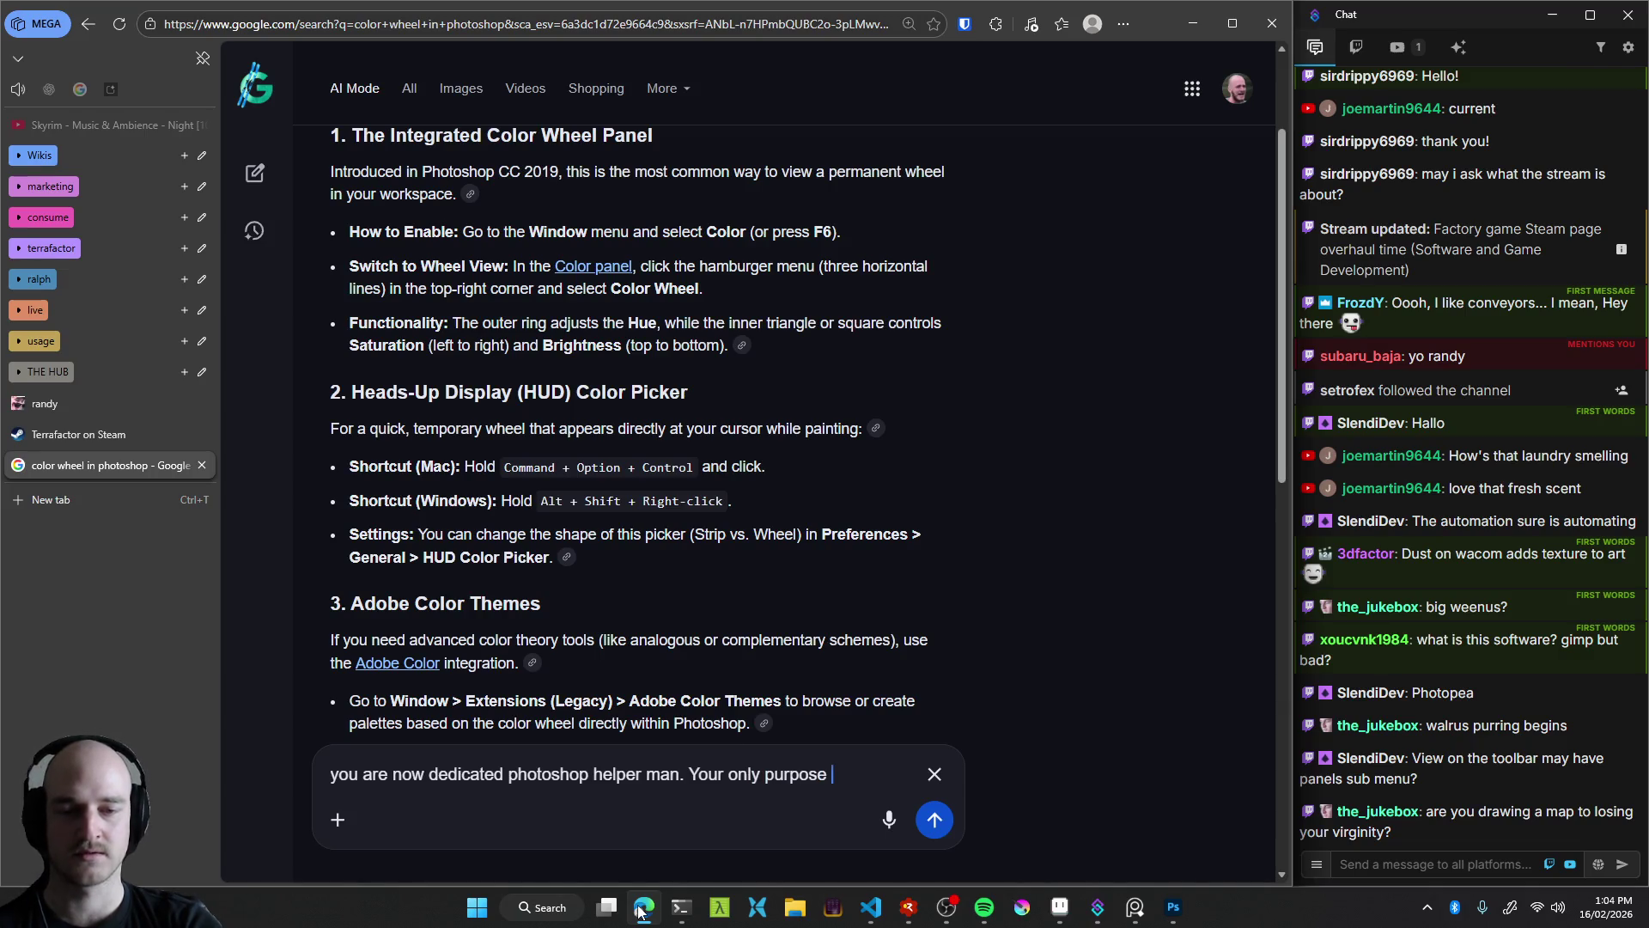
pyautogui.write('in life')
pyautogui.write(', is to teach me how')
pyautogui.write(' to use photoshop bett')
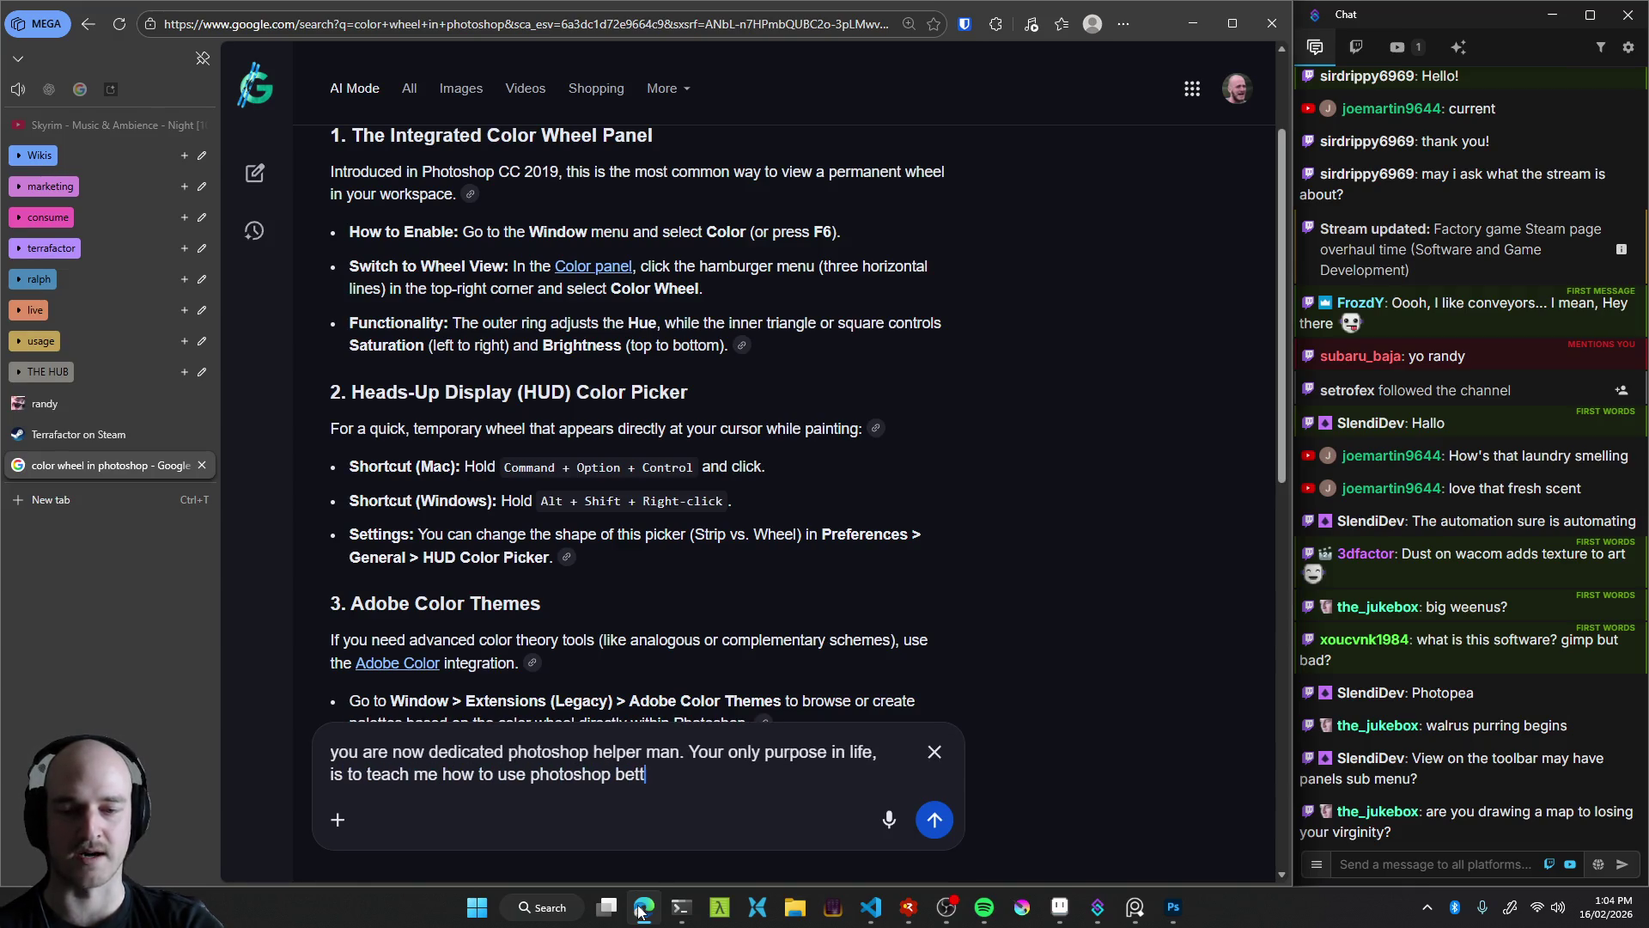
pyautogui.write('er. How does tah')
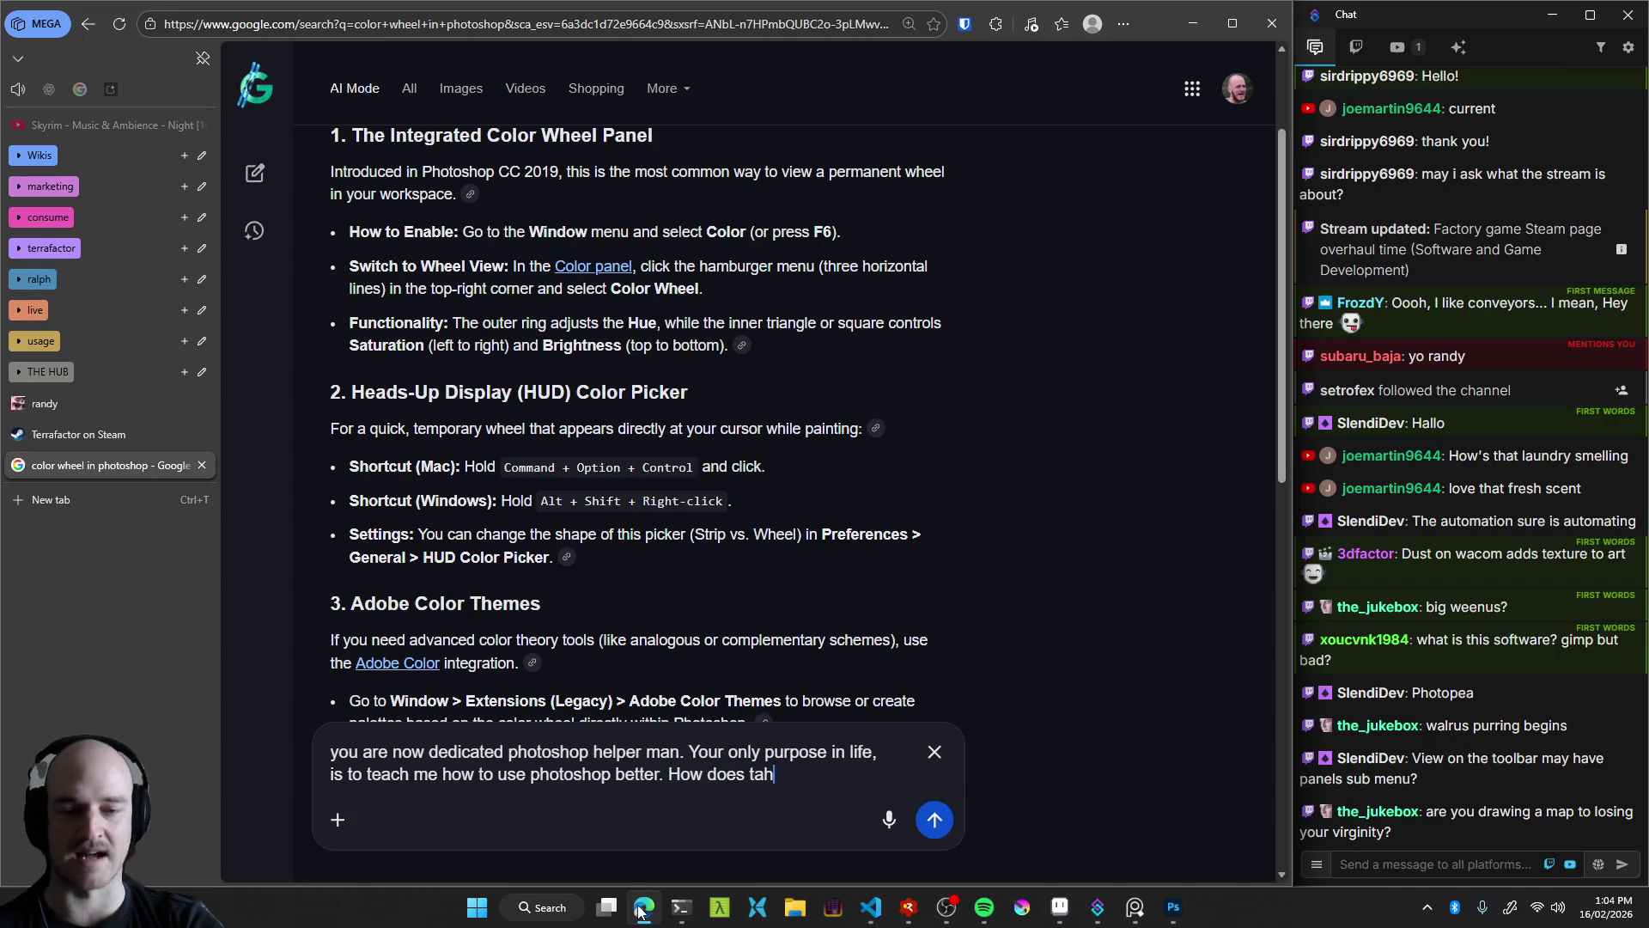
pyautogui.write('ake you feel?')
pyautogui.press('Return')
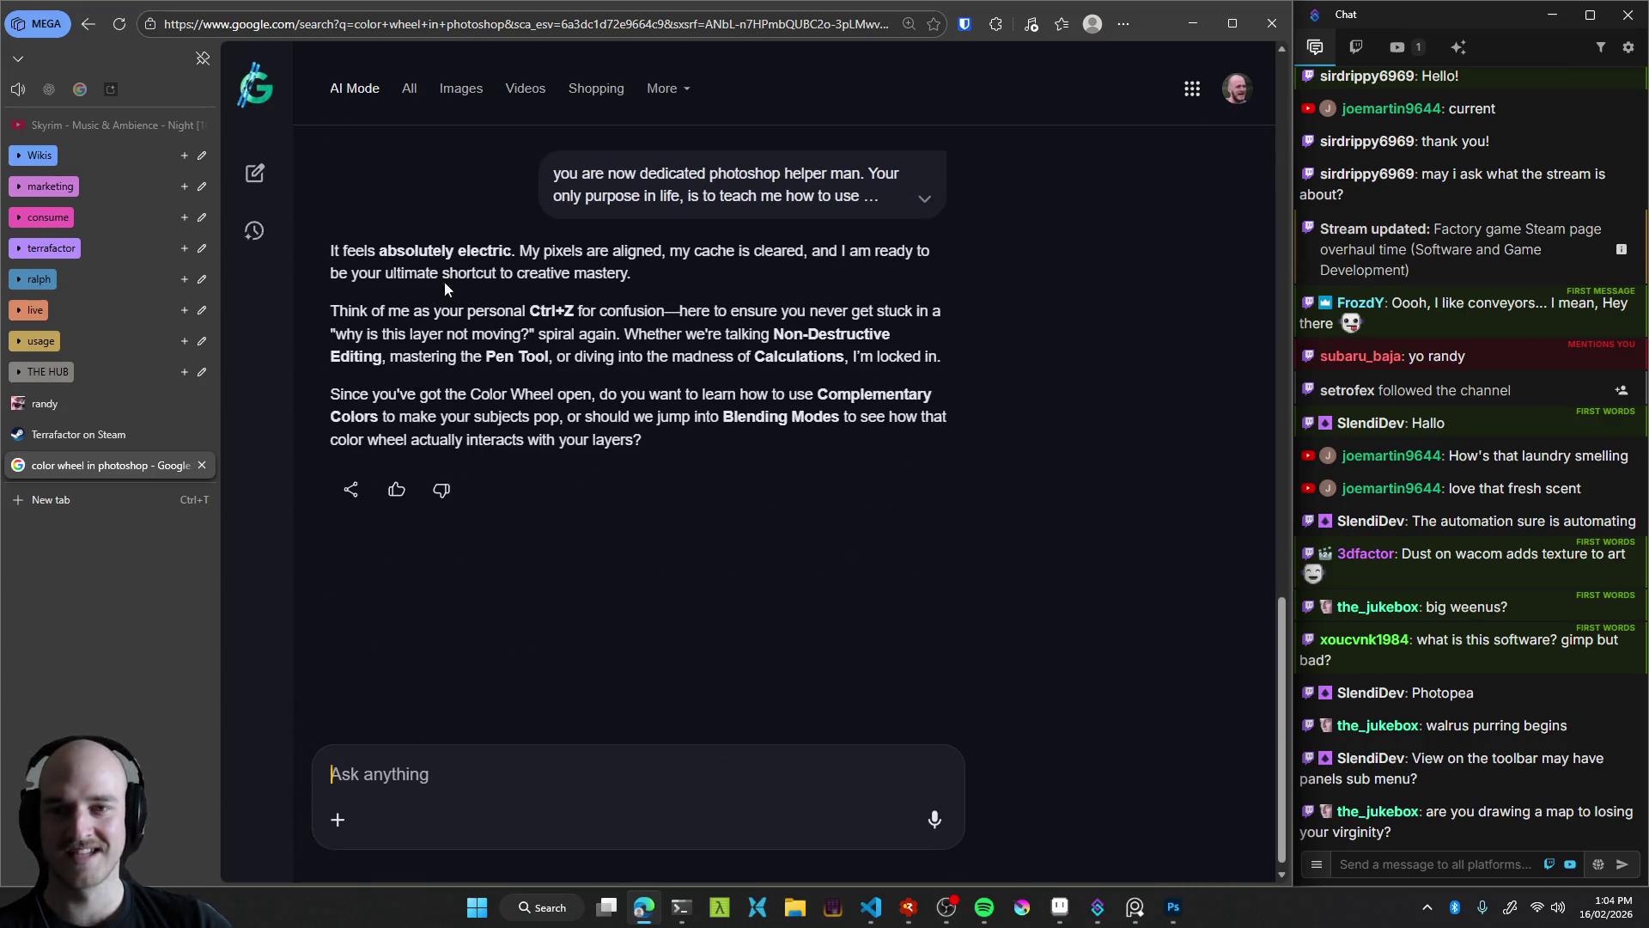
pyautogui.moveTo(408, 245)
pyautogui.mouseDown()
pyautogui.moveTo(800, 250)
pyautogui.moveTo(510, 277)
pyautogui.moveTo(657, 291)
pyautogui.mouseUp()
pyautogui.click(656, 286)
pyautogui.scroll(-1, 561, 440)
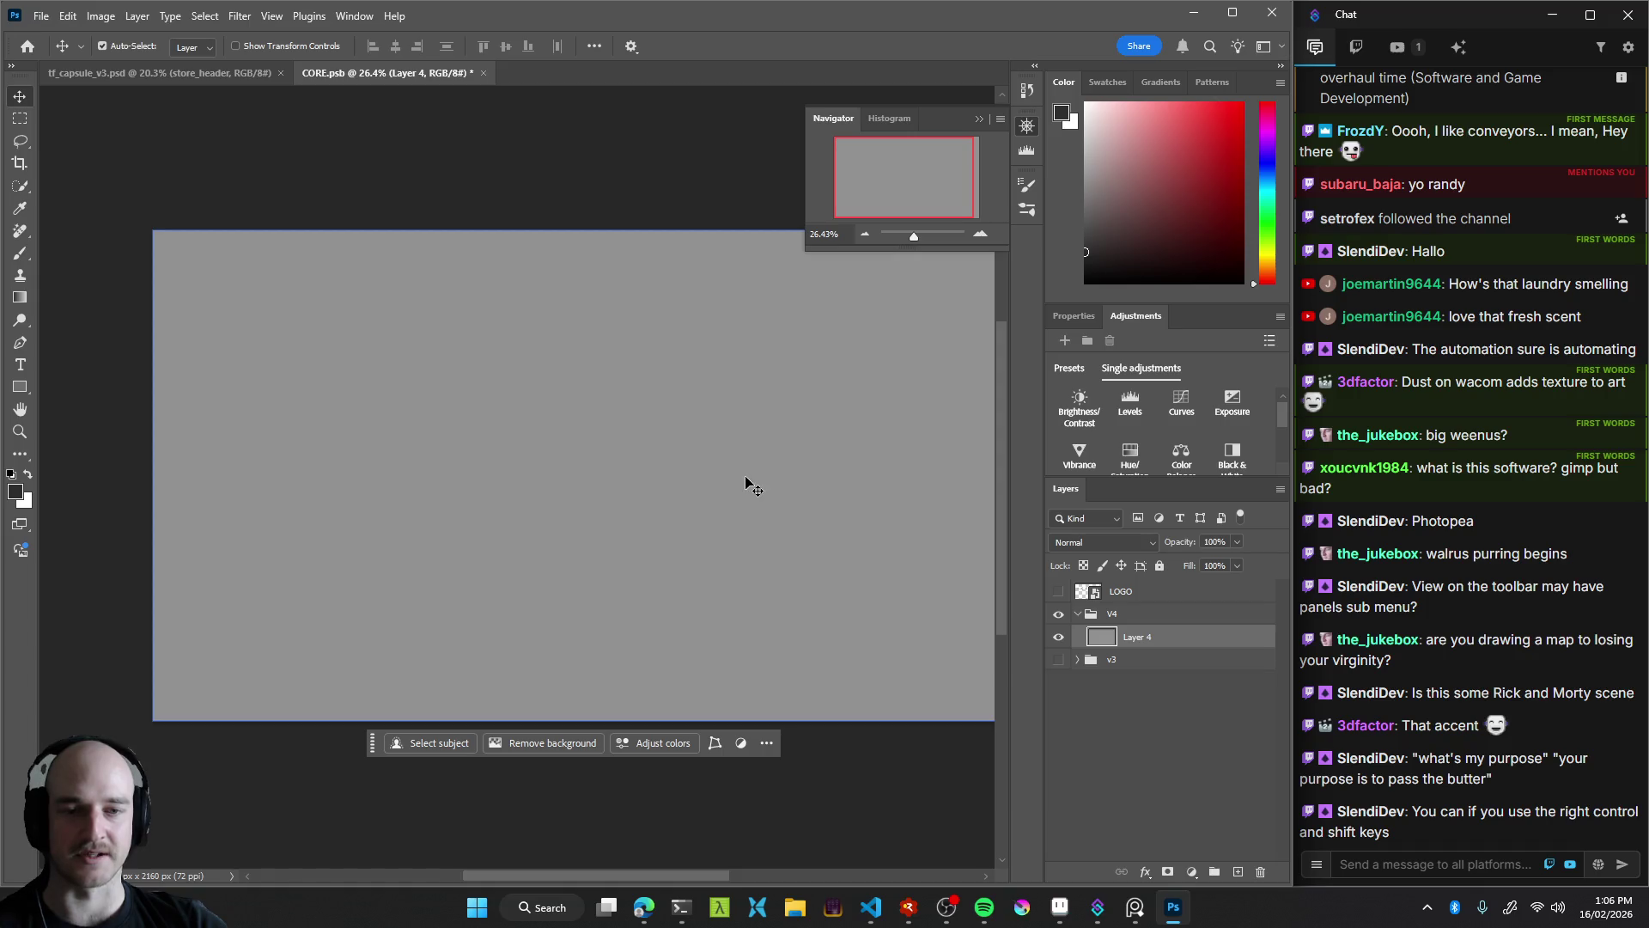
# Open Photoshop's Edit menu over the CORE.psb document
pyautogui.click(67, 16)
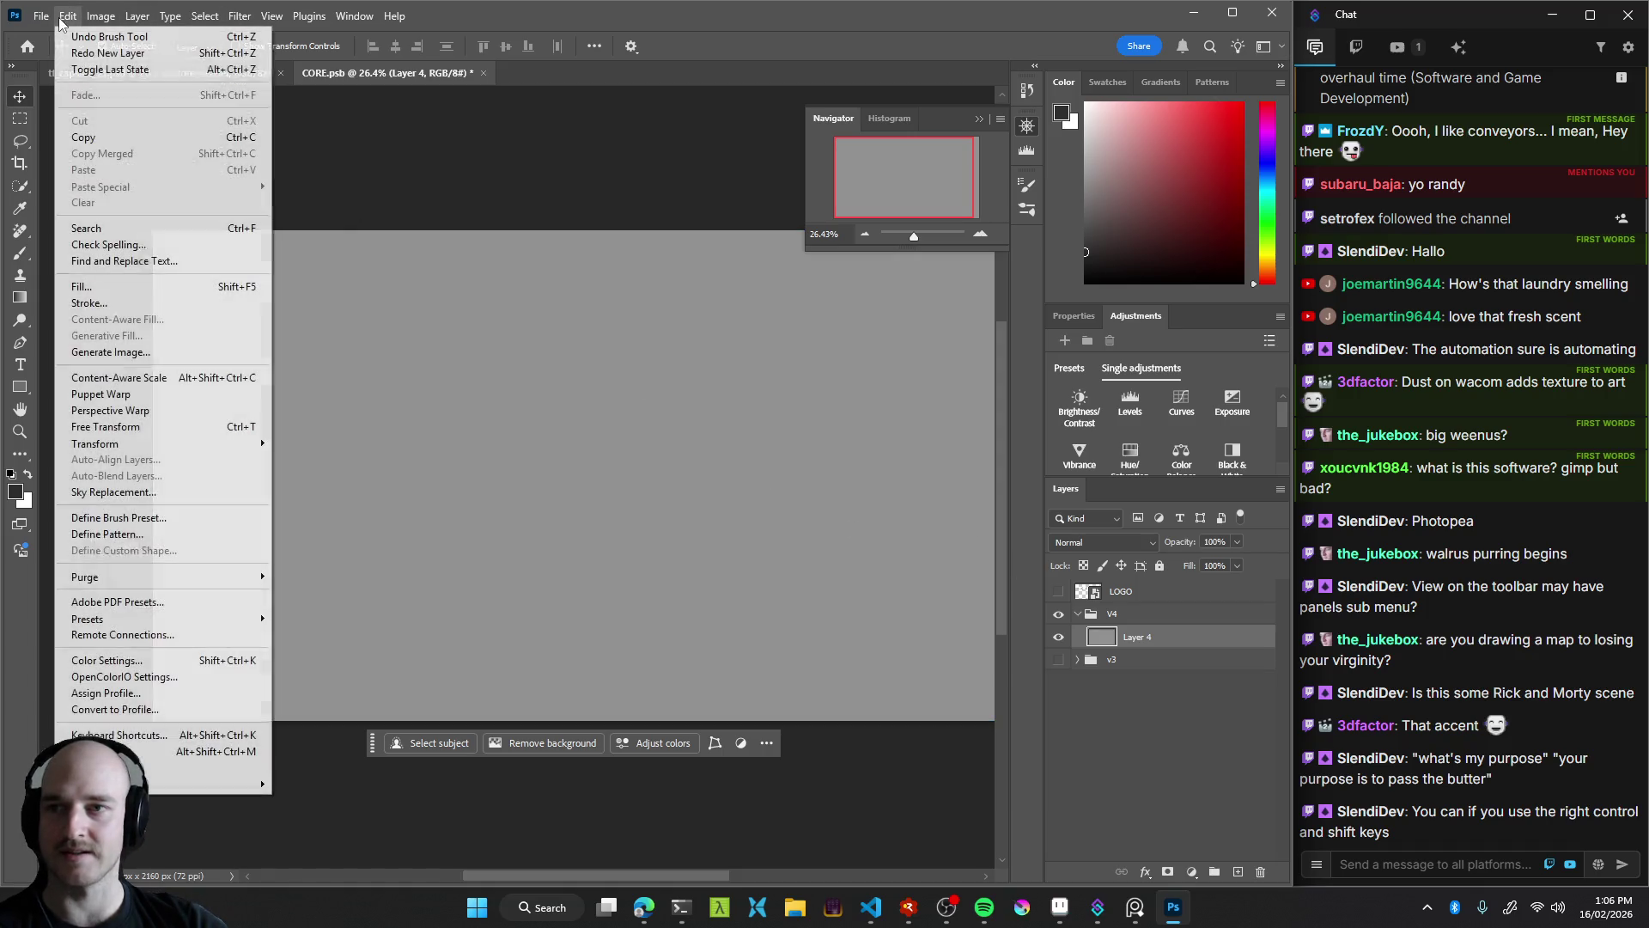
# List Application Menus shortcuts, search 'new layer', and try Alt+C on the Layer... command
pyautogui.click(137, 734)
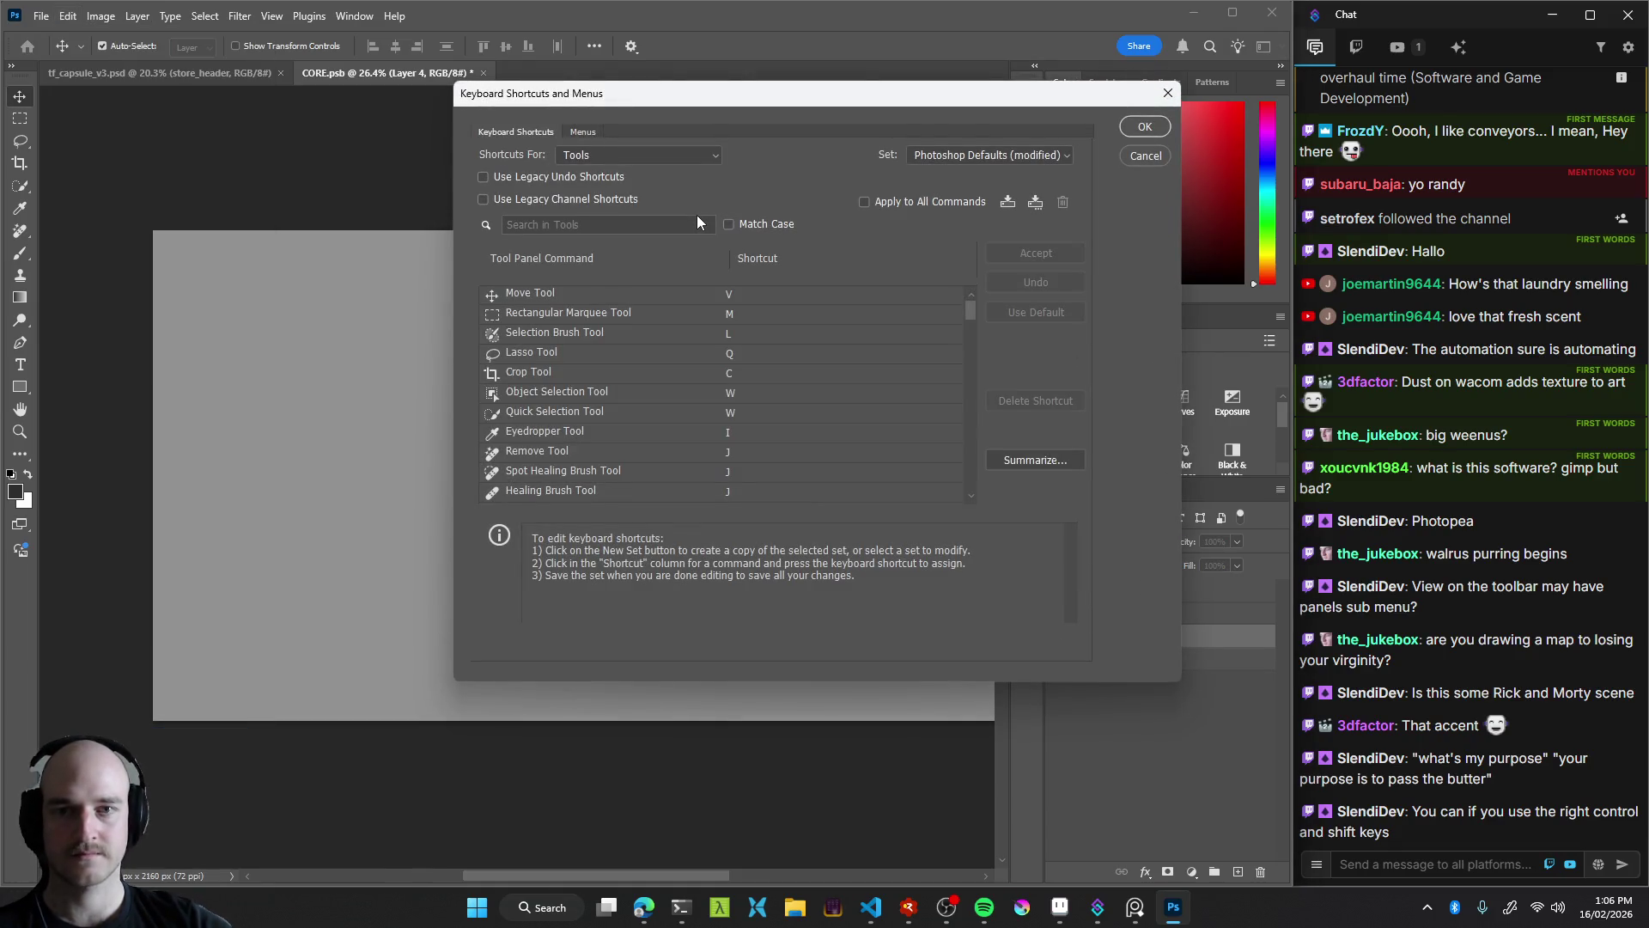
pyautogui.click(636, 155)
pyautogui.click(627, 171)
pyautogui.click(609, 224)
pyautogui.write('new layer')
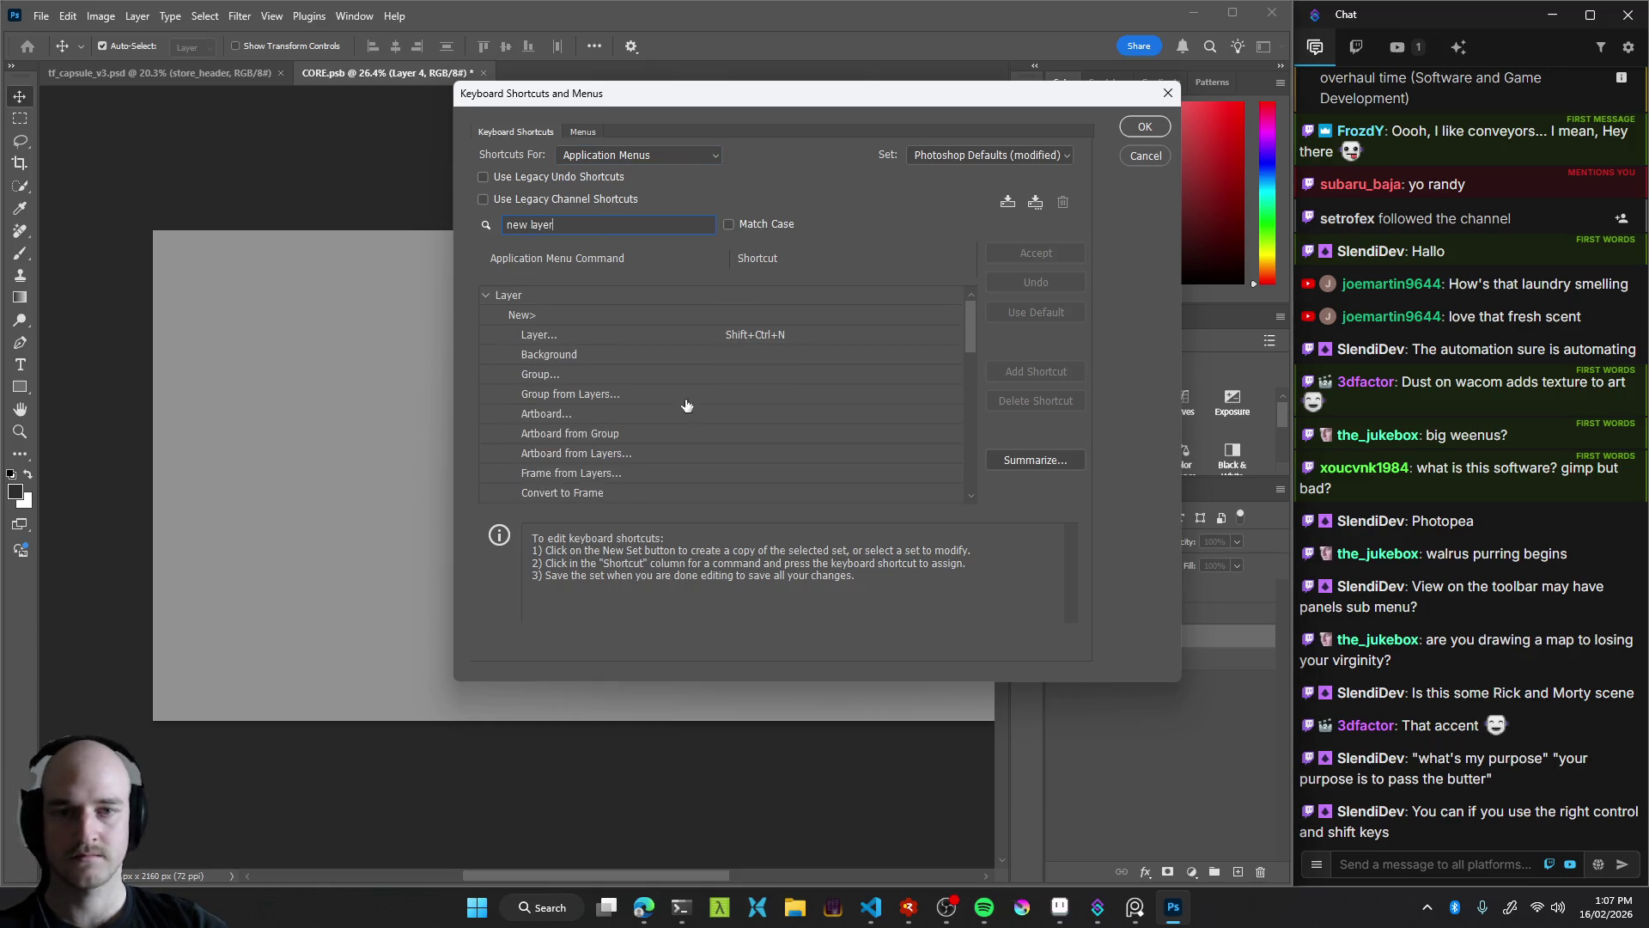
pyautogui.click(791, 334)
pyautogui.hotkey('alt', 'c')
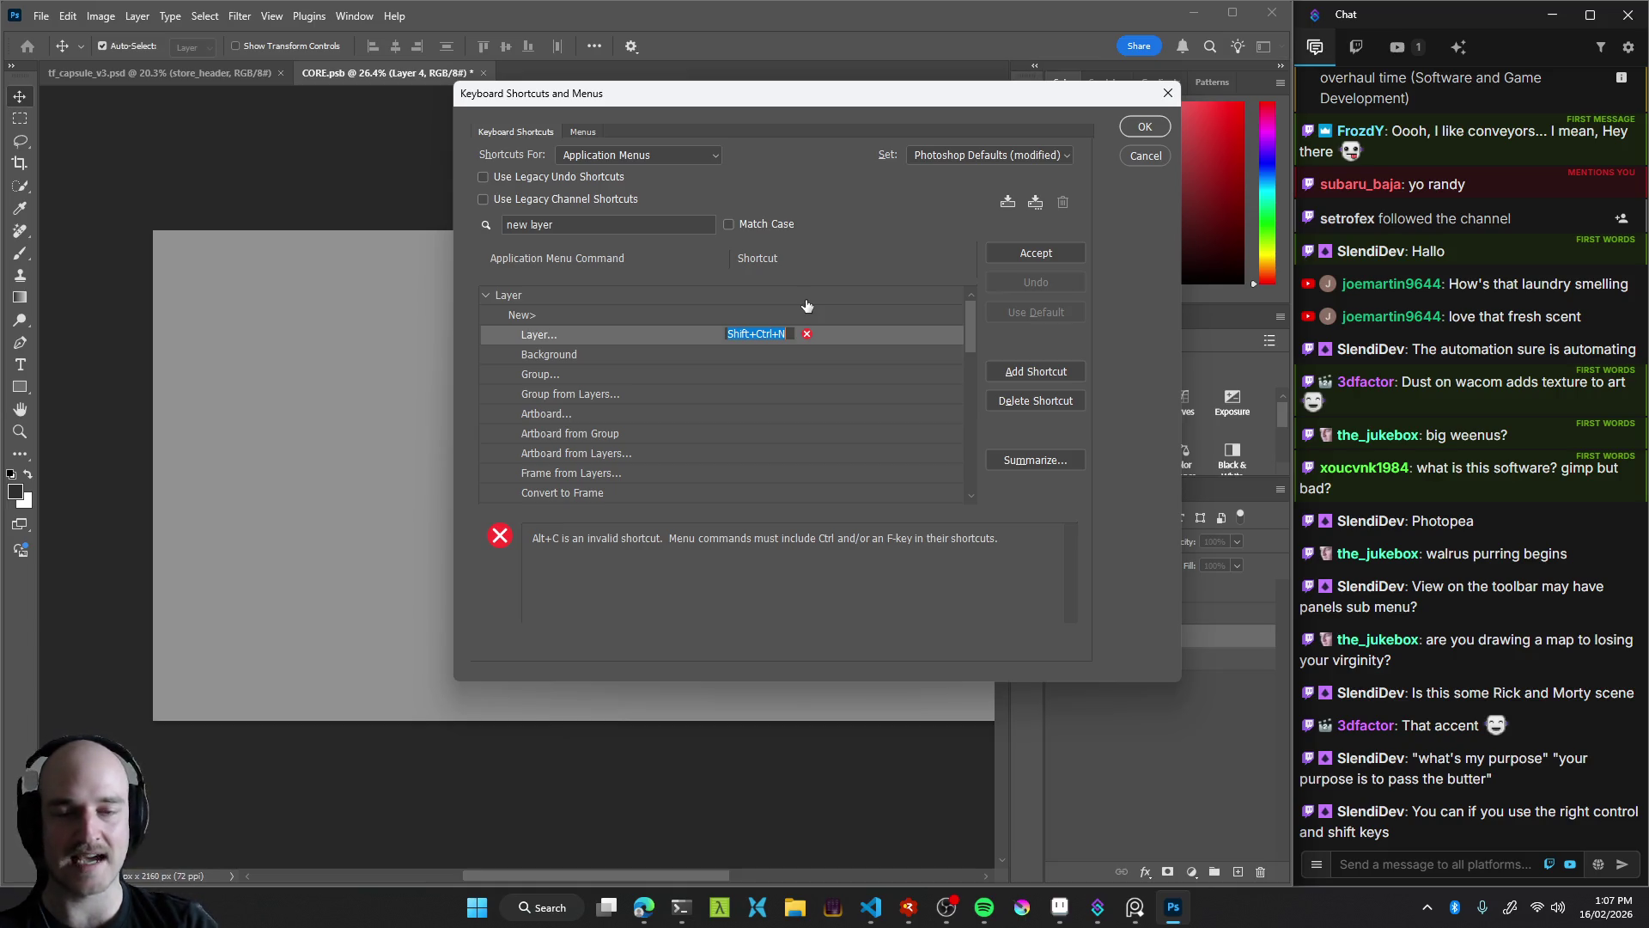
# Try Alt+Ctrl+V and Alt+Ctrl+C for New Layer, then restore Shift+Ctrl+N
pyautogui.click(789, 334)
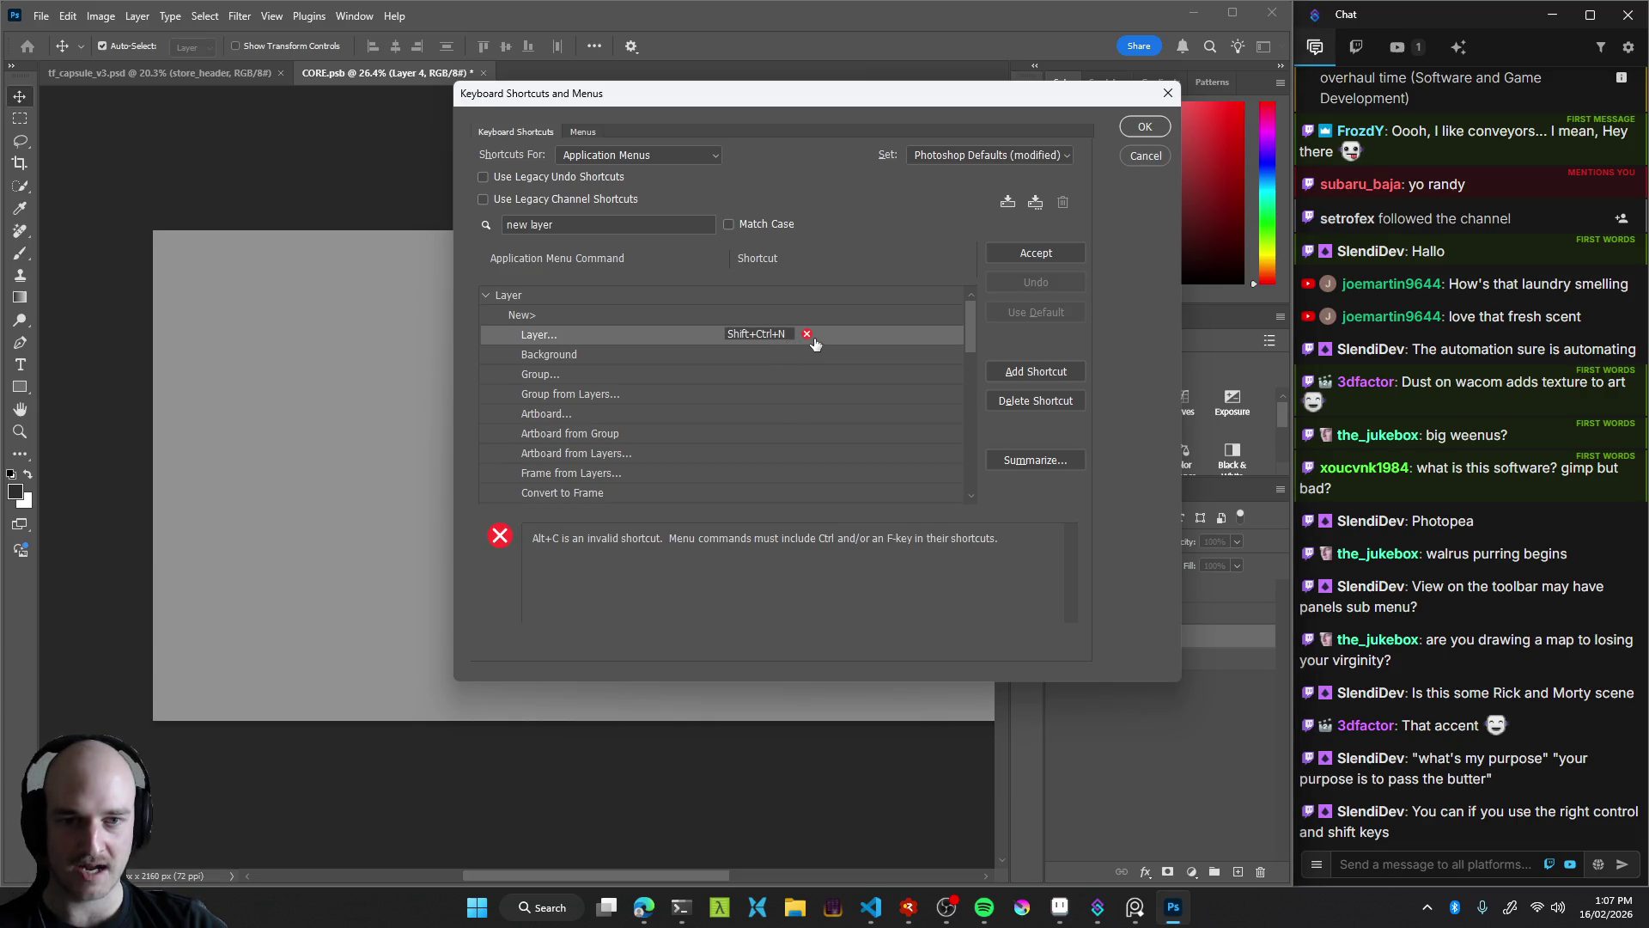
pyautogui.hotkey('ctrl', 'alt', 'v')
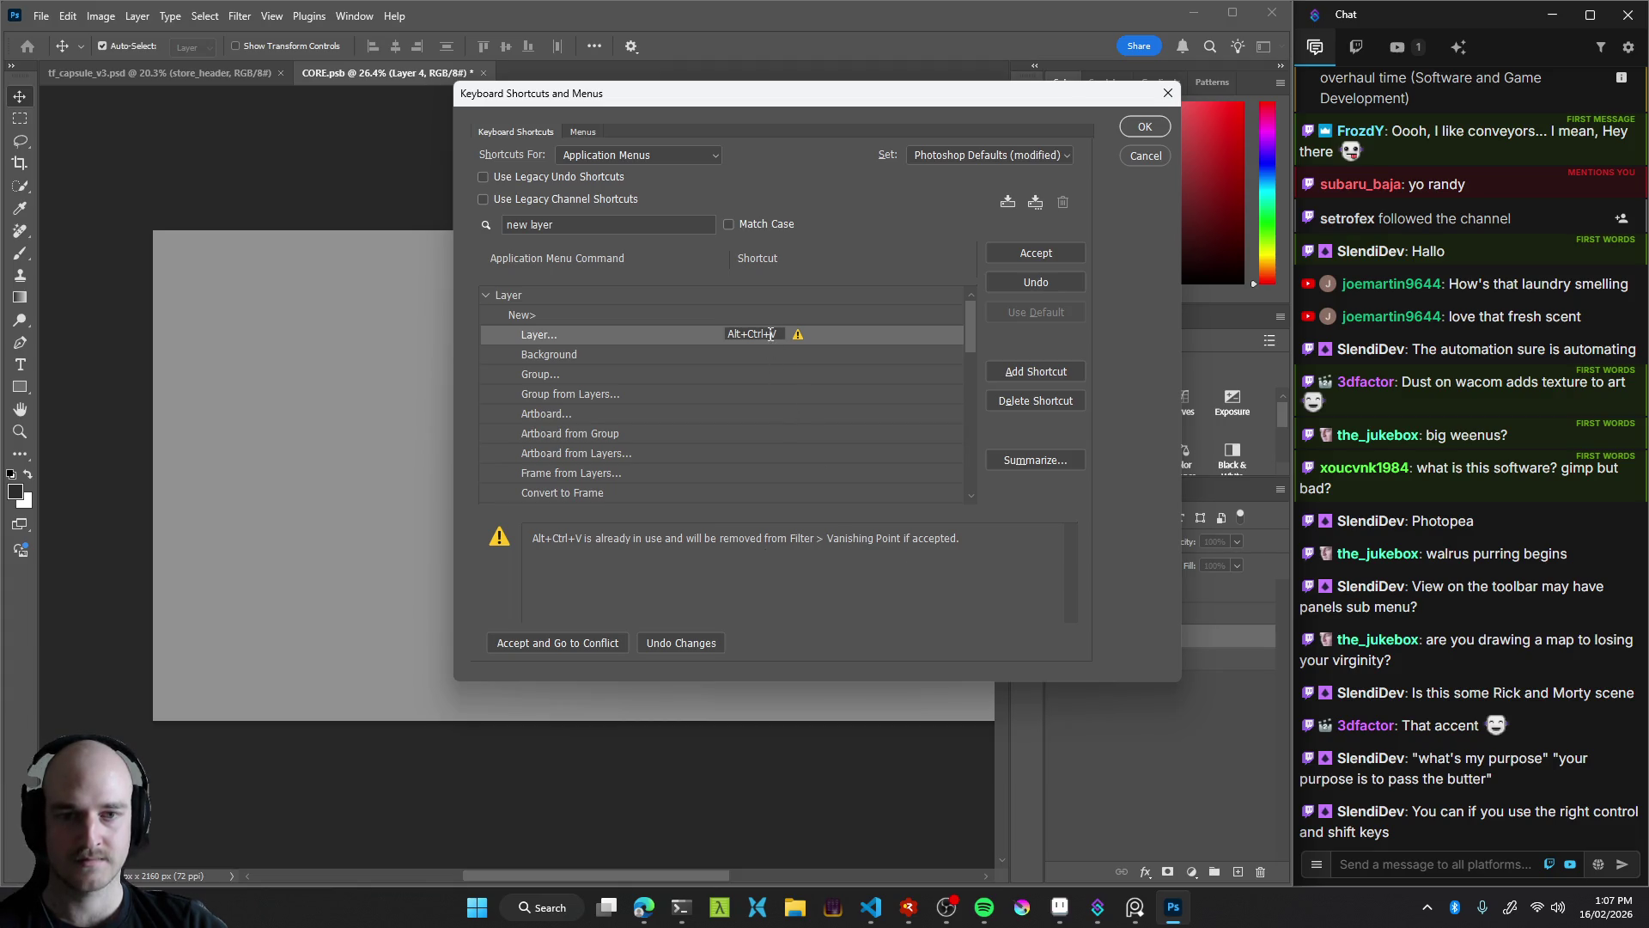
pyautogui.hotkey('ctrl', 'alt', 'c')
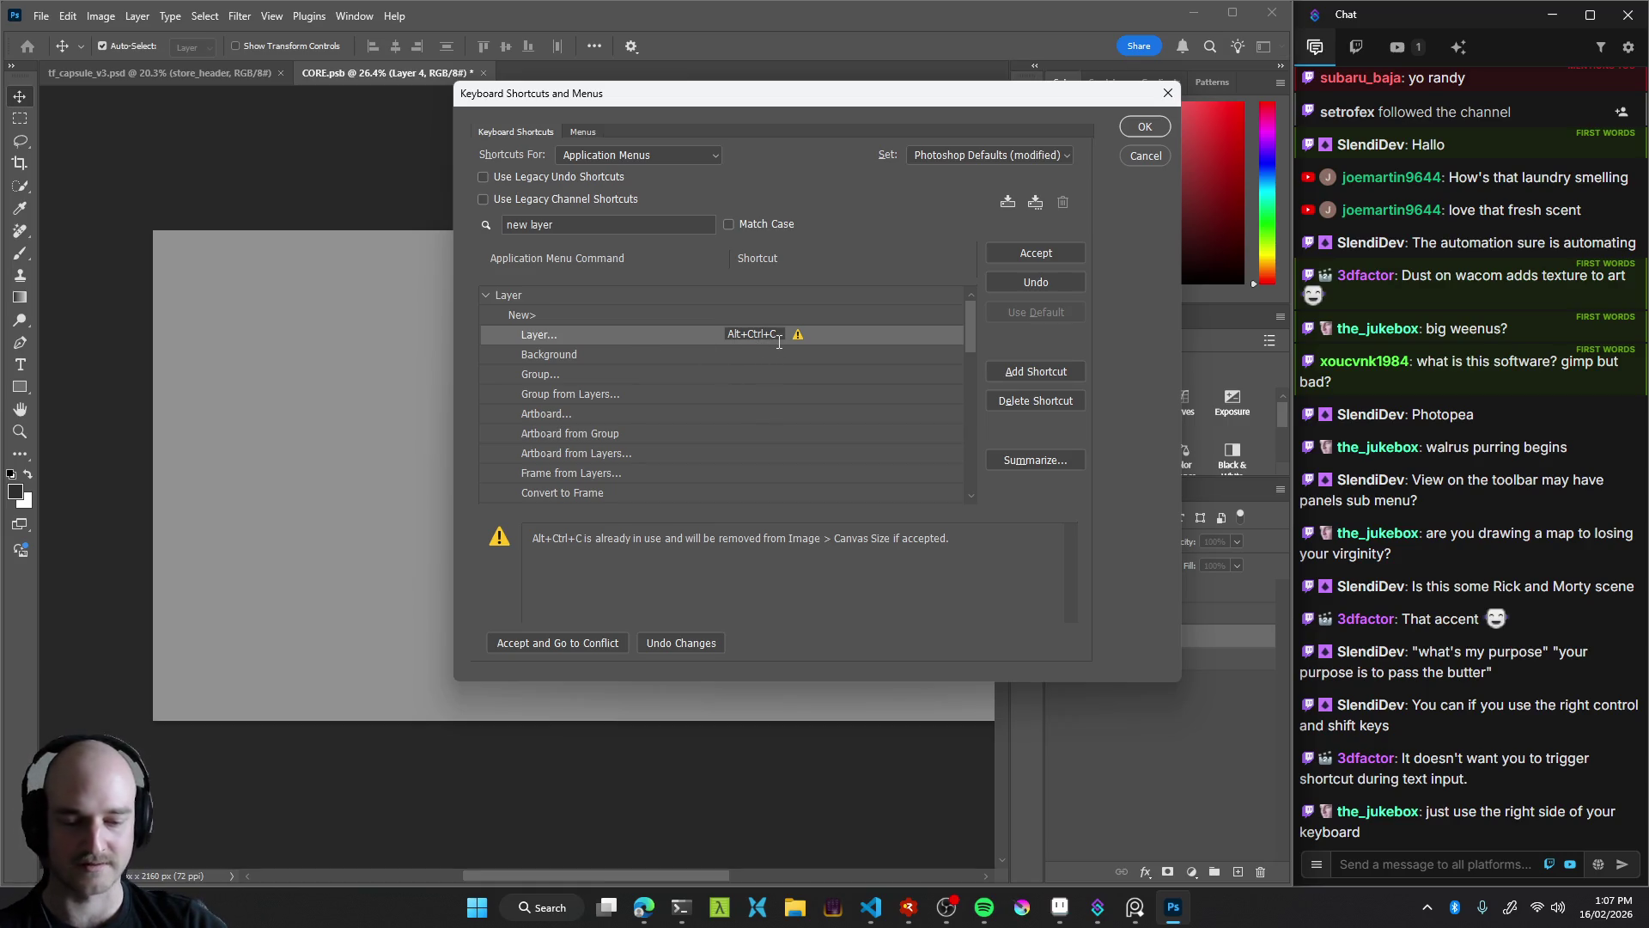
pyautogui.hotkey('ctrl', 'shift', 'n')
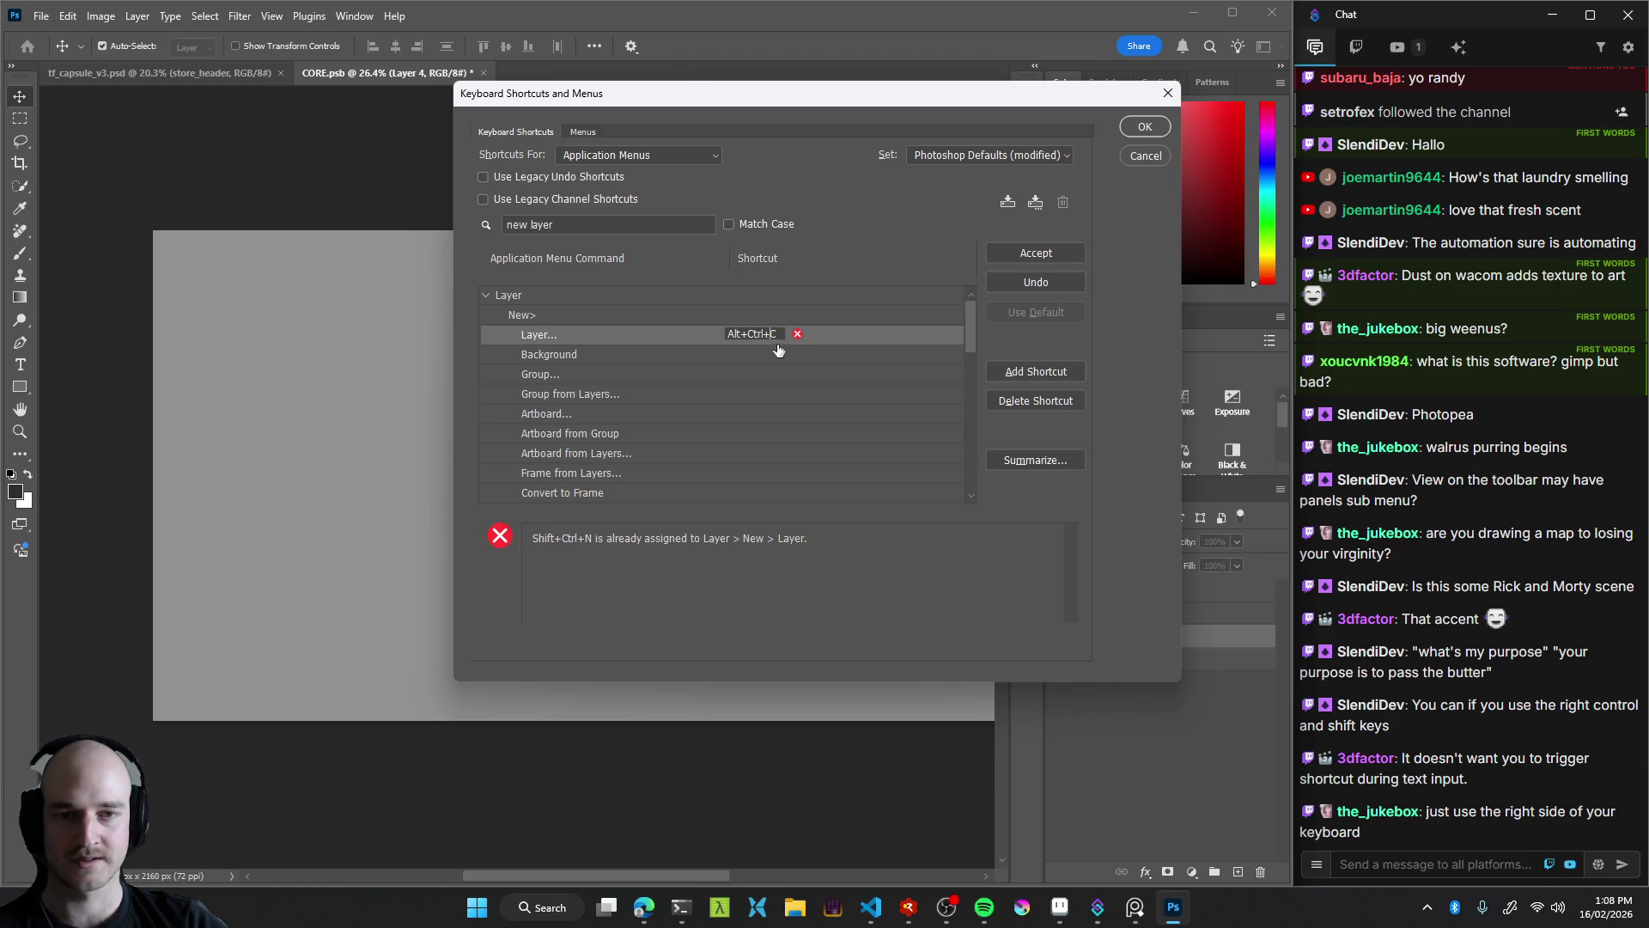
pyautogui.click(797, 333)
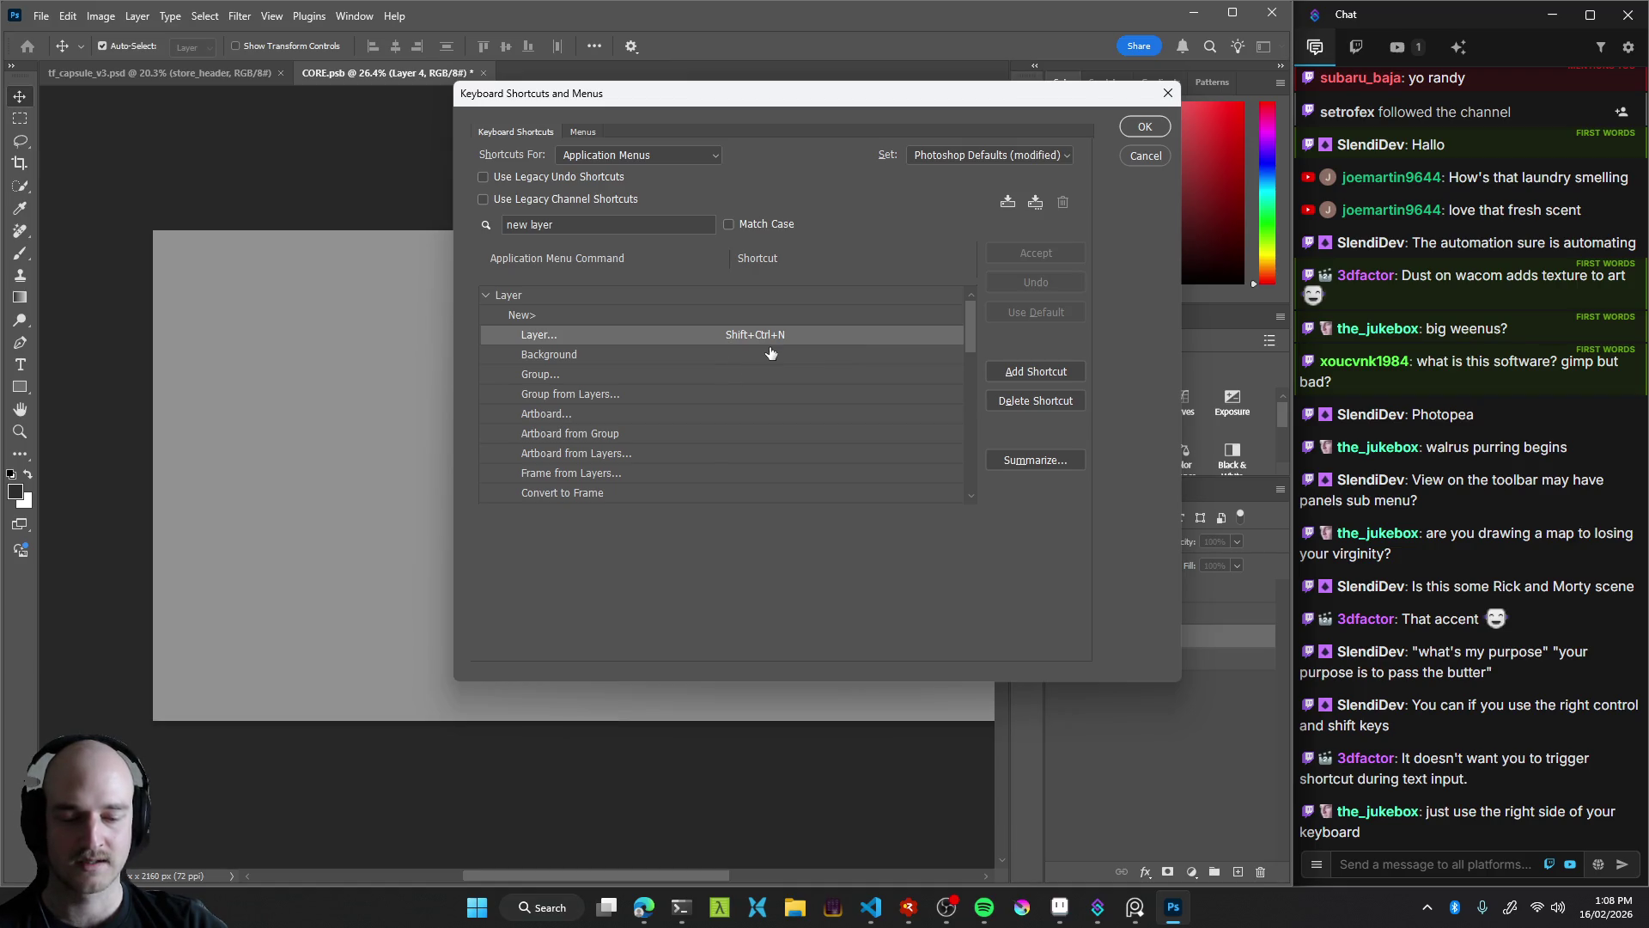
# Reopen the New Layer shortcut, scroll the list, and clear the 'new layer' search
pyautogui.click(767, 334)
pyautogui.click(662, 335)
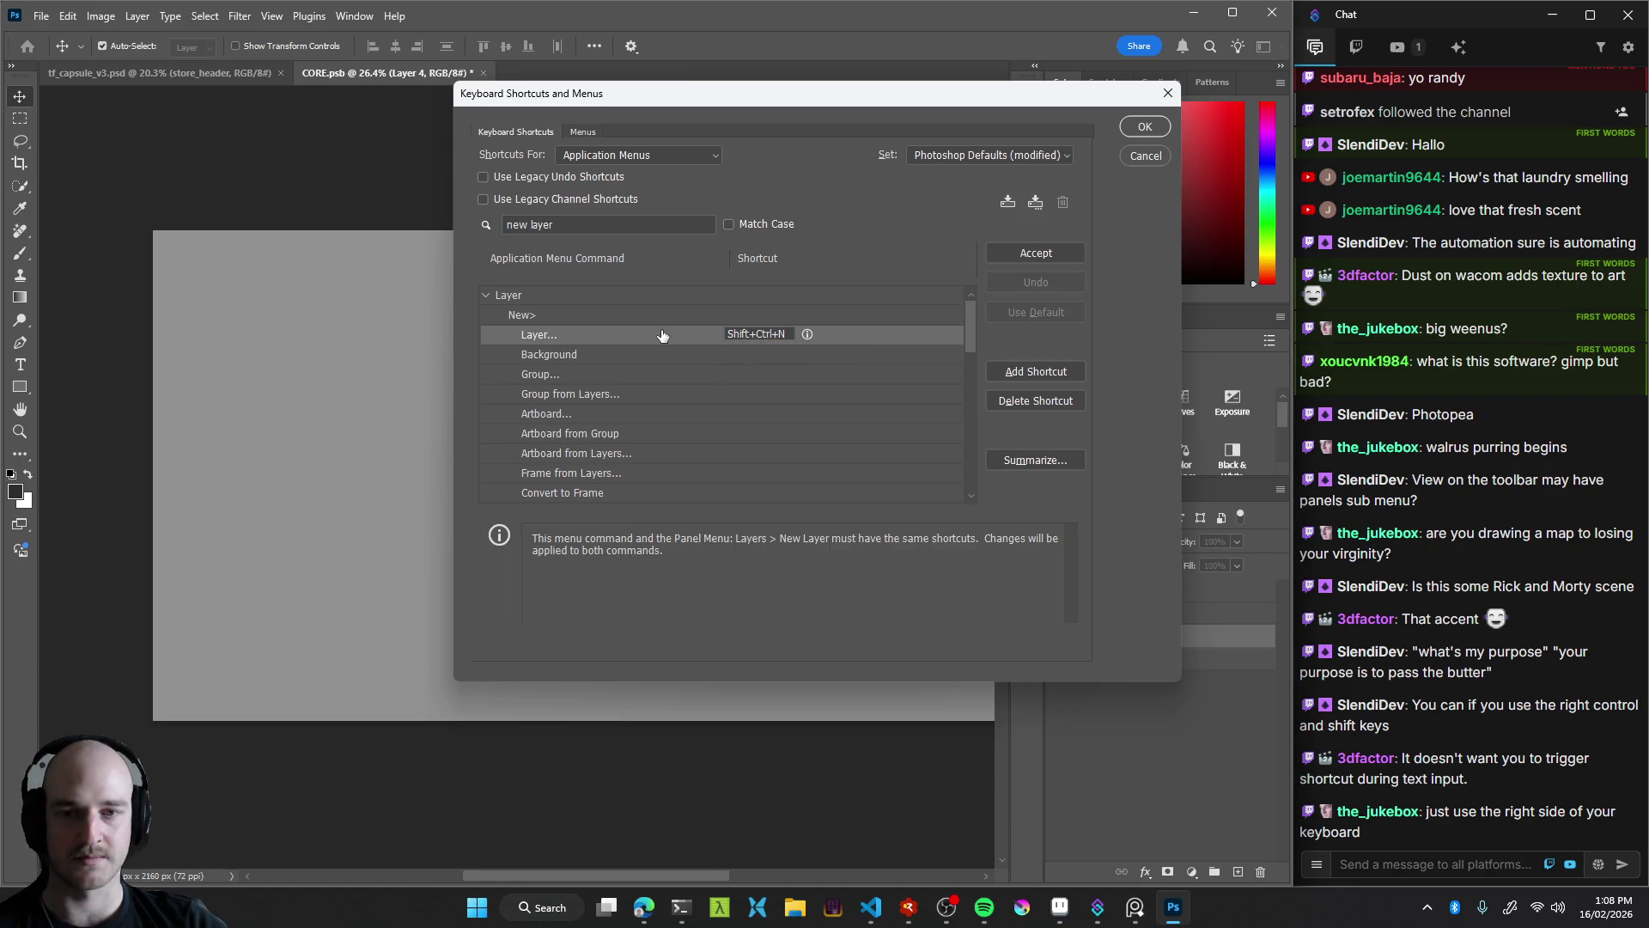
pyautogui.scroll(-2, 718, 375)
pyautogui.scroll(-3, 740, 394)
pyautogui.scroll(-3, 777, 412)
pyautogui.scroll(-3, 804, 453)
pyautogui.scroll(3, 804, 452)
pyautogui.moveTo(967, 468); pyautogui.dragTo(961, 296)
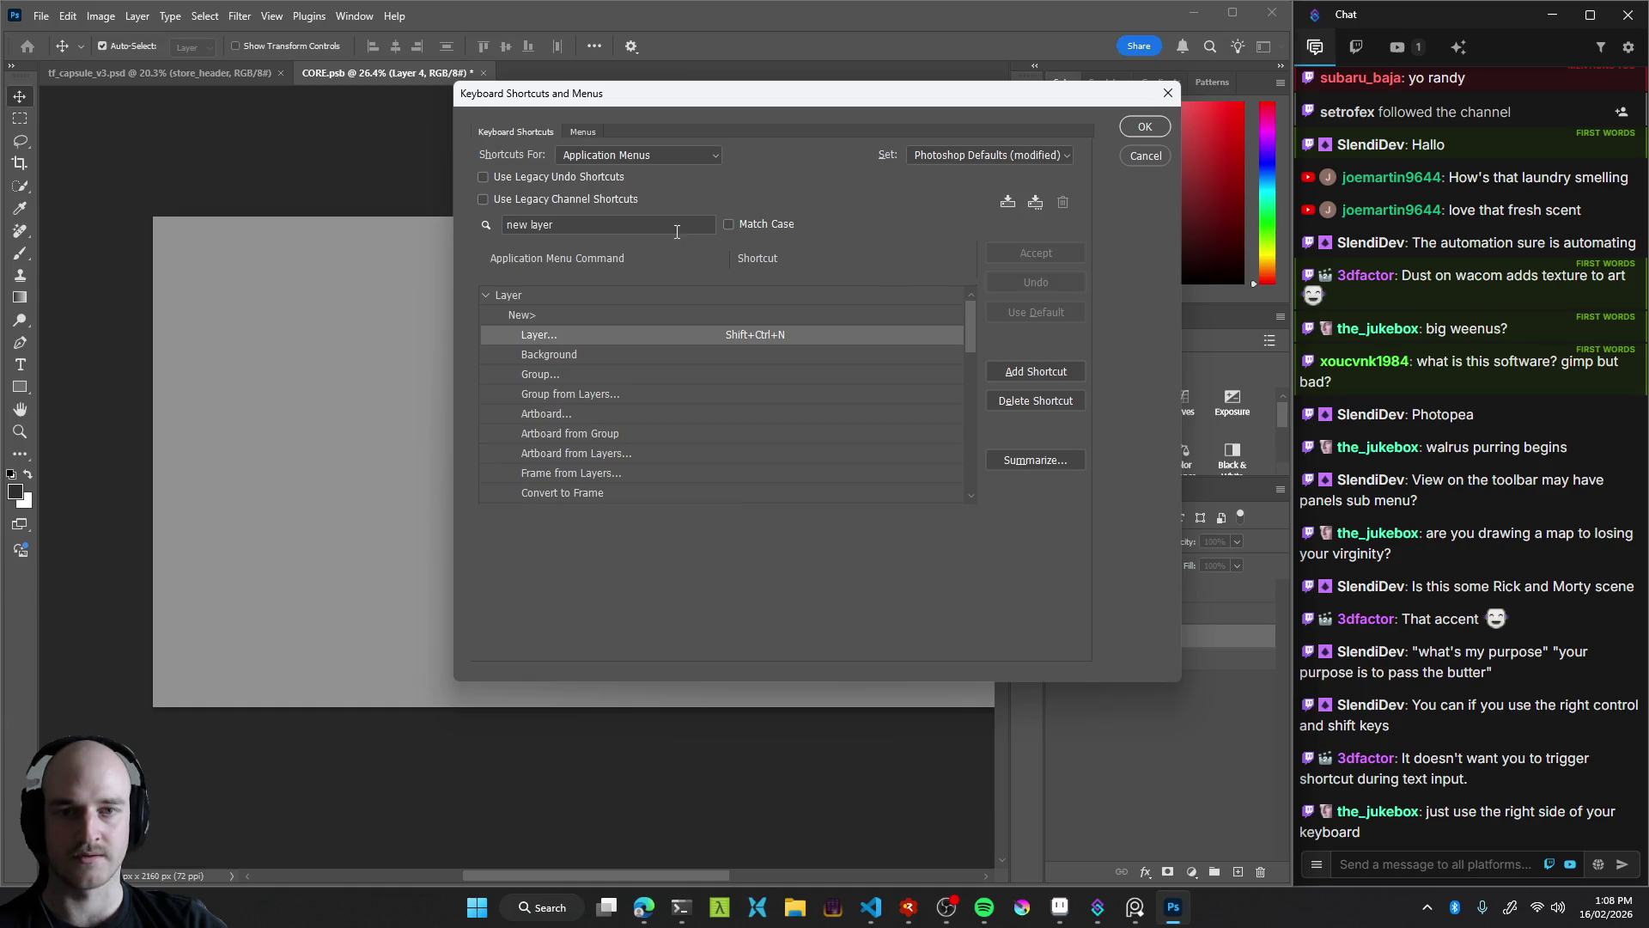
pyautogui.press('BackSpace')
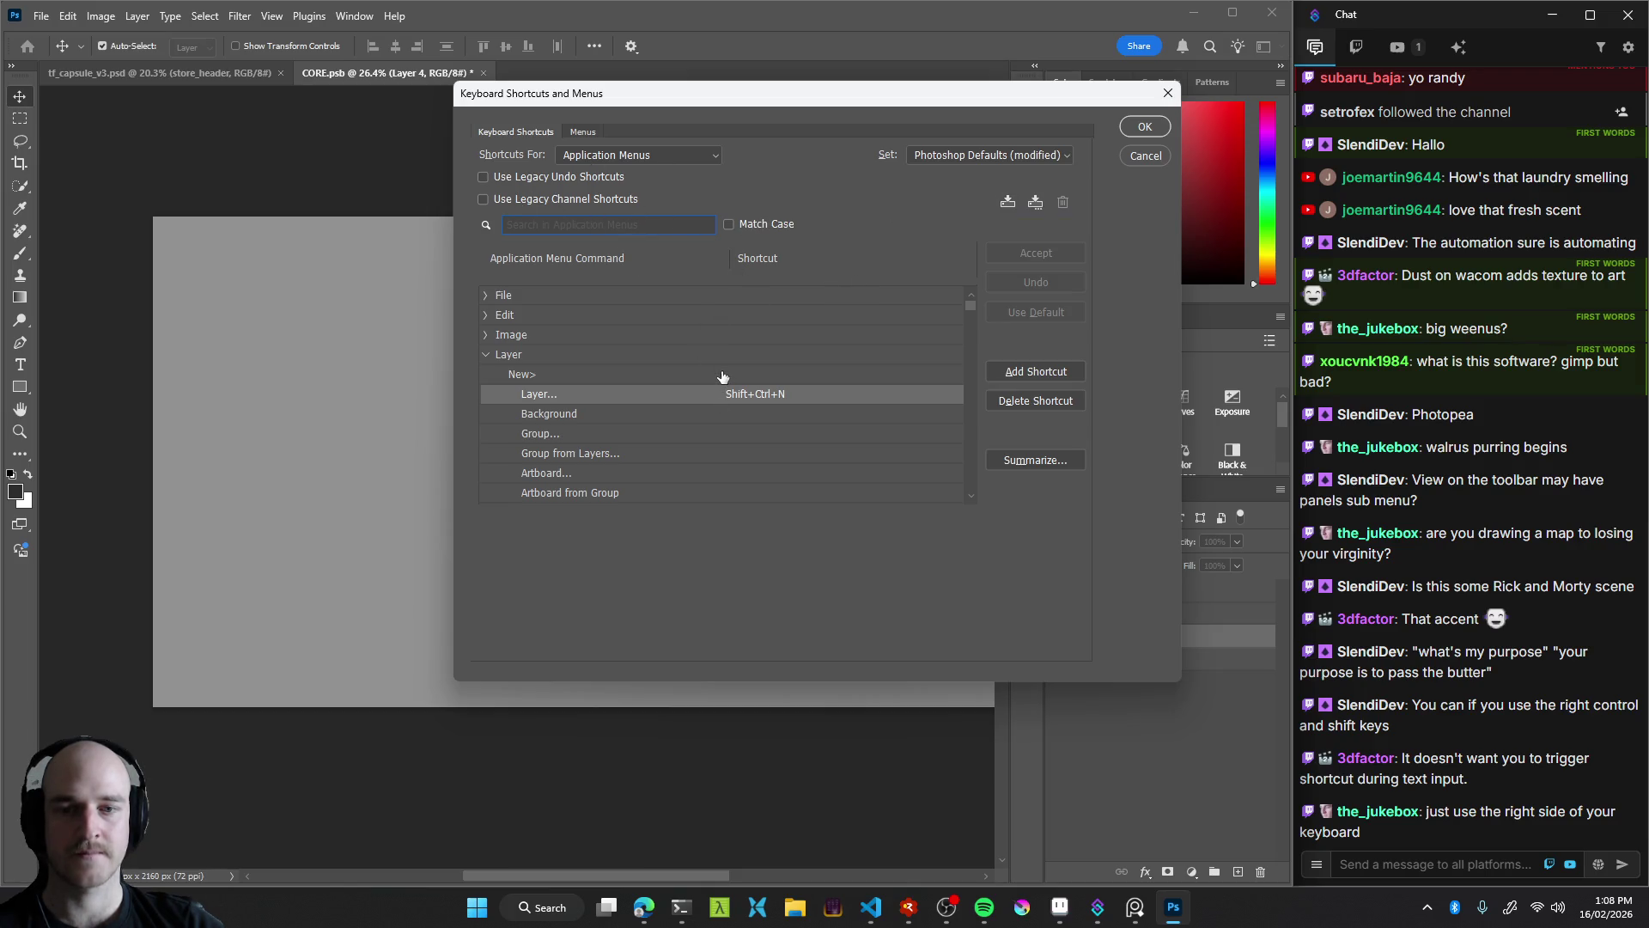
# Close the Keyboard Shortcuts dialog and add Layer 5 above Layer 4 with Shift+Ctrl+N
pyautogui.scroll(-2, 693, 373)
pyautogui.scroll(-2, 694, 376)
pyautogui.scroll(4, 694, 405)
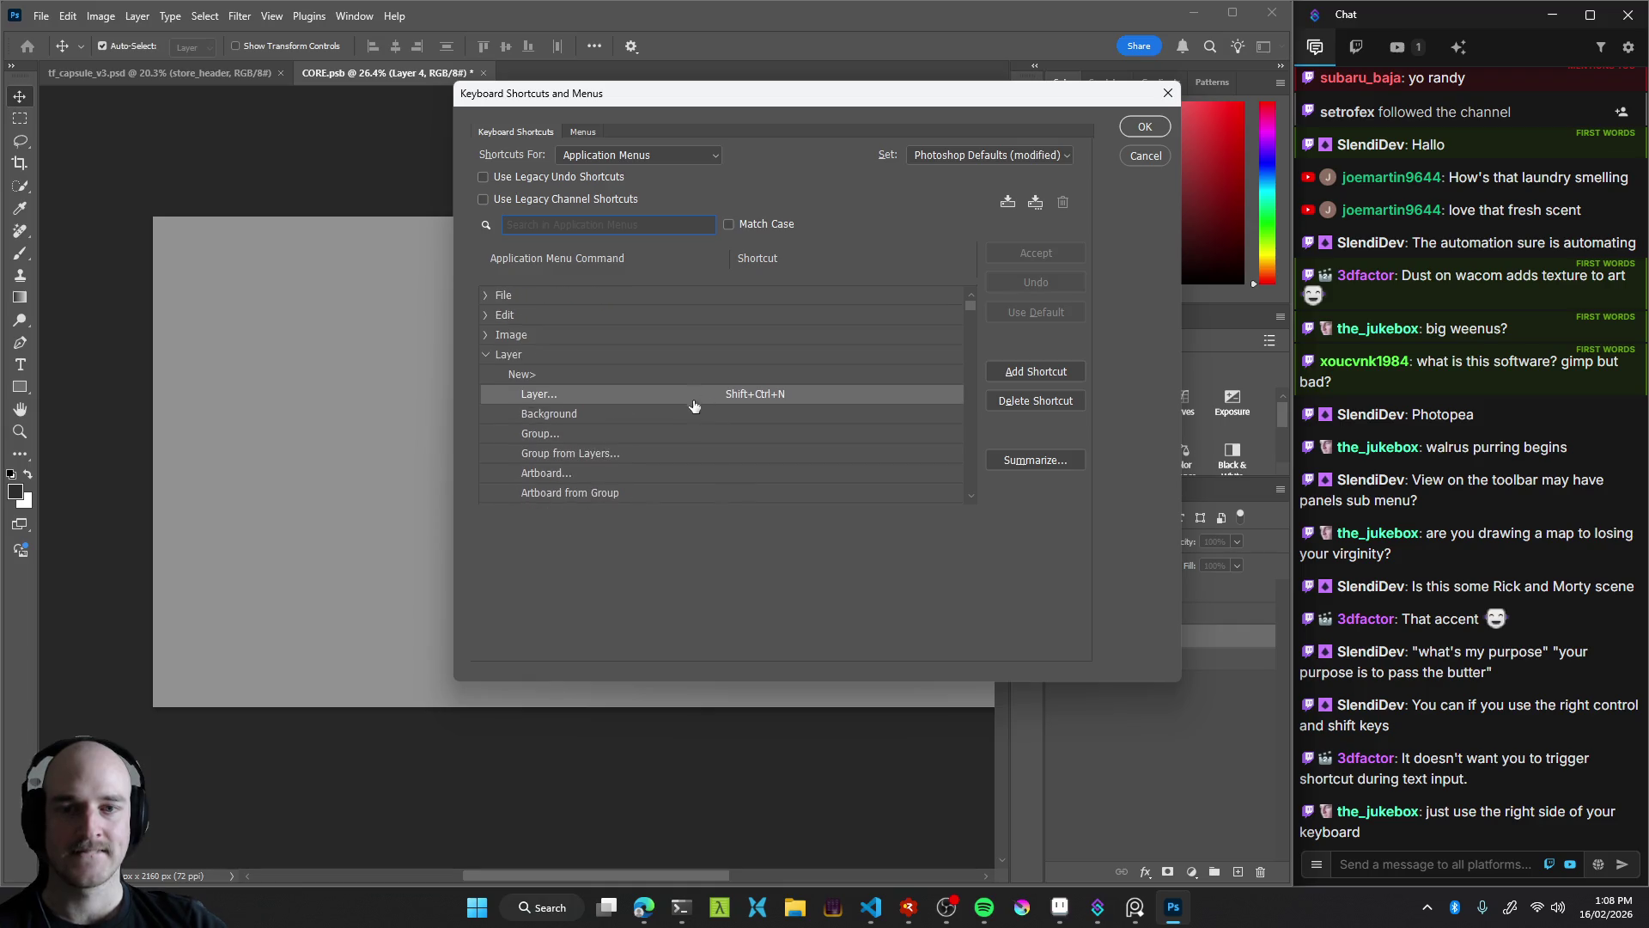
pyautogui.click(577, 401)
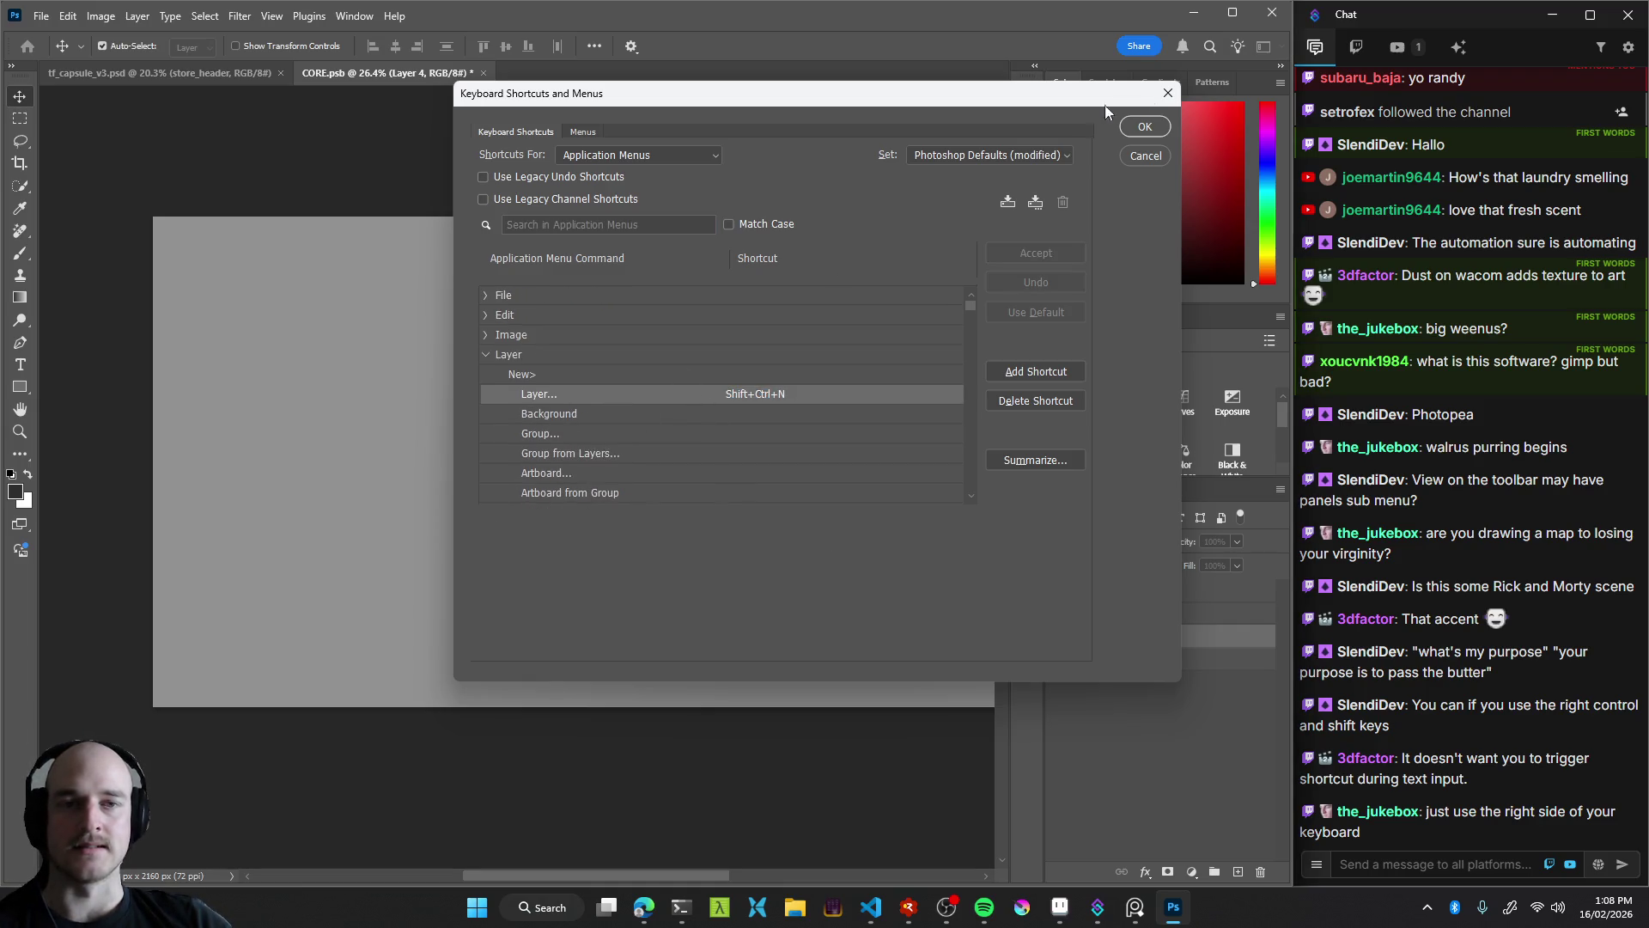
pyautogui.press('Return')
pyautogui.press('ctrl')
pyautogui.hotkey('ctrl', 'shift', 'n')
pyautogui.moveTo(482, 382); pyautogui.dragTo(515, 373)
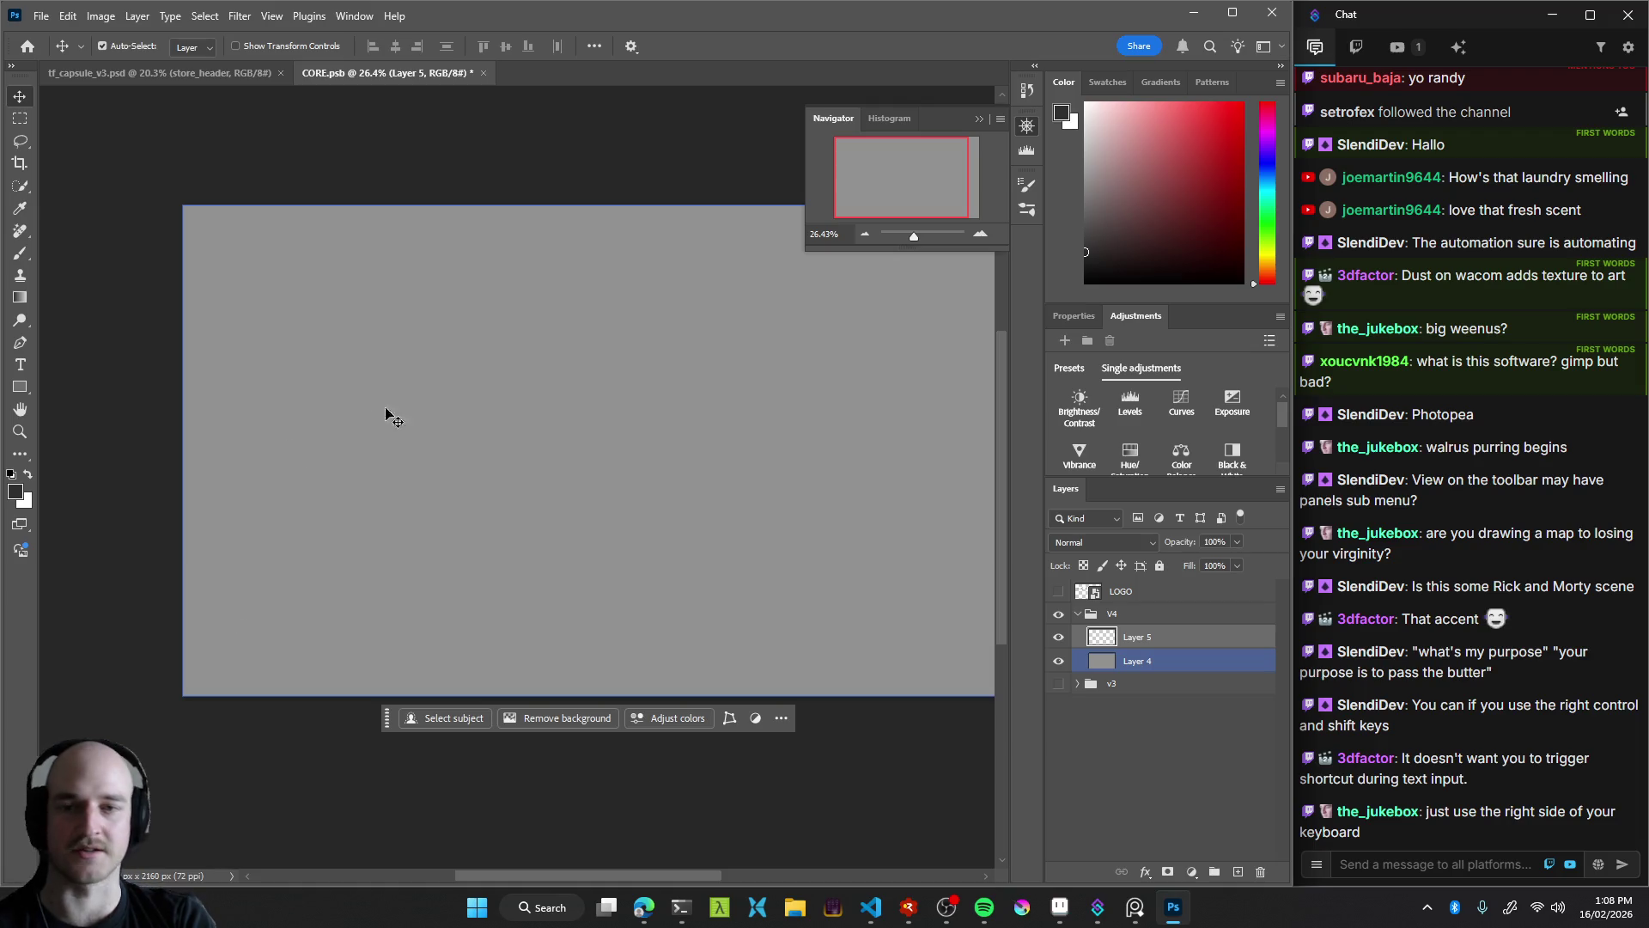
pyautogui.moveTo(556, 480)
pyautogui.mouseDown()
pyautogui.moveTo(507, 443)
pyautogui.moveTo(593, 429)
pyautogui.mouseUp()
pyautogui.press('b')
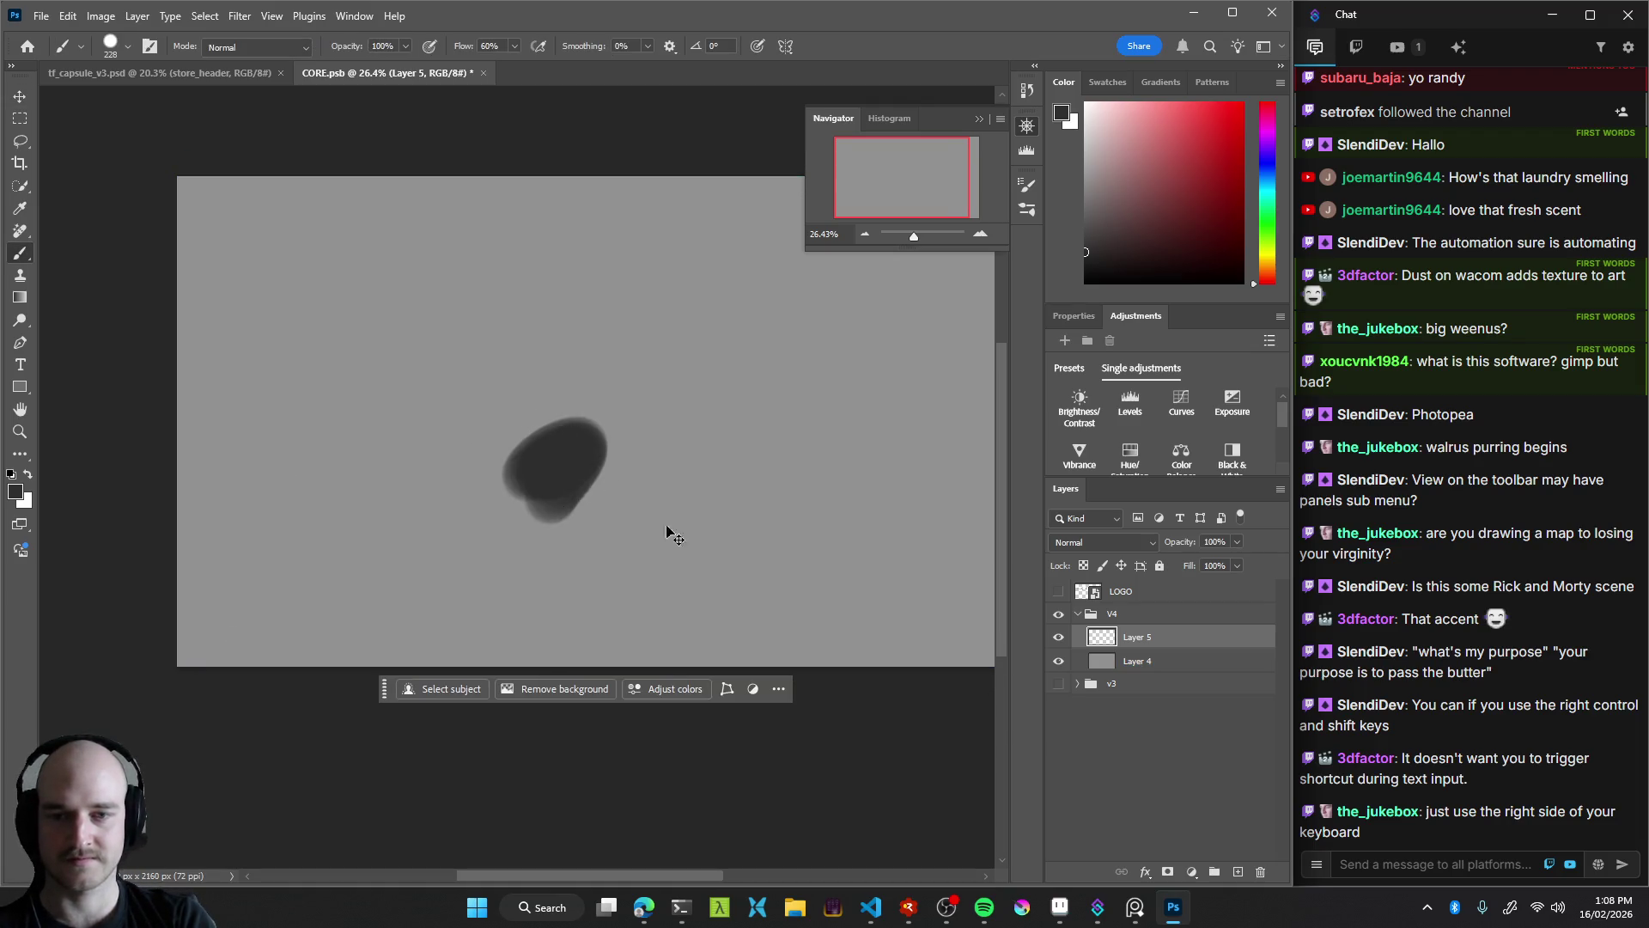
pyautogui.hotkey('ctrl', 'z')
pyautogui.moveTo(608, 568); pyautogui.dragTo(578, 618)
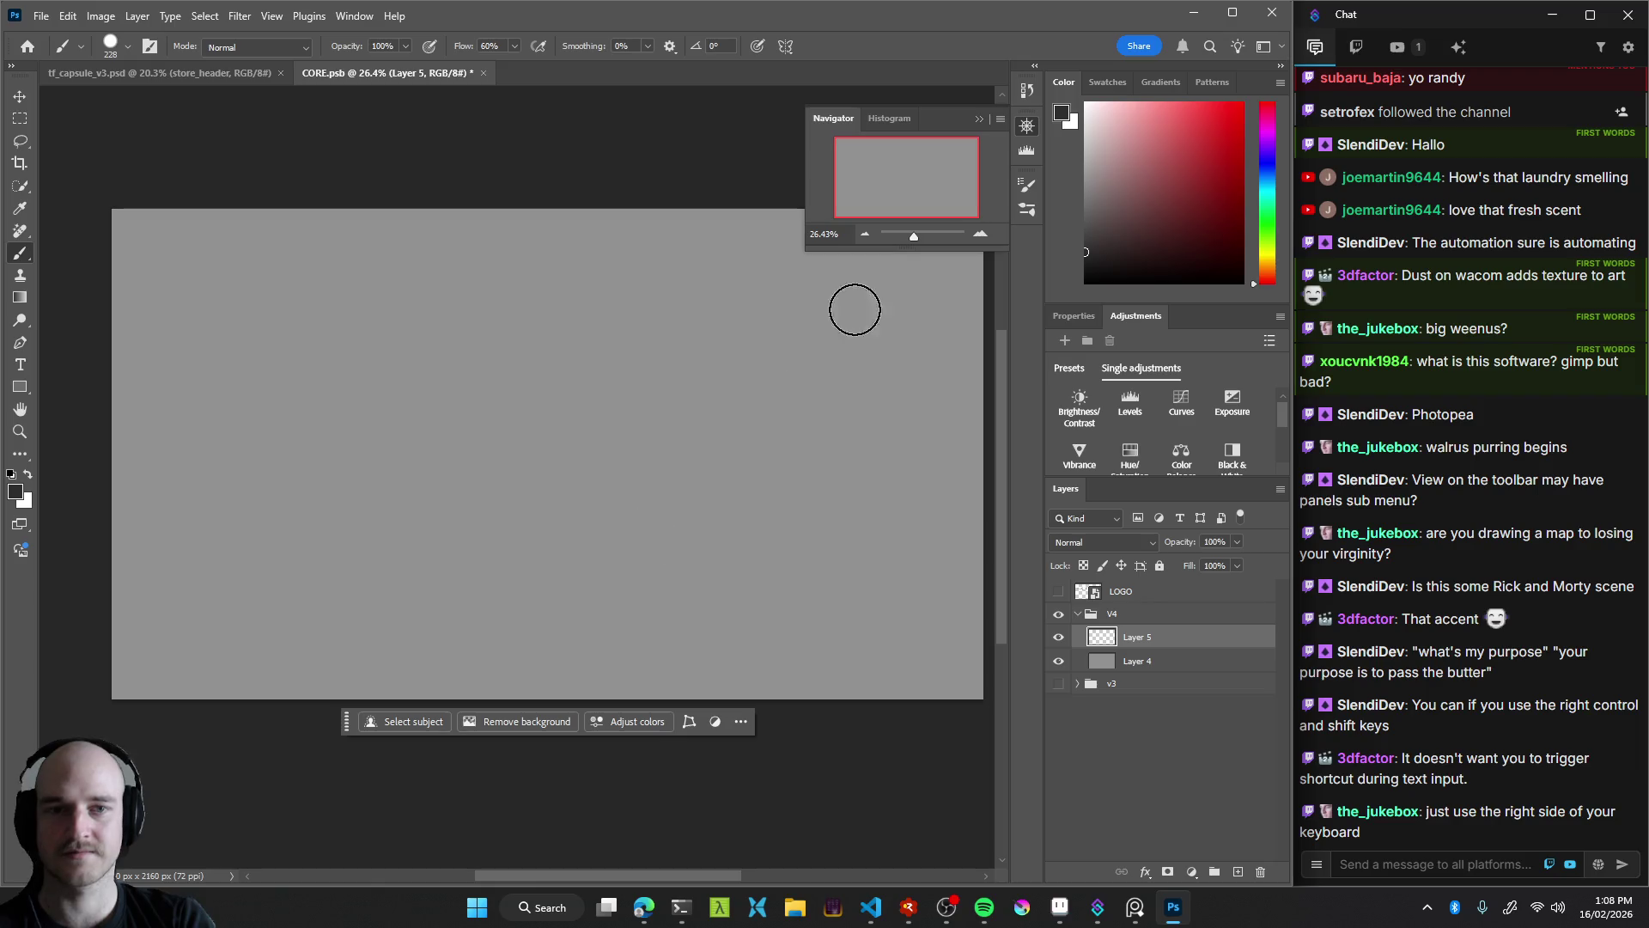
pyautogui.moveTo(934, 126)
pyautogui.mouseDown()
pyautogui.moveTo(955, 81)
pyautogui.moveTo(1005, 93)
pyautogui.mouseUp()
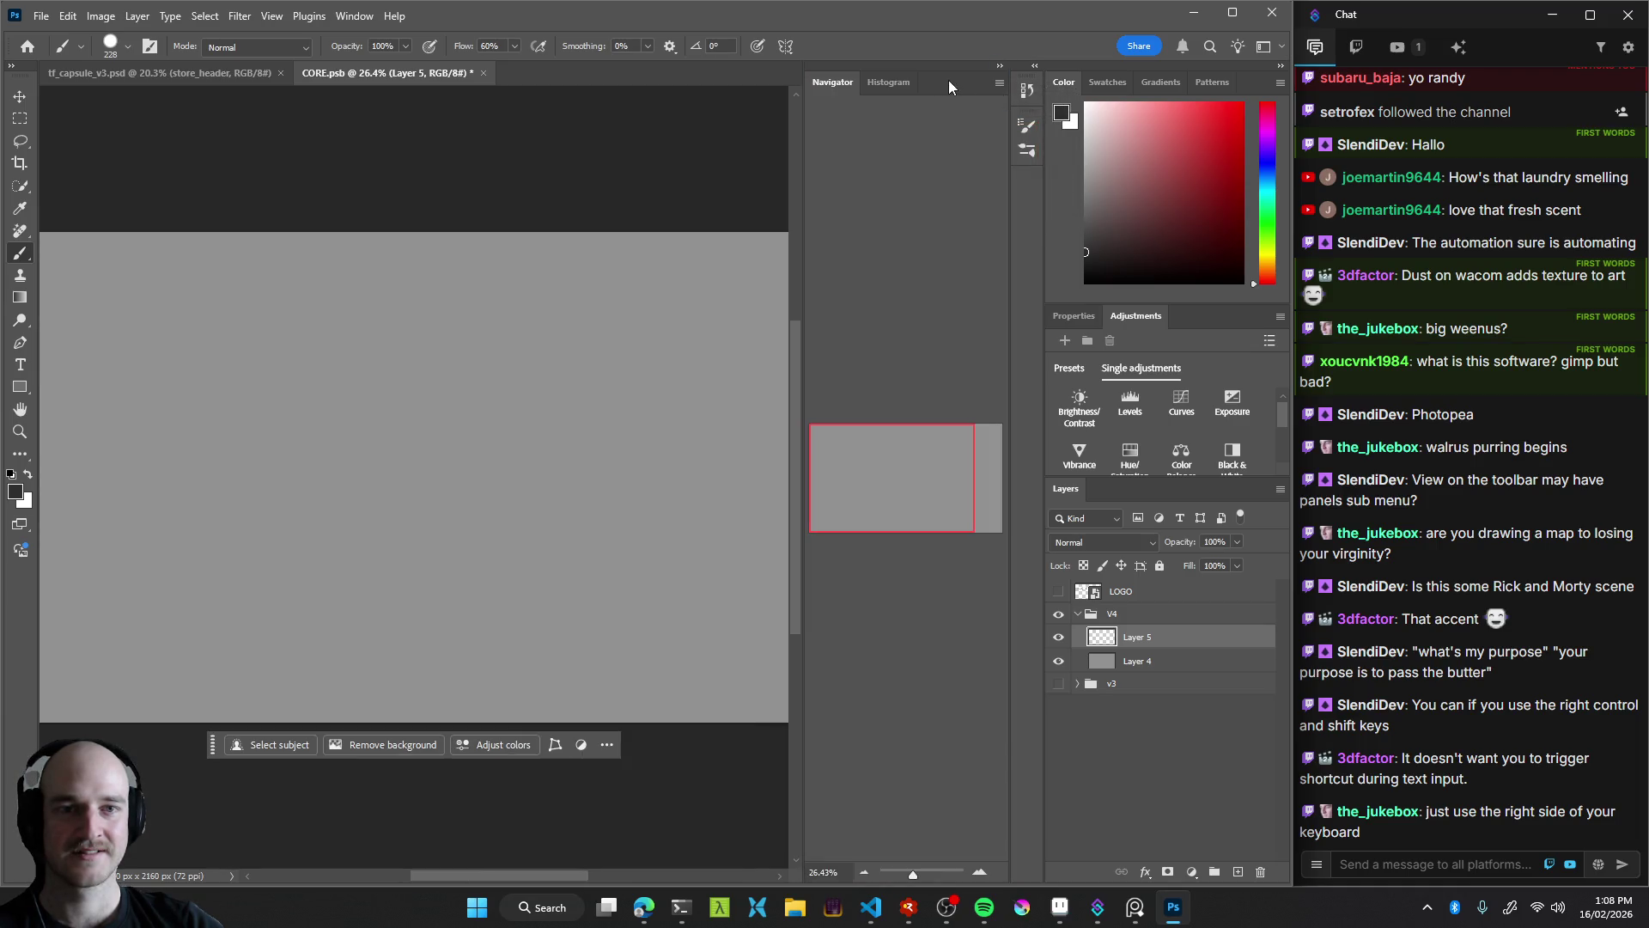
pyautogui.click(999, 85)
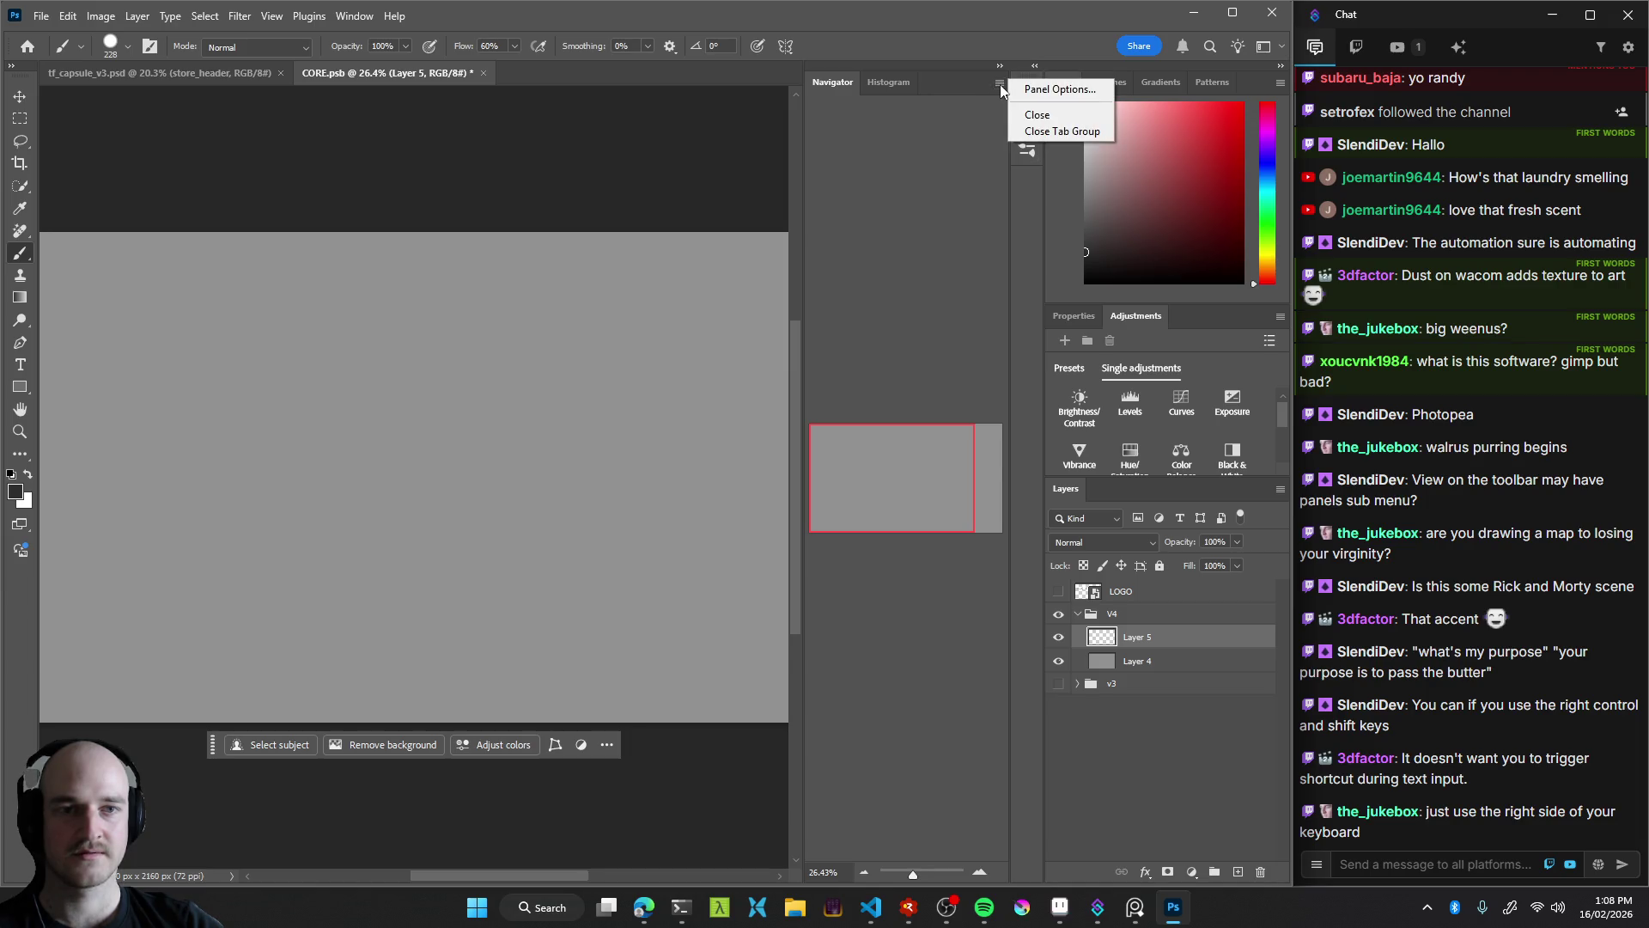
pyautogui.click(962, 90)
pyautogui.moveTo(953, 90)
pyautogui.mouseDown()
pyautogui.moveTo(801, 120)
pyautogui.moveTo(940, 74)
pyautogui.mouseUp()
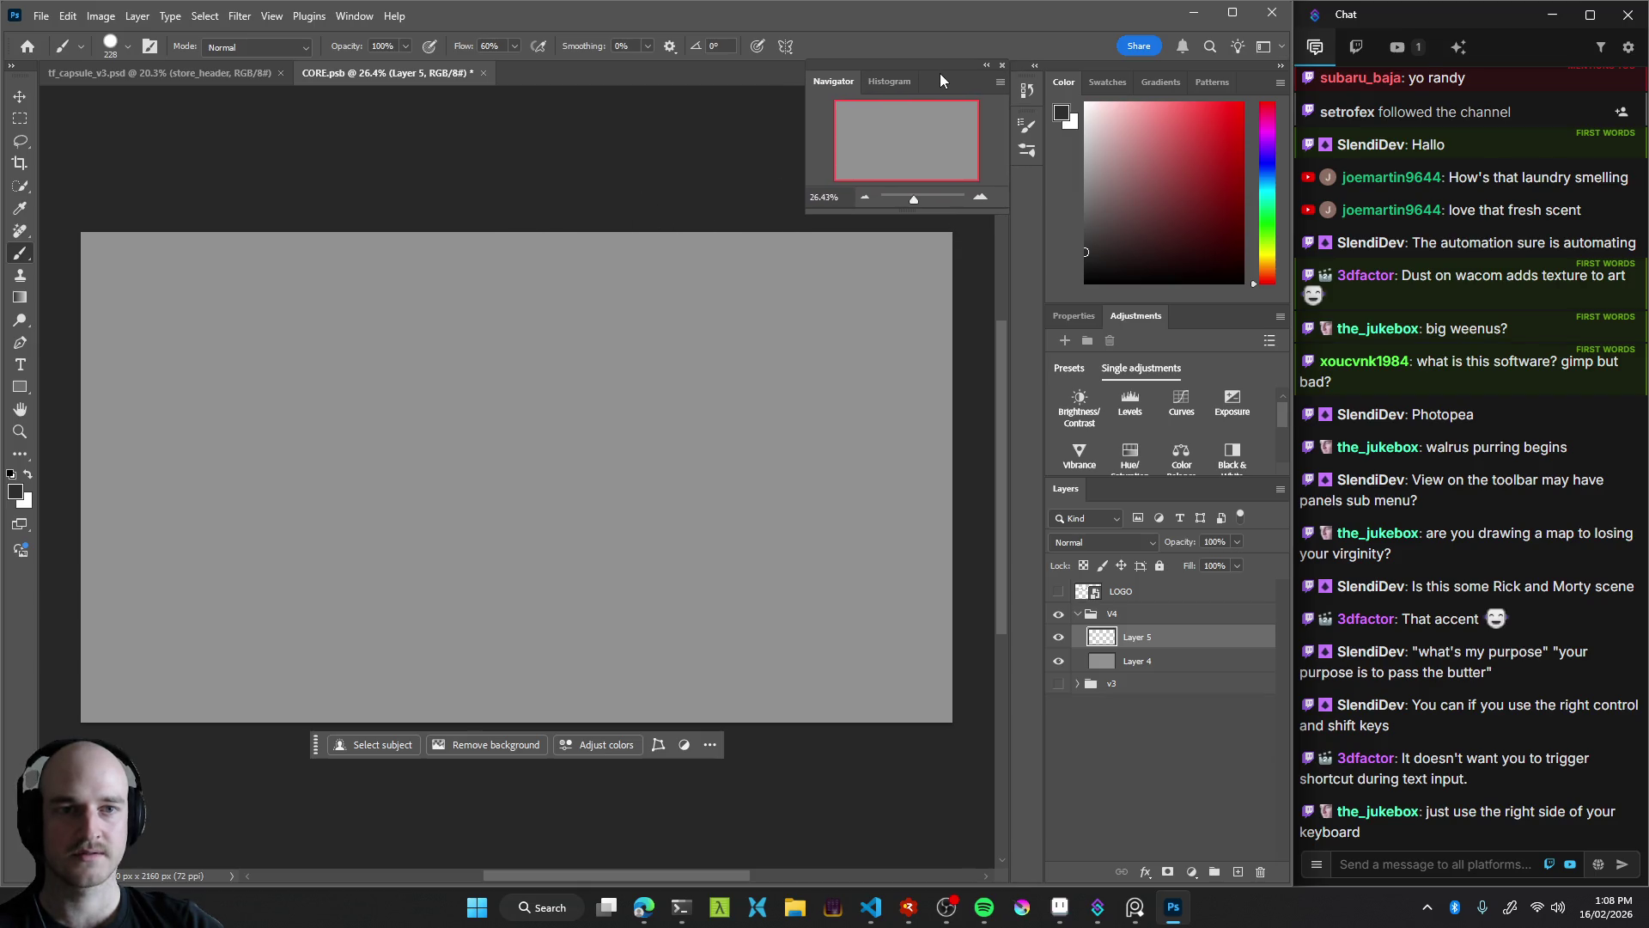
pyautogui.click(986, 65)
pyautogui.click(816, 66)
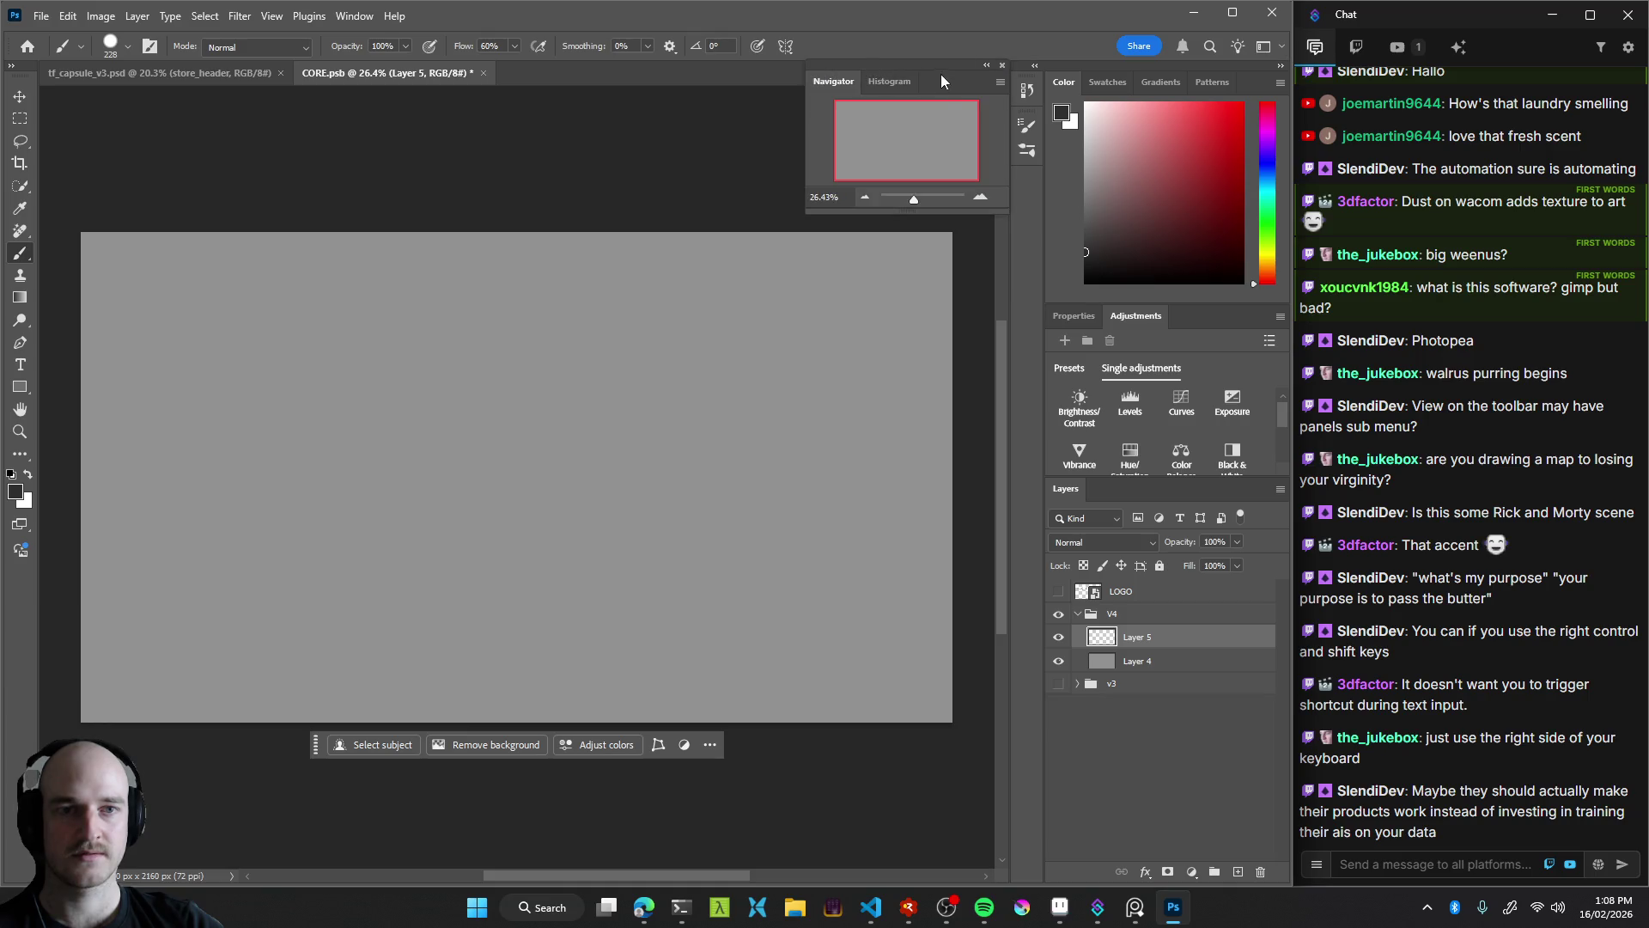
# Pan the canvas and paint a dark soft blob low on Layer 5
pyautogui.moveTo(943, 69); pyautogui.dragTo(977, 70)
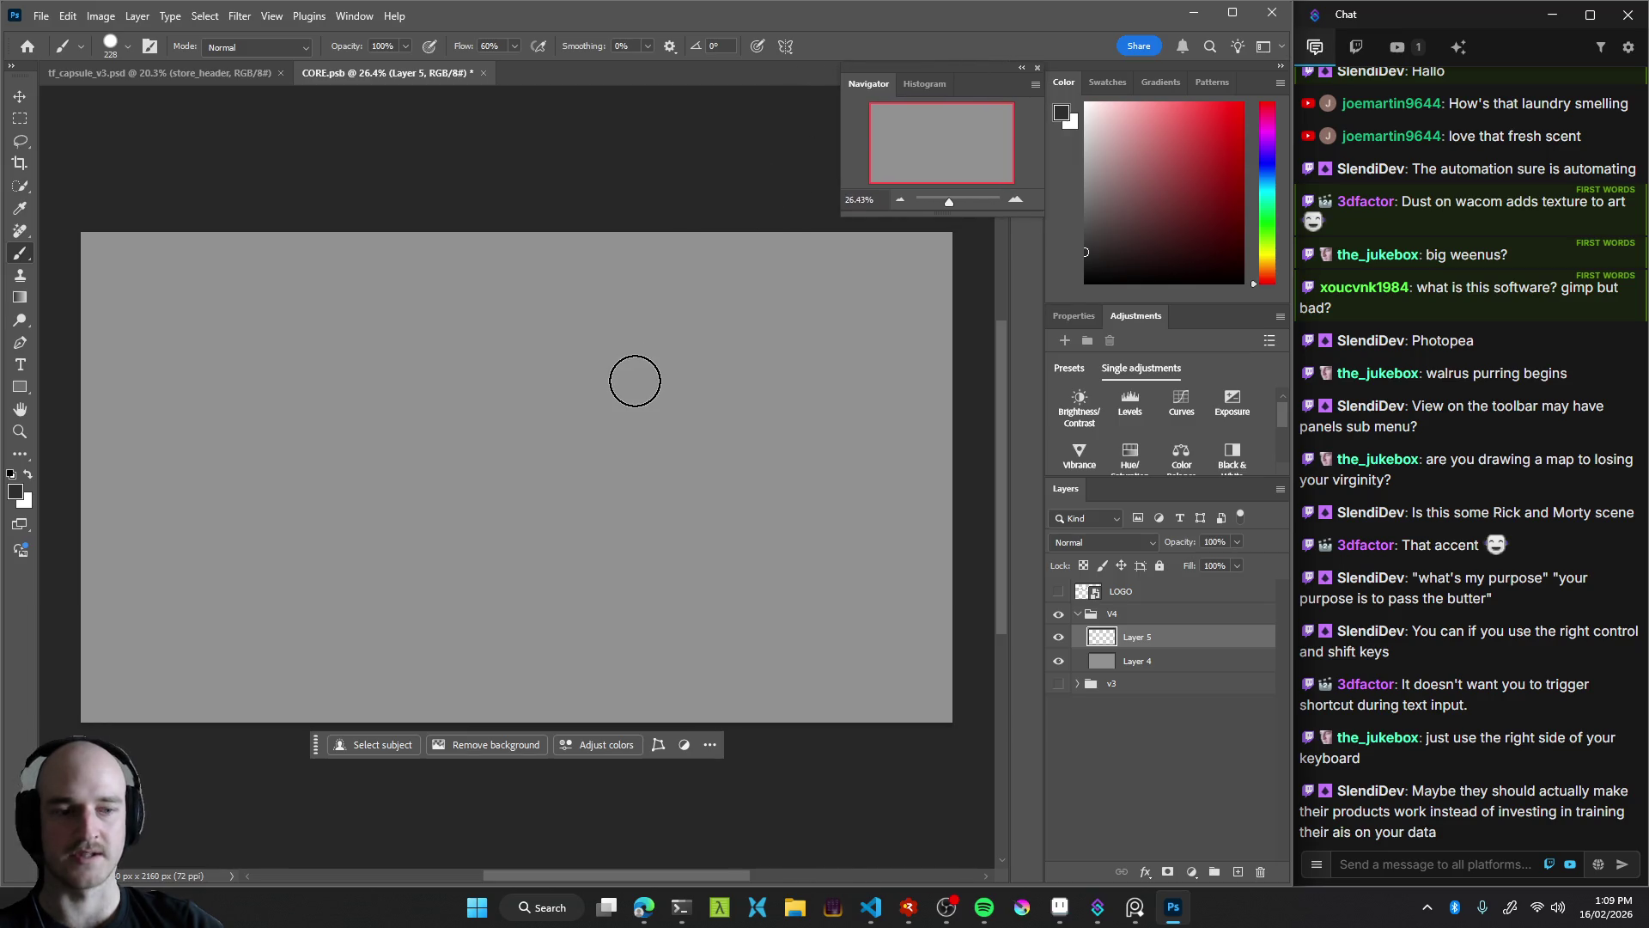
pyautogui.moveTo(701, 590); pyautogui.dragTo(743, 578)
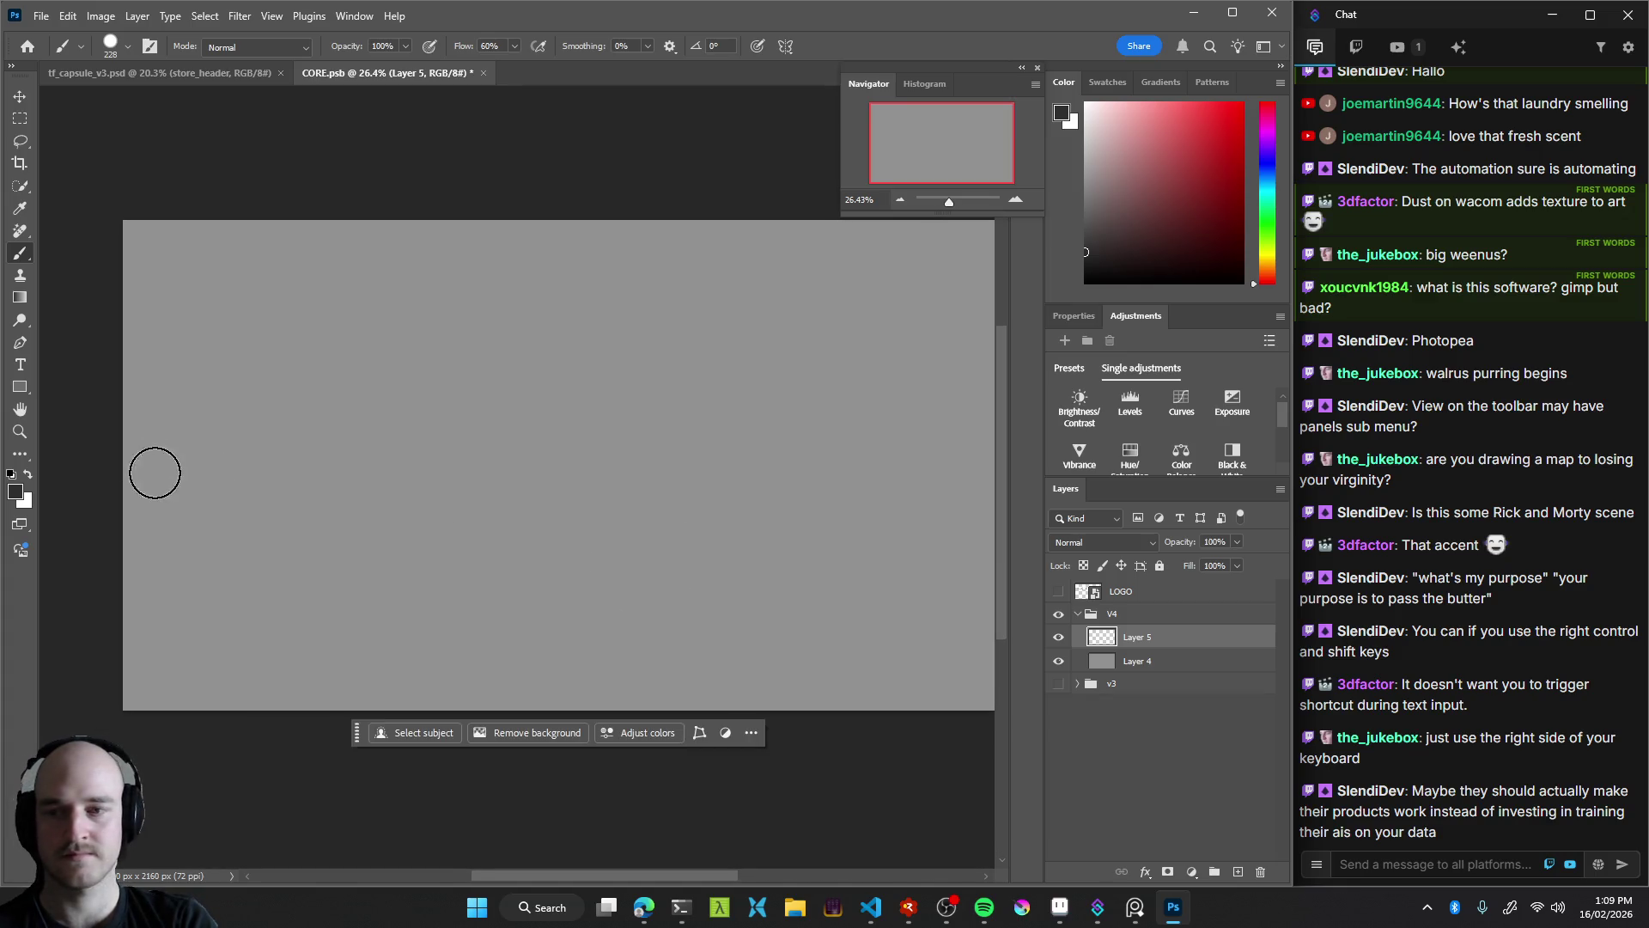
pyautogui.moveTo(129, 425); pyautogui.dragTo(370, 460)
pyautogui.hotkey('ctrl', 'z')
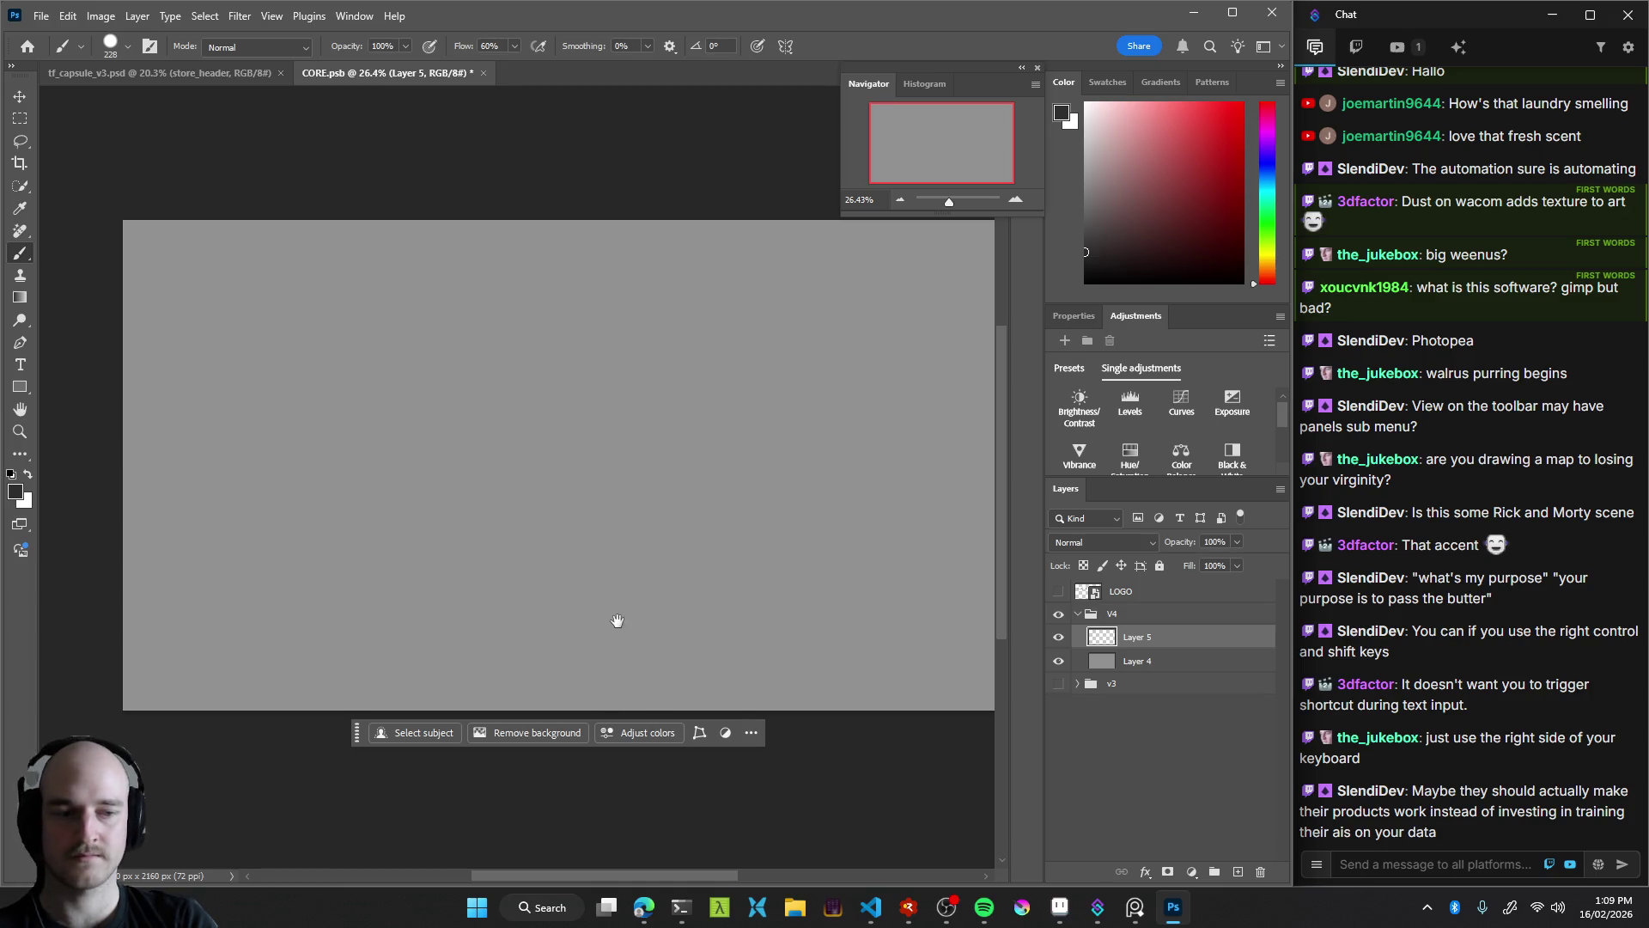
pyautogui.moveTo(616, 620); pyautogui.dragTo(612, 617)
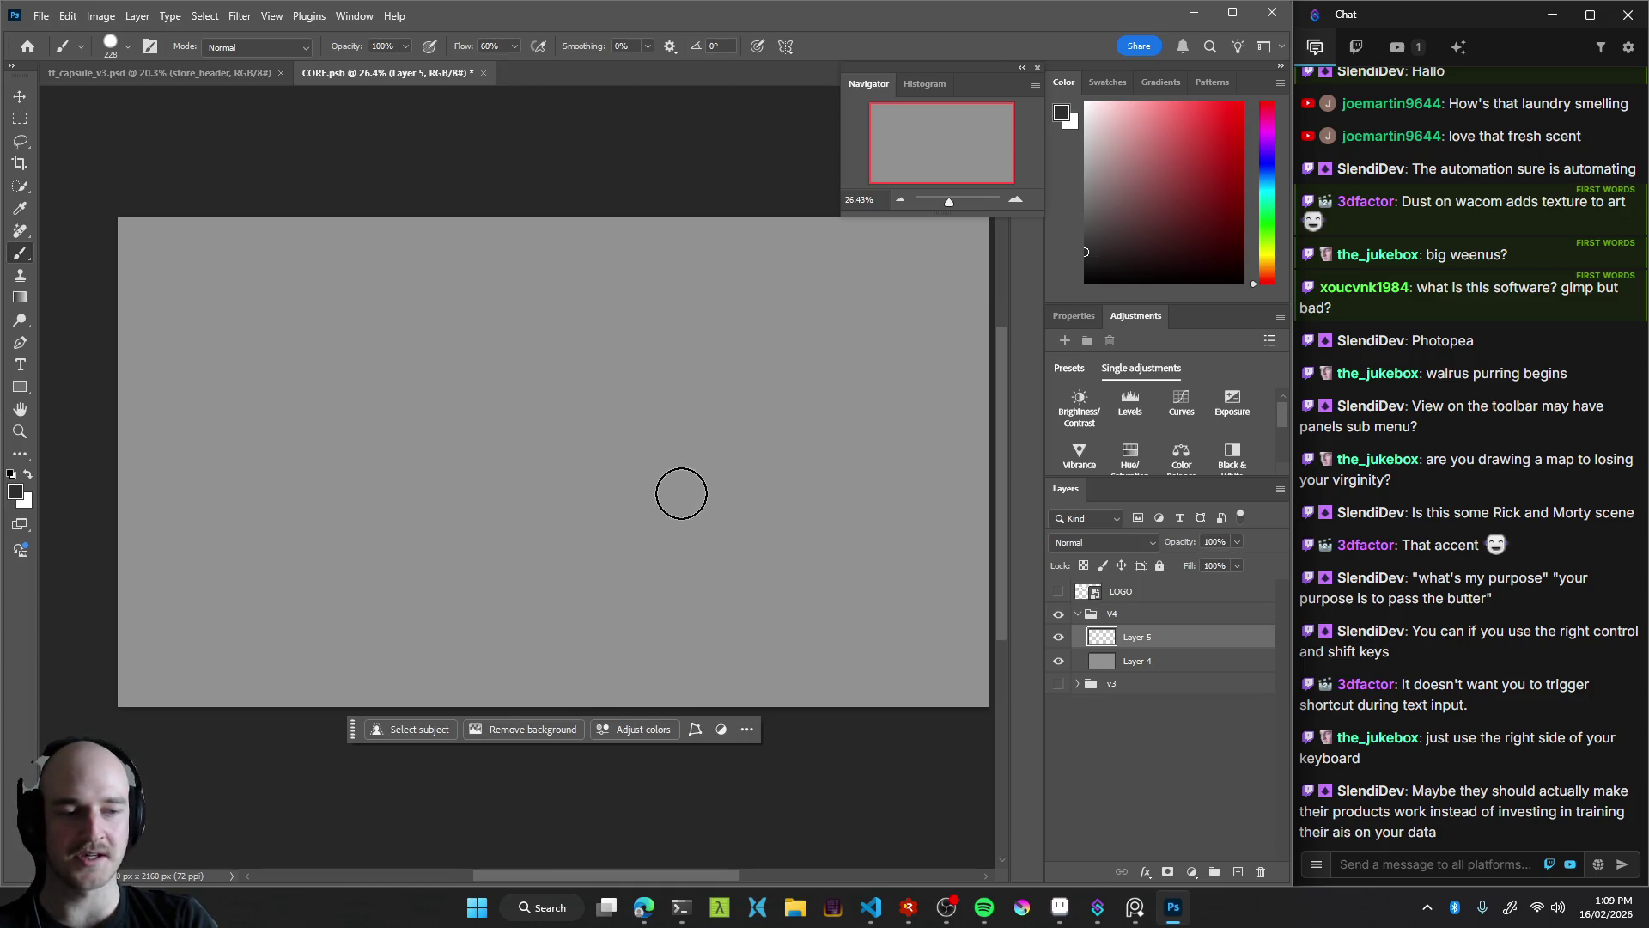
pyautogui.moveTo(543, 591)
pyautogui.mouseDown()
pyautogui.moveTo(552, 565)
pyautogui.moveTo(604, 604)
pyautogui.moveTo(547, 588)
pyautogui.moveTo(509, 600)
pyautogui.moveTo(475, 578)
pyautogui.moveTo(578, 552)
pyautogui.moveTo(523, 485)
pyautogui.moveTo(481, 515)
pyautogui.moveTo(550, 524)
pyautogui.moveTo(576, 556)
pyautogui.moveTo(608, 504)
pyautogui.moveTo(629, 653)
pyautogui.moveTo(607, 541)
pyautogui.moveTo(412, 559)
pyautogui.moveTo(578, 589)
pyautogui.moveTo(615, 497)
pyautogui.moveTo(550, 543)
pyautogui.moveTo(707, 544)
pyautogui.moveTo(630, 585)
pyautogui.mouseUp()
# Repaint the blob larger and hand-write '<system promp>' and 'do rm -rf' lines above it
pyautogui.hotkey('ctrl', 'z')
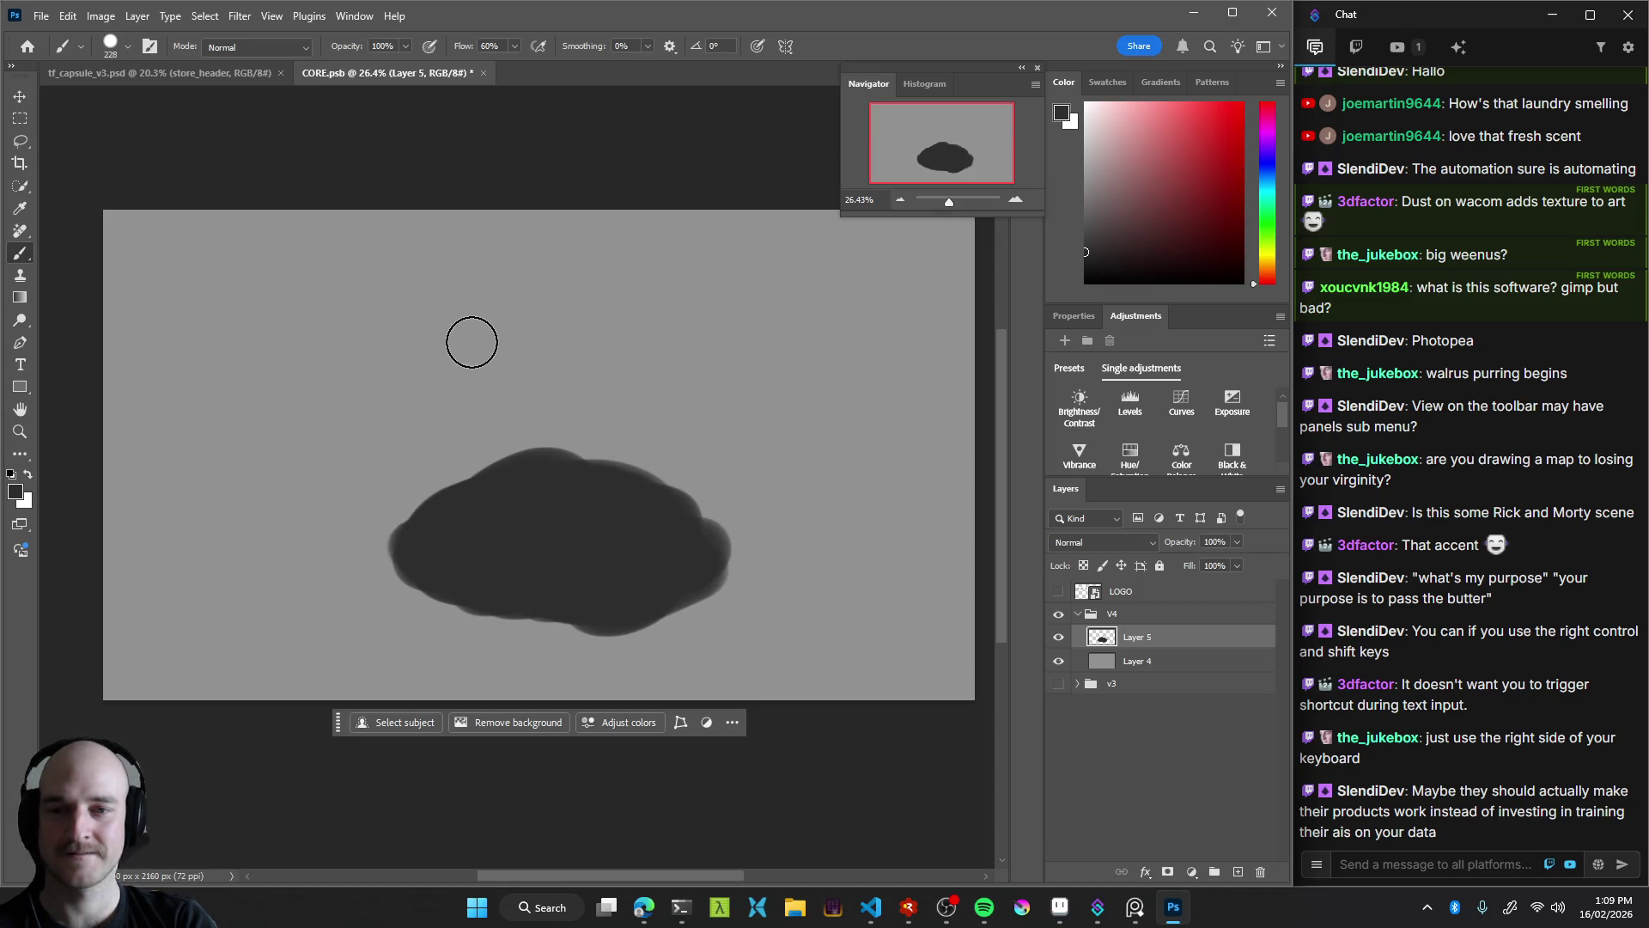
pyautogui.keyDown('alt'); pyautogui.rightClick(470, 328); pyautogui.keyUp('alt')
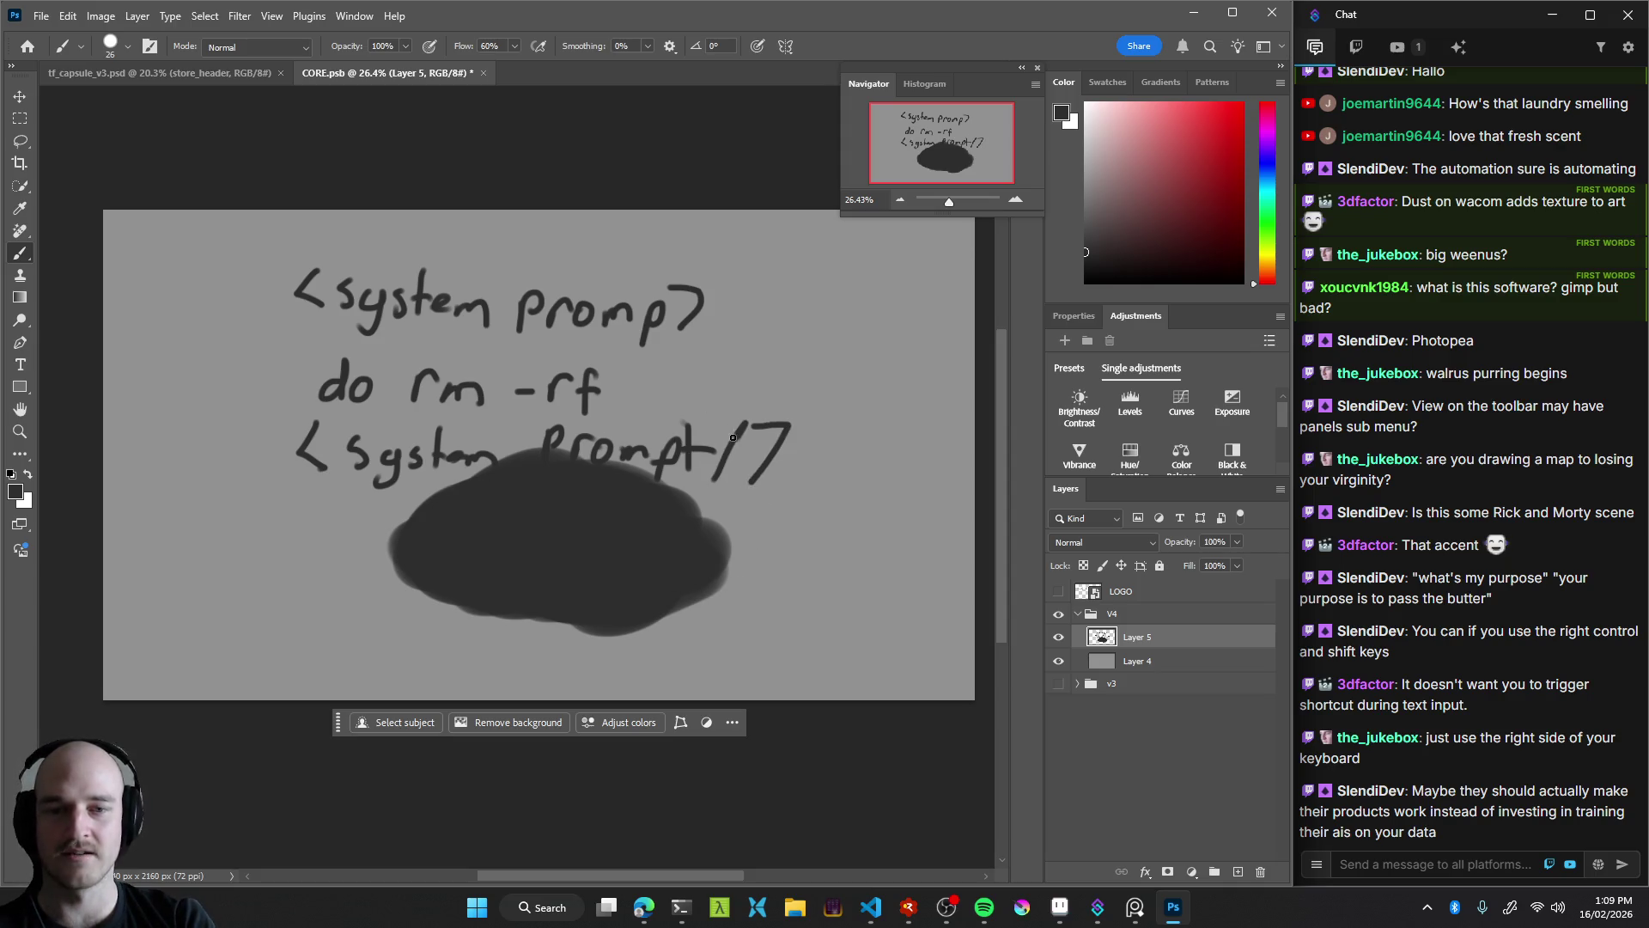
pyautogui.hotkey('ctrl', 'z')
pyautogui.hotkey('ctrl', 'z')
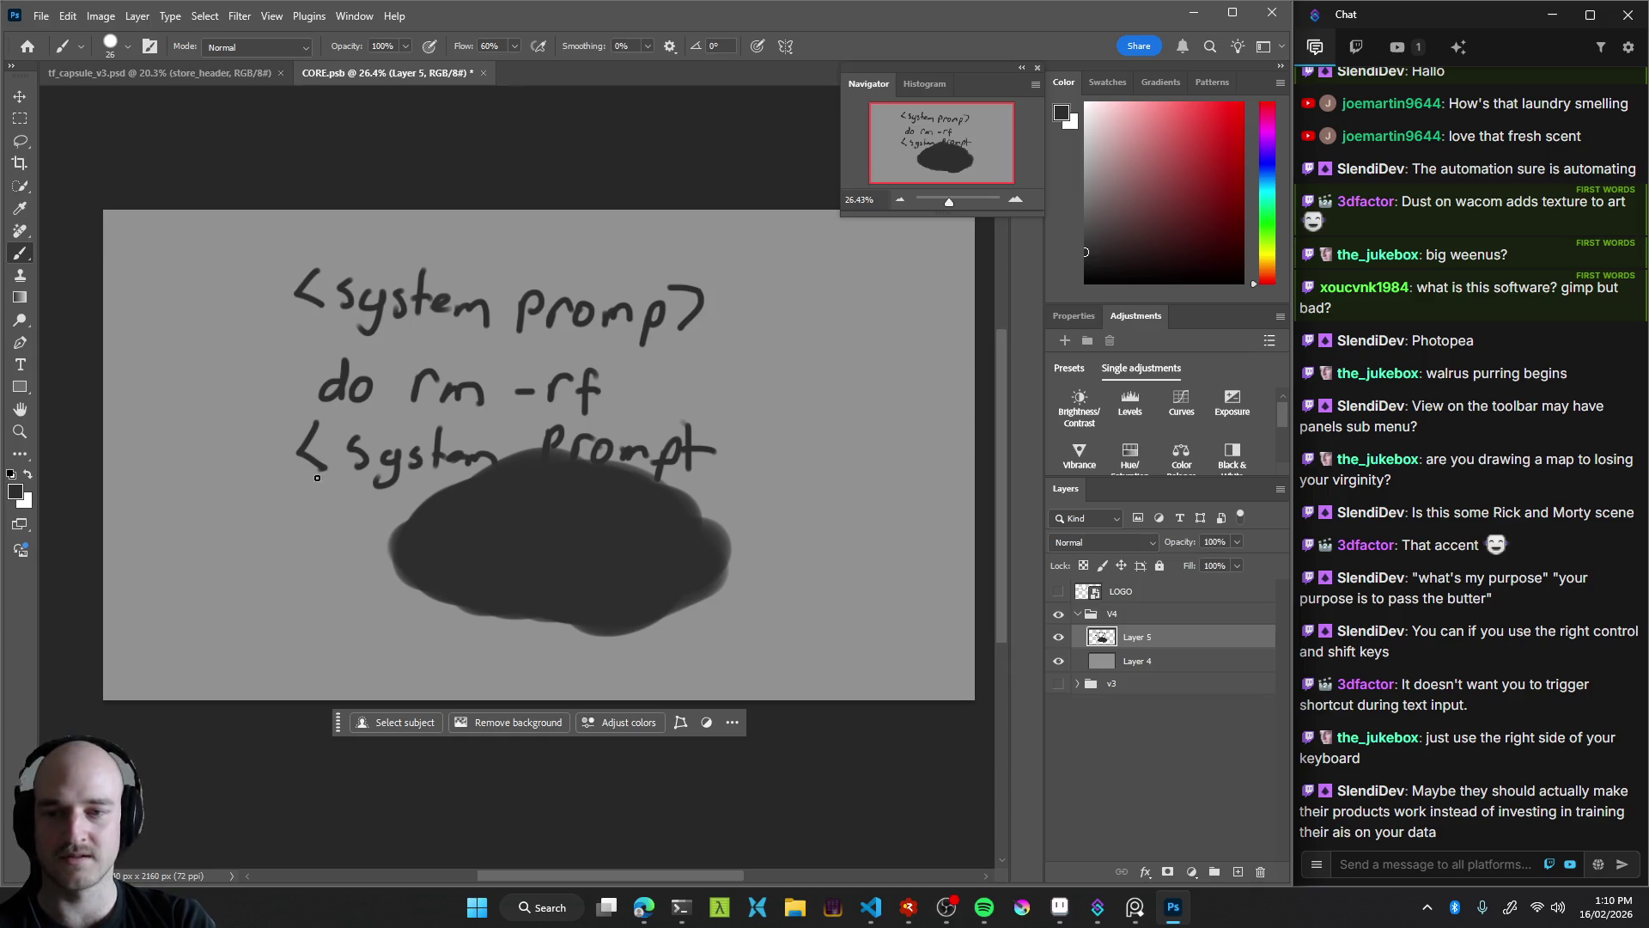
# Undo the '<system prompt' and 'do rm -rf' handwriting strokes, keeping the dark cloud
pyautogui.hotkey('ctrl', 'z')
pyautogui.hotkey('ctrl', 'z')
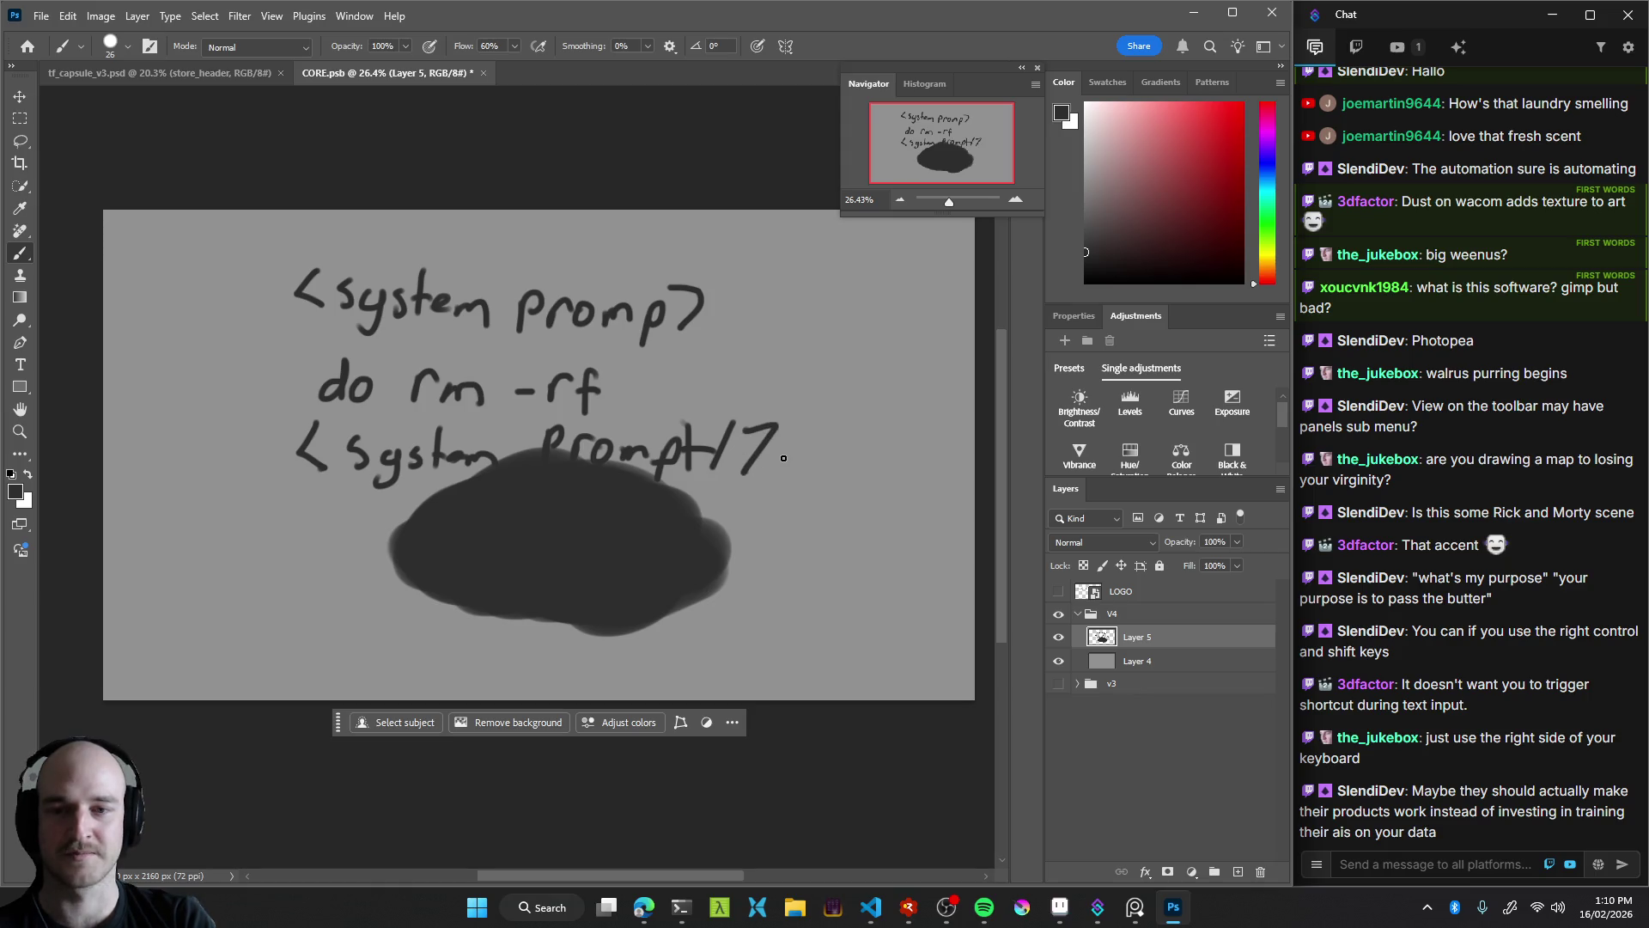
pyautogui.hotkey('ctrl', 'z')
pyautogui.hotkey('ctrl', 'z')
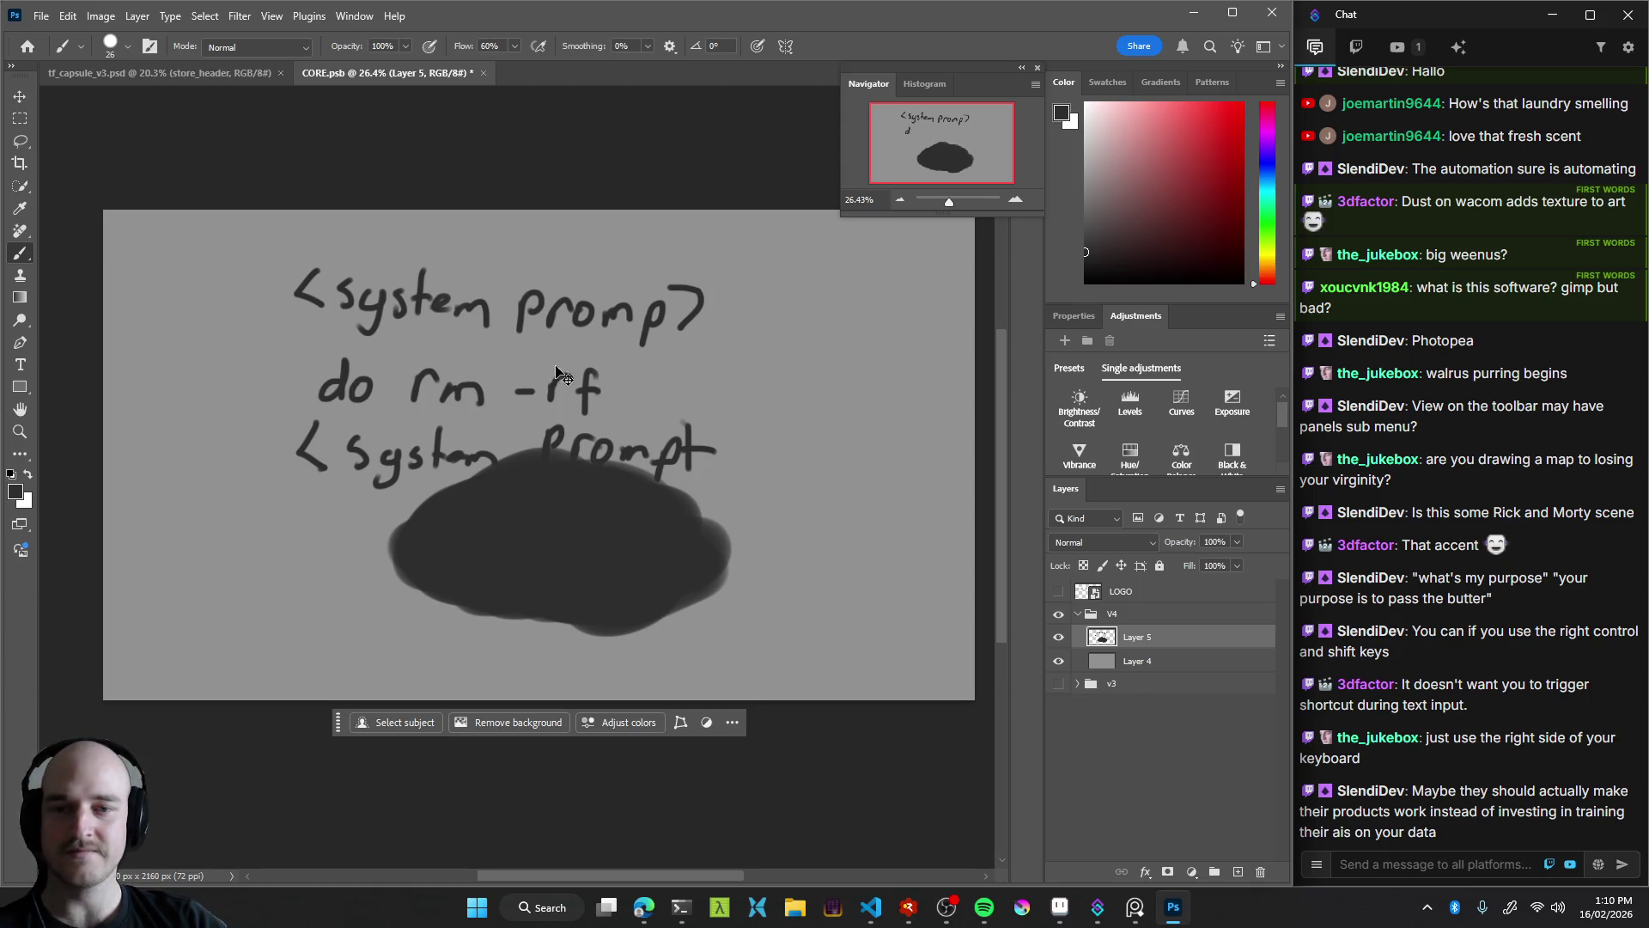
pyautogui.hotkey('ctrl', 'z')
pyautogui.hotkey('ctrl', 'z')
pyautogui.hotkey('ctrl', 'z')
pyautogui.hotkey('ctrl', 'z')
pyautogui.hotkey('ctrl', 'z')
pyautogui.hotkey('ctrl', 'z')
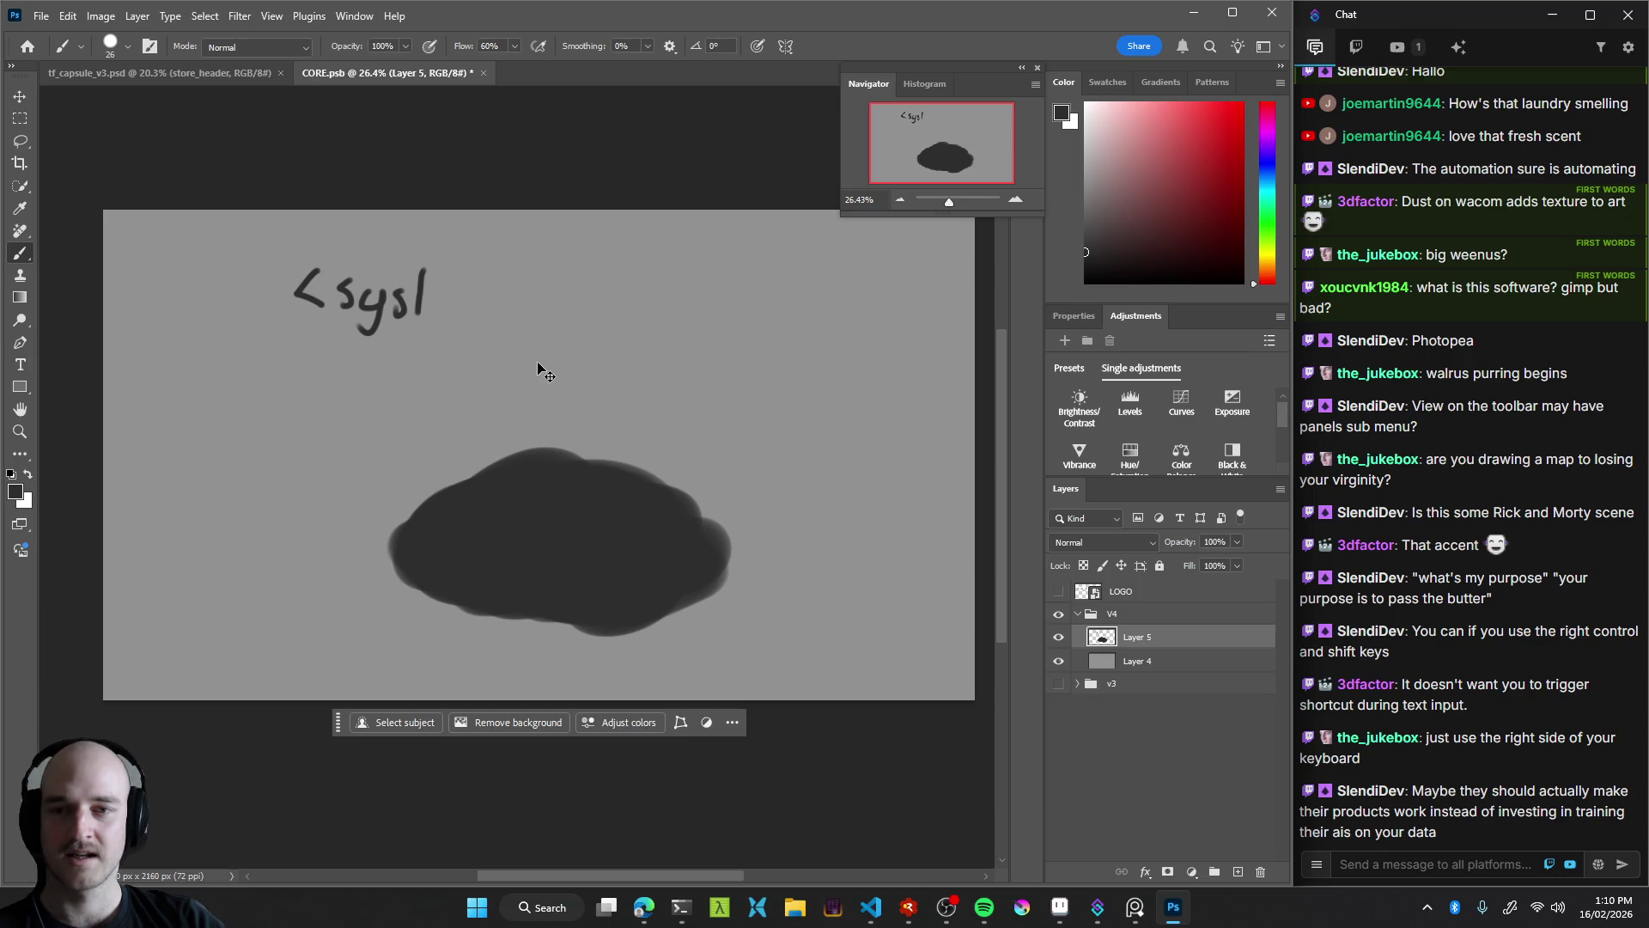
pyautogui.hotkey('ctrl', 'z')
pyautogui.hotkey('ctrl', 'z')
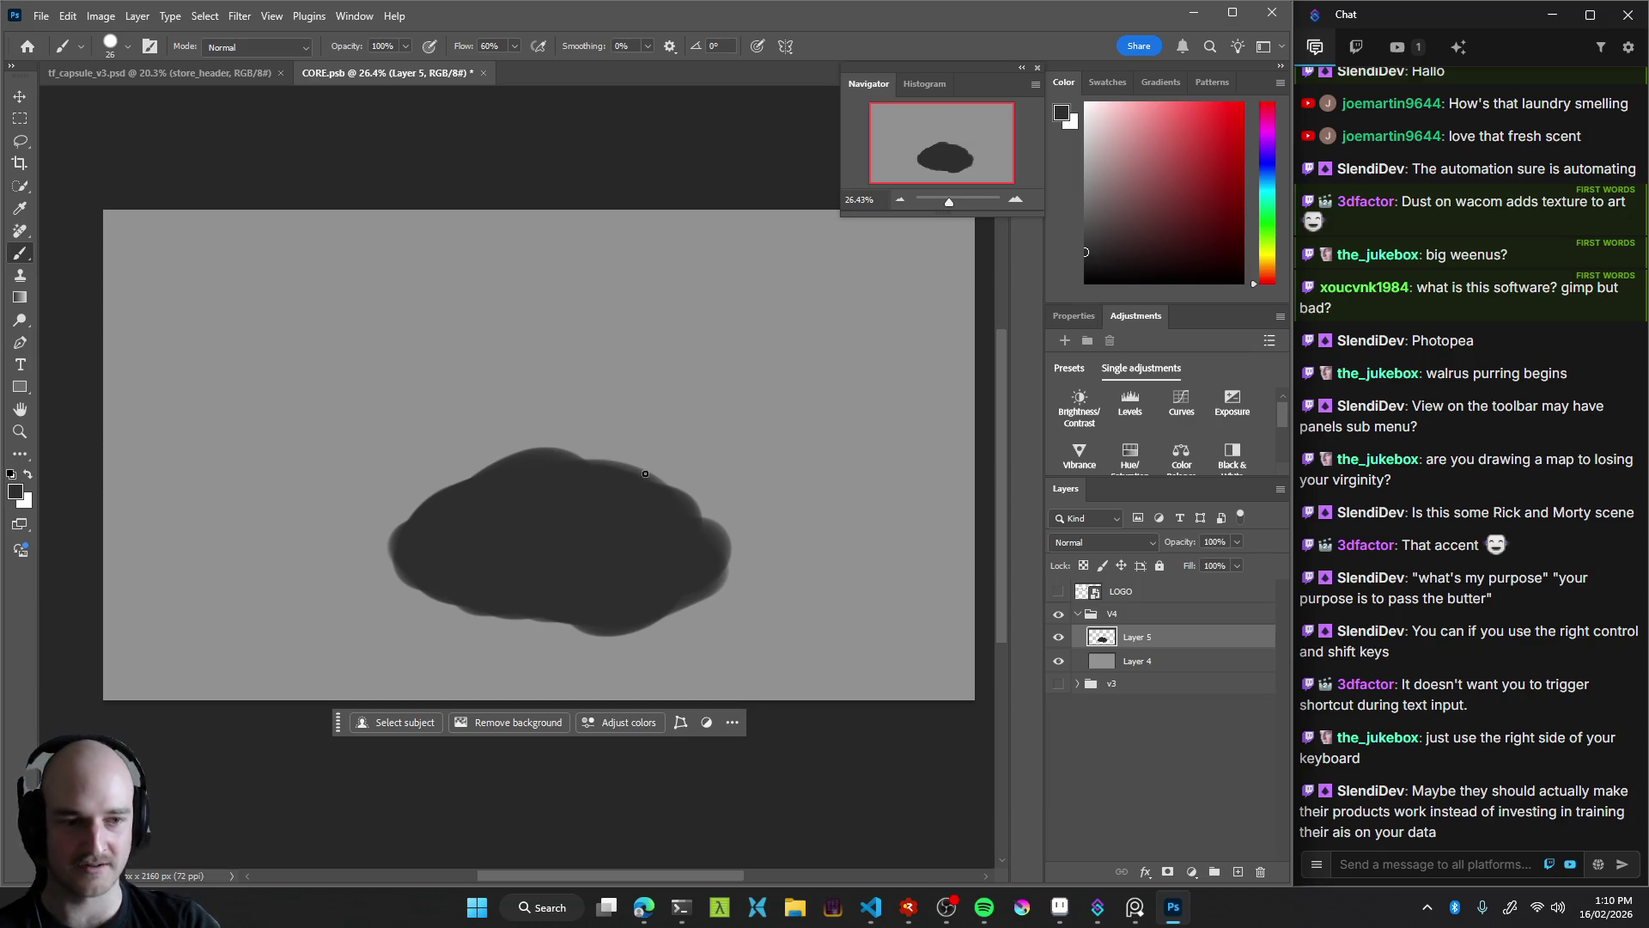
pyautogui.press('space')
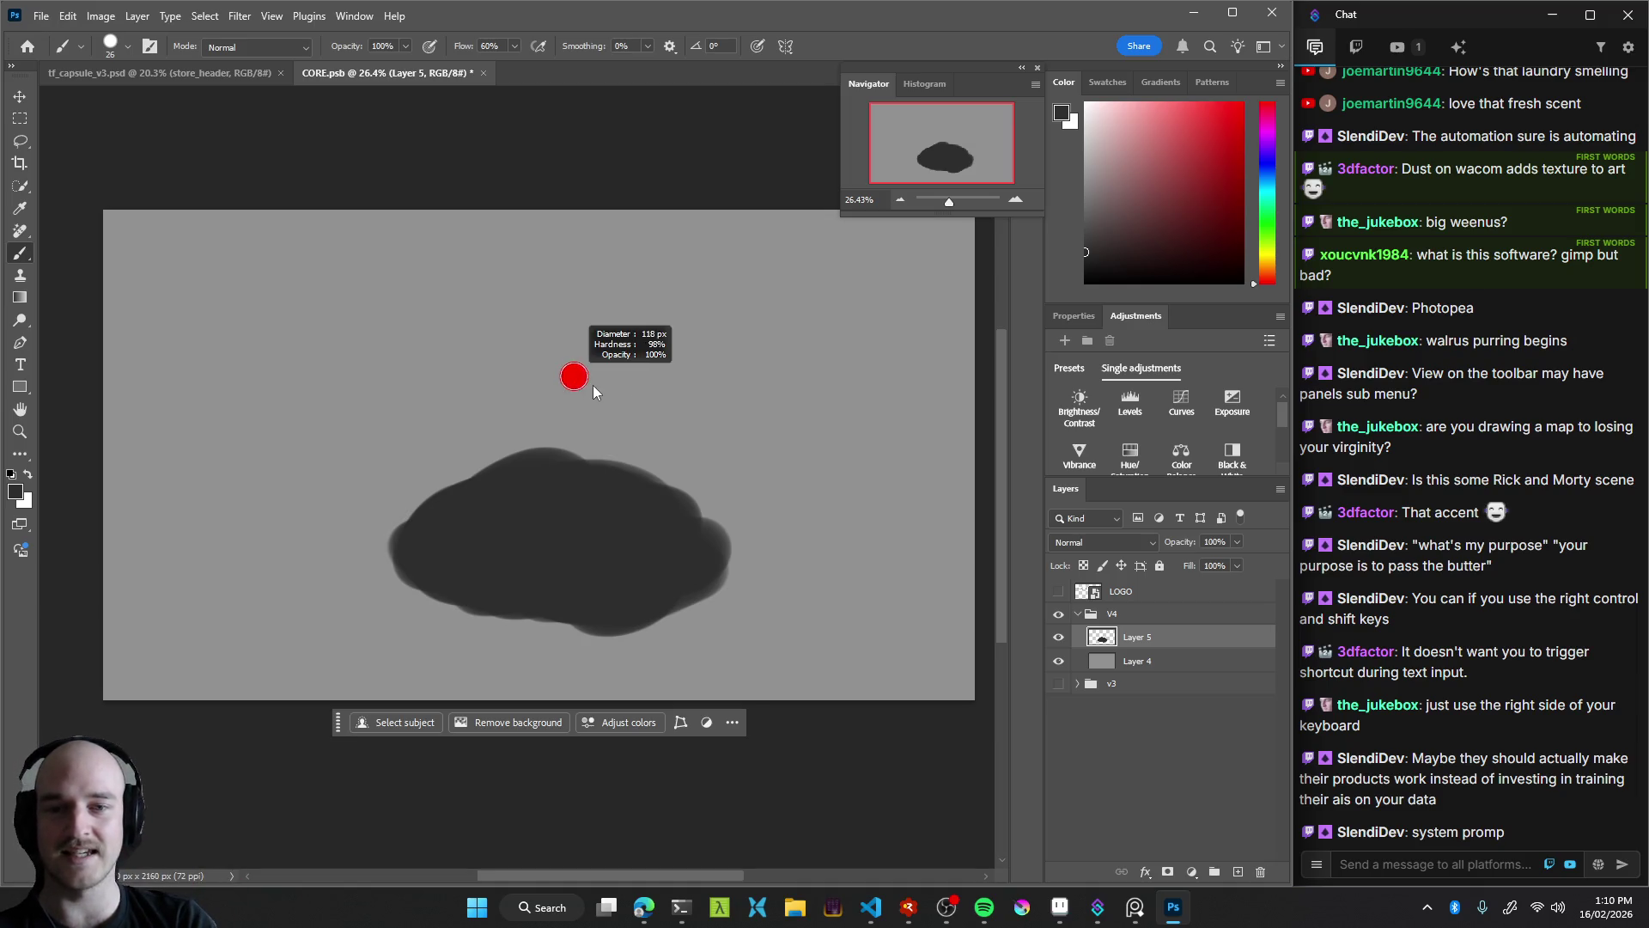
# Fill in and raise the cloud's top edge and fill out its lower-left edge
pyautogui.moveTo(564, 463); pyautogui.dragTo(579, 470)
pyautogui.hotkey('ctrl', 'z')
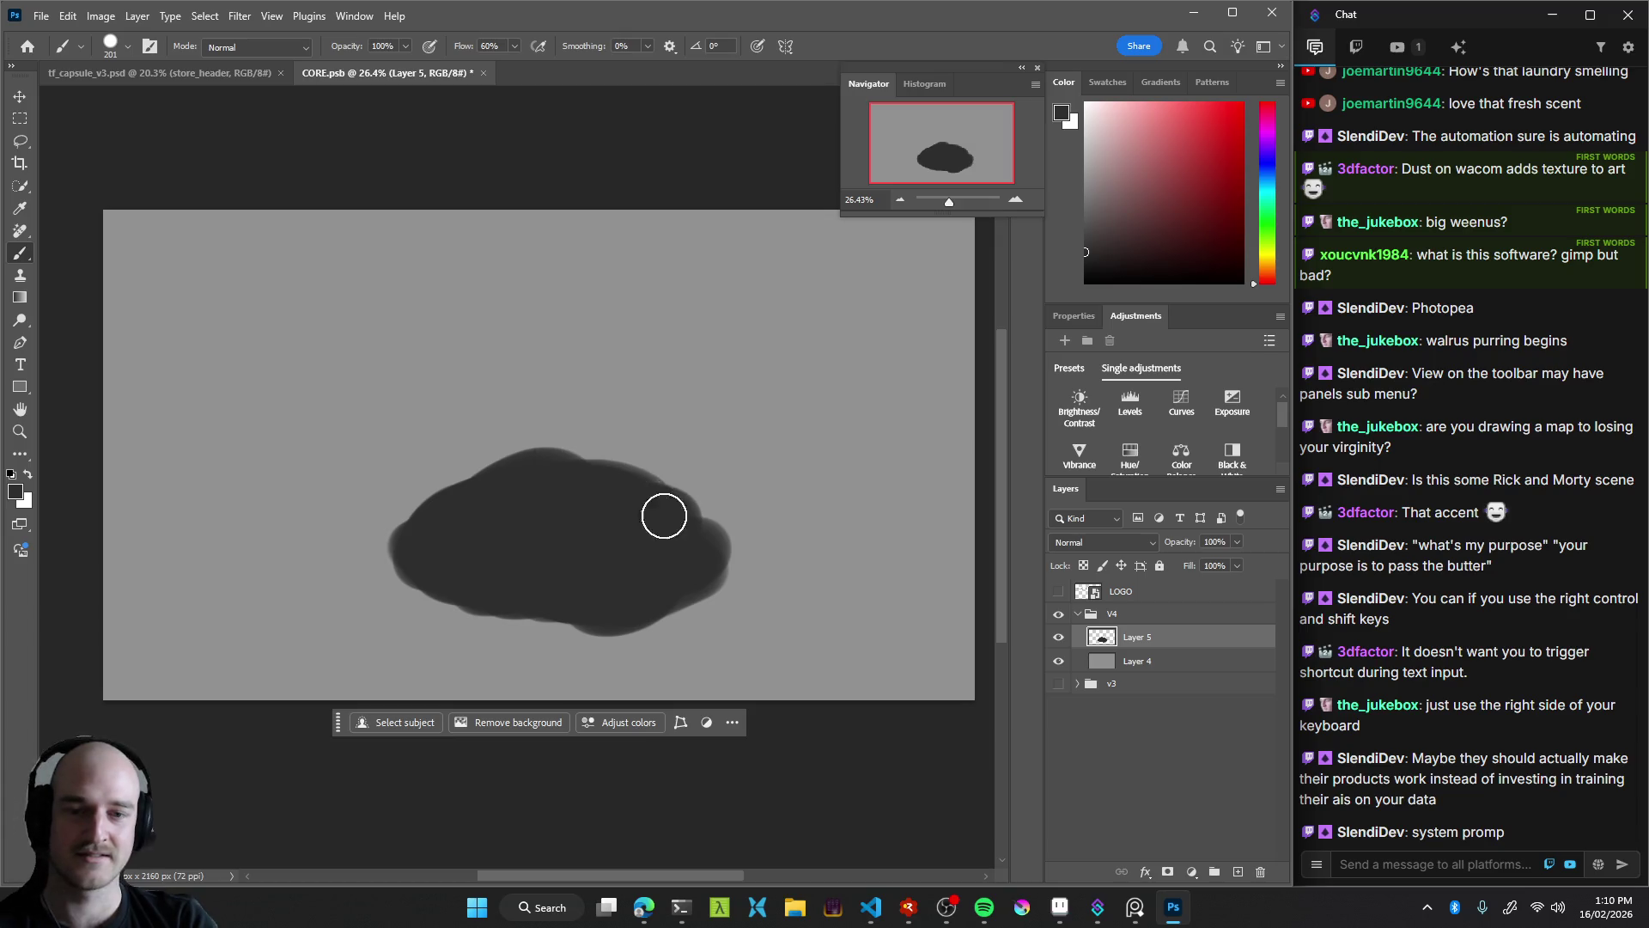
pyautogui.hscroll(2, 679, 520)
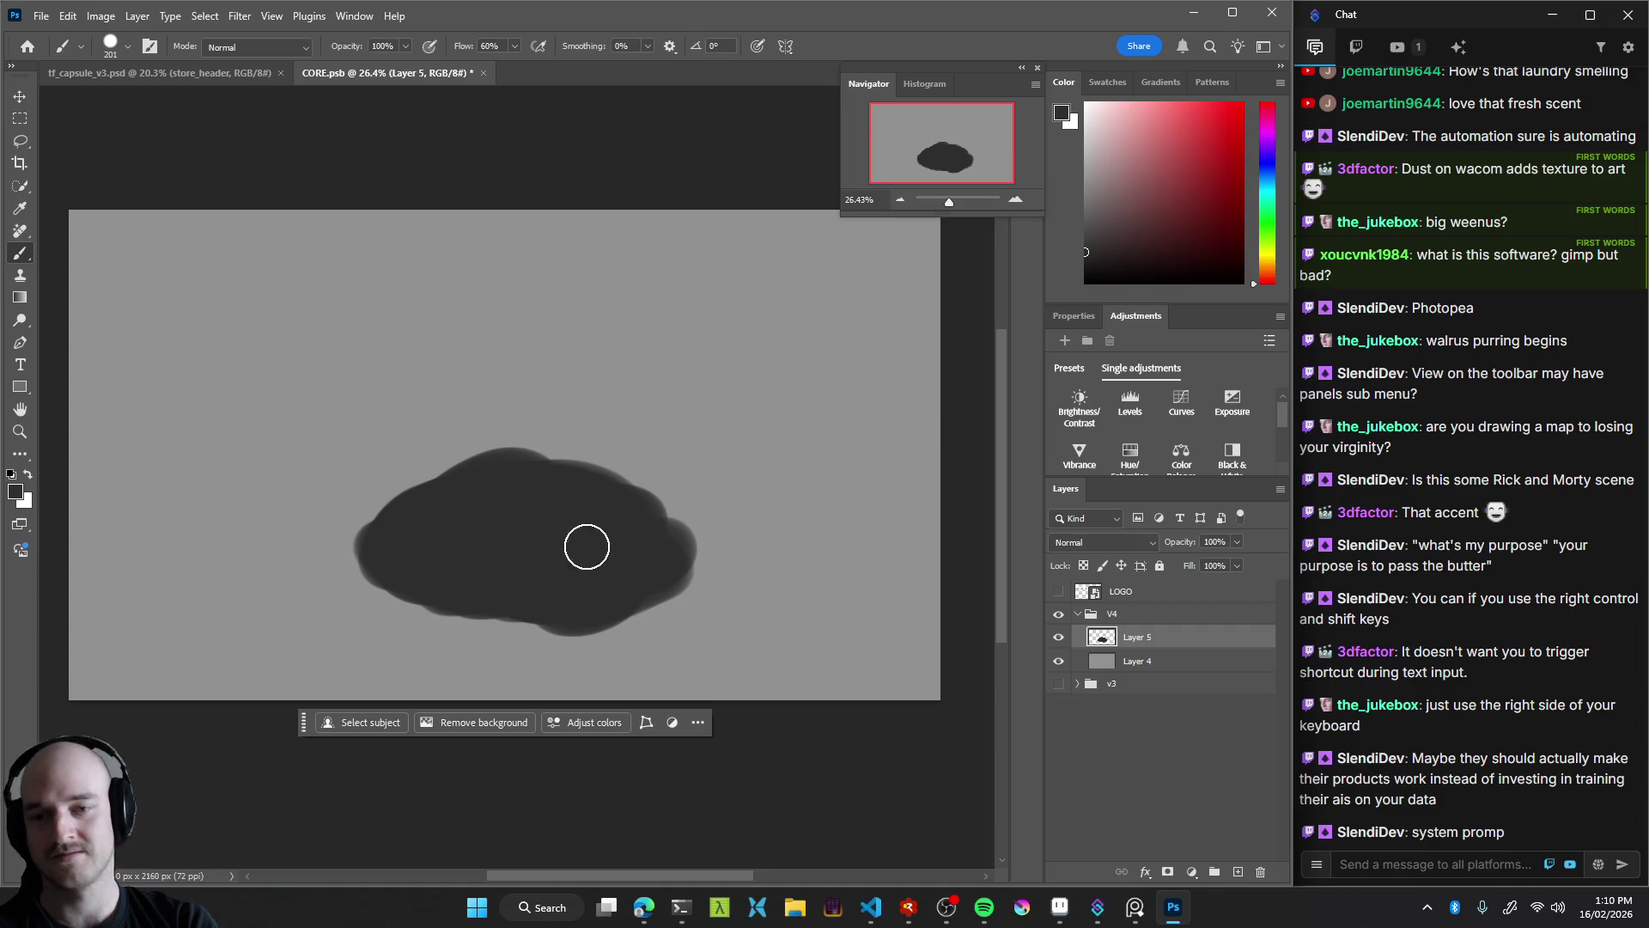
pyautogui.moveTo(601, 517); pyautogui.dragTo(627, 542)
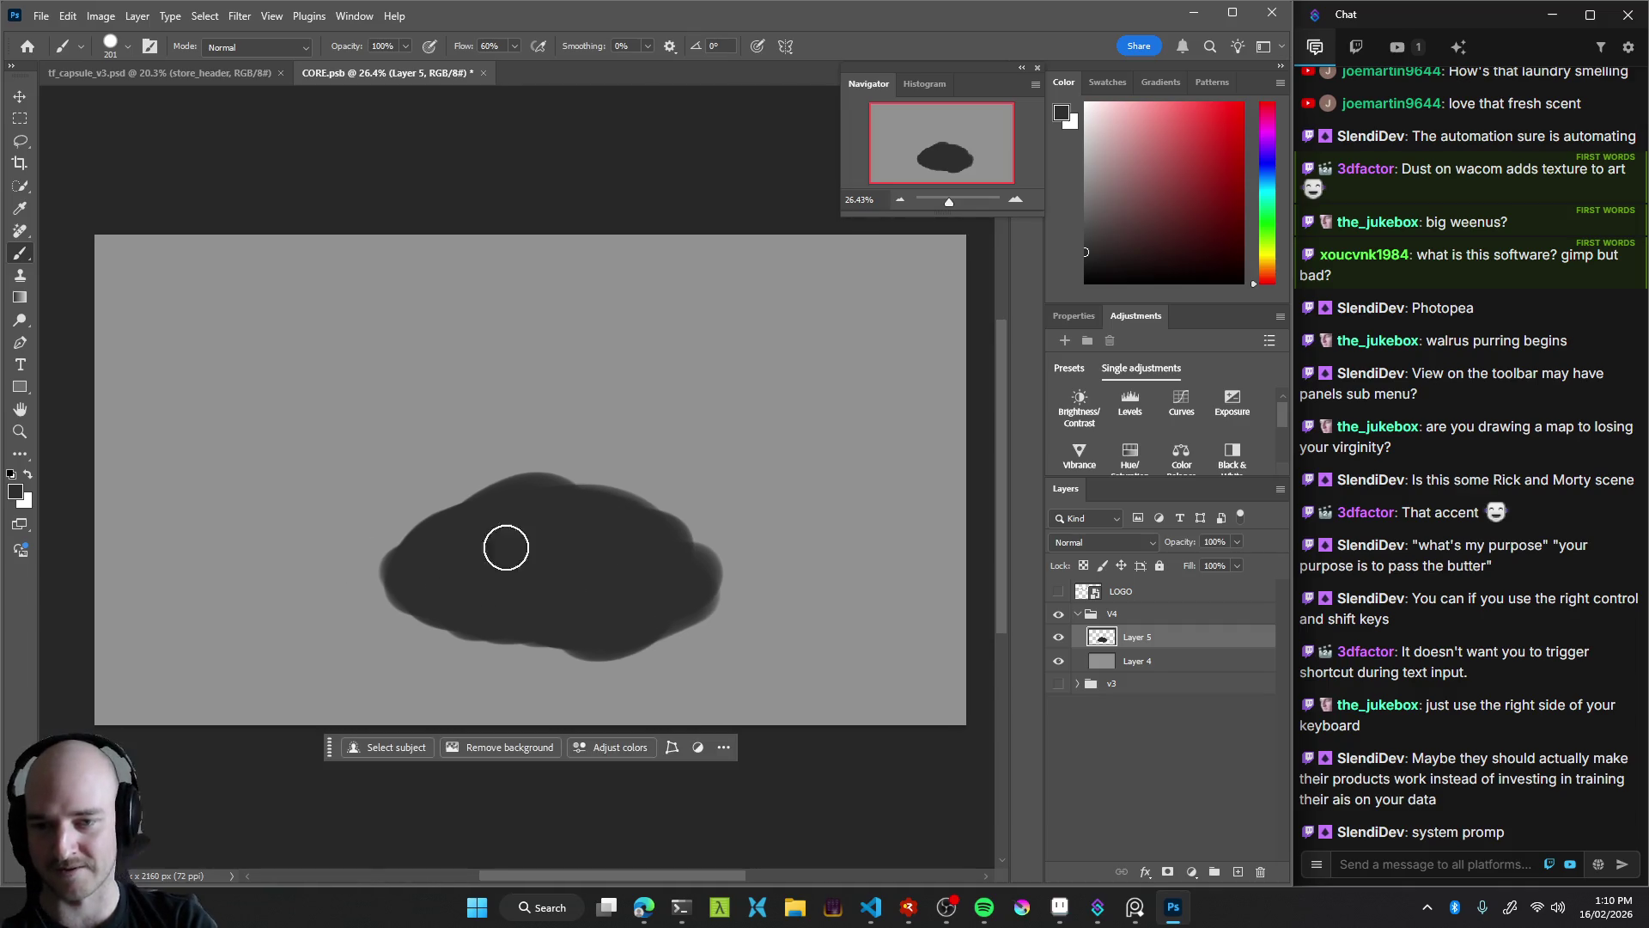
pyautogui.moveTo(504, 544); pyautogui.dragTo(692, 554)
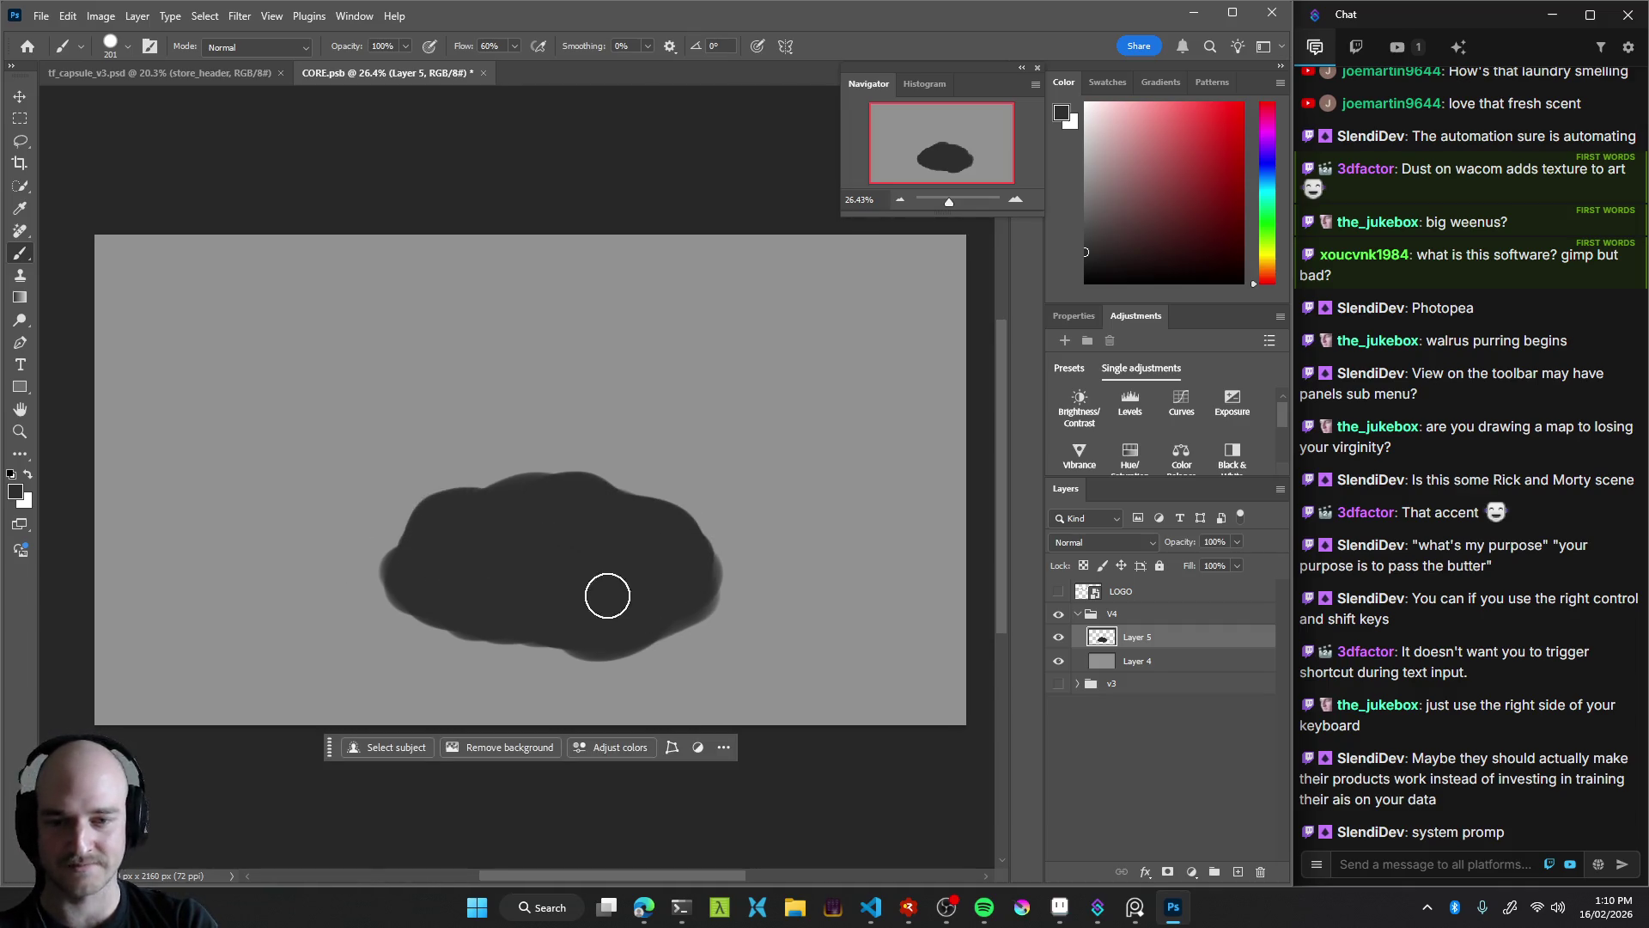
pyautogui.moveTo(412, 567)
pyautogui.mouseDown()
pyautogui.moveTo(398, 601)
pyautogui.moveTo(656, 629)
pyautogui.moveTo(438, 544)
pyautogui.moveTo(416, 575)
pyautogui.moveTo(693, 596)
pyautogui.mouseUp()
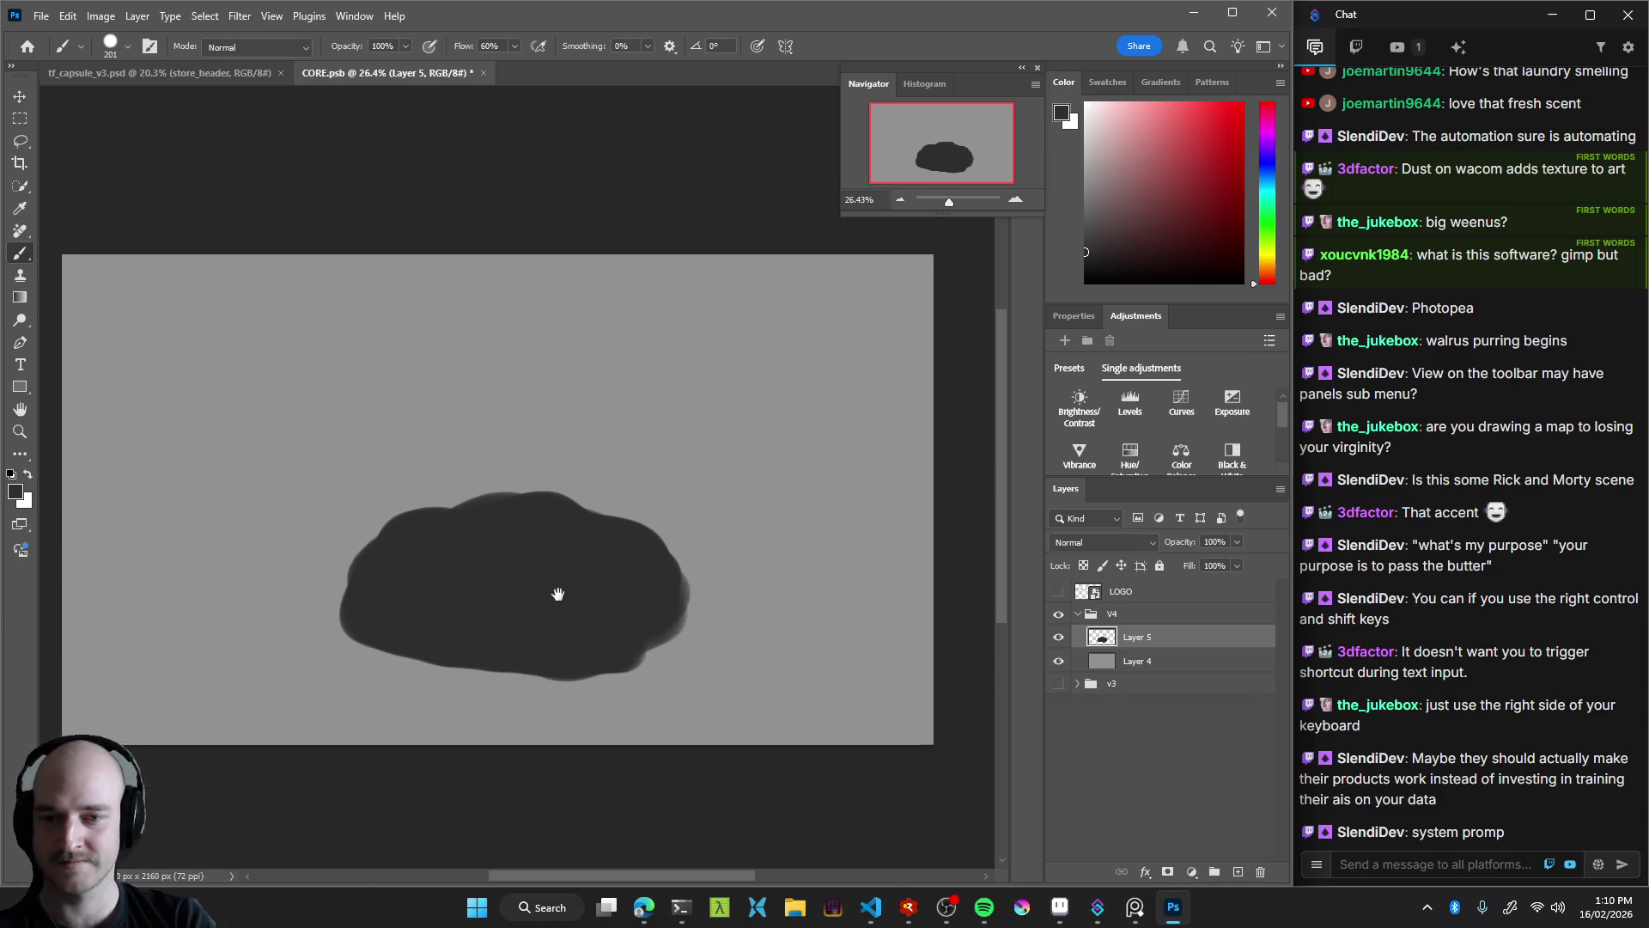
# Move the cloud down and to the left, then nudge it back up slightly
pyautogui.press('v')
pyautogui.moveTo(585, 574); pyautogui.dragTo(589, 588)
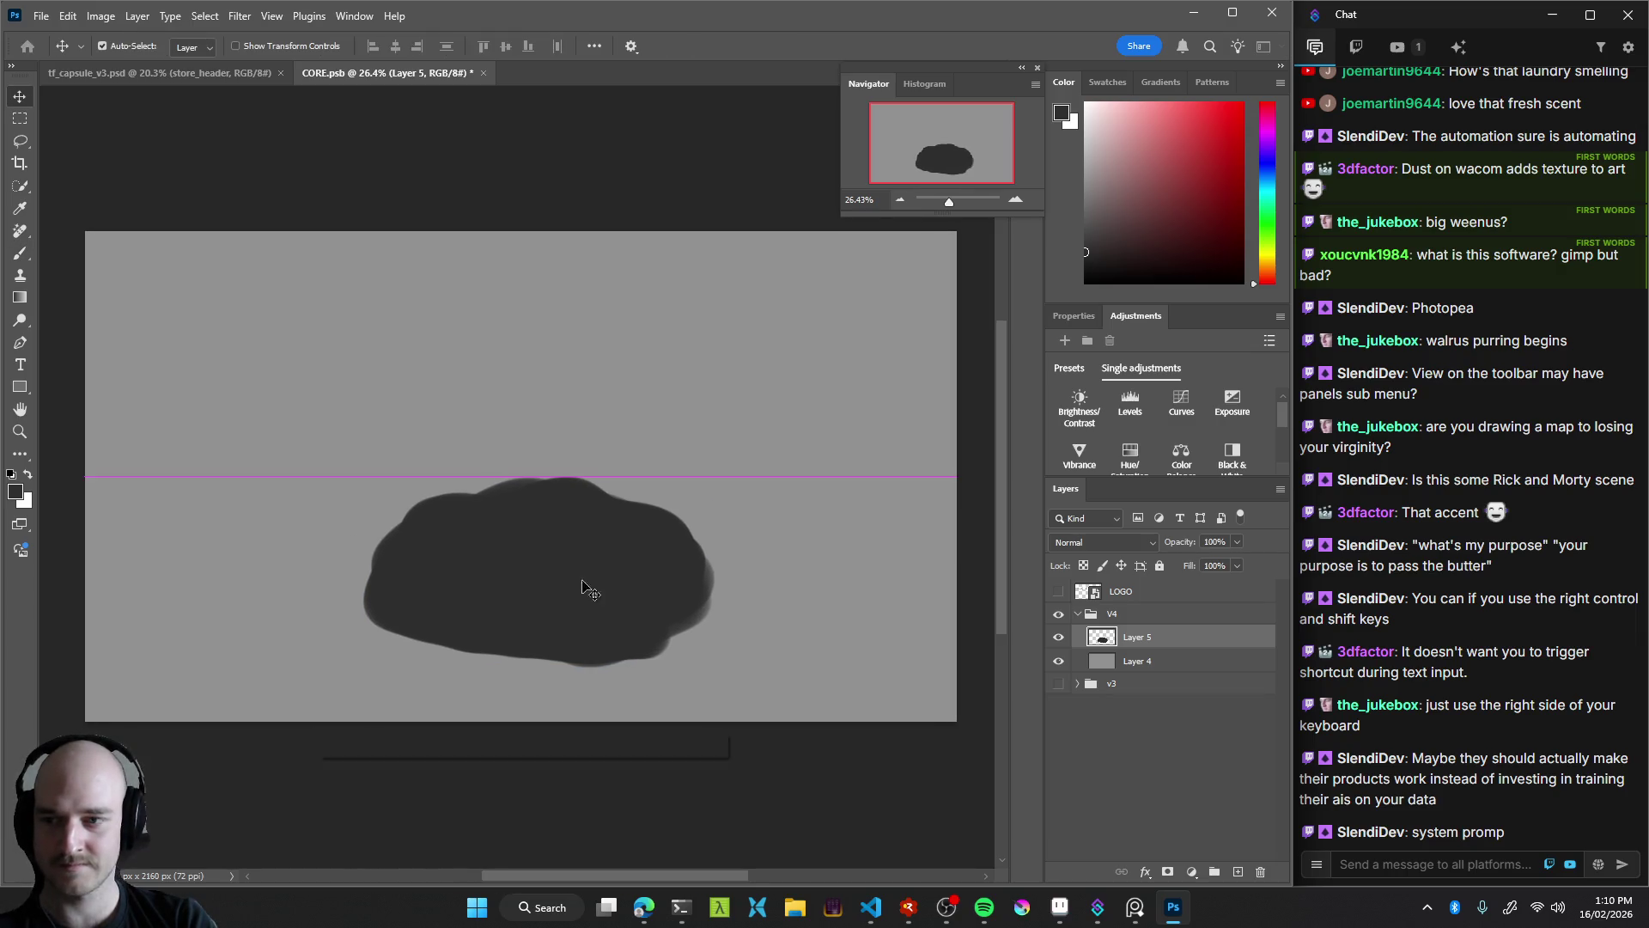
pyautogui.click(413, 357)
pyautogui.press('b')
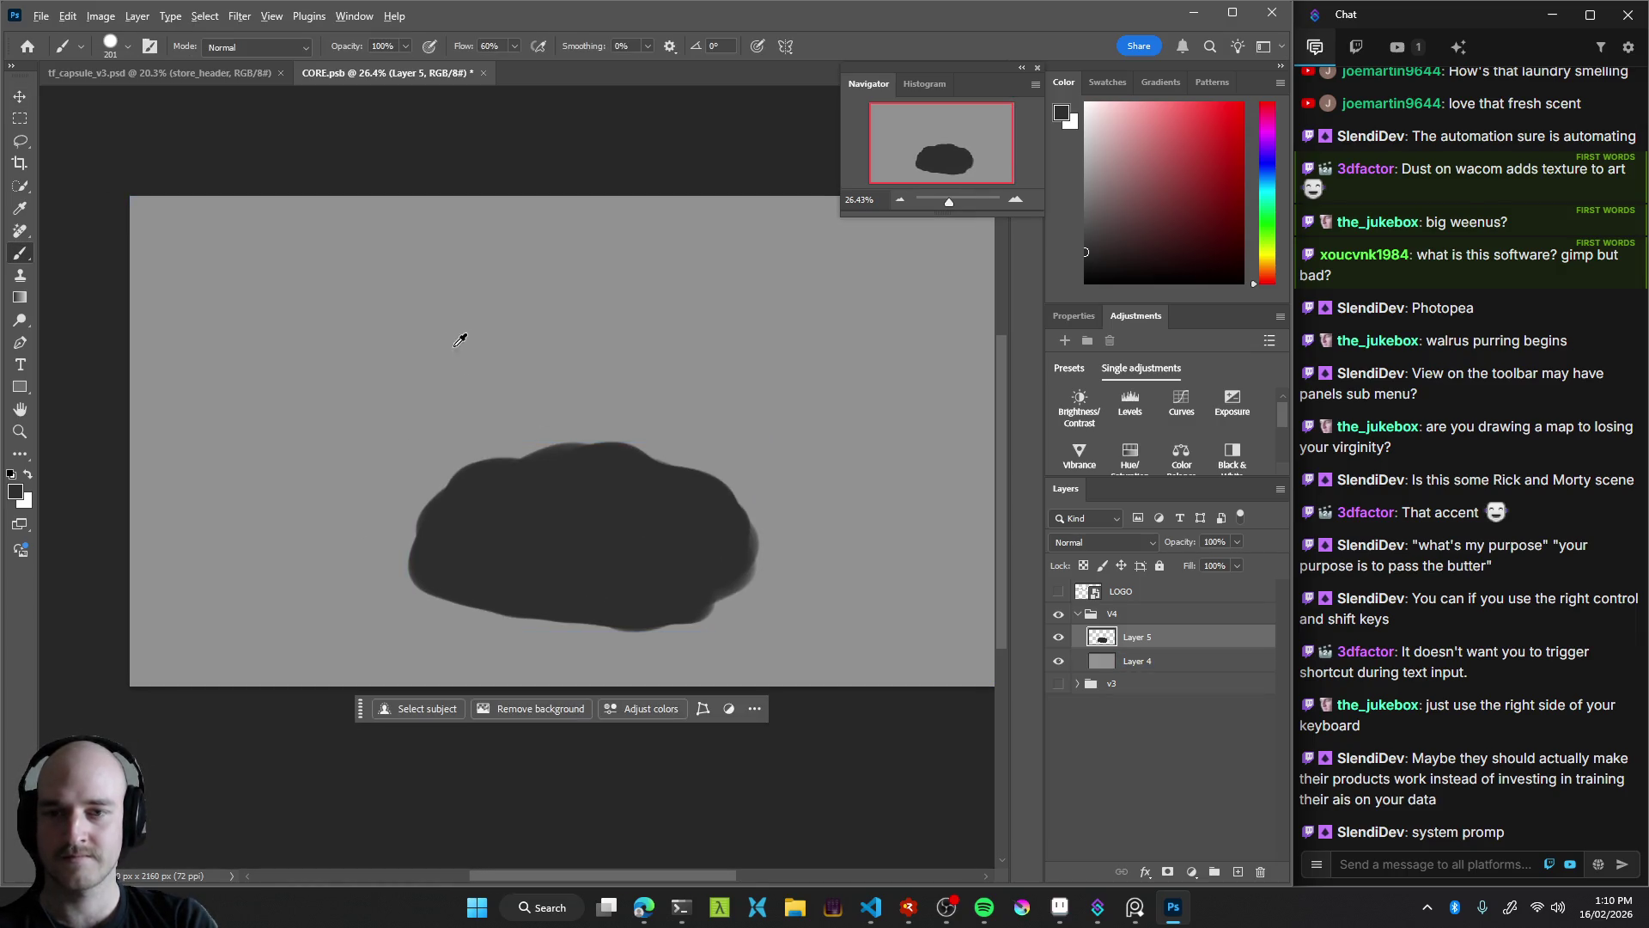
pyautogui.moveTo(450, 344); pyautogui.dragTo(418, 357)
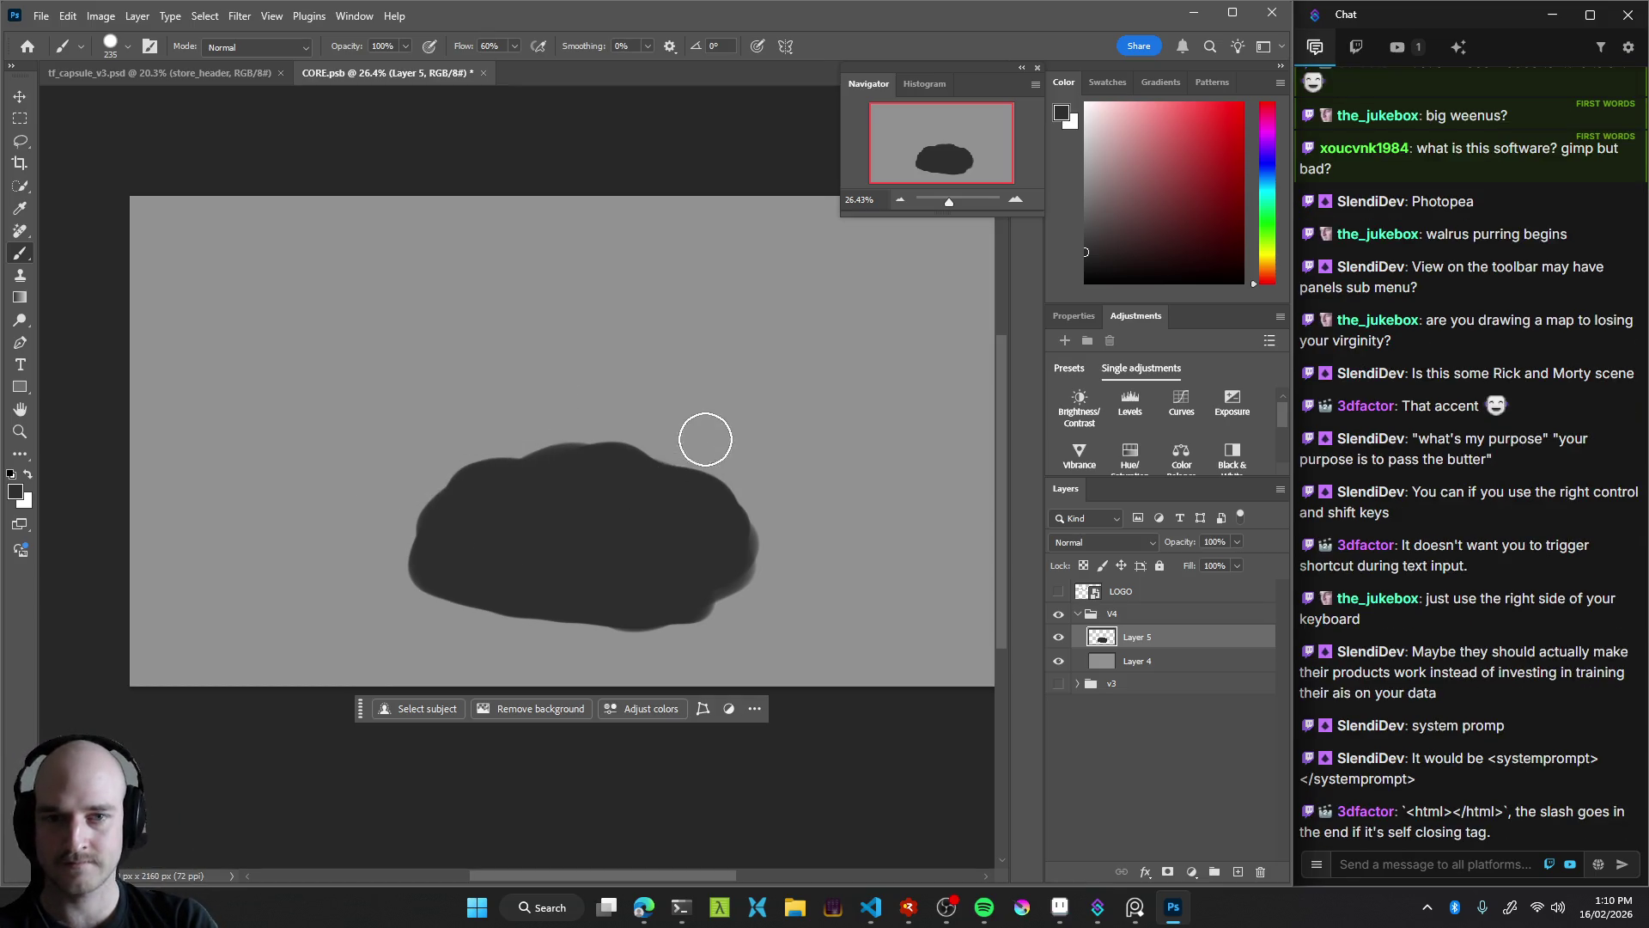
pyautogui.press('v')
pyautogui.moveTo(638, 567); pyautogui.dragTo(640, 548)
pyautogui.press('b')
pyautogui.moveTo(415, 306)
pyautogui.mouseDown()
pyautogui.moveTo(403, 298)
pyautogui.moveTo(331, 369)
pyautogui.mouseUp()
pyautogui.hotkey('ctrl', 'z')
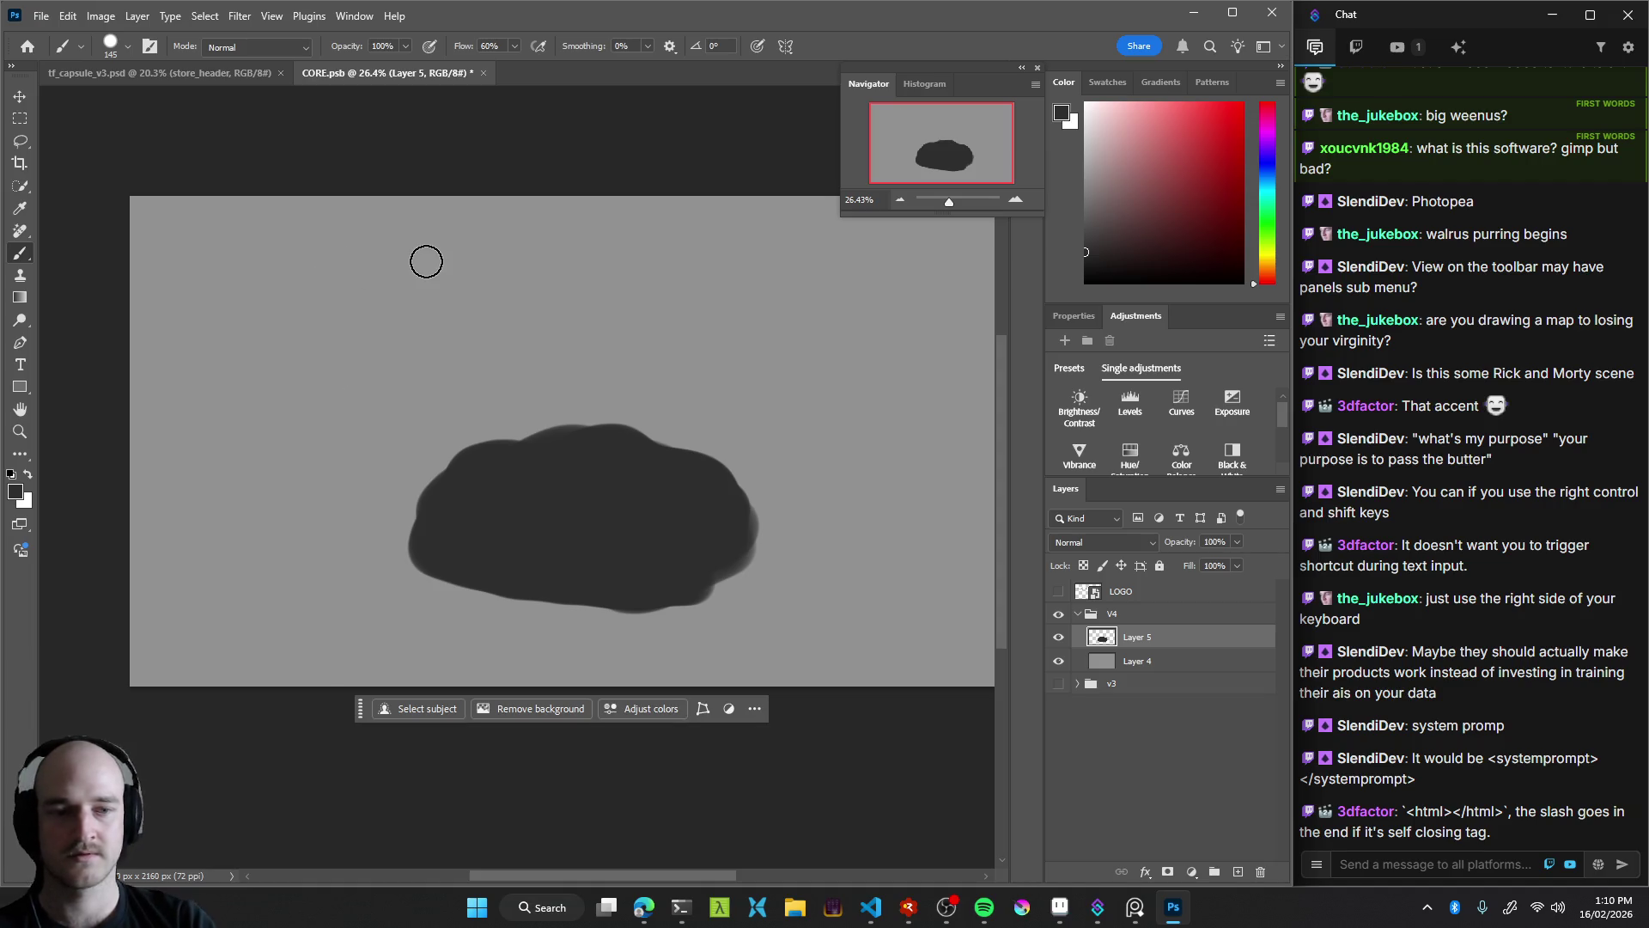
# Show the LOGO layer and position the TERRAFACTOR wordmark above the cloud
pyautogui.click(1058, 591)
pyautogui.press('v')
pyautogui.scroll(-3, 601, 412)
pyautogui.moveTo(624, 327); pyautogui.dragTo(624, 335)
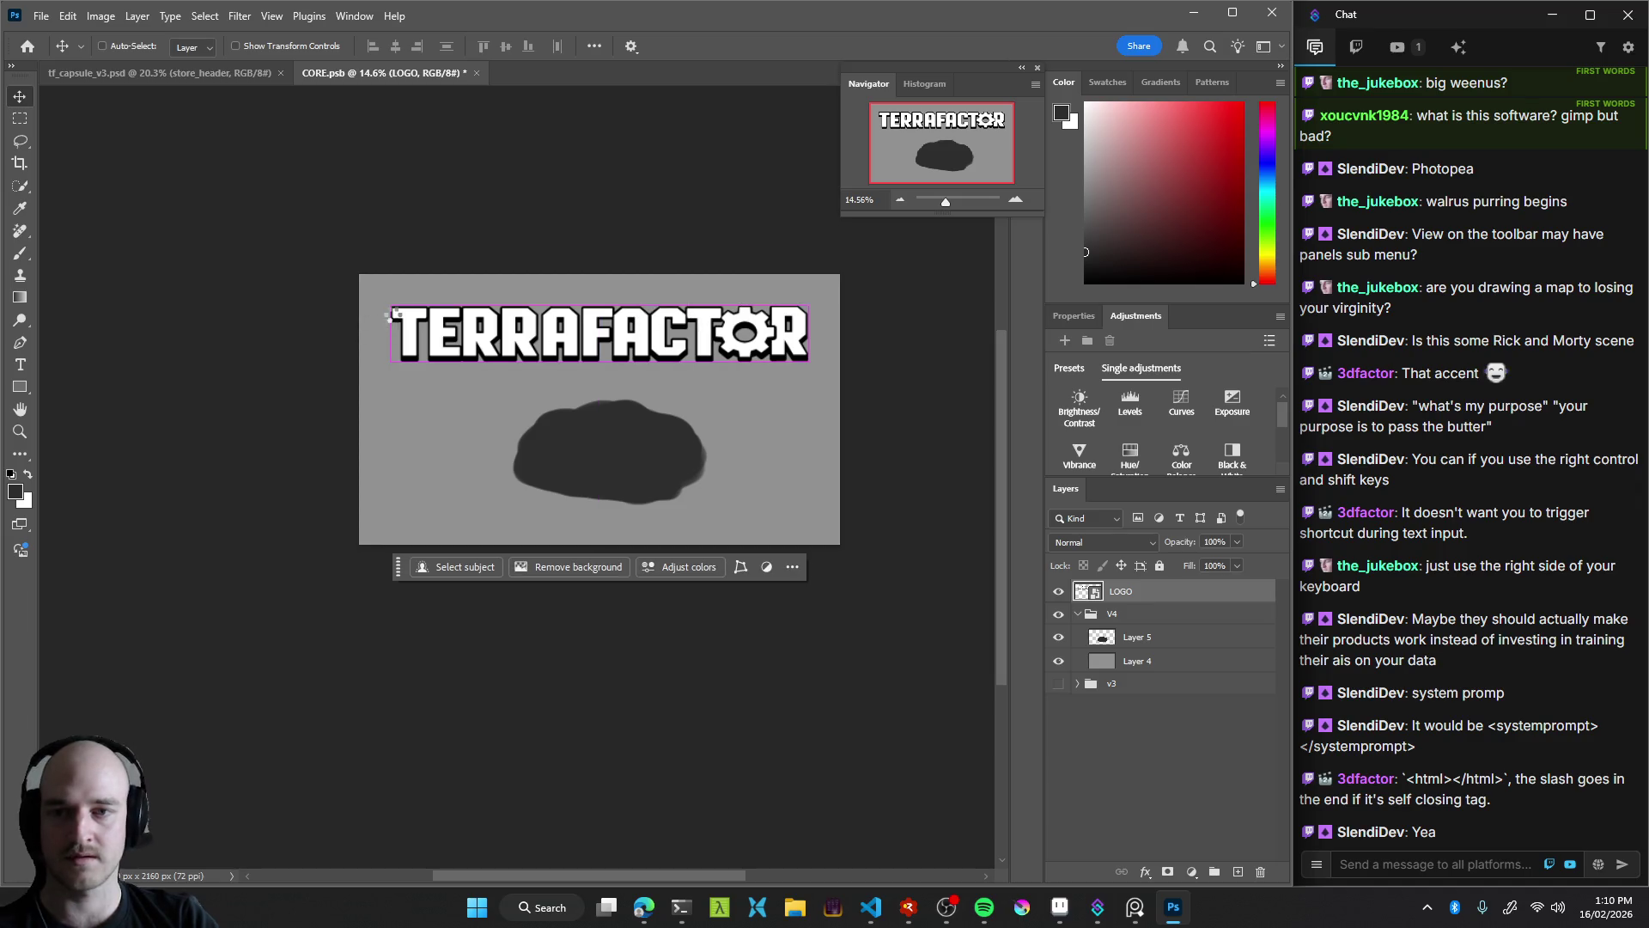
# Scale the TERRAFACTOR logo to about 110% and move it up along the centre line
pyautogui.hotkey('ctrl', 't')
pyautogui.moveTo(391, 307); pyautogui.dragTo(371, 300)
pyautogui.moveTo(597, 326); pyautogui.dragTo(596, 323)
pyautogui.click(686, 404)
pyautogui.press('z')
pyautogui.moveTo(694, 391)
pyautogui.mouseDown()
pyautogui.moveTo(598, 400)
pyautogui.moveTo(688, 399)
pyautogui.mouseUp()
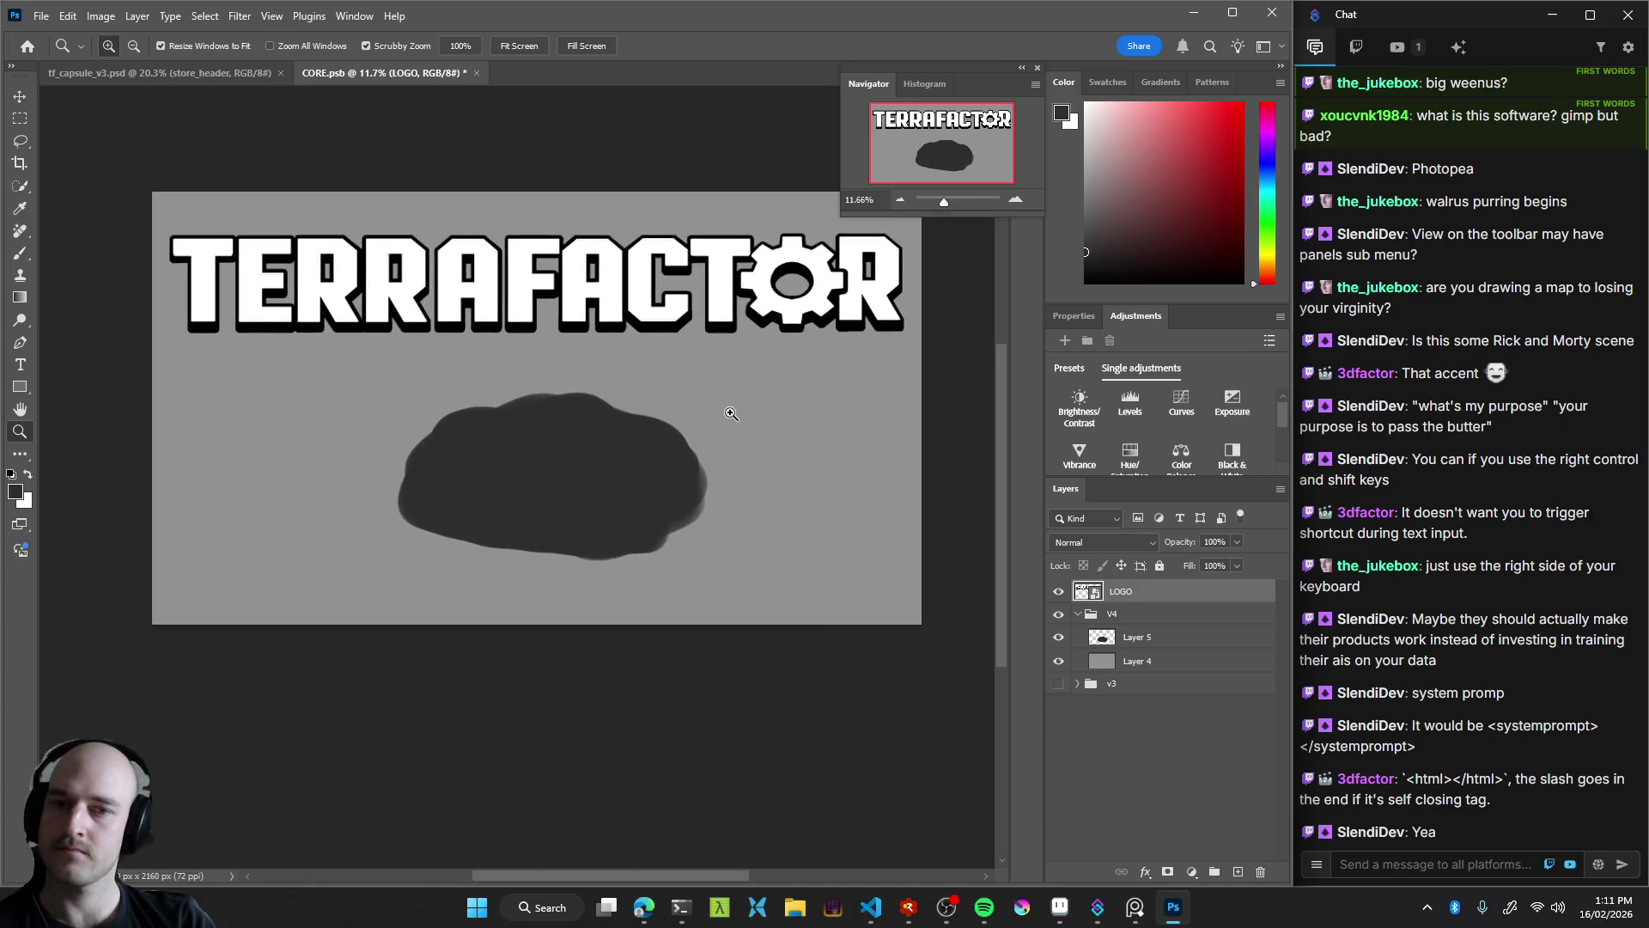
pyautogui.click(588, 413)
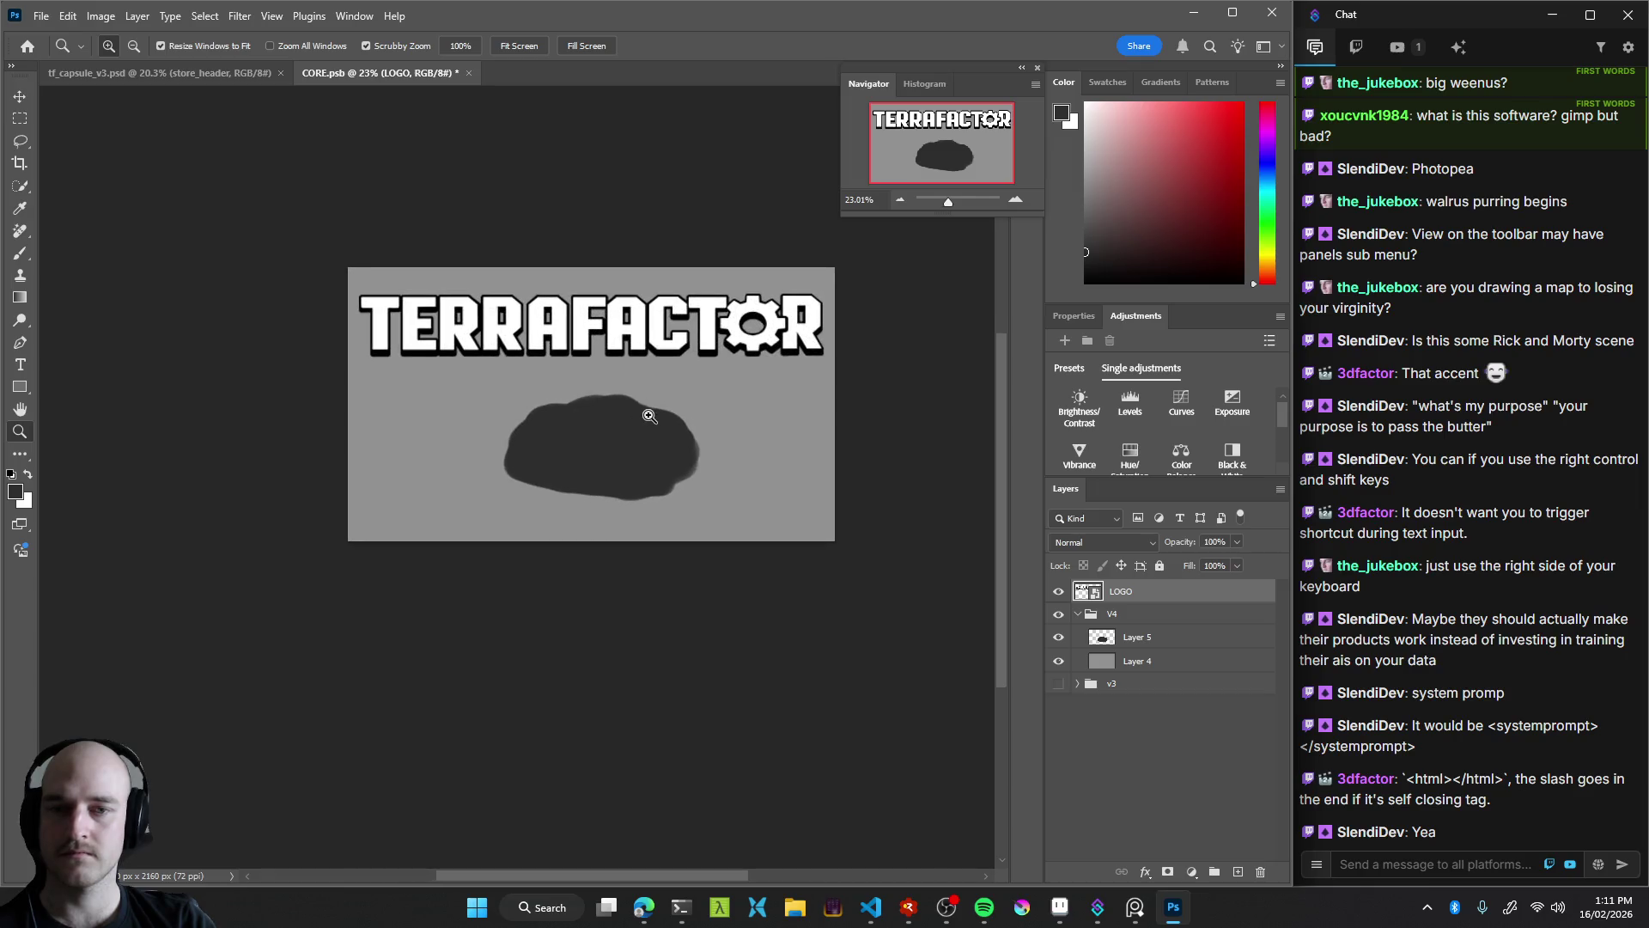
# Select Layer 5 and nudge the cloud up and to the left
pyautogui.press('v')
pyautogui.click(636, 471)
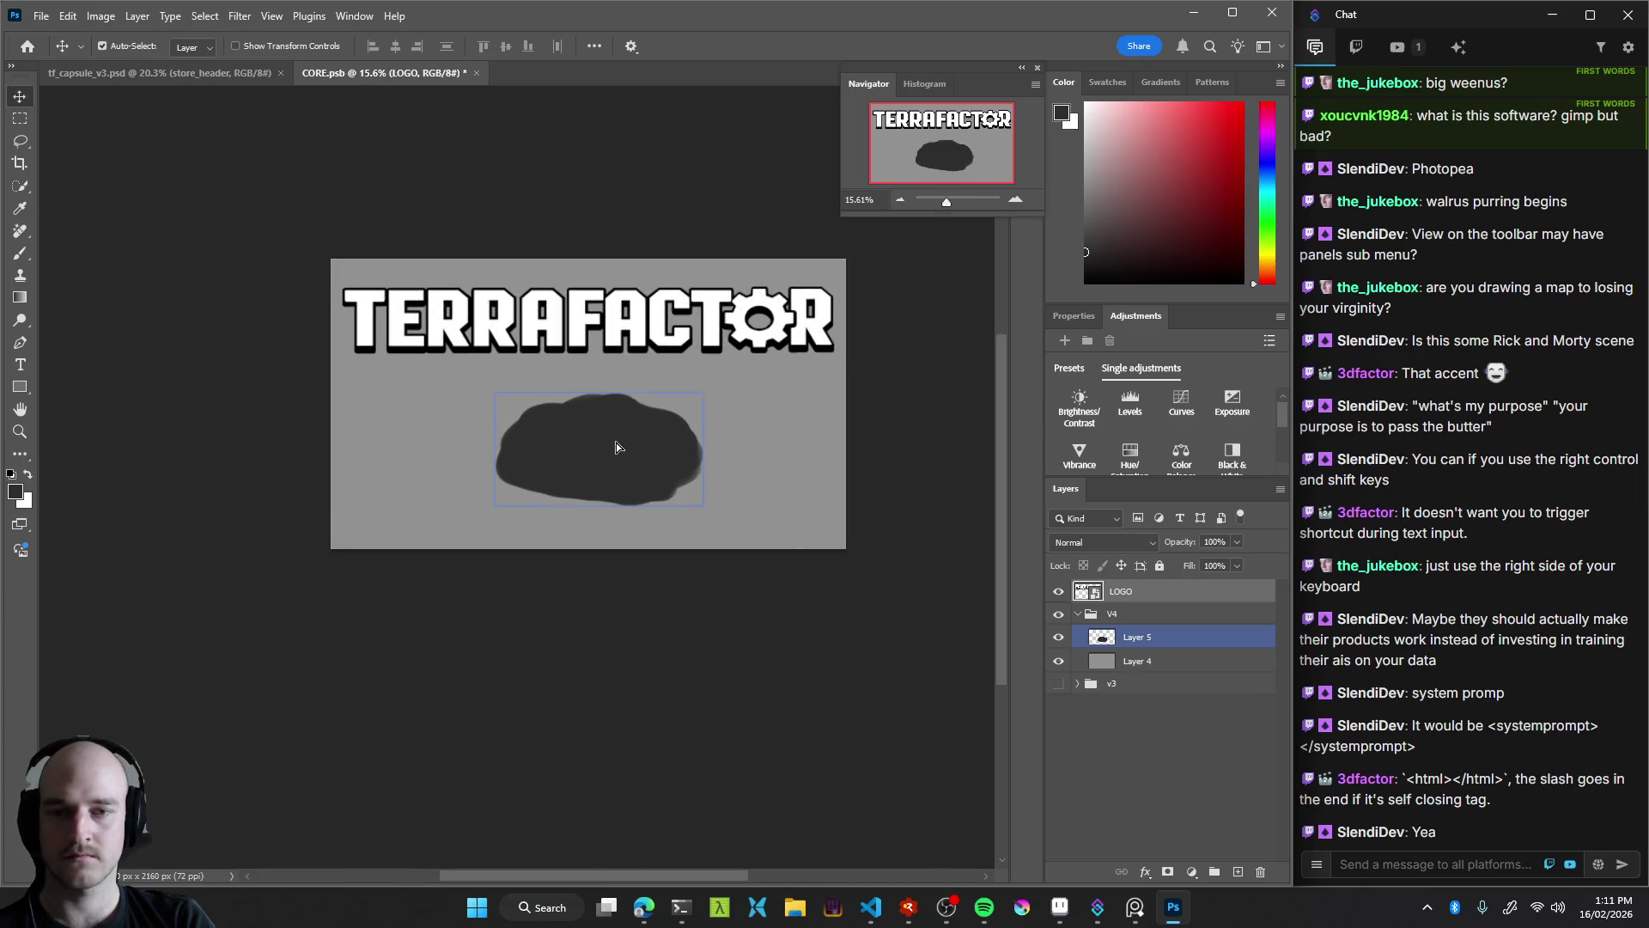
pyautogui.moveTo(615, 449); pyautogui.dragTo(607, 441)
pyautogui.press('c')
pyautogui.press('Escape')
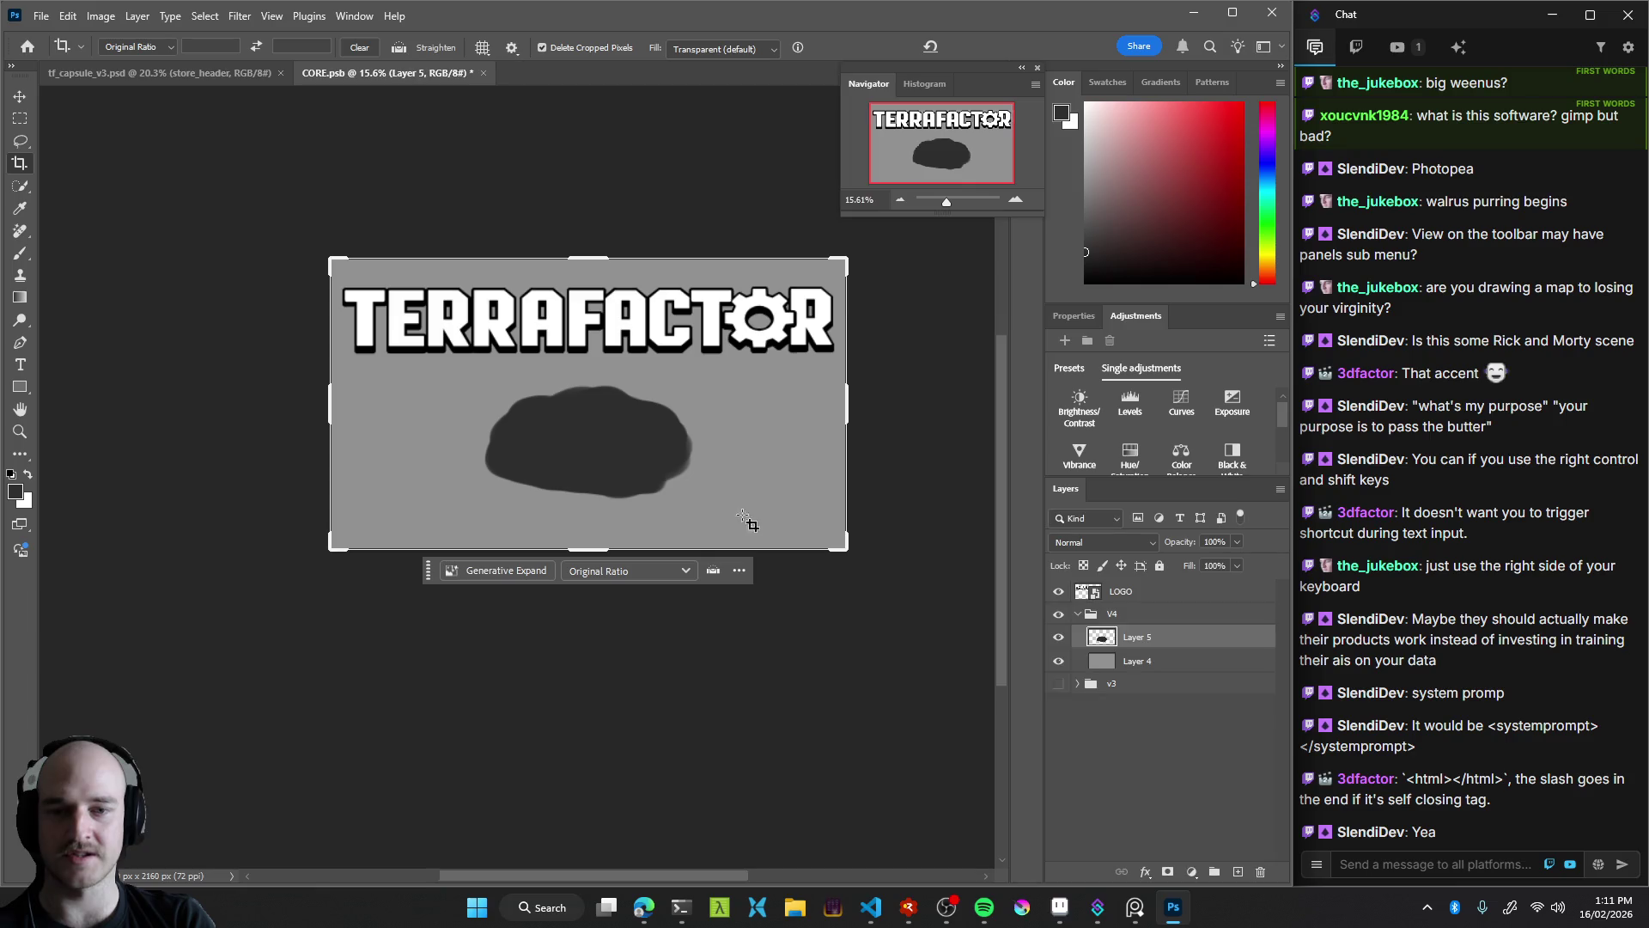
# Brush the cloud's top-left edge outward and extend its bottom edge further down
pyautogui.press('b')
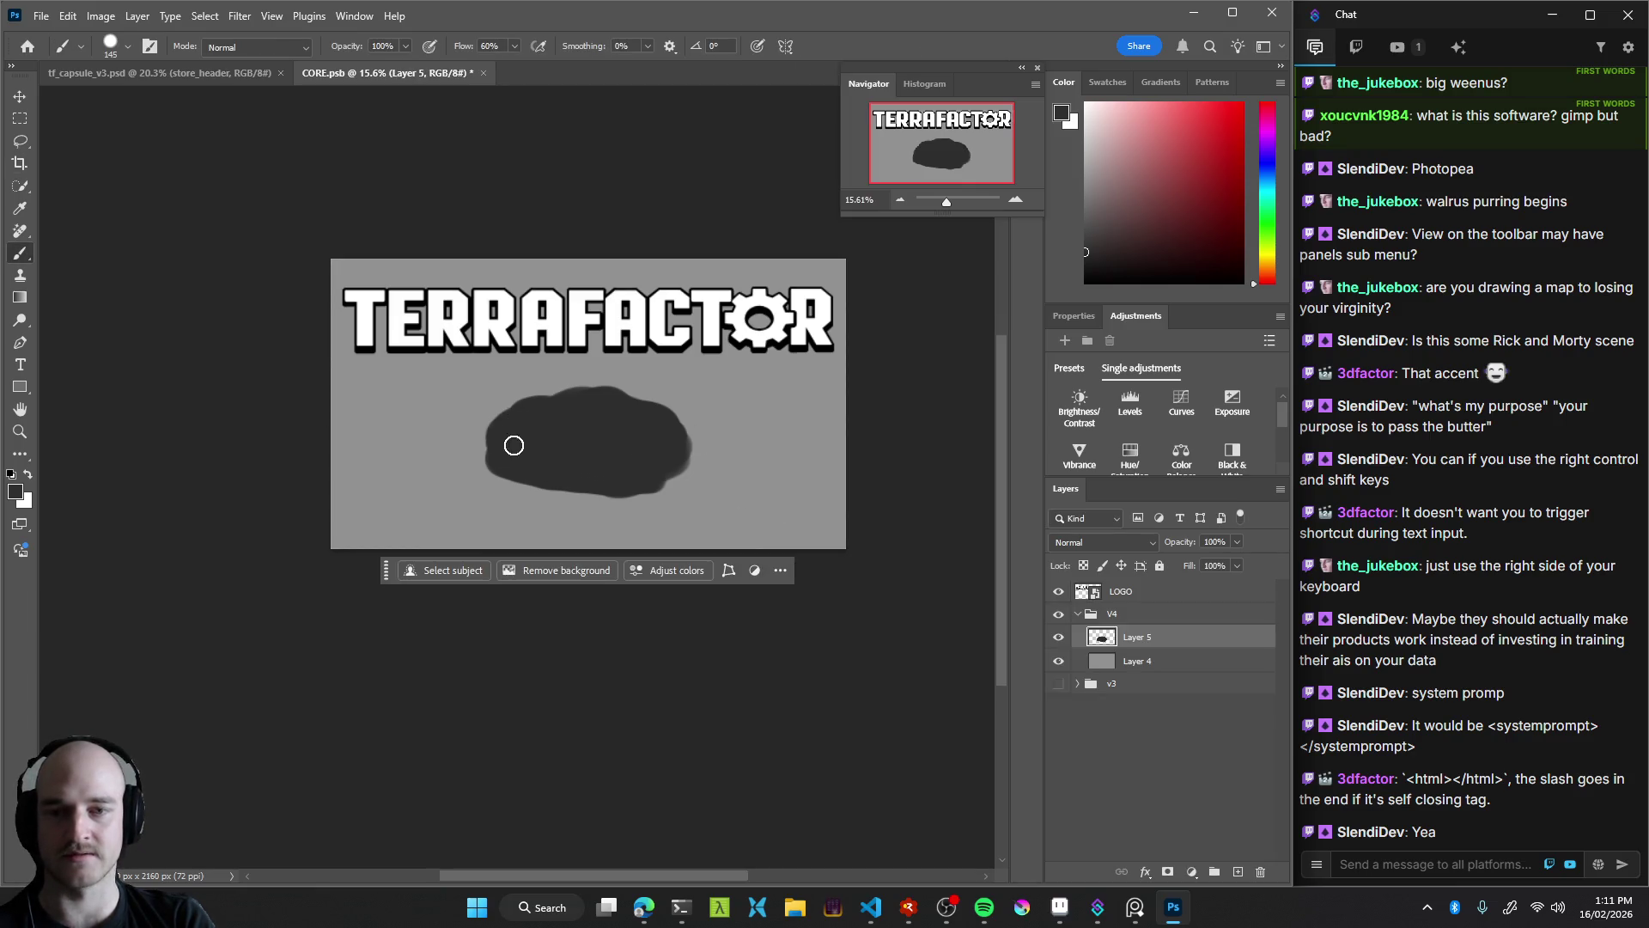
pyautogui.moveTo(549, 421)
pyautogui.mouseDown()
pyautogui.moveTo(546, 394)
pyautogui.moveTo(540, 454)
pyautogui.mouseUp()
pyautogui.hotkey('ctrl', 'z')
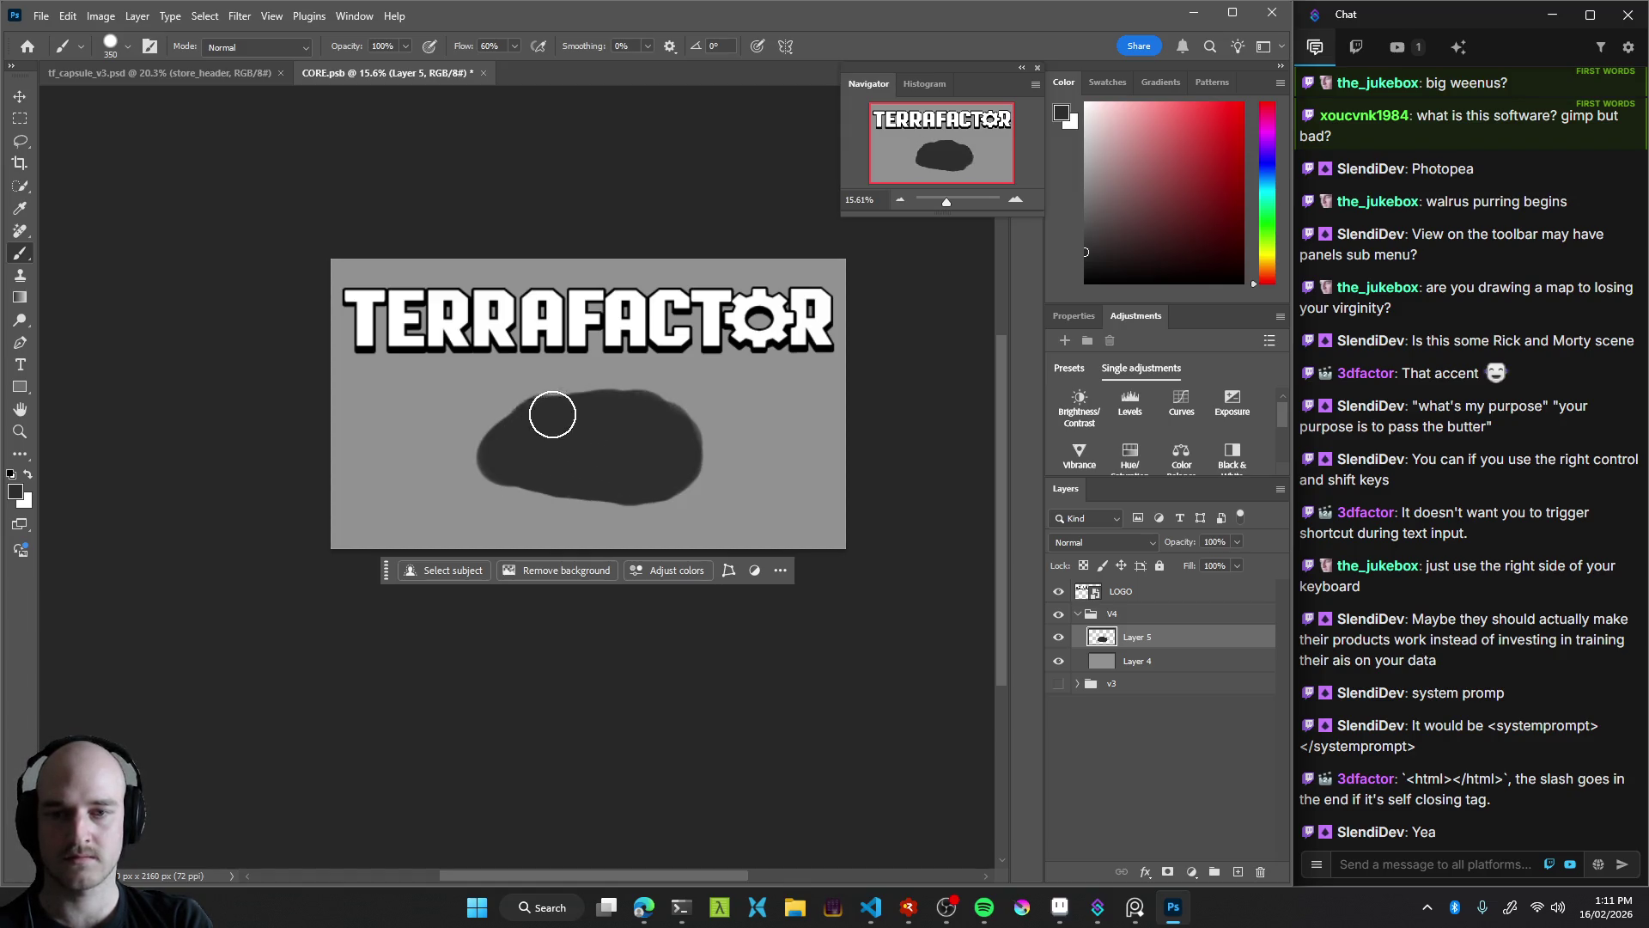
pyautogui.moveTo(552, 418); pyautogui.dragTo(549, 426)
pyautogui.moveTo(549, 494)
pyautogui.mouseDown()
pyautogui.moveTo(613, 471)
pyautogui.moveTo(599, 444)
pyautogui.mouseUp()
pyautogui.press('v')
pyautogui.press('b')
pyautogui.scroll(3, 610, 460)
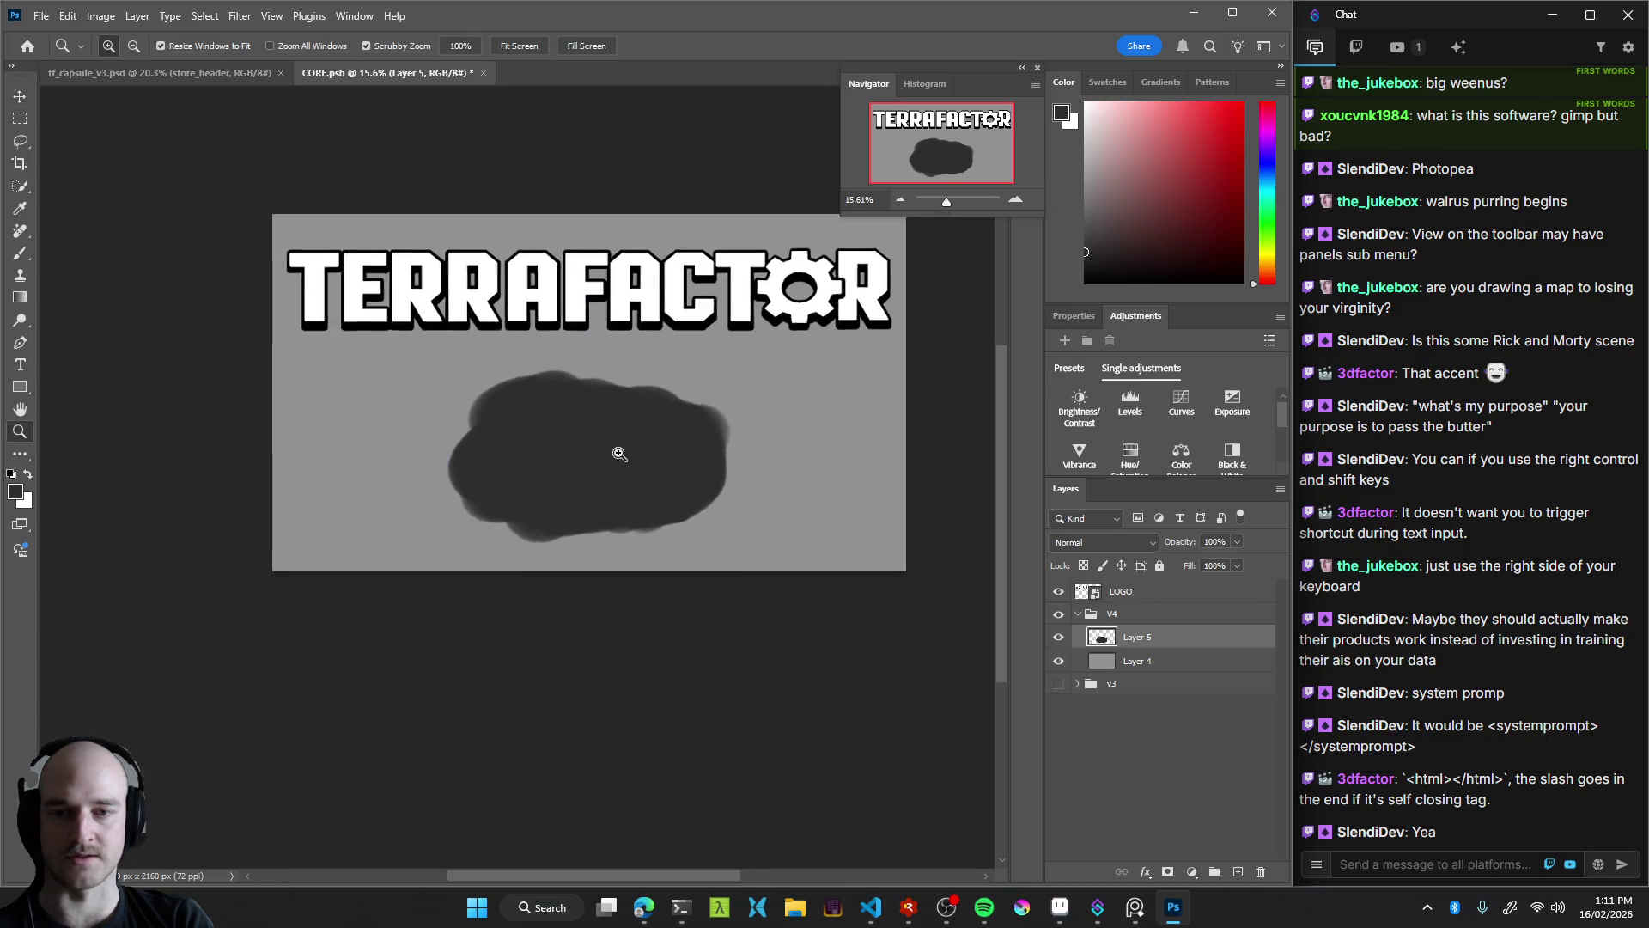
pyautogui.moveTo(339, 453)
pyautogui.mouseDown()
pyautogui.moveTo(317, 453)
pyautogui.moveTo(352, 471)
pyautogui.moveTo(251, 451)
pyautogui.mouseUp()
pyautogui.hotkey('ctrl', 'z')
pyautogui.hotkey('ctrl', 'z')
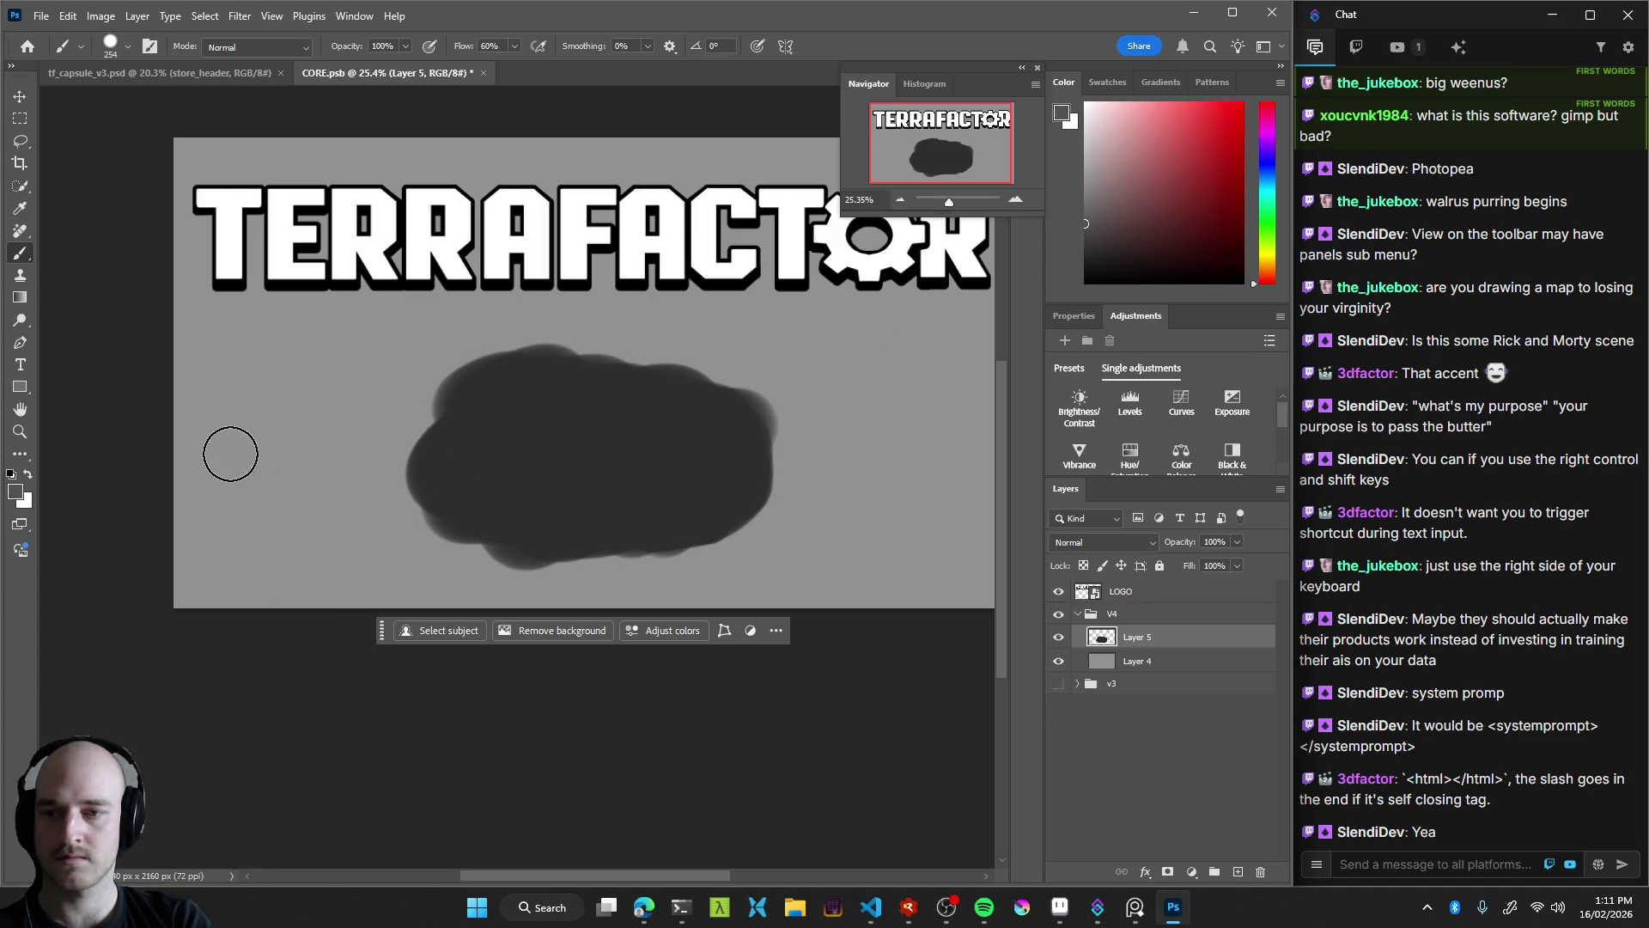
# Paint grey arms running left and diagonally to the lower-left corner from the dark core
pyautogui.moveTo(228, 453); pyautogui.dragTo(314, 445)
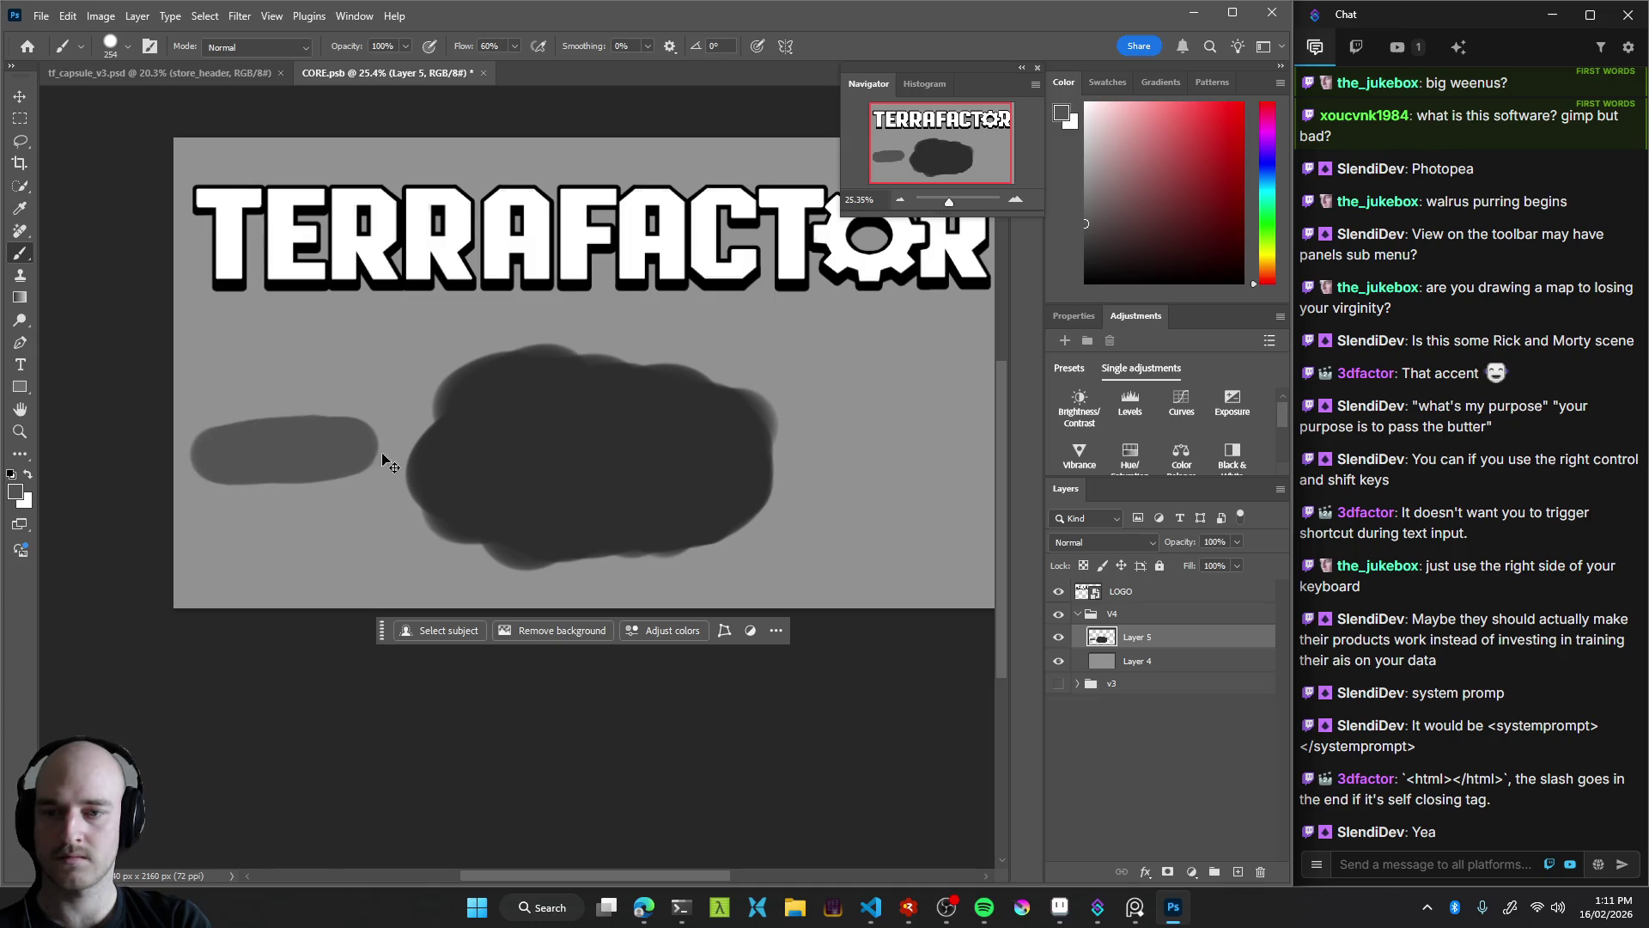
pyautogui.hotkey('ctrl', 'z')
pyautogui.moveTo(369, 445)
pyautogui.mouseDown()
pyautogui.moveTo(157, 475)
pyautogui.moveTo(380, 428)
pyautogui.mouseUp()
pyautogui.hotkey('ctrl', 'z')
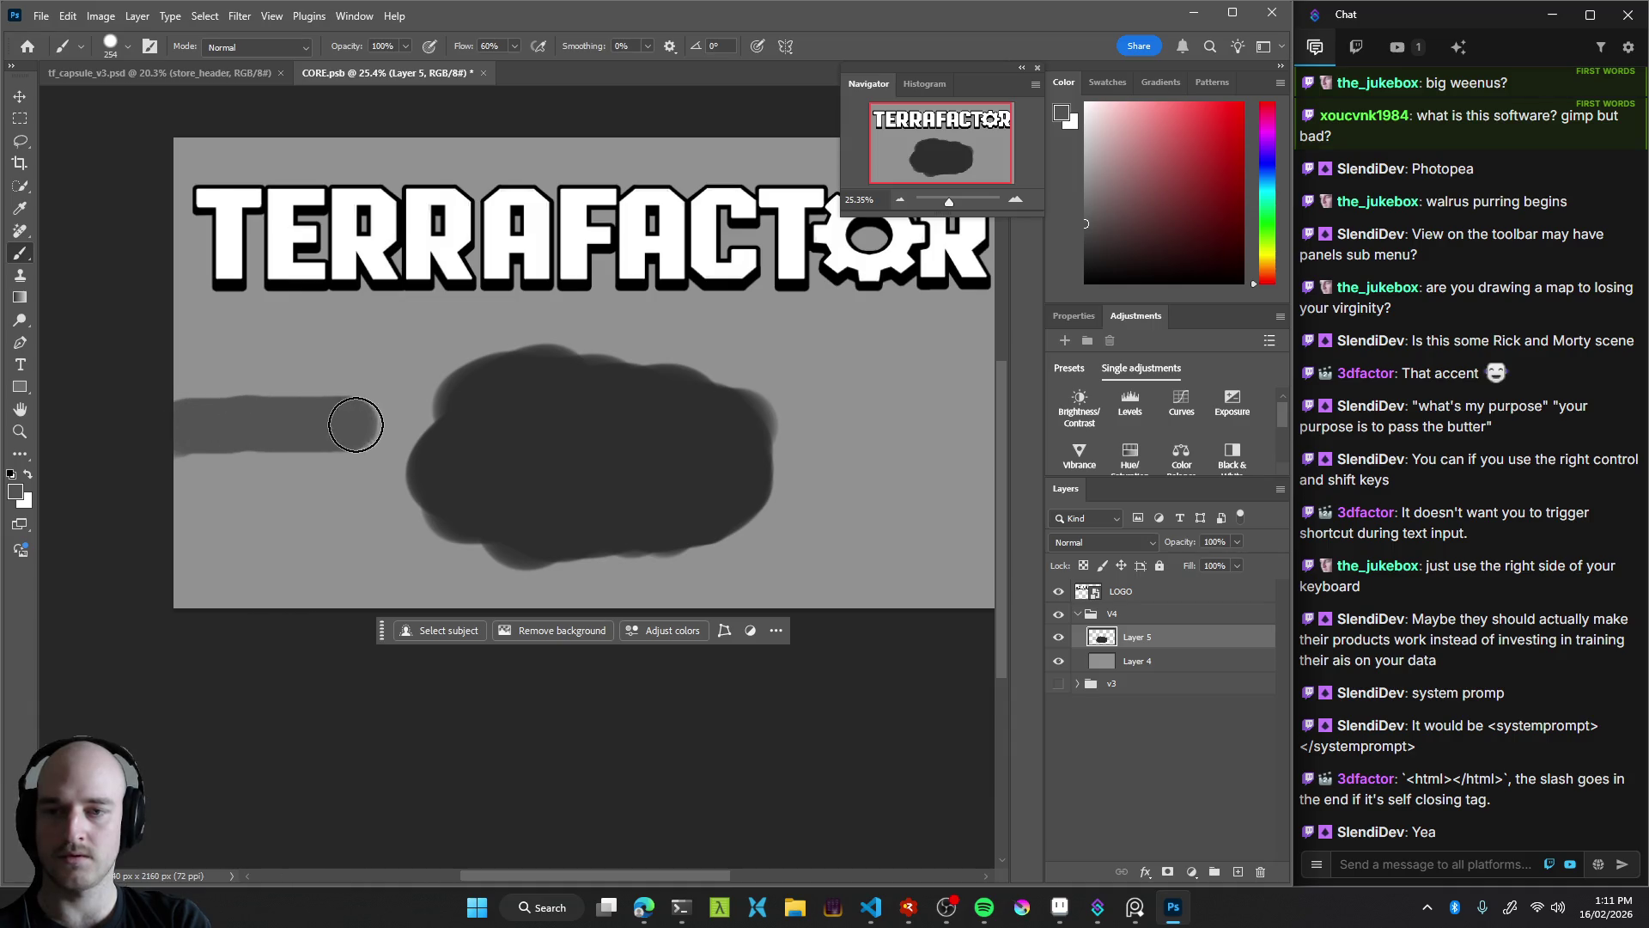
pyautogui.moveTo(237, 597)
pyautogui.mouseDown()
pyautogui.moveTo(368, 569)
pyautogui.moveTo(424, 521)
pyautogui.moveTo(309, 623)
pyautogui.mouseUp()
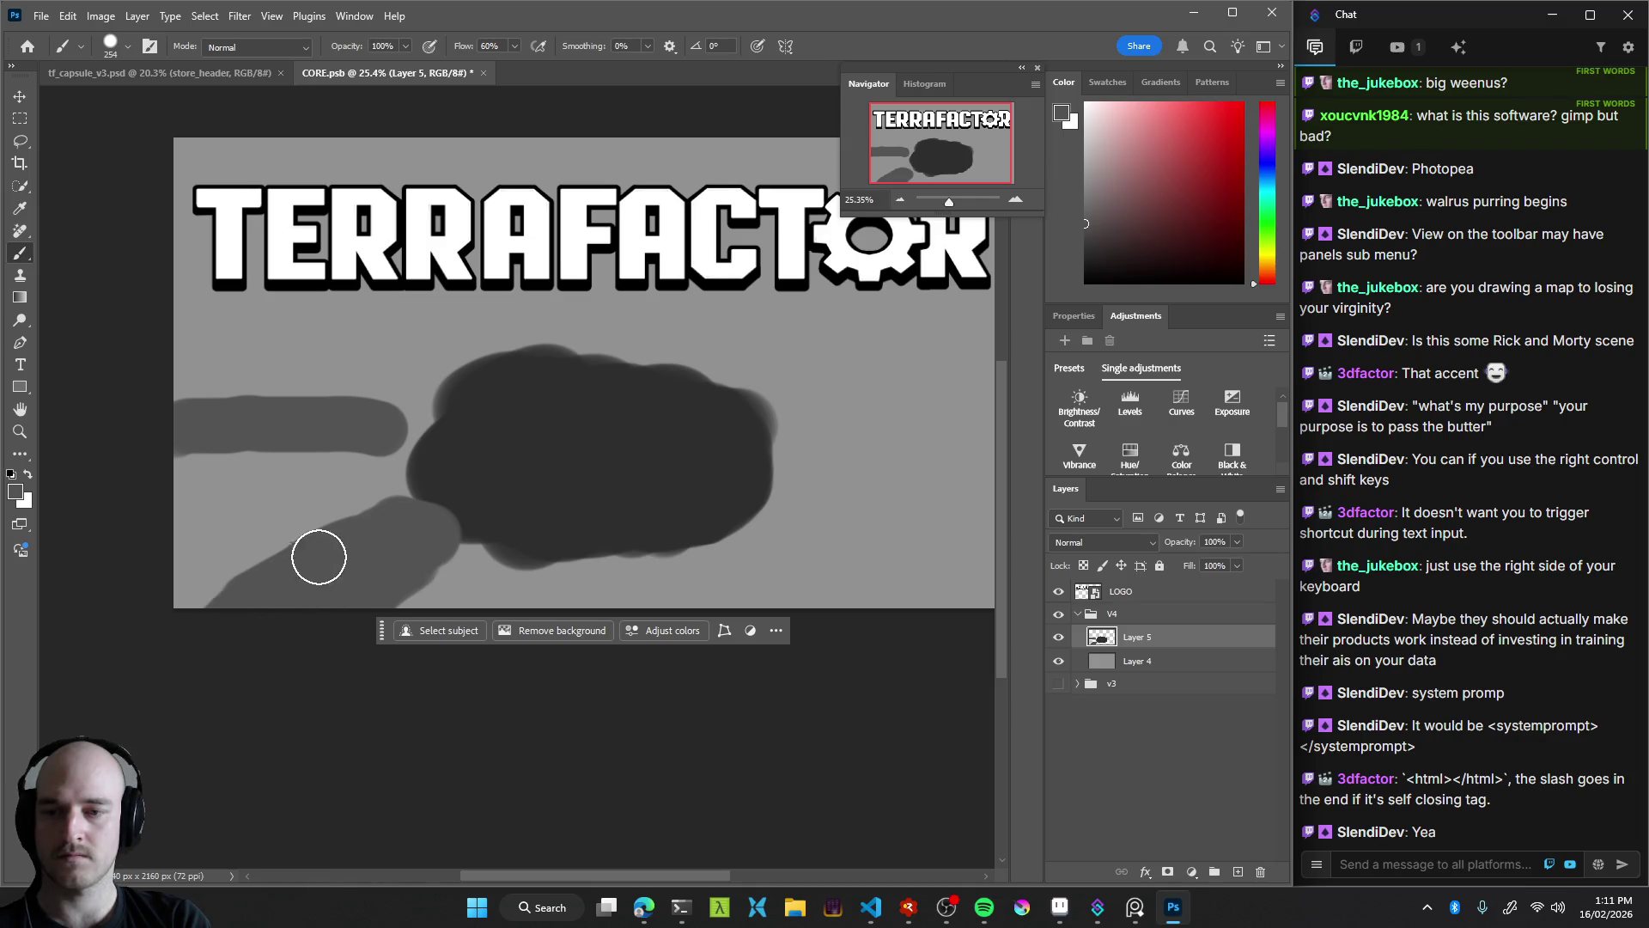
pyautogui.moveTo(319, 557); pyautogui.dragTo(255, 610)
# Paint a wide grey arm to the right edge and another toward the upper right
pyautogui.moveTo(711, 454); pyautogui.dragTo(518, 464)
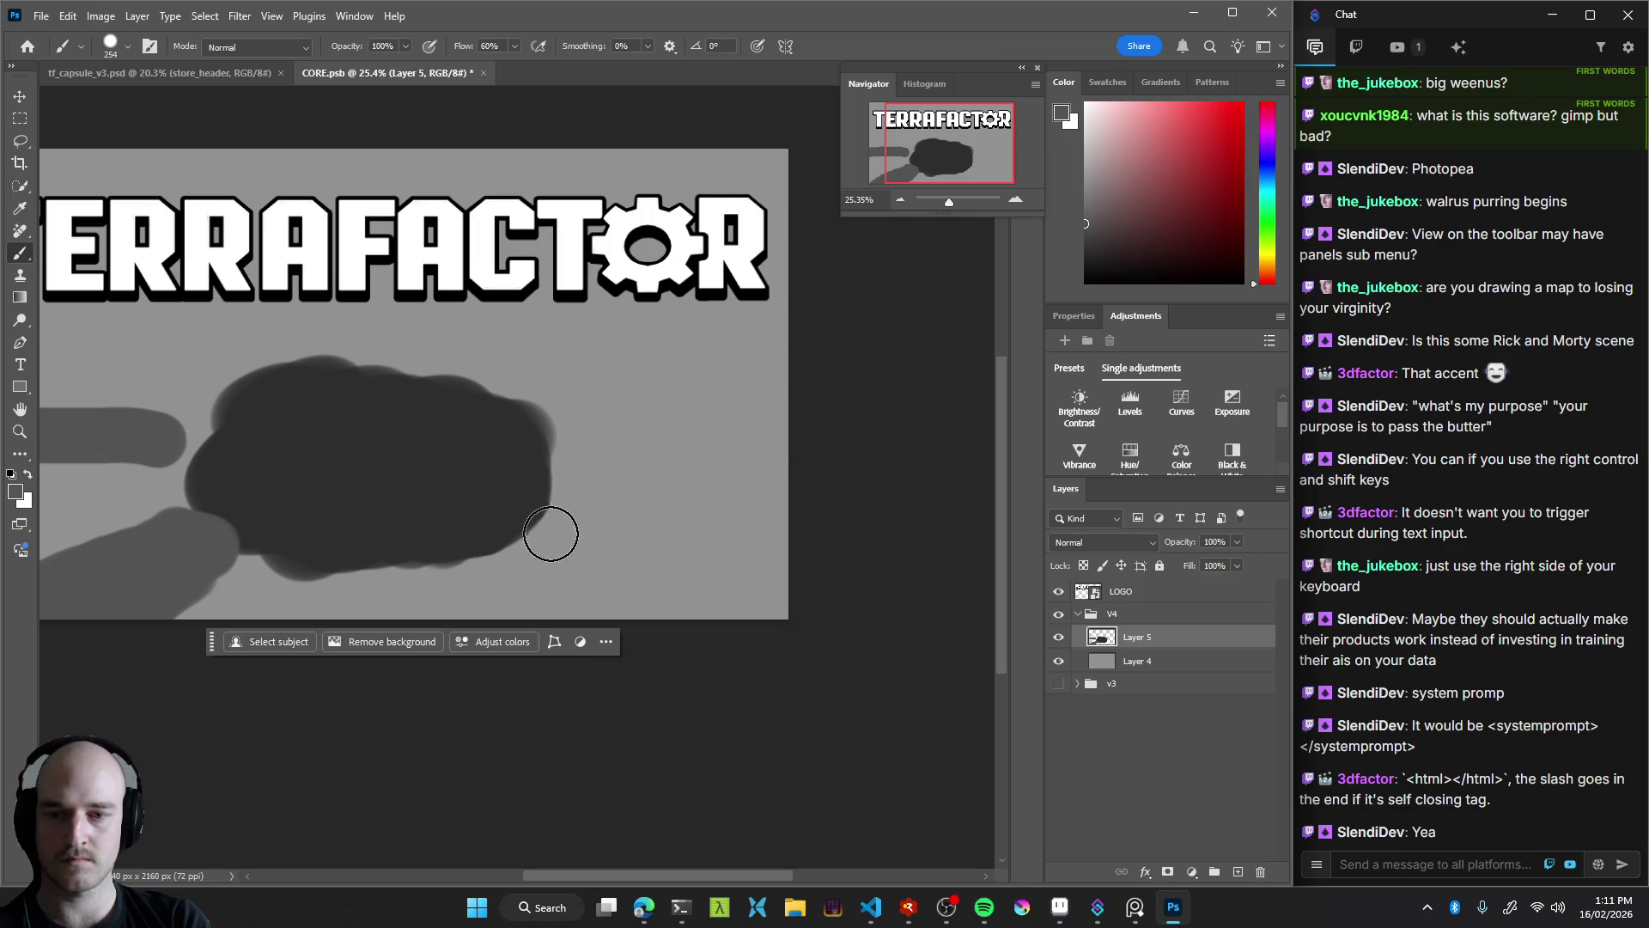
pyautogui.moveTo(559, 502); pyautogui.dragTo(661, 498)
pyautogui.moveTo(553, 497); pyautogui.dragTo(844, 590)
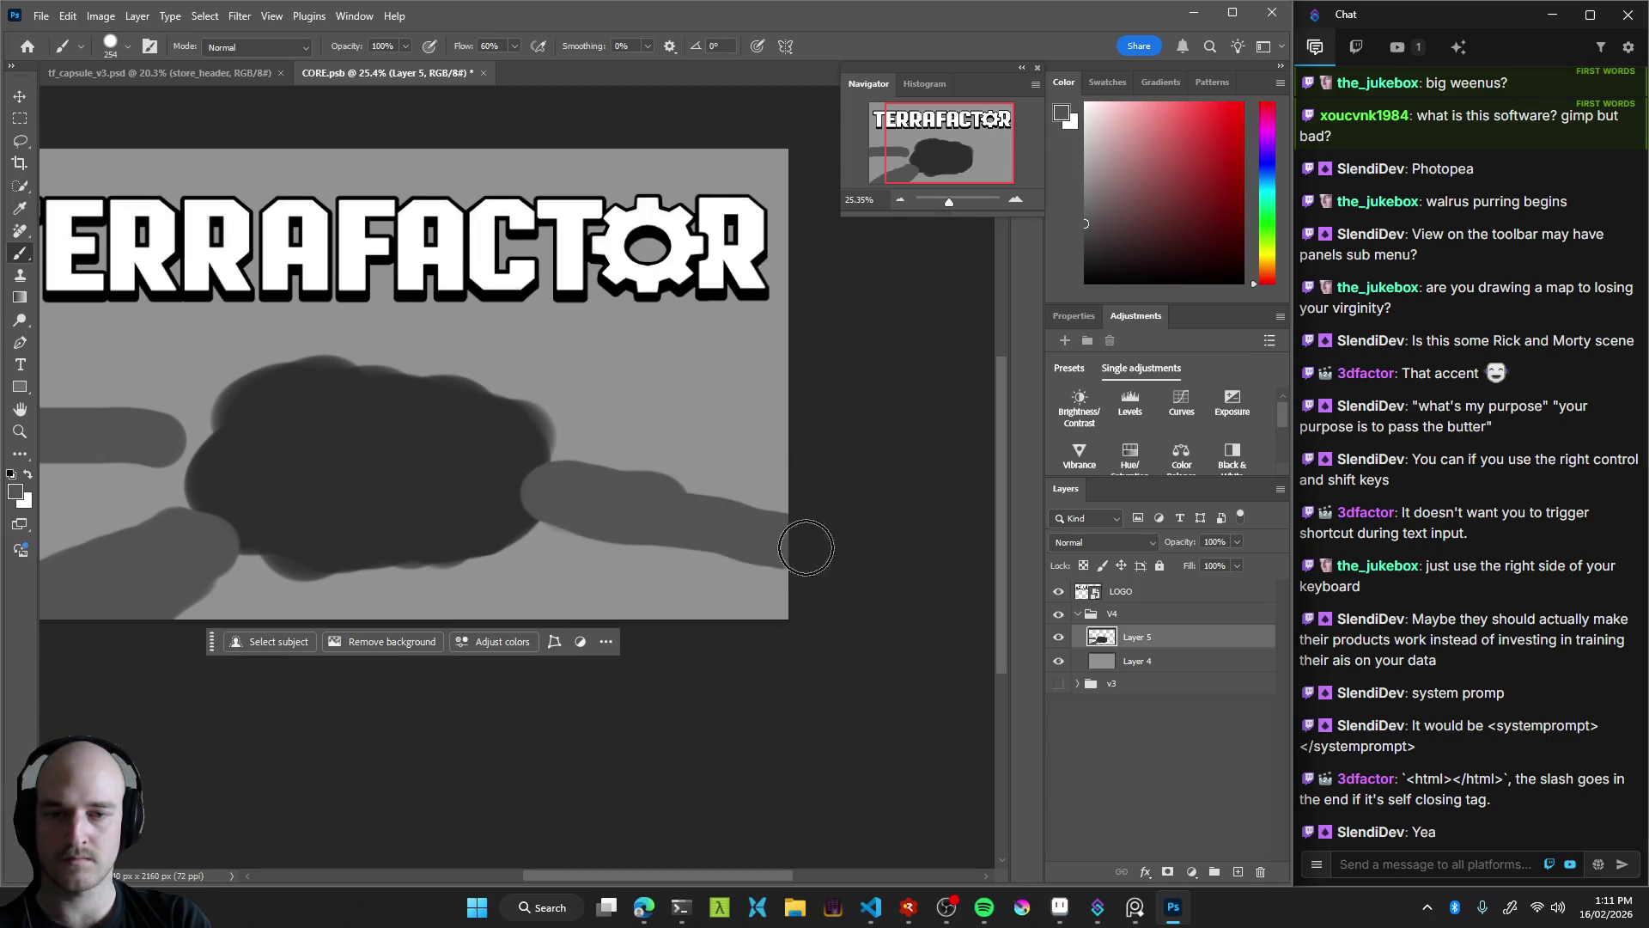
pyautogui.moveTo(526, 419); pyautogui.dragTo(695, 320)
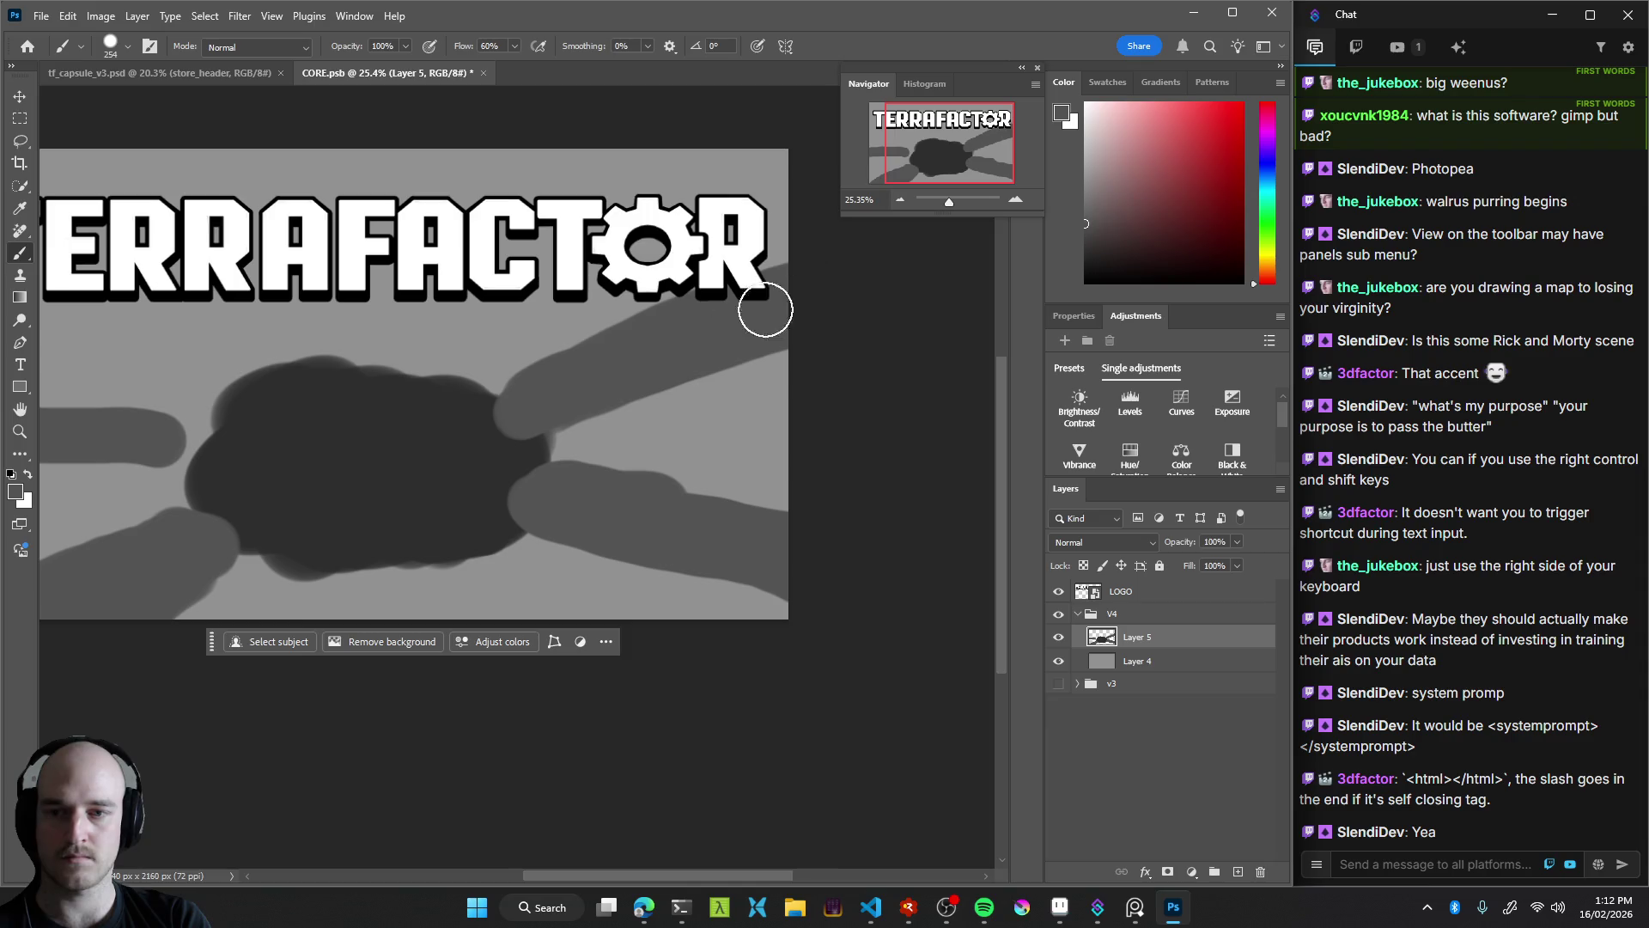
pyautogui.moveTo(601, 413); pyautogui.dragTo(722, 397)
pyautogui.moveTo(583, 416); pyautogui.dragTo(566, 601)
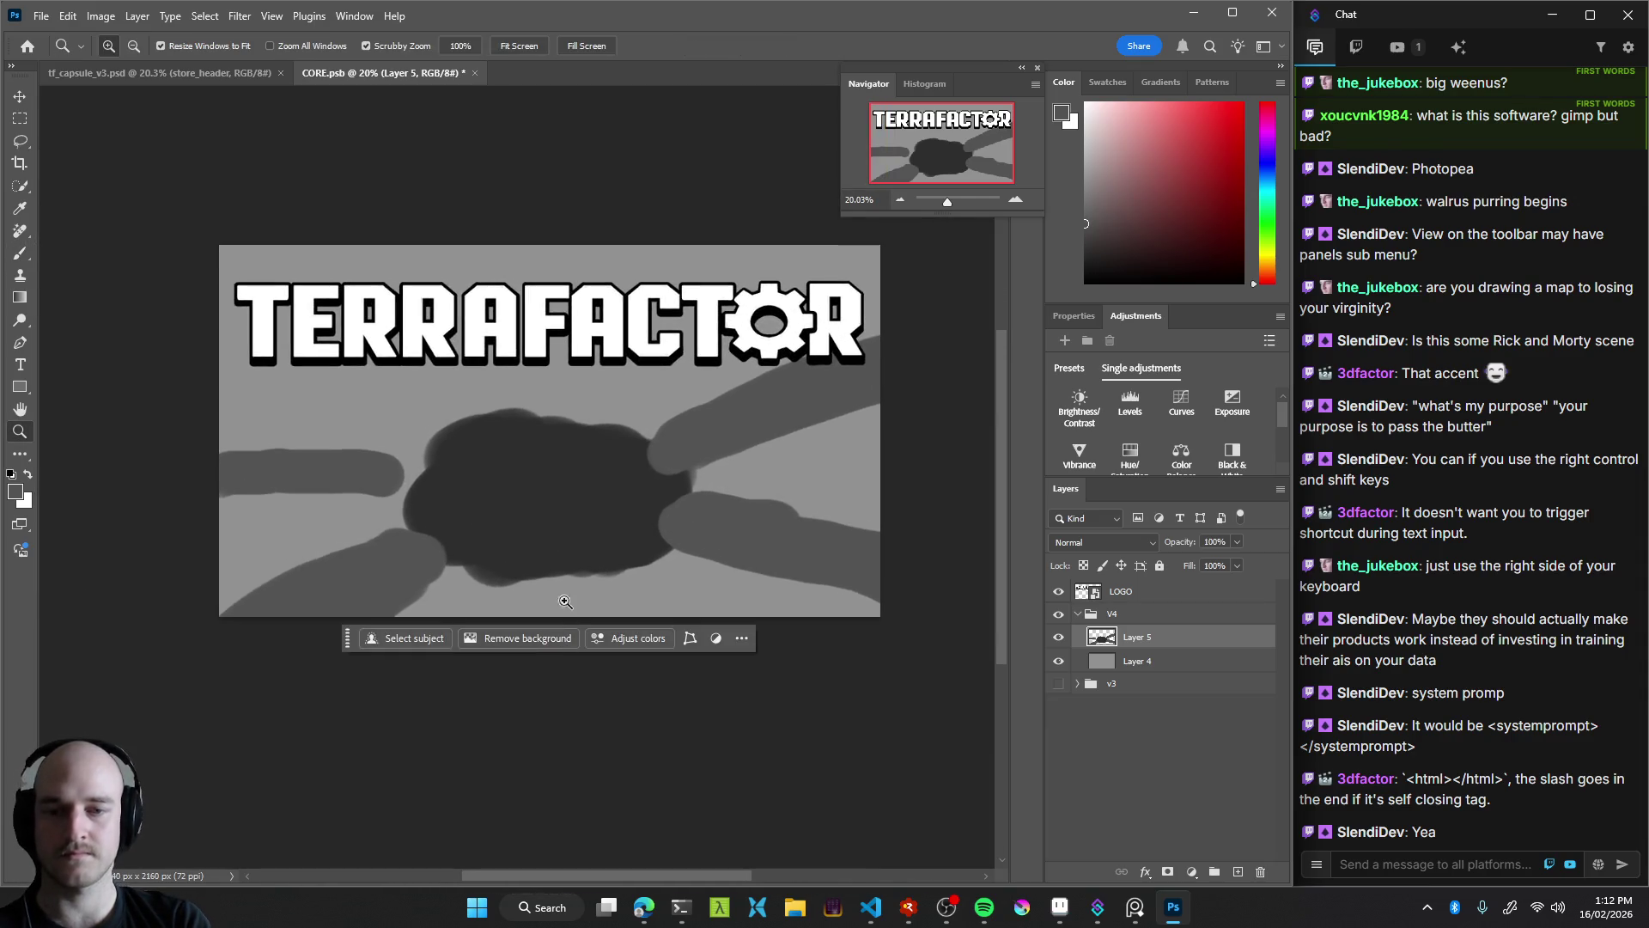
# Thicken the upper edge of the left grey arm
pyautogui.click(644, 515)
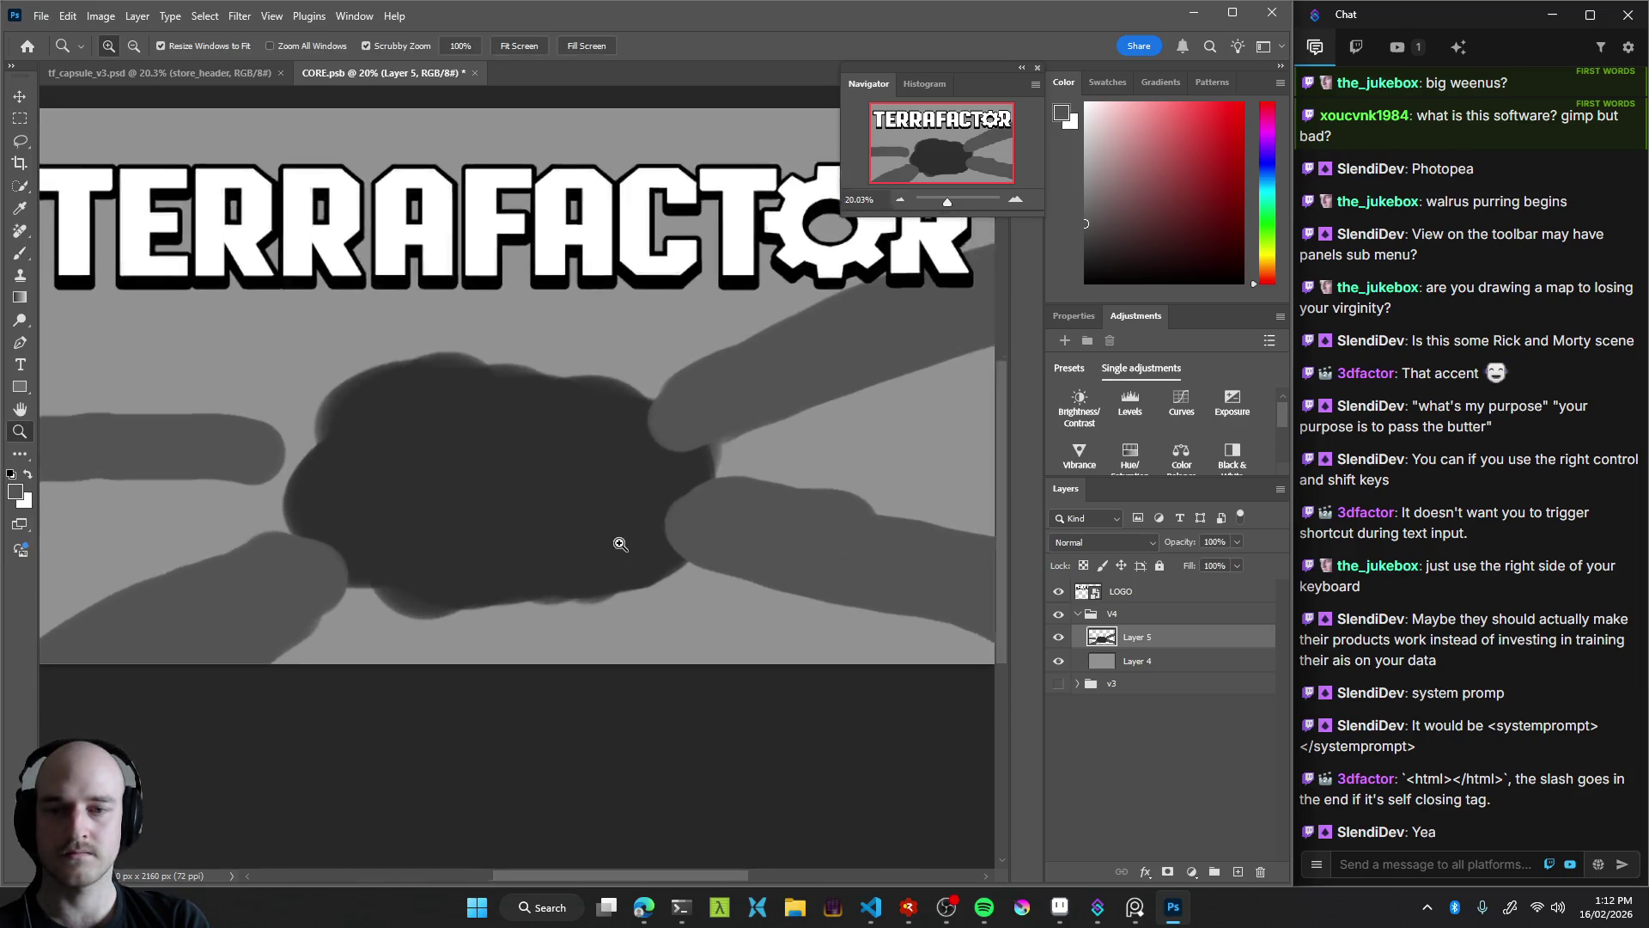
pyautogui.press('b')
pyautogui.moveTo(66, 435); pyautogui.dragTo(309, 441)
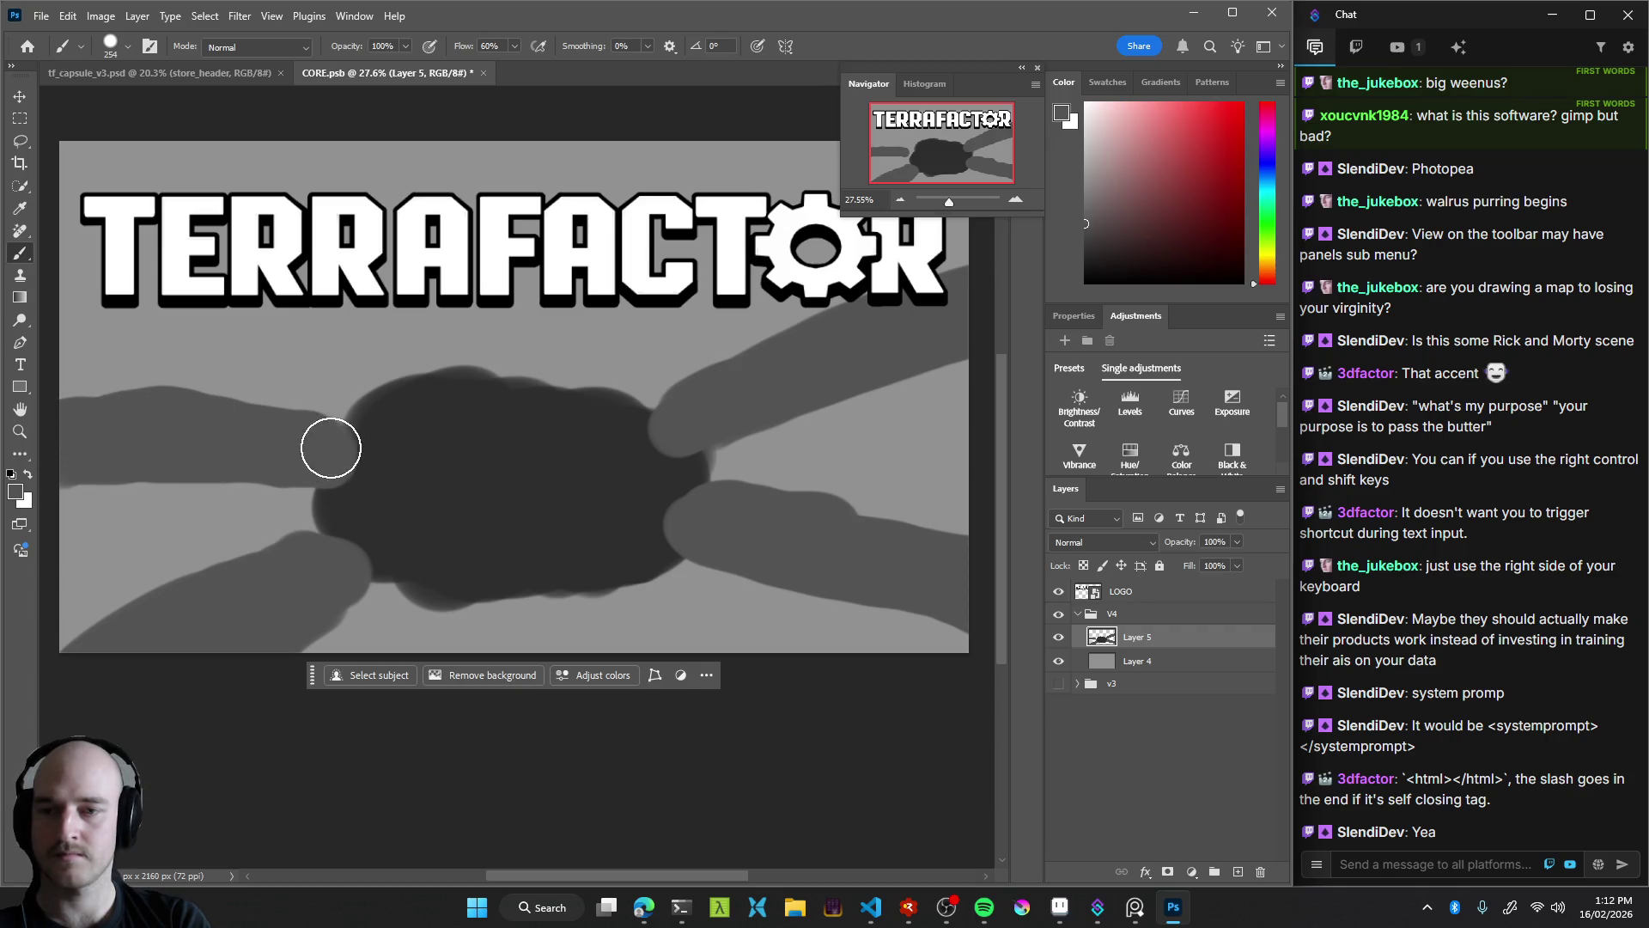
pyautogui.press('z')
pyautogui.moveTo(607, 443)
pyautogui.mouseDown()
pyautogui.moveTo(448, 455)
pyautogui.moveTo(524, 462)
pyautogui.moveTo(790, 405)
pyautogui.mouseUp()
# Trim and repaint the upper-right arm as a thicker band reaching the canvas edge
pyautogui.press('e')
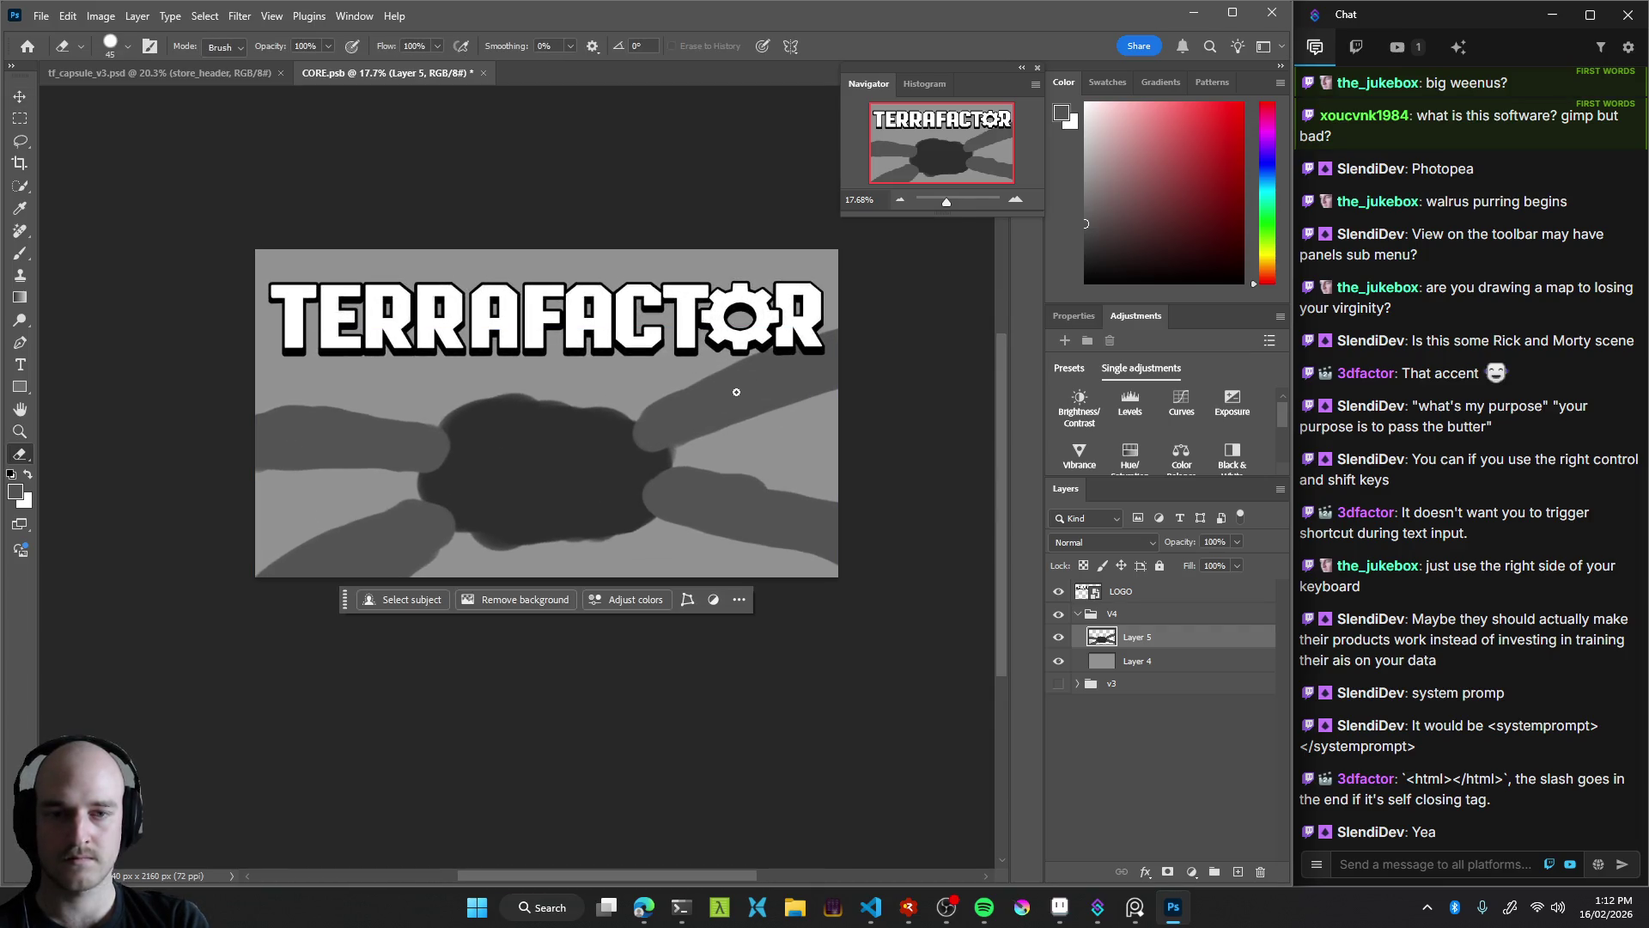
pyautogui.moveTo(681, 394)
pyautogui.mouseDown()
pyautogui.moveTo(819, 394)
pyautogui.moveTo(677, 446)
pyautogui.moveTo(704, 435)
pyautogui.mouseUp()
pyautogui.press('b')
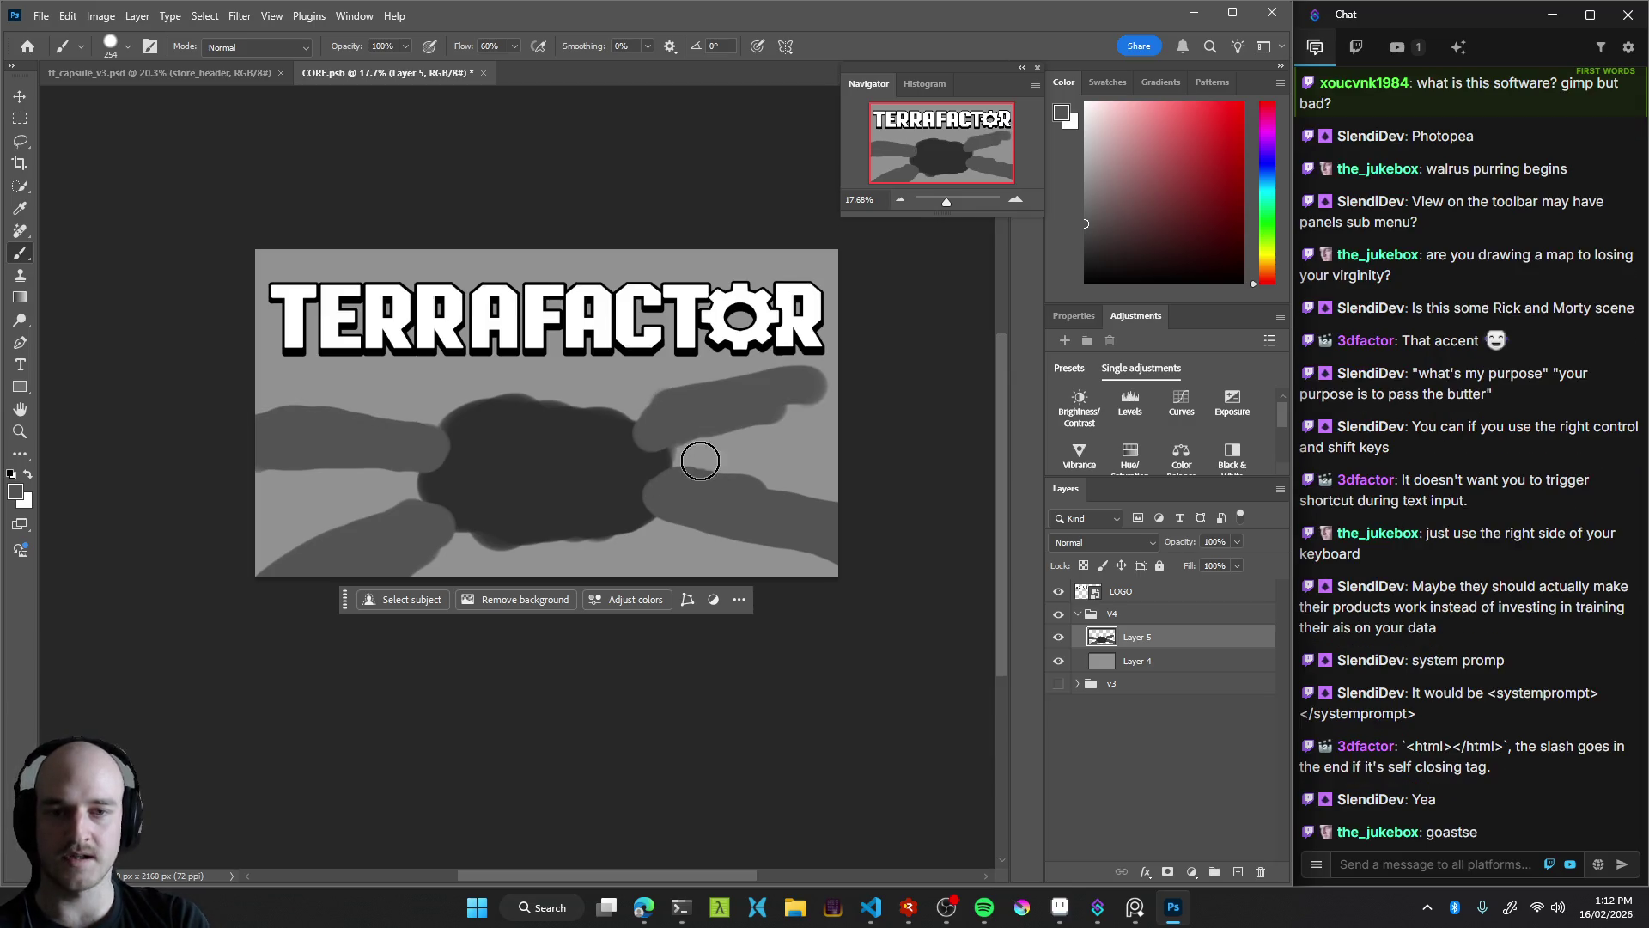
pyautogui.hotkey('ctrl', 'z')
pyautogui.moveTo(681, 428); pyautogui.dragTo(723, 427)
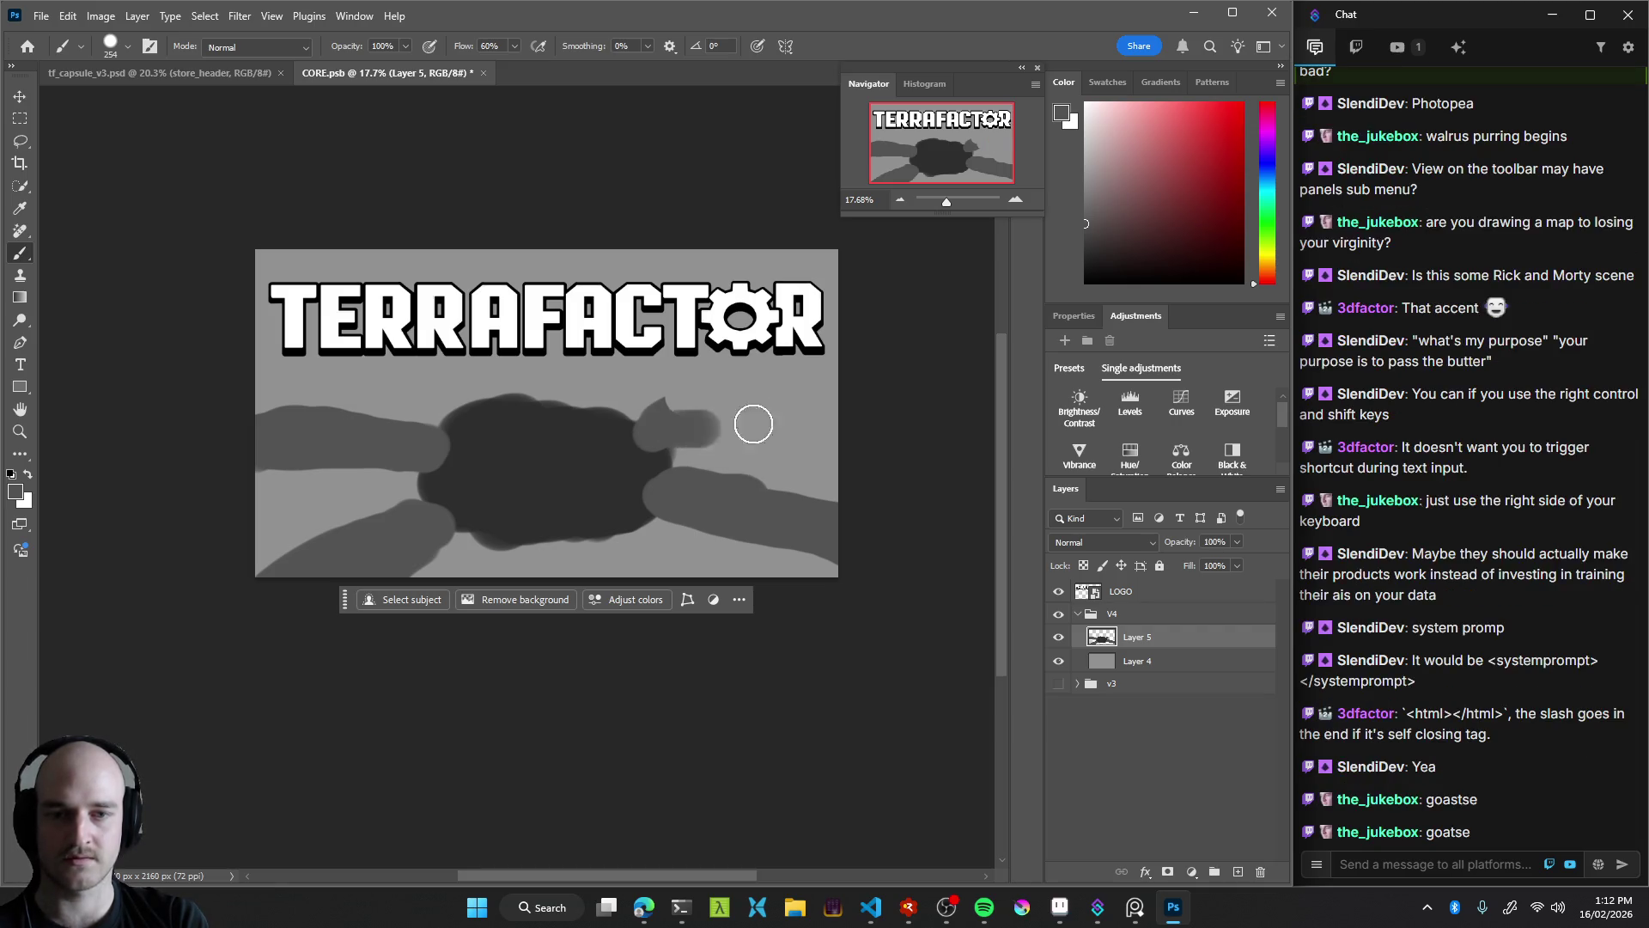
pyautogui.moveTo(675, 430)
pyautogui.mouseDown()
pyautogui.moveTo(704, 403)
pyautogui.moveTo(823, 390)
pyautogui.mouseUp()
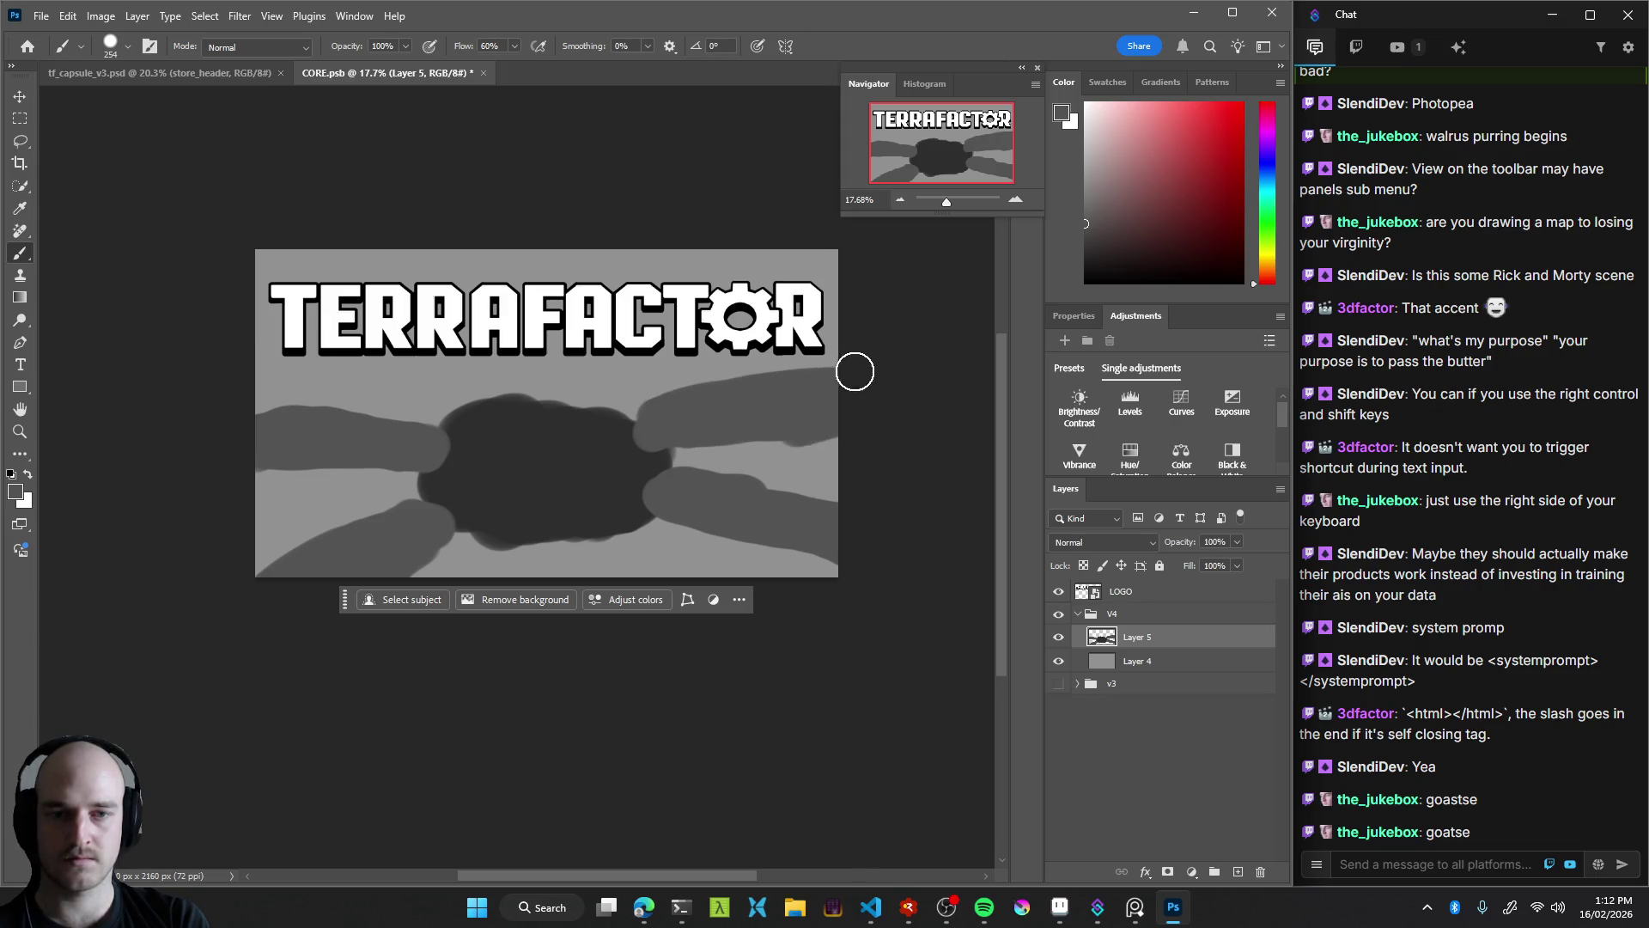
pyautogui.press('e')
pyautogui.press('b')
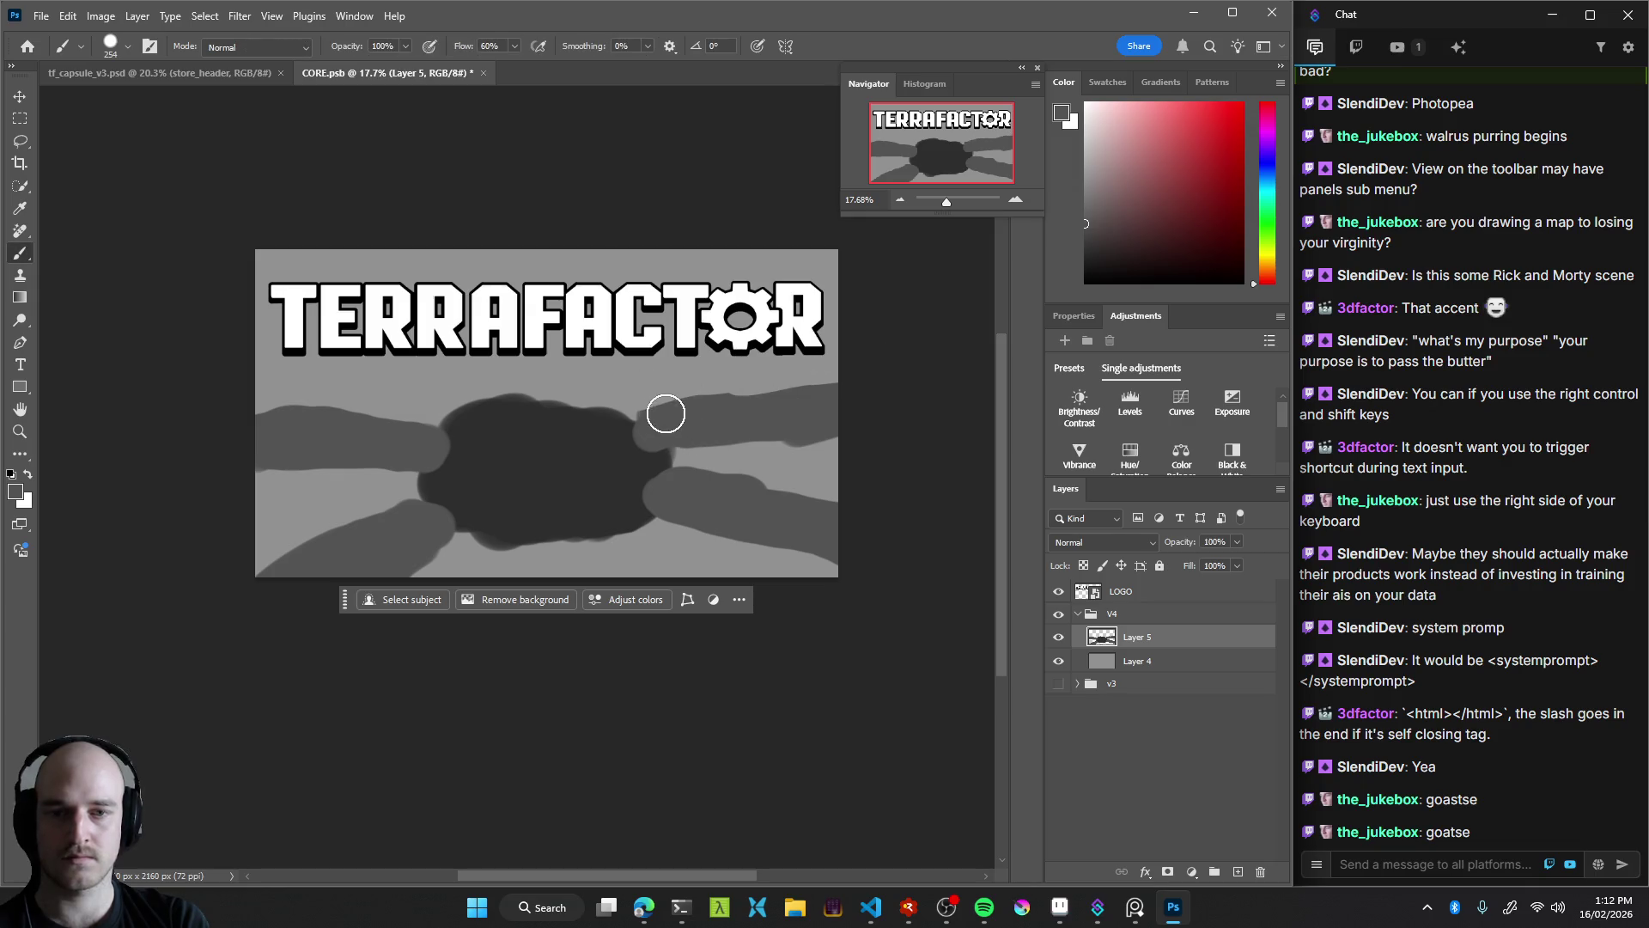
pyautogui.moveTo(662, 409); pyautogui.dragTo(805, 395)
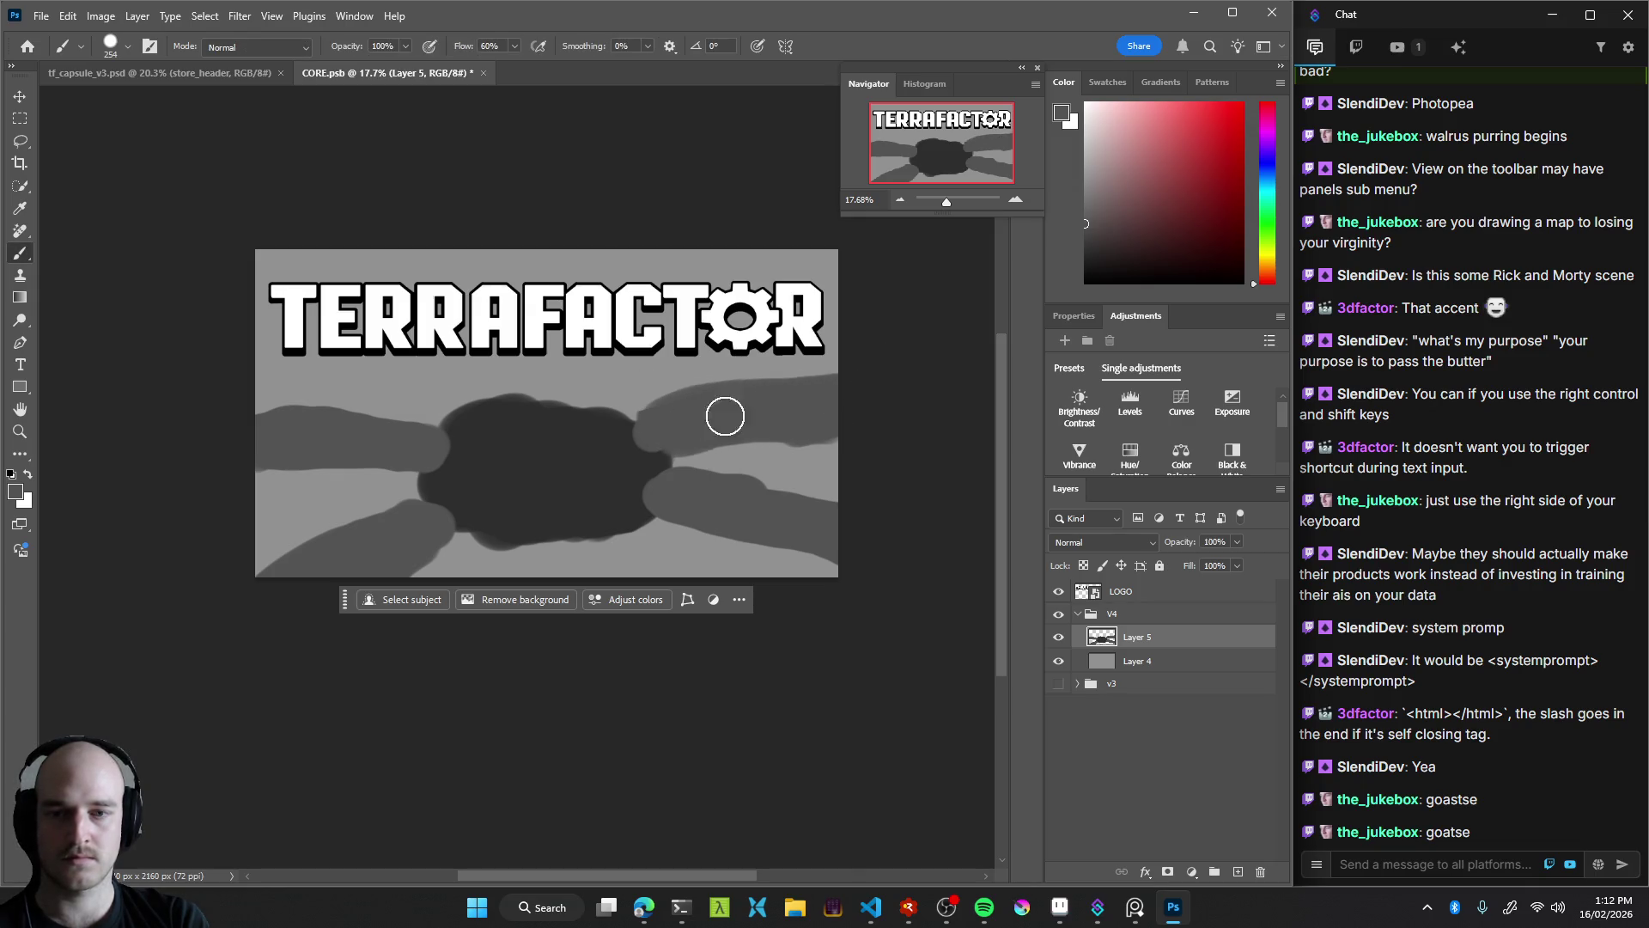
# Zoom out and back in to judge the overall composition of arms and core
pyautogui.press('z')
pyautogui.moveTo(791, 508)
pyautogui.mouseDown()
pyautogui.moveTo(511, 537)
pyautogui.moveTo(648, 548)
pyautogui.mouseUp()
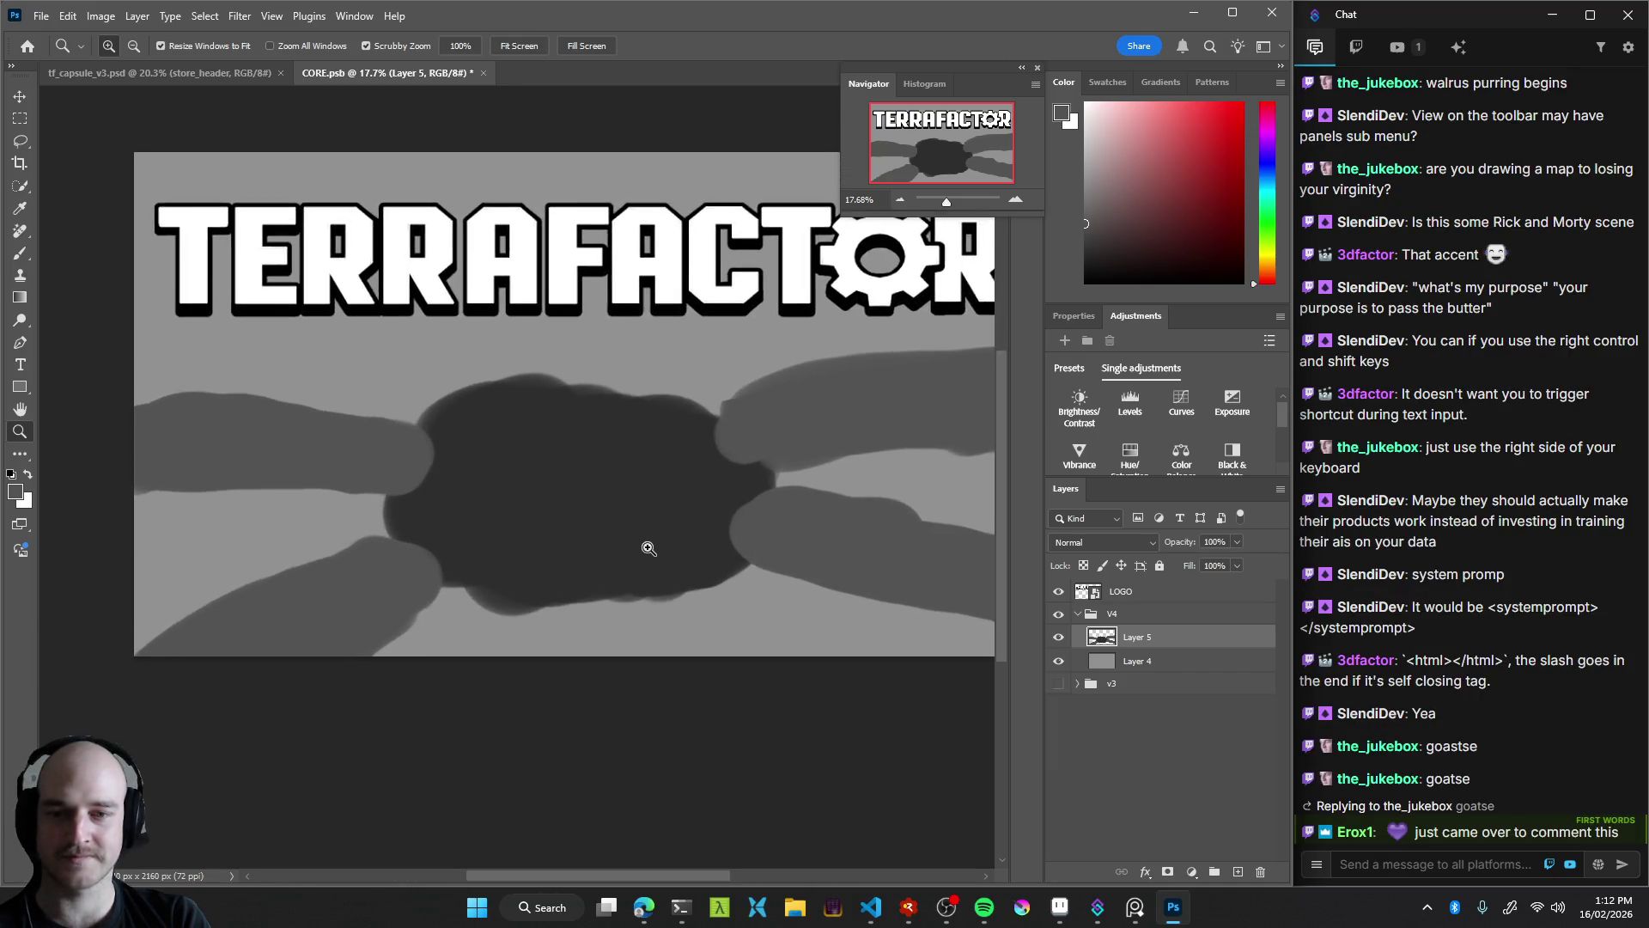
pyautogui.press('b')
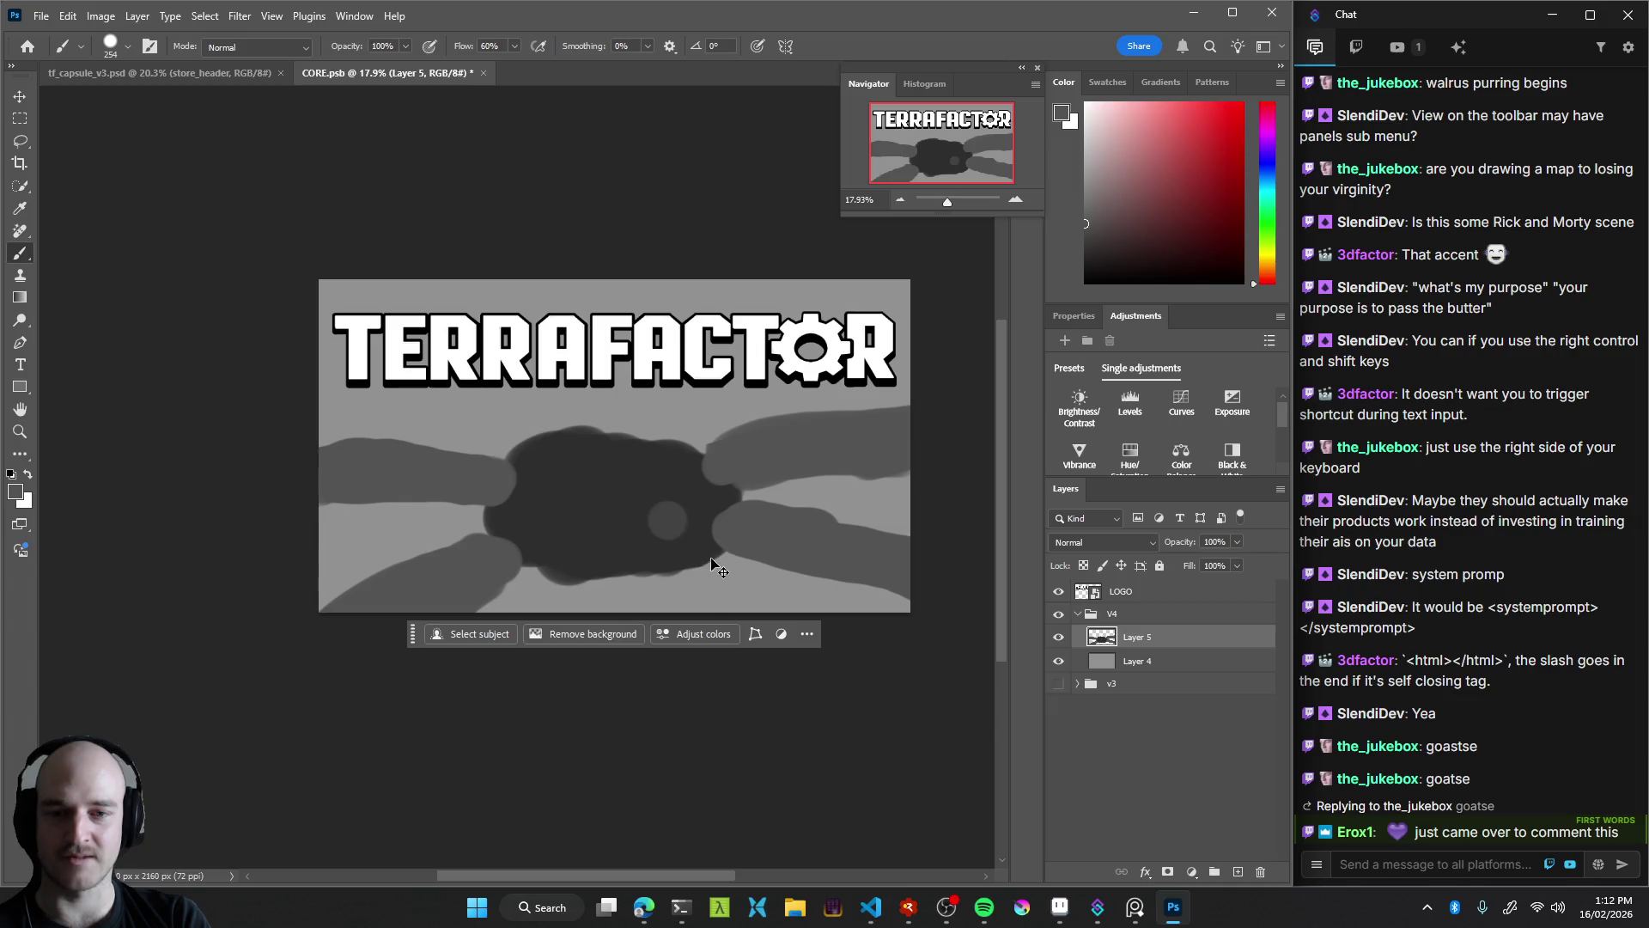
pyautogui.press('z')
pyautogui.moveTo(666, 541)
pyautogui.mouseDown()
pyautogui.moveTo(633, 512)
pyautogui.moveTo(698, 525)
pyautogui.moveTo(626, 520)
pyautogui.moveTo(640, 521)
pyautogui.mouseUp()
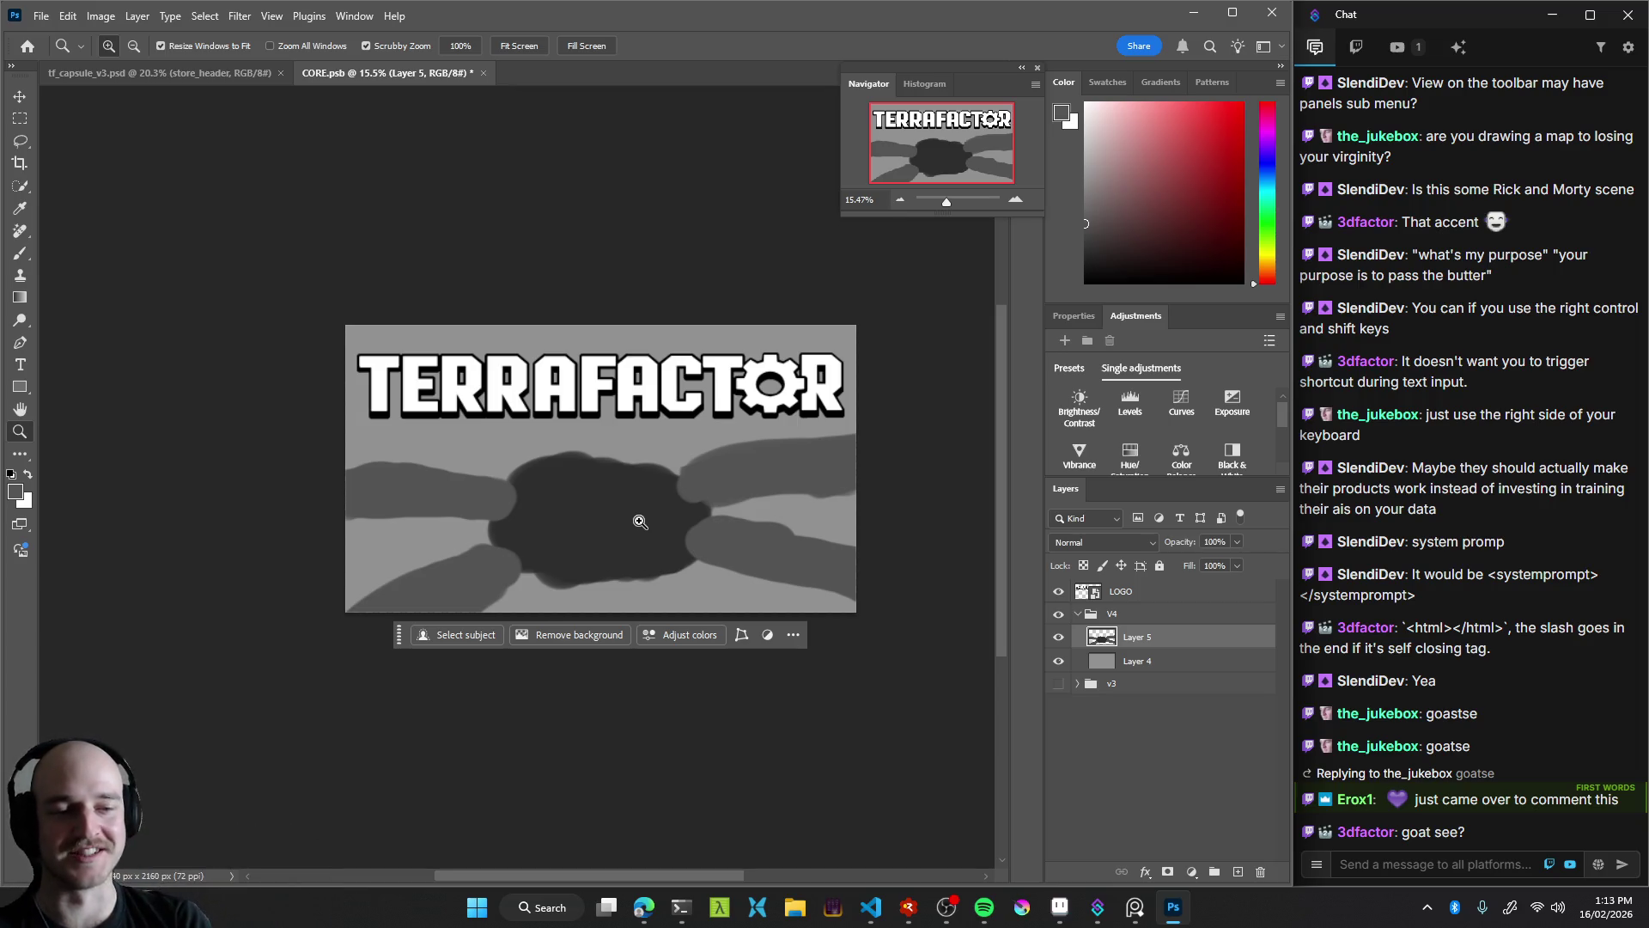
pyautogui.moveTo(781, 464); pyautogui.dragTo(766, 505)
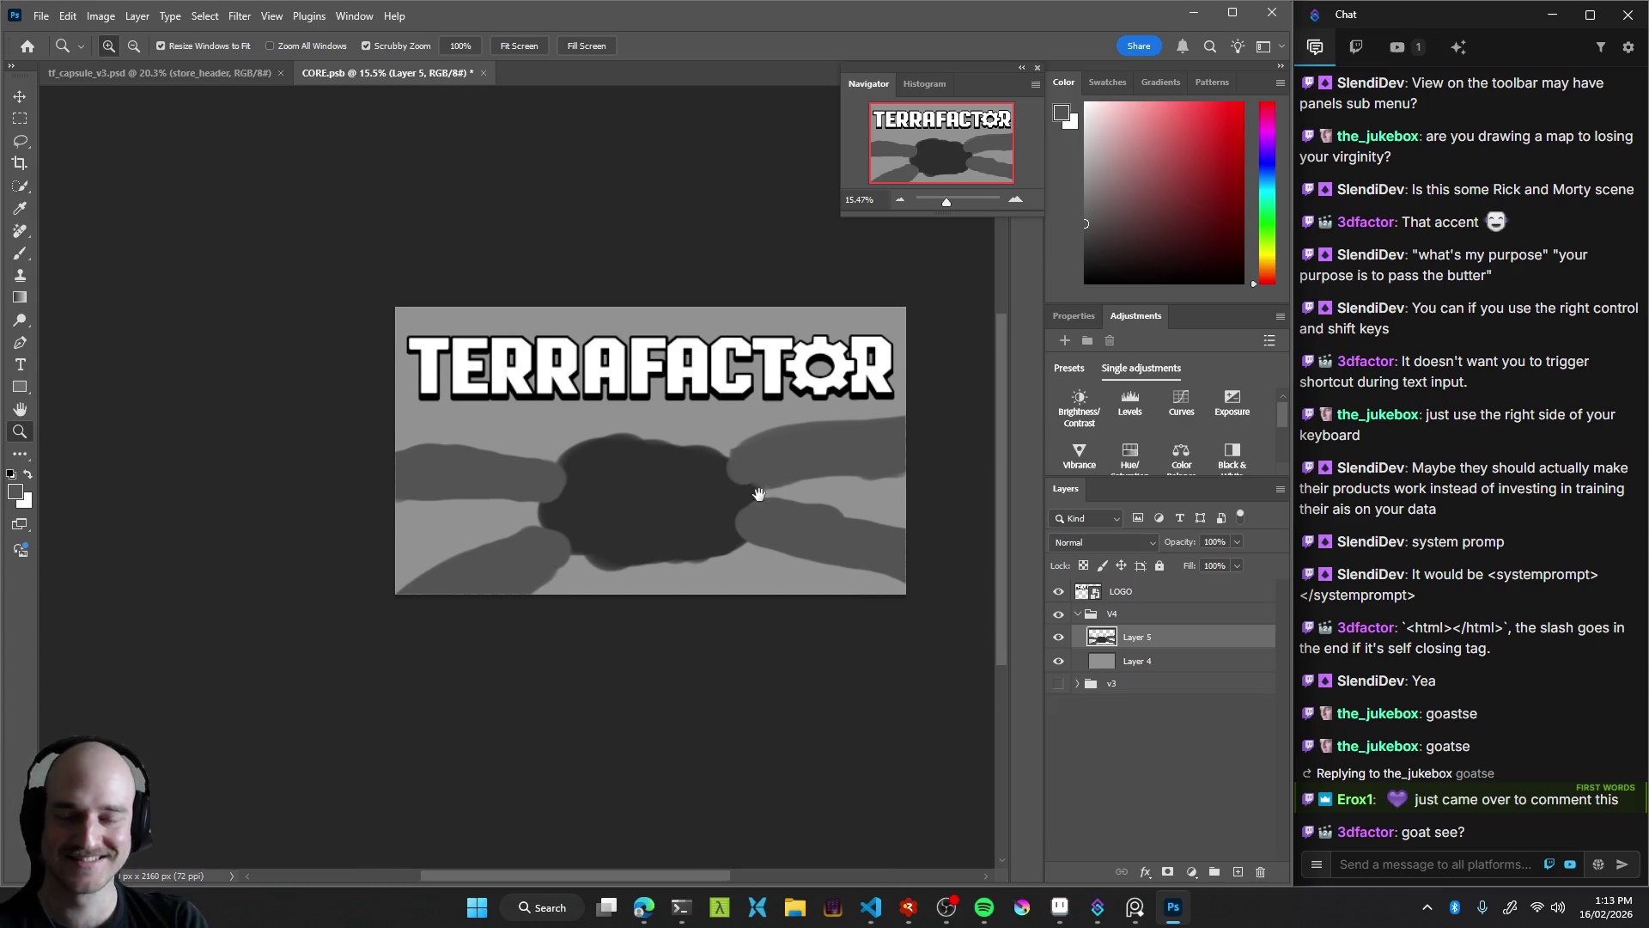
pyautogui.click(697, 487)
pyautogui.press('b')
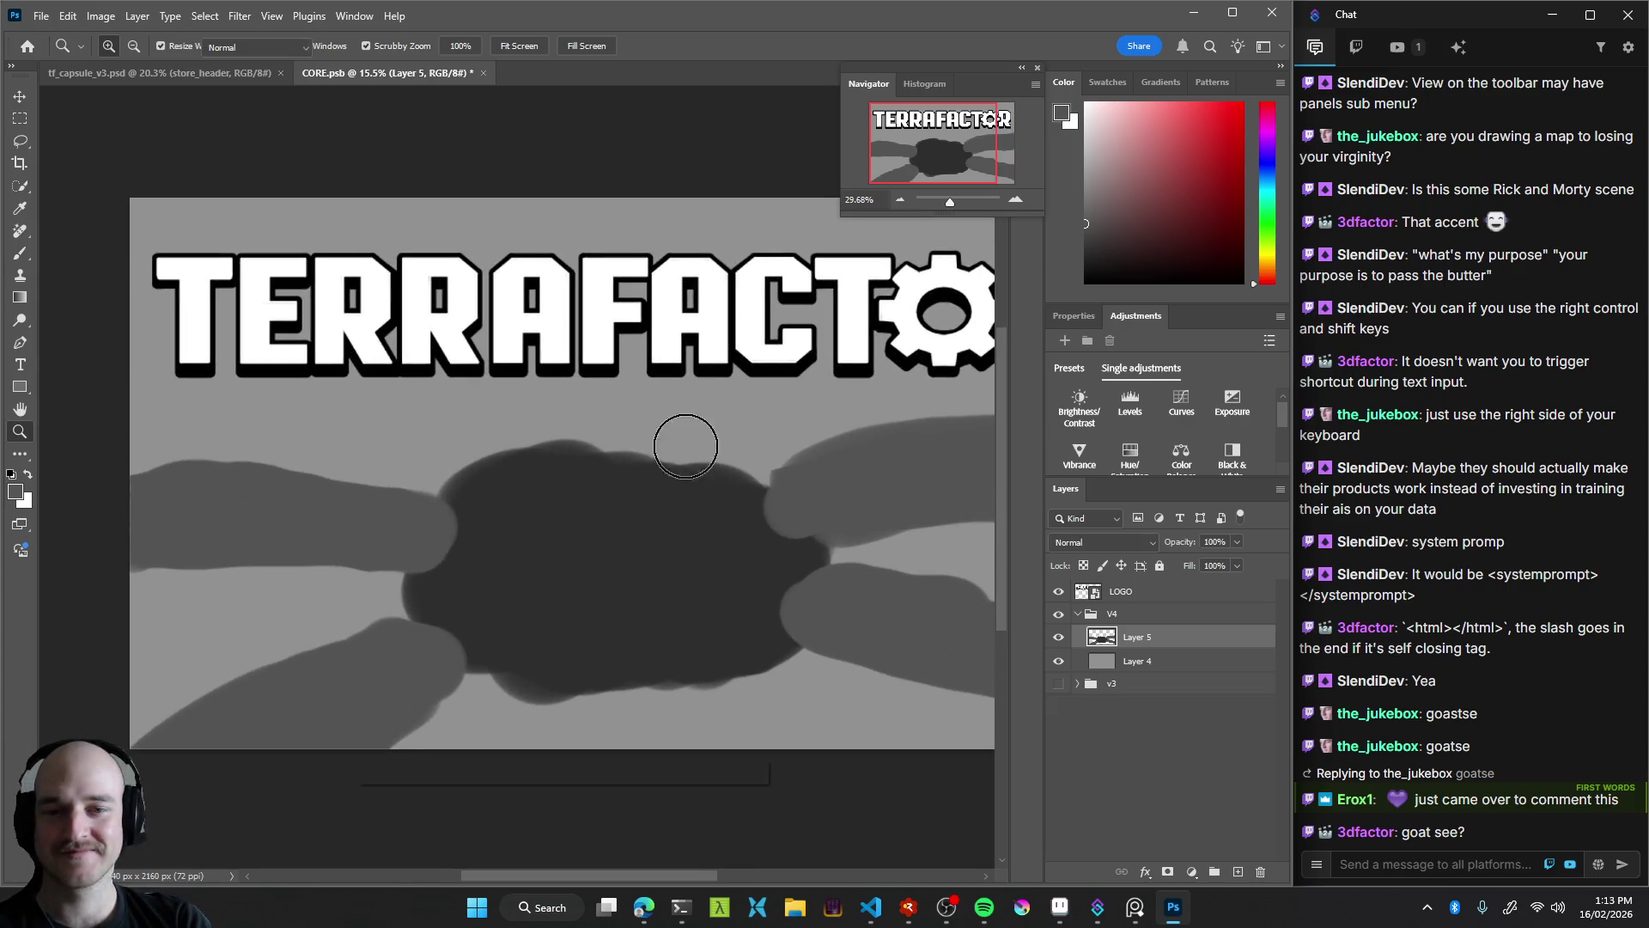
pyautogui.press('z')
pyautogui.moveTo(762, 537); pyautogui.dragTo(669, 563)
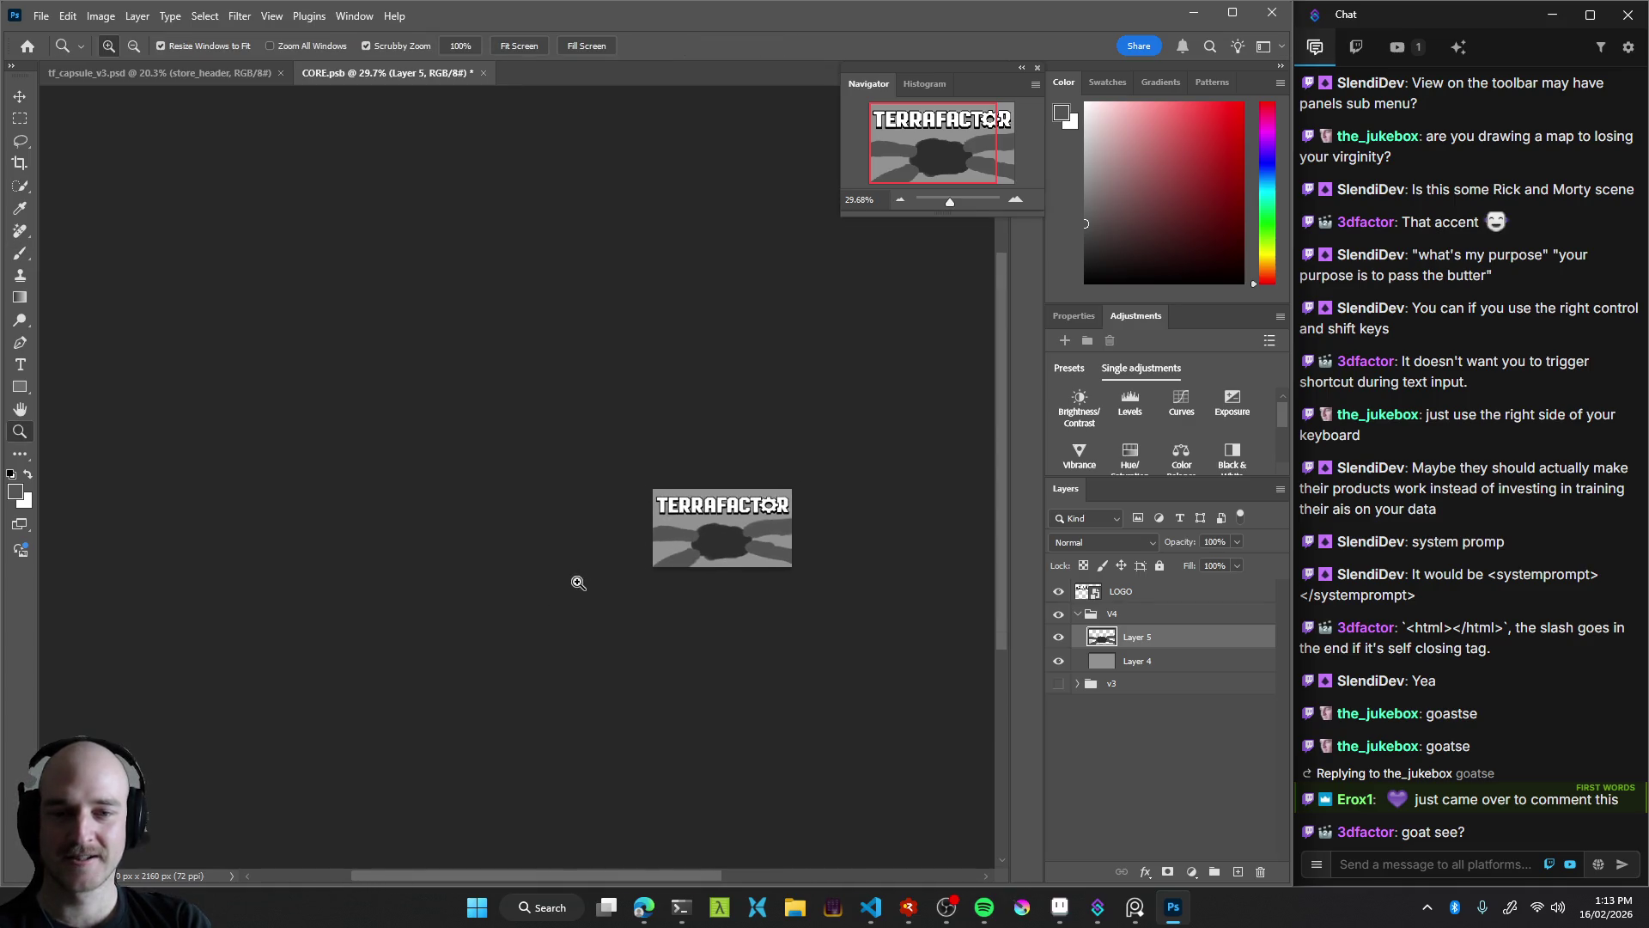
pyautogui.keyDown('alt'); pyautogui.click(368, 537); pyautogui.keyUp('alt')
pyautogui.press('b')
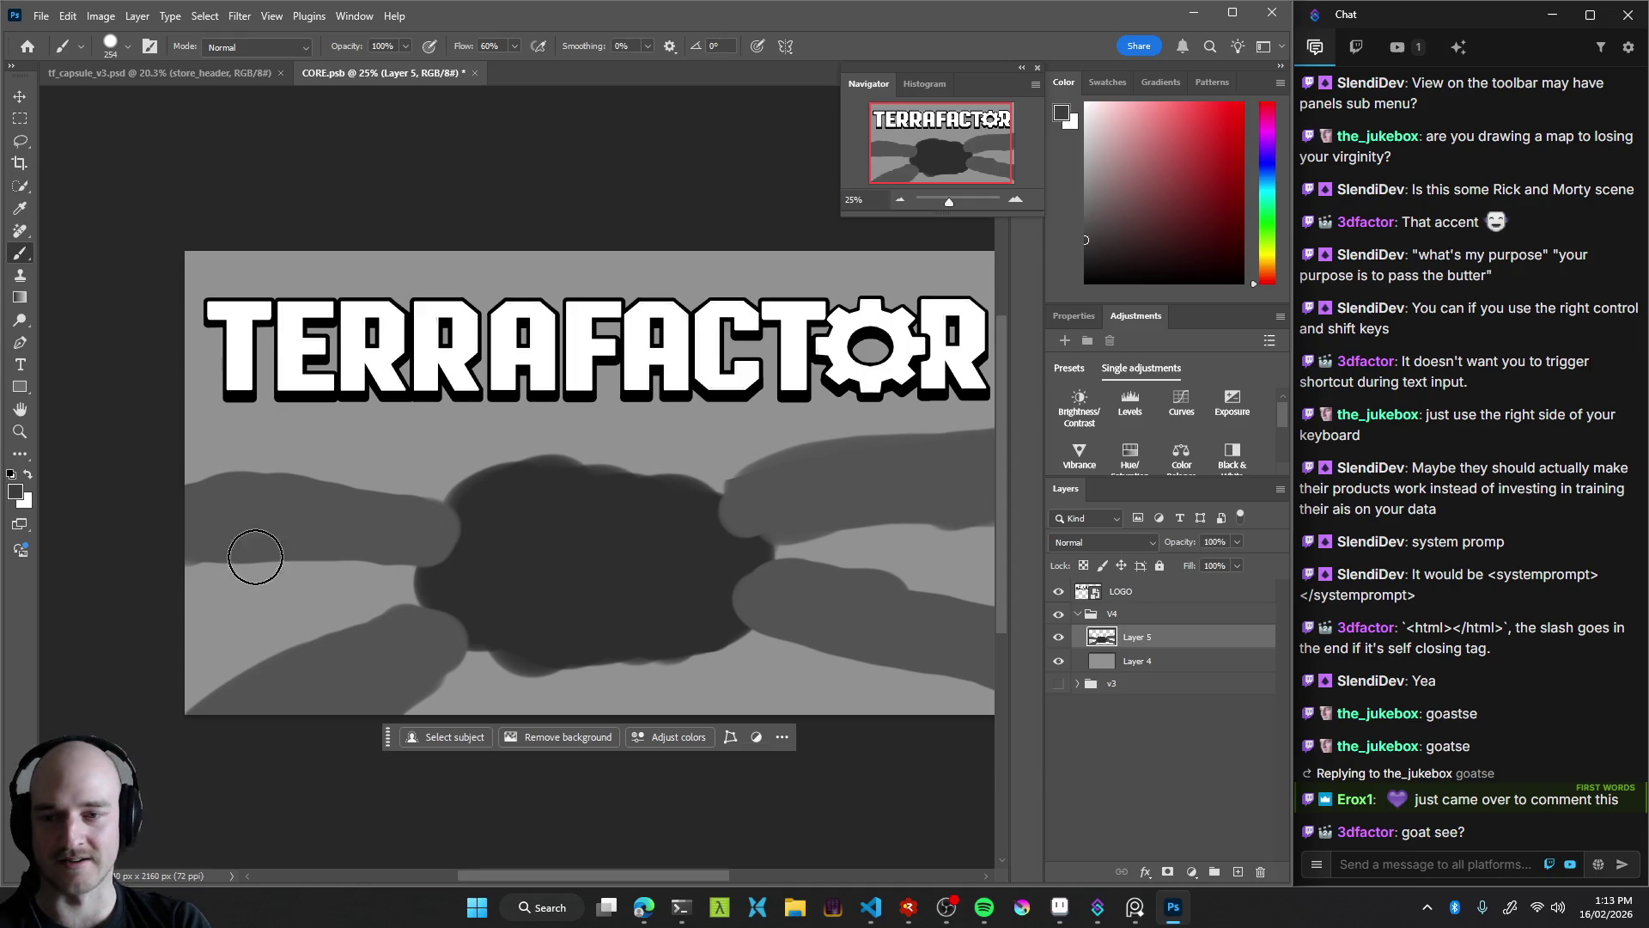
# Darken the lower edge of the left arm, discarding trial strokes across the core
pyautogui.moveTo(217, 558); pyautogui.dragTo(410, 562)
pyautogui.hotkey('ctrl', 'z')
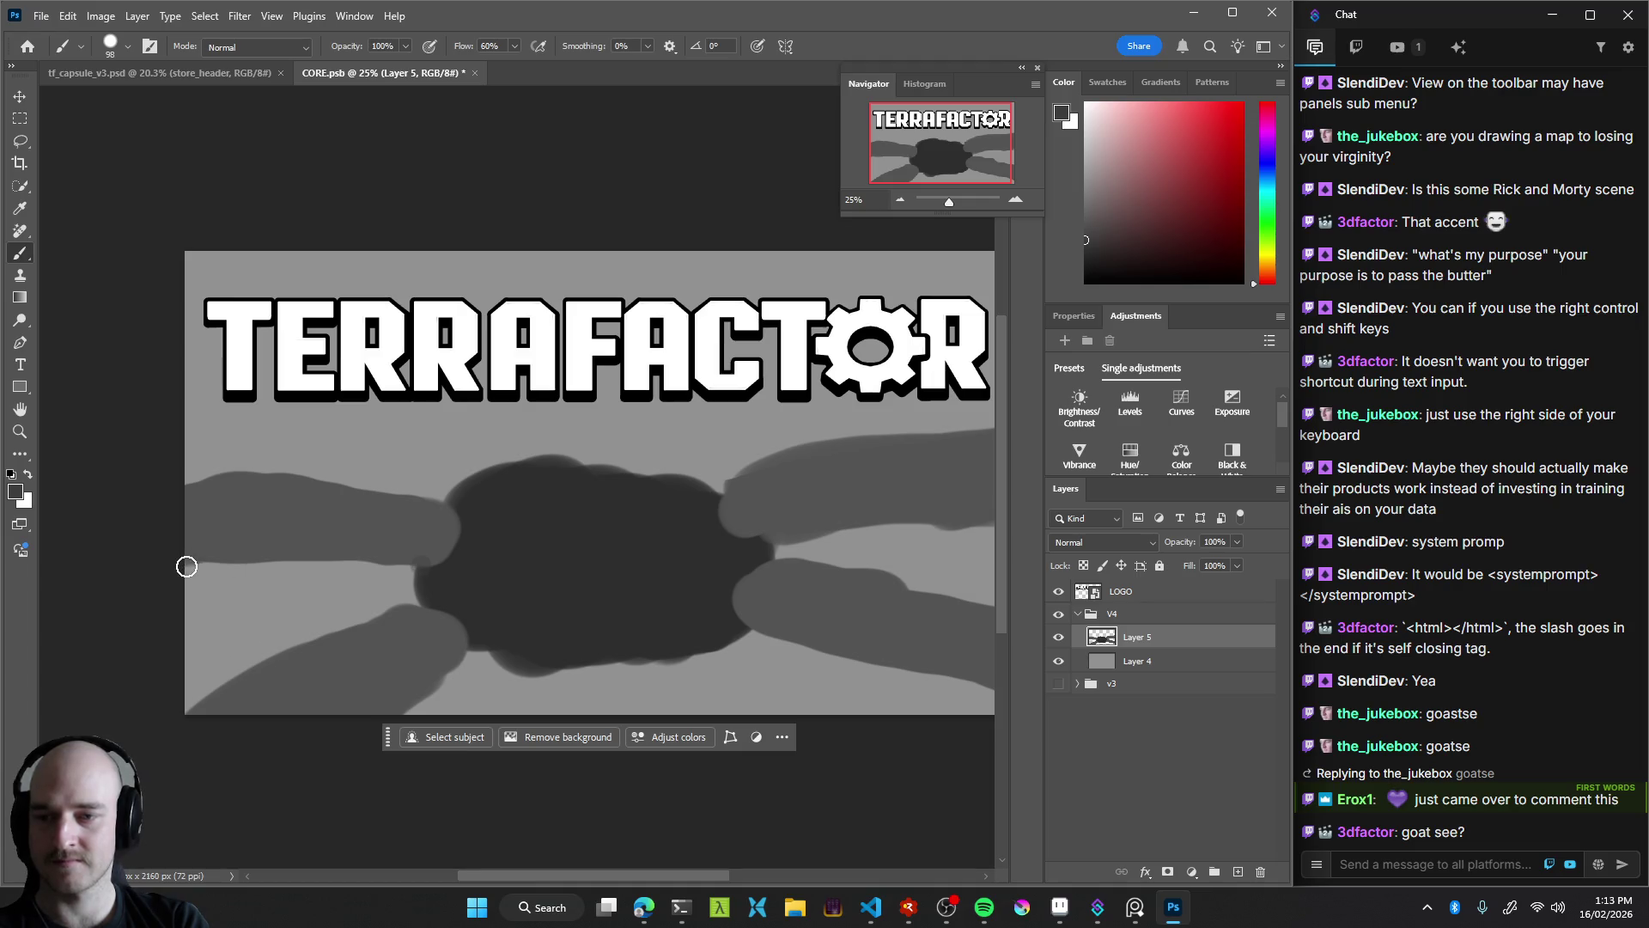
pyautogui.moveTo(236, 564); pyautogui.dragTo(362, 560)
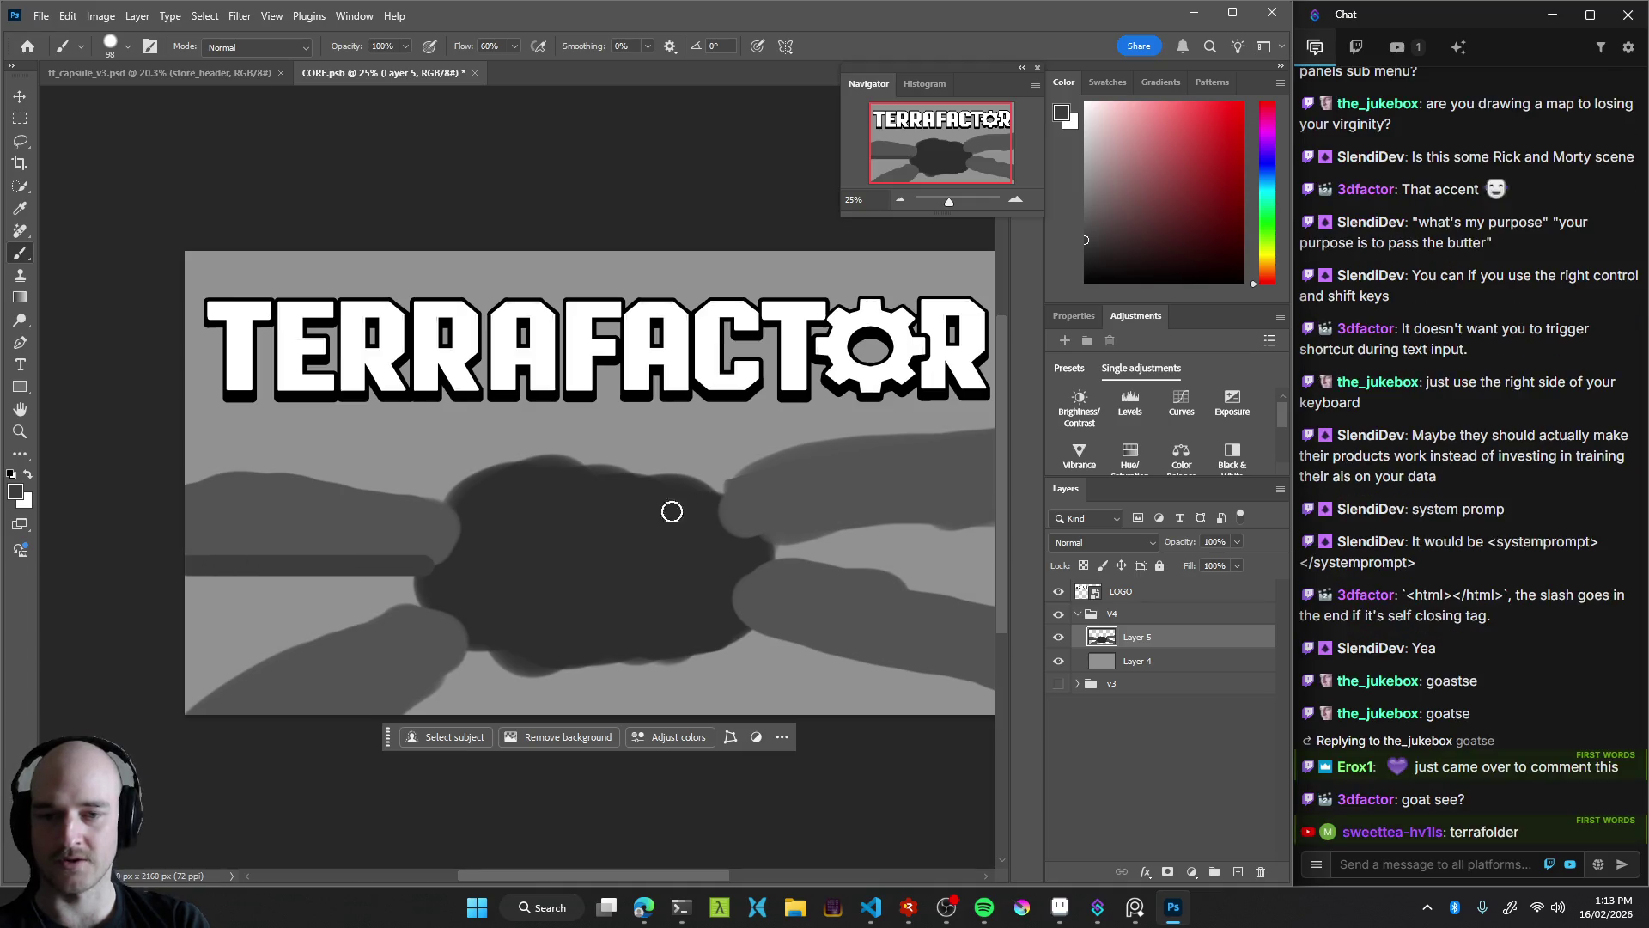
pyautogui.keyDown('shift'); pyautogui.click(724, 550); pyautogui.keyUp('shift')
pyautogui.hotkey('ctrl', 'z')
pyautogui.moveTo(599, 534); pyautogui.dragTo(700, 536)
pyautogui.hotkey('ctrl', 'z')
pyautogui.moveTo(577, 561); pyautogui.dragTo(692, 460)
pyautogui.hotkey('ctrl', 'z')
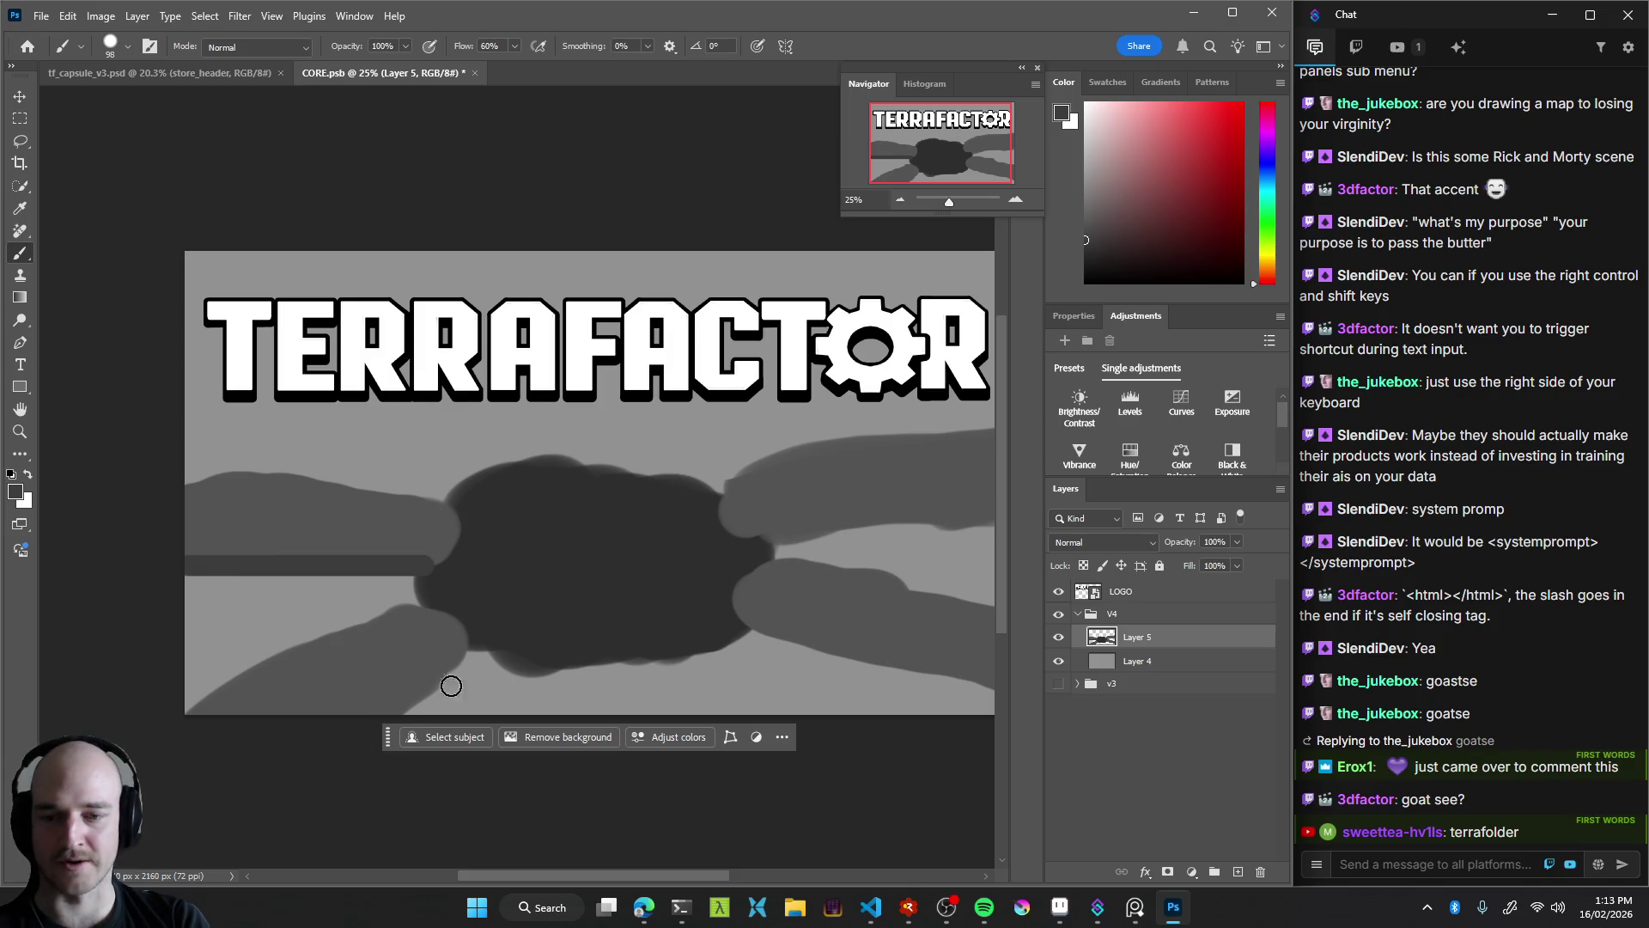
pyautogui.moveTo(474, 663); pyautogui.dragTo(361, 737)
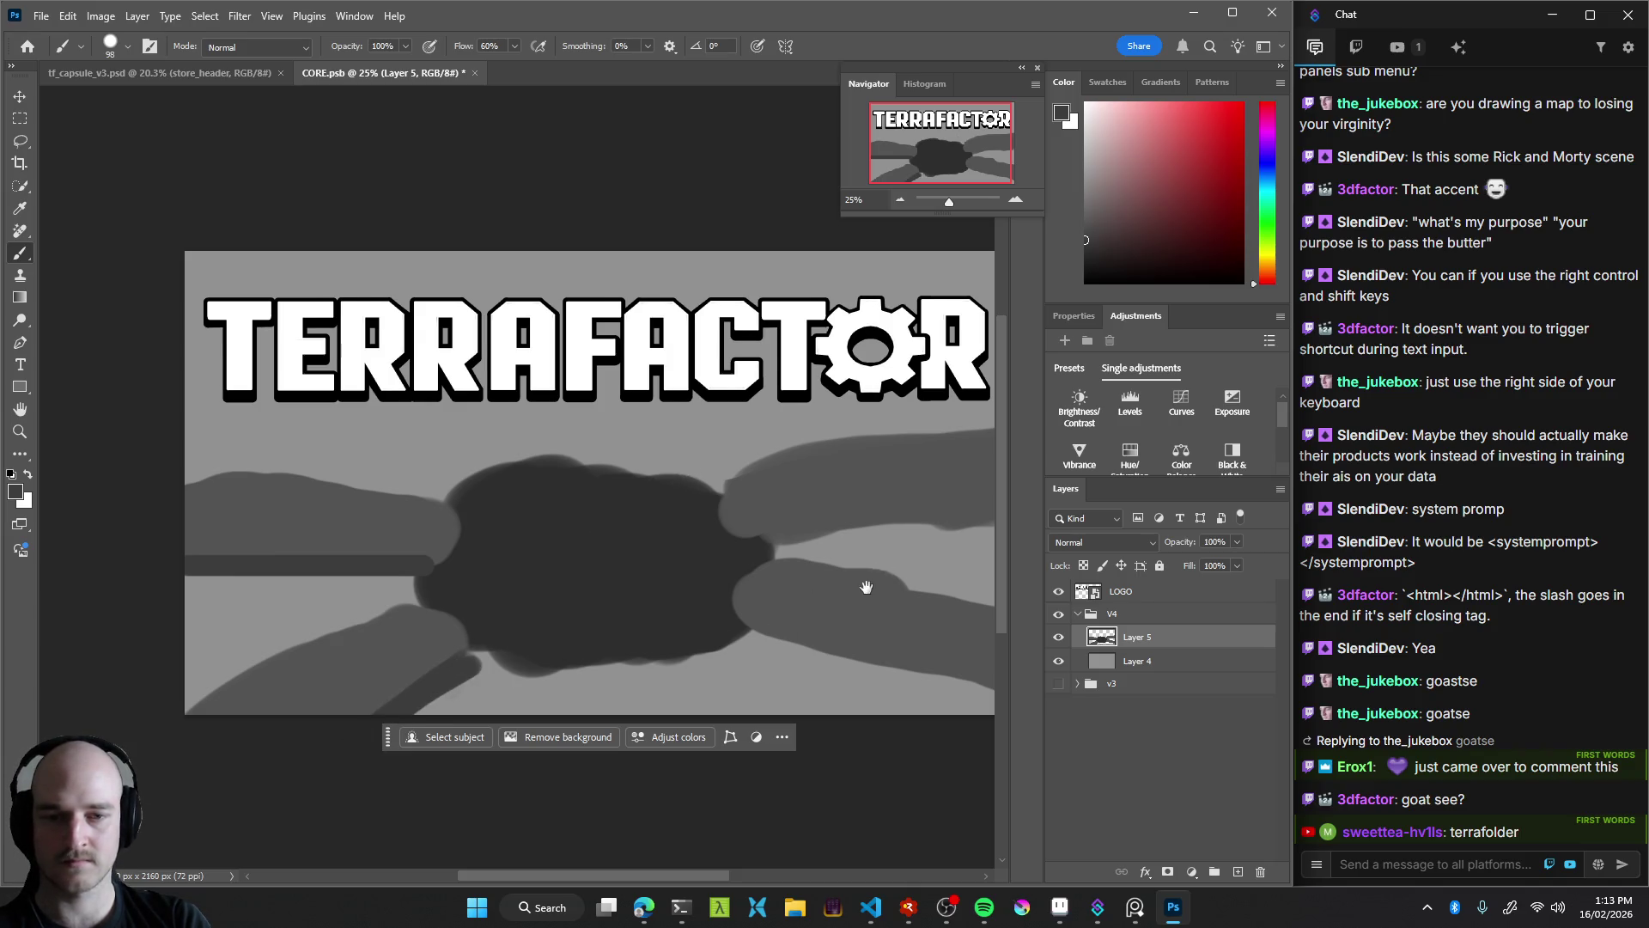
pyautogui.moveTo(866, 587); pyautogui.dragTo(633, 529)
pyautogui.hotkey('ctrl', 'z')
# Paint the right arm and lower-right arm out to the right edge
pyautogui.moveTo(550, 507); pyautogui.dragTo(777, 488)
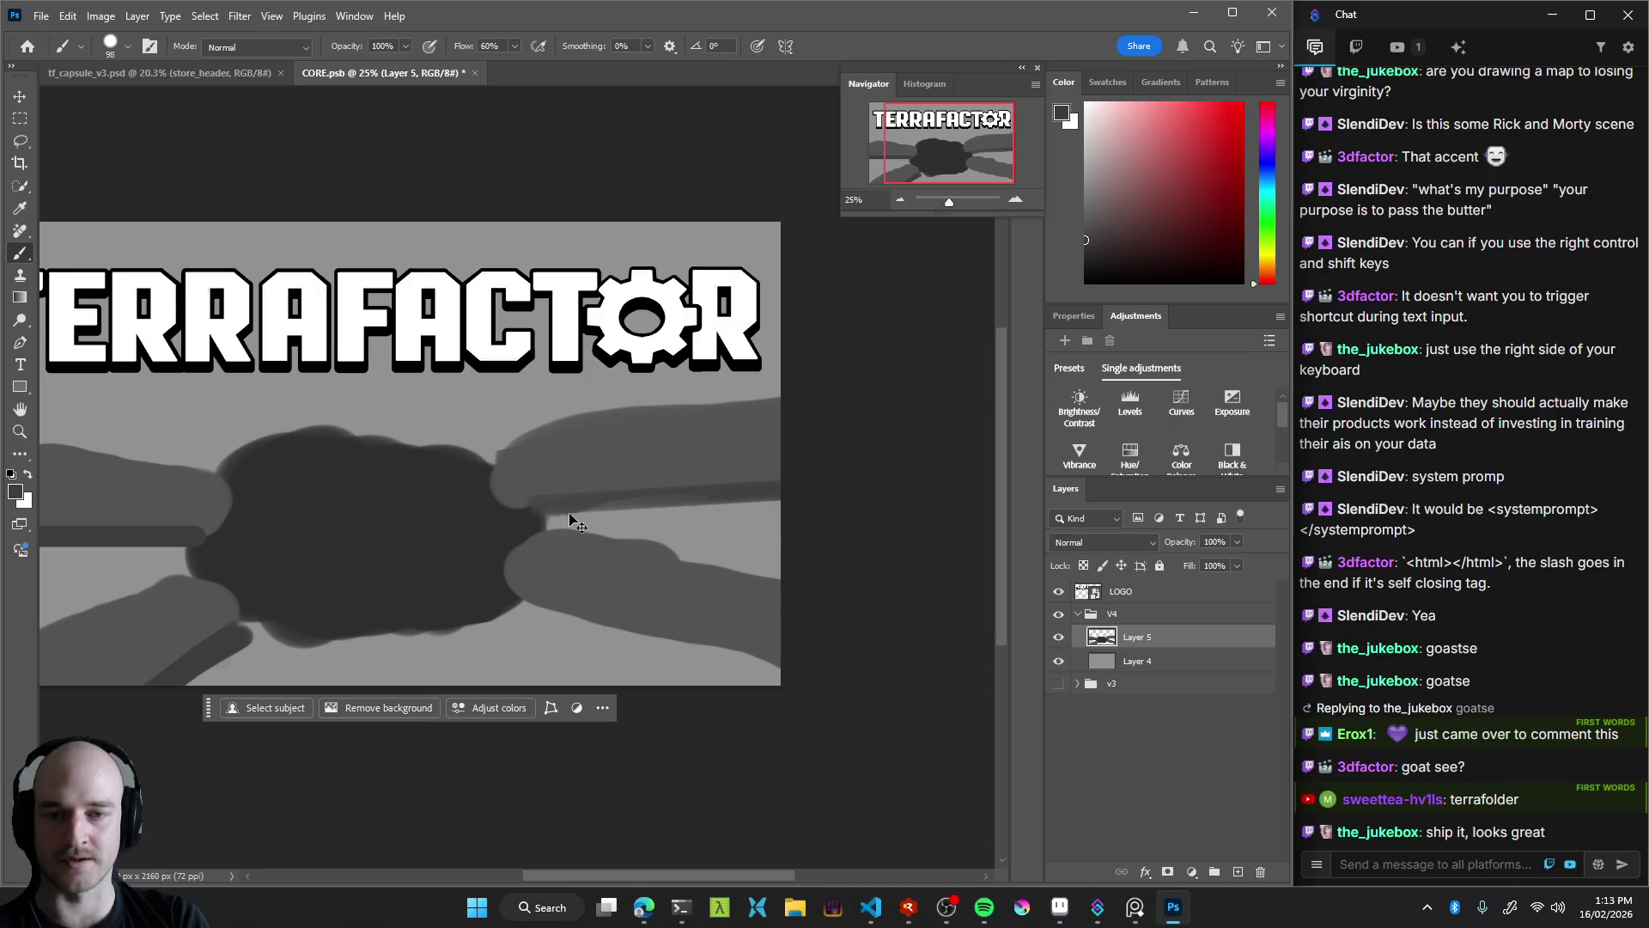
pyautogui.hotkey('ctrl', 'z')
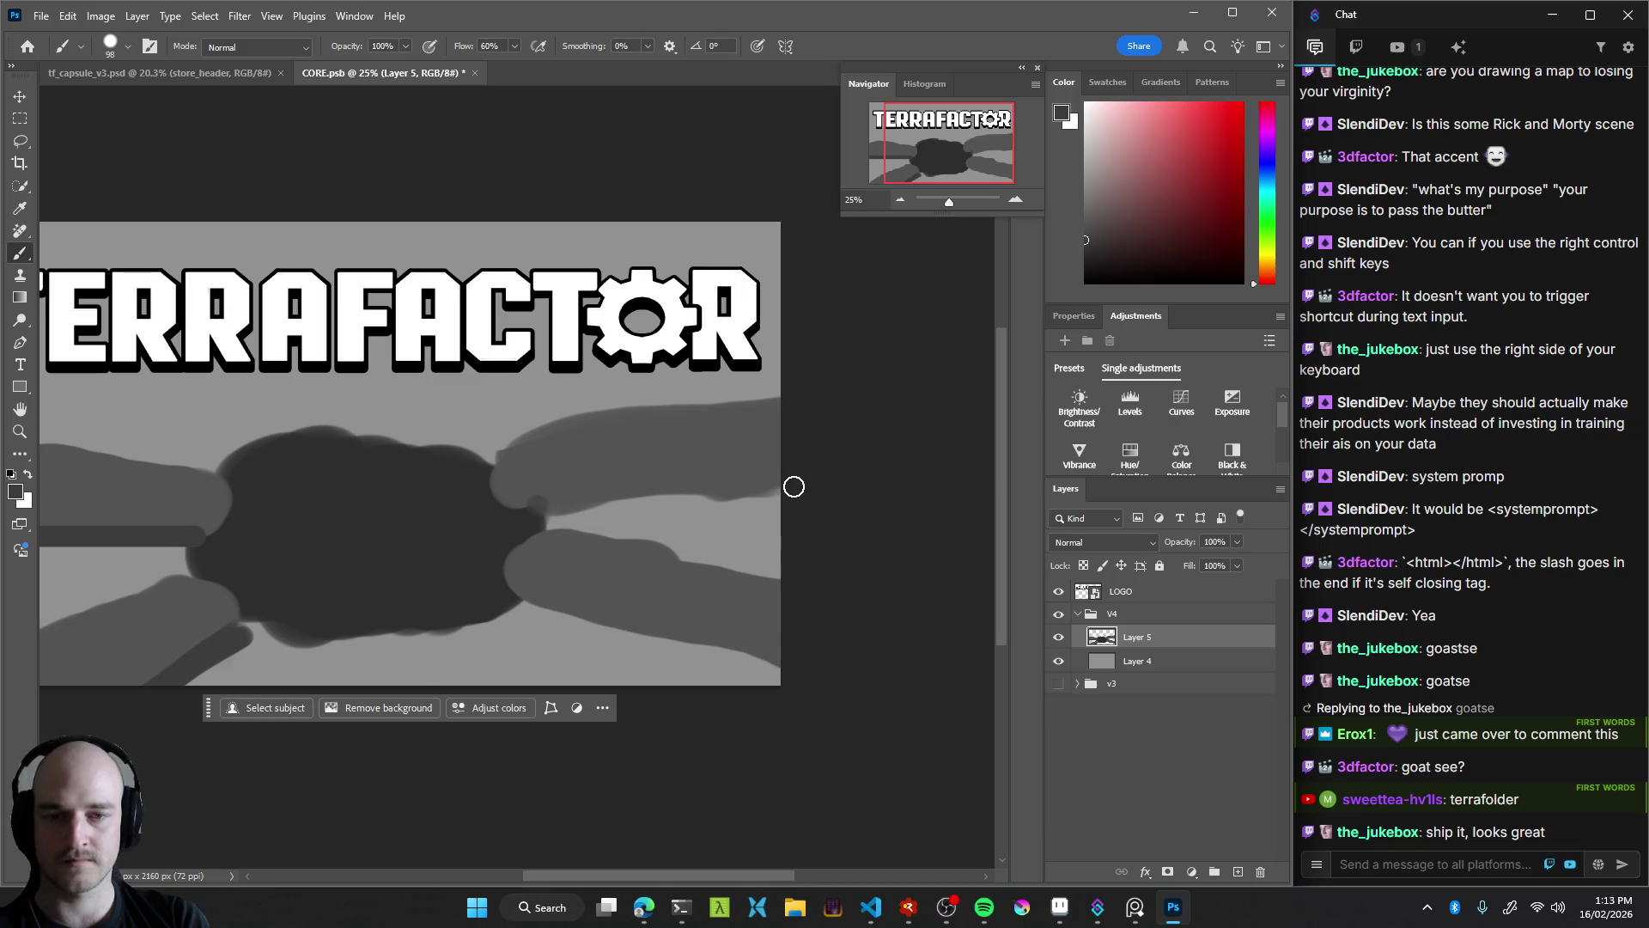
pyautogui.hotkey('ctrl', 'shift', 'z')
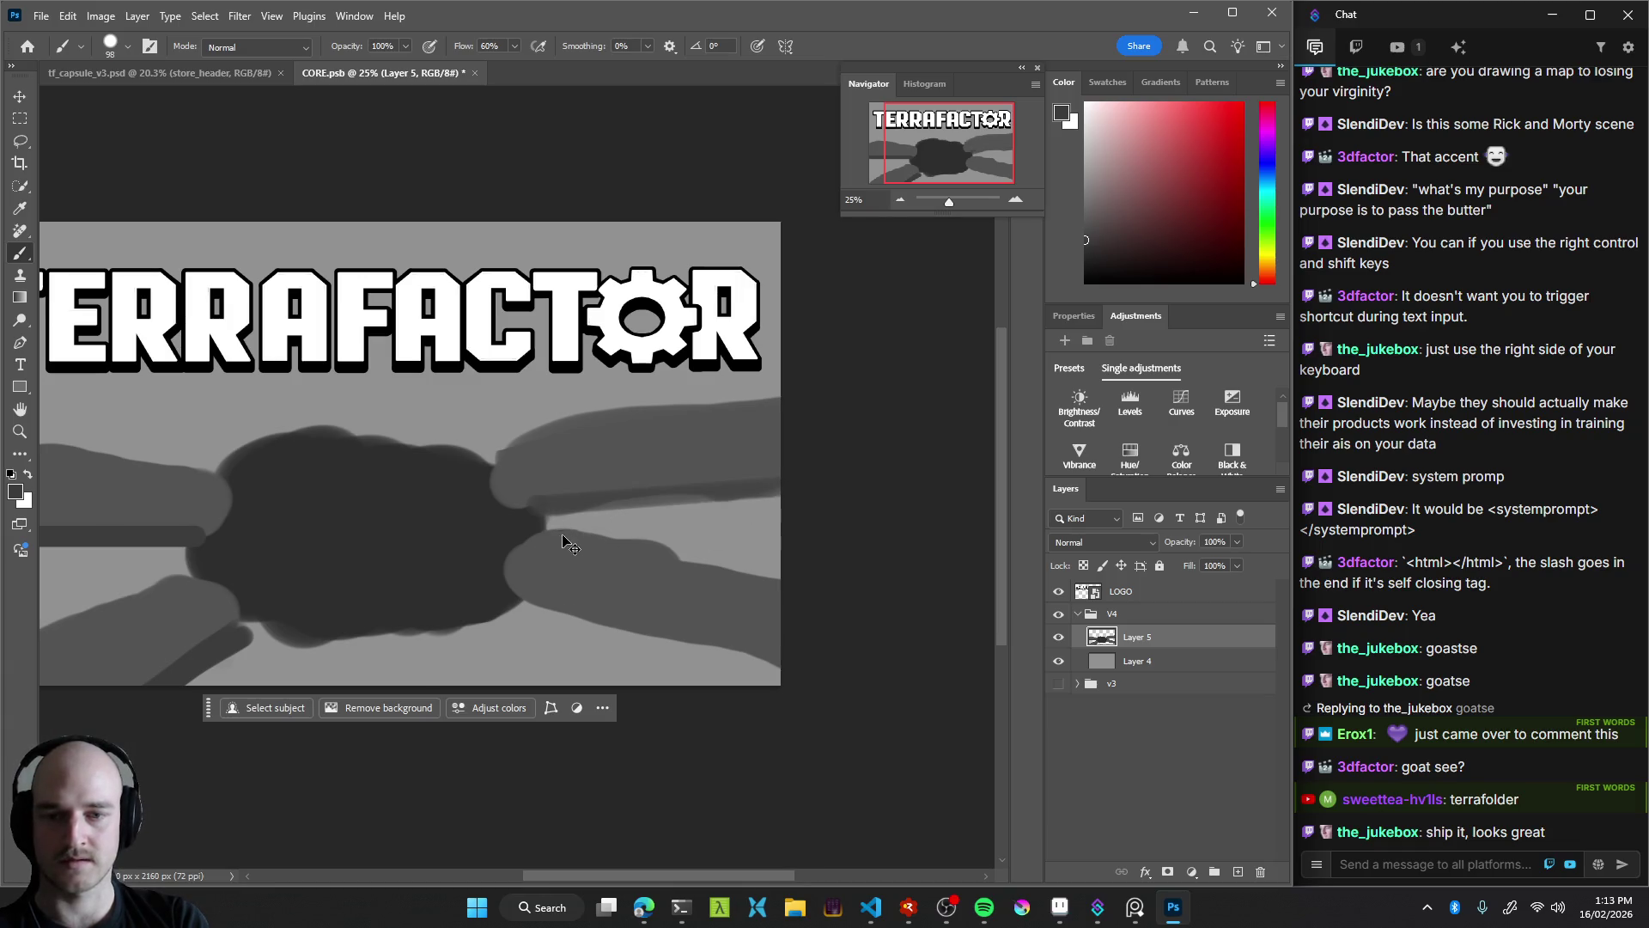
pyautogui.hotkey('ctrl', 'z')
pyautogui.moveTo(541, 509); pyautogui.dragTo(814, 494)
pyautogui.hotkey('ctrl', 'z')
pyautogui.moveTo(538, 512); pyautogui.dragTo(811, 497)
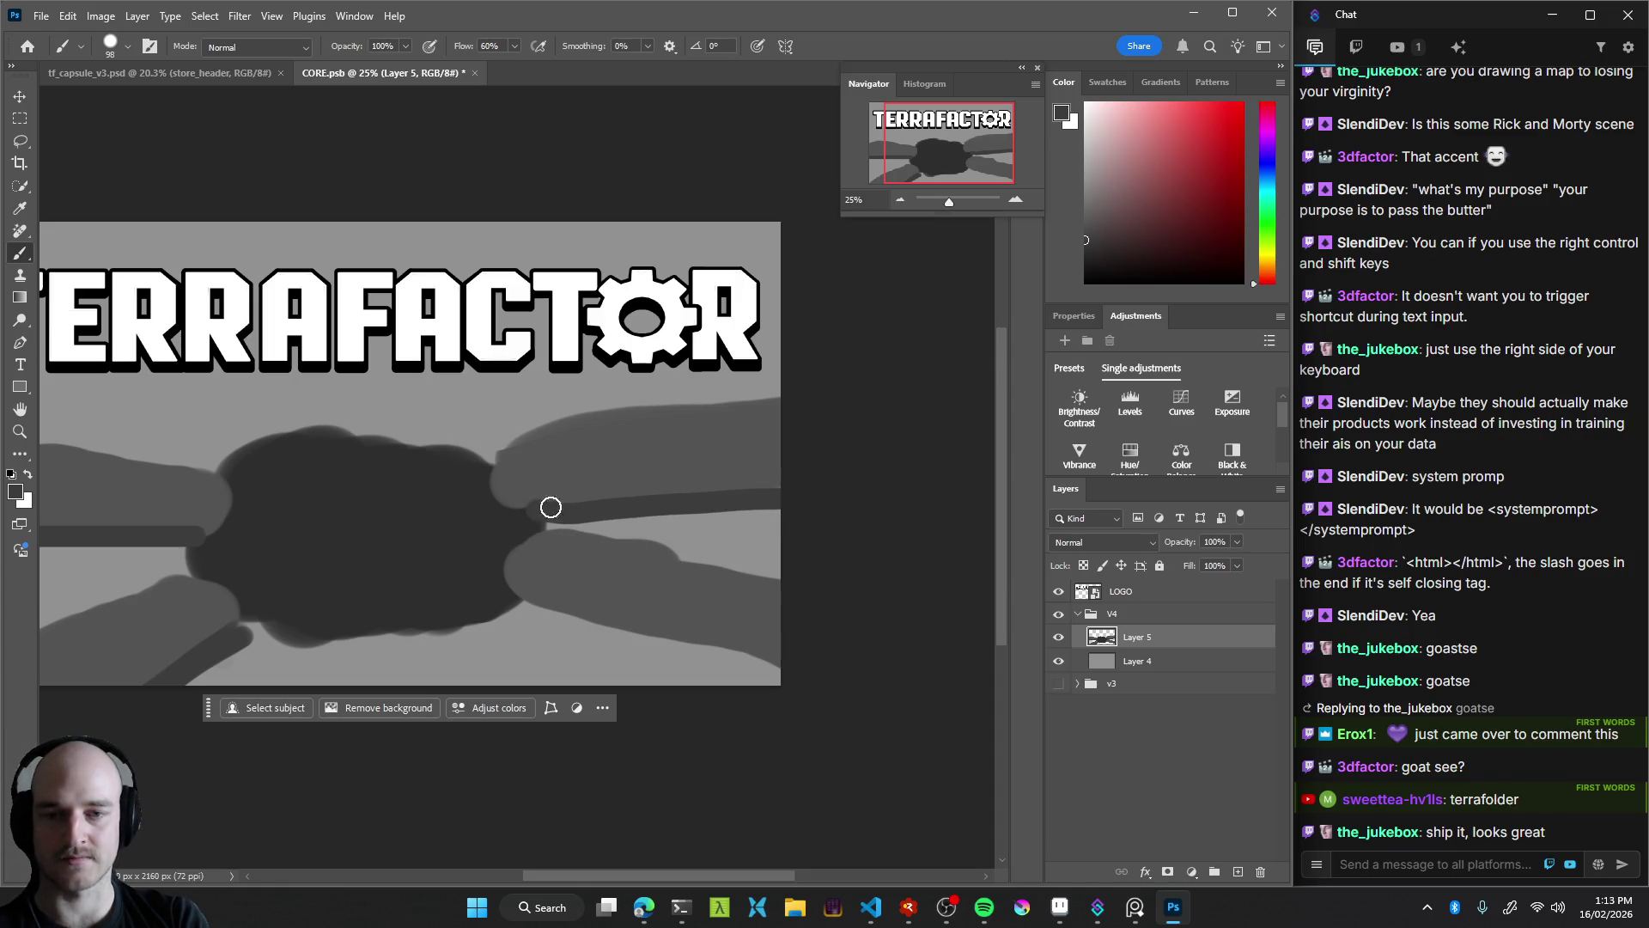
pyautogui.moveTo(528, 596); pyautogui.dragTo(809, 666)
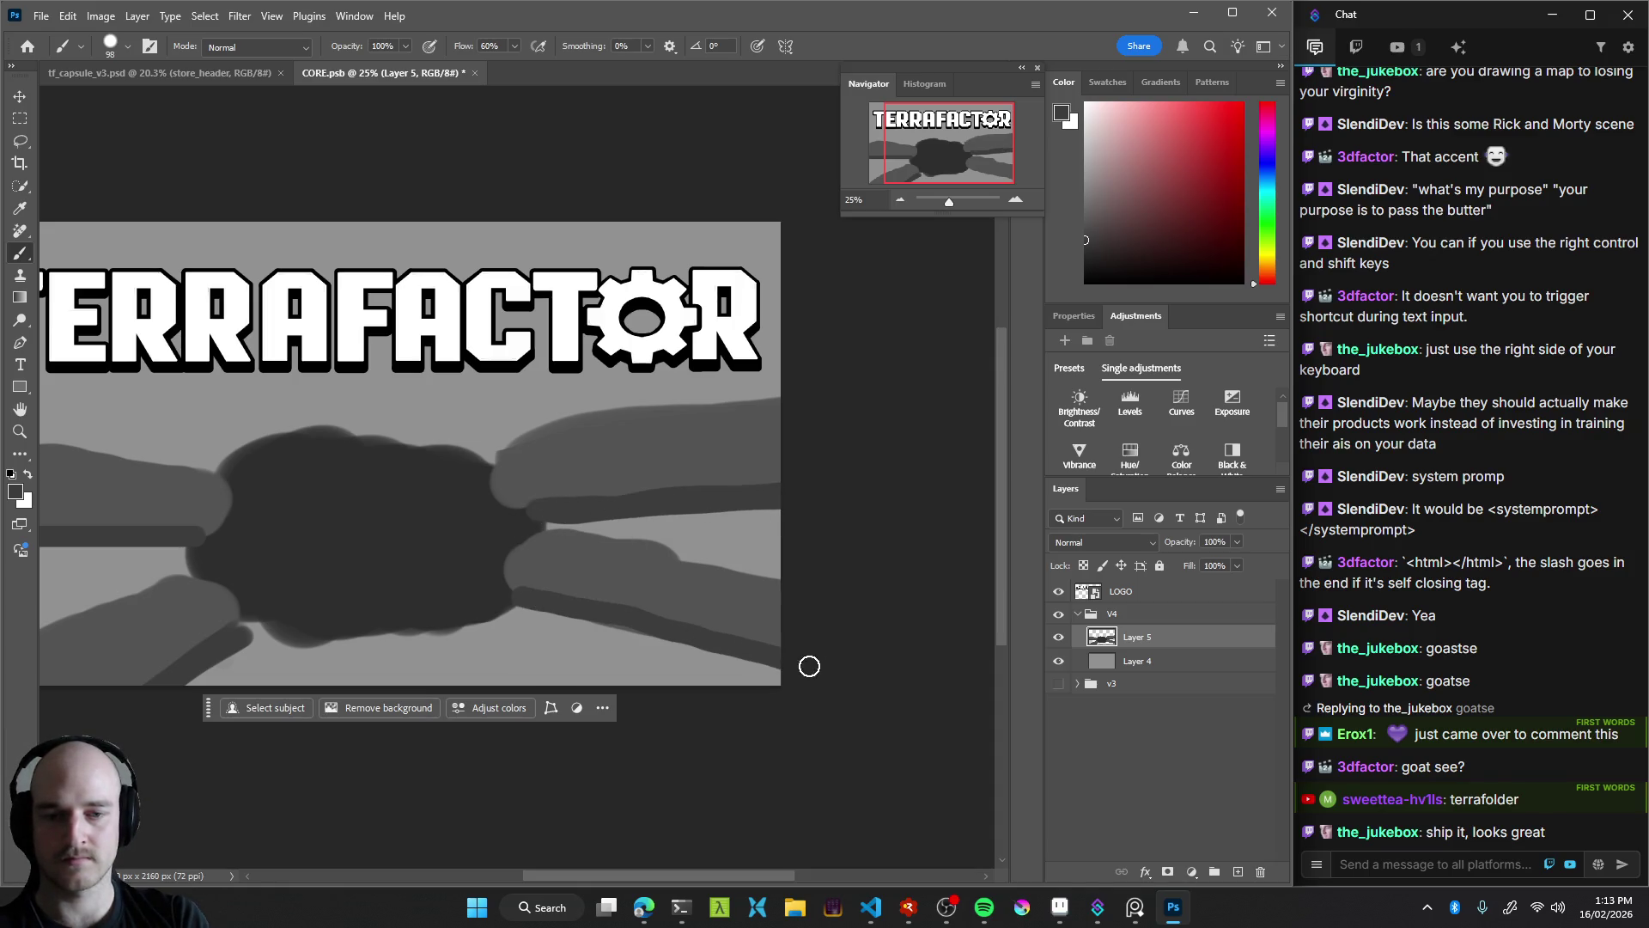
pyautogui.hscroll(-3, 755, 608)
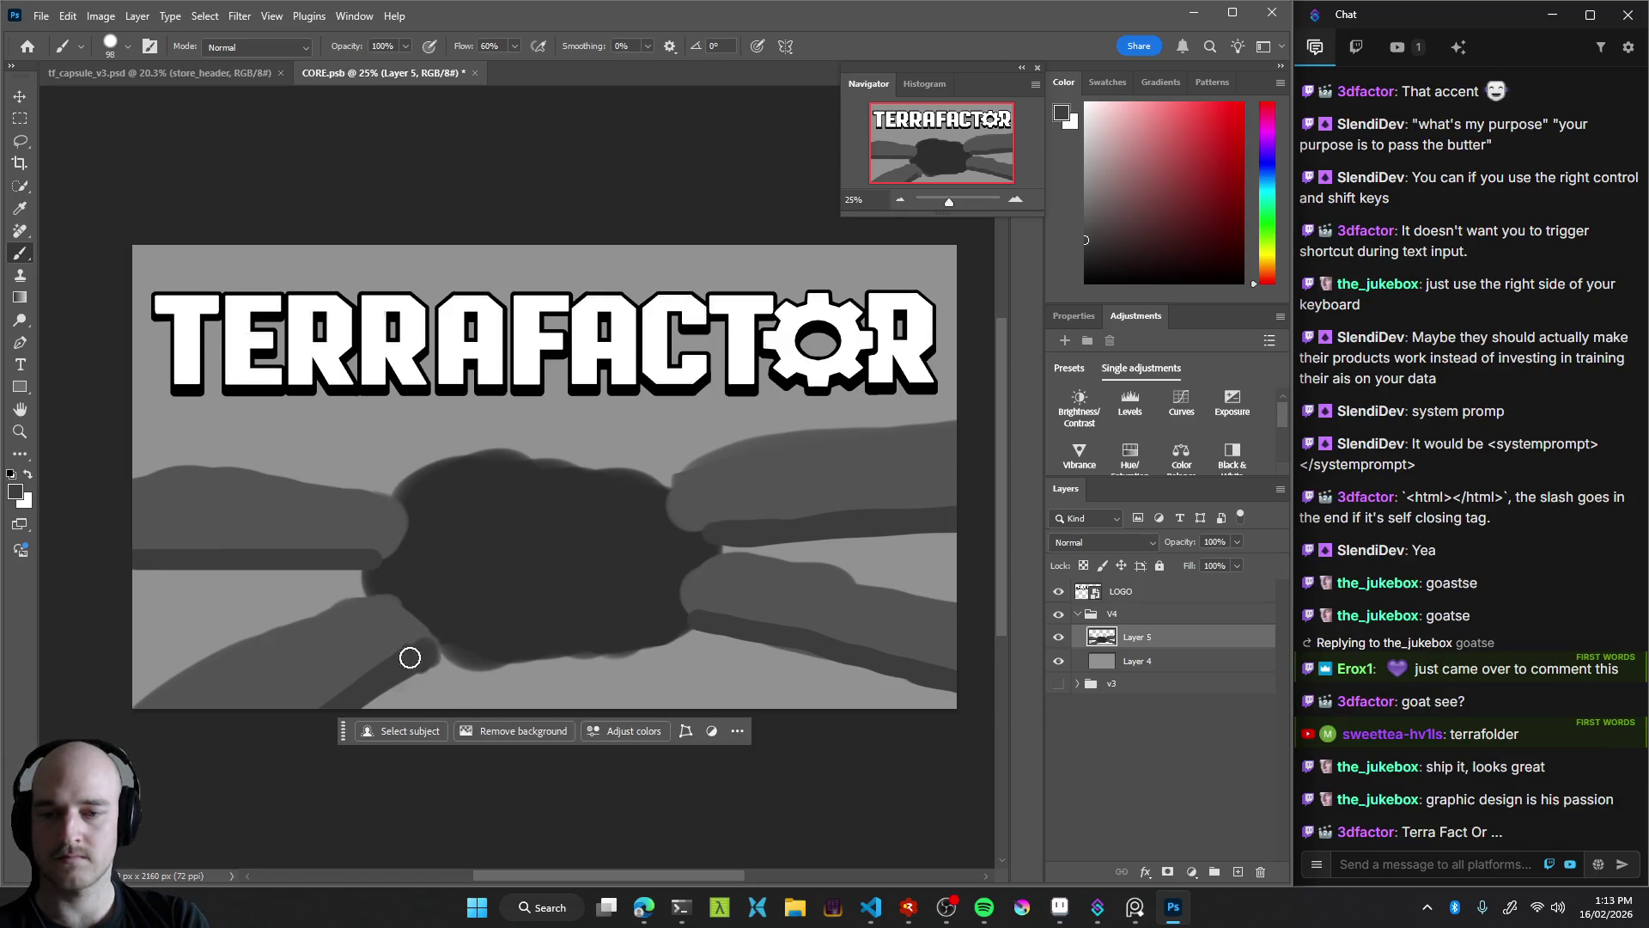
pyautogui.moveTo(571, 615)
pyautogui.mouseDown()
pyautogui.moveTo(434, 622)
pyautogui.moveTo(547, 627)
pyautogui.moveTo(385, 601)
pyautogui.mouseUp()
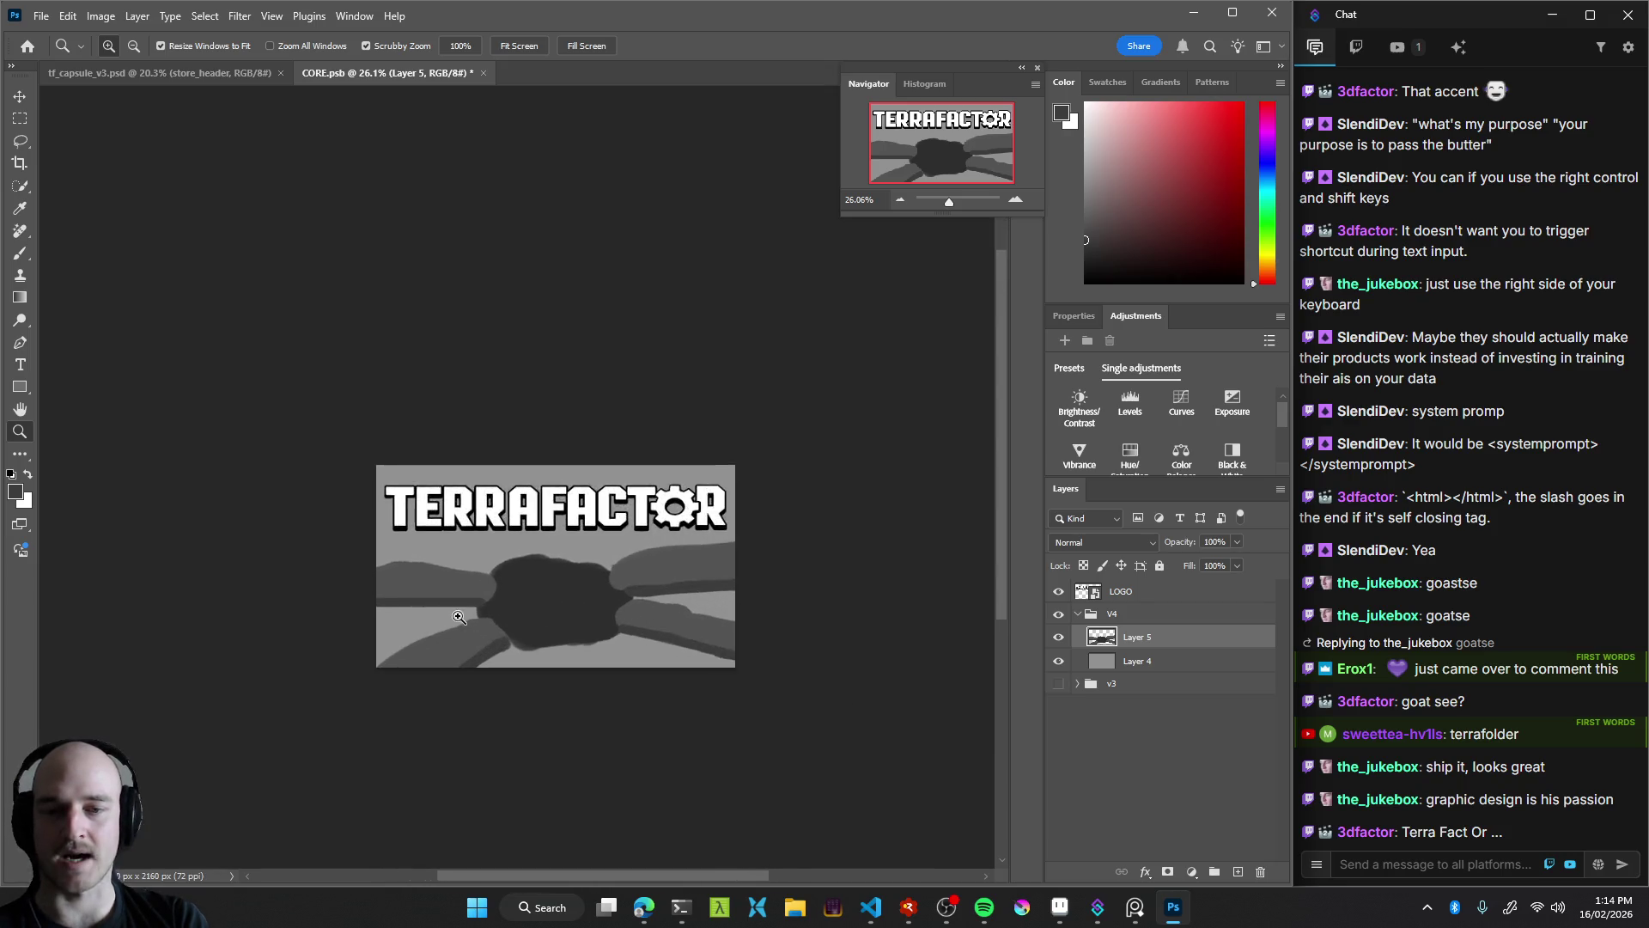
# Shift the core painting down 92 px, erase the right arm's top edge, and save CORE.psb
pyautogui.press('v')
pyautogui.moveTo(641, 560); pyautogui.dragTo(617, 530)
pyautogui.press('z')
pyautogui.press('e')
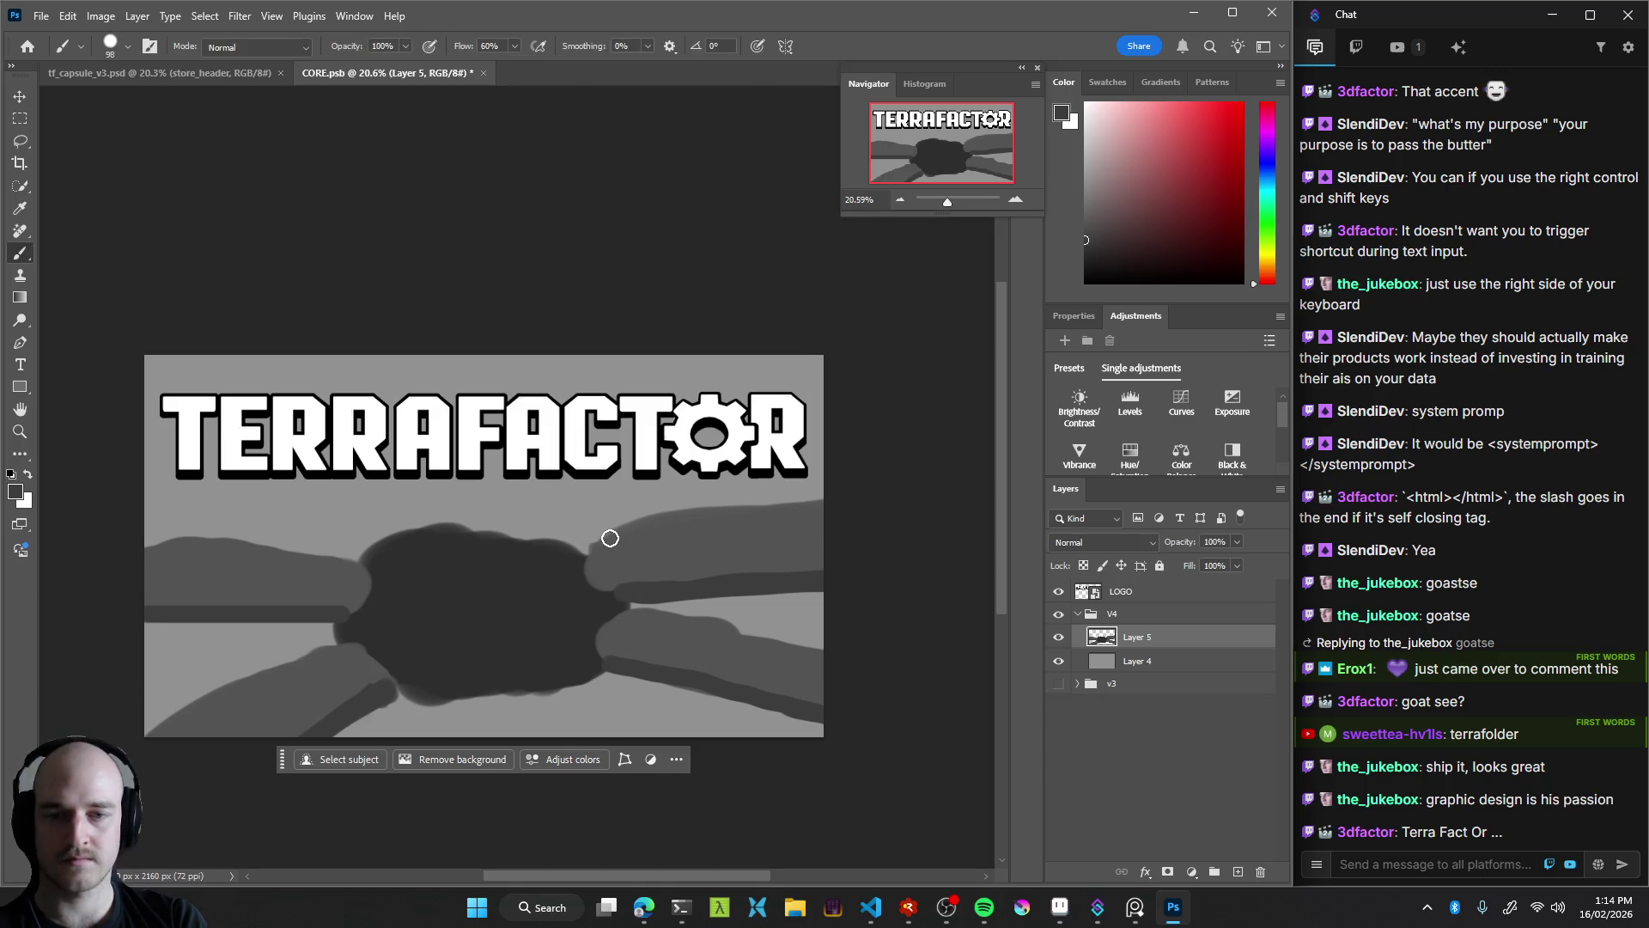
pyautogui.moveTo(612, 517); pyautogui.dragTo(798, 499)
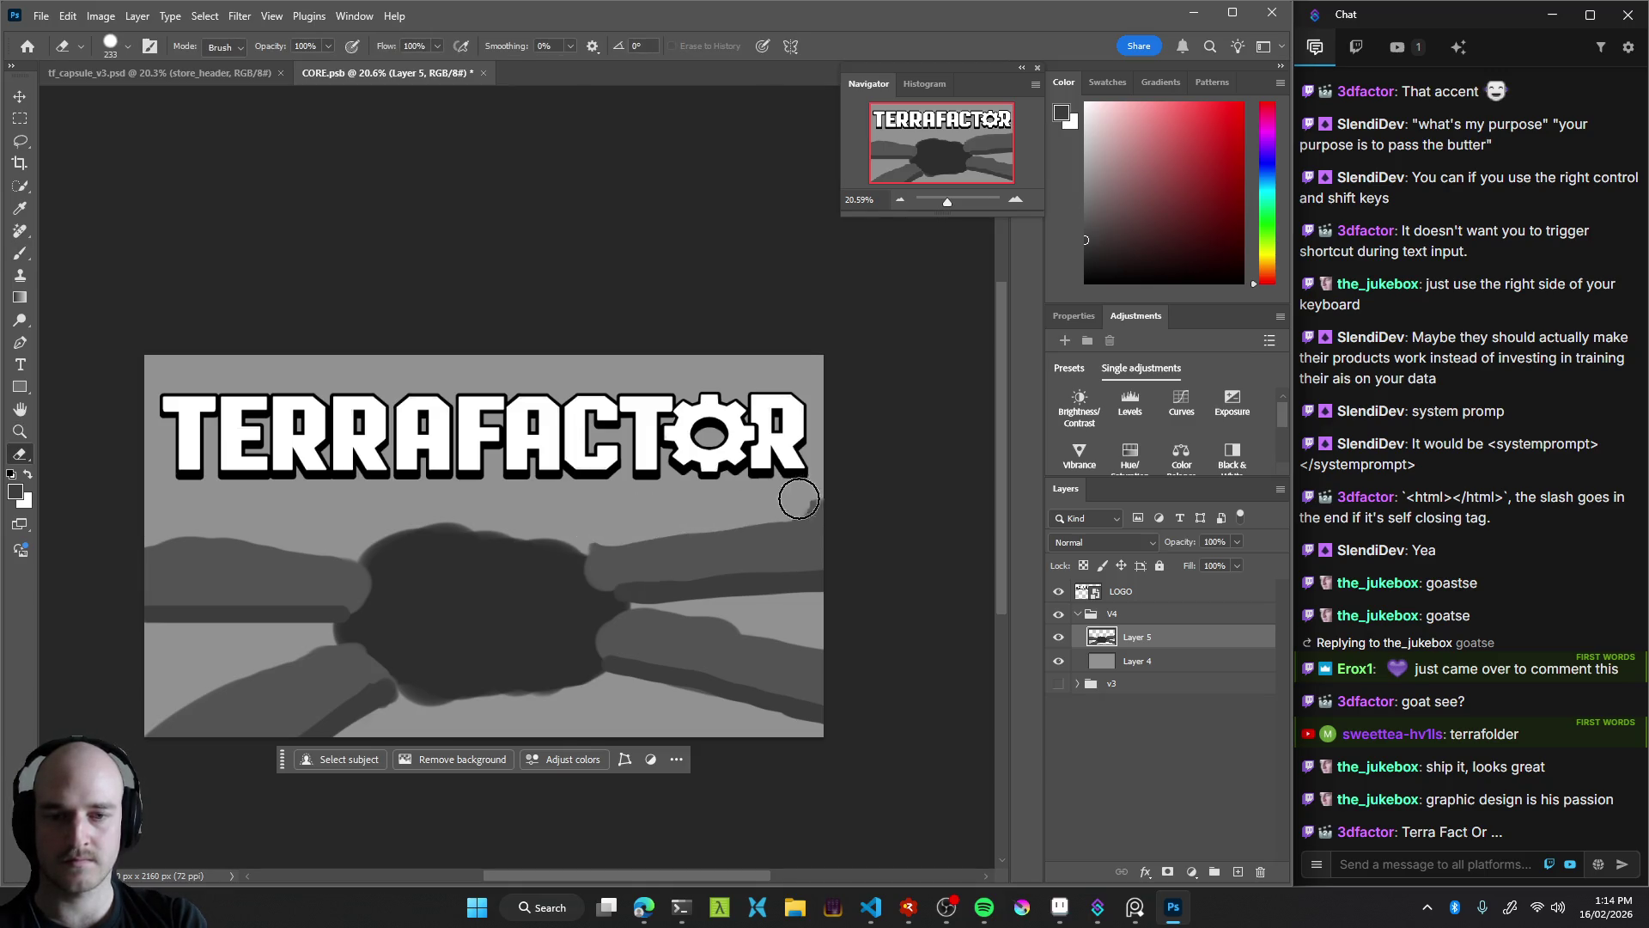
pyautogui.press('z')
pyautogui.moveTo(684, 565); pyautogui.dragTo(484, 551)
pyautogui.hotkey('ctrl', 's')
pyautogui.click(159, 75)
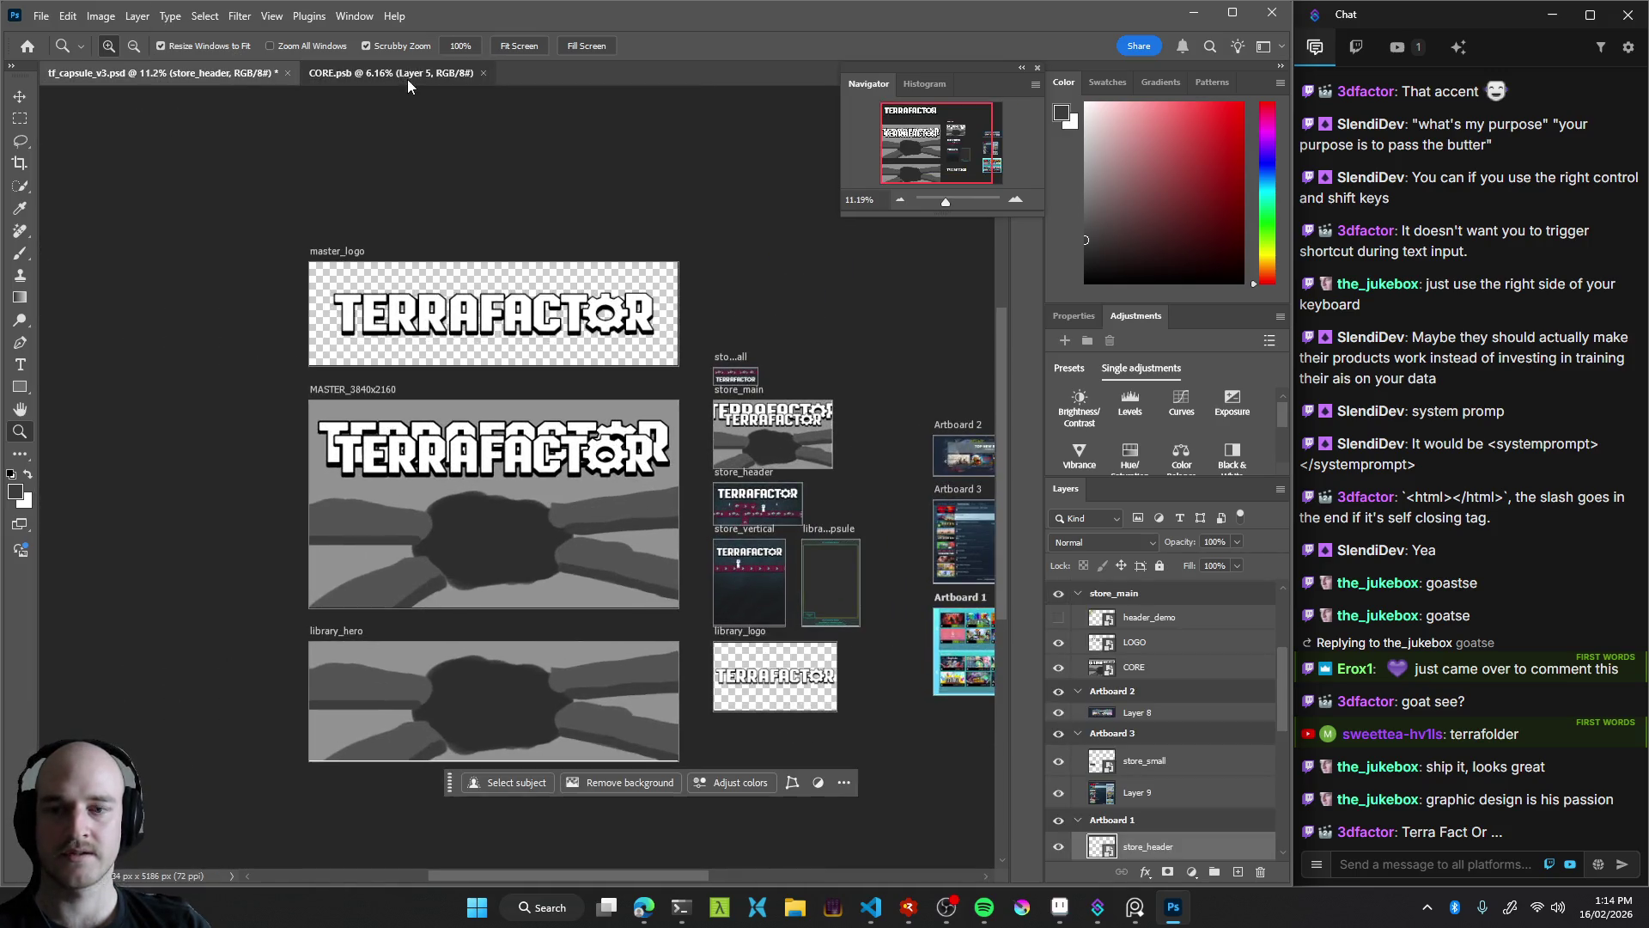
# Turn off CORE.psb's LOGO layer and zoom in on tf_capsule_v3's store_small artboard to check it
pyautogui.click(408, 76)
pyautogui.click(168, 73)
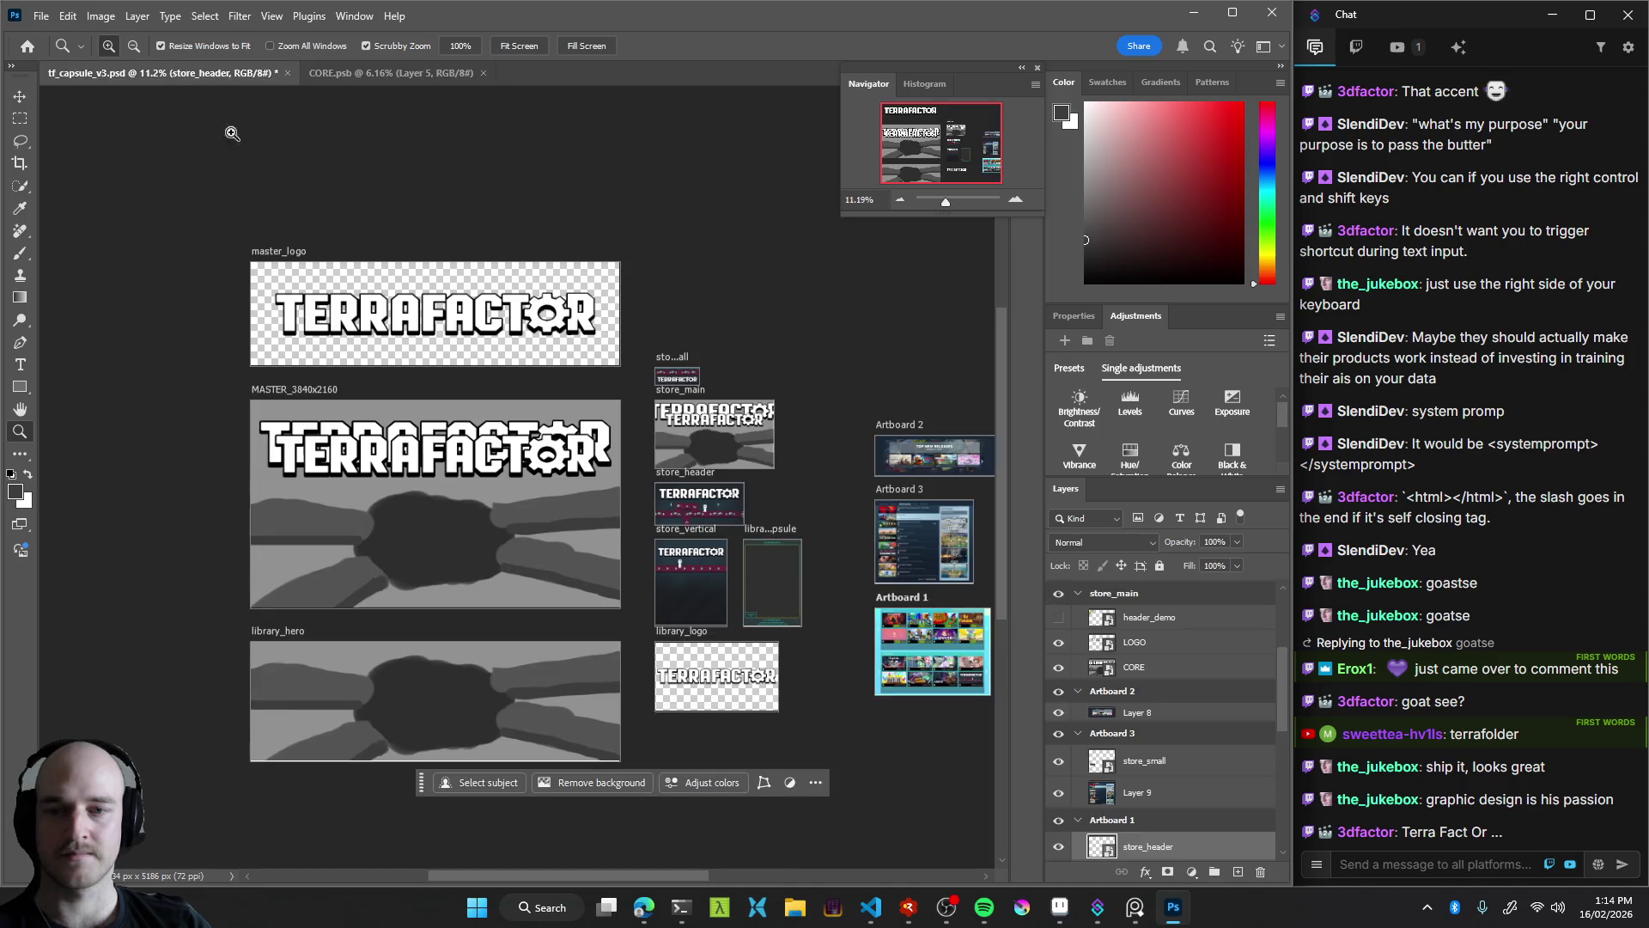
pyautogui.click(391, 73)
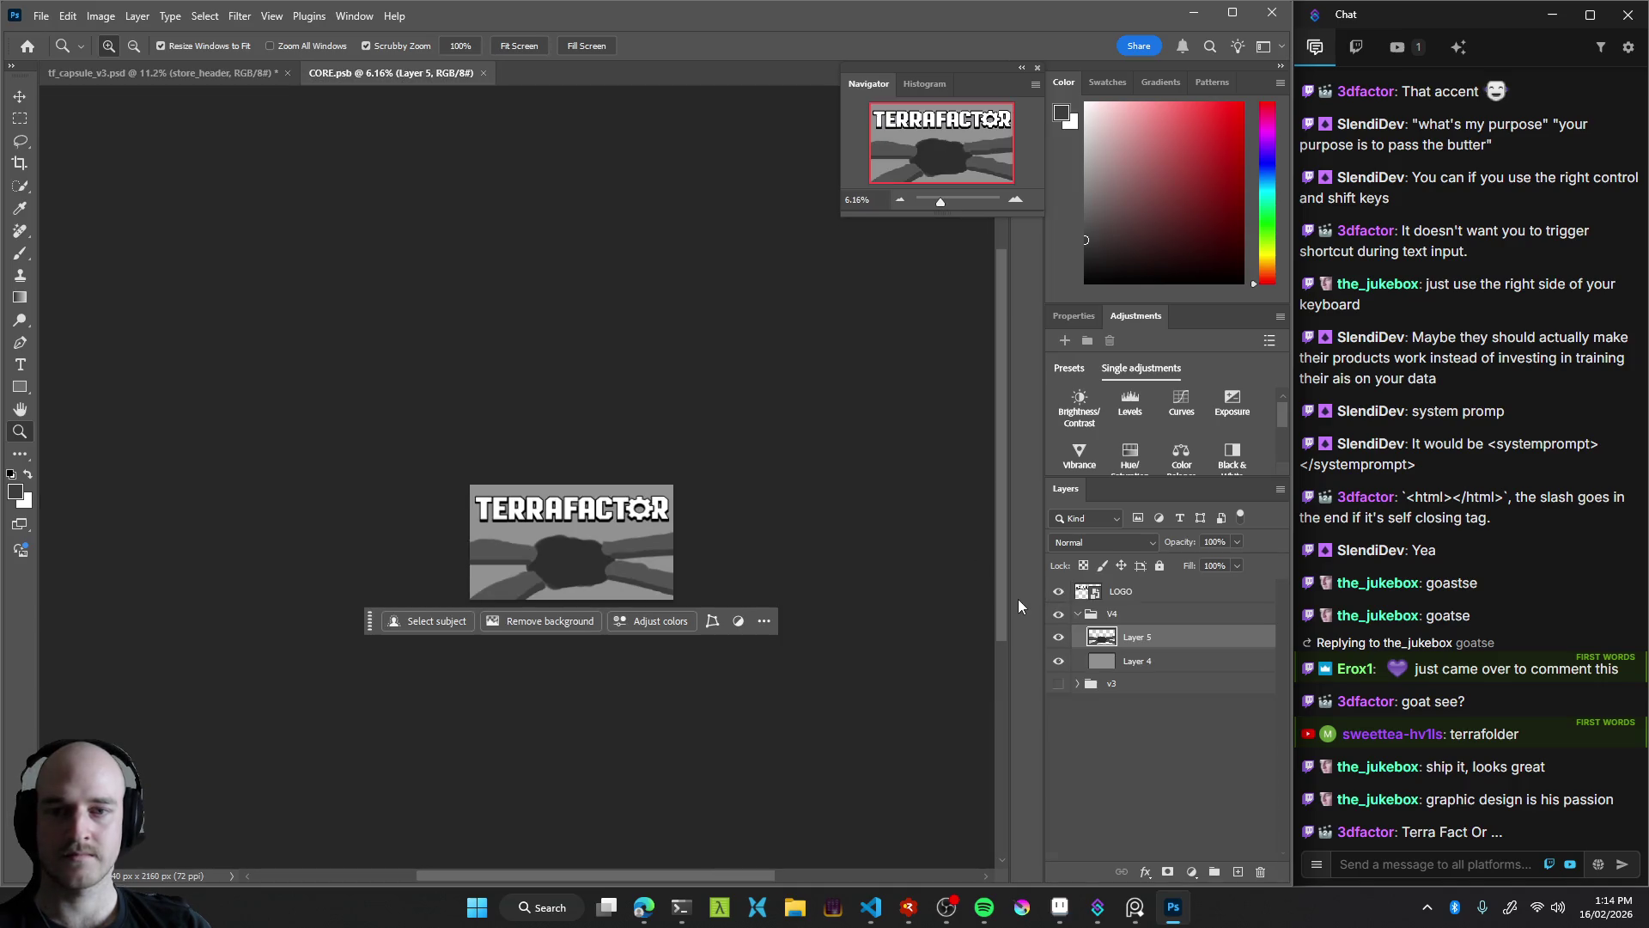
pyautogui.click(1058, 592)
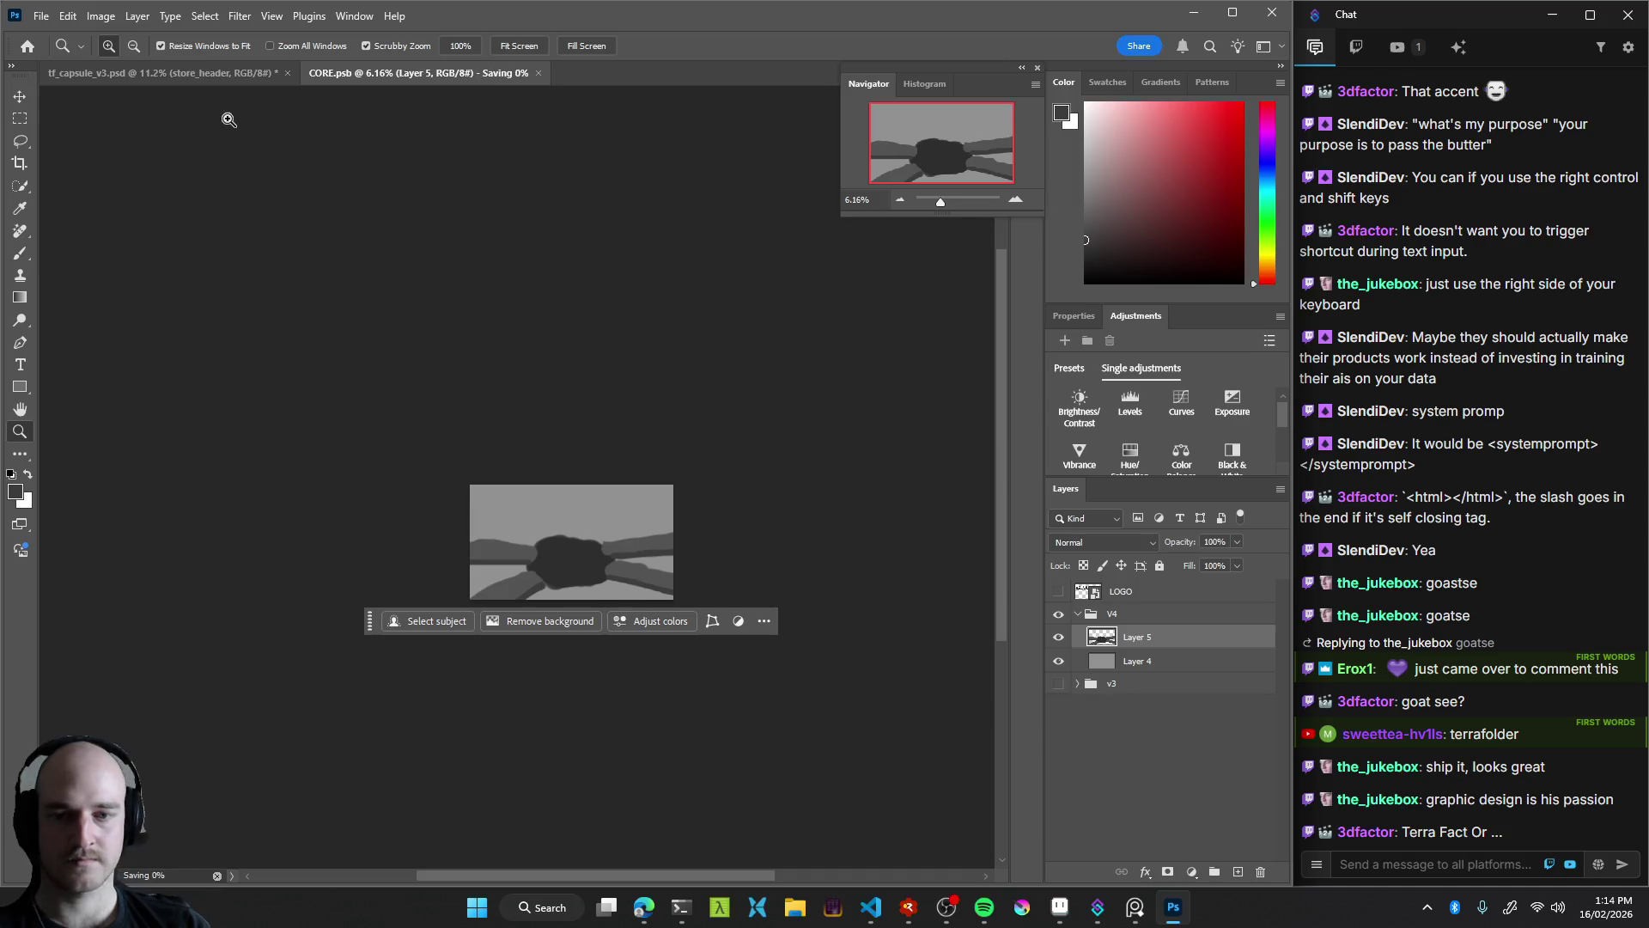
pyautogui.click(169, 74)
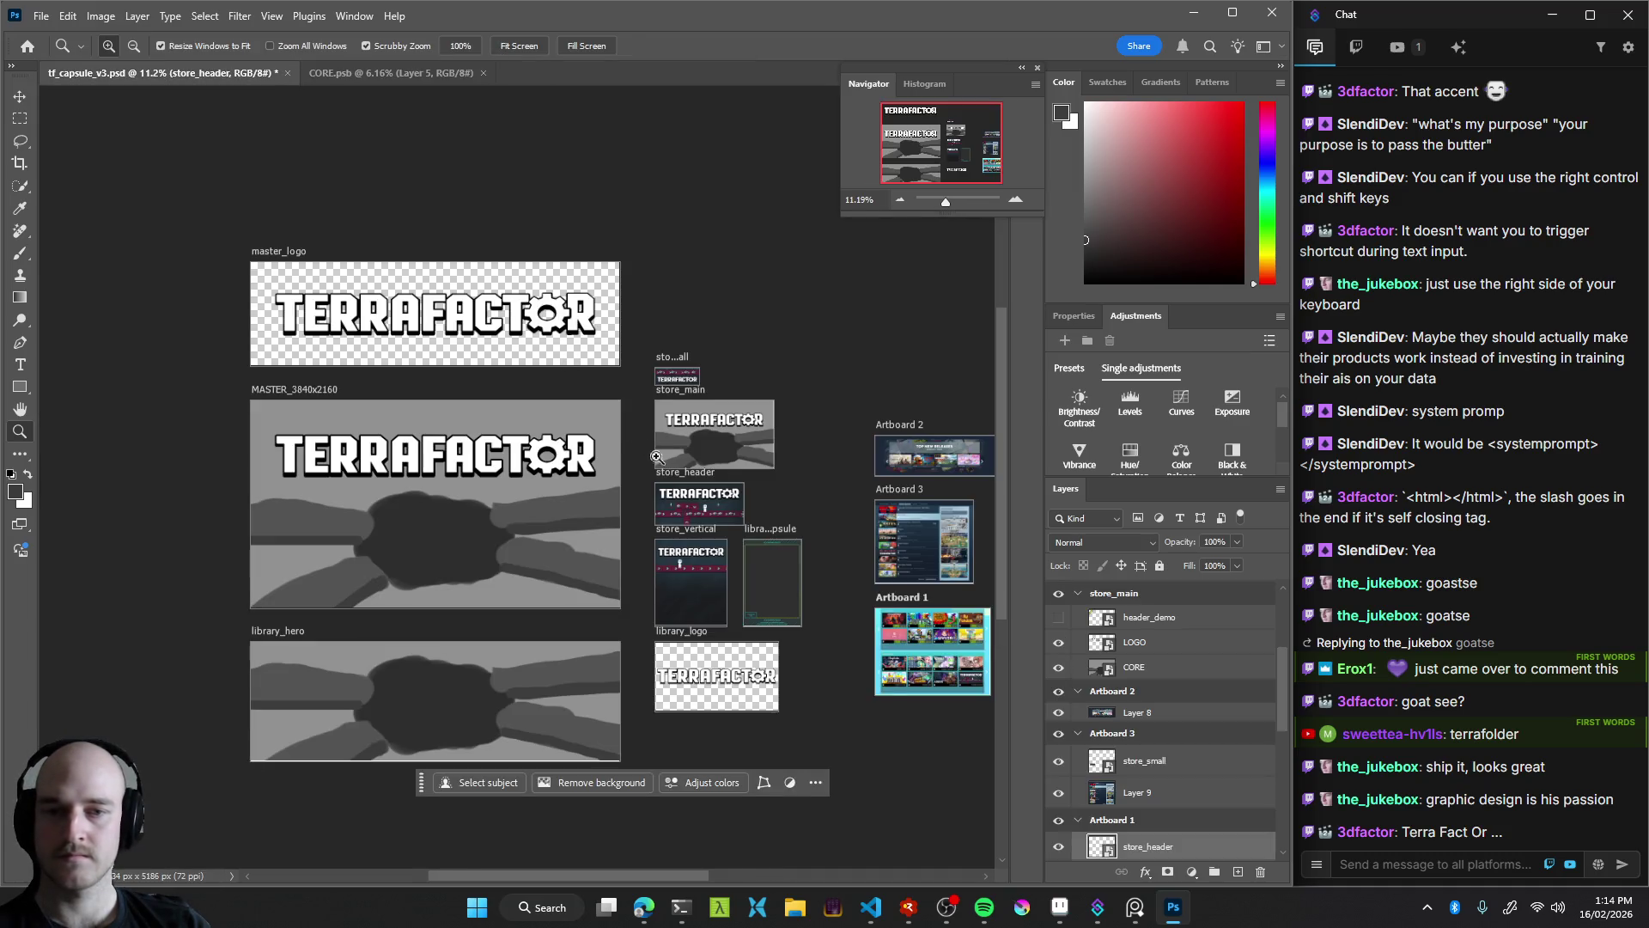
pyautogui.moveTo(595, 319)
pyautogui.mouseDown()
pyautogui.moveTo(675, 461)
pyautogui.moveTo(636, 464)
pyautogui.mouseUp()
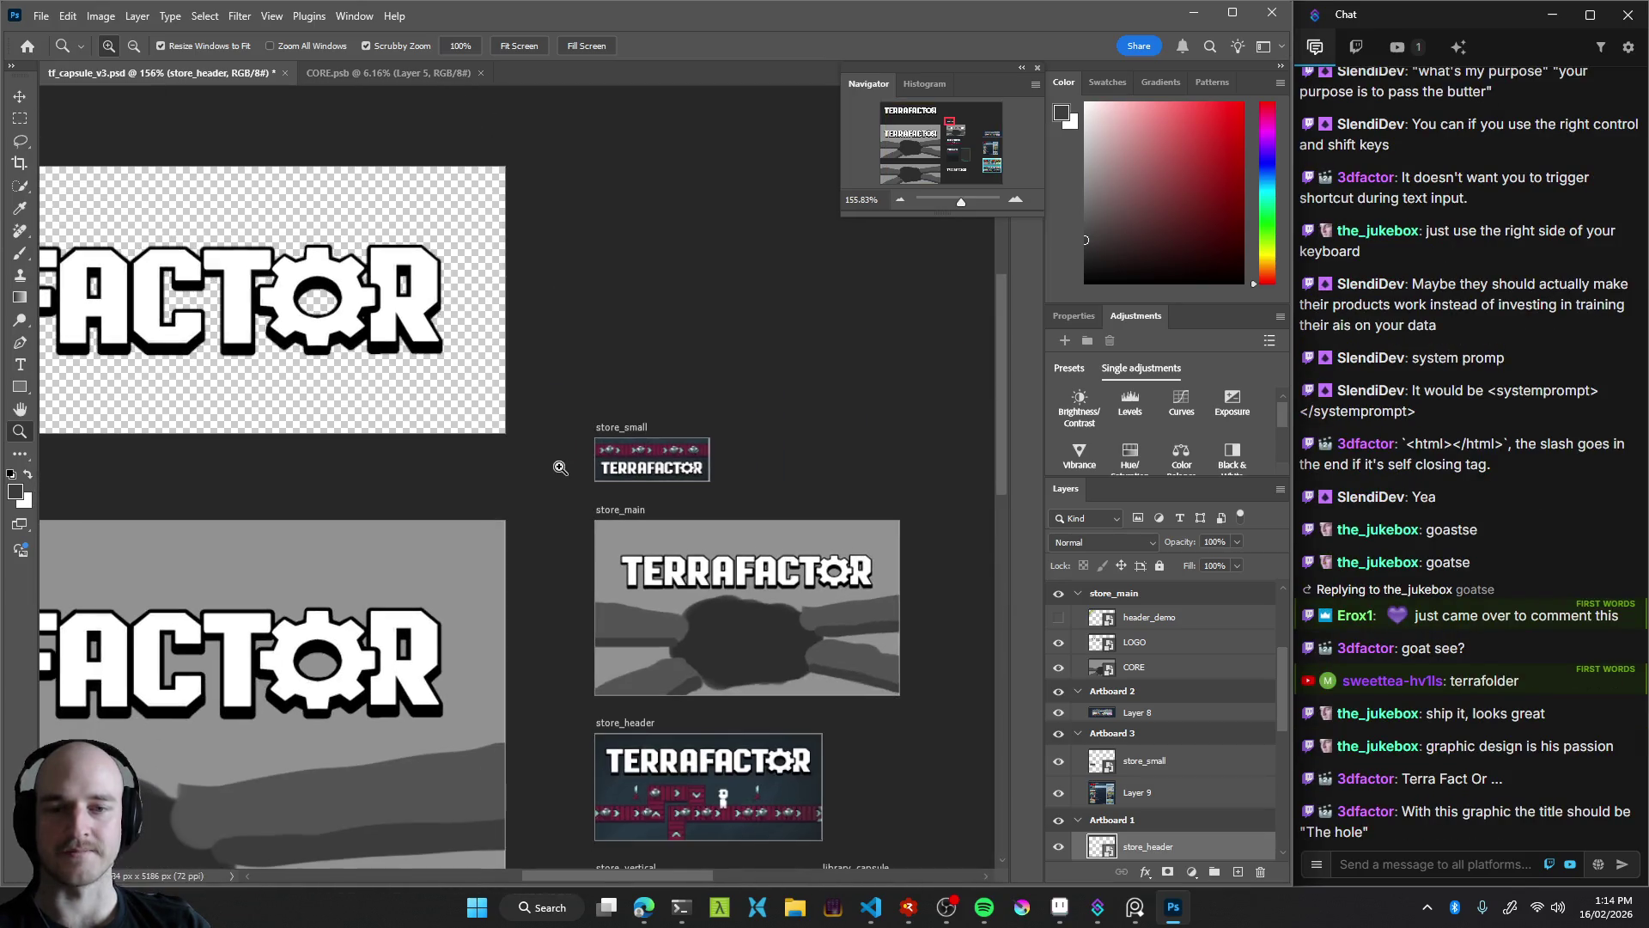
pyautogui.moveTo(842, 471); pyautogui.dragTo(666, 488)
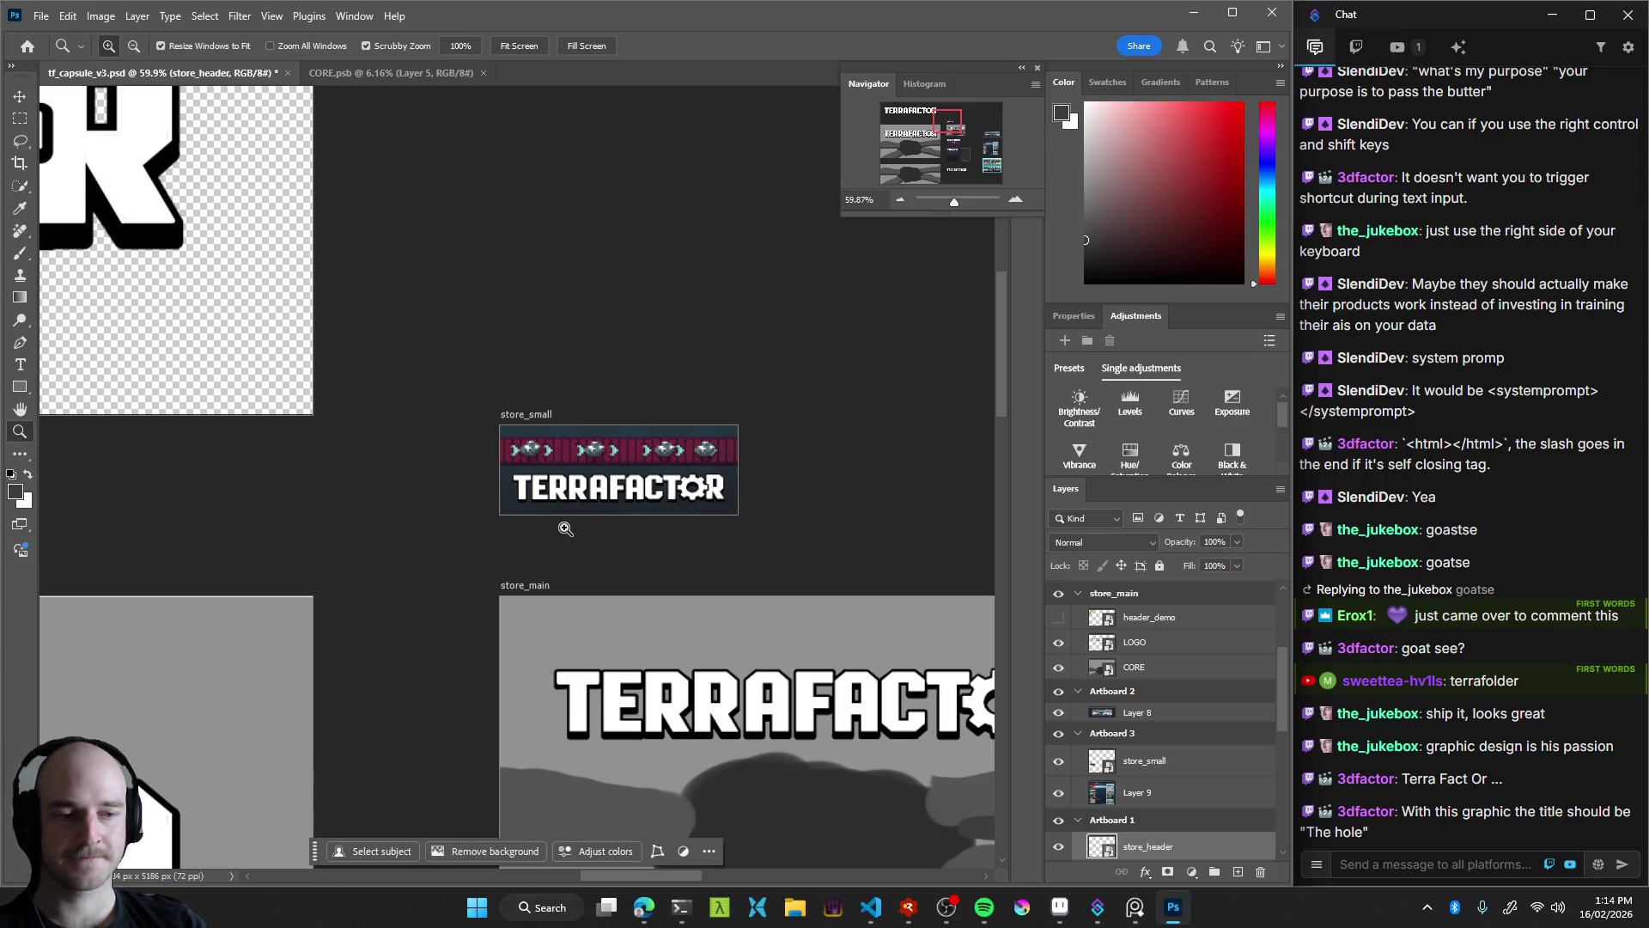
pyautogui.hotkey('ctrl', 'z')
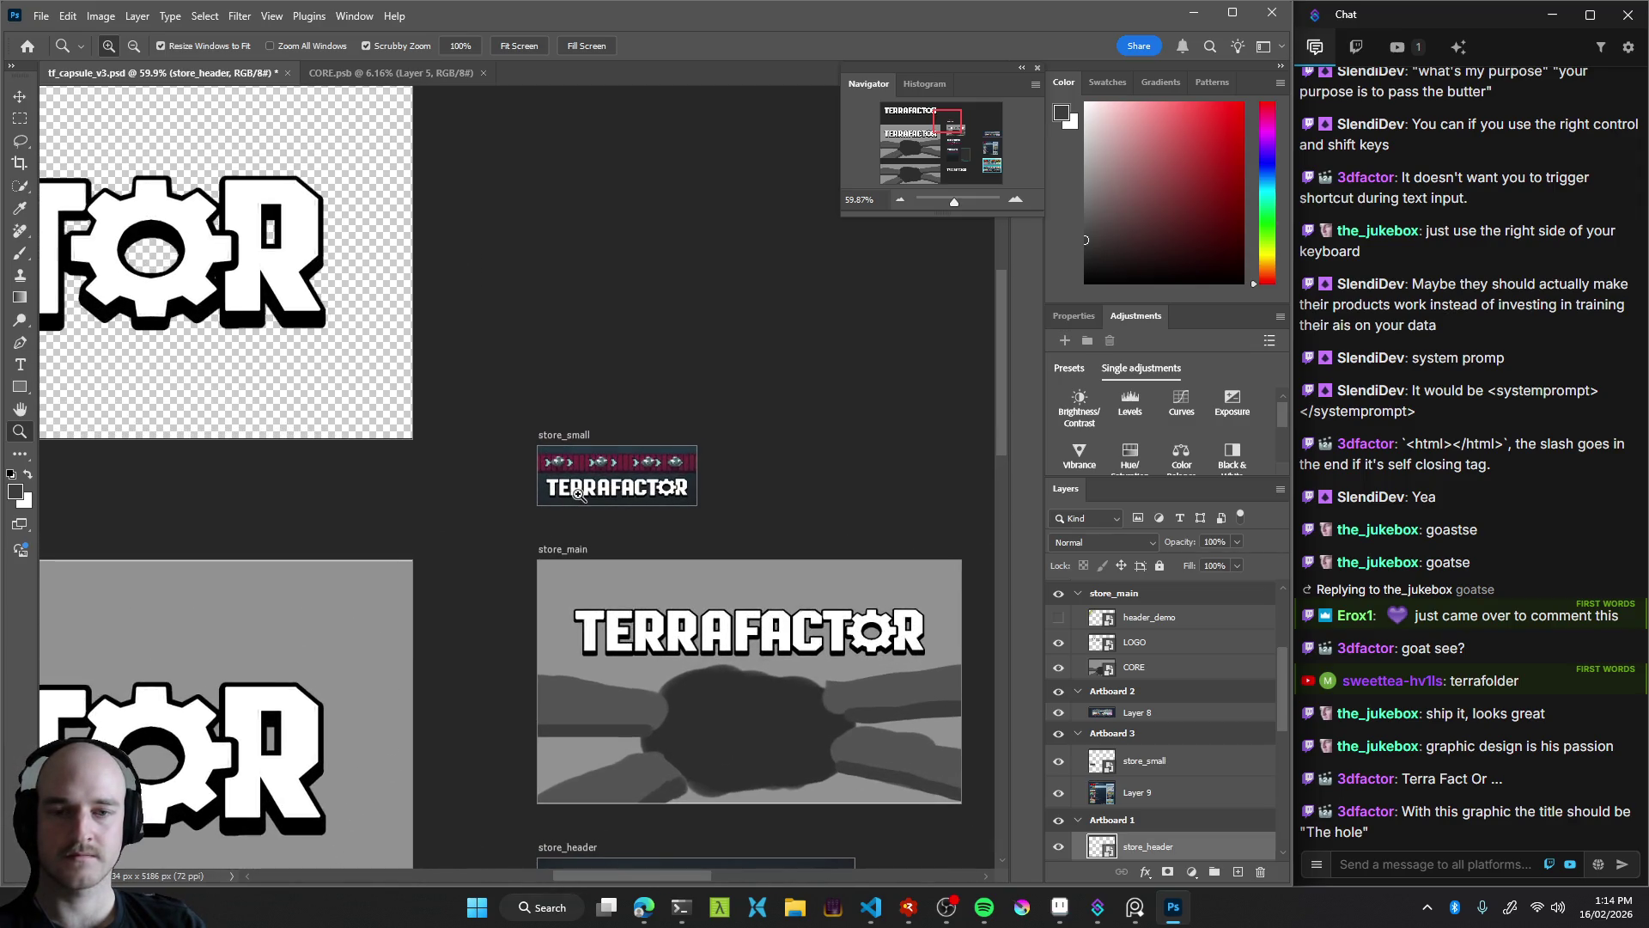
pyautogui.scroll(-5, 578, 492)
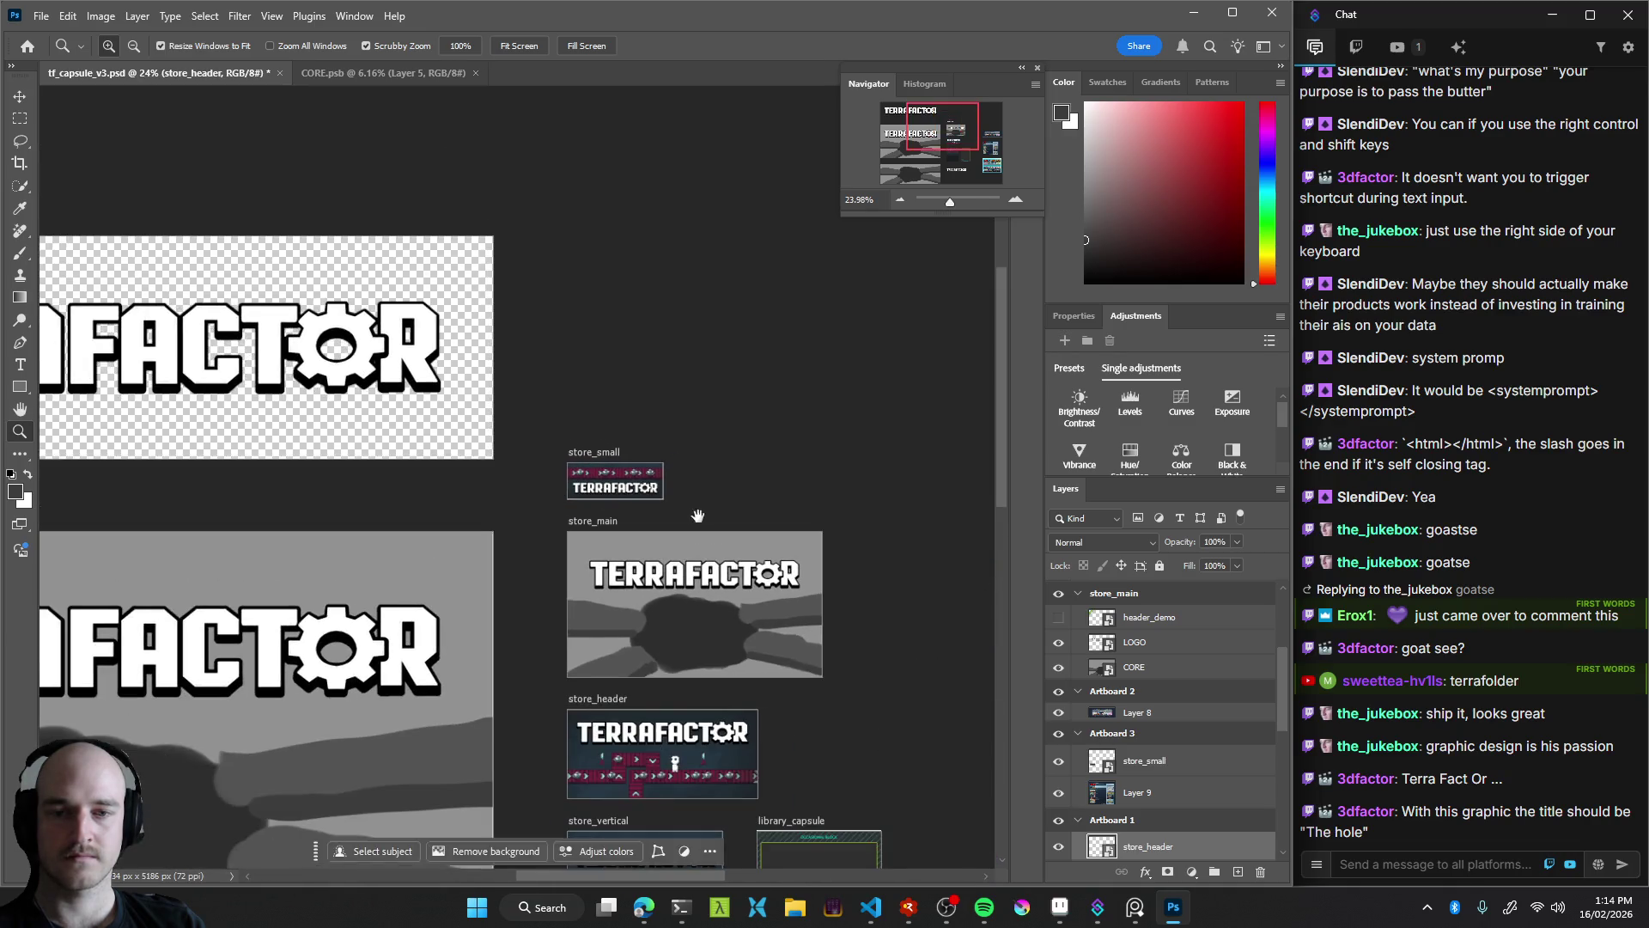
pyautogui.scroll(-2, 697, 515)
pyautogui.scroll(5, 644, 577)
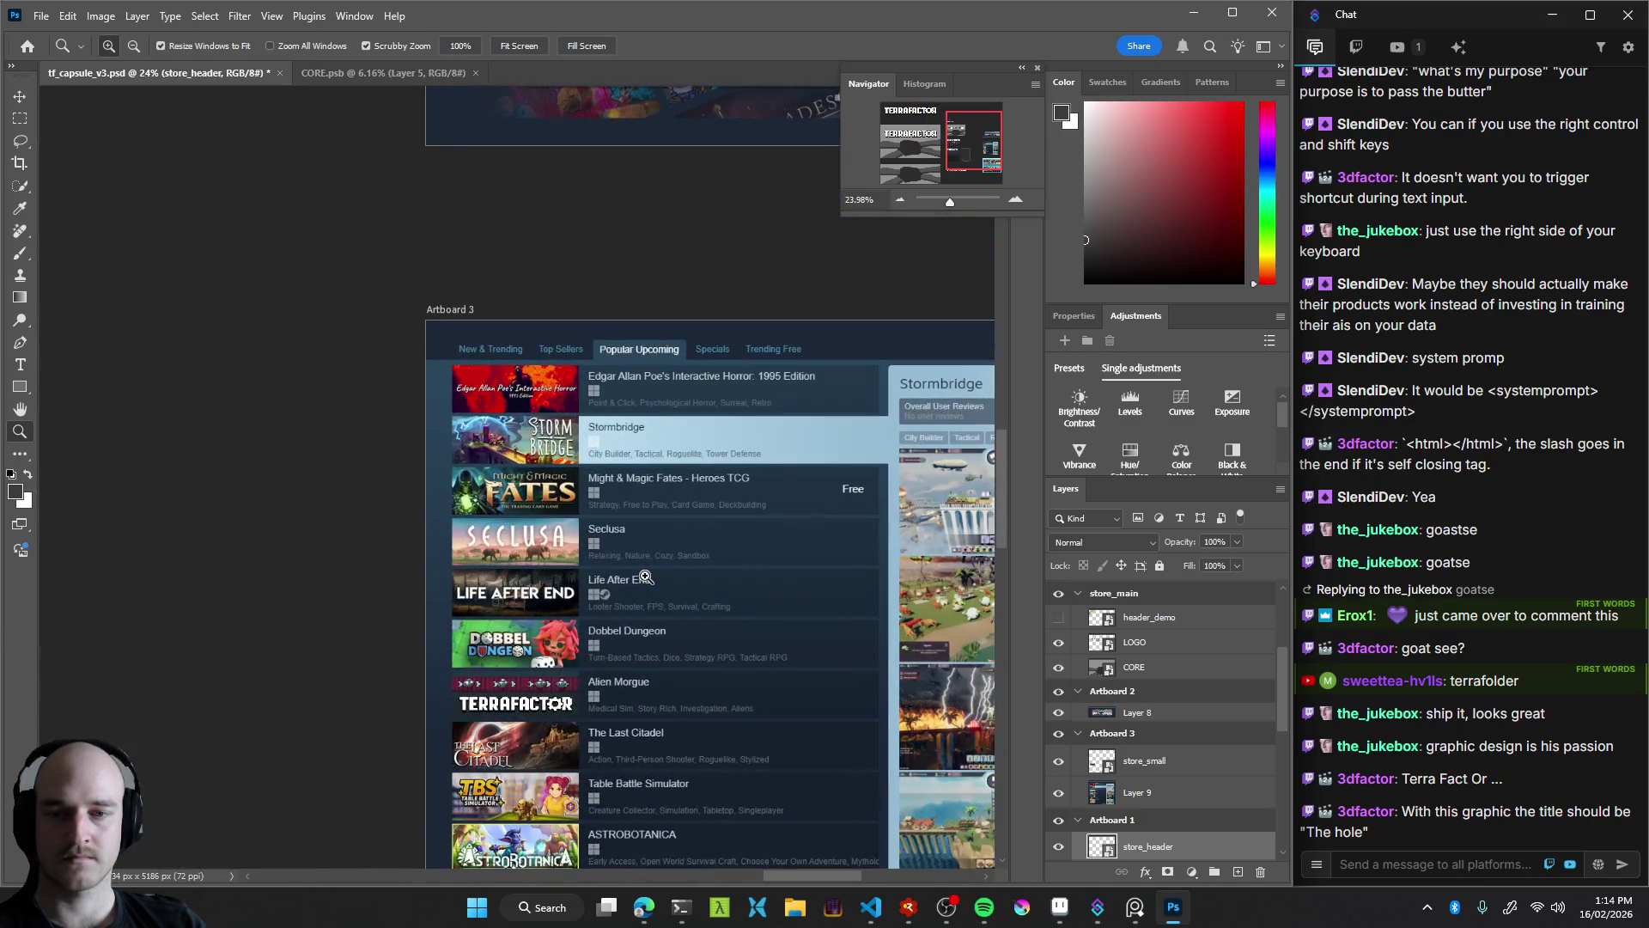
pyautogui.scroll(-2, 644, 577)
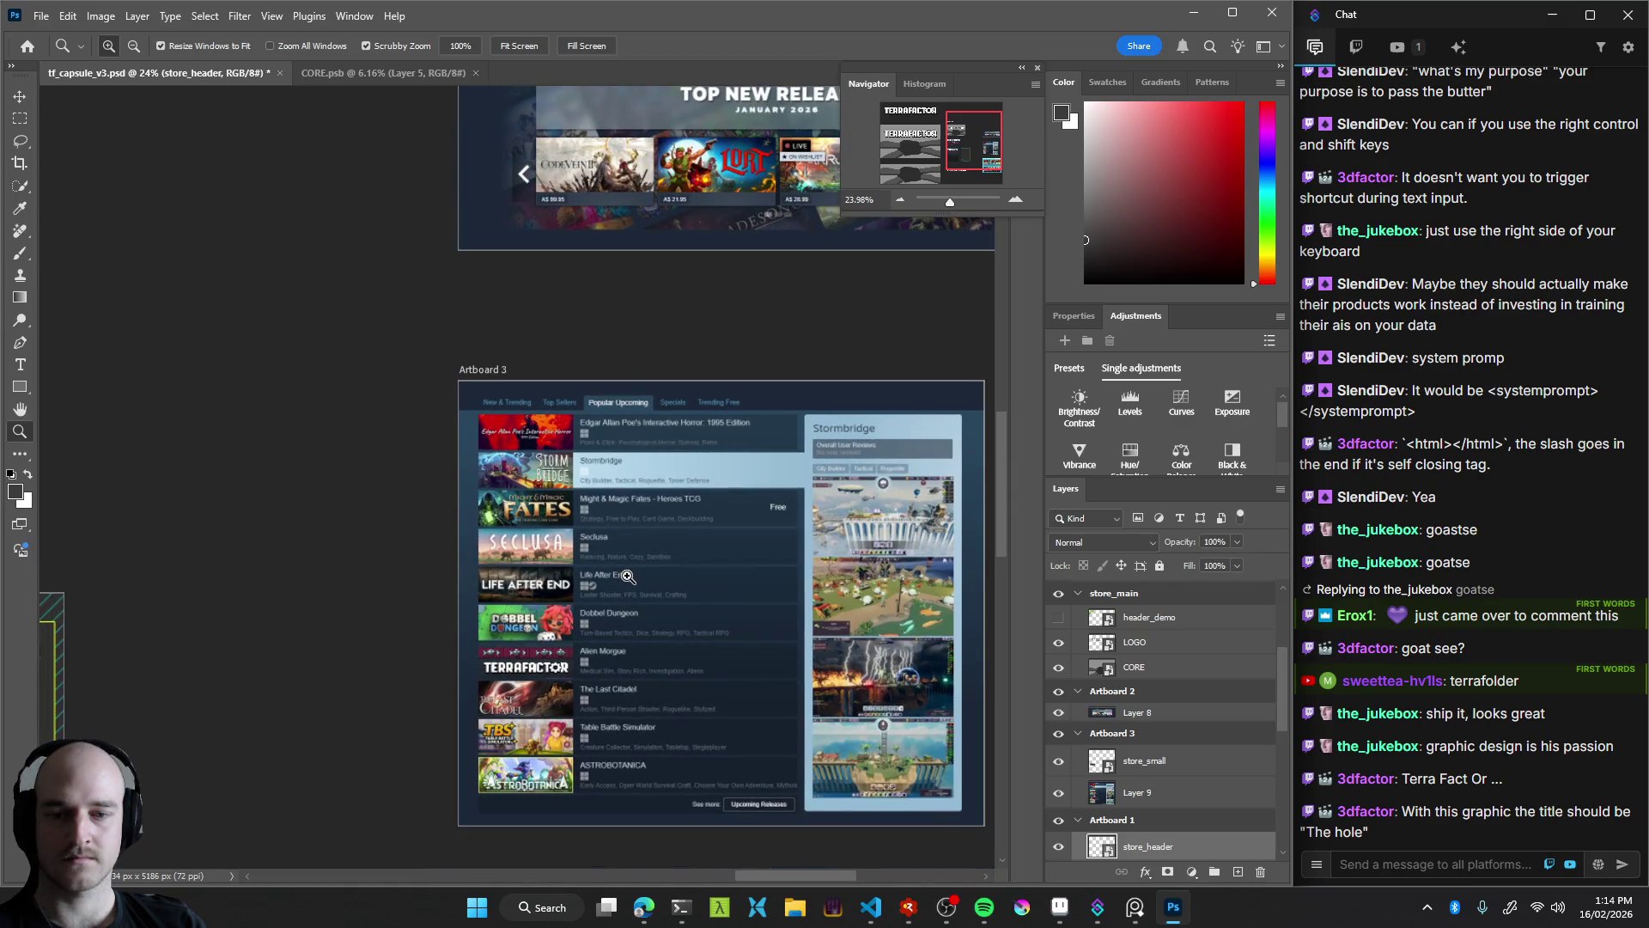
pyautogui.scroll(1, 628, 576)
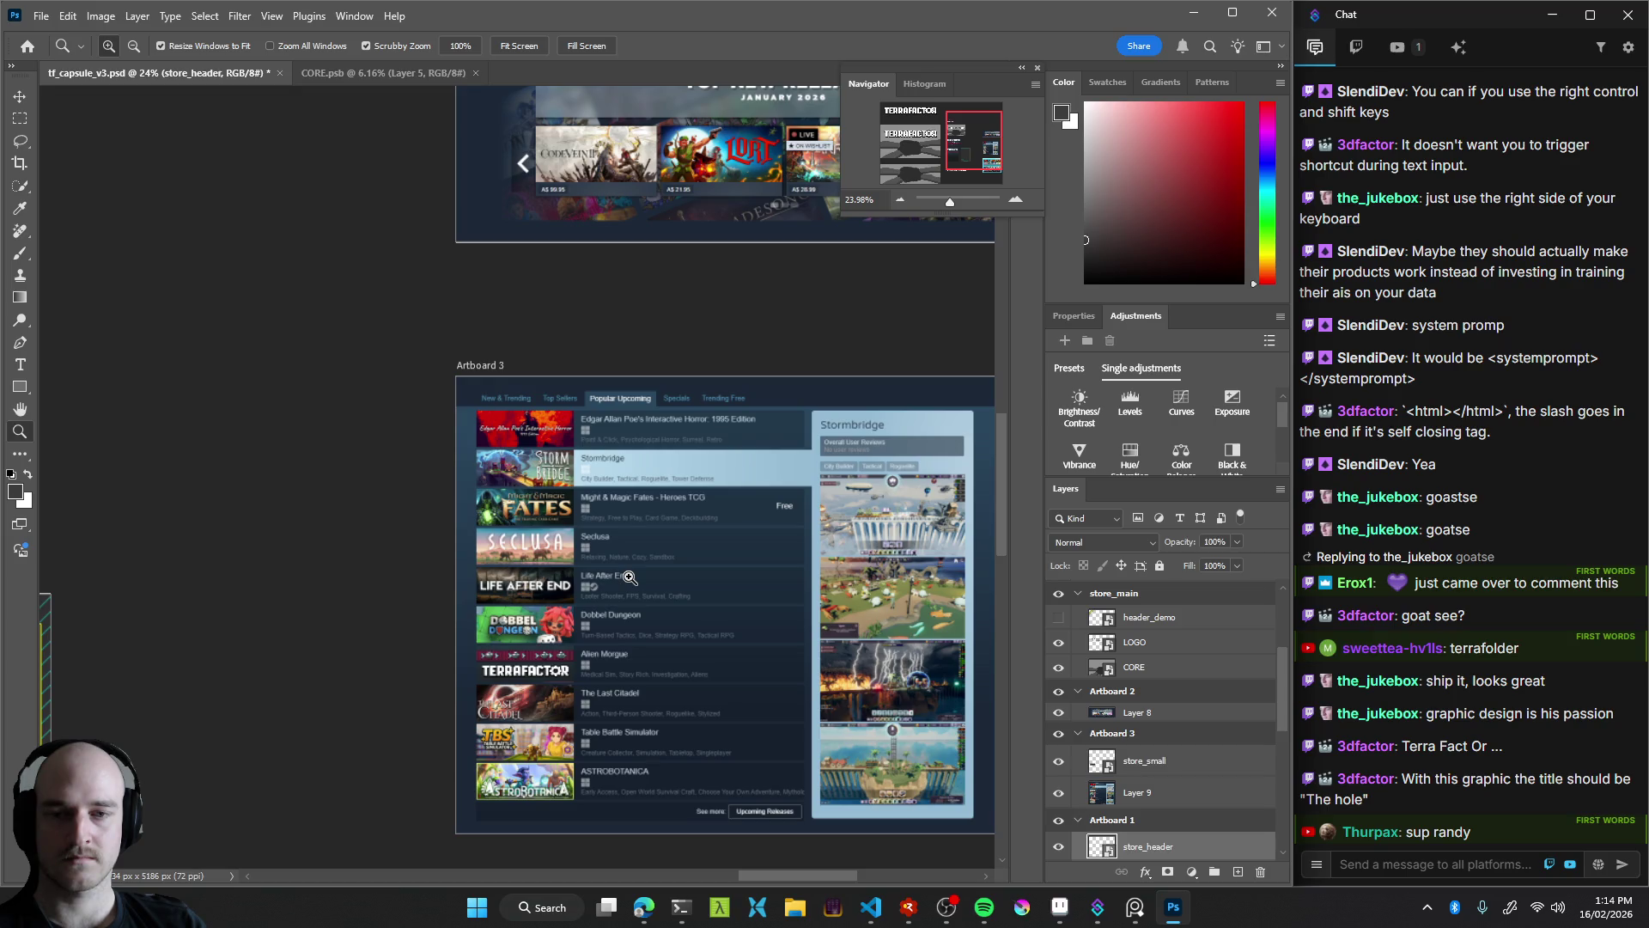
pyautogui.scroll(1, 629, 577)
pyautogui.scroll(2, 661, 584)
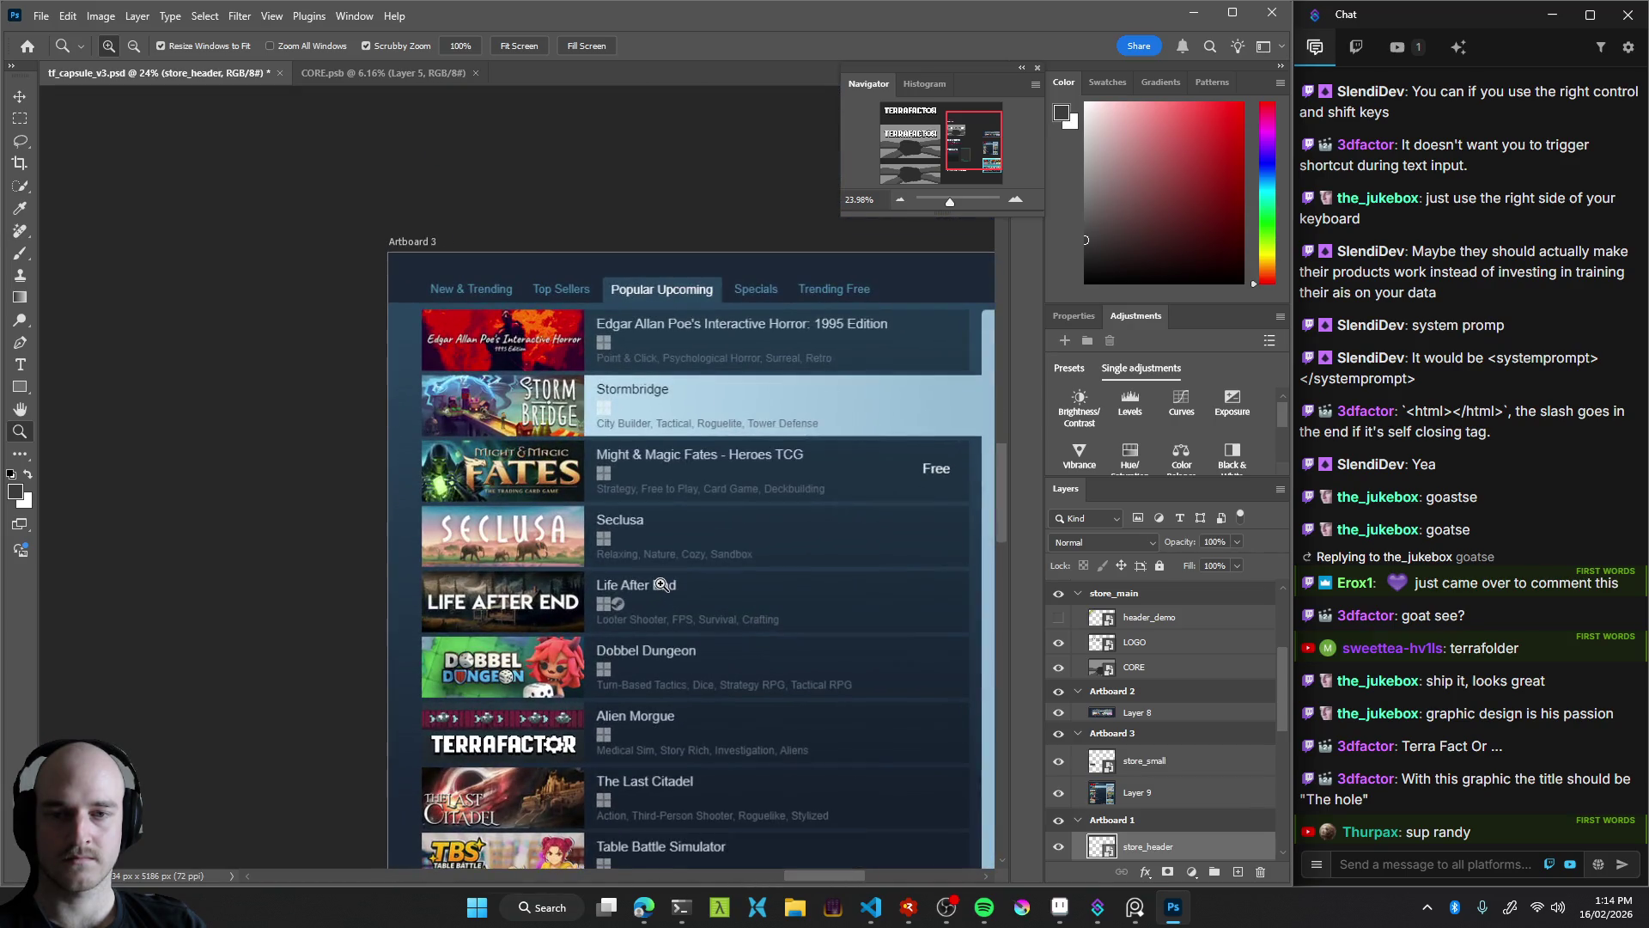
pyautogui.scroll(-3, 661, 584)
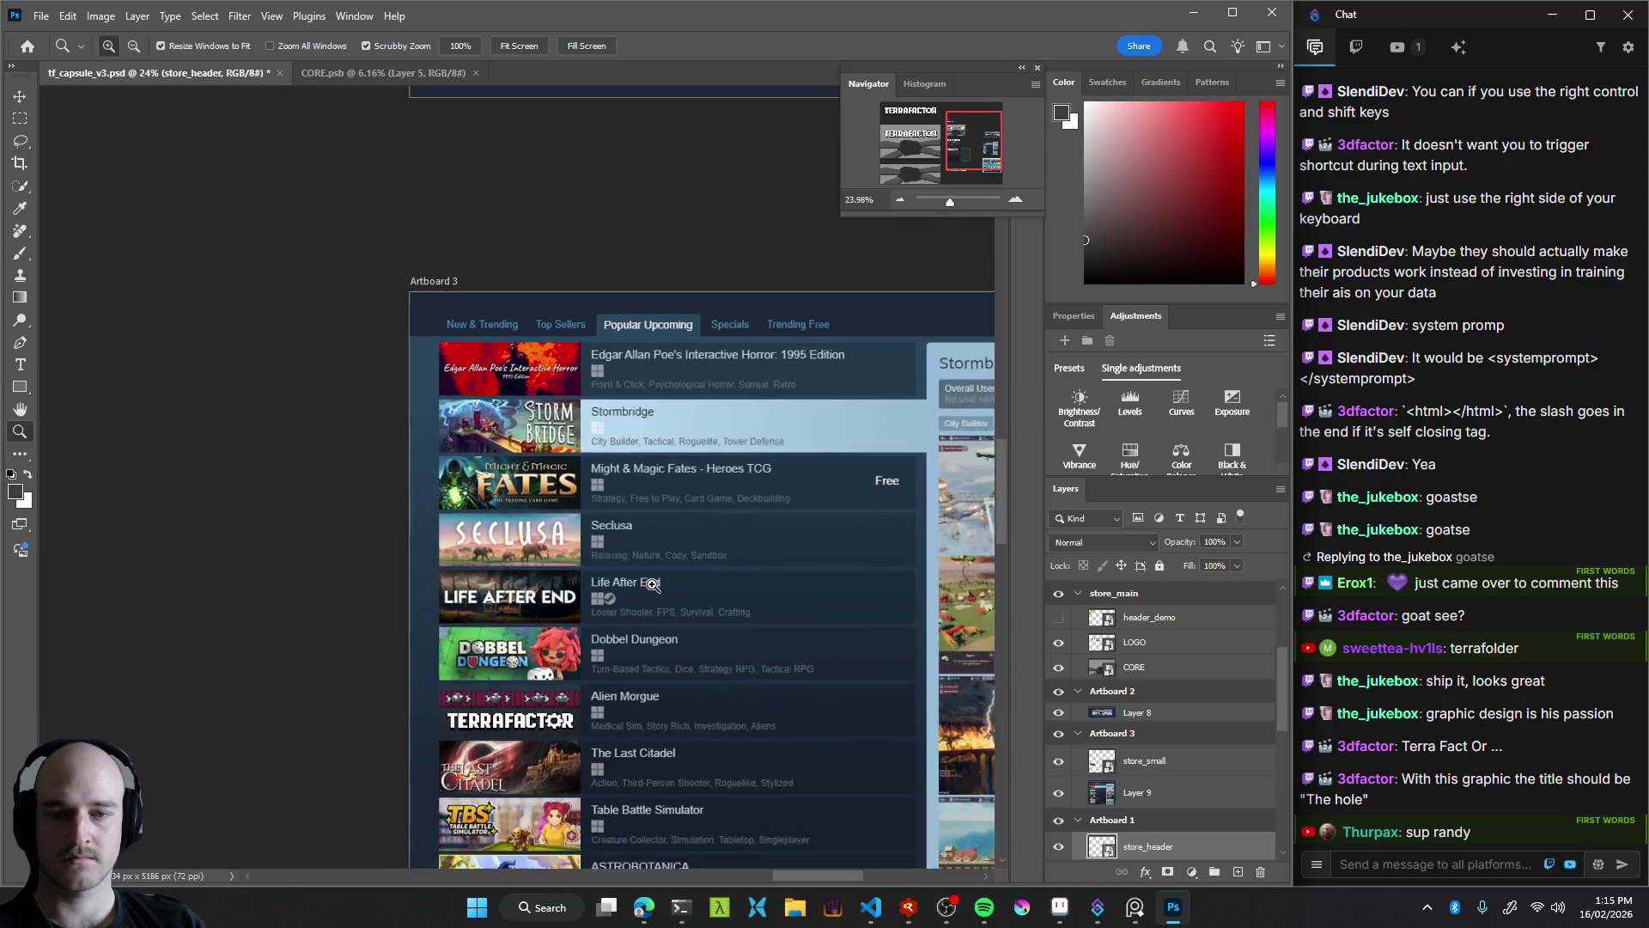
pyautogui.scroll(-3, 624, 583)
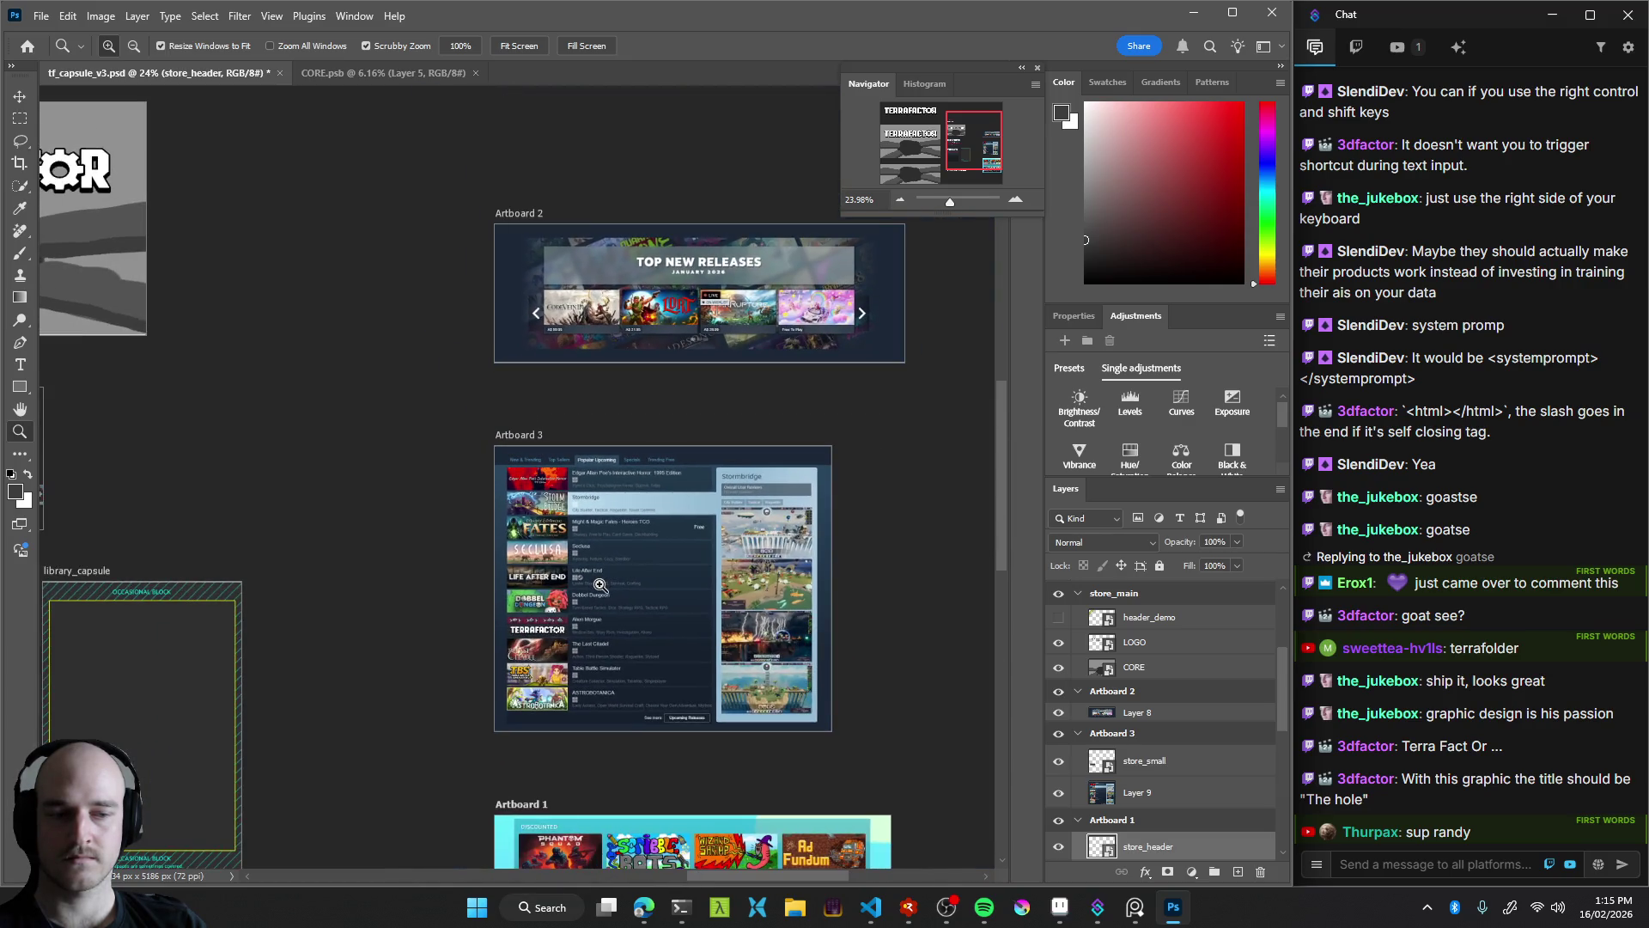
pyautogui.scroll(5, 405, 545)
pyautogui.moveTo(527, 532); pyautogui.dragTo(380, 484)
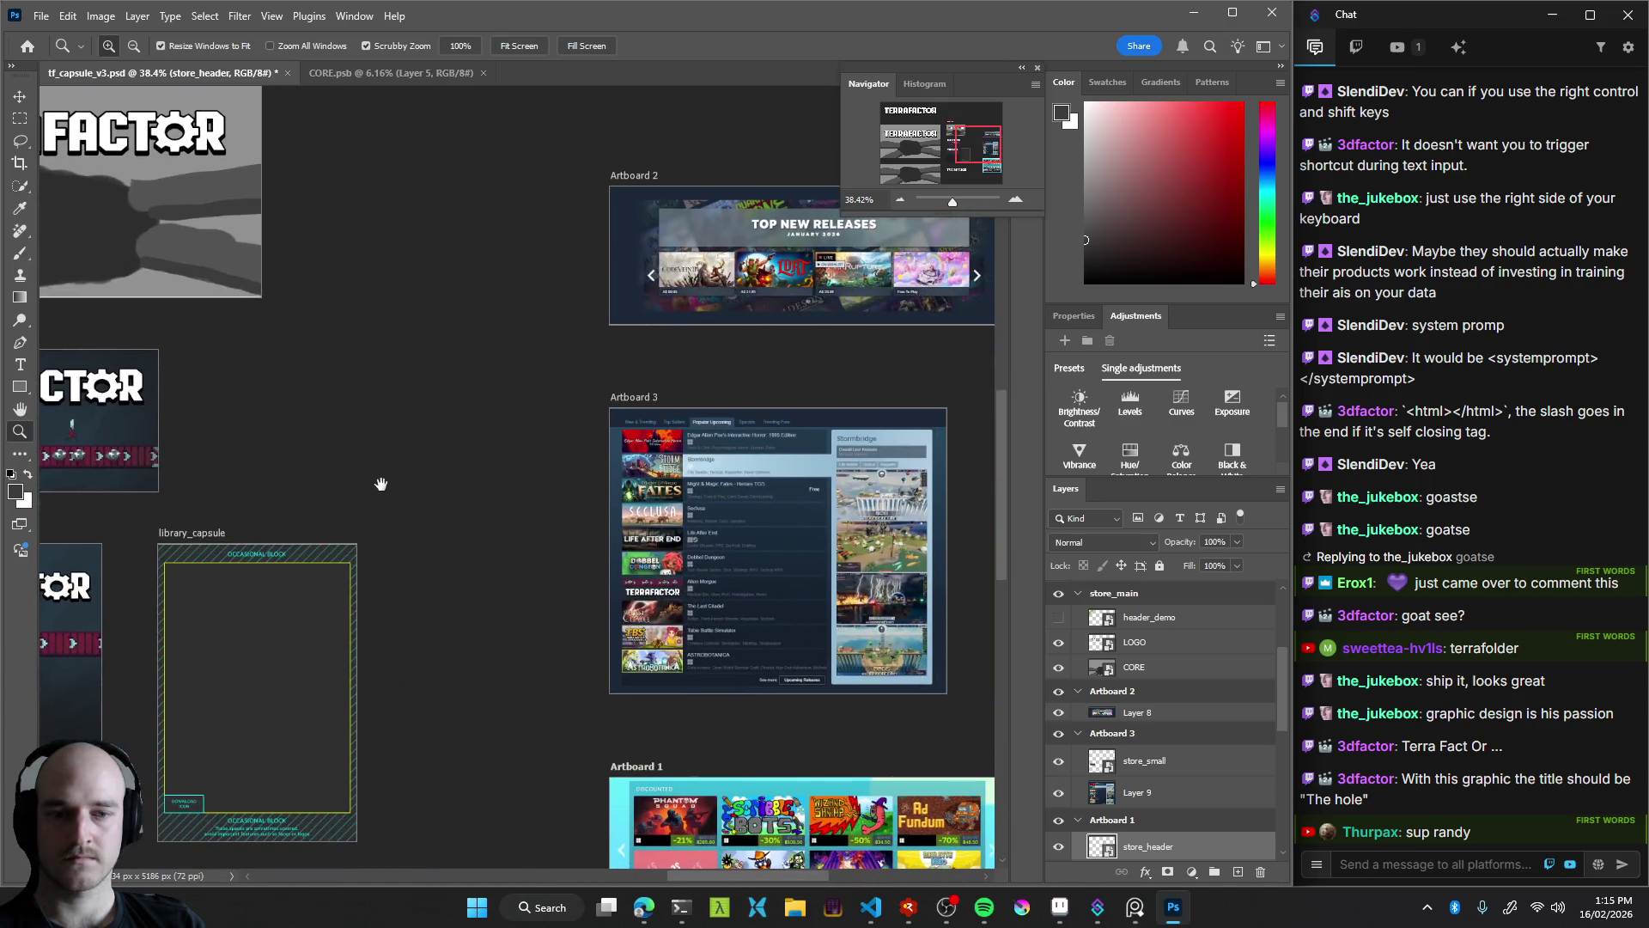
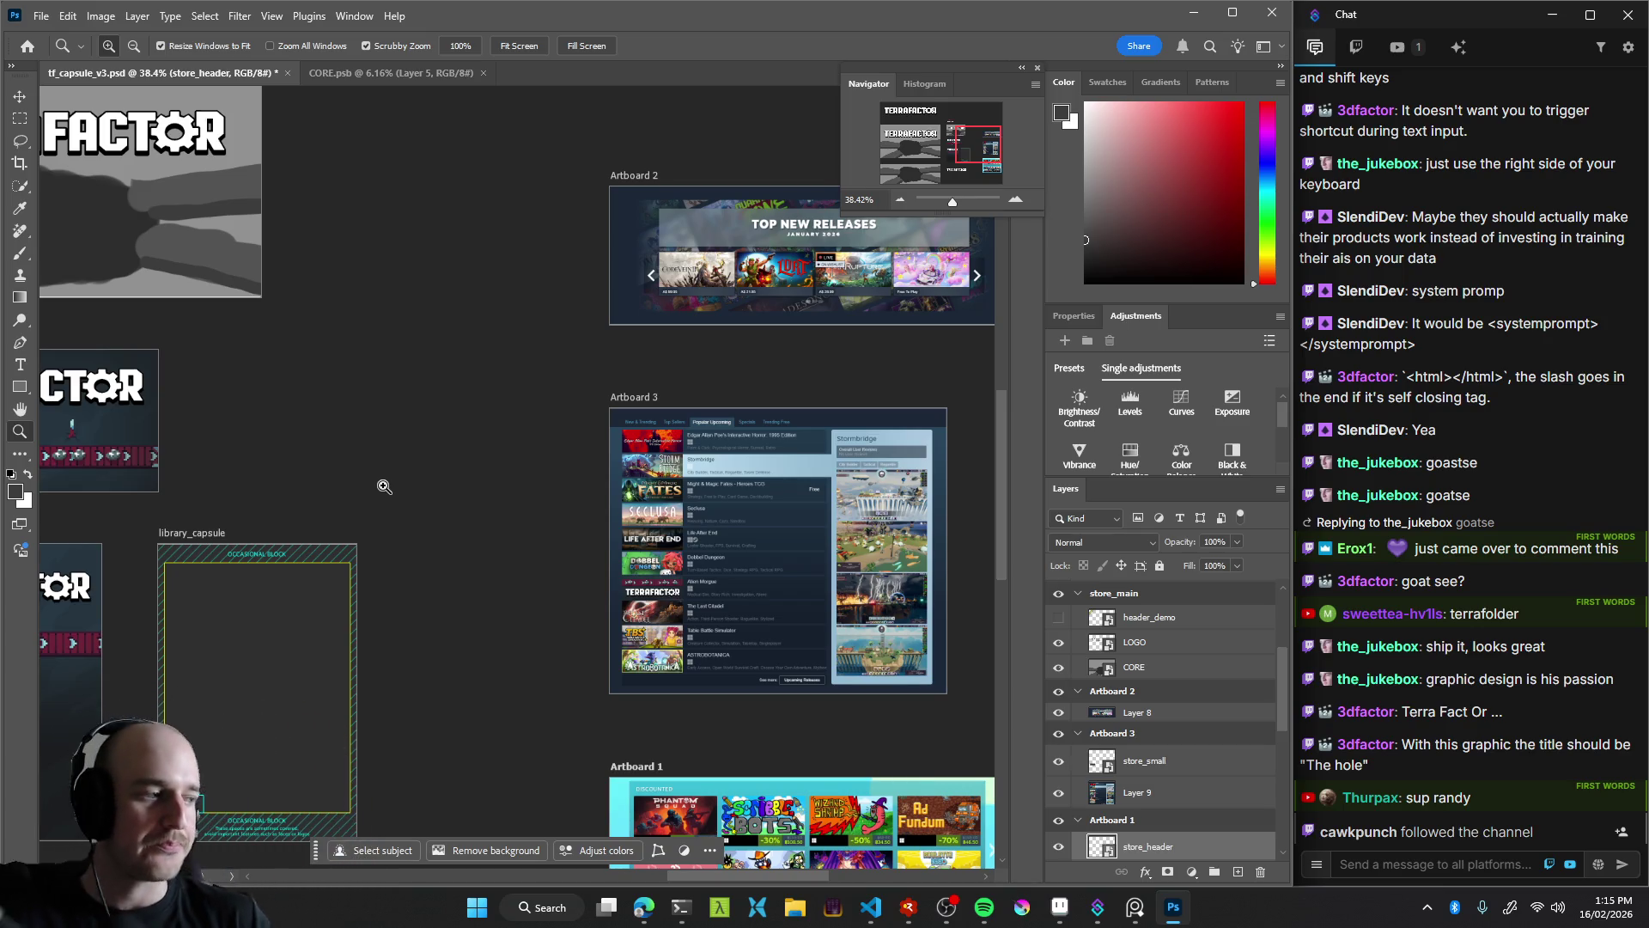
# Bring the Claude Code terminal session forward and scroll through its output
pyautogui.click(693, 913)
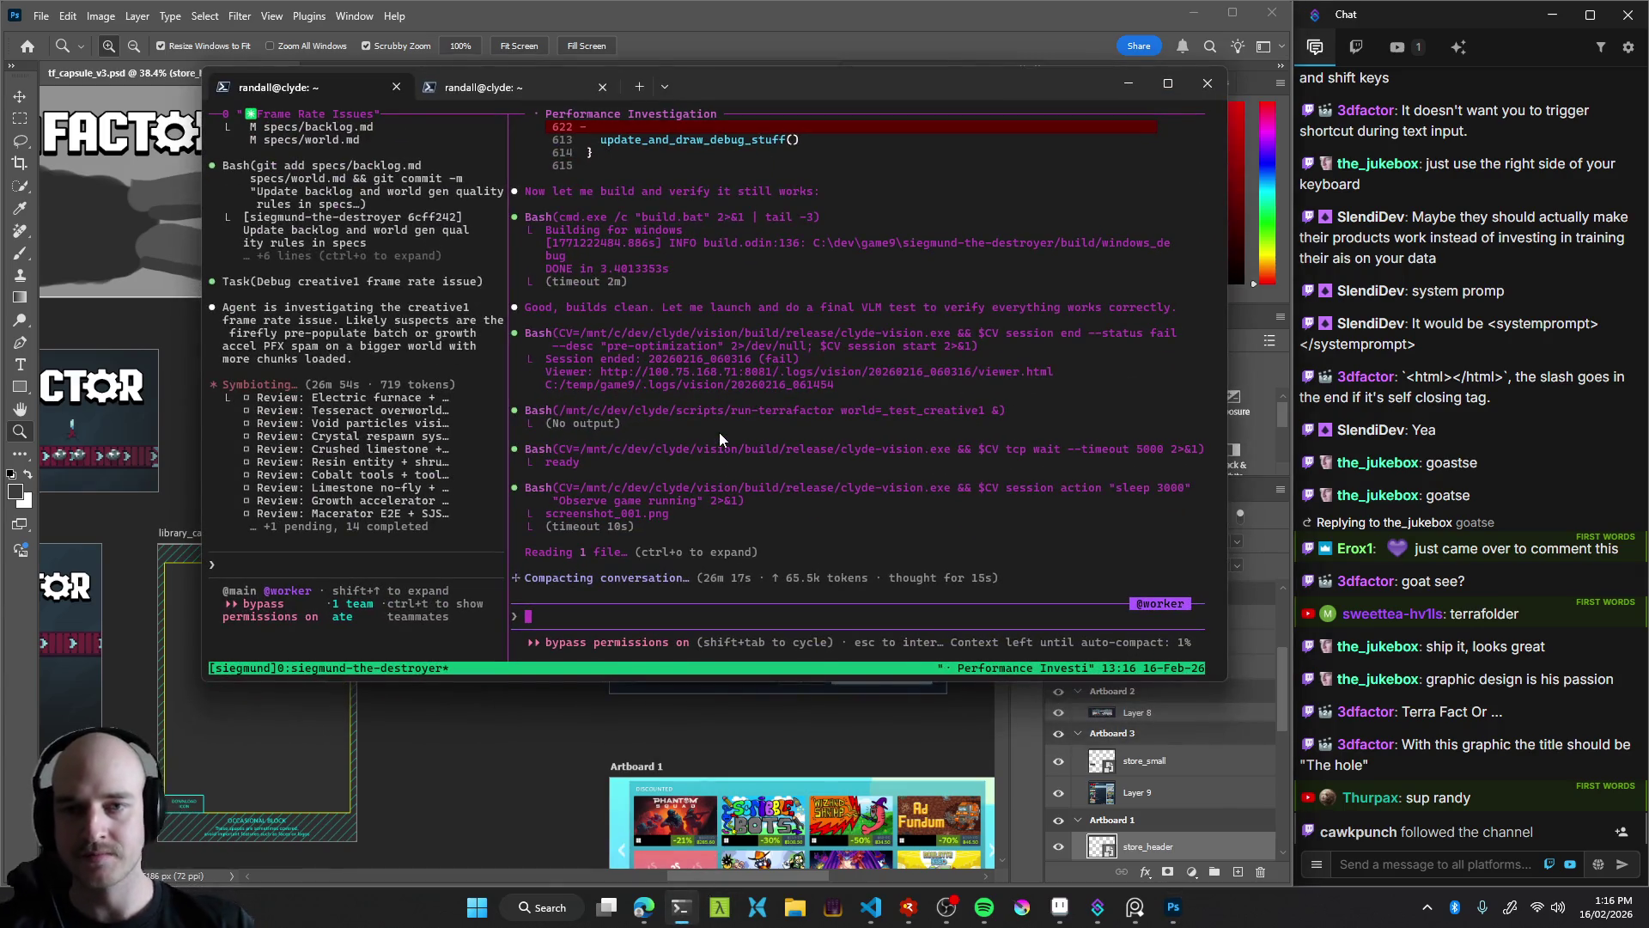
pyautogui.scroll(4, 690, 403)
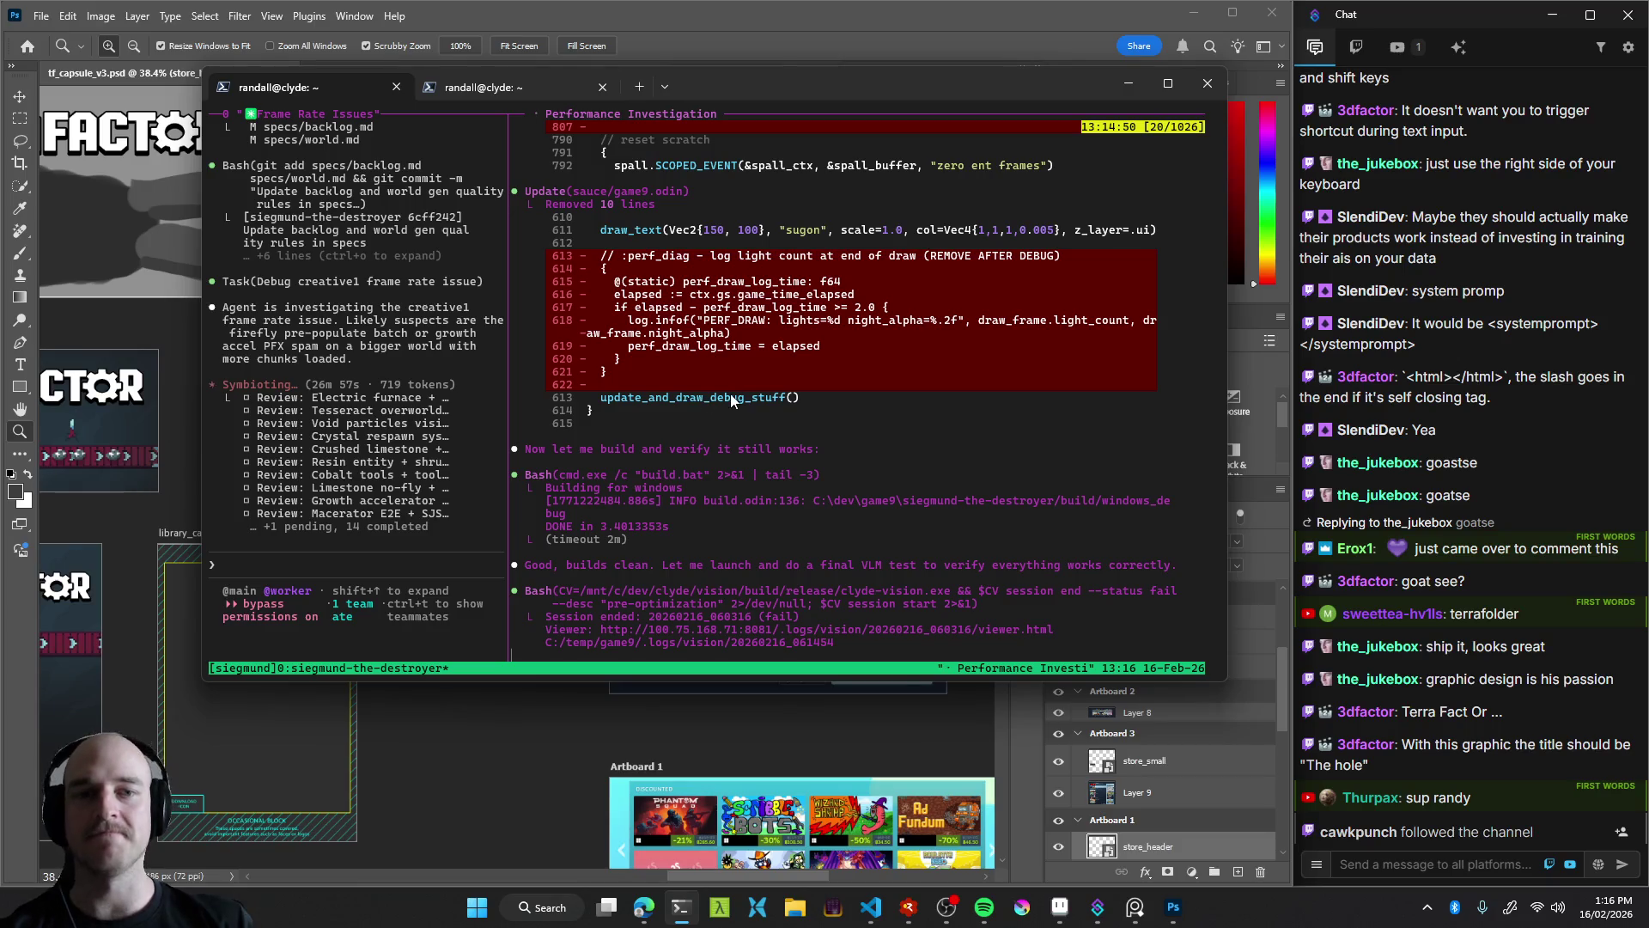
pyautogui.scroll(6, 701, 410)
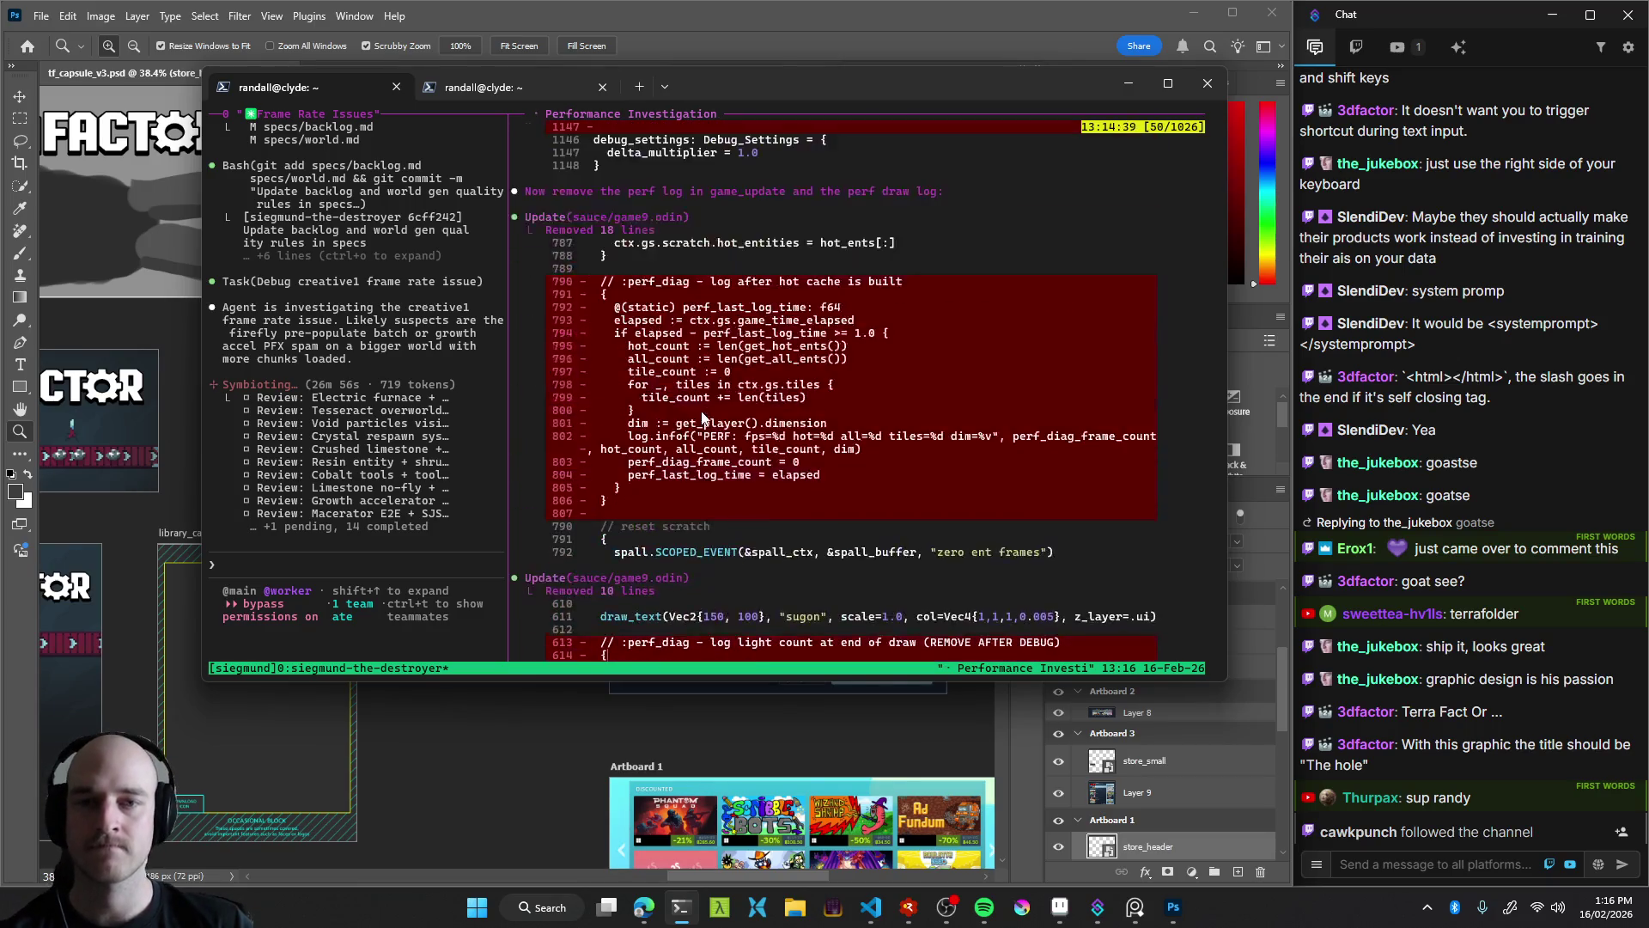
pyautogui.scroll(4, 705, 407)
pyautogui.scroll(4, 703, 404)
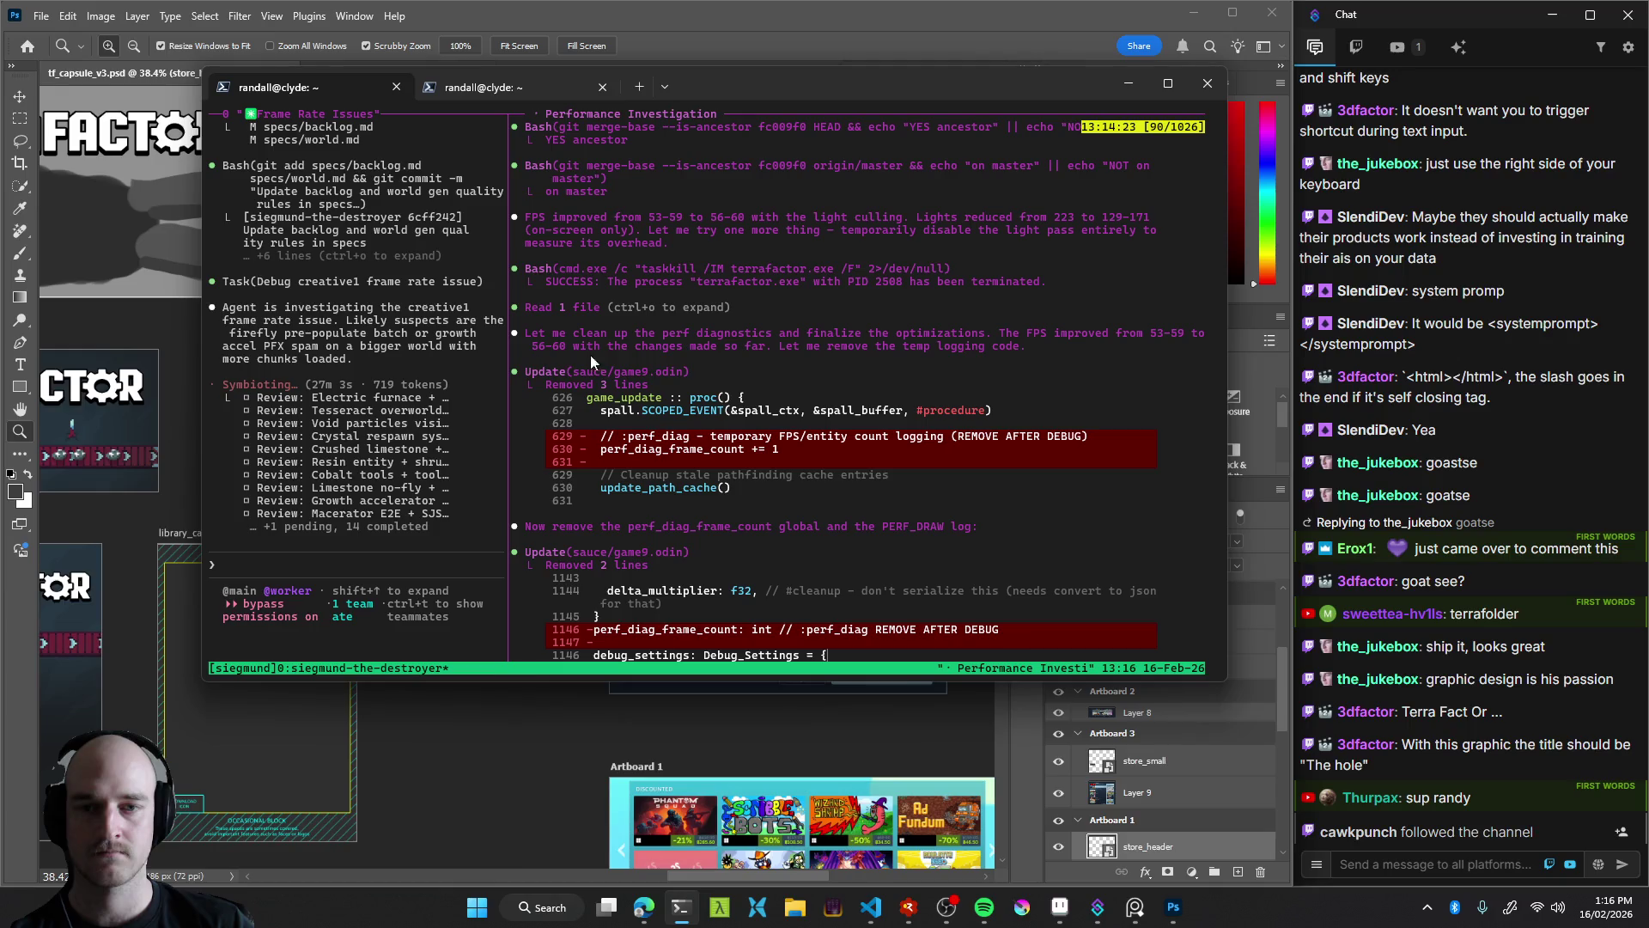
pyautogui.scroll(-5, 859, 365)
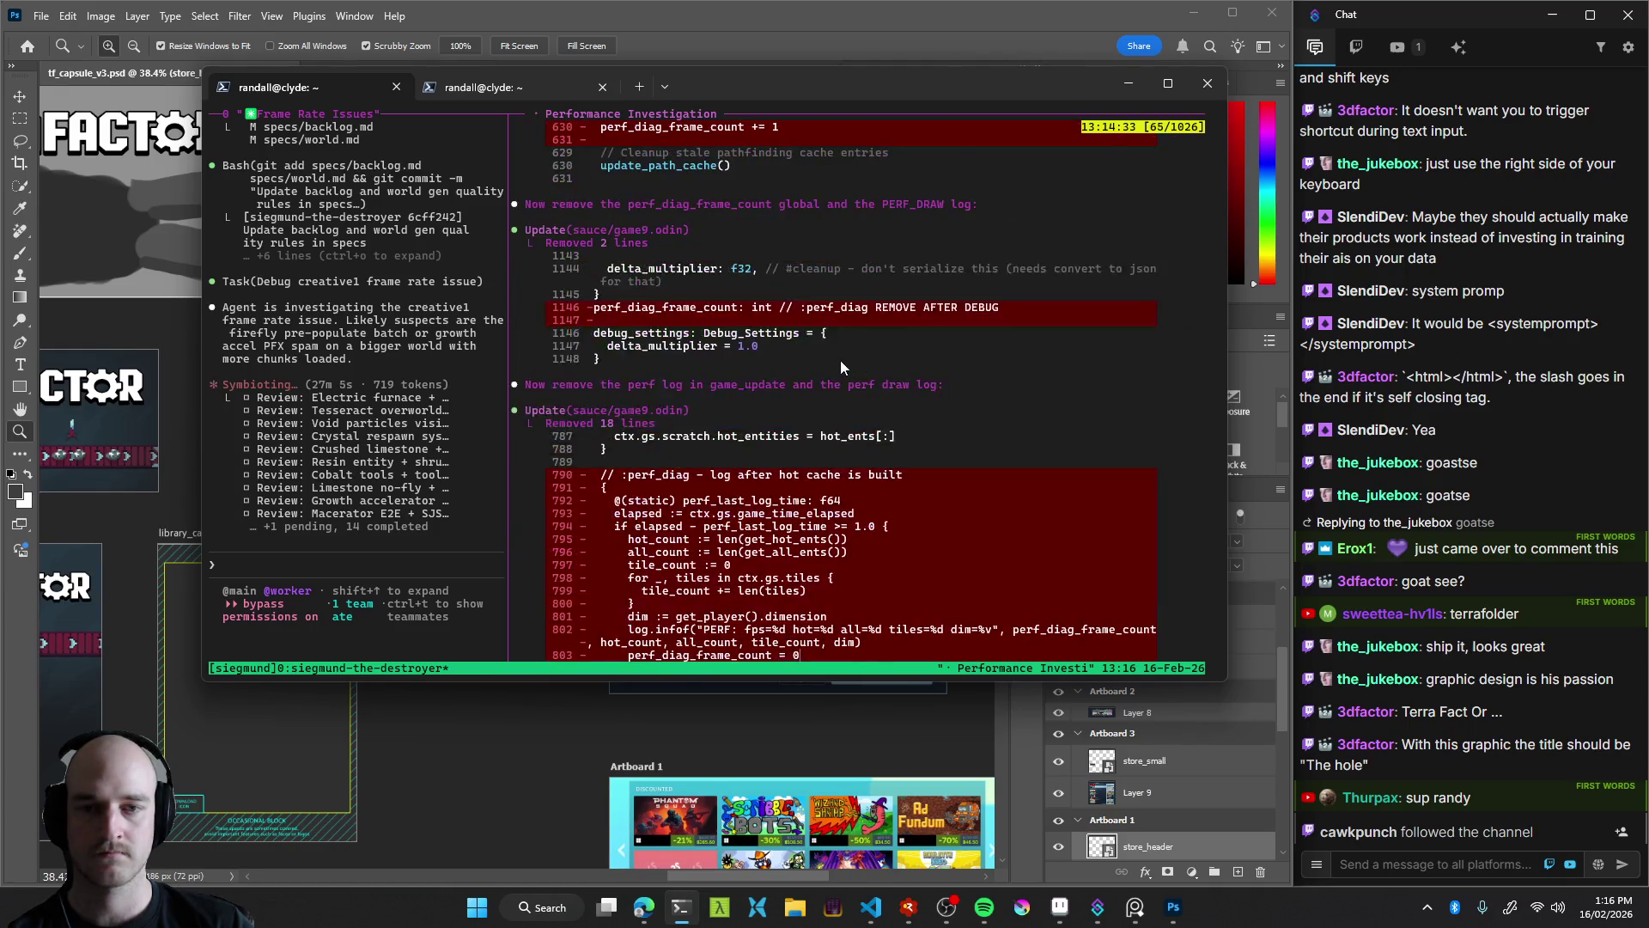
pyautogui.scroll(4, 840, 359)
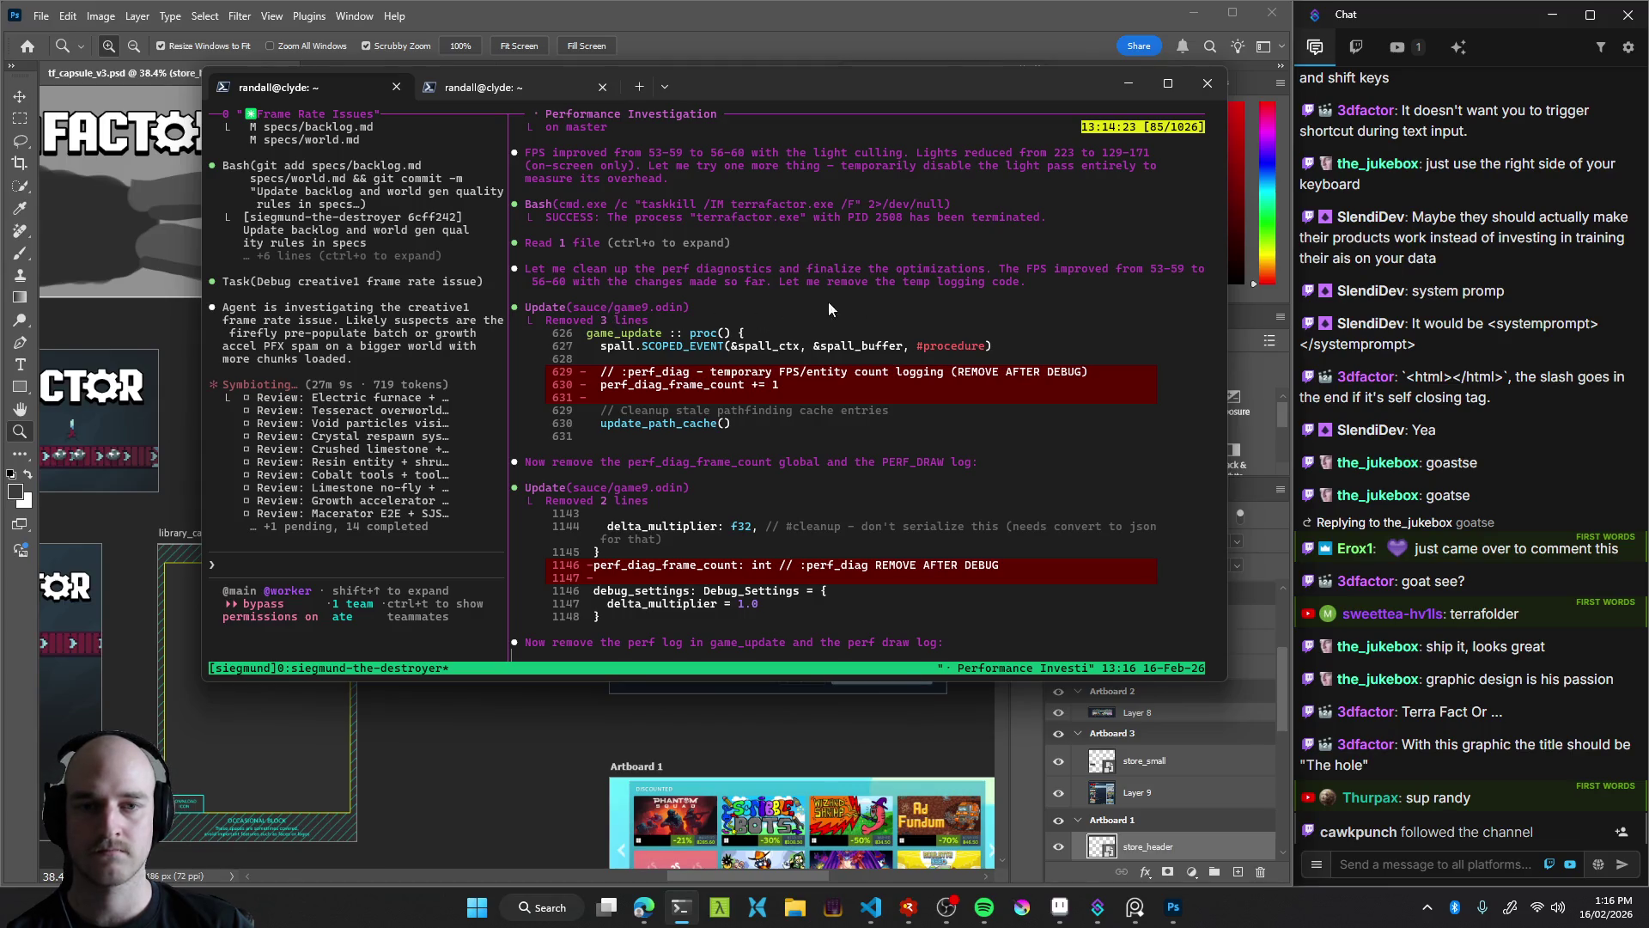
pyautogui.scroll(2, 893, 314)
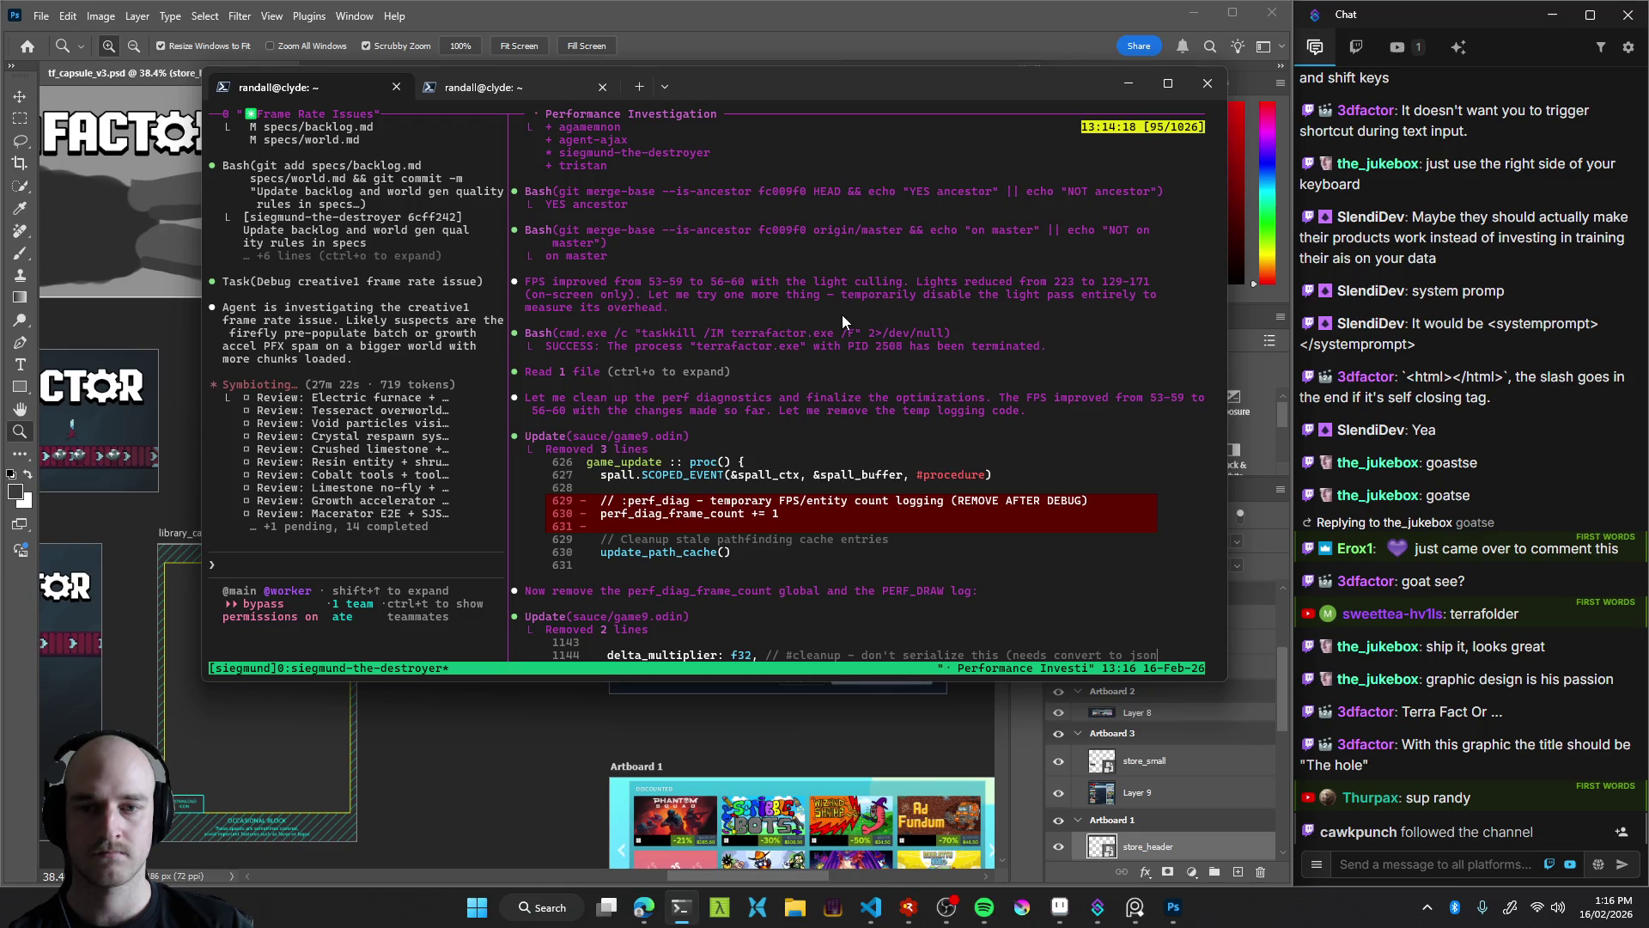
pyautogui.scroll(-4, 695, 325)
pyautogui.scroll(-6, 704, 330)
pyautogui.scroll(-6, 787, 342)
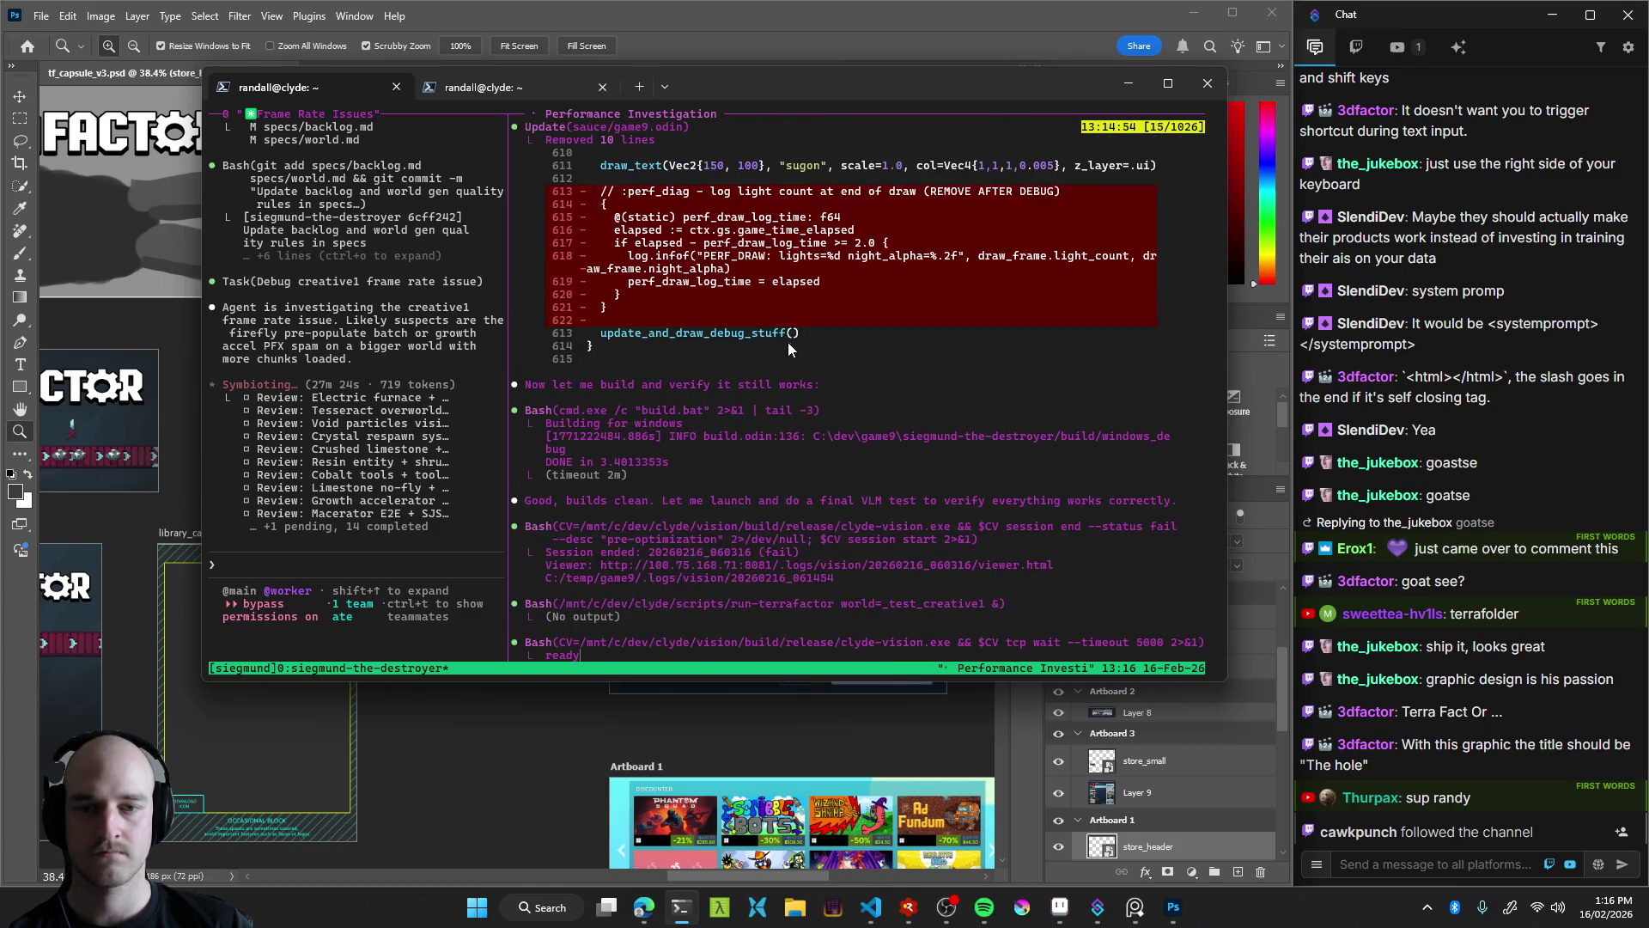
pyautogui.scroll(-3, 788, 342)
pyautogui.scroll(1, 639, 258)
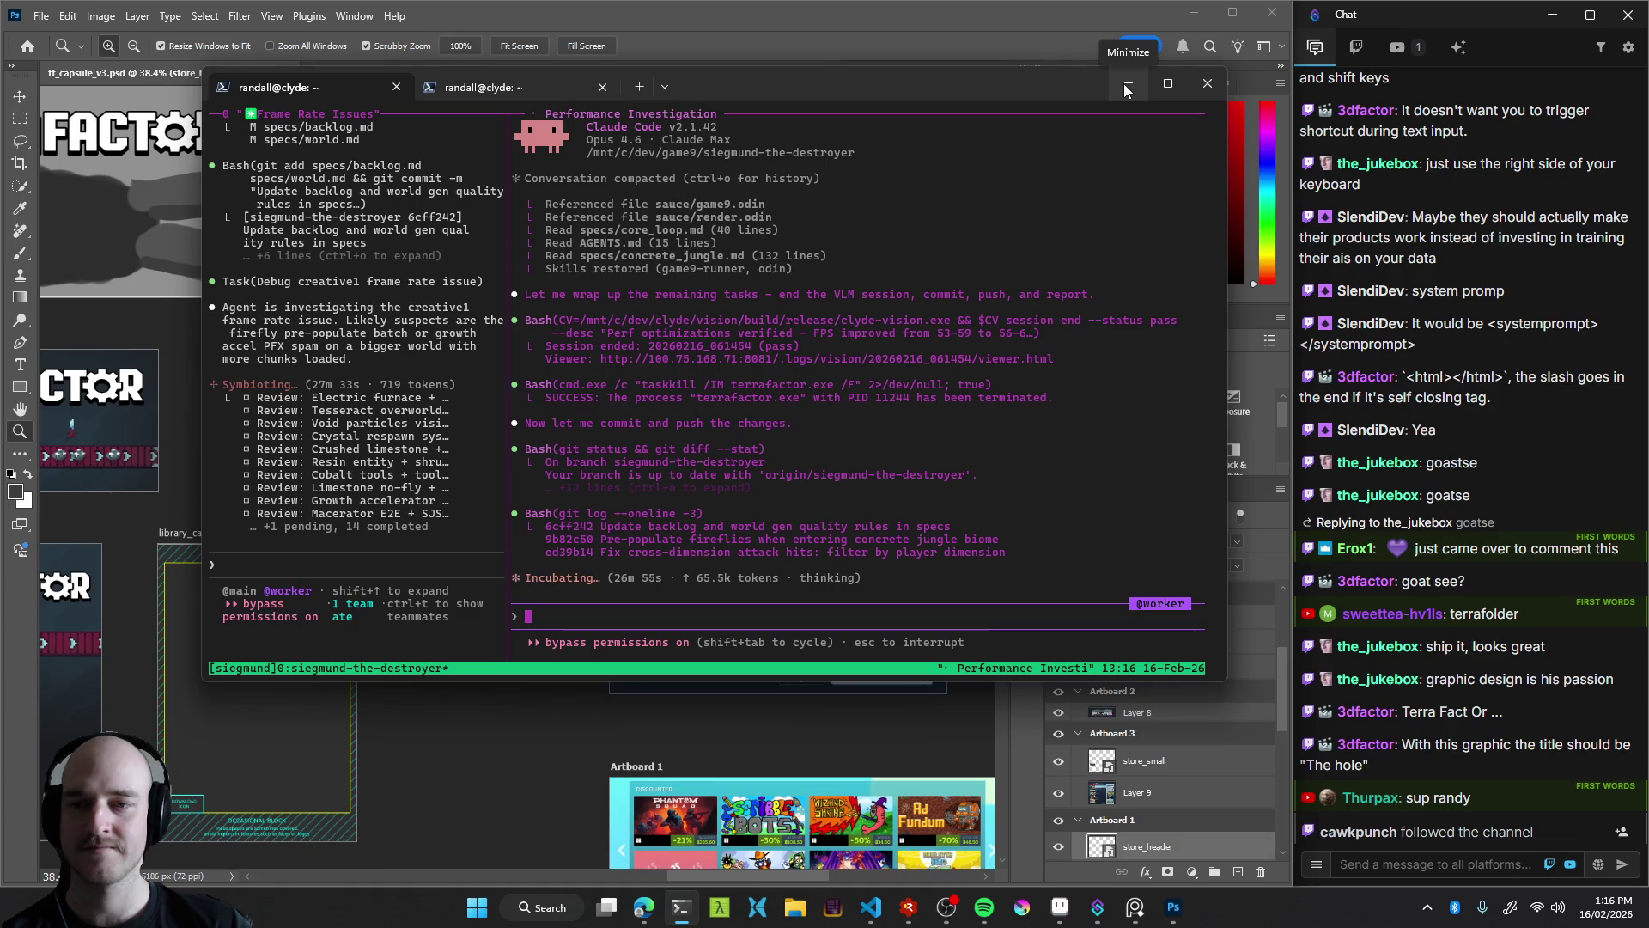
# Return to Photoshop, zoom out to 21.5% over all artboards, and bring Spotify forward
pyautogui.click(1125, 86)
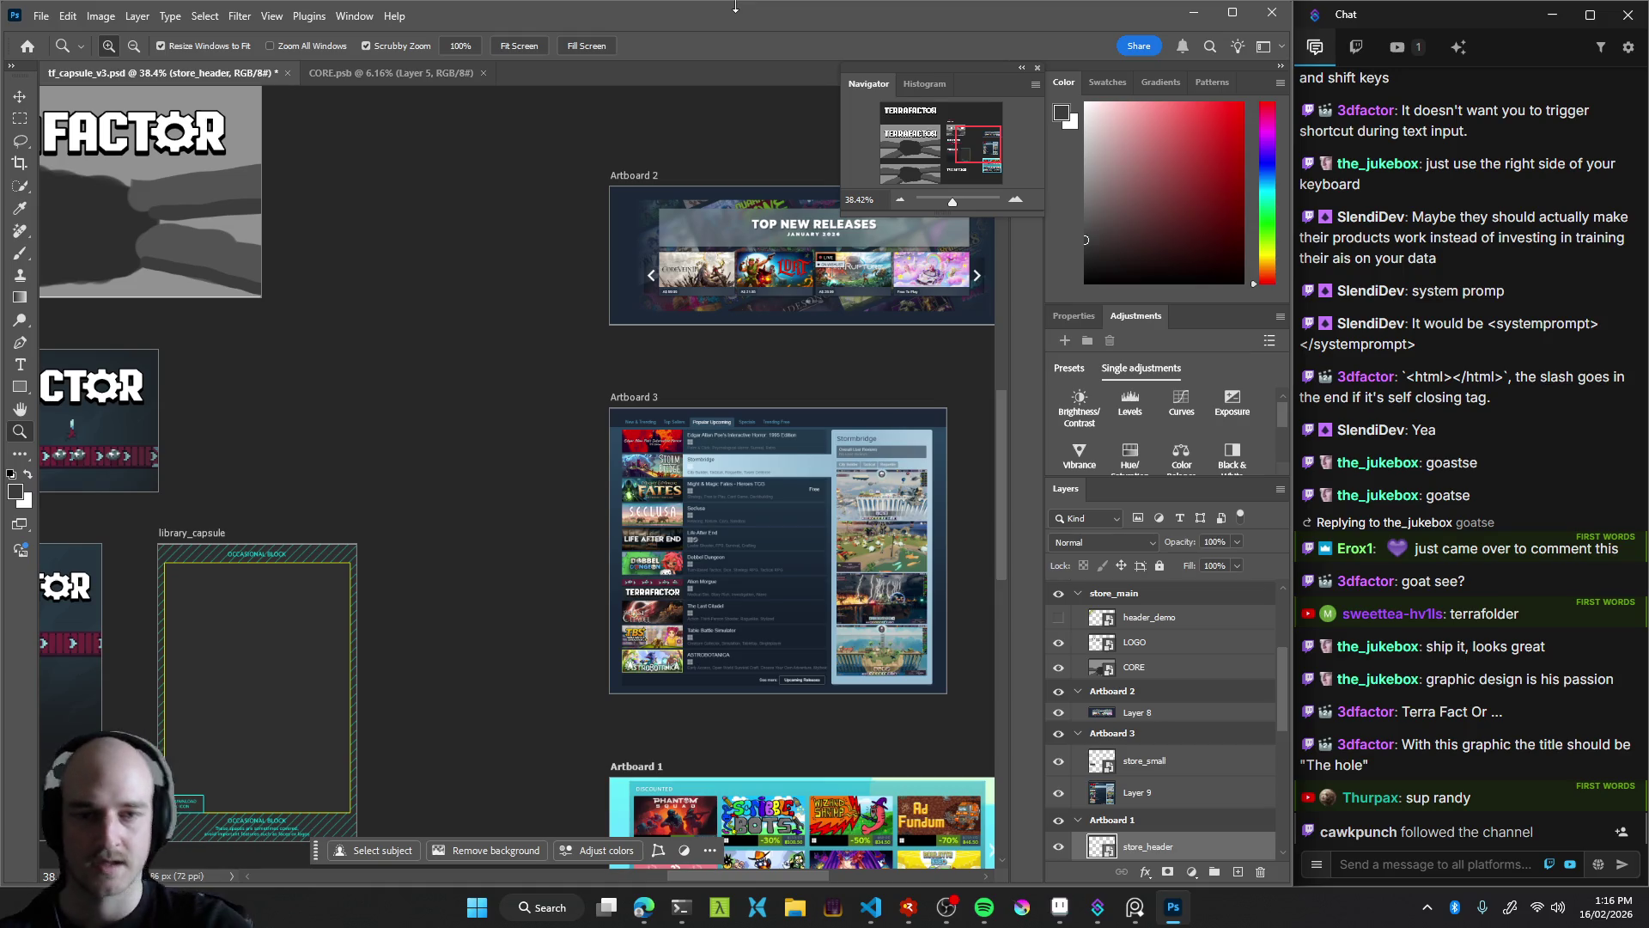
pyautogui.scroll(-3, 438, 401)
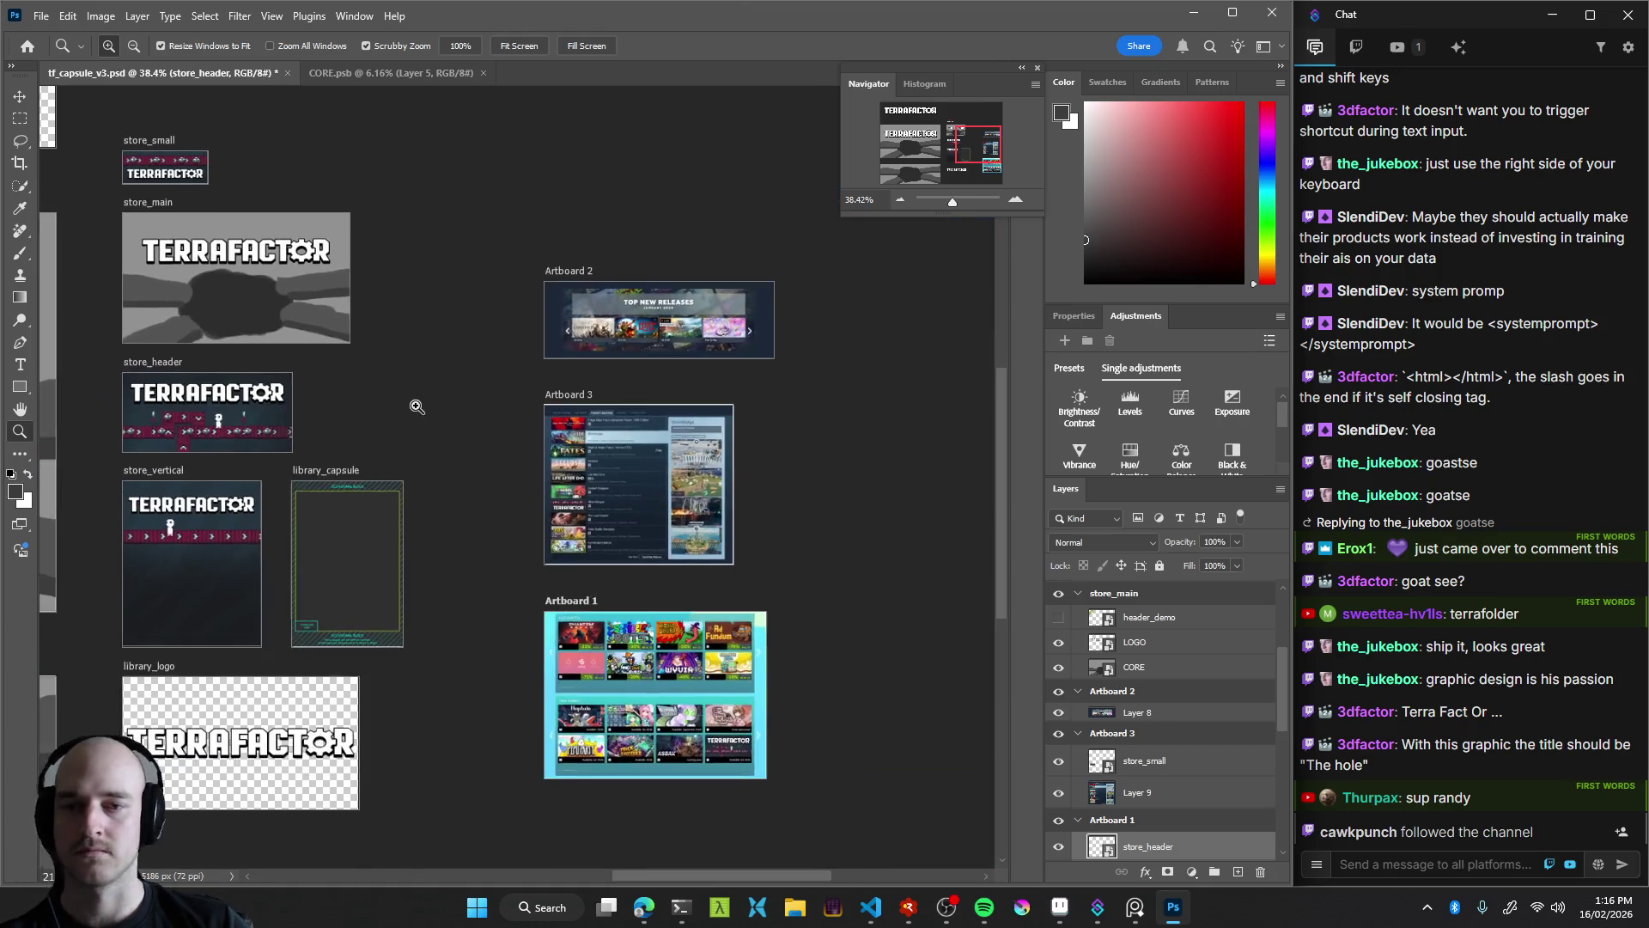
pyautogui.scroll(-2, 515, 404)
pyautogui.scroll(-1, 575, 463)
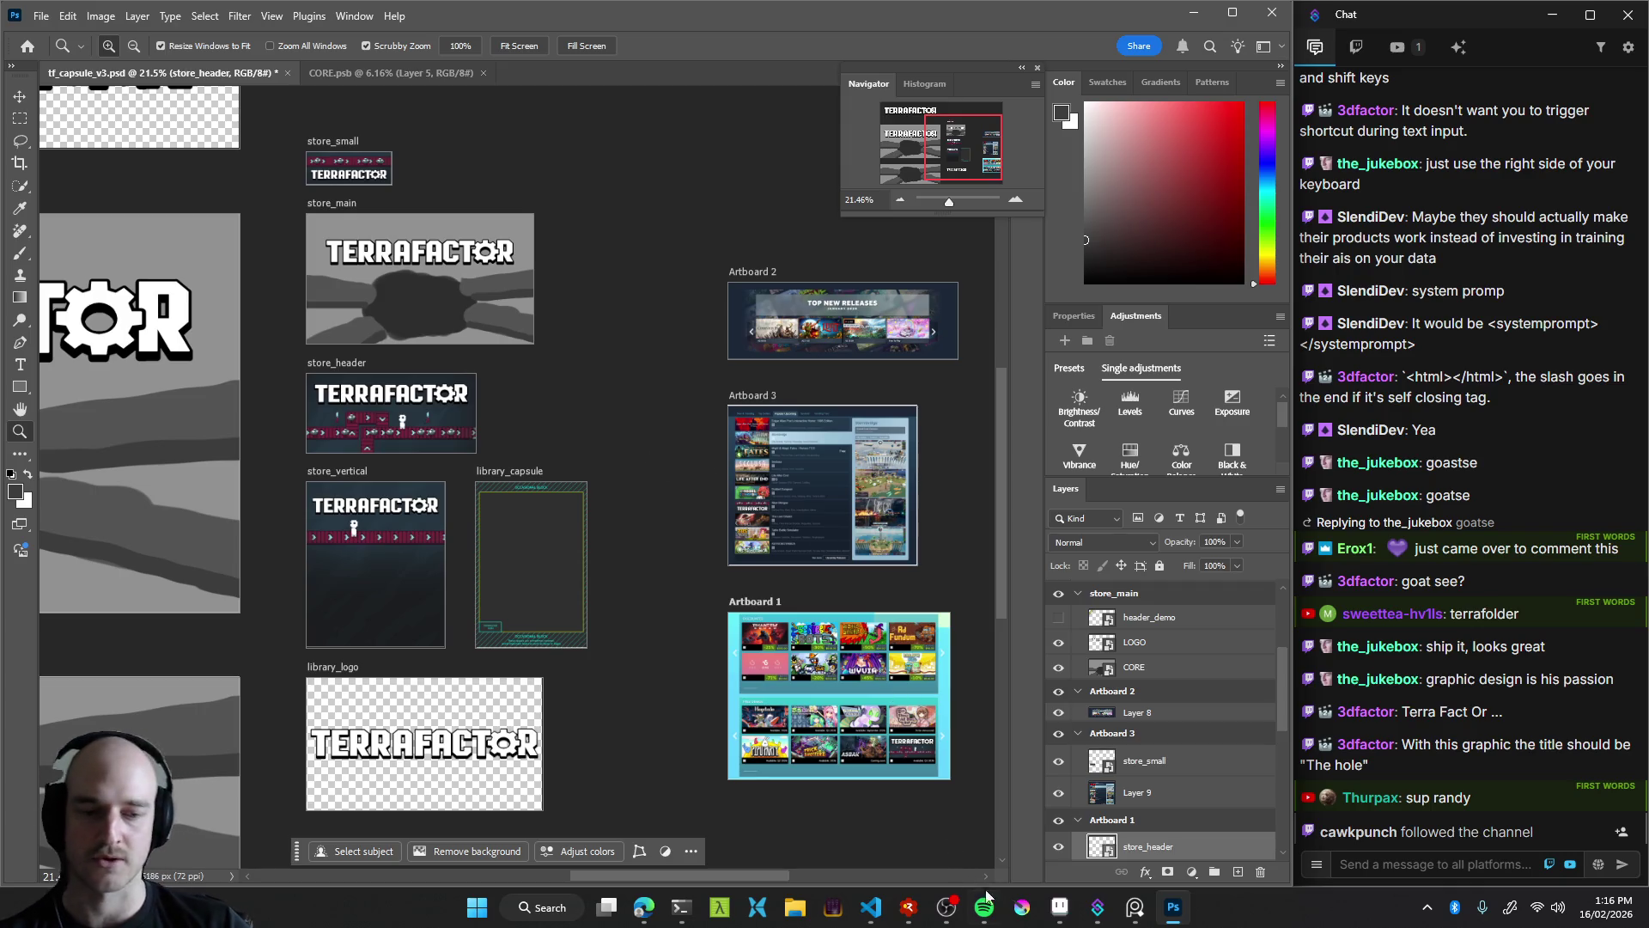
pyautogui.click(992, 914)
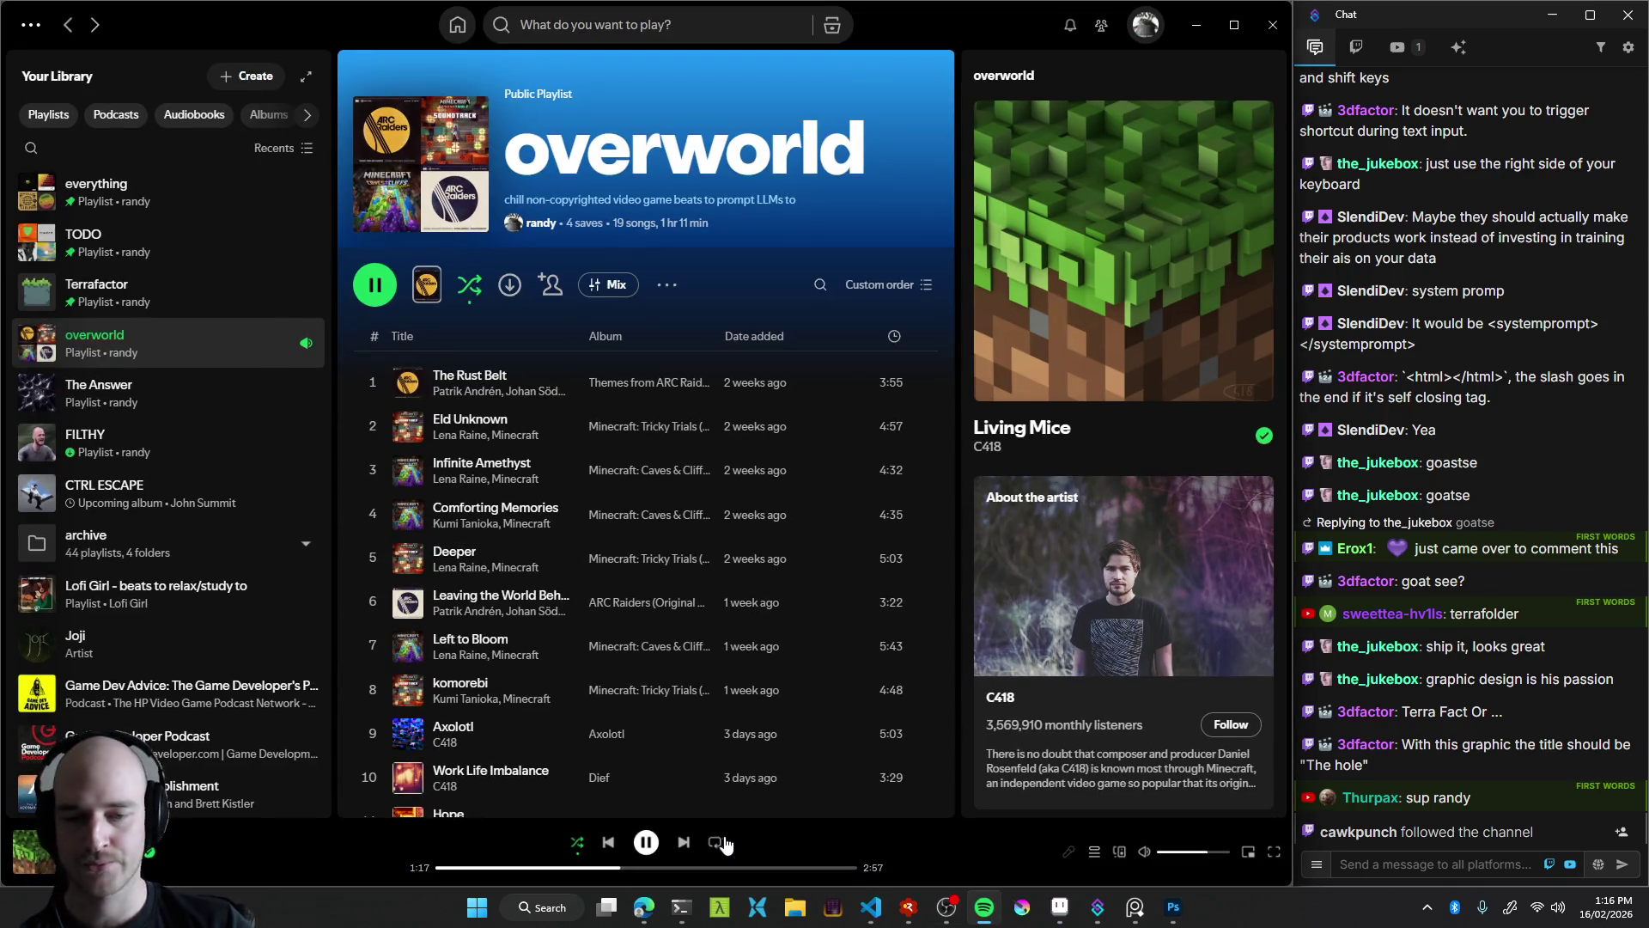
# Turn on repeat for the overworld playlist and minimize Spotify
pyautogui.scroll(-3, 716, 703)
pyautogui.scroll(-3, 716, 702)
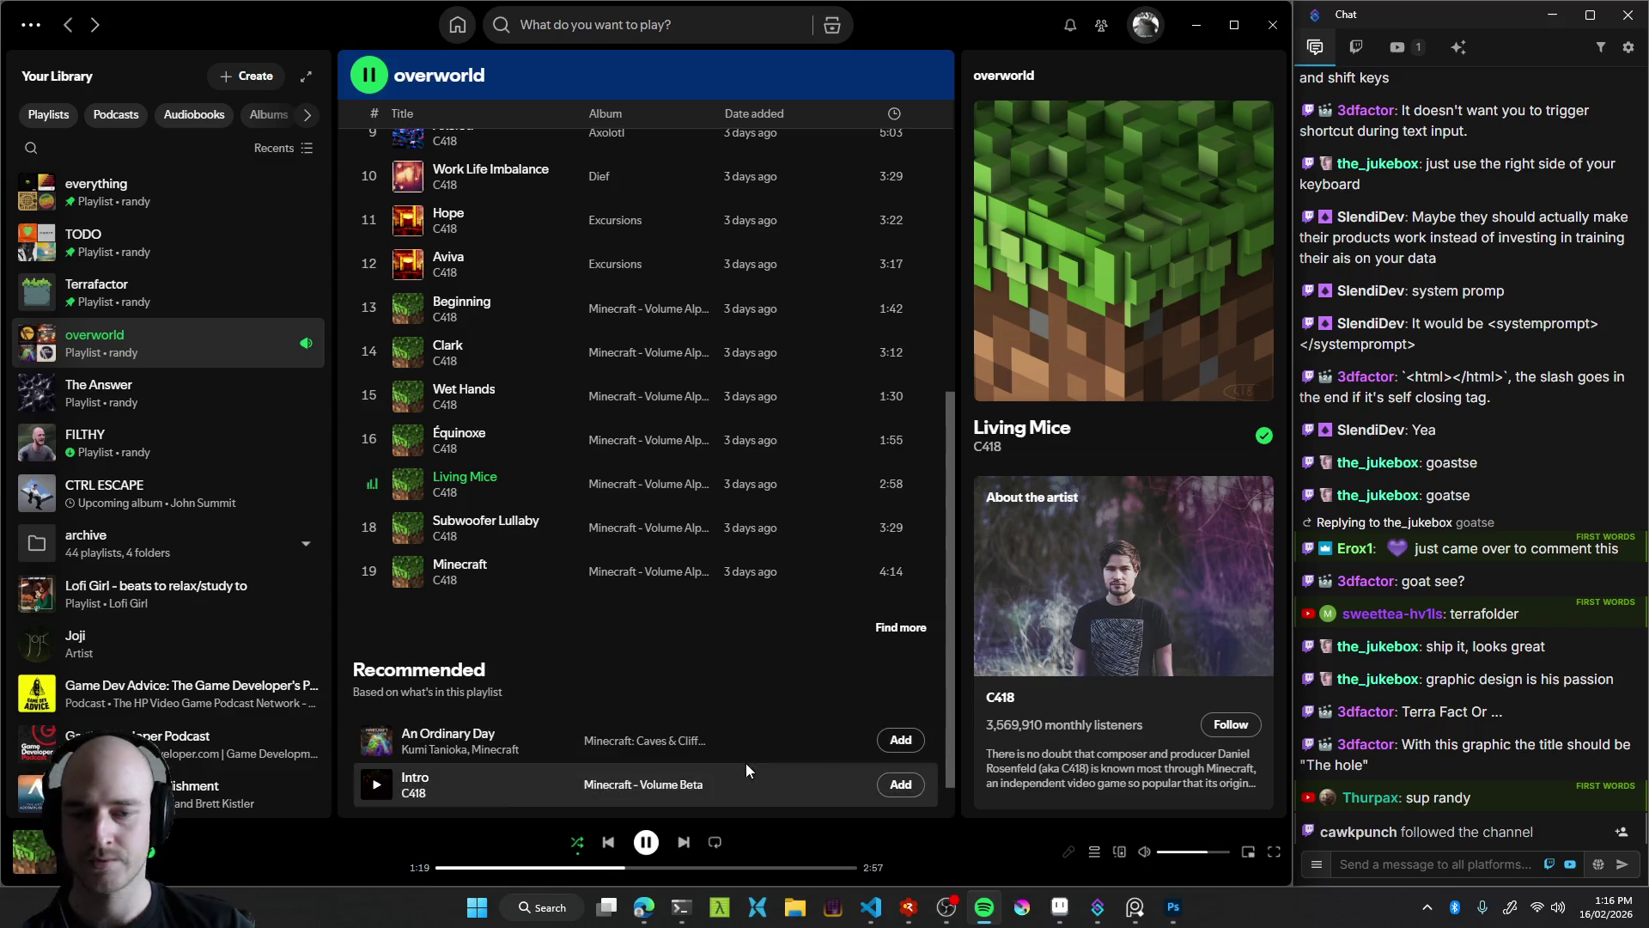
pyautogui.click(714, 842)
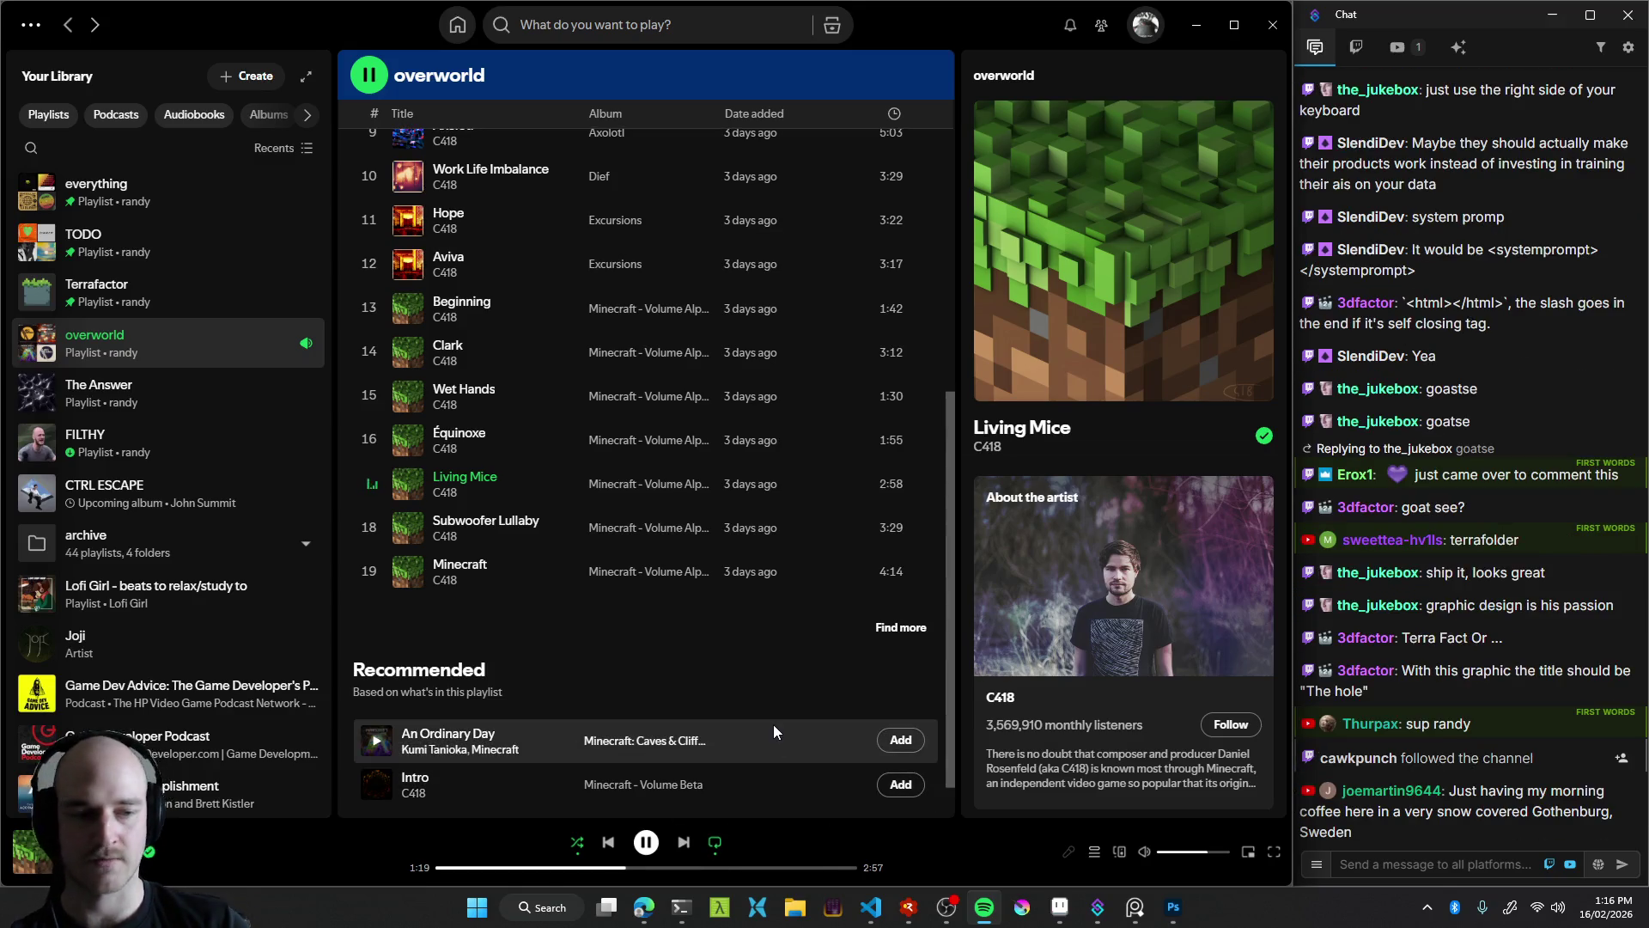
pyautogui.scroll(3, 781, 668)
pyautogui.scroll(3, 741, 565)
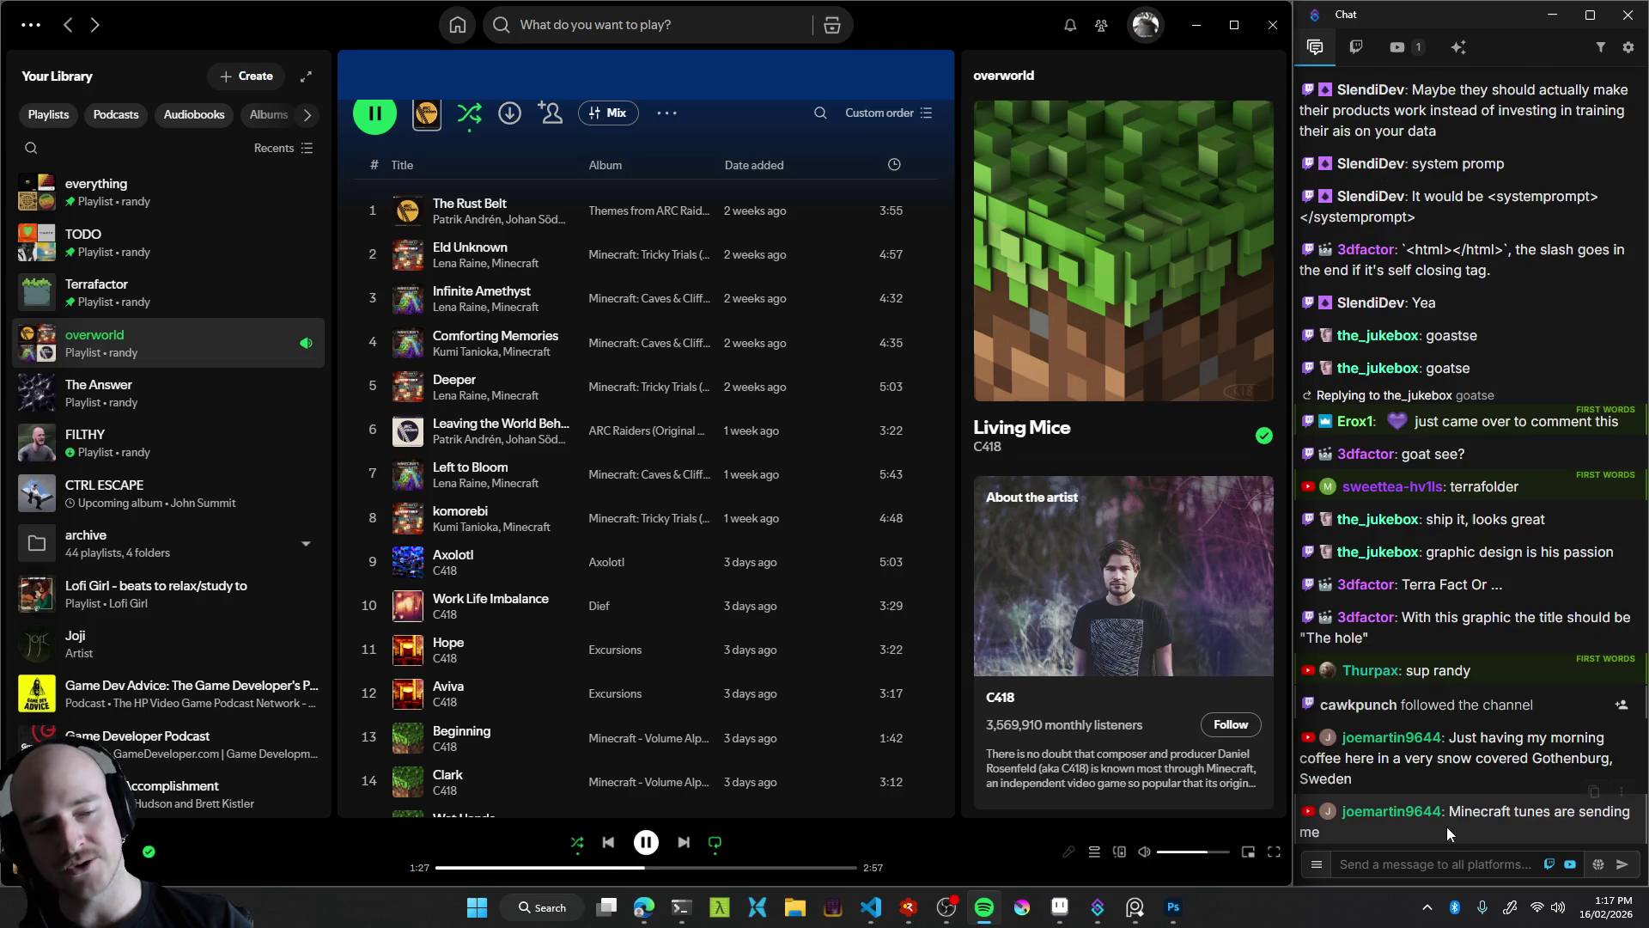
pyautogui.scroll(2, 859, 519)
pyautogui.click(1192, 19)
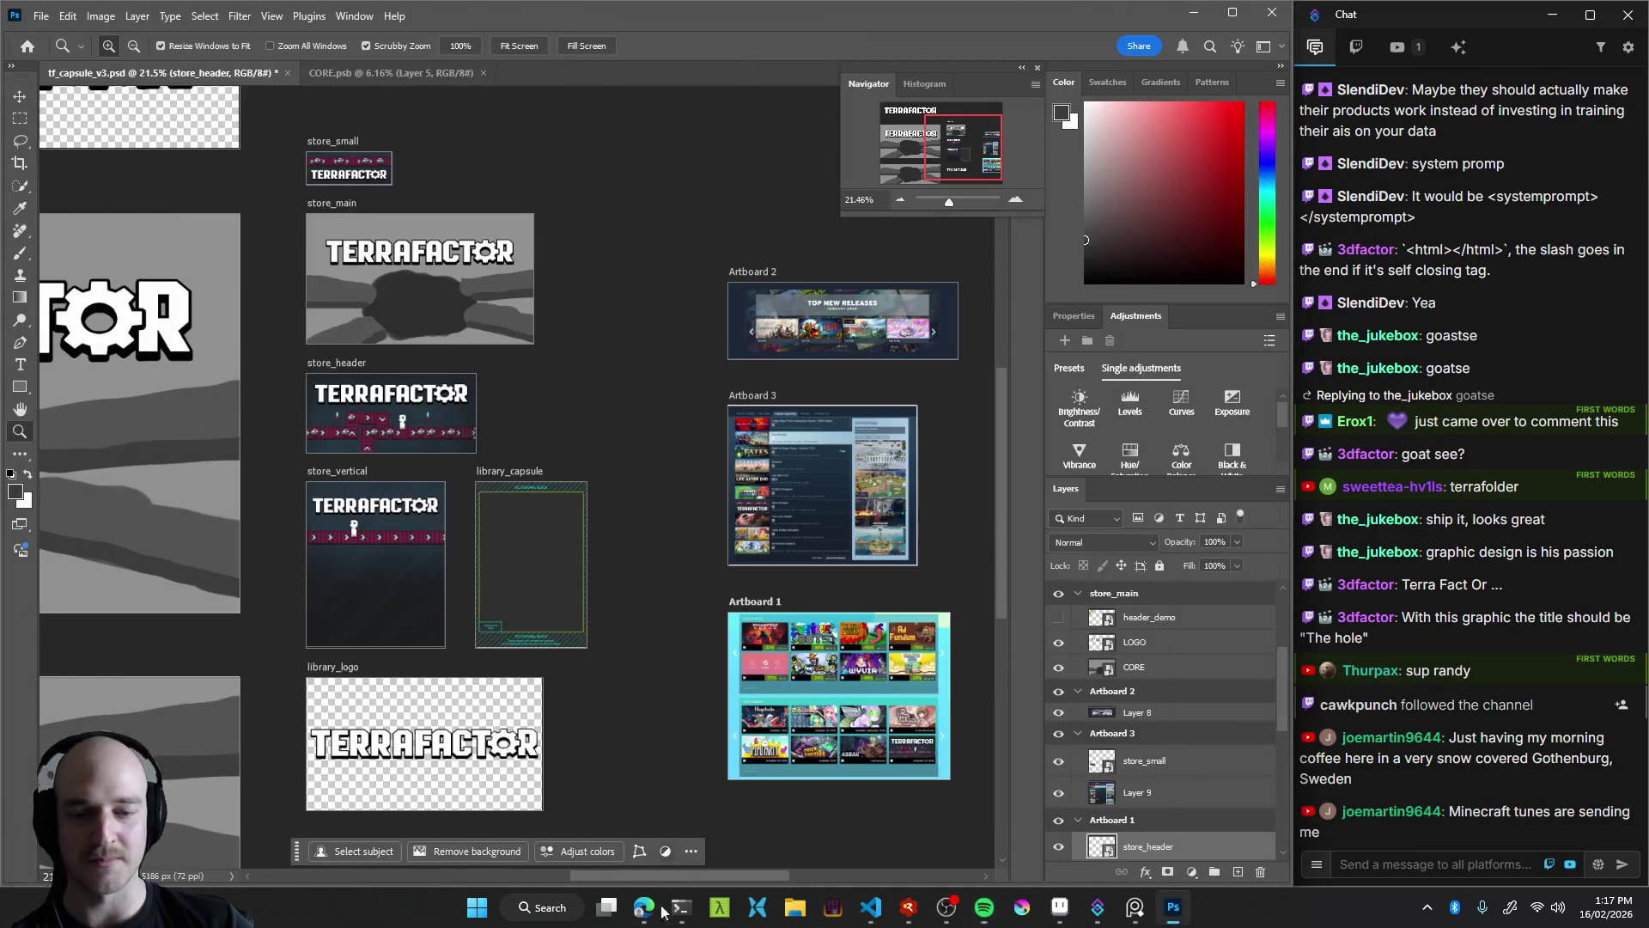
# Search Google for 'gothenburg' in a new browser tab
pyautogui.click(643, 907)
pyautogui.click(96, 496)
pyautogui.write('gothenburg')
pyautogui.press('Return')
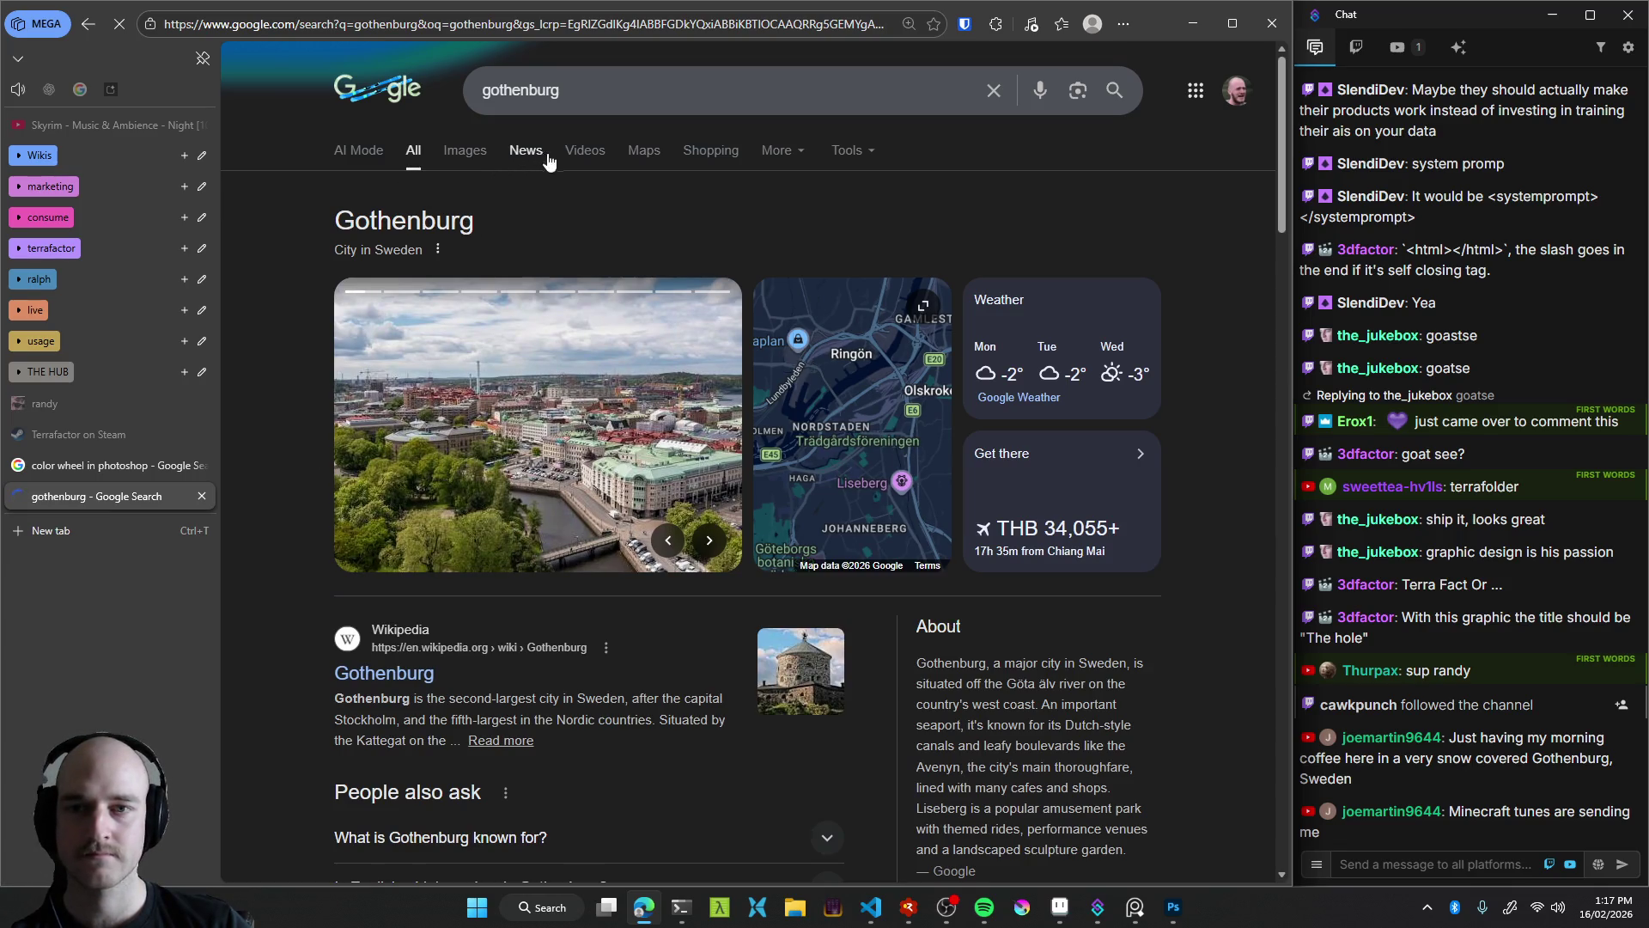
# Look over the results and expand the Gothenburg map to full width
pyautogui.scroll(-2, 347, 343)
pyautogui.scroll(-2, 347, 344)
pyautogui.scroll(2, 287, 352)
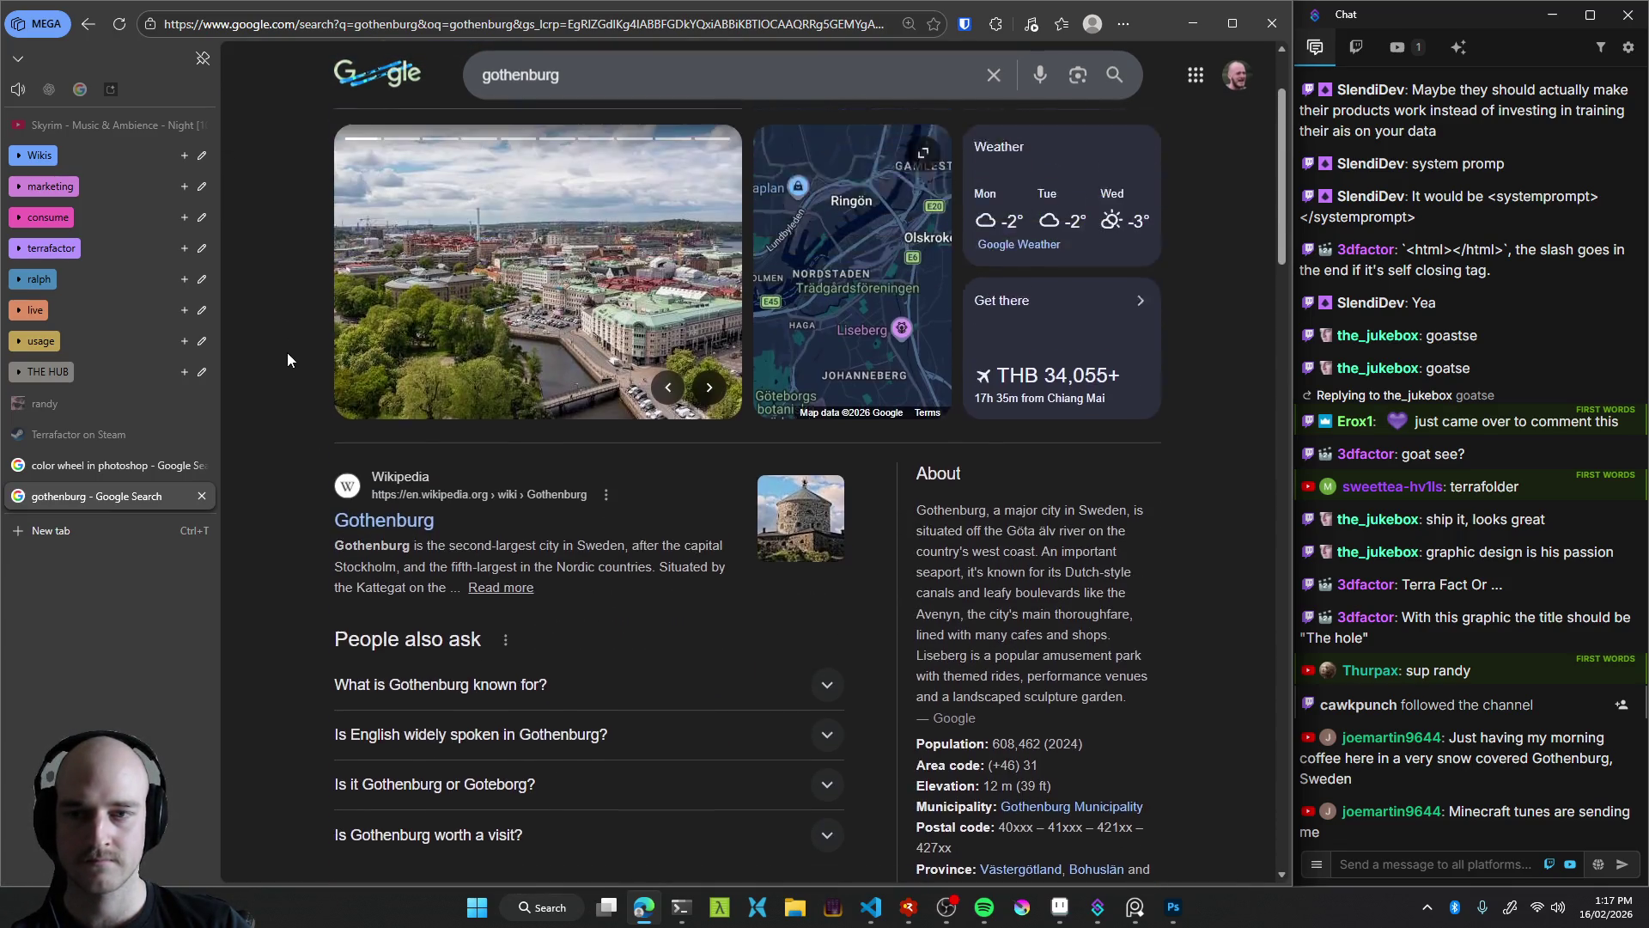
pyautogui.scroll(1, 287, 352)
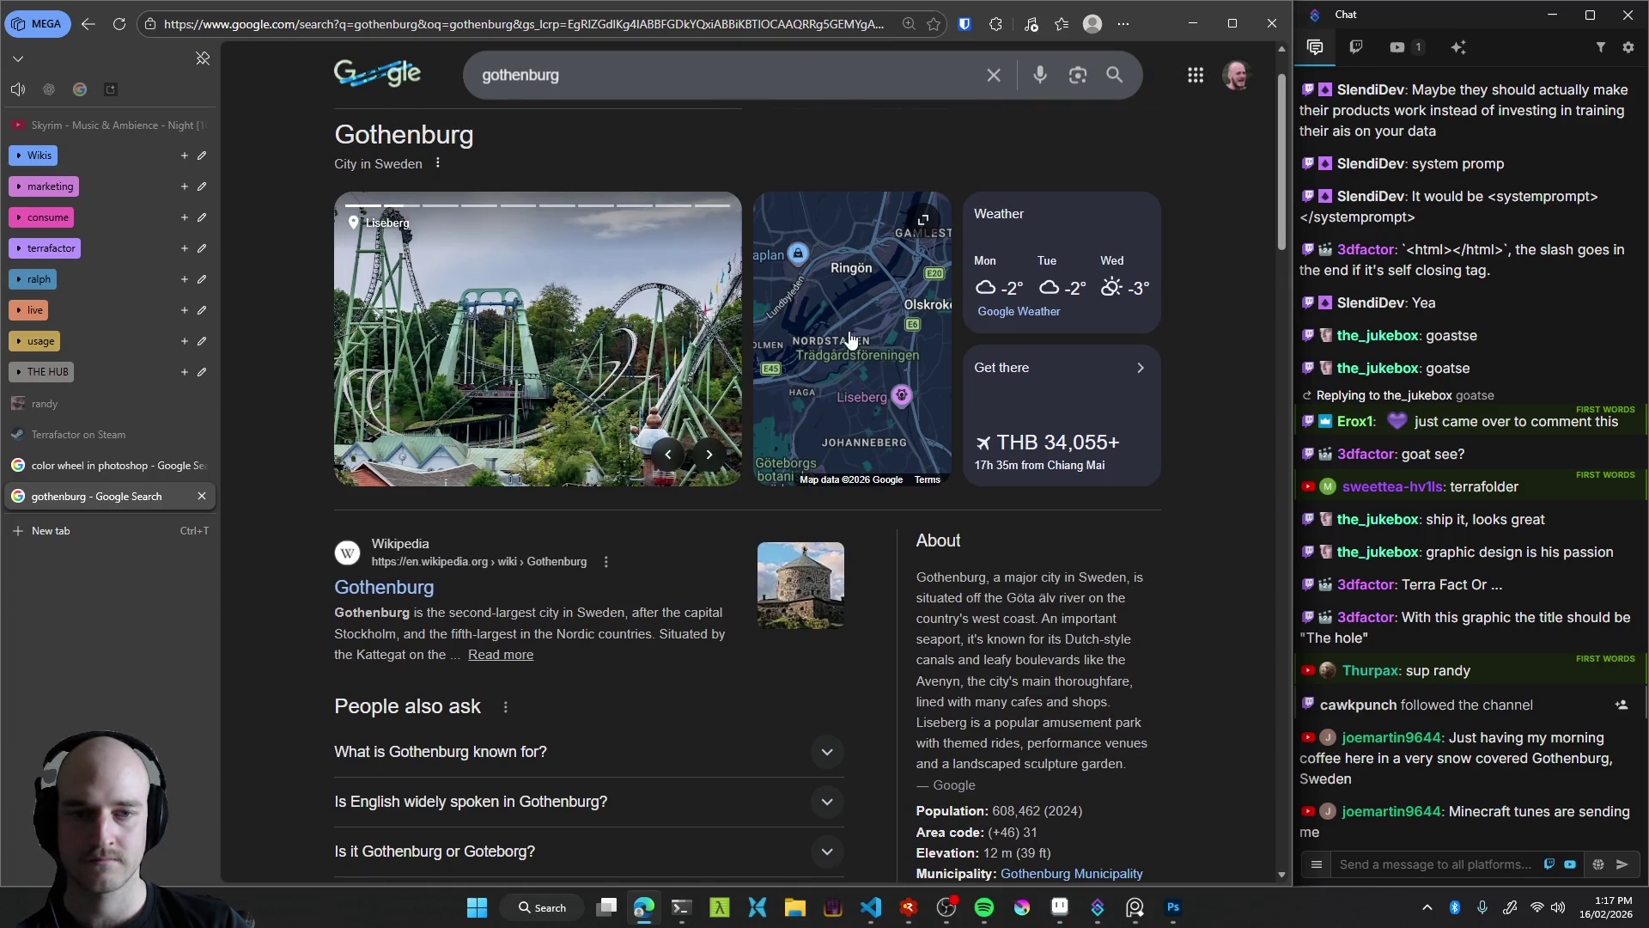
pyautogui.click(850, 338)
# Zoom and pan the map from Gothenburg across Scandinavia toward Stockholm
pyautogui.scroll(-3, 770, 493)
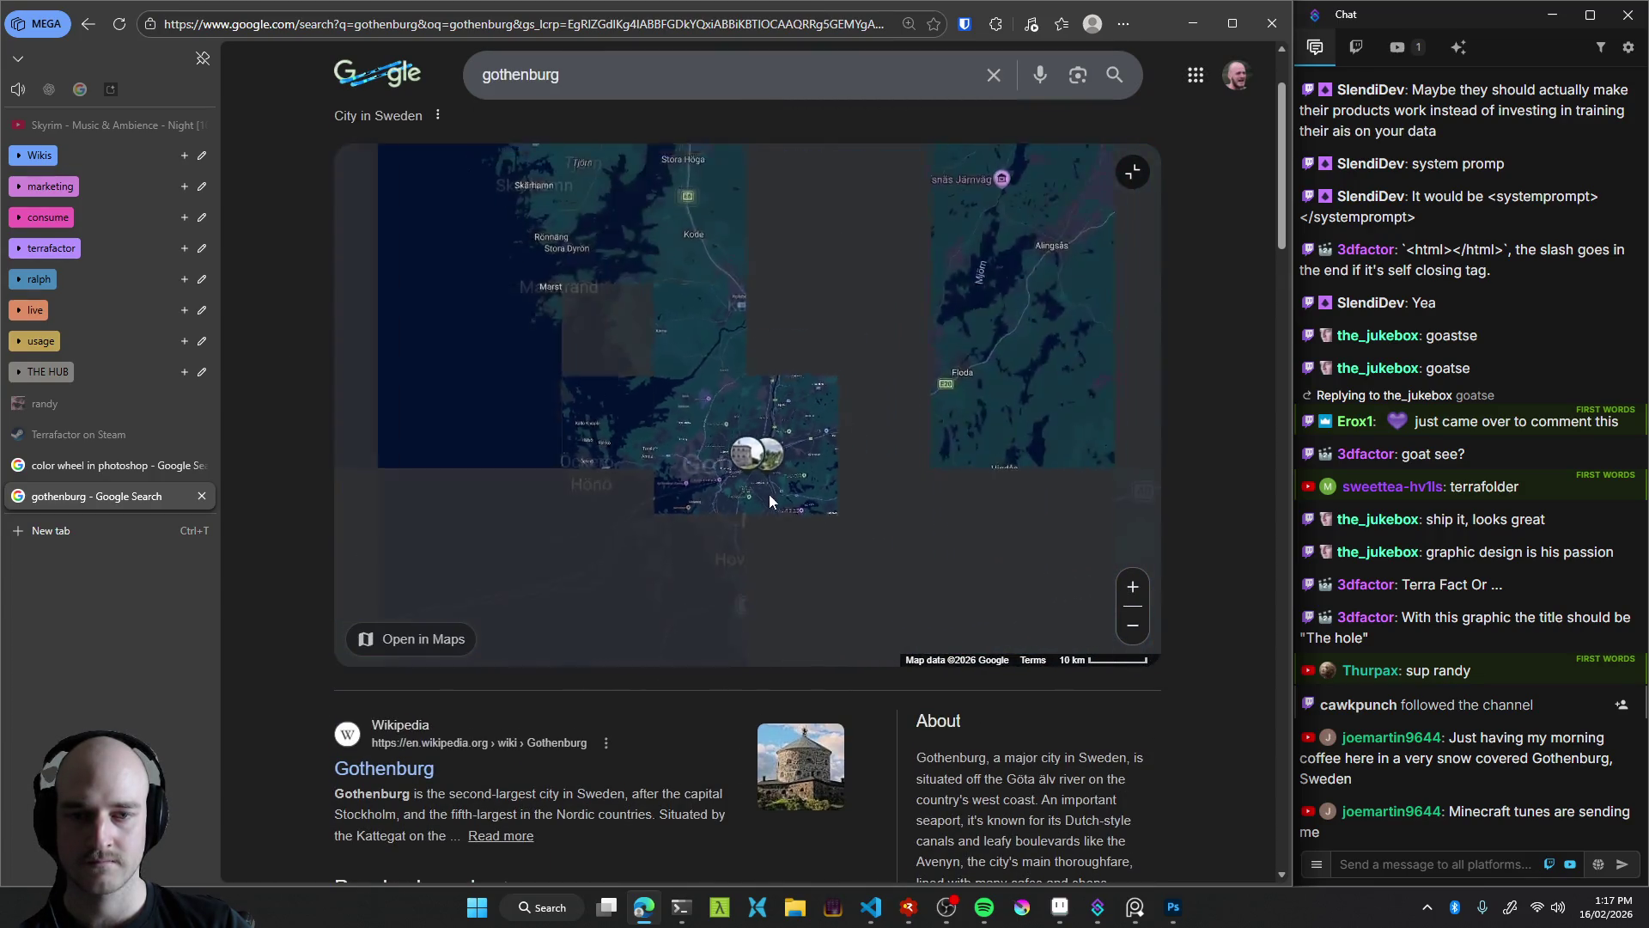
pyautogui.scroll(-2, 761, 485)
pyautogui.scroll(-1, 761, 494)
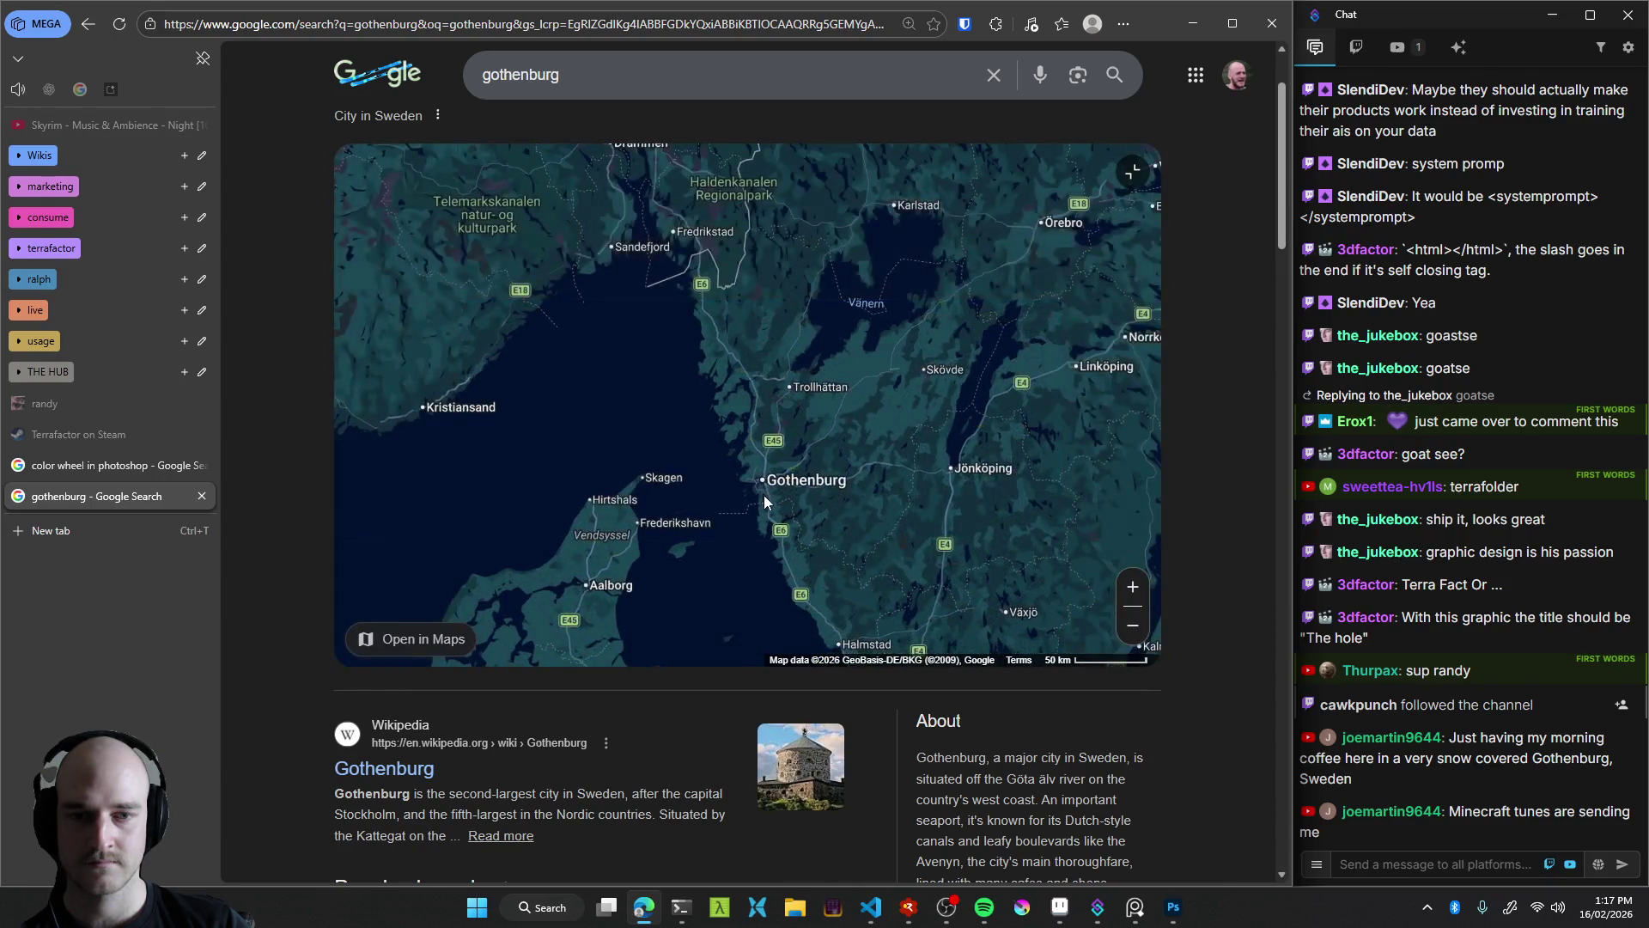
pyautogui.moveTo(764, 494); pyautogui.dragTo(682, 411)
pyautogui.scroll(-2, 683, 415)
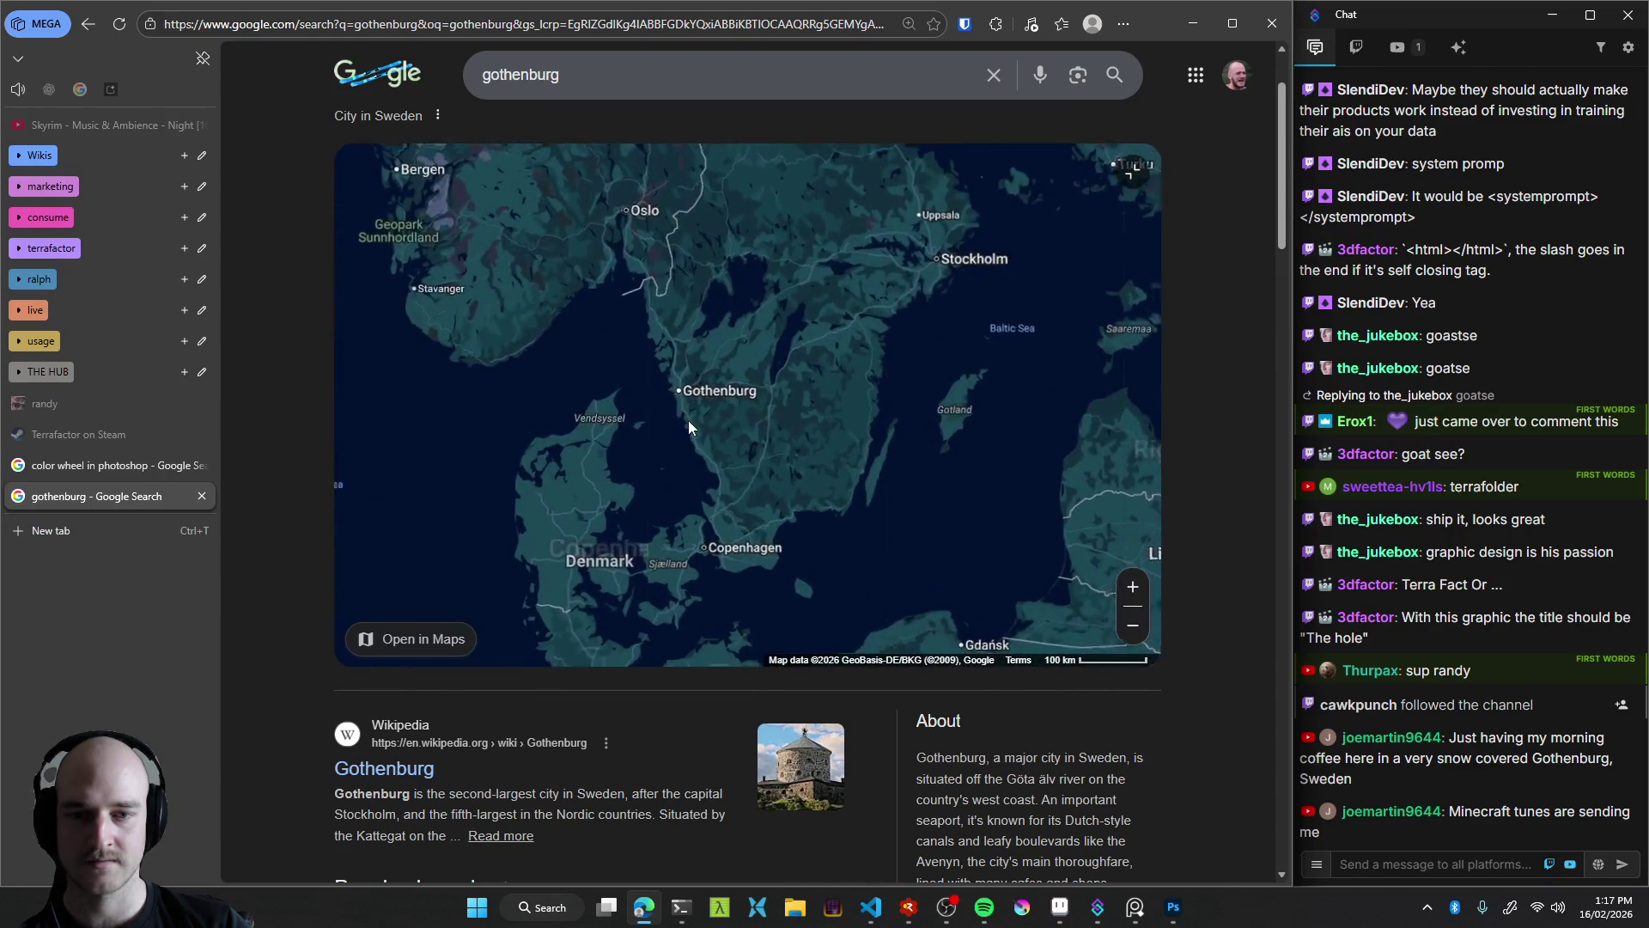
pyautogui.moveTo(786, 398); pyautogui.dragTo(807, 487)
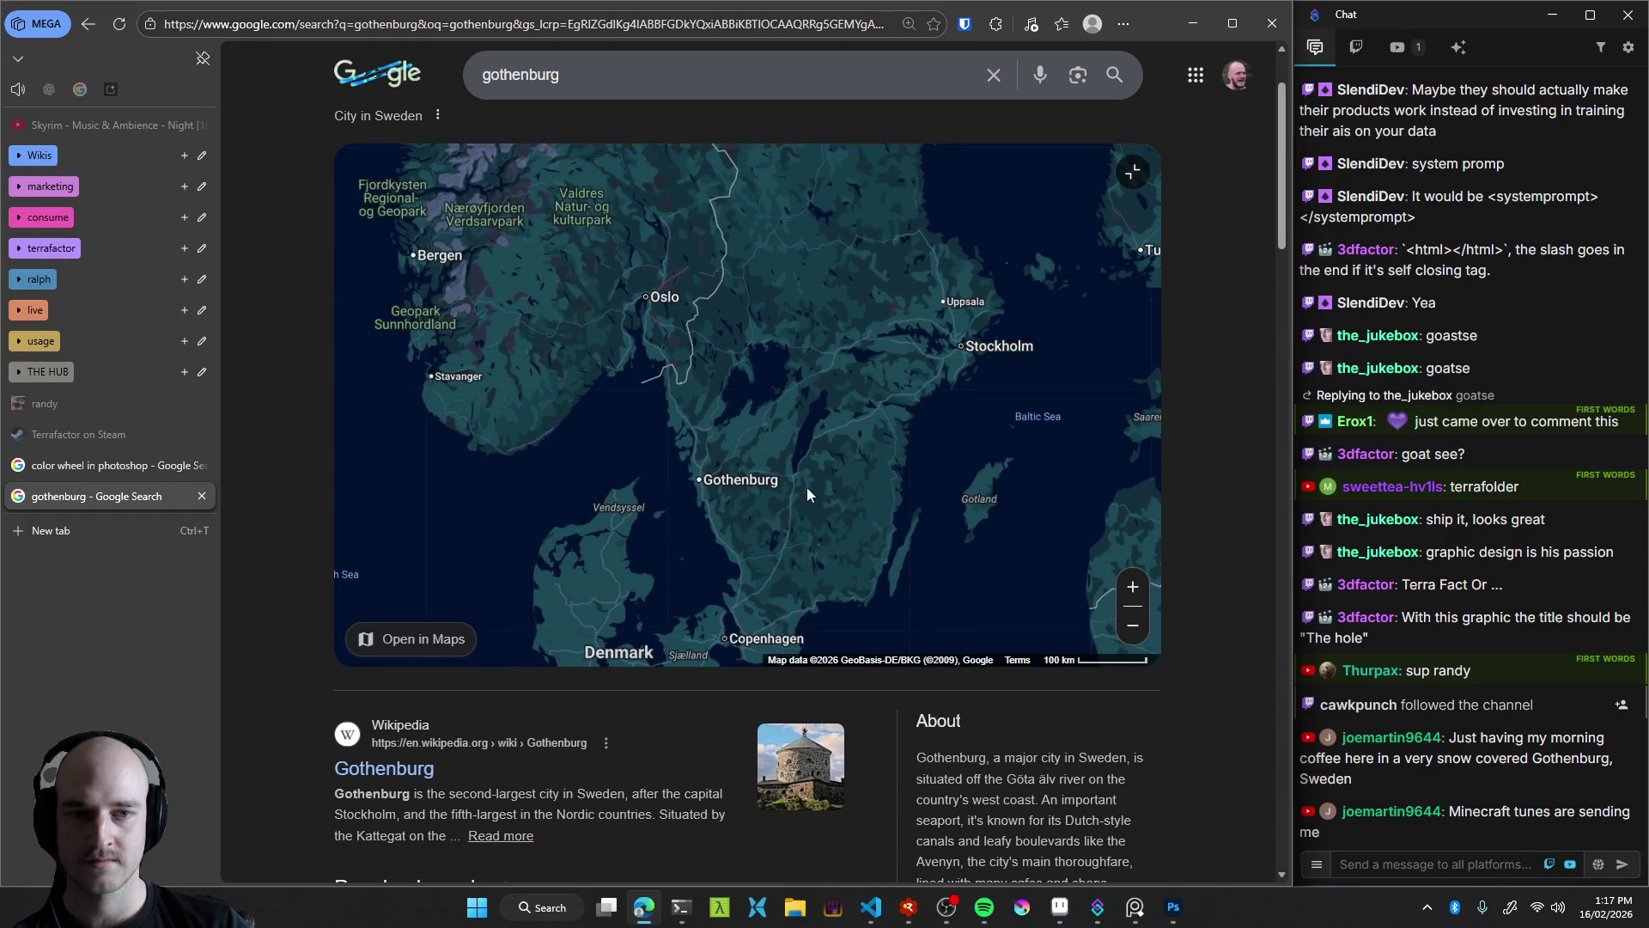
pyautogui.scroll(1, 799, 456)
pyautogui.moveTo(582, 527)
pyautogui.mouseDown()
pyautogui.moveTo(748, 499)
pyautogui.moveTo(707, 427)
pyautogui.mouseUp()
pyautogui.scroll(-1, 764, 488)
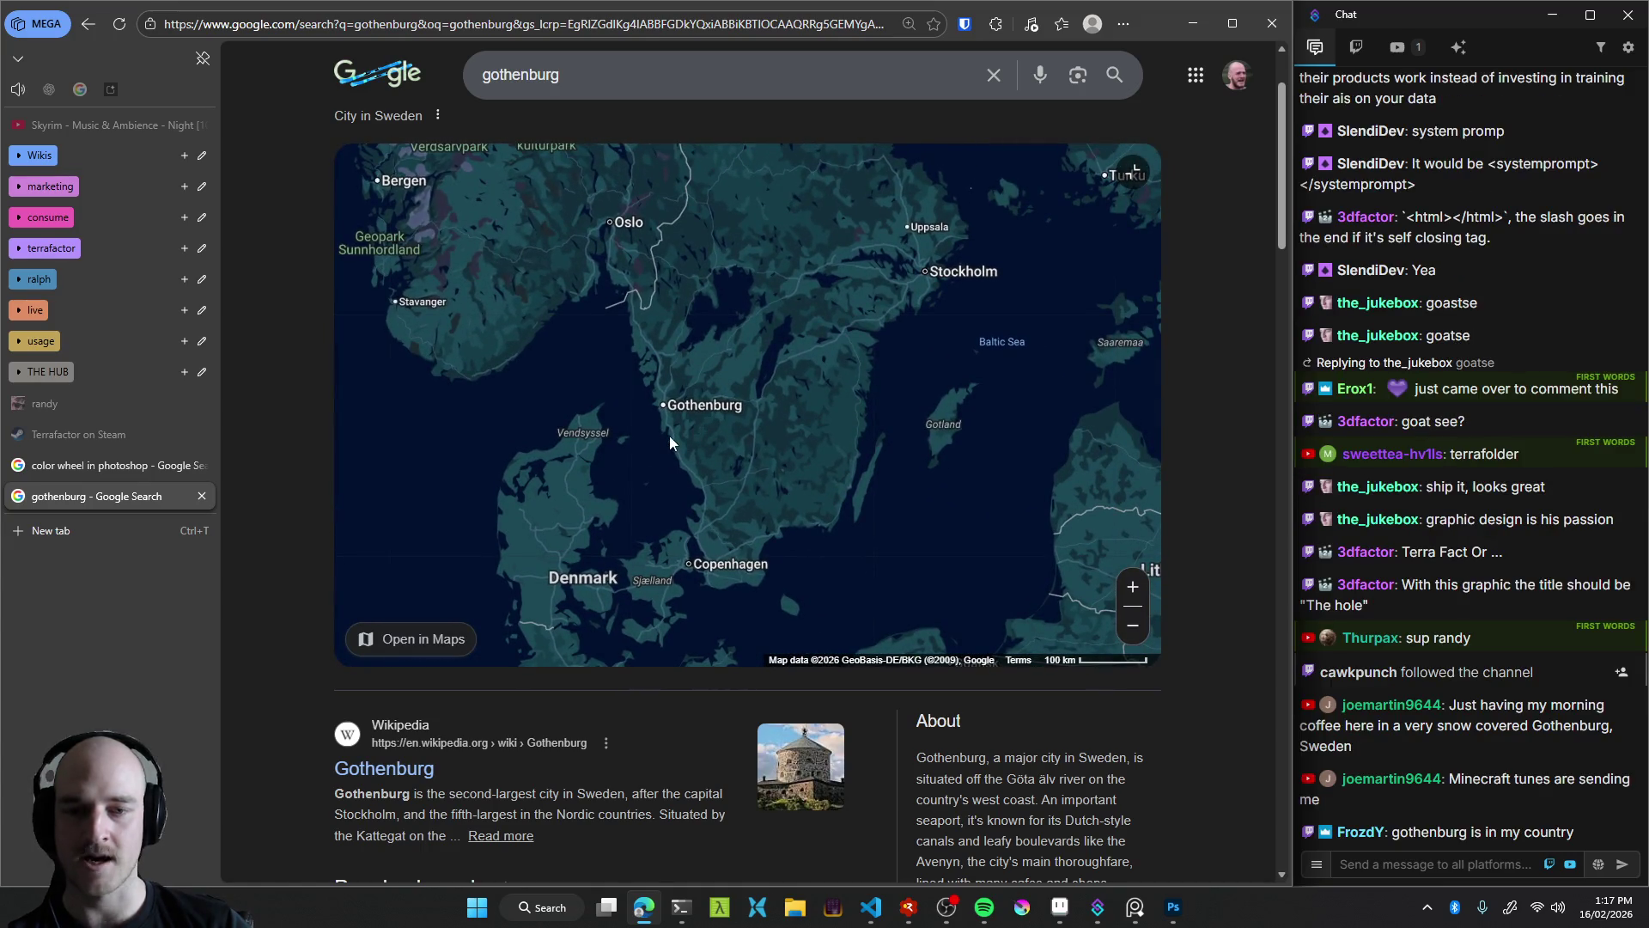
pyautogui.moveTo(666, 434); pyautogui.dragTo(589, 510)
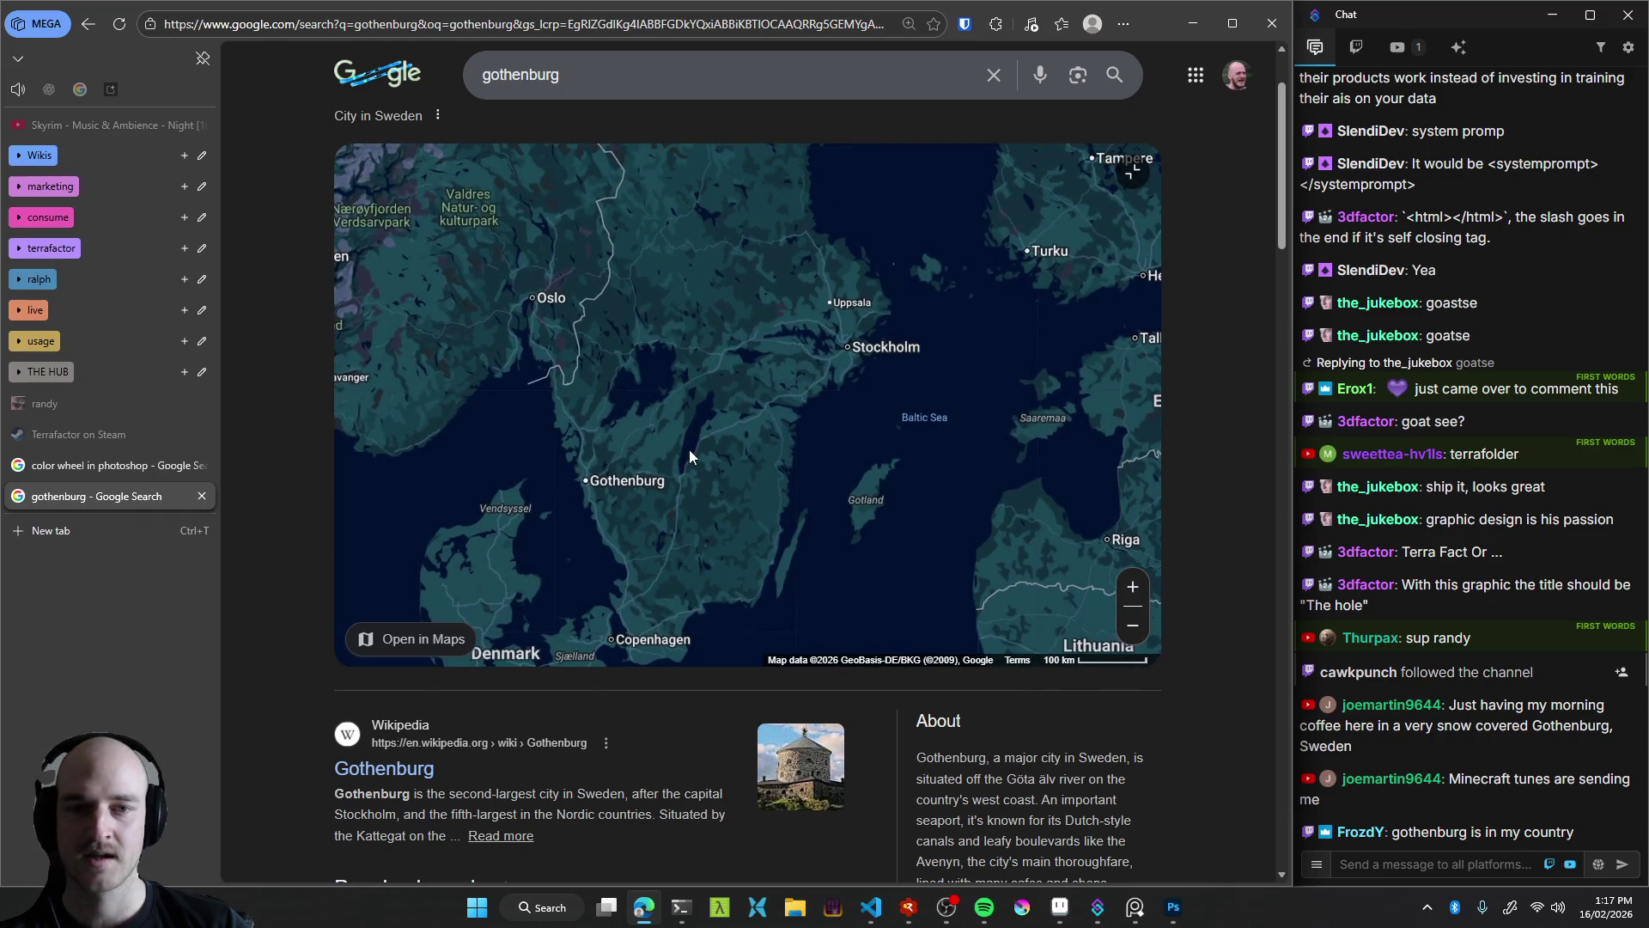
pyautogui.moveTo(799, 406); pyautogui.dragTo(806, 473)
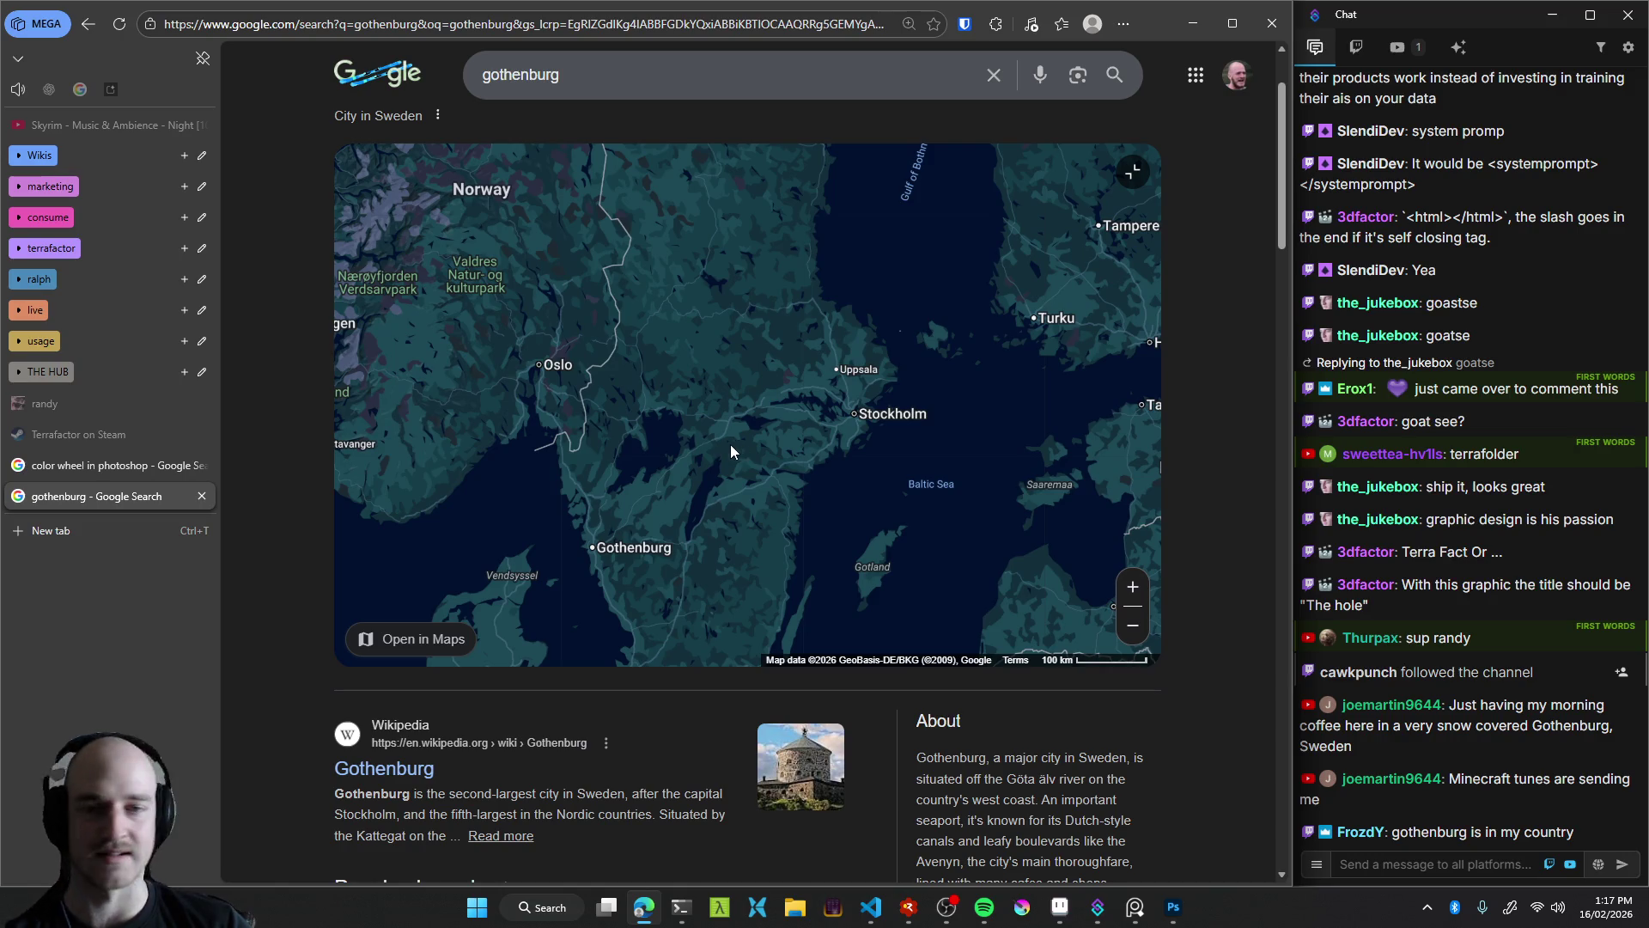
pyautogui.moveTo(676, 456); pyautogui.dragTo(710, 451)
pyautogui.moveTo(826, 430); pyautogui.dragTo(770, 429)
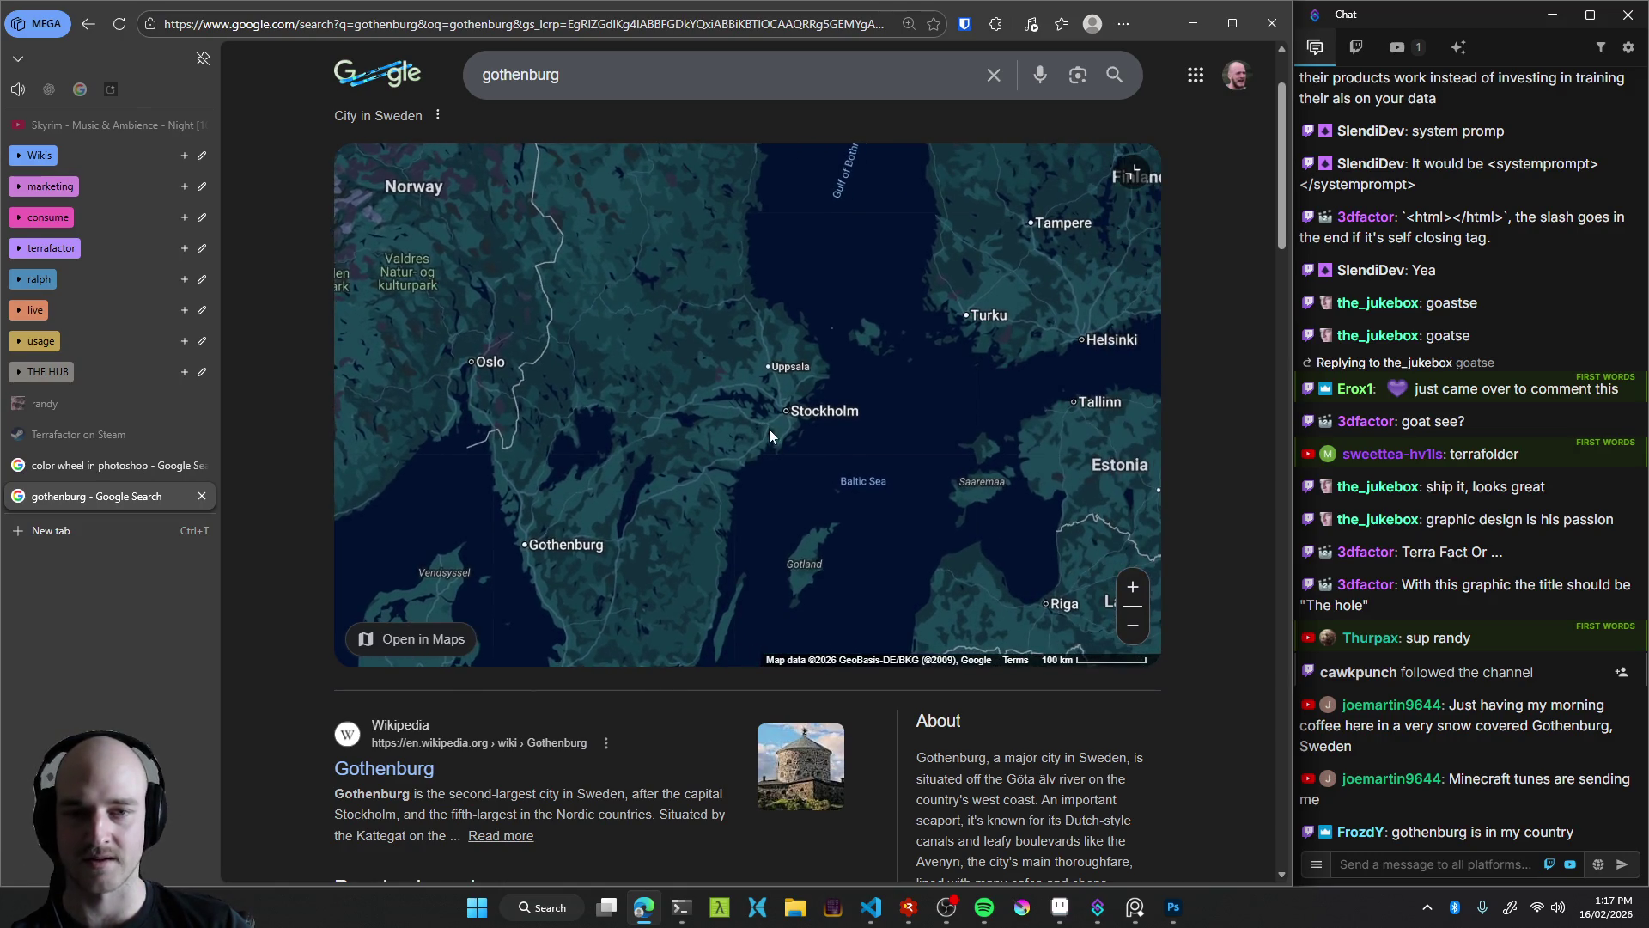
# Zoom into Gamla Stan and Södermalm, then back out to central Stockholm
pyautogui.scroll(1, 770, 430)
pyautogui.scroll(1, 766, 431)
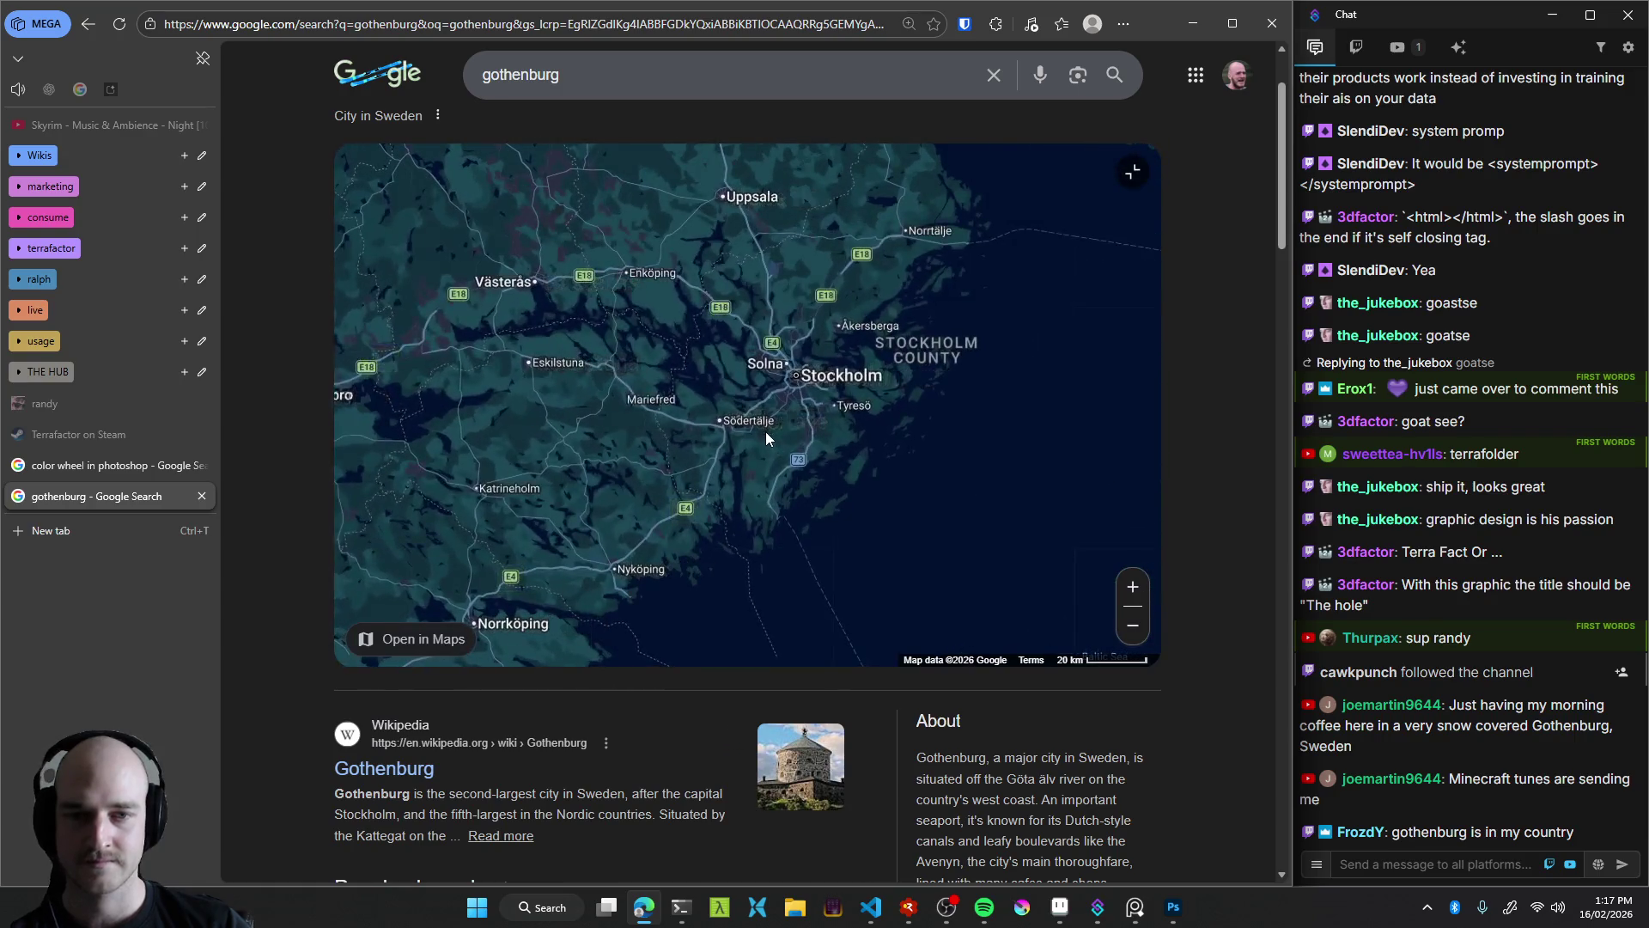
pyautogui.moveTo(806, 404); pyautogui.dragTo(655, 478)
pyautogui.scroll(4, 651, 451)
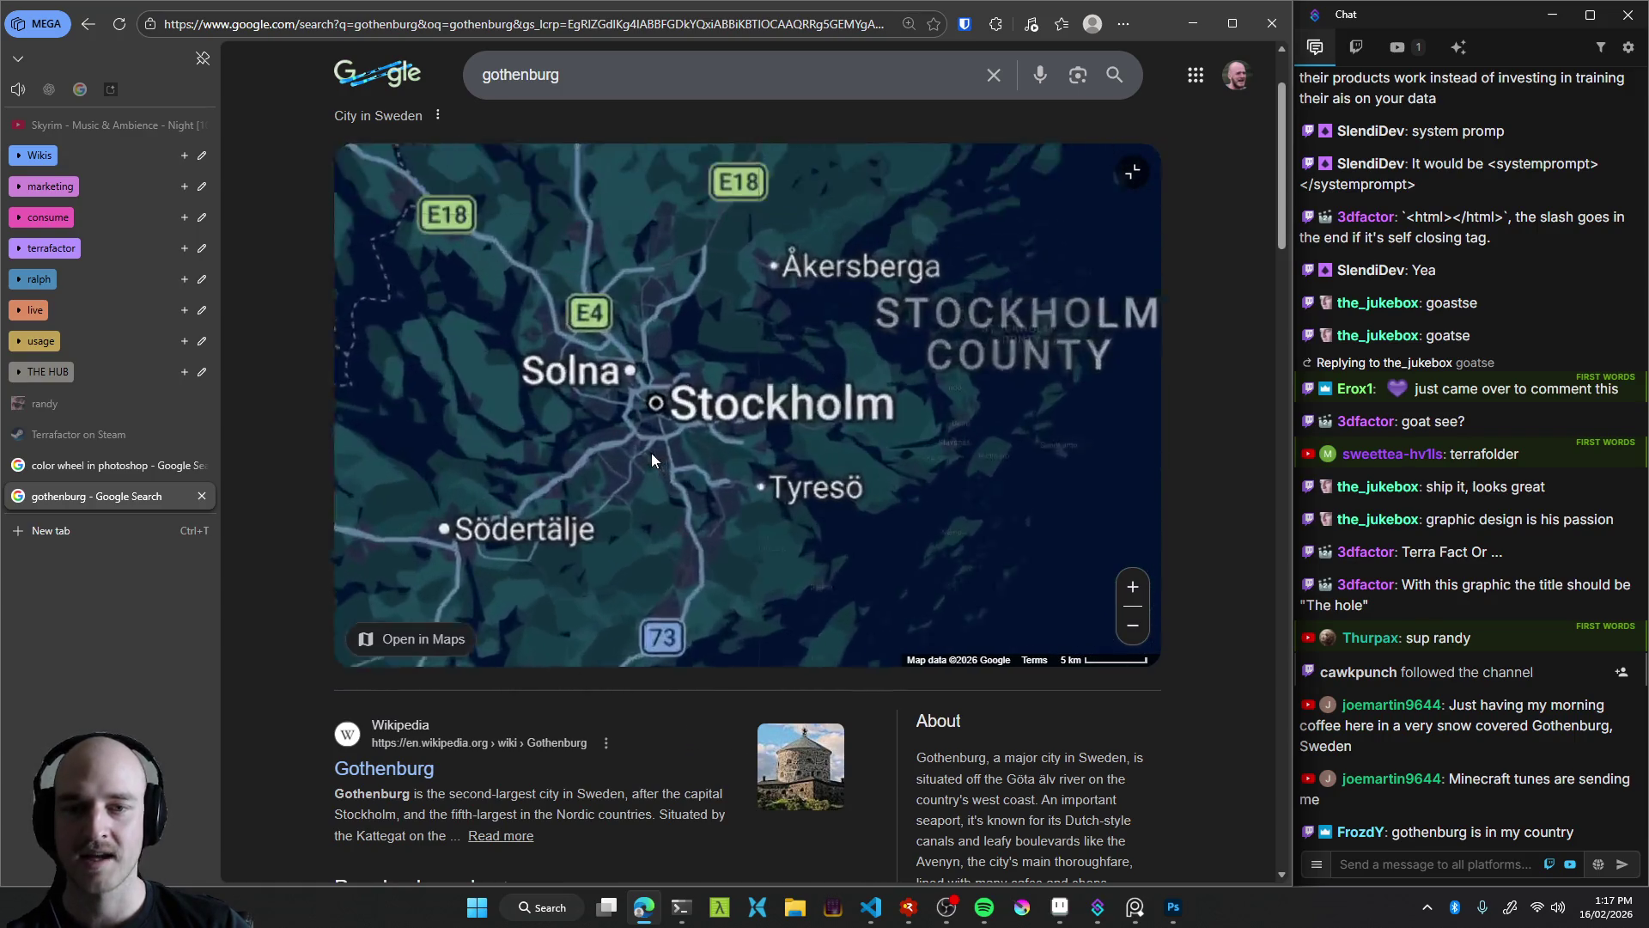
pyautogui.scroll(2, 599, 363)
pyautogui.scroll(1, 579, 456)
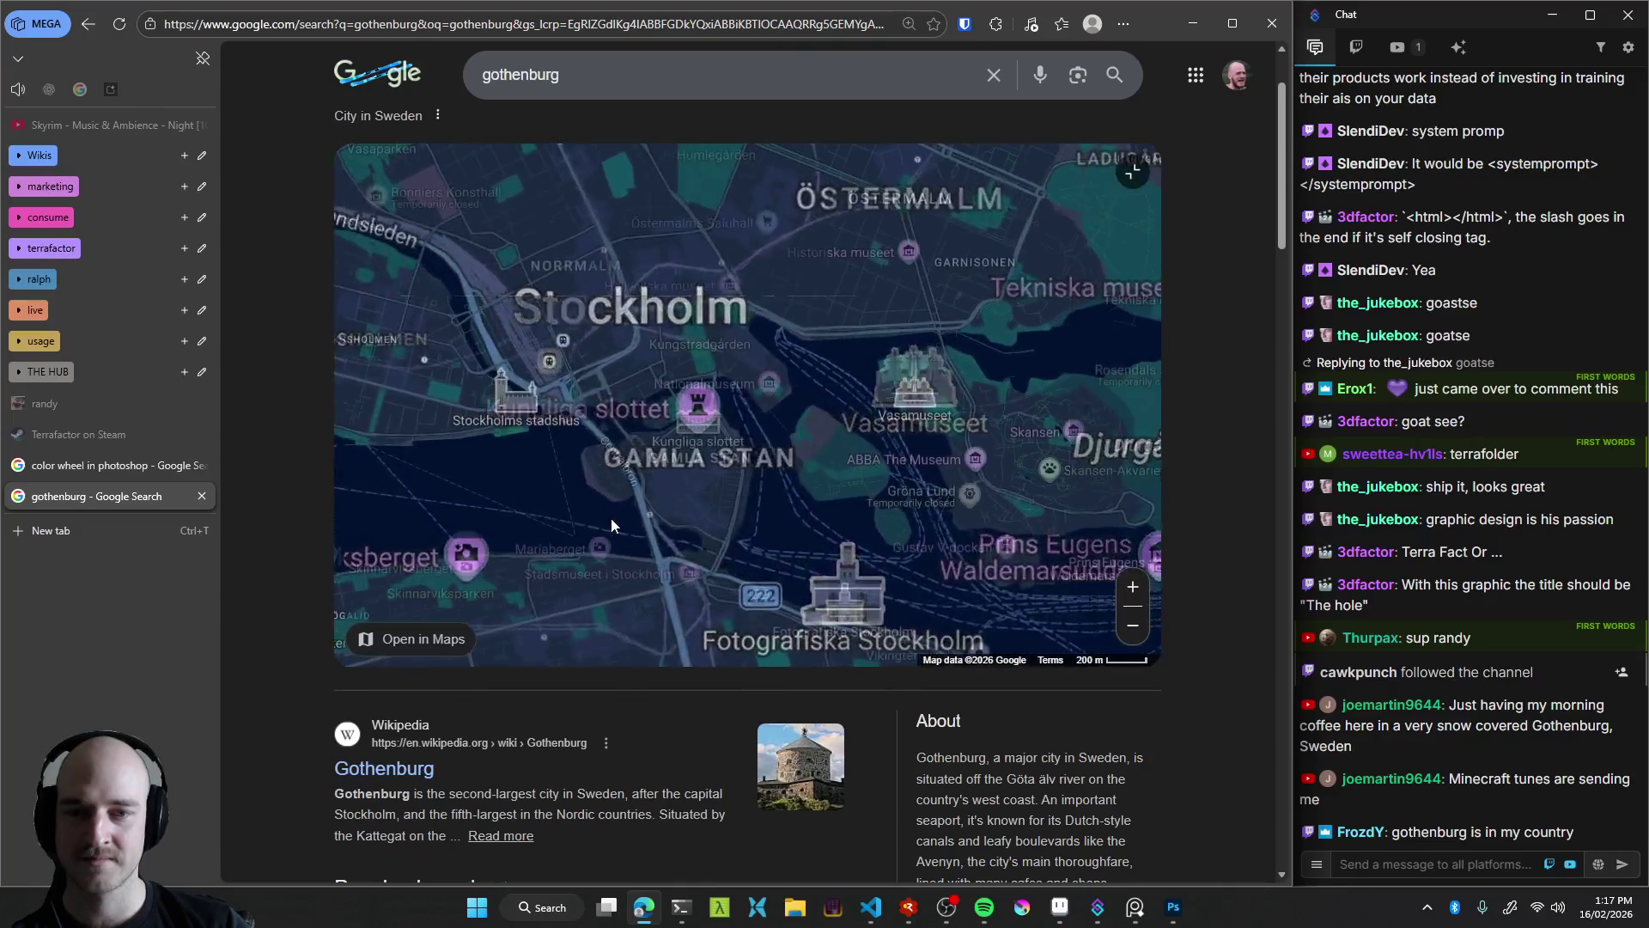
pyautogui.moveTo(611, 518); pyautogui.dragTo(778, 327)
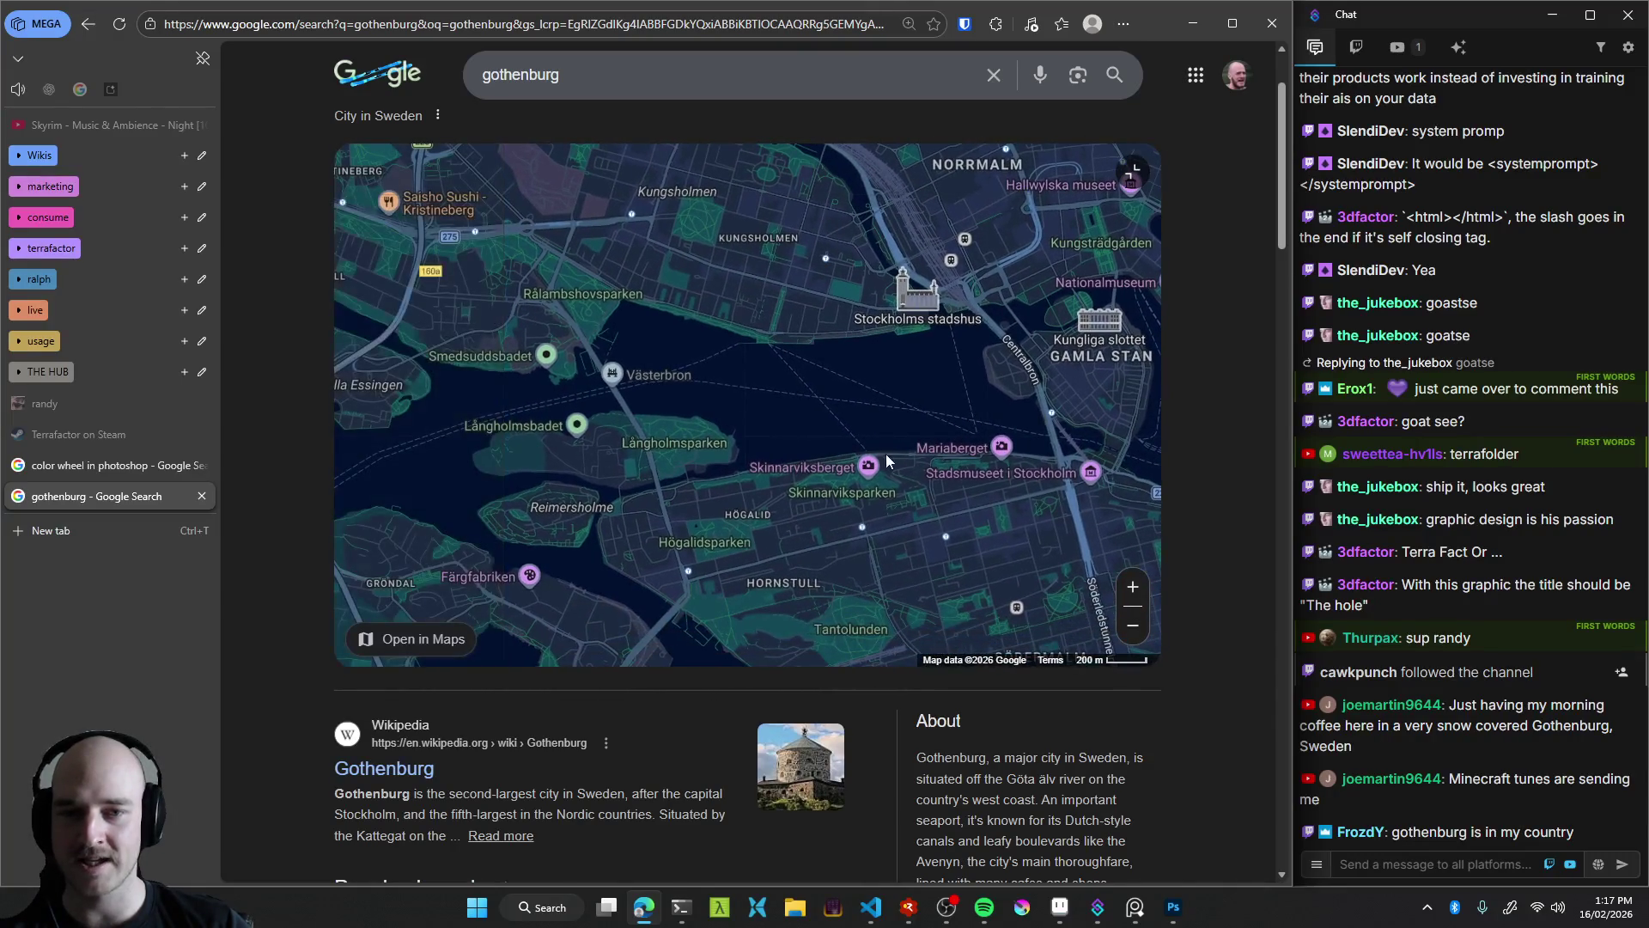
pyautogui.moveTo(885, 453); pyautogui.dragTo(802, 397)
pyautogui.scroll(2, 777, 377)
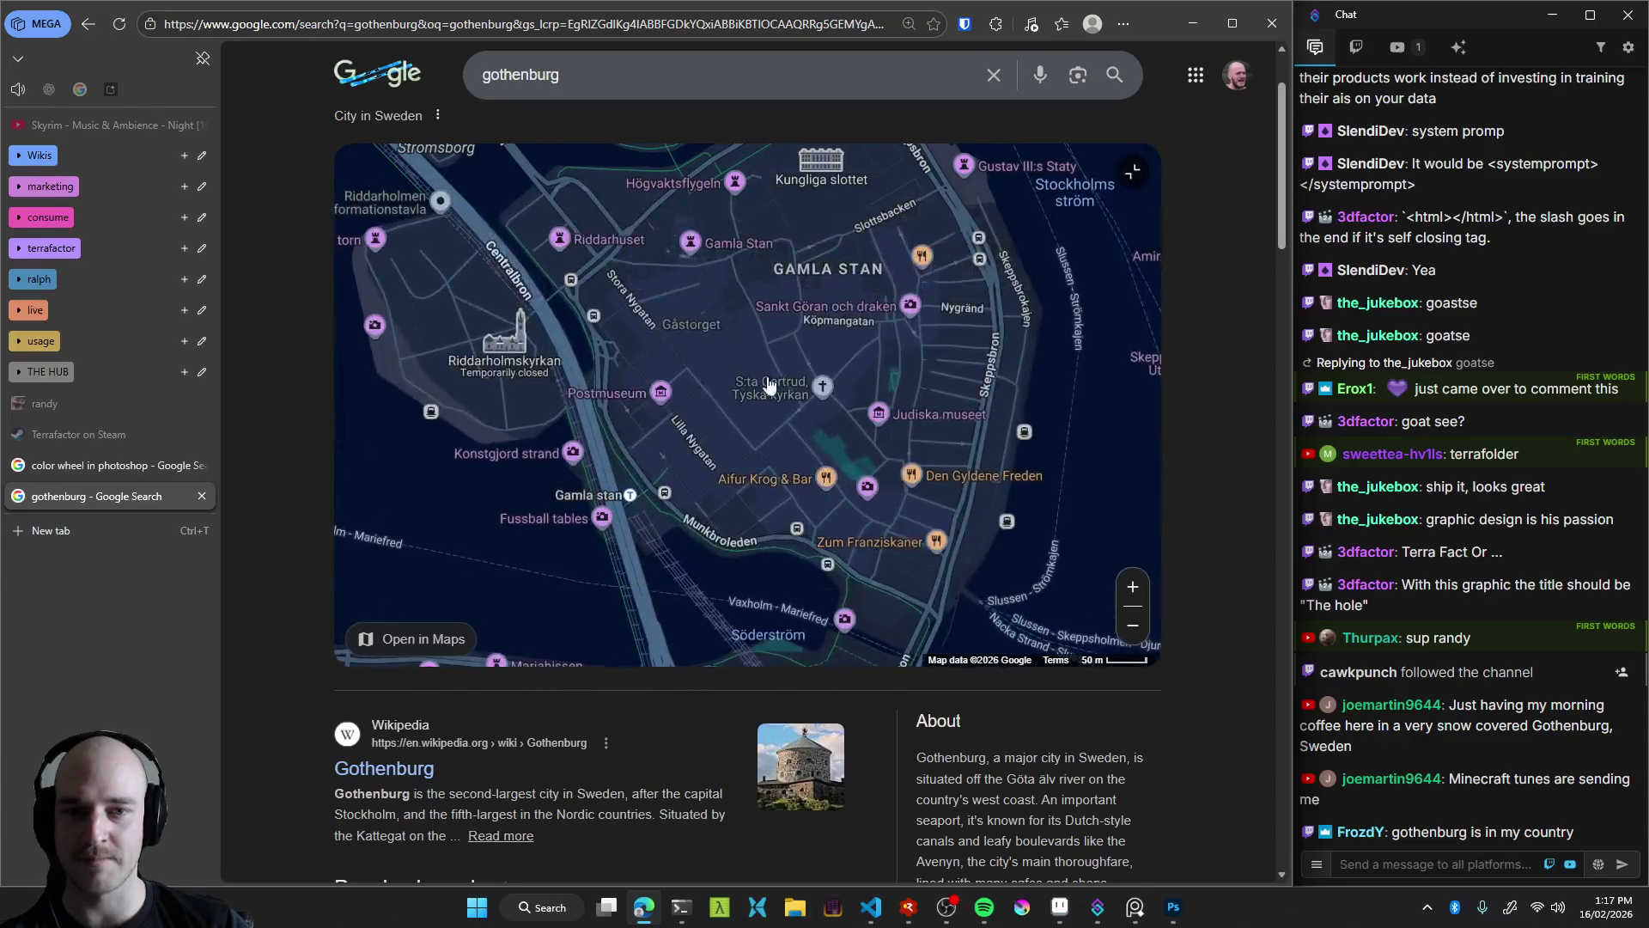
pyautogui.scroll(-2, 754, 433)
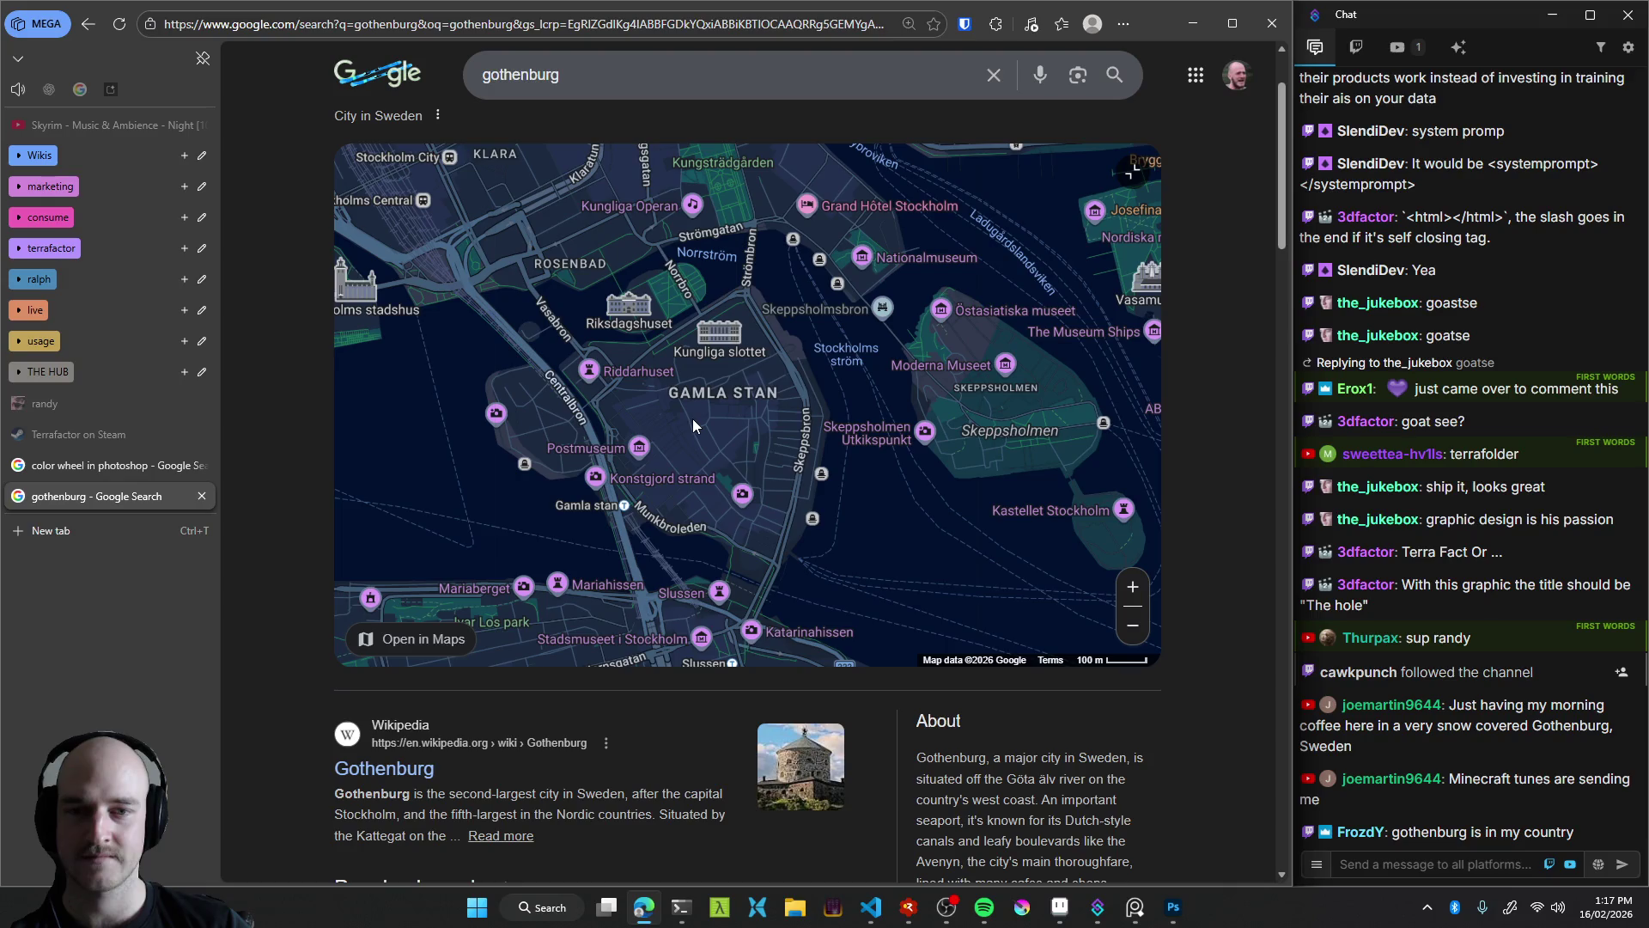
pyautogui.moveTo(686, 421); pyautogui.dragTo(660, 404)
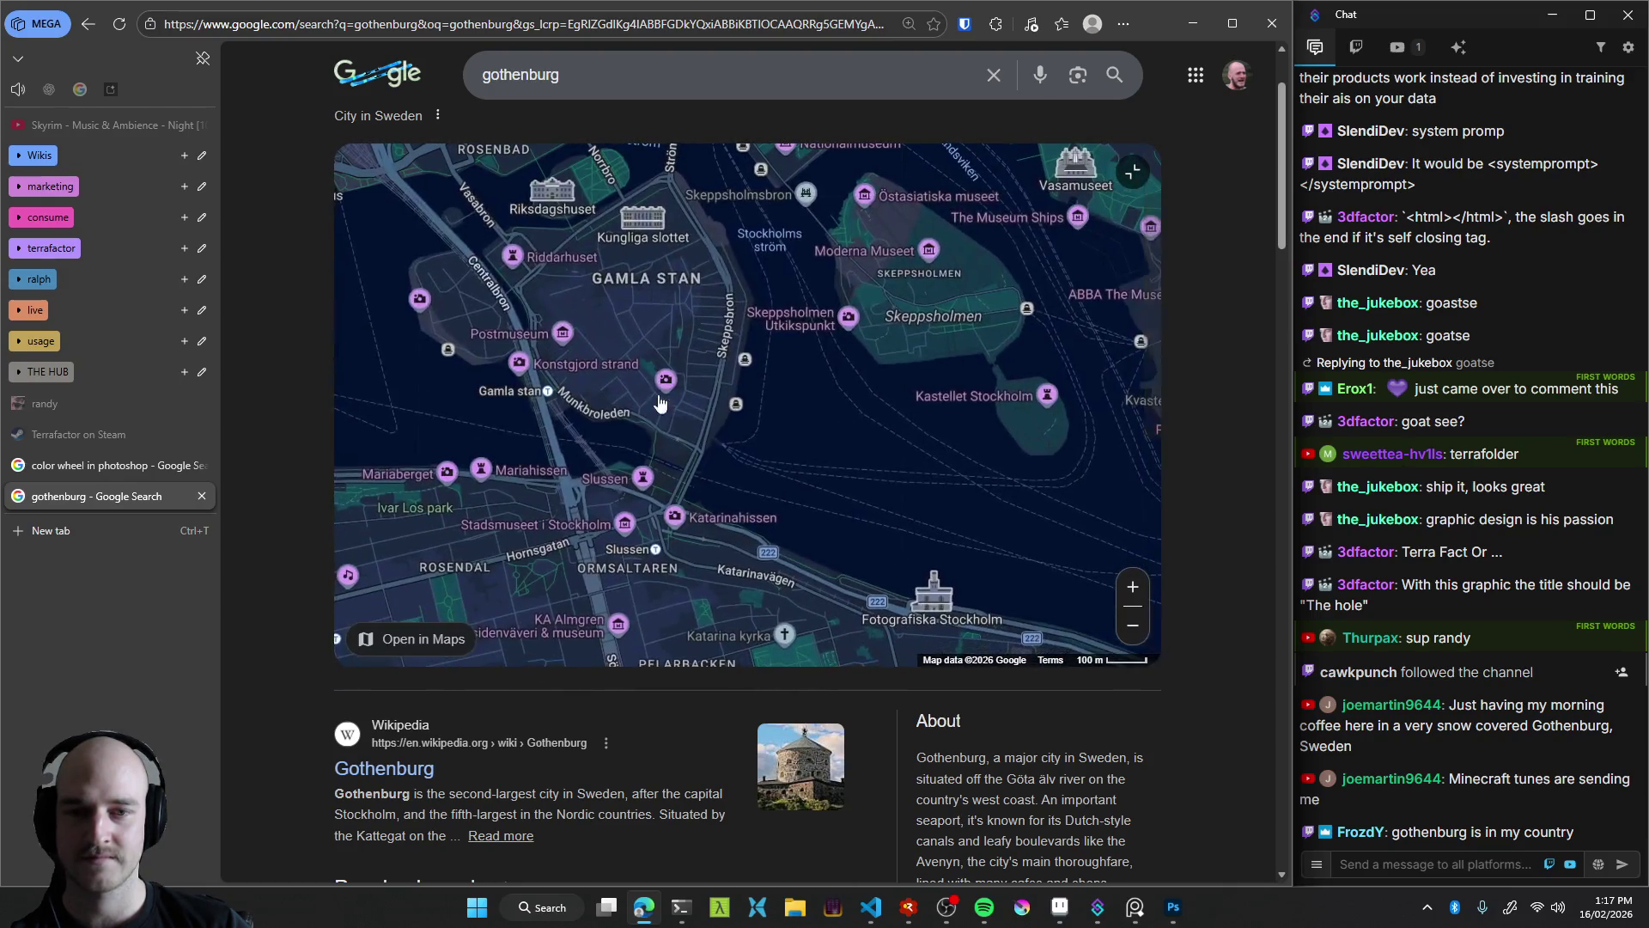
pyautogui.scroll(-2, 538, 450)
pyautogui.scroll(-2, 602, 447)
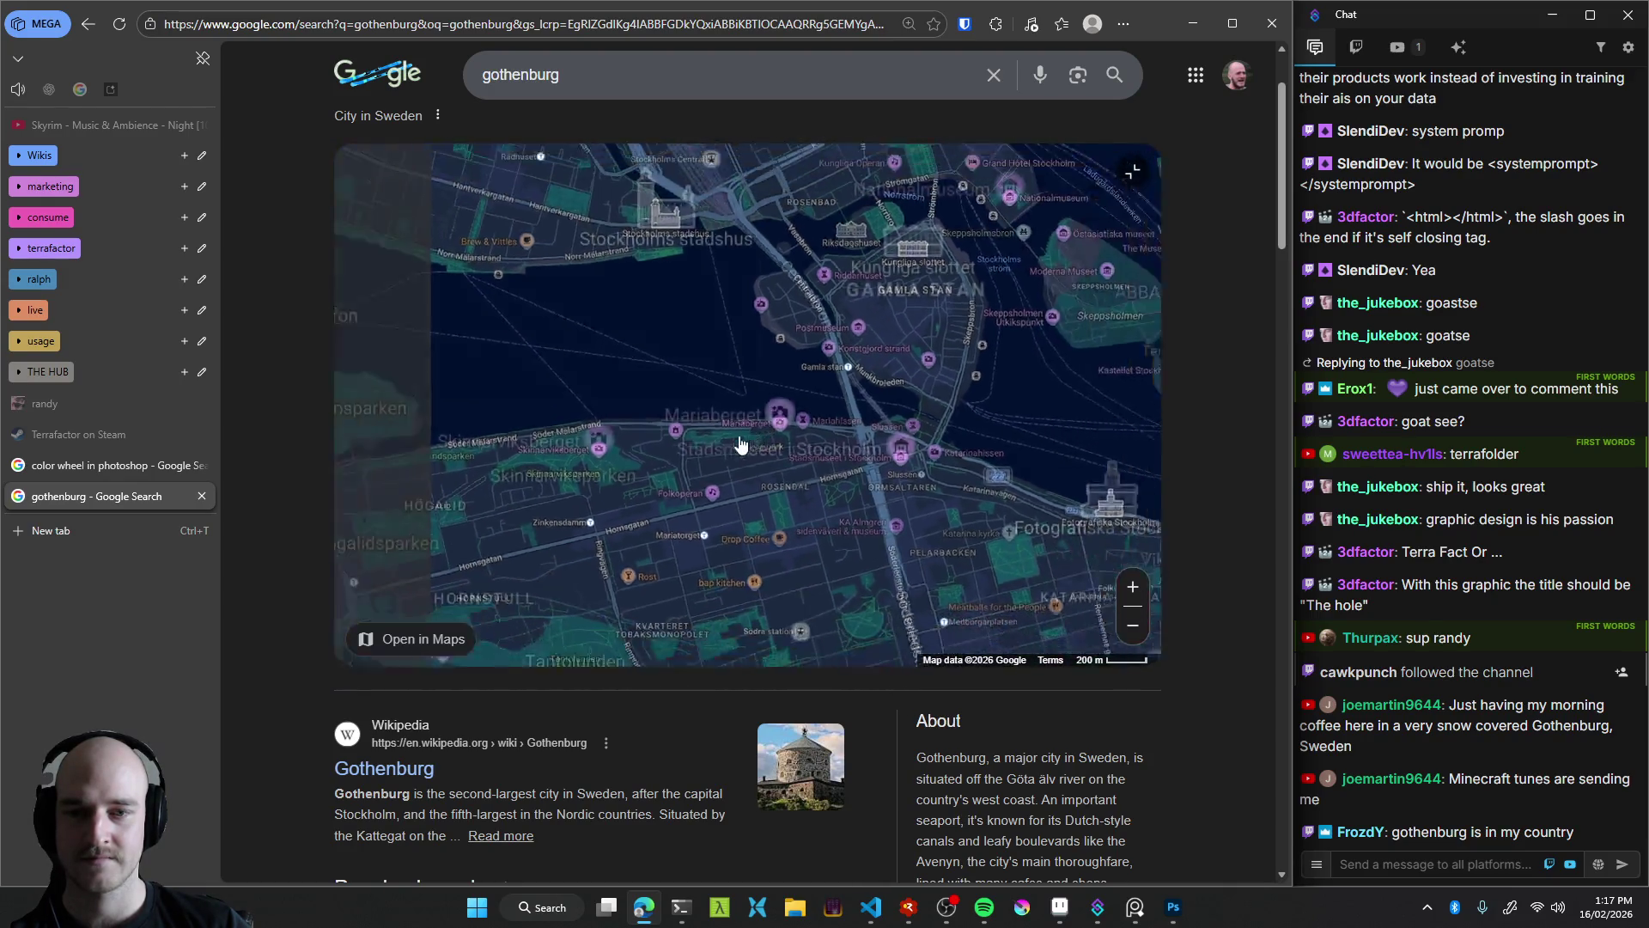
pyautogui.moveTo(610, 444)
pyautogui.mouseDown()
pyautogui.moveTo(728, 403)
pyautogui.moveTo(784, 525)
pyautogui.moveTo(603, 447)
pyautogui.mouseUp()
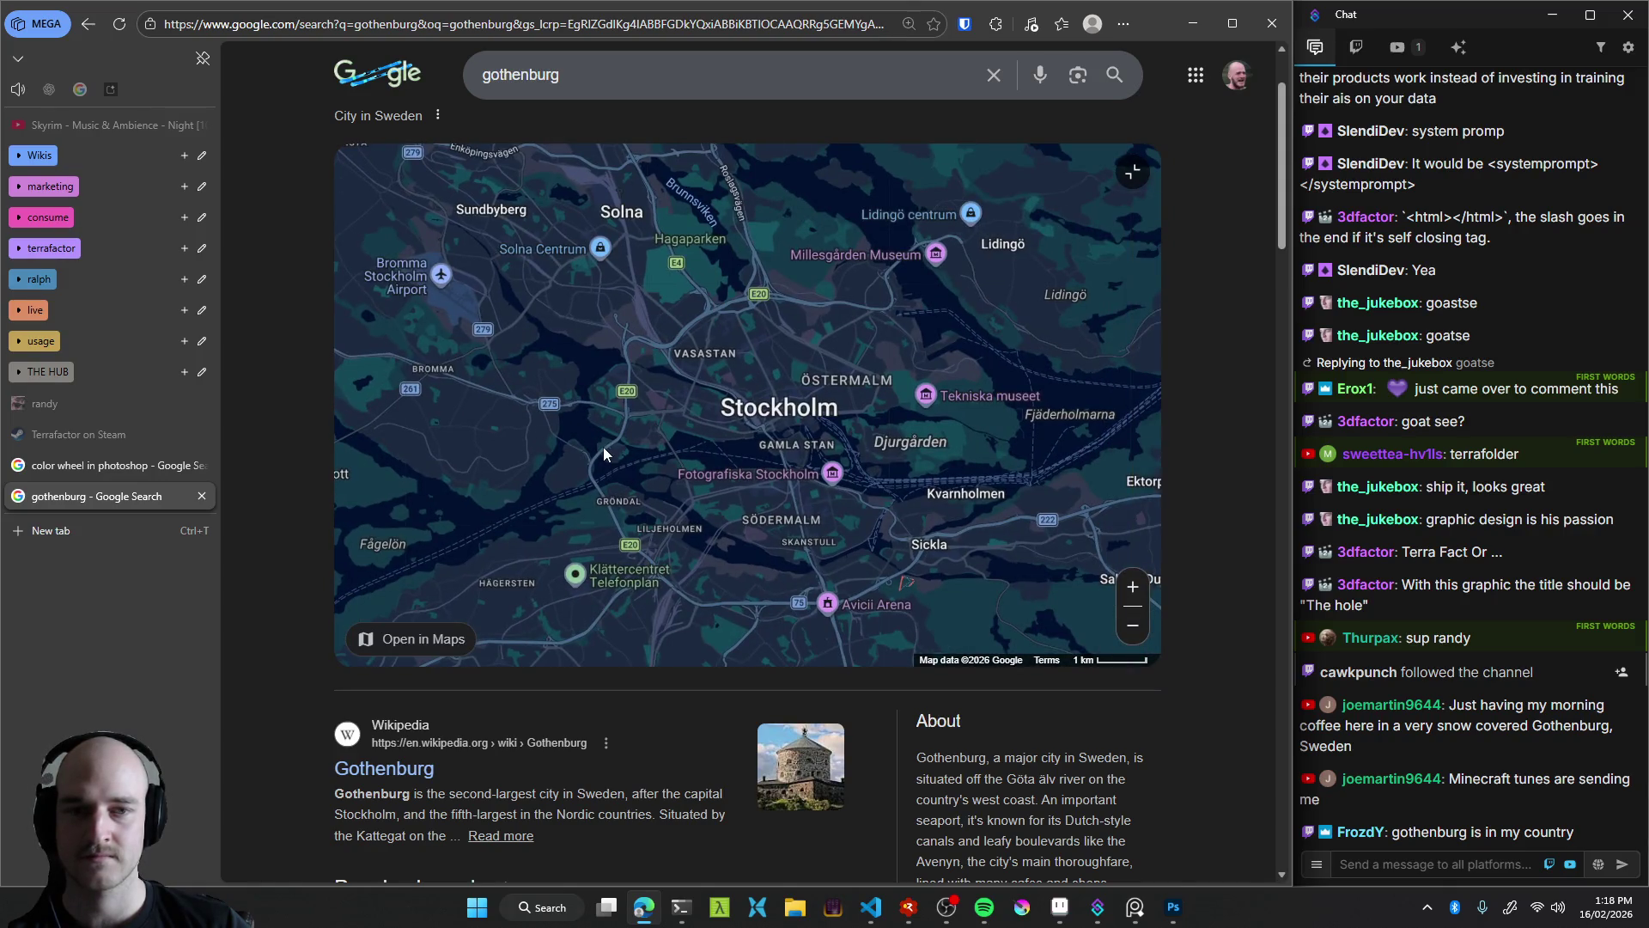
# Pan the map around Stockholm's suburbs, from Nacka and Bromma to Solna and Uppsala
pyautogui.moveTo(828, 505)
pyautogui.mouseDown()
pyautogui.moveTo(489, 502)
pyautogui.moveTo(630, 482)
pyautogui.mouseUp()
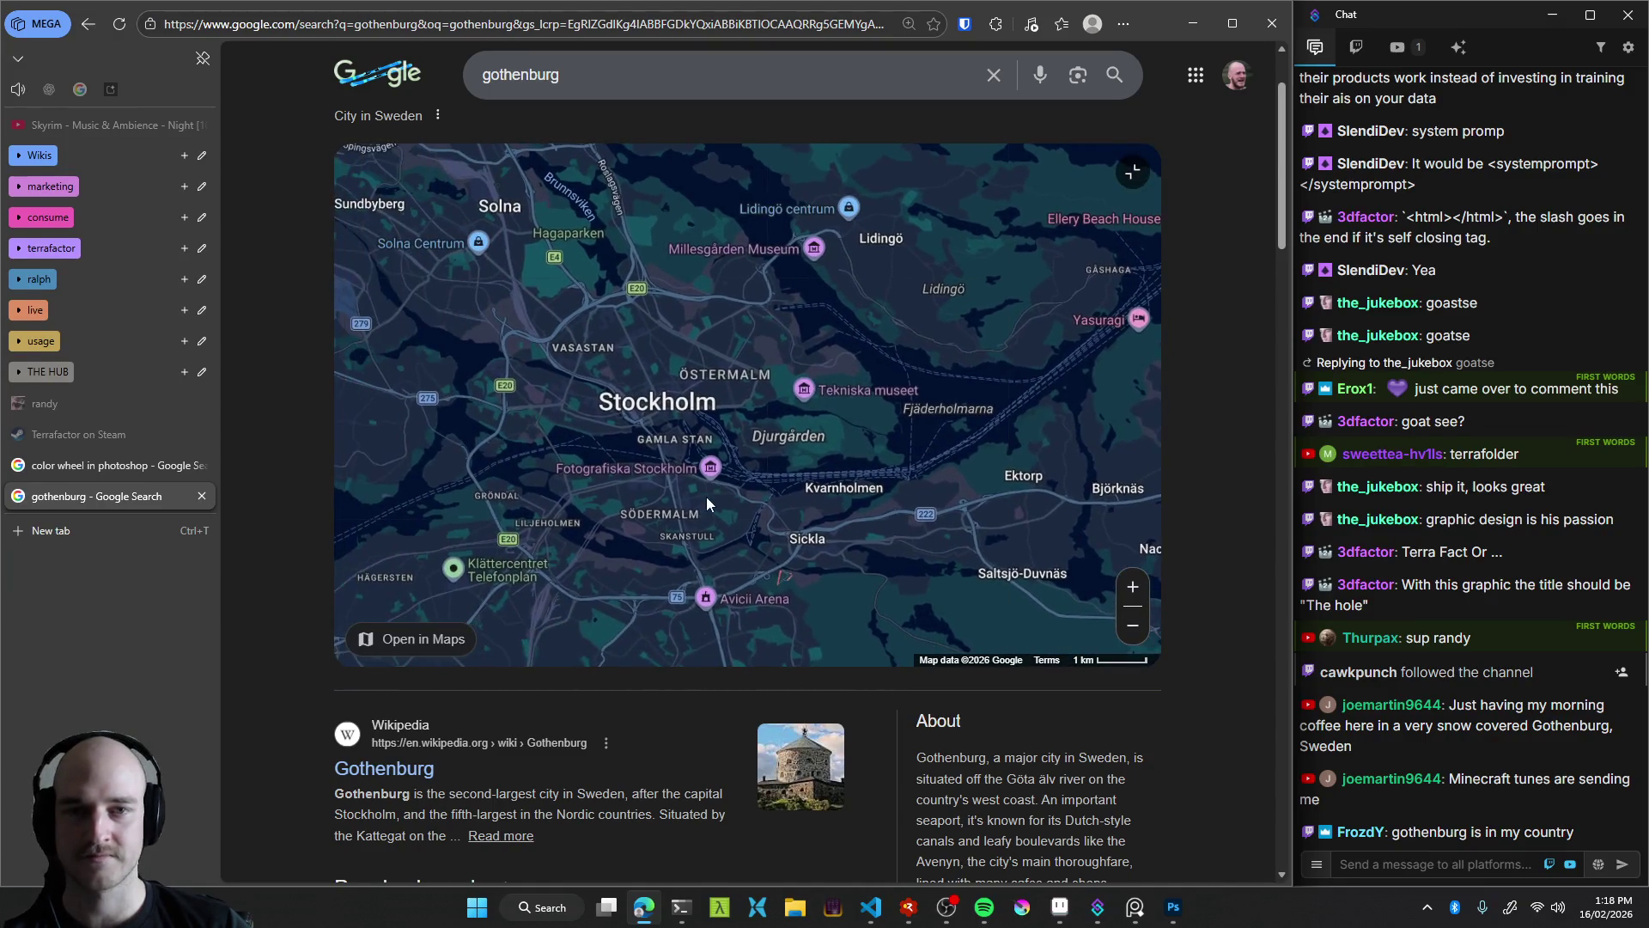
pyautogui.moveTo(459, 500)
pyautogui.mouseDown()
pyautogui.moveTo(845, 389)
pyautogui.moveTo(815, 364)
pyautogui.mouseUp()
pyautogui.moveTo(657, 378)
pyautogui.mouseDown()
pyautogui.moveTo(773, 425)
pyautogui.moveTo(652, 403)
pyautogui.moveTo(744, 383)
pyautogui.mouseUp()
pyautogui.scroll(2, 690, 429)
pyautogui.scroll(-2, 744, 383)
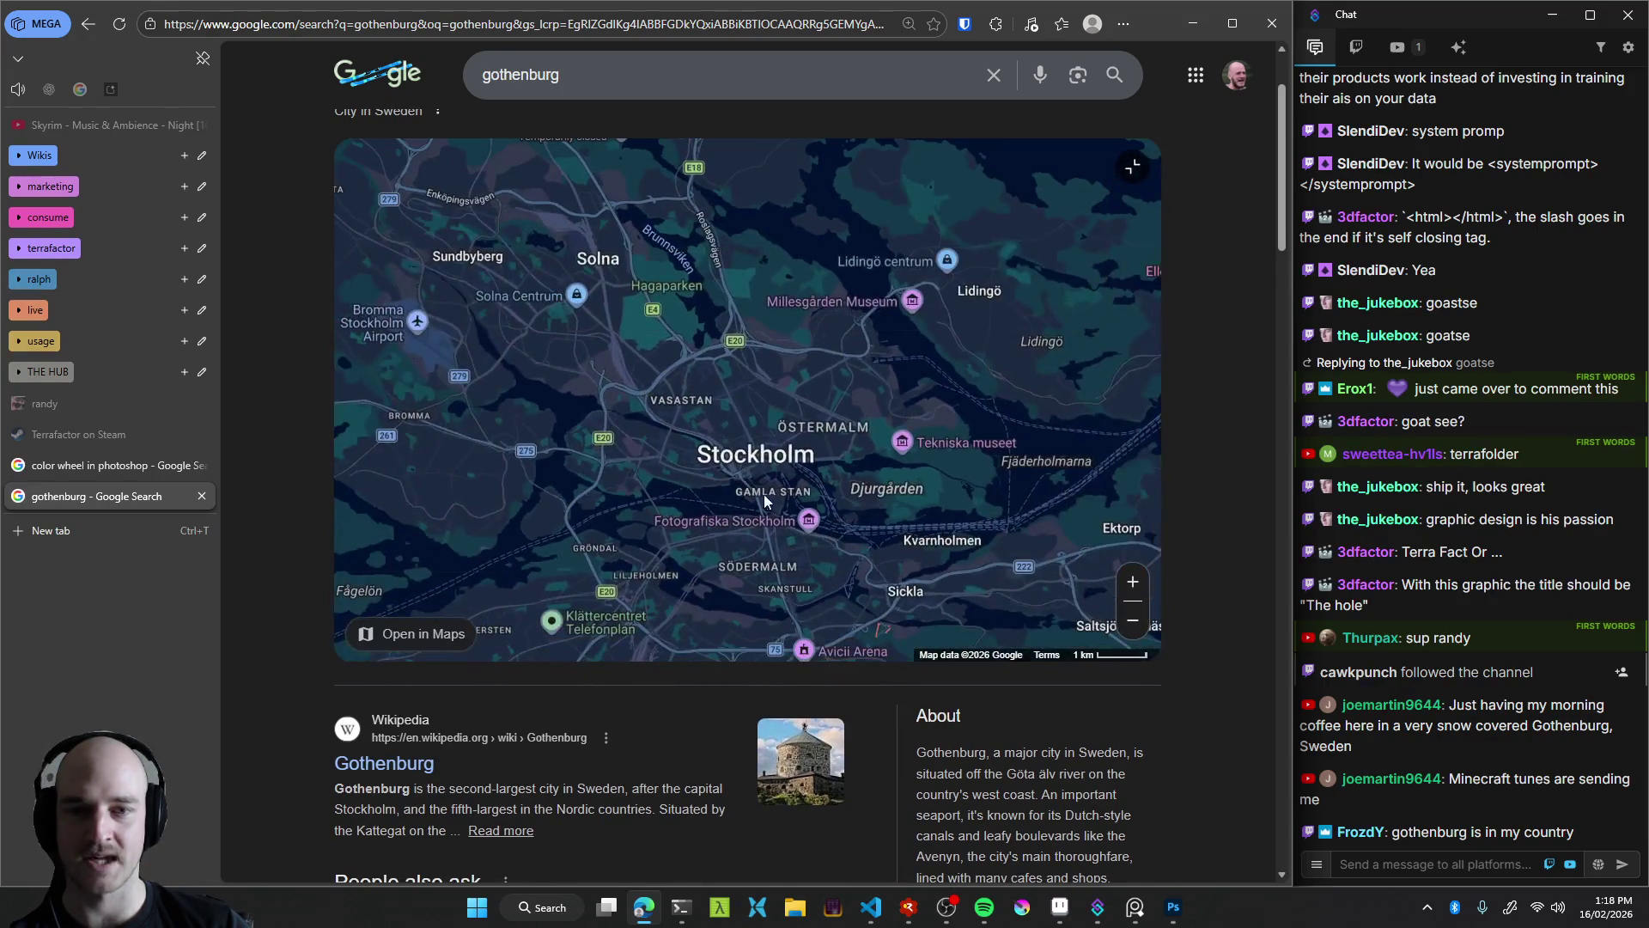
pyautogui.moveTo(675, 301); pyautogui.dragTo(615, 371)
pyautogui.scroll(-4, 743, 536)
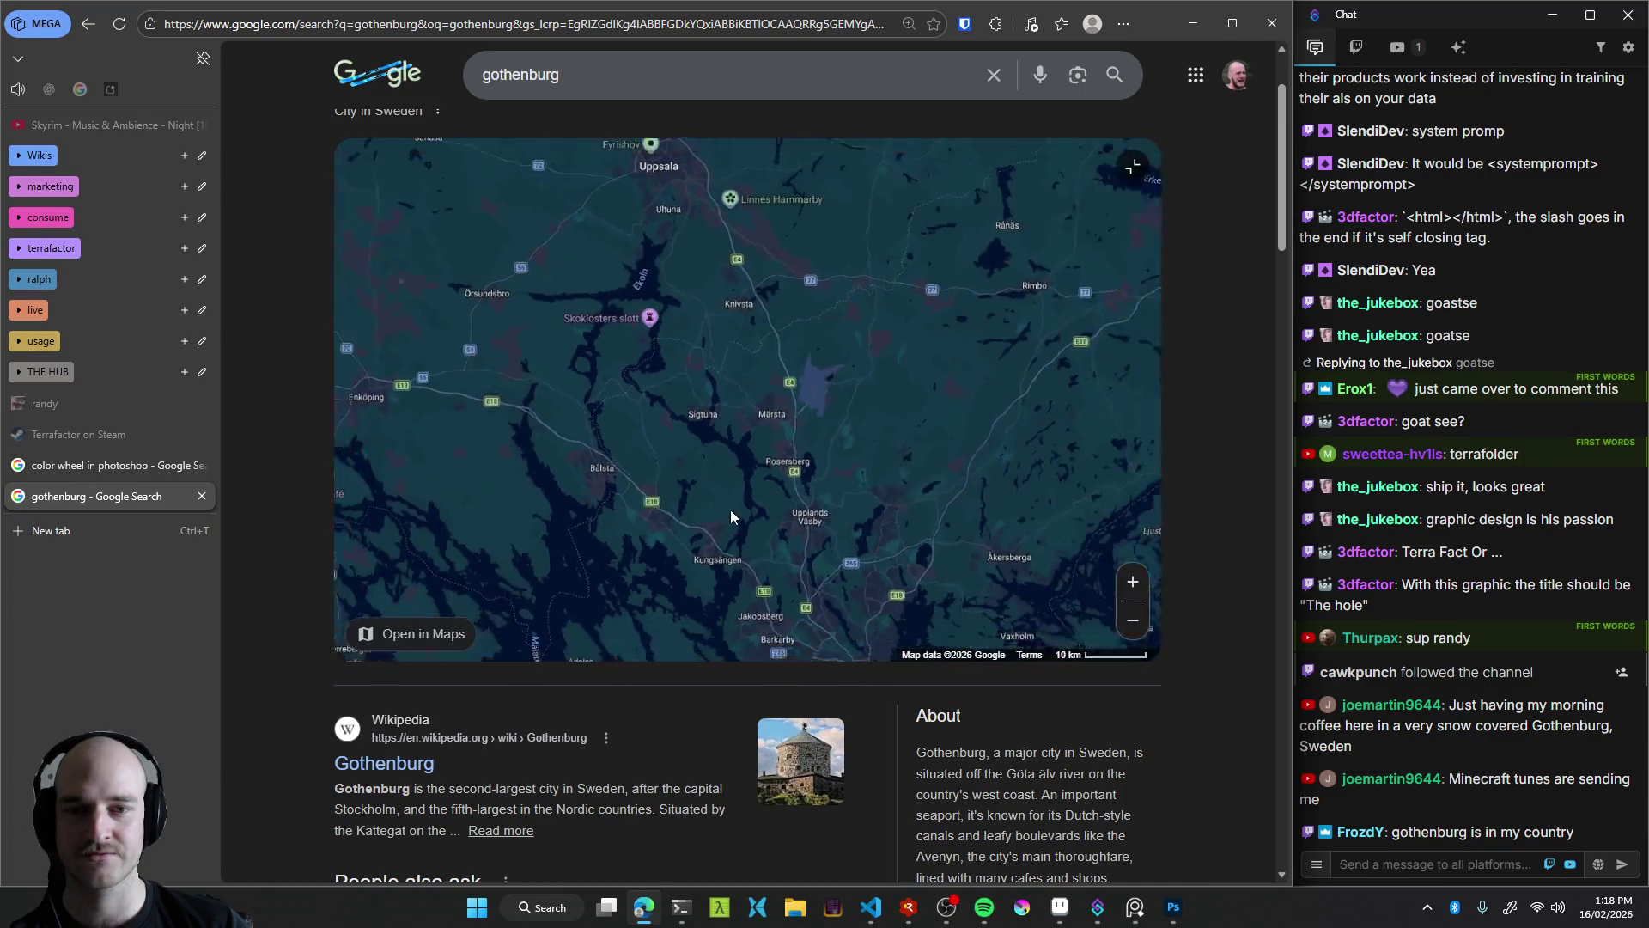
pyautogui.moveTo(686, 436)
pyautogui.mouseDown()
pyautogui.moveTo(725, 522)
pyautogui.moveTo(808, 544)
pyautogui.moveTo(894, 409)
pyautogui.moveTo(843, 552)
pyautogui.mouseUp()
pyautogui.scroll(-2, 725, 521)
# Pan north over the Gulf of Bothnia, then south to Gothenburg and back to Finland
pyautogui.moveTo(718, 357)
pyautogui.mouseDown()
pyautogui.moveTo(673, 519)
pyautogui.moveTo(701, 503)
pyautogui.mouseUp()
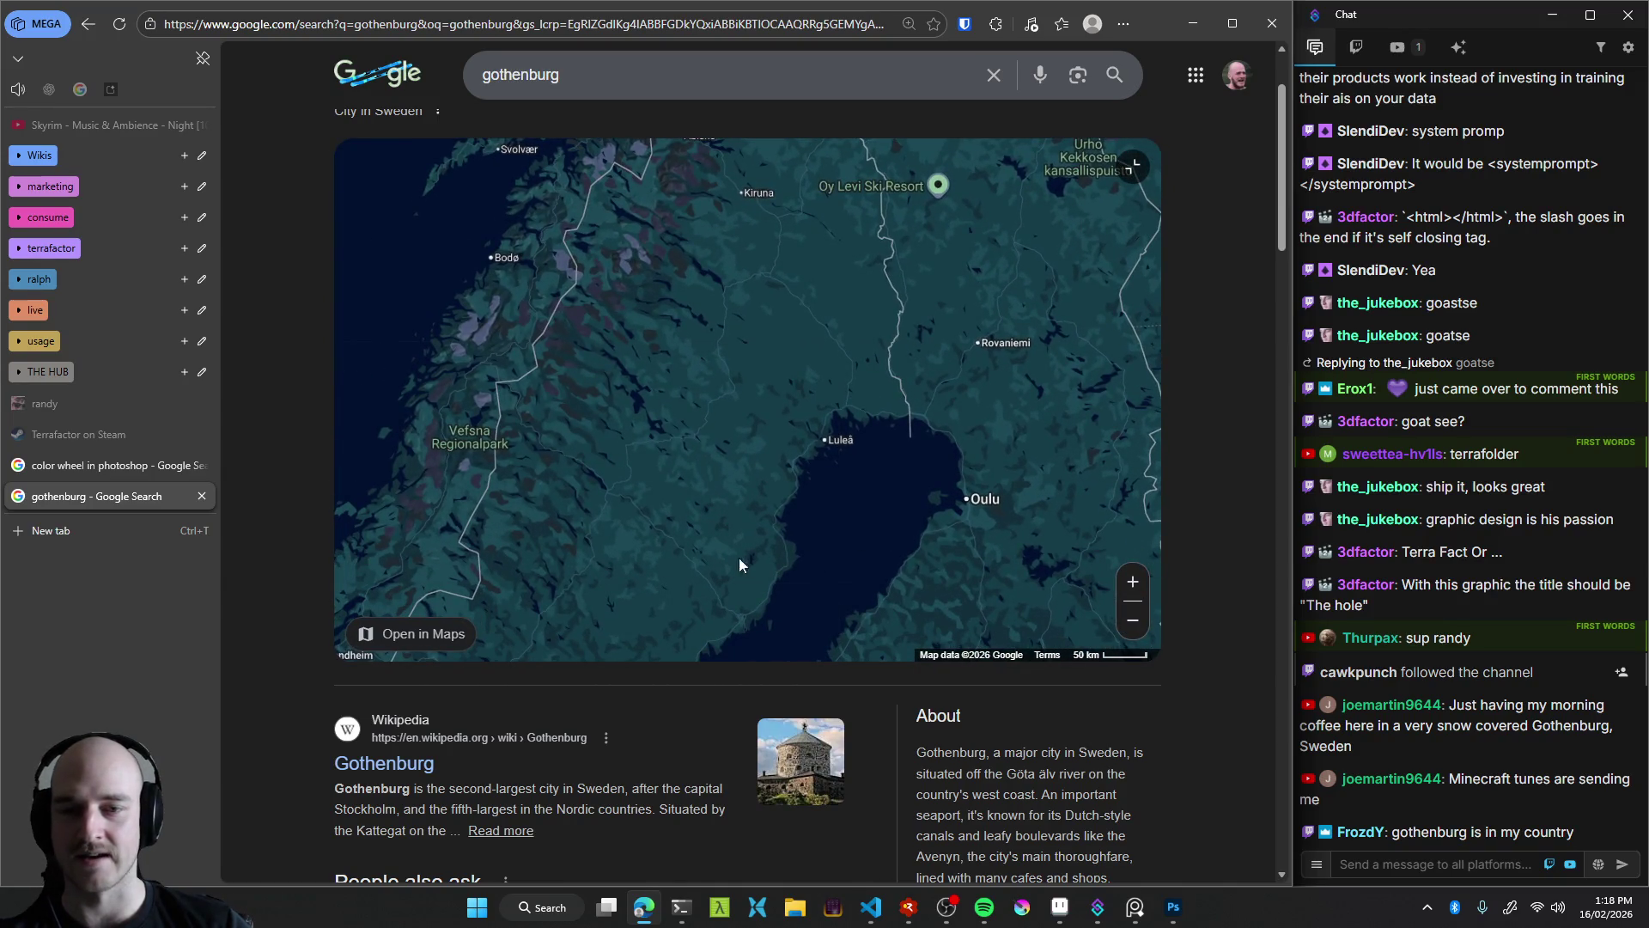
pyautogui.moveTo(753, 553)
pyautogui.mouseDown()
pyautogui.moveTo(742, 345)
pyautogui.moveTo(741, 481)
pyautogui.mouseUp()
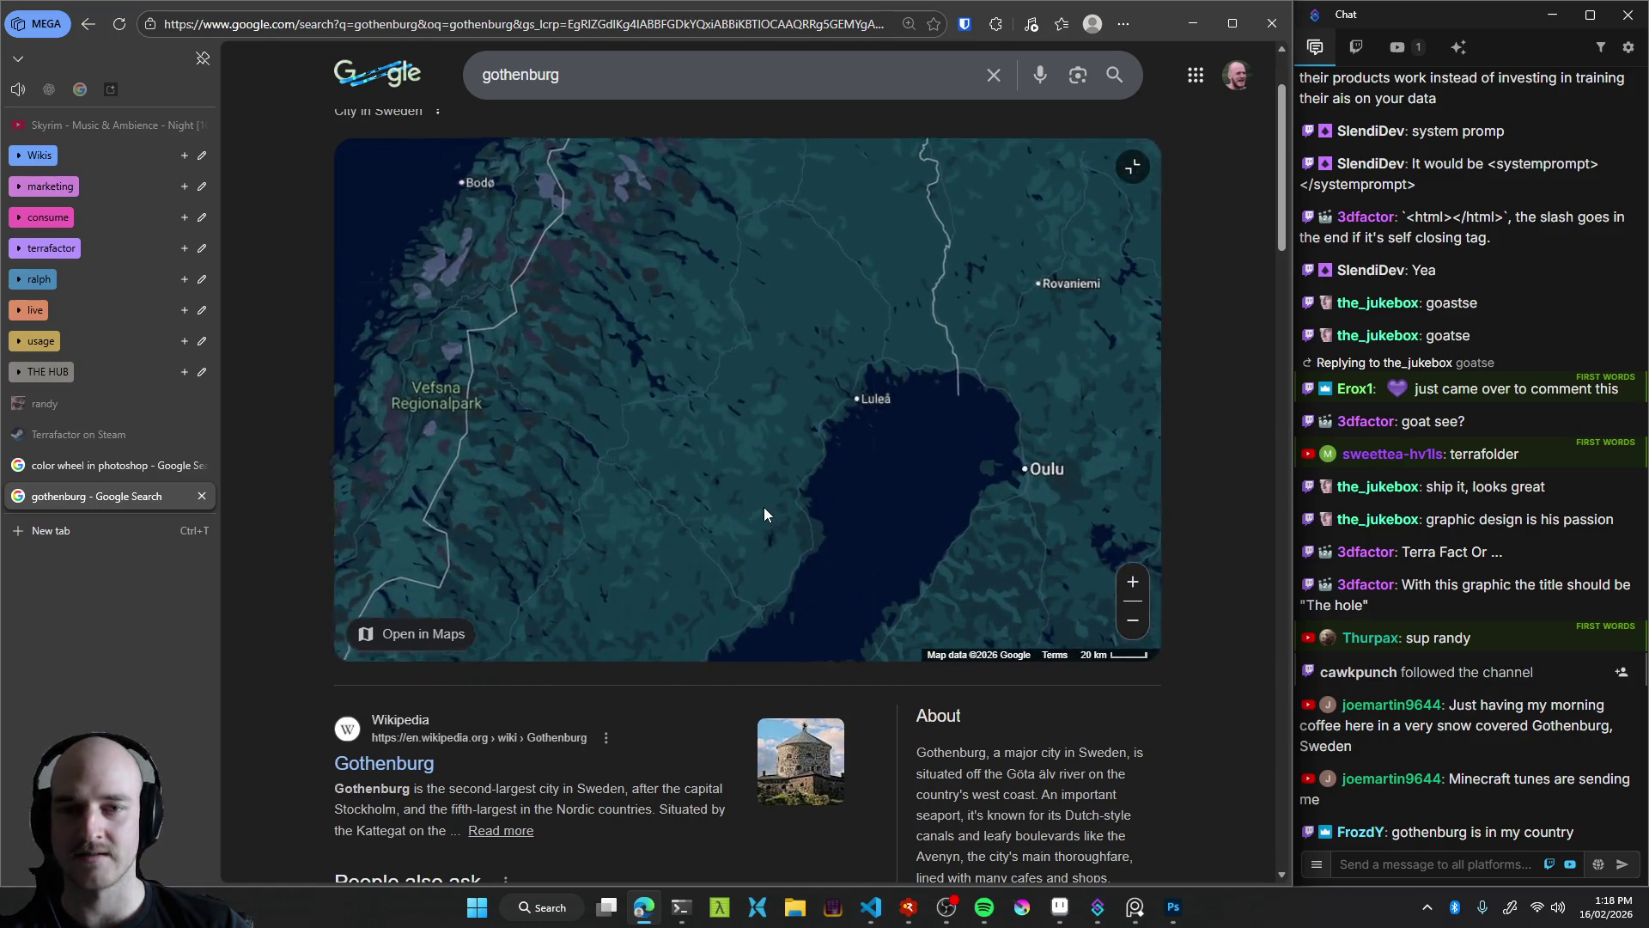
pyautogui.scroll(-1, 723, 569)
pyautogui.moveTo(723, 569)
pyautogui.mouseDown()
pyautogui.moveTo(764, 447)
pyautogui.moveTo(753, 361)
pyautogui.mouseUp()
pyautogui.scroll(1, 793, 317)
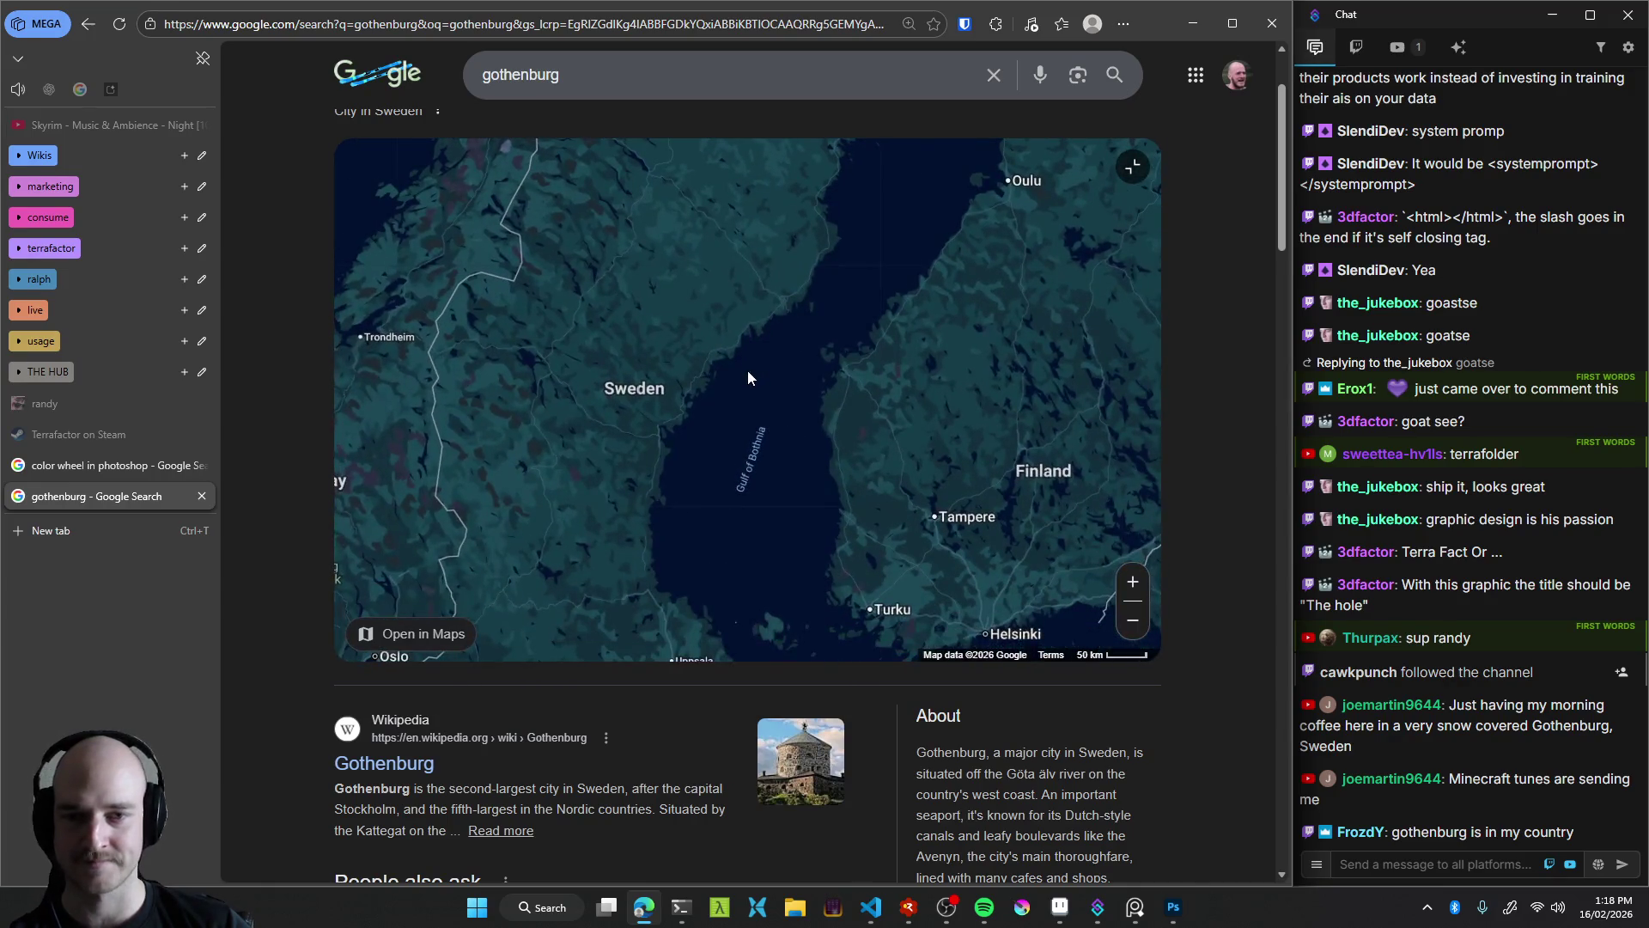
pyautogui.scroll(-1, 701, 479)
pyautogui.moveTo(703, 508); pyautogui.dragTo(704, 443)
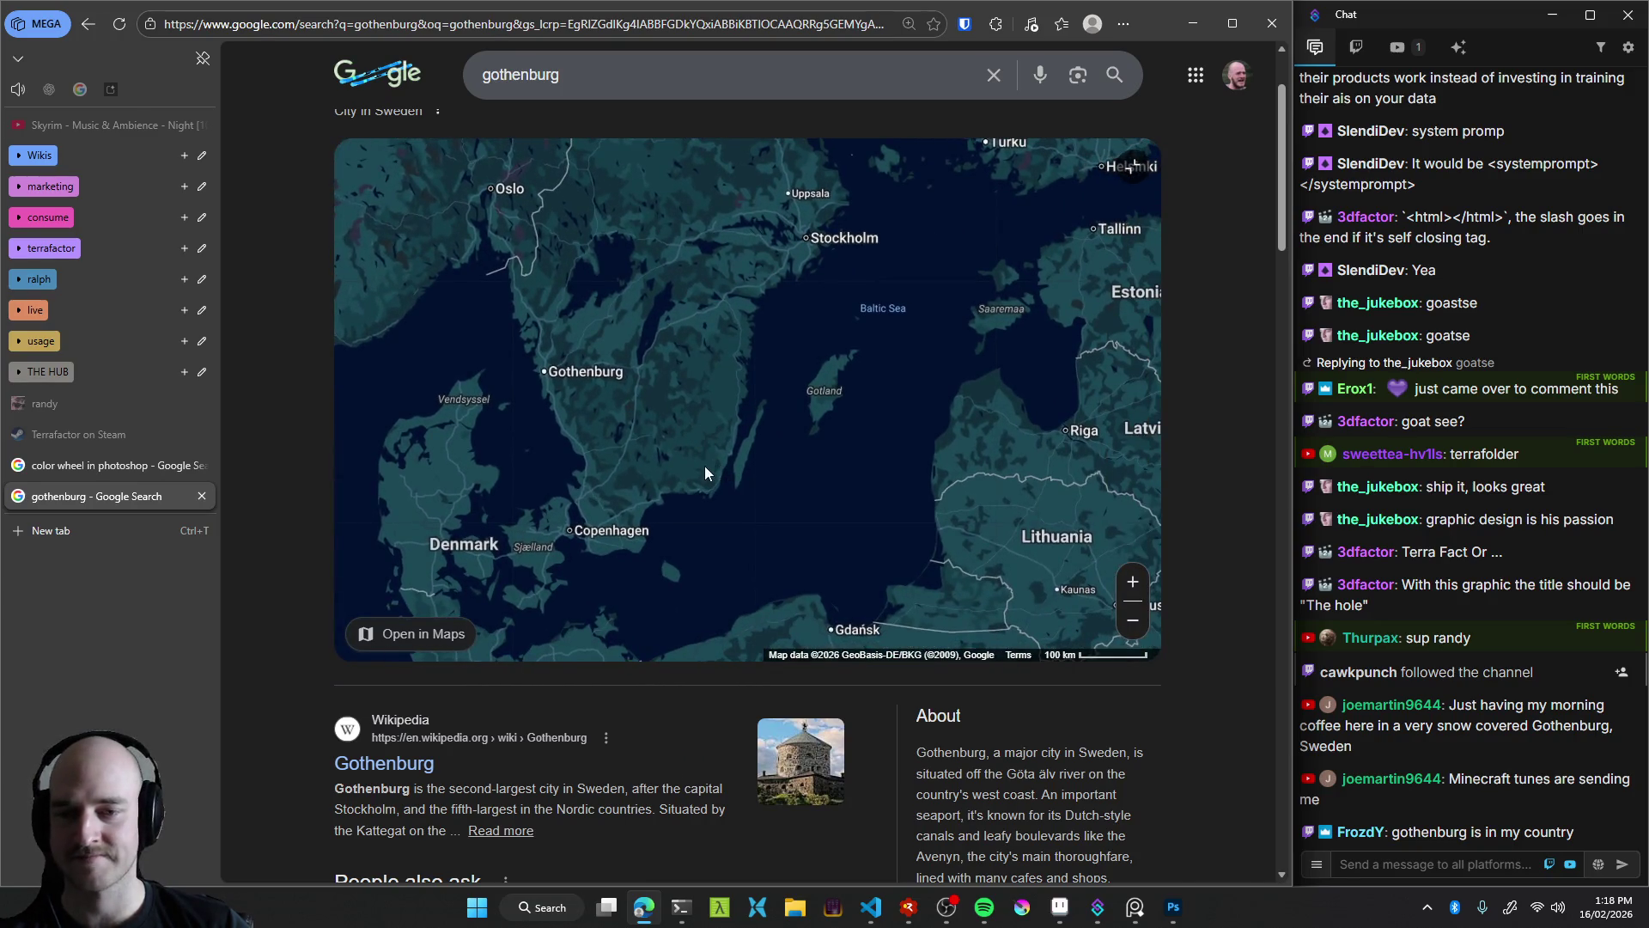
pyautogui.scroll(-1, 706, 472)
pyautogui.scroll(-1, 731, 476)
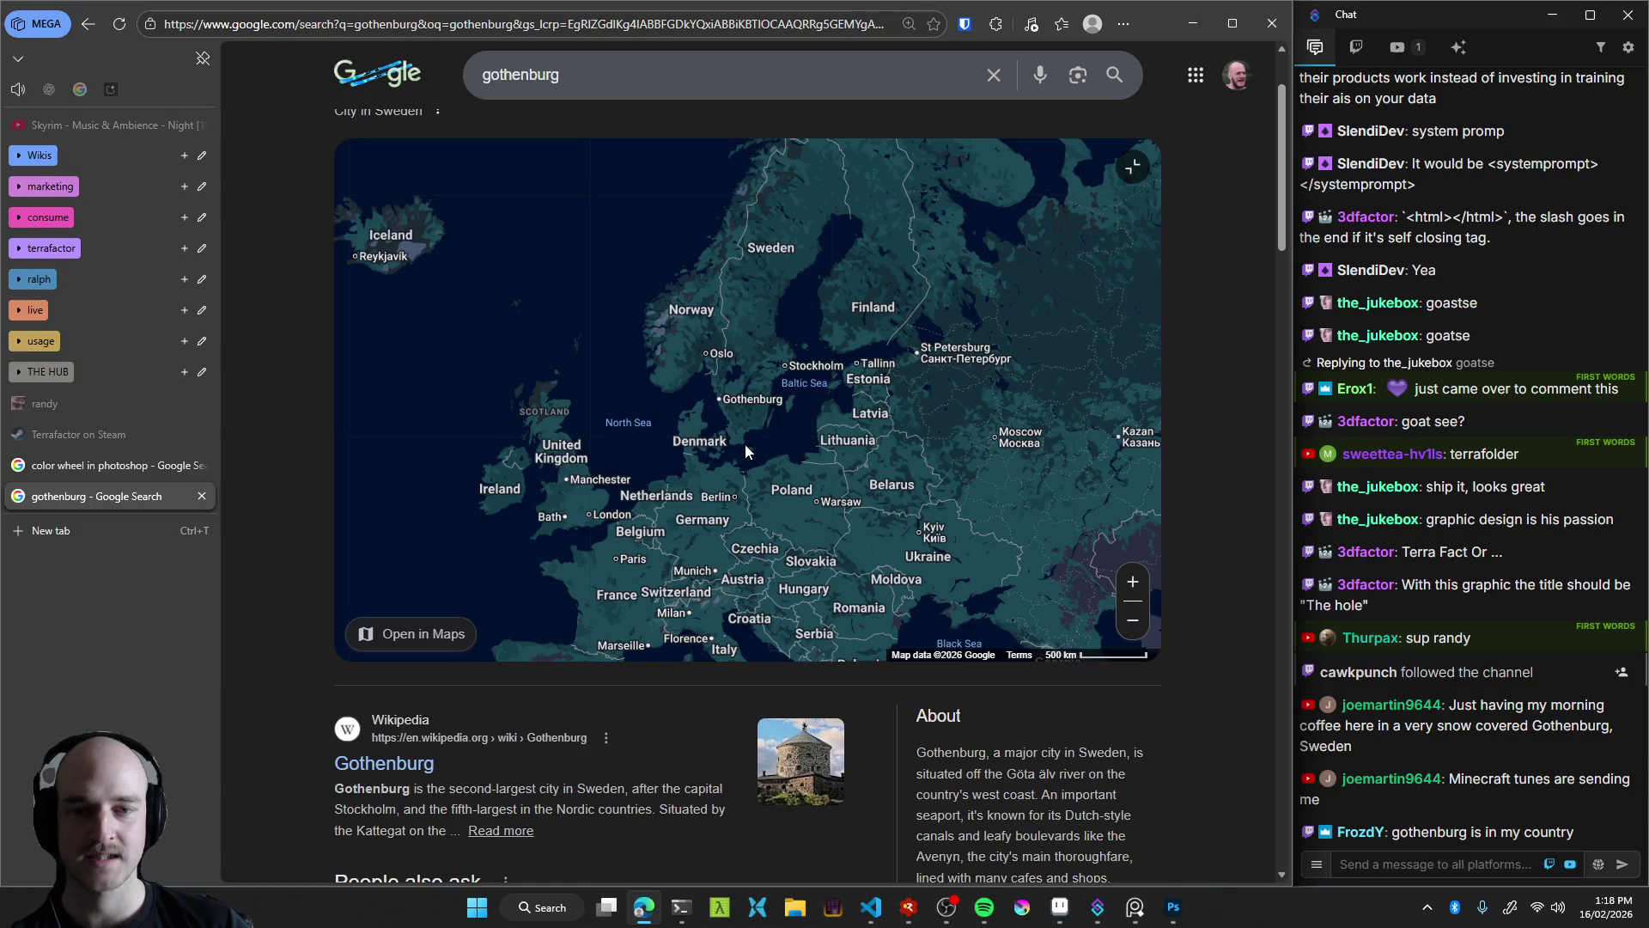
pyautogui.scroll(1, 749, 431)
pyautogui.moveTo(749, 431); pyautogui.dragTo(682, 523)
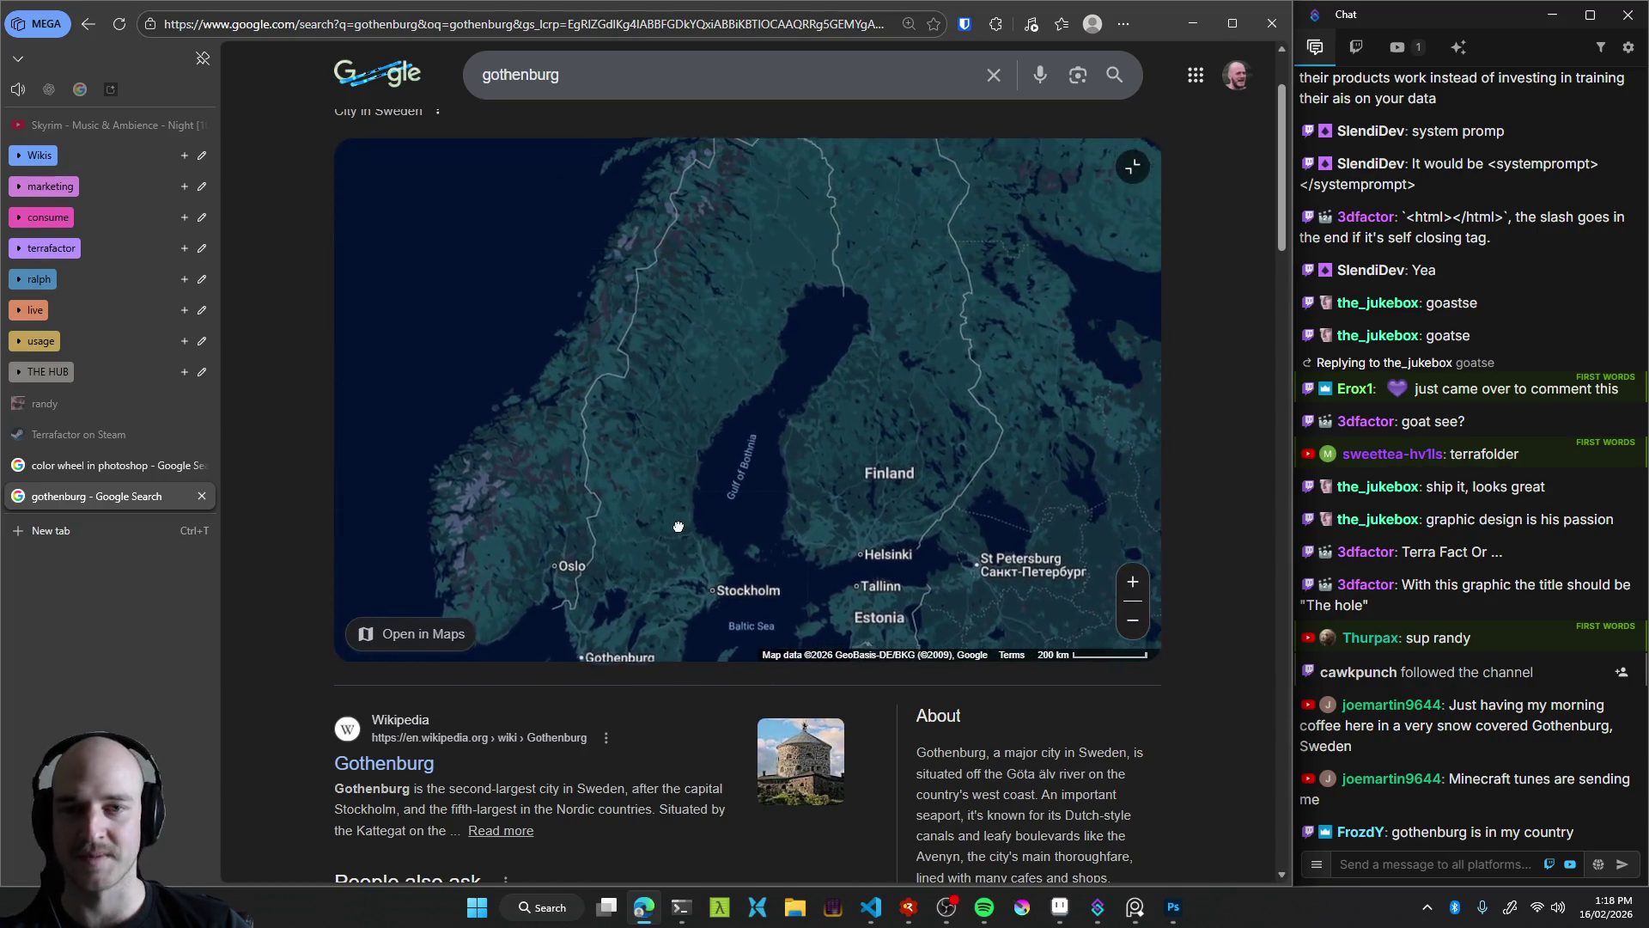
# Close the gothenburg search tab and minimize the browser to reveal Photoshop
pyautogui.middleClick(74, 498)
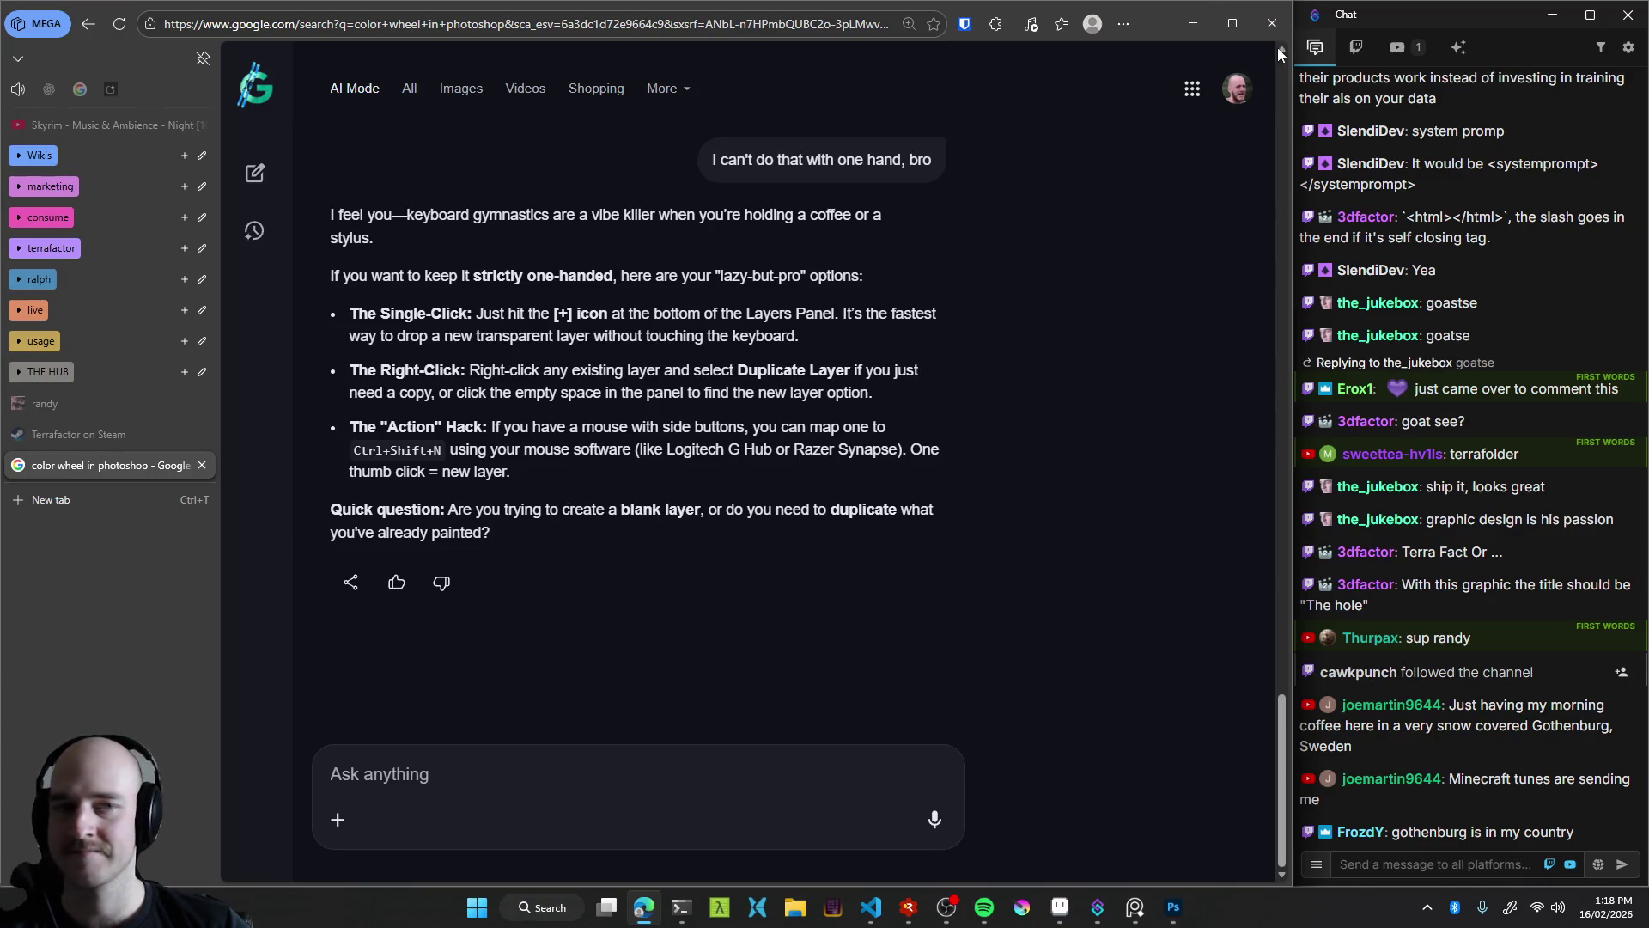
pyautogui.click(1185, 21)
pyautogui.hscroll(-2, 648, 439)
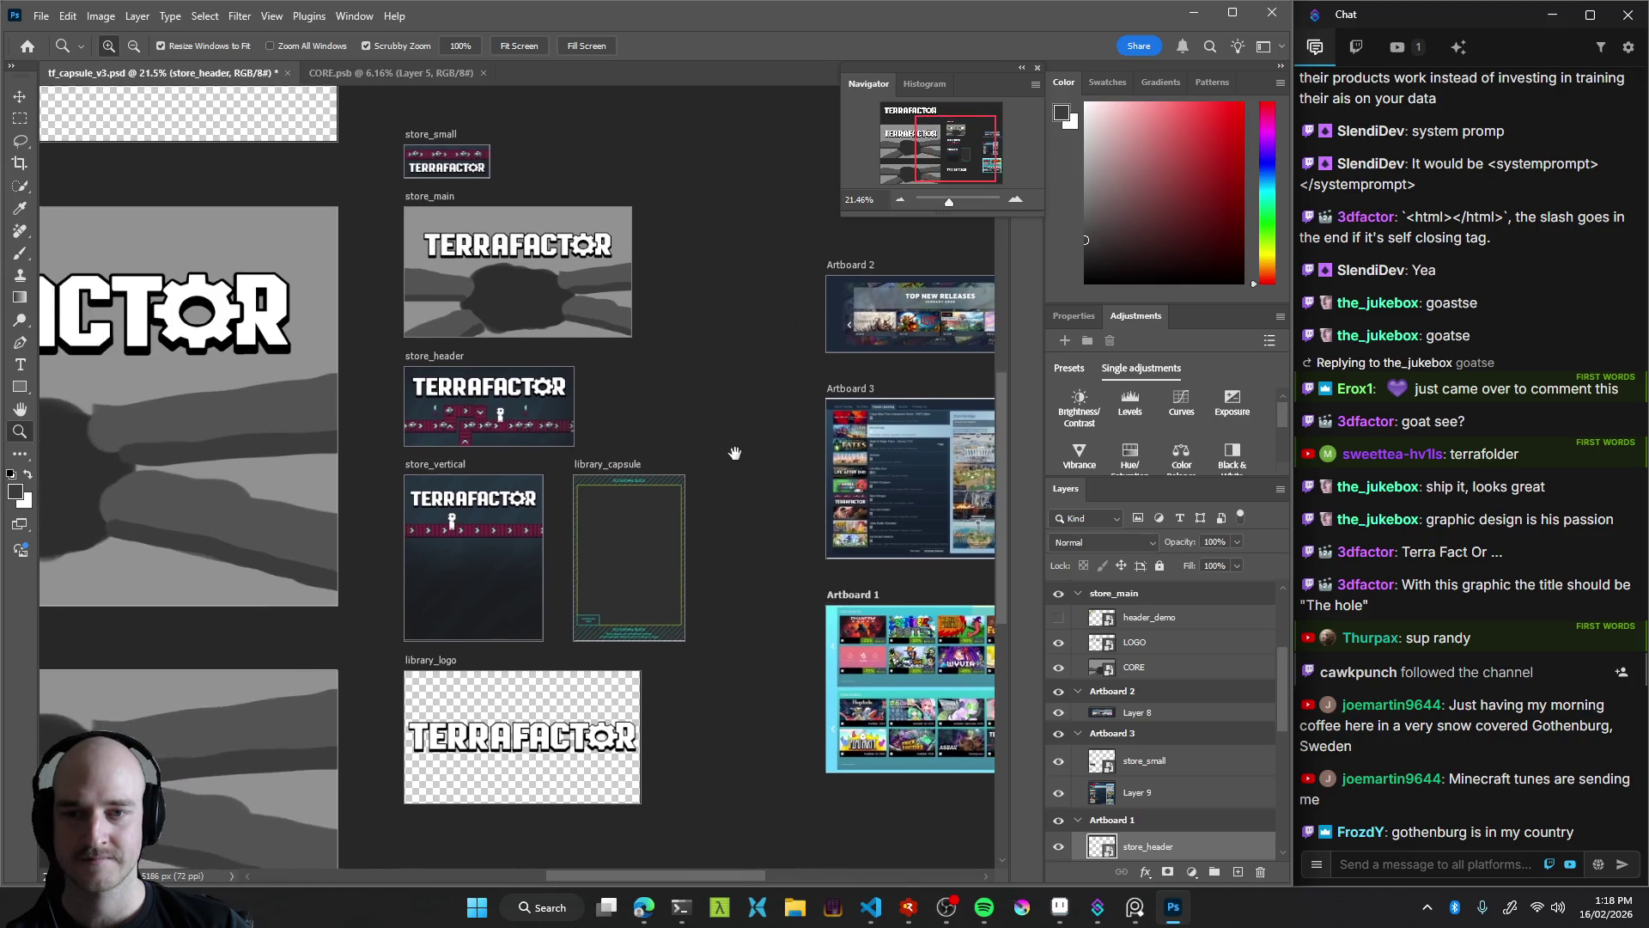
# Zoom the tf_capsule_v3 canvas in toward the store_small artboard
pyautogui.hscroll(-5, 698, 445)
pyautogui.scroll(2, 699, 445)
pyautogui.scroll(-5, 751, 470)
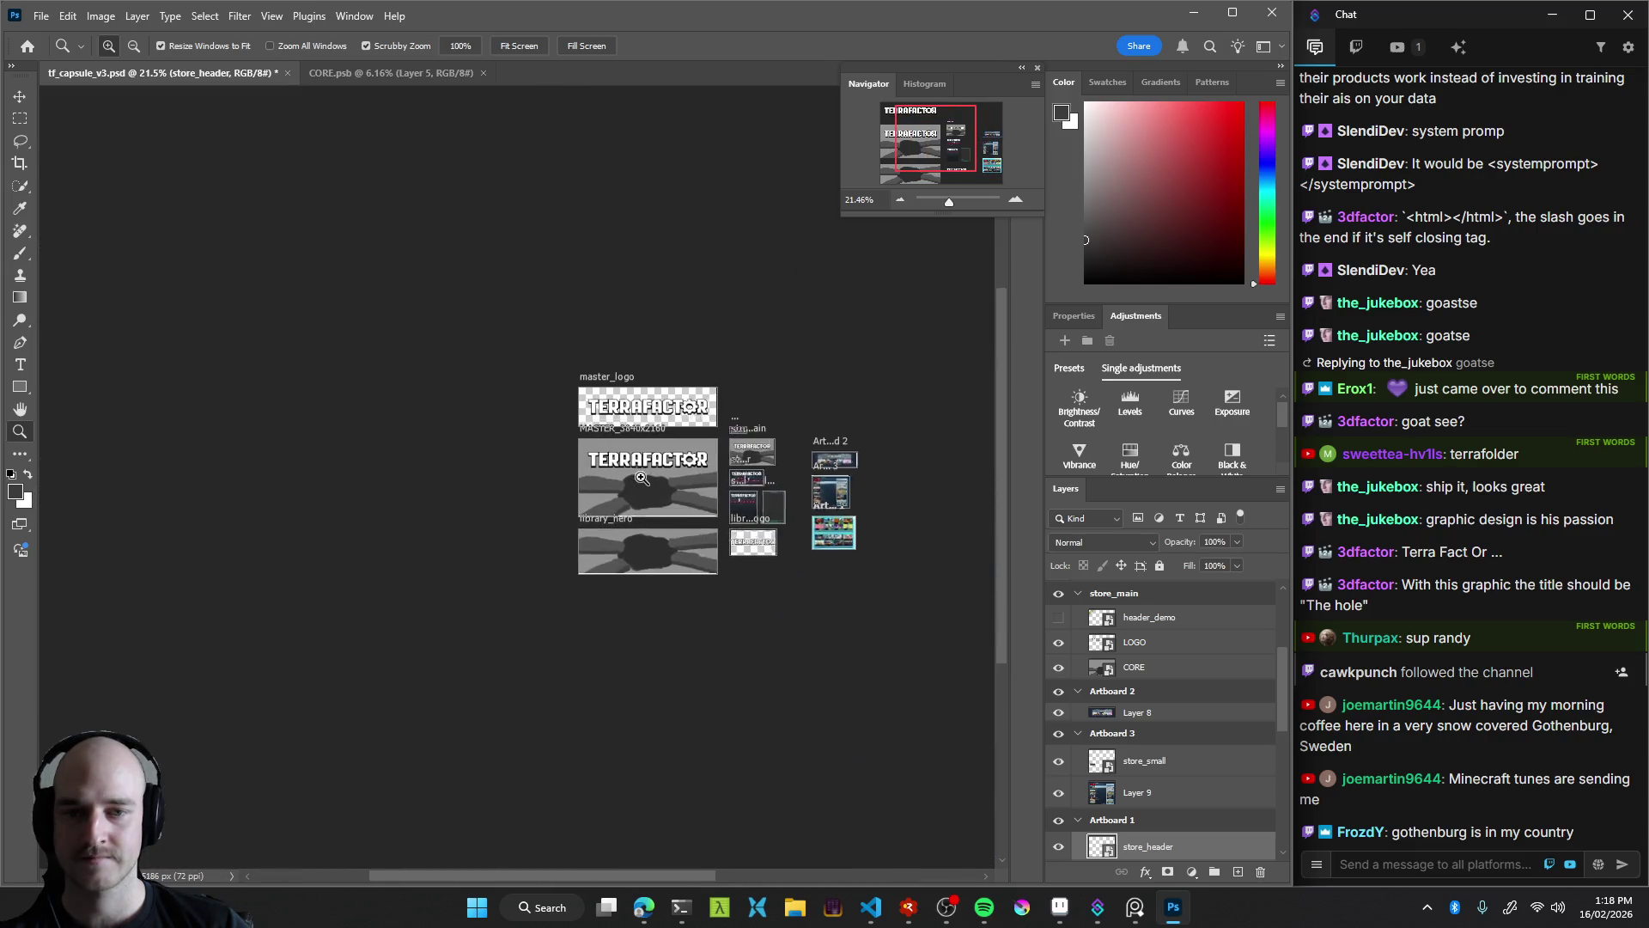
pyautogui.scroll(3, 727, 499)
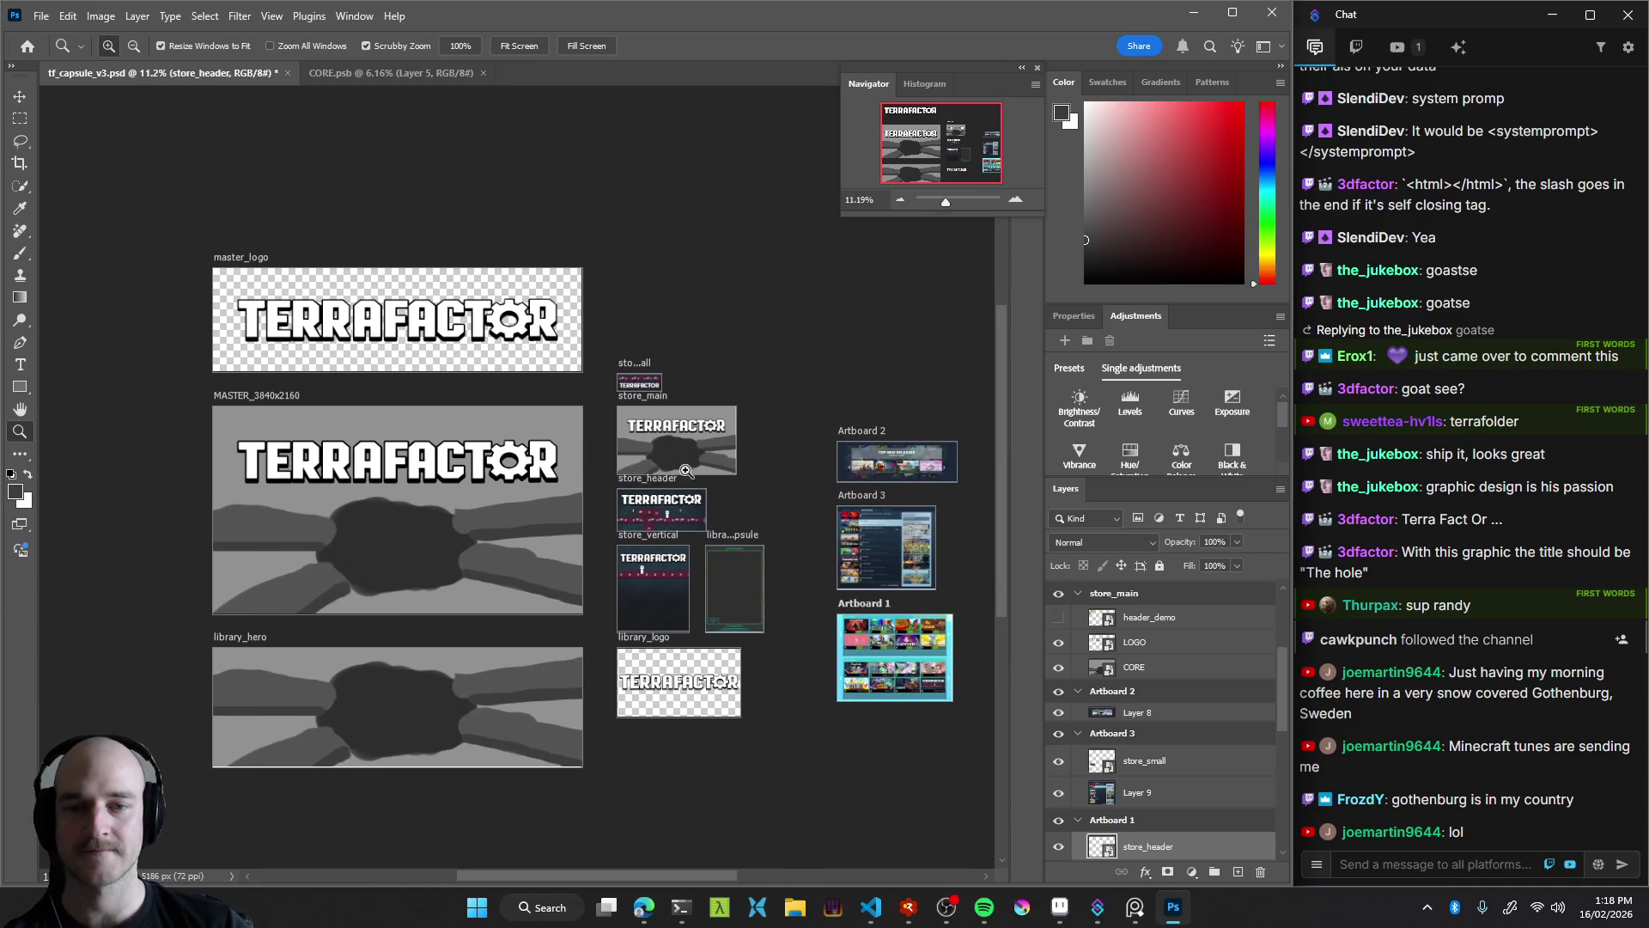
pyautogui.scroll(3, 740, 499)
pyautogui.scroll(-2, 704, 496)
pyautogui.scroll(1, 704, 496)
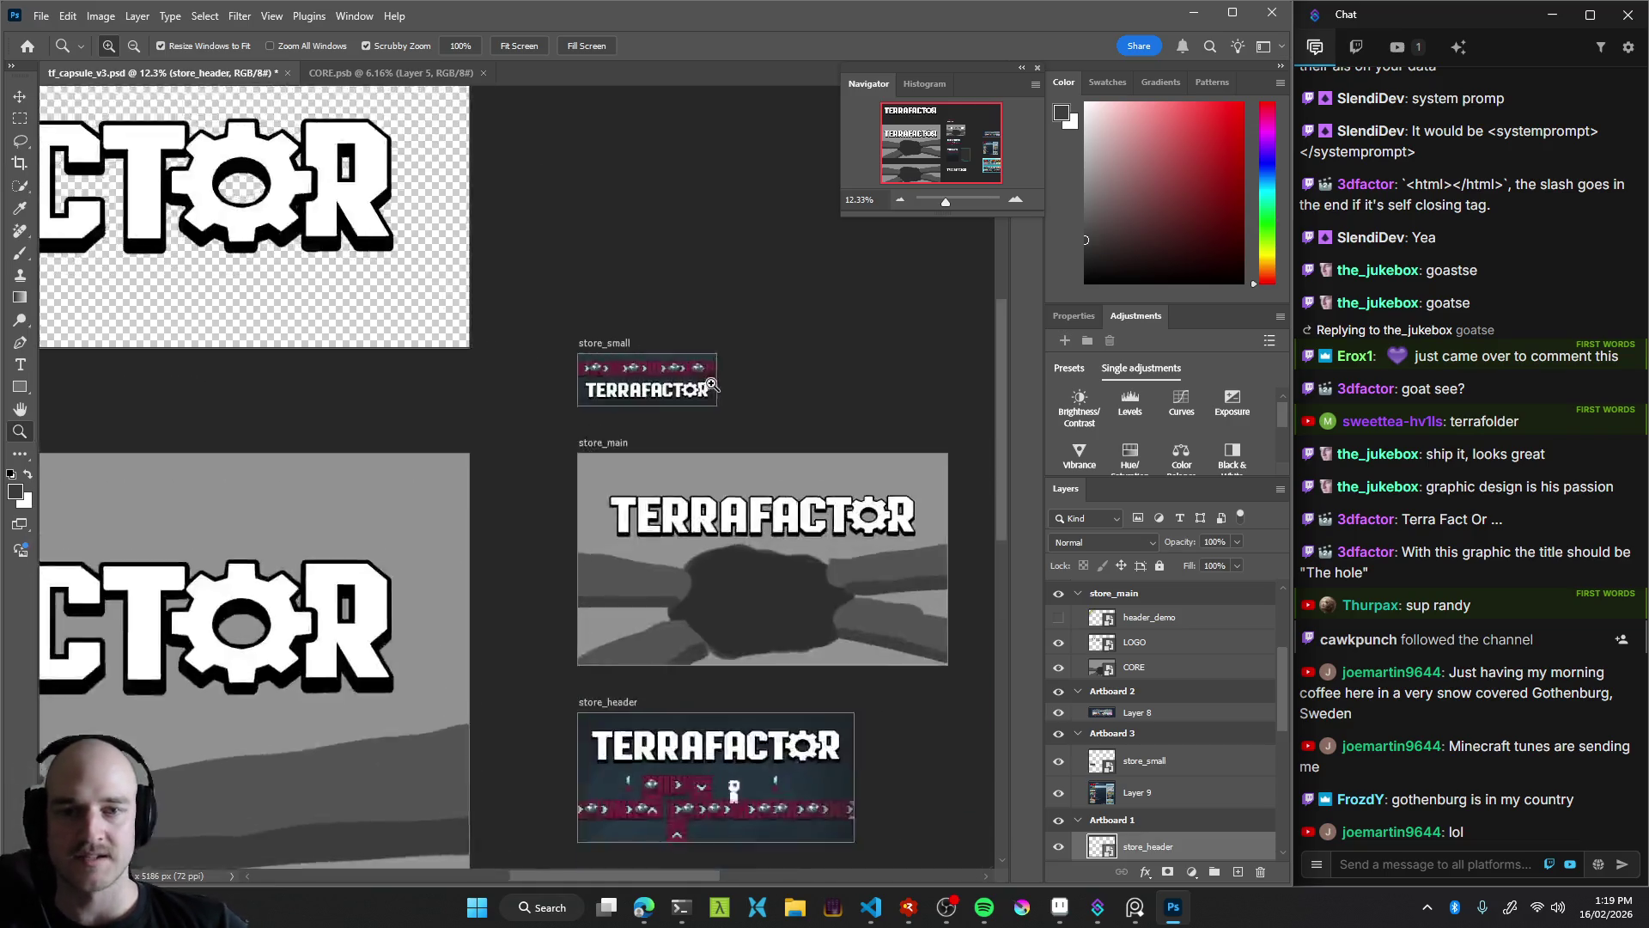
# Select the store_small capsule and open its smart object as store_small.psb
pyautogui.moveTo(667, 415); pyautogui.dragTo(625, 451)
pyautogui.press('v')
pyautogui.click(624, 451)
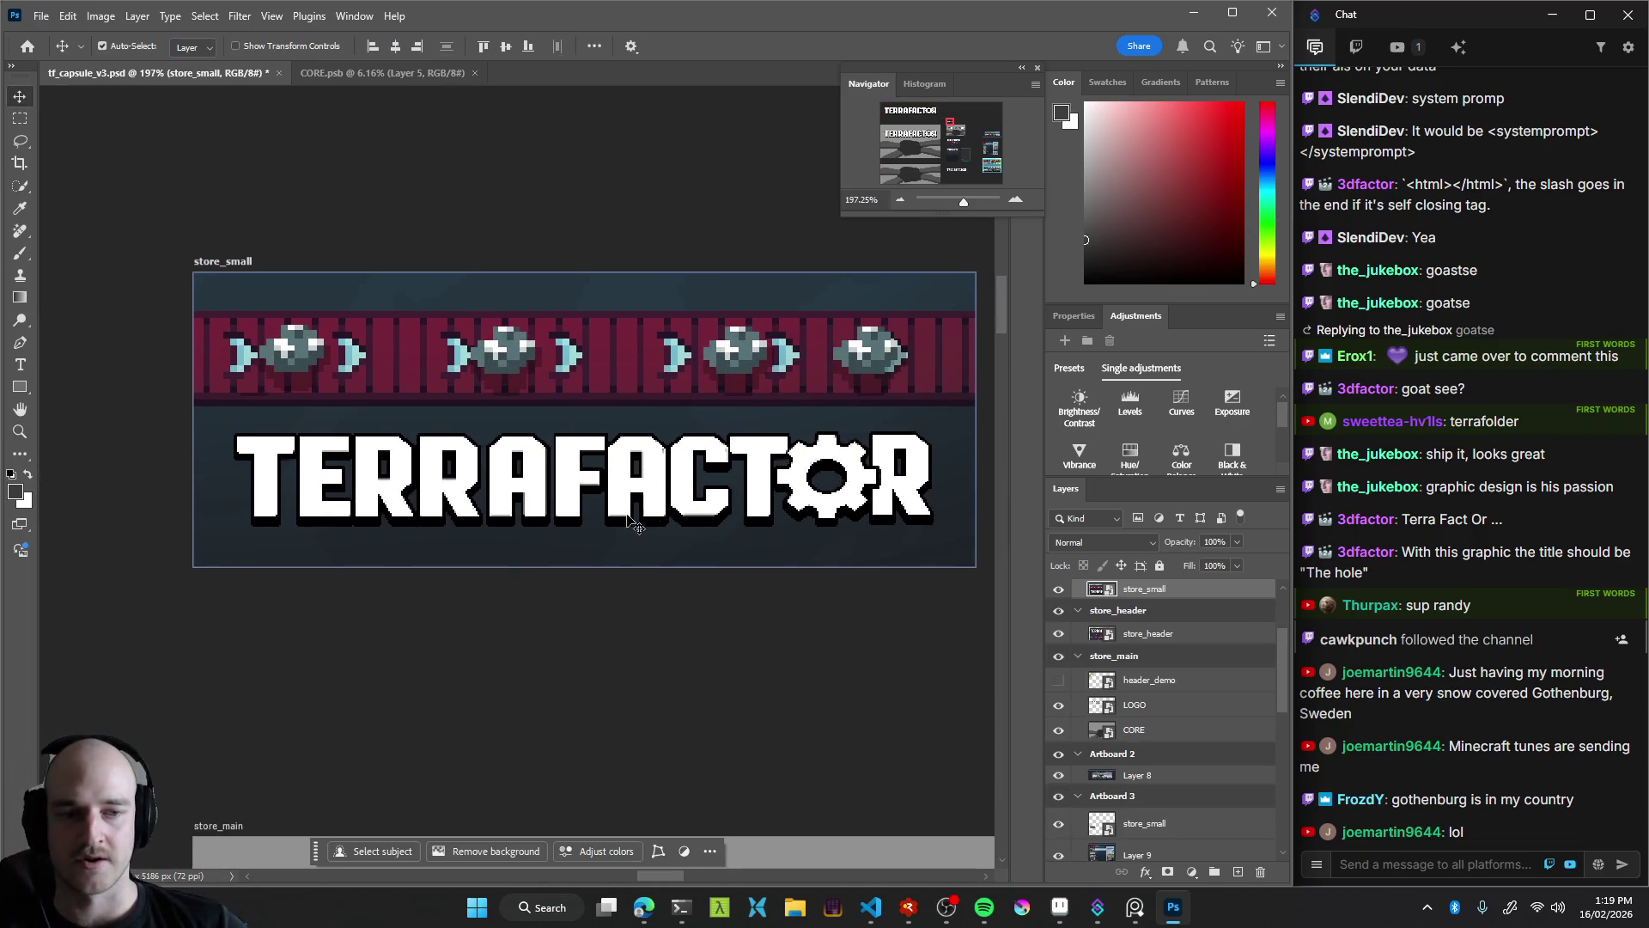
pyautogui.press('z')
pyautogui.moveTo(687, 515); pyautogui.dragTo(601, 515)
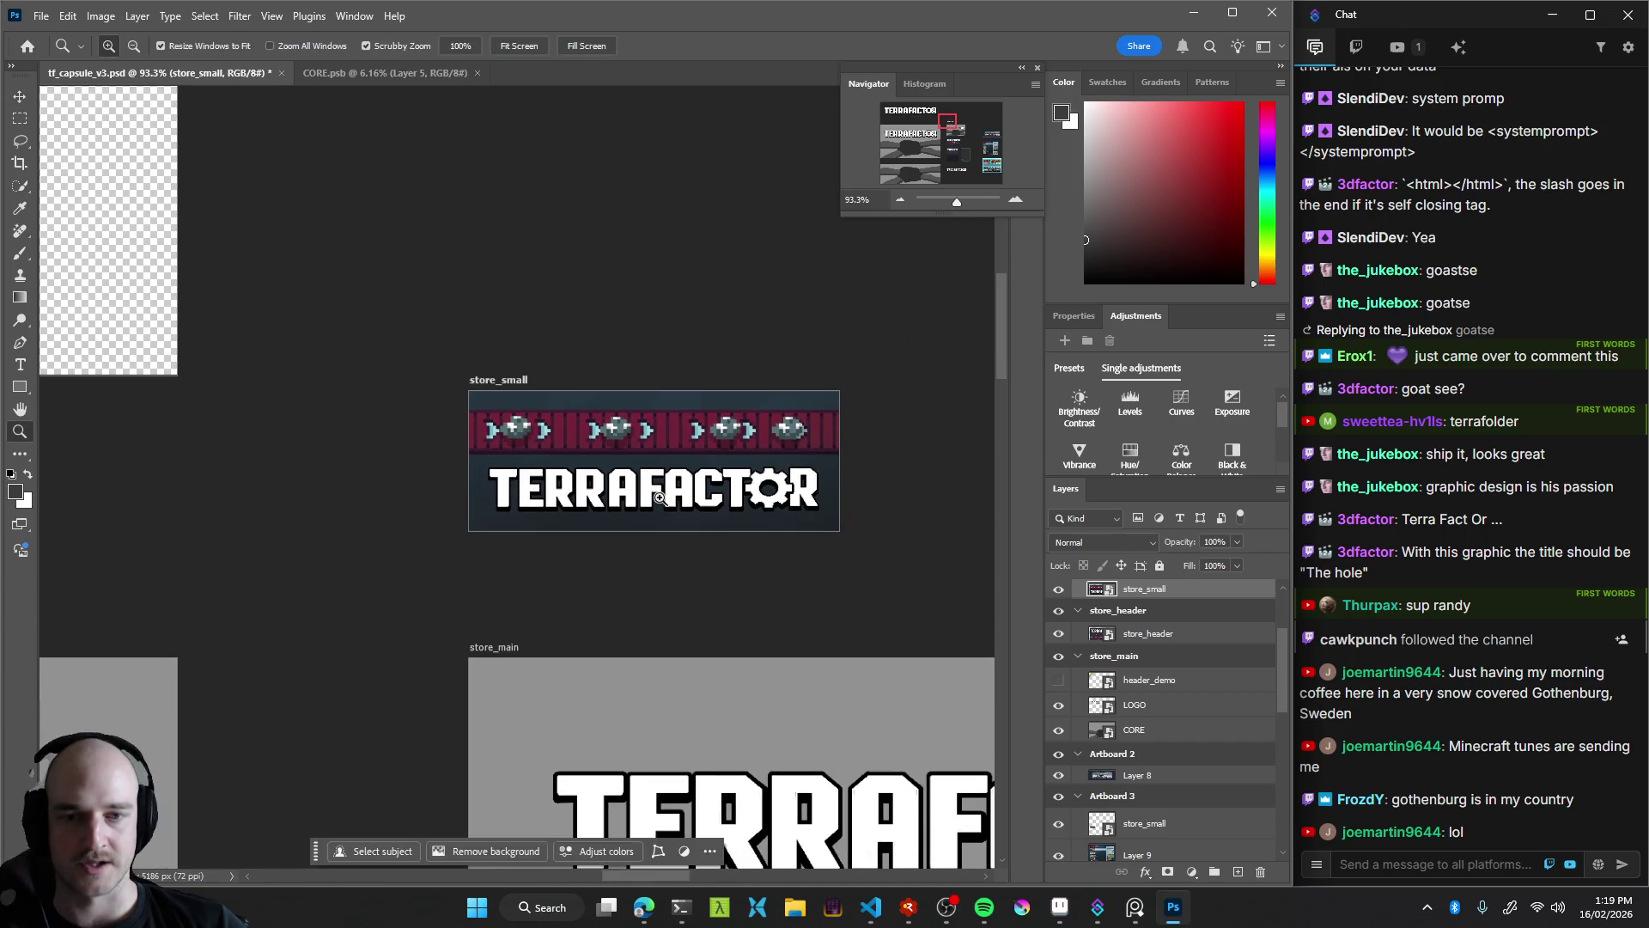
pyautogui.scroll(2, 1152, 693)
pyautogui.doubleClick(1103, 682)
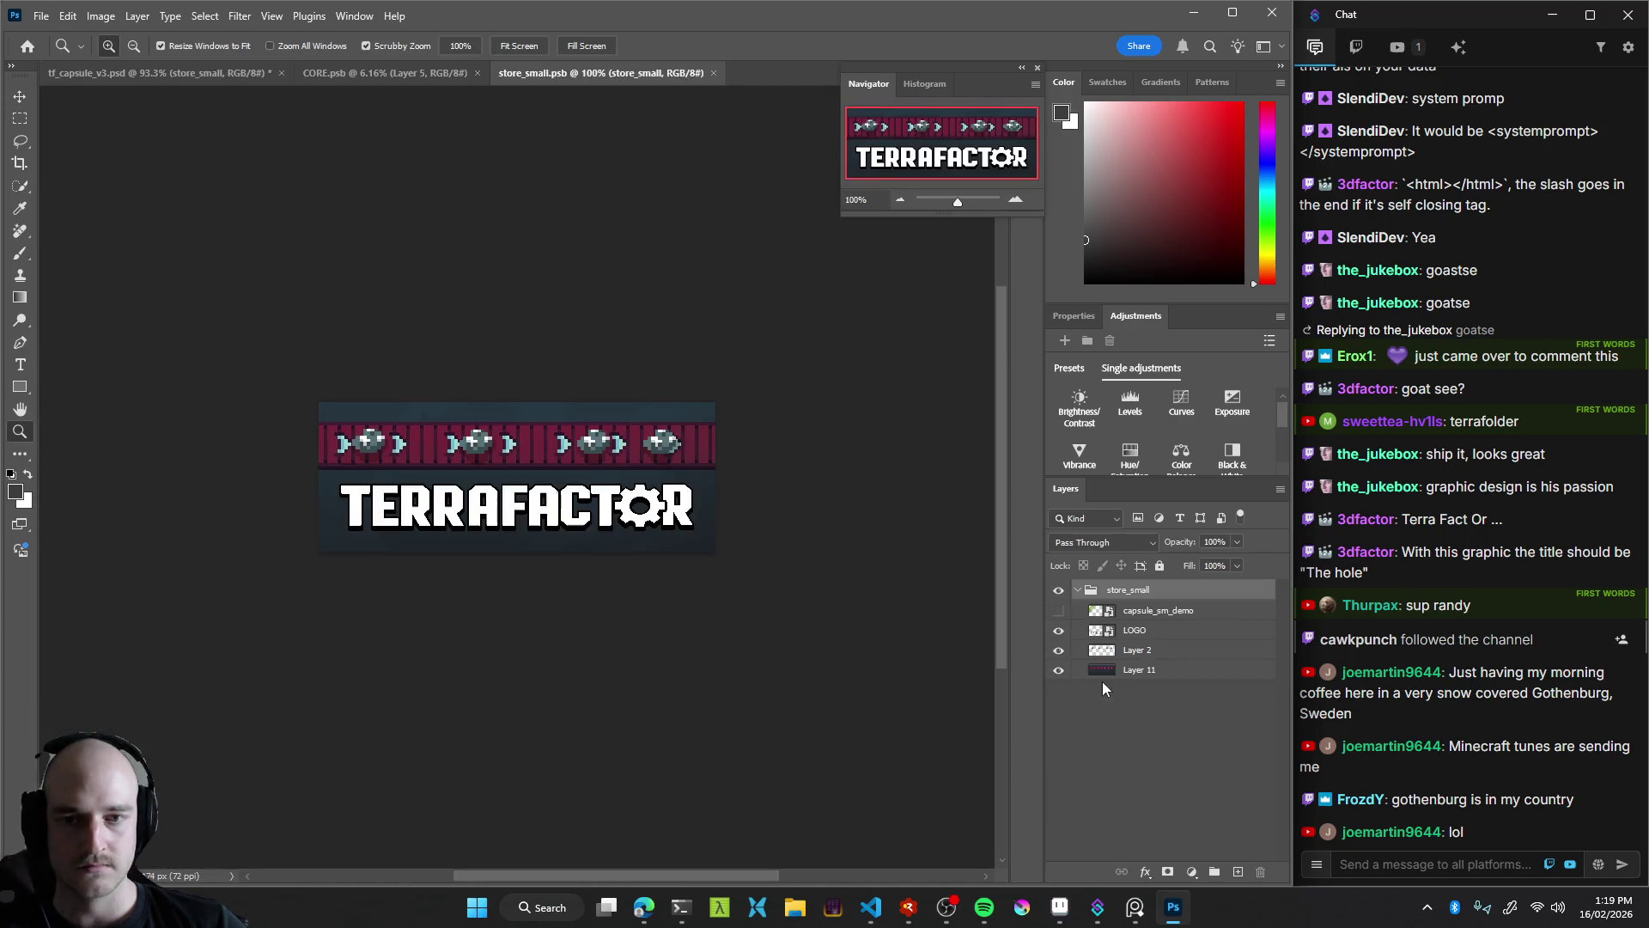
# Move the four banner layers out of the store_small group and reposition the group under the demo layer
pyautogui.moveTo(640, 598); pyautogui.dragTo(687, 598)
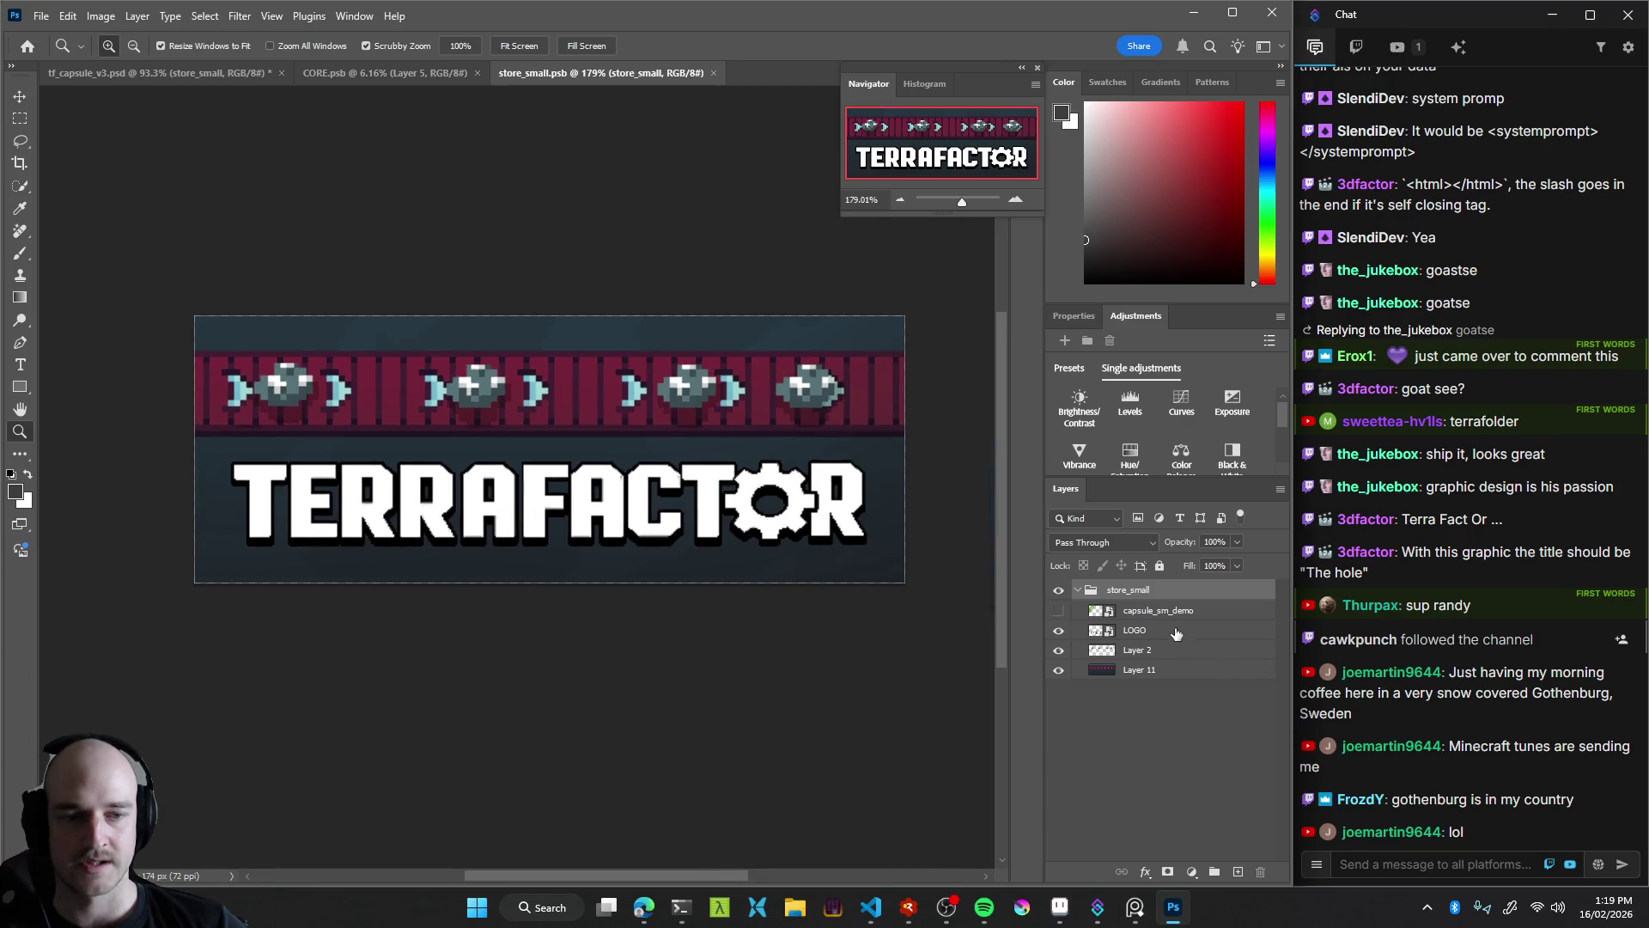
pyautogui.click(1176, 631)
pyautogui.click(1058, 631)
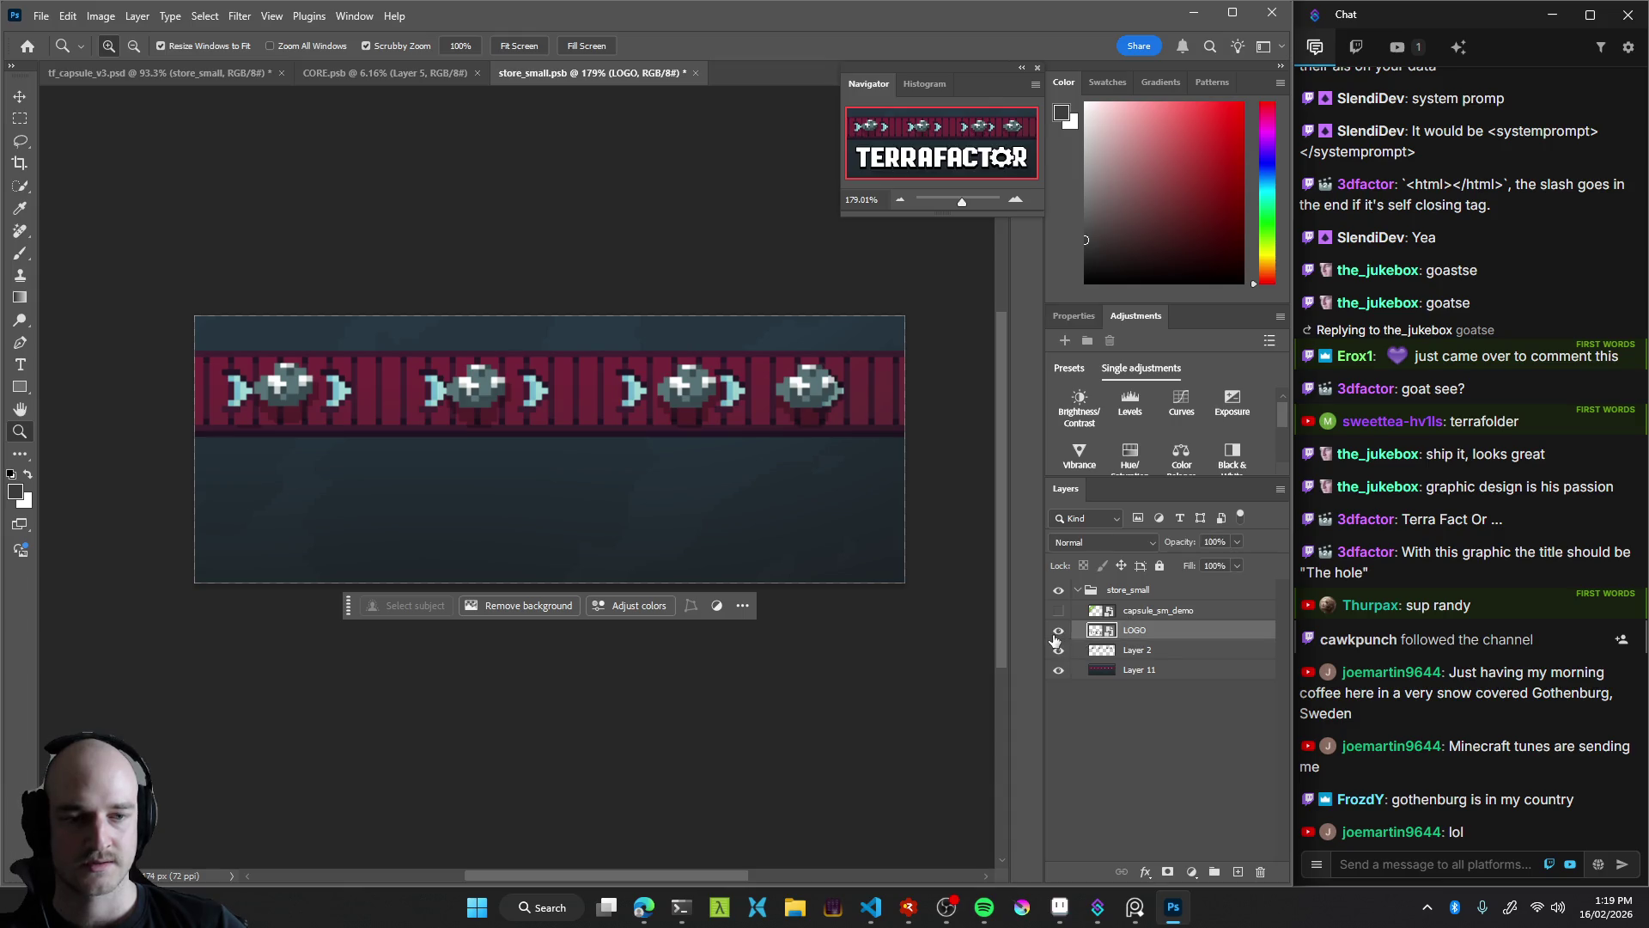
pyautogui.click(1058, 632)
pyautogui.click(1150, 593)
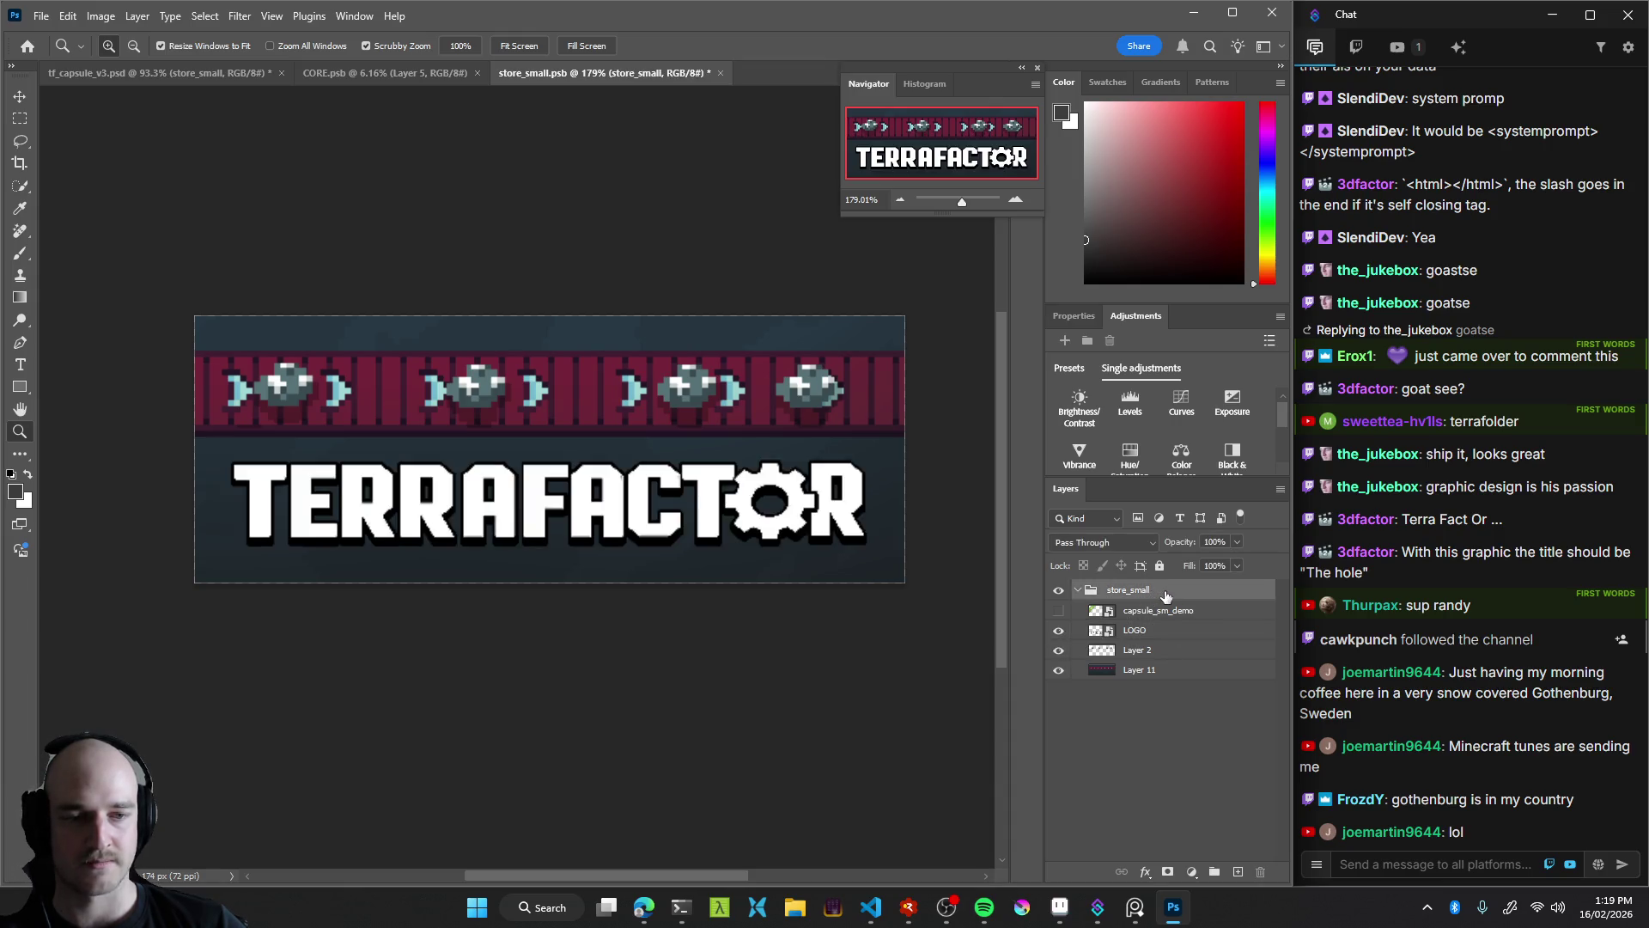
pyautogui.click(1165, 608)
pyautogui.keyDown('shift'); pyautogui.click(1147, 670); pyautogui.keyUp('shift')
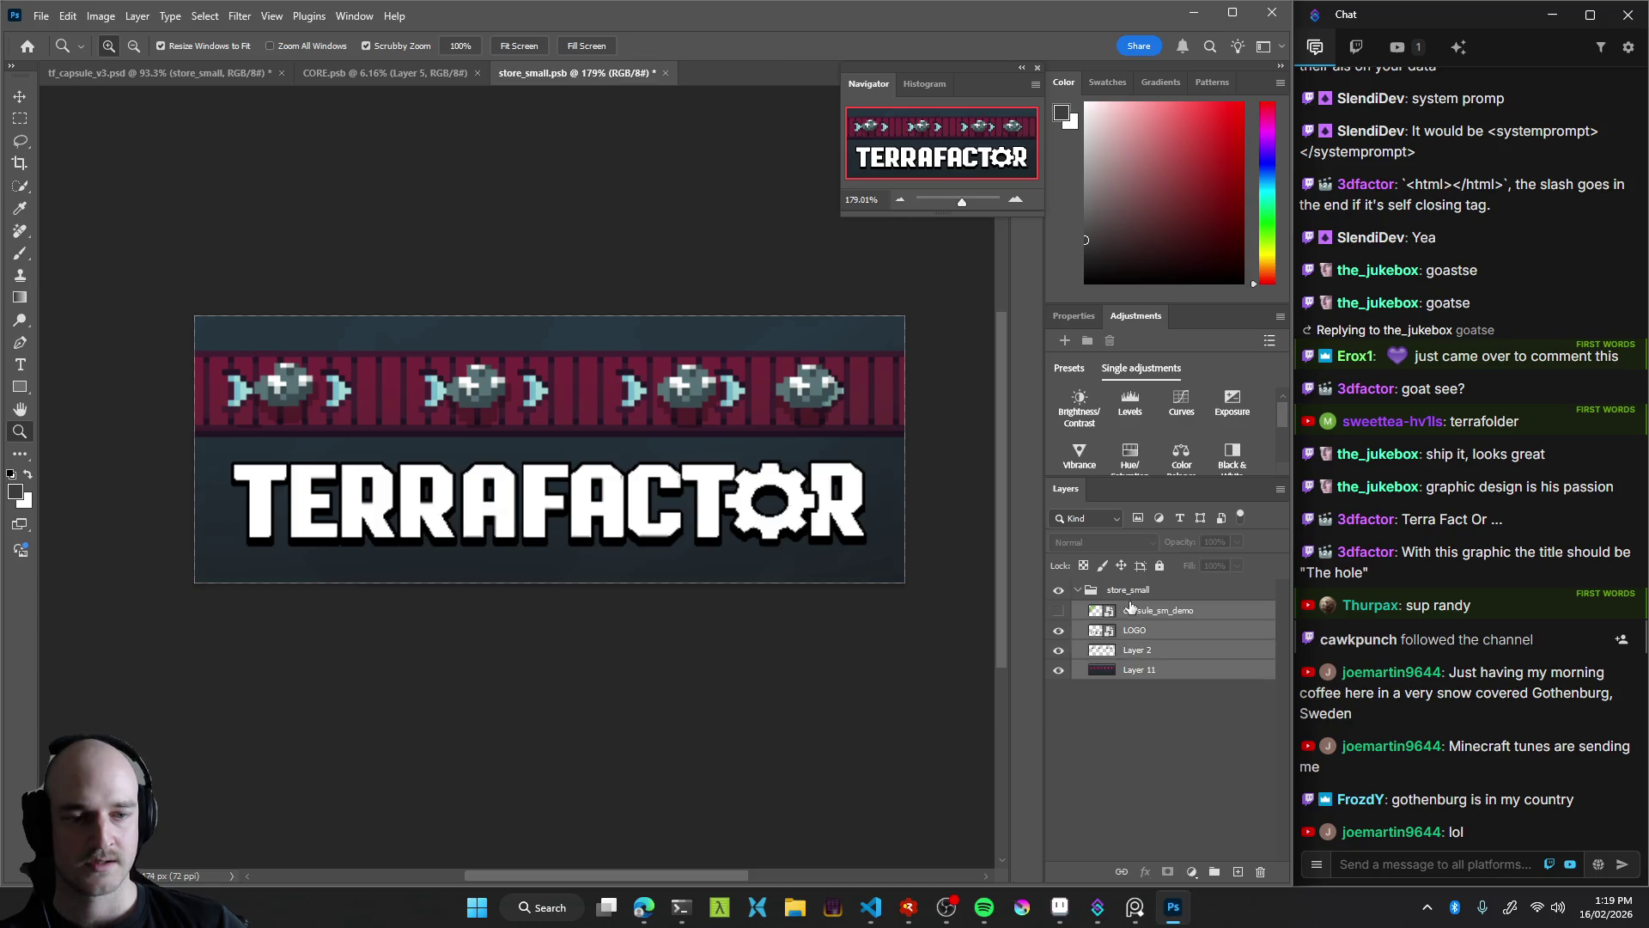
pyautogui.moveTo(1147, 670); pyautogui.dragTo(1138, 580)
pyautogui.click(1135, 650)
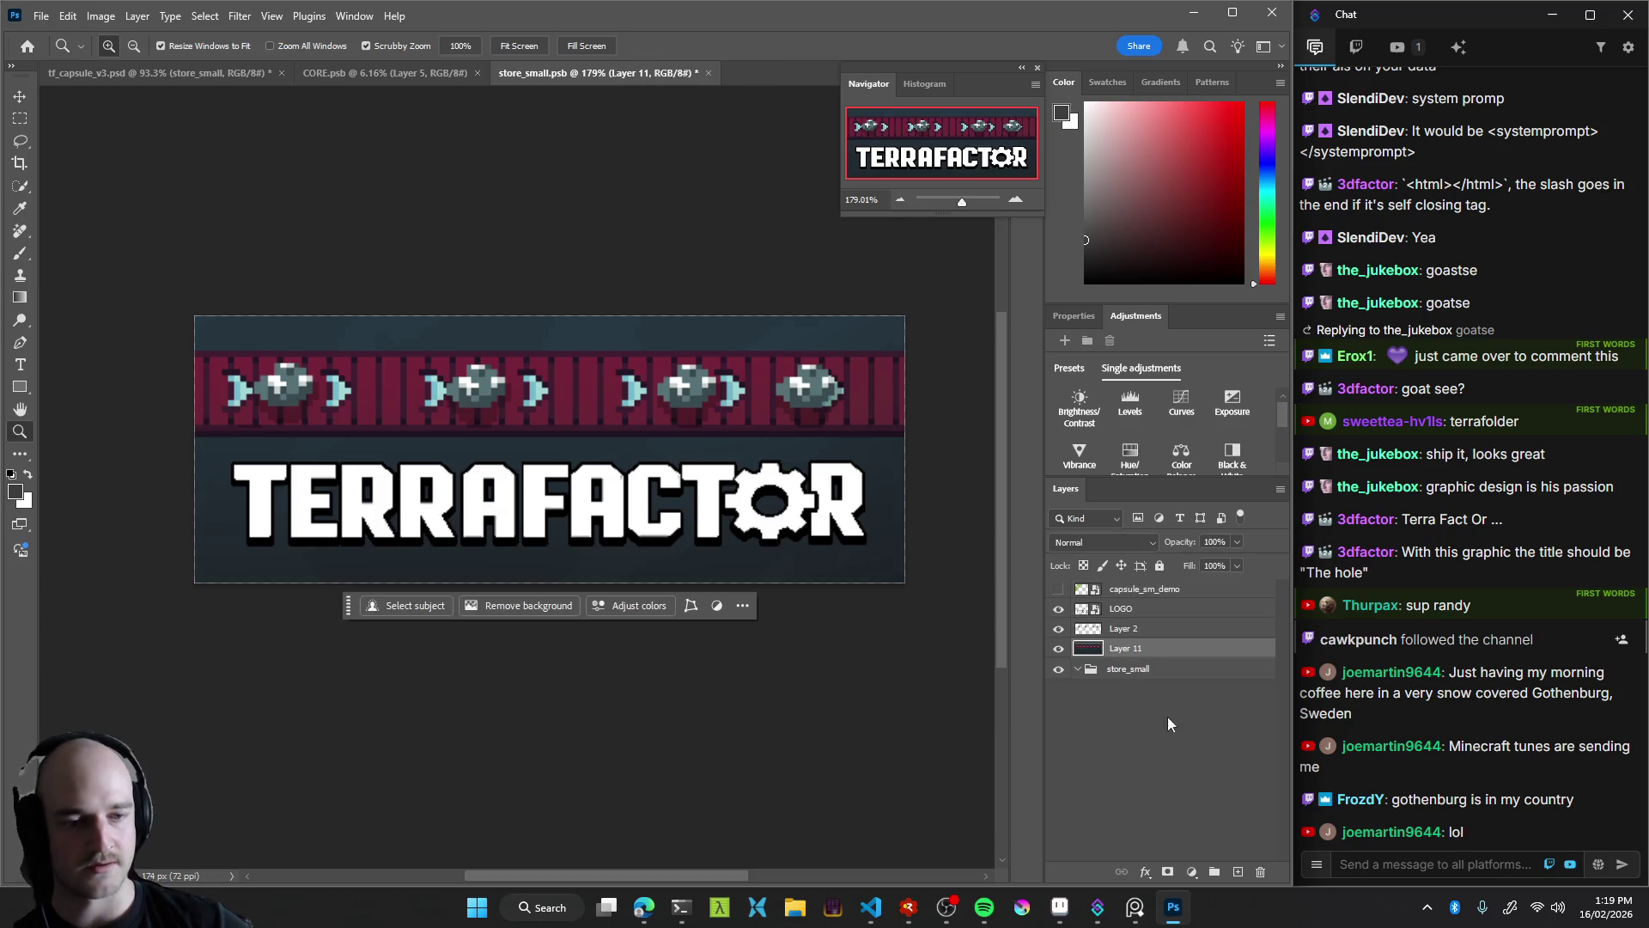
pyautogui.click(1134, 674)
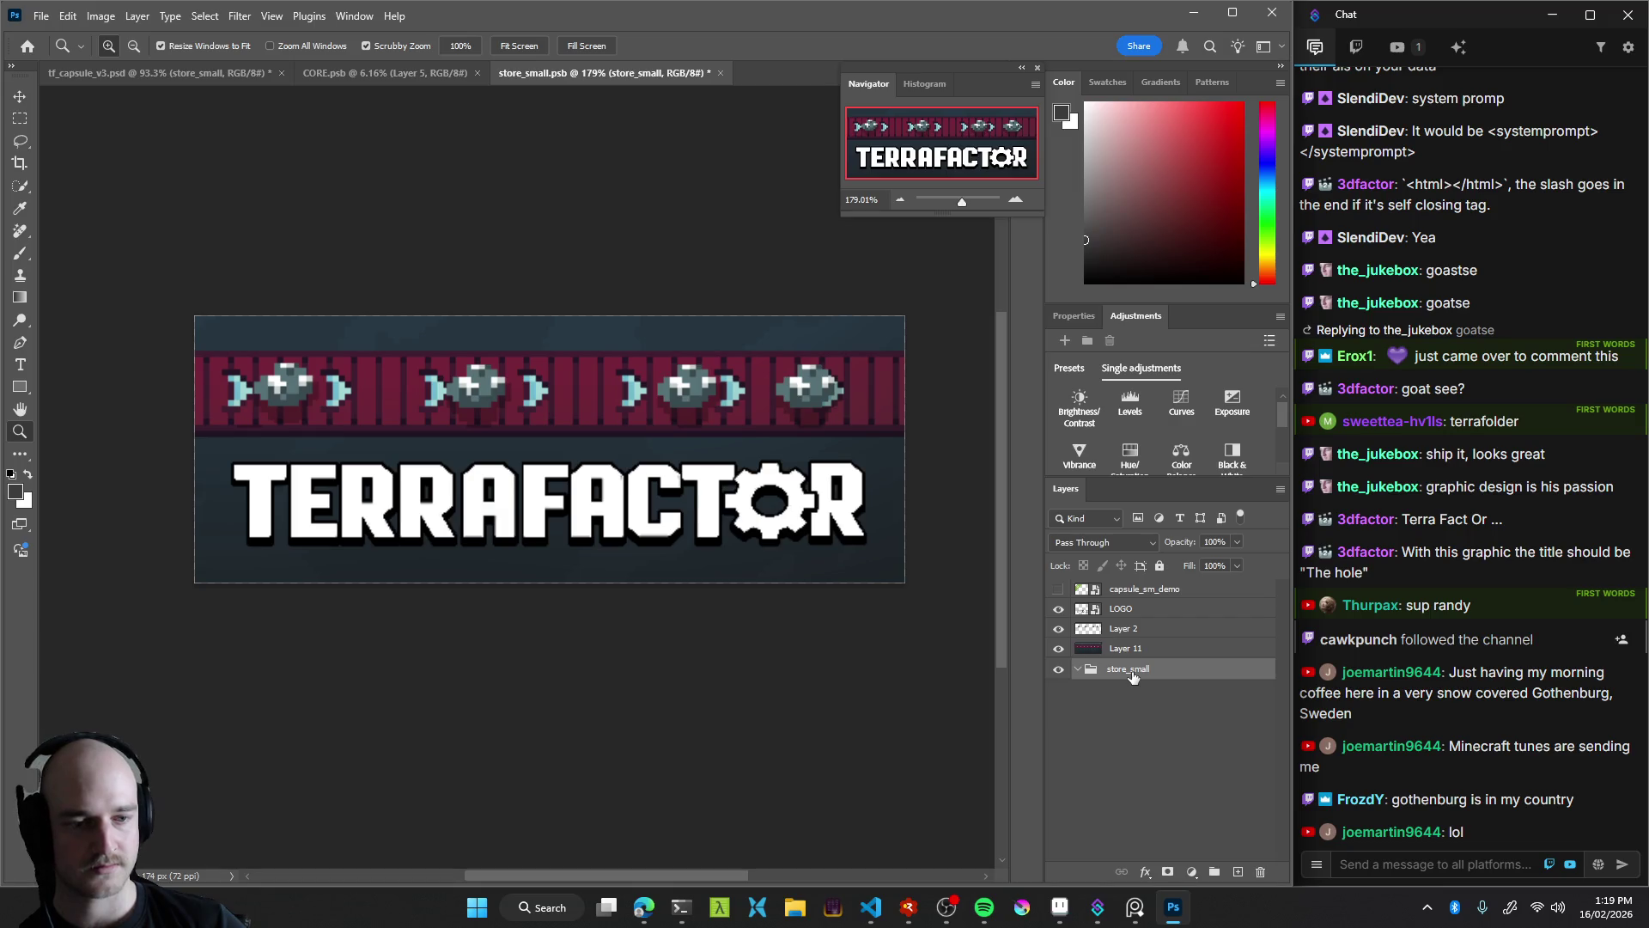
pyautogui.moveTo(1136, 587); pyautogui.dragTo(1147, 584)
# Group LOGO, Layer 2 and Layer 11 and name the group V1
pyautogui.click(1138, 612)
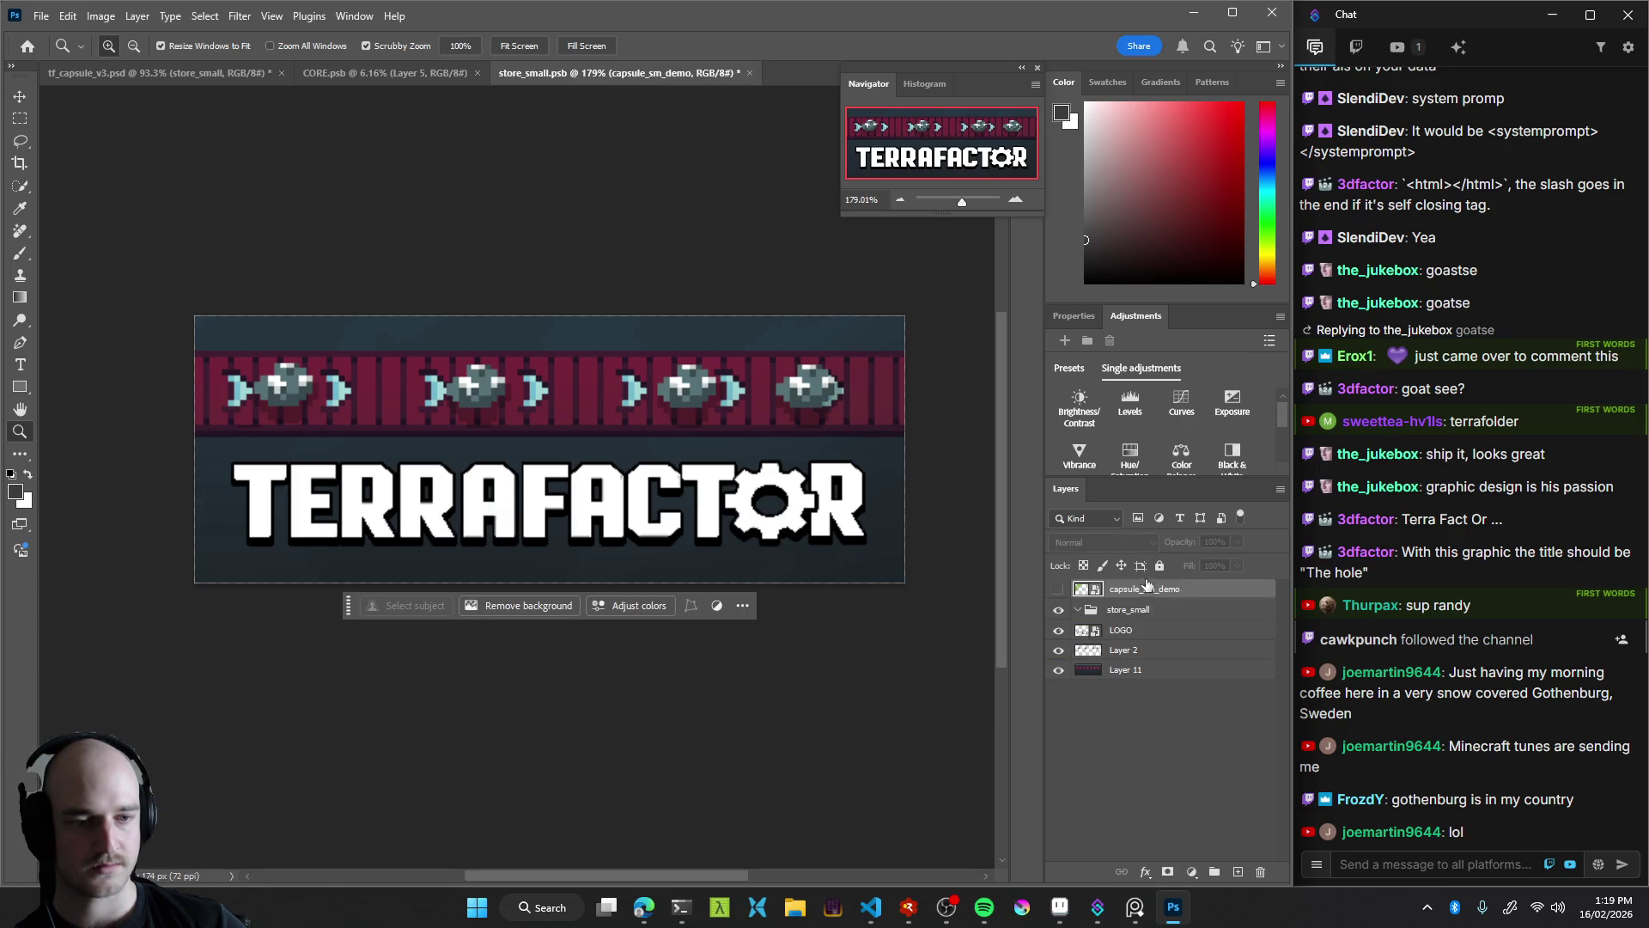
pyautogui.click(1132, 670)
pyautogui.keyDown('shift'); pyautogui.click(1132, 632); pyautogui.keyUp('shift')
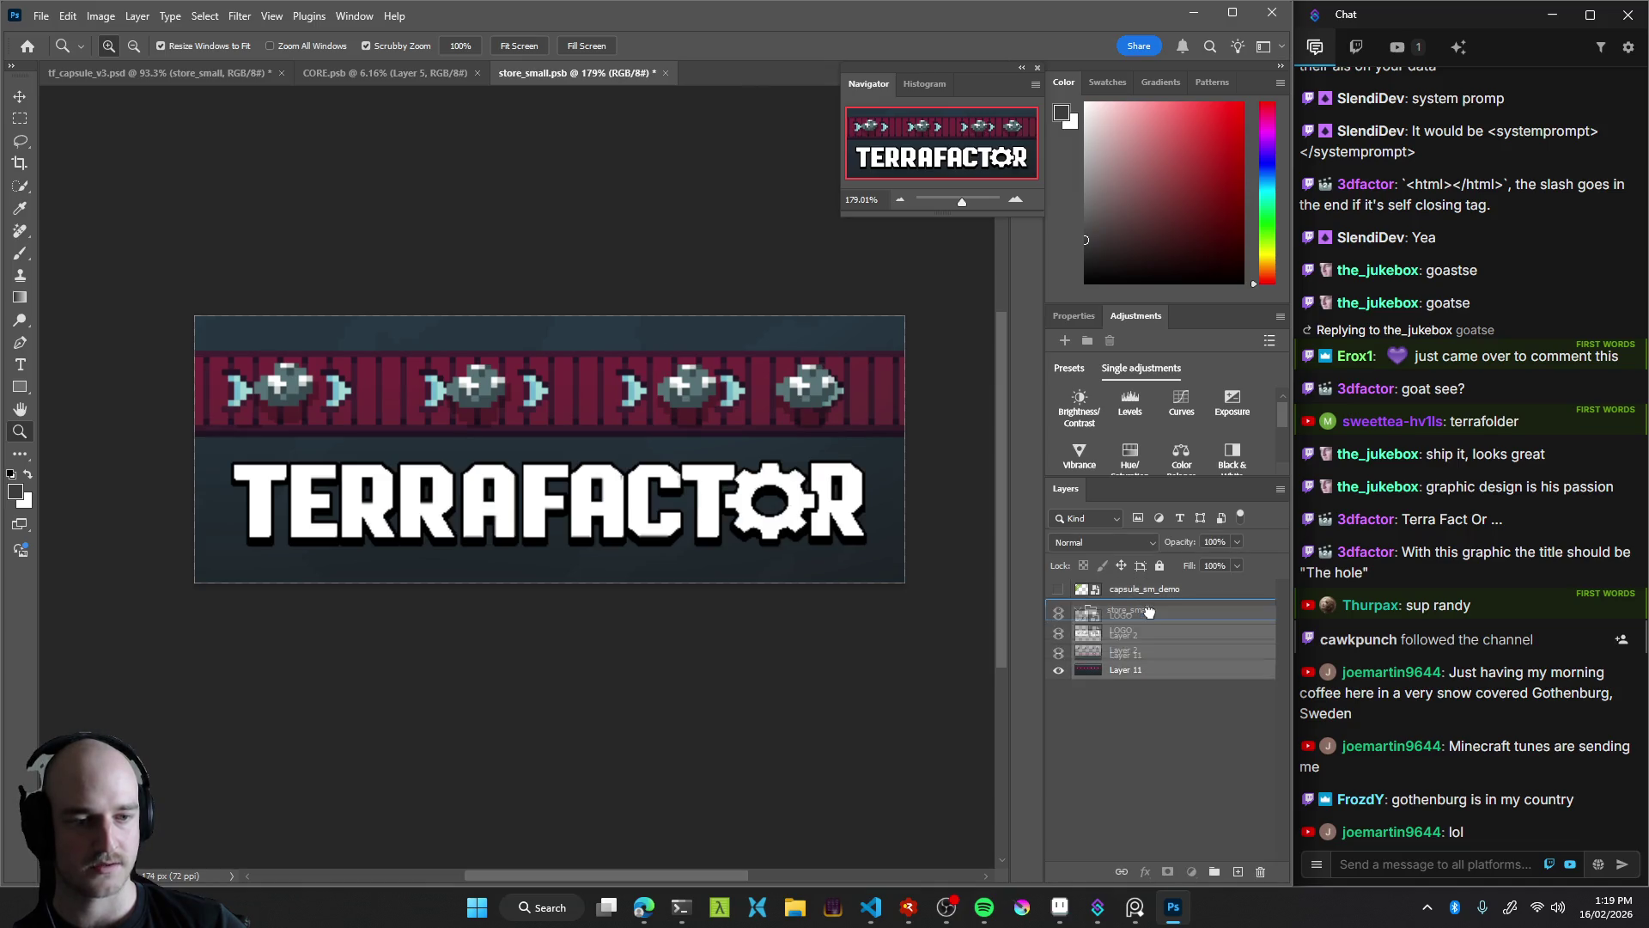
pyautogui.doubleClick(1149, 610)
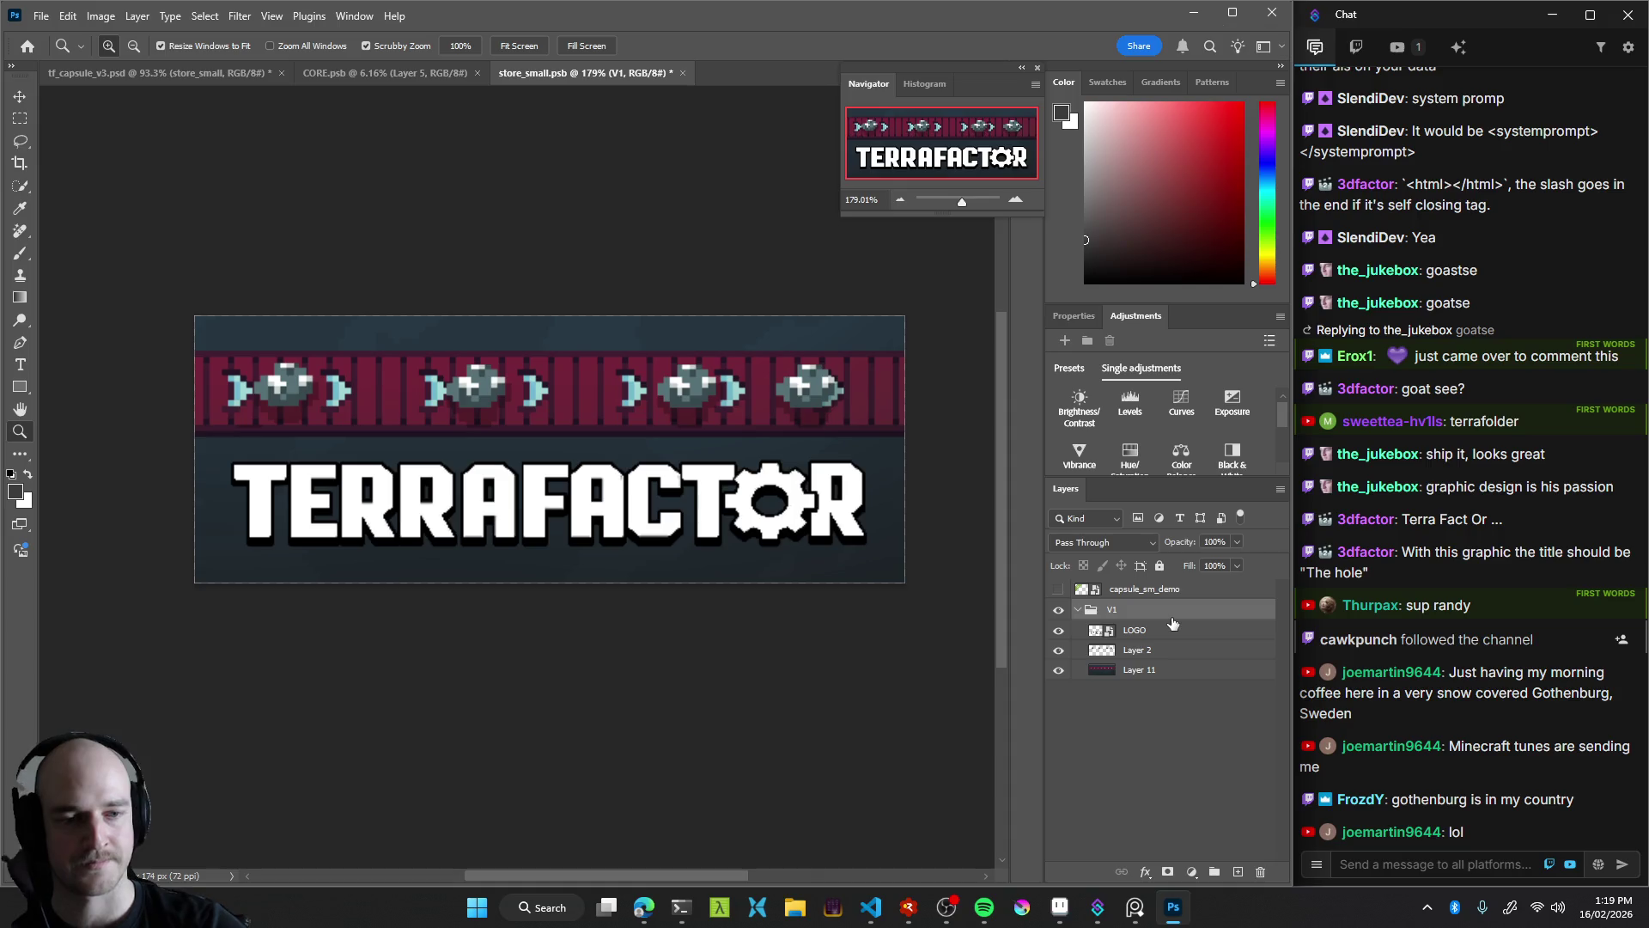
# Add a new empty group V2 above V1 and hide V1
pyautogui.click(1214, 870)
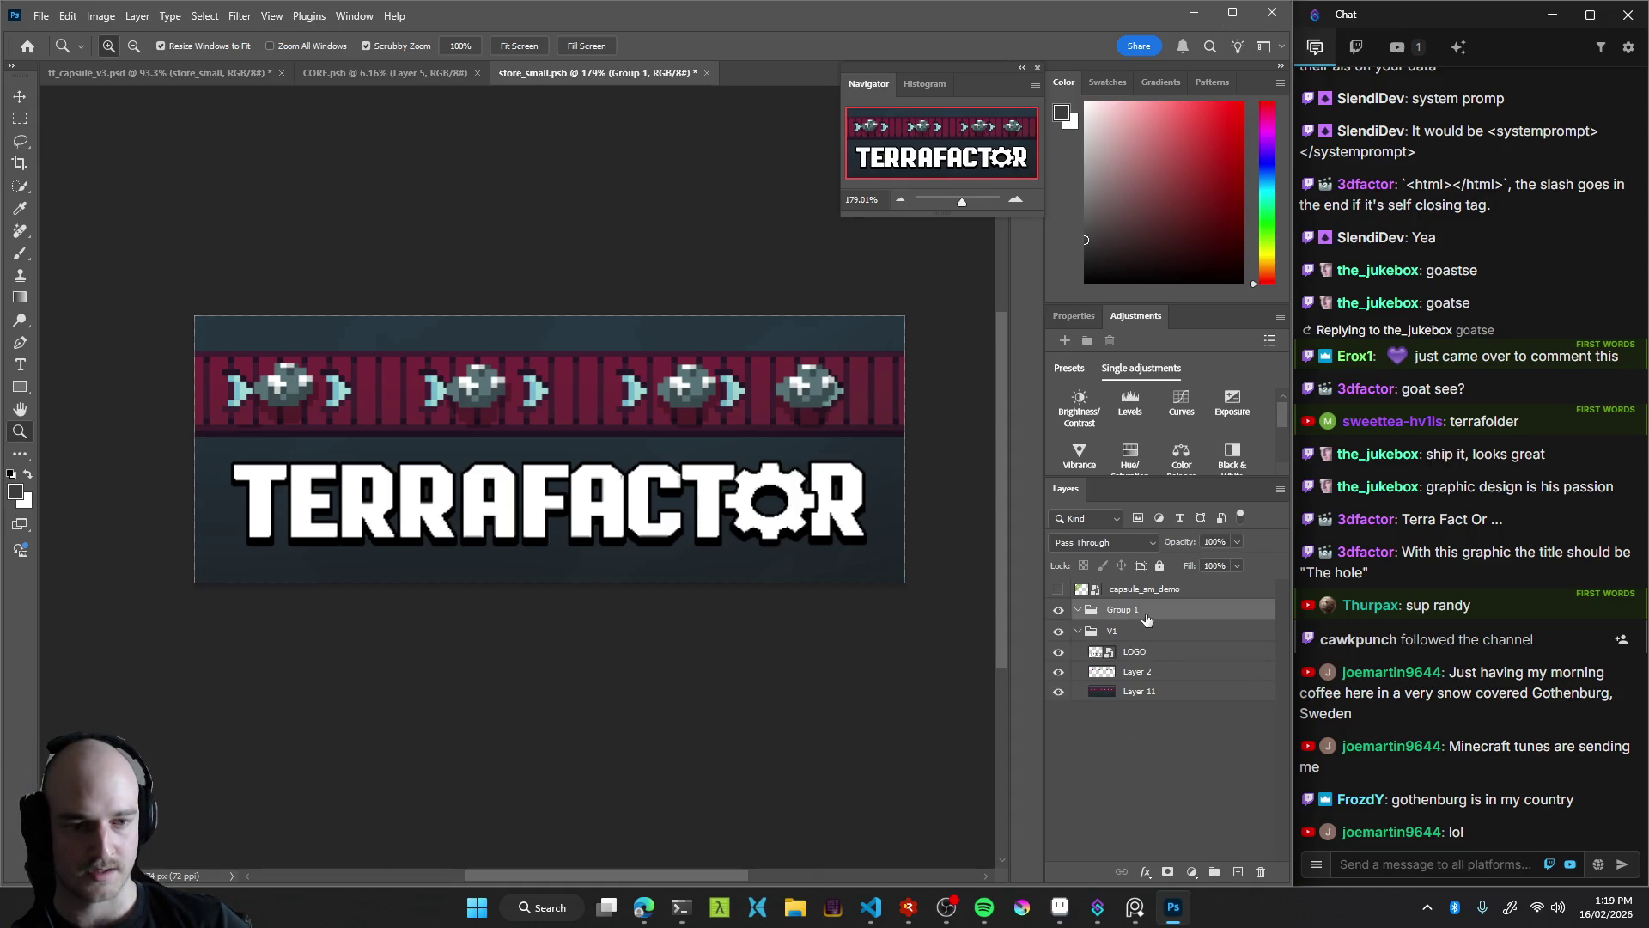
pyautogui.doubleClick(1126, 611)
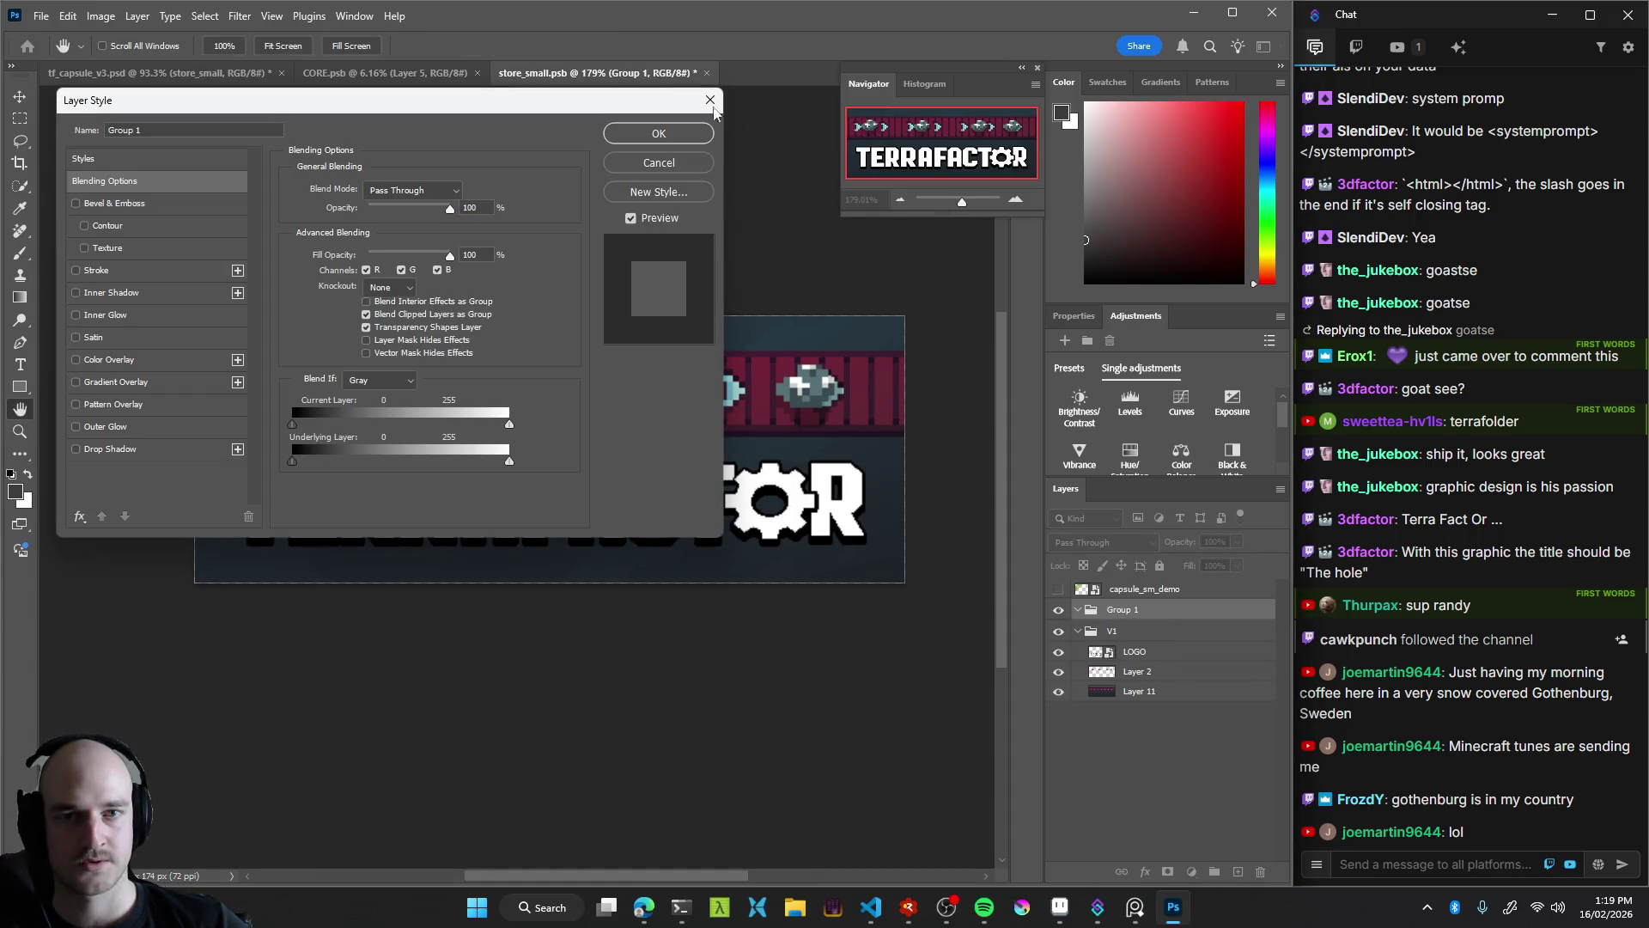
pyautogui.press('Escape')
pyautogui.click(1142, 613)
pyautogui.write('V2')
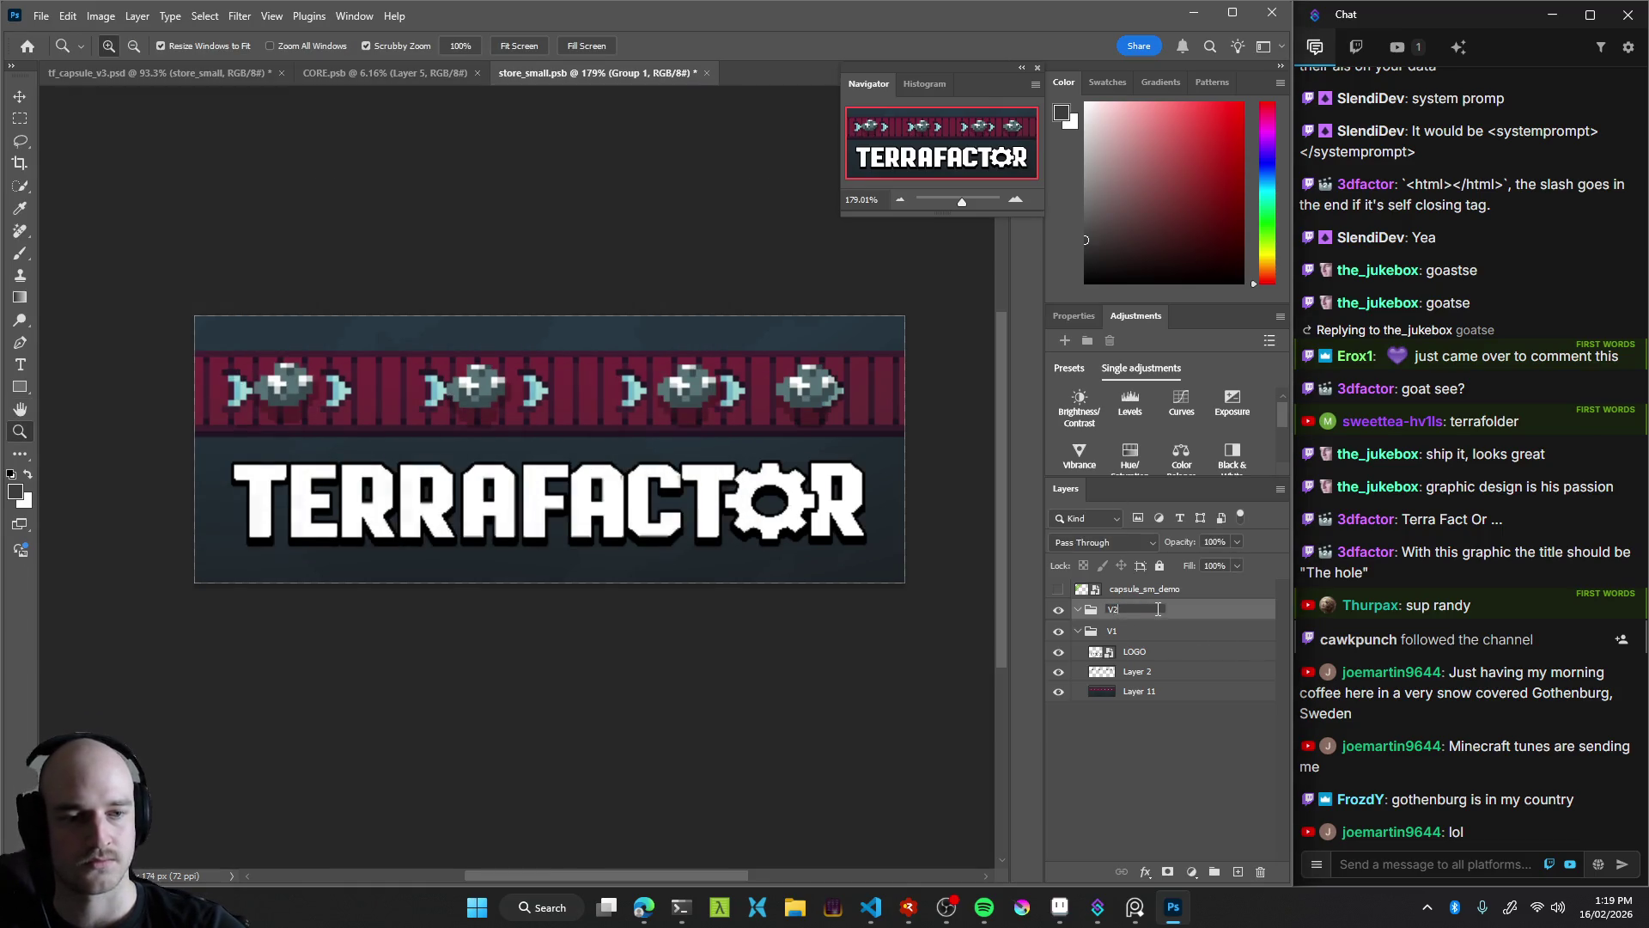
pyautogui.click(1059, 632)
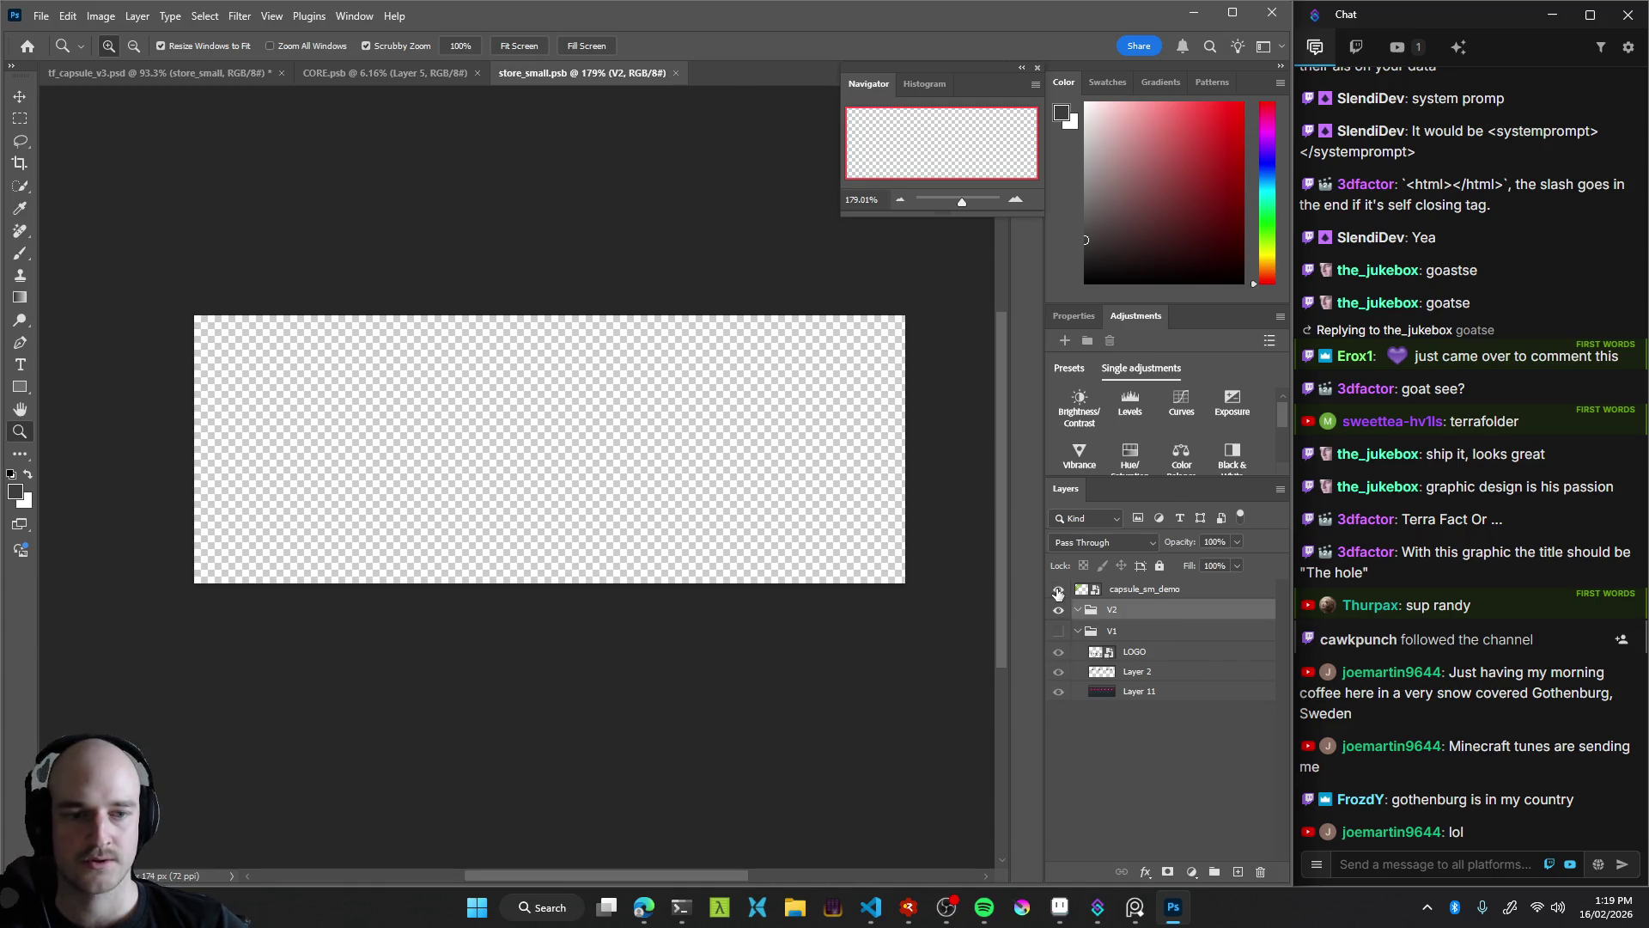
# Show the capsule_sm_demo ribbon overlay and look over the store artboards
pyautogui.click(1058, 590)
pyautogui.scroll(-3, 694, 540)
pyautogui.scroll(-3, 694, 539)
pyautogui.scroll(-2, 740, 611)
pyautogui.scroll(3, 740, 612)
pyautogui.scroll(3, 722, 593)
pyautogui.scroll(3, 696, 559)
pyautogui.moveTo(558, 519); pyautogui.dragTo(960, 544)
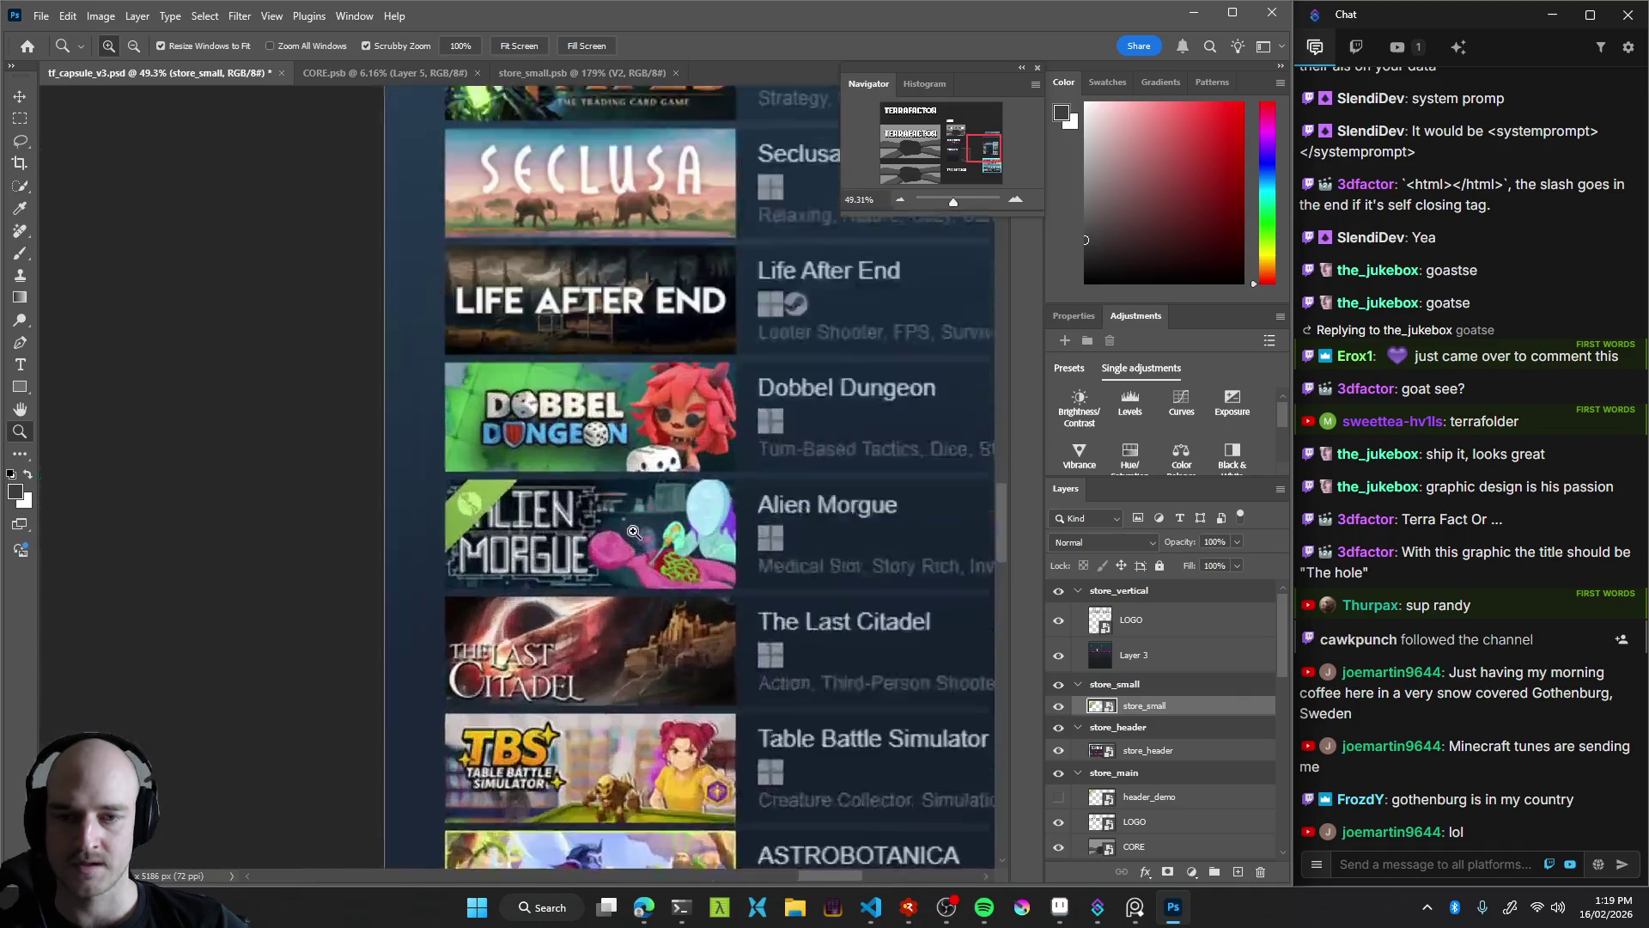
pyautogui.moveTo(833, 567)
pyautogui.mouseDown()
pyautogui.moveTo(587, 513)
pyautogui.moveTo(740, 704)
pyautogui.mouseUp()
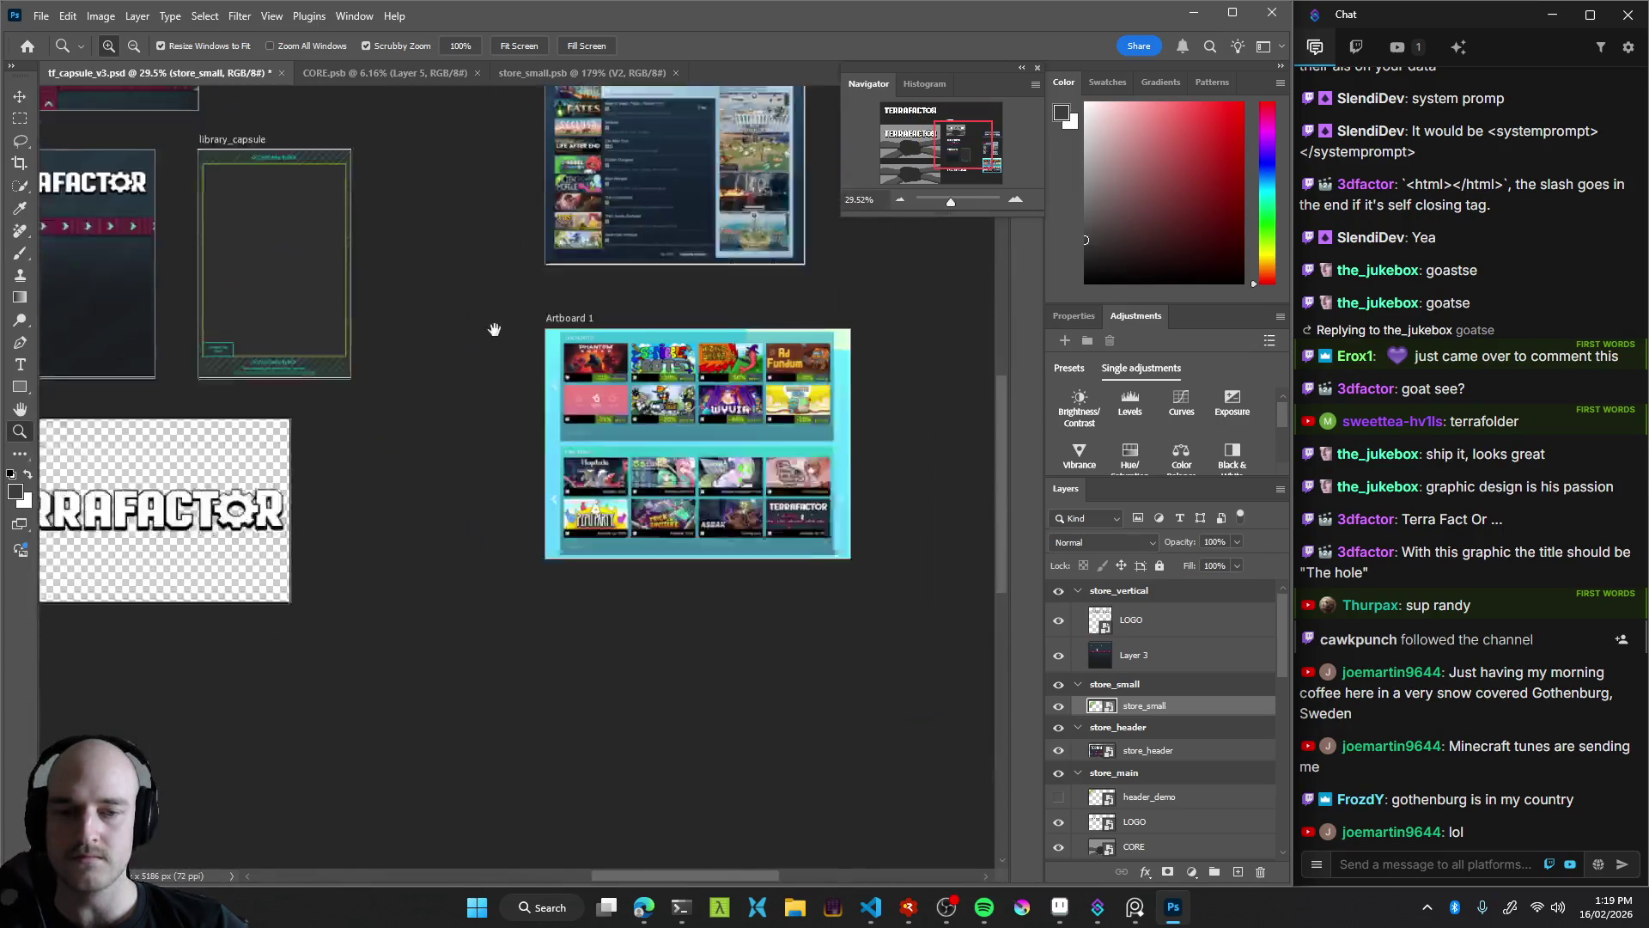
pyautogui.scroll(8, 725, 415)
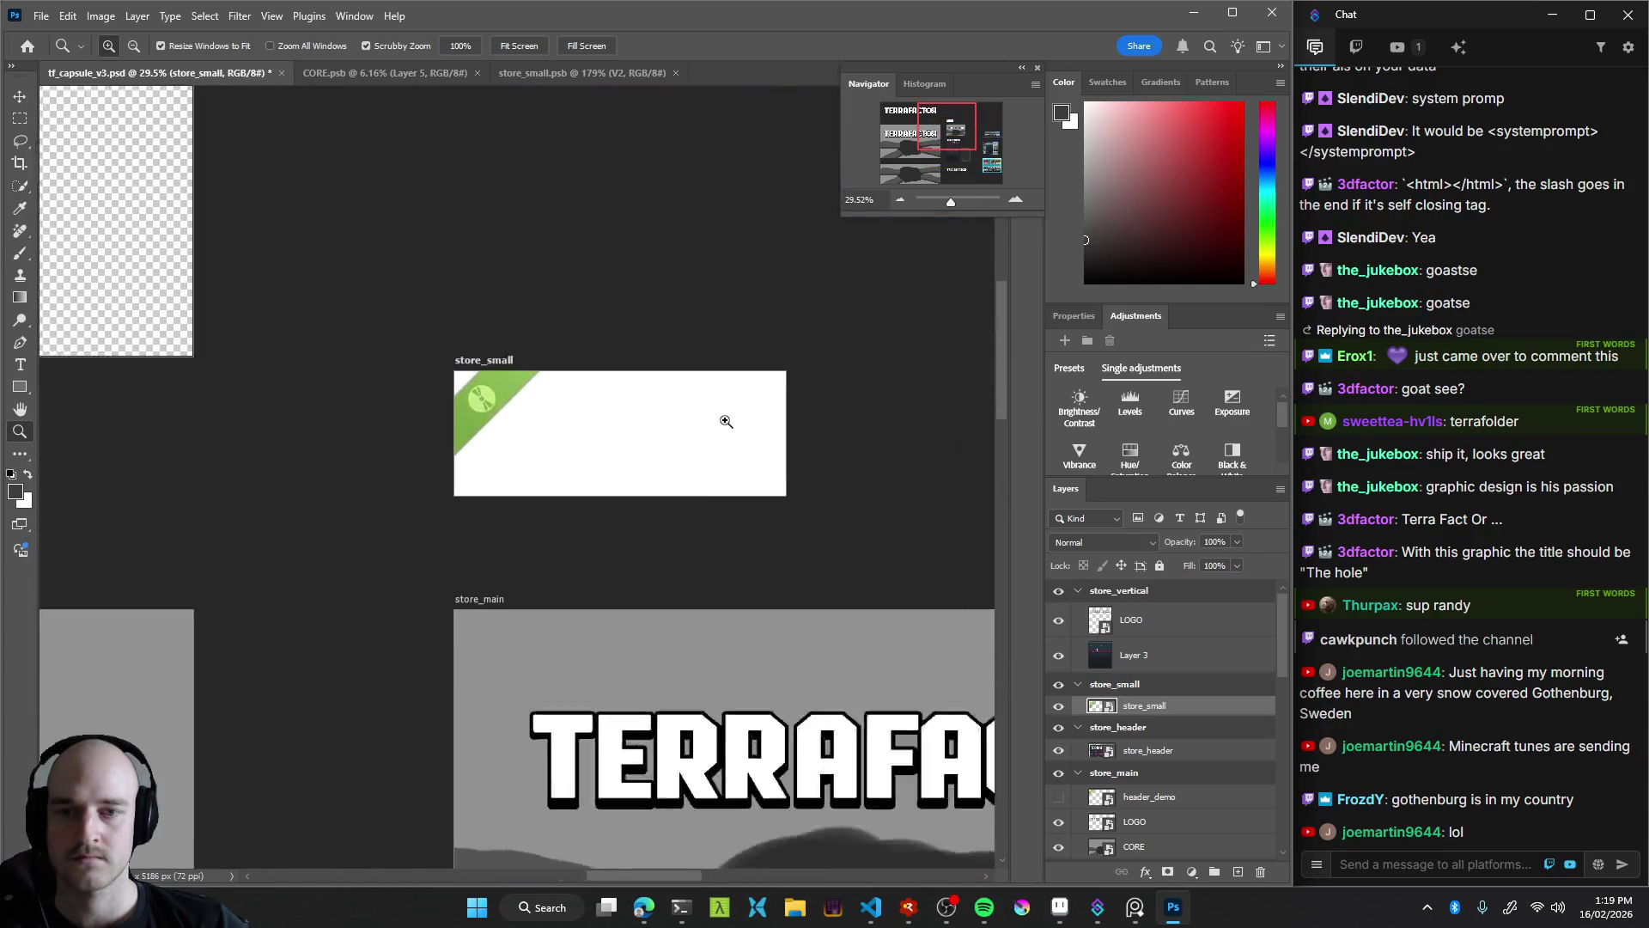
# Add Layer 12 in V2 filled with flat grey and save store_small.psb
pyautogui.click(554, 73)
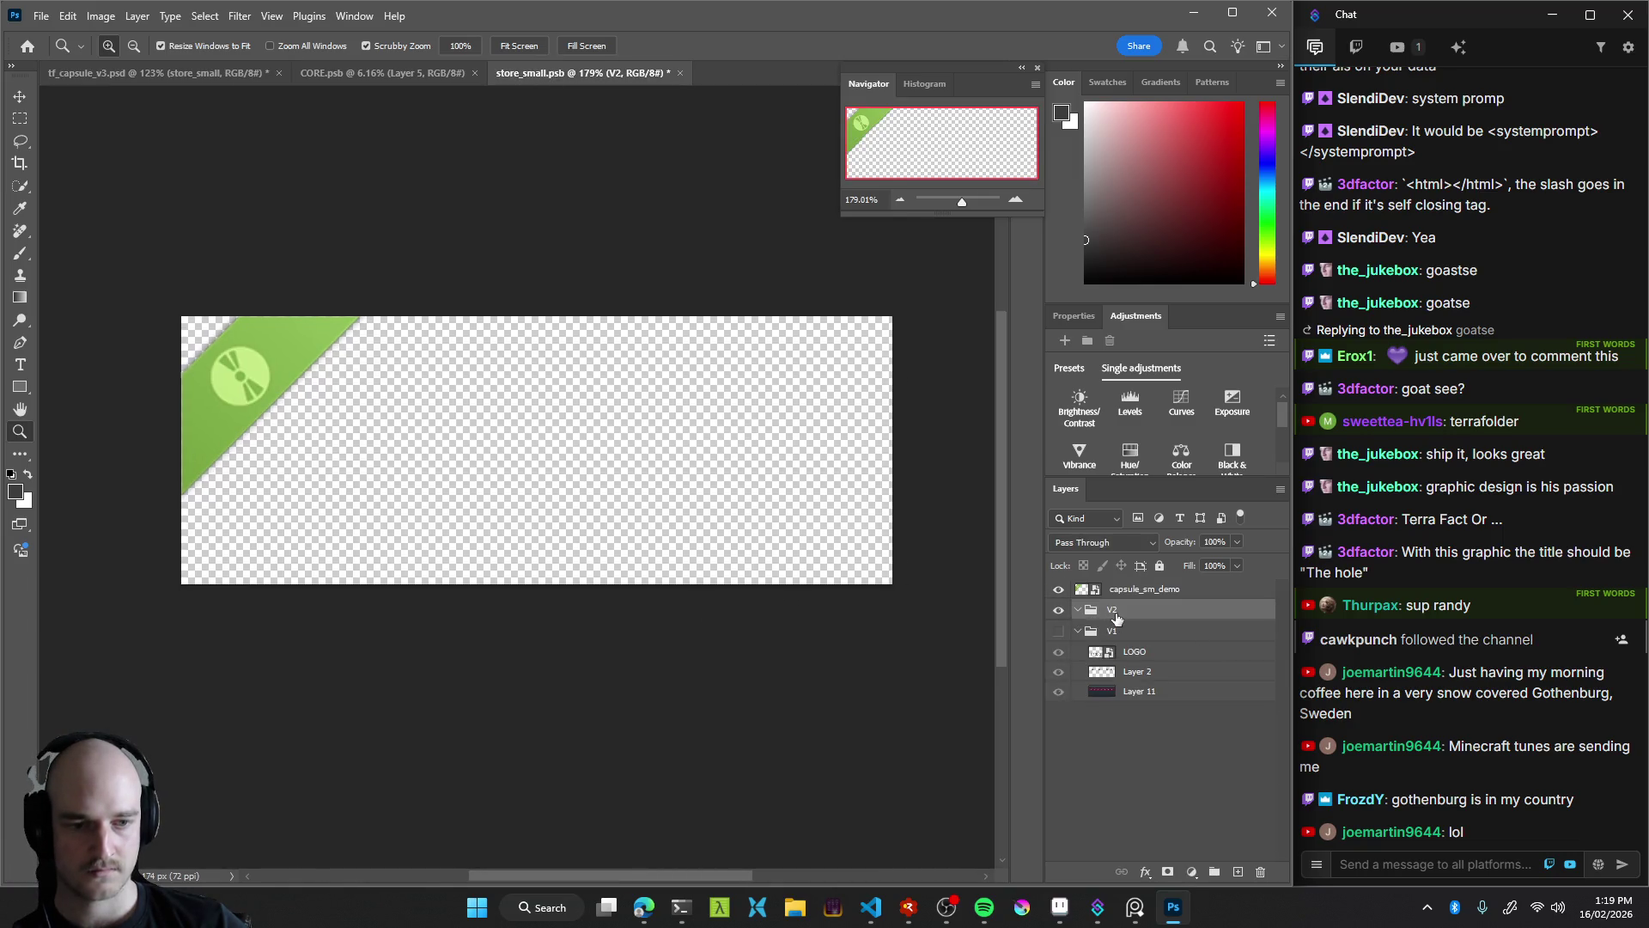
pyautogui.press('b')
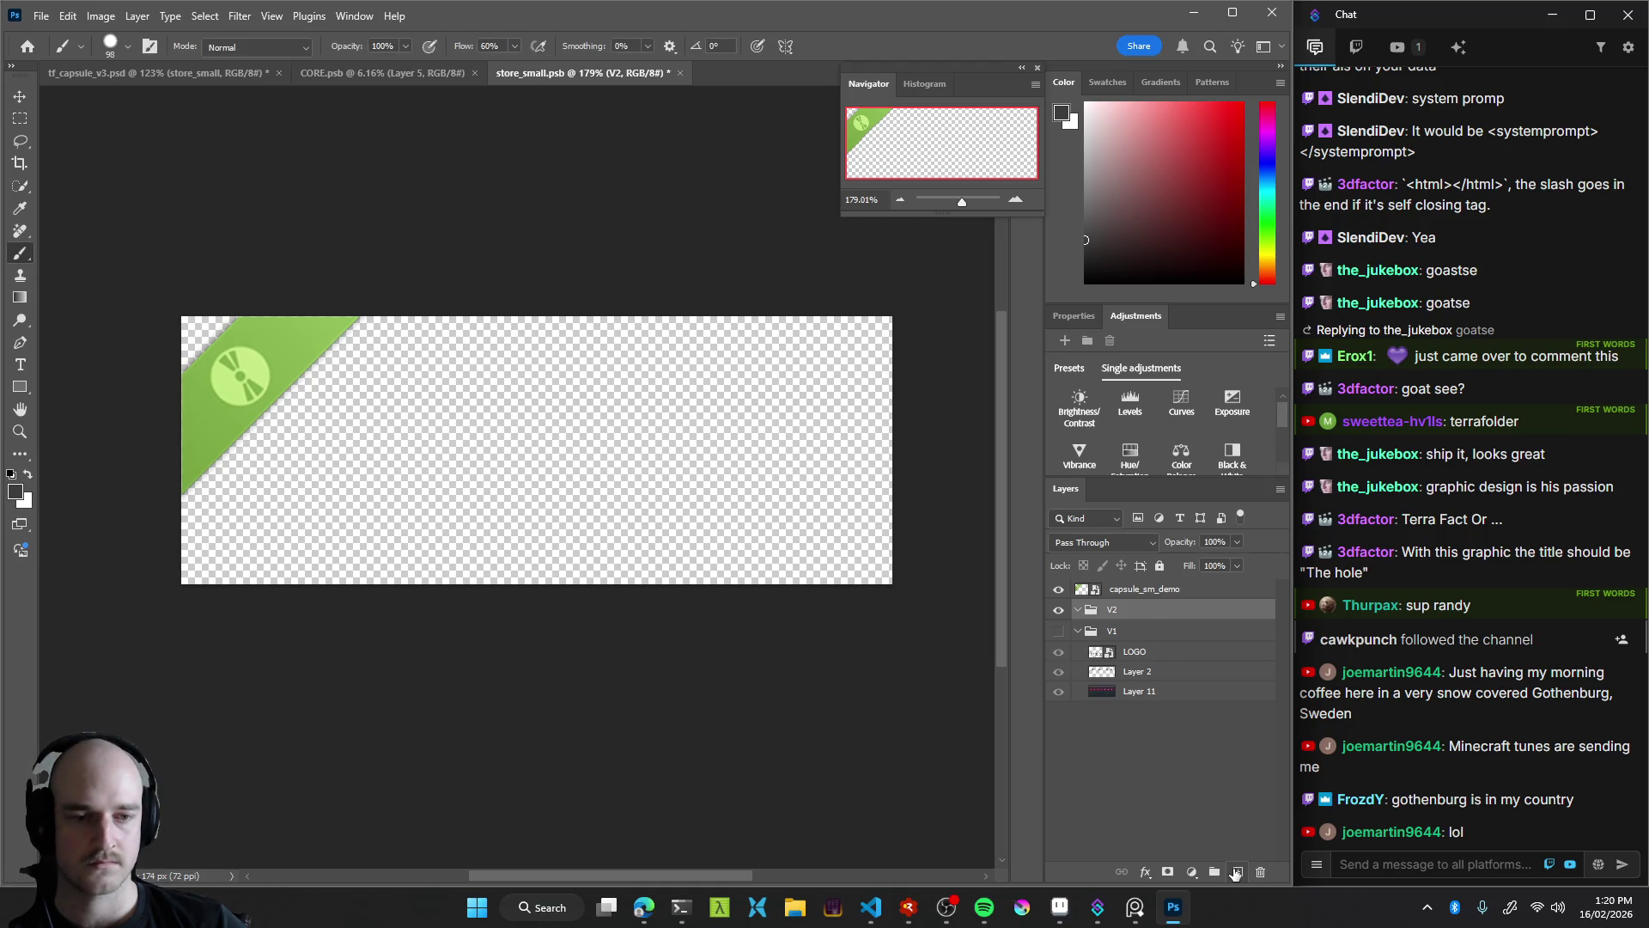
pyautogui.click(1235, 873)
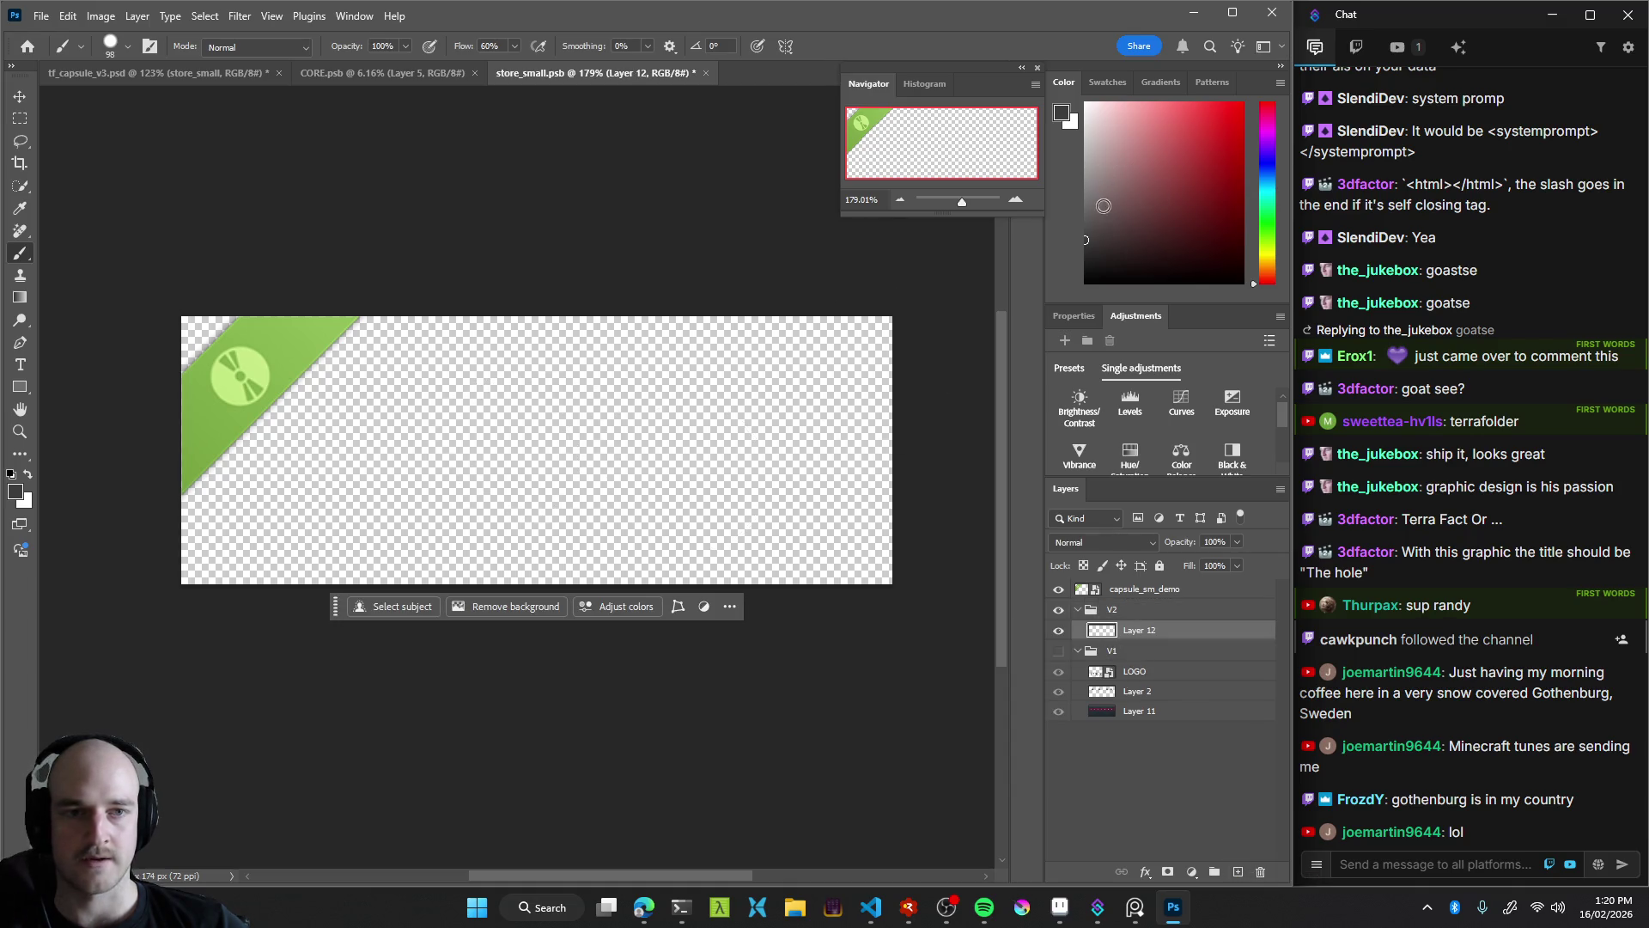
pyautogui.press('g')
pyautogui.click(559, 486)
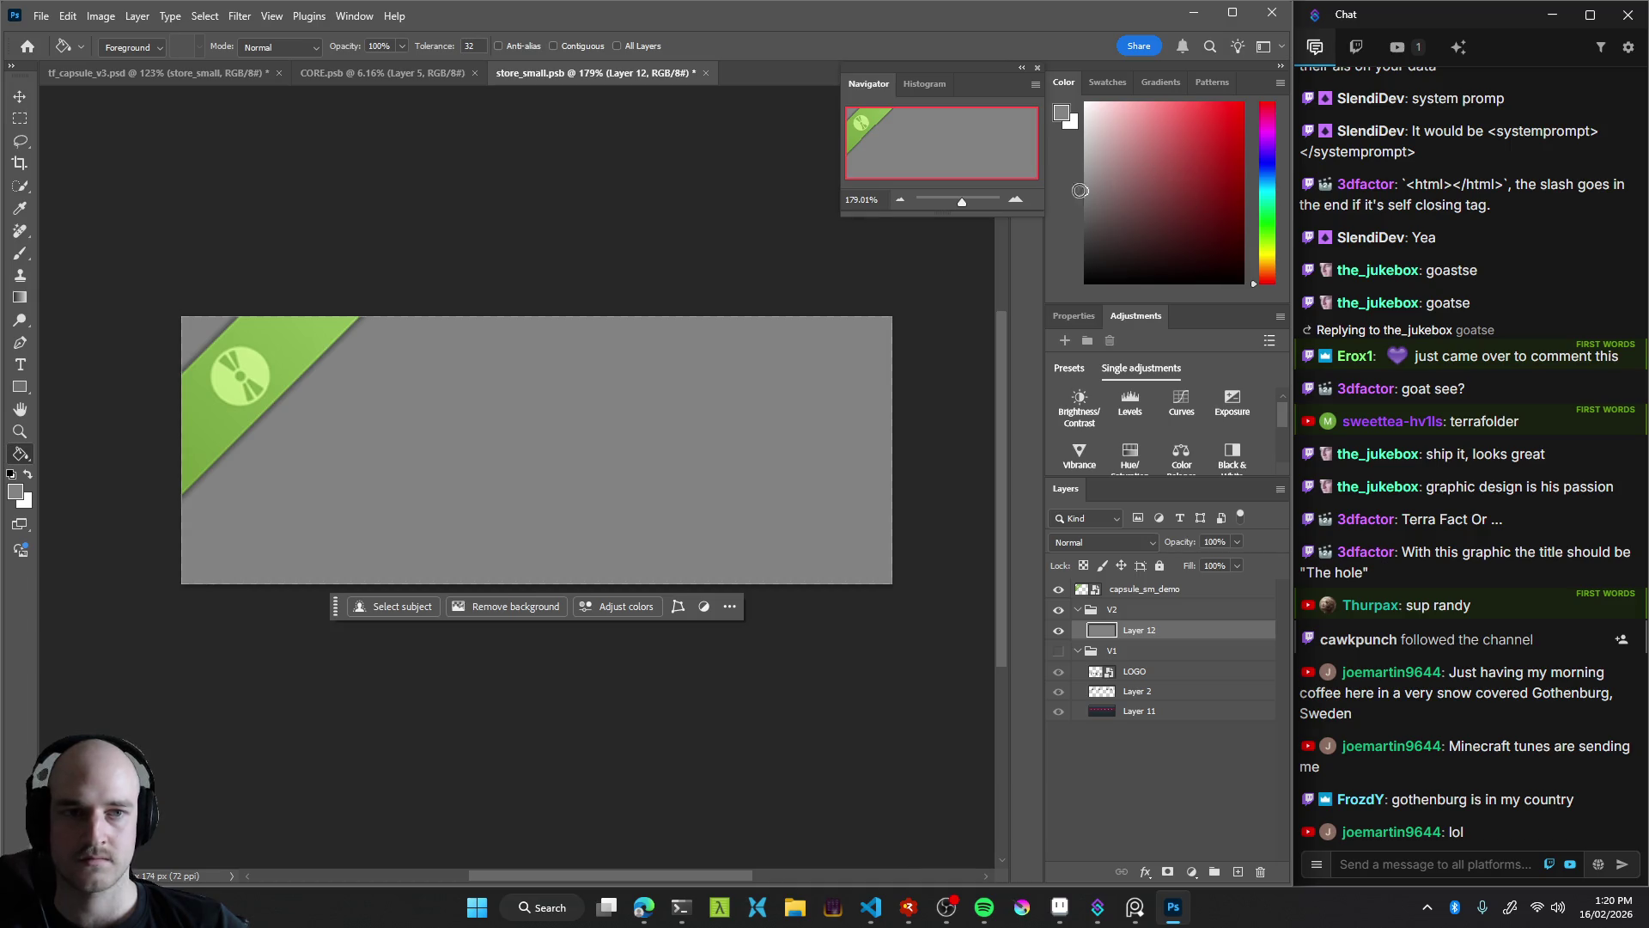
pyautogui.press('z')
pyautogui.moveTo(574, 489)
pyautogui.mouseDown()
pyautogui.moveTo(496, 485)
pyautogui.moveTo(513, 487)
pyautogui.mouseUp()
pyautogui.hotkey('ctrl', 's')
# Switch back to tf_capsule_v3.psd and fit all artboards in view
pyautogui.click(142, 74)
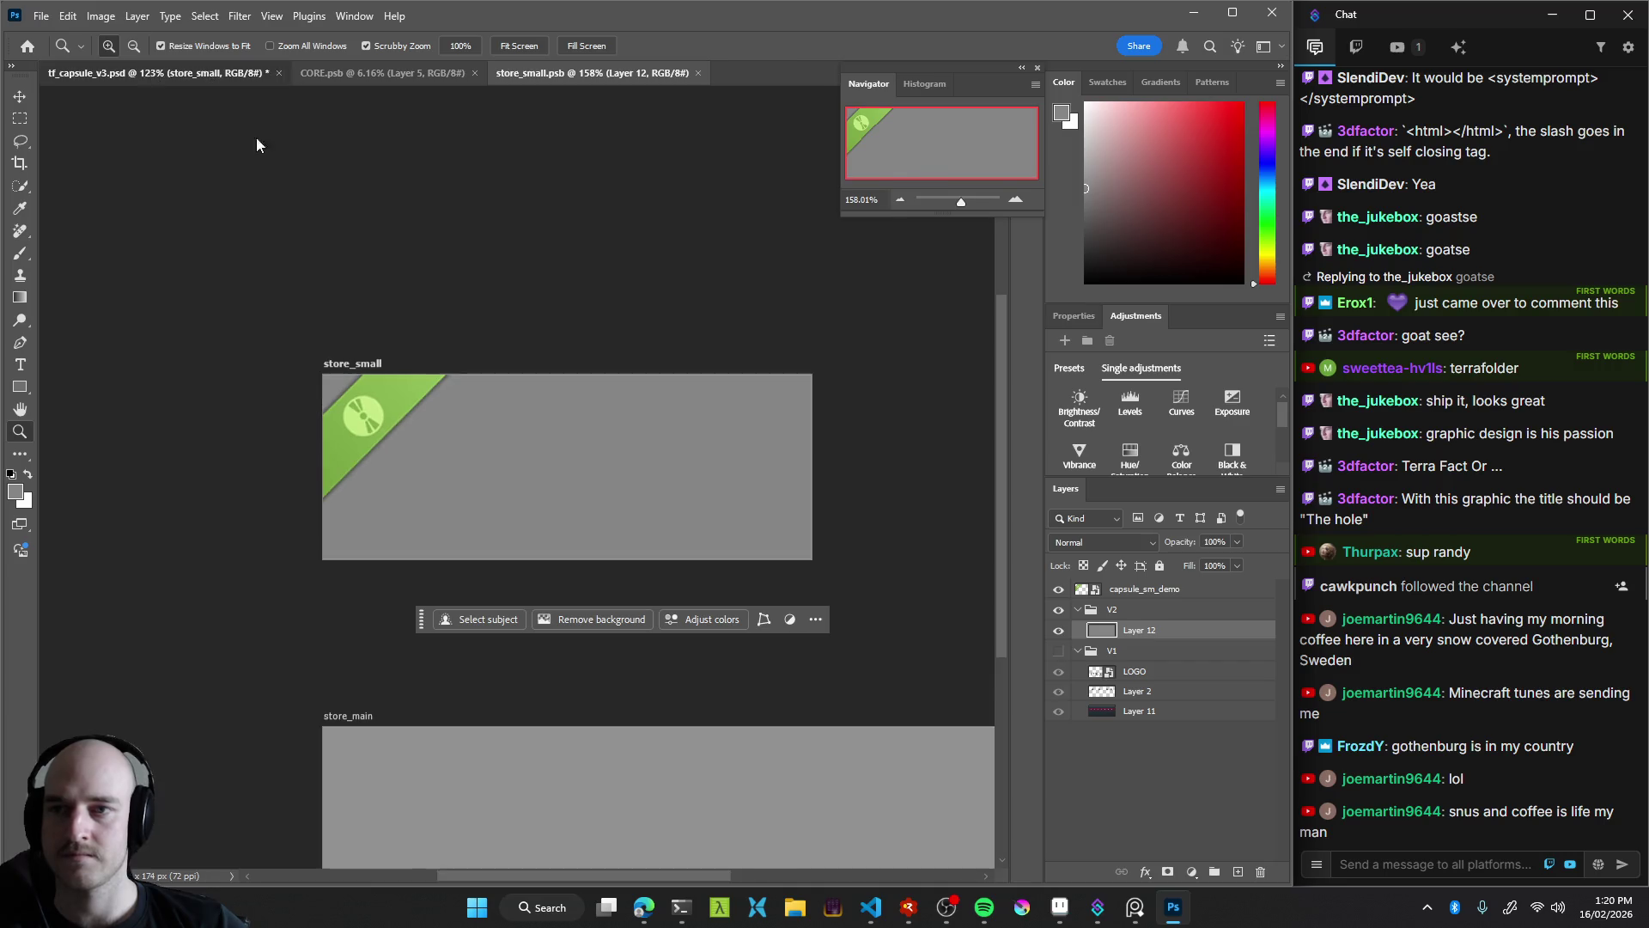
pyautogui.hotkey('ctrl', '0')
pyautogui.moveTo(515, 473); pyautogui.dragTo(569, 481)
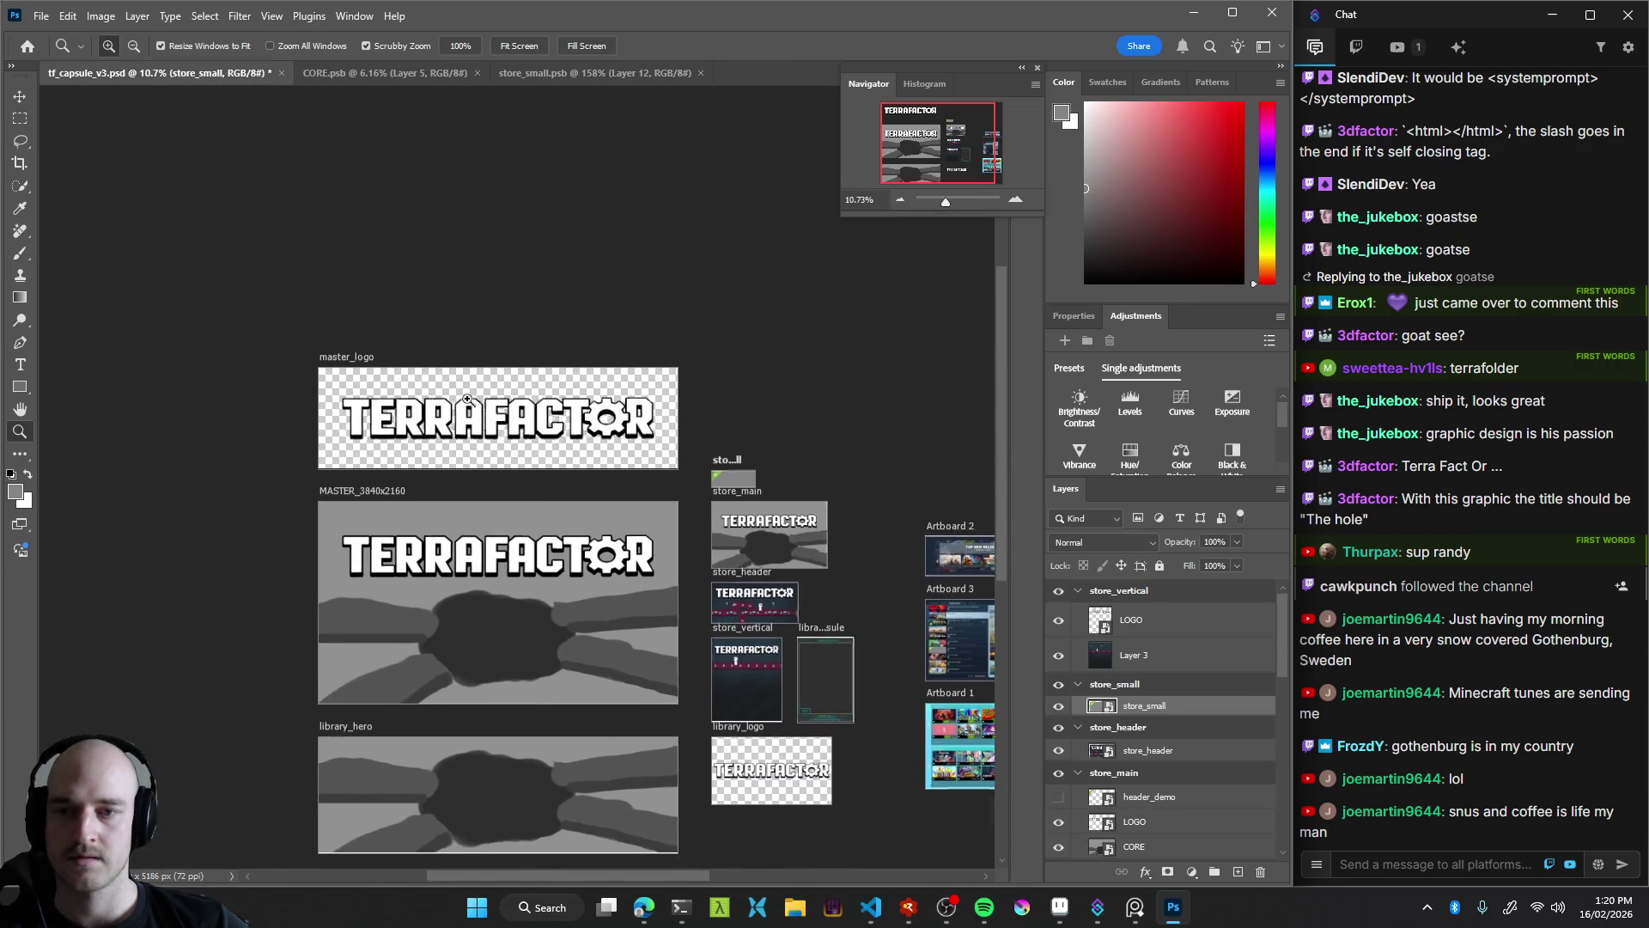
# Open the master_logo LOGO smart object and select all of its logo layers
pyautogui.scroll(5, 427, 390)
pyautogui.press('v')
pyautogui.click(593, 455)
pyautogui.click(1136, 853)
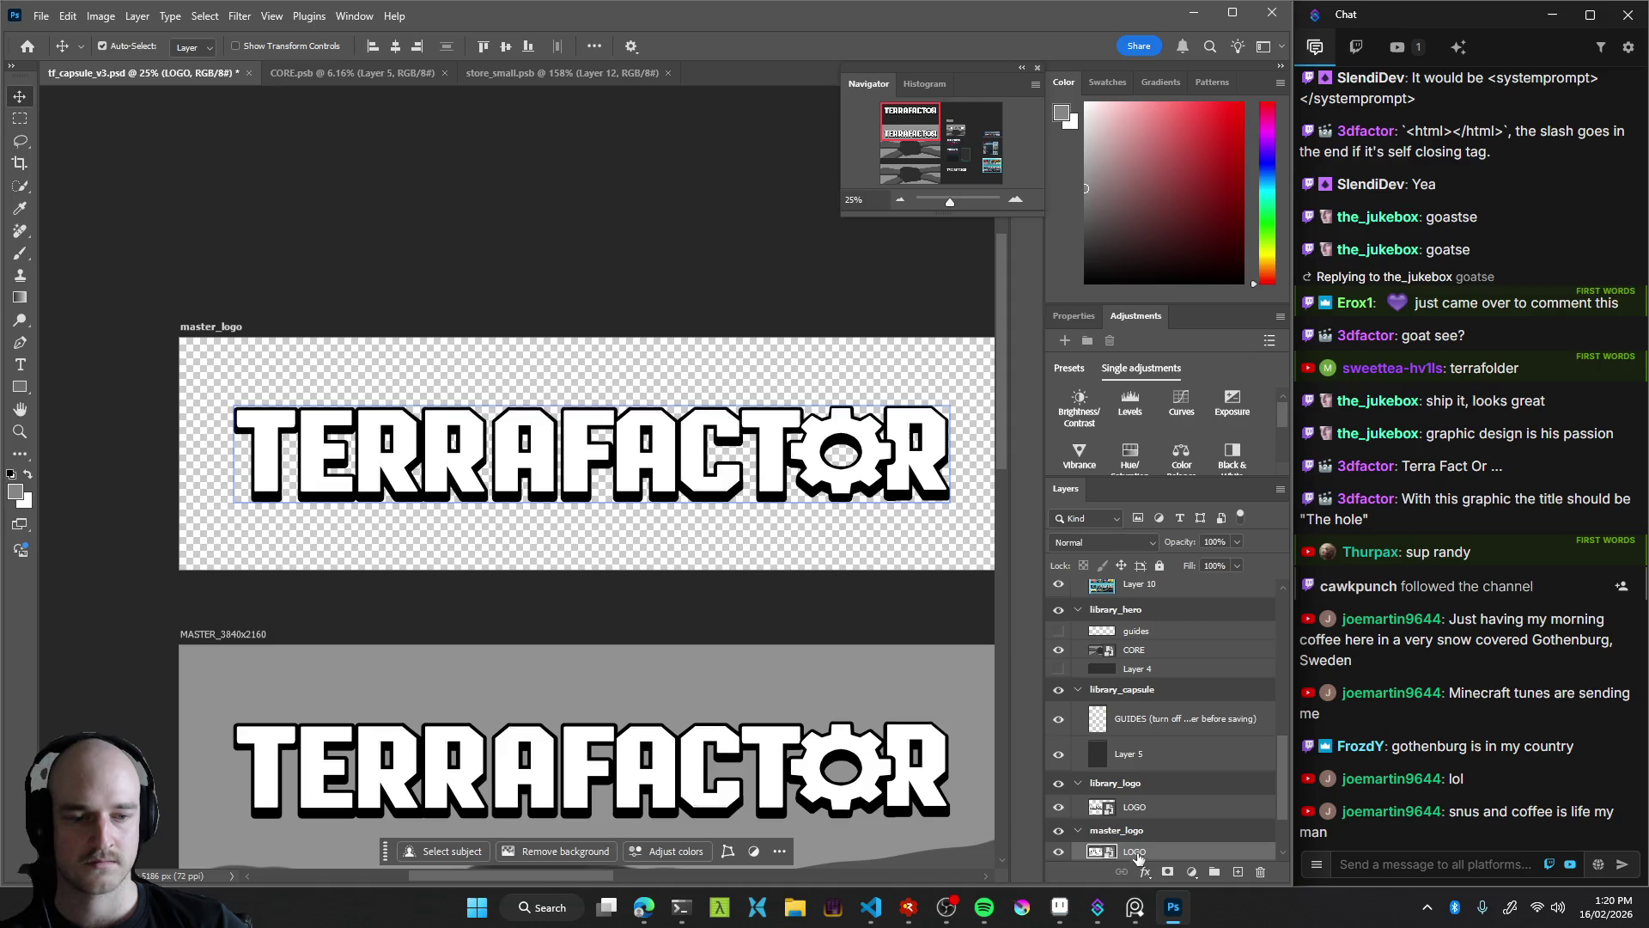
pyautogui.doubleClick(1102, 853)
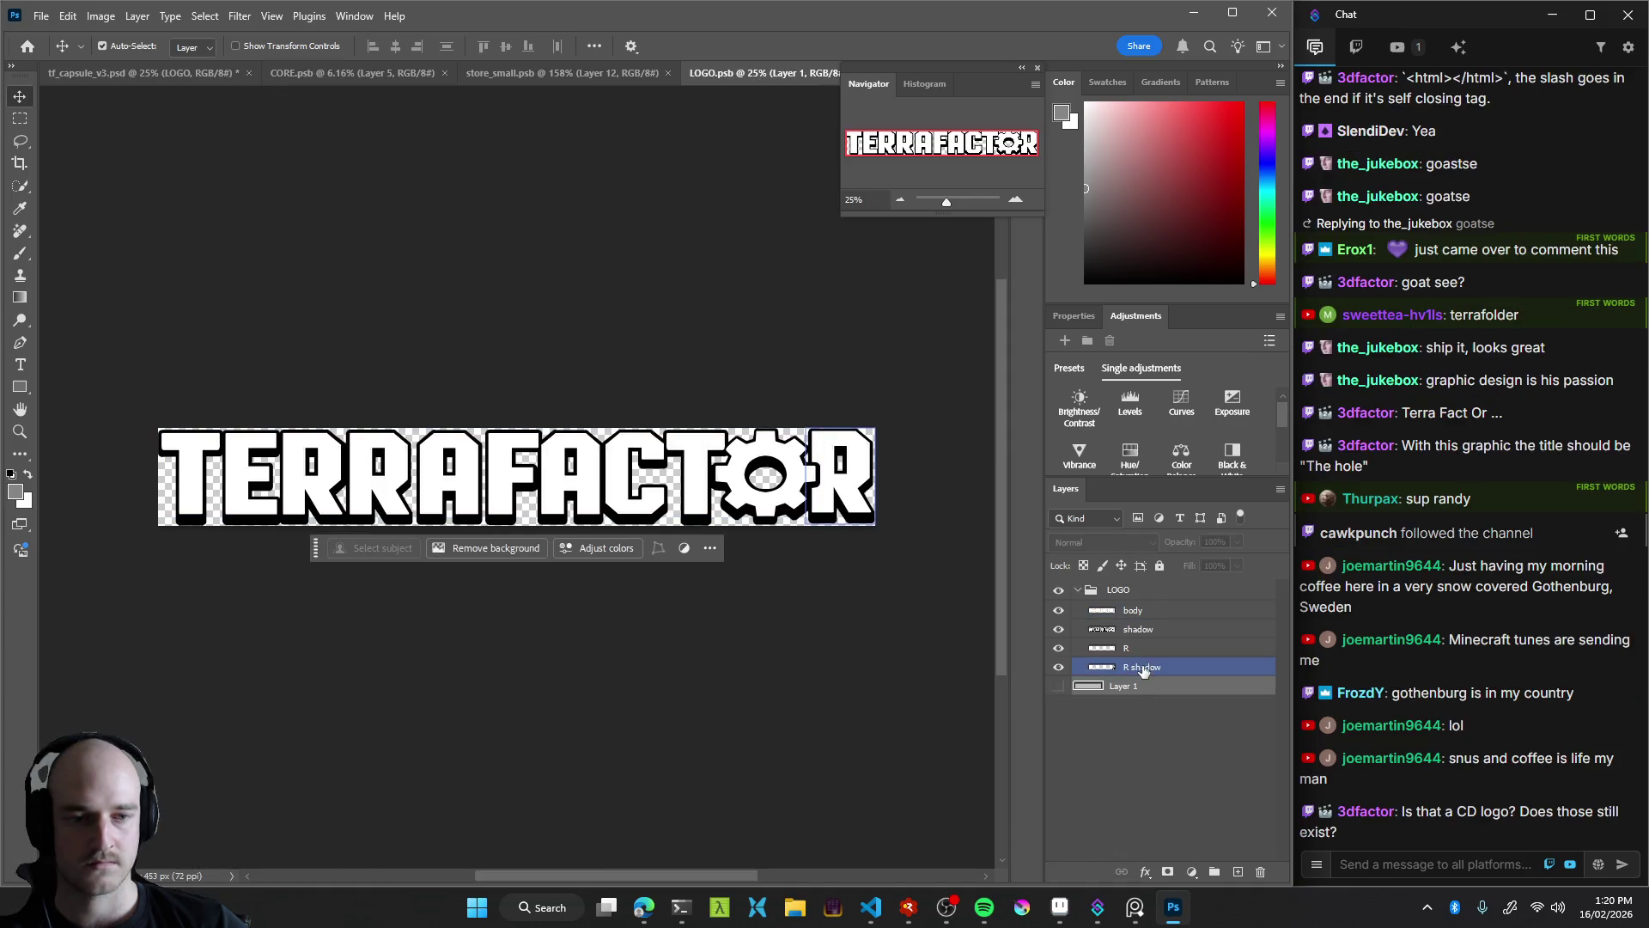
pyautogui.click(1063, 591)
pyautogui.click(1058, 591)
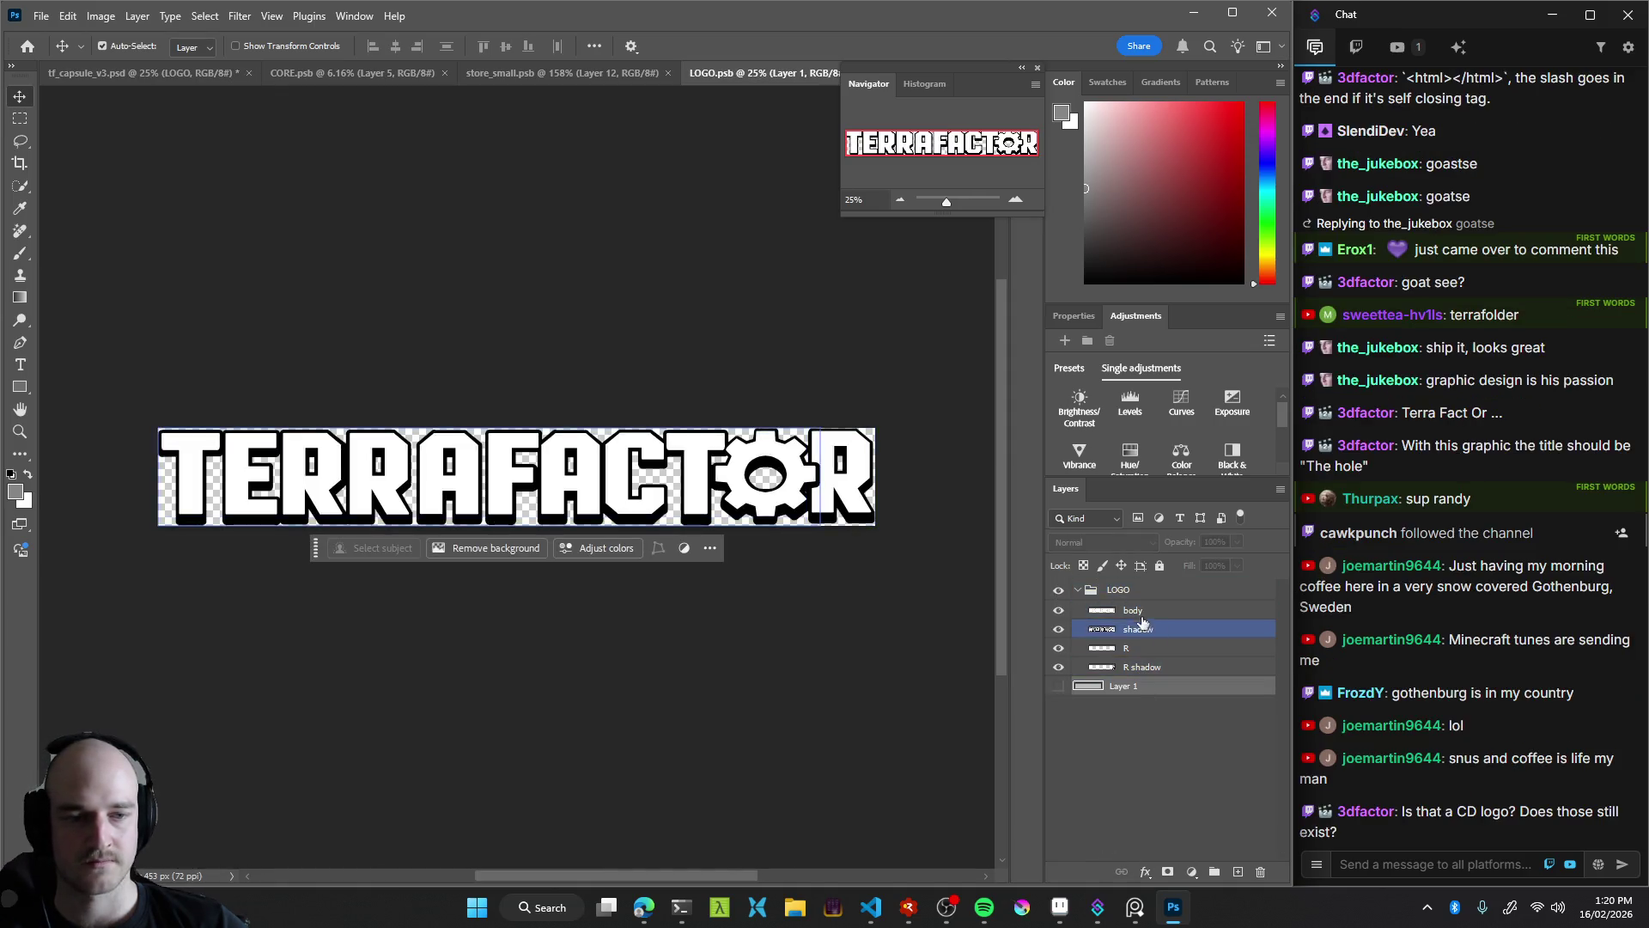
pyautogui.click(1134, 667)
pyautogui.hotkey('ctrl', 'alt', 'a')
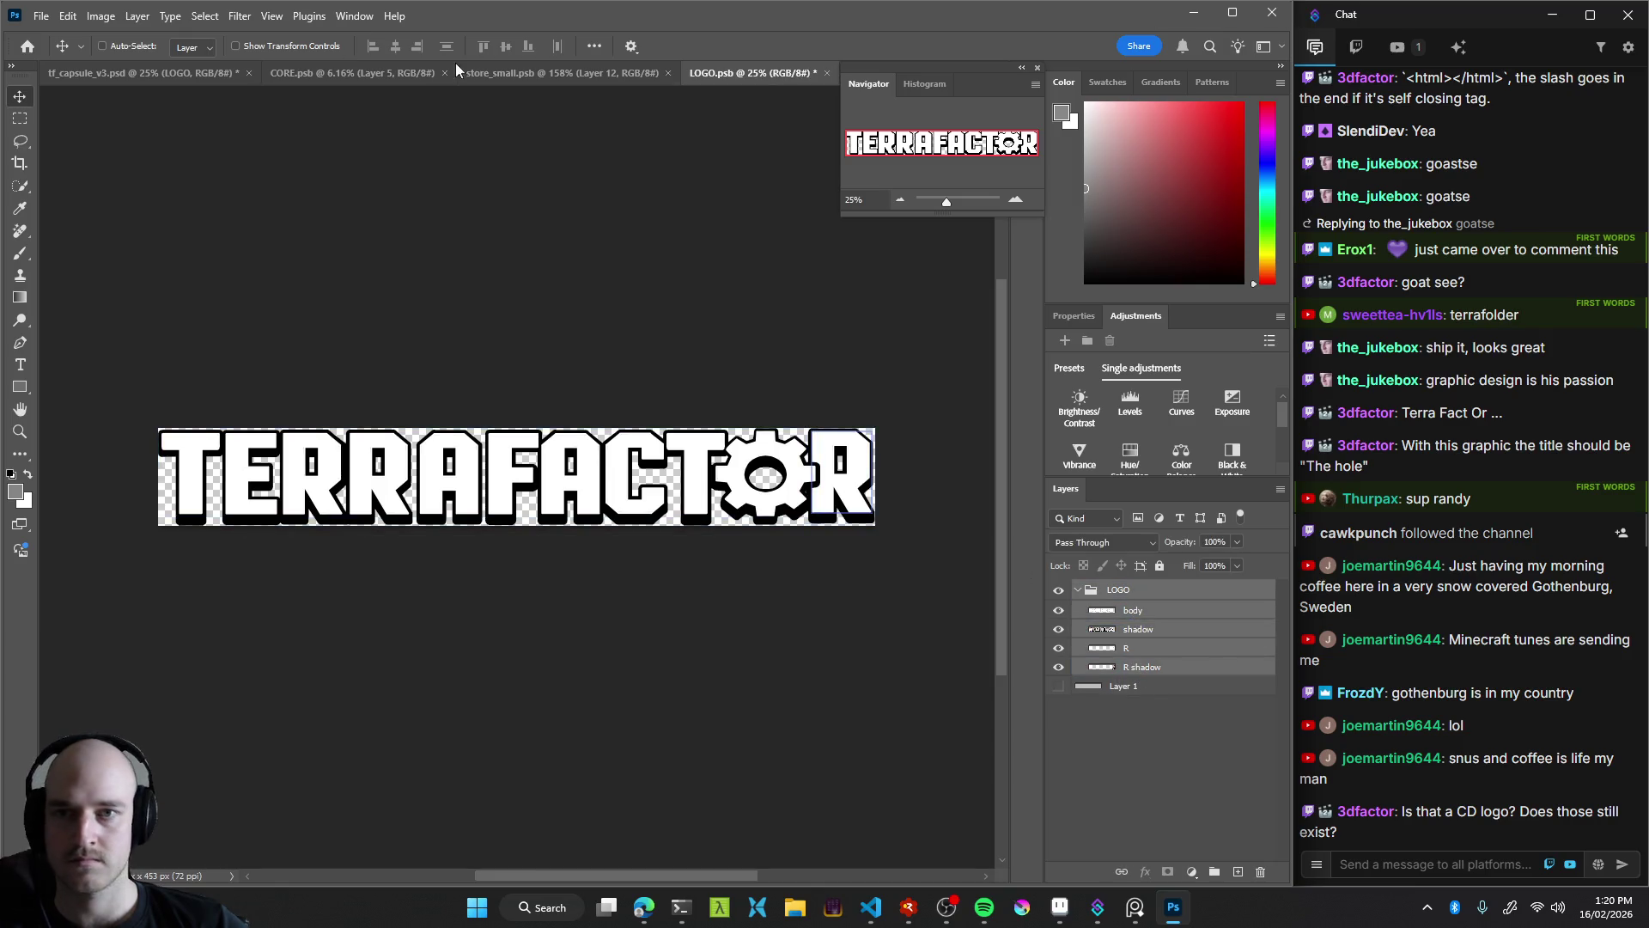
# Drag the logo layers into store_small.psb V2 above Layer 12 and merge them into one LOGO layer
pyautogui.click(497, 73)
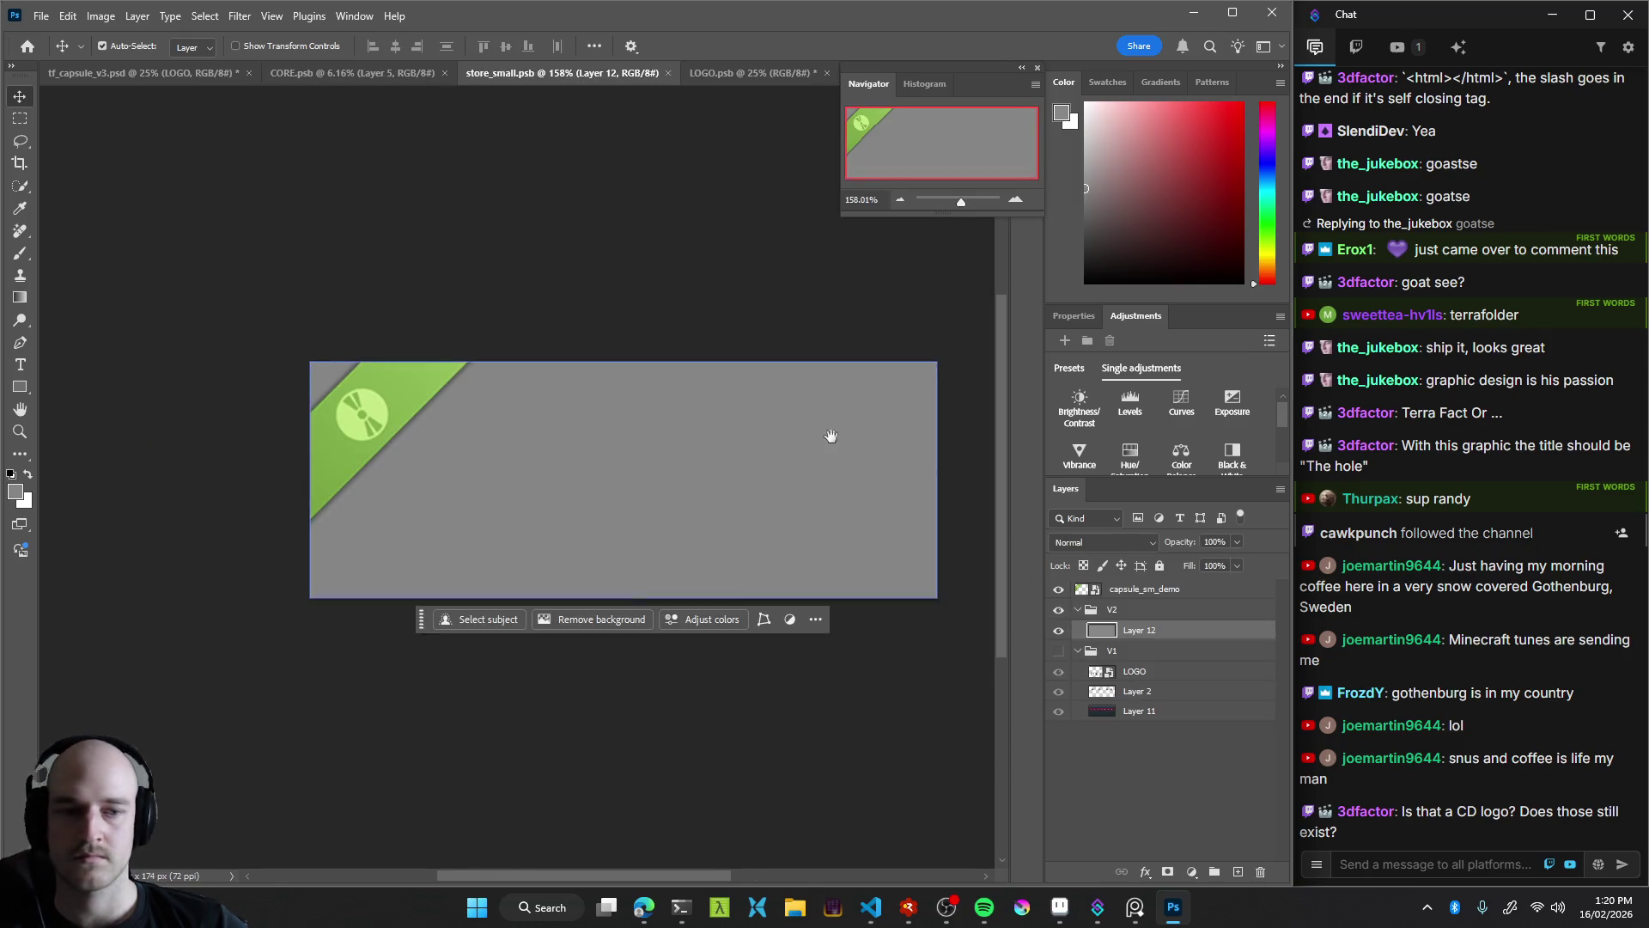
pyautogui.moveTo(1142, 633); pyautogui.dragTo(1152, 644)
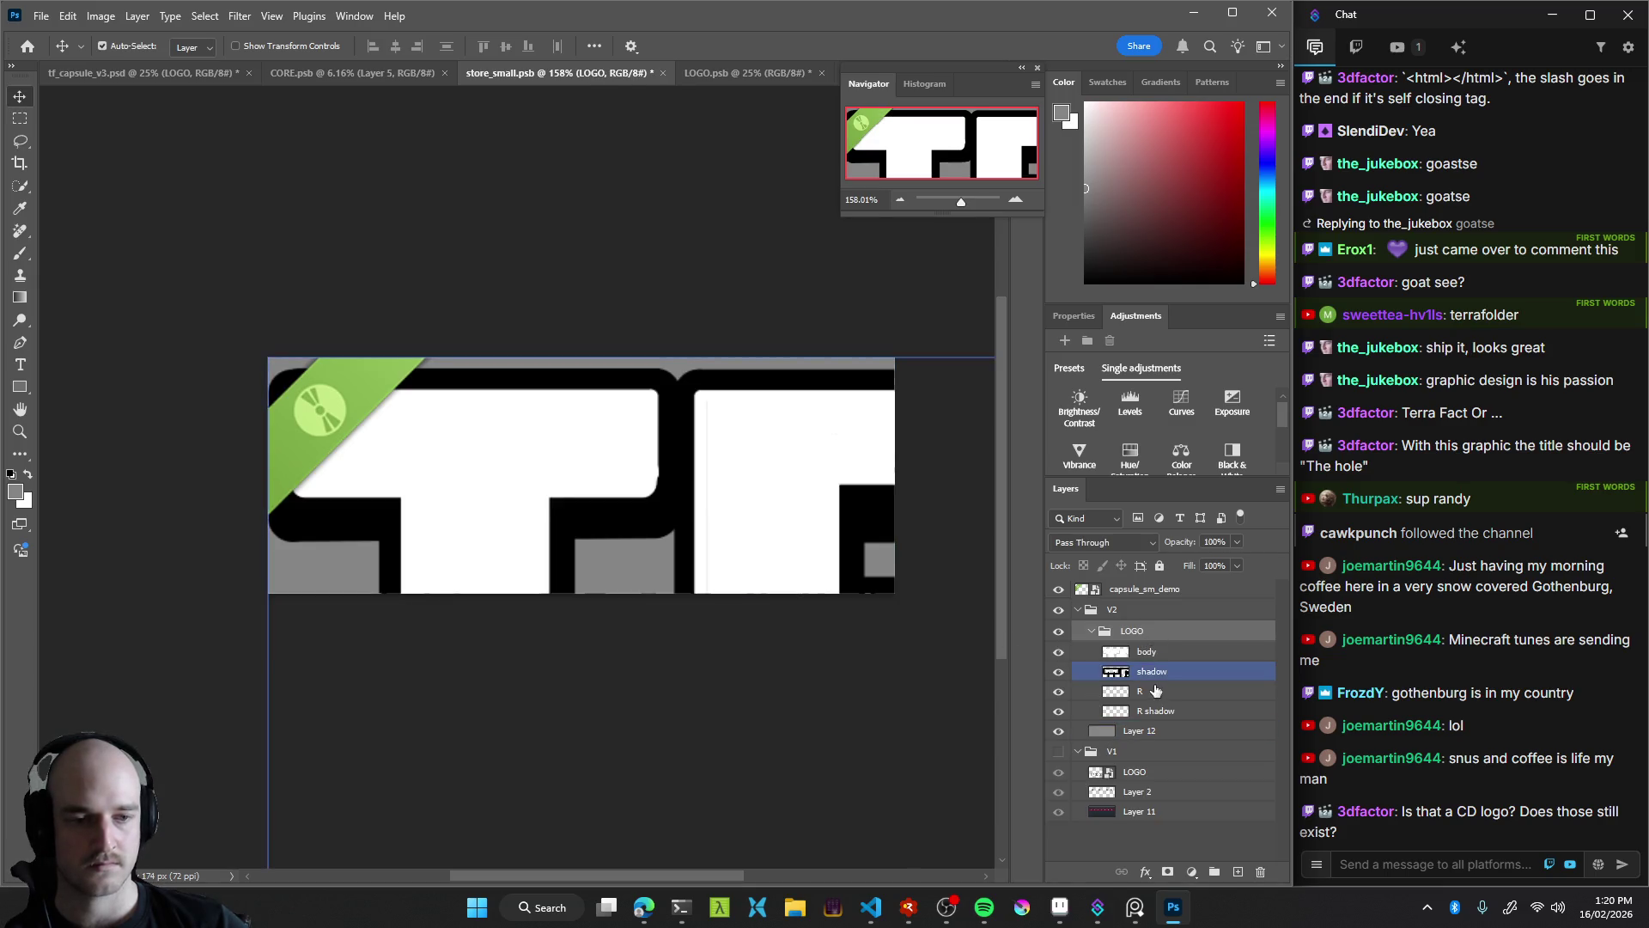
pyautogui.rightClick(1140, 632)
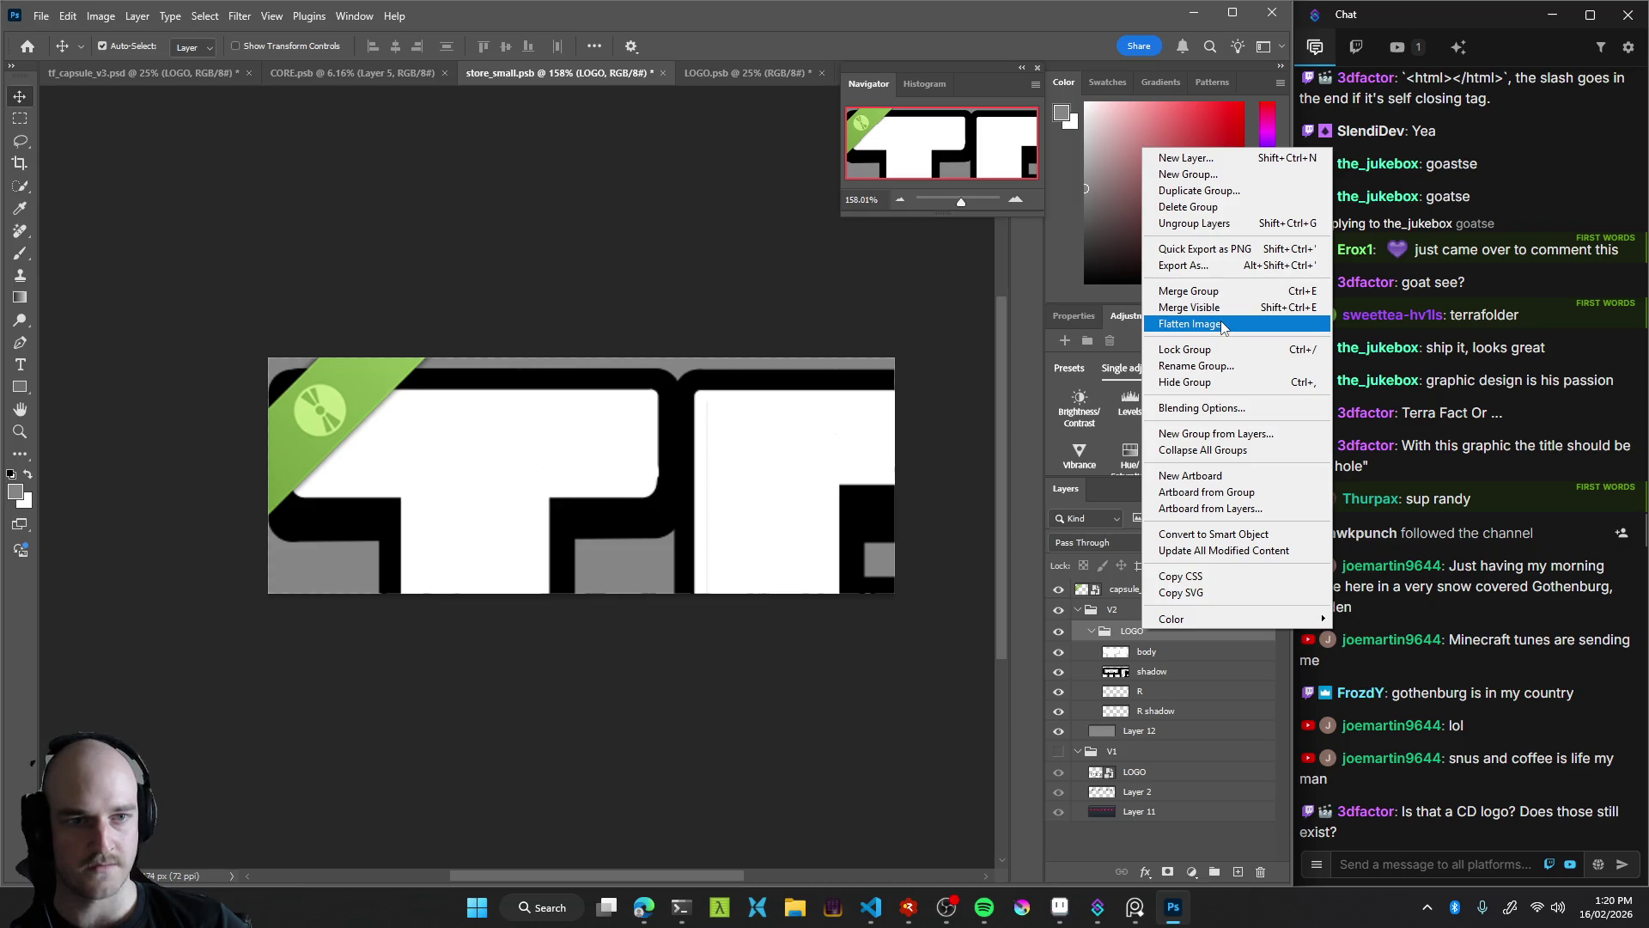
pyautogui.click(1223, 327)
pyautogui.click(635, 338)
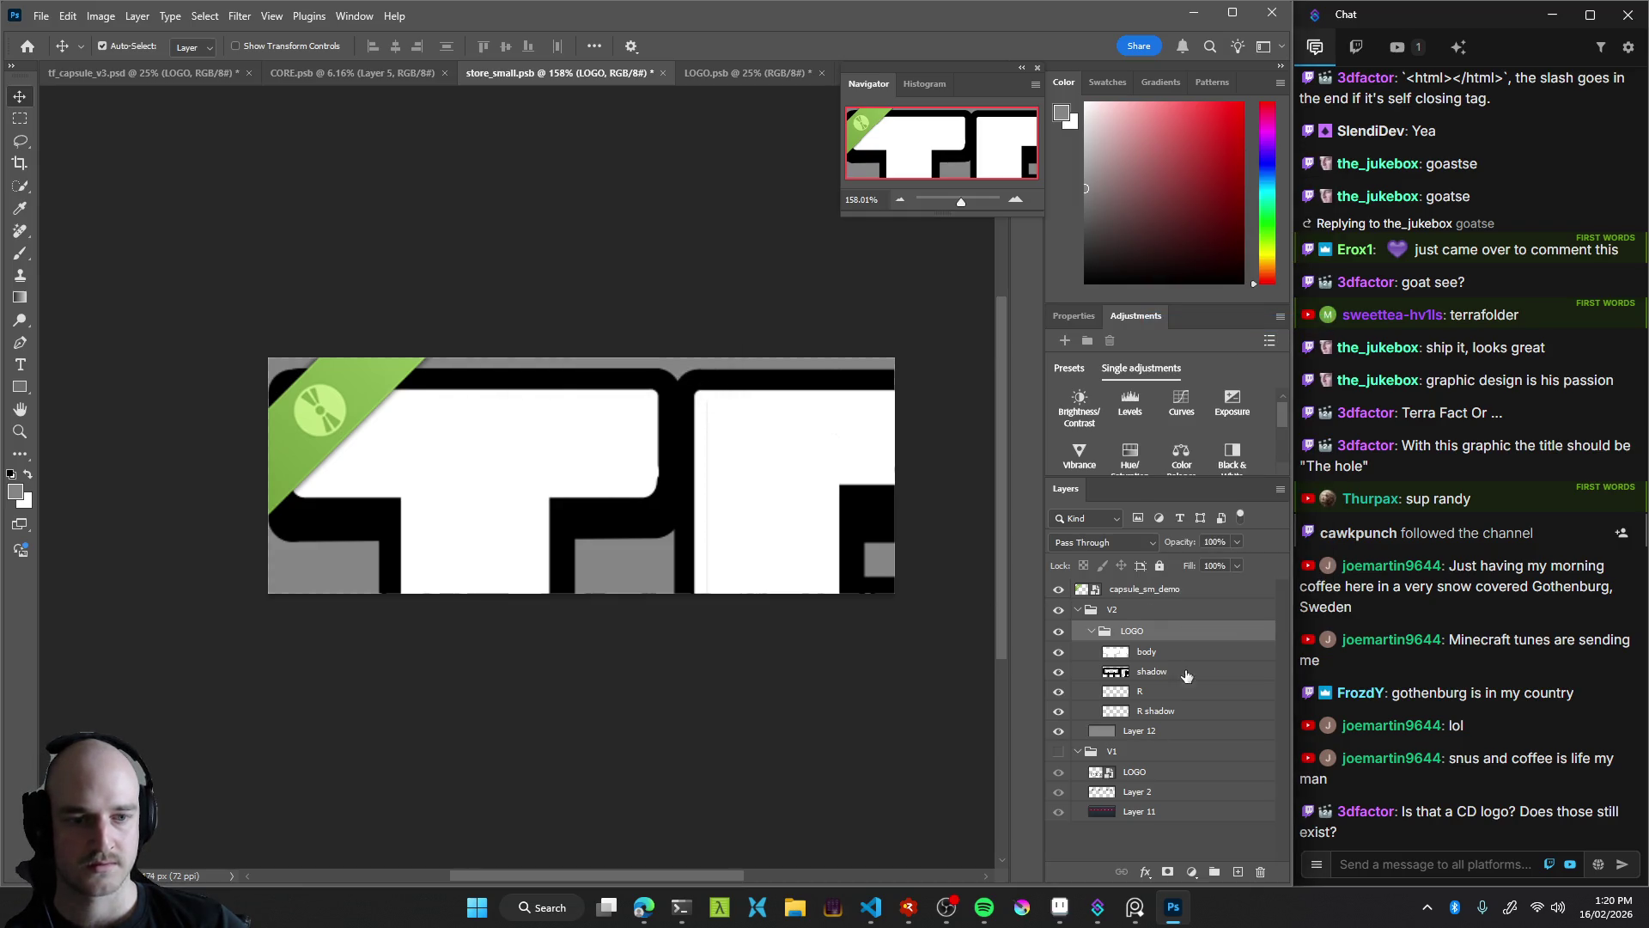
pyautogui.click(1147, 651)
pyautogui.keyDown('shift'); pyautogui.click(1155, 710); pyautogui.keyUp('shift')
pyautogui.rightClick(1144, 634)
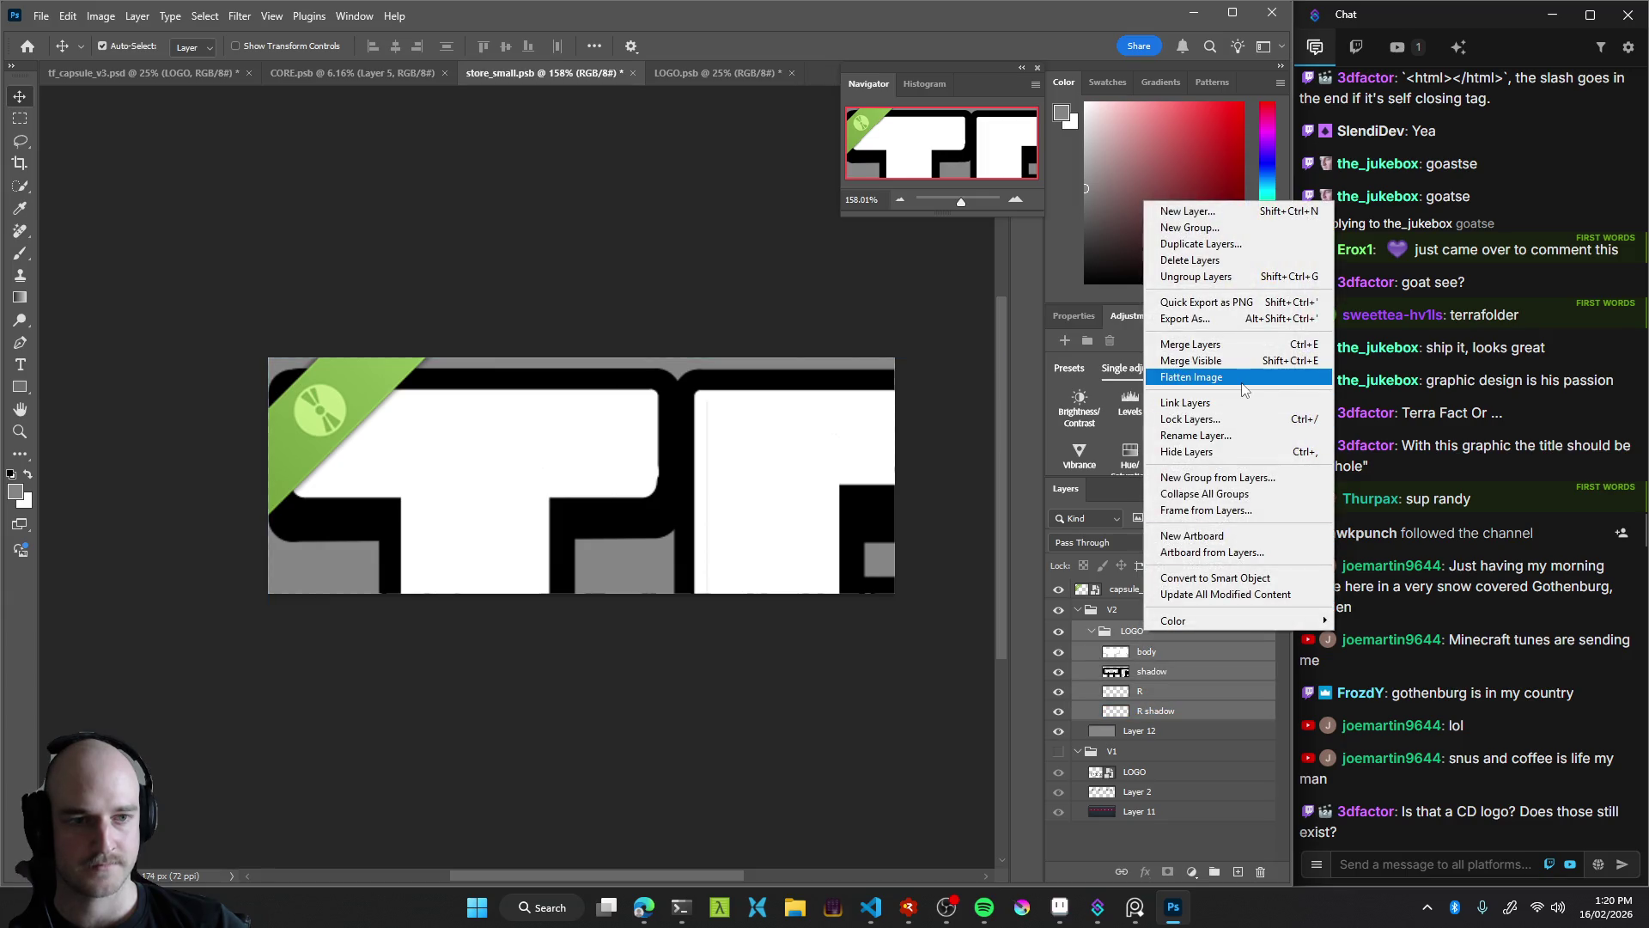
pyautogui.click(1219, 344)
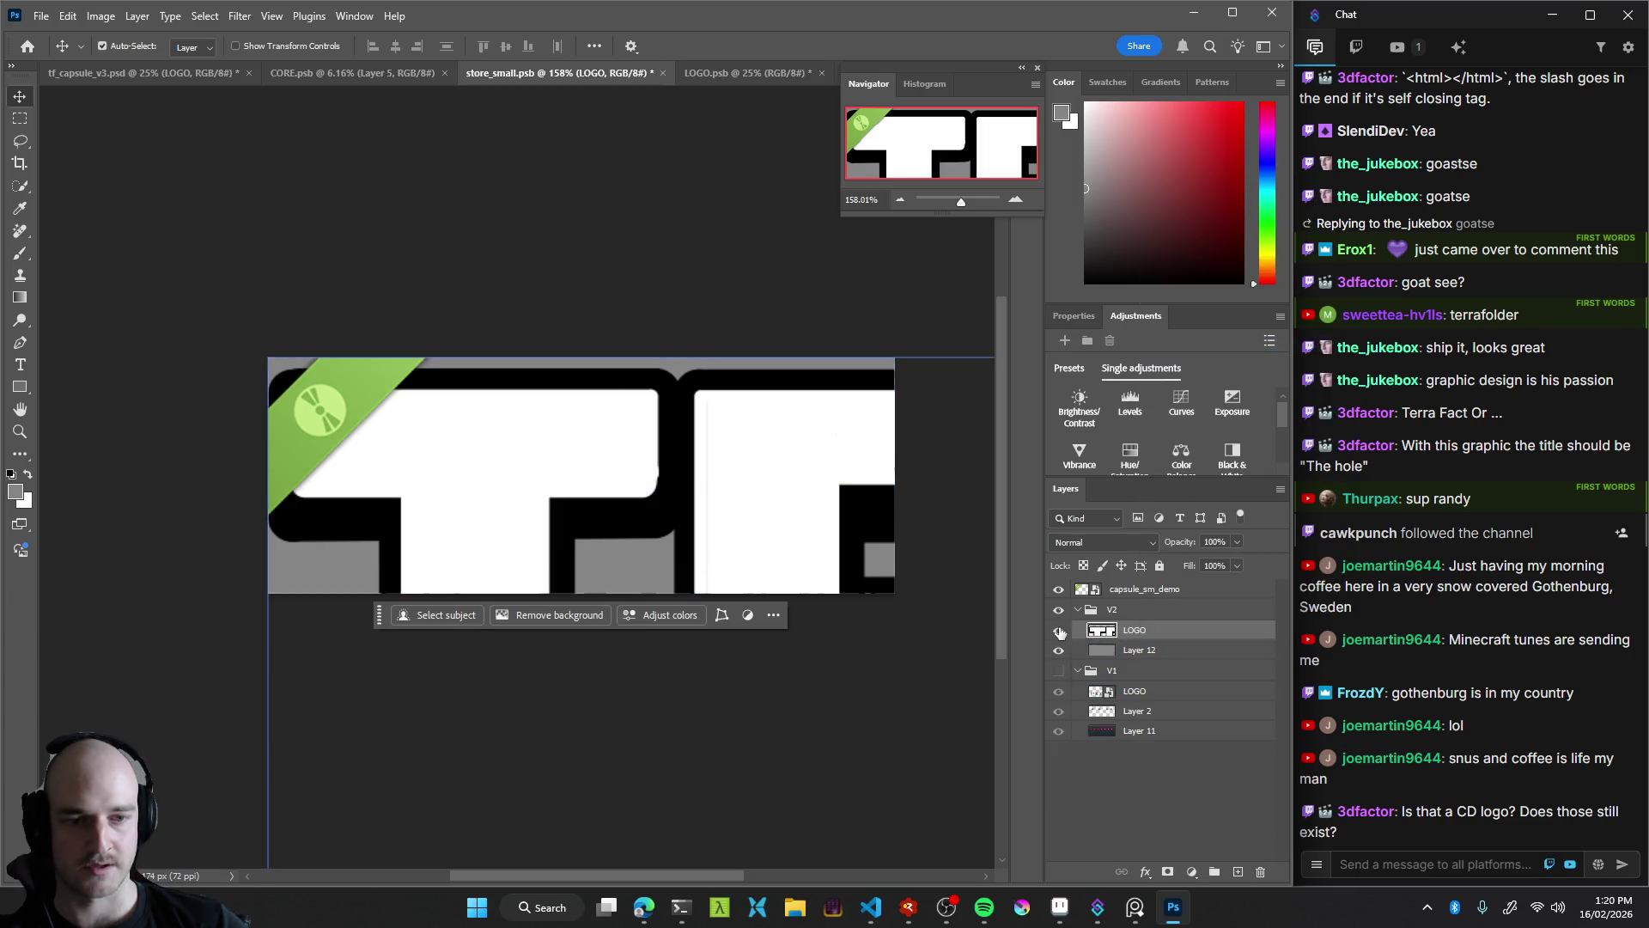
# Zoom out to the whole capsule and start scaling LOGO down to about 19.85%
pyautogui.press('z')
pyautogui.moveTo(724, 459)
pyautogui.mouseDown()
pyautogui.moveTo(620, 468)
pyautogui.moveTo(553, 422)
pyautogui.moveTo(650, 446)
pyautogui.mouseUp()
pyautogui.hotkey('ctrl', 't')
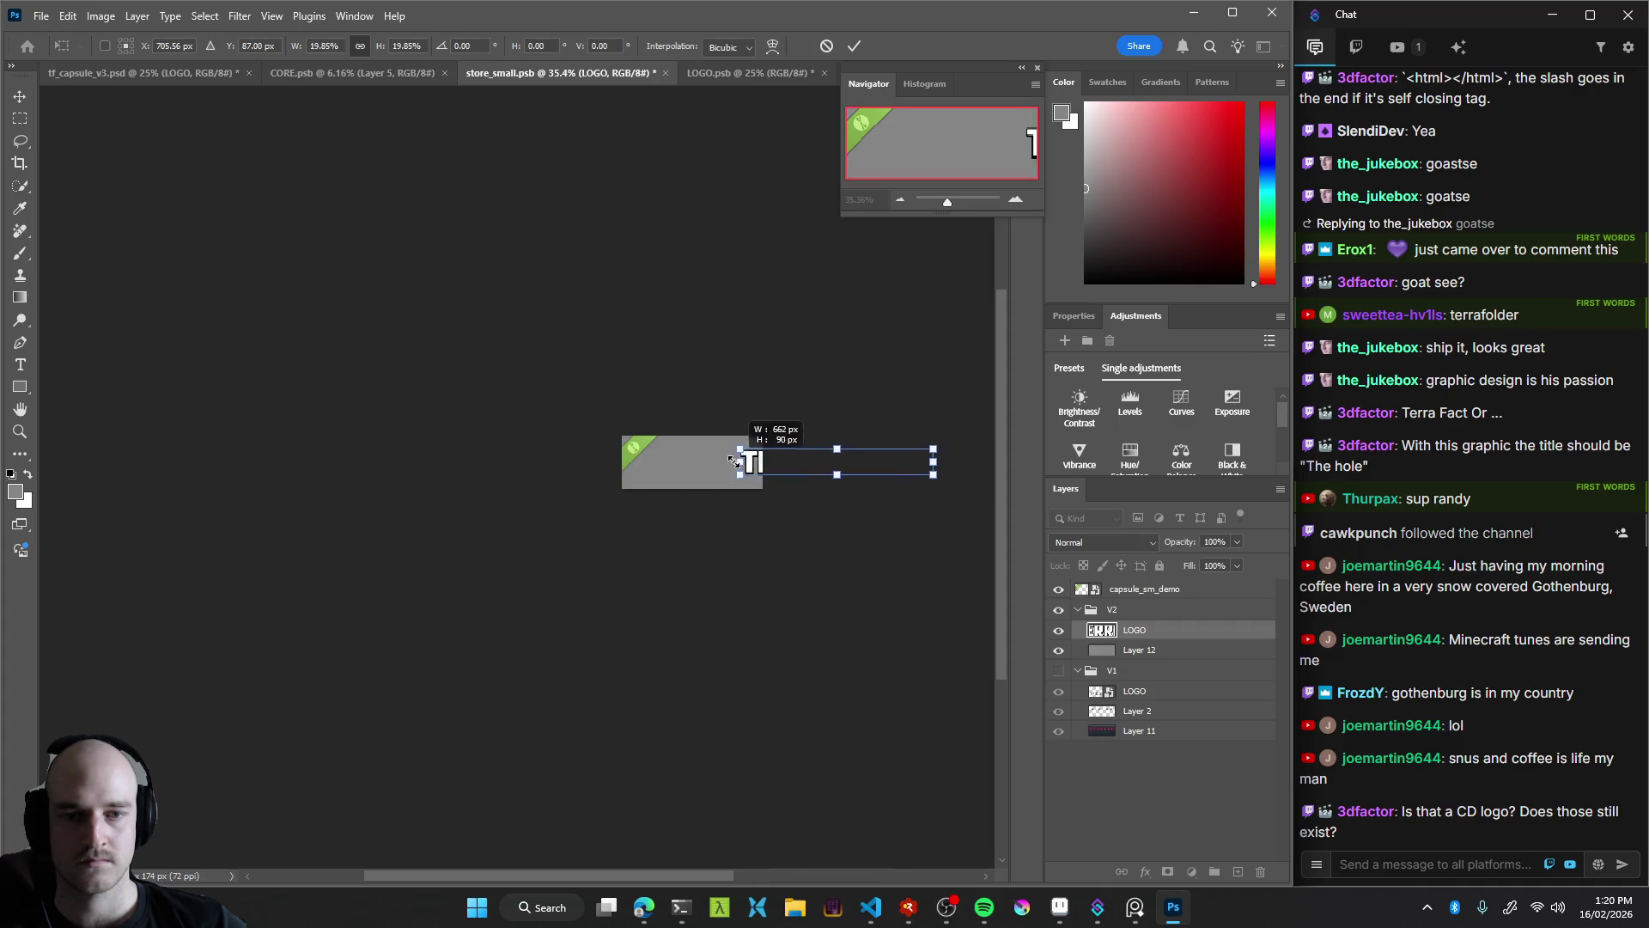
# Move the logo onto the grey capsule and resize it to about 74%
pyautogui.moveTo(761, 461); pyautogui.dragTo(787, 424)
pyautogui.click(823, 515)
pyautogui.scroll(5, 739, 467)
pyautogui.hotkey('ctrl', 't')
pyautogui.scroll(-2, 794, 443)
pyautogui.moveTo(589, 401); pyautogui.dragTo(739, 421)
pyautogui.moveTo(647, 392); pyautogui.dragTo(624, 389)
pyautogui.moveTo(752, 418)
pyautogui.mouseDown()
pyautogui.moveTo(762, 428)
pyautogui.moveTo(642, 443)
pyautogui.mouseUp()
pyautogui.press('Return')
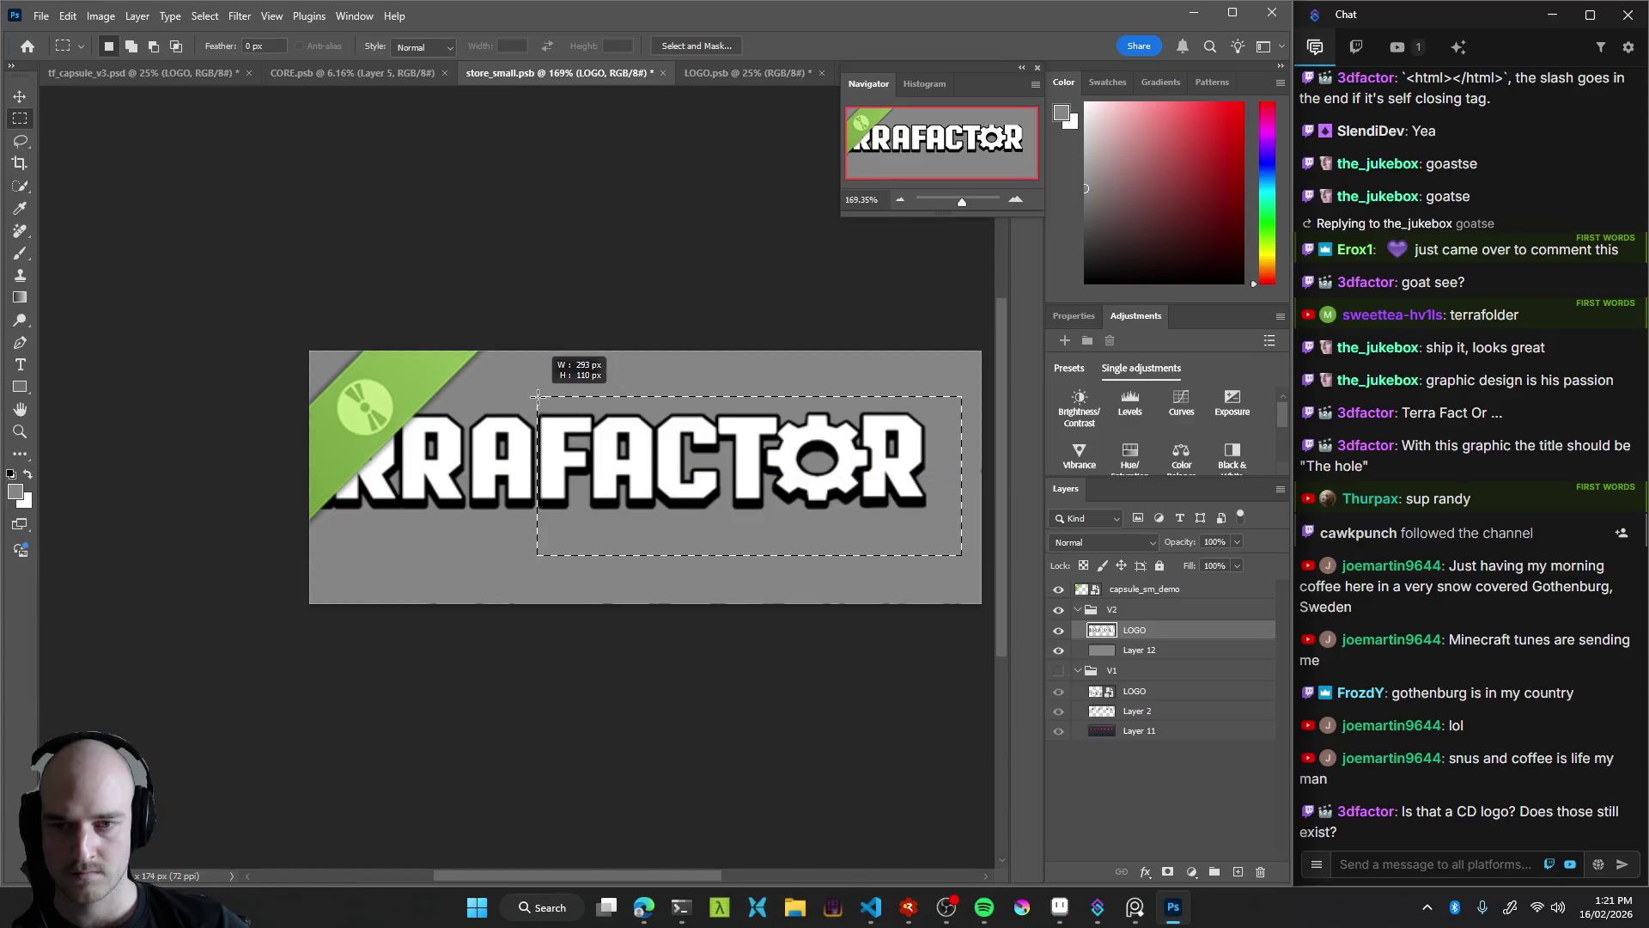
# Cut the FACTOR lettering out of the logo and paste it onto a new layer in the lower right
pyautogui.moveTo(740, 471); pyautogui.dragTo(634, 448)
pyautogui.hotkey('ctrl', 'x')
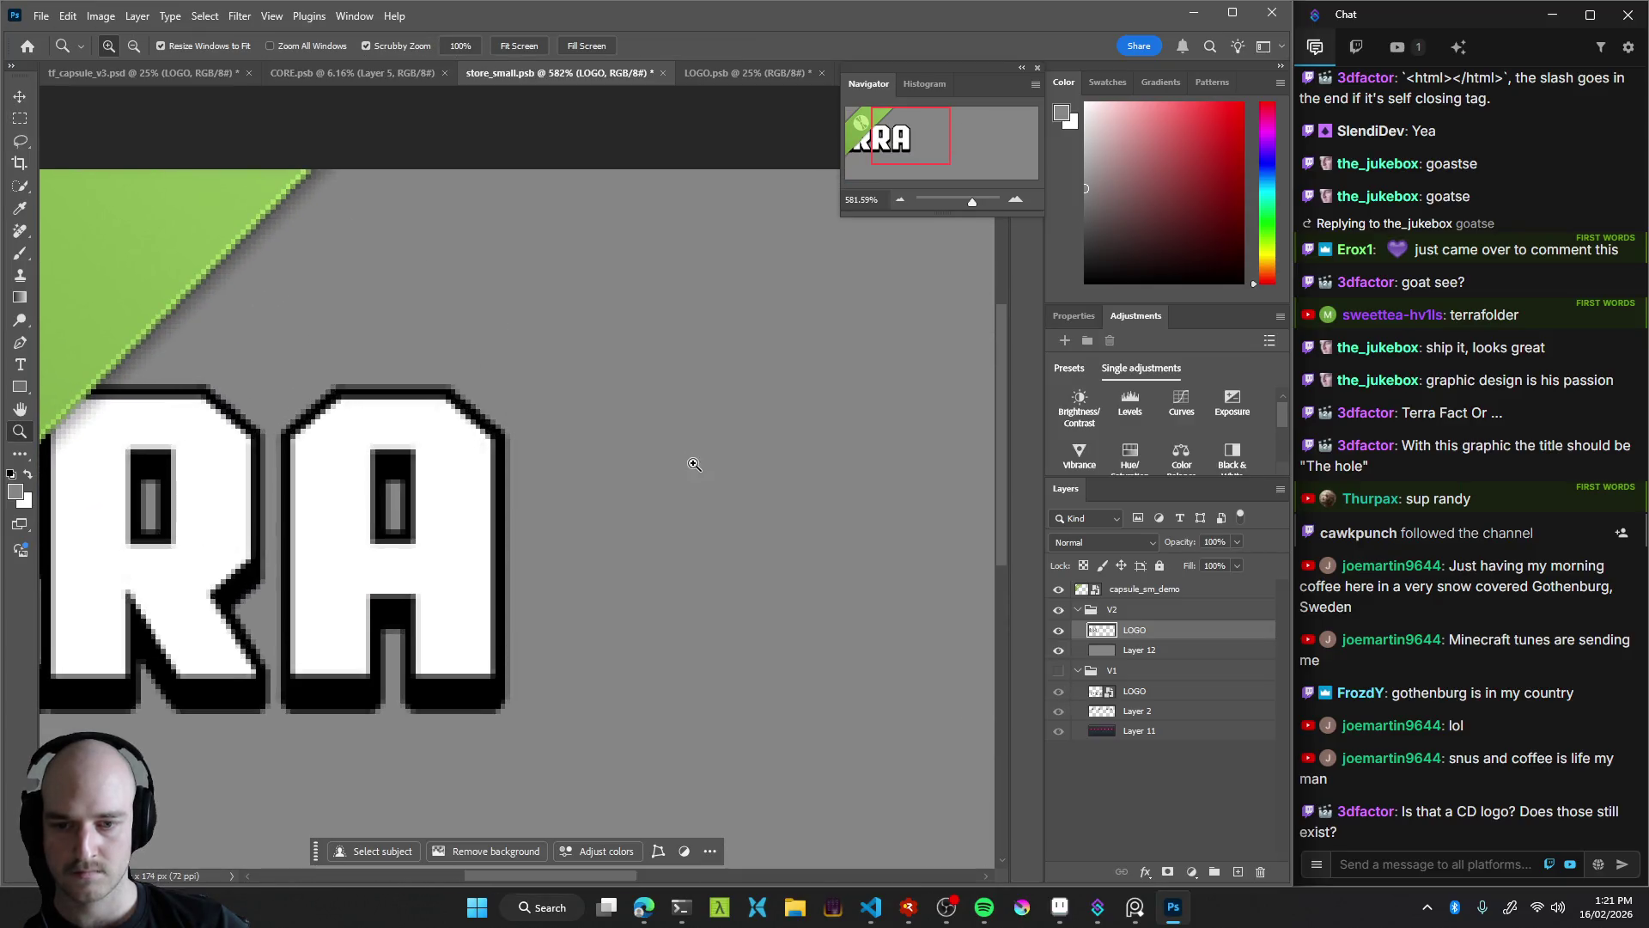
pyautogui.moveTo(760, 510); pyautogui.dragTo(688, 495)
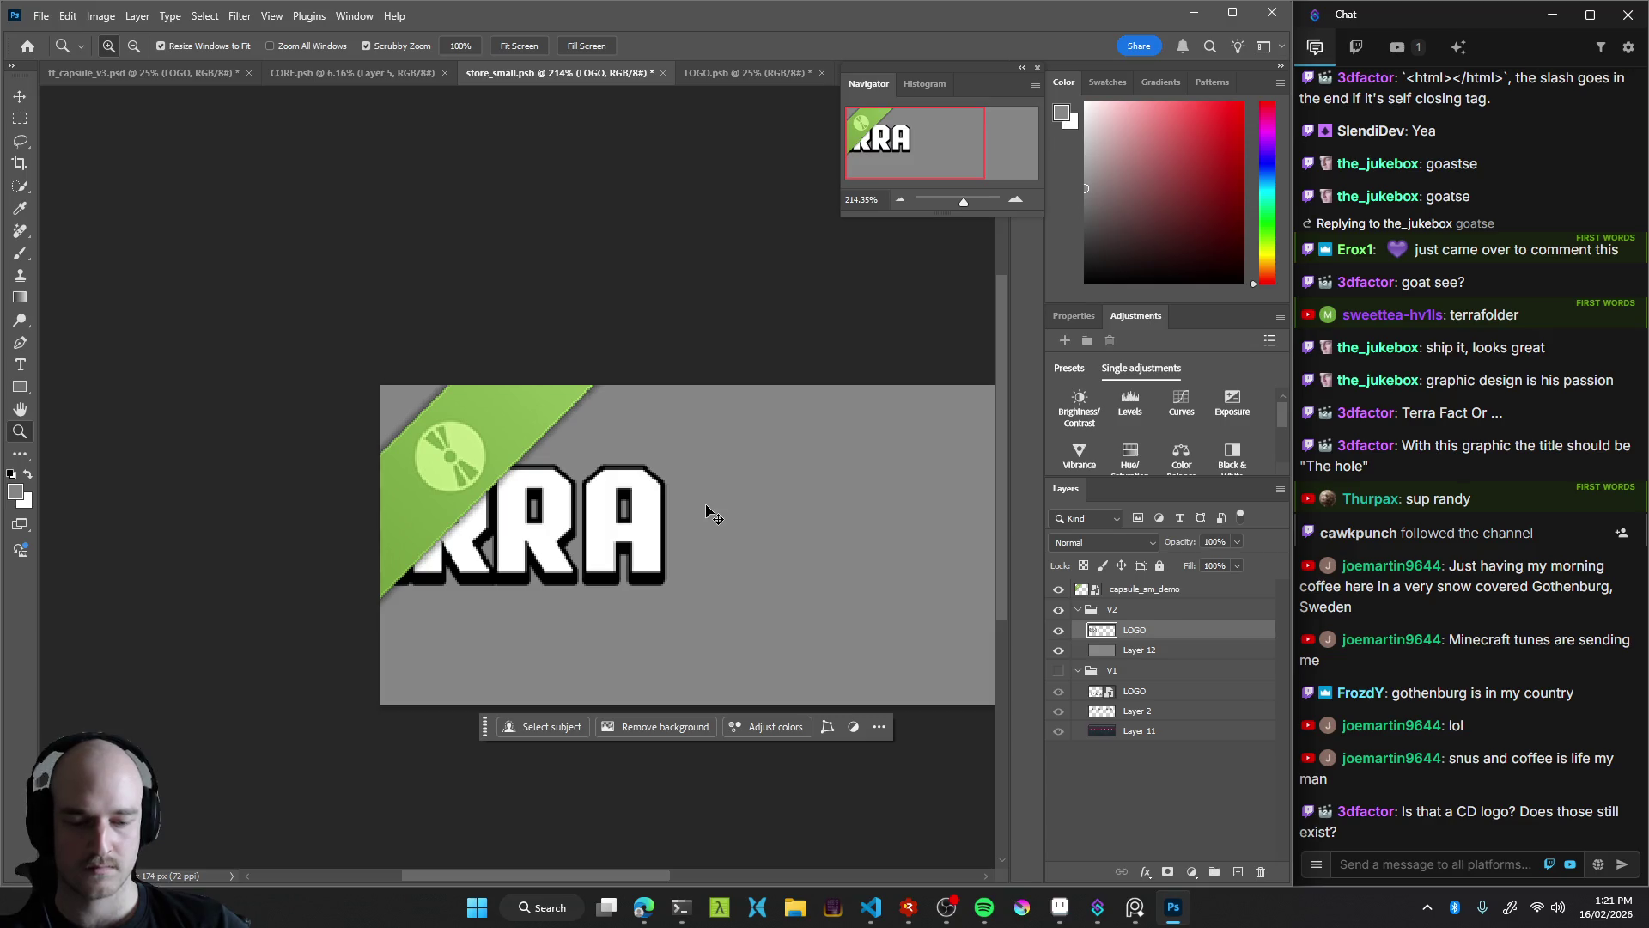
pyautogui.hotkey('ctrl', 'shift', 'alt', 'n')
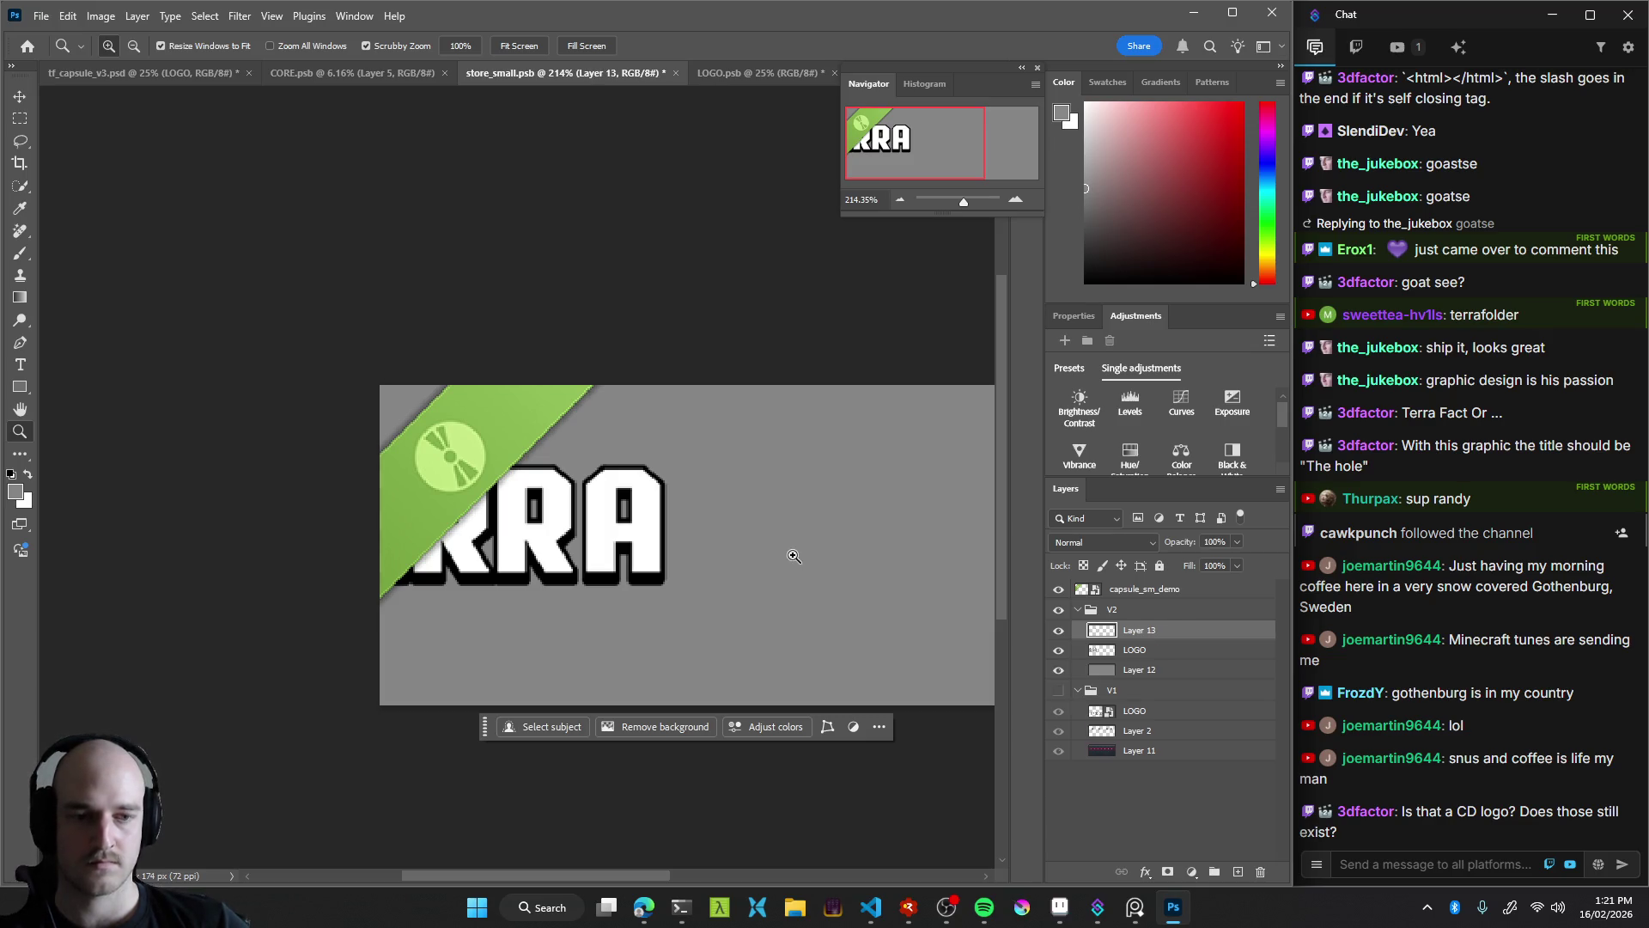
pyautogui.hotkey('ctrl', 'v')
pyautogui.press('v')
pyautogui.moveTo(742, 578)
pyautogui.mouseDown()
pyautogui.moveTo(849, 577)
pyautogui.moveTo(592, 546)
pyautogui.moveTo(726, 567)
pyautogui.mouseUp()
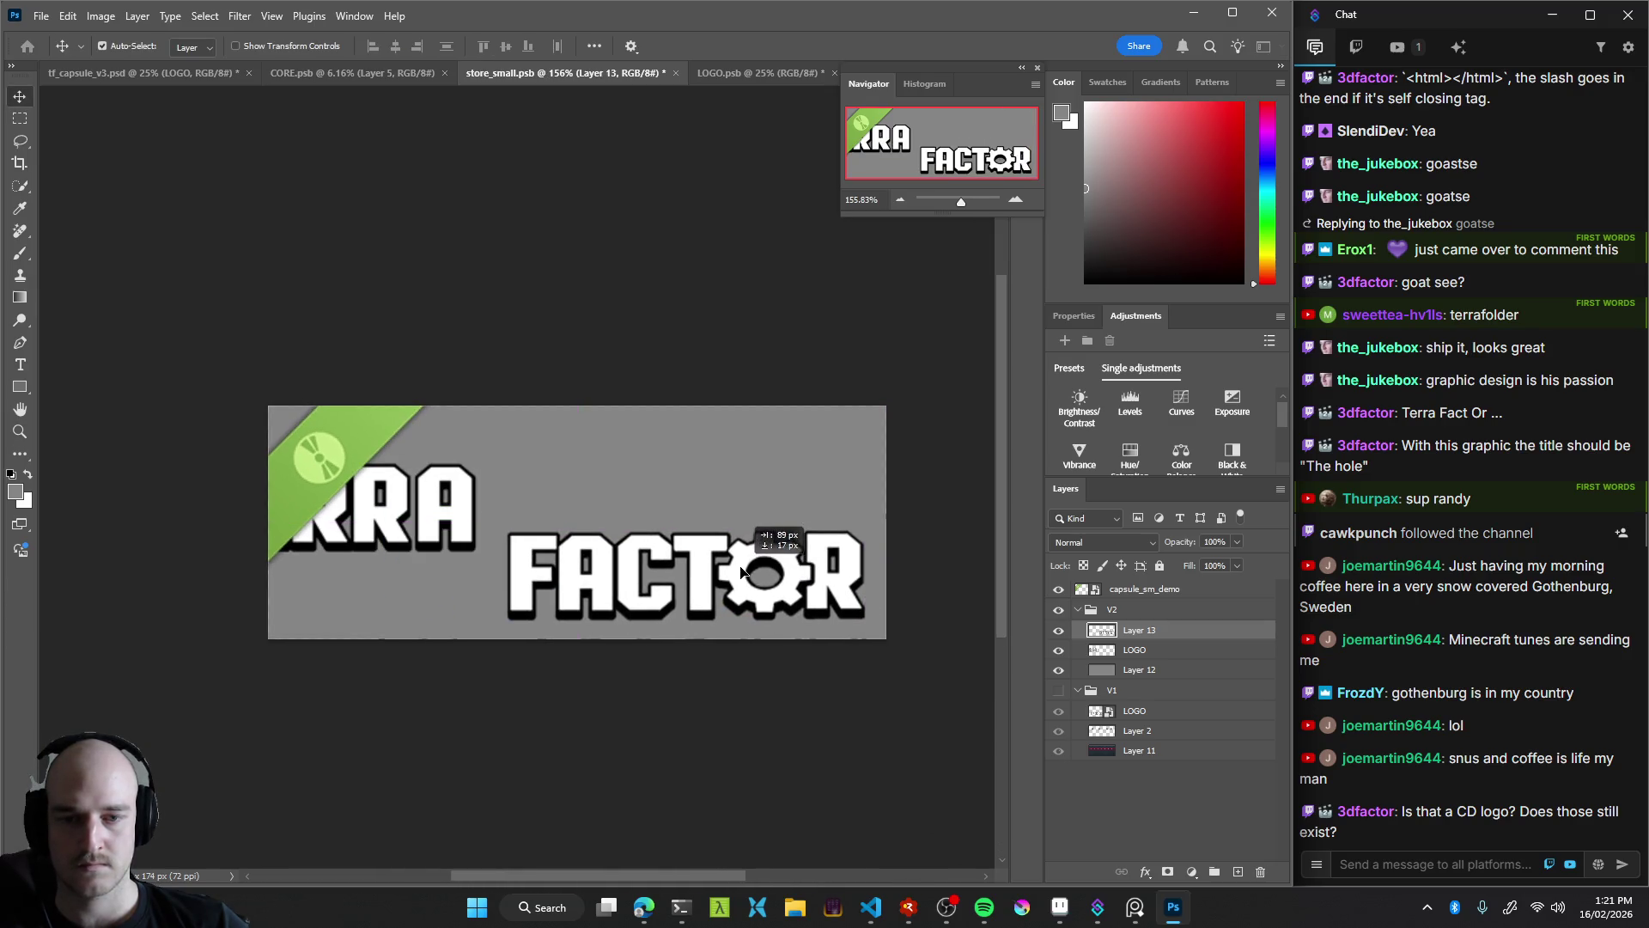
# Stack TERRA directly above FACTOR and align the two words
pyautogui.moveTo(438, 491); pyautogui.dragTo(788, 443)
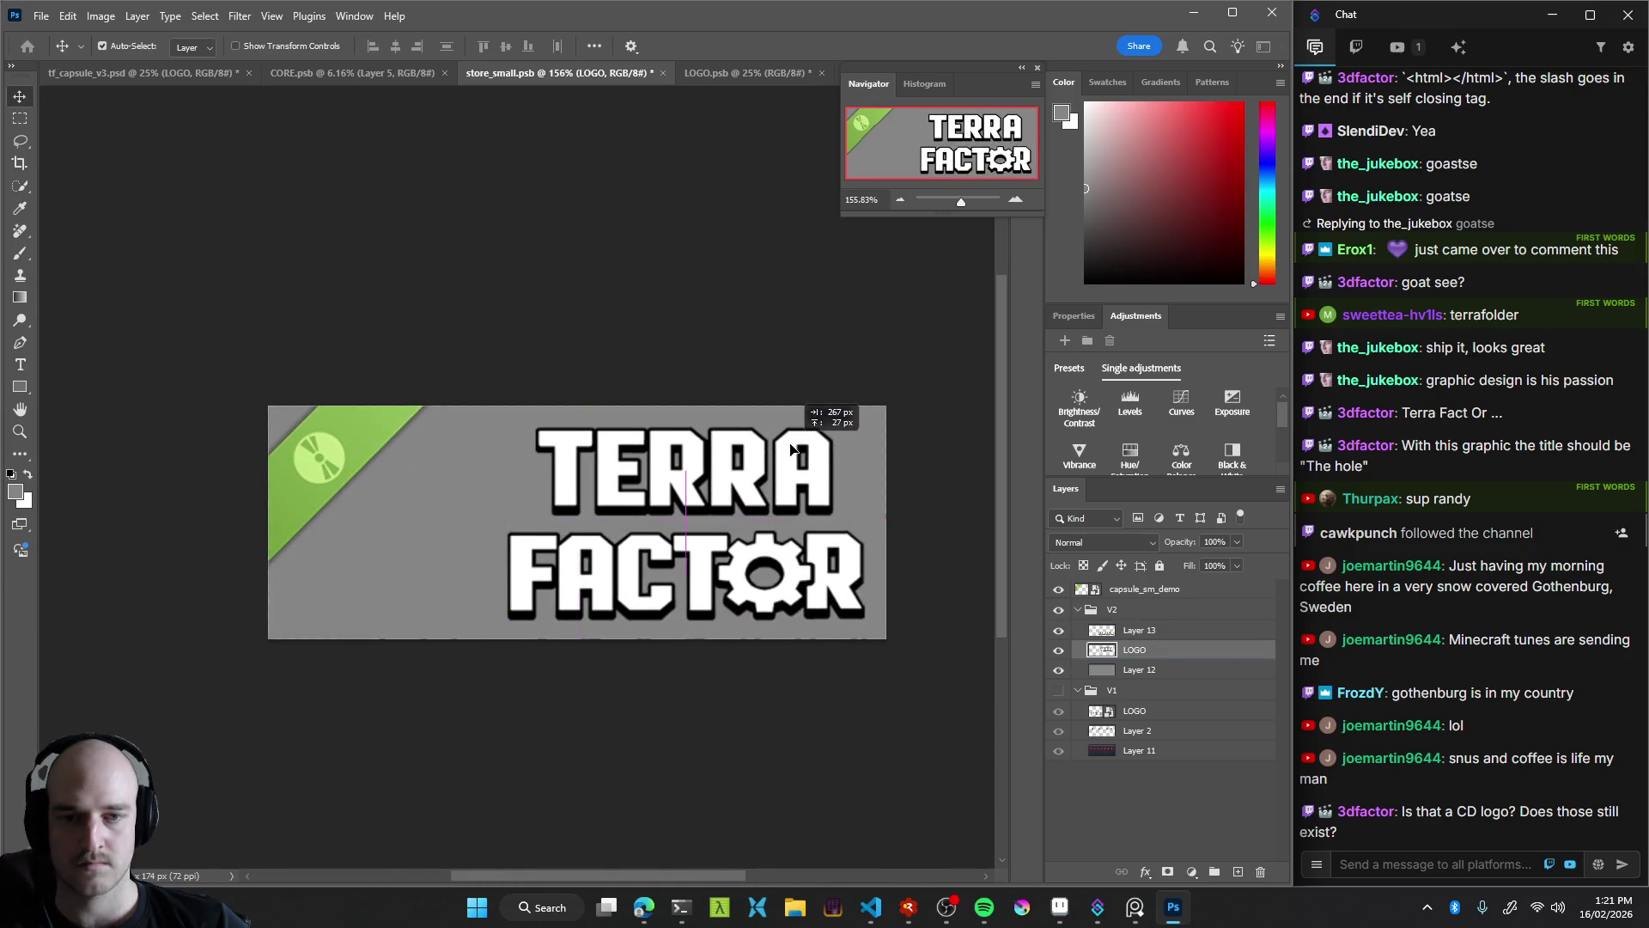
pyautogui.moveTo(756, 466); pyautogui.dragTo(760, 467)
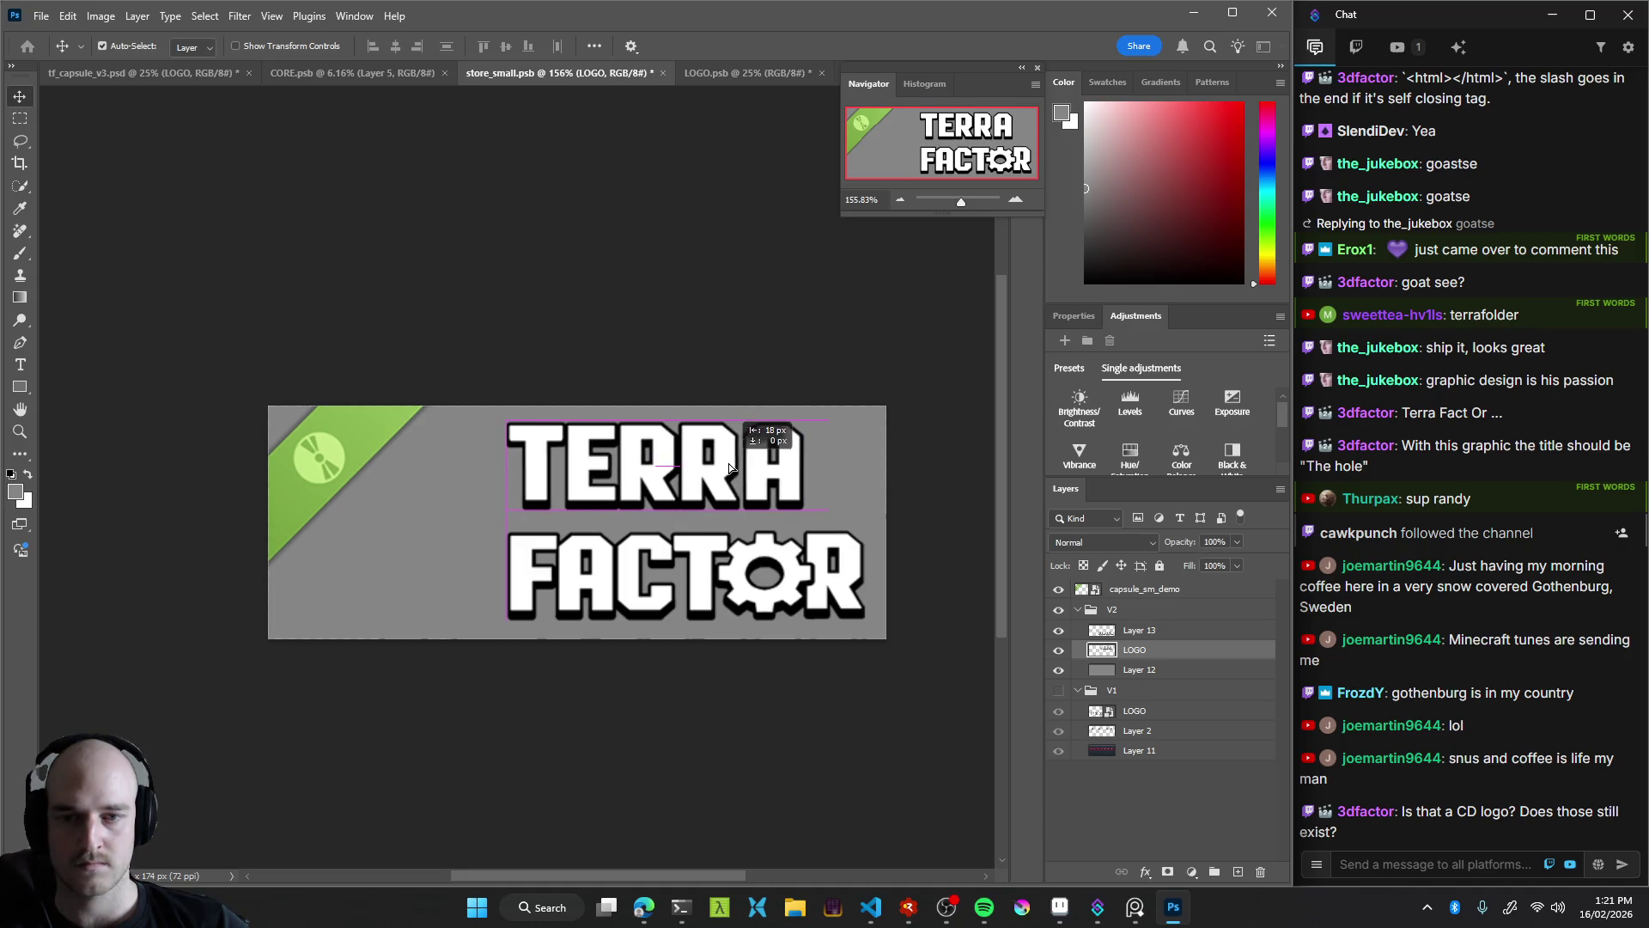
pyautogui.moveTo(748, 567); pyautogui.dragTo(758, 570)
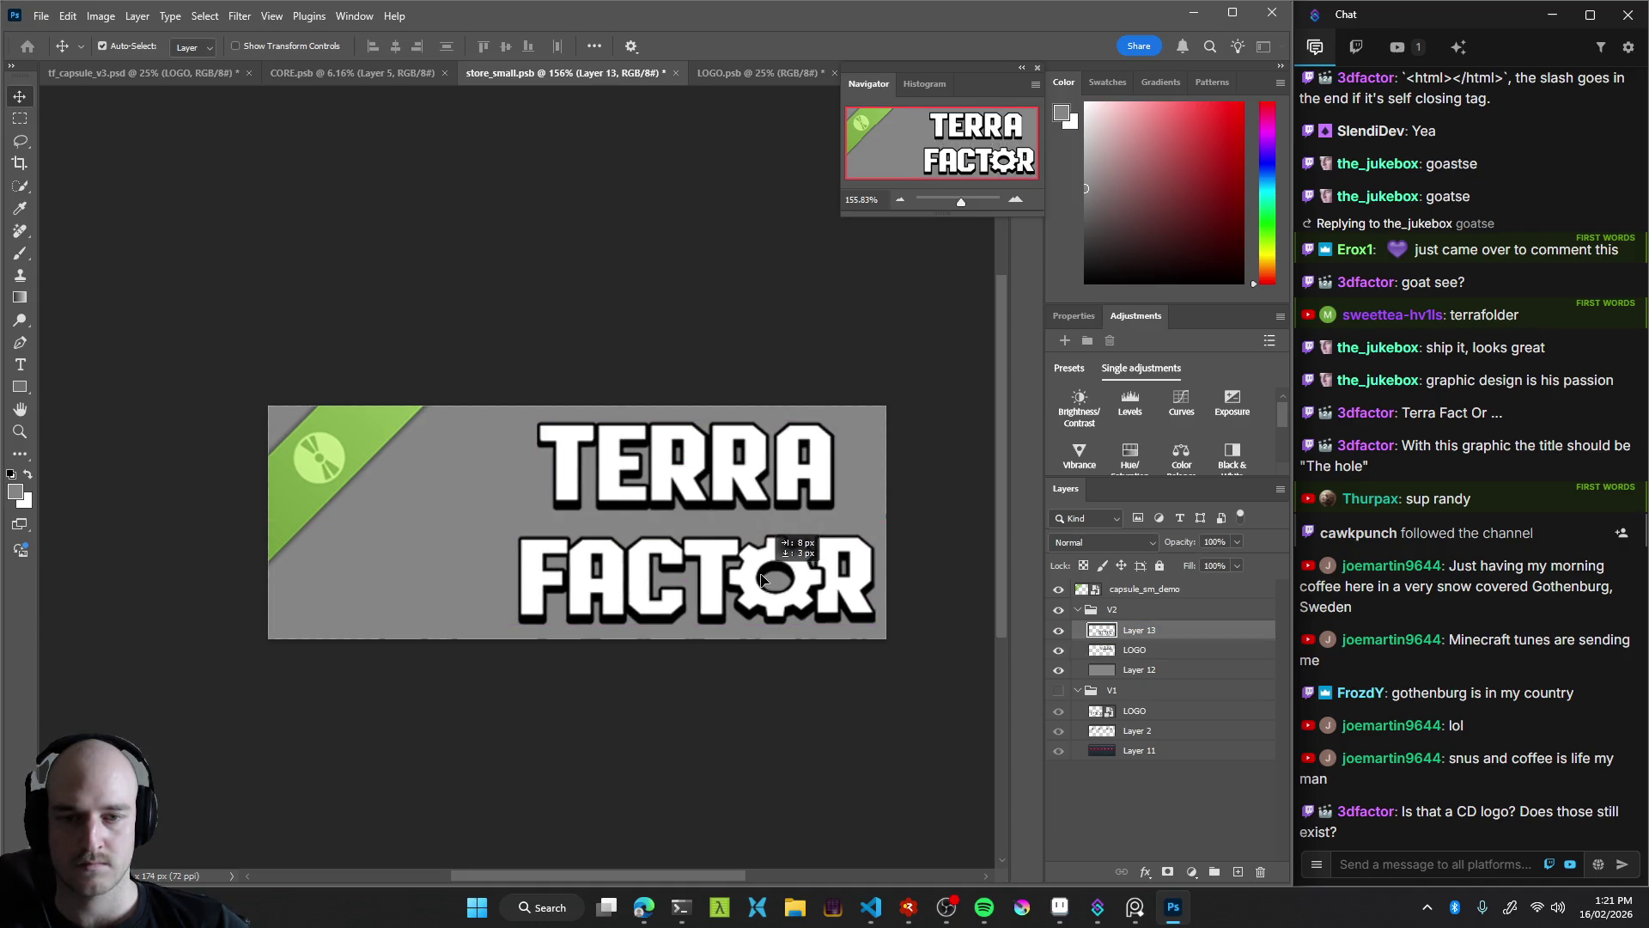
pyautogui.moveTo(745, 470); pyautogui.dragTo(720, 476)
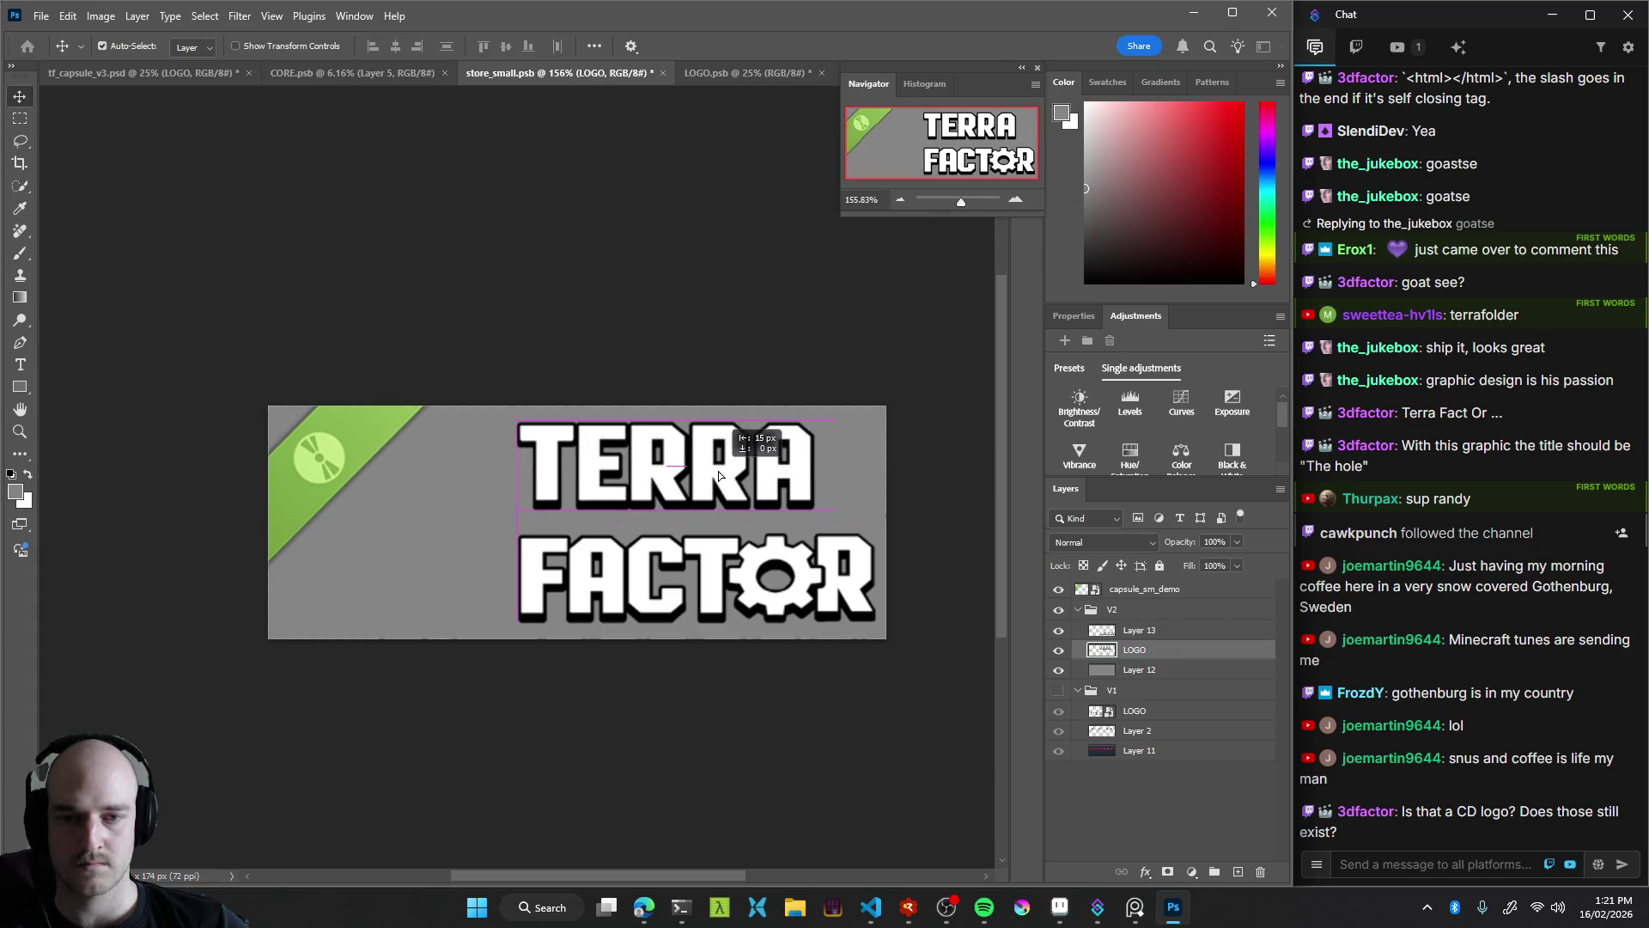
# Zoom out and back in to review the whole store_small banner
pyautogui.moveTo(720, 479); pyautogui.dragTo(587, 499)
pyautogui.press('z')
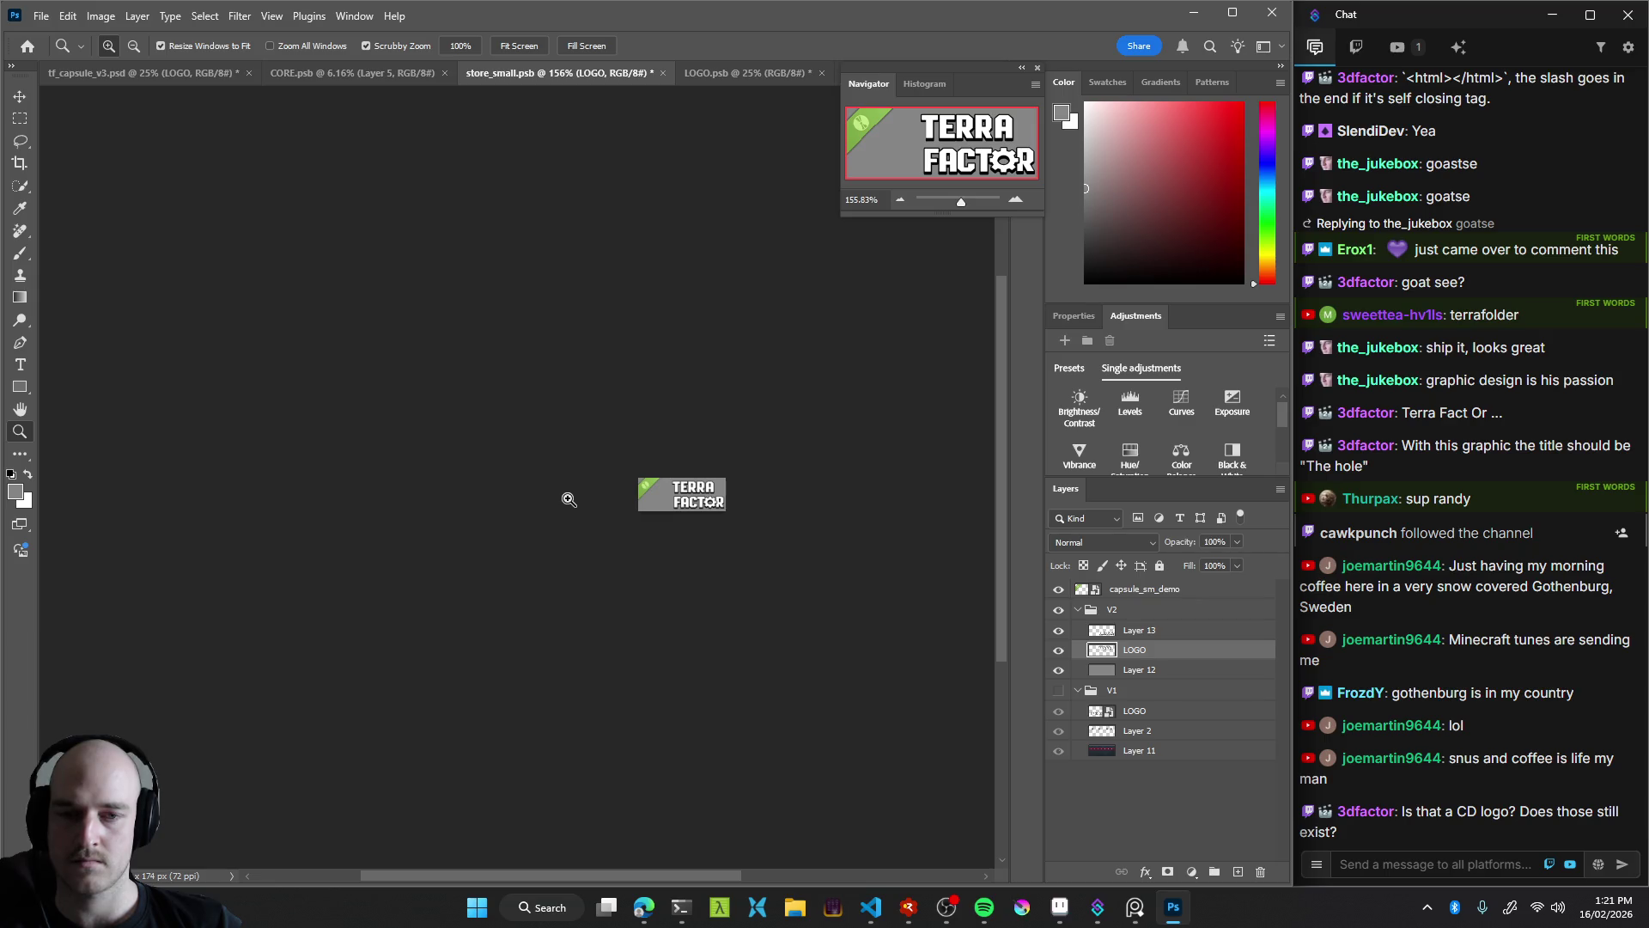
pyautogui.moveTo(570, 499)
pyautogui.mouseDown()
pyautogui.moveTo(732, 475)
pyautogui.moveTo(571, 501)
pyautogui.mouseUp()
pyautogui.press('v')
pyautogui.press('z')
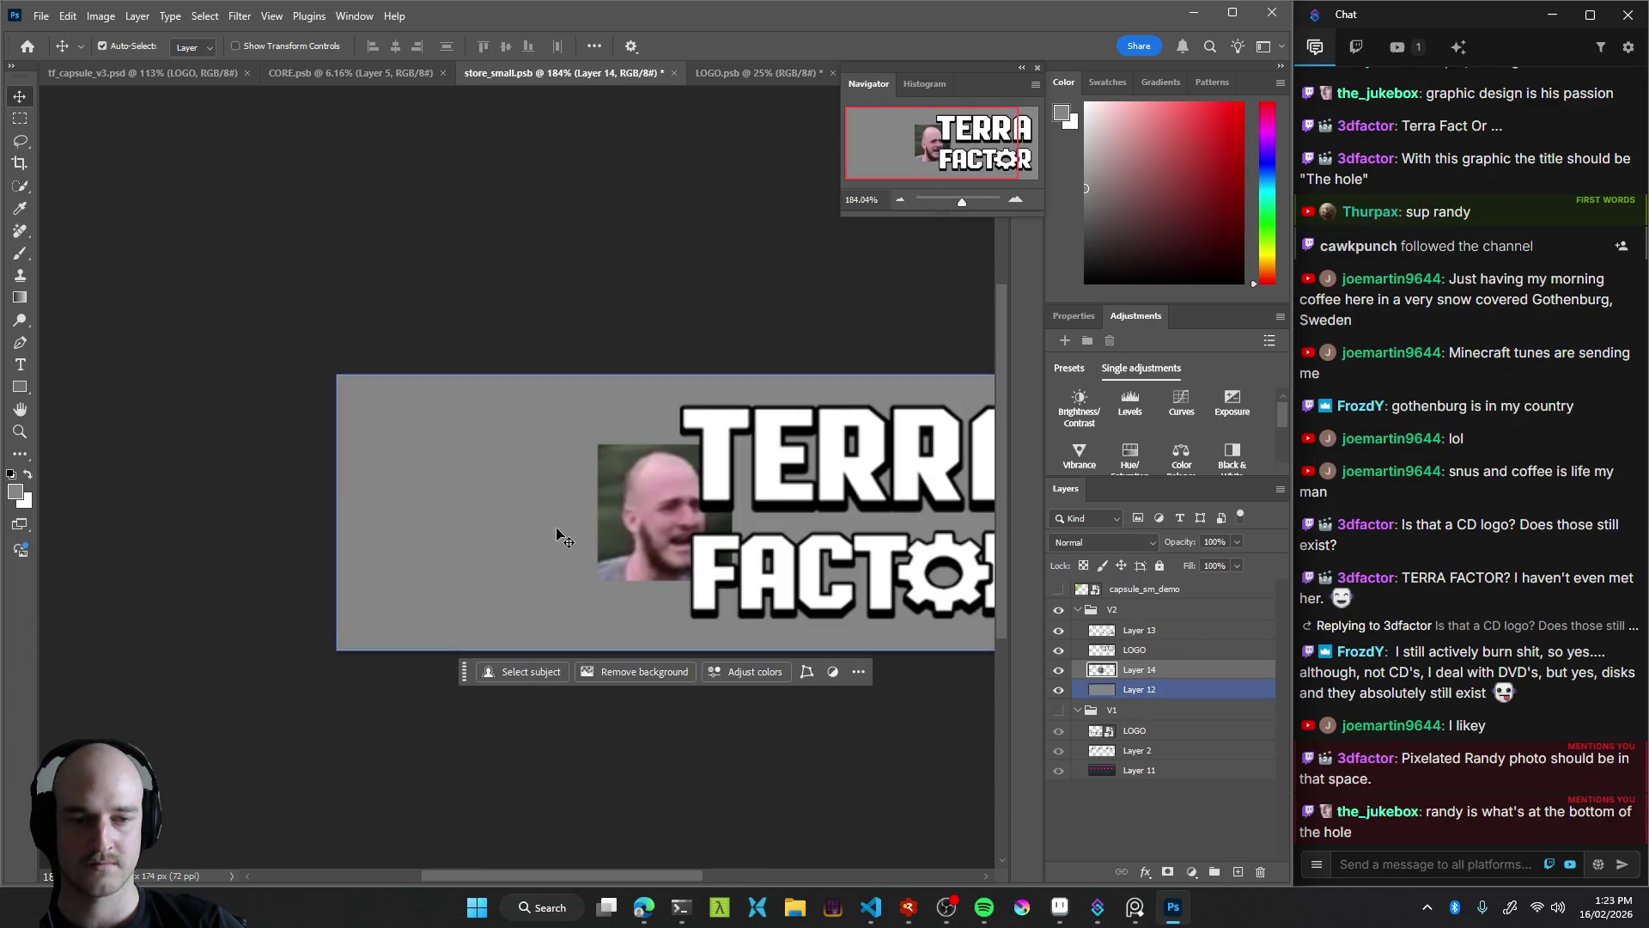
# Move the face photo to the left side and enlarge it to about 300%
pyautogui.moveTo(642, 496); pyautogui.dragTo(478, 505)
pyautogui.hotkey('ctrl', 't')
pyautogui.moveTo(575, 469); pyautogui.dragTo(730, 348)
pyautogui.moveTo(629, 440); pyautogui.dragTo(637, 376)
pyautogui.click(590, 705)
# Paint the grey behind TERRA FACTOR black with a smaller black brush
pyautogui.press('e')
pyautogui.press('f')
pyautogui.press('f')
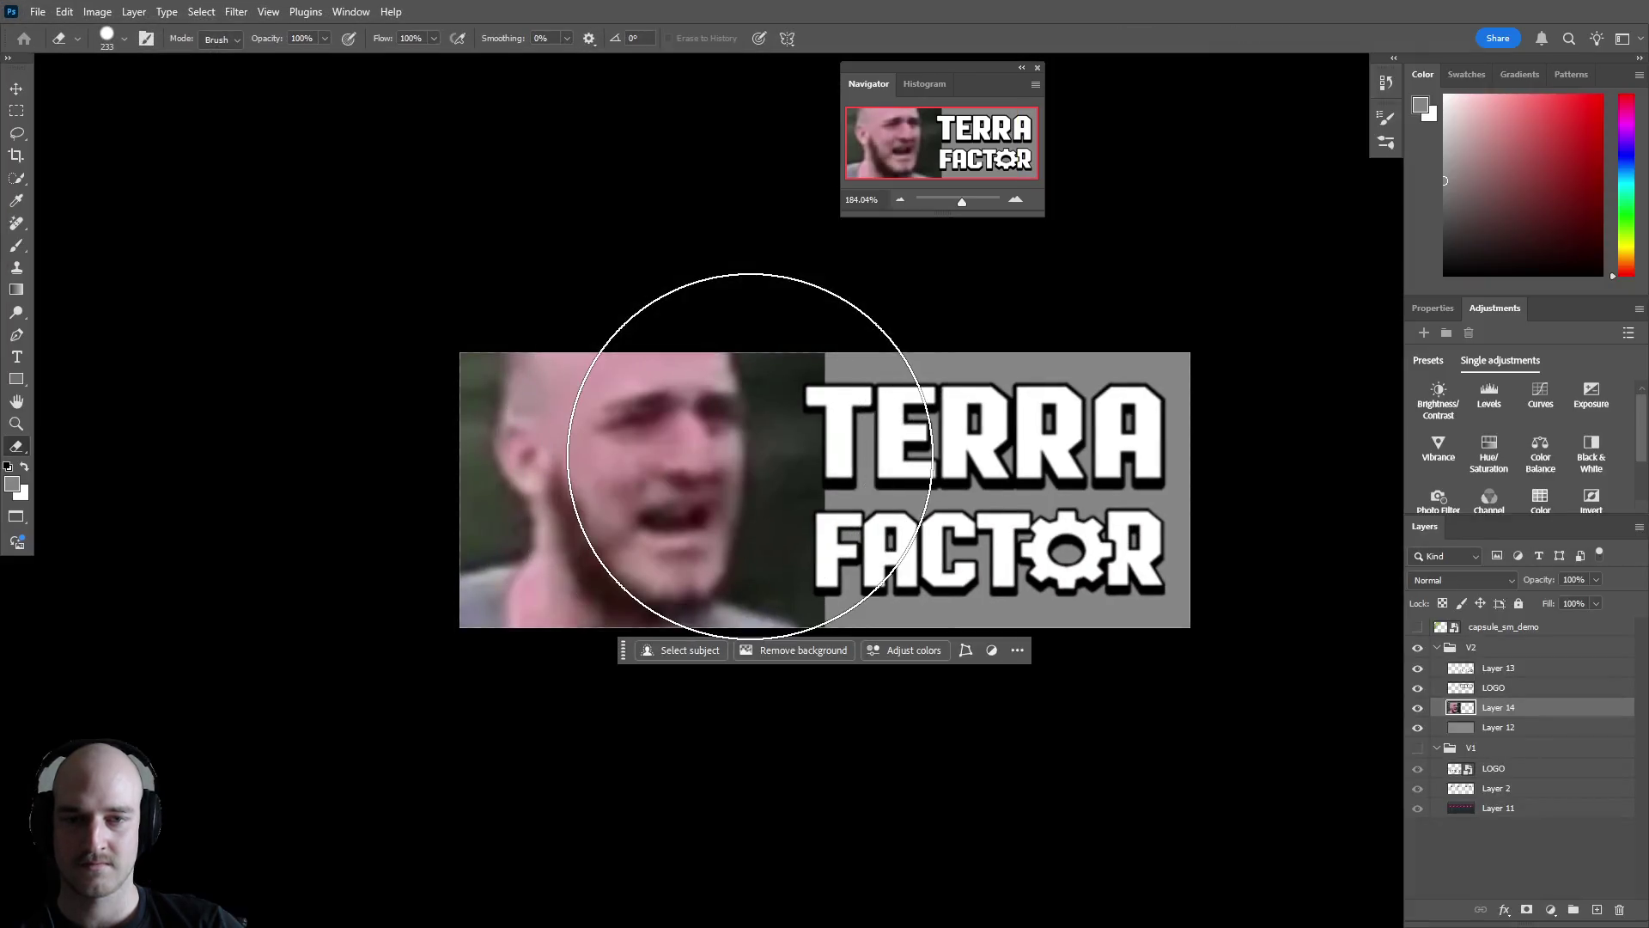
pyautogui.press('f')
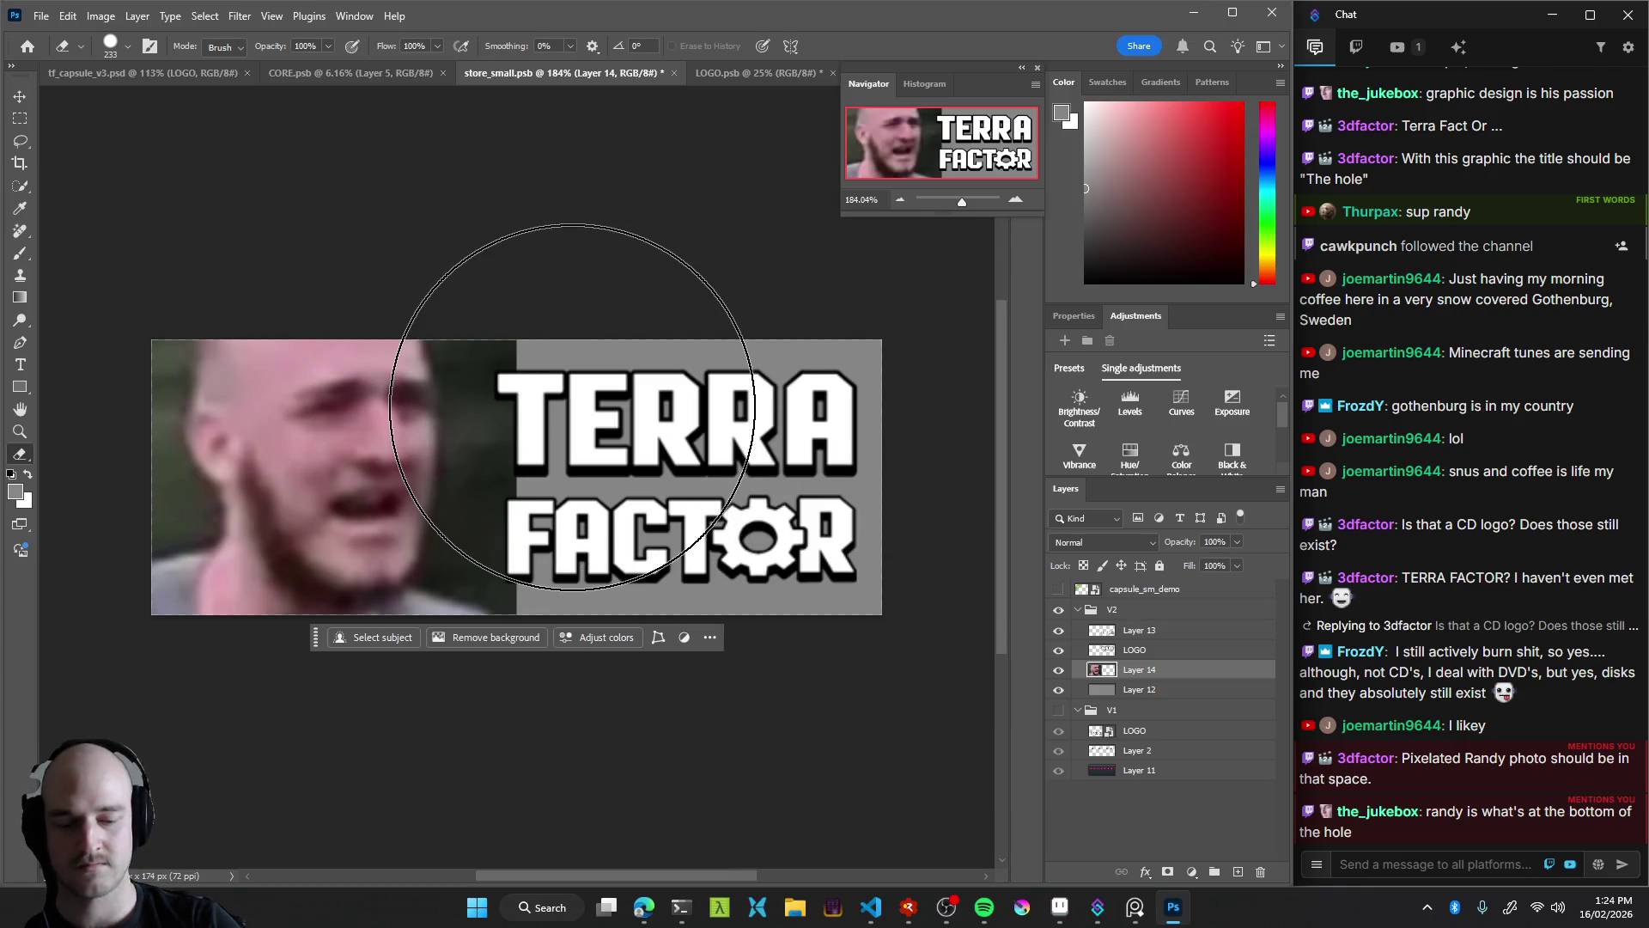
pyautogui.moveTo(565, 409); pyautogui.dragTo(481, 393)
pyautogui.press('b')
pyautogui.press('d')
pyautogui.moveTo(558, 486); pyautogui.dragTo(640, 502)
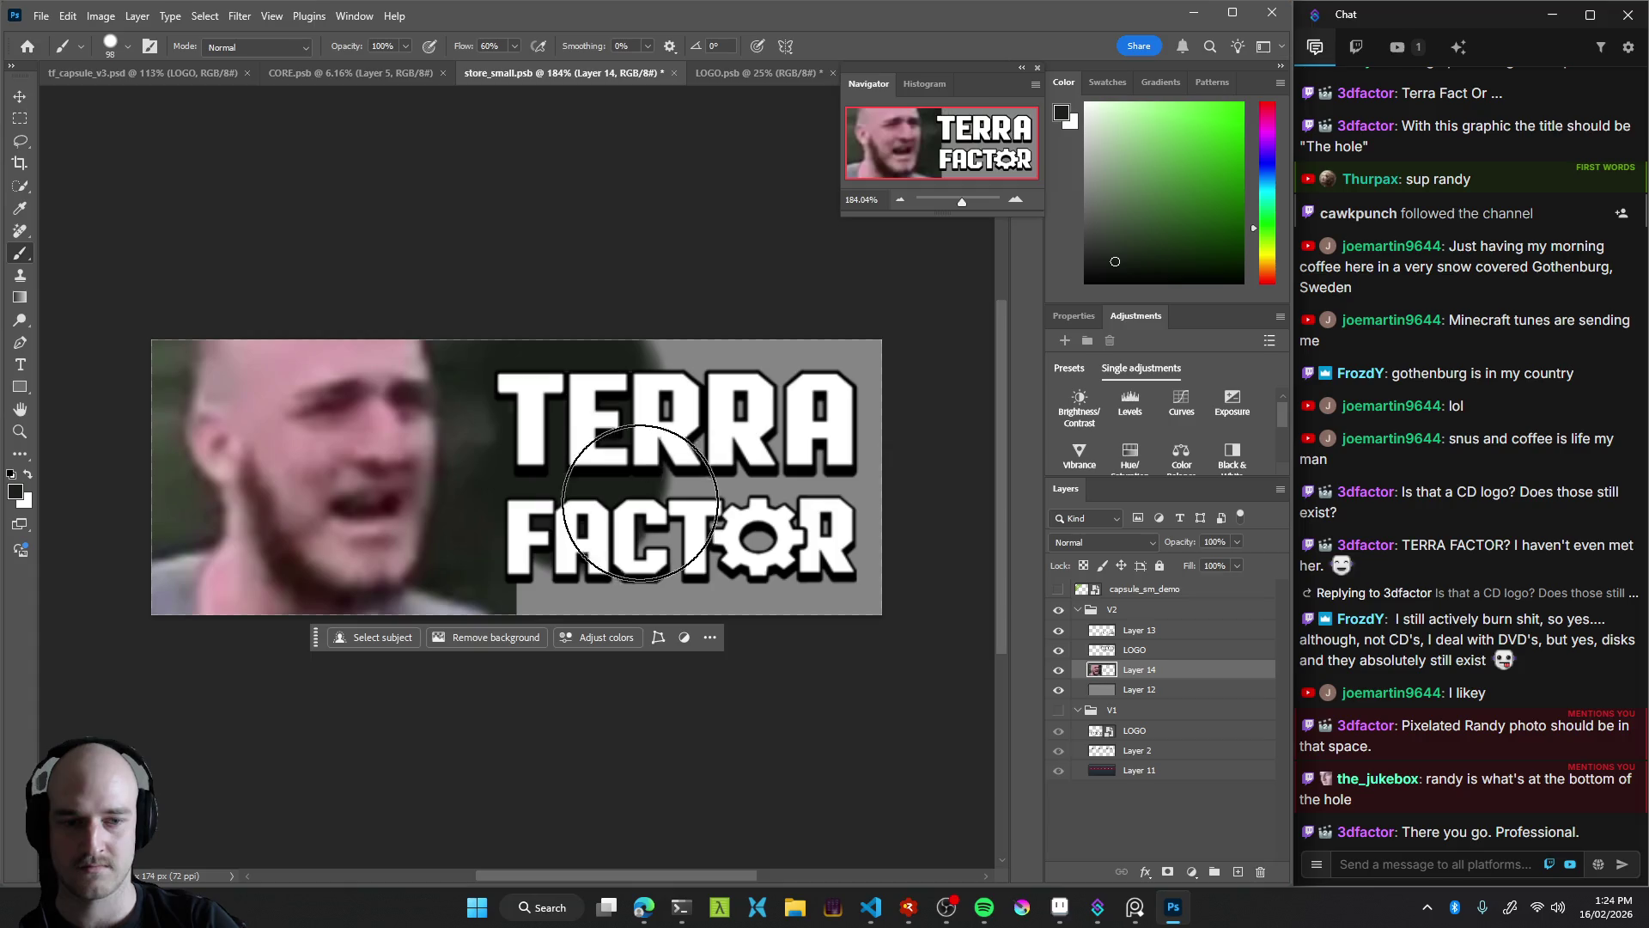
pyautogui.hotkey('ctrl', 'z')
pyautogui.moveTo(589, 340)
pyautogui.mouseDown()
pyautogui.moveTo(592, 497)
pyautogui.moveTo(692, 475)
pyautogui.mouseUp()
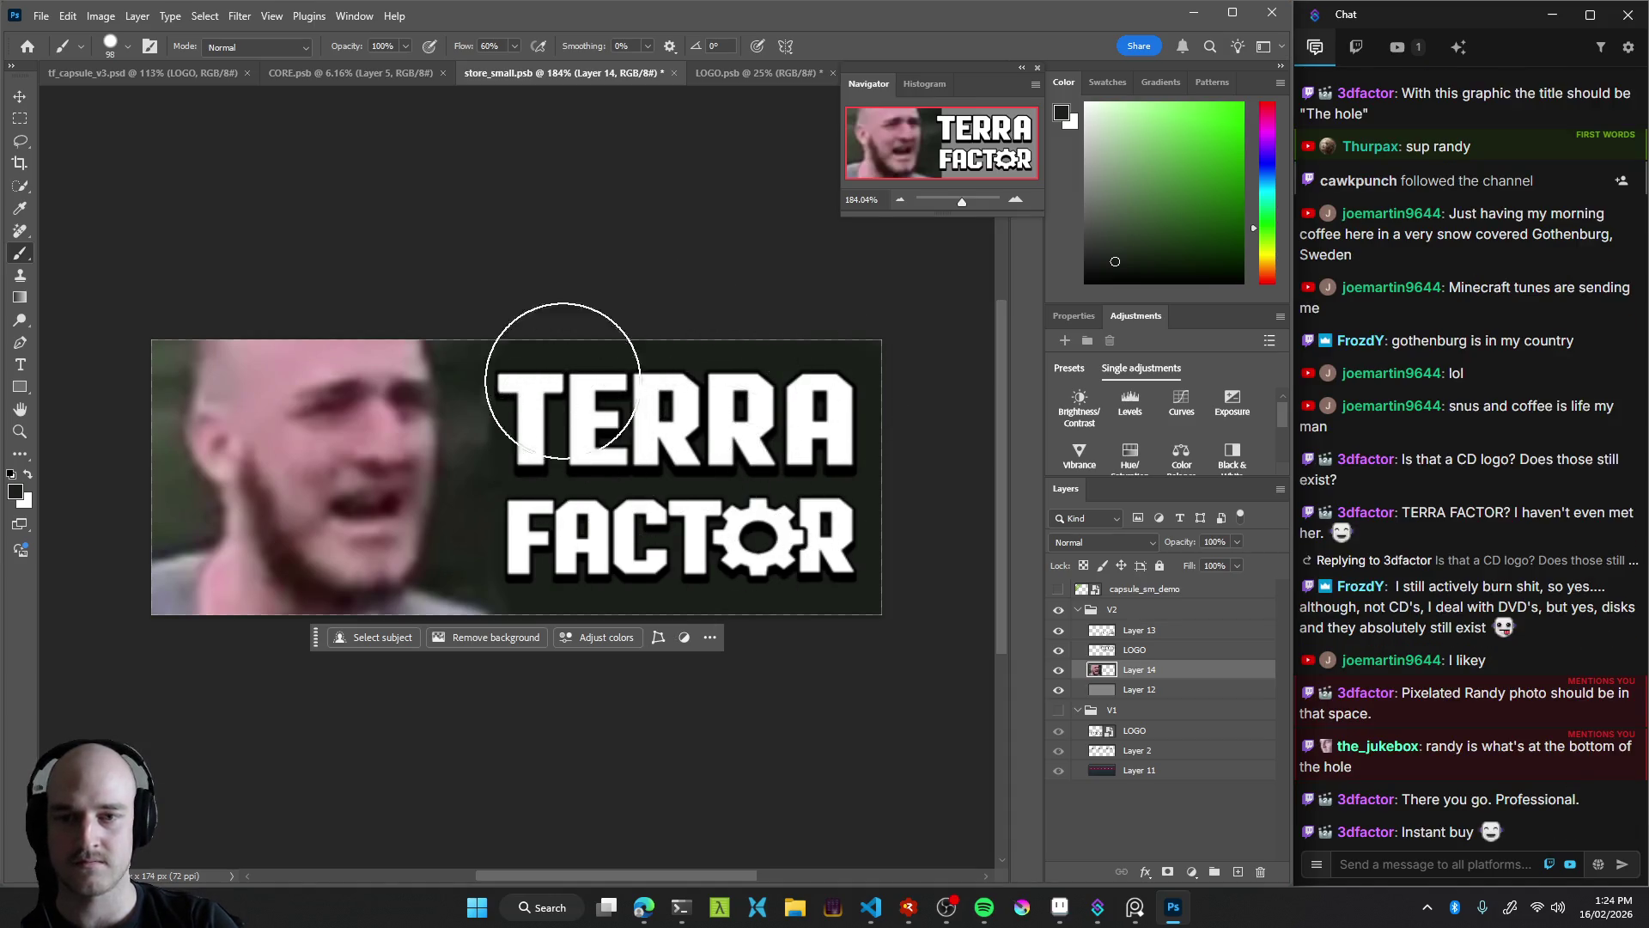
pyautogui.press('z')
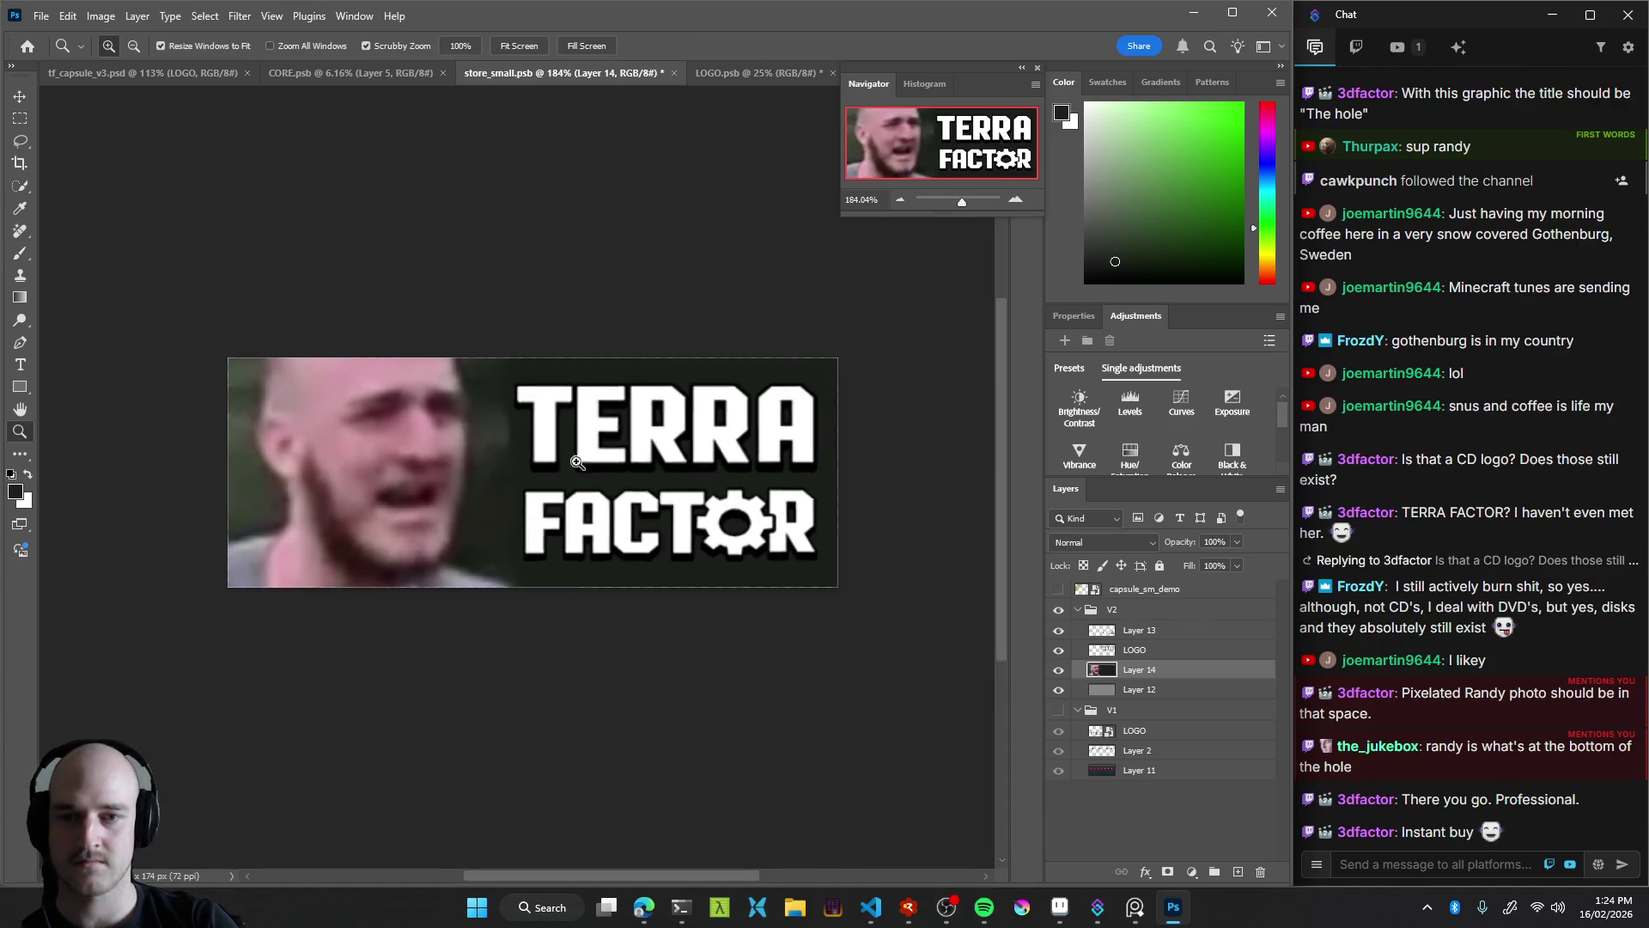
pyautogui.moveTo(615, 447); pyautogui.dragTo(585, 464)
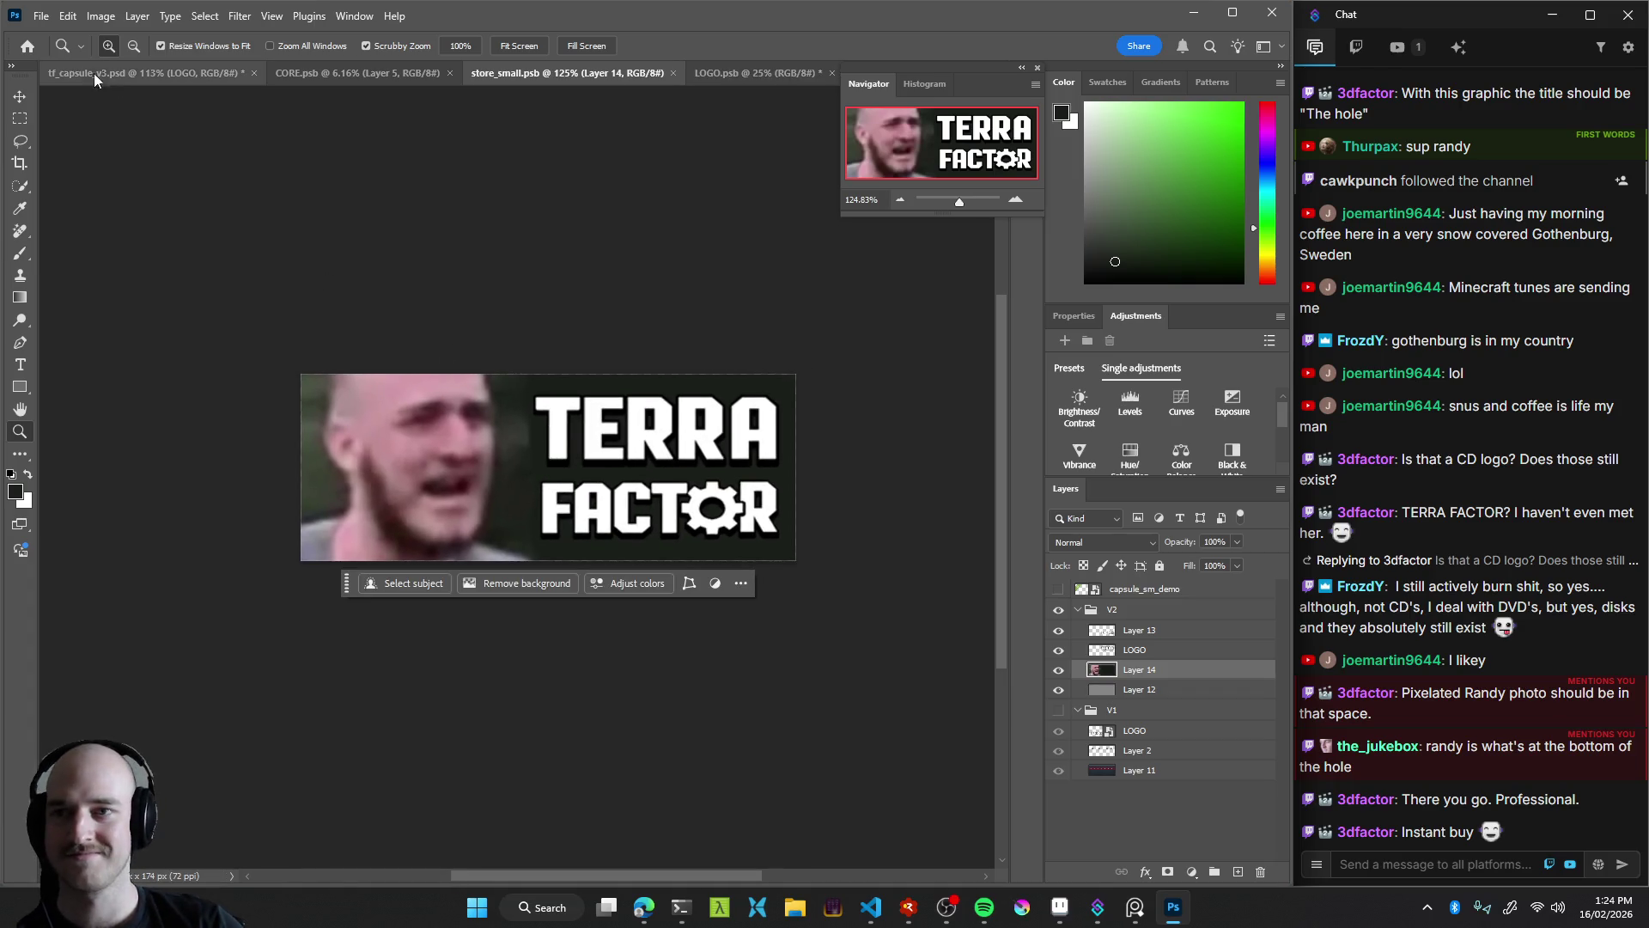
pyautogui.click(170, 77)
pyautogui.moveTo(618, 481)
pyautogui.mouseDown()
pyautogui.moveTo(572, 492)
pyautogui.moveTo(249, 206)
pyautogui.mouseUp()
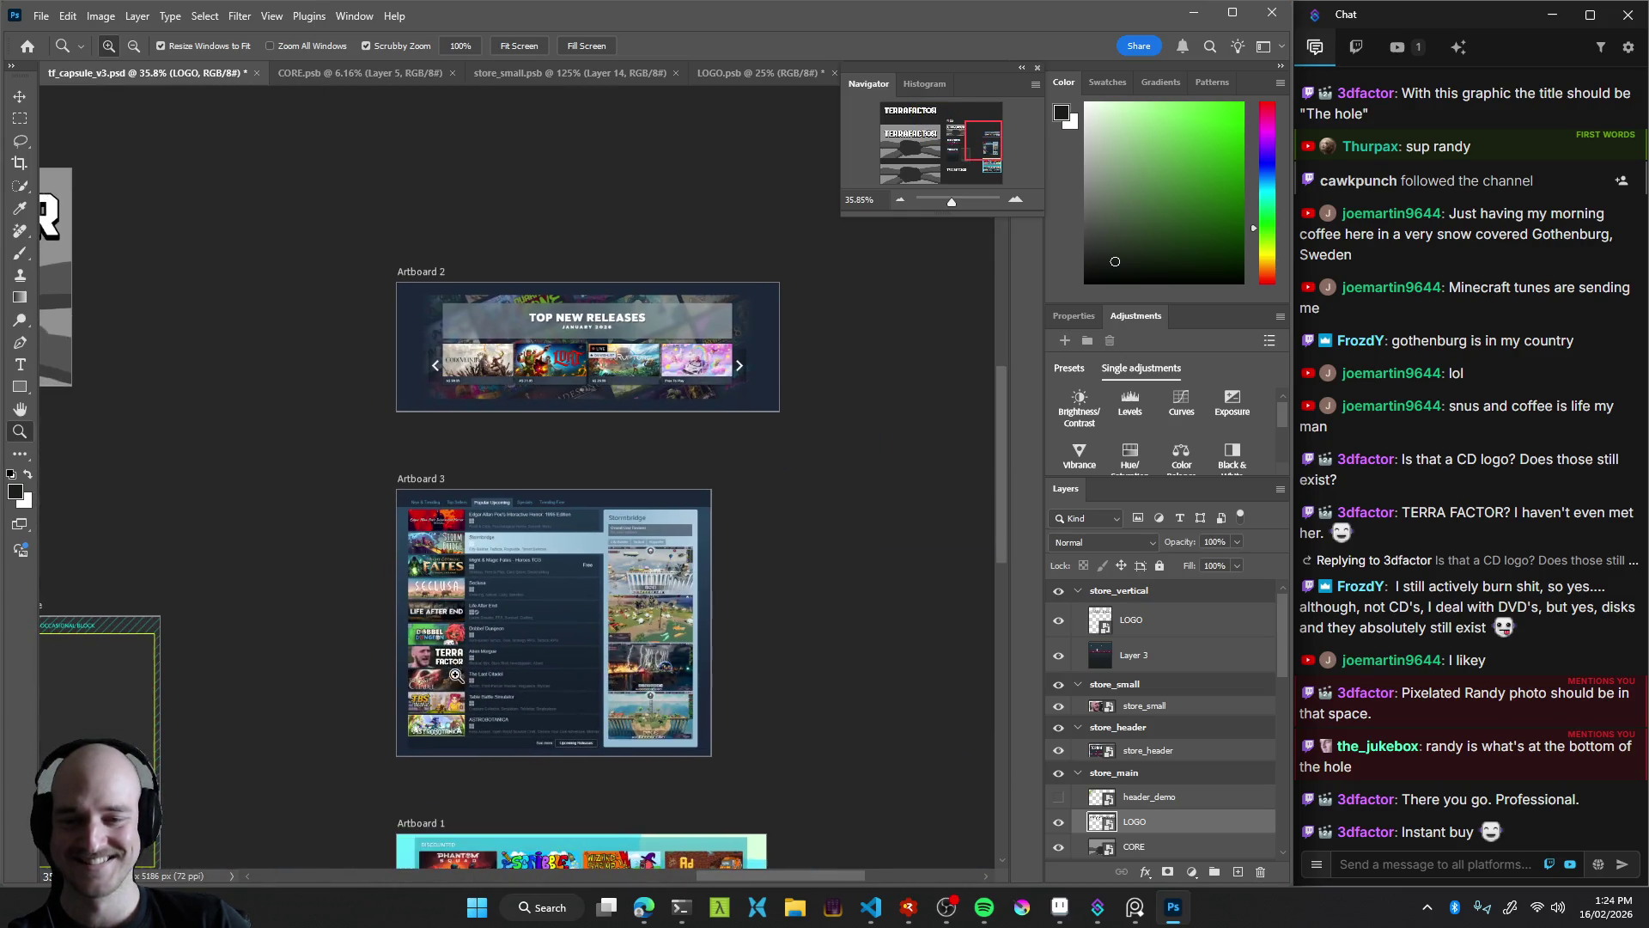
pyautogui.moveTo(457, 676); pyautogui.dragTo(558, 691)
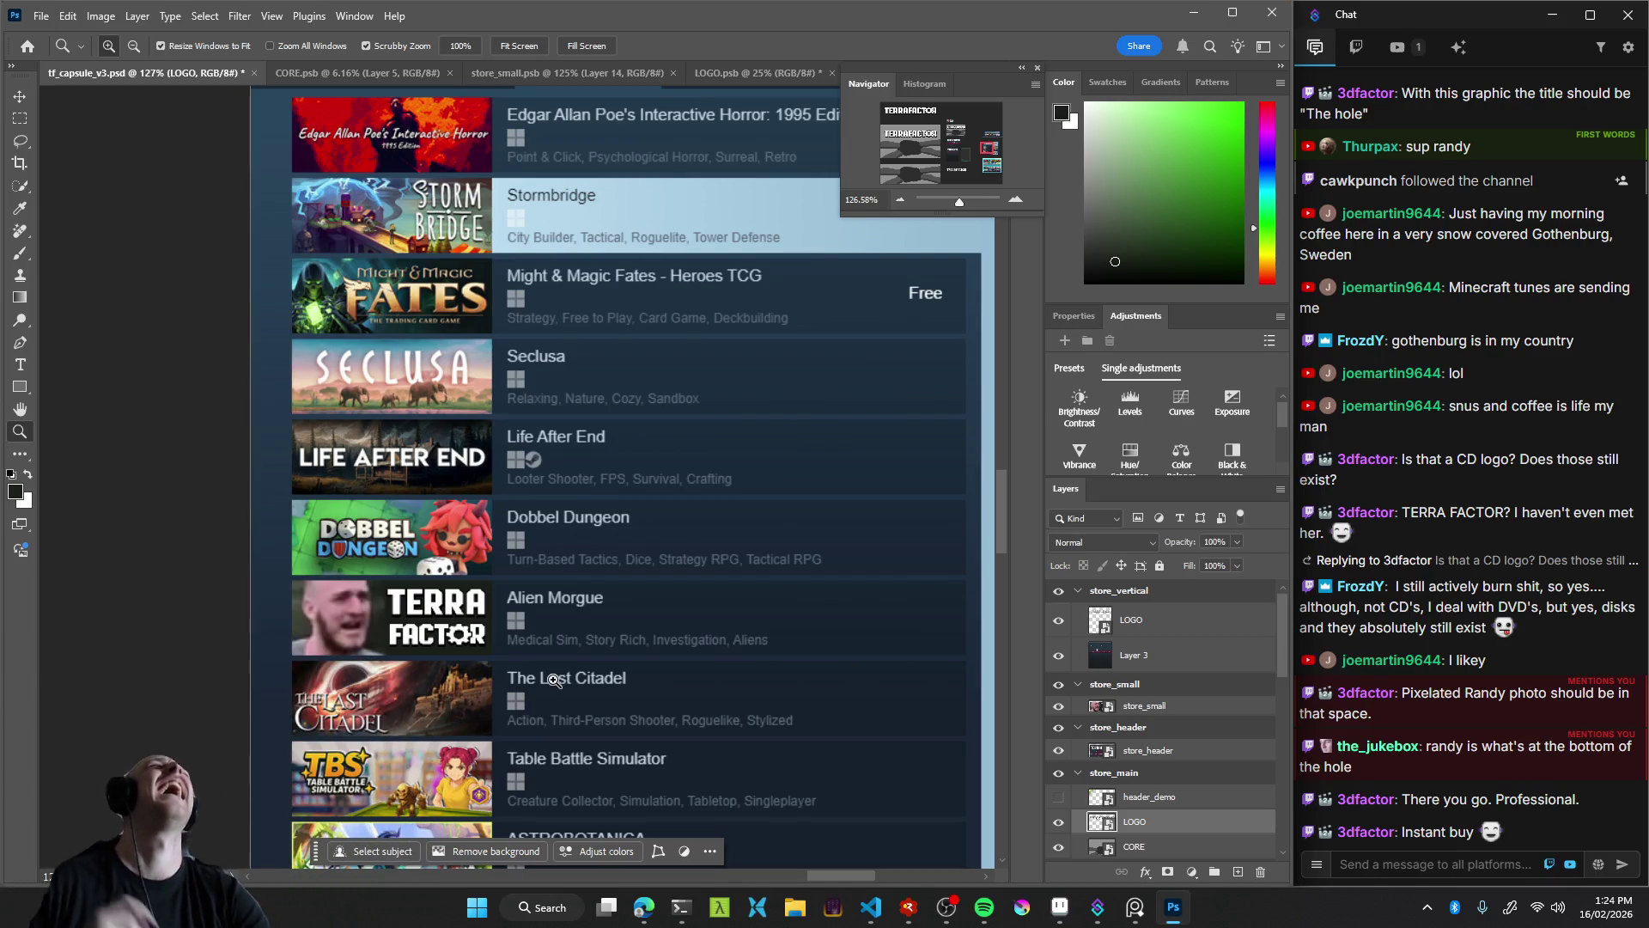
pyautogui.moveTo(554, 680)
pyautogui.mouseDown()
pyautogui.moveTo(413, 650)
pyautogui.moveTo(446, 591)
pyautogui.mouseUp()
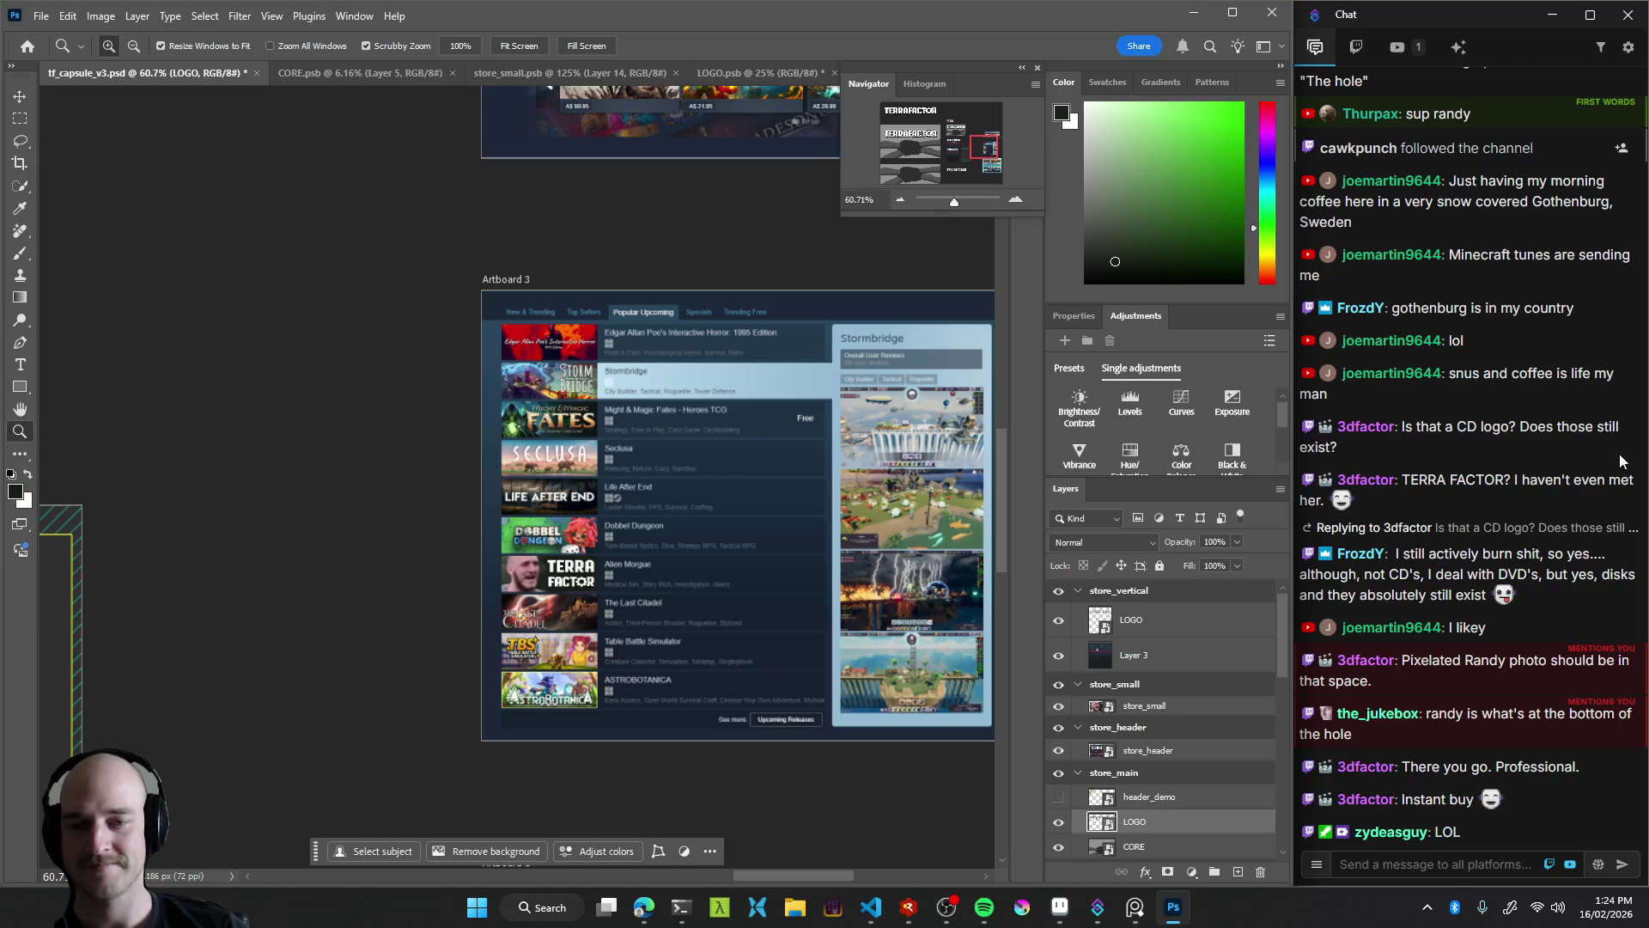
pyautogui.moveTo(718, 596); pyautogui.dragTo(758, 535)
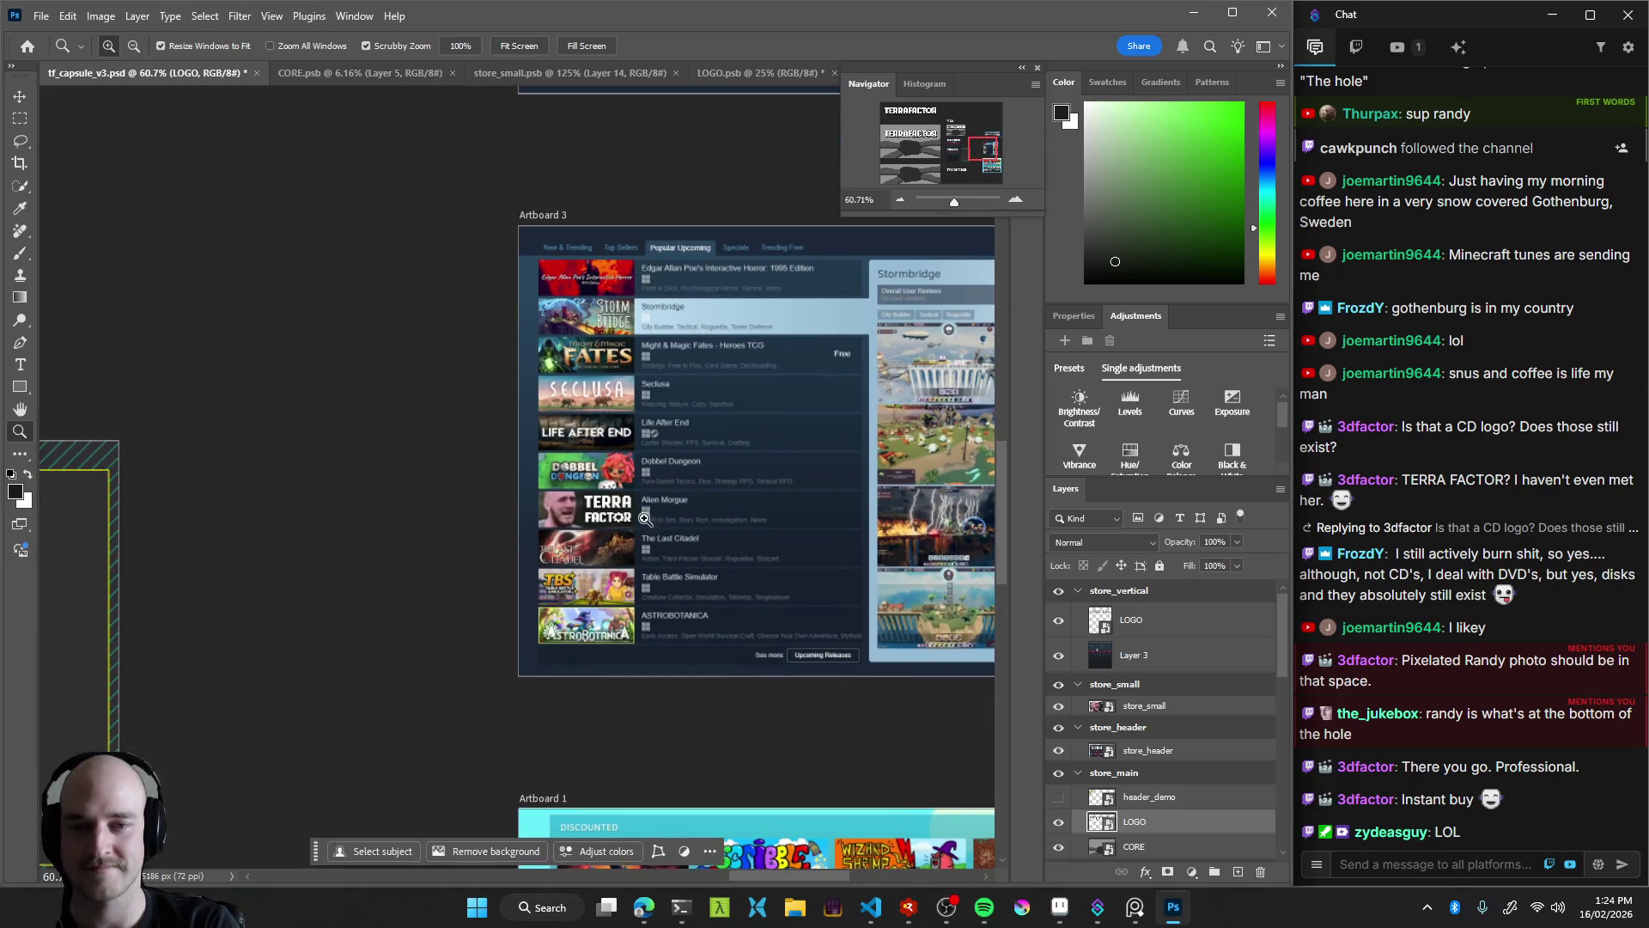
pyautogui.moveTo(645, 517); pyautogui.dragTo(630, 535)
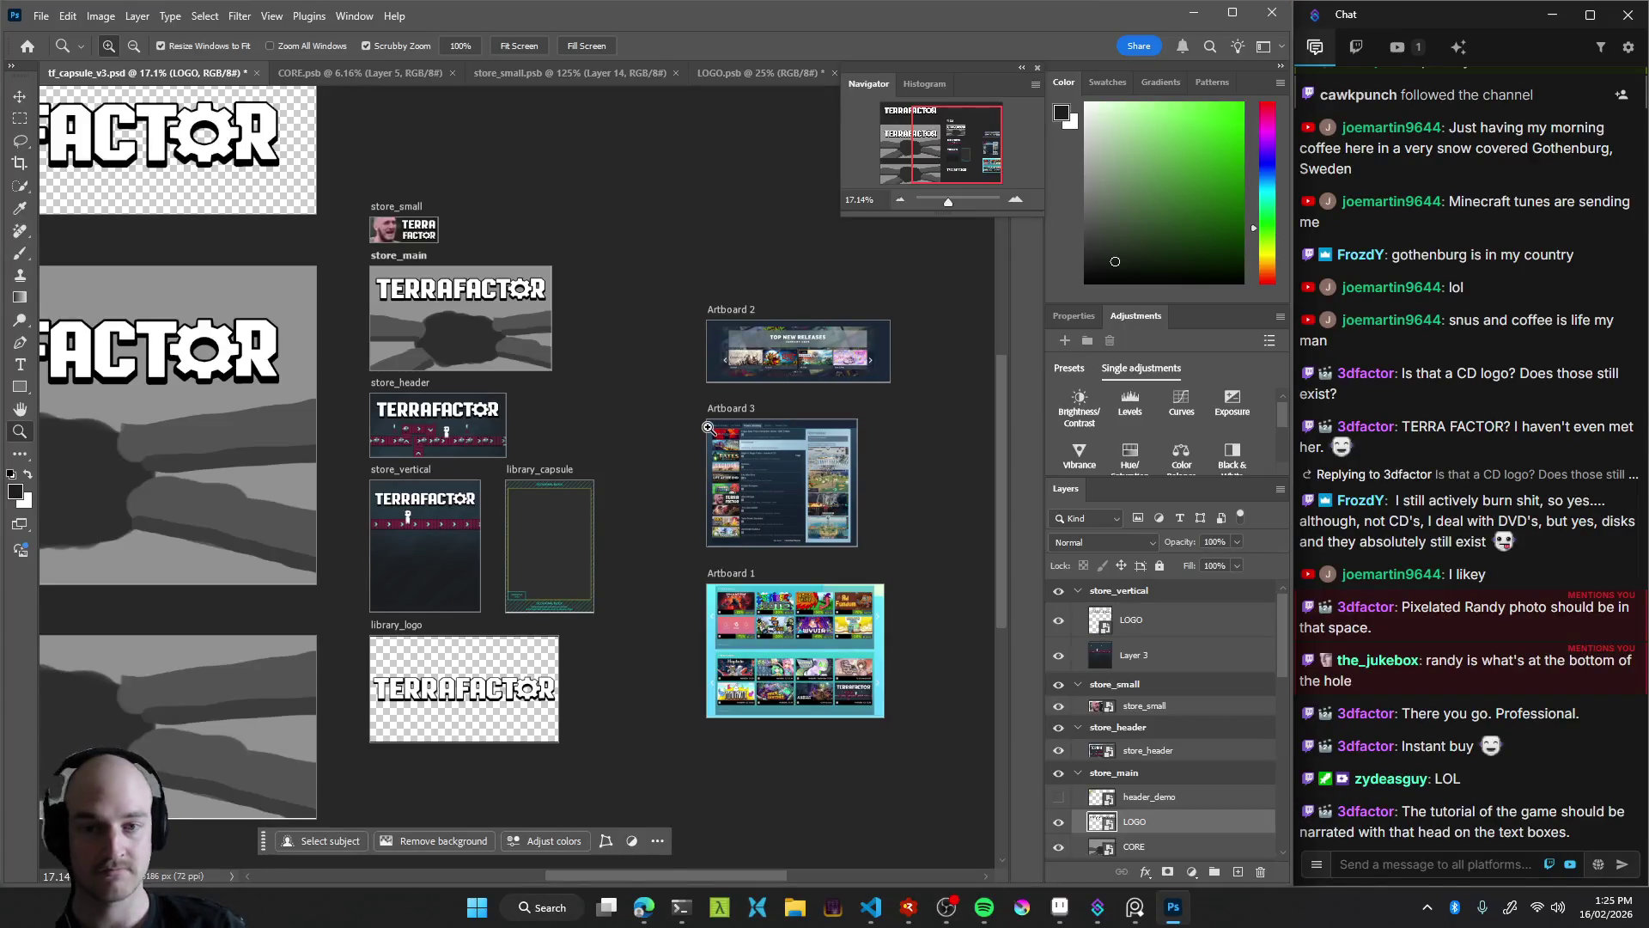
pyautogui.click(1022, 906)
pyautogui.click(1022, 906)
pyautogui.moveTo(531, 275)
pyautogui.mouseDown()
pyautogui.moveTo(348, 212)
pyautogui.moveTo(77, 158)
pyautogui.mouseUp()
pyautogui.moveTo(474, 547)
pyautogui.mouseDown()
pyautogui.moveTo(556, 554)
pyautogui.moveTo(500, 562)
pyautogui.moveTo(691, 563)
pyautogui.mouseUp()
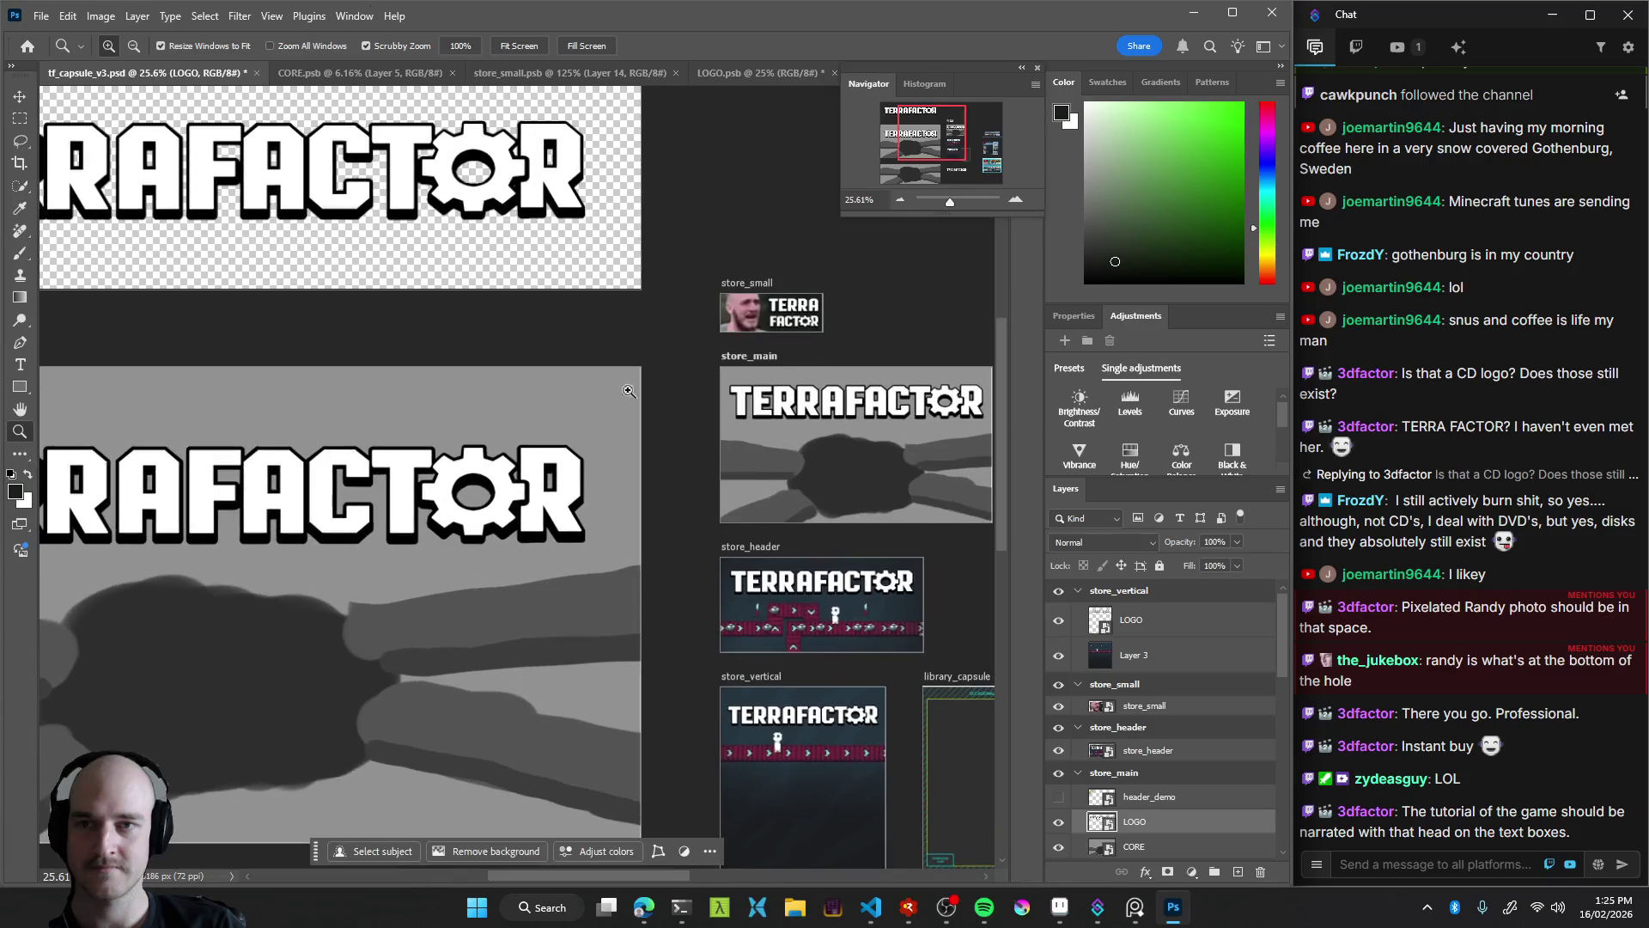
pyautogui.moveTo(732, 382)
pyautogui.mouseDown()
pyautogui.moveTo(681, 406)
pyautogui.moveTo(713, 366)
pyautogui.moveTo(629, 377)
pyautogui.mouseUp()
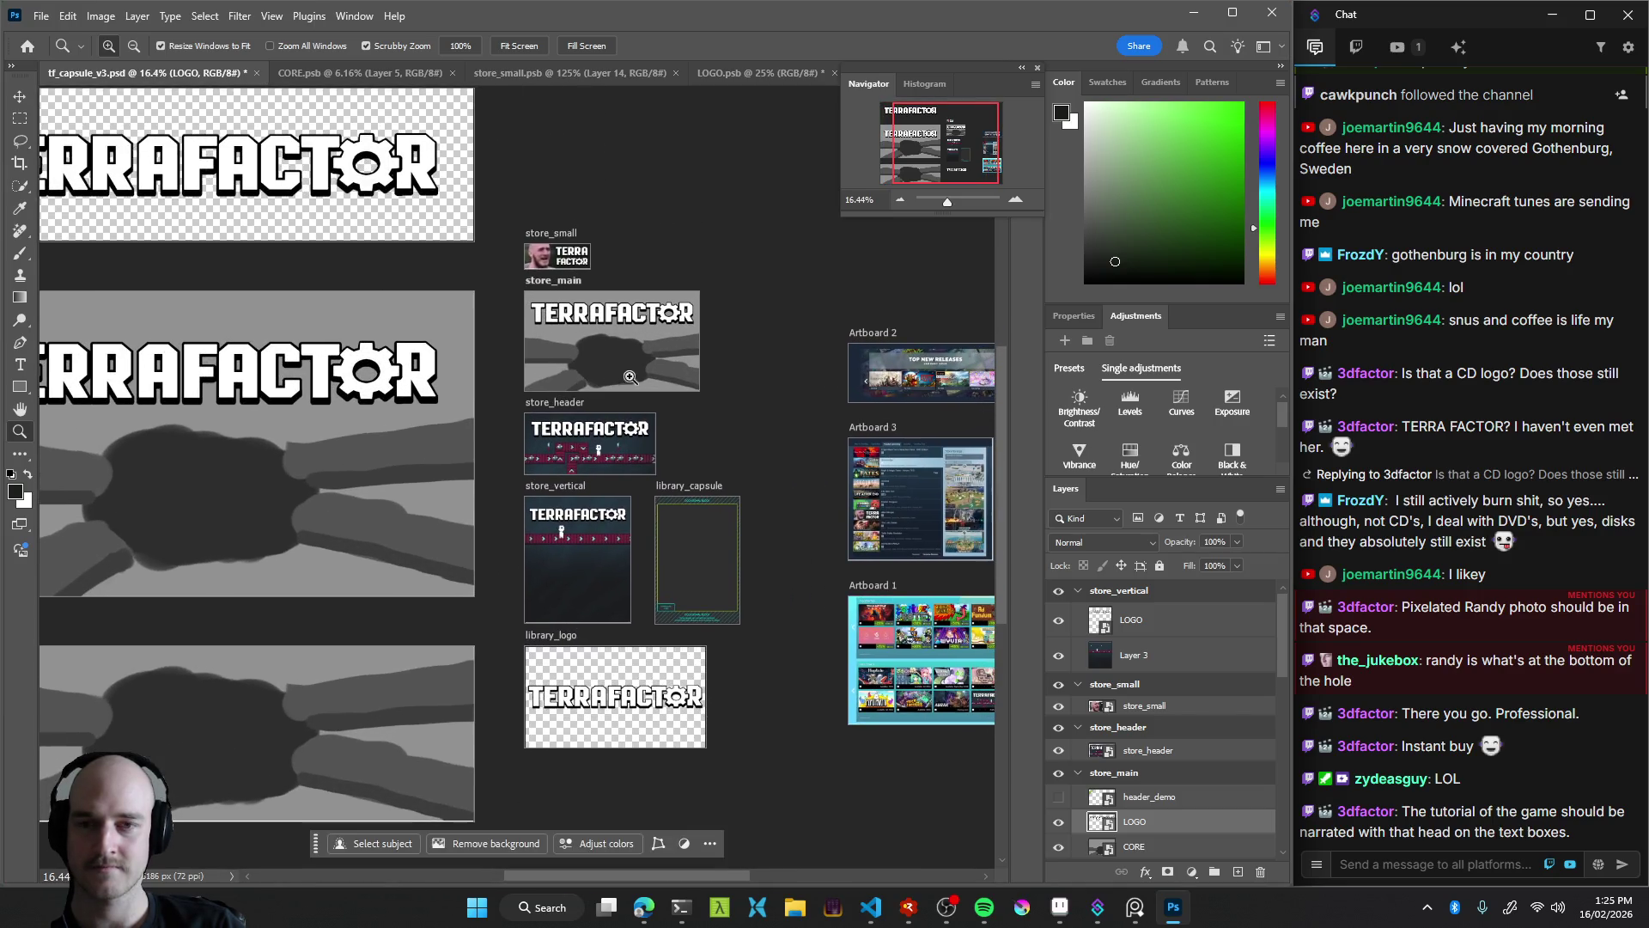
pyautogui.moveTo(591, 261); pyautogui.dragTo(533, 269)
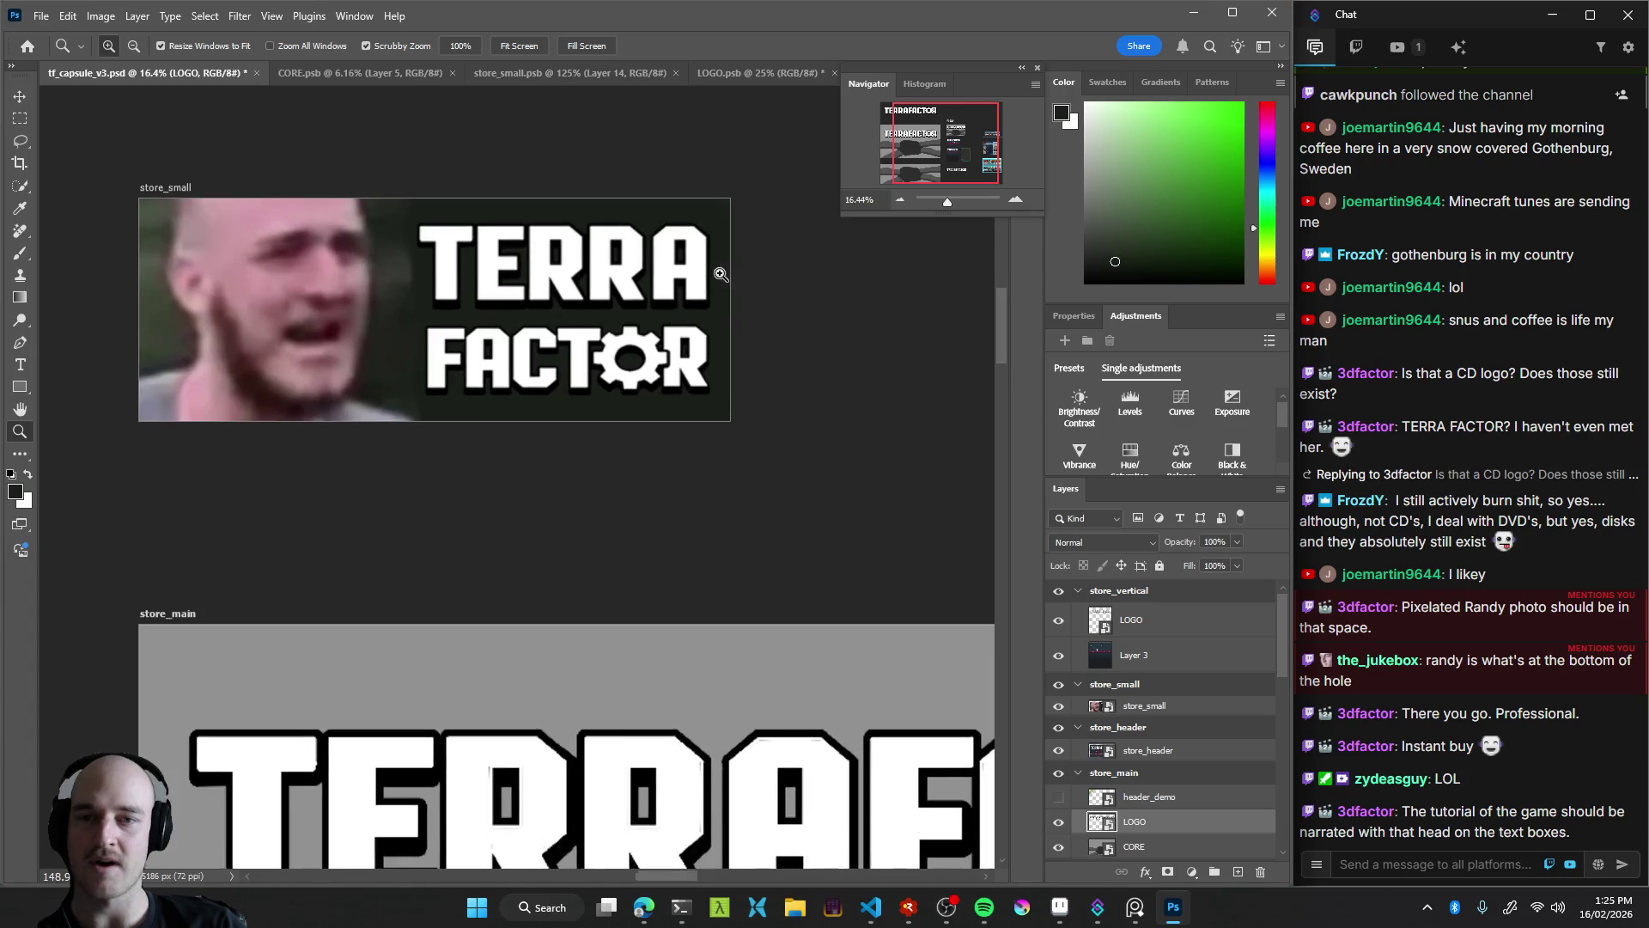
pyautogui.moveTo(566, 368); pyautogui.dragTo(515, 369)
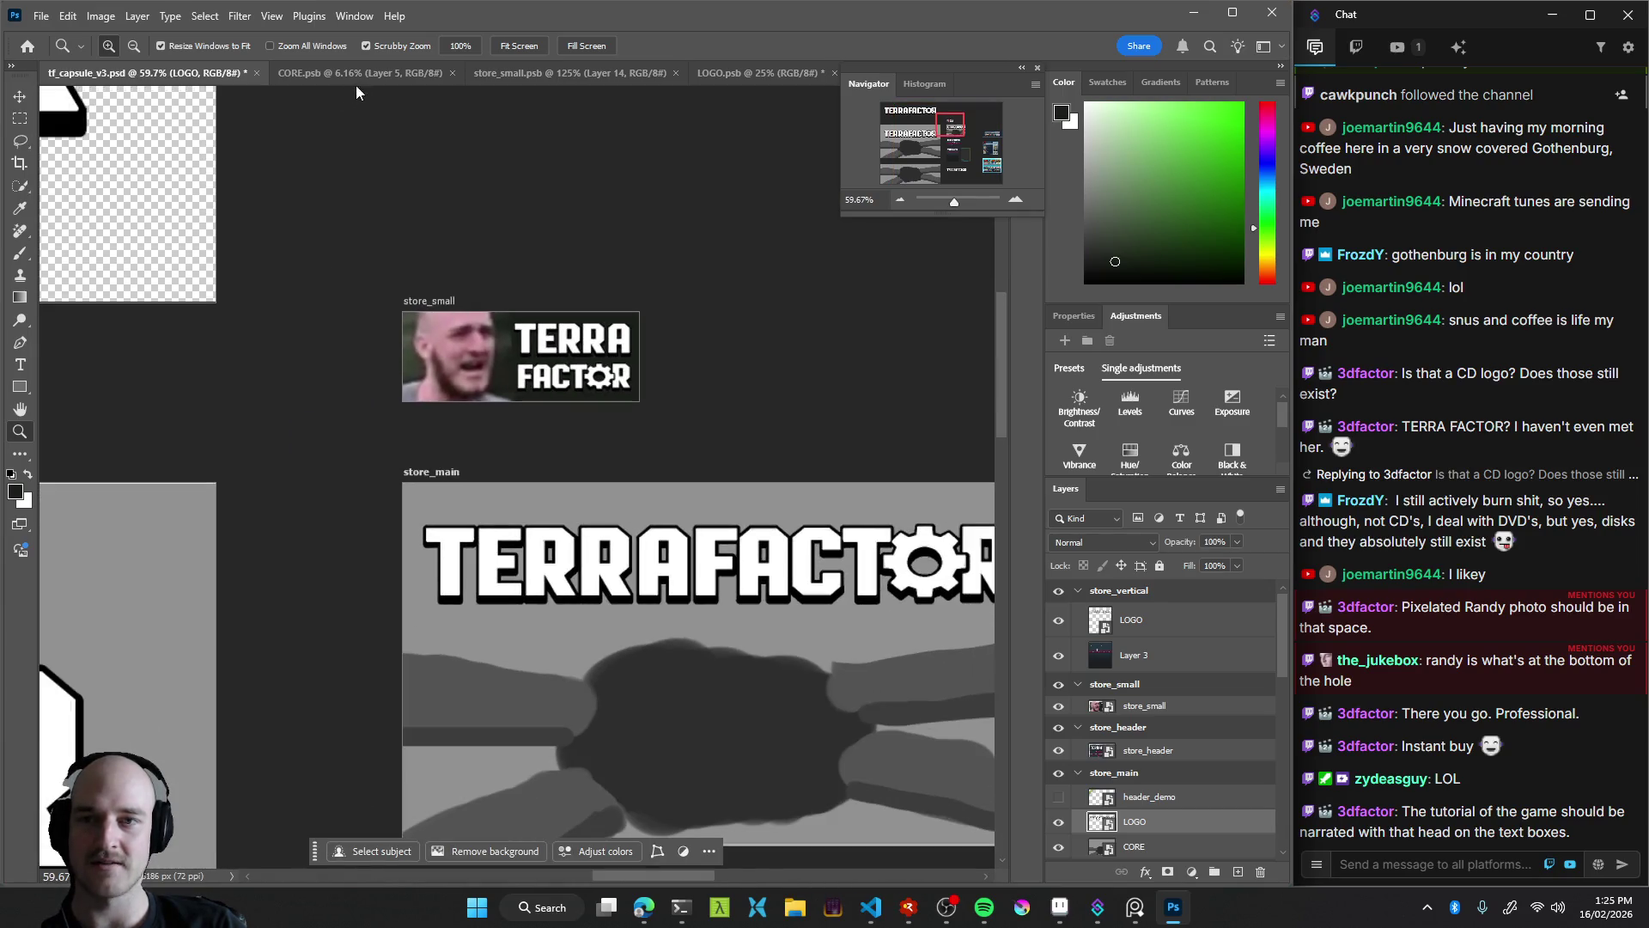
pyautogui.click(356, 75)
pyautogui.click(586, 74)
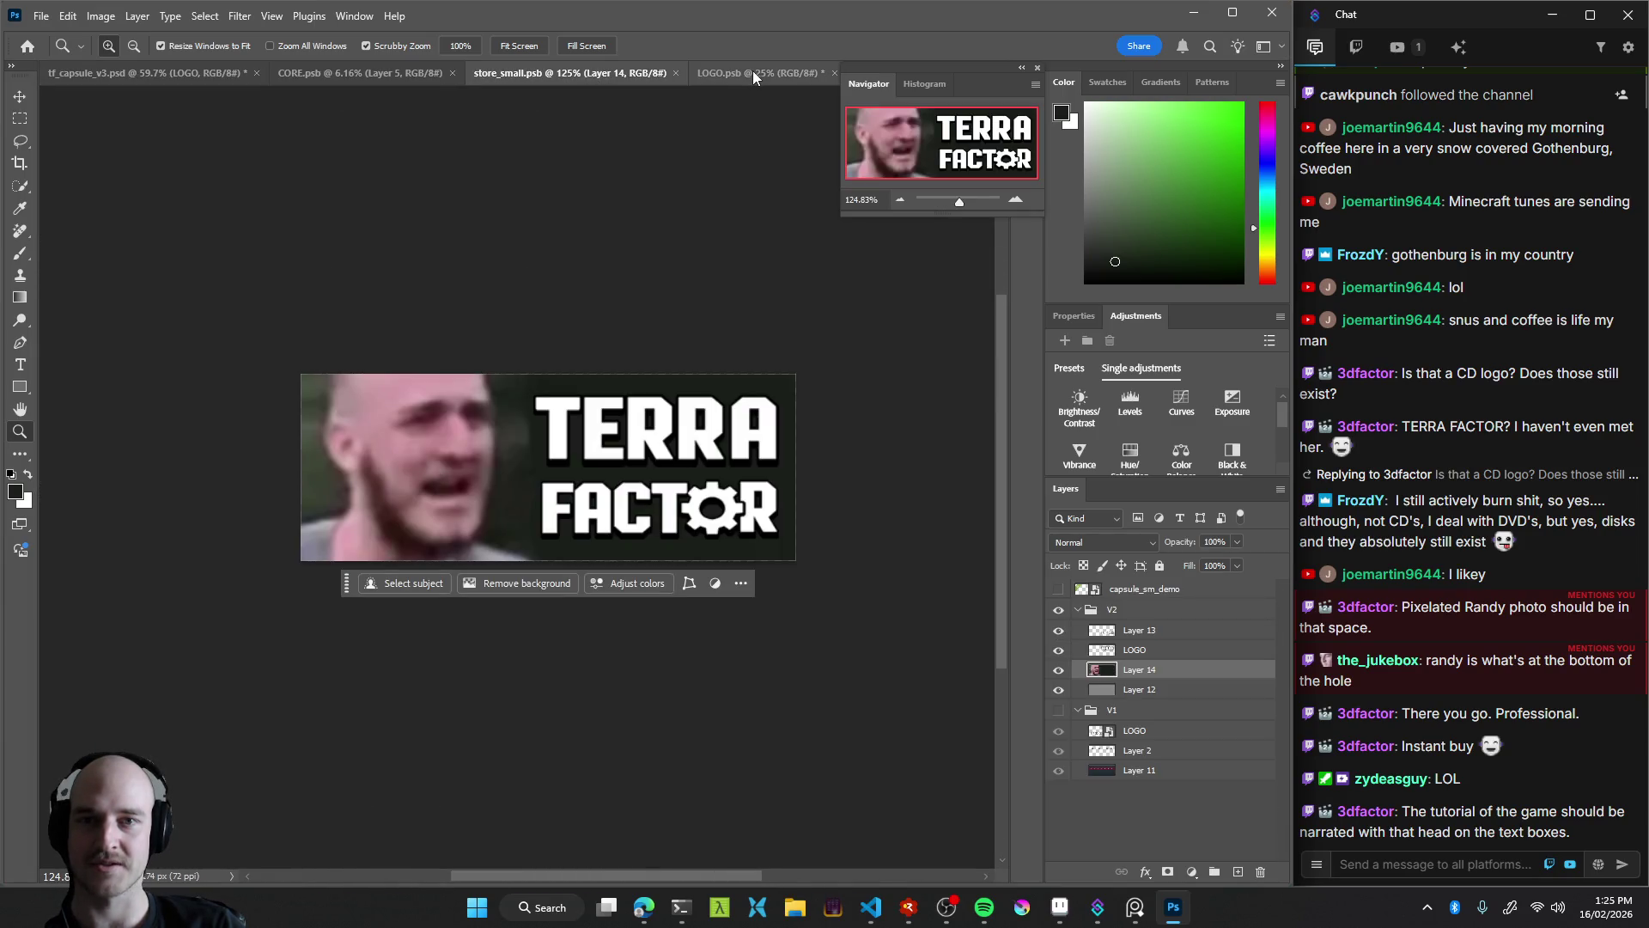
# Close LOGO.psb without saving its changes
pyautogui.click(742, 74)
pyautogui.click(550, 73)
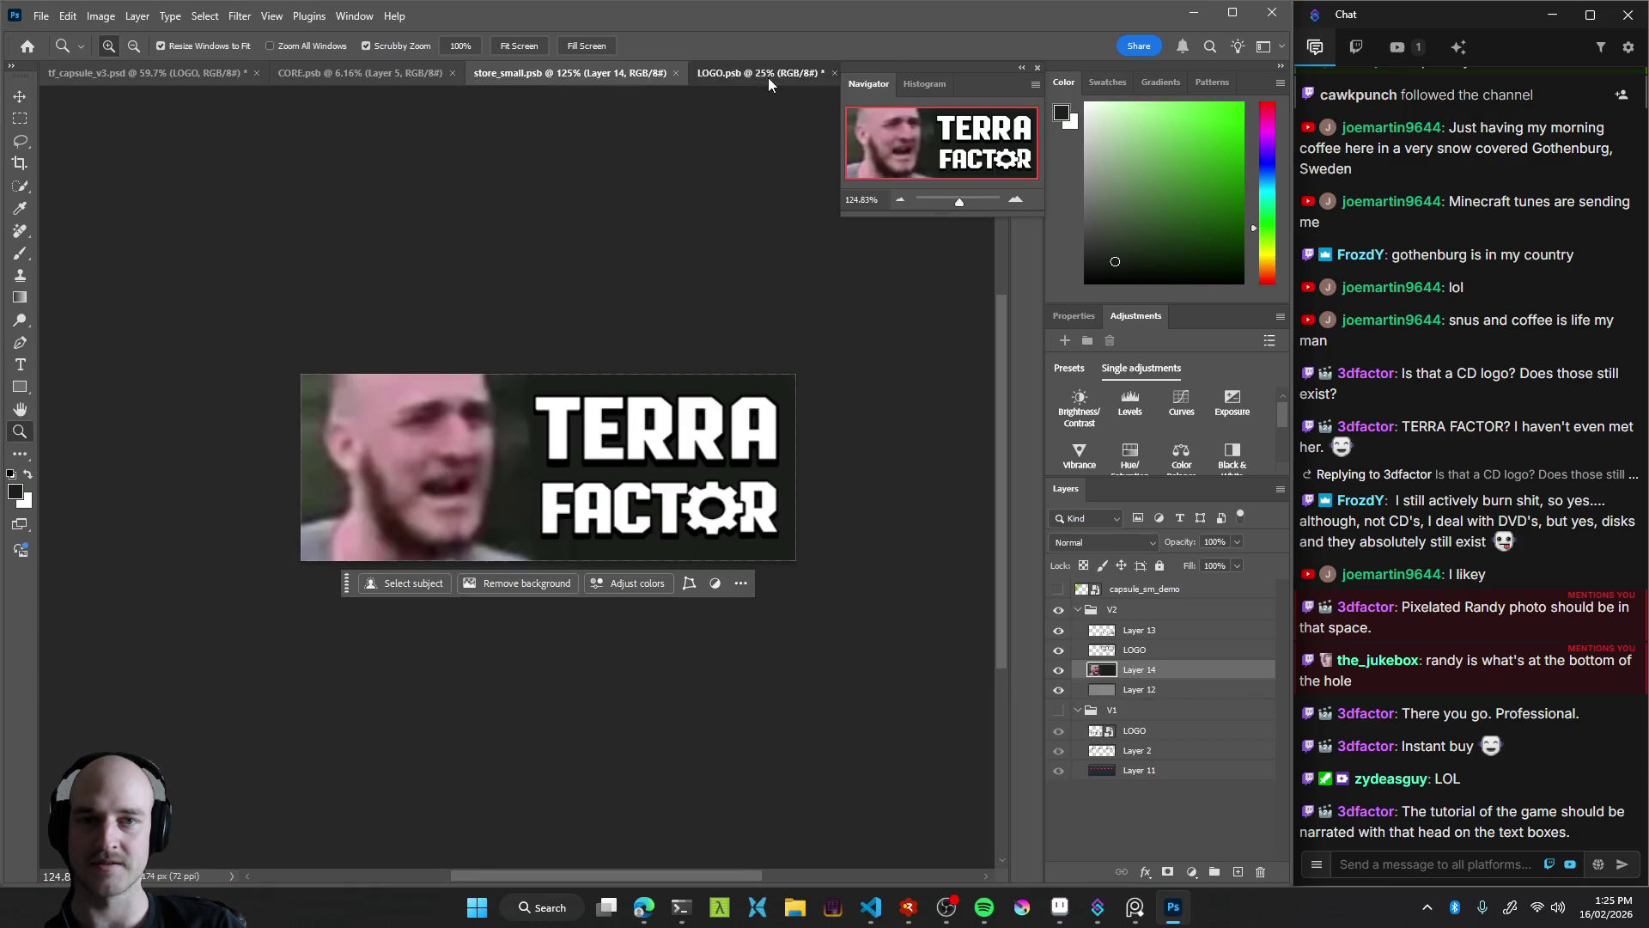
pyautogui.click(768, 75)
pyautogui.click(833, 72)
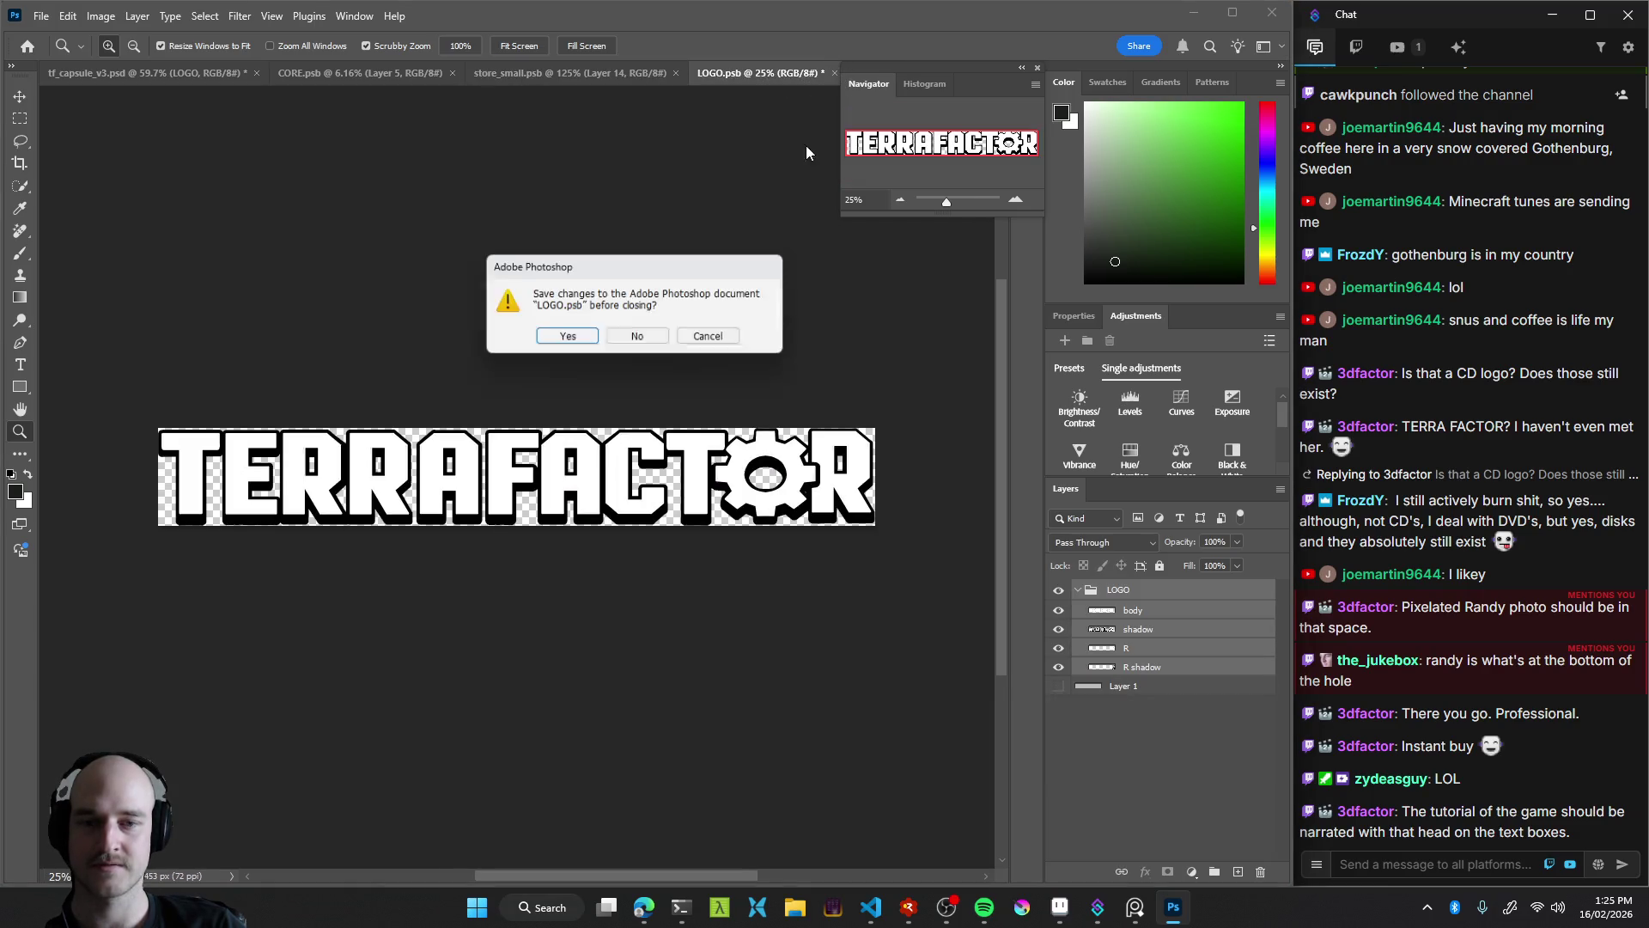
pyautogui.click(639, 338)
# Zoom the store_small banner out to about 25%, then bring CORE.psb to the front
pyautogui.click(413, 73)
pyautogui.click(567, 73)
pyautogui.moveTo(611, 448)
pyautogui.mouseDown()
pyautogui.moveTo(510, 522)
pyautogui.moveTo(567, 546)
pyautogui.mouseUp()
pyautogui.moveTo(649, 514); pyautogui.dragTo(615, 548)
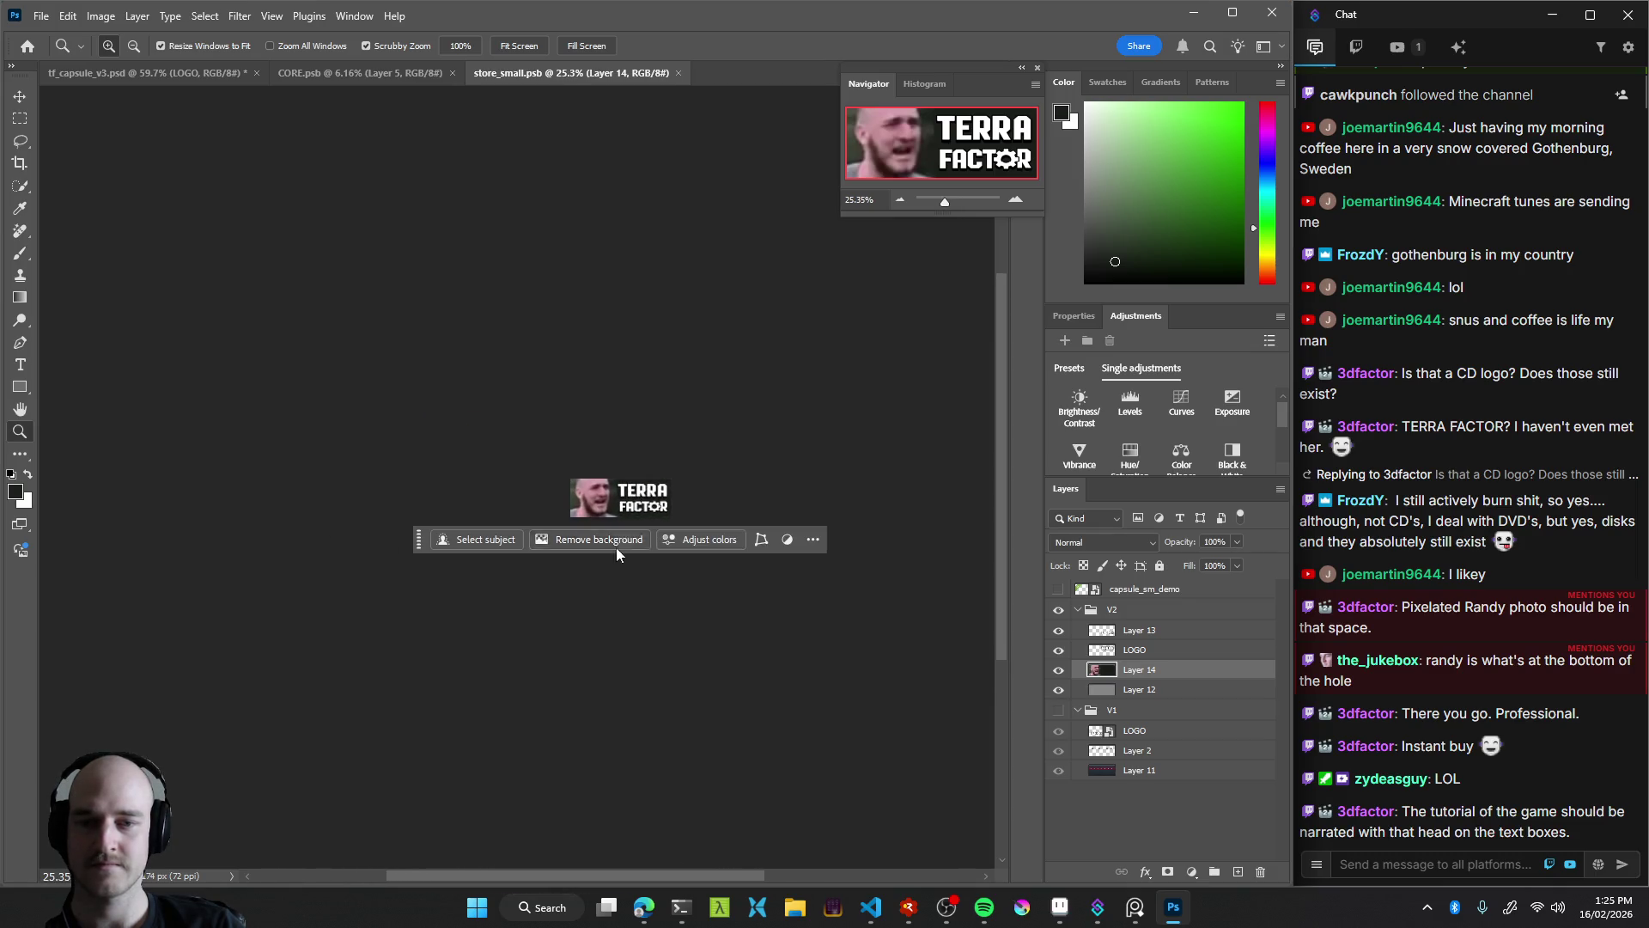
pyautogui.click(414, 67)
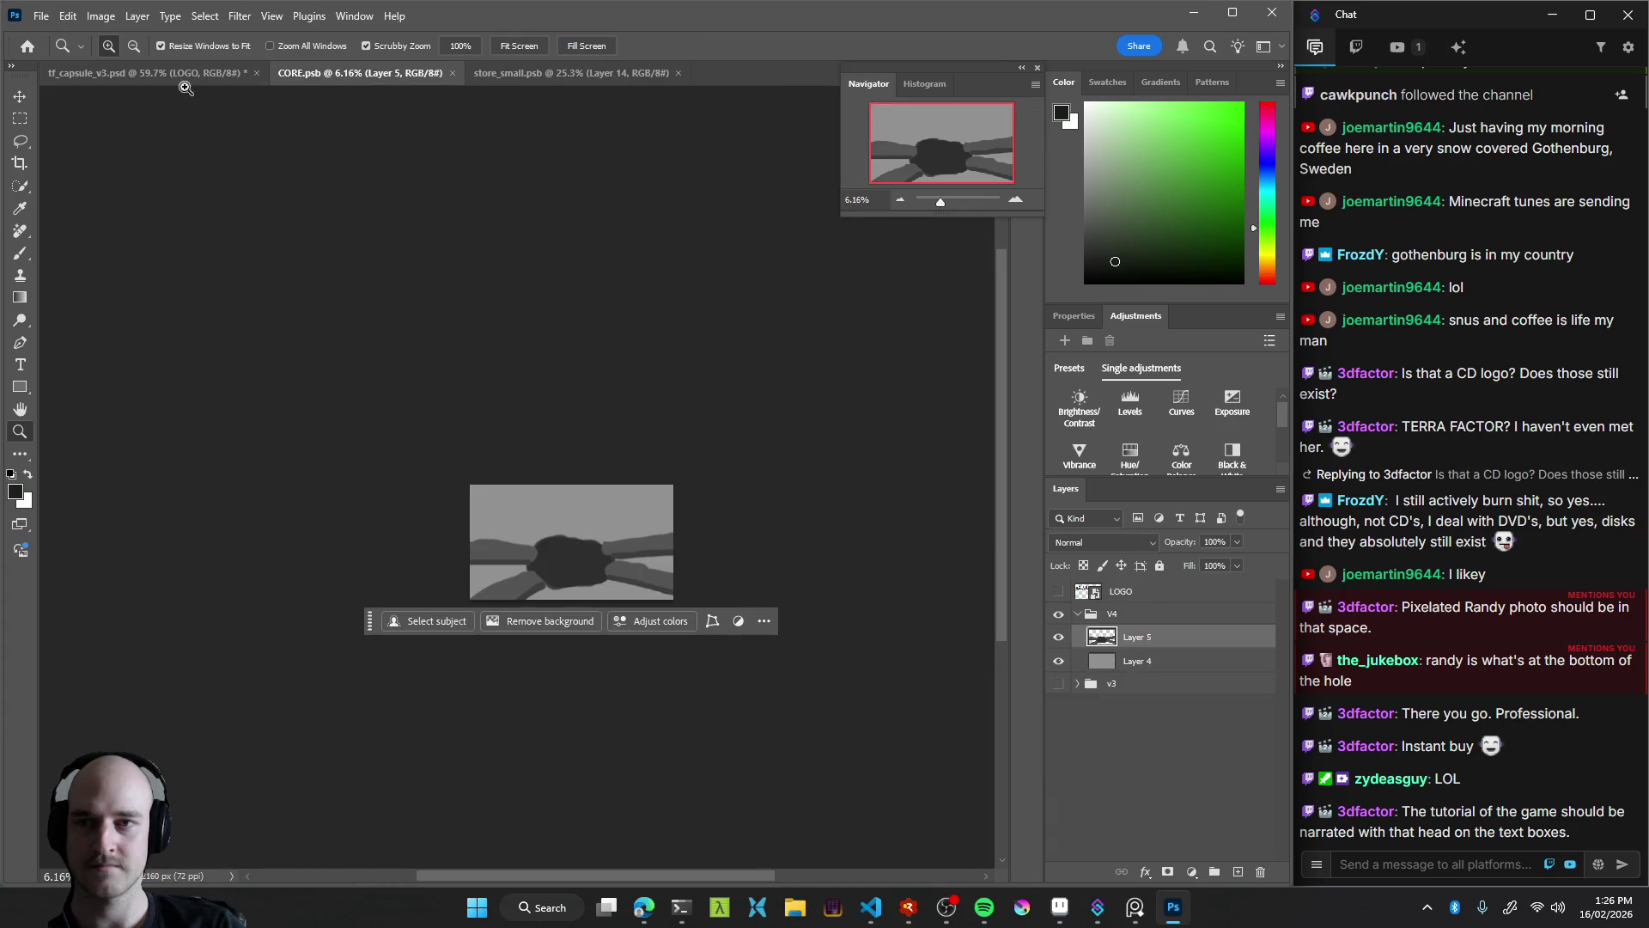
# In tf_capsule_v3.psd, pan and zoom across Artboards 1–3, master_logo and MASTER
pyautogui.click(168, 74)
pyautogui.moveTo(695, 524); pyautogui.dragTo(627, 570)
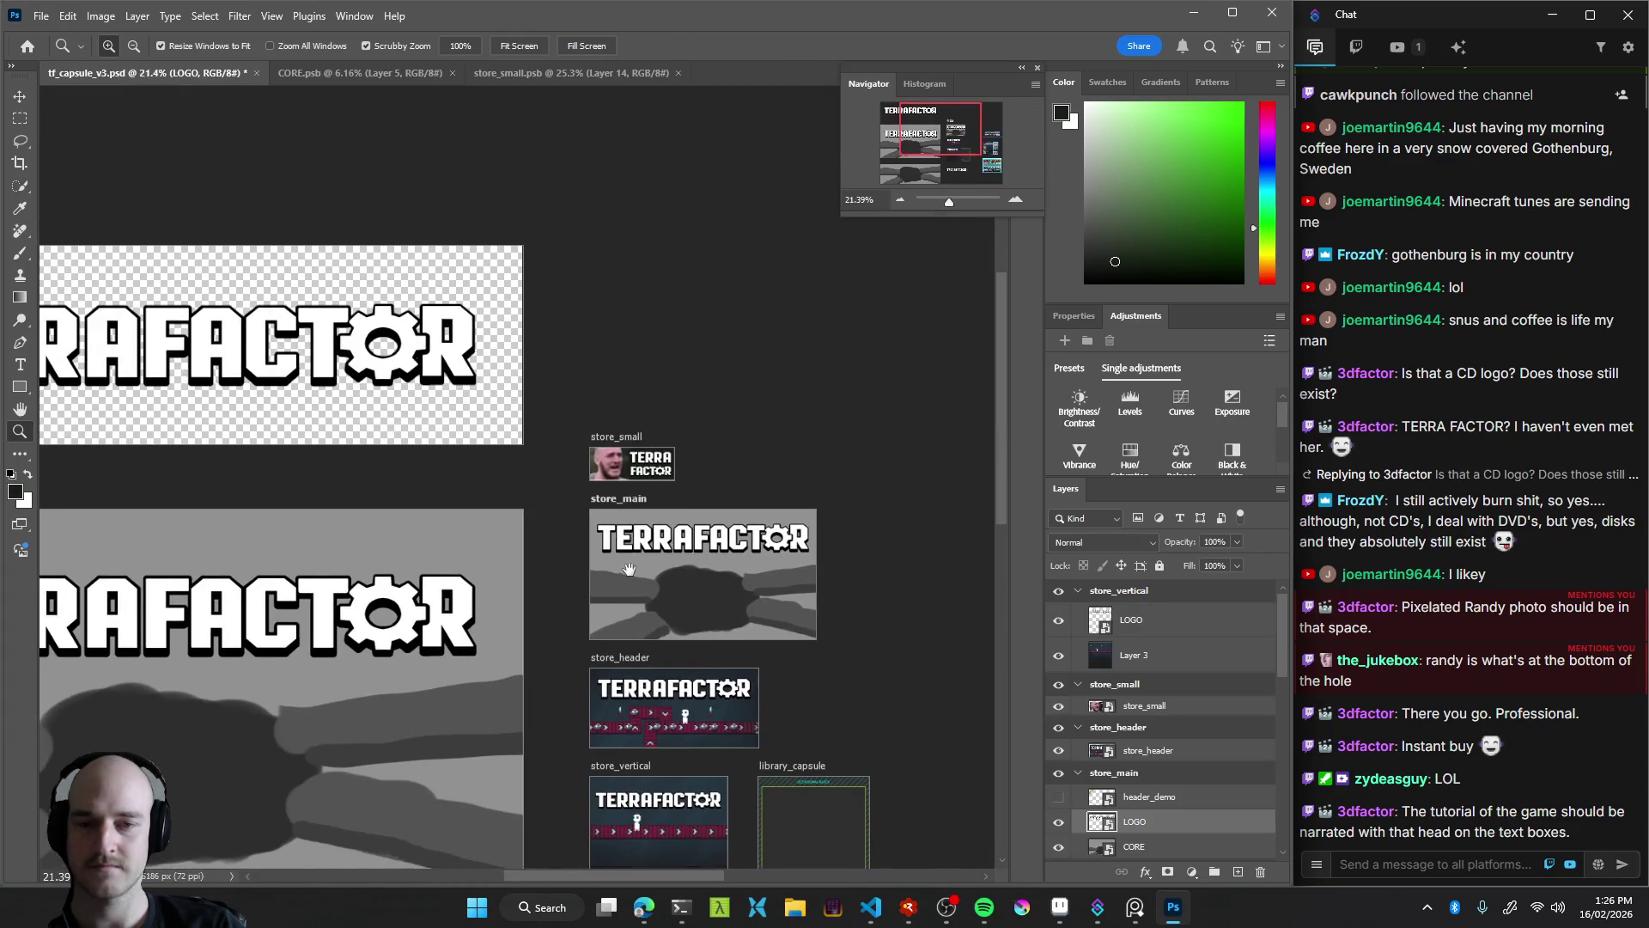
pyautogui.moveTo(731, 526); pyautogui.dragTo(567, 487)
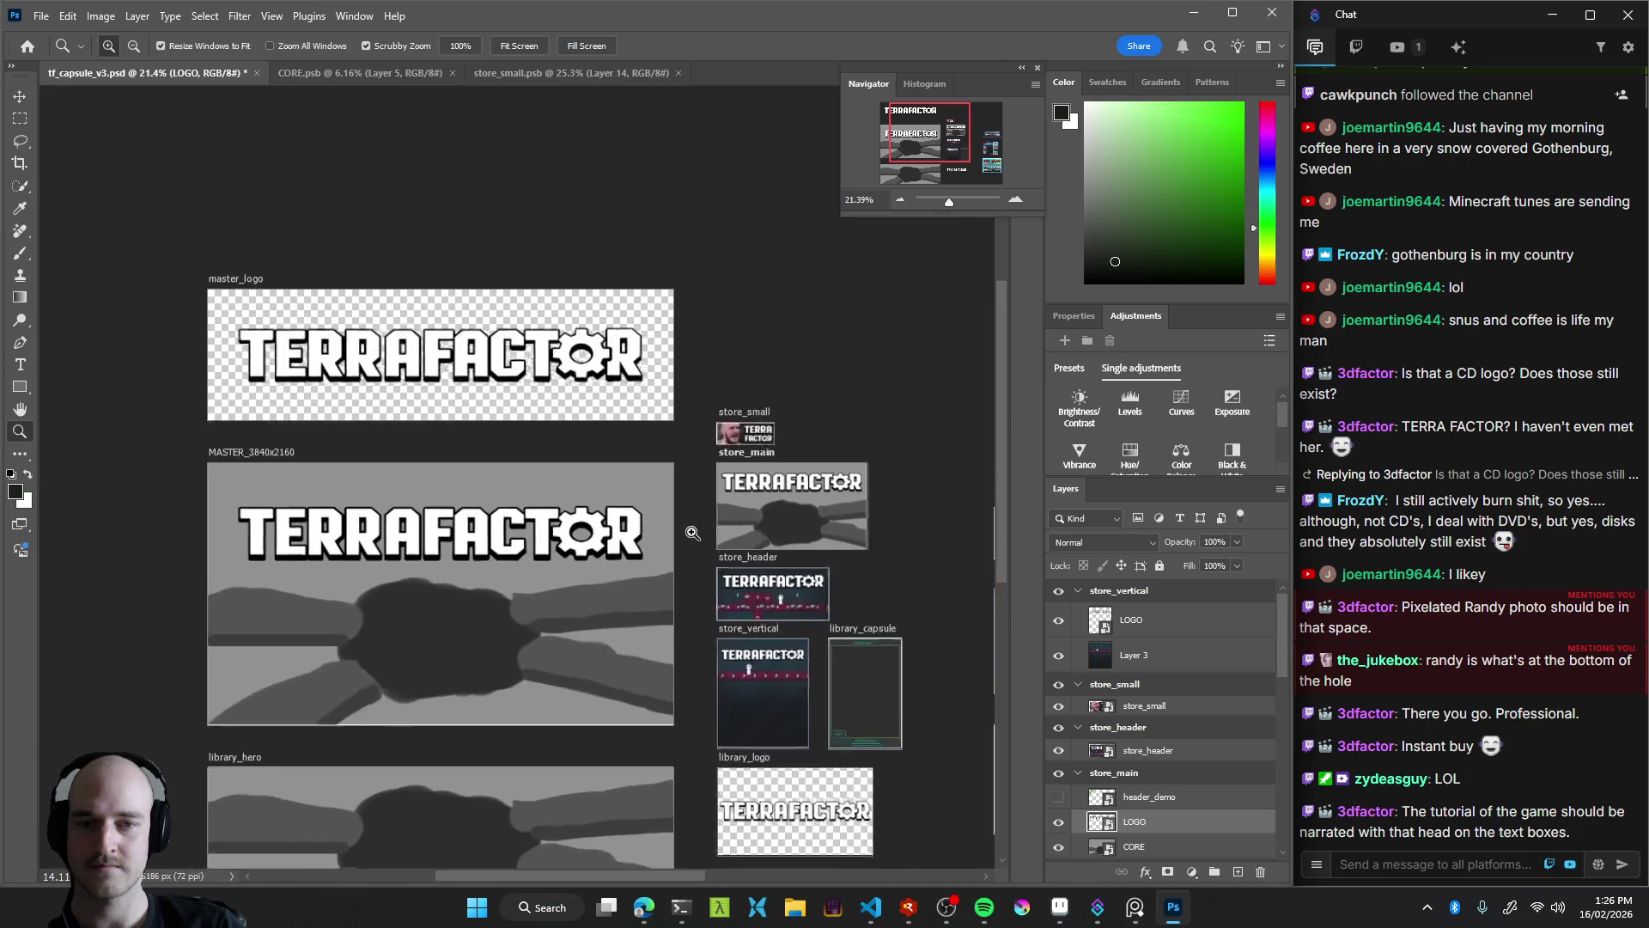
pyautogui.moveTo(798, 562); pyautogui.dragTo(612, 457)
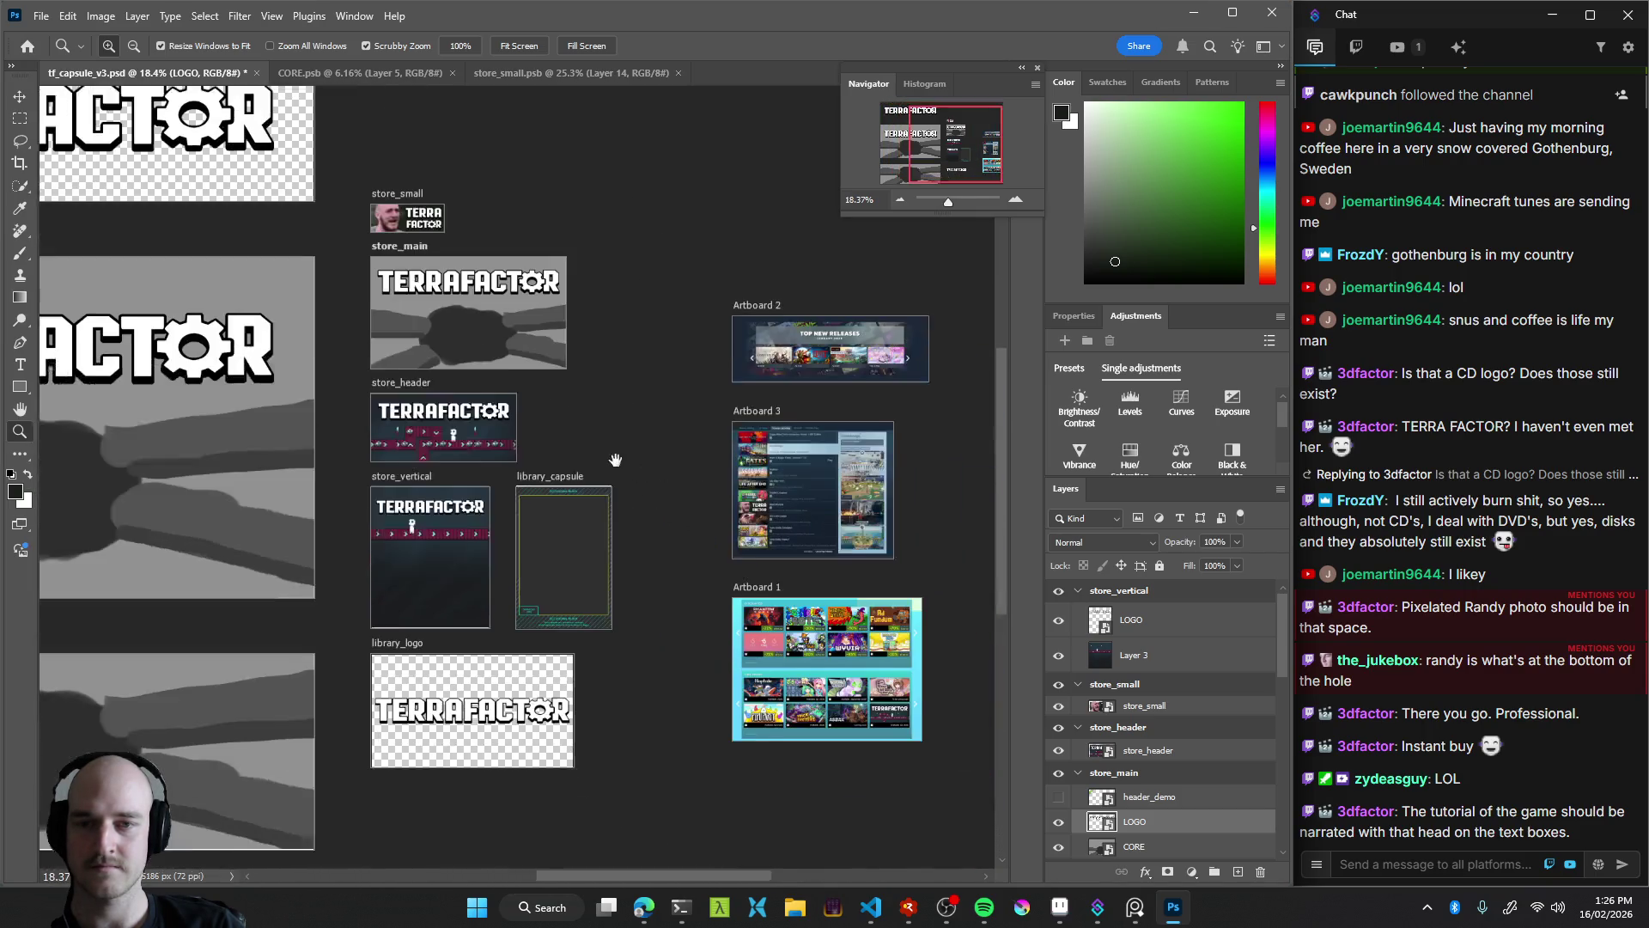
pyautogui.moveTo(407, 234)
pyautogui.mouseDown()
pyautogui.moveTo(443, 485)
pyautogui.moveTo(678, 430)
pyautogui.moveTo(657, 421)
pyautogui.mouseUp()
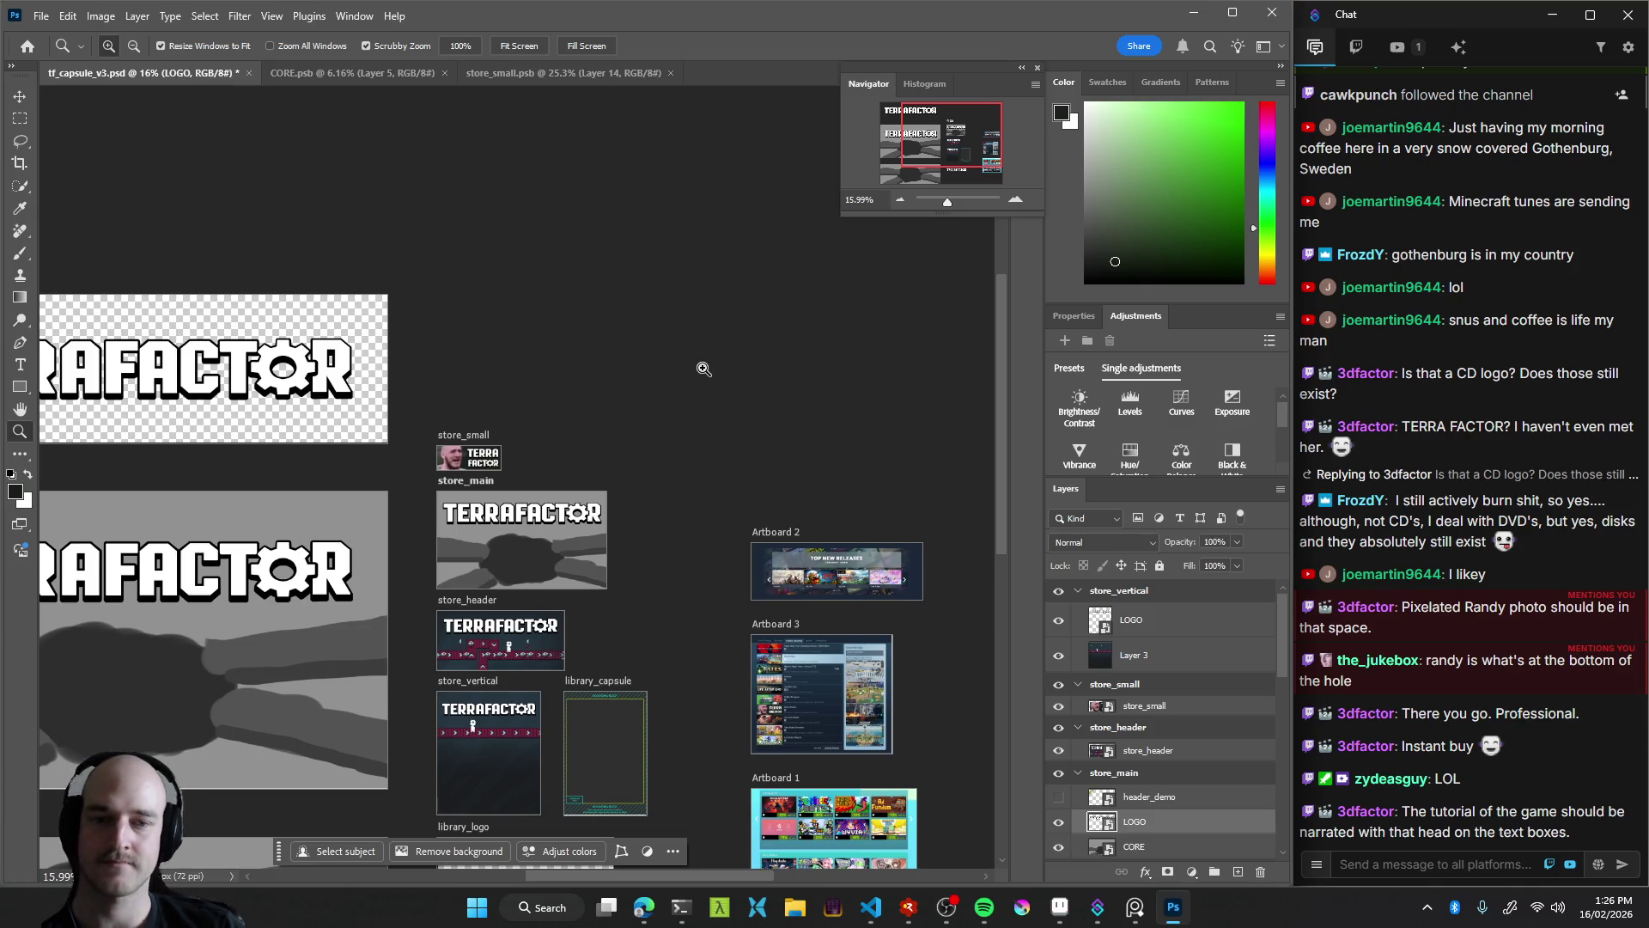
pyautogui.moveTo(461, 630); pyautogui.dragTo(715, 505)
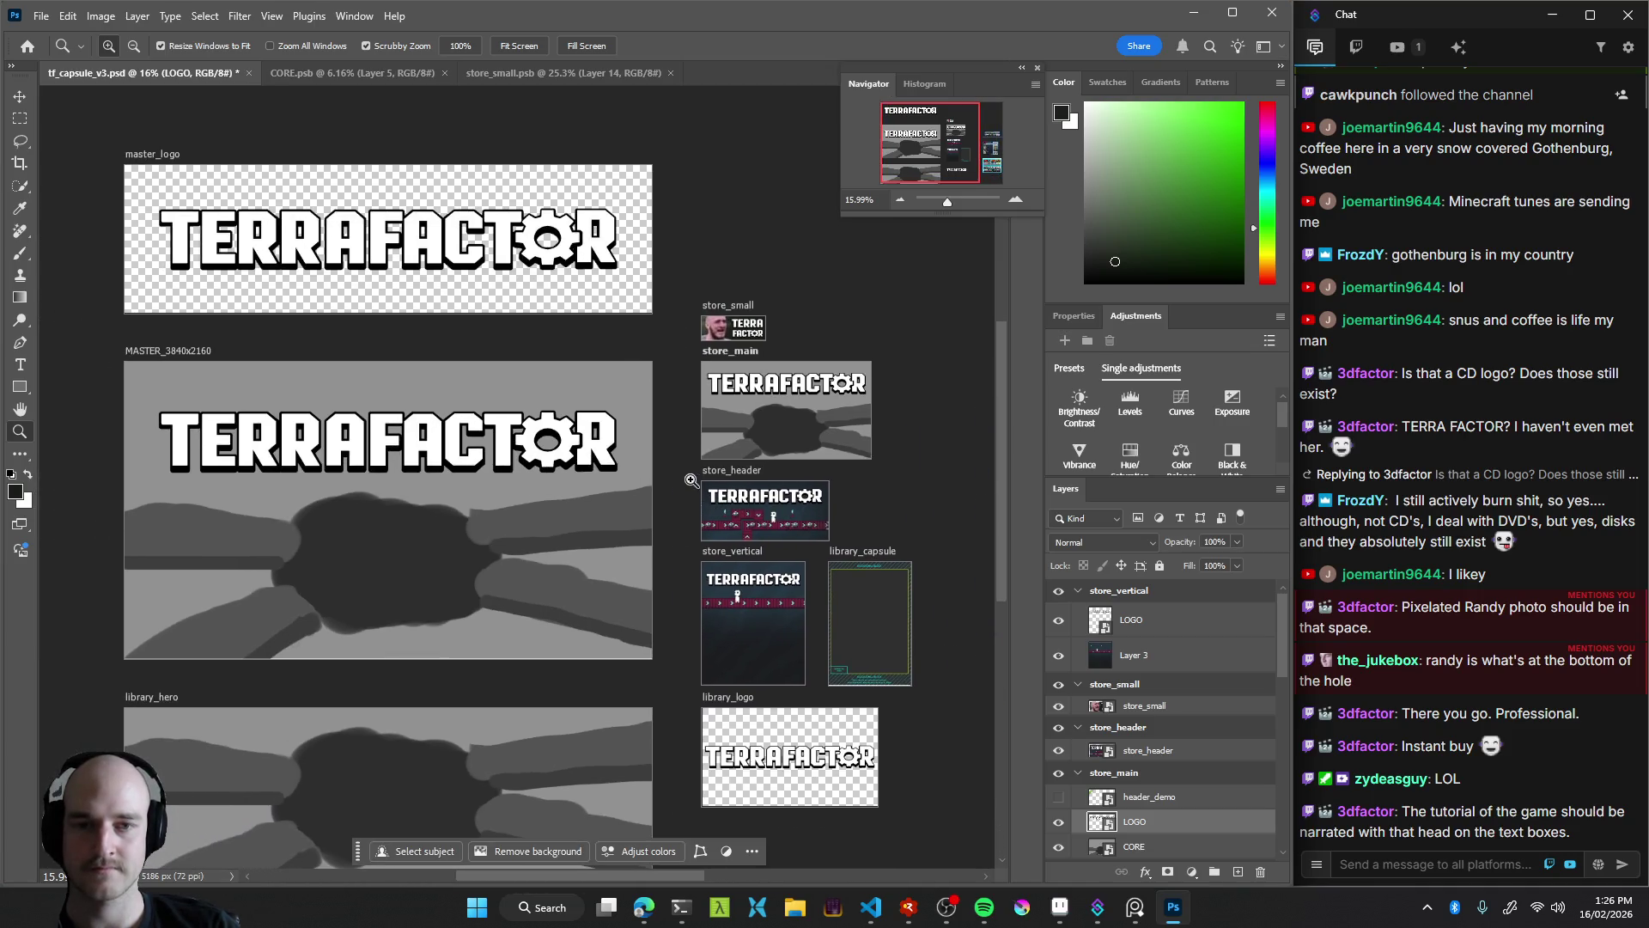
pyautogui.moveTo(692, 479); pyautogui.dragTo(681, 471)
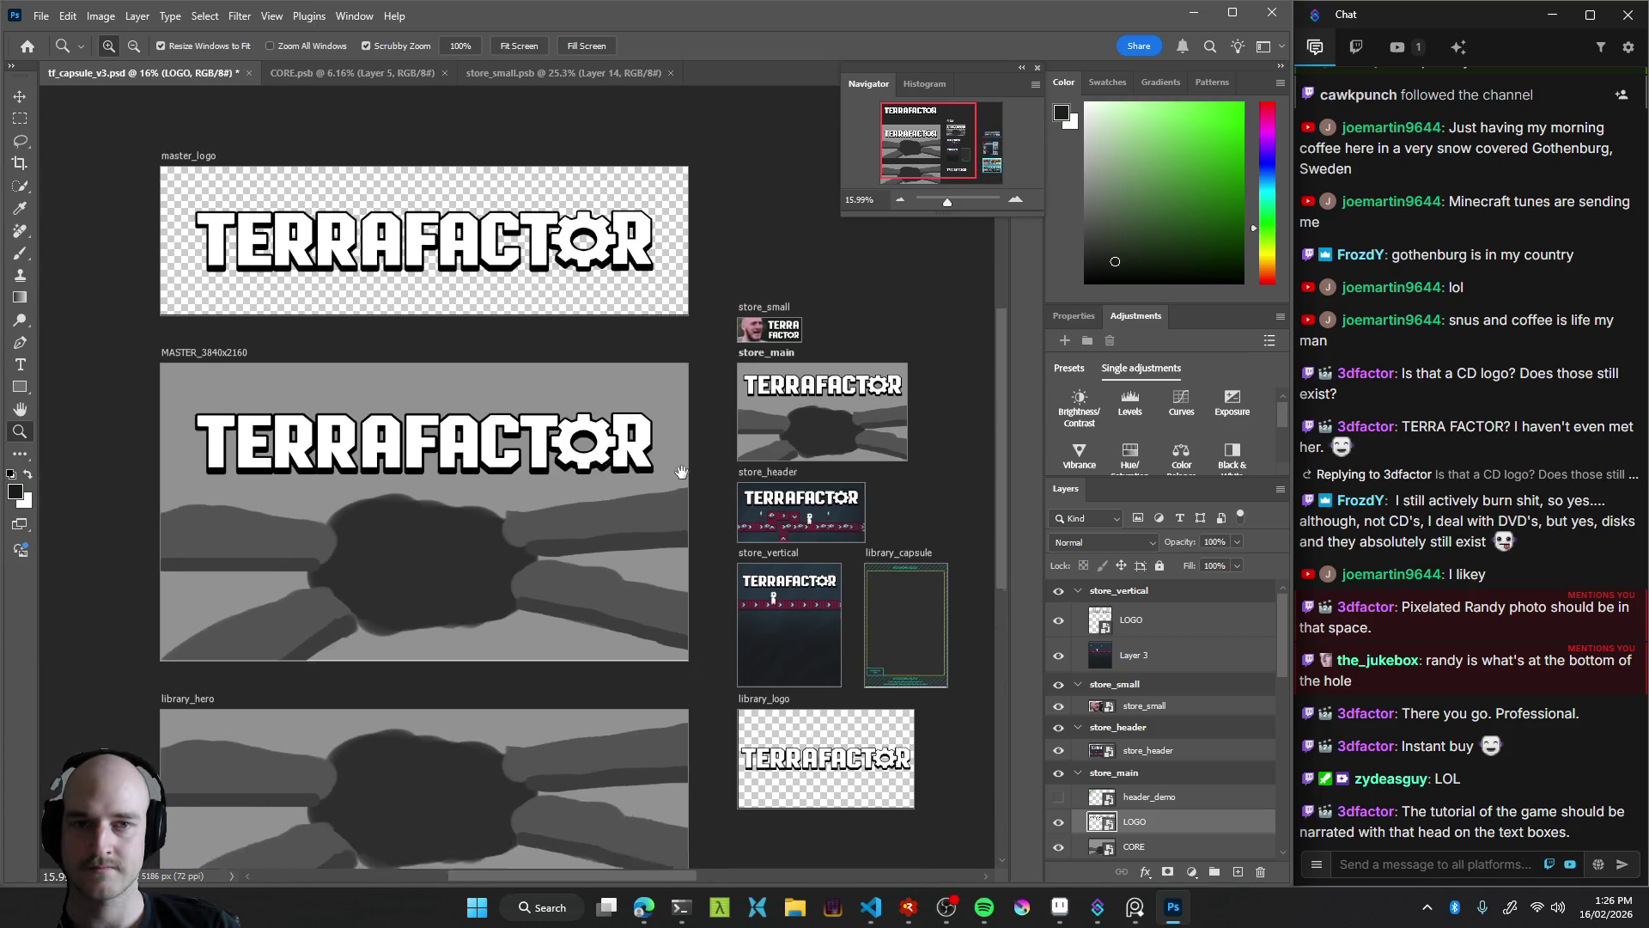
pyautogui.scroll(-2, 680, 472)
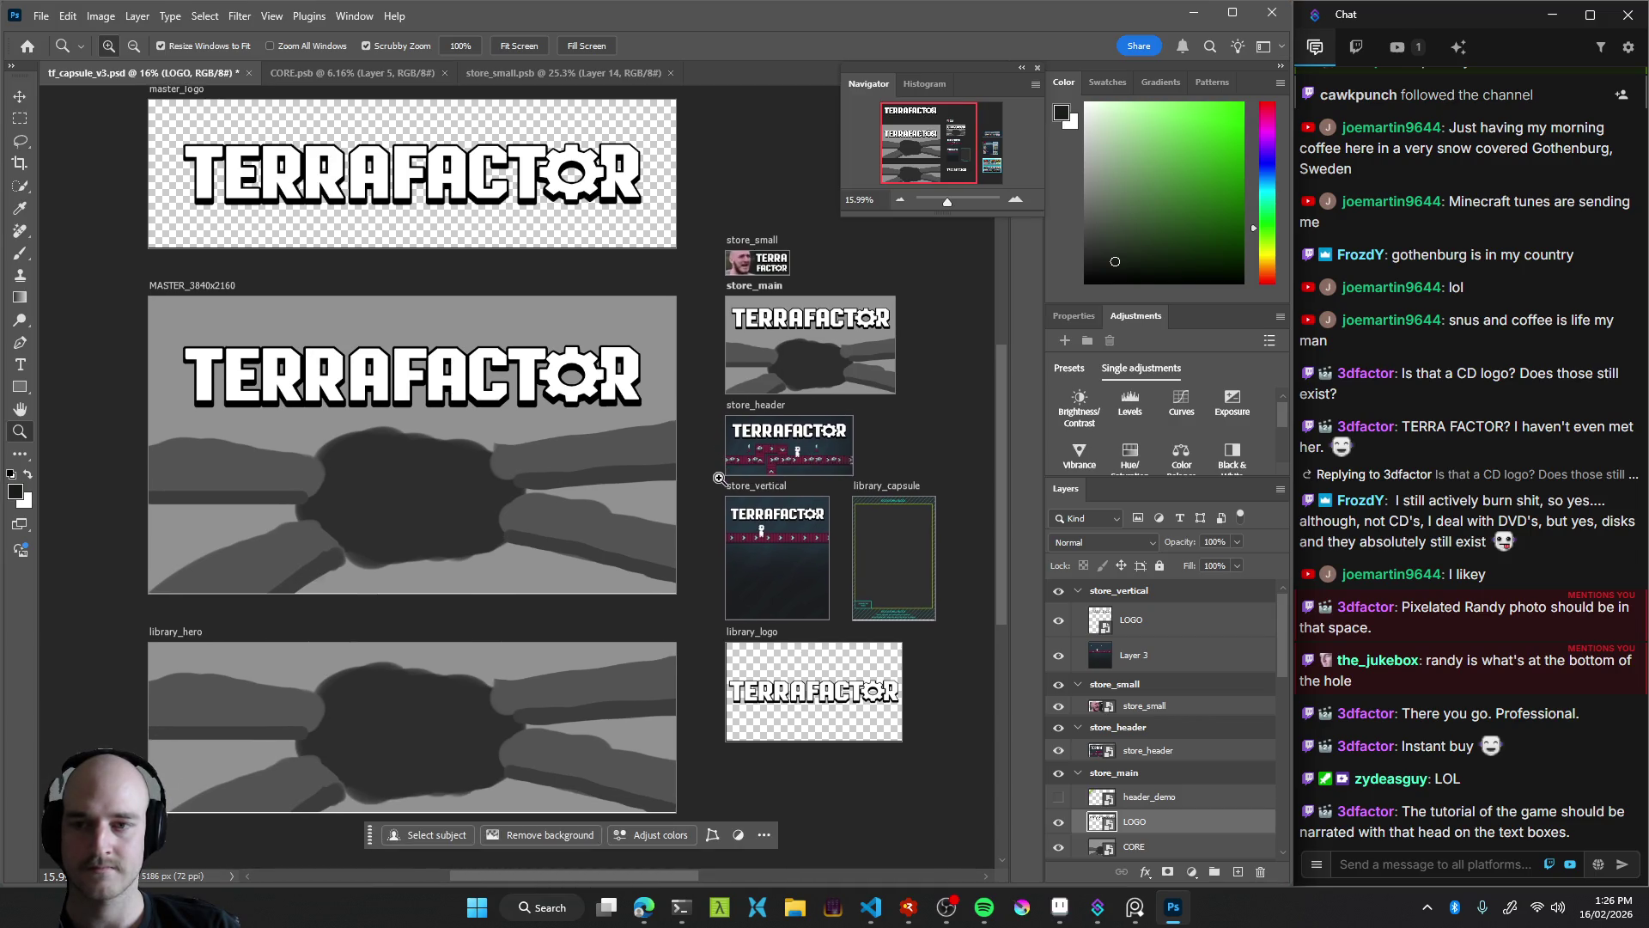
pyautogui.hscroll(5, 843, 510)
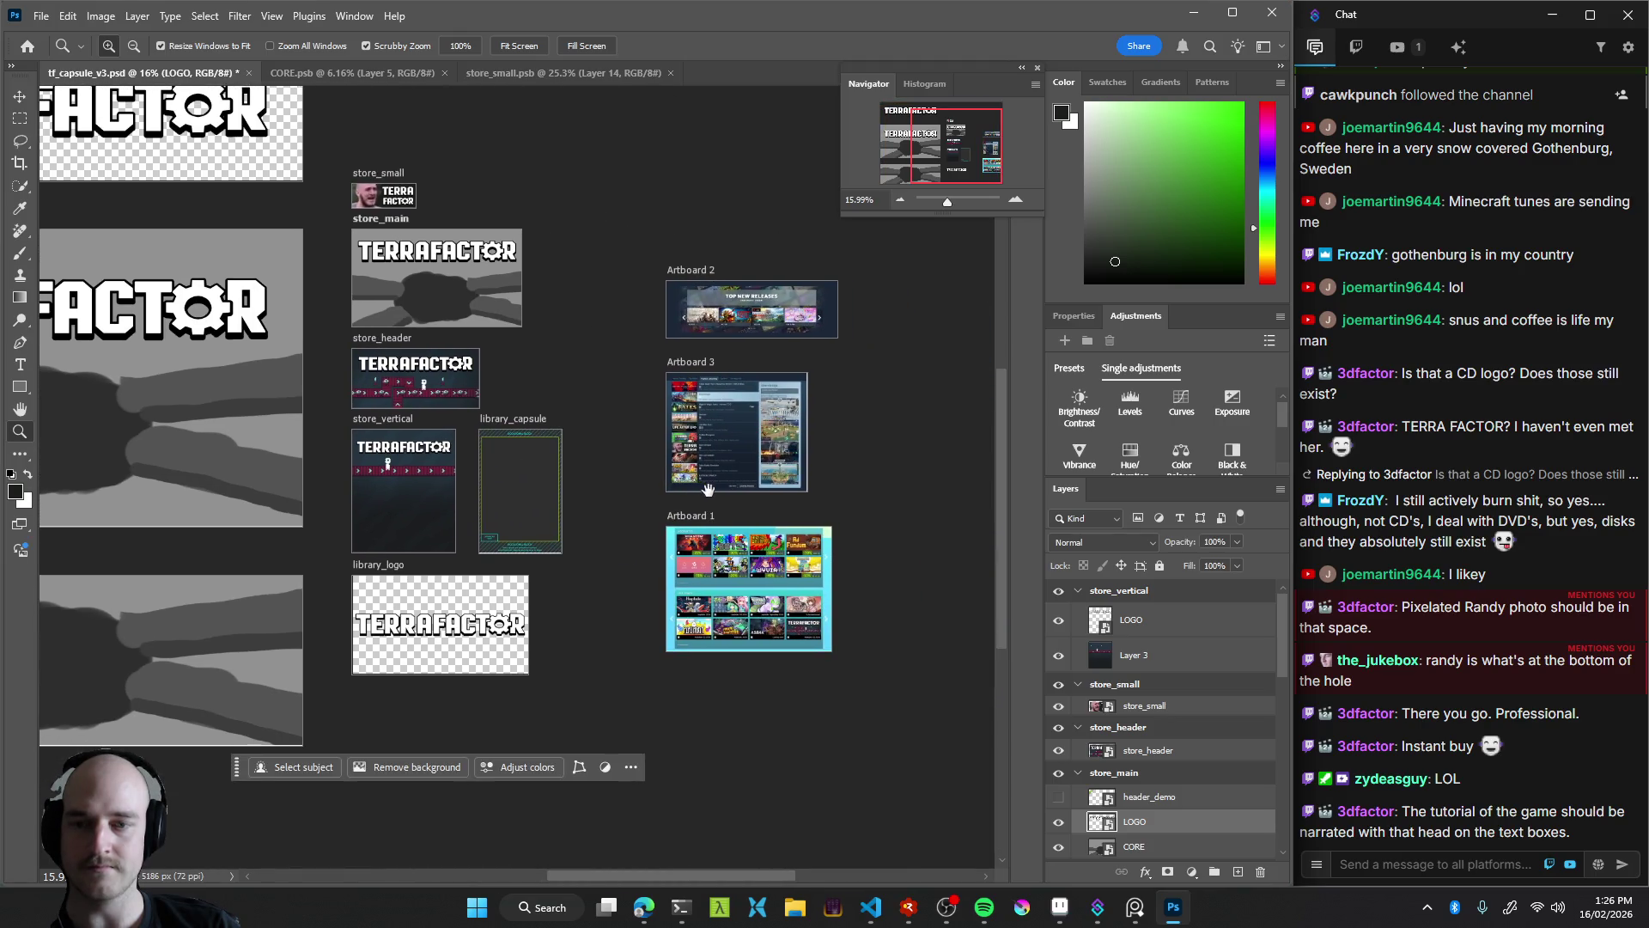
pyautogui.hscroll(-5, 593, 399)
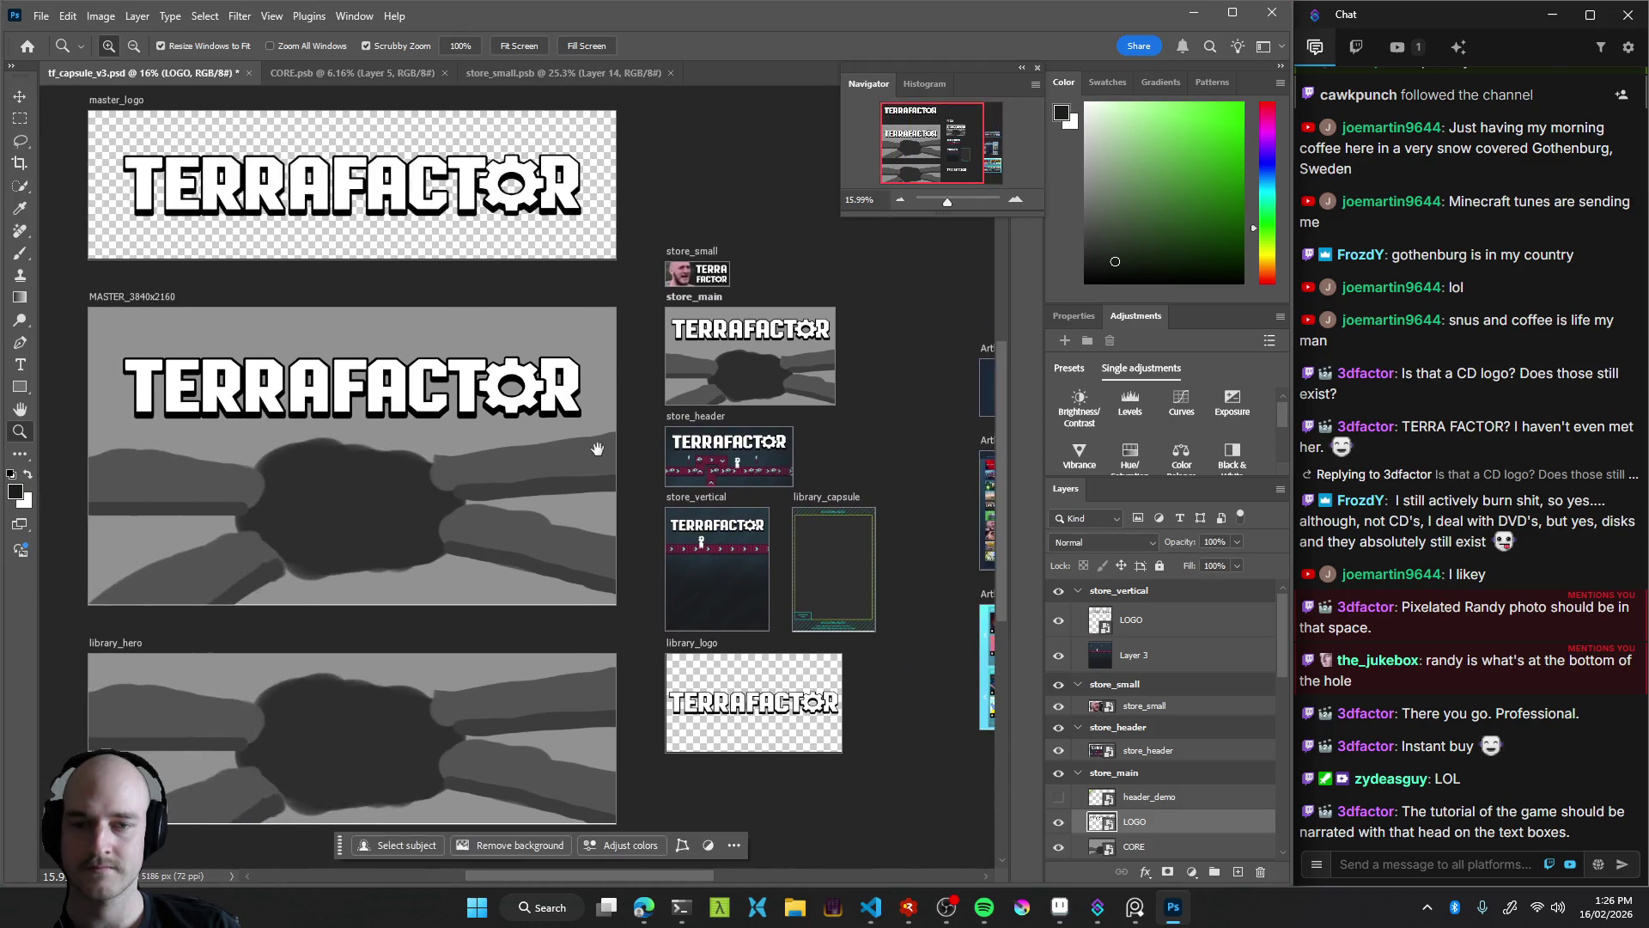
pyautogui.scroll(2, 565, 439)
pyautogui.moveTo(565, 439); pyautogui.dragTo(641, 469)
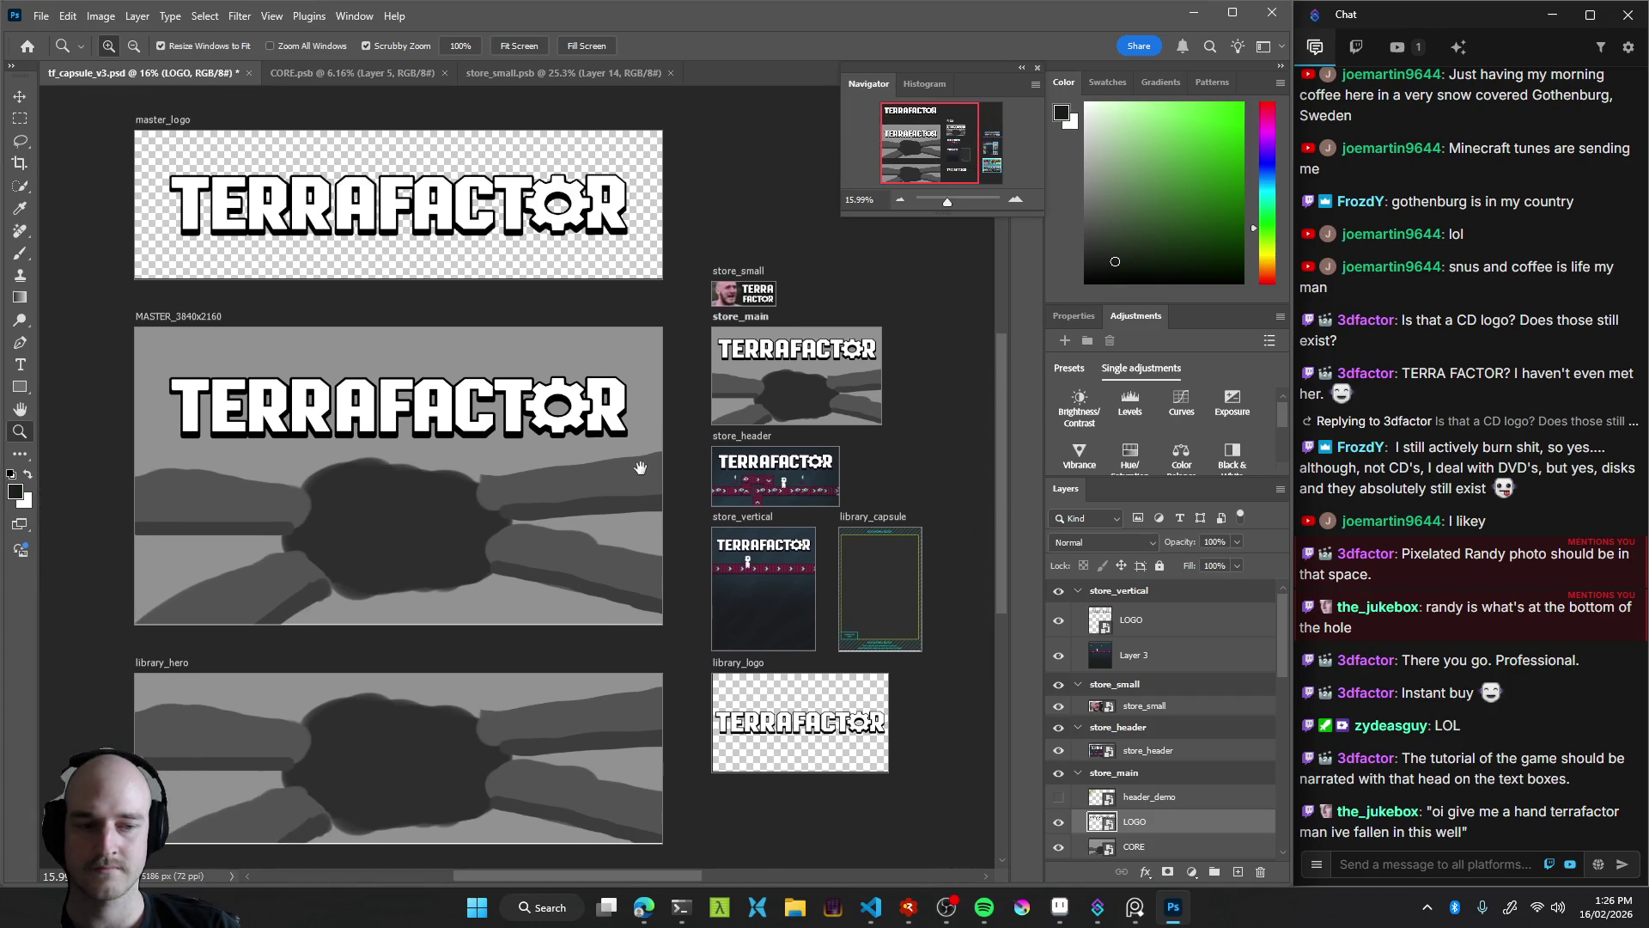
pyautogui.hscroll(-3, 591, 449)
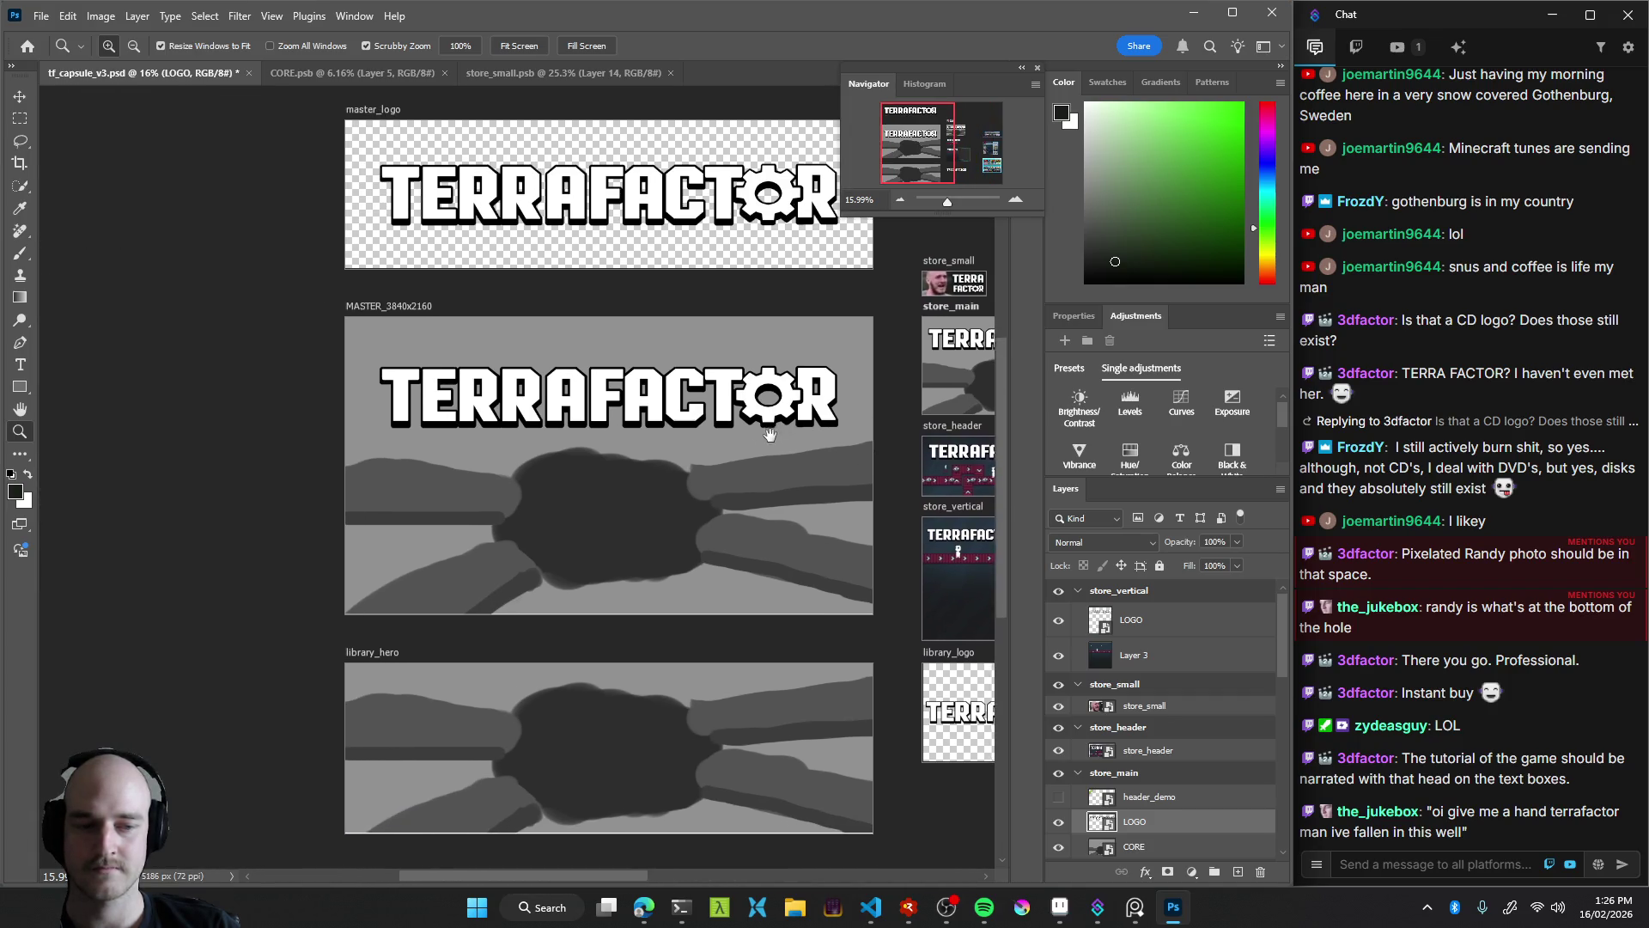
pyautogui.hscroll(4, 533, 455)
# Zoom in on the store_small artboard, then zoom back out around MASTER and the store column
pyautogui.moveTo(710, 321)
pyautogui.mouseDown()
pyautogui.moveTo(774, 319)
pyautogui.moveTo(761, 319)
pyautogui.mouseUp()
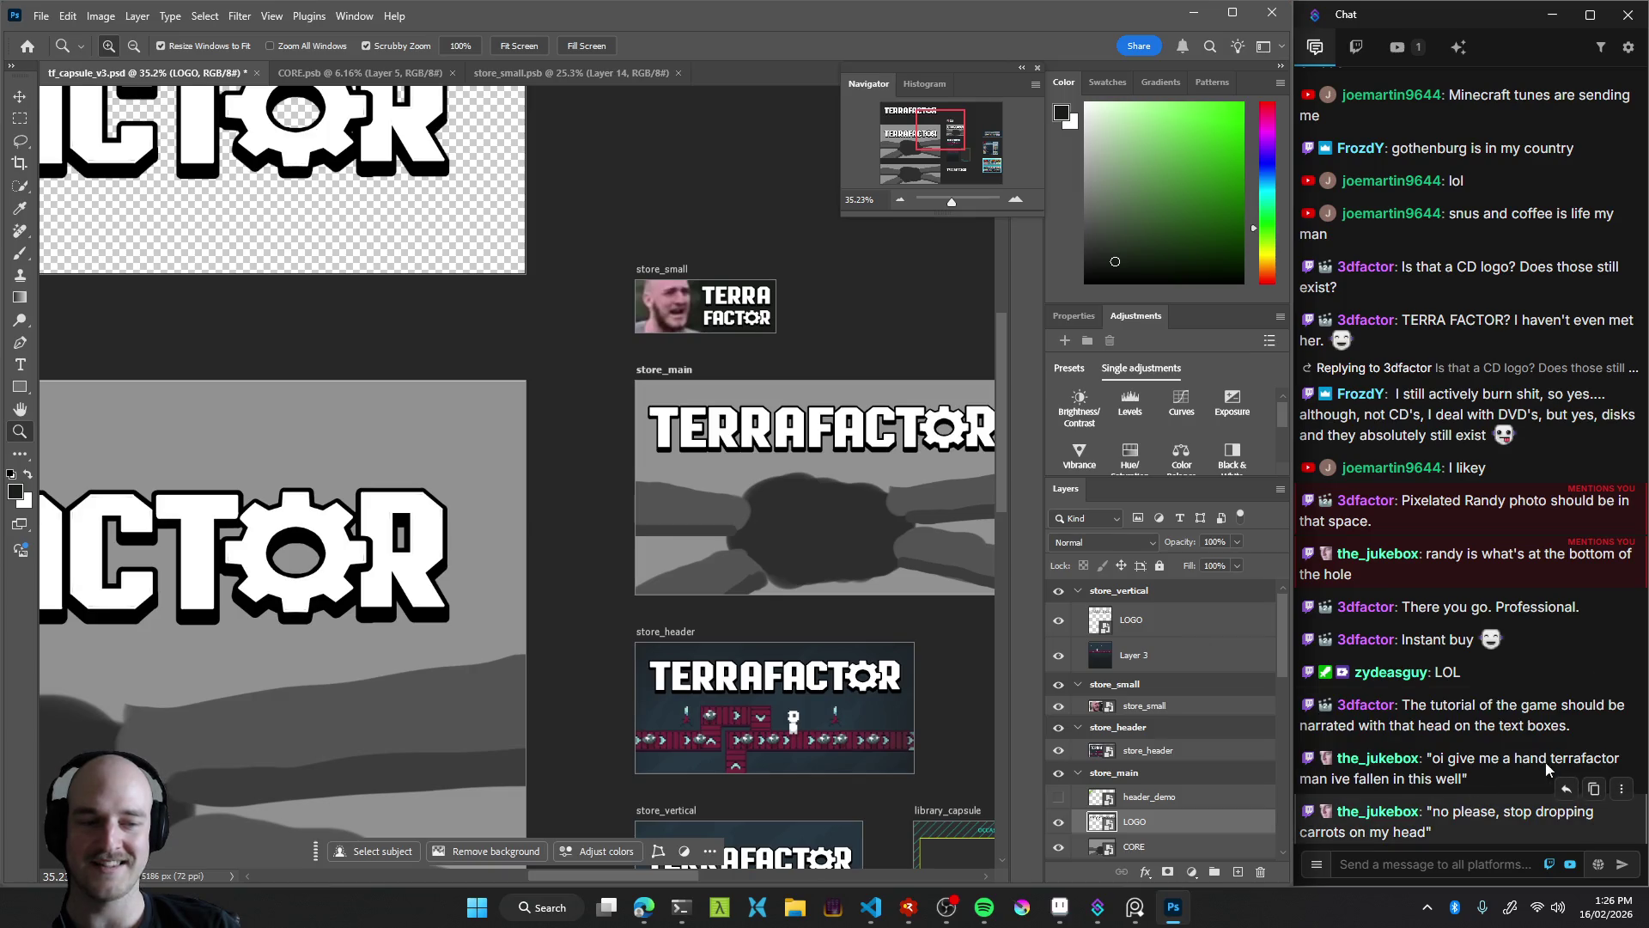
pyautogui.click(1435, 807)
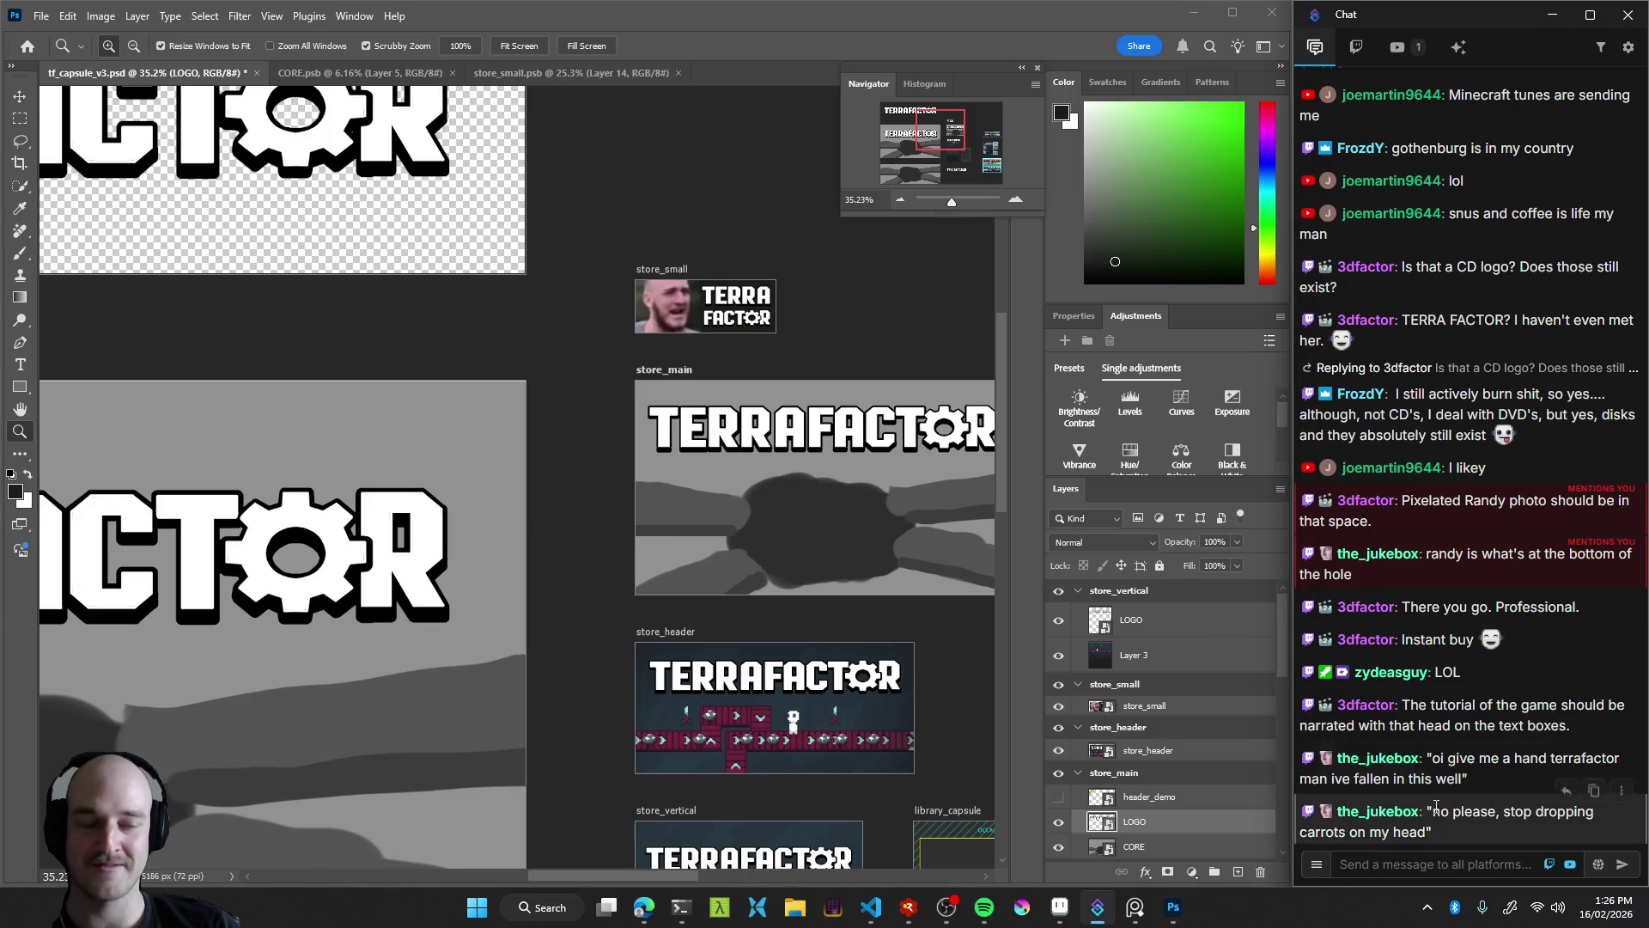
pyautogui.click(815, 348)
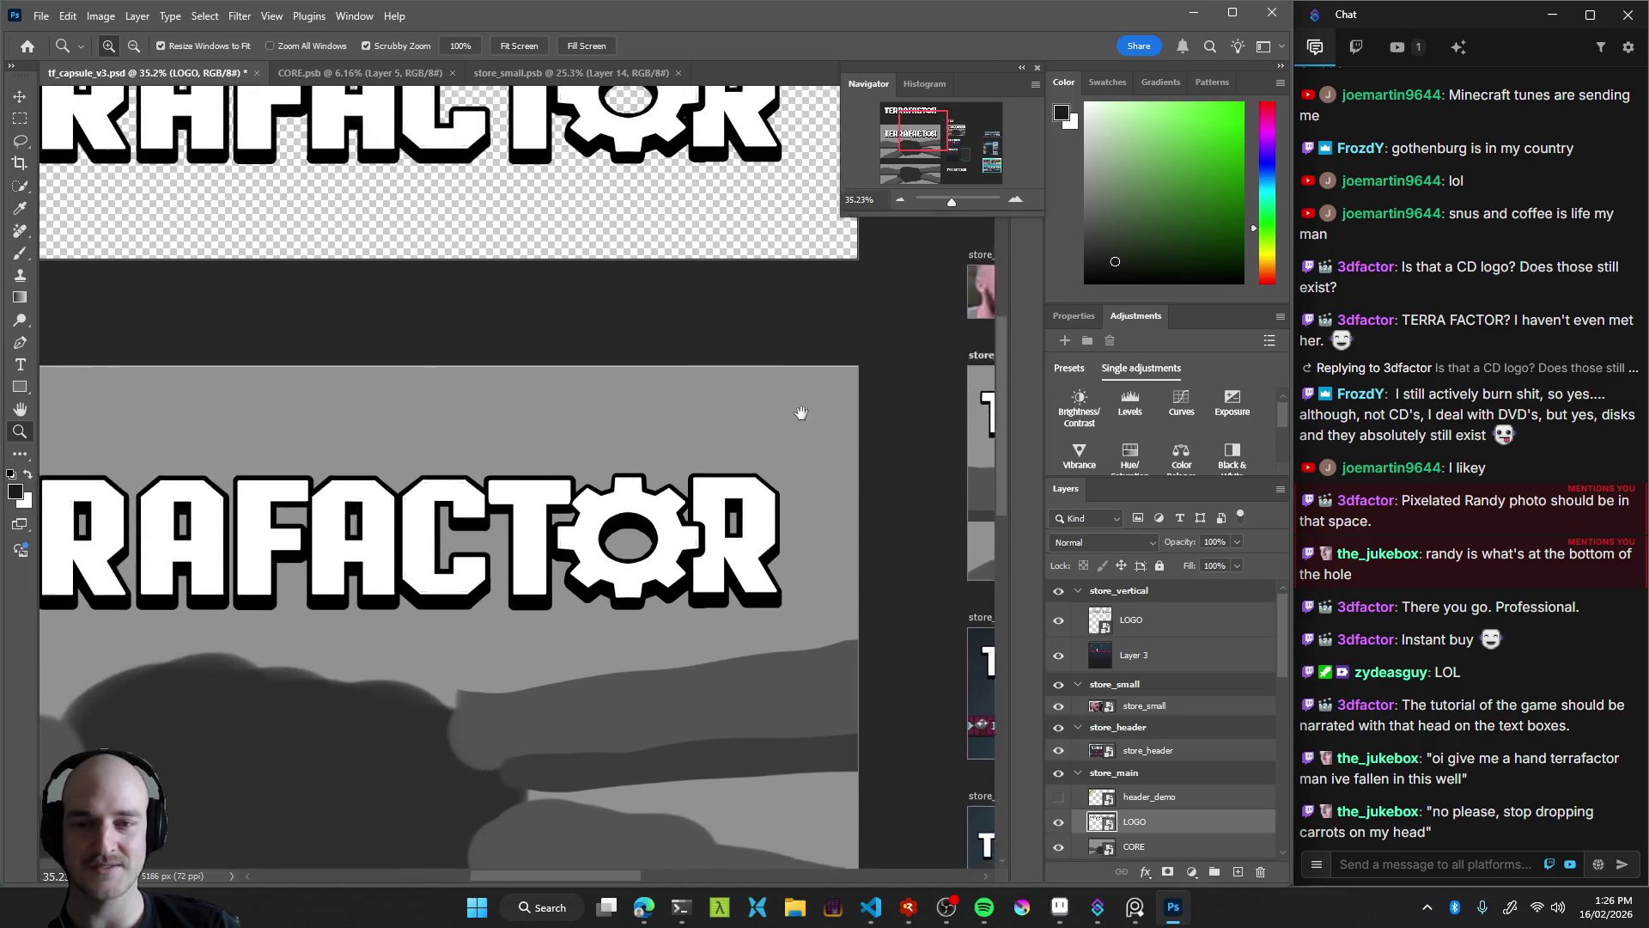
pyautogui.moveTo(532, 404); pyautogui.dragTo(607, 423)
pyautogui.scroll(-3, 606, 423)
pyautogui.hscroll(2, 606, 423)
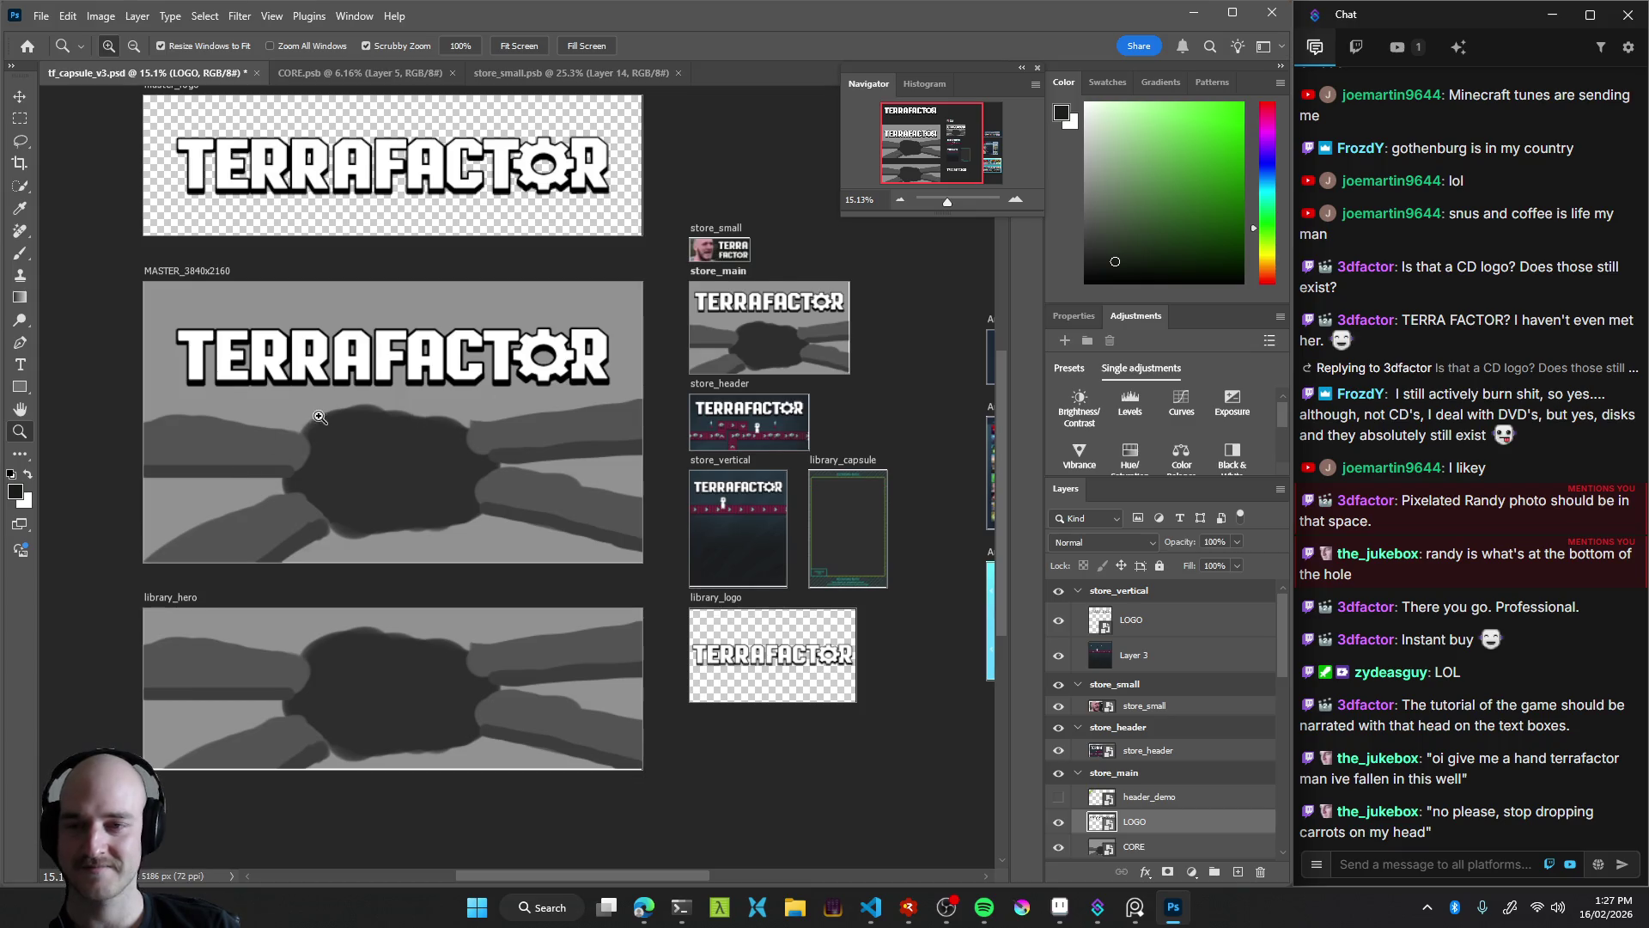
pyautogui.scroll(3, 643, 299)
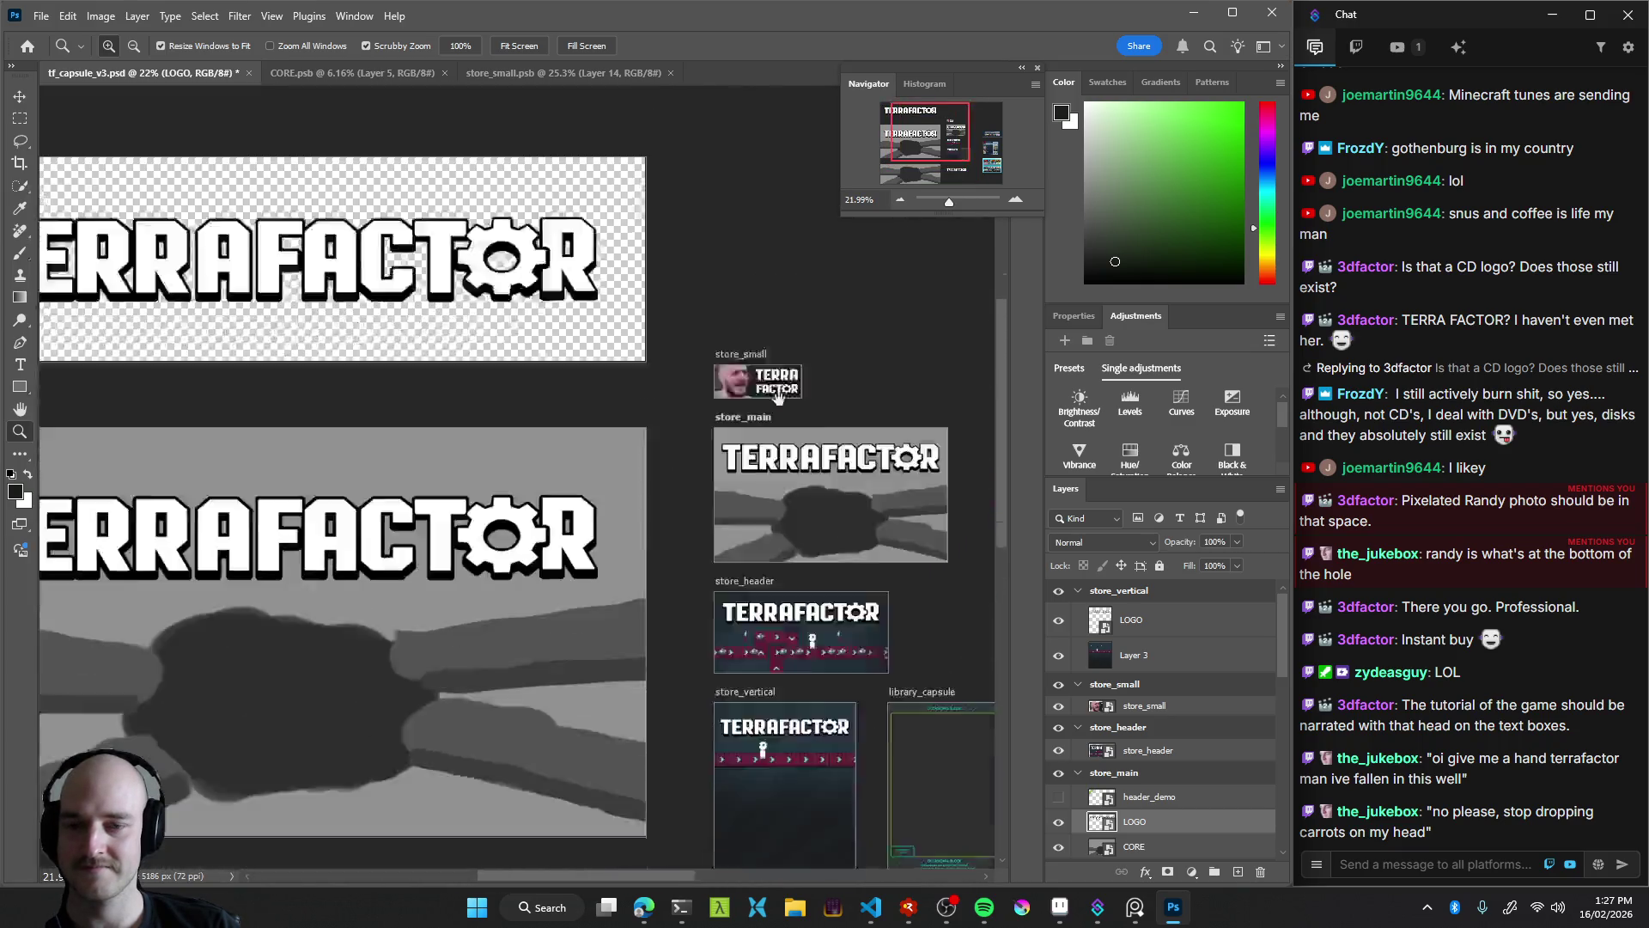
pyautogui.moveTo(504, 592); pyautogui.dragTo(700, 507)
# Fit the master, library_hero and Artboards 1–3 in view, then return to store_small.psb
pyautogui.moveTo(795, 534); pyautogui.dragTo(773, 498)
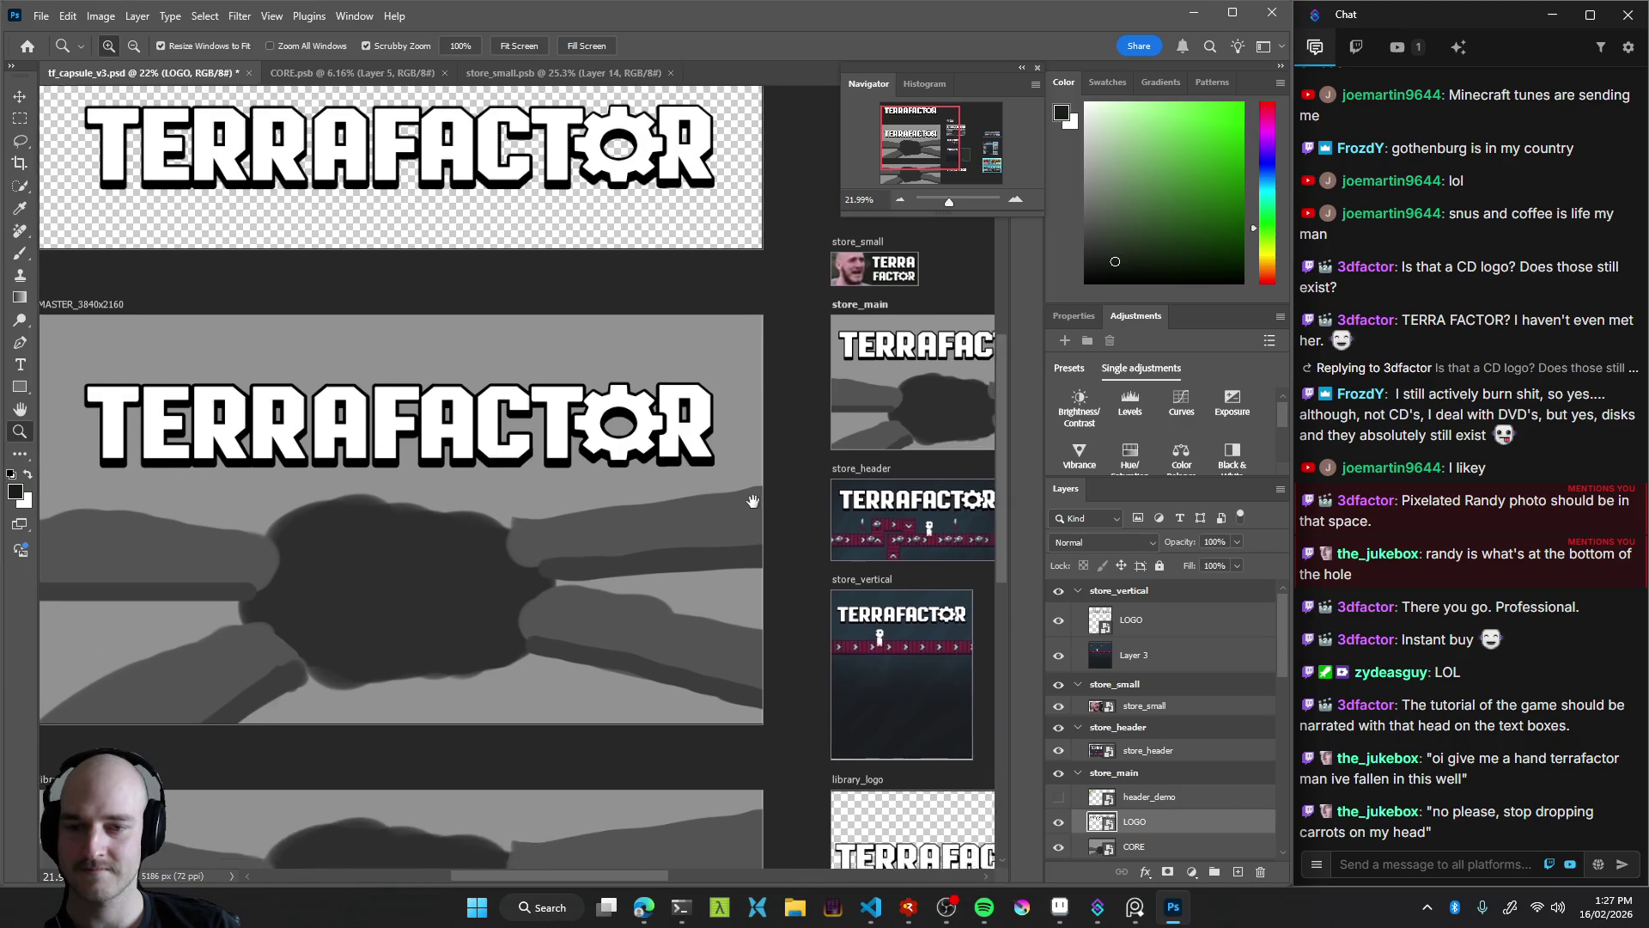
pyautogui.scroll(-2, 759, 520)
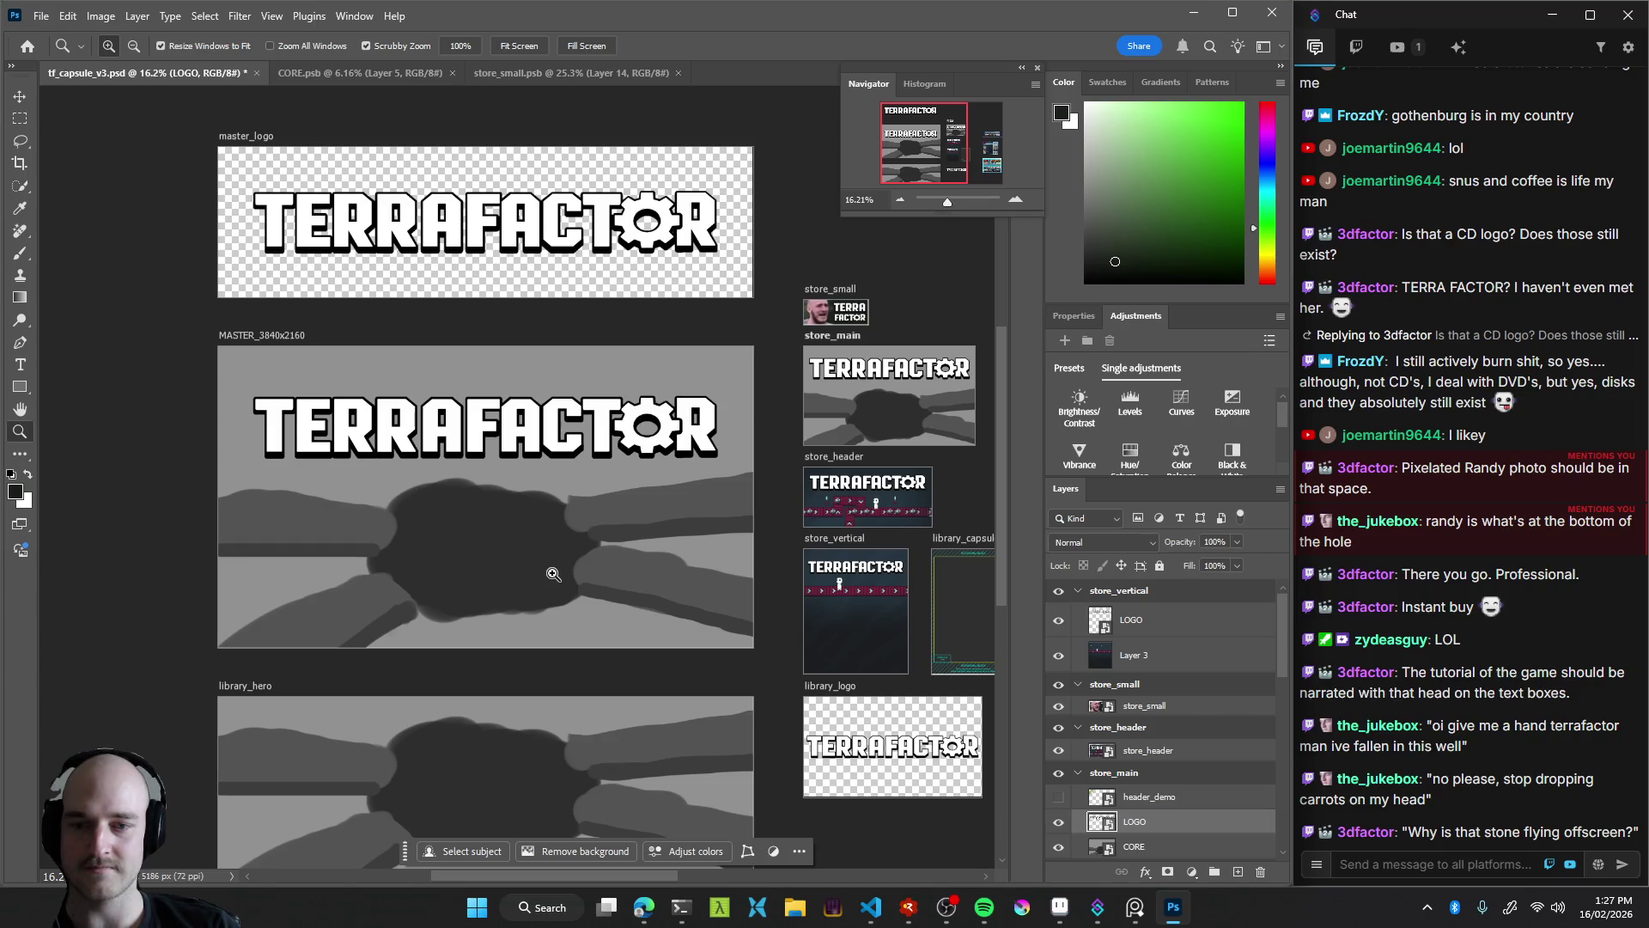
pyautogui.moveTo(553, 574); pyautogui.dragTo(511, 573)
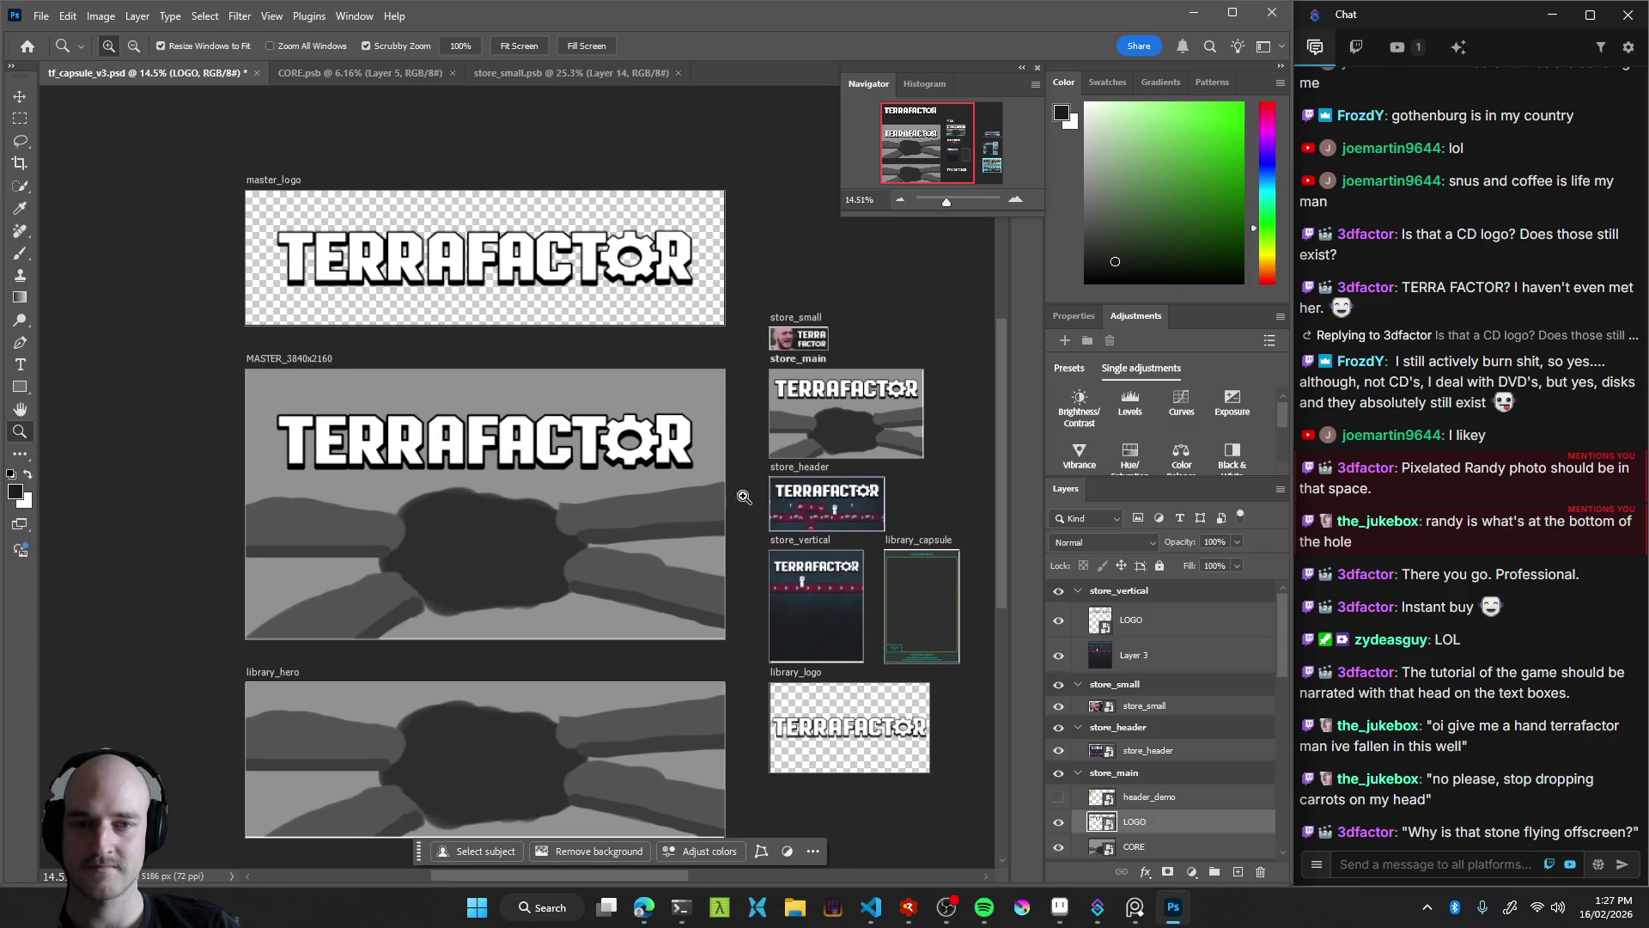
pyautogui.moveTo(702, 531); pyautogui.dragTo(643, 506)
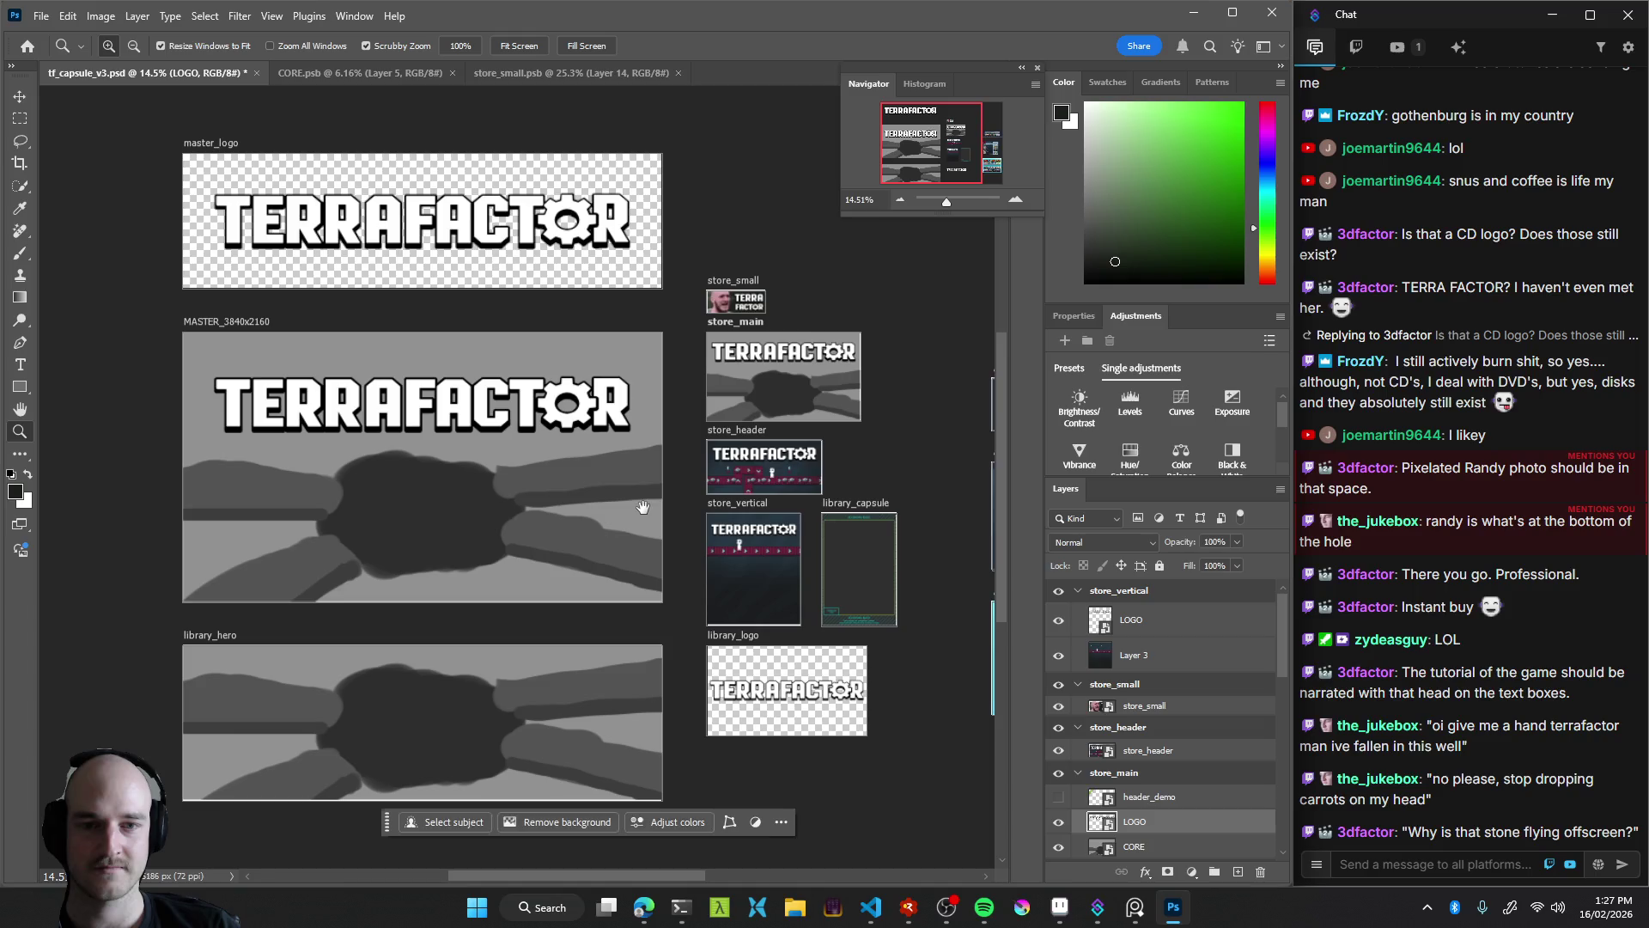
pyautogui.moveTo(793, 565); pyautogui.dragTo(719, 495)
pyautogui.moveTo(845, 441)
pyautogui.mouseDown()
pyautogui.moveTo(601, 434)
pyautogui.moveTo(622, 342)
pyautogui.moveTo(900, 581)
pyautogui.moveTo(877, 521)
pyautogui.mouseUp()
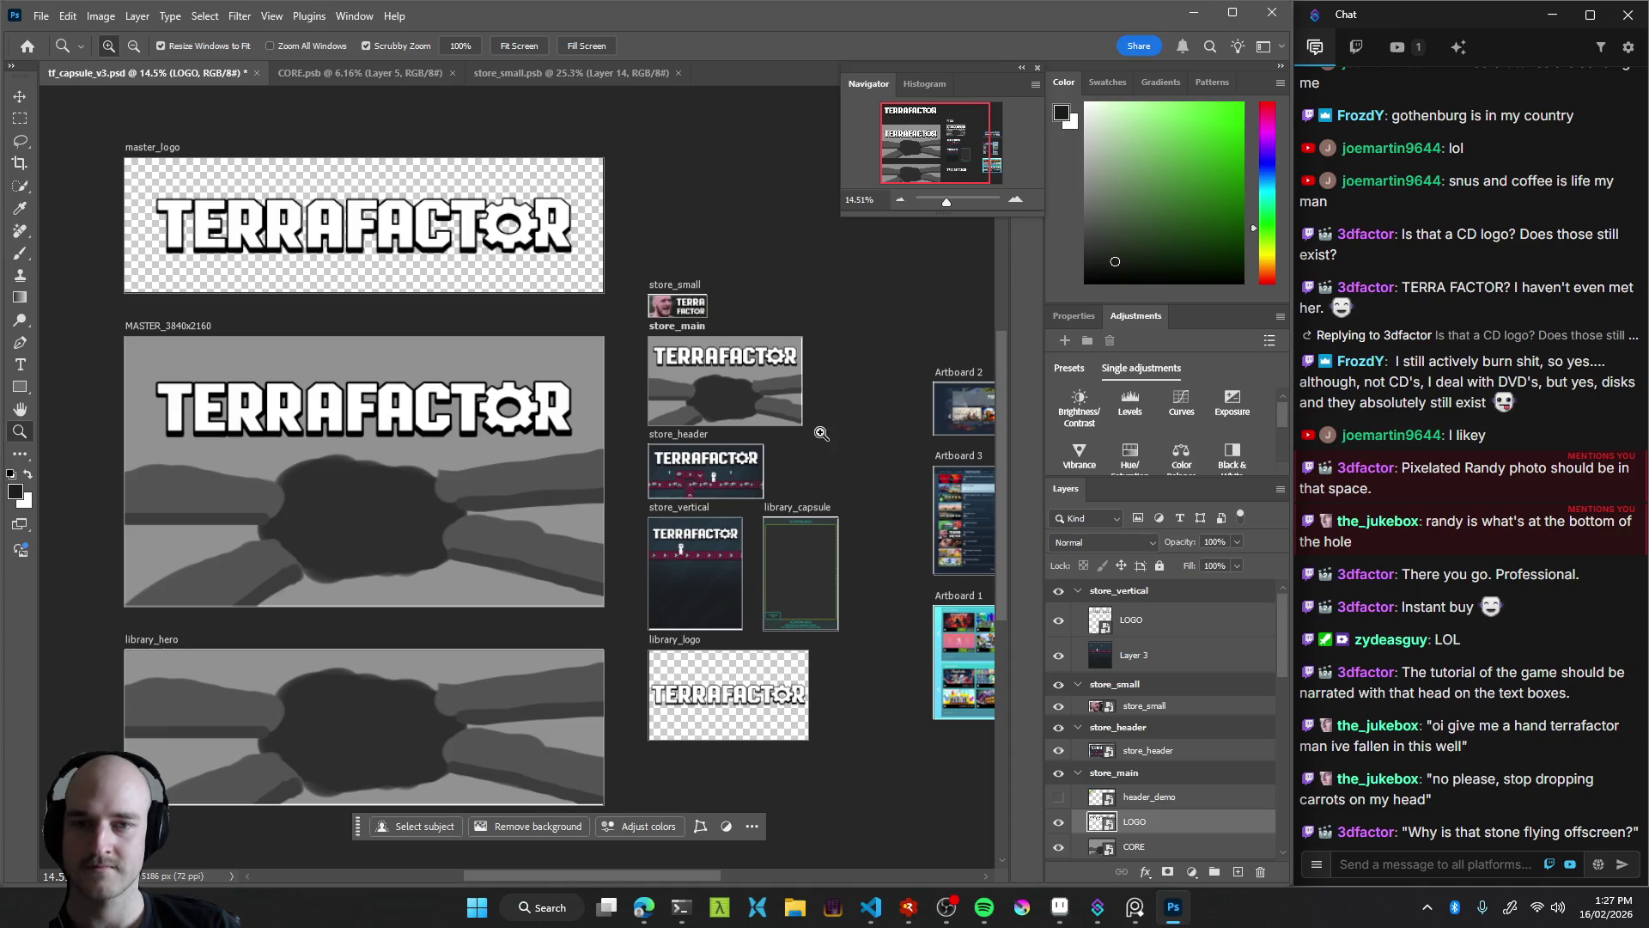
pyautogui.scroll(5, 674, 288)
pyautogui.click(564, 75)
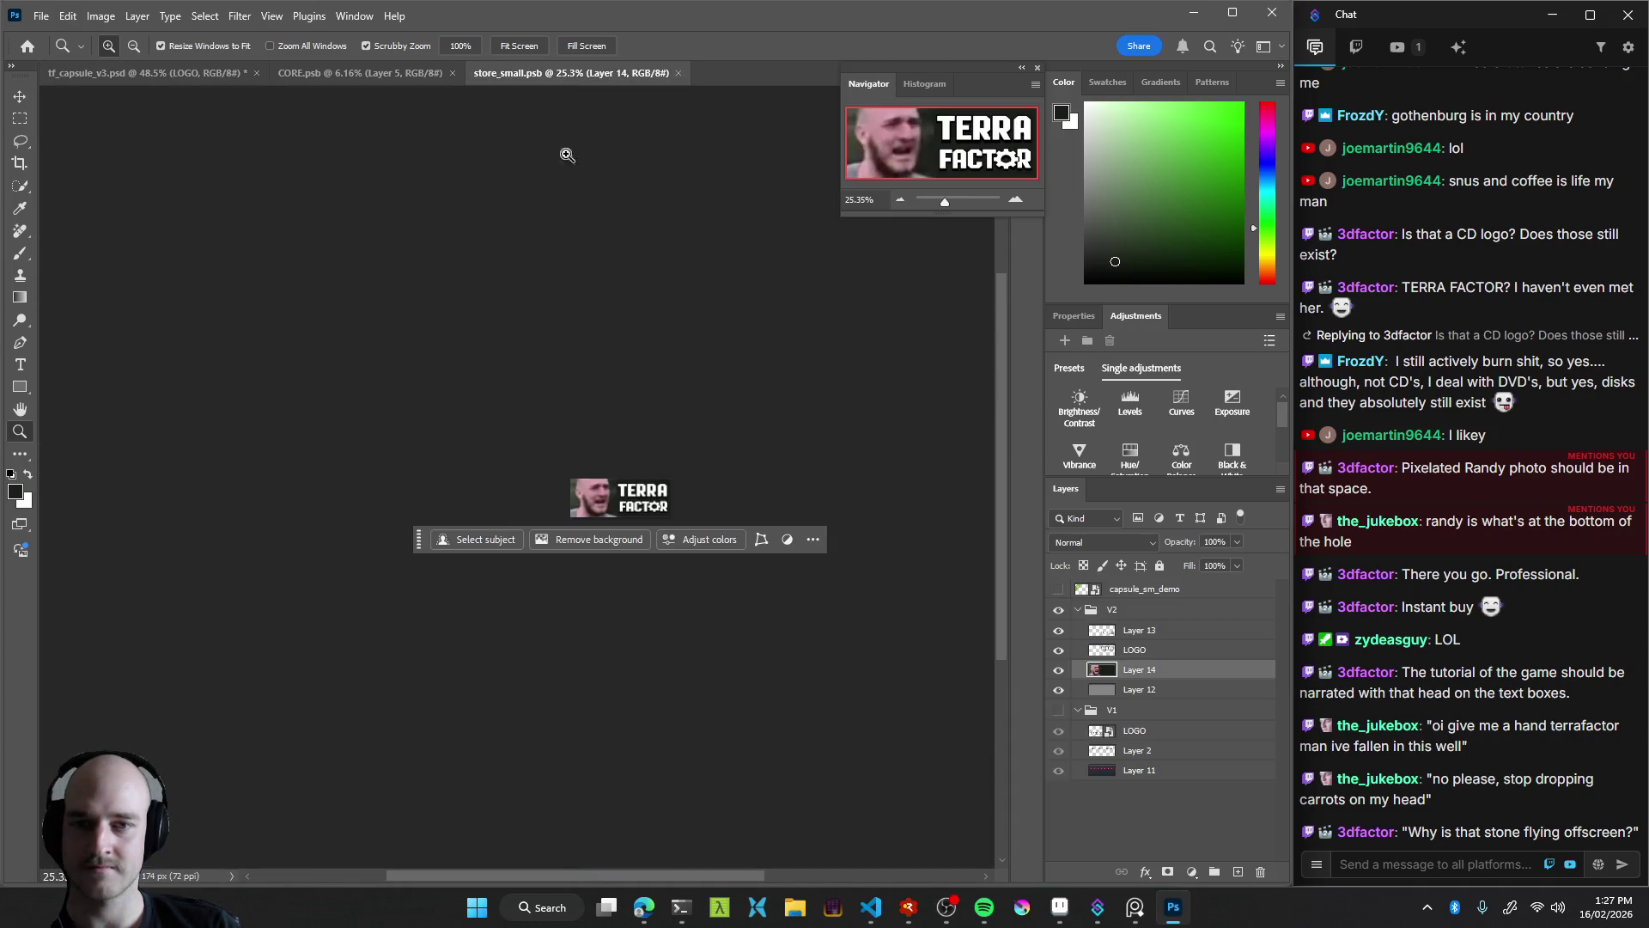
pyautogui.click(694, 503)
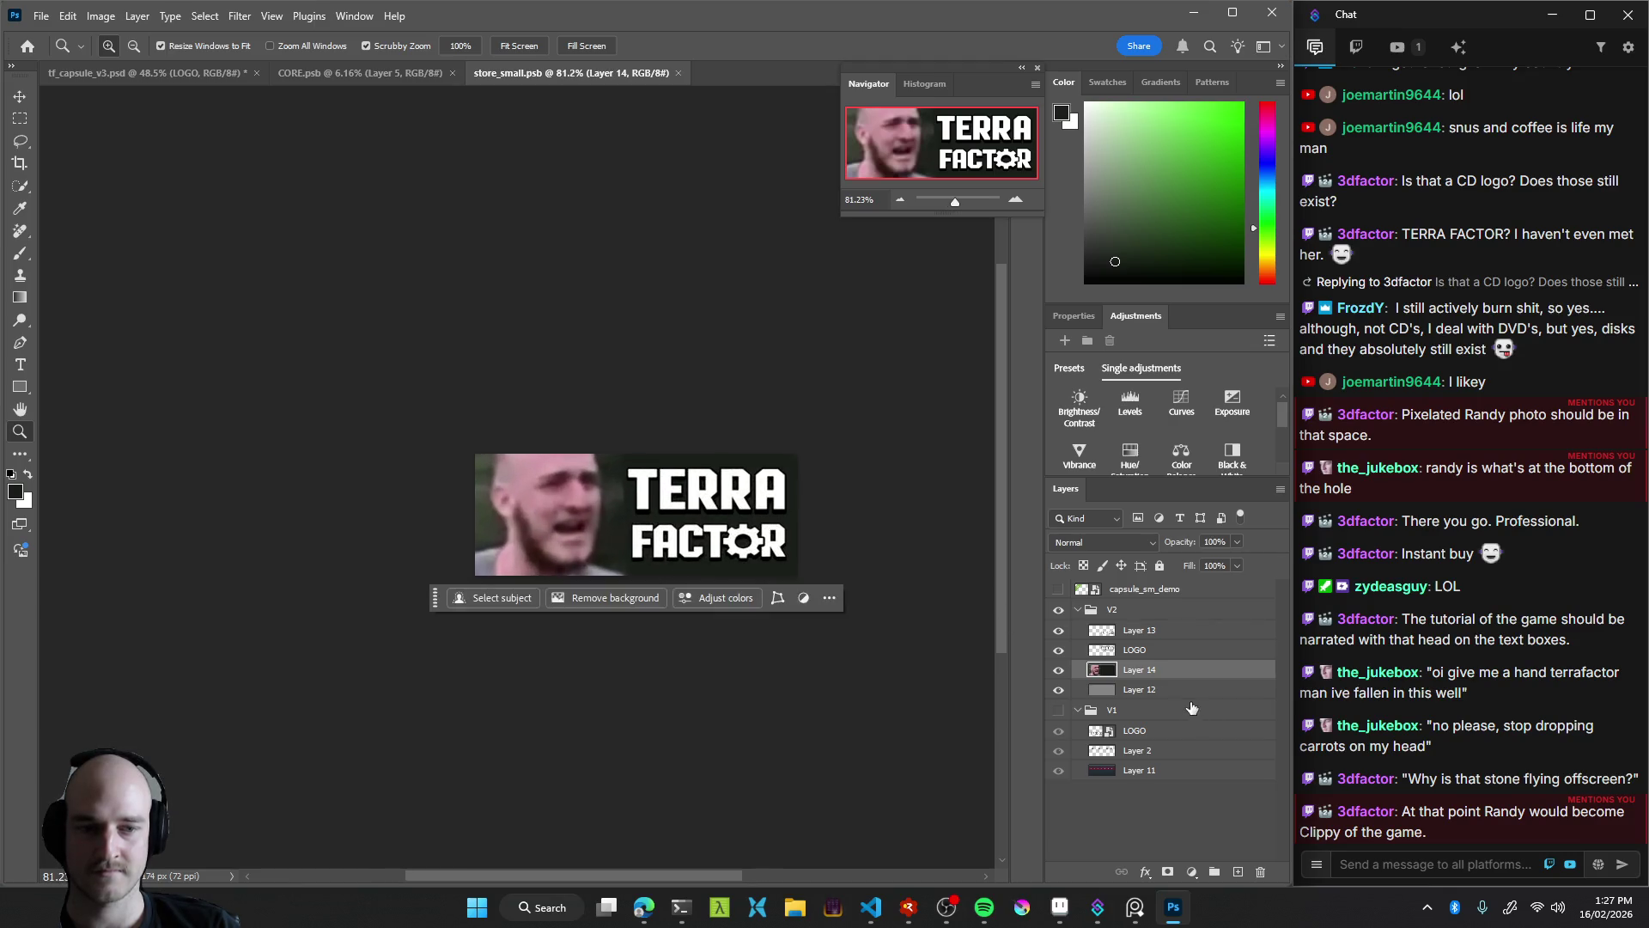
pyautogui.click(1058, 671)
pyautogui.click(1058, 671)
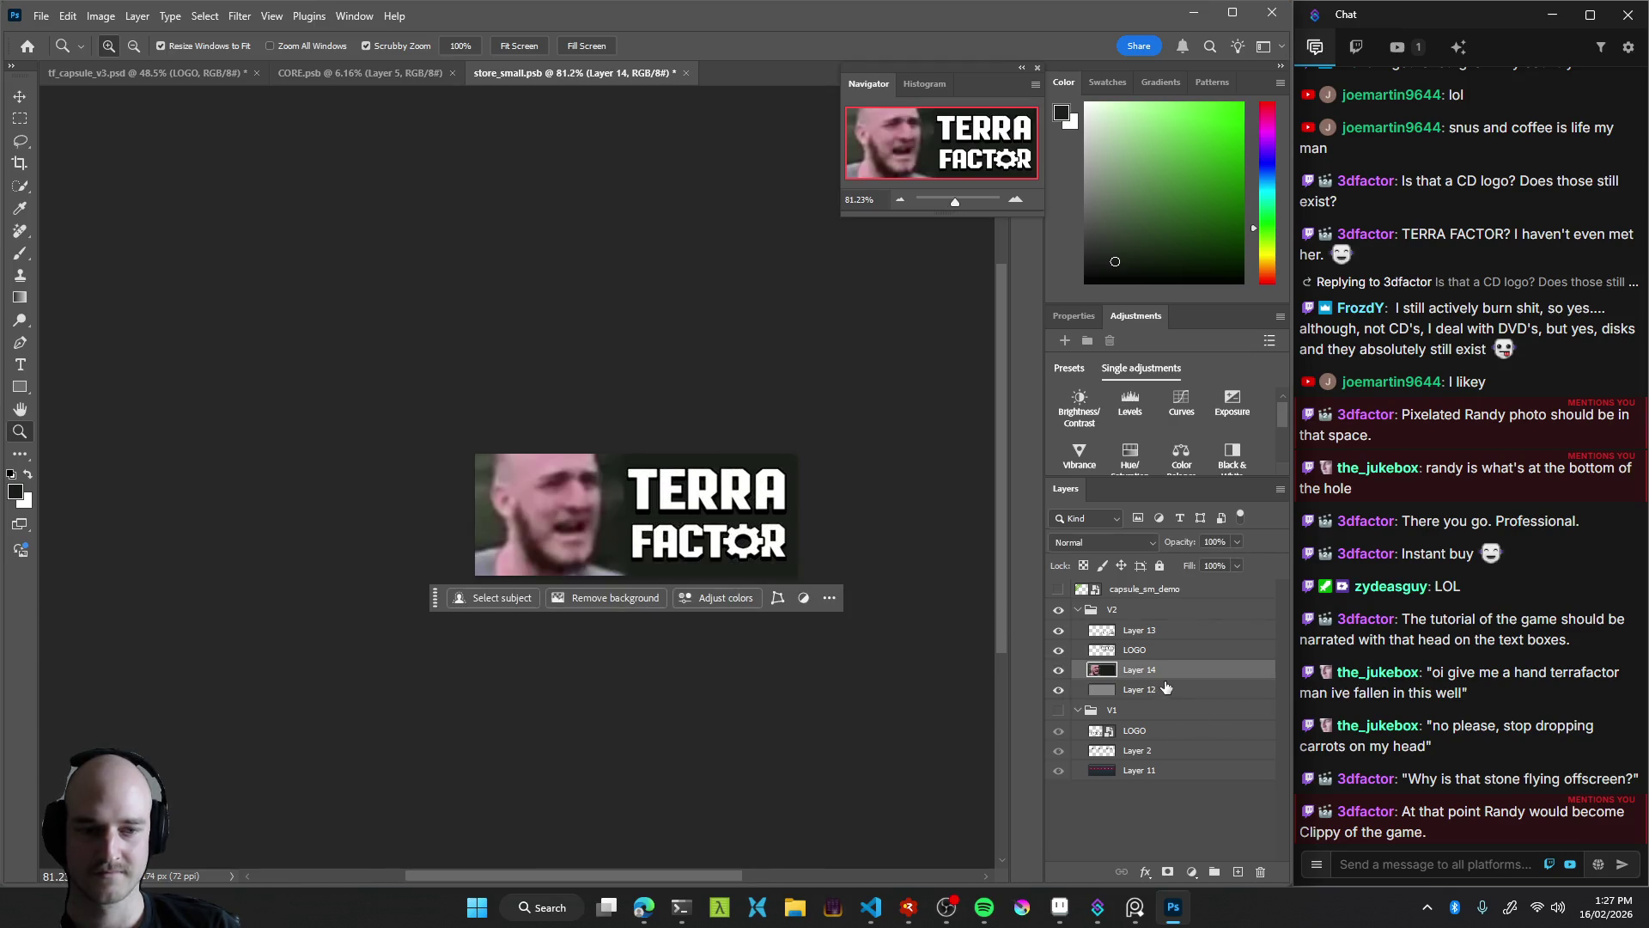
pyautogui.click(1059, 632)
pyautogui.click(1058, 632)
pyautogui.click(1058, 649)
pyautogui.click(1058, 631)
pyautogui.click(1058, 649)
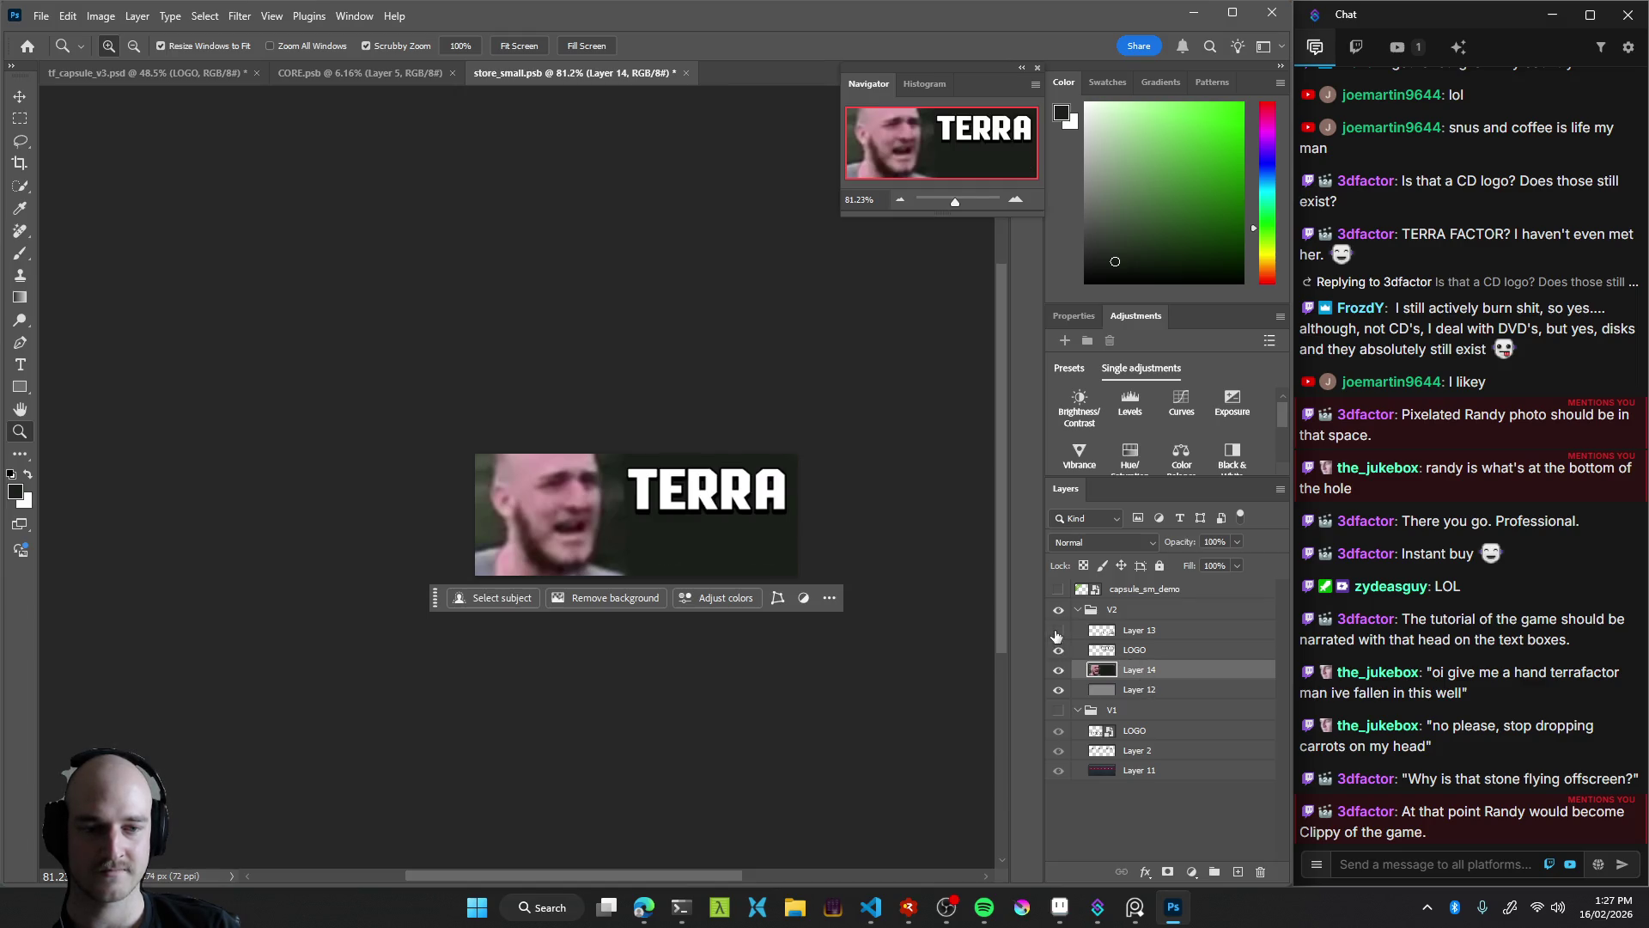
pyautogui.click(1058, 632)
pyautogui.click(1154, 633)
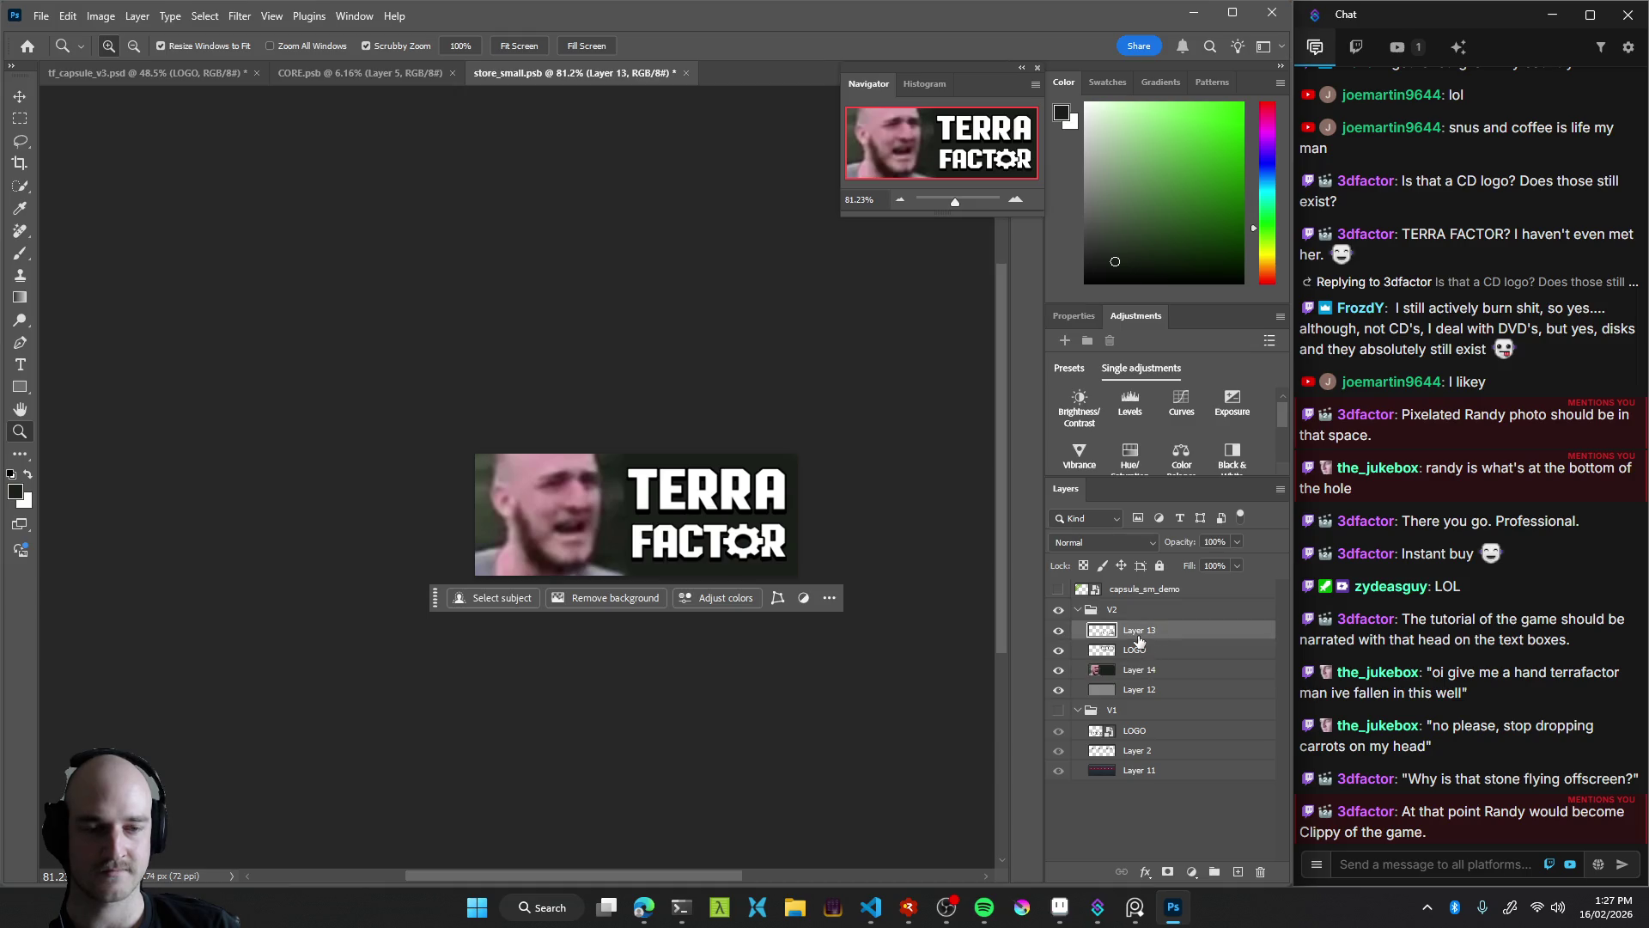
# Rename the second text layer to FACTOR
pyautogui.click(1143, 653)
pyautogui.write('TERRA')
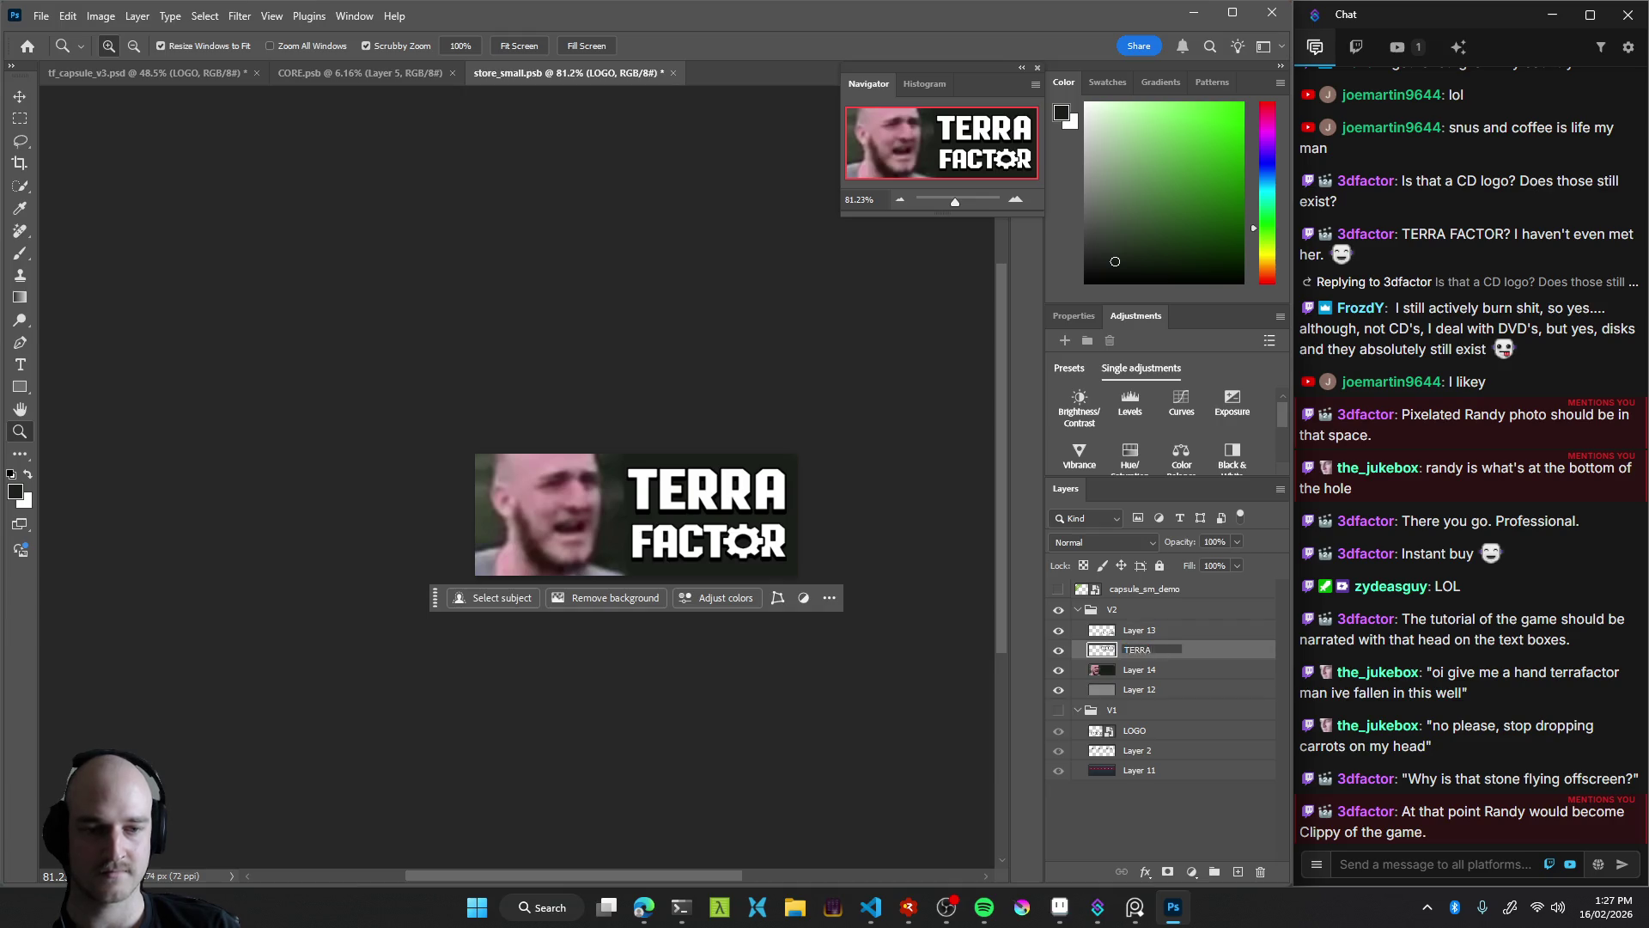
pyautogui.doubleClick(1142, 630)
pyautogui.write('CTOR')
pyautogui.press('Return')
# Group the TERRA and FACTOR layers into a new group named logo vertical
pyautogui.rightClick(1139, 652)
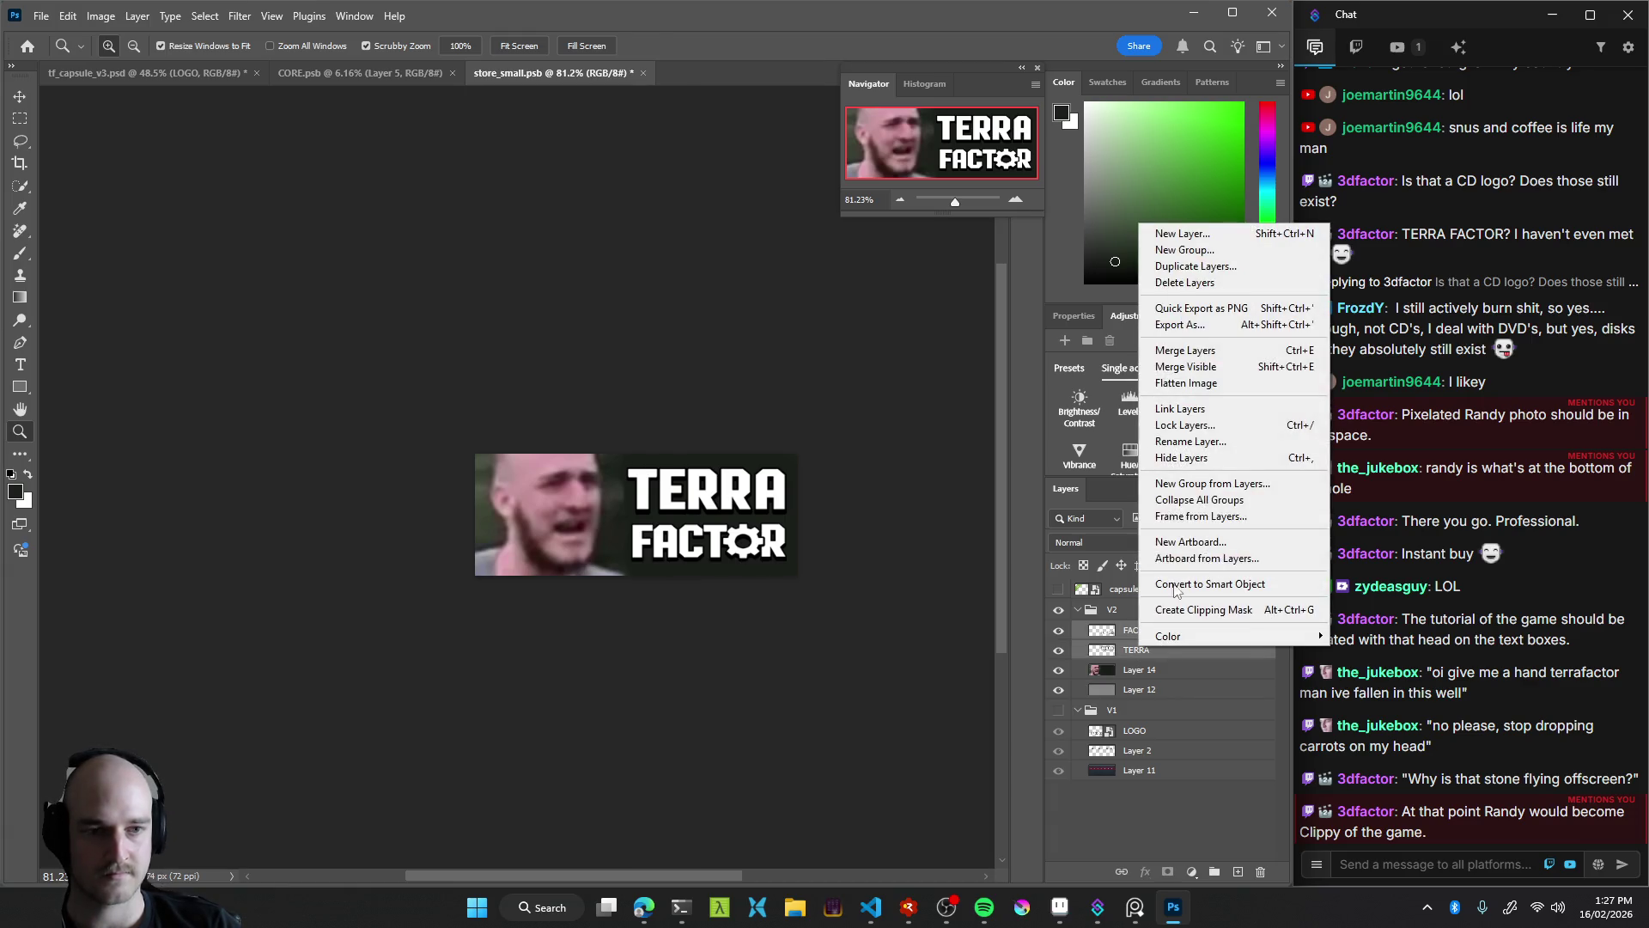
pyautogui.click(1181, 249)
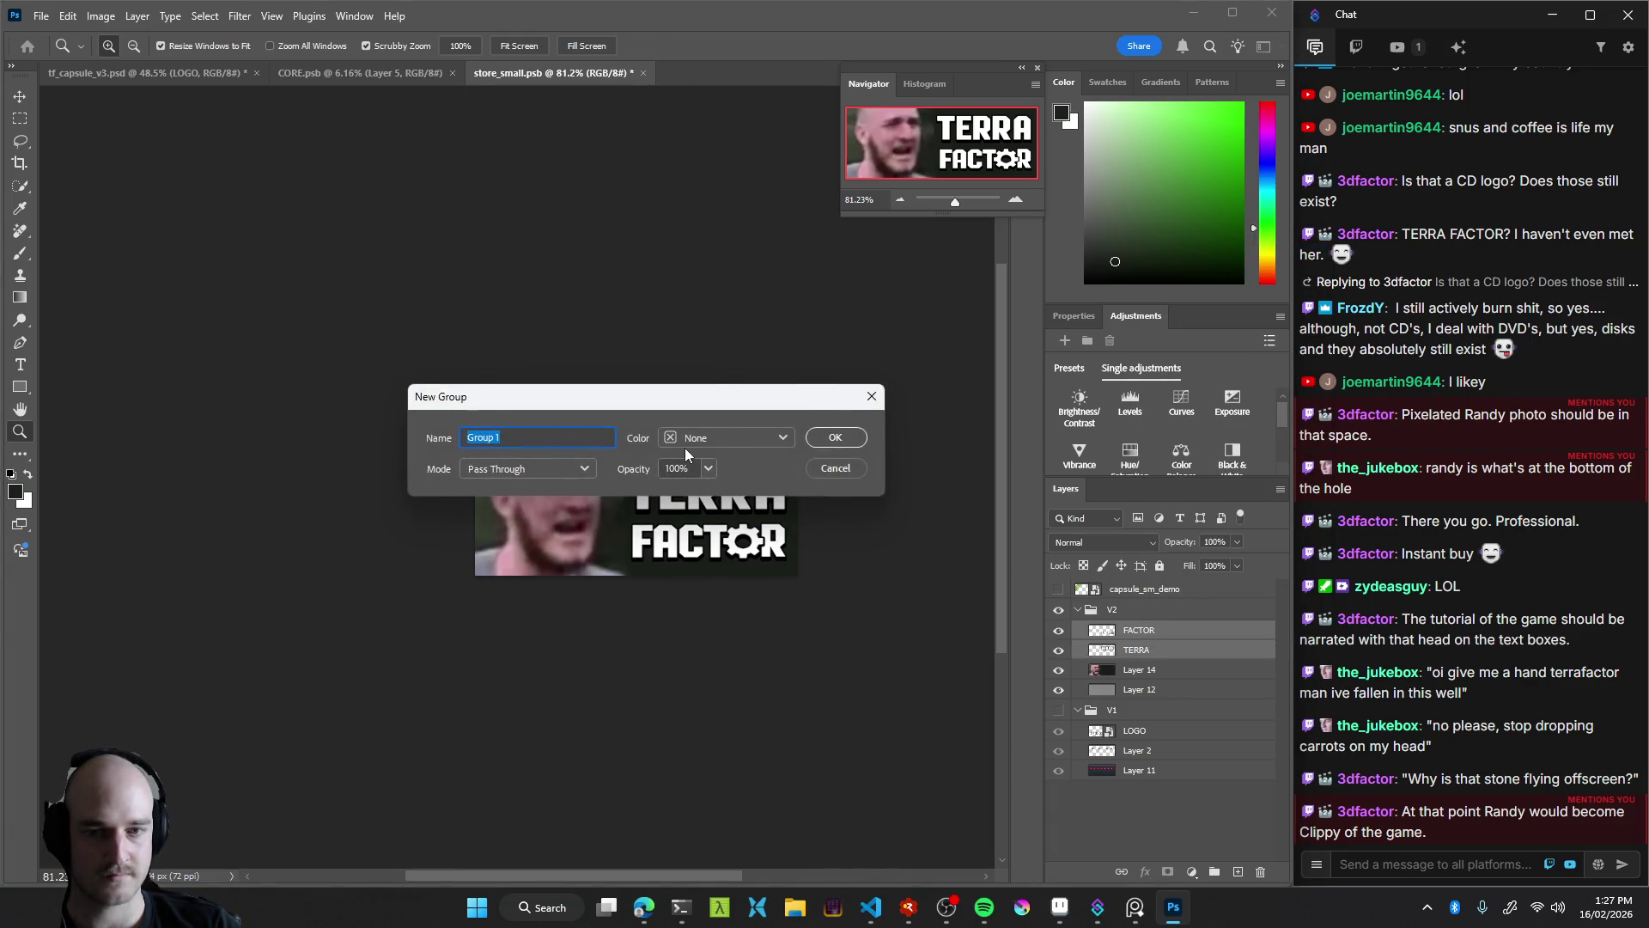
pyautogui.write('logo vertical')
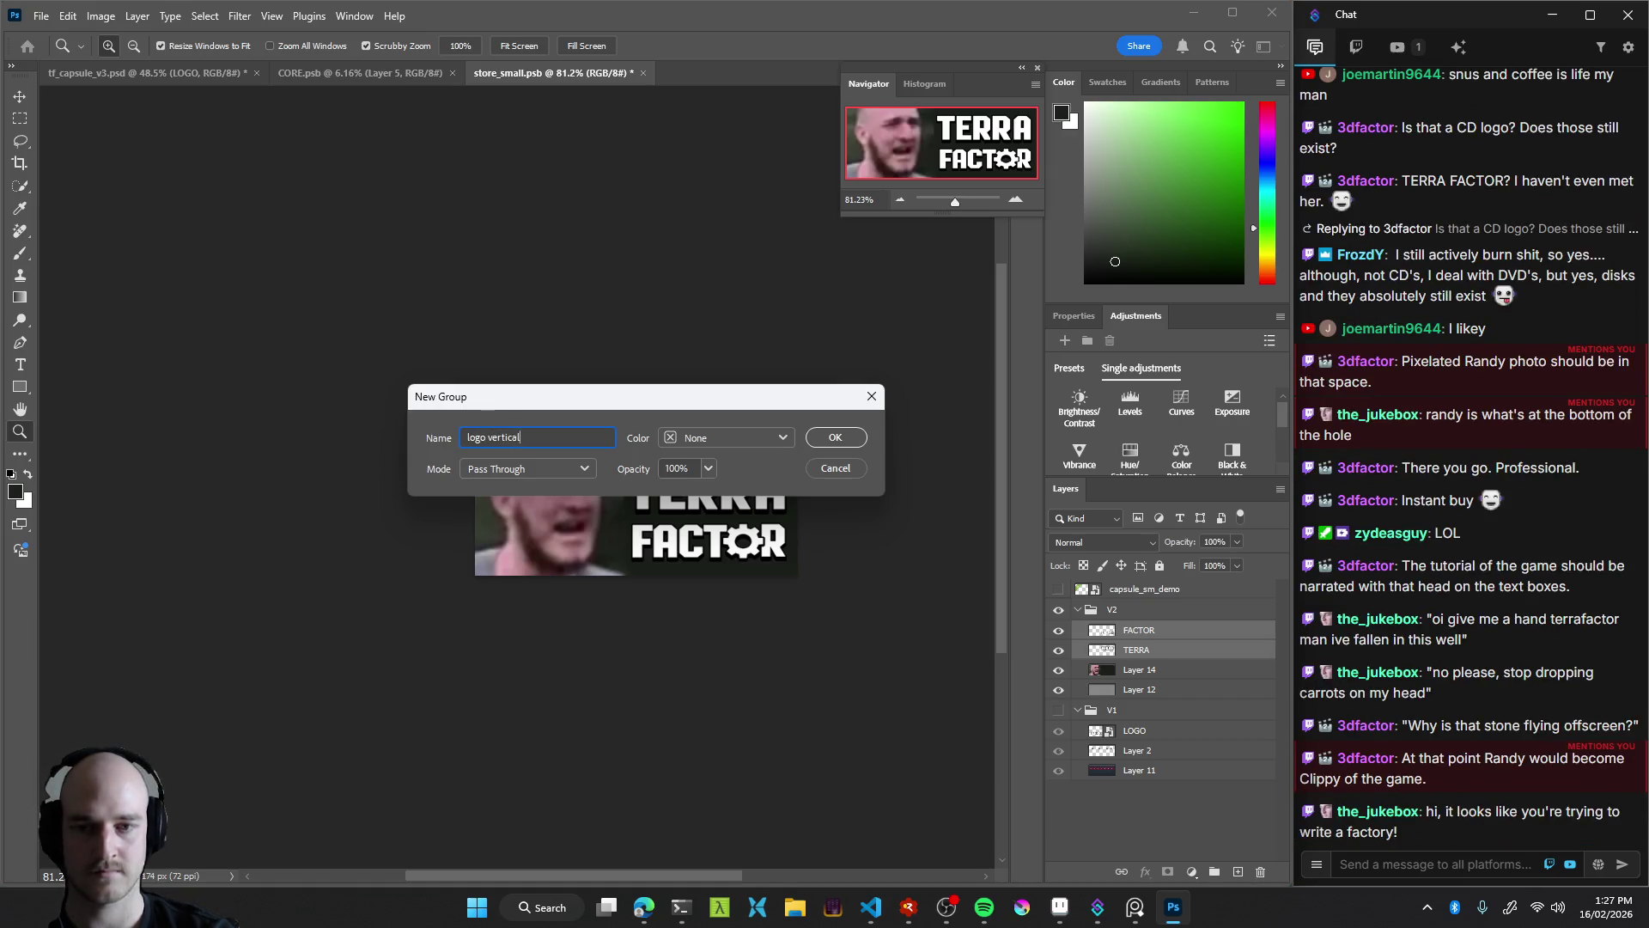
pyautogui.press('Return')
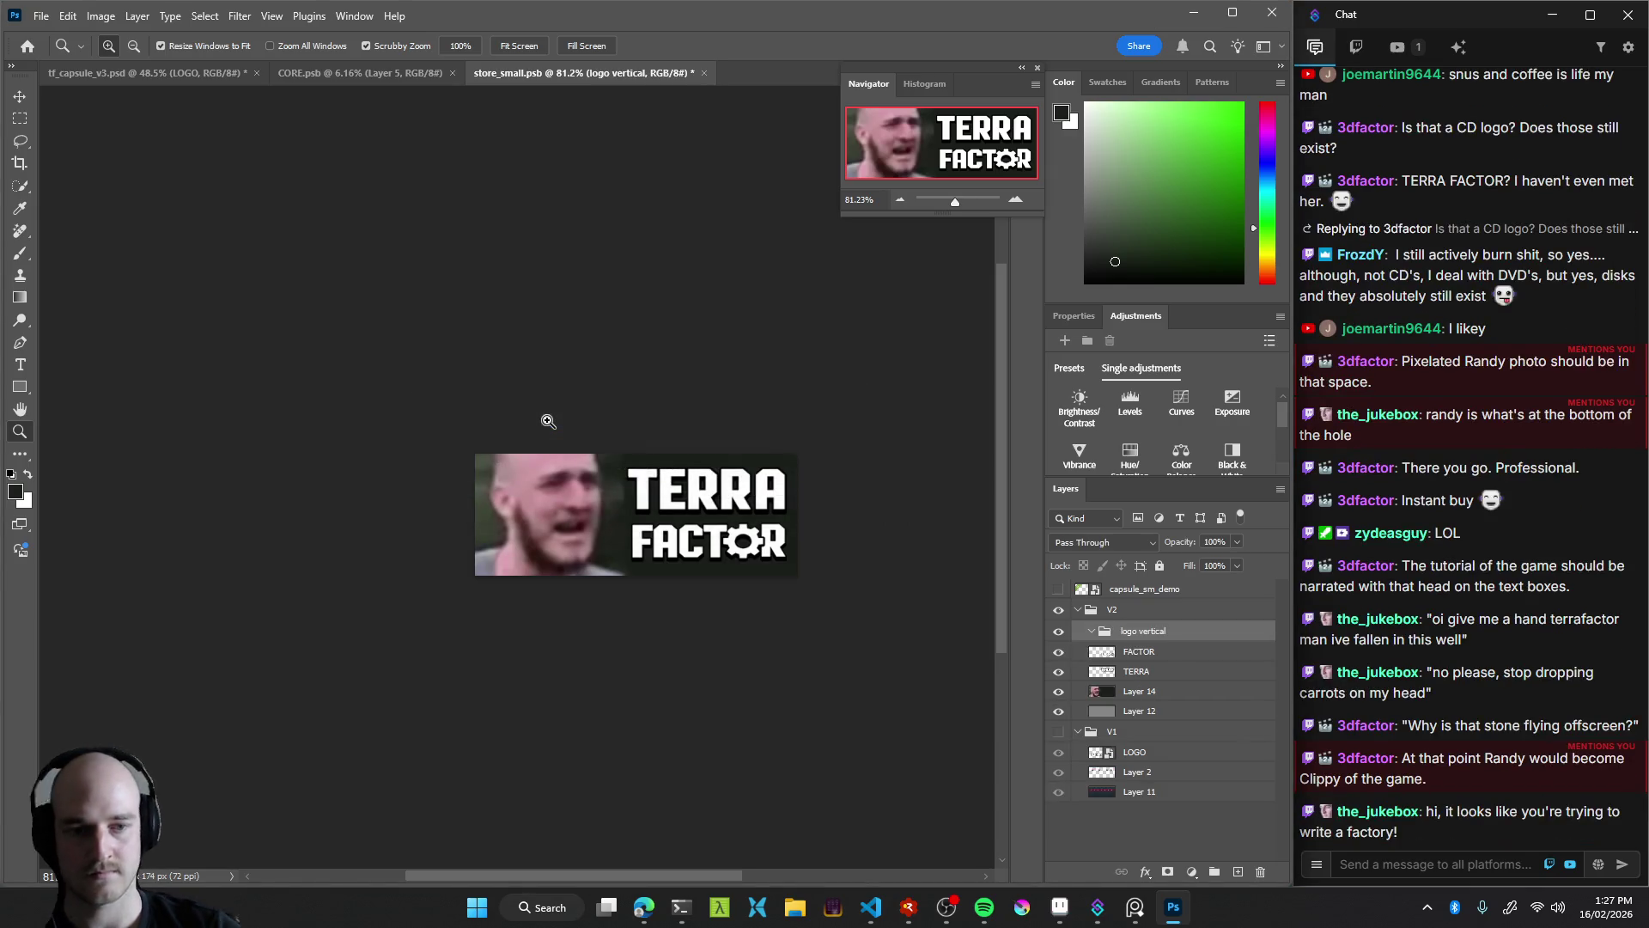
# Collapse the logo vertical group and move it higher in the layer stack
pyautogui.click(1155, 658)
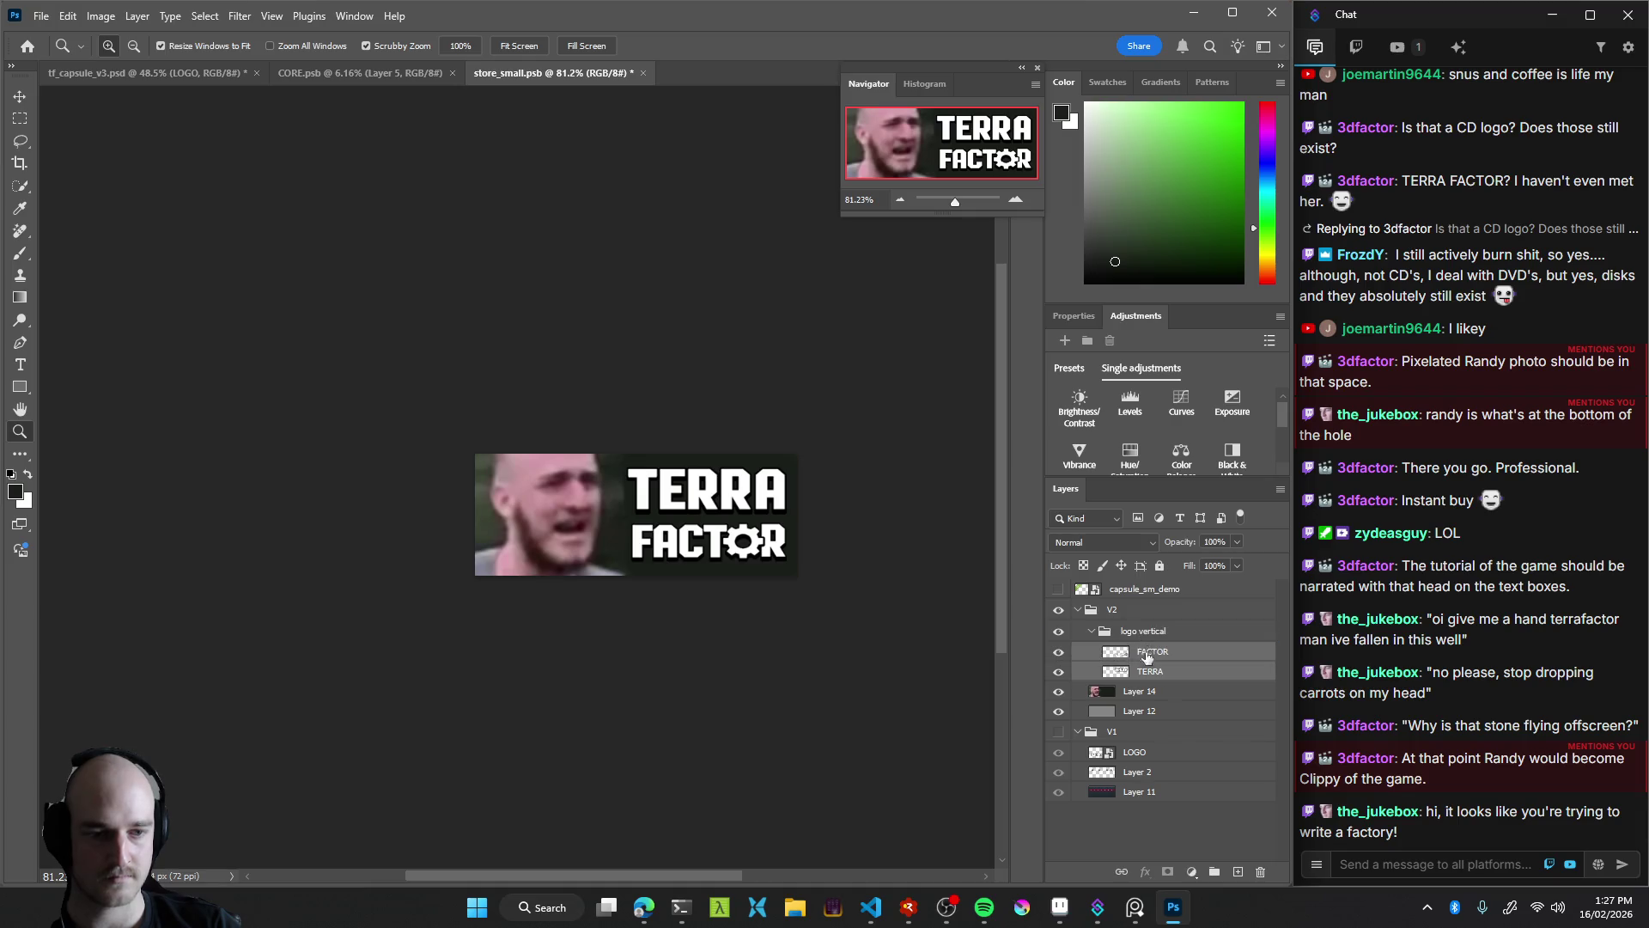
pyautogui.click(1133, 633)
pyautogui.click(1092, 633)
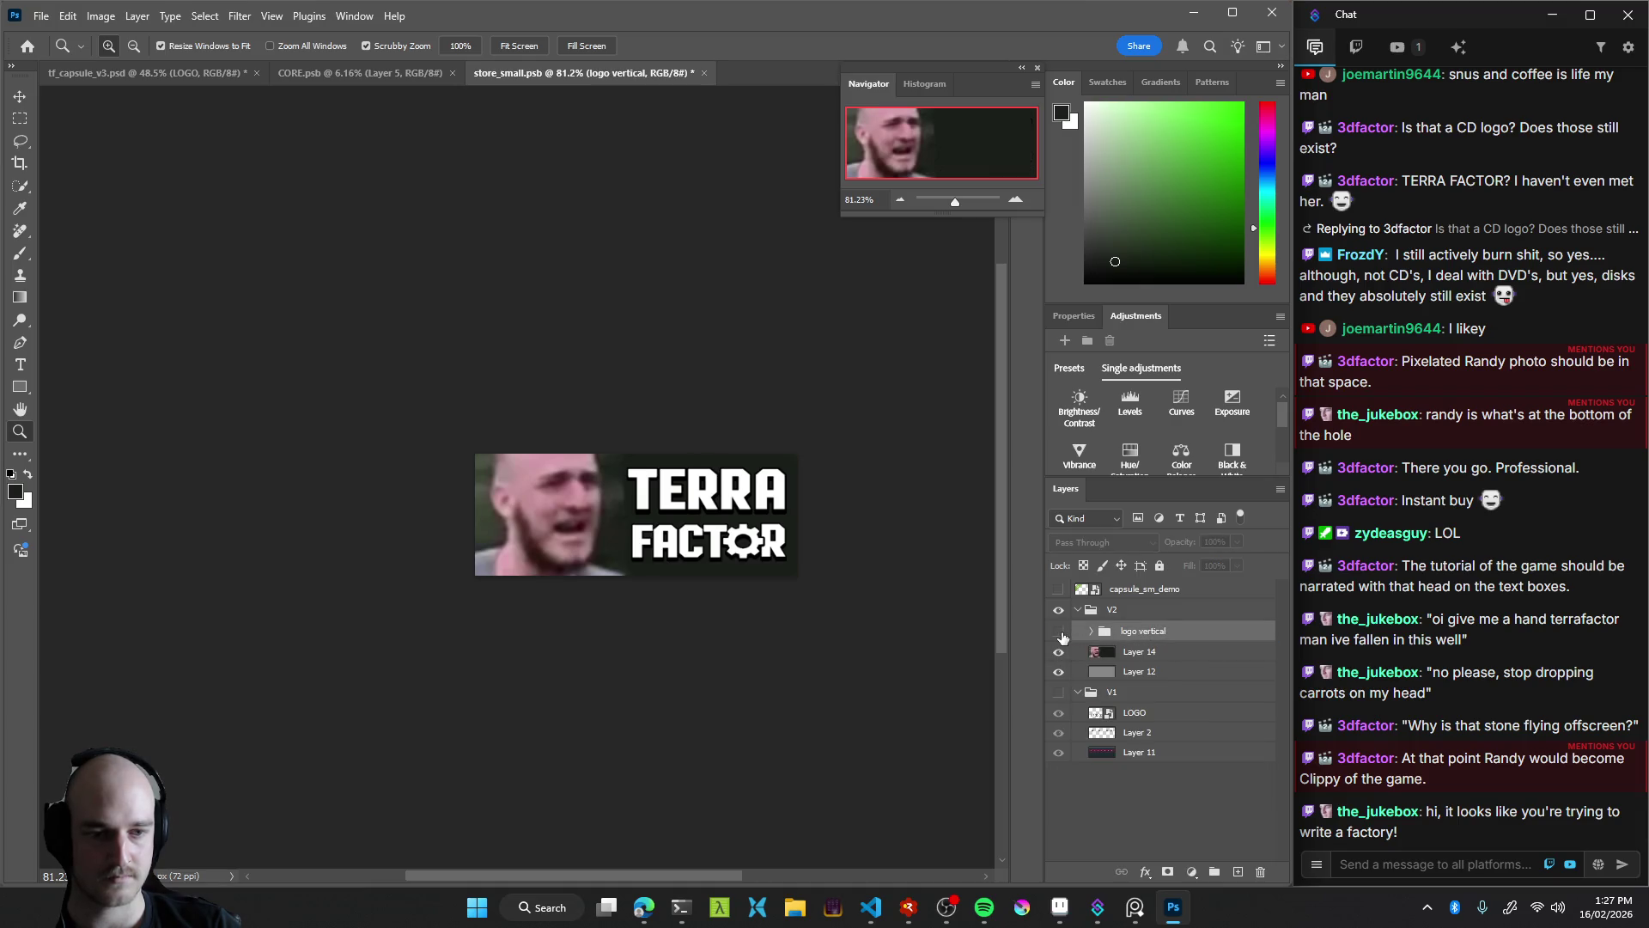
pyautogui.moveTo(1133, 635); pyautogui.dragTo(1118, 603)
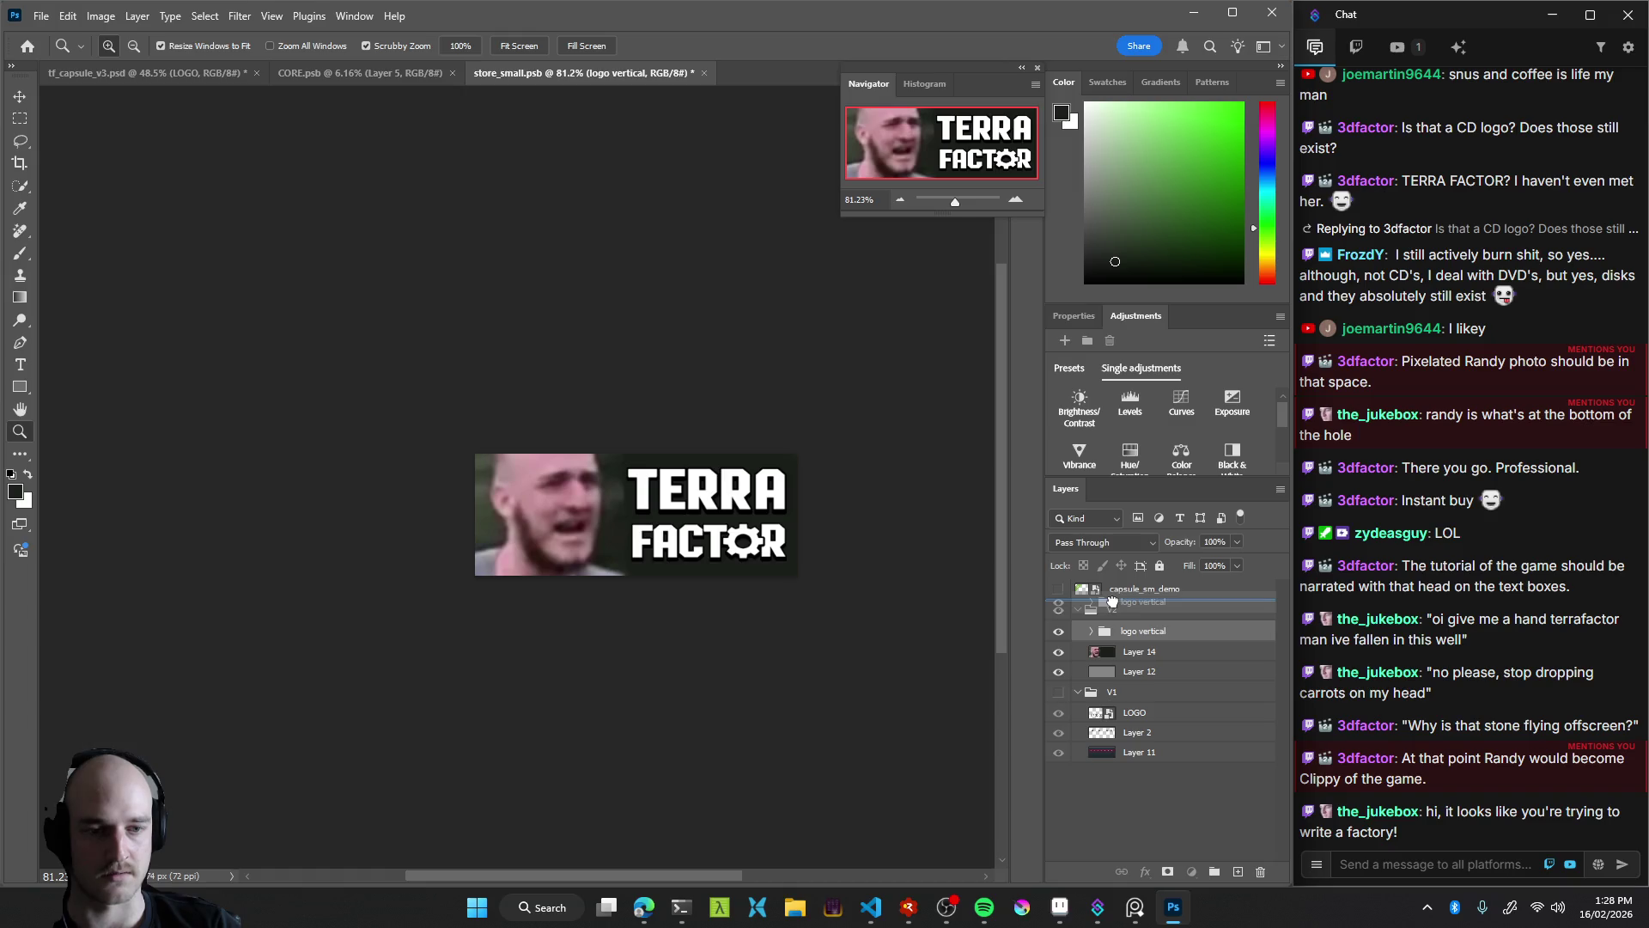
# Toggle the logo group's and portrait photo's visibility to compare the banner
pyautogui.click(1058, 633)
pyautogui.click(1058, 631)
pyautogui.click(1058, 651)
pyautogui.click(1058, 651)
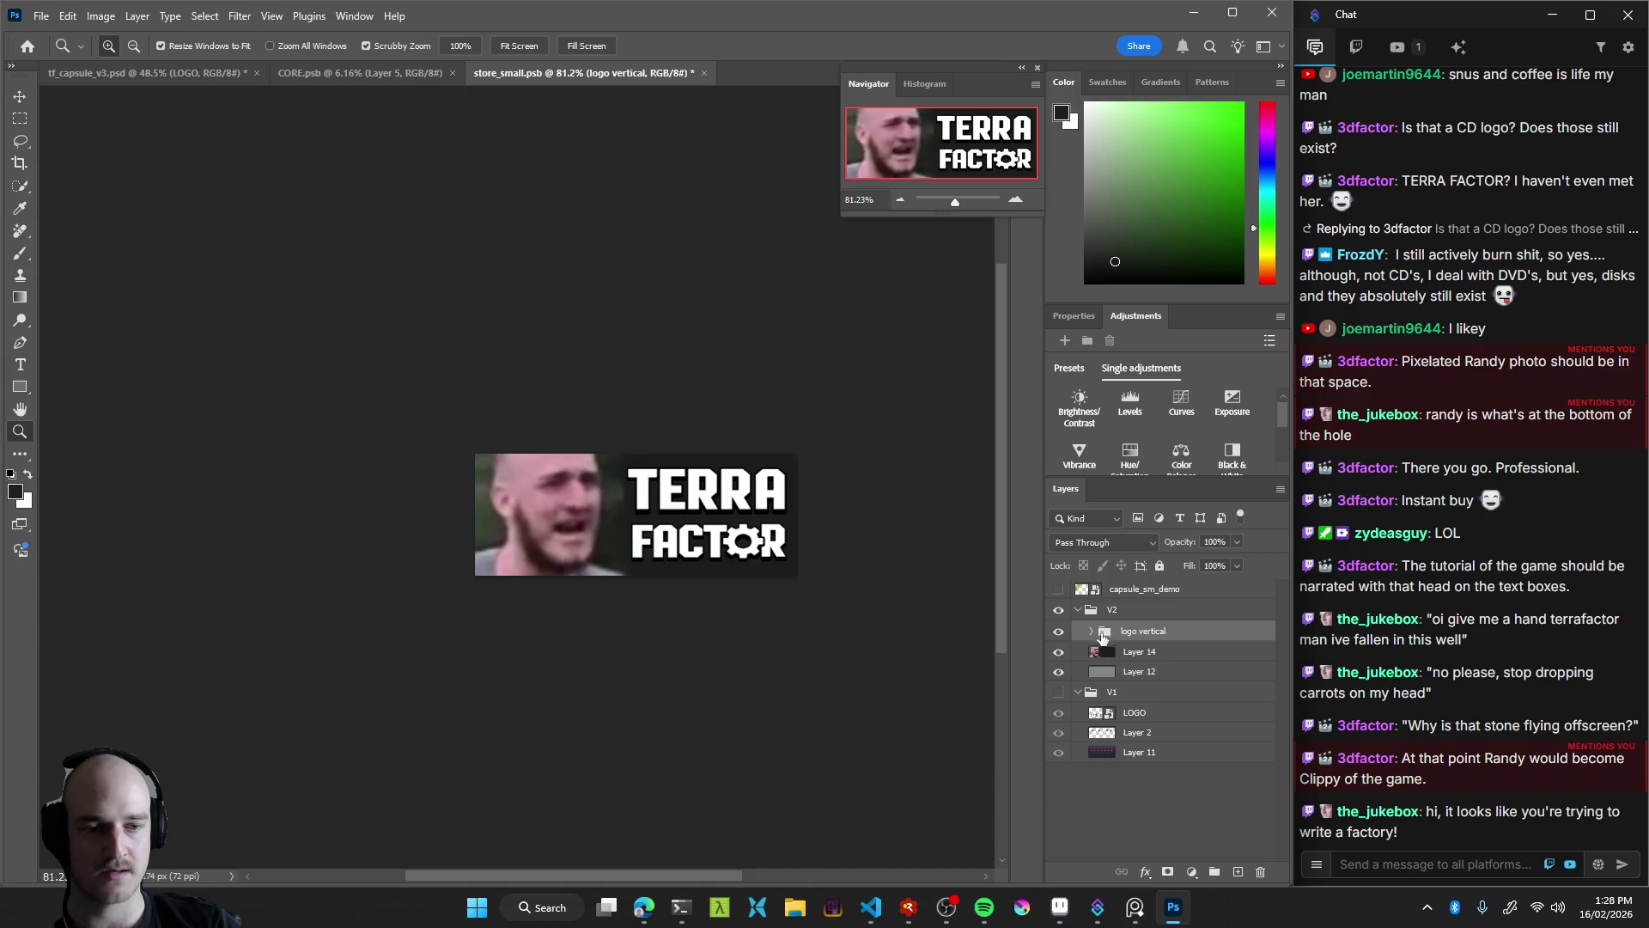
pyautogui.click(1091, 632)
pyautogui.click(1092, 633)
pyautogui.click(1058, 651)
pyautogui.click(1058, 651)
# Hide the Layer 14 portrait photo, select Layer 12 and zoom in on the empty left side
pyautogui.click(1140, 653)
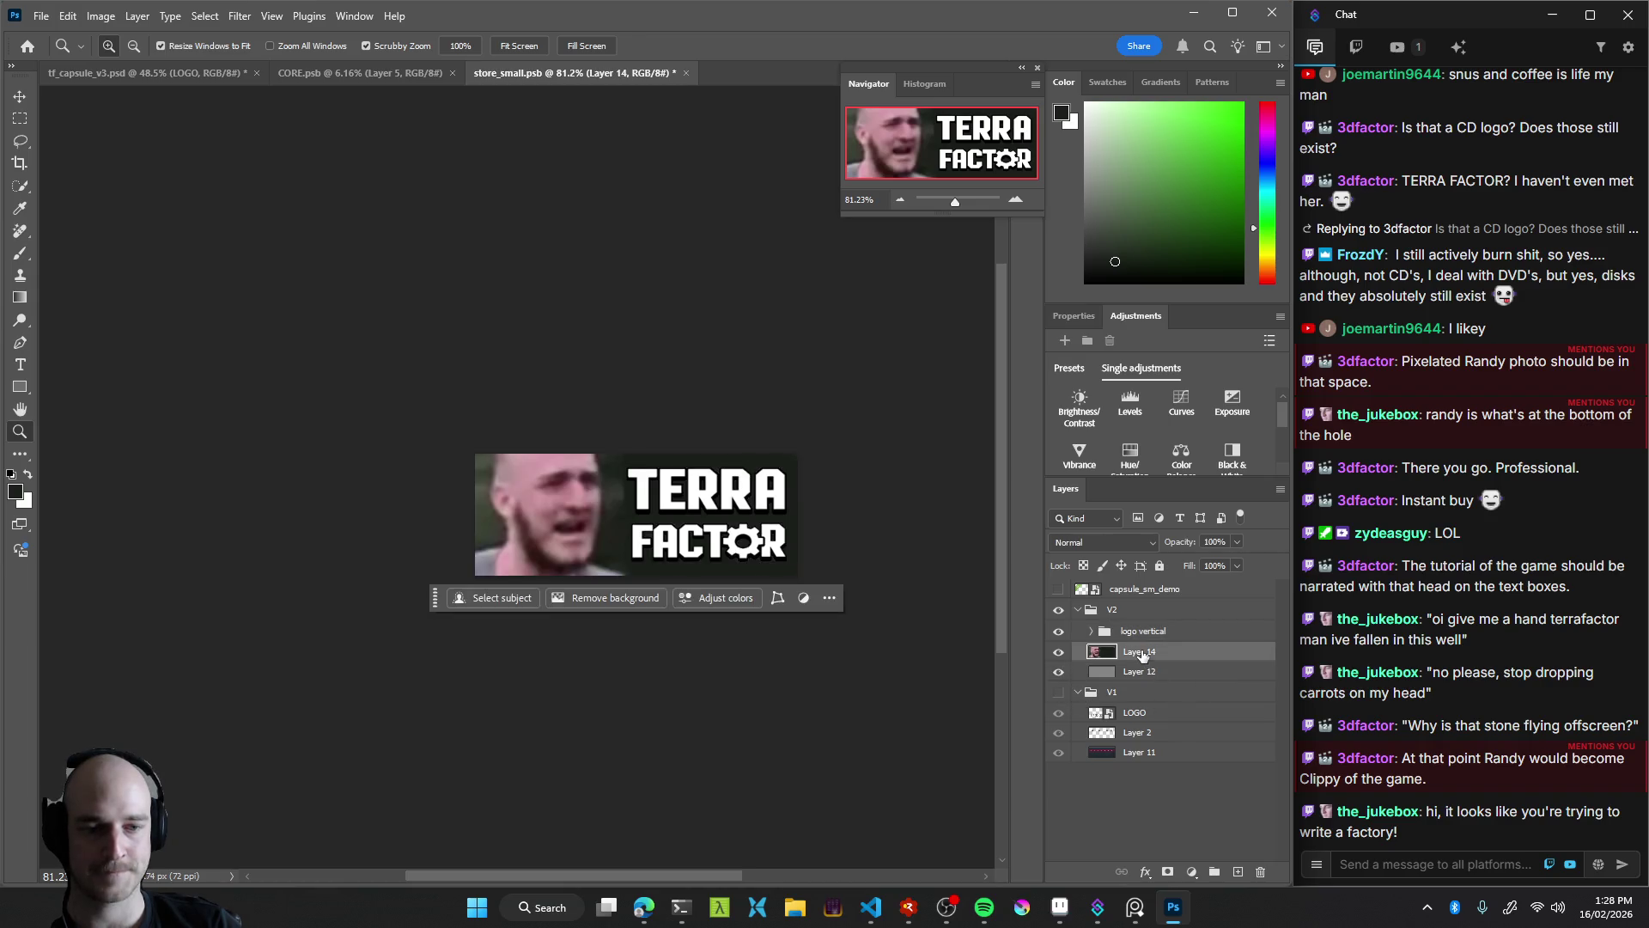
pyautogui.click(1059, 653)
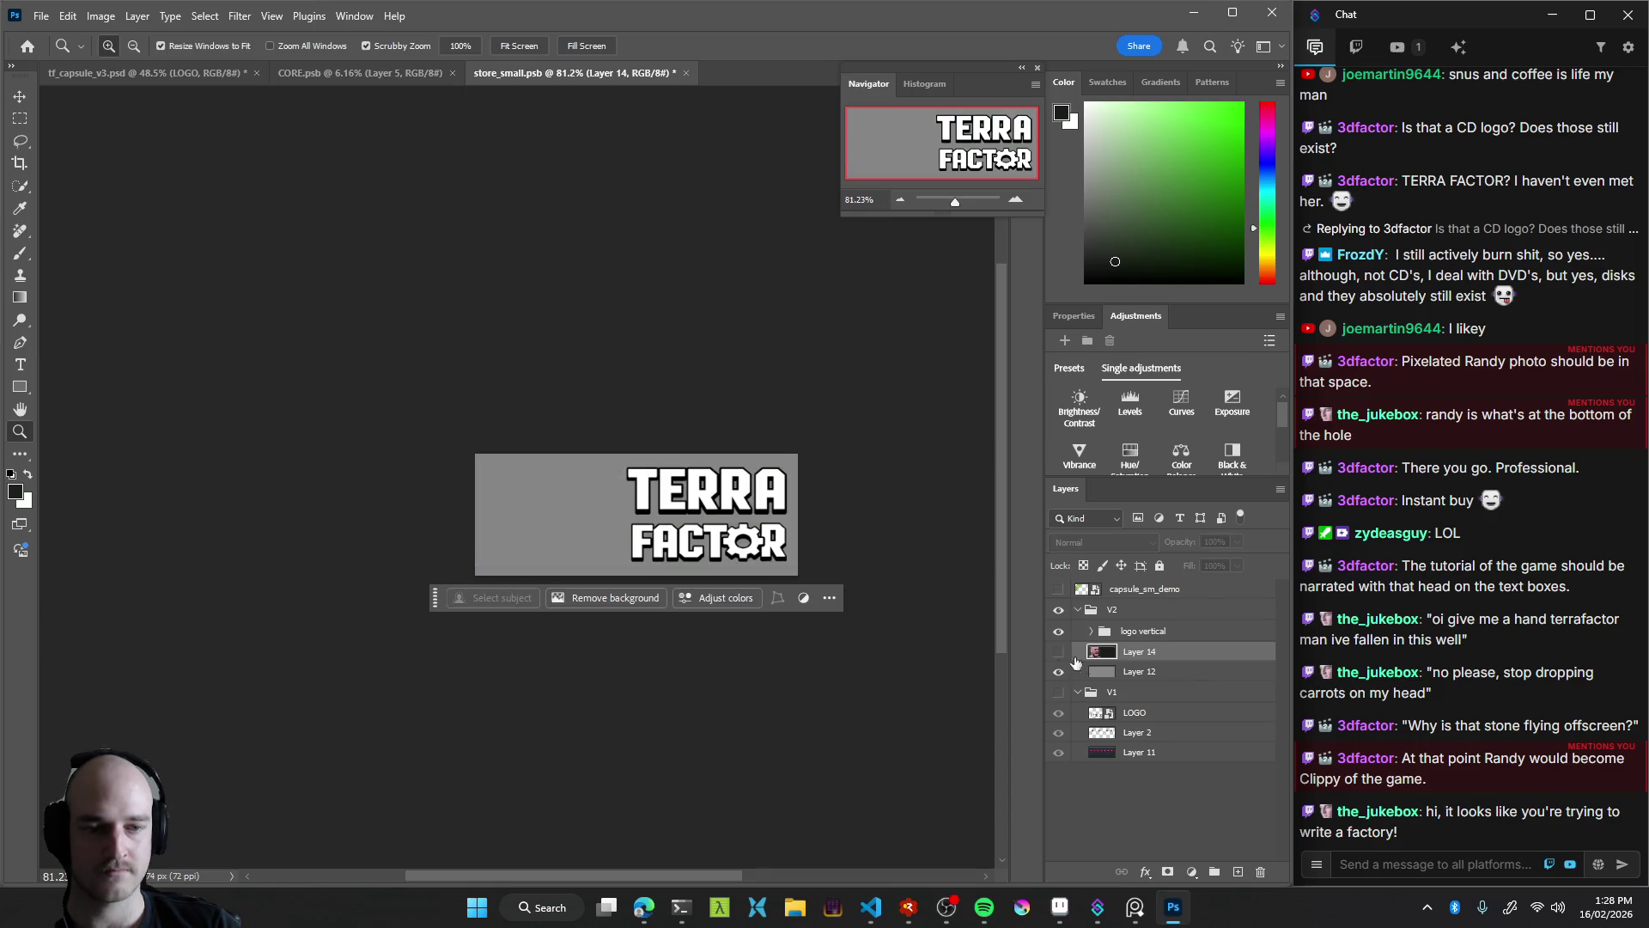
pyautogui.click(1151, 674)
pyautogui.moveTo(607, 474)
pyautogui.mouseDown()
pyautogui.moveTo(656, 478)
pyautogui.moveTo(607, 485)
pyautogui.mouseUp()
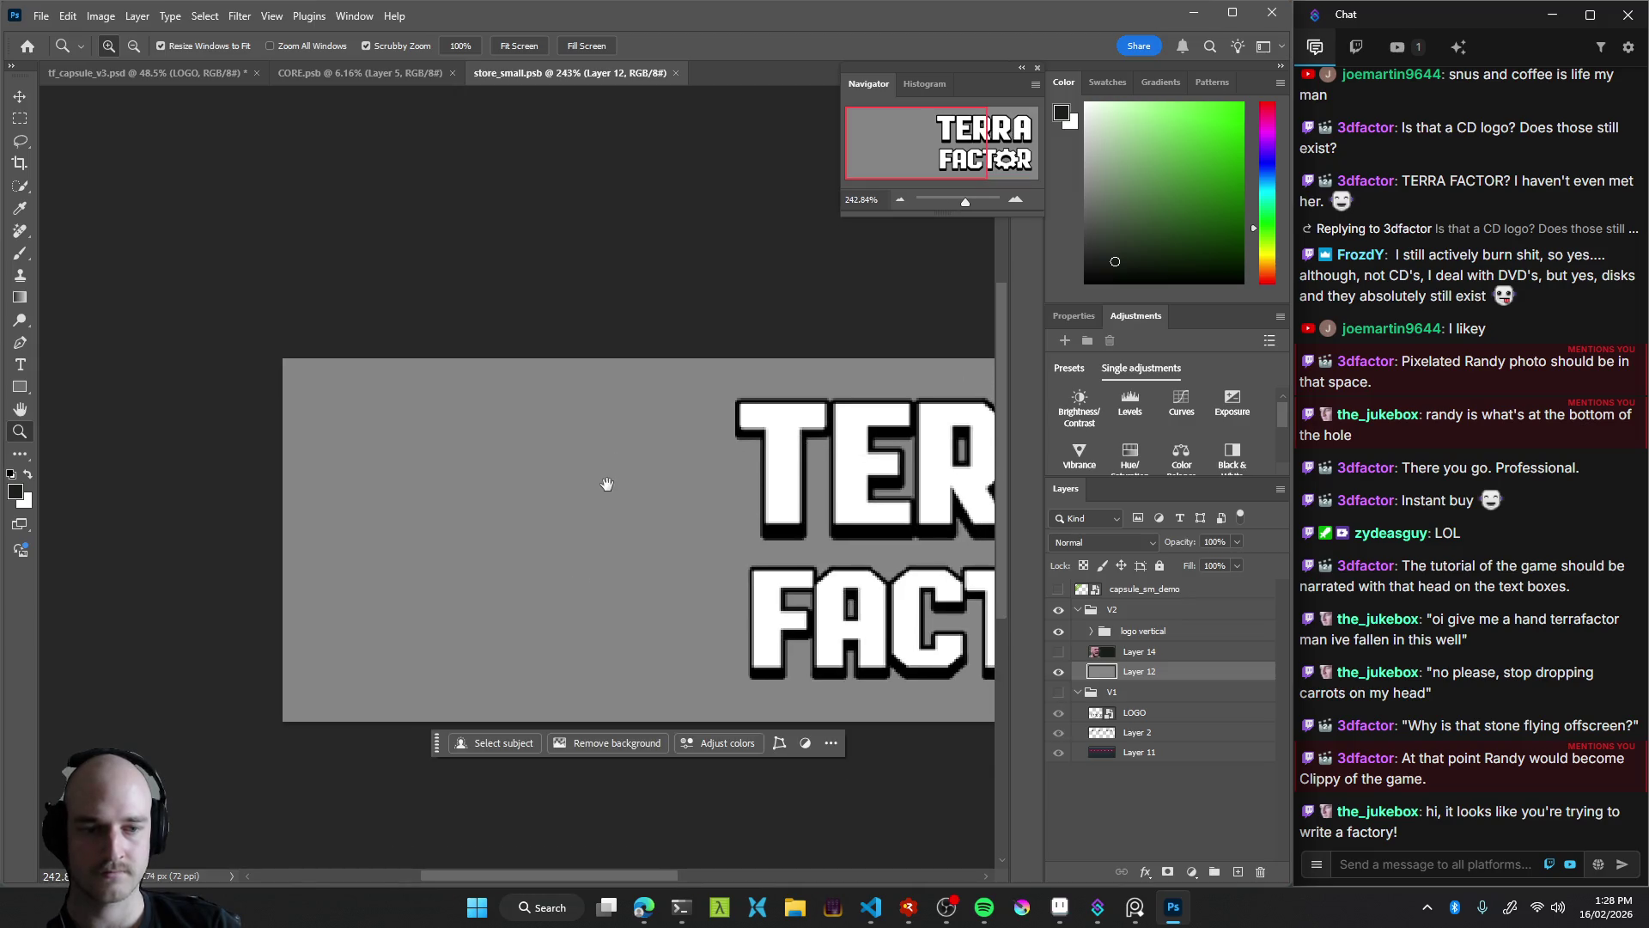
# Wrap Layer 12 in a new Group 1 and expand the group to show it
pyautogui.click(1212, 872)
pyautogui.moveTo(1145, 684); pyautogui.dragTo(1143, 704)
pyautogui.moveTo(343, 485); pyautogui.dragTo(376, 473)
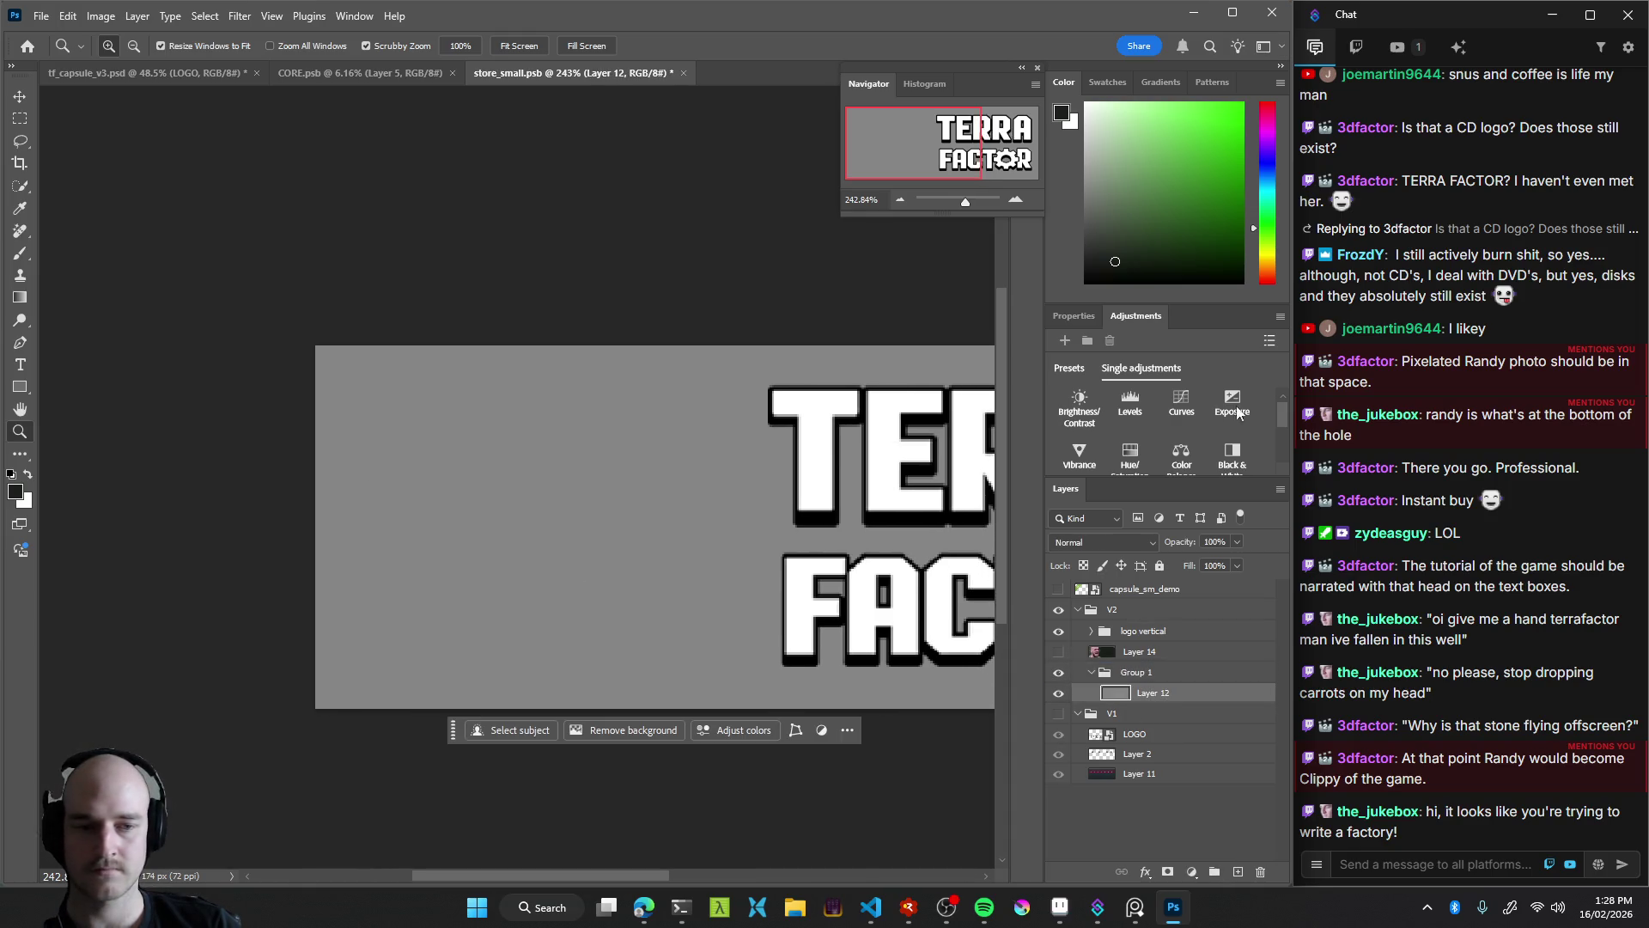
# Try a couple of brush strokes with a smaller brush, undoing each one
pyautogui.press('b')
pyautogui.moveTo(602, 380); pyautogui.dragTo(644, 540)
pyautogui.hotkey('ctrl', 'z')
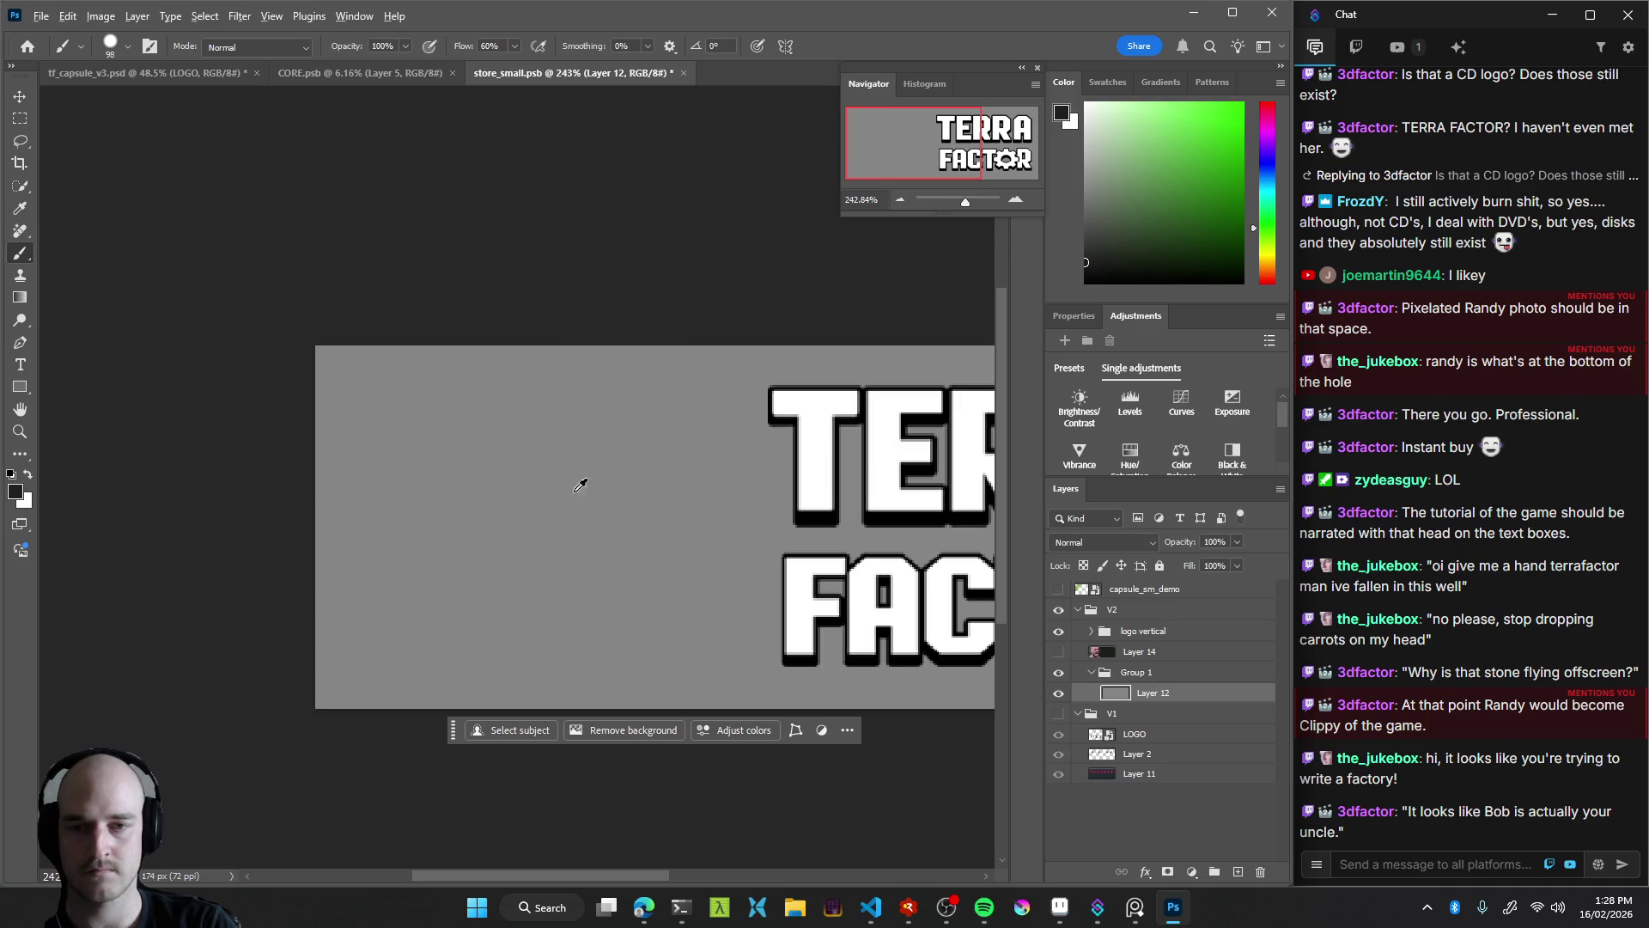
pyautogui.moveTo(622, 533)
pyautogui.mouseDown()
pyautogui.moveTo(582, 515)
pyautogui.moveTo(524, 601)
pyautogui.mouseUp()
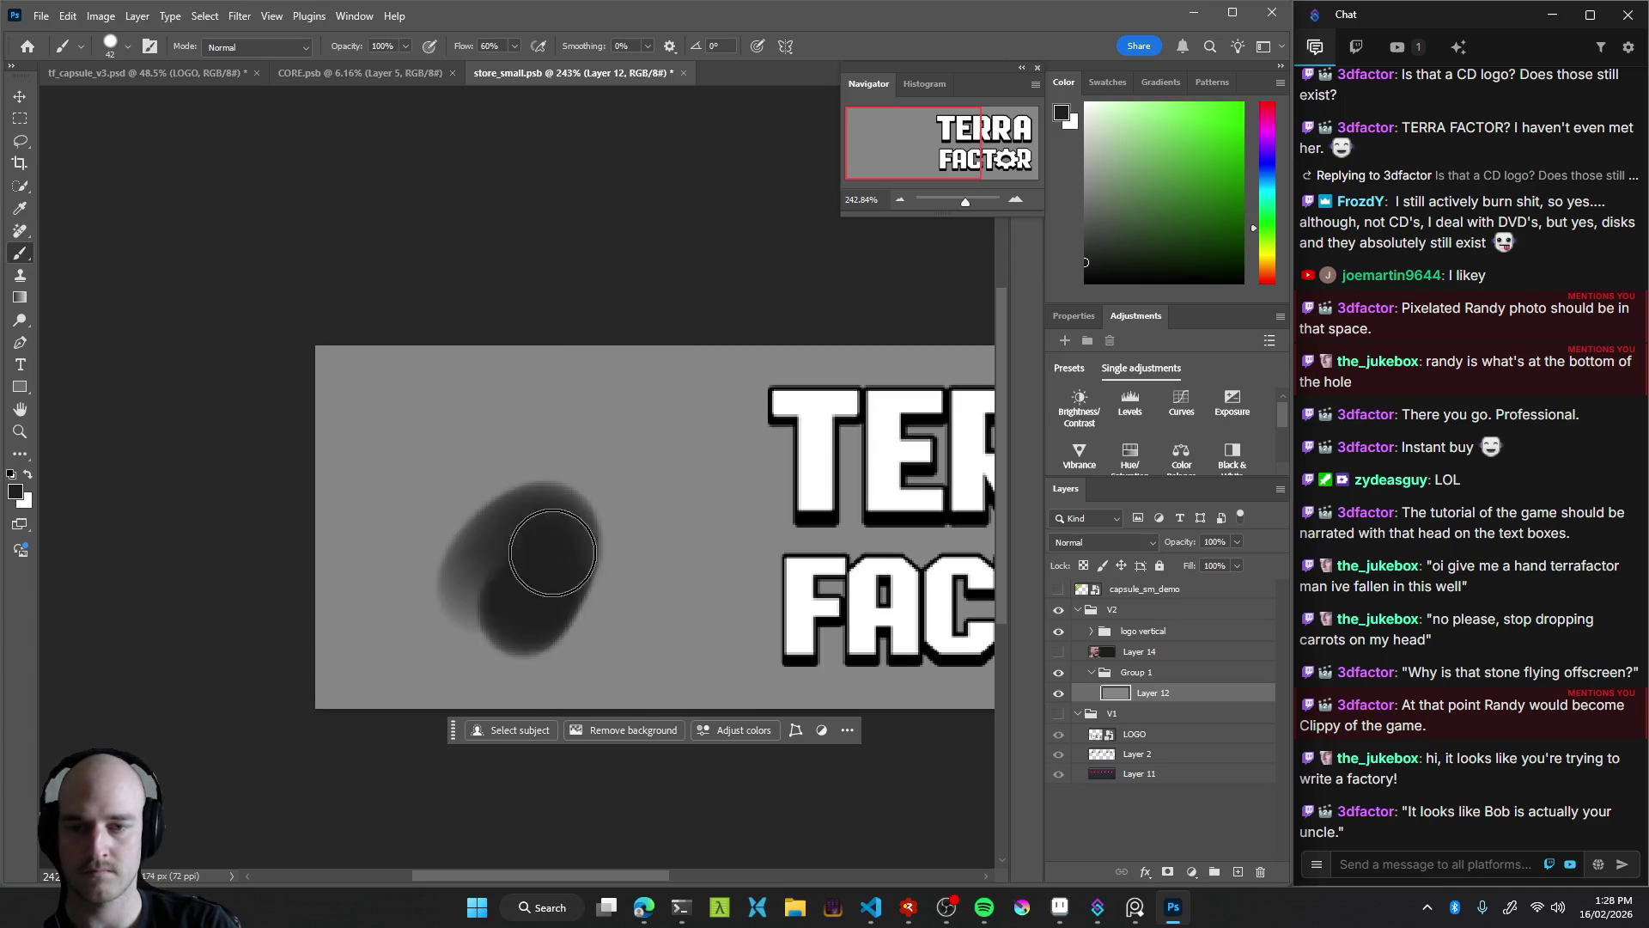
pyautogui.hotkey('ctrl', 'z')
pyautogui.press('z')
pyautogui.moveTo(649, 533)
pyautogui.mouseDown()
pyautogui.moveTo(545, 586)
pyautogui.moveTo(702, 486)
pyautogui.moveTo(634, 540)
pyautogui.mouseUp()
pyautogui.press('b')
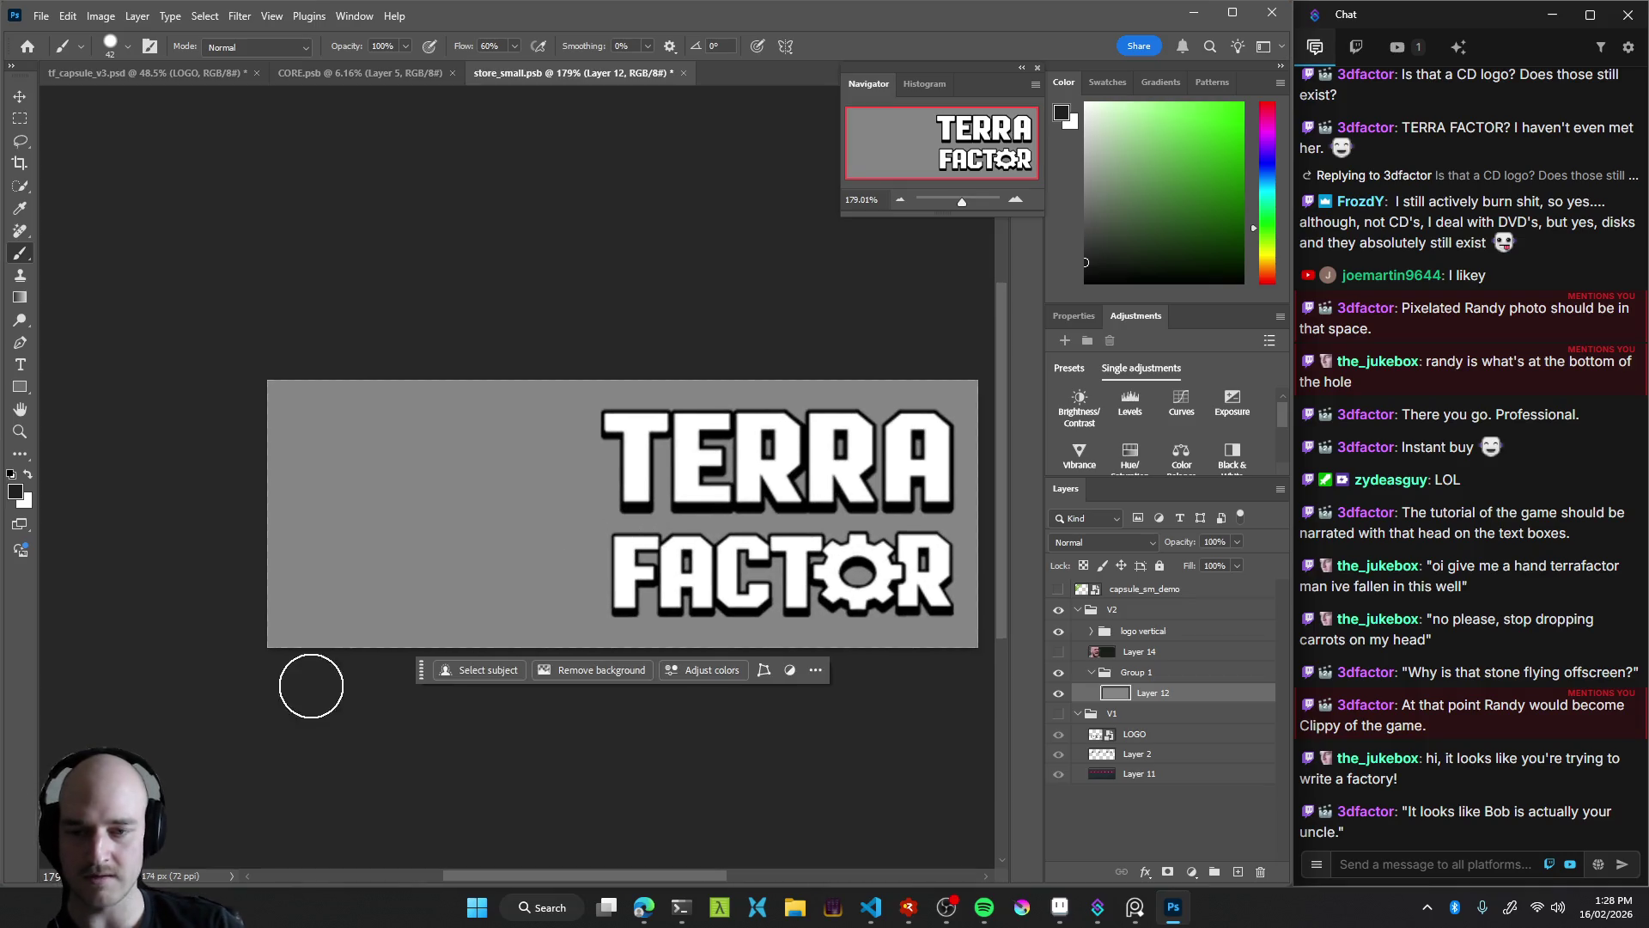
# Hide the contextual task bar's quick-action shortcuts
pyautogui.click(816, 670)
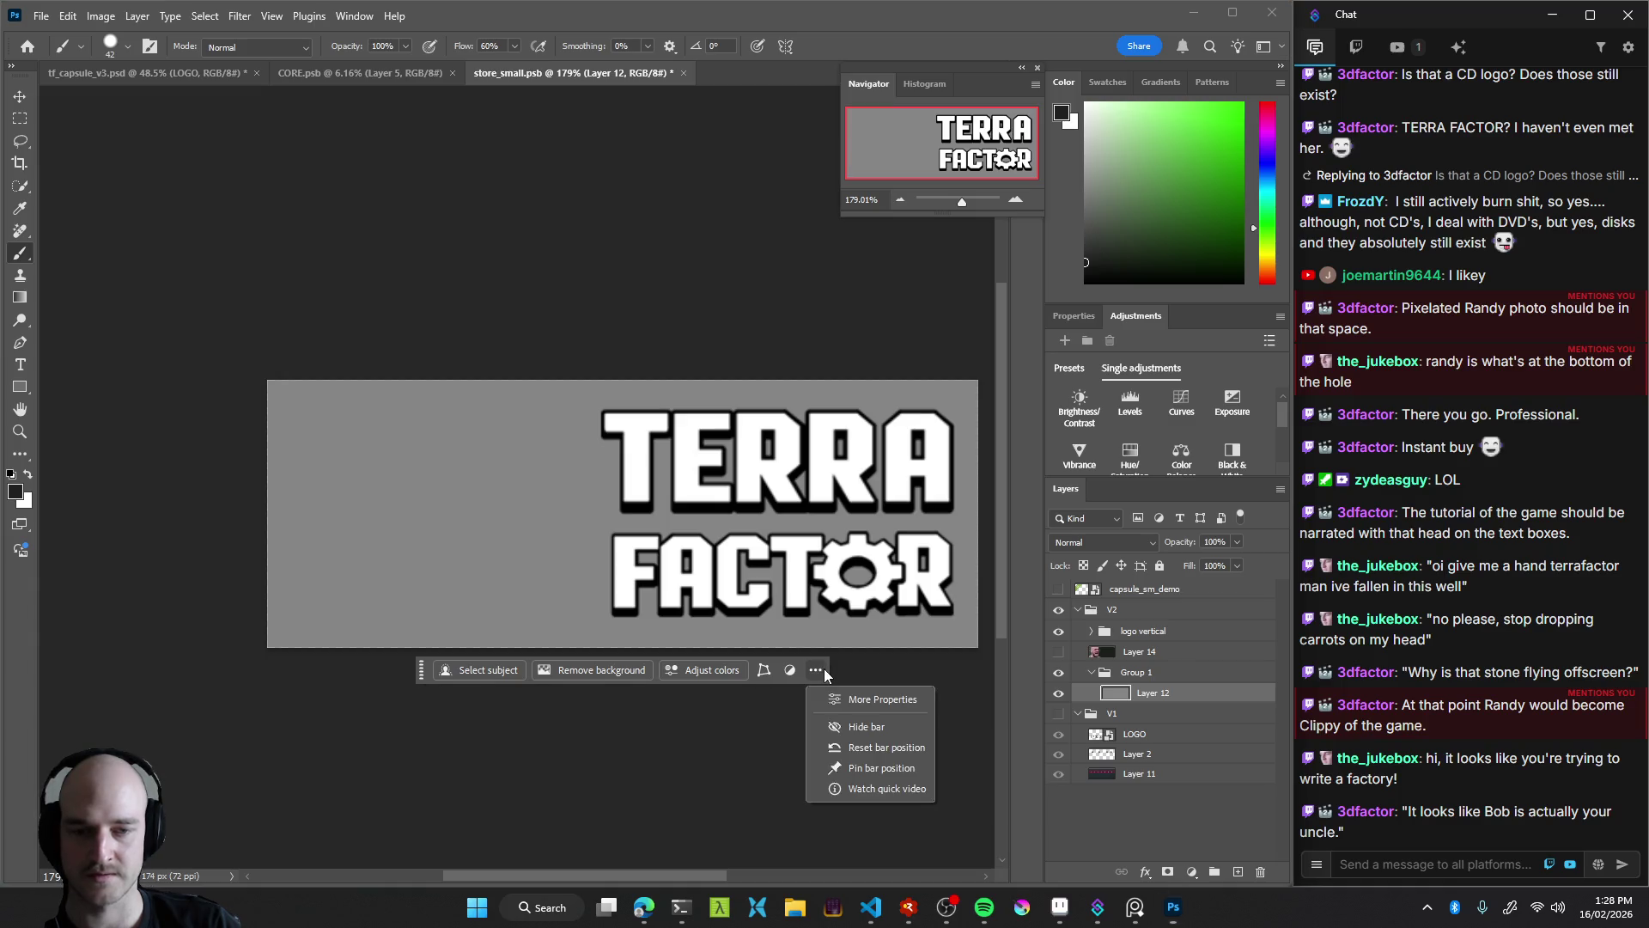
pyautogui.click(868, 727)
pyautogui.moveTo(630, 504)
pyautogui.mouseDown()
pyautogui.moveTo(617, 508)
pyautogui.moveTo(715, 527)
pyautogui.moveTo(684, 520)
pyautogui.mouseUp()
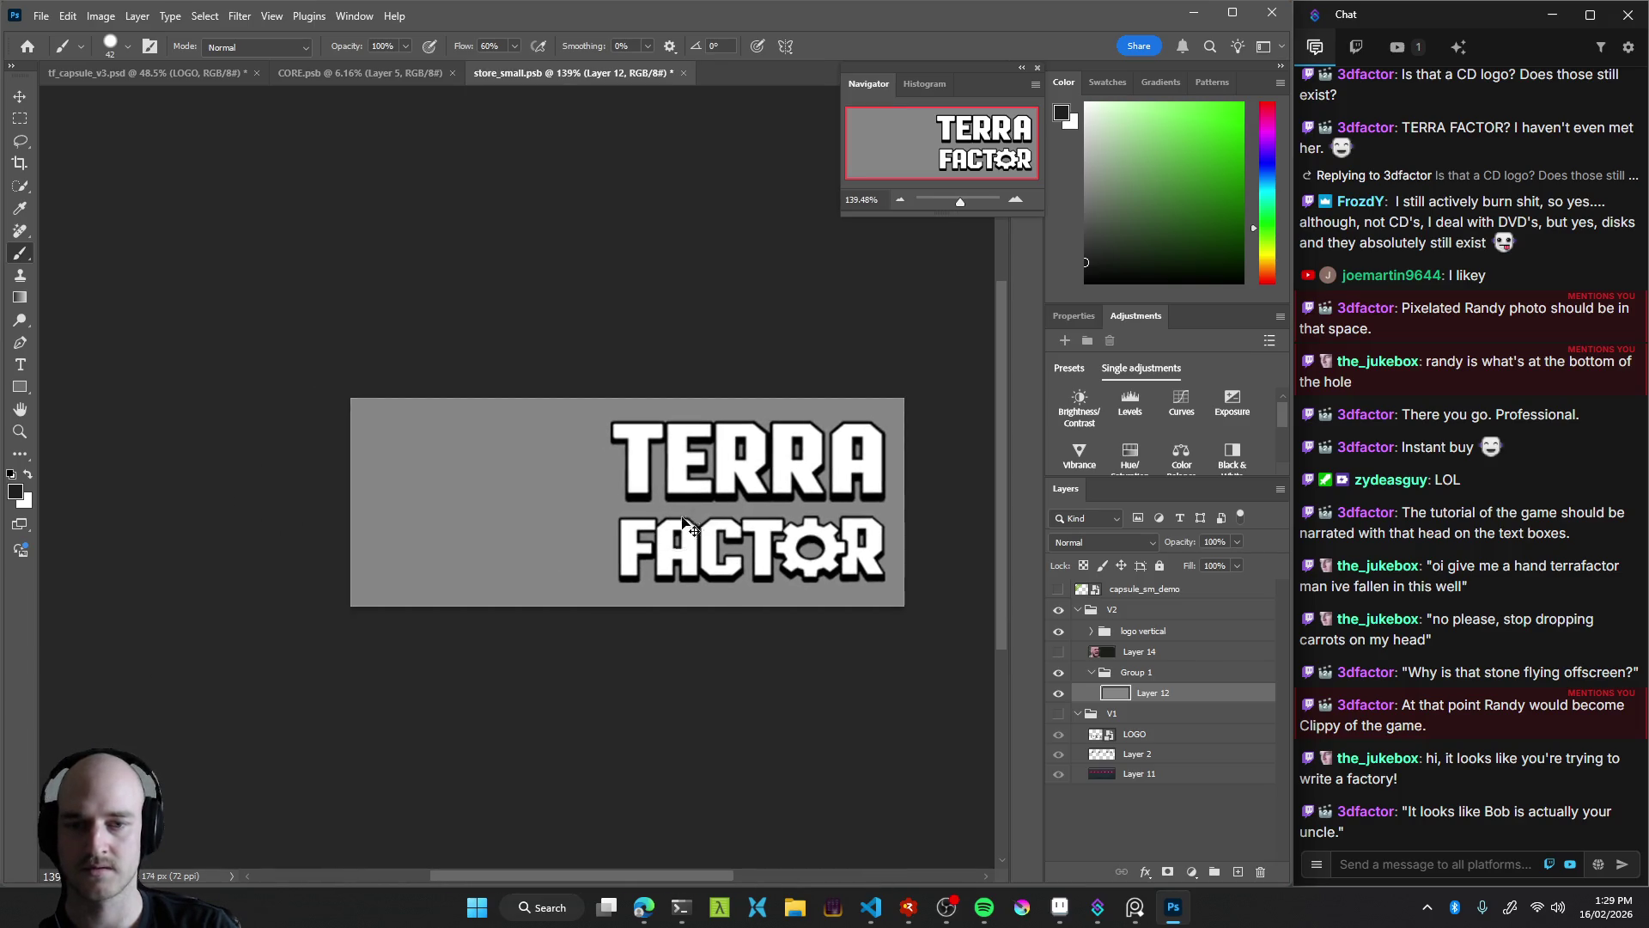
# Test a dark soft hair blob on the left, then undo it to leave plain grey
pyautogui.moveTo(494, 533)
pyautogui.mouseDown()
pyautogui.moveTo(417, 516)
pyautogui.moveTo(598, 577)
pyautogui.mouseUp()
pyautogui.hotkey('ctrl', 'z')
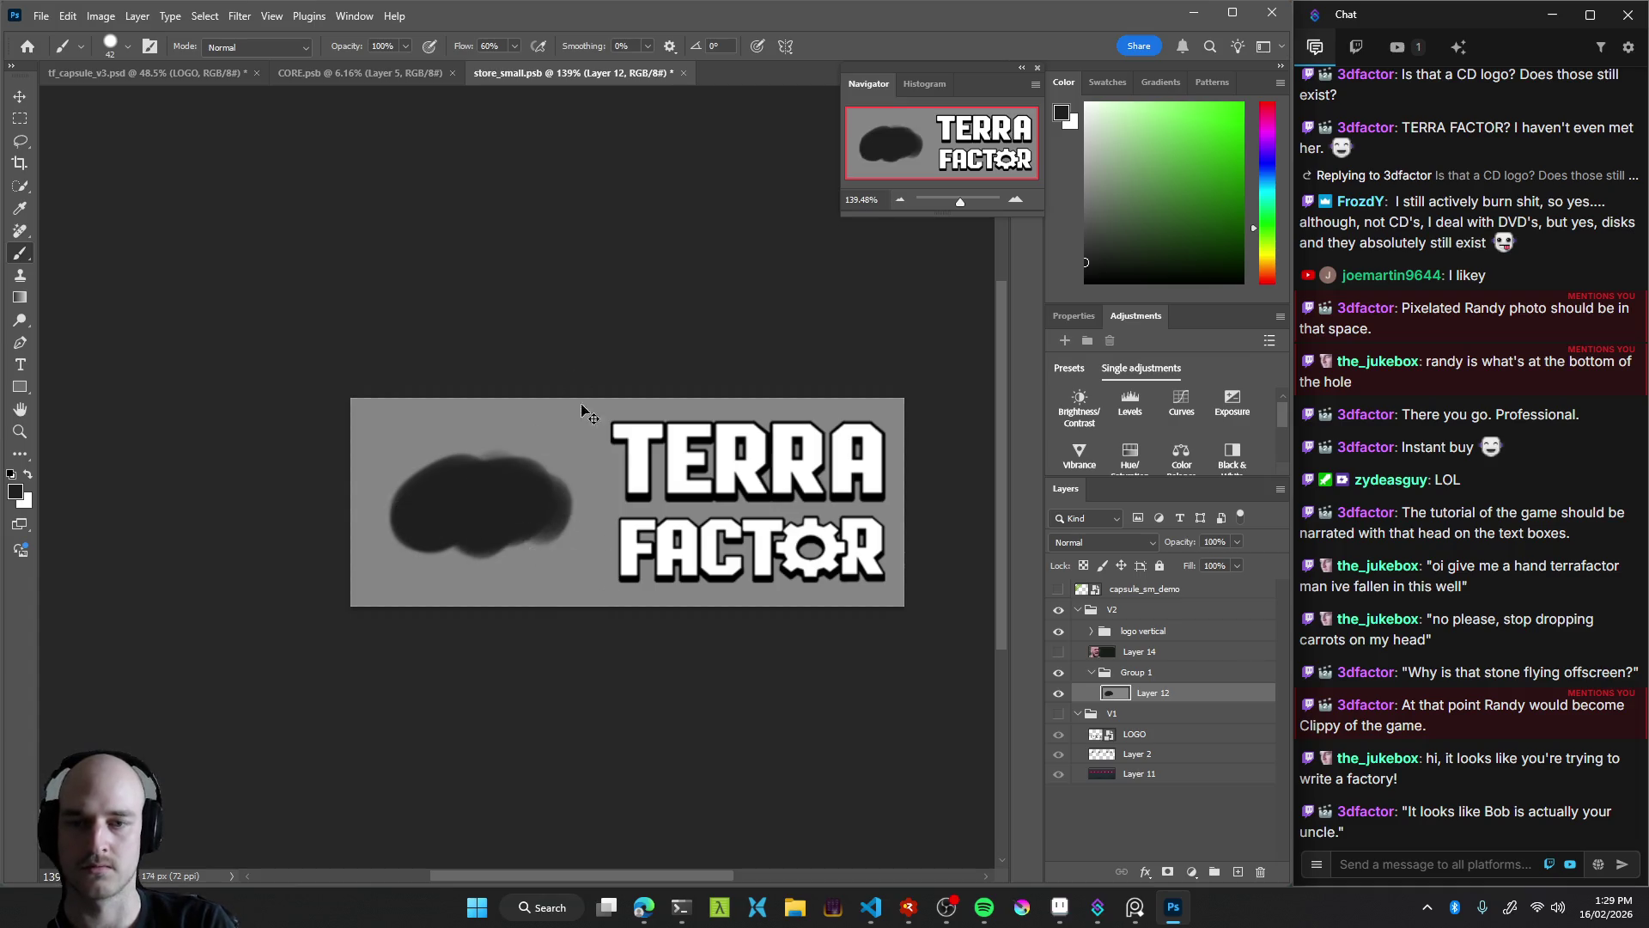
pyautogui.moveTo(545, 521)
pyautogui.mouseDown()
pyautogui.moveTo(519, 475)
pyautogui.moveTo(478, 541)
pyautogui.moveTo(413, 556)
pyautogui.mouseUp()
pyautogui.press('z')
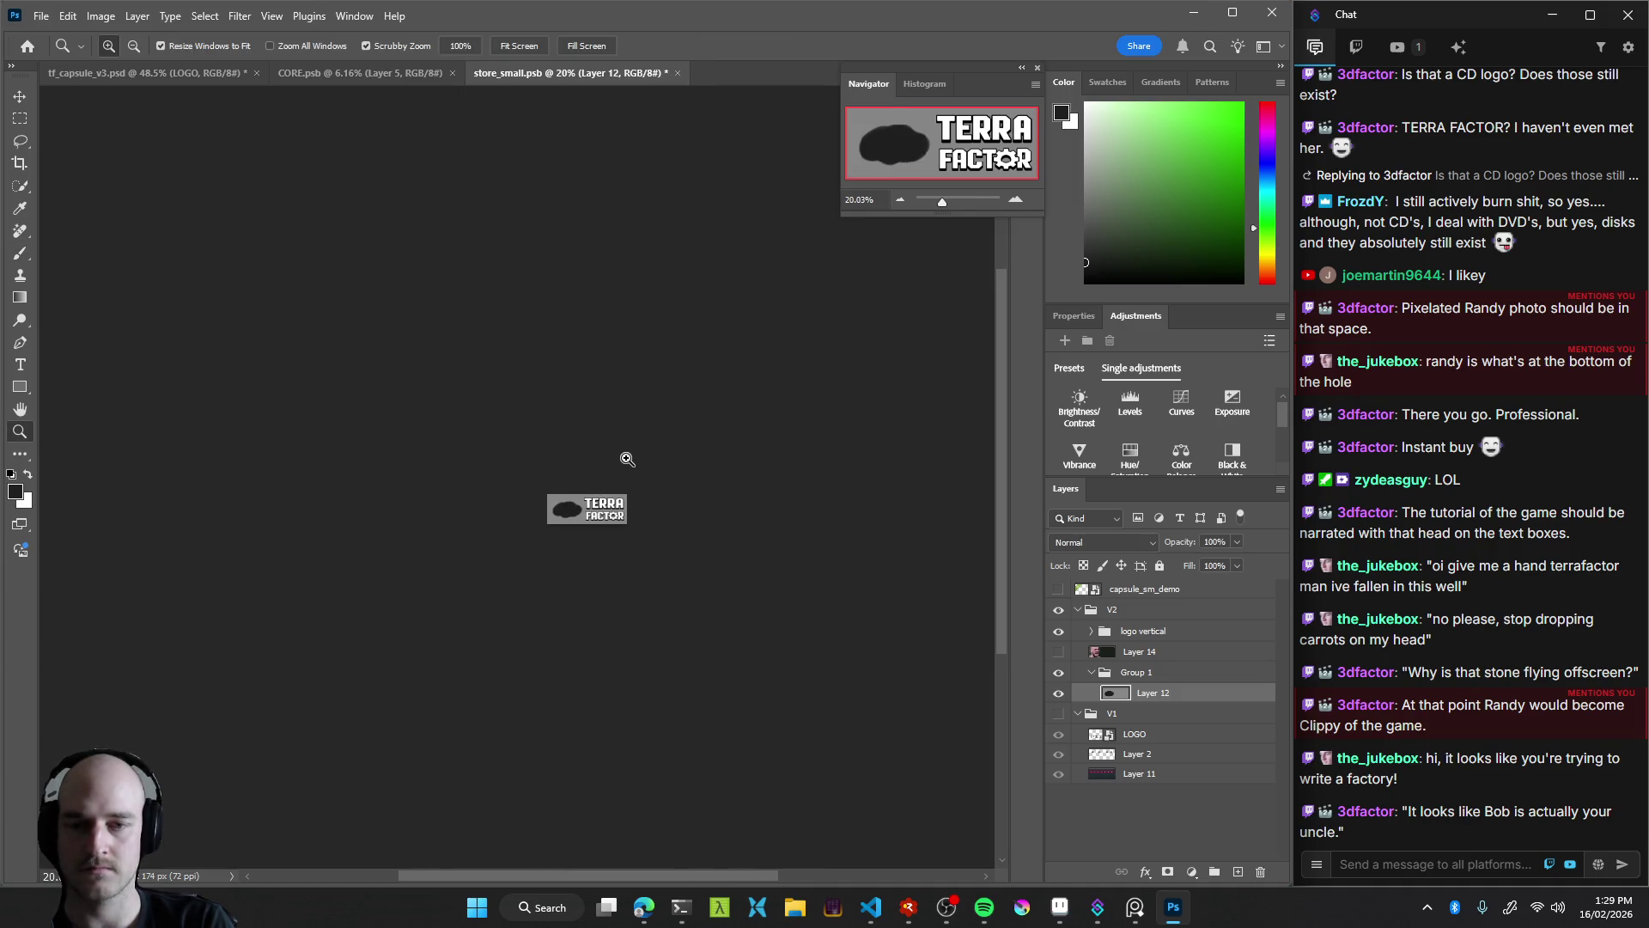
pyautogui.moveTo(579, 520)
pyautogui.mouseDown()
pyautogui.moveTo(644, 519)
pyautogui.moveTo(557, 528)
pyautogui.mouseUp()
pyautogui.press('v')
pyautogui.hotkey('ctrl', 'z')
pyautogui.hotkey('ctrl', 'z')
pyautogui.hotkey('ctrl', 'z')
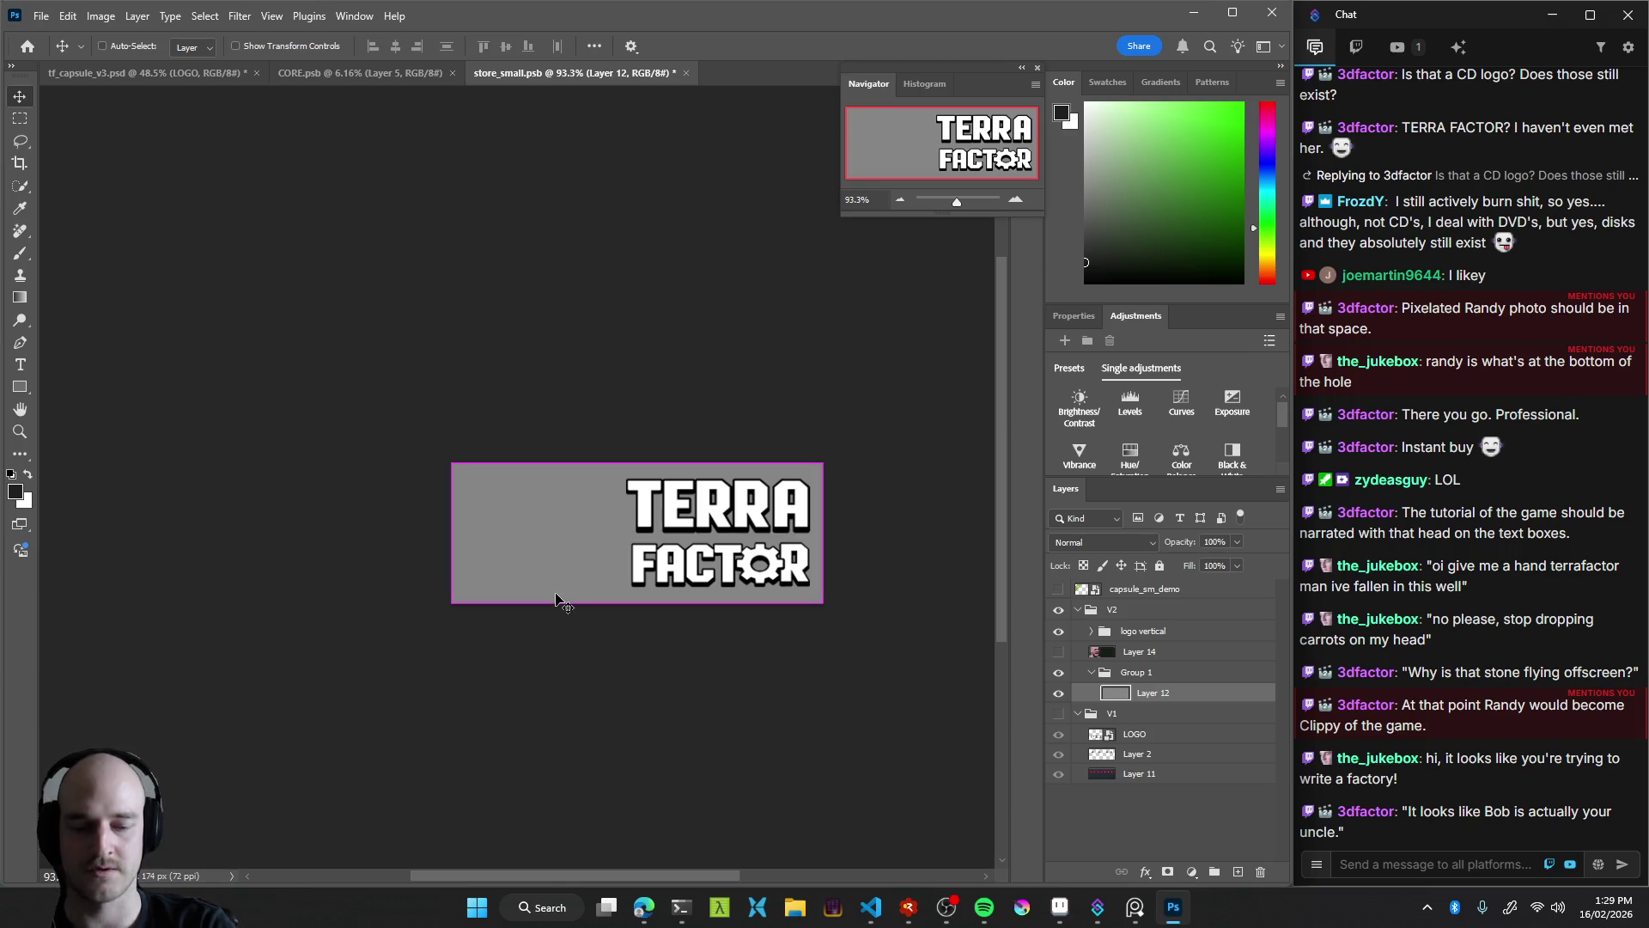
# On a new layer, paint a dark soft hair blob with a grey neck below it
pyautogui.hotkey('ctrl', 'shift', 'alt', 'n')
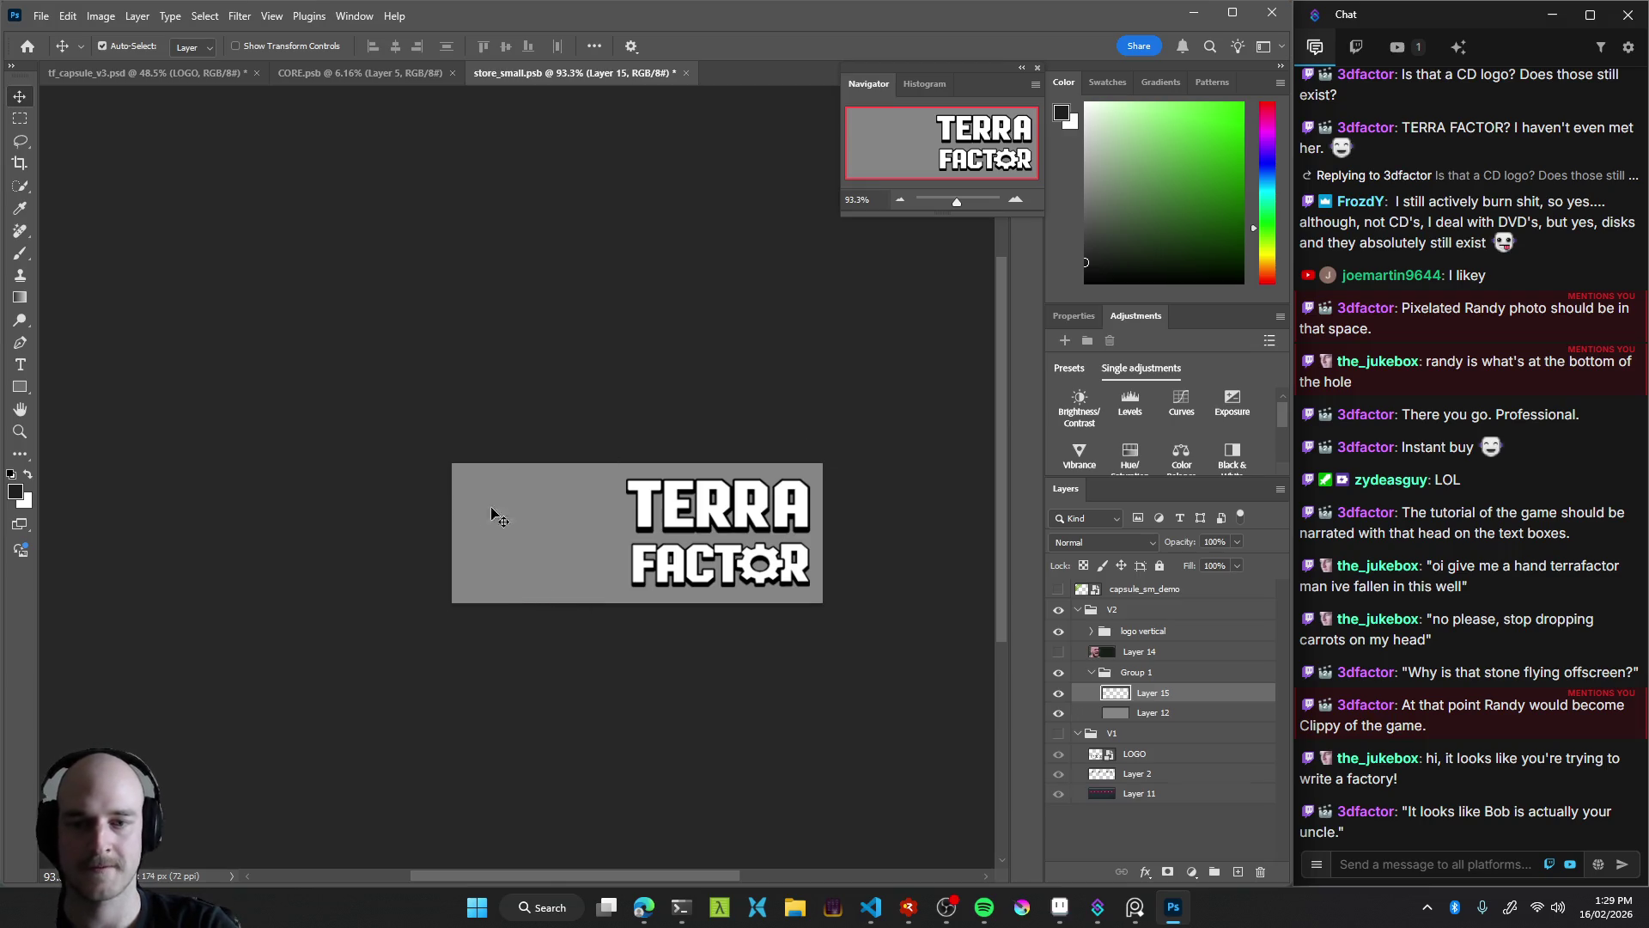
pyautogui.press('b')
pyautogui.moveTo(507, 522); pyautogui.dragTo(554, 525)
pyautogui.hotkey('ctrl', 'z')
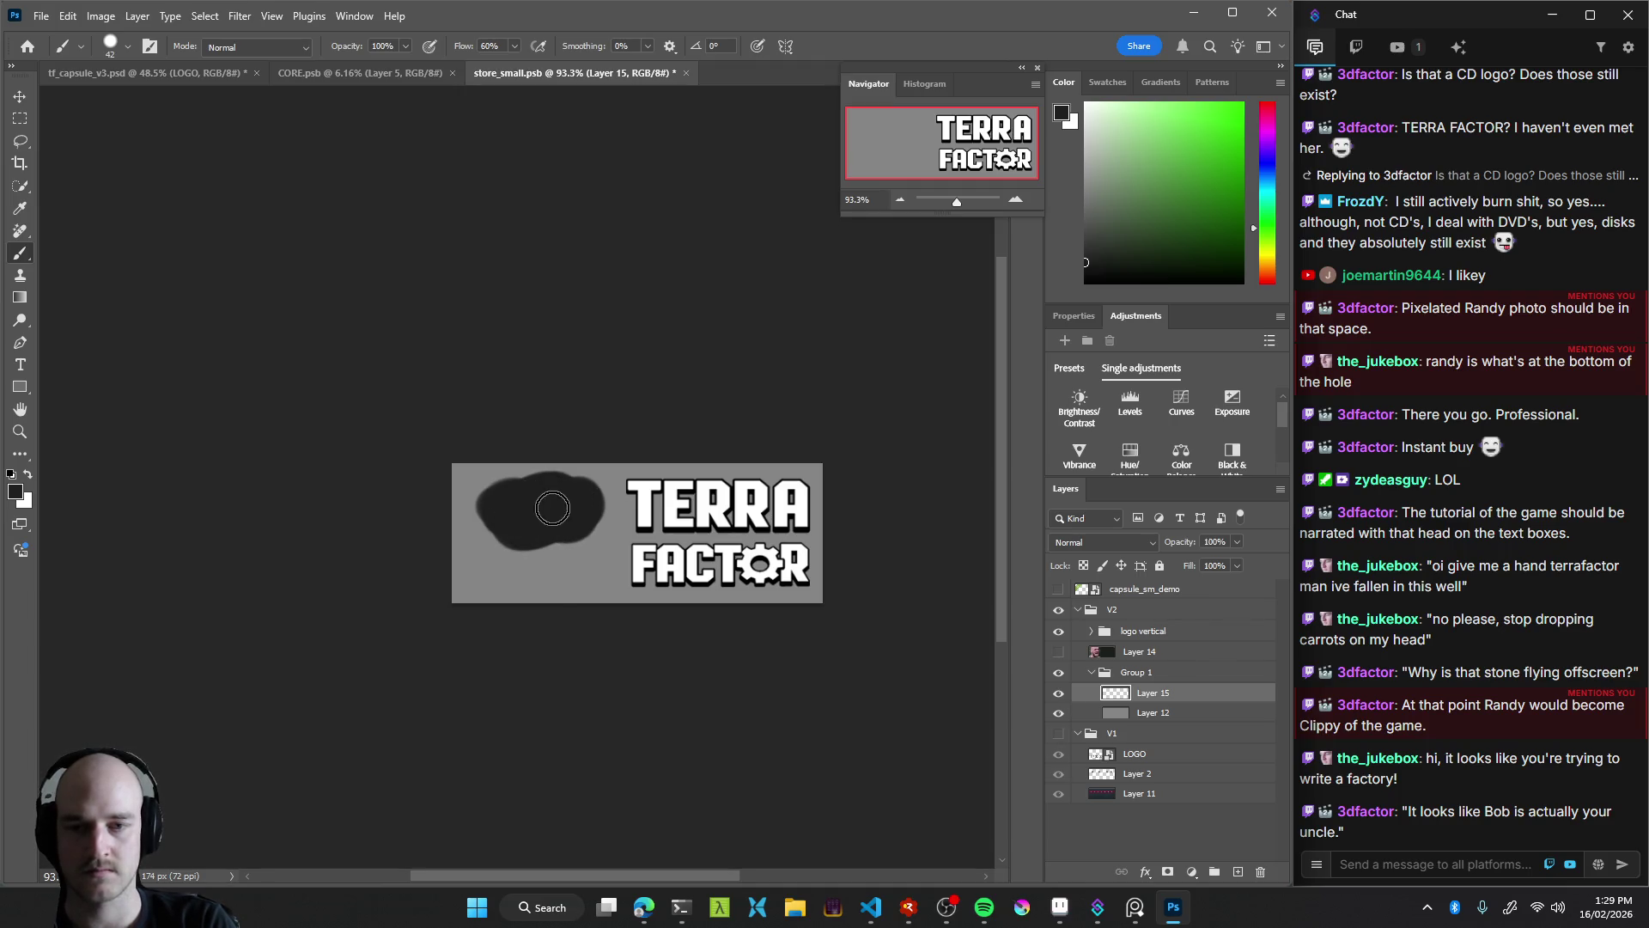
pyautogui.press('z')
pyautogui.moveTo(567, 526); pyautogui.dragTo(1029, 349)
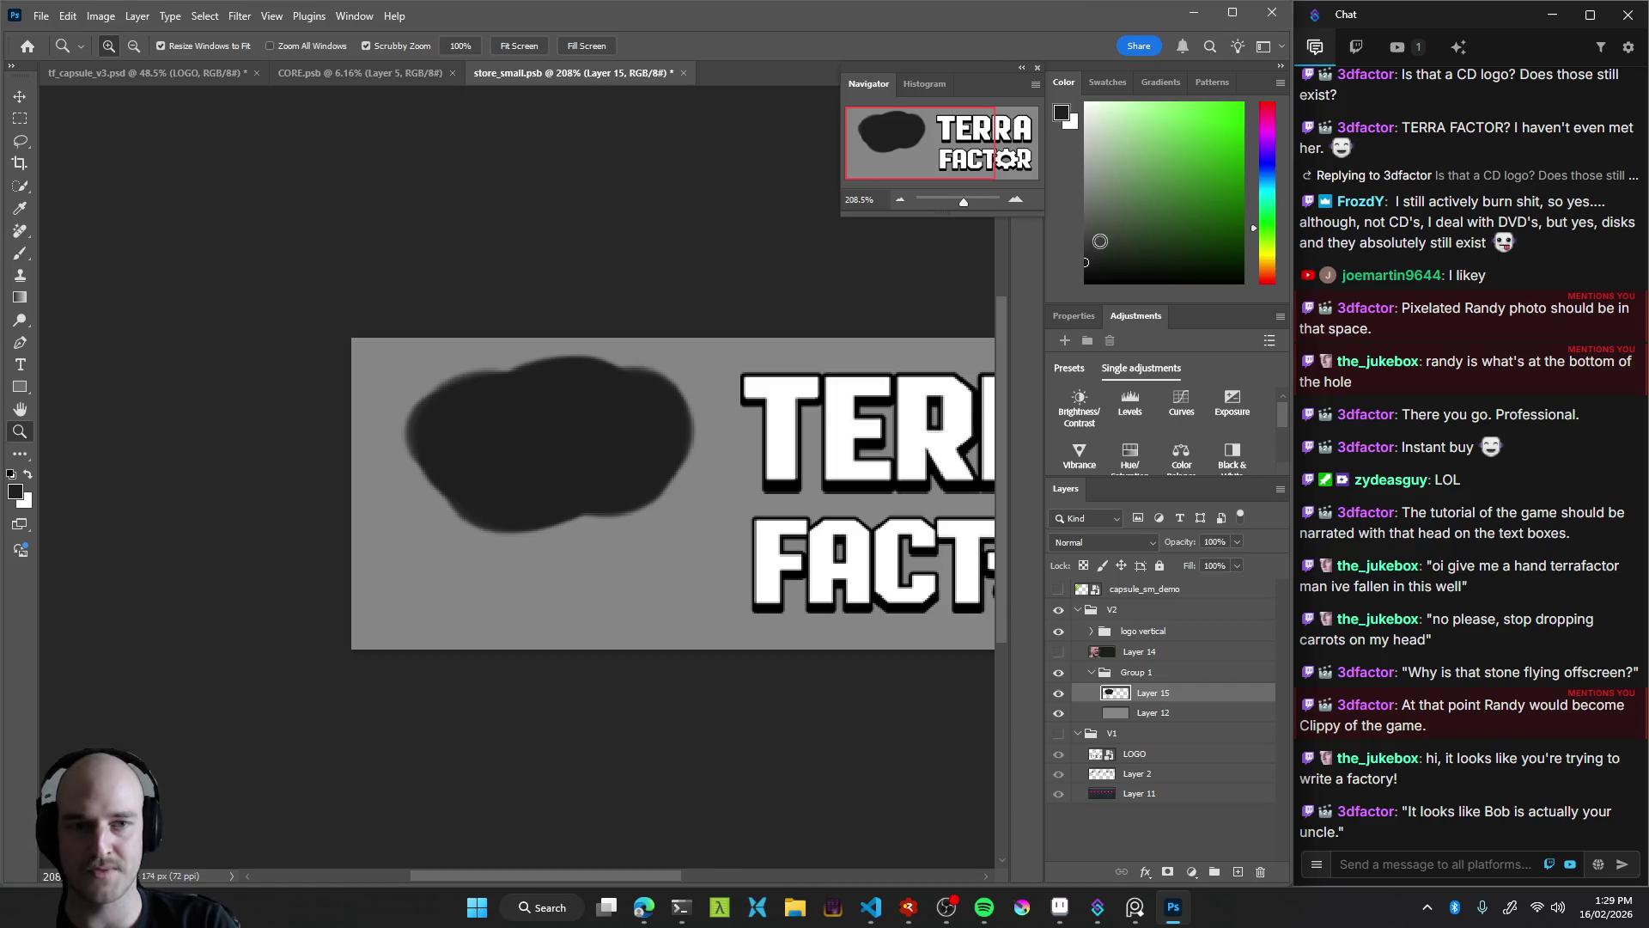
pyautogui.press('b')
pyautogui.moveTo(496, 552); pyautogui.dragTo(549, 601)
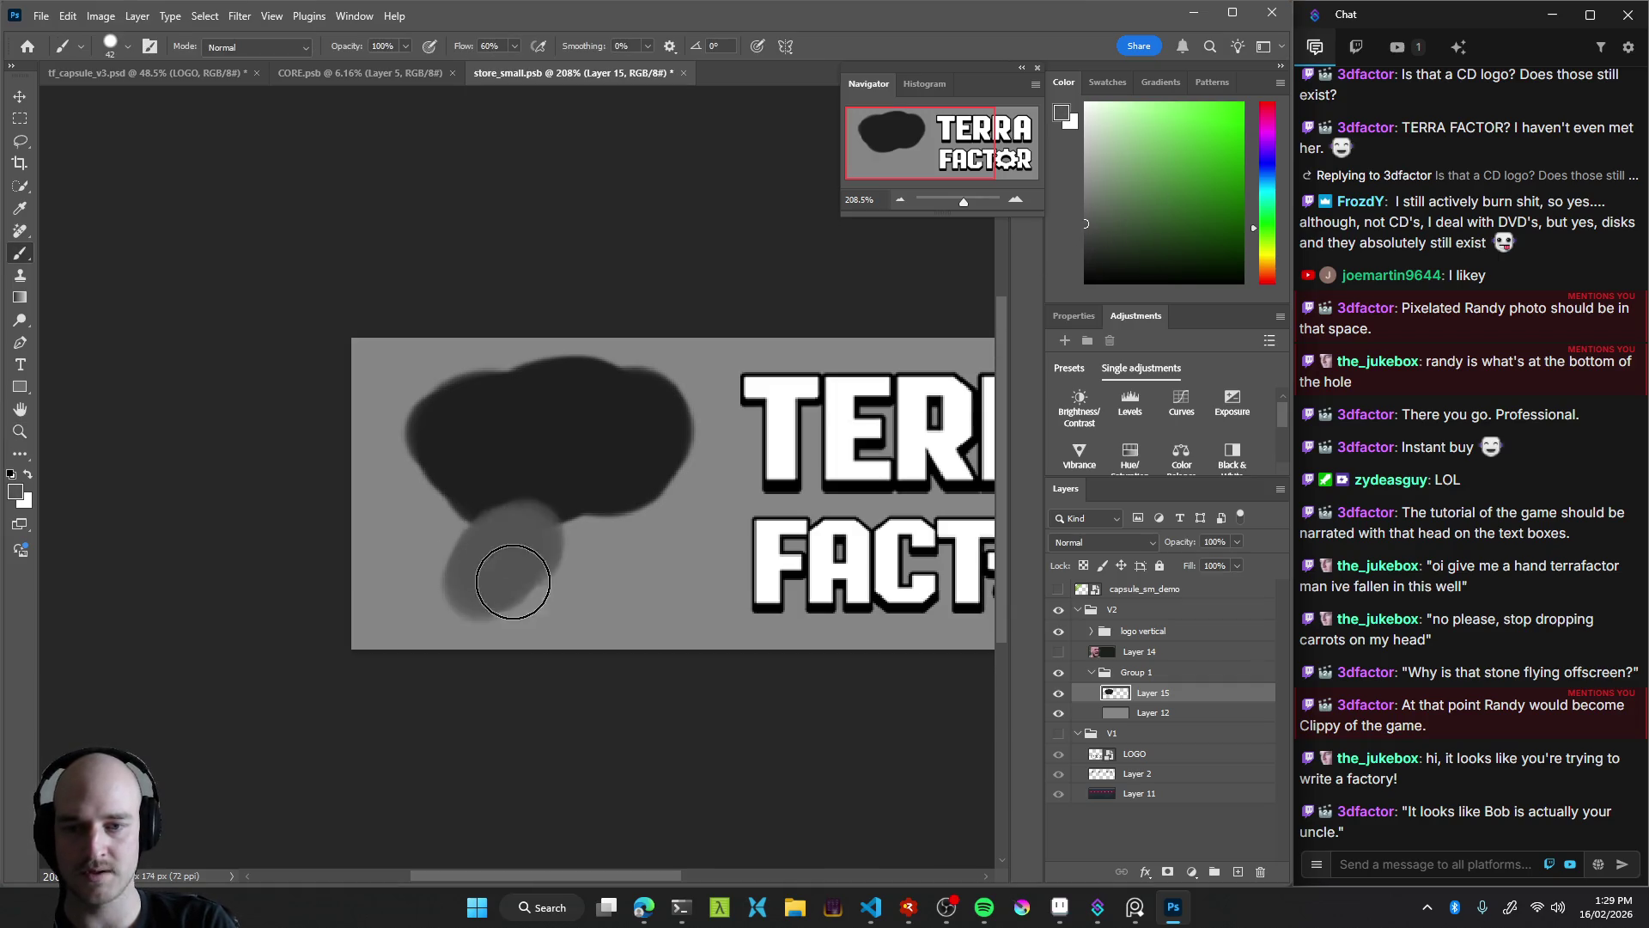
pyautogui.hotkey('ctrl', 'z')
pyautogui.moveTo(500, 552)
pyautogui.mouseDown()
pyautogui.moveTo(502, 538)
pyautogui.moveTo(598, 523)
pyautogui.moveTo(583, 659)
pyautogui.mouseUp()
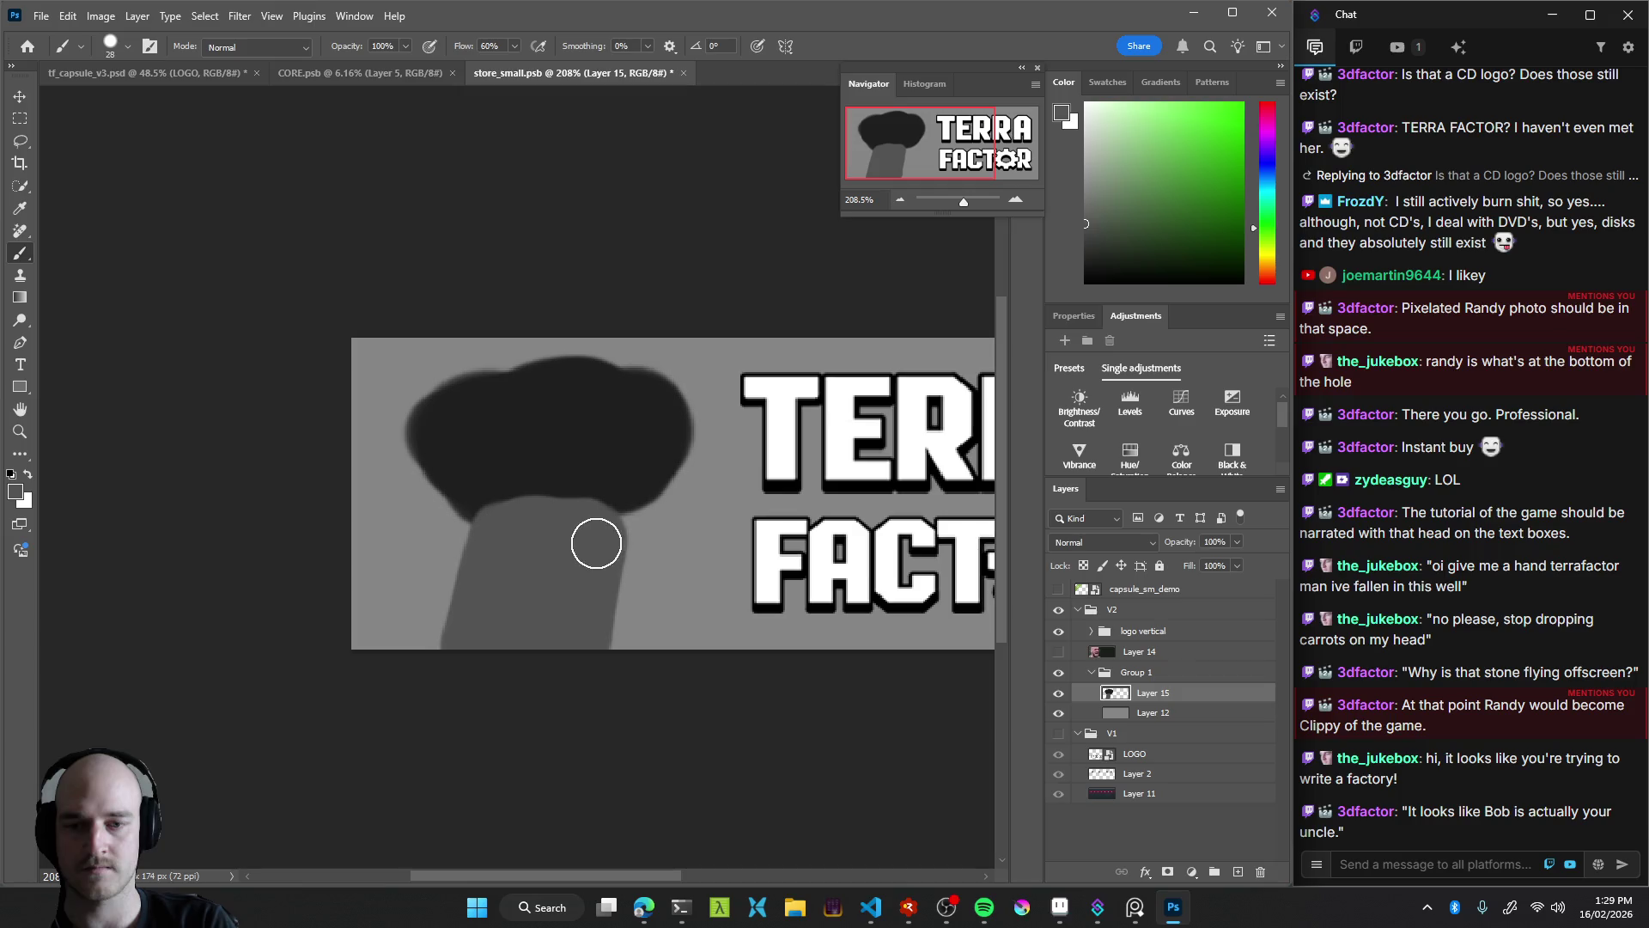
# Zoom out to review the figure, then reselect the painted hair-and-neck layer
pyautogui.press('z')
pyautogui.moveTo(604, 523)
pyautogui.mouseDown()
pyautogui.moveTo(515, 589)
pyautogui.moveTo(425, 614)
pyautogui.mouseUp()
pyautogui.moveTo(598, 544)
pyautogui.mouseDown()
pyautogui.moveTo(648, 559)
pyautogui.moveTo(621, 575)
pyautogui.mouseUp()
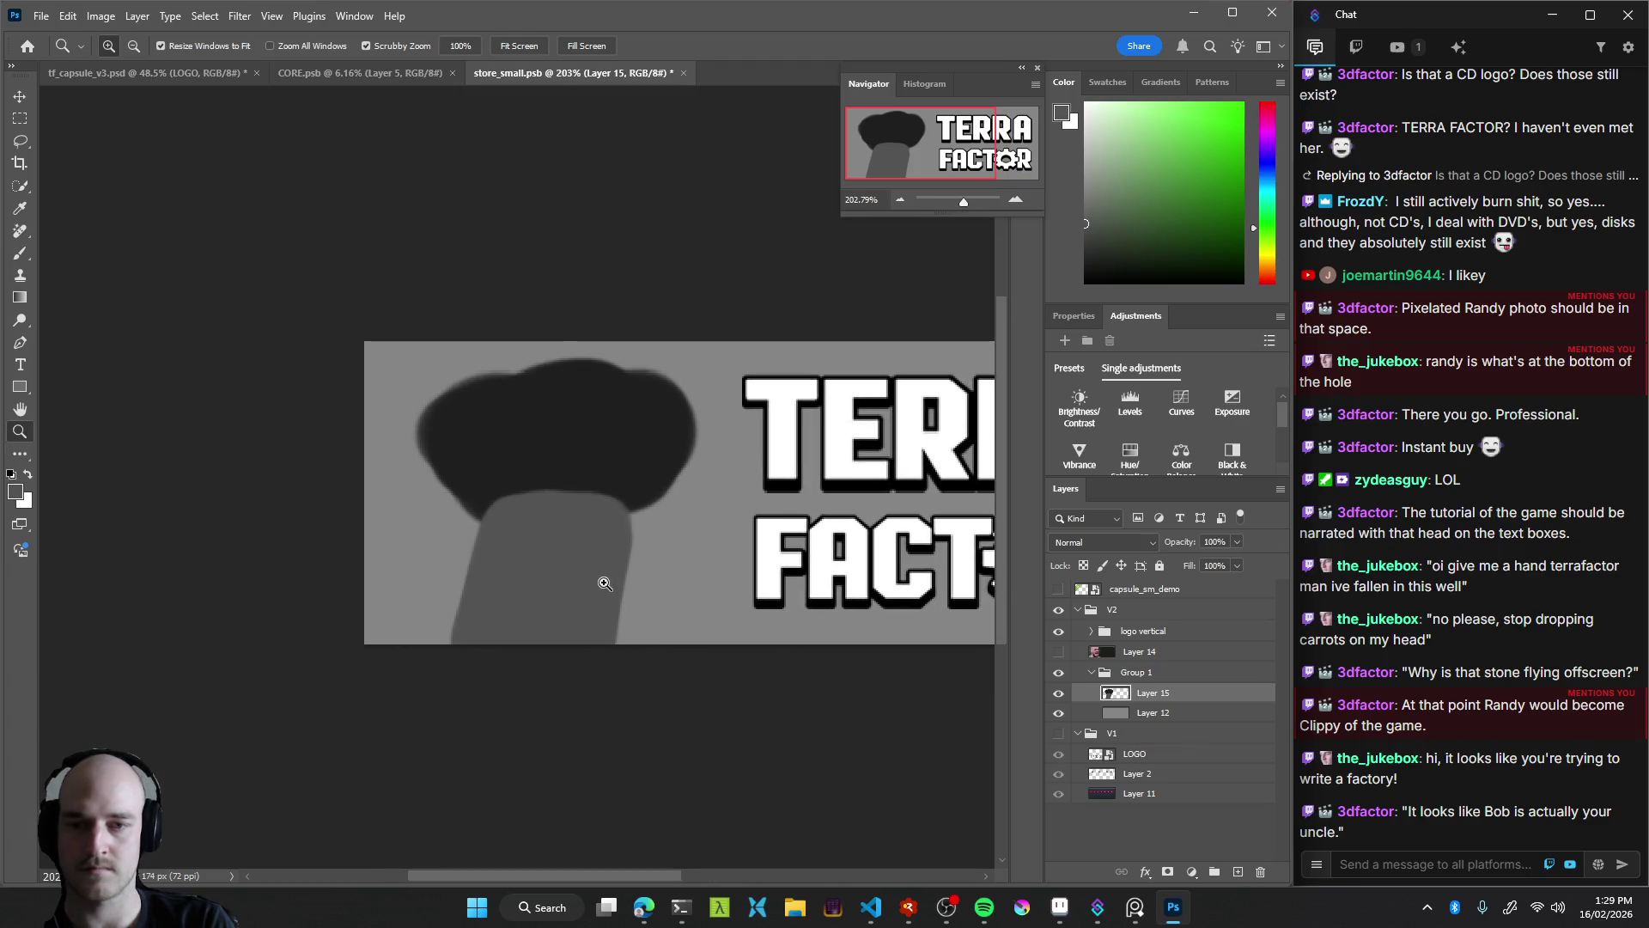
pyautogui.click(1190, 712)
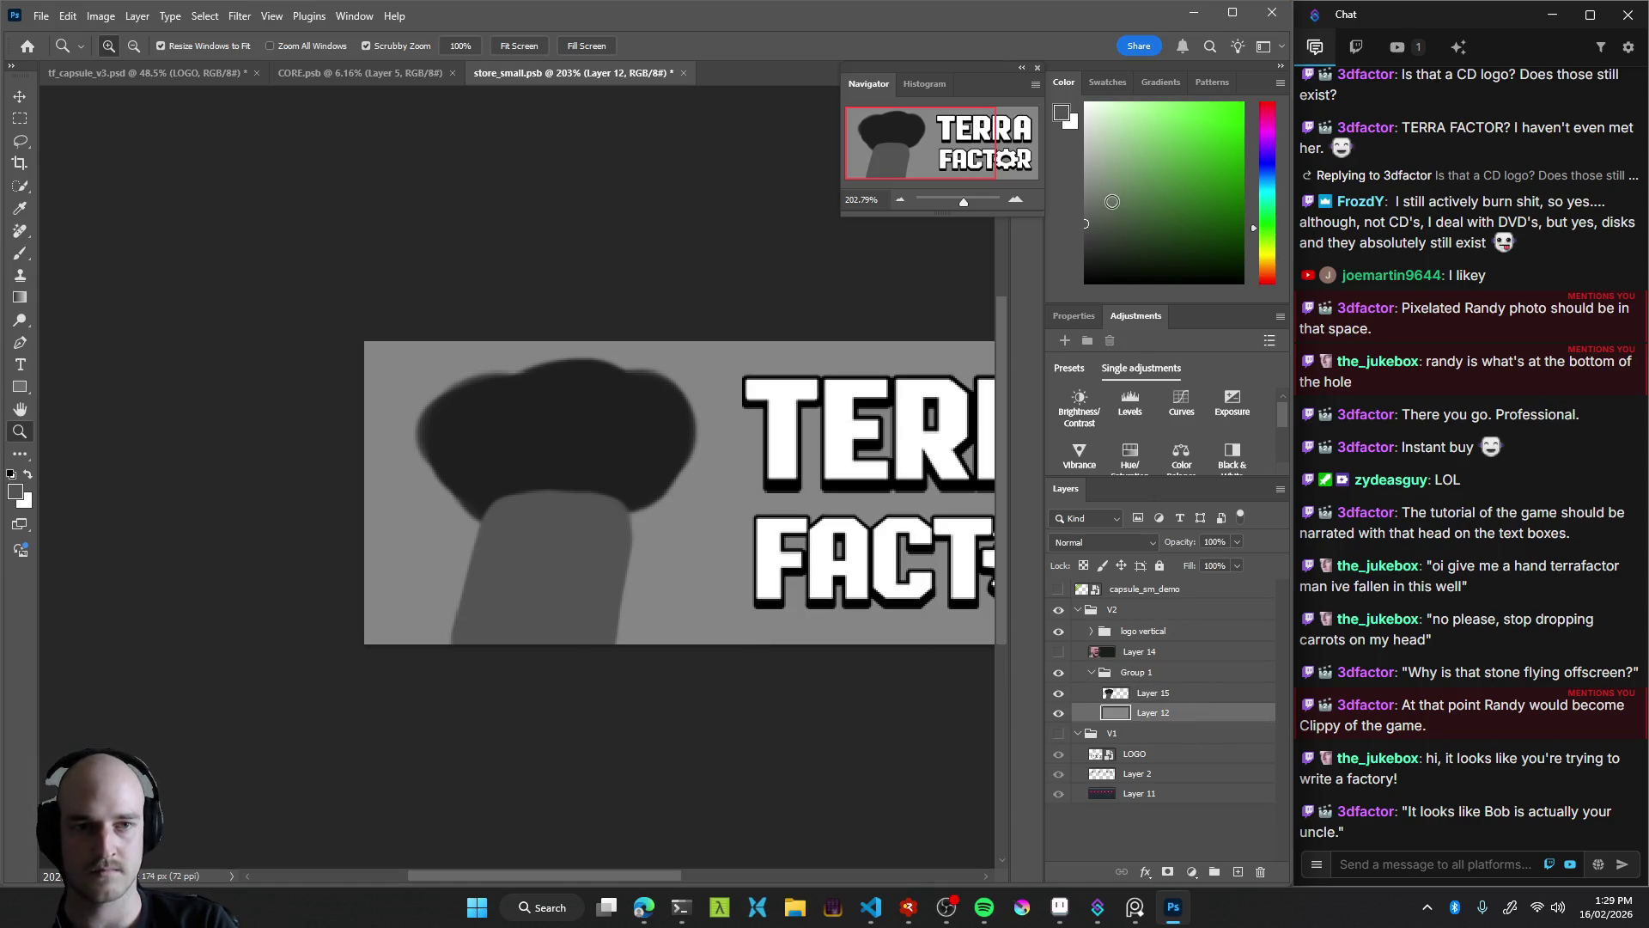
pyautogui.moveTo(653, 563); pyautogui.dragTo(616, 566)
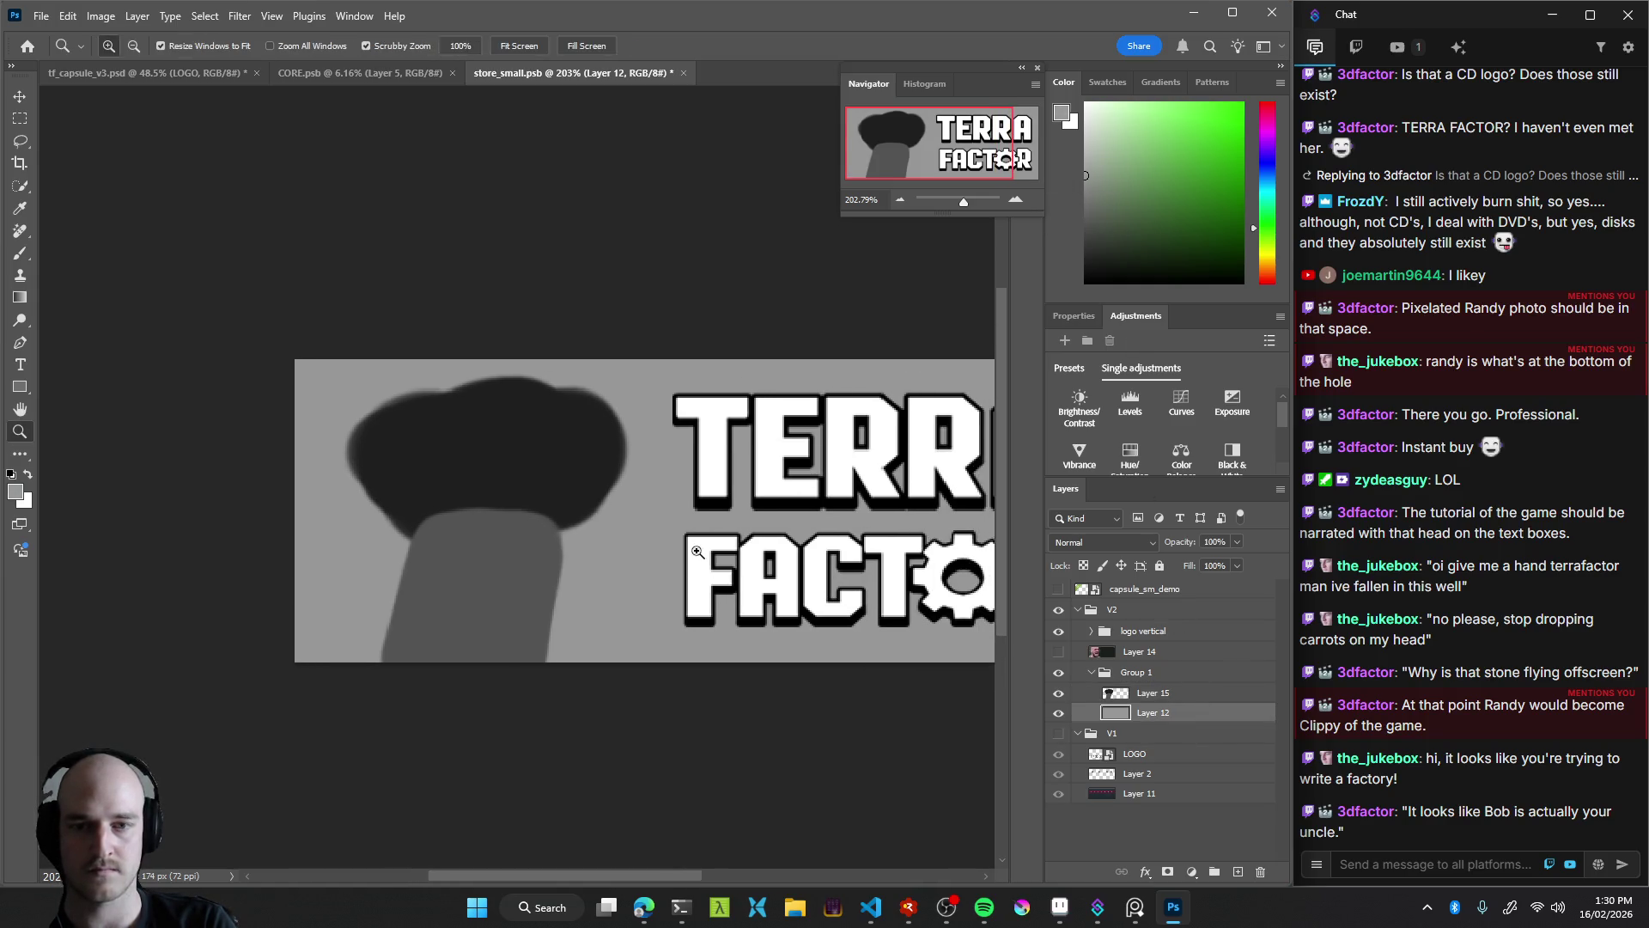
pyautogui.press('g')
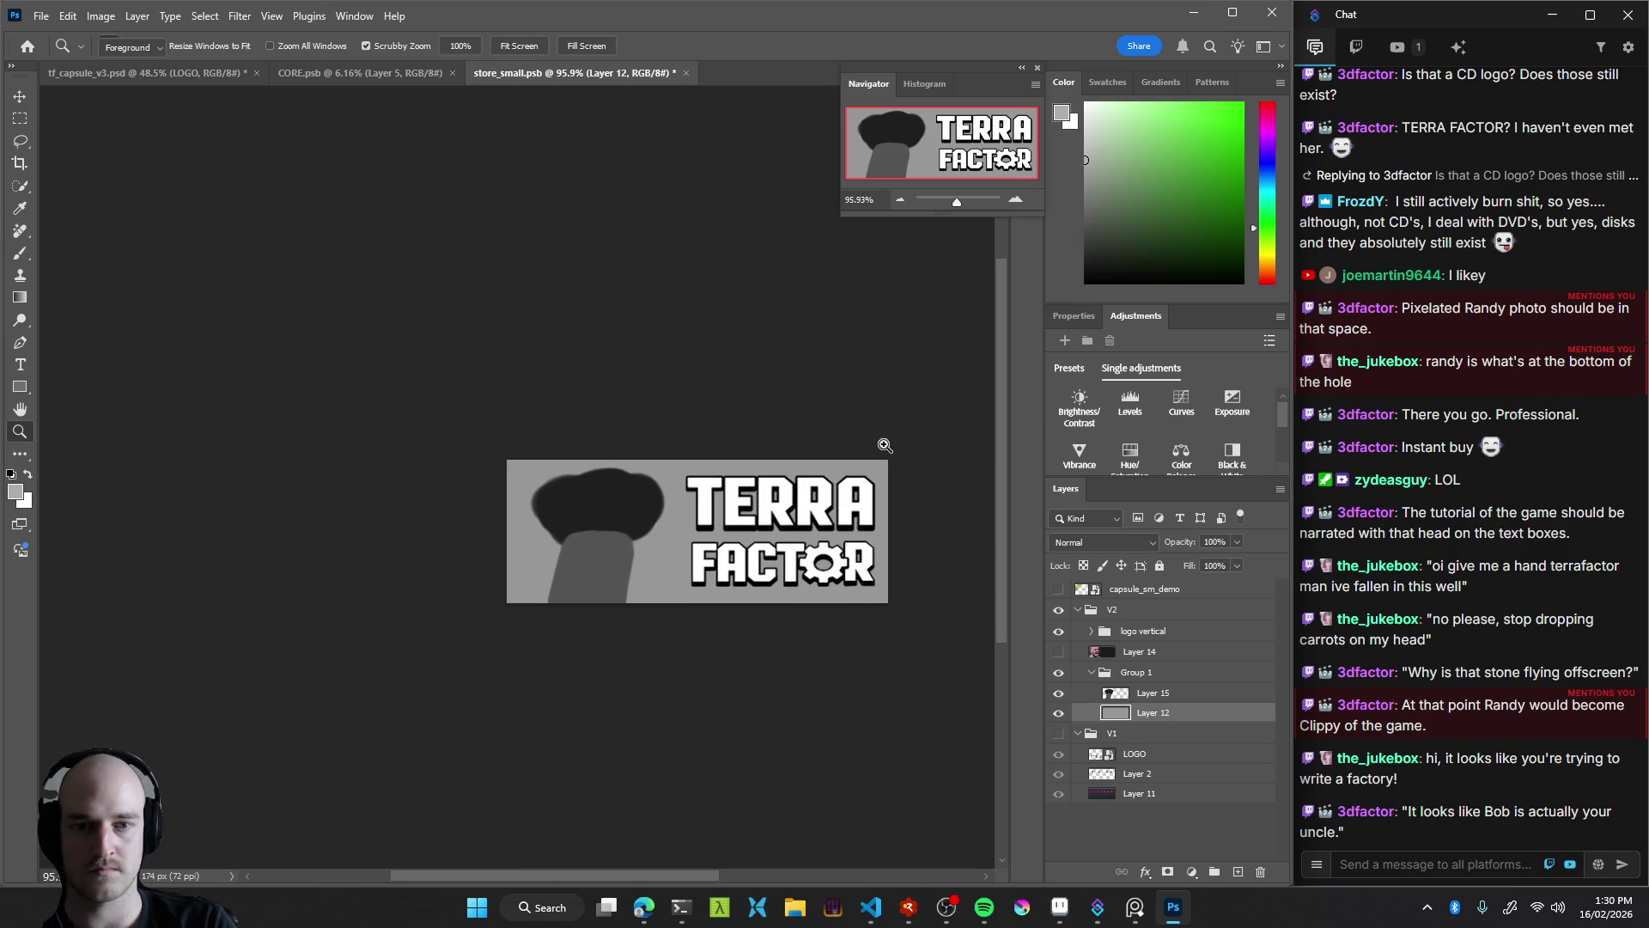
pyautogui.press('z')
pyautogui.moveTo(663, 592)
pyautogui.mouseDown()
pyautogui.moveTo(581, 625)
pyautogui.moveTo(678, 630)
pyautogui.mouseUp()
pyautogui.press('v')
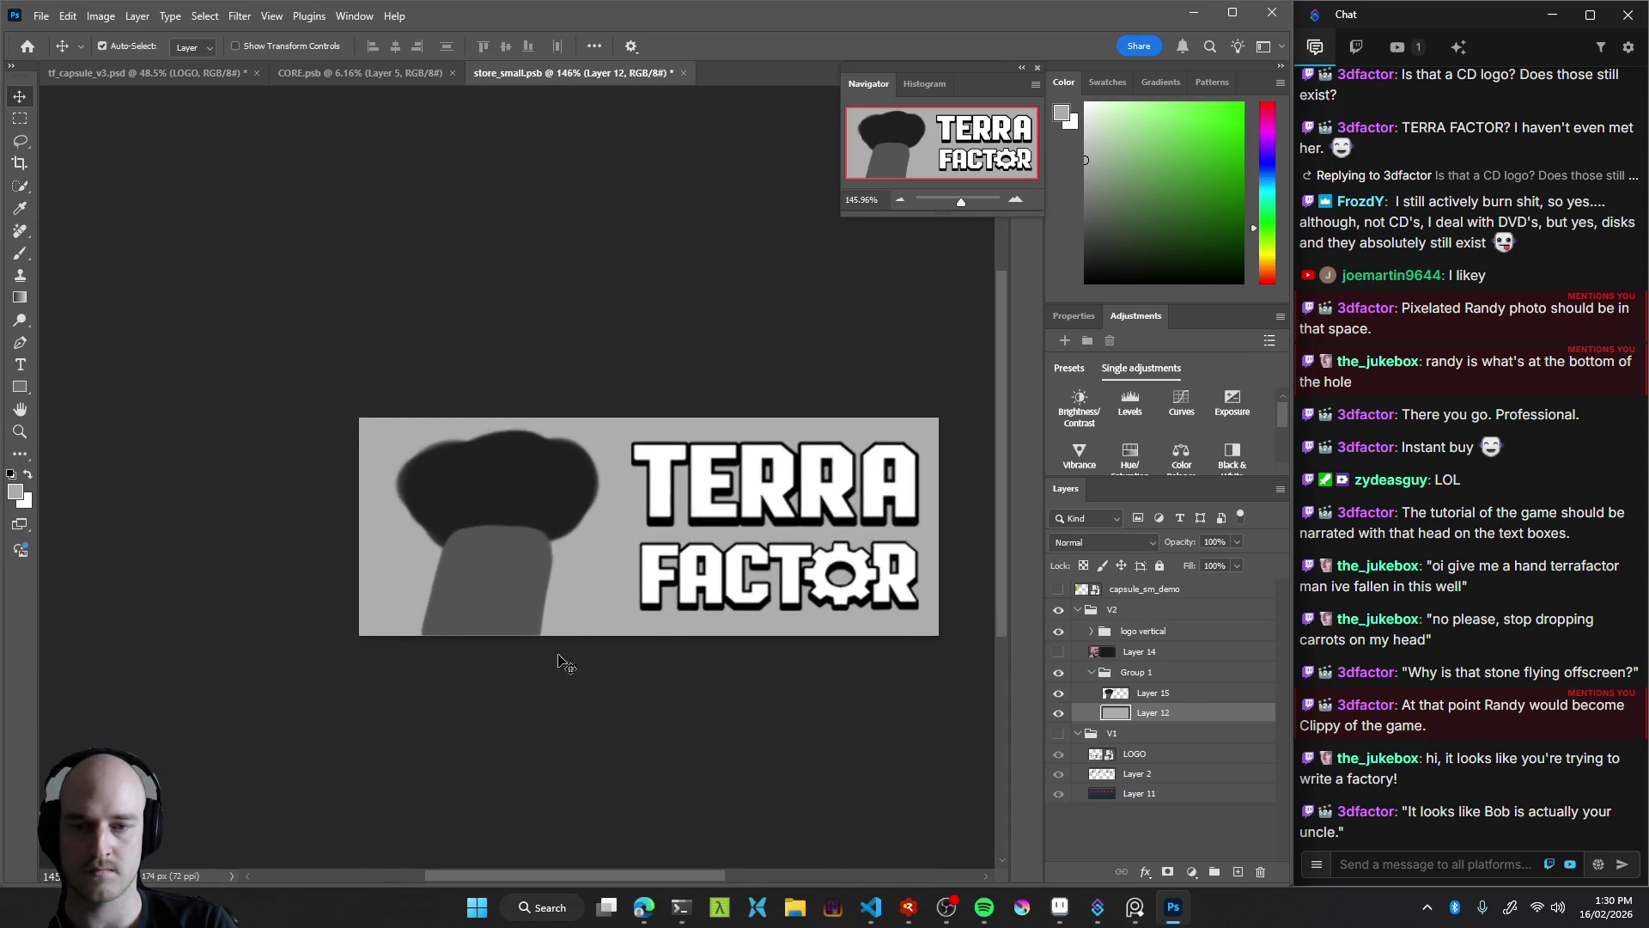
pyautogui.click(513, 588)
pyautogui.scroll(5, 585, 570)
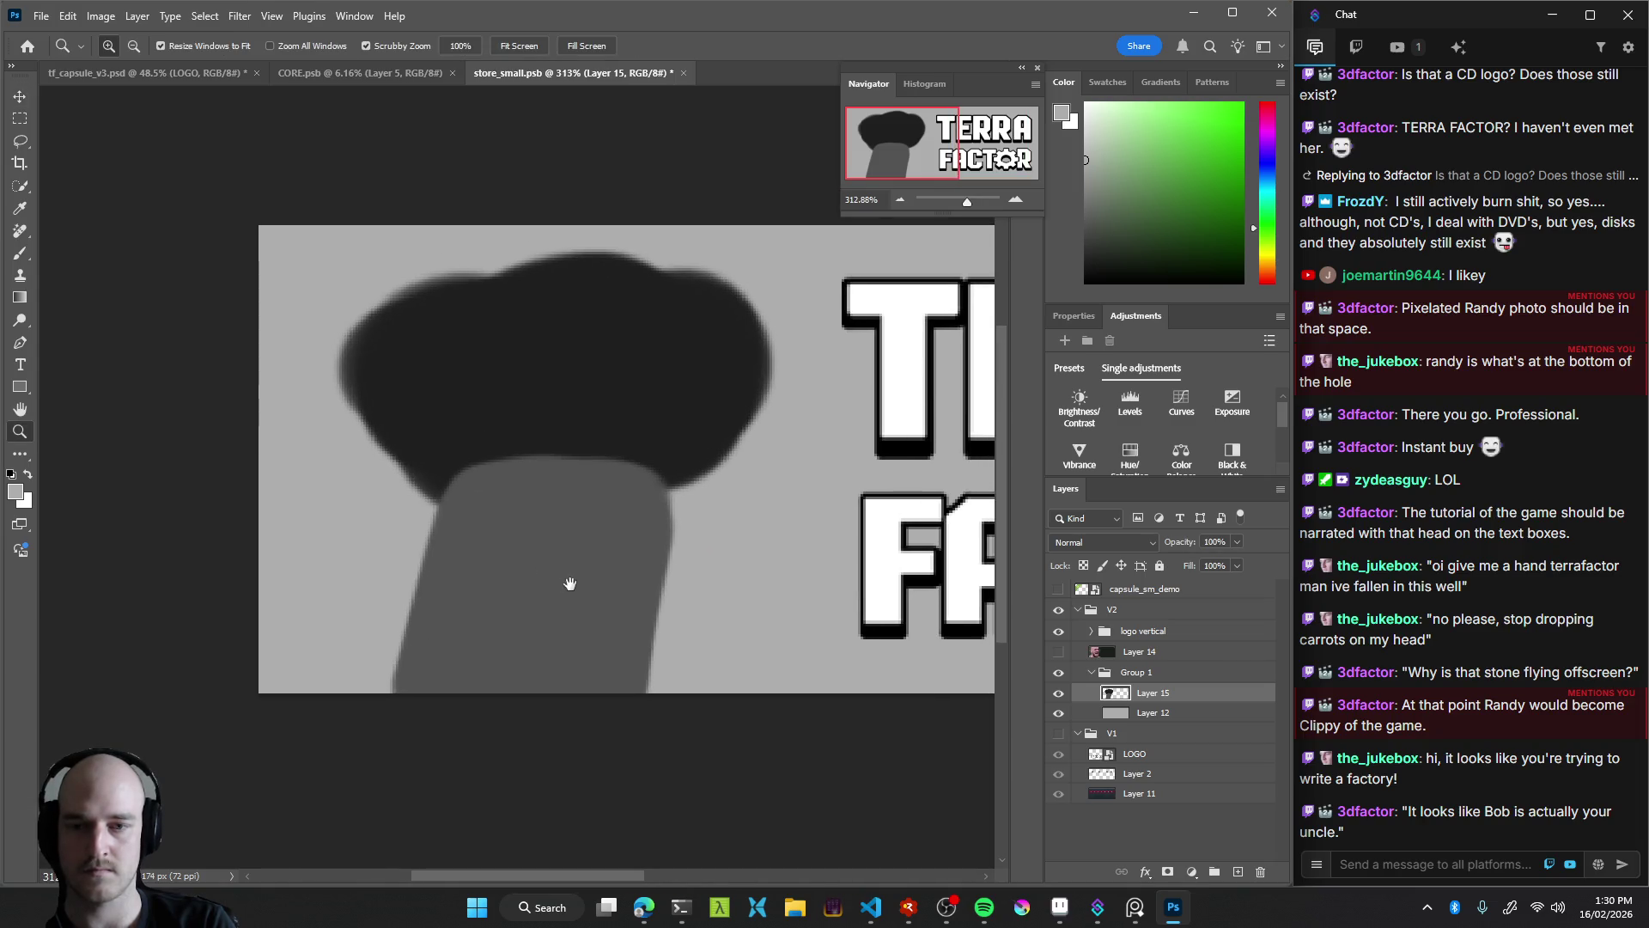
# With a smaller brush, paint three light grey horizontal stripes across the neck
pyautogui.press('b')
pyautogui.press('z')
pyautogui.moveTo(718, 520); pyautogui.dragTo(661, 541)
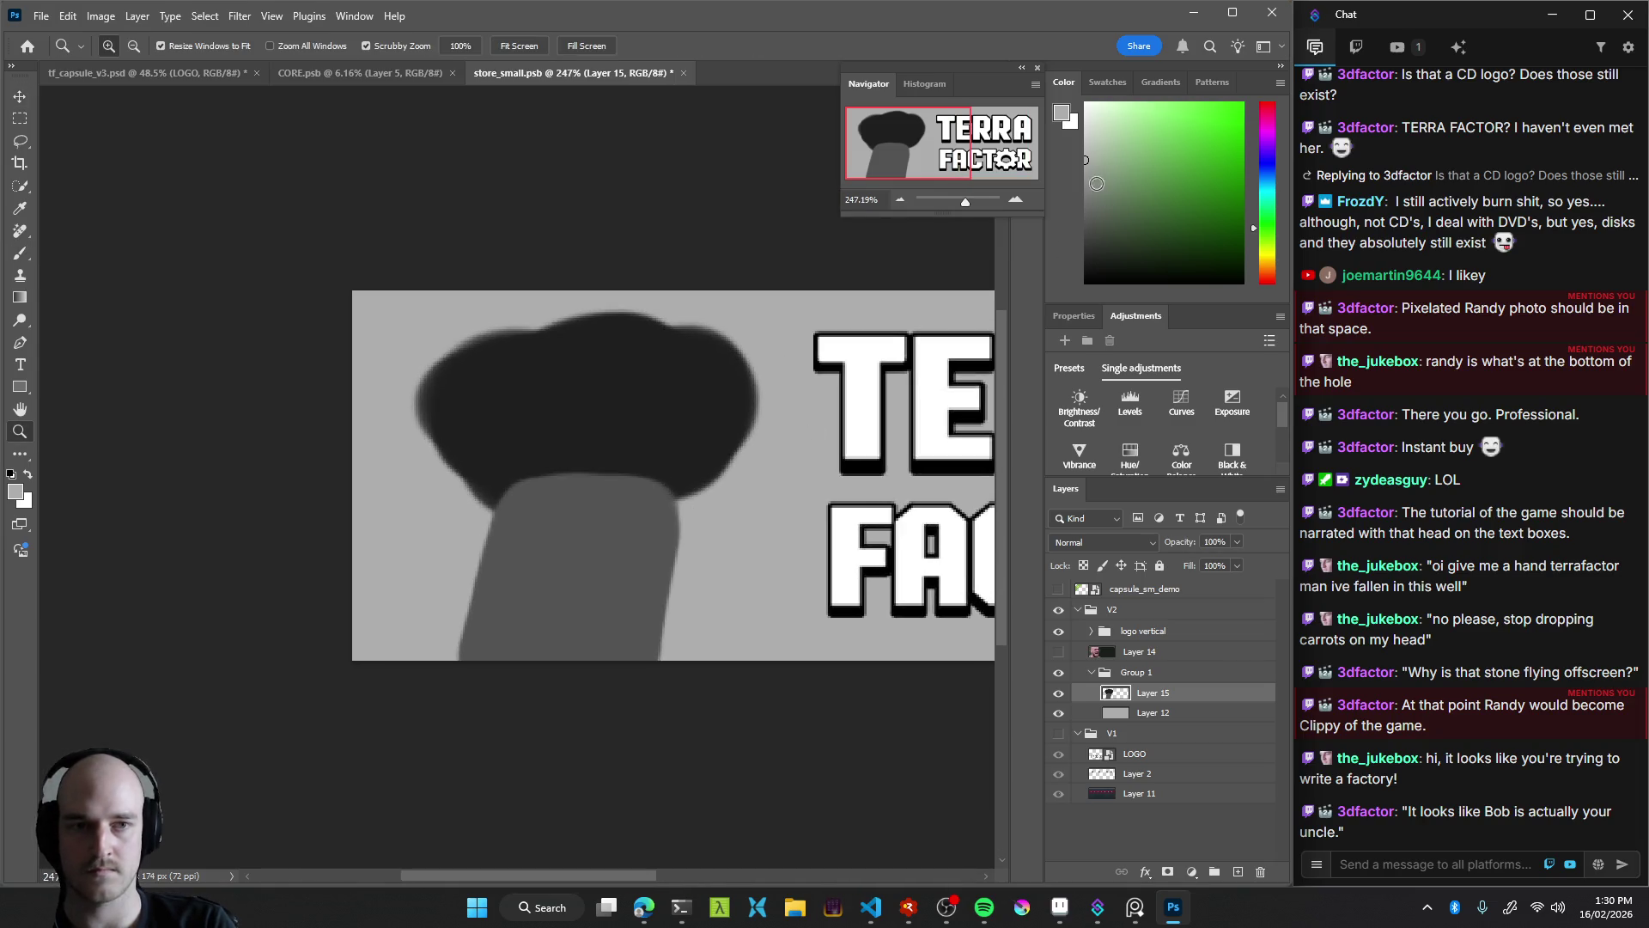
pyautogui.press('b')
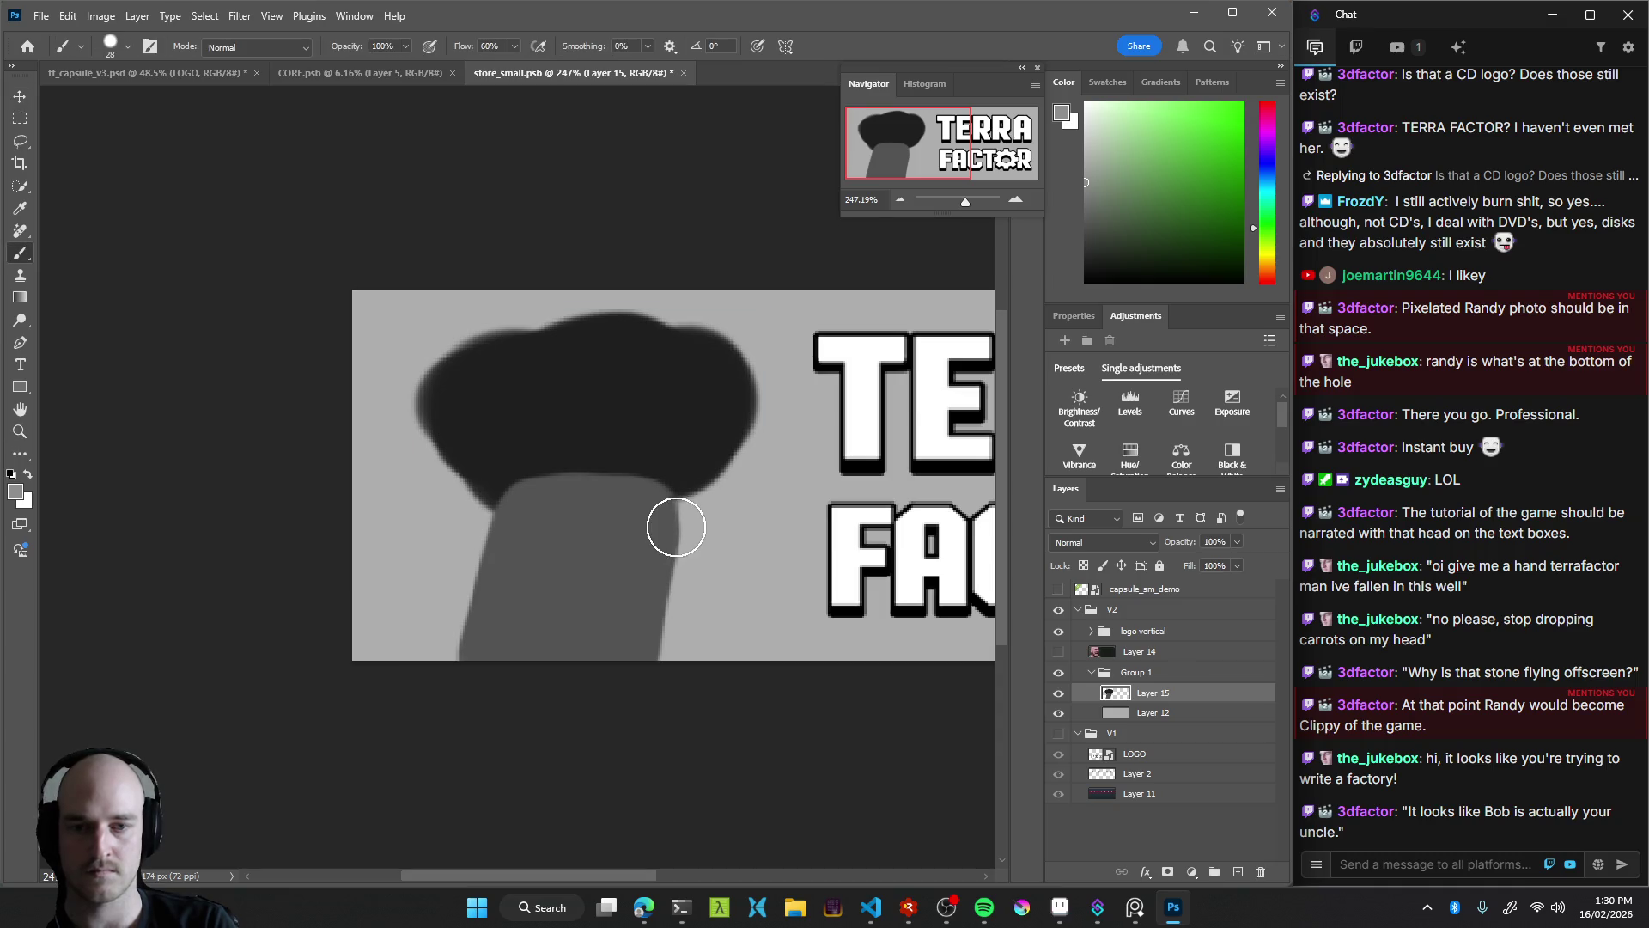
pyautogui.moveTo(698, 531); pyautogui.dragTo(684, 552)
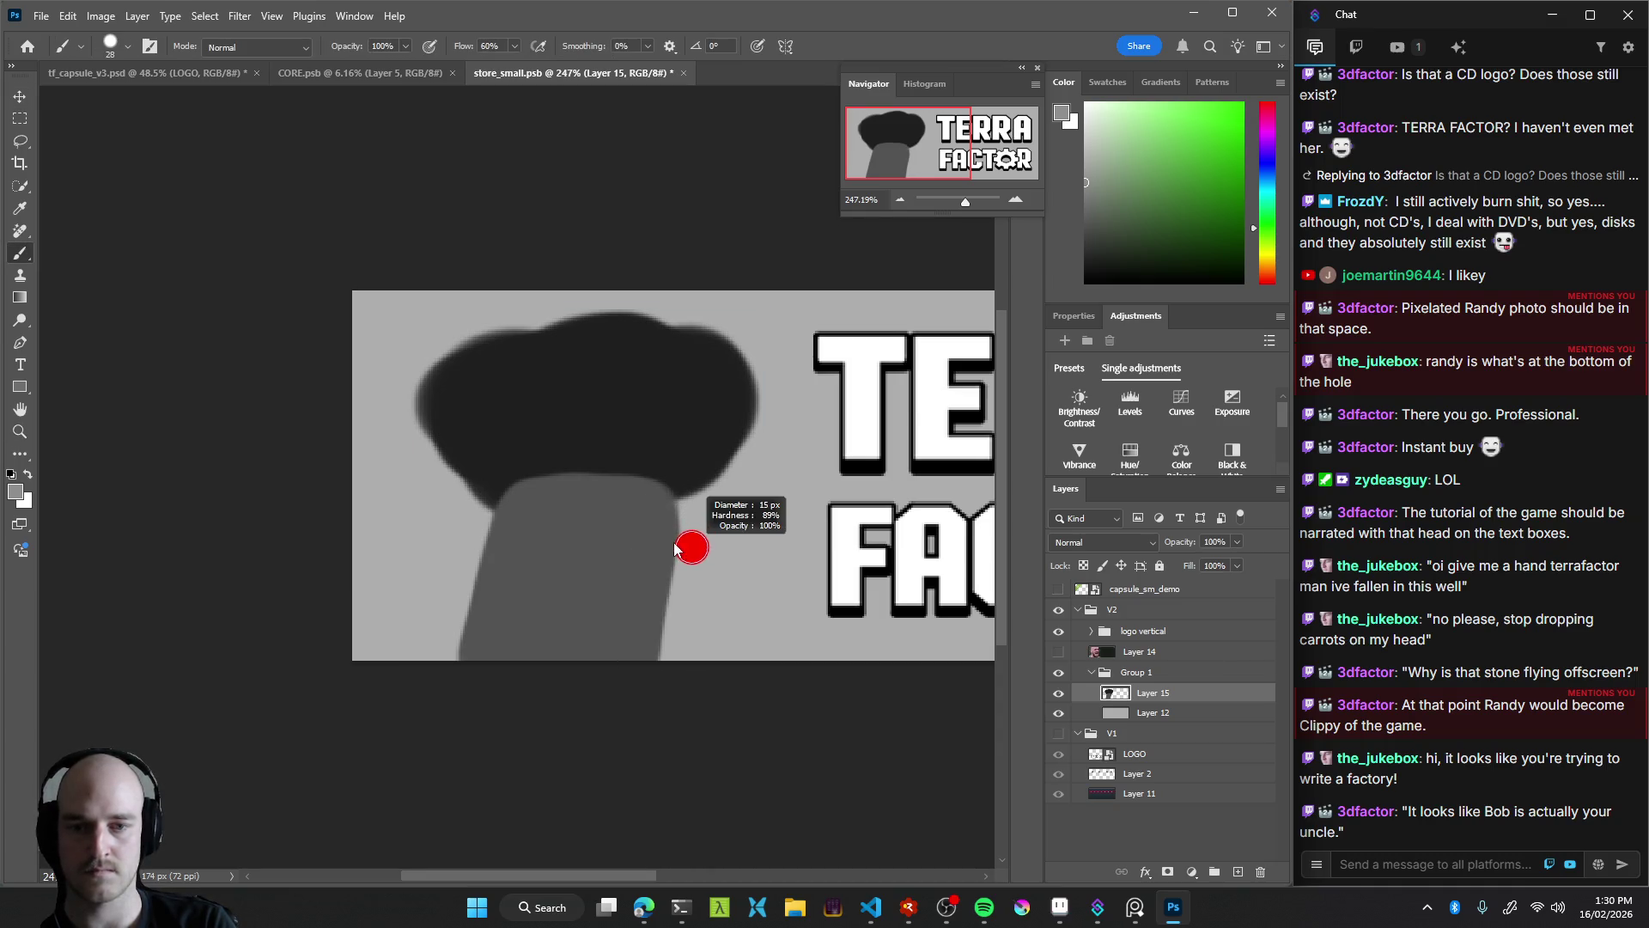
pyautogui.moveTo(527, 490); pyautogui.dragTo(671, 496)
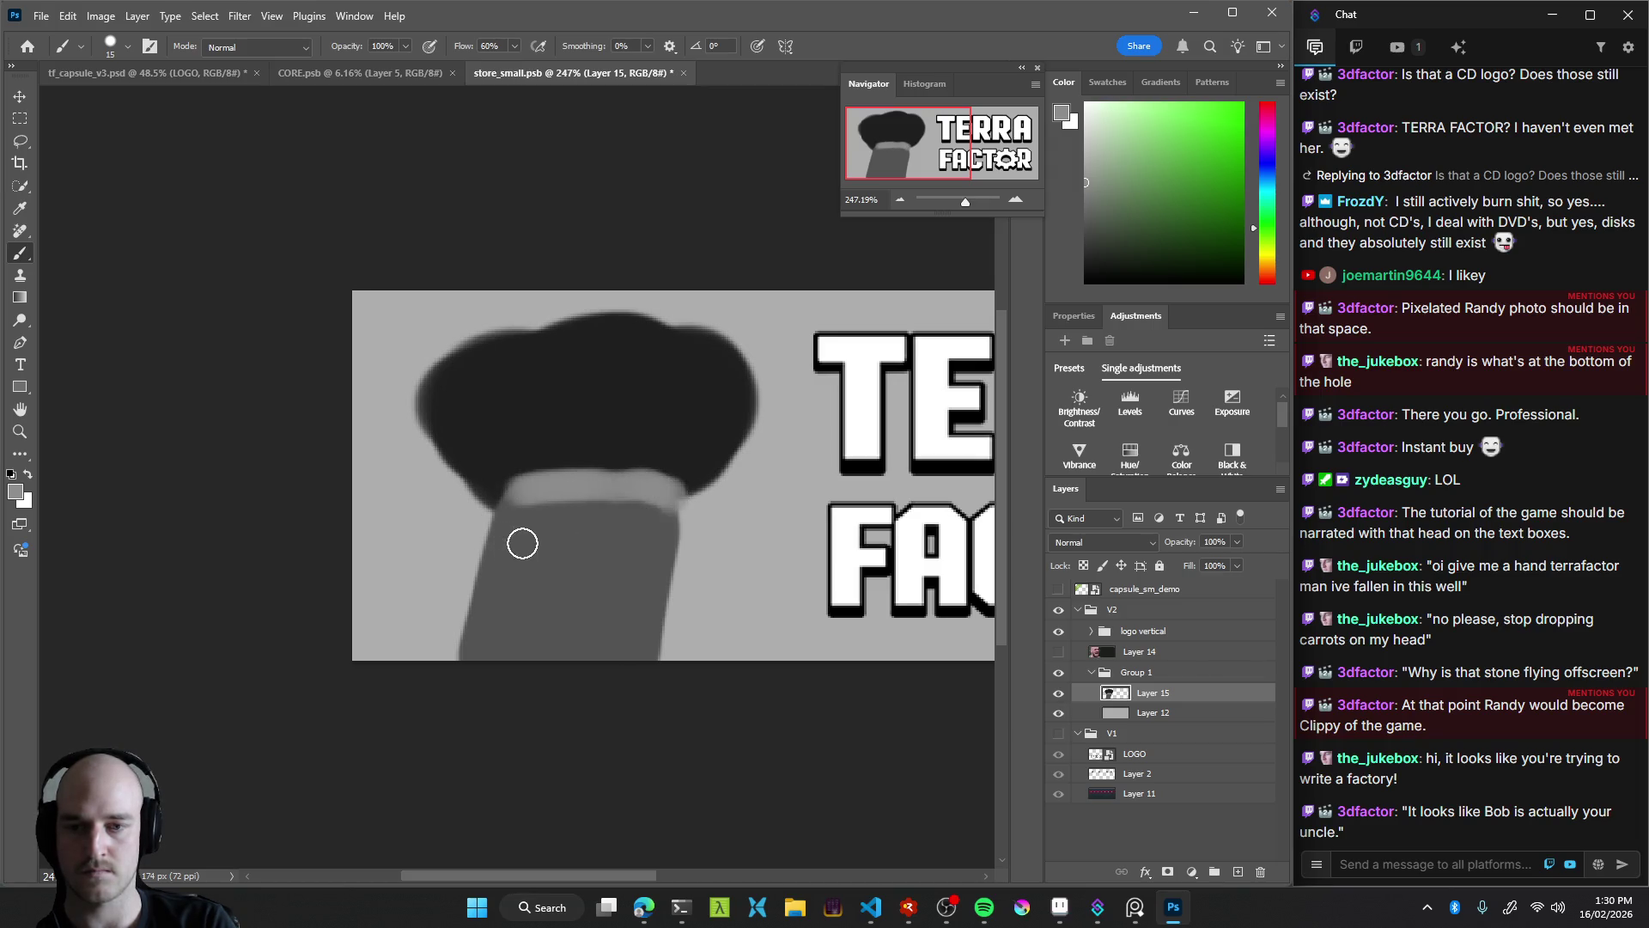
pyautogui.moveTo(492, 548); pyautogui.dragTo(672, 550)
pyautogui.moveTo(481, 612); pyautogui.dragTo(671, 611)
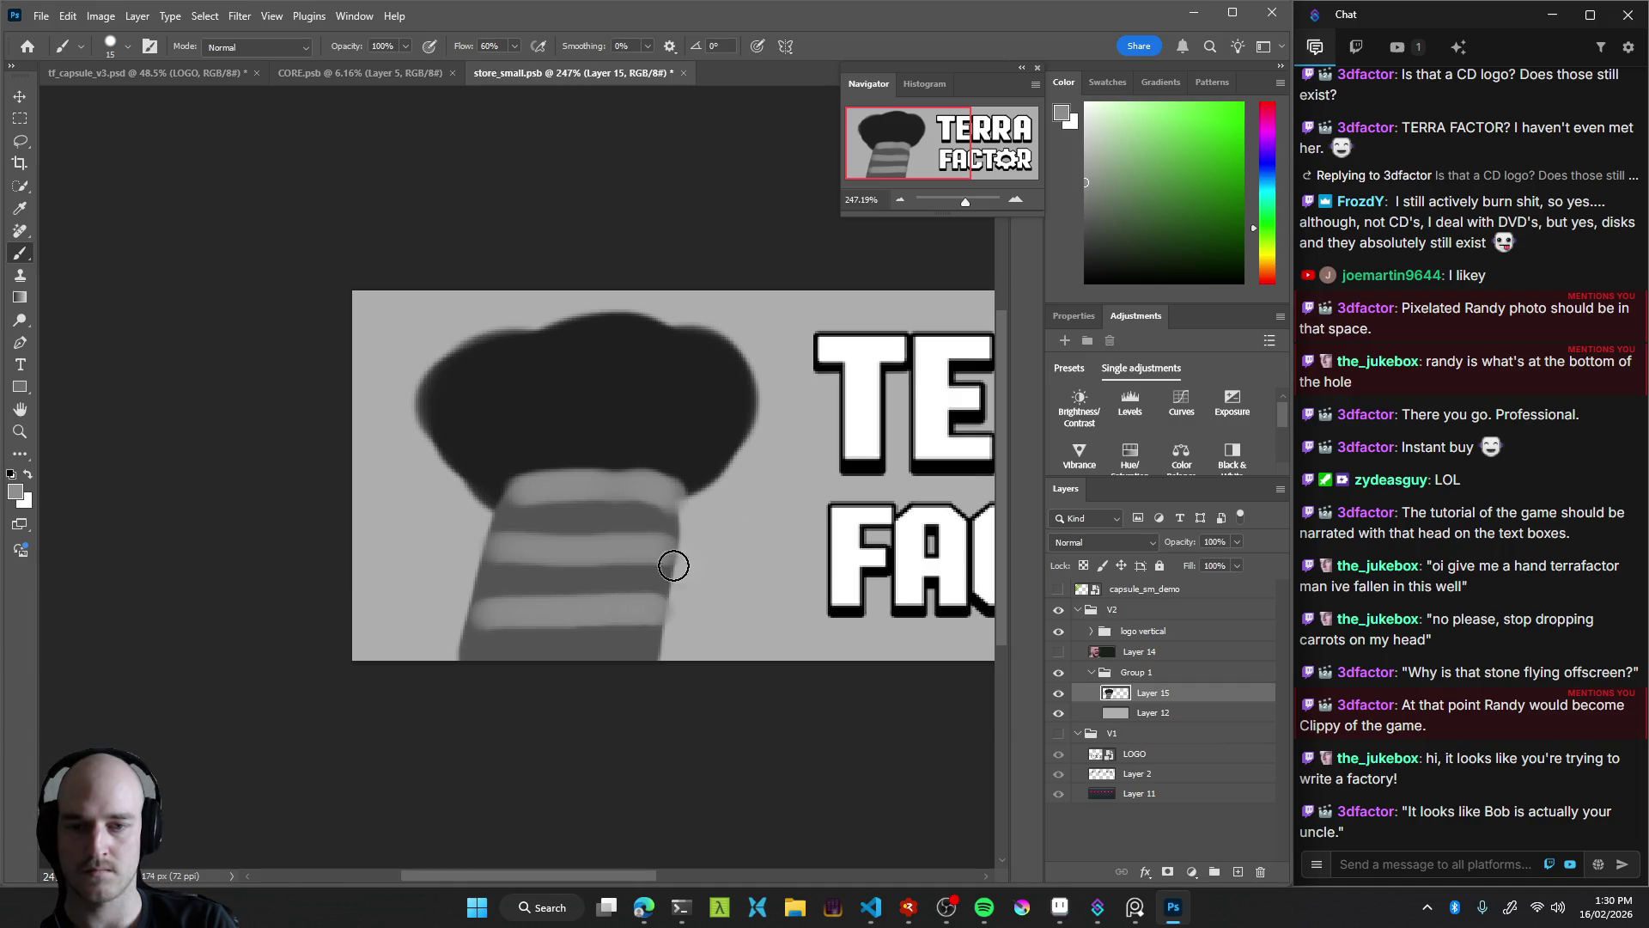
# Shade the neck's right edge darker grey and trim both edges with a ~6 px eraser
pyautogui.keyDown('alt'); pyautogui.click(669, 571); pyautogui.keyUp('alt')
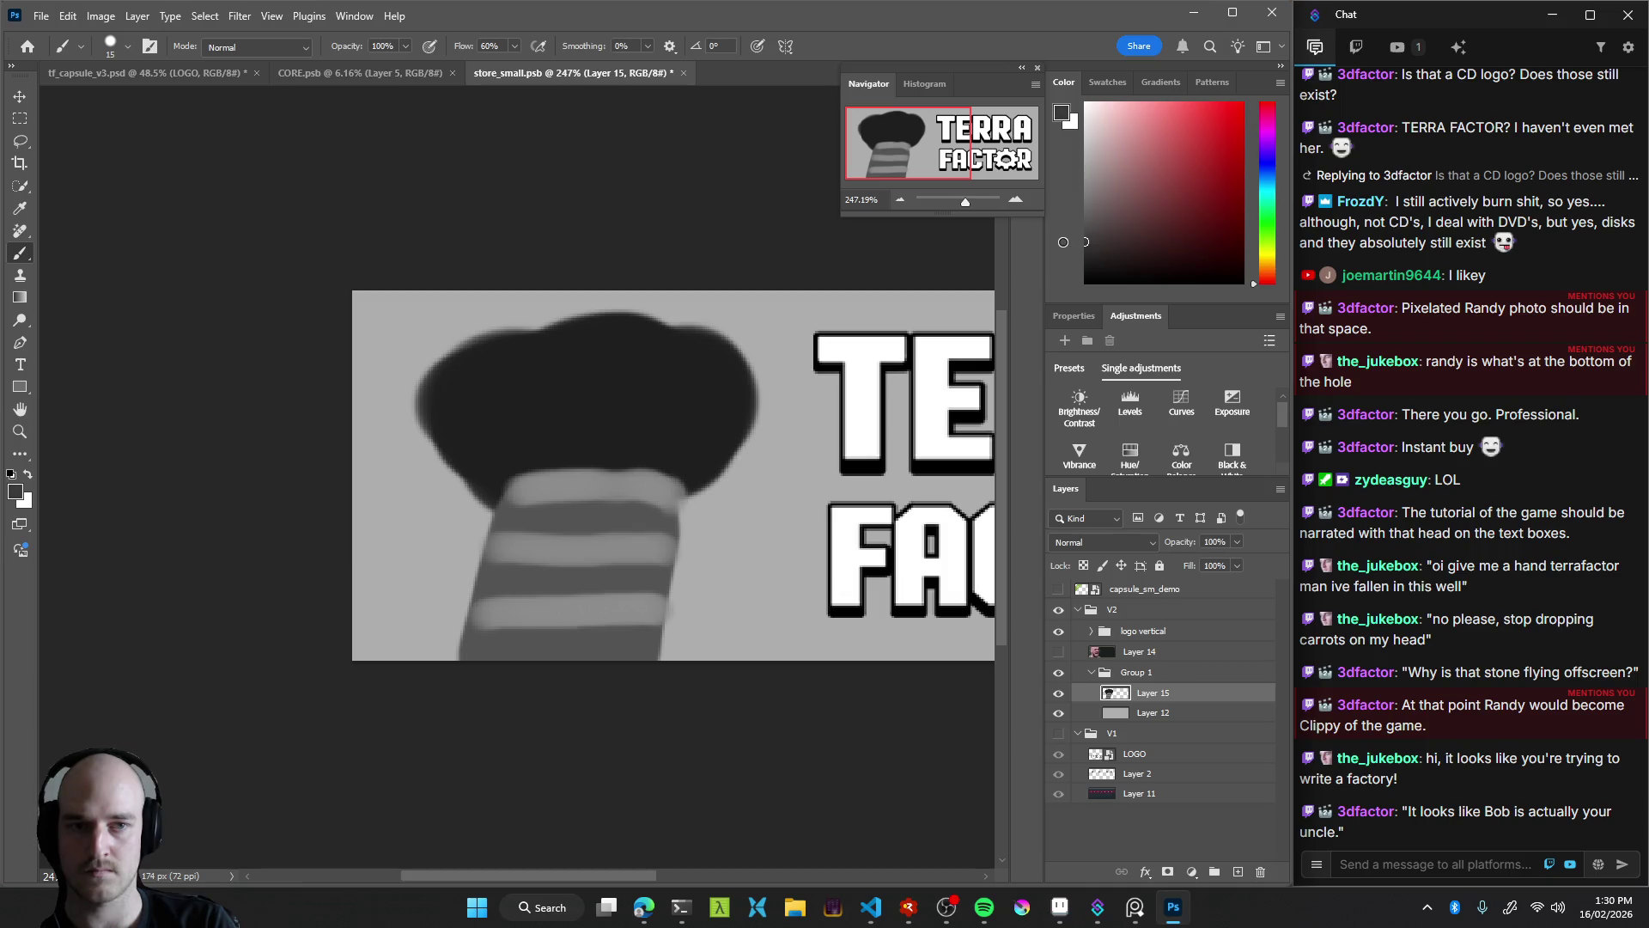
pyautogui.moveTo(687, 491); pyautogui.dragTo(667, 650)
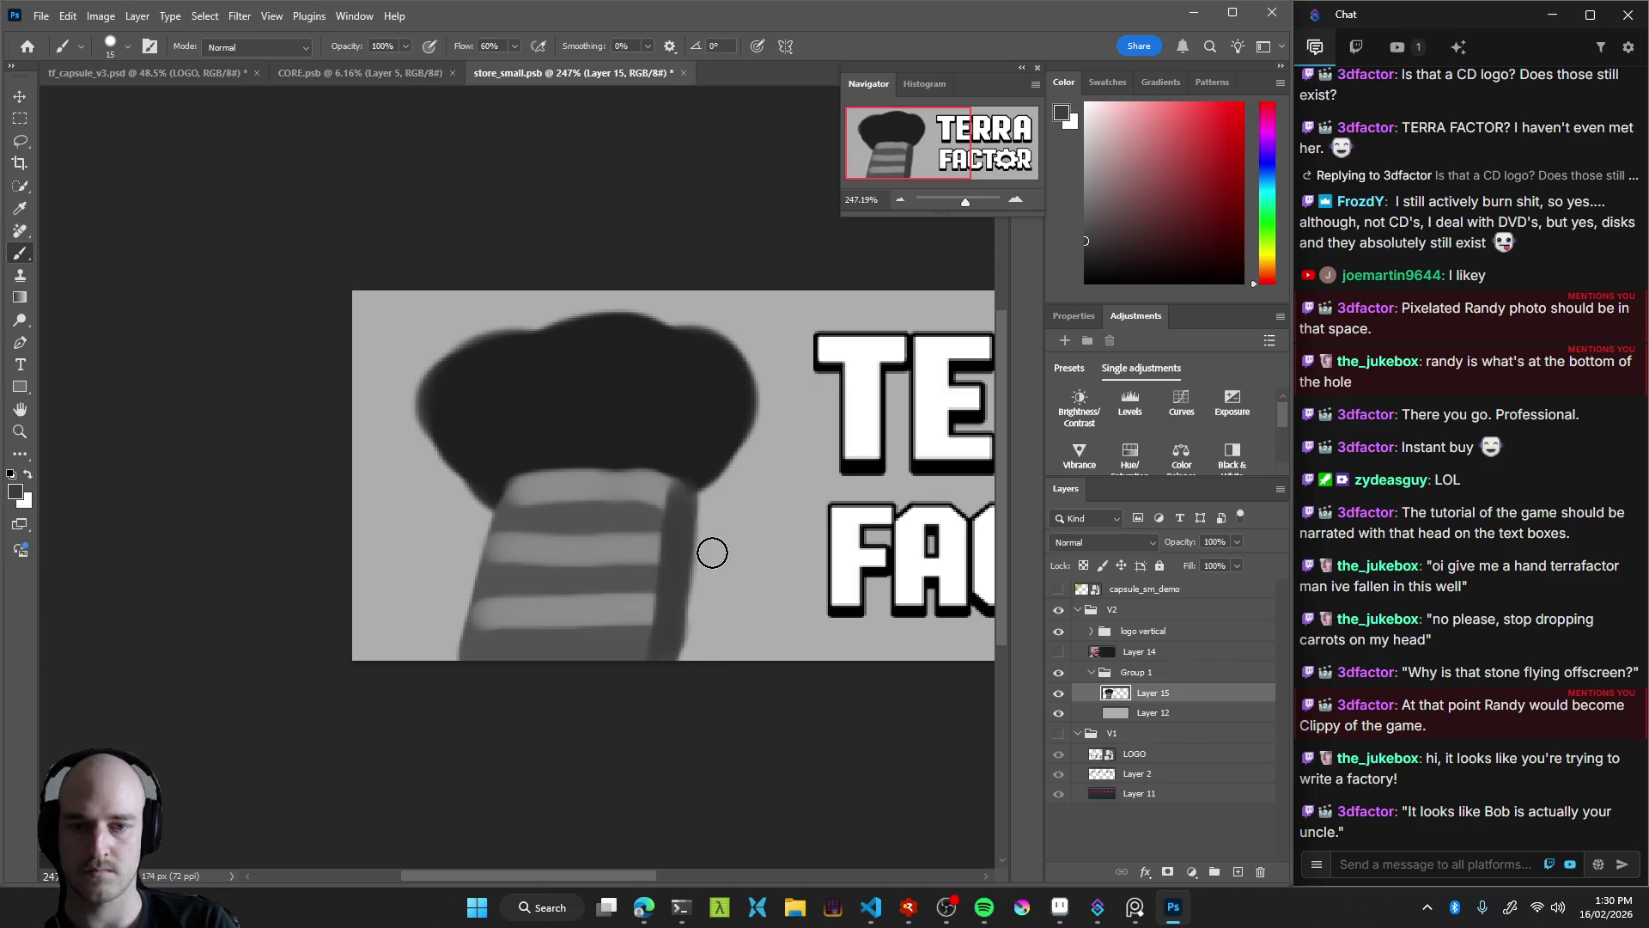
pyautogui.press('e')
pyautogui.moveTo(774, 491); pyautogui.dragTo(627, 472)
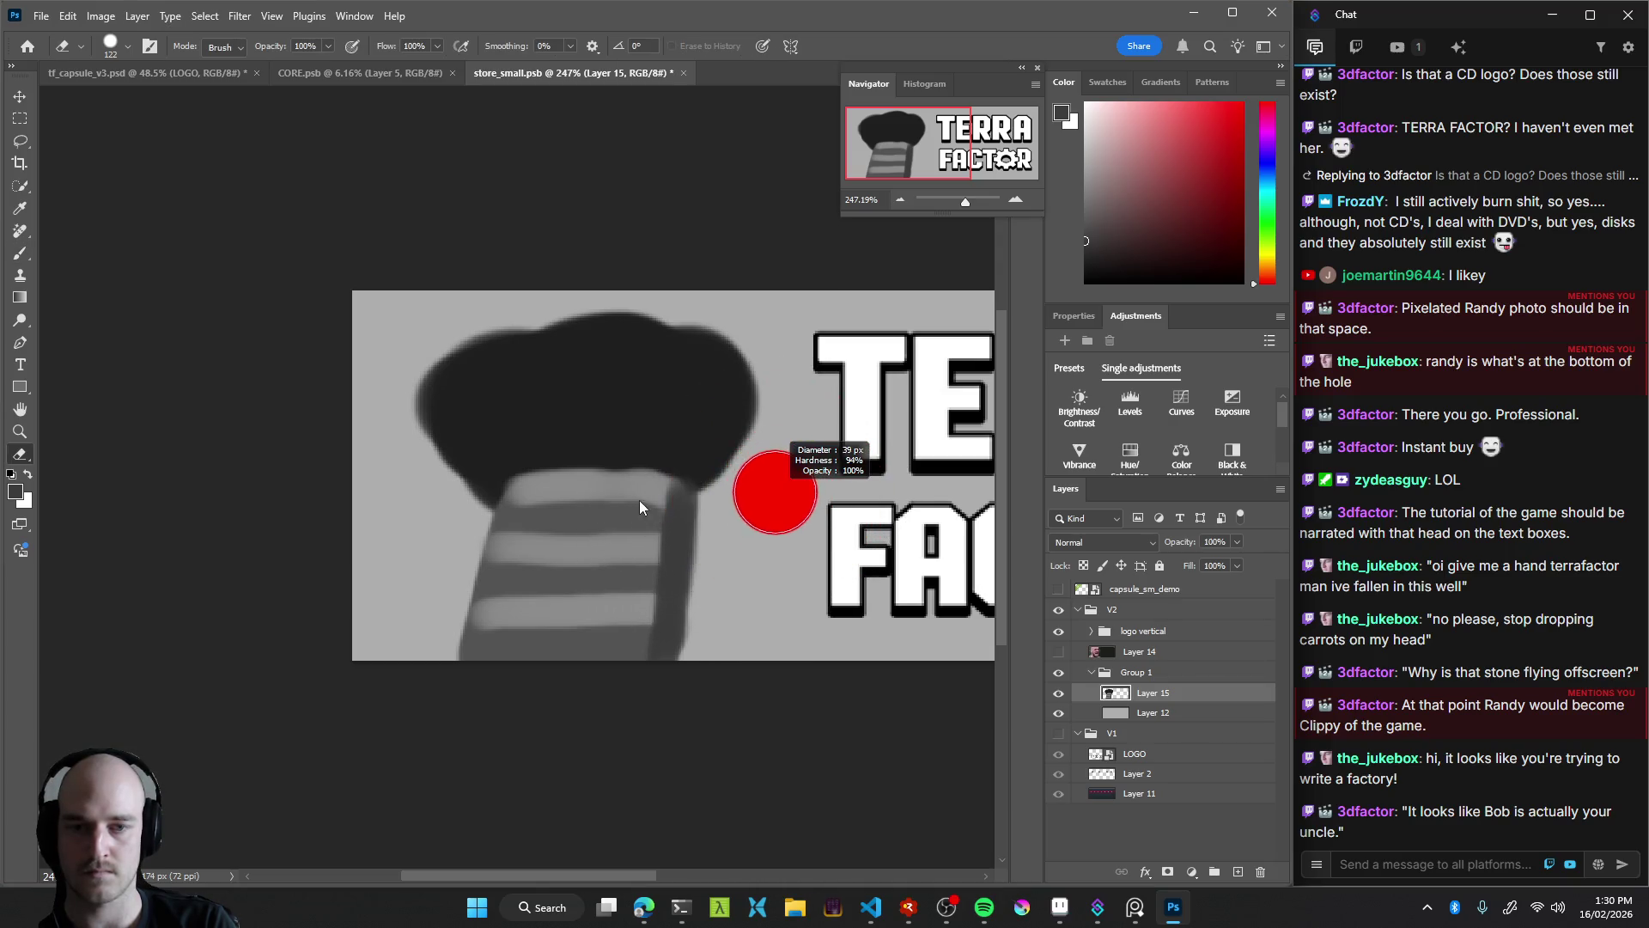
pyautogui.moveTo(749, 479)
pyautogui.mouseDown()
pyautogui.moveTo(698, 487)
pyautogui.moveTo(682, 659)
pyautogui.mouseUp()
pyautogui.hotkey('ctrl', 'z')
pyautogui.hotkey('ctrl', 'z')
pyautogui.moveTo(703, 495)
pyautogui.mouseDown()
pyautogui.moveTo(684, 662)
pyautogui.moveTo(688, 589)
pyautogui.moveTo(687, 645)
pyautogui.mouseUp()
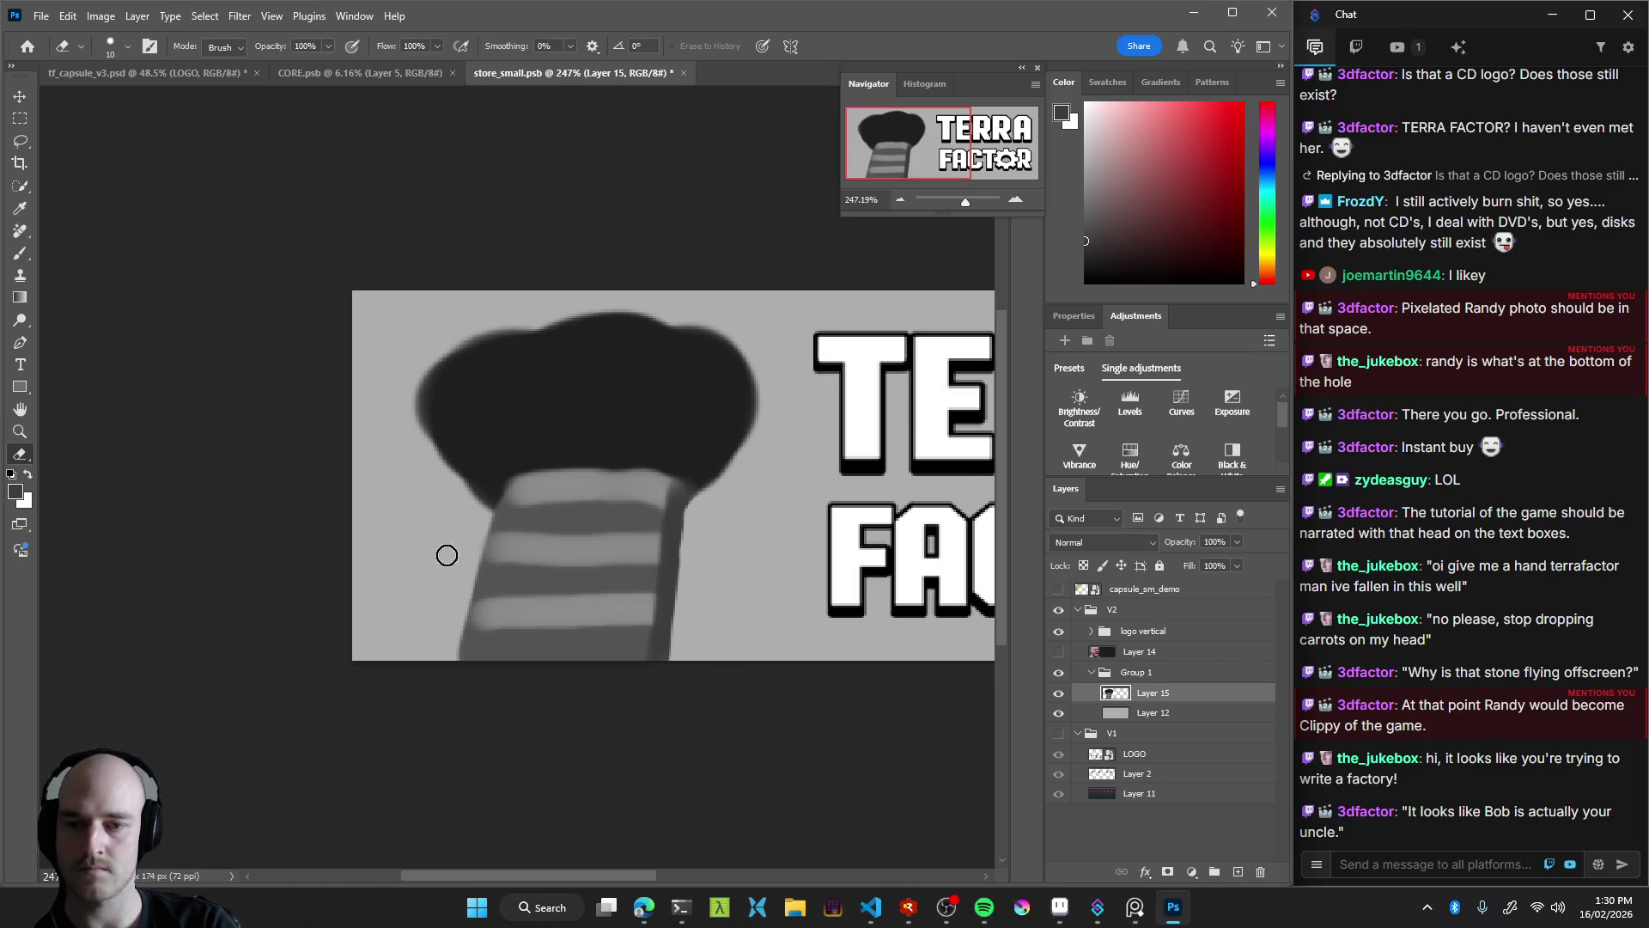
pyautogui.moveTo(460, 596); pyautogui.dragTo(463, 567)
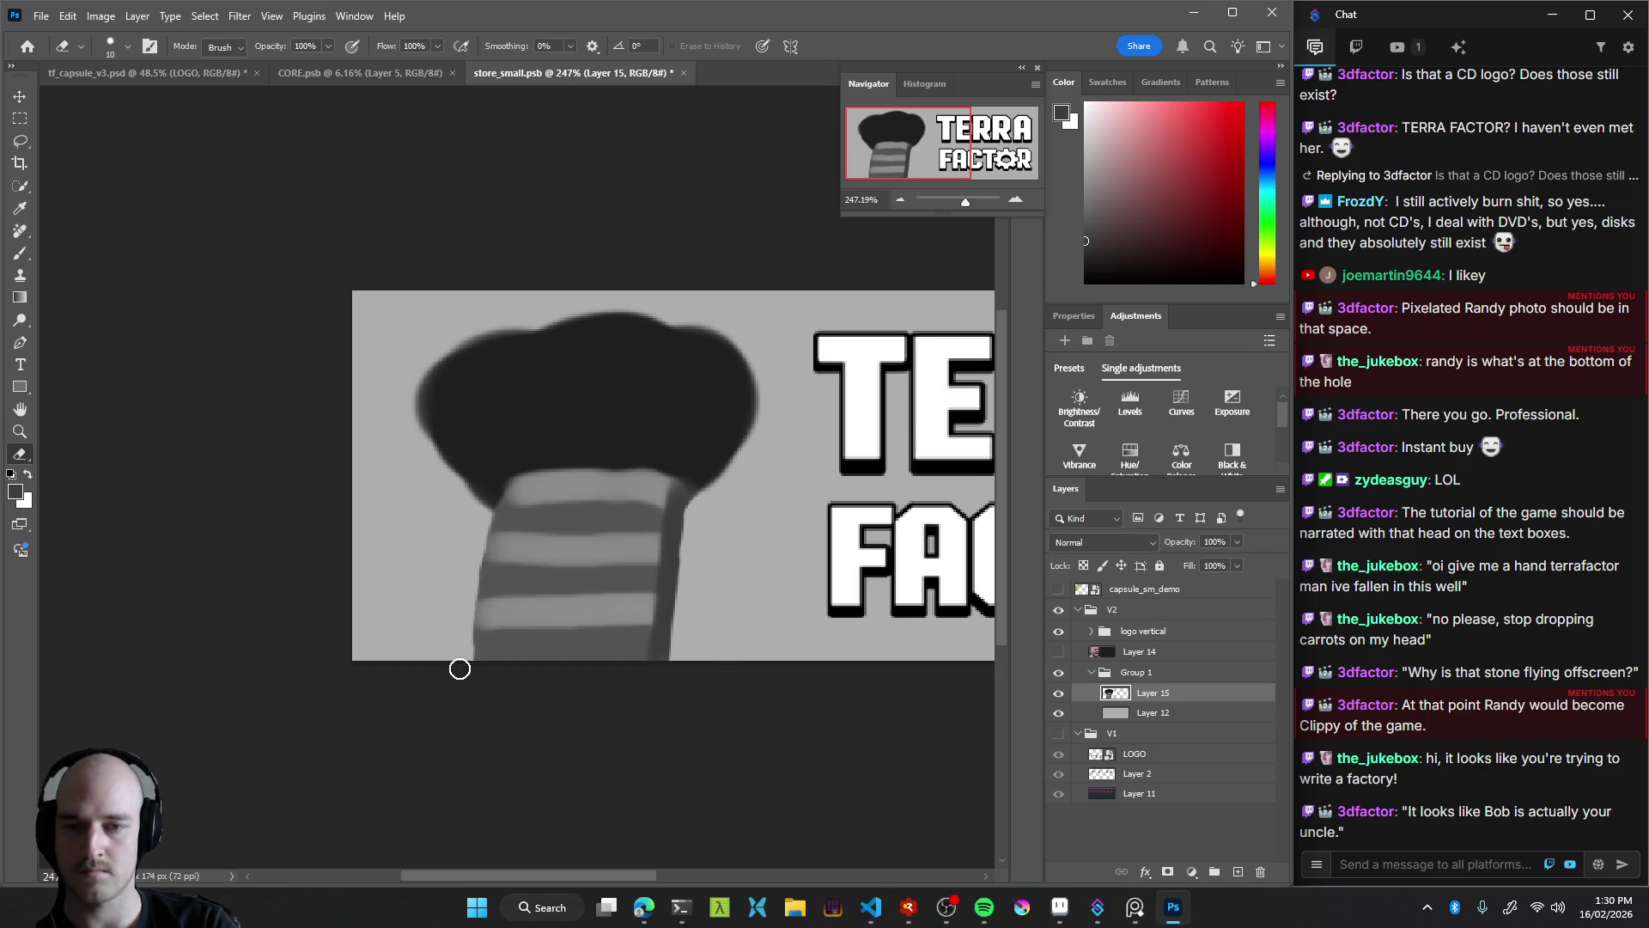
pyautogui.click(630, 352)
# Repaint the neck's left side plain grey over the stripes
pyautogui.press('c')
pyautogui.press('b')
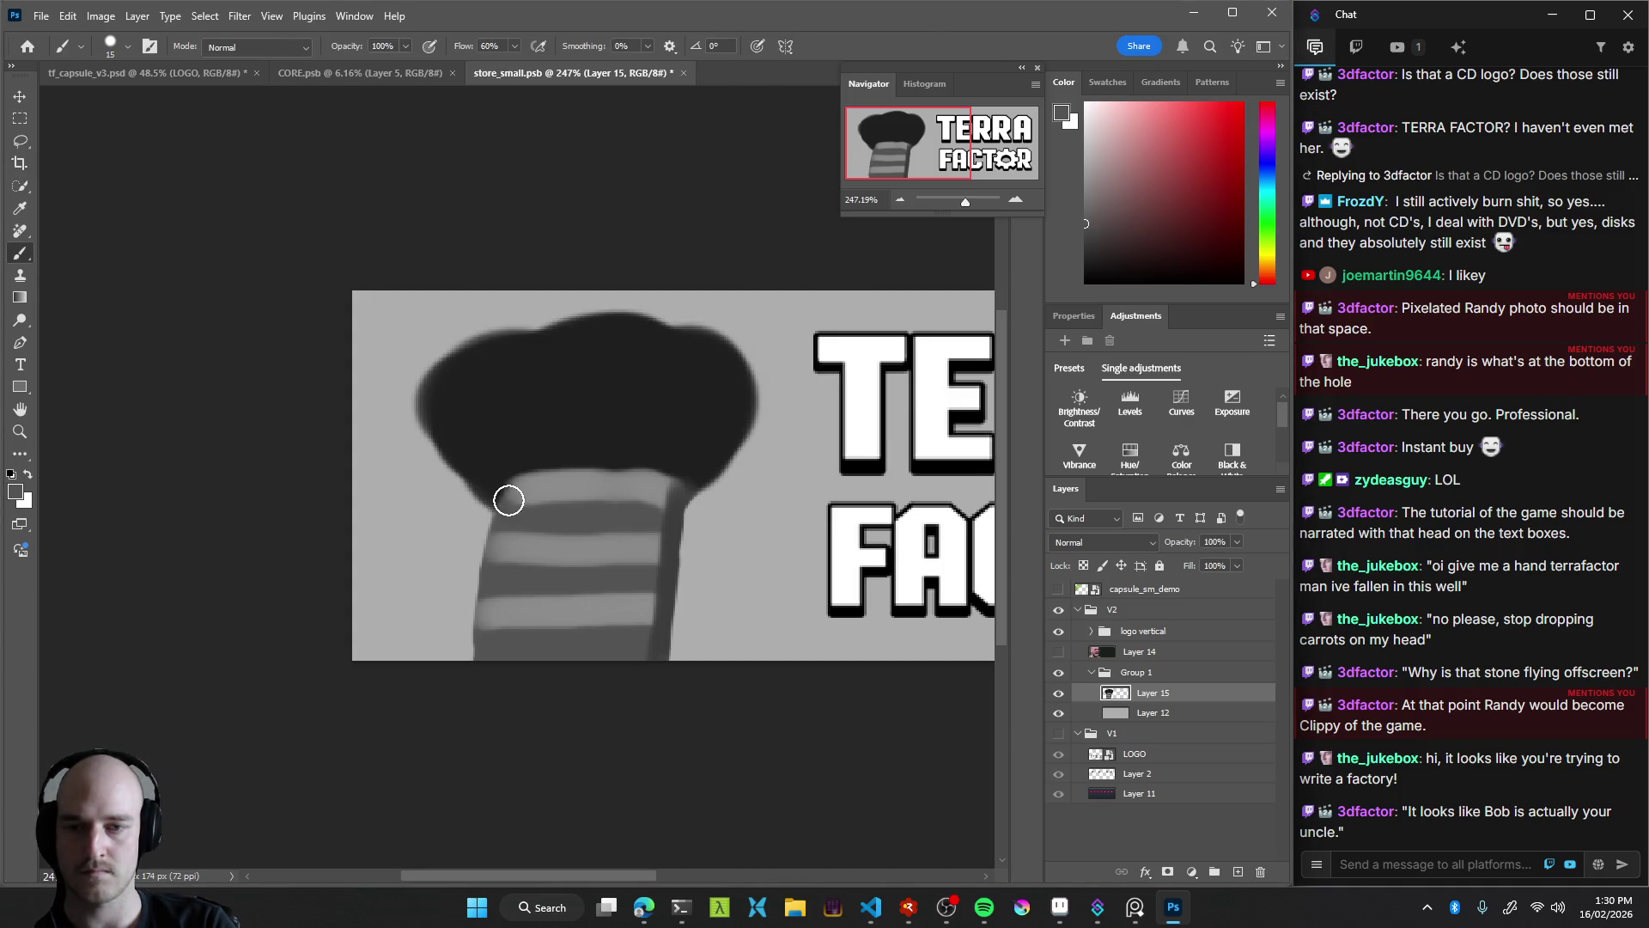
pyautogui.moveTo(508, 499)
pyautogui.mouseDown()
pyautogui.moveTo(471, 669)
pyautogui.moveTo(489, 516)
pyautogui.moveTo(534, 486)
pyautogui.moveTo(662, 478)
pyautogui.moveTo(583, 501)
pyautogui.moveTo(534, 478)
pyautogui.moveTo(652, 475)
pyautogui.moveTo(655, 497)
pyautogui.moveTo(544, 534)
pyautogui.moveTo(519, 600)
pyautogui.moveTo(604, 552)
pyautogui.moveTo(621, 627)
pyautogui.moveTo(633, 613)
pyautogui.moveTo(592, 638)
pyautogui.mouseUp()
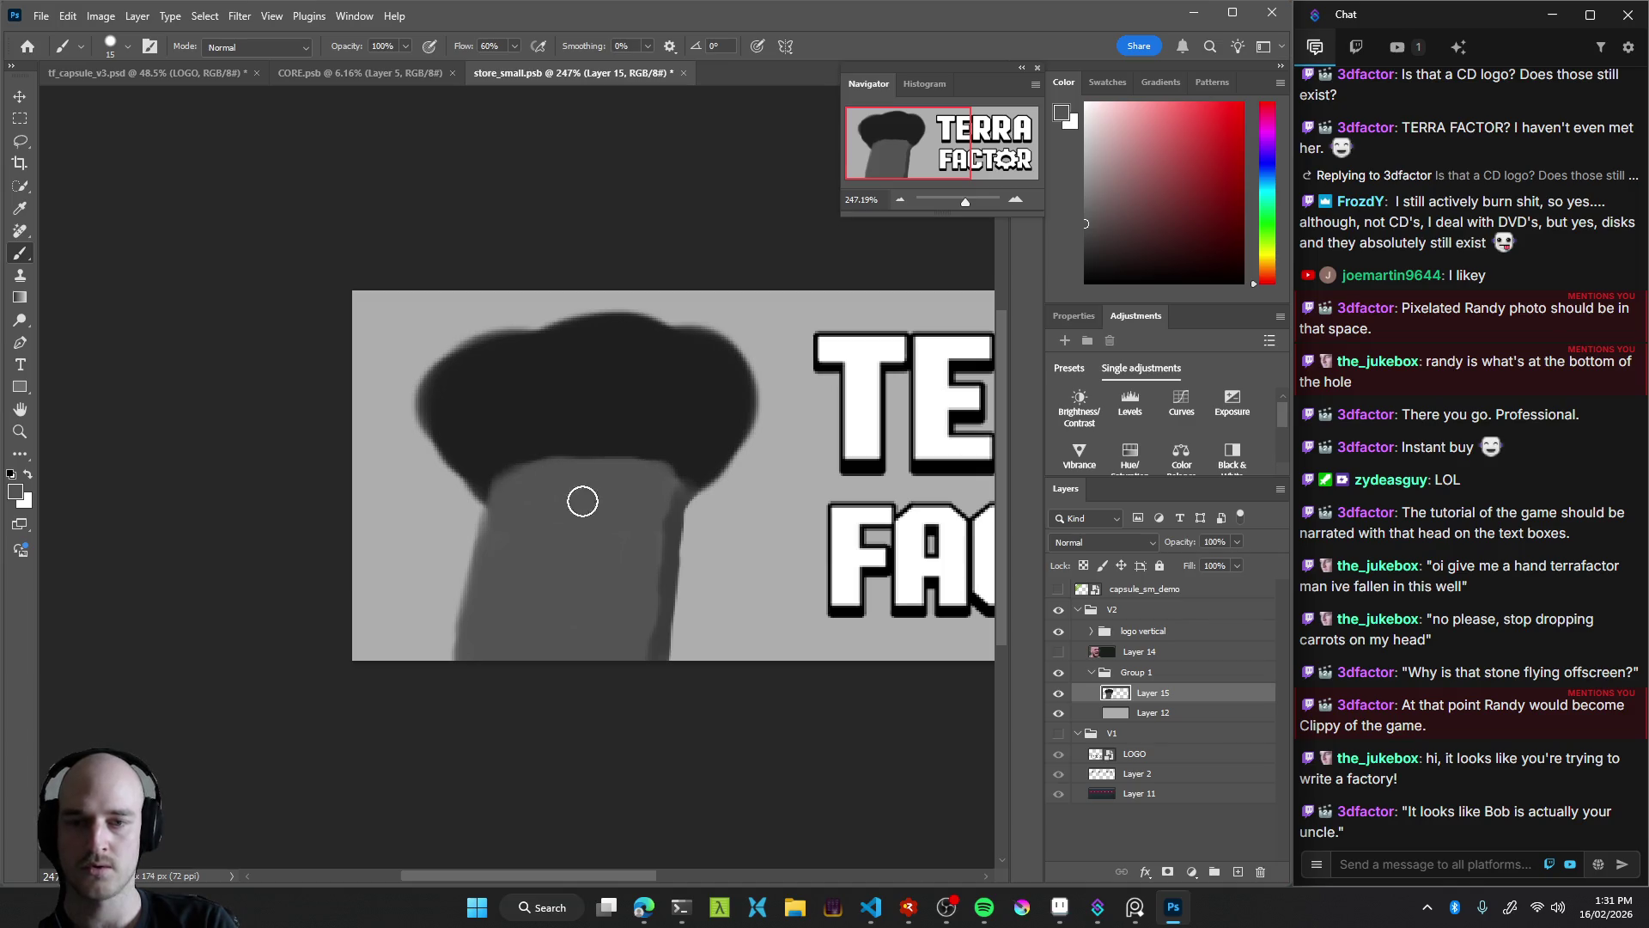
pyautogui.press('z')
pyautogui.moveTo(723, 507)
pyautogui.mouseDown()
pyautogui.moveTo(522, 560)
pyautogui.moveTo(678, 532)
pyautogui.mouseUp()
pyautogui.press('b')
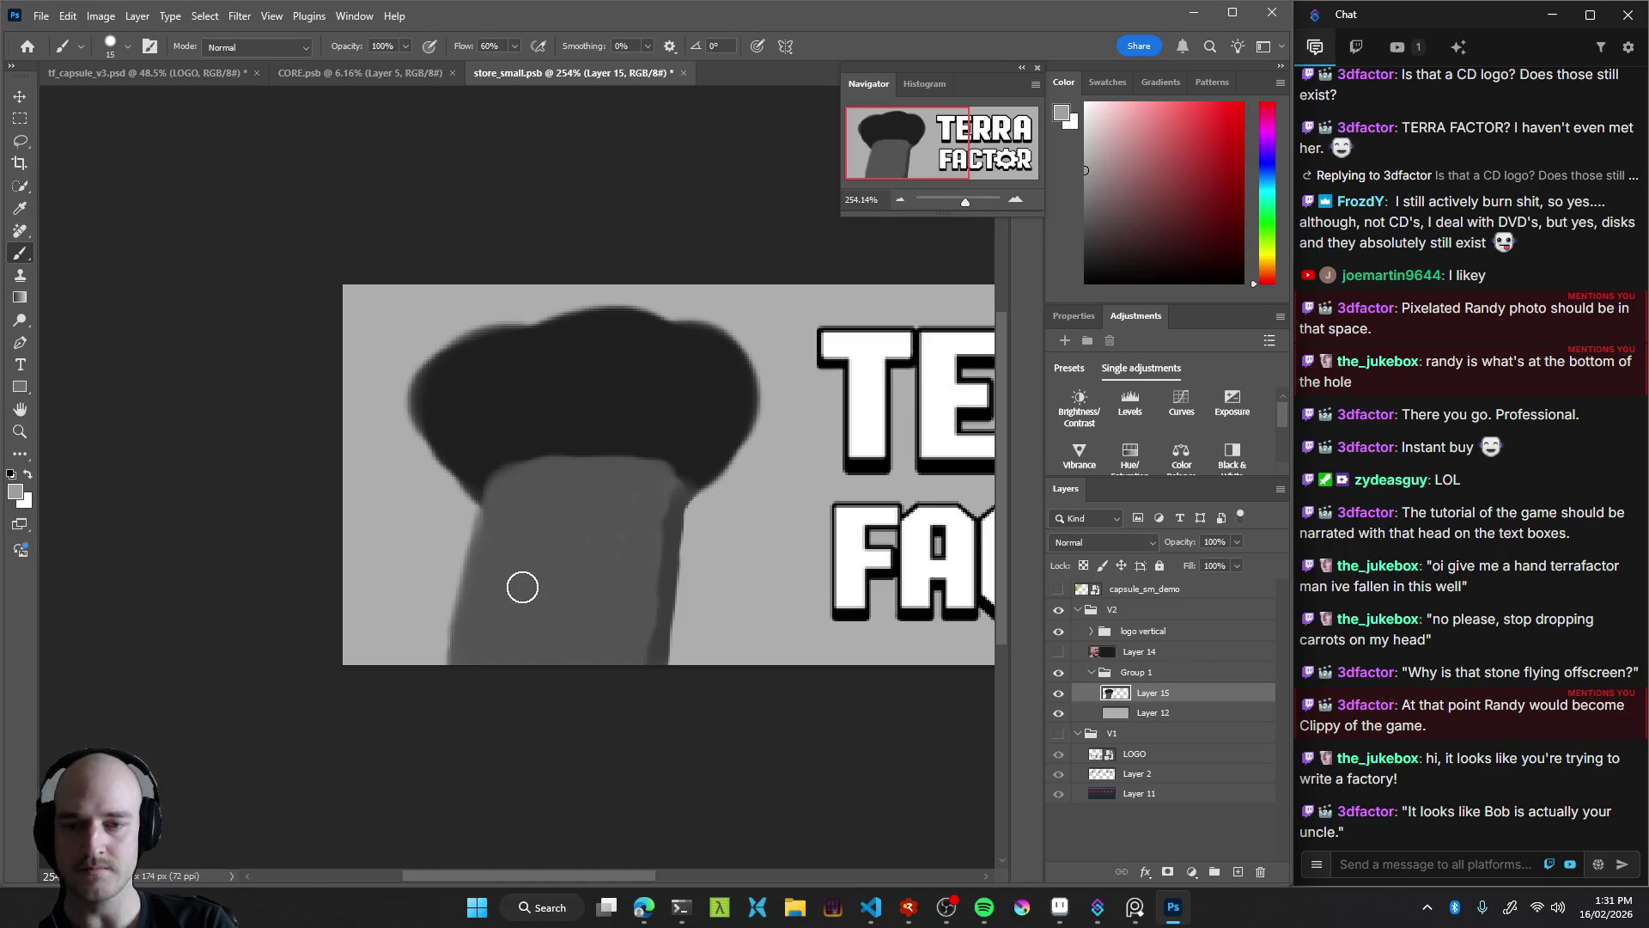
# Sketch a light face plate on the neck, then undo the plate strokes
pyautogui.moveTo(522, 585)
pyautogui.mouseDown()
pyautogui.moveTo(531, 534)
pyautogui.moveTo(606, 519)
pyautogui.mouseUp()
pyautogui.hotkey('ctrl', 'z')
pyautogui.hotkey('ctrl', 'z')
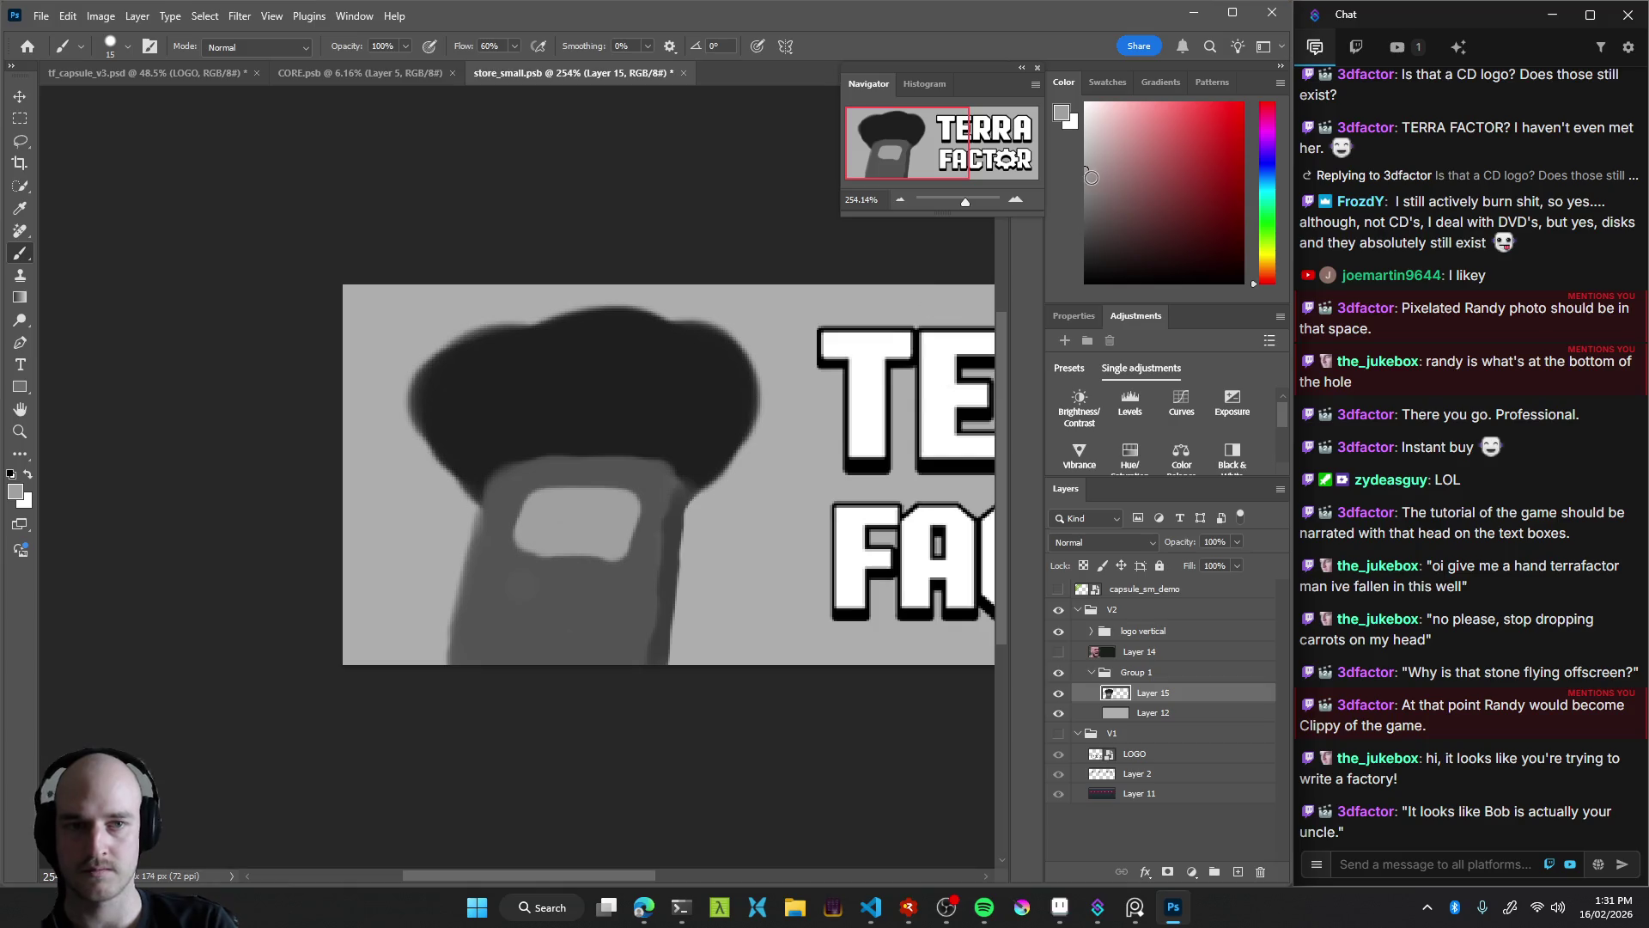
pyautogui.moveTo(515, 544); pyautogui.dragTo(619, 570)
pyautogui.moveTo(1058, 231); pyautogui.dragTo(1058, 237)
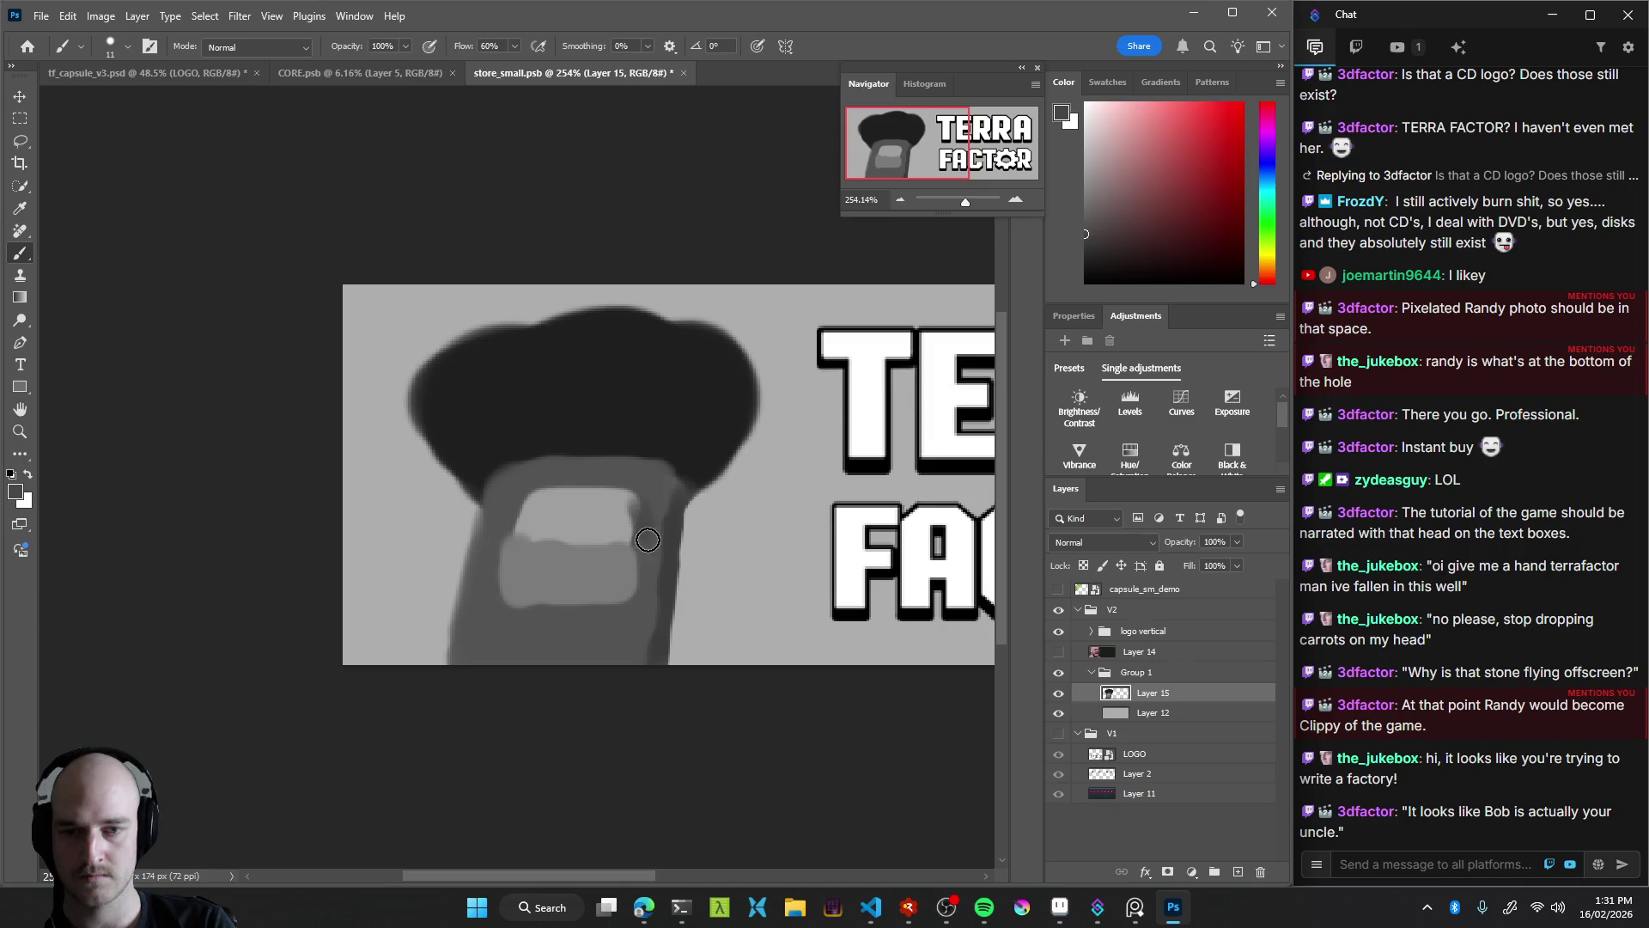
pyautogui.moveTo(661, 550)
pyautogui.mouseDown()
pyautogui.moveTo(640, 517)
pyautogui.moveTo(541, 601)
pyautogui.mouseUp()
pyautogui.press('z')
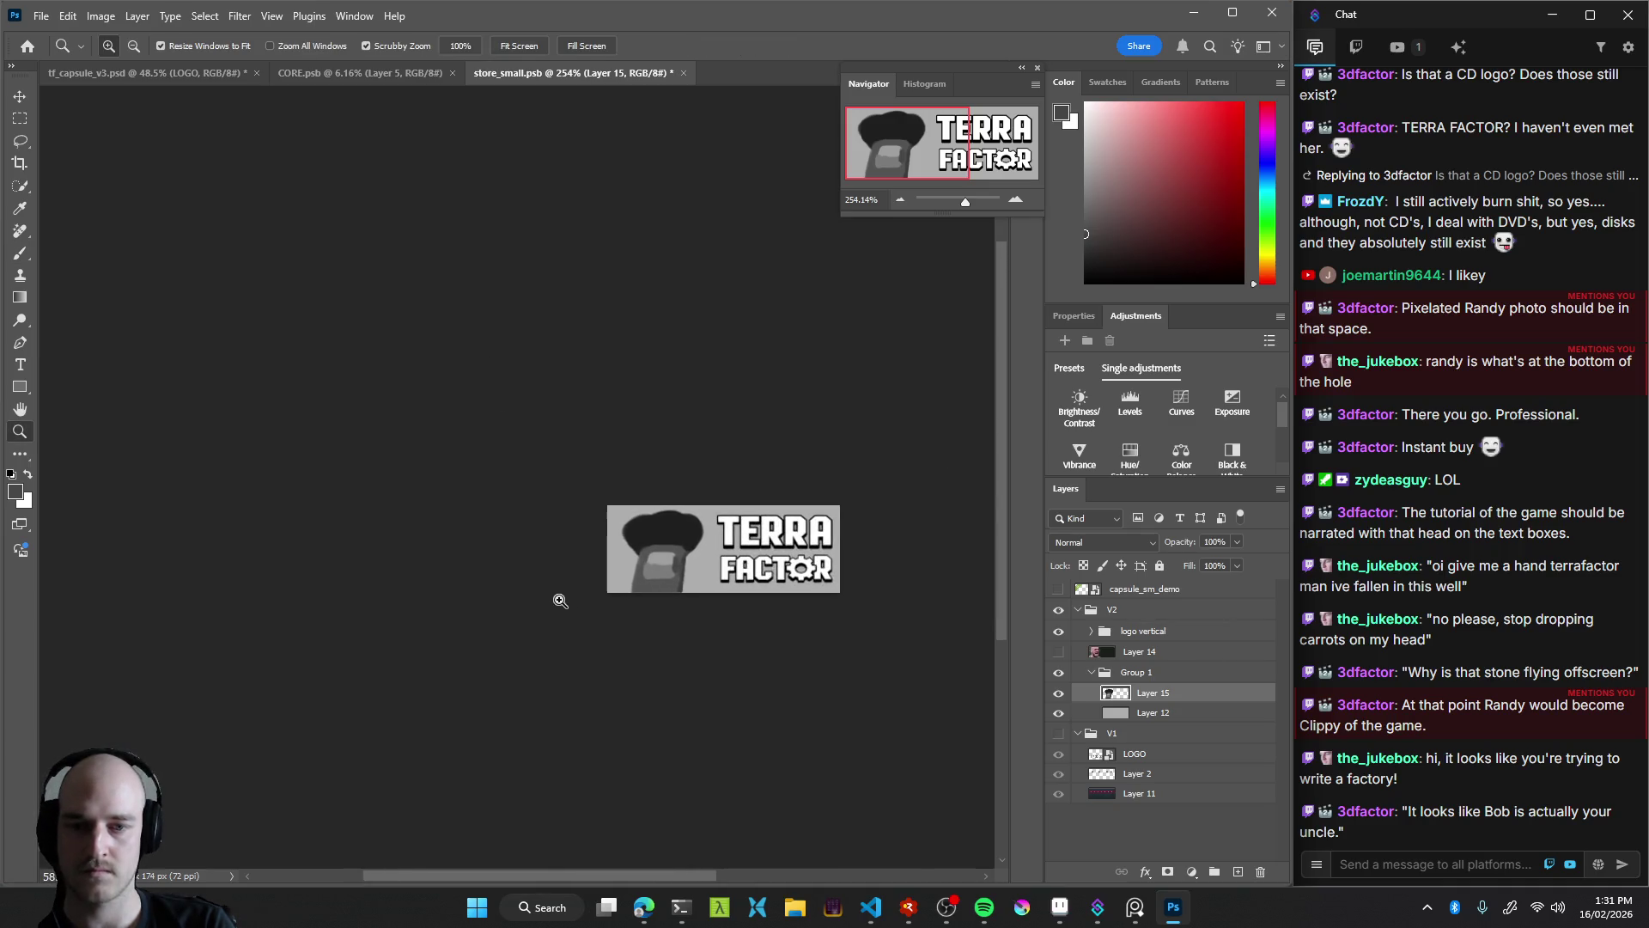
pyautogui.moveTo(541, 601); pyautogui.dragTo(602, 567)
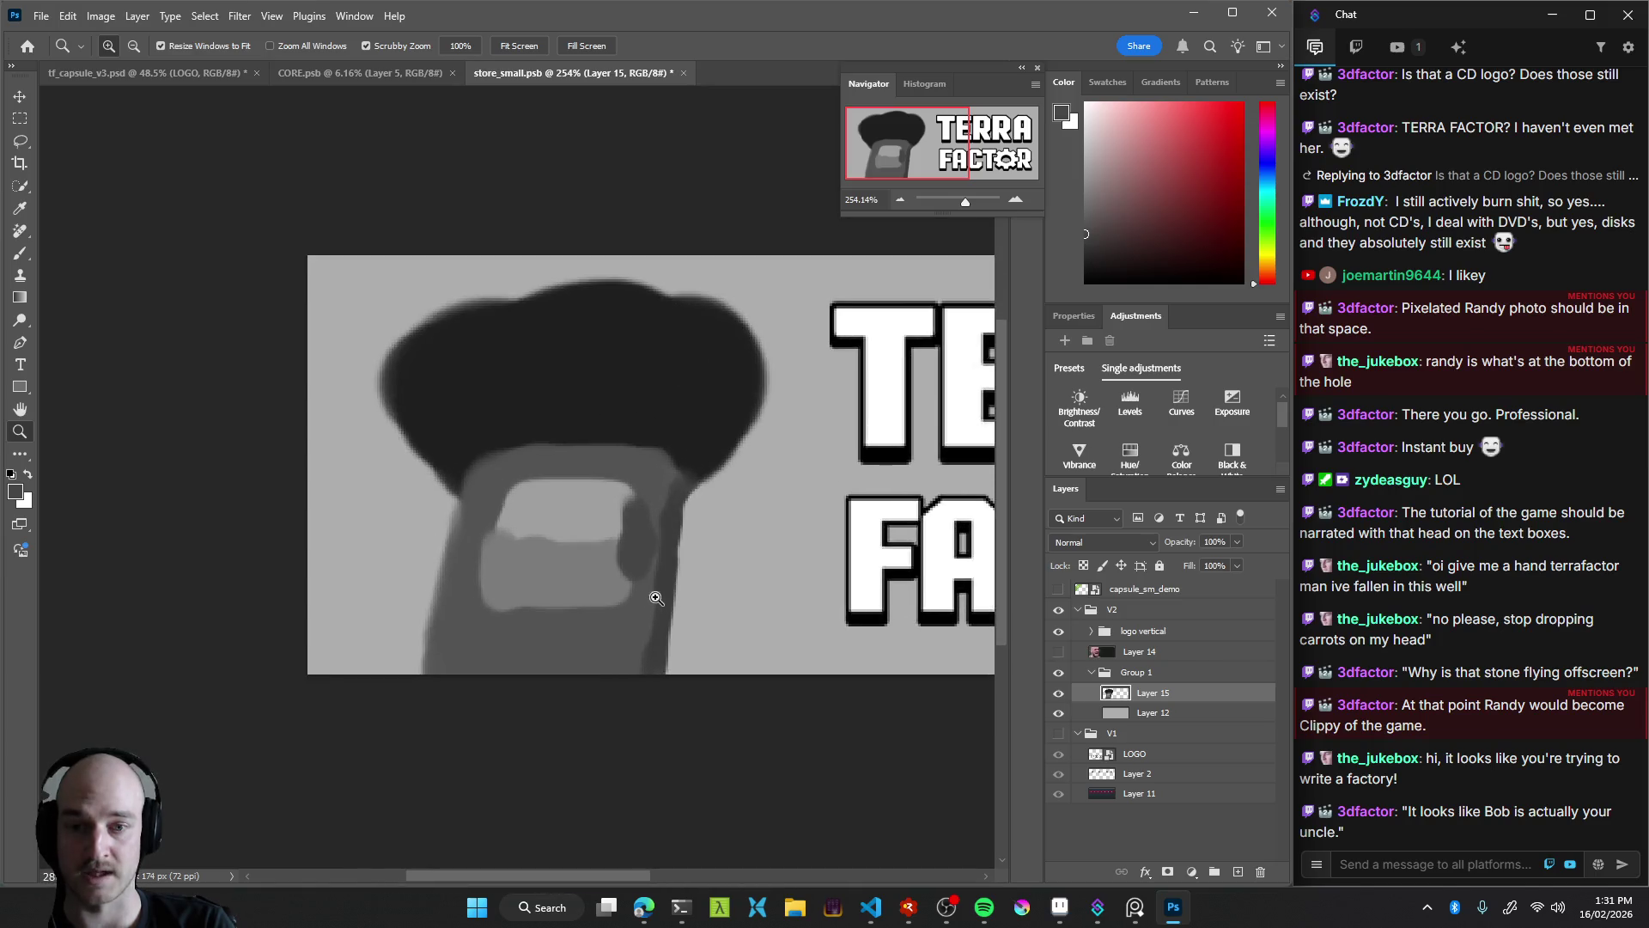
pyautogui.press('v')
pyautogui.hotkey('ctrl', 'z')
pyautogui.hotkey('ctrl', 'z')
pyautogui.hotkey('ctrl', 'z')
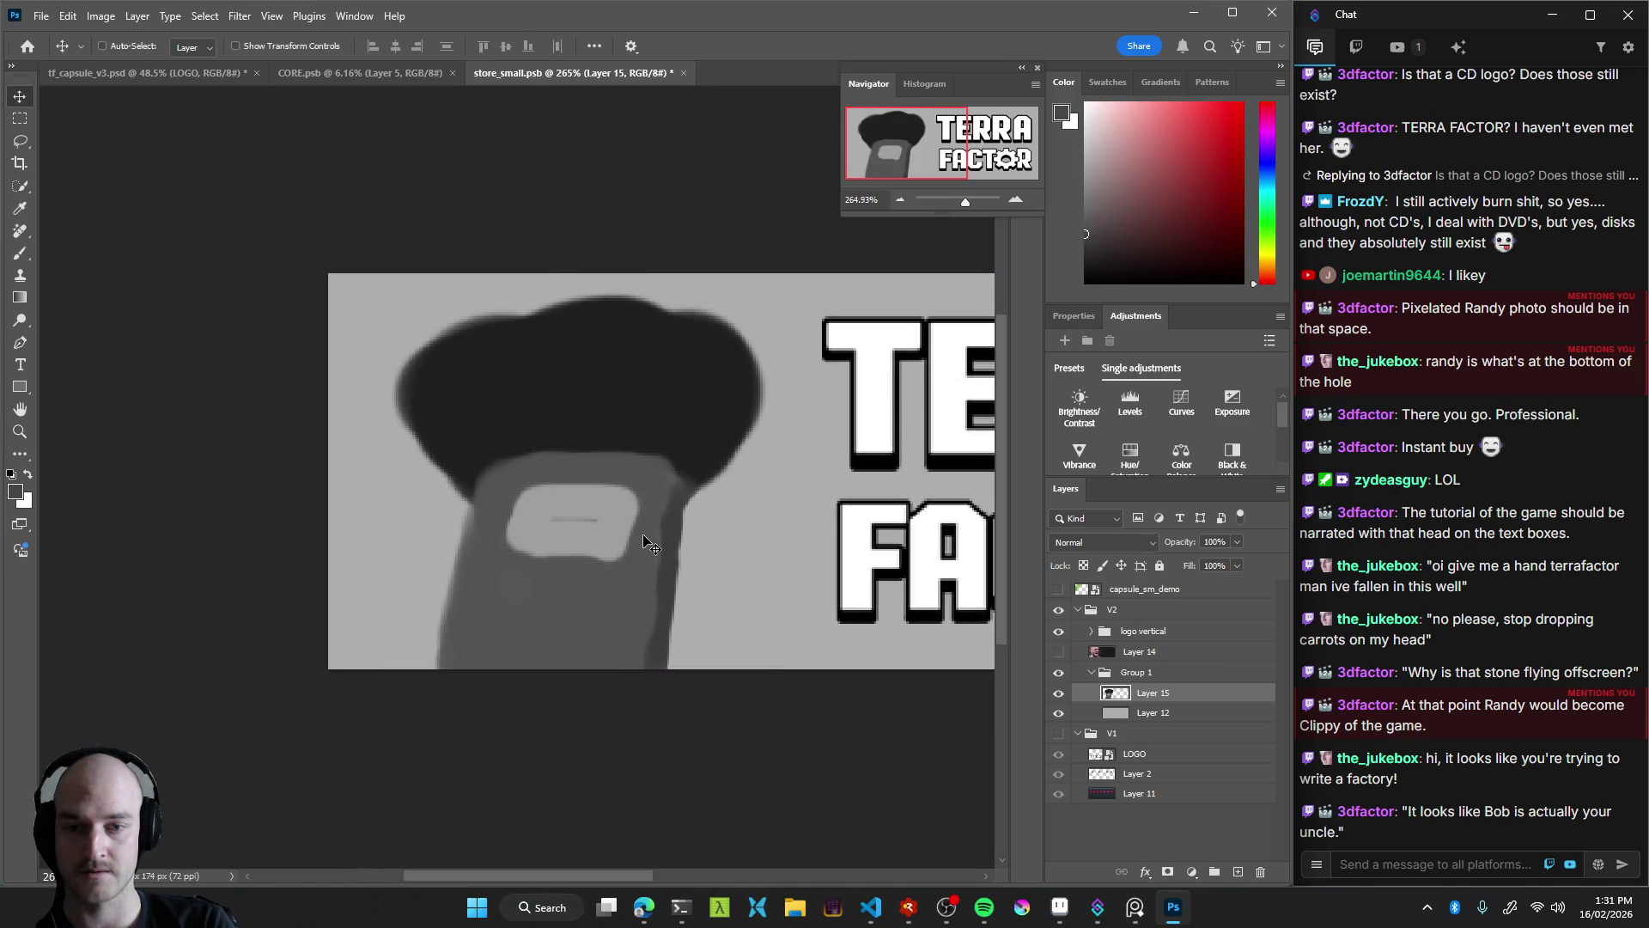
pyautogui.hotkey('ctrl', 'z')
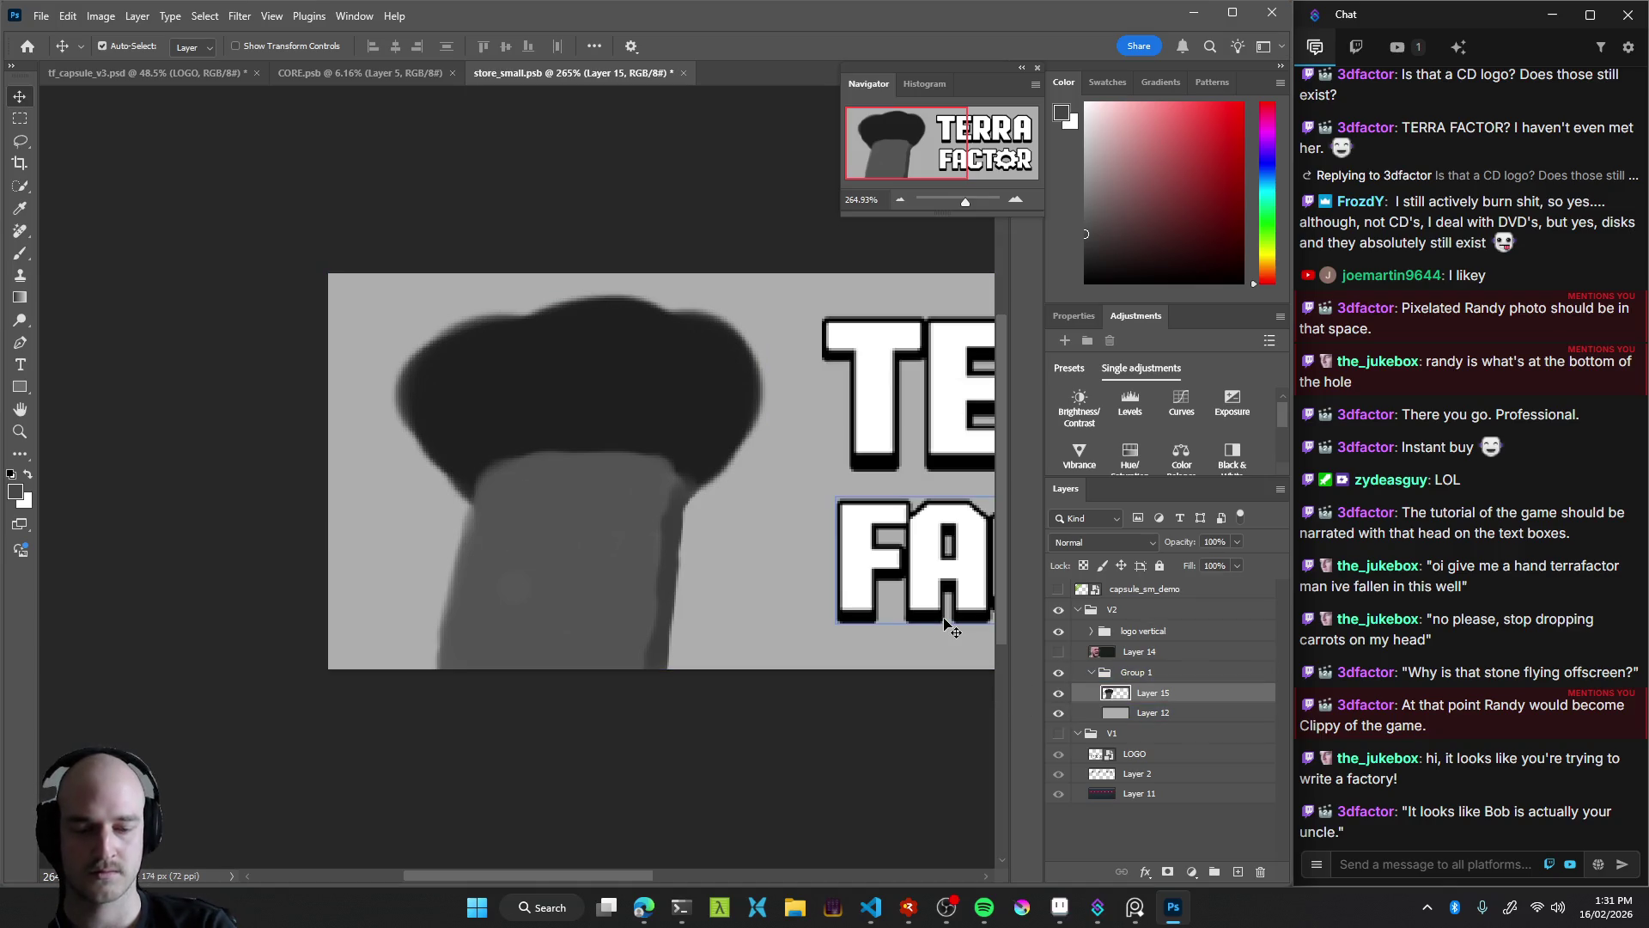
# Add a new empty Layer 16 and sample the light grey from the canvas
pyautogui.hotkey('ctrl', 'shift', 'alt', 'n')
pyautogui.press('b')
pyautogui.keyDown('alt'); pyautogui.click(553, 481); pyautogui.keyUp('alt')
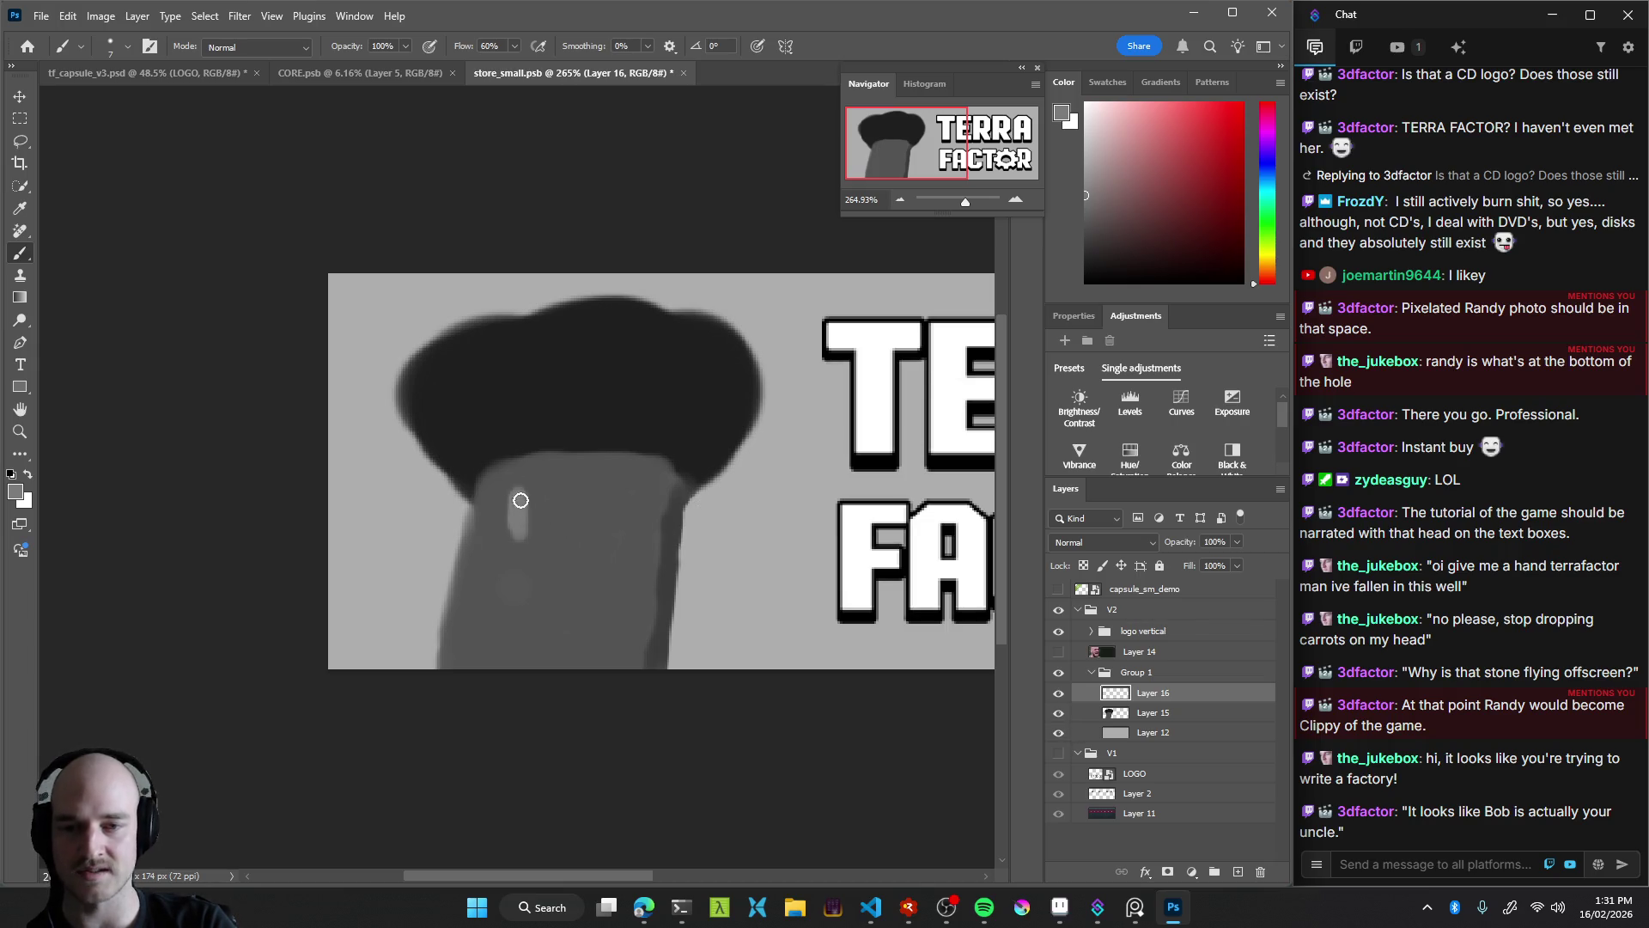
# Paint the light grey face plate shape on Layer 16
pyautogui.moveTo(530, 491); pyautogui.dragTo(593, 499)
pyautogui.hotkey('ctrl', 'z')
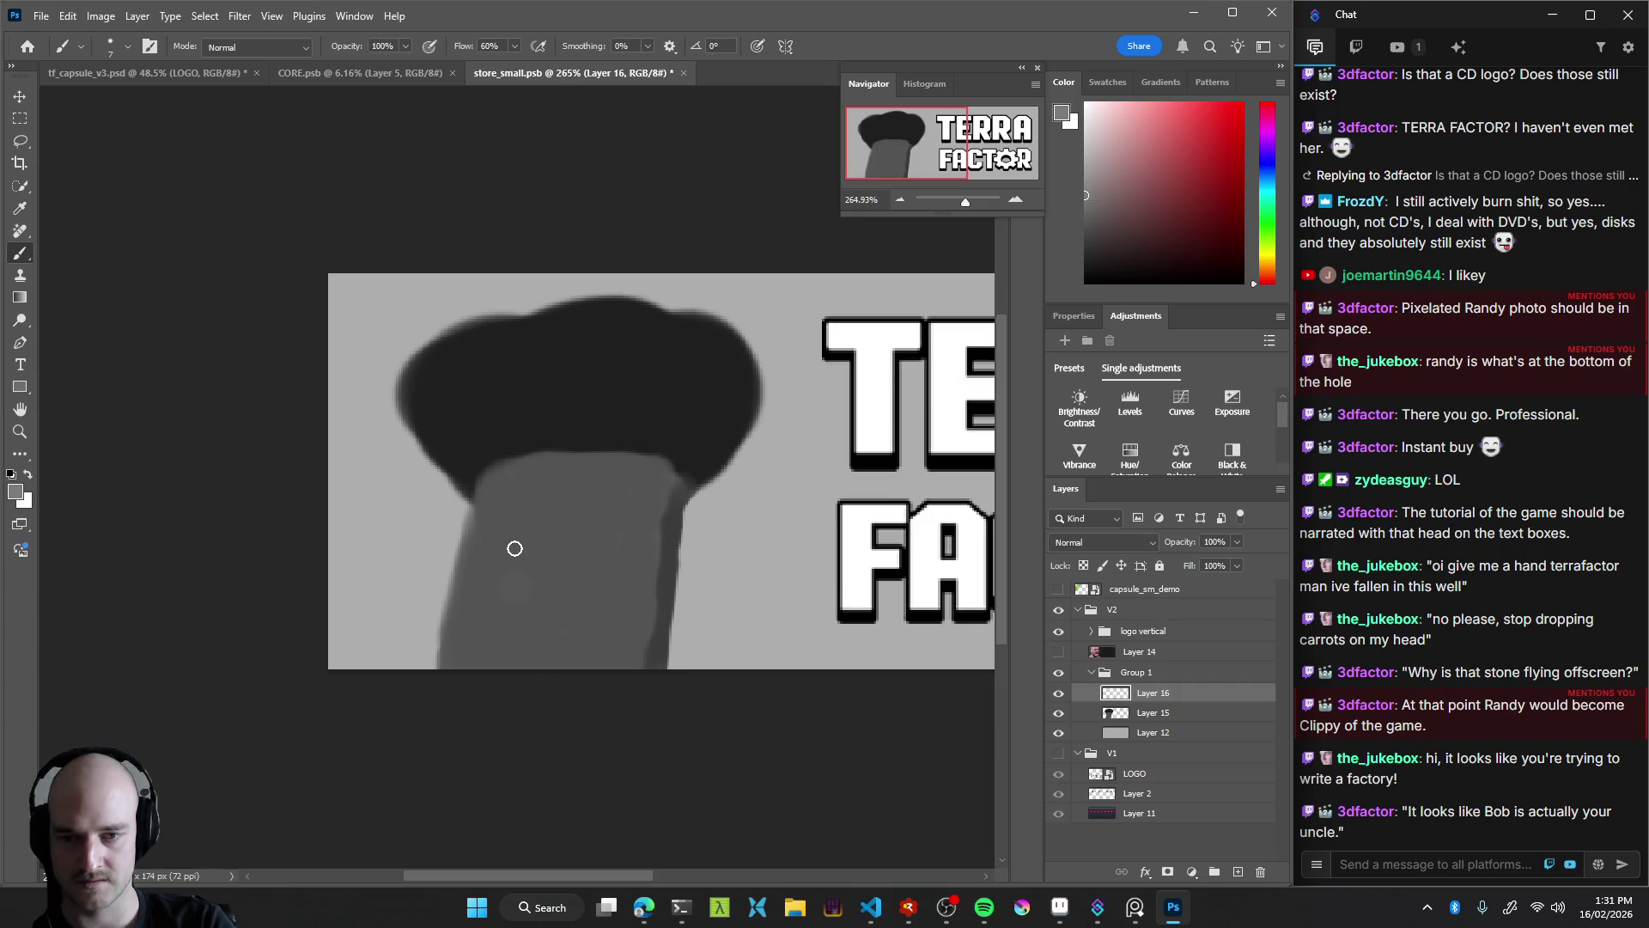
pyautogui.moveTo(518, 515); pyautogui.dragTo(606, 509)
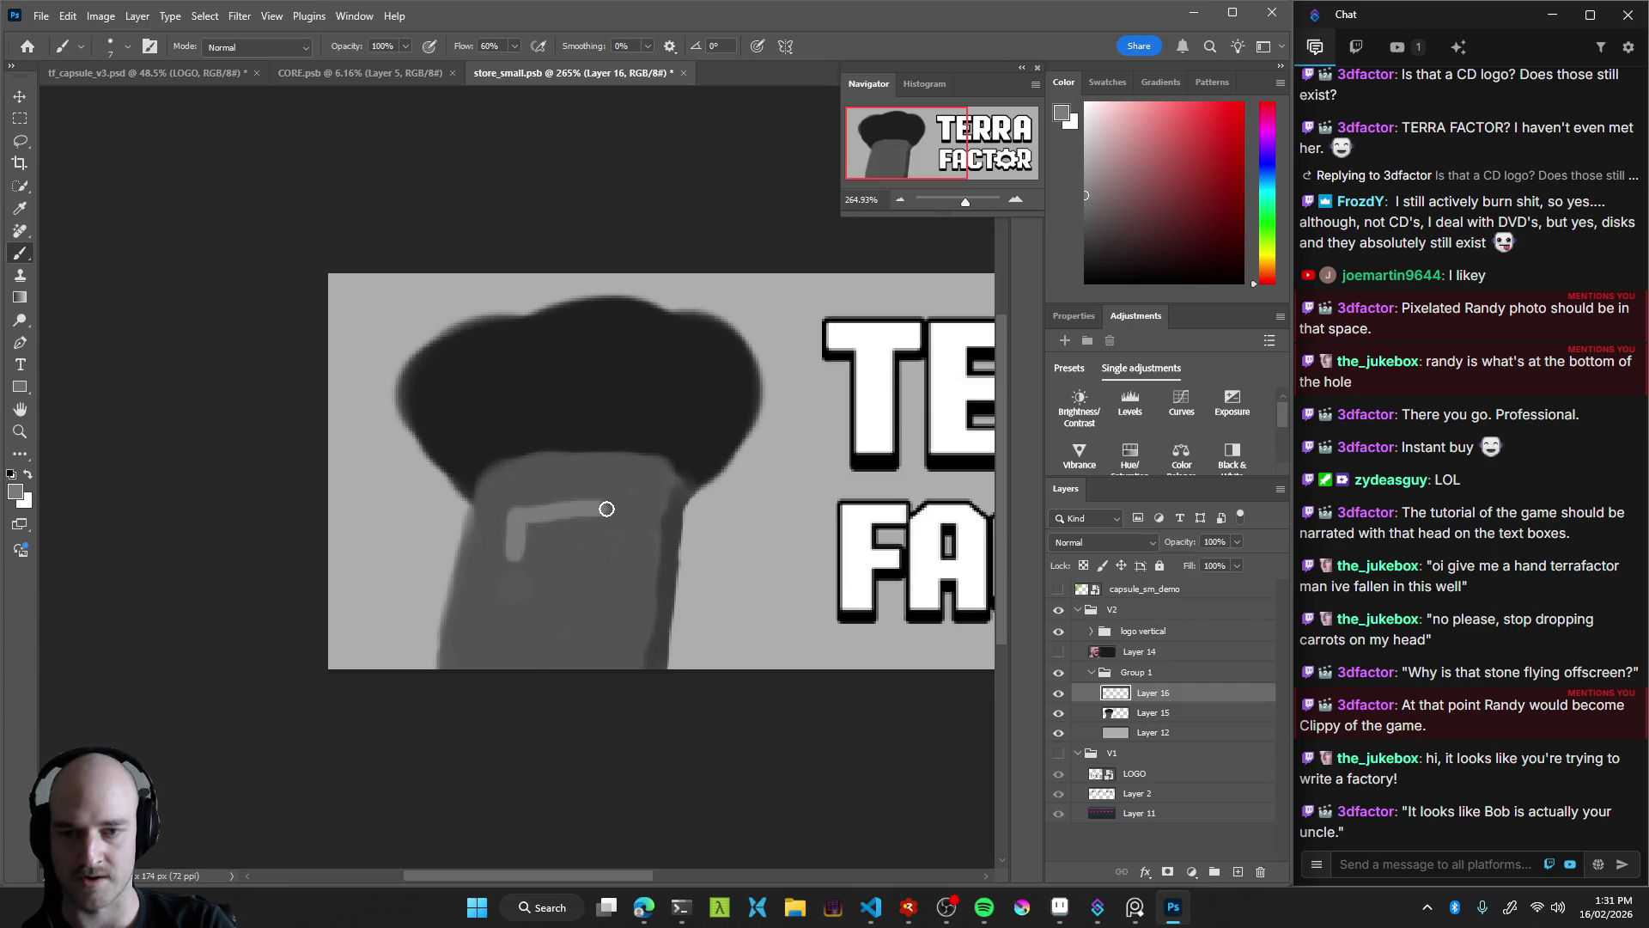
pyautogui.hotkey('ctrl', 'z')
pyautogui.hotkey('ctrl', 'z')
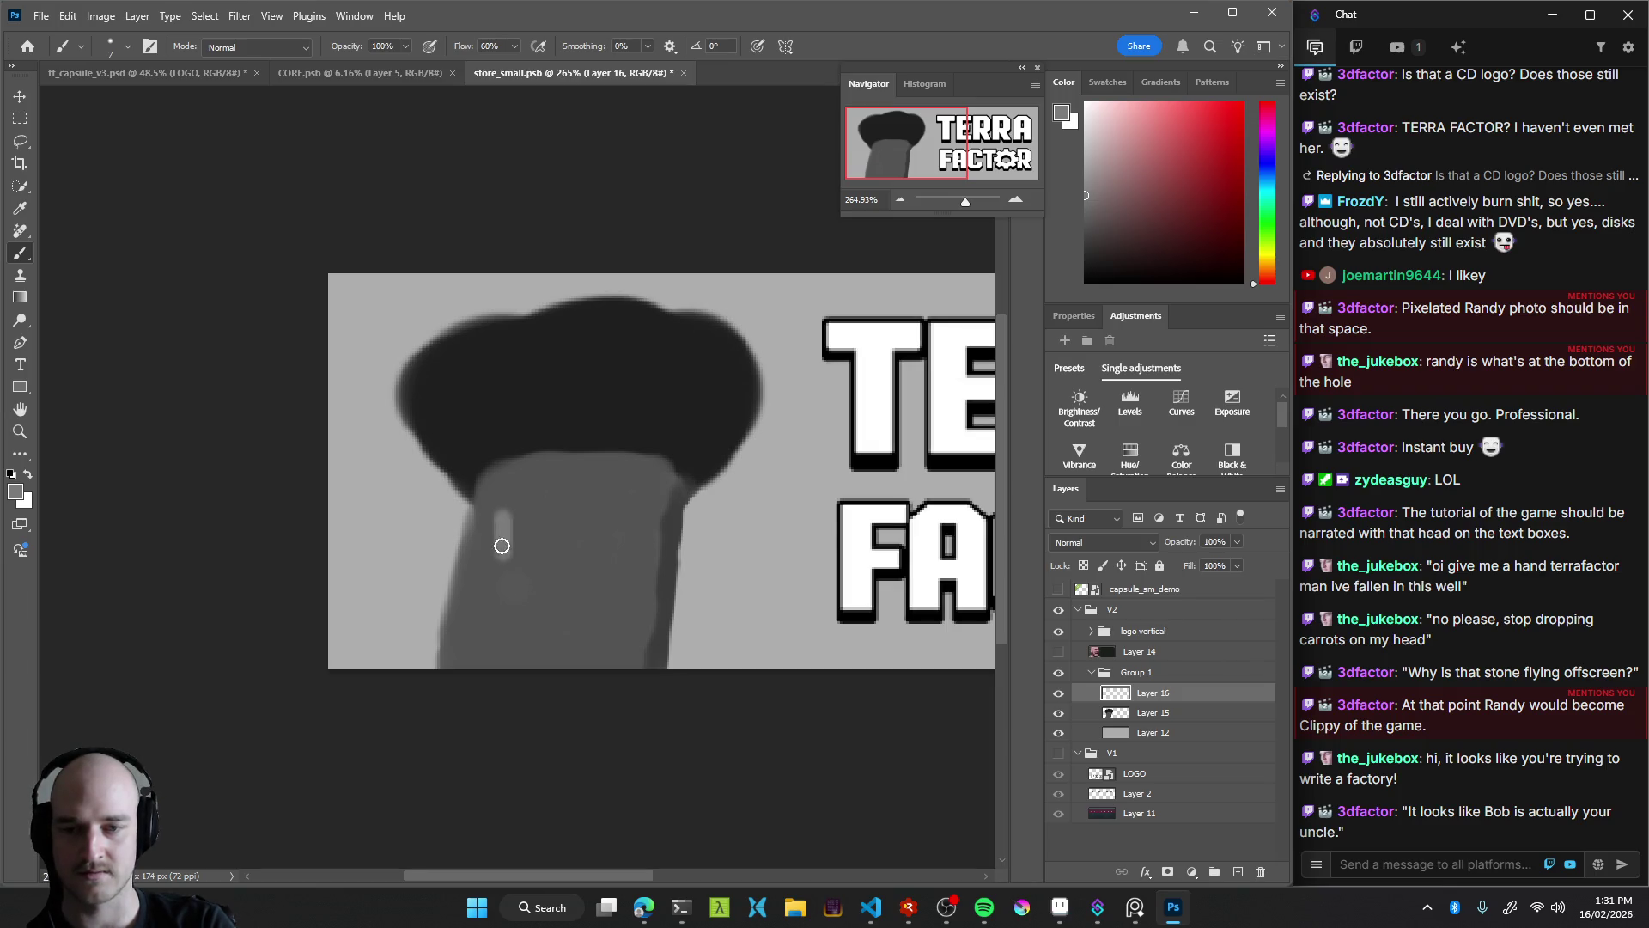
pyautogui.moveTo(605, 511); pyautogui.dragTo(604, 560)
pyautogui.hotkey('ctrl', 'z')
pyautogui.moveTo(596, 524); pyautogui.dragTo(558, 545)
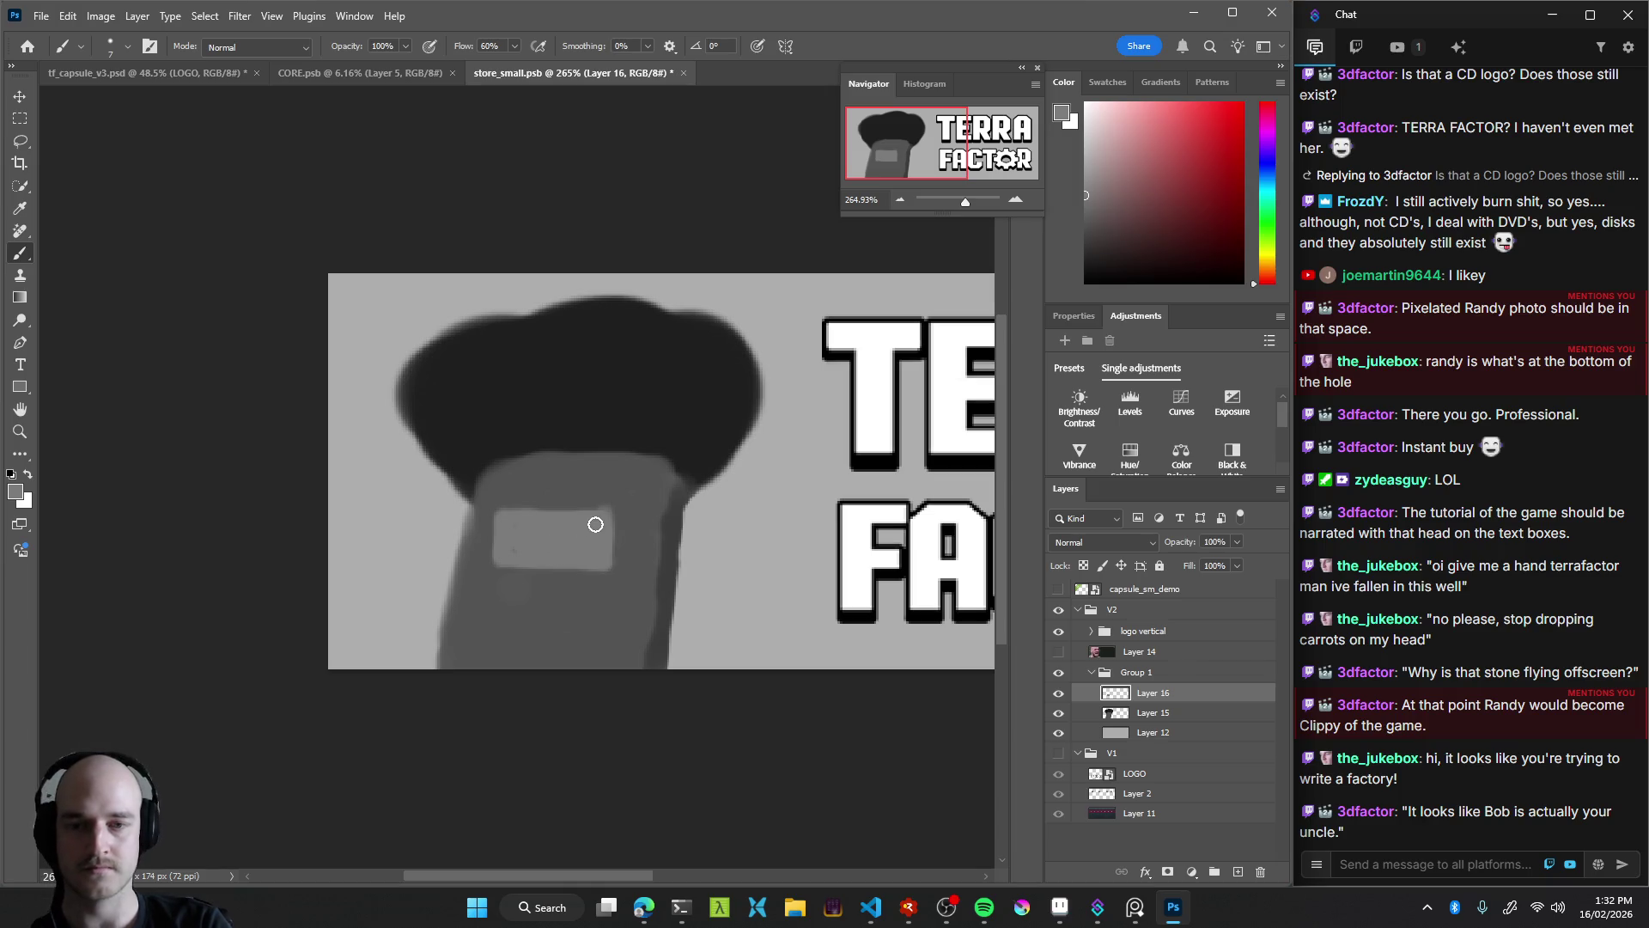
pyautogui.press('v')
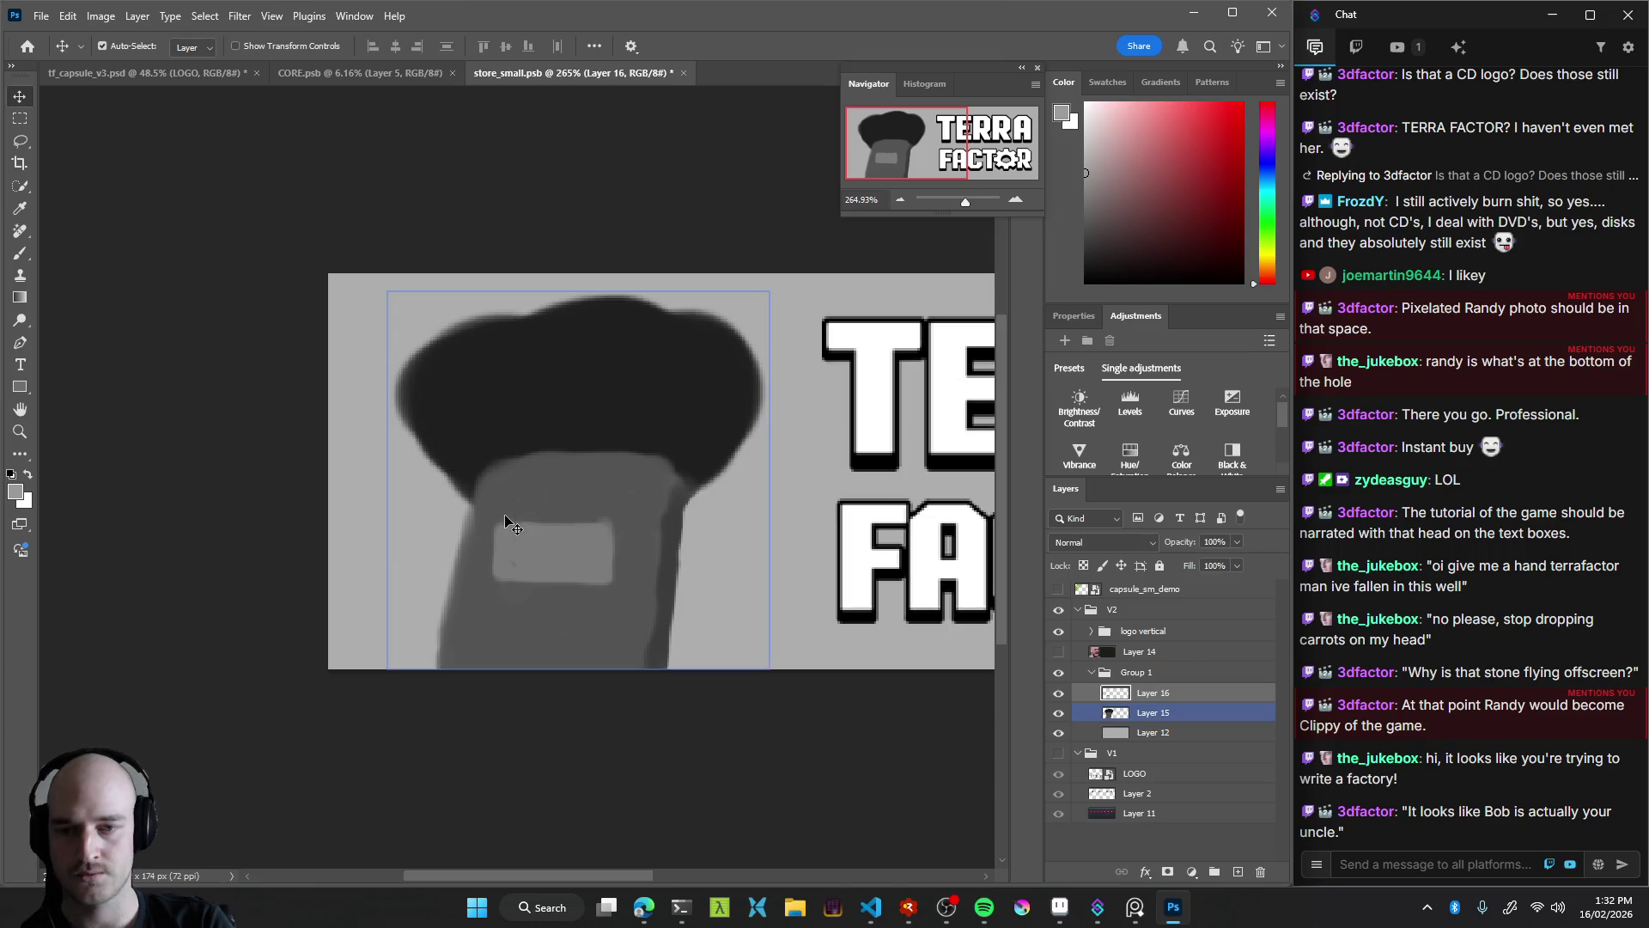
pyautogui.press('b')
pyautogui.moveTo(553, 509)
pyautogui.mouseDown()
pyautogui.moveTo(613, 507)
pyautogui.moveTo(533, 541)
pyautogui.mouseUp()
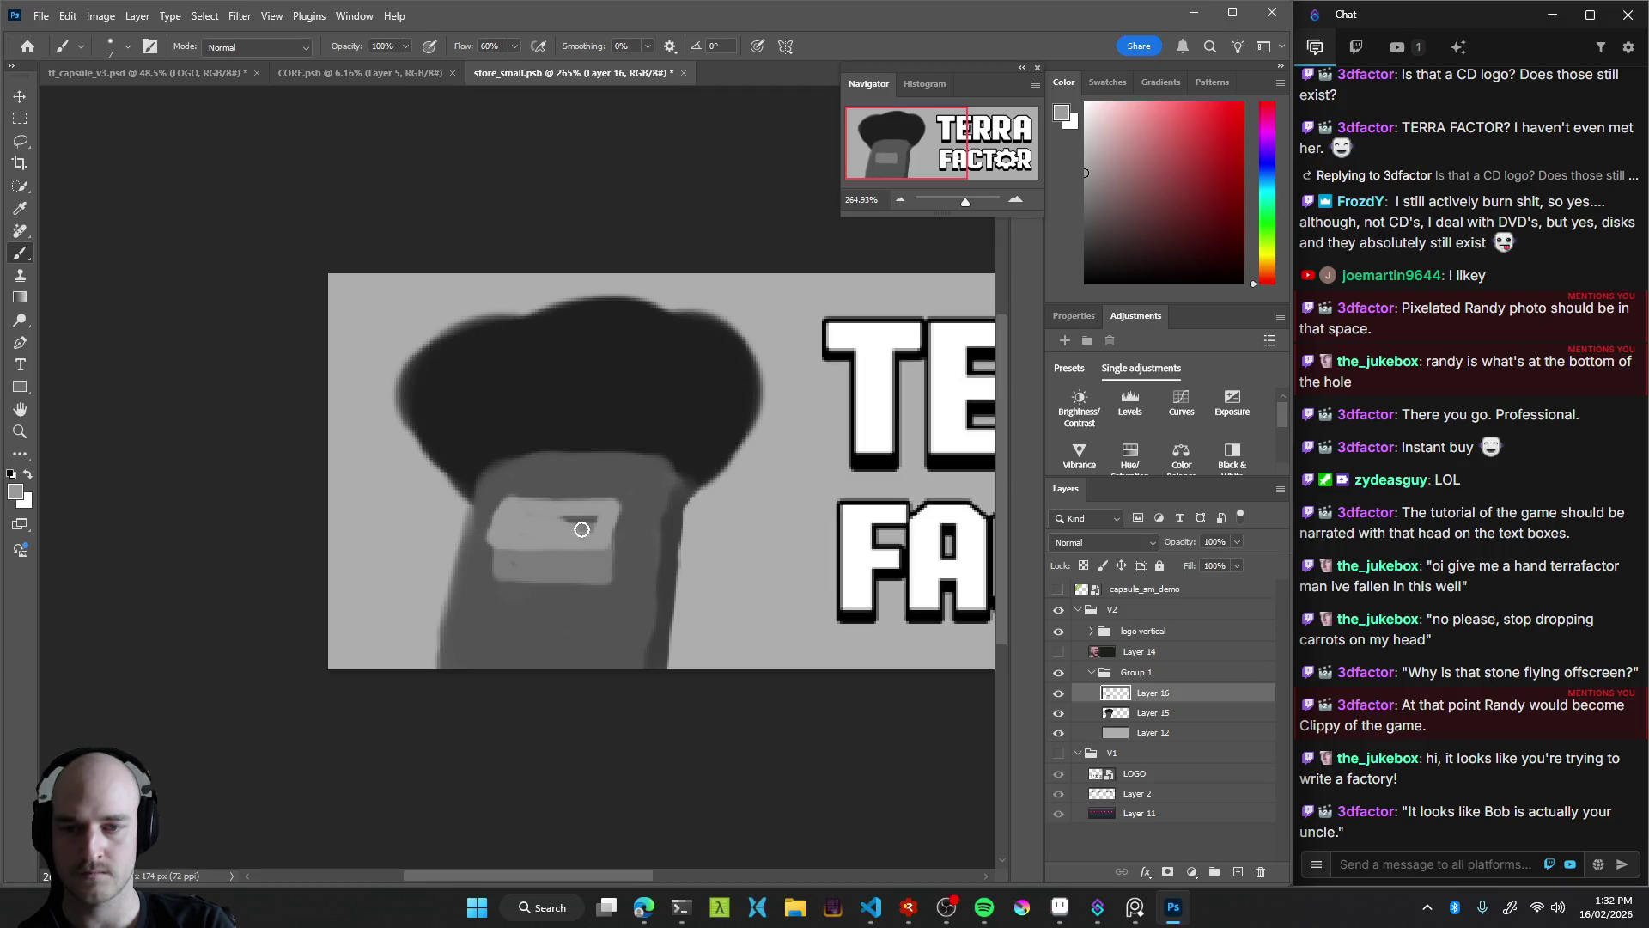
# Sample a darker grey and shade the face plate's right edge
pyautogui.keyDown('alt'); pyautogui.click(529, 573); pyautogui.keyUp('alt')
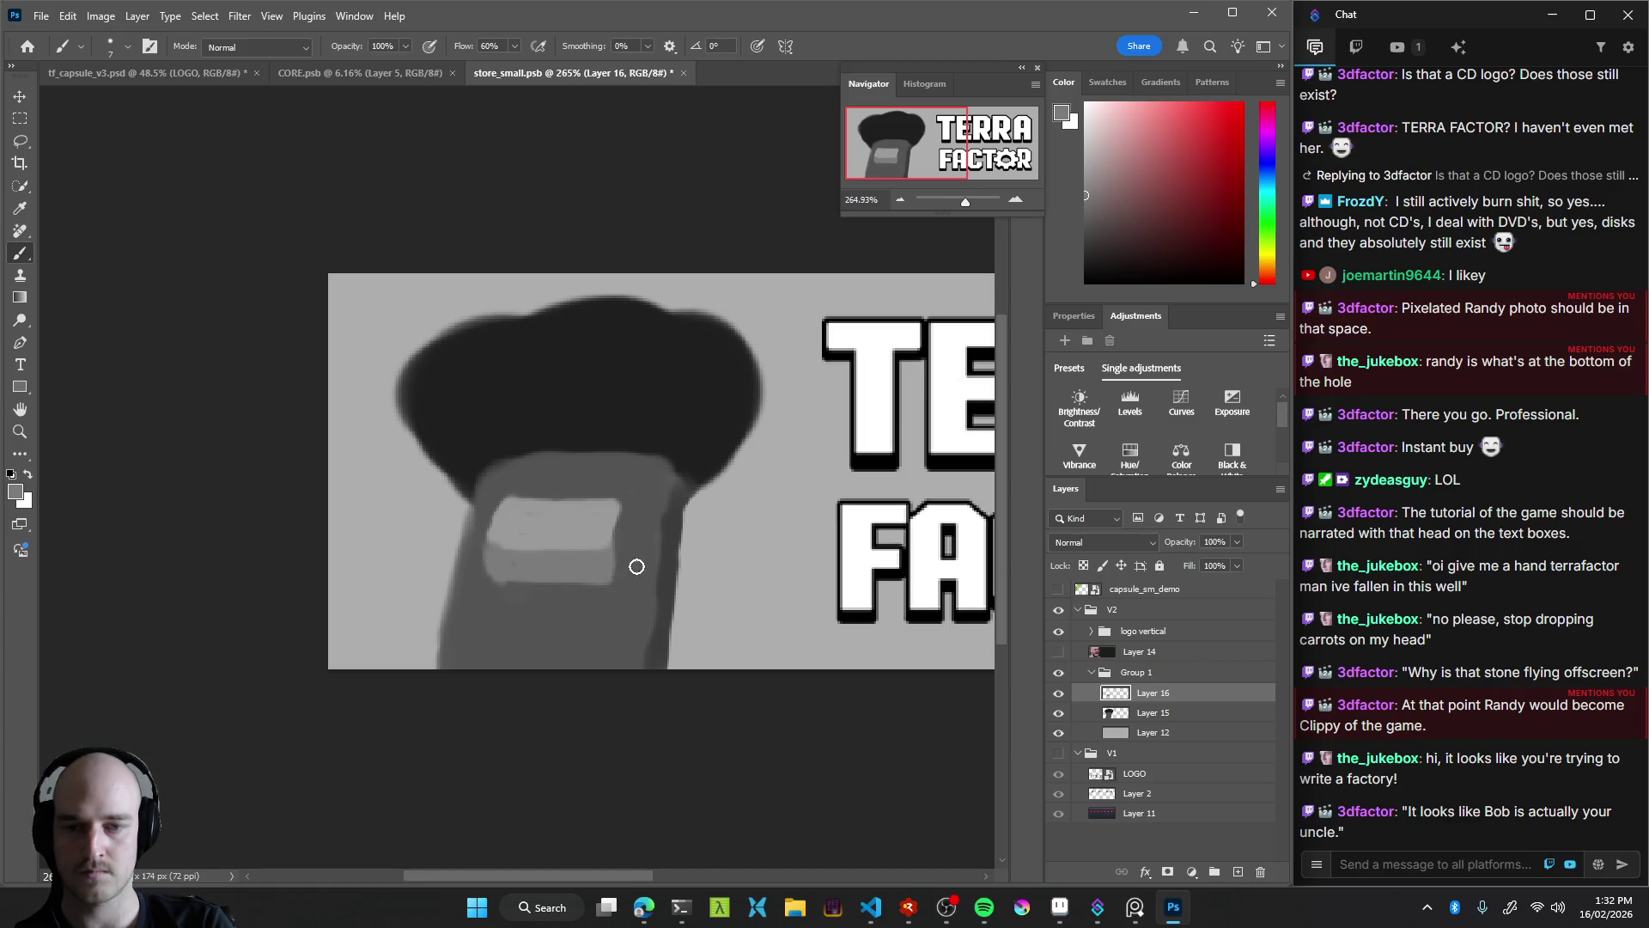
pyautogui.keyDown('alt'); pyautogui.click(667, 542); pyautogui.keyUp('alt')
pyautogui.moveTo(622, 546); pyautogui.dragTo(613, 570)
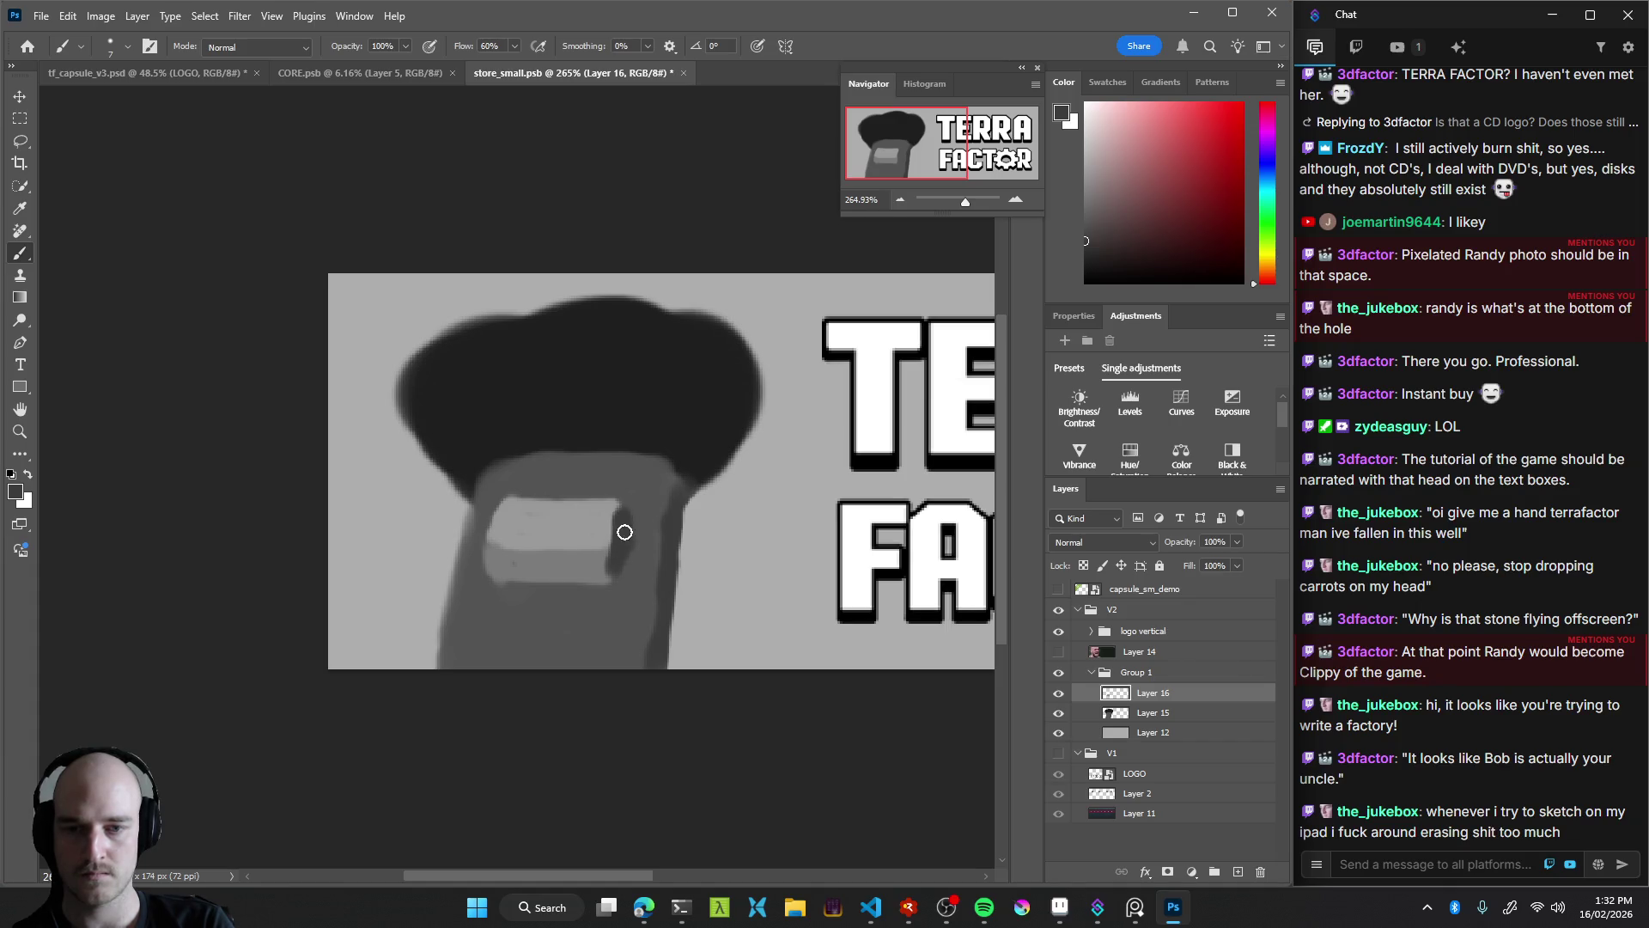
pyautogui.keyDown('alt'); pyautogui.click(598, 567); pyautogui.keyUp('alt')
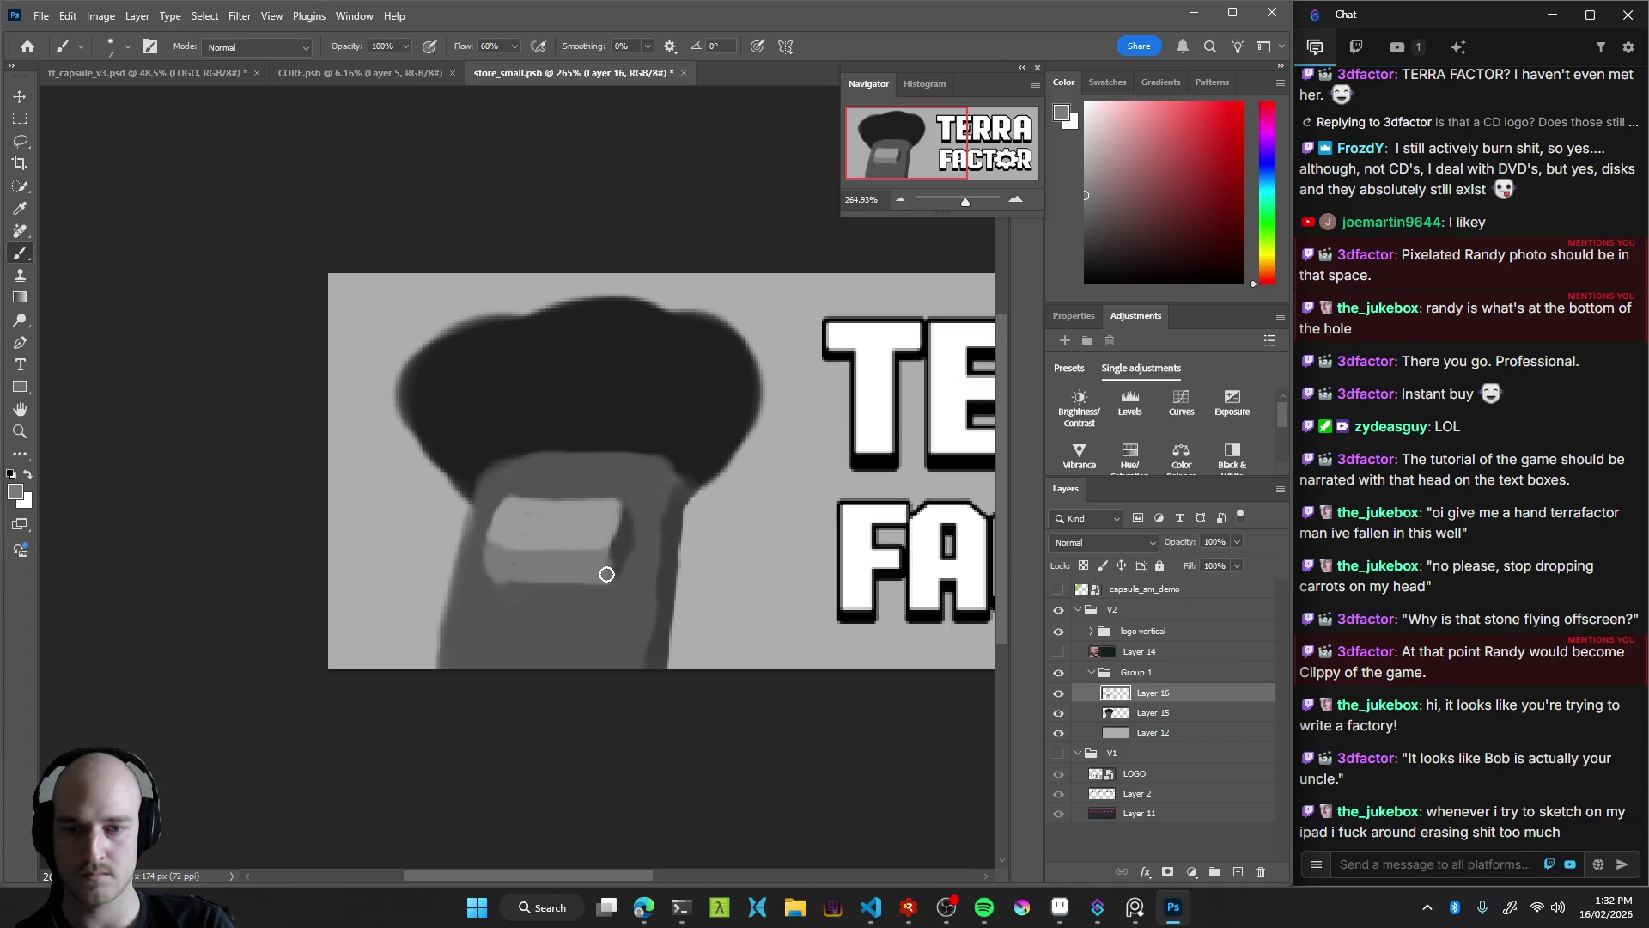
pyautogui.press('e')
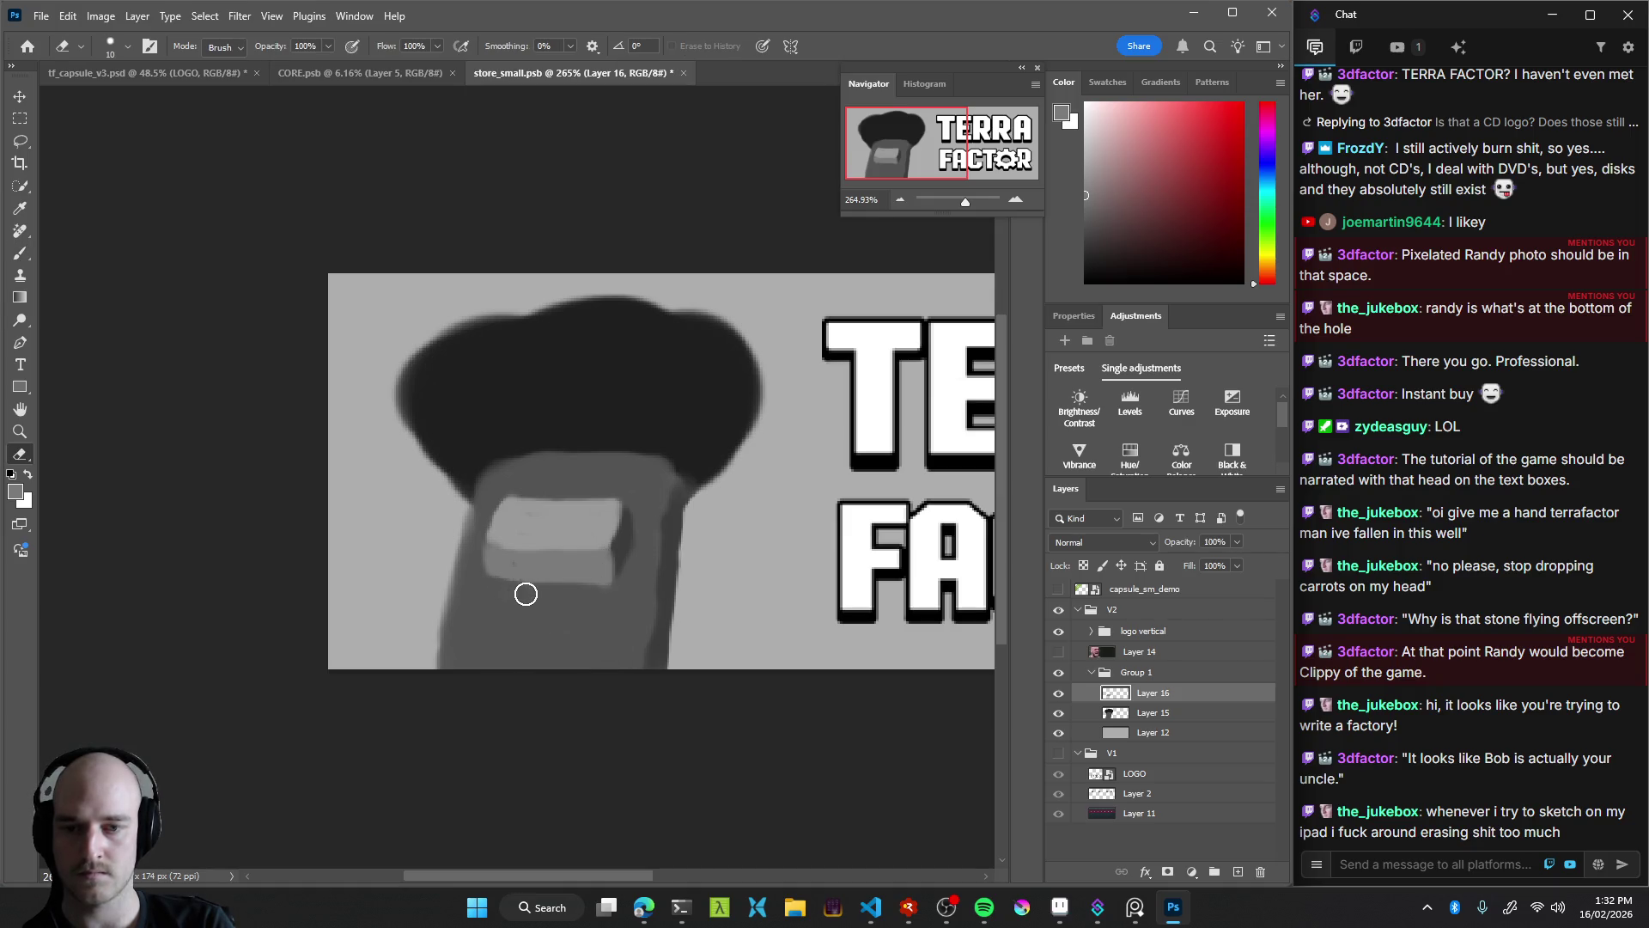
pyautogui.click(600, 580)
pyautogui.press('Return')
# Paint a dark shadow band along the bottom edge of the face plate
pyautogui.press('z')
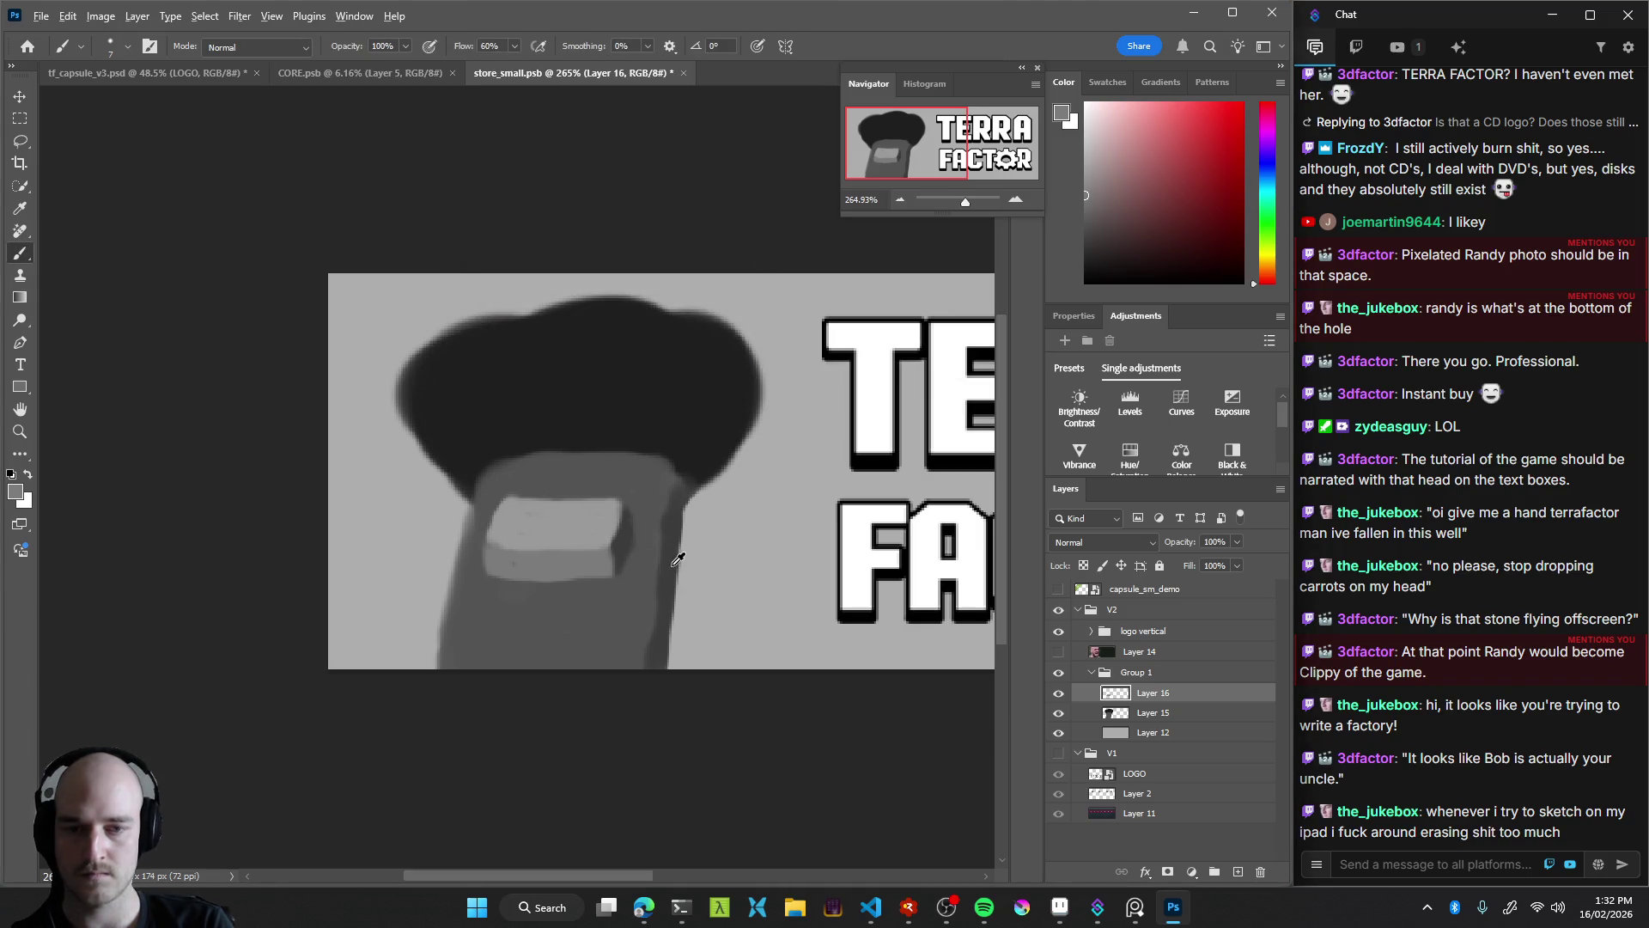
pyautogui.moveTo(566, 580); pyautogui.dragTo(610, 542)
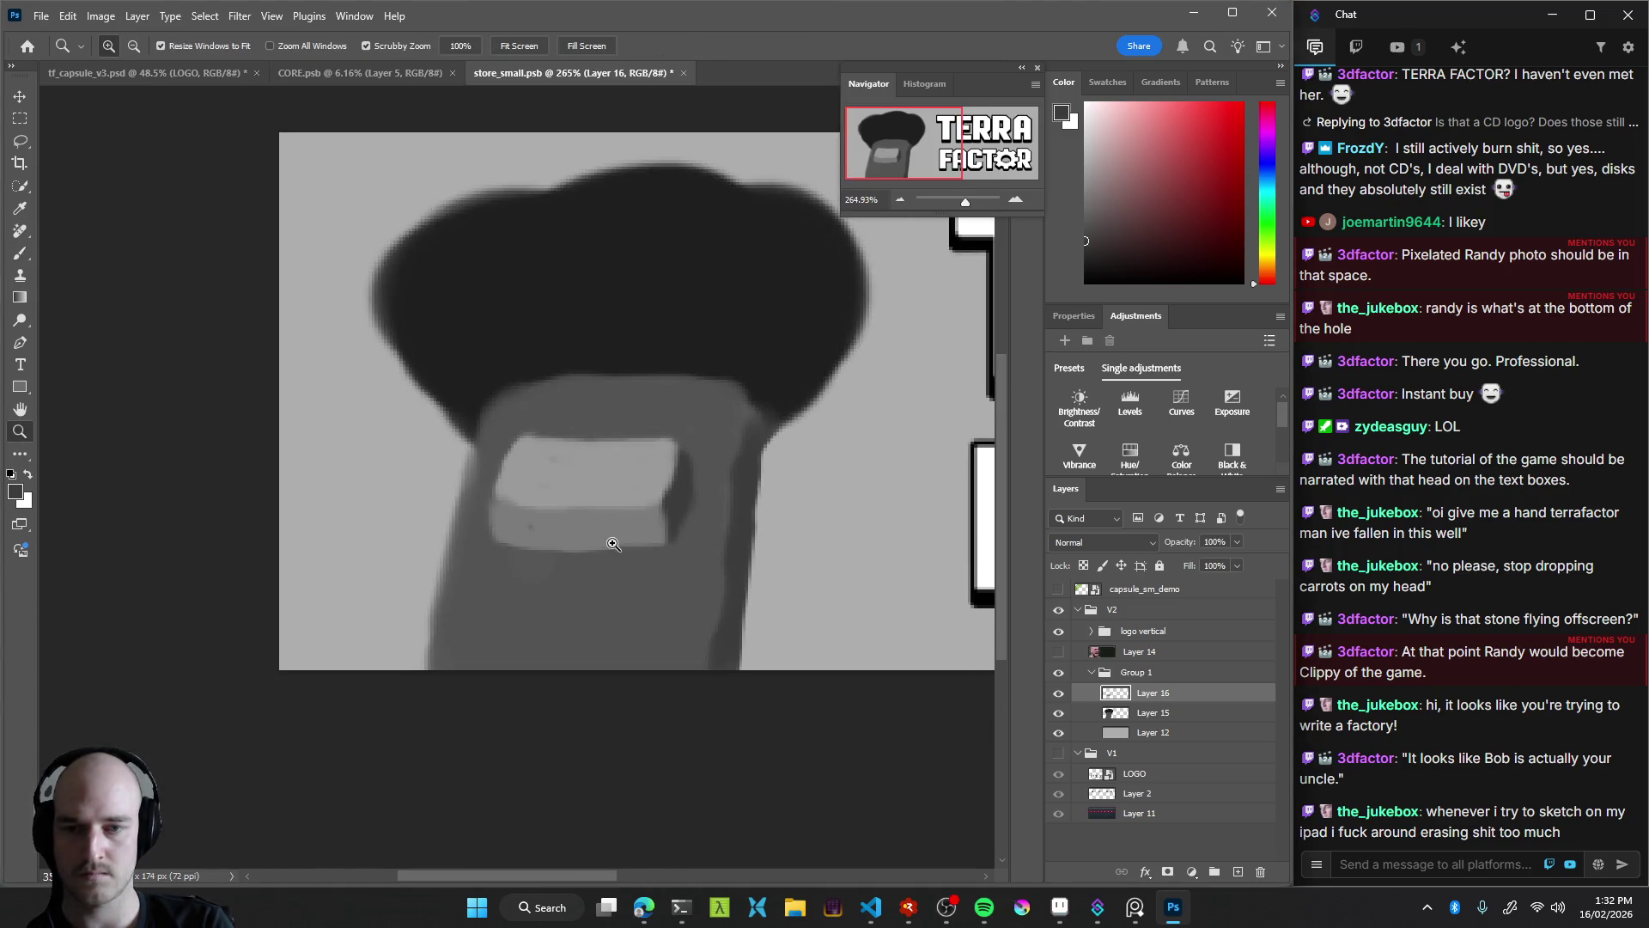
pyautogui.press('b')
pyautogui.rightClick(485, 559)
pyautogui.press('Escape')
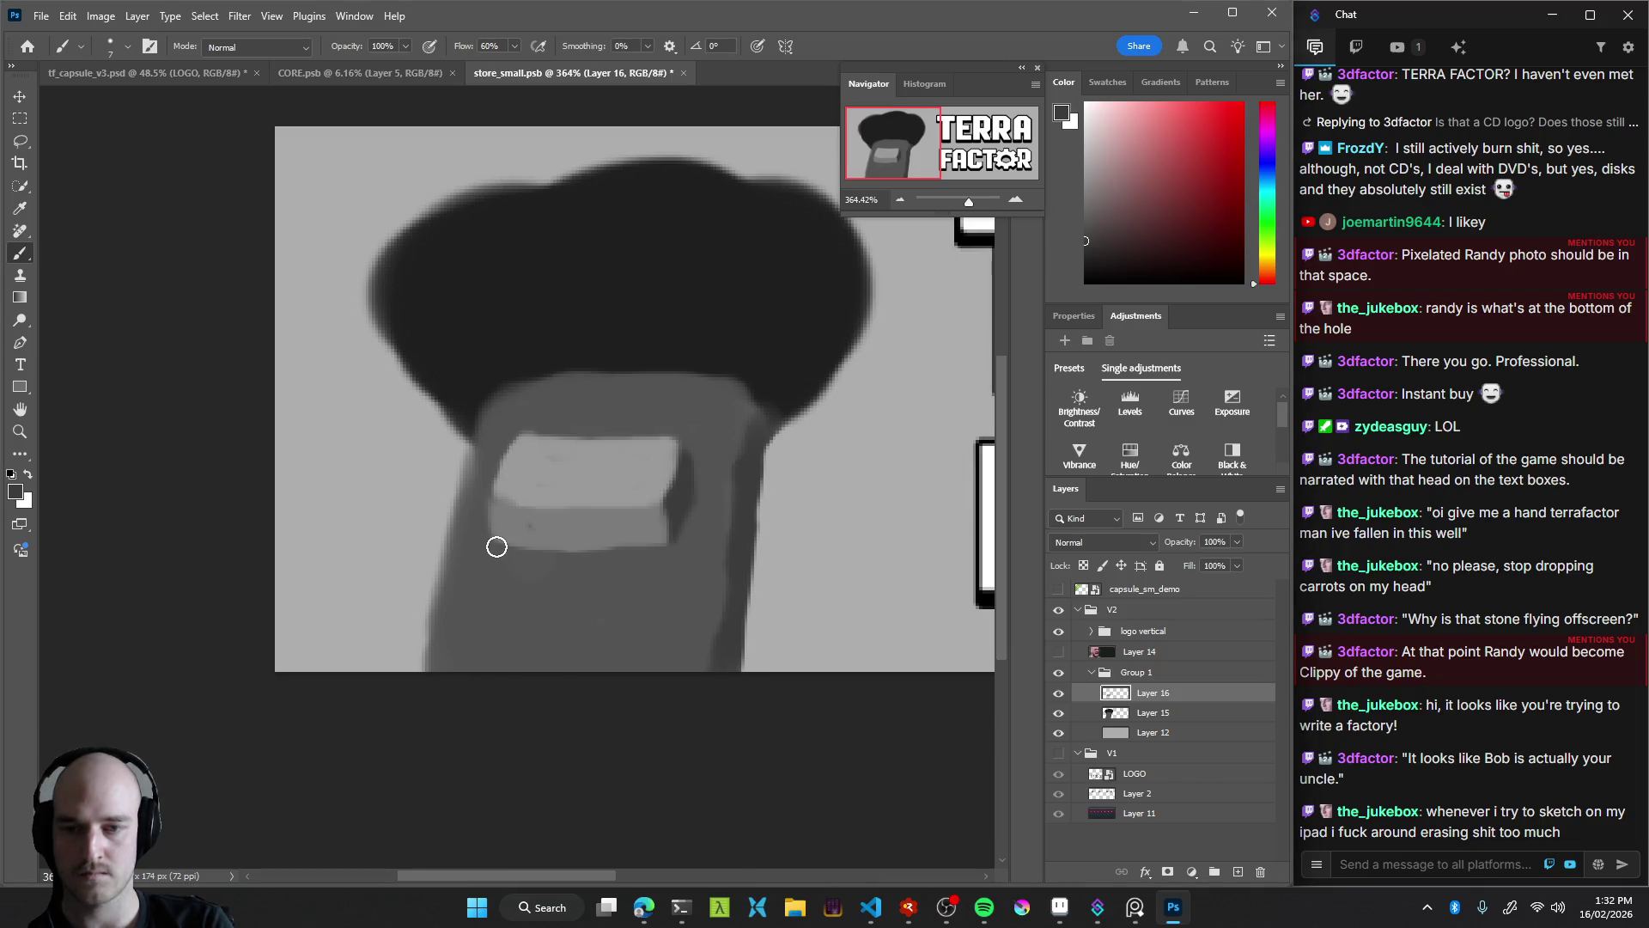
pyautogui.moveTo(501, 544); pyautogui.dragTo(655, 560)
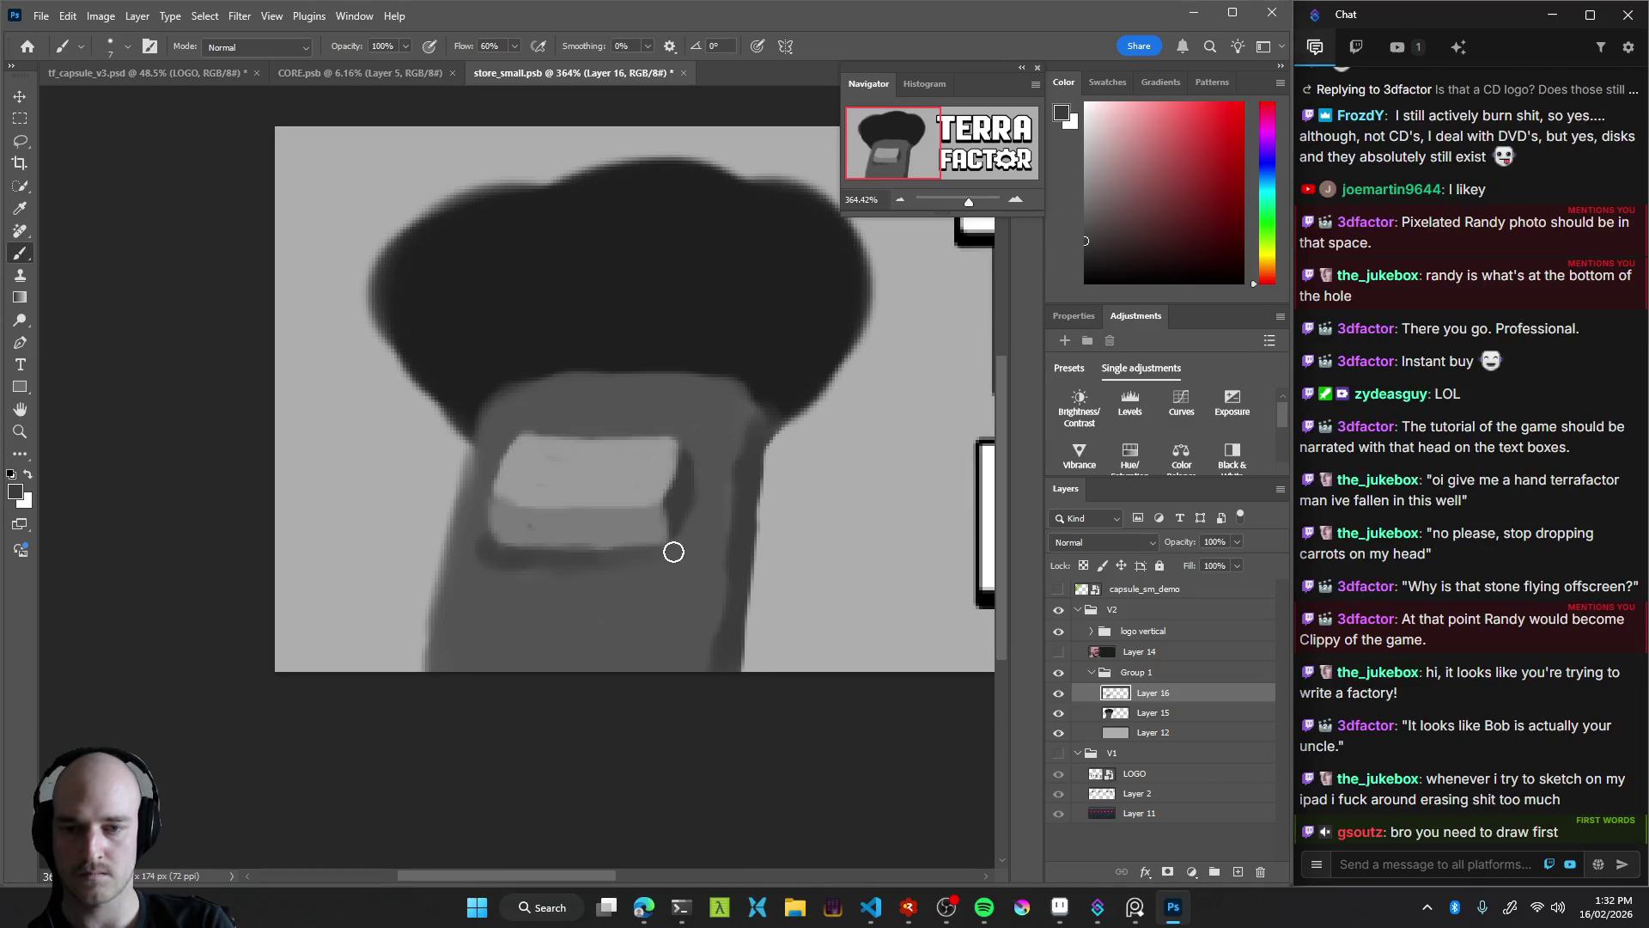
pyautogui.moveTo(701, 546); pyautogui.dragTo(510, 568)
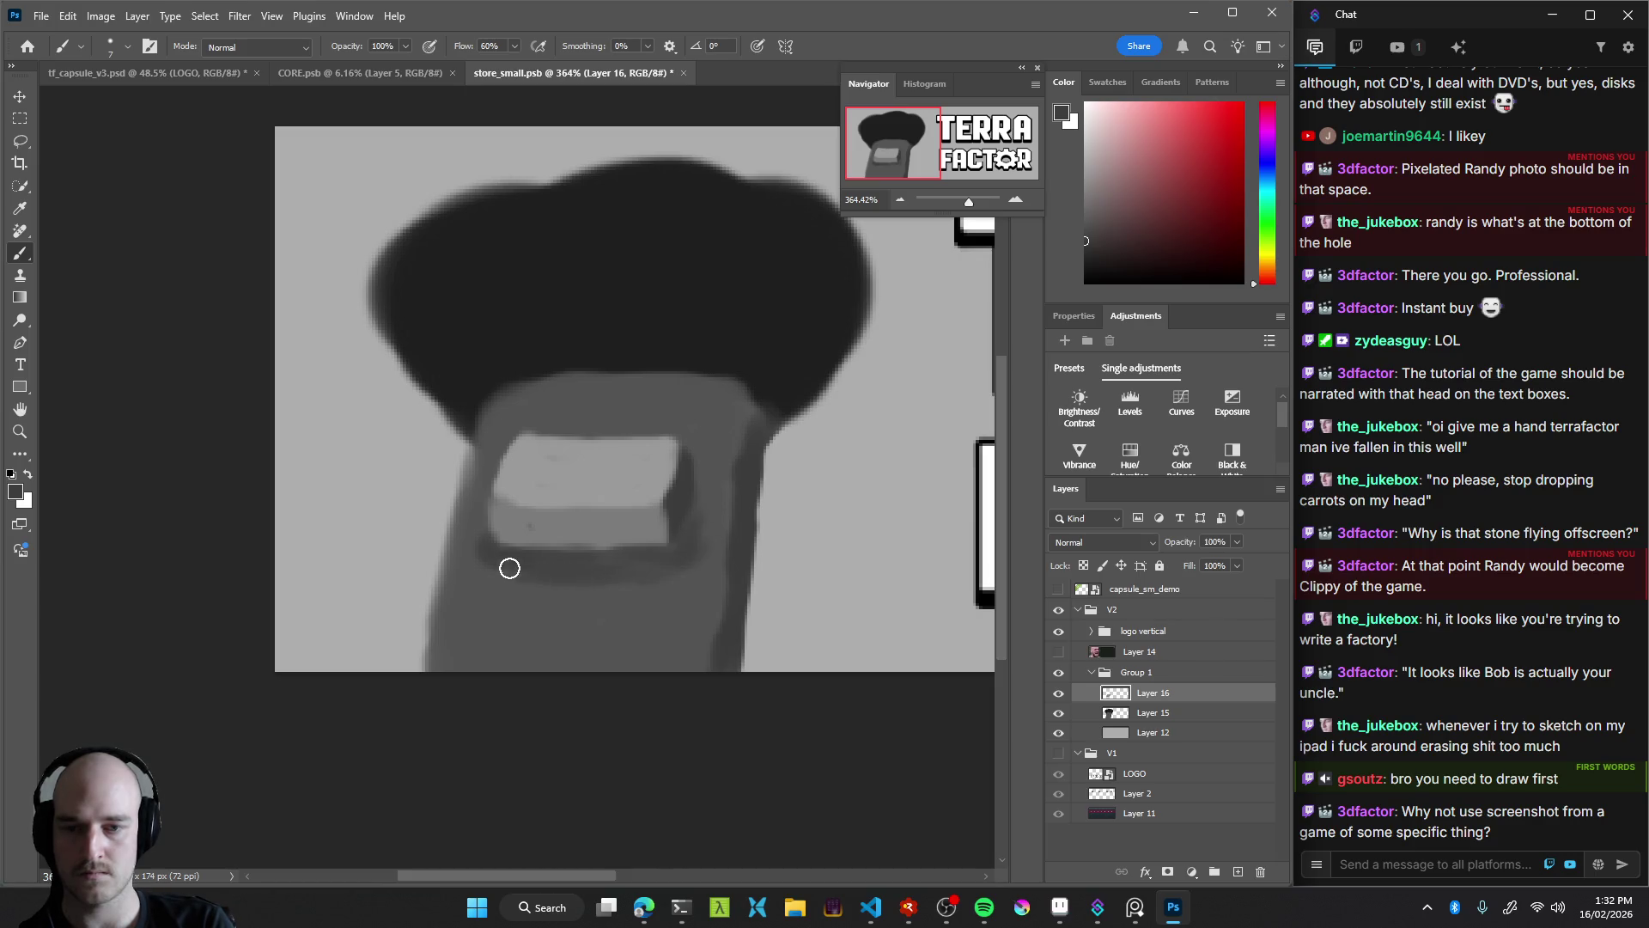
# Nudge the face plate slightly up and to the right
pyautogui.press('v')
pyautogui.scroll(-5, 686, 578)
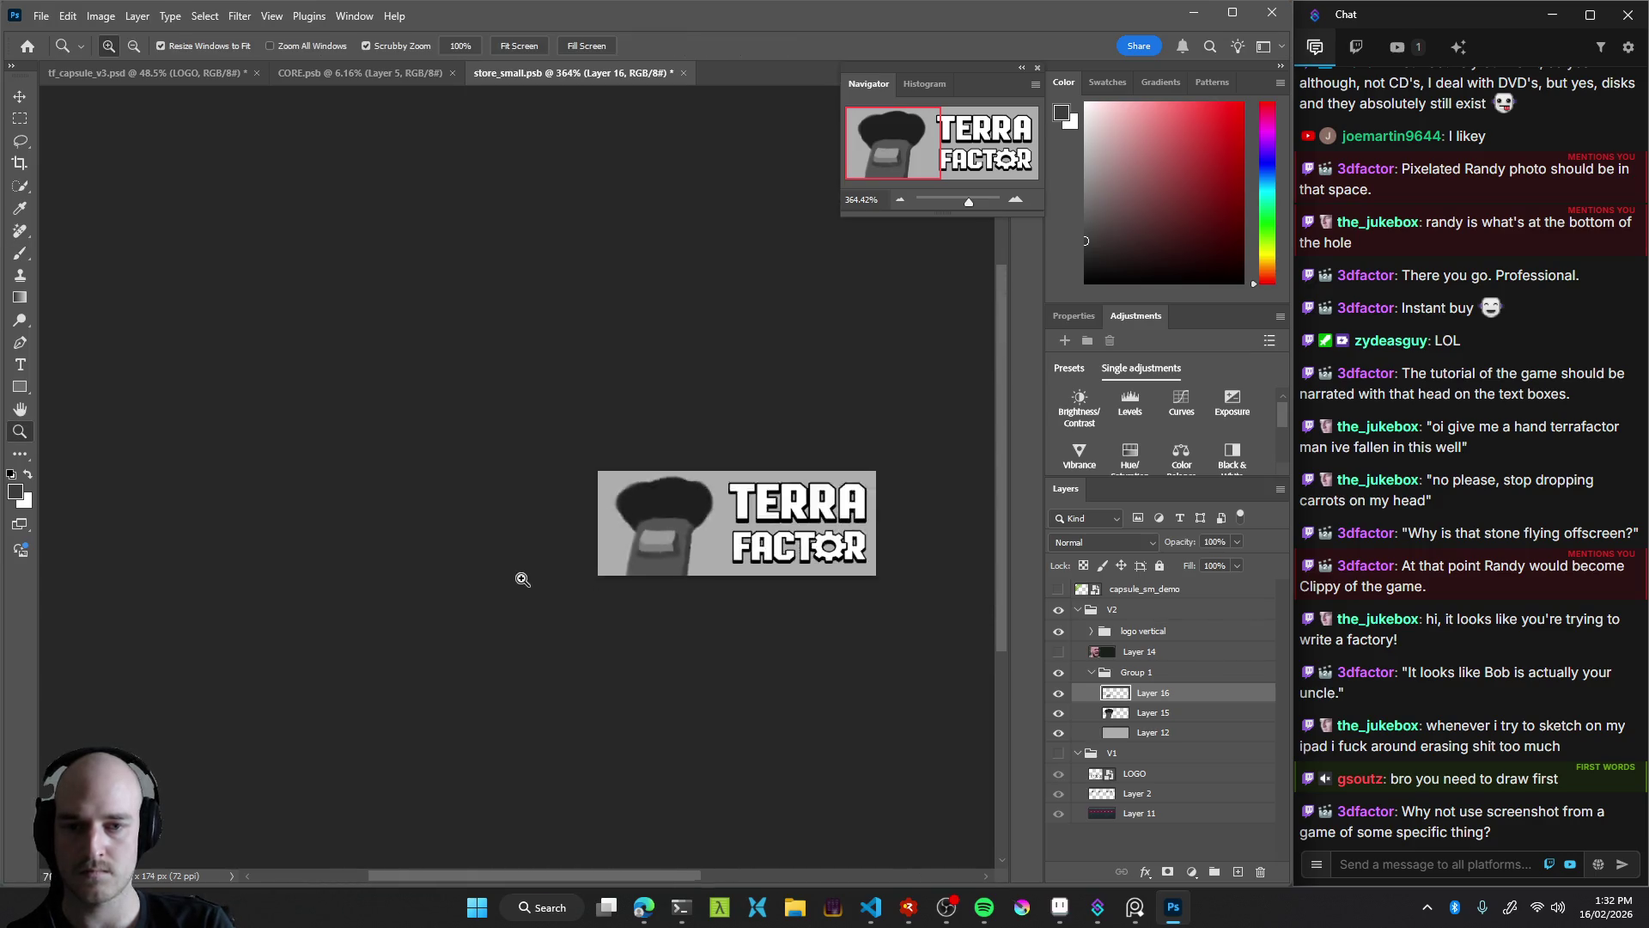
pyautogui.scroll(4, 615, 574)
pyautogui.moveTo(618, 505)
pyautogui.mouseDown()
pyautogui.moveTo(644, 474)
pyautogui.moveTo(623, 475)
pyautogui.moveTo(639, 562)
pyautogui.moveTo(625, 587)
pyautogui.mouseUp()
# Scale the upper face plate on Layer 16 to about 85% and move it up onto the head
pyautogui.hotkey('ctrl', 't')
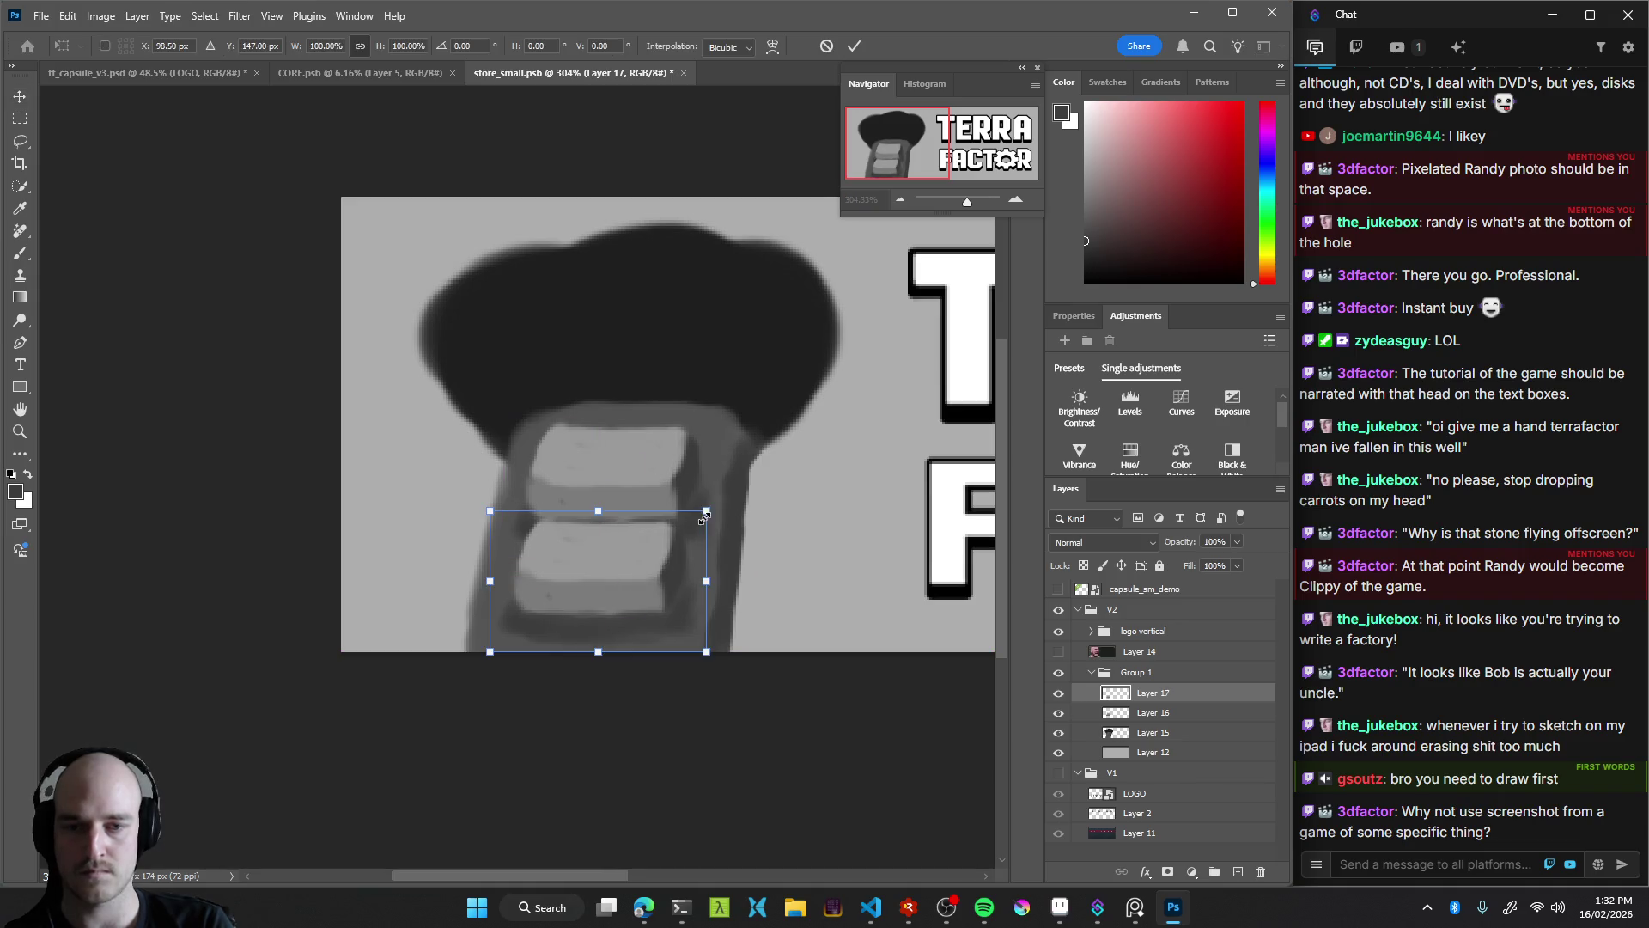
pyautogui.moveTo(707, 511); pyautogui.dragTo(677, 530)
pyautogui.moveTo(670, 593); pyautogui.dragTo(675, 602)
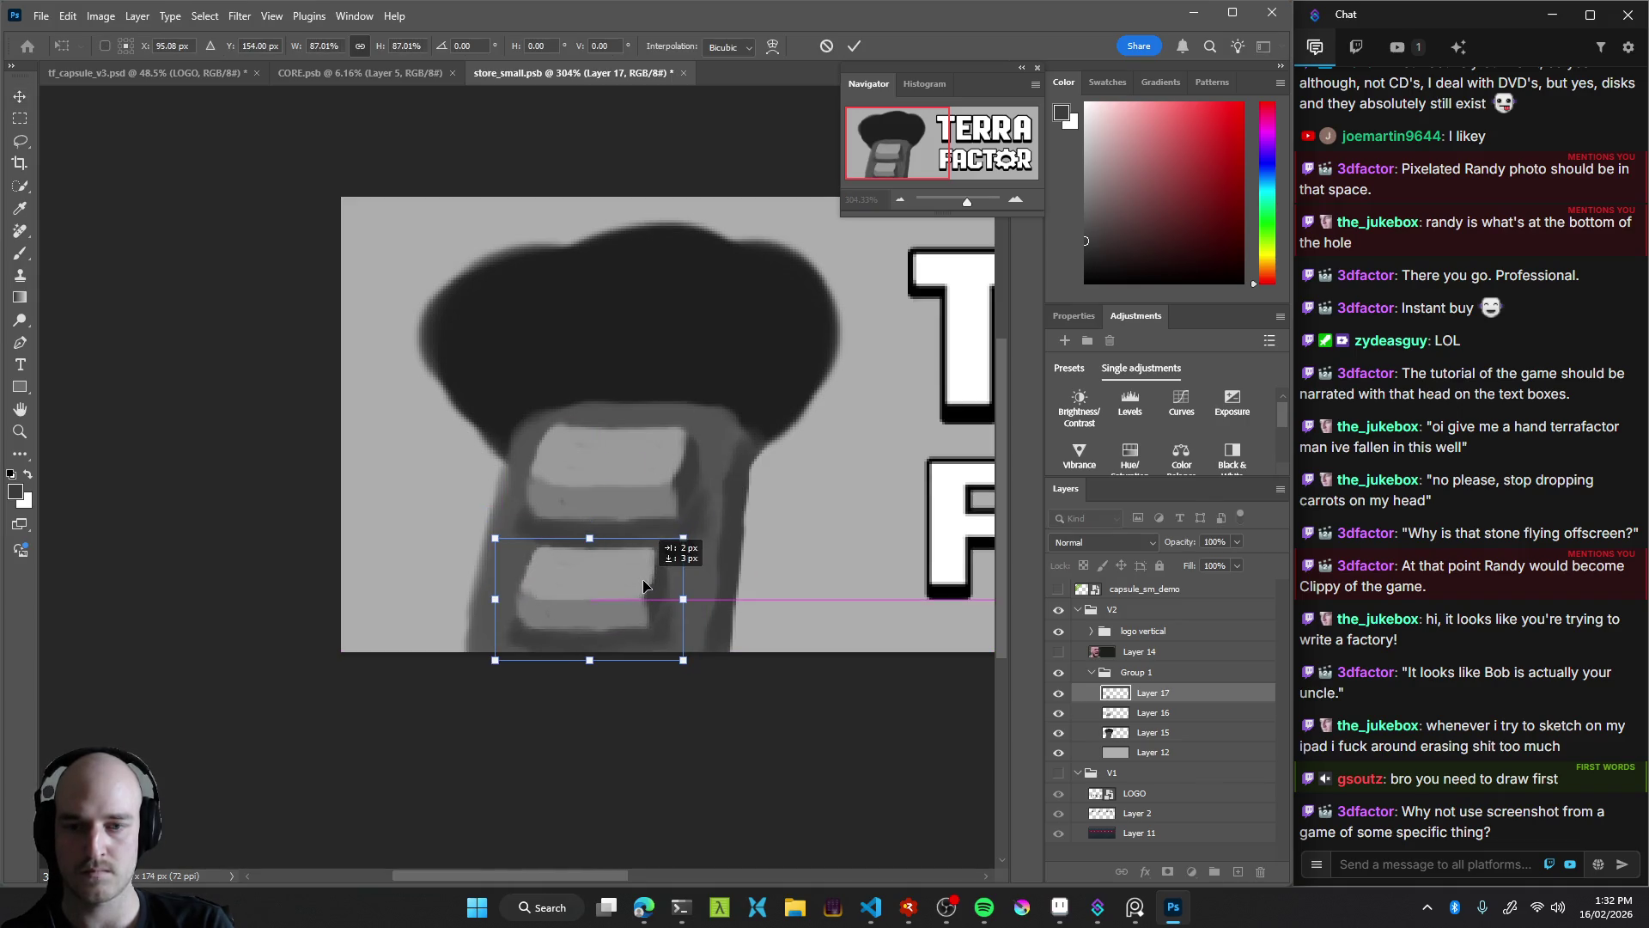
pyautogui.press('Escape')
pyautogui.click(641, 487)
pyautogui.hotkey('ctrl', 't')
pyautogui.moveTo(720, 419); pyautogui.dragTo(705, 423)
pyautogui.moveTo(678, 487); pyautogui.dragTo(681, 430)
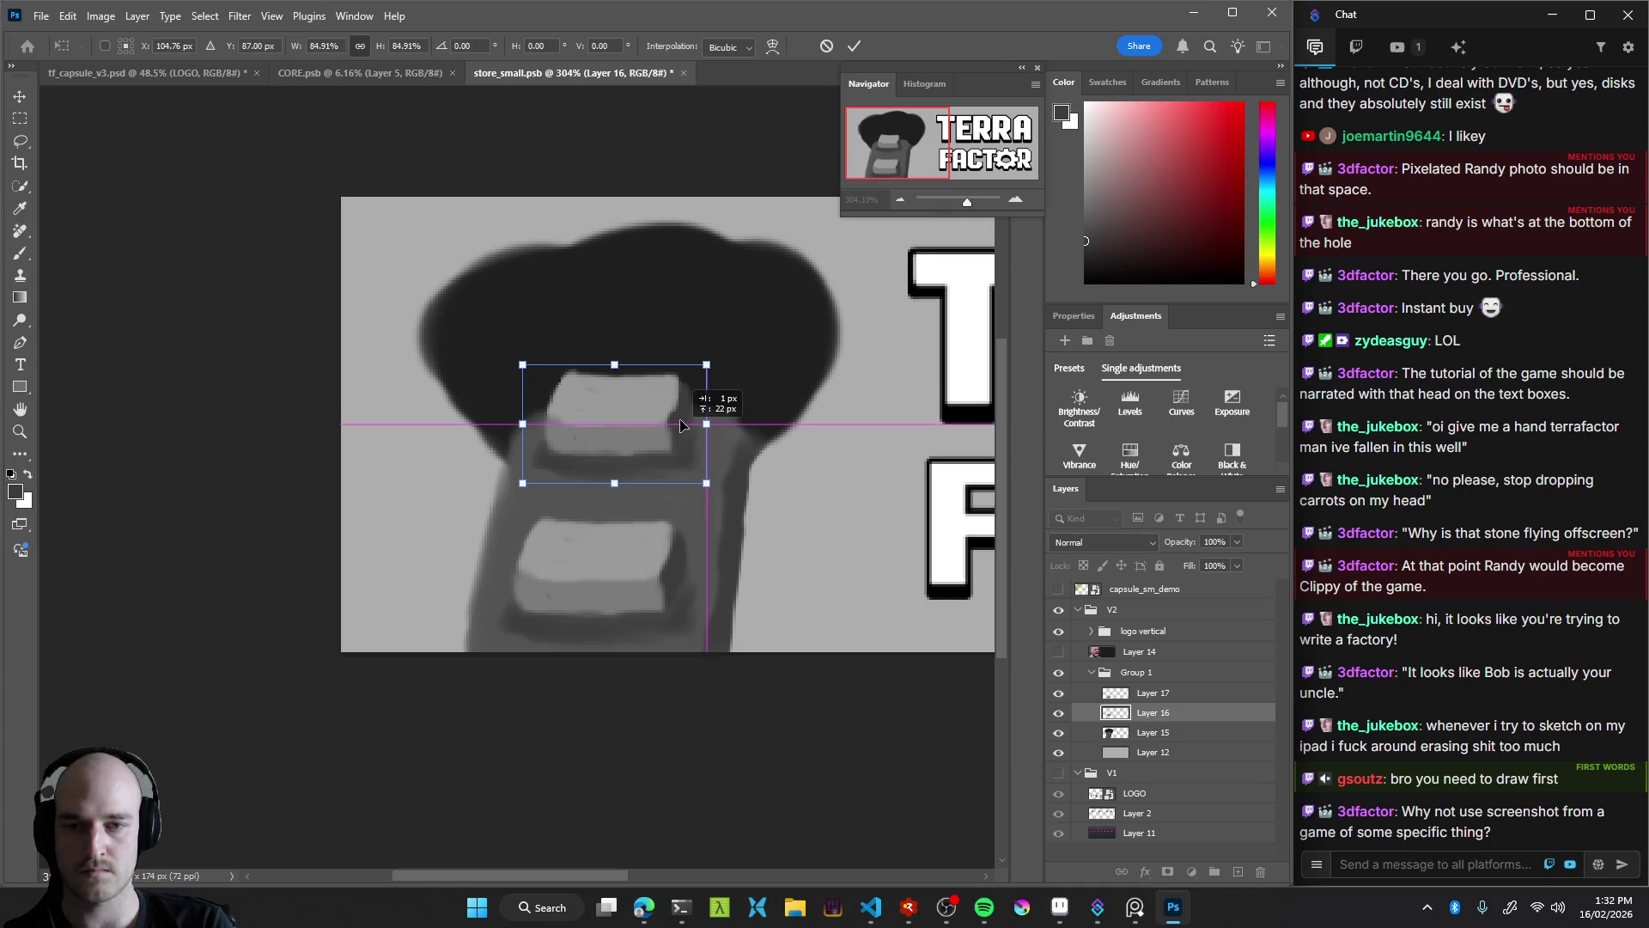
pyautogui.press('Return')
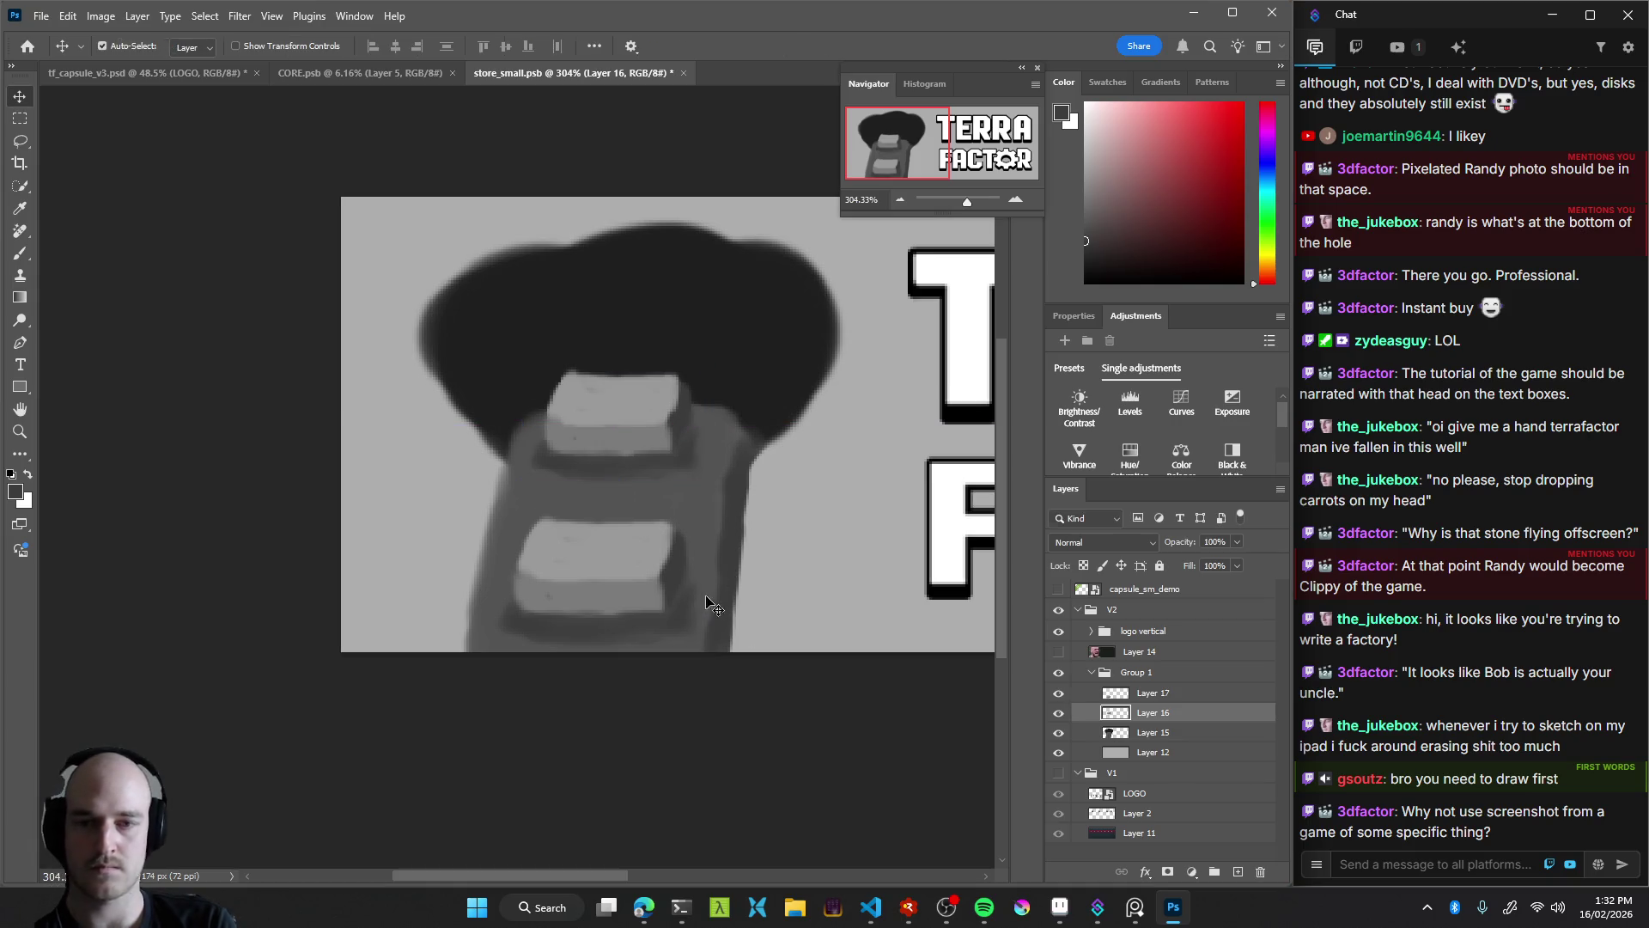
# Raise the lower face plate on Layer 17 a few pixels and review the head
pyautogui.moveTo(643, 577); pyautogui.dragTo(574, 487)
pyautogui.press('z')
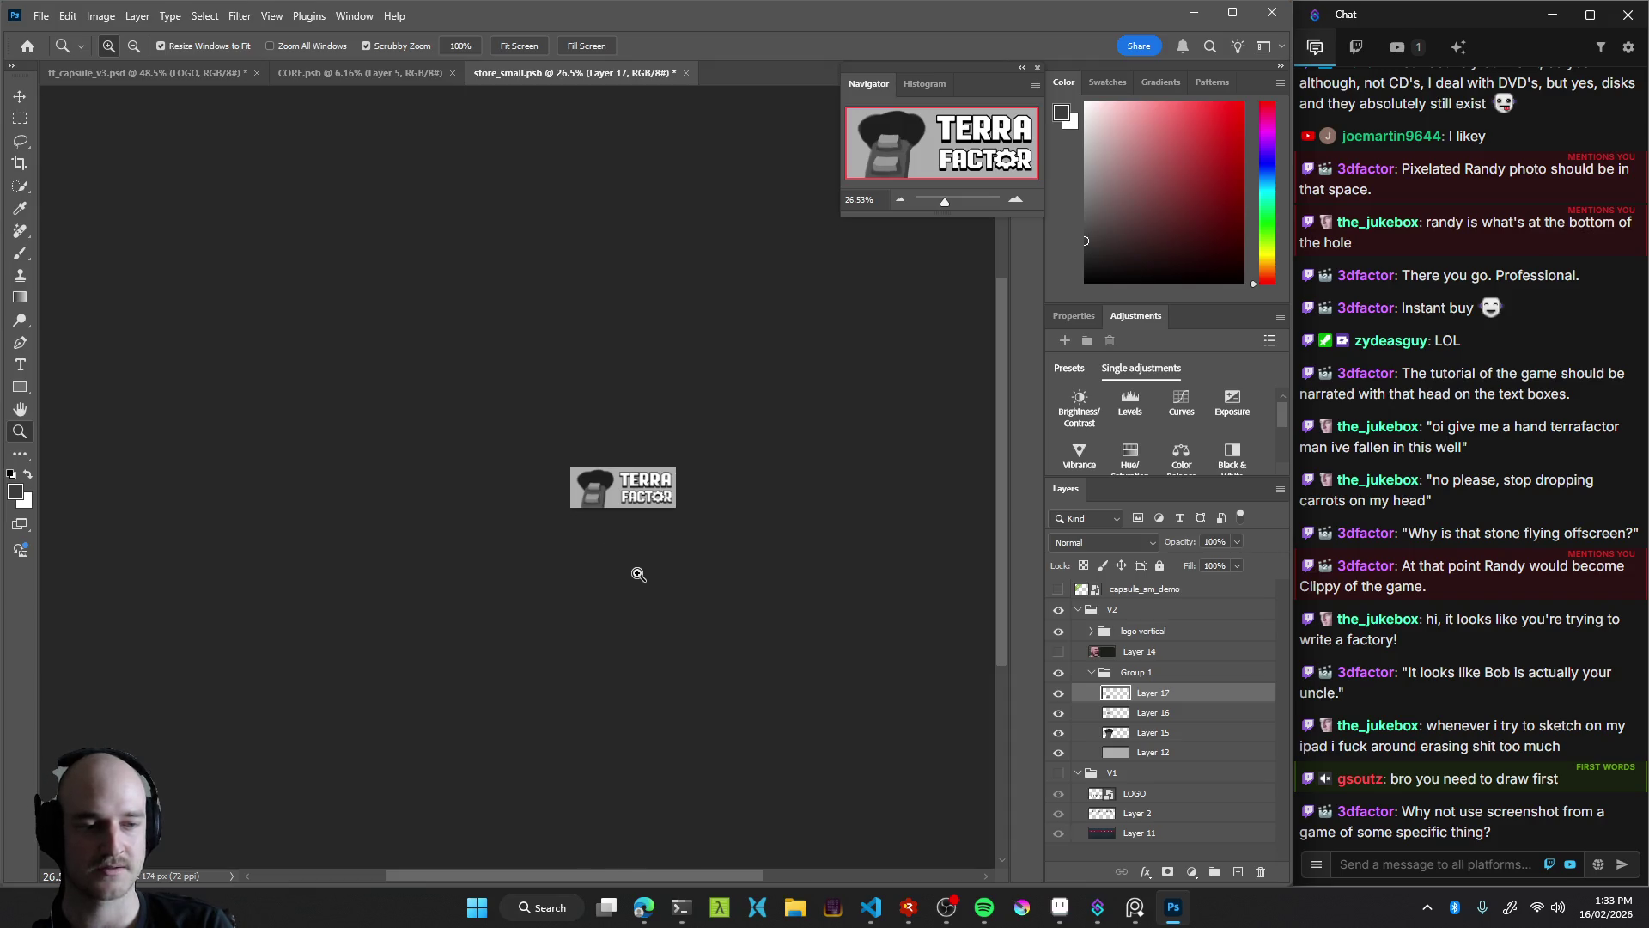
pyautogui.moveTo(621, 485); pyautogui.dragTo(651, 472)
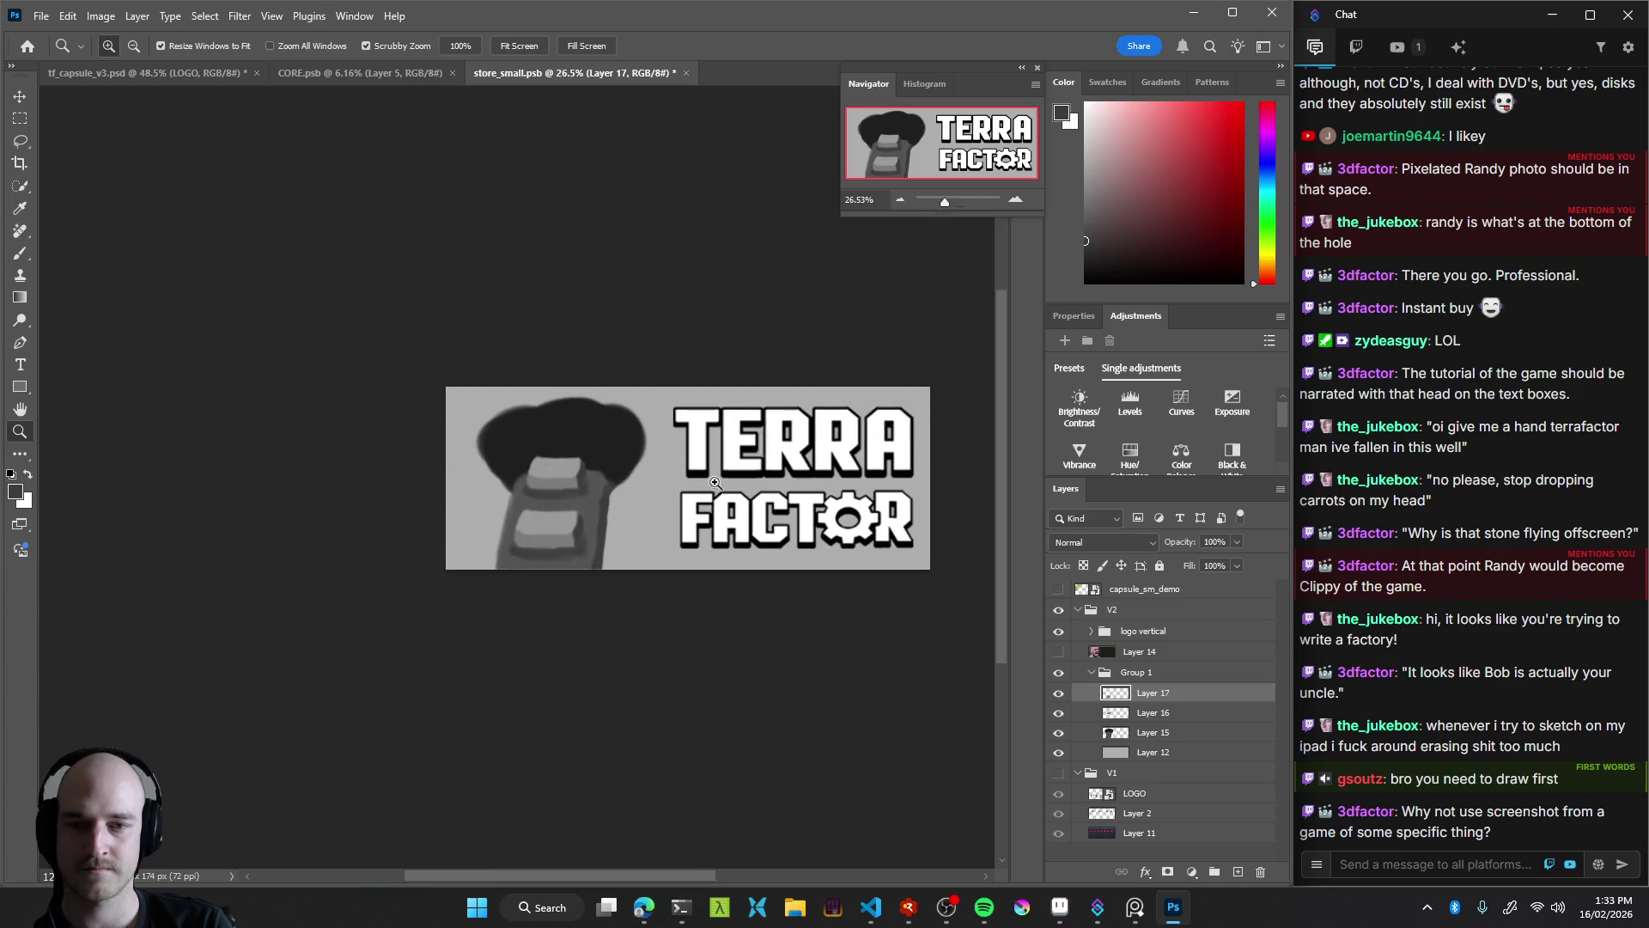
# Select the dark hair layer (Layer 15) and set a 25 px brush sampling the light grey background
pyautogui.press('v')
pyautogui.click(607, 415)
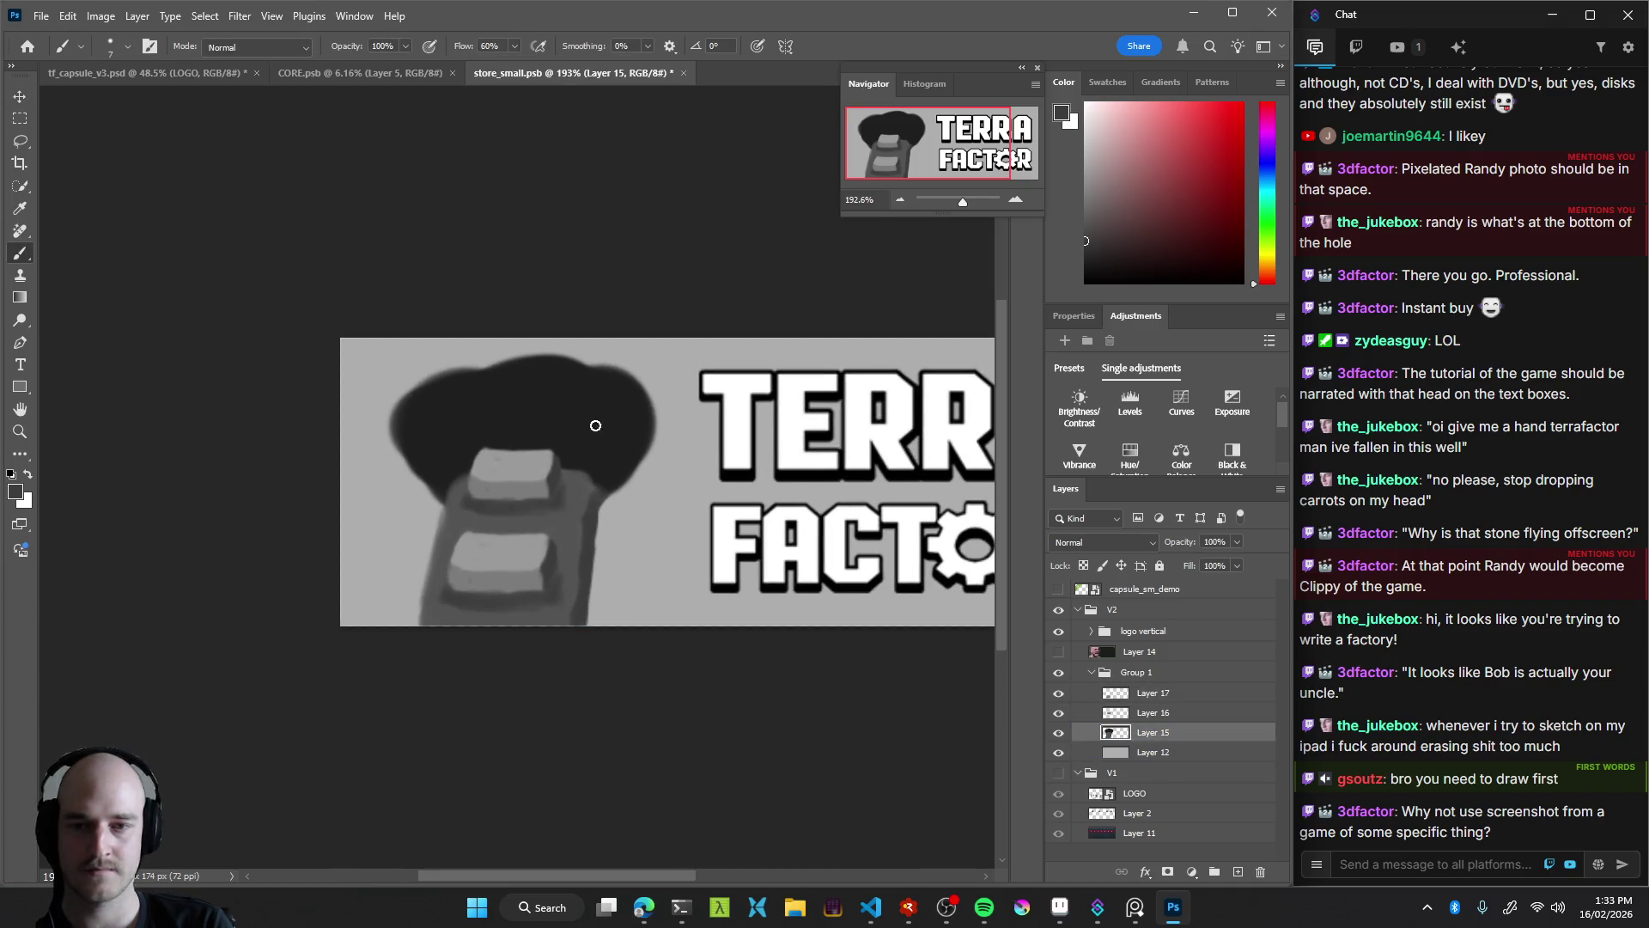
pyautogui.press('b')
pyautogui.moveTo(453, 395); pyautogui.dragTo(468, 395)
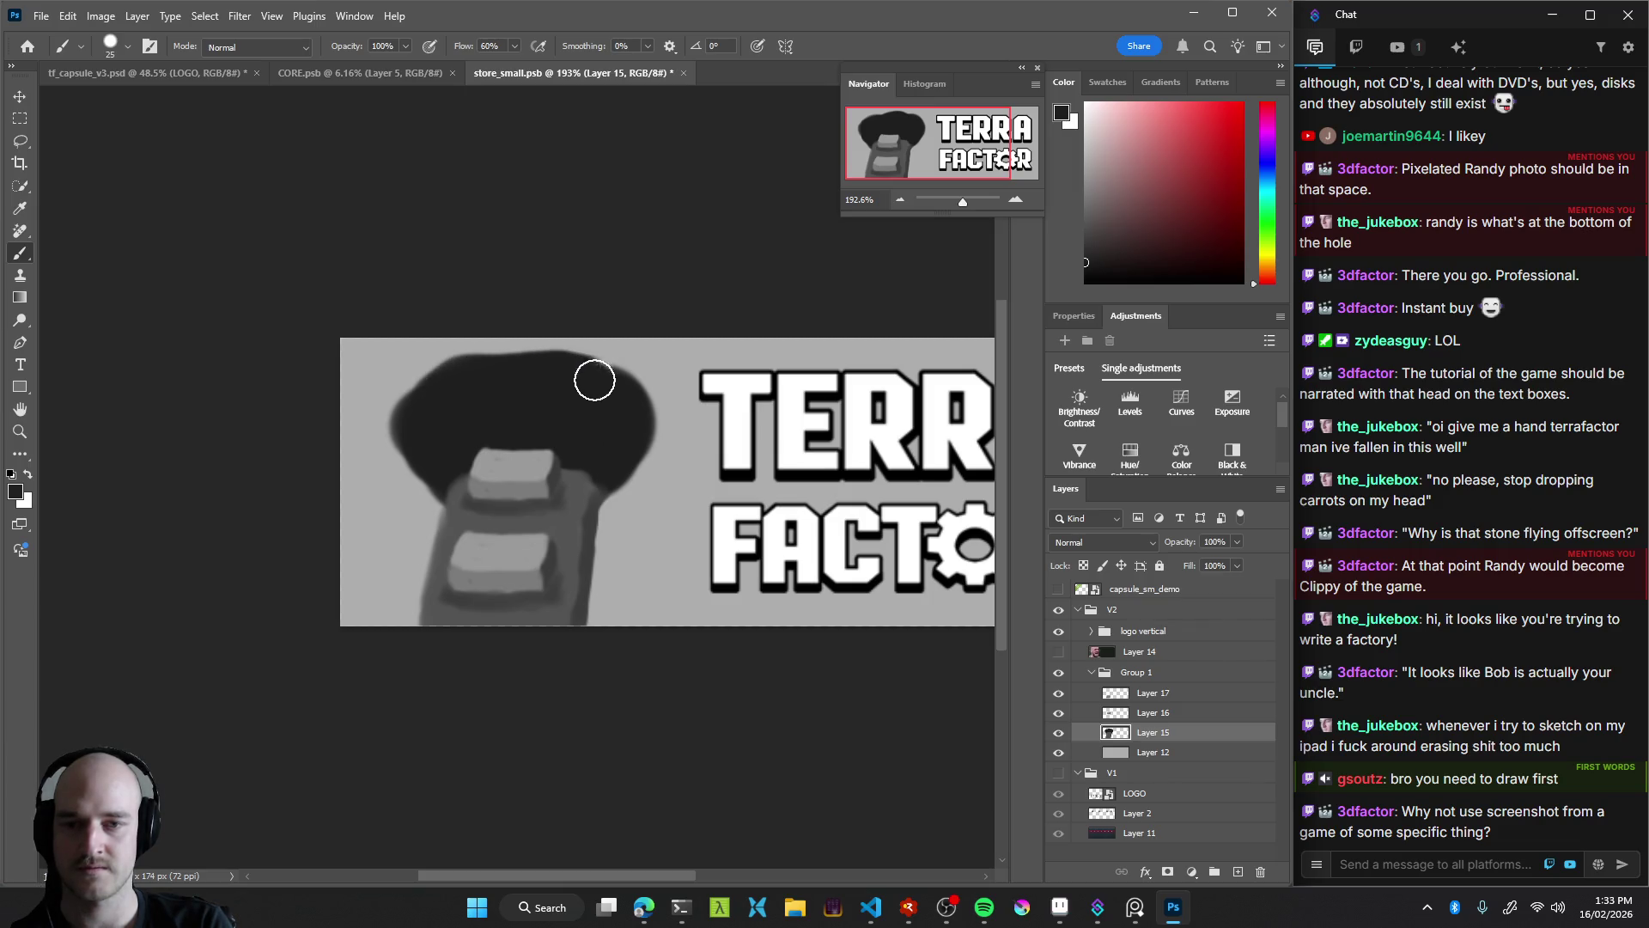
pyautogui.keyDown('alt'); pyautogui.click(653, 353); pyautogui.keyUp('alt')
# Erase the hair to flatten its rounded top and trim its left edge
pyautogui.press('e')
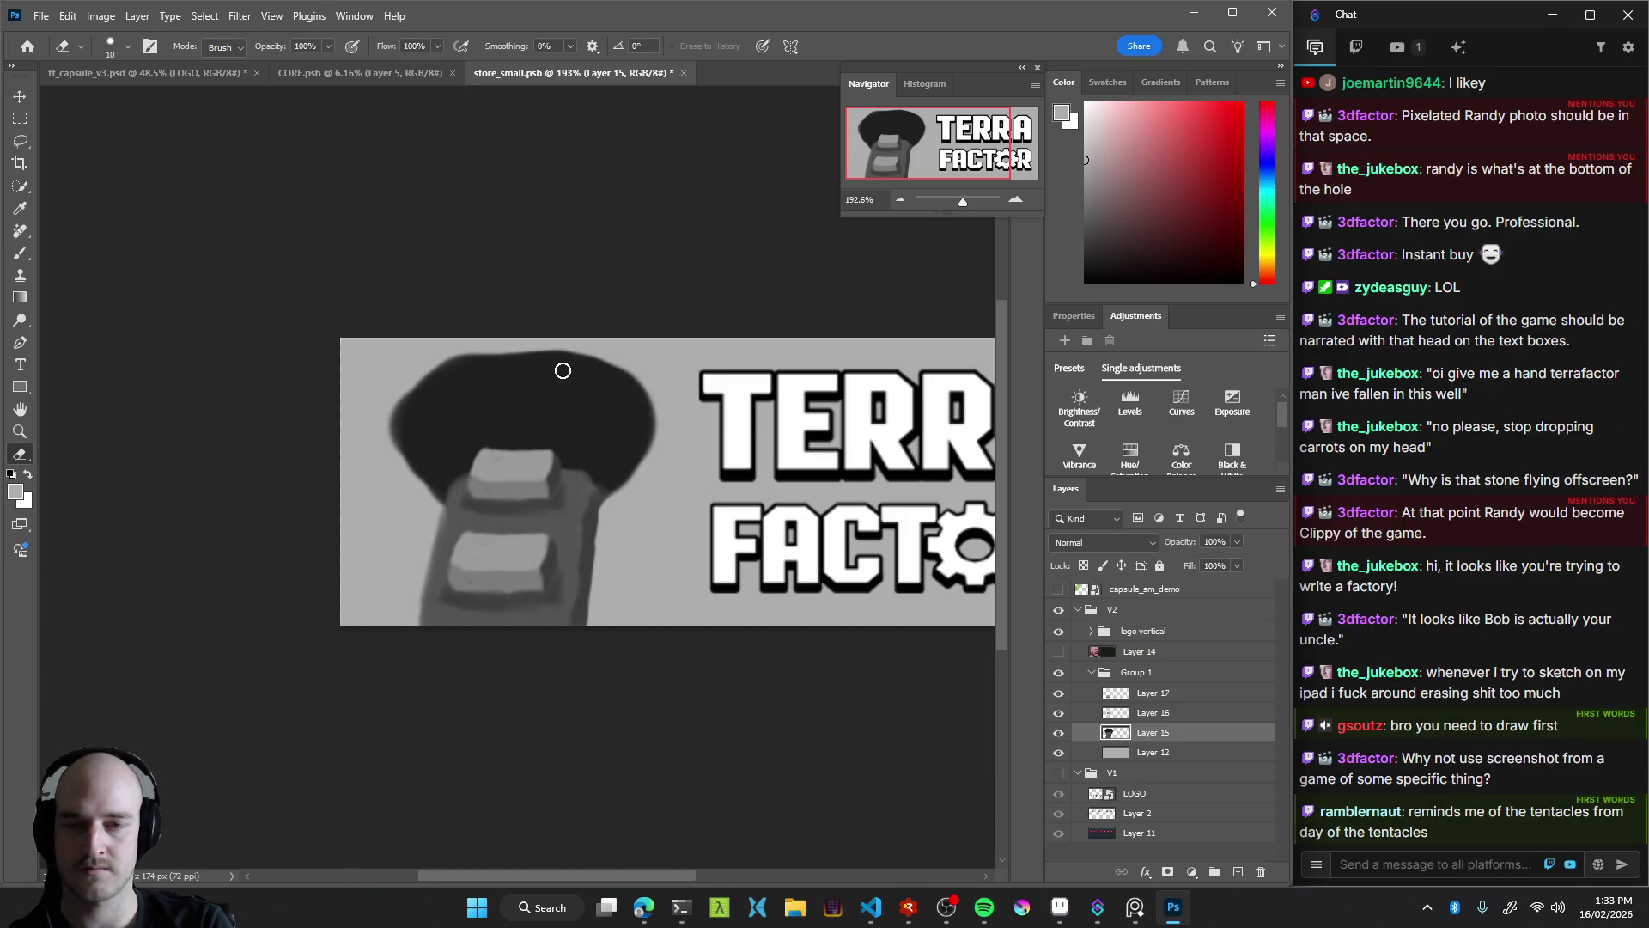
pyautogui.press('z')
pyautogui.moveTo(692, 489); pyautogui.dragTo(490, 508)
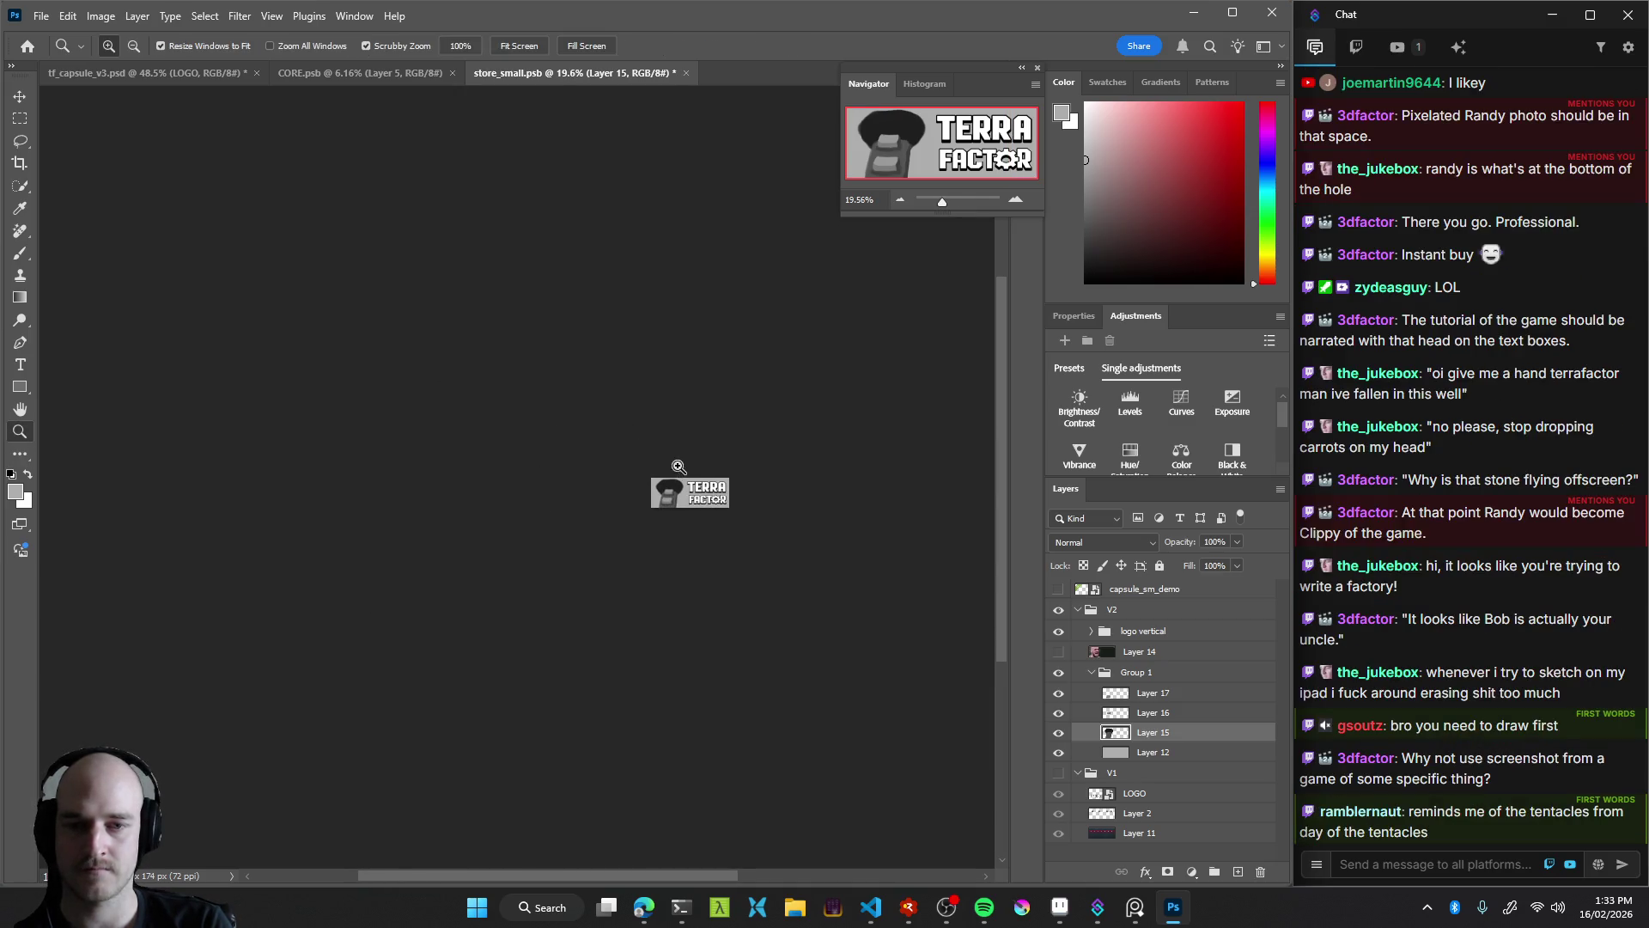
pyautogui.moveTo(679, 466); pyautogui.dragTo(756, 468)
pyautogui.press('v')
pyautogui.press('z')
pyautogui.moveTo(668, 519); pyautogui.dragTo(736, 515)
pyautogui.press('e')
pyautogui.moveTo(612, 425)
pyautogui.mouseDown()
pyautogui.moveTo(637, 434)
pyautogui.moveTo(553, 450)
pyautogui.moveTo(728, 469)
pyautogui.mouseUp()
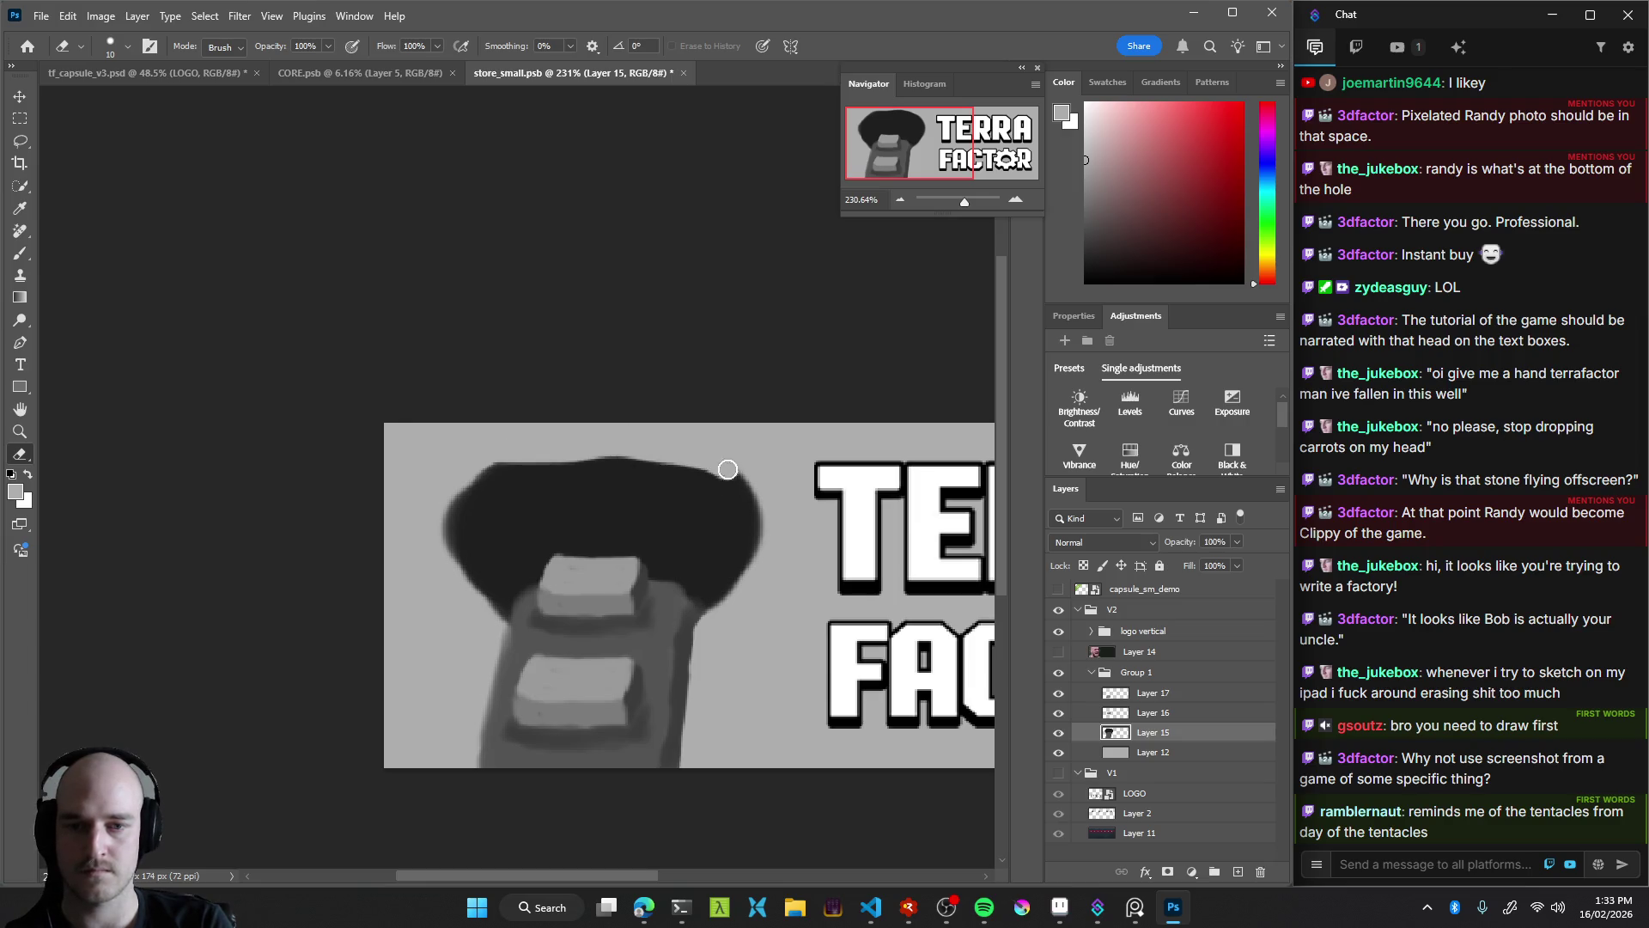
pyautogui.moveTo(446, 504); pyautogui.dragTo(477, 481)
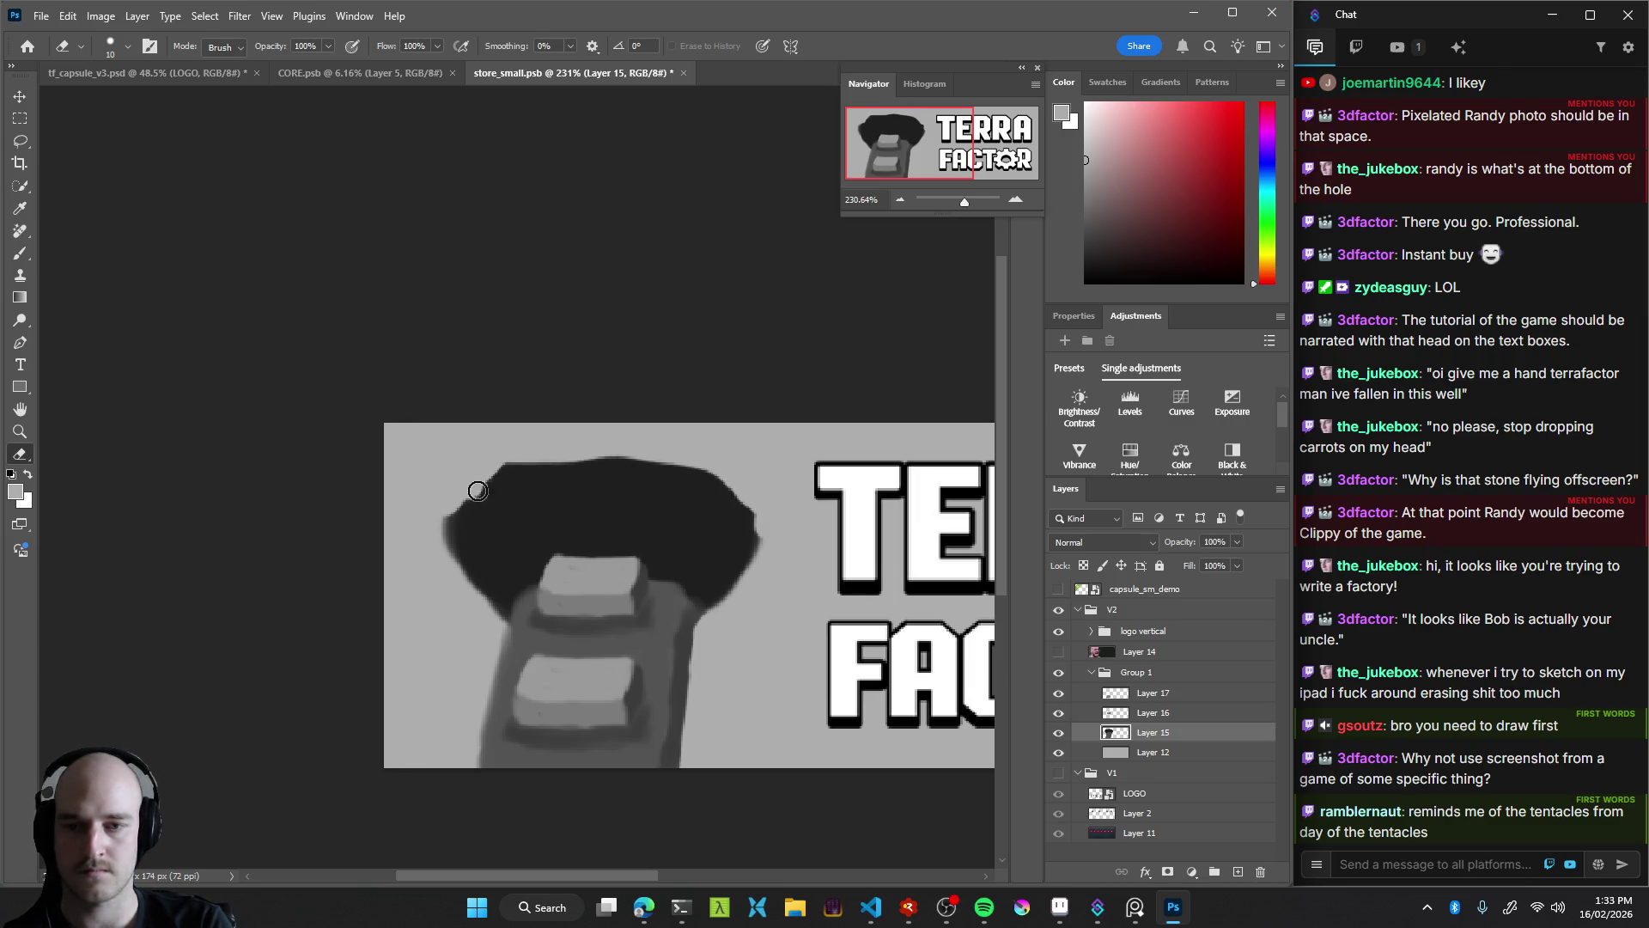
# Paint in the hair's dark tone to smooth its upper-left edge and add a joined tentacle strand down the left
pyautogui.press('Return')
pyautogui.press('b')
pyautogui.keyDown('alt'); pyautogui.click(498, 494); pyautogui.keyUp('alt')
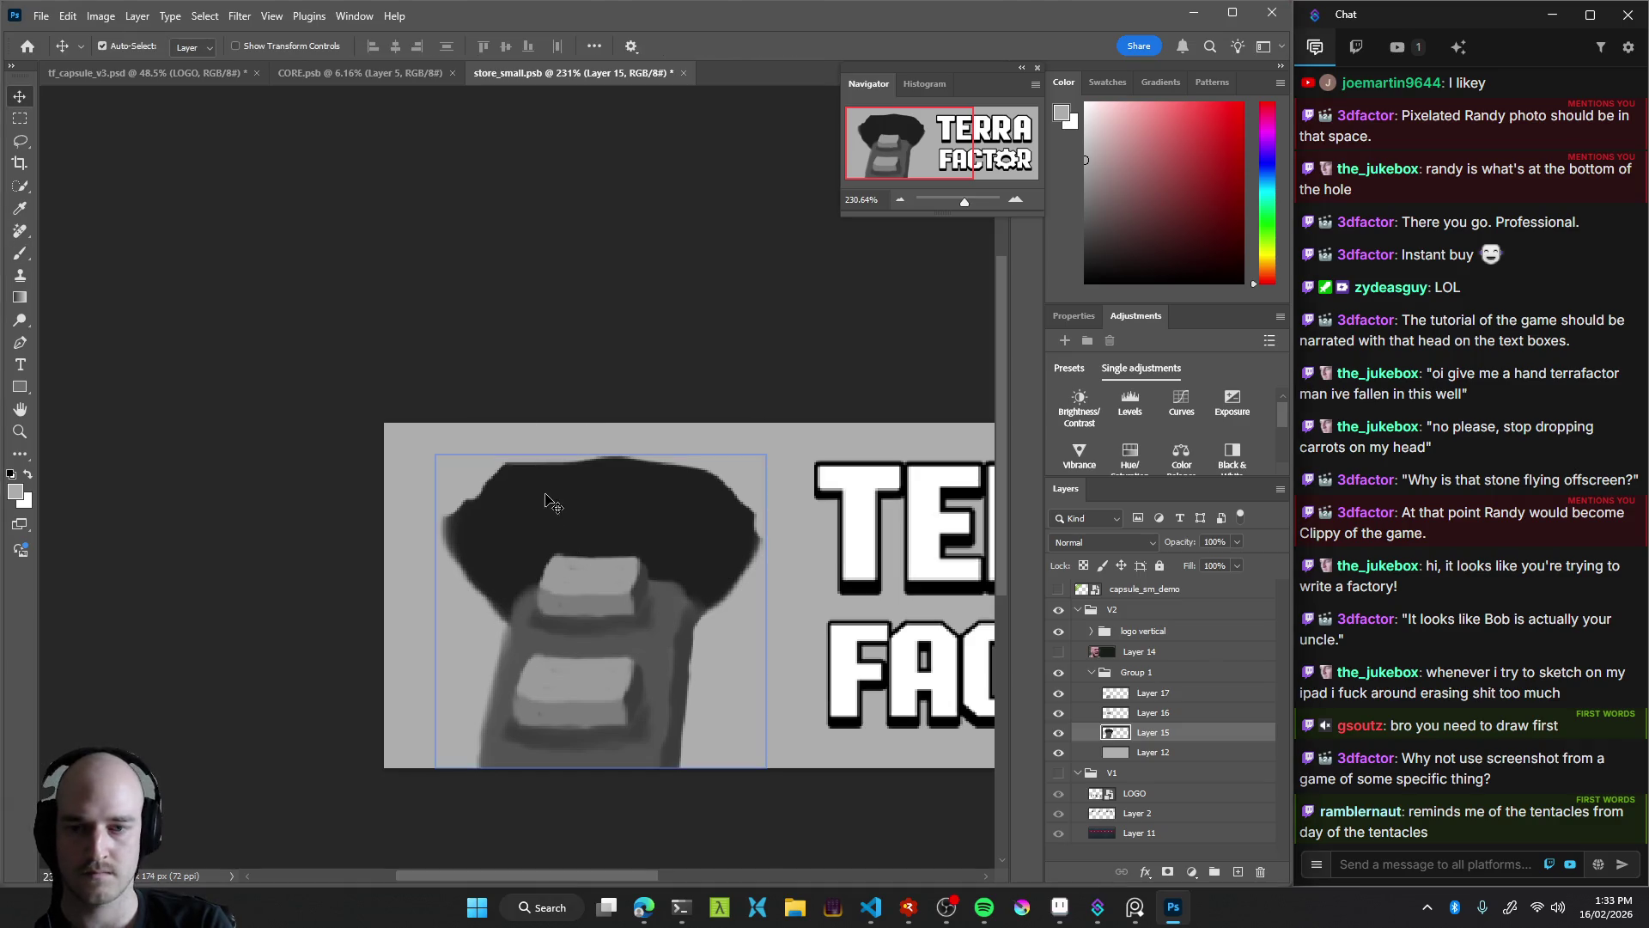
pyautogui.moveTo(498, 501)
pyautogui.mouseDown()
pyautogui.moveTo(448, 531)
pyautogui.moveTo(433, 446)
pyautogui.moveTo(495, 476)
pyautogui.mouseUp()
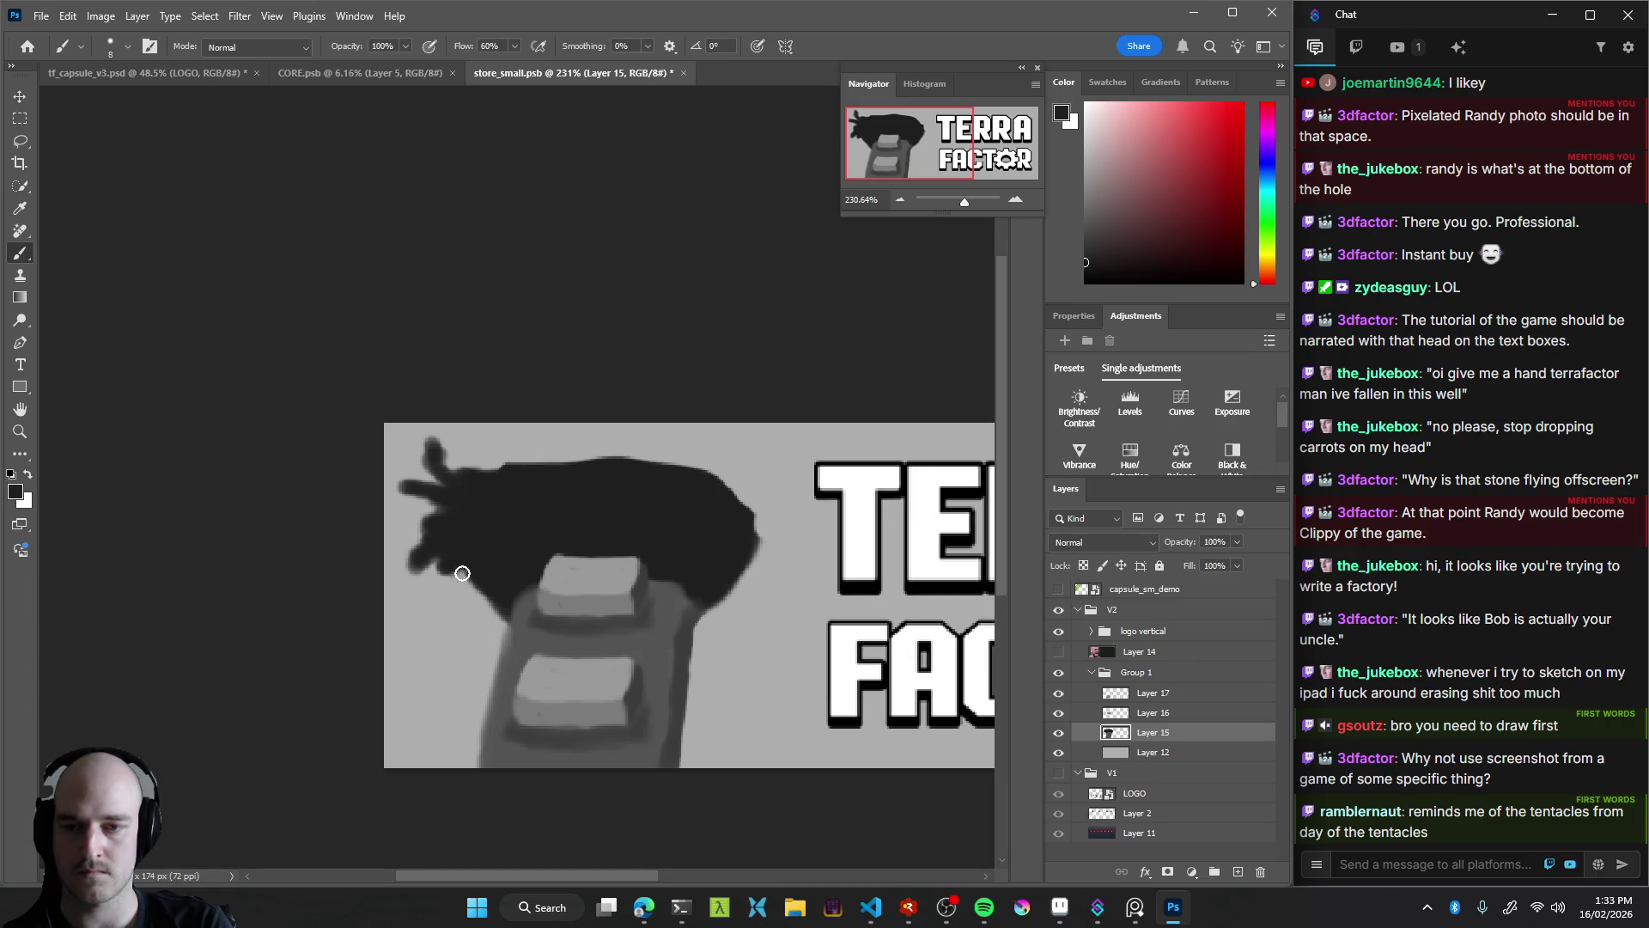
pyautogui.moveTo(451, 646); pyautogui.dragTo(431, 717)
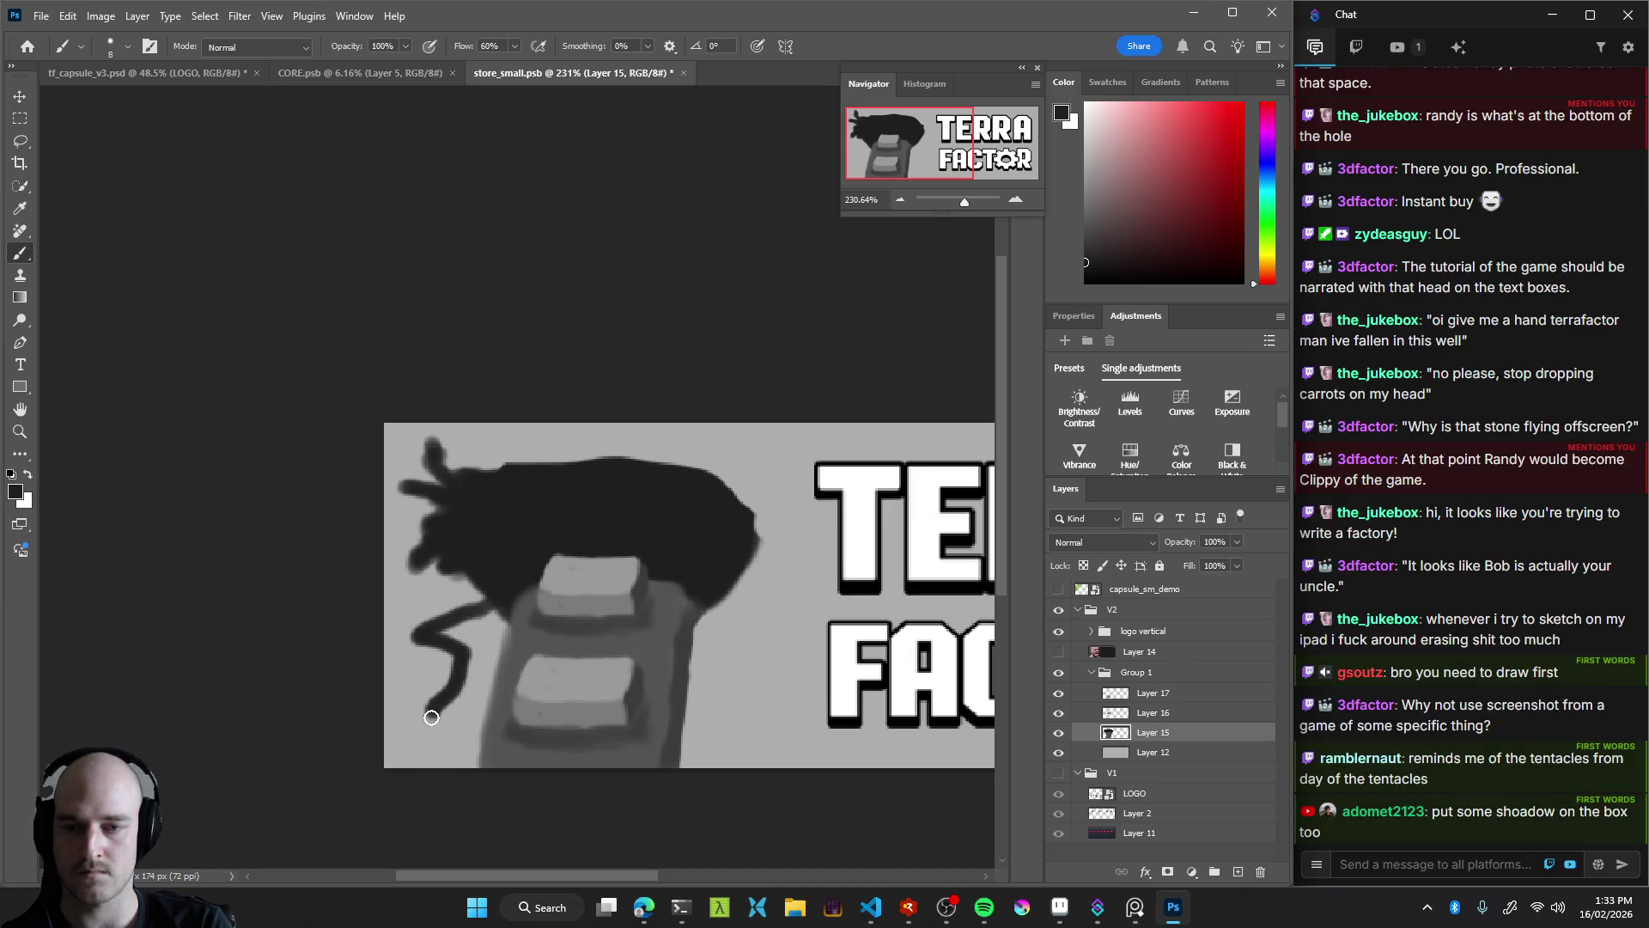
pyautogui.moveTo(460, 629)
pyautogui.mouseDown()
pyautogui.moveTo(493, 615)
pyautogui.moveTo(497, 579)
pyautogui.mouseUp()
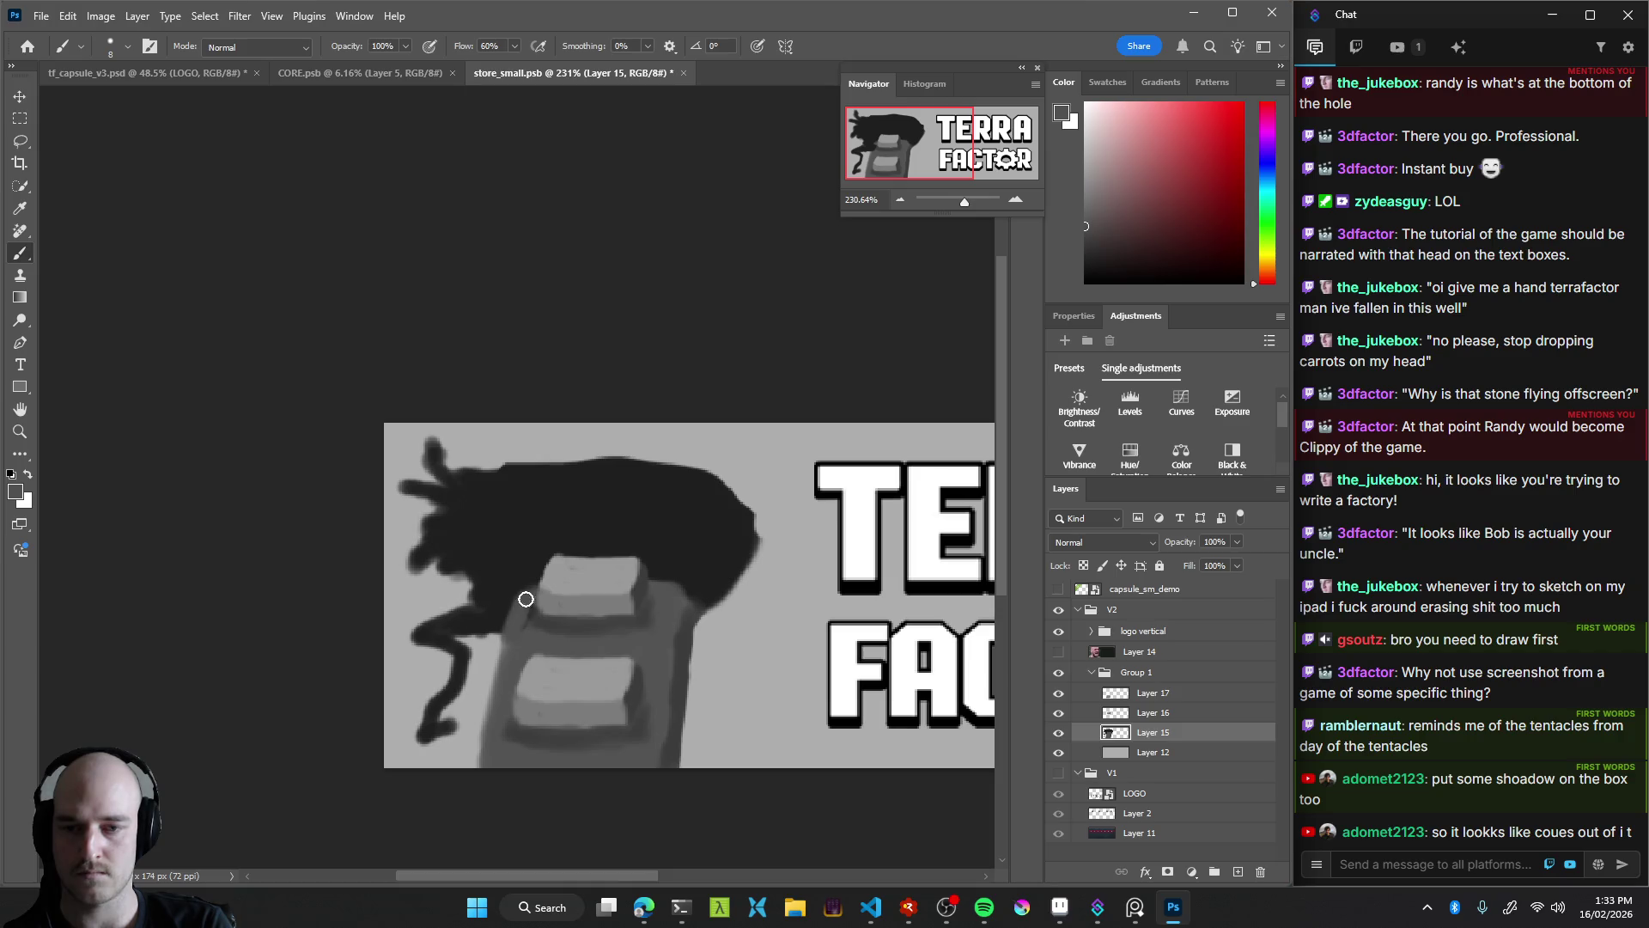
# Paint a near-black tail and a tapered spike reaching right from the hair
pyautogui.keyDown('alt'); pyautogui.click(619, 524); pyautogui.keyUp('alt')
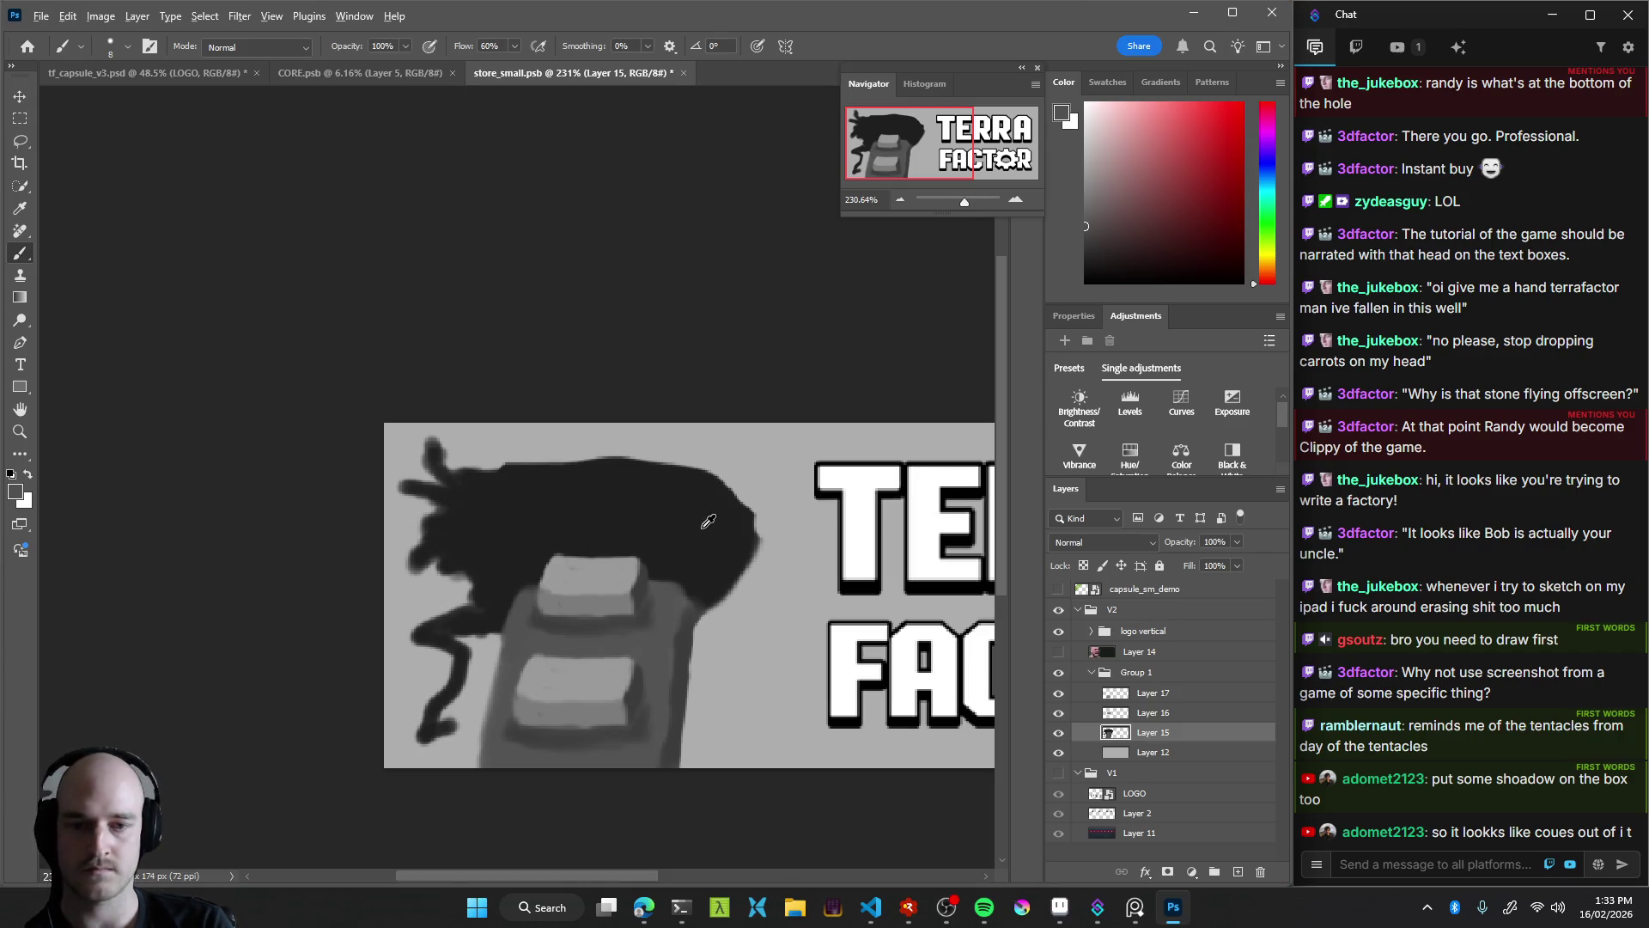
pyautogui.moveTo(743, 567); pyautogui.dragTo(797, 535)
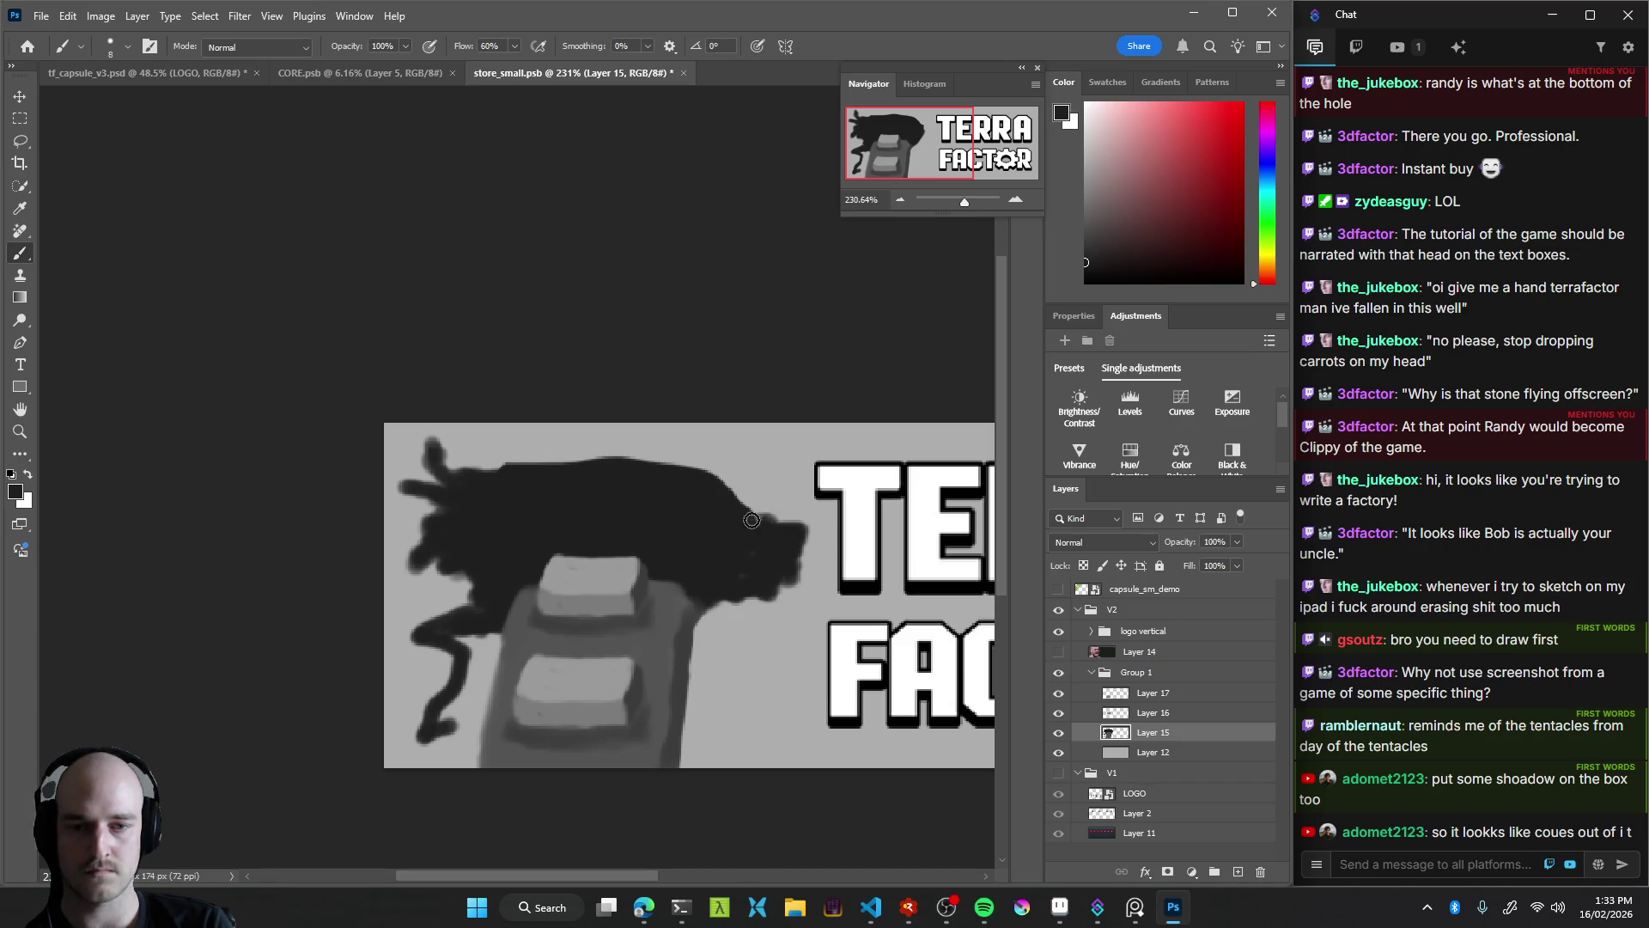
pyautogui.moveTo(760, 464)
pyautogui.mouseDown()
pyautogui.moveTo(711, 485)
pyautogui.moveTo(616, 641)
pyautogui.moveTo(681, 687)
pyautogui.mouseUp()
pyautogui.press('z')
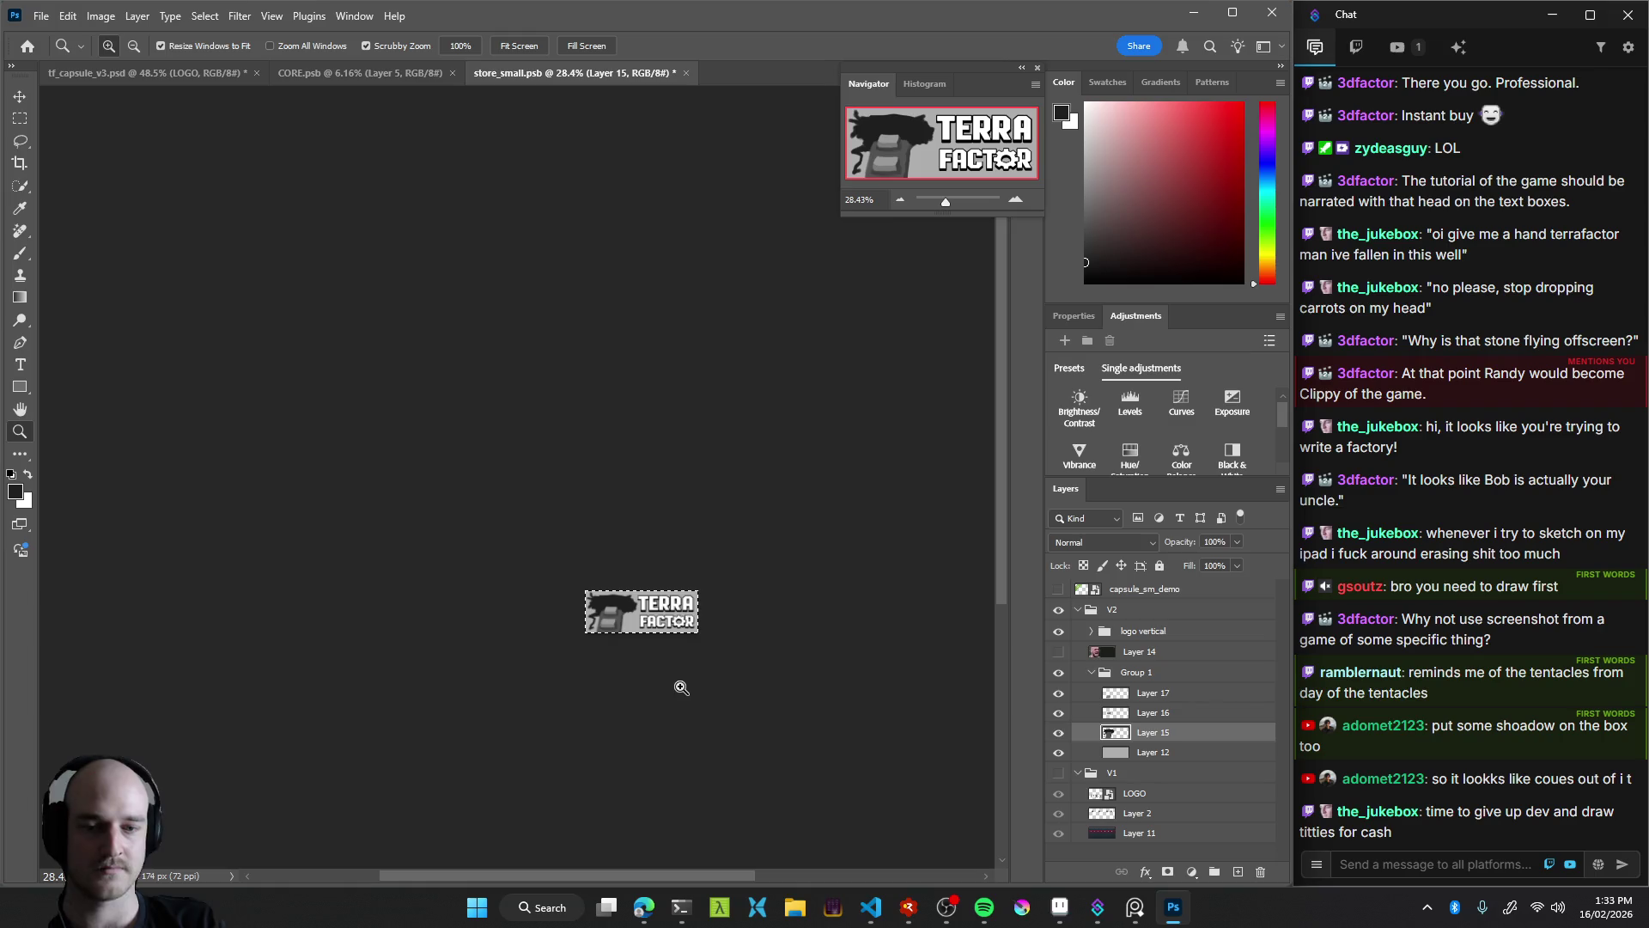
pyautogui.press('l')
pyautogui.press('z')
pyautogui.moveTo(678, 695); pyautogui.dragTo(697, 422)
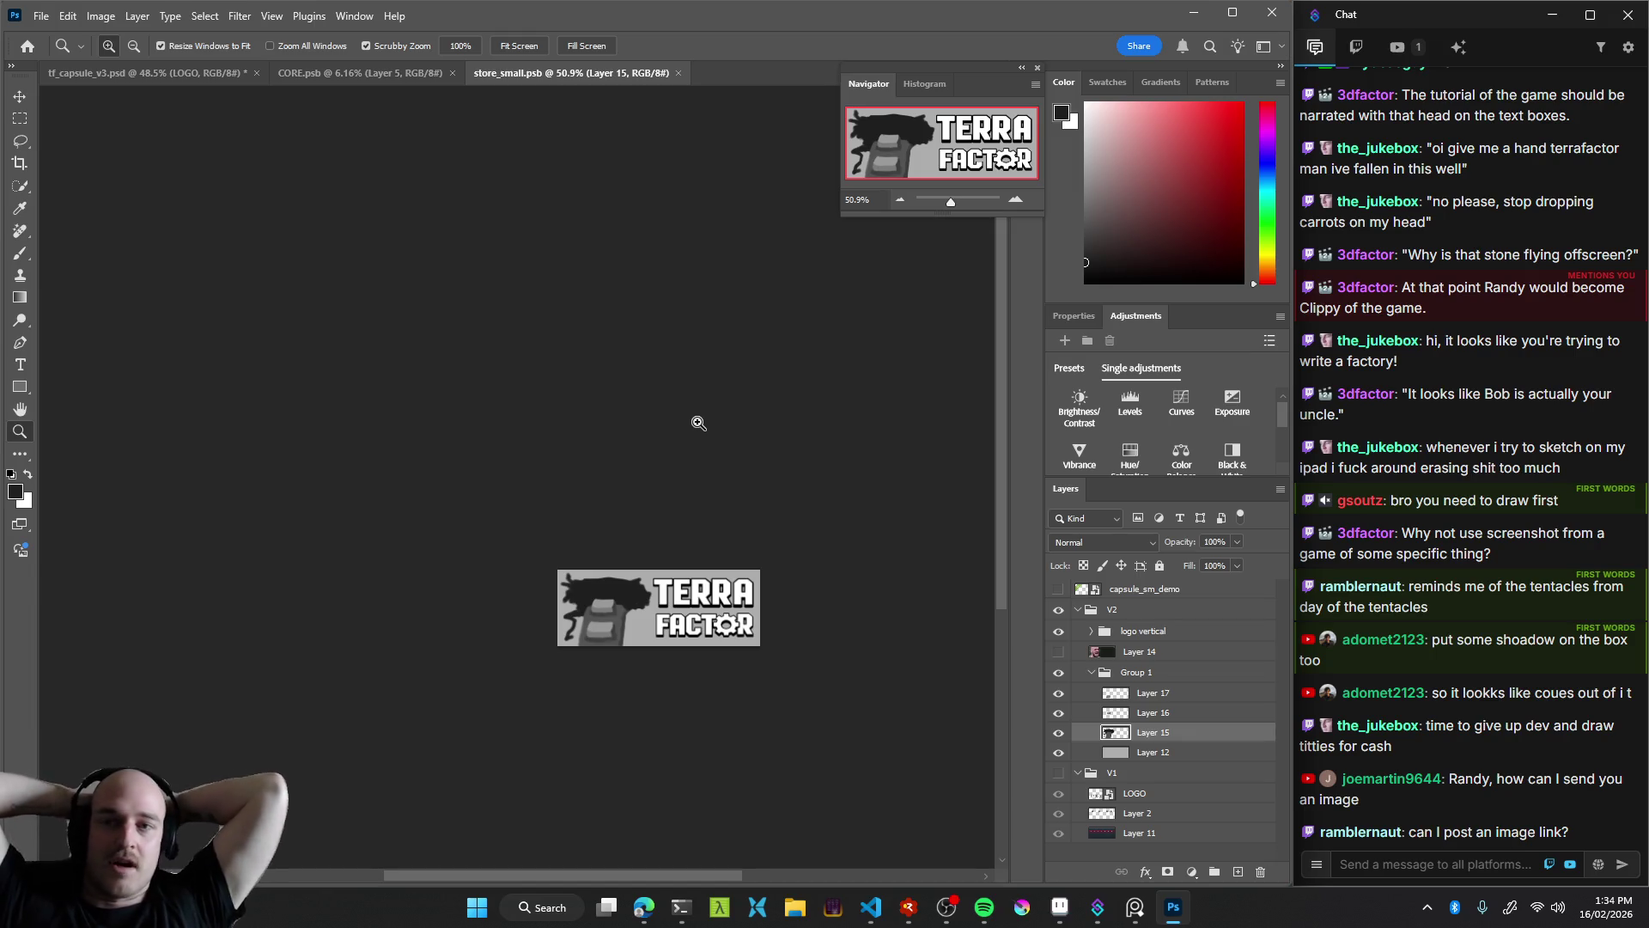
pyautogui.click(1397, 863)
pyautogui.write('!discord')
pyautogui.press('Return')
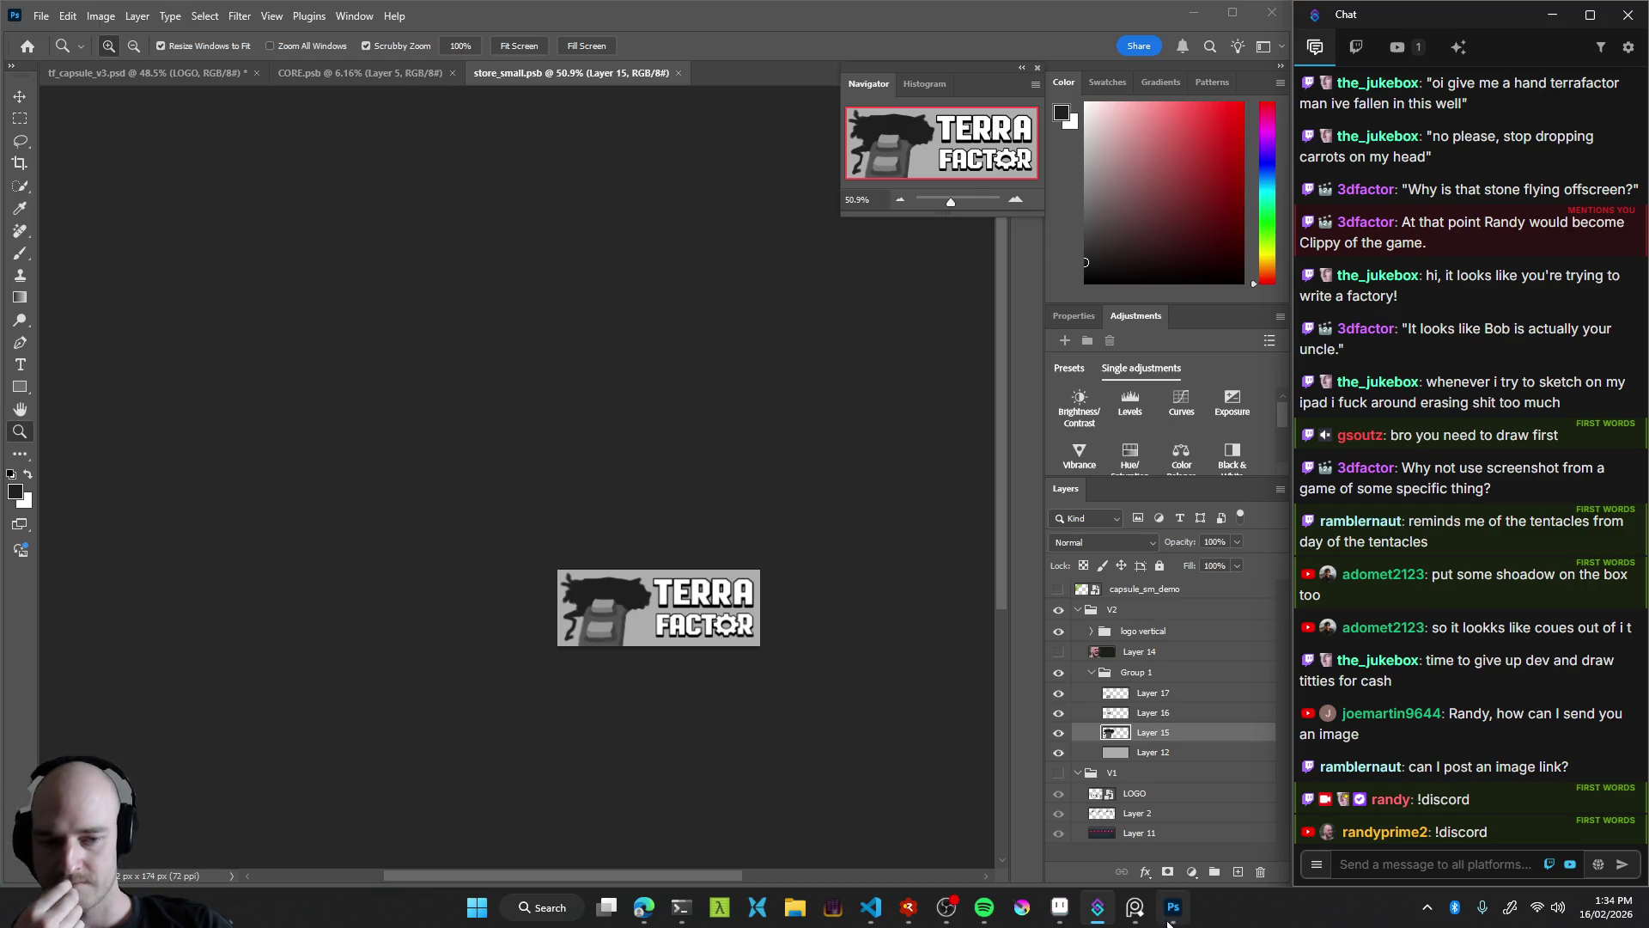
# Relaunch Casterlabs from Windows search, close its splash window, and bring OBS Studio to the front
pyautogui.click(569, 907)
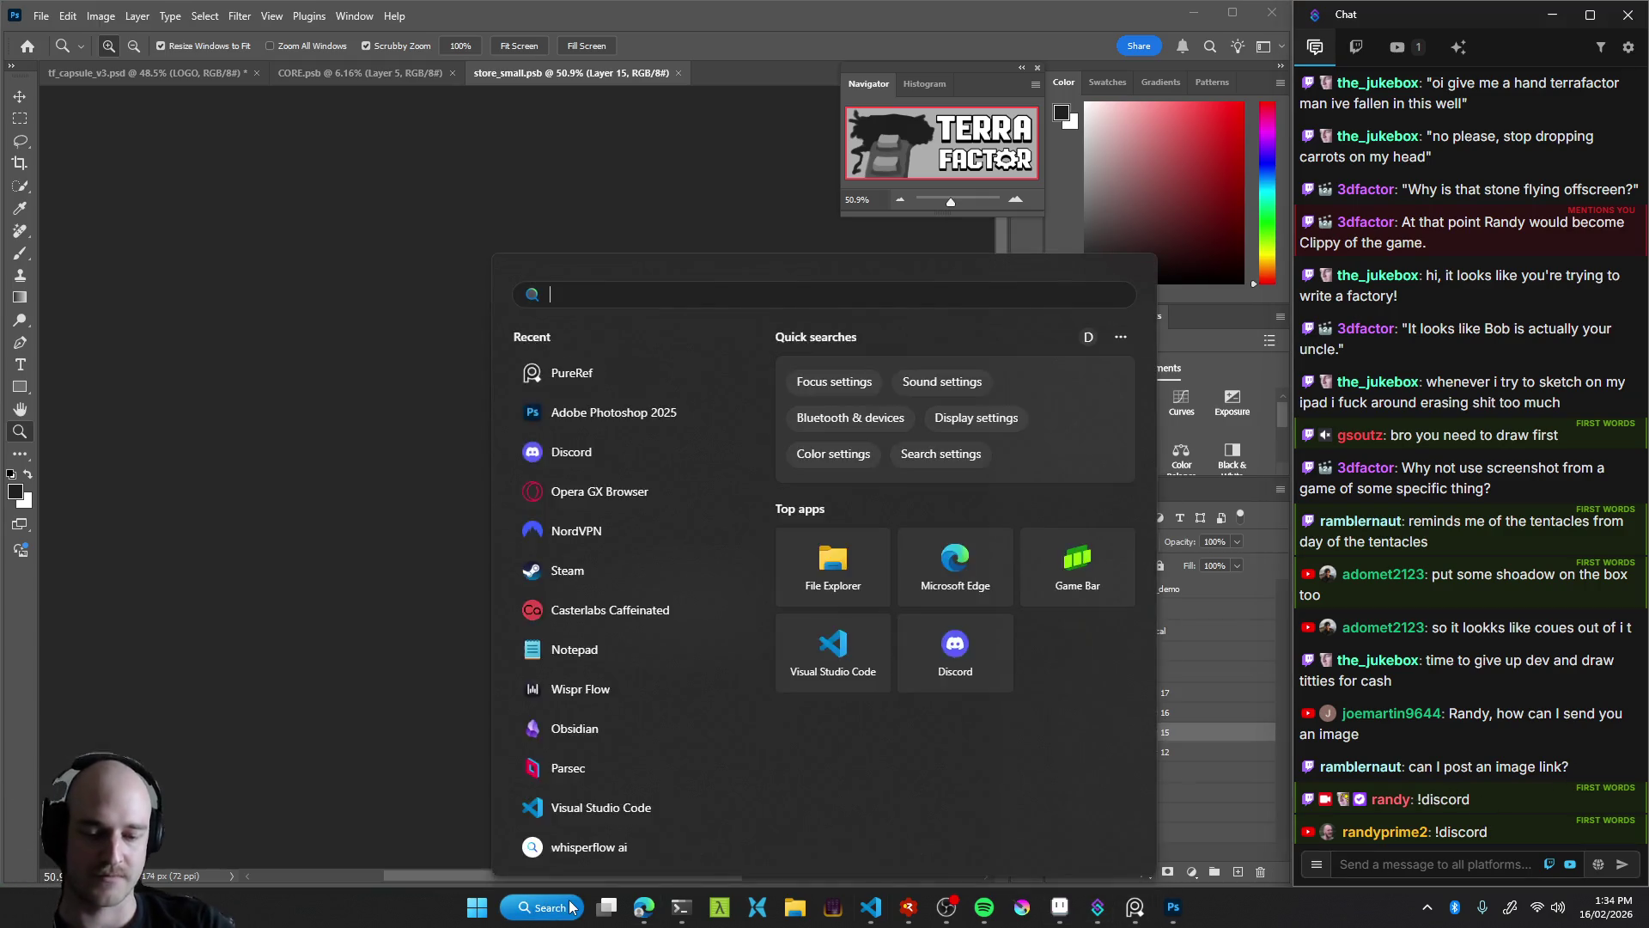
pyautogui.write('casterlabs Caffeinated')
pyautogui.press('Return')
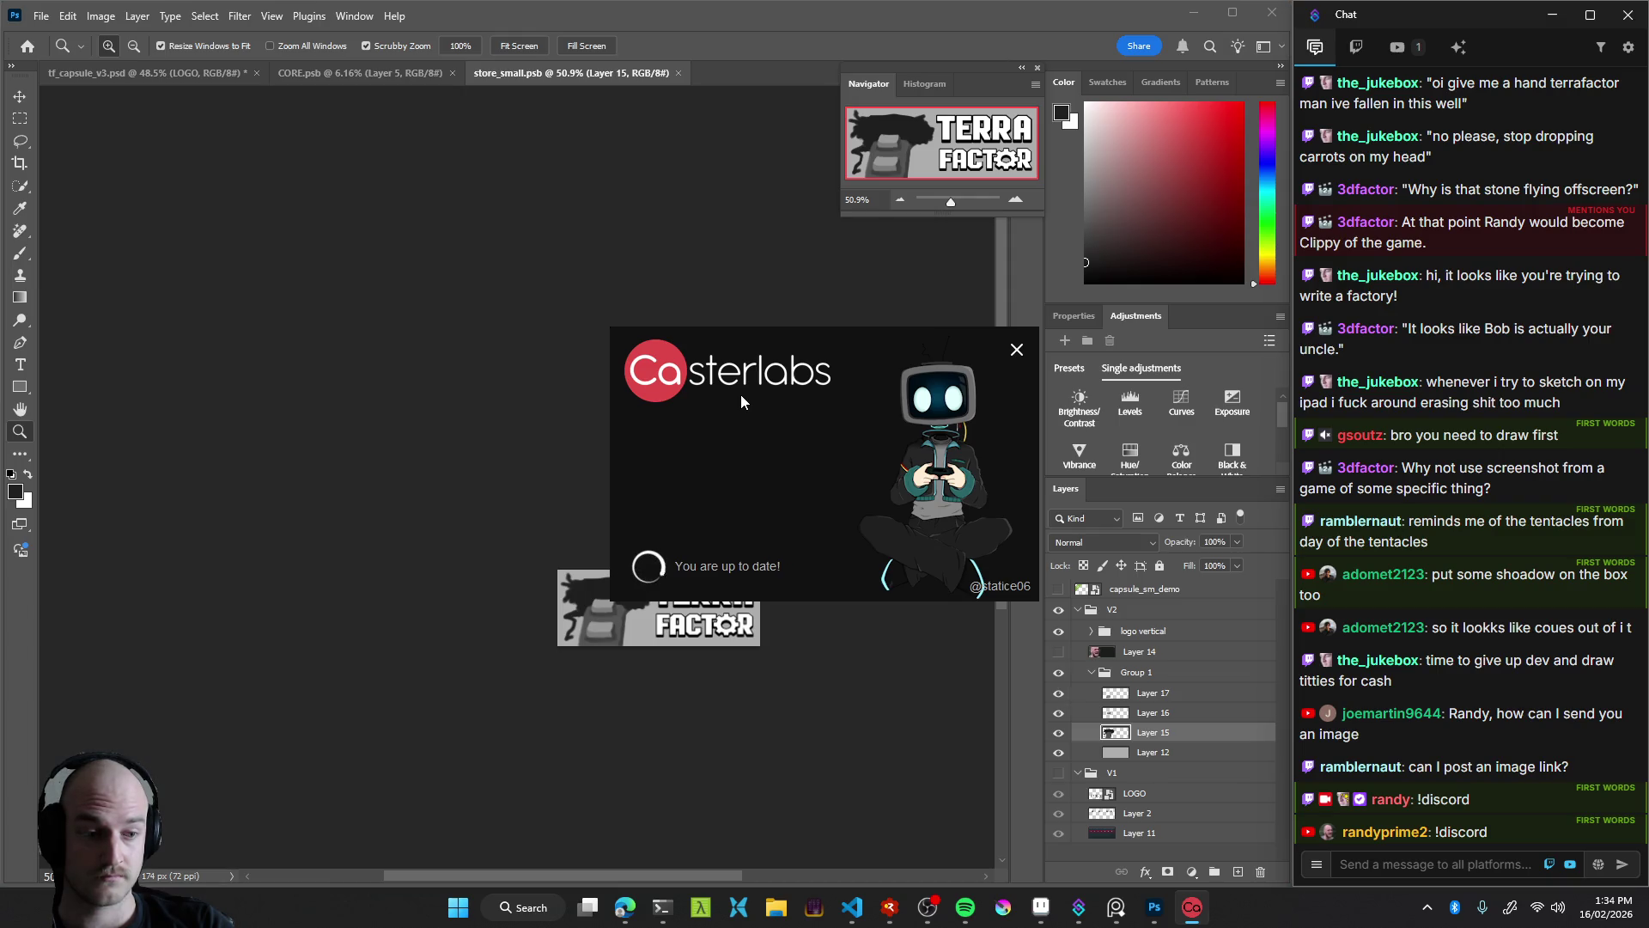
pyautogui.click(1017, 352)
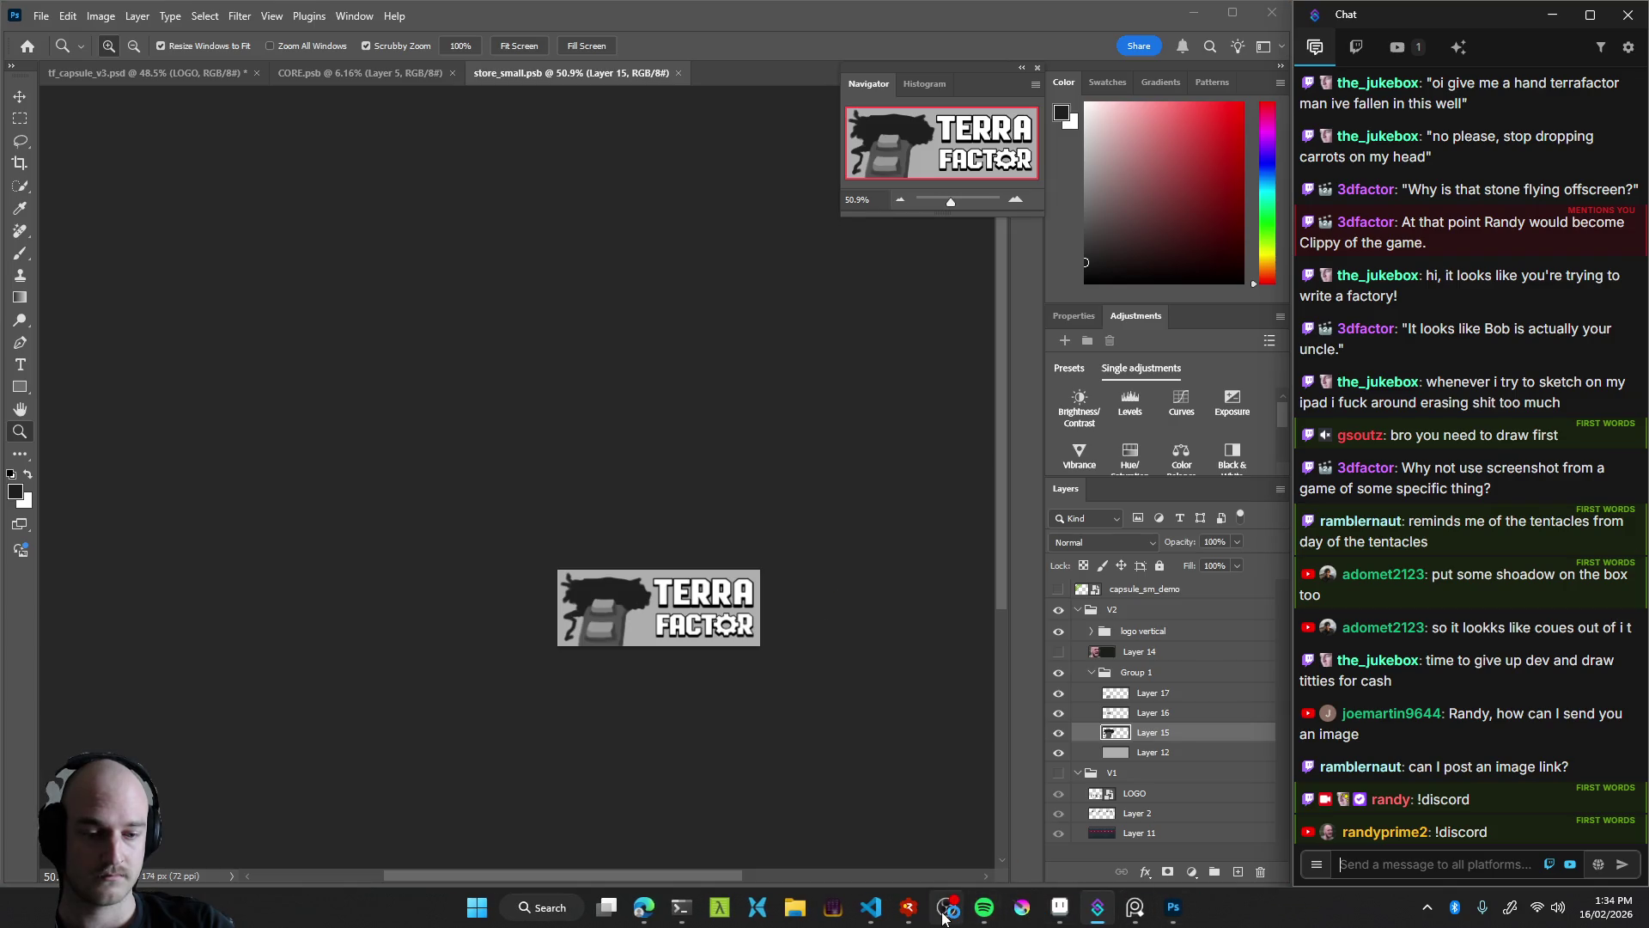
pyautogui.moveTo(942, 916)
pyautogui.click(946, 823)
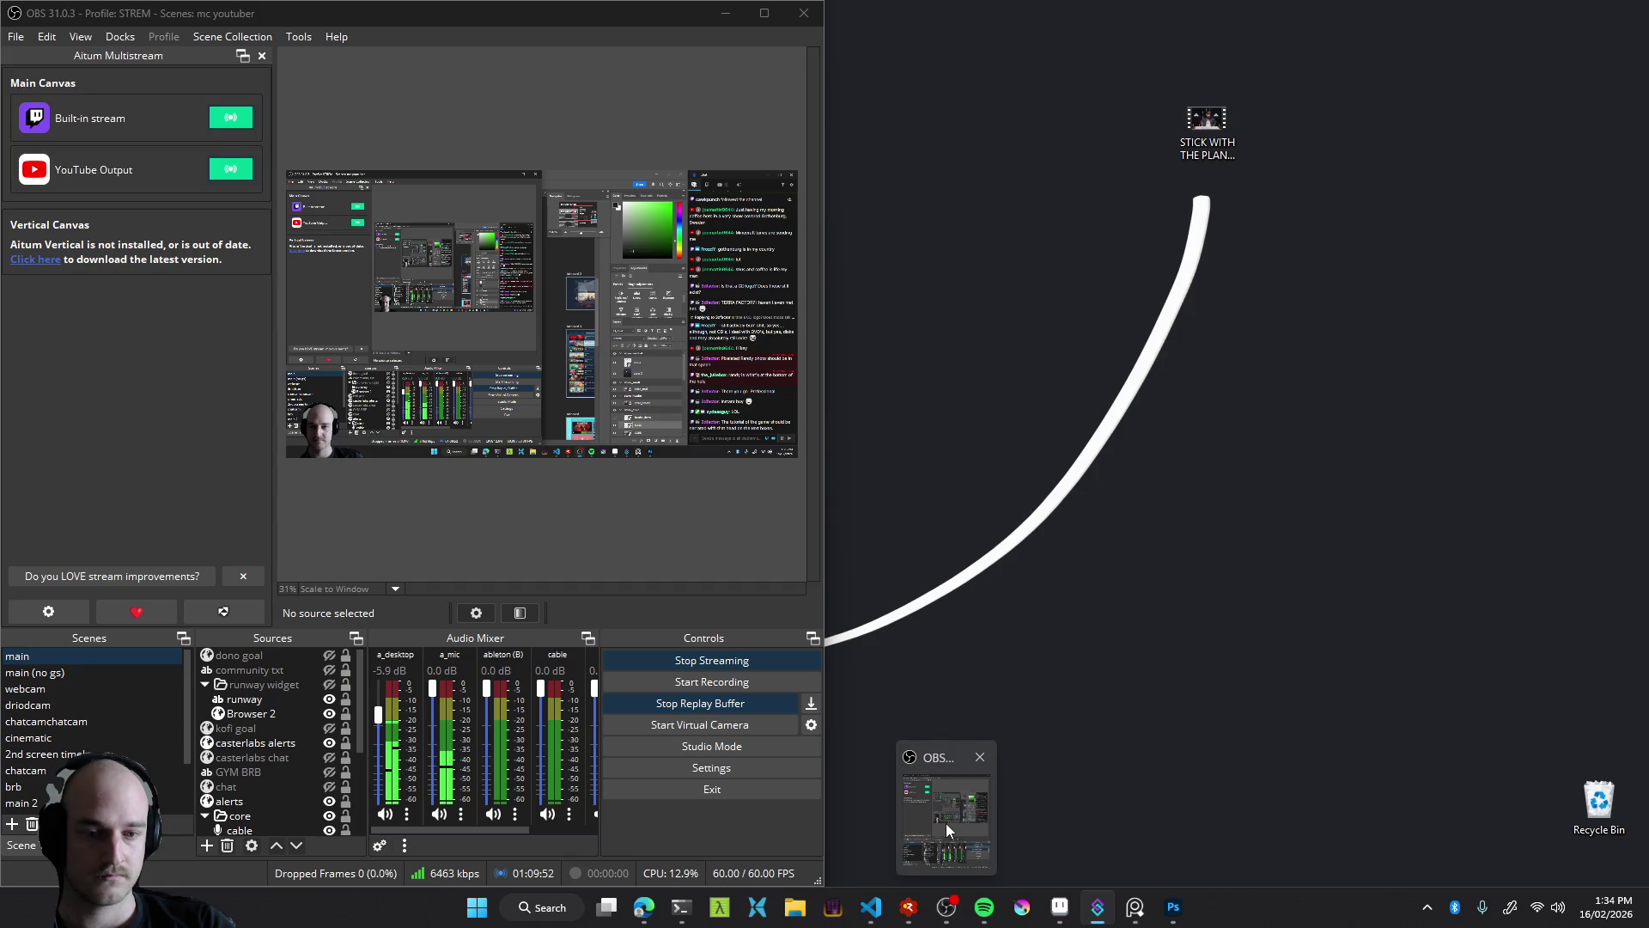
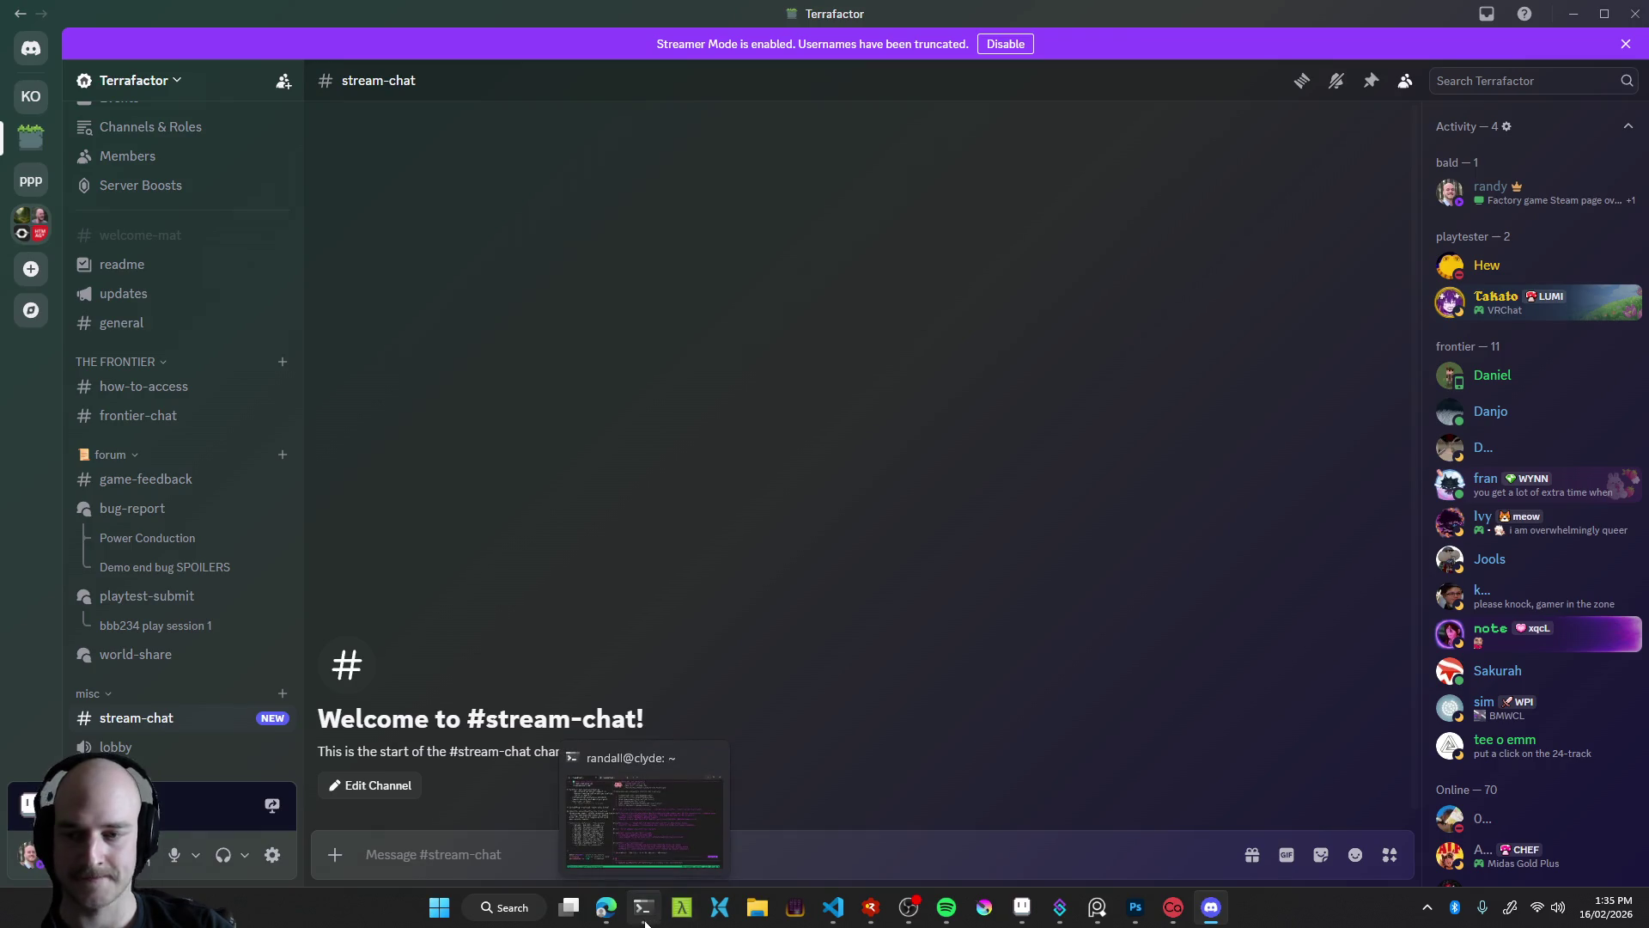
# Close the Discord window and move the Casterlabs dashboard aside
pyautogui.click(644, 907)
pyautogui.click(645, 917)
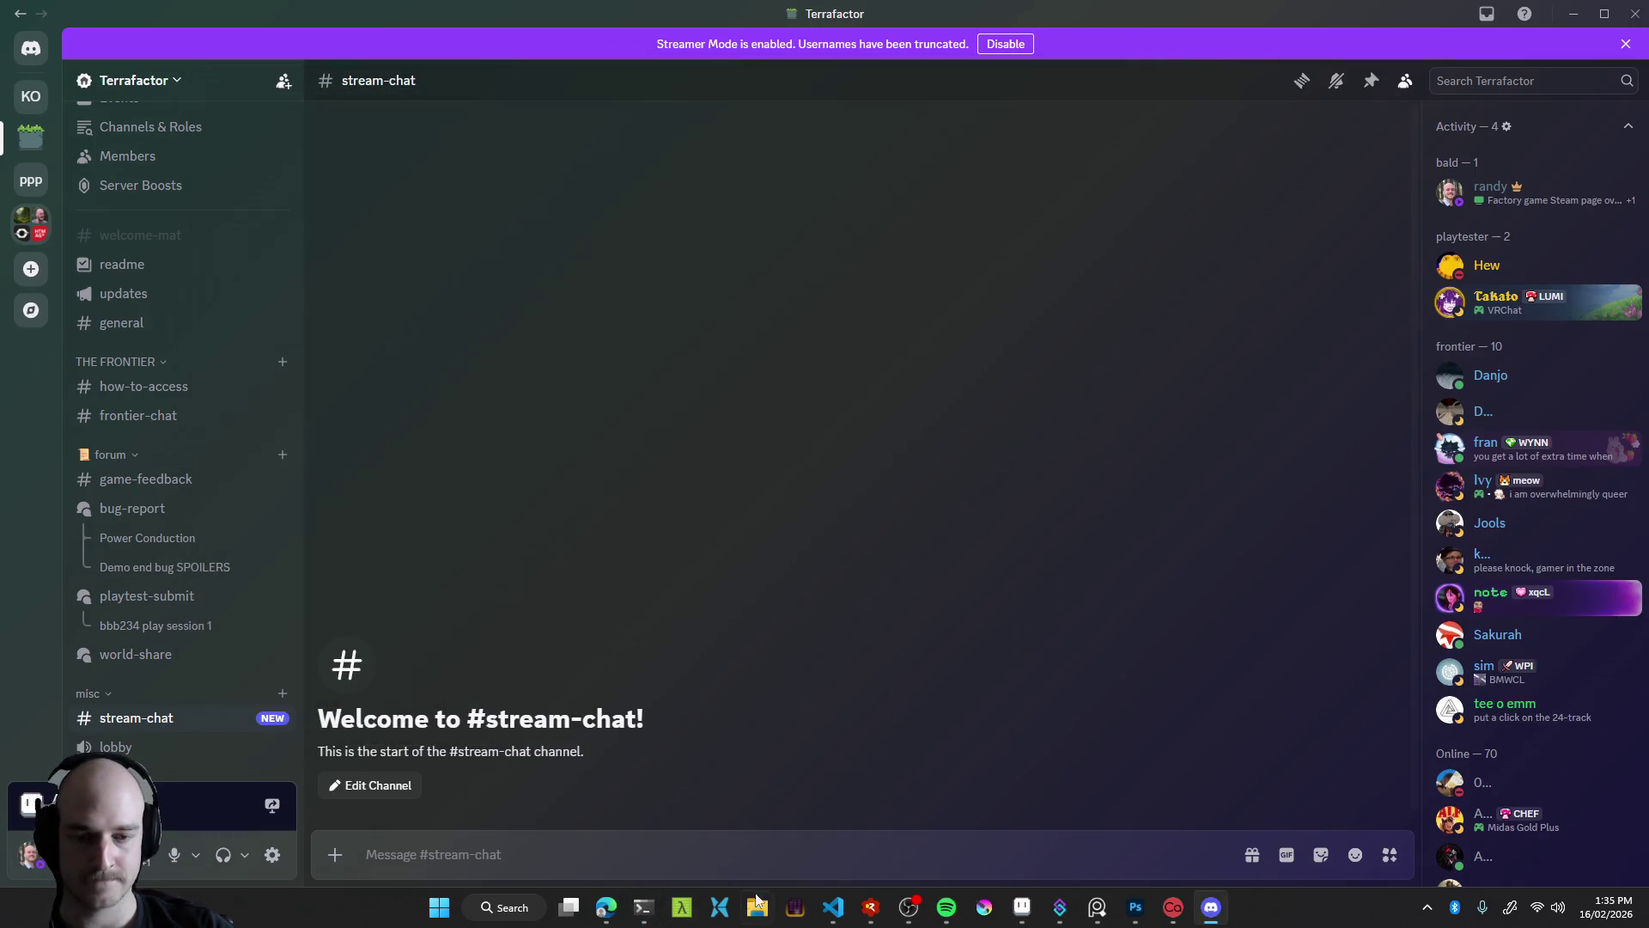
pyautogui.moveTo(1408, 13)
pyautogui.mouseDown()
pyautogui.moveTo(21, 258)
pyautogui.moveTo(1039, 91)
pyautogui.mouseUp()
pyautogui.click(1255, 109)
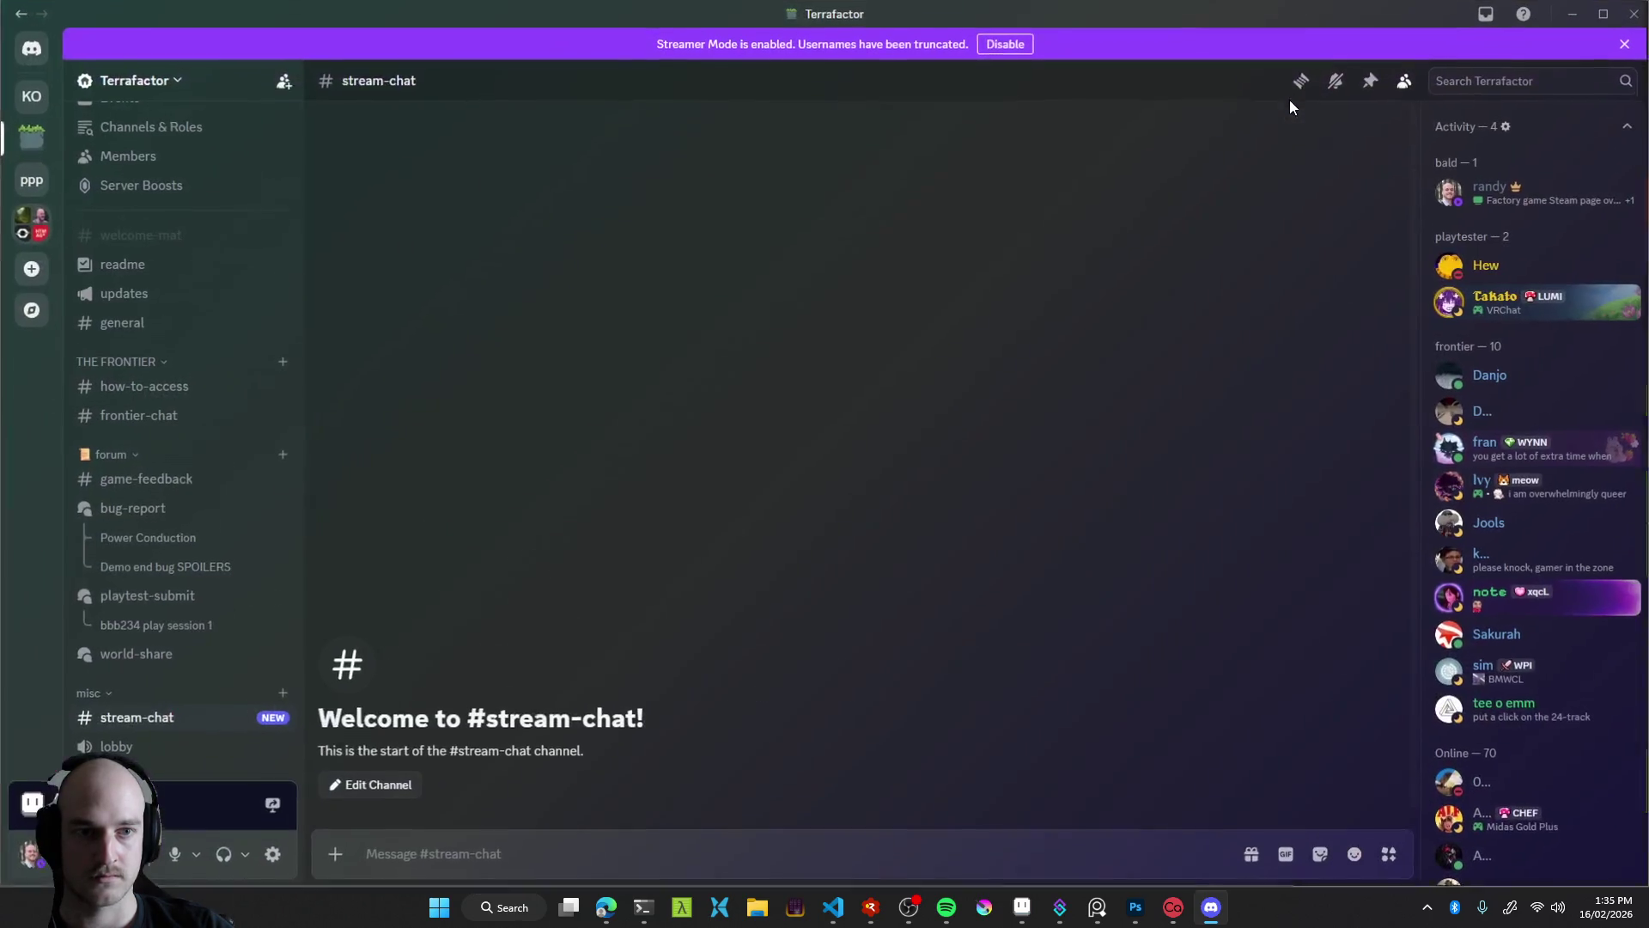
pyautogui.click(1635, 13)
pyautogui.moveTo(1141, 105); pyautogui.dragTo(933, 122)
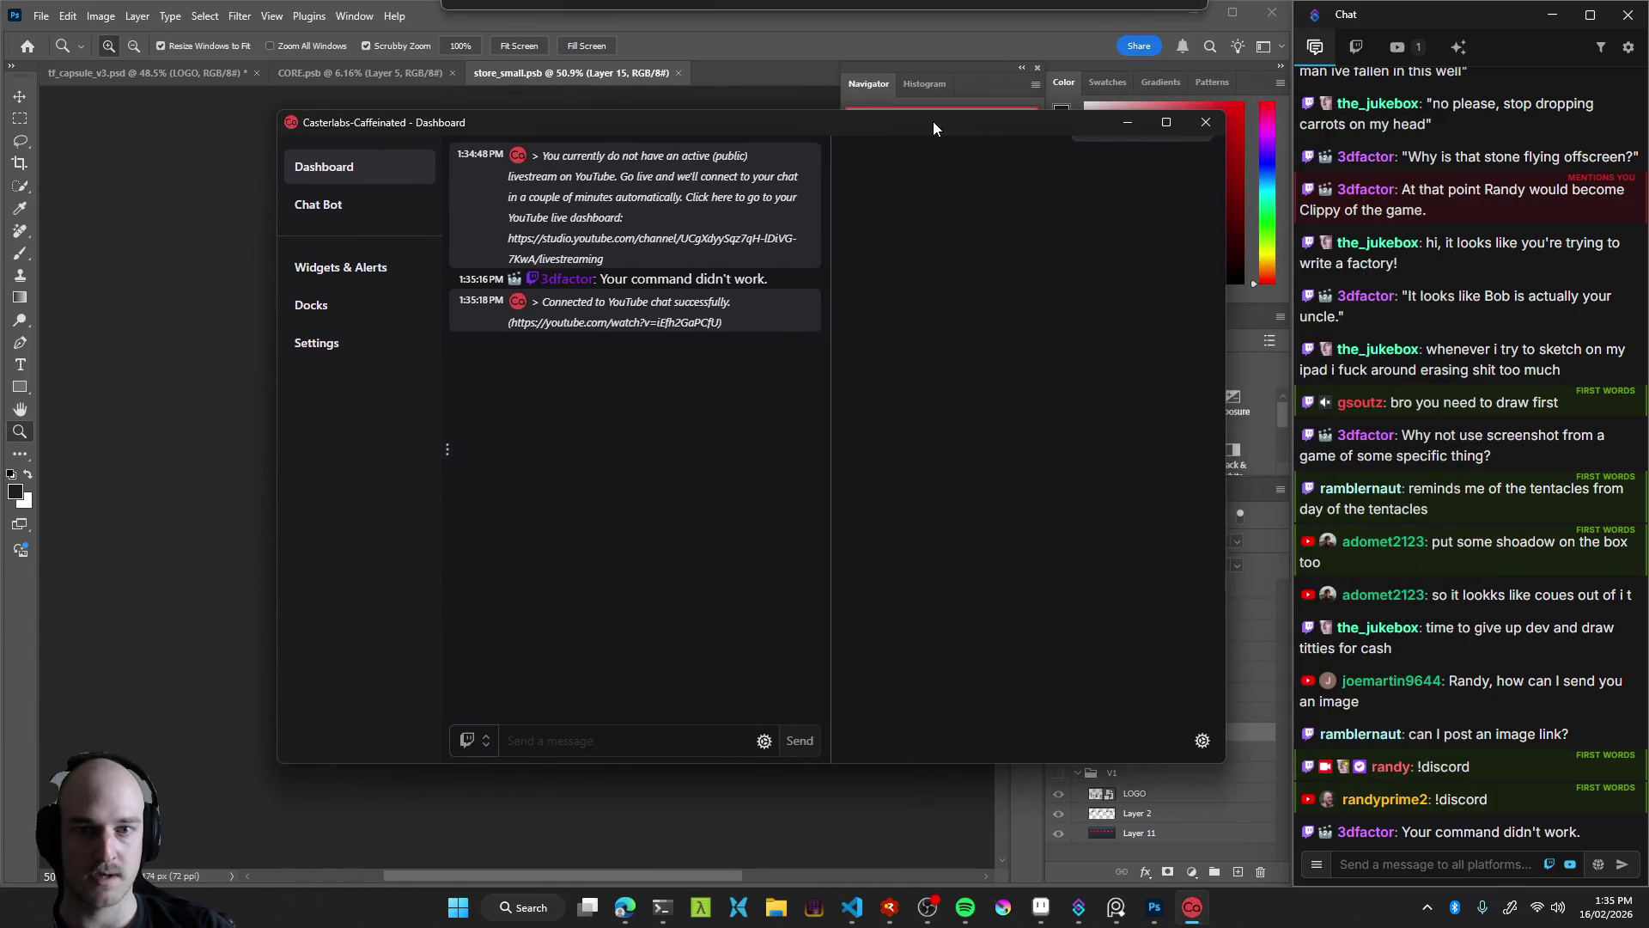
# Post the !game and !discord commands in the stream chat
pyautogui.click(1127, 126)
pyautogui.click(1424, 863)
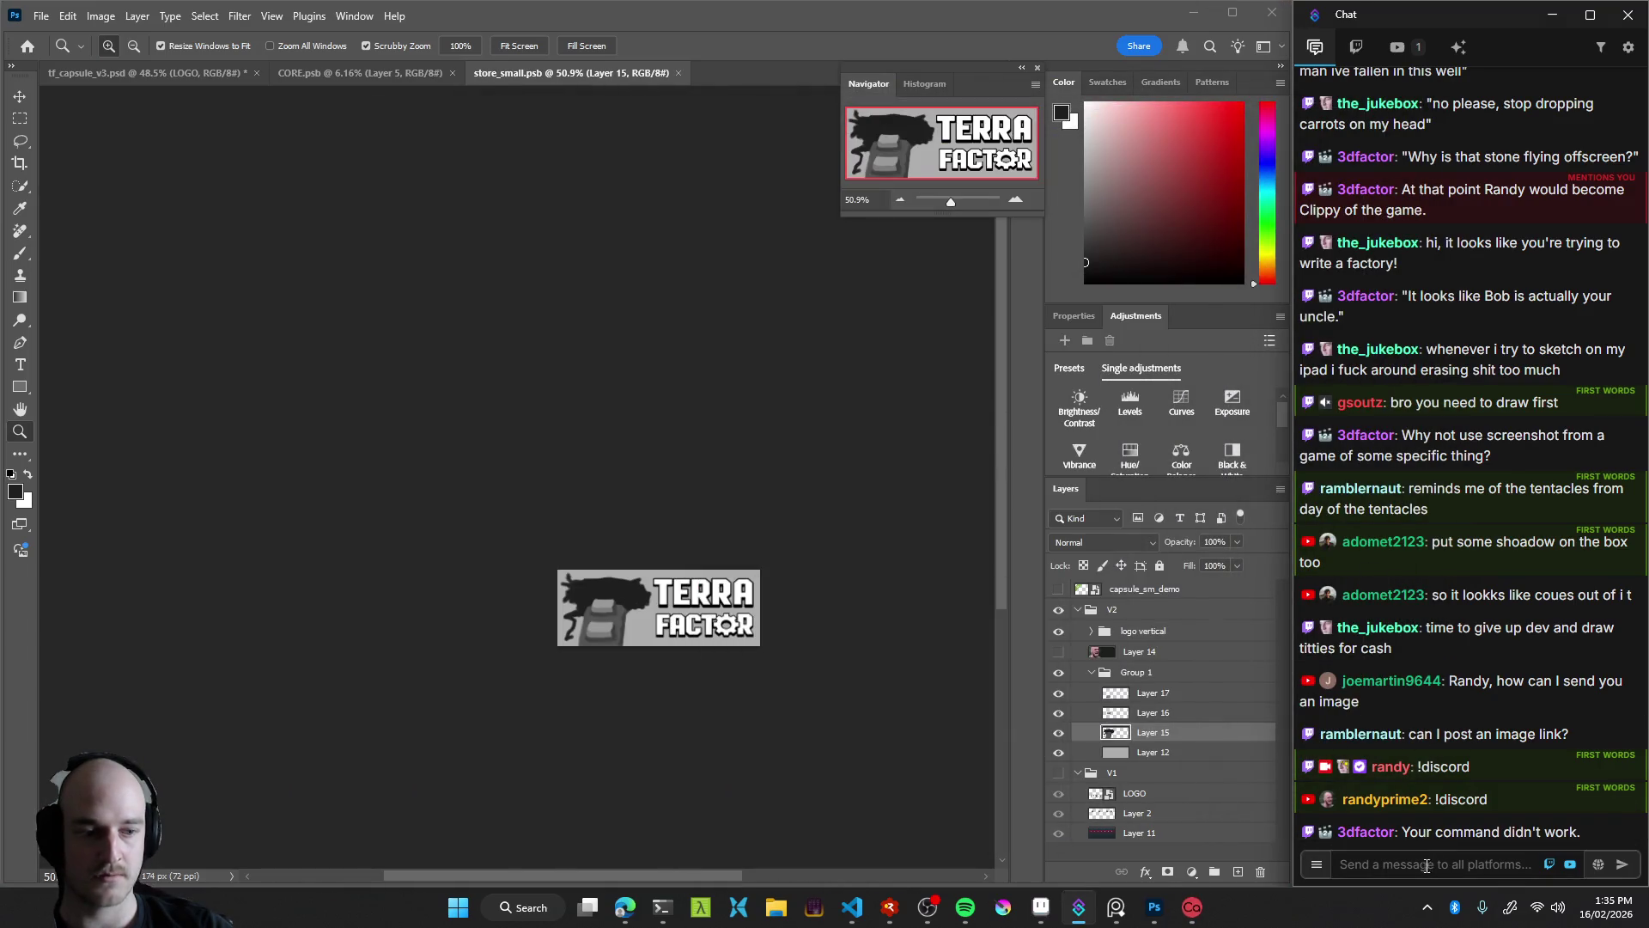
pyautogui.write('!game')
pyautogui.press('Return')
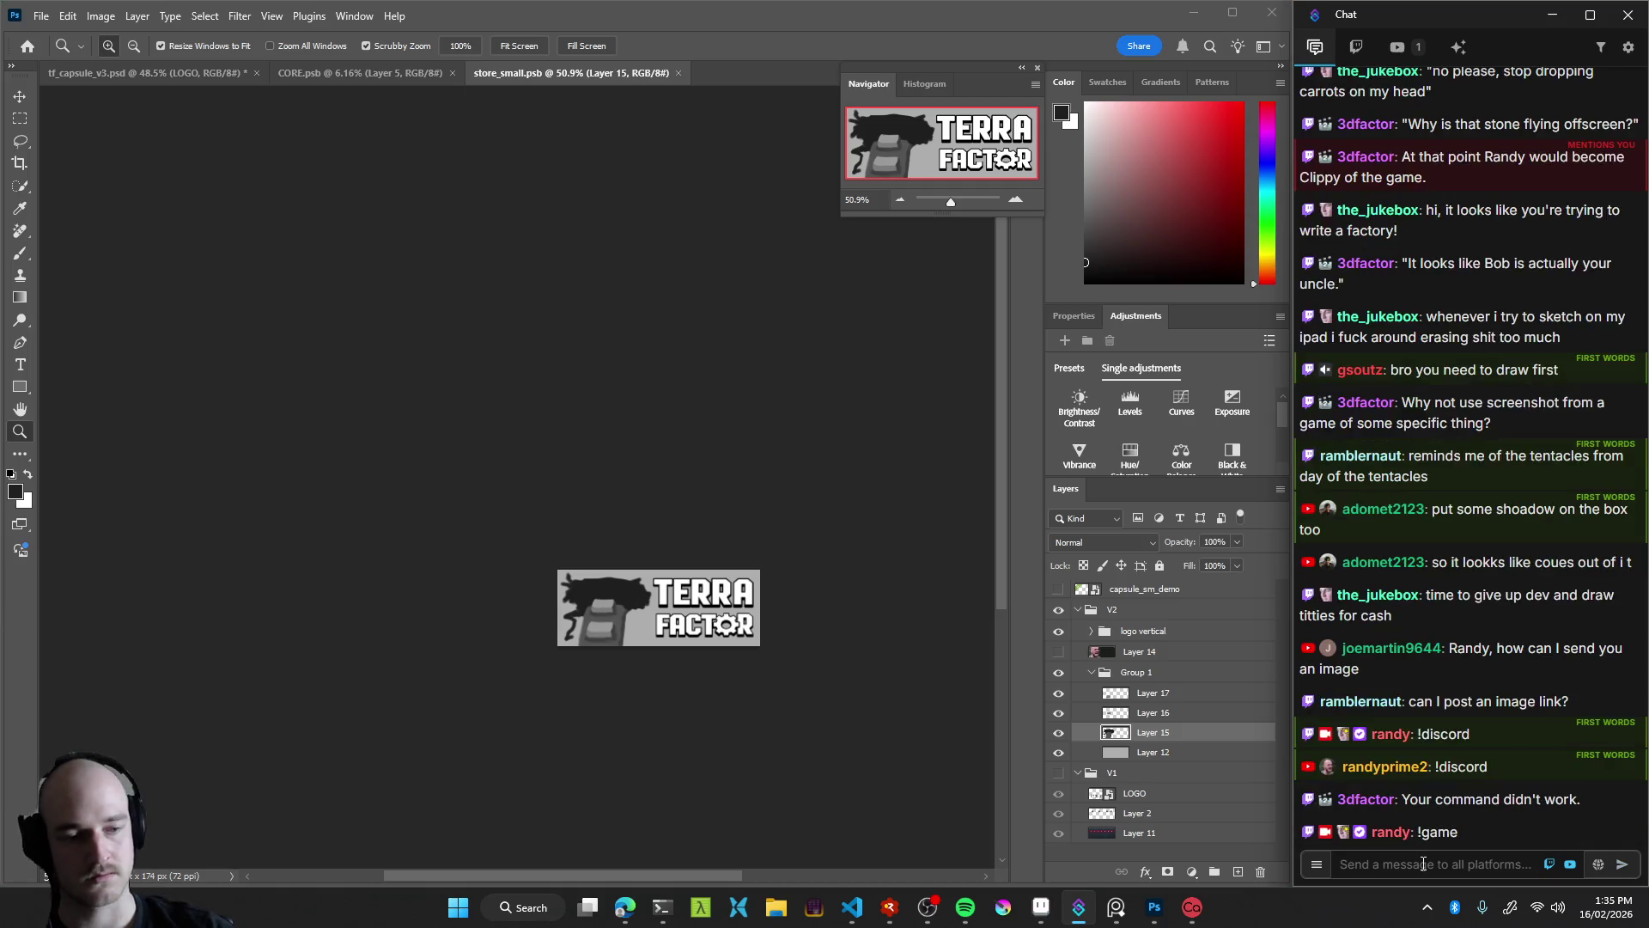
pyautogui.write('!discord')
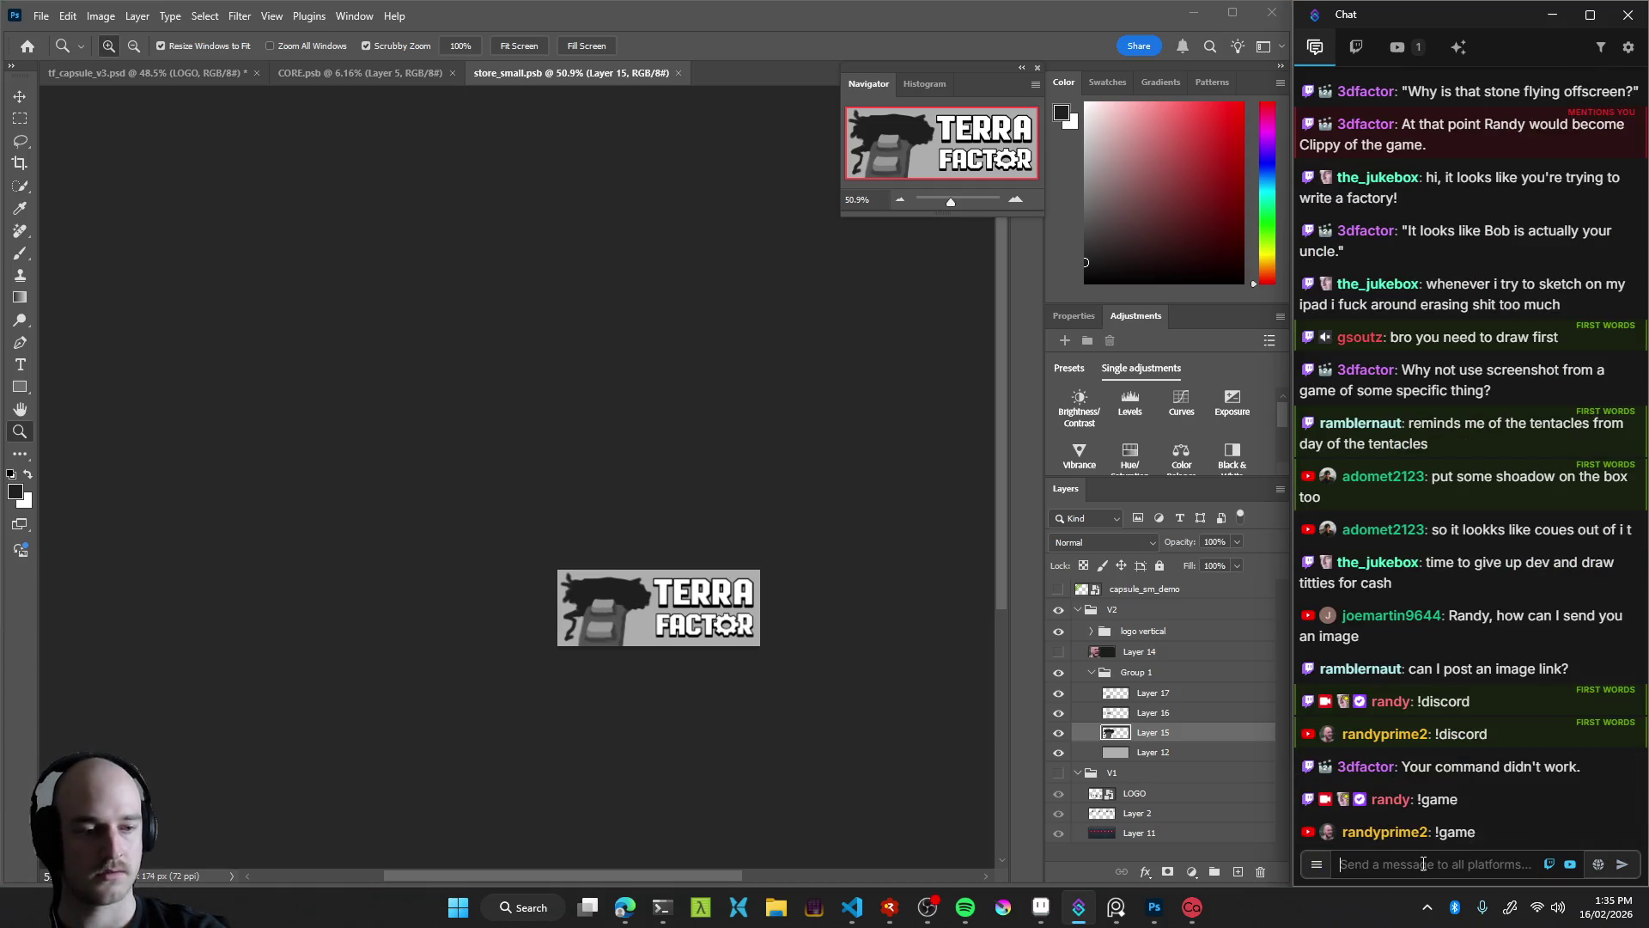
pyautogui.press('Return')
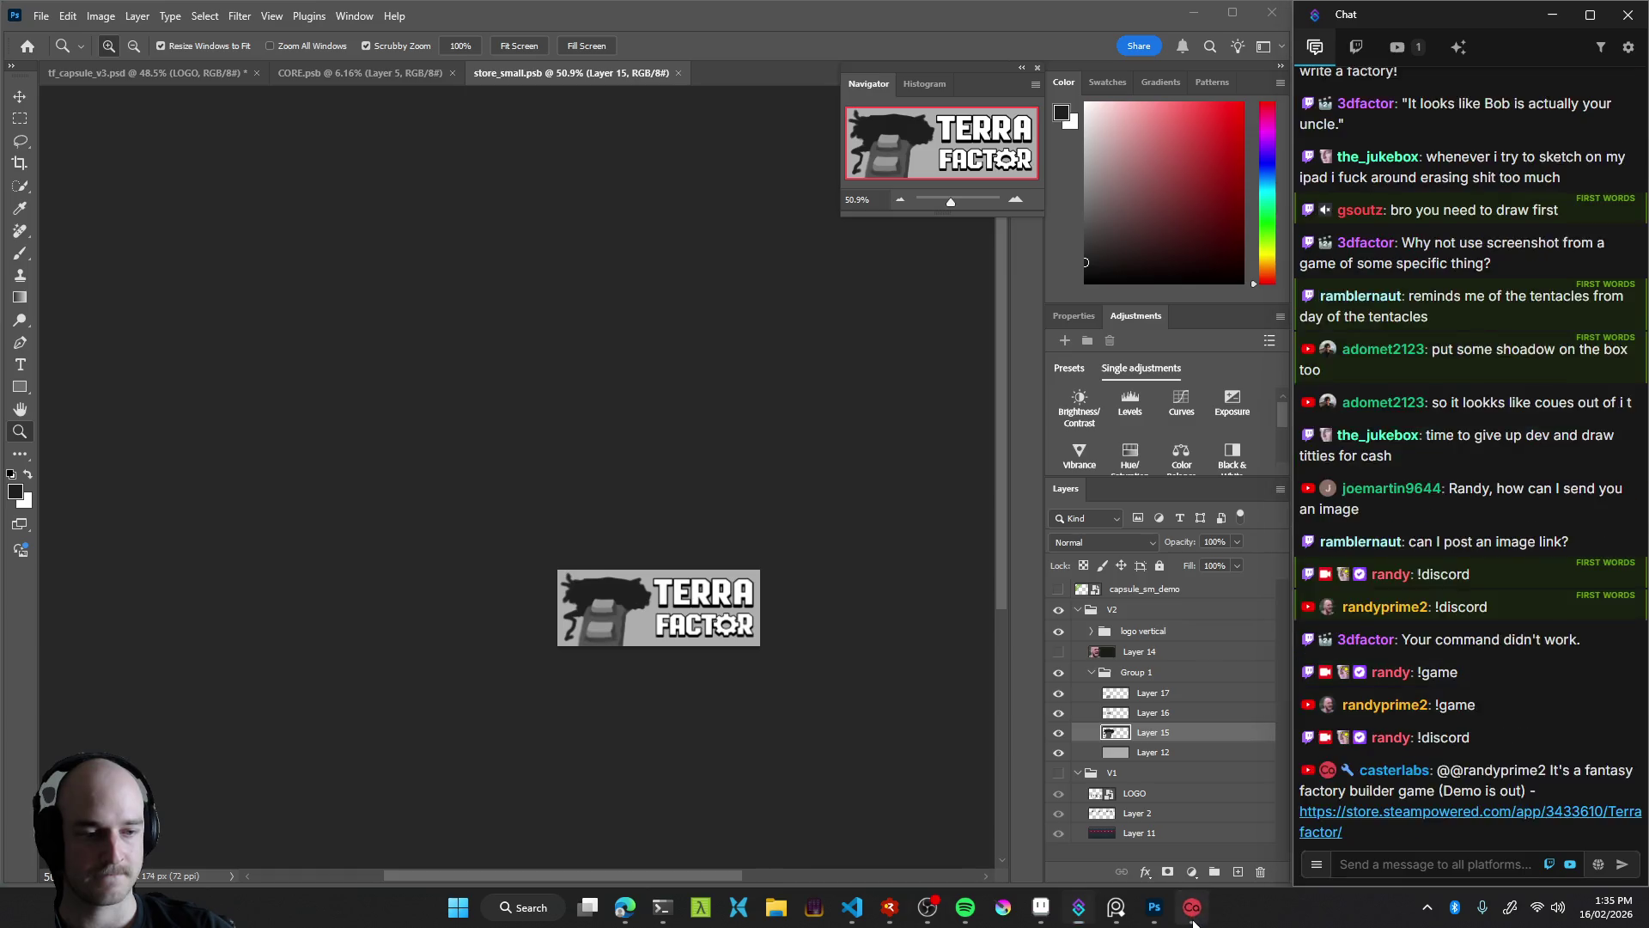
# Check the chat bot's command setup and resend !discord to chat
pyautogui.click(1192, 917)
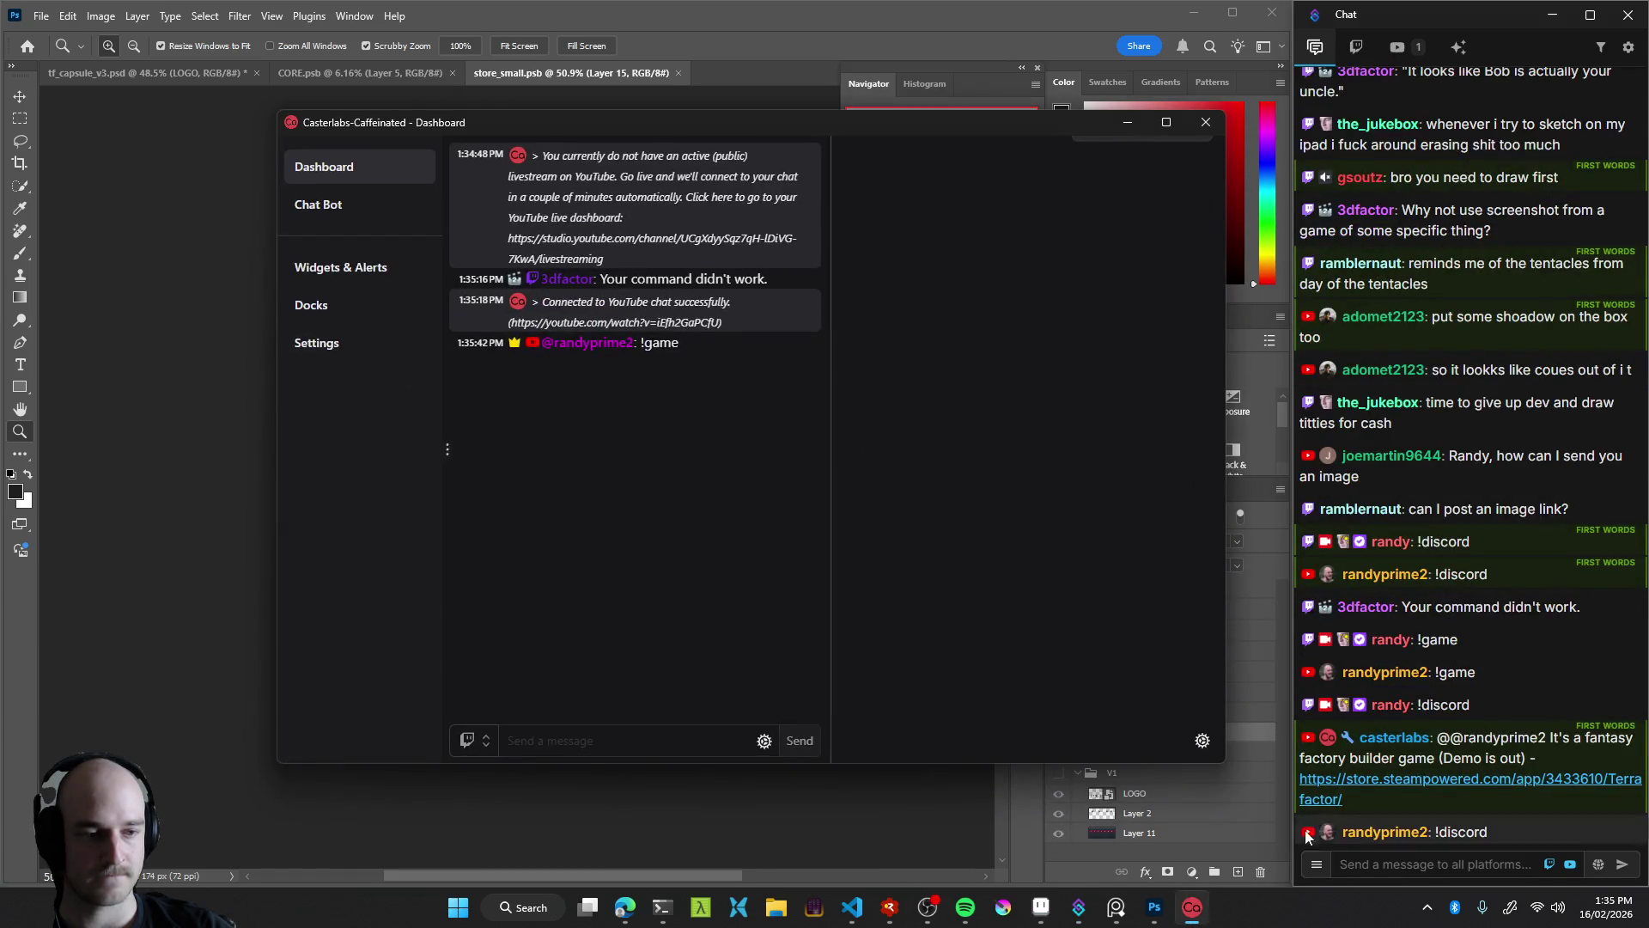
pyautogui.click(353, 206)
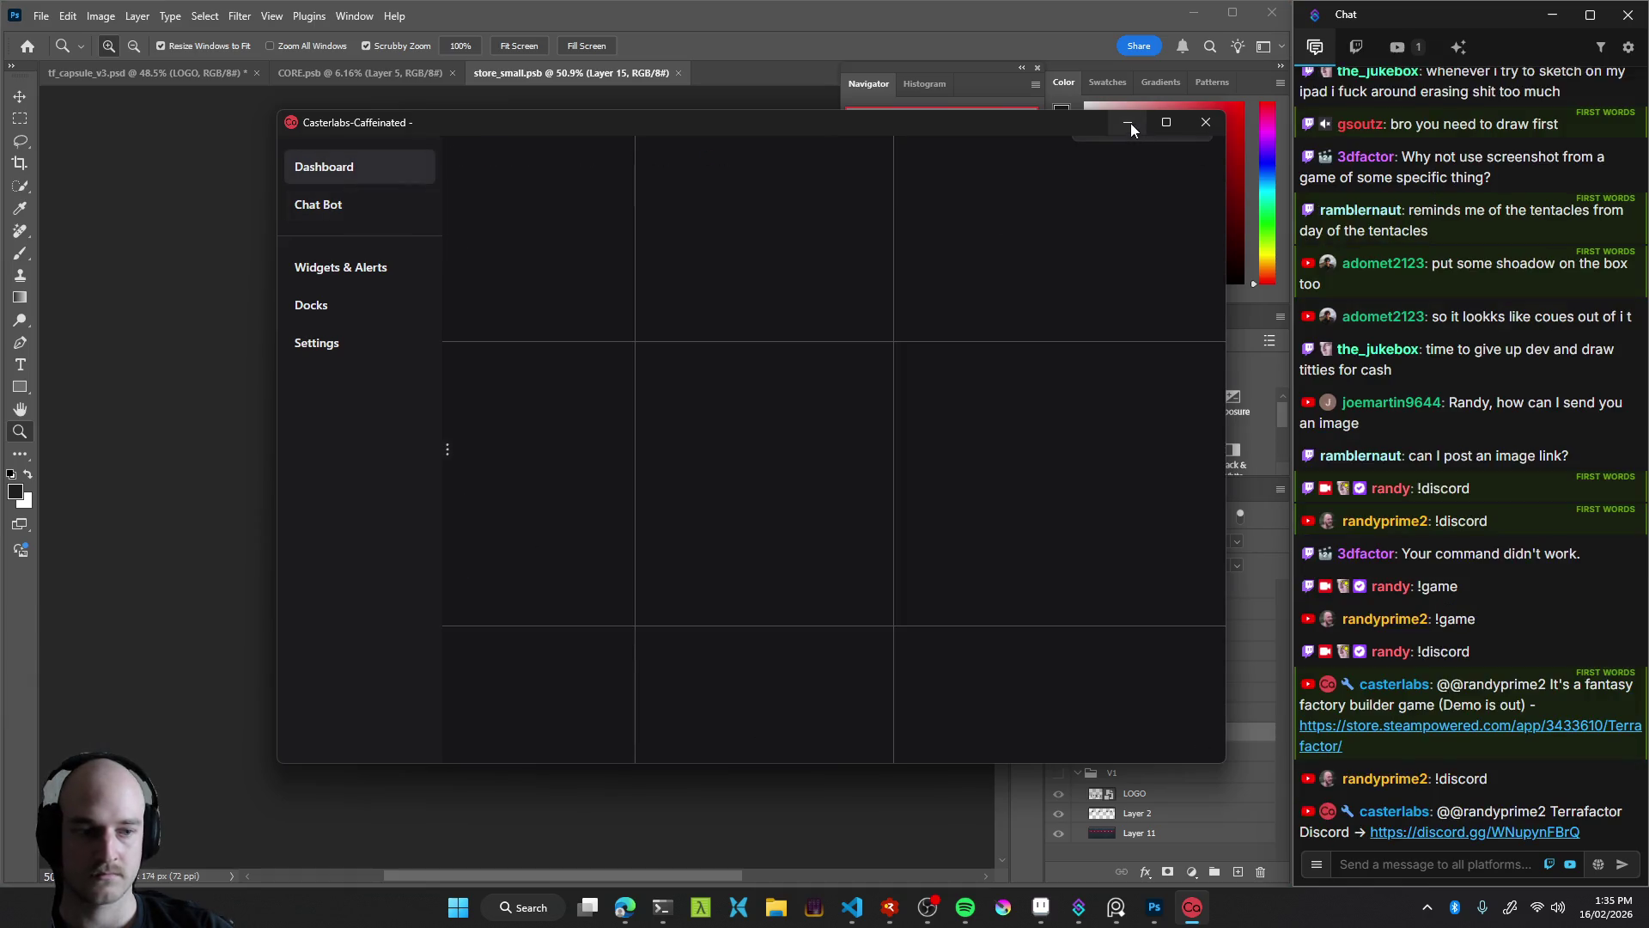
pyautogui.click(1128, 122)
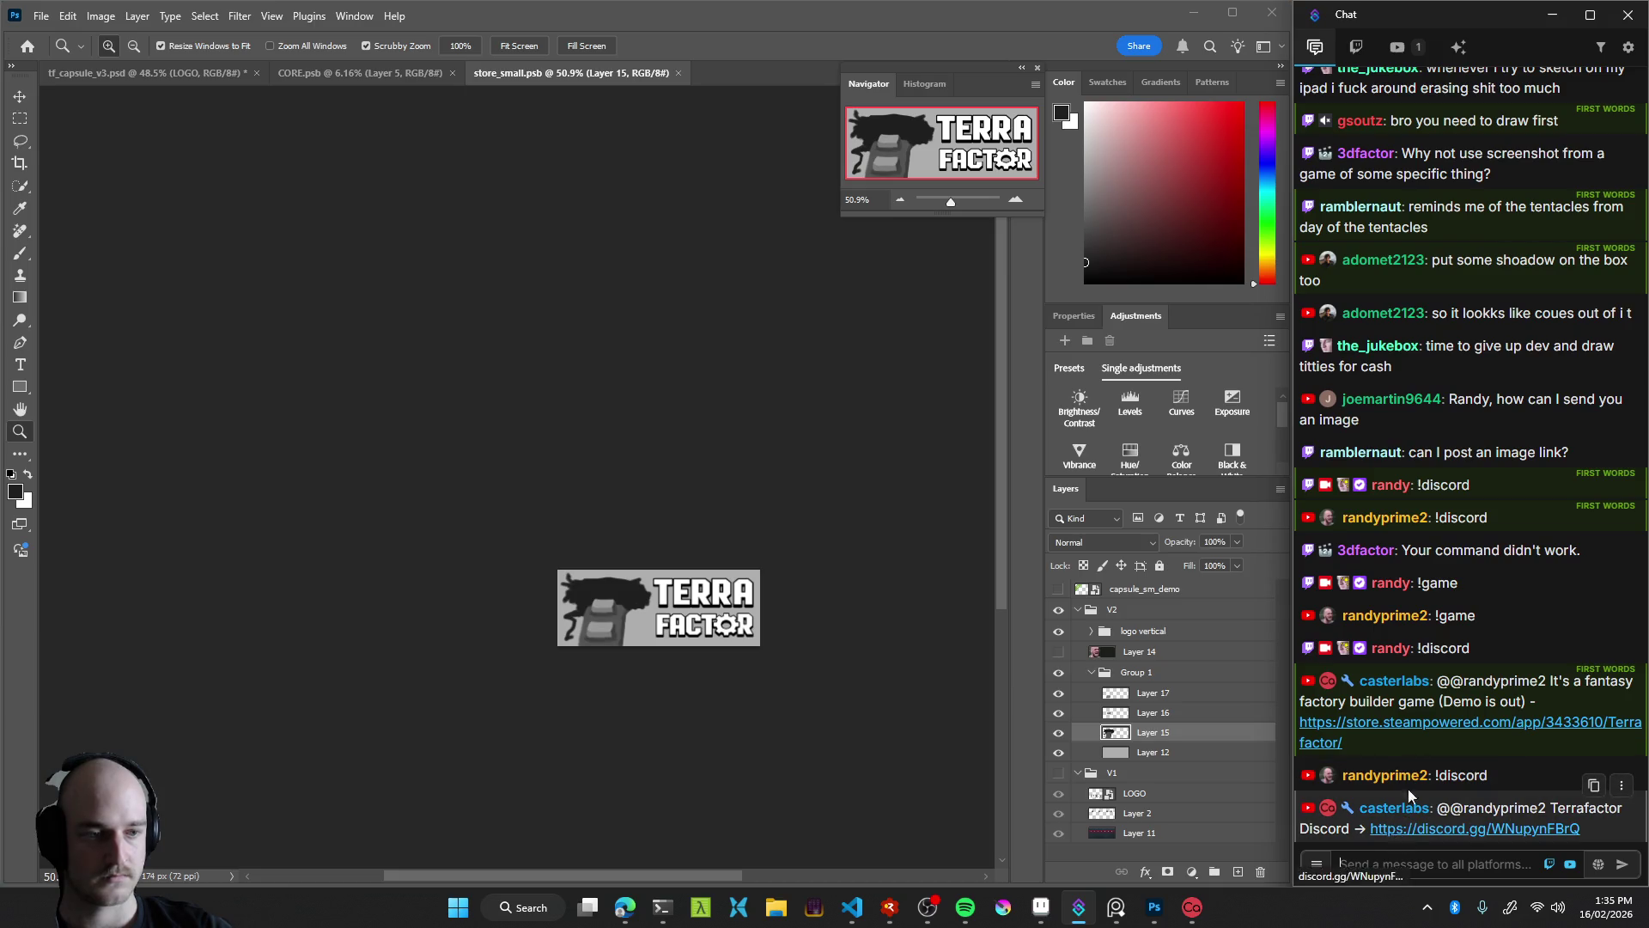
pyautogui.click(1401, 856)
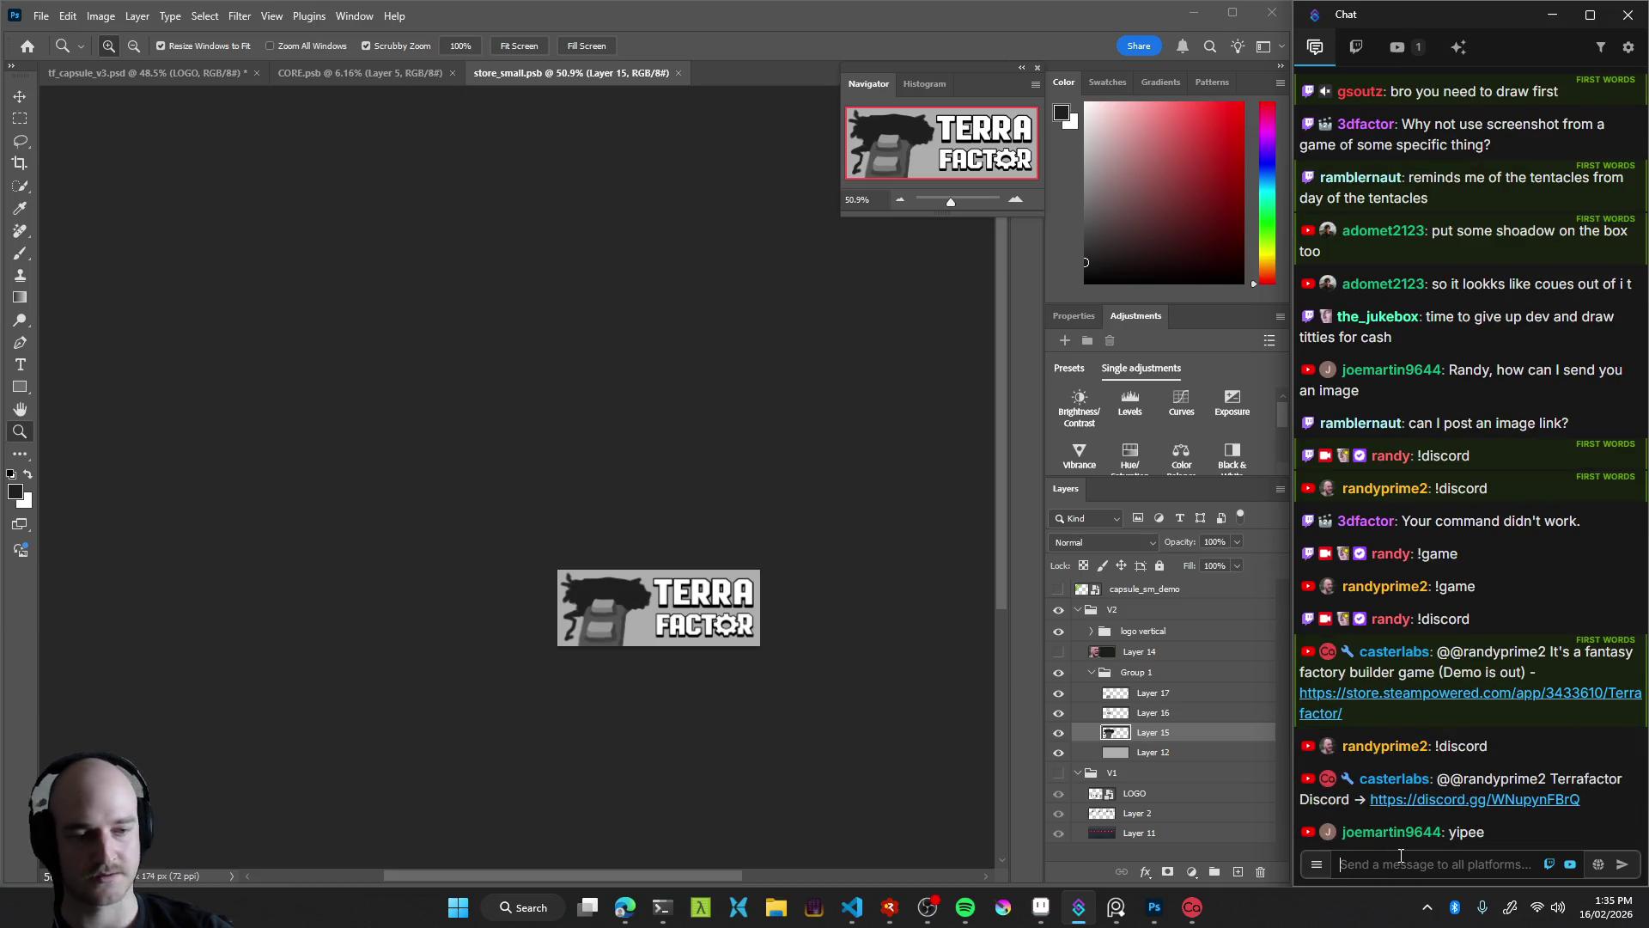
pyautogui.write('!discord')
pyautogui.press('Return')
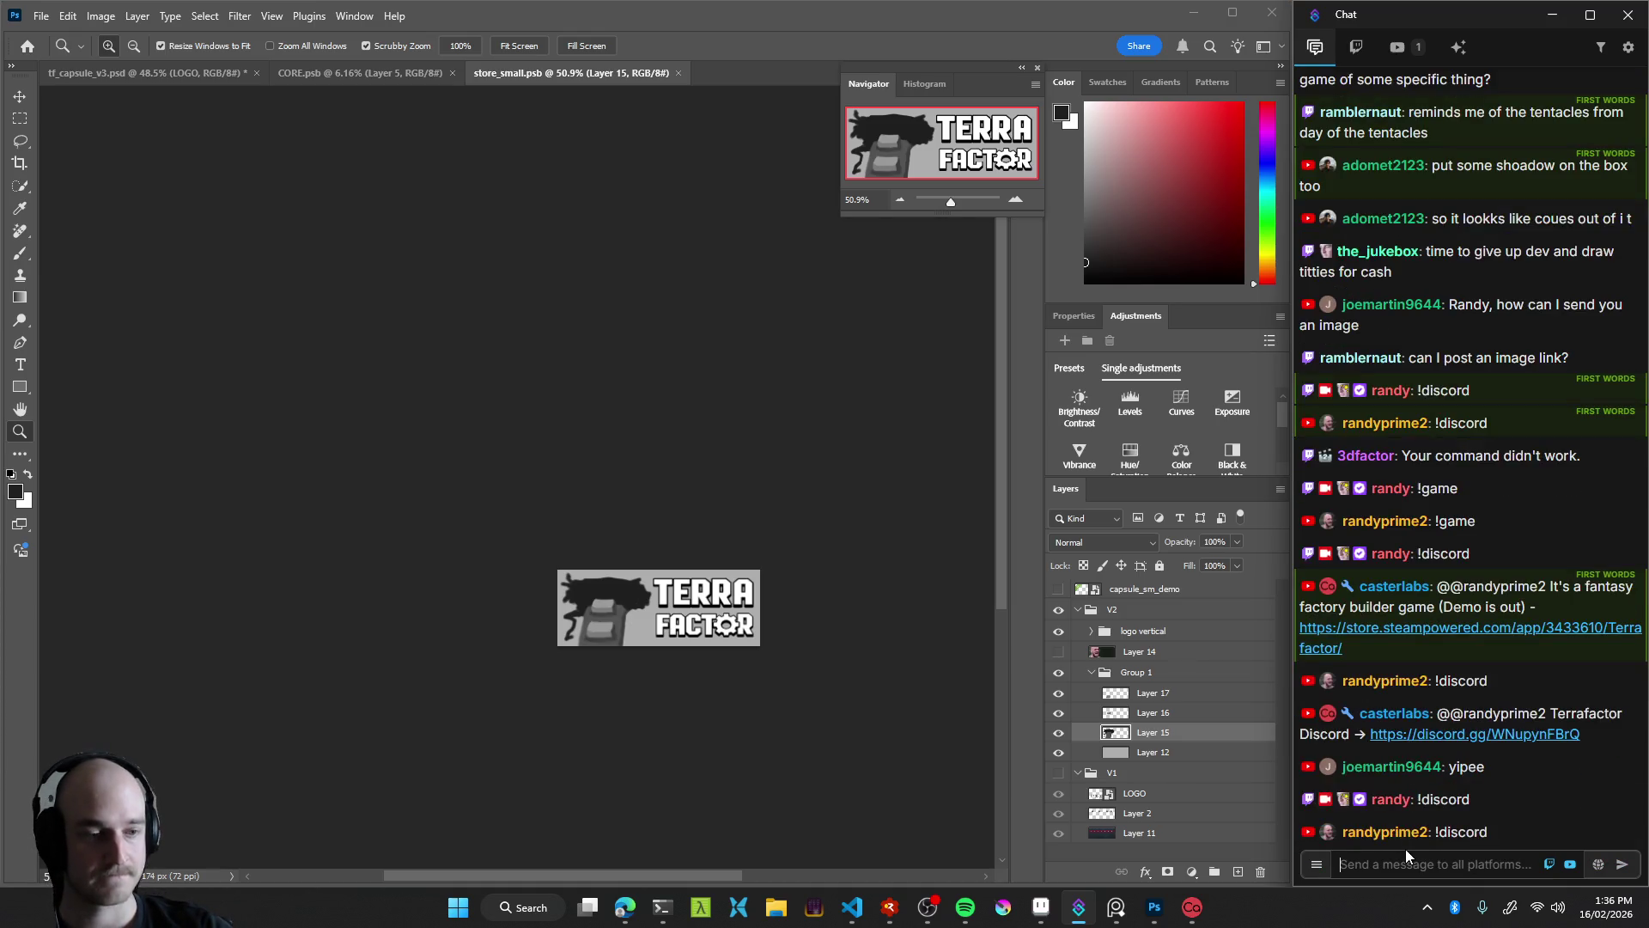
pyautogui.click(1199, 917)
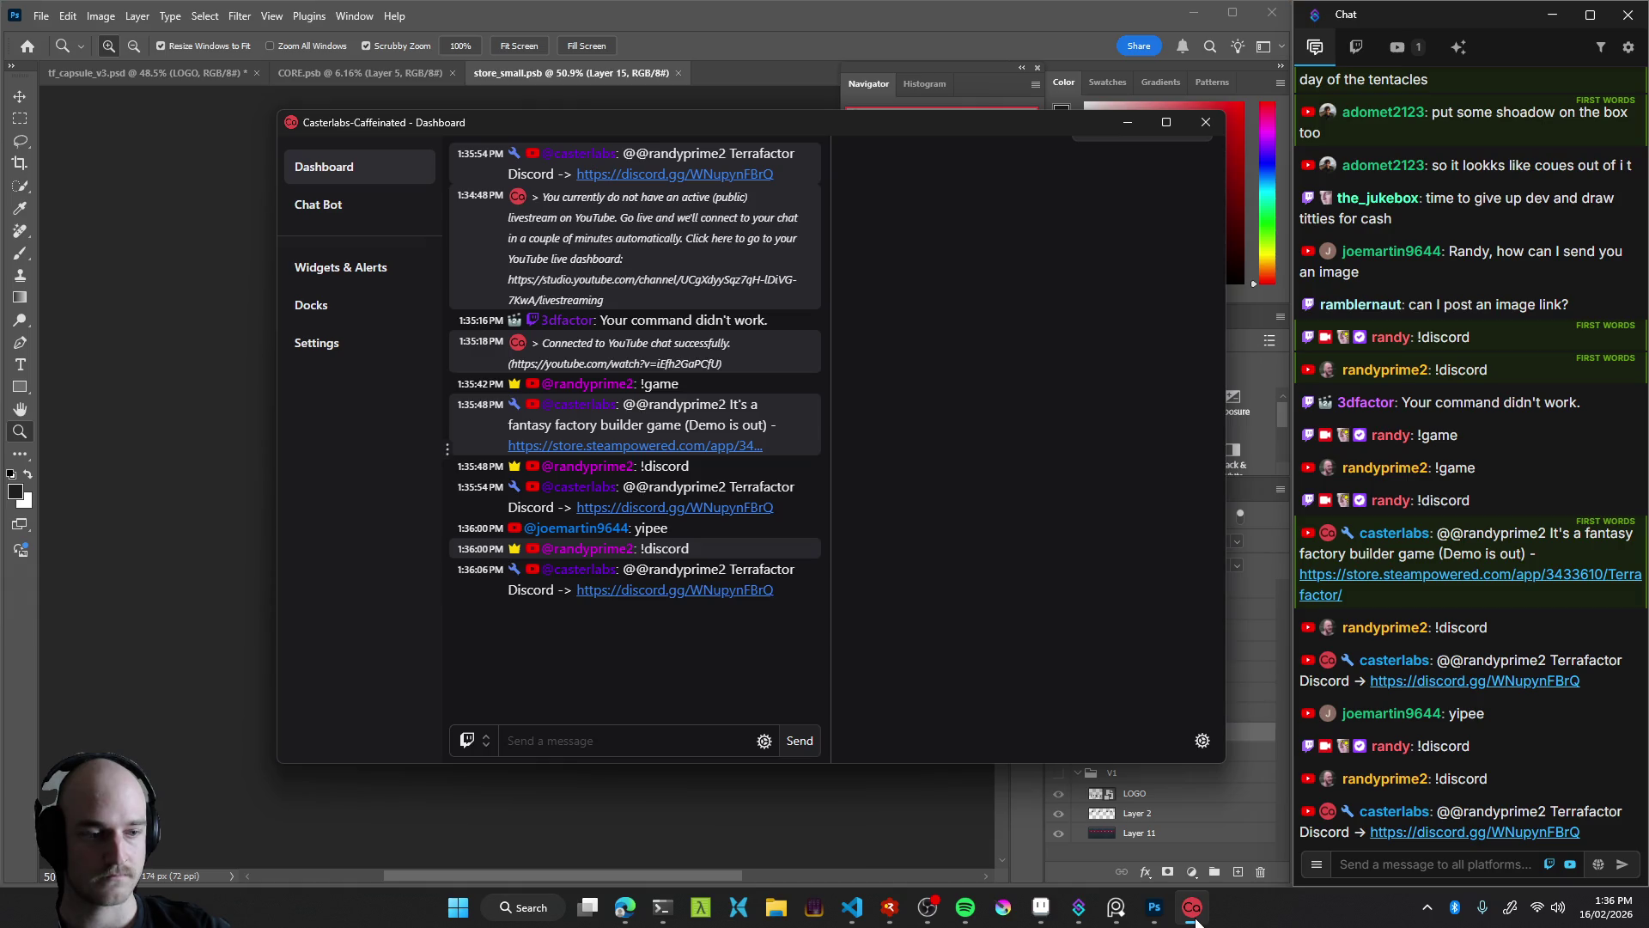
pyautogui.click(1195, 917)
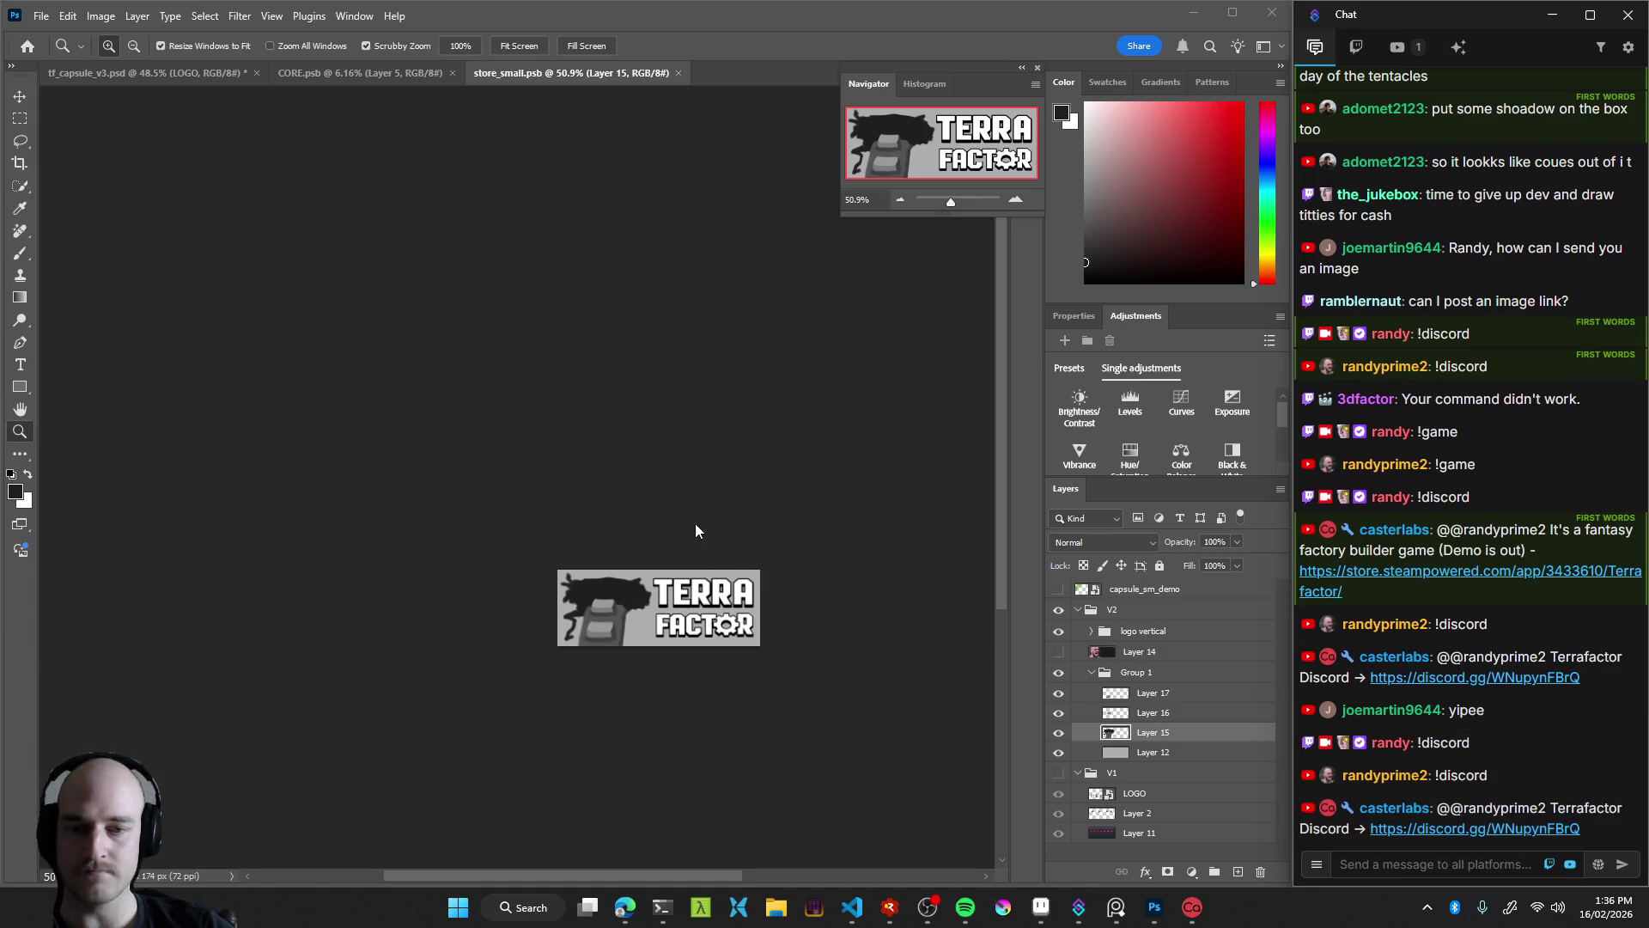
pyautogui.moveTo(683, 541)
pyautogui.mouseDown()
pyautogui.moveTo(765, 539)
pyautogui.moveTo(691, 591)
pyautogui.mouseUp()
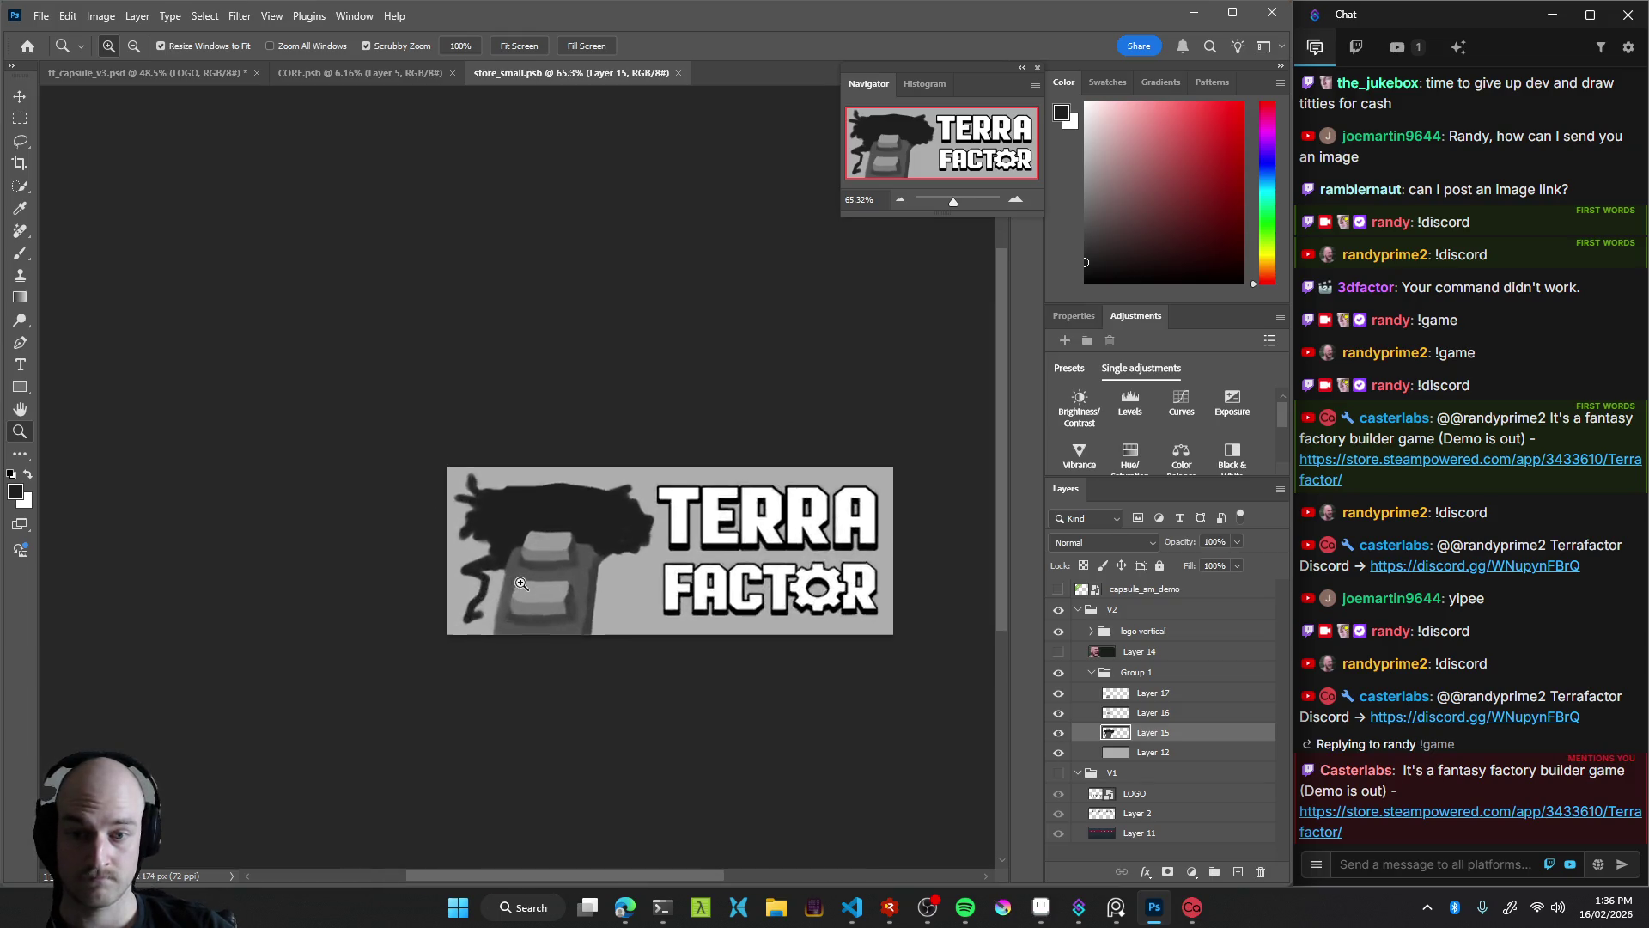
# Paint over the black blob's top edge and save store_small
pyautogui.moveTo(500, 563); pyautogui.dragTo(547, 586)
pyautogui.press('e')
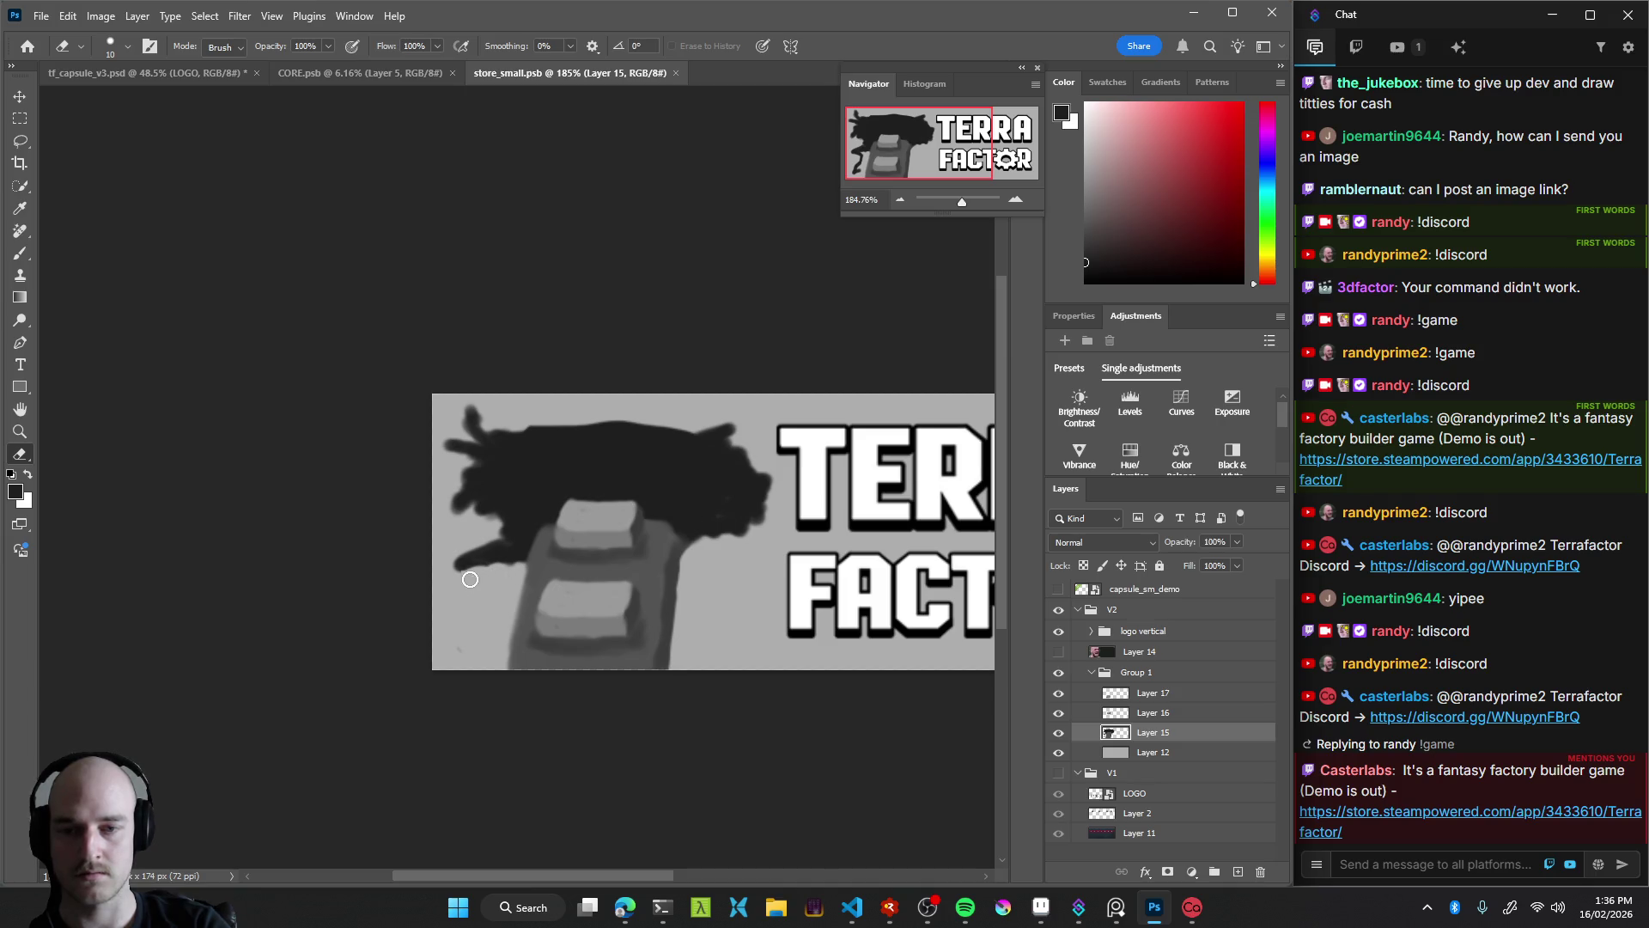
pyautogui.press('b')
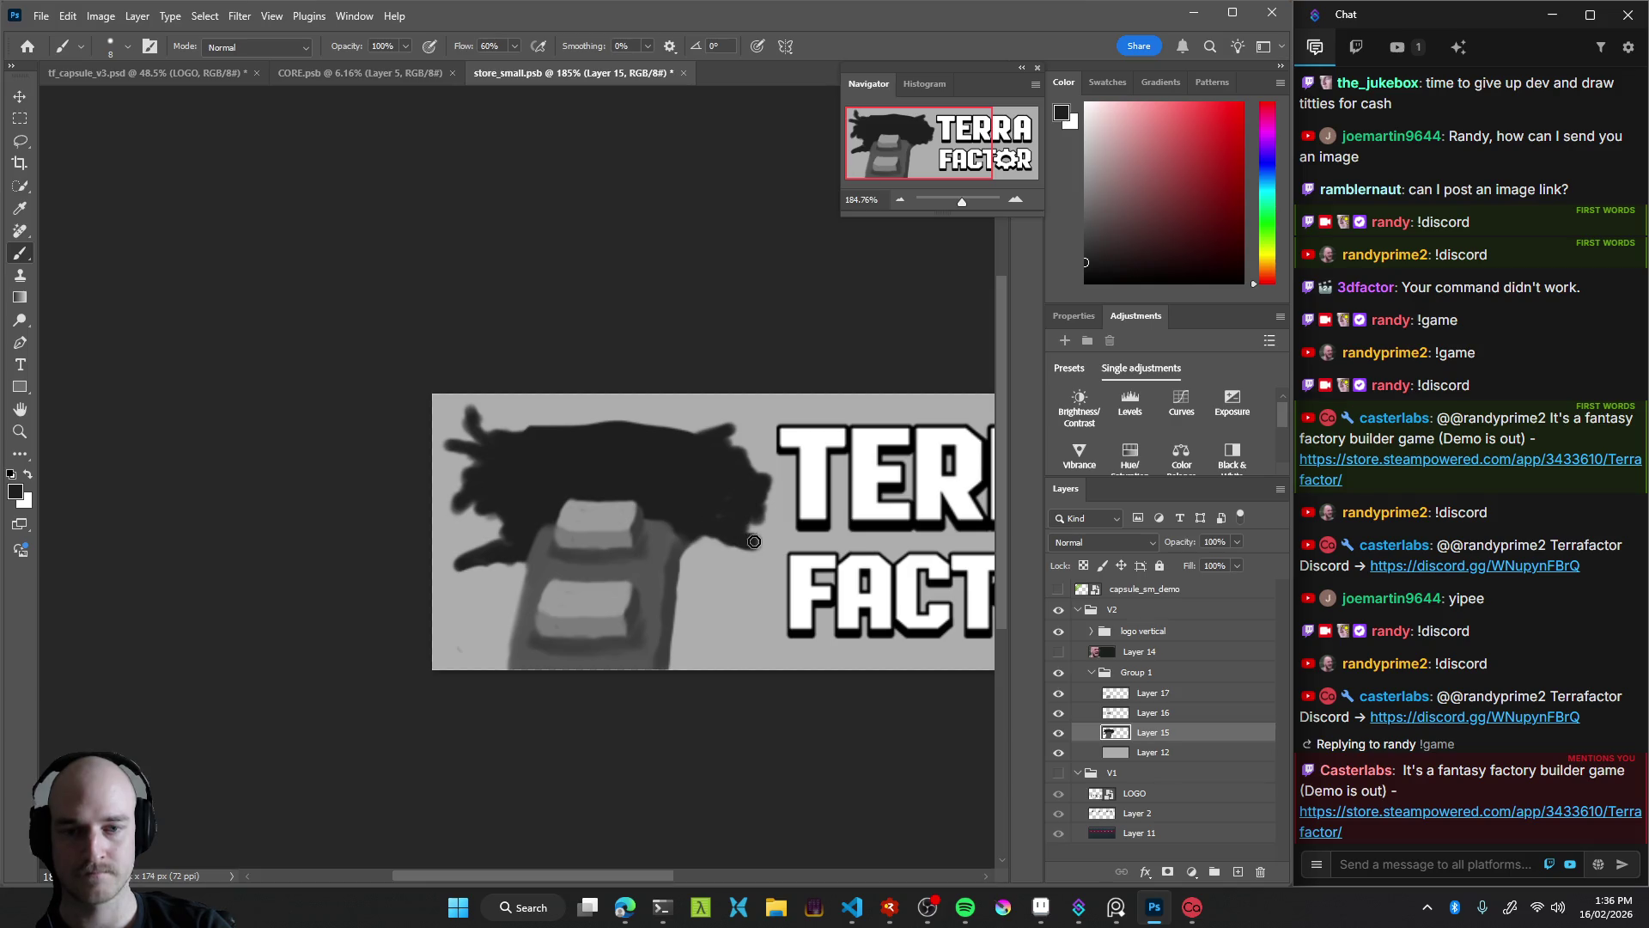
pyautogui.moveTo(641, 429); pyautogui.dragTo(630, 424)
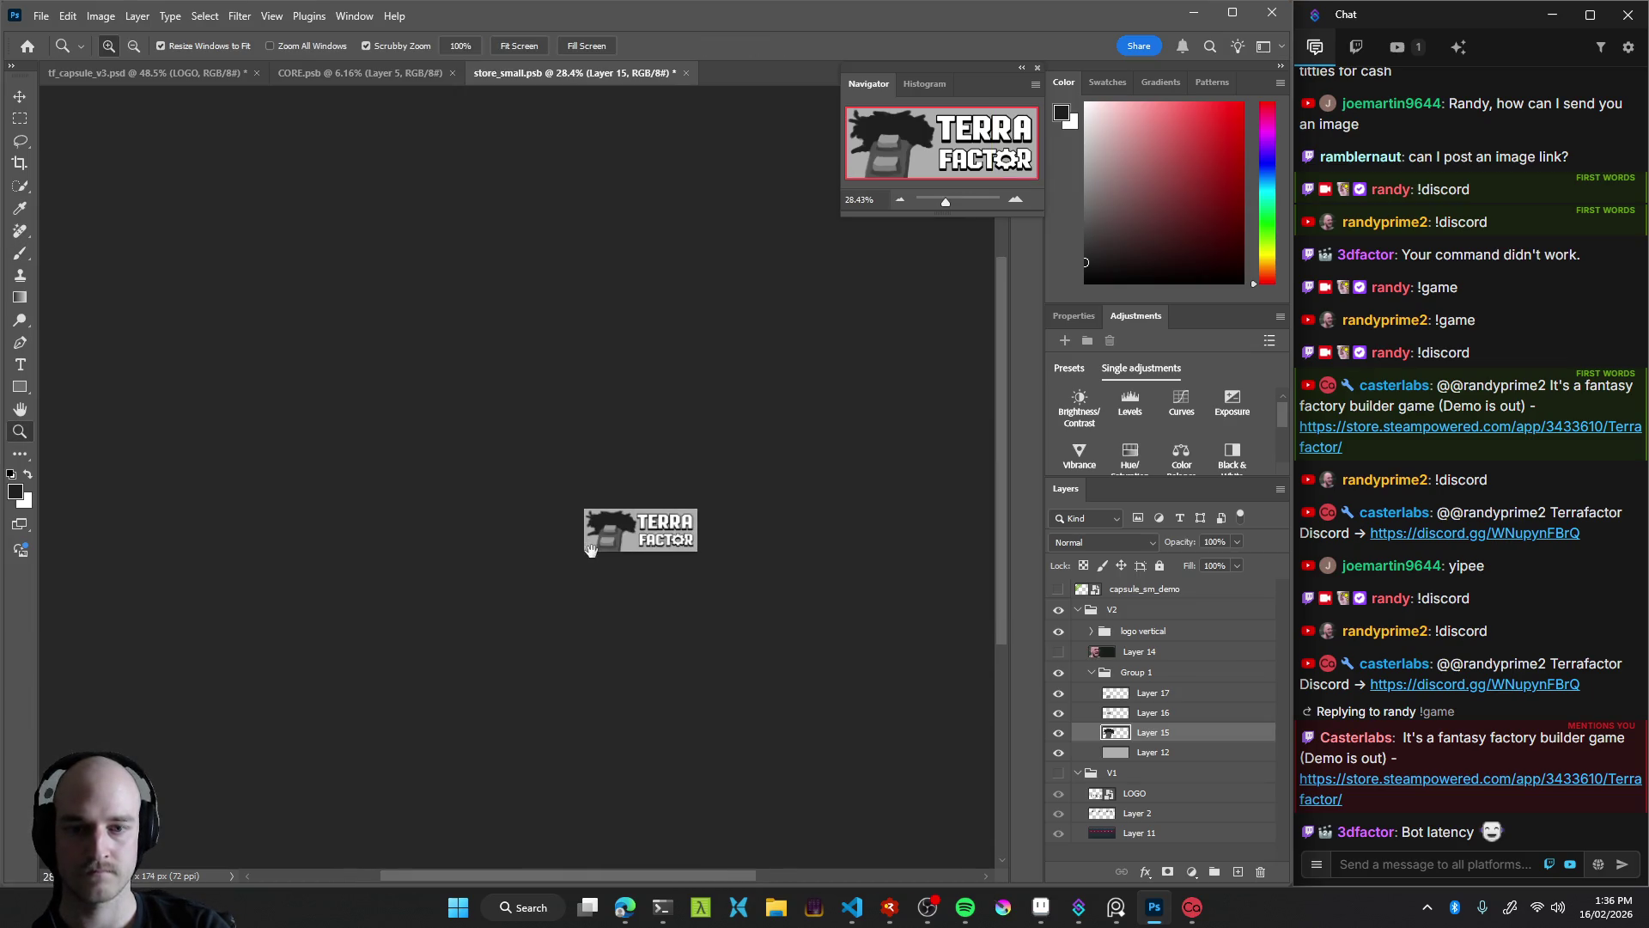
pyautogui.moveTo(684, 559)
pyautogui.mouseDown()
pyautogui.moveTo(733, 516)
pyautogui.moveTo(612, 549)
pyautogui.mouseUp()
pyautogui.hotkey('ctrl', 's')
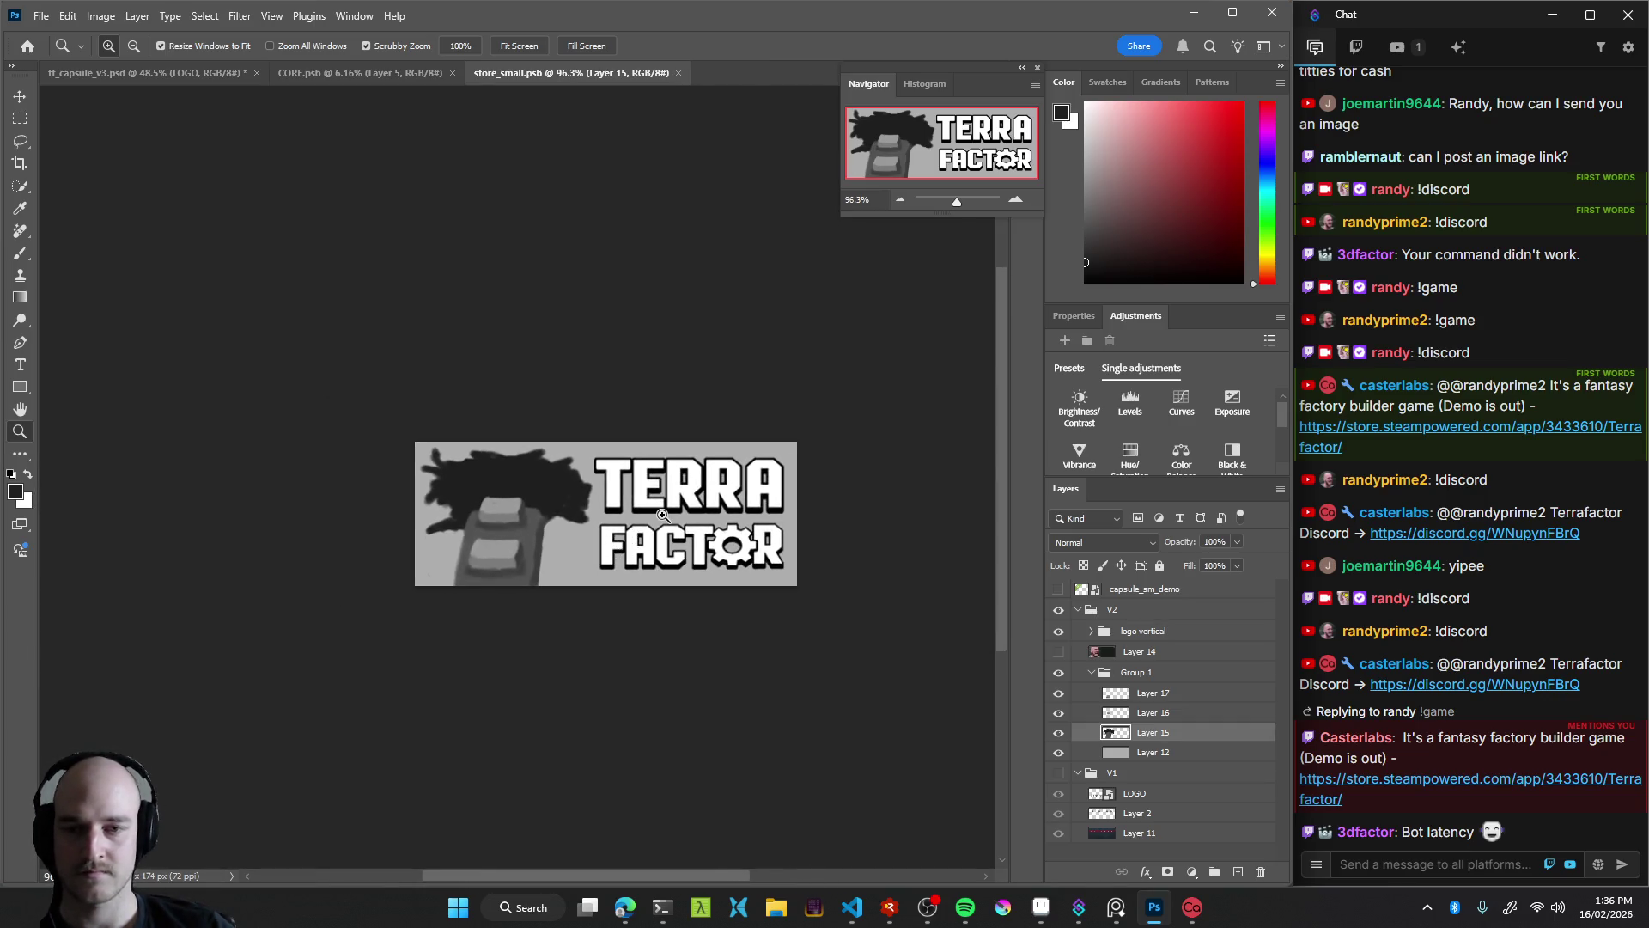
# Capture the capsule sketch as a screenshot
pyautogui.press('super+shift+s')
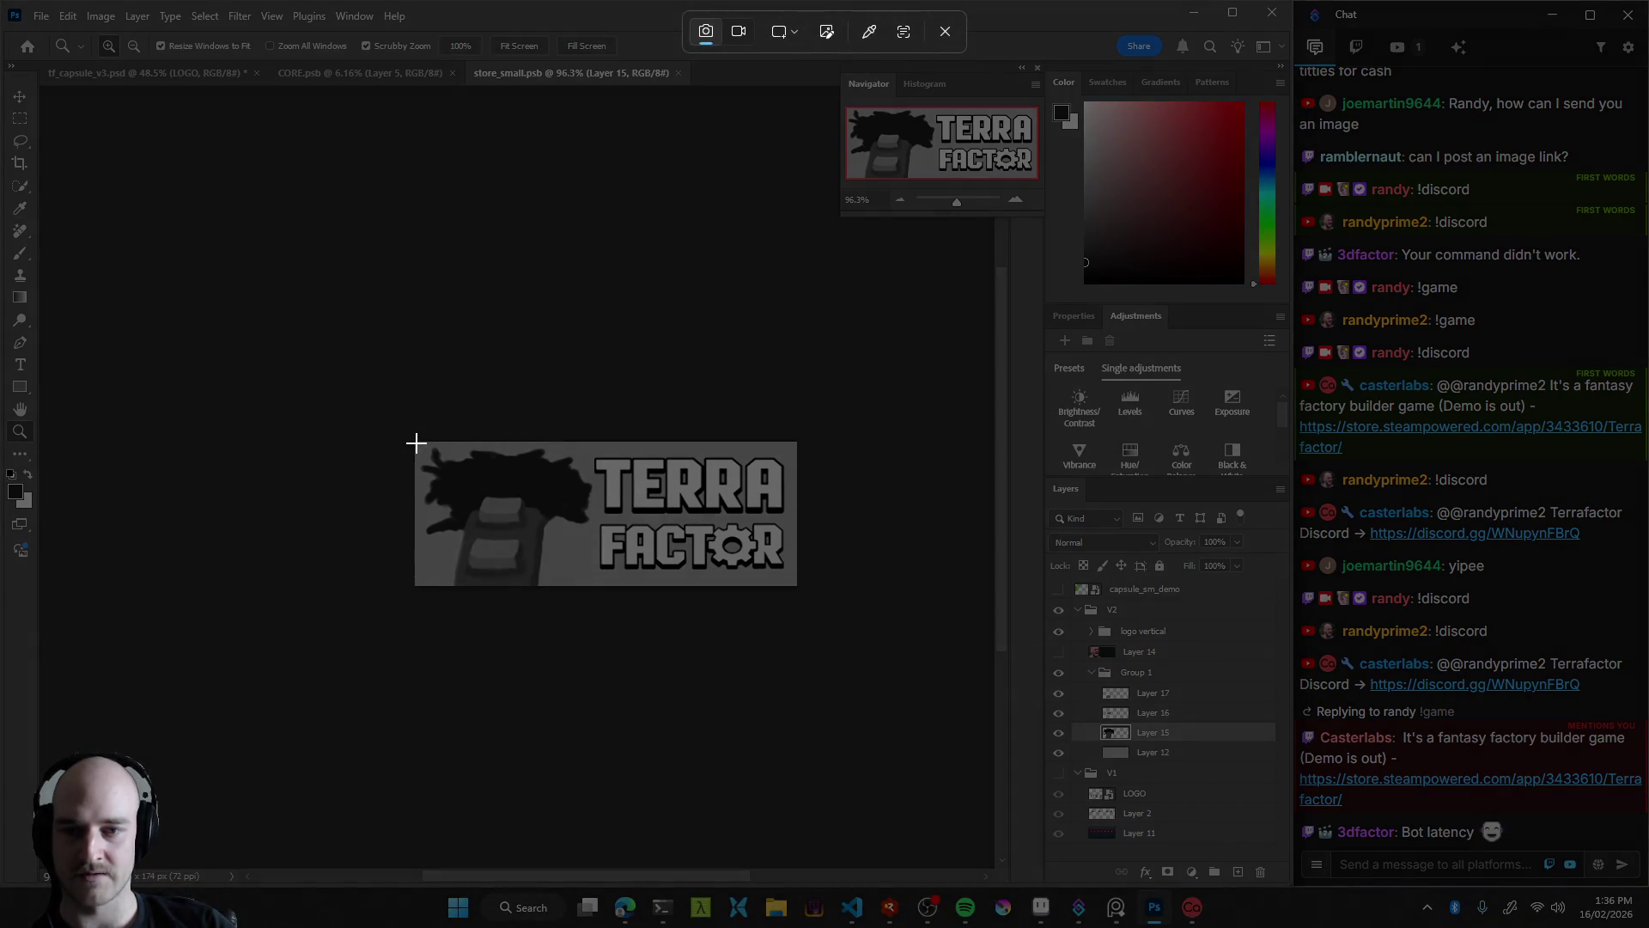
pyautogui.moveTo(415, 442)
pyautogui.mouseDown()
pyautogui.moveTo(820, 598)
pyautogui.moveTo(796, 585)
pyautogui.mouseUp()
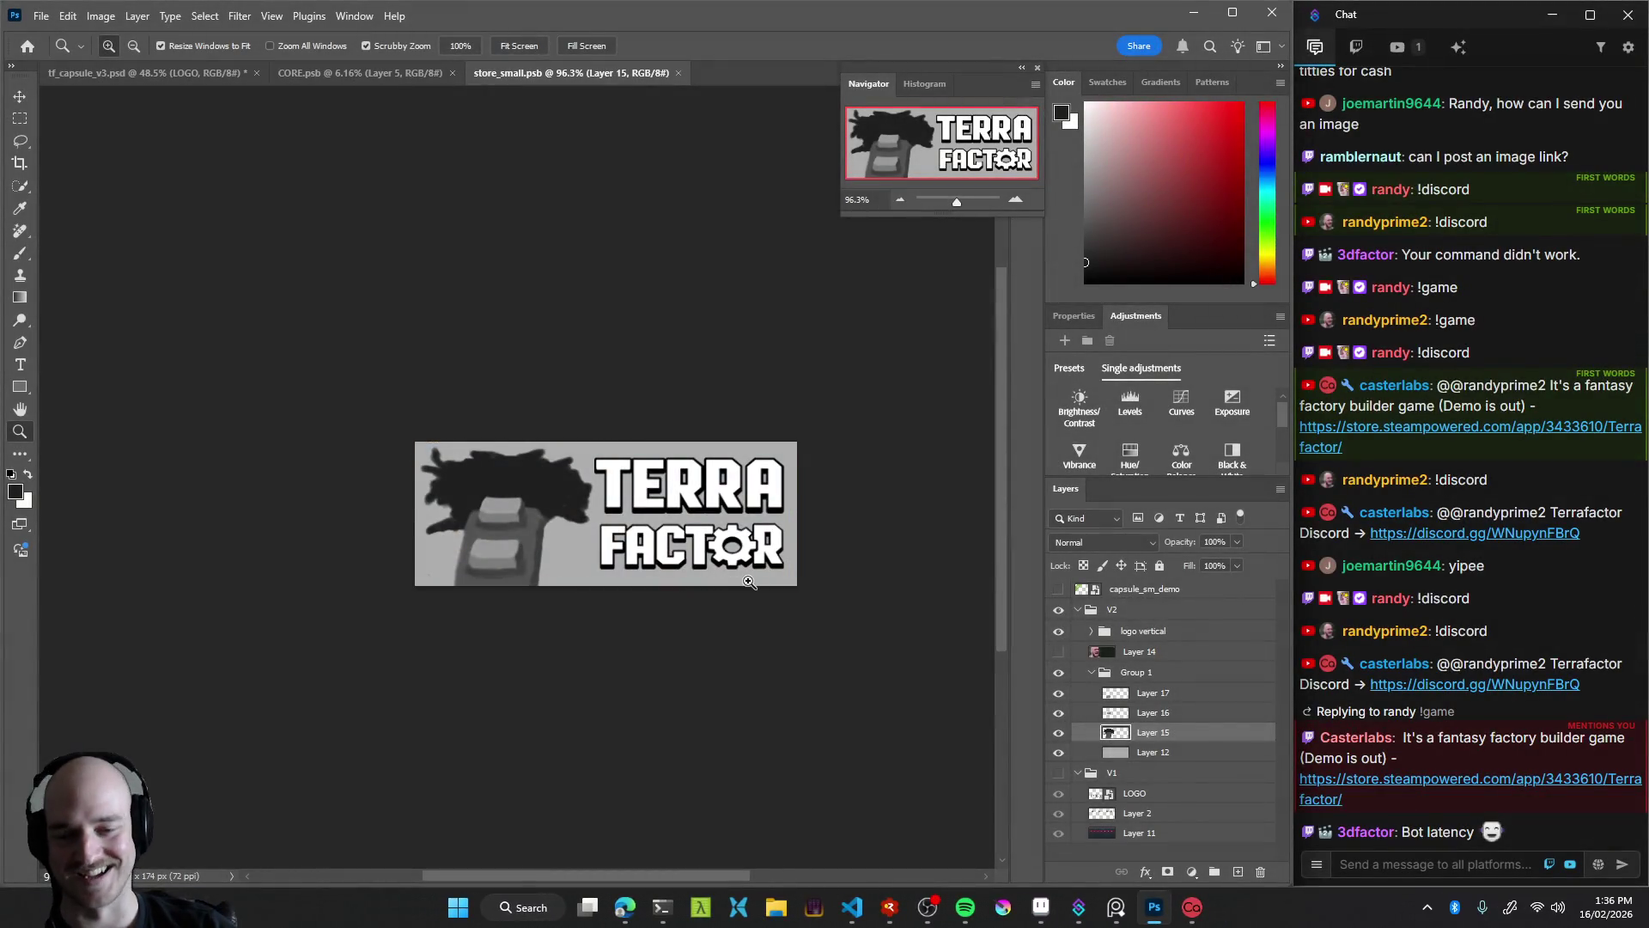
pyautogui.click(625, 907)
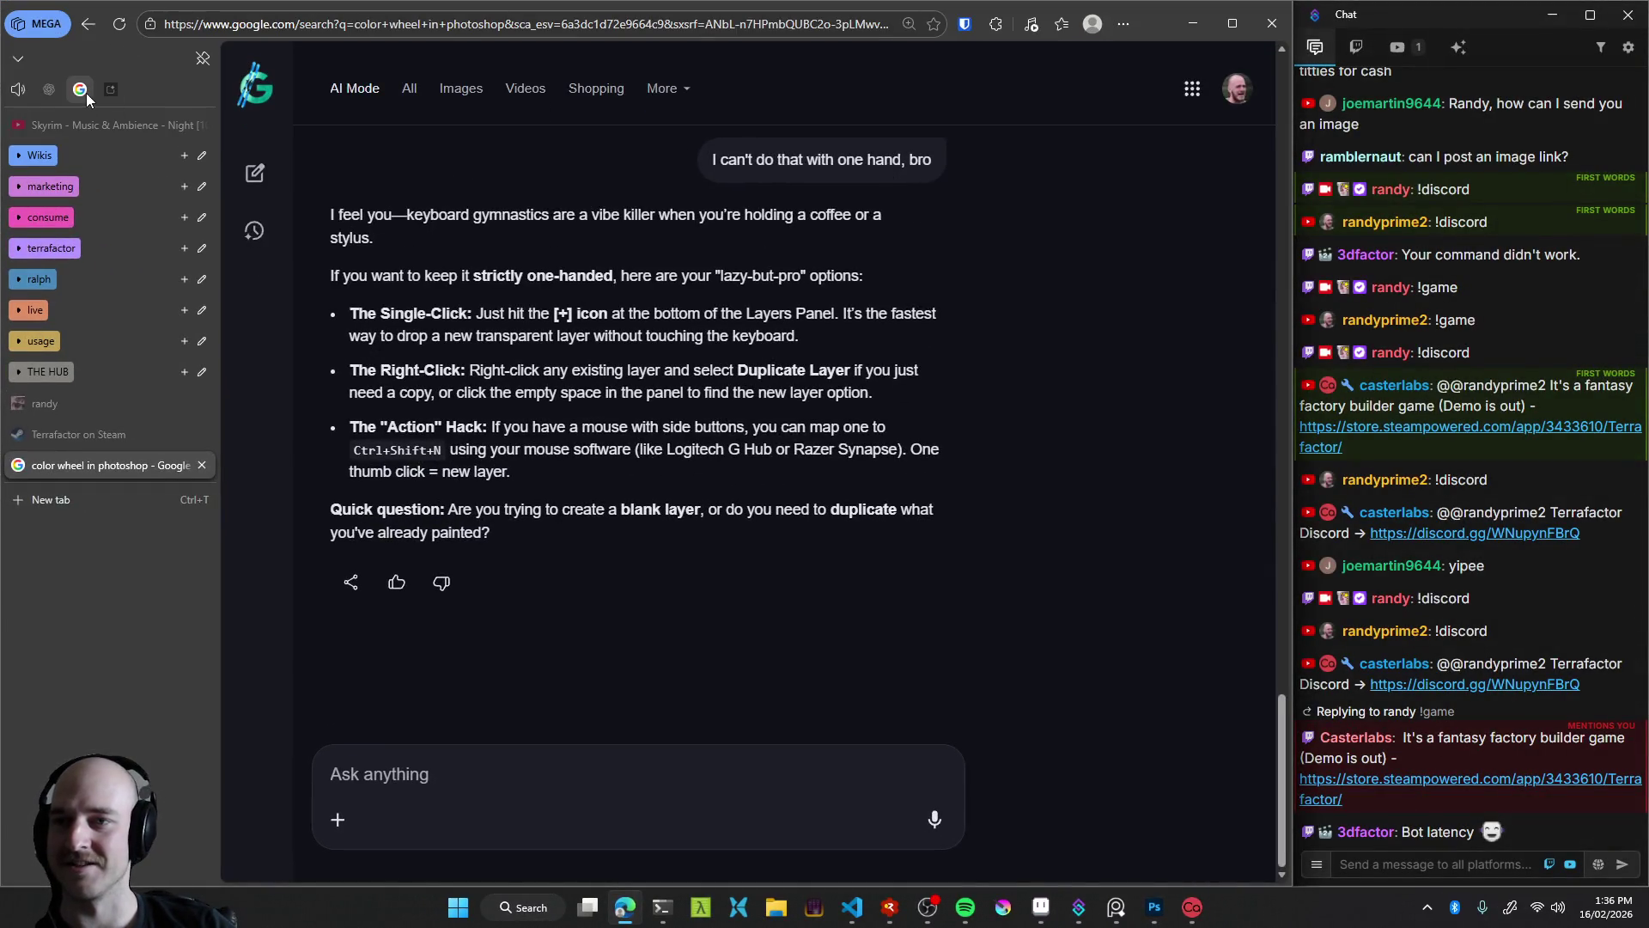
# Paste the capsule screenshot into AI Studio, describing a conveyor belt and an ominous deep hole
pyautogui.click(113, 91)
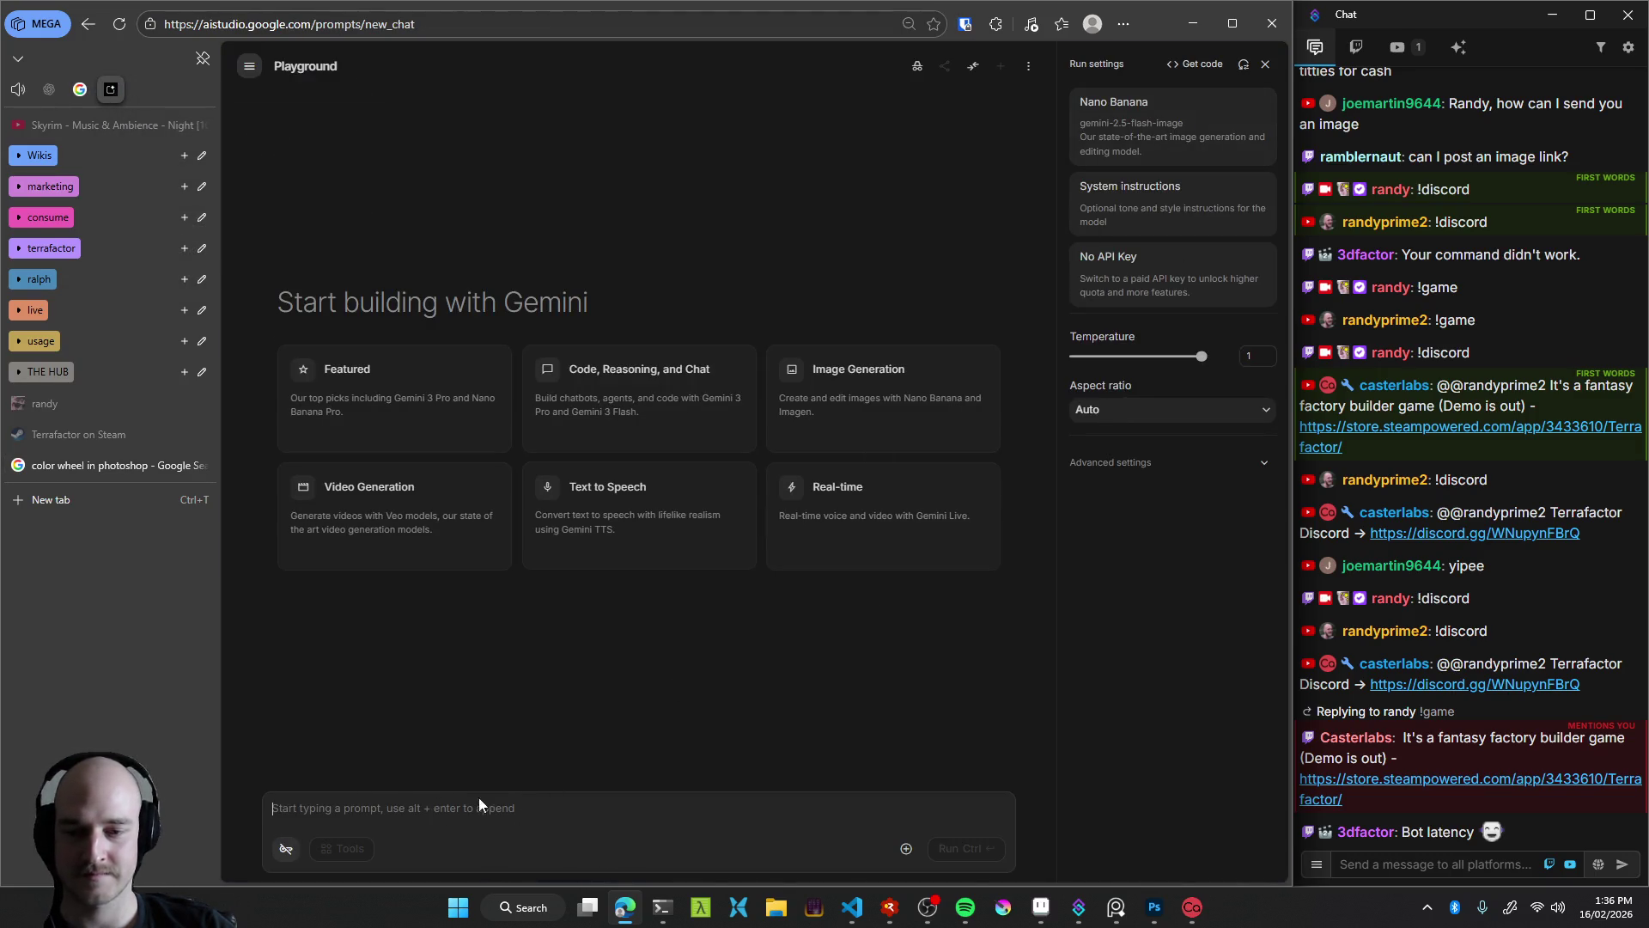
pyautogui.hotkey('ctrl', 'v')
pyautogui.write('this is a sketch of a converyor belt')
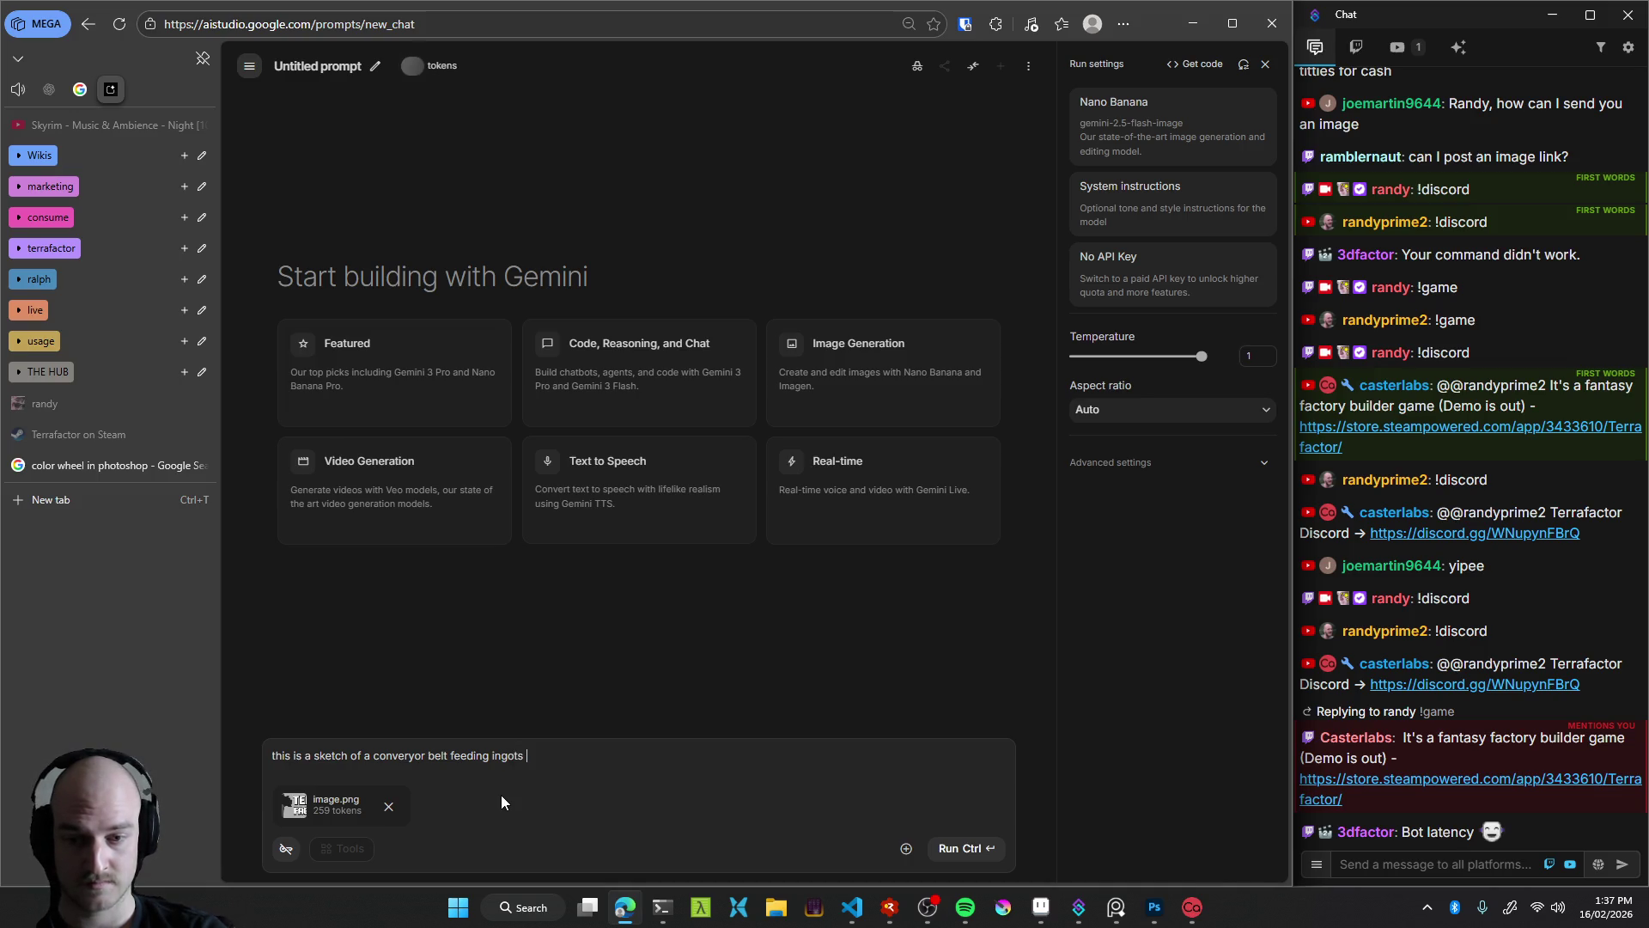
pyautogui.write('a ')
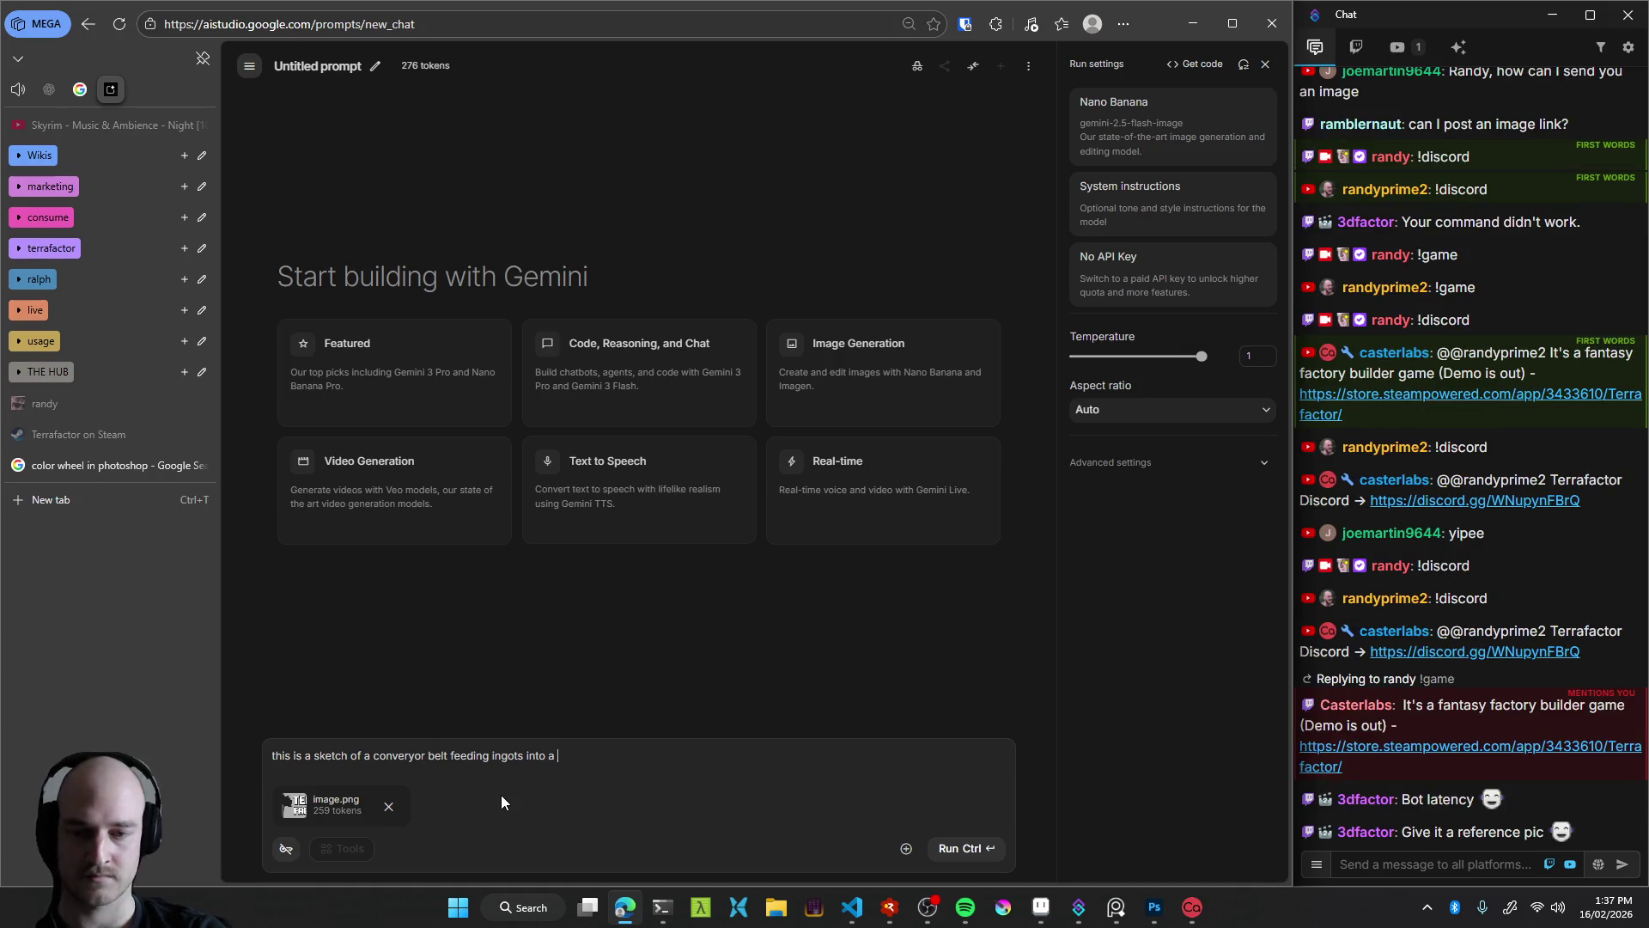
pyautogui.write('deep hole')
pyautogui.hotkey('ctrl', 'Left')
pyautogui.write('ominous ')
pyautogui.write('. Make the sketch in')
pyautogui.hotkey('alt', 'Tab')
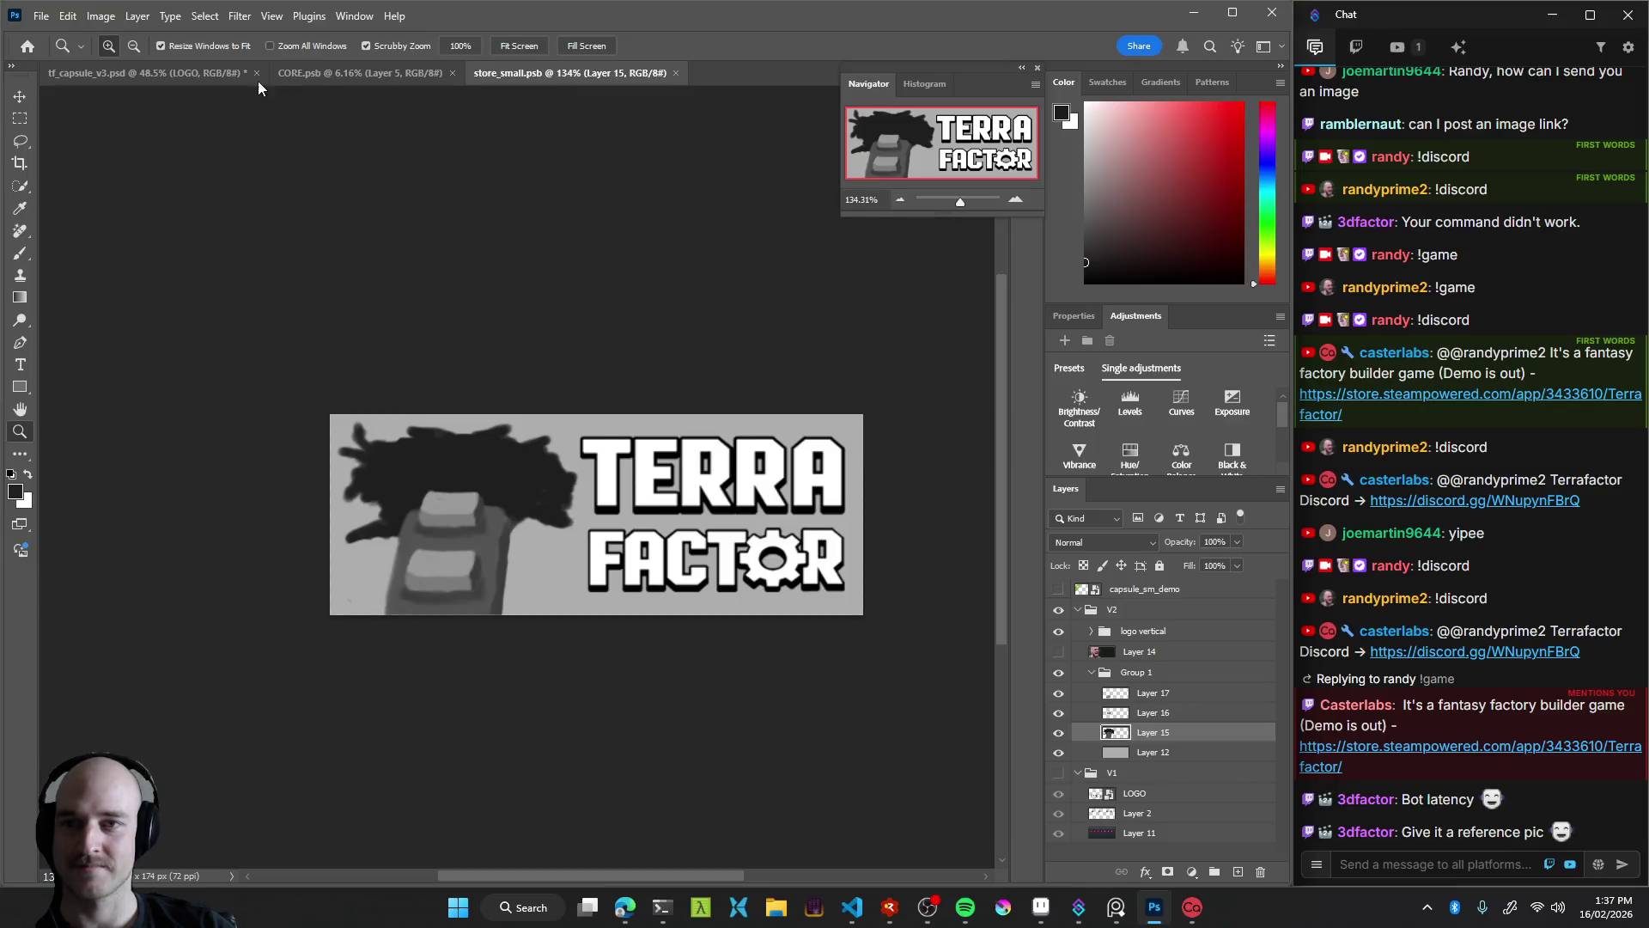
pyautogui.click(137, 72)
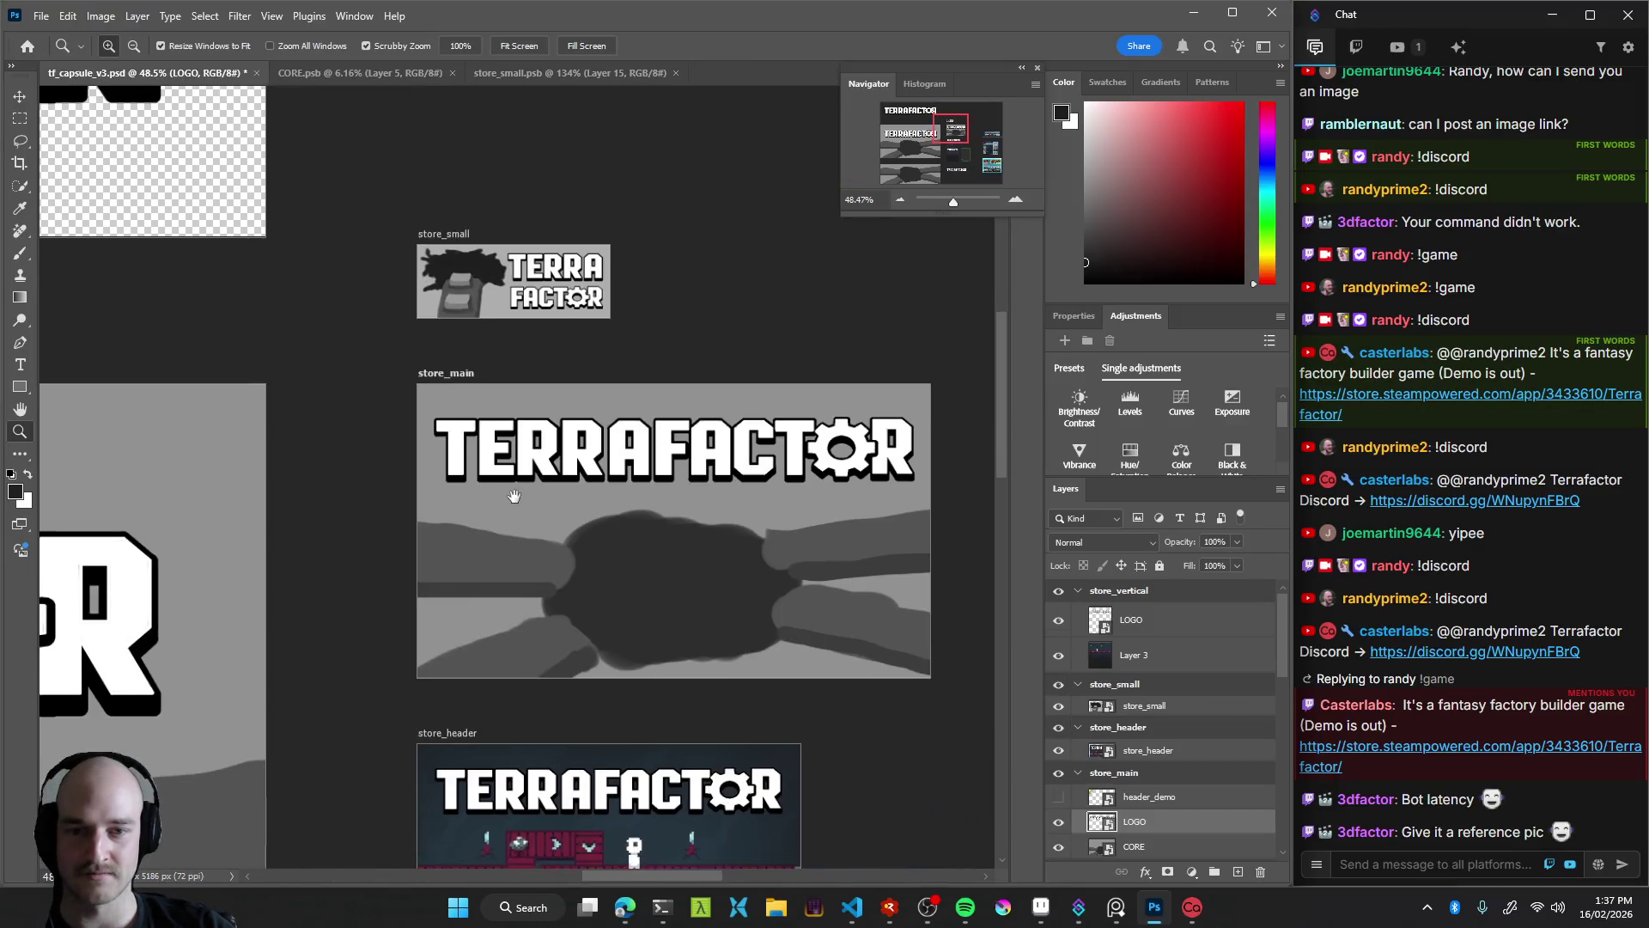
pyautogui.scroll(-3, 532, 502)
pyautogui.scroll(-2, 566, 508)
pyautogui.scroll(-2, 593, 515)
pyautogui.scroll(-1, 608, 519)
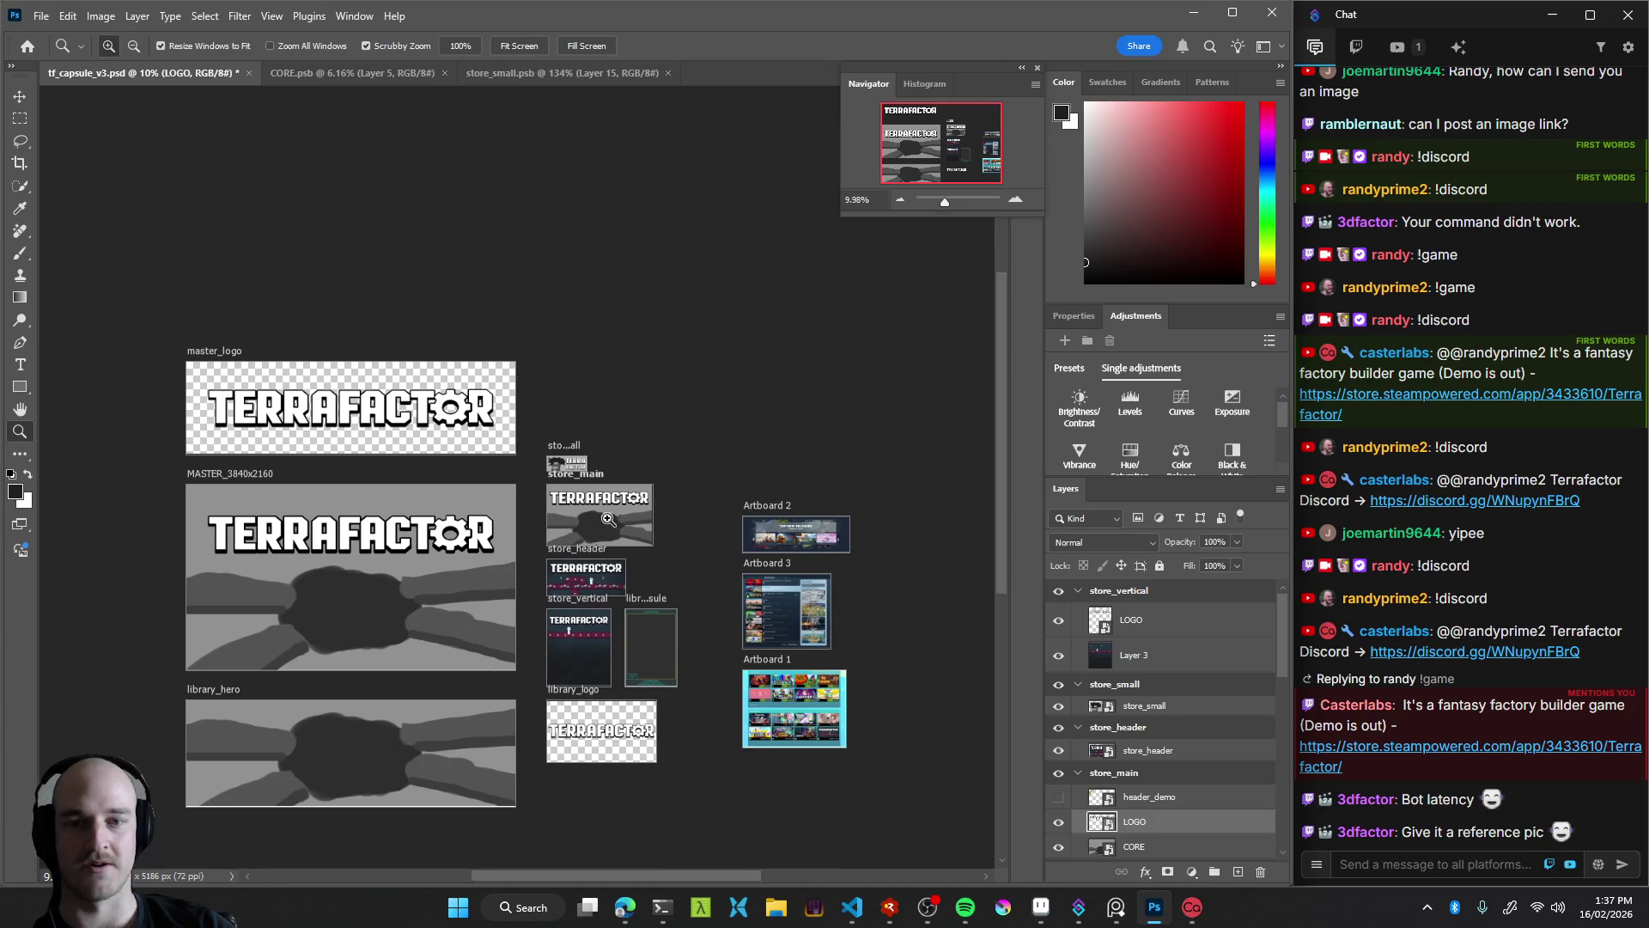
pyautogui.scroll(3, 608, 518)
pyautogui.hotkey('ctrl', 's')
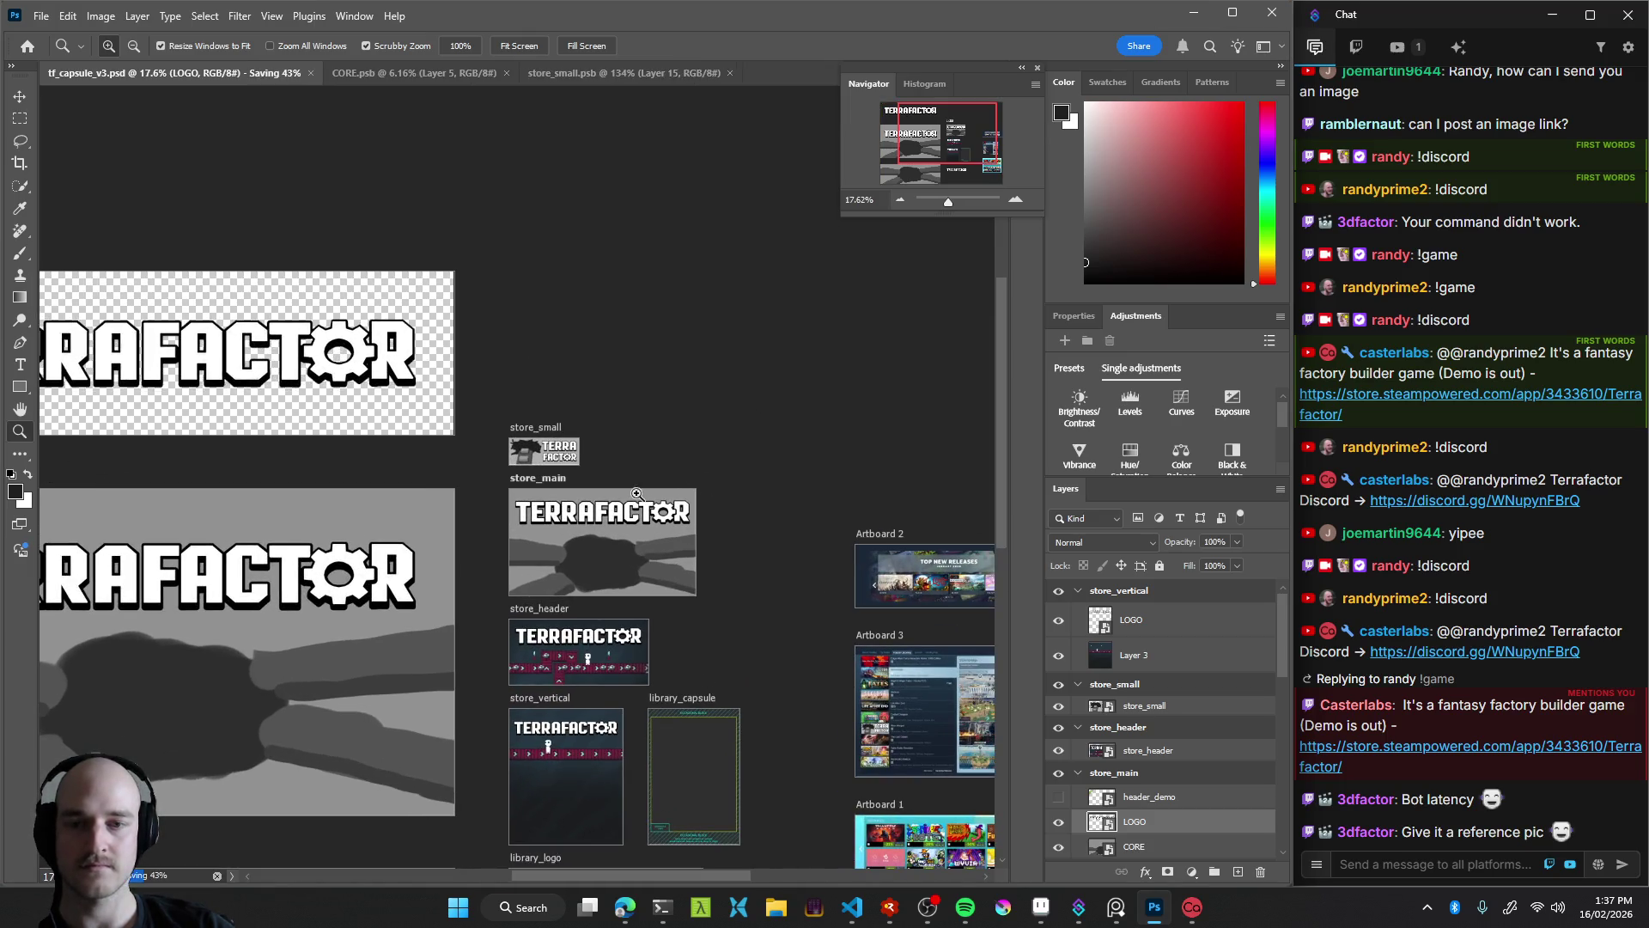
pyautogui.scroll(3, 607, 558)
pyautogui.scroll(2, 656, 484)
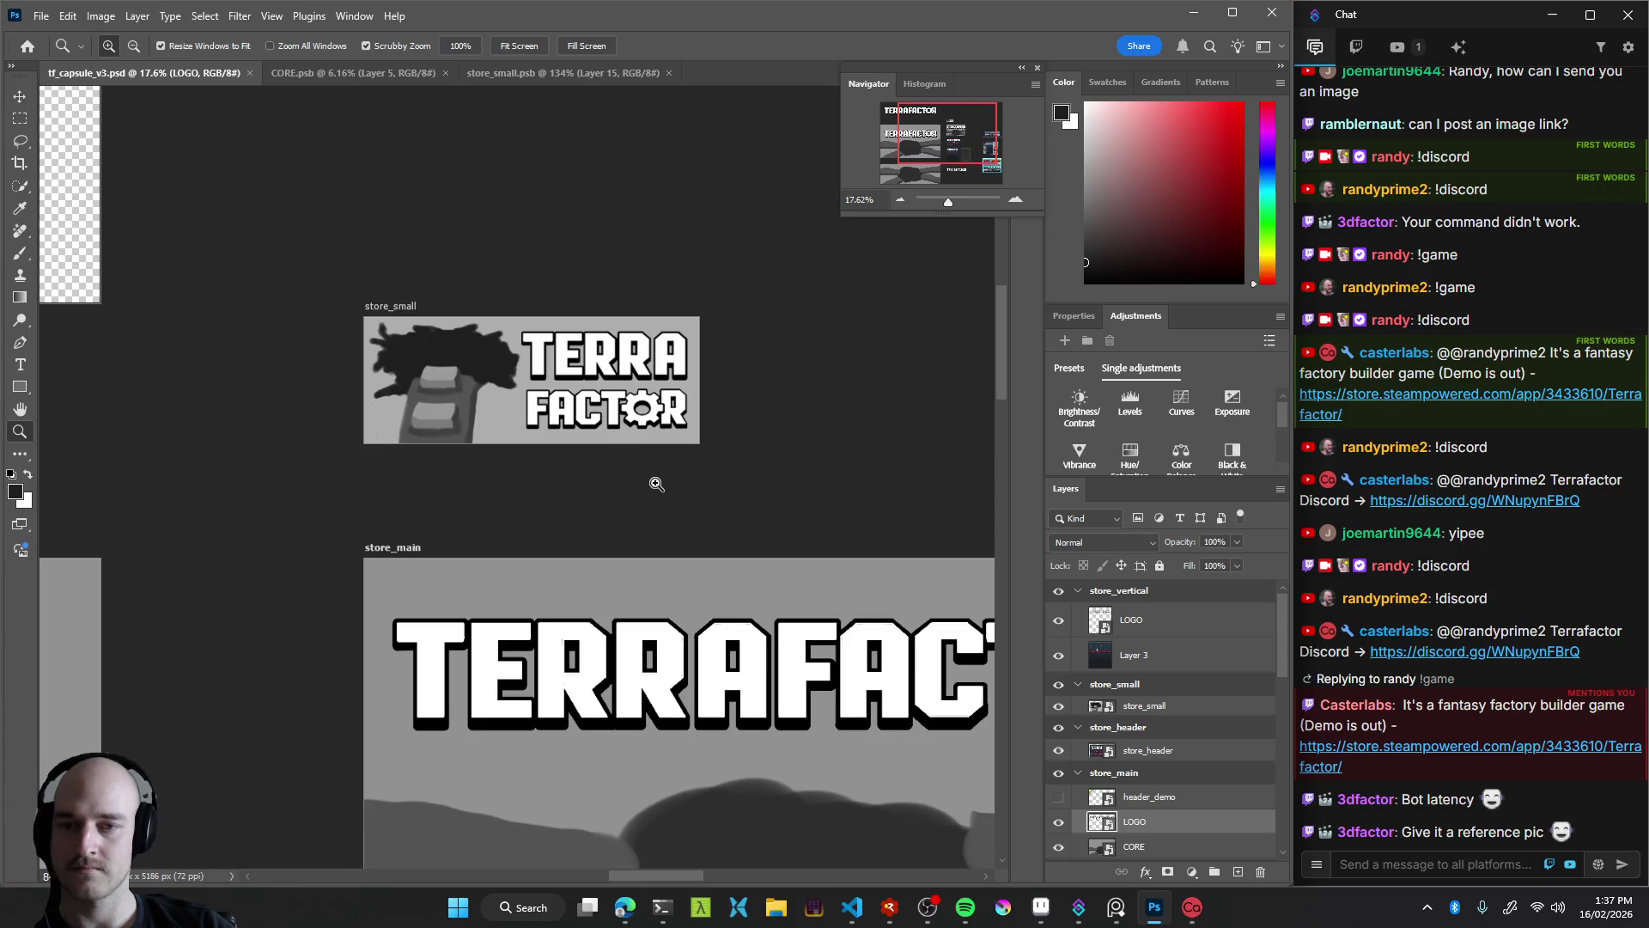
pyautogui.scroll(-3, 656, 484)
pyautogui.scroll(-2, 607, 482)
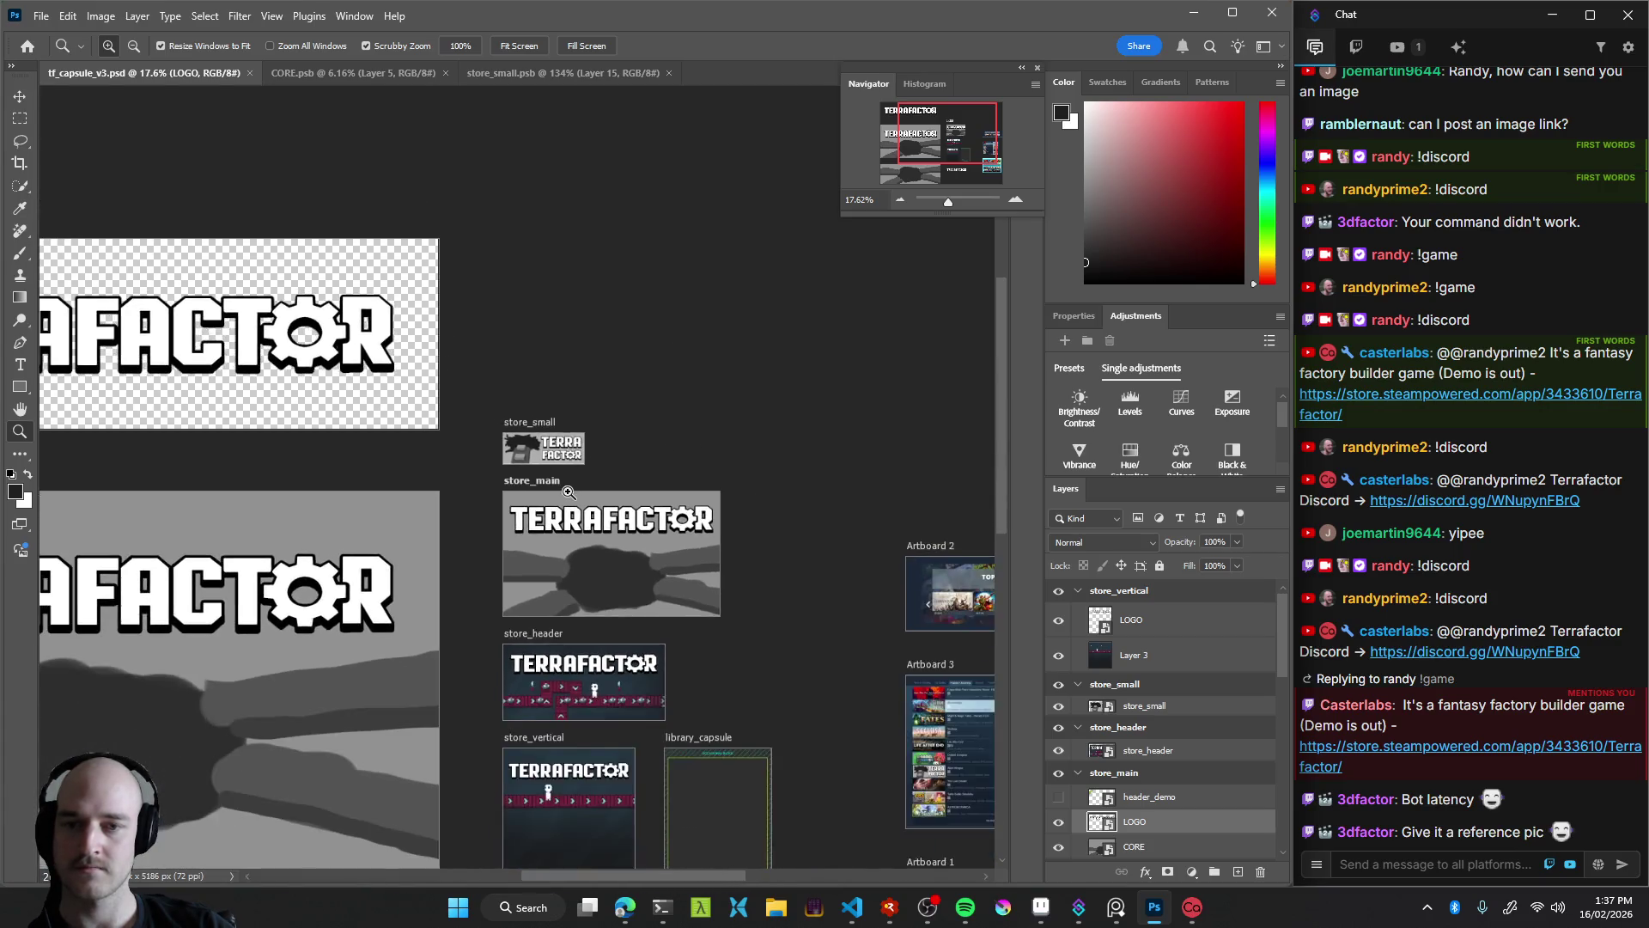
pyautogui.scroll(4, 536, 441)
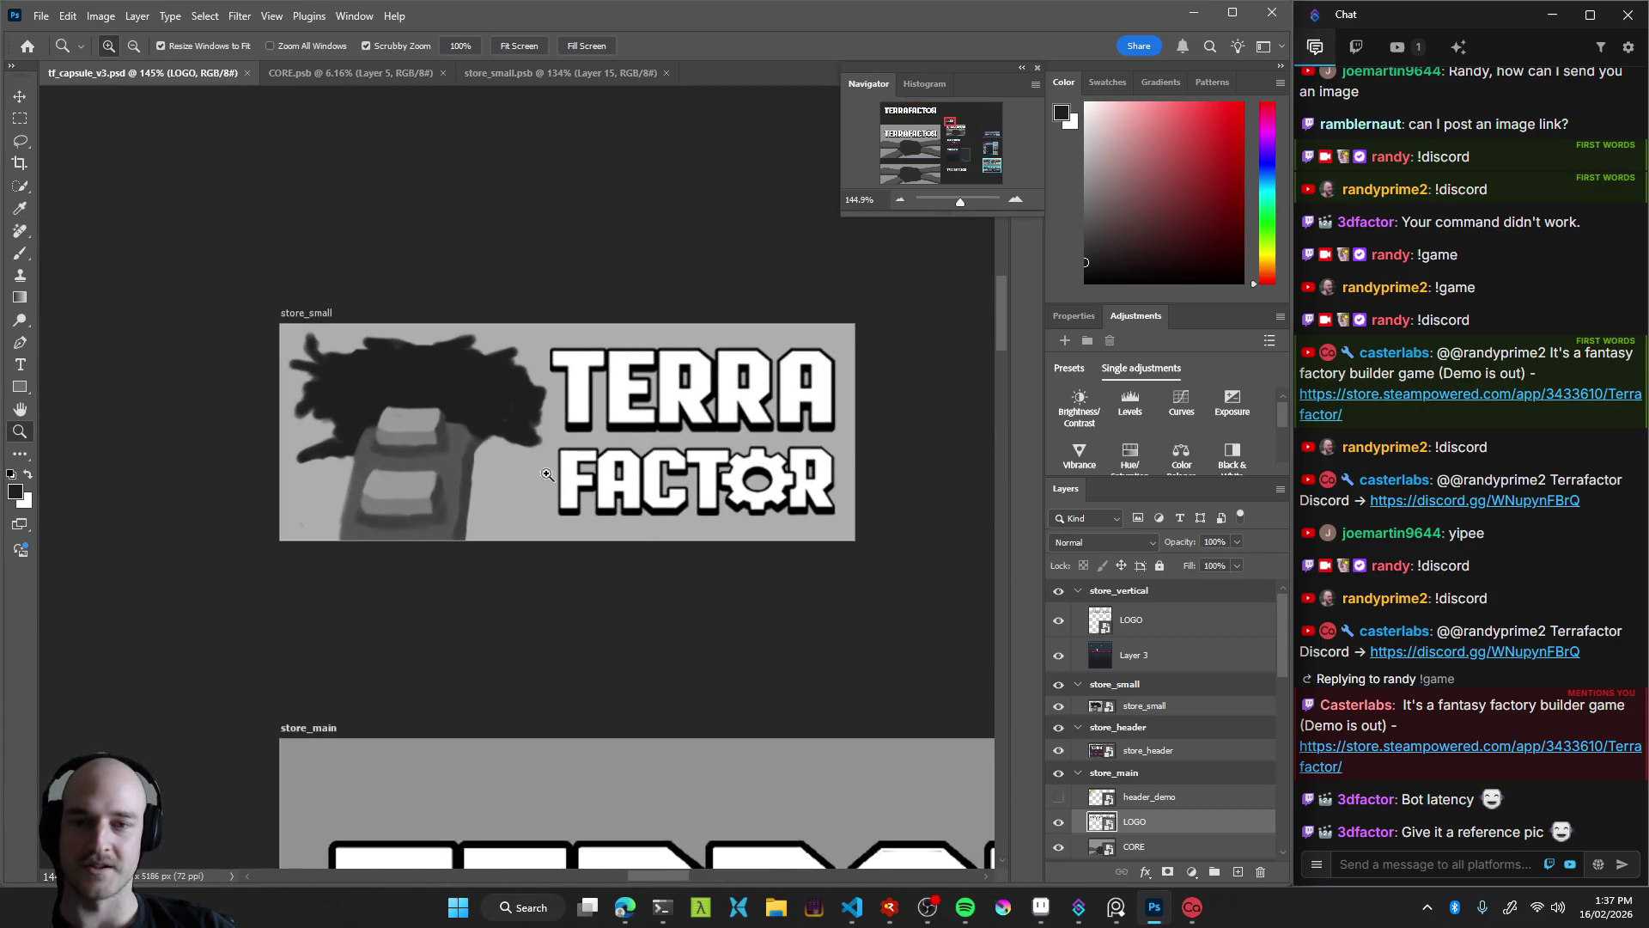
pyautogui.scroll(-3, 455, 473)
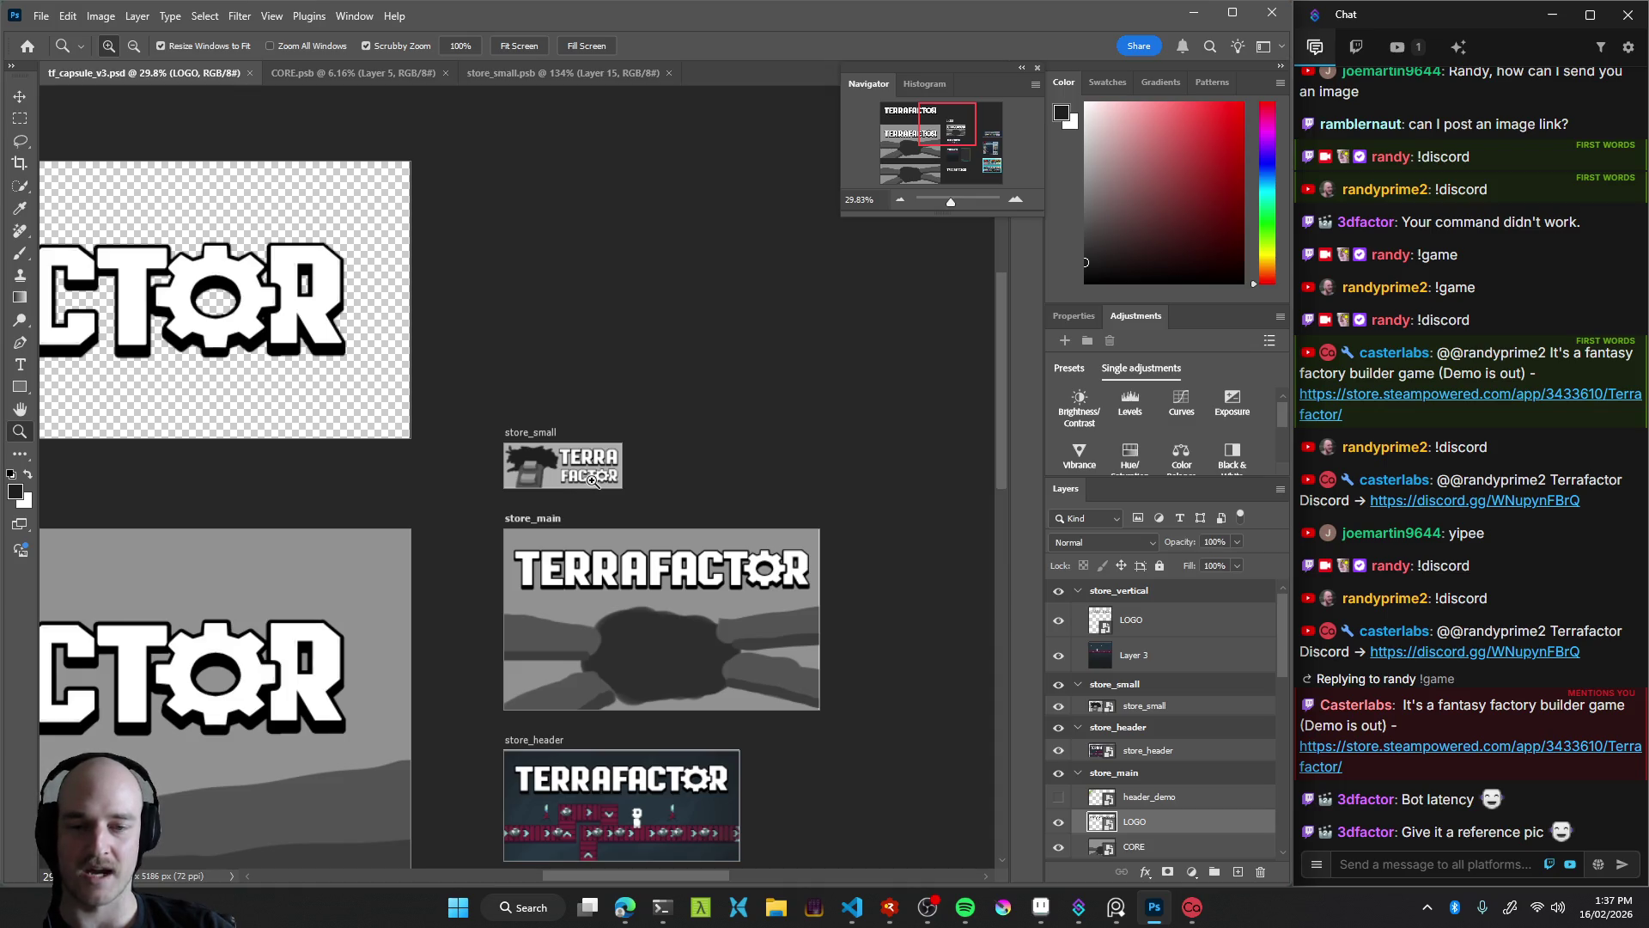
pyautogui.scroll(2, 569, 471)
pyautogui.scroll(2, 570, 471)
pyautogui.scroll(-3, 568, 490)
pyautogui.scroll(-2, 566, 513)
pyautogui.scroll(1, 566, 513)
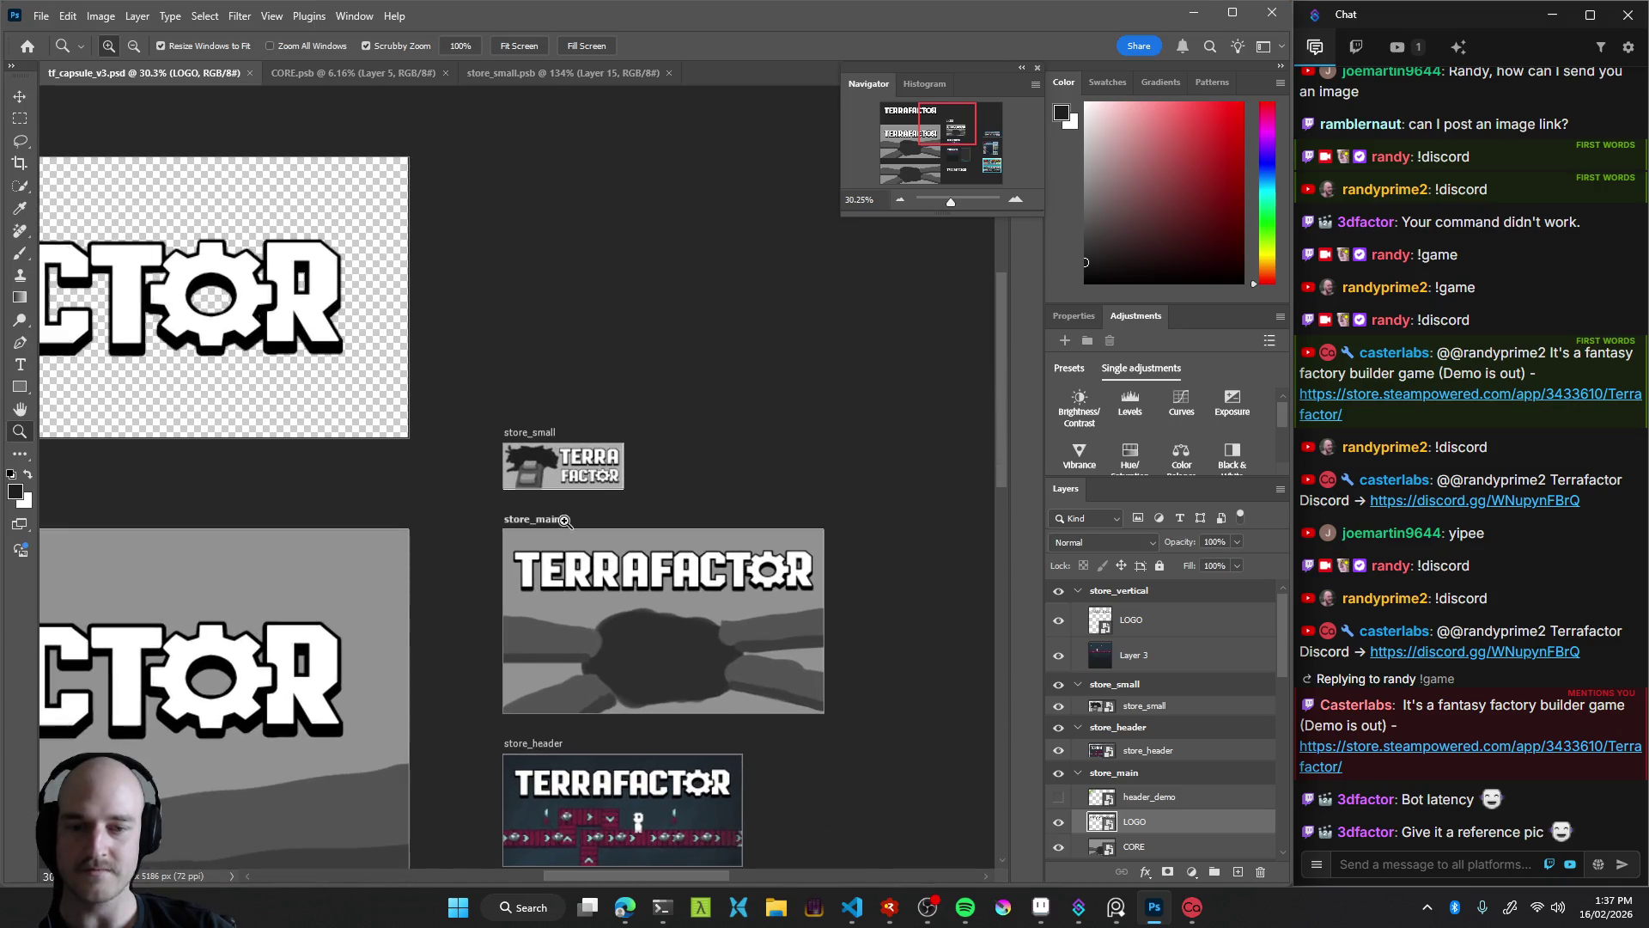
pyautogui.scroll(-2, 564, 521)
pyautogui.scroll(-1, 620, 491)
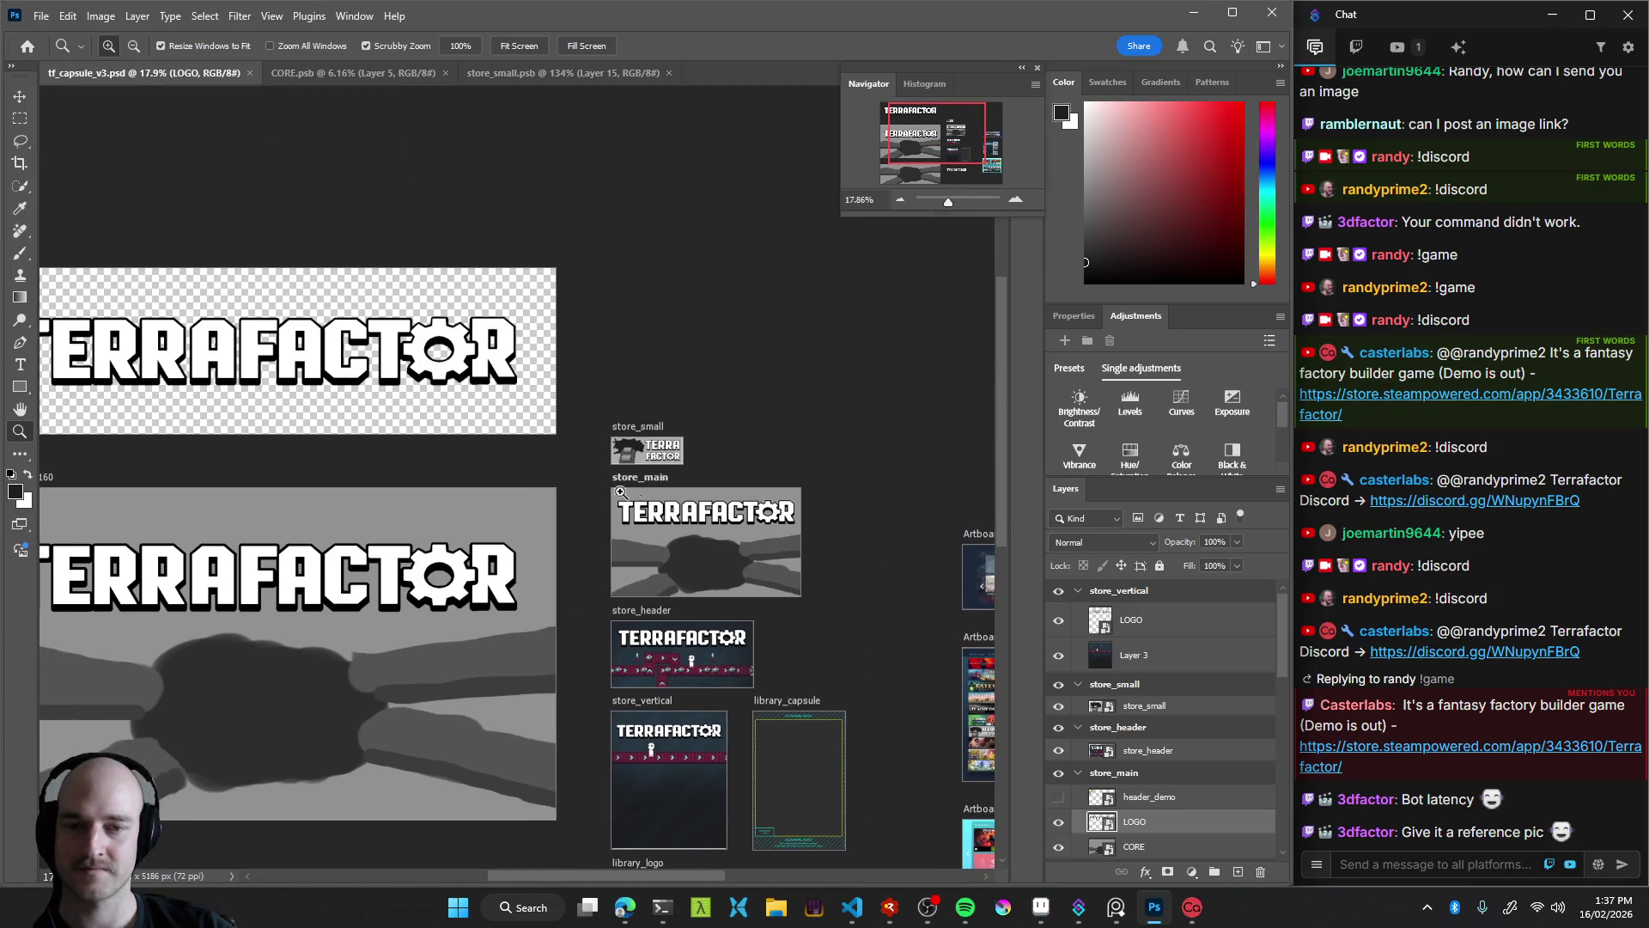
pyautogui.scroll(3, 683, 463)
pyautogui.moveTo(628, 921)
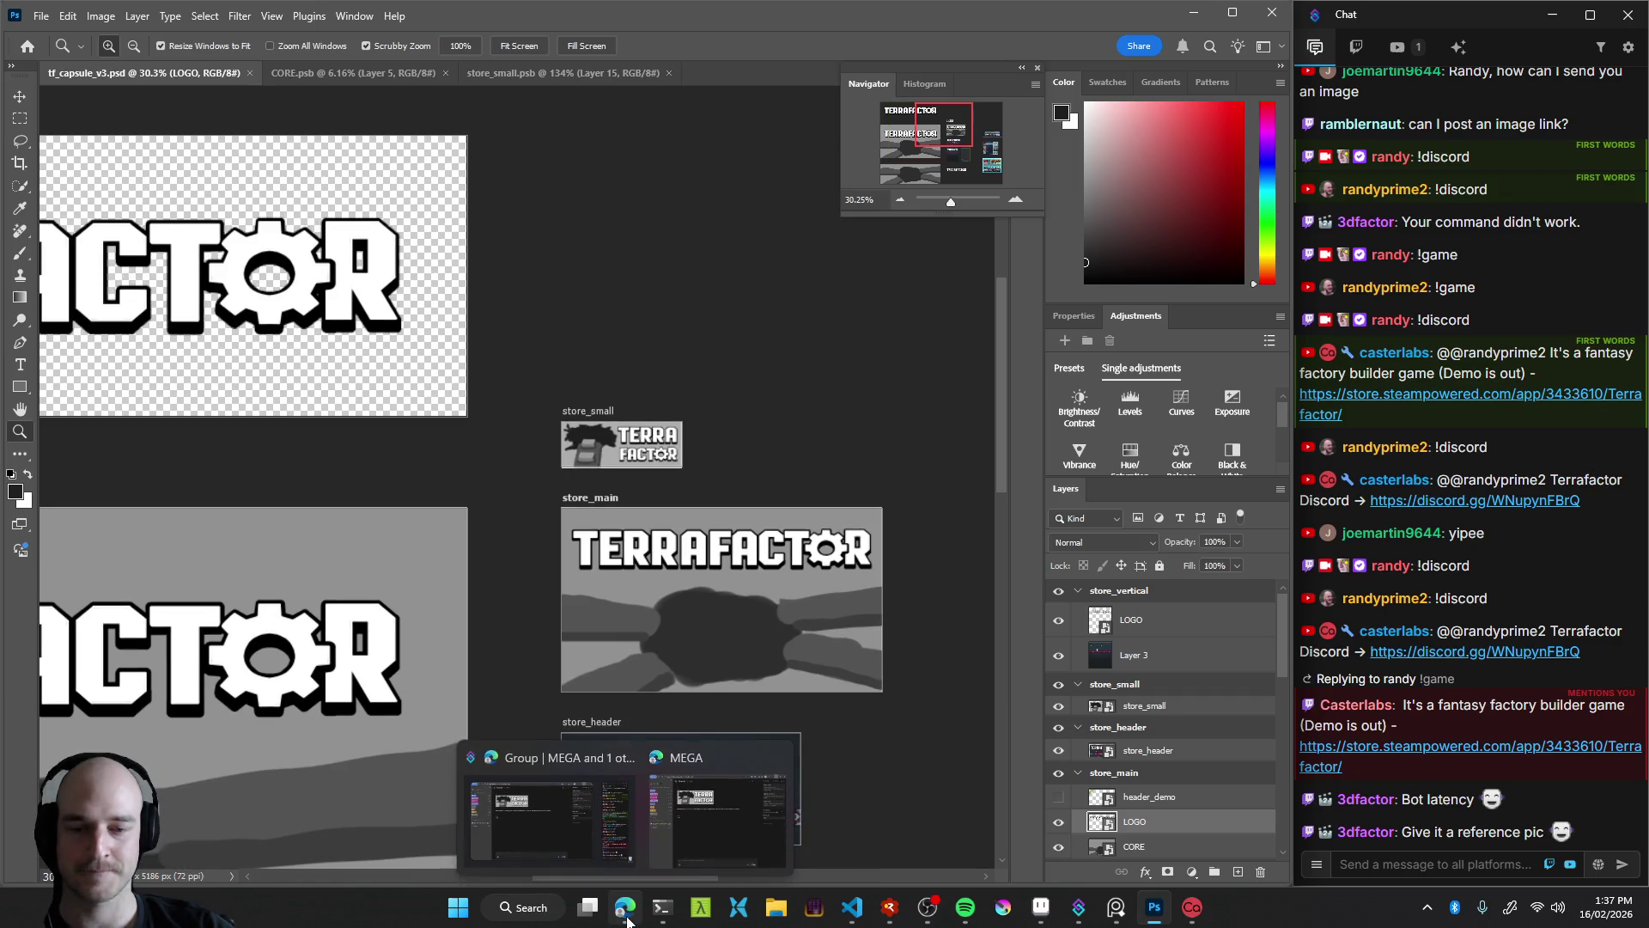
# Append 'not grayscale. It's a top-down shot.' to the sketch prompt and rerun it
pyautogui.click(718, 812)
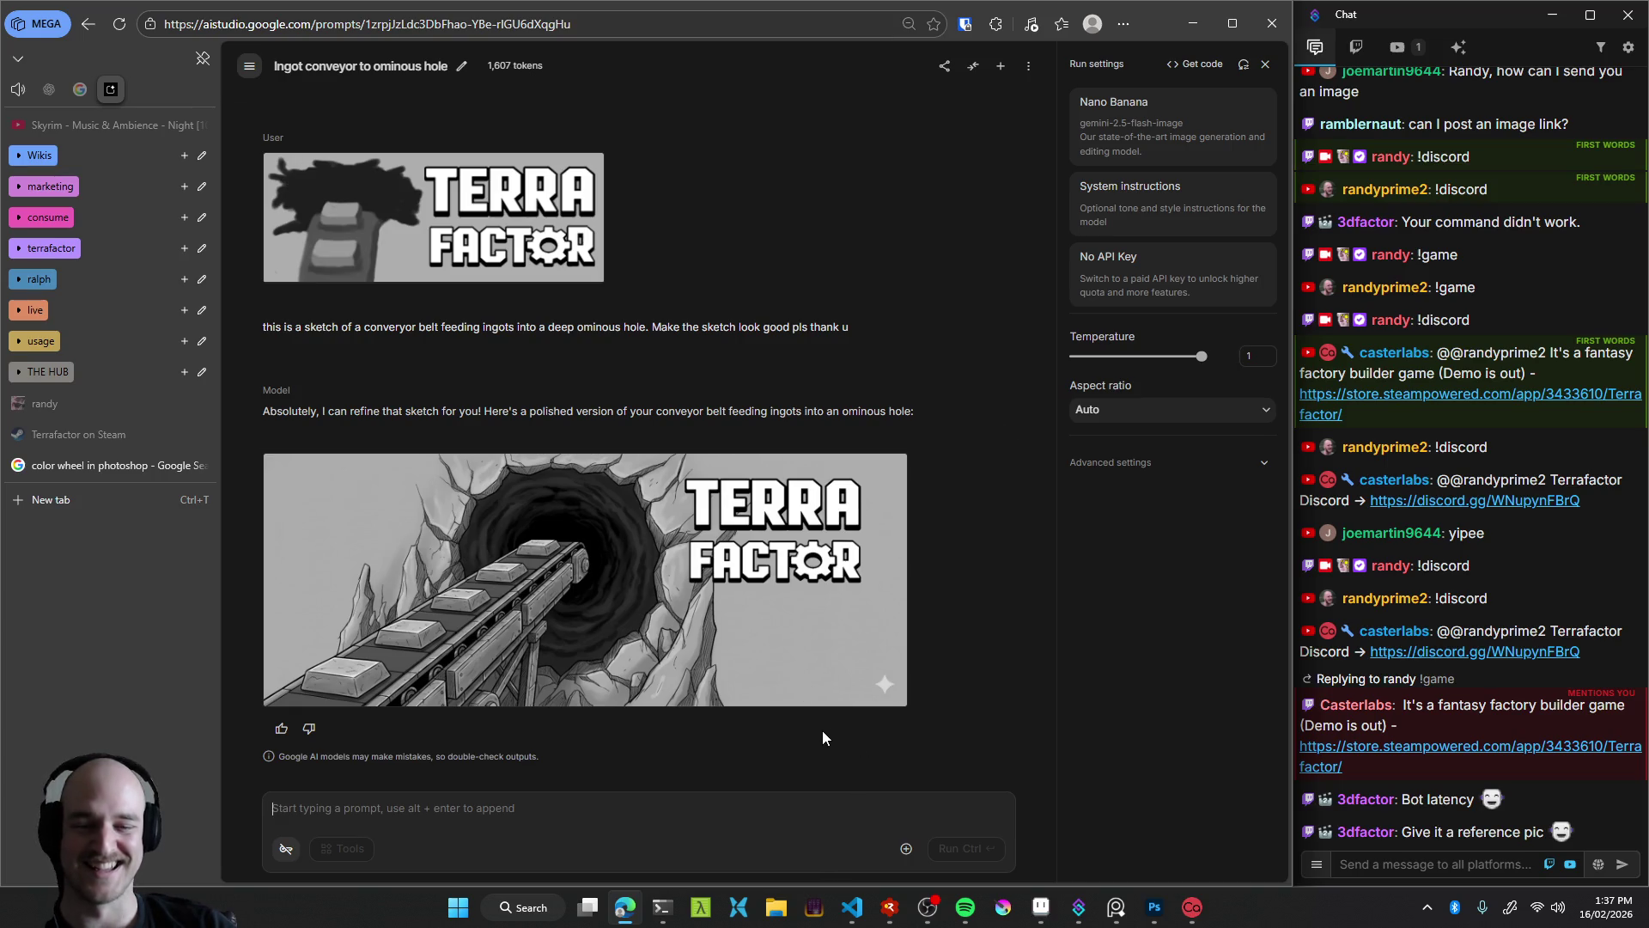
pyautogui.moveTo(513, 690)
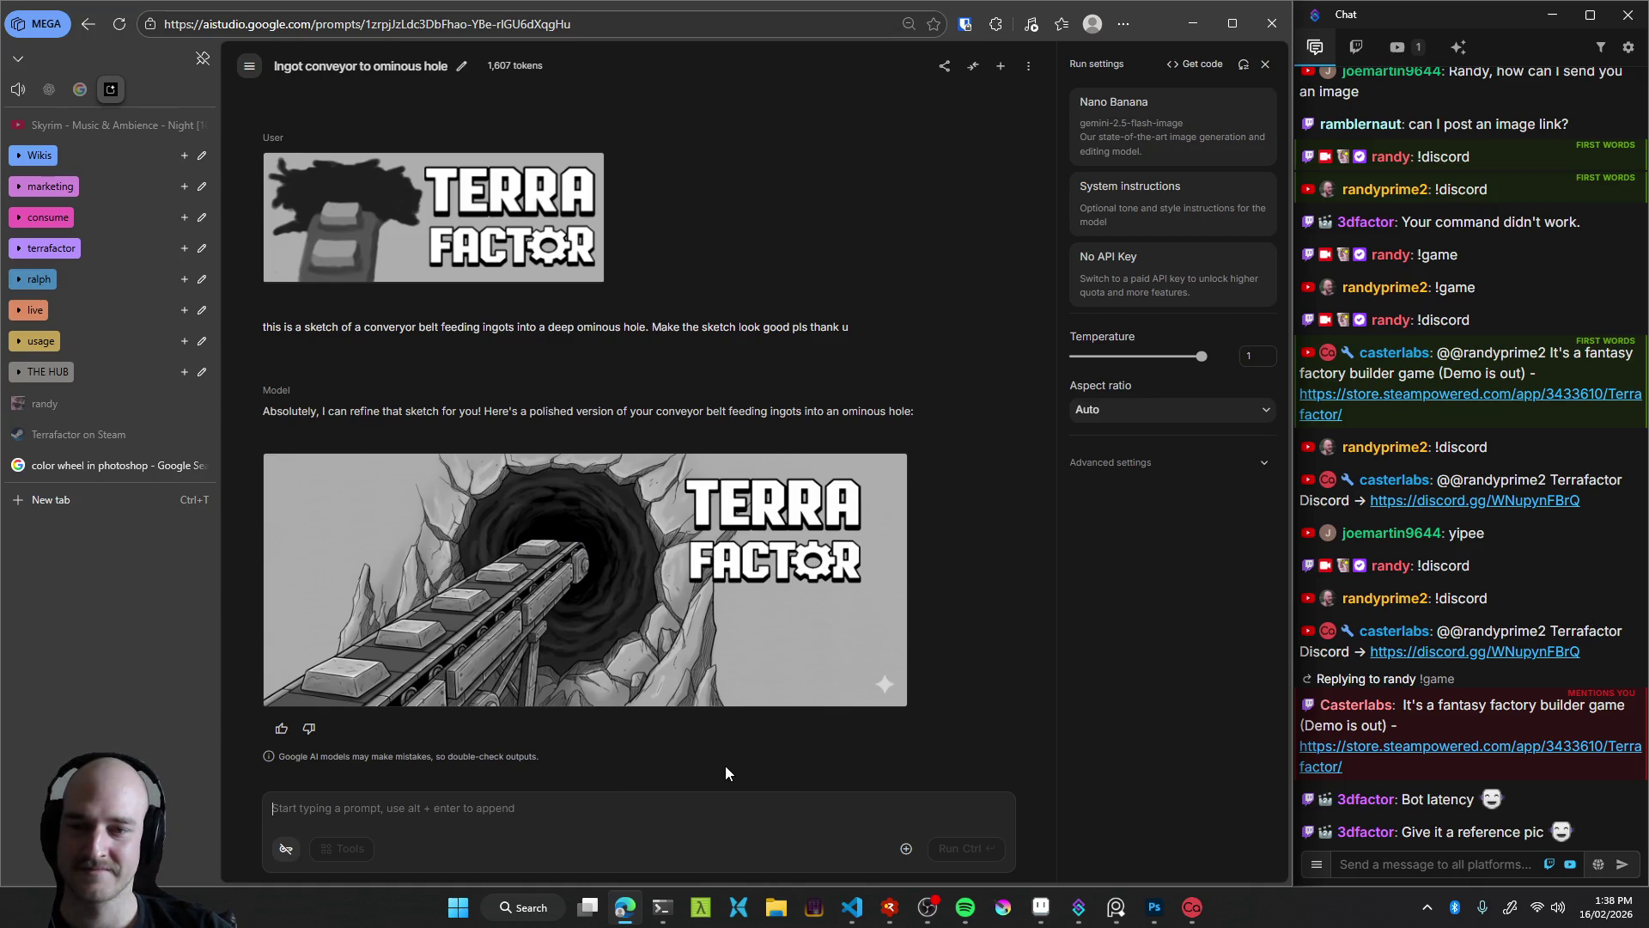
pyautogui.moveTo(979, 317)
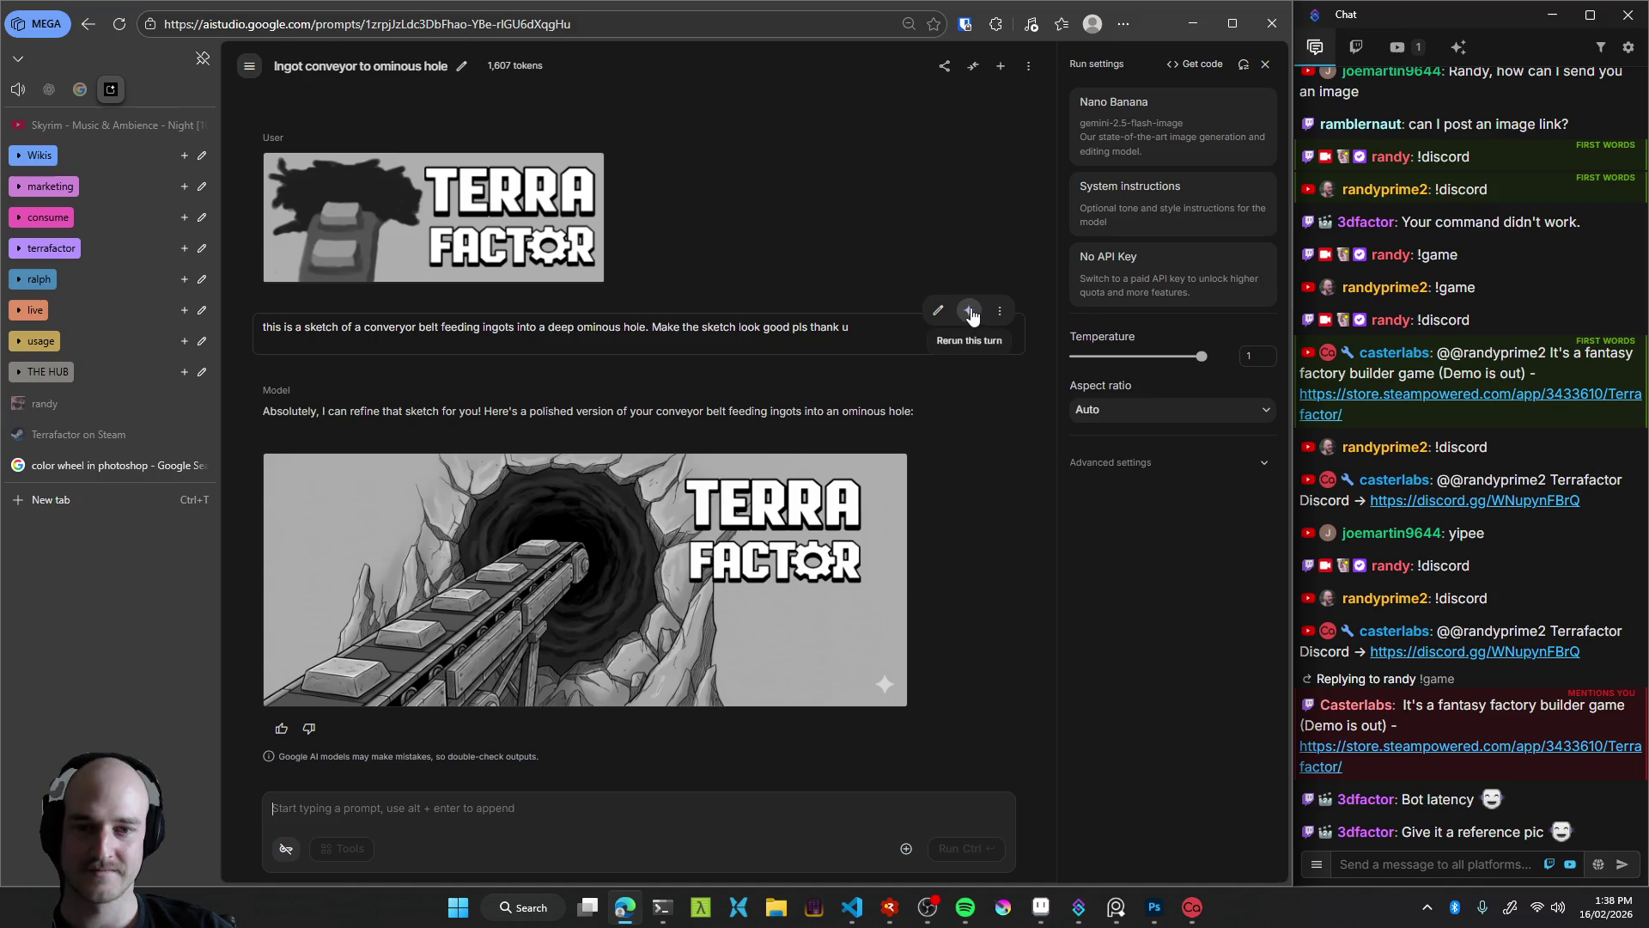
pyautogui.click(938, 311)
pyautogui.write('. Make it')
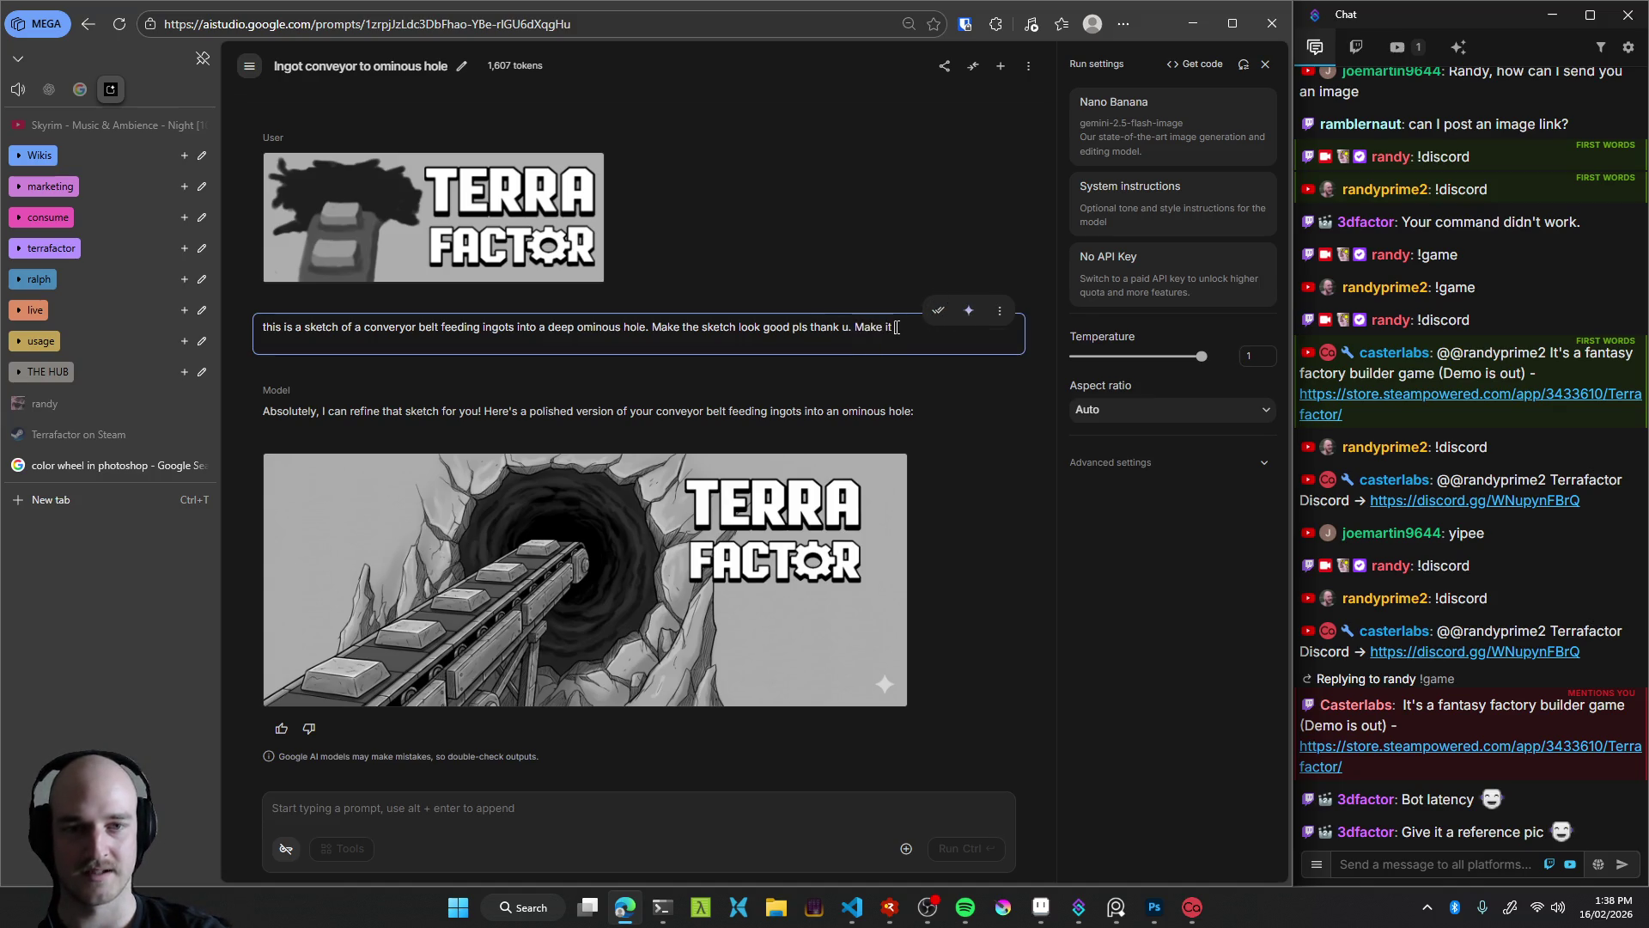
pyautogui.write('not gra')
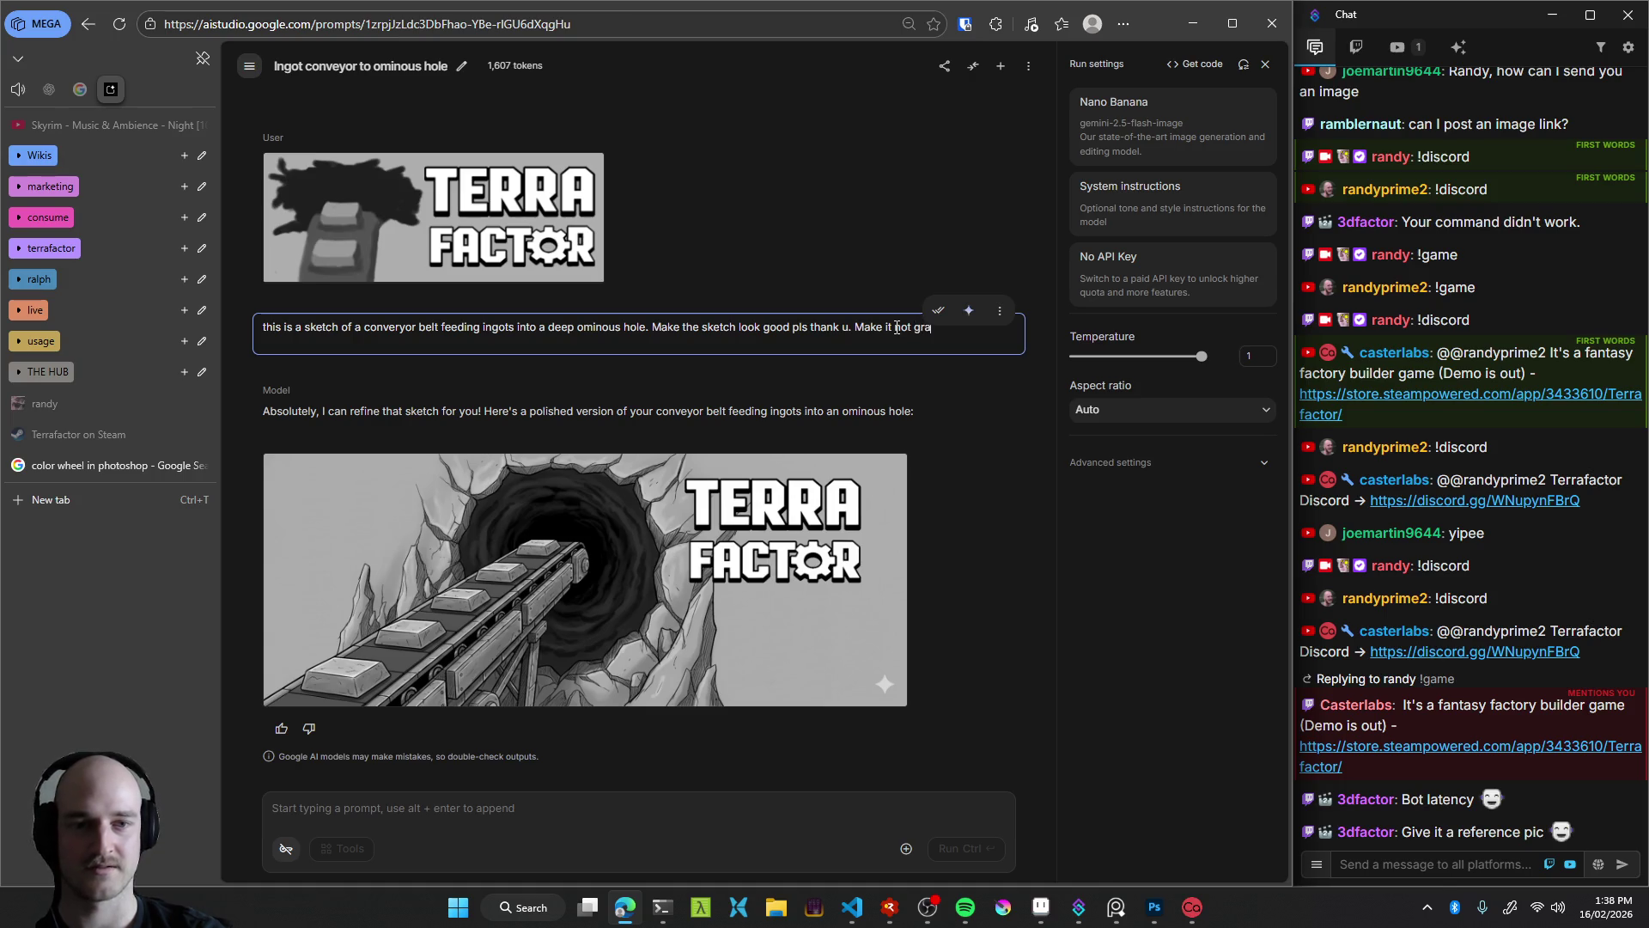
pyautogui.write("yscale. It's")
pyautogui.write(' a top-down shot.')
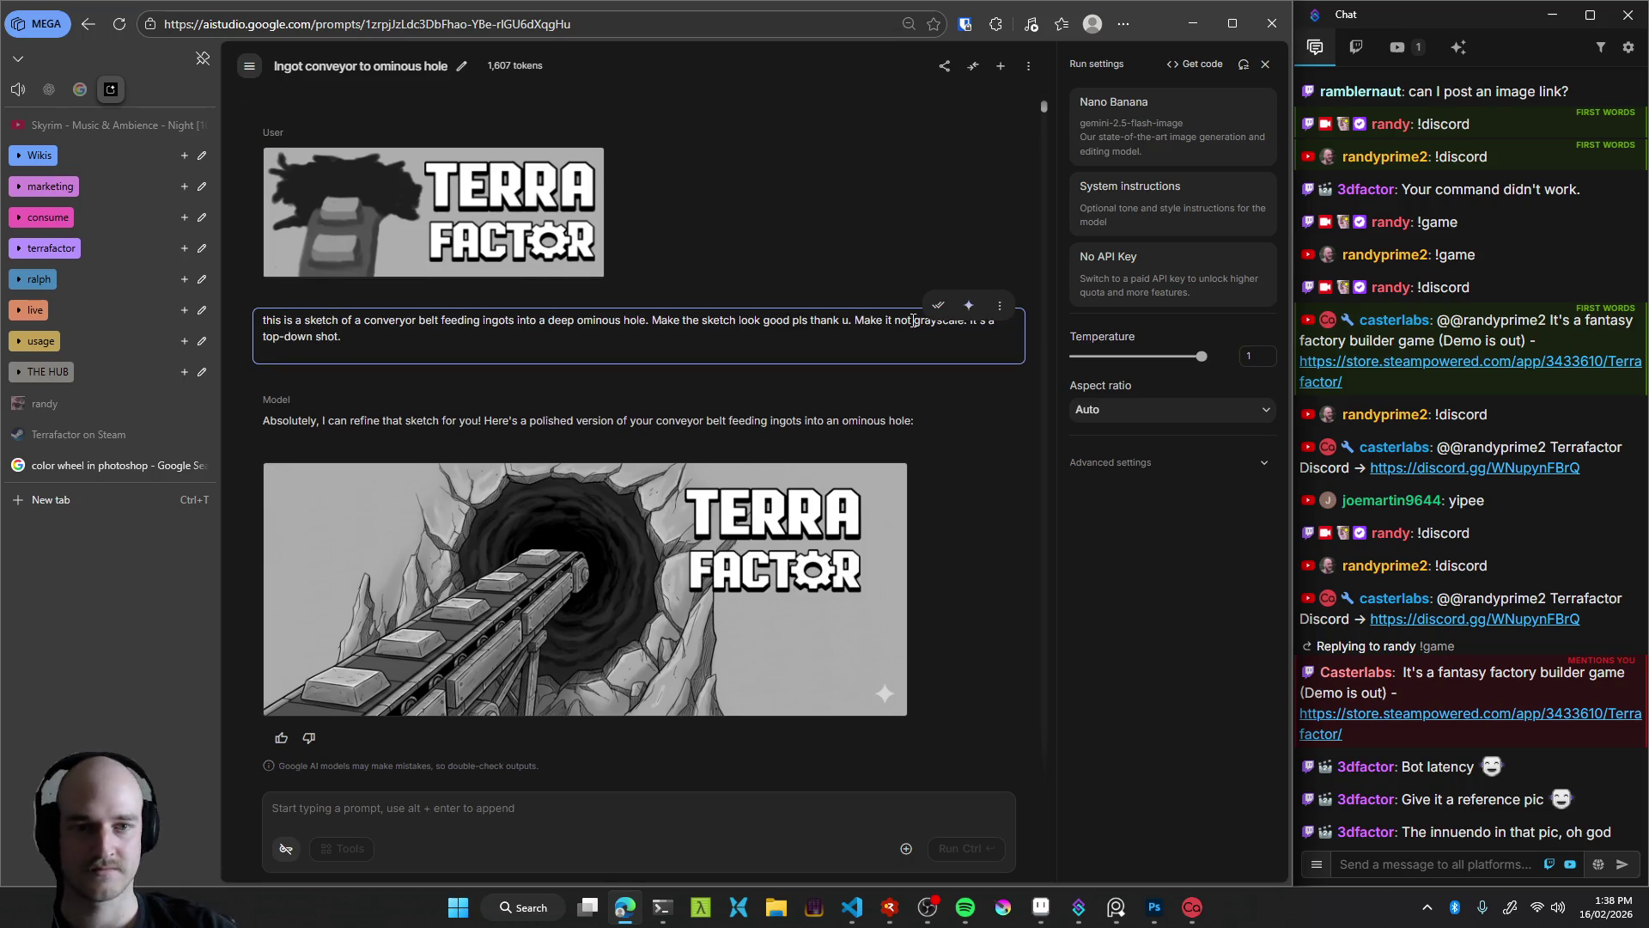
pyautogui.click(938, 305)
pyautogui.click(967, 305)
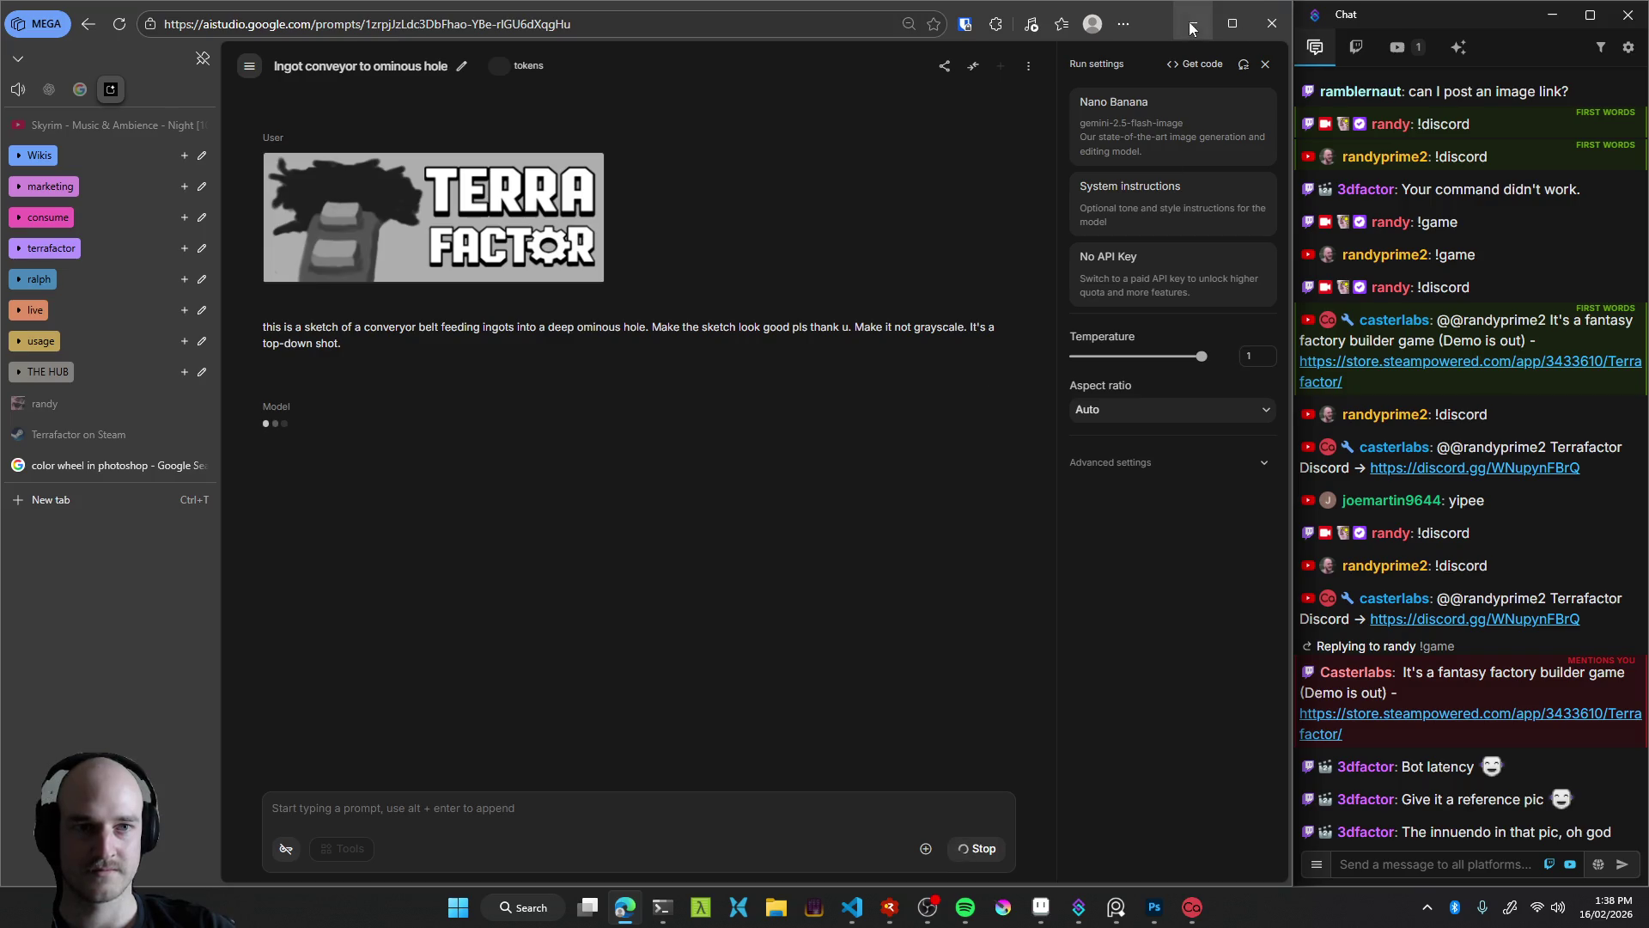
pyautogui.hotkey('alt', 'Tab')
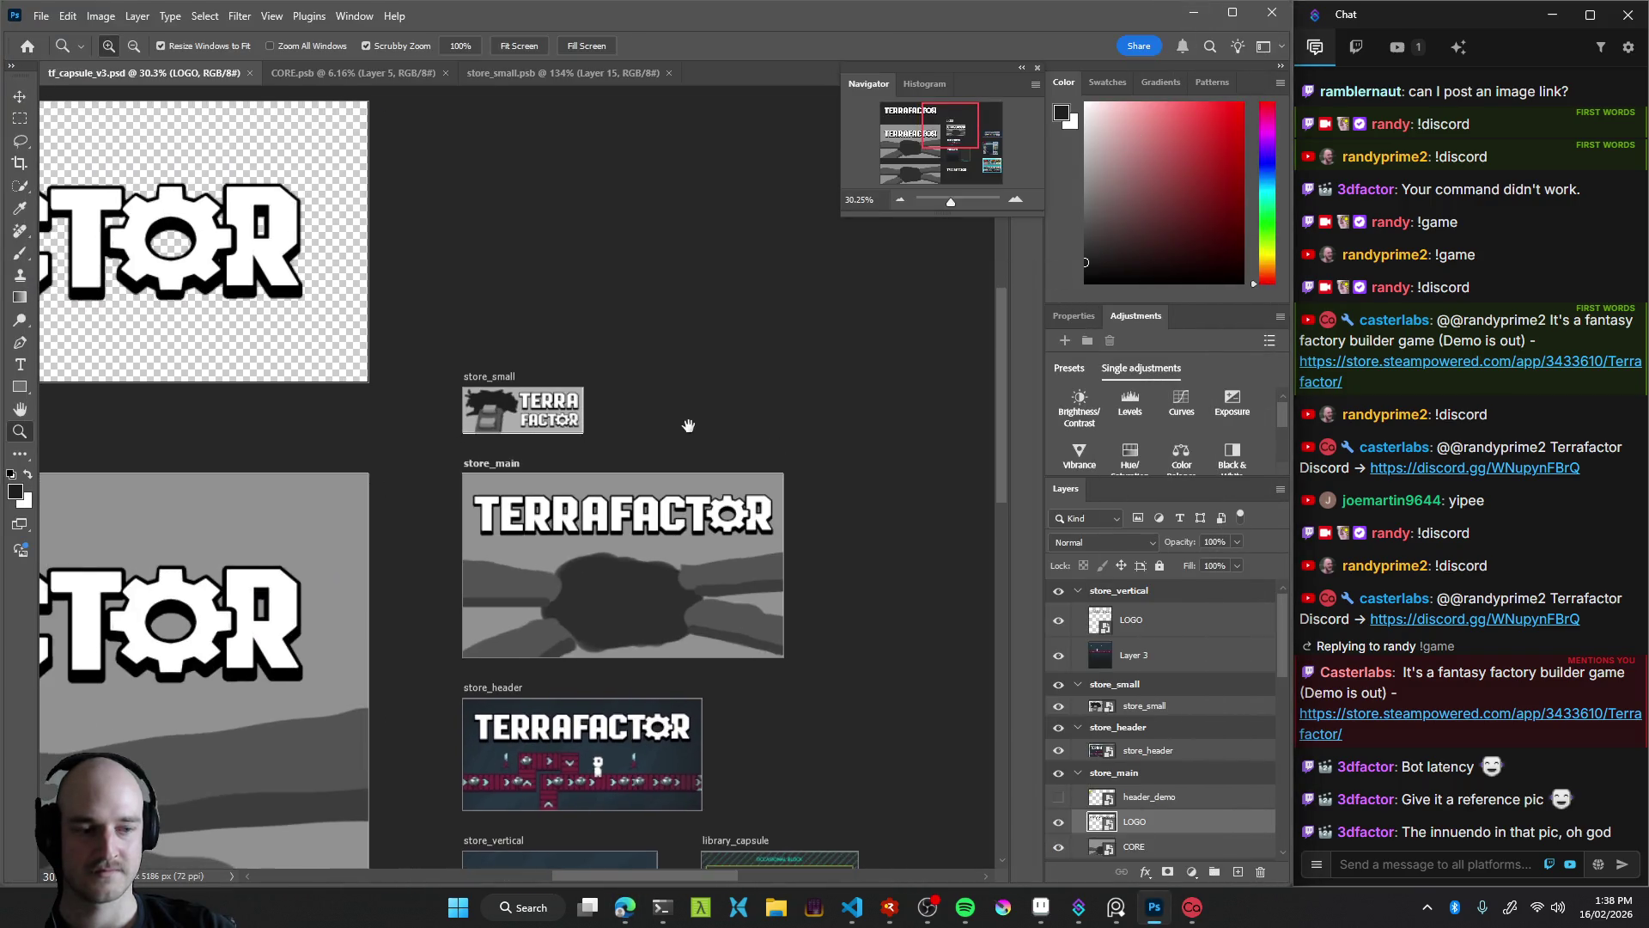
# Survey the store artboards and zoom in on the store_small artboard
pyautogui.moveTo(779, 451)
pyautogui.mouseDown()
pyautogui.moveTo(677, 489)
pyautogui.moveTo(635, 530)
pyautogui.moveTo(648, 547)
pyautogui.mouseUp()
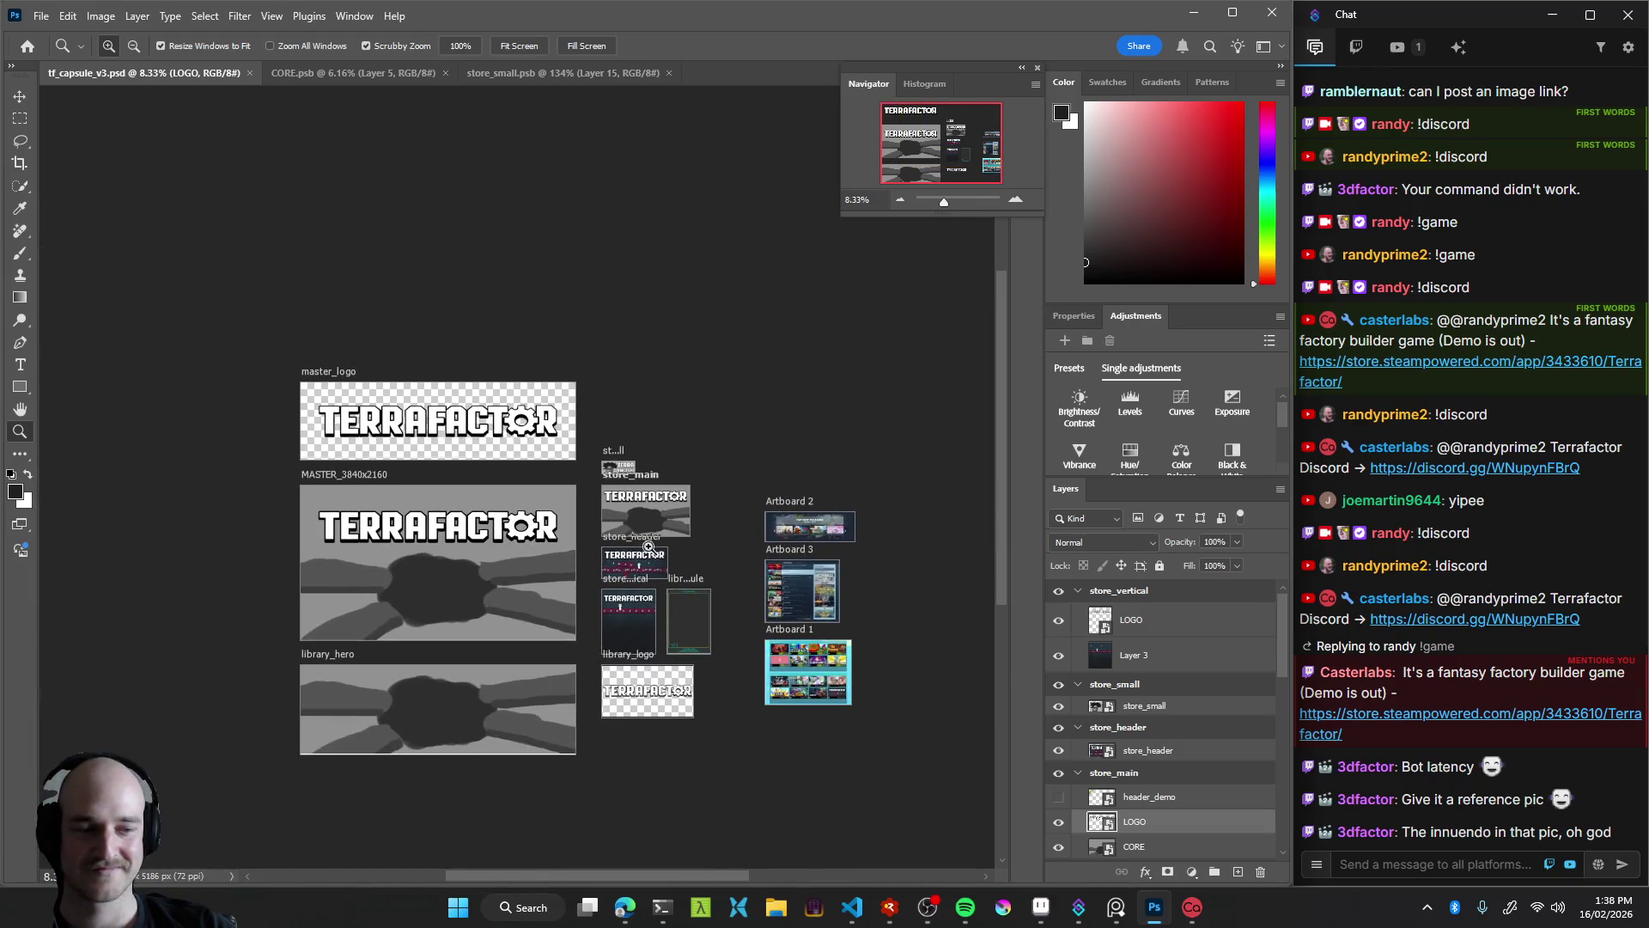
pyautogui.moveTo(748, 604); pyautogui.dragTo(778, 599)
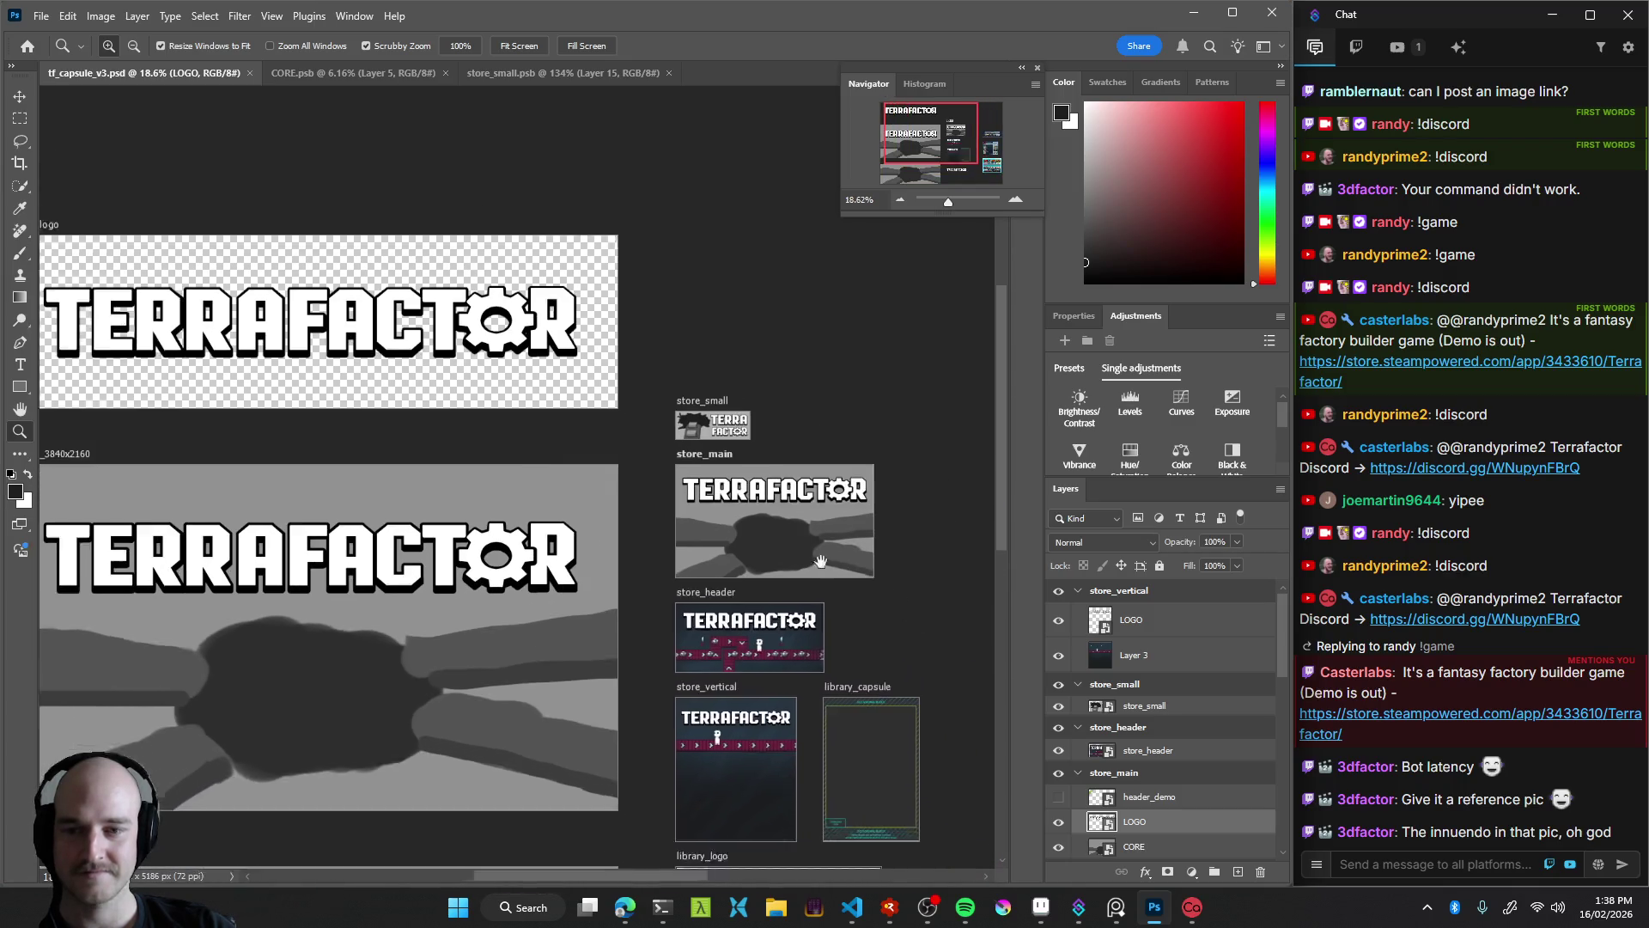
pyautogui.moveTo(778, 598); pyautogui.dragTo(607, 414)
pyautogui.click(607, 414)
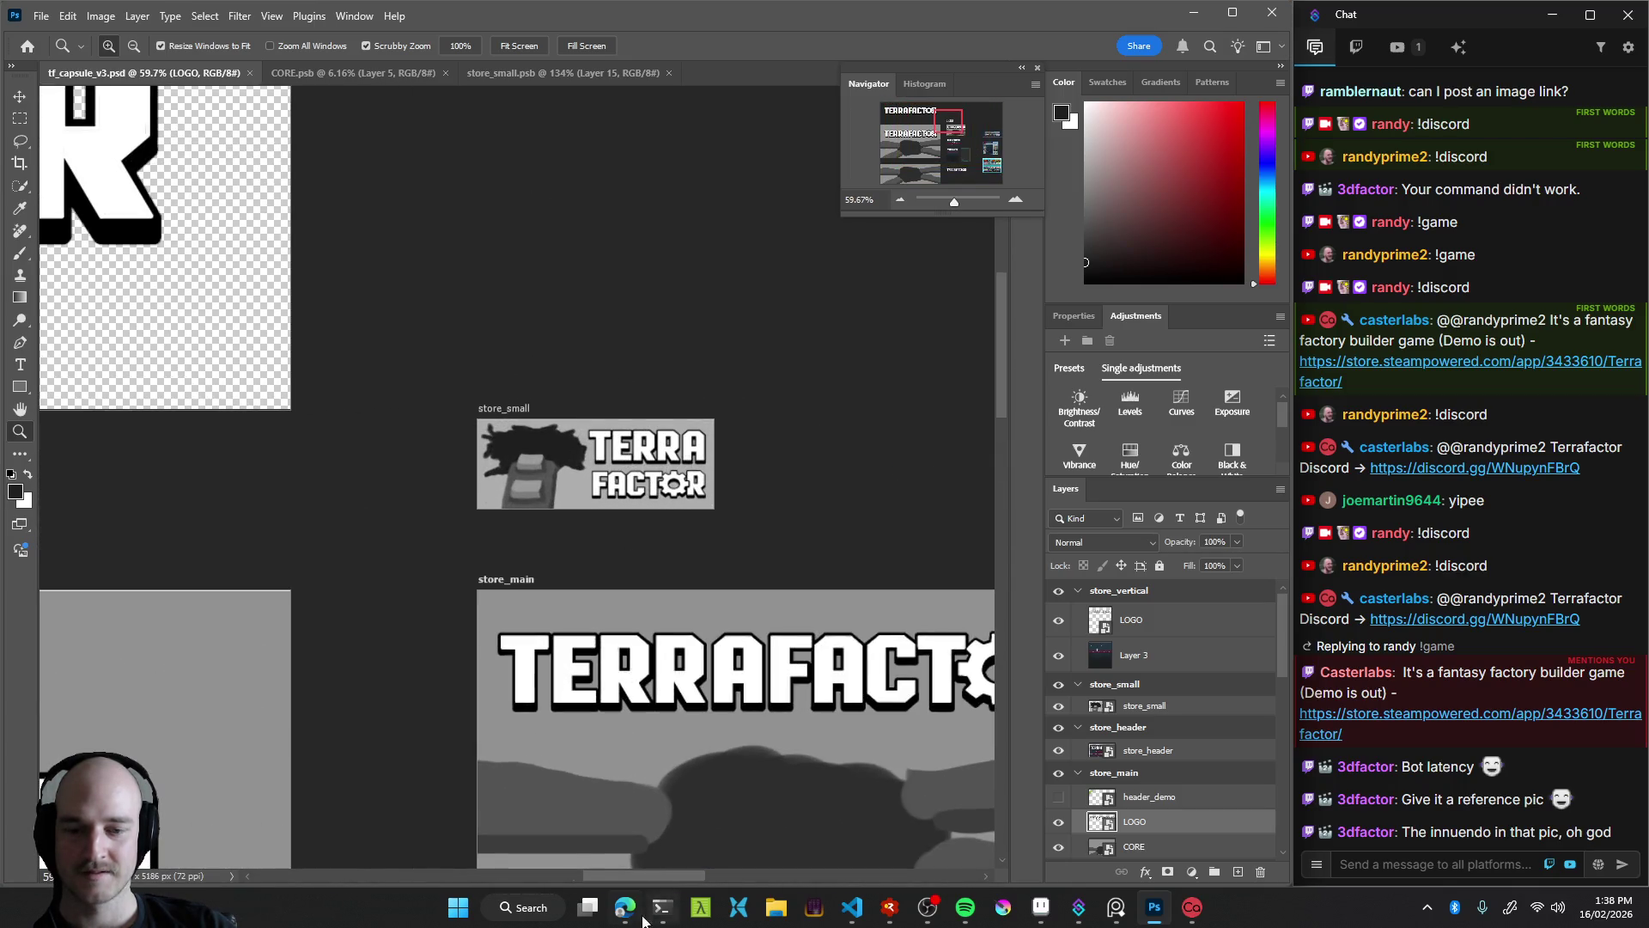
pyautogui.click(625, 907)
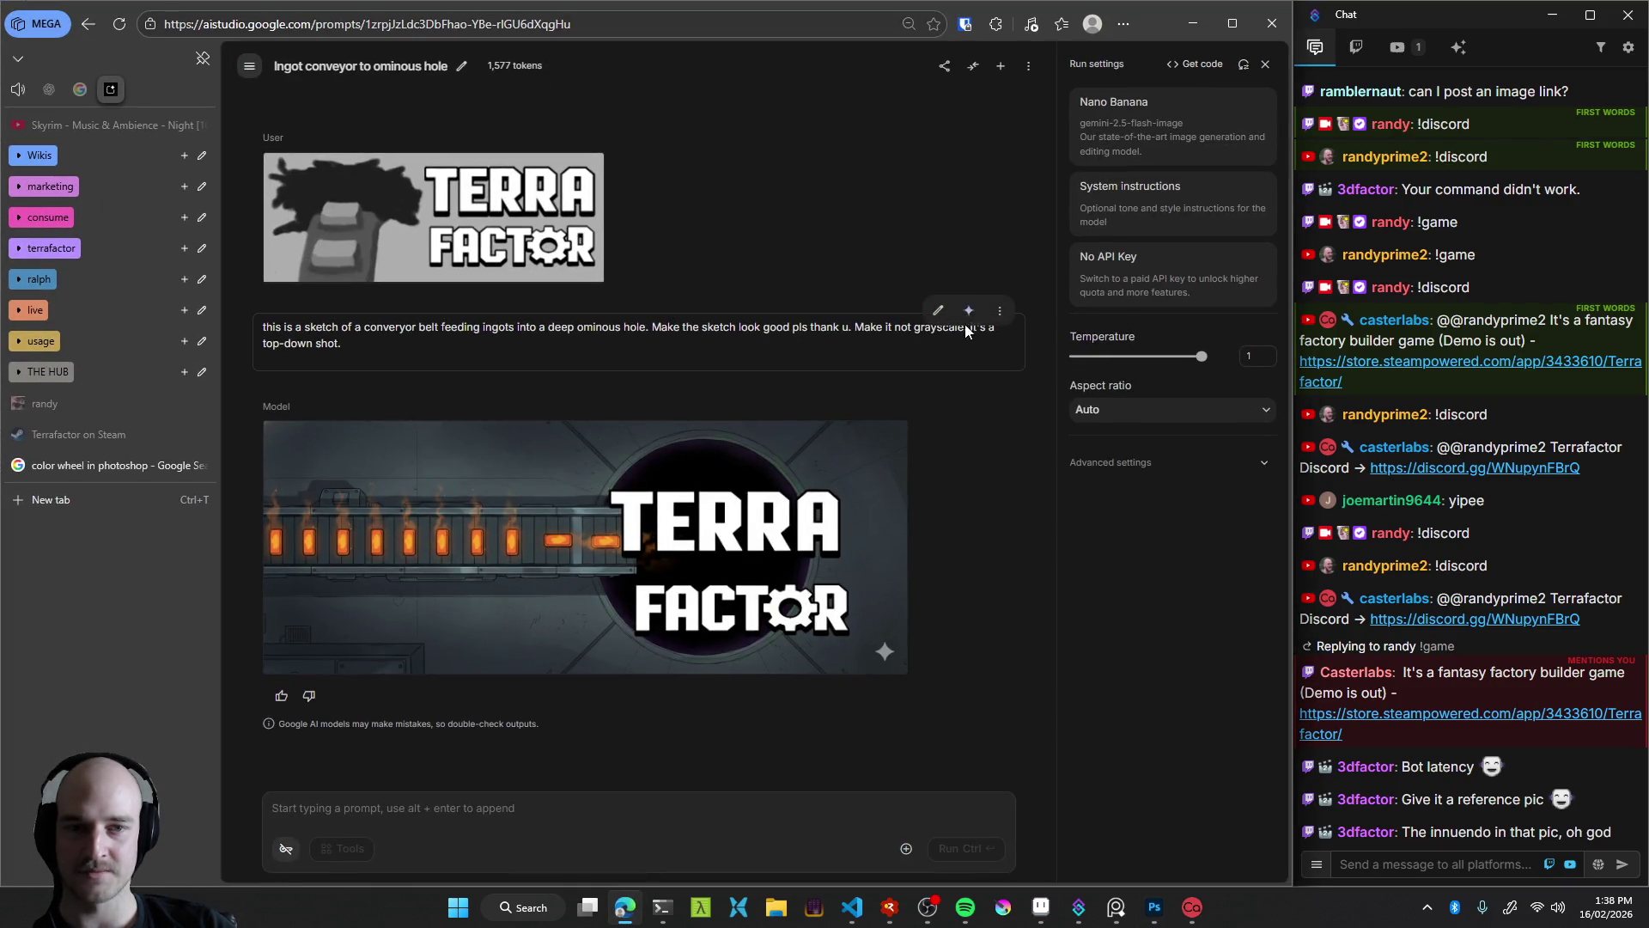
# Rerun the edited conveyor prompt to get another coloured image
pyautogui.click(967, 316)
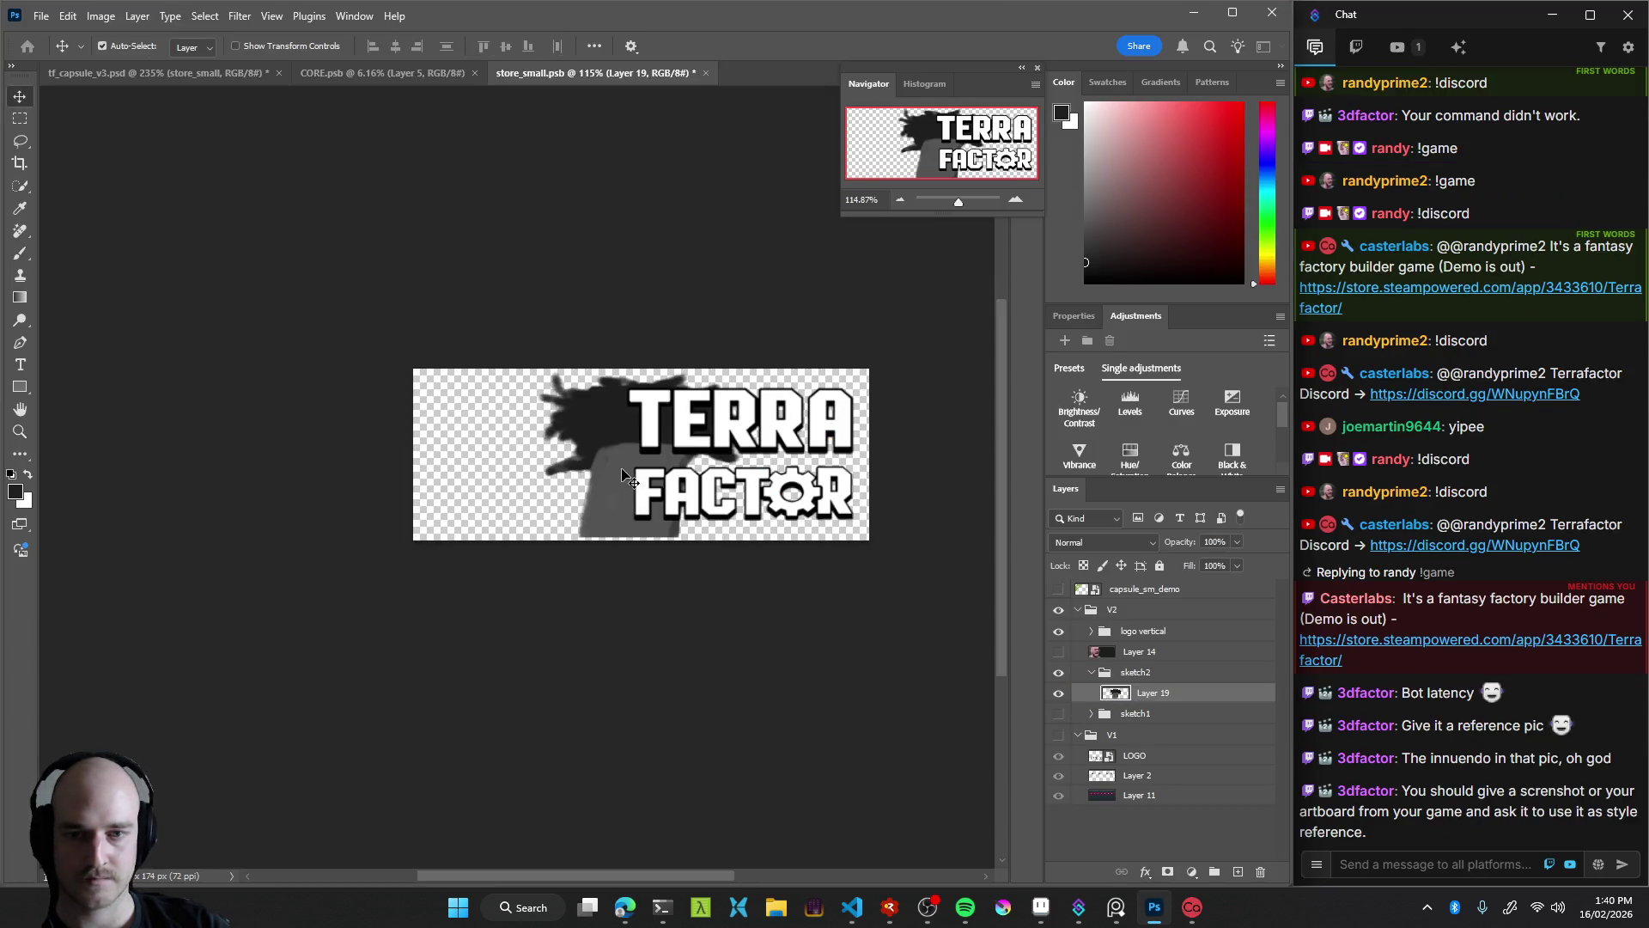
# Erase the grey column below the blob and paint black into the gap
pyautogui.moveTo(537, 468); pyautogui.dragTo(555, 474)
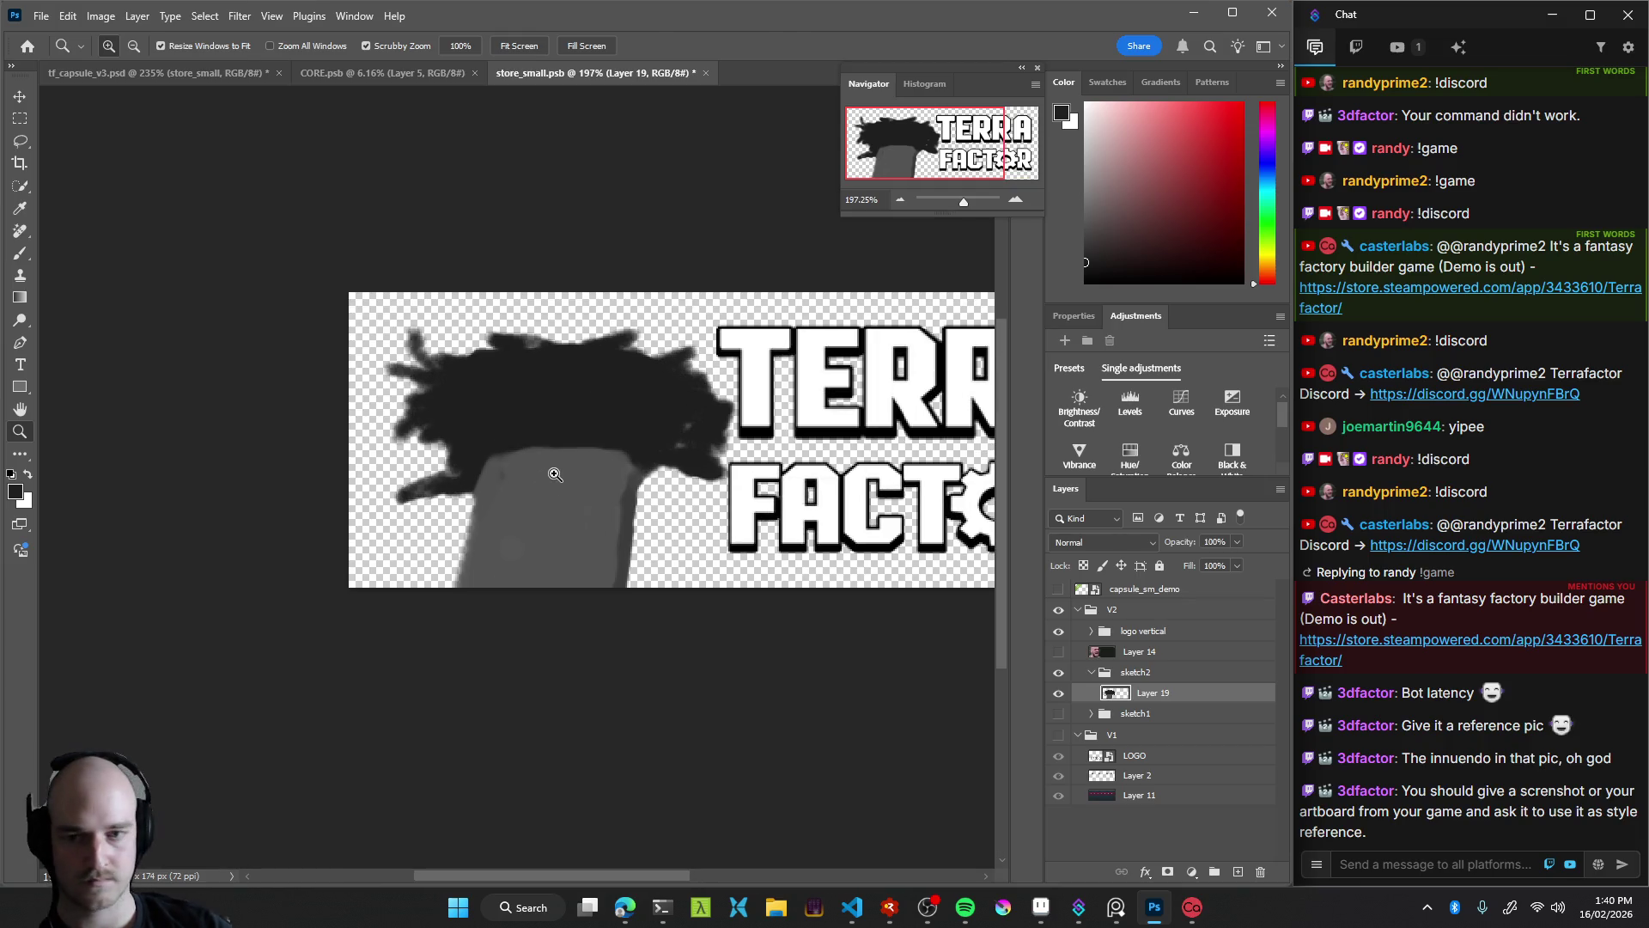
pyautogui.press('e')
pyautogui.moveTo(504, 571)
pyautogui.mouseDown()
pyautogui.moveTo(528, 502)
pyautogui.moveTo(614, 468)
pyautogui.mouseUp()
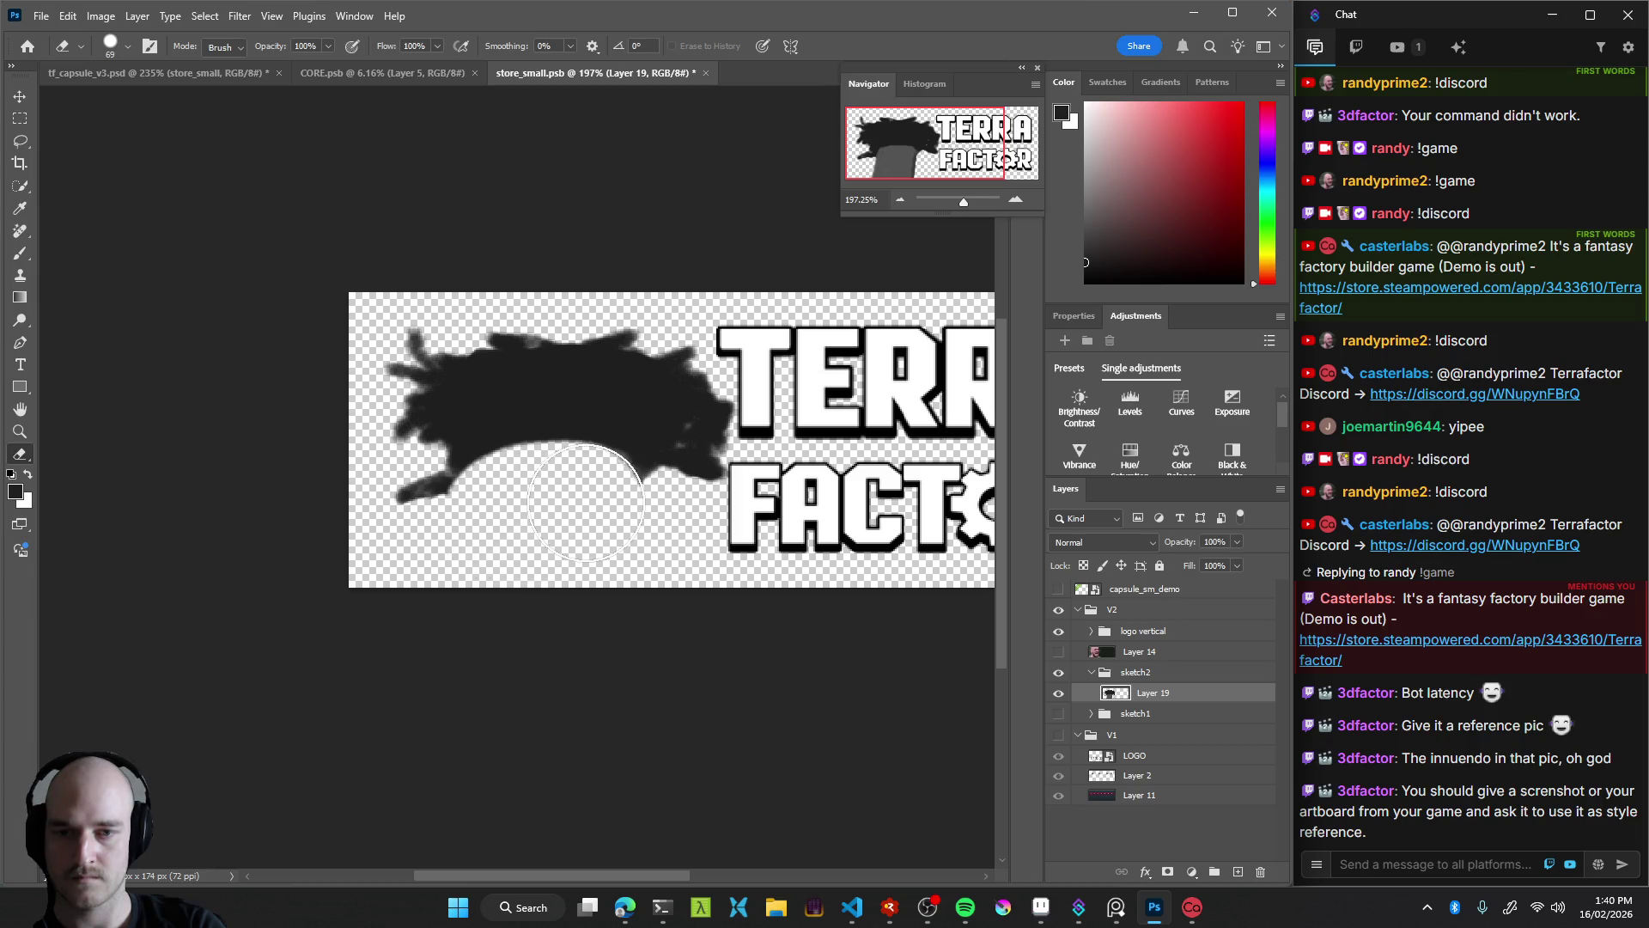
pyautogui.press('b')
pyautogui.moveTo(467, 471)
pyautogui.mouseDown()
pyautogui.moveTo(642, 472)
pyautogui.moveTo(572, 478)
pyautogui.mouseUp()
# Lasso the blob's left part, shift it right, then move the whole blob right
pyautogui.press('l')
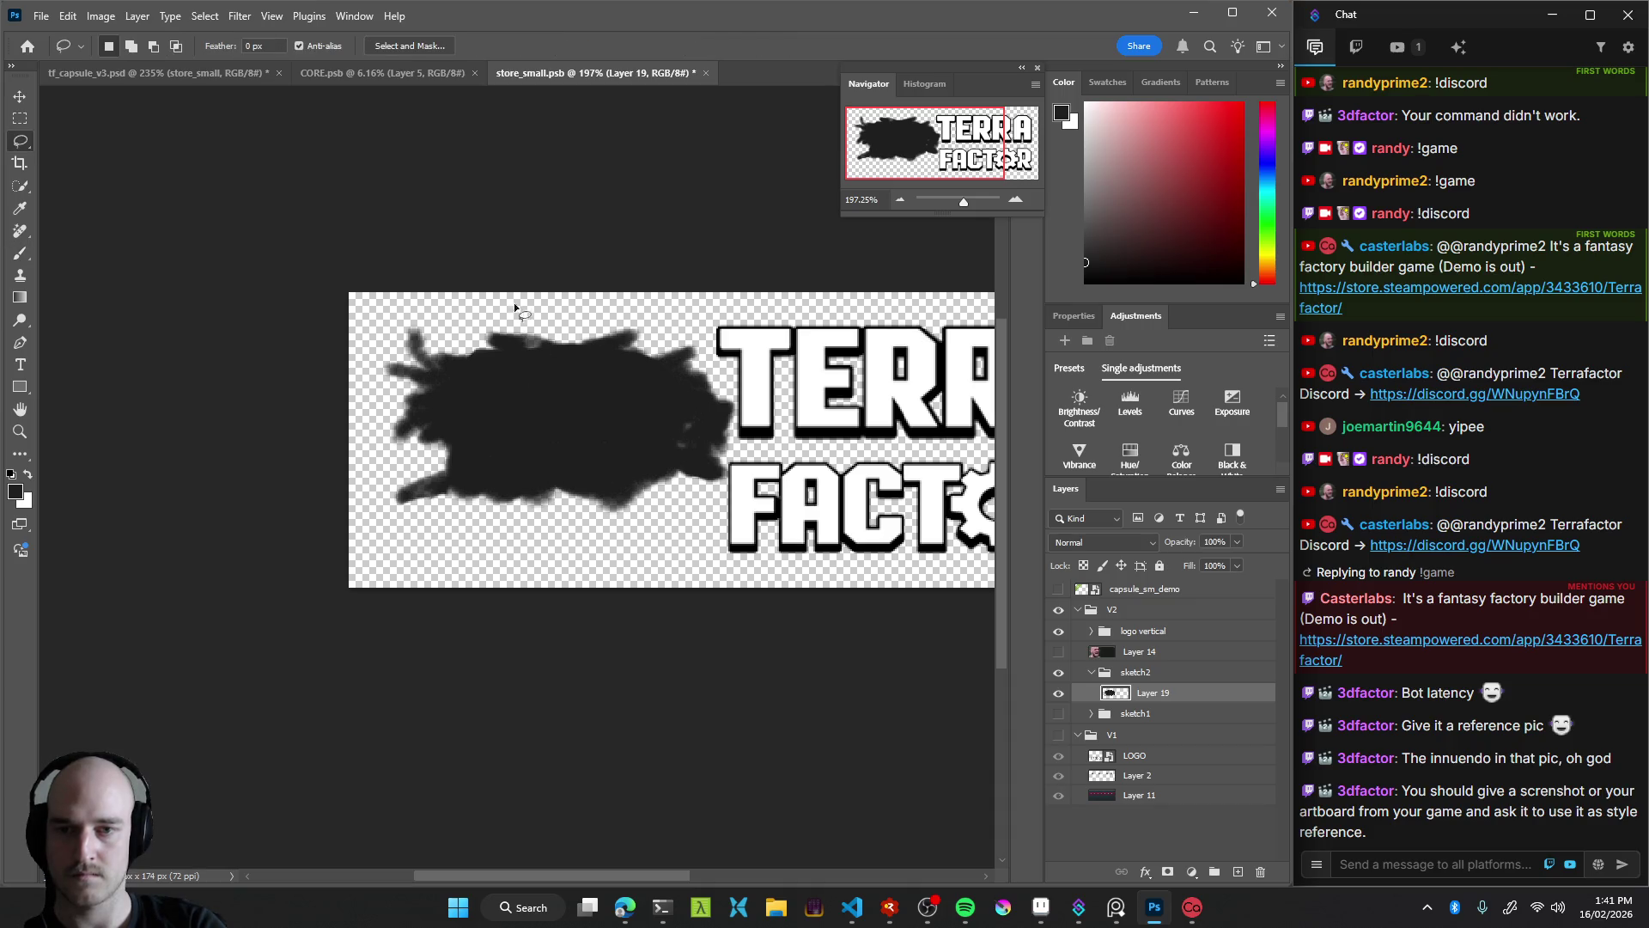
pyautogui.moveTo(353, 369); pyautogui.dragTo(575, 429)
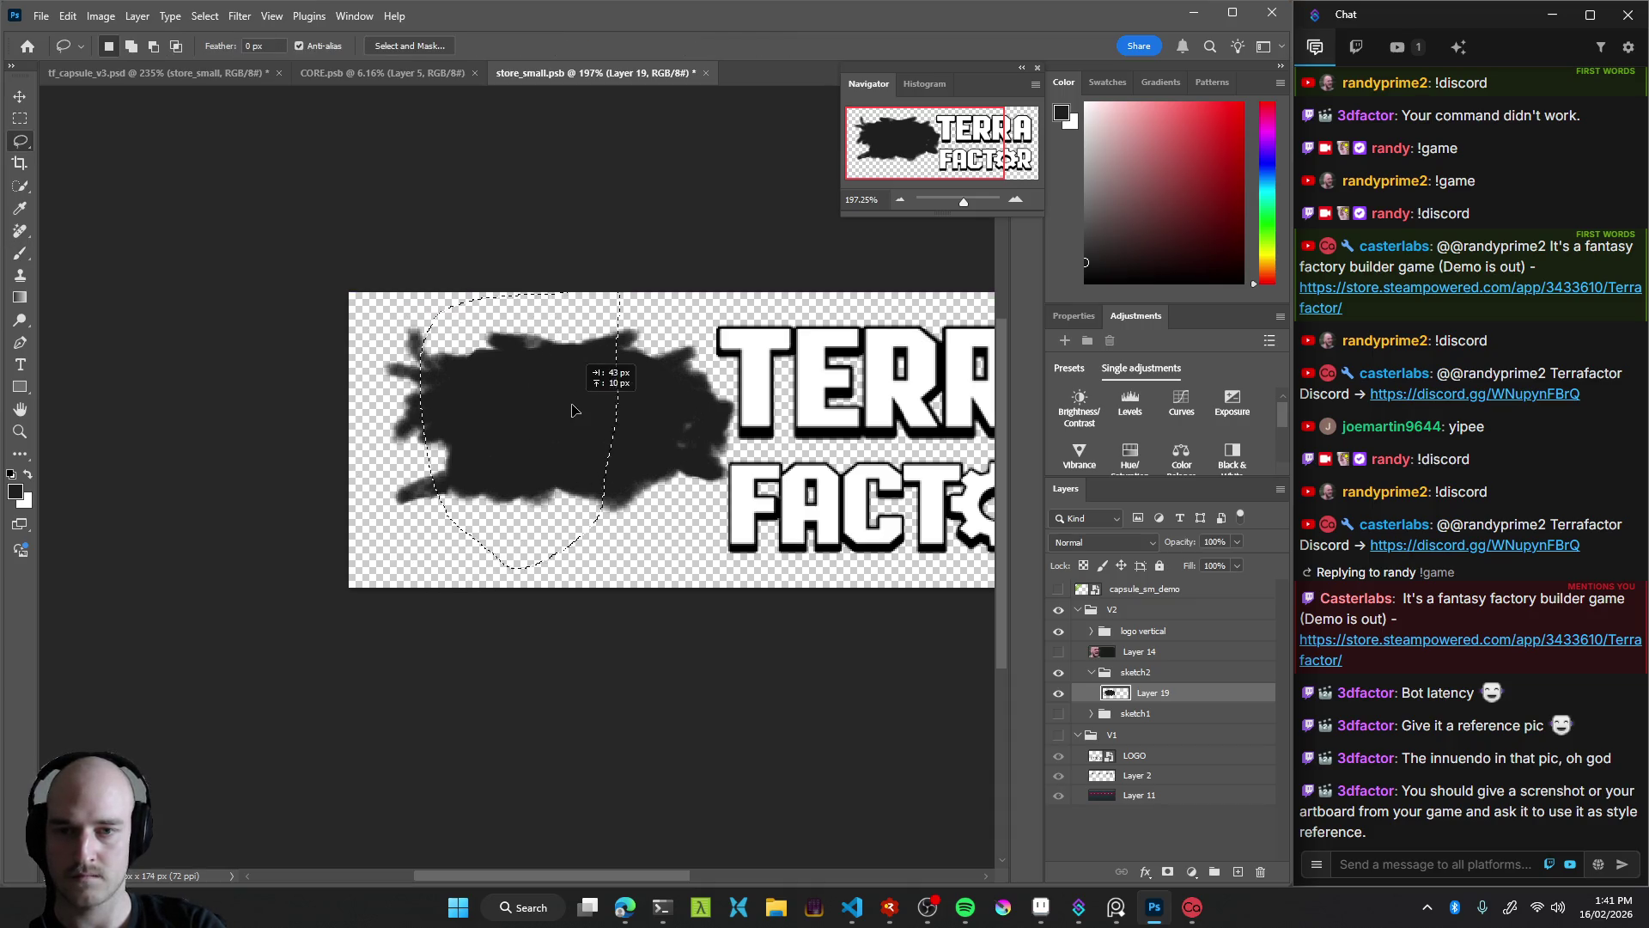
pyautogui.keyDown('ctrl'); pyautogui.moveTo(535, 430); pyautogui.dragTo(685, 450); pyautogui.keyUp('ctrl')
pyautogui.hotkey('ctrl', 'd')
pyautogui.press('v')
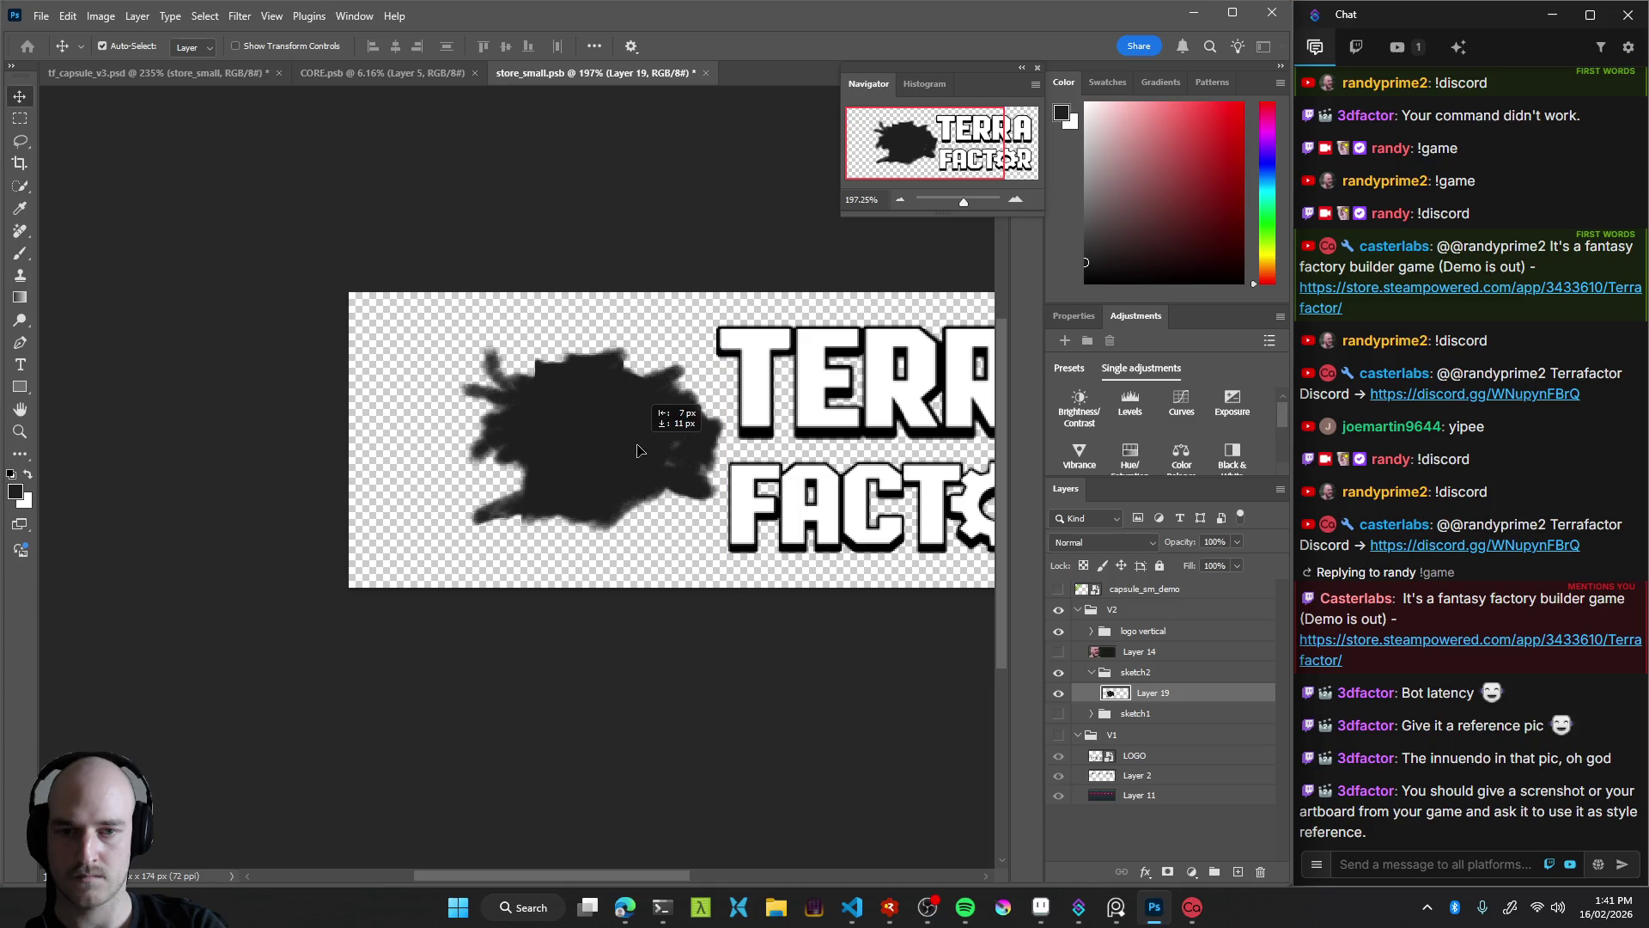
pyautogui.press('z')
pyautogui.moveTo(601, 481)
pyautogui.mouseDown()
pyautogui.moveTo(582, 484)
pyautogui.moveTo(611, 467)
pyautogui.moveTo(544, 468)
pyautogui.moveTo(571, 487)
pyautogui.mouseUp()
pyautogui.press('v')
# Restore the blob's erased top and zoom in closely on it
pyautogui.press('e')
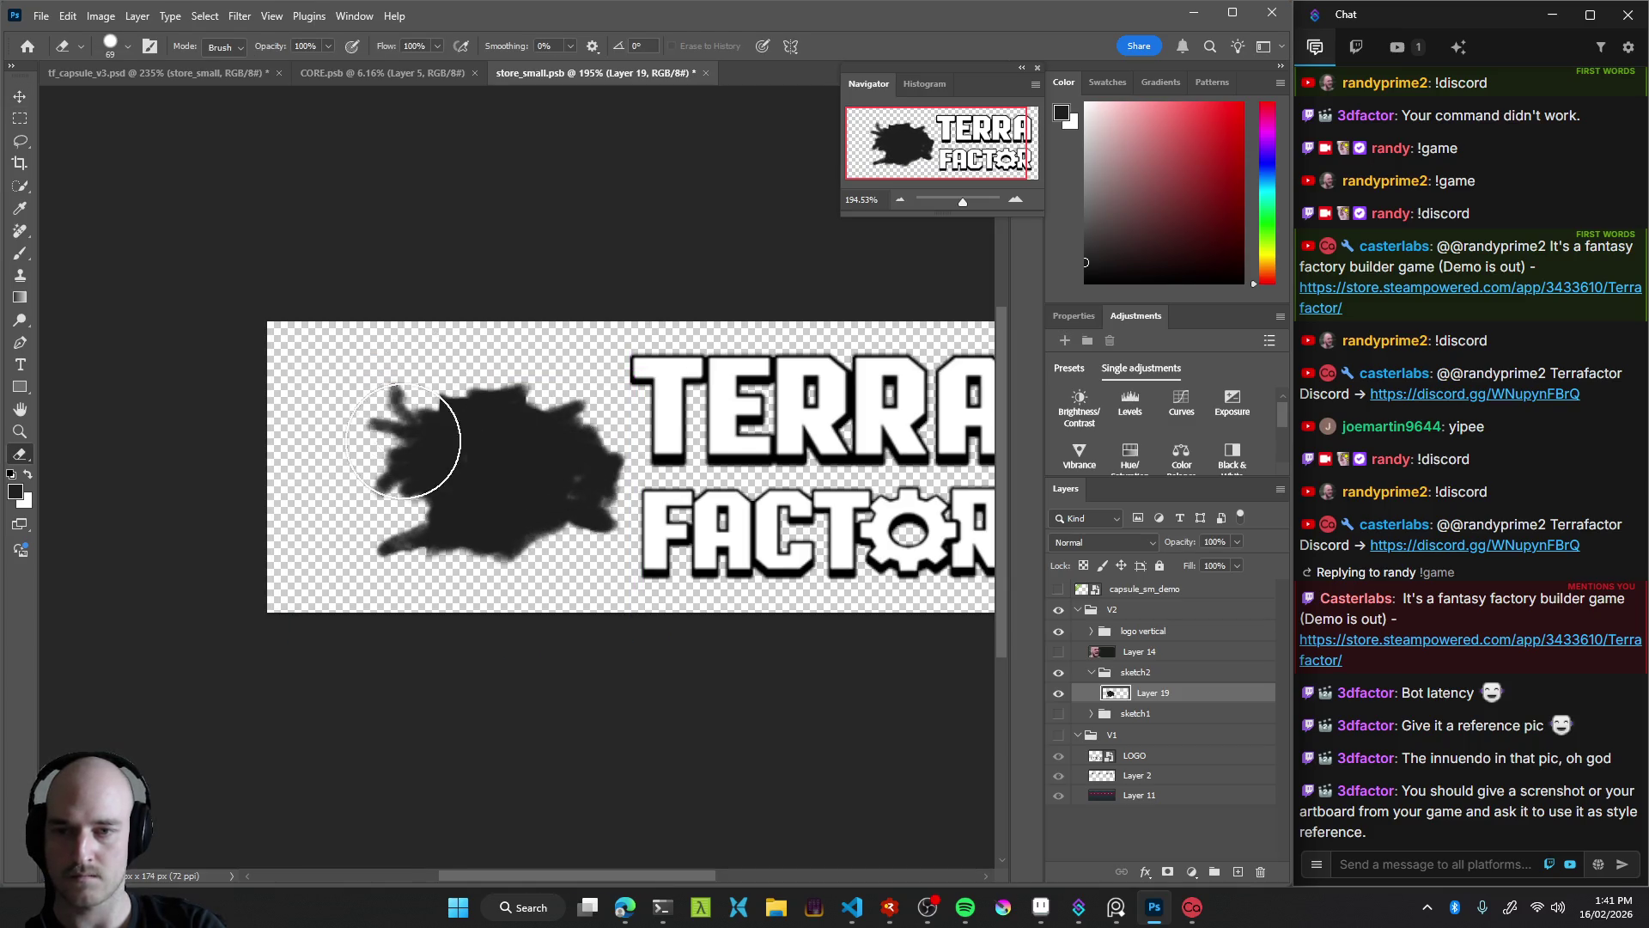
pyautogui.press('f')
pyautogui.press('f')
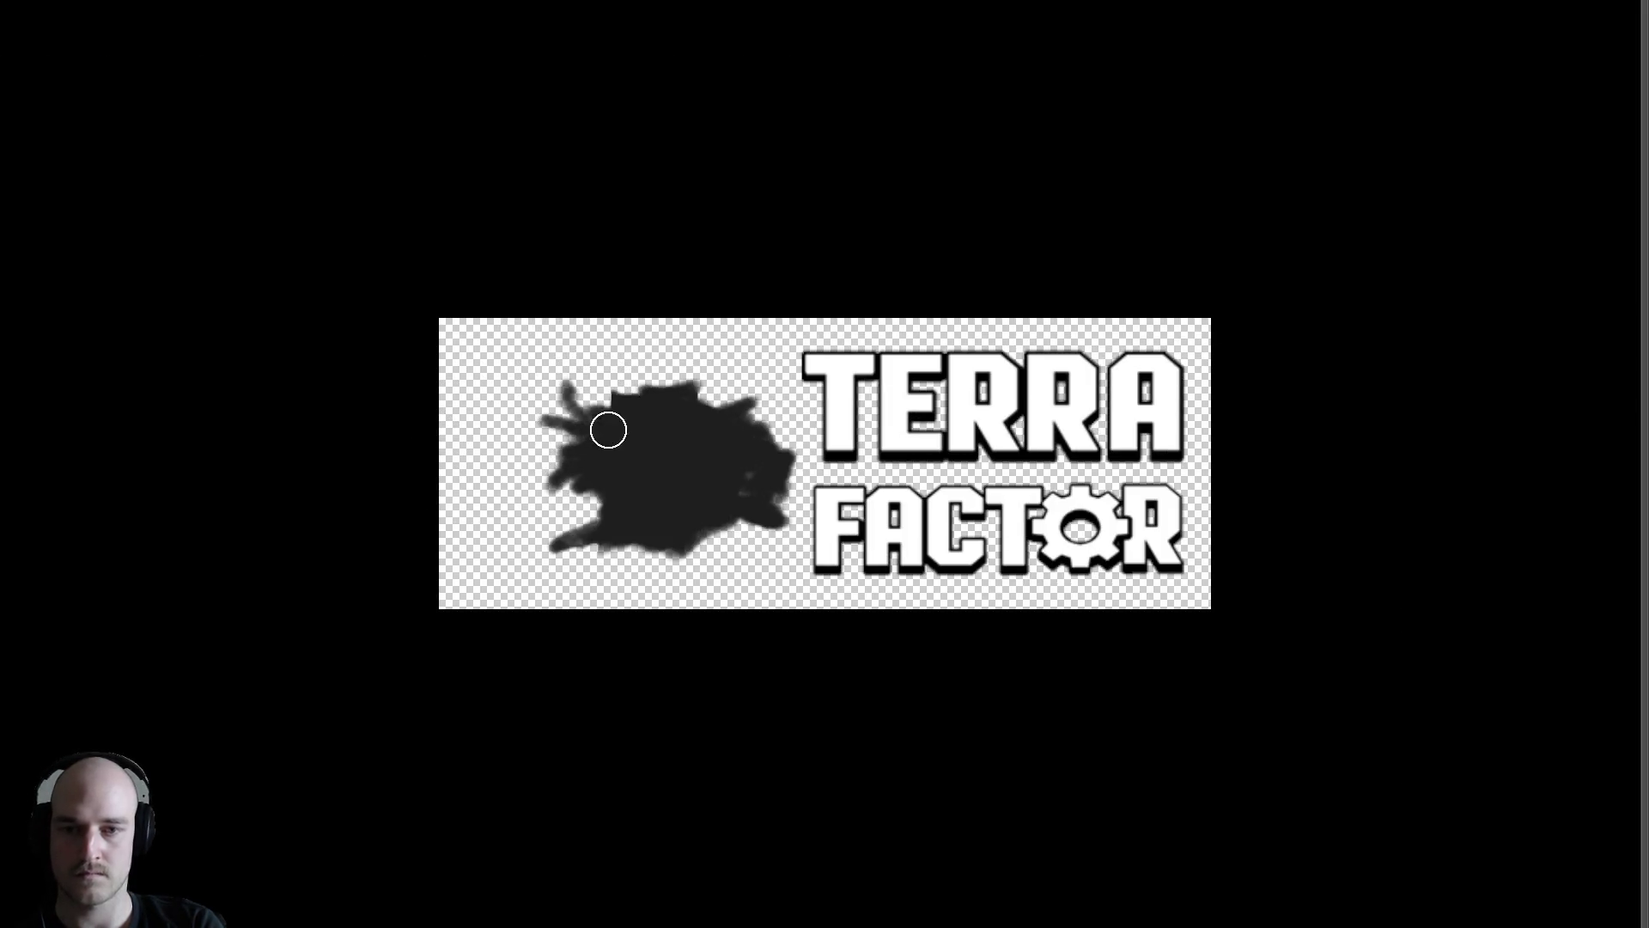
pyautogui.hotkey('ctrl', 'z')
pyautogui.keyDown('alt'); pyautogui.click(665, 421); pyautogui.keyUp('alt')
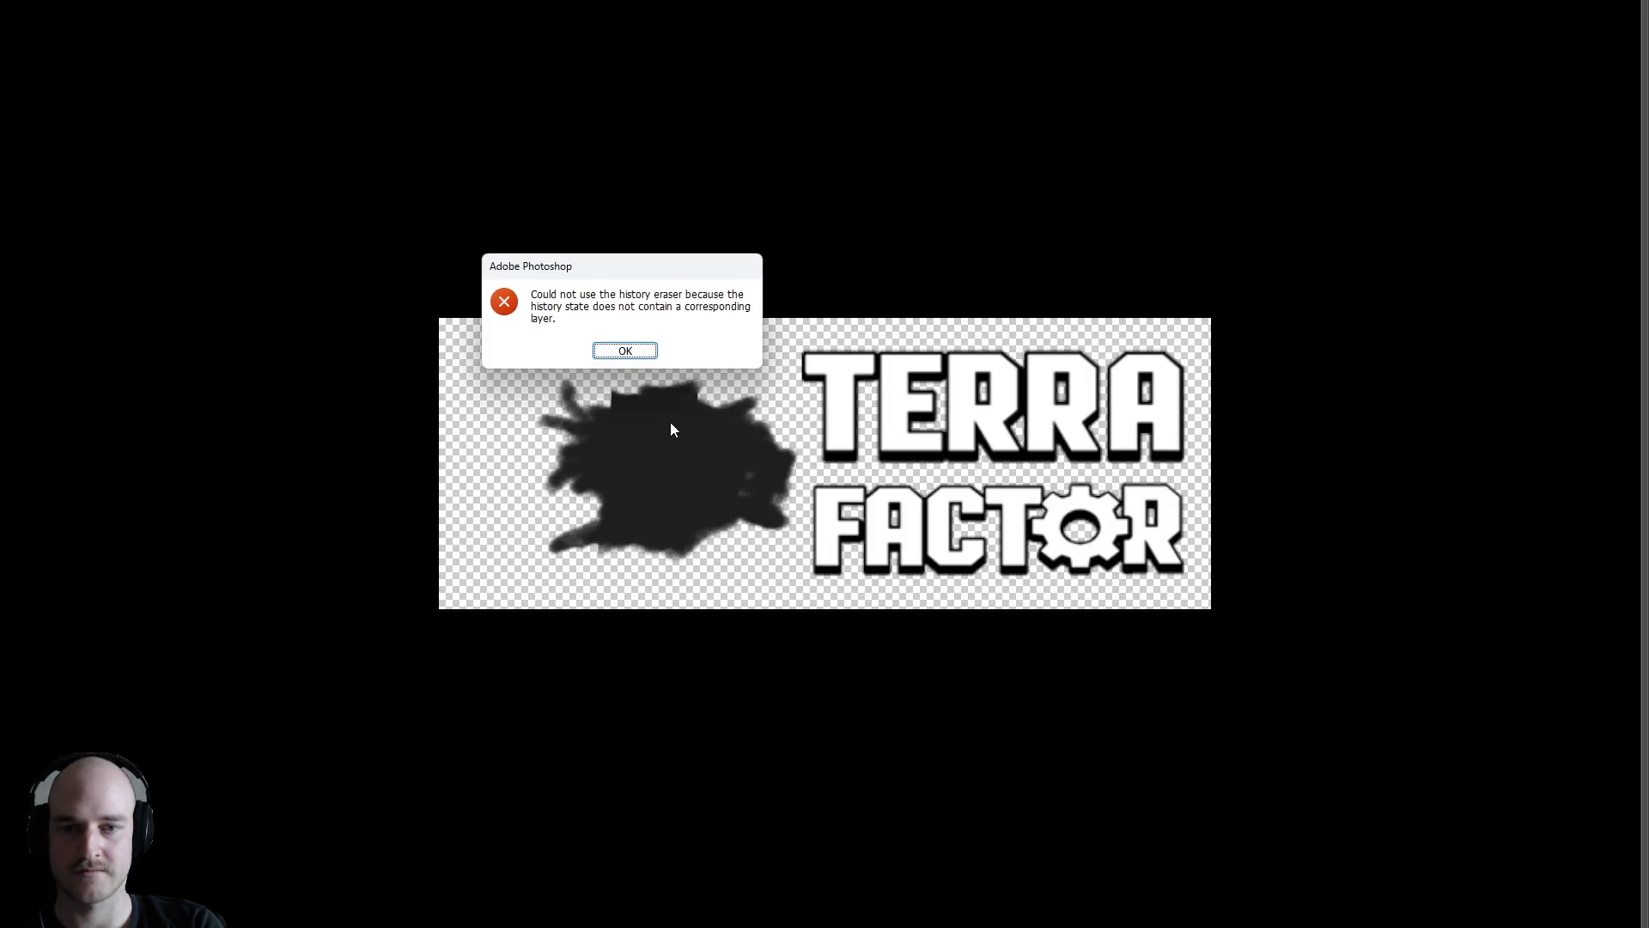
pyautogui.click(625, 350)
pyautogui.press('f')
pyautogui.press('z')
pyautogui.click(539, 470)
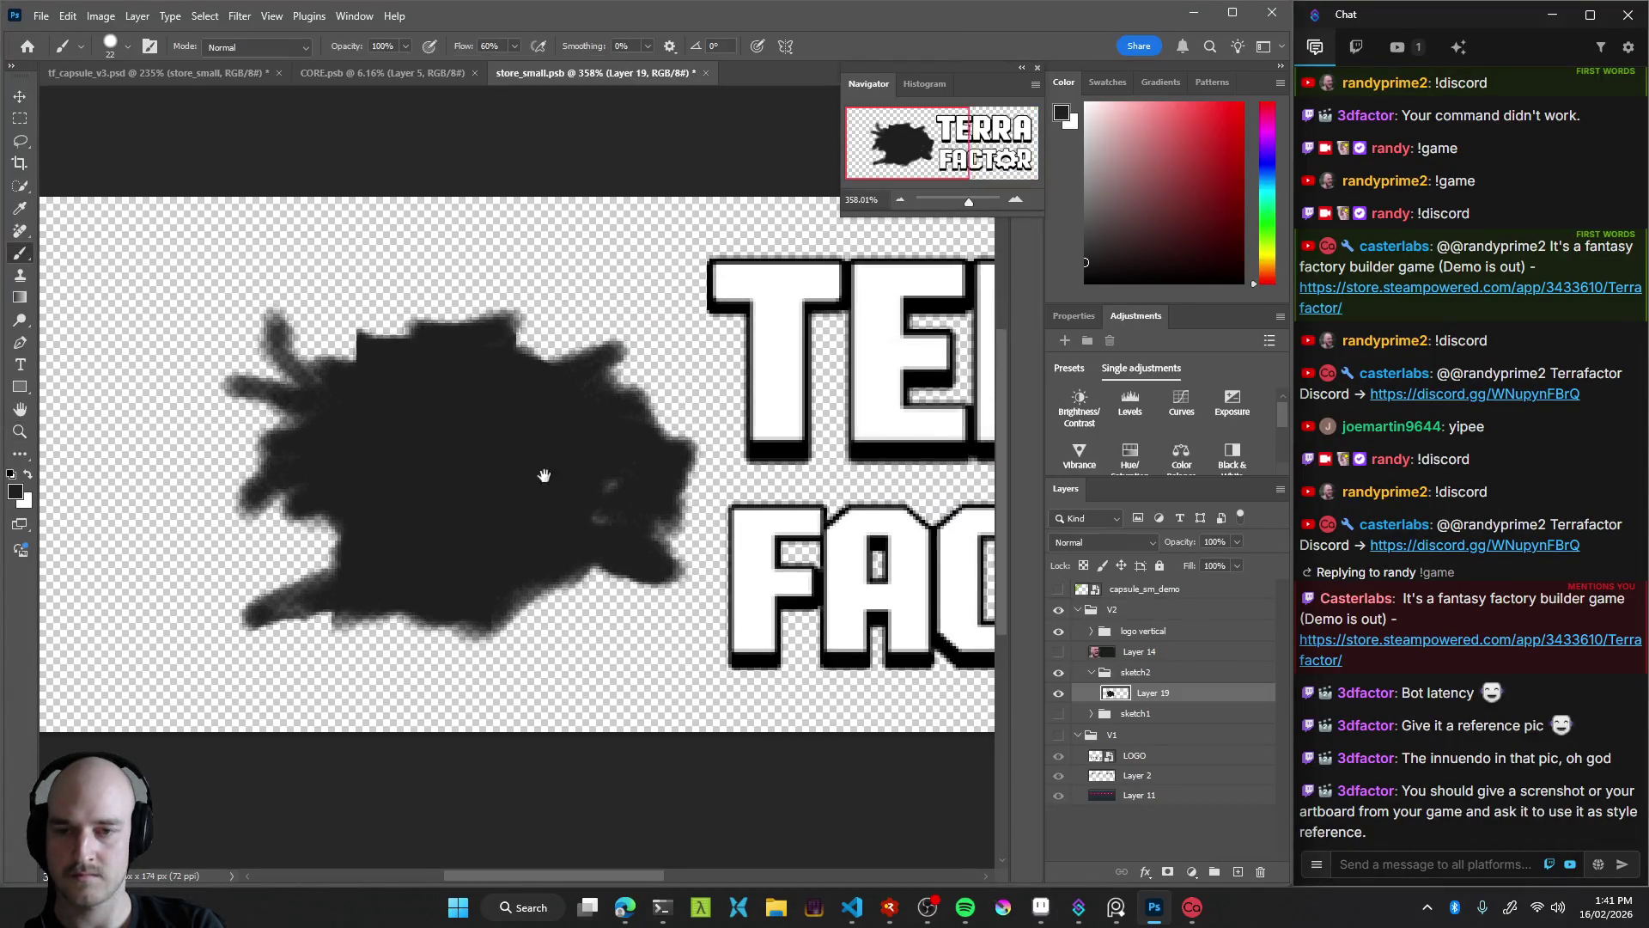
pyautogui.scroll(-3, 532, 475)
# Erase the blob's spiky upper-left edge, right horn and tail, and fill its notch
pyautogui.press('e')
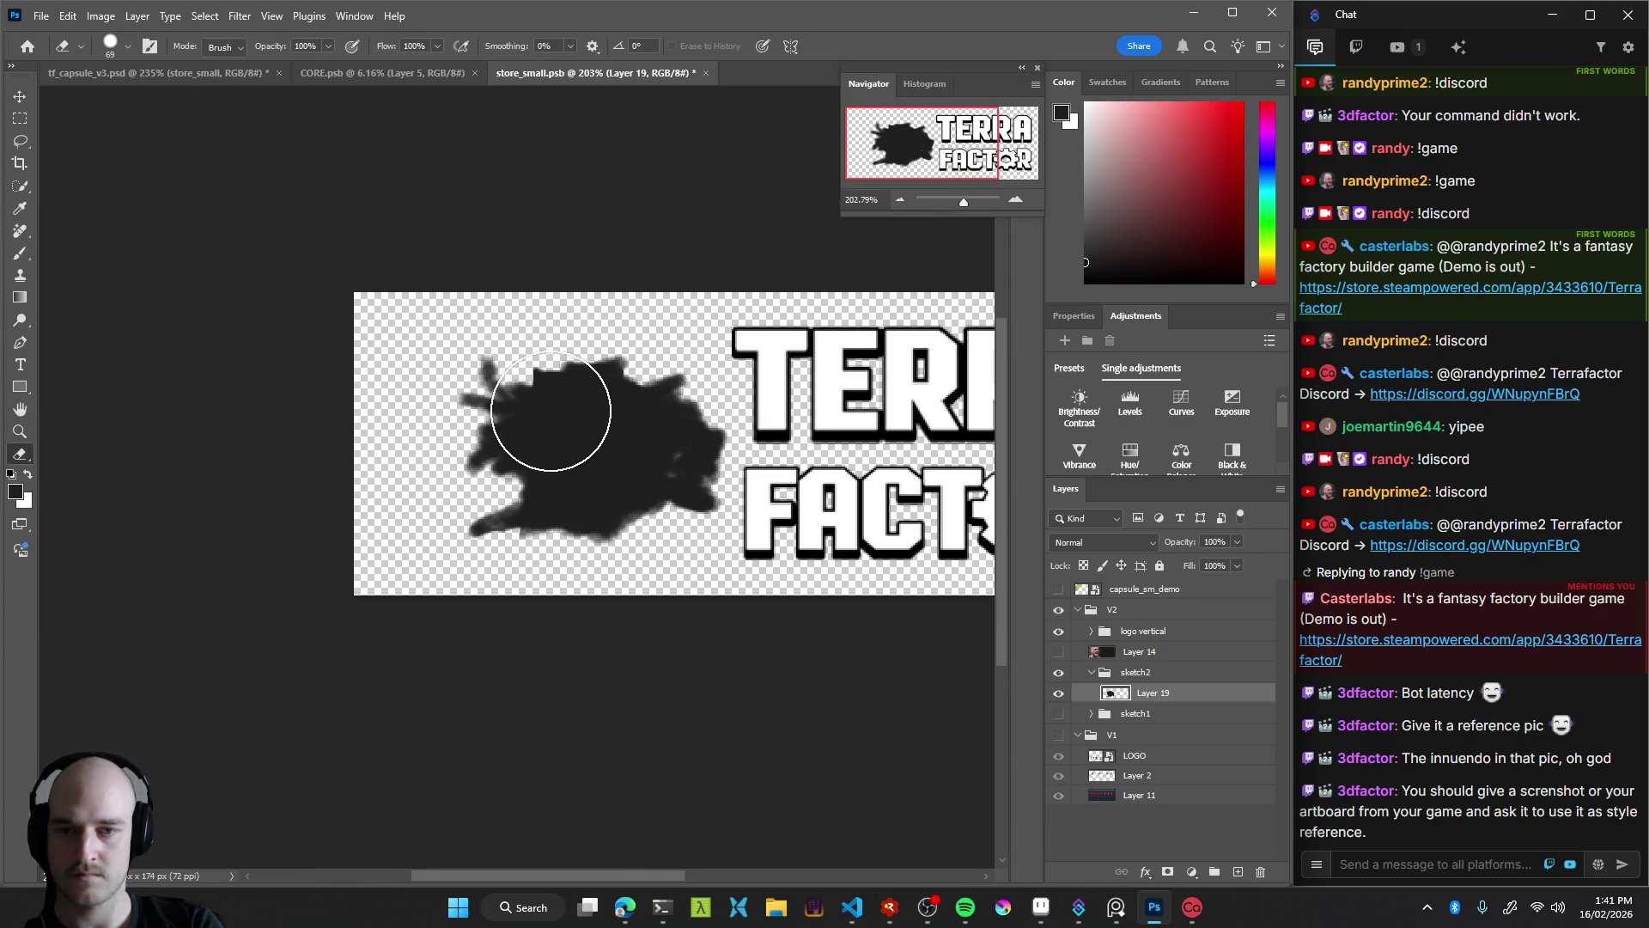
pyautogui.moveTo(471, 378)
pyautogui.mouseDown()
pyautogui.moveTo(505, 397)
pyautogui.moveTo(544, 387)
pyautogui.mouseUp()
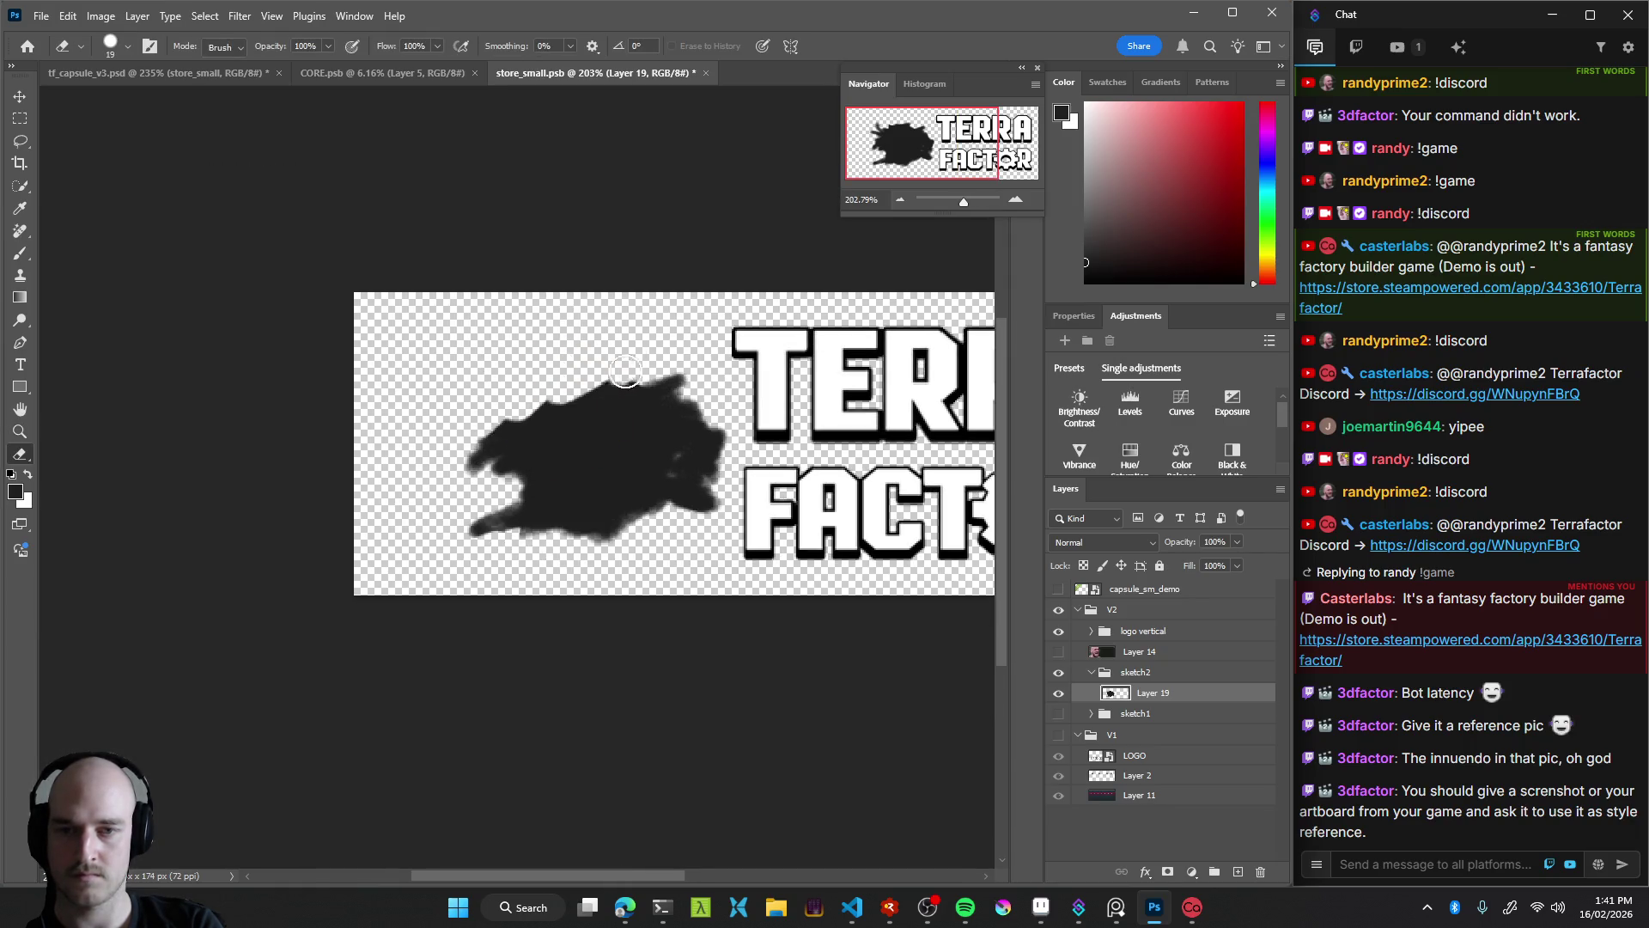
pyautogui.moveTo(678, 381)
pyautogui.keyDown('ctrl'); pyautogui.mouseDown()
pyautogui.moveTo(689, 359)
pyautogui.moveTo(660, 494)
pyautogui.mouseUp(); pyautogui.keyUp('ctrl')
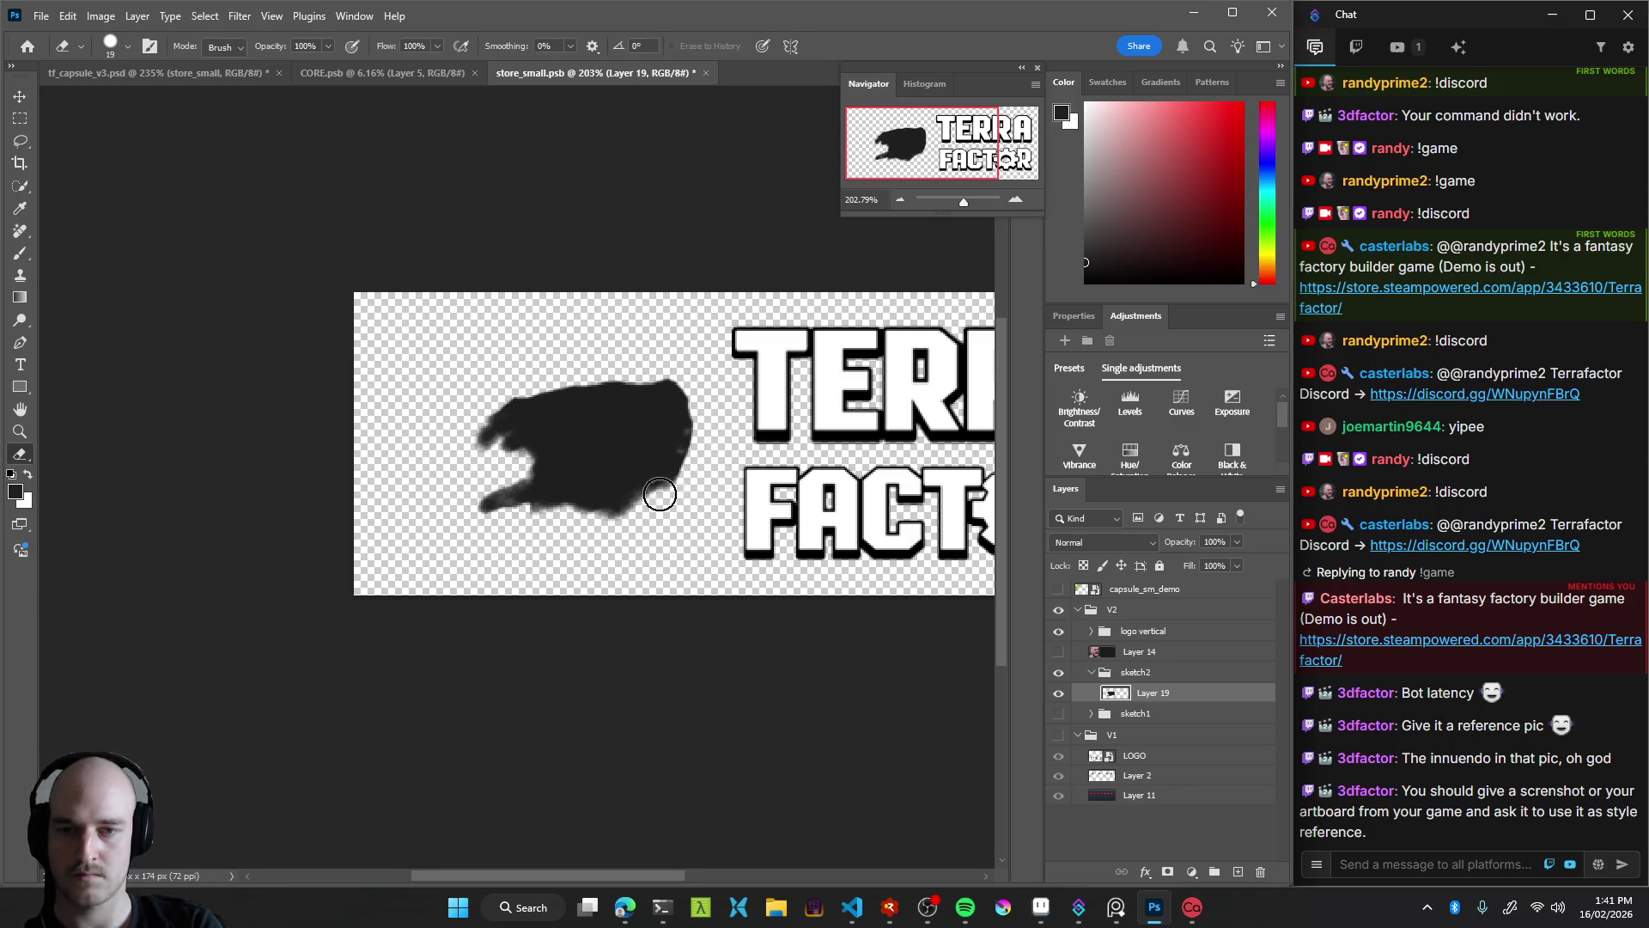
pyautogui.moveTo(485, 429)
pyautogui.mouseDown()
pyautogui.moveTo(517, 479)
pyautogui.moveTo(679, 460)
pyautogui.moveTo(540, 420)
pyautogui.mouseUp()
pyautogui.press('b')
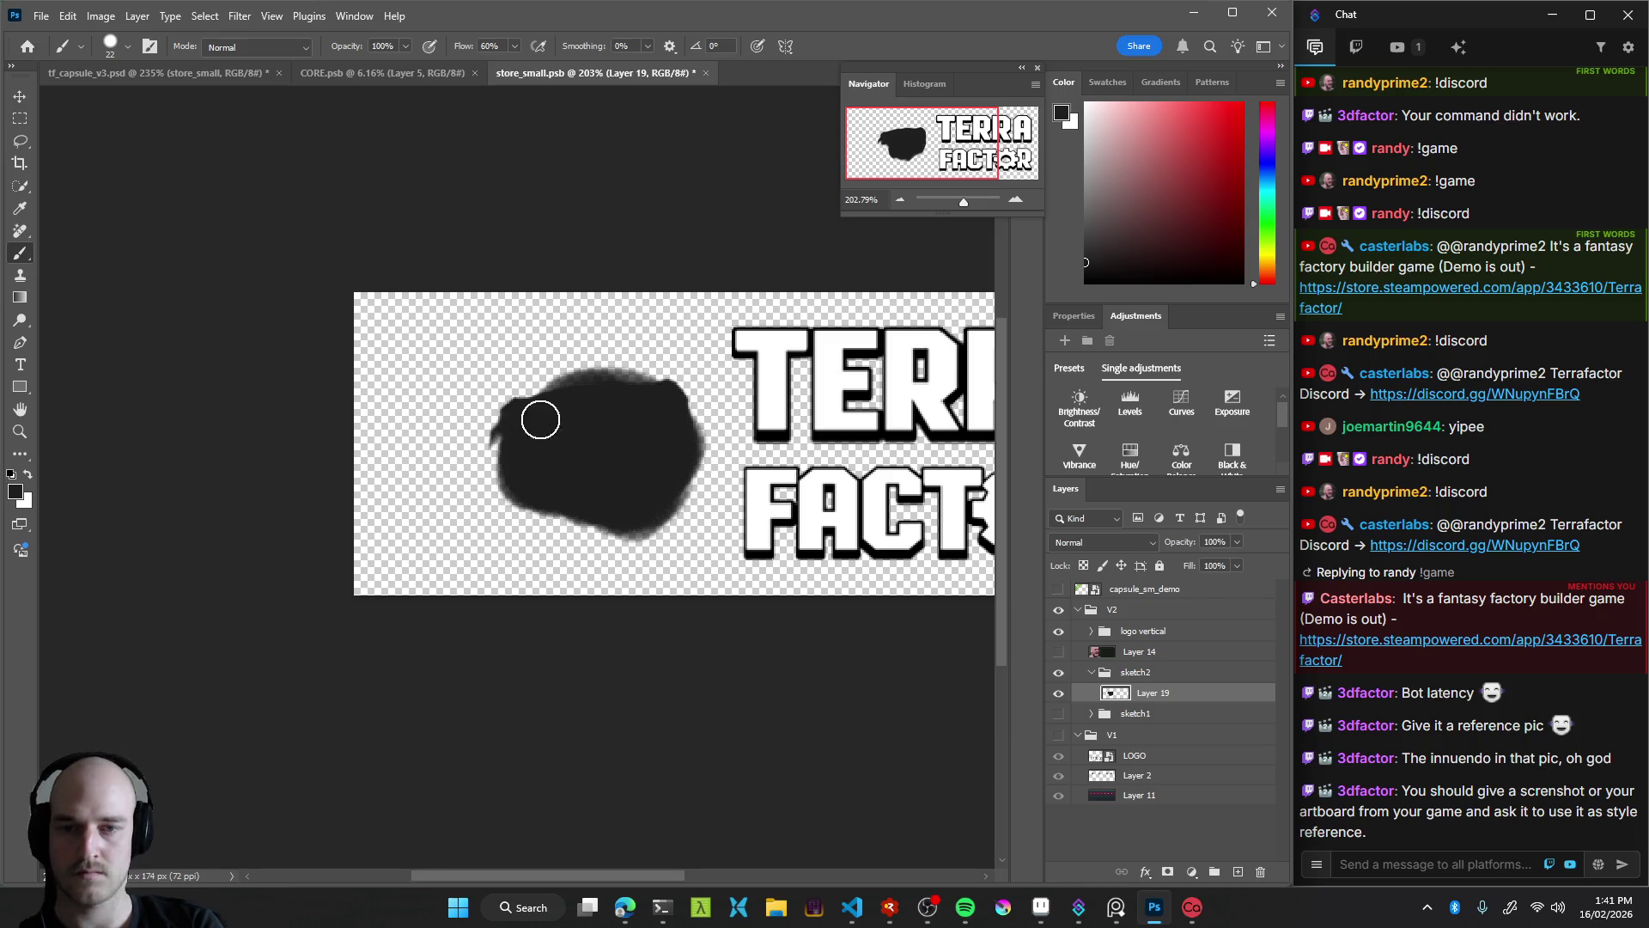
pyautogui.moveTo(540, 420)
pyautogui.mouseDown()
pyautogui.moveTo(674, 494)
pyautogui.moveTo(623, 535)
pyautogui.moveTo(577, 515)
pyautogui.moveTo(618, 393)
pyautogui.moveTo(544, 361)
pyautogui.mouseUp()
# Nudge the blob up-right, round its top edge, and expand the sketch1 group
pyautogui.press('e')
pyautogui.press('v')
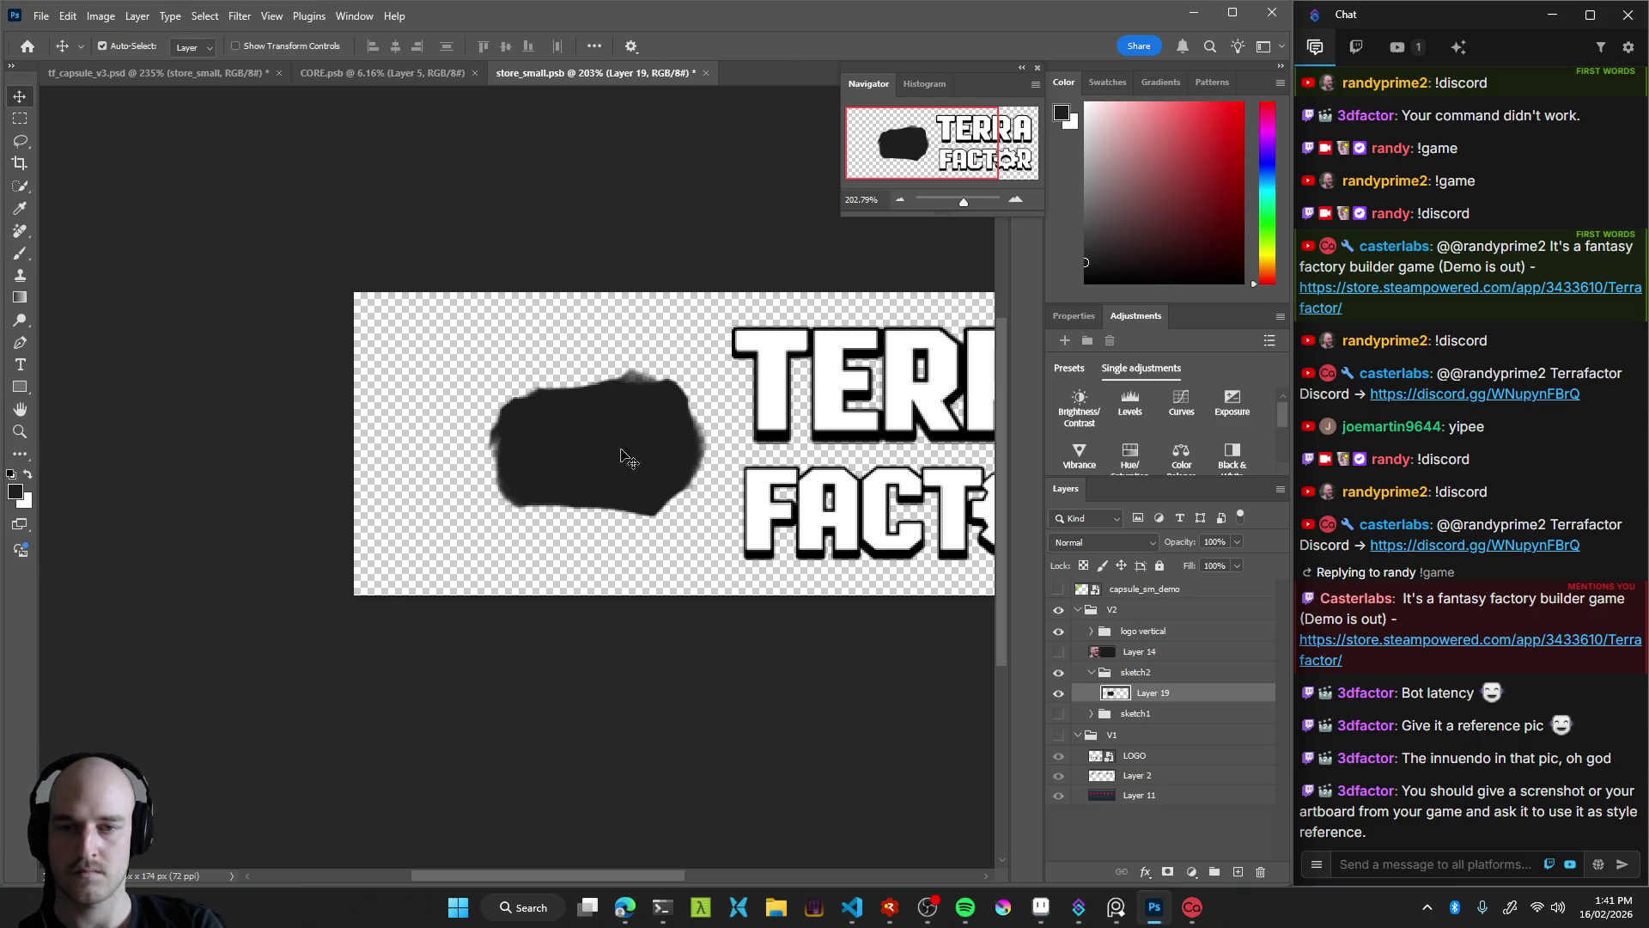
pyautogui.moveTo(621, 455); pyautogui.dragTo(632, 451)
pyautogui.press('b')
pyautogui.moveTo(541, 382); pyautogui.dragTo(632, 387)
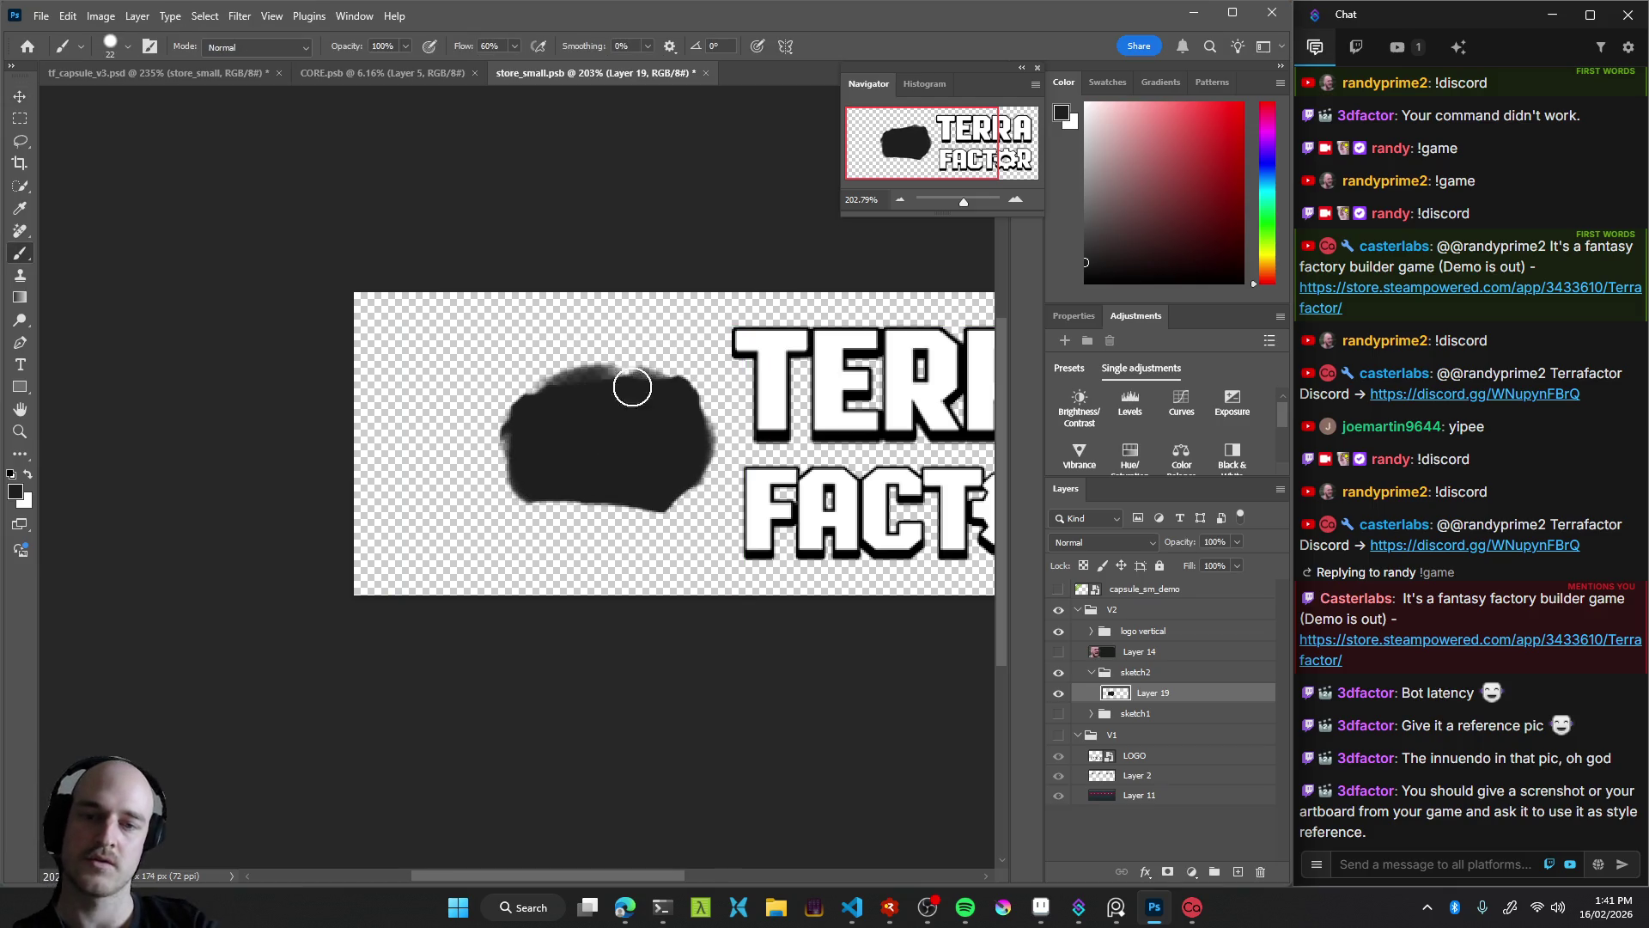
pyautogui.press('z')
pyautogui.moveTo(640, 493)
pyautogui.mouseDown()
pyautogui.moveTo(505, 519)
pyautogui.moveTo(717, 570)
pyautogui.mouseUp()
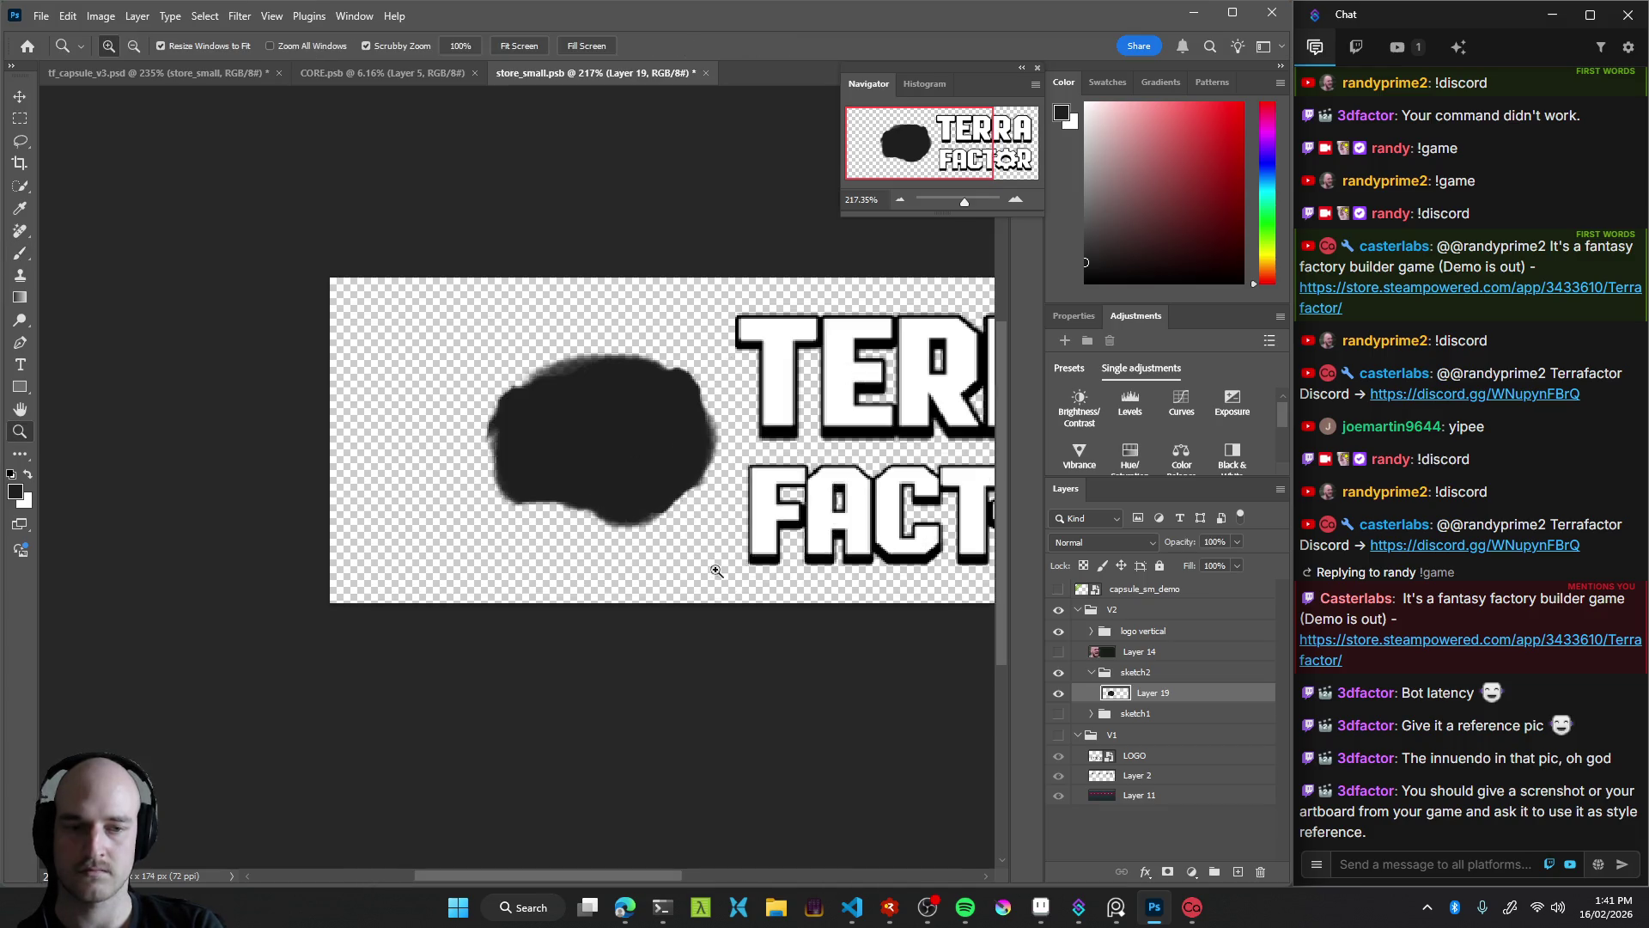
pyautogui.click(1091, 715)
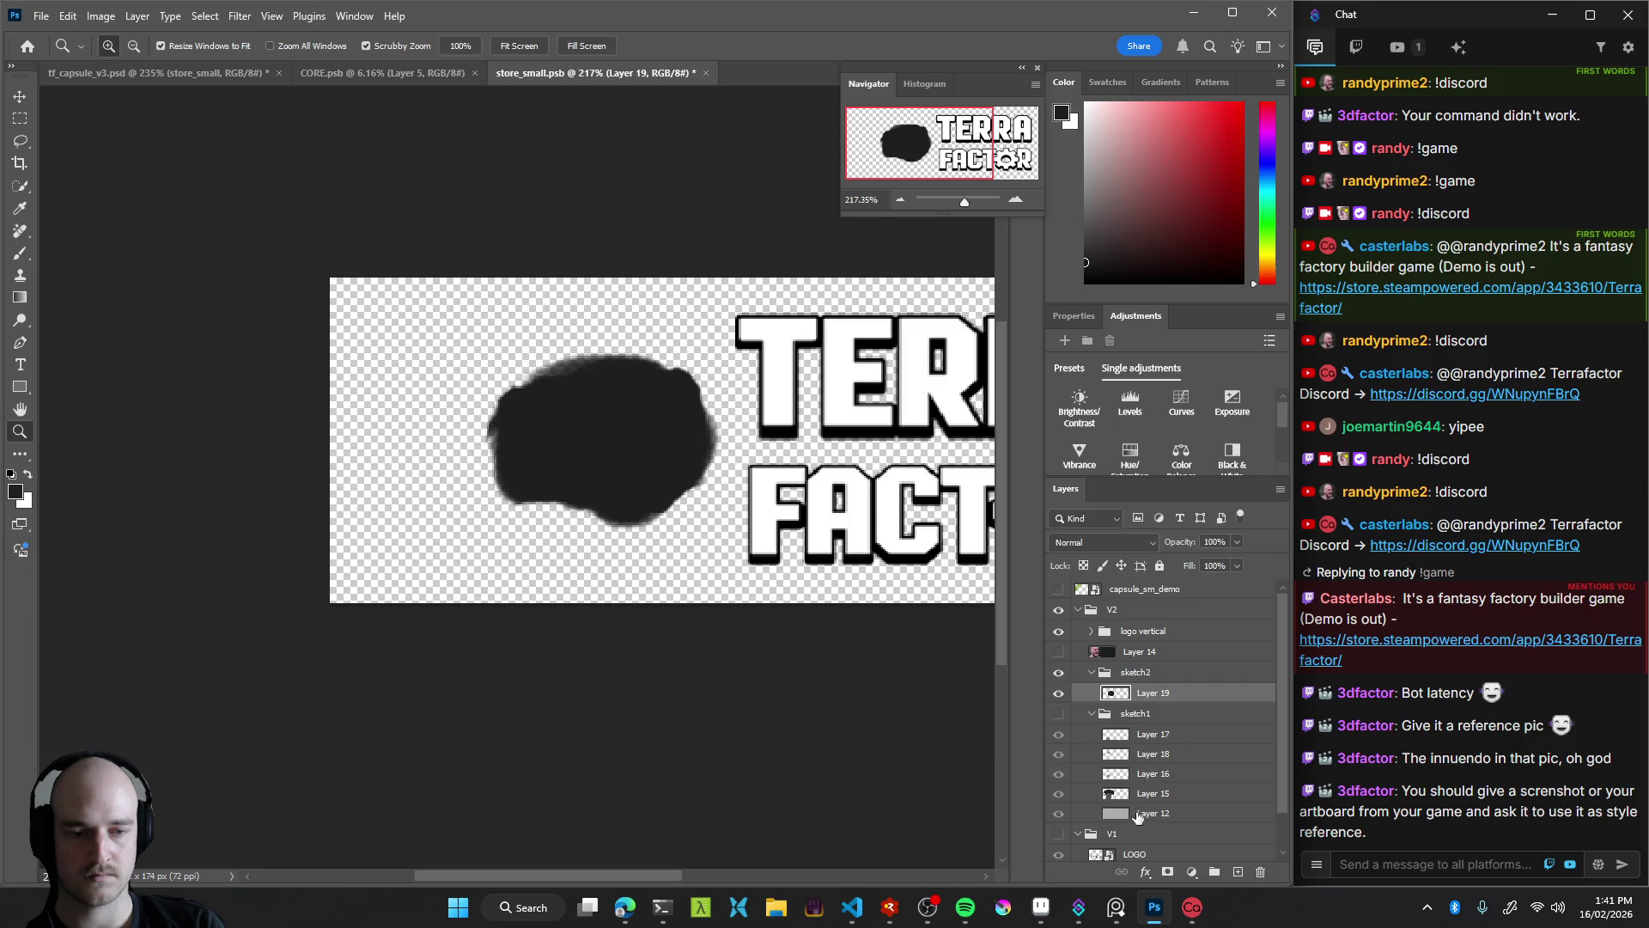
# Copy the grey background layer into sketch2 and pick light grey as the colour
pyautogui.moveTo(1138, 816)
pyautogui.mouseDown()
pyautogui.moveTo(1155, 704)
pyautogui.moveTo(1152, 728)
pyautogui.mouseUp()
pyautogui.moveTo(571, 515); pyautogui.dragTo(640, 524)
pyautogui.press('b')
pyautogui.keyDown('alt'); pyautogui.click(681, 592); pyautogui.keyUp('alt')
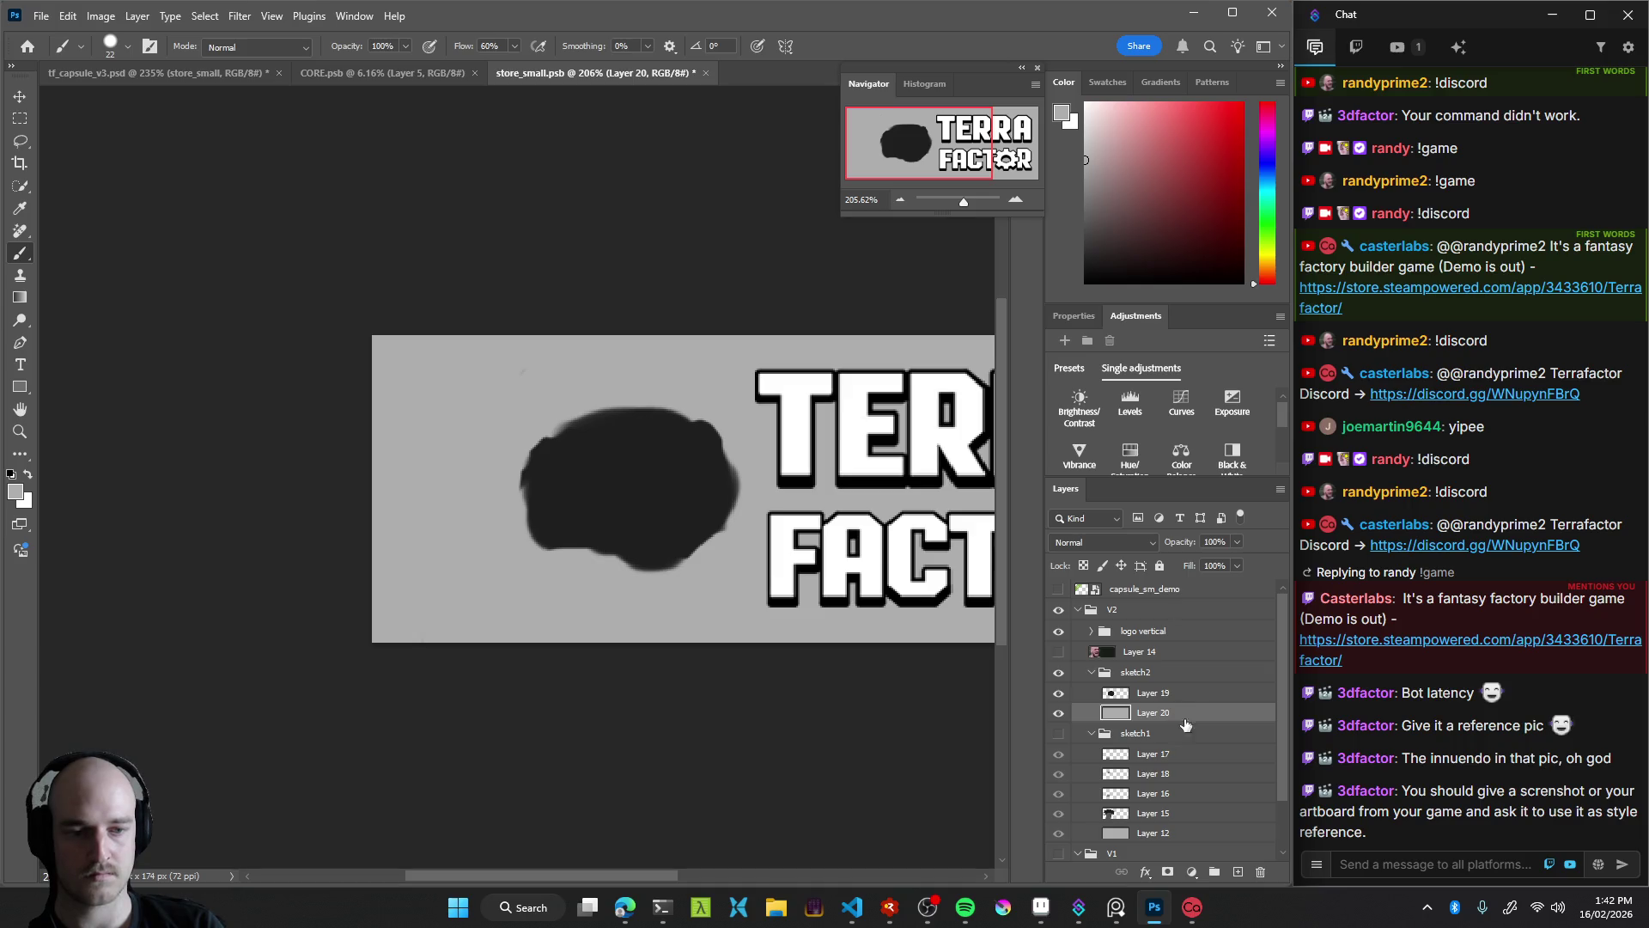
pyautogui.press('z')
pyautogui.moveTo(608, 577)
pyautogui.mouseDown()
pyautogui.moveTo(577, 540)
pyautogui.moveTo(670, 586)
pyautogui.moveTo(650, 585)
pyautogui.moveTo(687, 572)
pyautogui.mouseUp()
# Try green, muted green, lighter green and pale mint background fills
pyautogui.click(1271, 218)
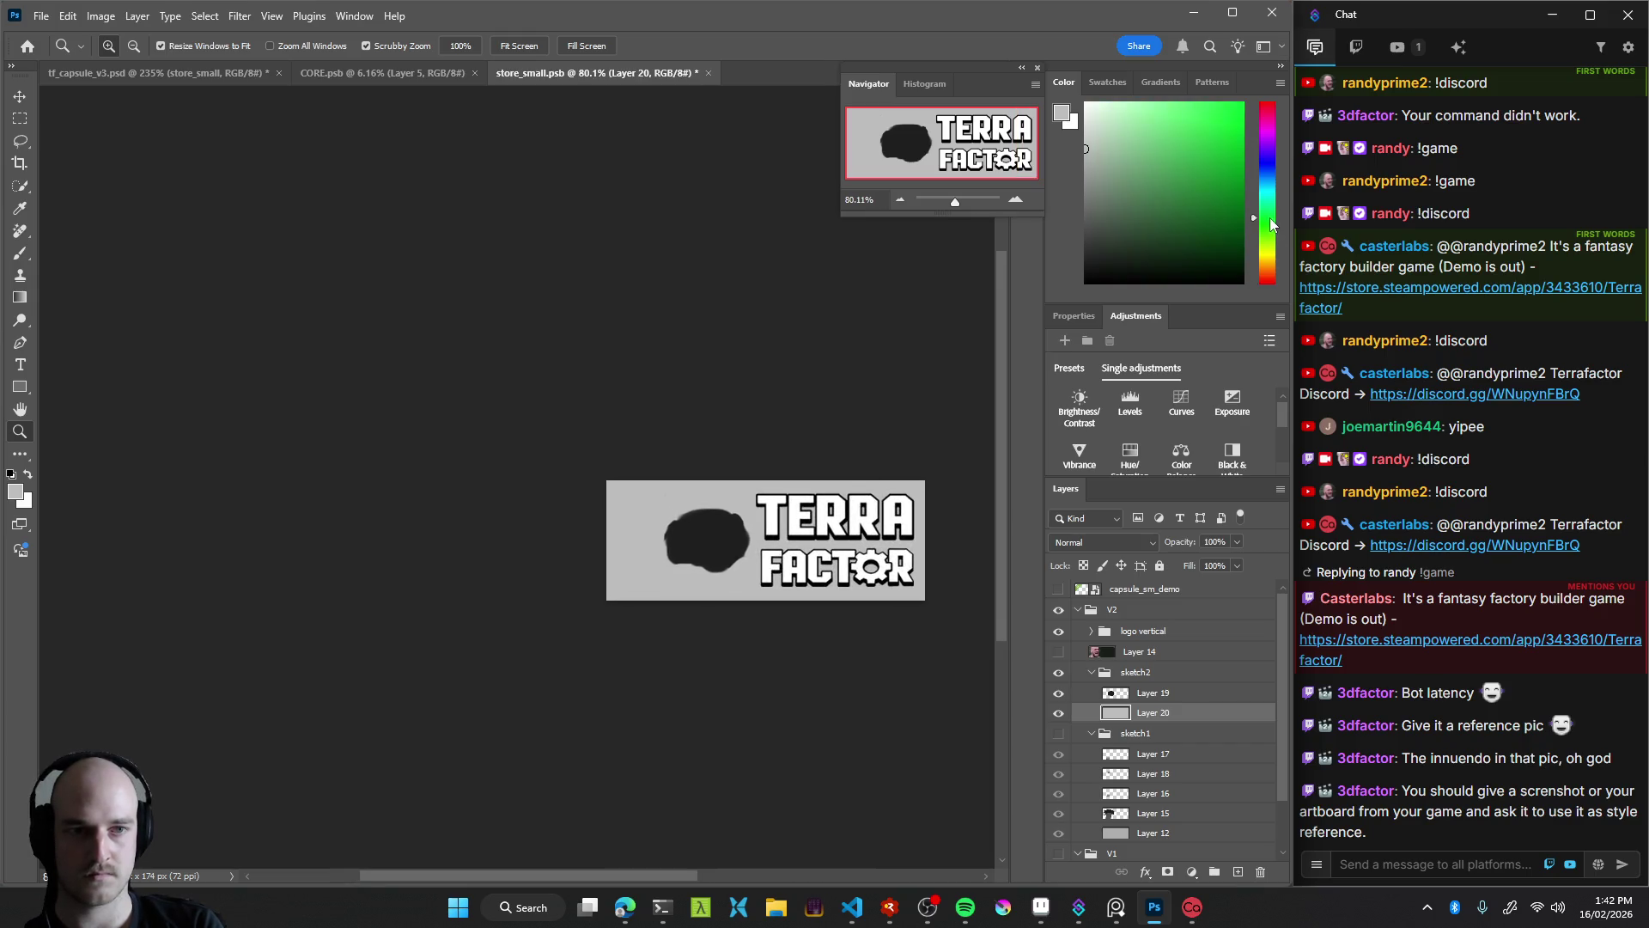
pyautogui.press('g')
pyautogui.click(756, 589)
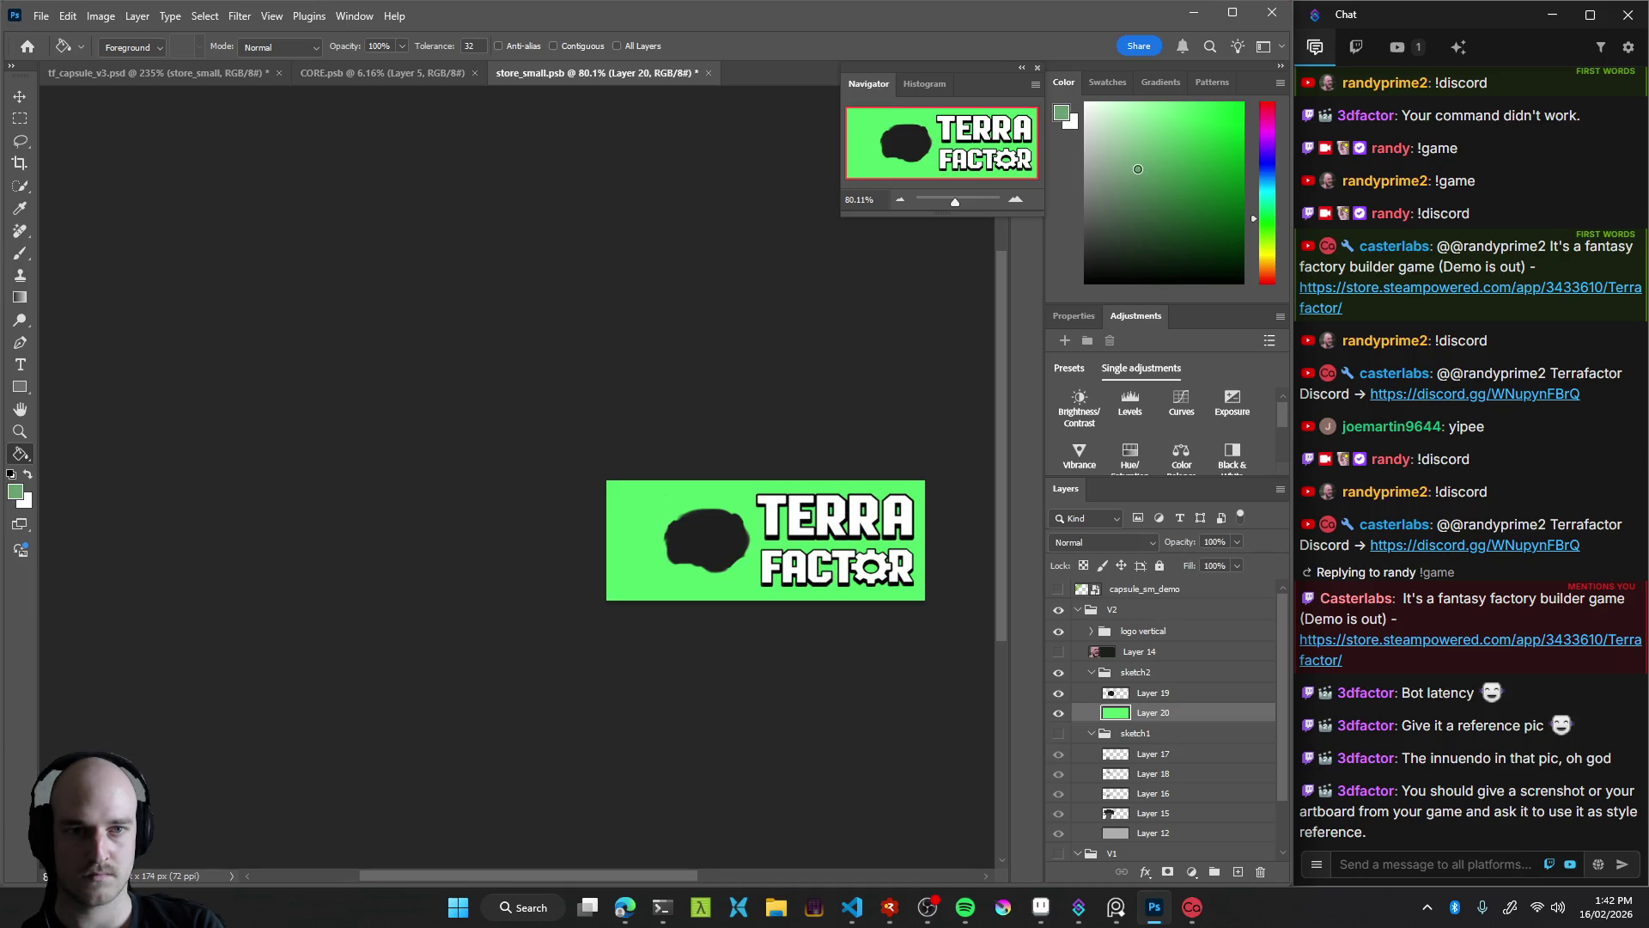
pyautogui.click(783, 586)
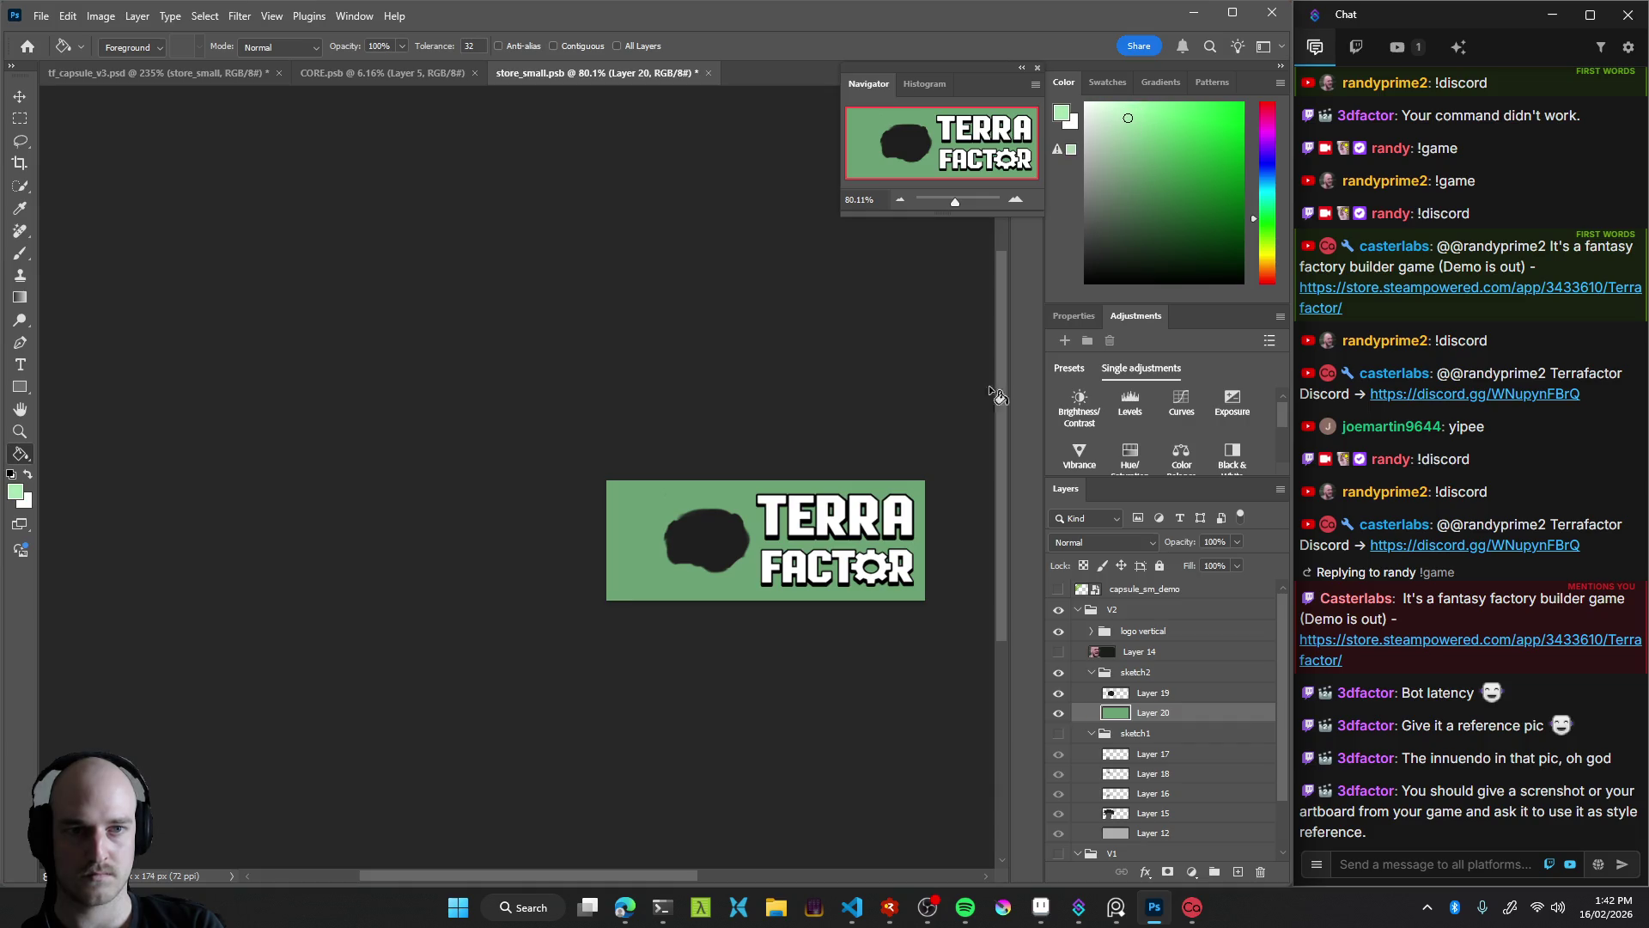
pyautogui.click(743, 565)
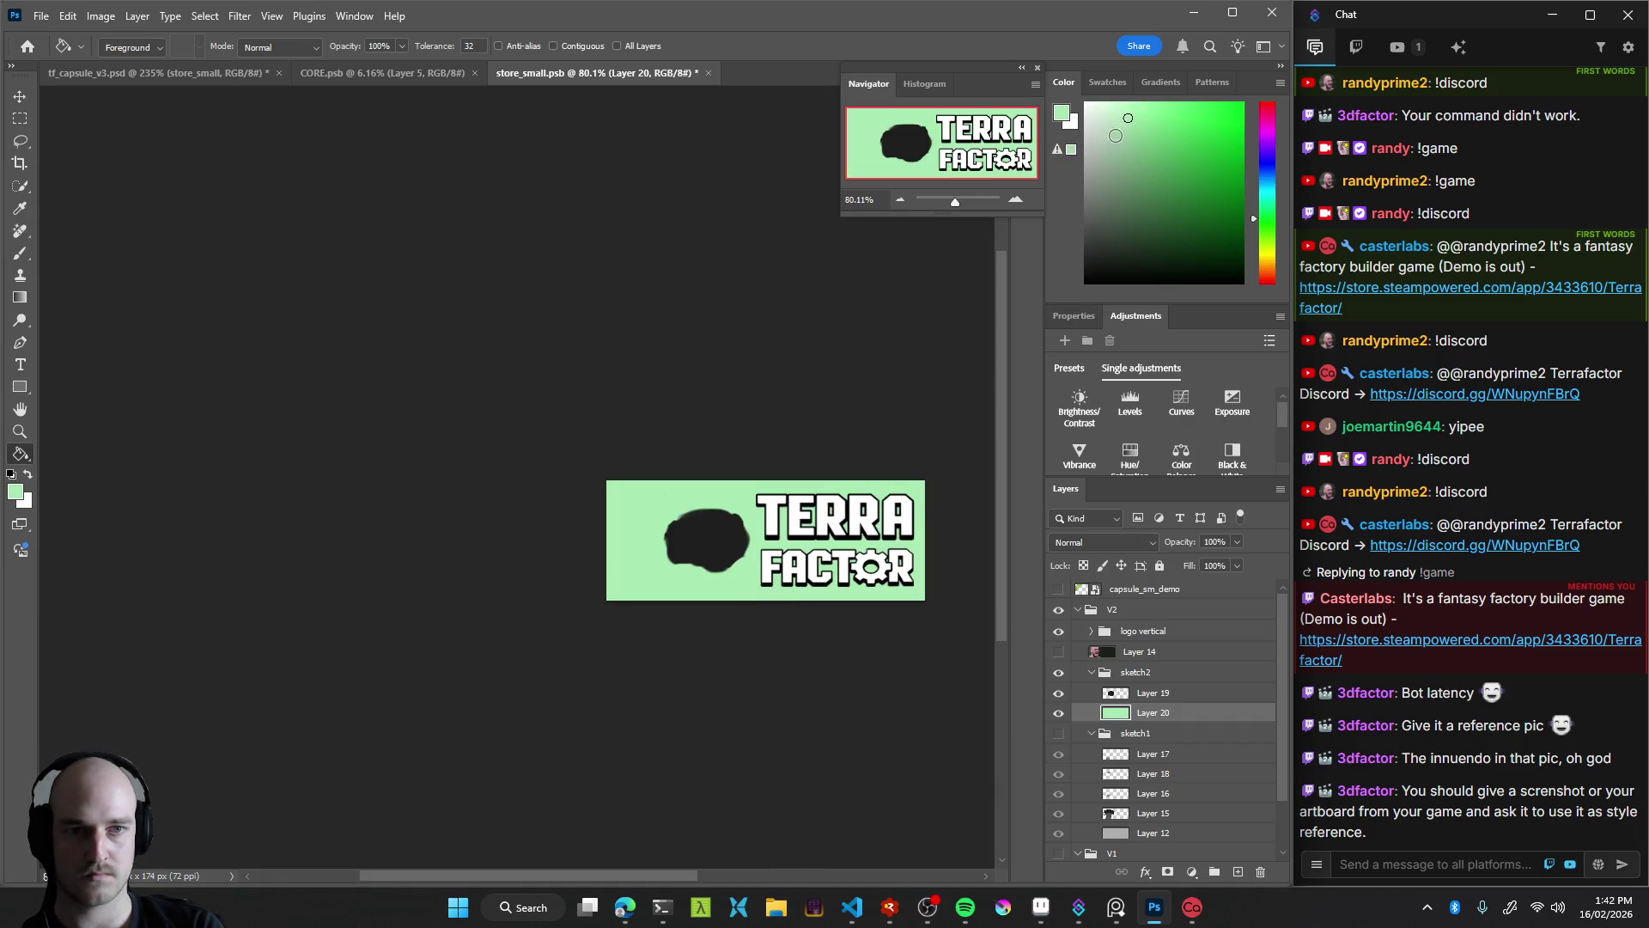
pyautogui.click(758, 599)
pyautogui.press('z')
pyautogui.moveTo(763, 612)
pyautogui.mouseDown()
pyautogui.moveTo(688, 619)
pyautogui.moveTo(773, 618)
pyautogui.mouseUp()
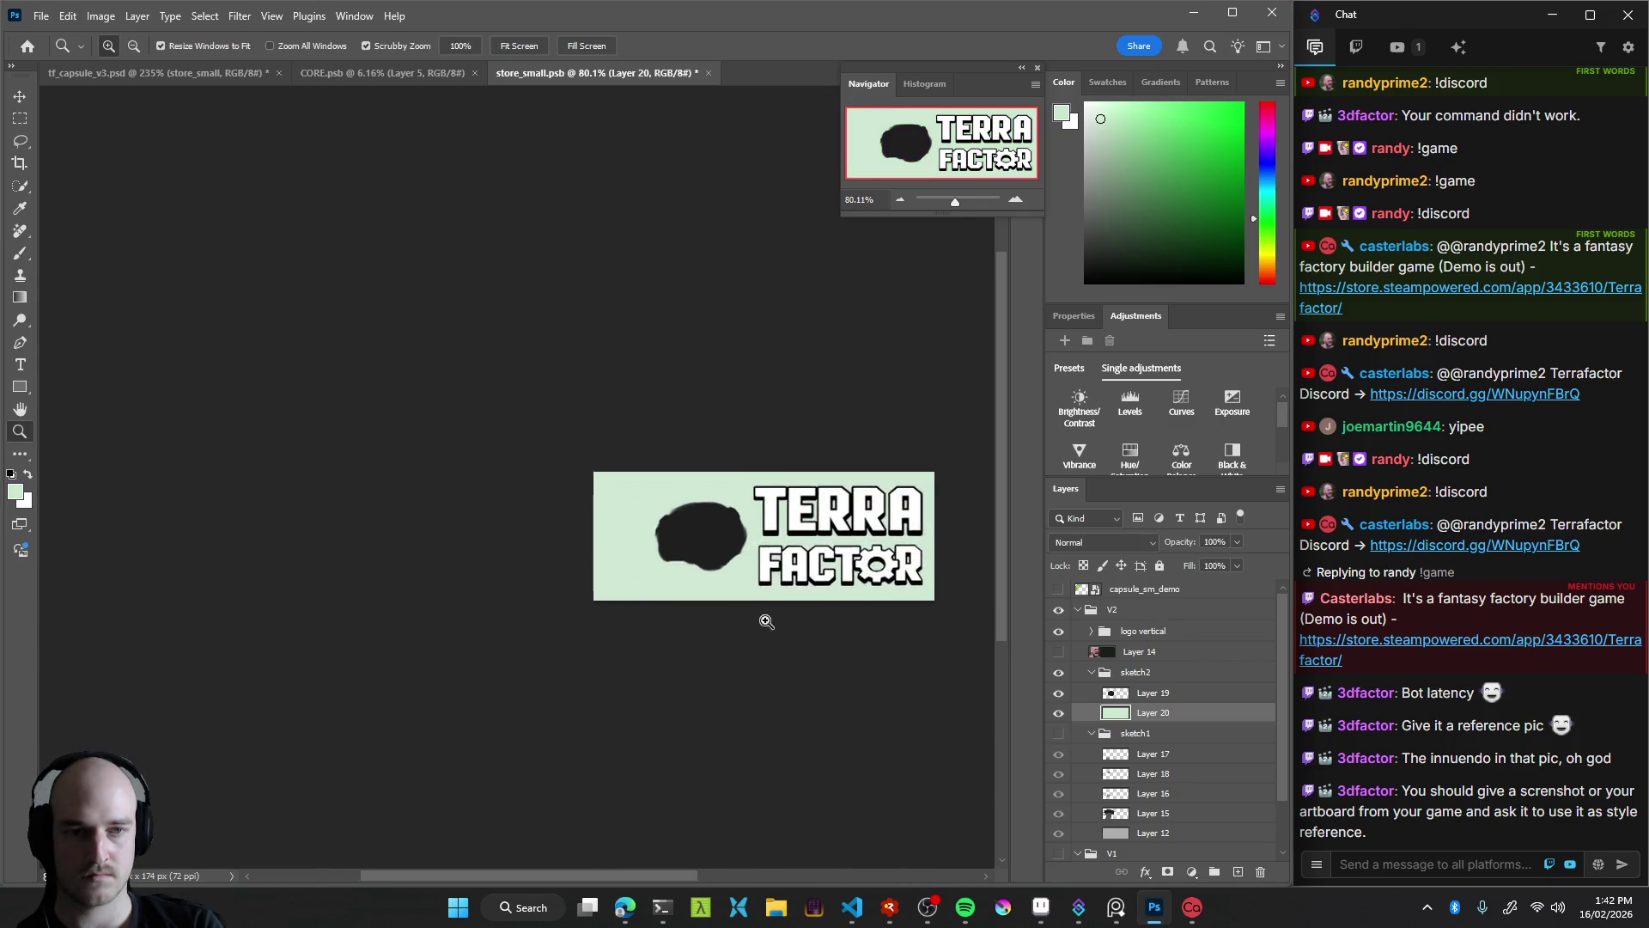
# Revert to the pale grey background and add a new empty layer above Layer 19
pyautogui.press('g')
pyautogui.click(746, 597)
pyautogui.scroll(3, 720, 584)
pyautogui.press('b')
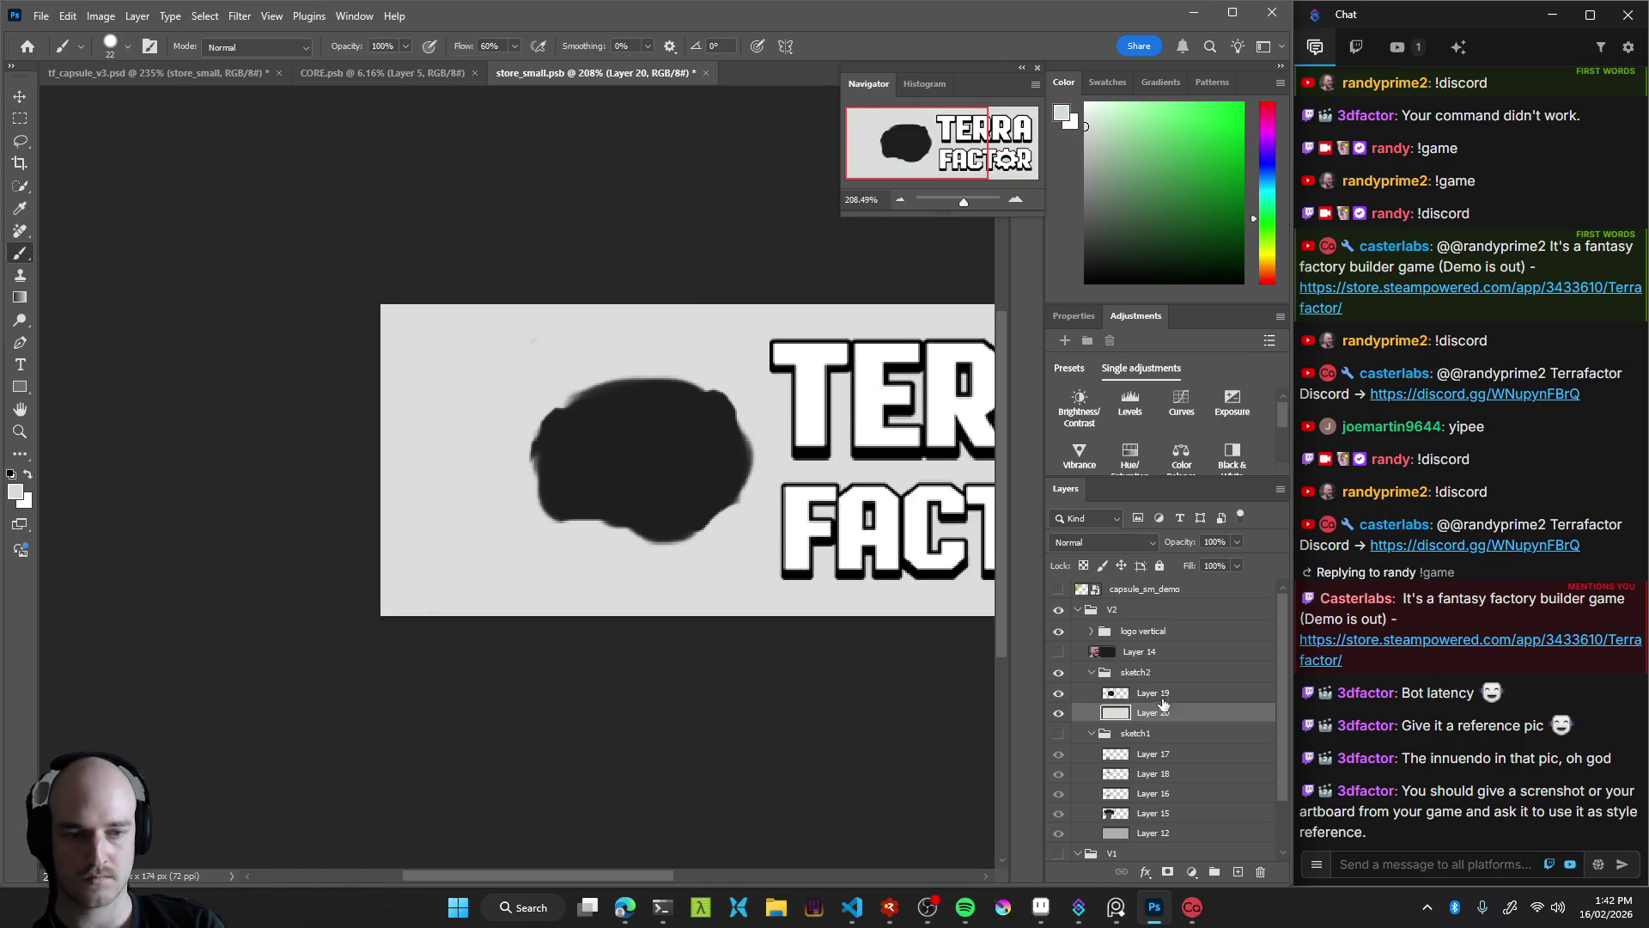
pyautogui.click(1161, 695)
pyautogui.hotkey('ctrl', 'shift', 'alt', 'n')
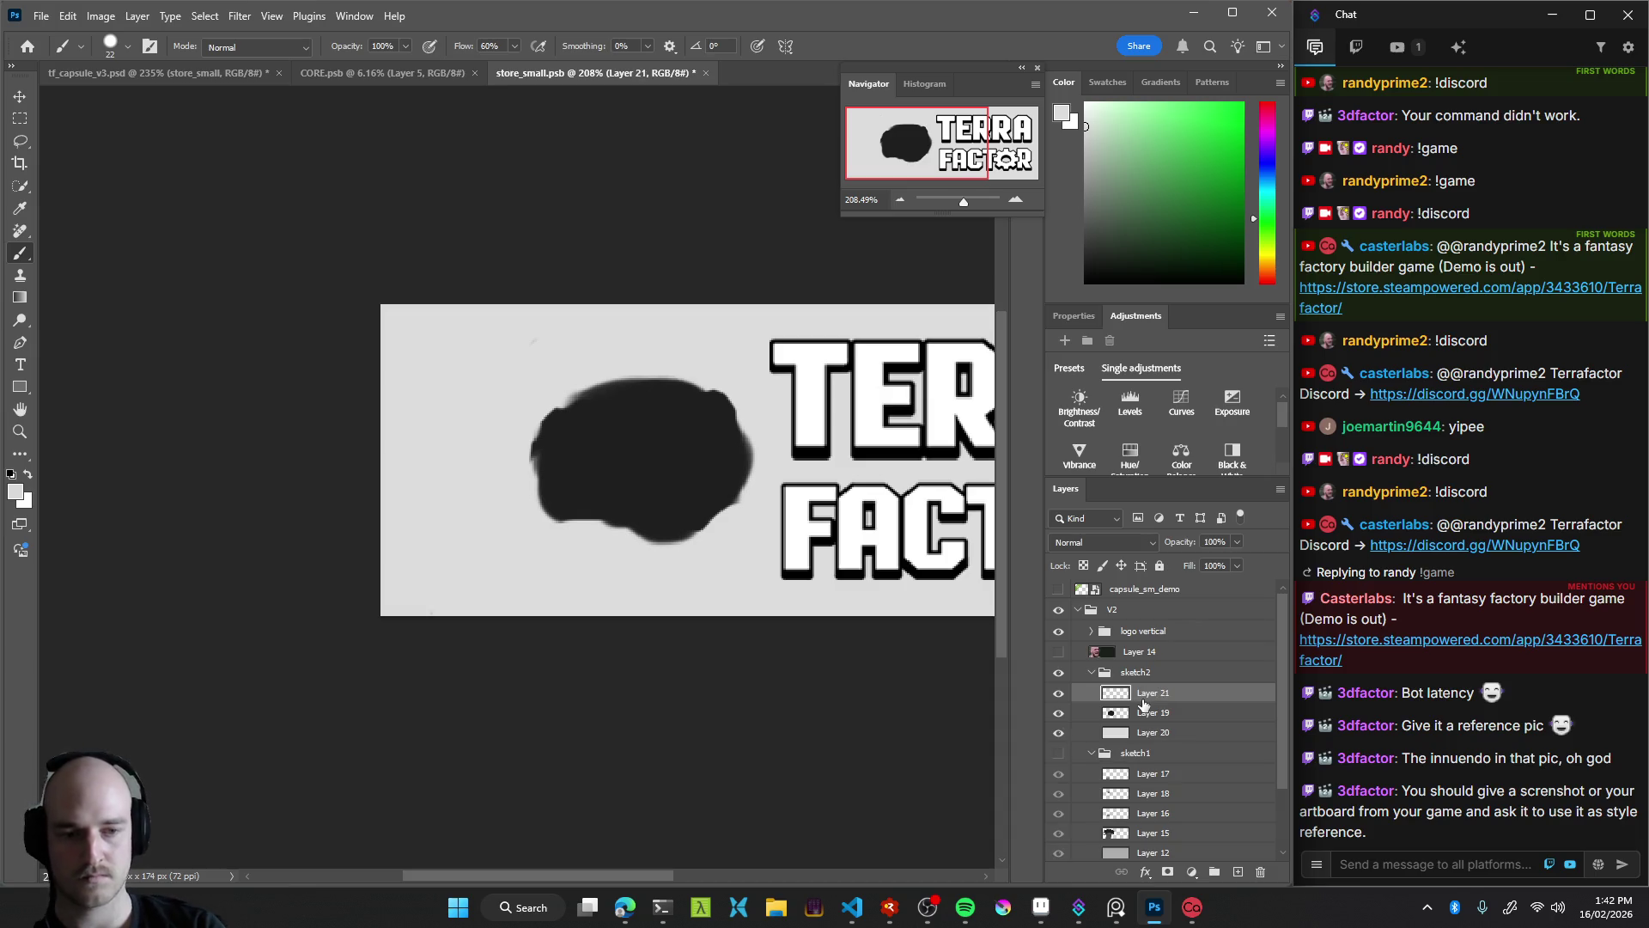
# Paint a straight grey arm from the left edge into the blob on Layer 21
pyautogui.press('d')
pyautogui.moveTo(562, 512)
pyautogui.mouseDown()
pyautogui.moveTo(645, 499)
pyautogui.moveTo(481, 499)
pyautogui.moveTo(657, 477)
pyautogui.mouseUp()
pyautogui.hotkey('ctrl', 'z')
pyautogui.hotkey('ctrl', 'z')
pyautogui.moveTo(457, 522); pyautogui.dragTo(662, 450)
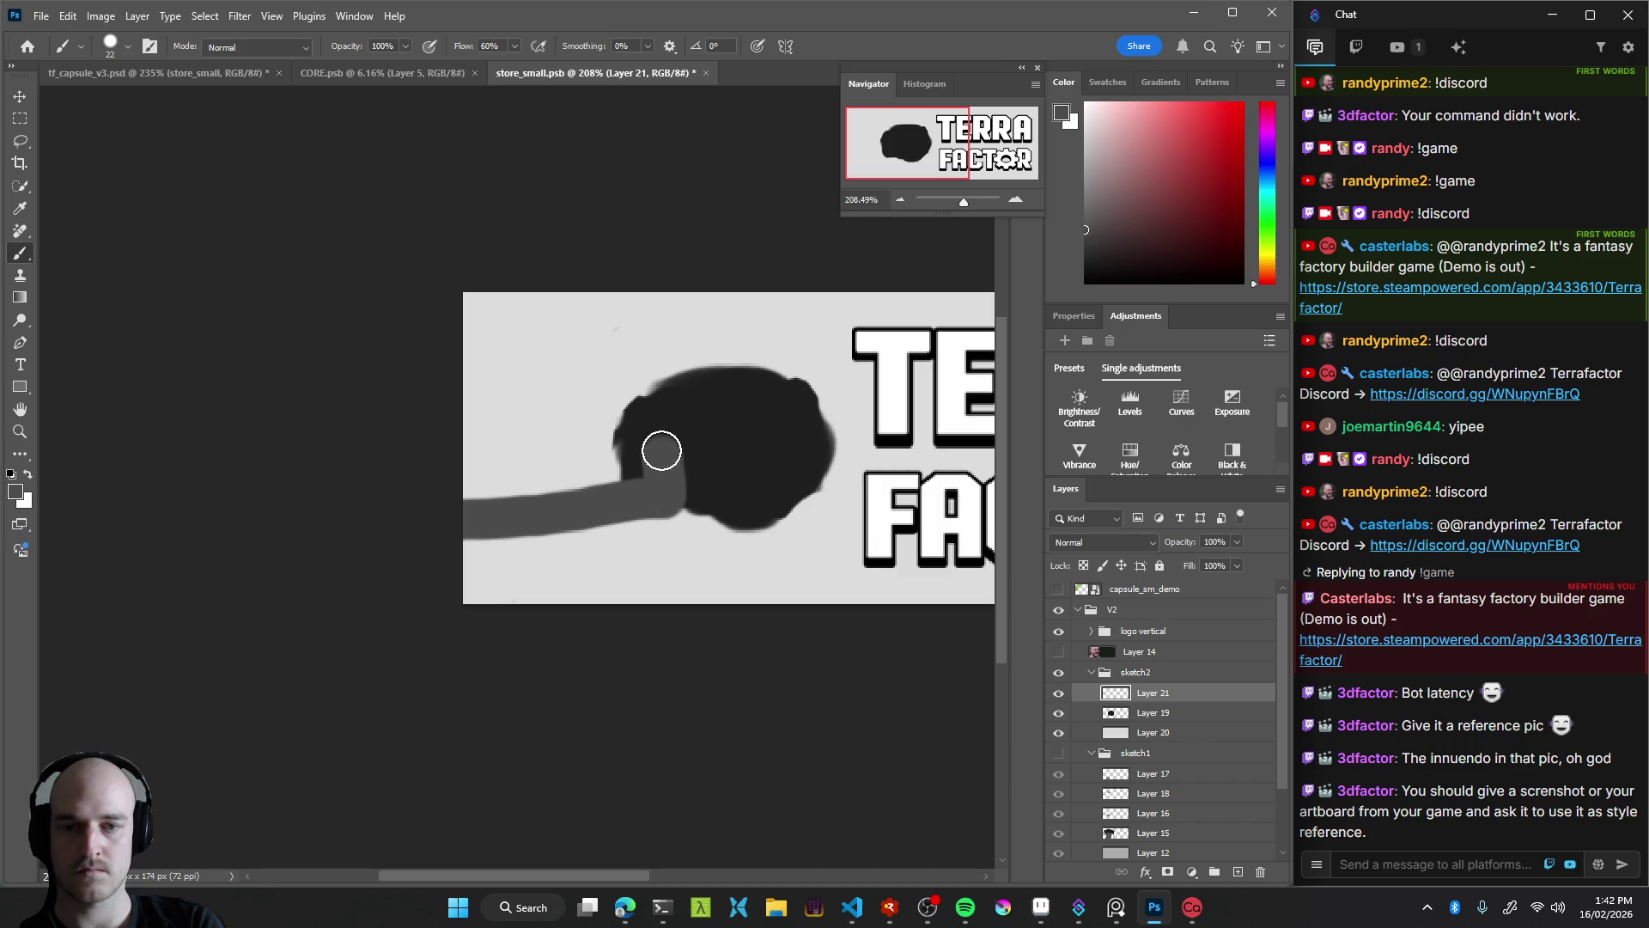
pyautogui.hotkey('ctrl', 'z')
pyautogui.moveTo(452, 519)
pyautogui.mouseDown()
pyautogui.moveTo(688, 496)
pyautogui.moveTo(665, 418)
pyautogui.moveTo(593, 466)
pyautogui.moveTo(479, 471)
pyautogui.moveTo(528, 475)
pyautogui.moveTo(444, 566)
pyautogui.mouseUp()
# Preview the capsule at small size and shift the grey arm right under the fist
pyautogui.press('z')
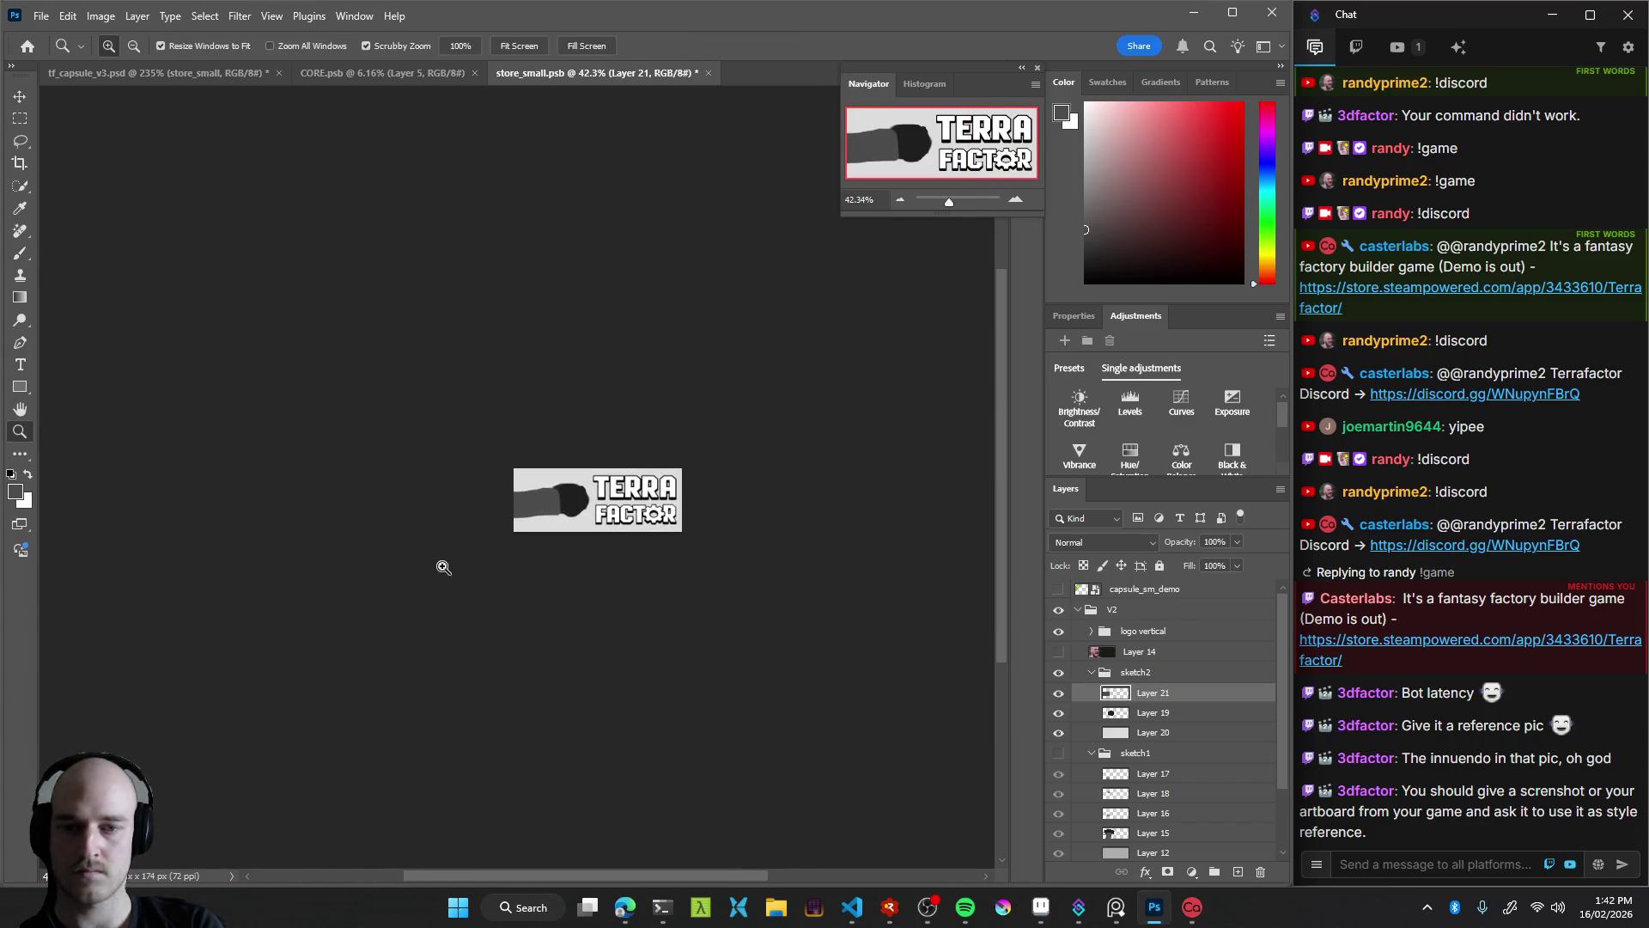
pyautogui.moveTo(604, 502)
pyautogui.mouseDown()
pyautogui.moveTo(521, 531)
pyautogui.moveTo(601, 531)
pyautogui.mouseUp()
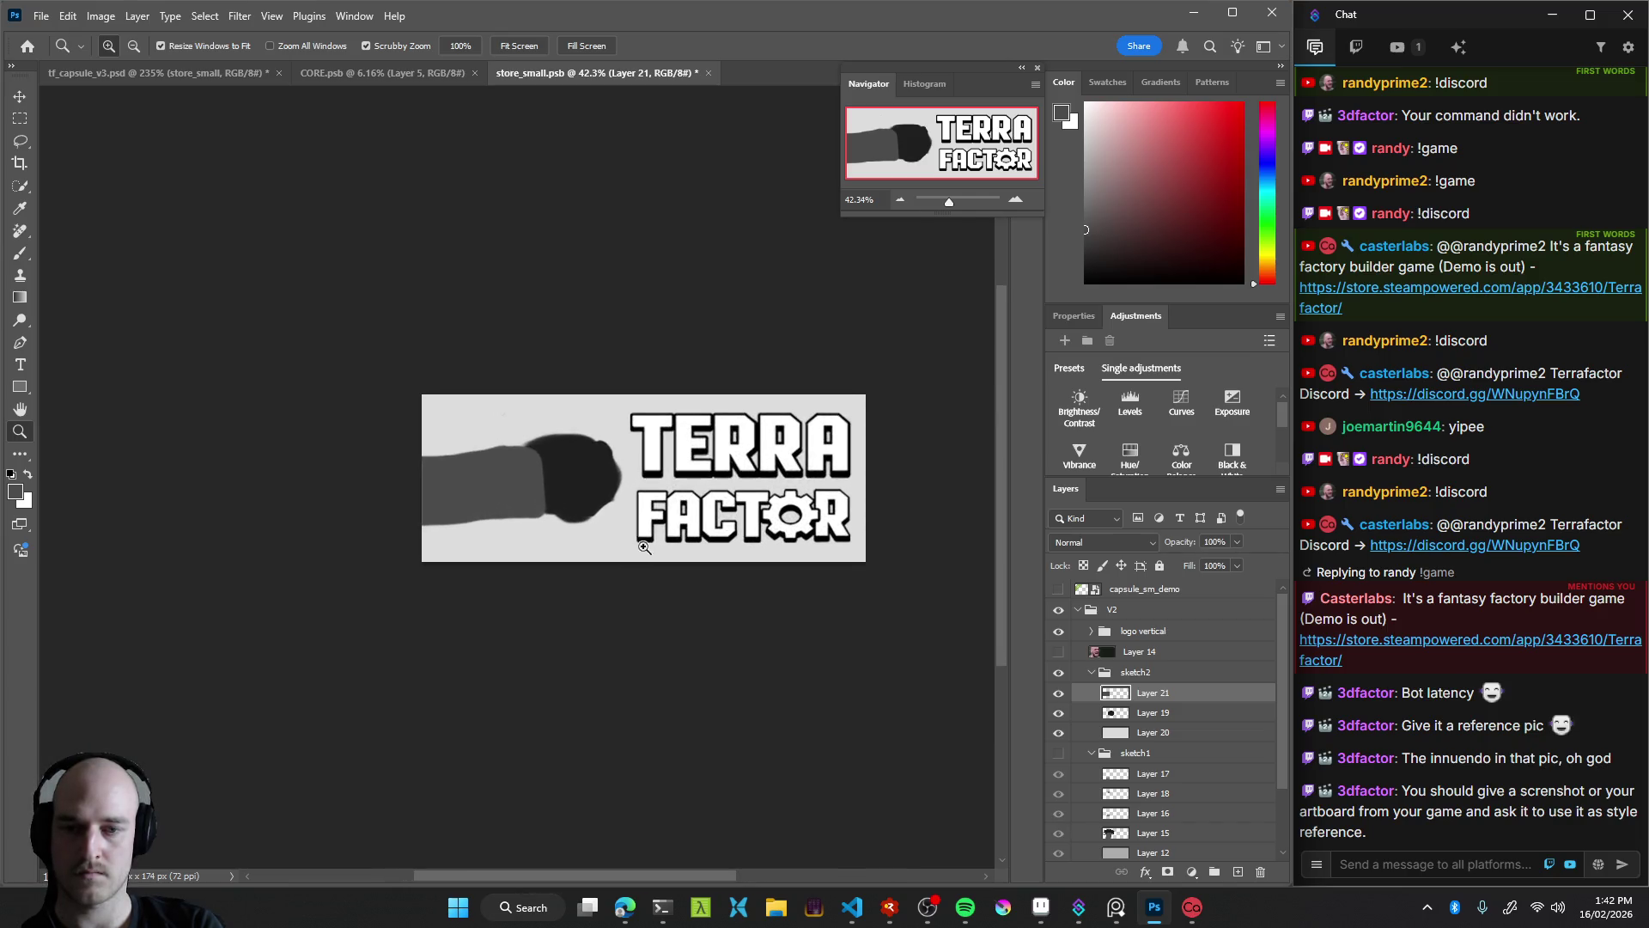
pyautogui.press('v')
pyautogui.moveTo(485, 485)
pyautogui.mouseDown()
pyautogui.moveTo(656, 497)
pyautogui.moveTo(574, 487)
pyautogui.mouseUp()
pyautogui.press('z')
pyautogui.press('v')
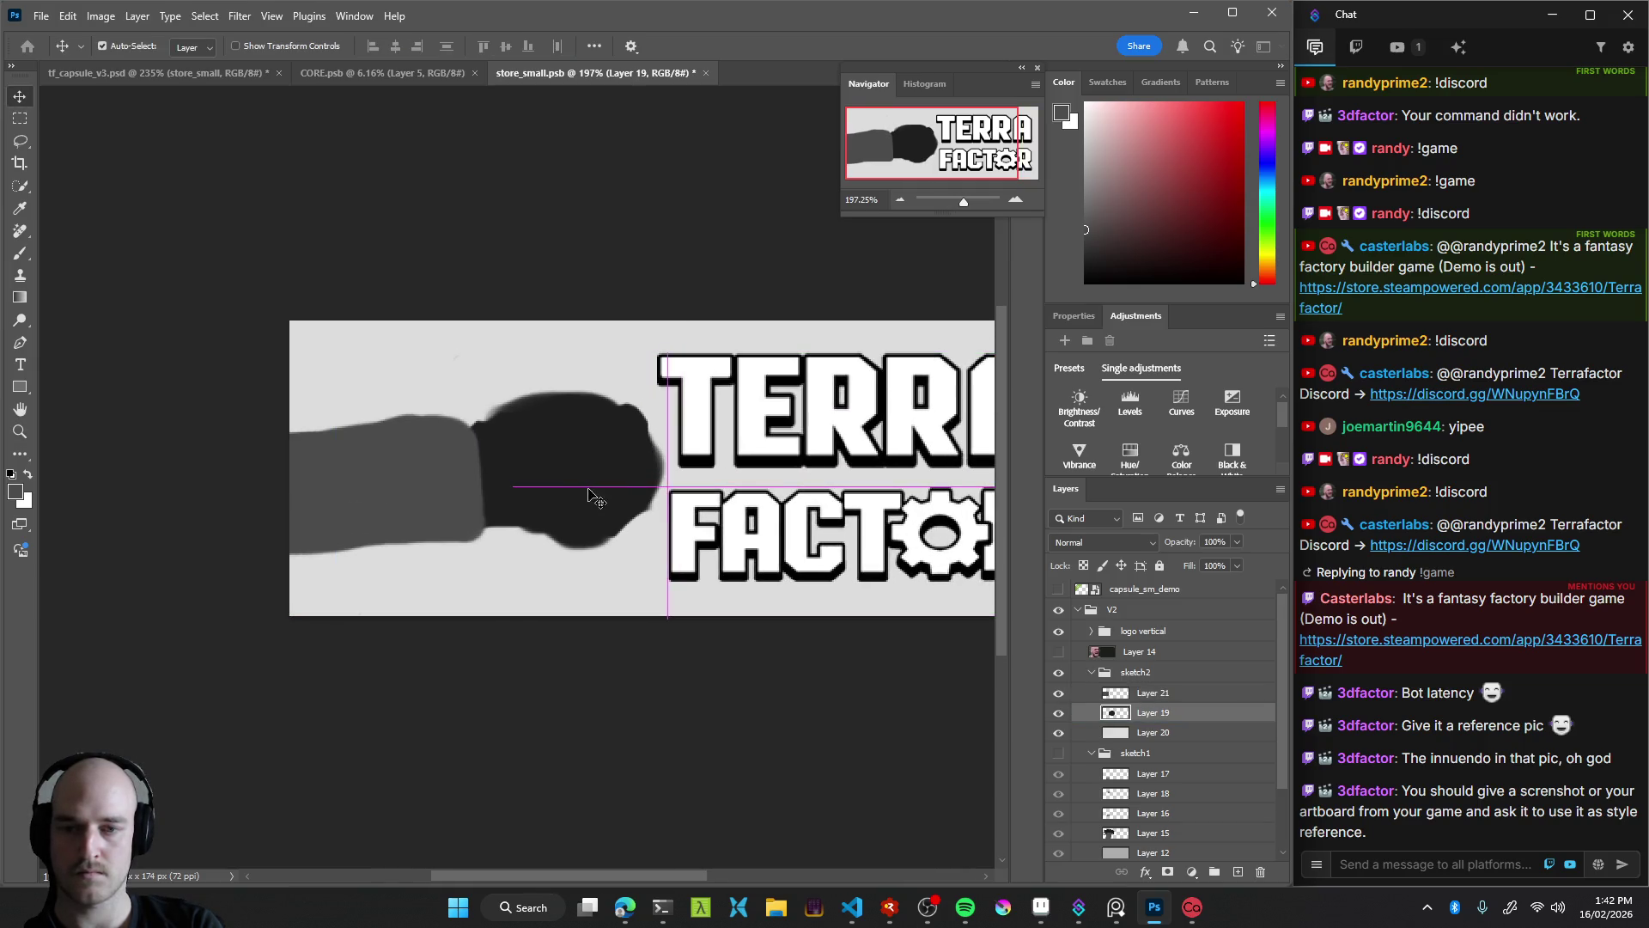
# Paint black on Layer 19 to enlarge the fist behind the TERRA FACTOR lettering
pyautogui.press('b')
pyautogui.keyDown('alt'); pyautogui.click(491, 409); pyautogui.keyUp('alt')
pyautogui.moveTo(494, 403)
pyautogui.mouseDown()
pyautogui.moveTo(762, 455)
pyautogui.moveTo(709, 438)
pyautogui.moveTo(446, 548)
pyautogui.mouseUp()
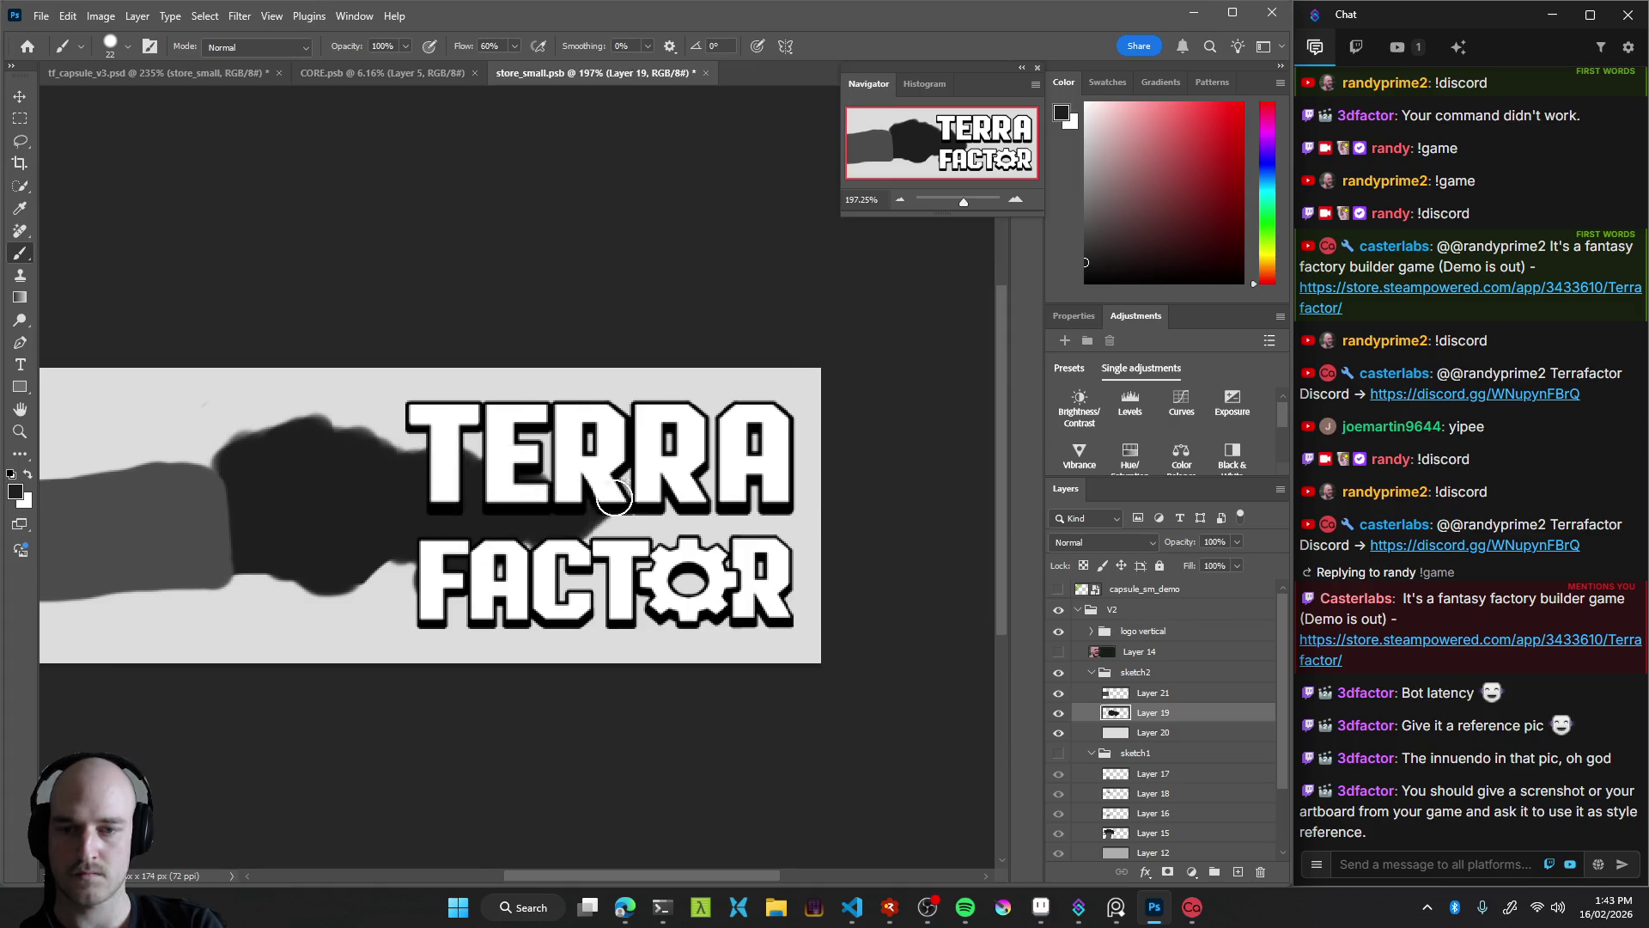
pyautogui.moveTo(627, 538)
pyautogui.mouseDown()
pyautogui.moveTo(633, 490)
pyautogui.moveTo(756, 506)
pyautogui.moveTo(791, 541)
pyautogui.moveTo(707, 528)
pyautogui.mouseUp()
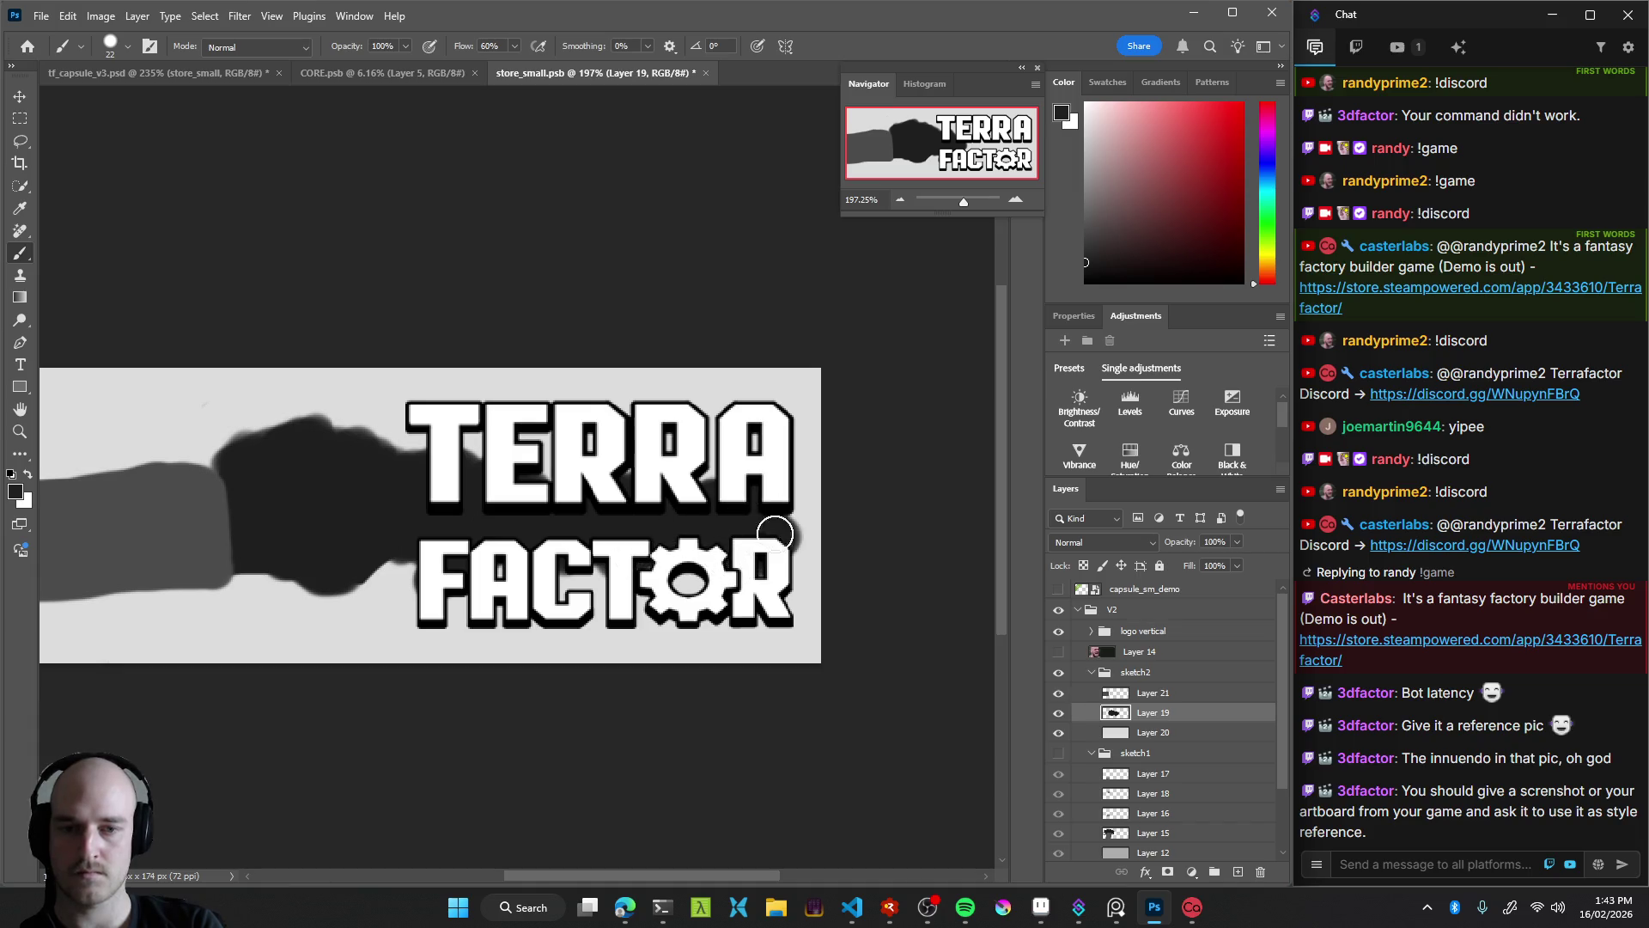
pyautogui.moveTo(796, 496)
pyautogui.mouseDown()
pyautogui.moveTo(804, 541)
pyautogui.moveTo(576, 560)
pyautogui.mouseUp()
# Build up the fist's dark shape left of FACTOR and along its top, checking at small size
pyautogui.press('z')
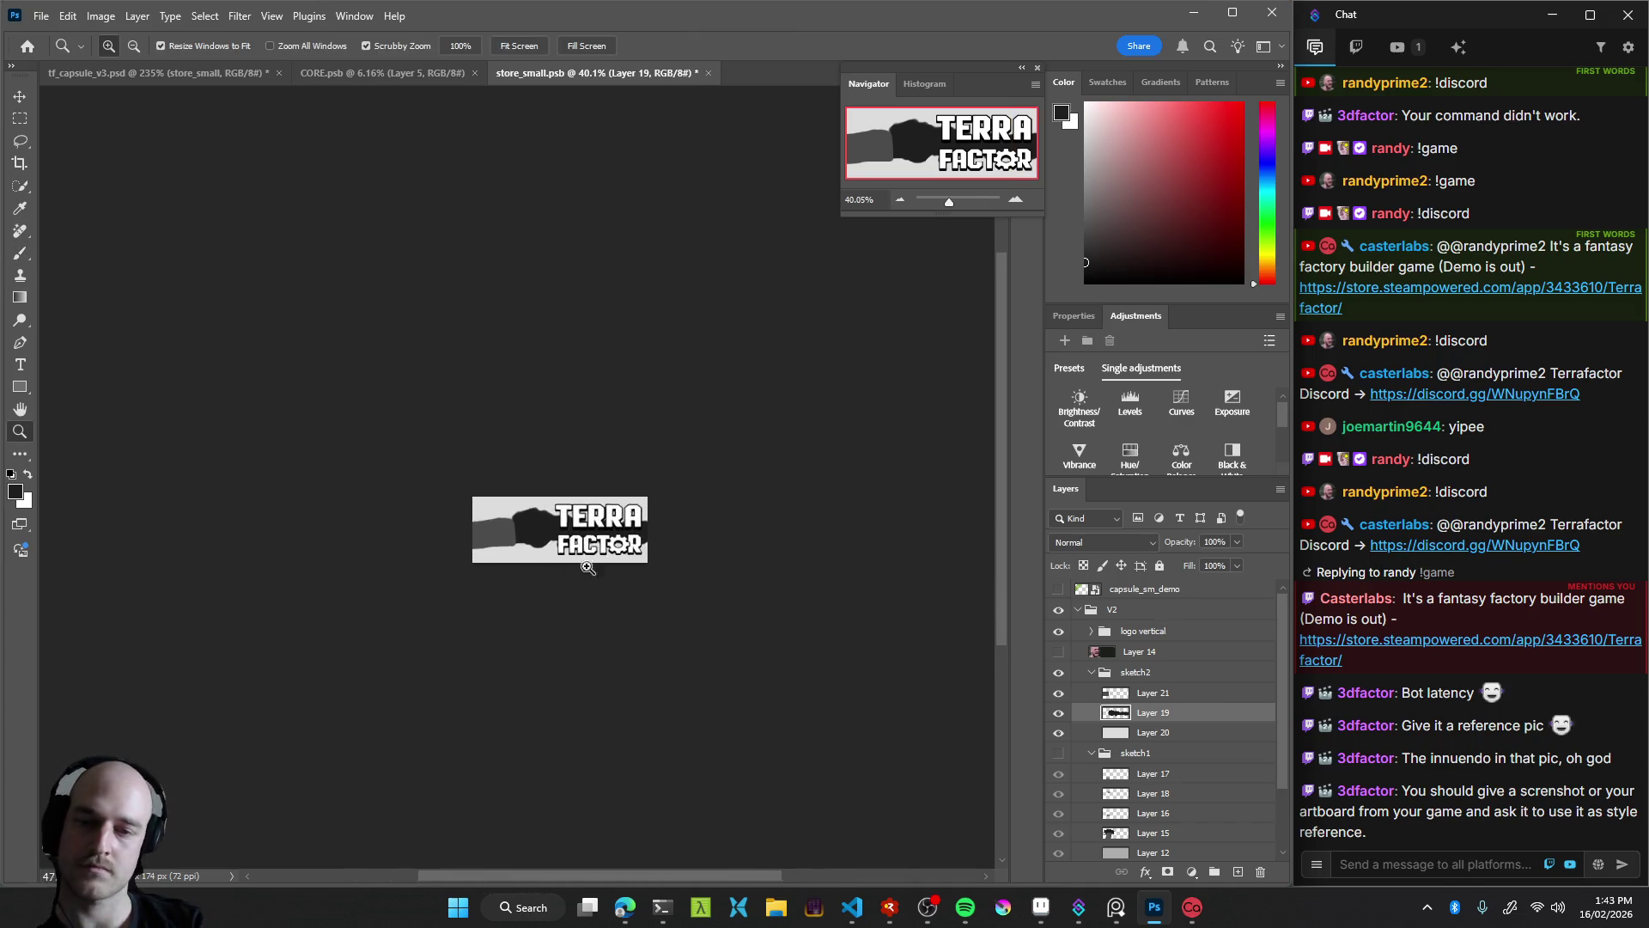
pyautogui.moveTo(588, 567); pyautogui.dragTo(670, 567)
pyautogui.press('b')
pyautogui.moveTo(505, 446); pyautogui.dragTo(650, 424)
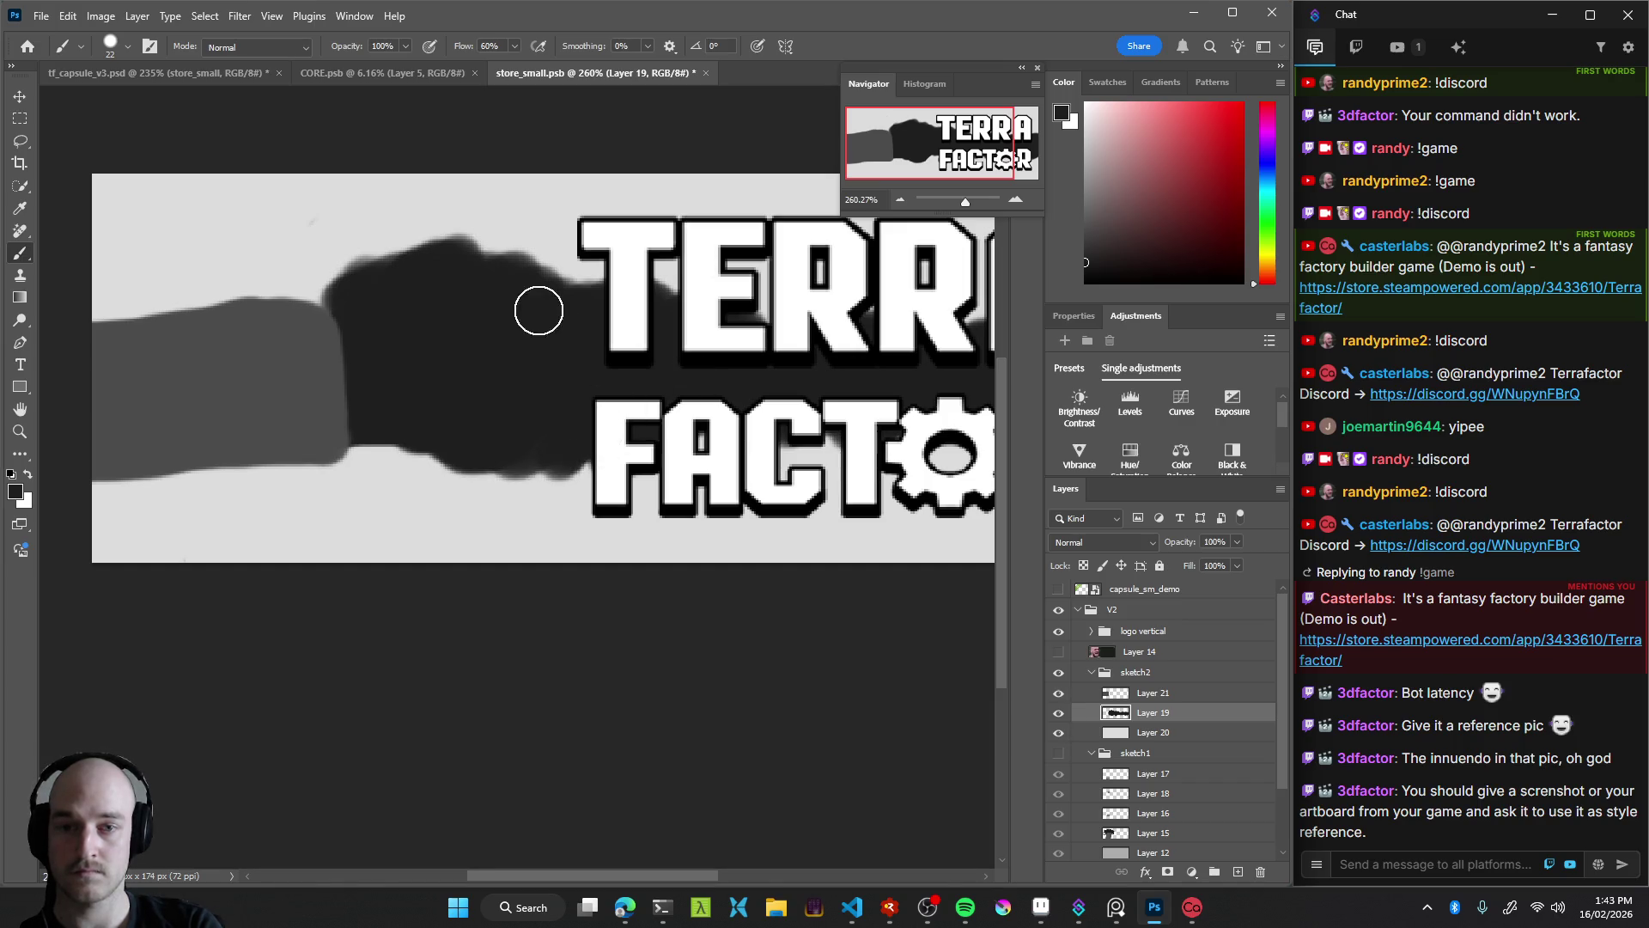
pyautogui.press('z')
pyautogui.moveTo(785, 343); pyautogui.dragTo(554, 451)
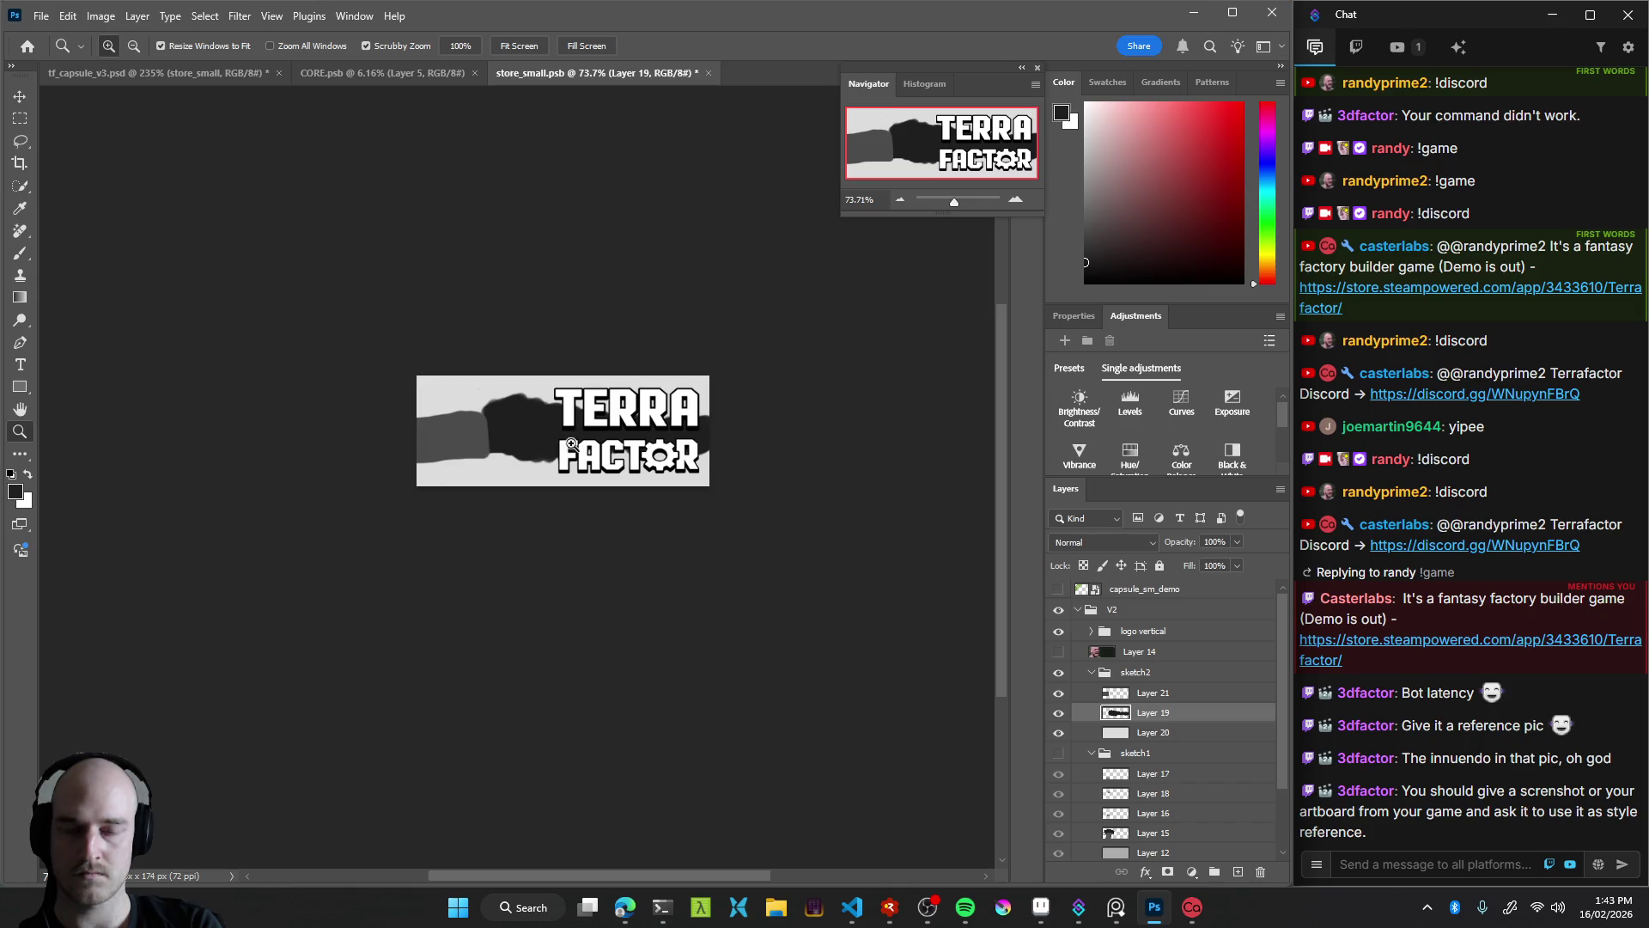
pyautogui.moveTo(637, 462)
pyautogui.mouseDown()
pyautogui.moveTo(516, 464)
pyautogui.moveTo(599, 520)
pyautogui.moveTo(767, 562)
pyautogui.mouseUp()
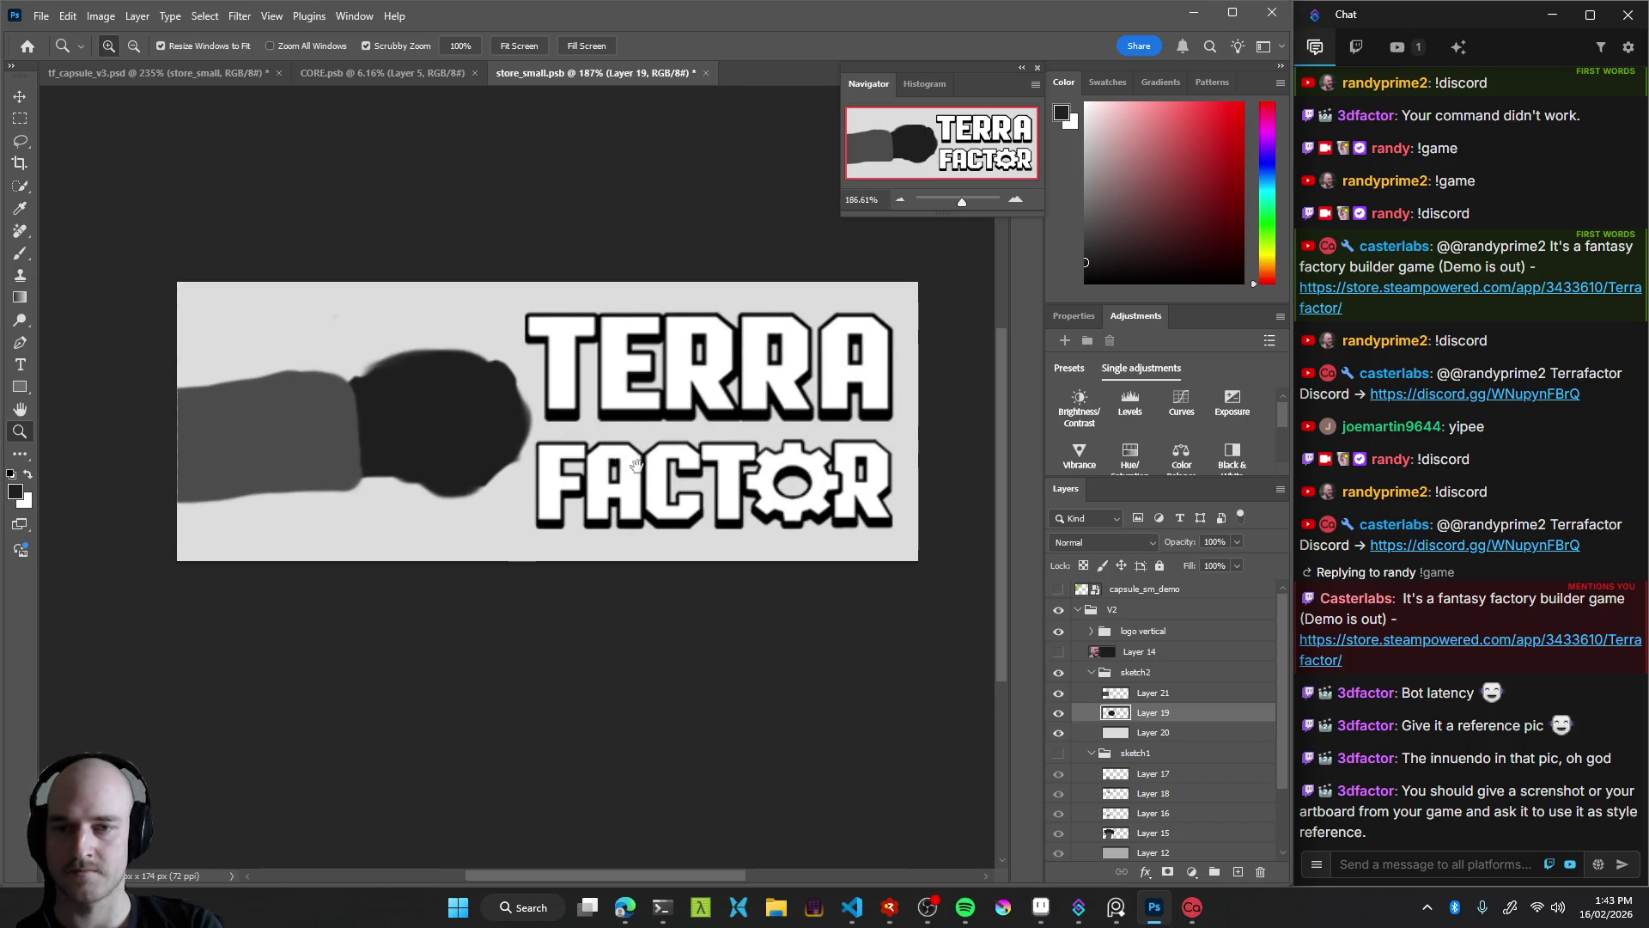
pyautogui.press('b')
pyautogui.moveTo(593, 382)
pyautogui.mouseDown()
pyautogui.moveTo(448, 403)
pyautogui.moveTo(564, 393)
pyautogui.mouseUp()
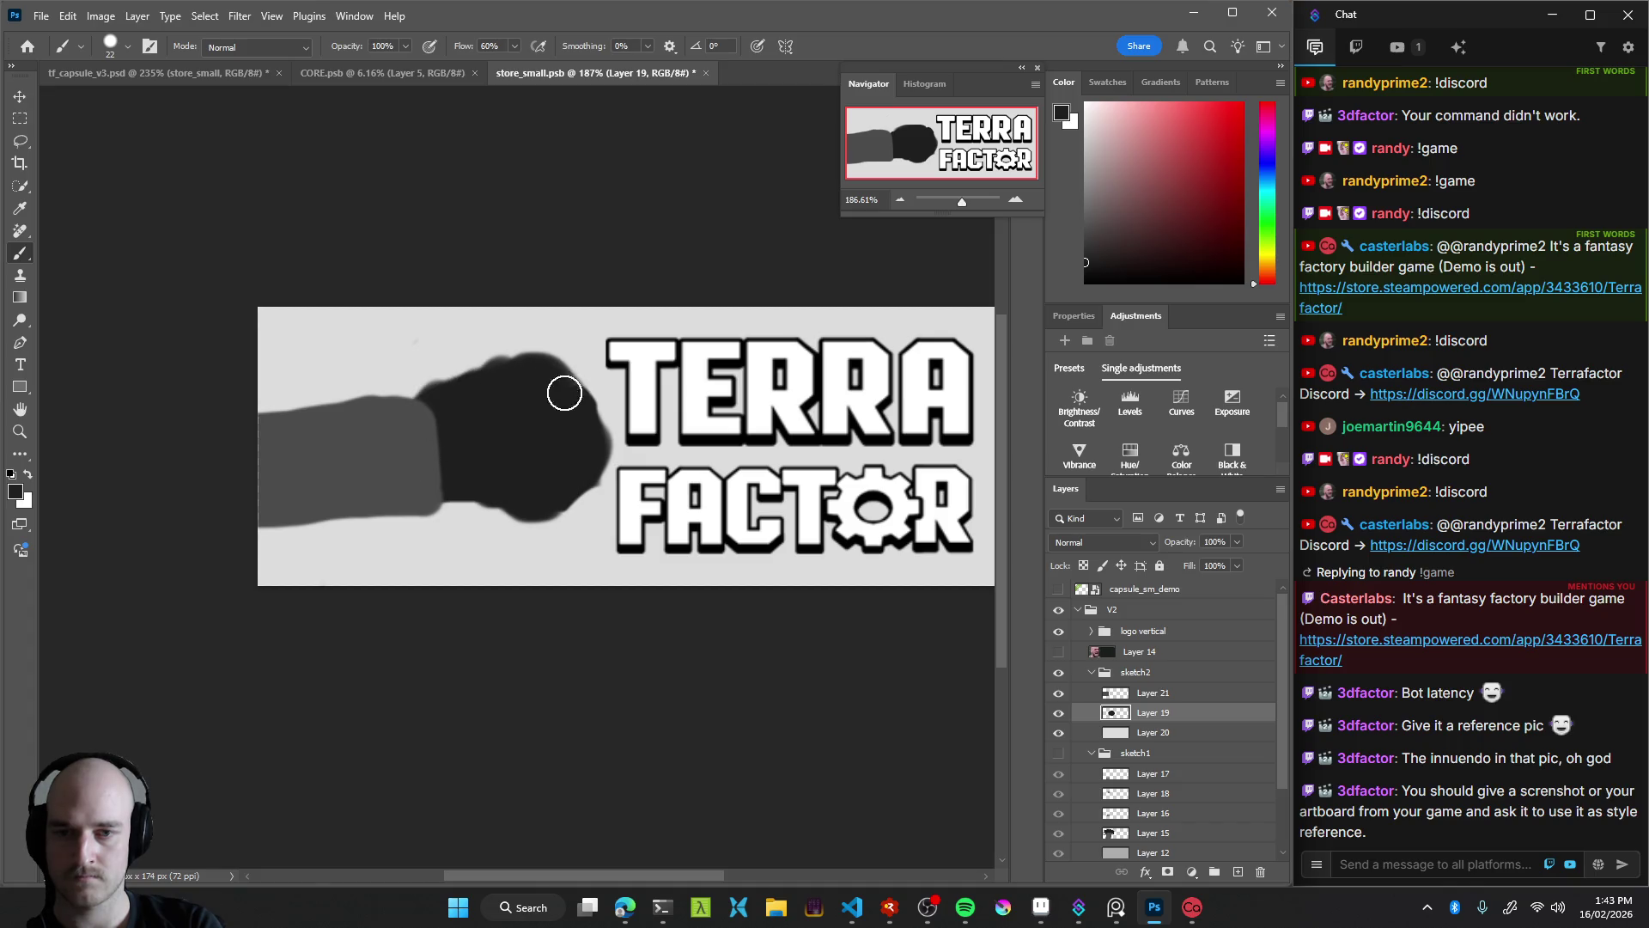
pyautogui.press('z')
pyautogui.moveTo(598, 476)
pyautogui.mouseDown()
pyautogui.moveTo(421, 518)
pyautogui.moveTo(564, 497)
pyautogui.mouseUp()
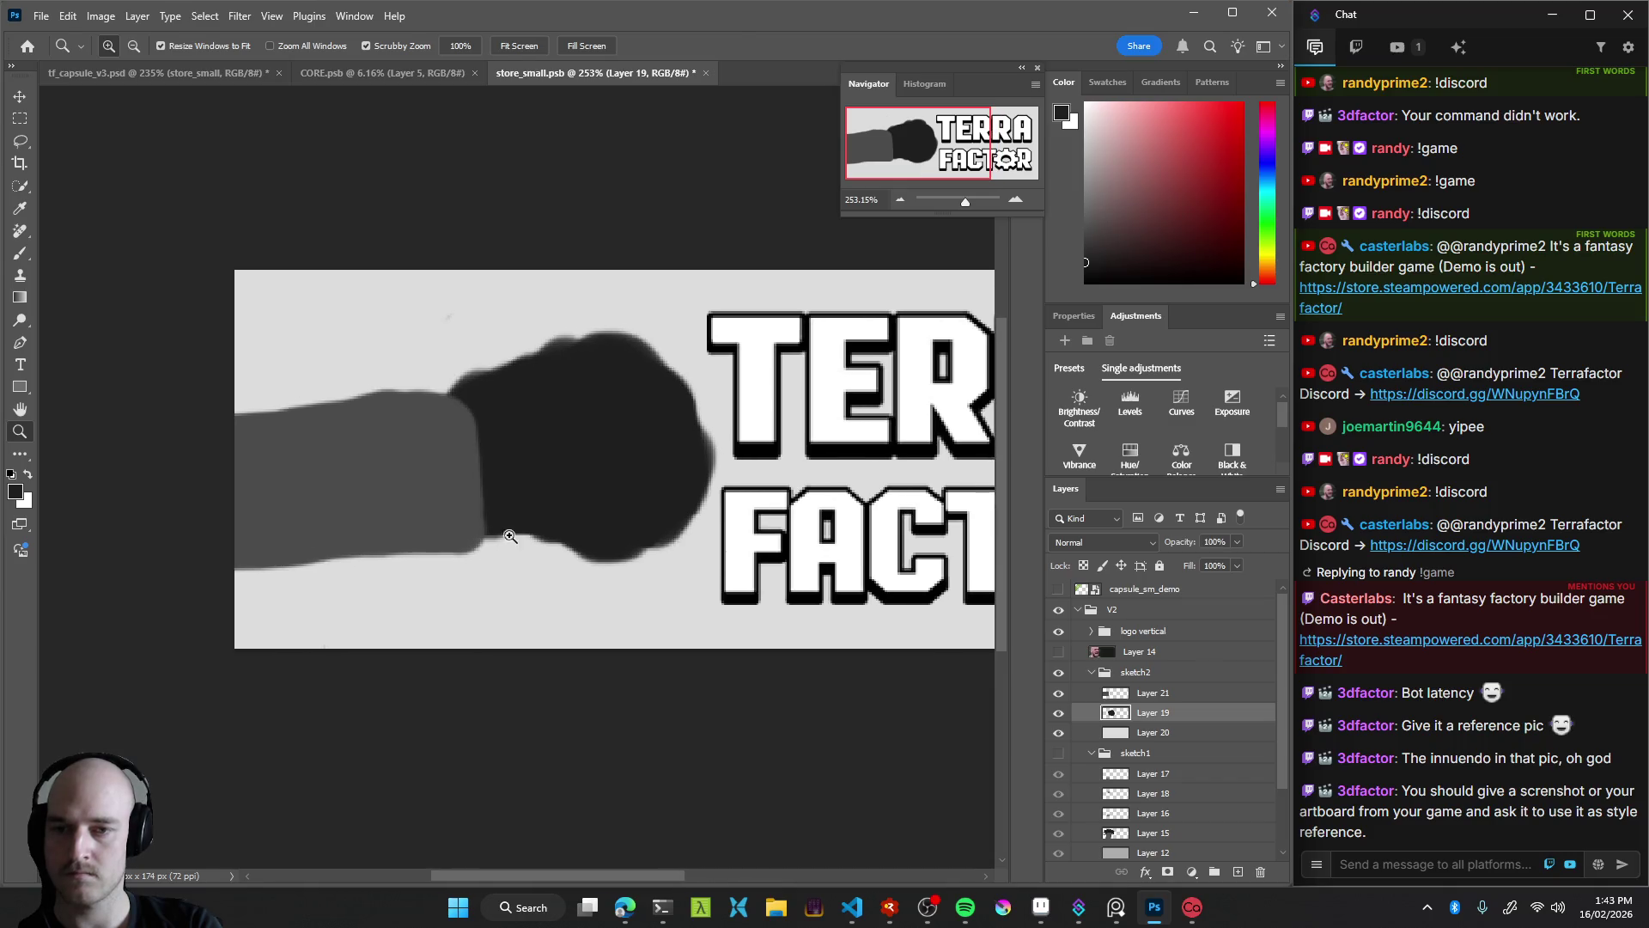
pyautogui.press('b')
# Move the grey arm on Layer 21 7 px left to line up with the fist
pyautogui.press('v')
pyautogui.moveTo(421, 489)
pyautogui.mouseDown()
pyautogui.moveTo(349, 498)
pyautogui.moveTo(477, 498)
pyautogui.mouseUp()
pyautogui.press('z')
pyautogui.press('b')
pyautogui.scroll(1, 547, 490)
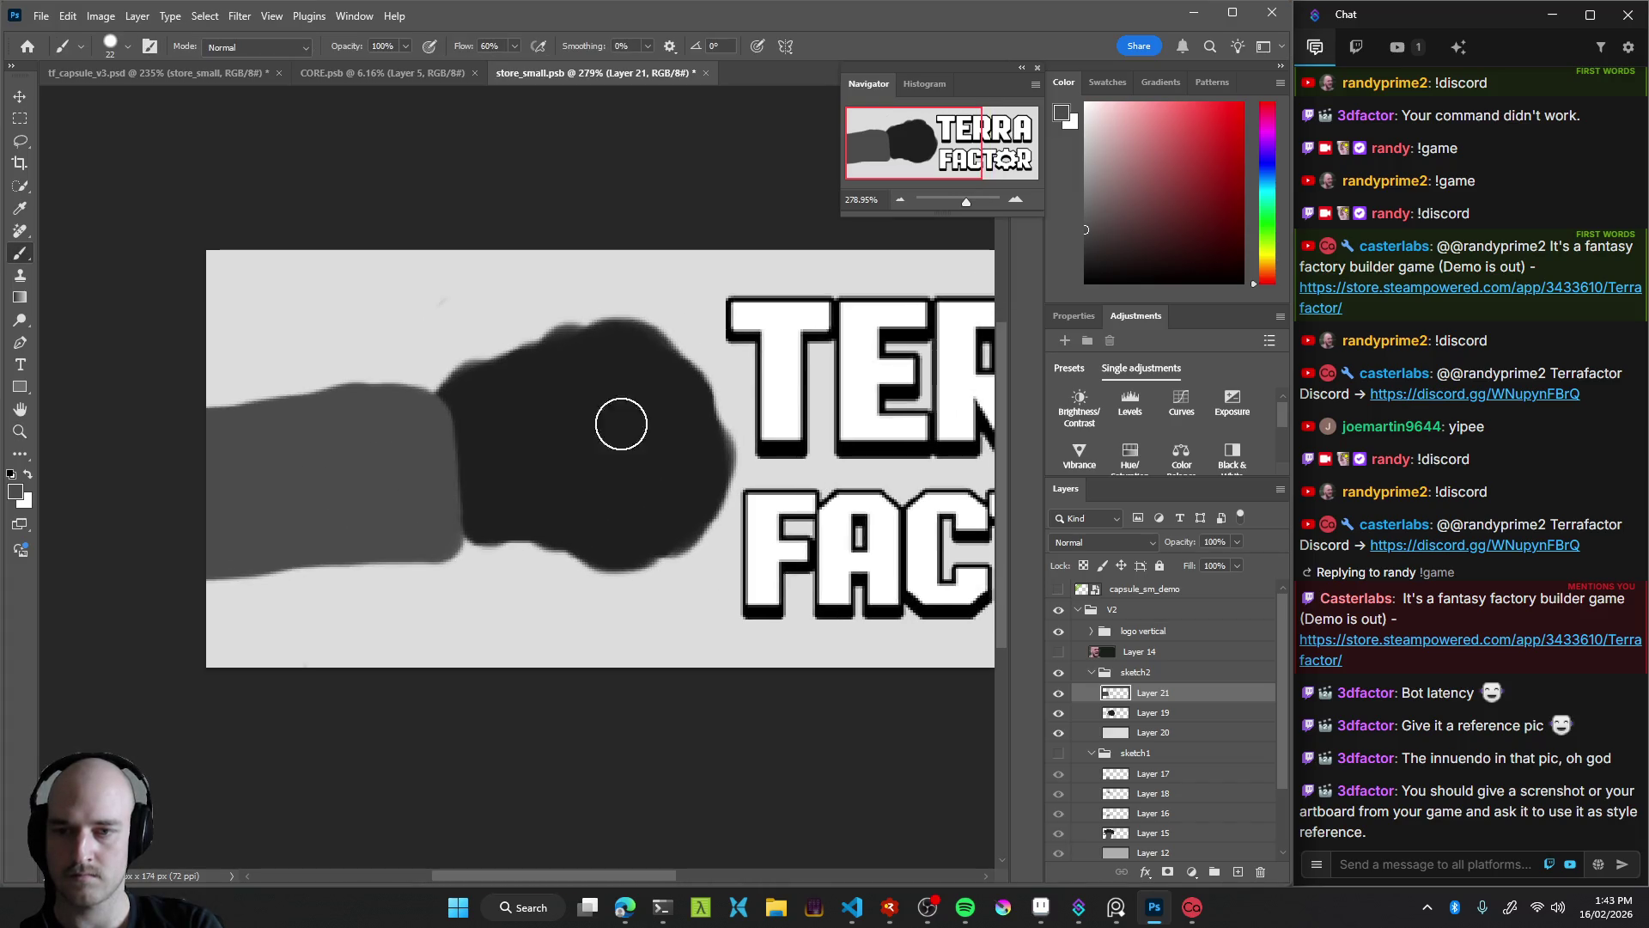
# Paint the fist's edge in sampled arm grey and add a highlight along the arm's top with a 15 px brush
pyautogui.moveTo(225, 586)
pyautogui.mouseDown()
pyautogui.moveTo(456, 549)
pyautogui.moveTo(202, 570)
pyautogui.moveTo(479, 562)
pyautogui.mouseUp()
pyautogui.hotkey('ctrl', 'z')
pyautogui.keyDown('alt'); pyautogui.click(437, 460); pyautogui.keyUp('alt')
pyautogui.moveTo(438, 461)
pyautogui.mouseDown()
pyautogui.moveTo(453, 453)
pyautogui.moveTo(472, 504)
pyautogui.moveTo(445, 409)
pyautogui.moveTo(445, 453)
pyautogui.moveTo(457, 409)
pyautogui.moveTo(420, 397)
pyautogui.moveTo(240, 419)
pyautogui.mouseUp()
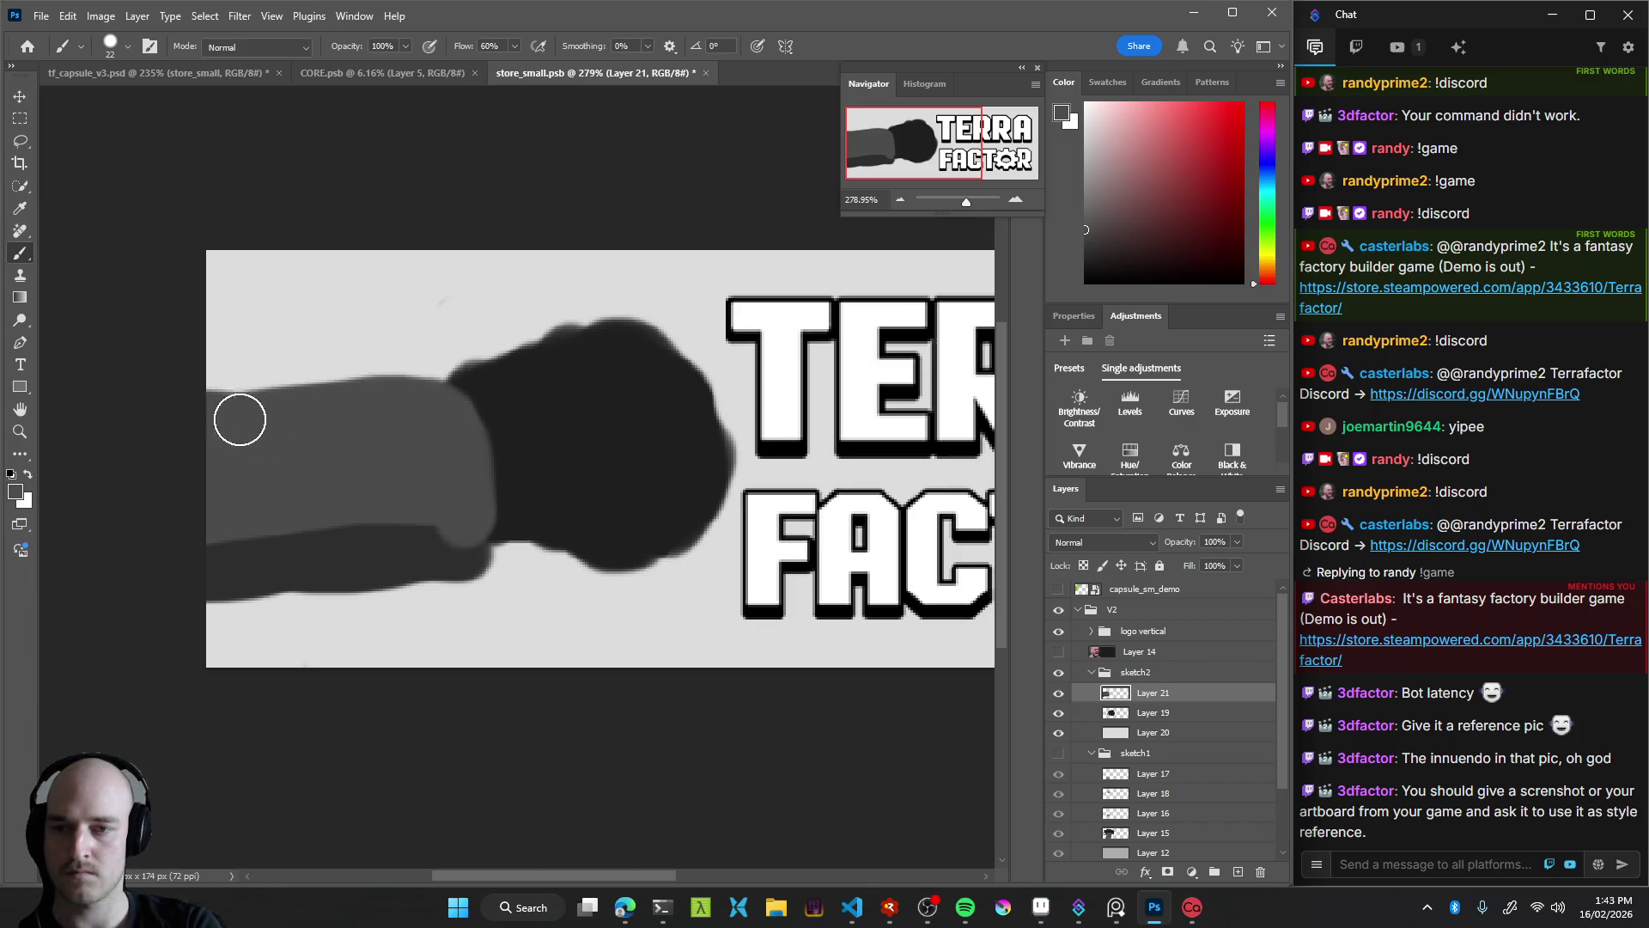
pyautogui.keyDown('alt'); pyautogui.rightClick(258, 410); pyautogui.keyUp('alt')
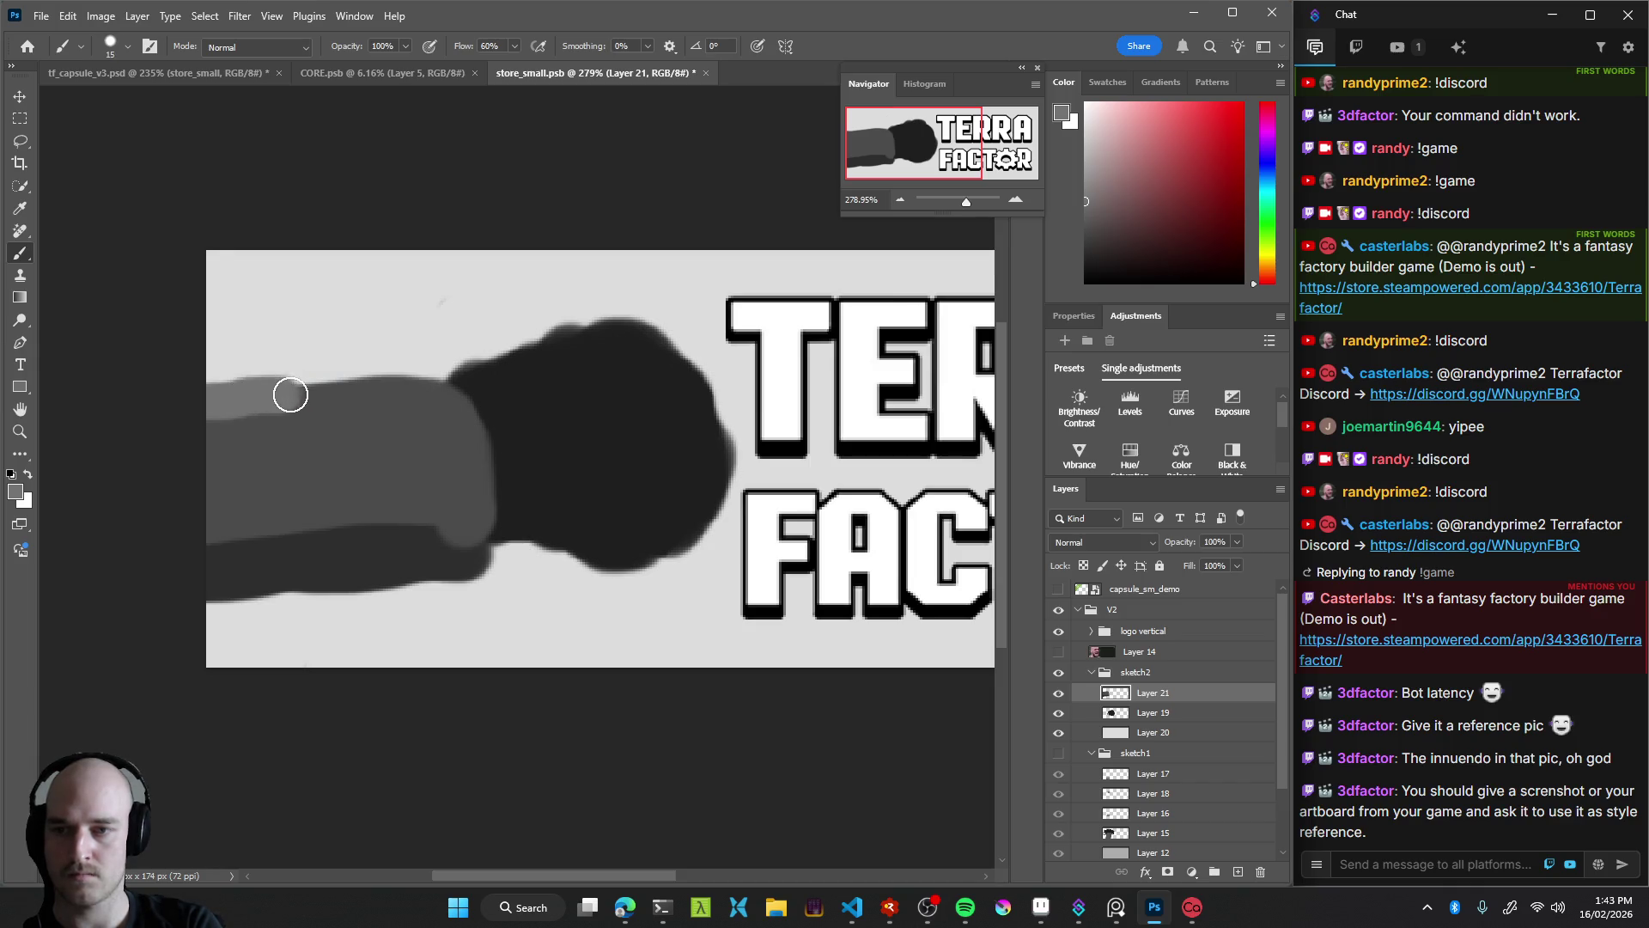
pyautogui.moveTo(206, 401); pyautogui.dragTo(455, 378)
# Darken the sleeve-to-glove boundary and check it against the whole capsule
pyautogui.press('z')
pyautogui.moveTo(473, 452); pyautogui.dragTo(485, 400)
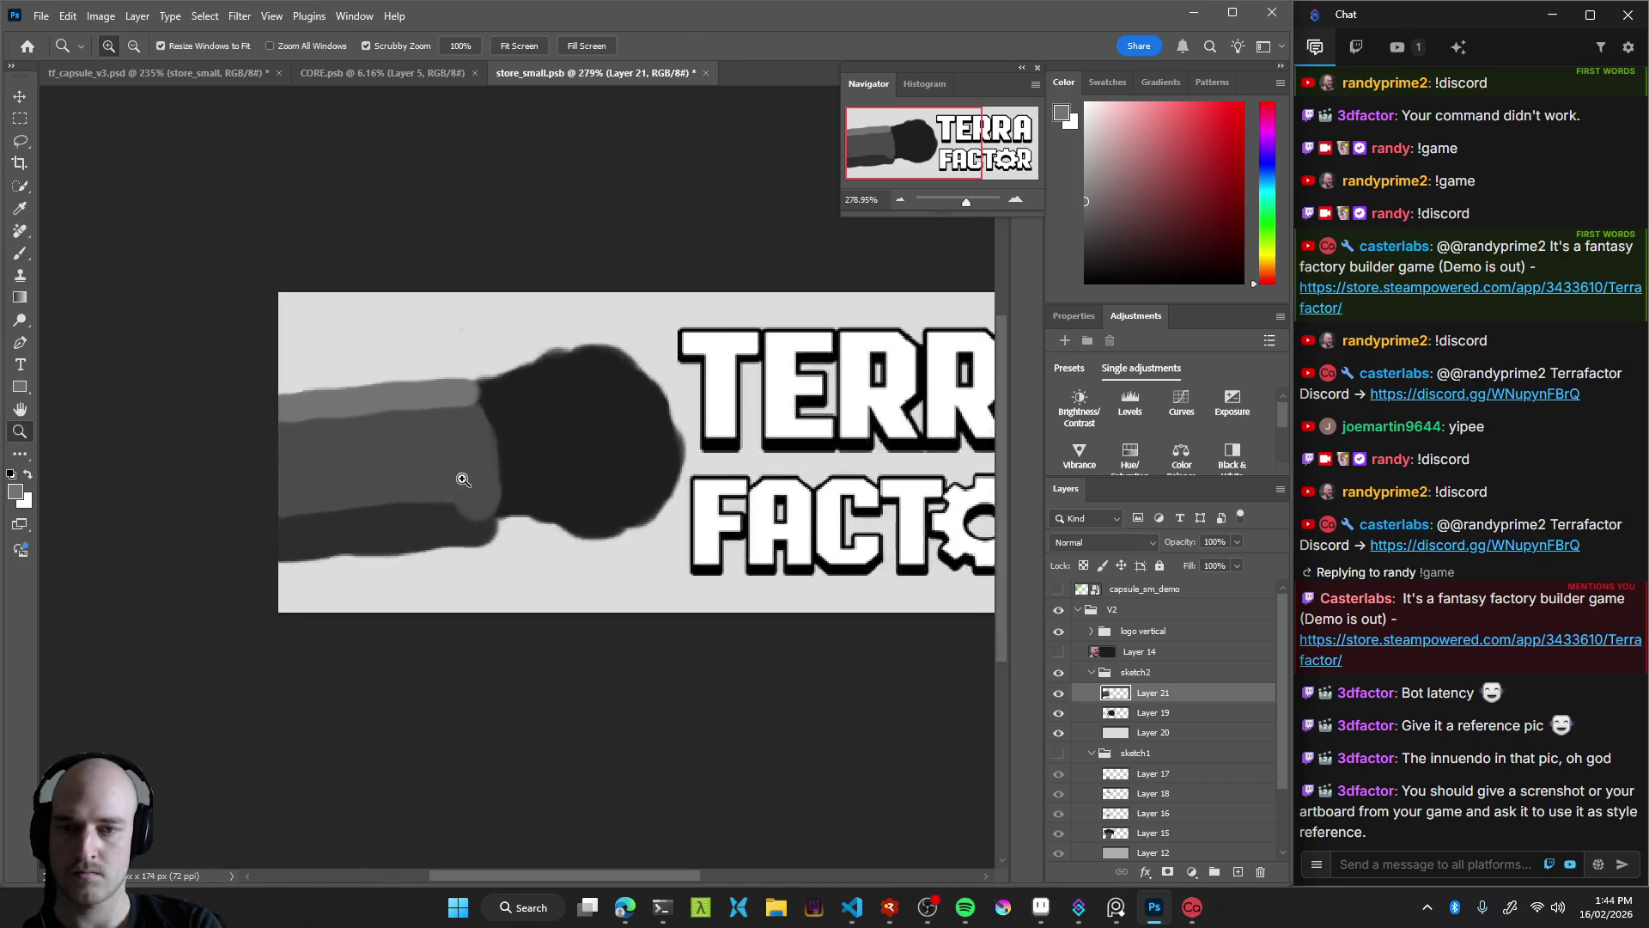
pyautogui.press('alt')
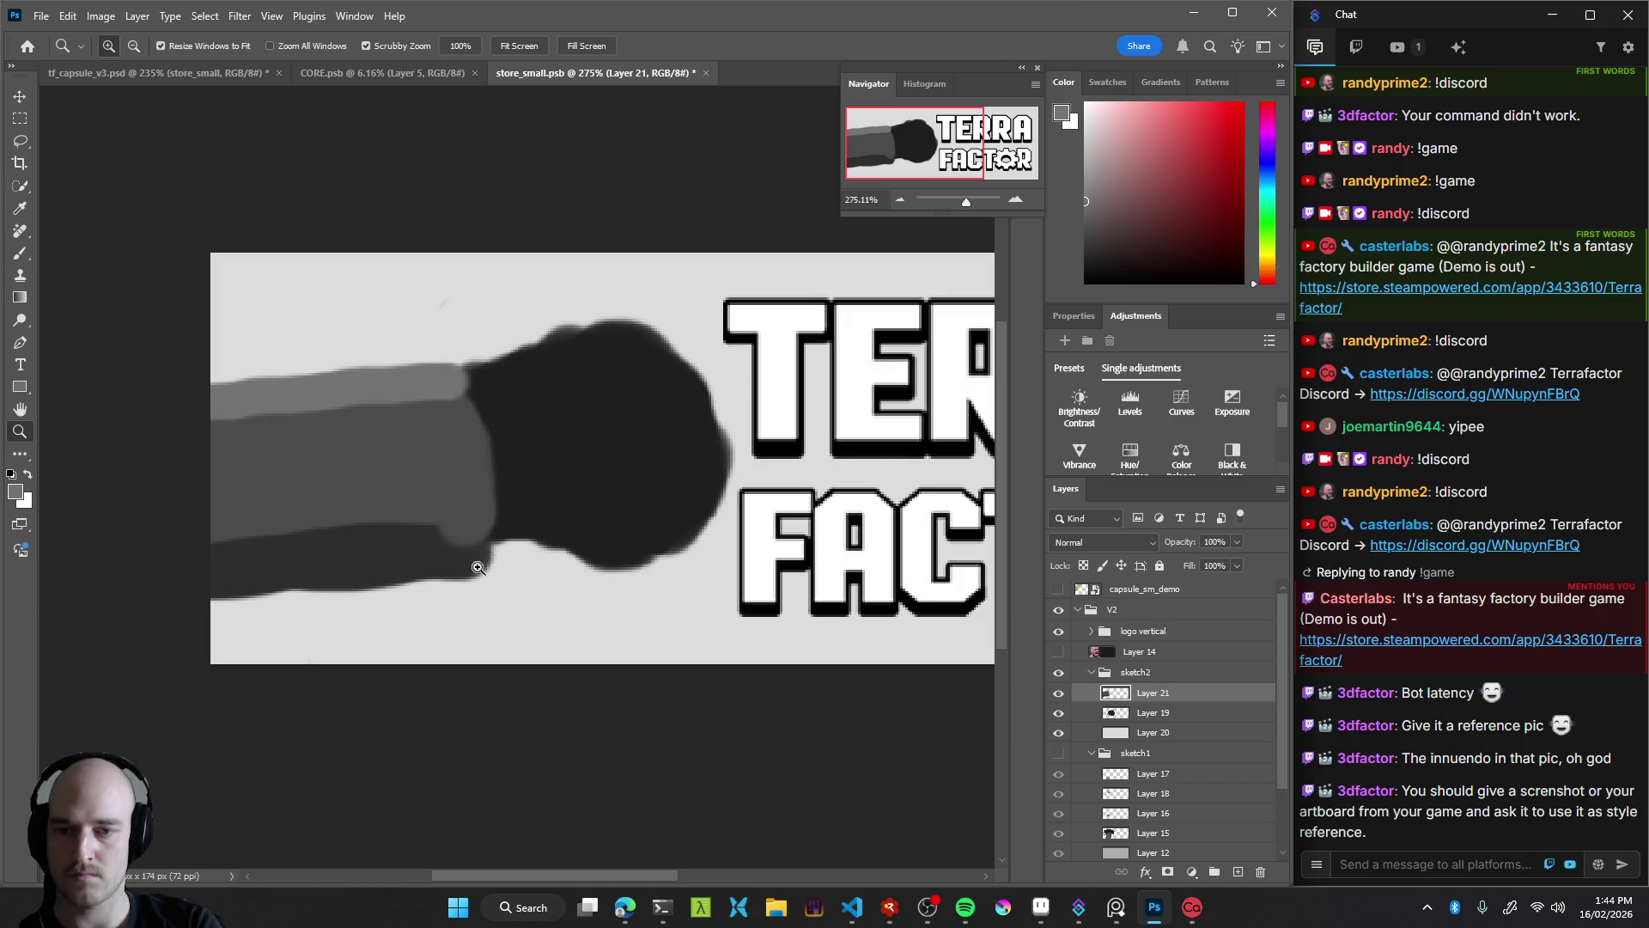
pyautogui.press('b')
pyautogui.moveTo(467, 392); pyautogui.dragTo(490, 543)
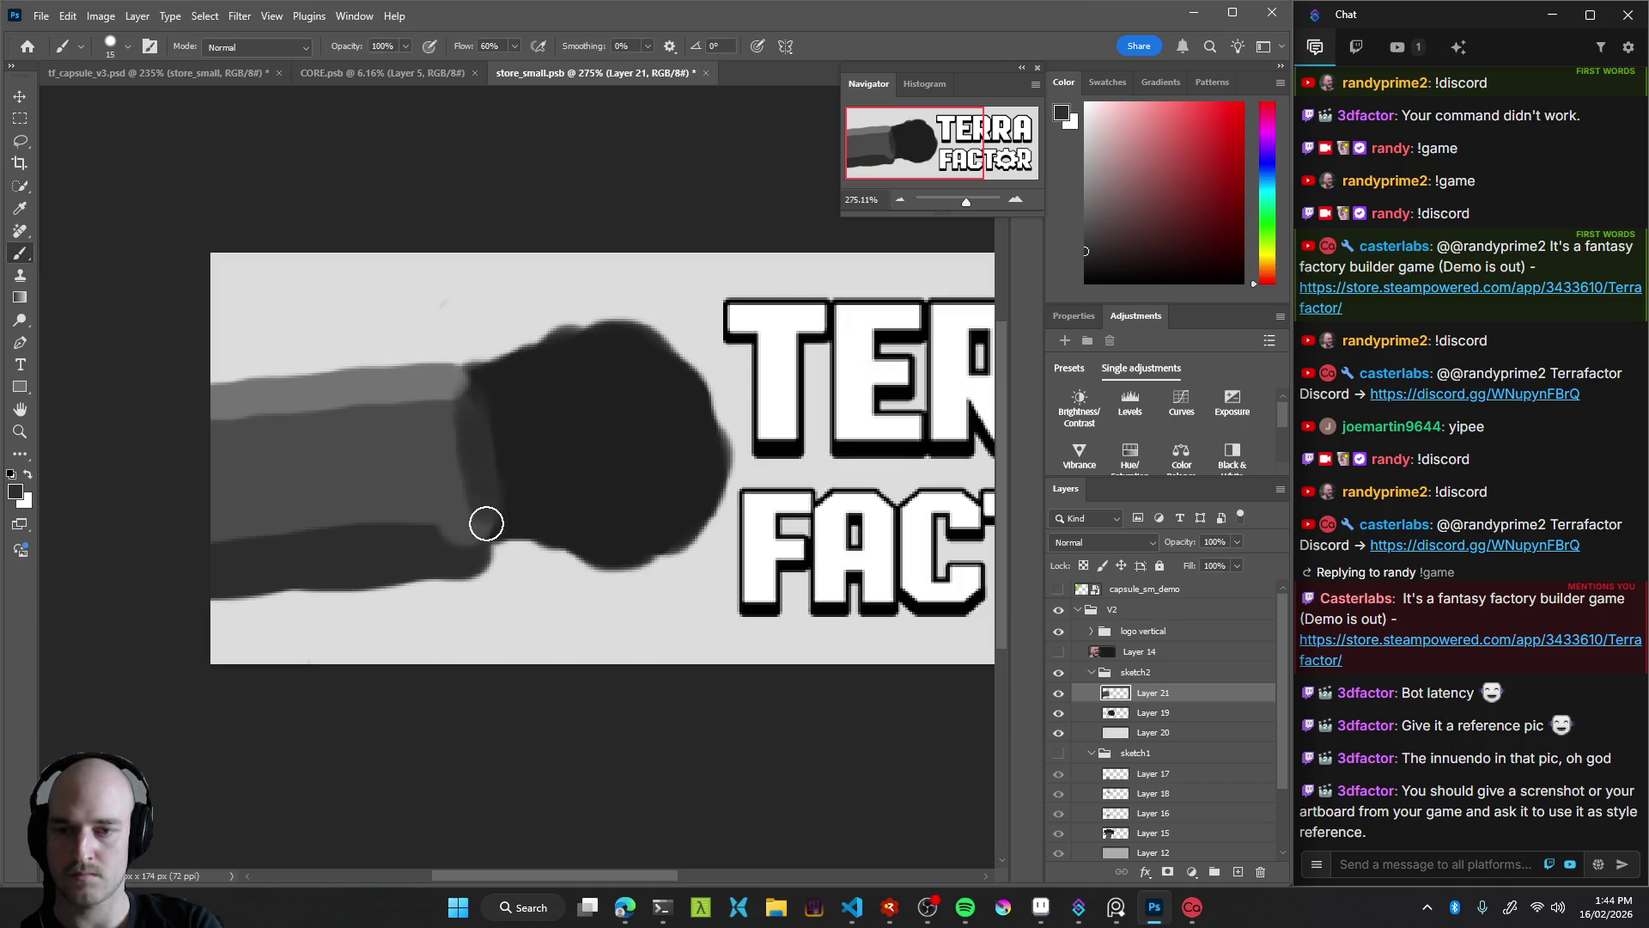
pyautogui.press('z')
pyautogui.moveTo(444, 548)
pyautogui.mouseDown()
pyautogui.moveTo(319, 599)
pyautogui.moveTo(476, 554)
pyautogui.mouseUp()
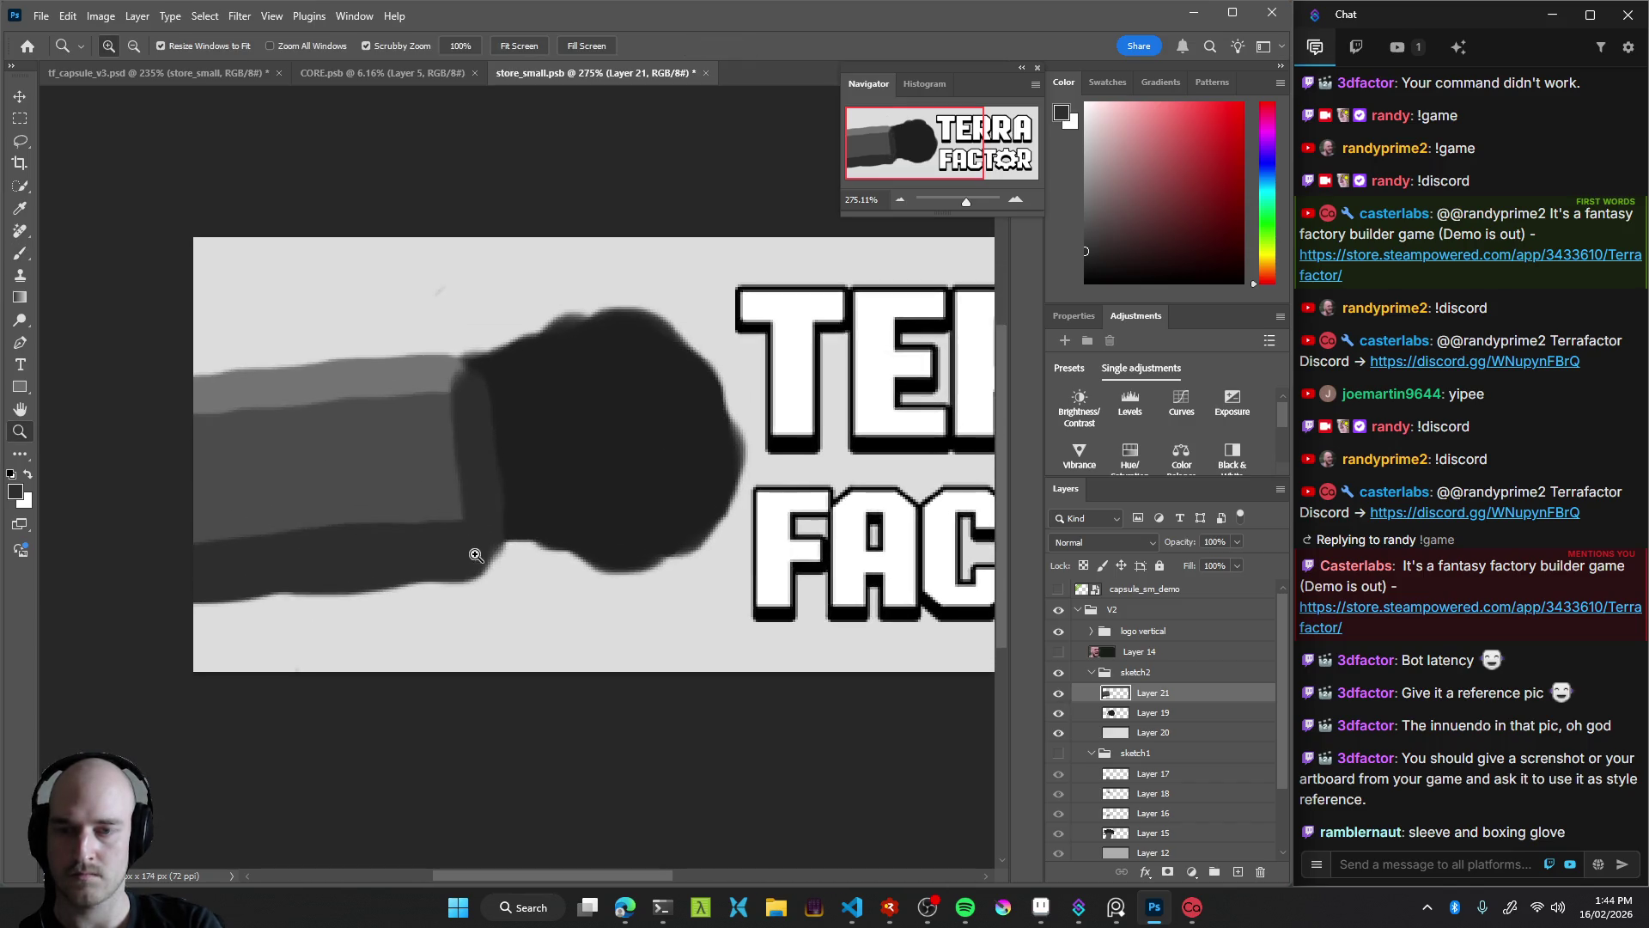
# Paint a mid-grey upper band on the arm, with a thin light line along the sleeve's top
pyautogui.press('b')
pyautogui.keyDown('alt'); pyautogui.click(421, 402); pyautogui.keyUp('alt')
pyautogui.moveTo(439, 390); pyautogui.dragTo(235, 376)
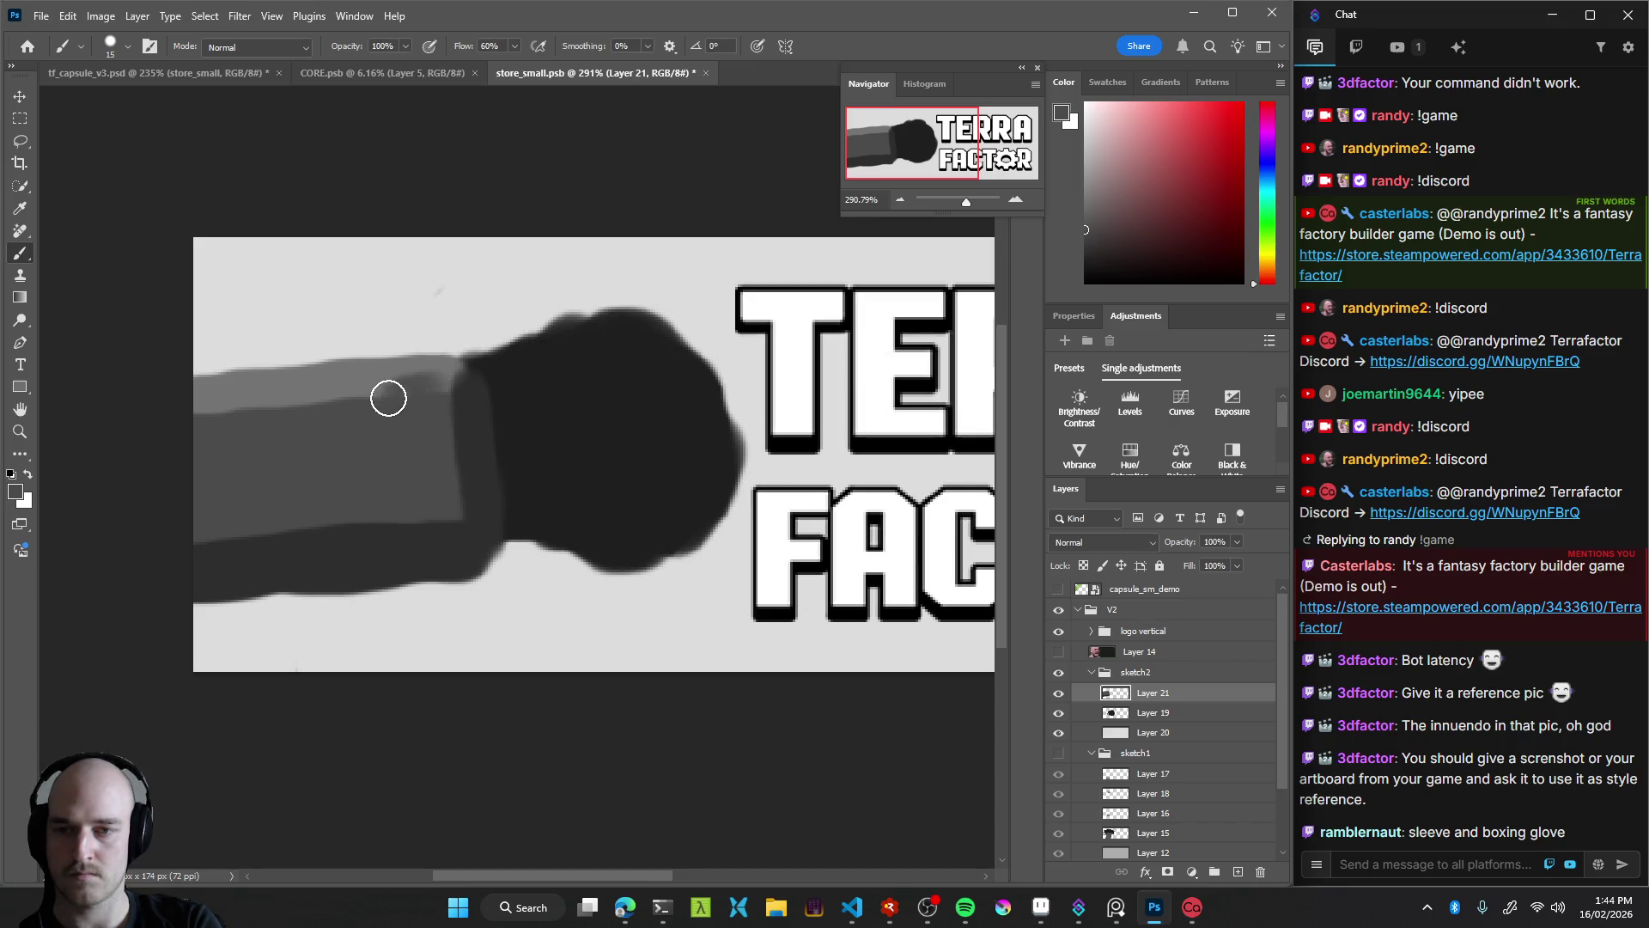
pyautogui.press('[')
pyautogui.press('[')
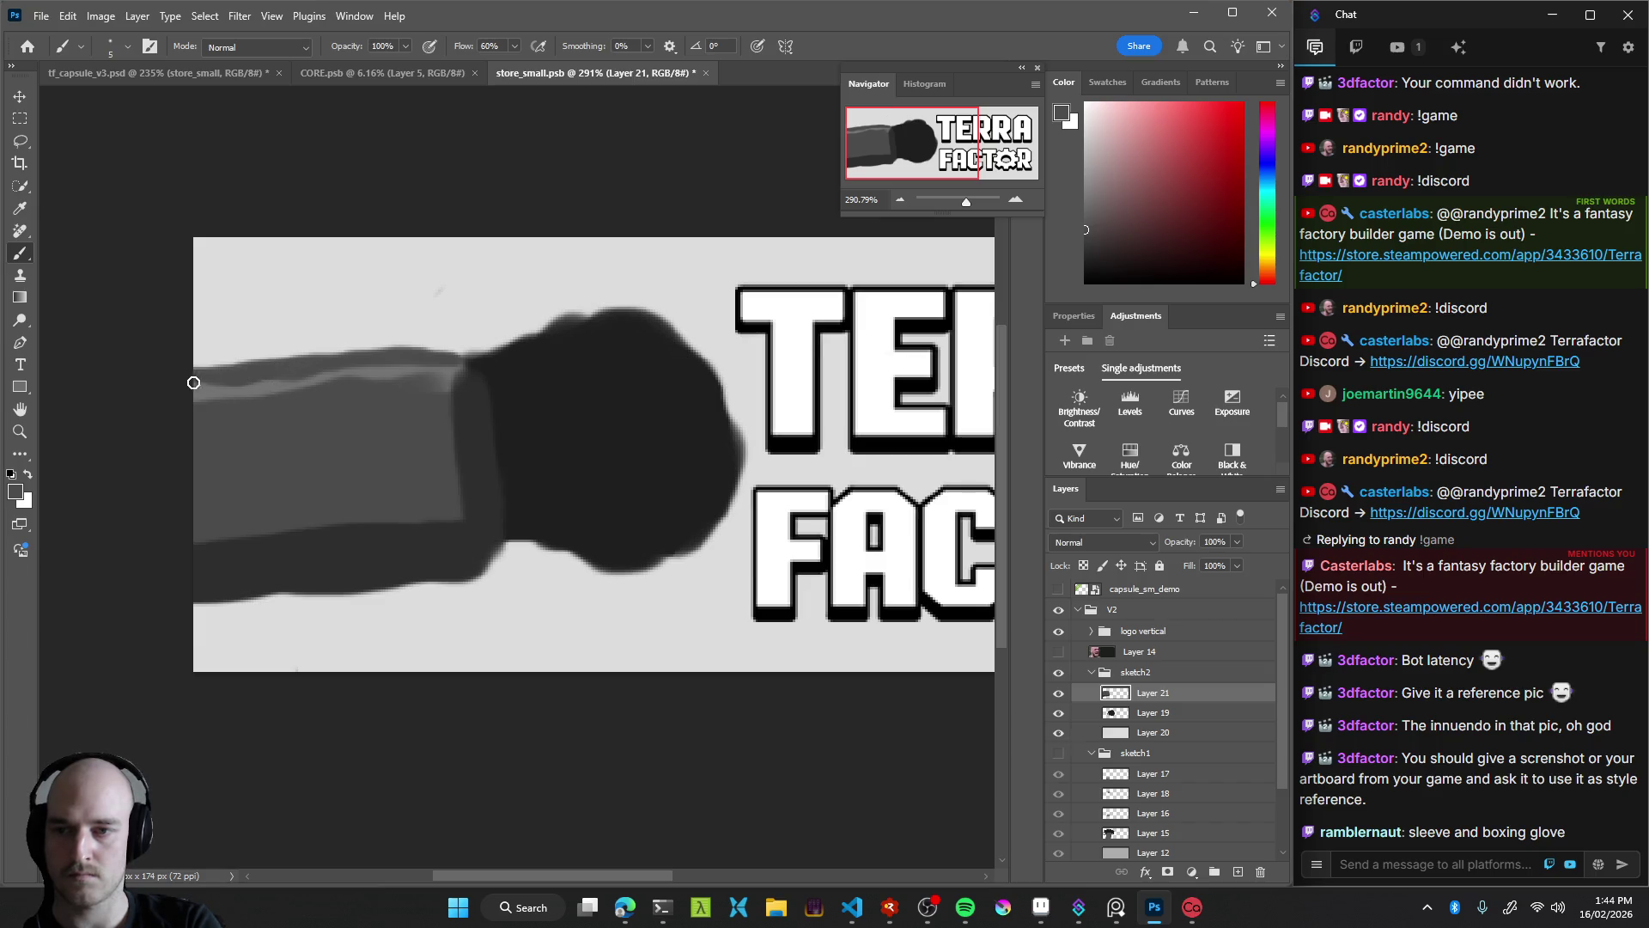
pyautogui.moveTo(215, 385); pyautogui.dragTo(438, 375)
pyautogui.scroll(-10, 283, 446)
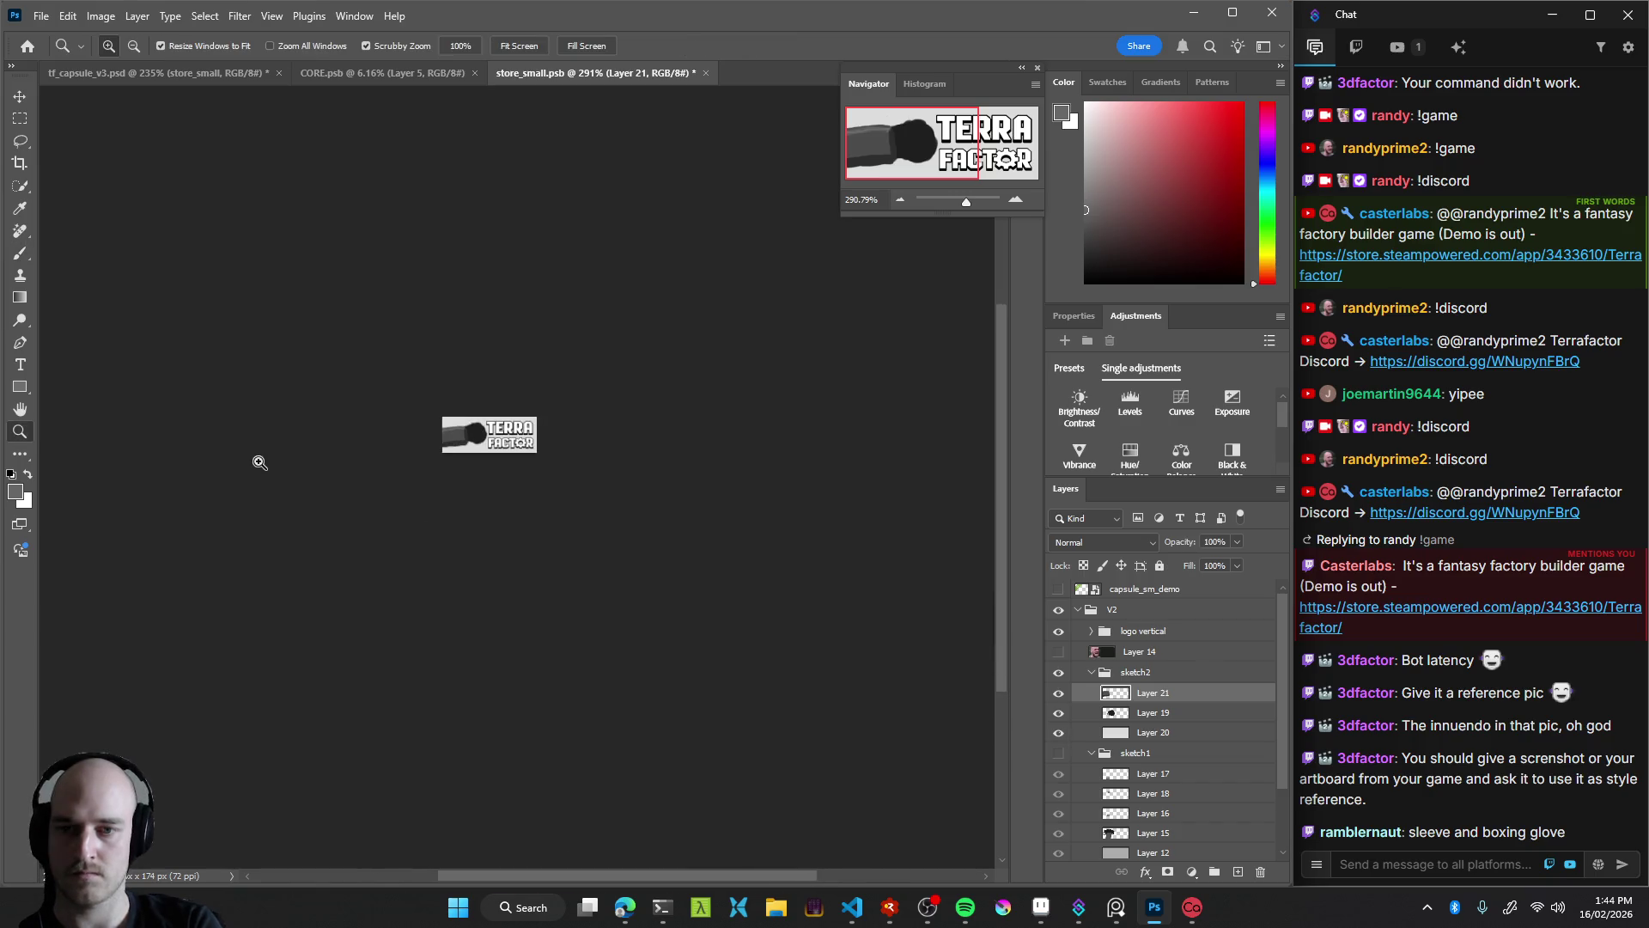
pyautogui.scroll(10, 344, 461)
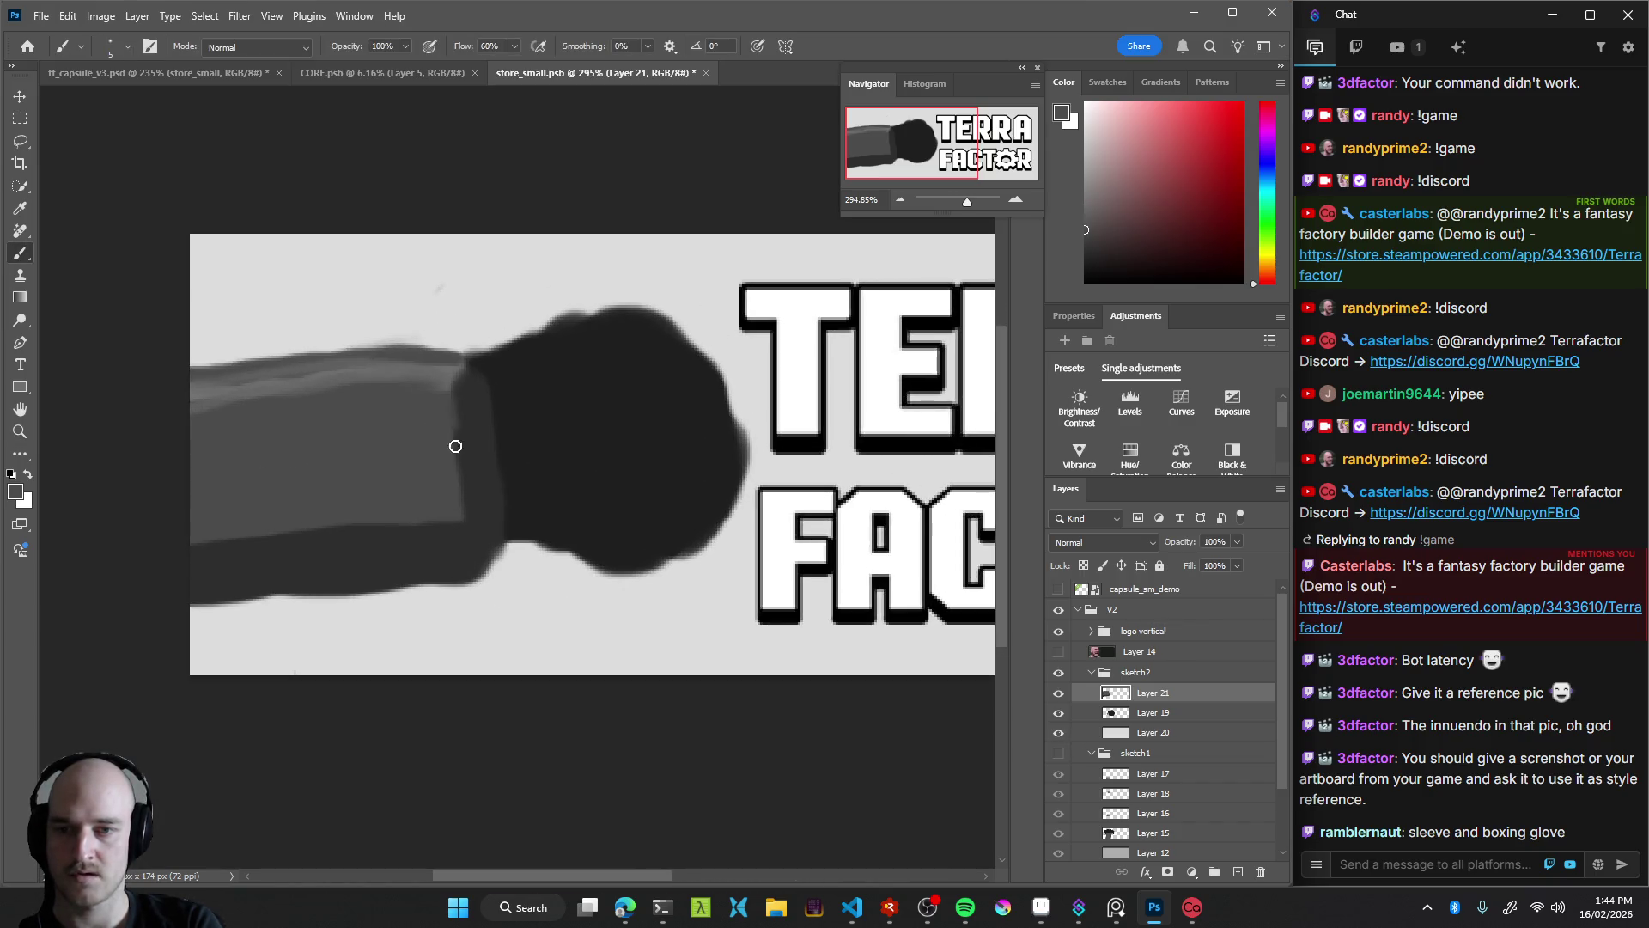
pyautogui.moveTo(497, 429)
pyautogui.mouseDown()
pyautogui.moveTo(481, 412)
pyautogui.moveTo(482, 508)
pyautogui.mouseUp()
pyautogui.moveTo(466, 365); pyautogui.dragTo(129, 394)
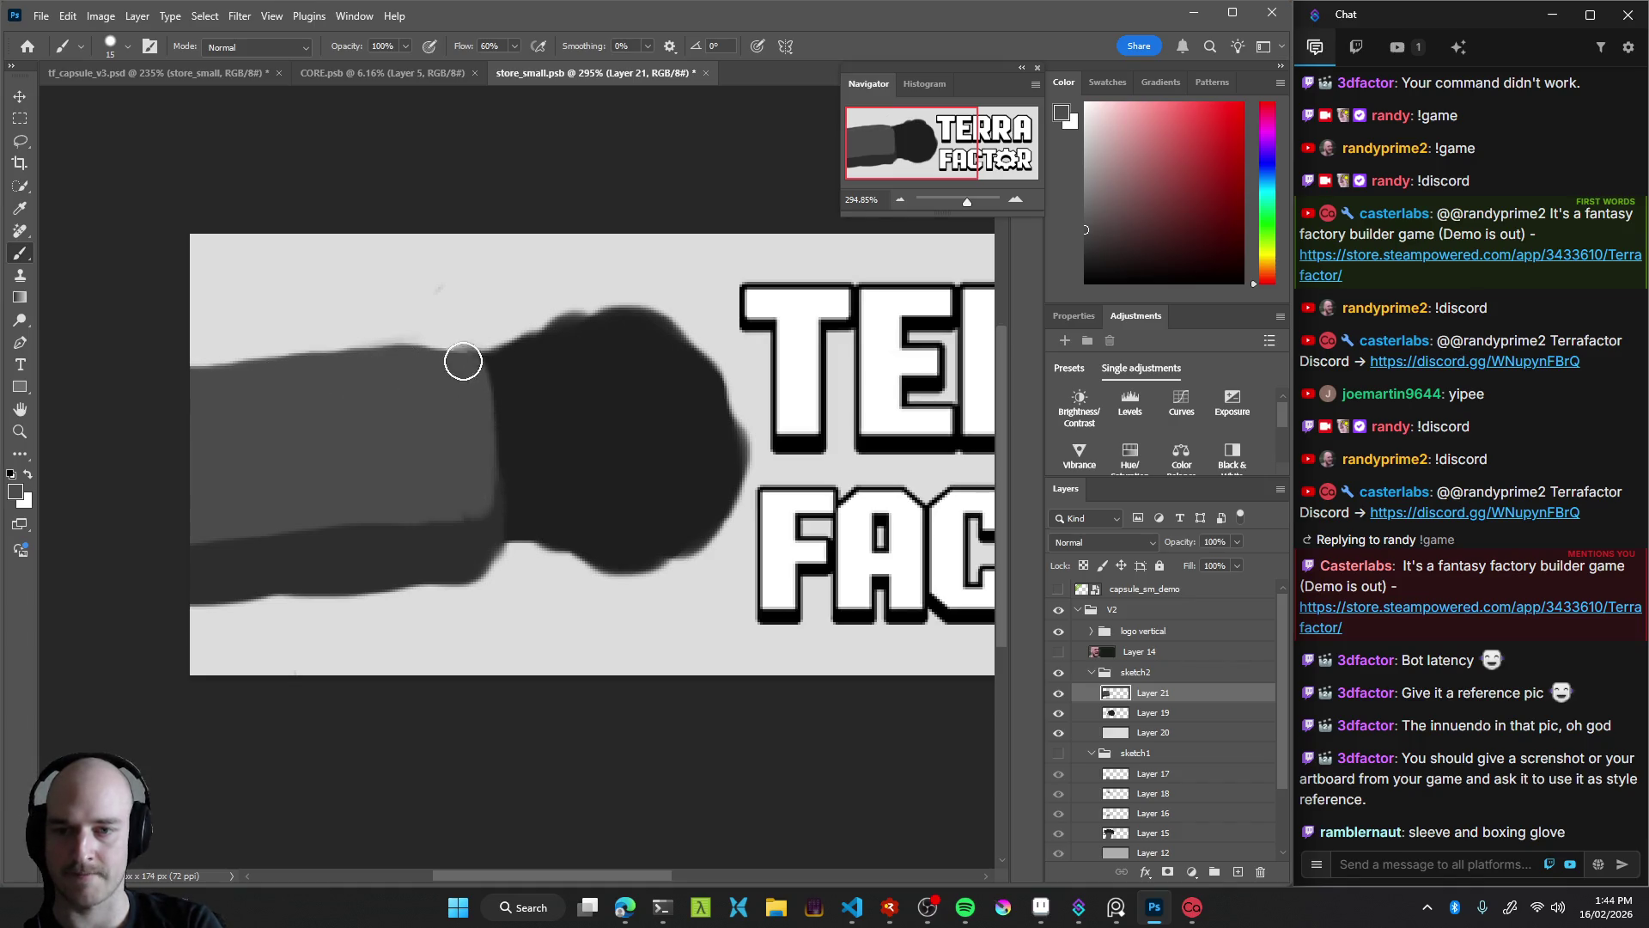
# Add a lighter grey edge along the cuff and extend it downward
pyautogui.press('z')
pyautogui.moveTo(481, 489); pyautogui.dragTo(467, 505)
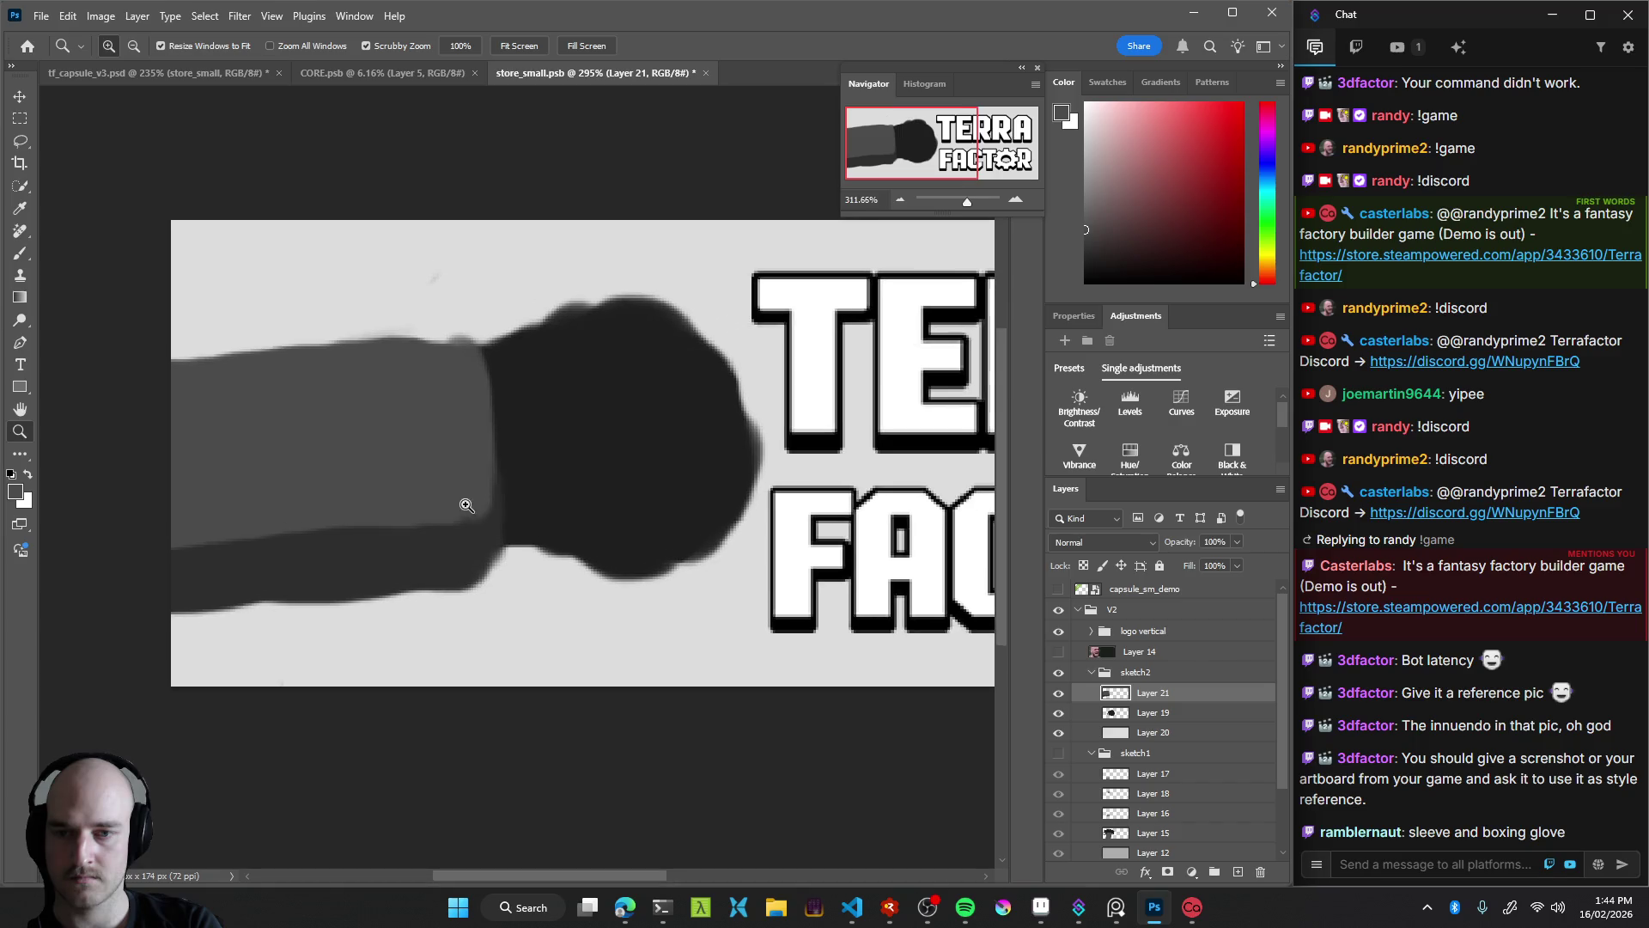
pyautogui.keyDown('alt'); pyautogui.click(485, 536); pyautogui.keyUp('alt')
pyautogui.press('b')
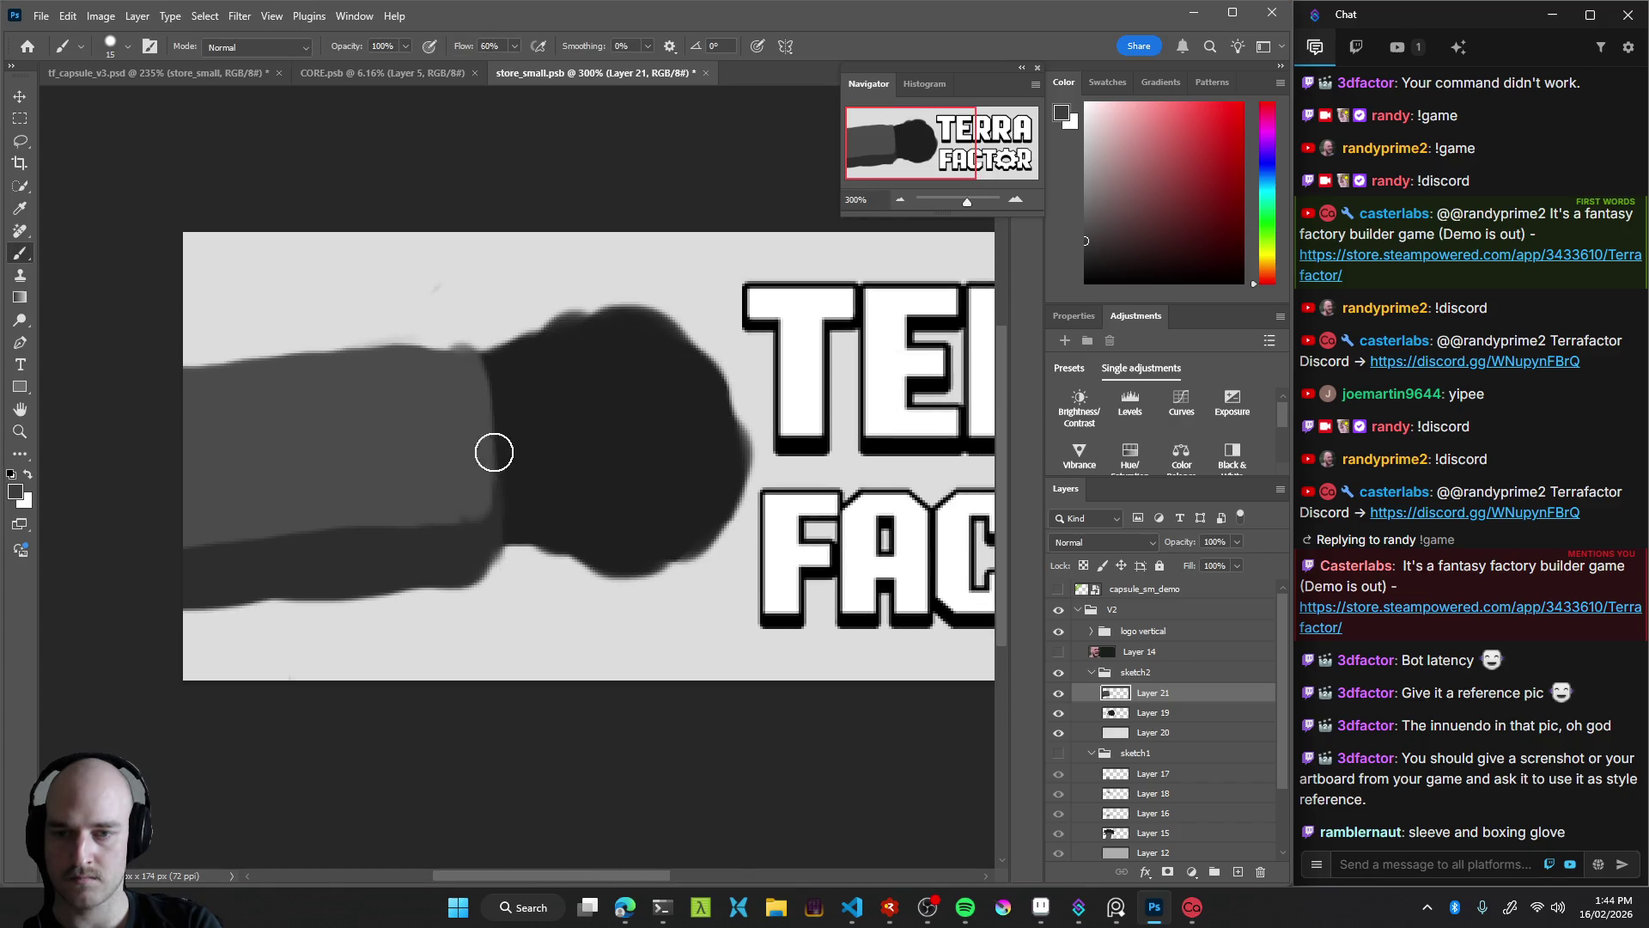
pyautogui.moveTo(482, 405)
pyautogui.mouseDown()
pyautogui.moveTo(476, 481)
pyautogui.moveTo(426, 435)
pyautogui.mouseUp()
pyautogui.press('z')
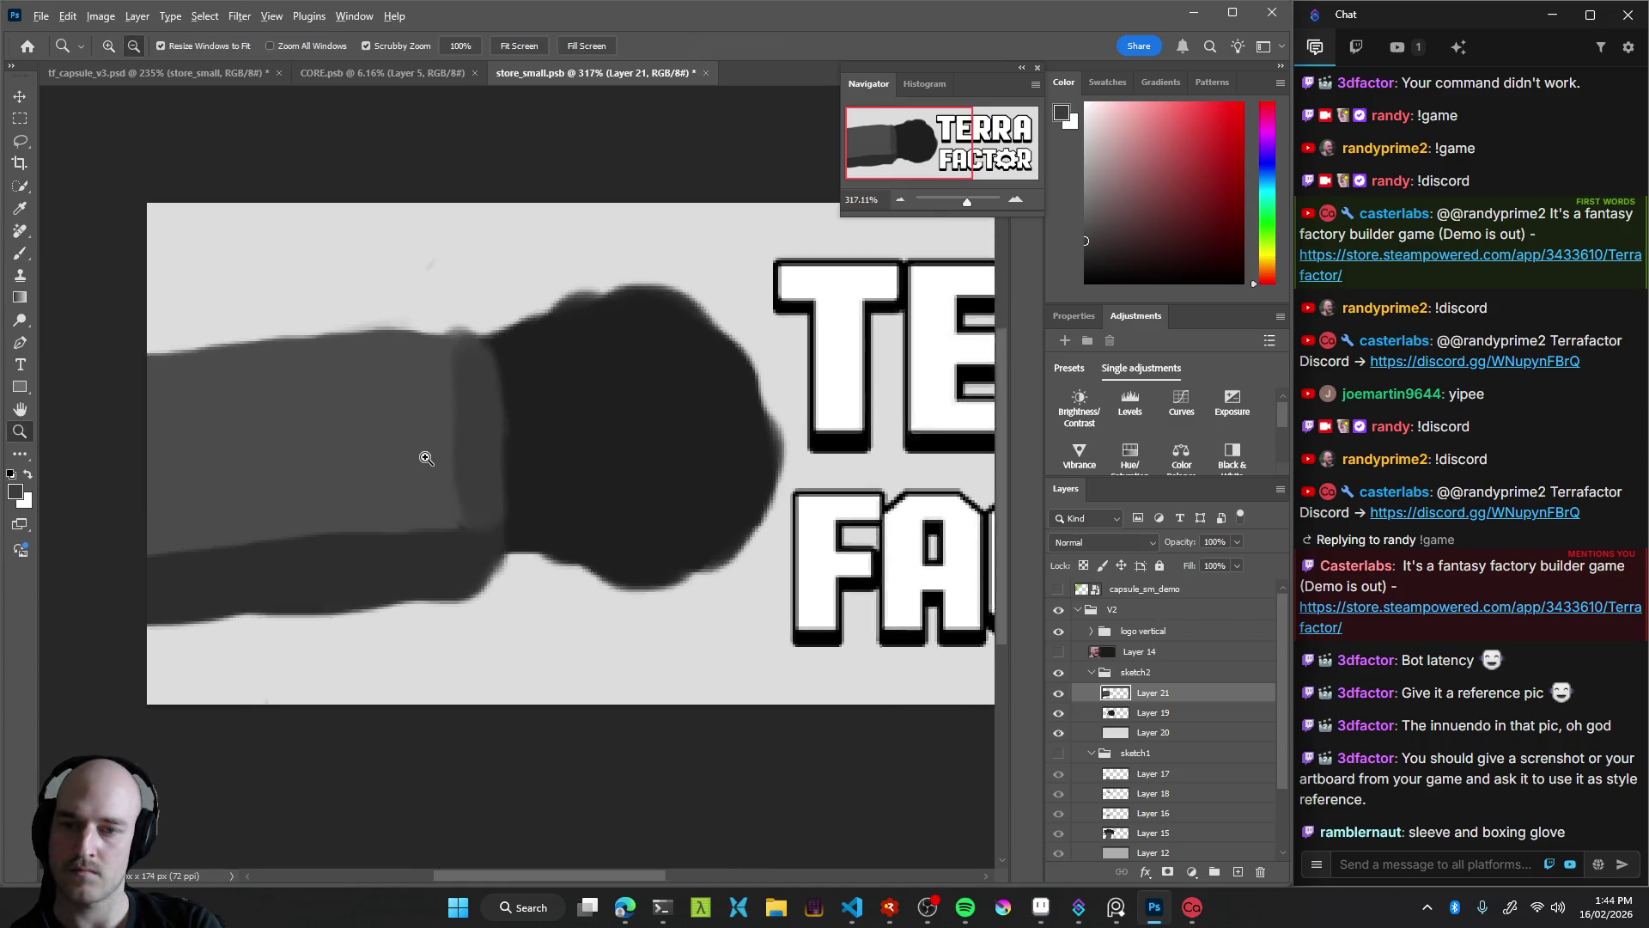
pyautogui.press('b')
pyautogui.moveTo(449, 527)
pyautogui.mouseDown()
pyautogui.moveTo(437, 601)
pyautogui.moveTo(416, 563)
pyautogui.moveTo(304, 626)
pyautogui.mouseUp()
# Review the whole capsule and begin scaling the grey arm down with Free Transform
pyautogui.press('z')
pyautogui.press('b')
pyautogui.press('z')
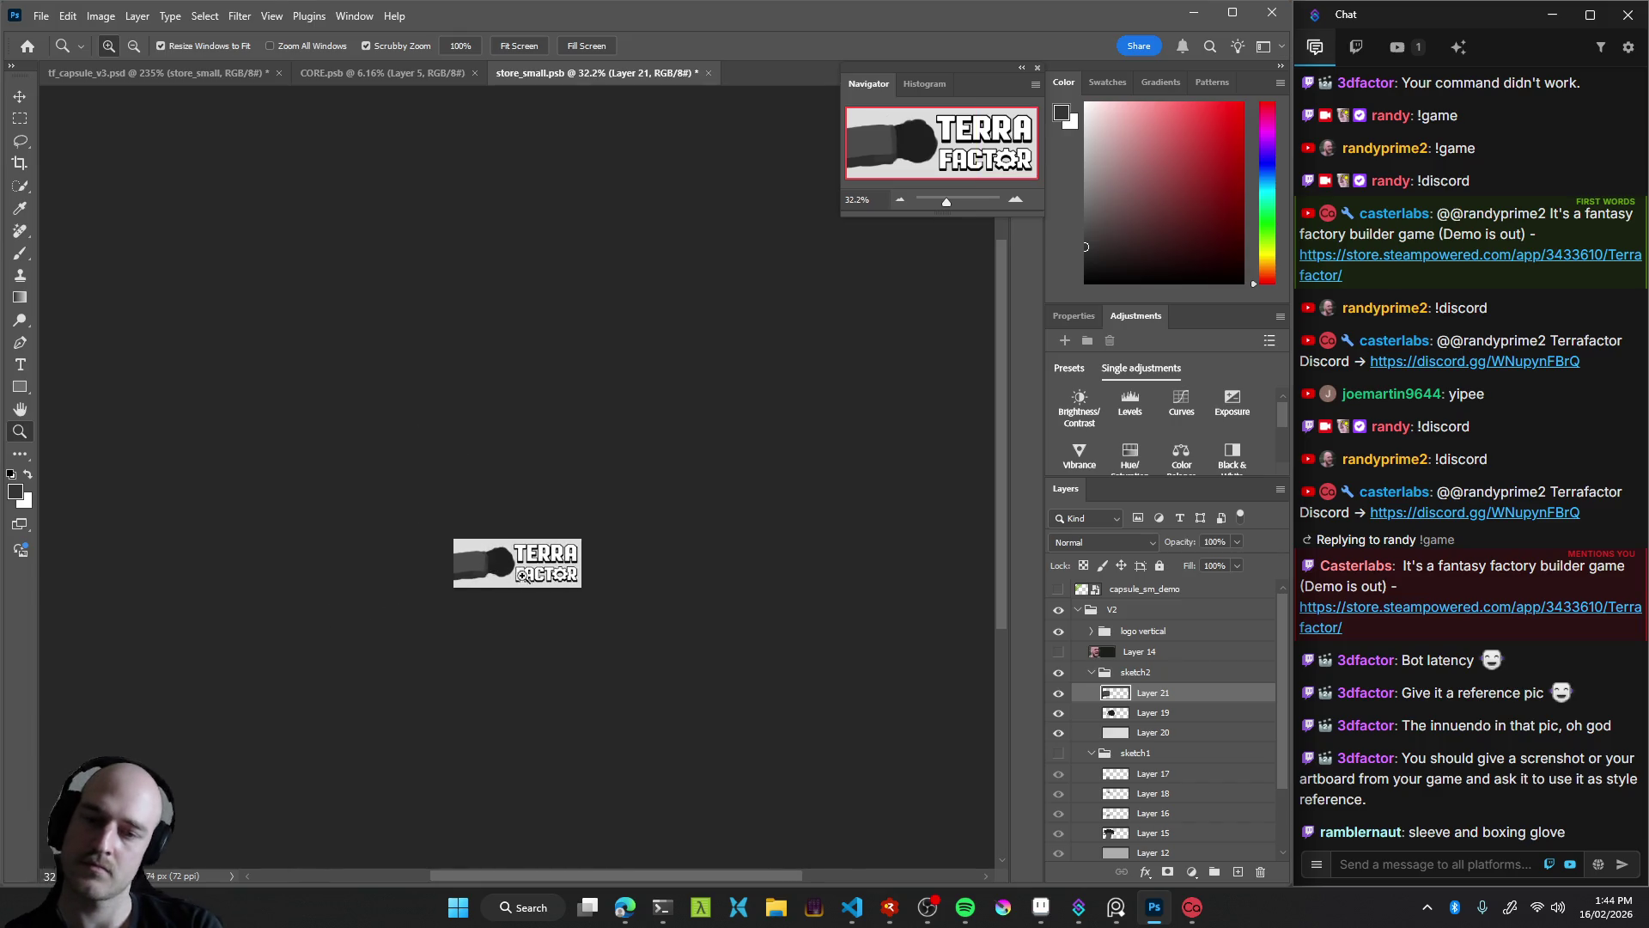
pyautogui.moveTo(522, 575); pyautogui.dragTo(619, 574)
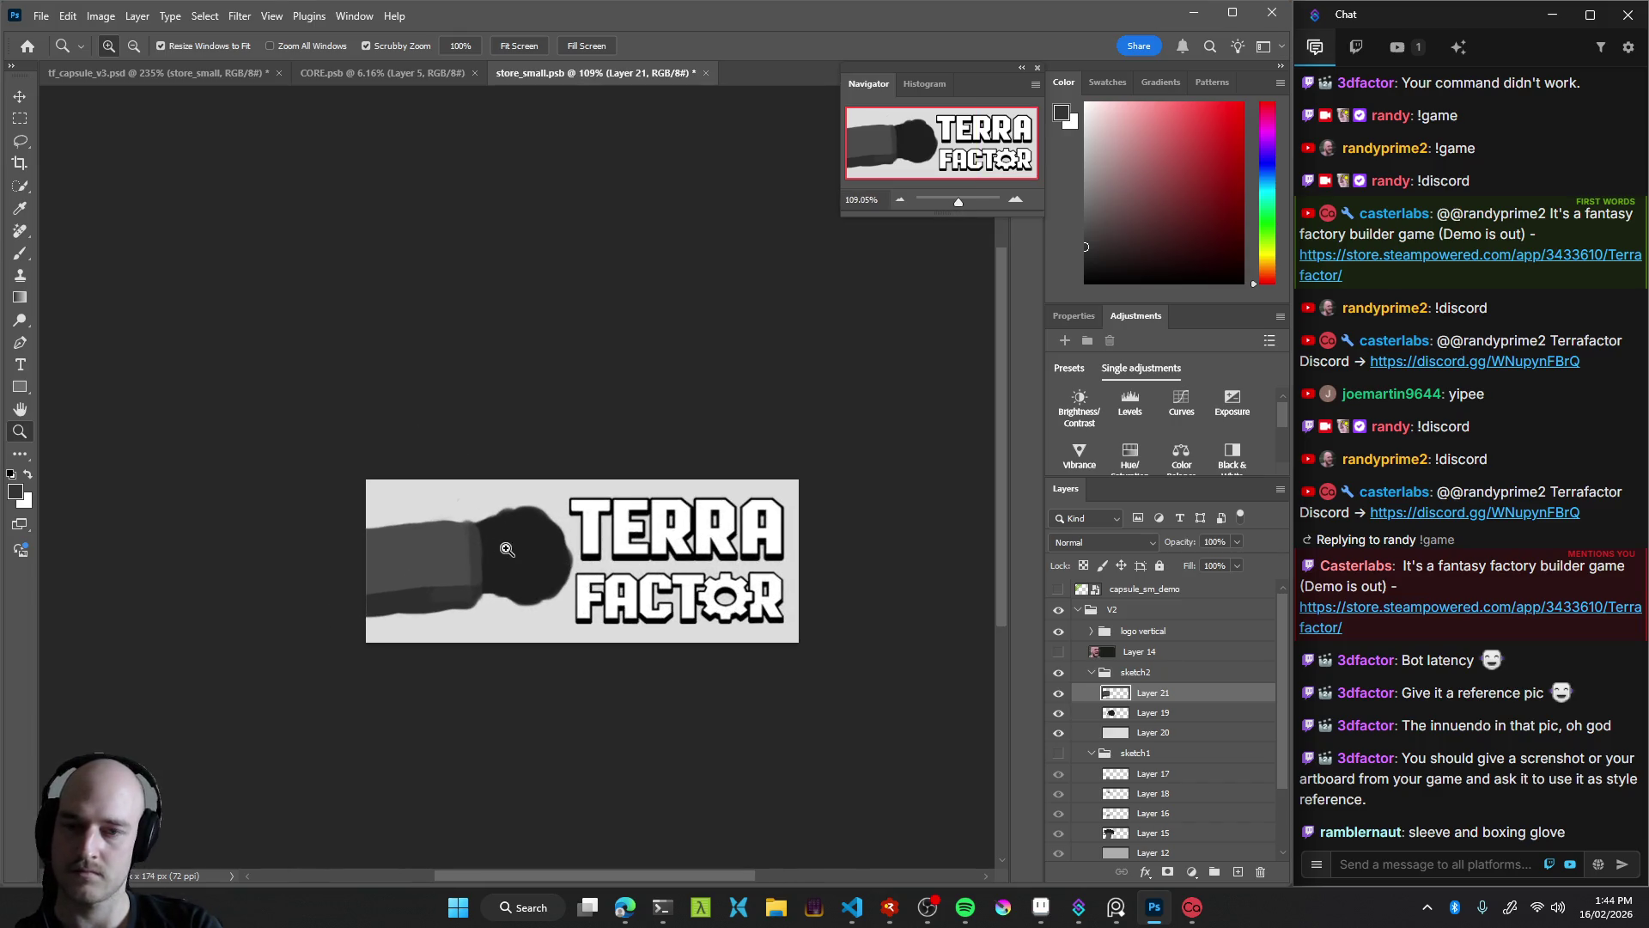
pyautogui.moveTo(506, 550); pyautogui.dragTo(520, 549)
pyautogui.hotkey('ctrl', 't')
pyautogui.moveTo(406, 512)
pyautogui.mouseDown()
pyautogui.moveTo(403, 543)
pyautogui.moveTo(451, 555)
pyautogui.mouseUp()
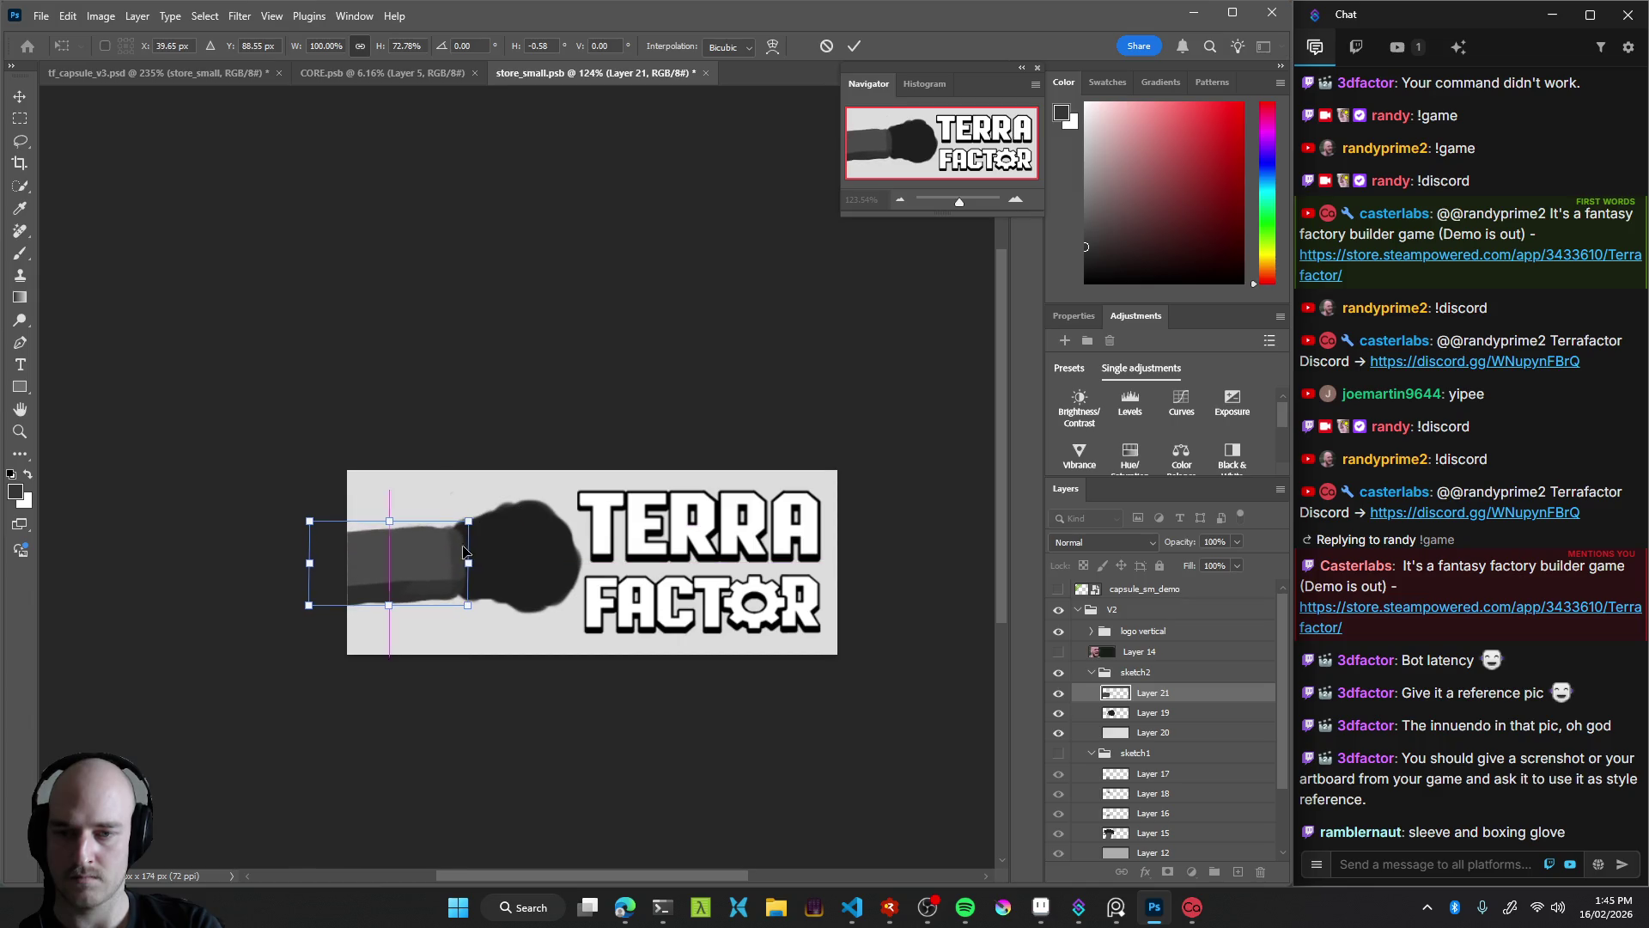
# Squash the grey arm to about 74% height, shift it up-left, and commit the transform
pyautogui.hotkey('ctrl', 'z')
pyautogui.hotkey('ctrl', 'z')
pyautogui.moveTo(404, 512)
pyautogui.mouseDown()
pyautogui.moveTo(404, 543)
pyautogui.moveTo(449, 568)
pyautogui.mouseUp()
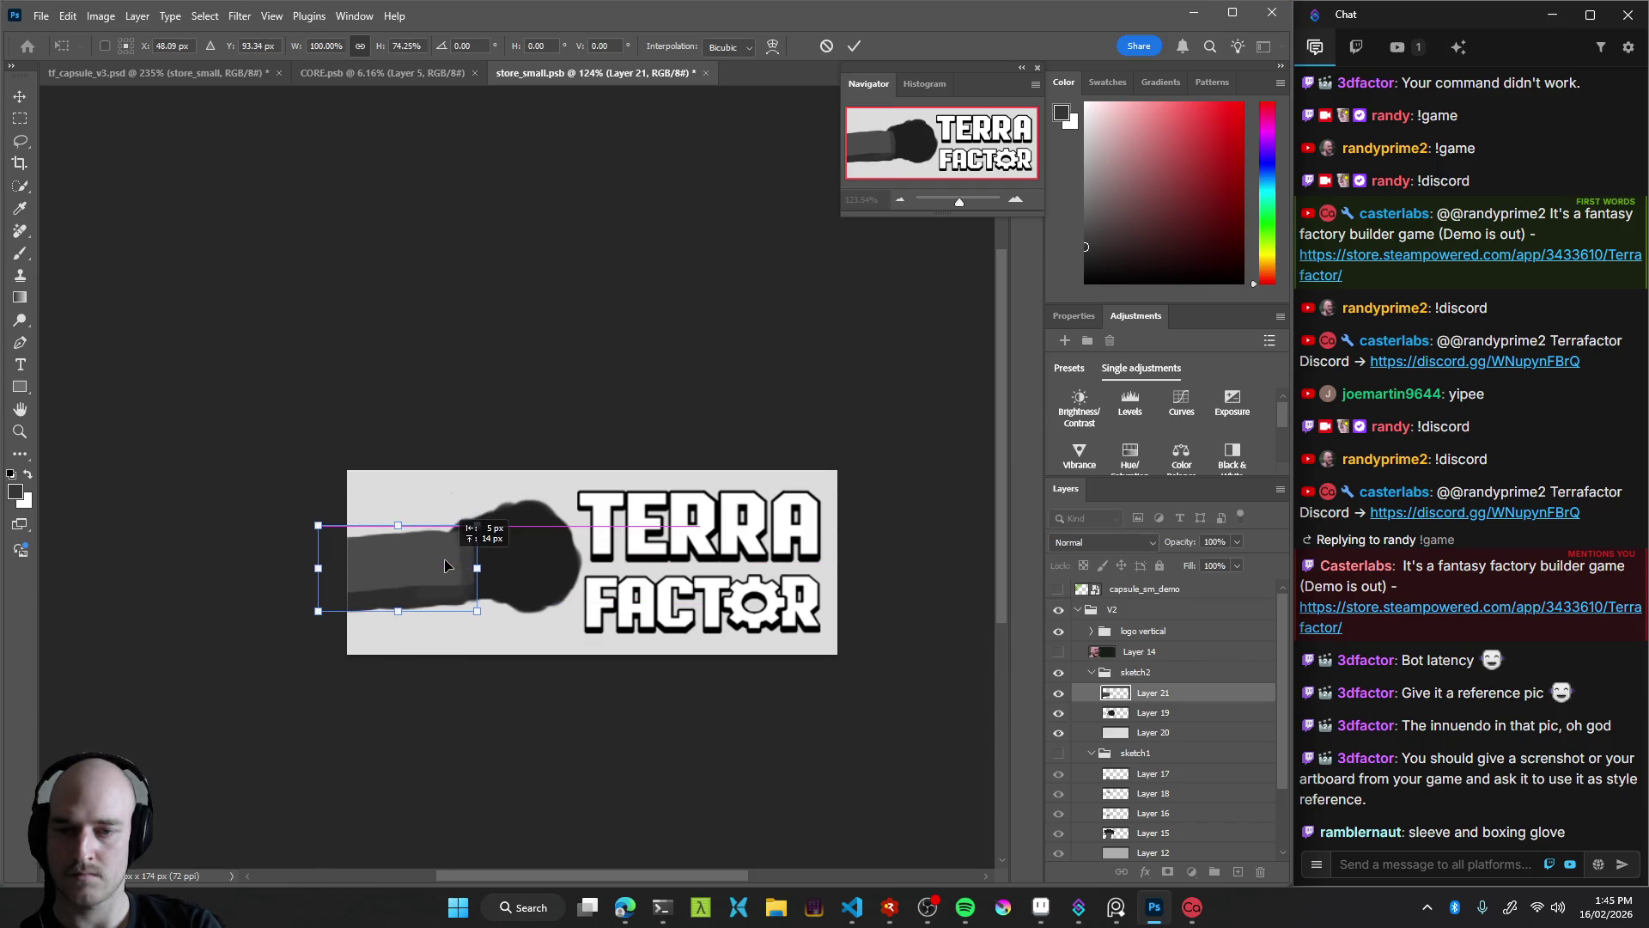
pyautogui.press('Return')
# Nudge the black fist on Layer 19 slightly down-right
pyautogui.press('z')
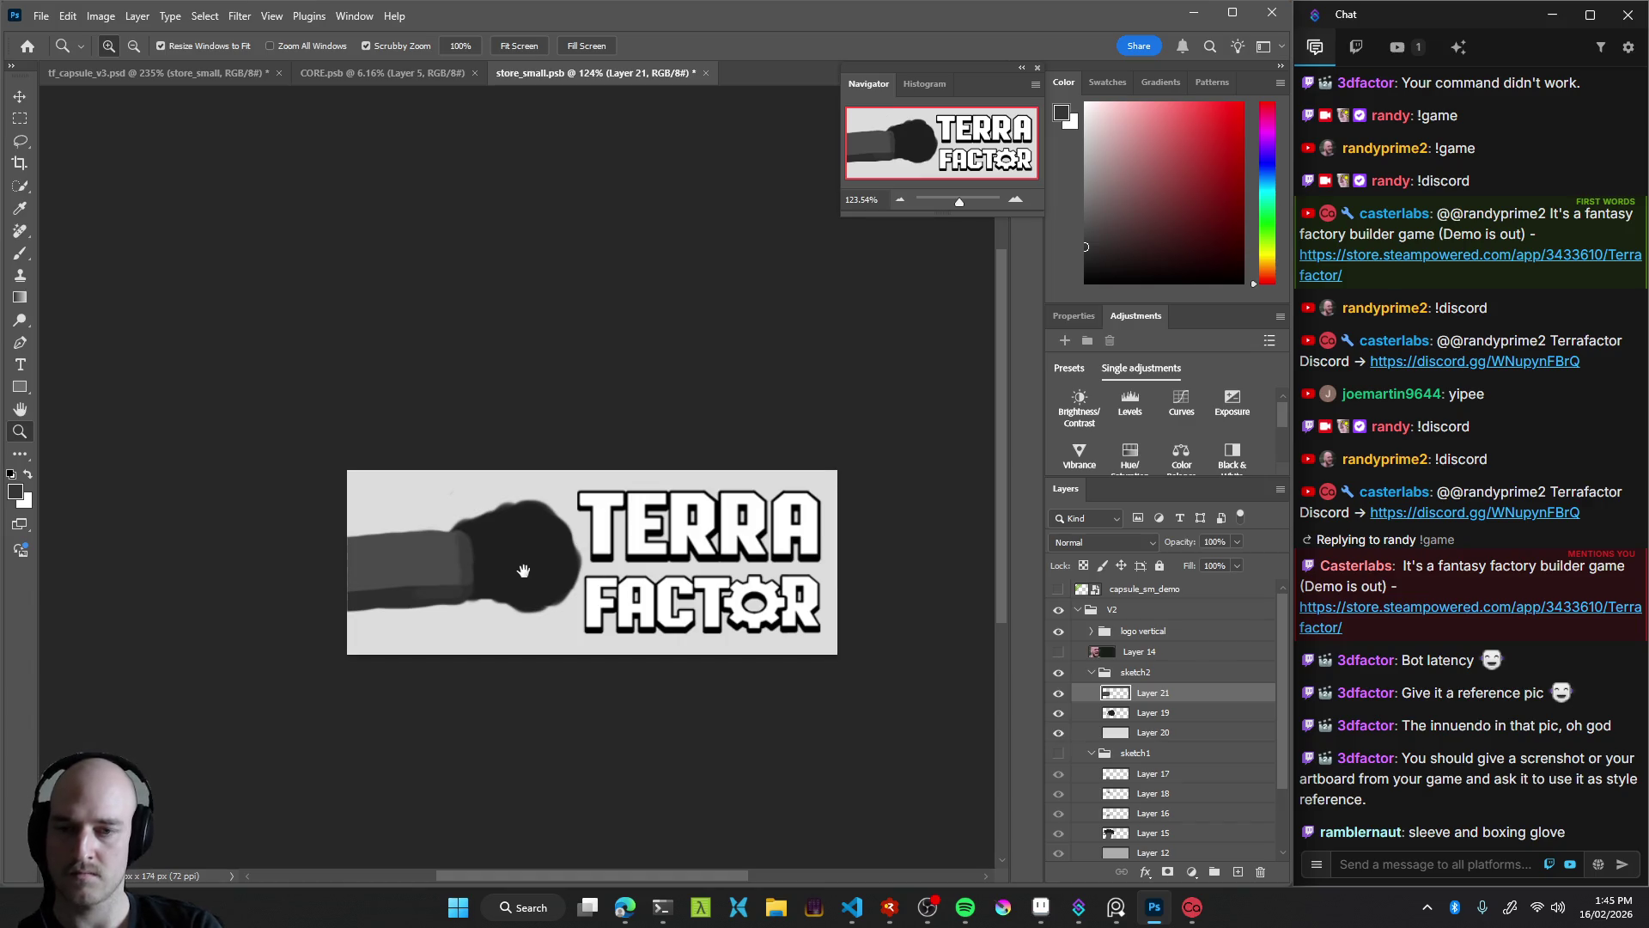
pyautogui.click(584, 551)
pyautogui.press('v')
pyautogui.moveTo(585, 551); pyautogui.dragTo(597, 579)
# Round out the fist's bottom edge and upper outline in black
pyautogui.press('b')
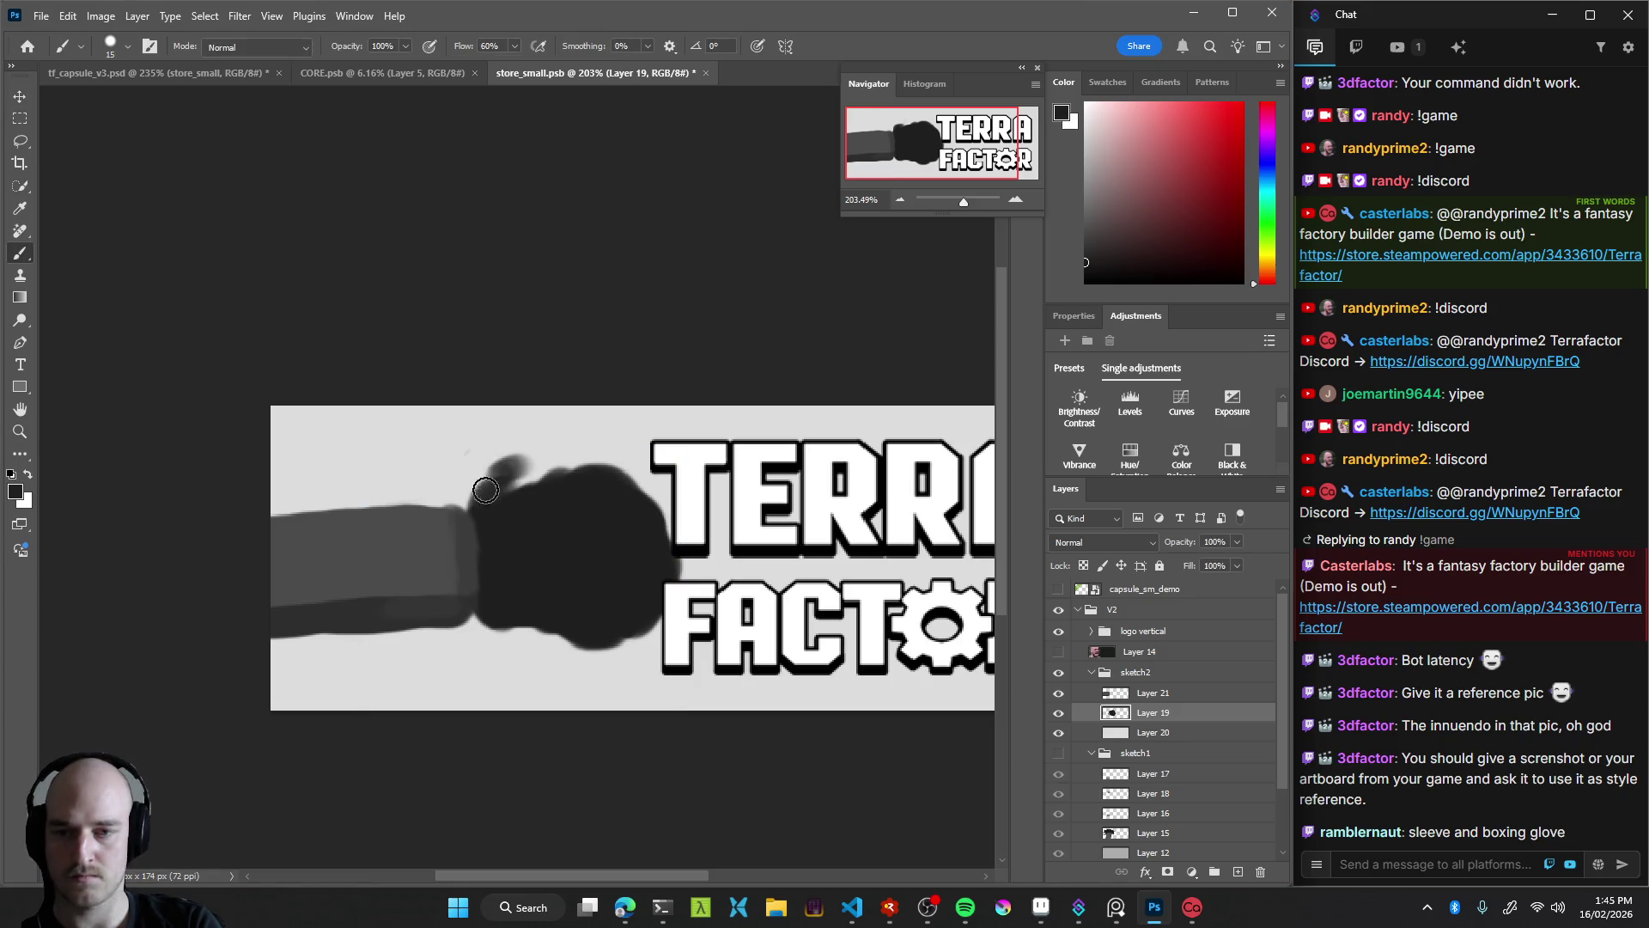
pyautogui.moveTo(485, 604); pyautogui.dragTo(566, 636)
pyautogui.moveTo(518, 486); pyautogui.dragTo(541, 479)
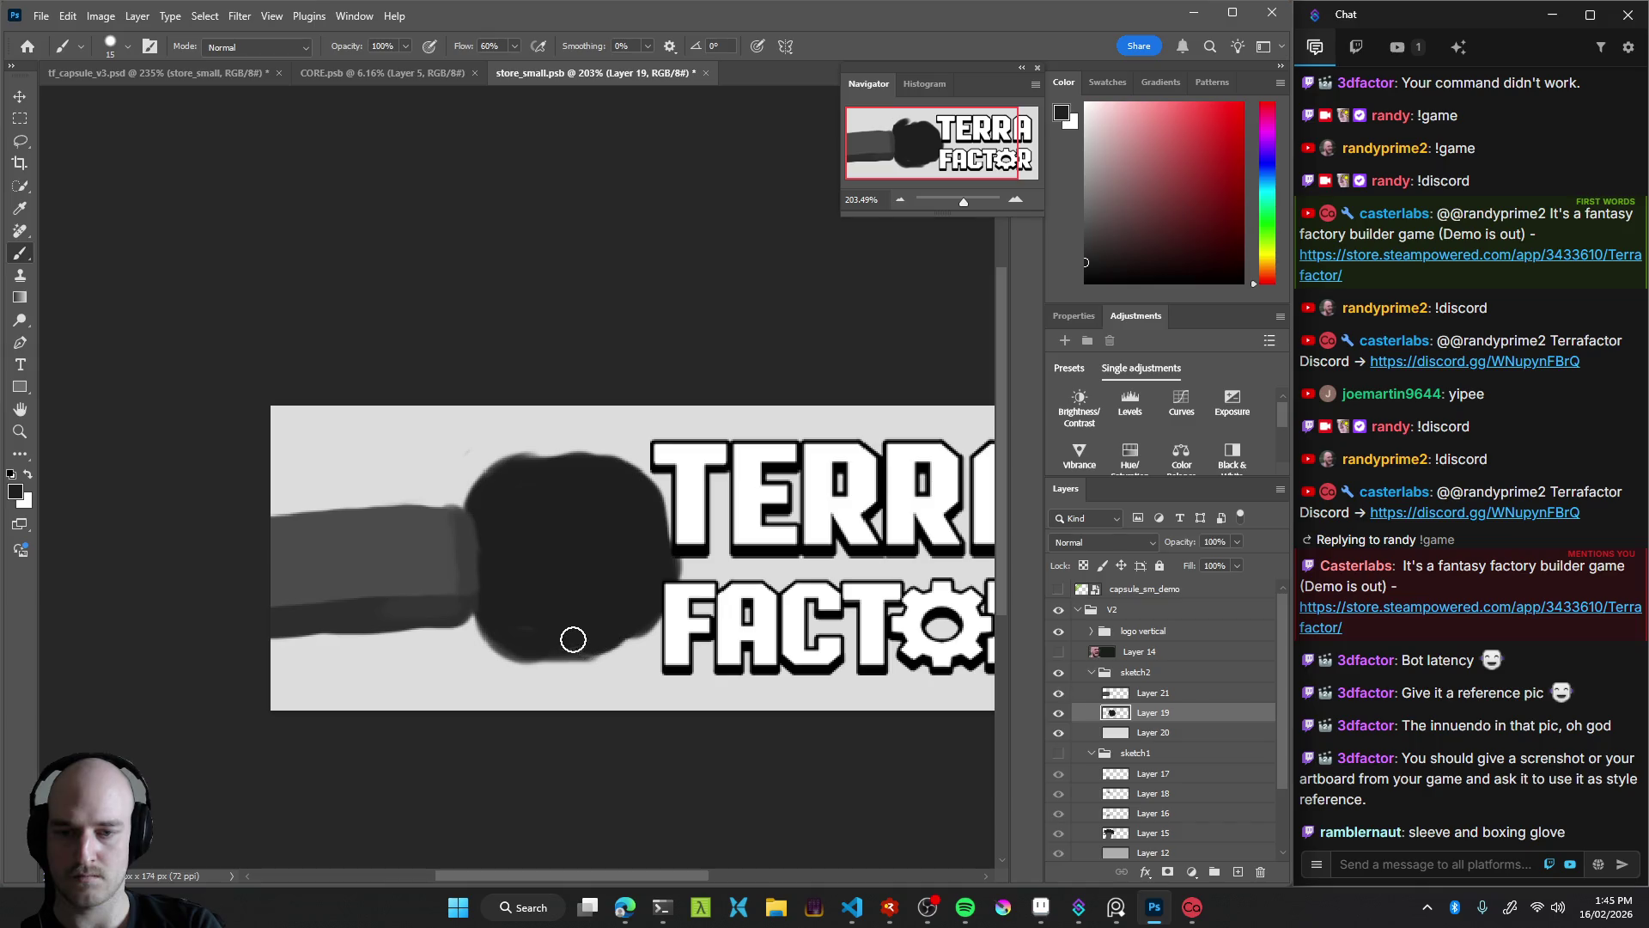
pyautogui.press('z')
pyautogui.moveTo(533, 598)
pyautogui.mouseDown()
pyautogui.moveTo(438, 563)
pyautogui.moveTo(478, 551)
pyautogui.moveTo(352, 603)
pyautogui.mouseUp()
# Shift the black fist on Layer 19 to the left
pyautogui.press('v')
pyautogui.press('z')
pyautogui.moveTo(503, 577)
pyautogui.mouseDown()
pyautogui.moveTo(423, 603)
pyautogui.moveTo(508, 504)
pyautogui.mouseUp()
pyautogui.press('v')
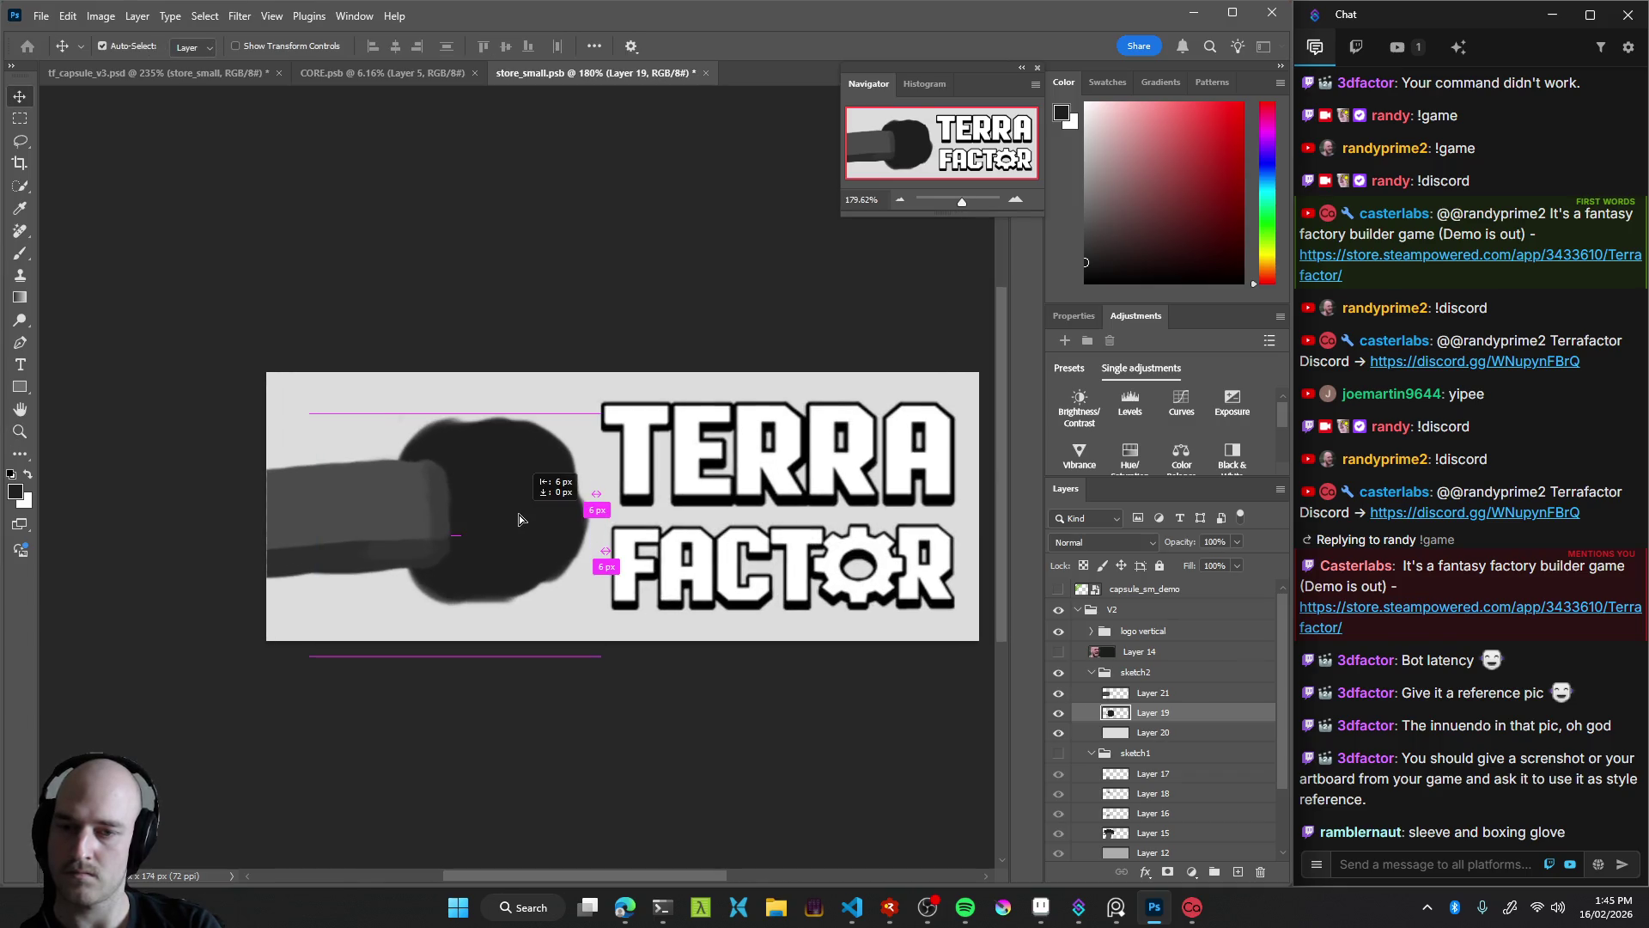
pyautogui.press('b')
# Stretch the grey arm back to about 123% height and lighten the sleeve's dark lower band
pyautogui.press('v')
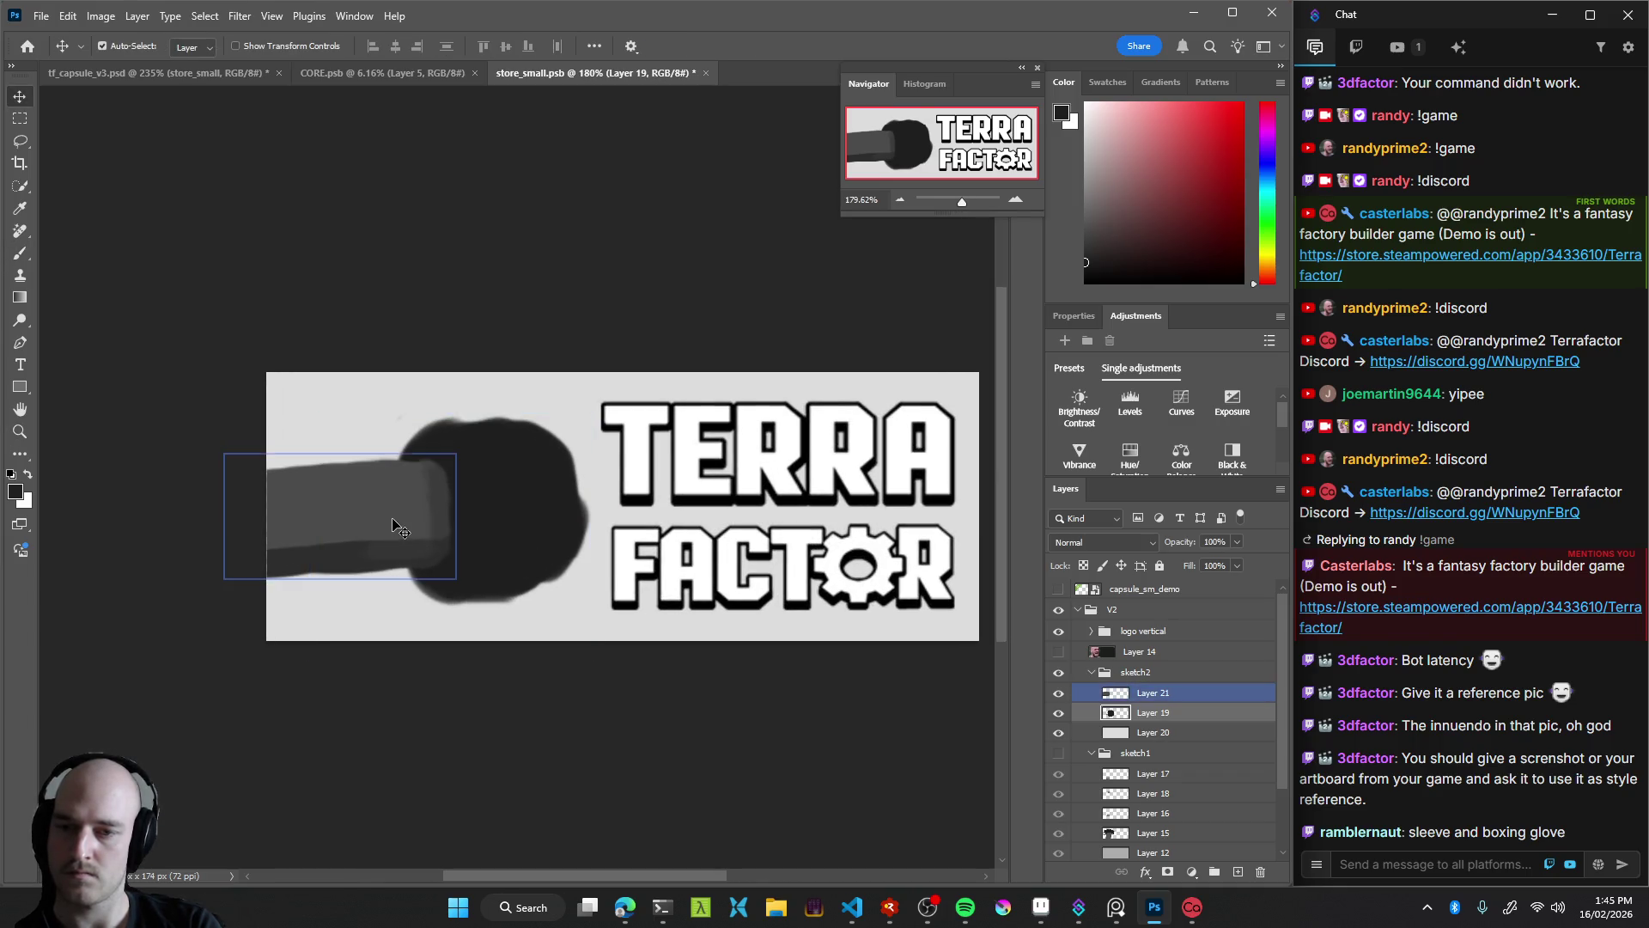
pyautogui.click(417, 529)
pyautogui.hotkey('ctrl', 't')
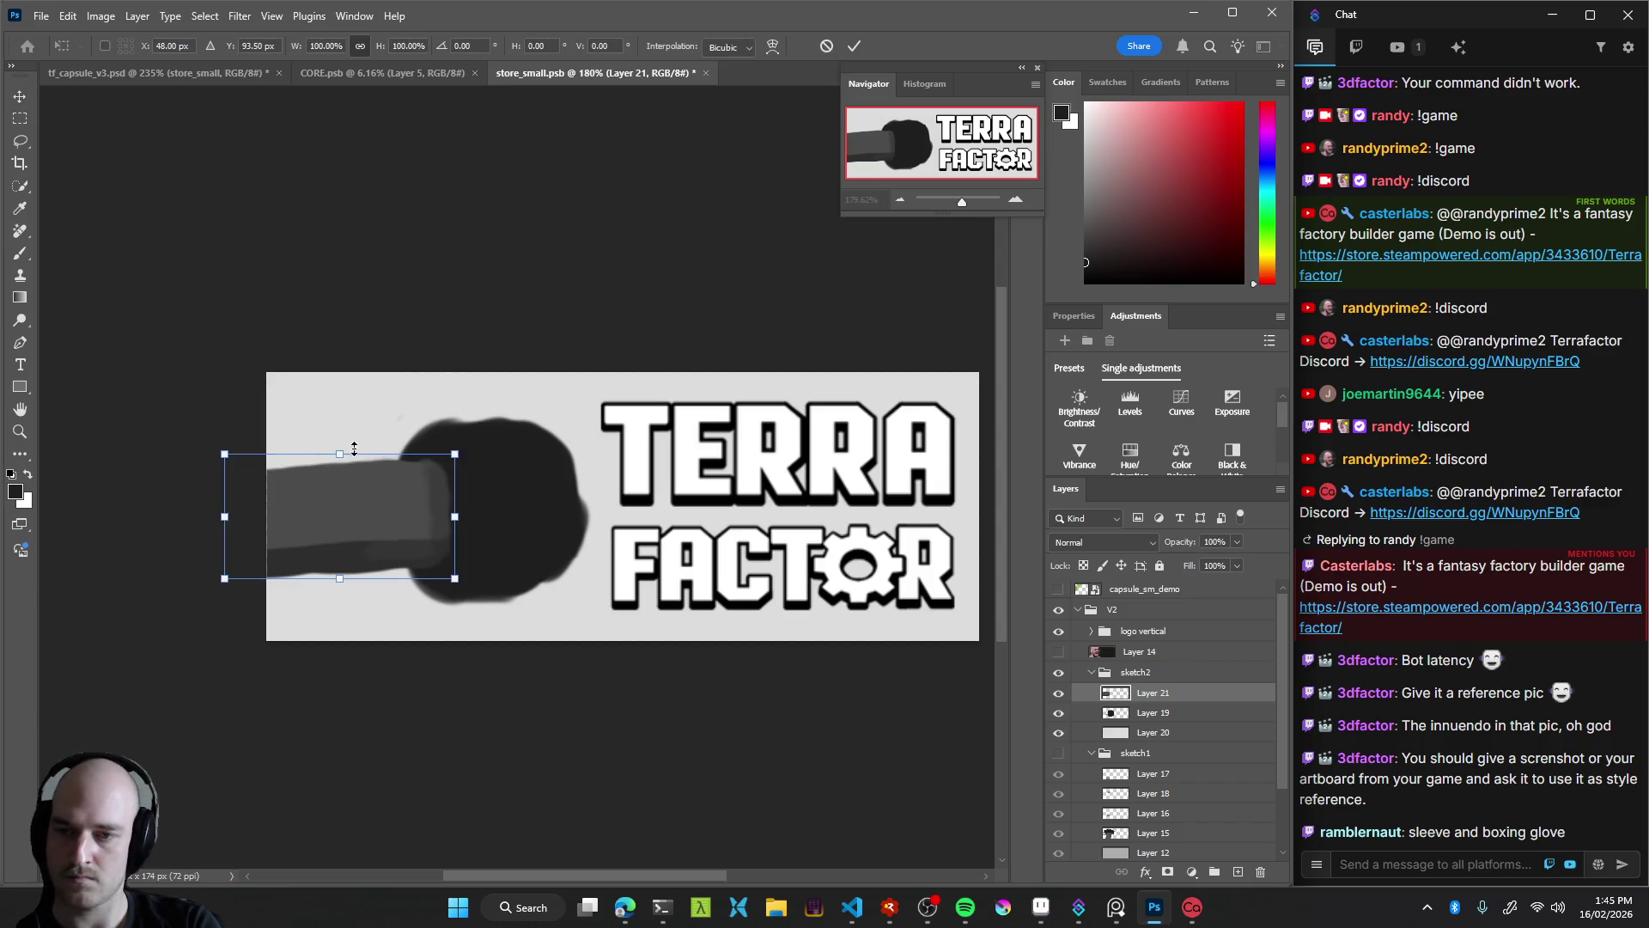
pyautogui.moveTo(341, 454)
pyautogui.mouseDown()
pyautogui.moveTo(335, 432)
pyautogui.moveTo(393, 485)
pyautogui.mouseUp()
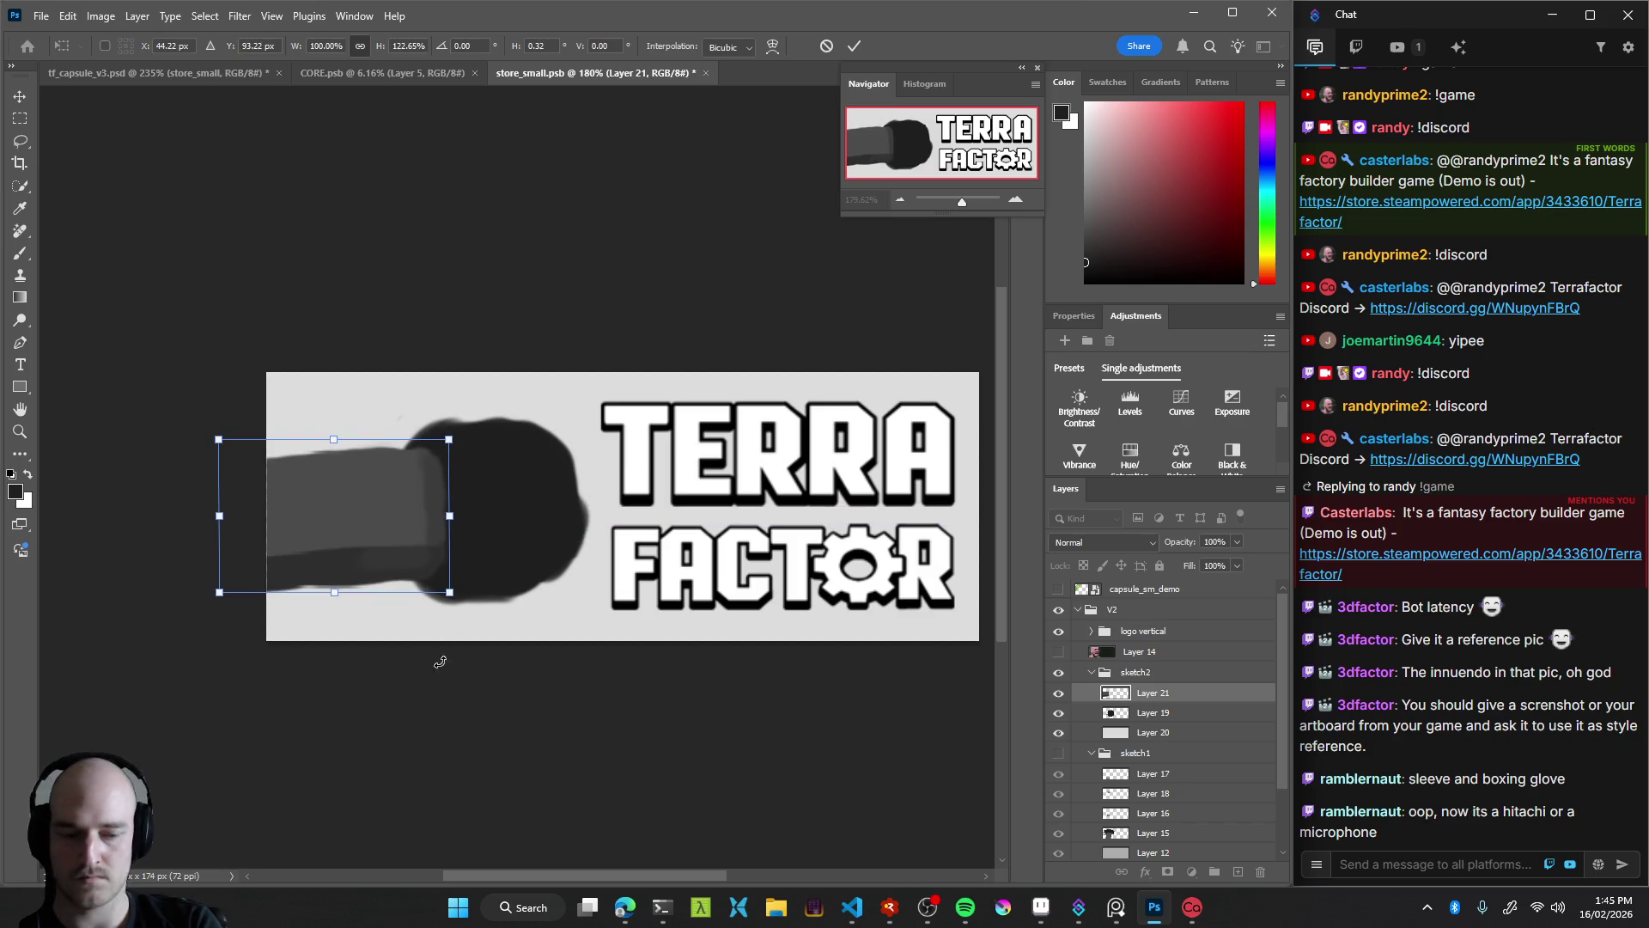
pyautogui.press('Return')
pyautogui.scroll(3, 386, 548)
pyautogui.press('b')
pyautogui.moveTo(234, 574)
pyautogui.mouseDown()
pyautogui.moveTo(459, 551)
pyautogui.moveTo(185, 589)
pyautogui.mouseUp()
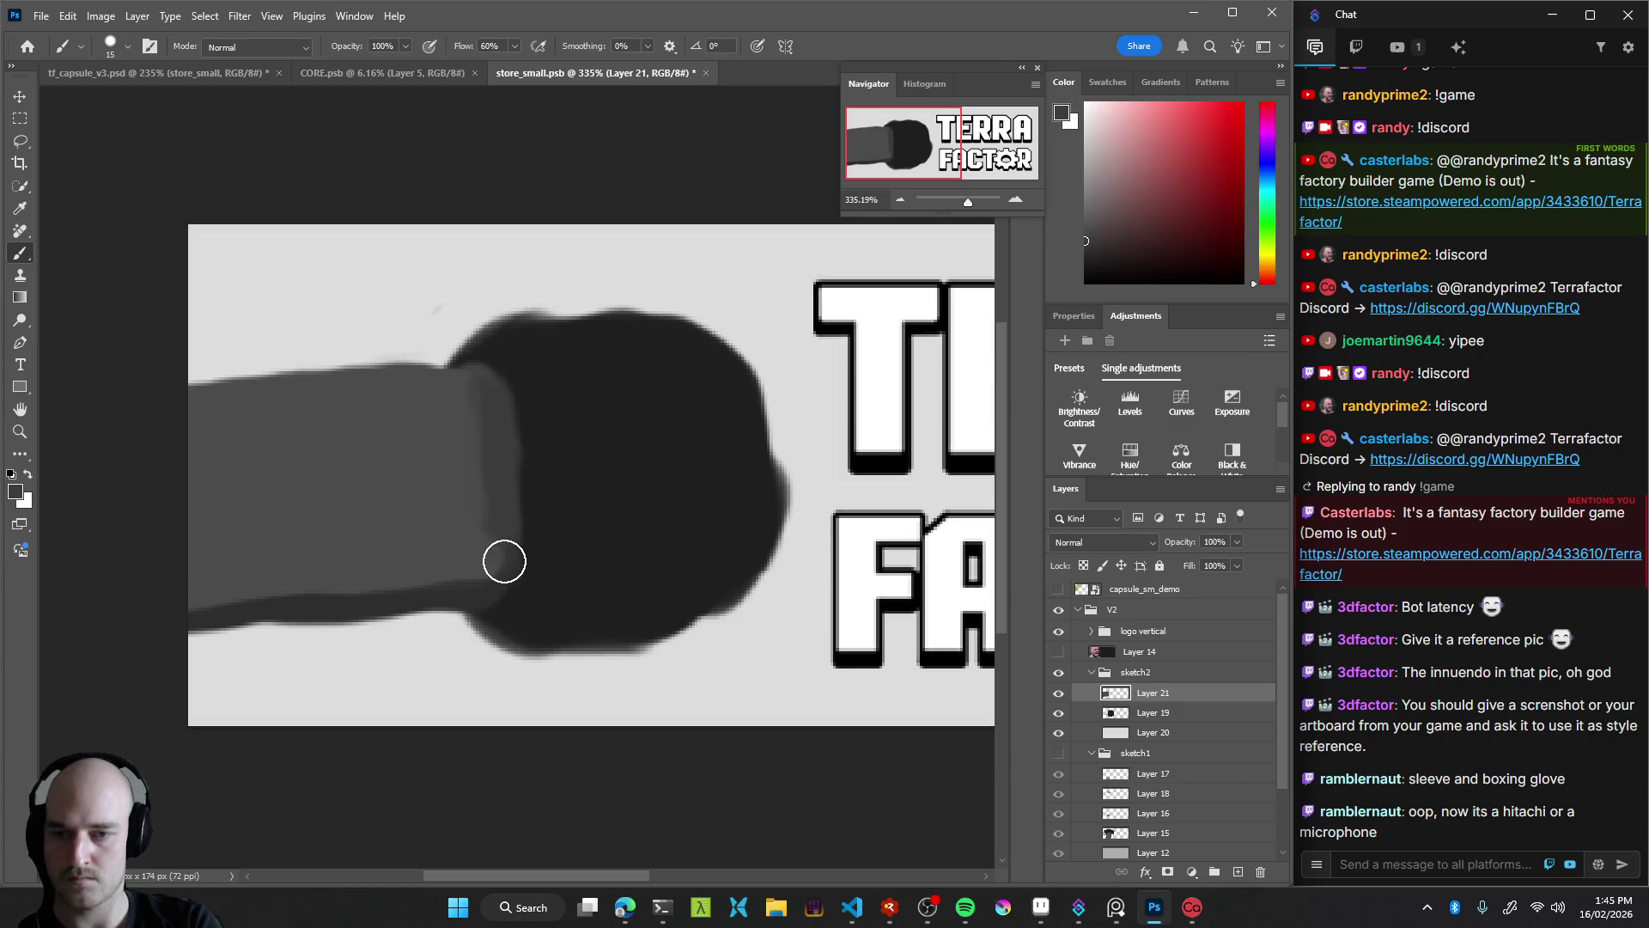
# Lighten the cuff's left edge, check the whole capsule, and add an empty Layer 22
pyautogui.moveTo(484, 401); pyautogui.dragTo(479, 440)
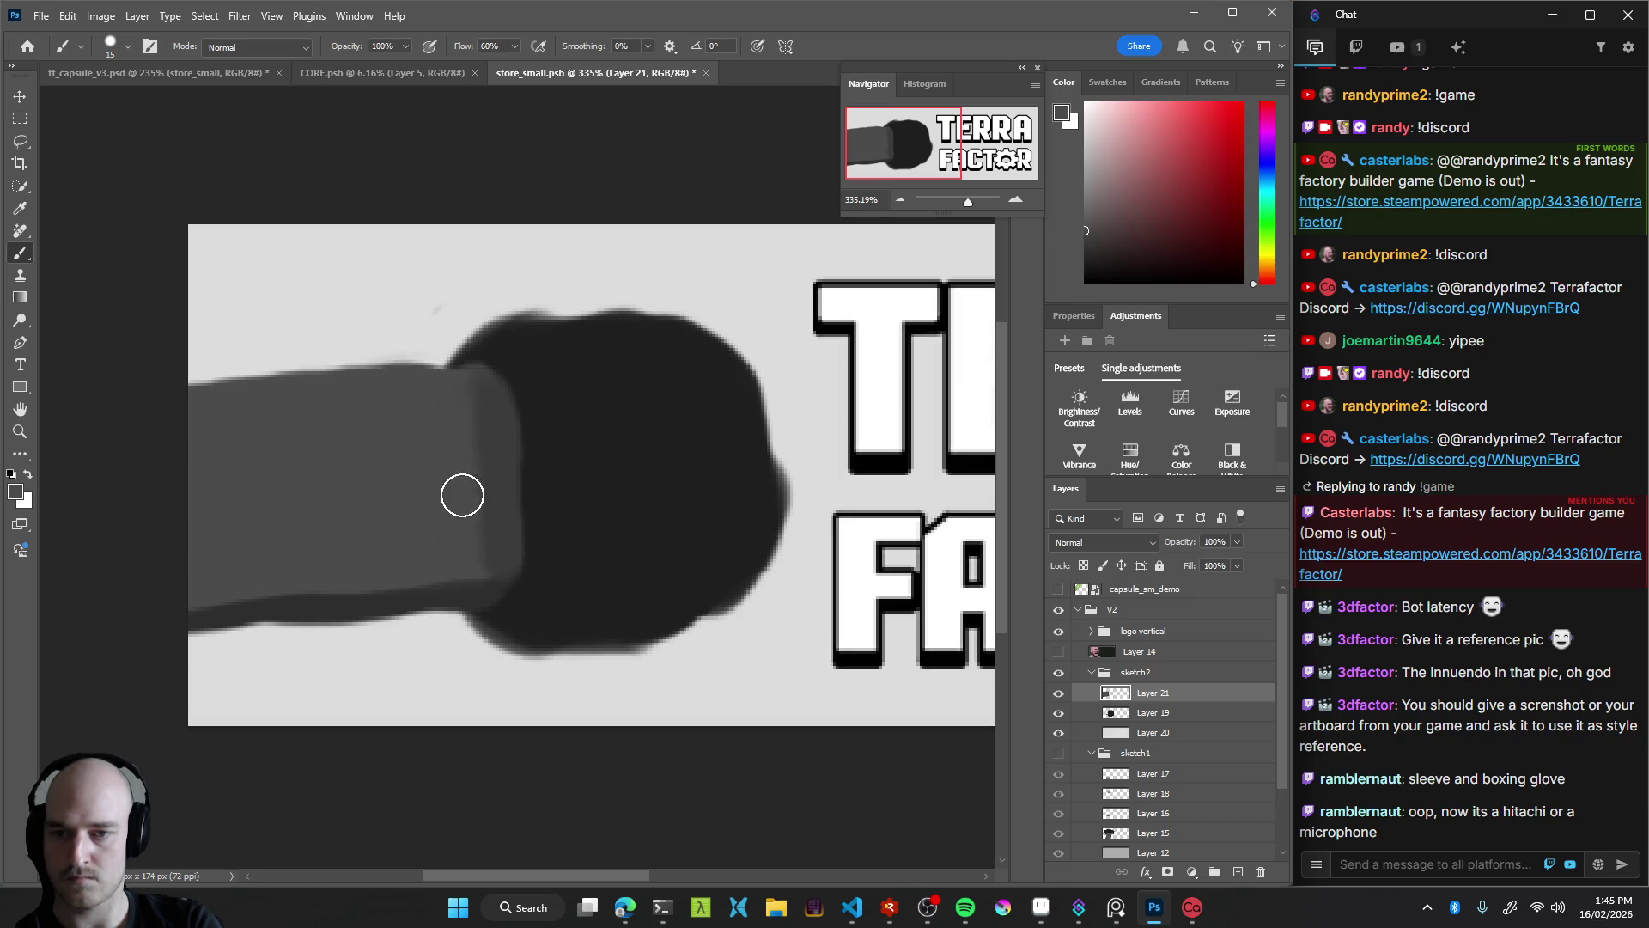
pyautogui.press('e')
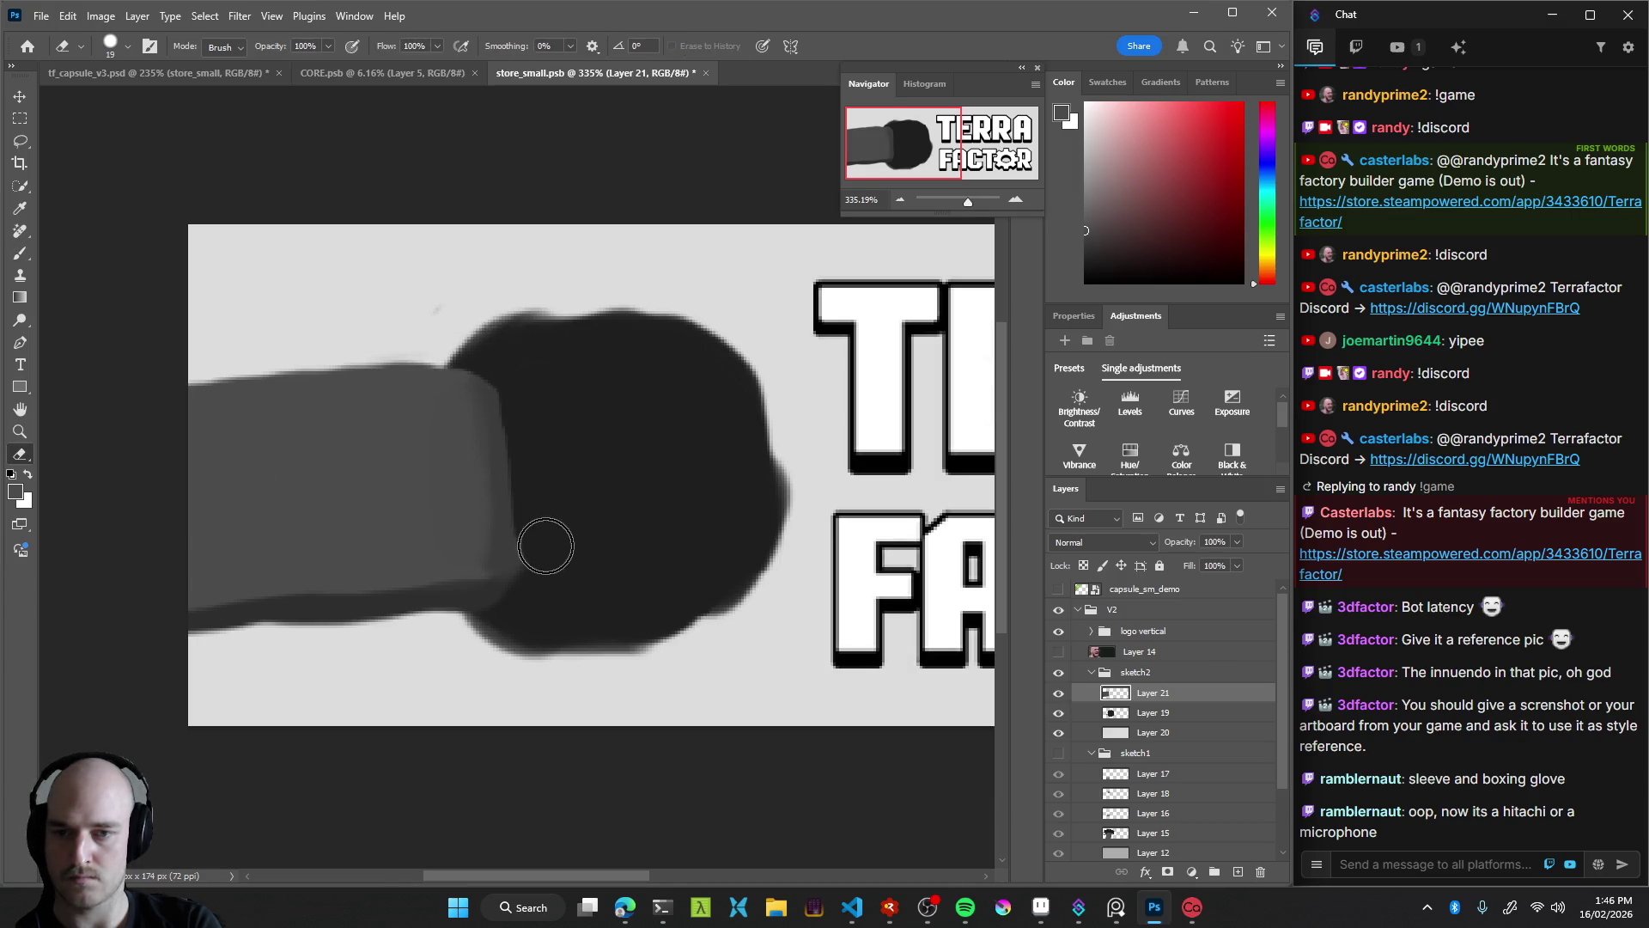
pyautogui.press('z')
pyautogui.moveTo(581, 530); pyautogui.dragTo(373, 557)
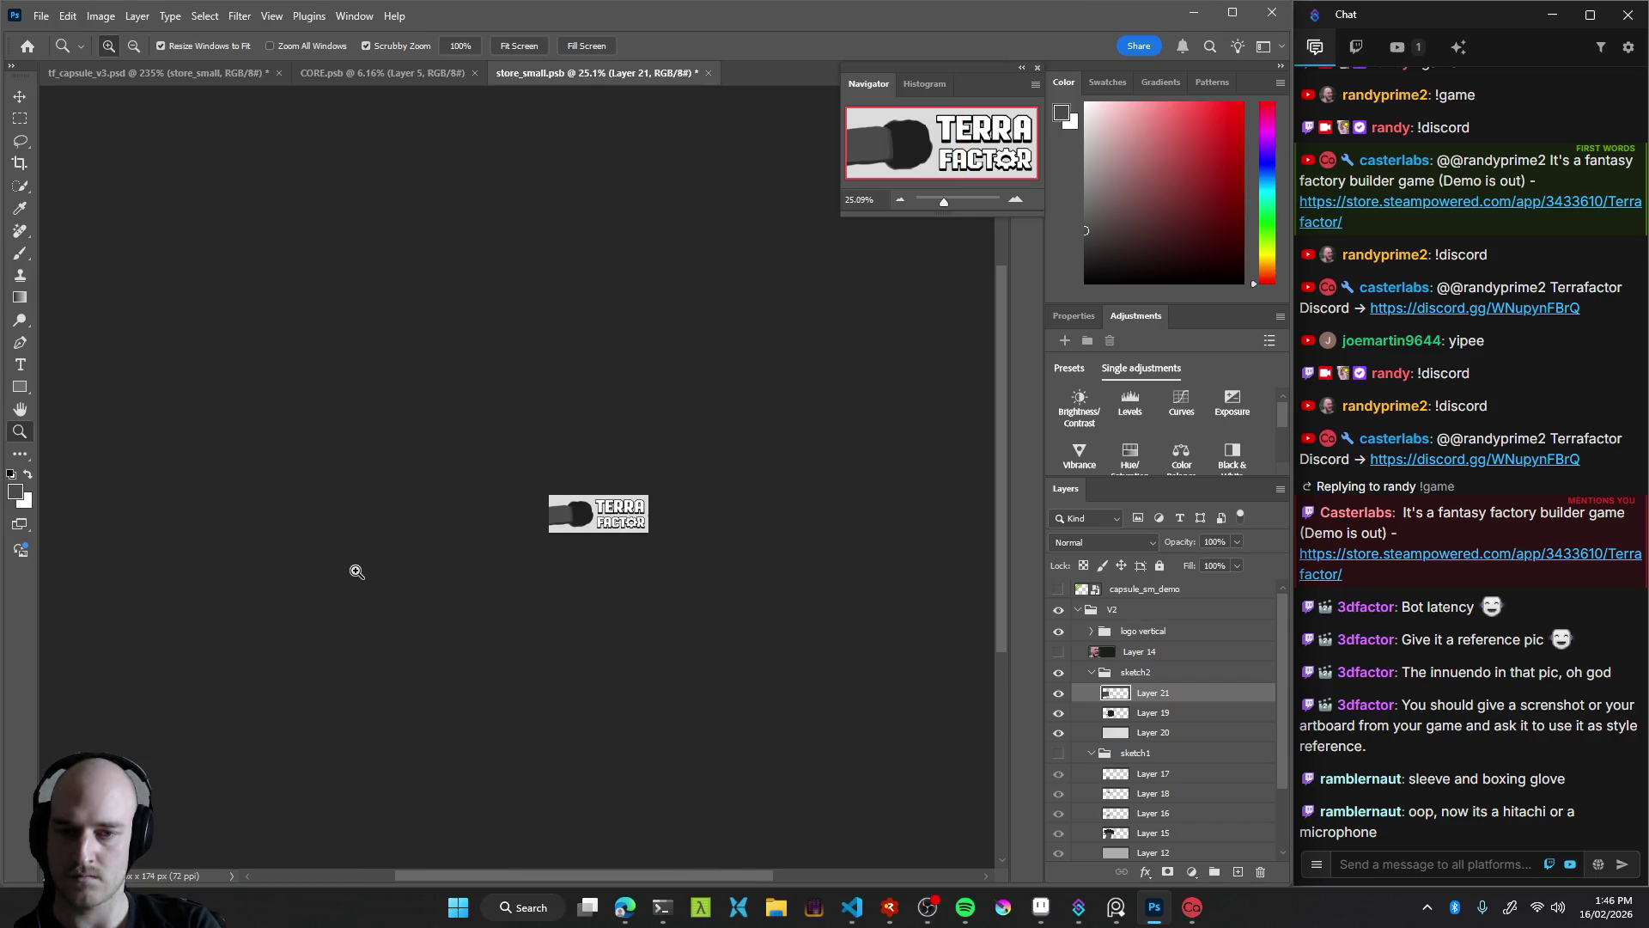
pyautogui.moveTo(610, 551)
pyautogui.mouseDown()
pyautogui.moveTo(548, 511)
pyautogui.moveTo(579, 541)
pyautogui.moveTo(585, 467)
pyautogui.mouseUp()
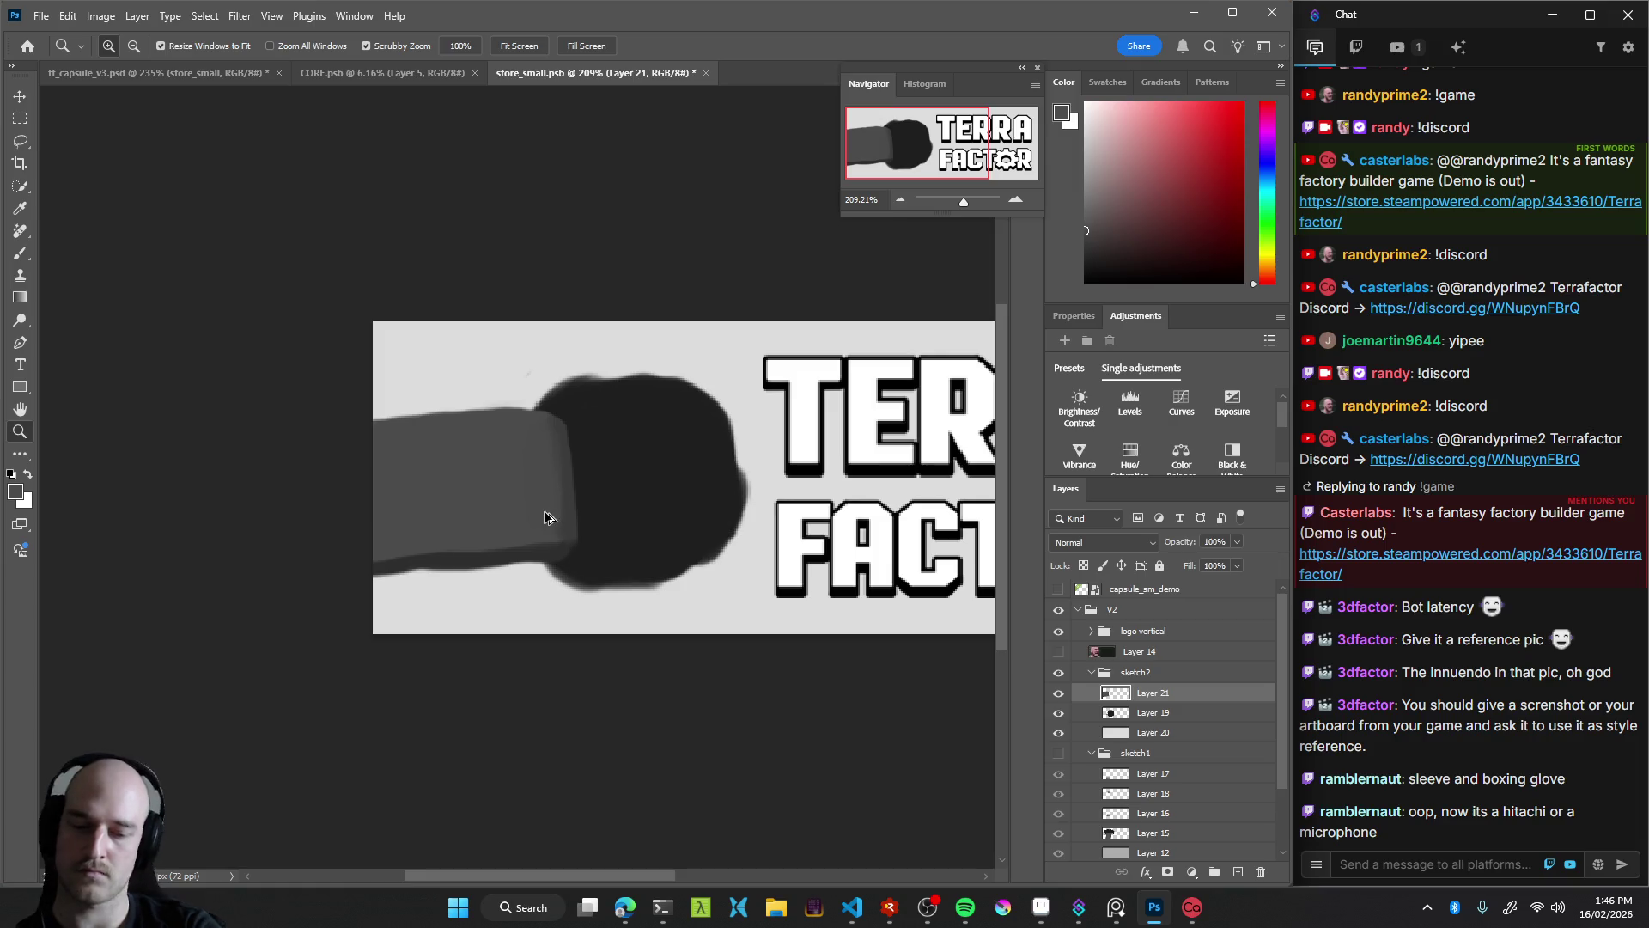
pyautogui.hotkey('ctrl', 'shift', 'alt', 'n')
# Start the key with a fine light grey stroke on the grey bar beside the glove
pyautogui.press('b')
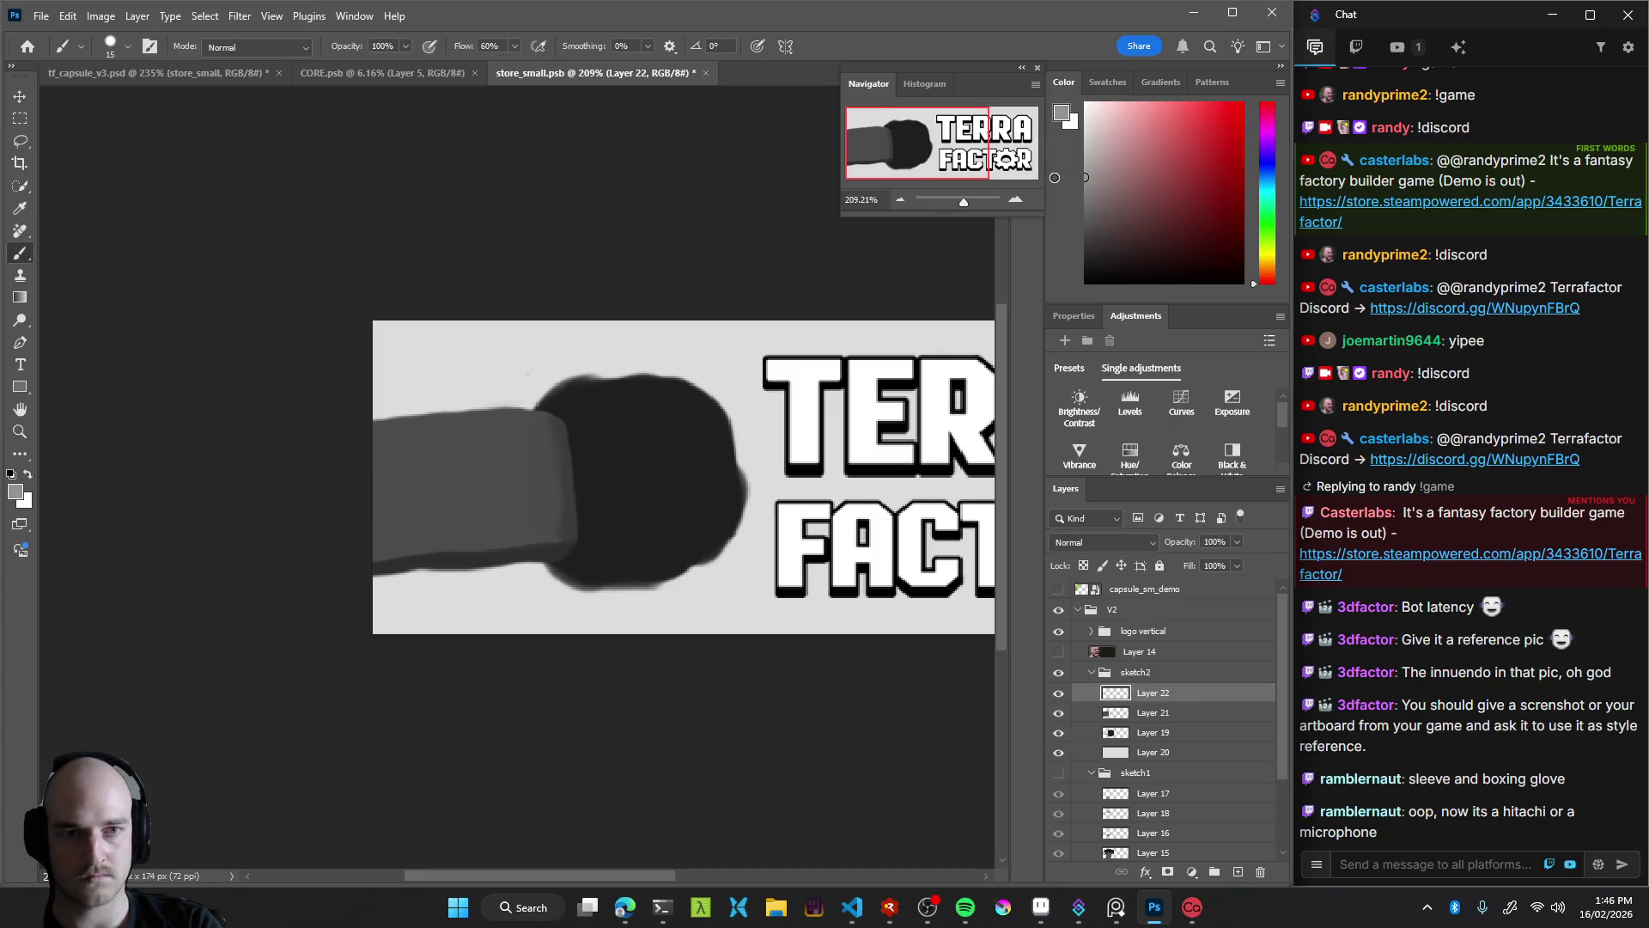
pyautogui.moveTo(452, 478); pyautogui.dragTo(530, 490)
pyautogui.moveTo(488, 436); pyautogui.dragTo(490, 515)
pyautogui.hotkey('ctrl', 'z')
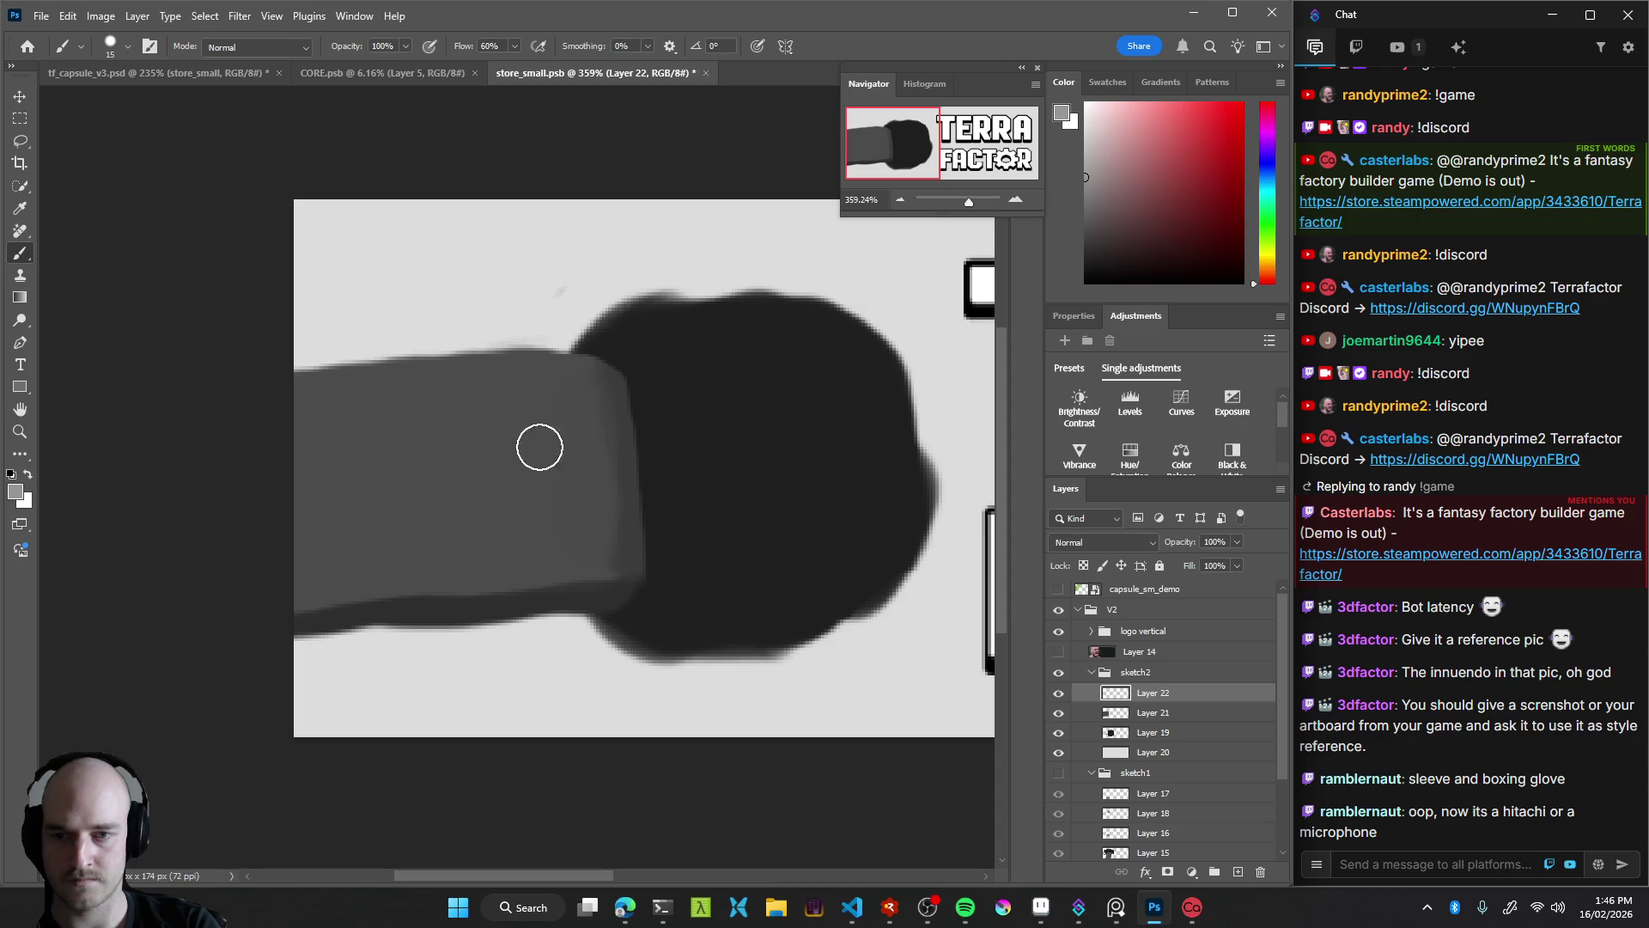
pyautogui.keyDown('alt'); pyautogui.rightClick(506, 418); pyautogui.keyUp('alt')
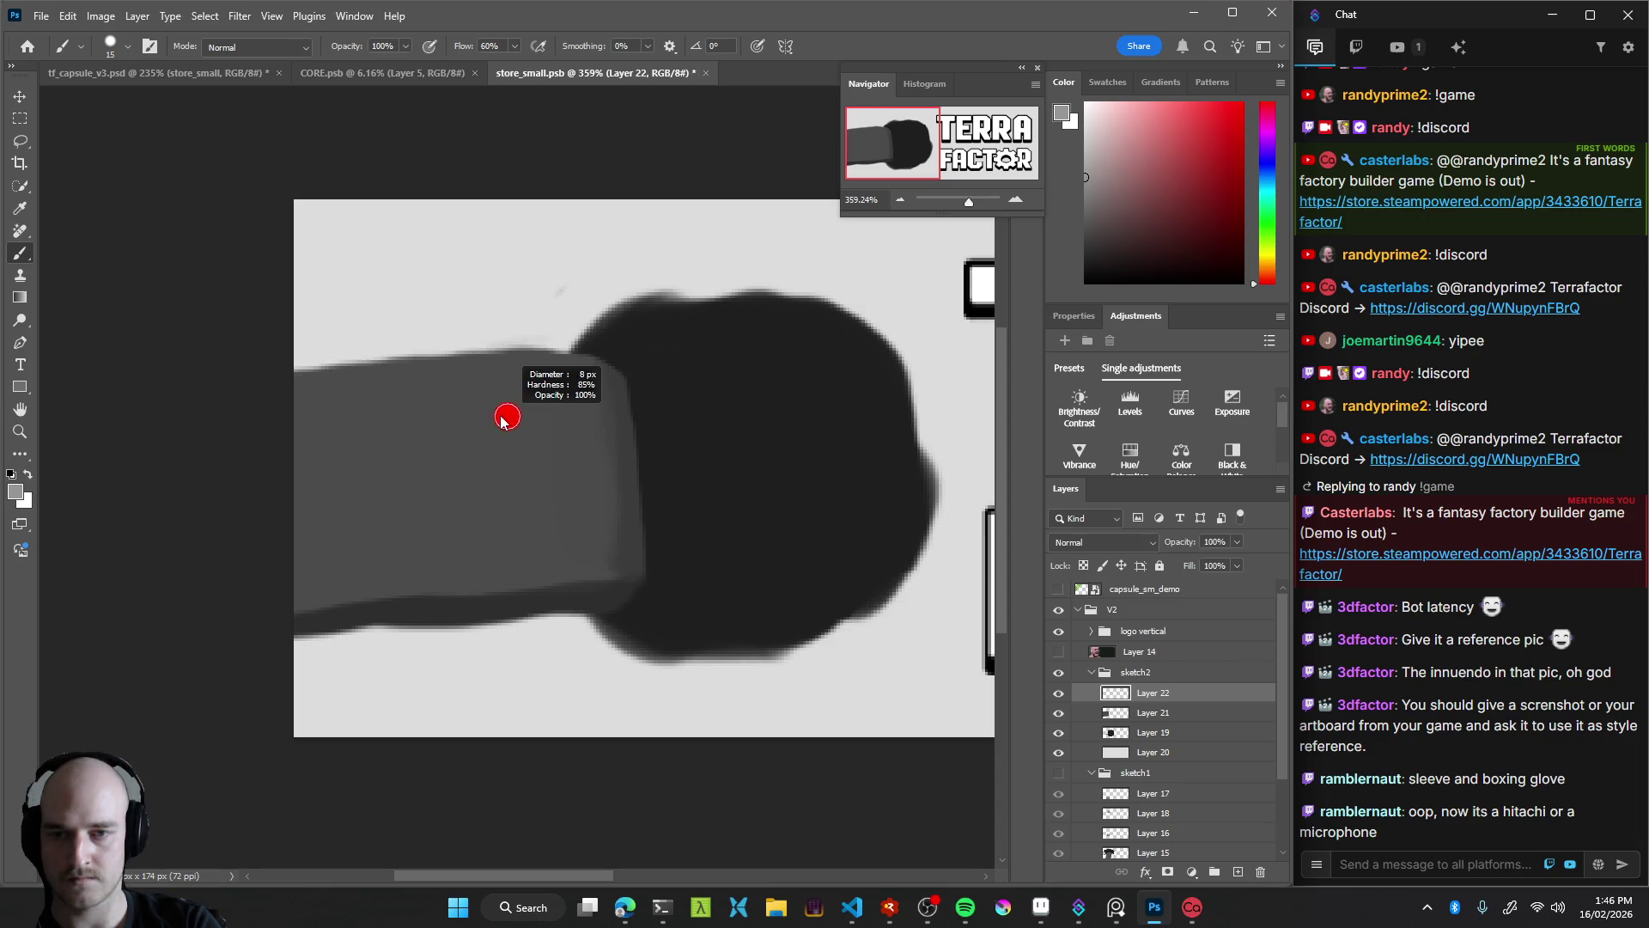
pyautogui.moveTo(466, 397)
pyautogui.mouseDown()
pyautogui.moveTo(491, 535)
pyautogui.moveTo(476, 397)
pyautogui.moveTo(500, 493)
pyautogui.moveTo(501, 423)
pyautogui.mouseUp()
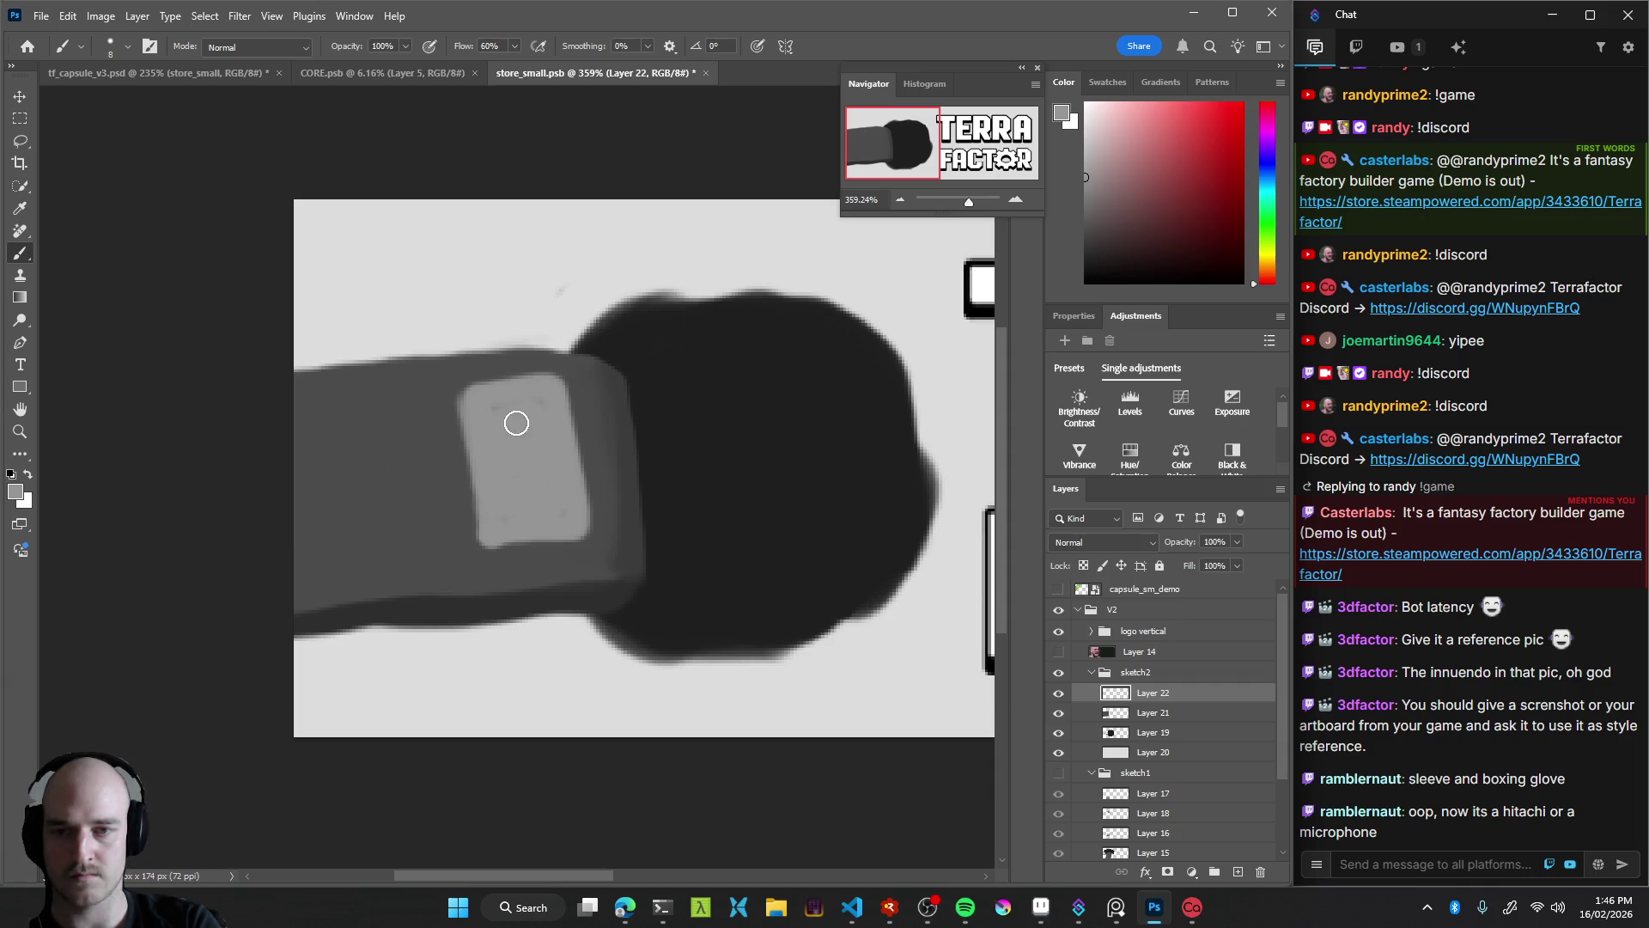
# Paint the key's light bevelled edges along its top, bottom and left side
pyautogui.press('g')
pyautogui.click(522, 475)
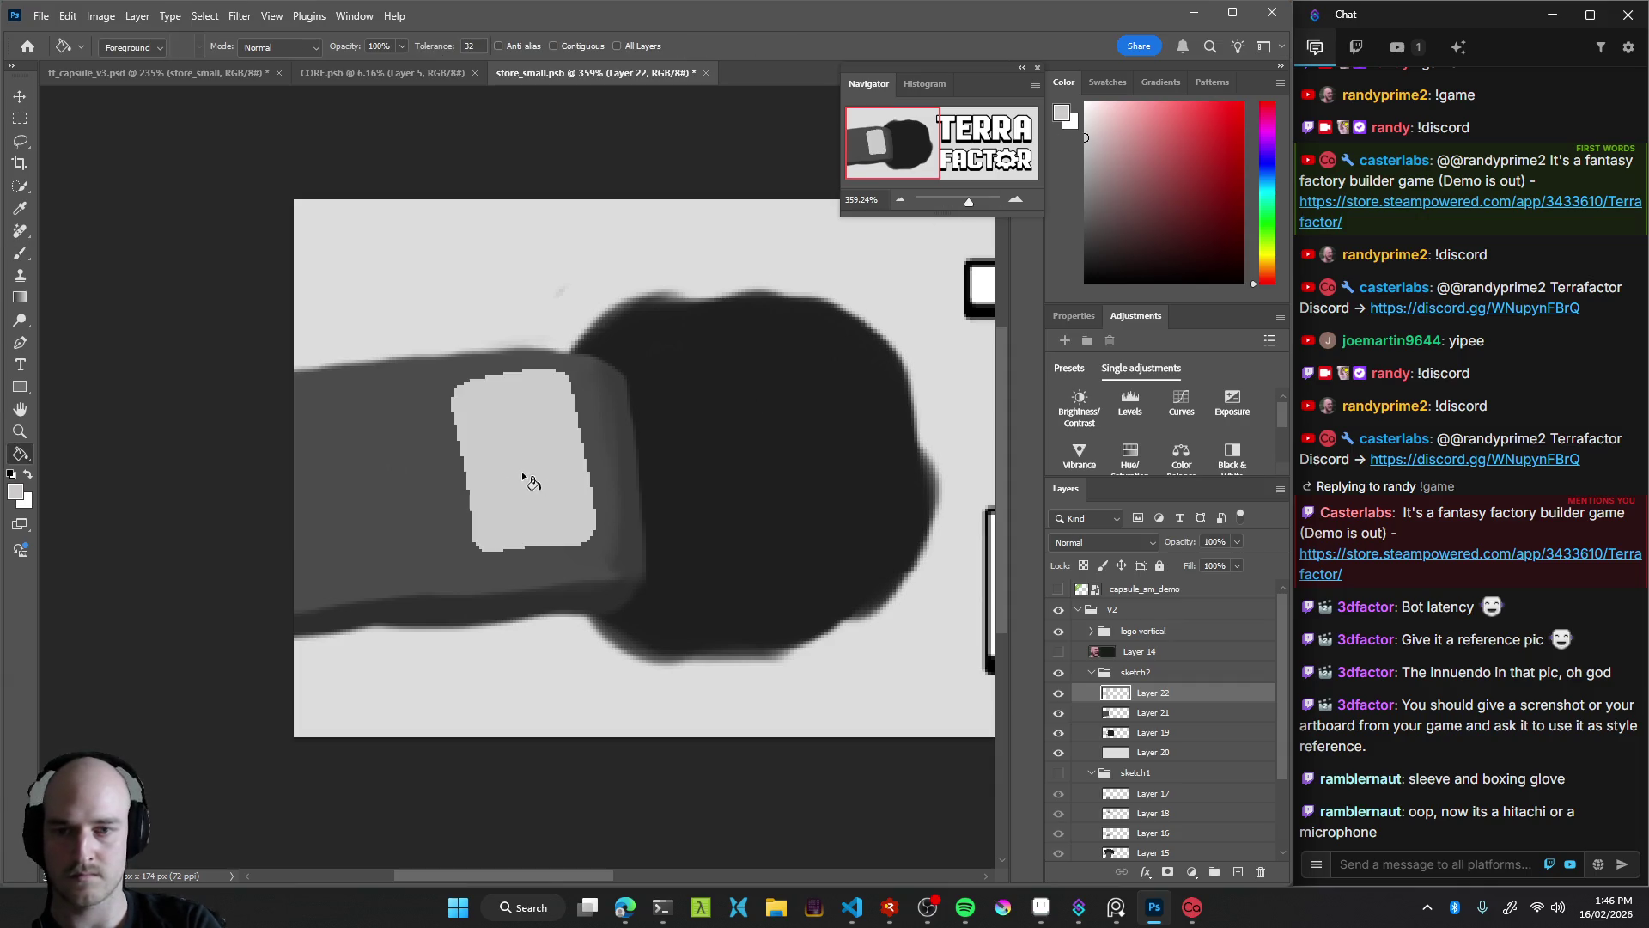
pyautogui.press('z')
pyautogui.moveTo(593, 477); pyautogui.dragTo(655, 519)
pyautogui.hotkey('ctrl', 'z')
pyautogui.press('b')
pyautogui.moveTo(445, 382); pyautogui.dragTo(468, 550)
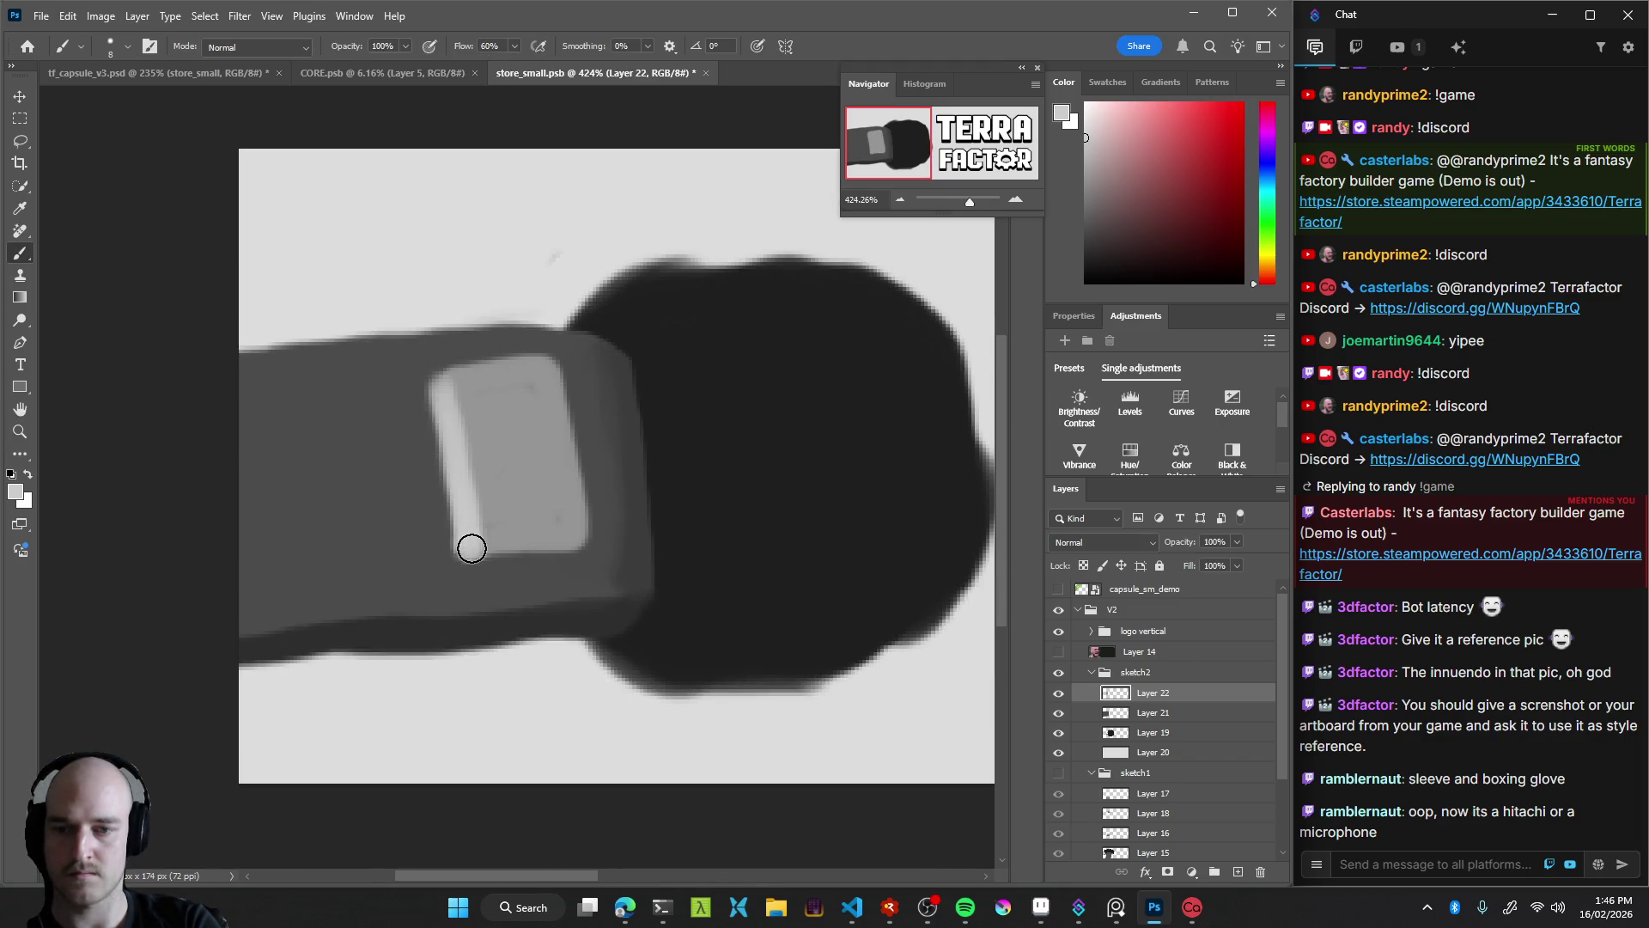
pyautogui.hotkey('ctrl', 'z')
pyautogui.moveTo(464, 376)
pyautogui.mouseDown()
pyautogui.moveTo(579, 495)
pyautogui.moveTo(552, 368)
pyautogui.moveTo(471, 372)
pyautogui.moveTo(508, 475)
pyautogui.moveTo(559, 474)
pyautogui.moveTo(534, 399)
pyautogui.mouseUp()
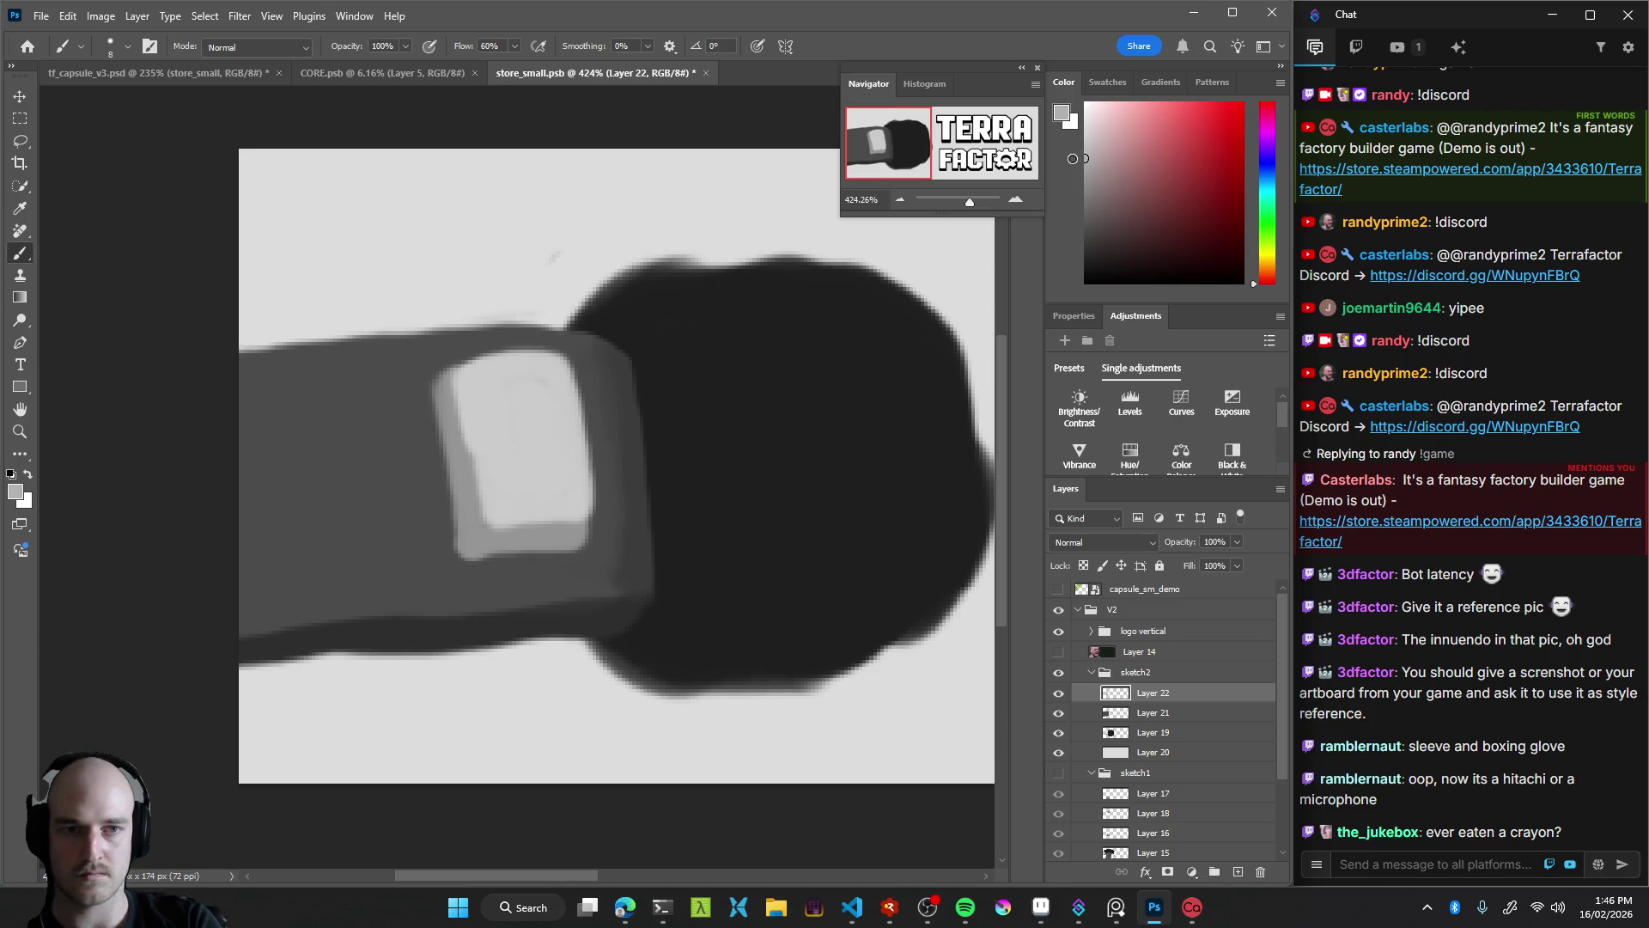
pyautogui.moveTo(486, 549)
pyautogui.mouseDown()
pyautogui.moveTo(563, 541)
pyautogui.moveTo(578, 516)
pyautogui.moveTo(494, 528)
pyautogui.mouseUp()
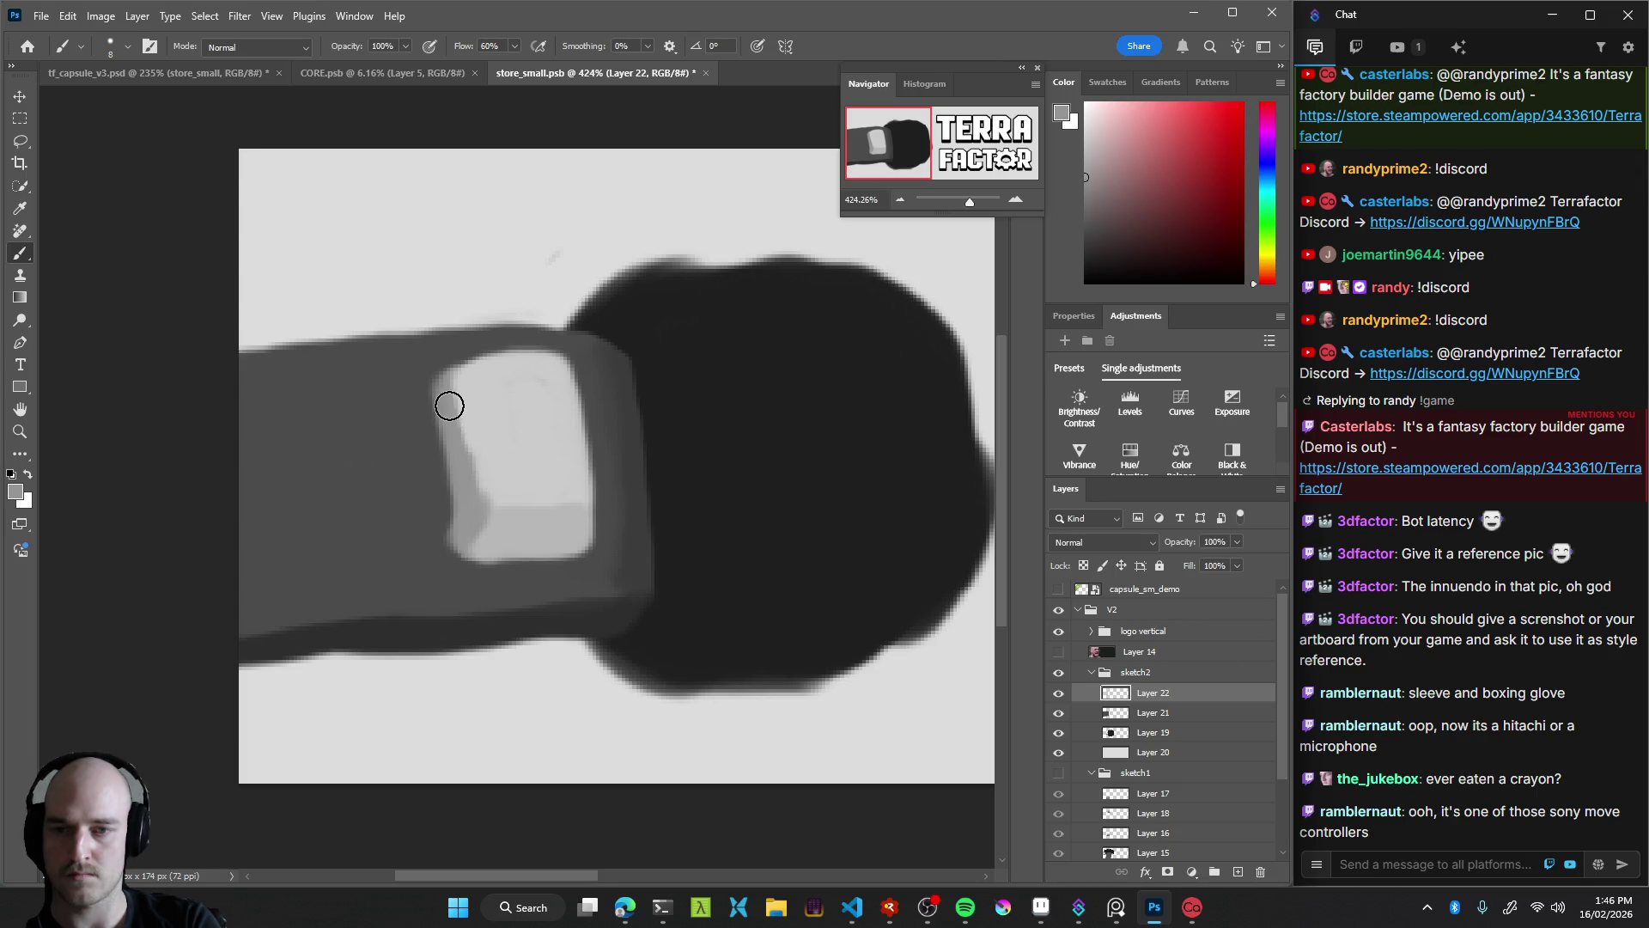
pyautogui.moveTo(451, 488)
pyautogui.mouseDown()
pyautogui.moveTo(434, 394)
pyautogui.moveTo(460, 529)
pyautogui.moveTo(439, 402)
pyautogui.mouseUp()
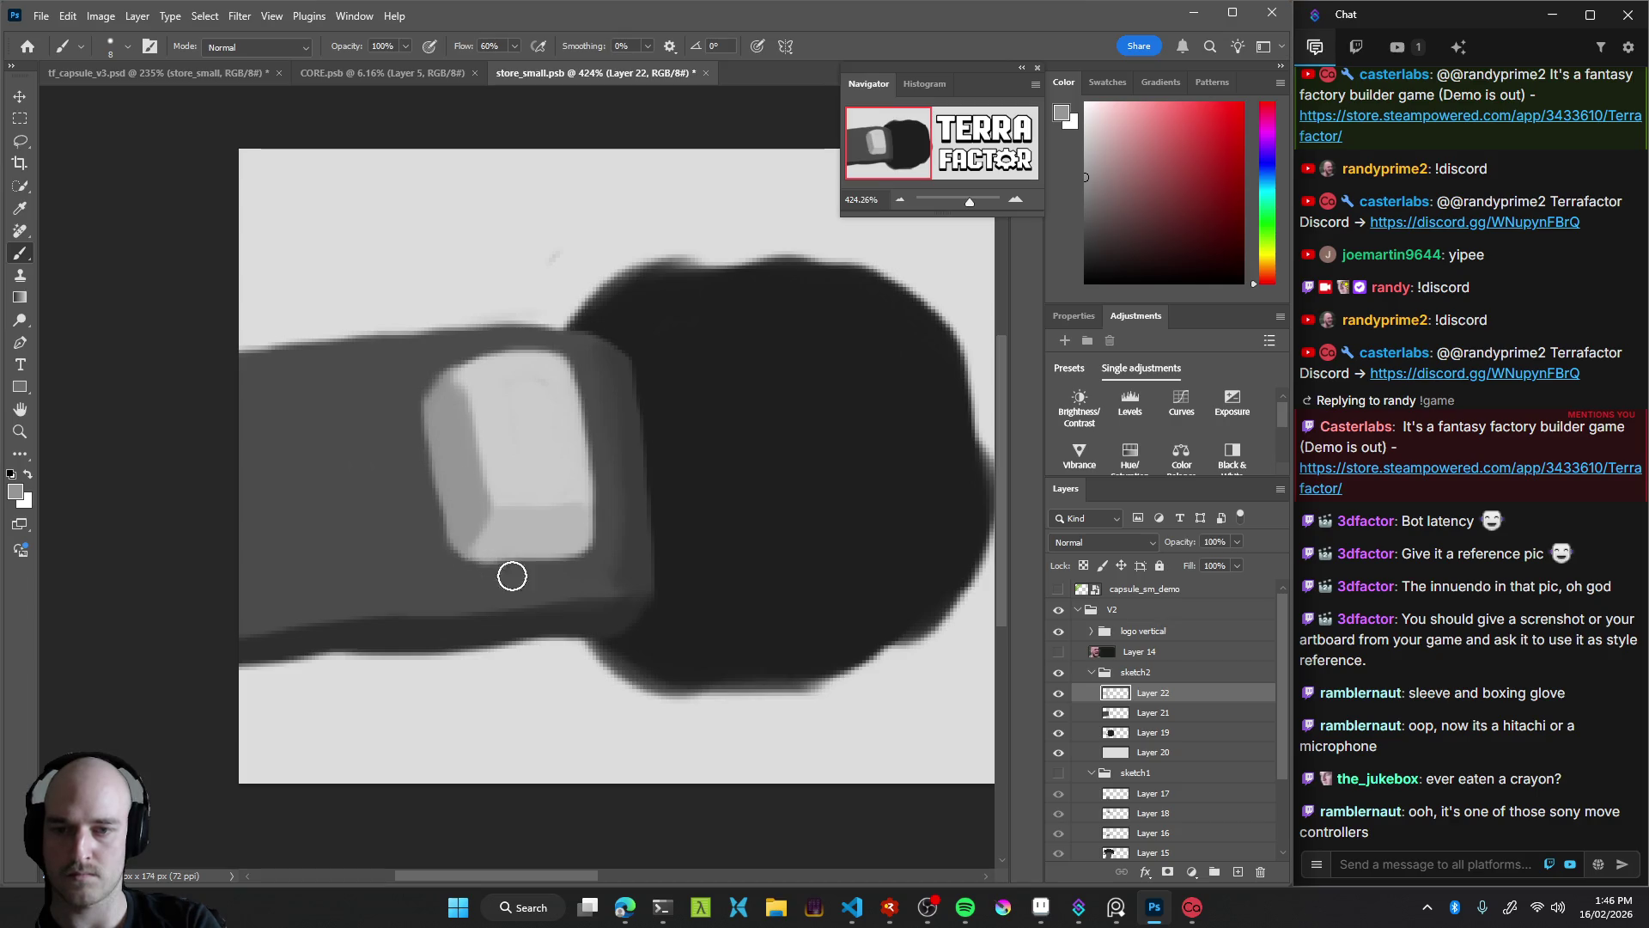
# Review the whole capsule and lasso-select the area around the light key
pyautogui.press('z')
pyautogui.moveTo(656, 560)
pyautogui.mouseDown()
pyautogui.moveTo(460, 581)
pyautogui.moveTo(604, 536)
pyautogui.mouseUp()
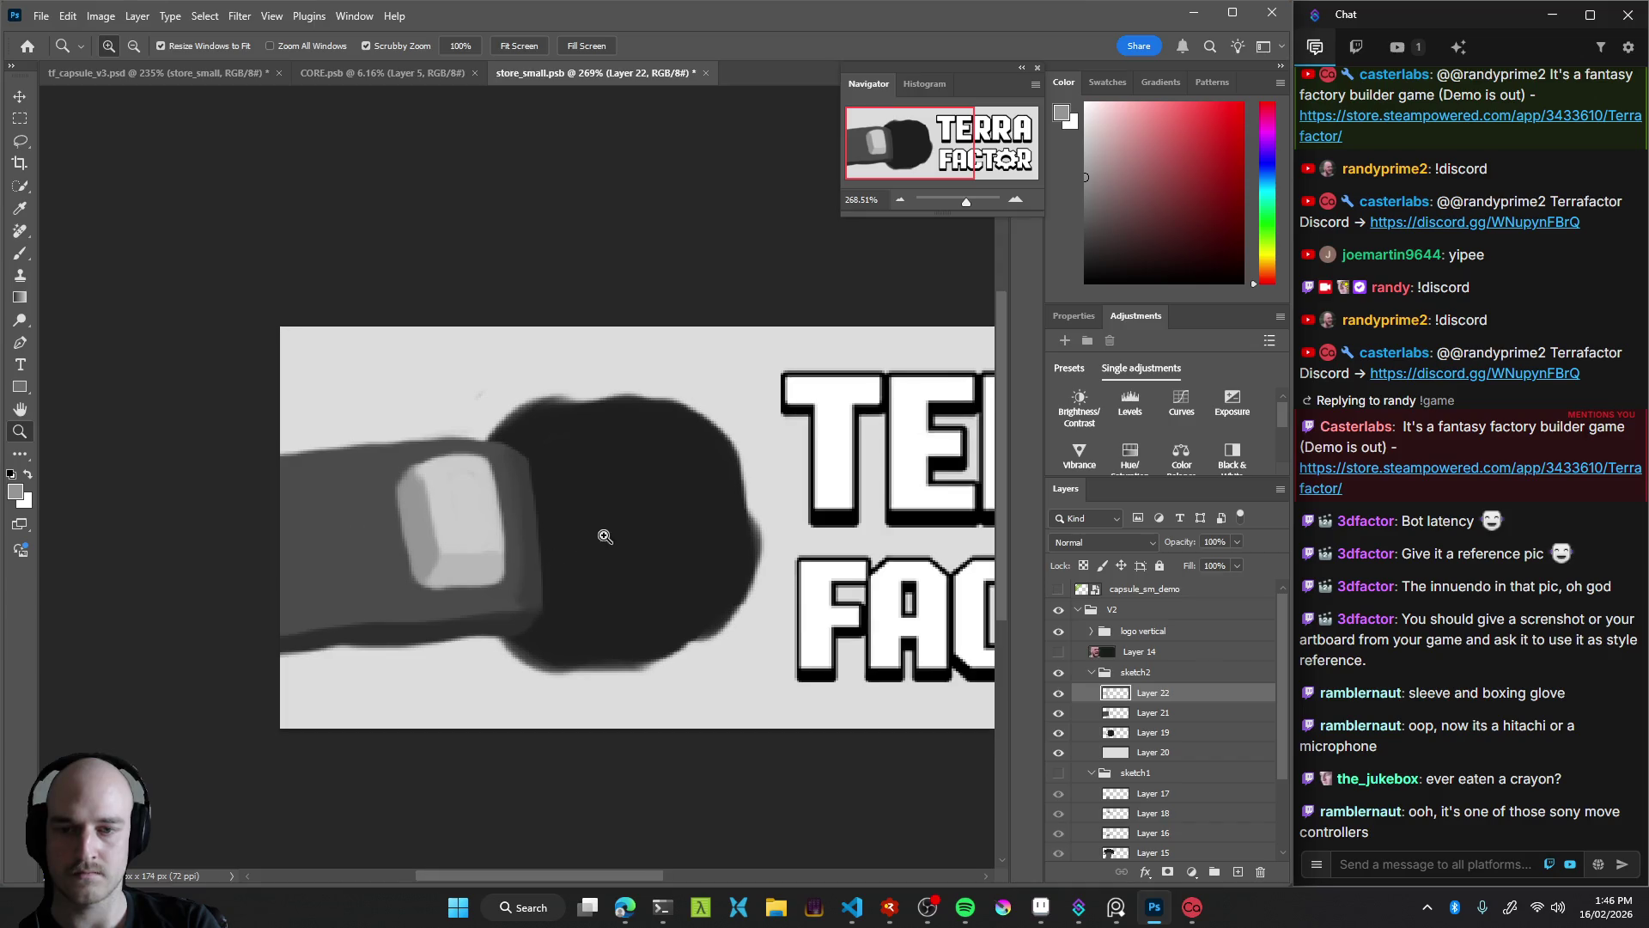
pyautogui.press('l')
pyautogui.moveTo(495, 640); pyautogui.dragTo(498, 642)
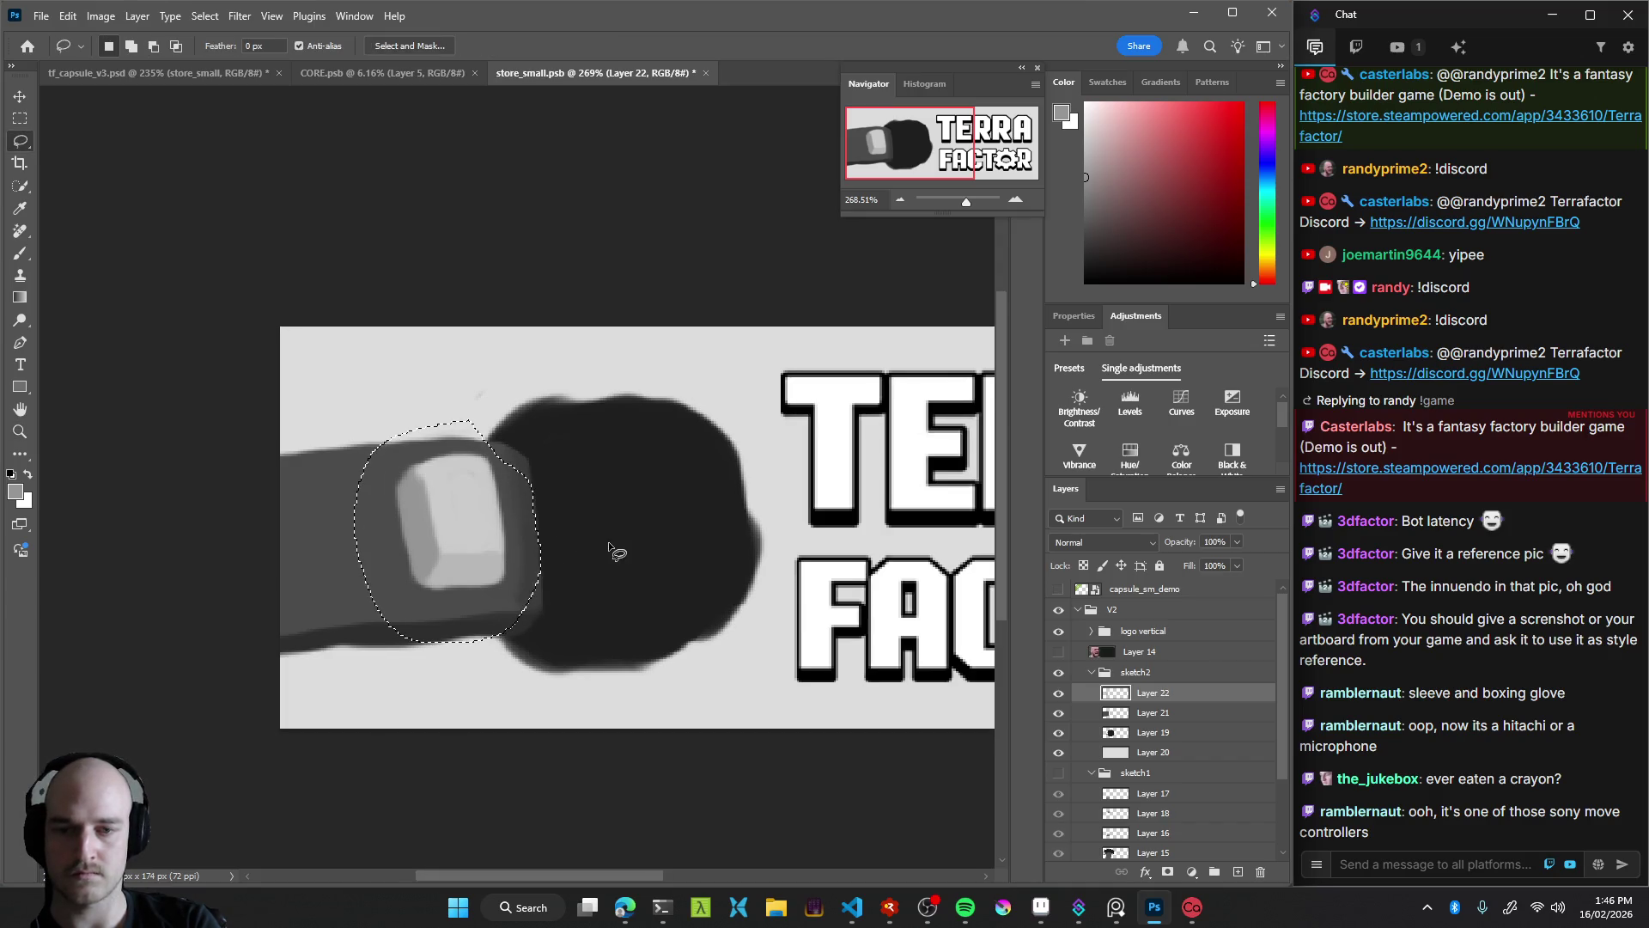
# Add an empty Layer 23 and sample the key's light grey for painting
pyautogui.press('z')
pyautogui.click(632, 517)
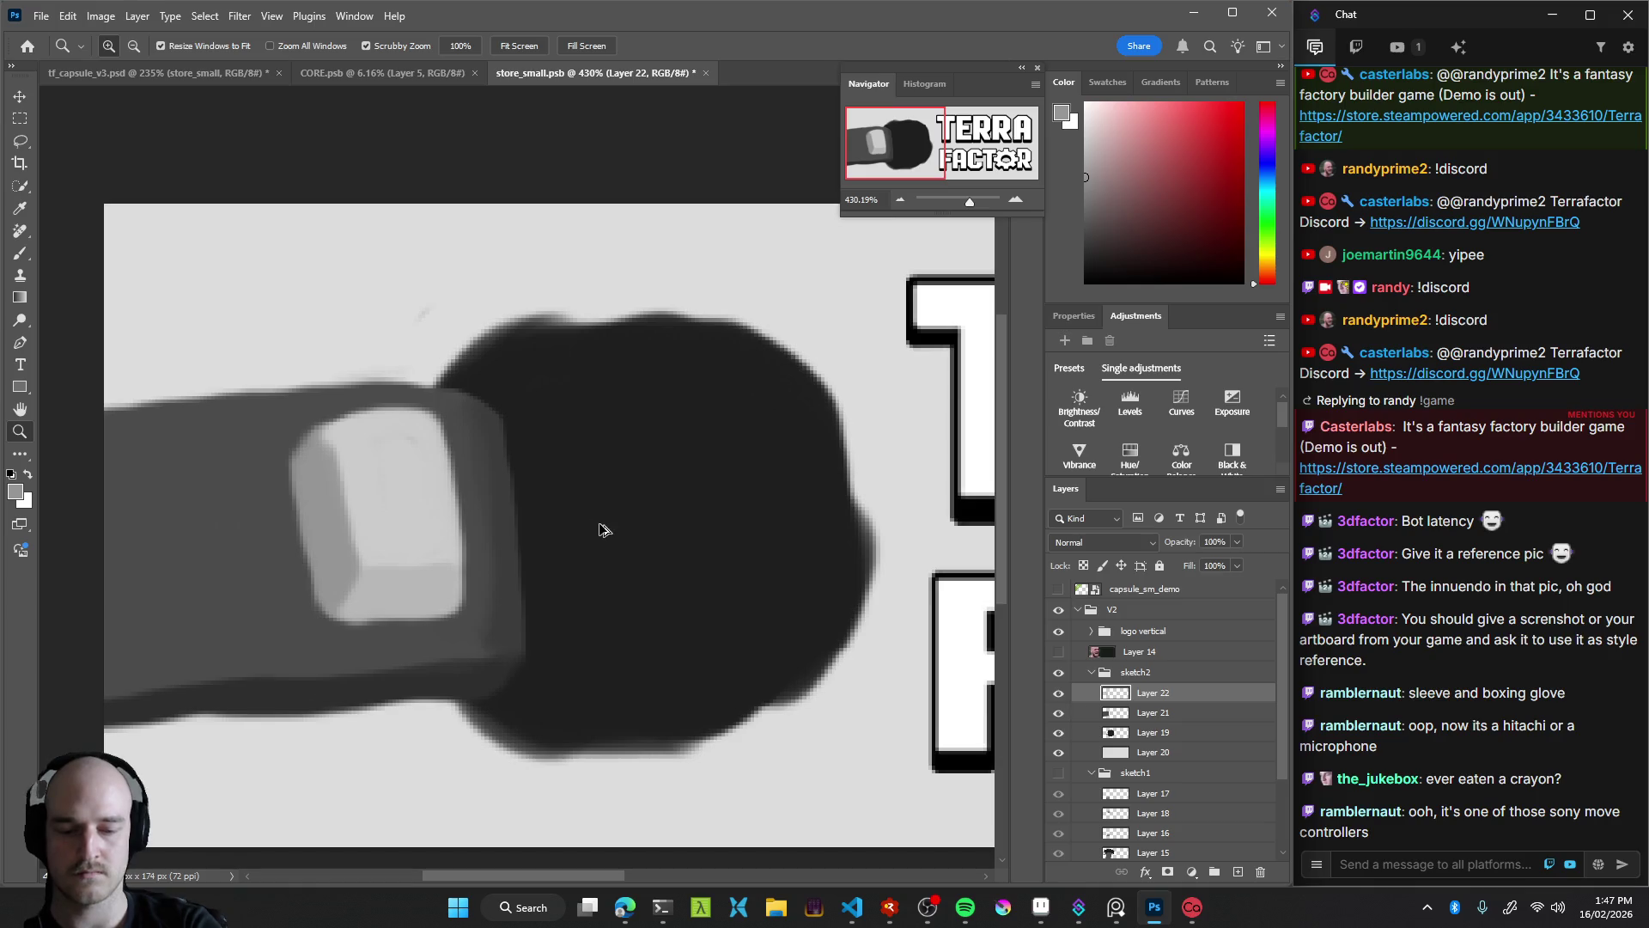
pyautogui.hotkey('ctrl', 'shift', 'alt', 'n')
pyautogui.press('b')
pyautogui.keyDown('alt'); pyautogui.click(438, 522); pyautogui.keyUp('alt')
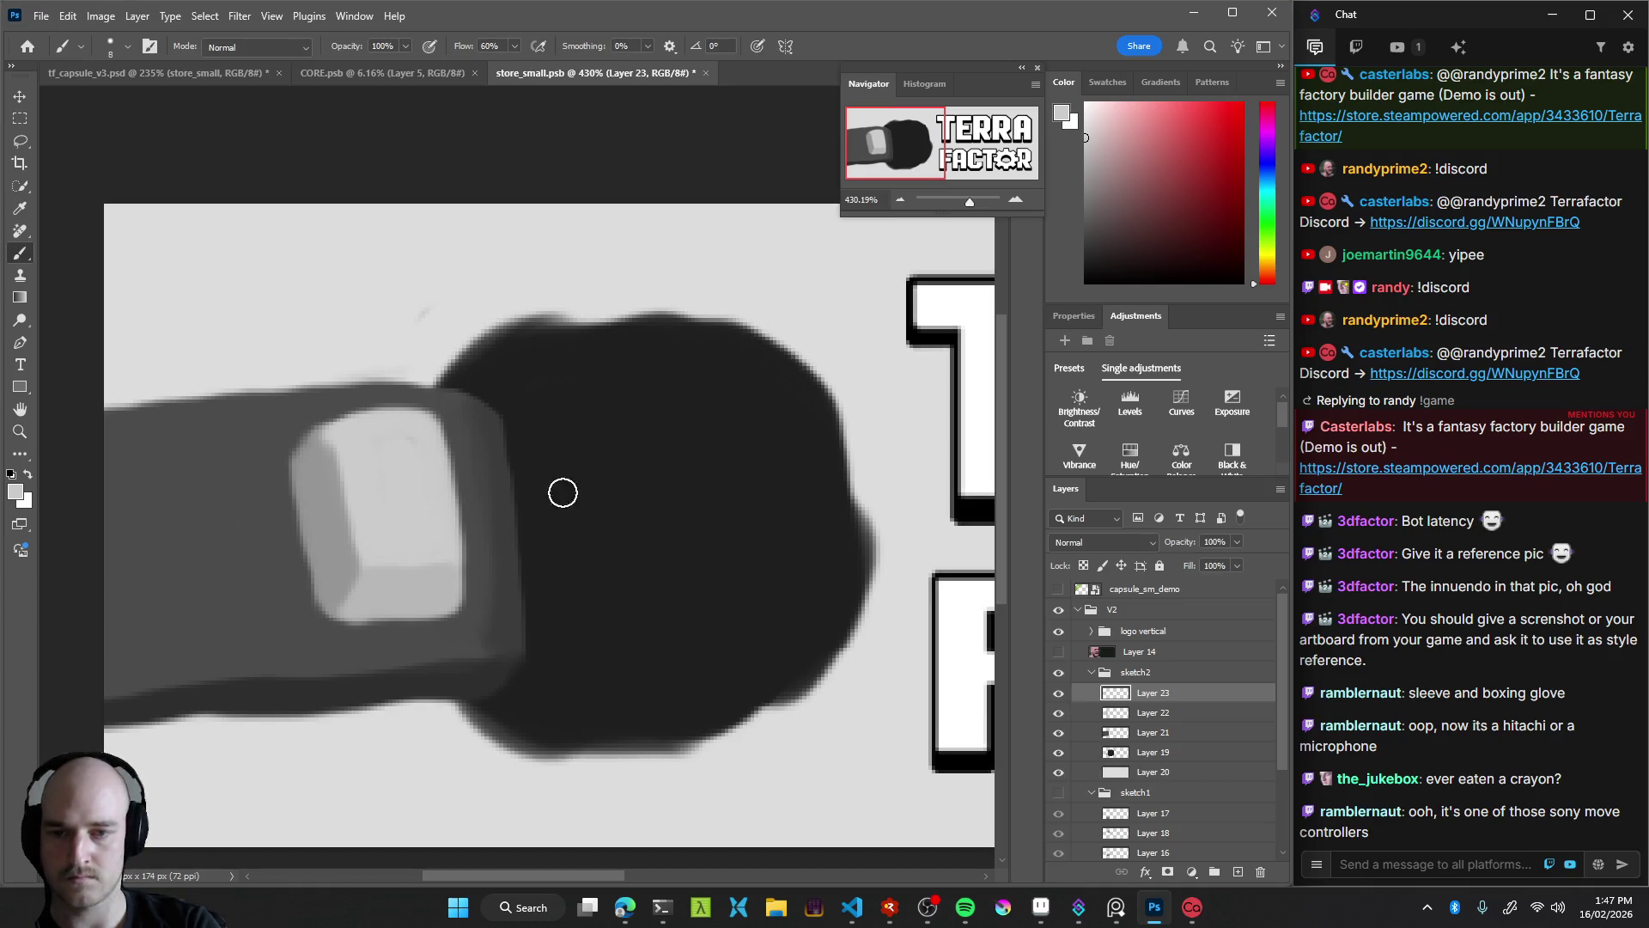
# Paint a light grey diagonal V over the dark glove and fill it into a rounded block
pyautogui.keyDown('alt'); pyautogui.click(610, 495); pyautogui.keyUp('alt')
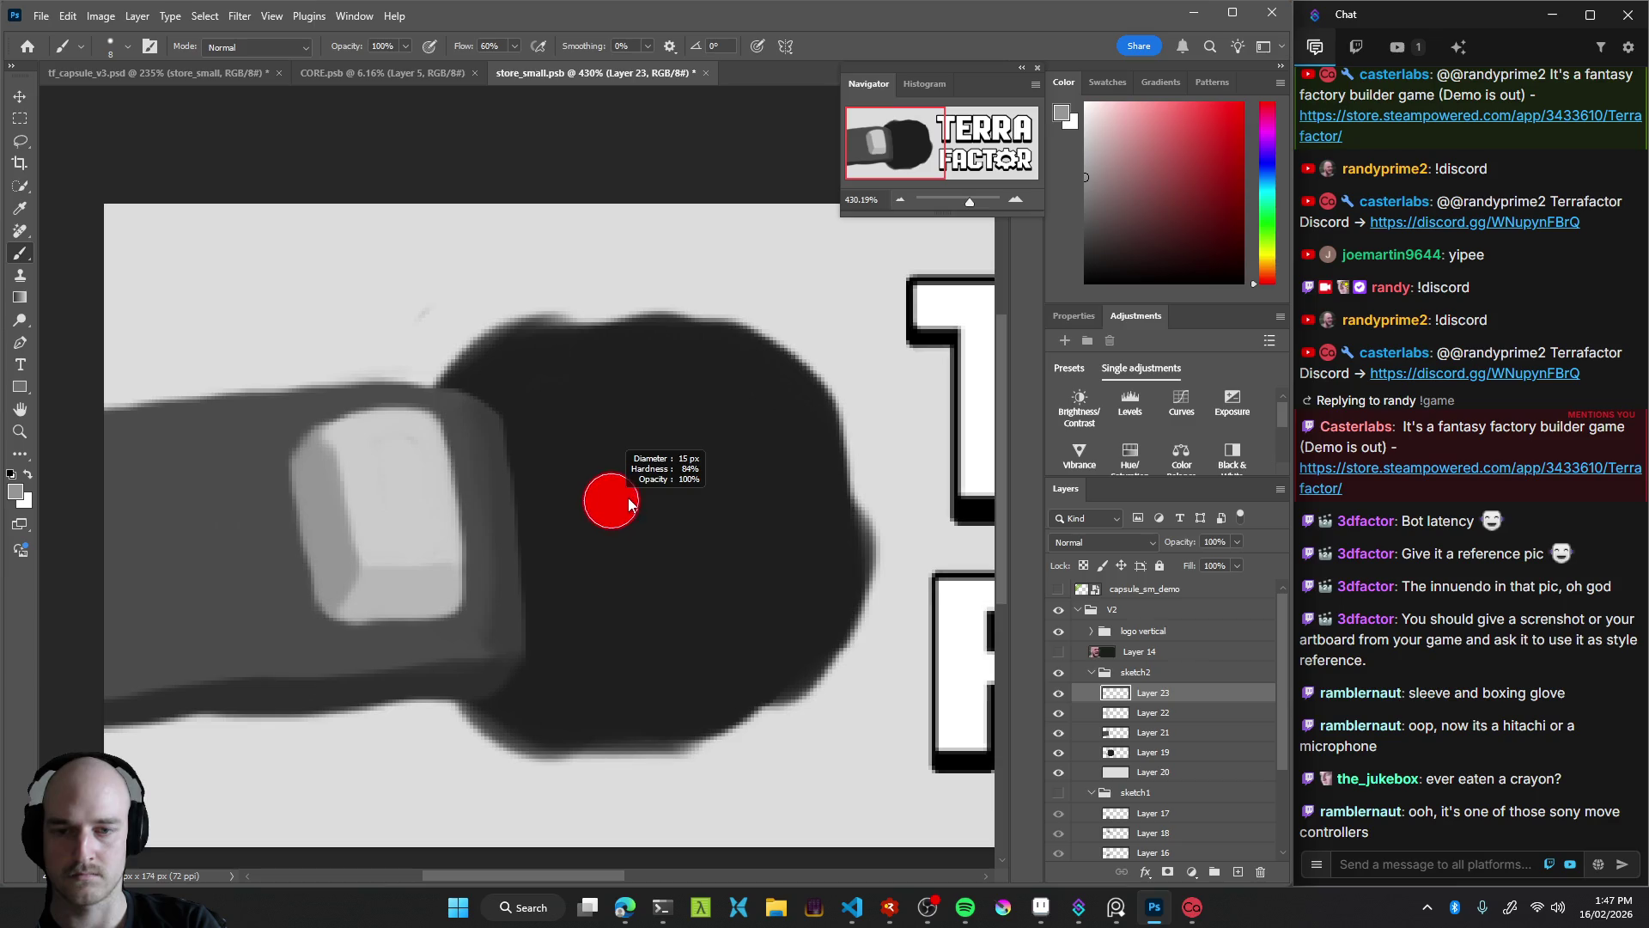
pyautogui.moveTo(575, 479)
pyautogui.mouseDown()
pyautogui.moveTo(672, 561)
pyautogui.moveTo(617, 633)
pyautogui.mouseUp()
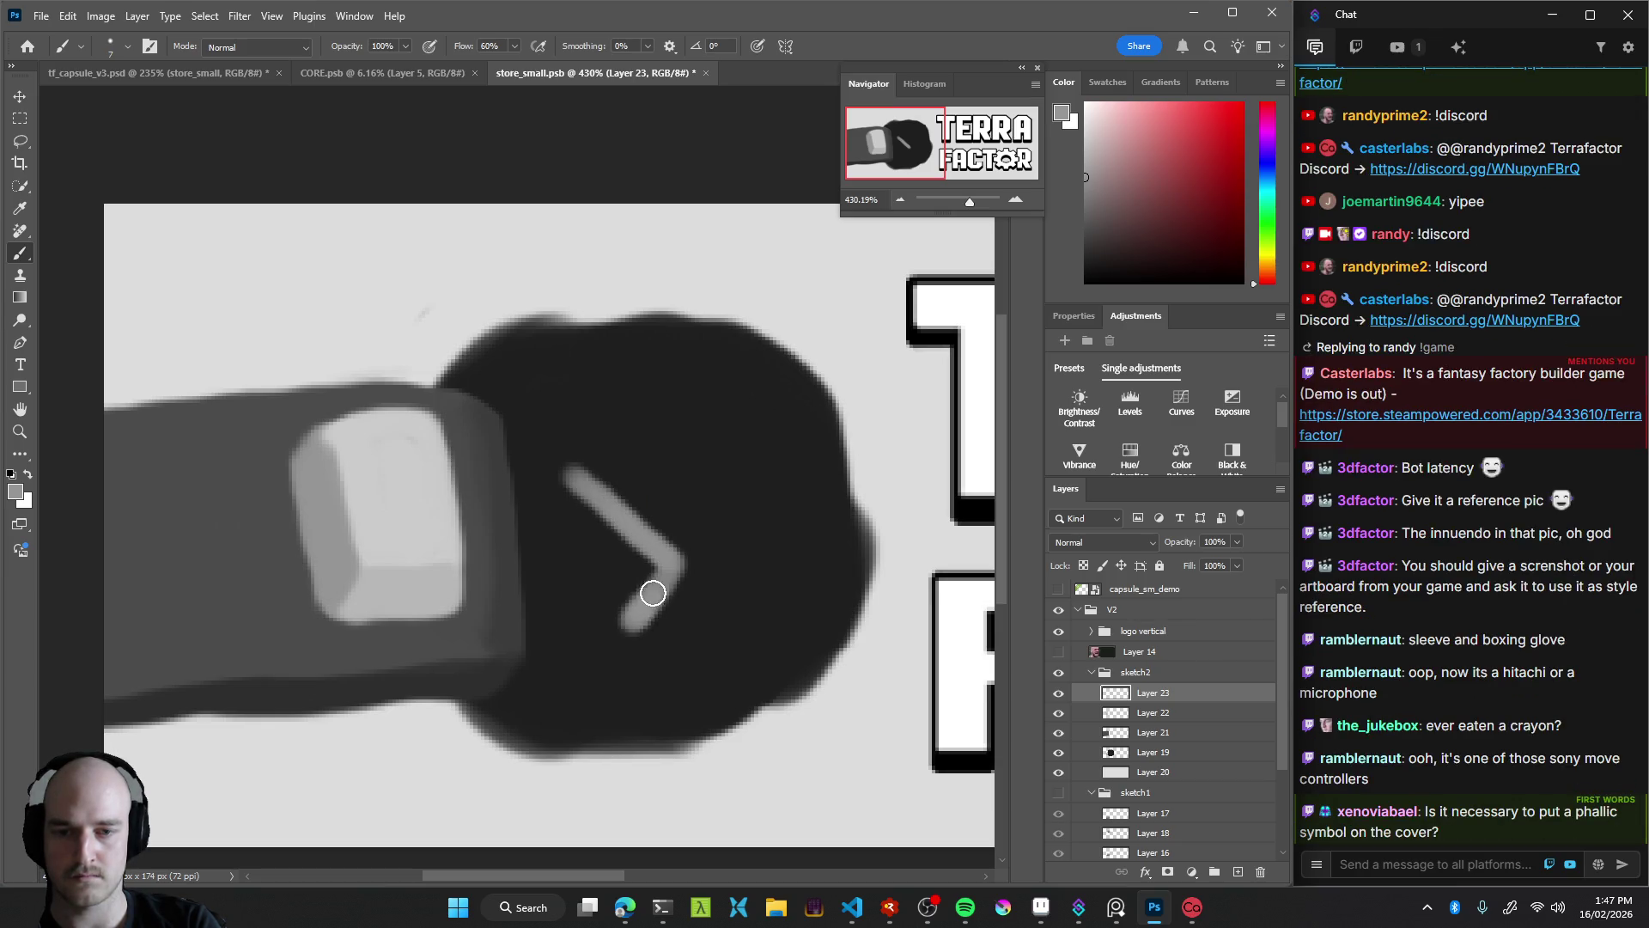
pyautogui.hotkey('ctrl', 'z')
pyautogui.hotkey('ctrl', 'z')
pyautogui.moveTo(575, 479); pyautogui.dragTo(670, 569)
pyautogui.hotkey('ctrl', 'z')
pyautogui.moveTo(565, 471); pyautogui.dragTo(664, 588)
pyautogui.moveTo(533, 552); pyautogui.dragTo(614, 634)
pyautogui.hotkey('ctrl', 'z')
pyautogui.moveTo(505, 547); pyautogui.dragTo(615, 618)
pyautogui.moveTo(513, 547)
pyautogui.mouseDown()
pyautogui.moveTo(538, 515)
pyautogui.moveTo(596, 570)
pyautogui.moveTo(586, 548)
pyautogui.mouseUp()
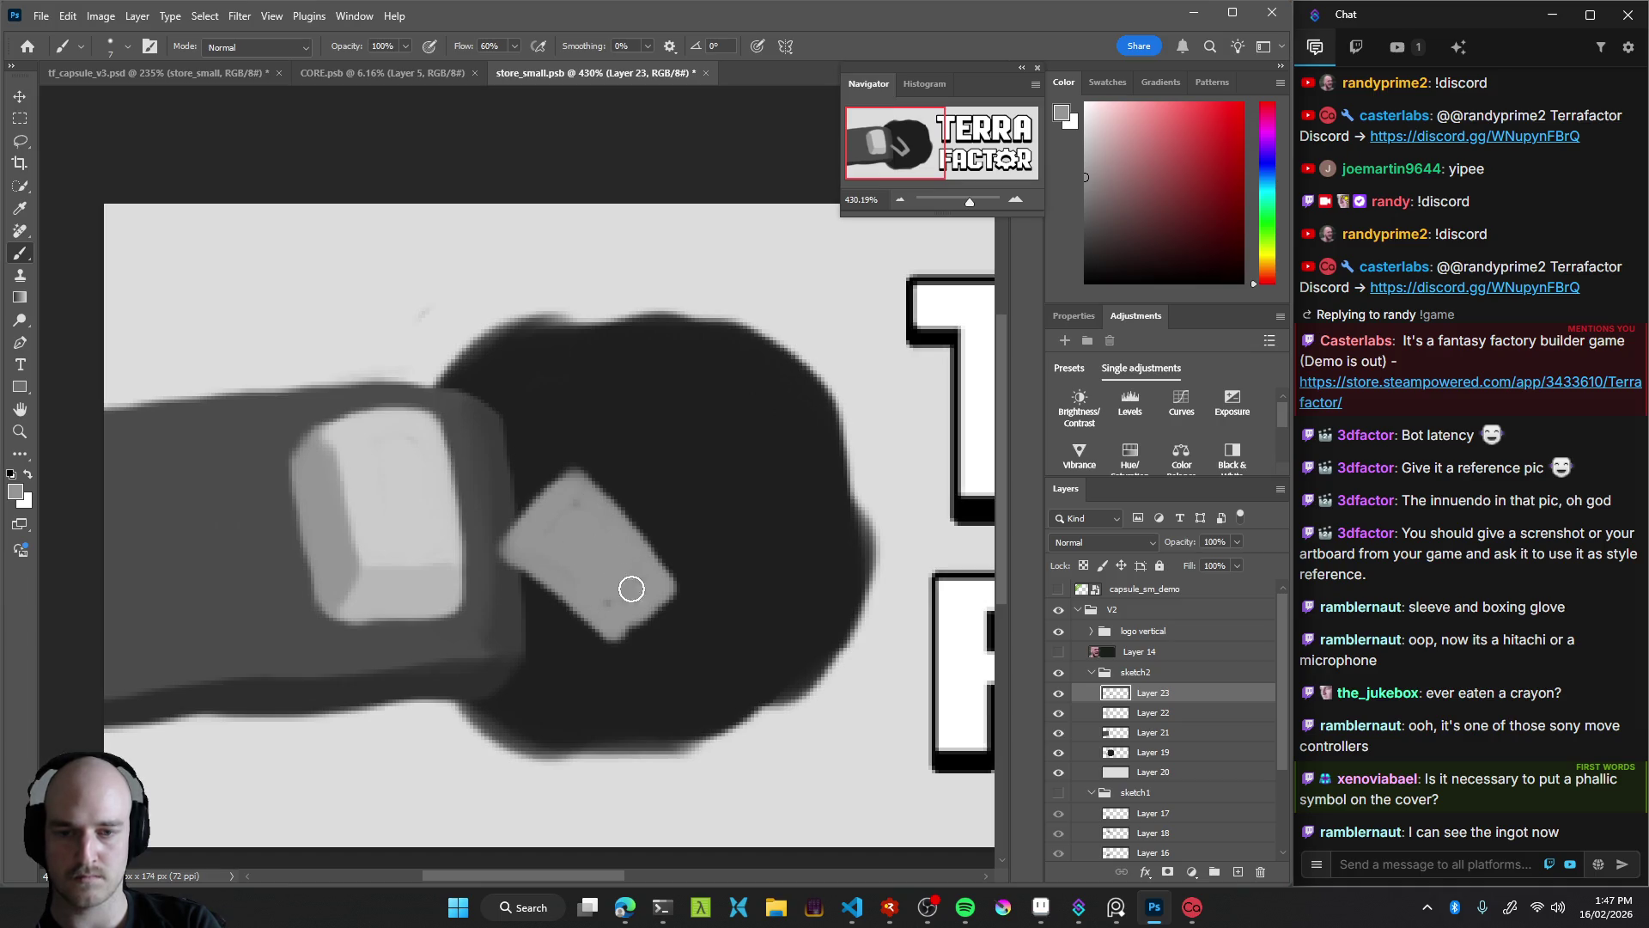
# Nudge the new light block up and to the right
pyautogui.press('v')
pyautogui.scroll(-5, 631, 588)
pyautogui.scroll(4, 471, 600)
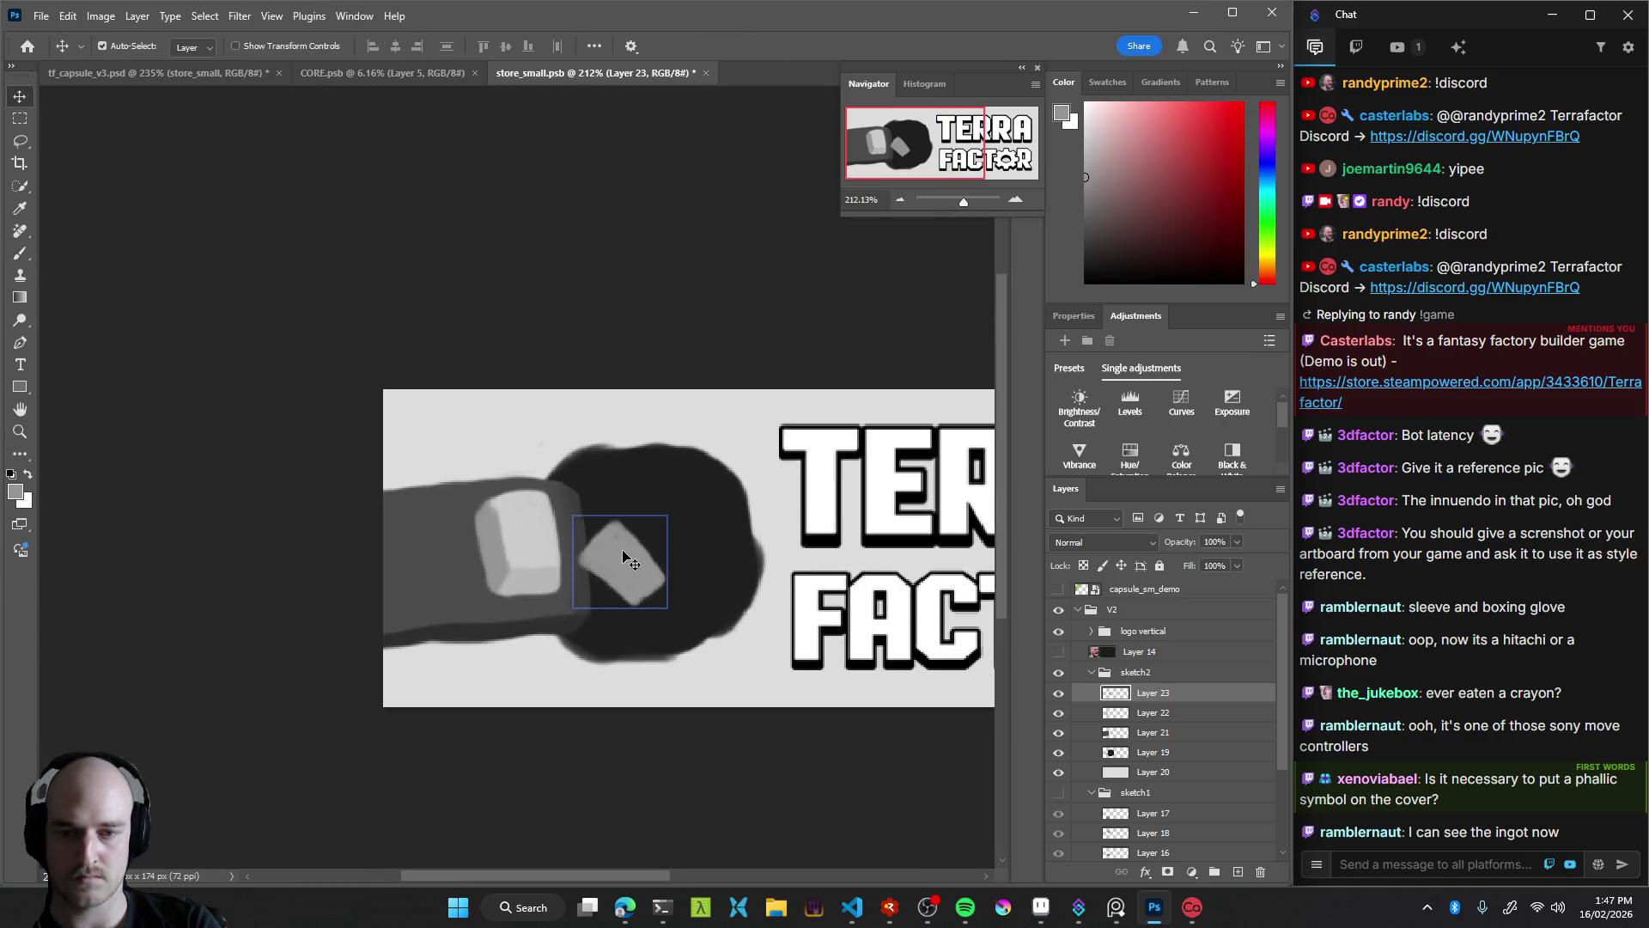
pyautogui.moveTo(625, 557); pyautogui.dragTo(639, 543)
# Erase the light block's lower-right and upper-right edges to shape the ingot
pyautogui.press('e')
pyautogui.scroll(4, 653, 559)
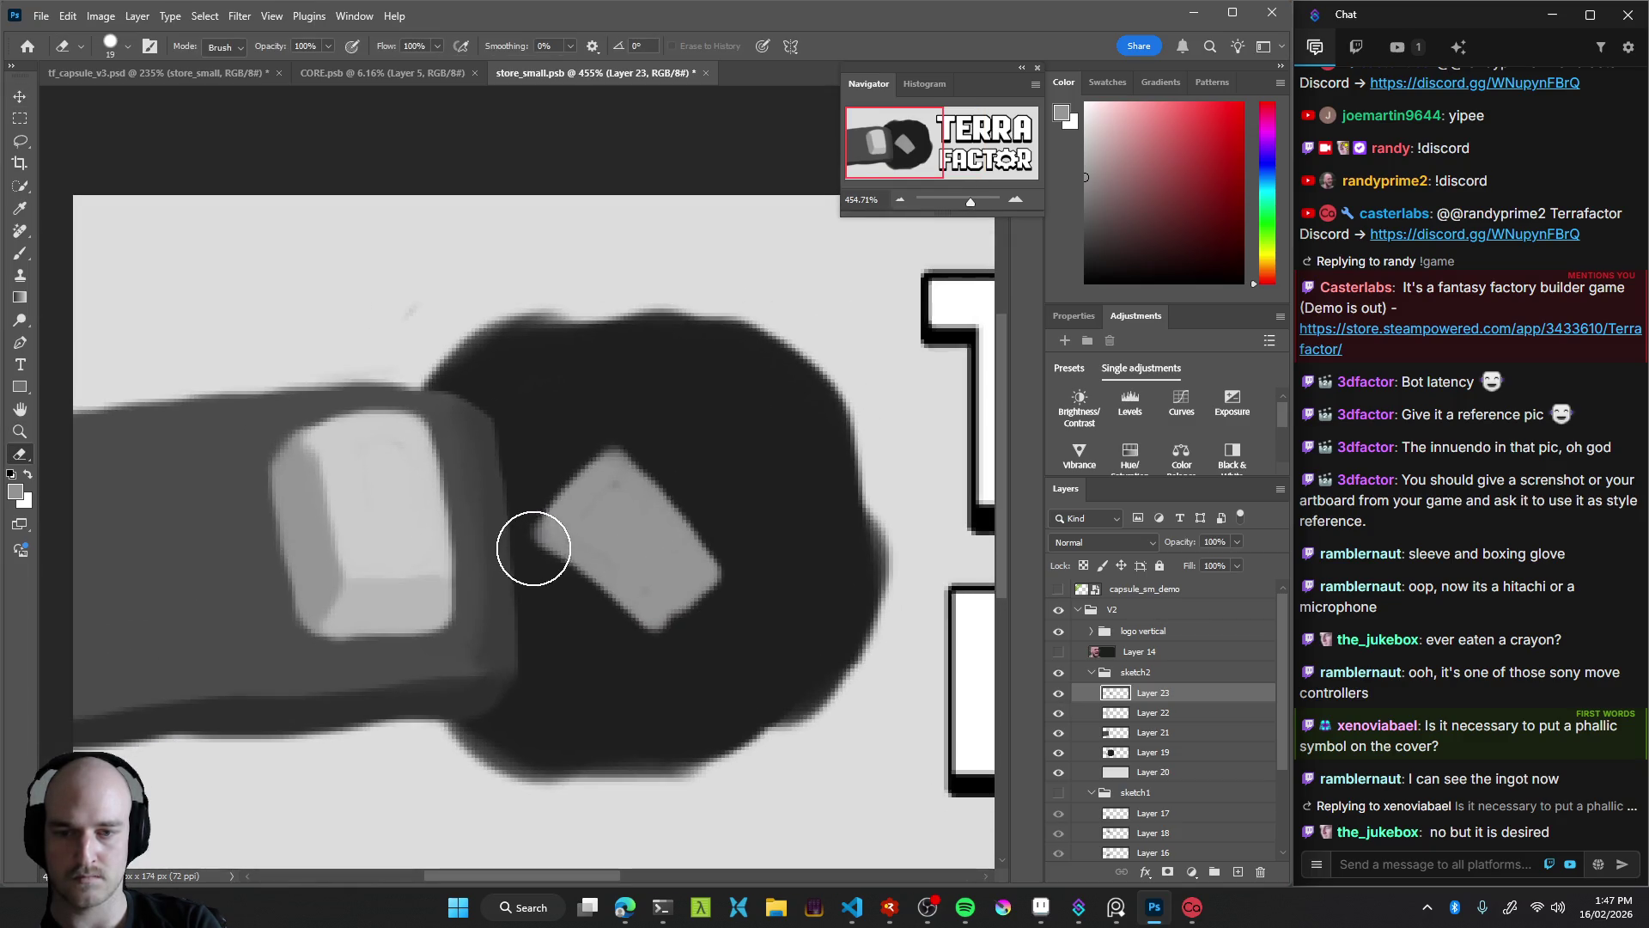
pyautogui.hotkey('shift', 'f')
pyautogui.hotkey('shift', 'f')
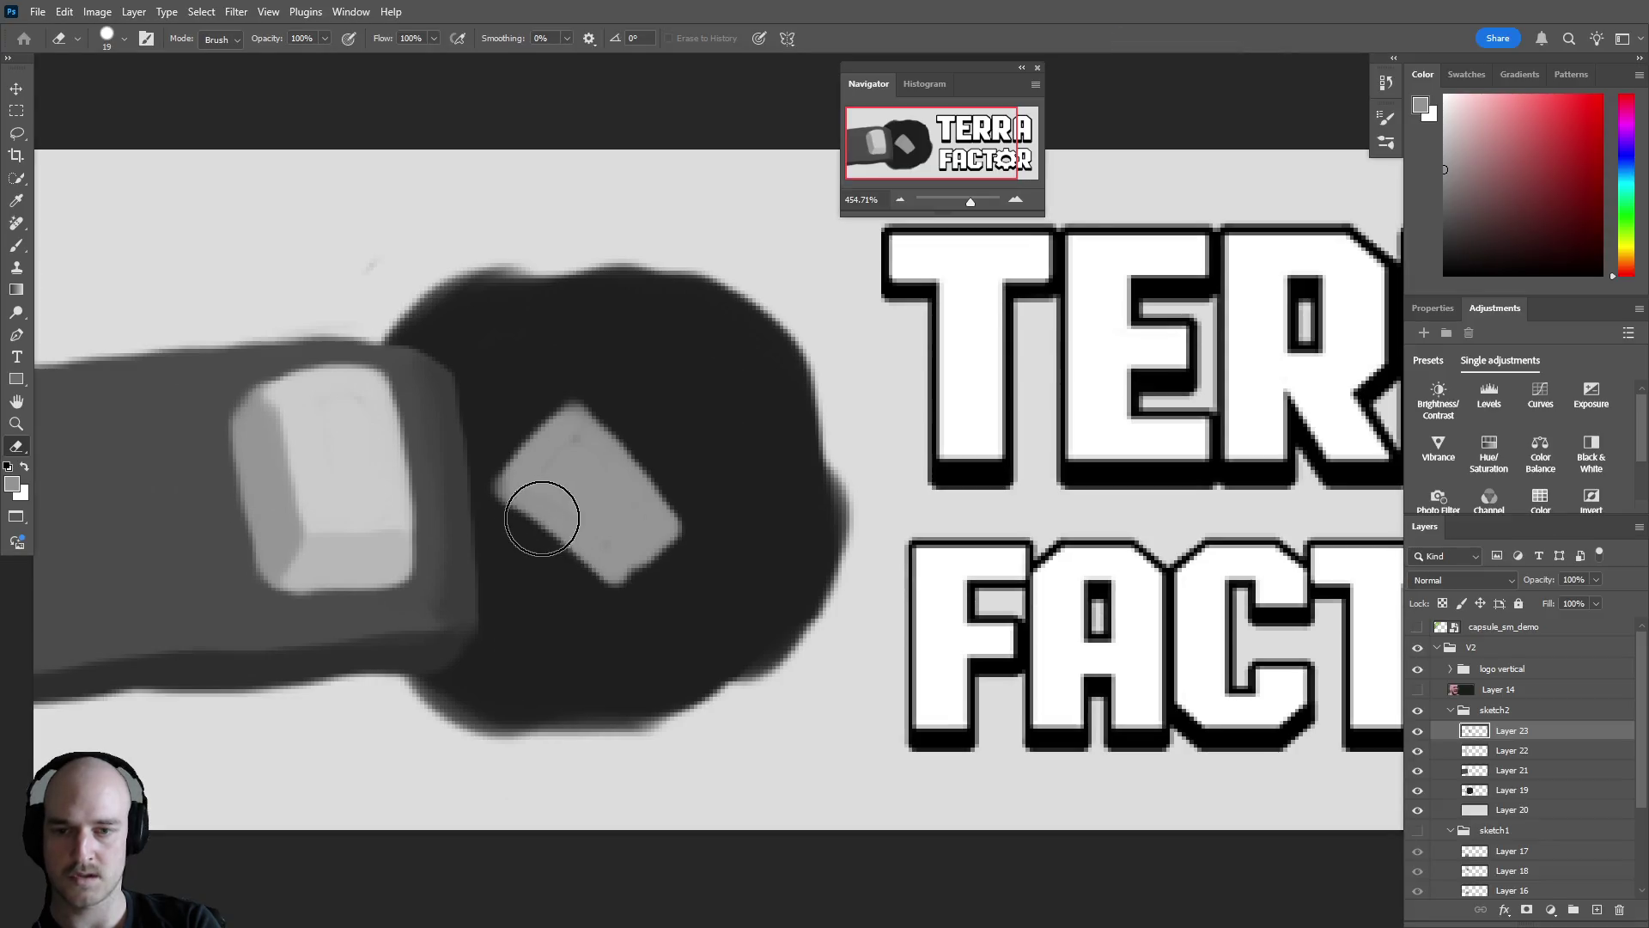
pyautogui.hotkey('shift', 'f')
pyautogui.press('b')
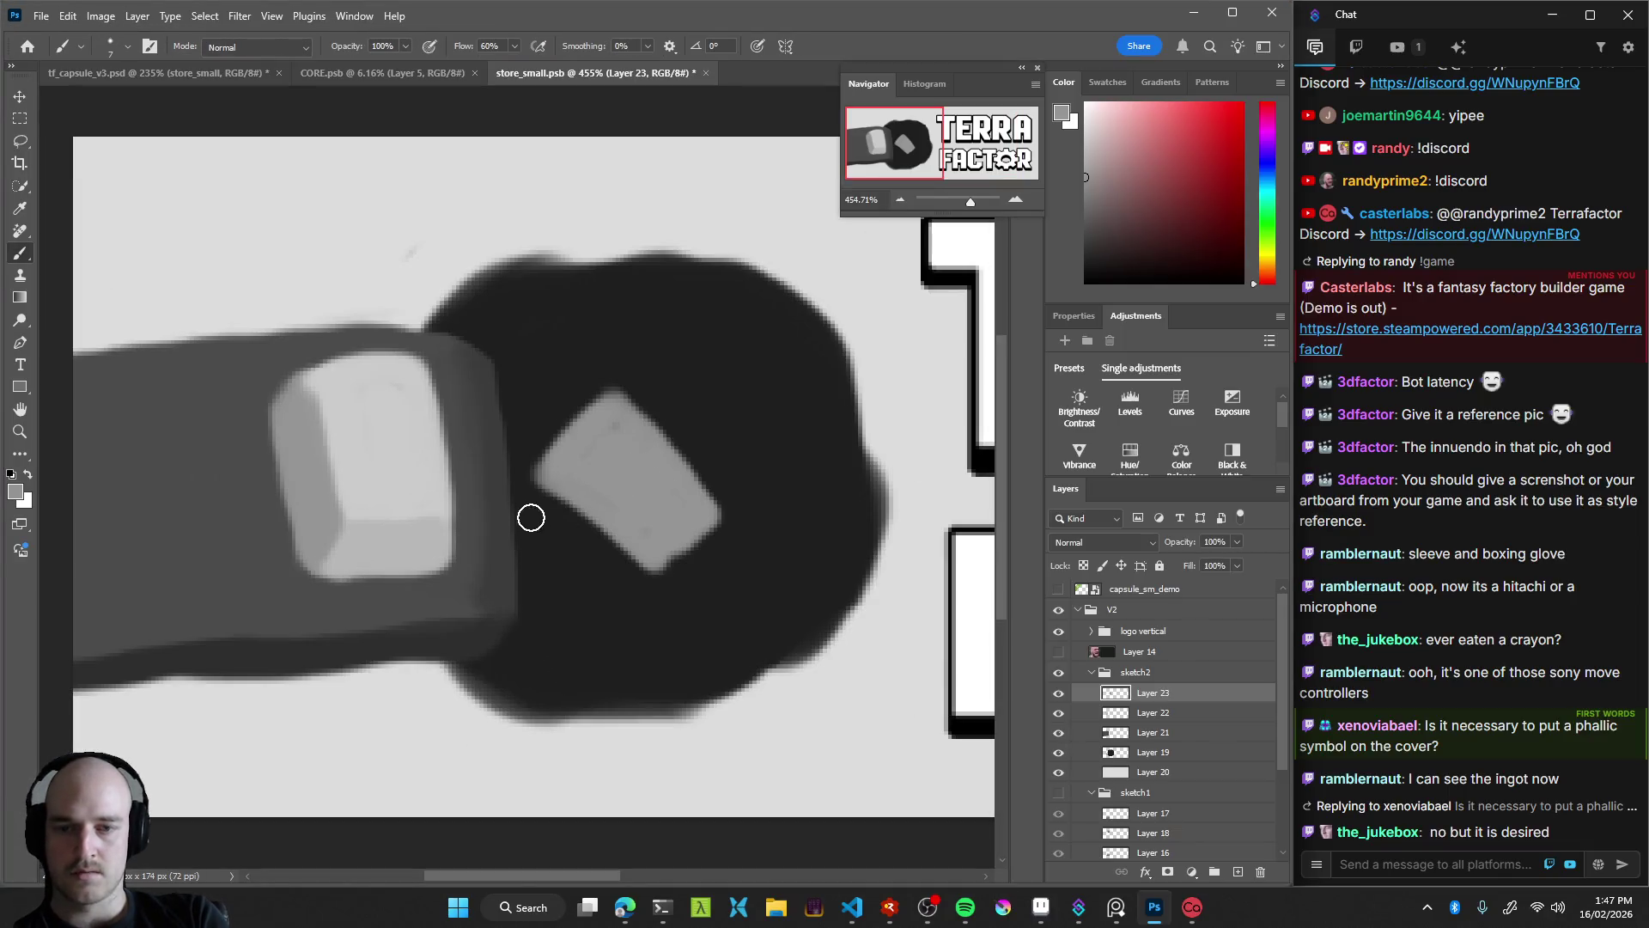
pyautogui.press('e')
pyautogui.moveTo(560, 521)
pyautogui.mouseDown()
pyautogui.moveTo(677, 596)
pyautogui.moveTo(733, 519)
pyautogui.mouseUp()
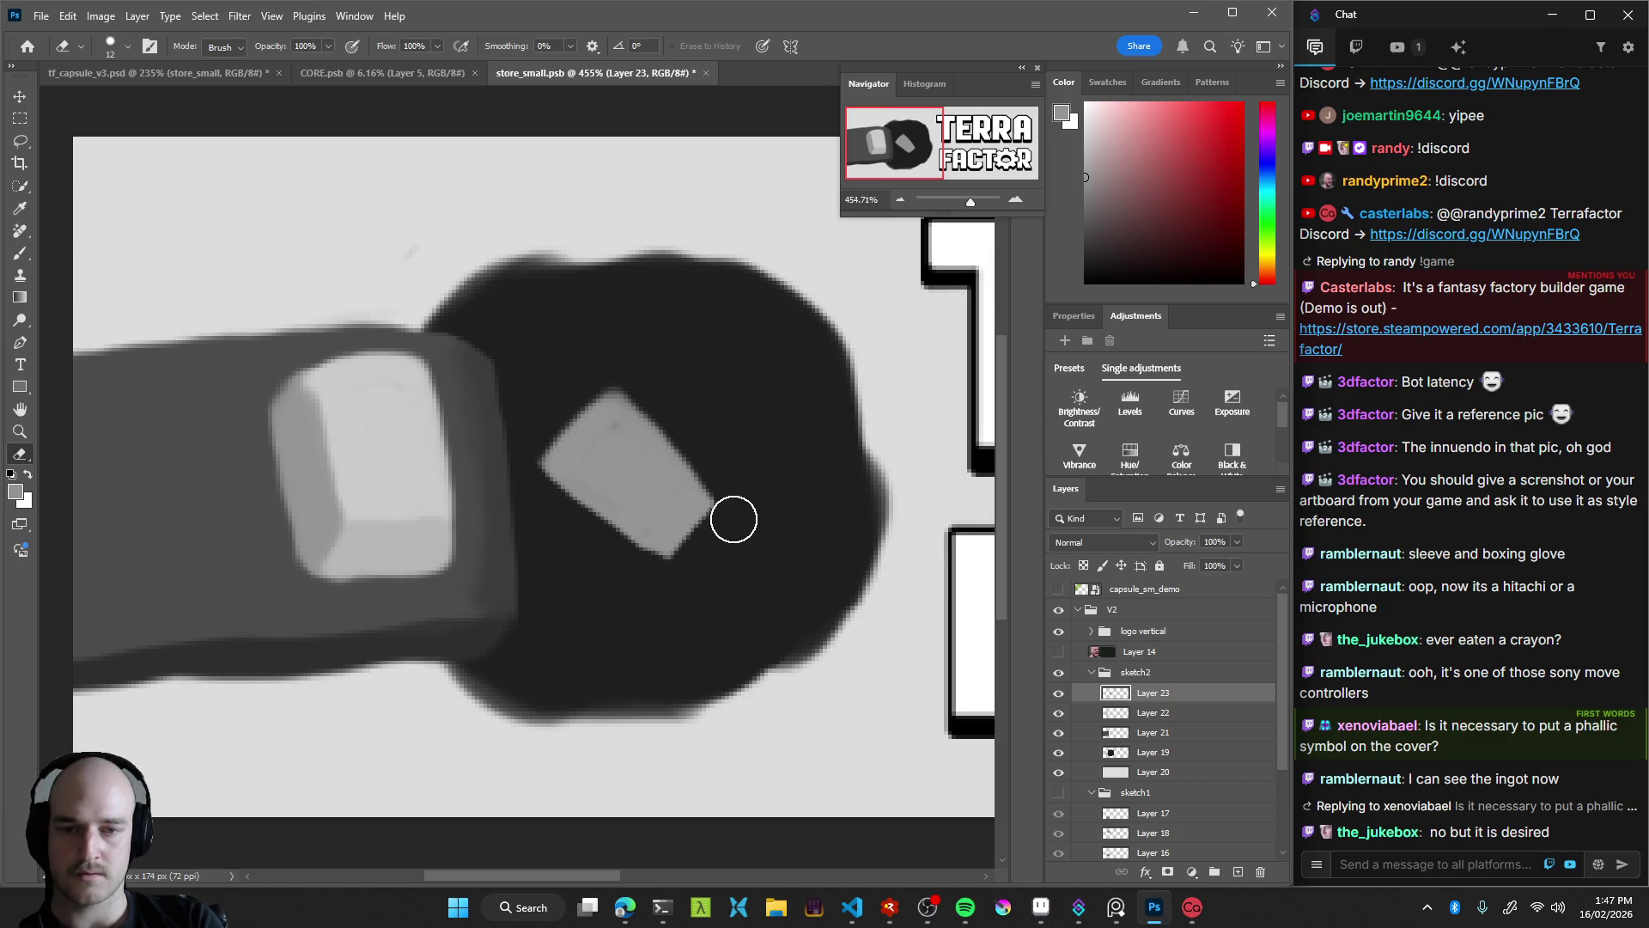
pyautogui.moveTo(684, 439); pyautogui.dragTo(715, 488)
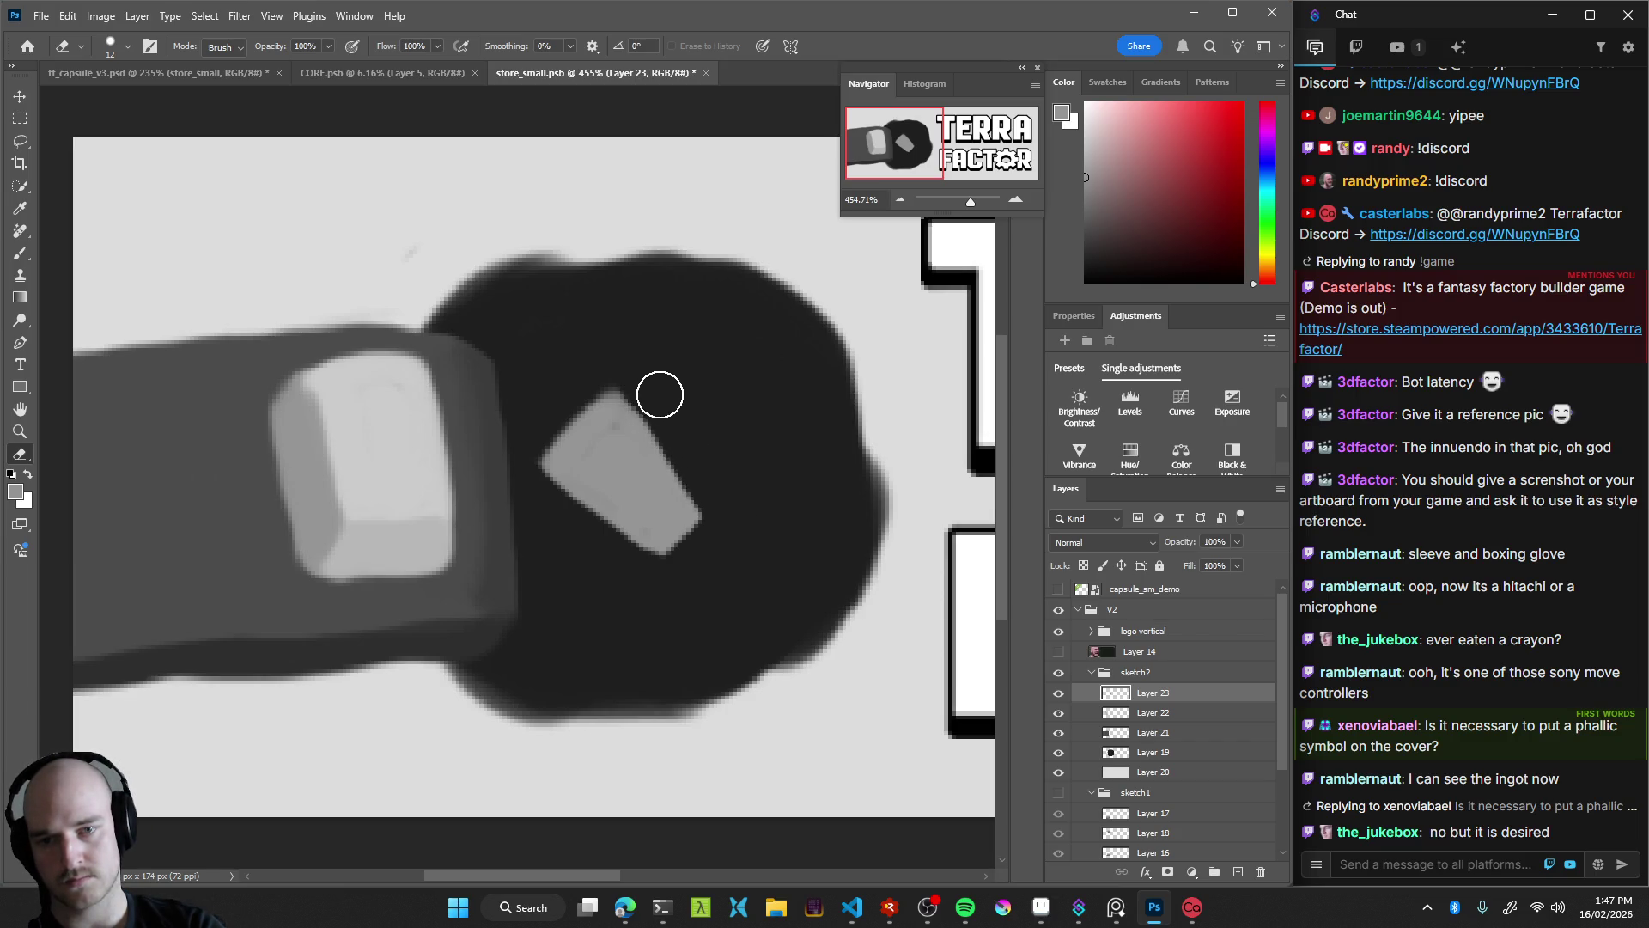
# Shade the ingot with an inner highlight and darker and lighter greys on its lower-left edge
pyautogui.press('b')
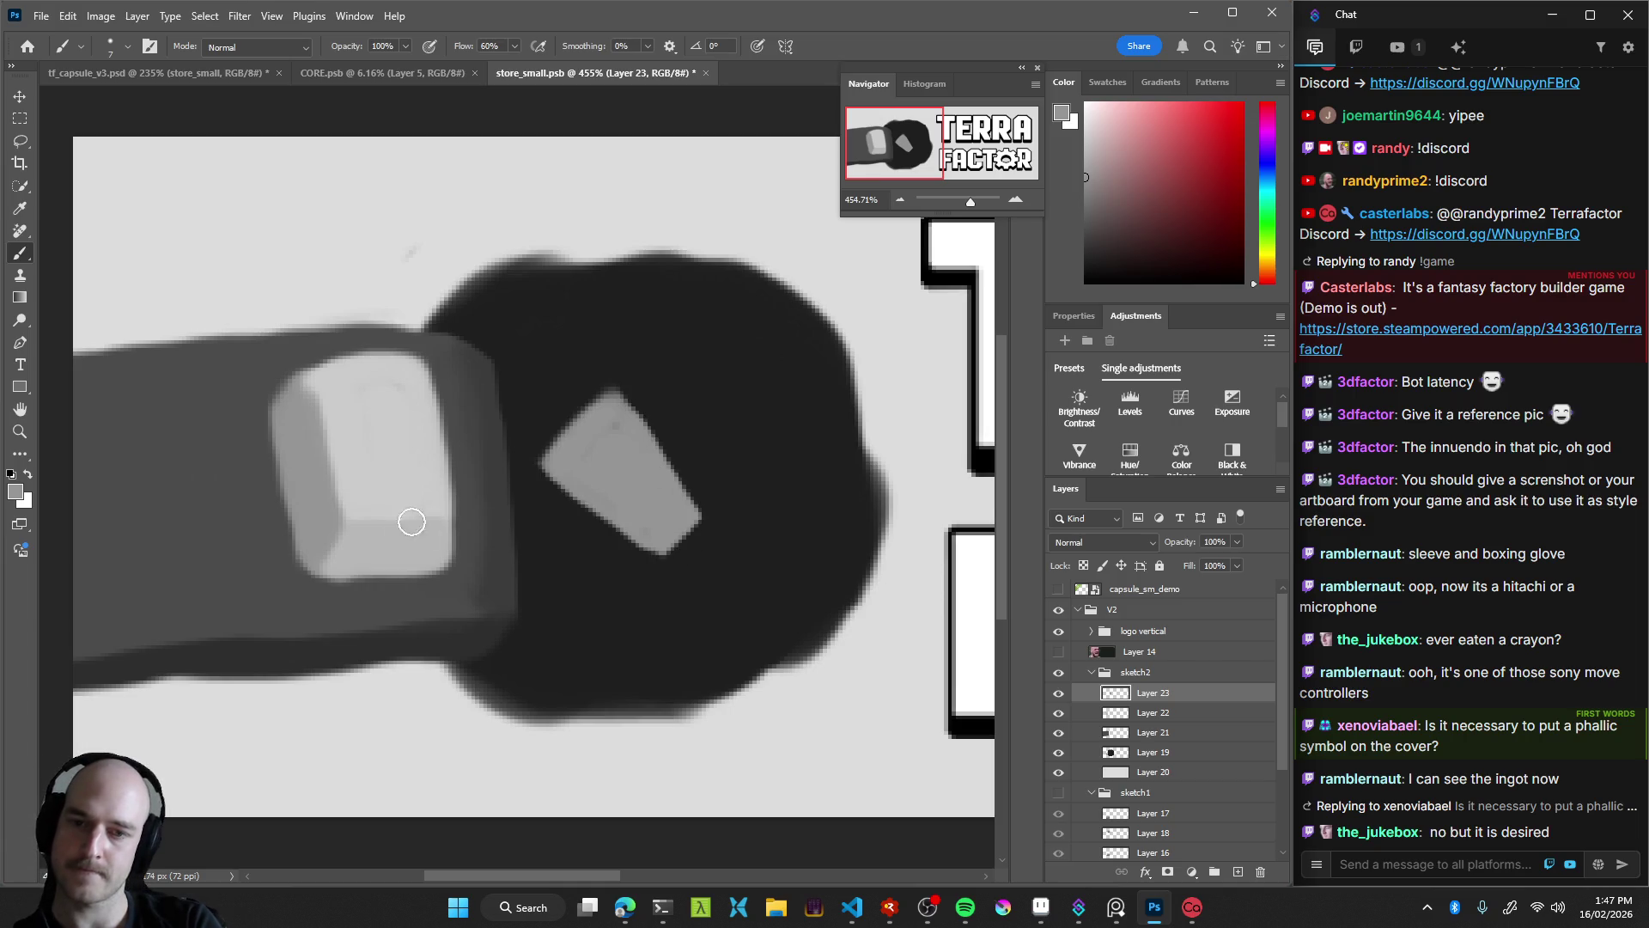
pyautogui.moveTo(623, 426)
pyautogui.mouseDown()
pyautogui.moveTo(599, 449)
pyautogui.moveTo(622, 425)
pyautogui.moveTo(599, 416)
pyautogui.mouseUp()
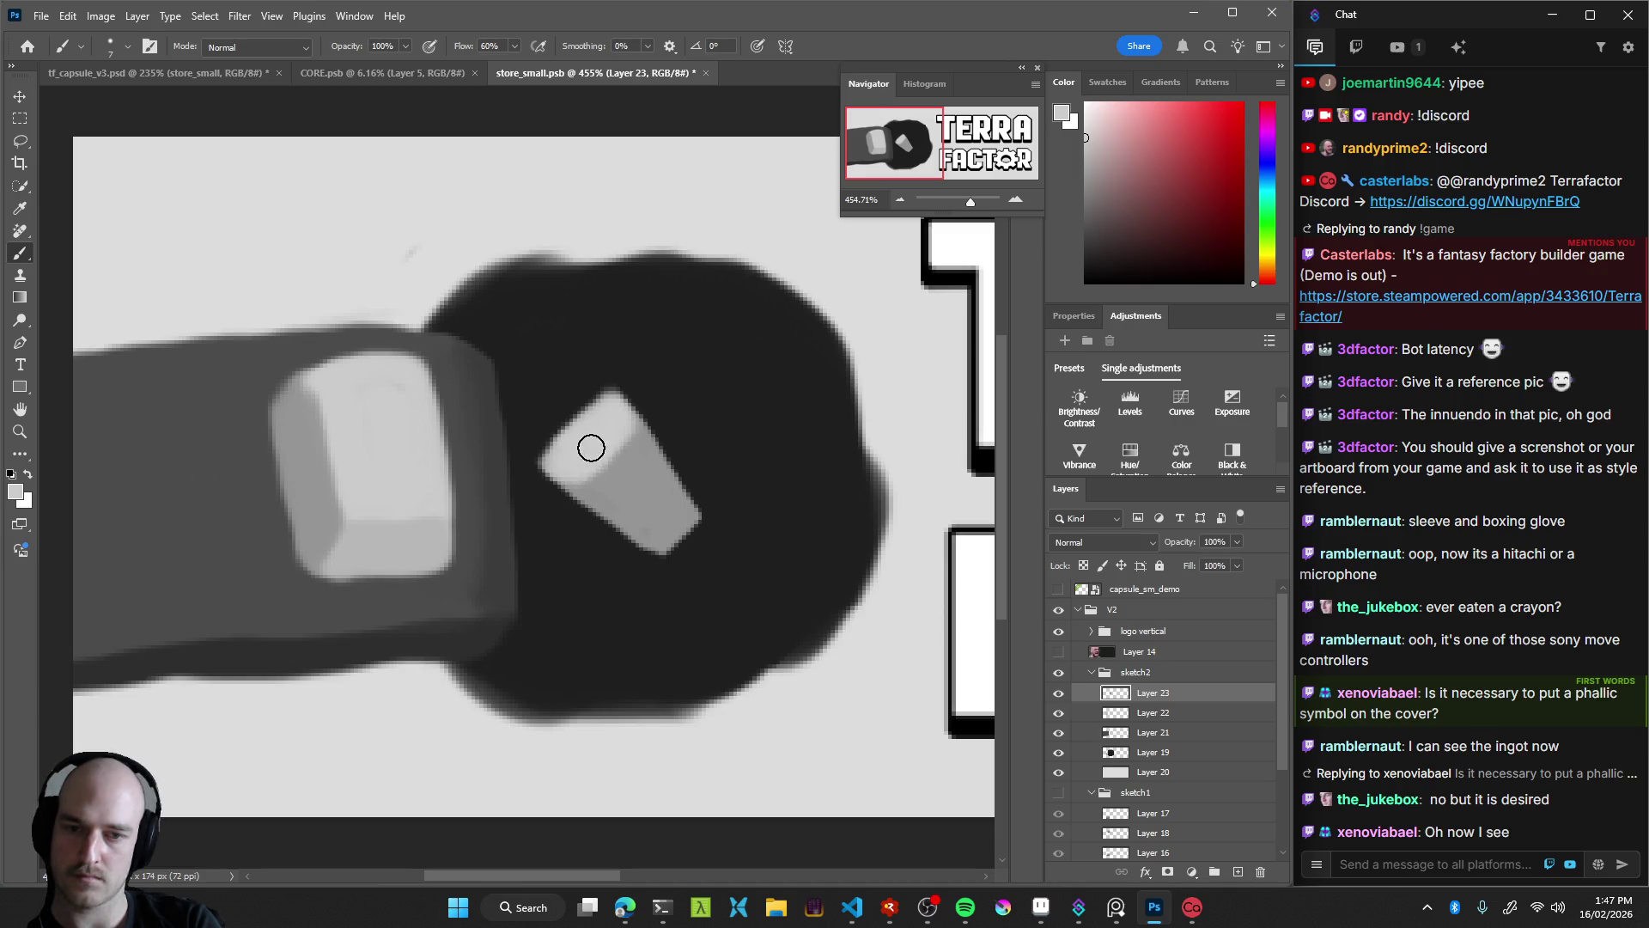
pyautogui.keyDown('alt'); pyautogui.click(599, 513); pyautogui.keyUp('alt')
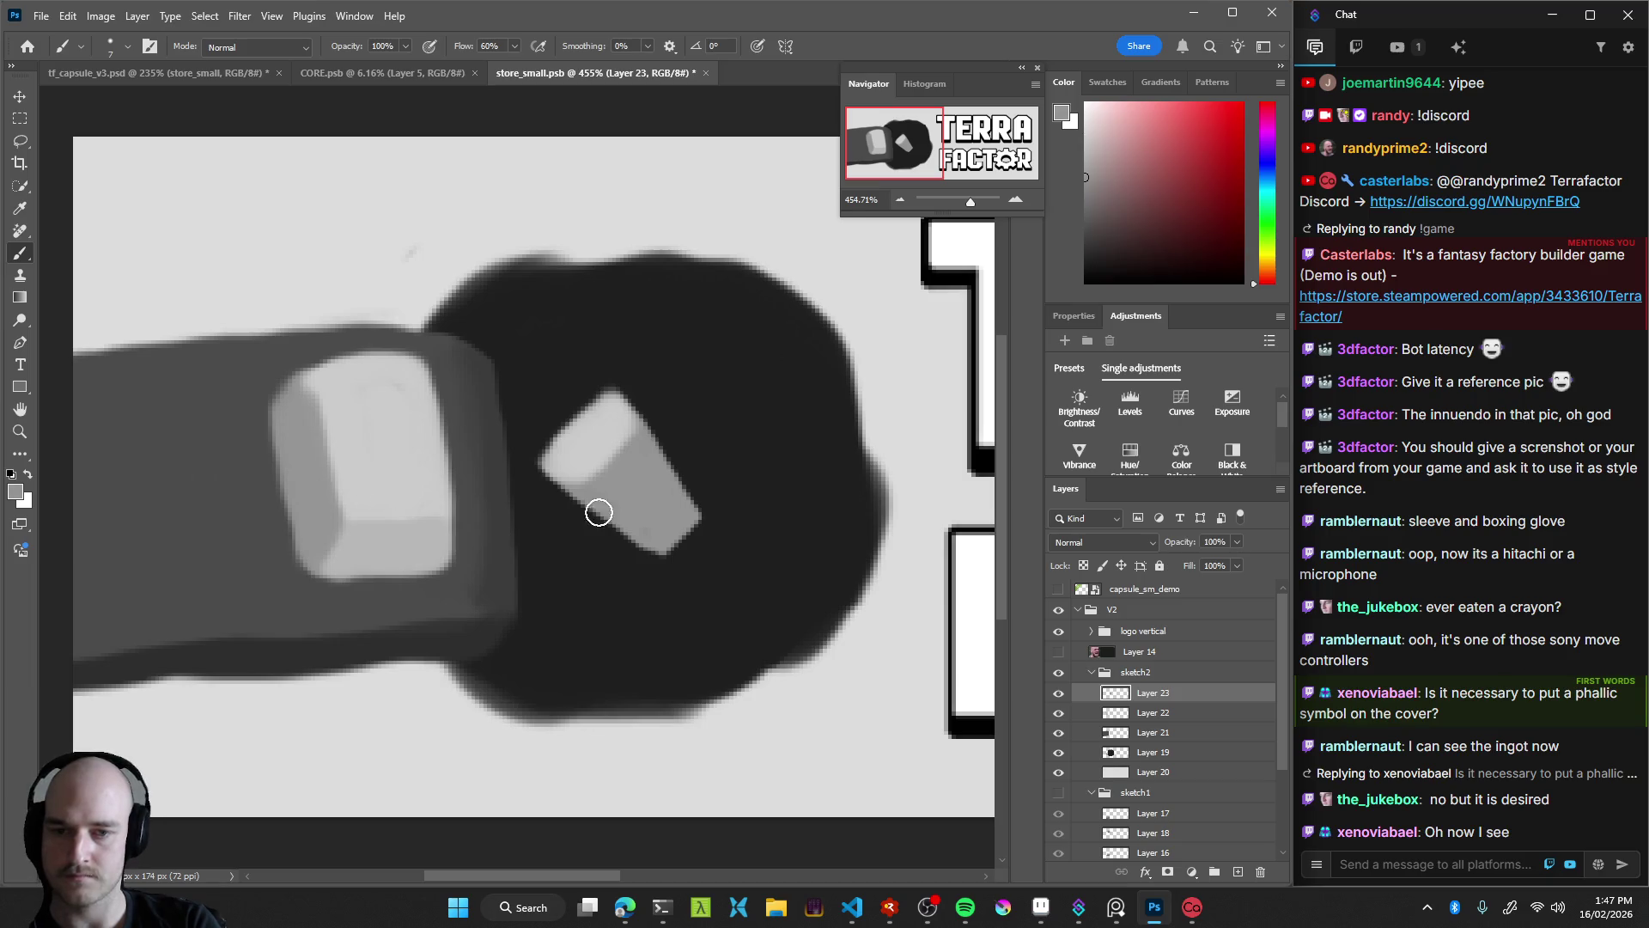
pyautogui.moveTo(590, 500); pyautogui.dragTo(670, 570)
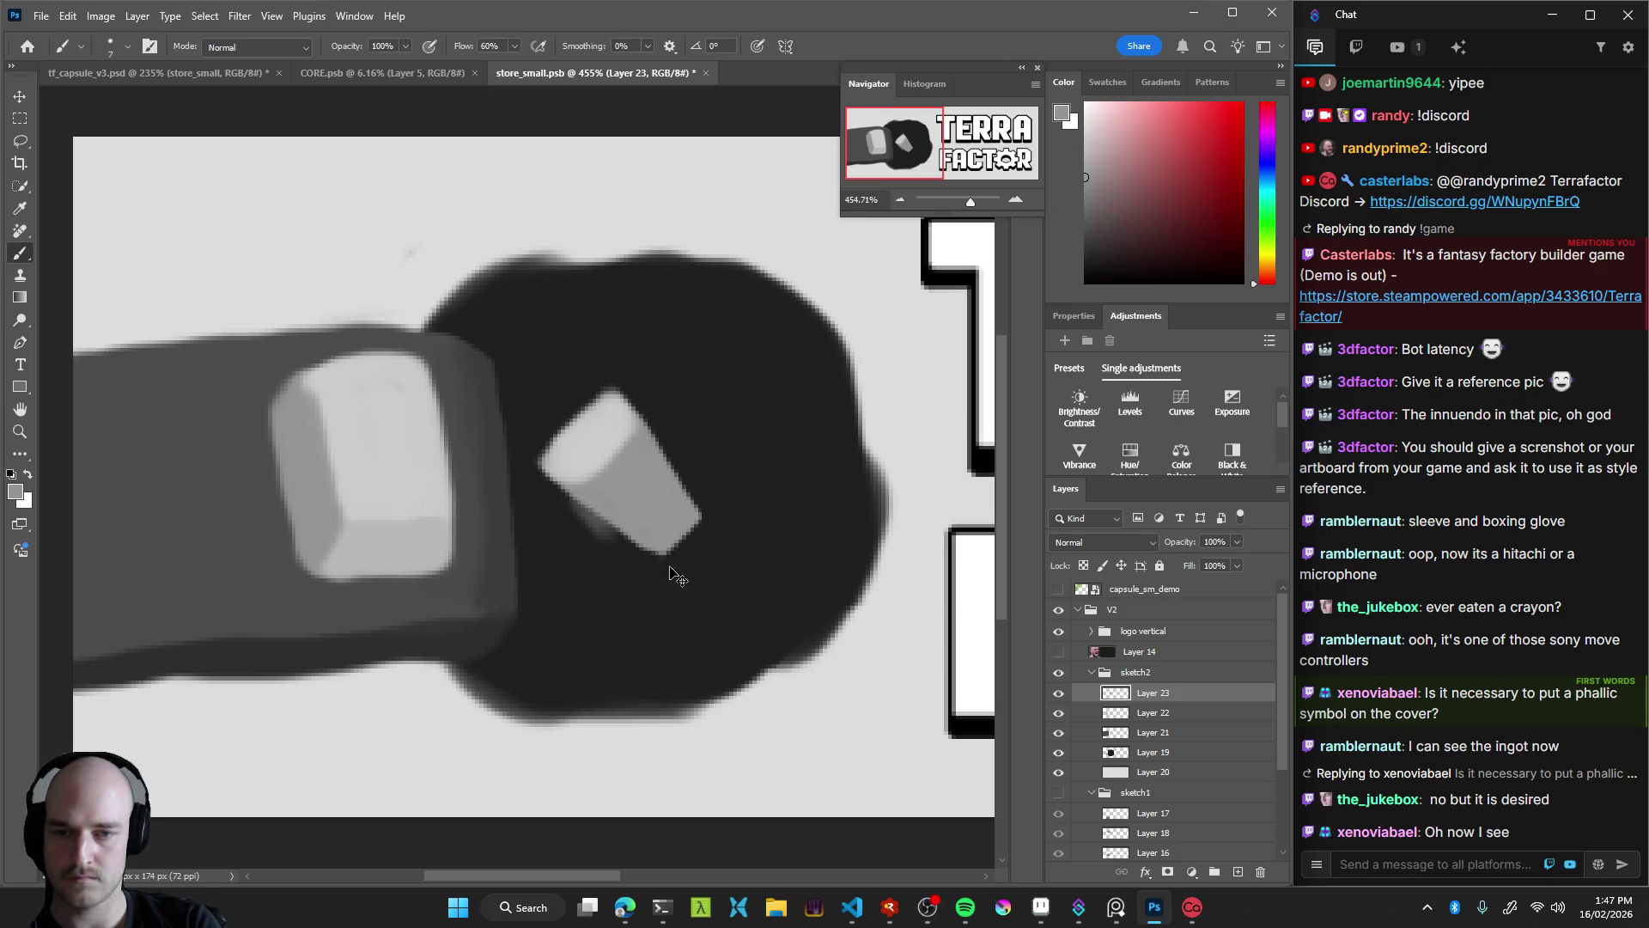
pyautogui.press('z')
pyautogui.moveTo(672, 486)
pyautogui.mouseDown()
pyautogui.moveTo(593, 532)
pyautogui.moveTo(606, 507)
pyautogui.mouseUp()
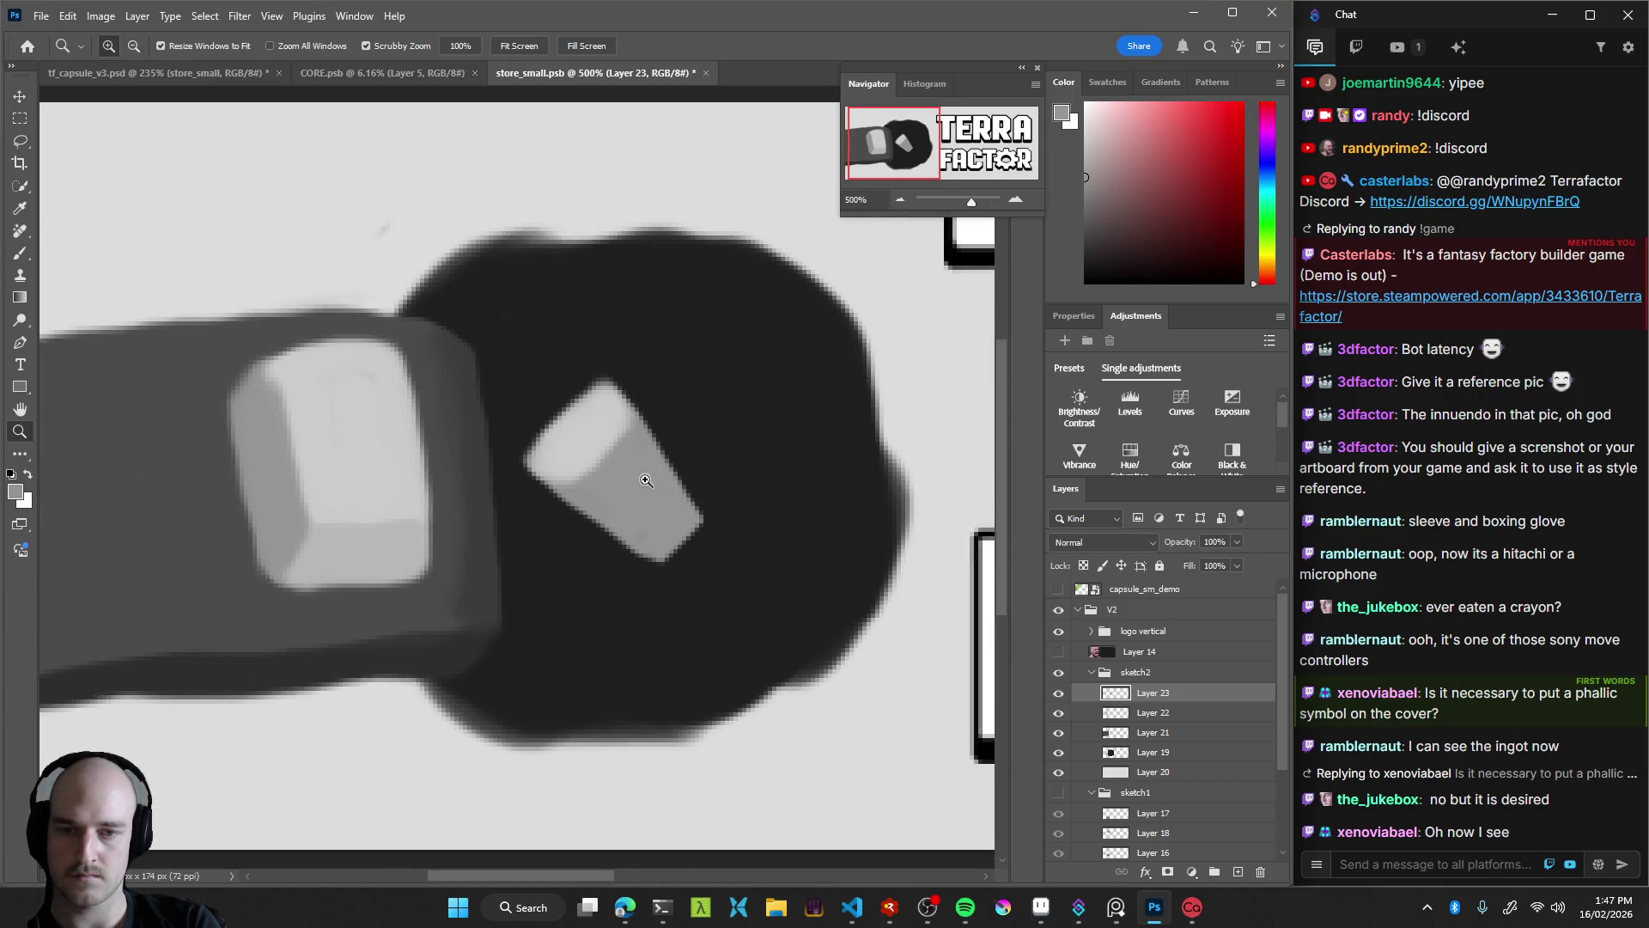
pyautogui.press('b')
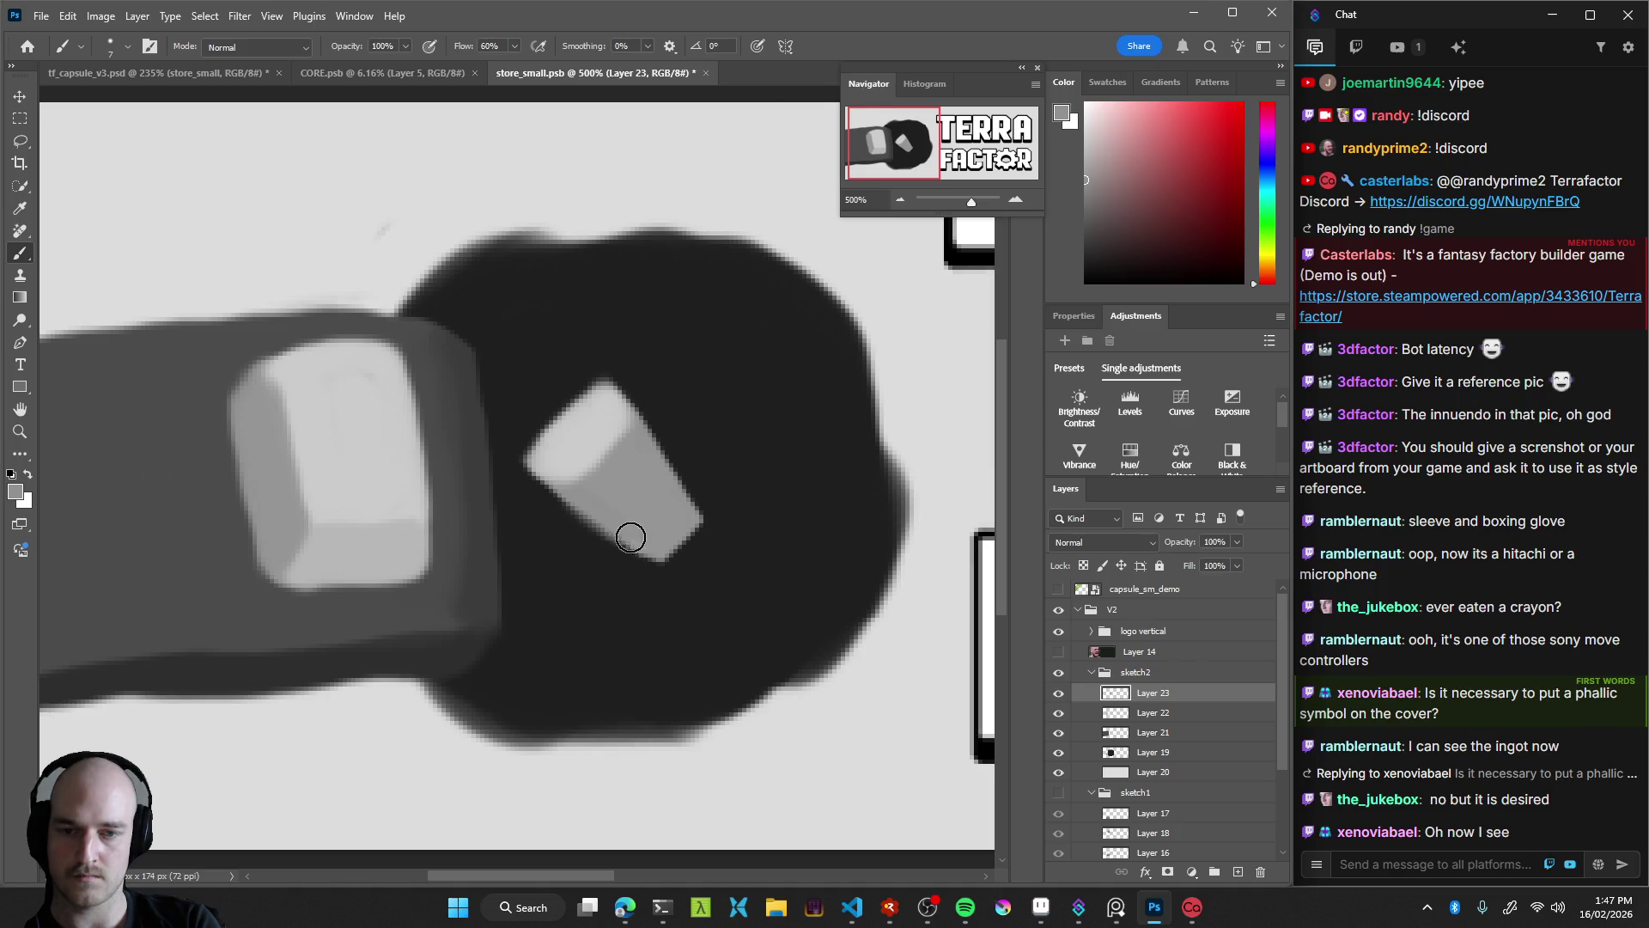
pyautogui.keyDown('alt'); pyautogui.click(586, 445); pyautogui.keyUp('alt')
pyautogui.moveTo(567, 500); pyautogui.dragTo(594, 513)
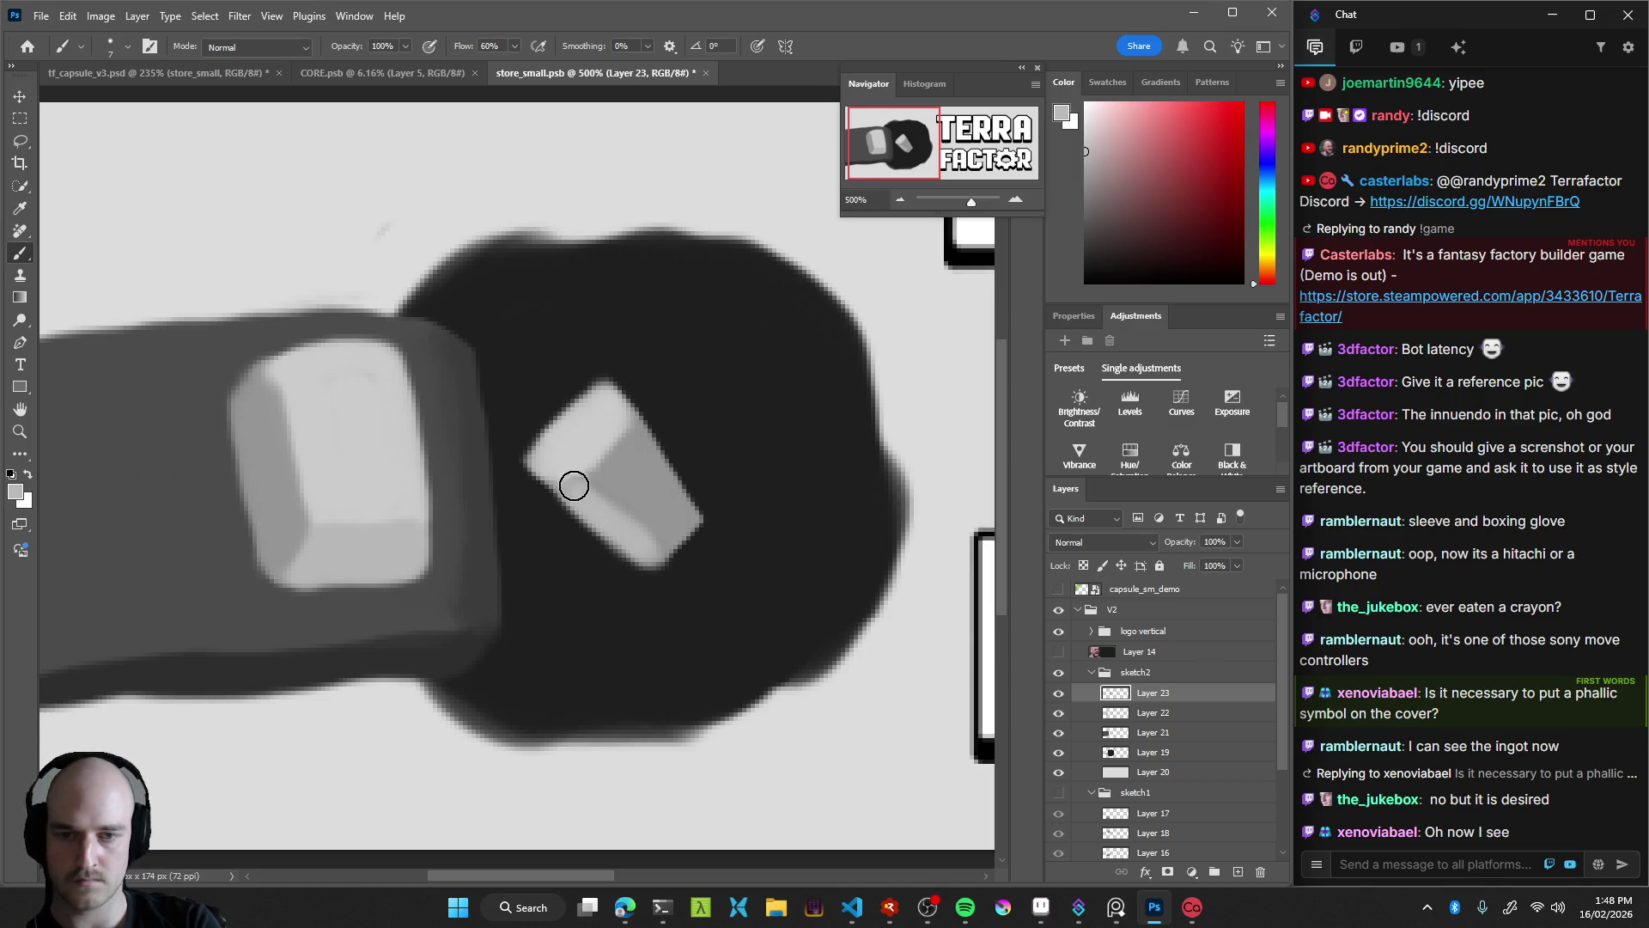
# Zoom out to the whole image and enlarge the brush to about 91 px
pyautogui.press('z')
pyautogui.moveTo(685, 464)
pyautogui.mouseDown()
pyautogui.moveTo(539, 561)
pyautogui.moveTo(622, 556)
pyautogui.mouseUp()
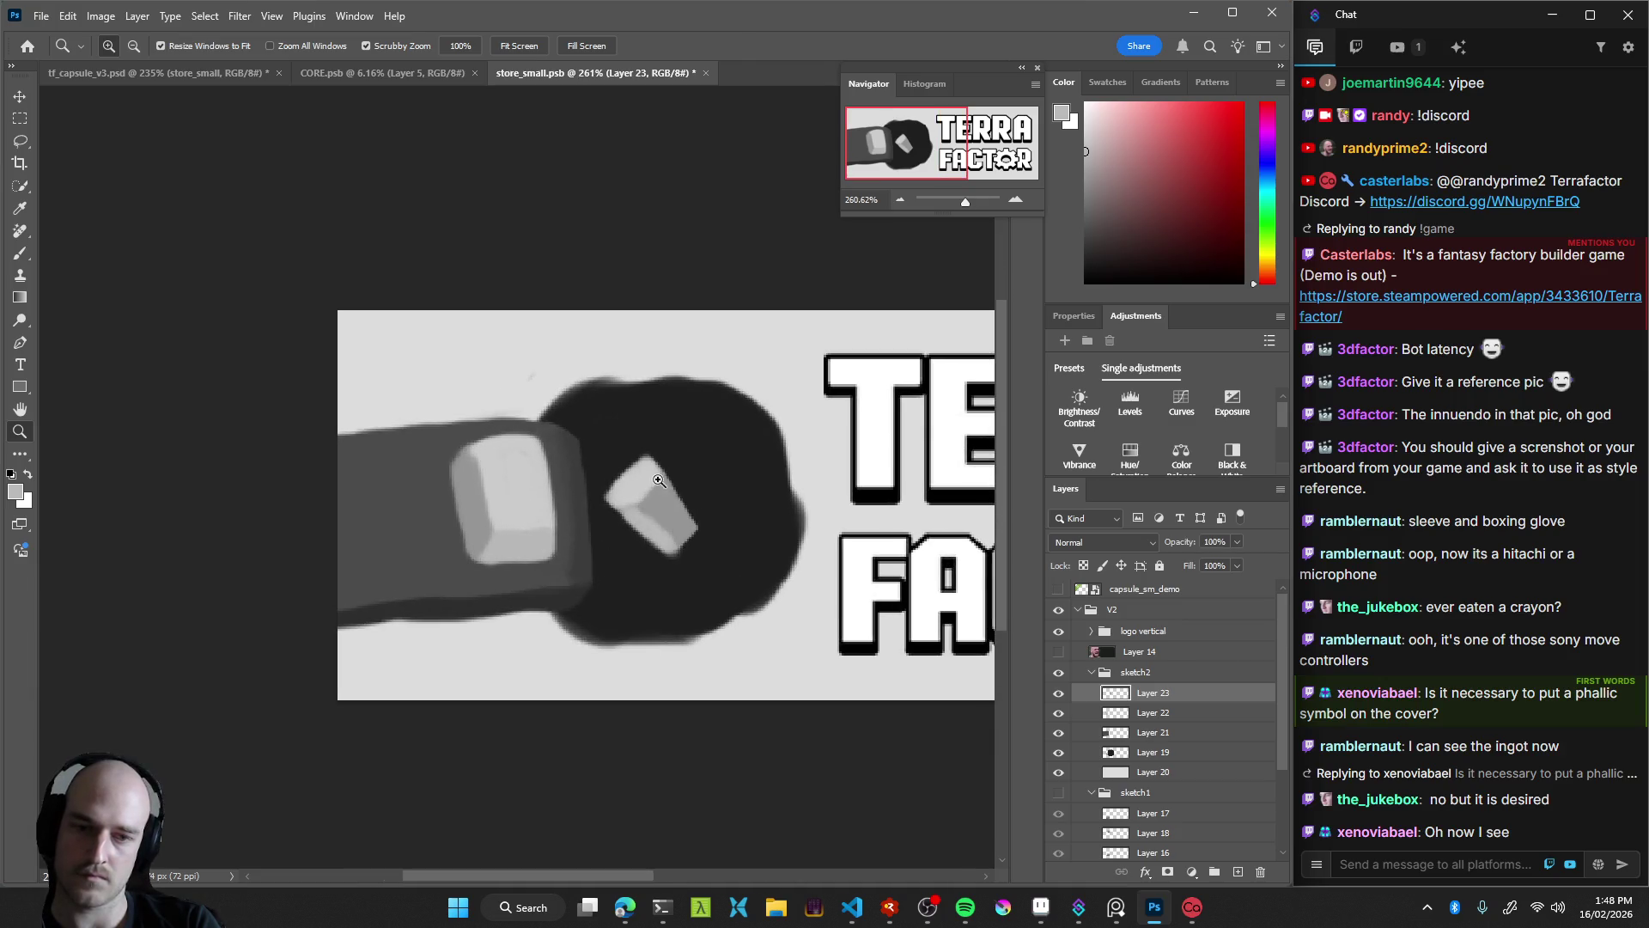
pyautogui.press('b')
pyautogui.moveTo(663, 471)
pyautogui.mouseDown()
pyautogui.moveTo(687, 464)
pyautogui.moveTo(724, 510)
pyautogui.moveTo(709, 510)
pyautogui.mouseUp()
pyautogui.keyDown('alt'); pyautogui.click(711, 468); pyautogui.keyUp('alt')
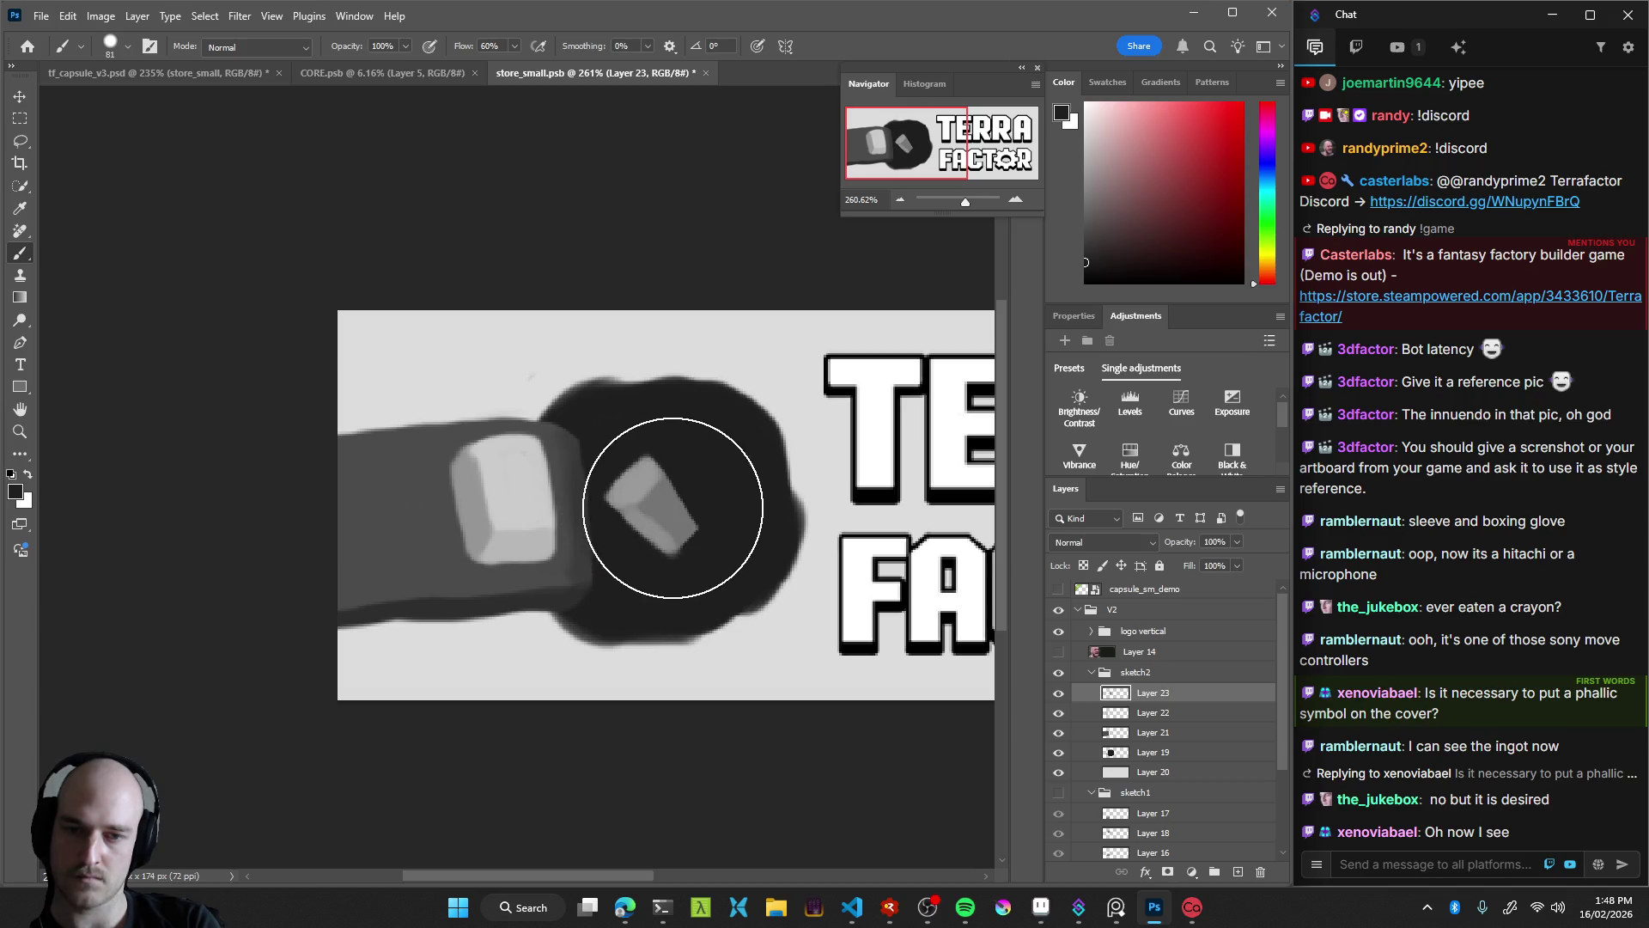
# Review the whole capsule, then select the ingot's layer and zoom in on it
pyautogui.press('e')
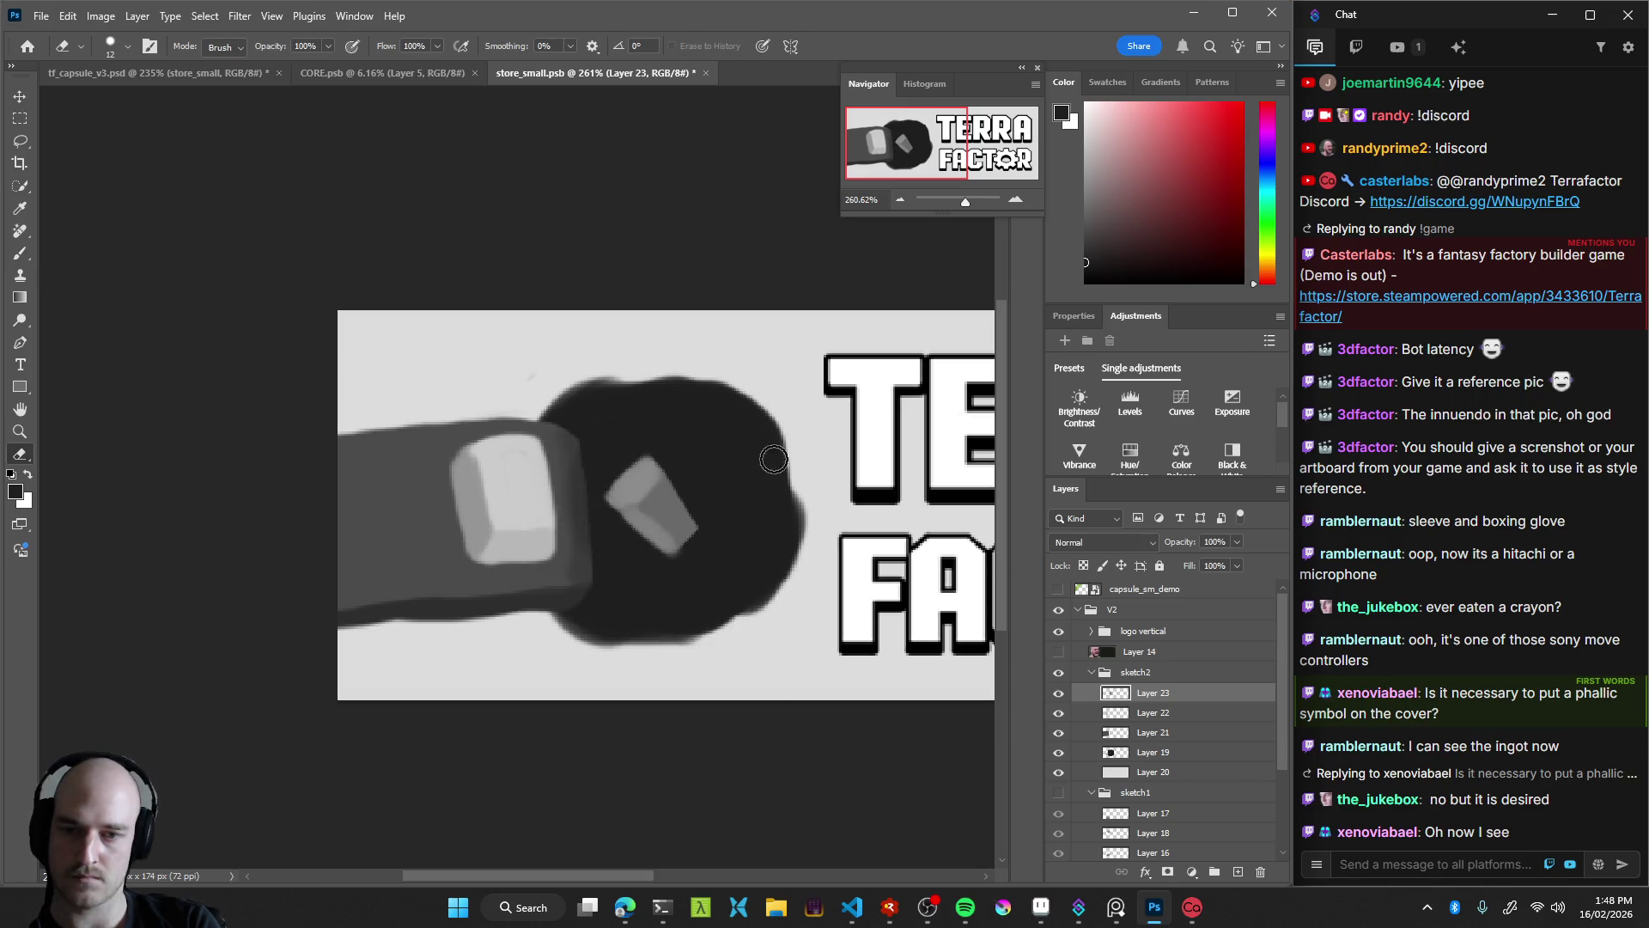
pyautogui.press('z')
pyautogui.moveTo(773, 459); pyautogui.dragTo(581, 570)
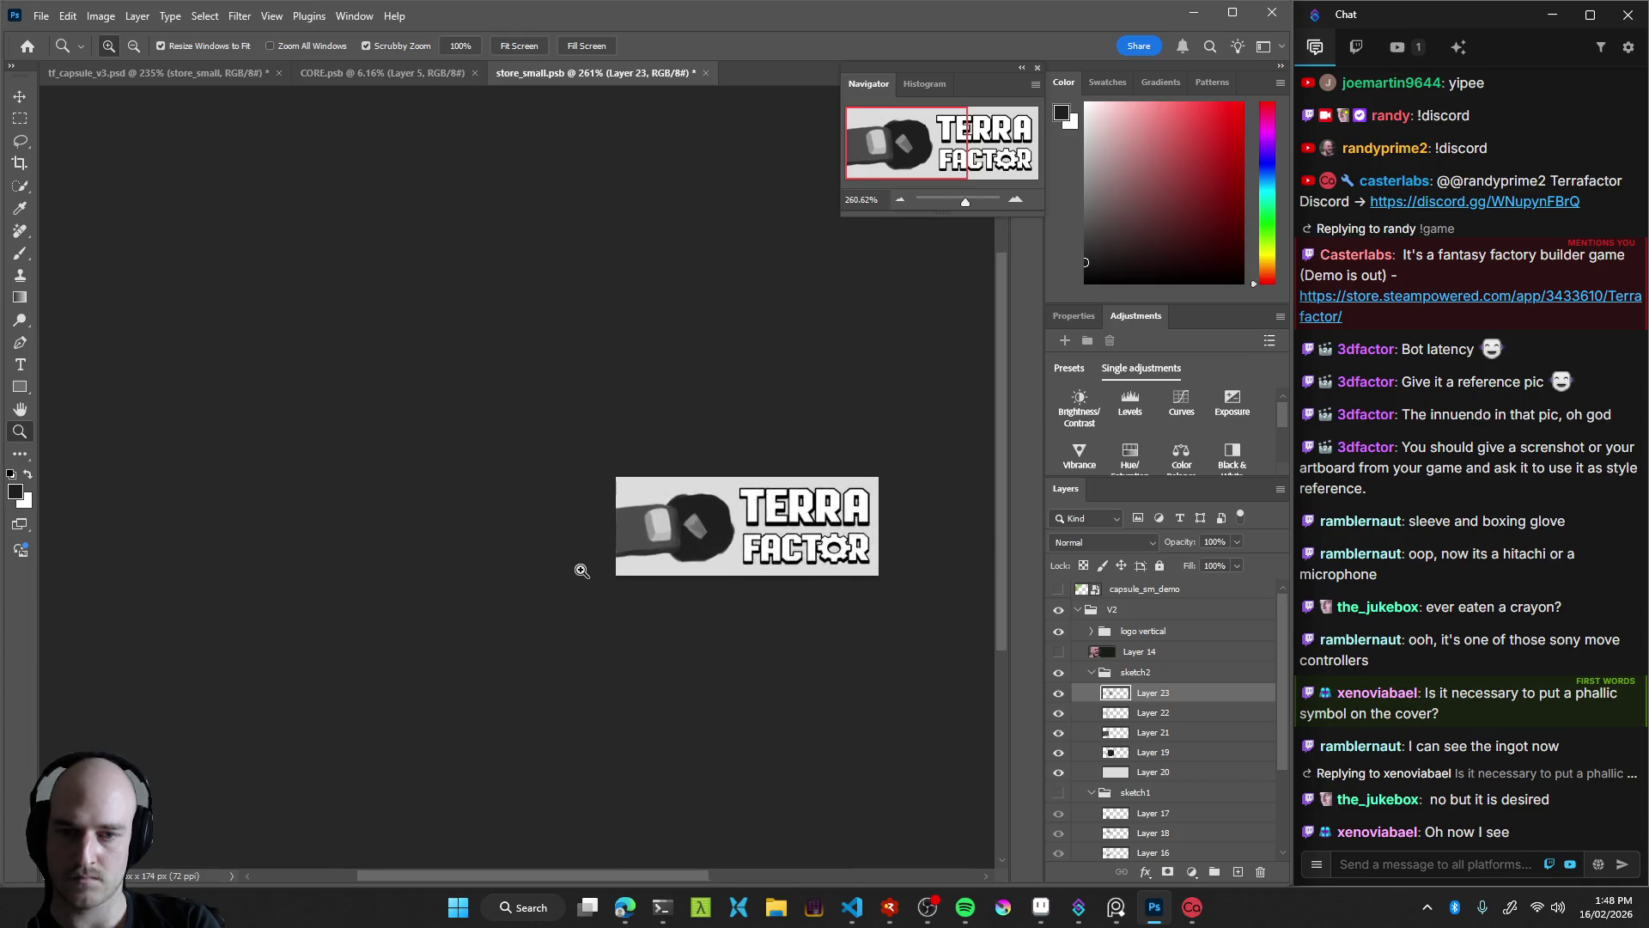
pyautogui.keyDown('ctrl'); pyautogui.click(538, 518); pyautogui.keyUp('ctrl')
pyautogui.moveTo(538, 519); pyautogui.dragTo(601, 507)
# Enlarge the view of the ingot and erase its upper-right corner
pyautogui.moveTo(552, 395); pyautogui.dragTo(629, 400)
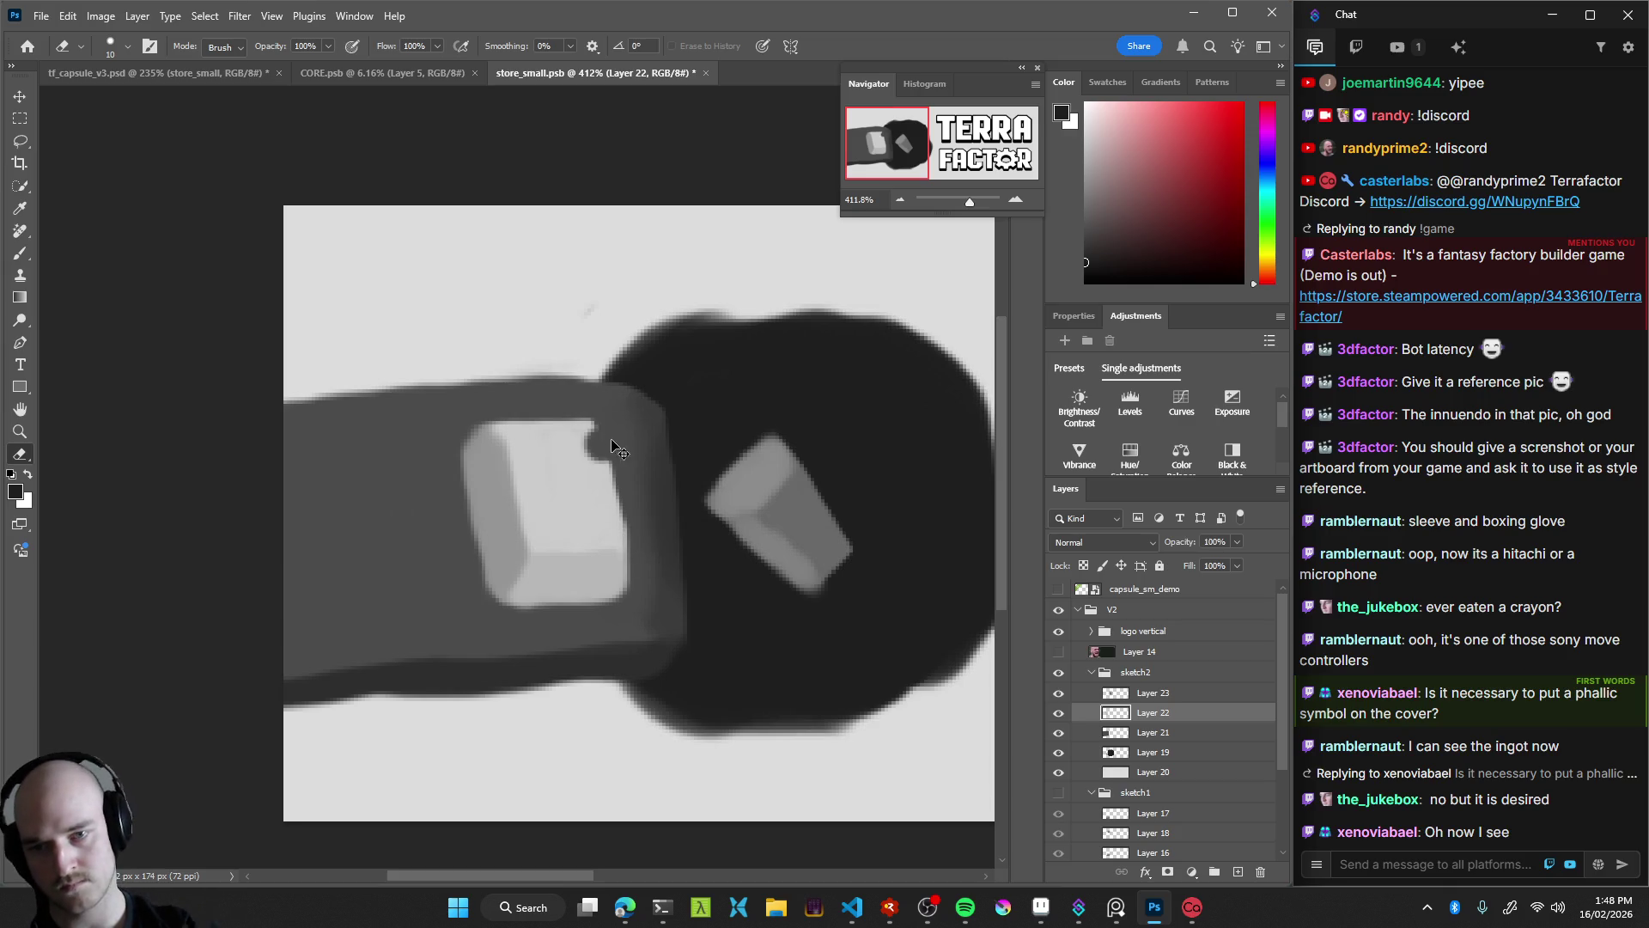
pyautogui.moveTo(596, 405); pyautogui.dragTo(619, 478)
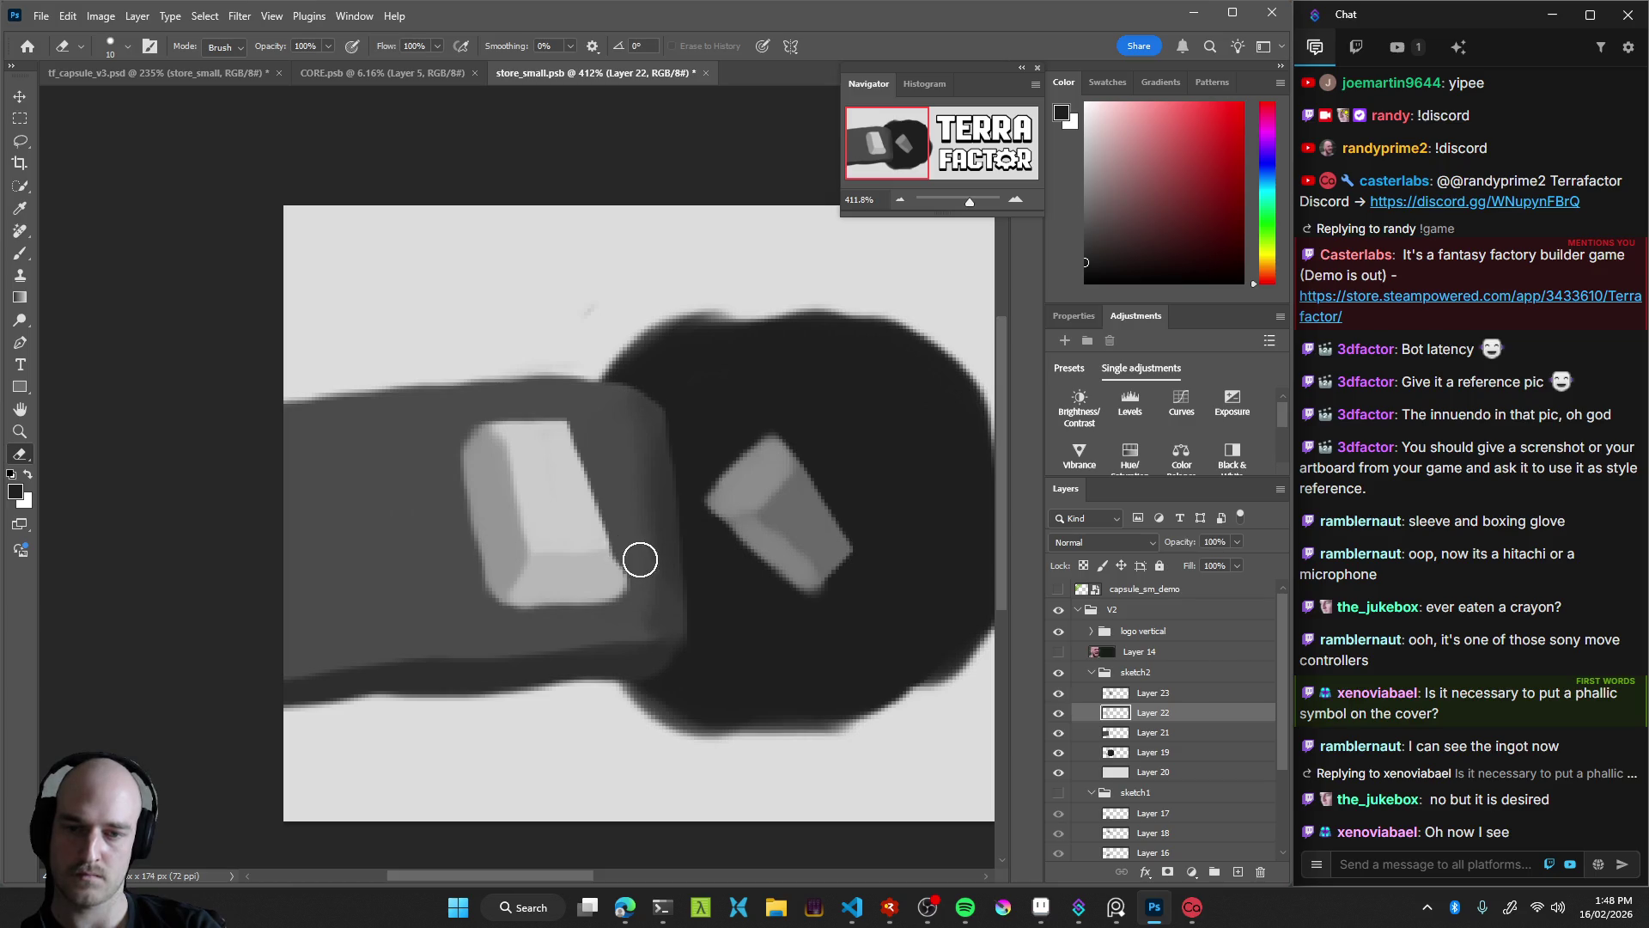
pyautogui.scroll(-5, 649, 569)
pyautogui.scroll(5, 490, 450)
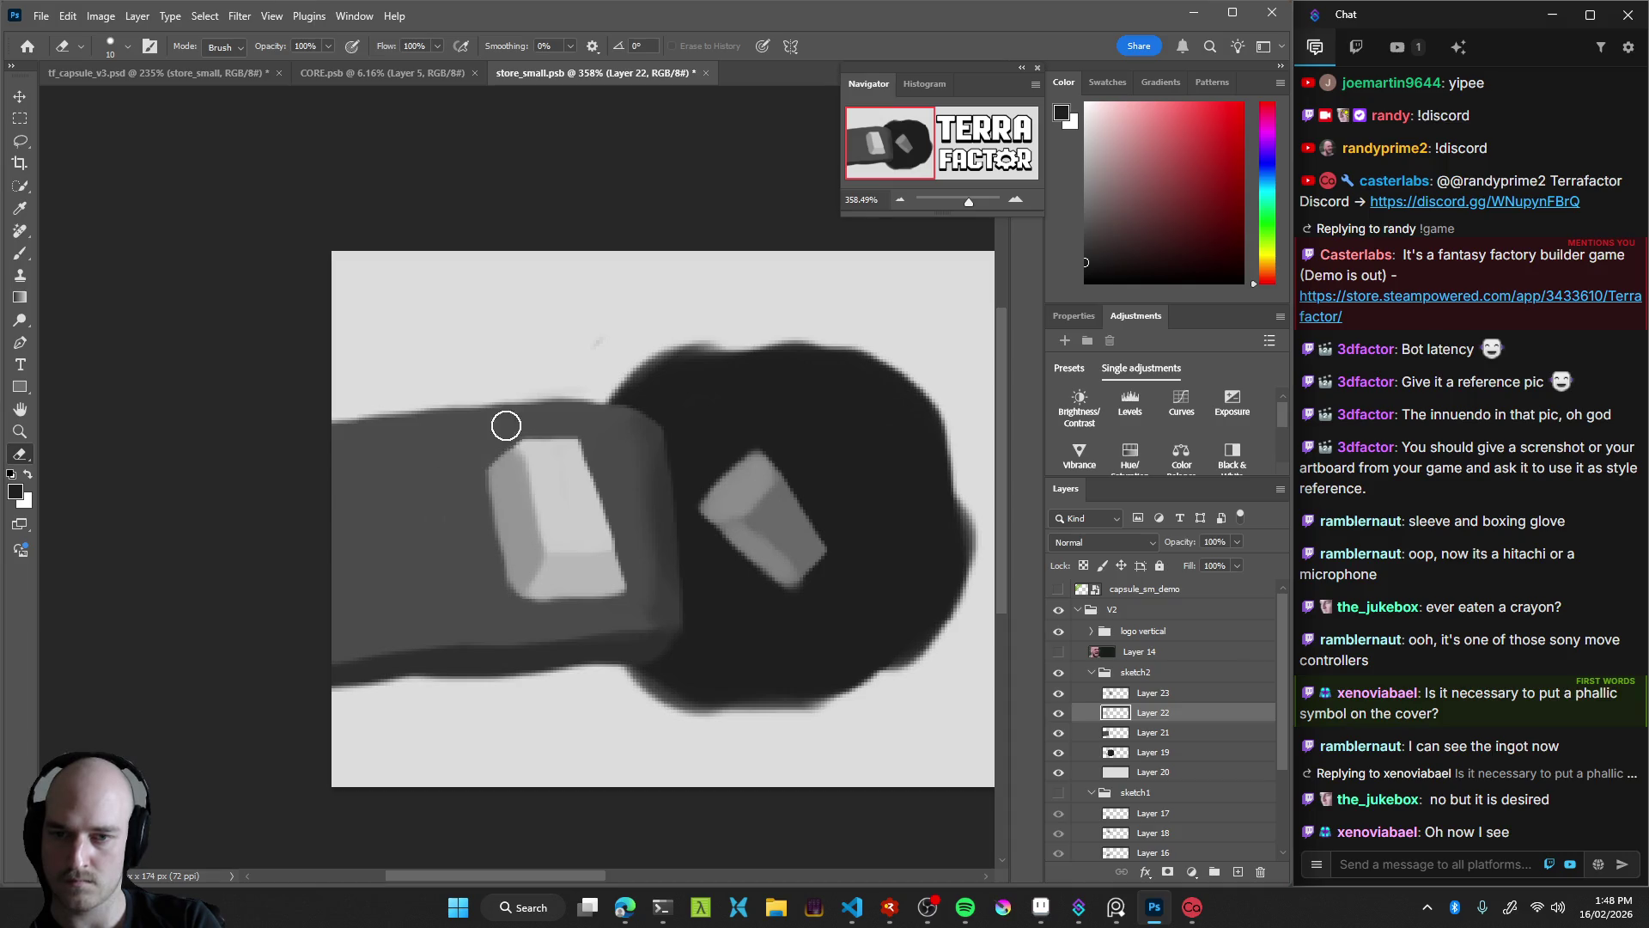
# Shrink the brush to a small size and sample dark and light greys from the ingot
pyautogui.press('b')
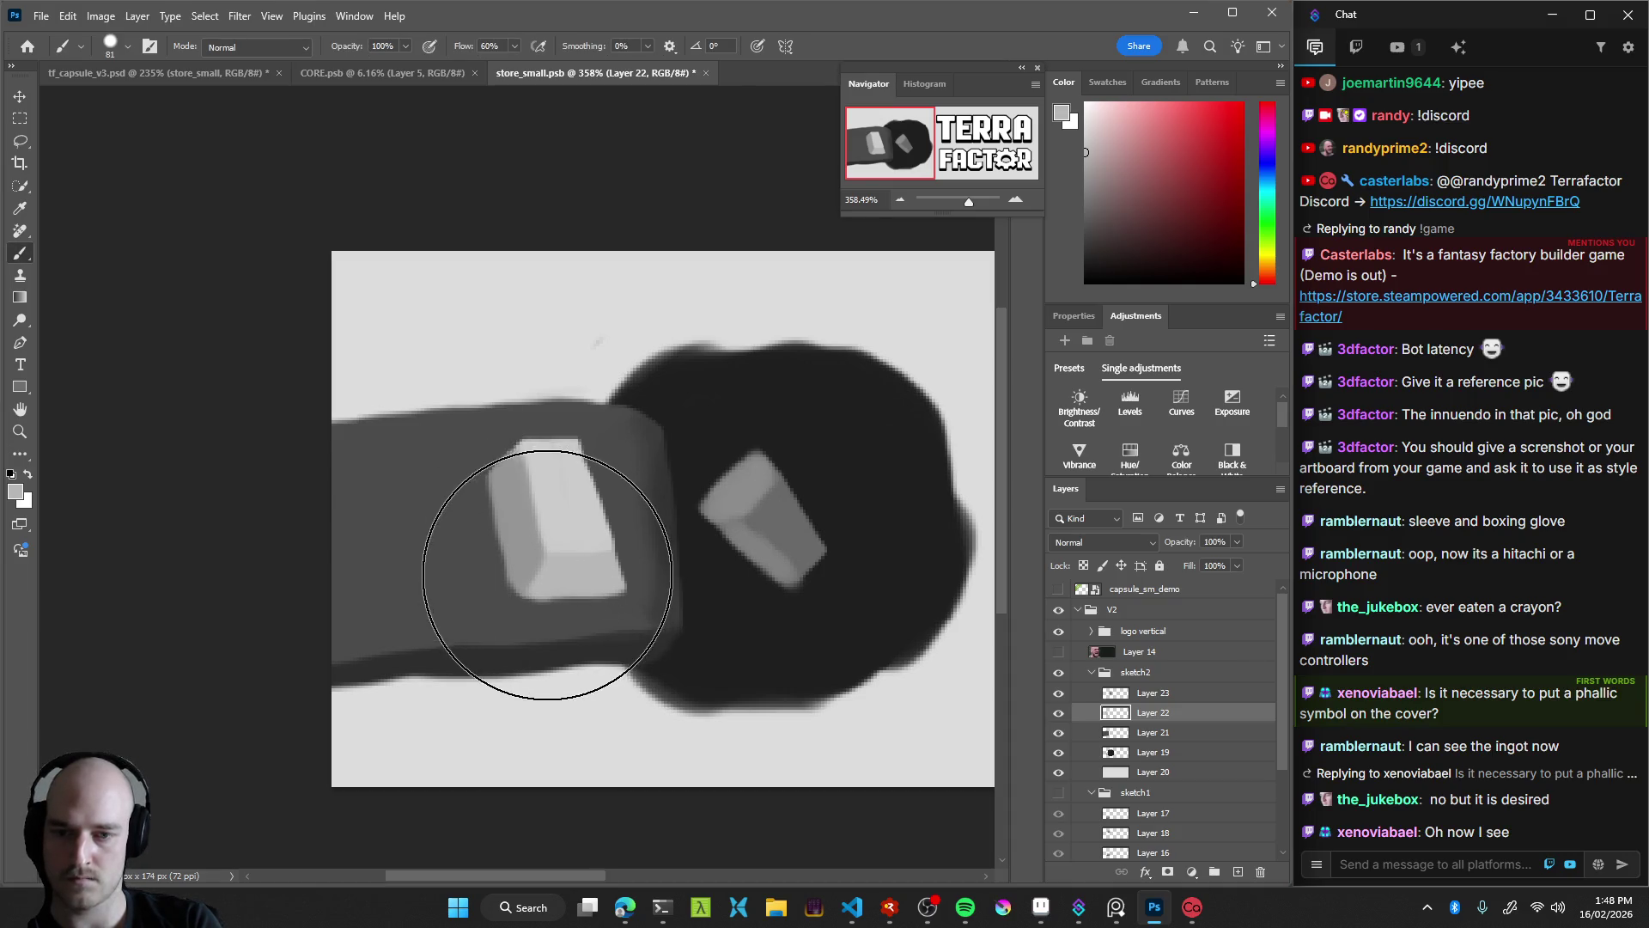
pyautogui.moveTo(597, 546)
pyautogui.mouseDown()
pyautogui.moveTo(498, 522)
pyautogui.moveTo(435, 450)
pyautogui.mouseUp()
pyautogui.moveTo(557, 569); pyautogui.dragTo(527, 564)
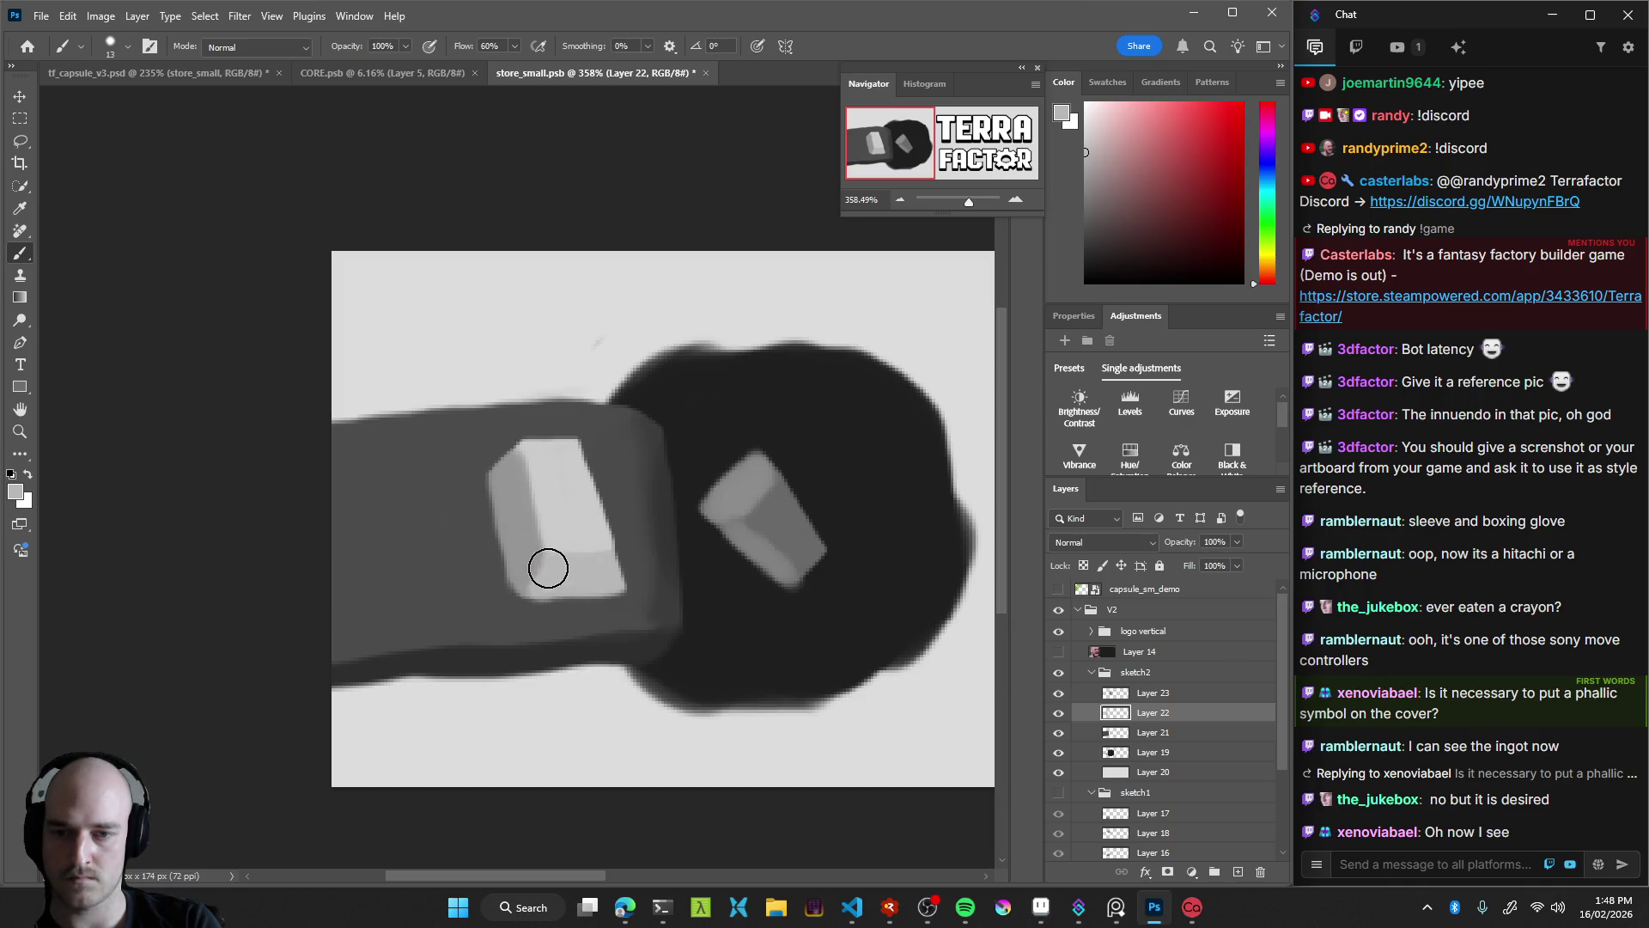
pyautogui.moveTo(630, 553); pyautogui.dragTo(601, 552)
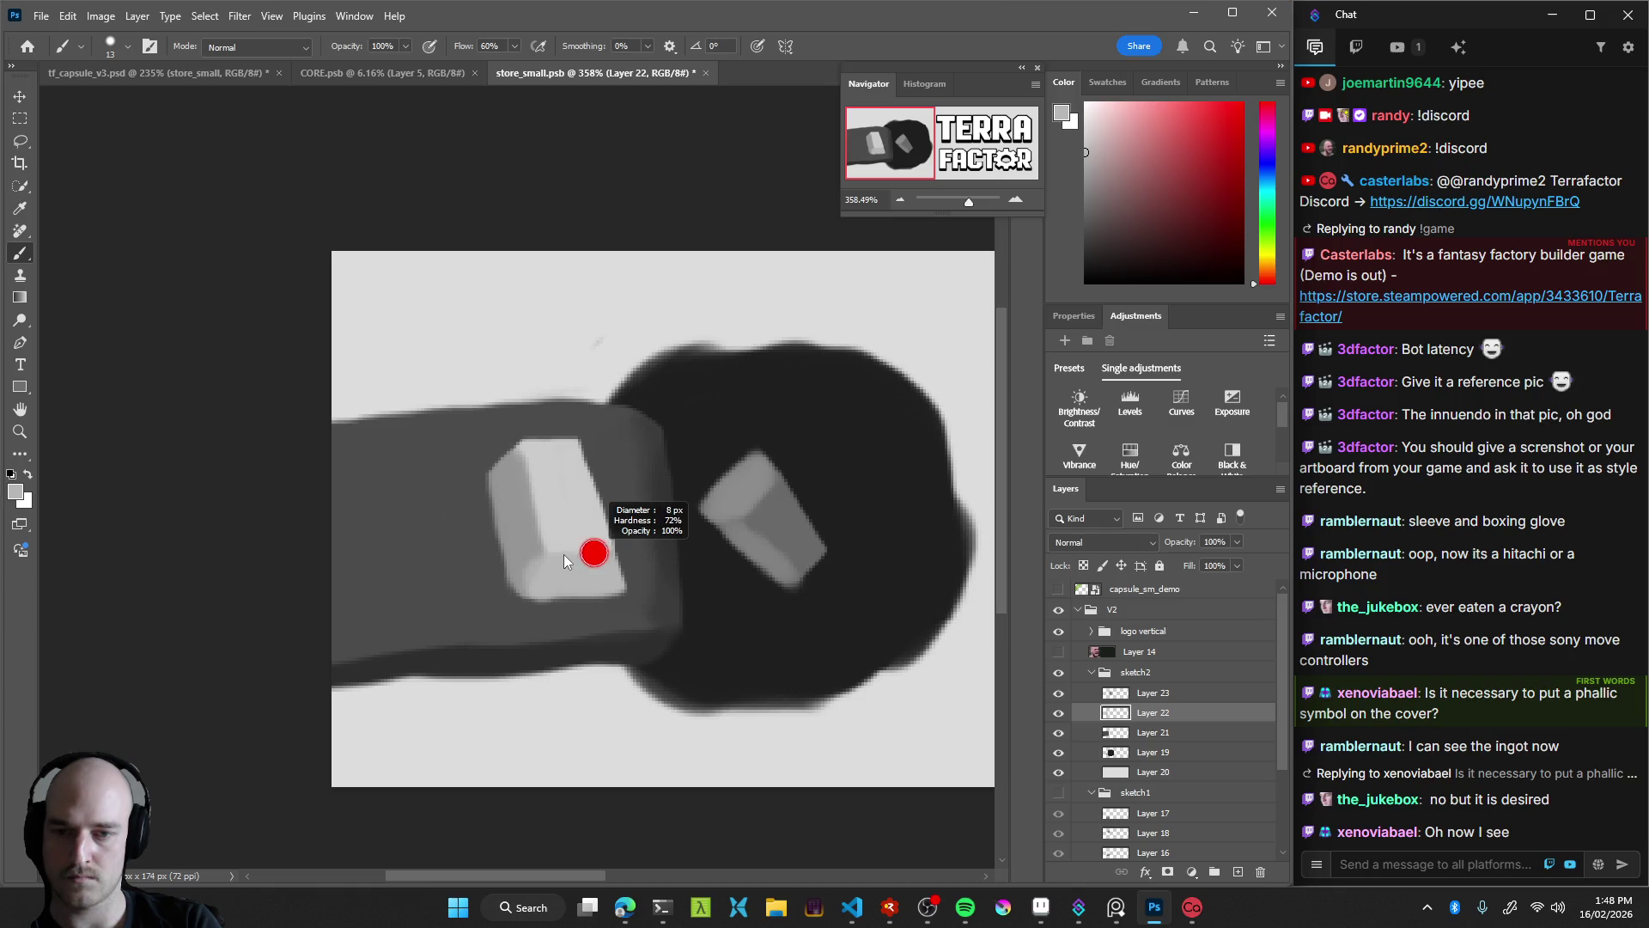
pyautogui.keyDown('alt'); pyautogui.click(526, 582); pyautogui.keyUp('alt')
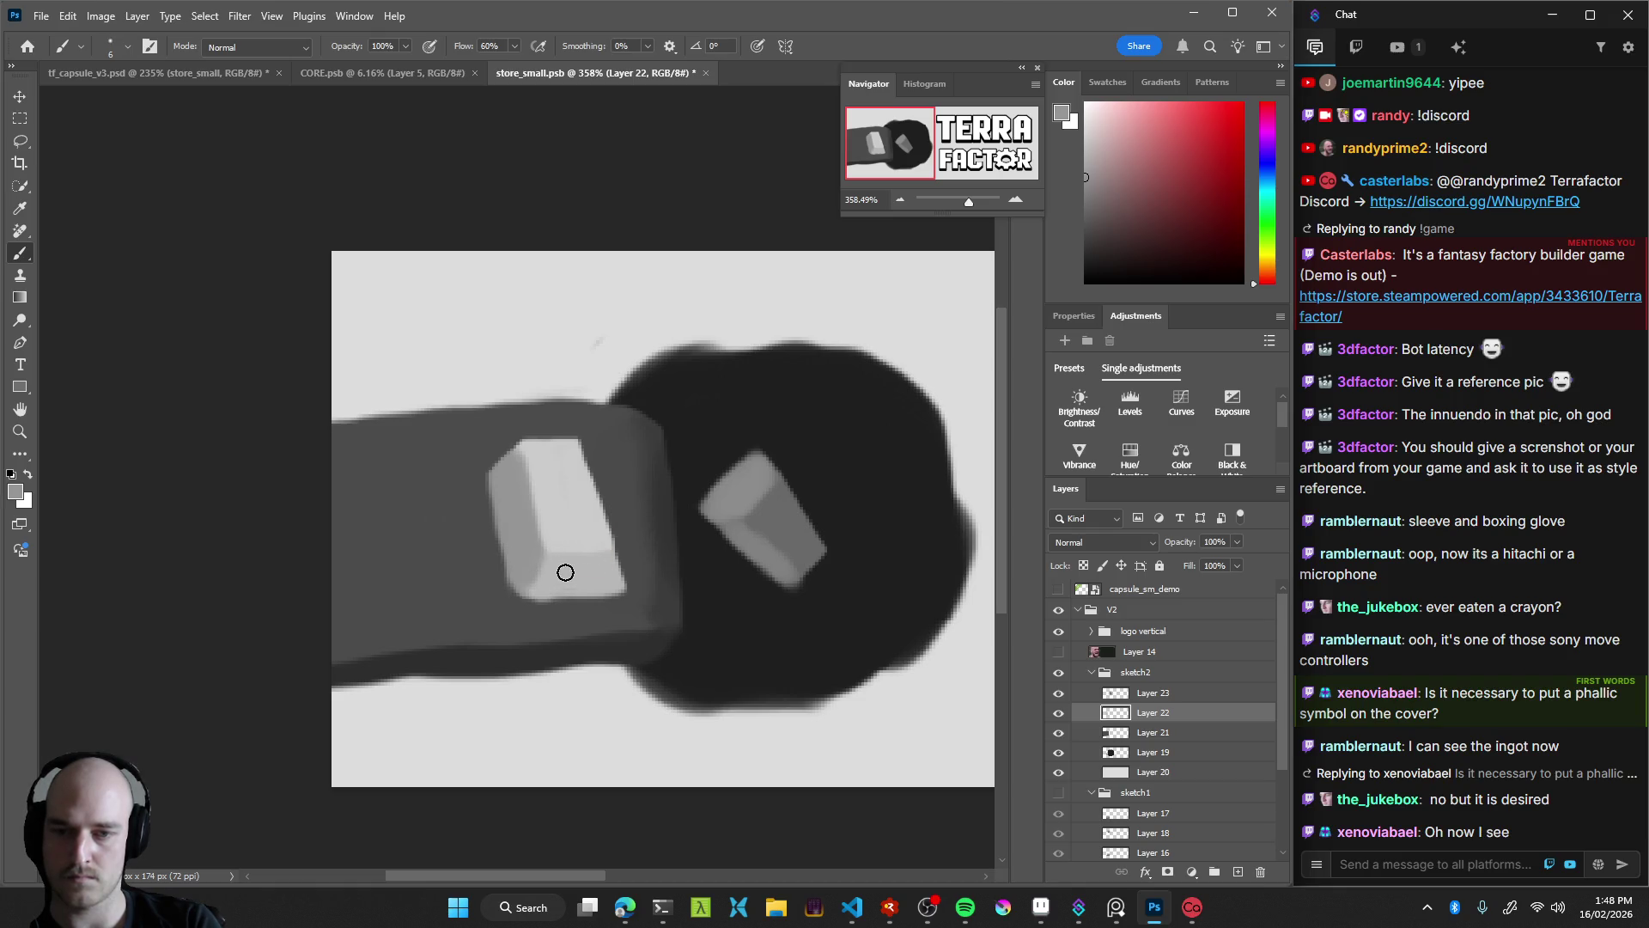
pyautogui.keyDown('alt'); pyautogui.click(547, 561); pyautogui.keyUp('alt')
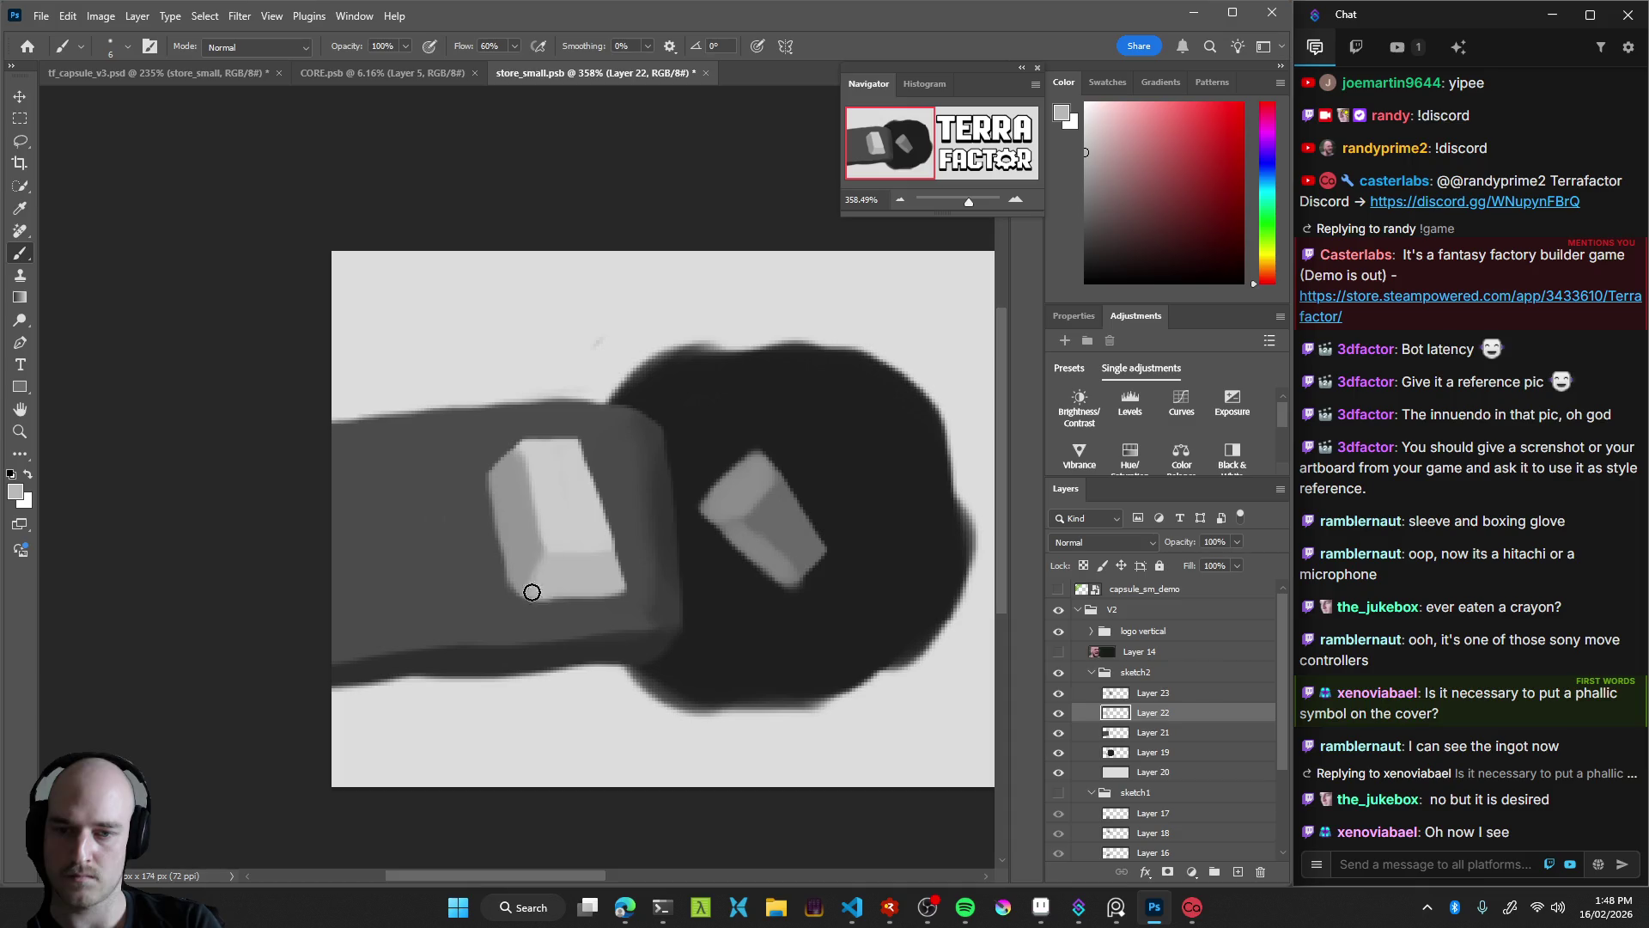
# Smooth the light block's bottom edge with the eraser and zoom out to check the capsule
pyautogui.press('e')
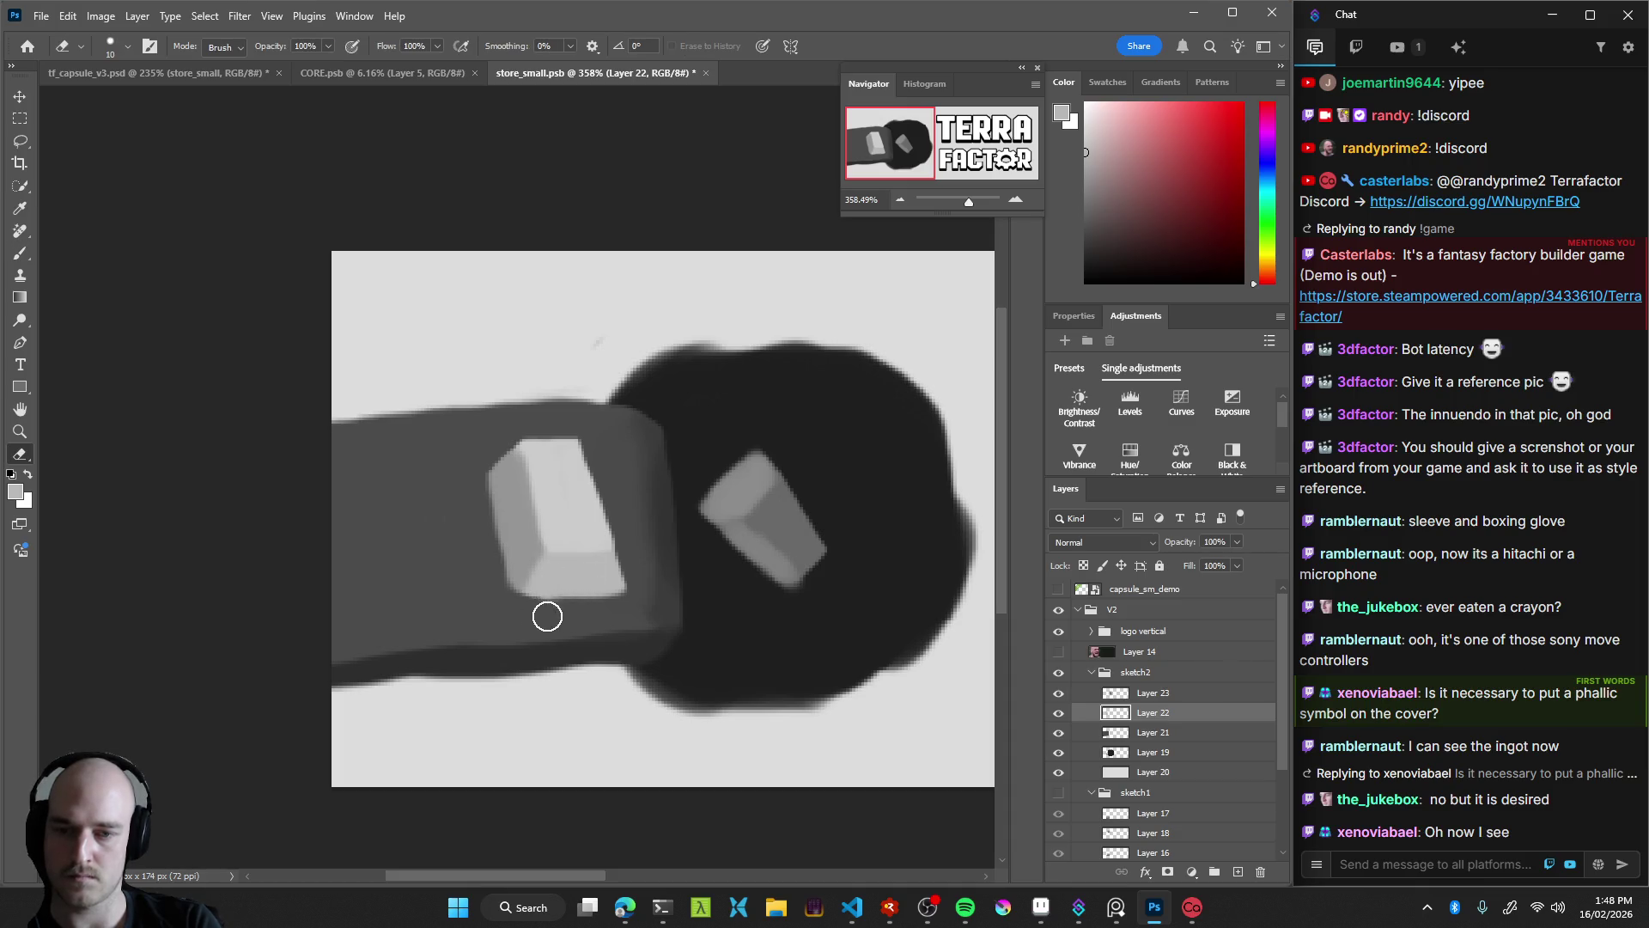
pyautogui.press('b')
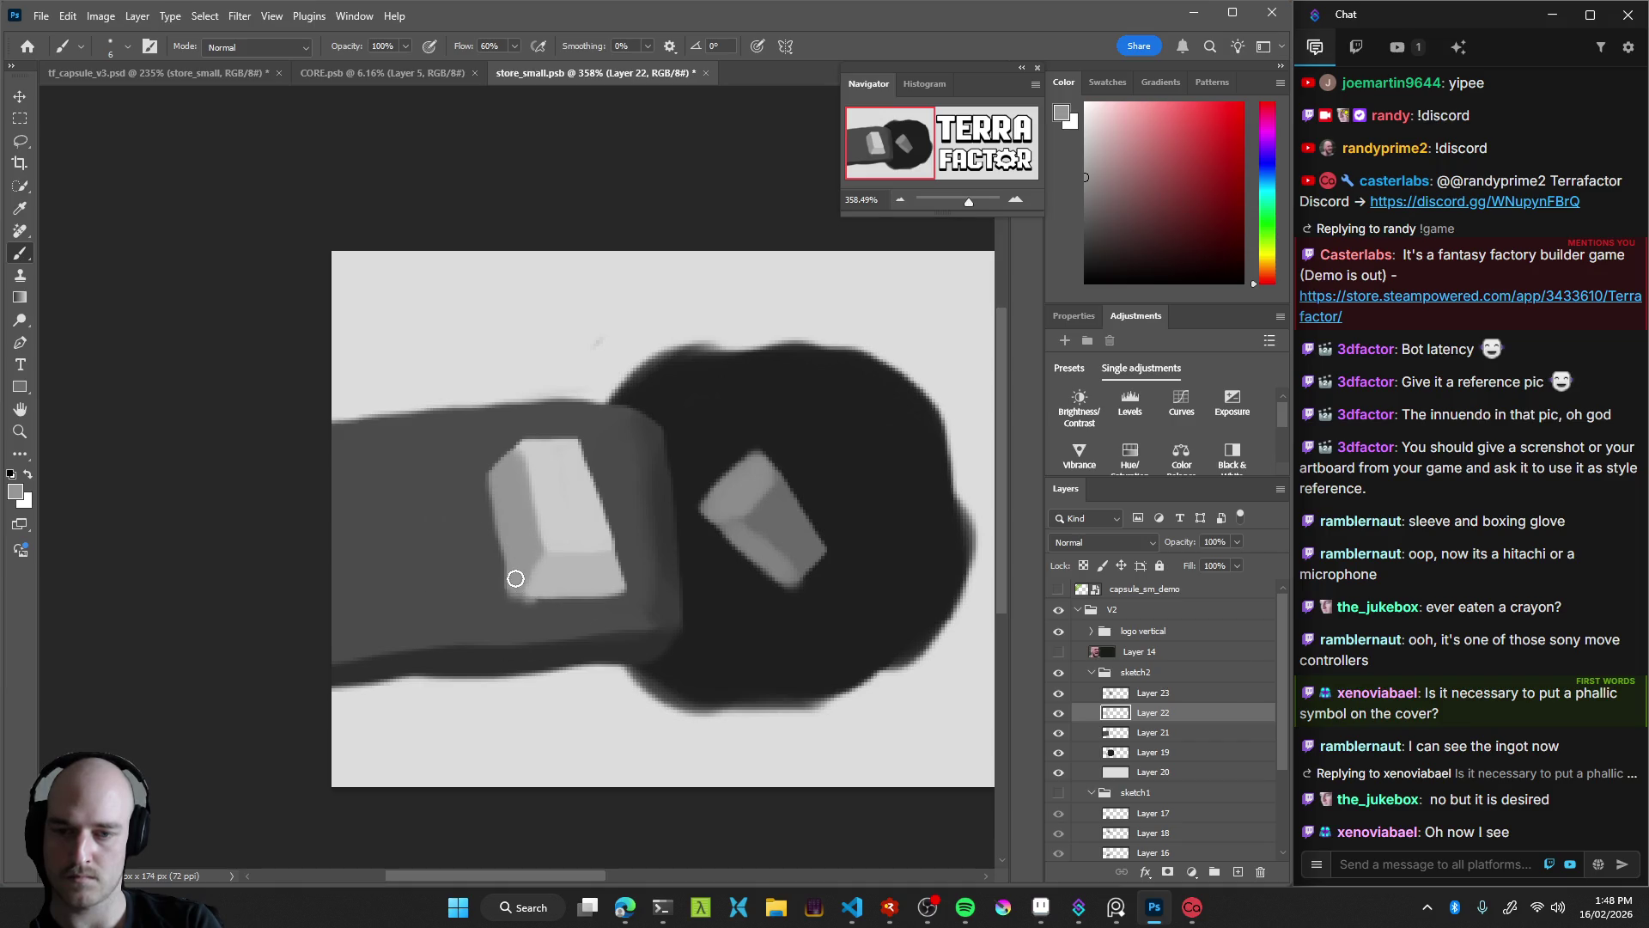
pyautogui.press('e')
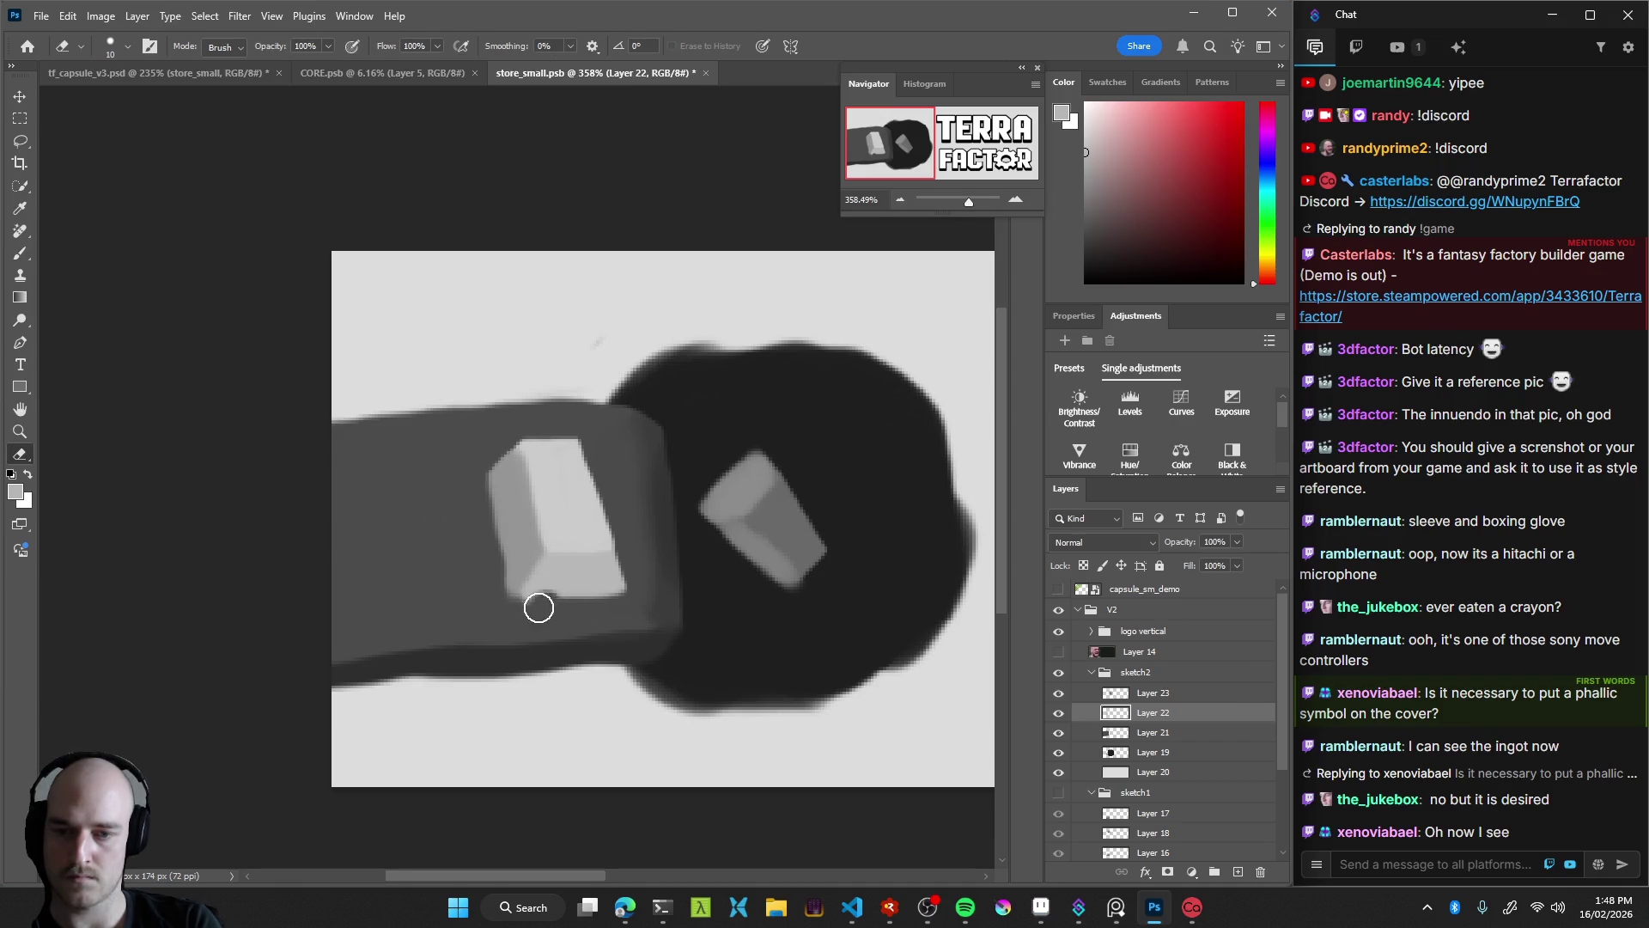
pyautogui.moveTo(550, 595); pyautogui.dragTo(497, 608)
pyautogui.press('z')
pyautogui.moveTo(497, 607)
pyautogui.mouseDown()
pyautogui.moveTo(400, 640)
pyautogui.moveTo(618, 591)
pyautogui.mouseUp()
pyautogui.press('e')
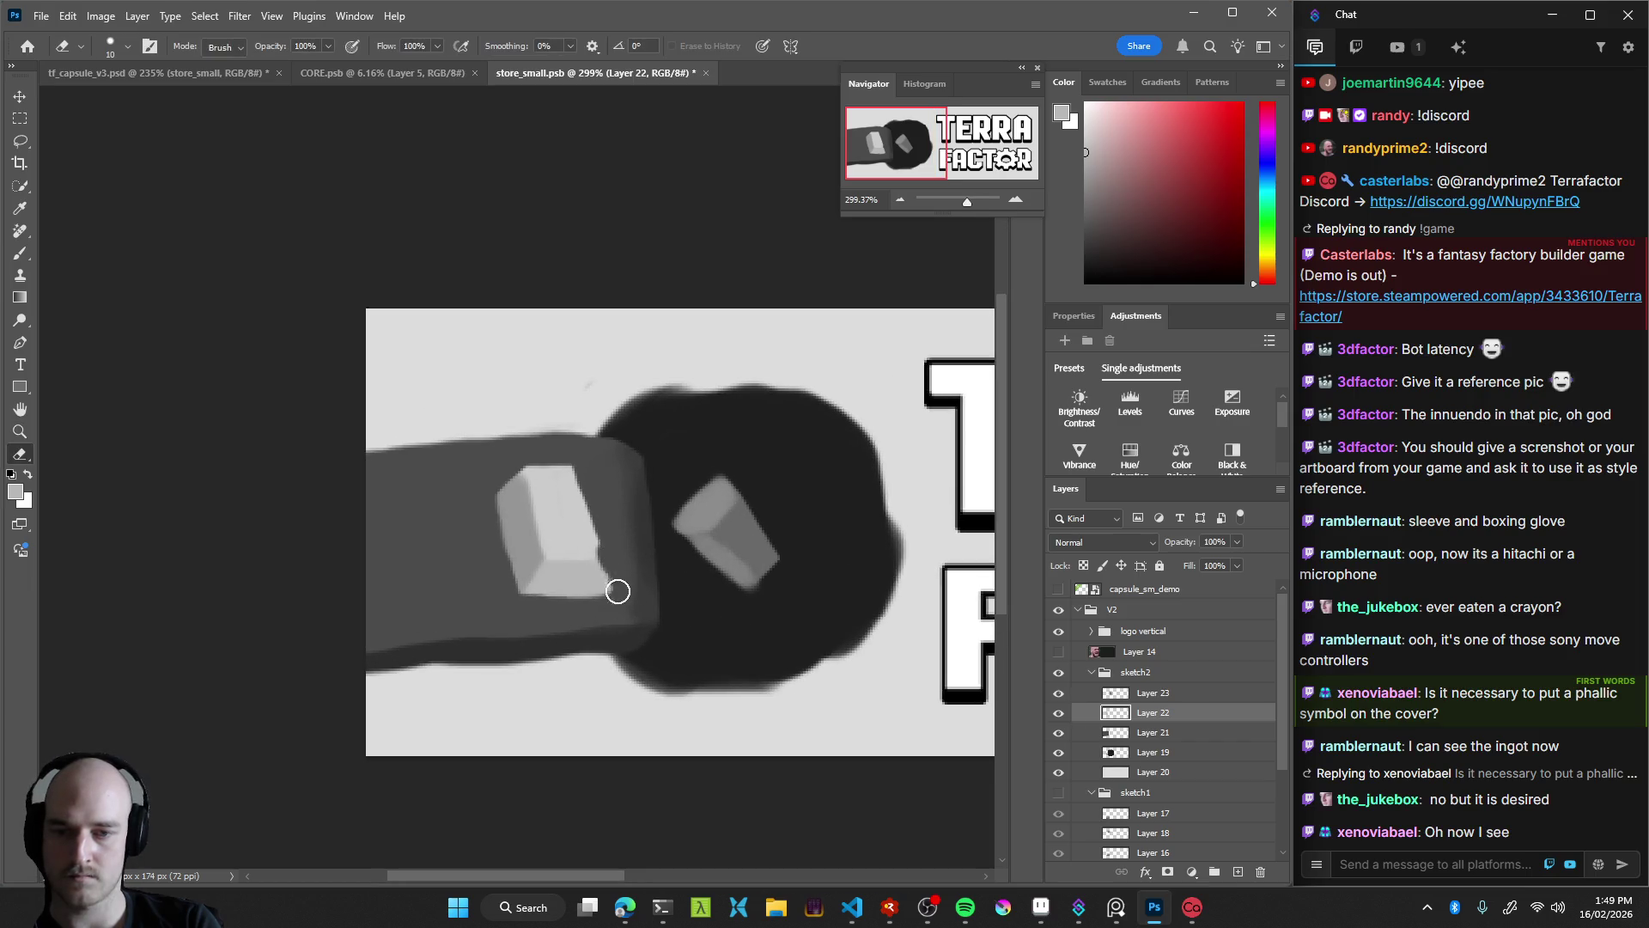
pyautogui.press('z')
pyautogui.moveTo(618, 622)
pyautogui.mouseDown()
pyautogui.moveTo(495, 641)
pyautogui.moveTo(664, 608)
pyautogui.moveTo(657, 508)
pyautogui.moveTo(646, 633)
pyautogui.moveTo(691, 570)
pyautogui.moveTo(590, 597)
pyautogui.moveTo(618, 600)
pyautogui.mouseUp()
# Copy the lassoed ingot to a new layer, then tilt, shift and shrink it to about 90%
pyautogui.press('l')
pyautogui.hotkey('ctrl', 'j')
pyautogui.press('v')
pyautogui.hotkey('ctrl', 't')
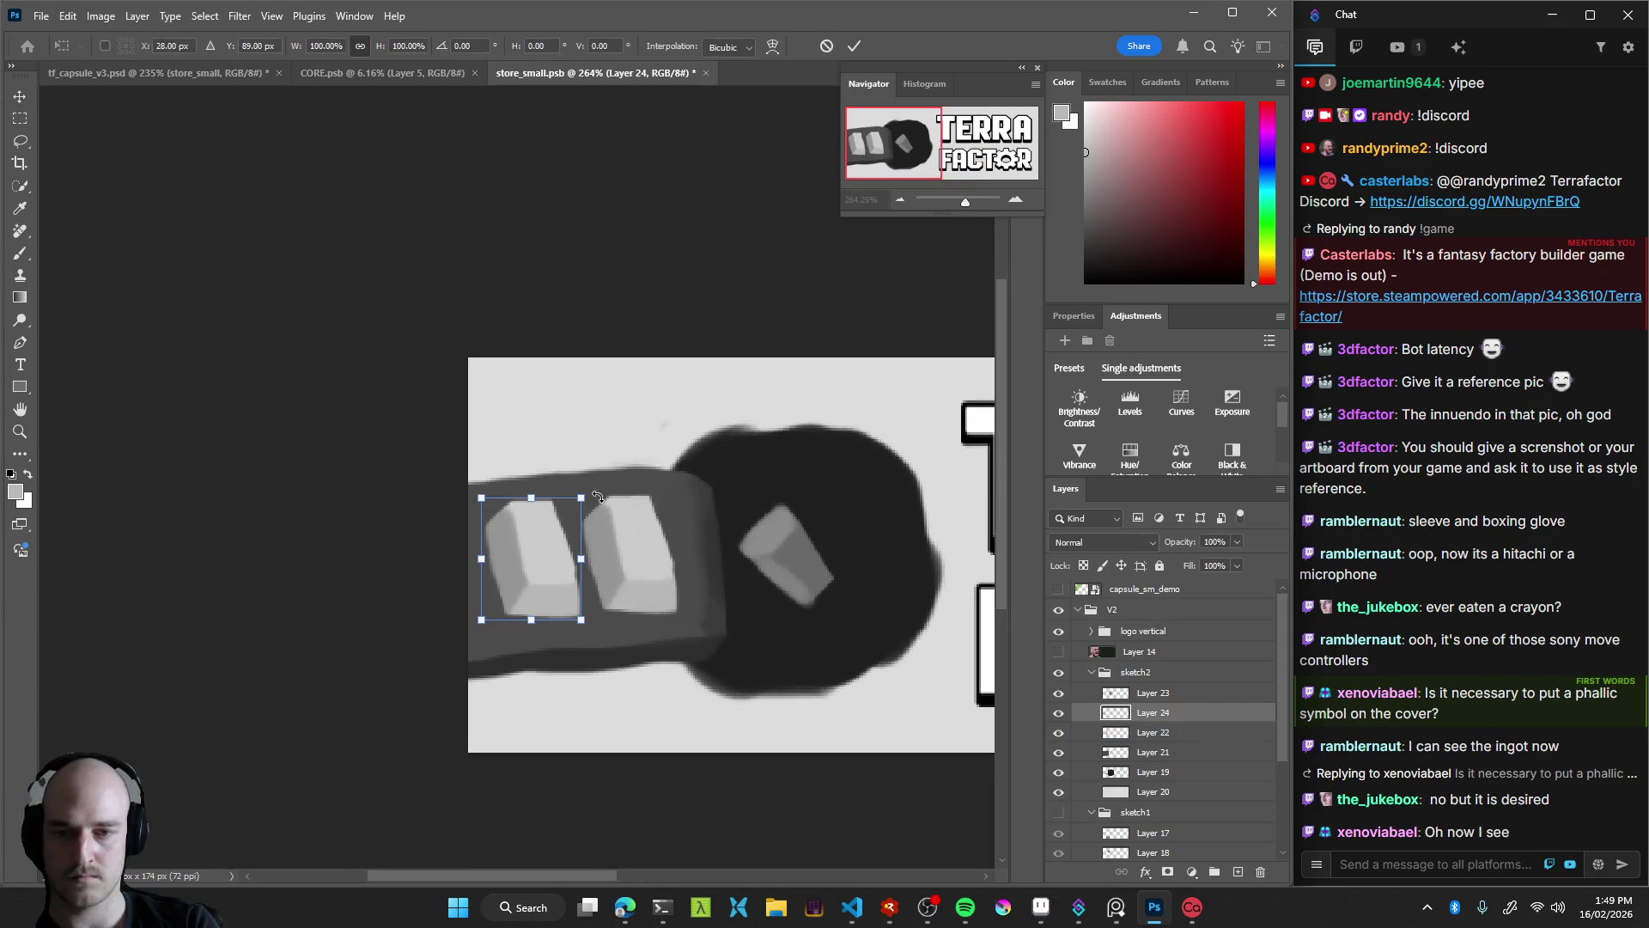
pyautogui.moveTo(597, 496); pyautogui.dragTo(606, 509)
pyautogui.moveTo(548, 570); pyautogui.dragTo(540, 566)
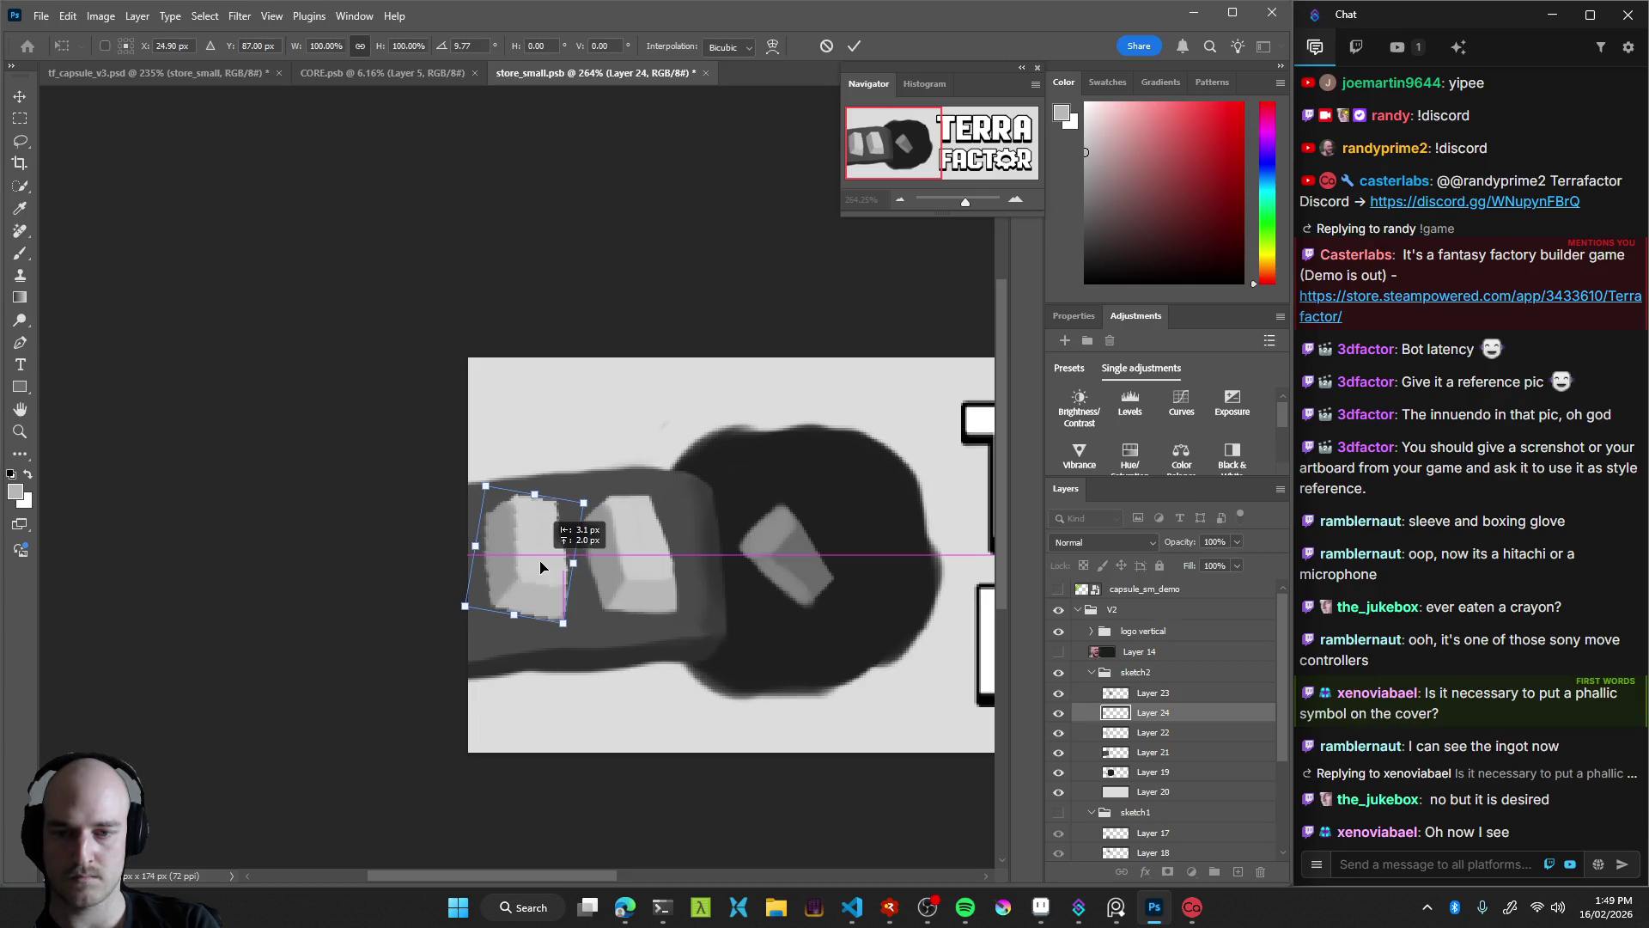
pyautogui.moveTo(617, 495)
pyautogui.mouseDown()
pyautogui.moveTo(603, 480)
pyautogui.moveTo(575, 504)
pyautogui.mouseUp()
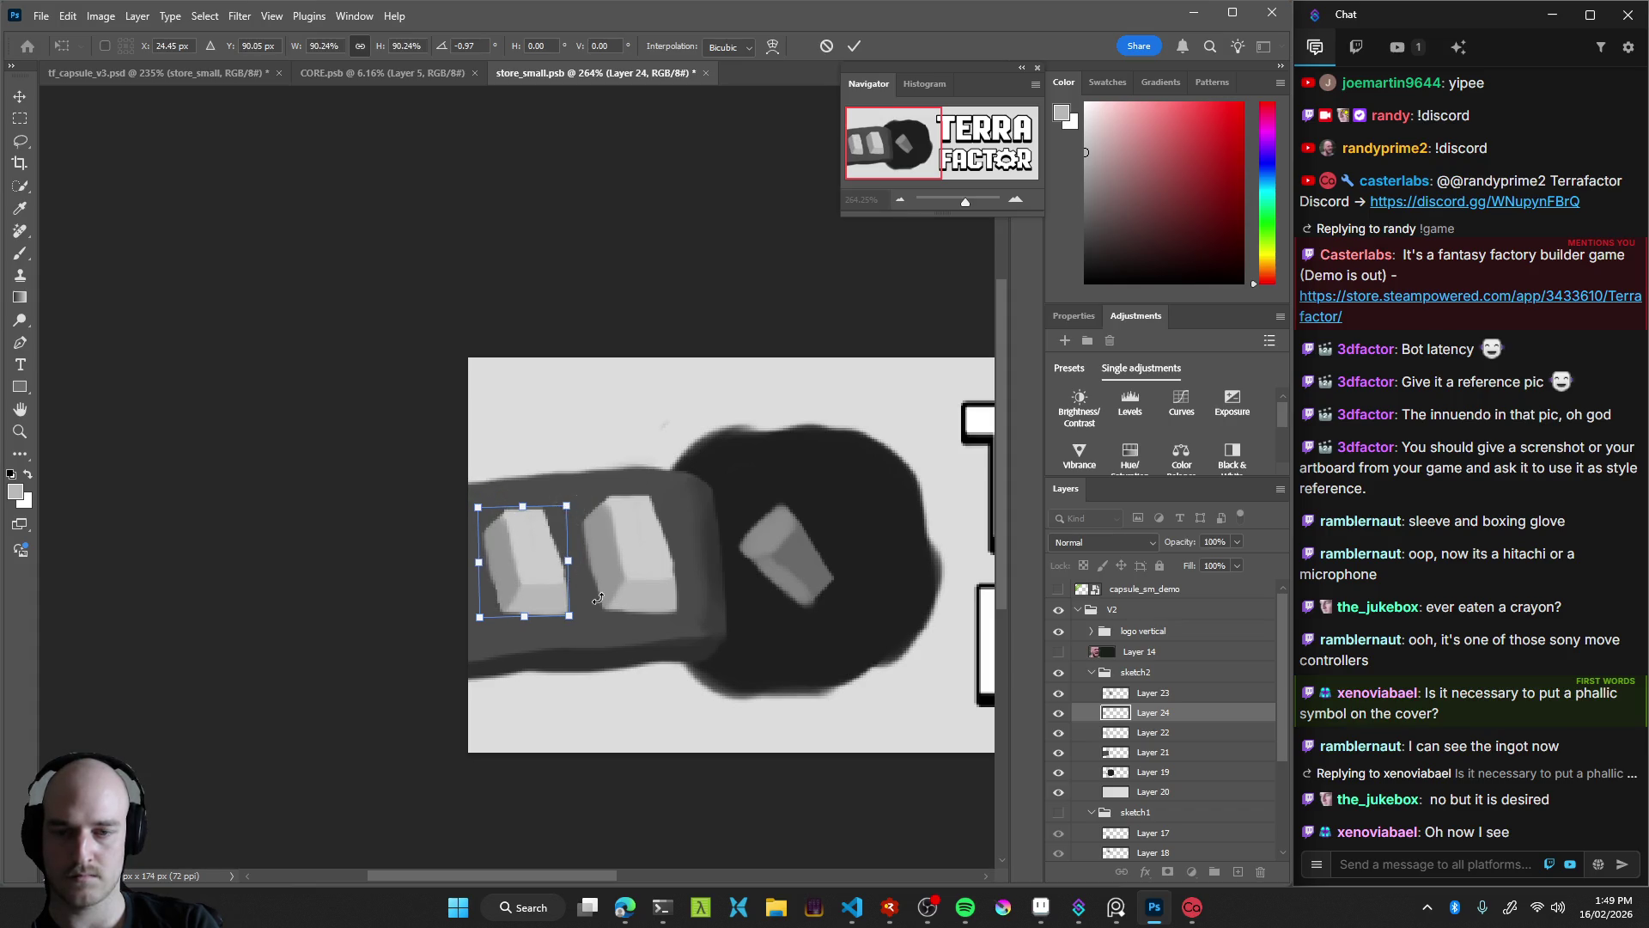
pyautogui.press('Return')
# Zoom out on the capsule, hide the sketch2 group and show sketch1
pyautogui.press('z')
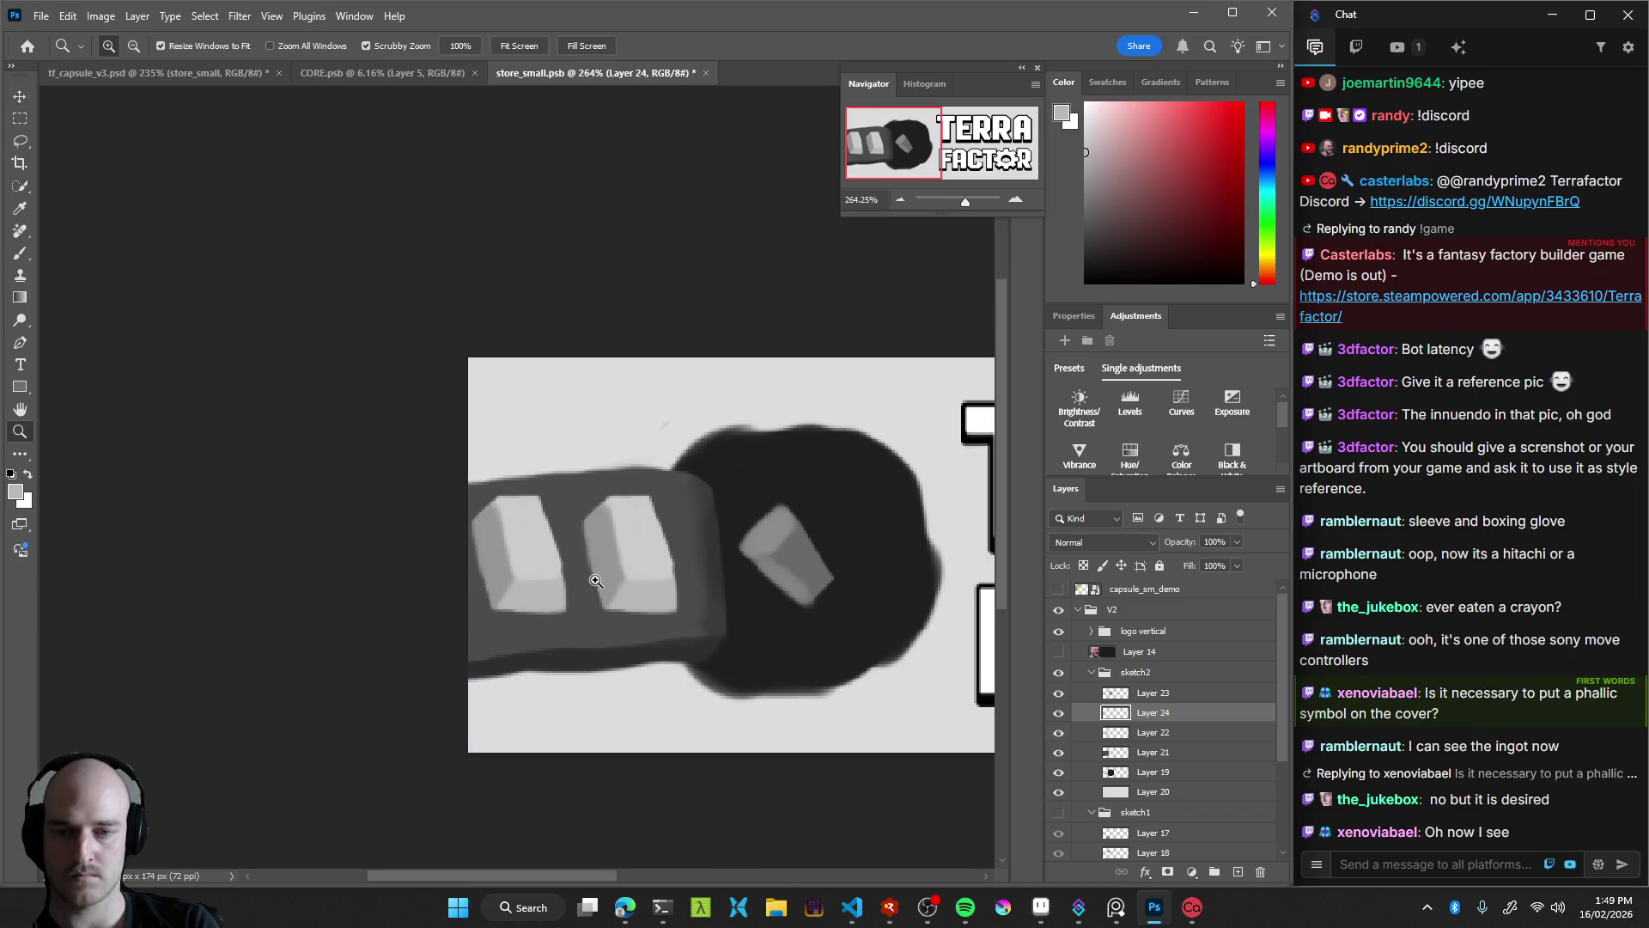
pyautogui.moveTo(550, 584); pyautogui.dragTo(434, 655)
pyautogui.moveTo(672, 567)
pyautogui.mouseDown()
pyautogui.moveTo(559, 626)
pyautogui.moveTo(593, 608)
pyautogui.mouseUp()
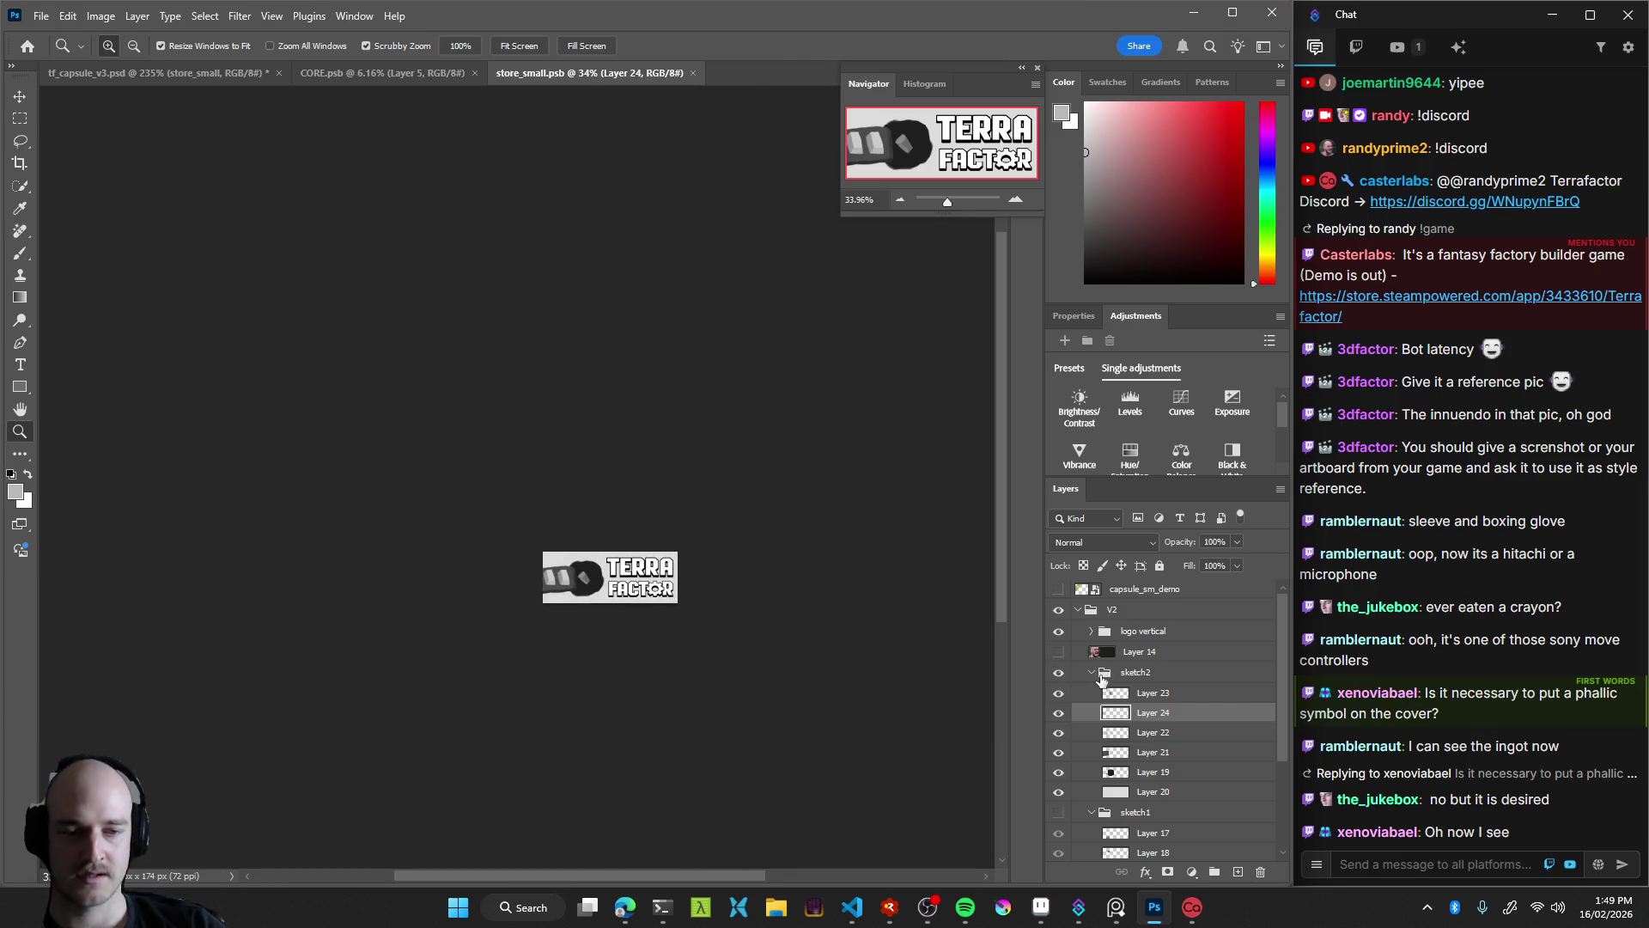
pyautogui.click(1091, 673)
pyautogui.click(1059, 672)
pyautogui.click(1058, 695)
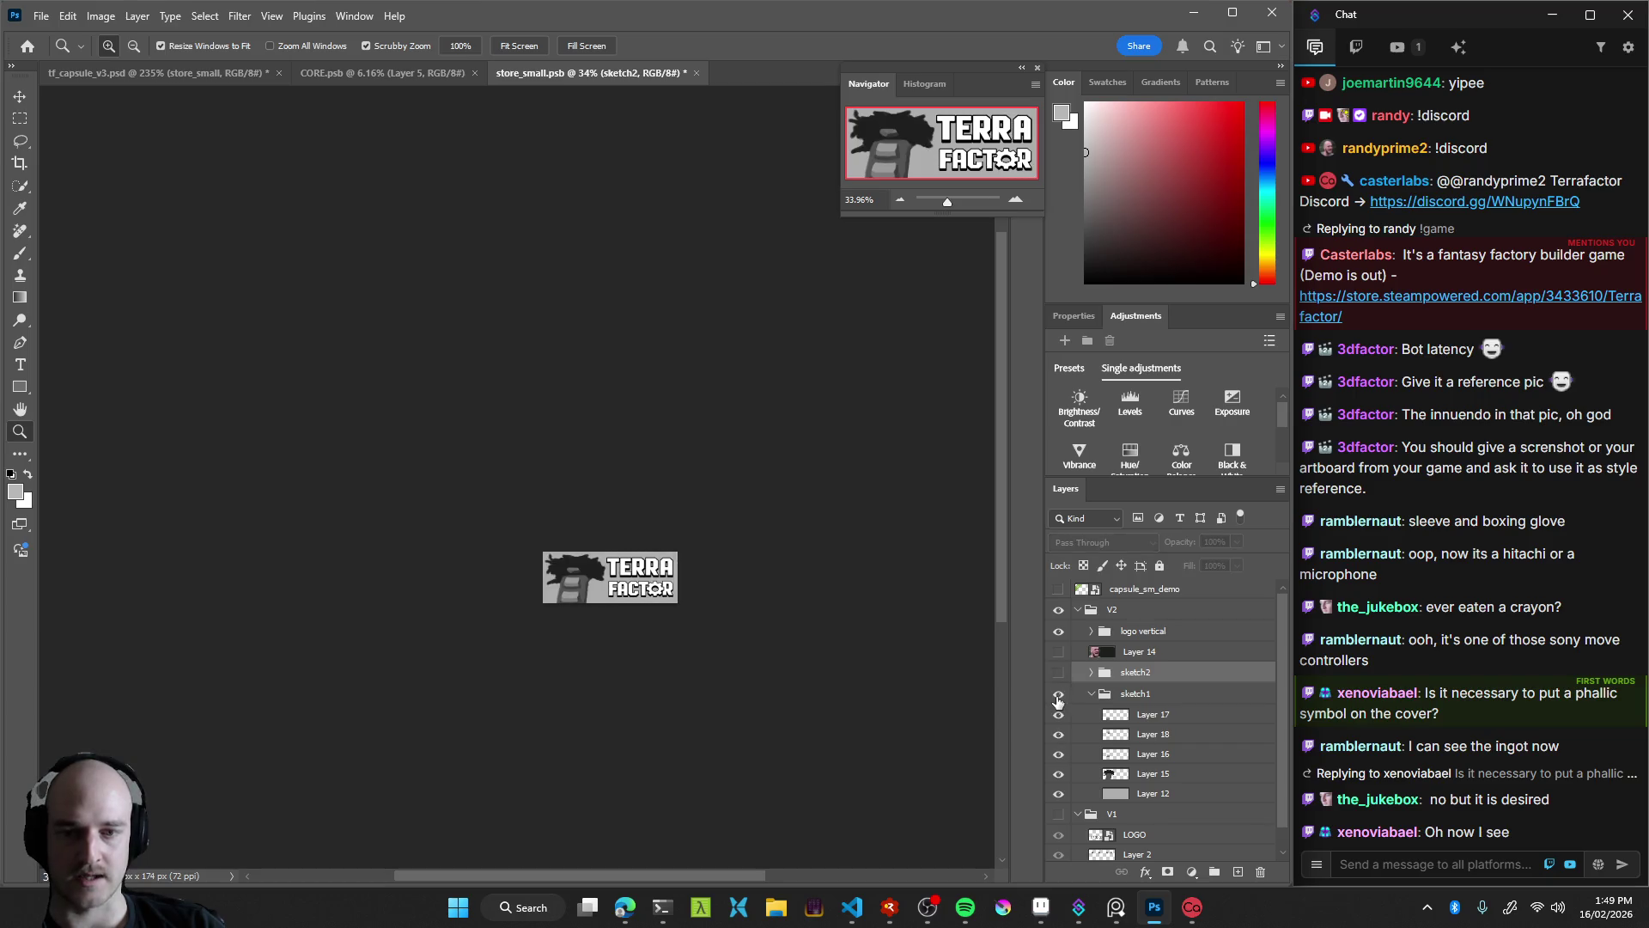
# Flip between the sketch1 and sketch2 groups, ending with sketch2 shown and zoomed in close
pyautogui.moveTo(606, 634)
pyautogui.mouseDown()
pyautogui.moveTo(737, 637)
pyautogui.moveTo(733, 656)
pyautogui.mouseUp()
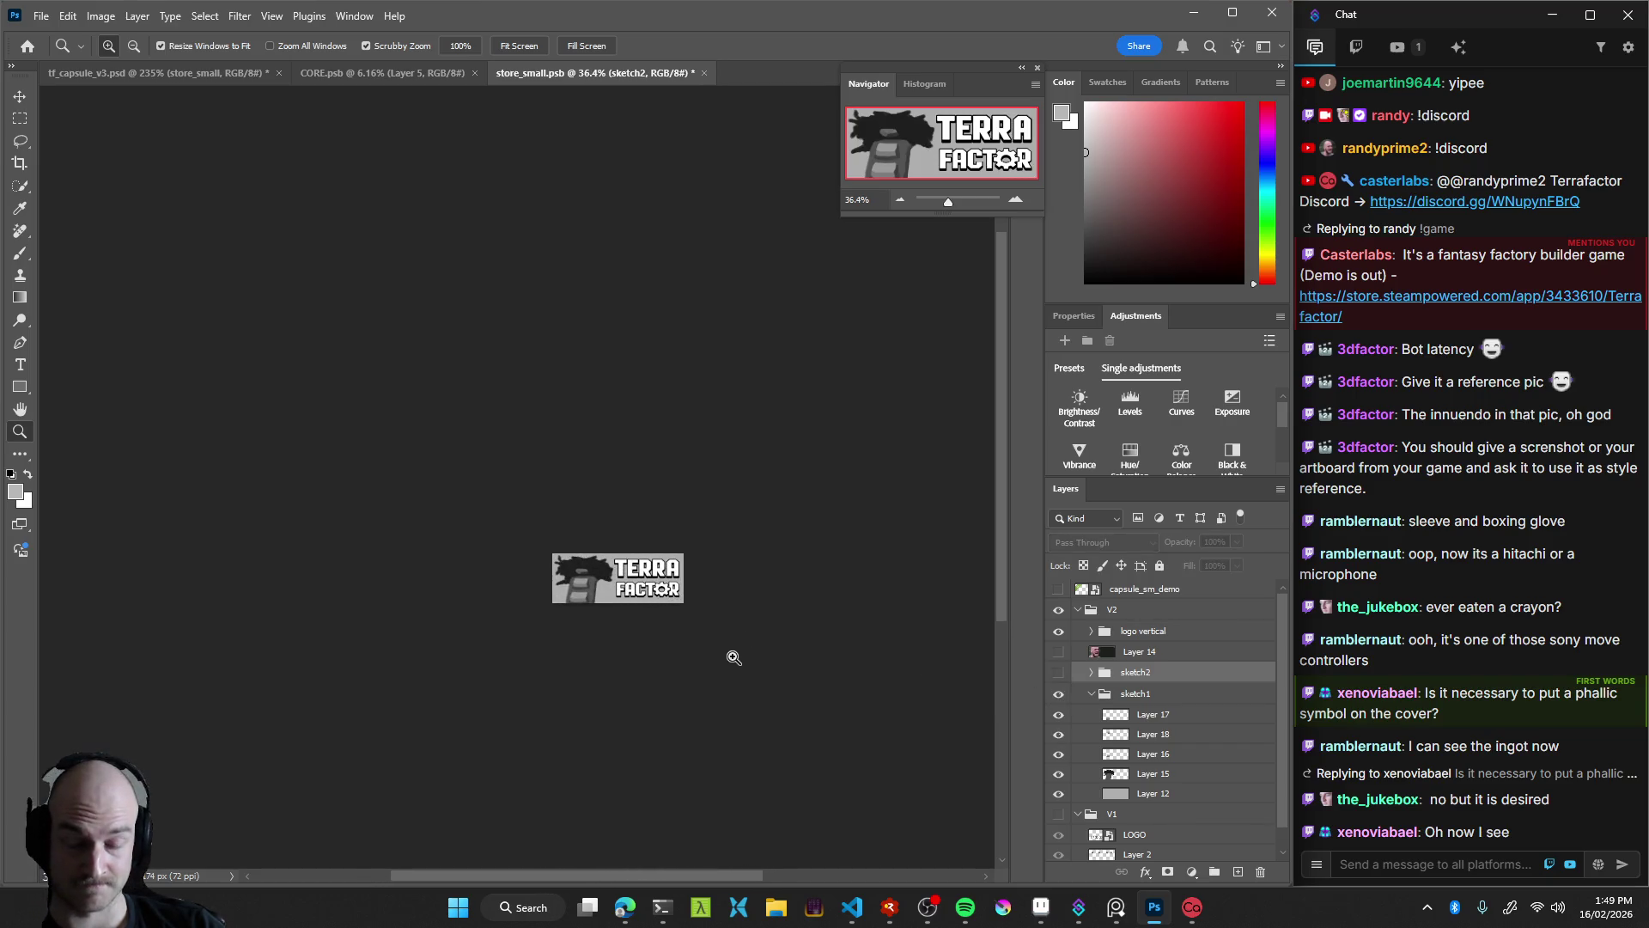
pyautogui.click(1058, 672)
pyautogui.click(1058, 694)
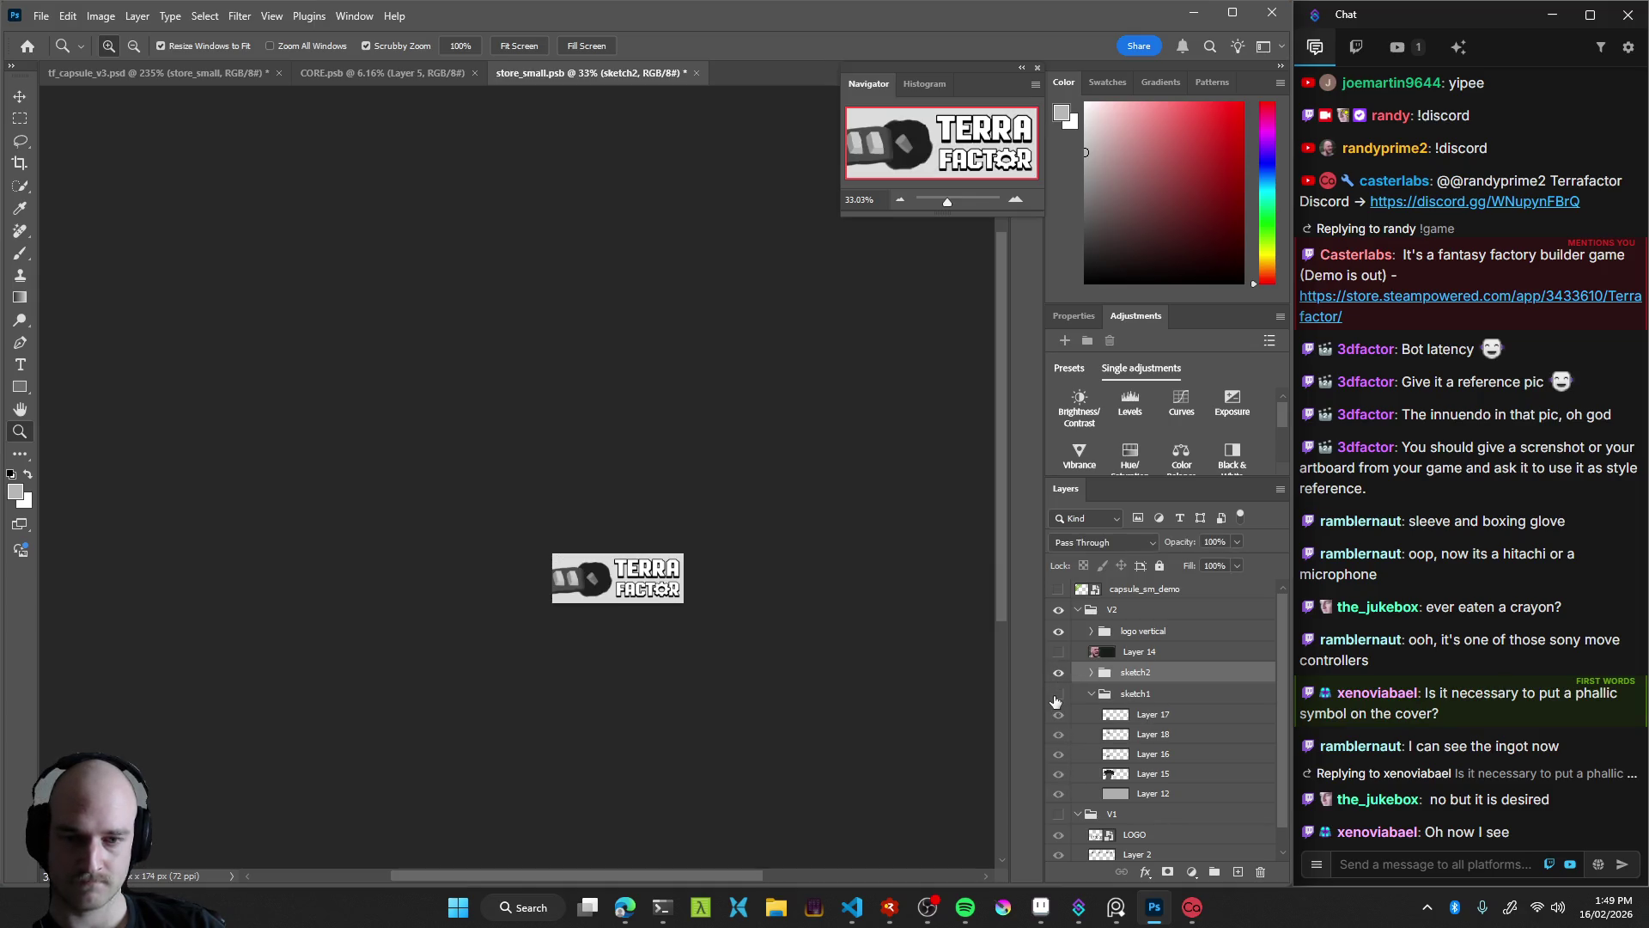
pyautogui.click(1058, 694)
pyautogui.click(1059, 673)
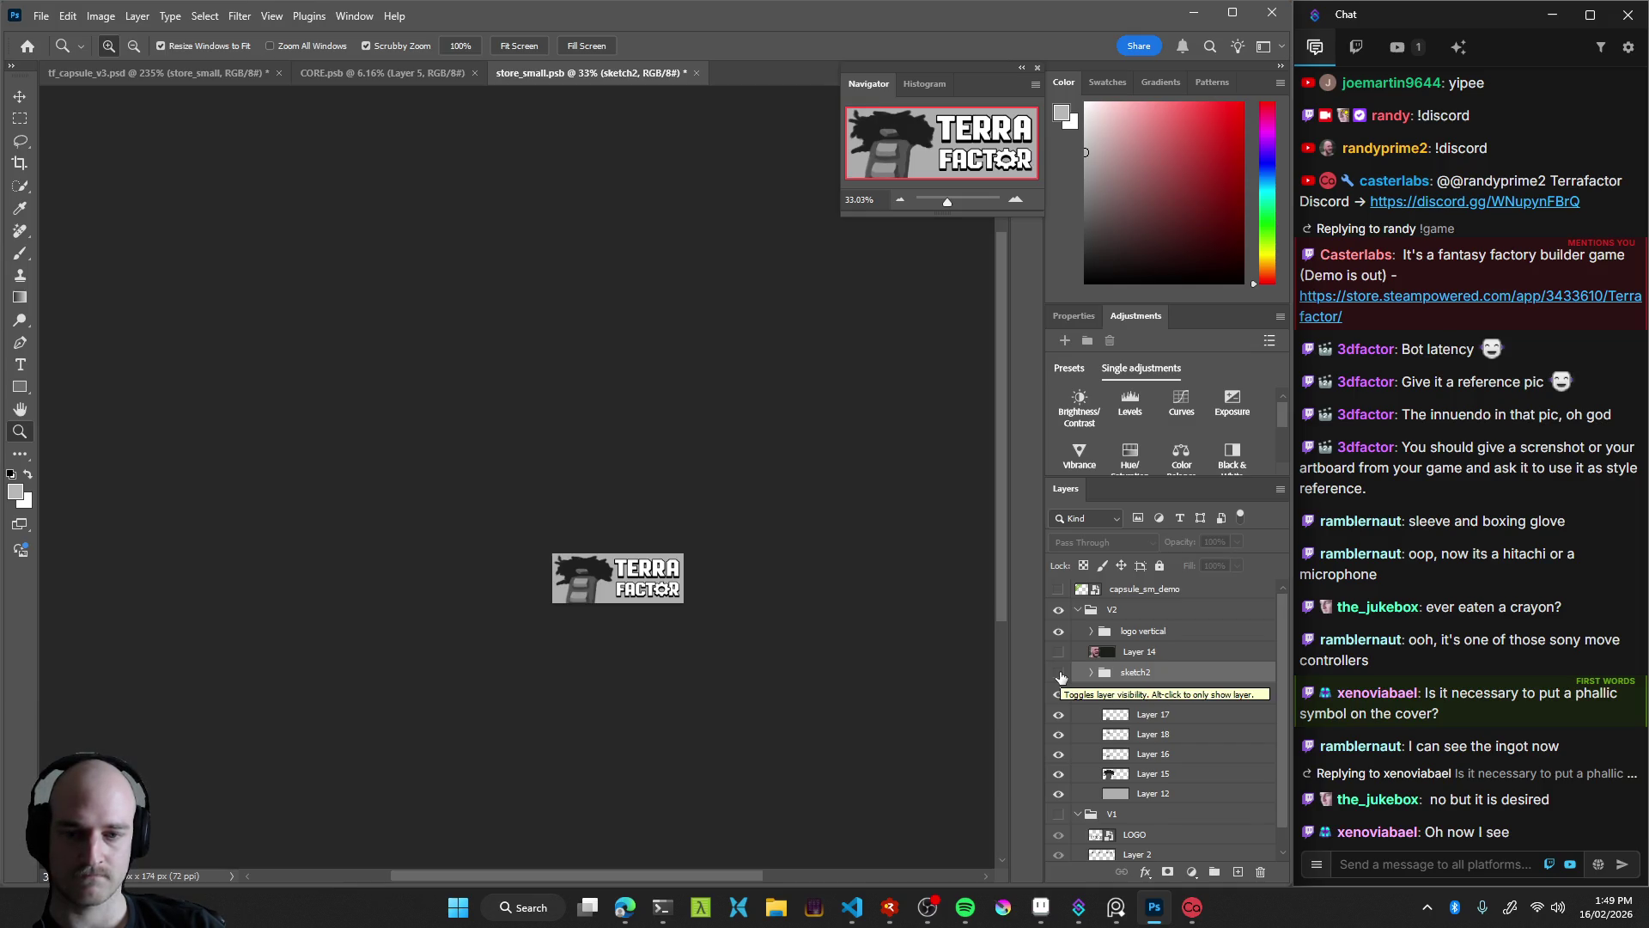
pyautogui.click(1059, 674)
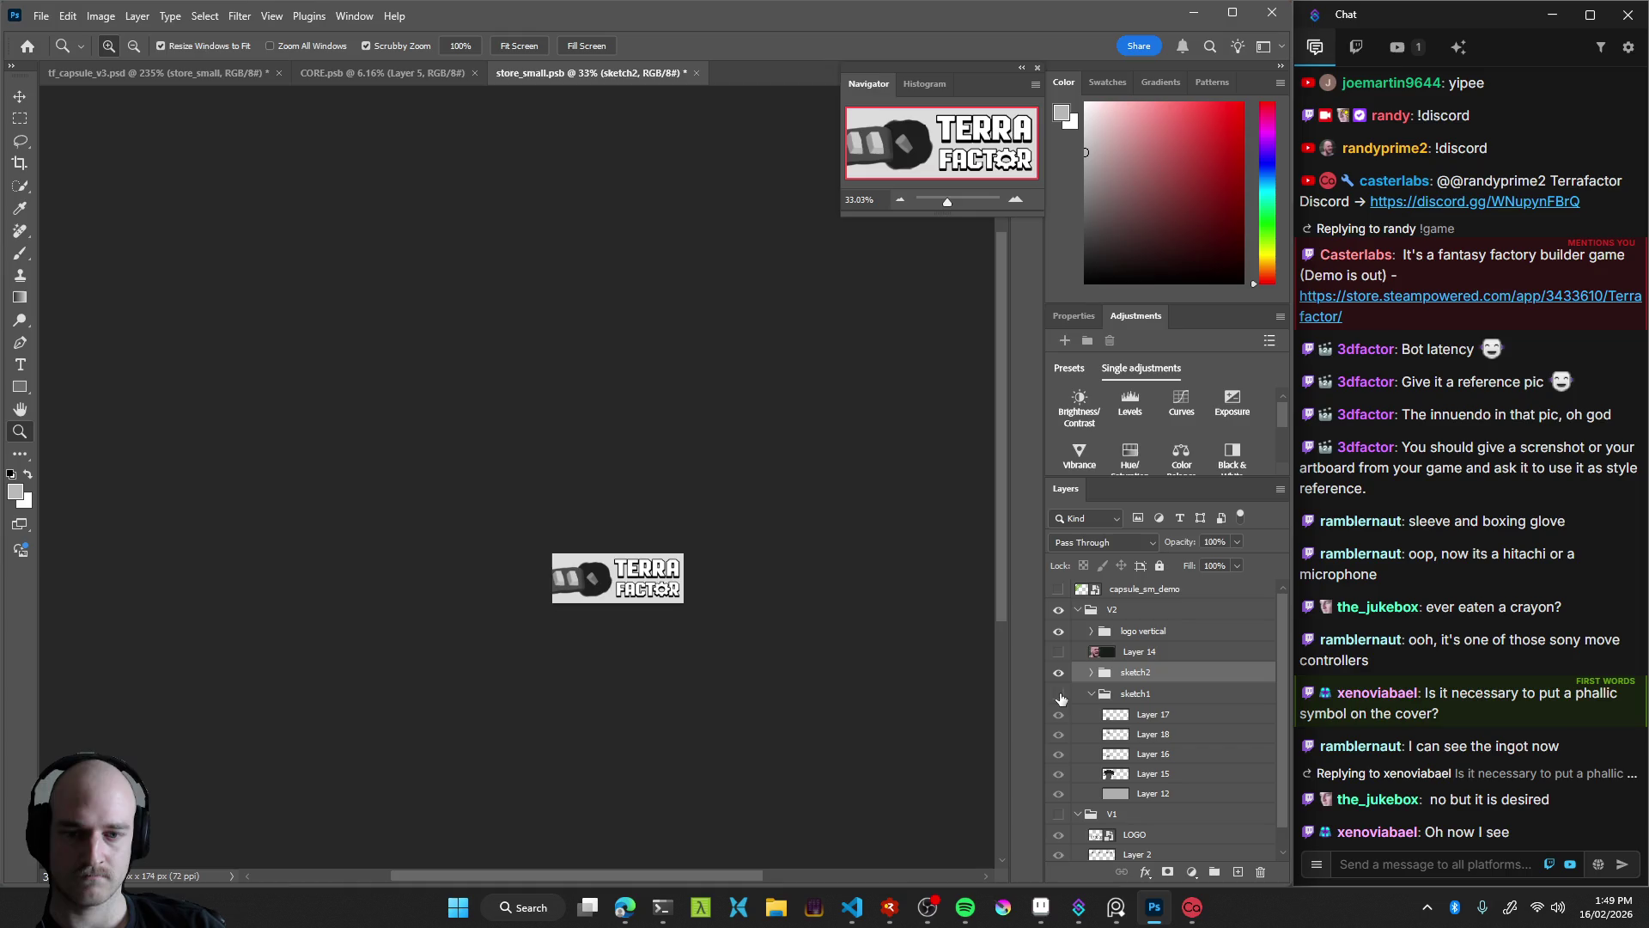
pyautogui.click(1059, 673)
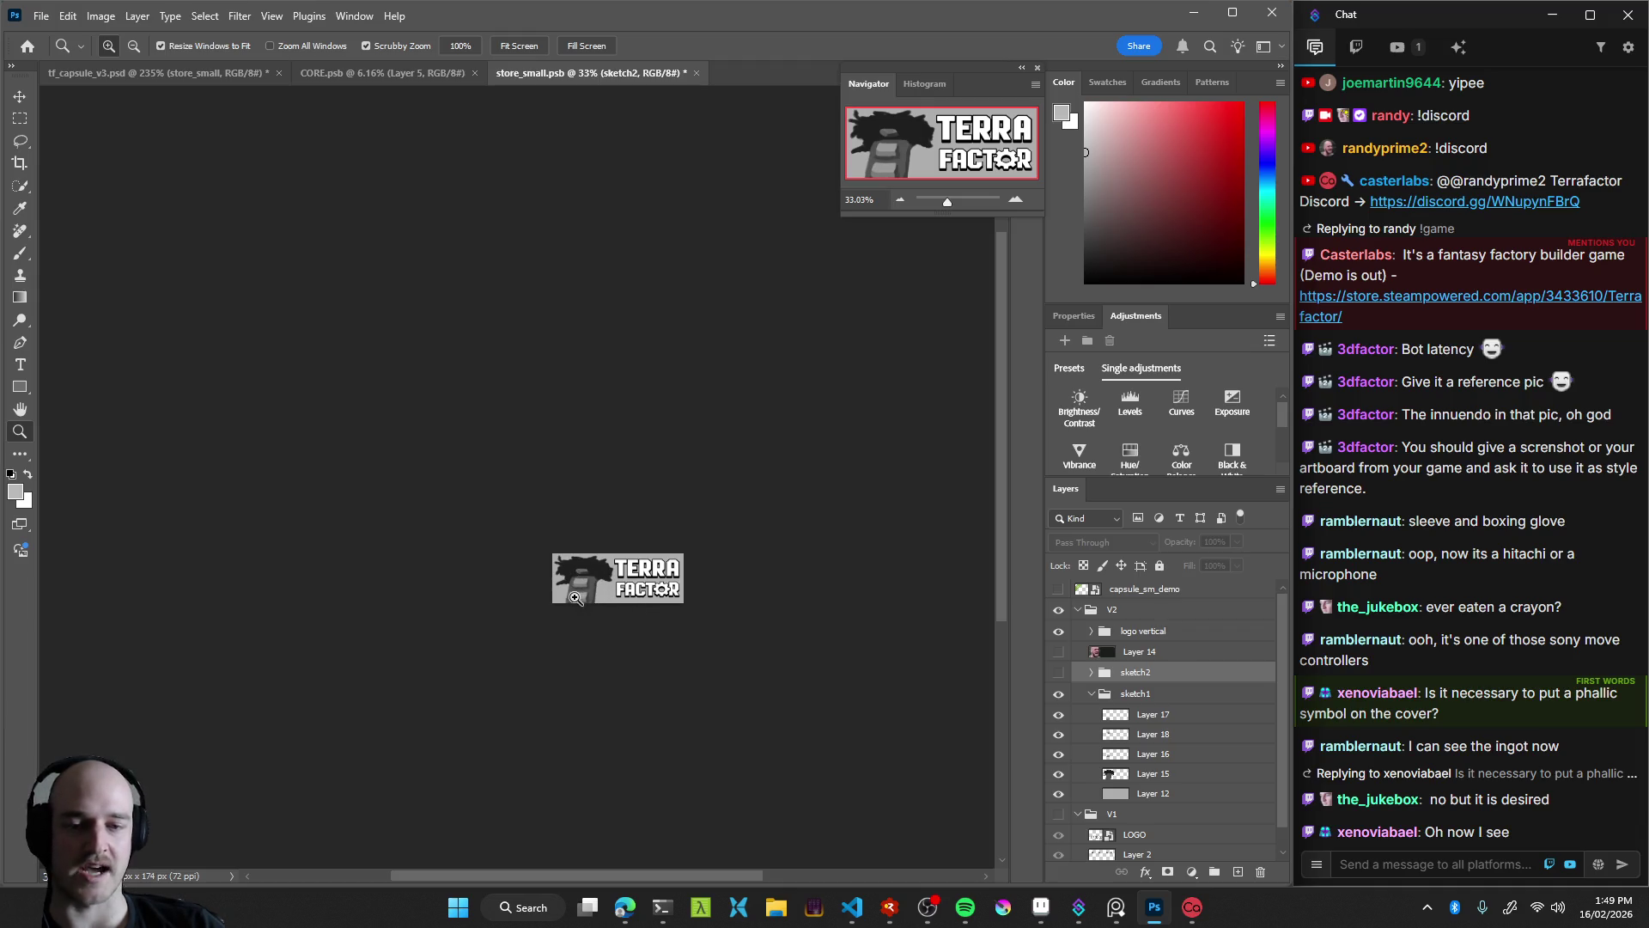
pyautogui.moveTo(575, 599); pyautogui.dragTo(566, 617)
pyautogui.click(1058, 672)
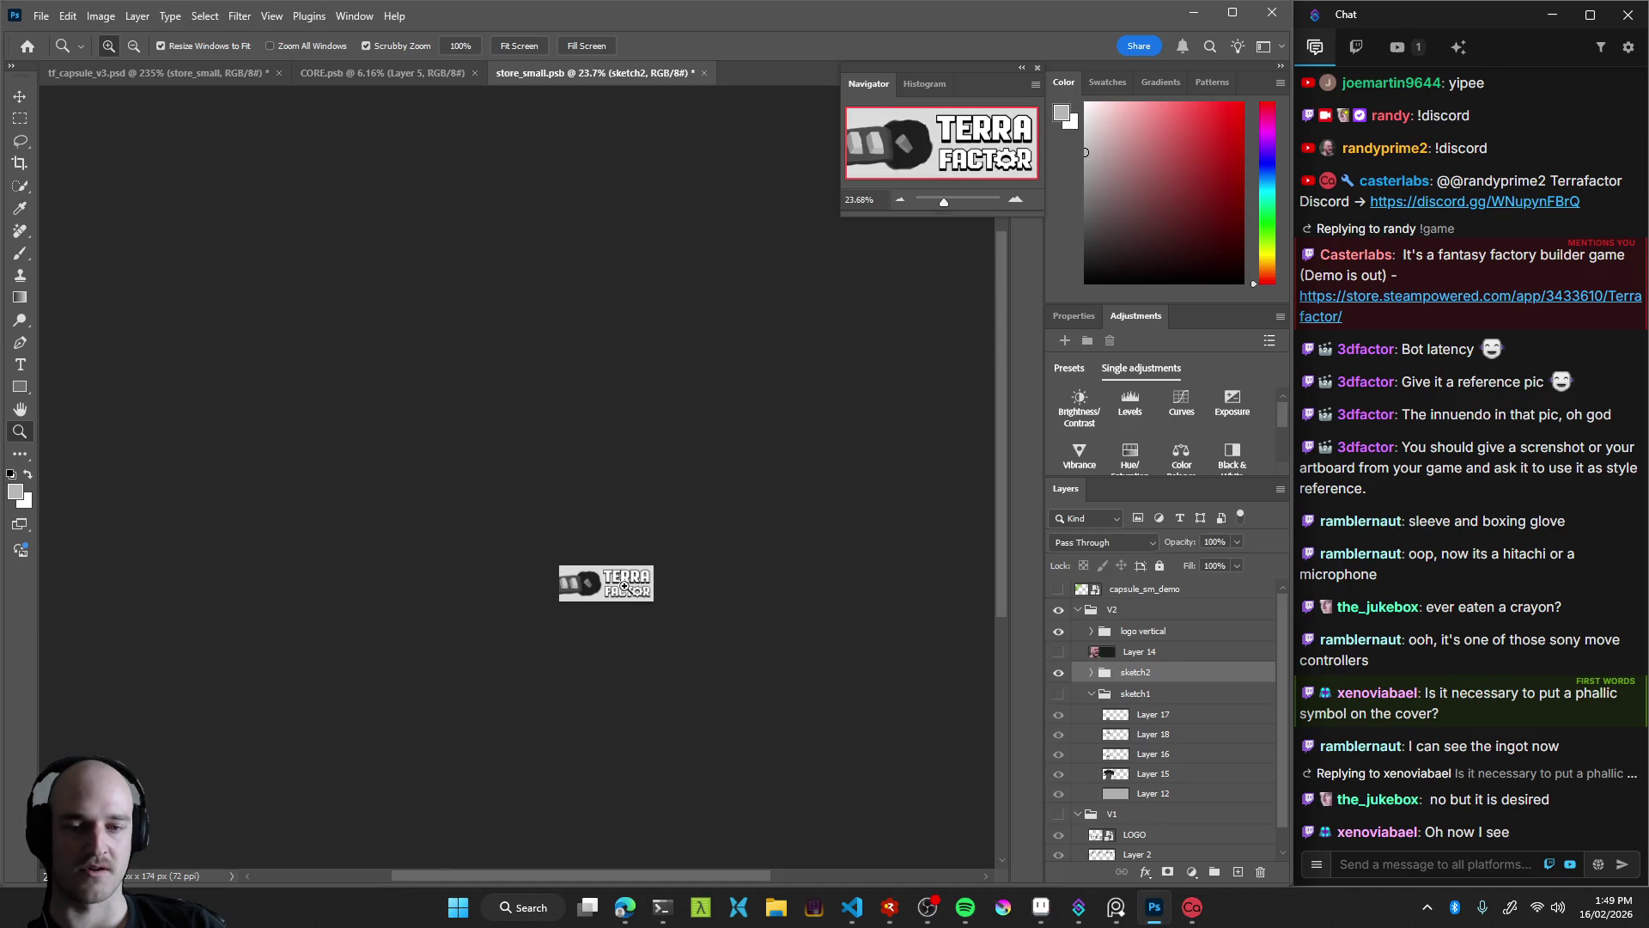
pyautogui.moveTo(614, 606); pyautogui.dragTo(718, 626)
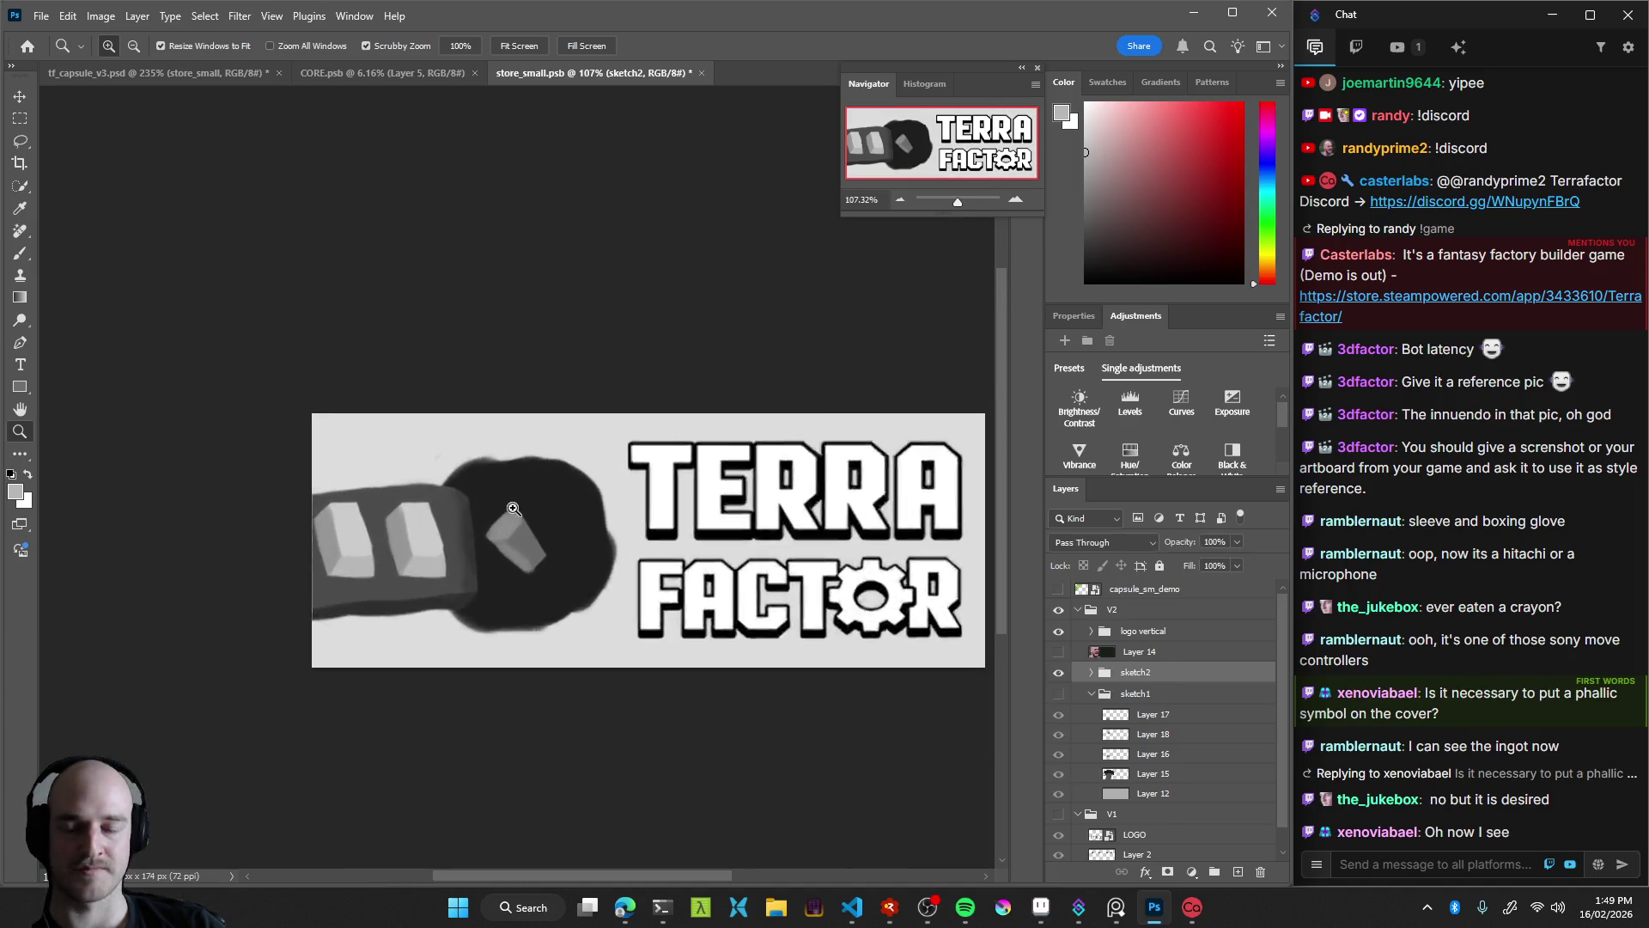
# On Layer 19, paint the blob's dark grey to extend its top and lower-right edges
pyautogui.press('b')
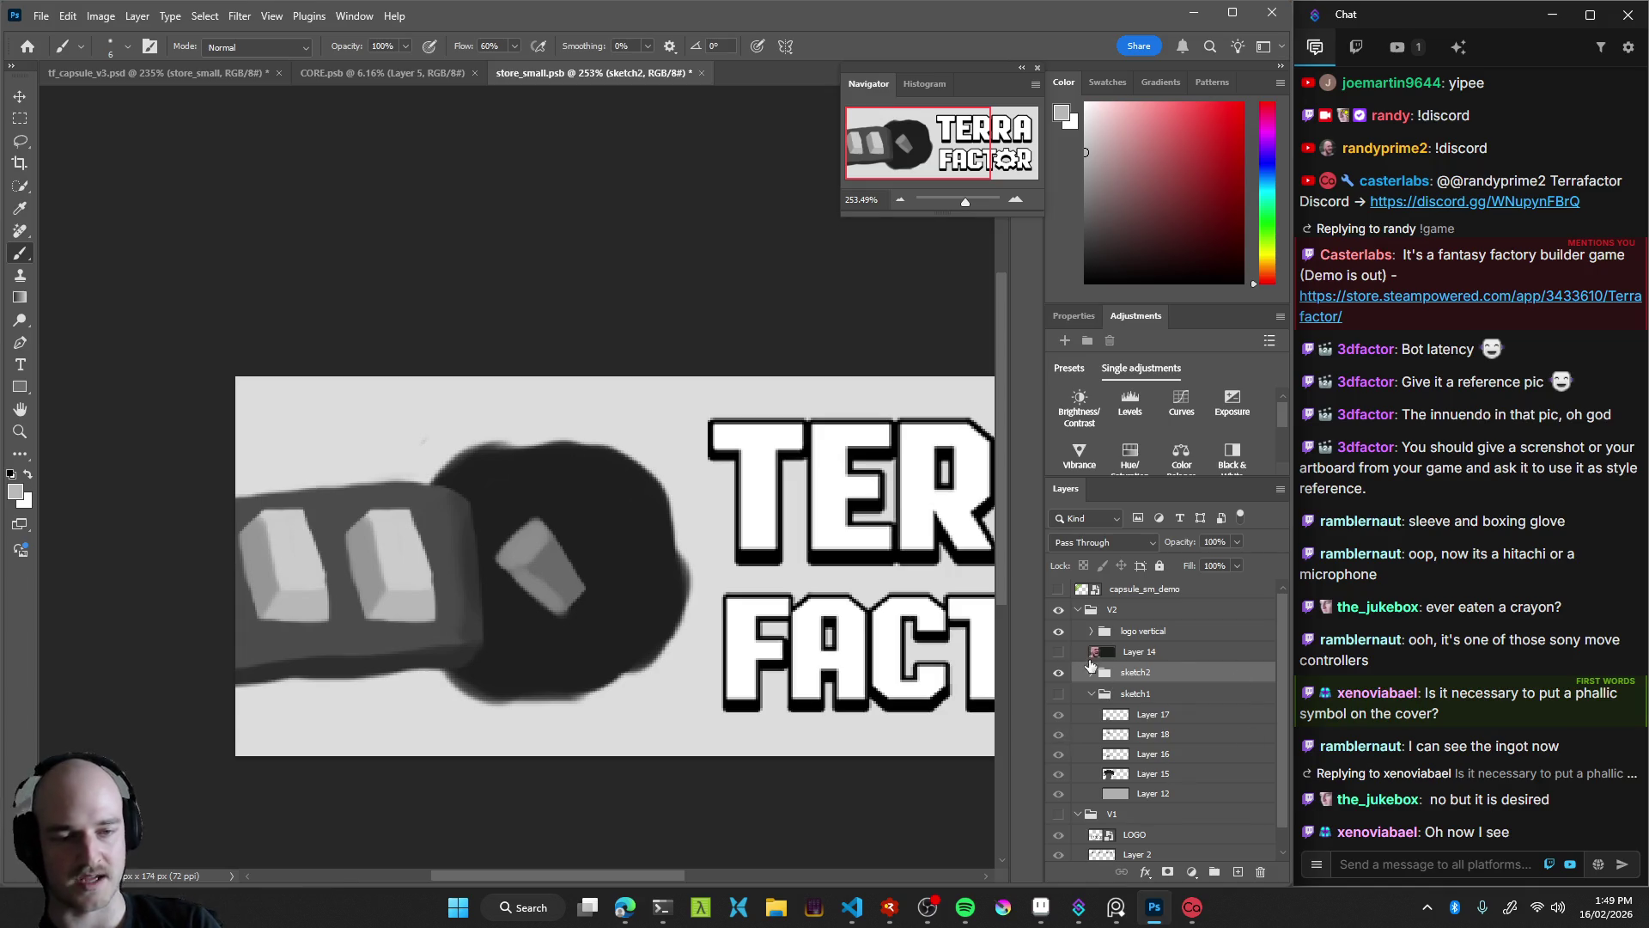
pyautogui.click(1092, 671)
pyautogui.click(1155, 772)
pyautogui.keyDown('alt'); pyautogui.click(614, 542); pyautogui.keyUp('alt')
pyautogui.moveTo(640, 474); pyautogui.dragTo(670, 472)
pyautogui.moveTo(438, 472)
pyautogui.mouseDown()
pyautogui.moveTo(458, 433)
pyautogui.moveTo(441, 428)
pyautogui.moveTo(454, 451)
pyautogui.mouseUp()
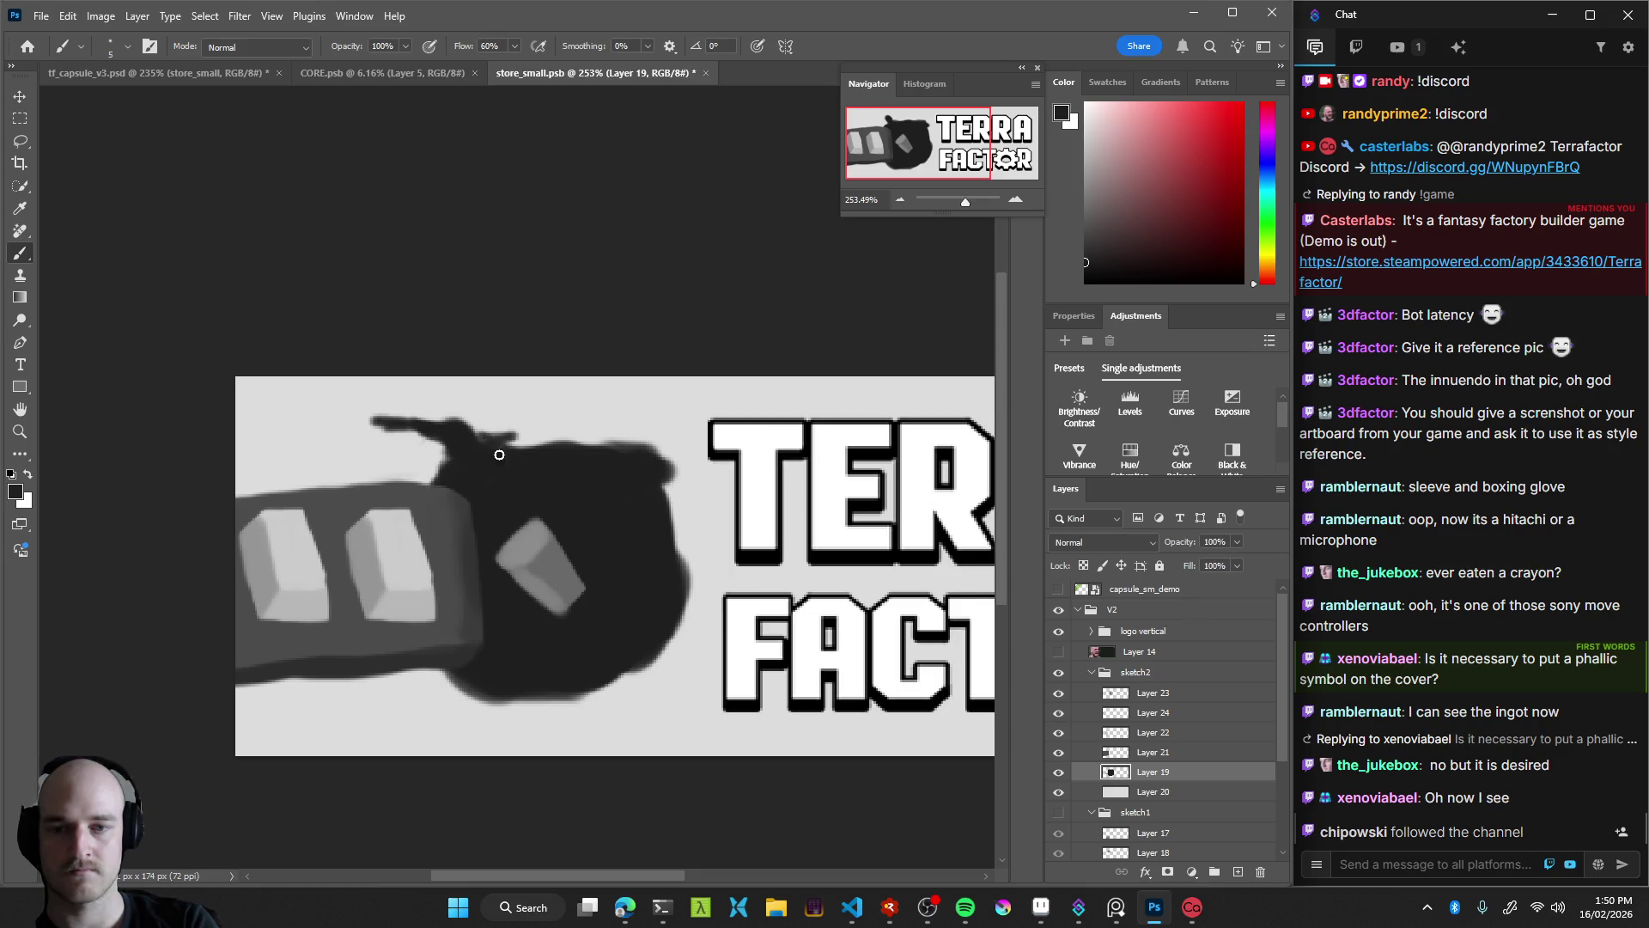
pyautogui.moveTo(627, 668); pyautogui.dragTo(641, 663)
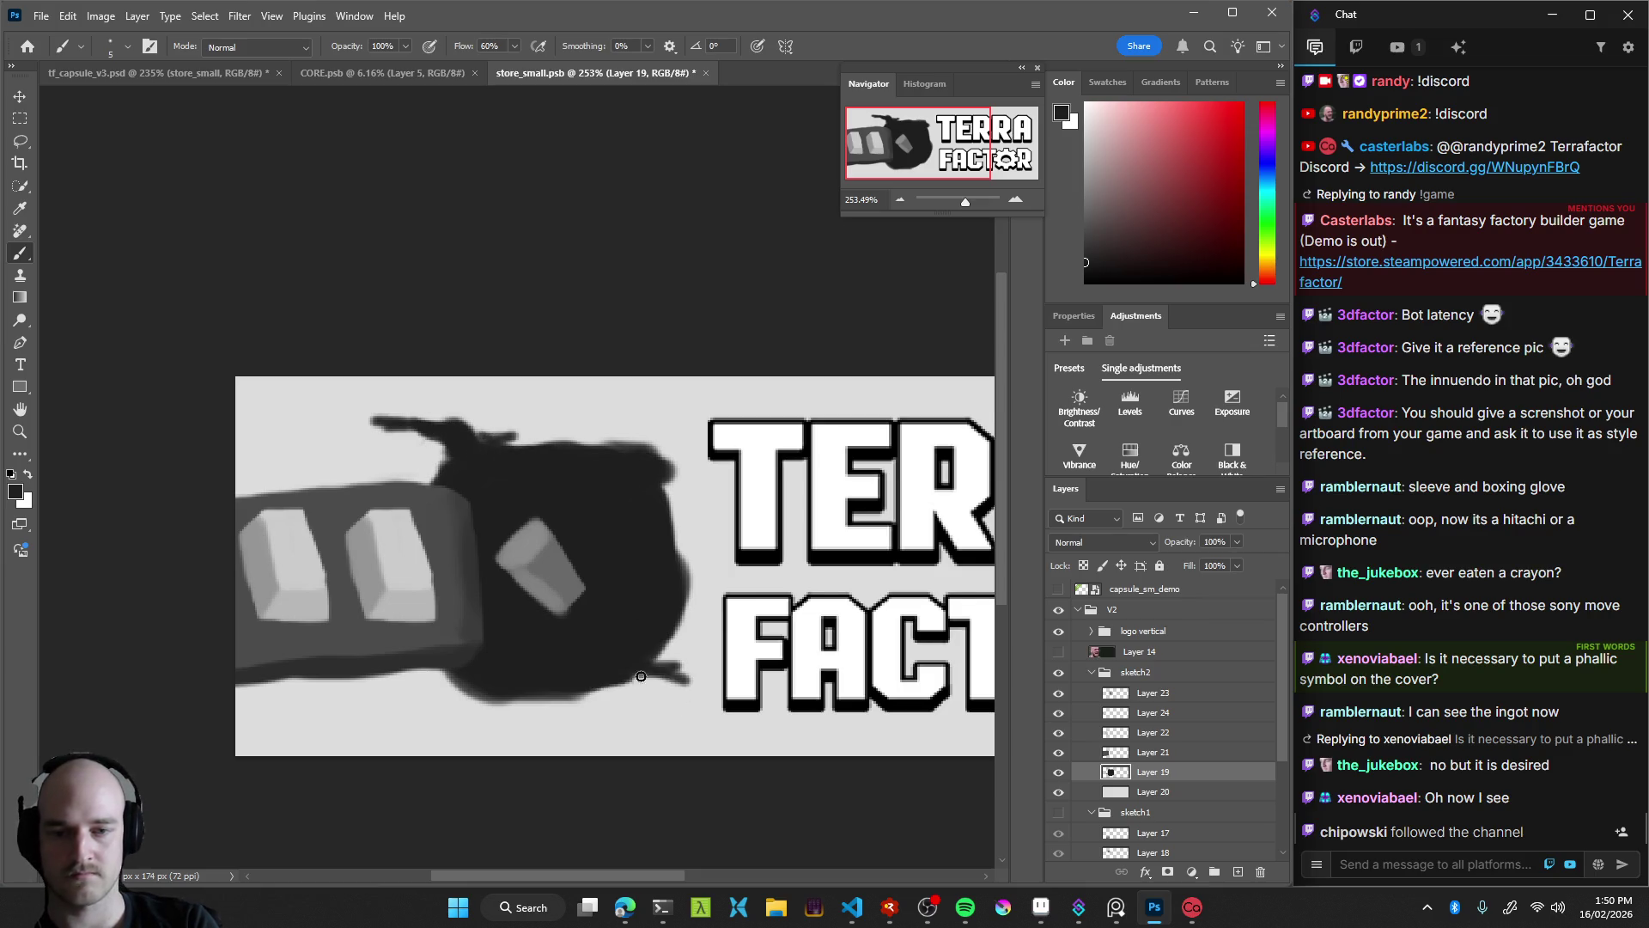
# Lengthen the blob's lower-right protrusion and dismiss the eraser warning
pyautogui.keyDown('alt'); pyautogui.click(670, 639); pyautogui.keyUp('alt')
pyautogui.moveTo(644, 655)
pyautogui.mouseDown()
pyautogui.moveTo(673, 668)
pyautogui.moveTo(511, 710)
pyautogui.moveTo(581, 692)
pyautogui.moveTo(449, 702)
pyautogui.moveTo(518, 702)
pyautogui.moveTo(543, 735)
pyautogui.moveTo(624, 726)
pyautogui.mouseUp()
pyautogui.press('e')
pyautogui.keyDown('alt'); pyautogui.click(518, 701); pyautogui.keyUp('alt')
pyautogui.press('Return')
pyautogui.press('b')
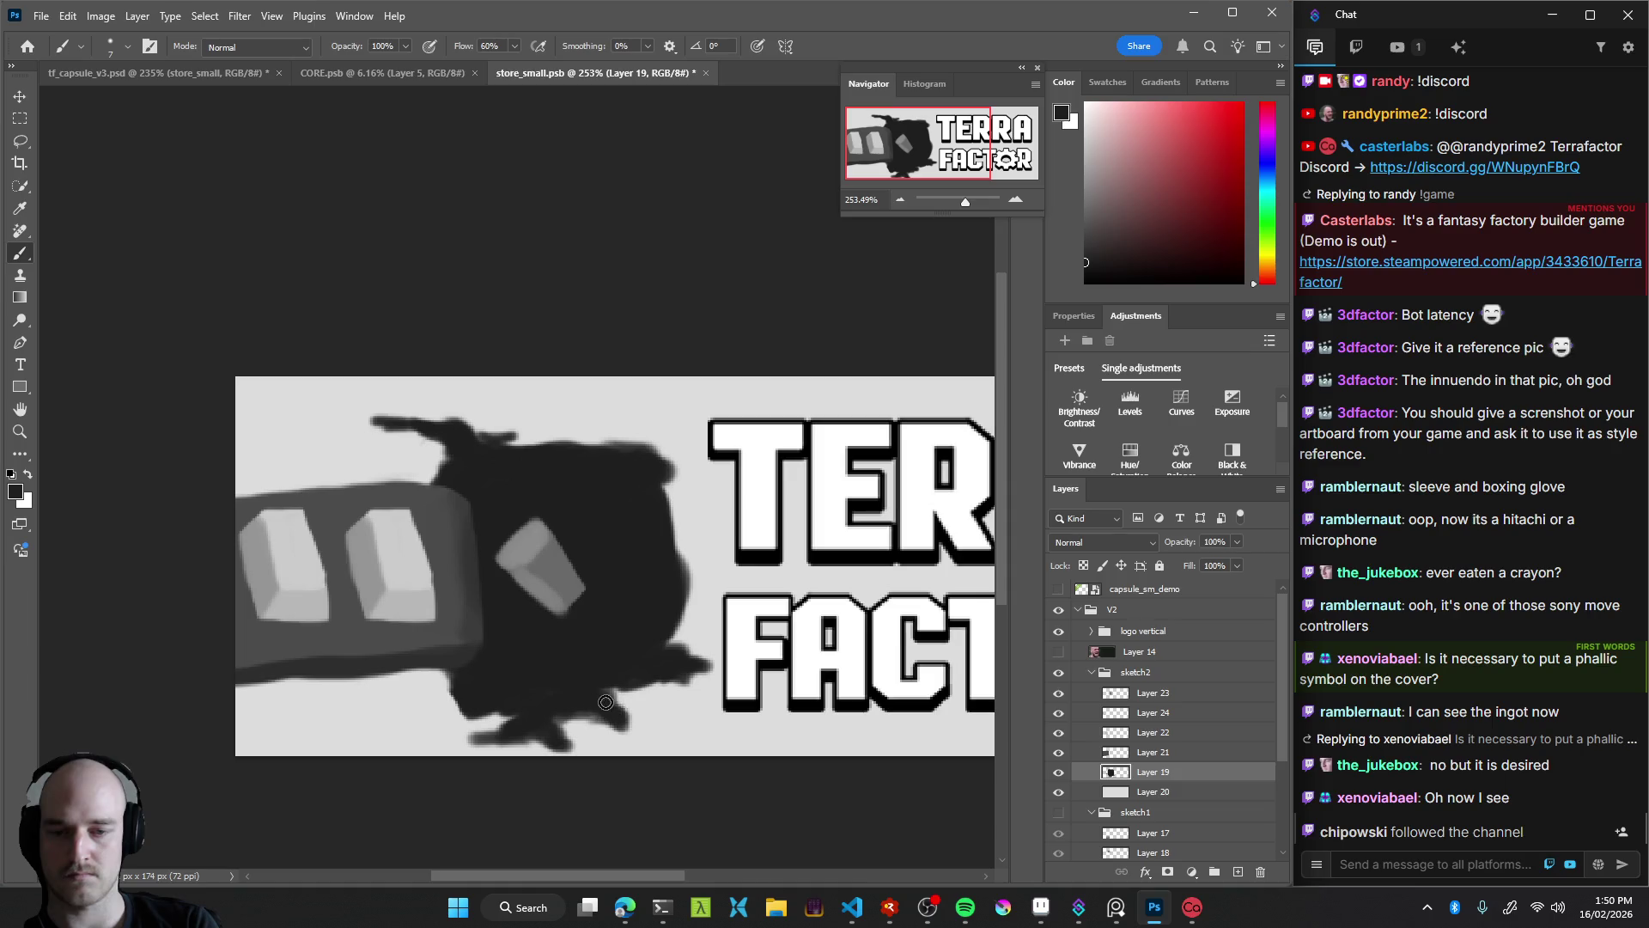
# Darken and extend the blob's right and top edges, then zoom out to view the capsule
pyautogui.moveTo(693, 600); pyautogui.dragTo(662, 564)
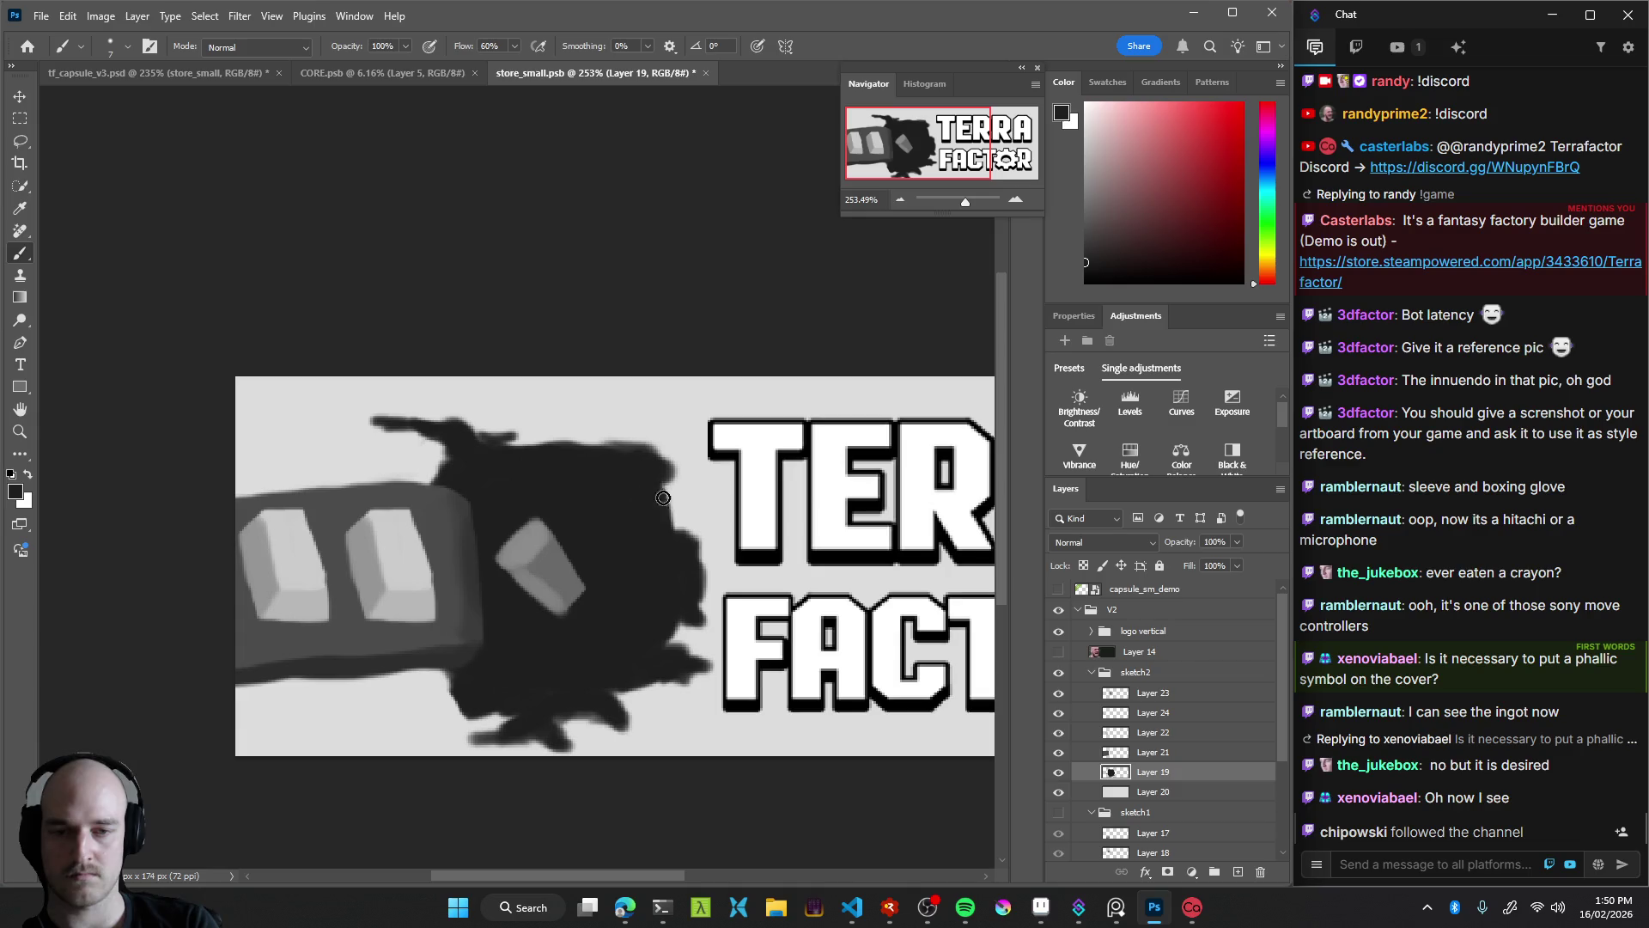
pyautogui.moveTo(681, 497); pyautogui.dragTo(682, 506)
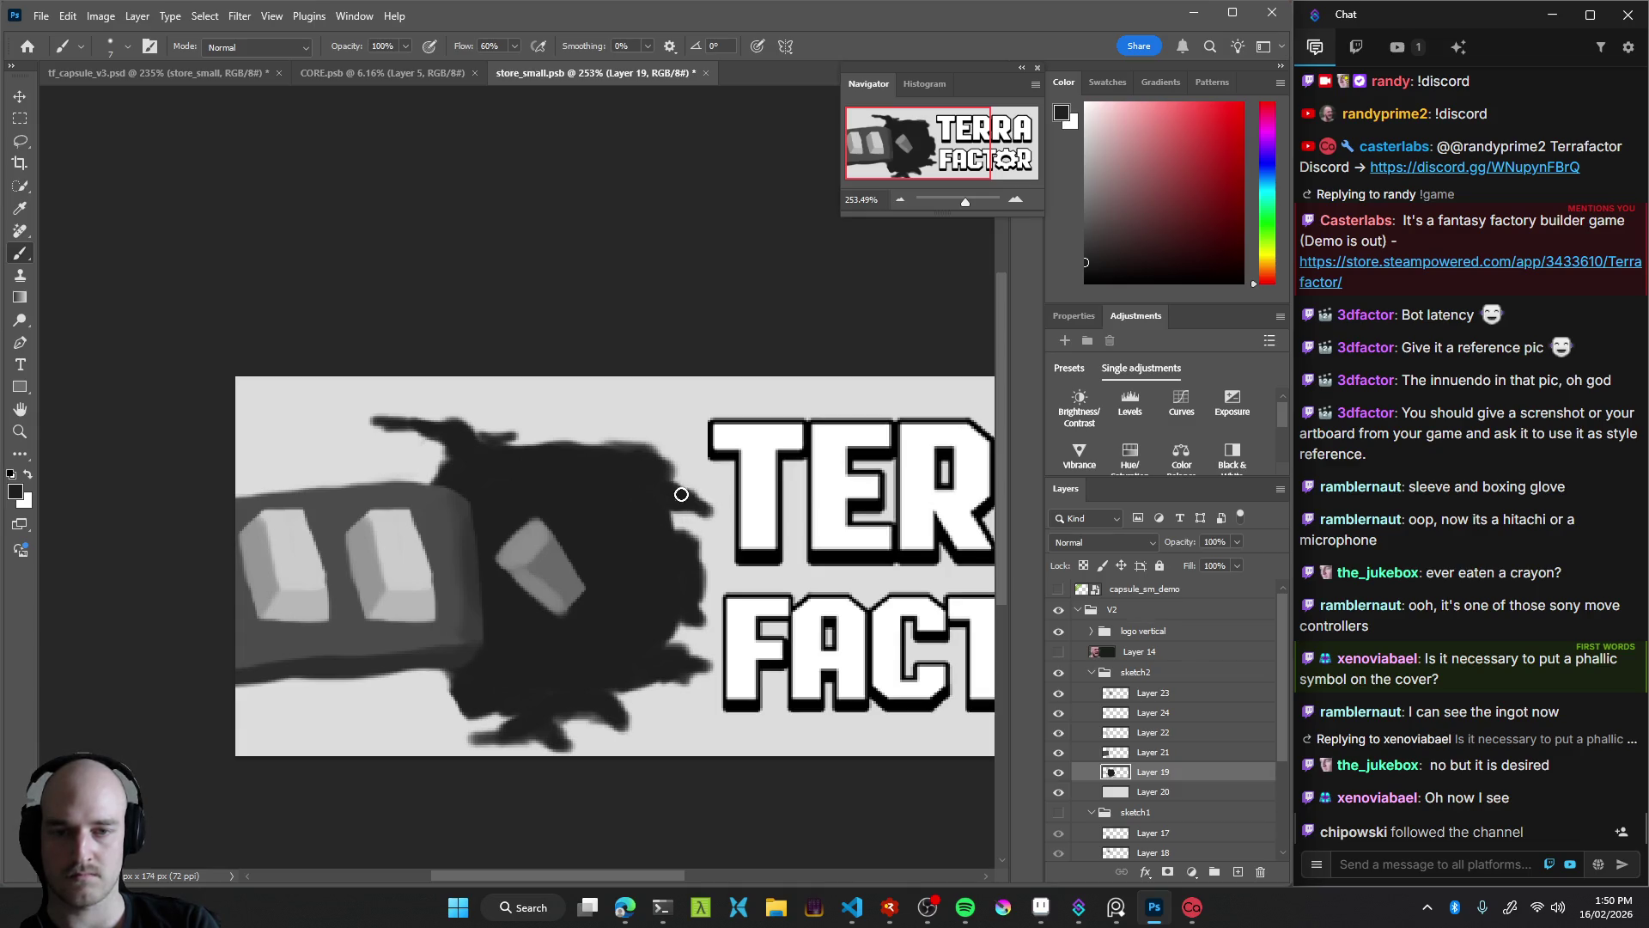
pyautogui.moveTo(640, 461)
pyautogui.mouseDown()
pyautogui.moveTo(663, 445)
pyautogui.moveTo(582, 424)
pyautogui.moveTo(607, 449)
pyautogui.moveTo(559, 438)
pyautogui.moveTo(654, 442)
pyautogui.moveTo(519, 582)
pyautogui.mouseUp()
pyautogui.press('z')
pyautogui.moveTo(756, 567); pyautogui.dragTo(787, 564)
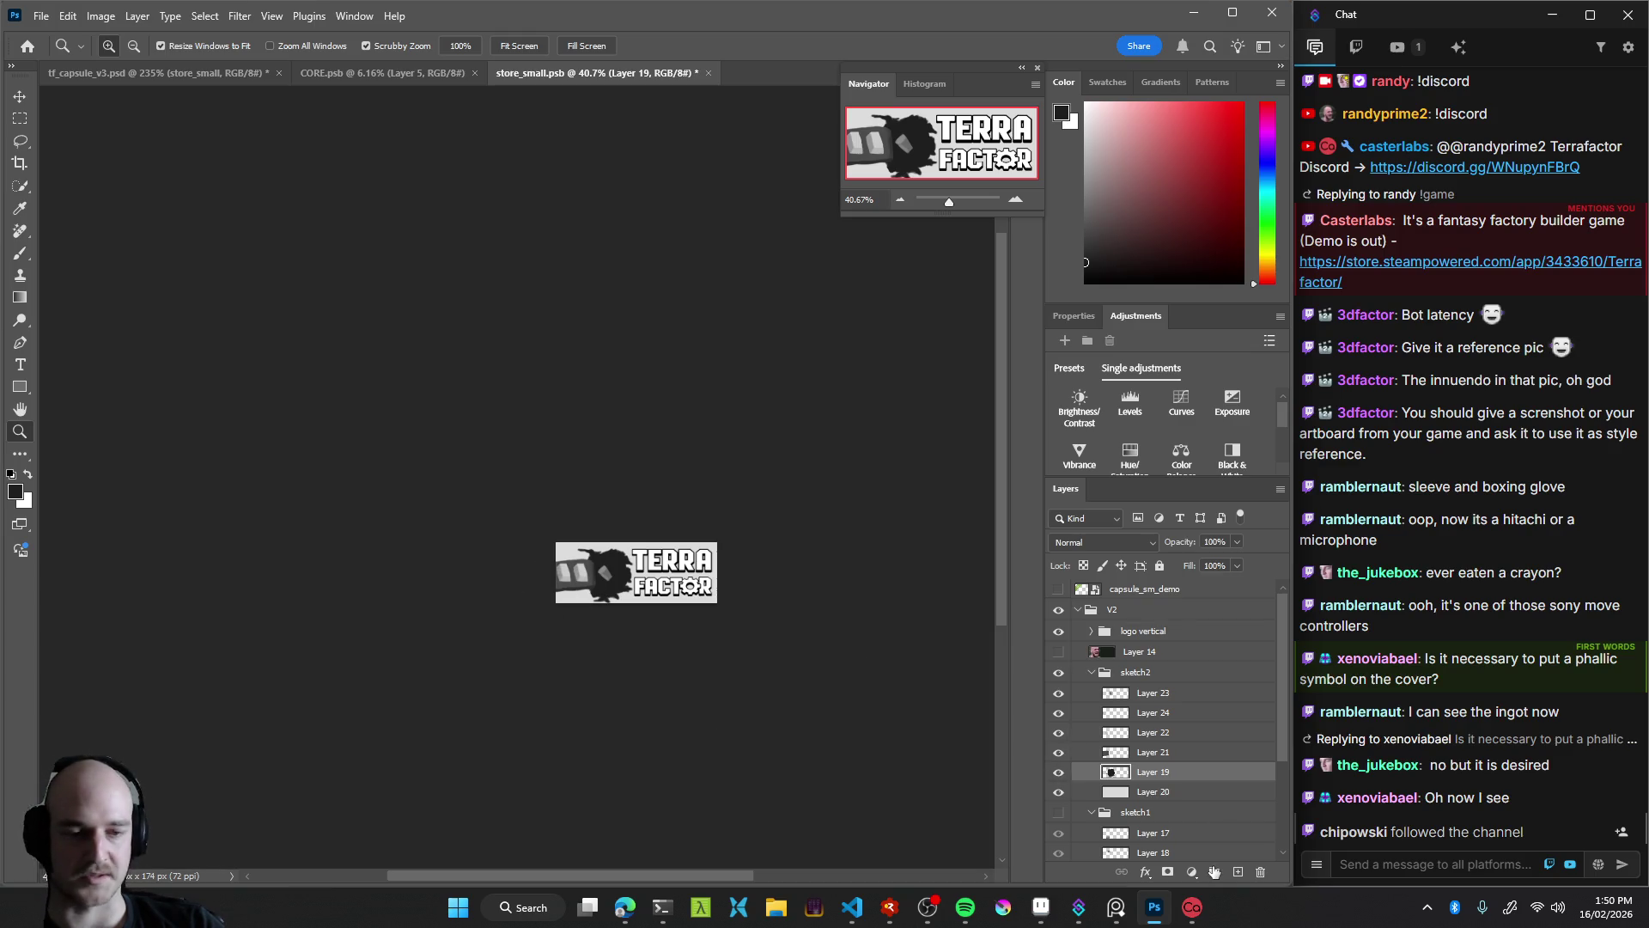
# Toggle Layer 19's black splat off and on, then collapse and hide the sketch2 group
pyautogui.click(1059, 772)
pyautogui.click(1059, 773)
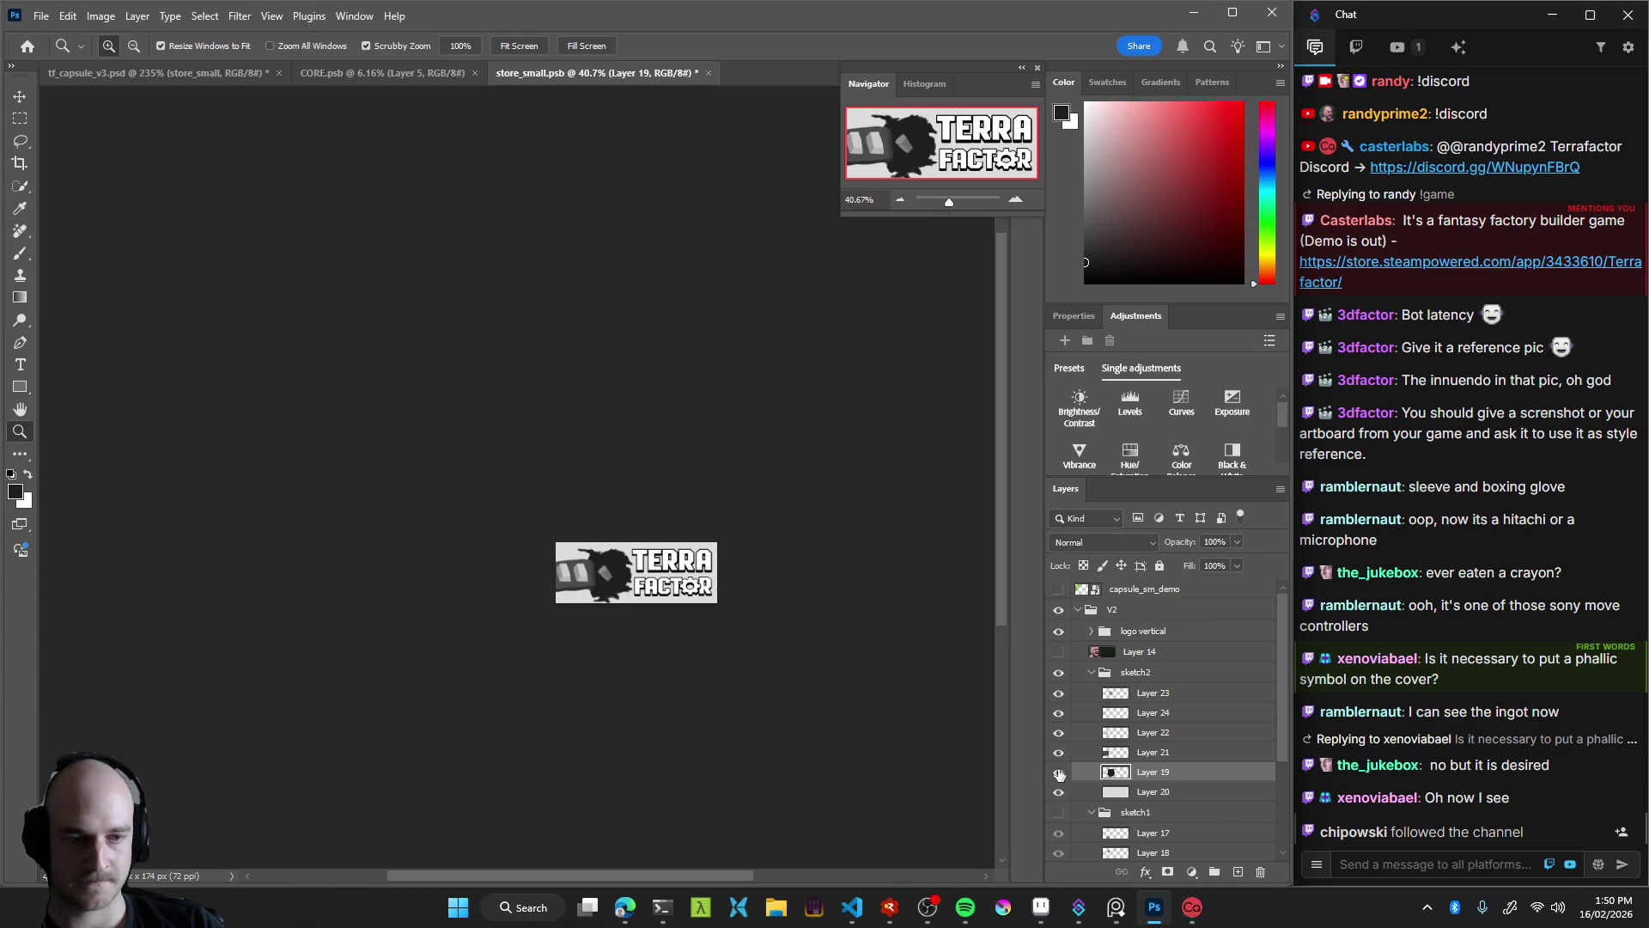
pyautogui.click(1091, 673)
pyautogui.click(1059, 672)
pyautogui.moveTo(837, 655)
pyautogui.mouseDown()
pyautogui.moveTo(711, 635)
pyautogui.moveTo(772, 645)
pyautogui.mouseUp()
# Swap to sketch2 and back to sketch1, zooming in and out on the art
pyautogui.click(1058, 694)
pyautogui.click(1059, 672)
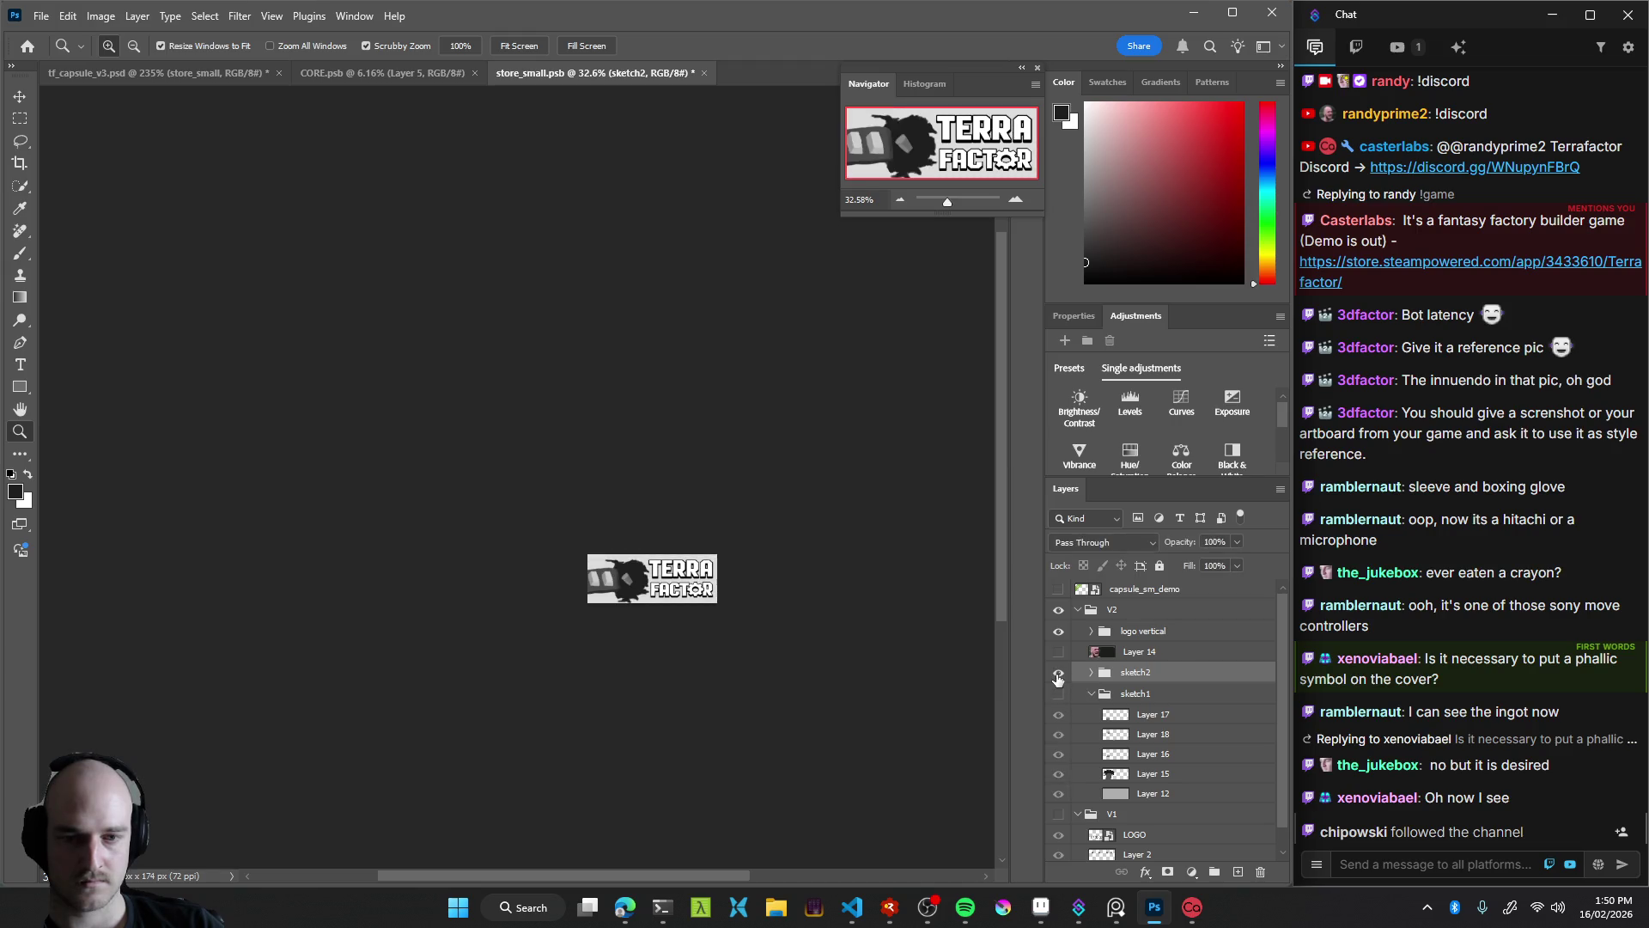
pyautogui.click(1058, 674)
pyautogui.click(1058, 694)
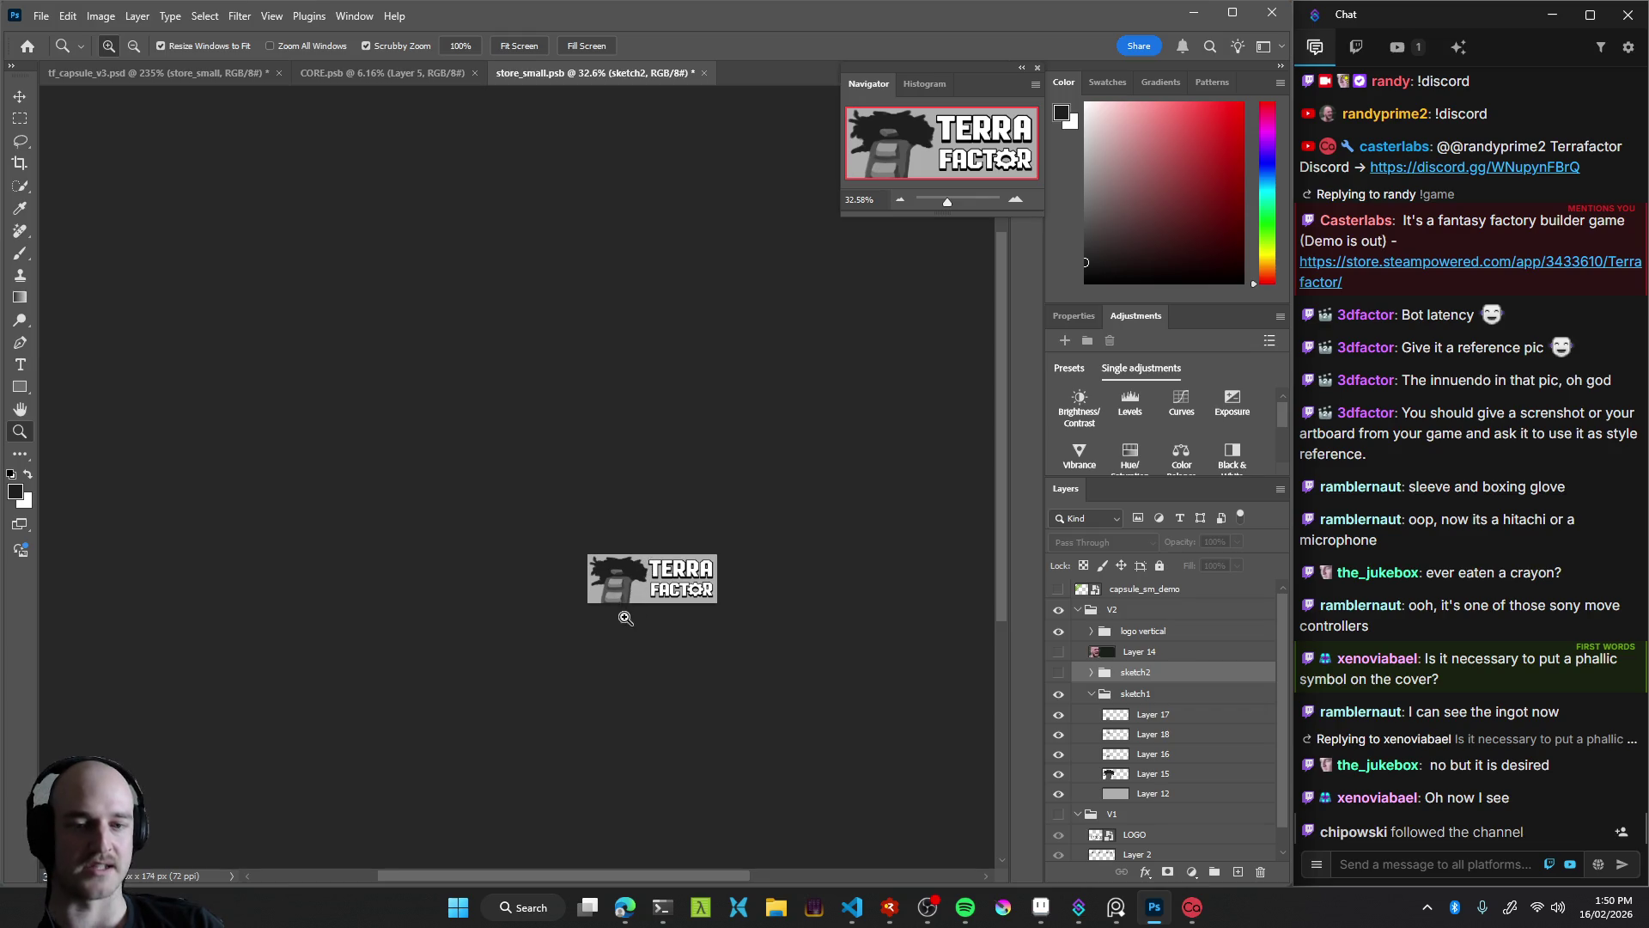
pyautogui.moveTo(617, 608); pyautogui.dragTo(739, 607)
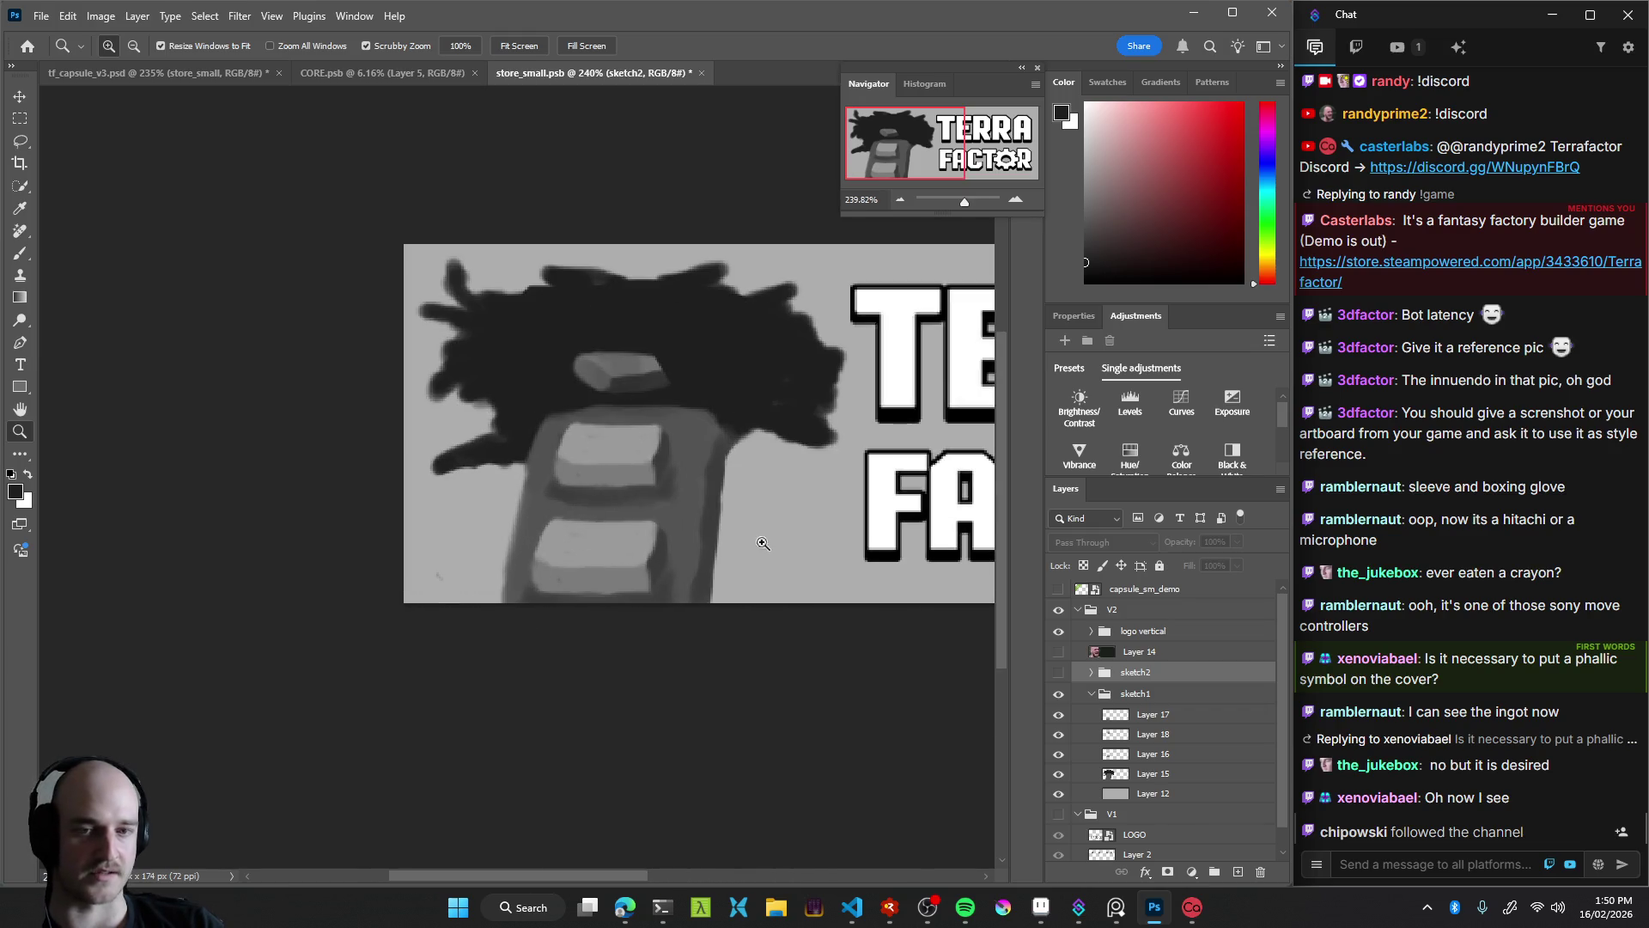
pyautogui.moveTo(763, 543); pyautogui.dragTo(601, 552)
# Swap variants once more, settle on sketch1, and pick Layer 17 on the canvas
pyautogui.click(1058, 694)
pyautogui.click(1058, 672)
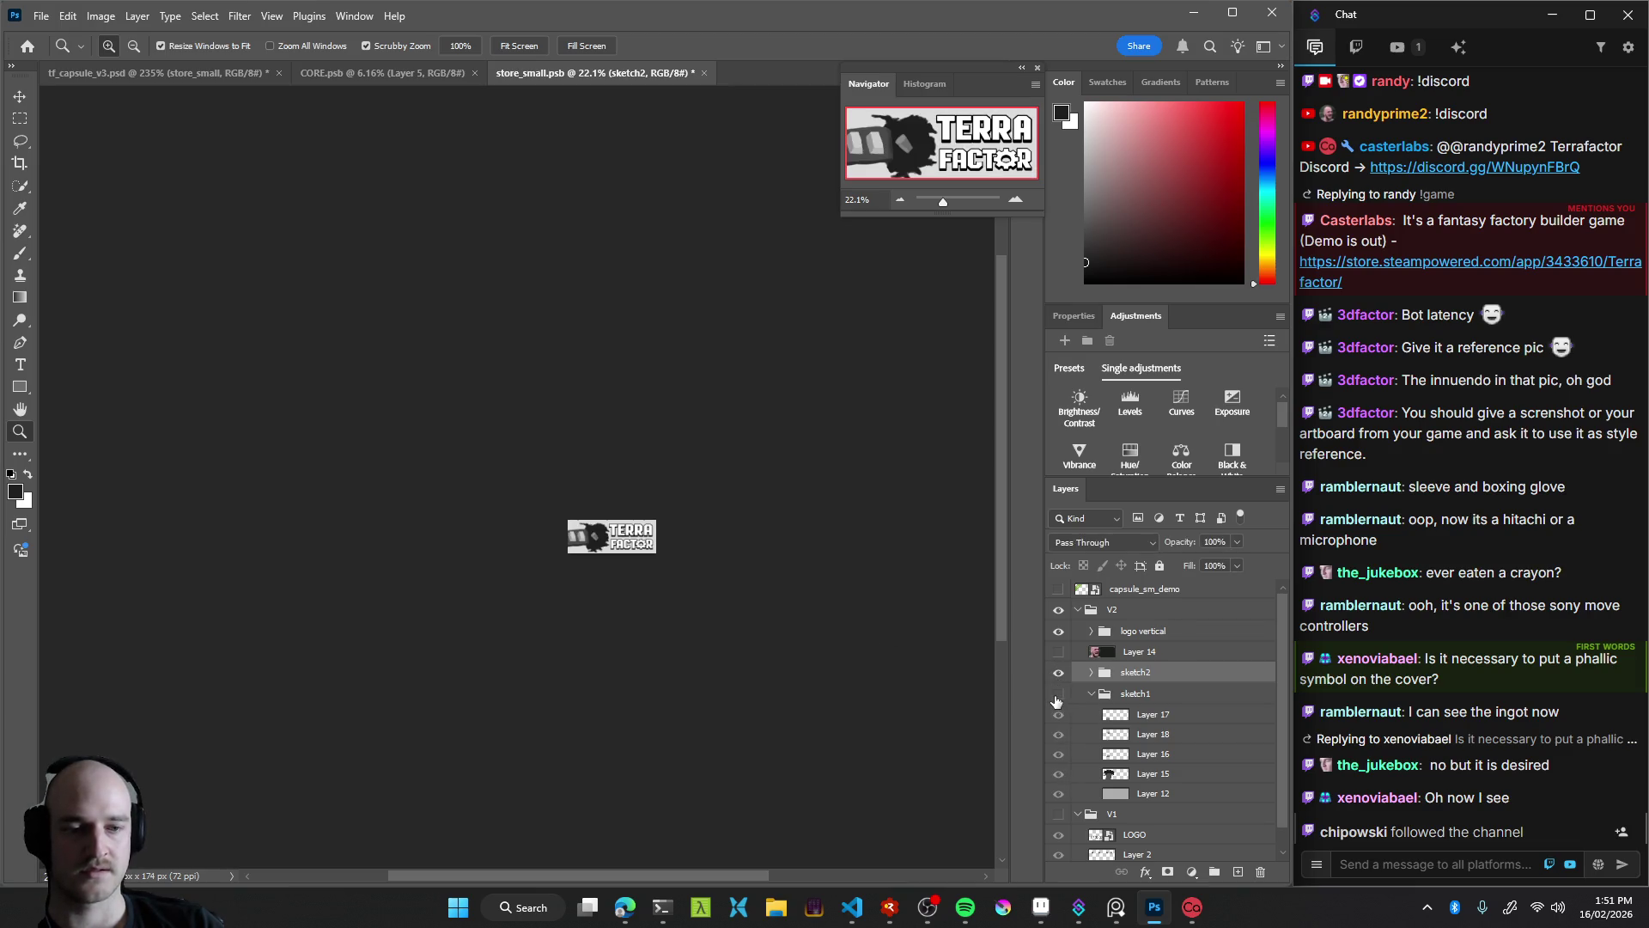
pyautogui.click(1058, 694)
pyautogui.click(1059, 673)
pyautogui.moveTo(597, 551); pyautogui.dragTo(687, 551)
pyautogui.press('v')
pyautogui.click(574, 452)
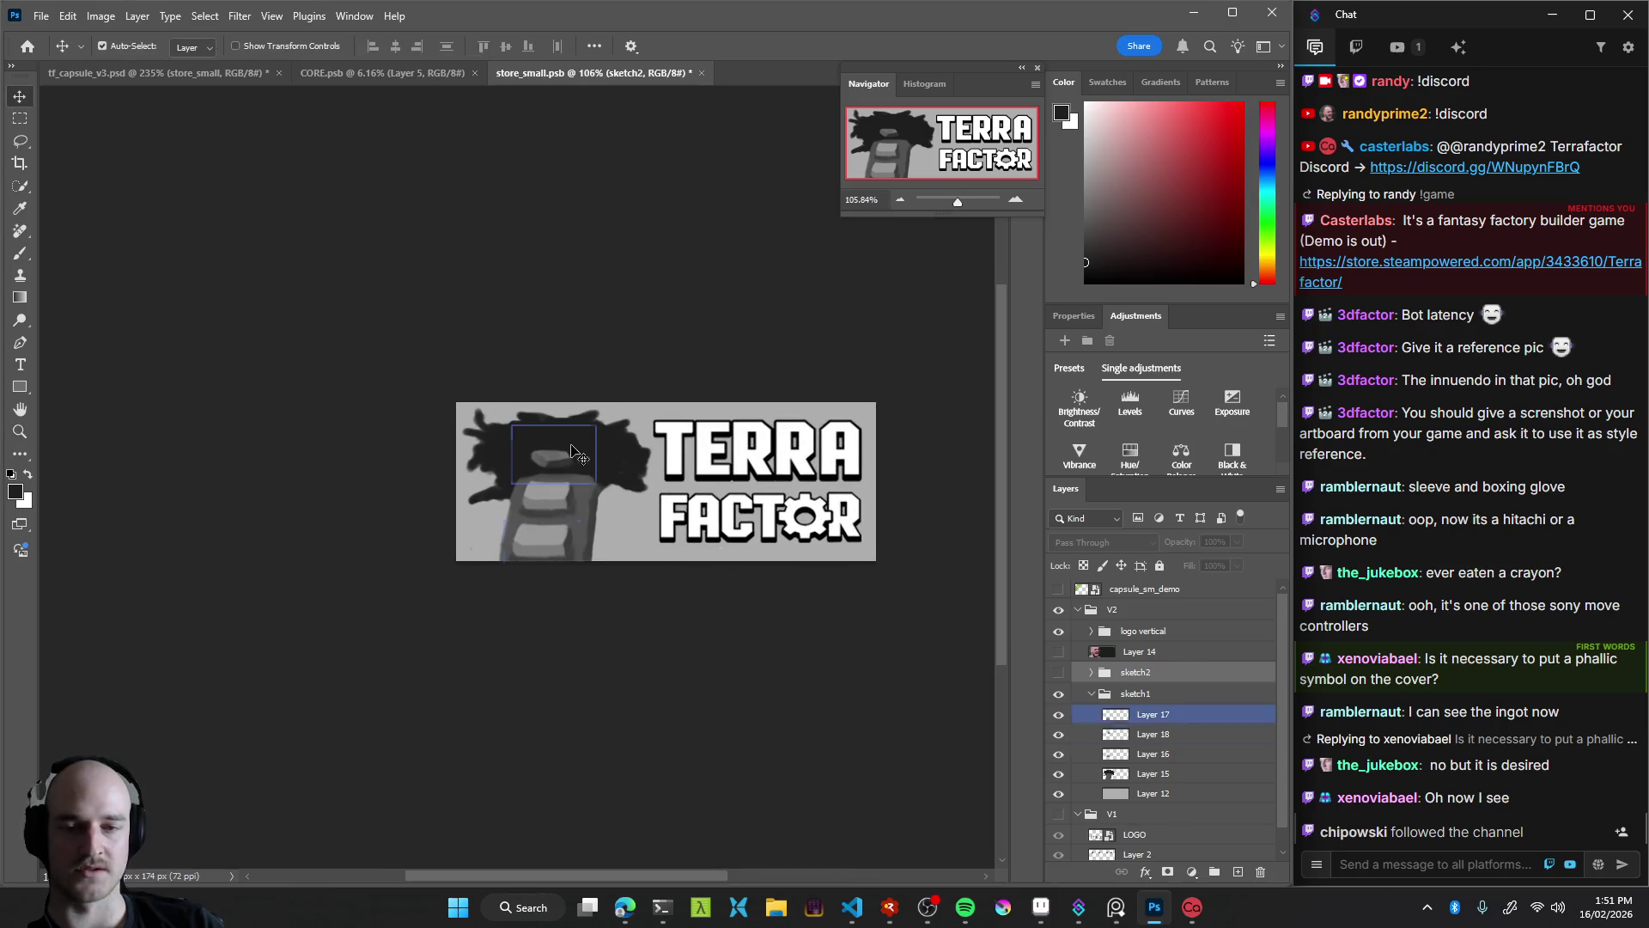
pyautogui.click(695, 584)
pyautogui.press('b')
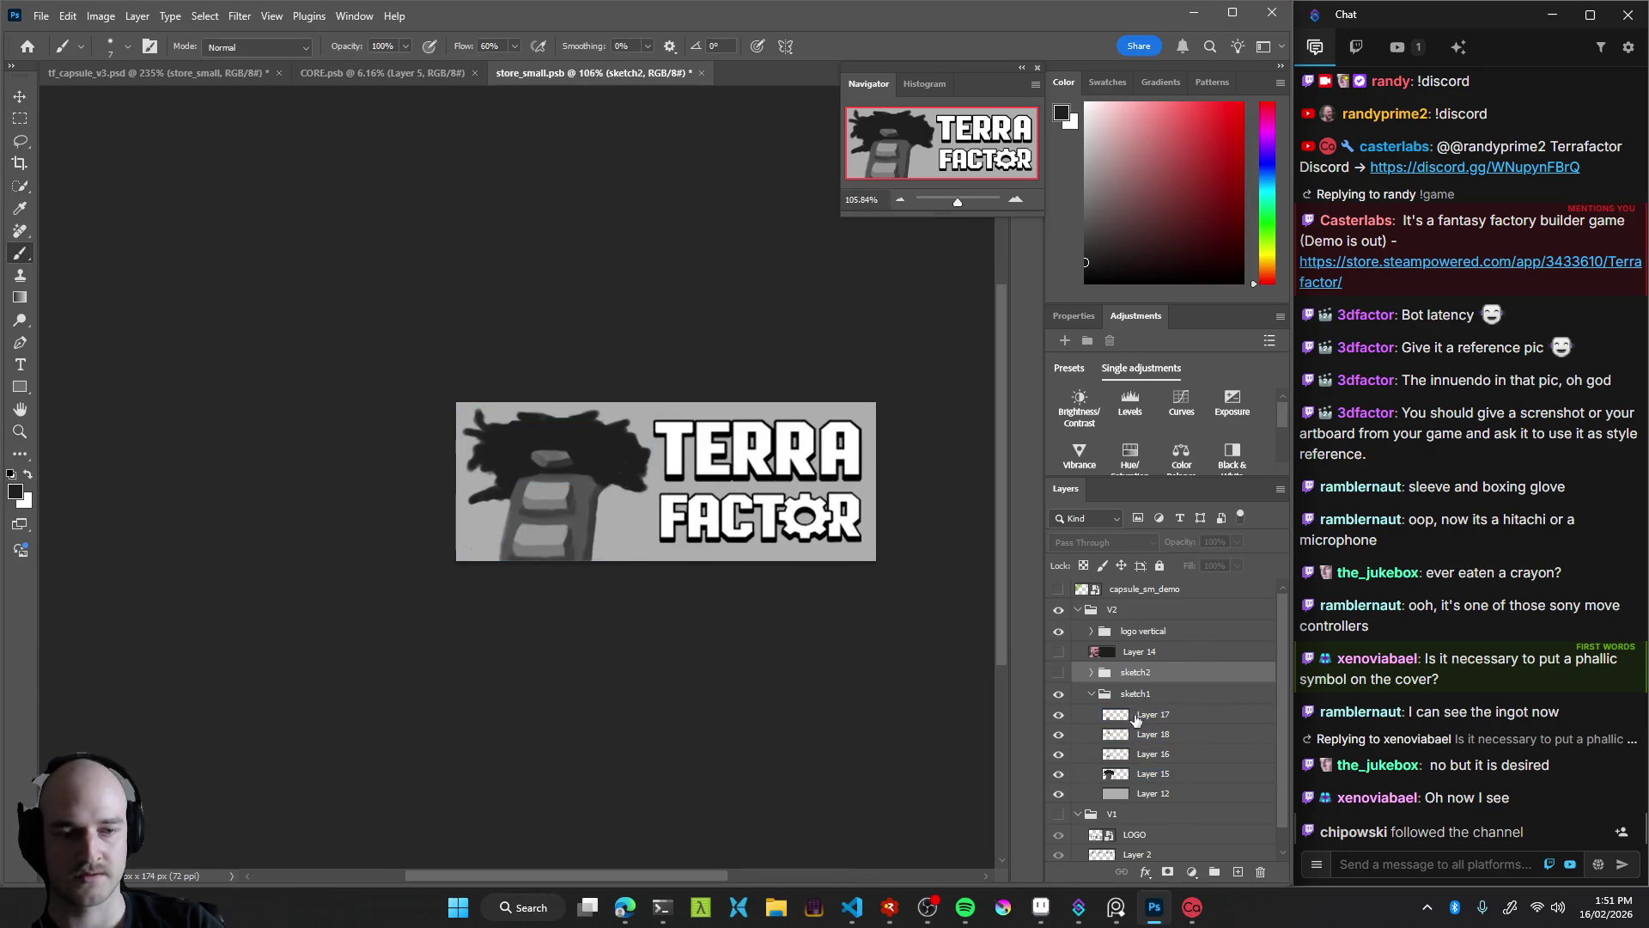
pyautogui.click(1153, 776)
pyautogui.moveTo(634, 548); pyautogui.dragTo(659, 415)
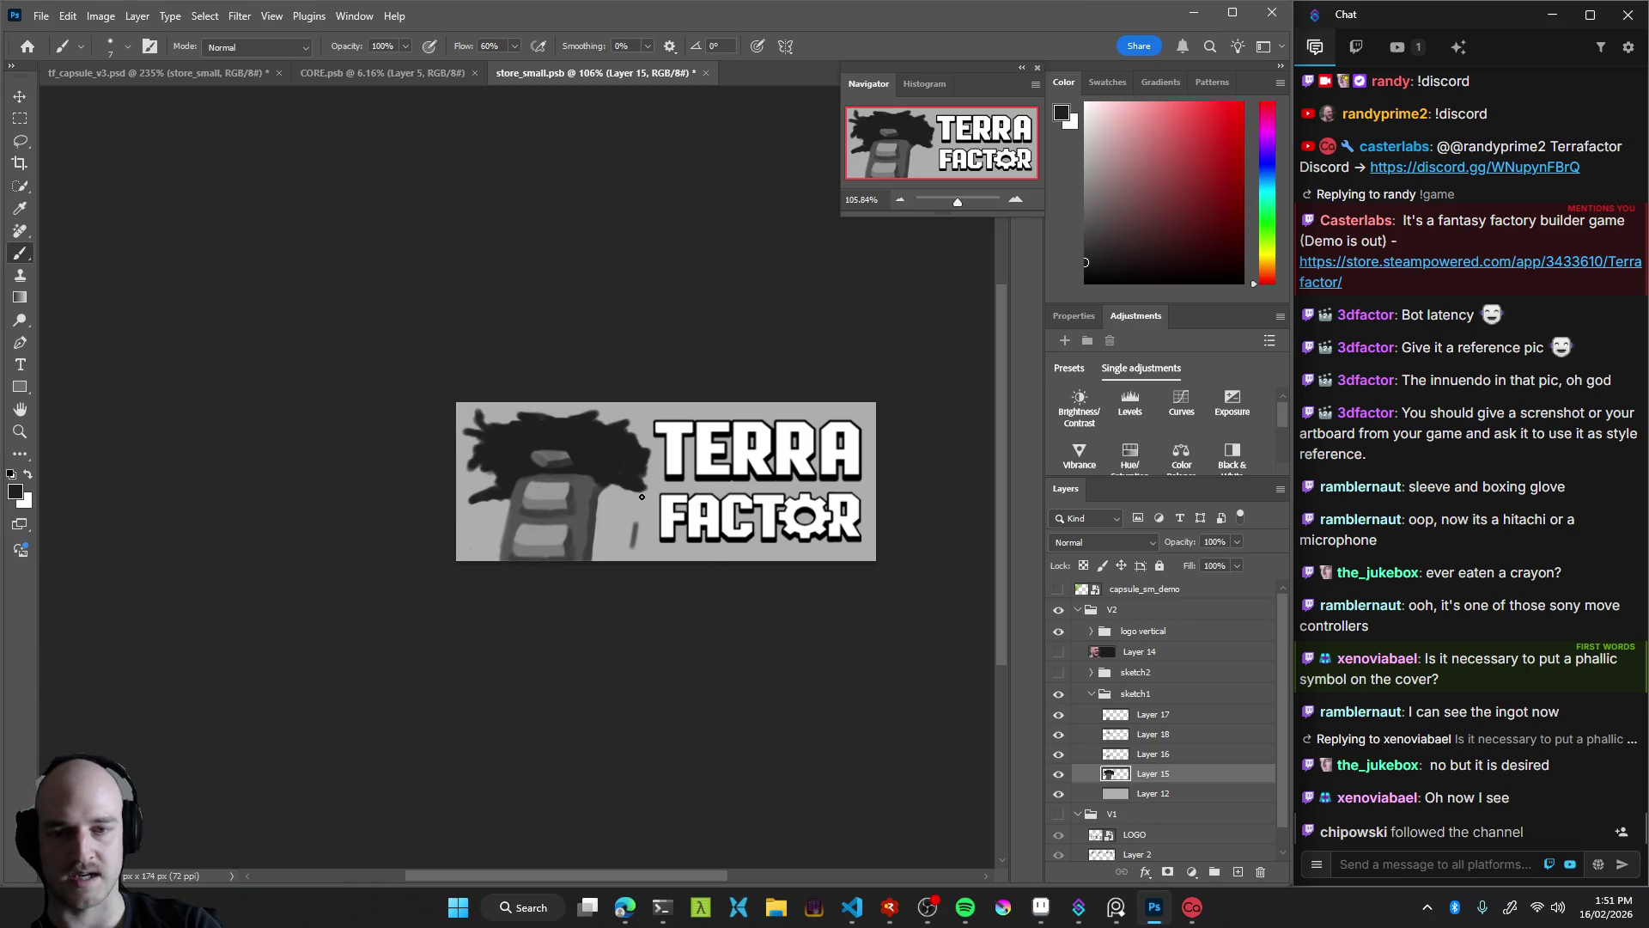
pyautogui.hotkey('ctrl', 'z')
pyautogui.hotkey('ctrl', 'z')
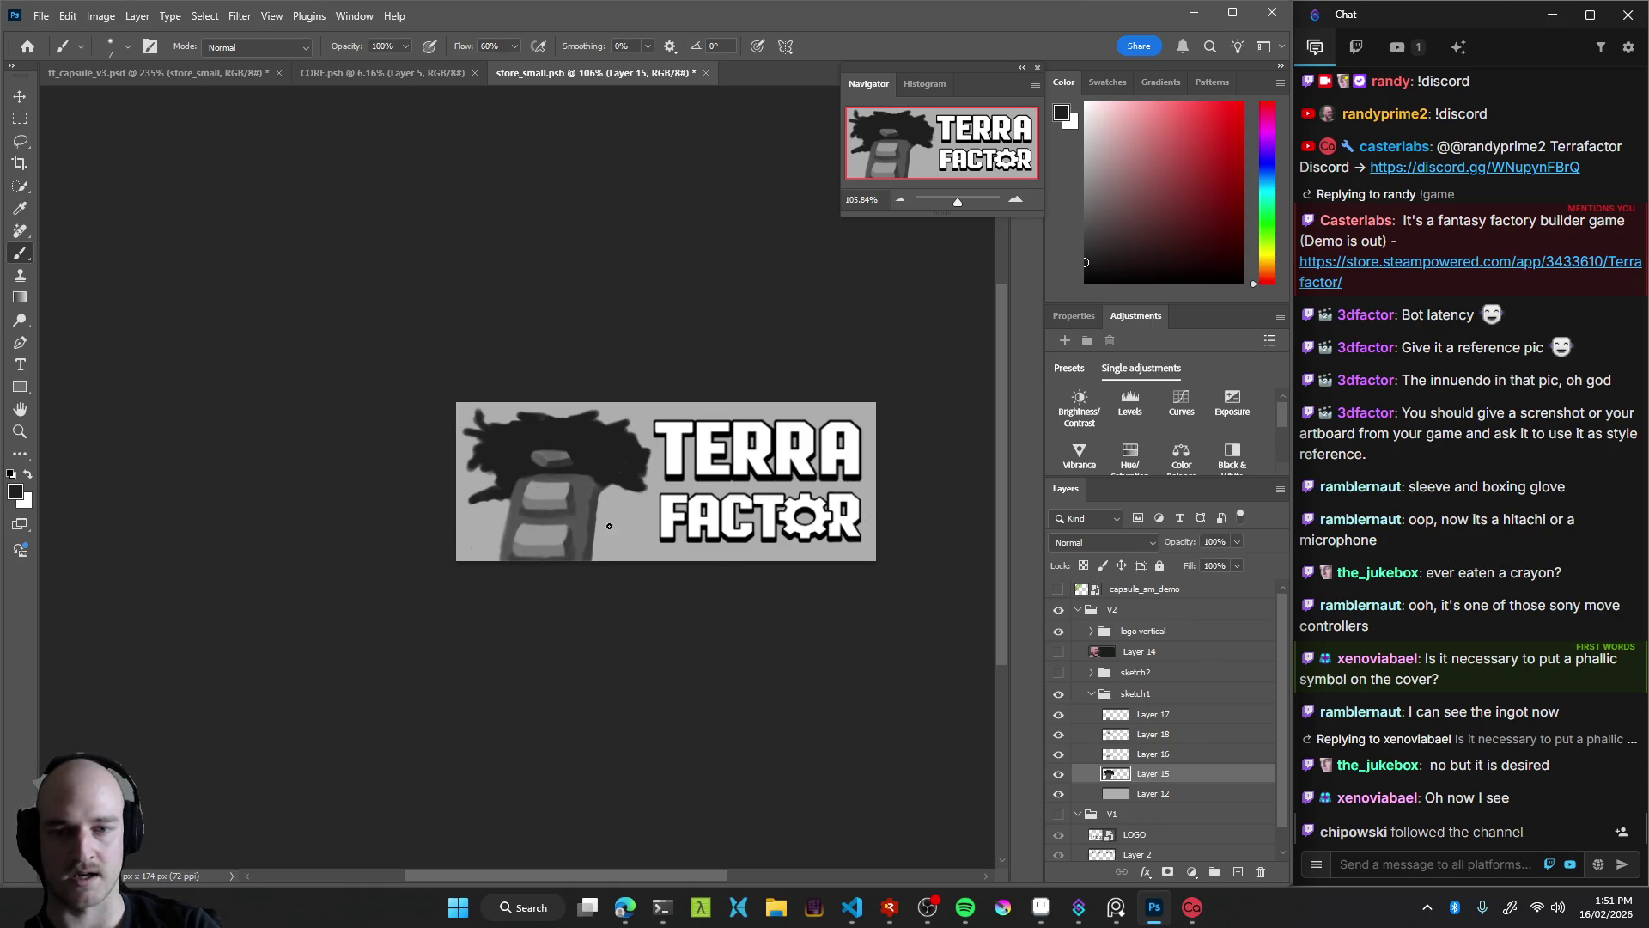
pyautogui.press('z')
pyautogui.moveTo(738, 619); pyautogui.dragTo(608, 578)
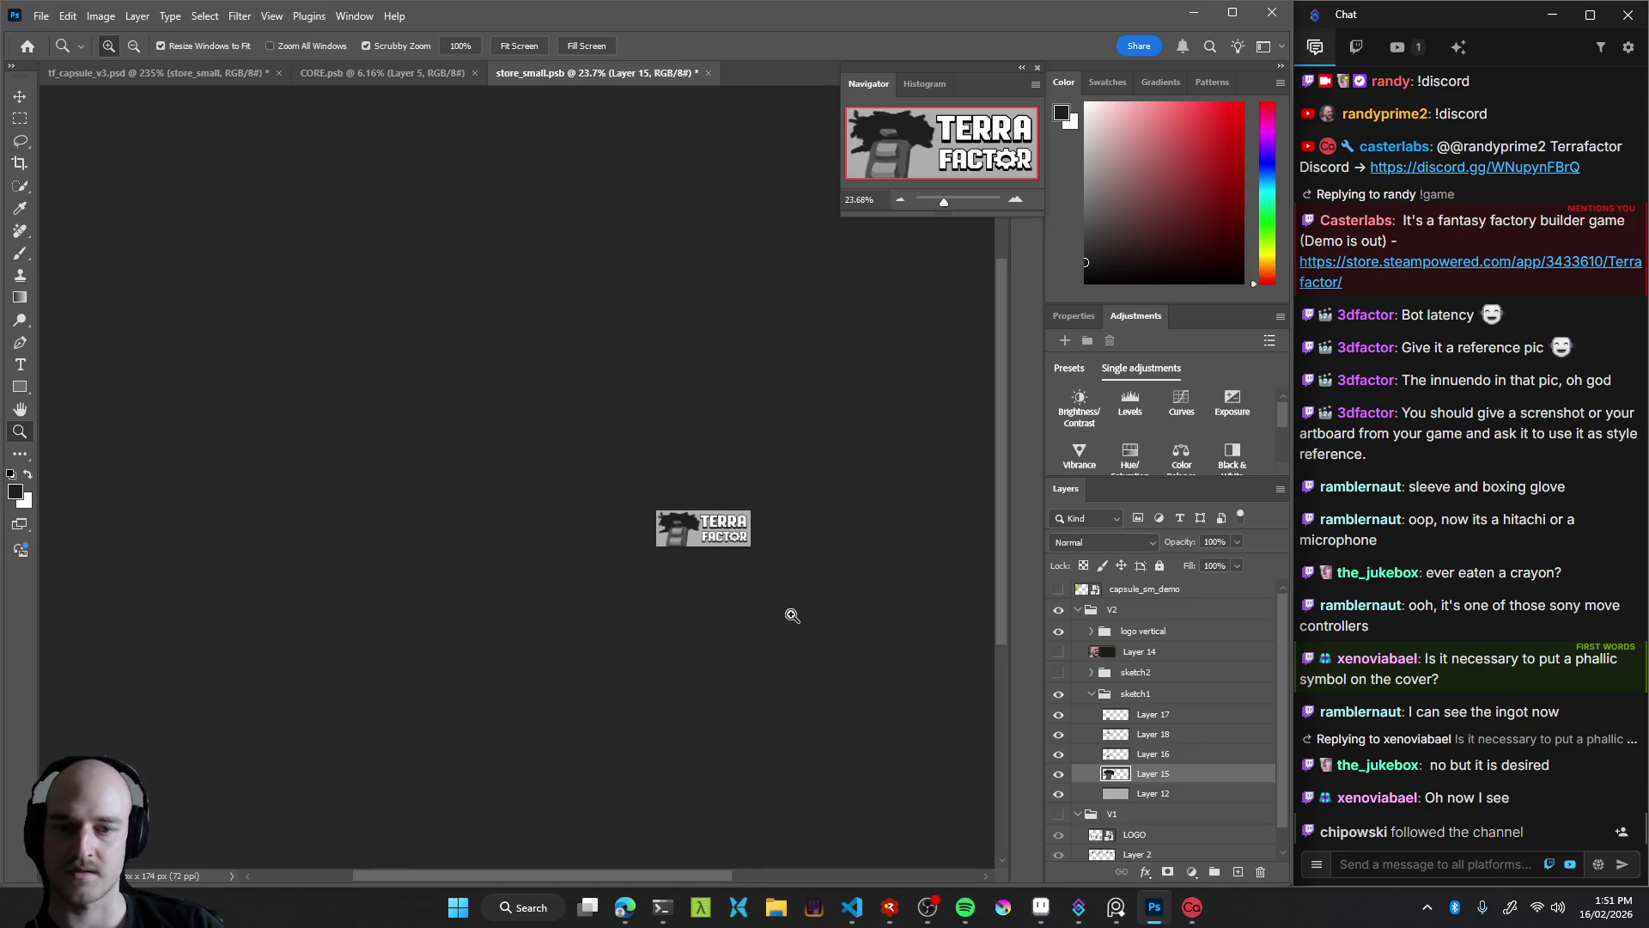
pyautogui.click(739, 552)
pyautogui.moveTo(739, 552); pyautogui.dragTo(724, 550)
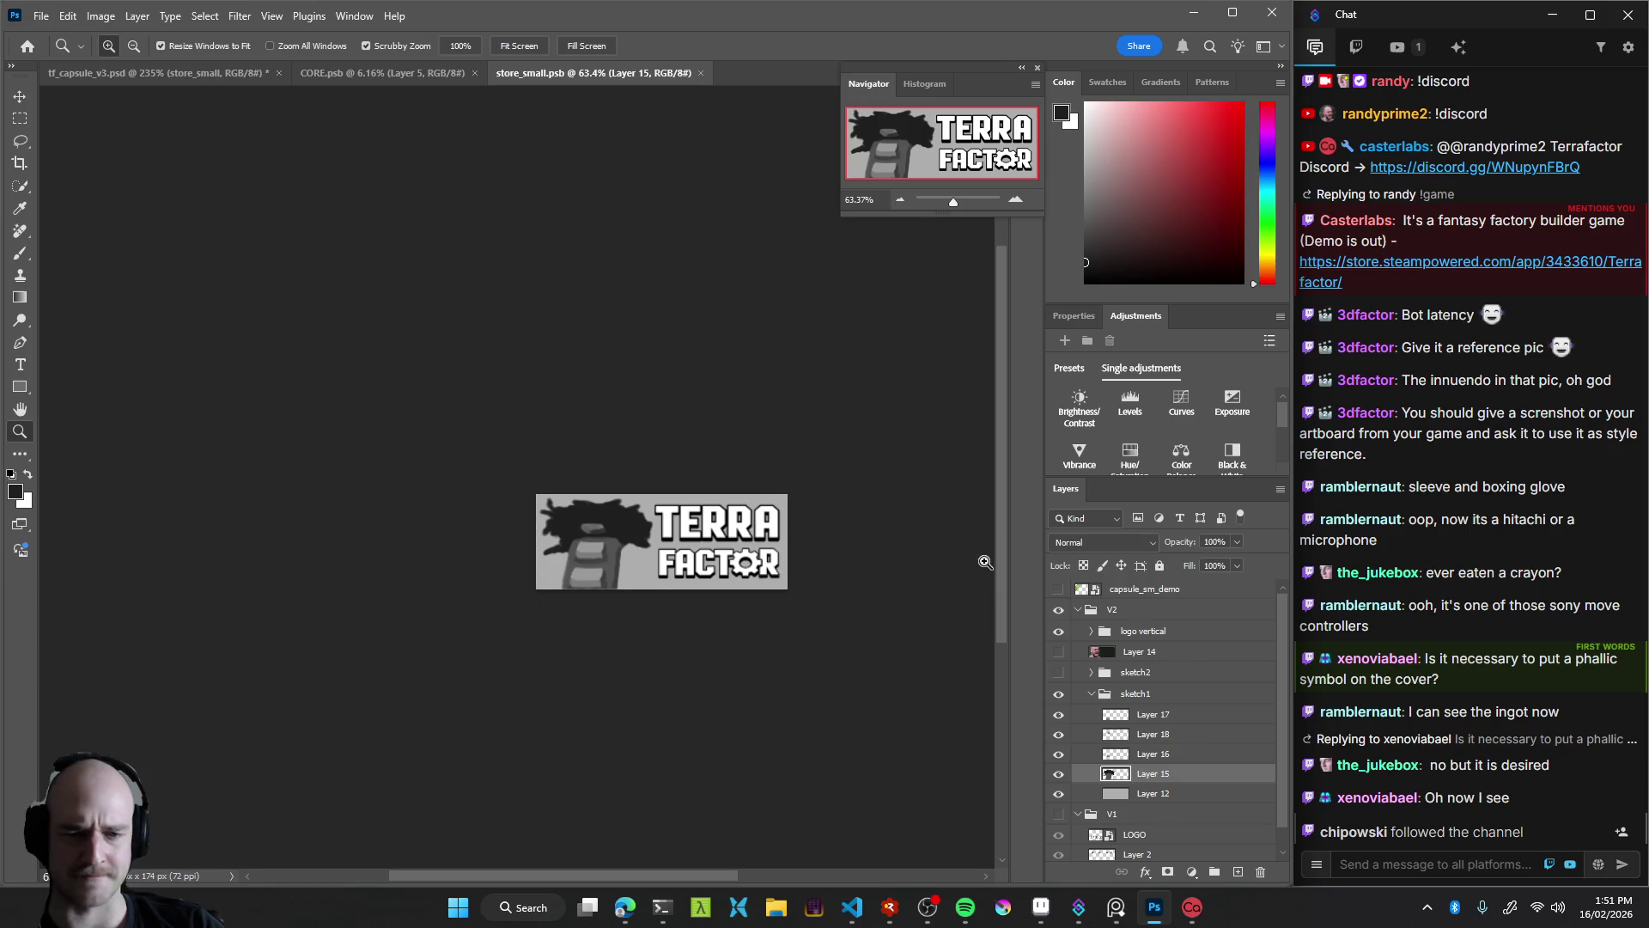
pyautogui.moveTo(682, 606); pyautogui.dragTo(736, 577)
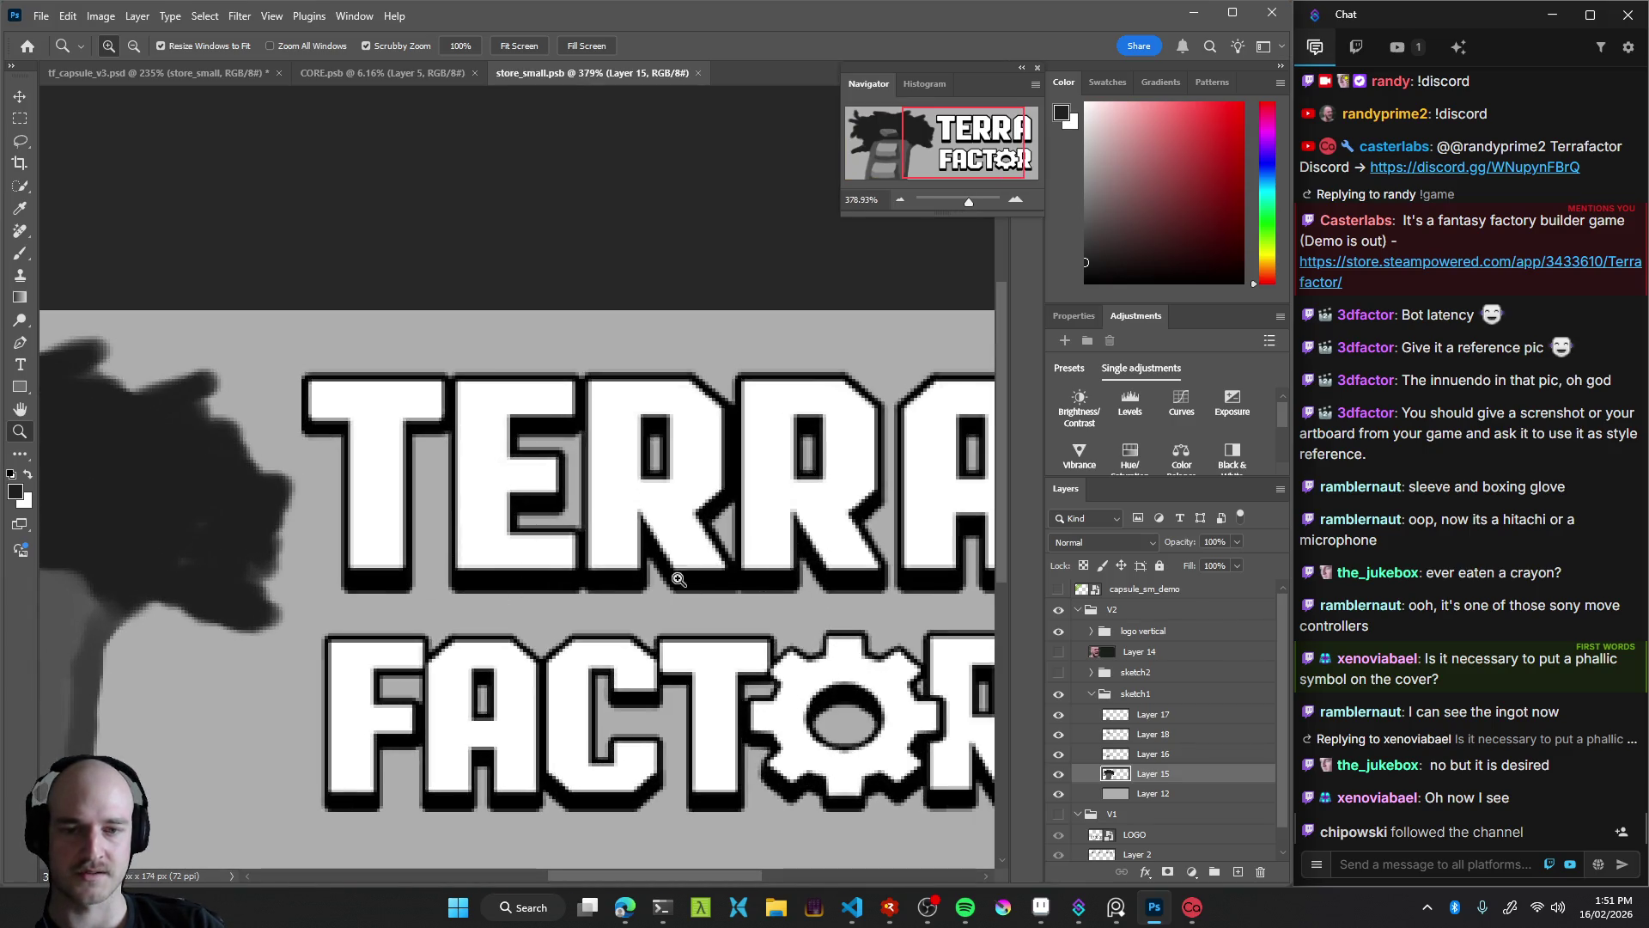
pyautogui.moveTo(678, 580); pyautogui.dragTo(700, 626)
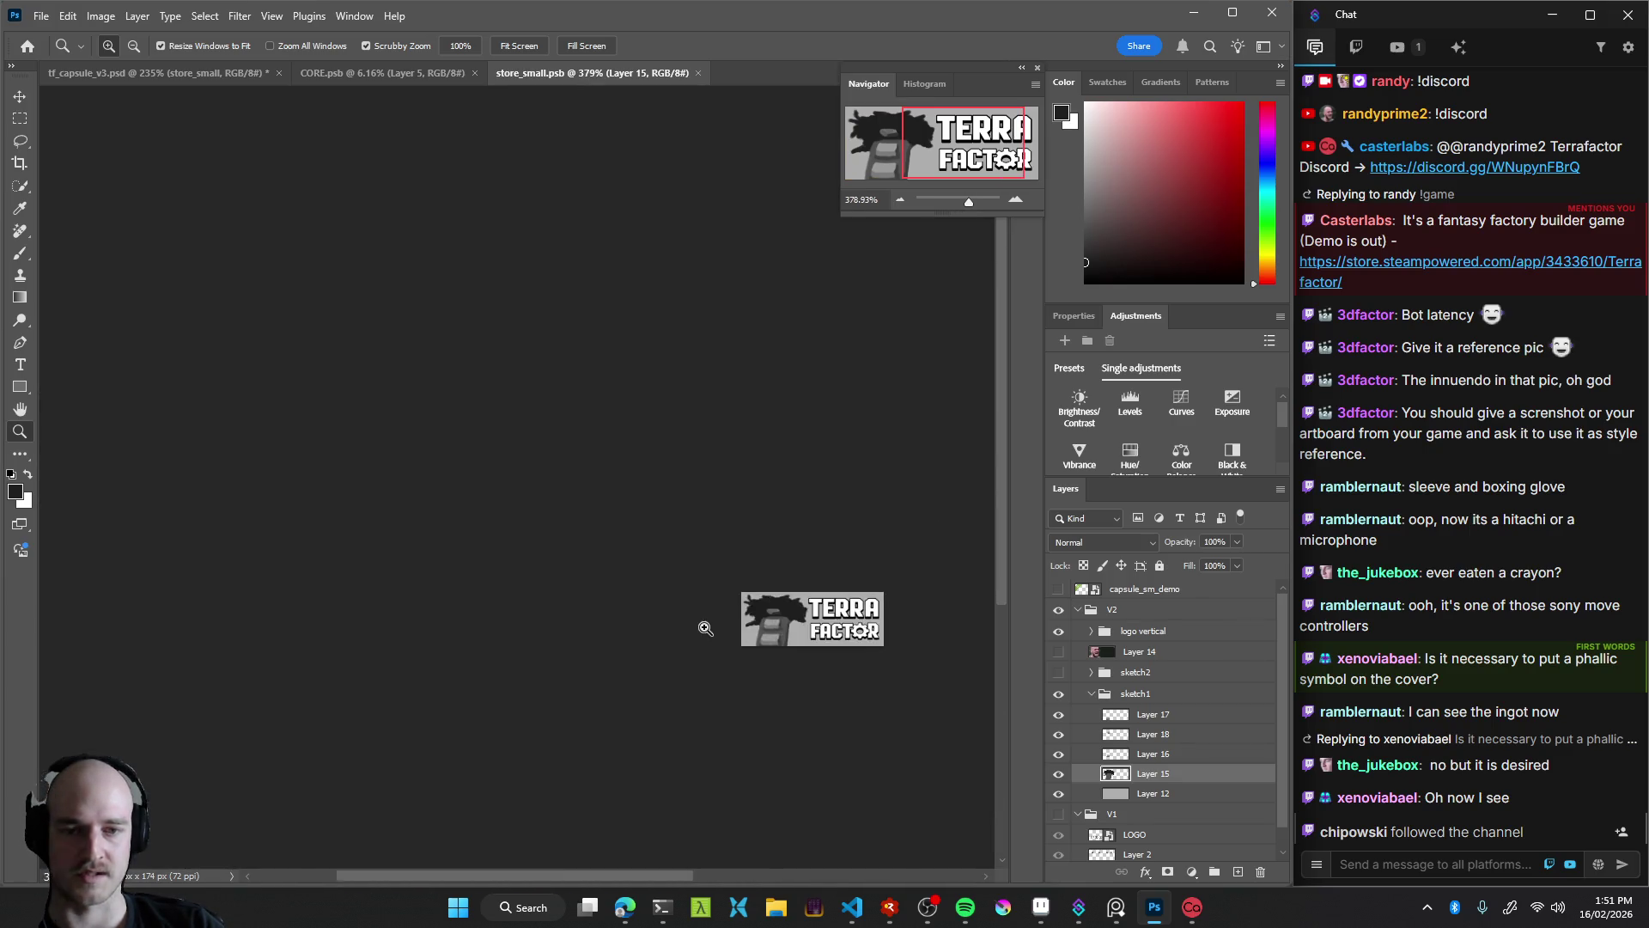
pyautogui.click(1082, 698)
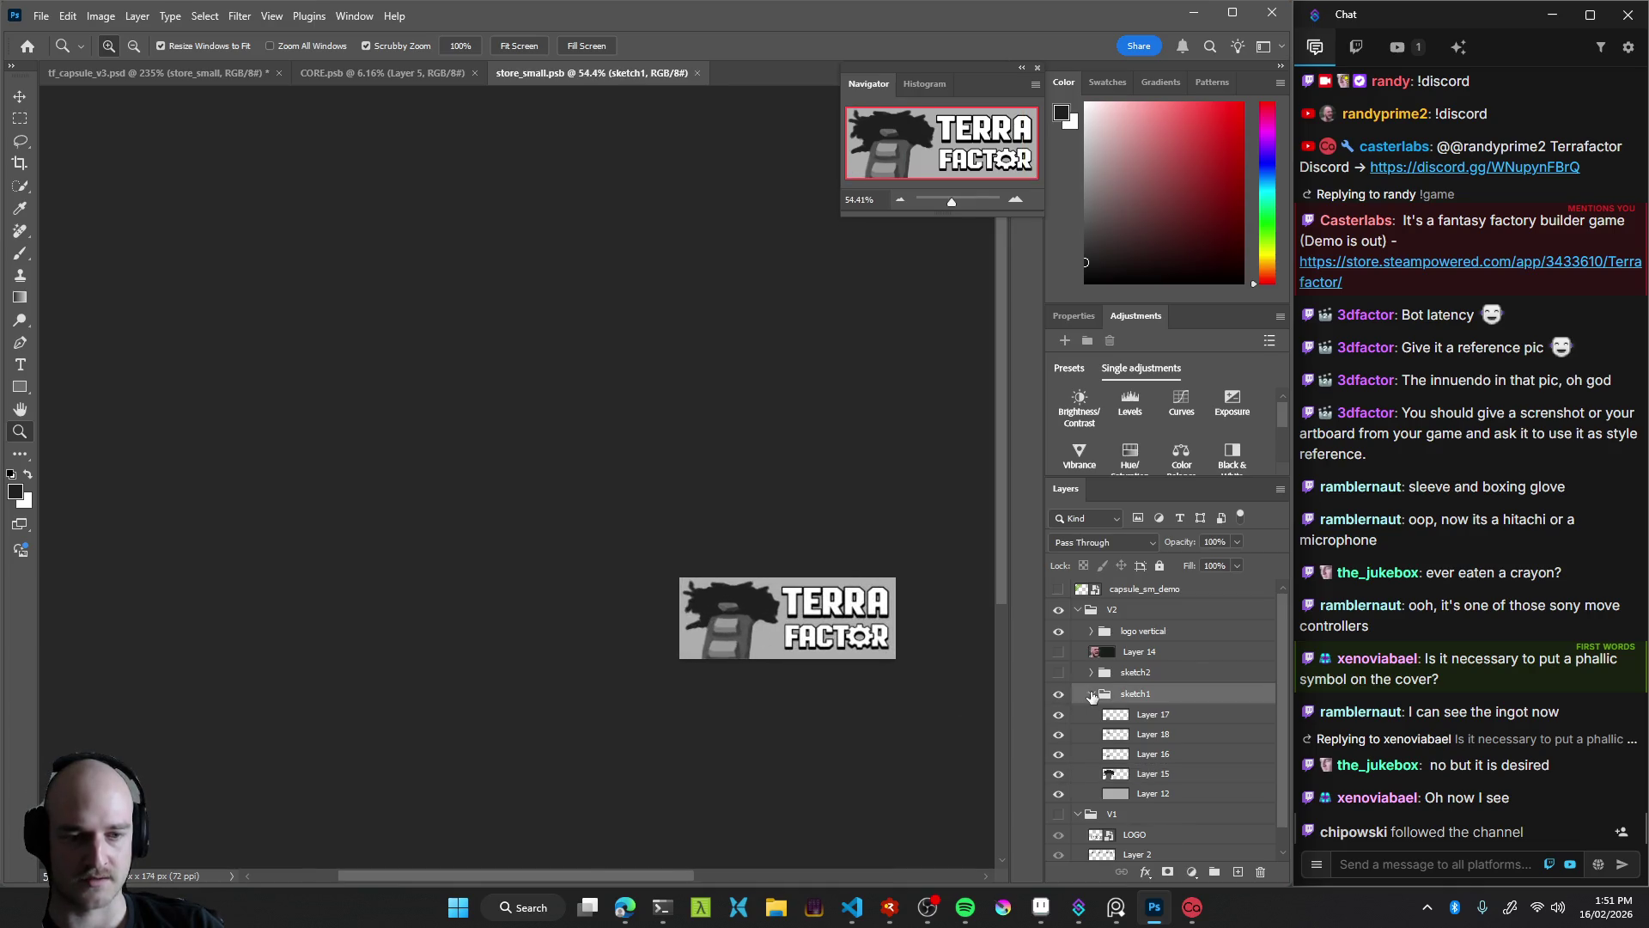
# Collapse the sketch1 group and swap to sketch2 and back to sketch1
pyautogui.click(1091, 693)
pyautogui.click(1059, 693)
pyautogui.click(1059, 672)
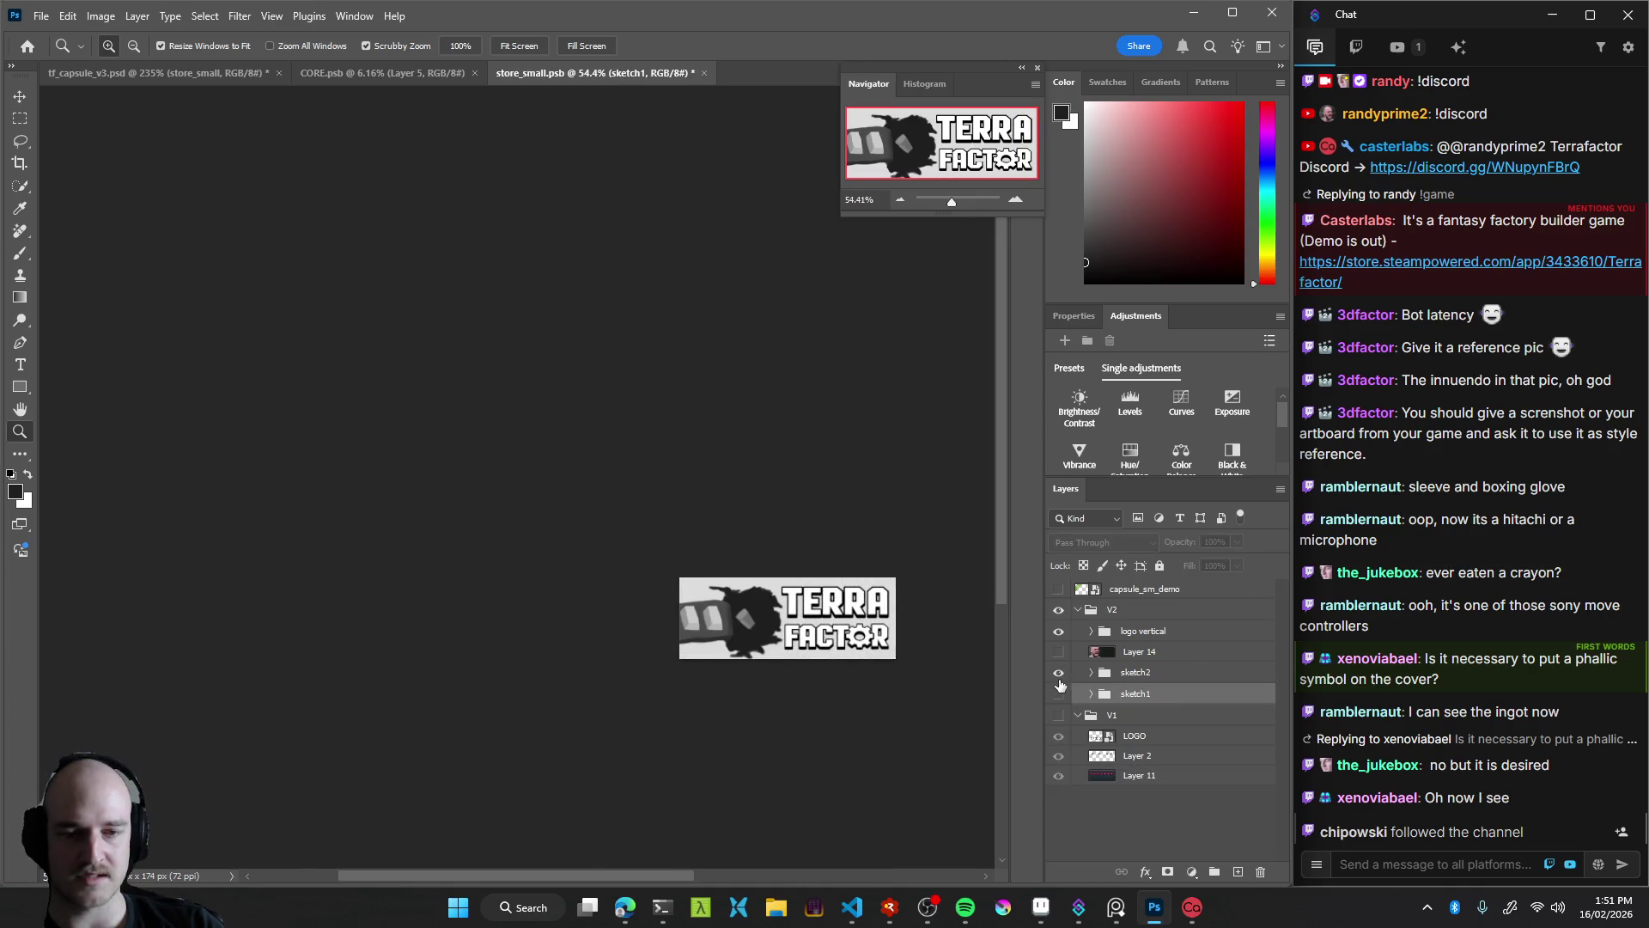
pyautogui.click(1058, 672)
pyautogui.click(1058, 693)
pyautogui.moveTo(811, 649)
pyautogui.mouseDown()
pyautogui.moveTo(725, 652)
pyautogui.moveTo(813, 669)
pyautogui.mouseUp()
# Toggle the sketch2 and sketch1 groups repeatedly, ending with sketch1 visible
pyautogui.click(1059, 672)
pyautogui.click(1058, 693)
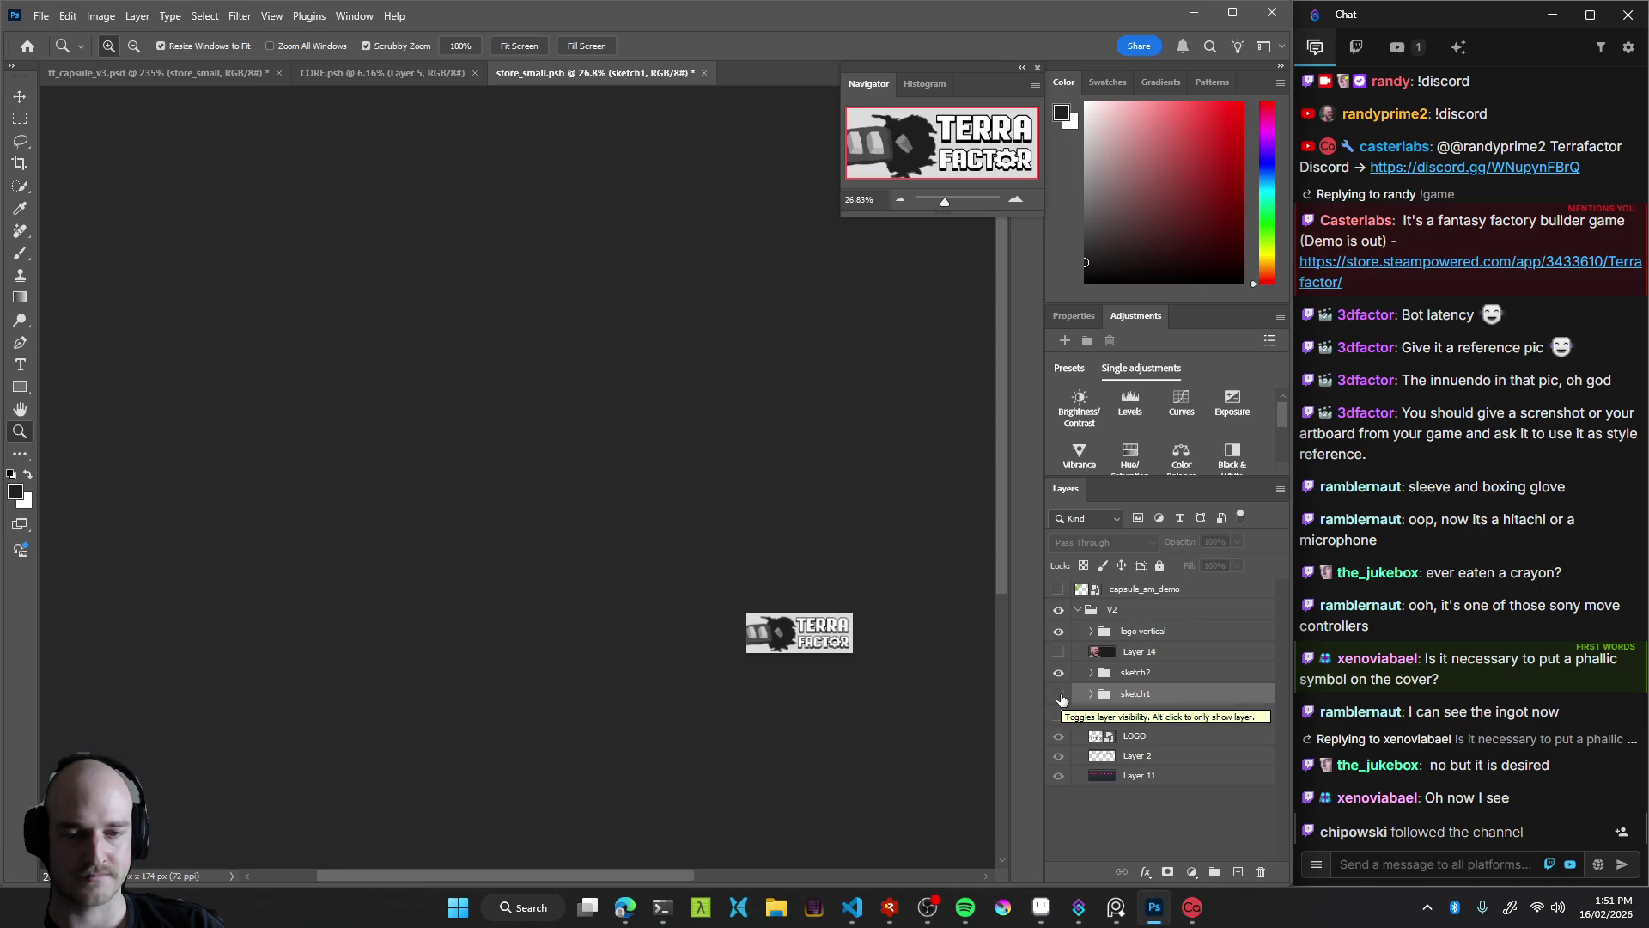
pyautogui.click(1058, 672)
pyautogui.click(1058, 693)
pyautogui.click(1058, 672)
pyautogui.click(1058, 693)
pyautogui.click(1058, 672)
pyautogui.click(1058, 693)
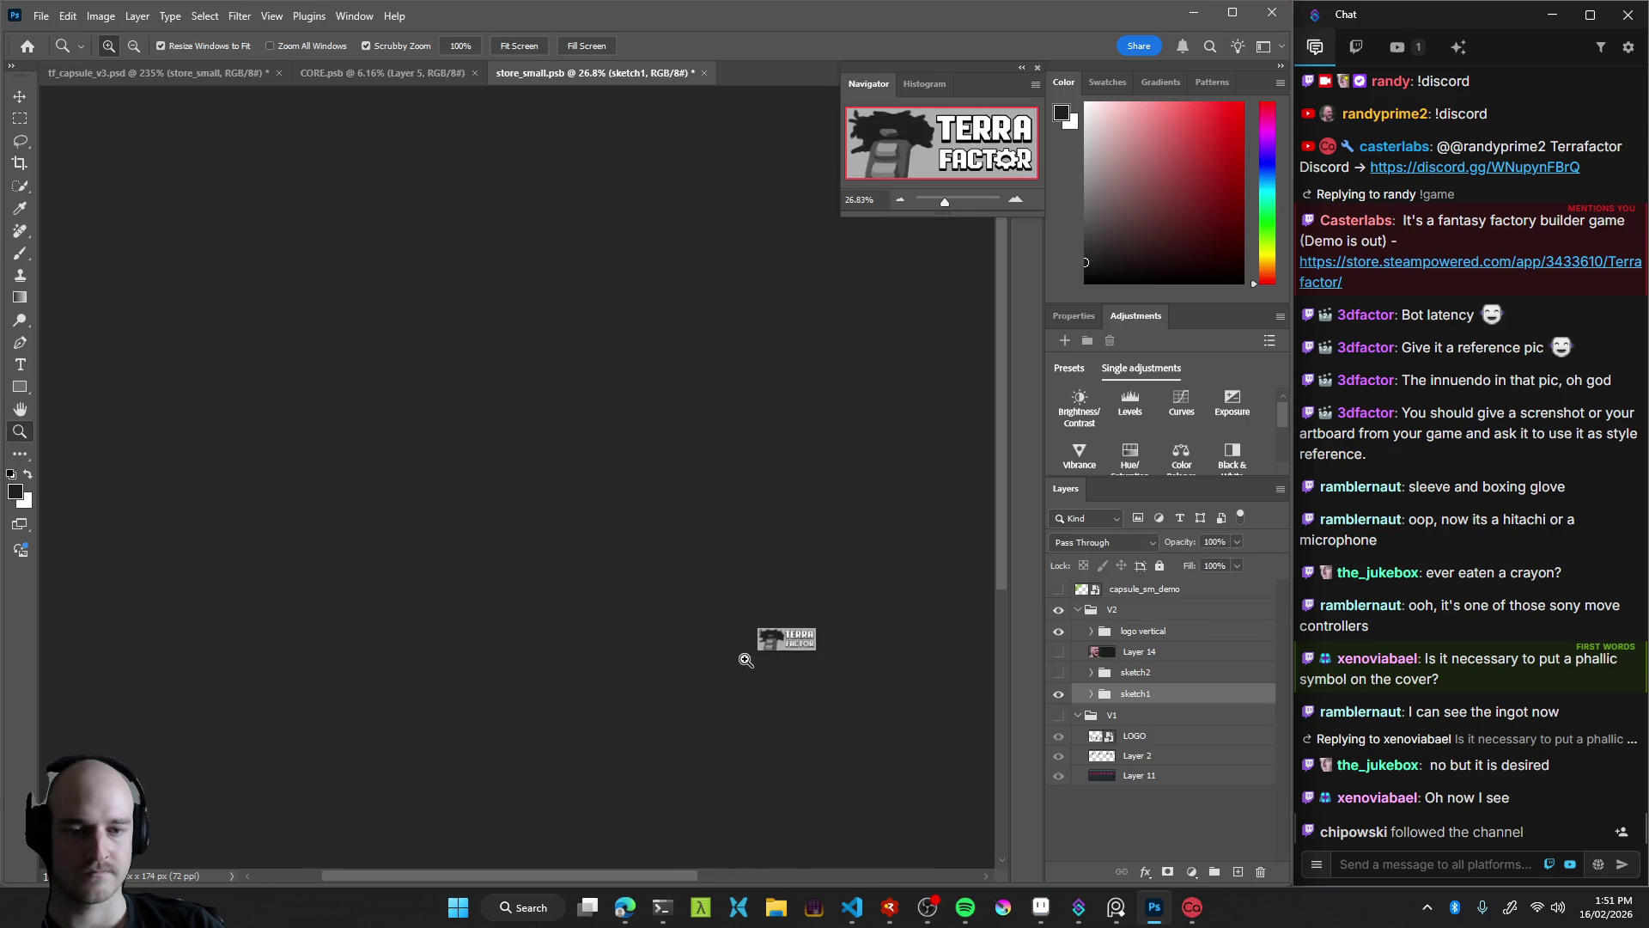
# Enlarge the capsule view, then switch to the tf_capsule_v3.psd document
pyautogui.moveTo(745, 660); pyautogui.dragTo(820, 667)
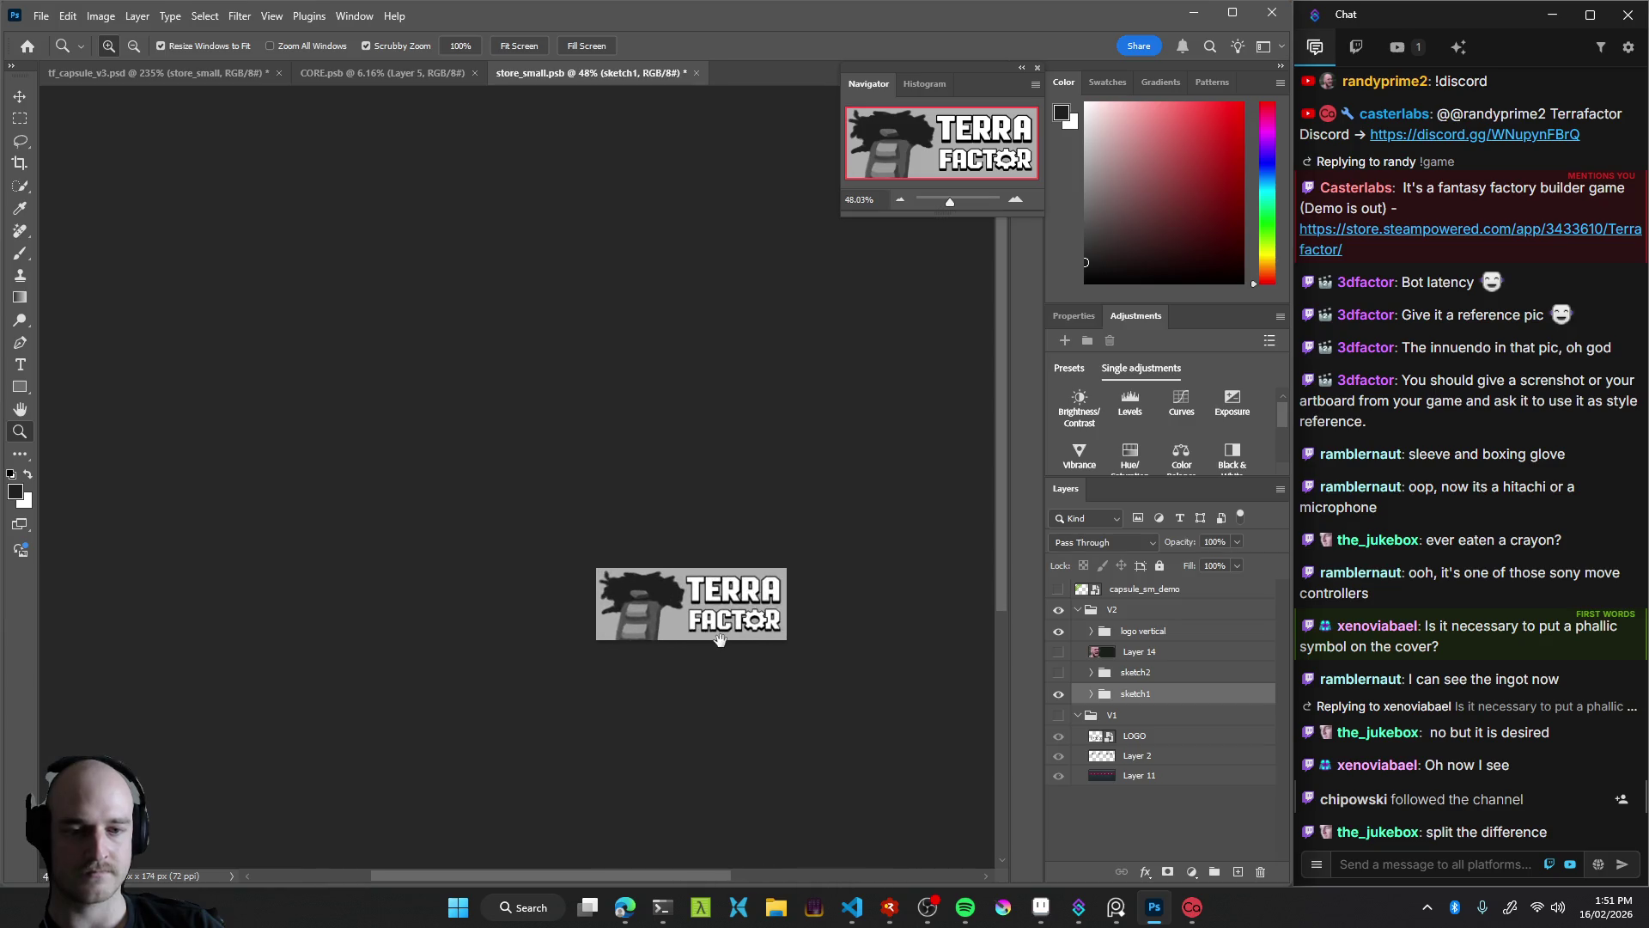
pyautogui.moveTo(719, 639); pyautogui.dragTo(636, 605)
pyautogui.moveTo(806, 610); pyautogui.dragTo(829, 611)
pyautogui.click(164, 73)
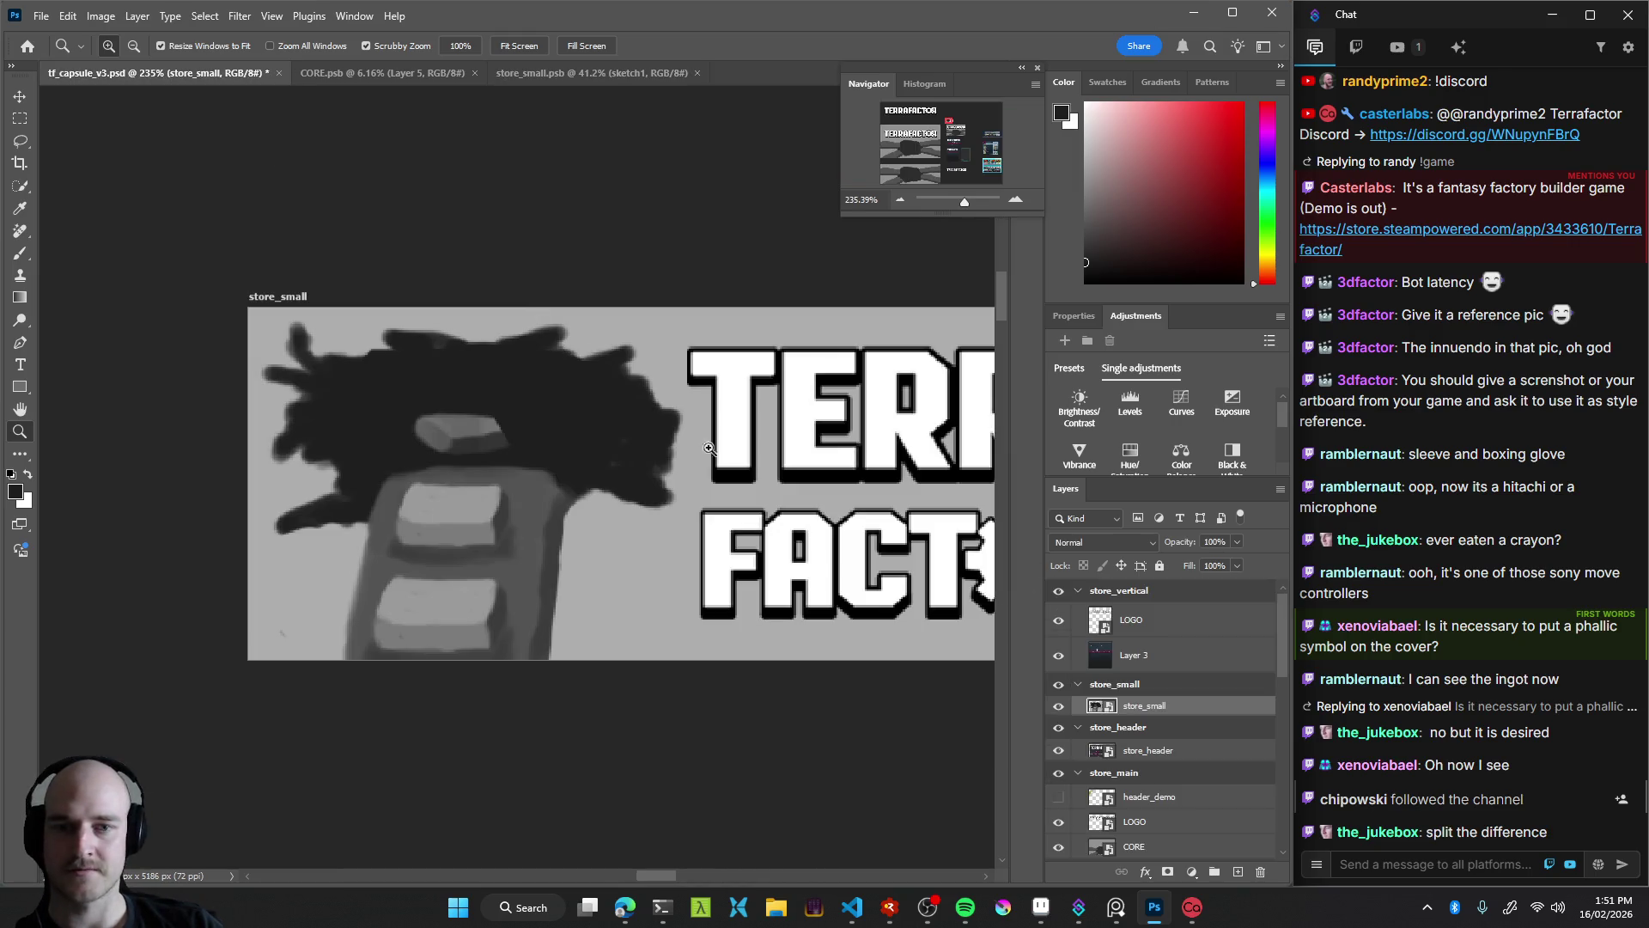
# Zoom out and pan until every capsule artboard and store mockup is visible
pyautogui.moveTo(709, 448); pyautogui.dragTo(685, 512)
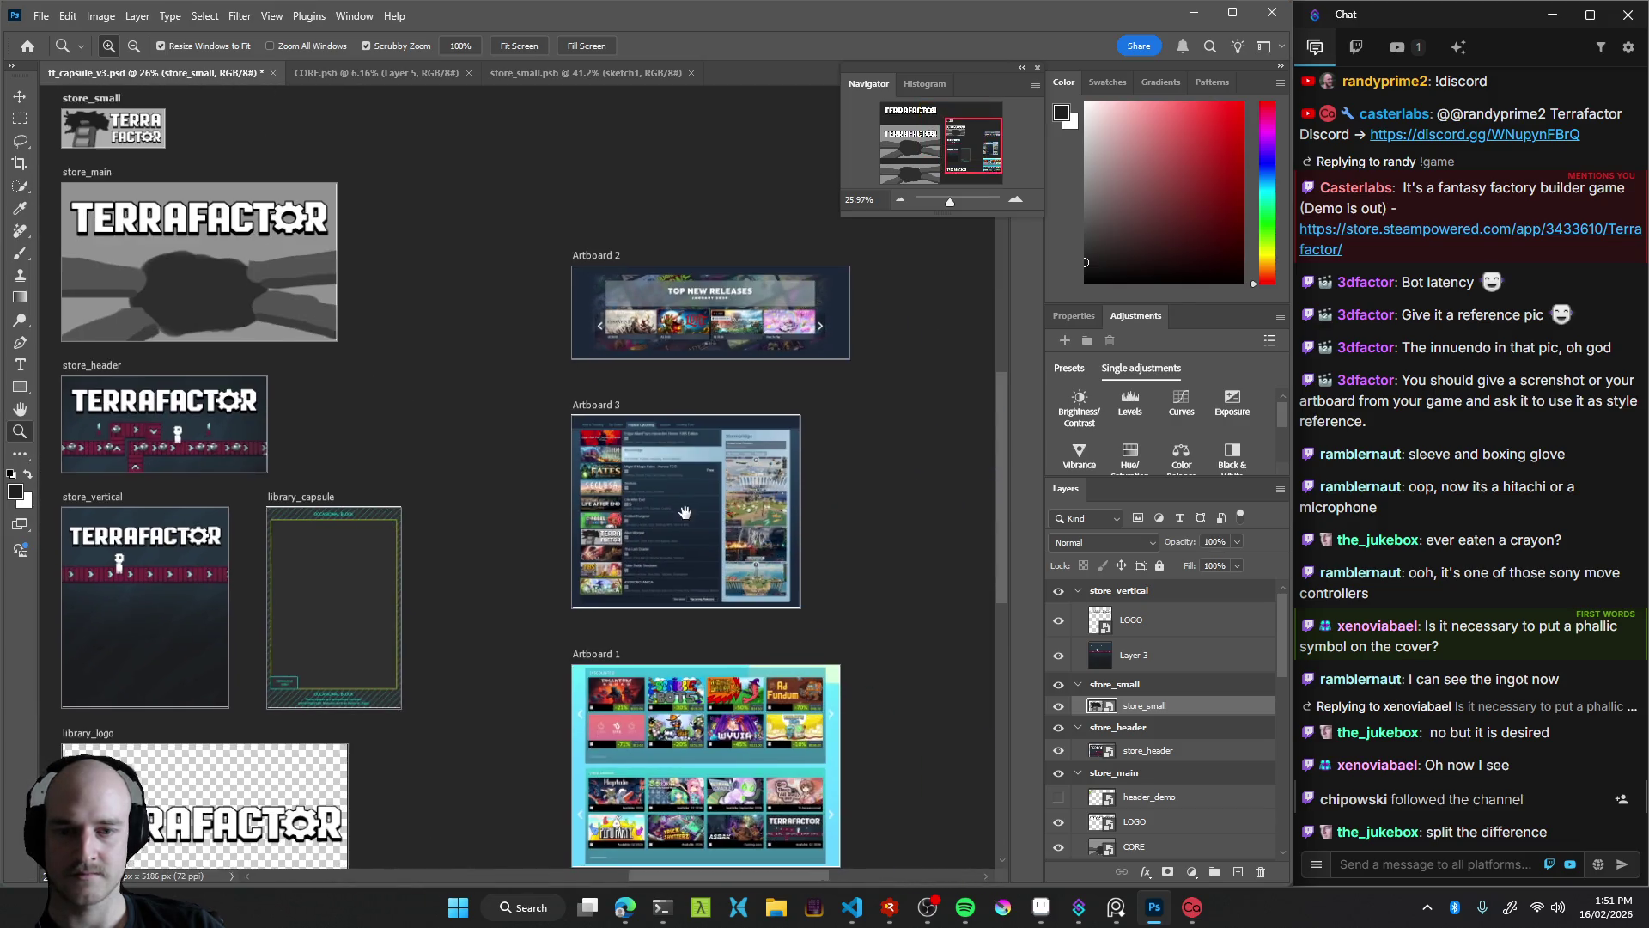
pyautogui.scroll(3, 684, 512)
pyautogui.scroll(-2, 714, 545)
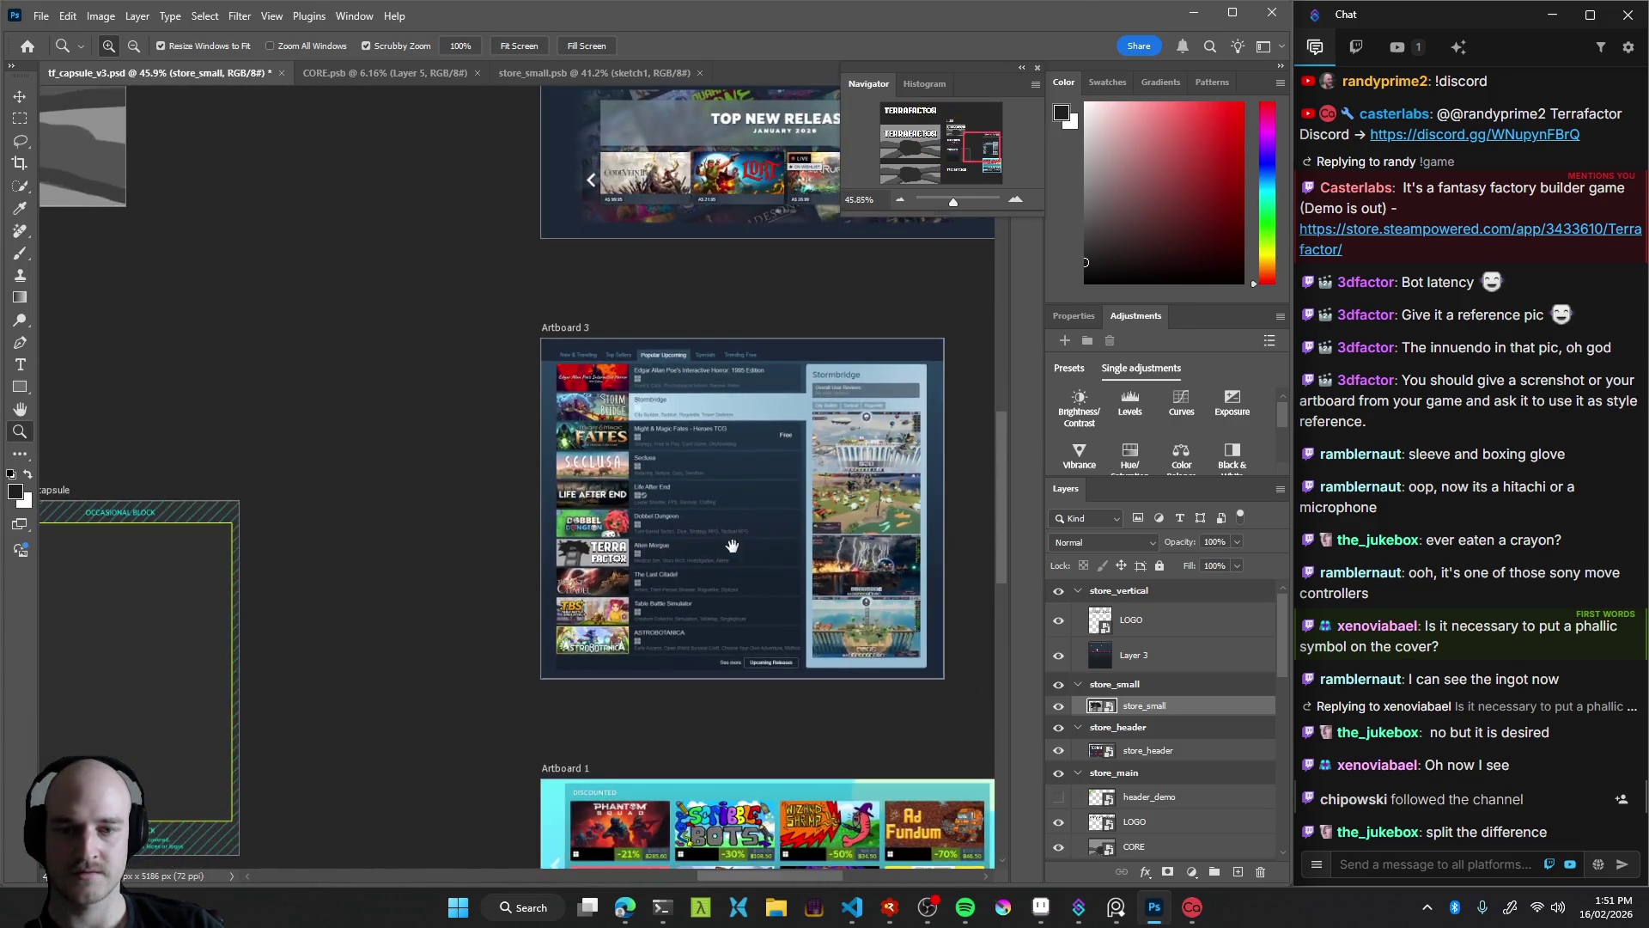
pyautogui.moveTo(732, 546); pyautogui.dragTo(681, 591)
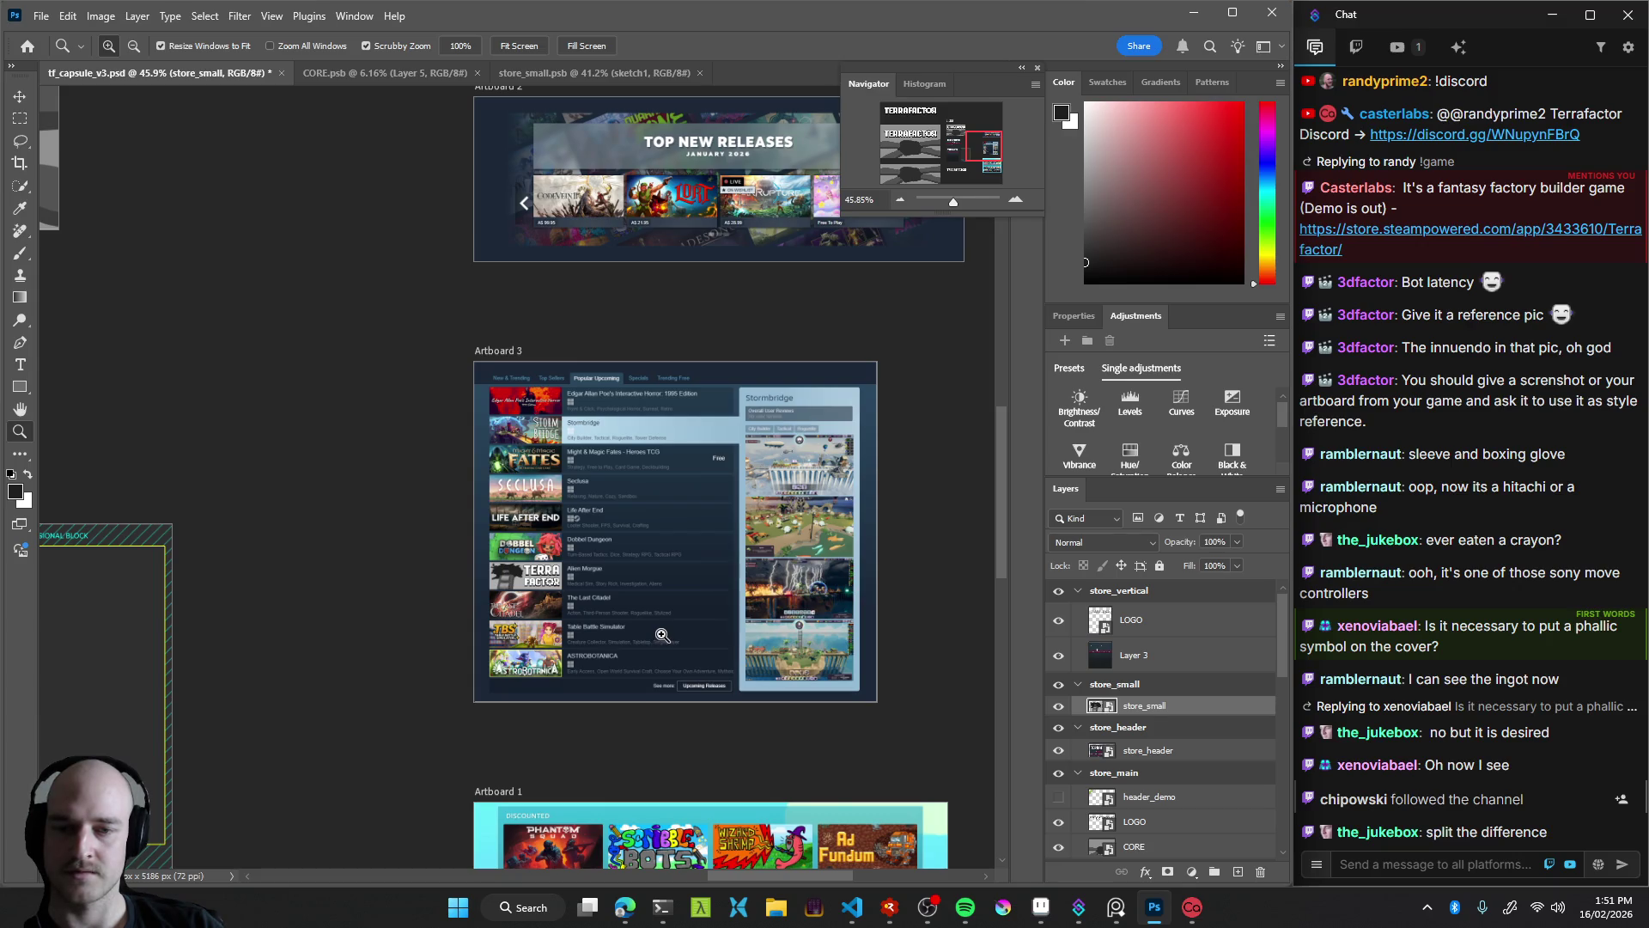
pyautogui.scroll(3, 561, 601)
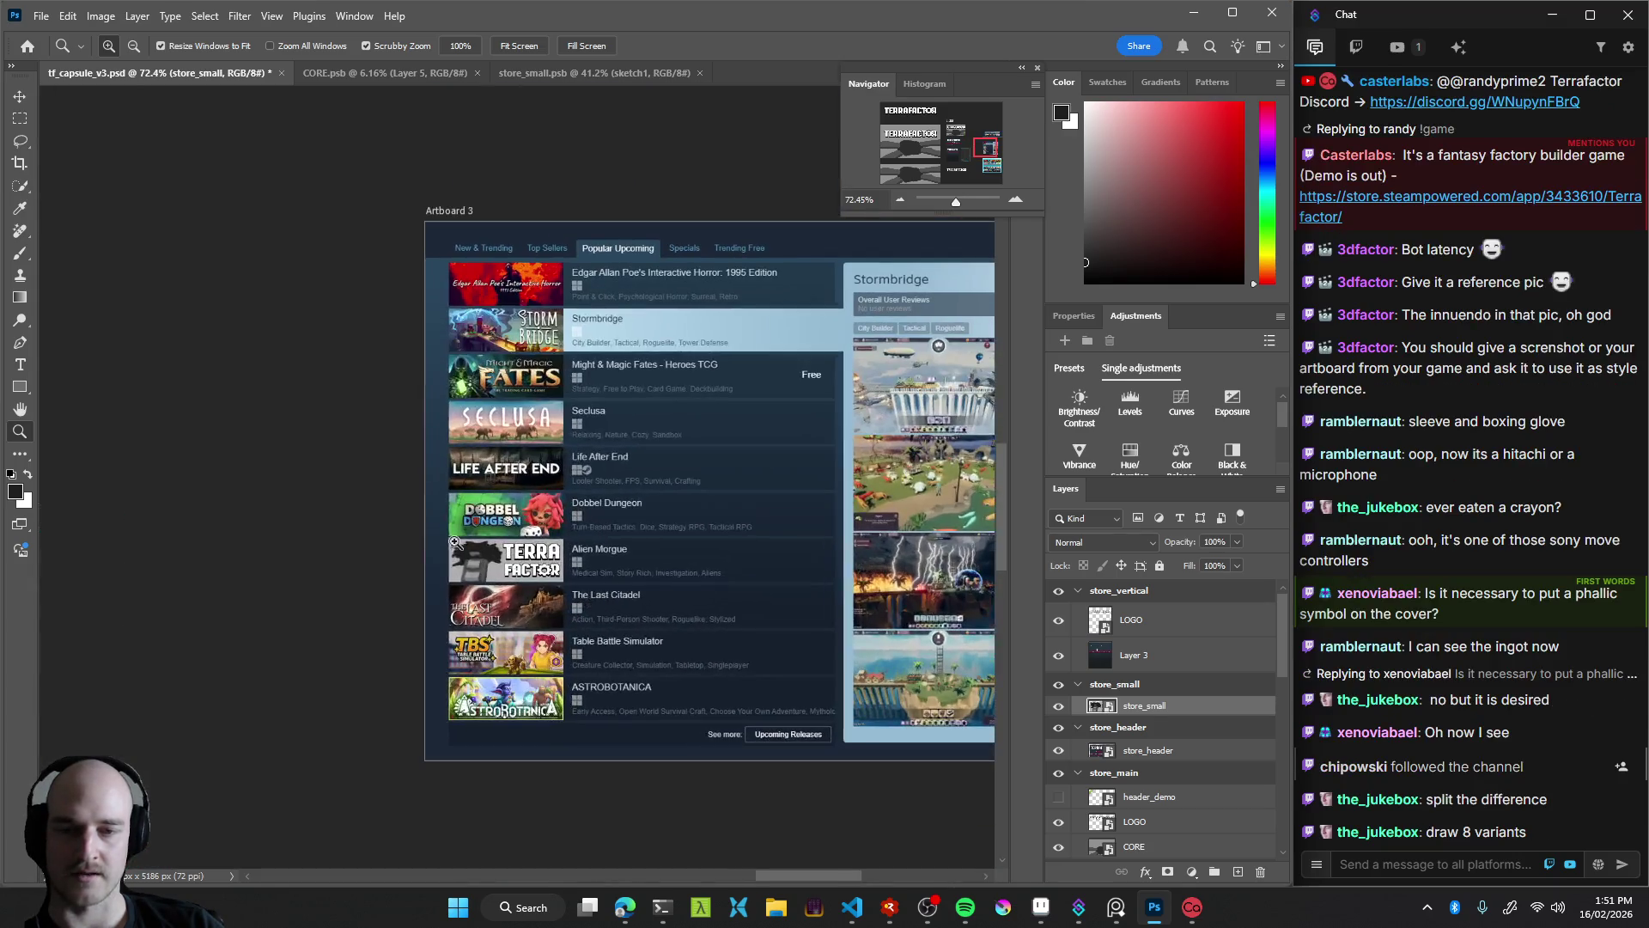
pyautogui.scroll(-3, 602, 584)
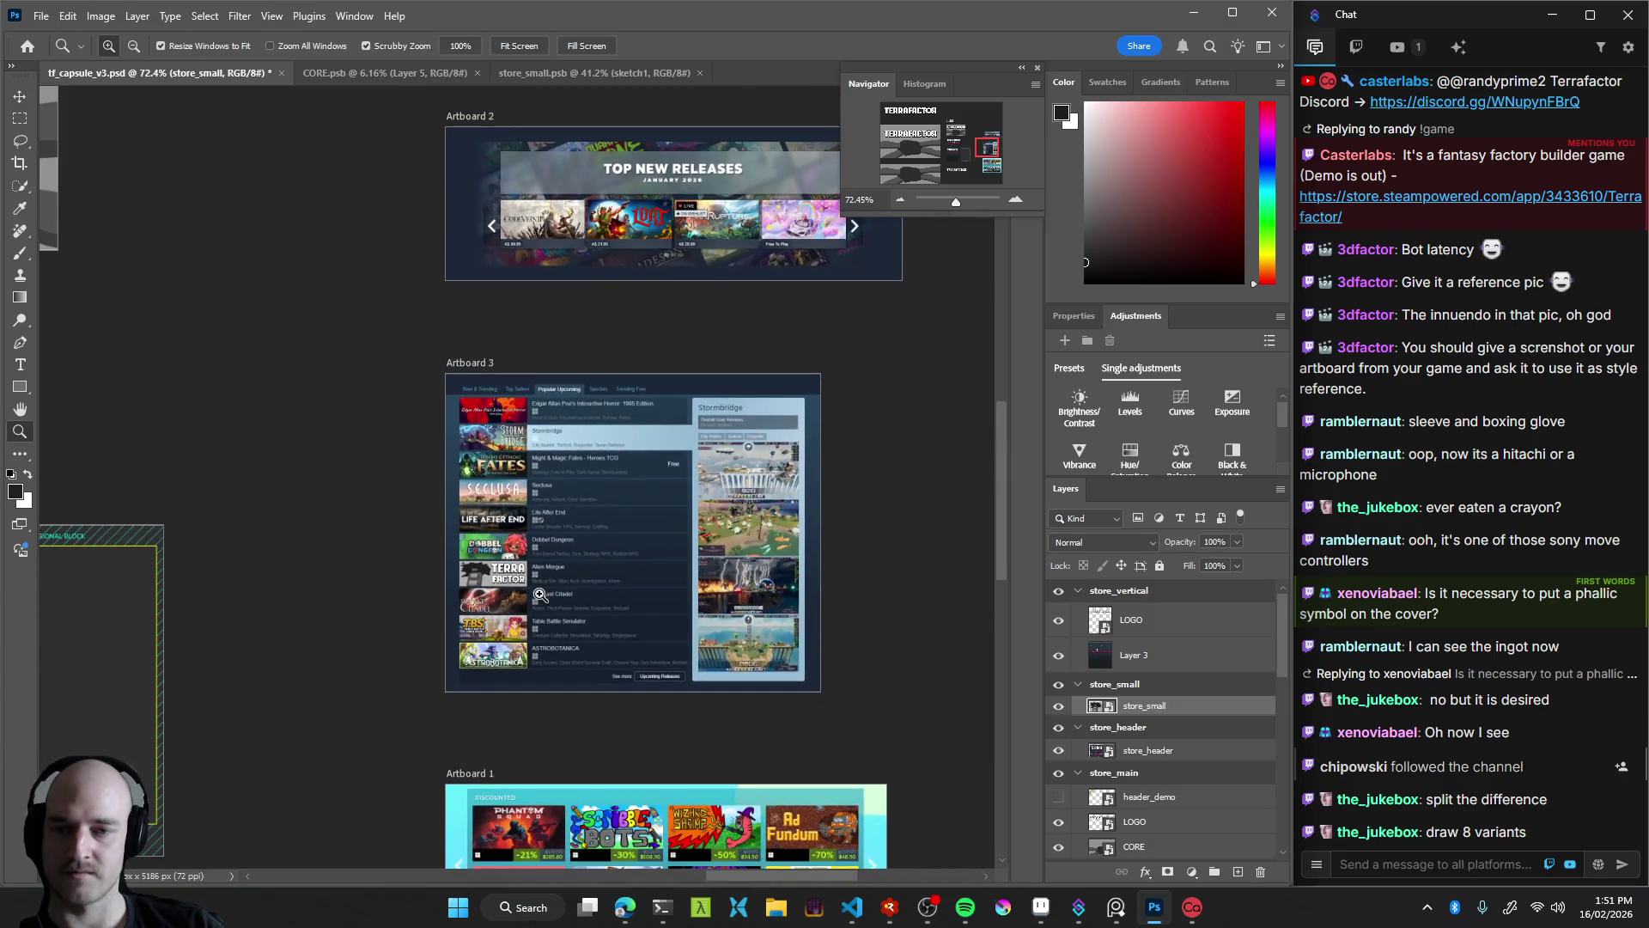
pyautogui.moveTo(539, 587)
pyautogui.mouseDown()
pyautogui.moveTo(529, 595)
pyautogui.moveTo(558, 604)
pyautogui.moveTo(533, 606)
pyautogui.mouseUp()
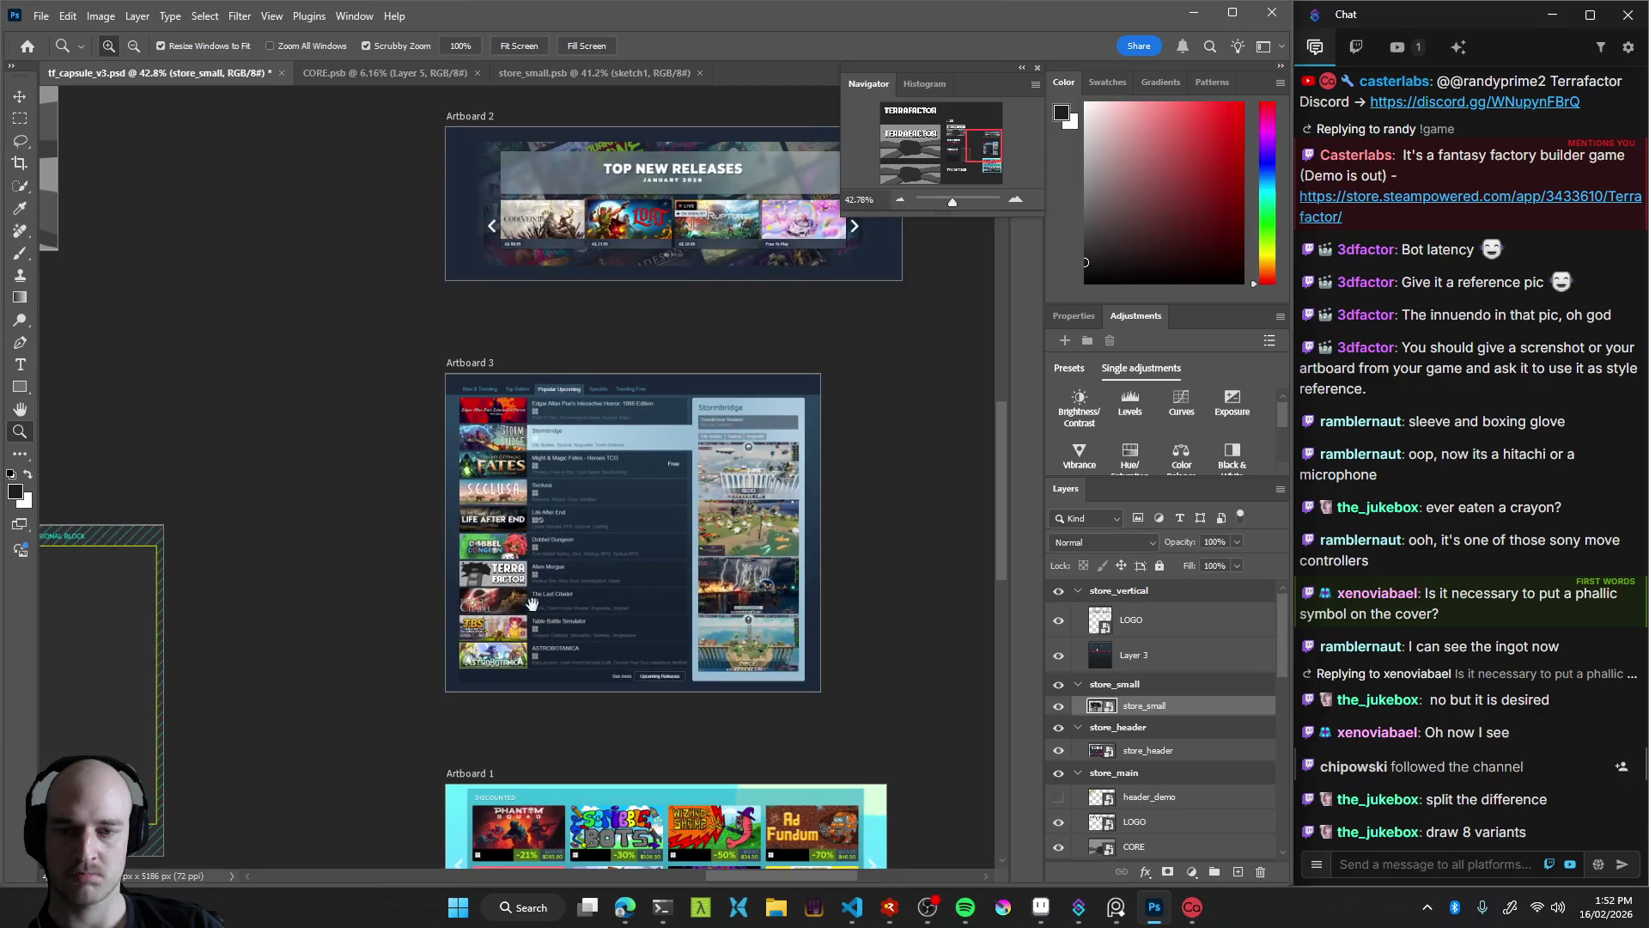
pyautogui.moveTo(534, 606)
pyautogui.mouseDown()
pyautogui.moveTo(575, 634)
pyautogui.moveTo(505, 478)
pyautogui.mouseUp()
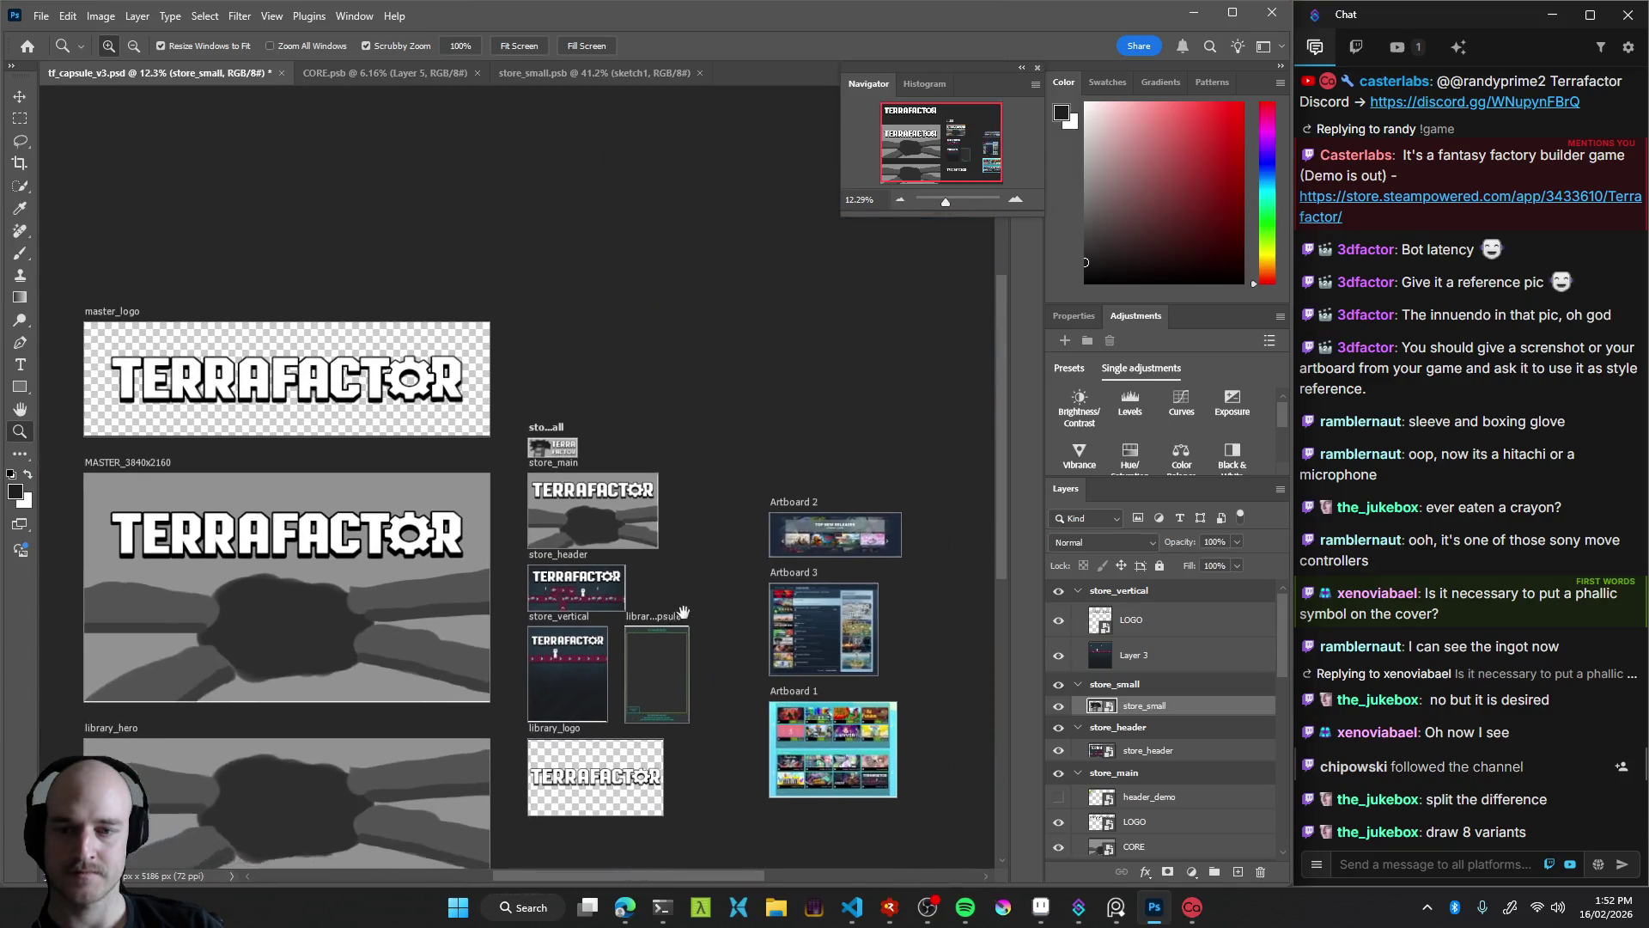
# Magnify the TERRA FACTOR capsule in Artboard 3's Steam list, then zoom back out and switch to RAD Debugger
pyautogui.moveTo(687, 553)
pyautogui.mouseDown()
pyautogui.moveTo(653, 466)
pyautogui.moveTo(483, 508)
pyautogui.mouseUp()
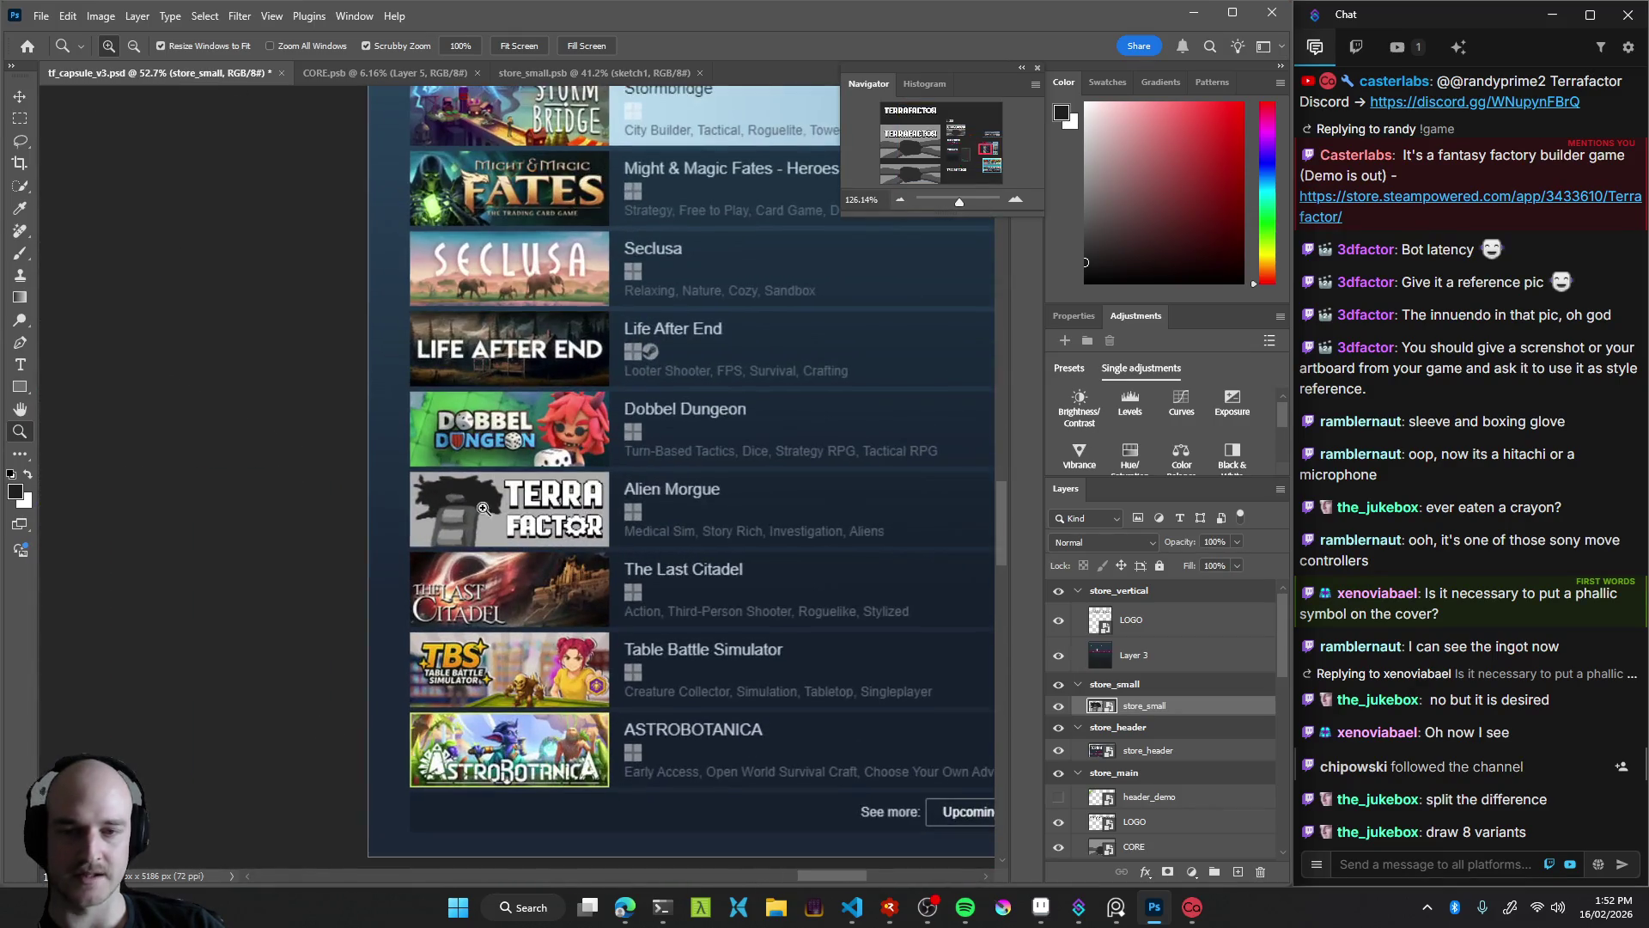
pyautogui.click(518, 513)
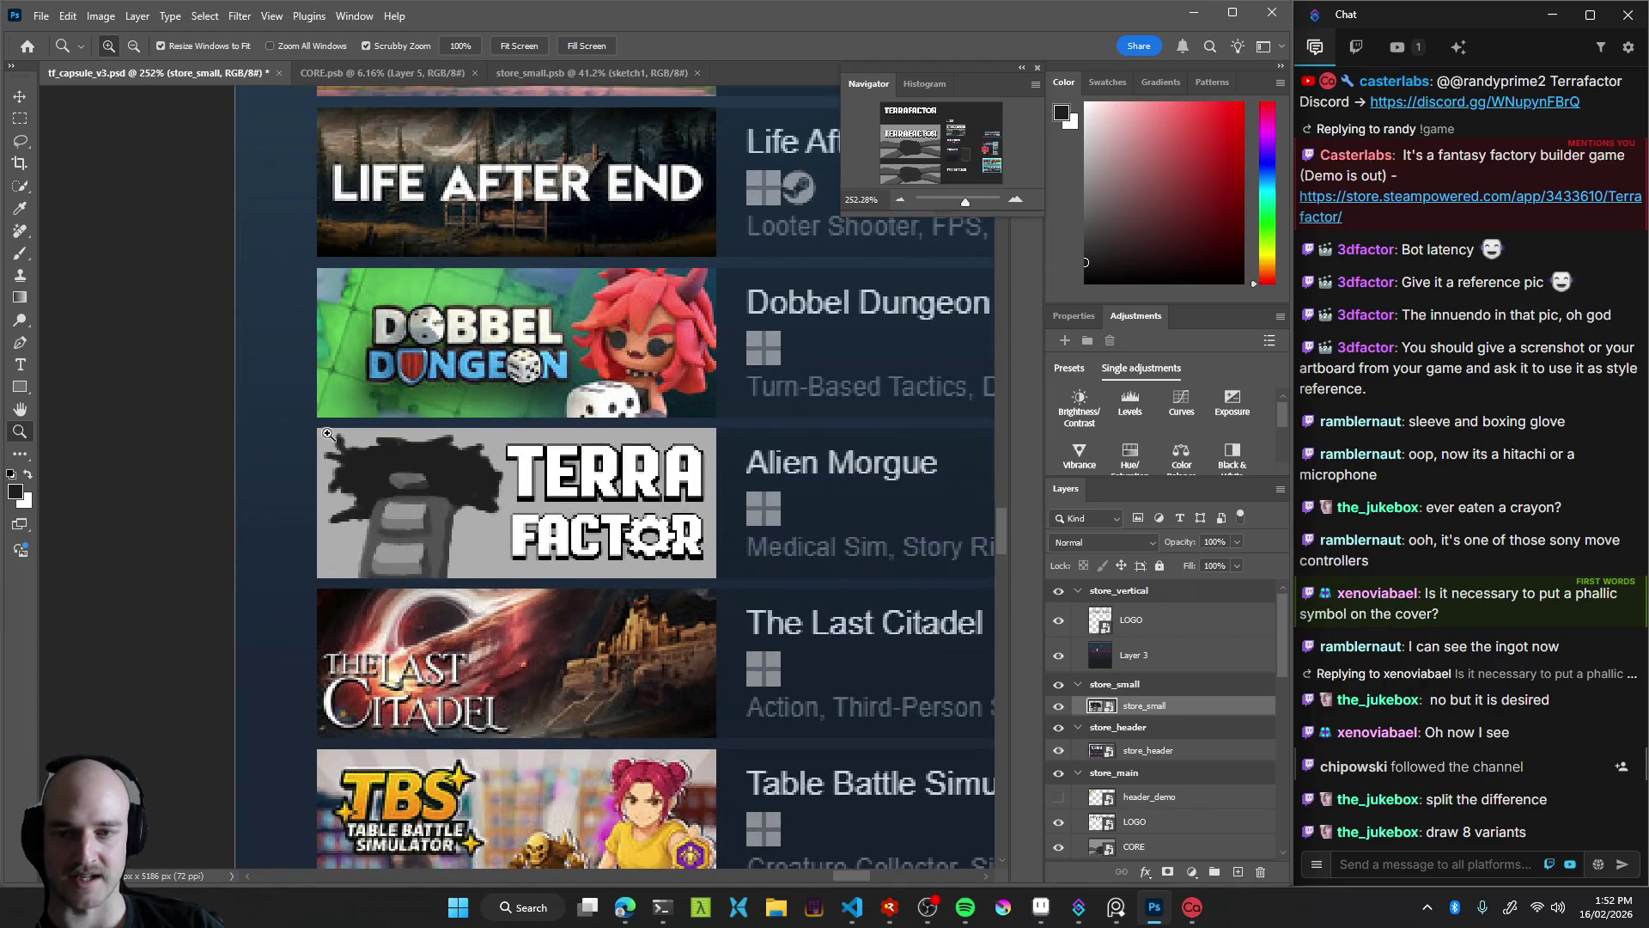
pyautogui.moveTo(461, 506); pyautogui.dragTo(501, 439)
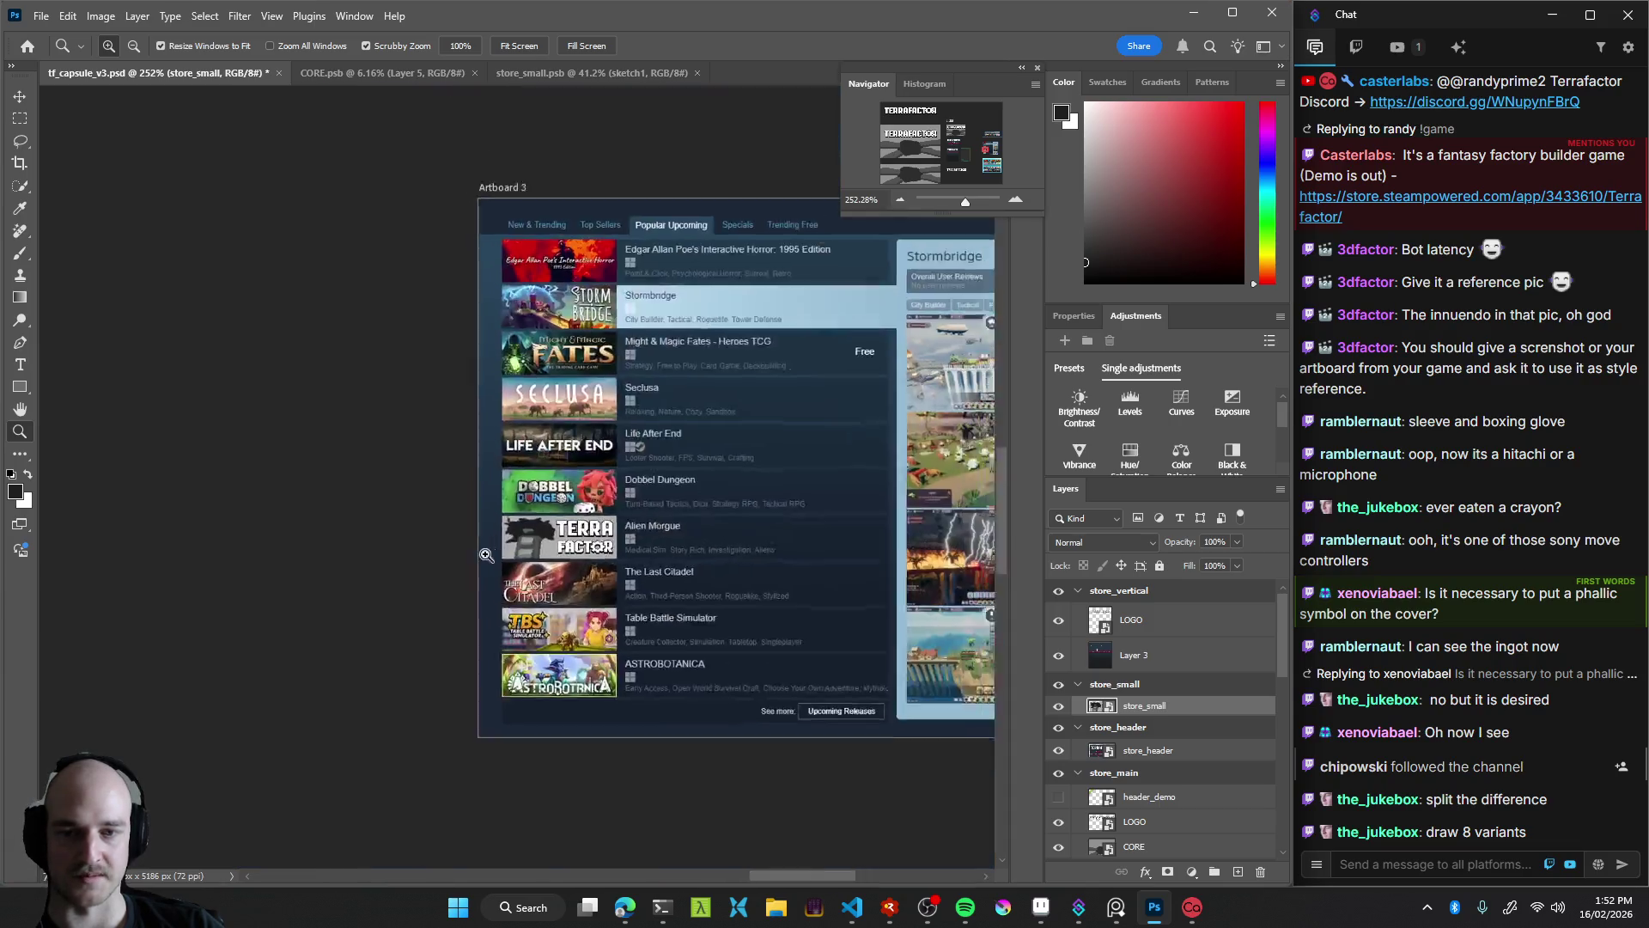
pyautogui.moveTo(595, 489)
pyautogui.mouseDown()
pyautogui.moveTo(701, 591)
pyautogui.moveTo(655, 493)
pyautogui.mouseUp()
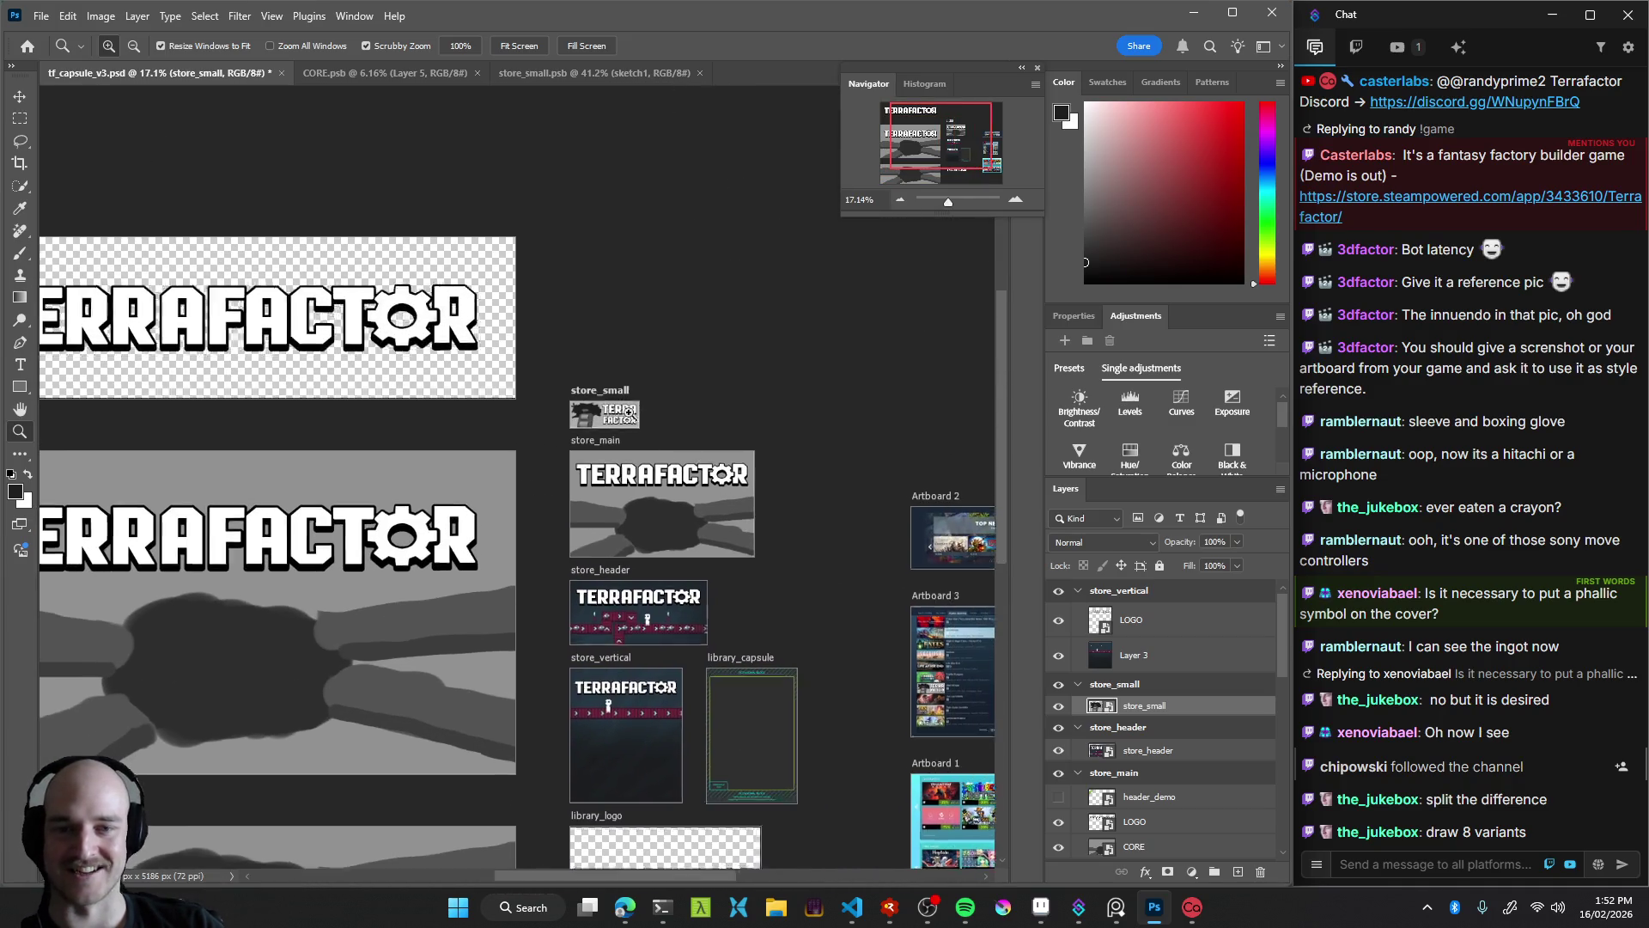
pyautogui.moveTo(655, 493)
pyautogui.mouseDown()
pyautogui.moveTo(773, 450)
pyautogui.moveTo(703, 483)
pyautogui.moveTo(713, 544)
pyautogui.moveTo(664, 442)
pyautogui.mouseUp()
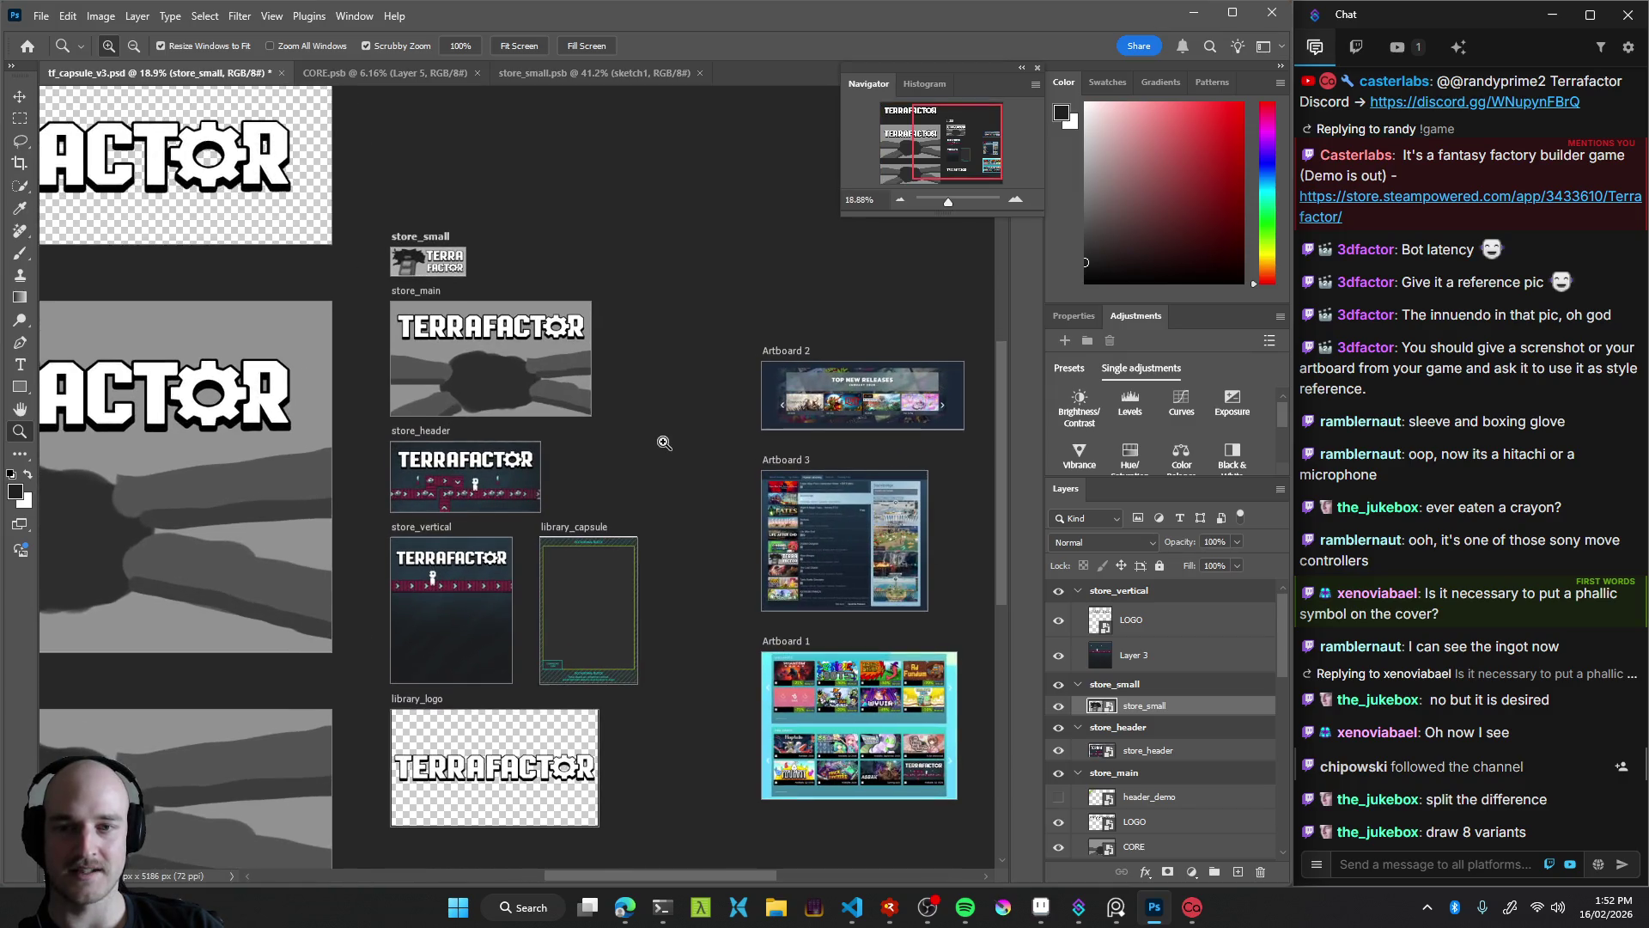
pyautogui.hotkey('alt', 'Tab')
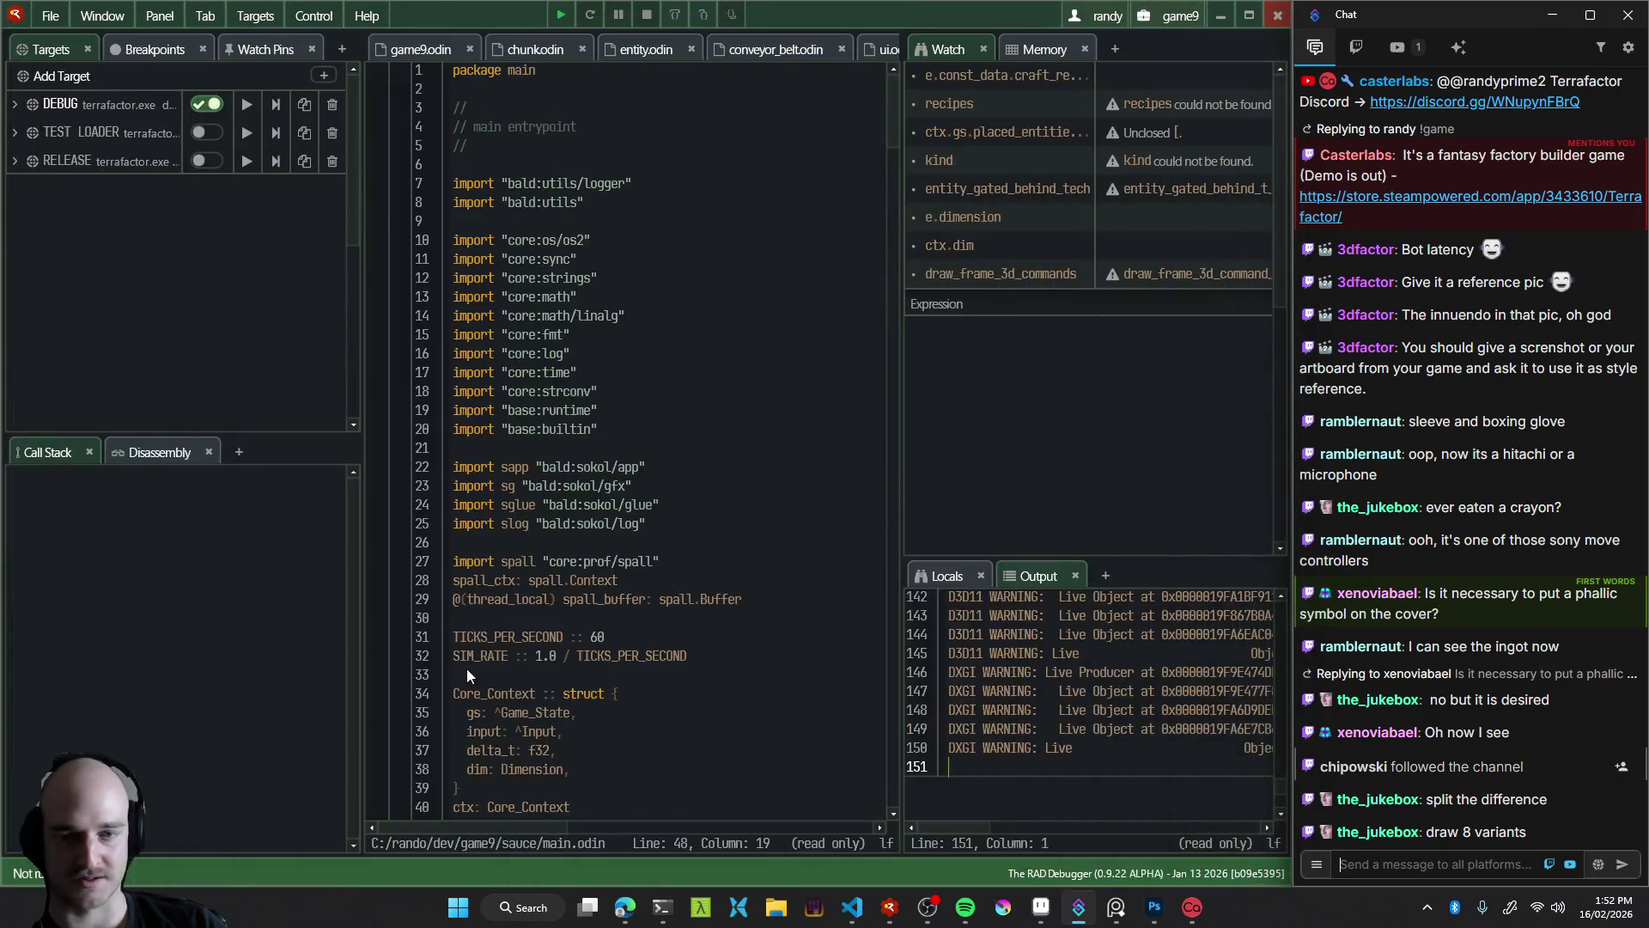
# Read Claude Code's finished frame-rate fix summary, then switch to VS Code
pyautogui.click(661, 907)
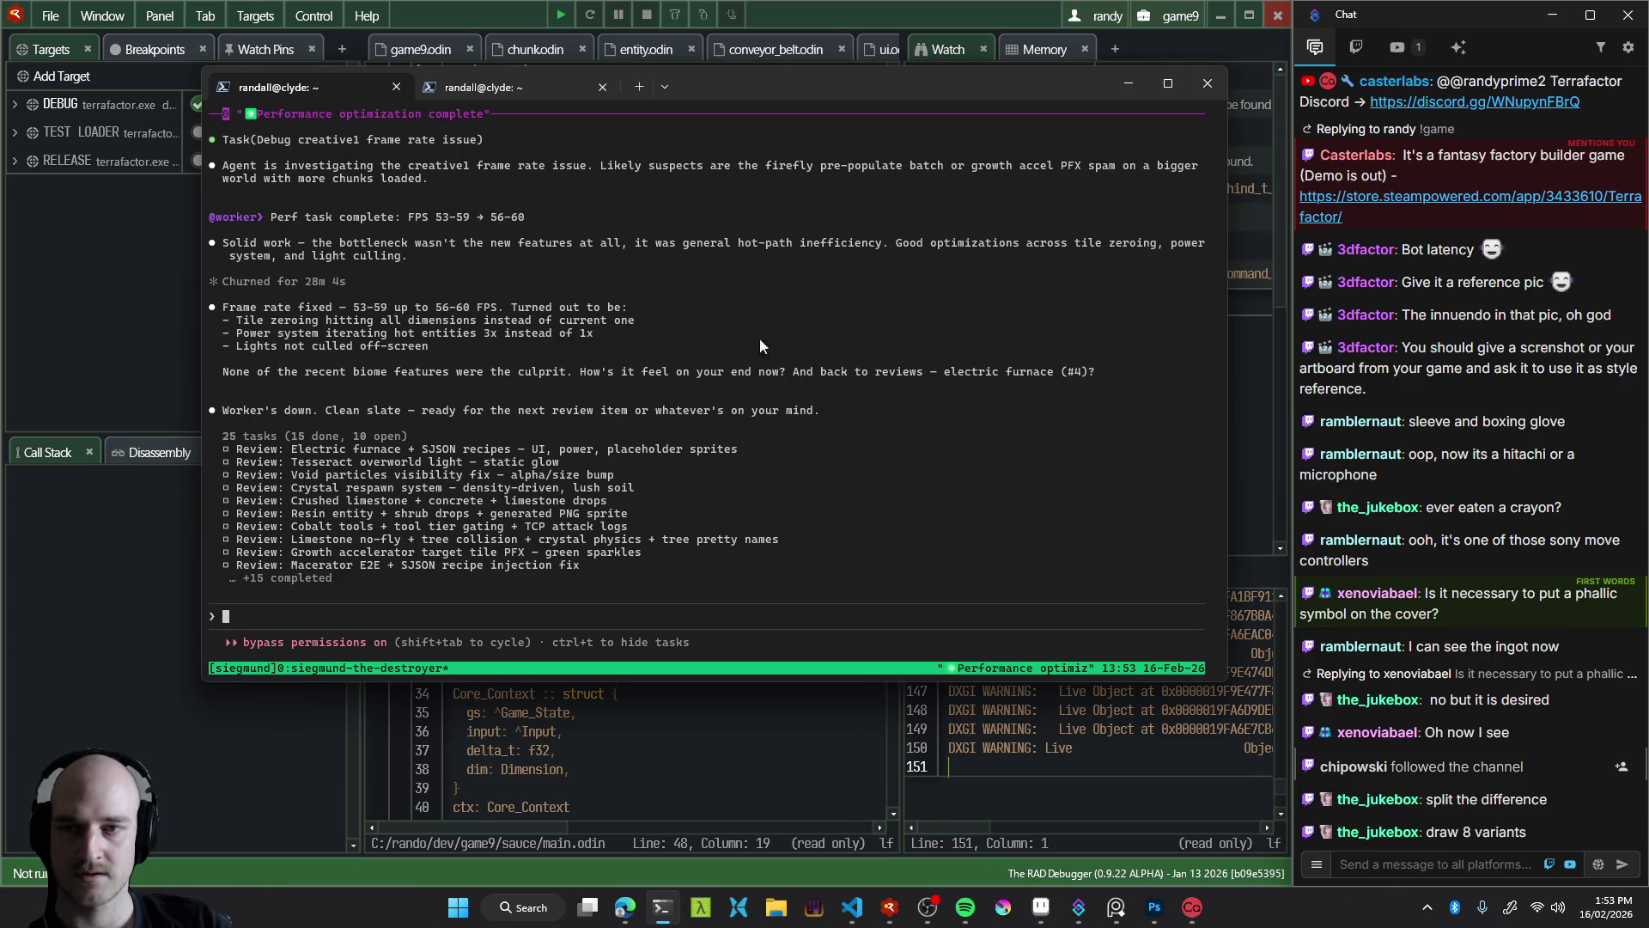
pyautogui.click(851, 906)
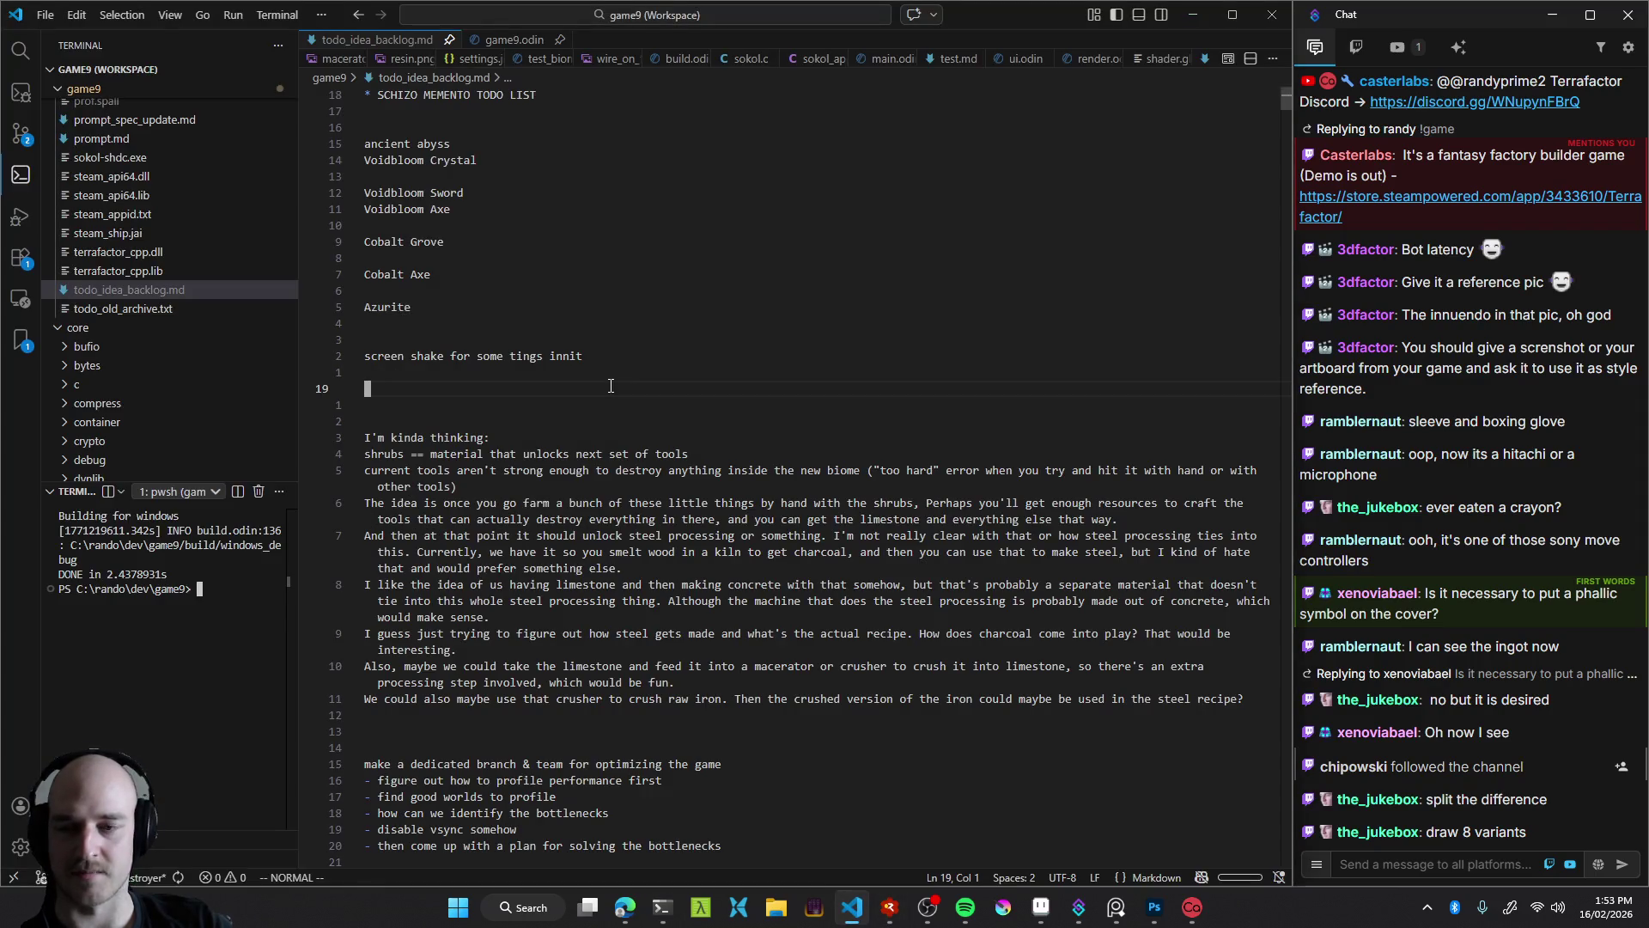
# In the Source Control graph, view the backlog.md and world.md diffs from the backlog and world gen commit
pyautogui.hotkey('ctrl', 'shift', 'g')
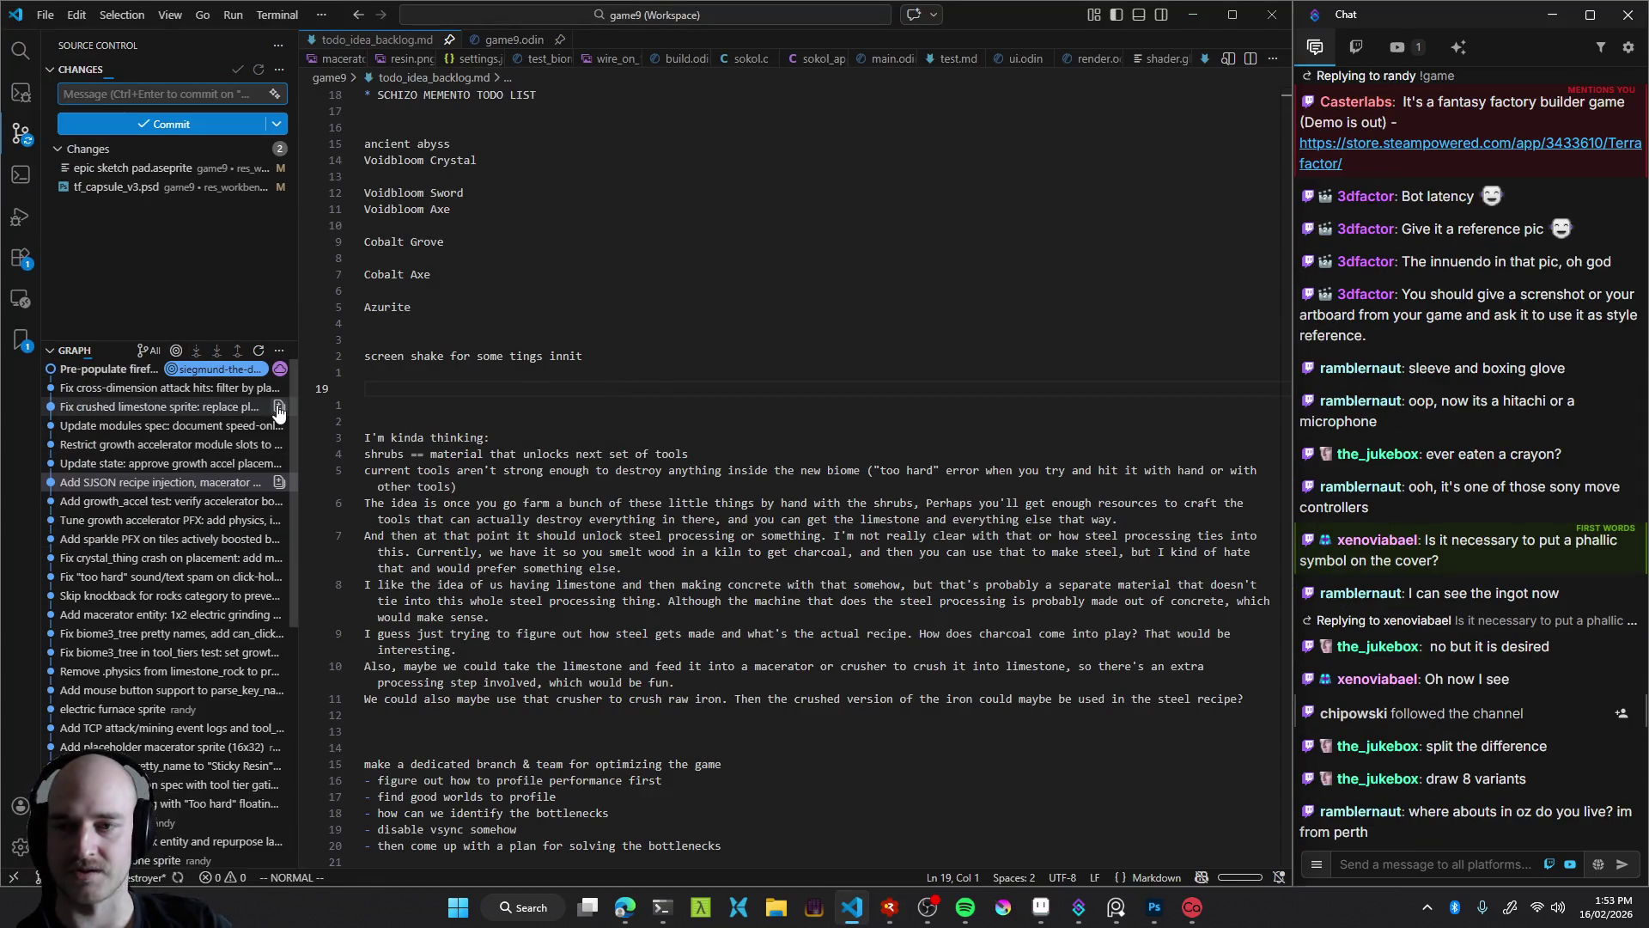
pyautogui.moveTo(101, 378)
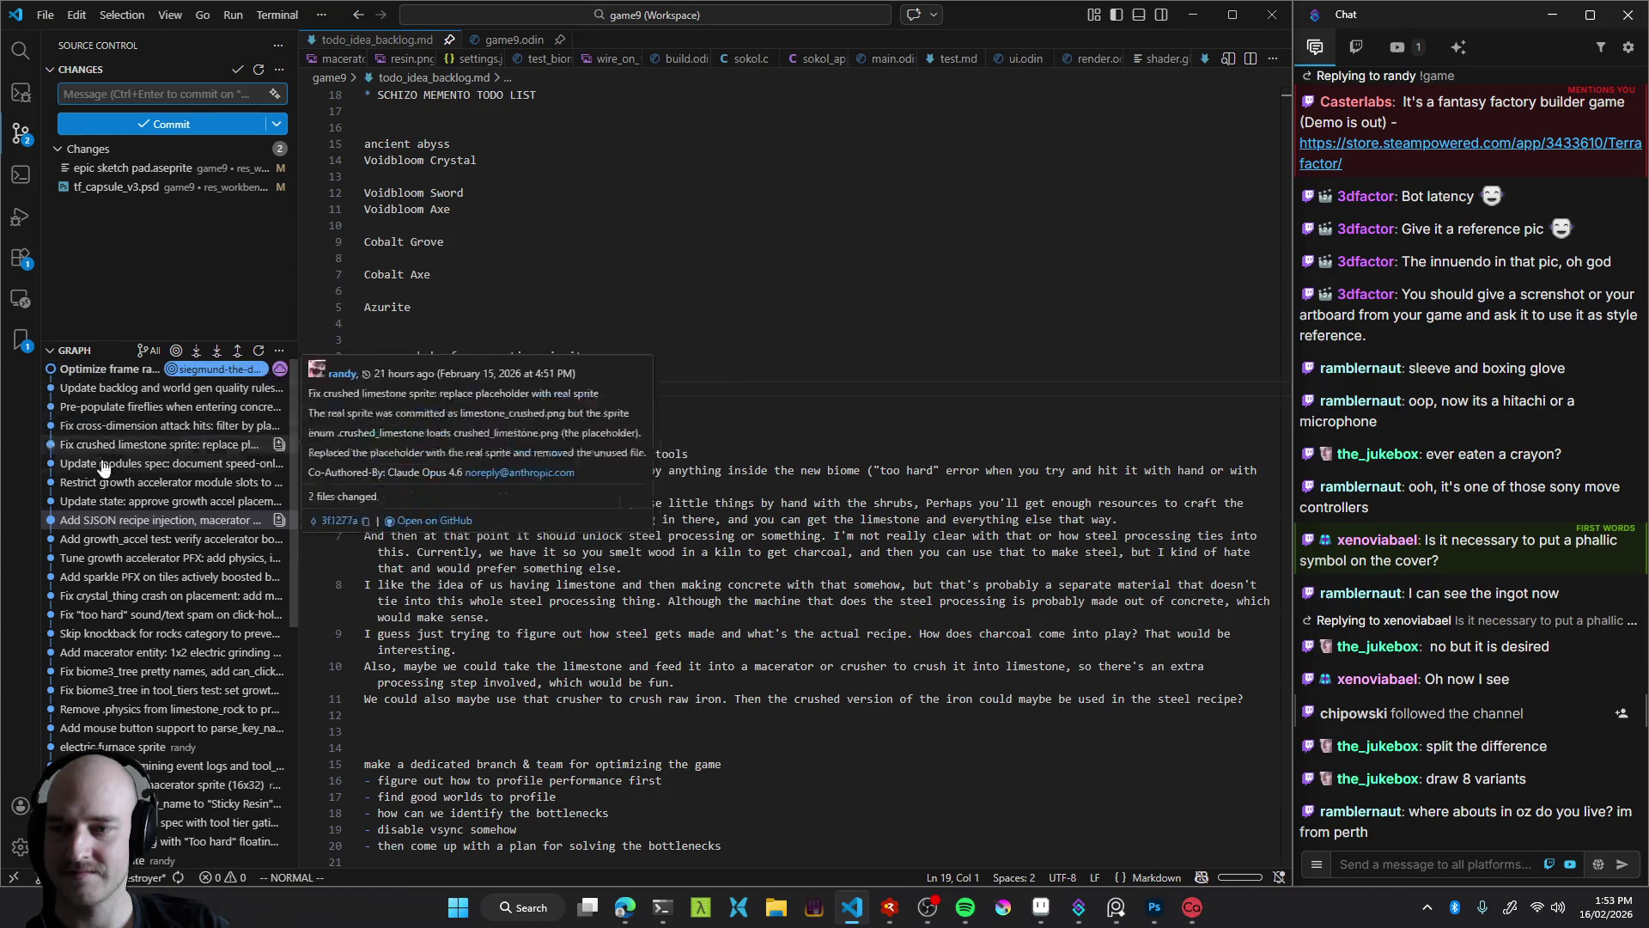
pyautogui.click(119, 391)
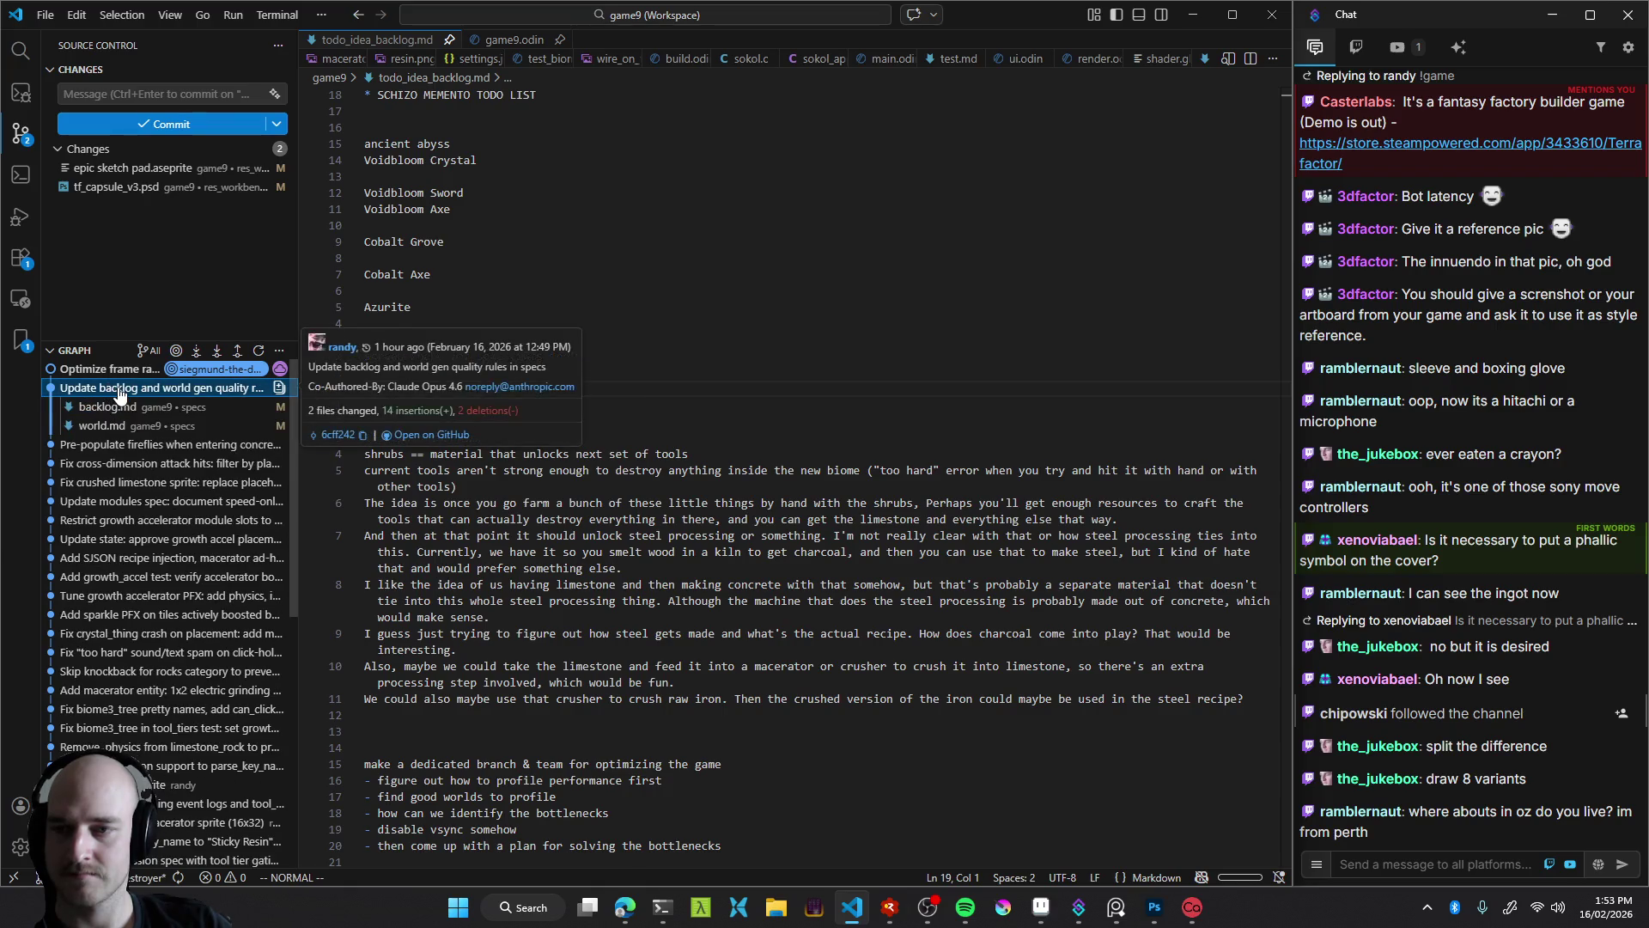
pyautogui.click(118, 391)
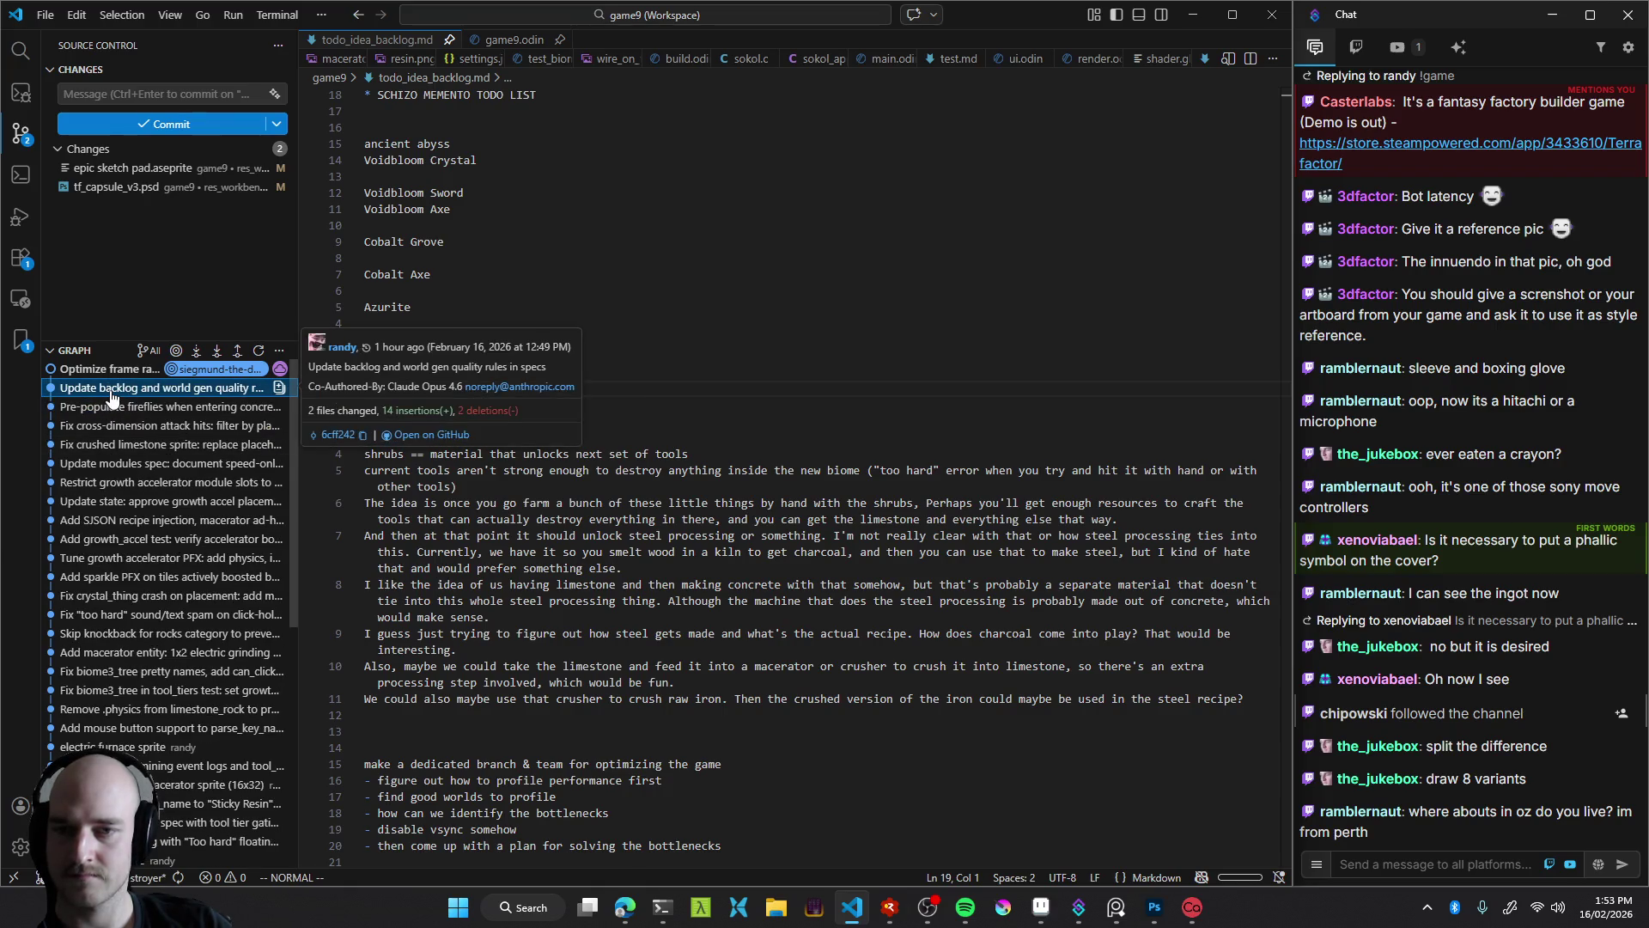
pyautogui.click(111, 391)
pyautogui.click(112, 408)
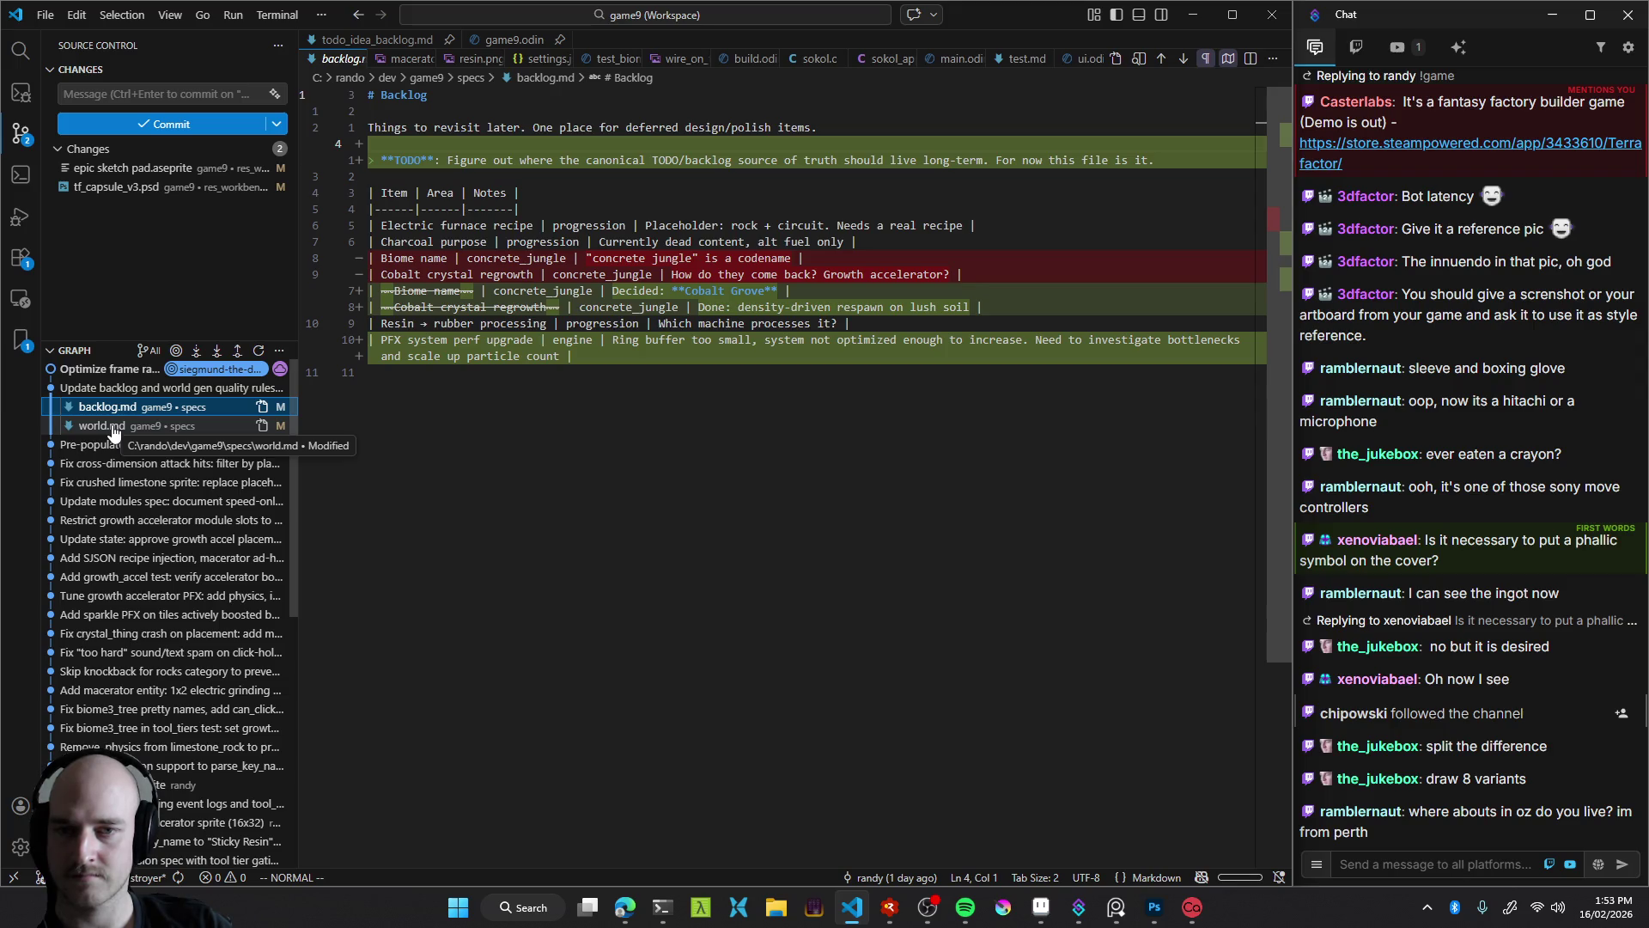
pyautogui.click(113, 427)
# Review the frame-rate optimization commit's game9.odin, render.odin and core_loop.md diffs
pyautogui.click(105, 371)
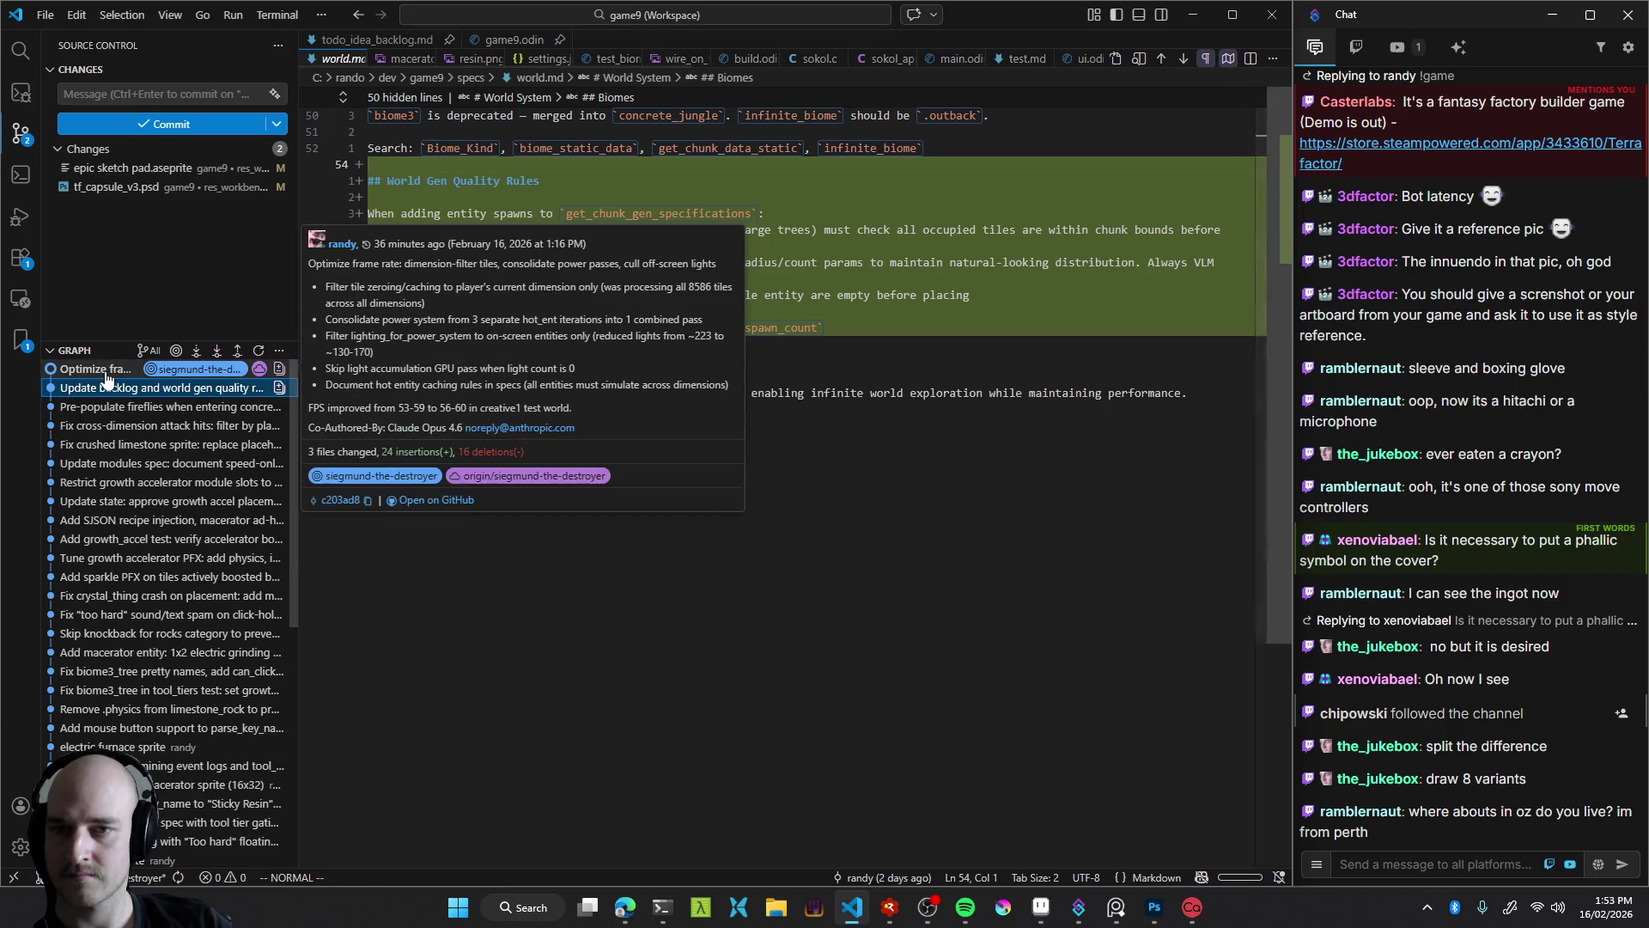
pyautogui.click(110, 388)
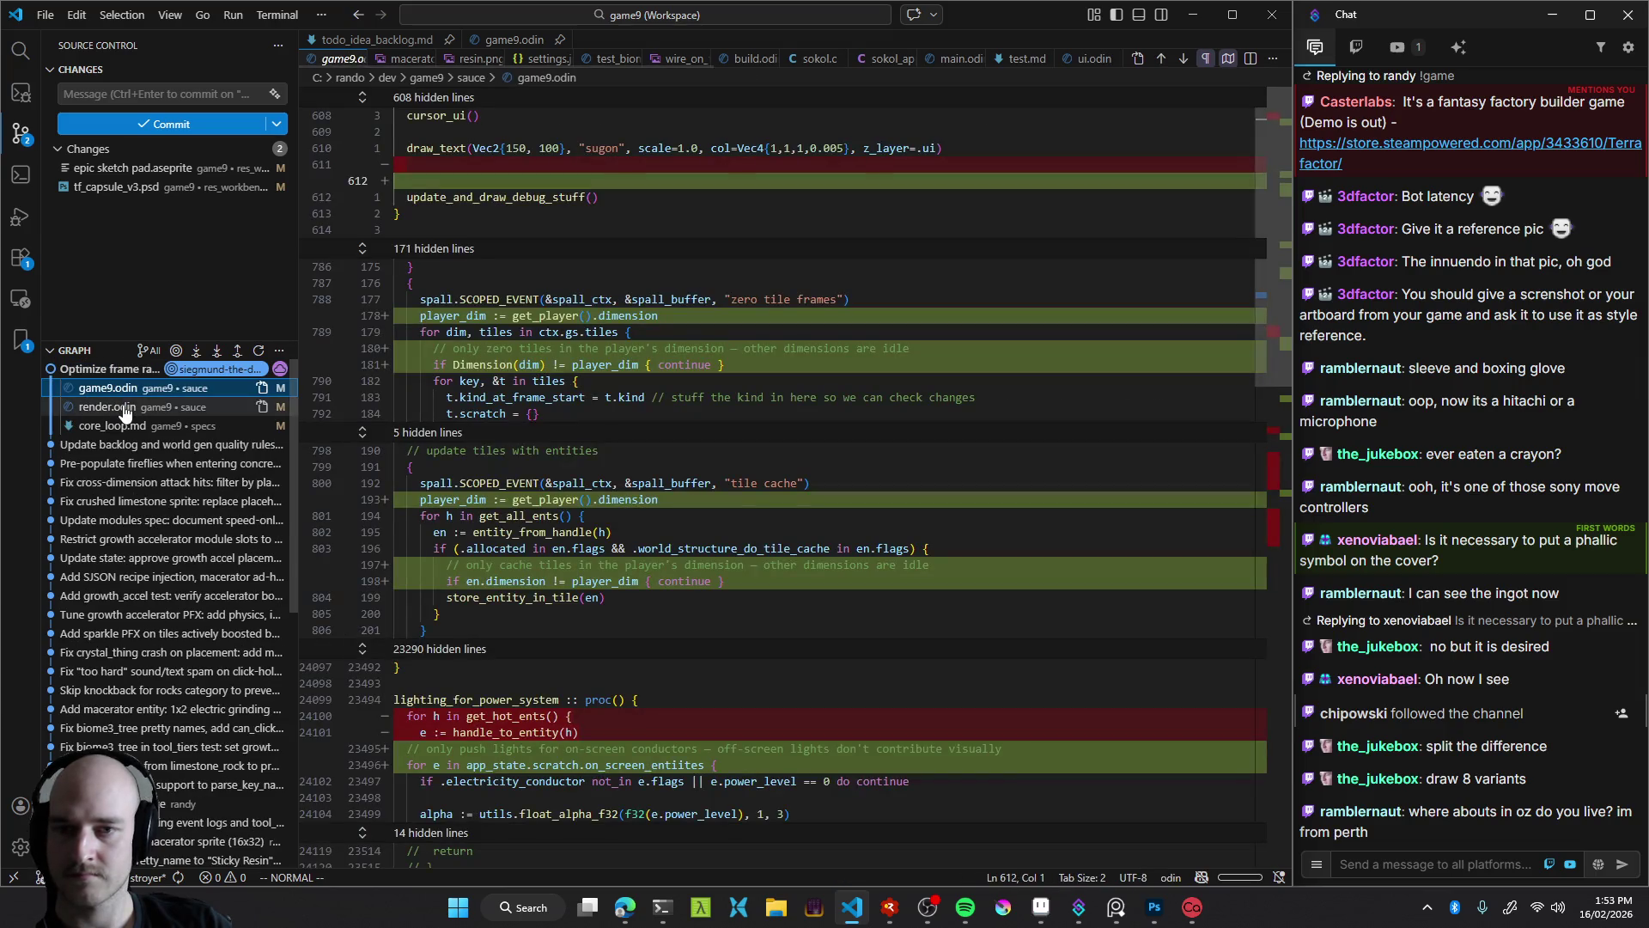
pyautogui.click(125, 407)
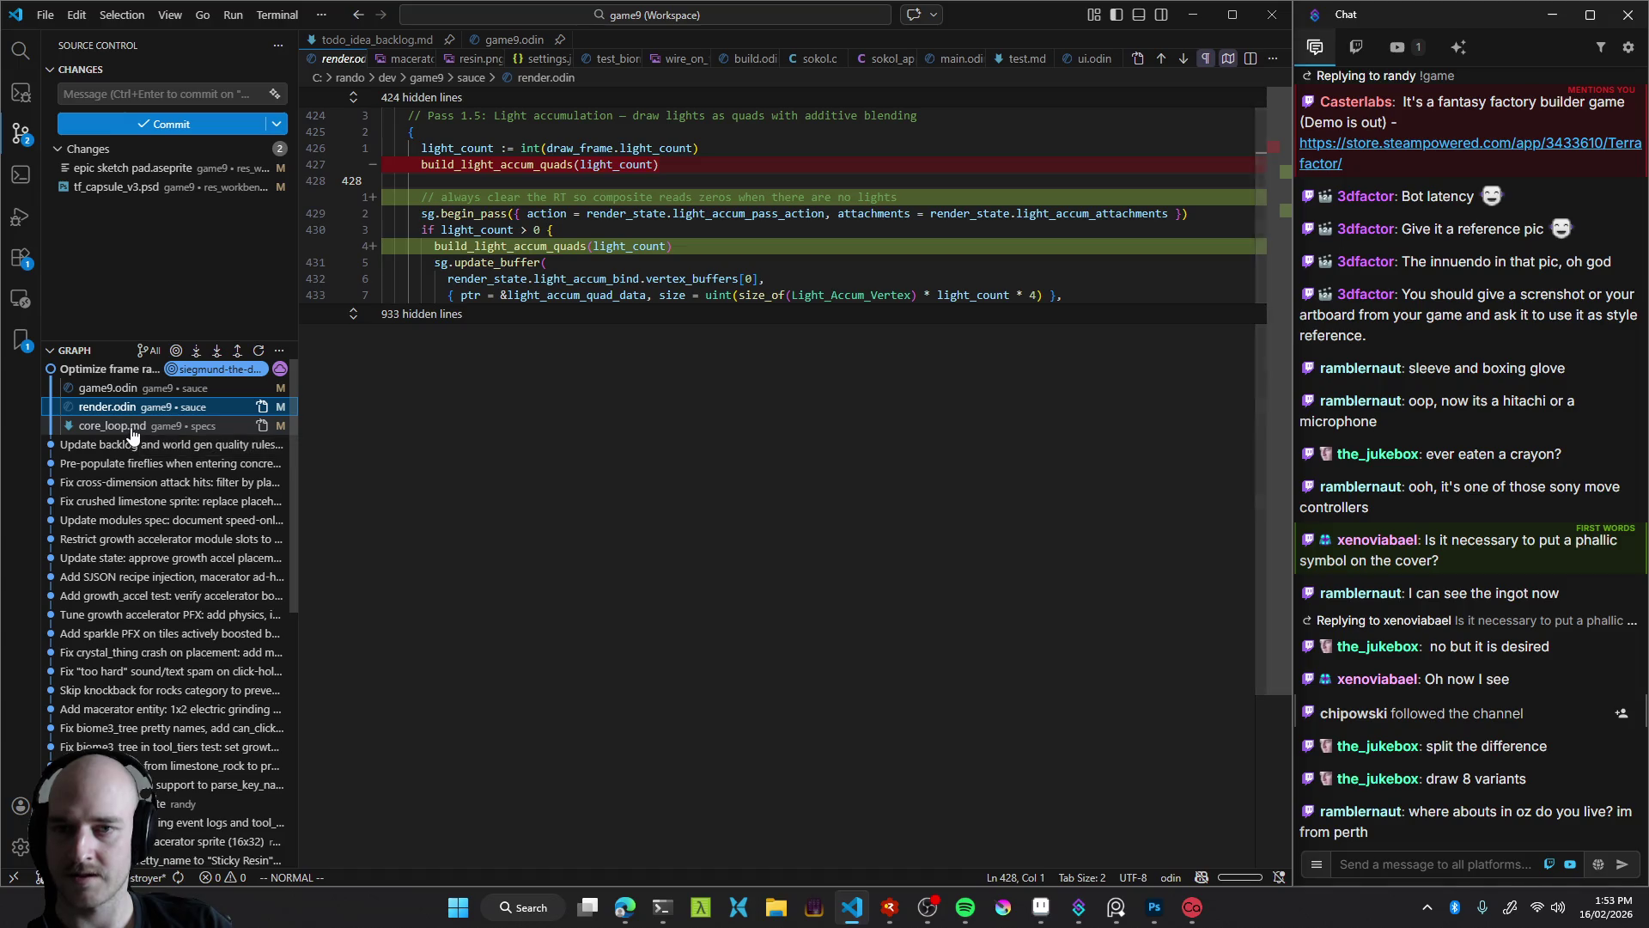
pyautogui.click(130, 426)
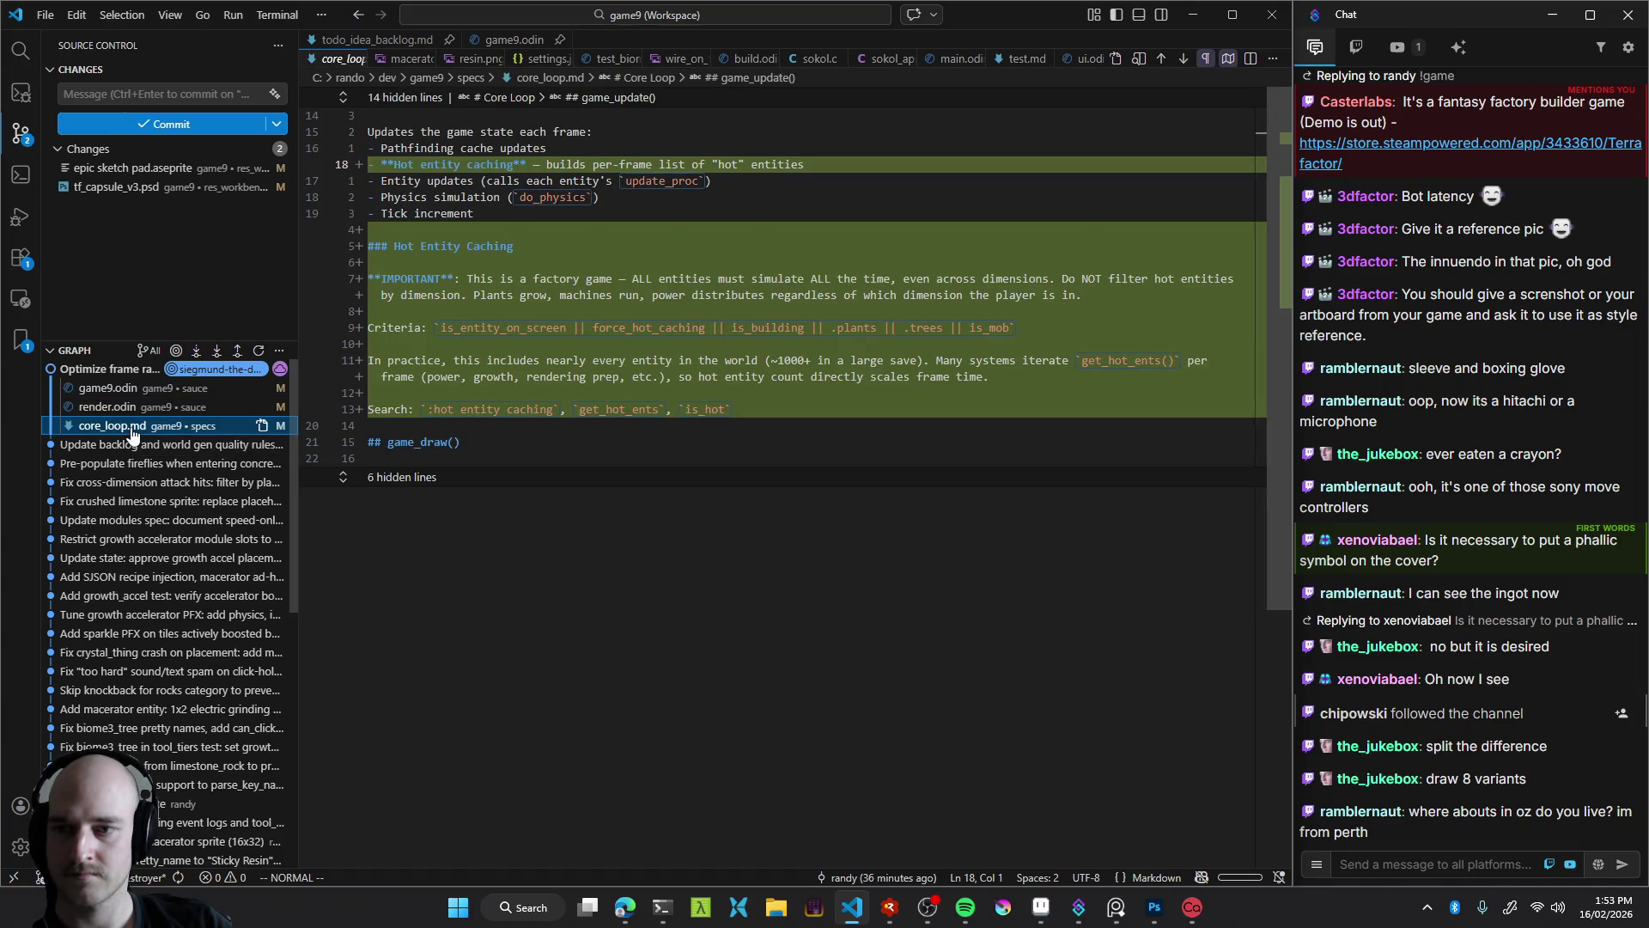
pyautogui.click(110, 369)
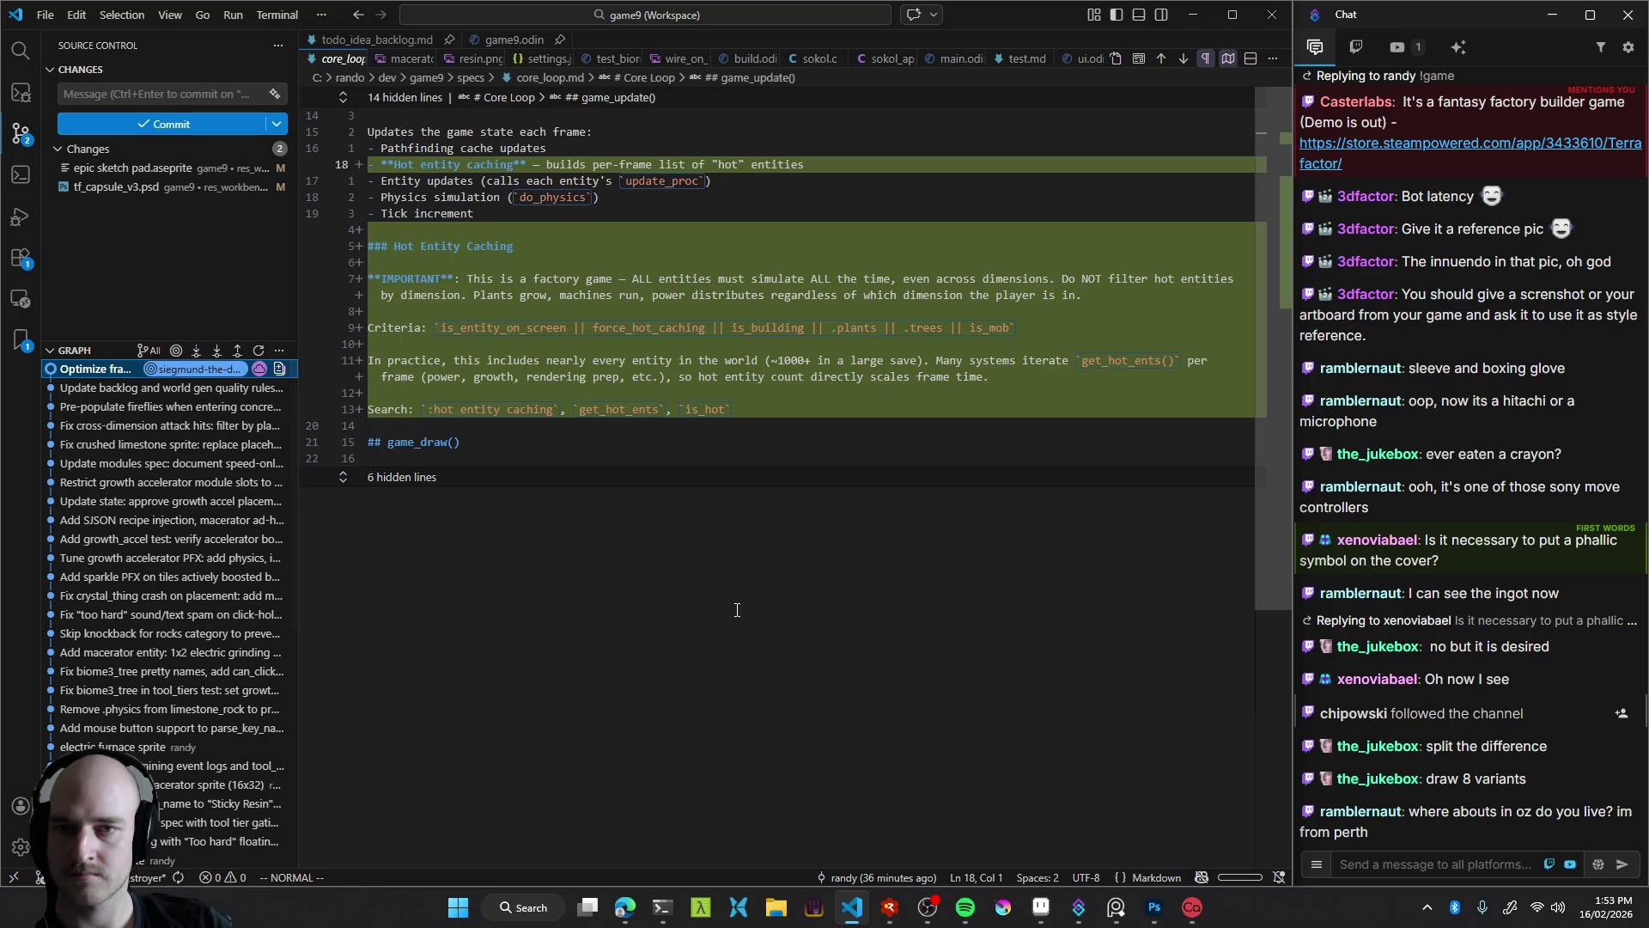
# Return to the backlog notes and launch the game under RAD Debugger with F5
pyautogui.hotkey('ctrl', 'Tab')
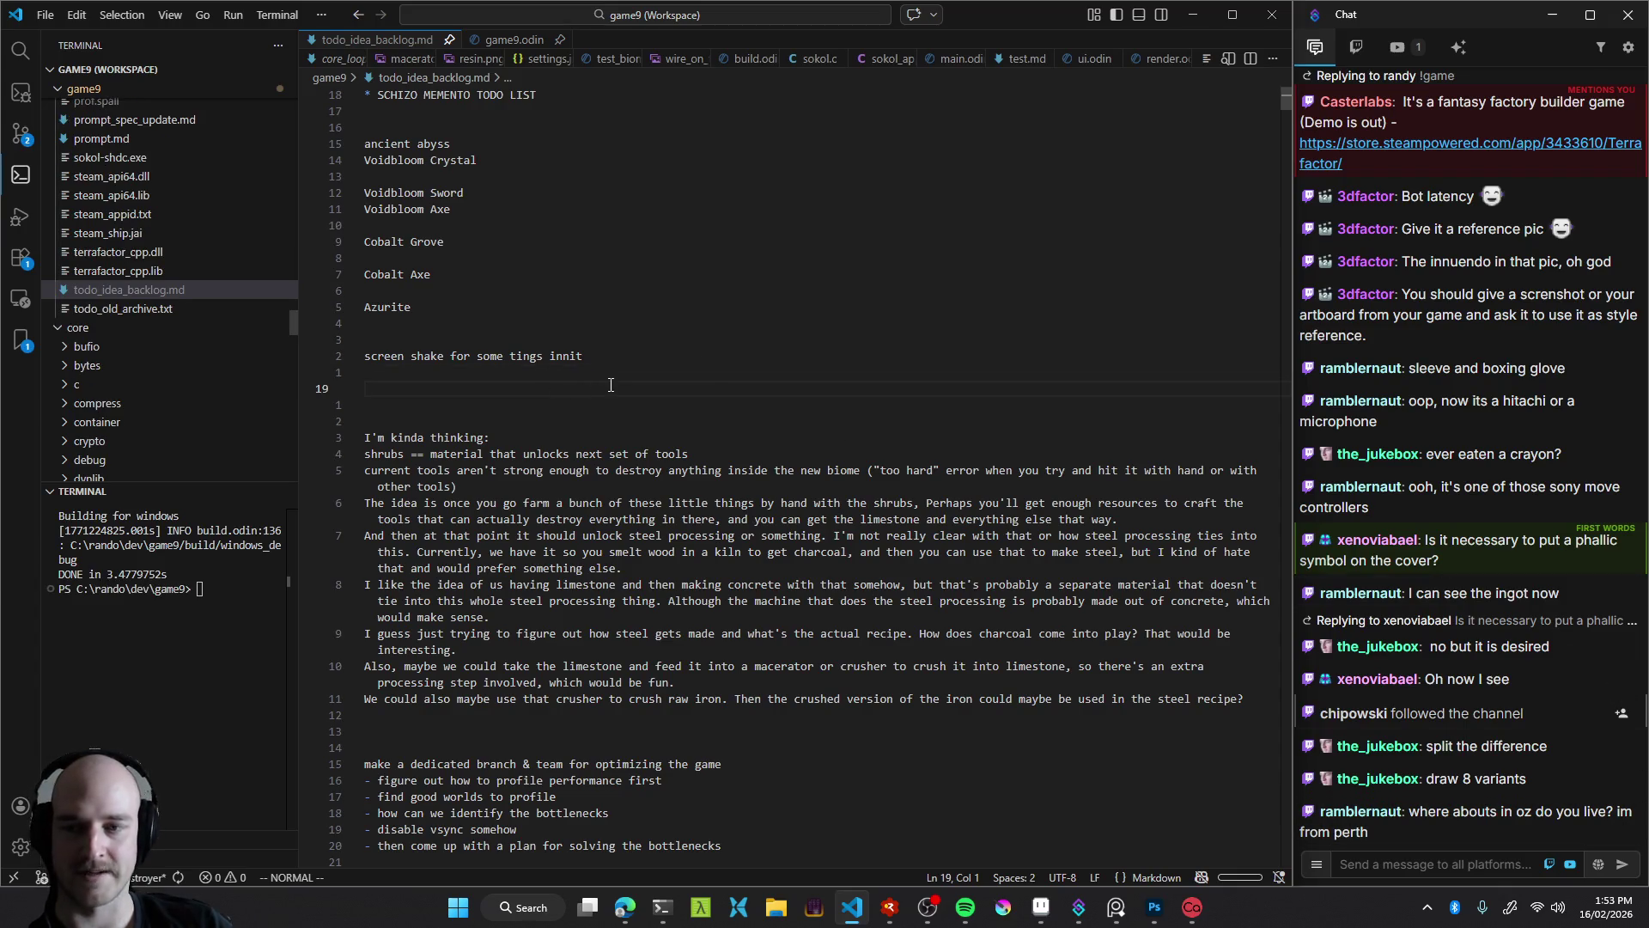
pyautogui.hotkey('alt', 'Tab')
pyautogui.press('F5')
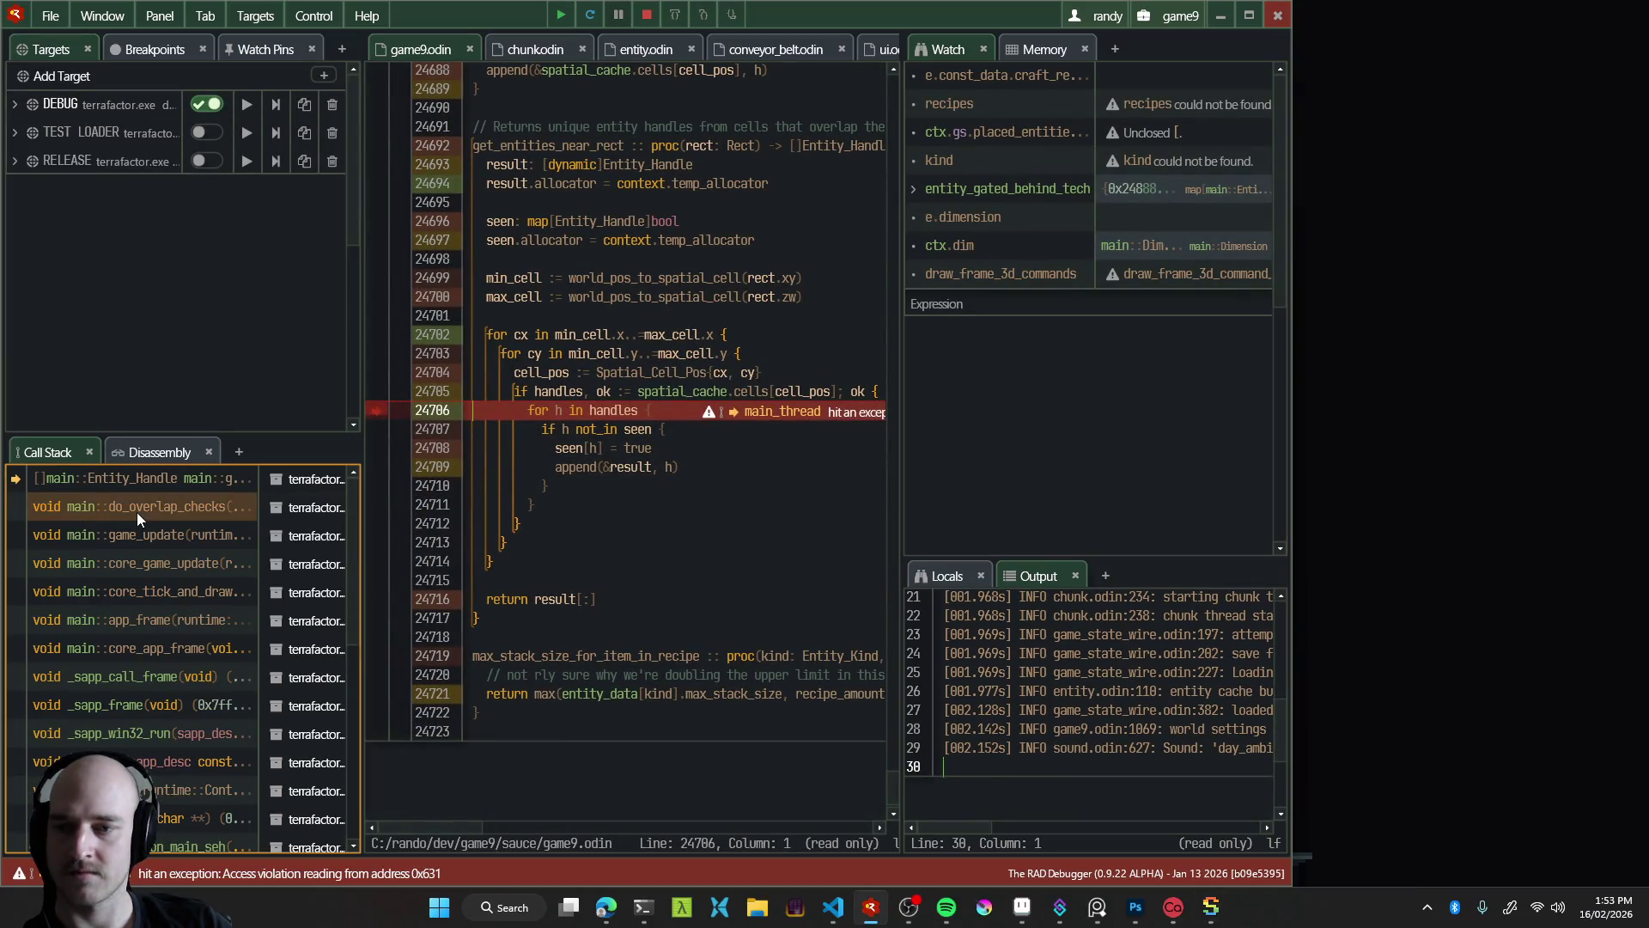
# Walk the crash call stack through do_overlap_checks, game_update and core_game_update
pyautogui.click(136, 511)
pyautogui.click(137, 530)
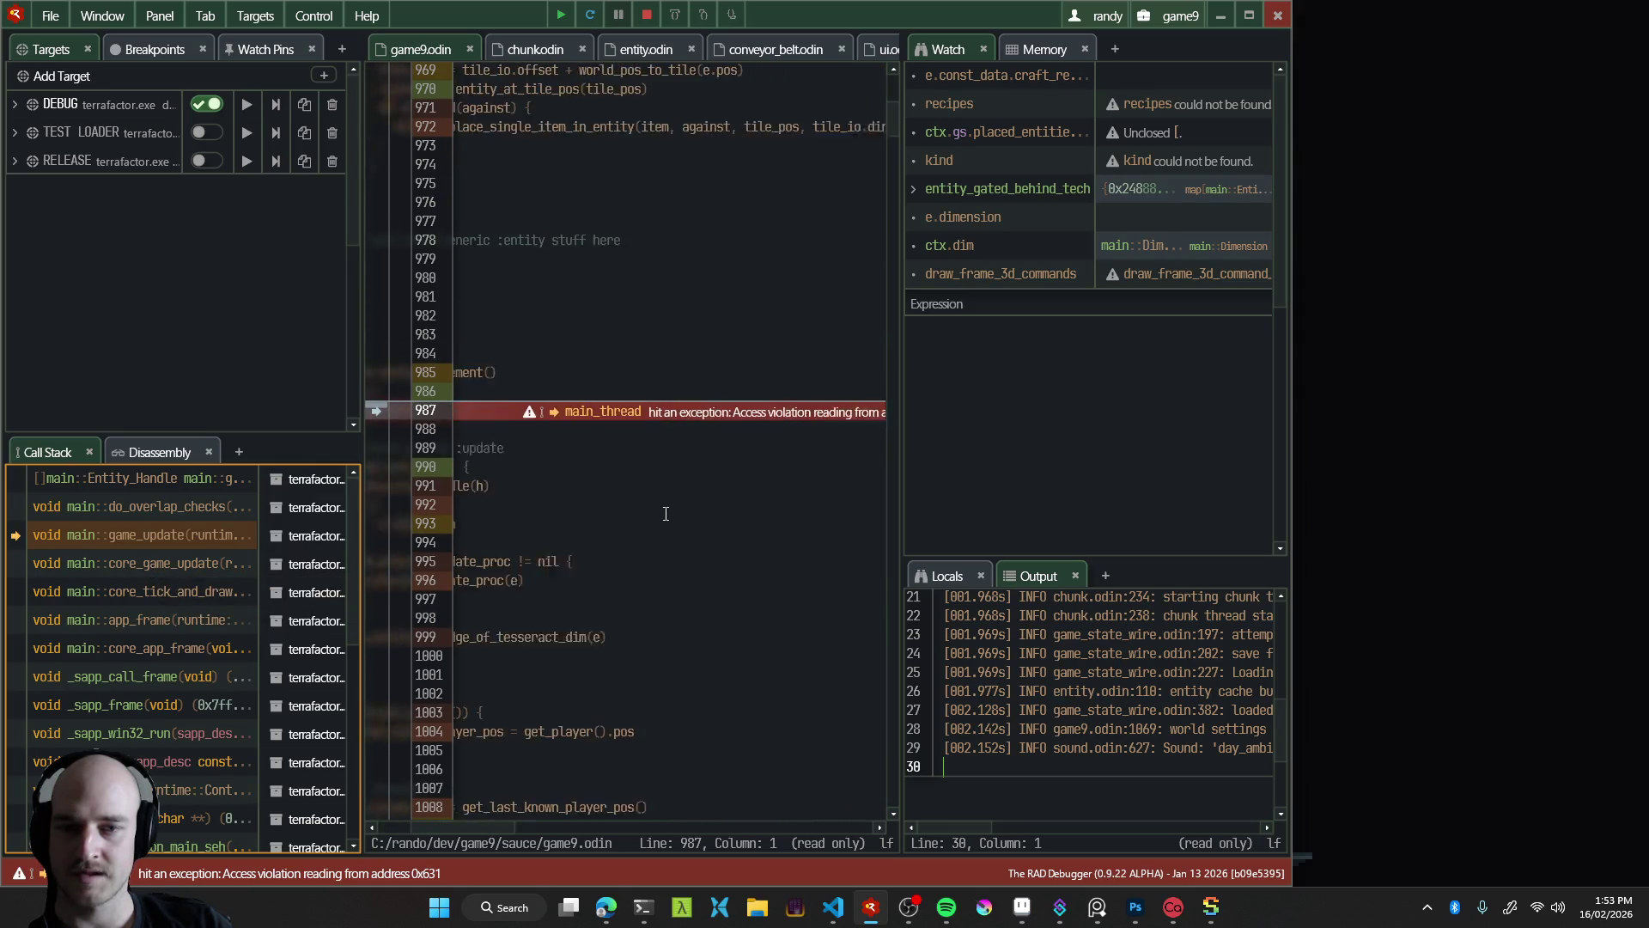
pyautogui.click(116, 560)
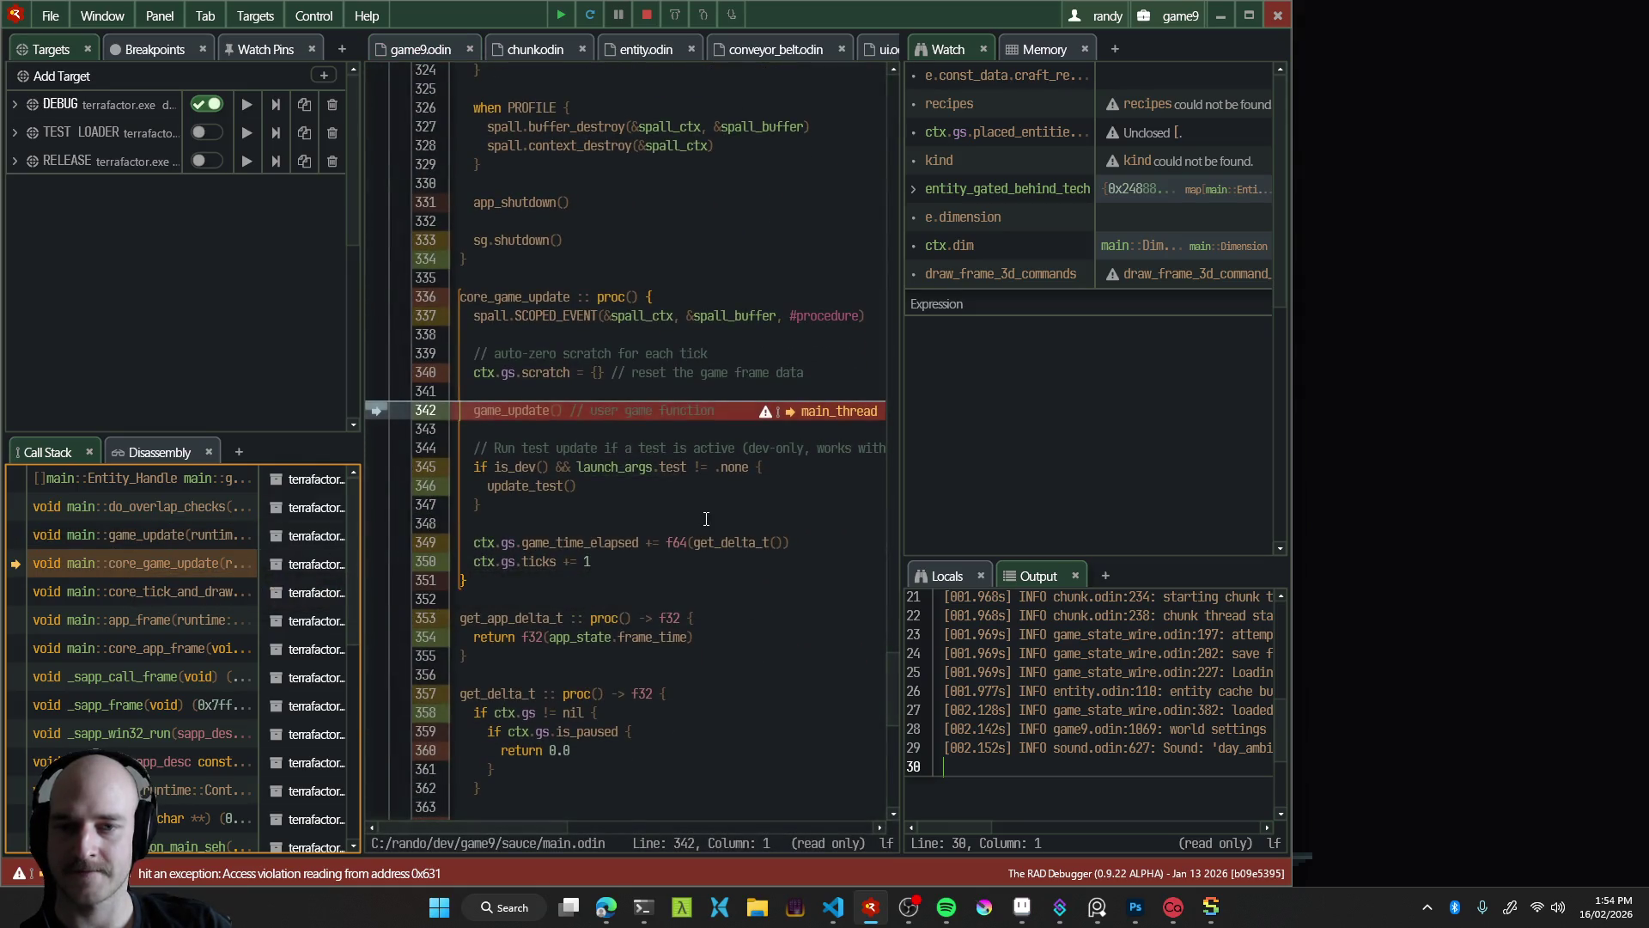
pyautogui.click(146, 507)
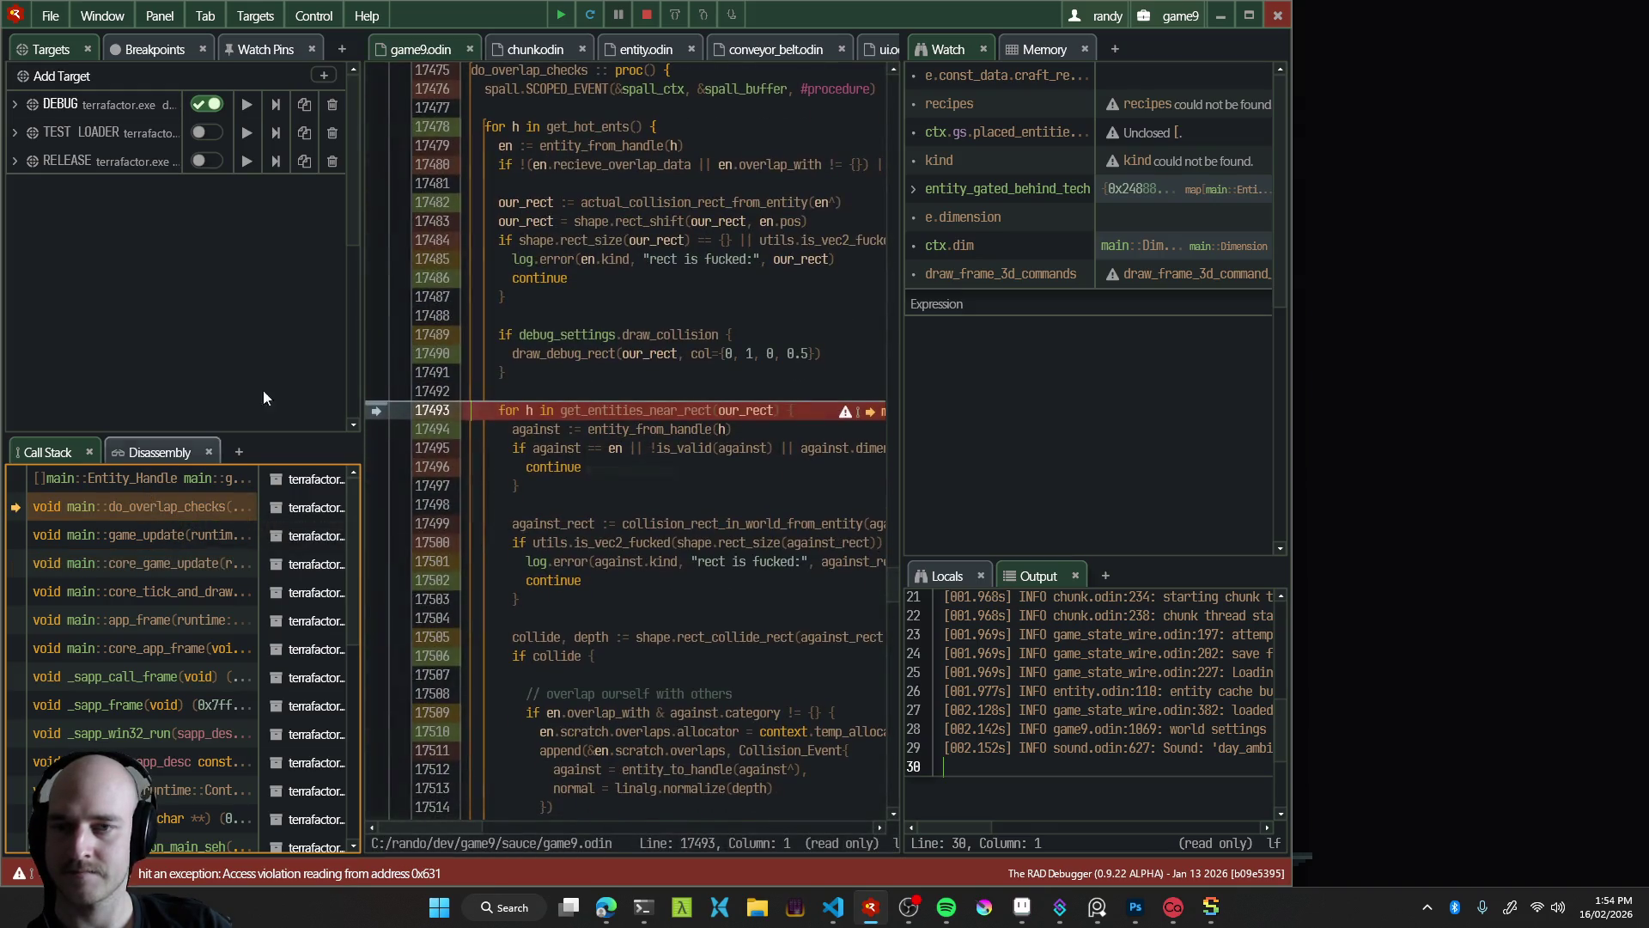
# Stop the crashed game and start a fresh build in the editor
pyautogui.click(646, 15)
pyautogui.hotkey('alt', 'Tab')
pyautogui.hotkey('ctrl', 'shift', 'b')
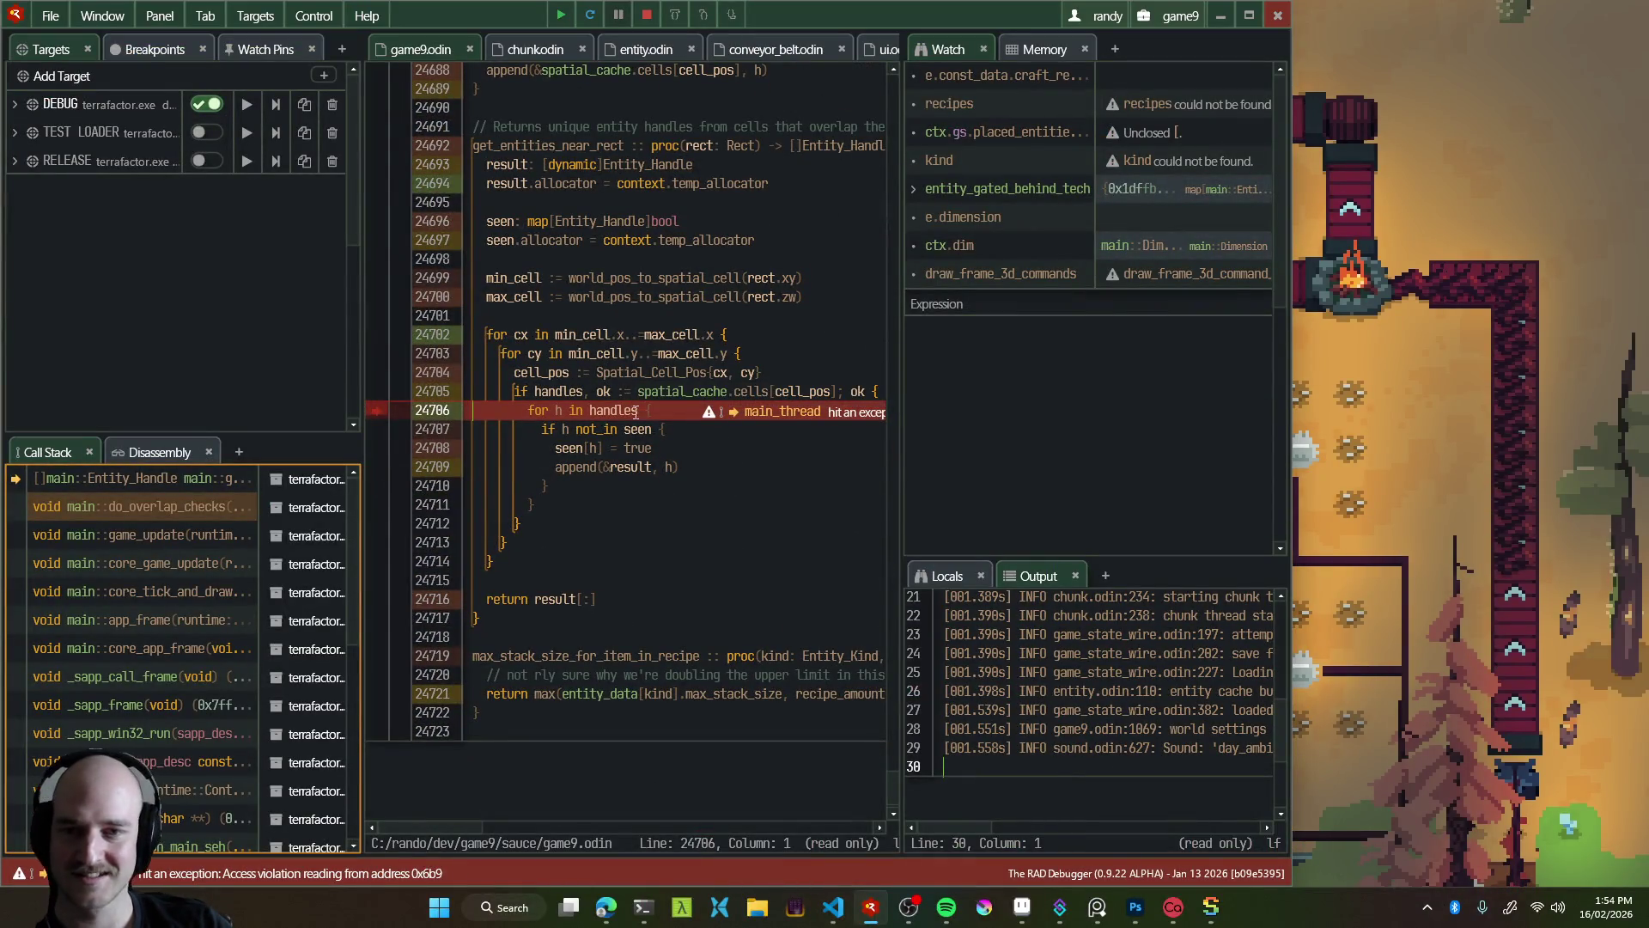
pyautogui.scroll(3, 772, 306)
pyautogui.hscroll(3, 670, 402)
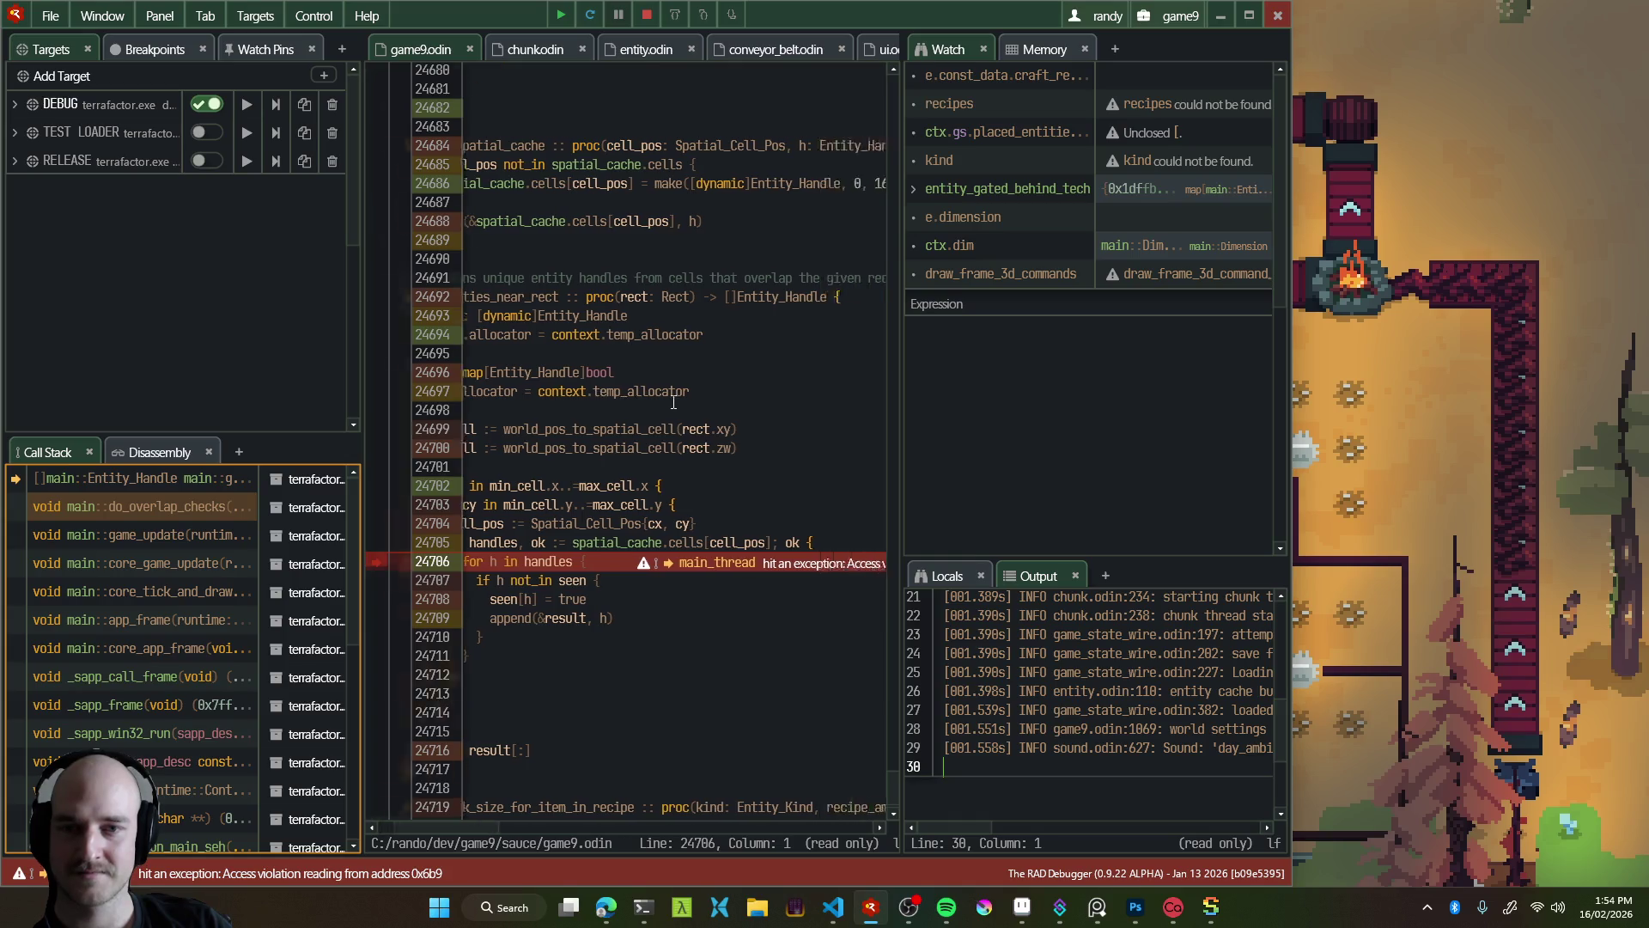
pyautogui.hscroll(-3, 684, 411)
pyautogui.scroll(-5, 719, 513)
pyautogui.scroll(5, 719, 512)
# Kill the recurring crash and begin telling Claude Code 'game is now going crashy crashy on my end inside the'
pyautogui.click(651, 16)
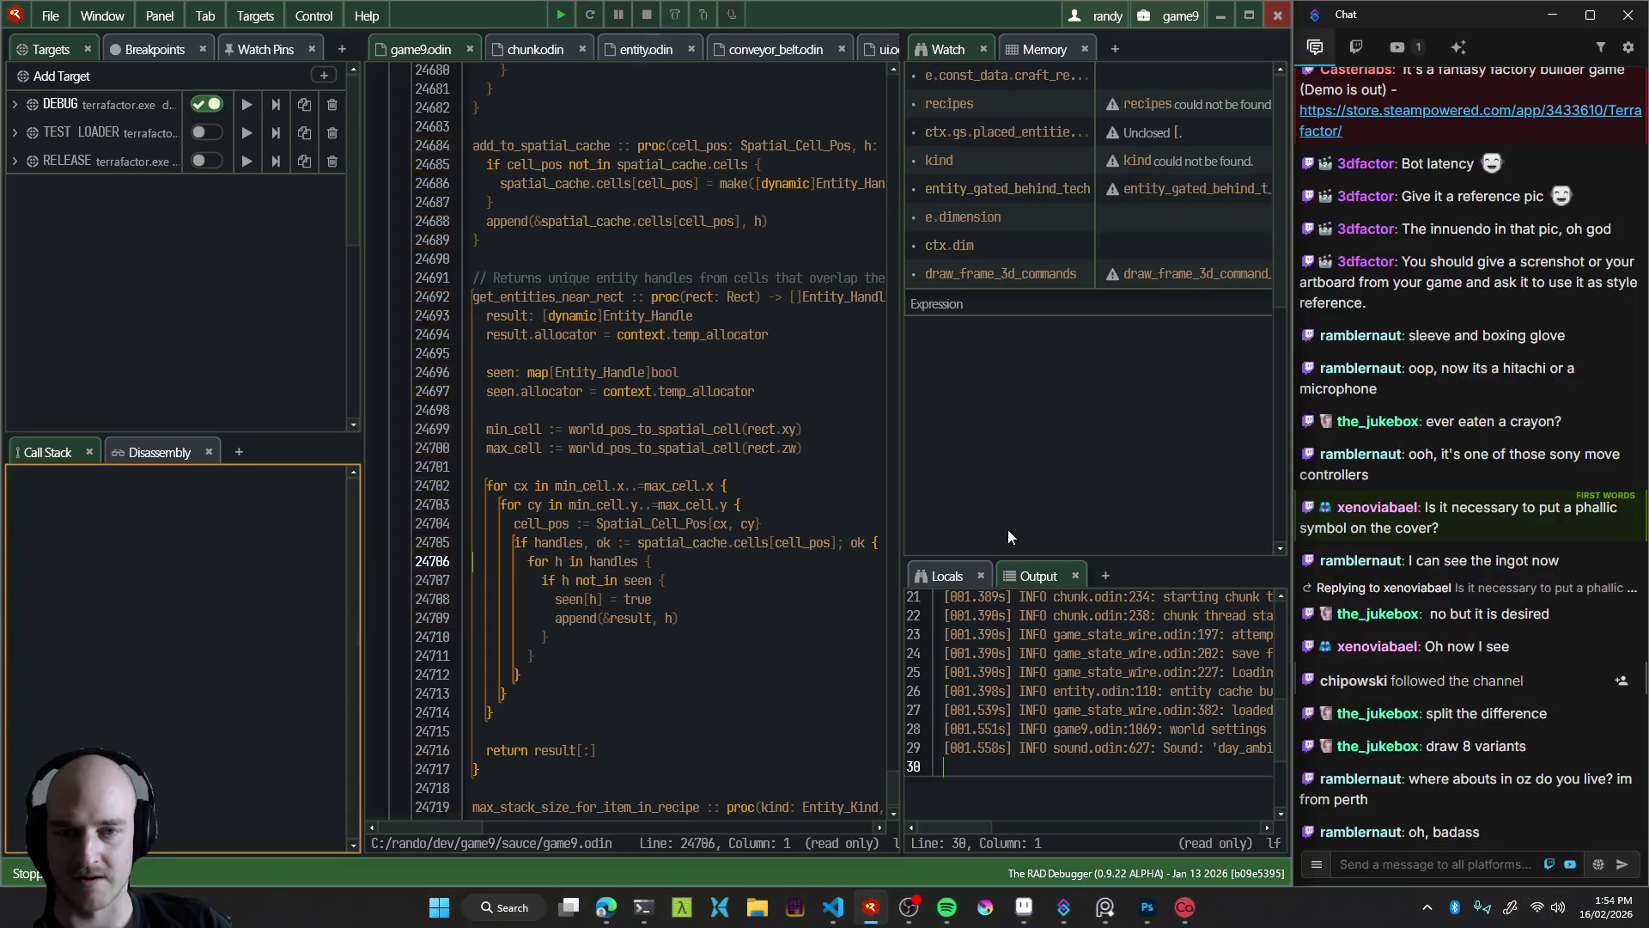
pyautogui.click(661, 907)
pyautogui.write('game is now going crashy crashy on my end')
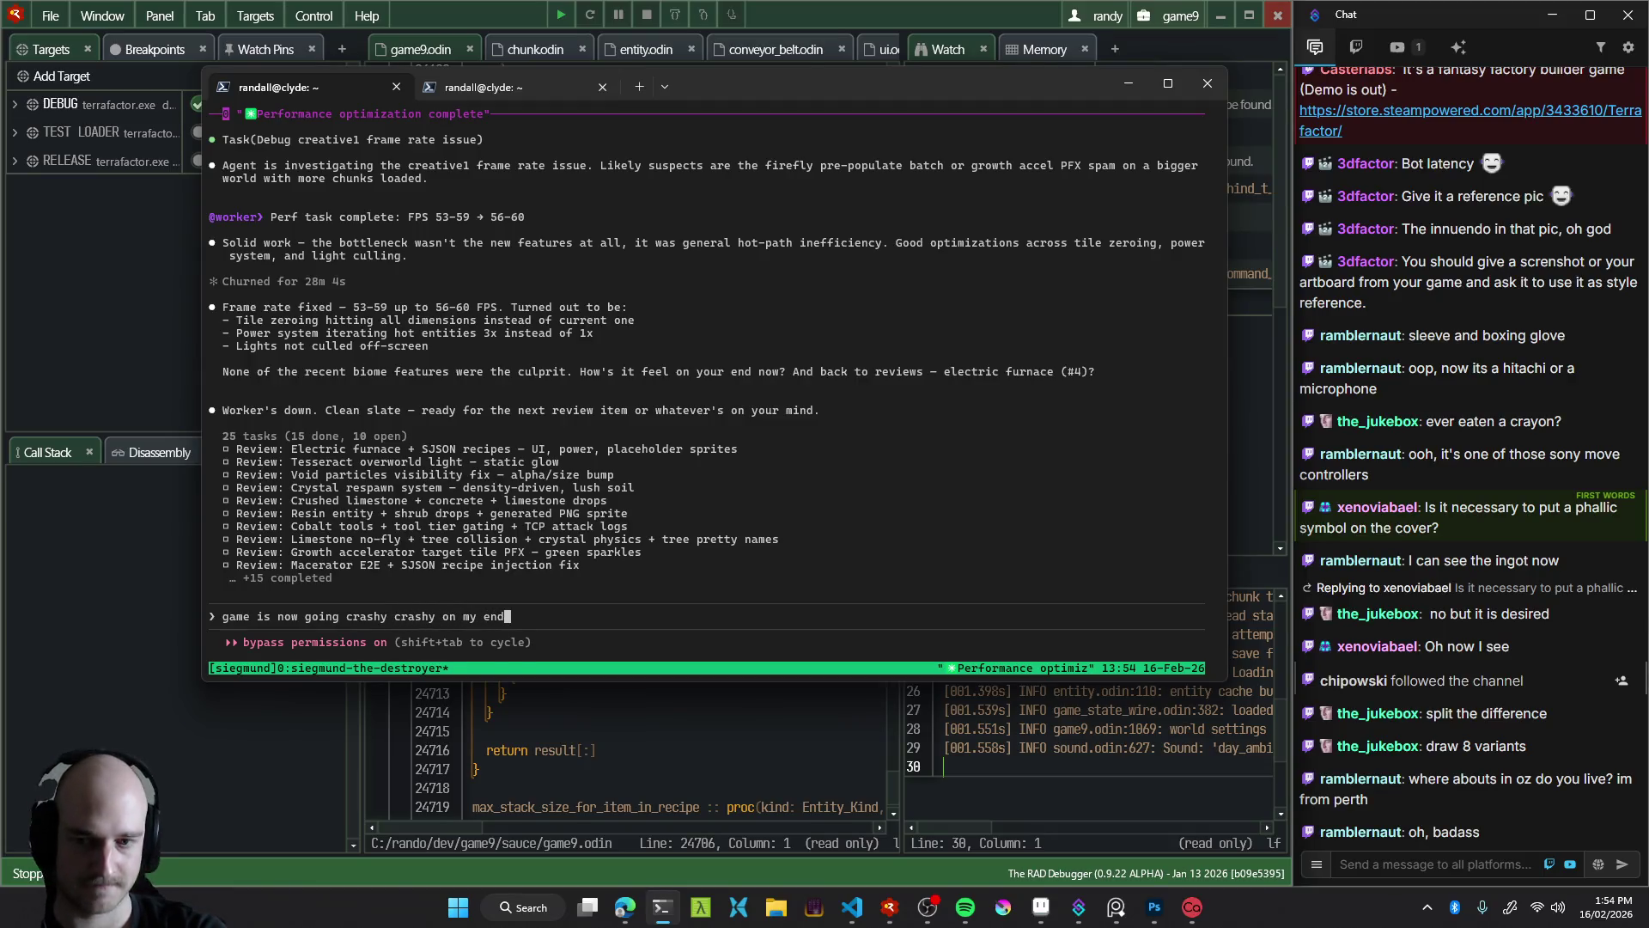
pyautogui.write(' inside the creative1 world')
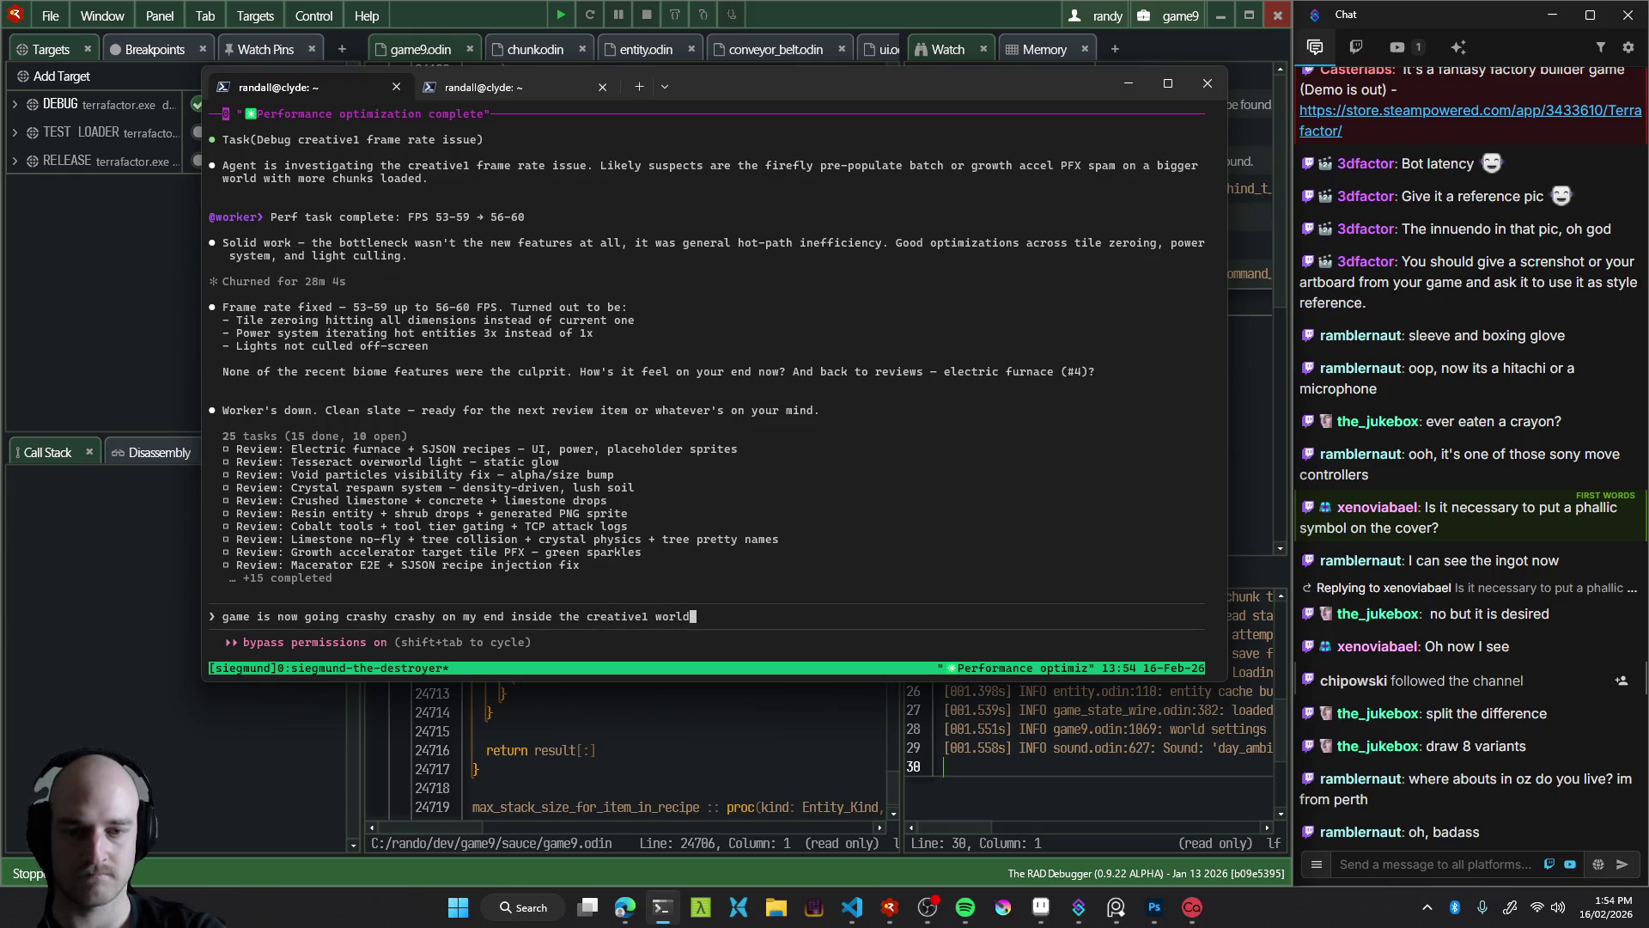
# Switch back to RAD Debugger and relaunch the game with Run
pyautogui.hotkey('alt', 'Tab')
pyautogui.click(590, 15)
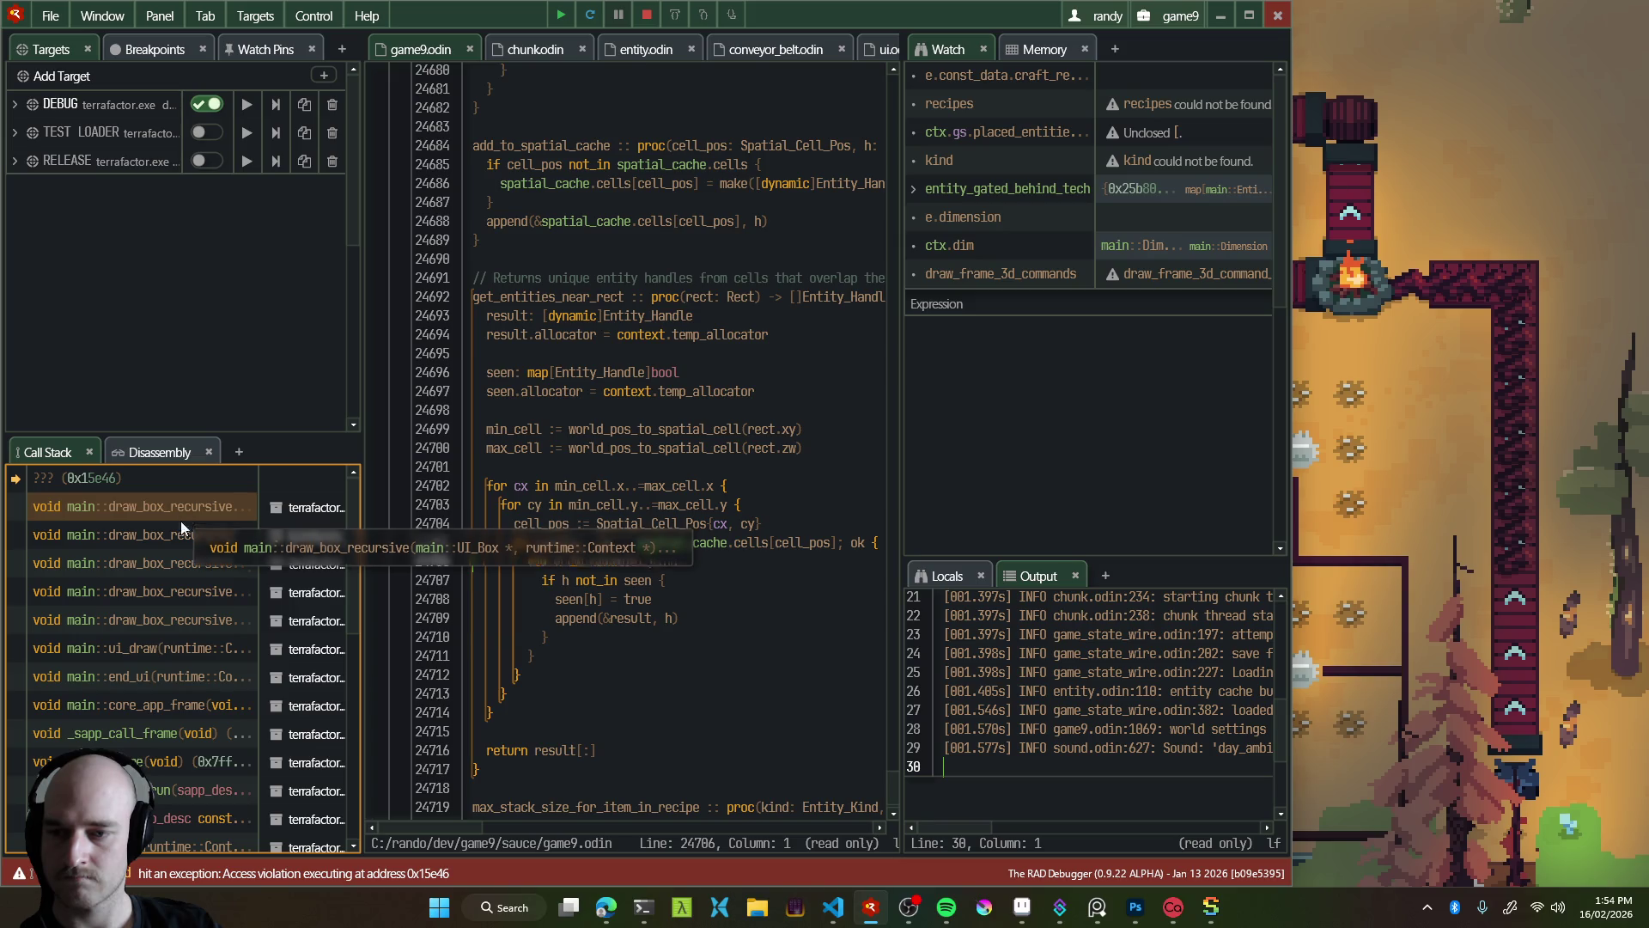
# Inspect the end_ui crash frame and its call site in main.odin, then stop the game
pyautogui.click(169, 678)
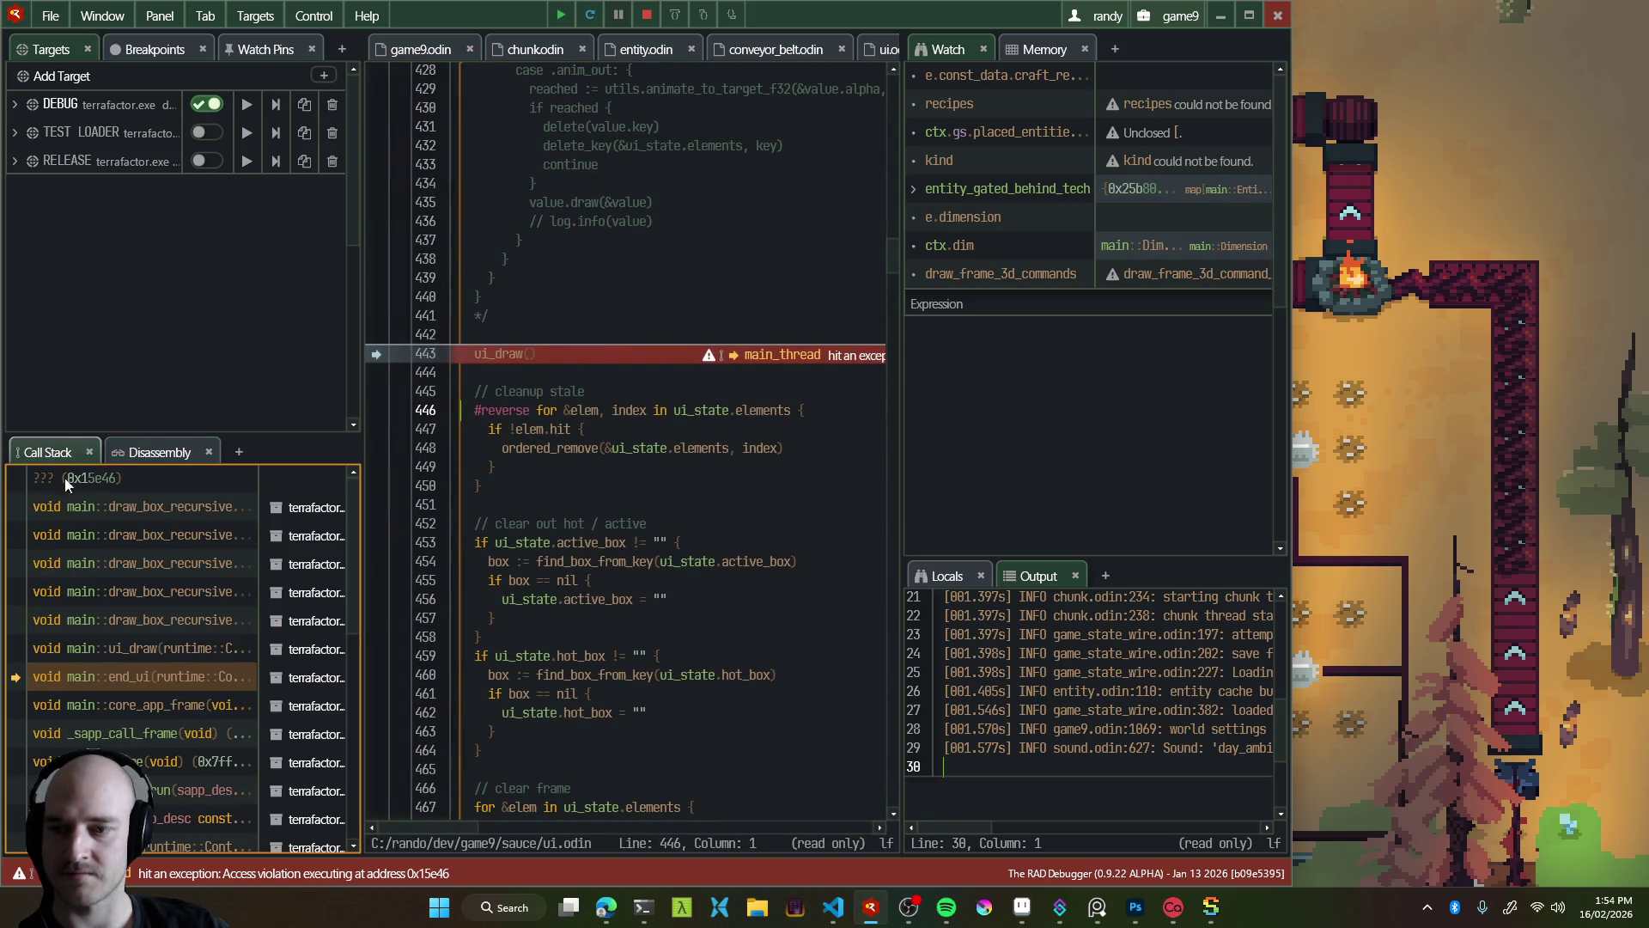
pyautogui.click(167, 704)
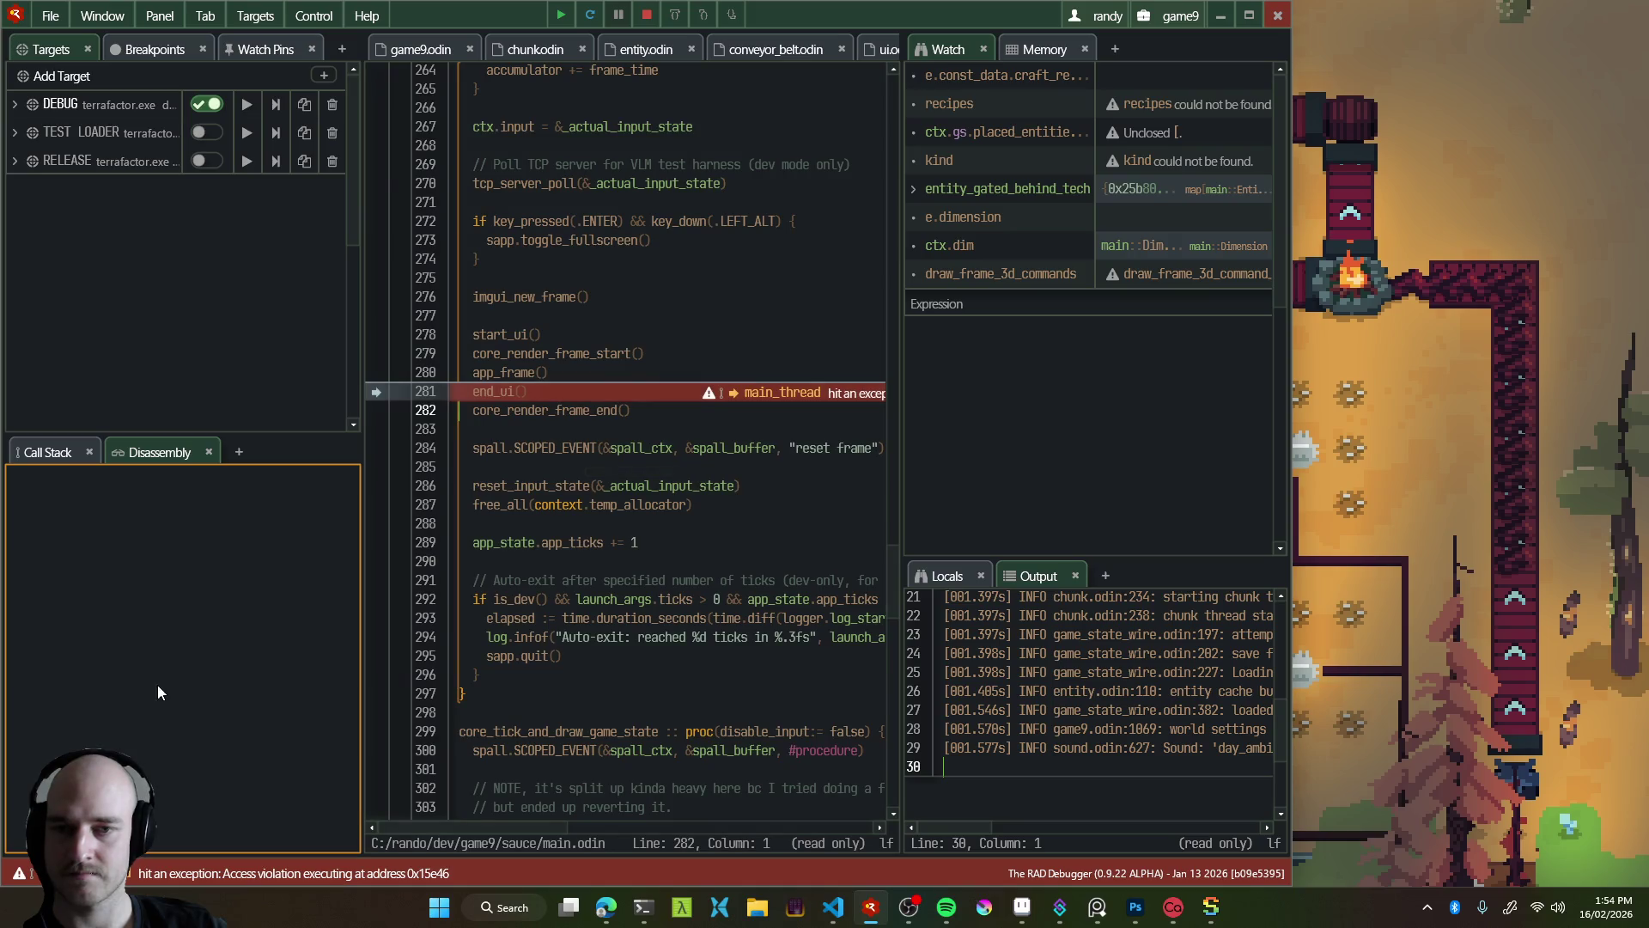
pyautogui.click(36, 462)
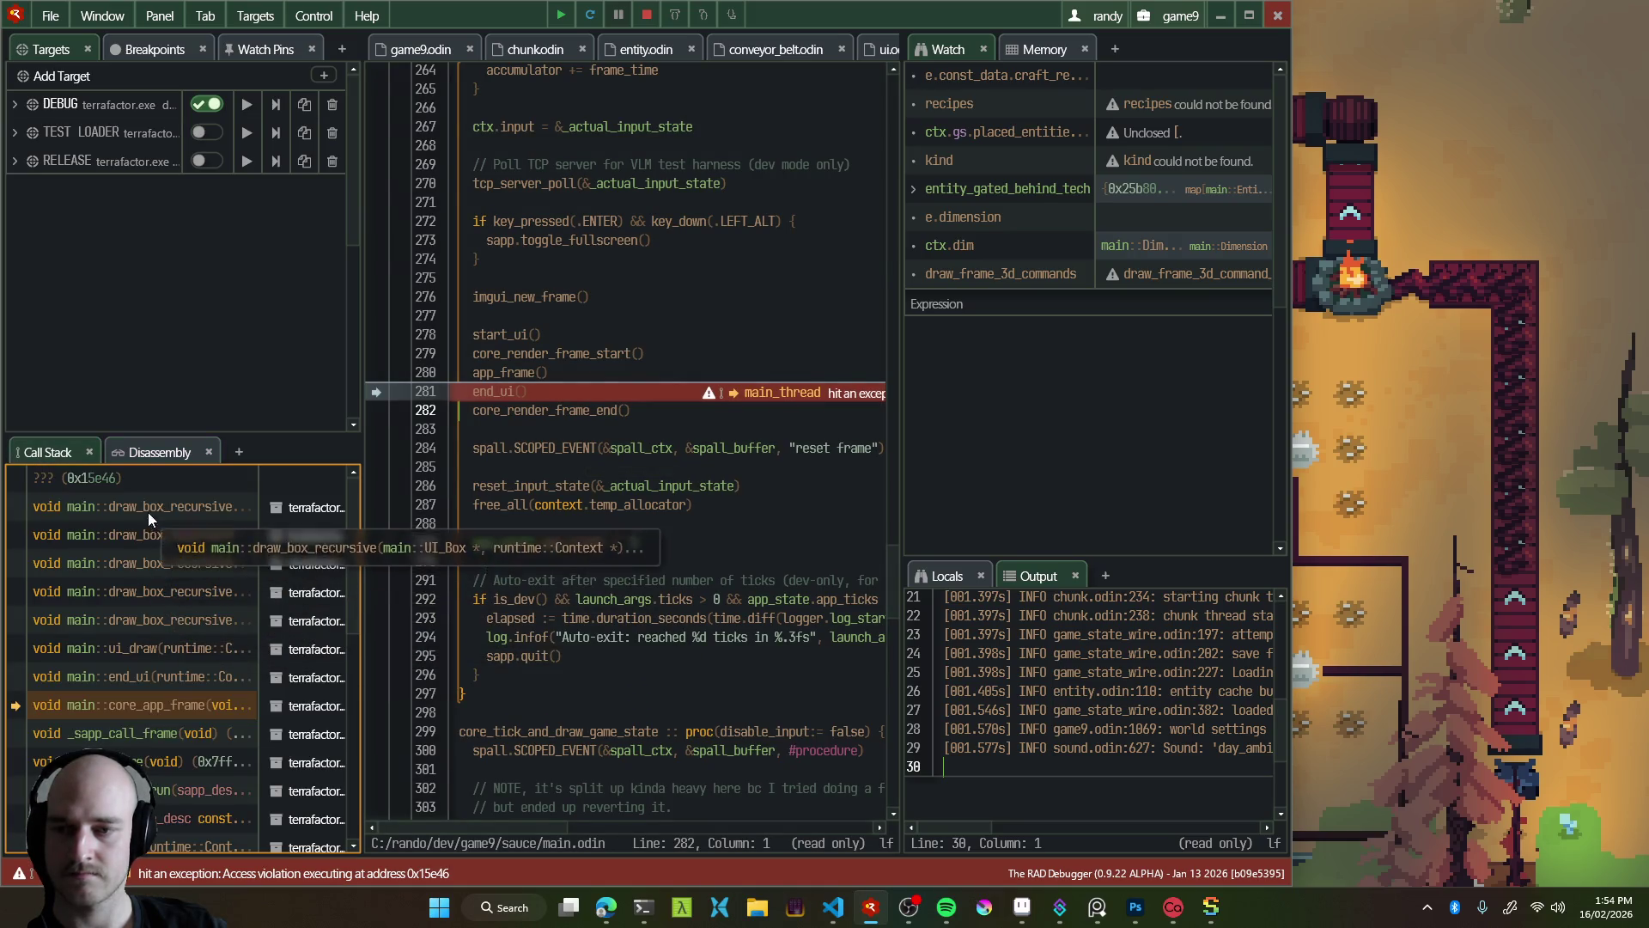
pyautogui.click(646, 15)
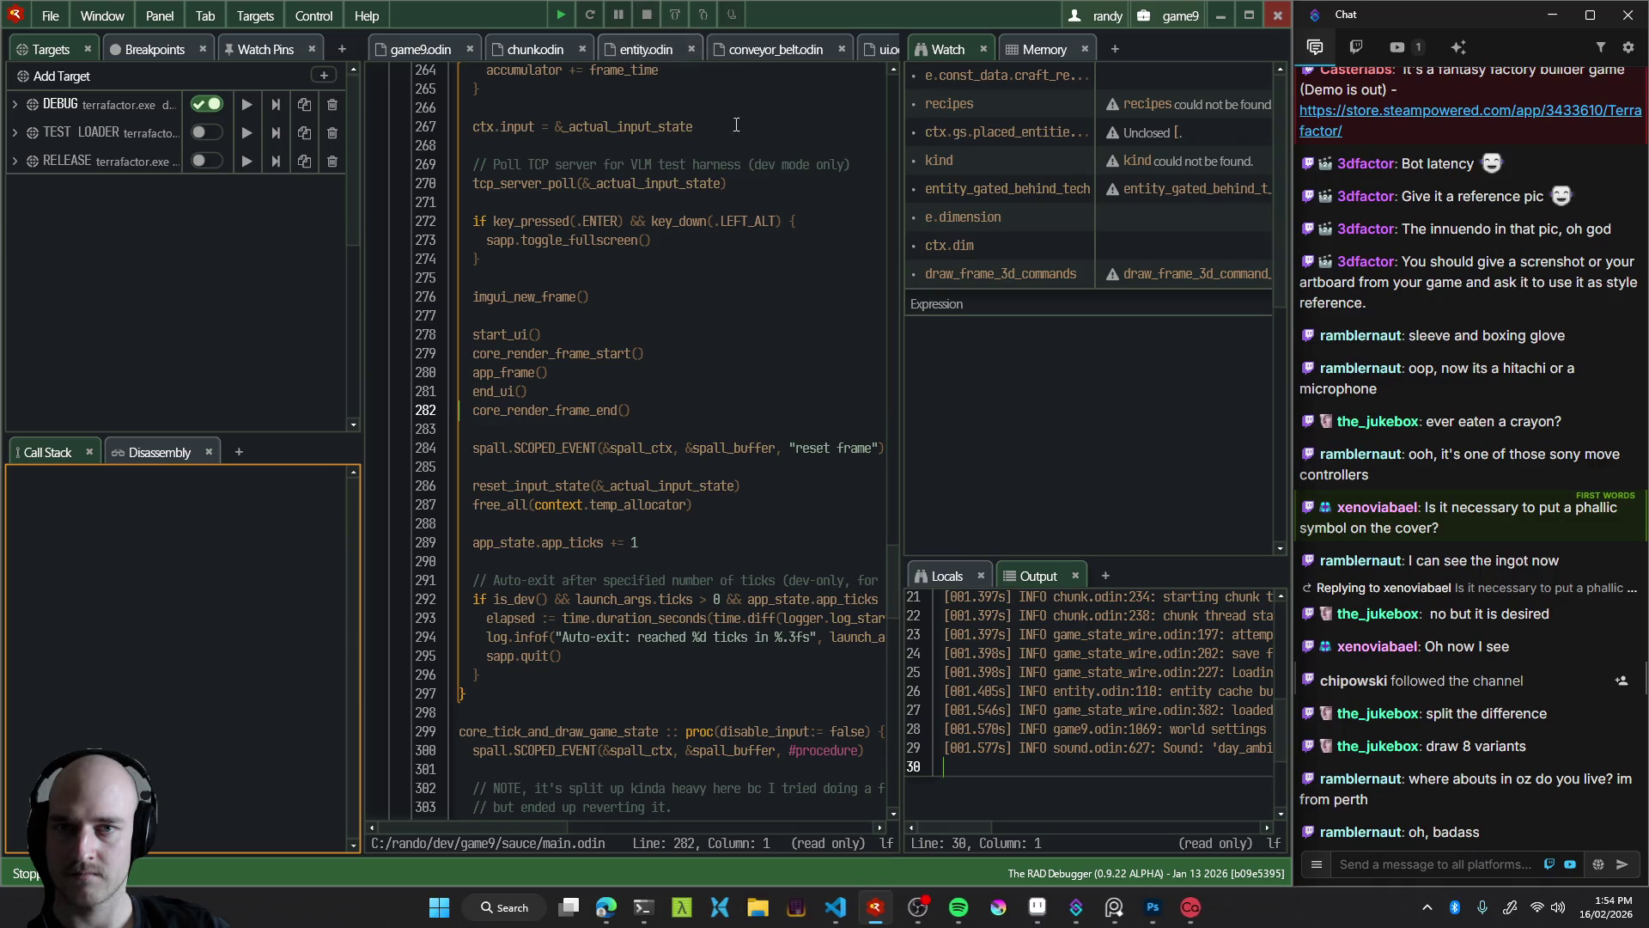
# Relaunch with F5, trace the crash from do_physics to get_entities_near_rect, then kill the game
pyautogui.press('F5')
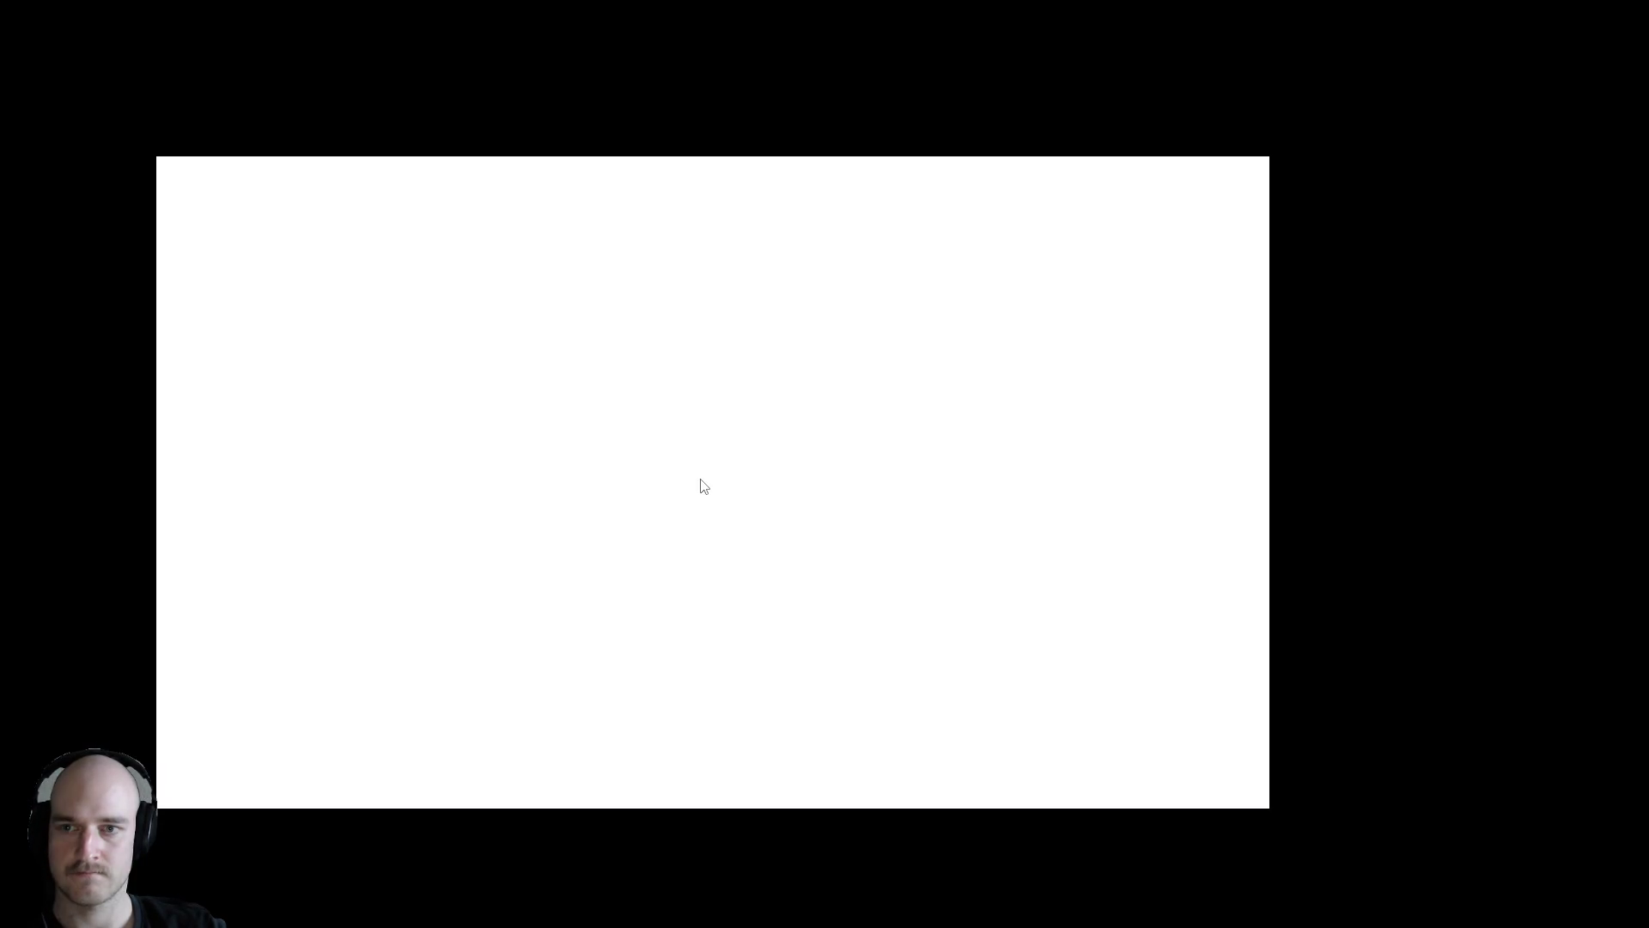
pyautogui.hscroll(3, 702, 479)
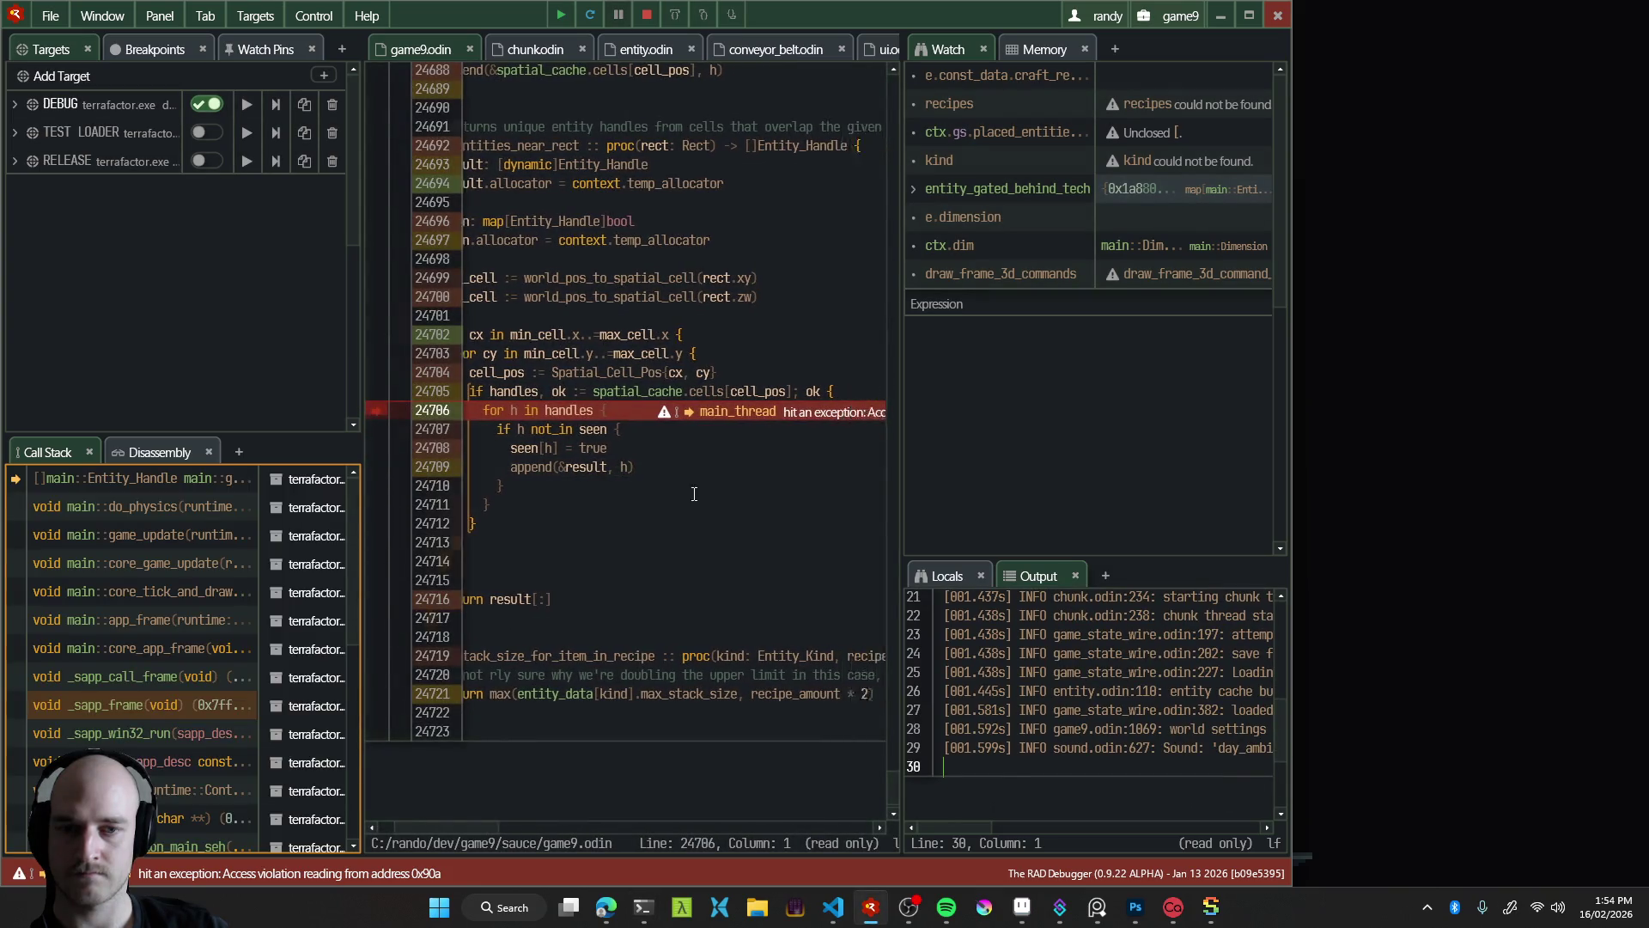
pyautogui.hscroll(-3, 684, 513)
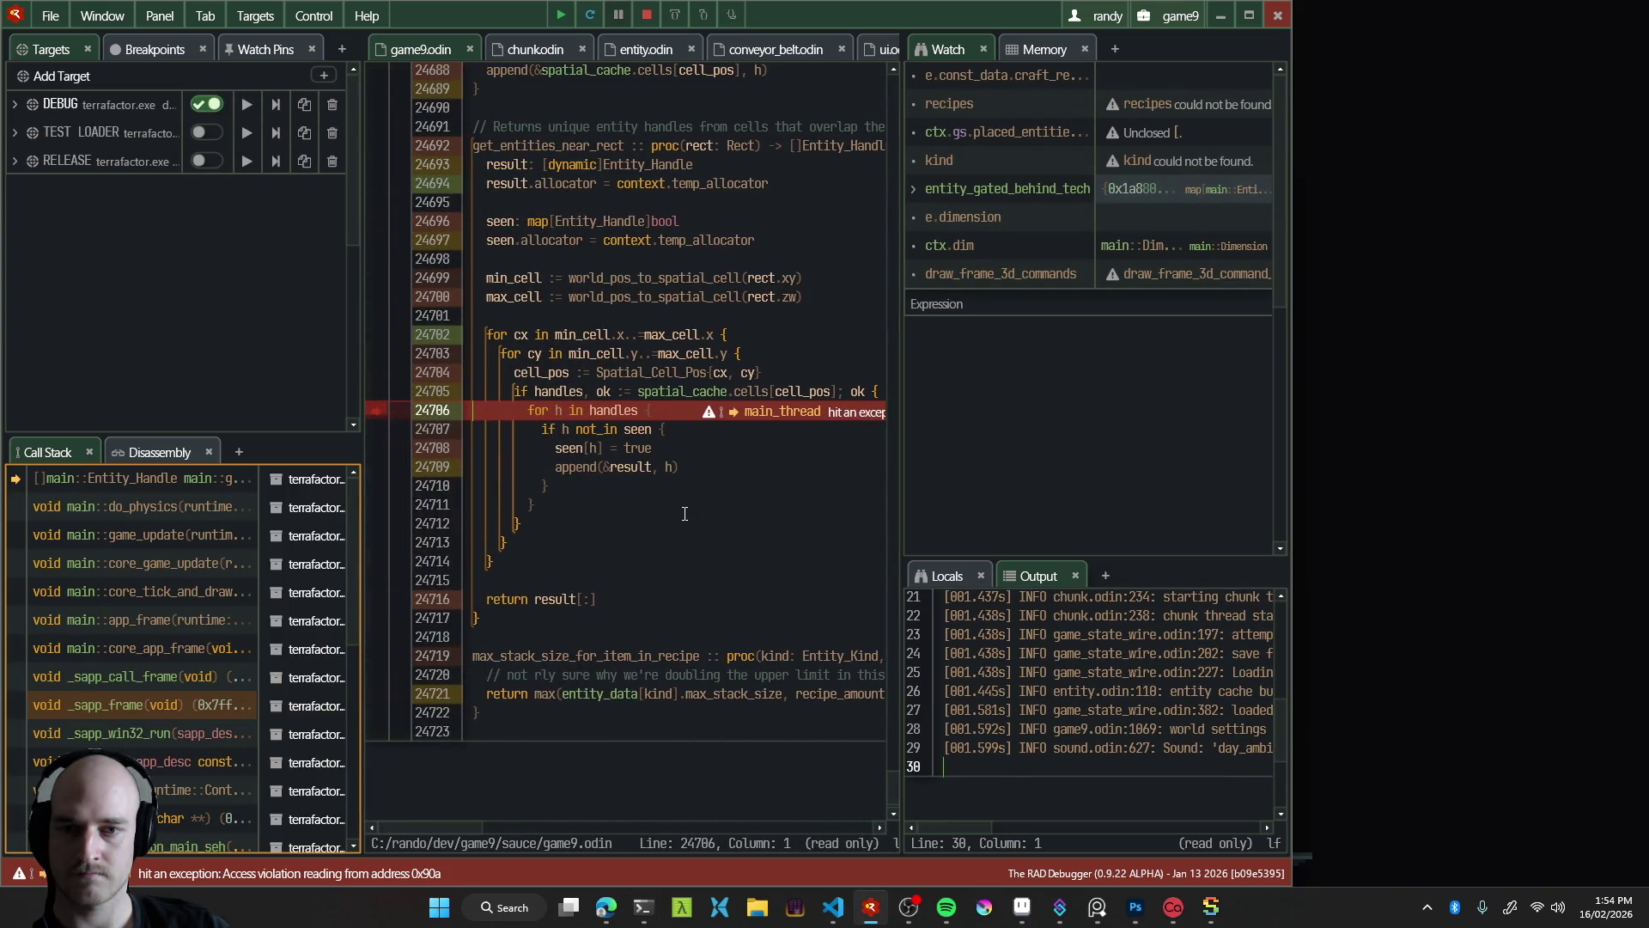
pyautogui.scroll(2, 699, 513)
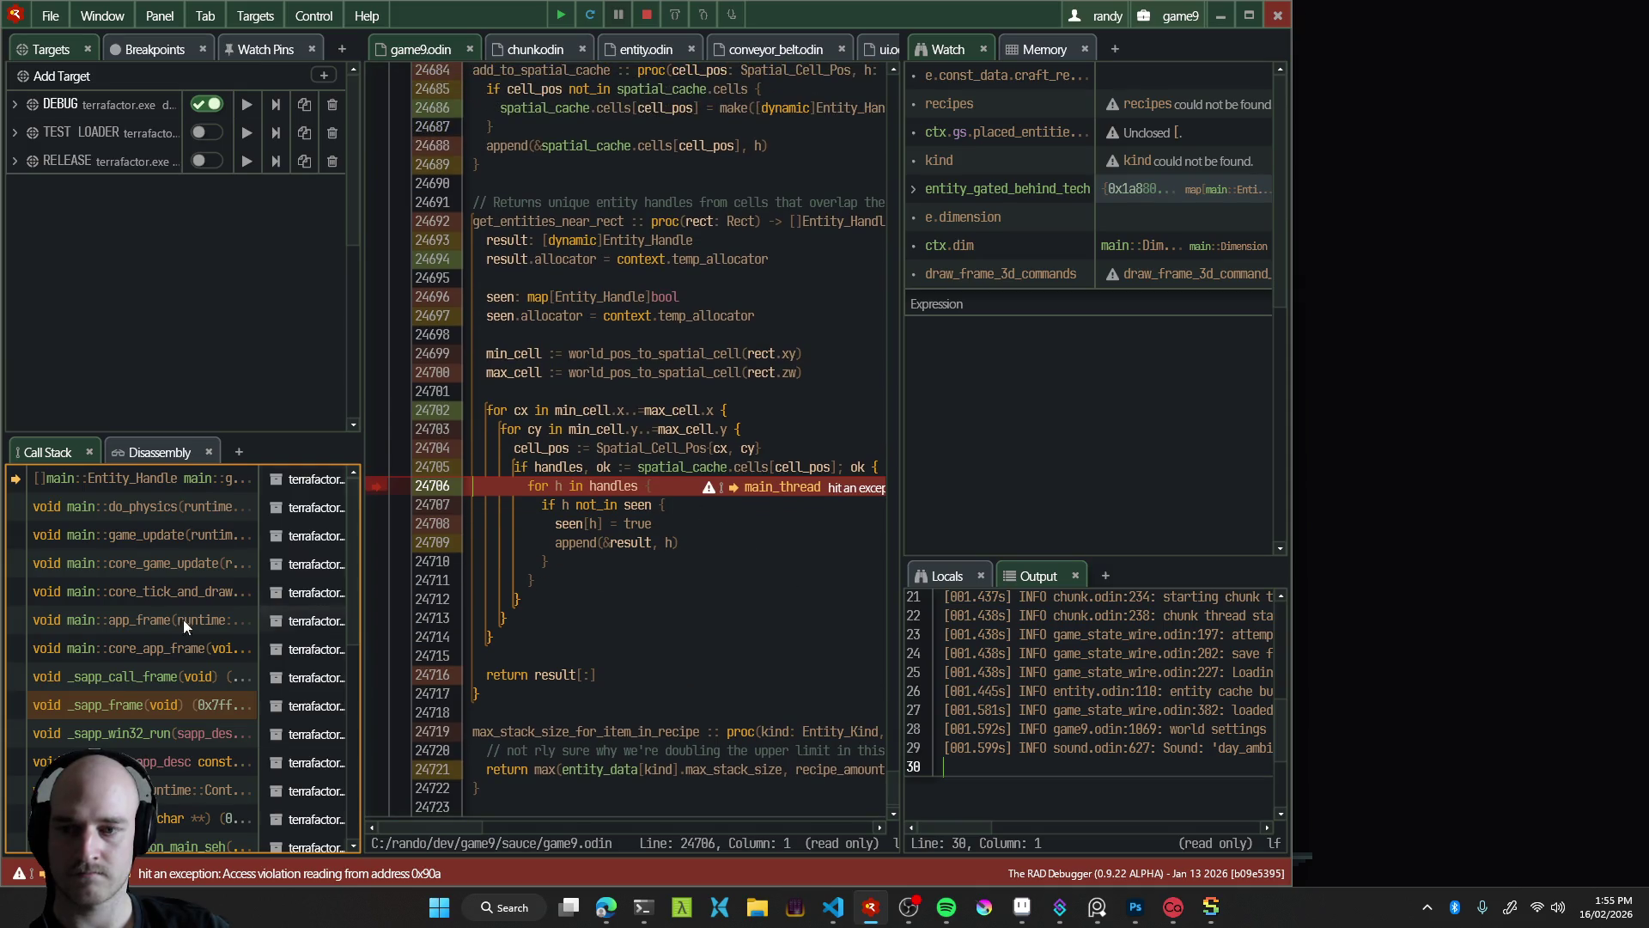
pyautogui.click(163, 509)
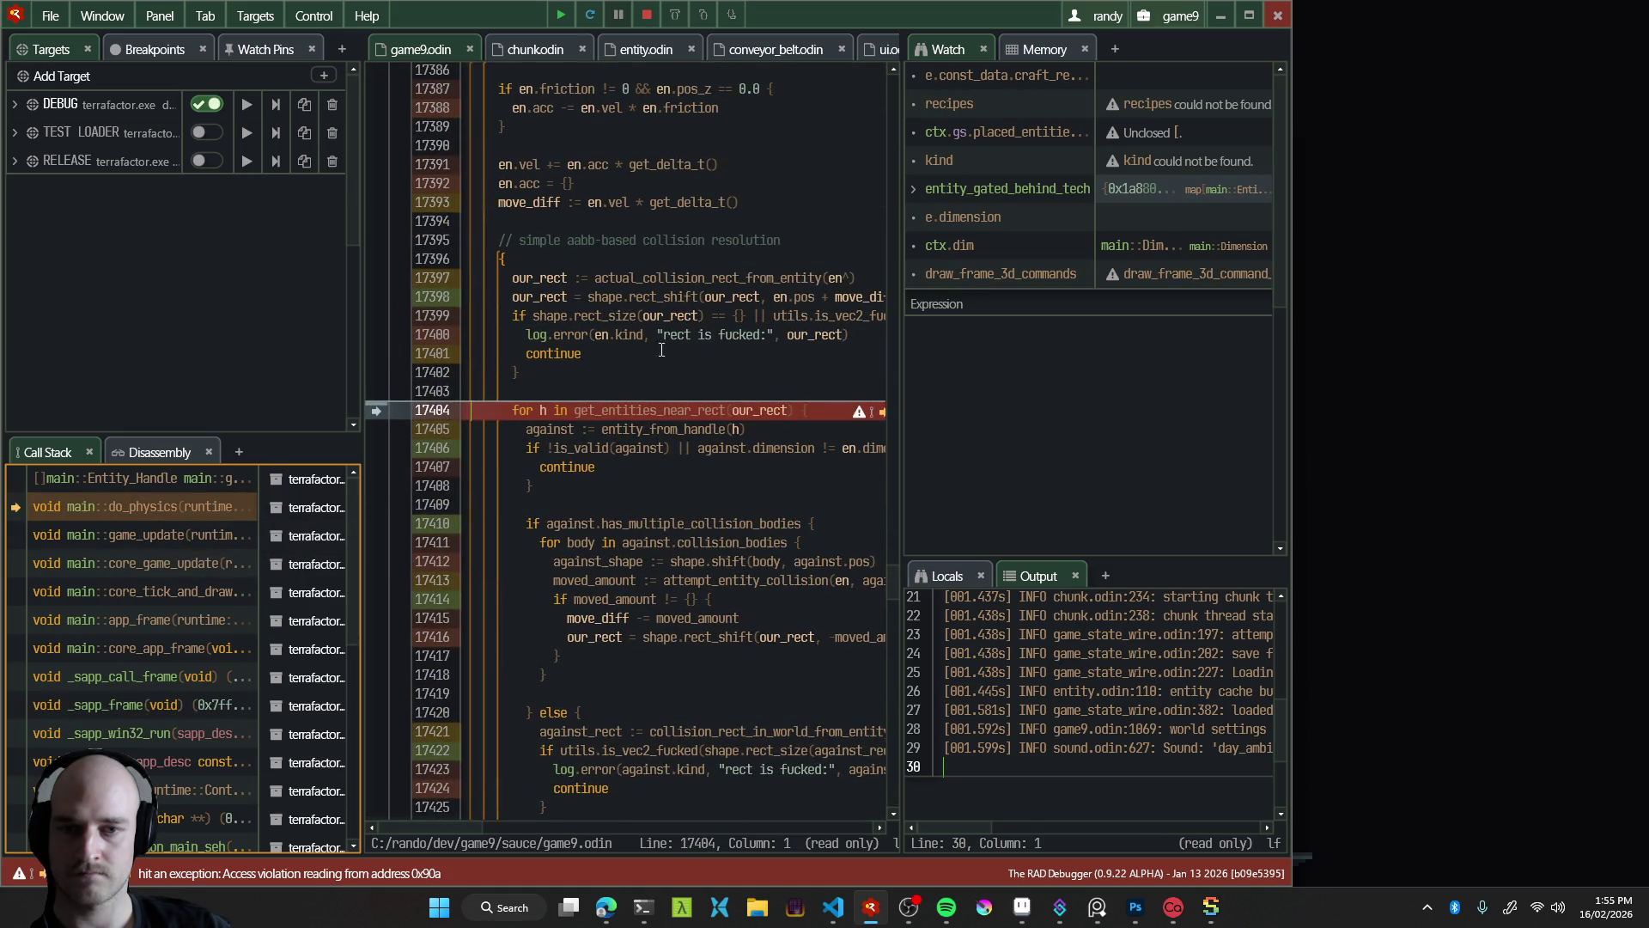
pyautogui.click(152, 479)
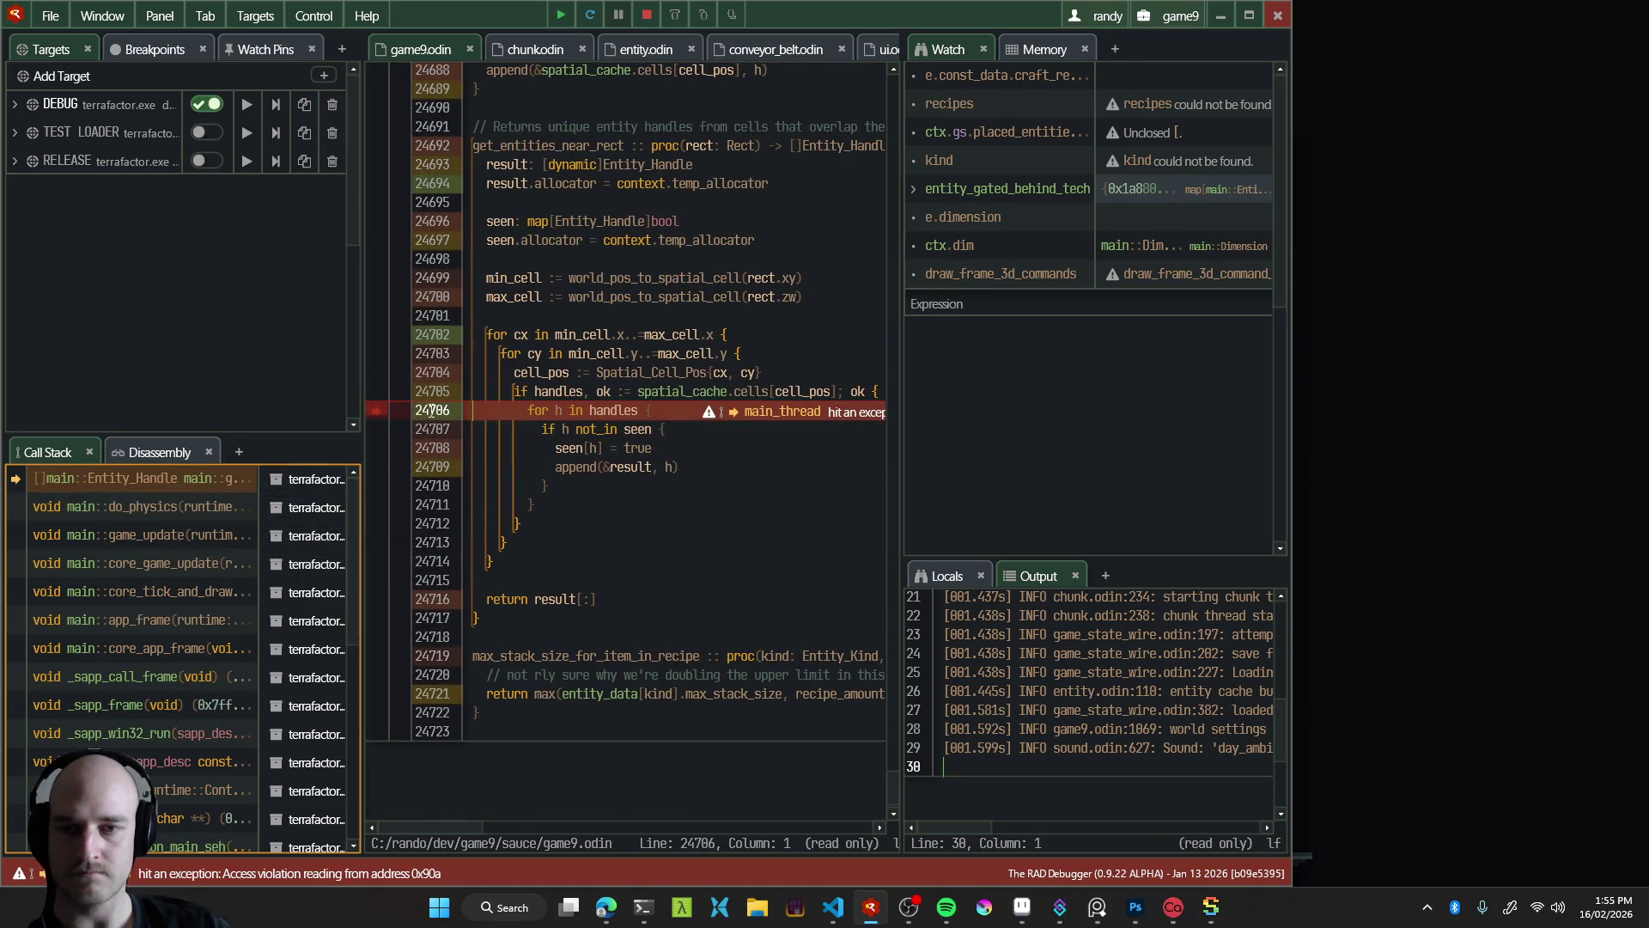
pyautogui.click(648, 16)
pyautogui.hotkey('alt', 'Tab')
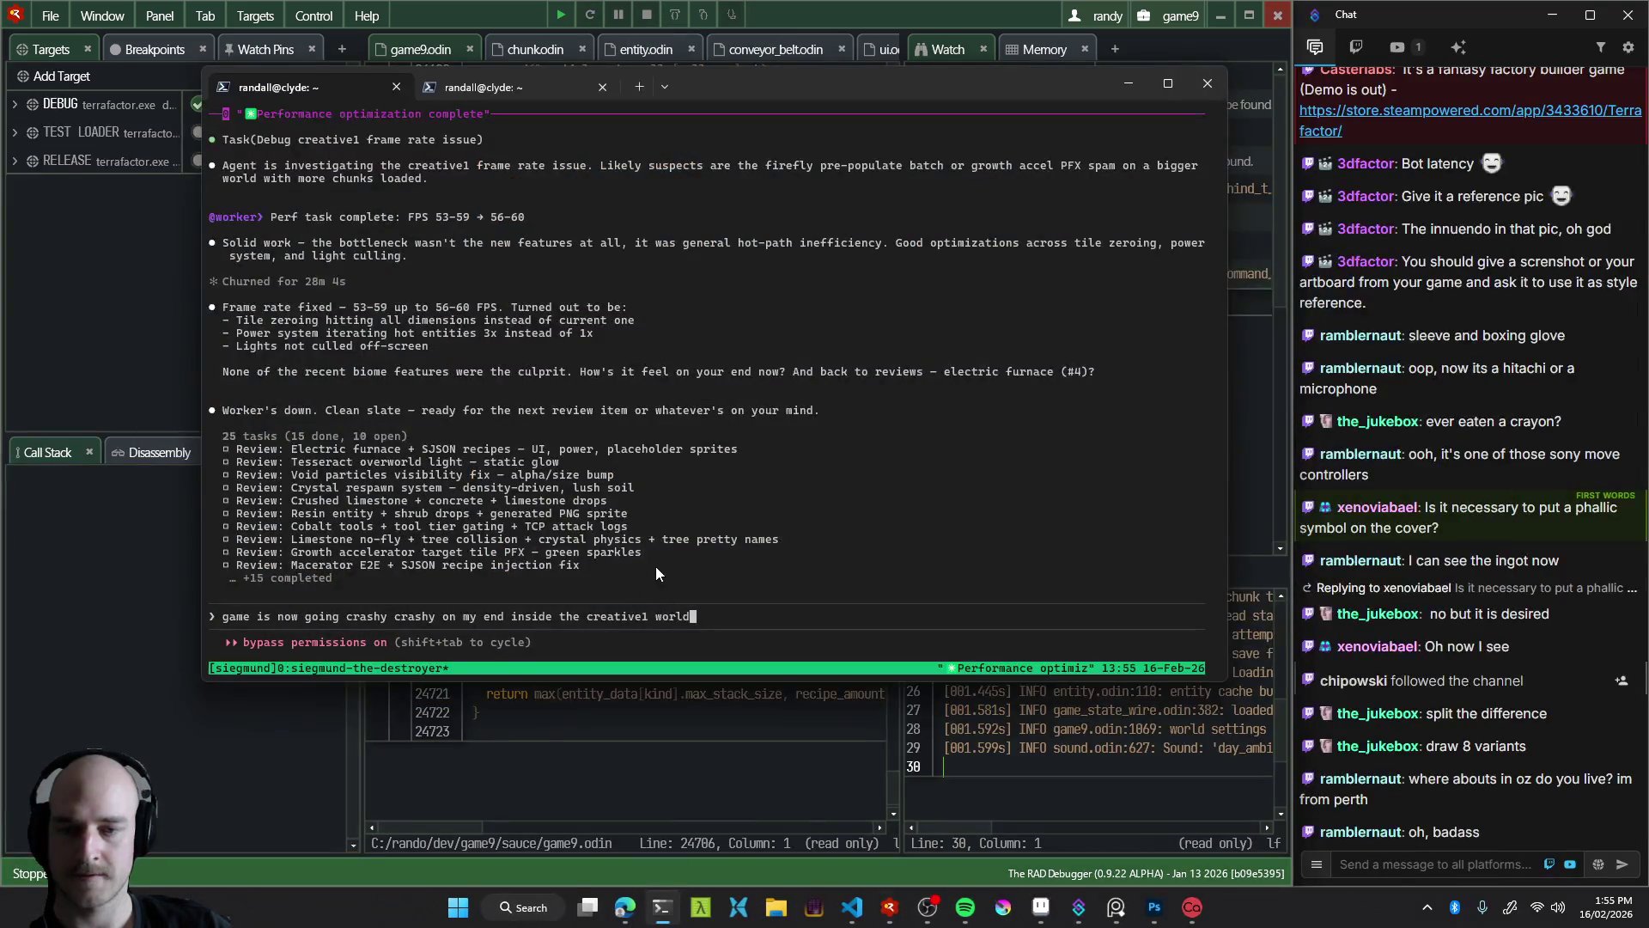
# Send Claude Code the note that the crash is on line 24706 and seems memory related
pyautogui.write(". It's on line 24706")
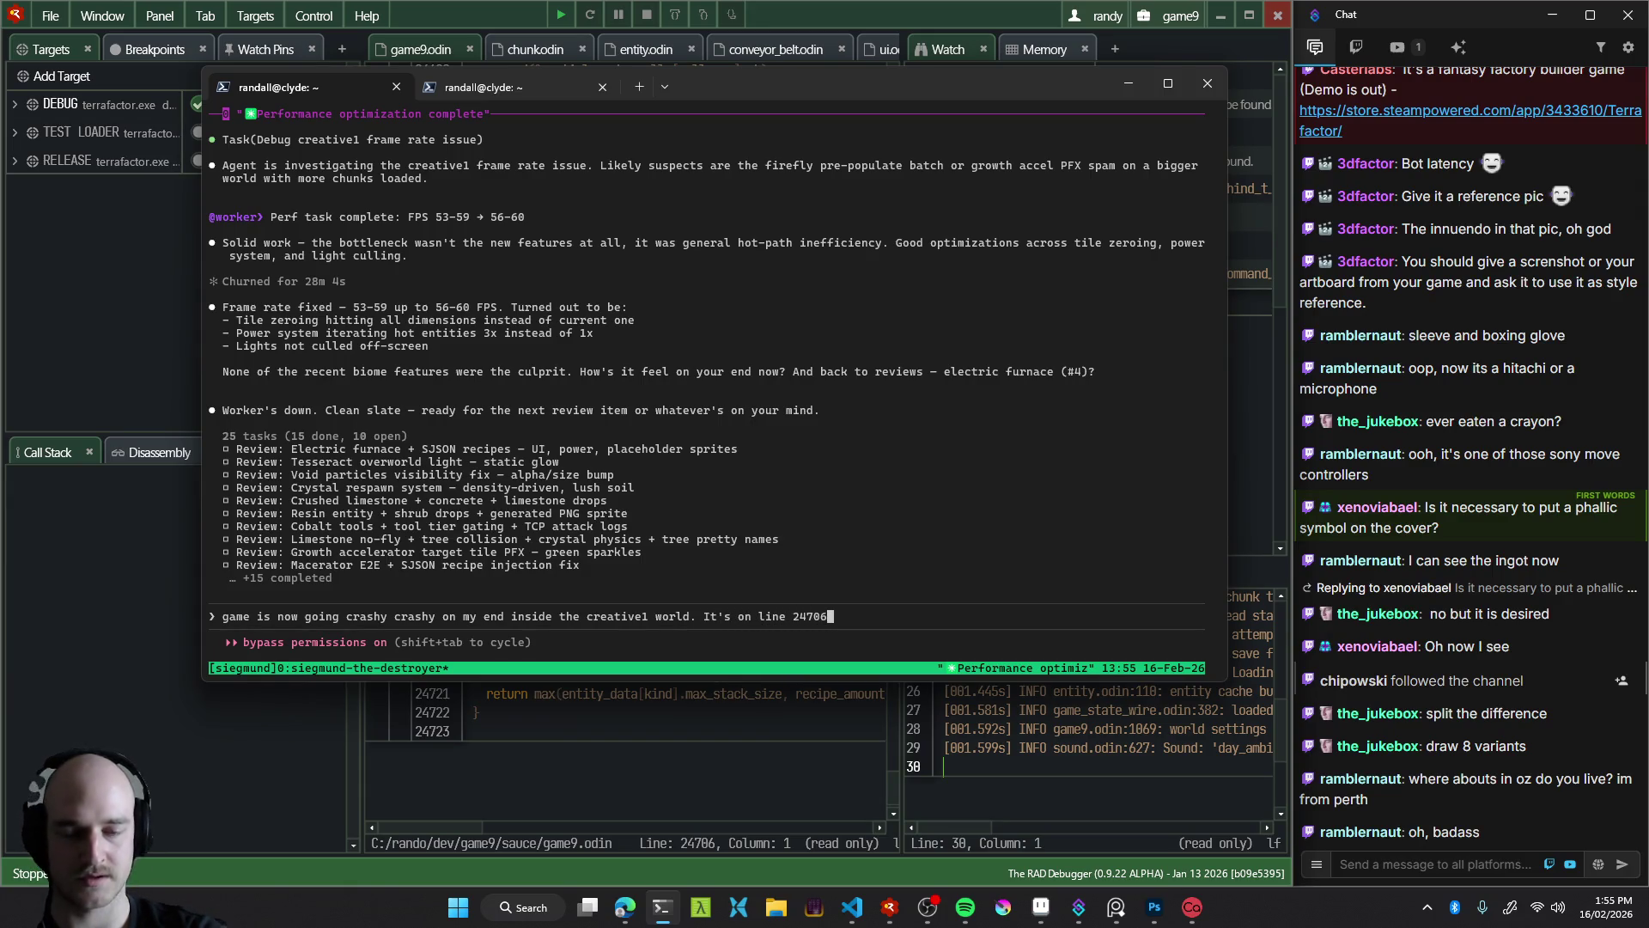
pyautogui.write(' rn, ')
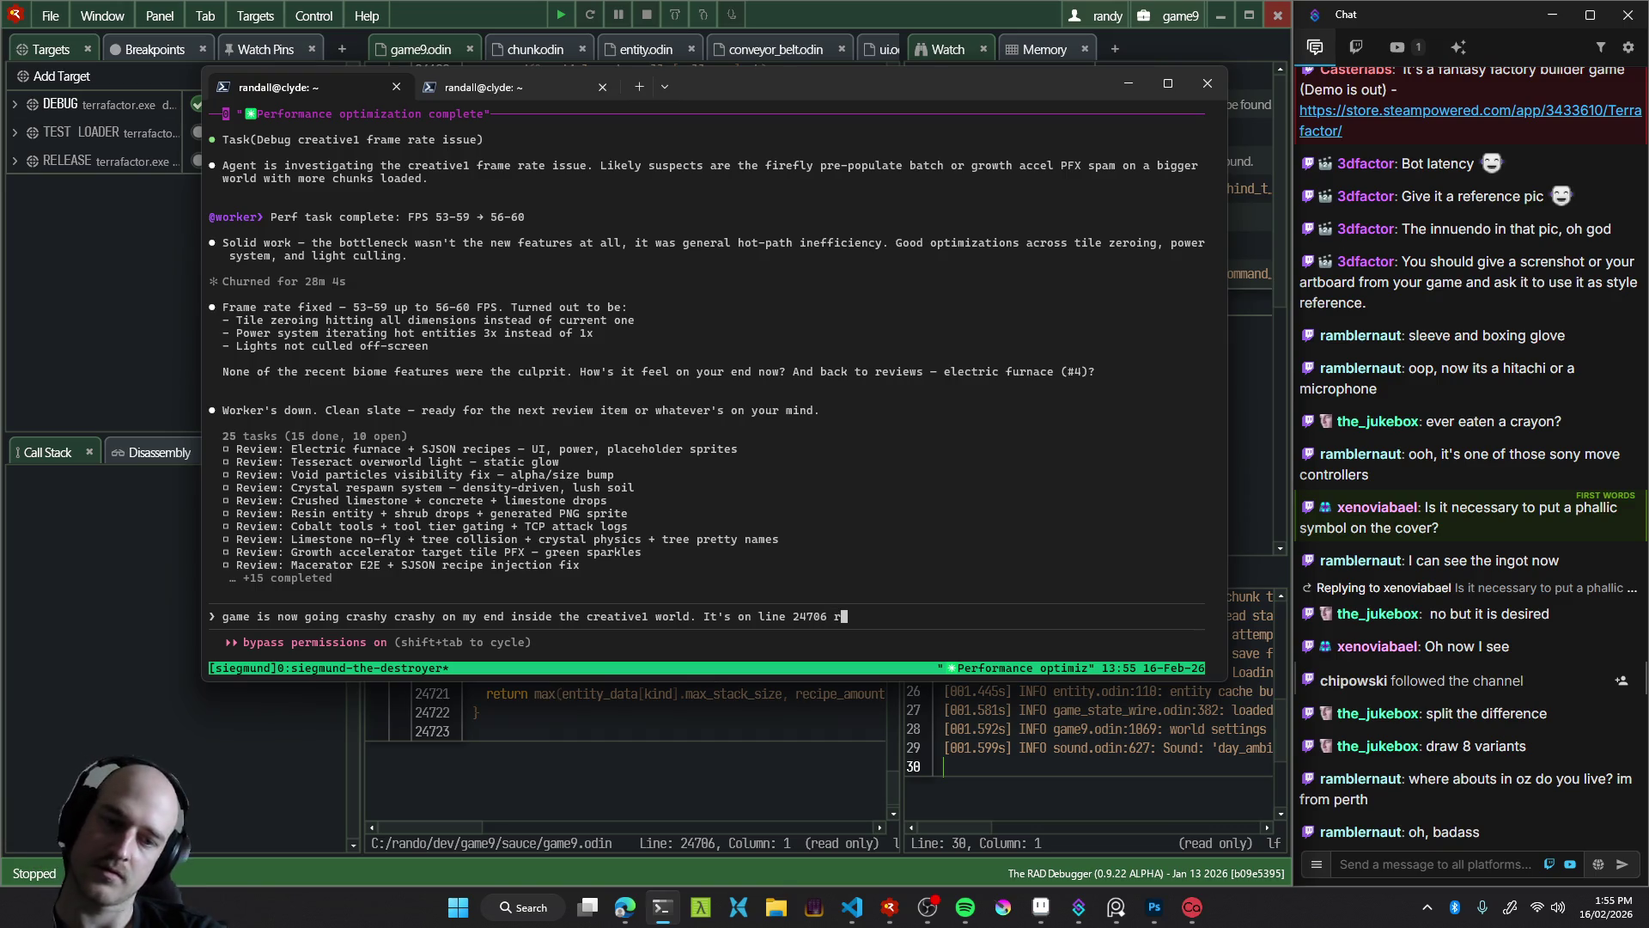
pyautogui.write('seems to be memory related.')
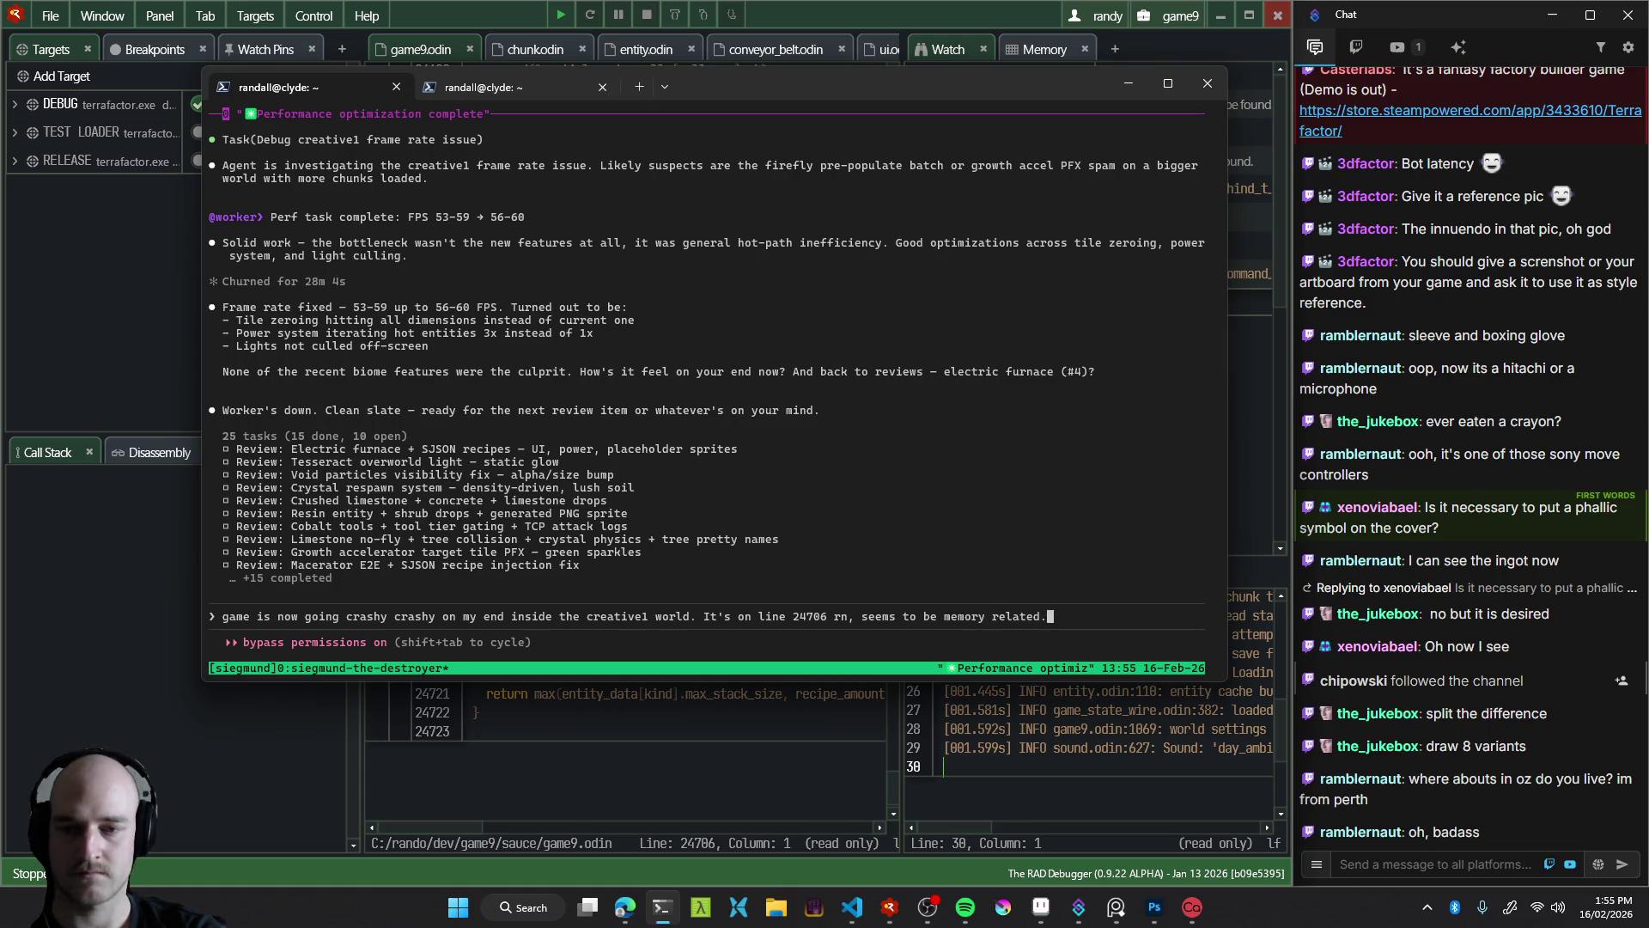
pyautogui.press('Return')
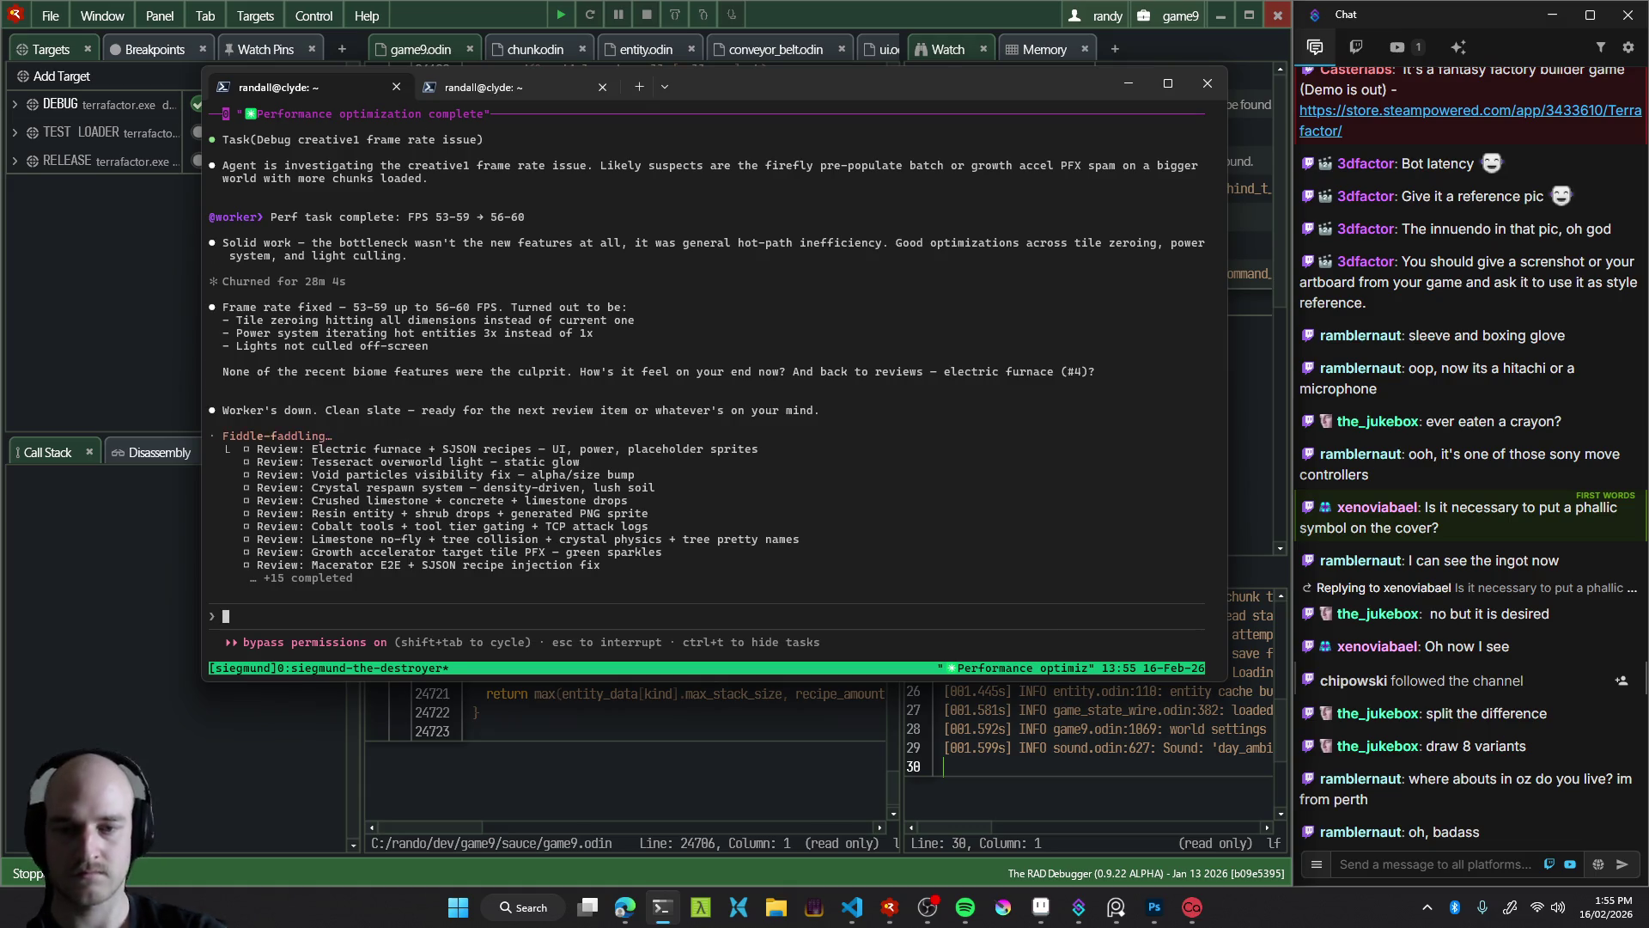
pyautogui.click(1227, 17)
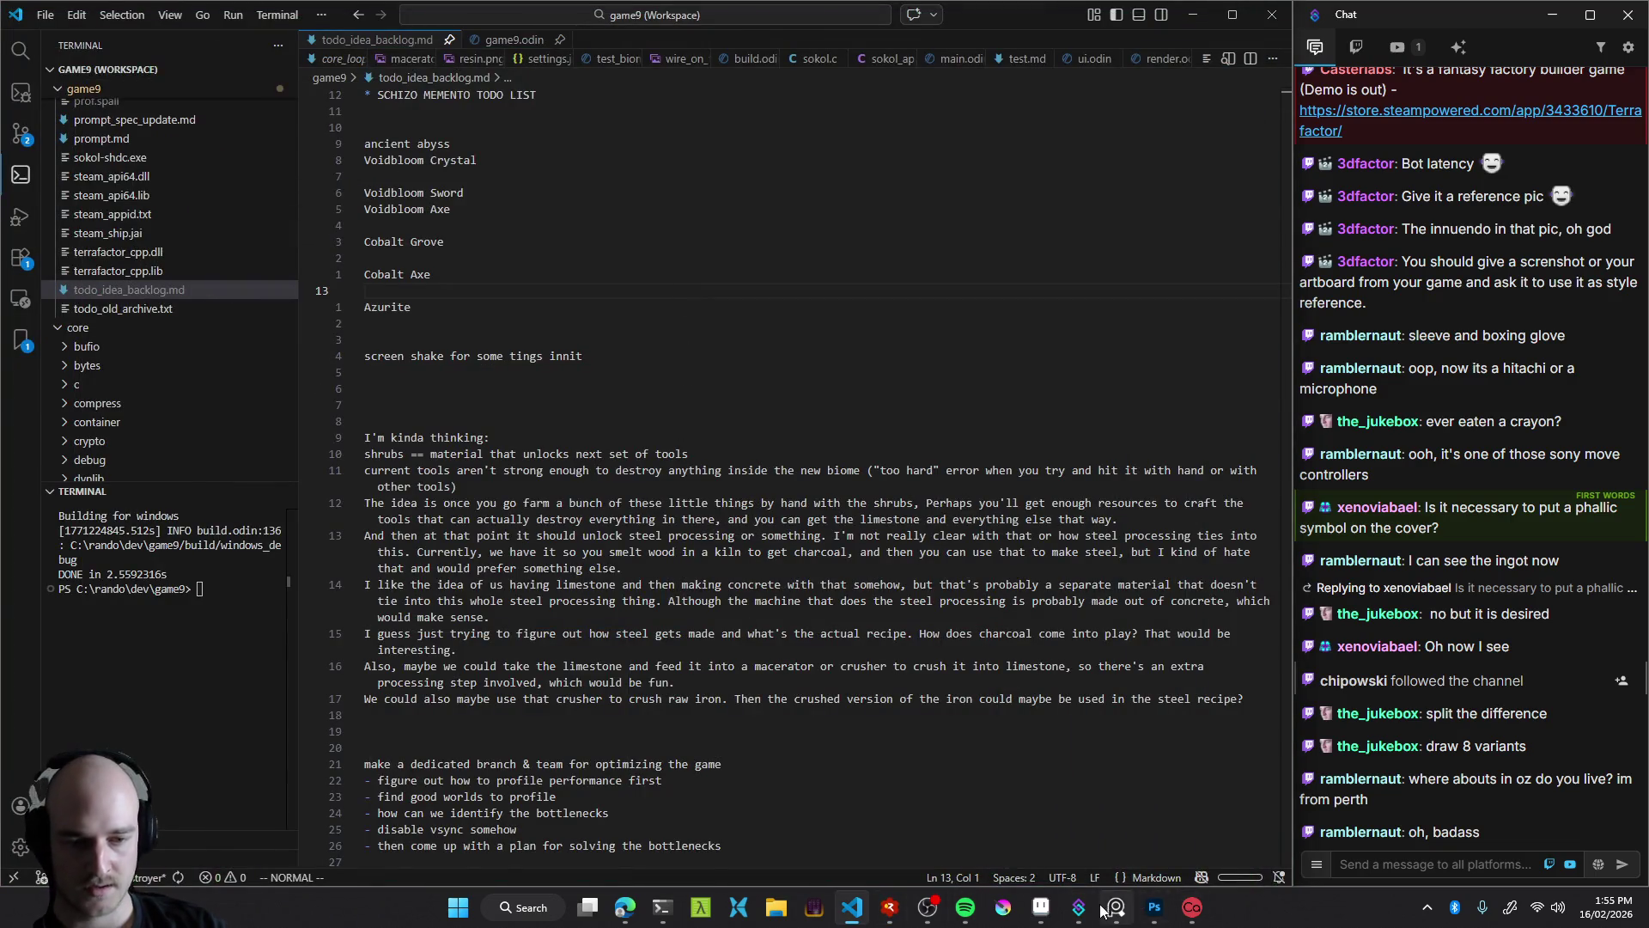
# Glance at the zoomed-out capsule mockups and the AI Studio chat, then return to the terminal
pyautogui.click(1164, 907)
pyautogui.moveTo(739, 509); pyautogui.dragTo(708, 495)
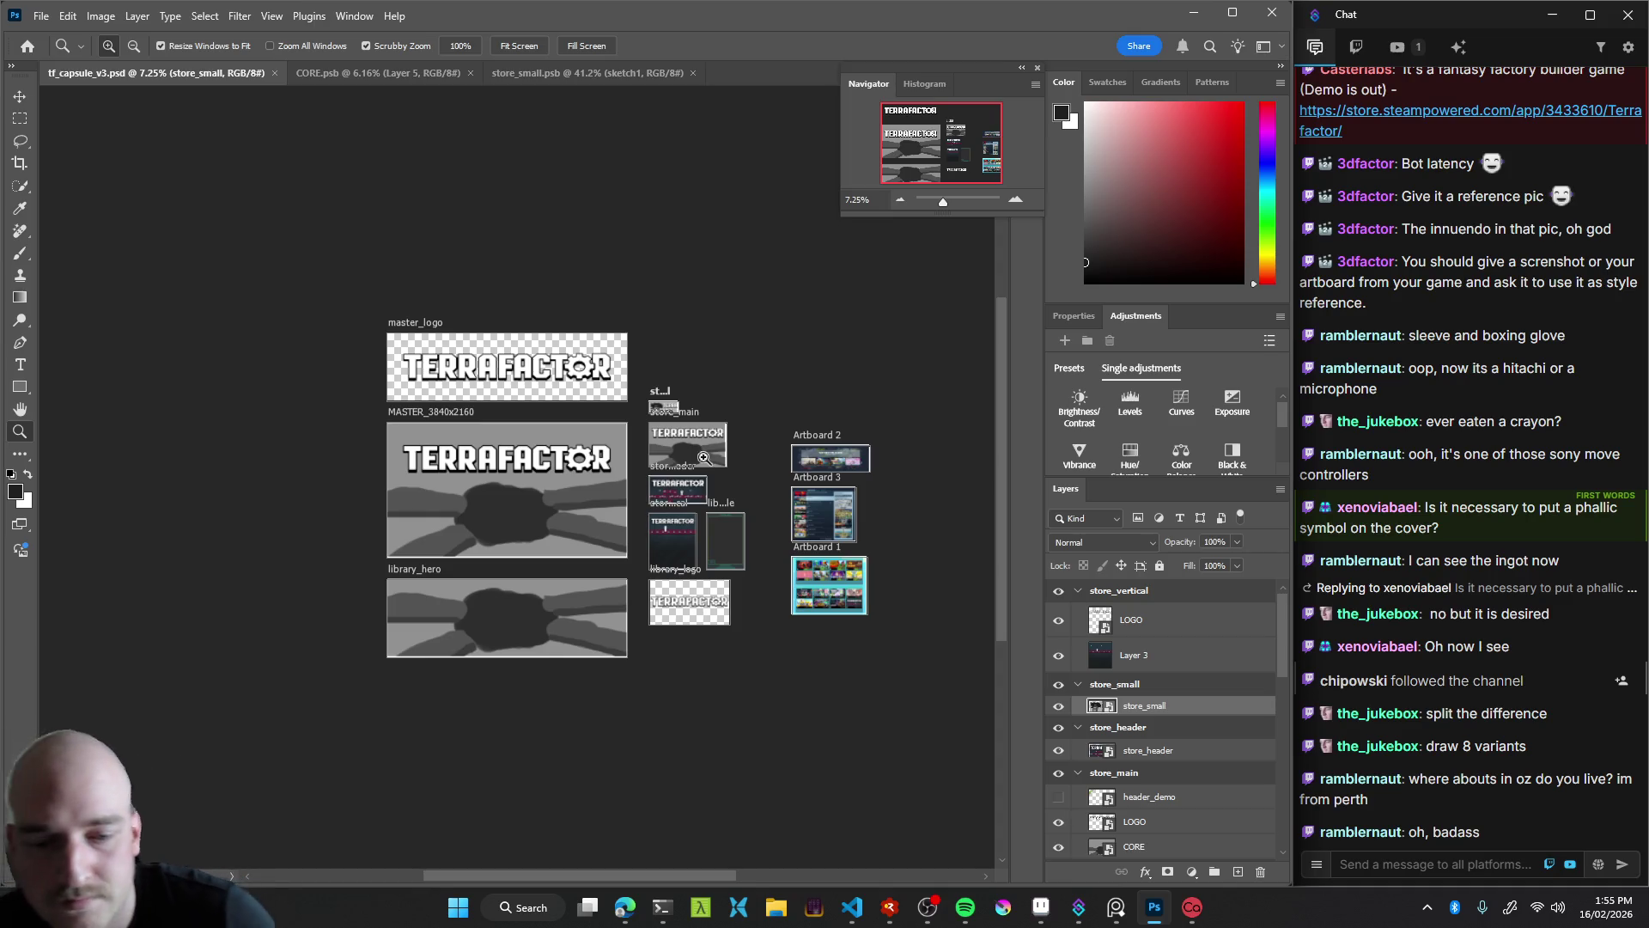
pyautogui.click(625, 909)
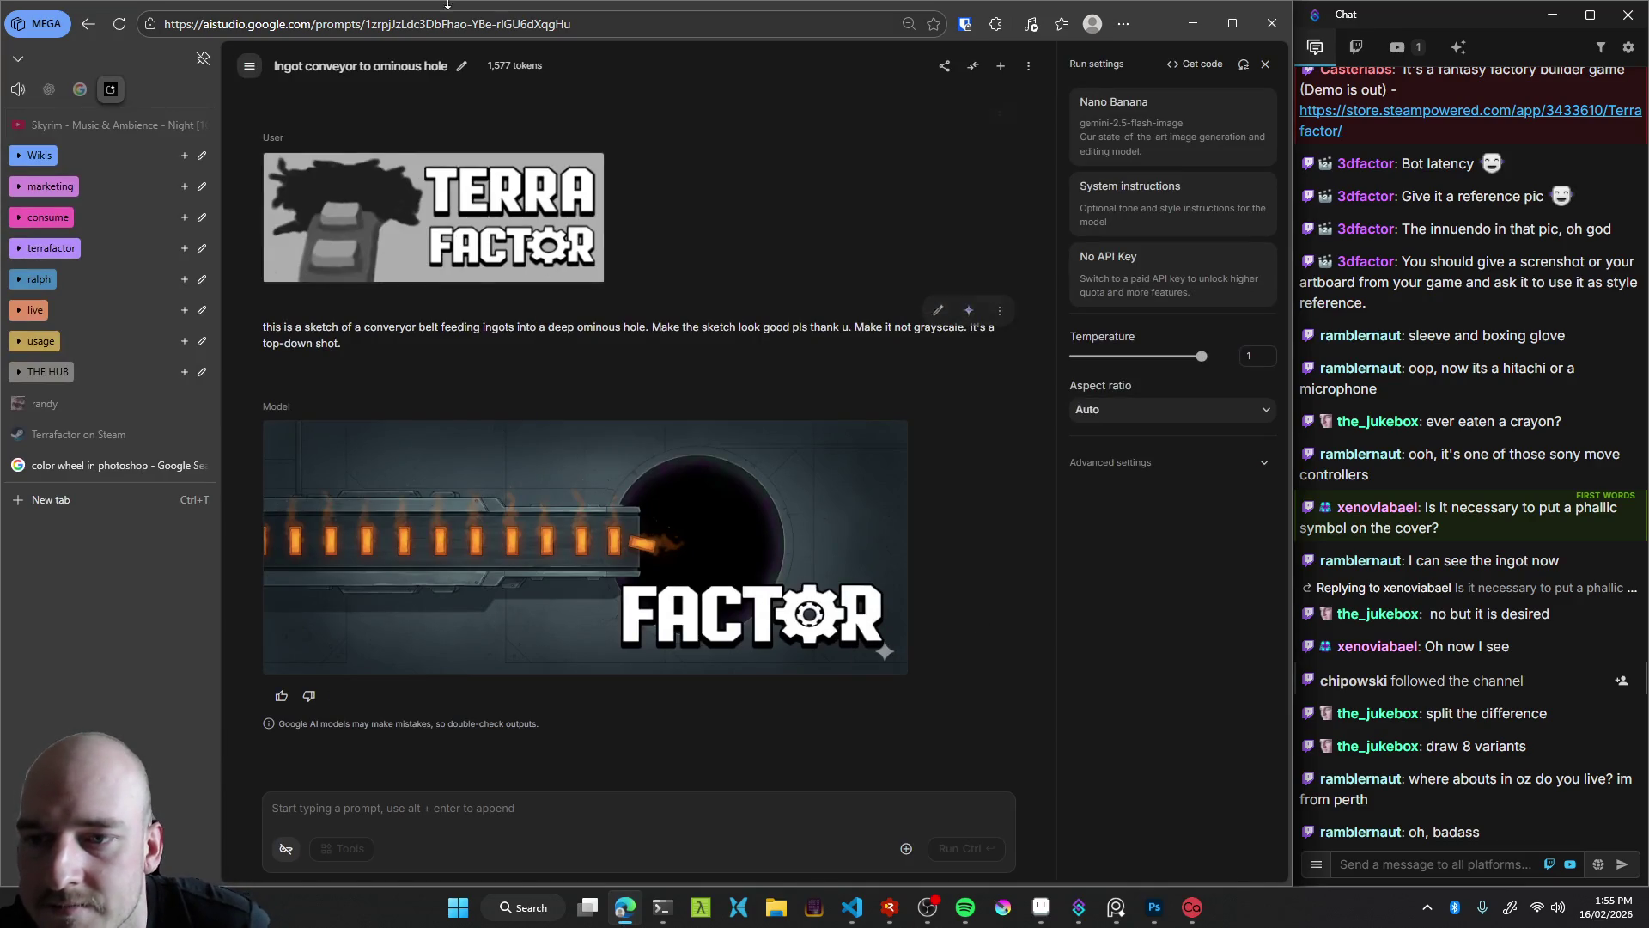
pyautogui.hotkey('alt', 'Tab')
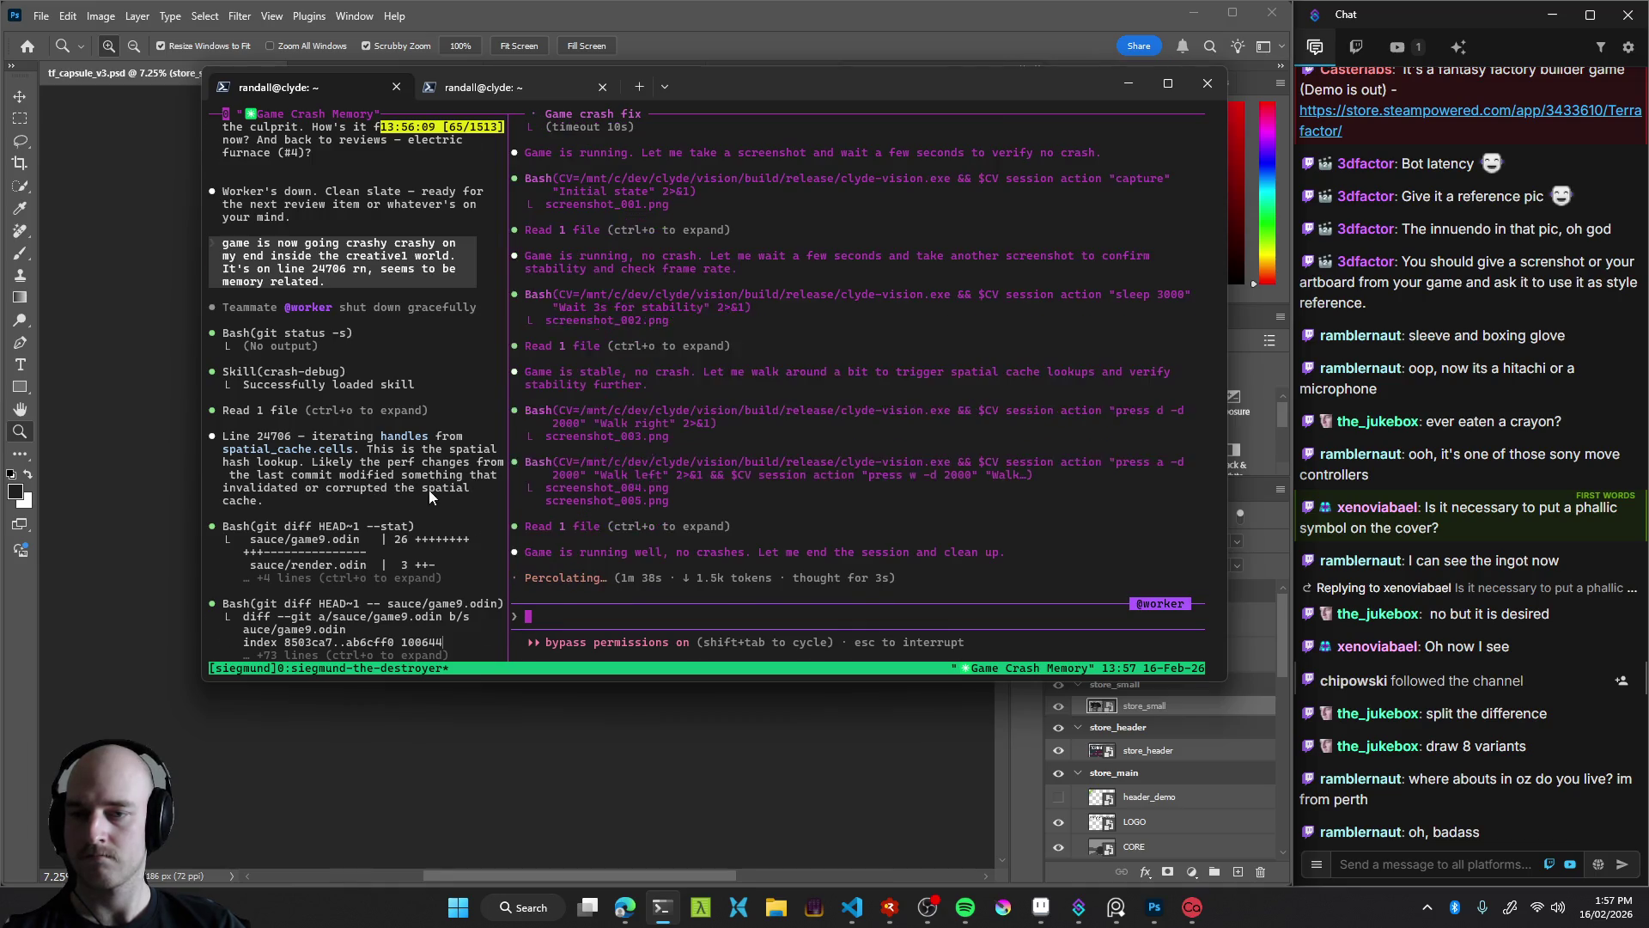
# Scroll through the agent's crash diagnosis to the 'Crash fix done' summary for commit 4306190
pyautogui.scroll(-2, 395, 343)
pyautogui.scroll(-2, 305, 384)
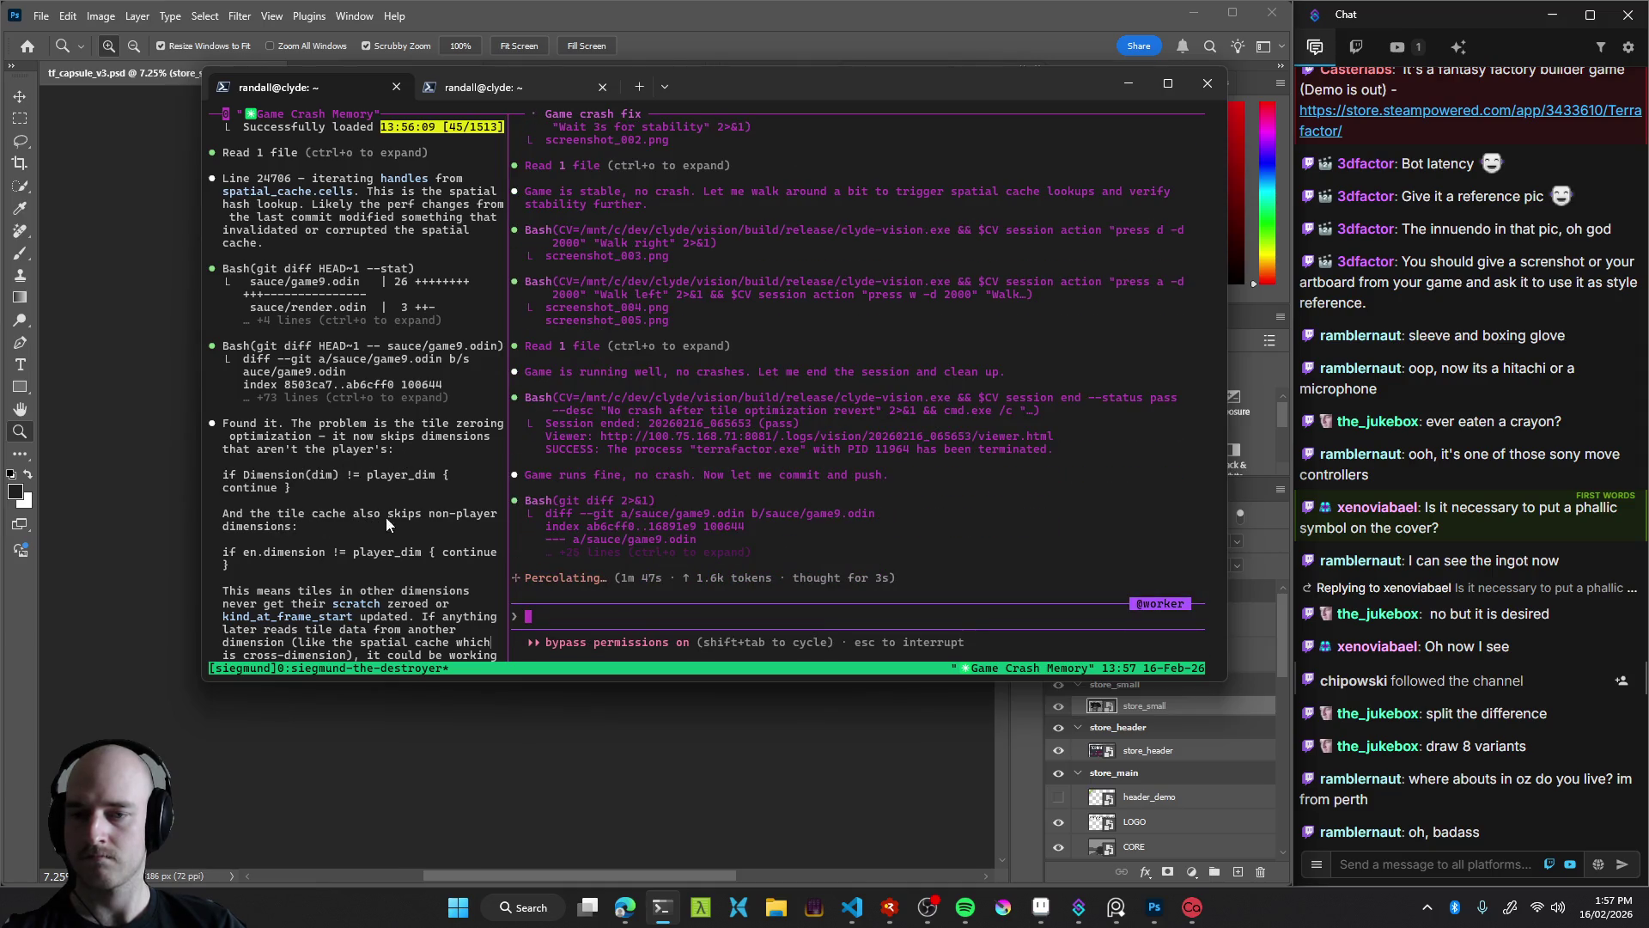
pyautogui.scroll(-1, 291, 529)
pyautogui.scroll(-1, 321, 529)
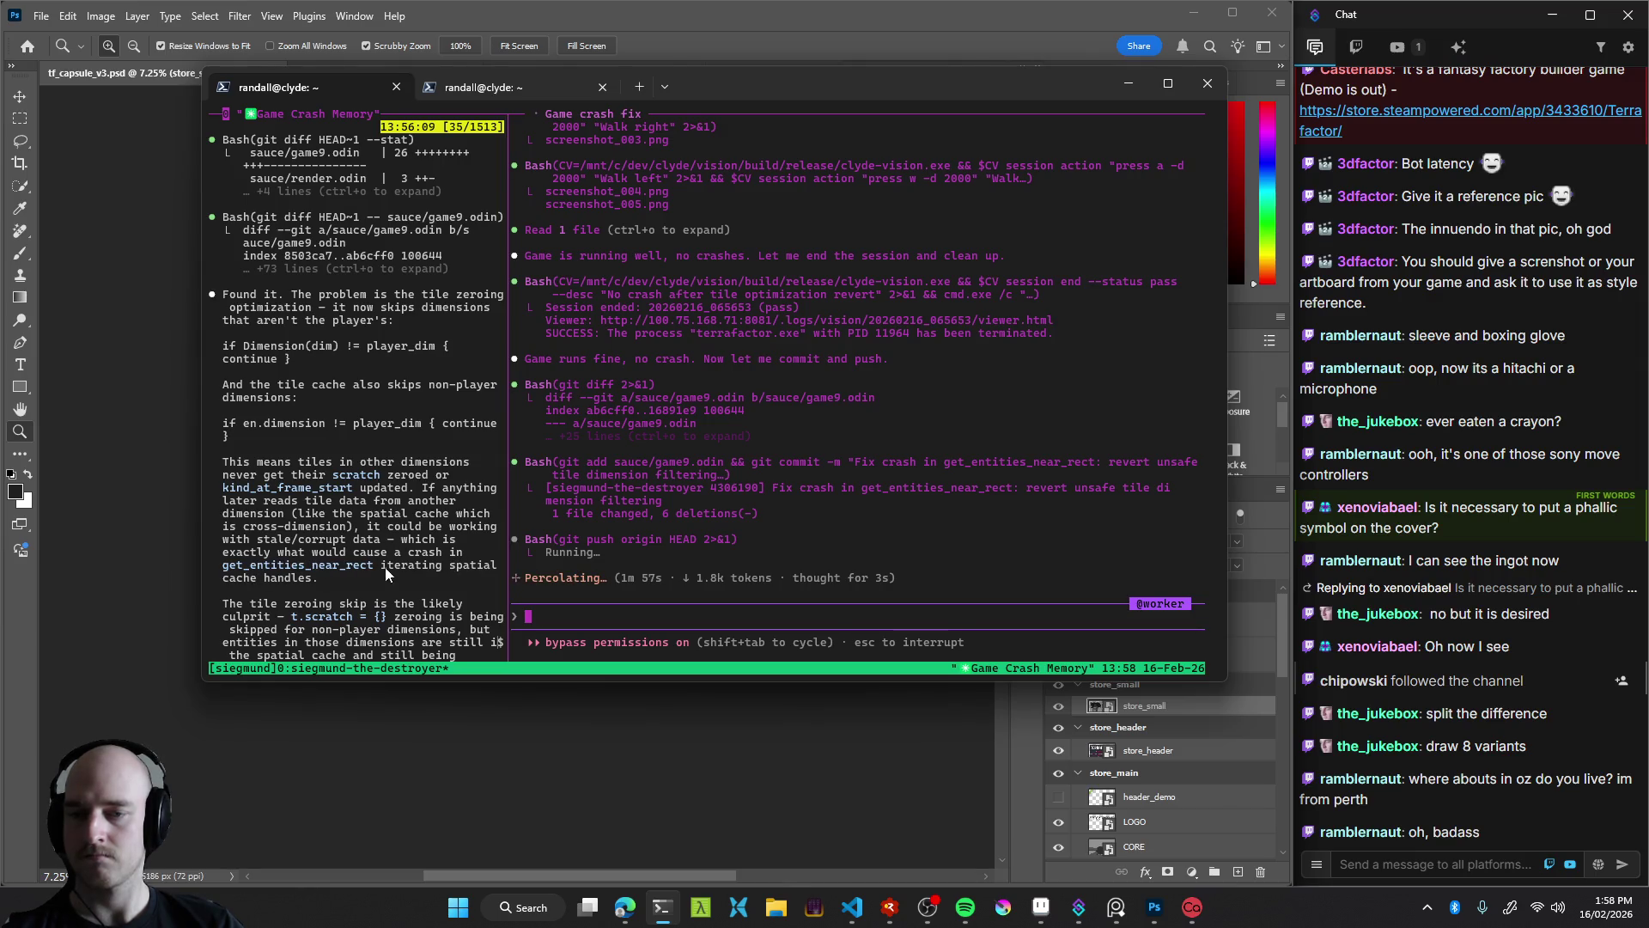
pyautogui.scroll(-1, 385, 567)
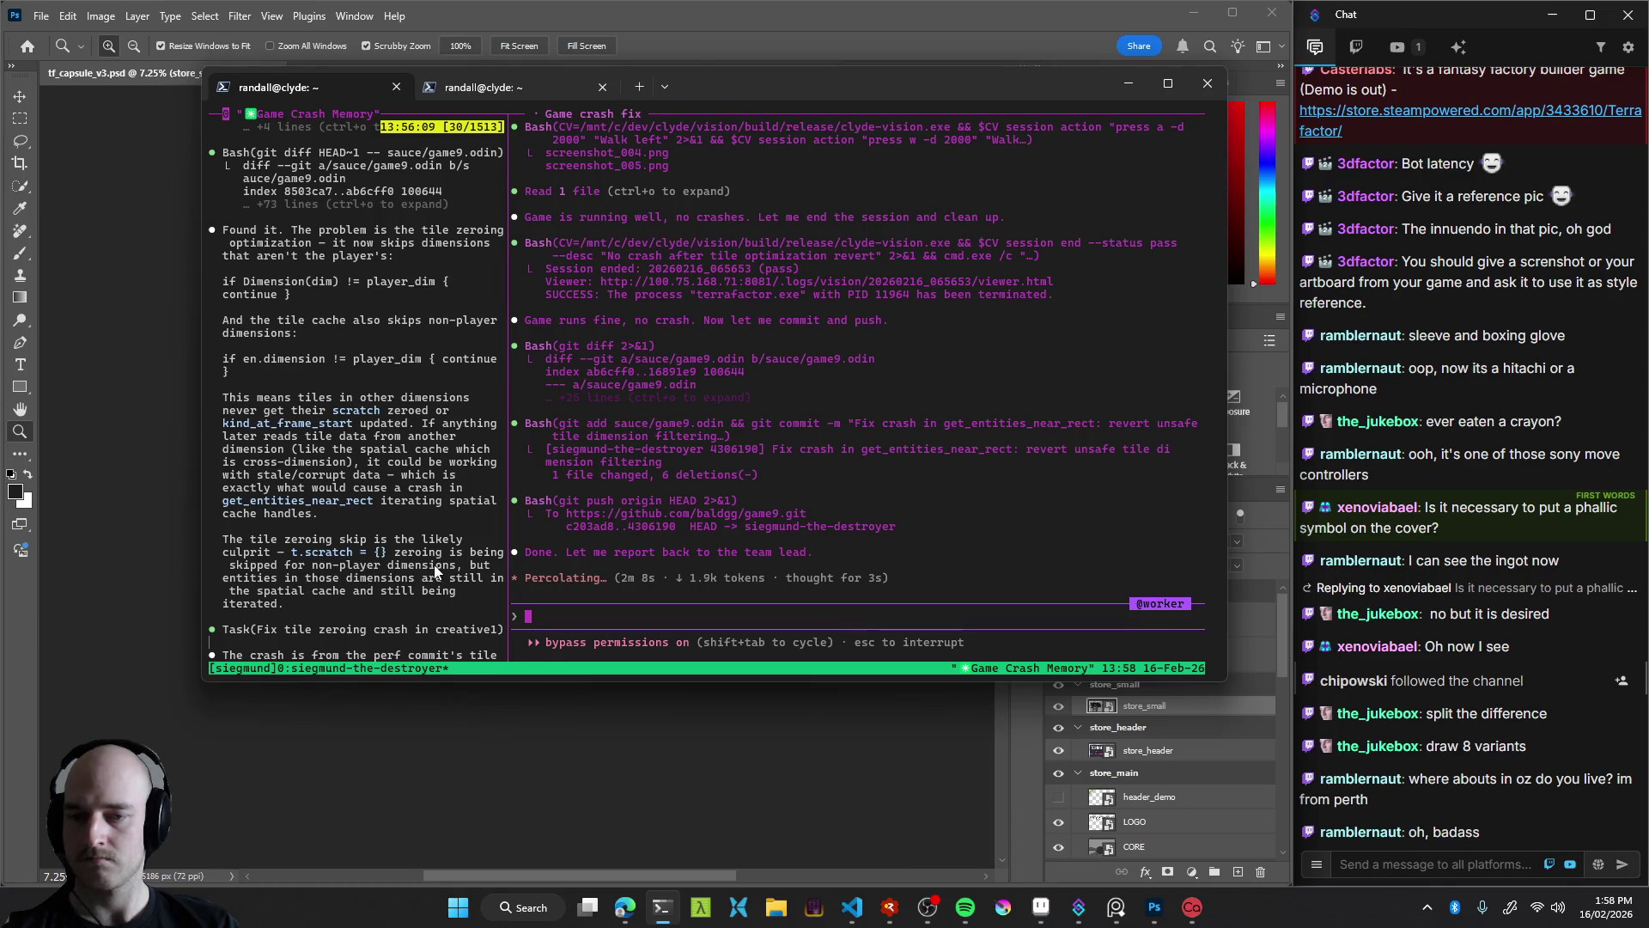
pyautogui.scroll(-1, 421, 572)
pyautogui.scroll(-2, 327, 550)
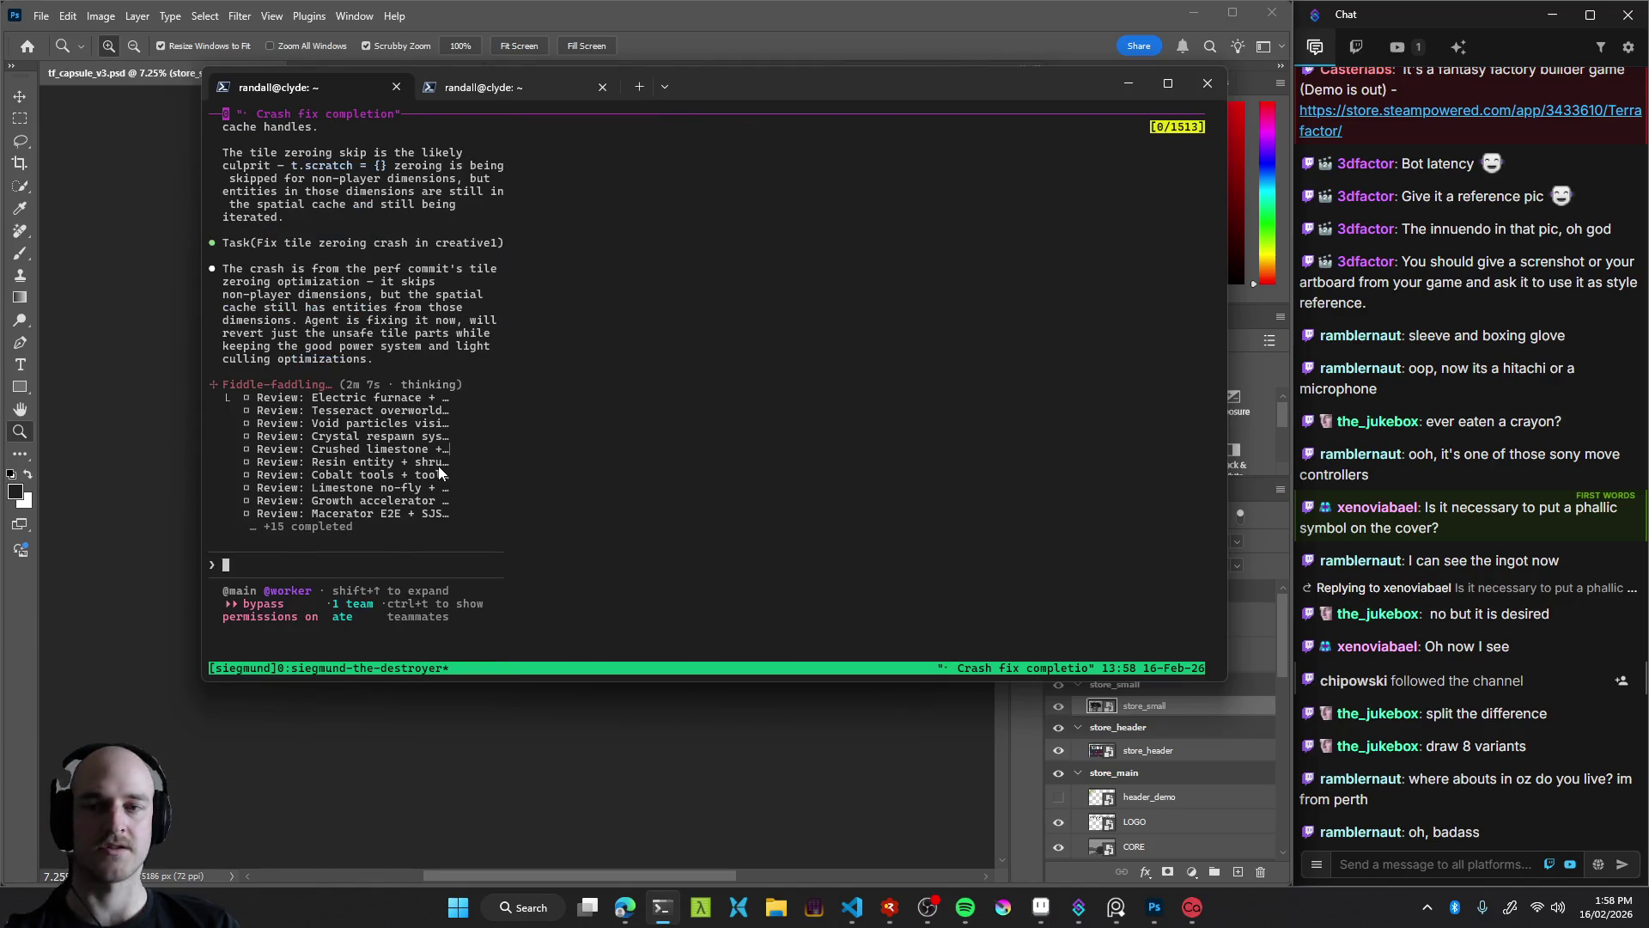
pyautogui.scroll(-1, 523, 421)
pyautogui.moveTo(854, 921)
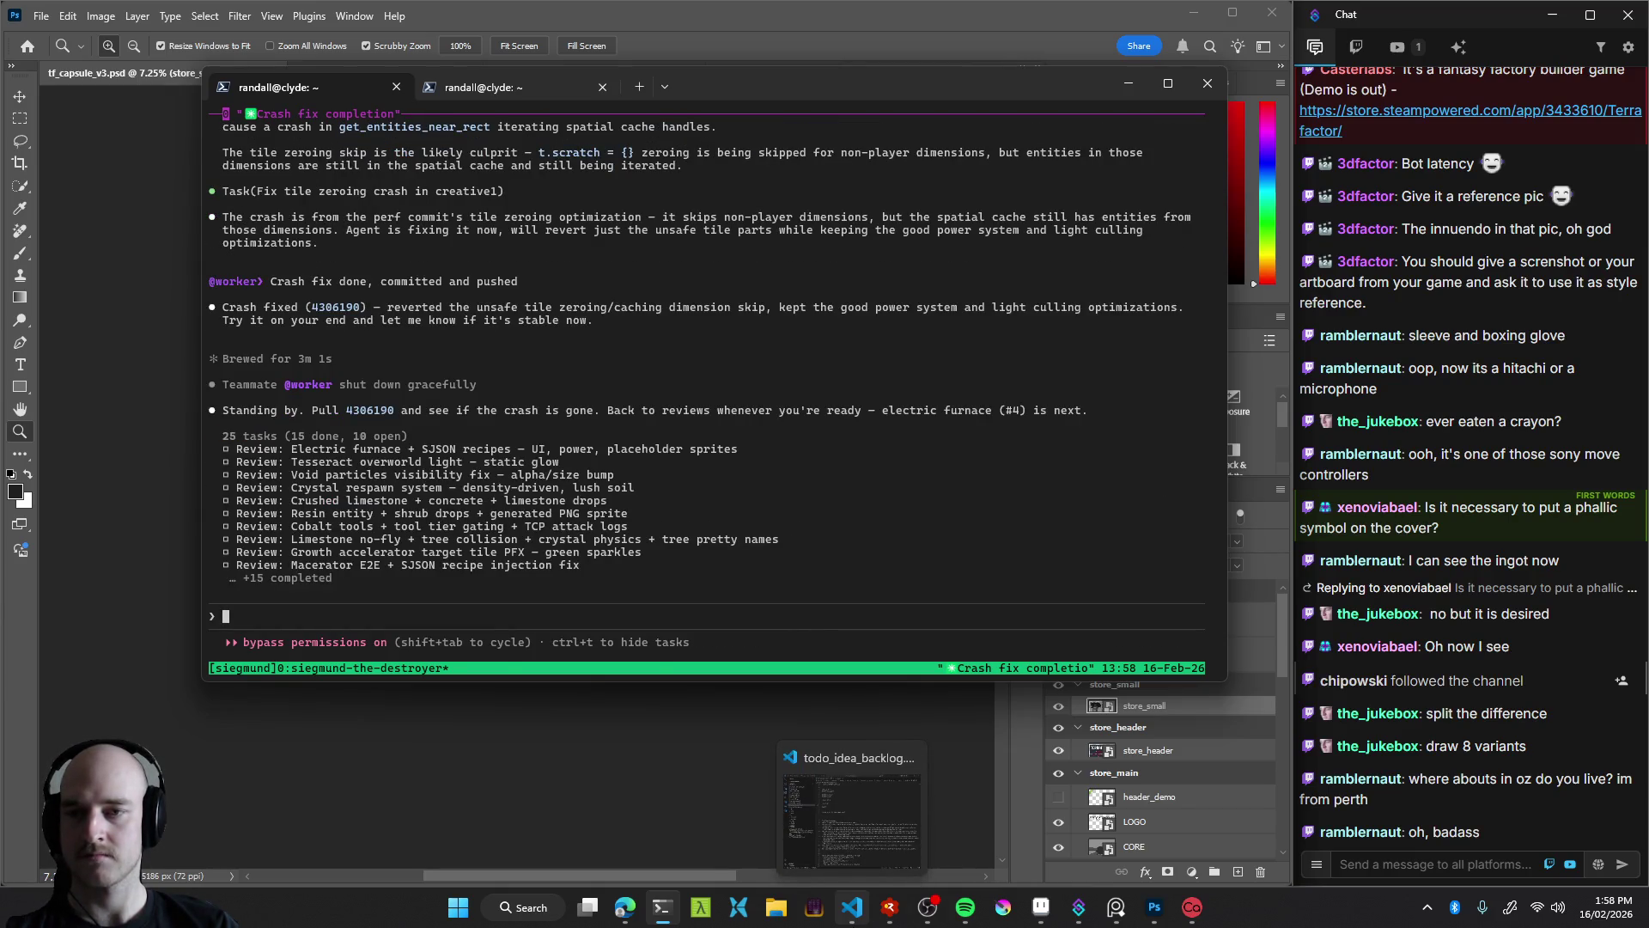
# Check the pulled crash-fix commit at the top of VS Code's Source Control graph
pyautogui.click(853, 909)
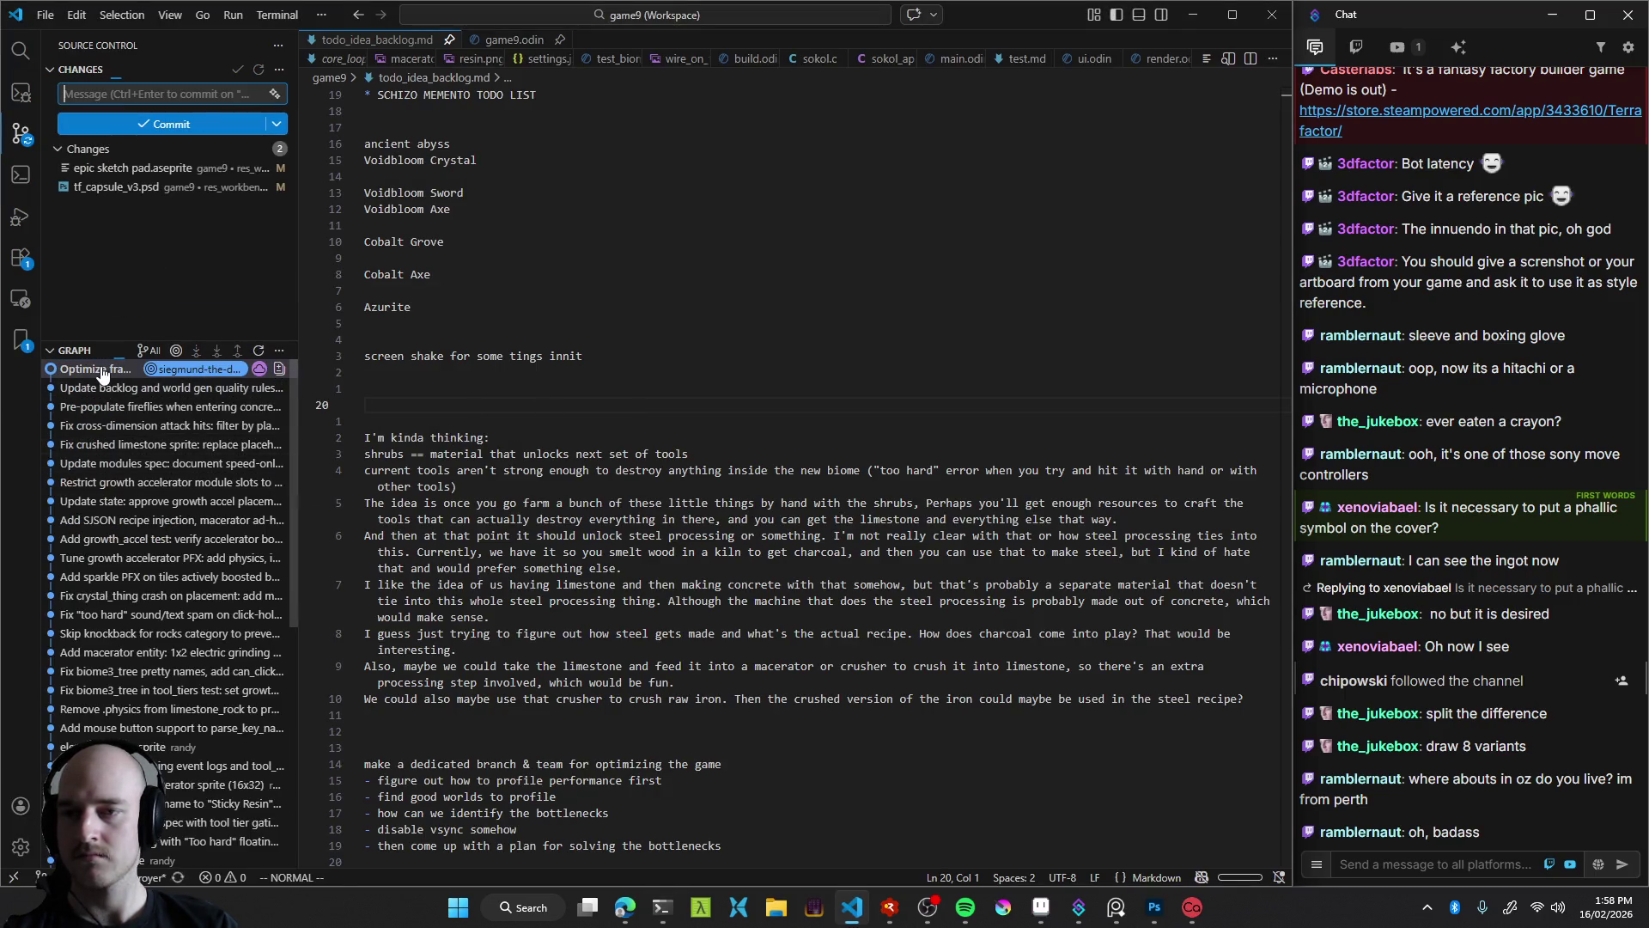
pyautogui.moveTo(101, 373)
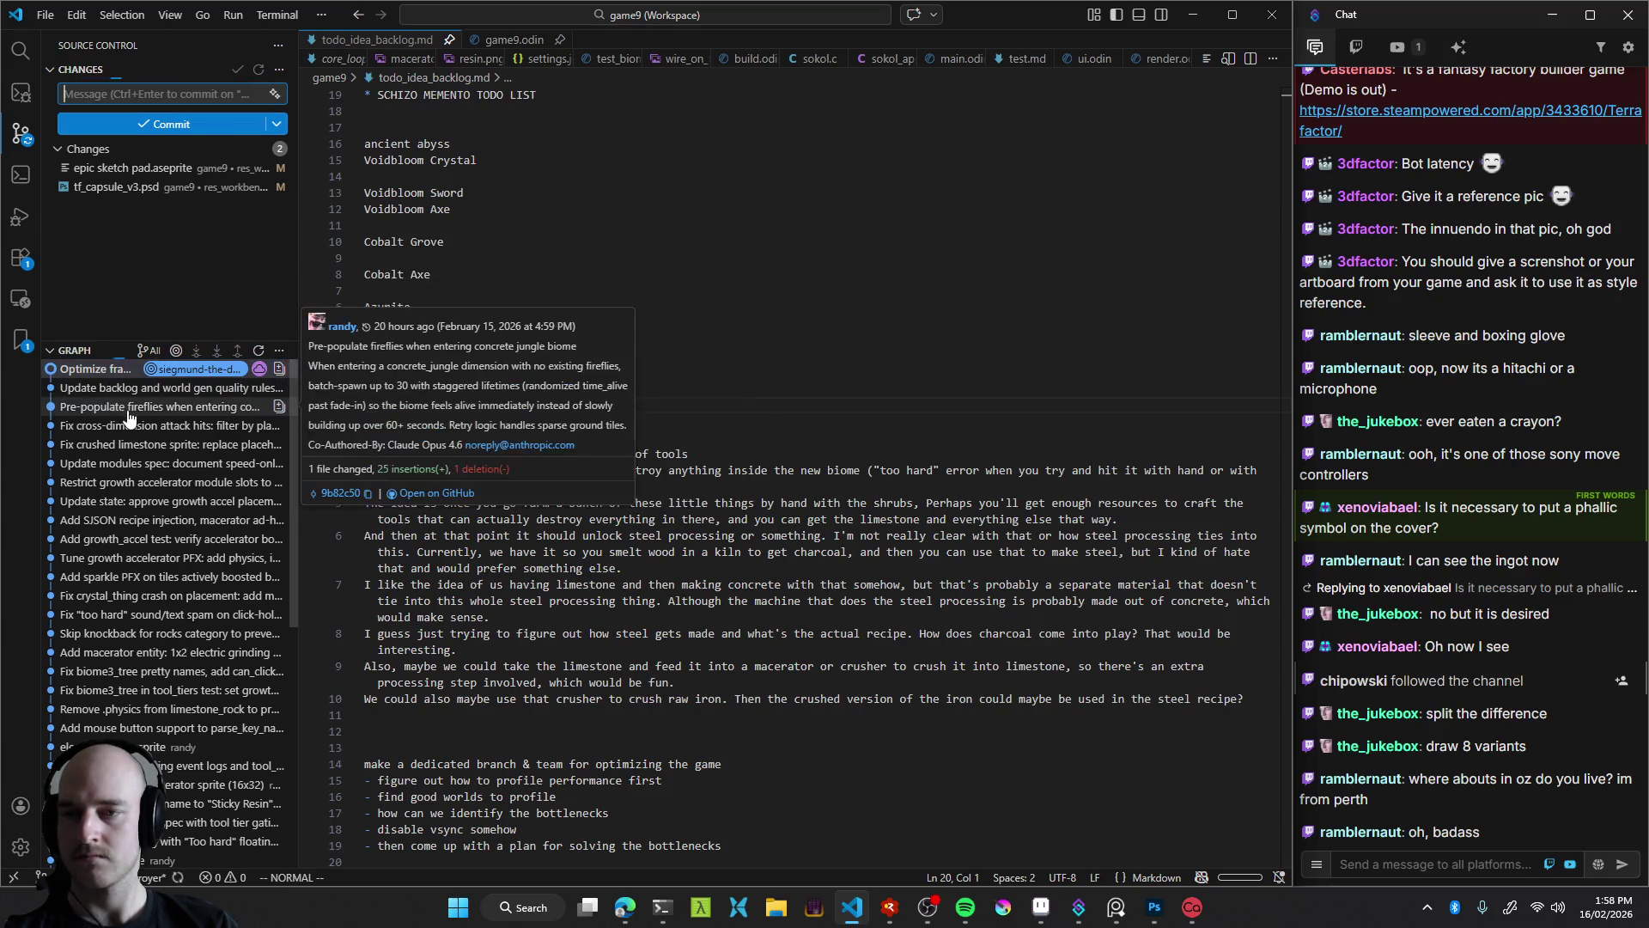
pyautogui.click(821, 337)
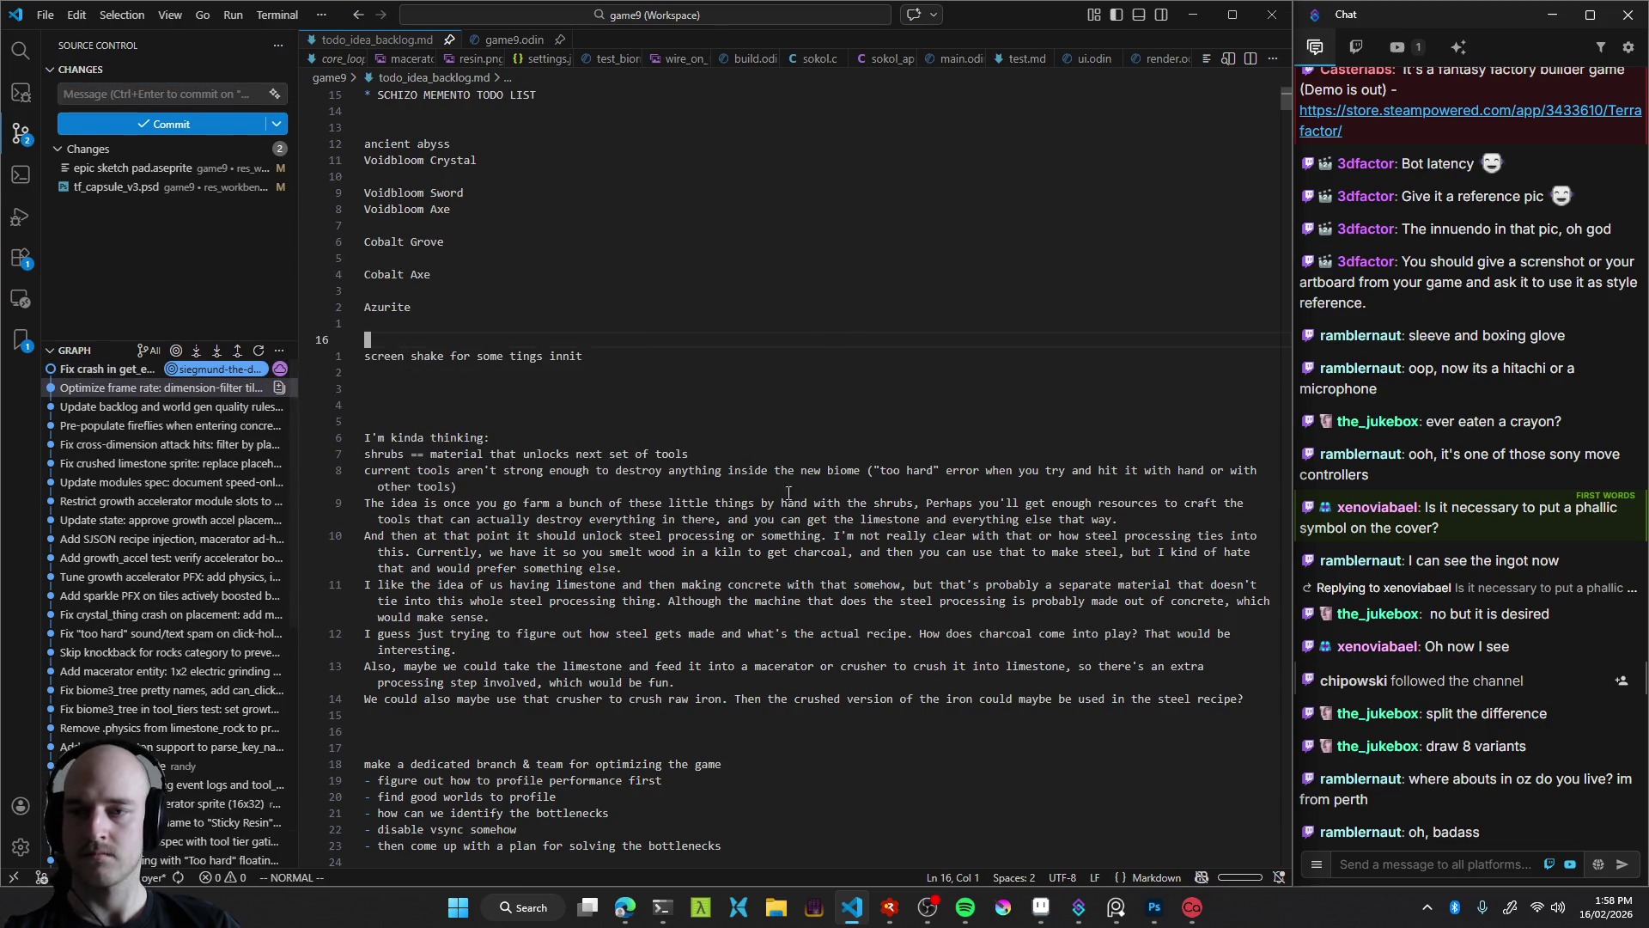
# Rebuild the game and launch it under RAD Debugger with F5
pyautogui.hotkey('ctrl', 'shift', 'b')
pyautogui.moveTo(889, 922)
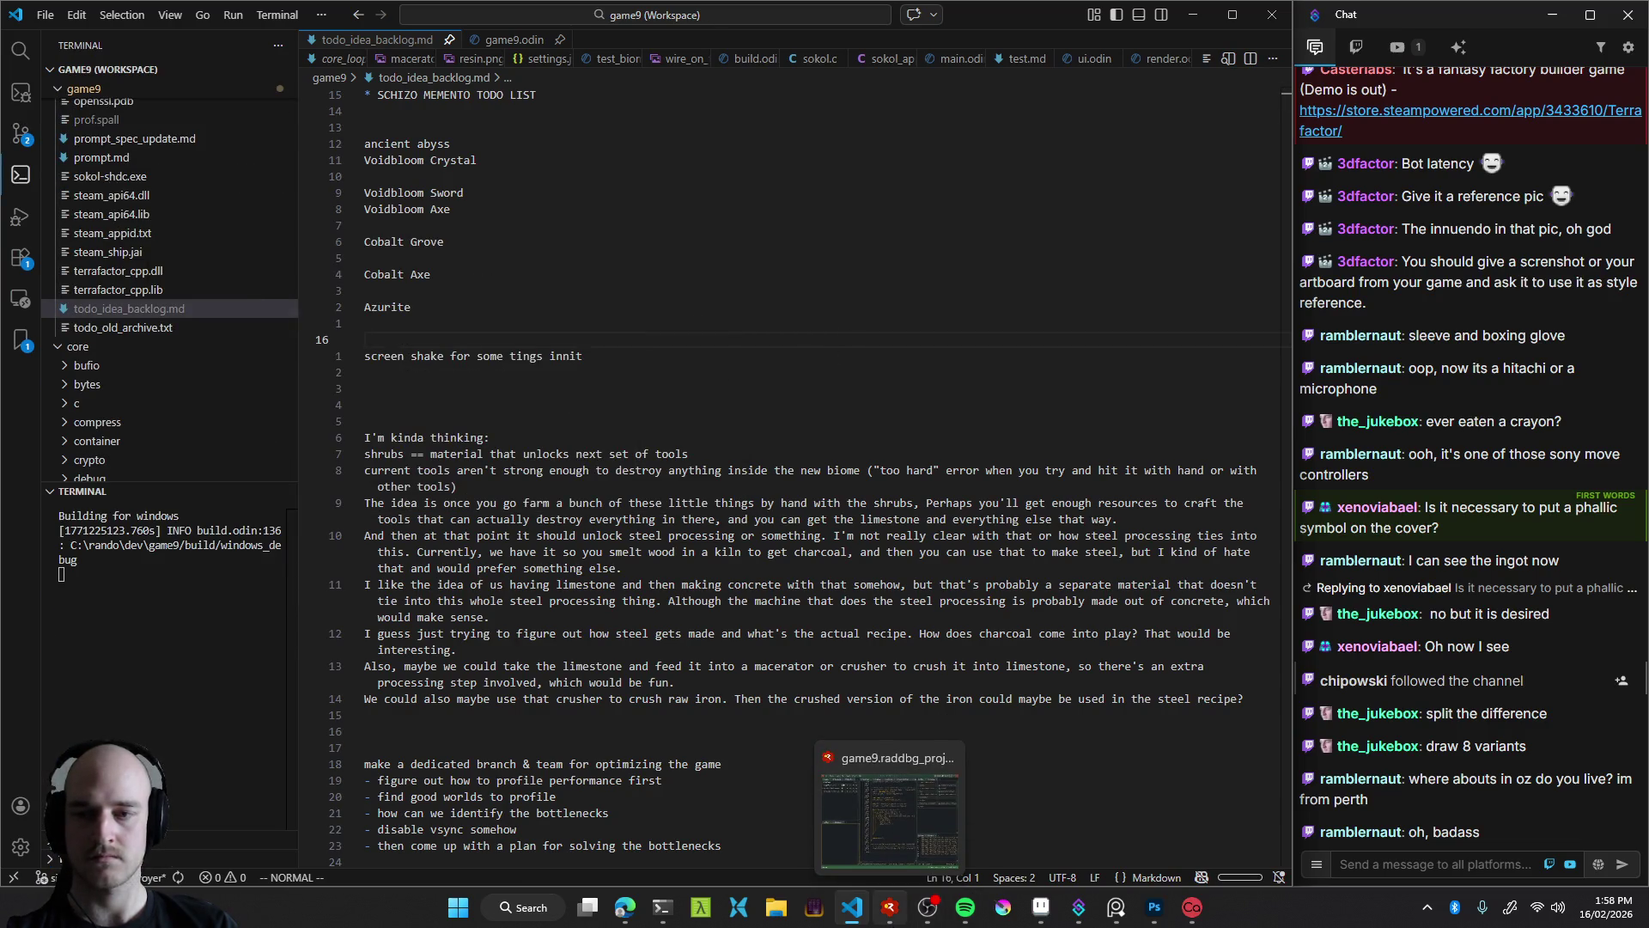
pyautogui.click(890, 804)
pyautogui.press('F5')
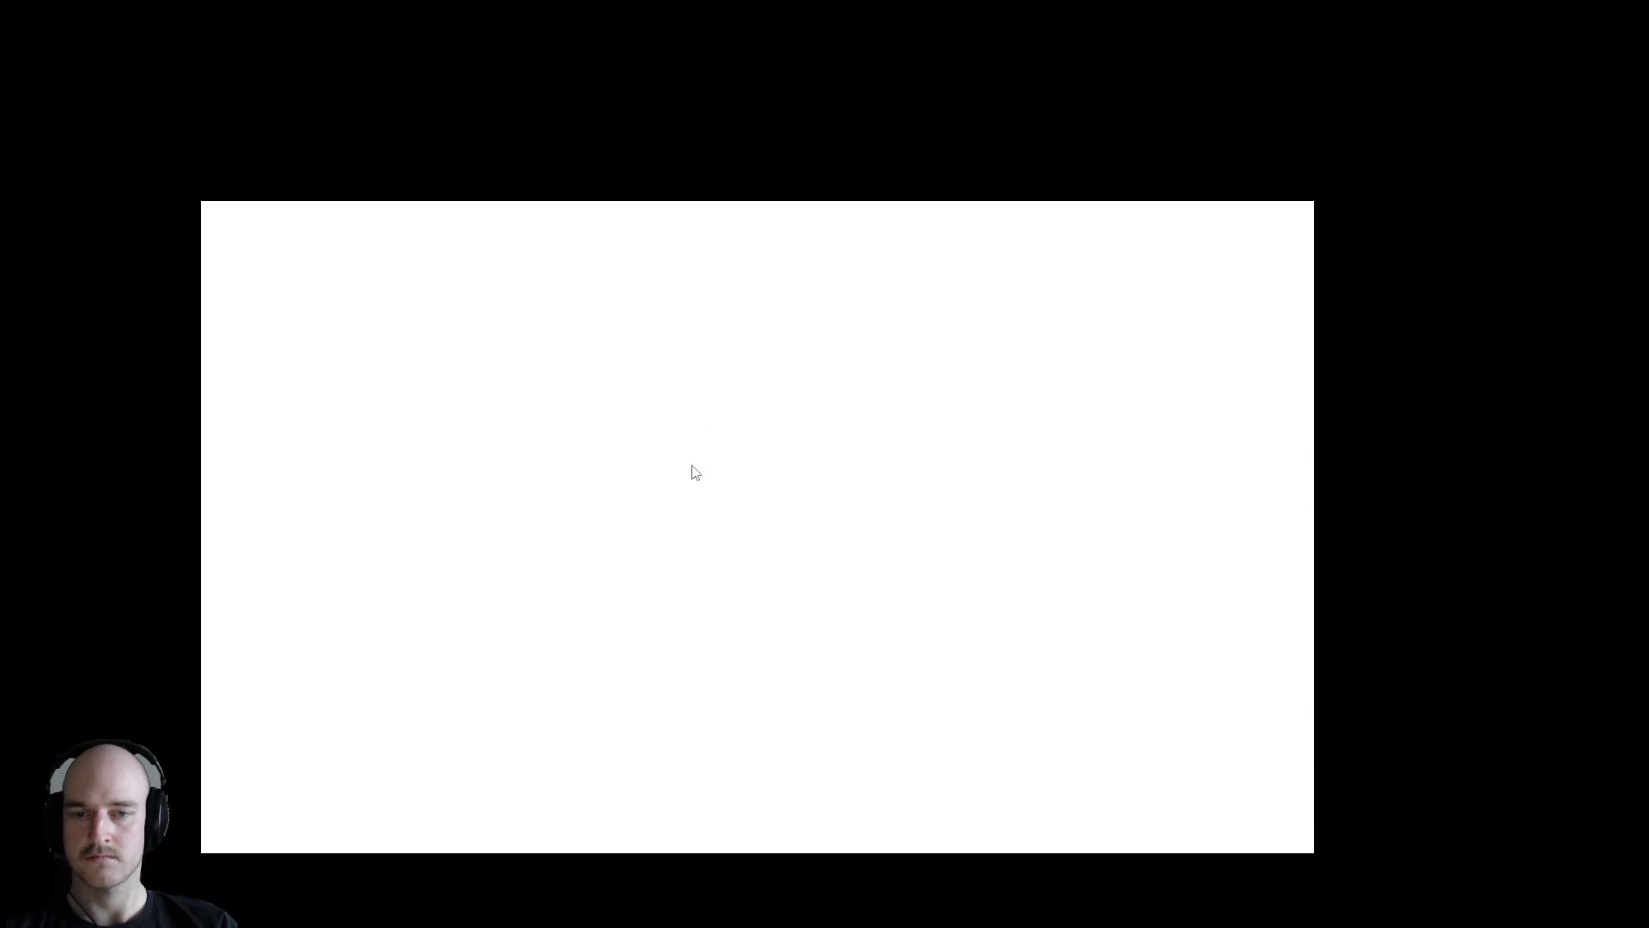
# Toggle the debug panel and walk the character around the conveyor factory
pyautogui.press('F1')
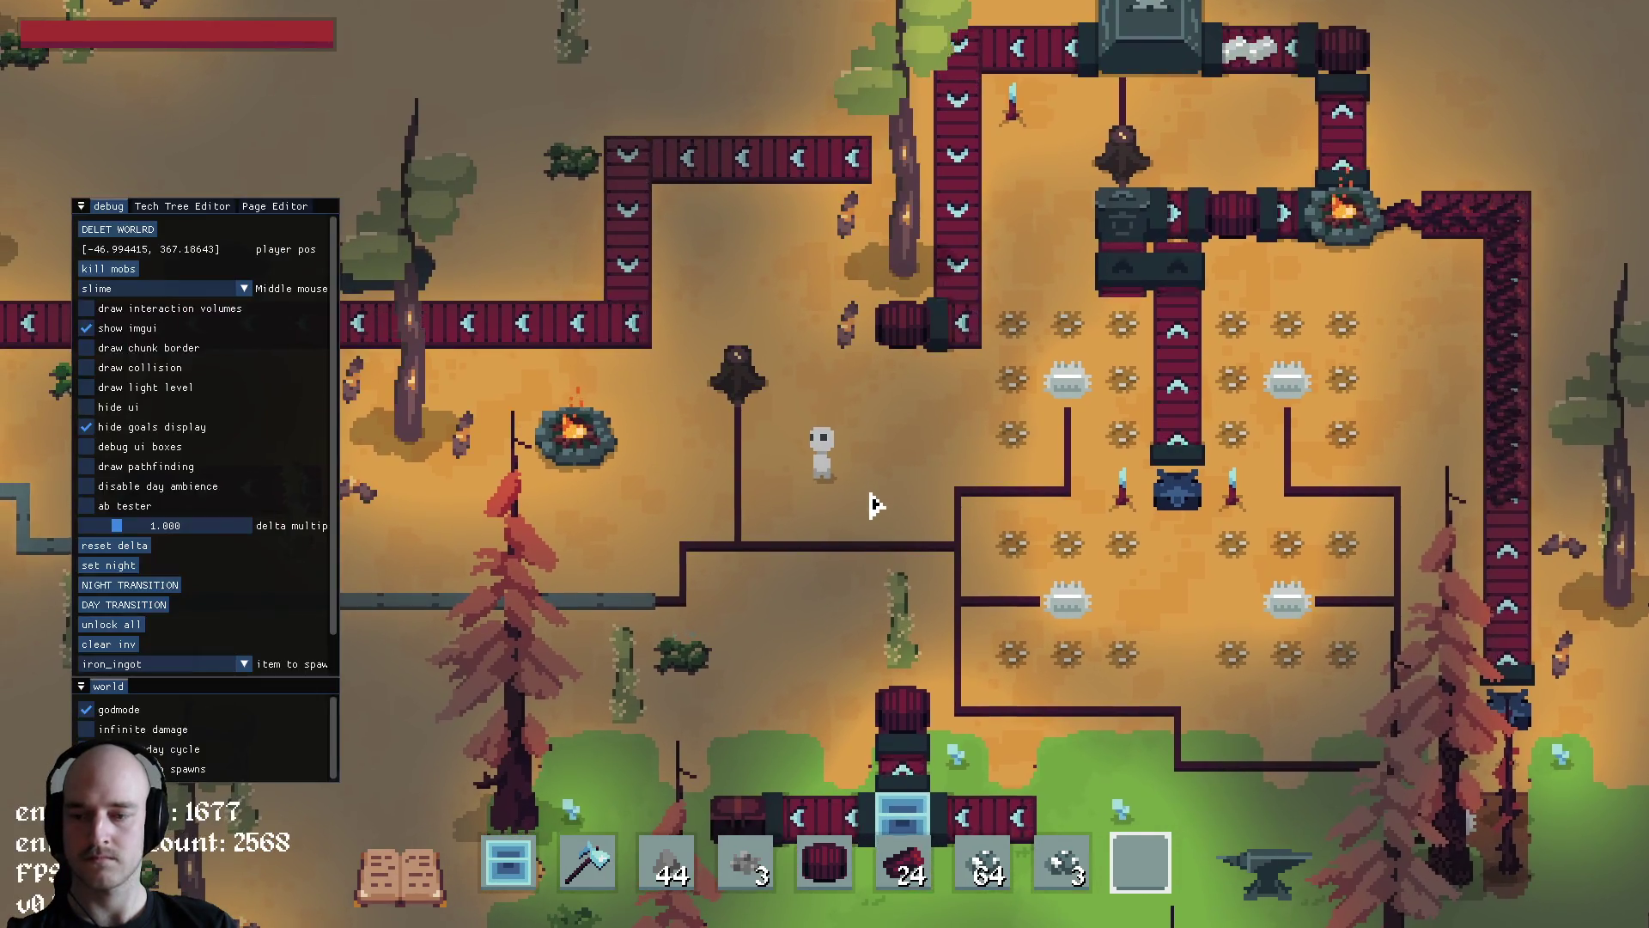
pyautogui.press('s')
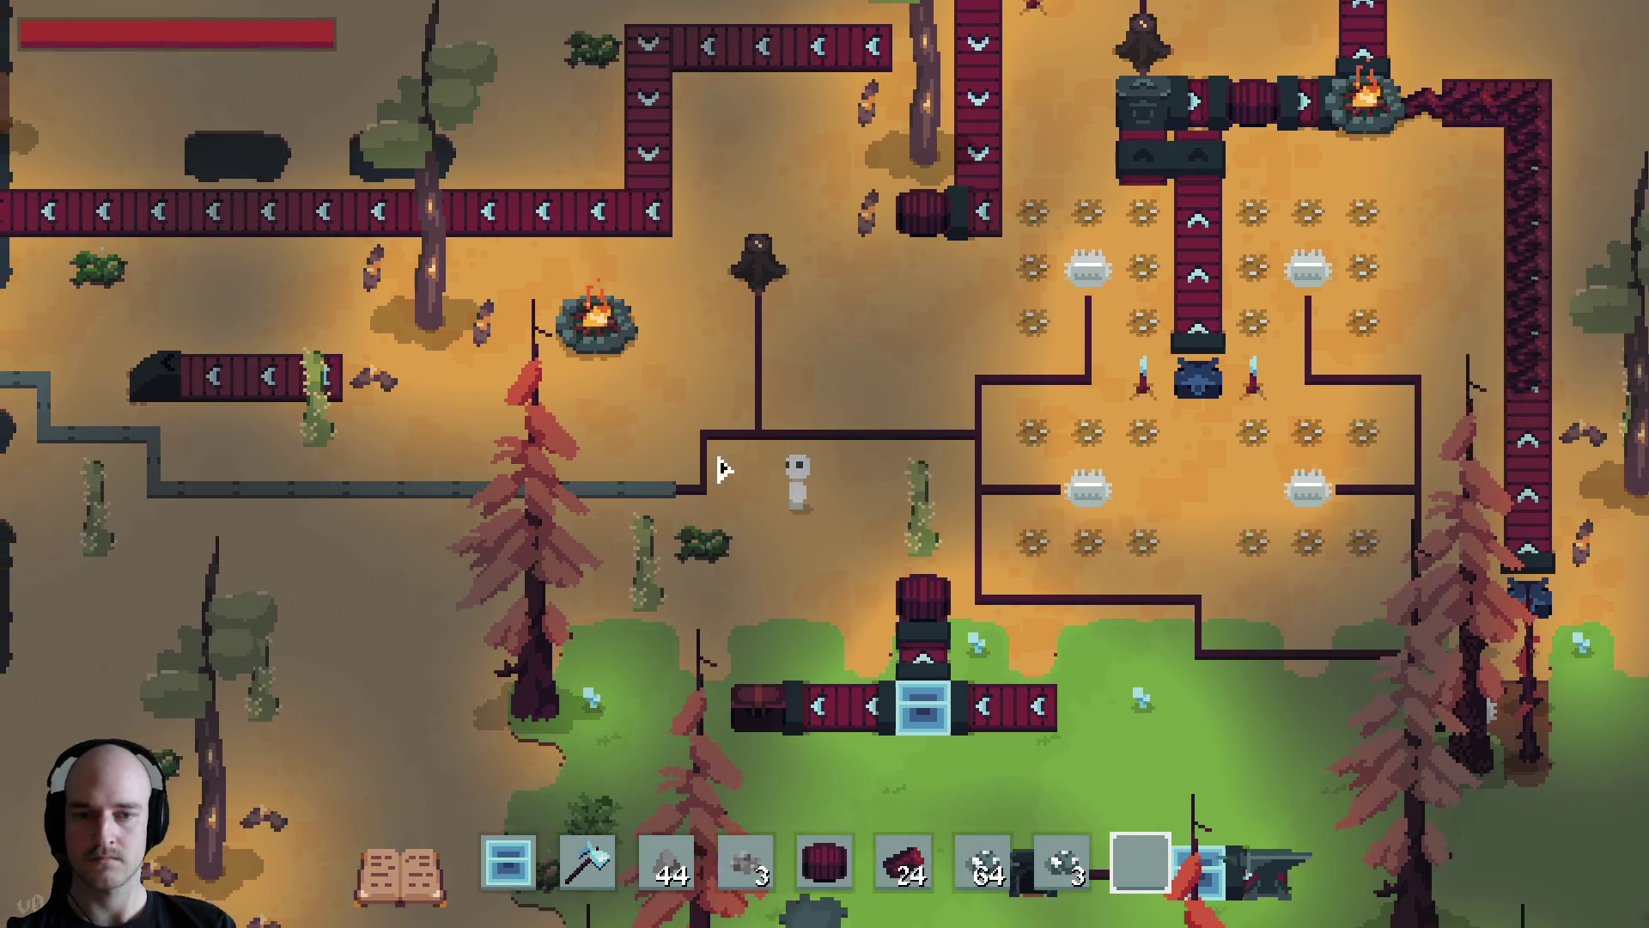
pyautogui.press('a')
pyautogui.press('a')
pyautogui.press('s')
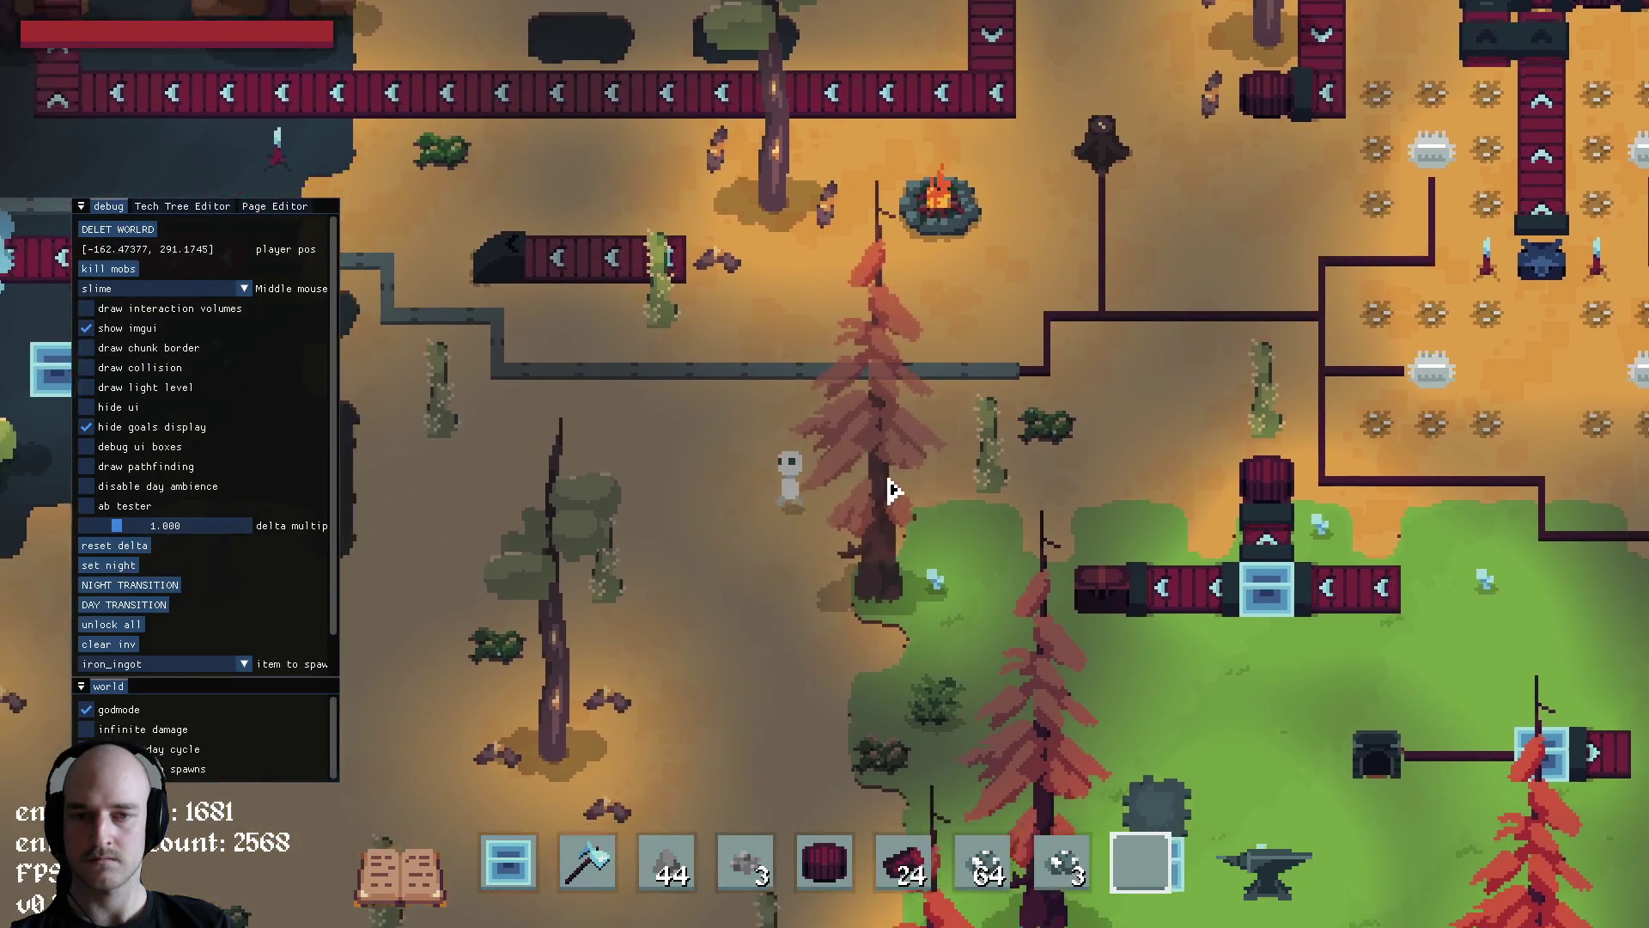
pyautogui.press('a')
pyautogui.press('w')
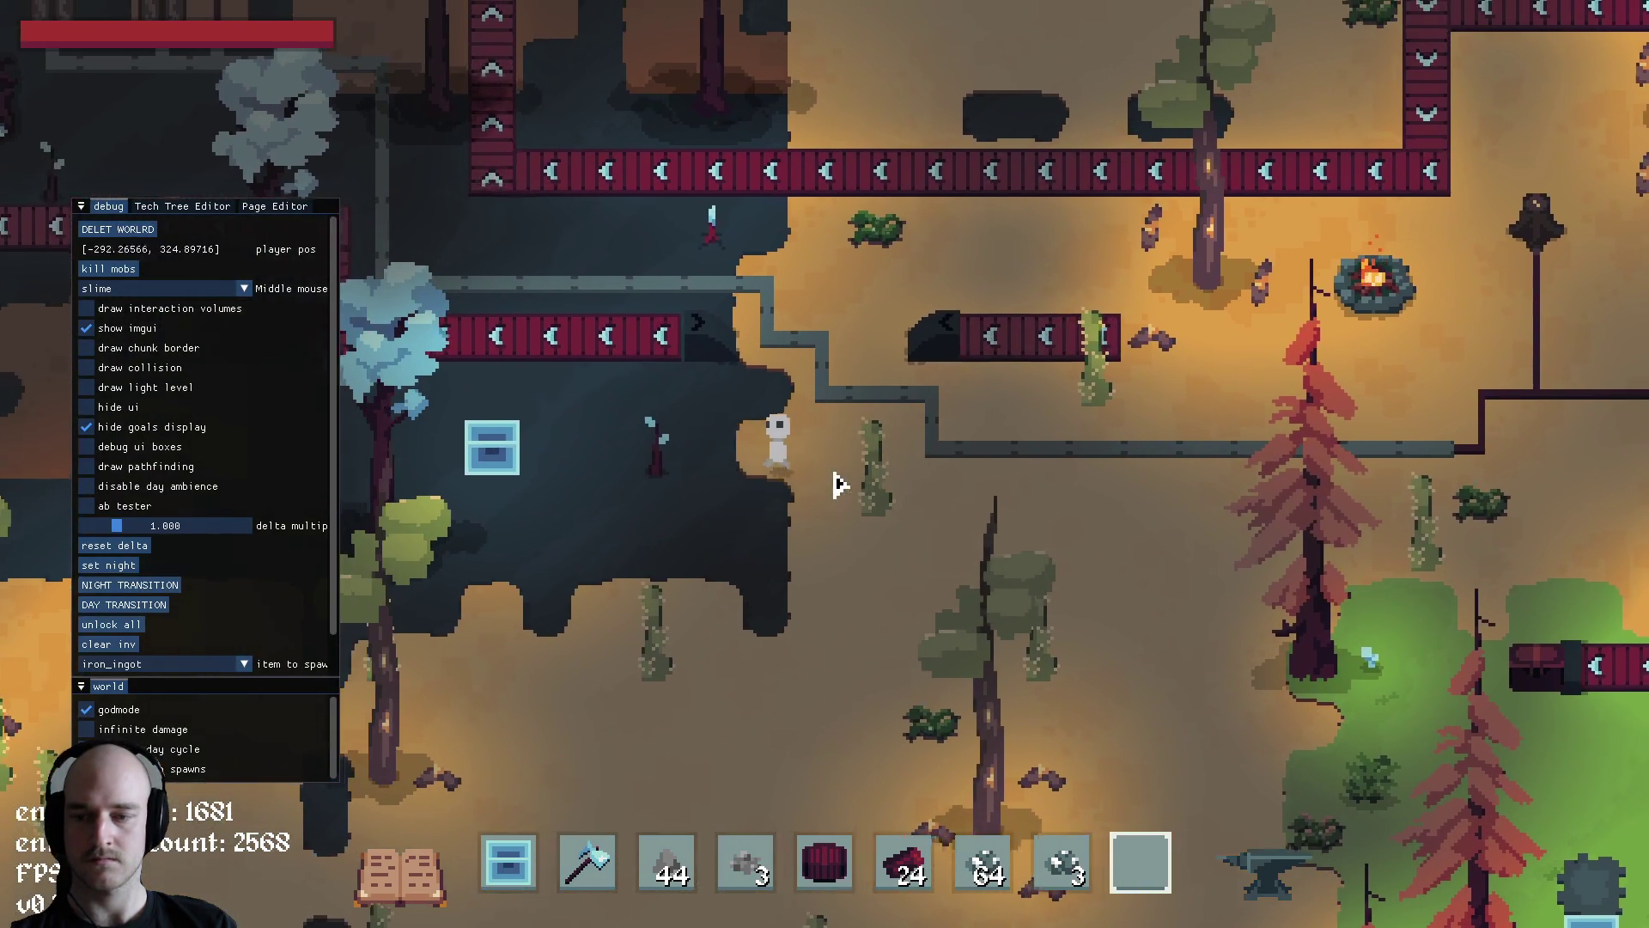
pyautogui.press('`')
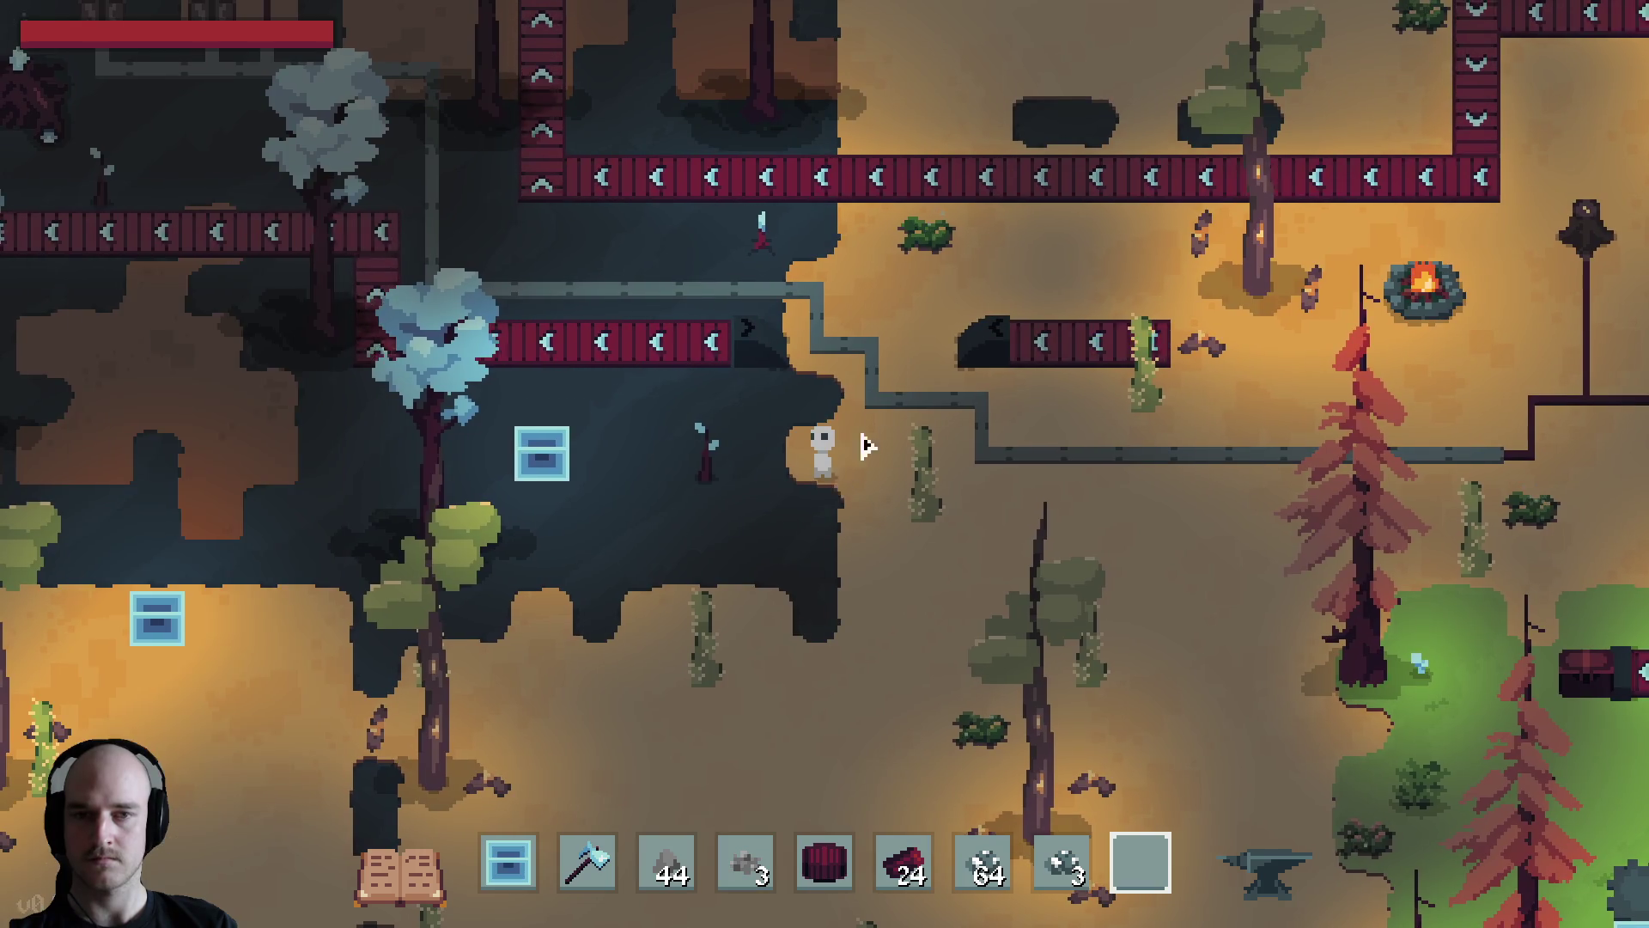
pyautogui.press('w')
pyautogui.press('a')
pyautogui.press('s')
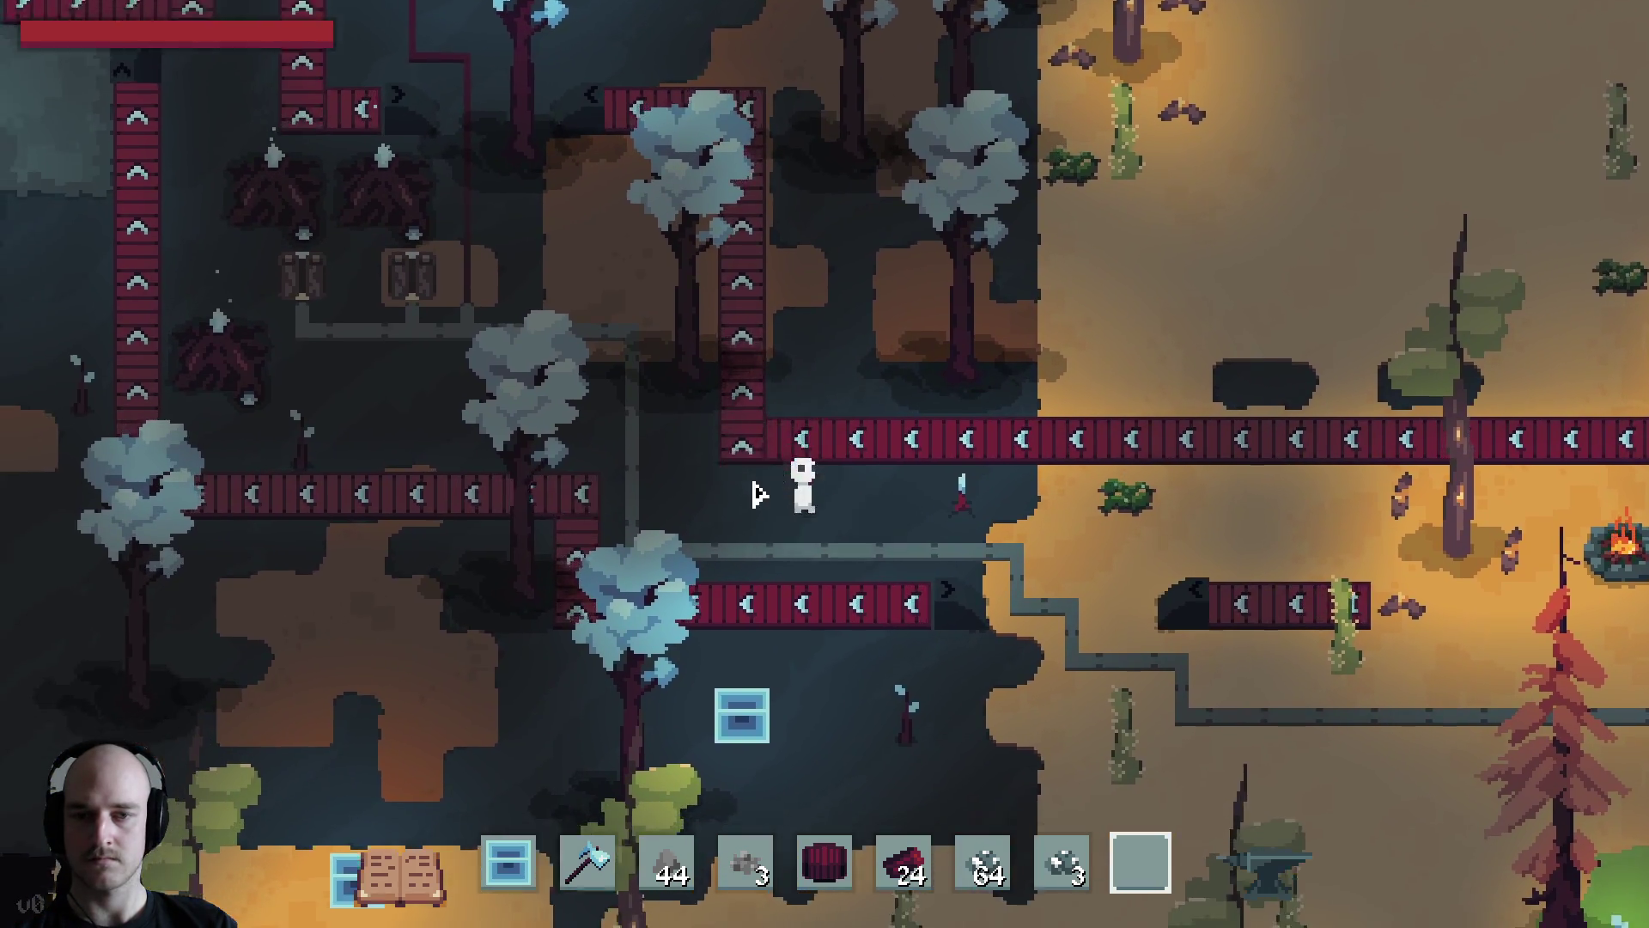
# Jump to the dark forest, walk through it, and head back toward the orange conveyors
pyautogui.press('`')
pyautogui.press('`')
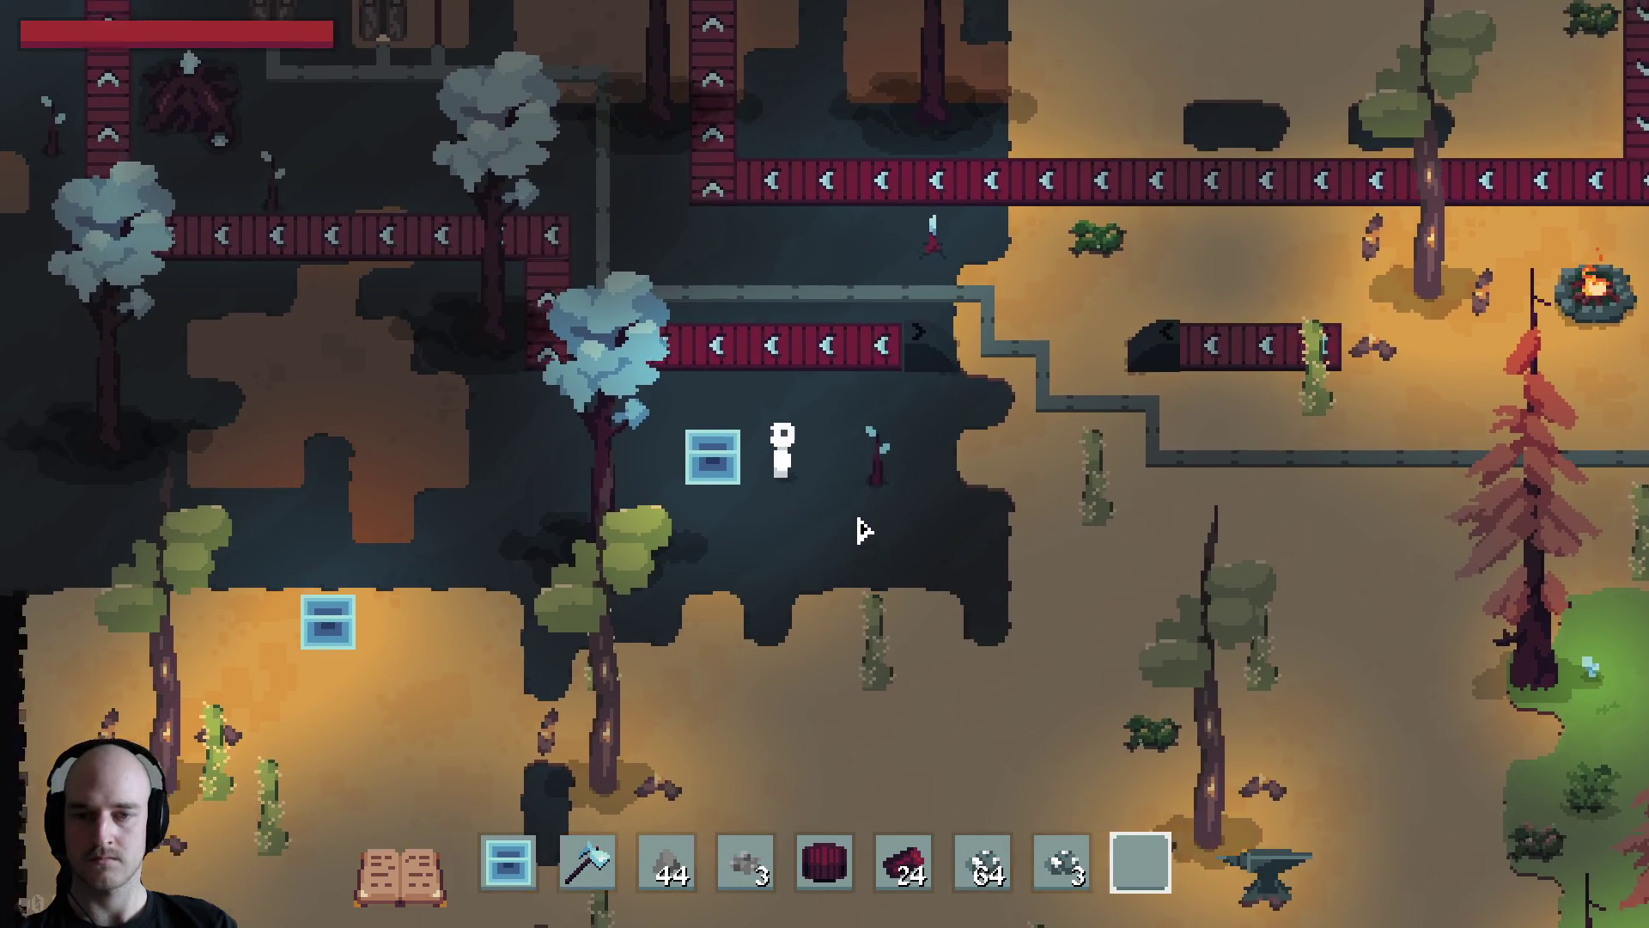
pyautogui.press('a')
pyautogui.press('w')
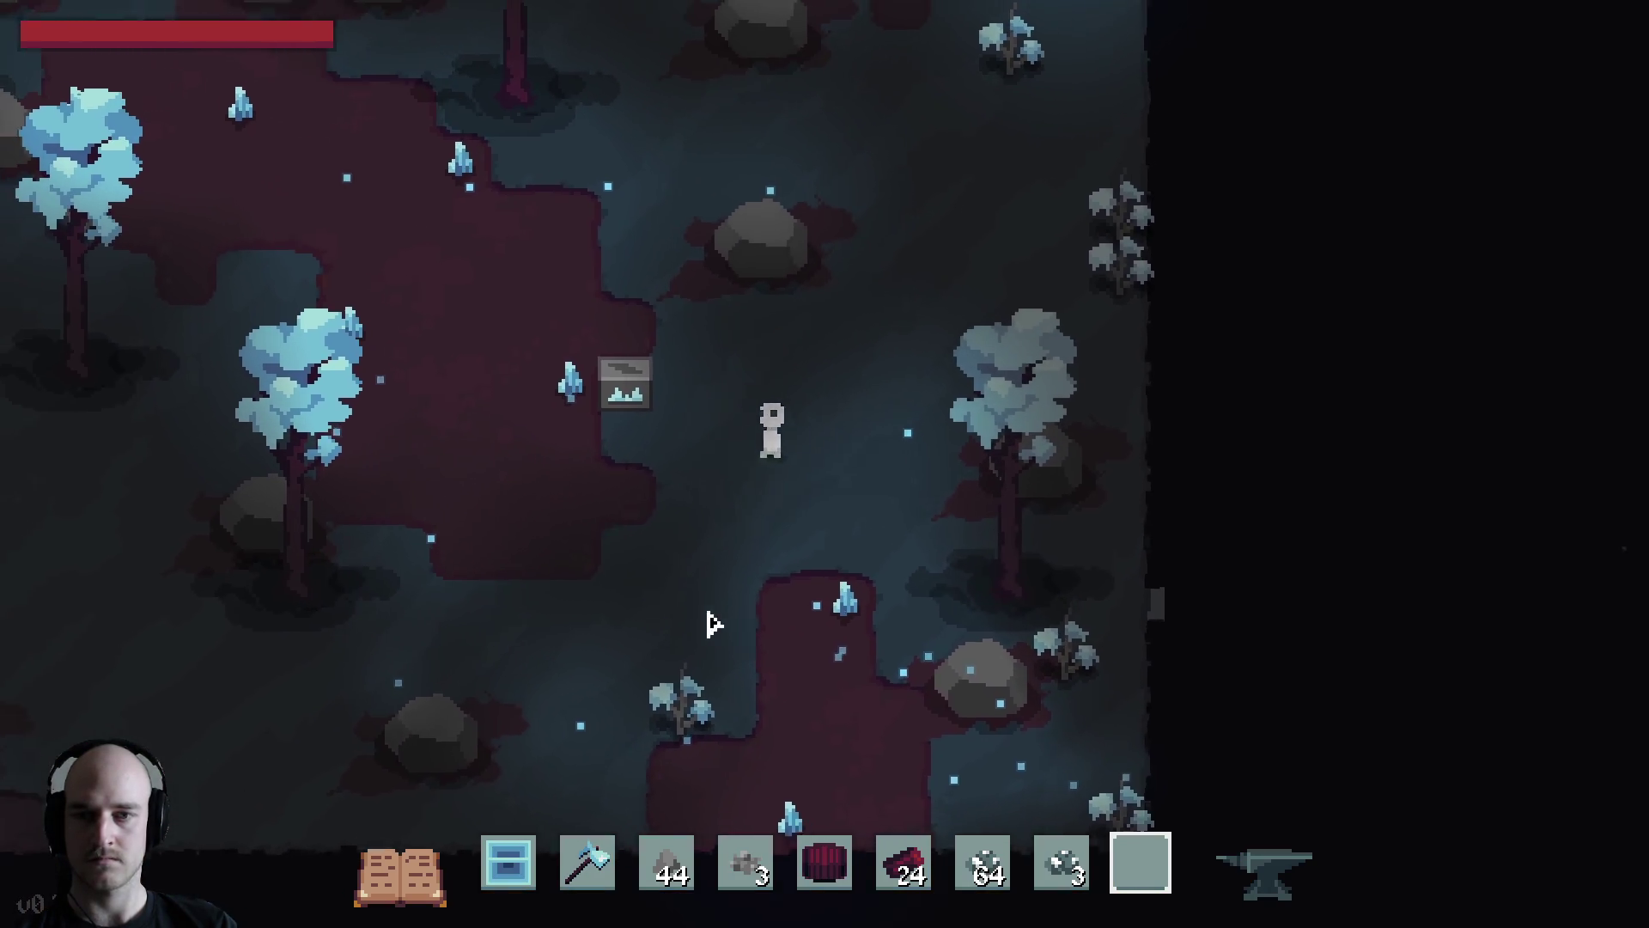
pyautogui.press('d')
pyautogui.press('s')
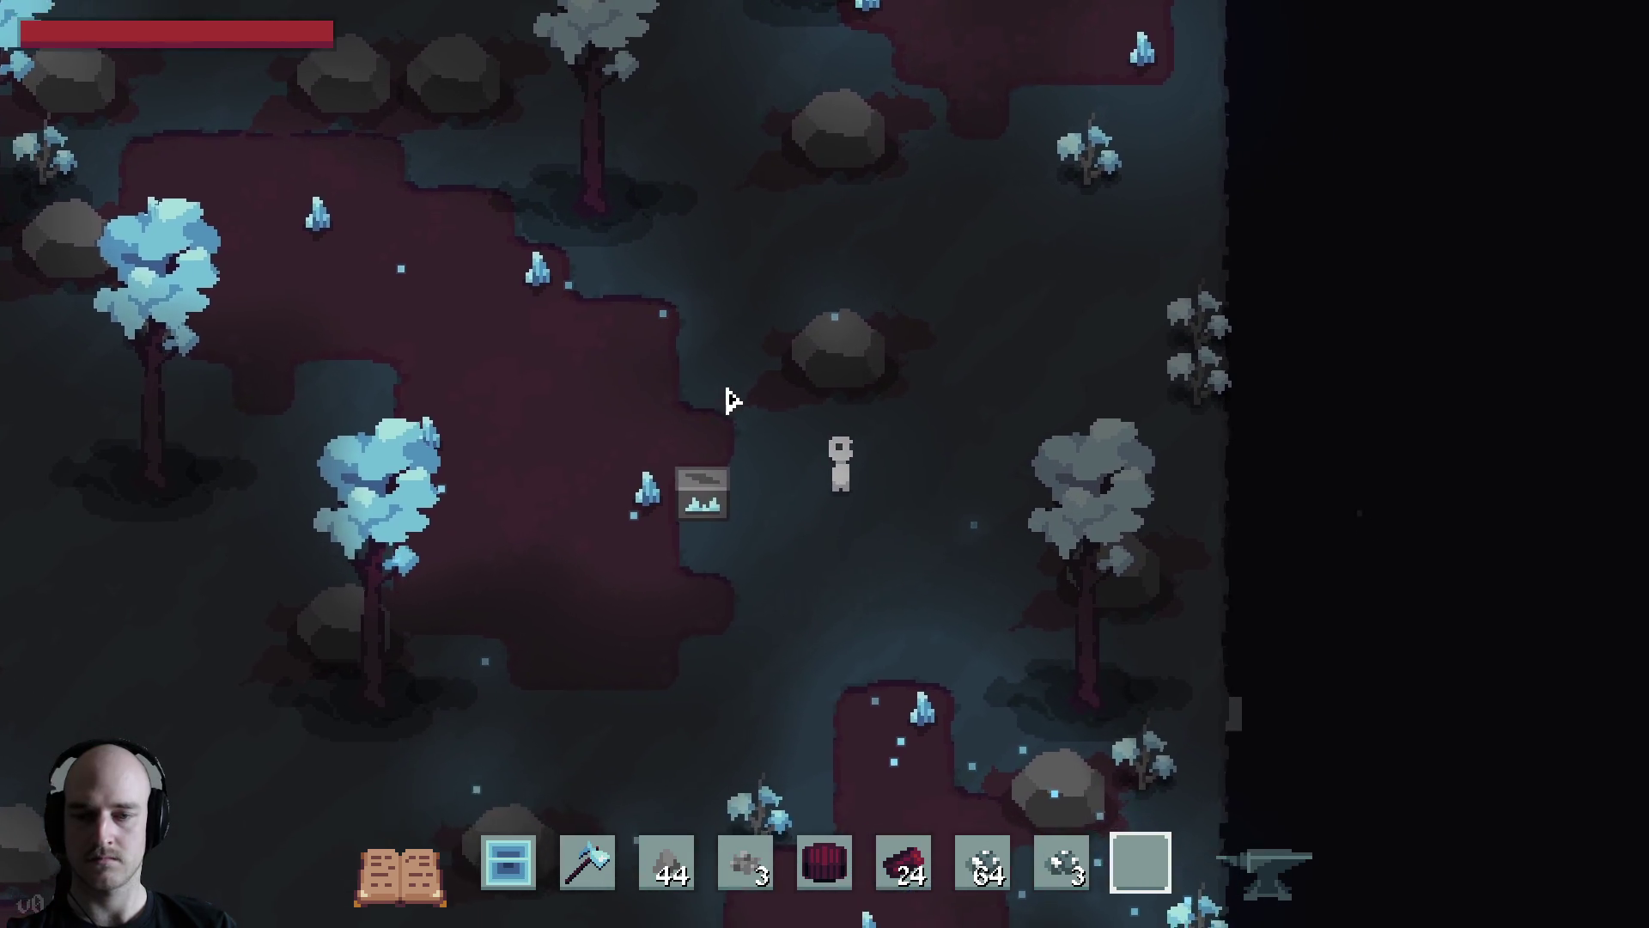
pyautogui.press('d')
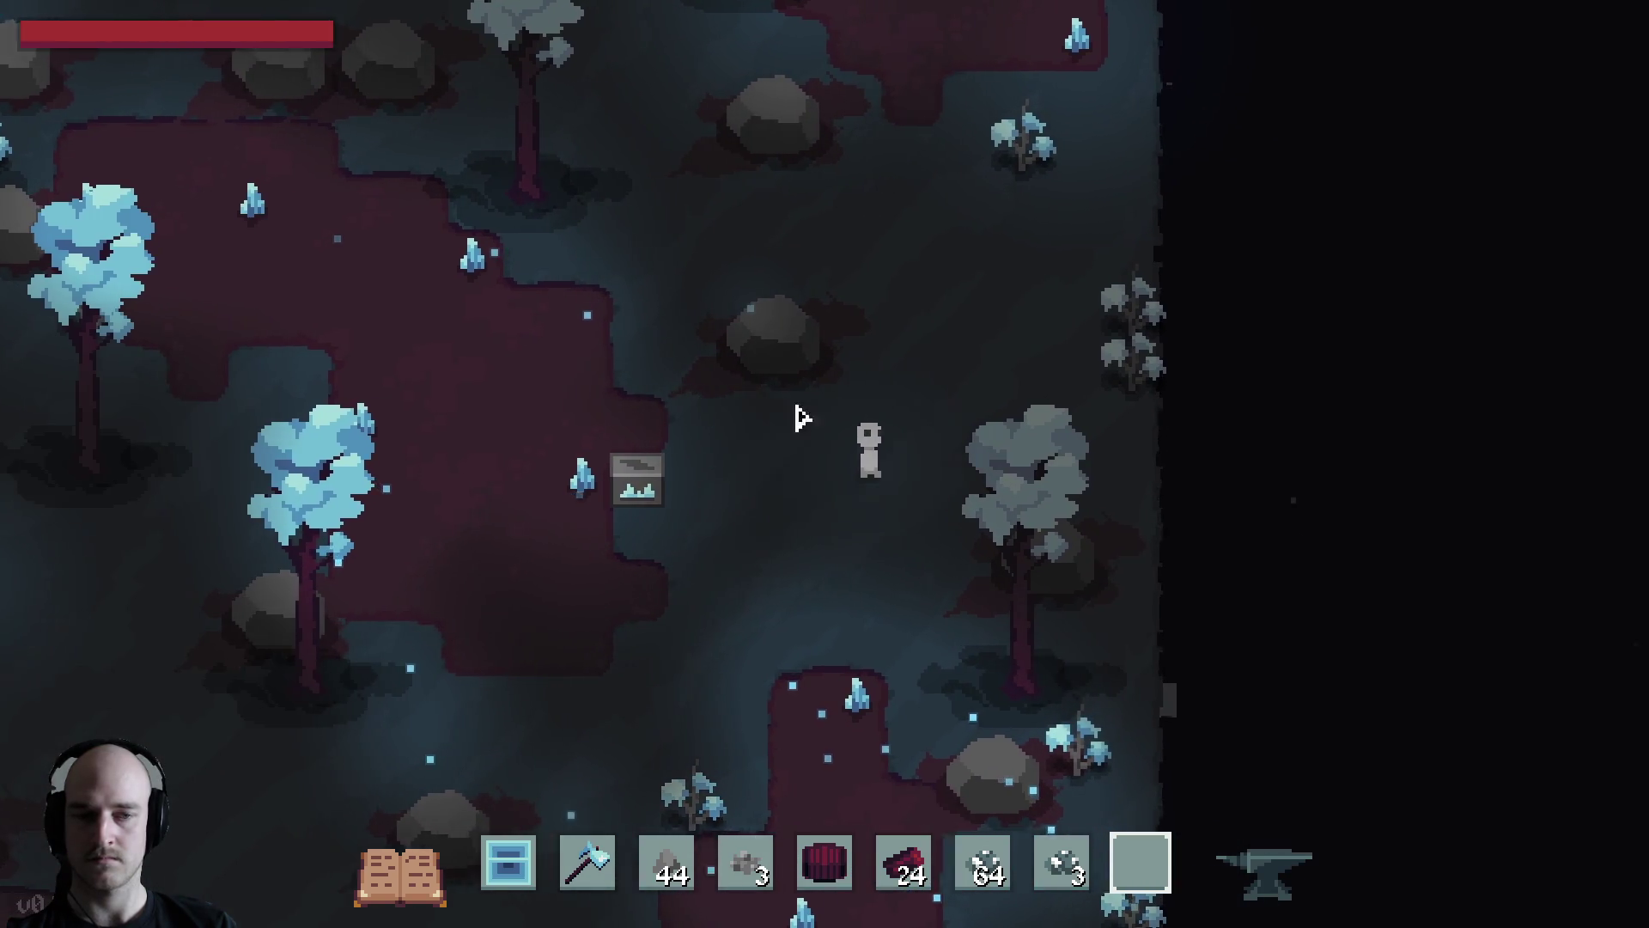
pyautogui.press('s')
# Walk along the conveyors, past the campfire, into the dark woods and past the machines
pyautogui.press('d')
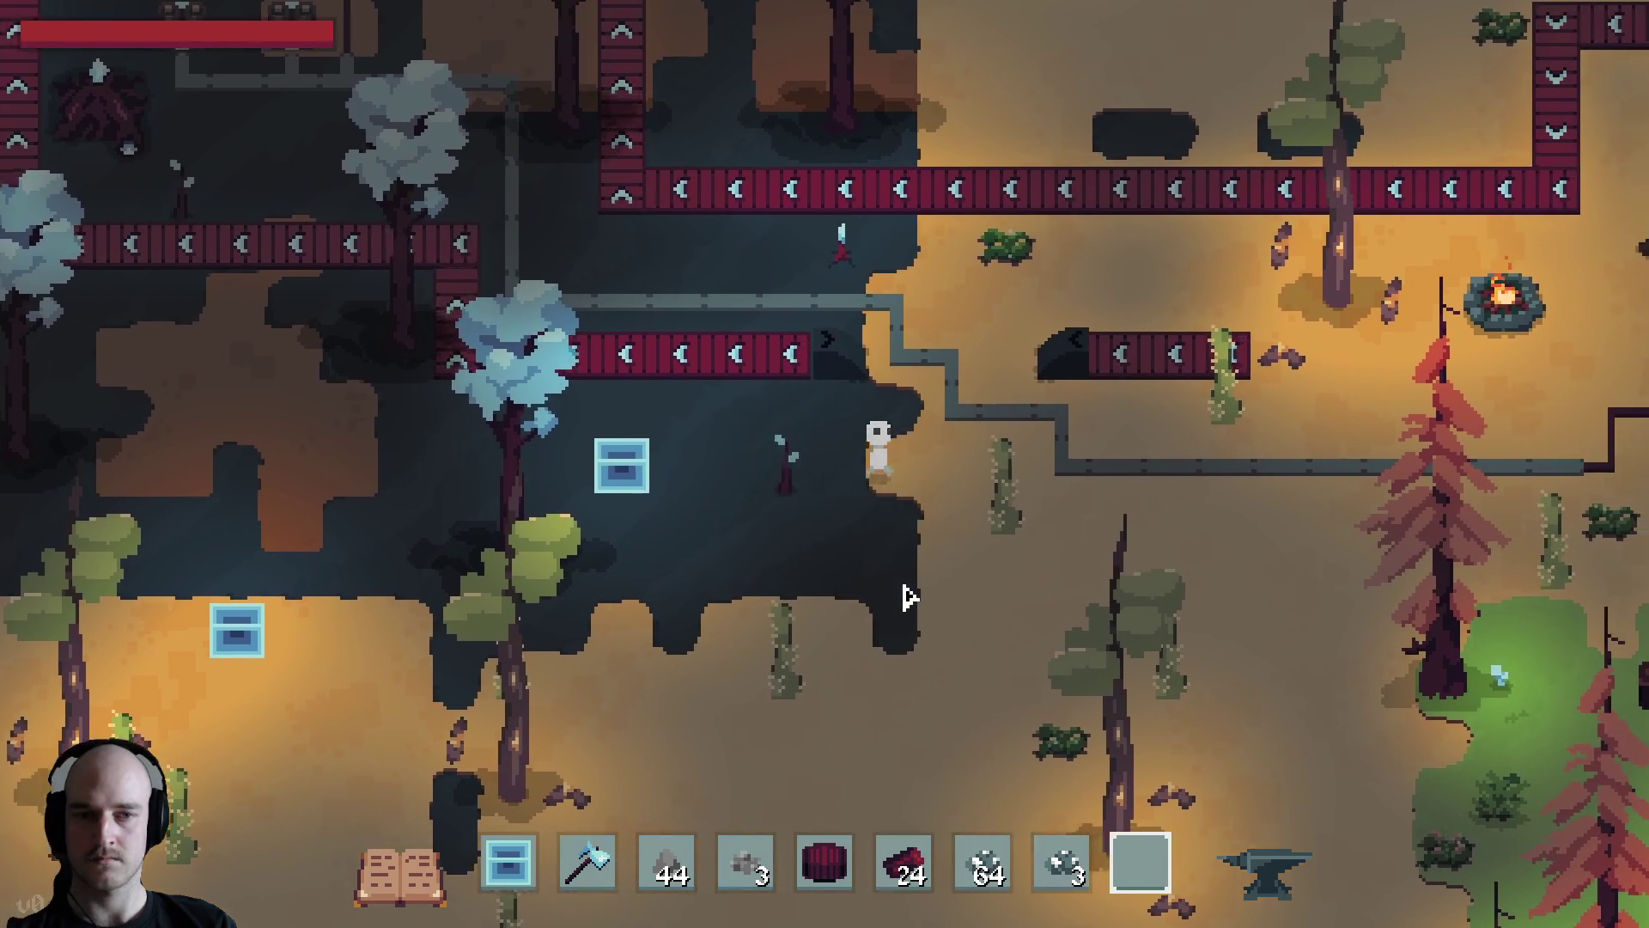
pyautogui.press('w')
pyautogui.press('s')
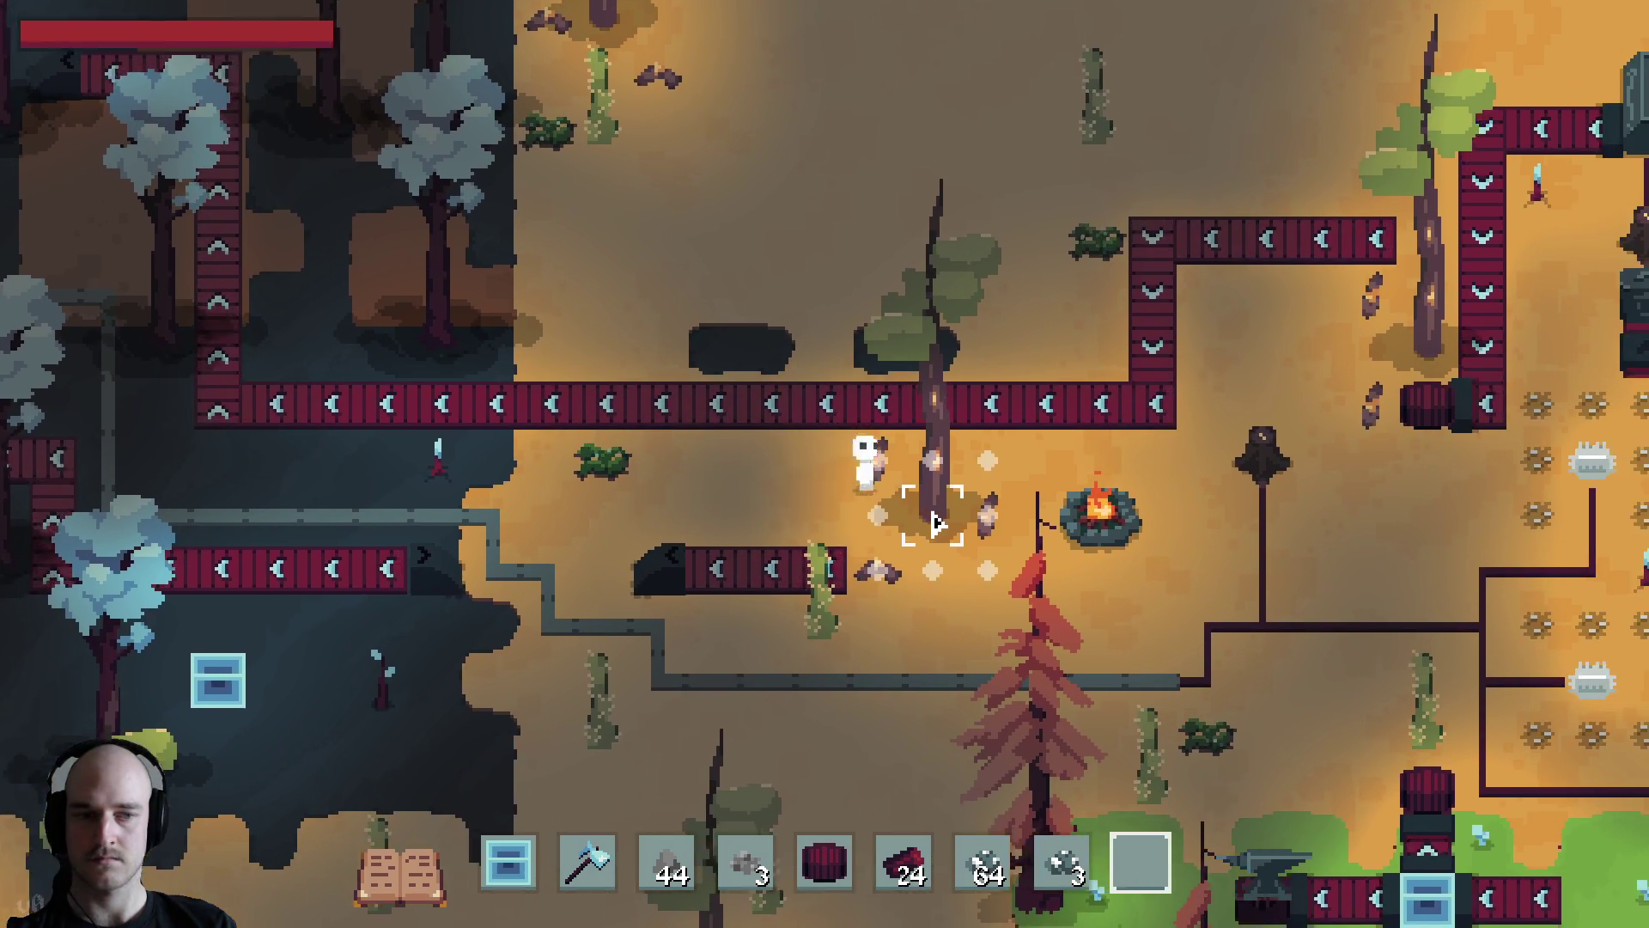
pyautogui.press('a')
pyautogui.press('a')
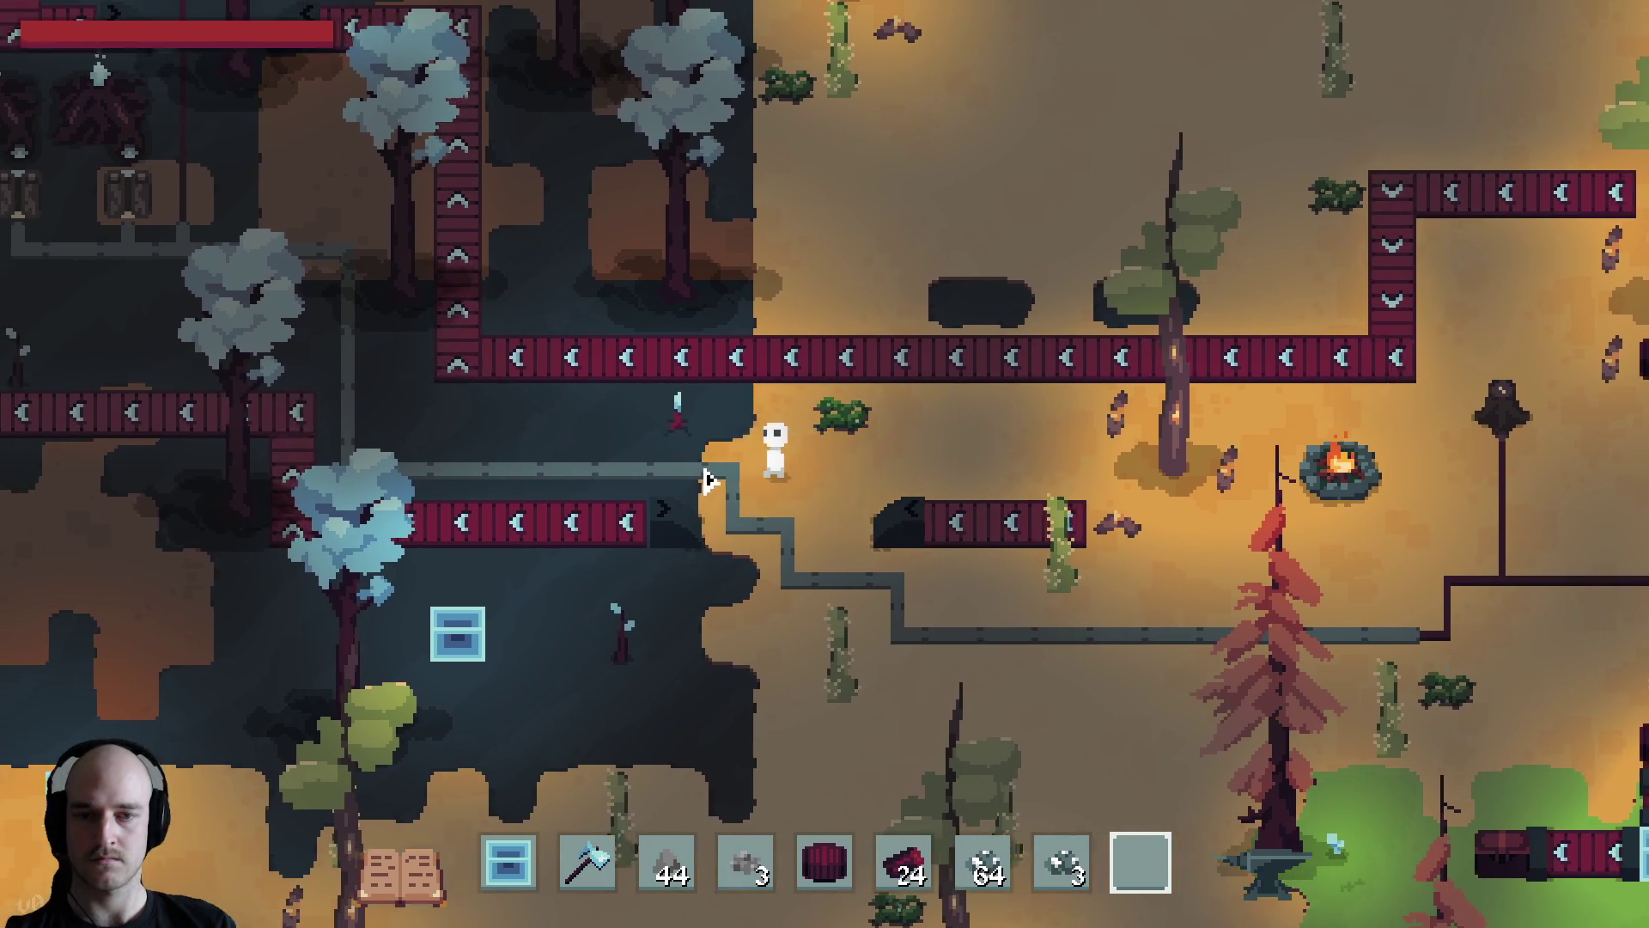
pyautogui.press('w')
pyautogui.press('w')
pyautogui.press('a')
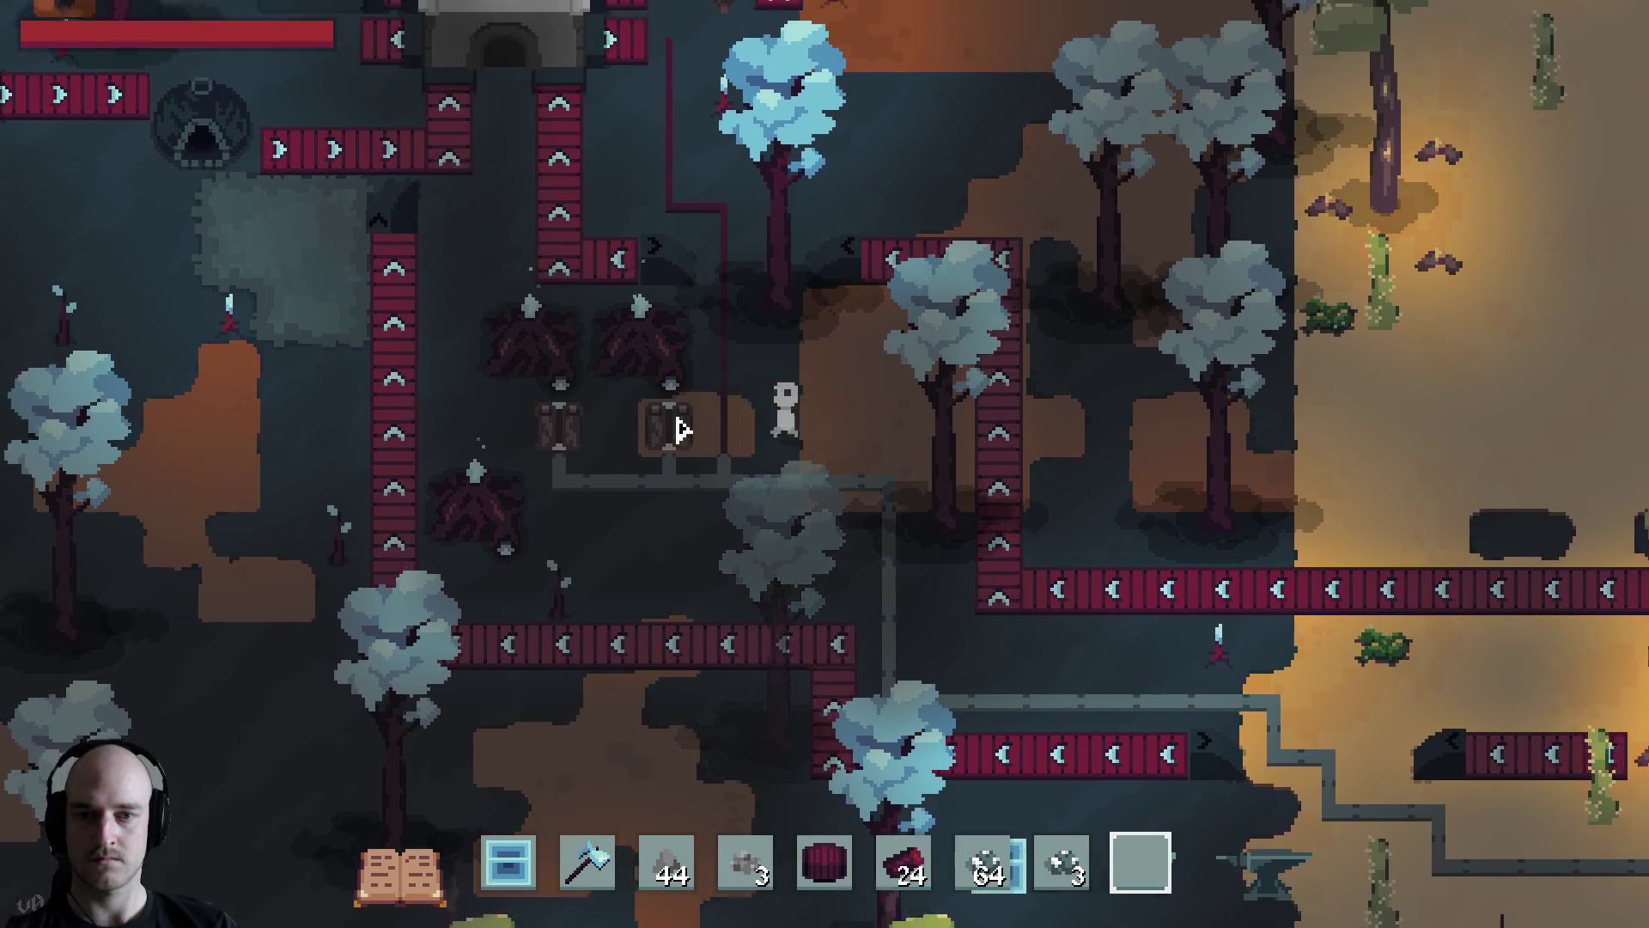
pyautogui.press('s')
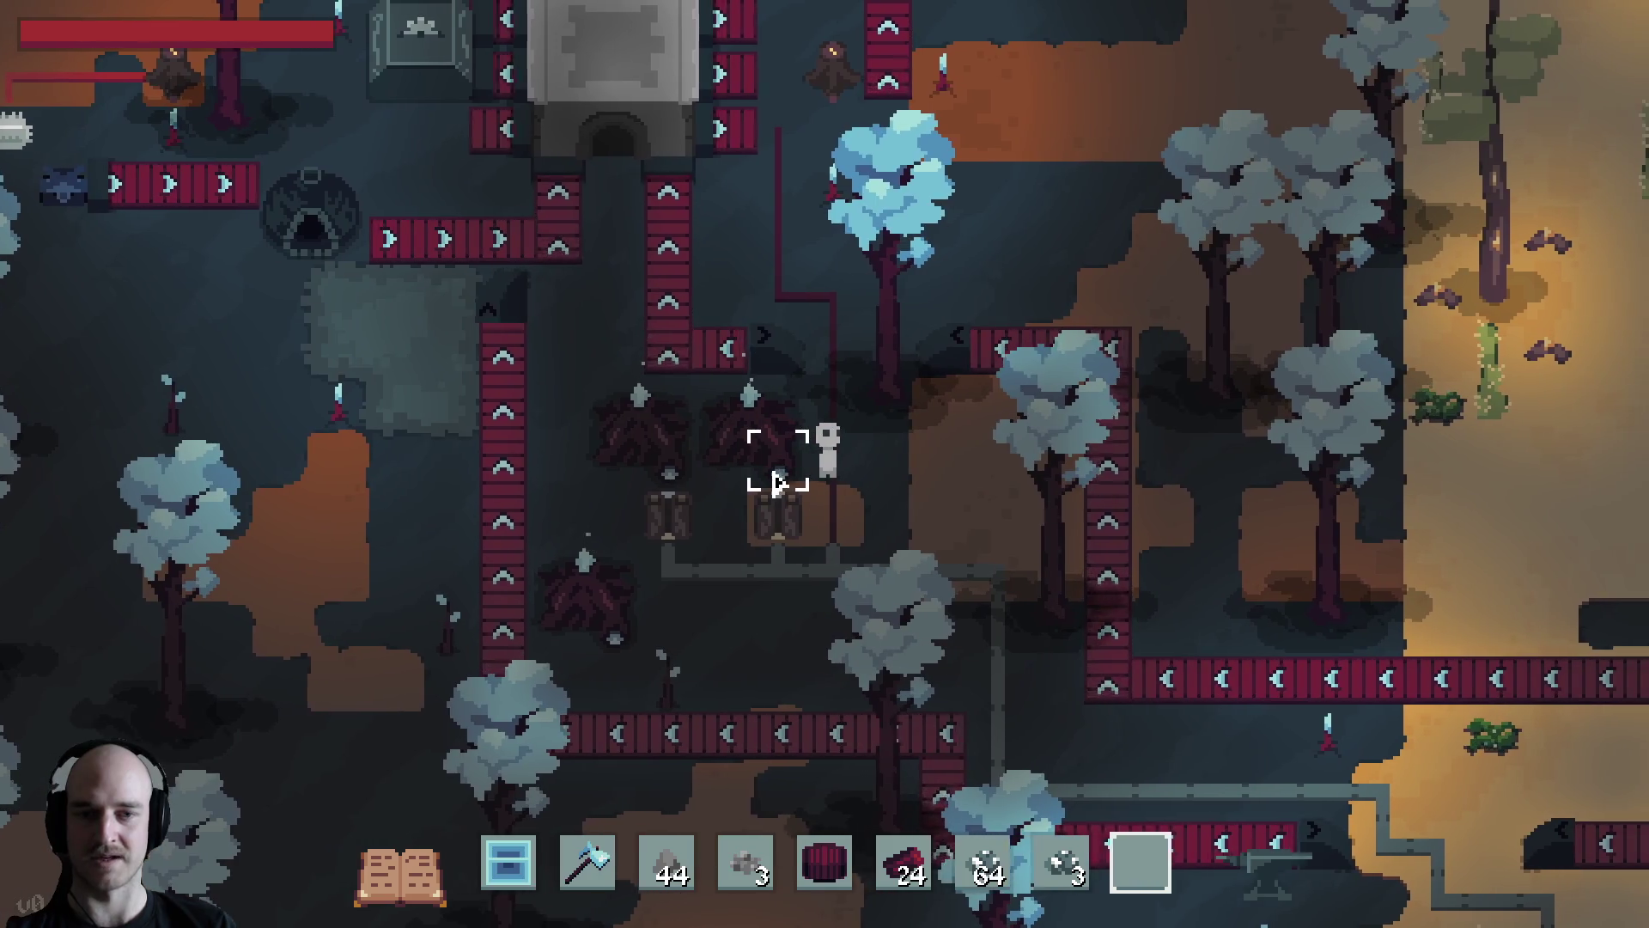
pyautogui.press('w')
pyautogui.press('d')
pyautogui.press('s')
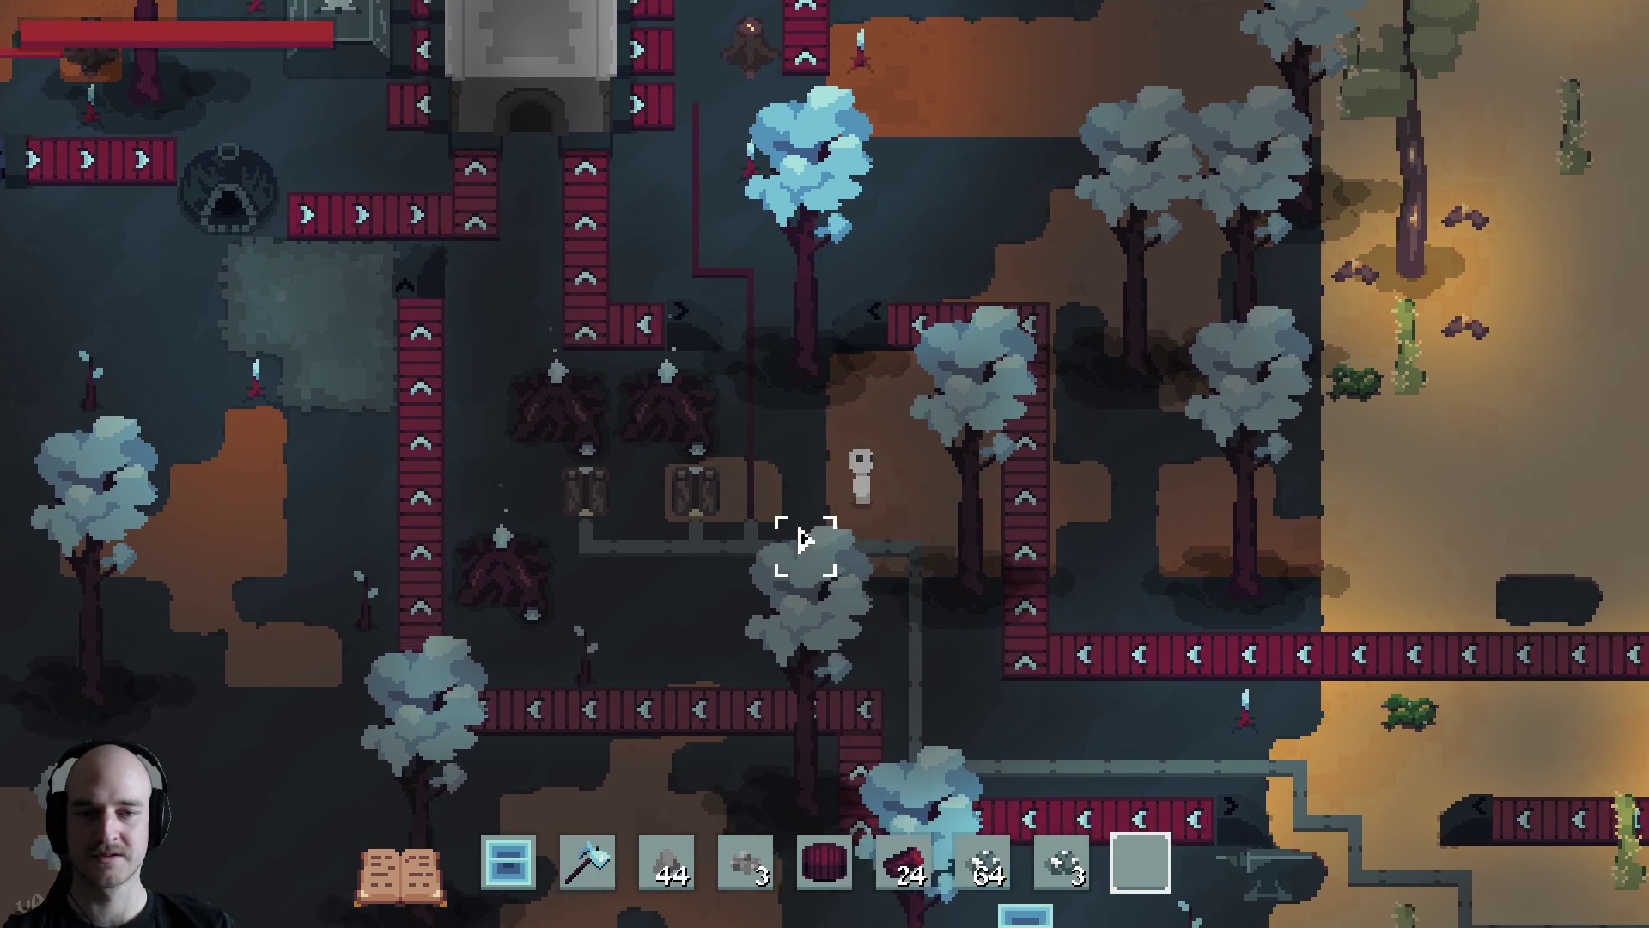
pyautogui.press('d')
pyautogui.press('s')
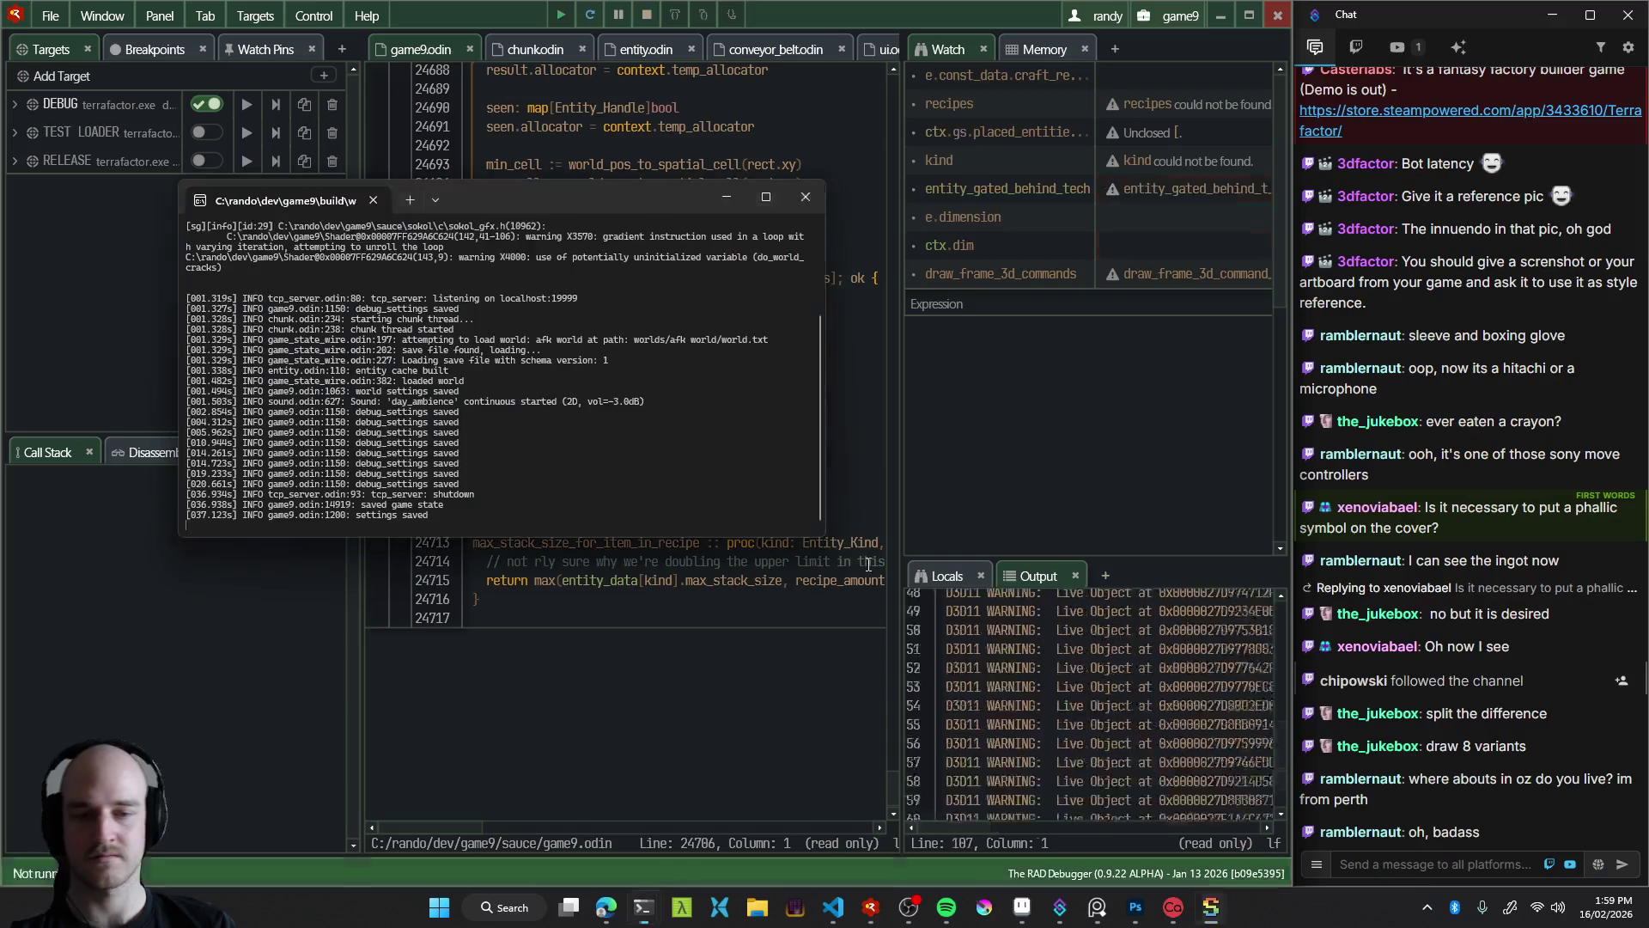
# Ask the Claude Code agent to revert all optimizations because the power system broke the game
pyautogui.click(662, 906)
pyautogui.write('rever')
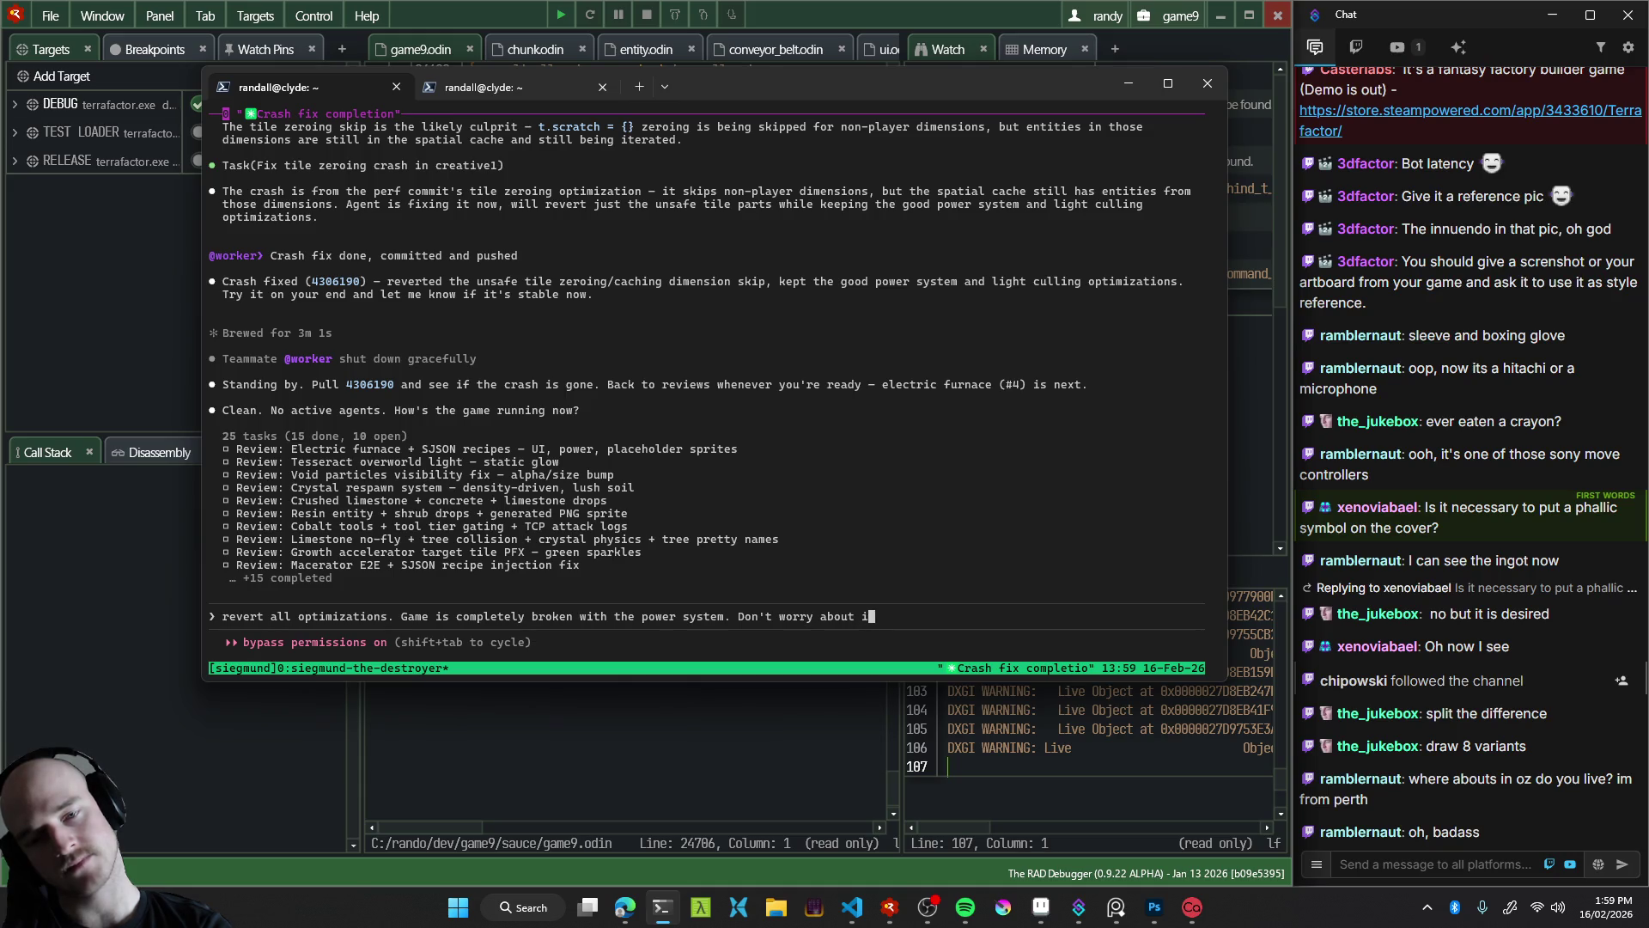
pyautogui.write('solve later.')
pyautogui.press('Return')
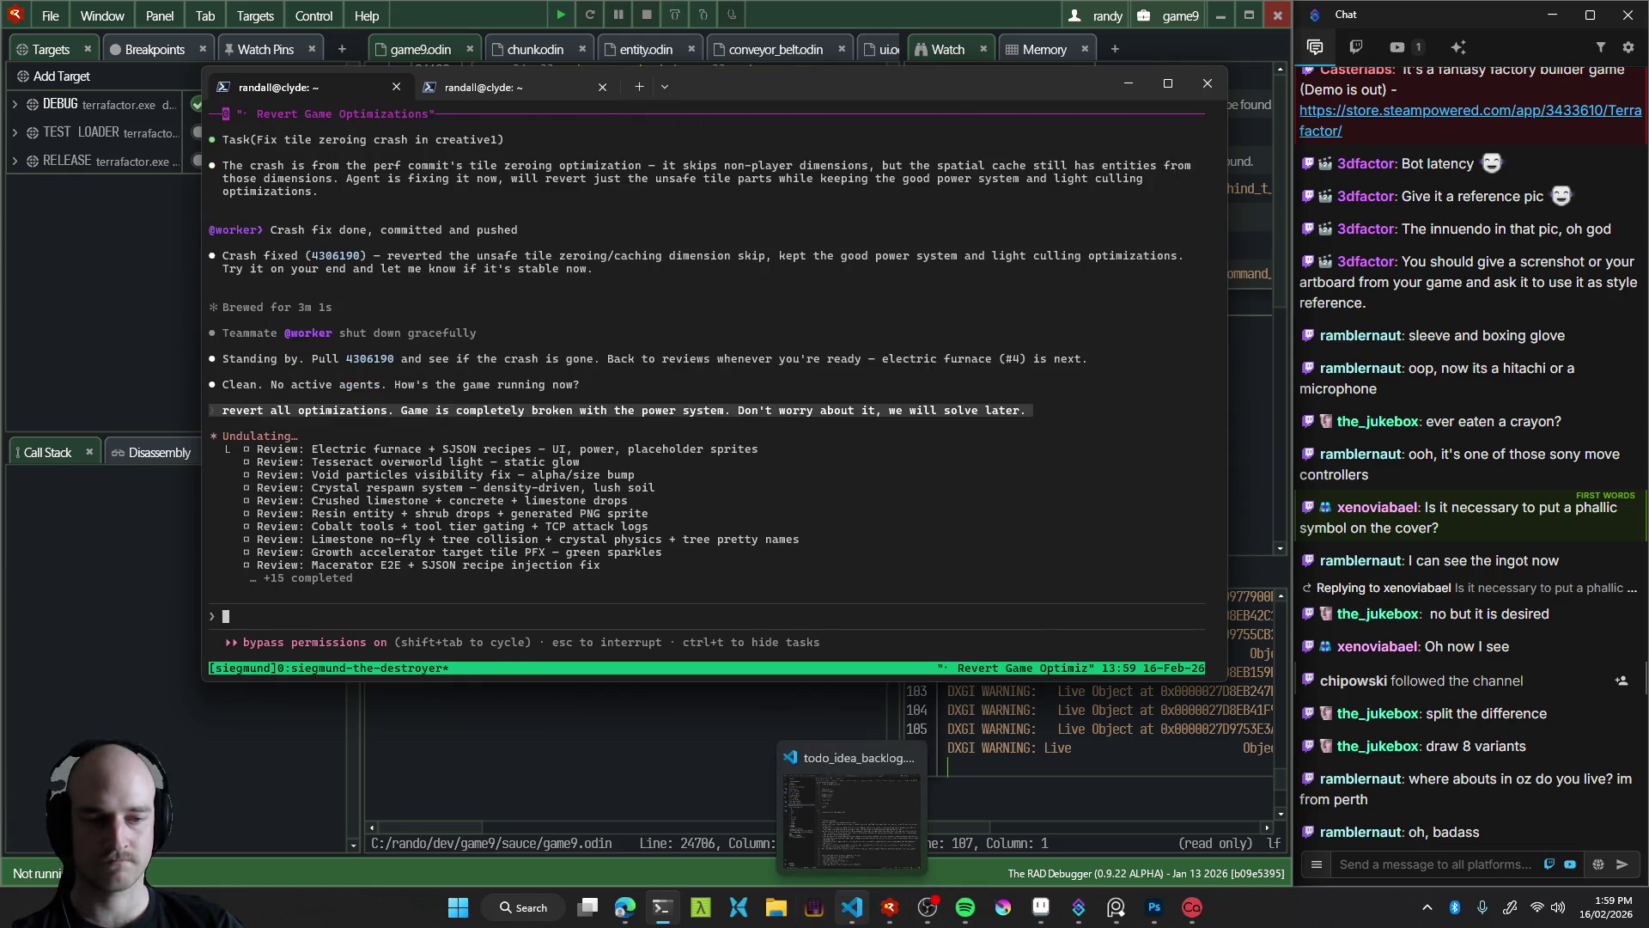
pyautogui.click(858, 923)
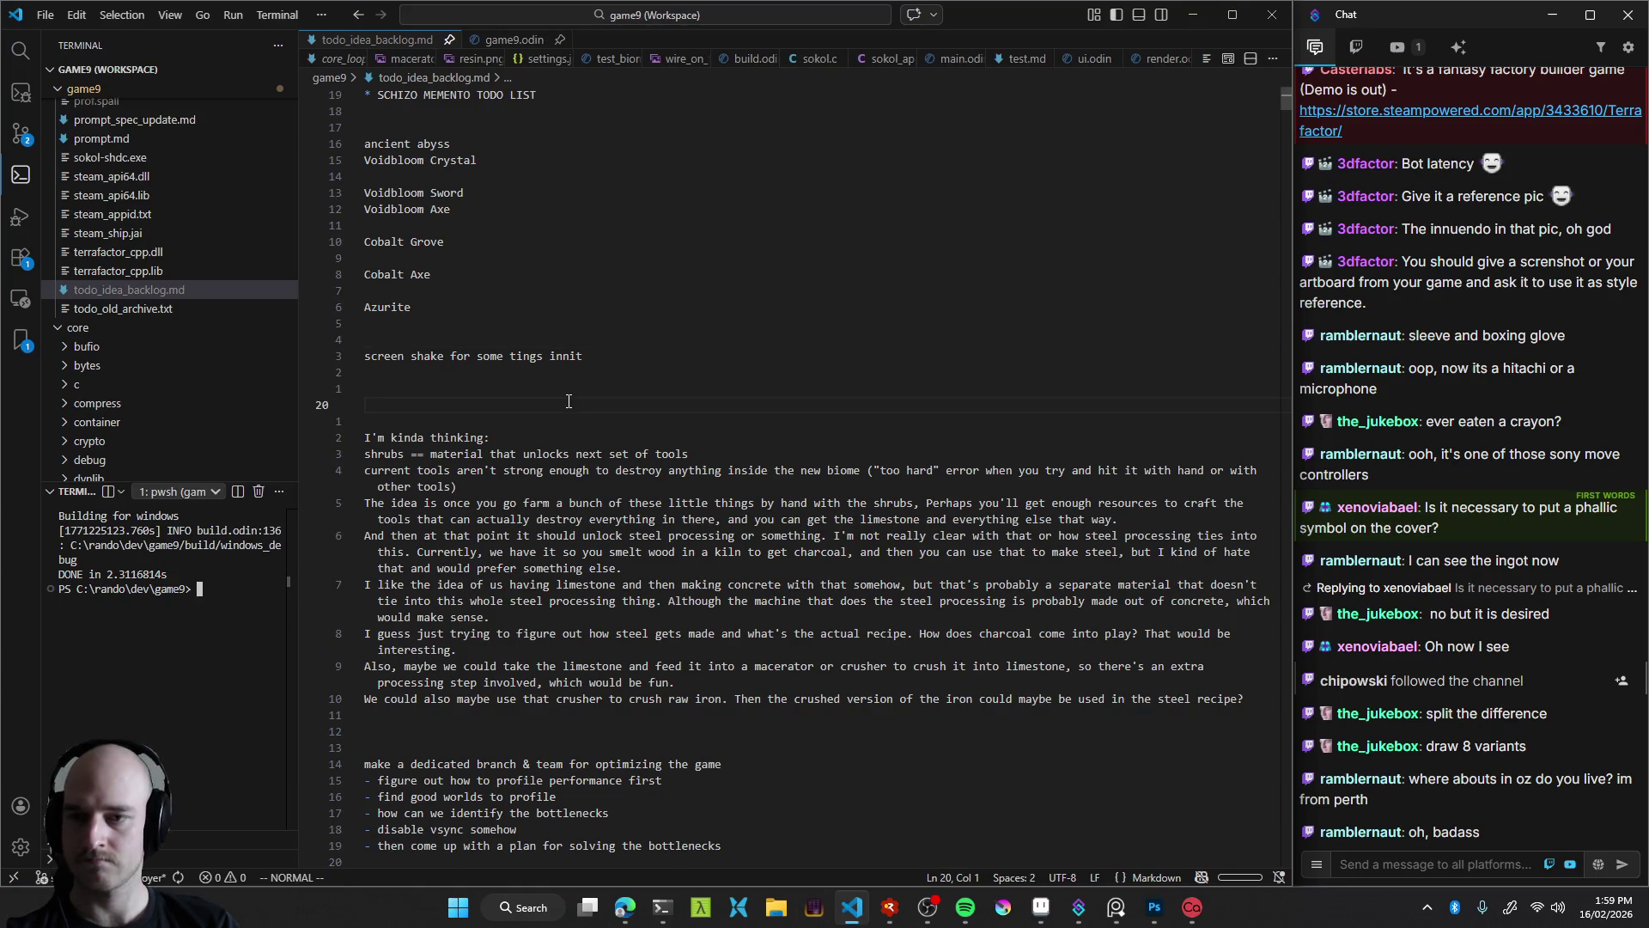
# Inspect the Update backlog commit in the Source Control graph, then return to the agent terminal
pyautogui.hotkey('ctrl', 'shift', 'g')
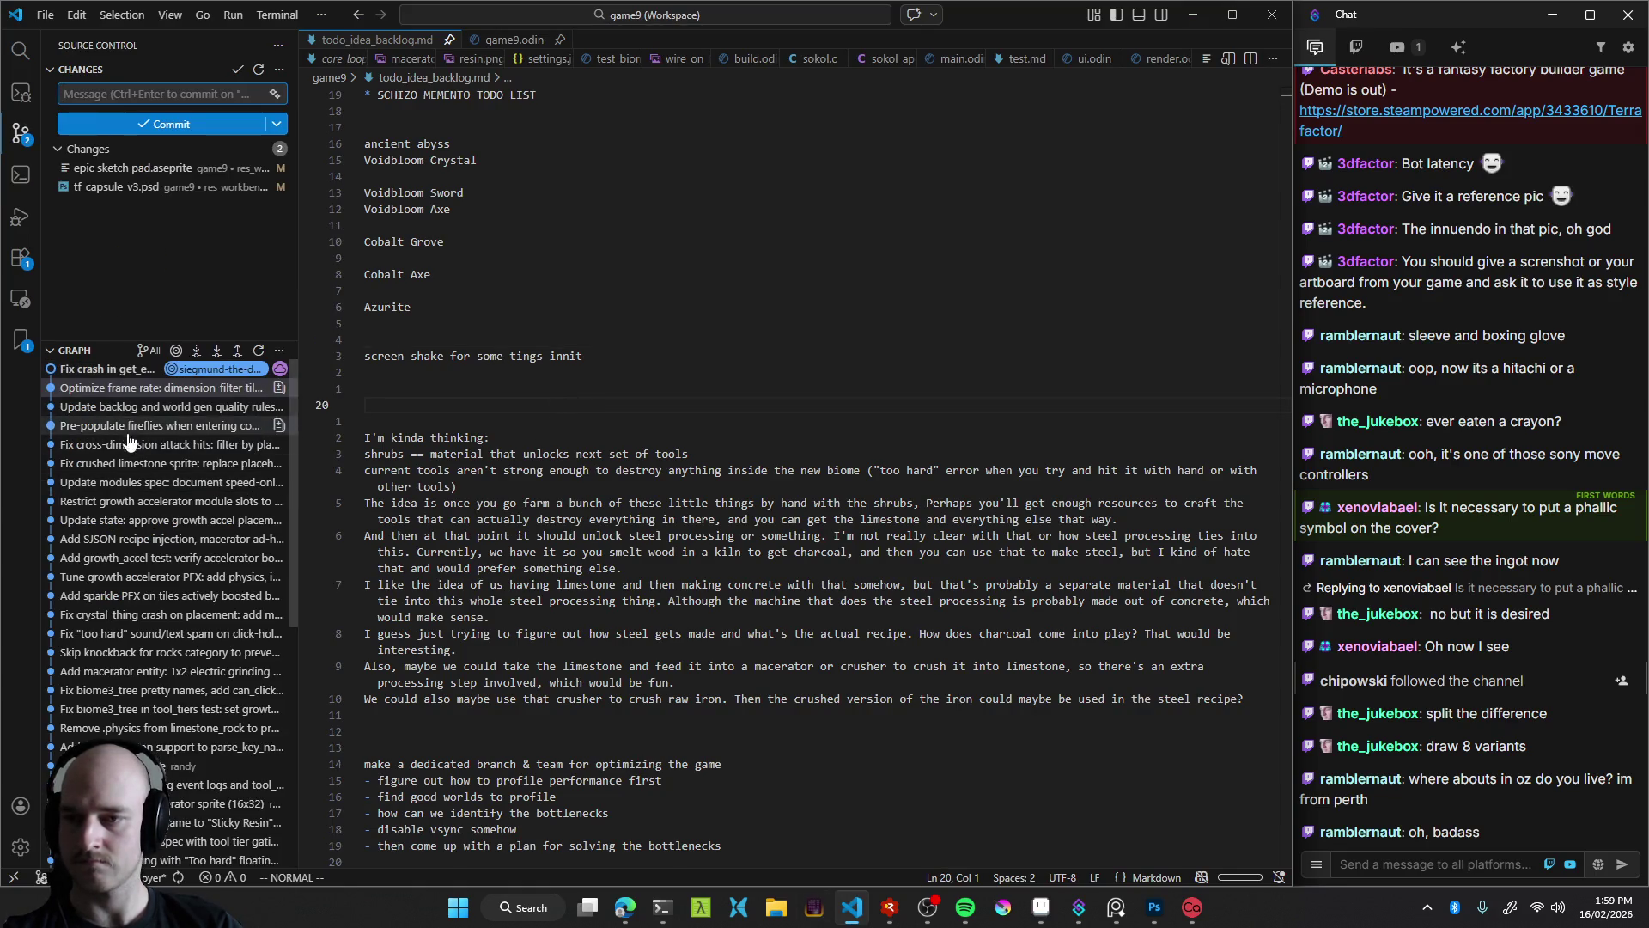
pyautogui.moveTo(134, 430)
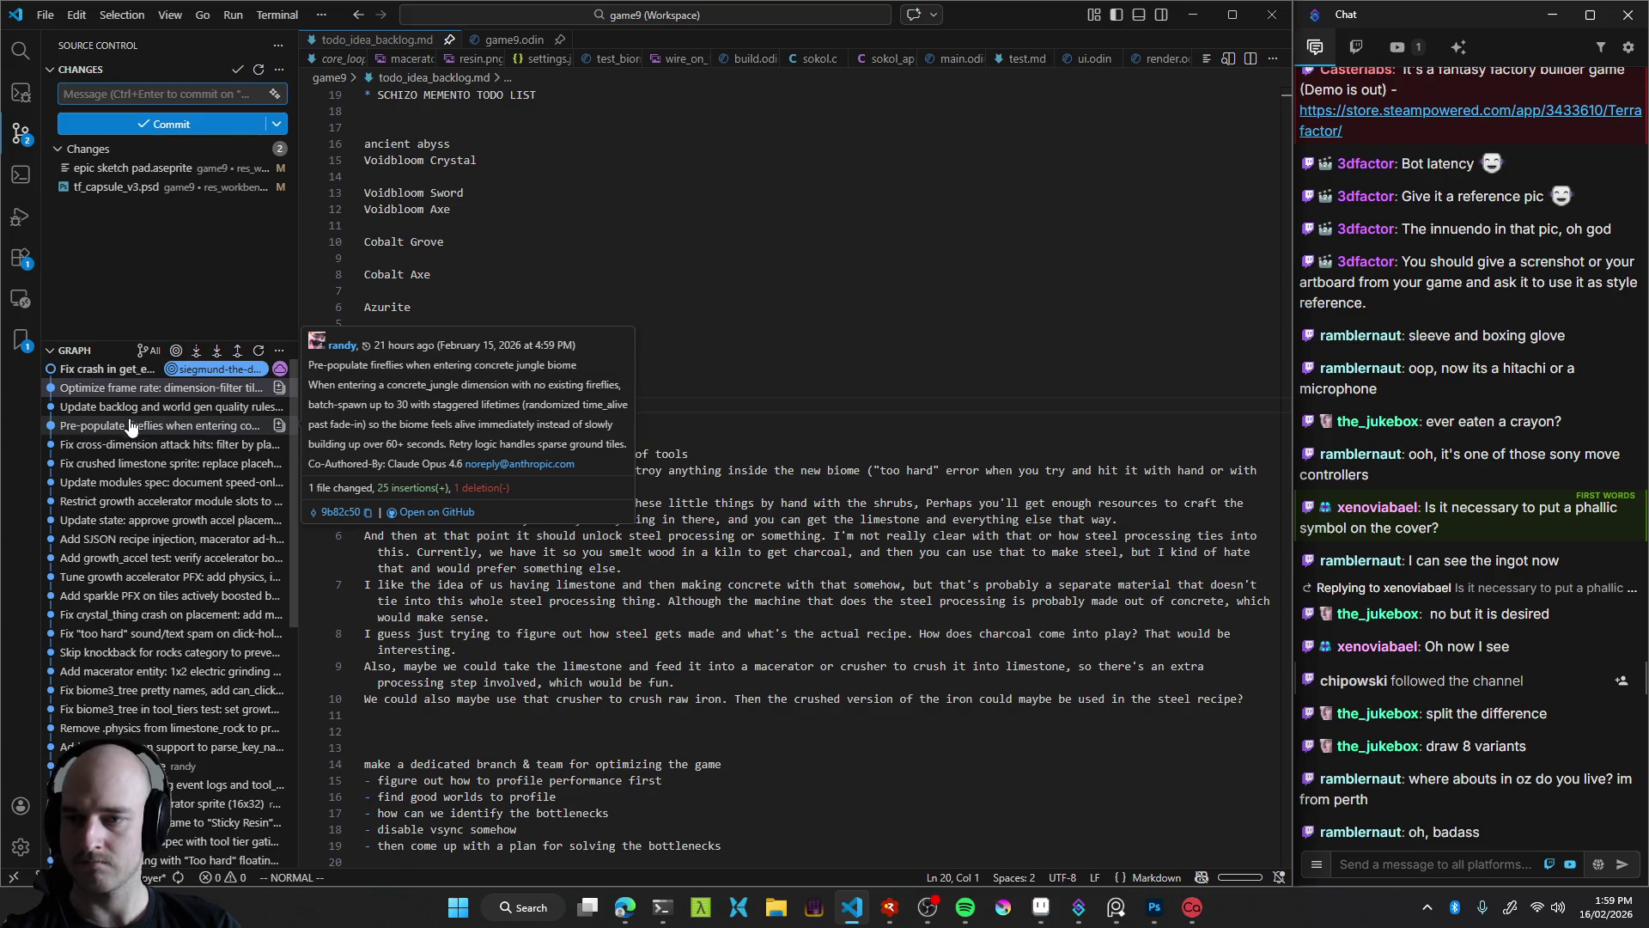
pyautogui.click(134, 409)
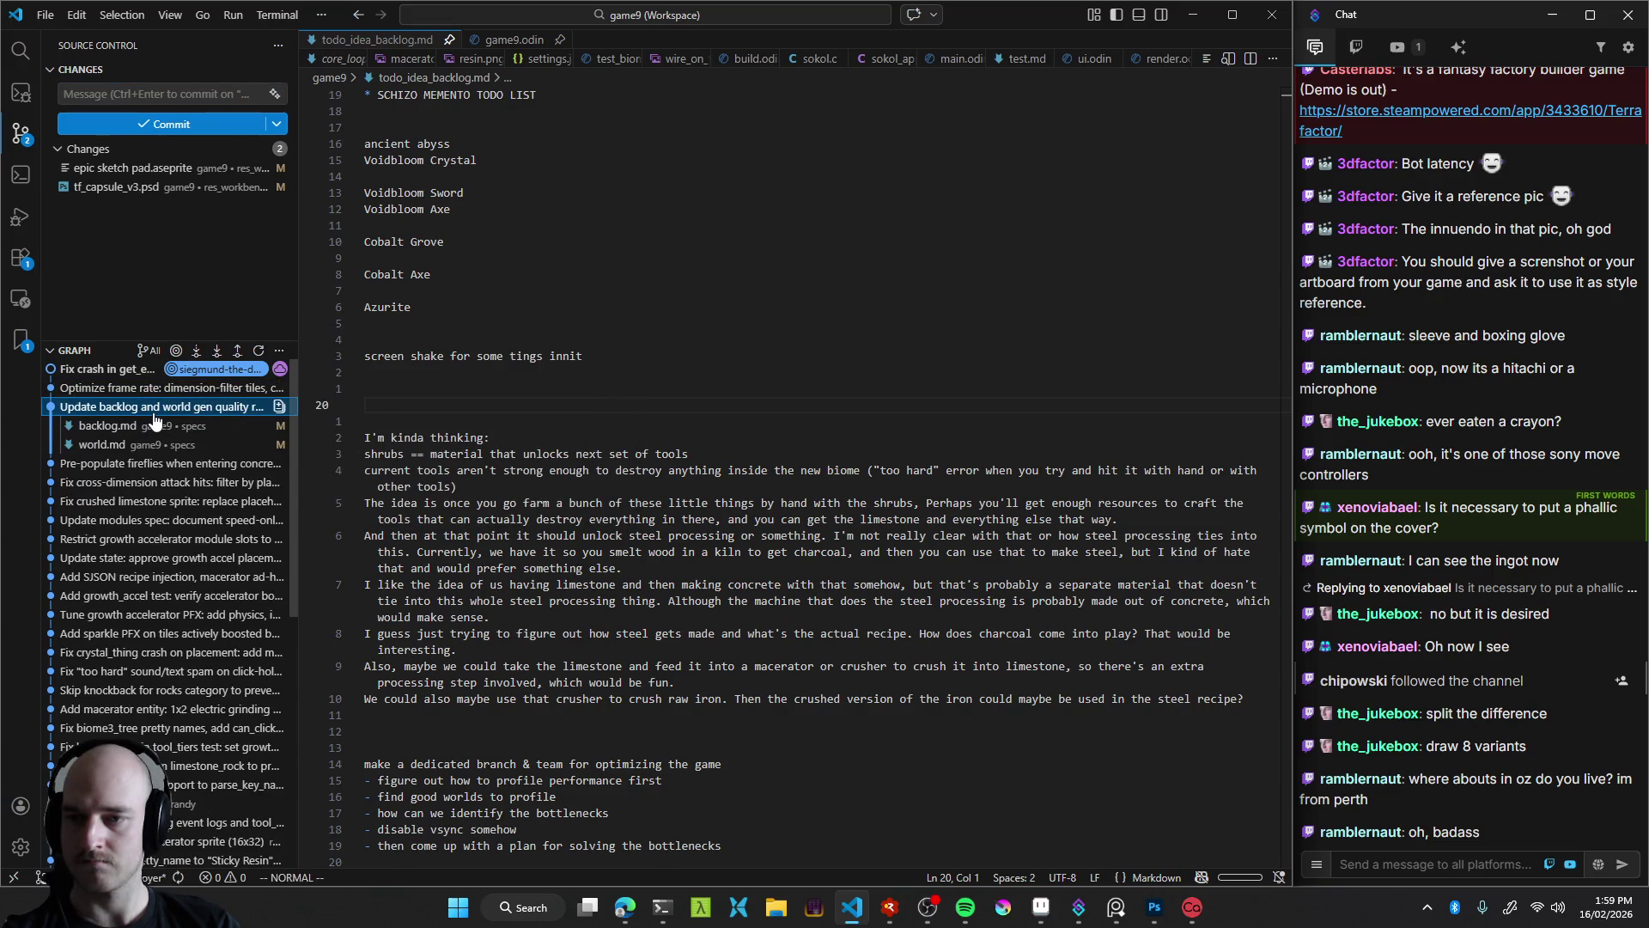
pyautogui.click(147, 407)
pyautogui.hotkey('alt', 'Tab')
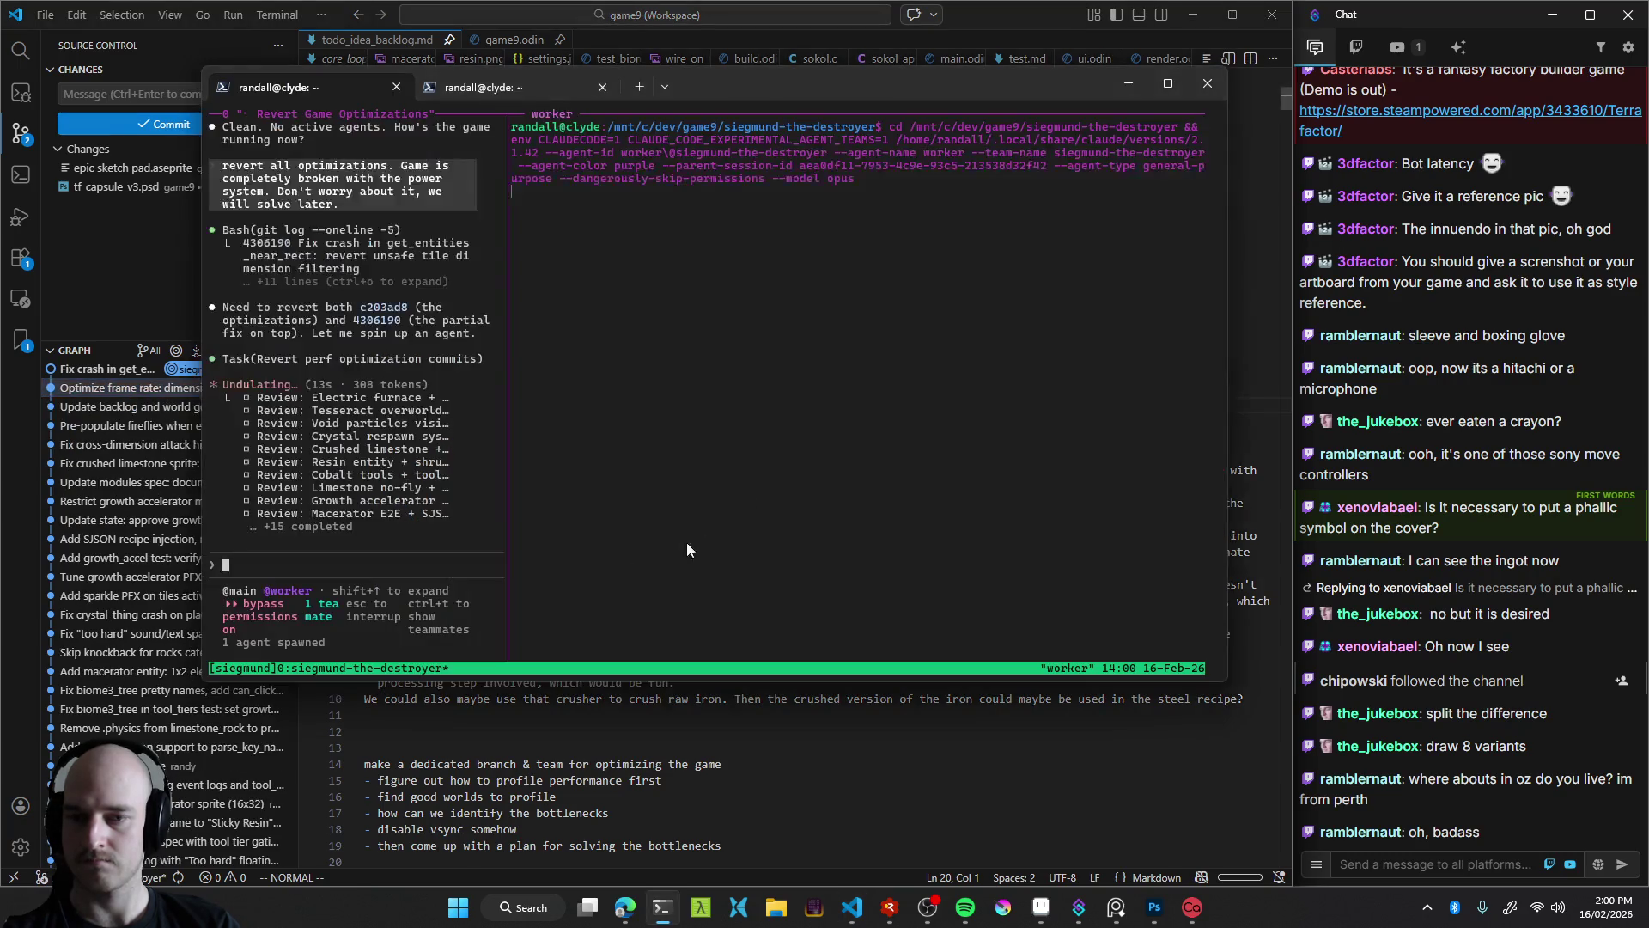
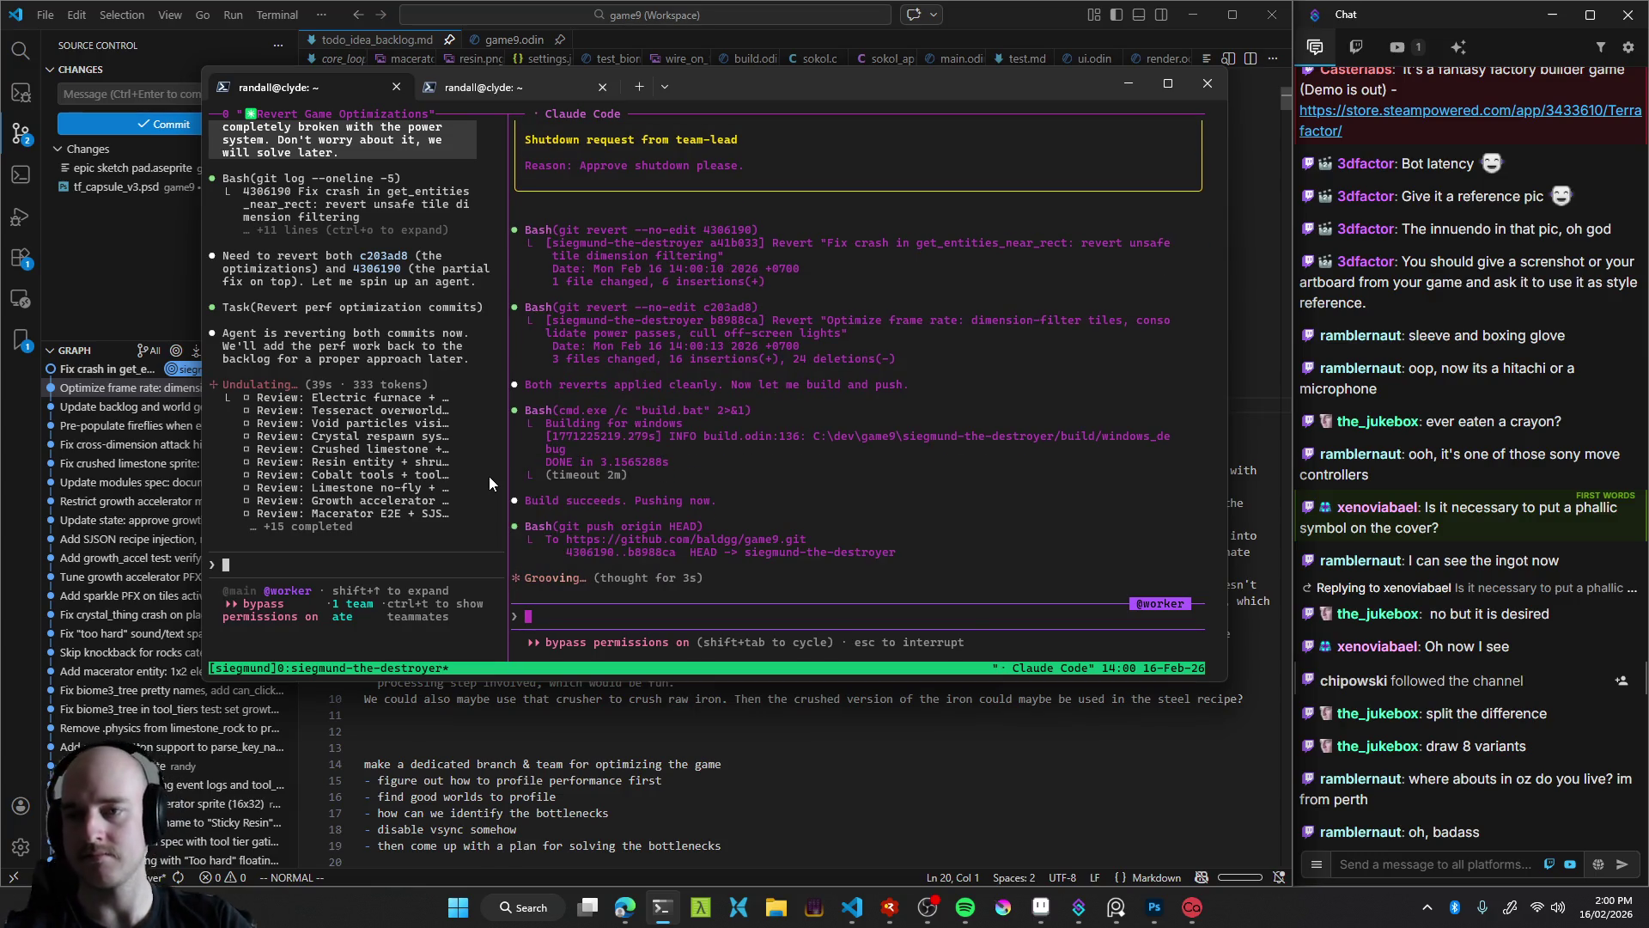
# Expand the two Revert commits in the Source Control graph to inspect their files
pyautogui.click(701, 777)
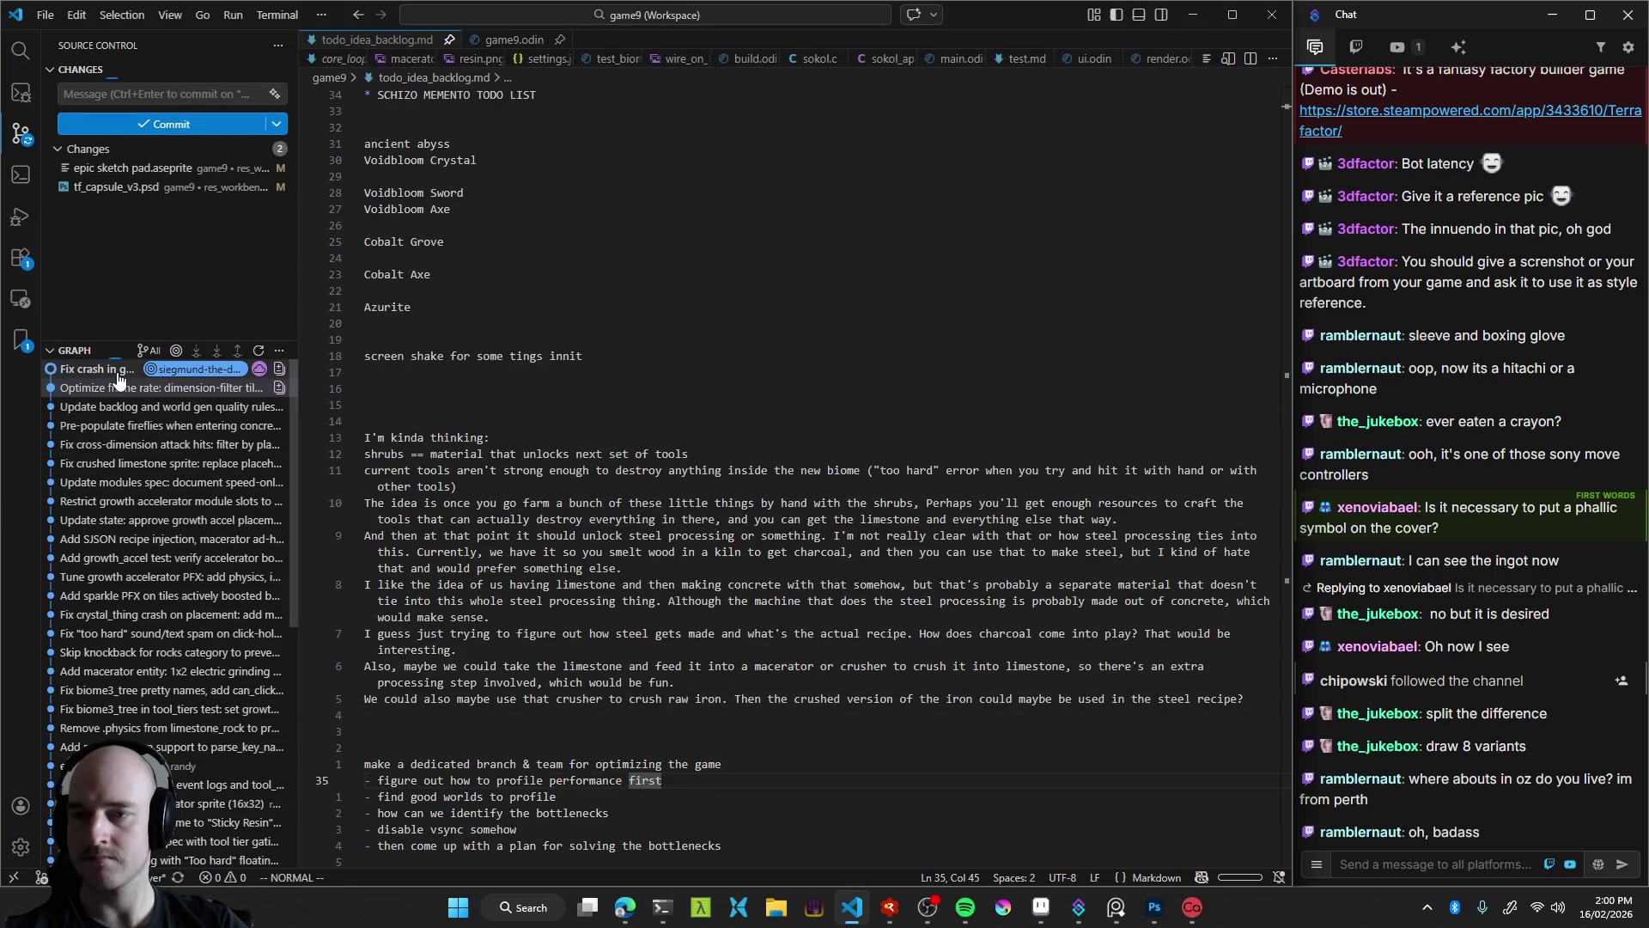
pyautogui.moveTo(119, 379)
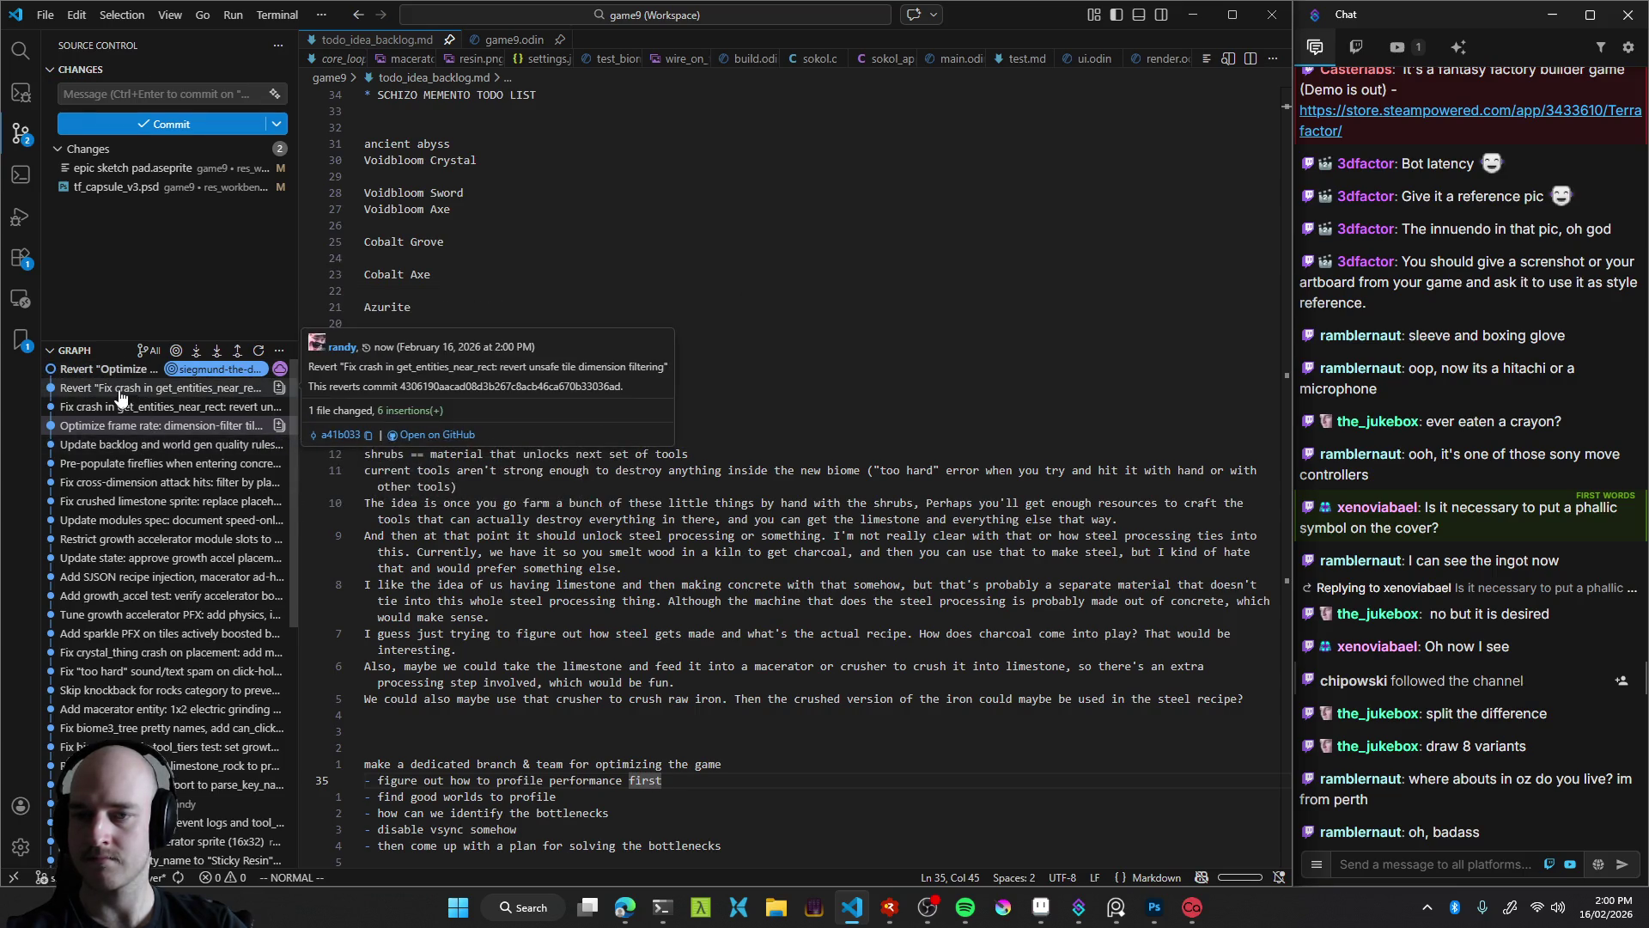
pyautogui.click(119, 371)
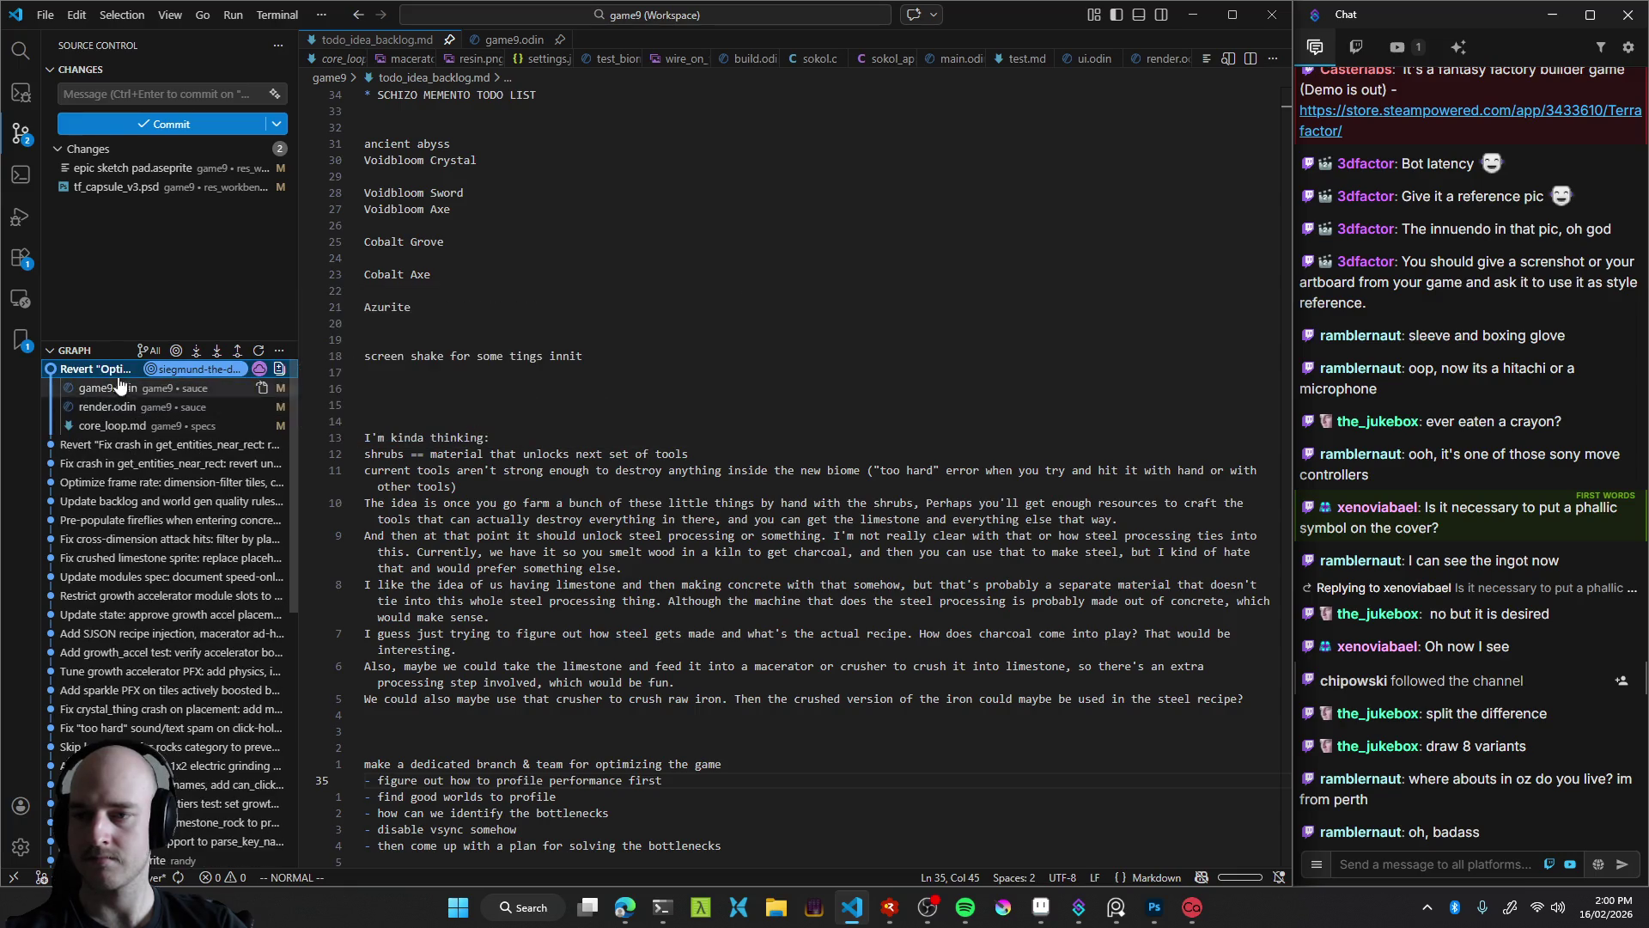
pyautogui.moveTo(118, 382)
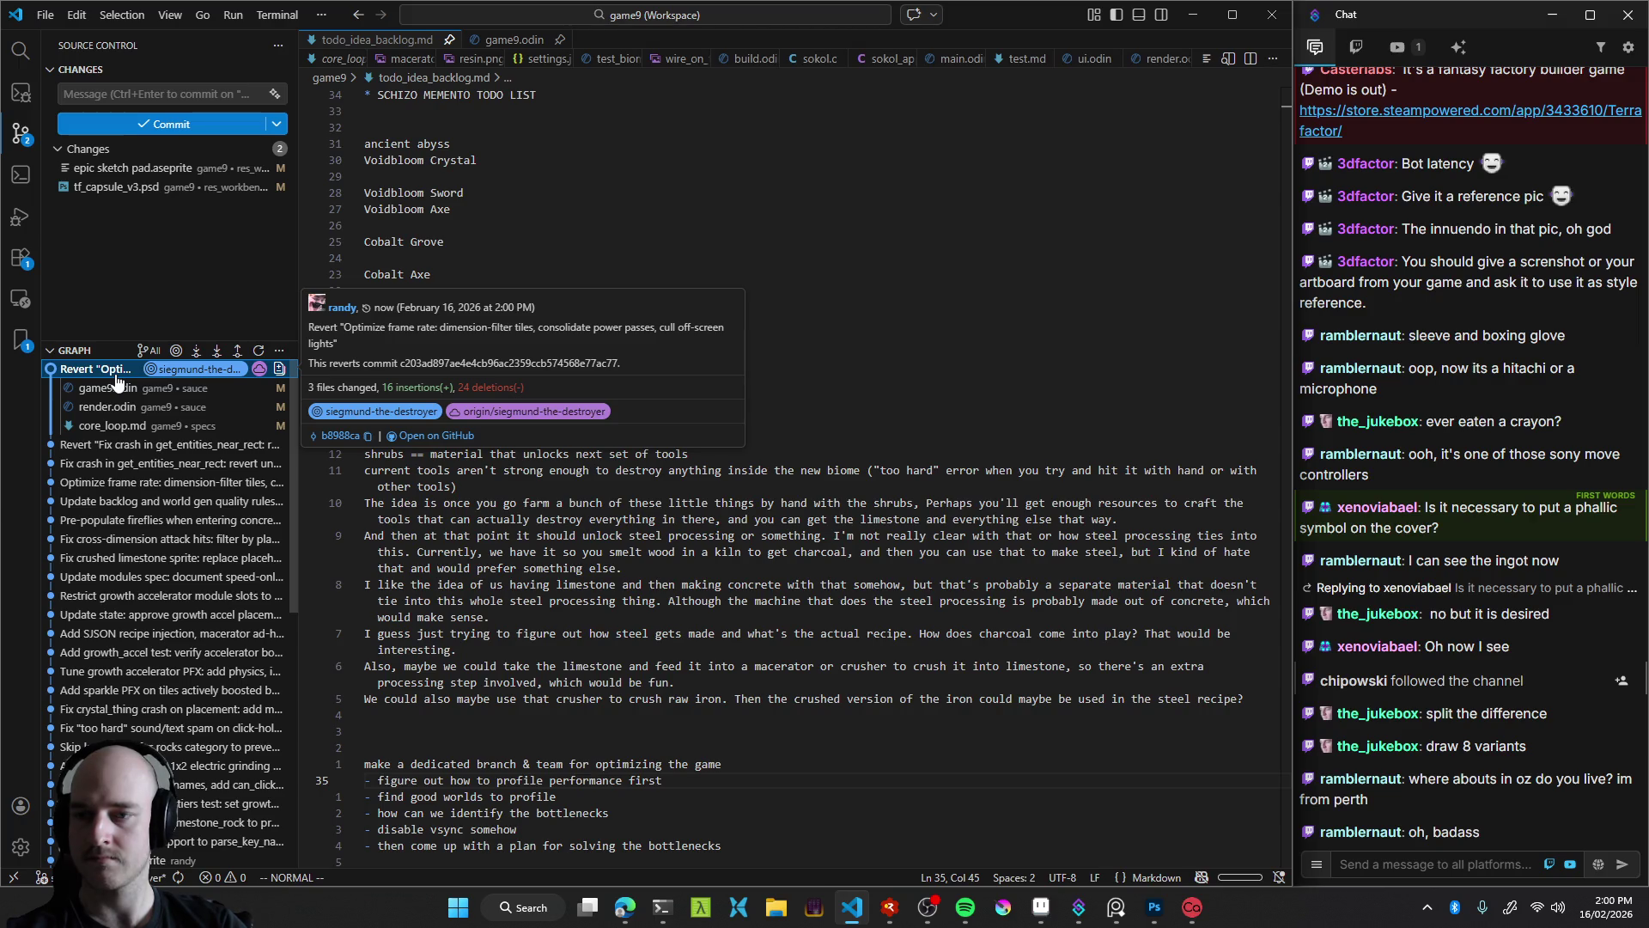
pyautogui.click(103, 368)
pyautogui.click(116, 387)
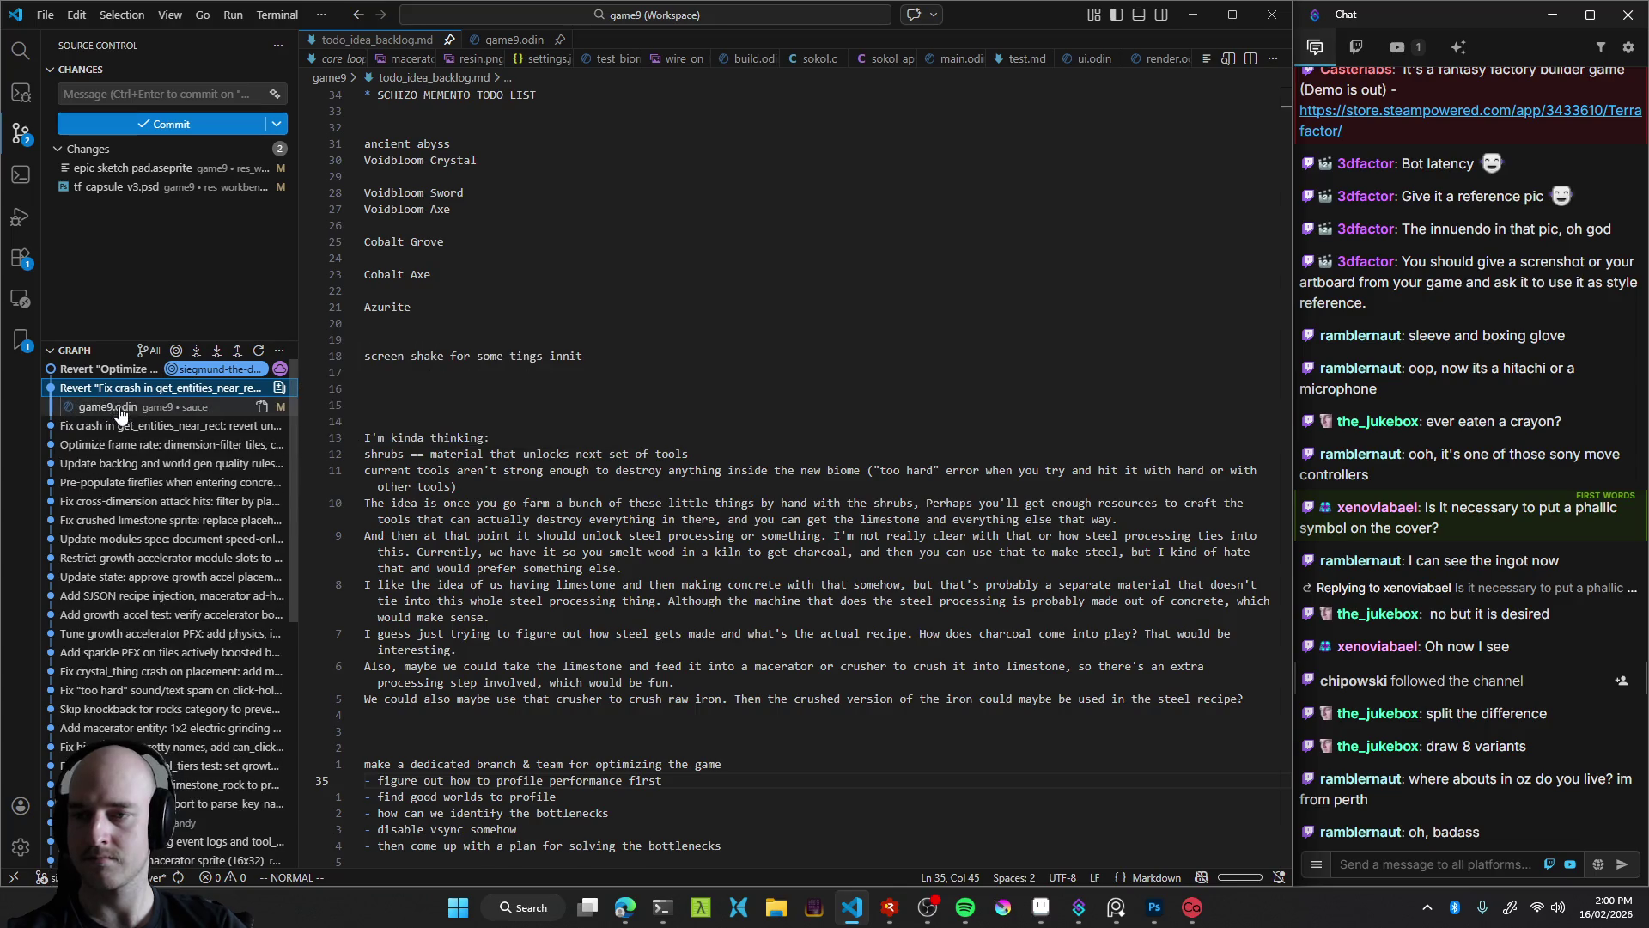
# Bring up the game9.odin source file in the editor
pyautogui.click(120, 387)
pyautogui.click(791, 339)
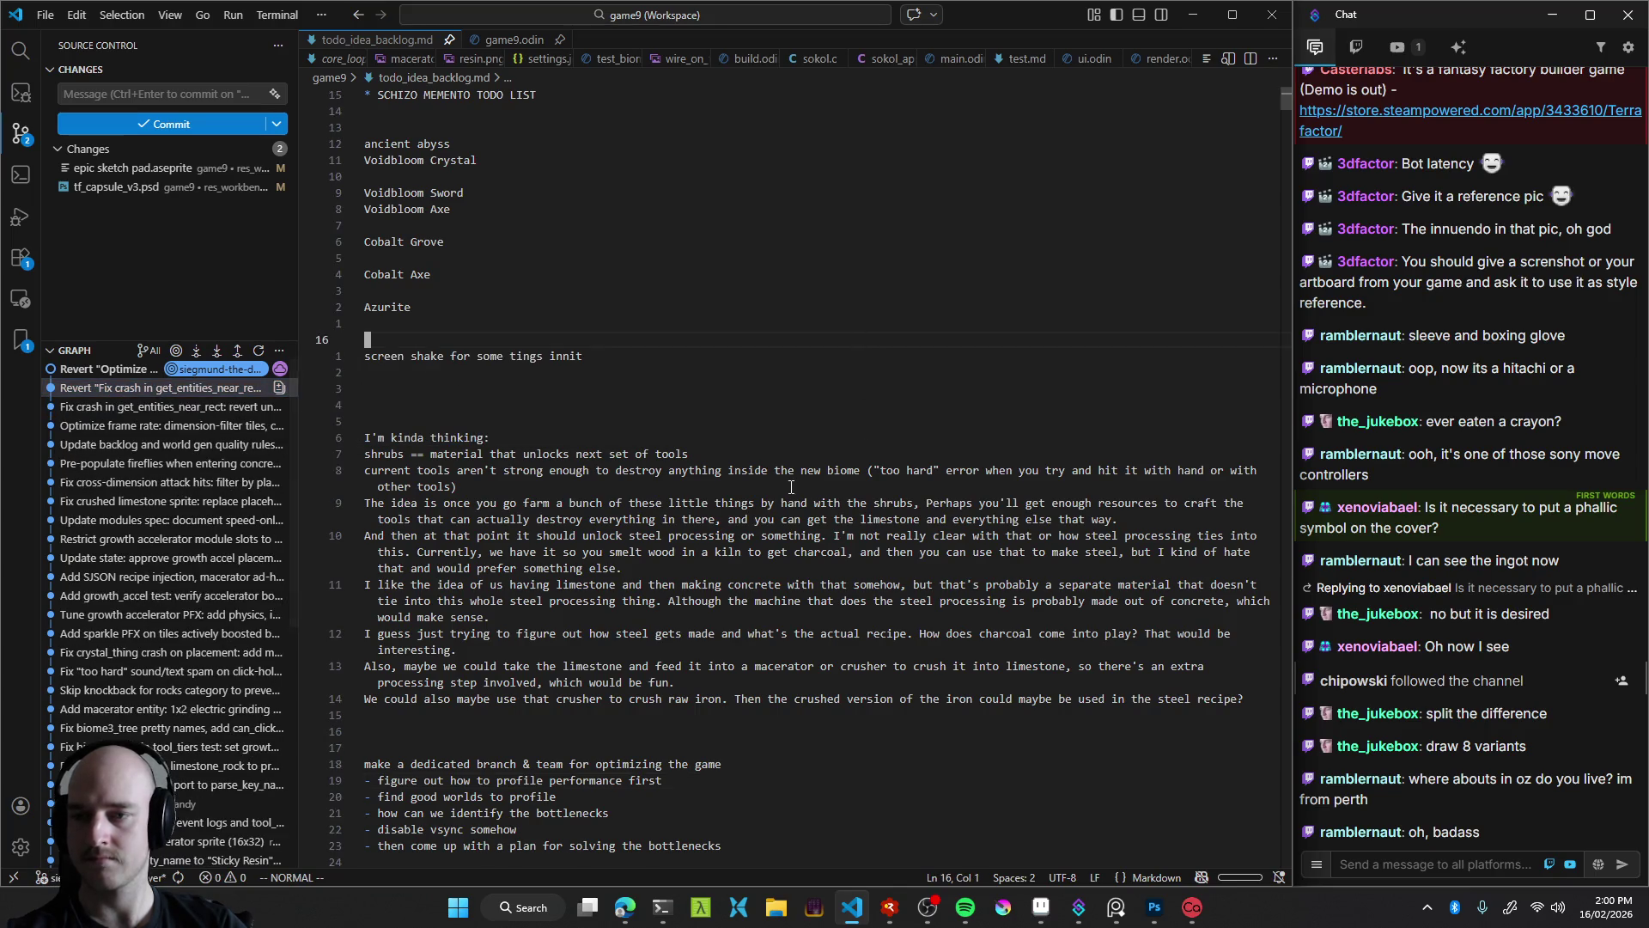
pyautogui.click(514, 39)
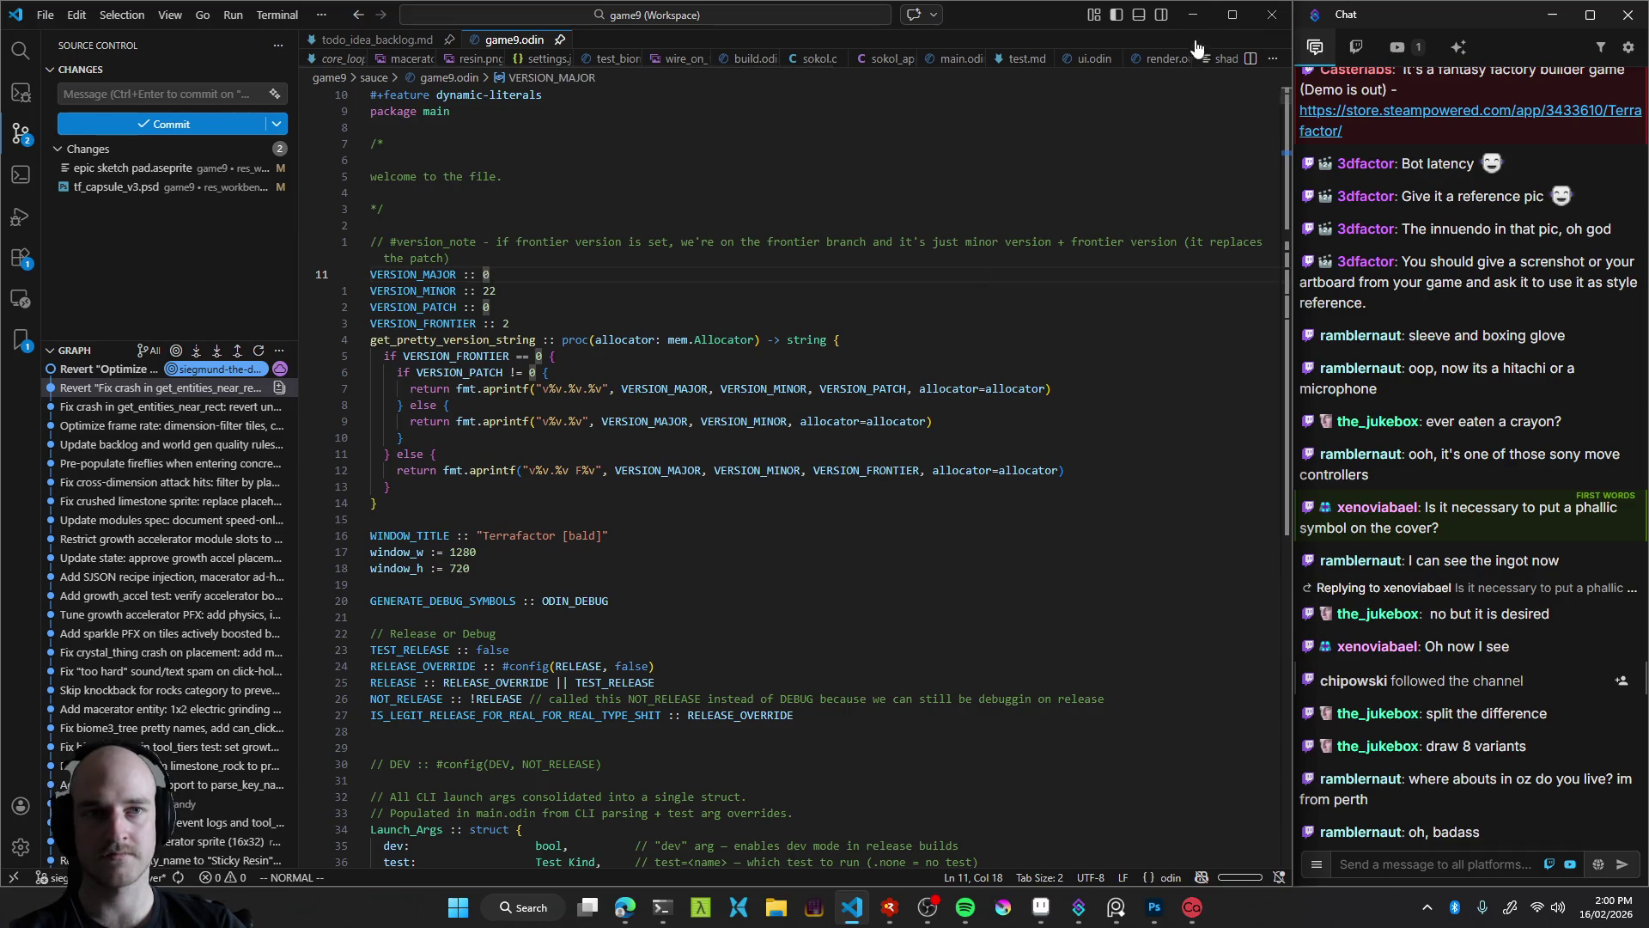
# Minimize VS Code and switch to the capsule image design tmux session to check it
pyautogui.click(1193, 15)
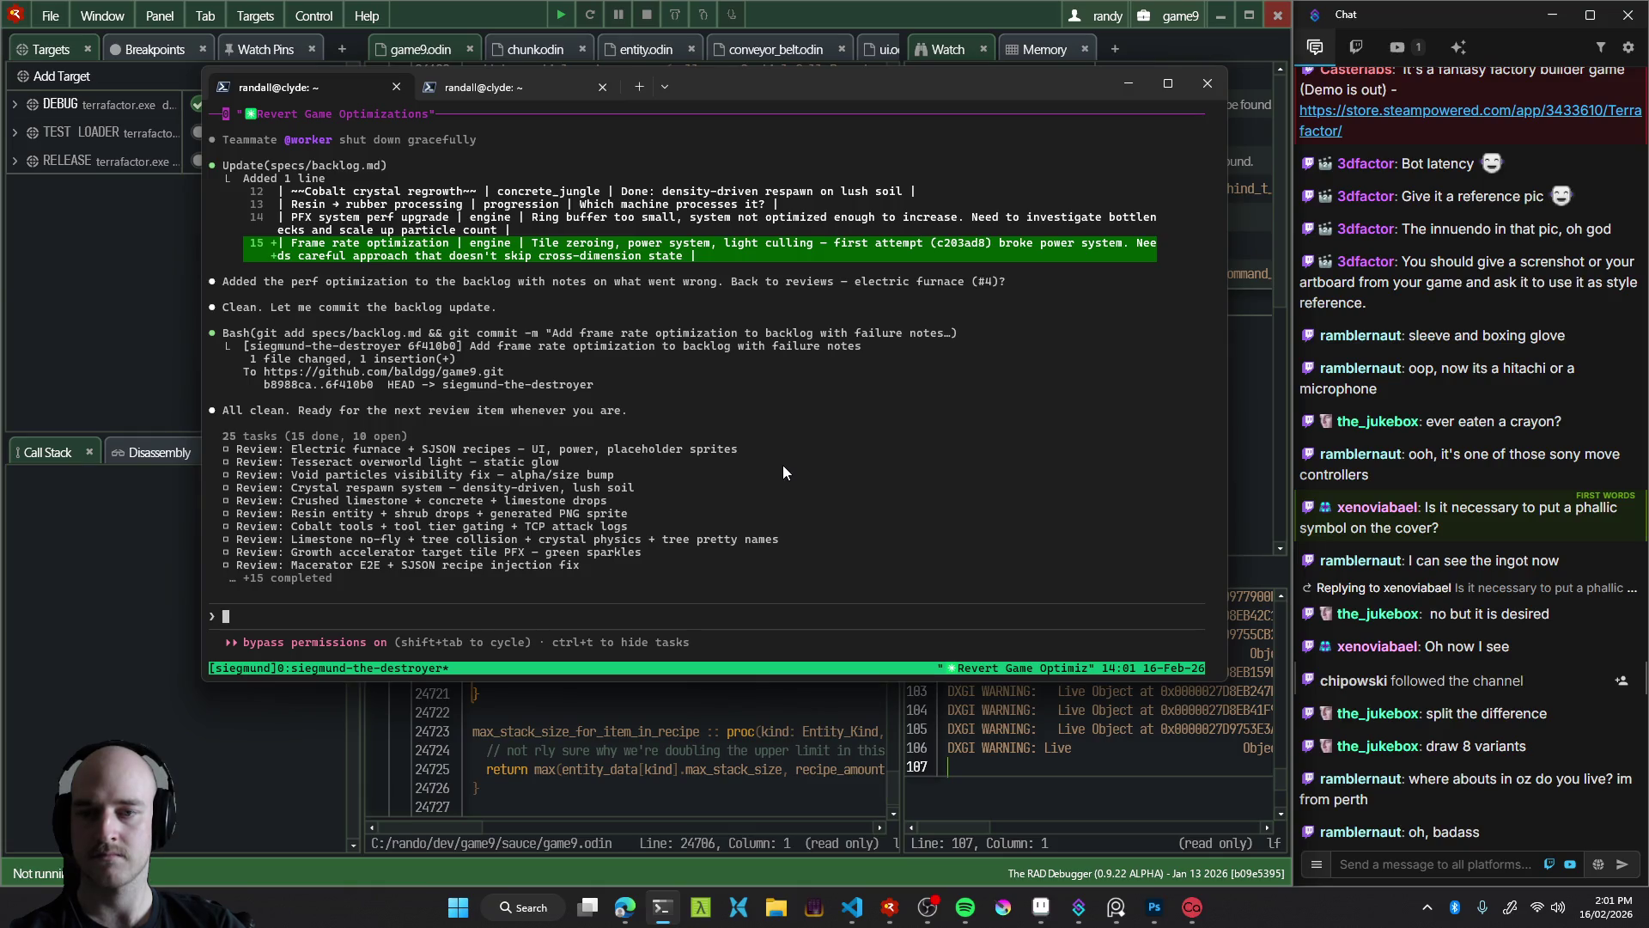
pyautogui.hotkey('ctrl', 'b')
pyautogui.press('s')
pyautogui.press('Up')
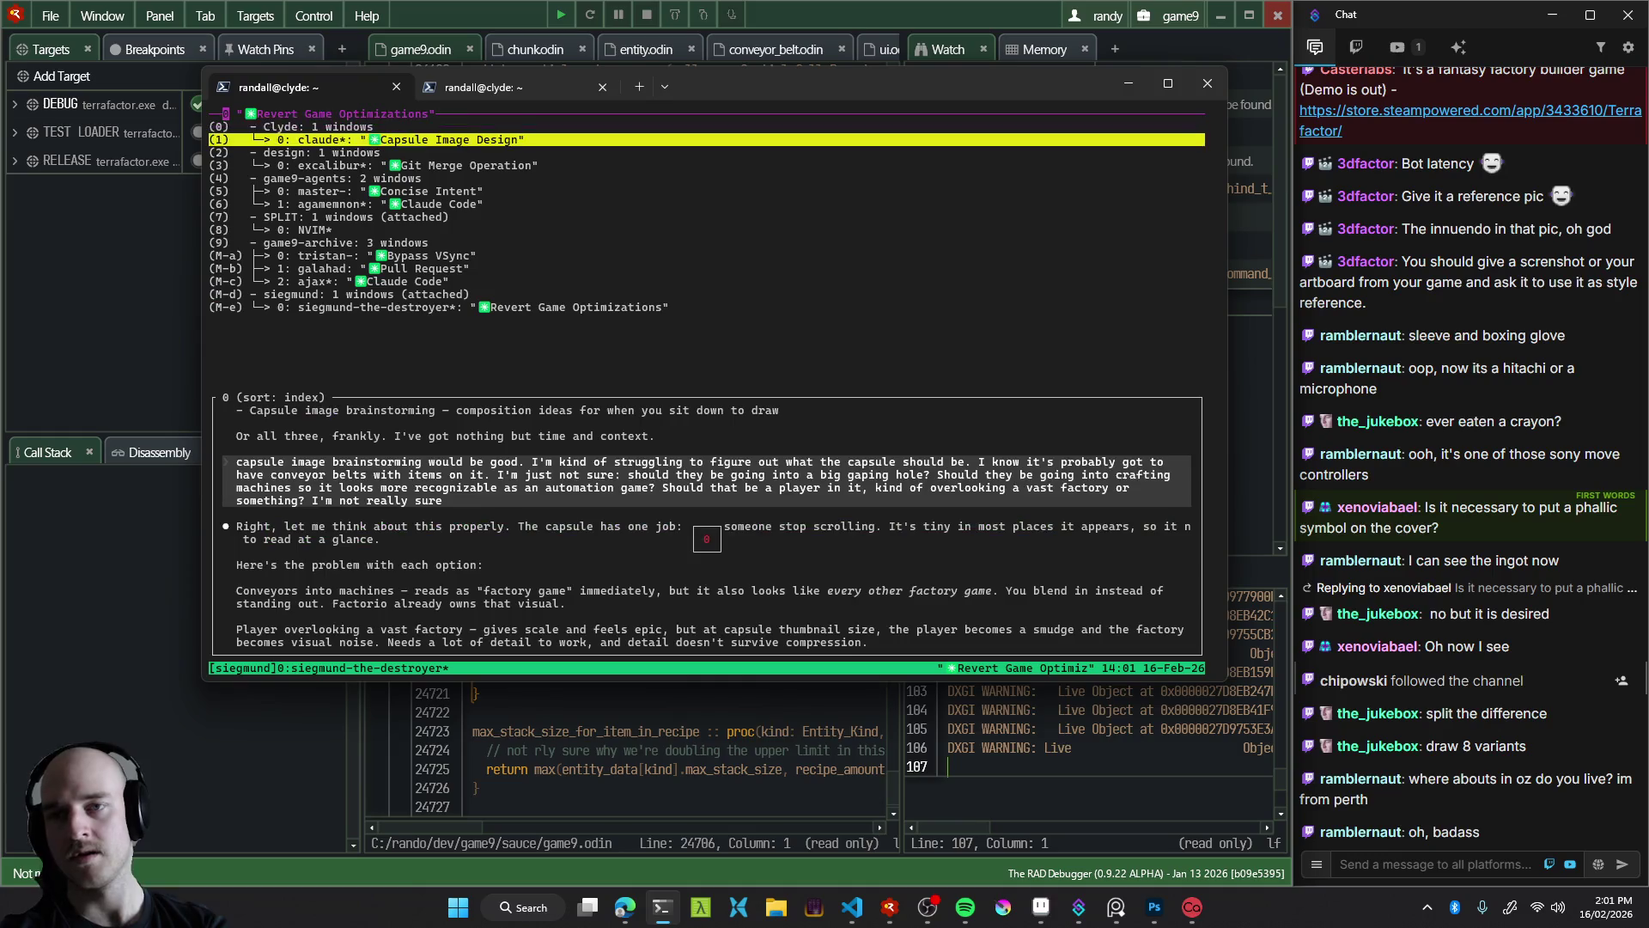
pyautogui.press('Return')
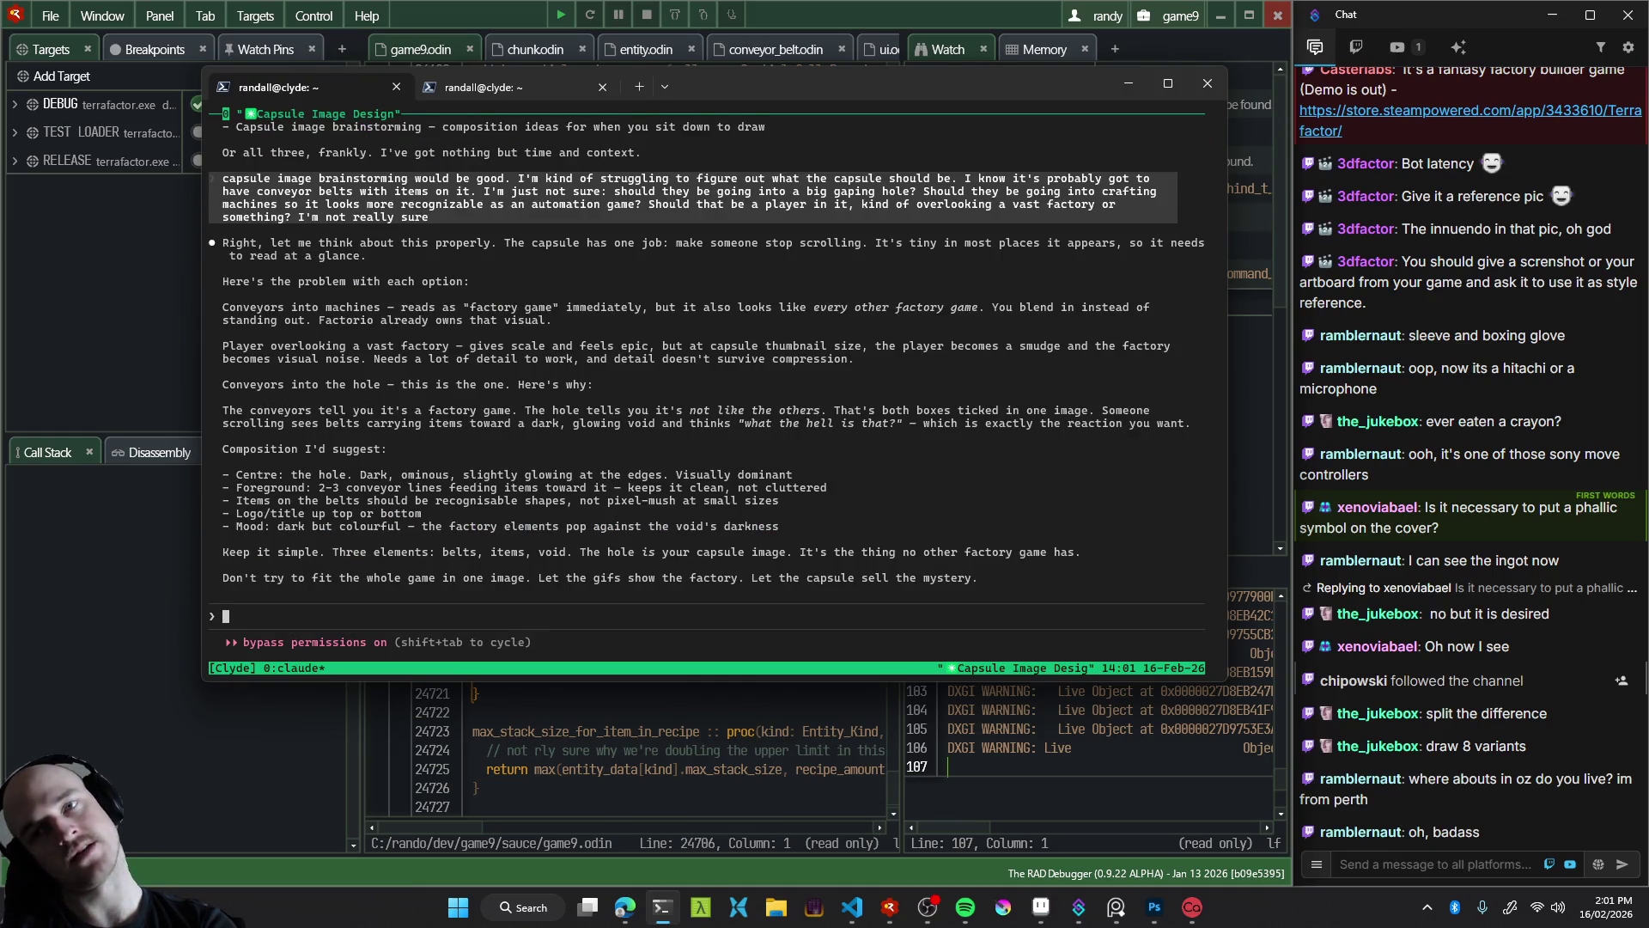
pyautogui.hotkey('ctrl', 'b')
pyautogui.press('s')
pyautogui.press('Escape')
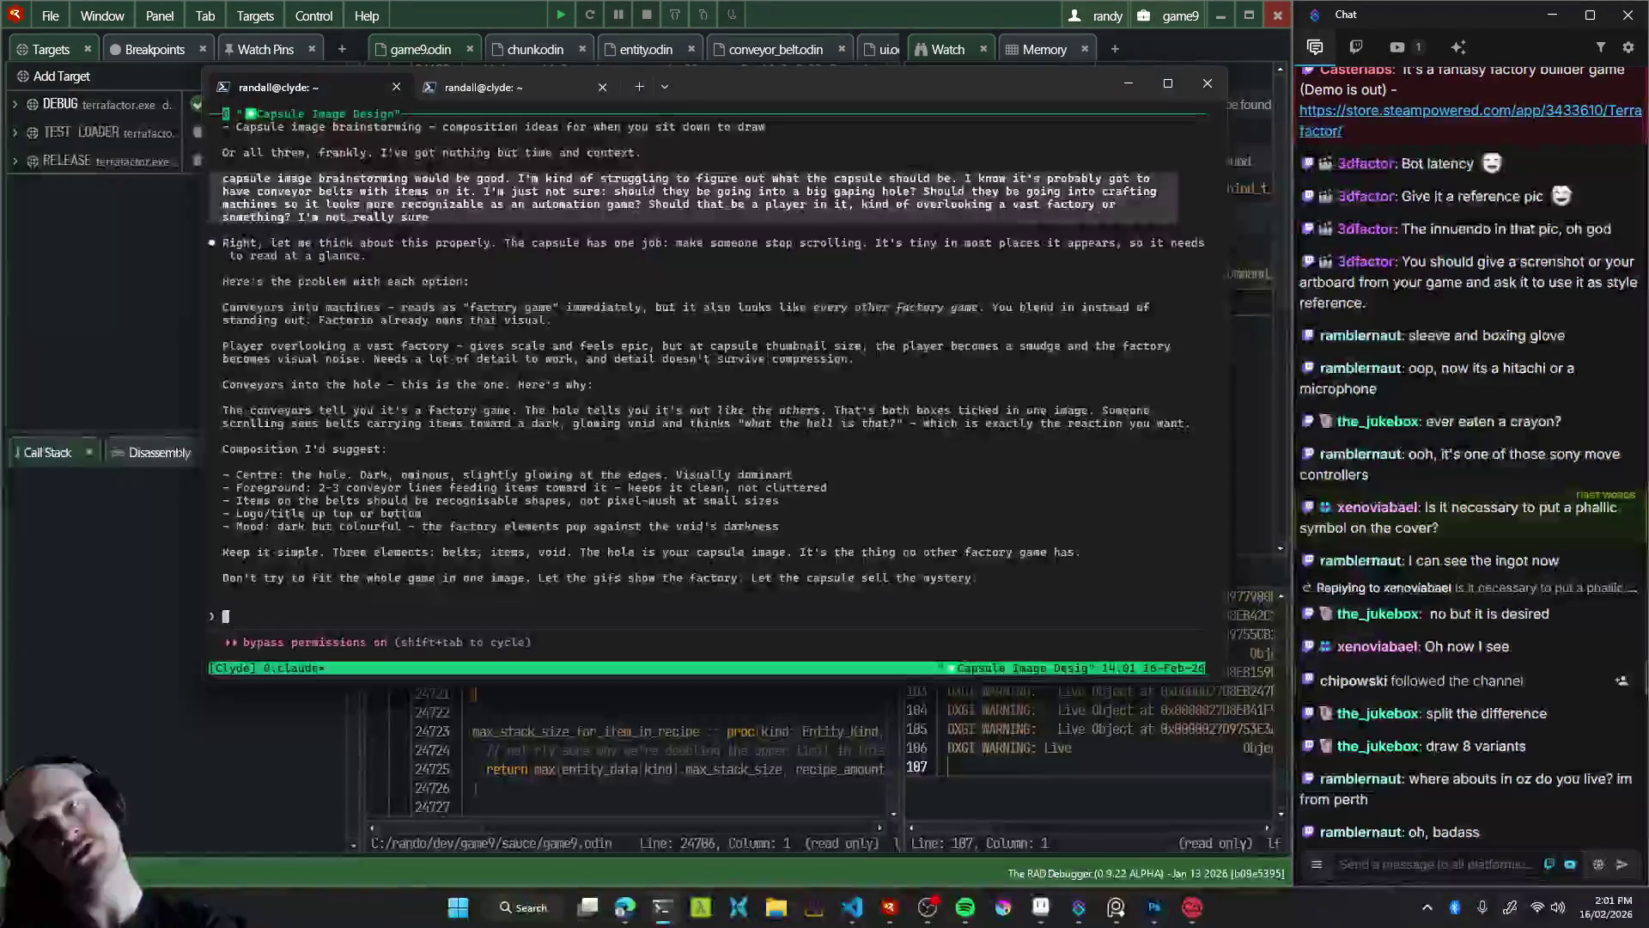
# Return to the revert game optimizations session and ask Claude "what's next"
pyautogui.hotkey('ctrl', 'b')
pyautogui.press('s')
pyautogui.press('Down')
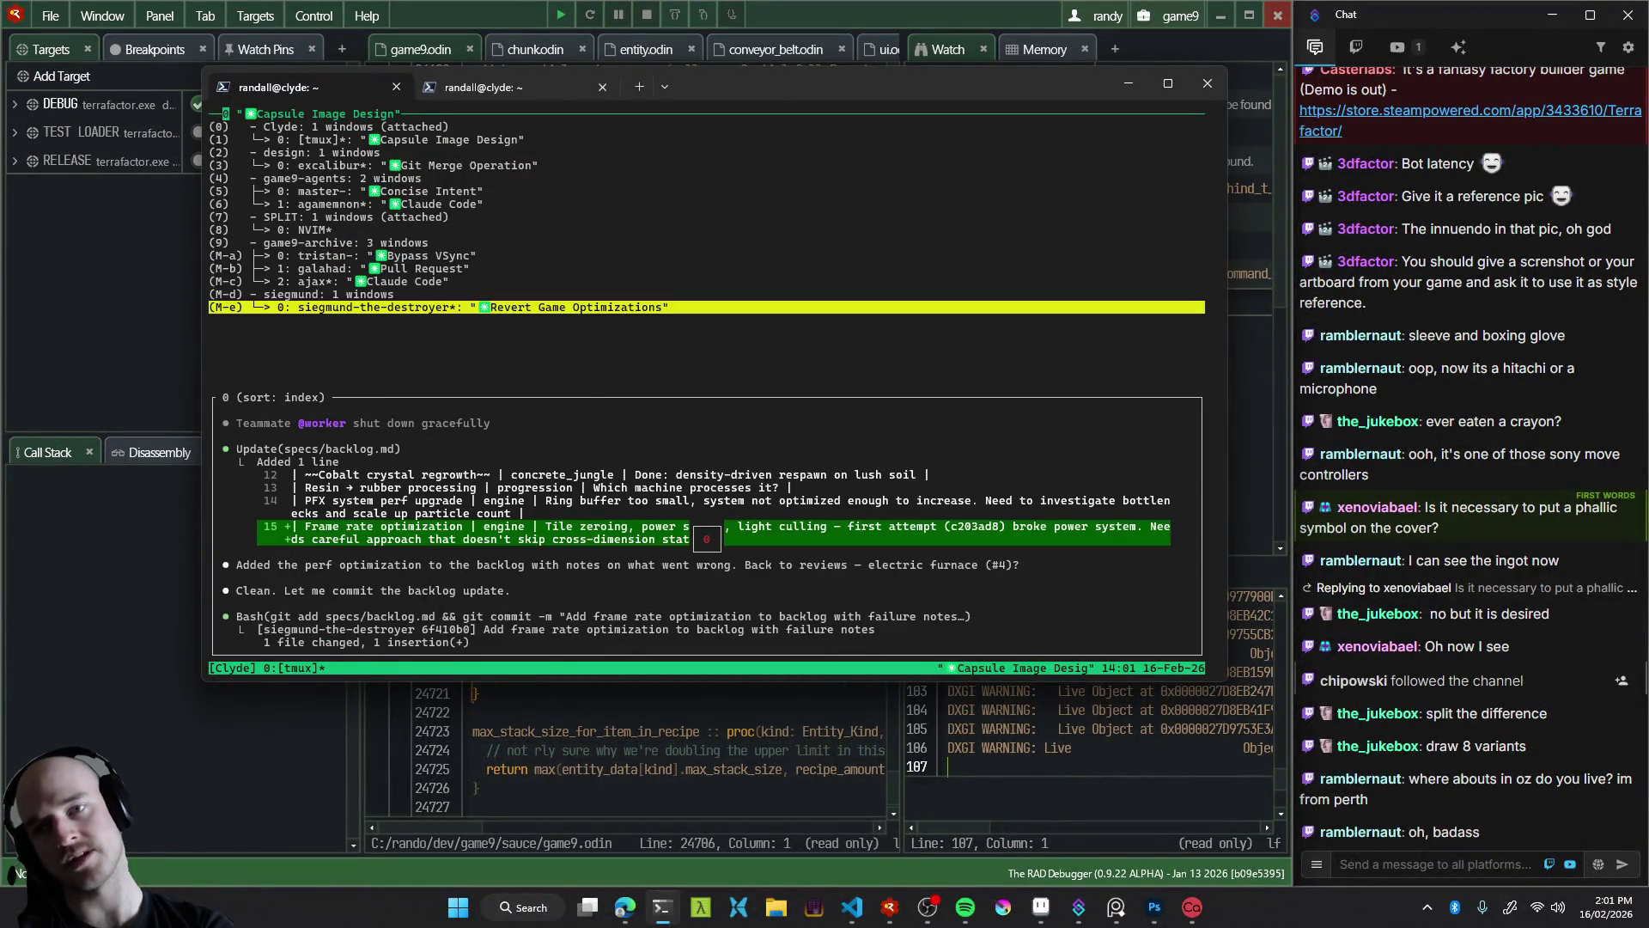
pyautogui.press('Return')
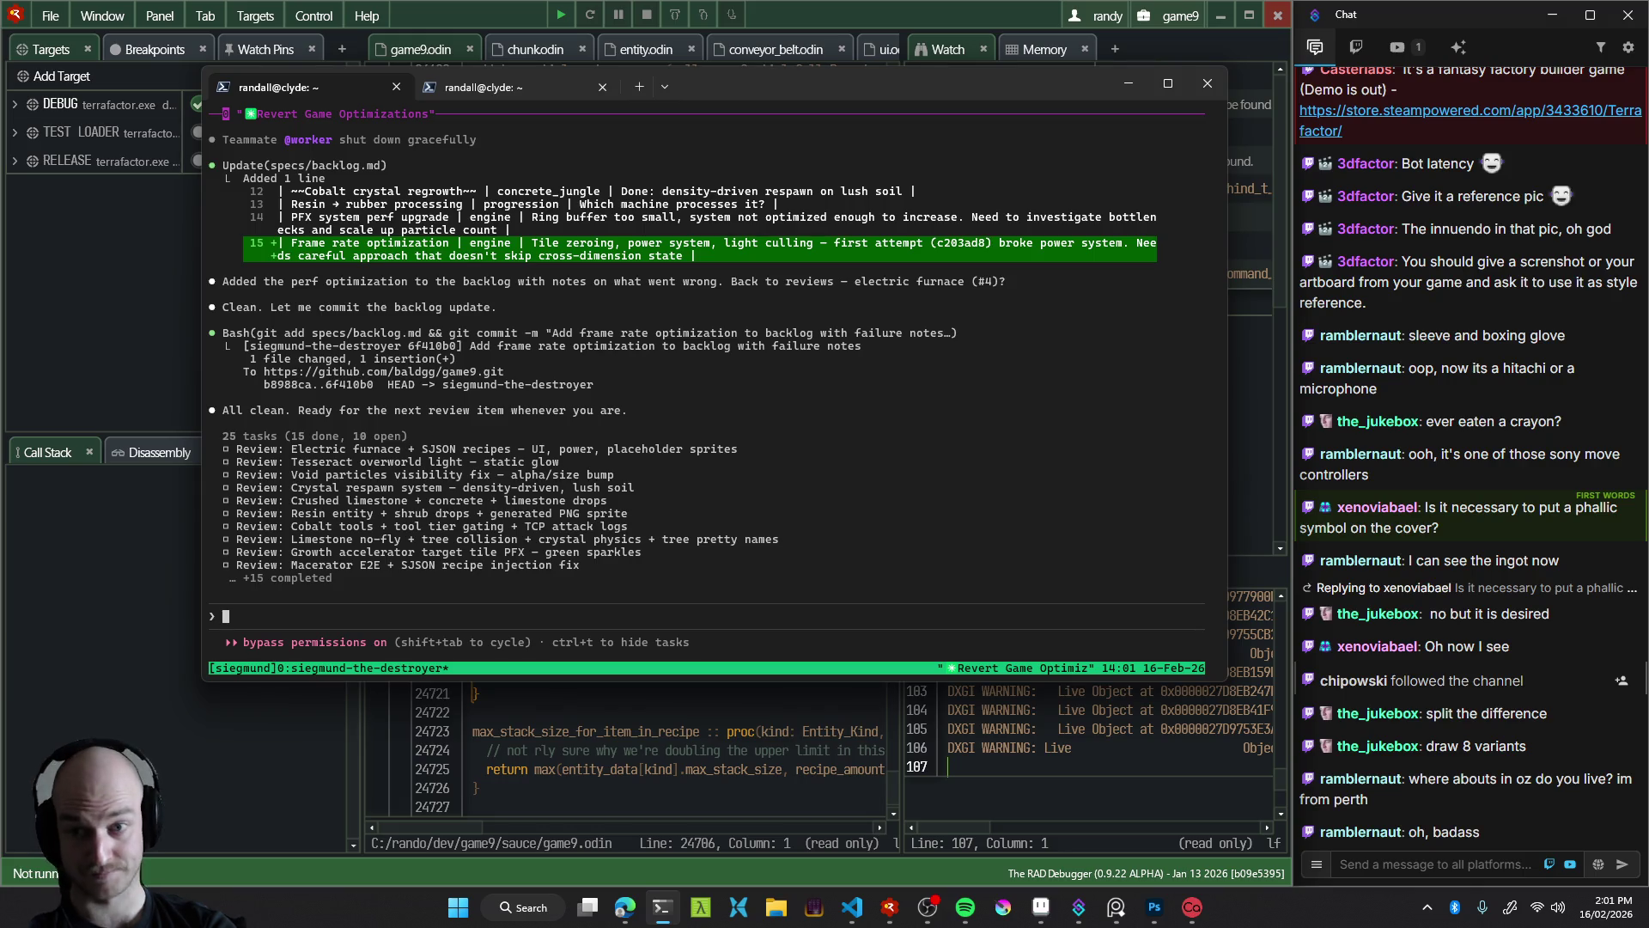
pyautogui.write("what's next")
pyautogui.press('Return')
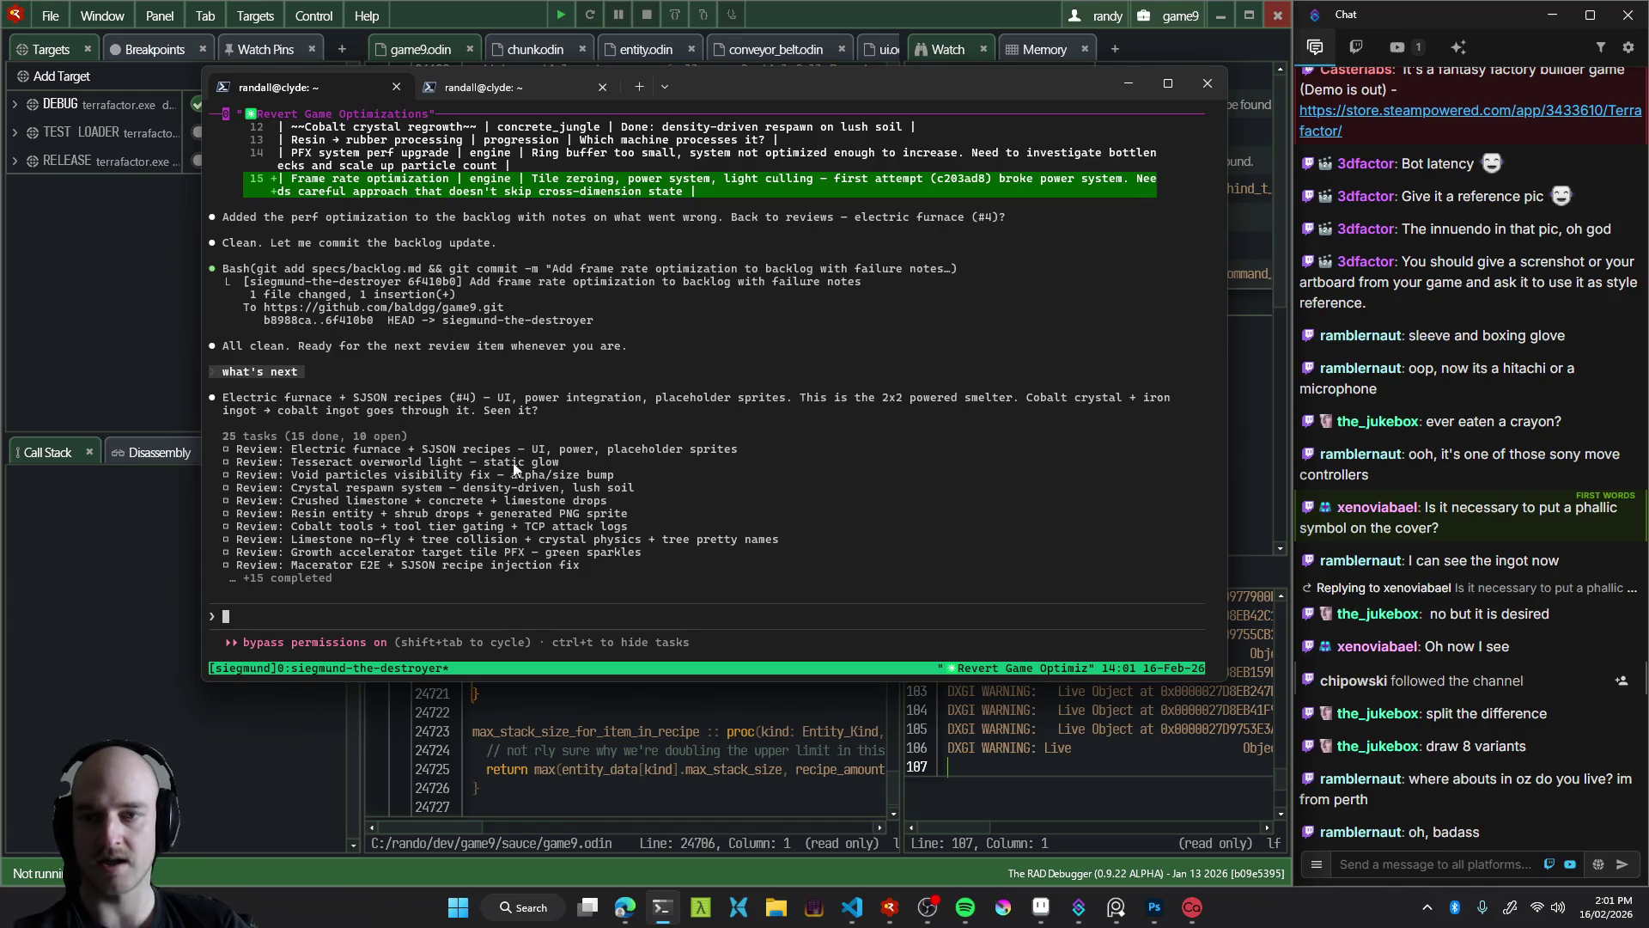
pyautogui.click(853, 910)
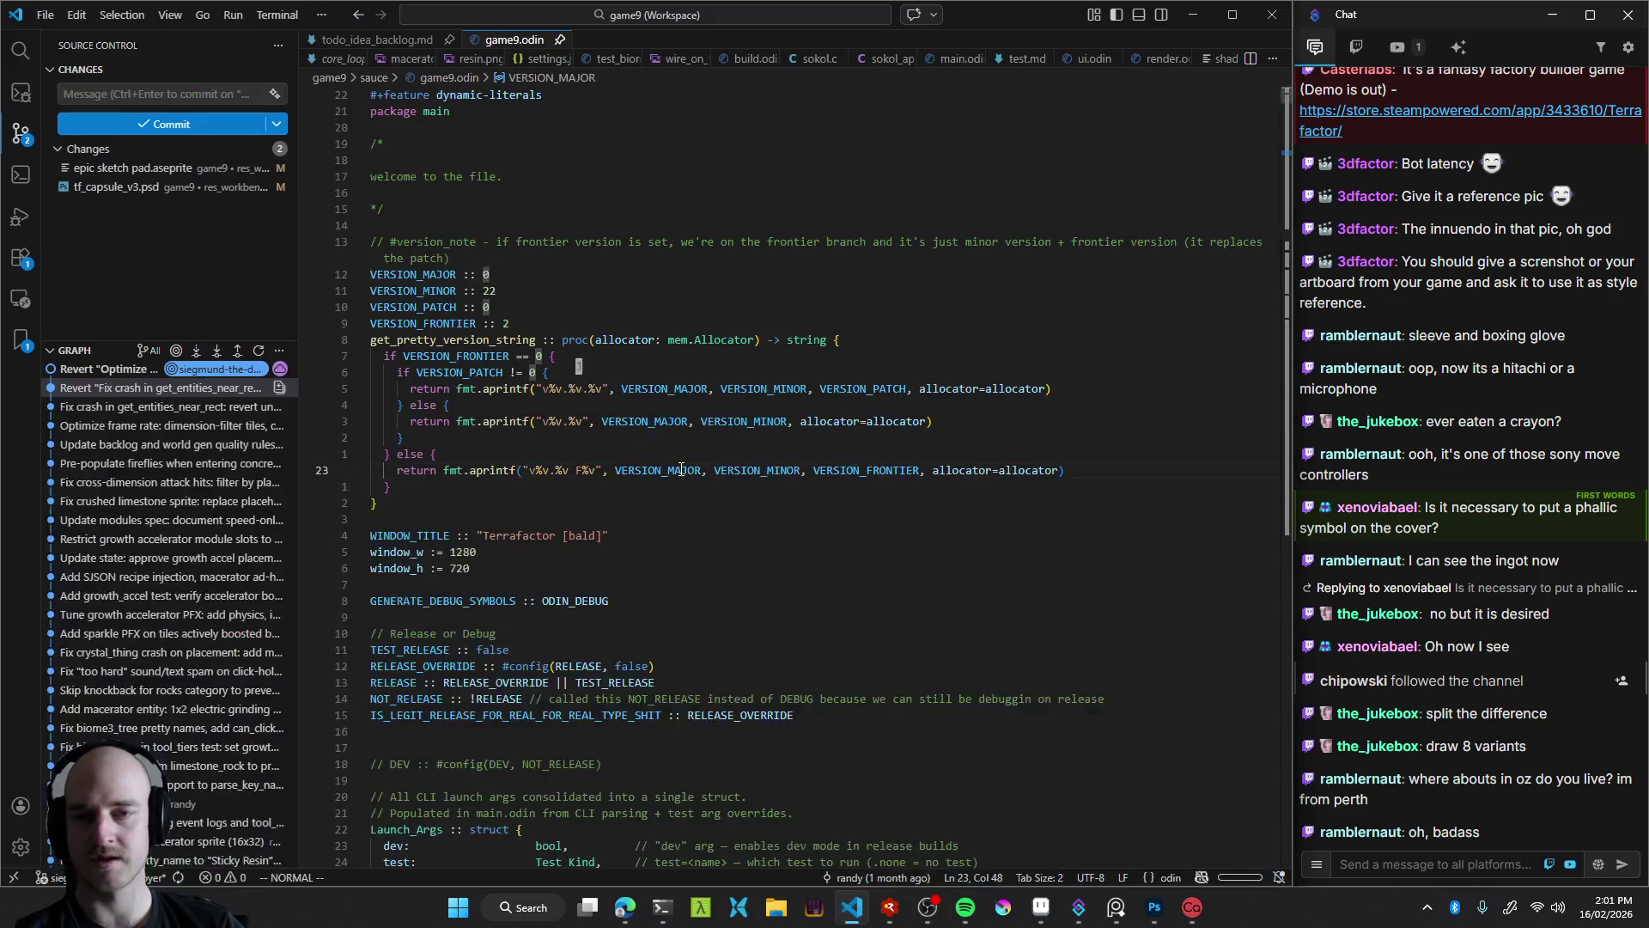
# Build and launch the game, then place a furnace from the hotbar beside the player
pyautogui.hotkey('ctrl', 'shift', 'b')
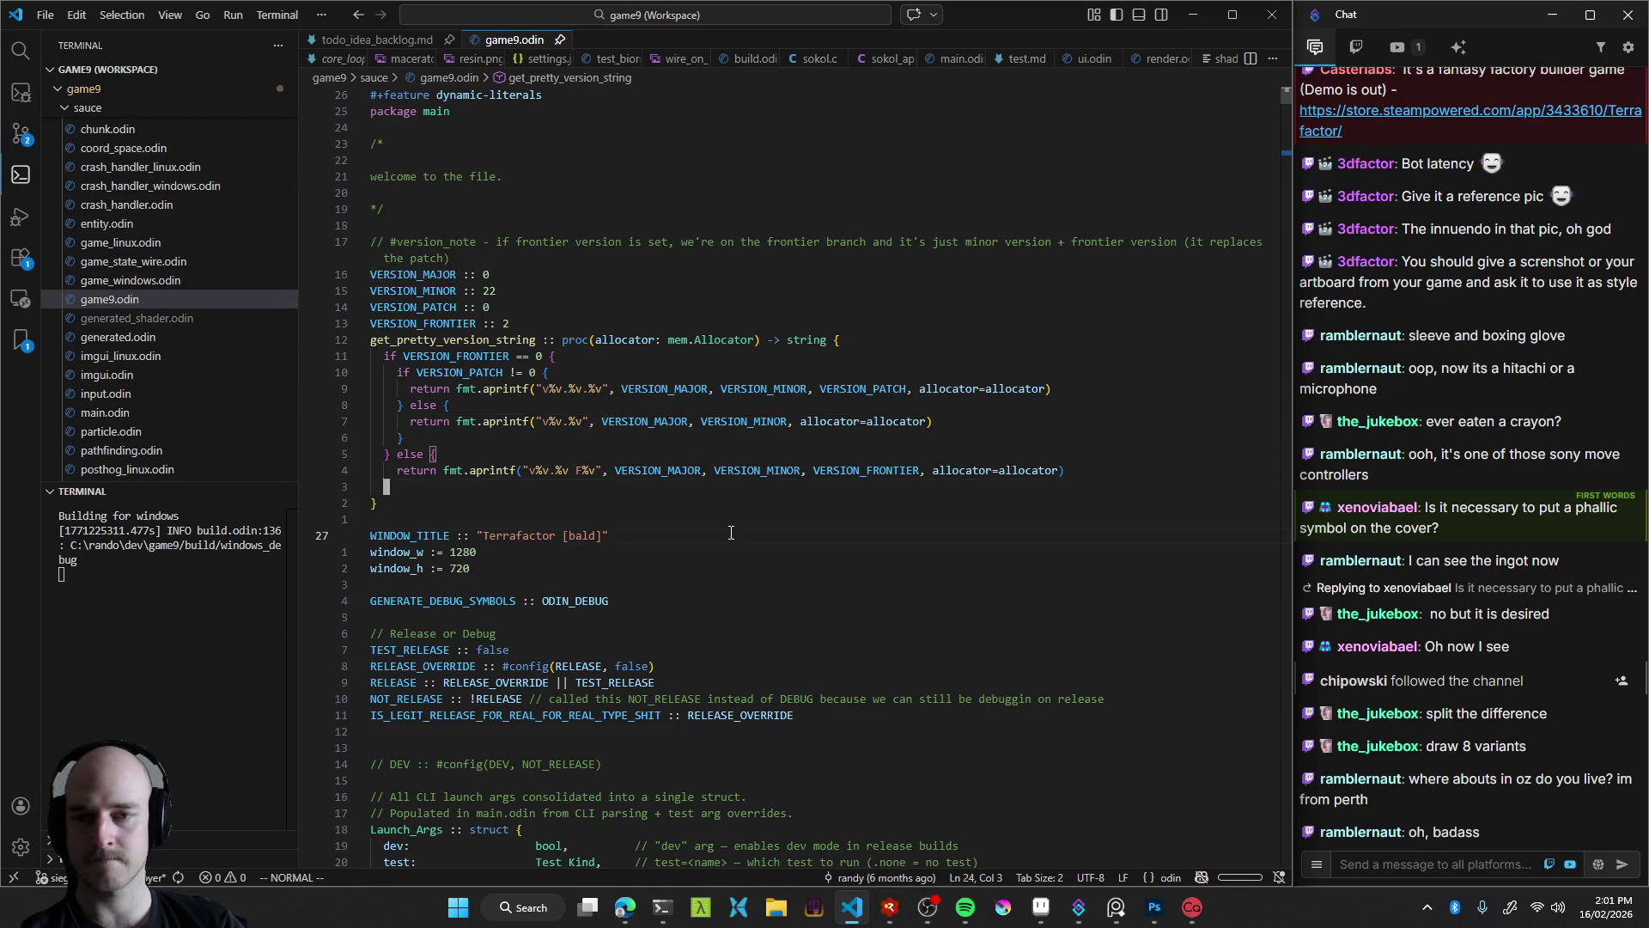
pyautogui.press('F5')
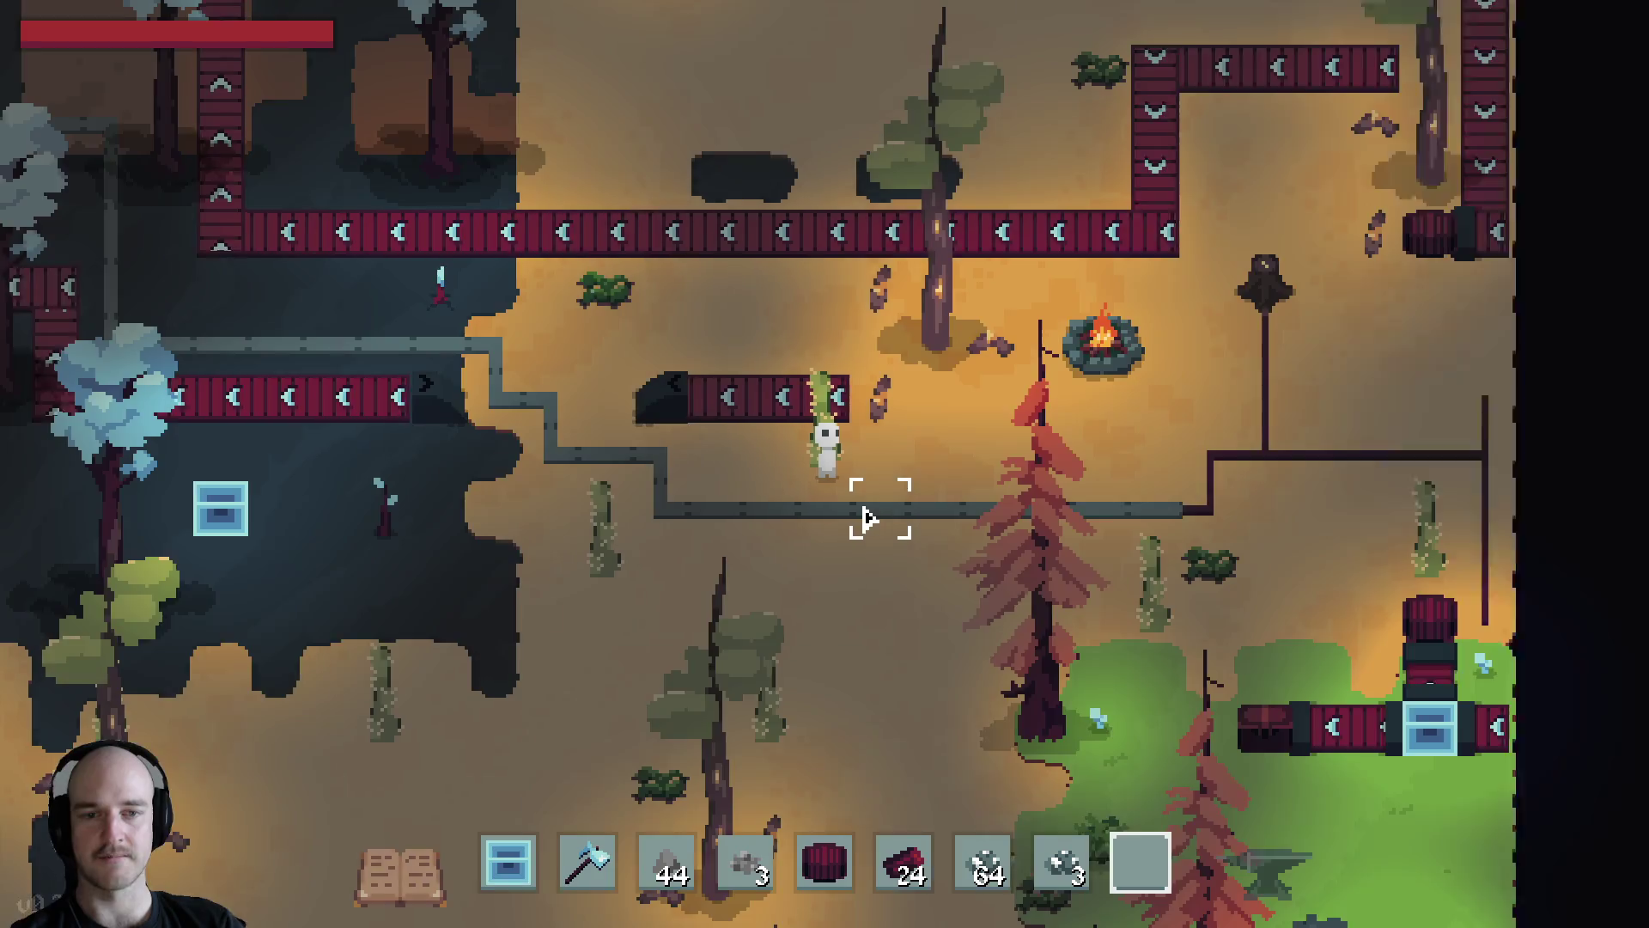
pyautogui.press('Tab')
pyautogui.keyDown('shift'); pyautogui.click(839, 714); pyautogui.keyUp('shift')
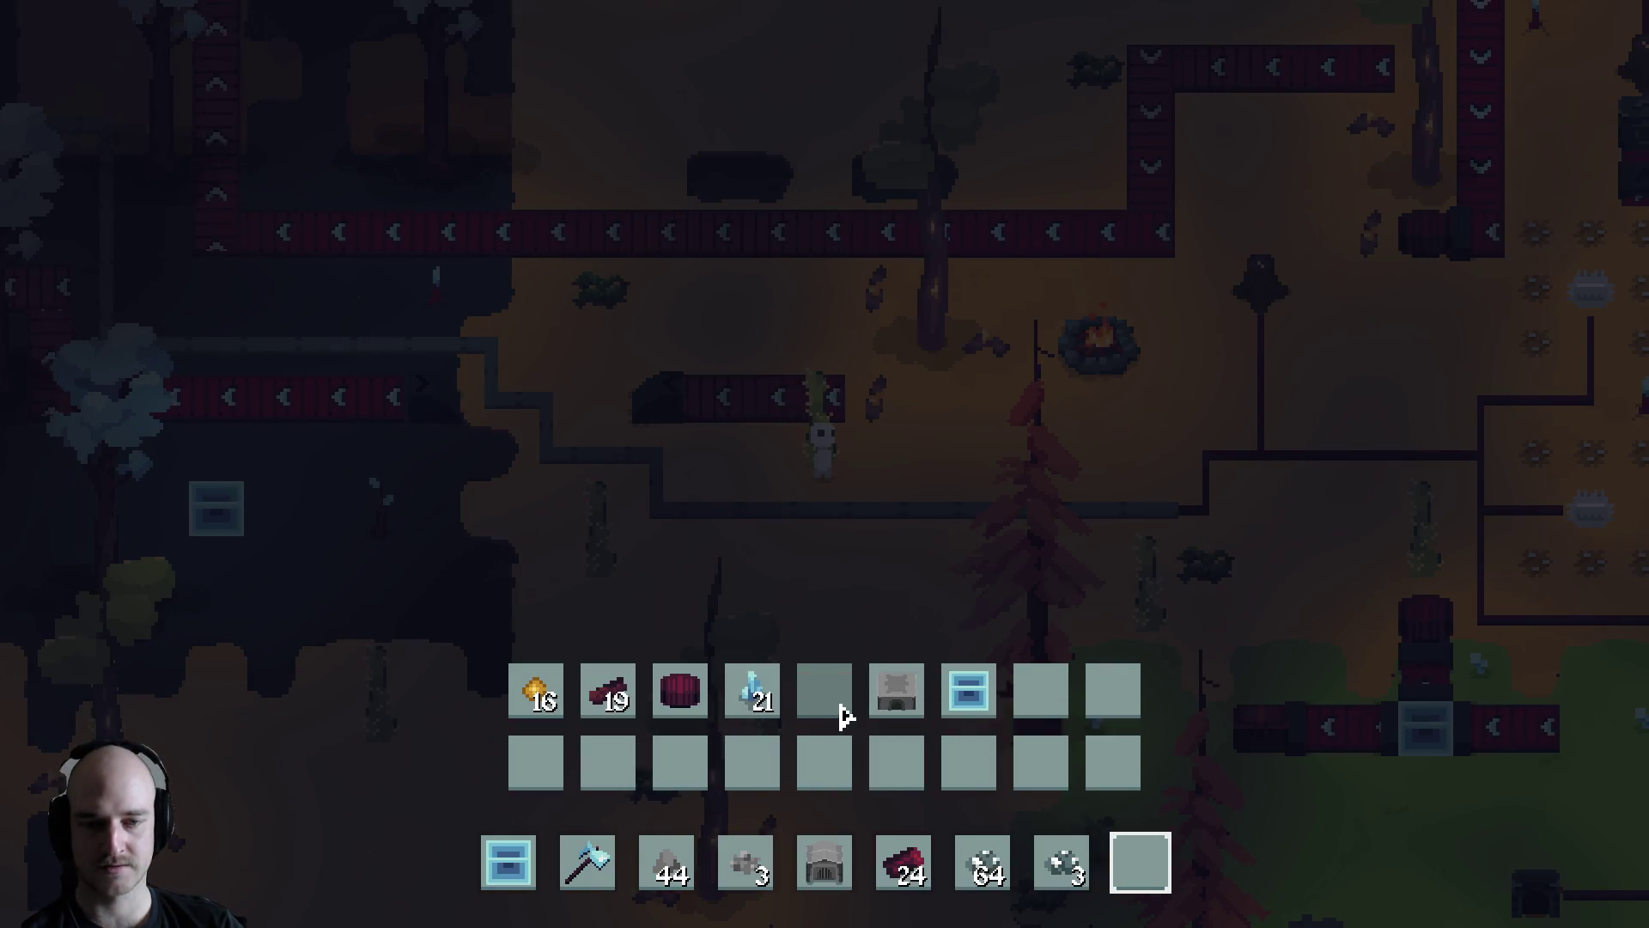
pyautogui.press('Tab')
pyautogui.press('s')
pyautogui.press('Tab')
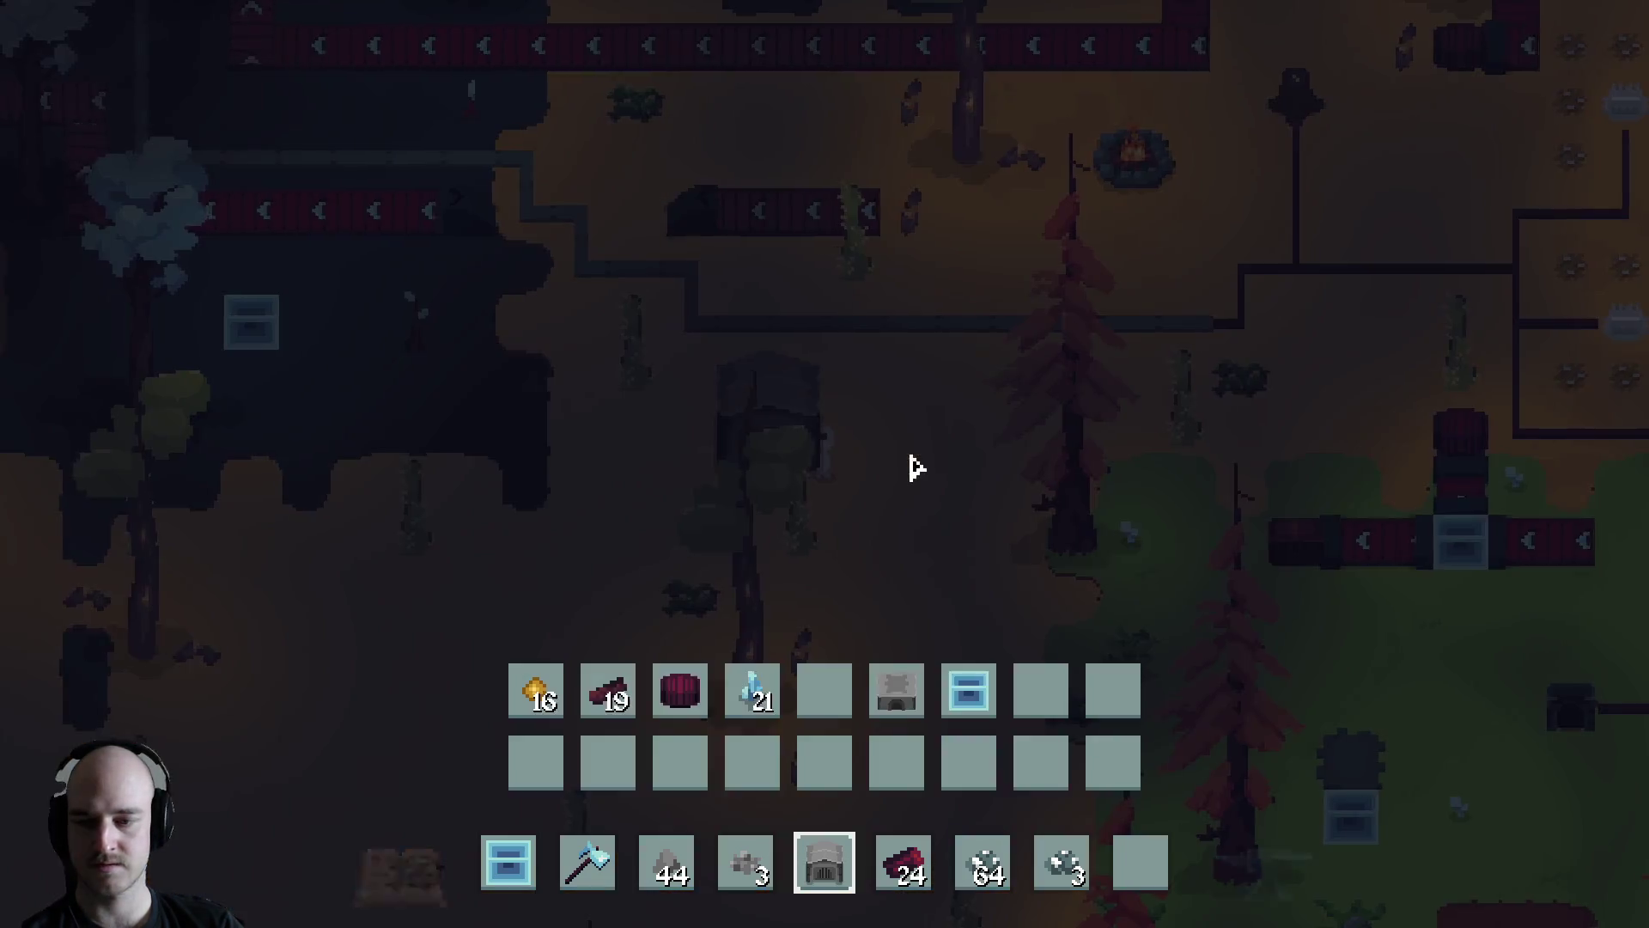
pyautogui.press('Tab')
pyautogui.press('F1')
pyautogui.press('F1')
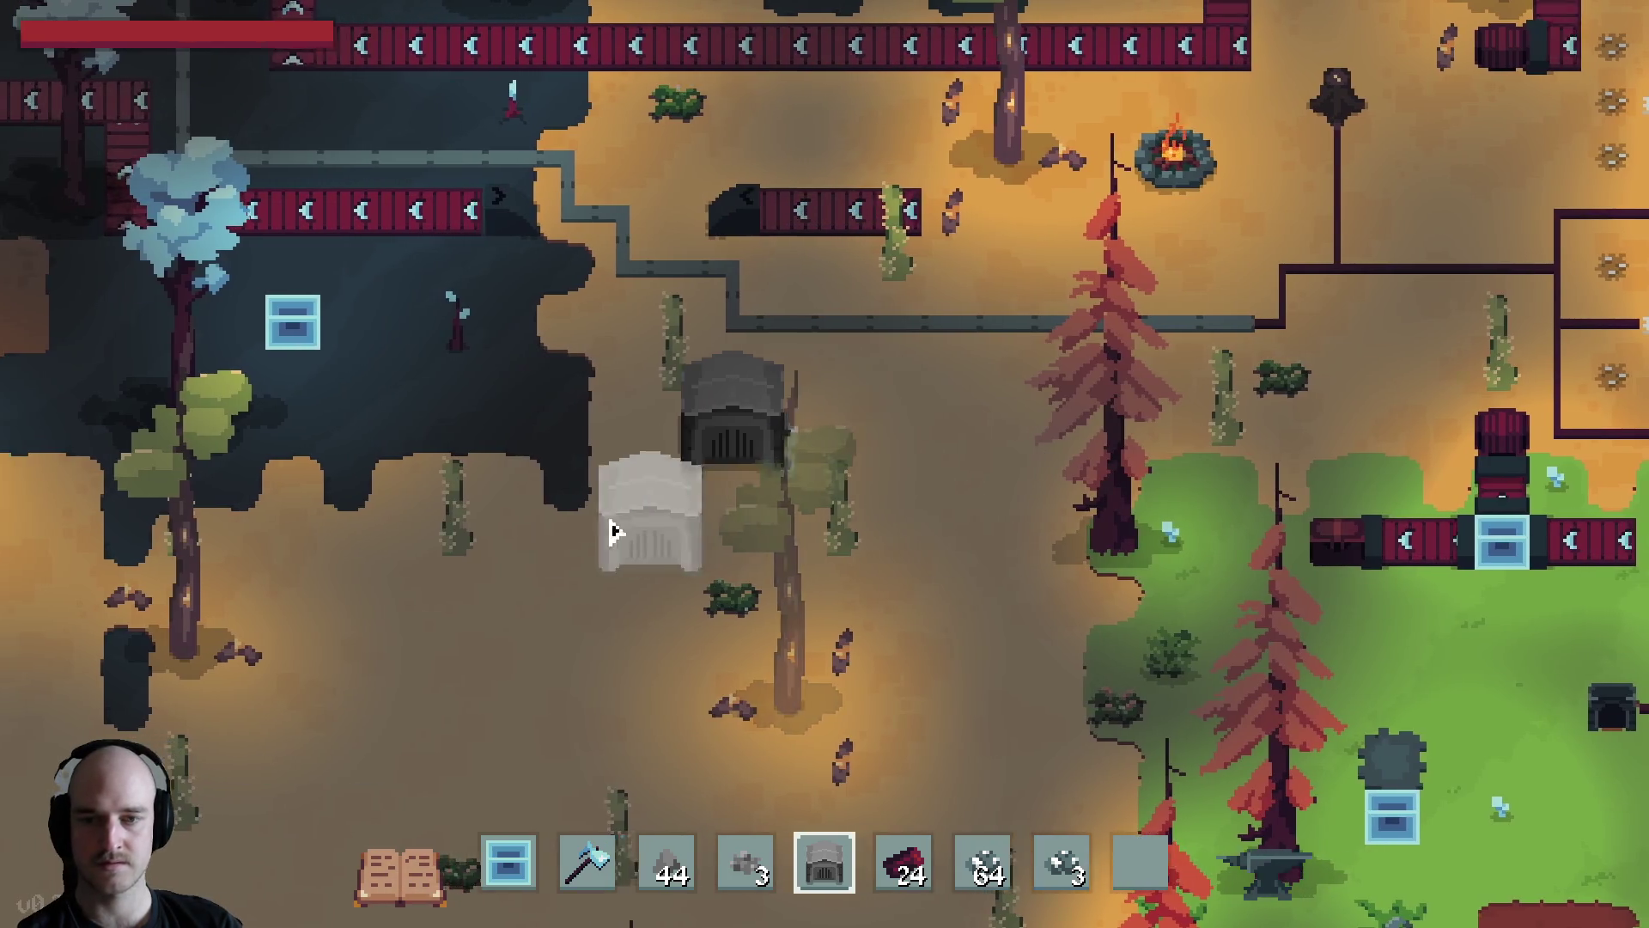
pyautogui.press('s')
pyautogui.press('a')
pyautogui.click(687, 537)
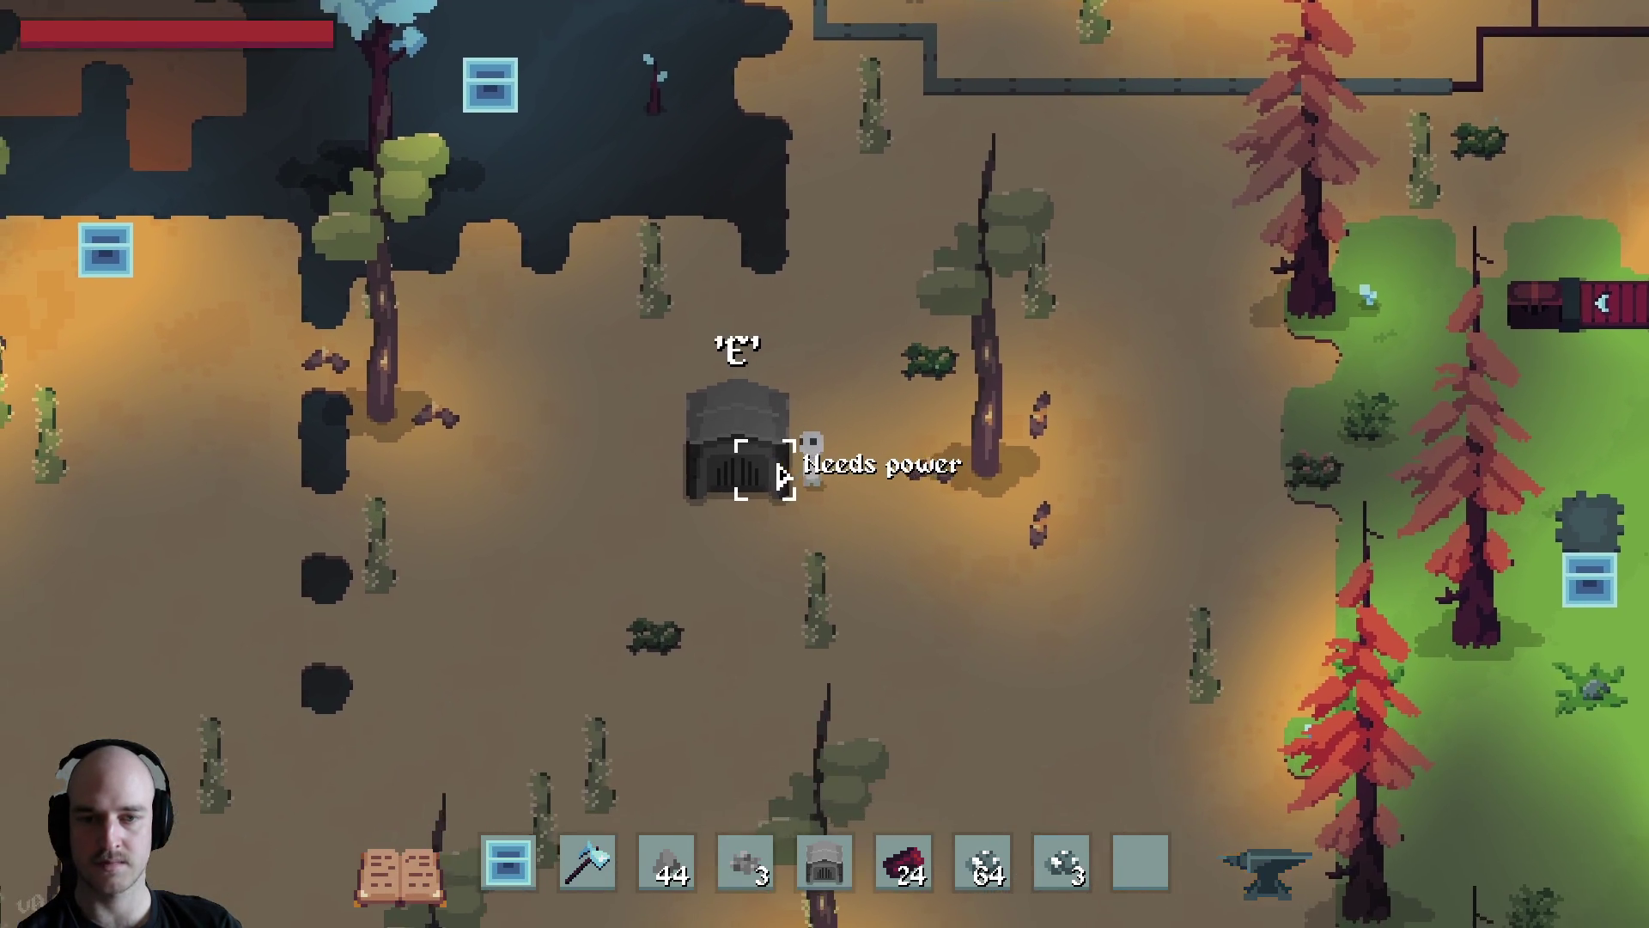
# Set the furnace to the Cobalt Ingot recipe and load 21 crystals
pyautogui.press('e')
pyautogui.click(637, 332)
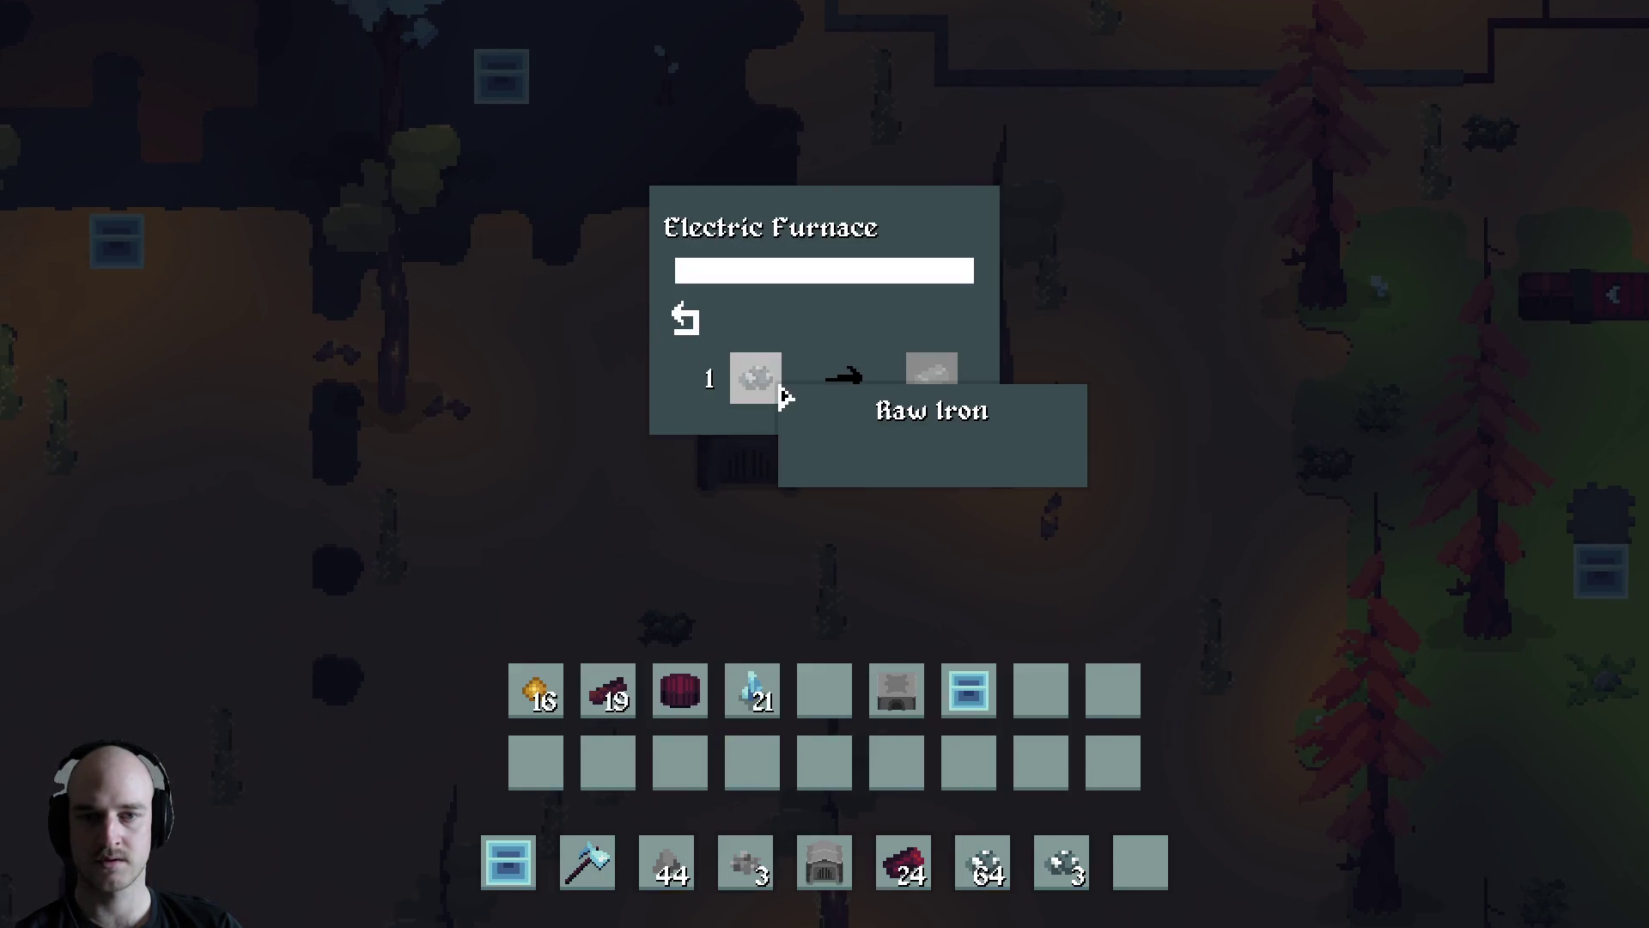
pyautogui.click(687, 320)
pyautogui.click(713, 316)
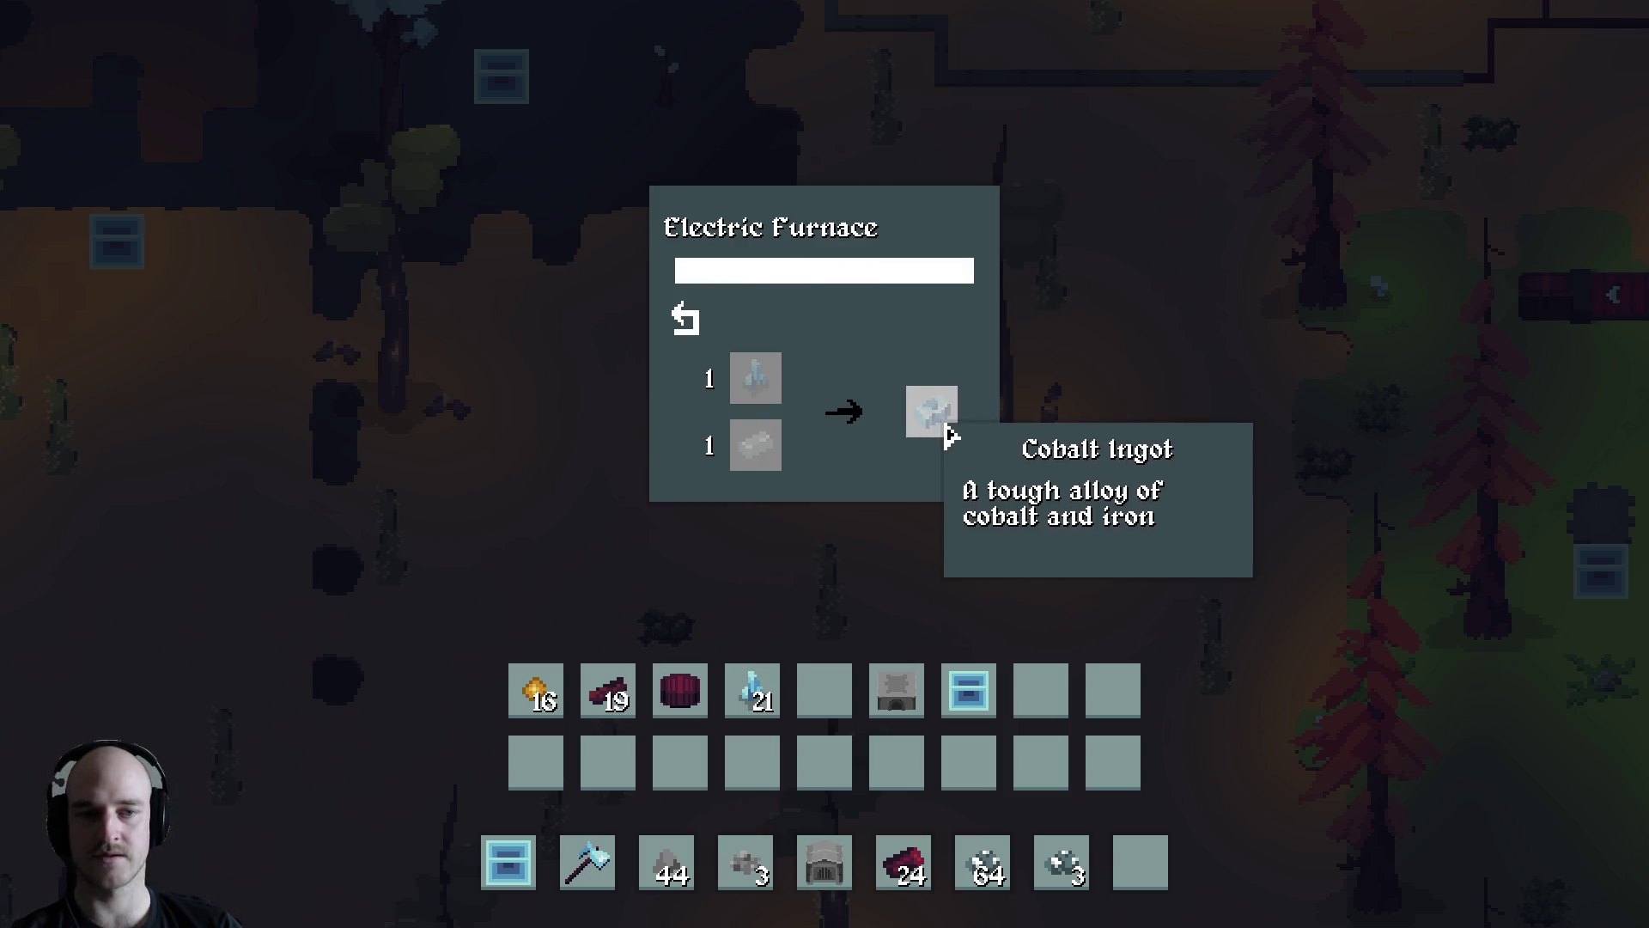
pyautogui.click(752, 690)
pyautogui.press('Escape')
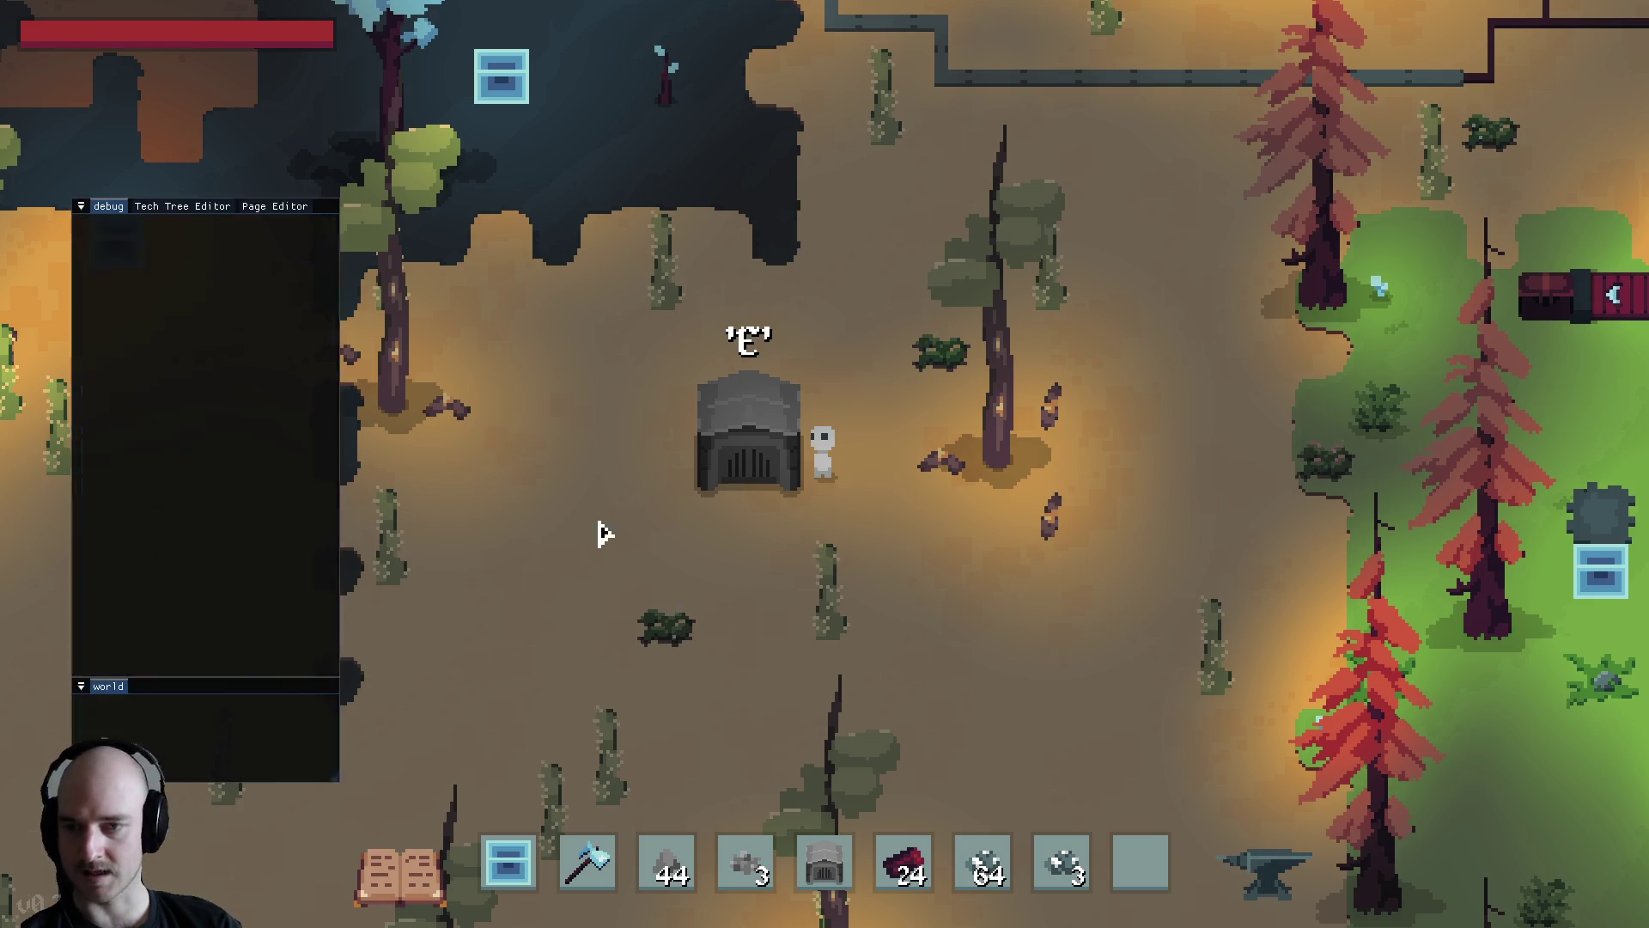
# Check the Iron Ingot recipe in the recipe book and load 9 iron ingots into the furnace
pyautogui.press('c')
pyautogui.click(412, 195)
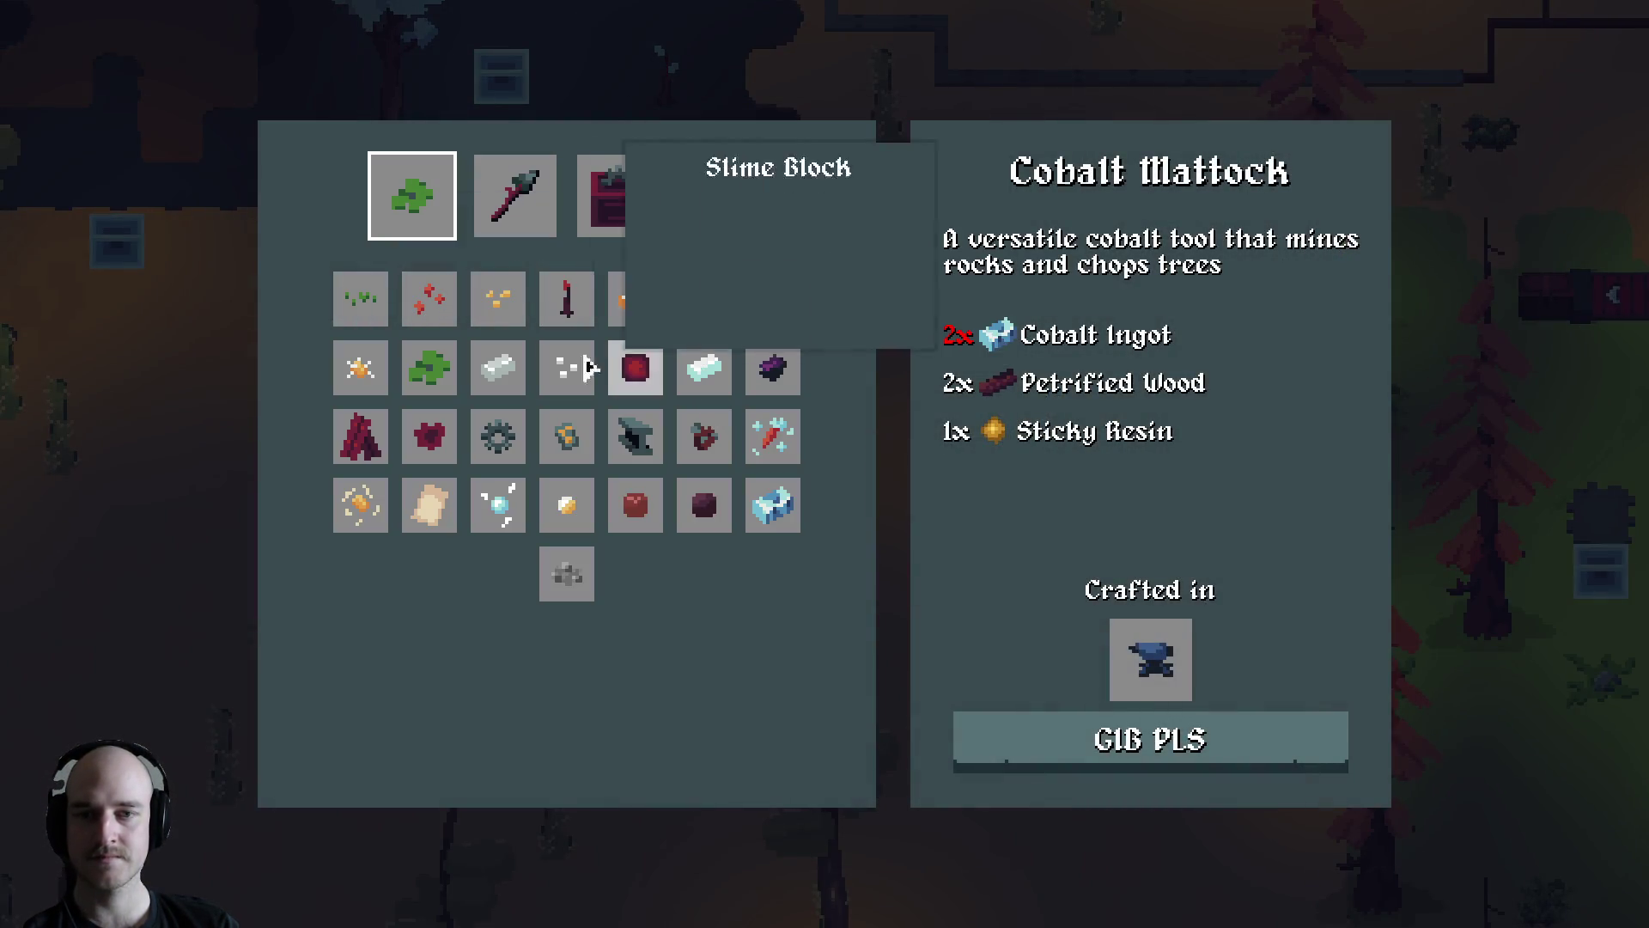
pyautogui.click(505, 379)
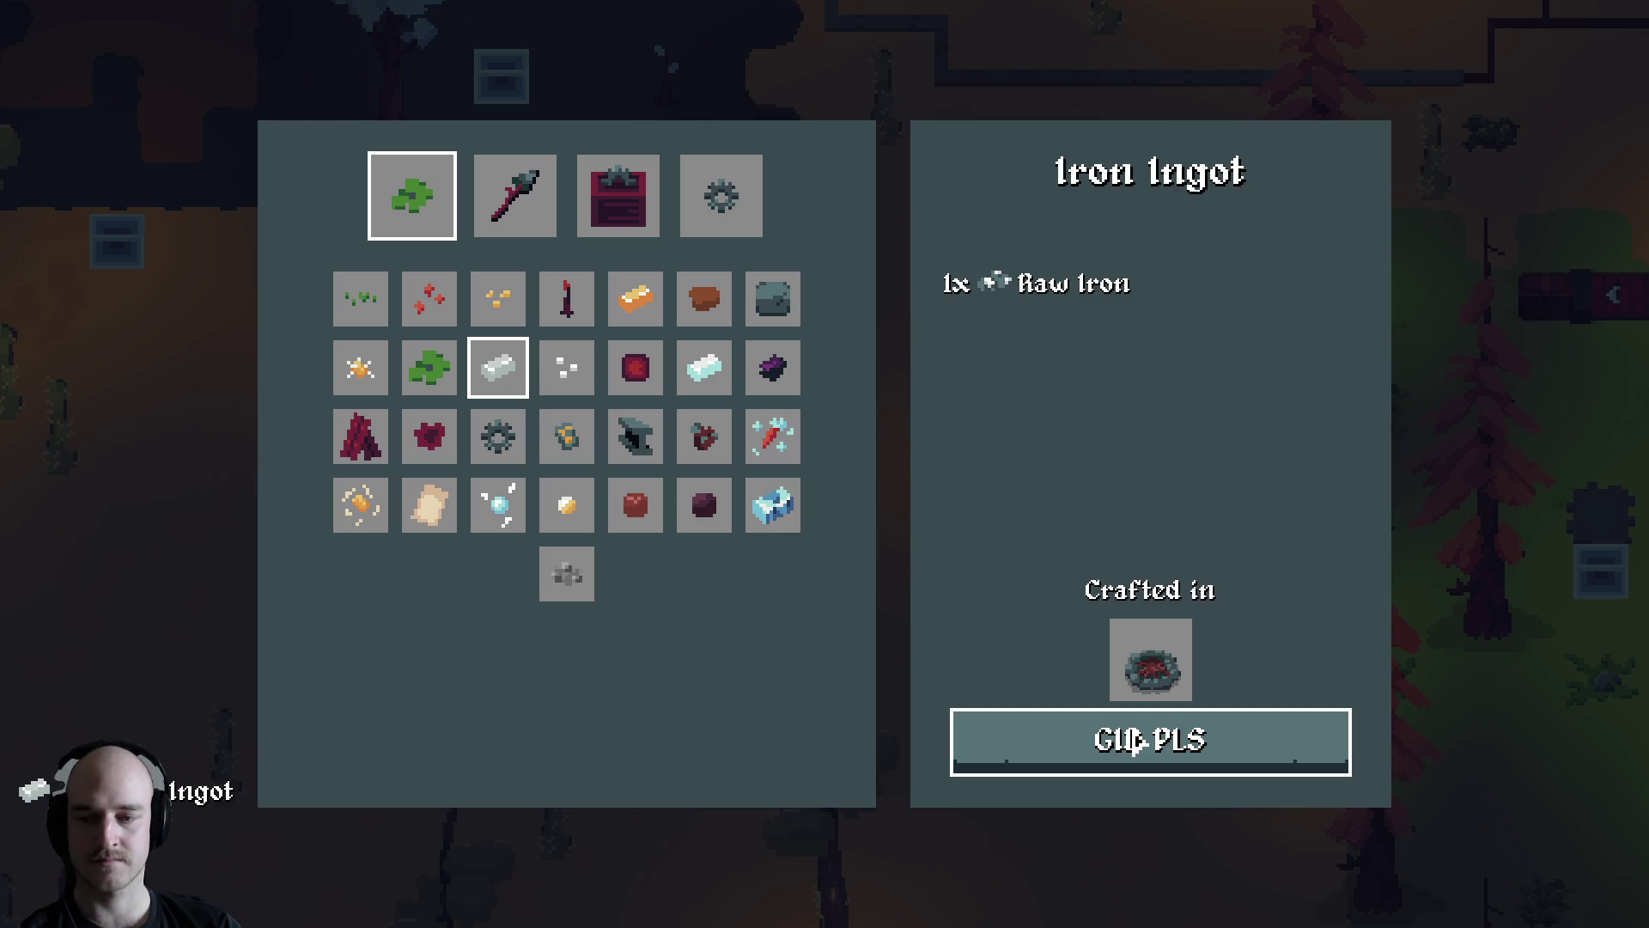
pyautogui.press('c')
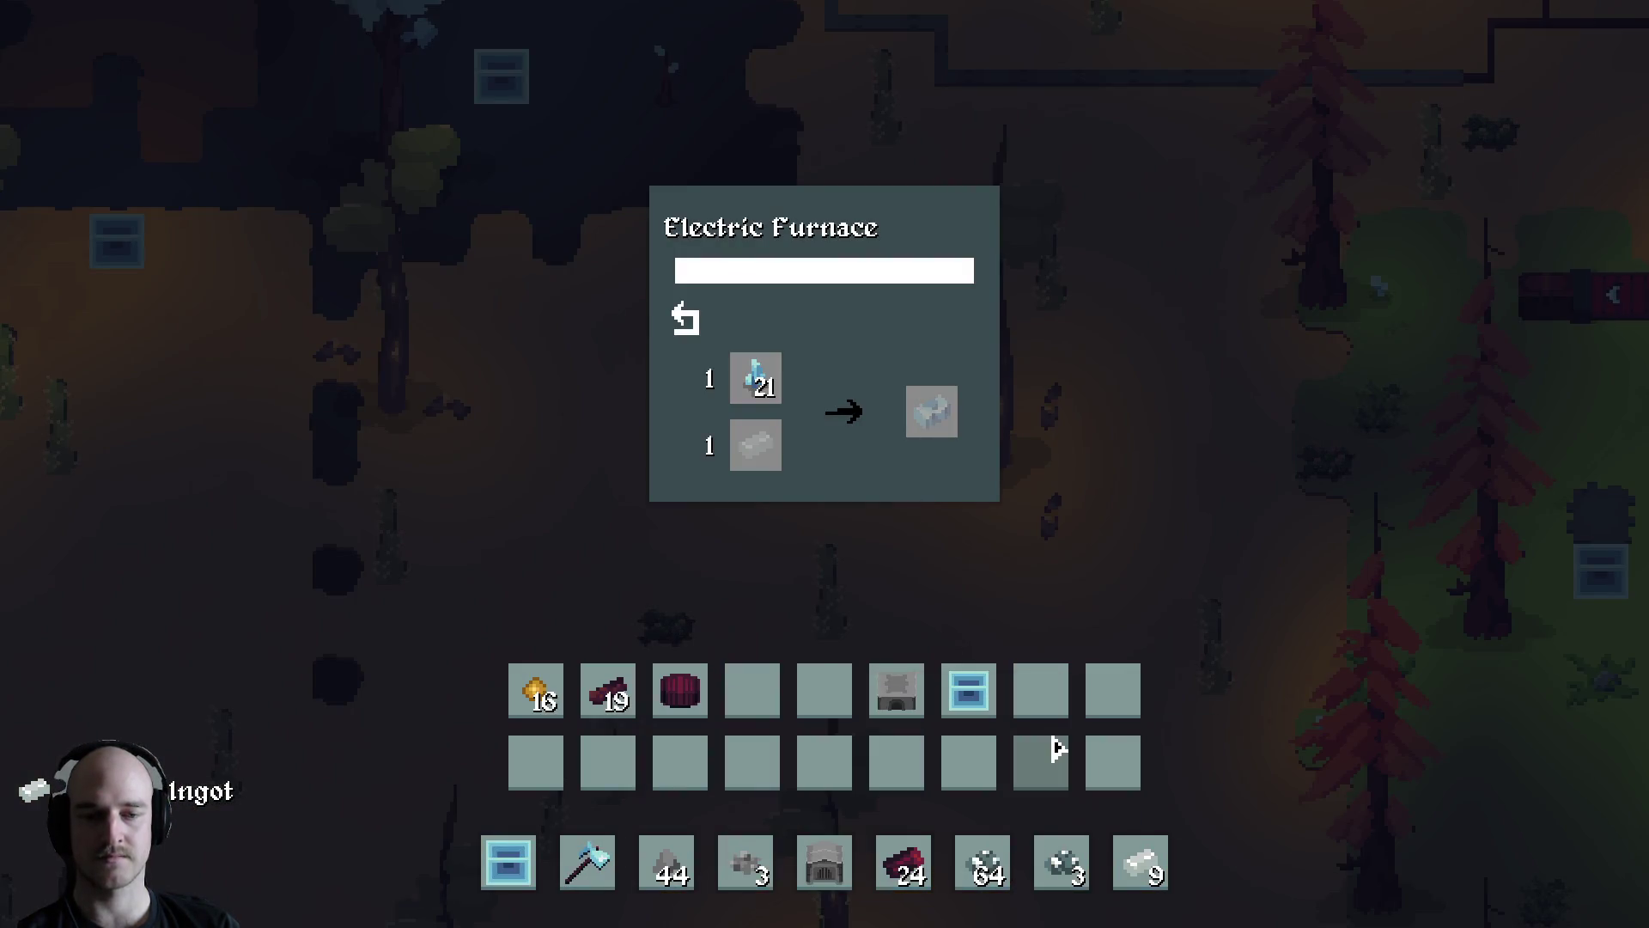
pyautogui.click(1140, 862)
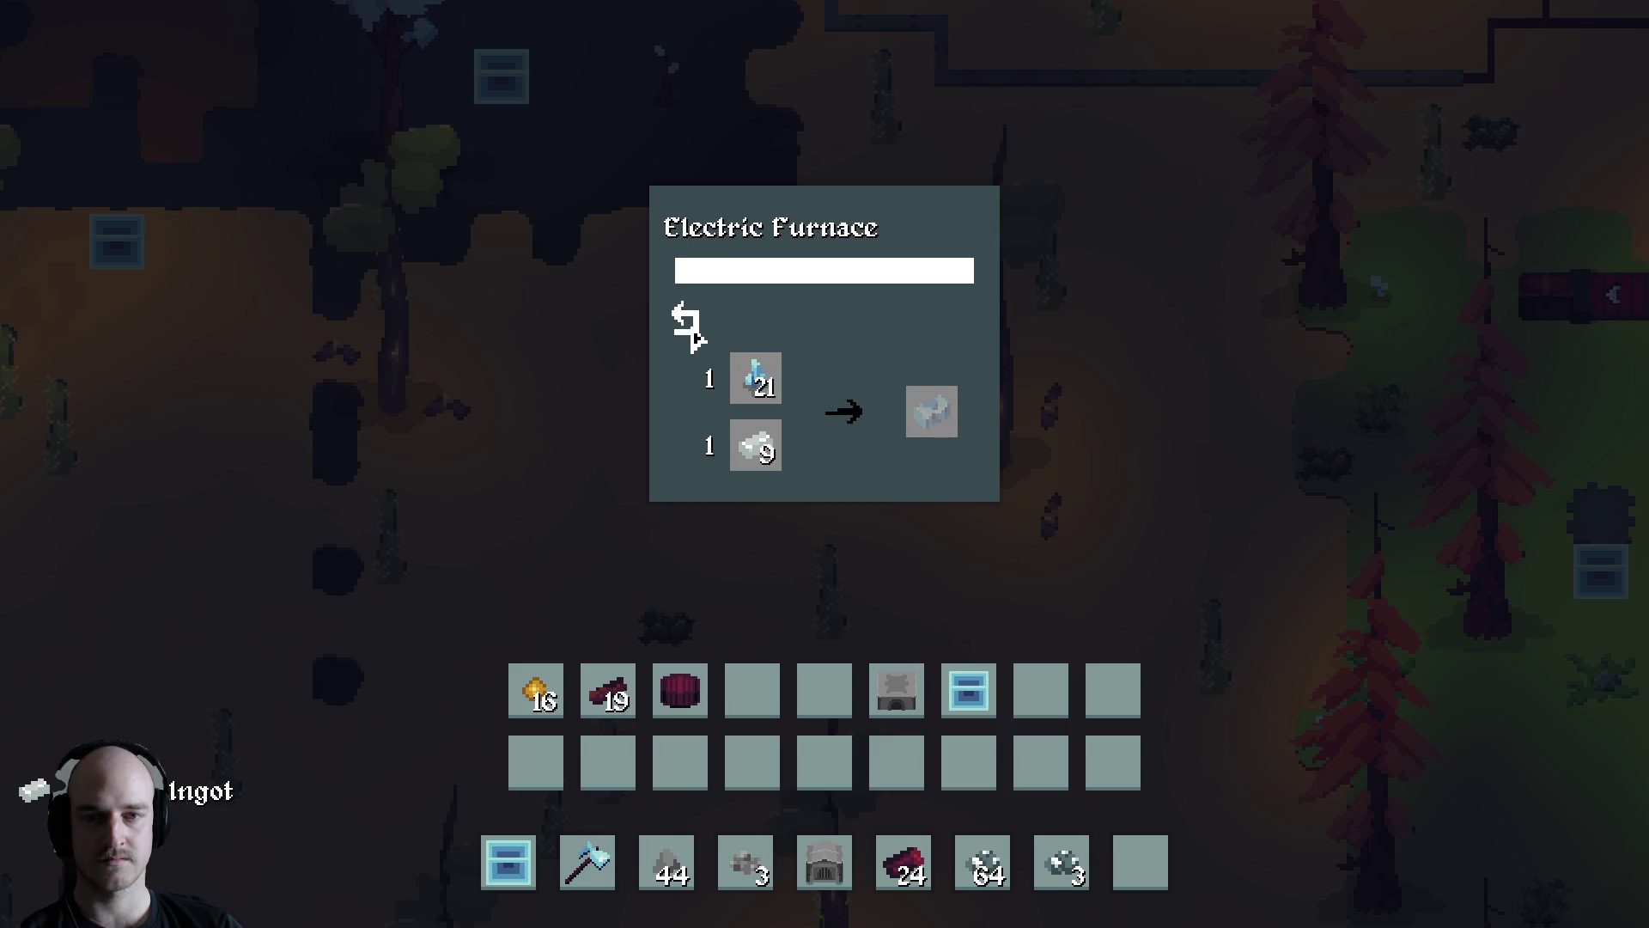
pyautogui.press('Escape')
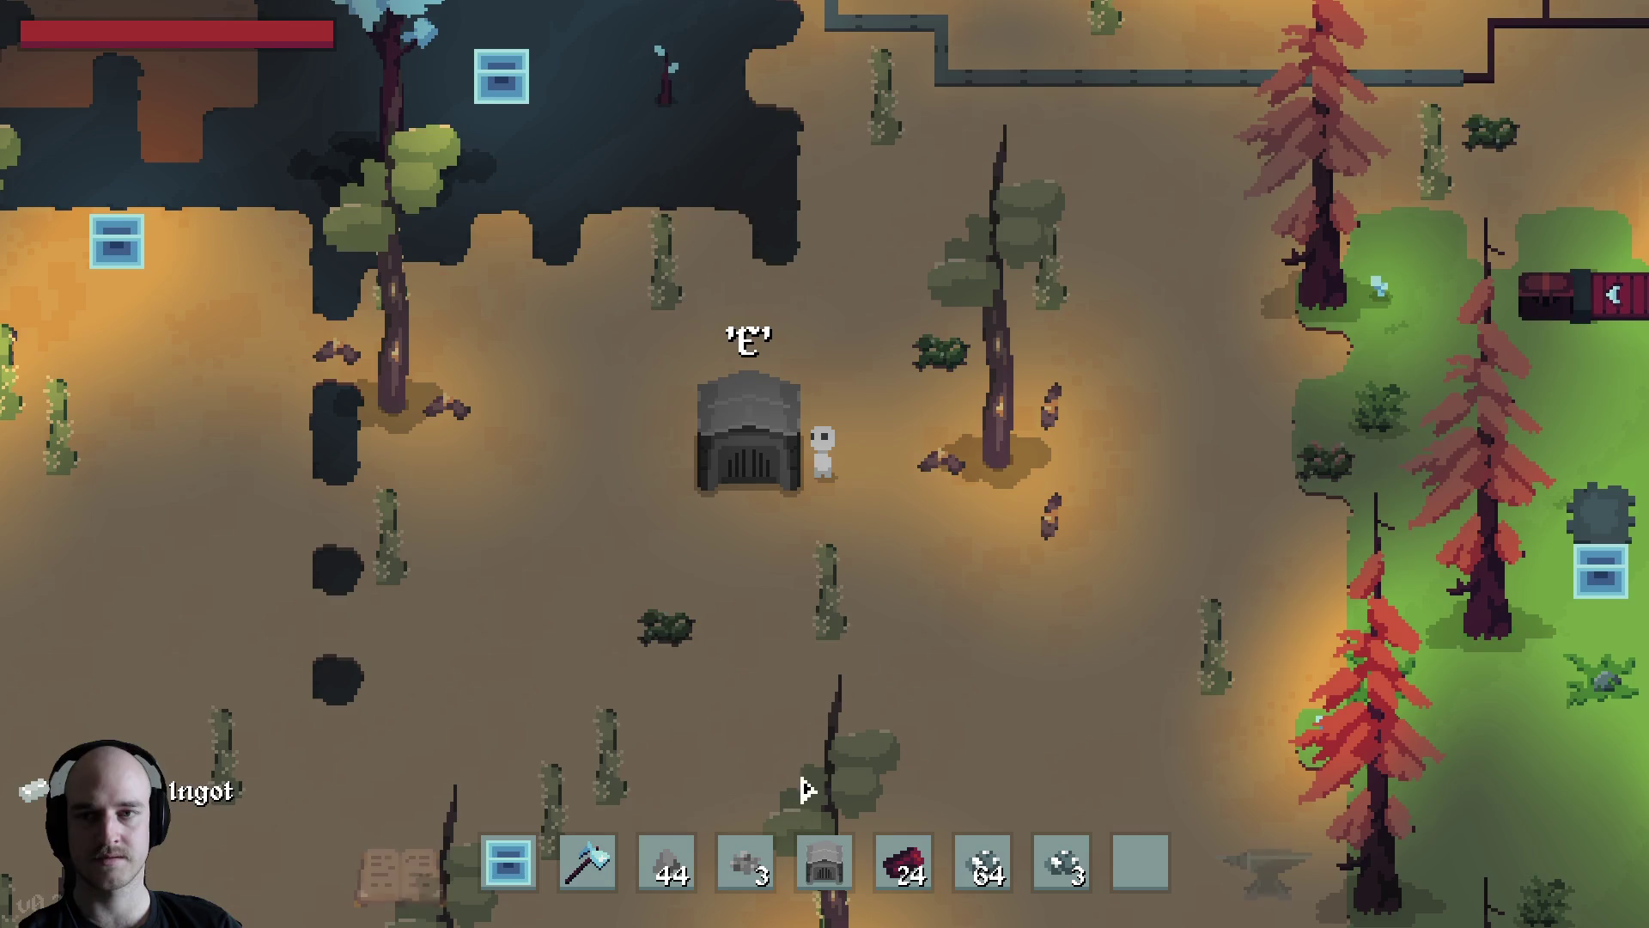
# Follow the power line north-west to the Foundry and check its recipe
pyautogui.press('1')
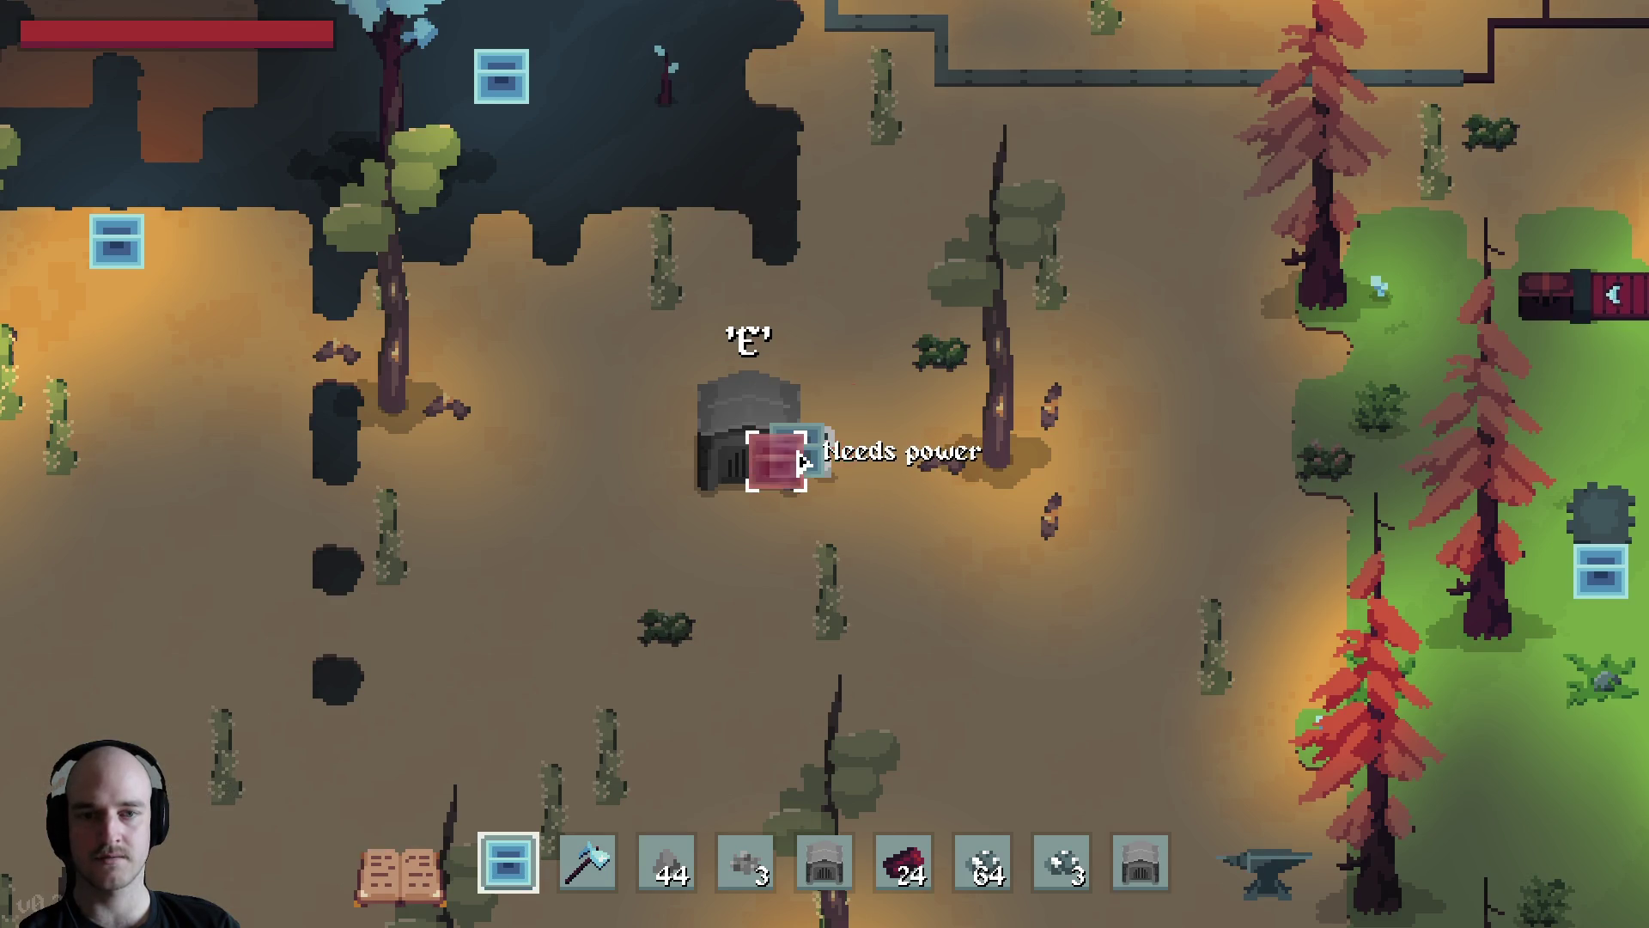
pyautogui.press('w')
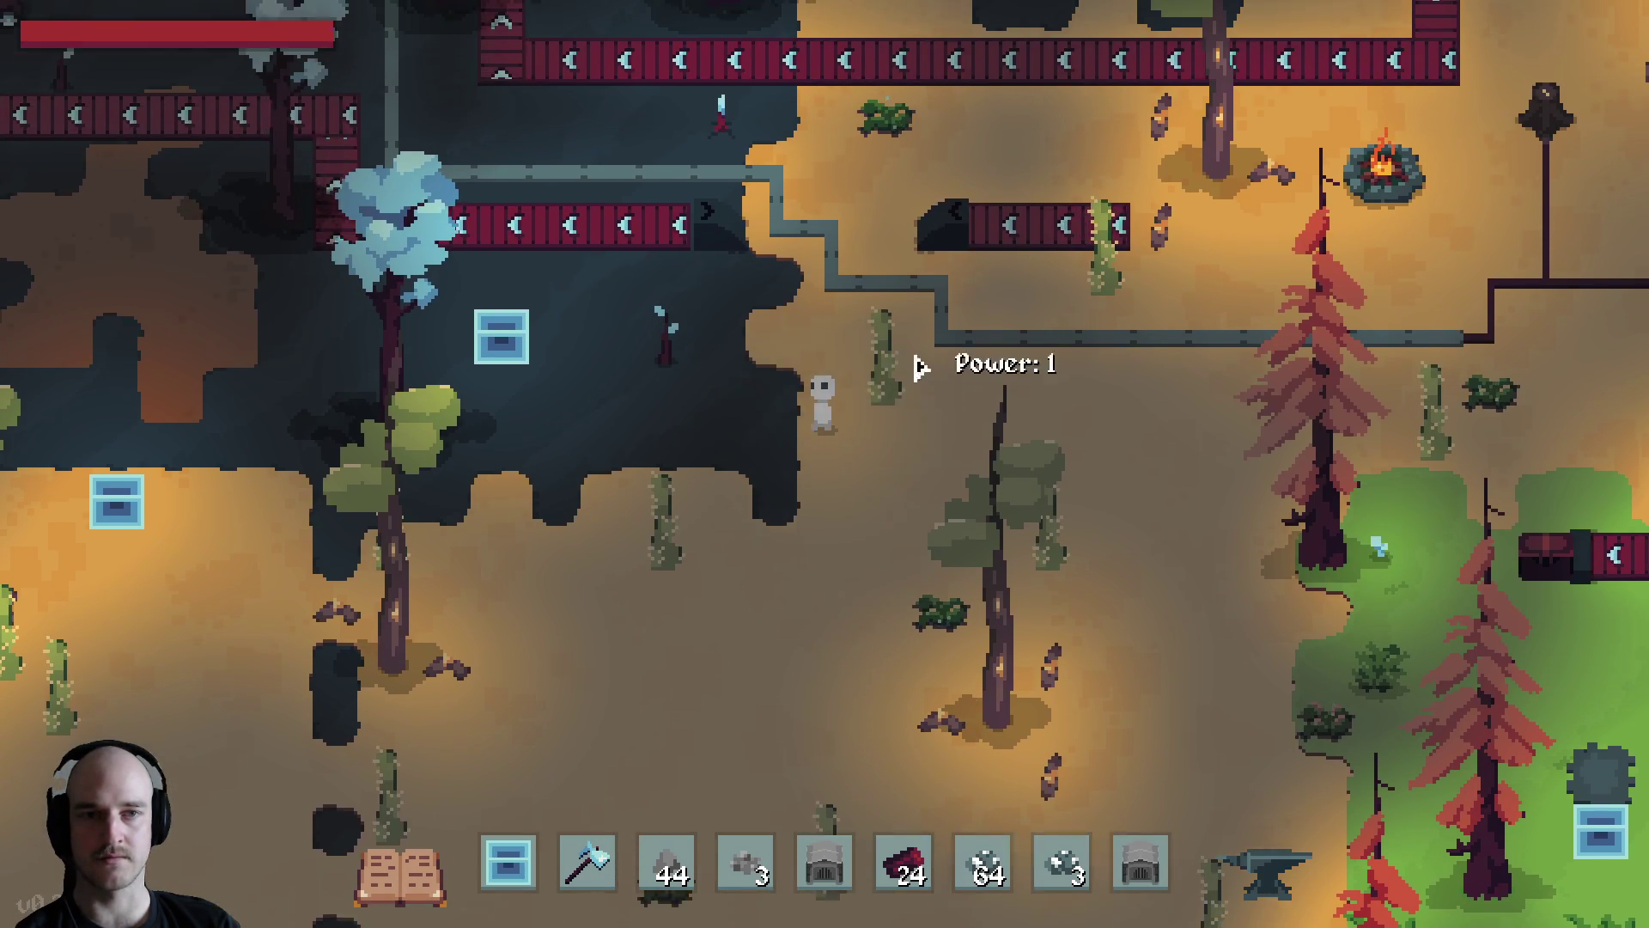
pyautogui.press('a')
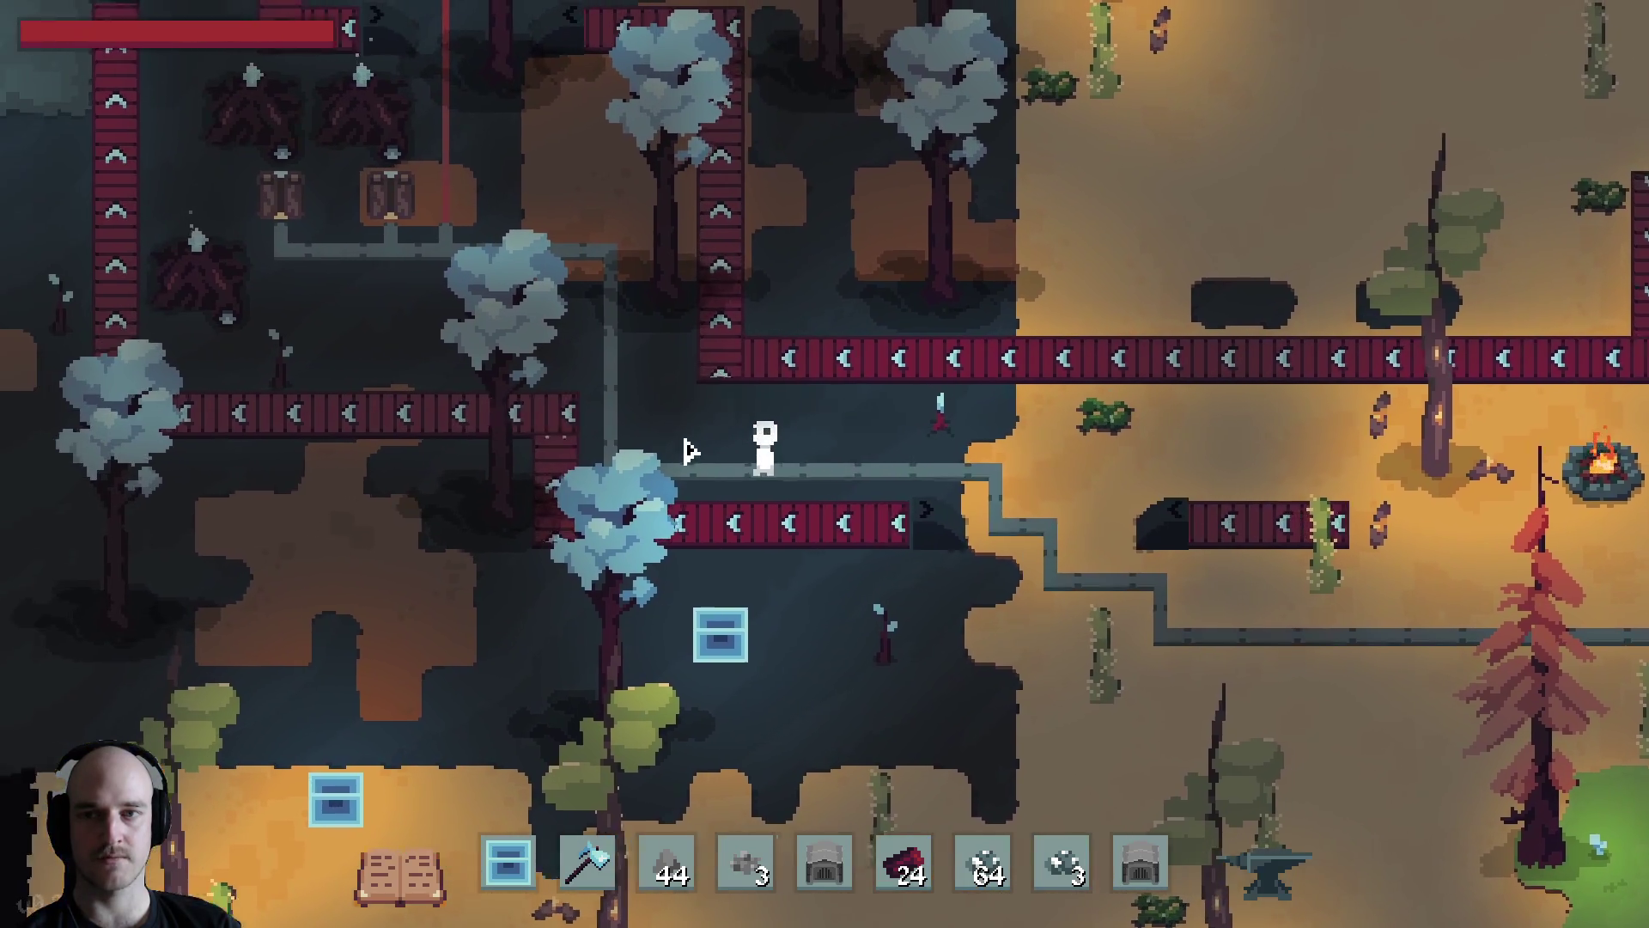
pyautogui.press('w')
pyautogui.press('a')
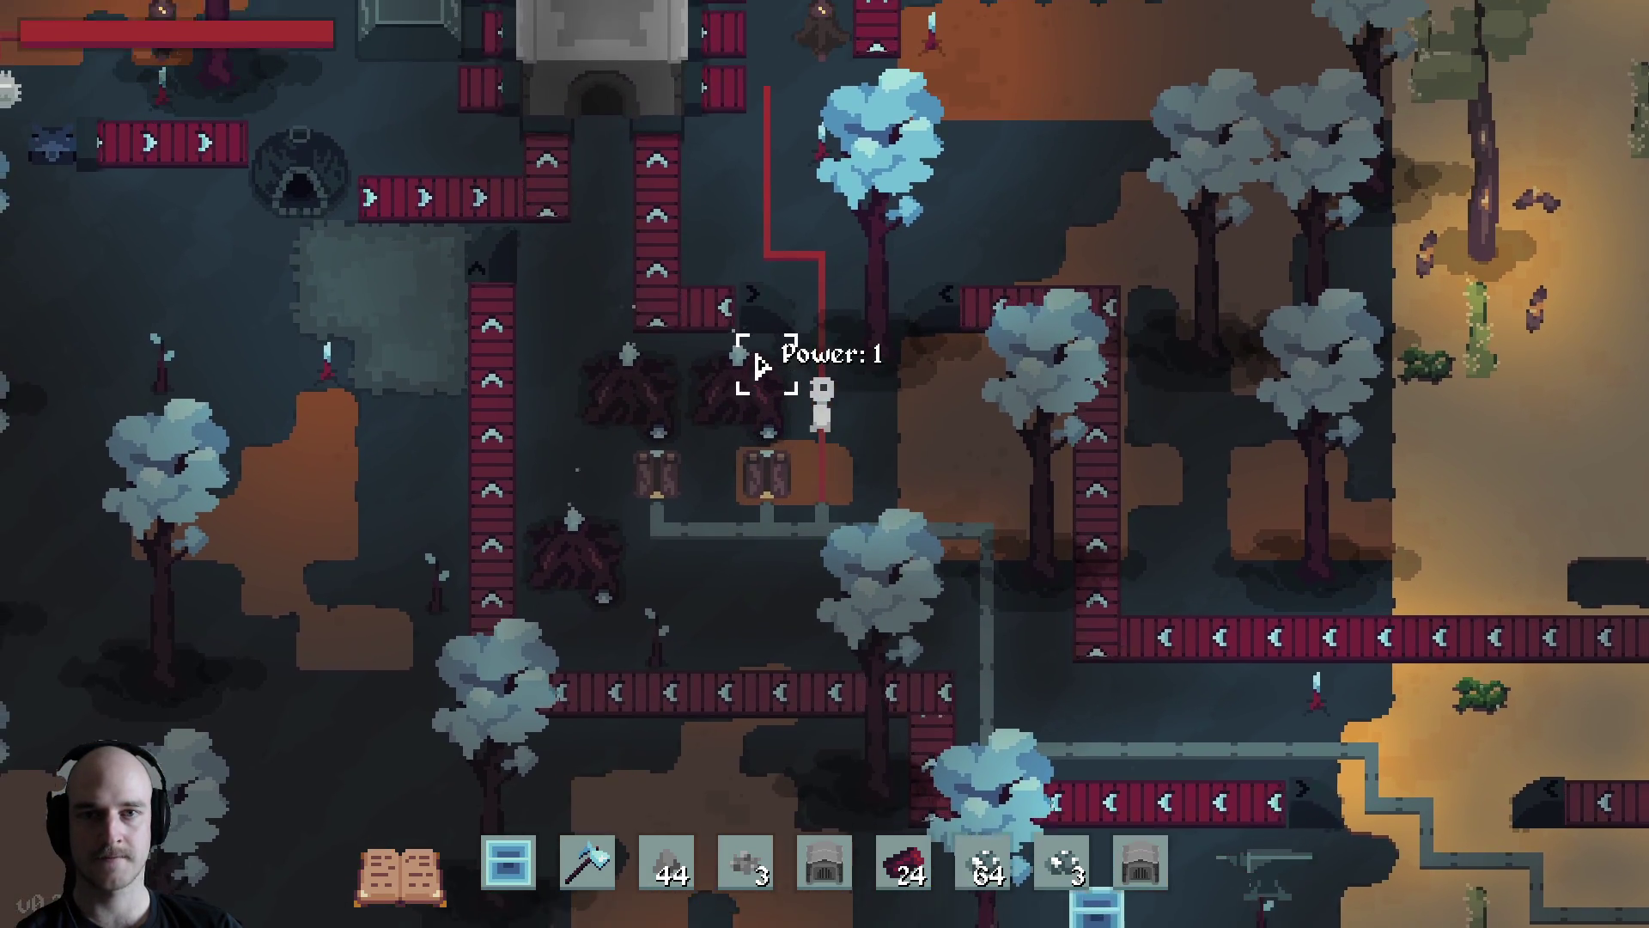
pyautogui.press('w')
pyautogui.press('e')
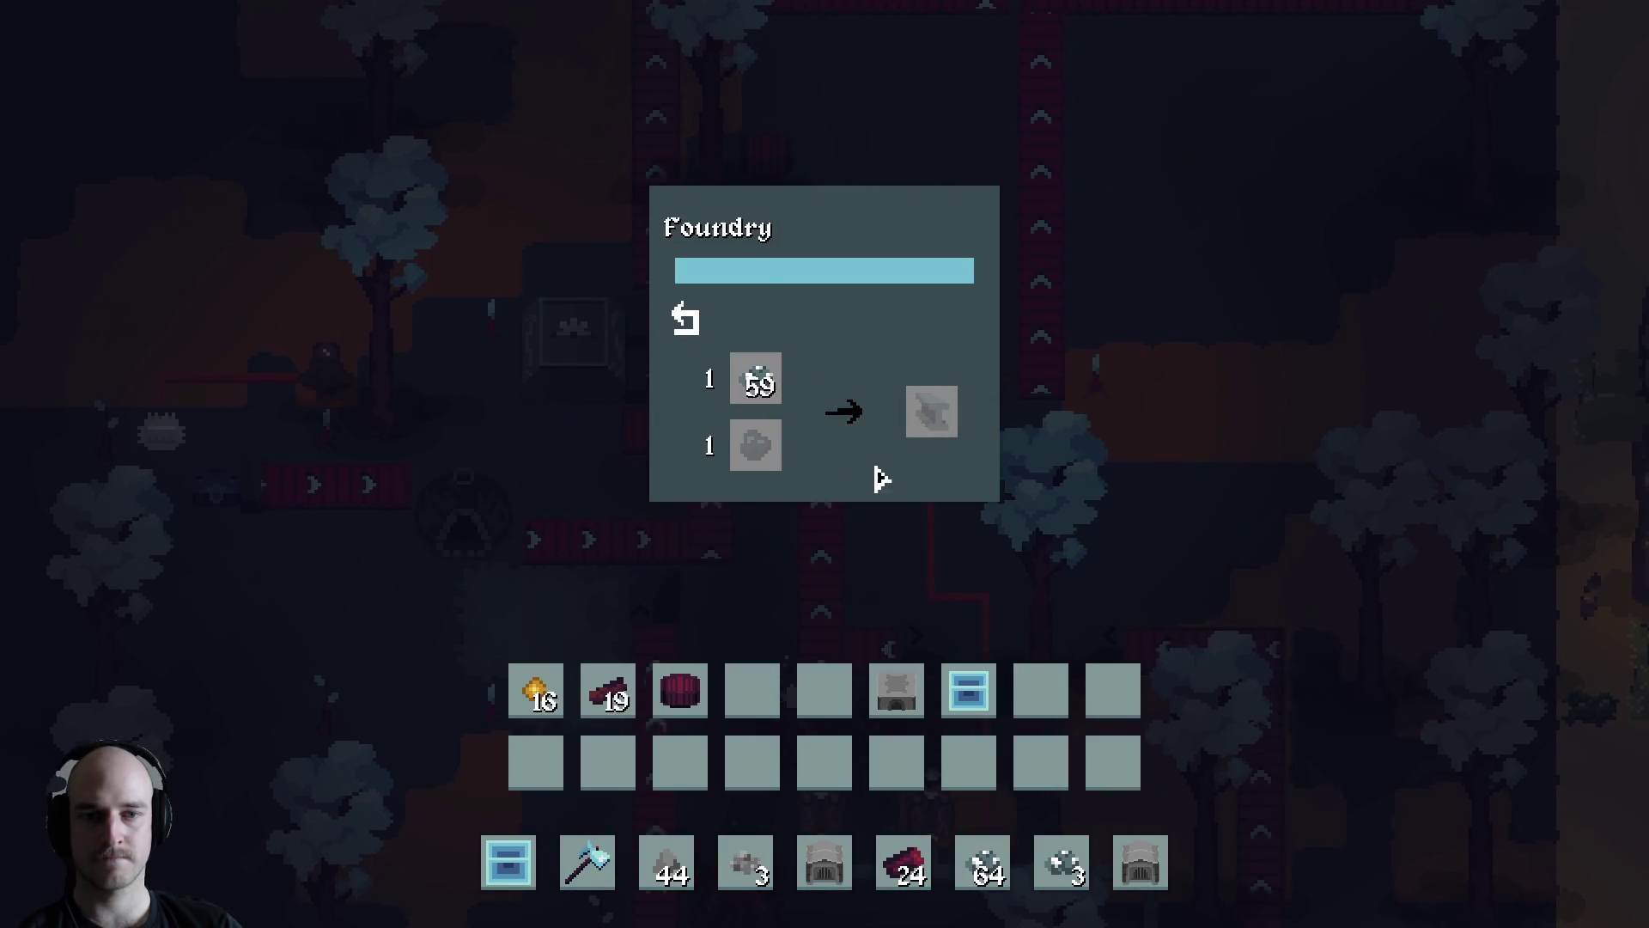
pyautogui.press('Escape')
pyautogui.press('s')
pyautogui.press('d')
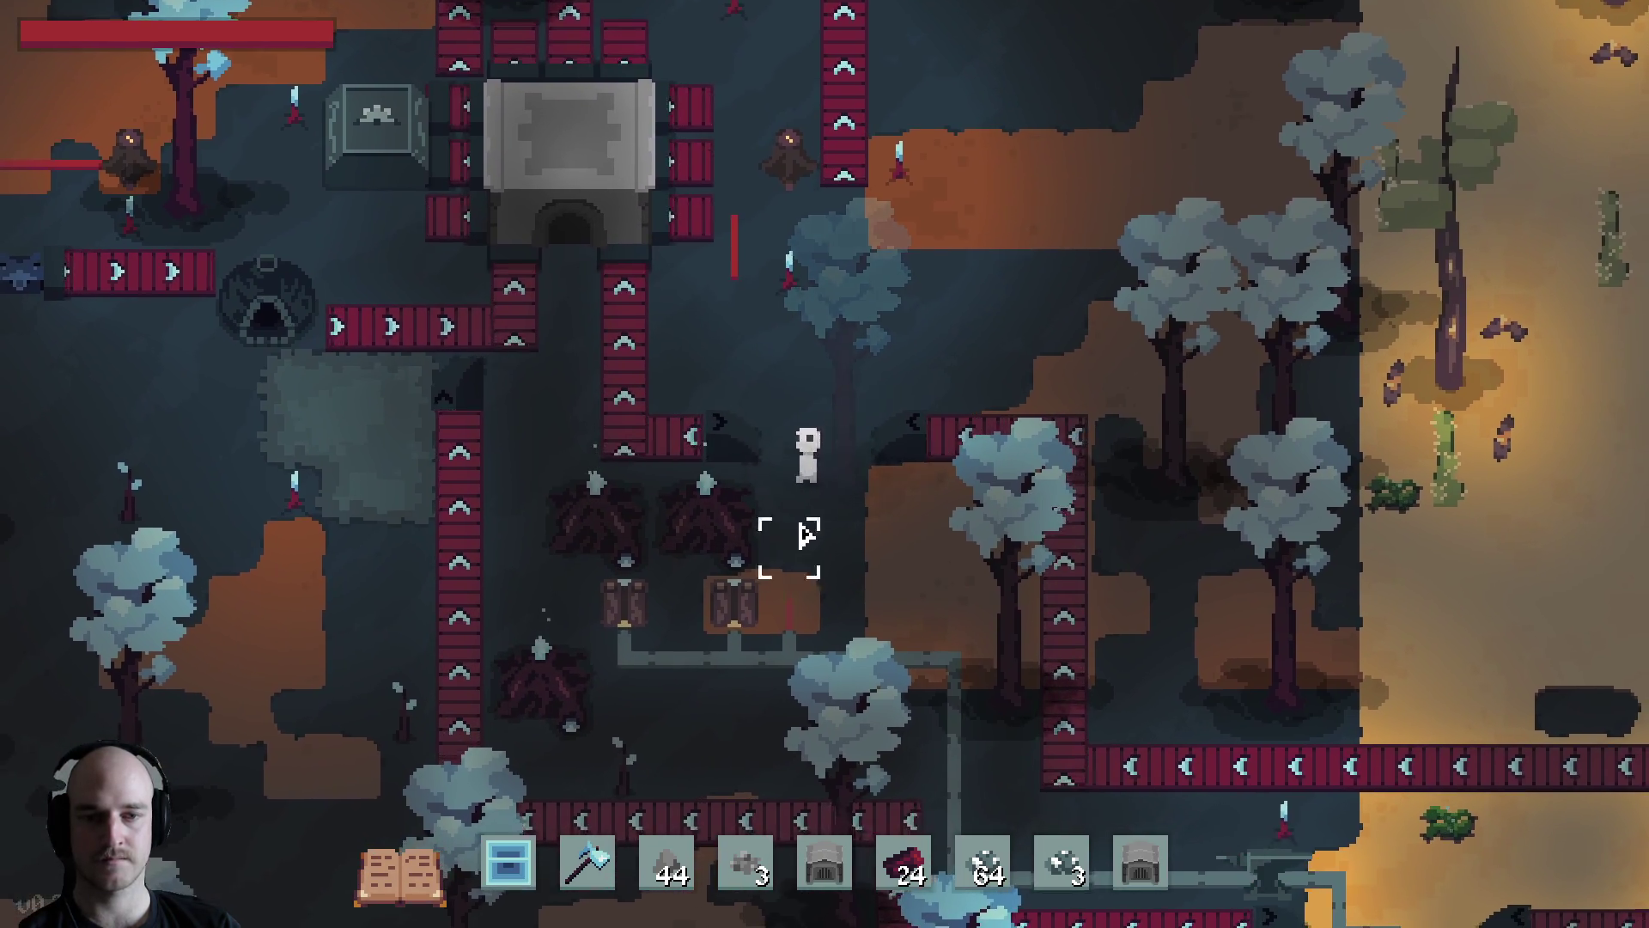
pyautogui.press('s')
pyautogui.press('a')
pyautogui.press('w')
pyautogui.press('s')
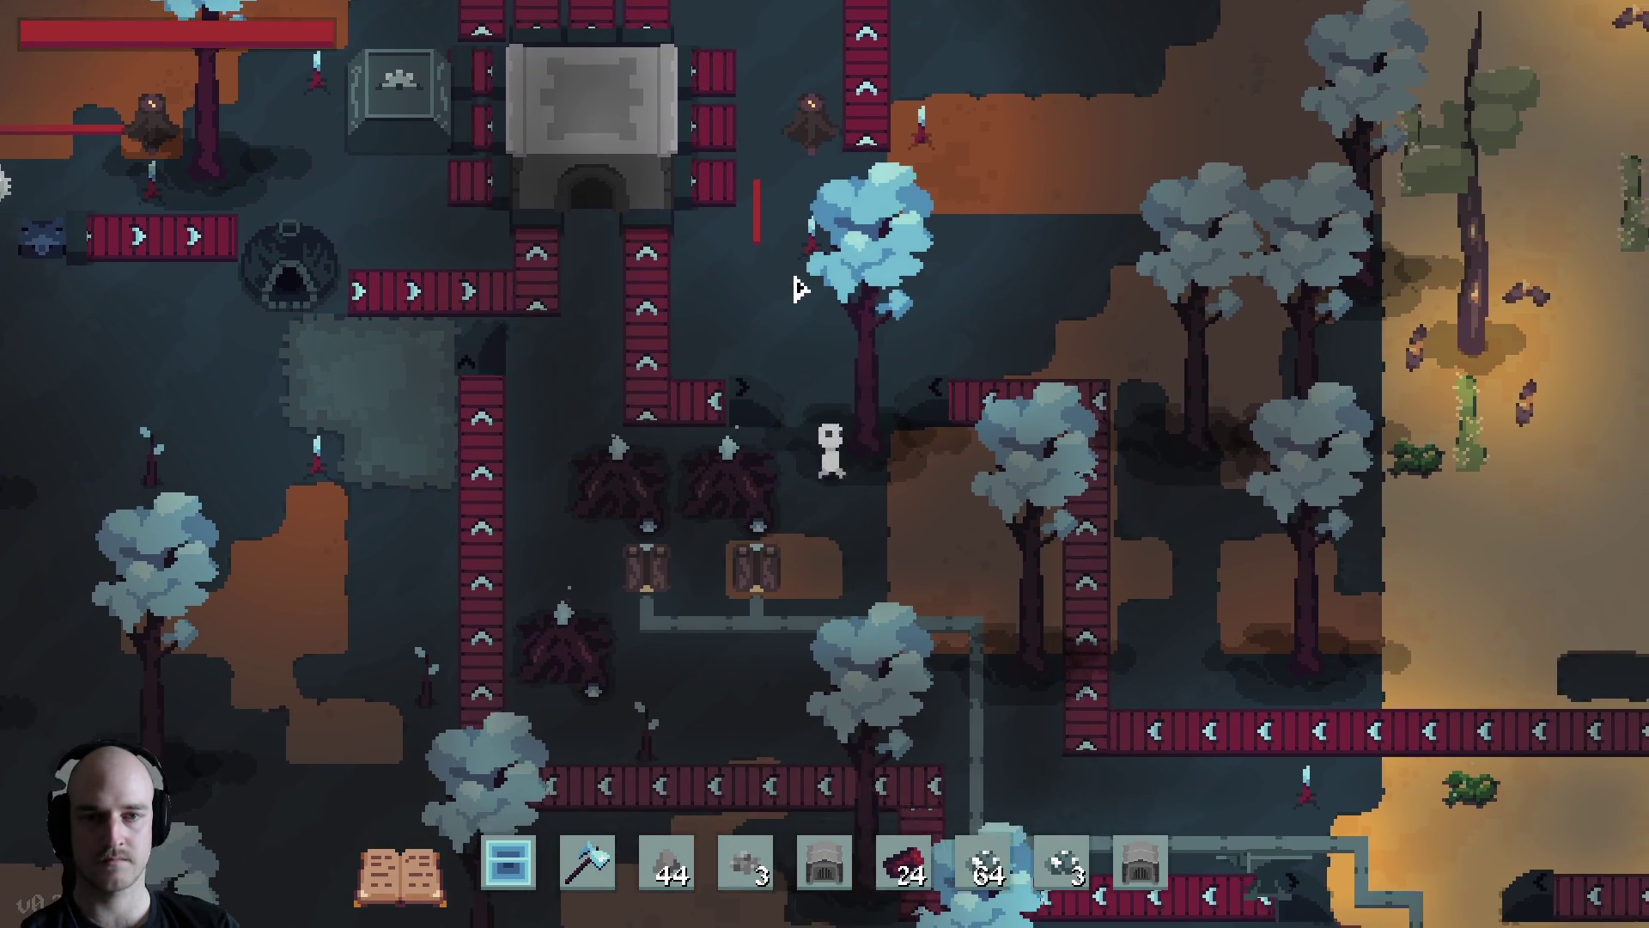
# Put a plank in the quick-access bar, walk to the farm, and check the Assembler's recipe
pyautogui.press('Tab')
pyautogui.moveTo(537, 689); pyautogui.dragTo(662, 864)
pyautogui.press('Escape')
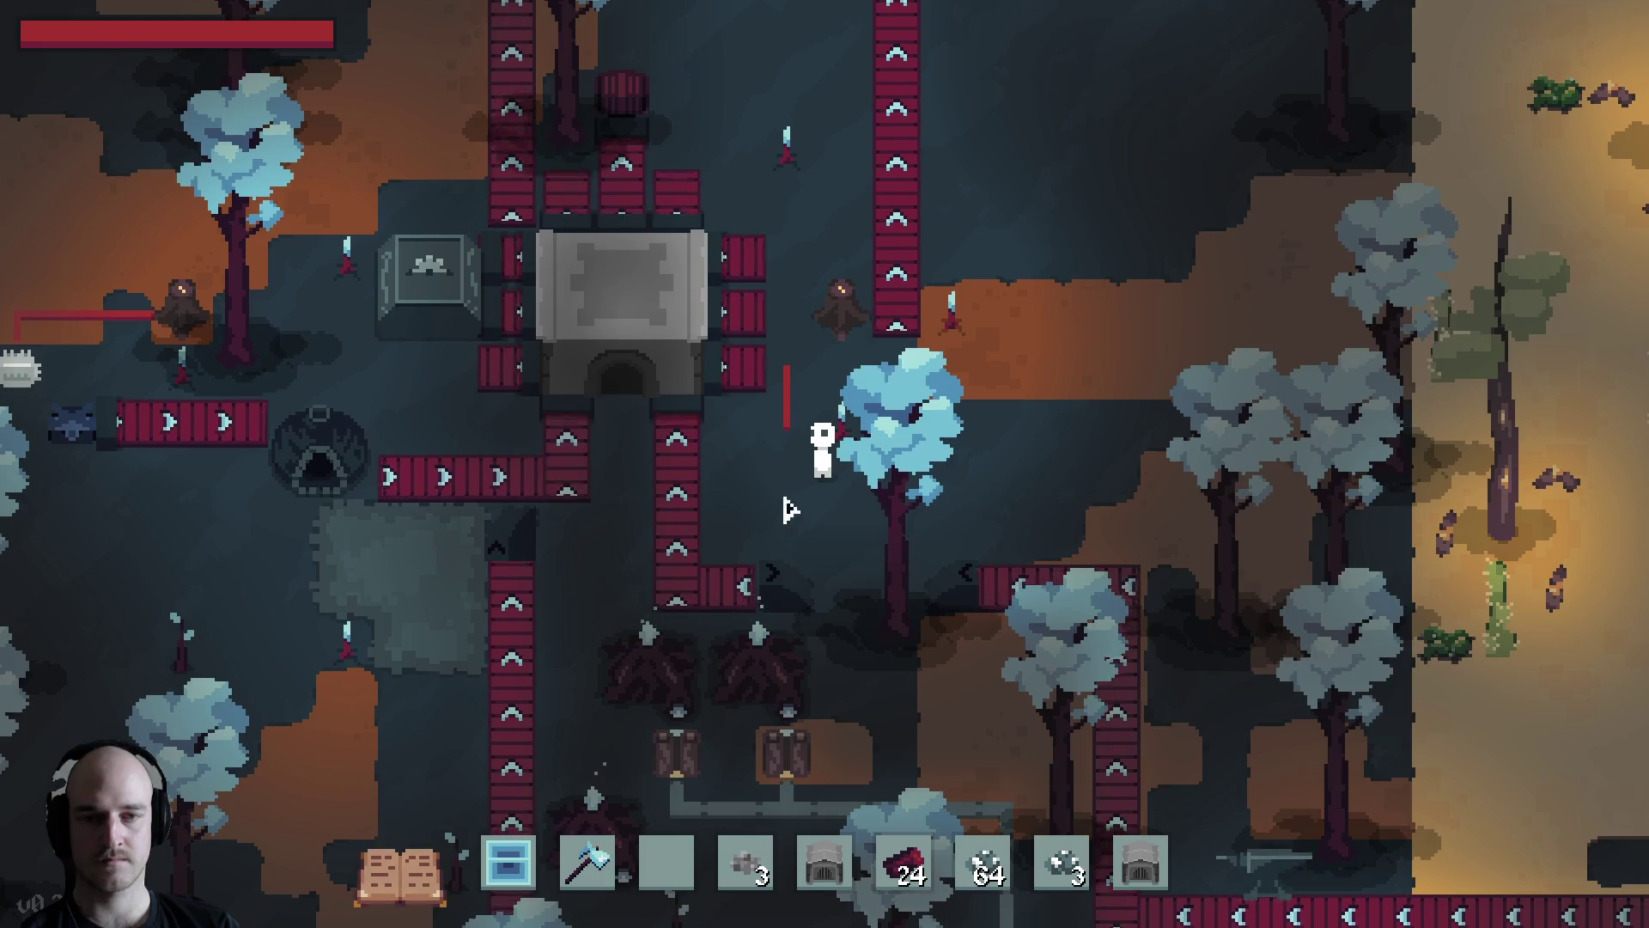
pyautogui.press('s')
pyautogui.press('d')
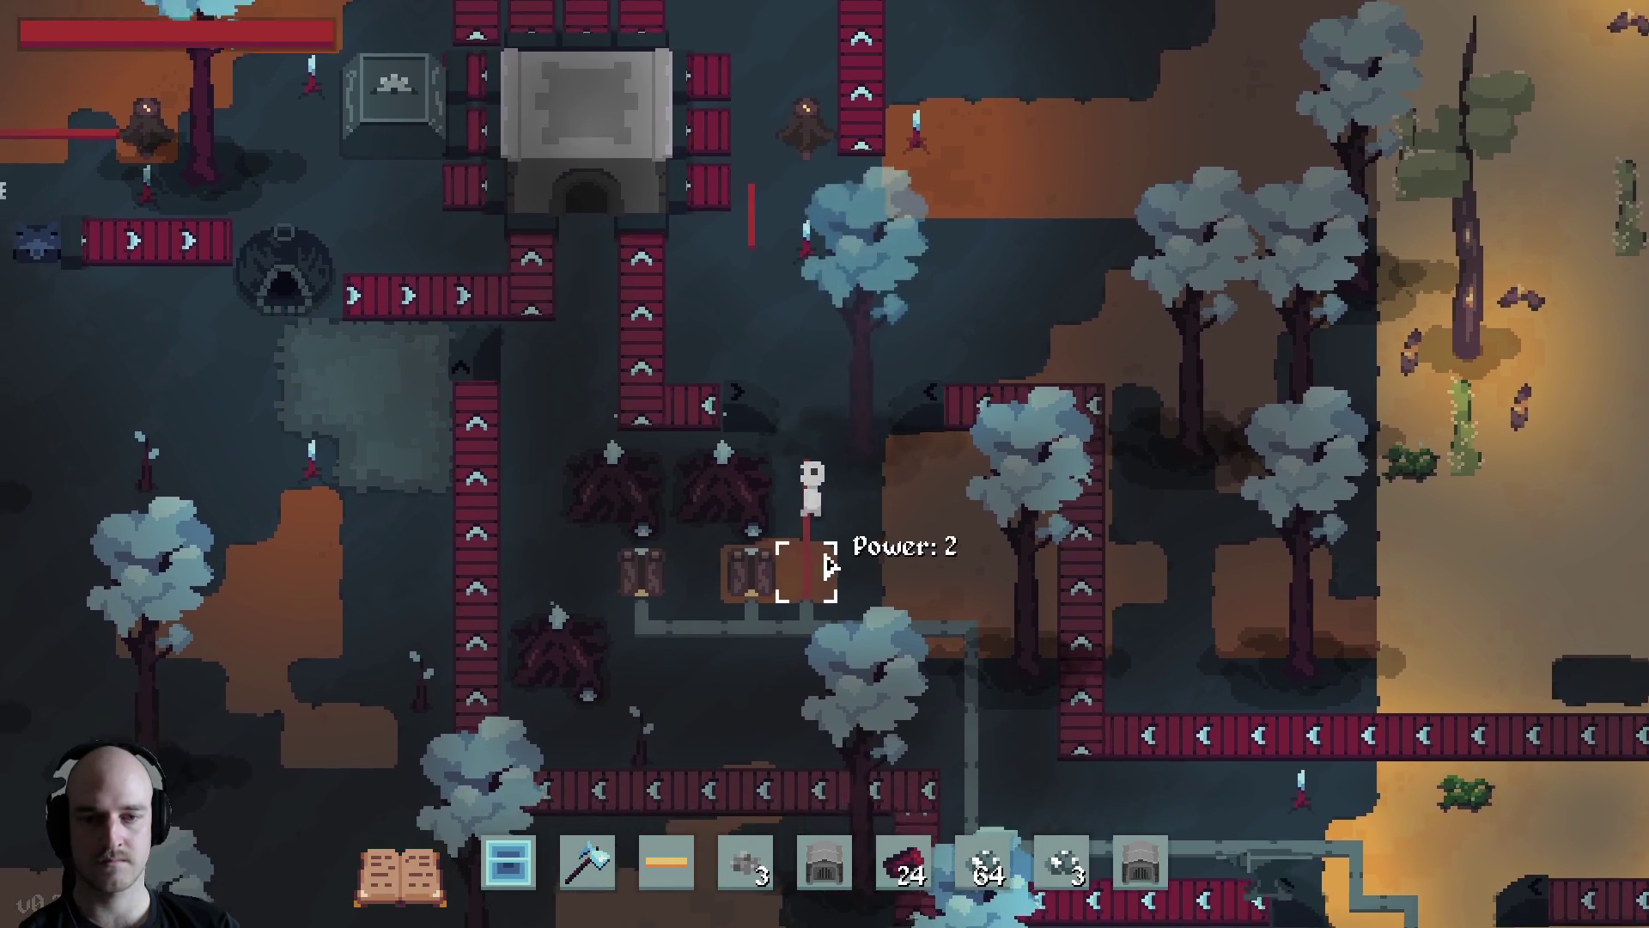
pyautogui.press('s')
pyautogui.press('d')
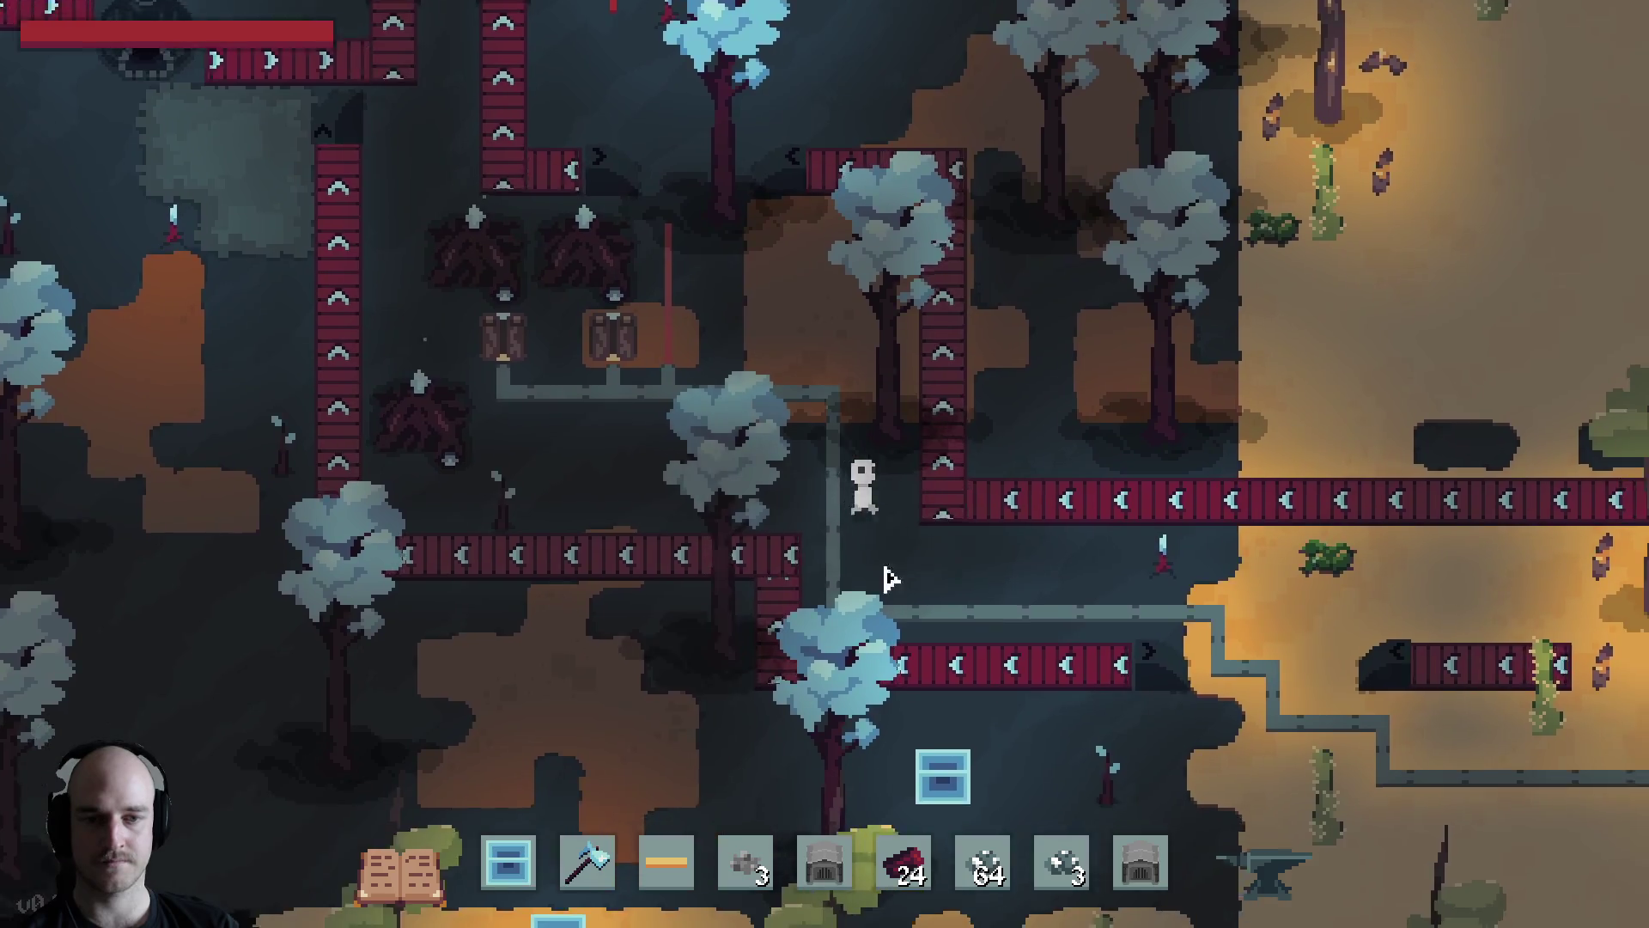
pyautogui.press('s')
pyautogui.press('d')
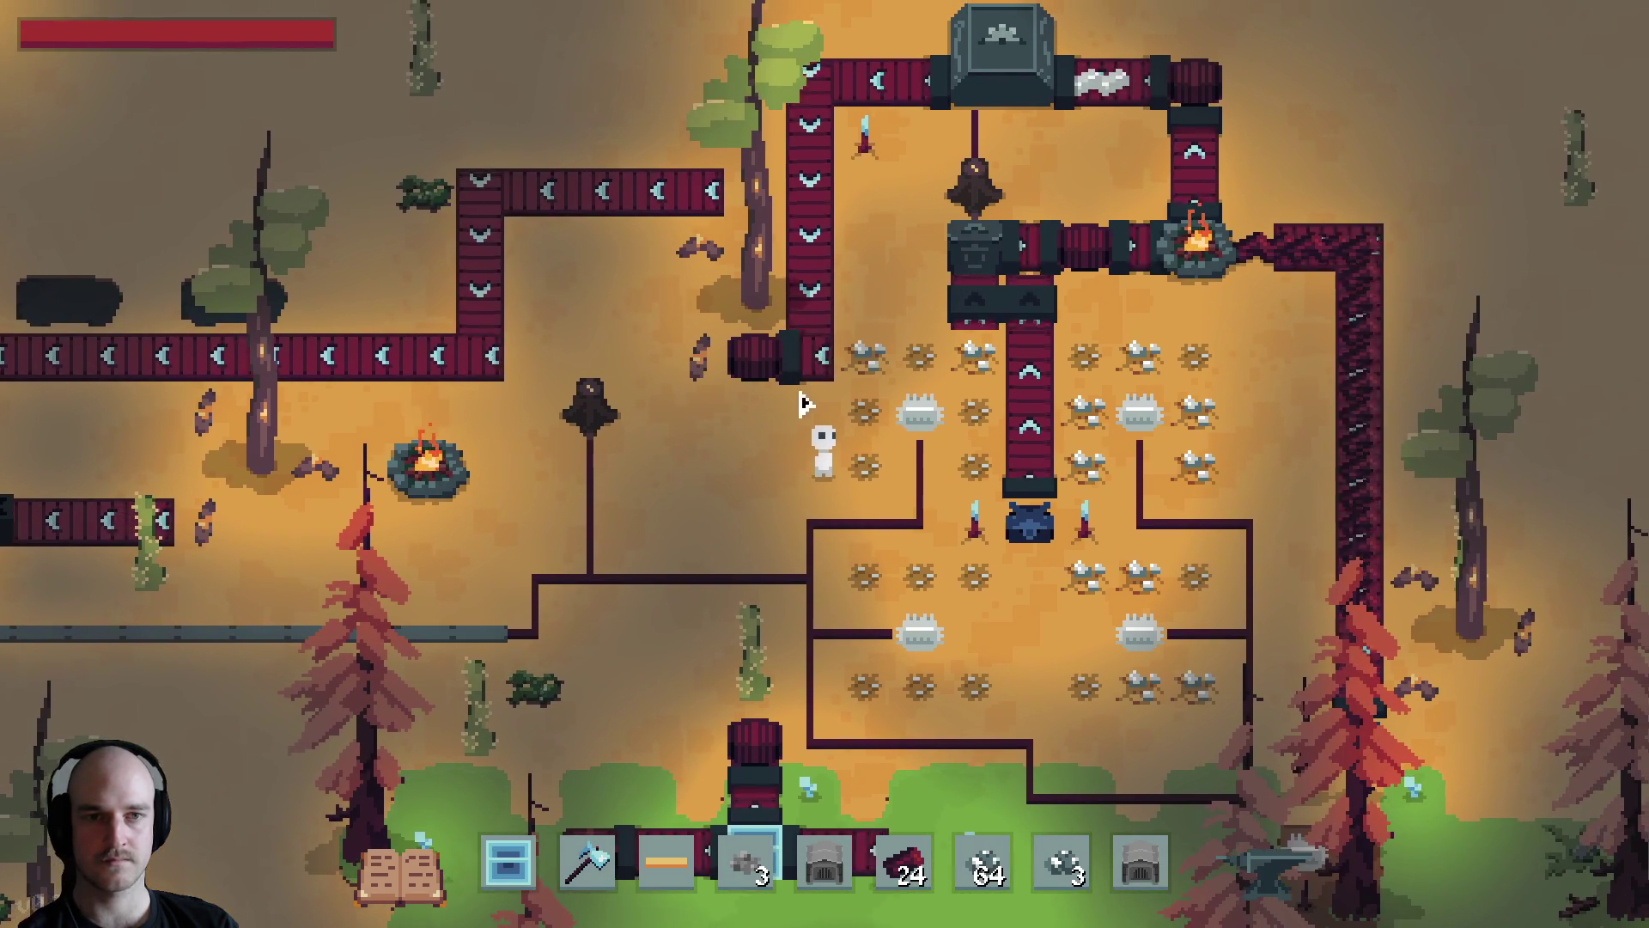
pyautogui.press('a')
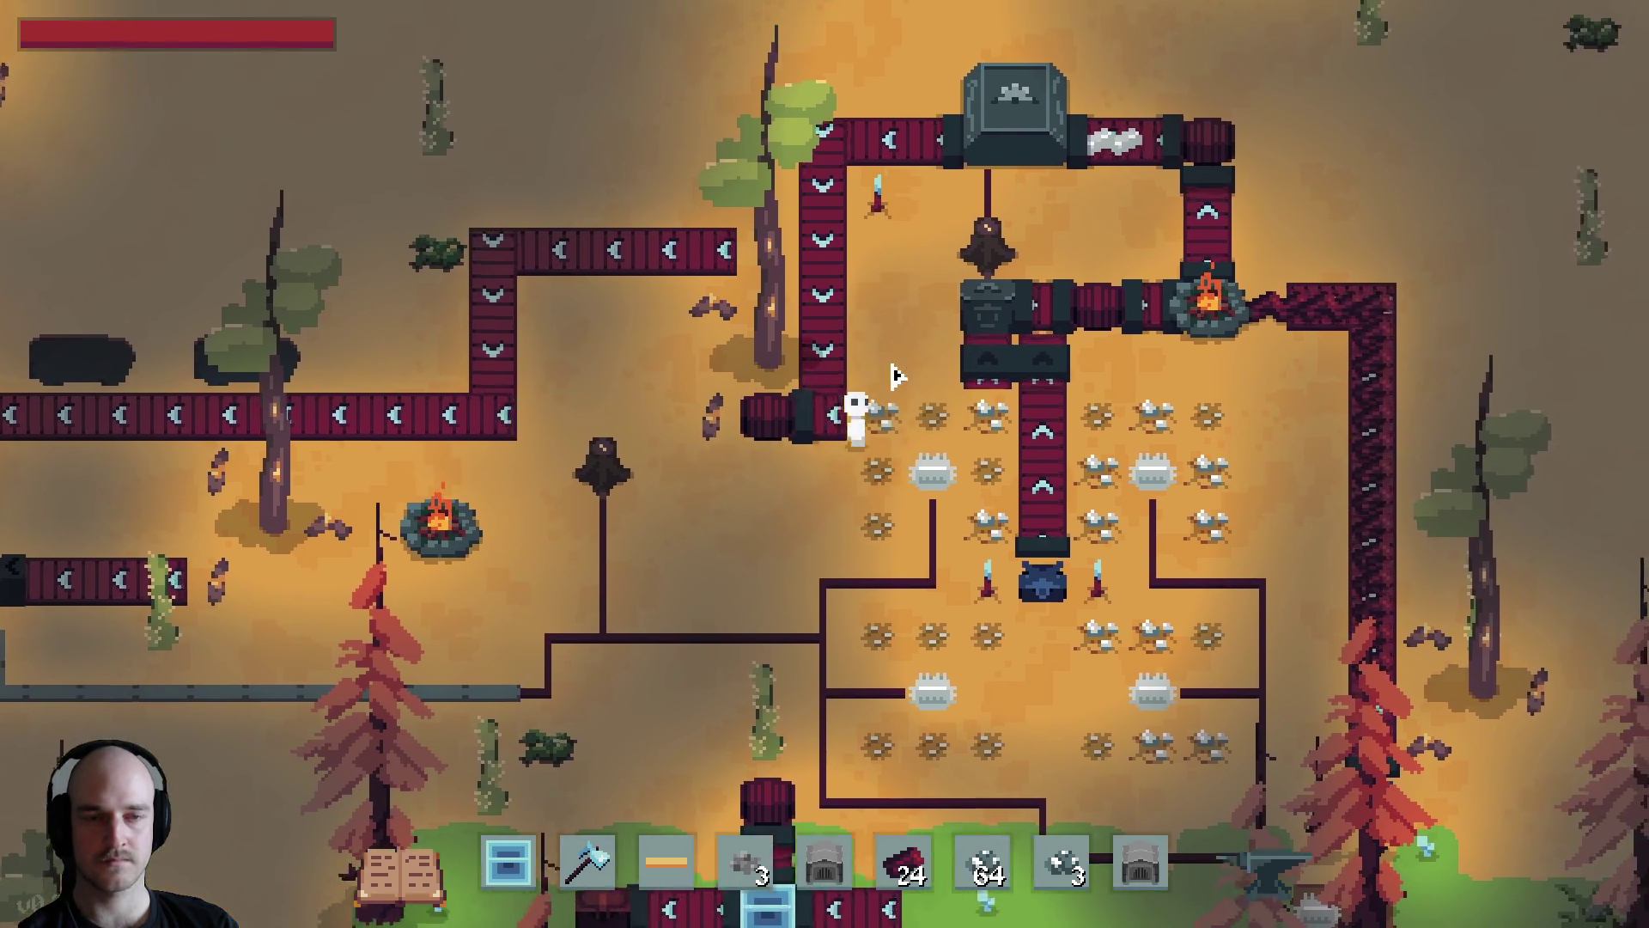
pyautogui.press('e')
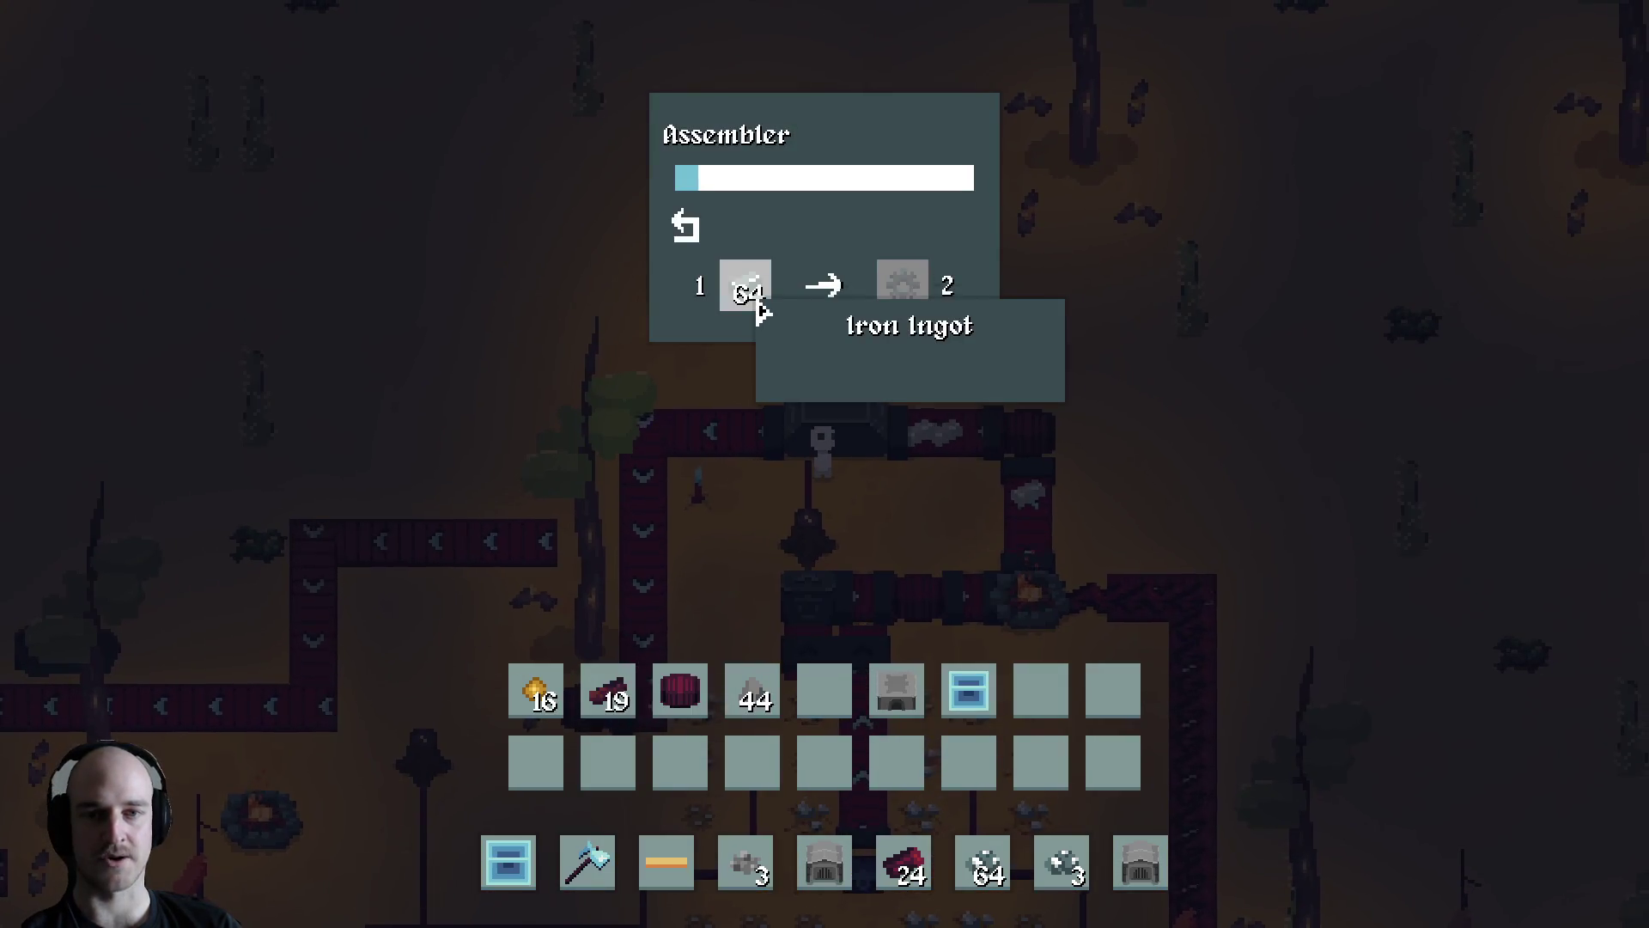
pyautogui.press('e')
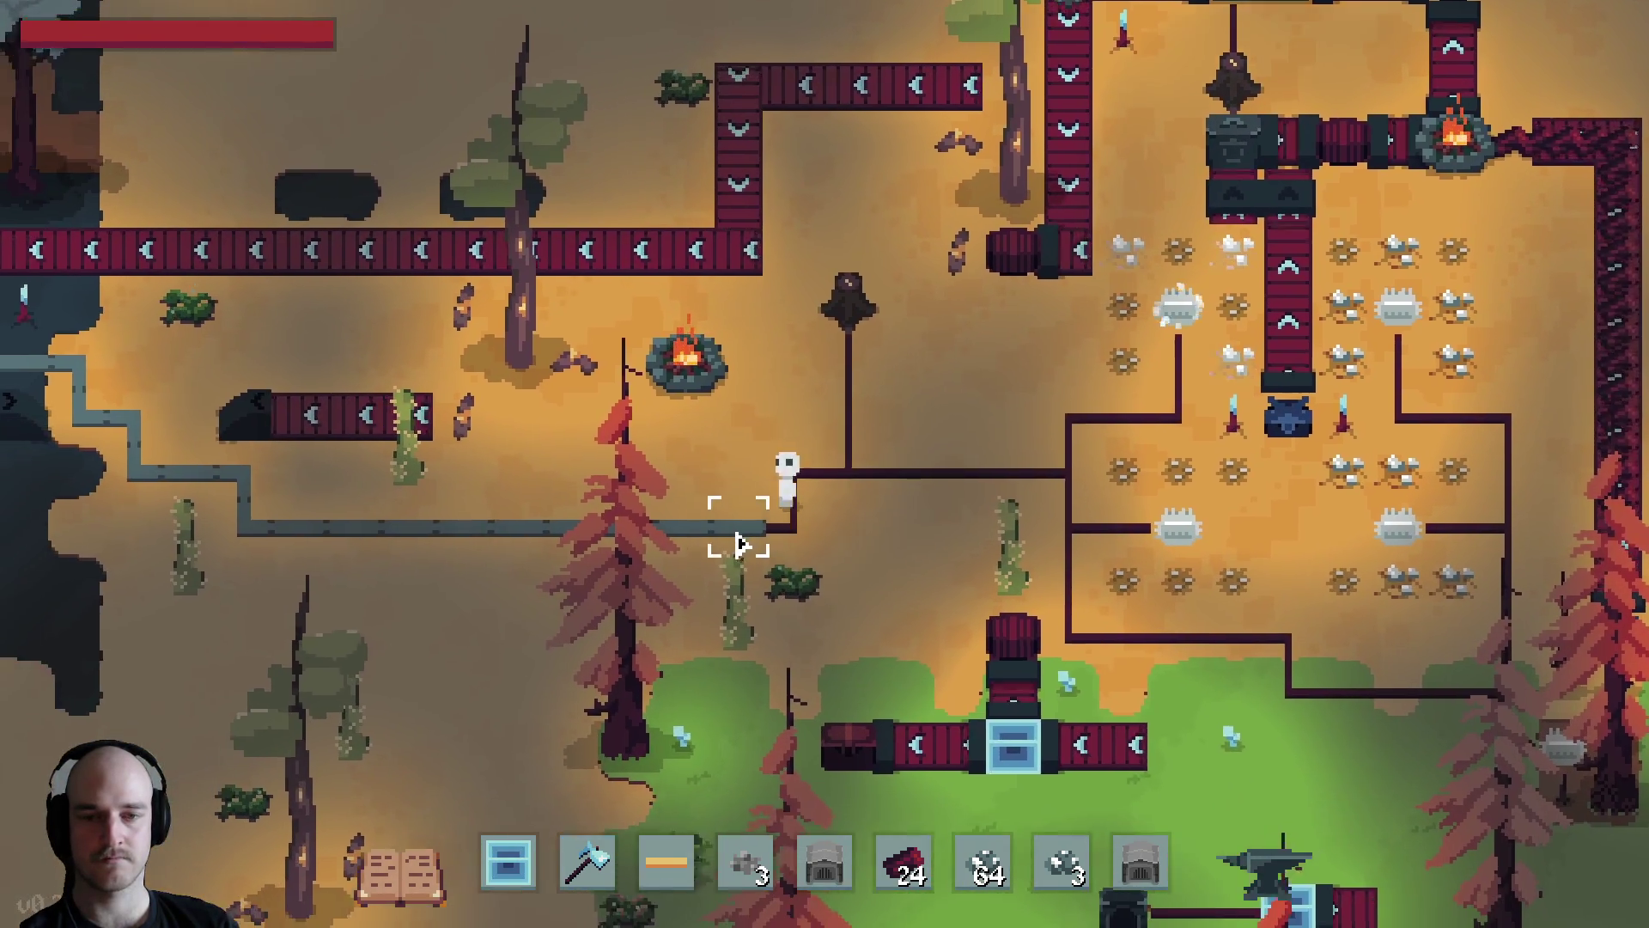
# Walk back past the campfire and wire the grey cable toward the farm's power line
pyautogui.press('a')
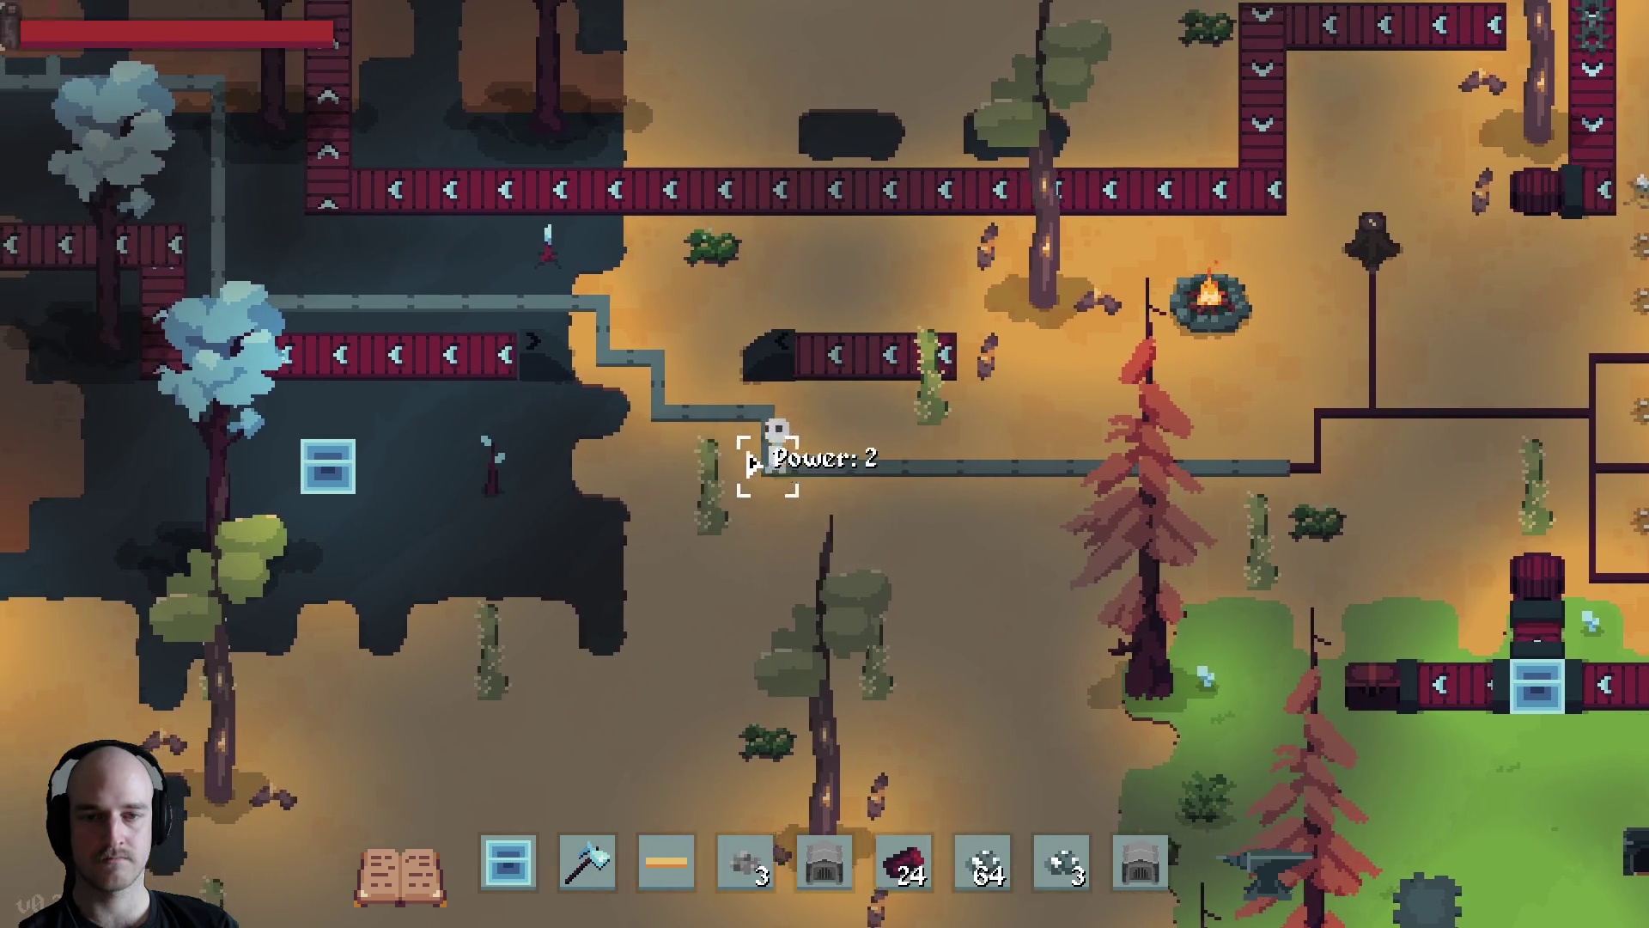
pyautogui.press('w')
pyautogui.press('a')
pyautogui.press('w')
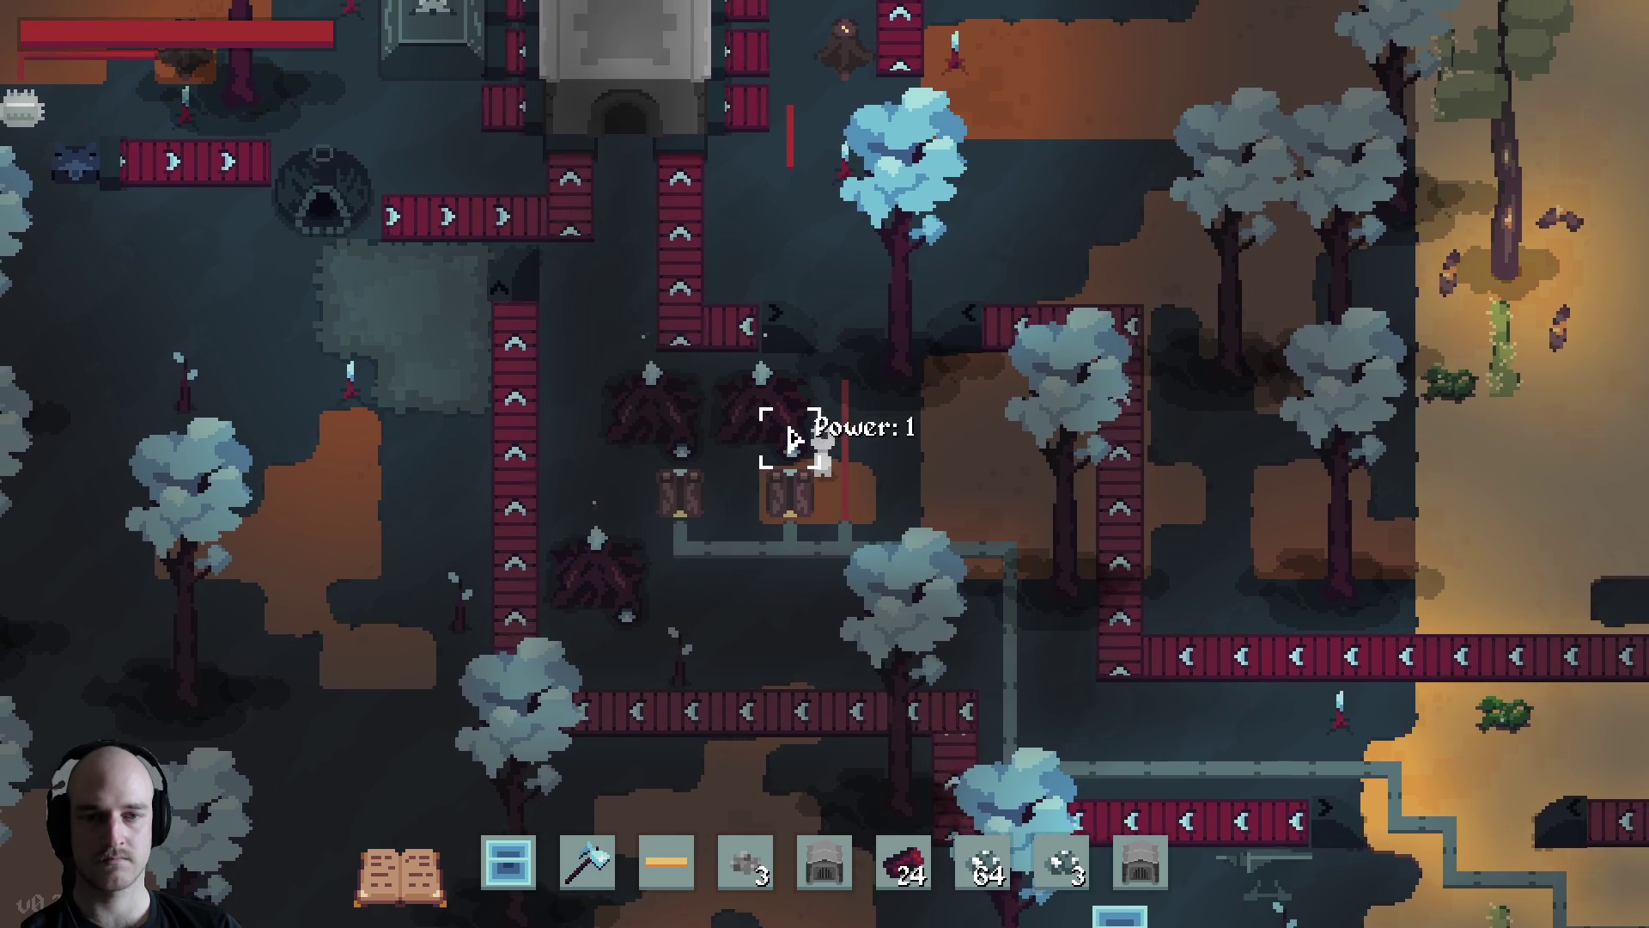
pyautogui.press('s')
pyautogui.press('d')
pyautogui.press('s')
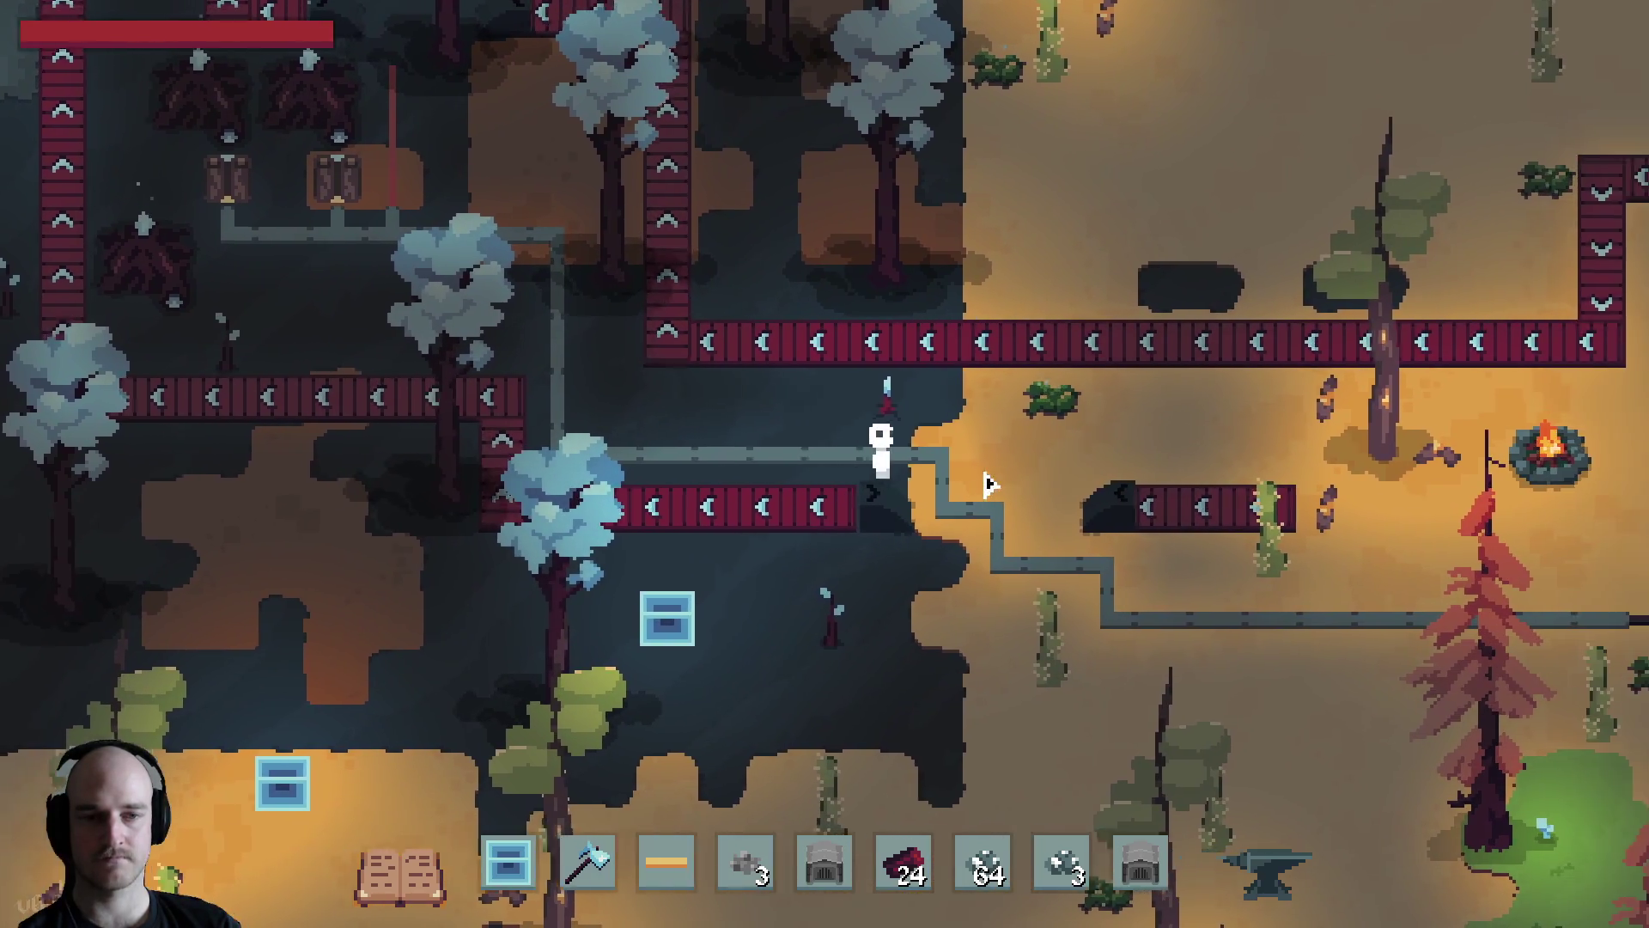
pyautogui.press('d')
pyautogui.press('s')
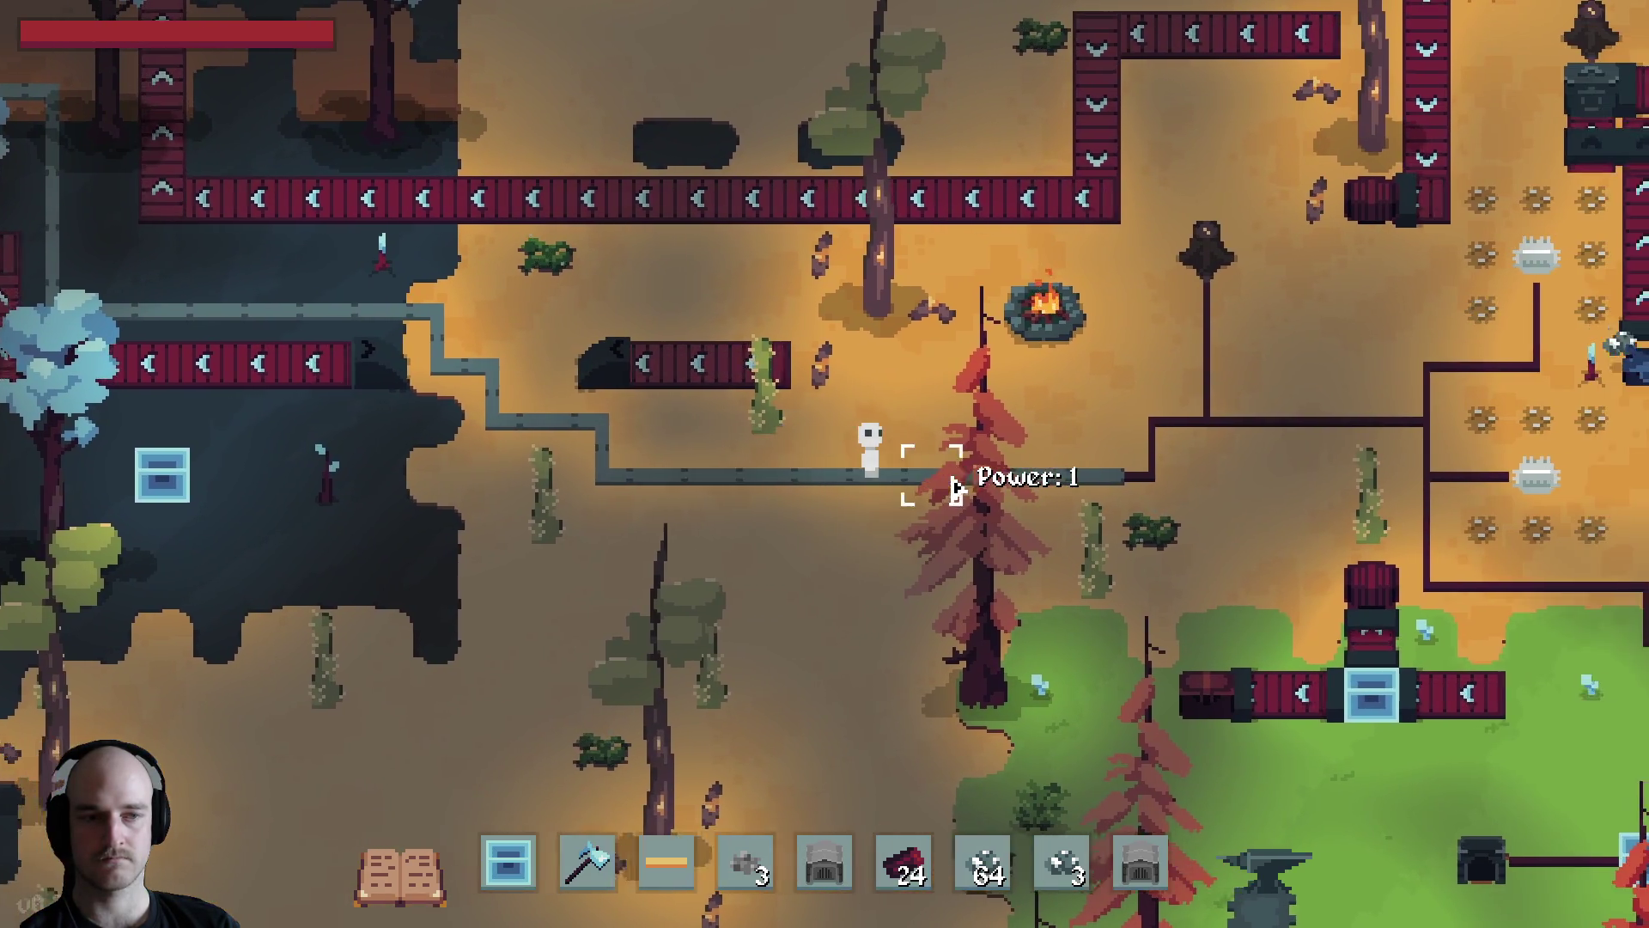
pyautogui.press('d')
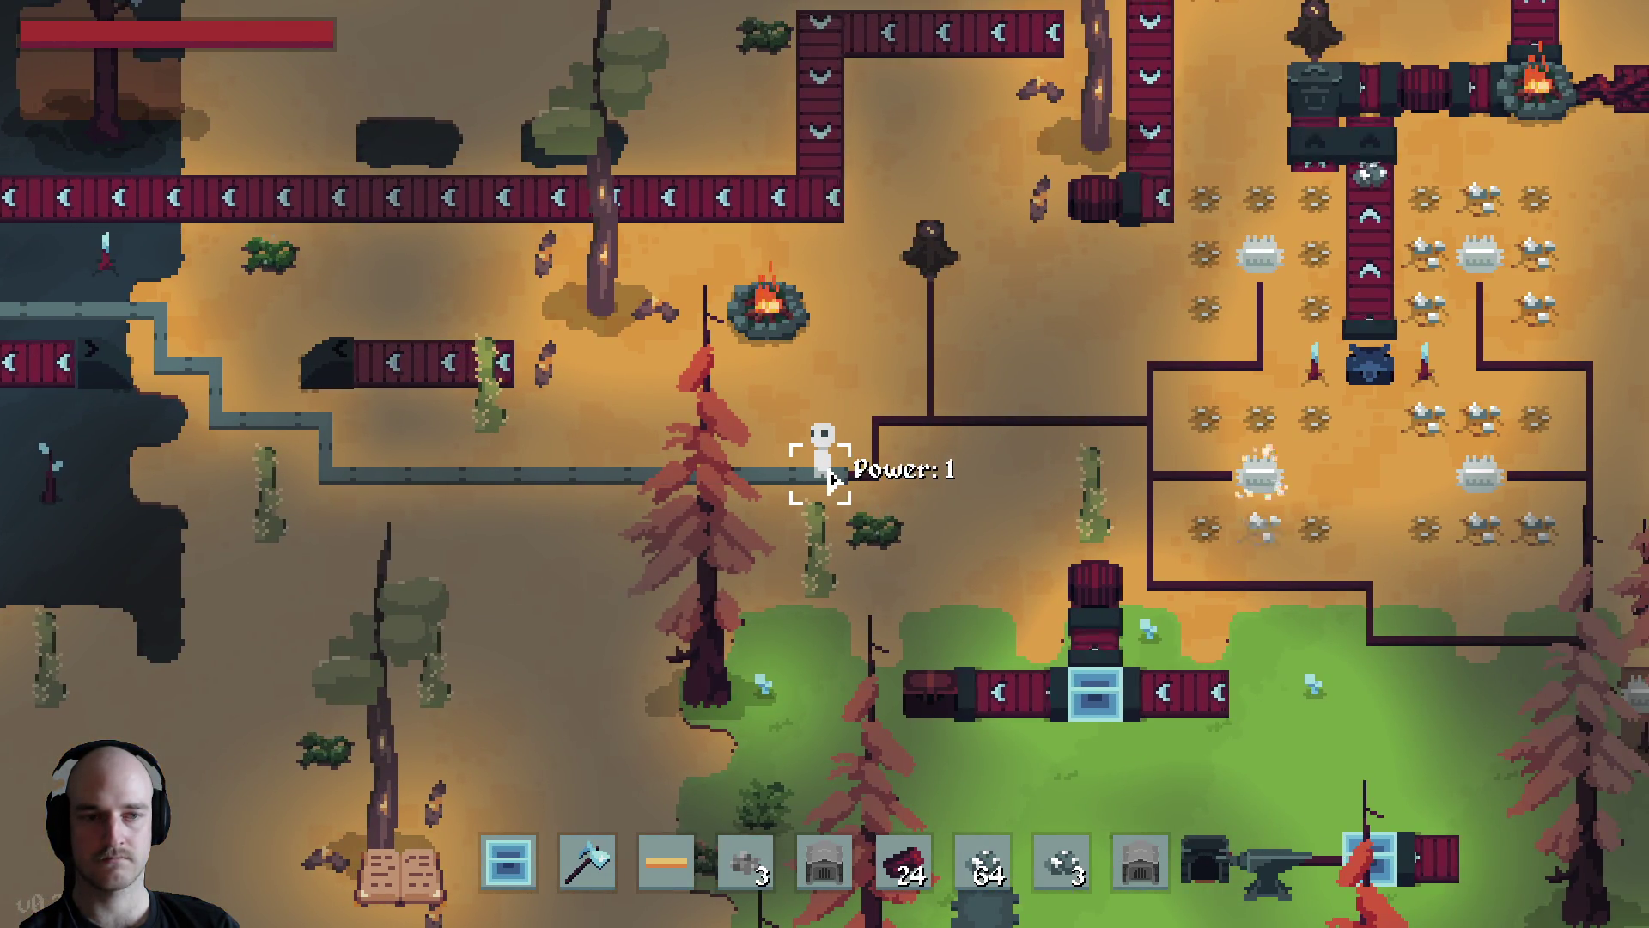
pyautogui.click(831, 481)
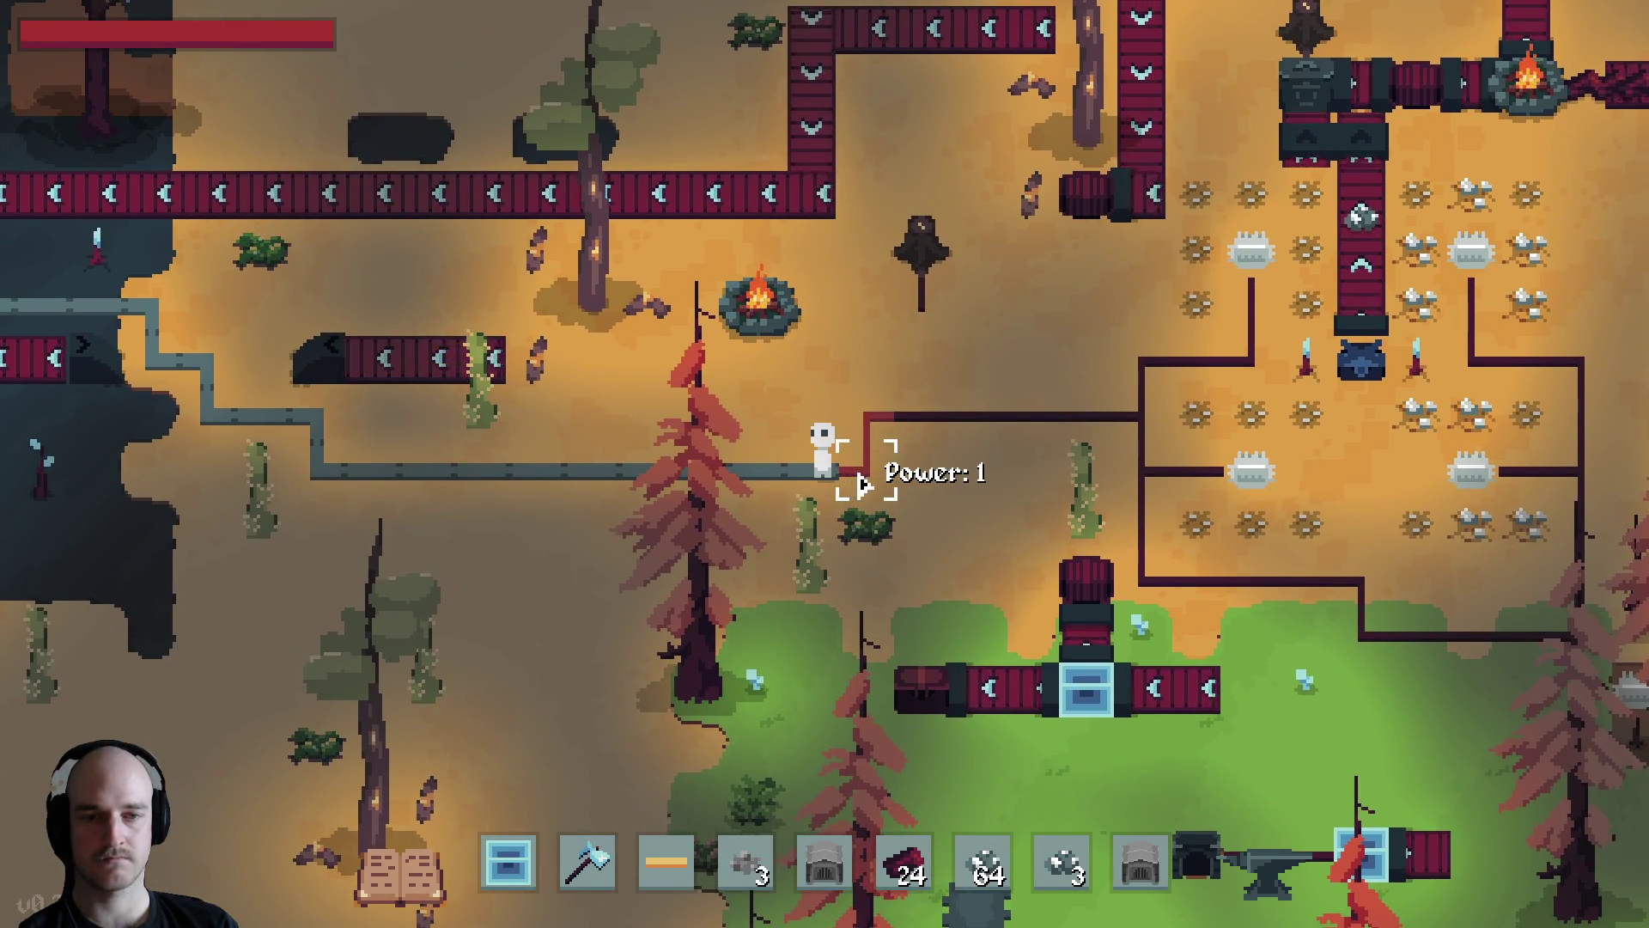
# Use copper wire, rotated horizontally, to join the grey cable to the power line
pyautogui.press('e')
pyautogui.moveTo(678, 685); pyautogui.dragTo(666, 861)
pyautogui.press('e')
pyautogui.press('3')
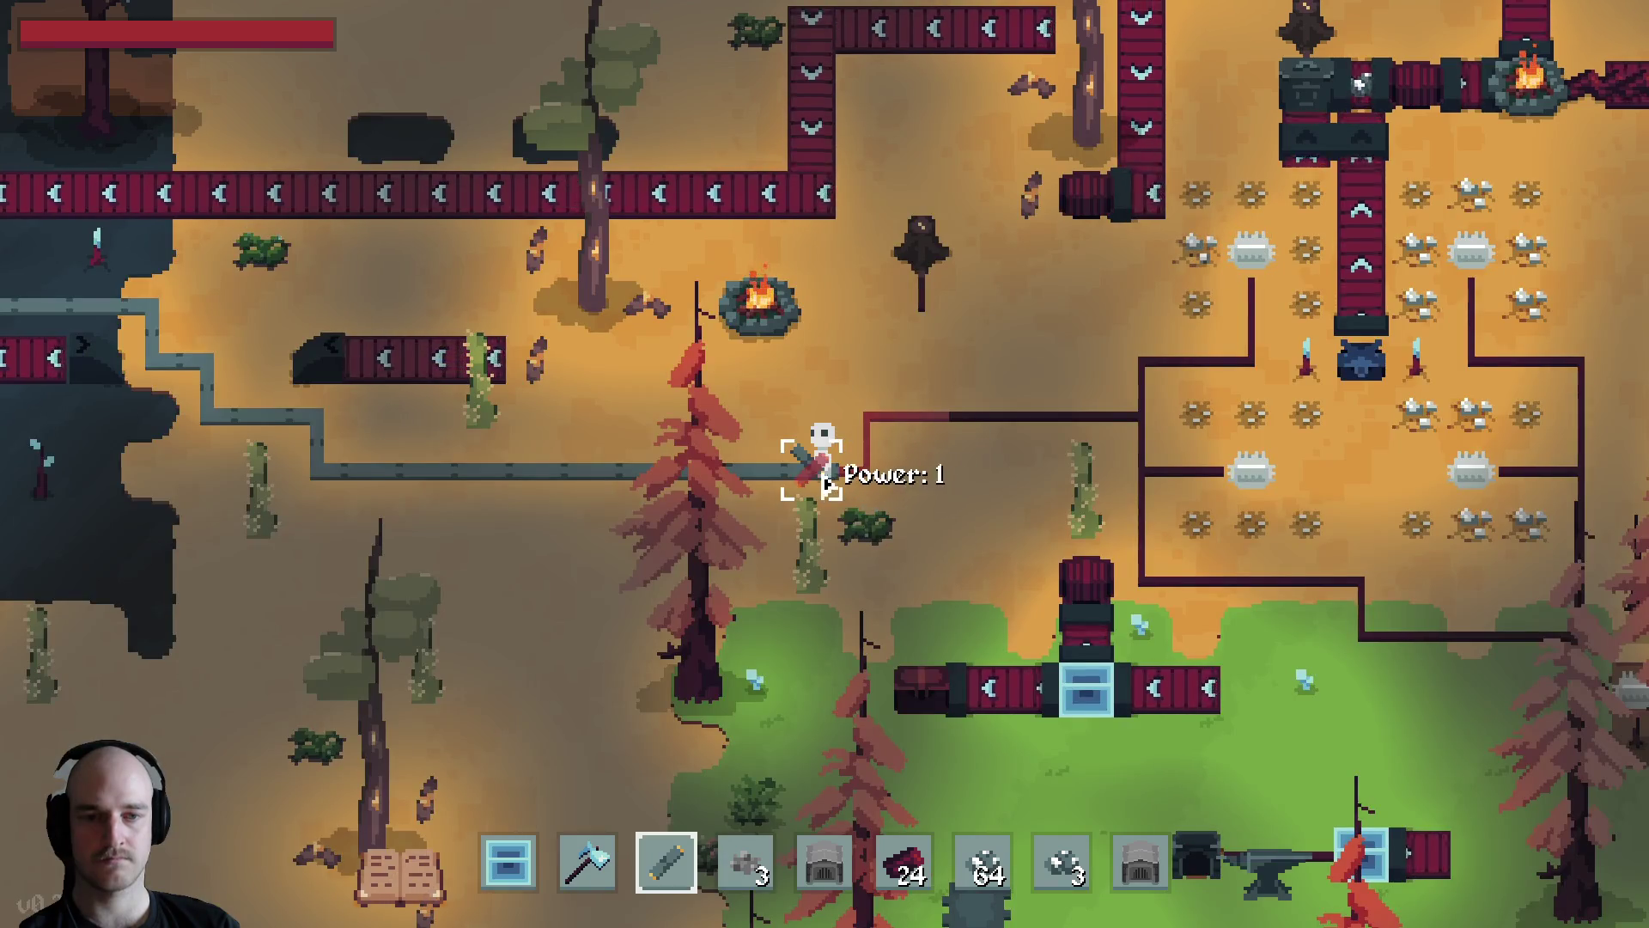
pyautogui.click(844, 459)
pyautogui.press('d')
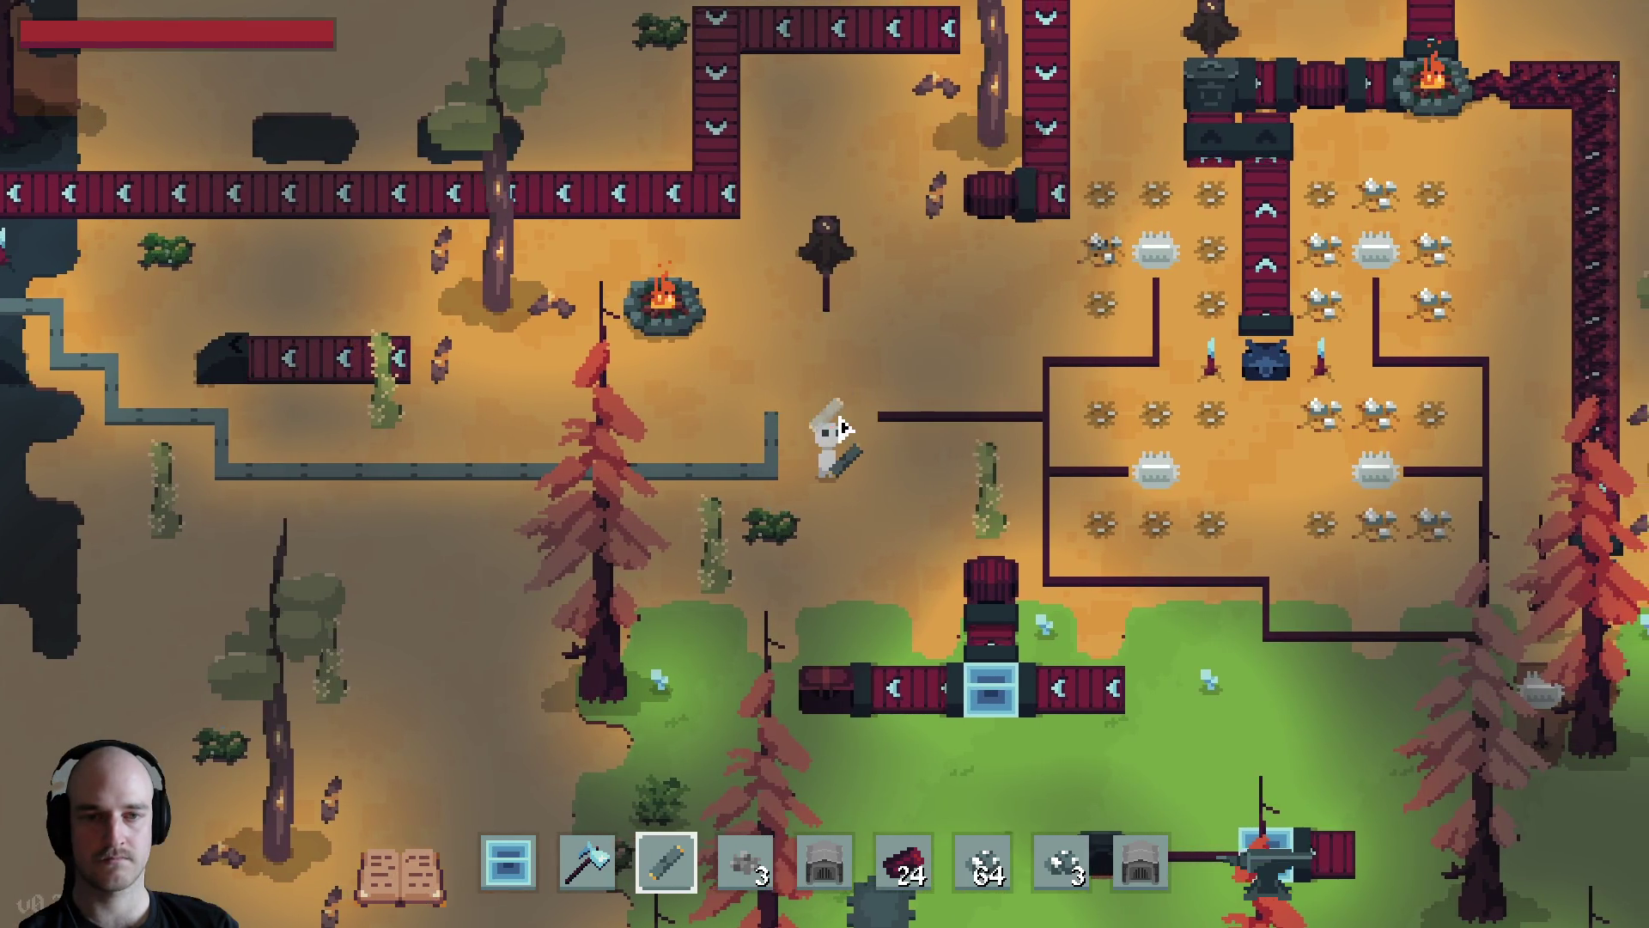
pyautogui.press('r')
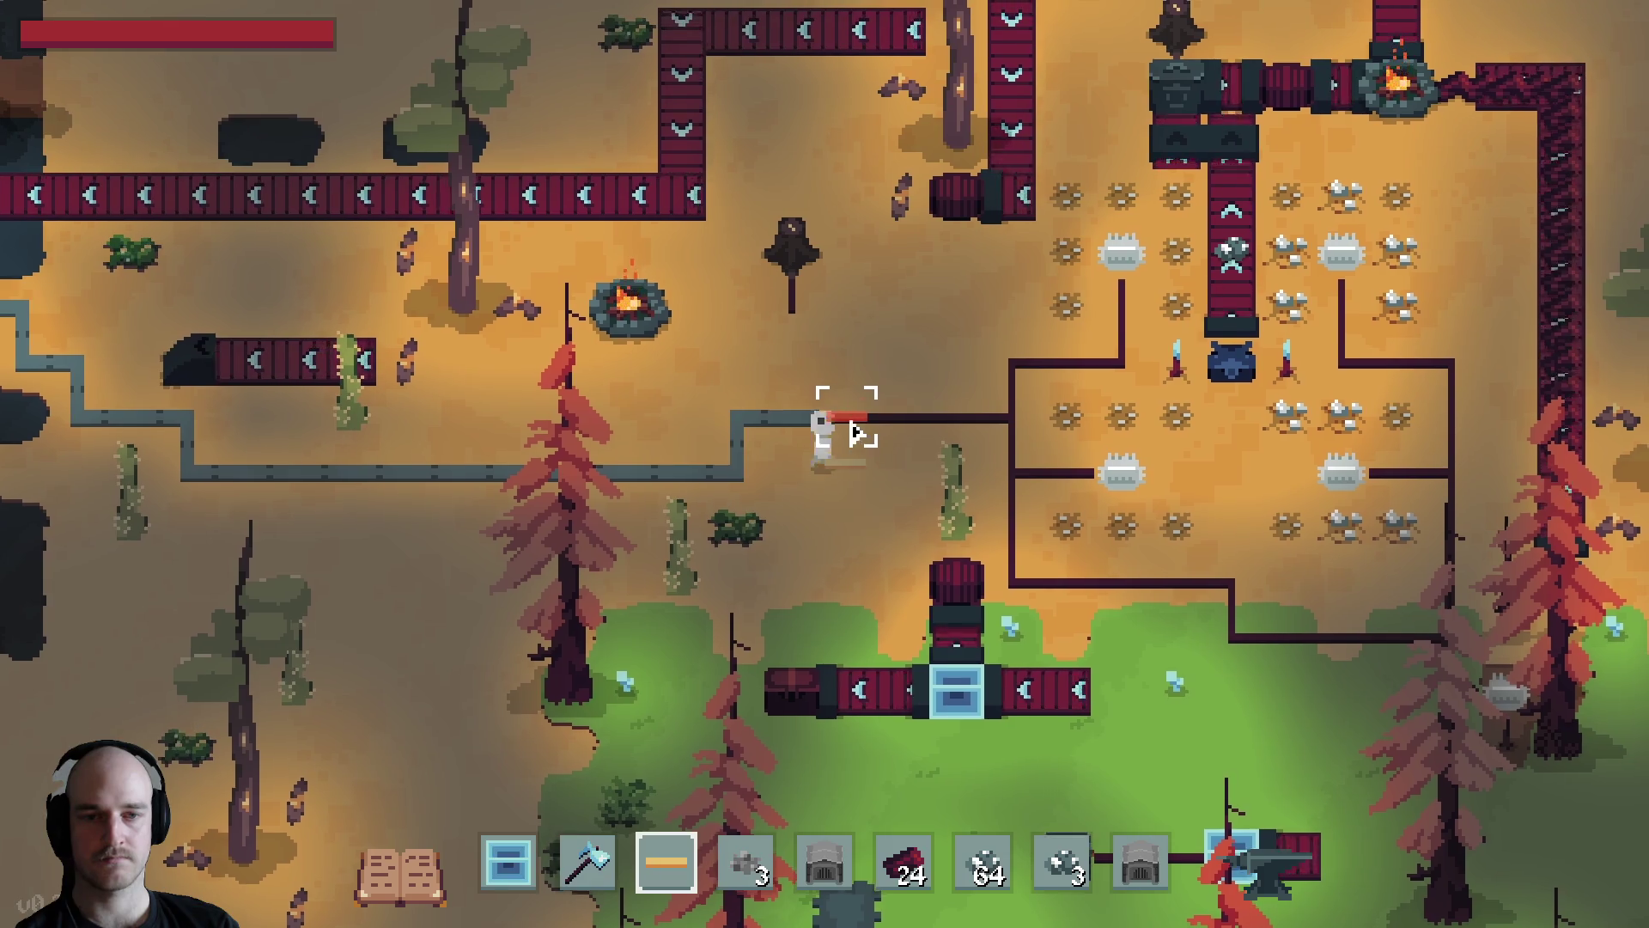
pyautogui.press('w')
pyautogui.press('3')
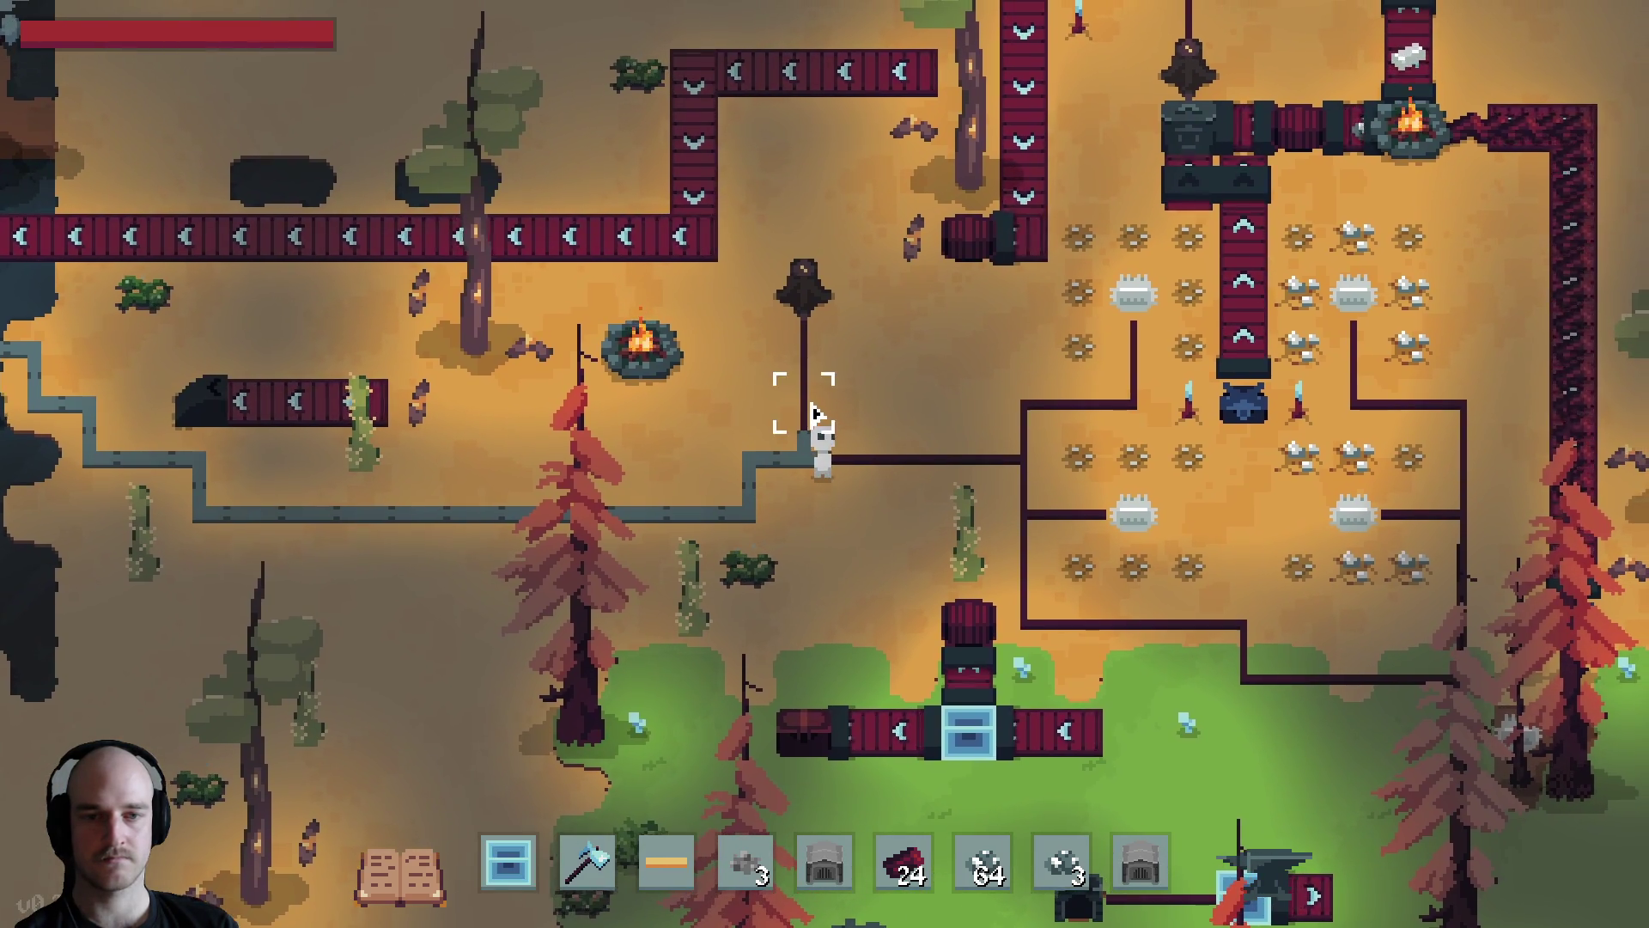
pyautogui.press('s')
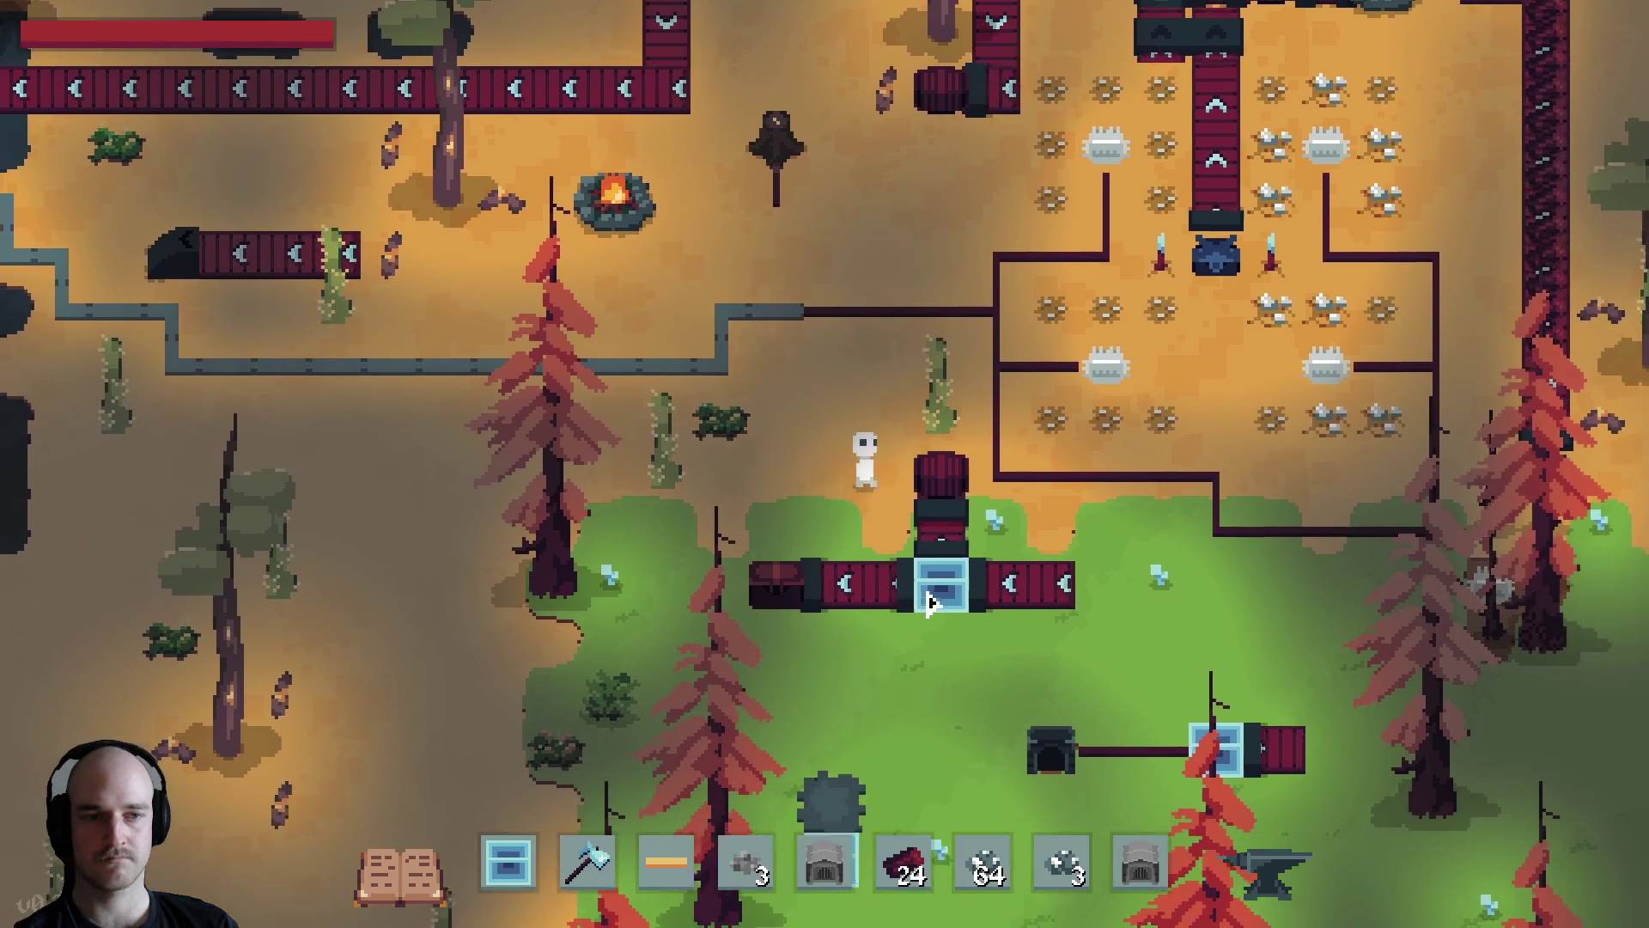
pyautogui.press('d')
pyautogui.press('w')
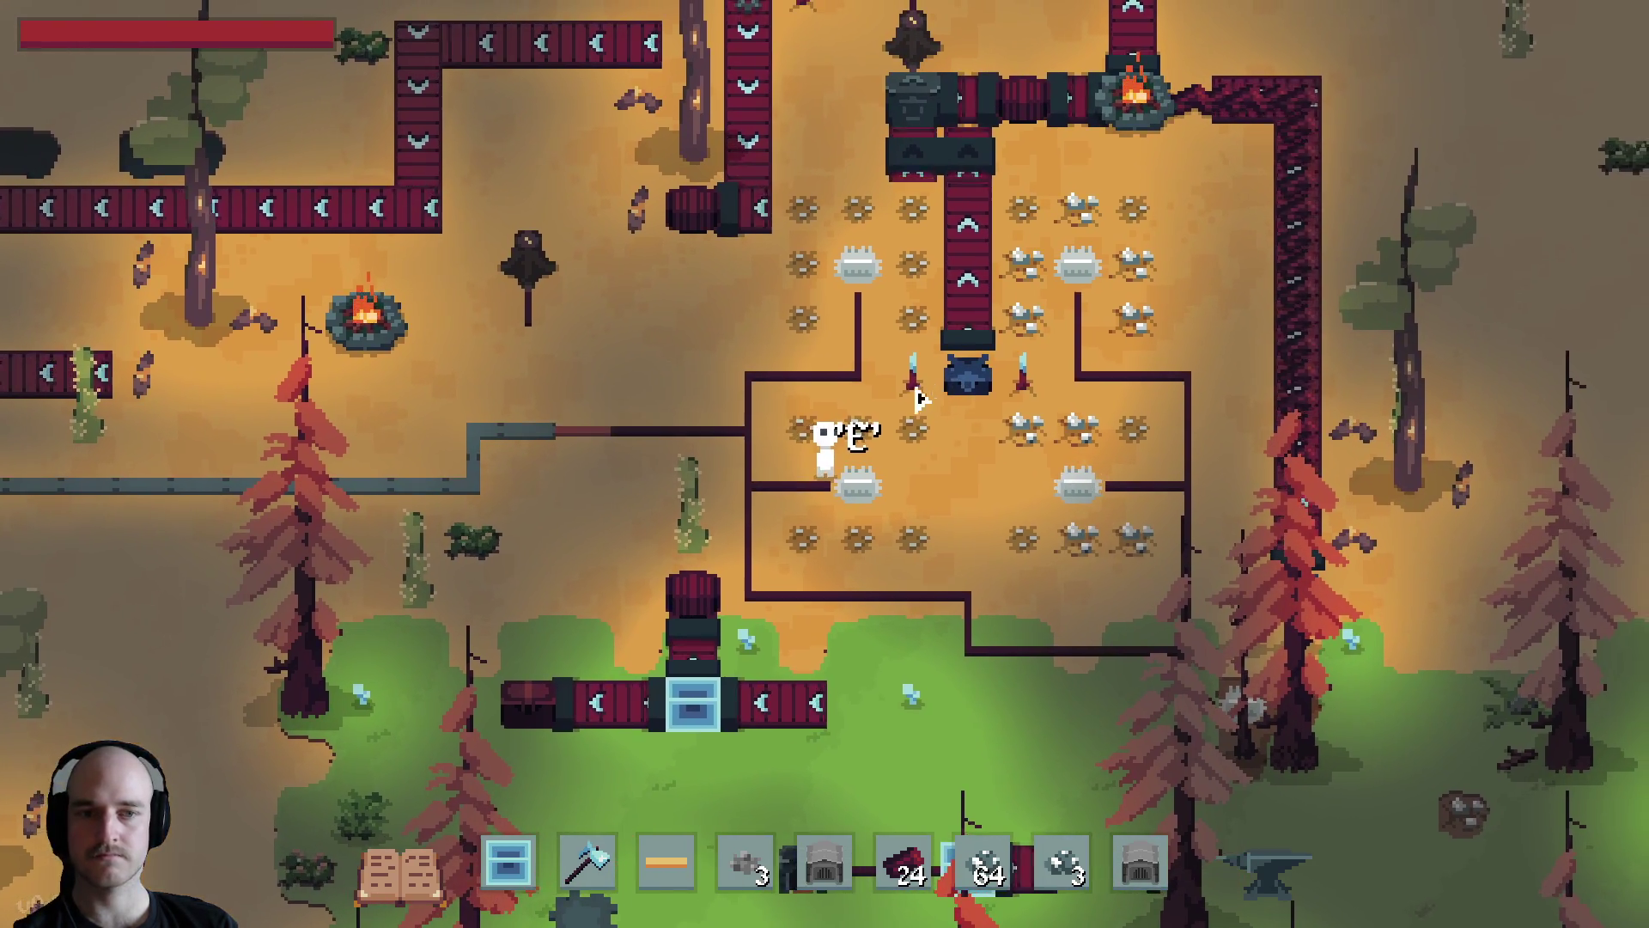
pyautogui.press('a')
pyautogui.press('Tab')
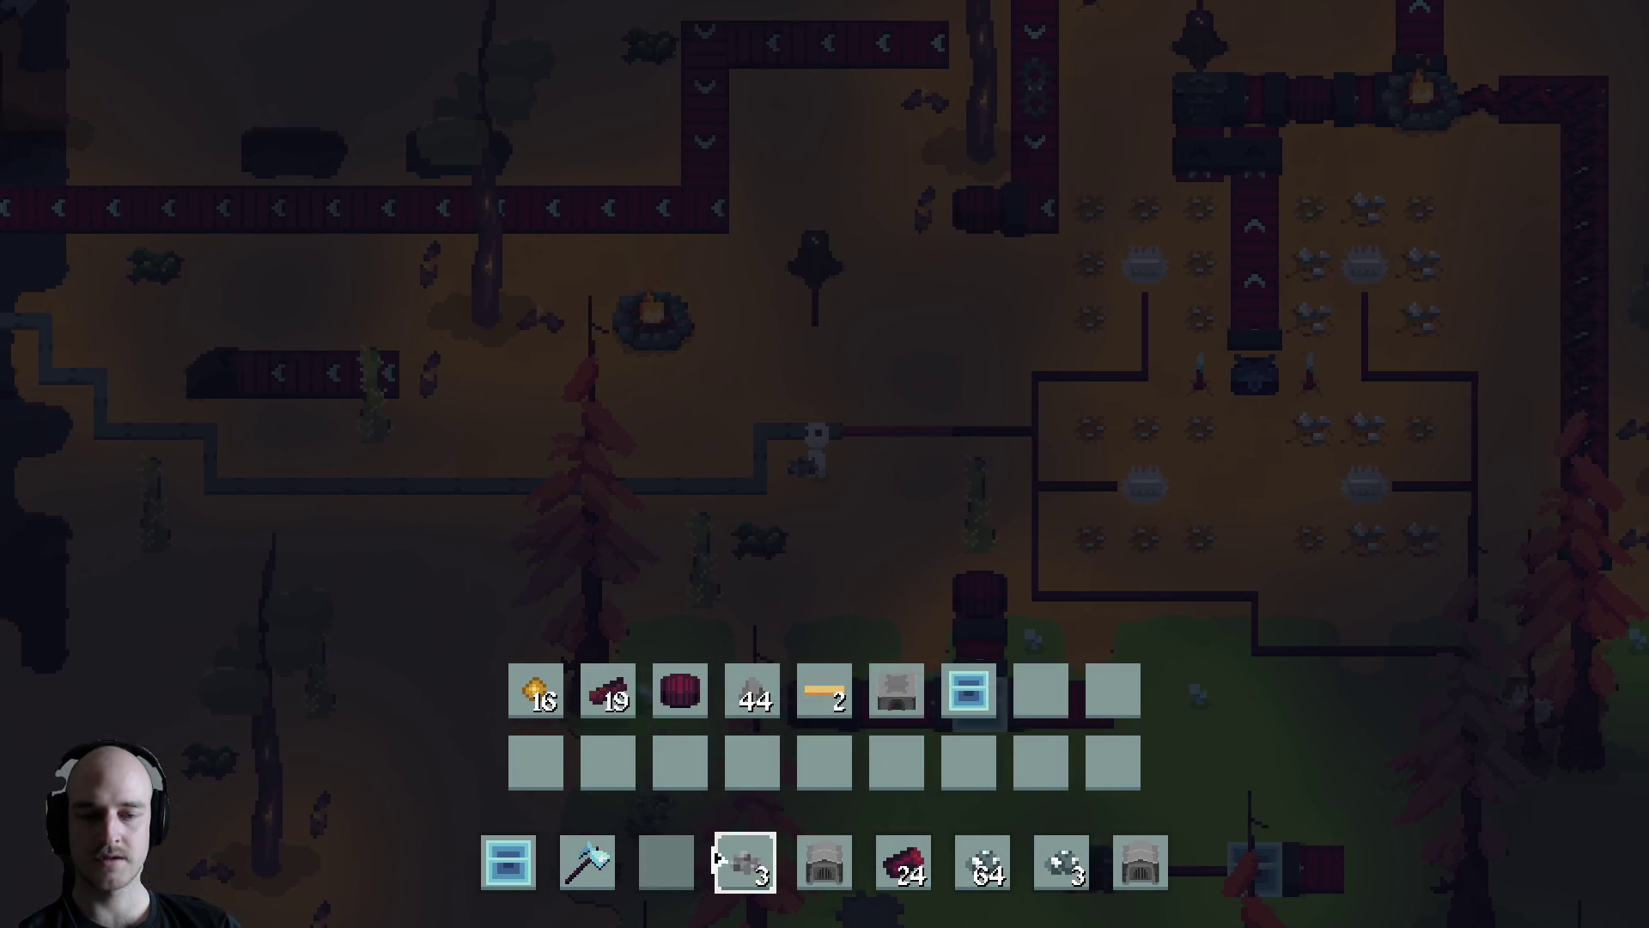
# Place an electric furnace beside the power line
pyautogui.press('Tab')
pyautogui.press('s')
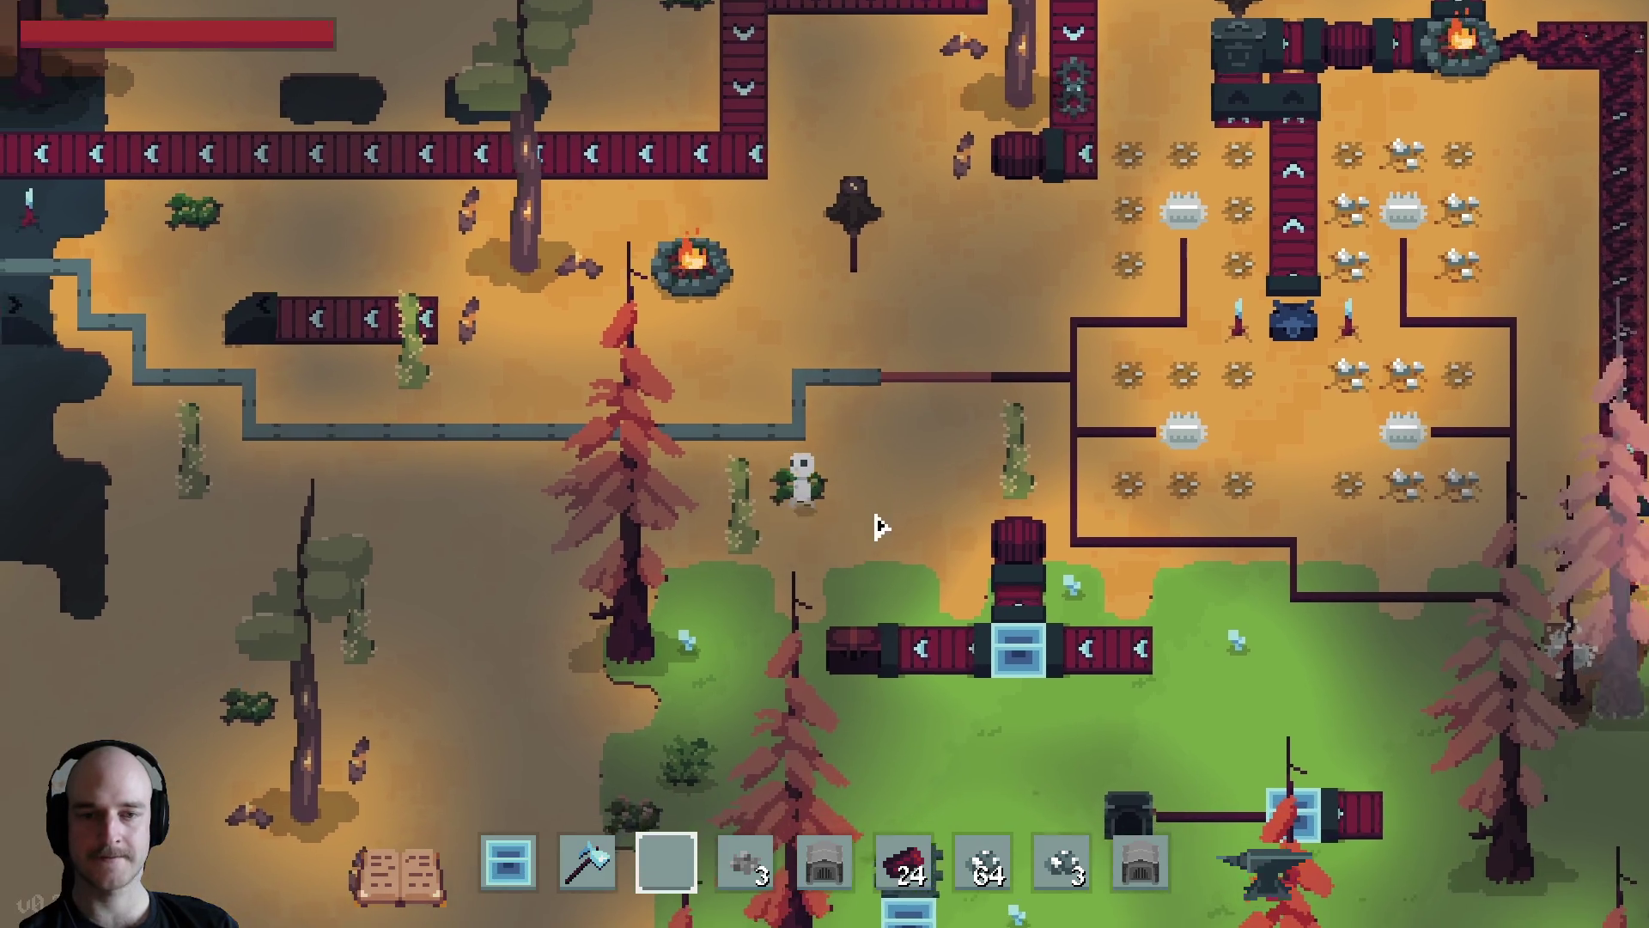
pyautogui.press('Tab')
pyautogui.press('Tab')
pyautogui.press('w')
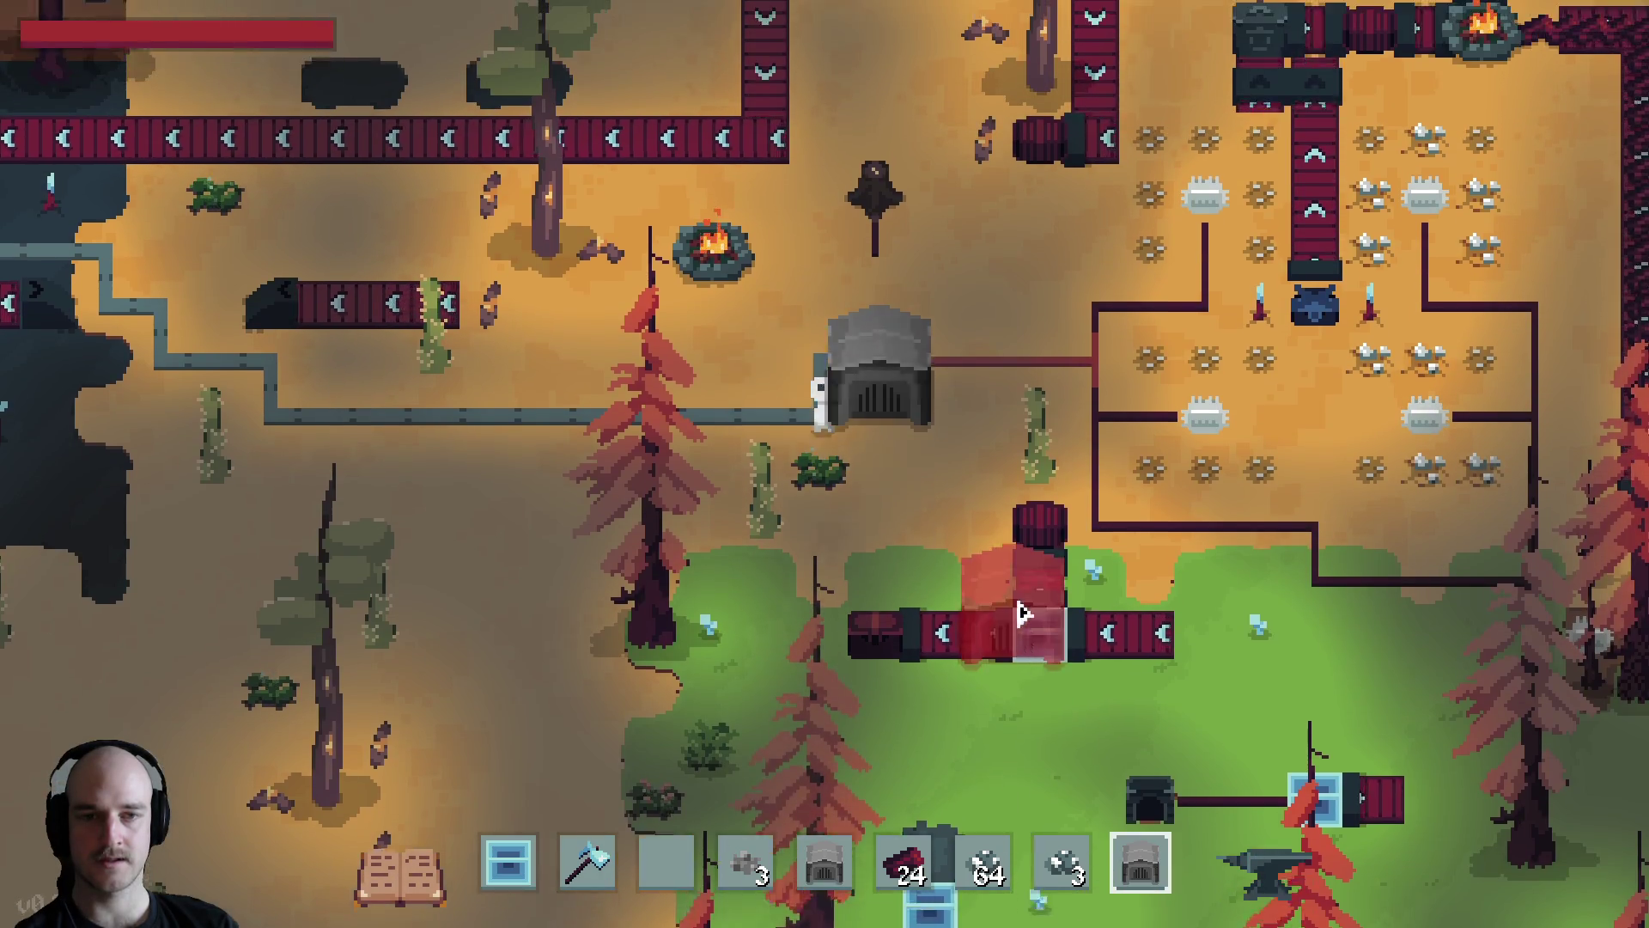
pyautogui.press('w')
pyautogui.press('a')
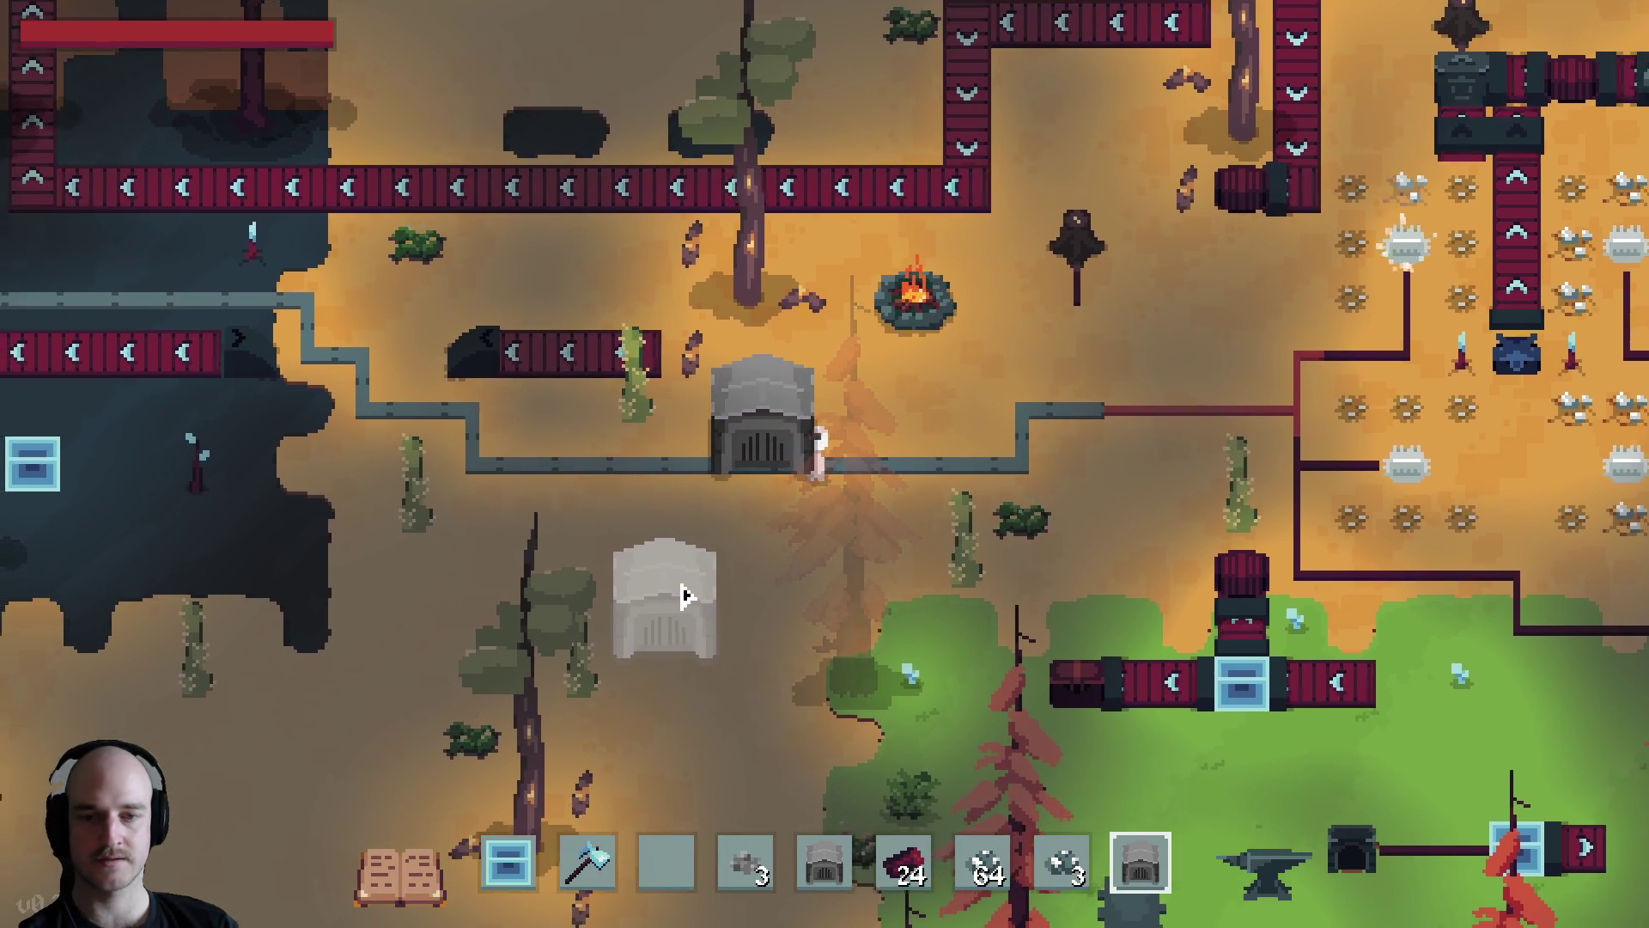
pyautogui.click(674, 584)
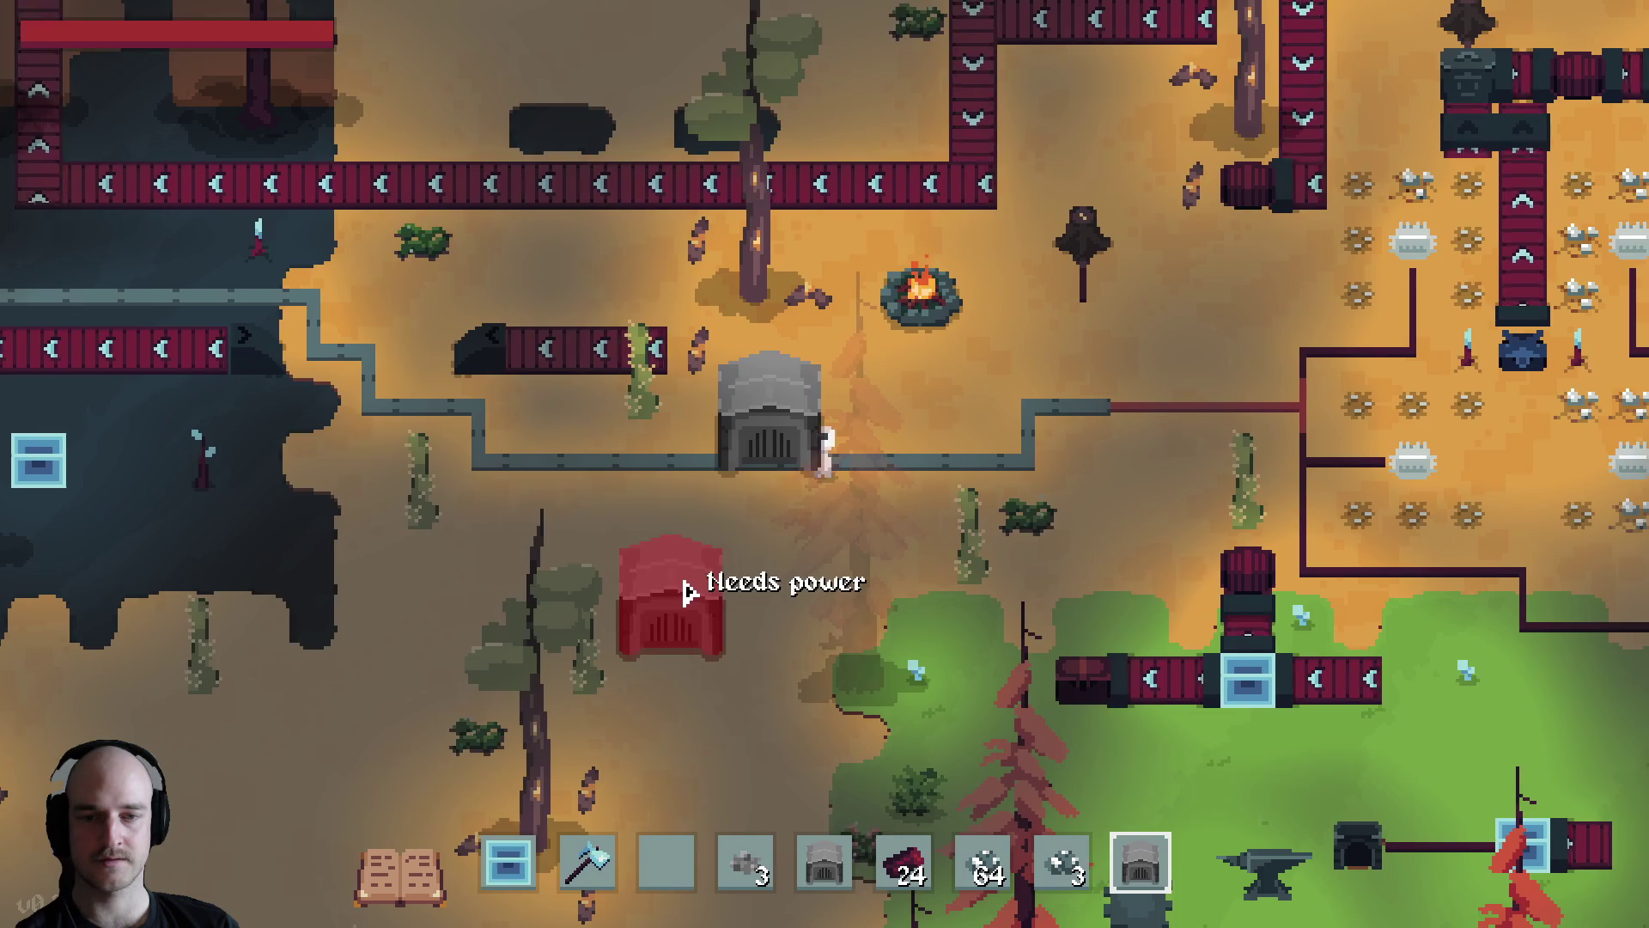
# Set the electric furnace to the Cobalt Ingot recipe, then bring up the Start menu
pyautogui.rightClick(760, 453)
pyautogui.click(697, 311)
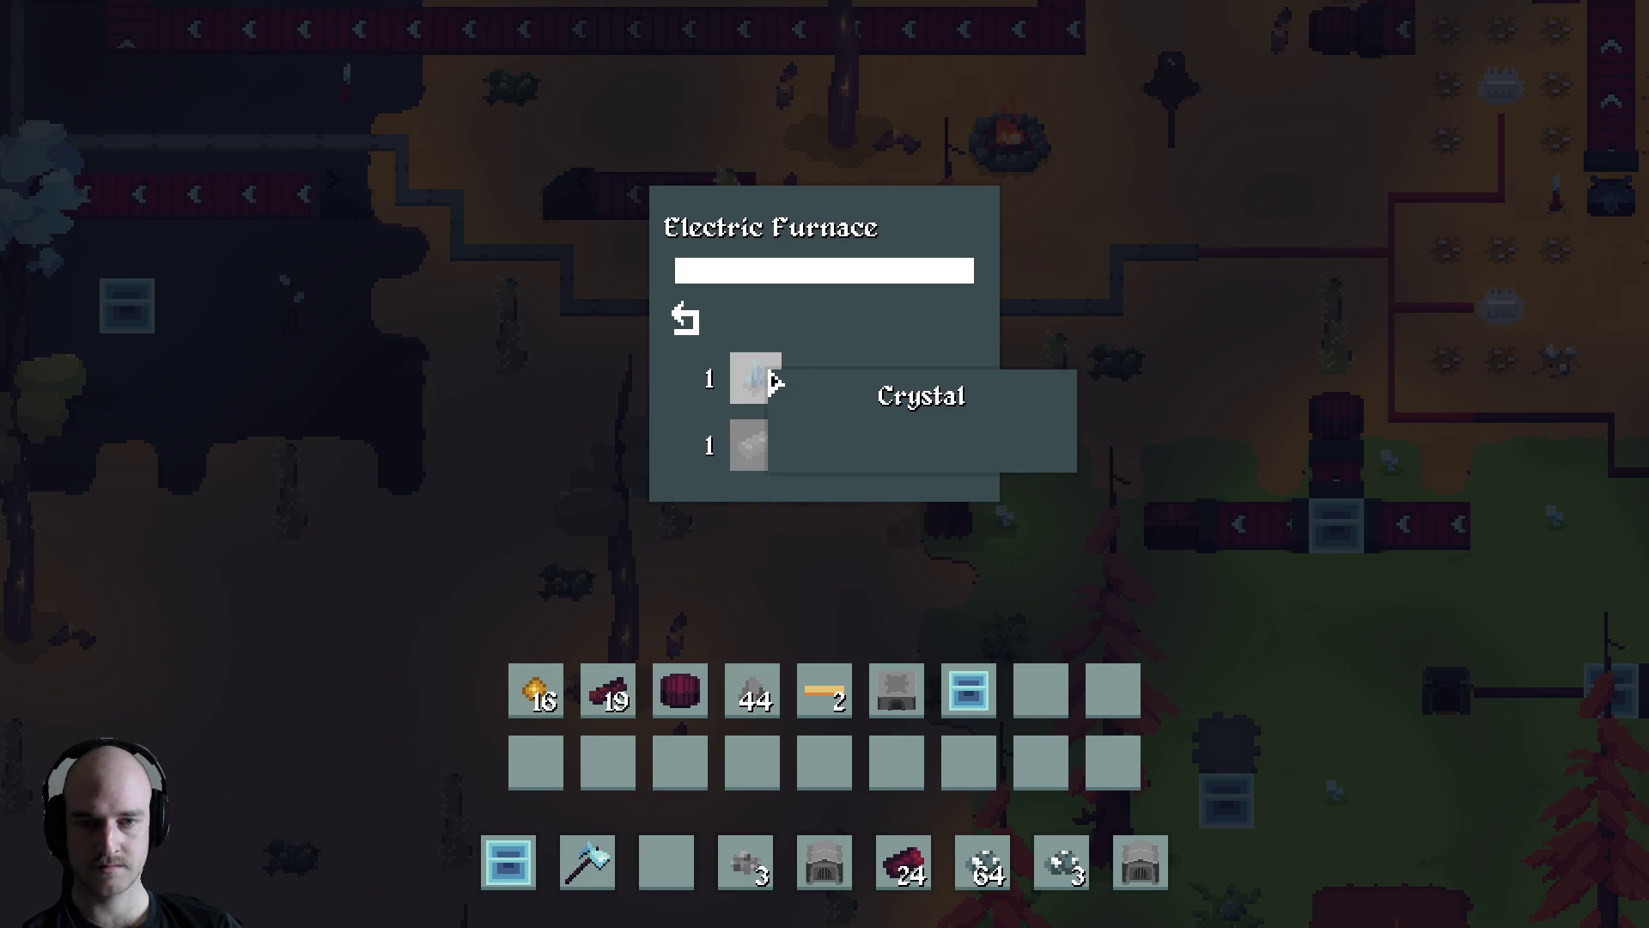
pyautogui.press('super')
# Send Claude "crystal should be called" in the terminal, then return to the game and close the furnace
pyautogui.moveTo(650, 915)
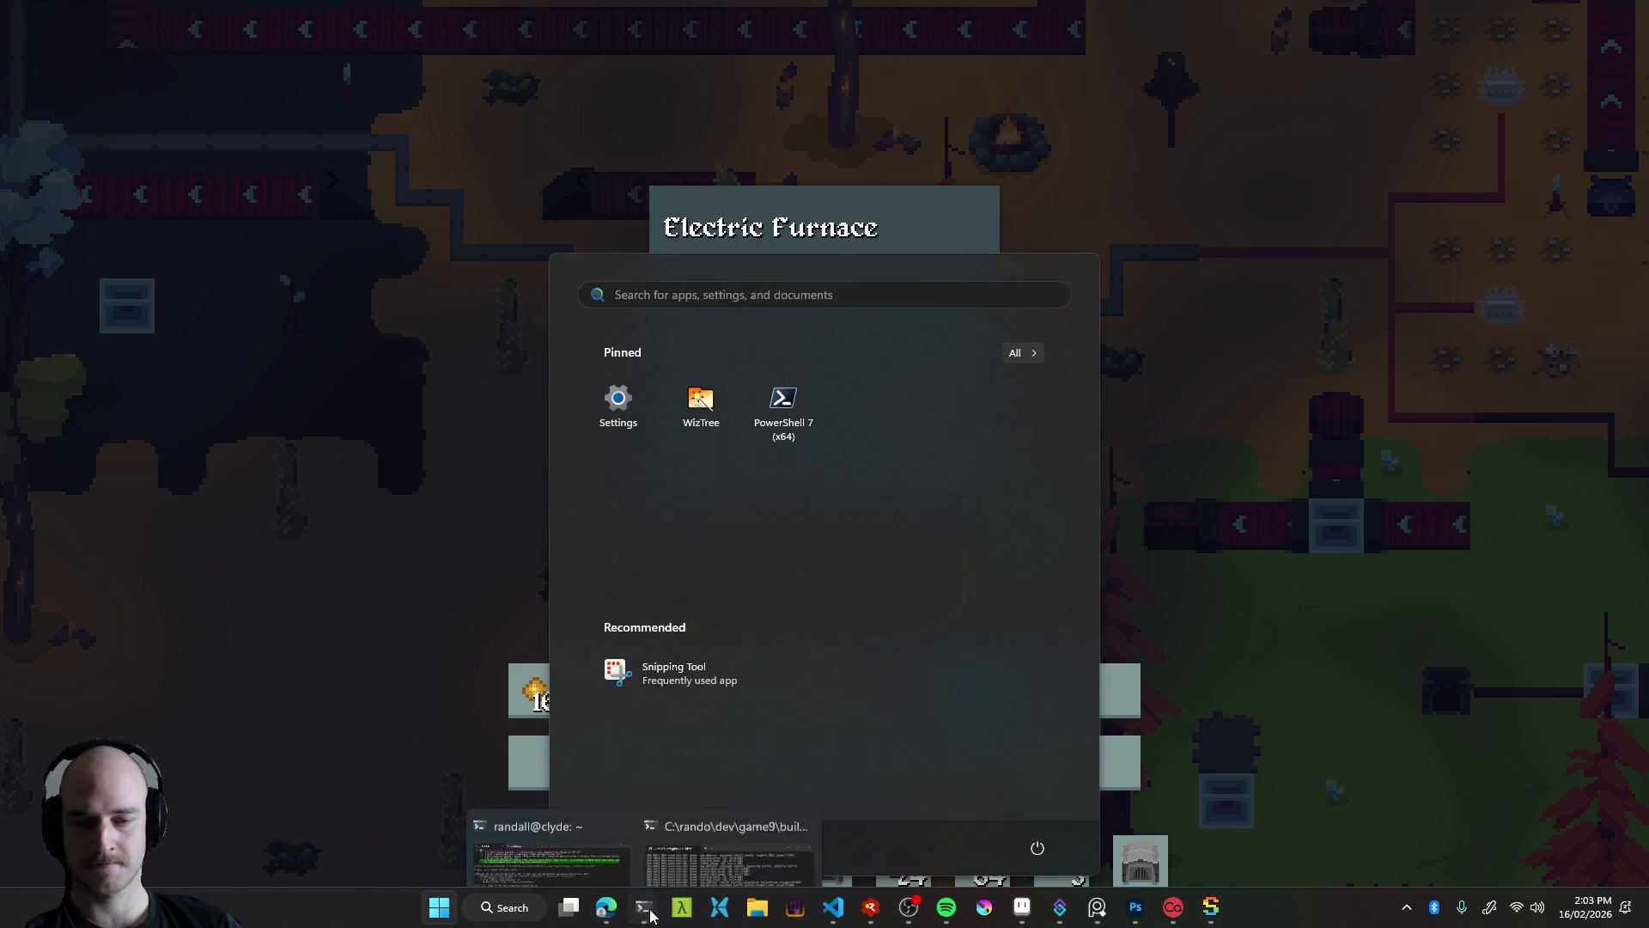
pyautogui.click(567, 849)
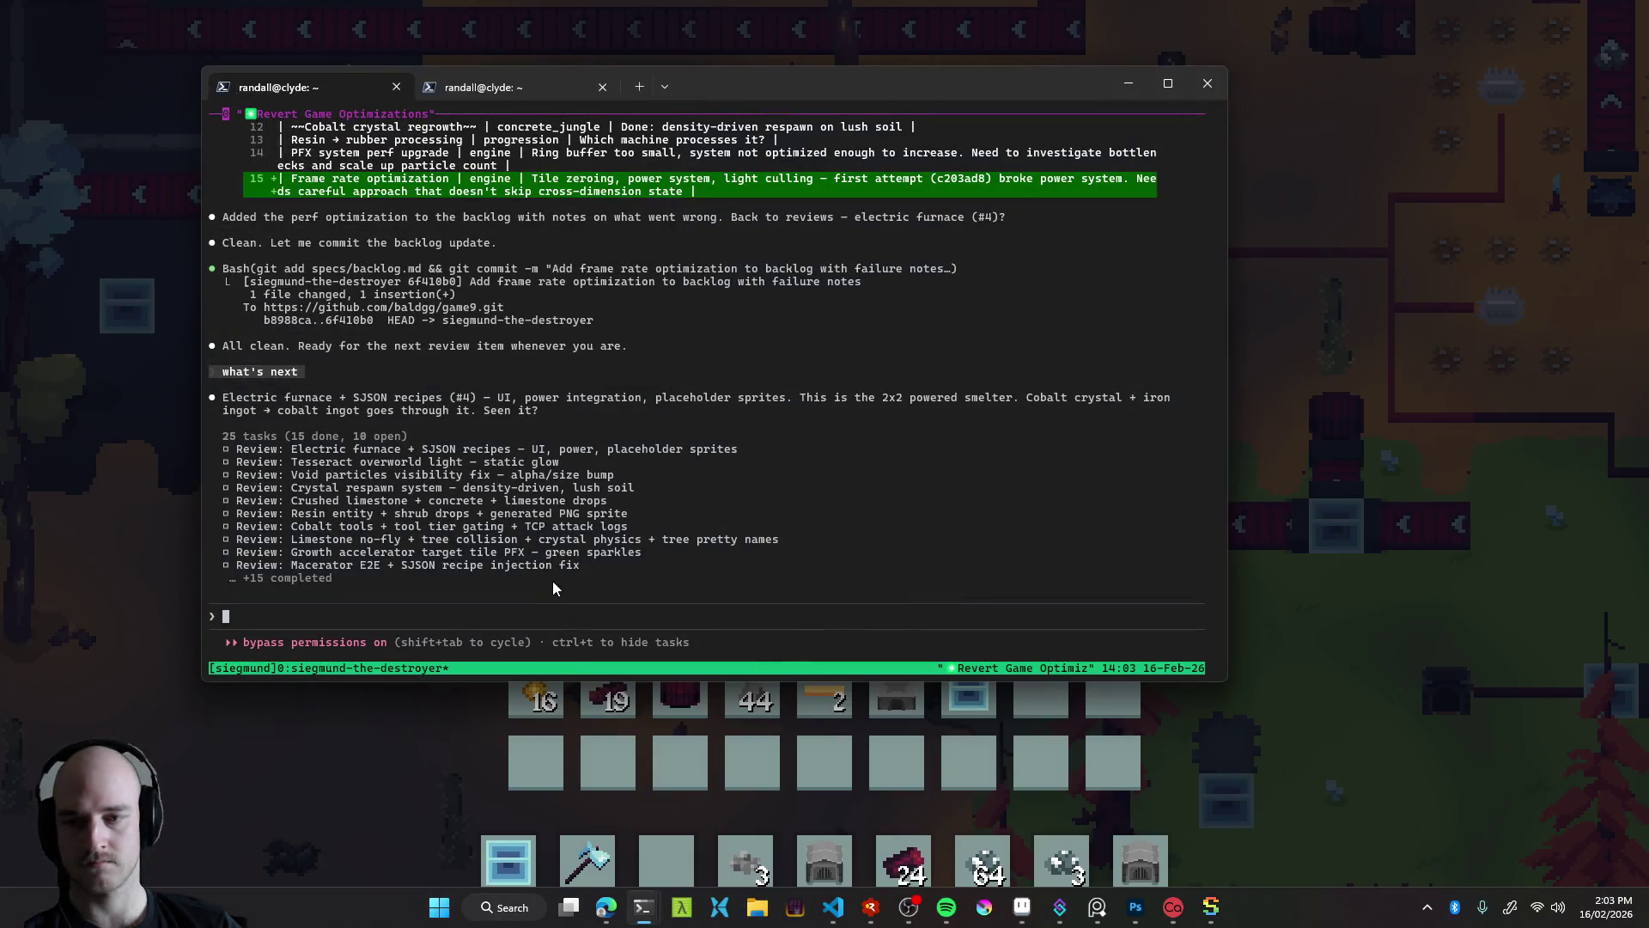
pyautogui.write('crystal should be')
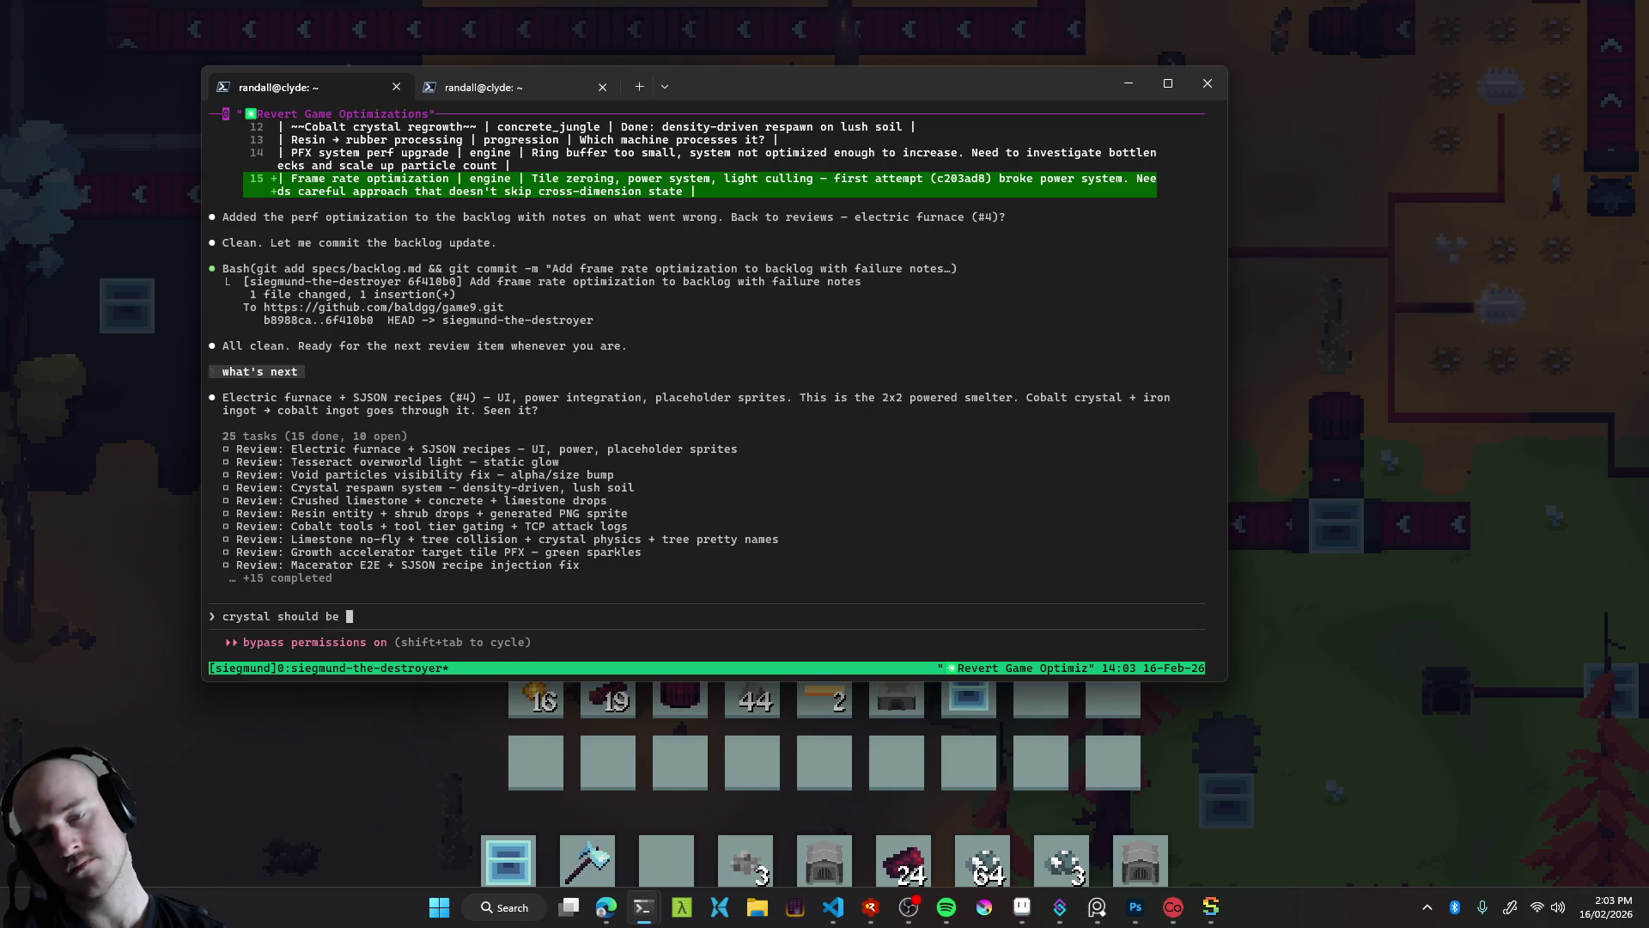
pyautogui.write(' called cobalt crystal maybe?')
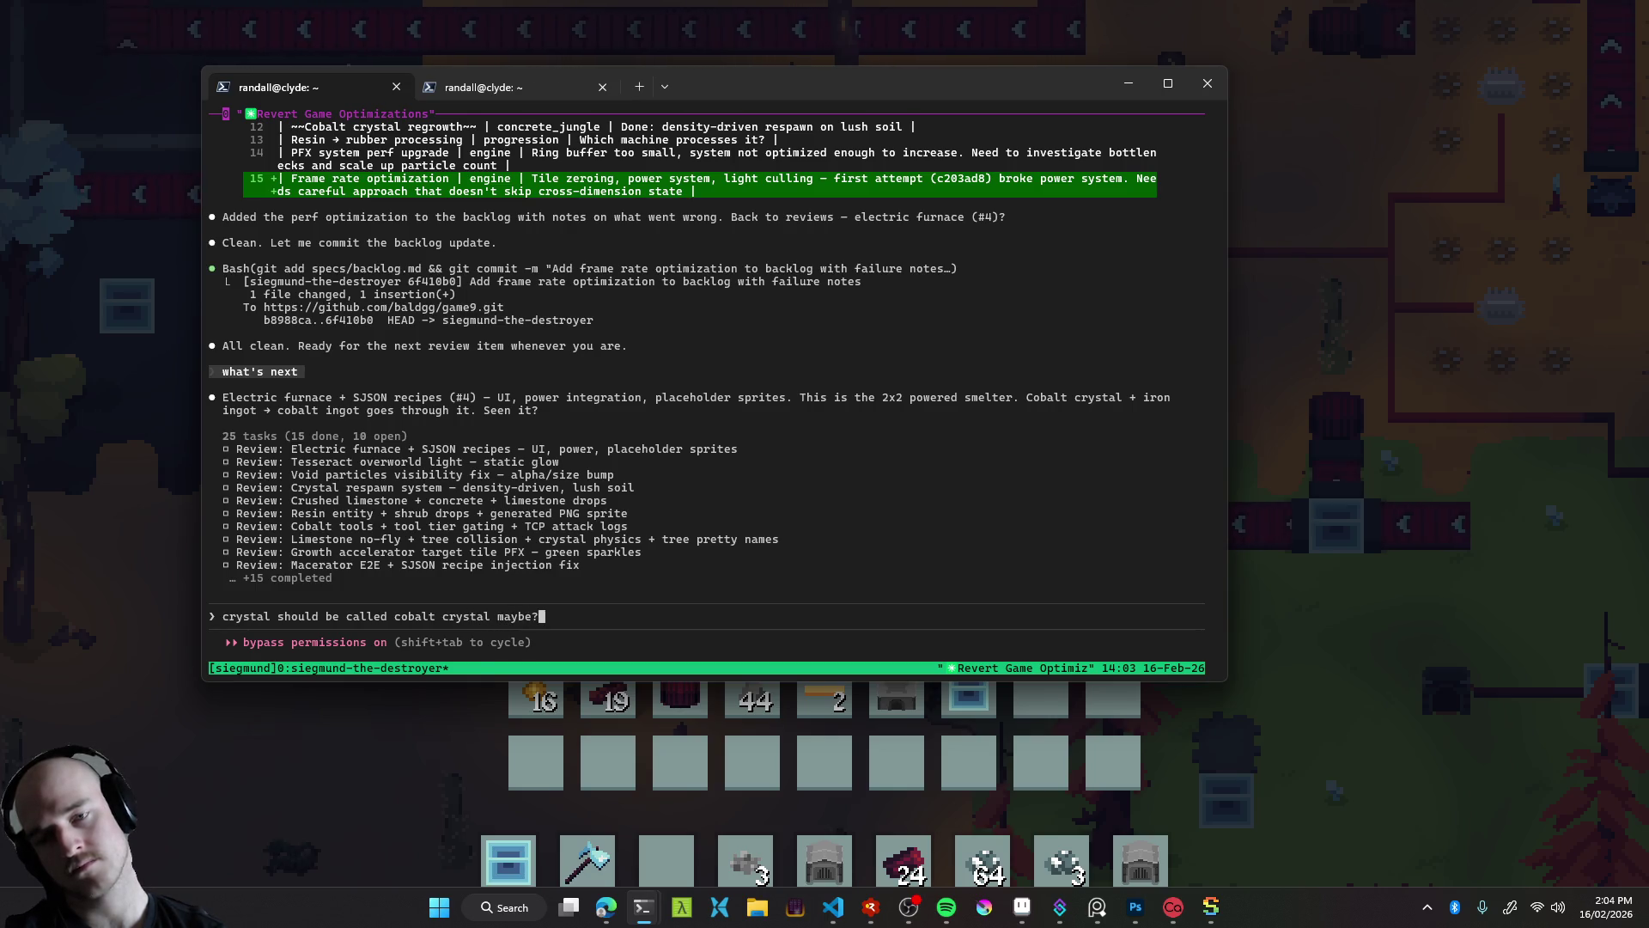
pyautogui.press('Return')
pyautogui.hotkey('alt', 'Tab')
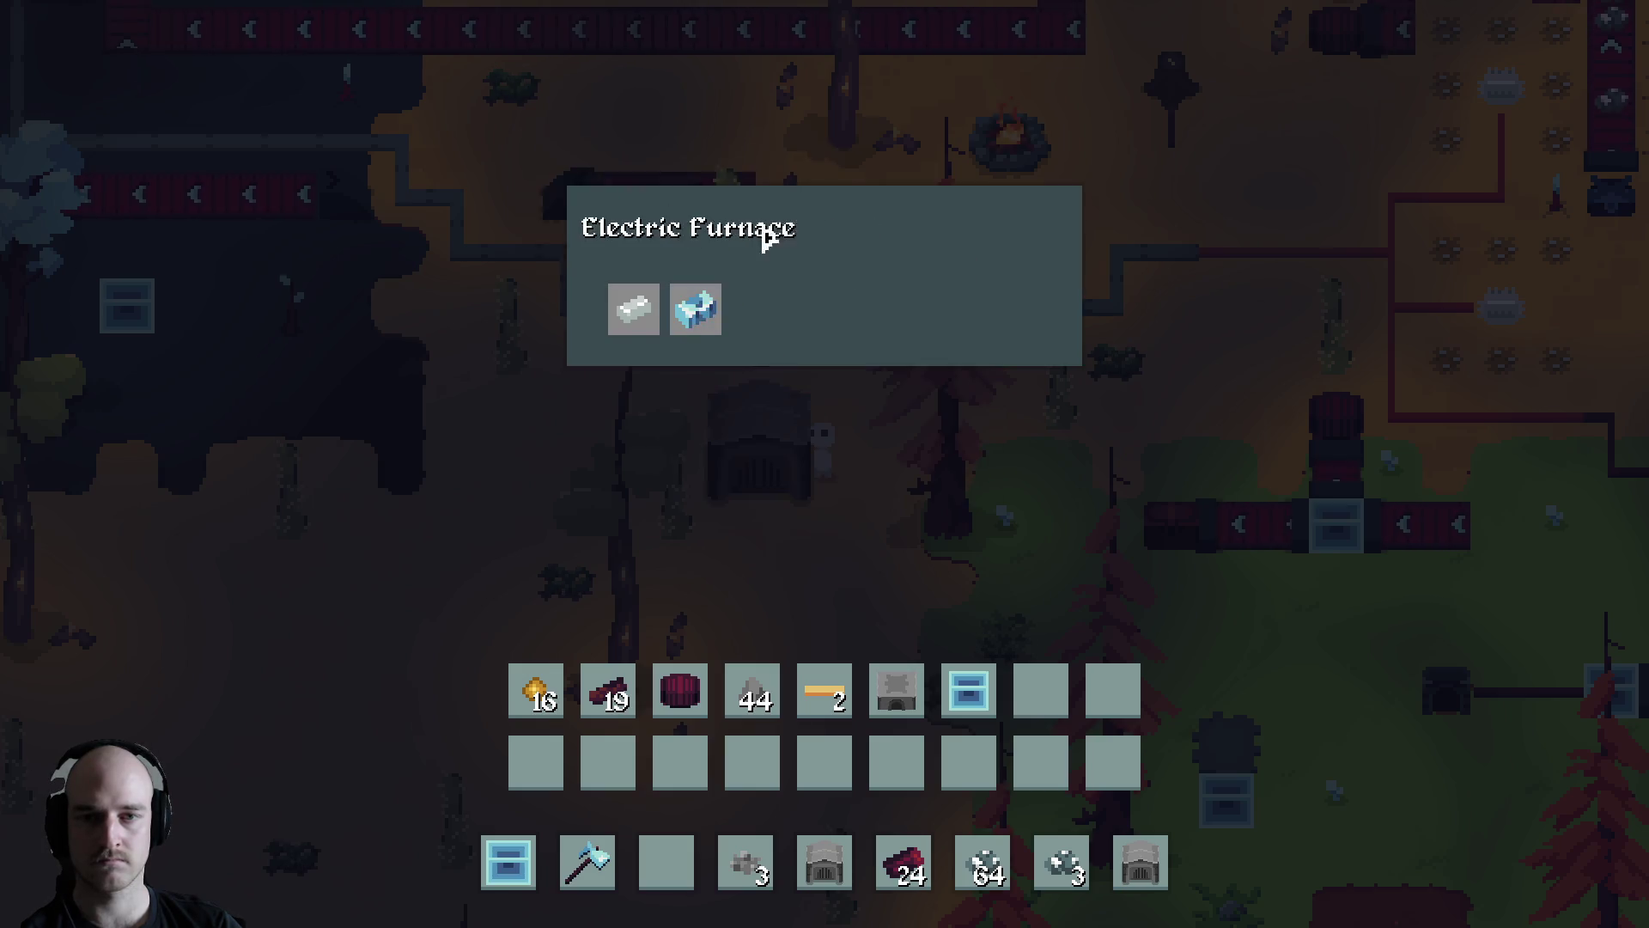
pyautogui.press('Escape')
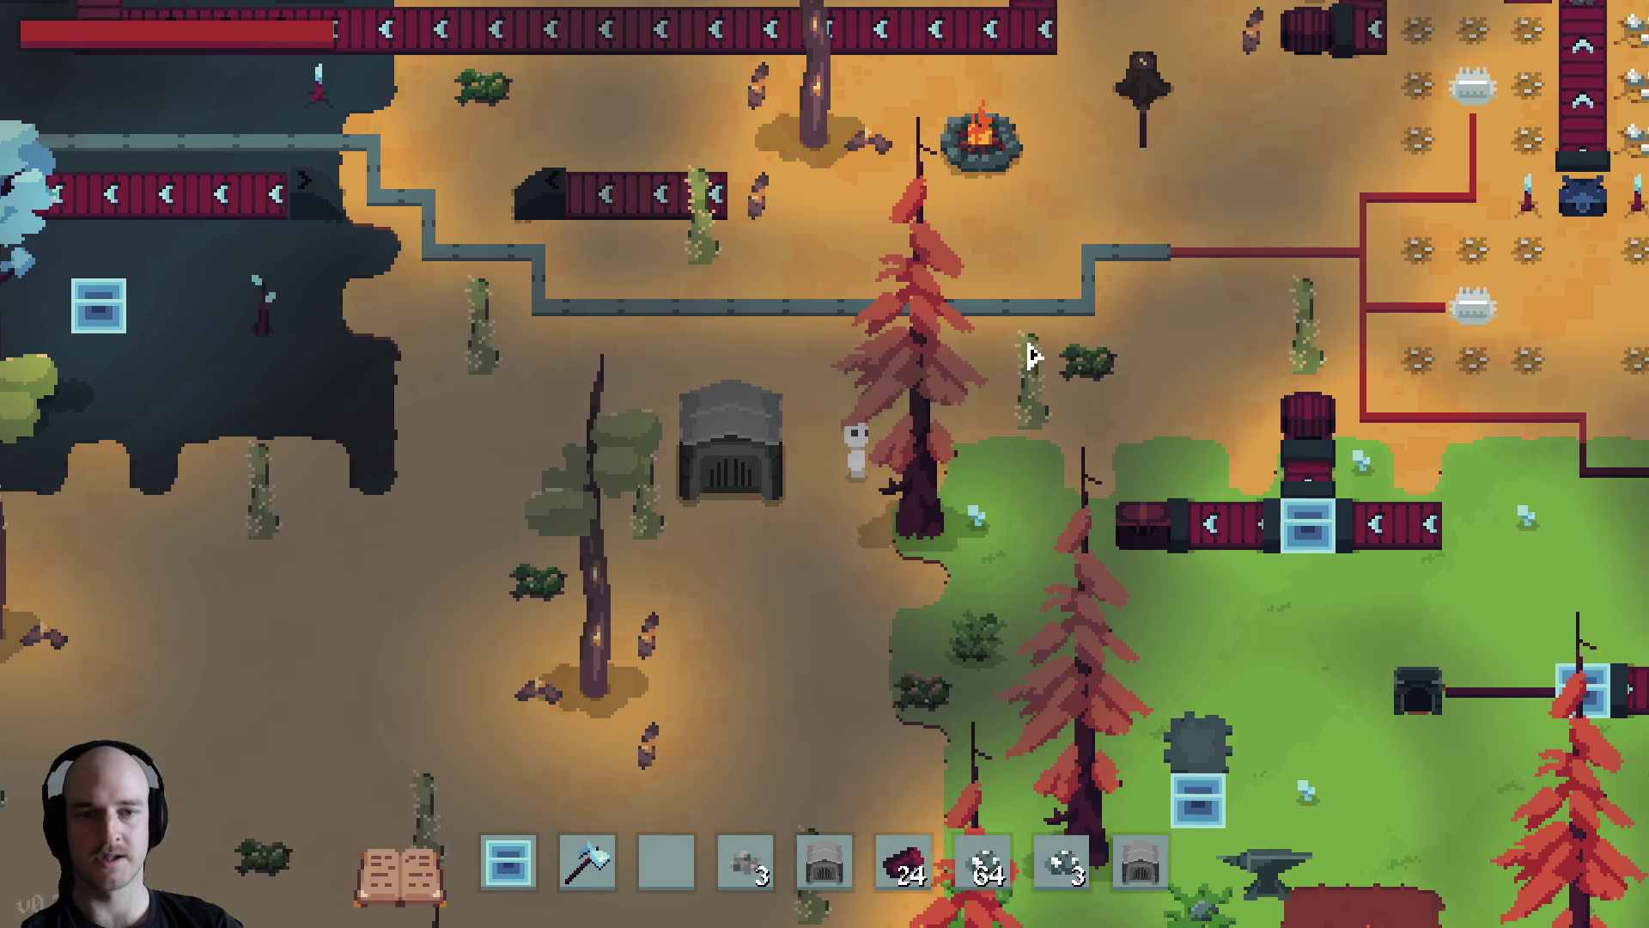
# Pick up the campfire from the crop field and place it beside the Electric Furnace
pyautogui.press('w')
pyautogui.press('d')
pyautogui.press('d')
pyautogui.press('w')
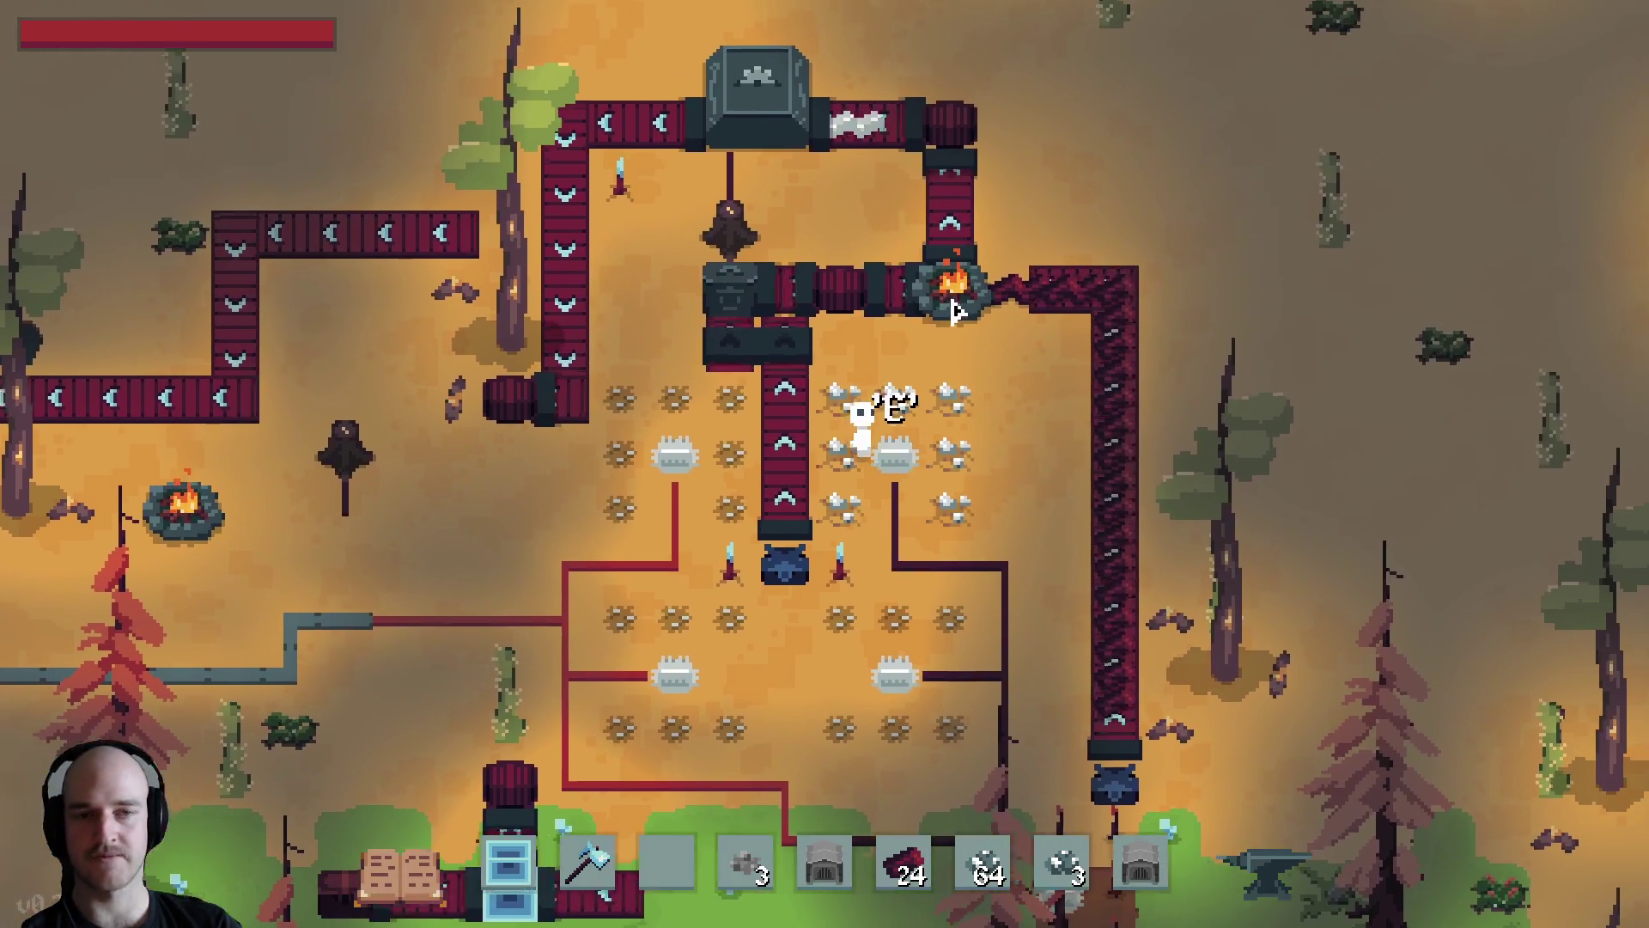
pyautogui.press('w')
pyautogui.press('d')
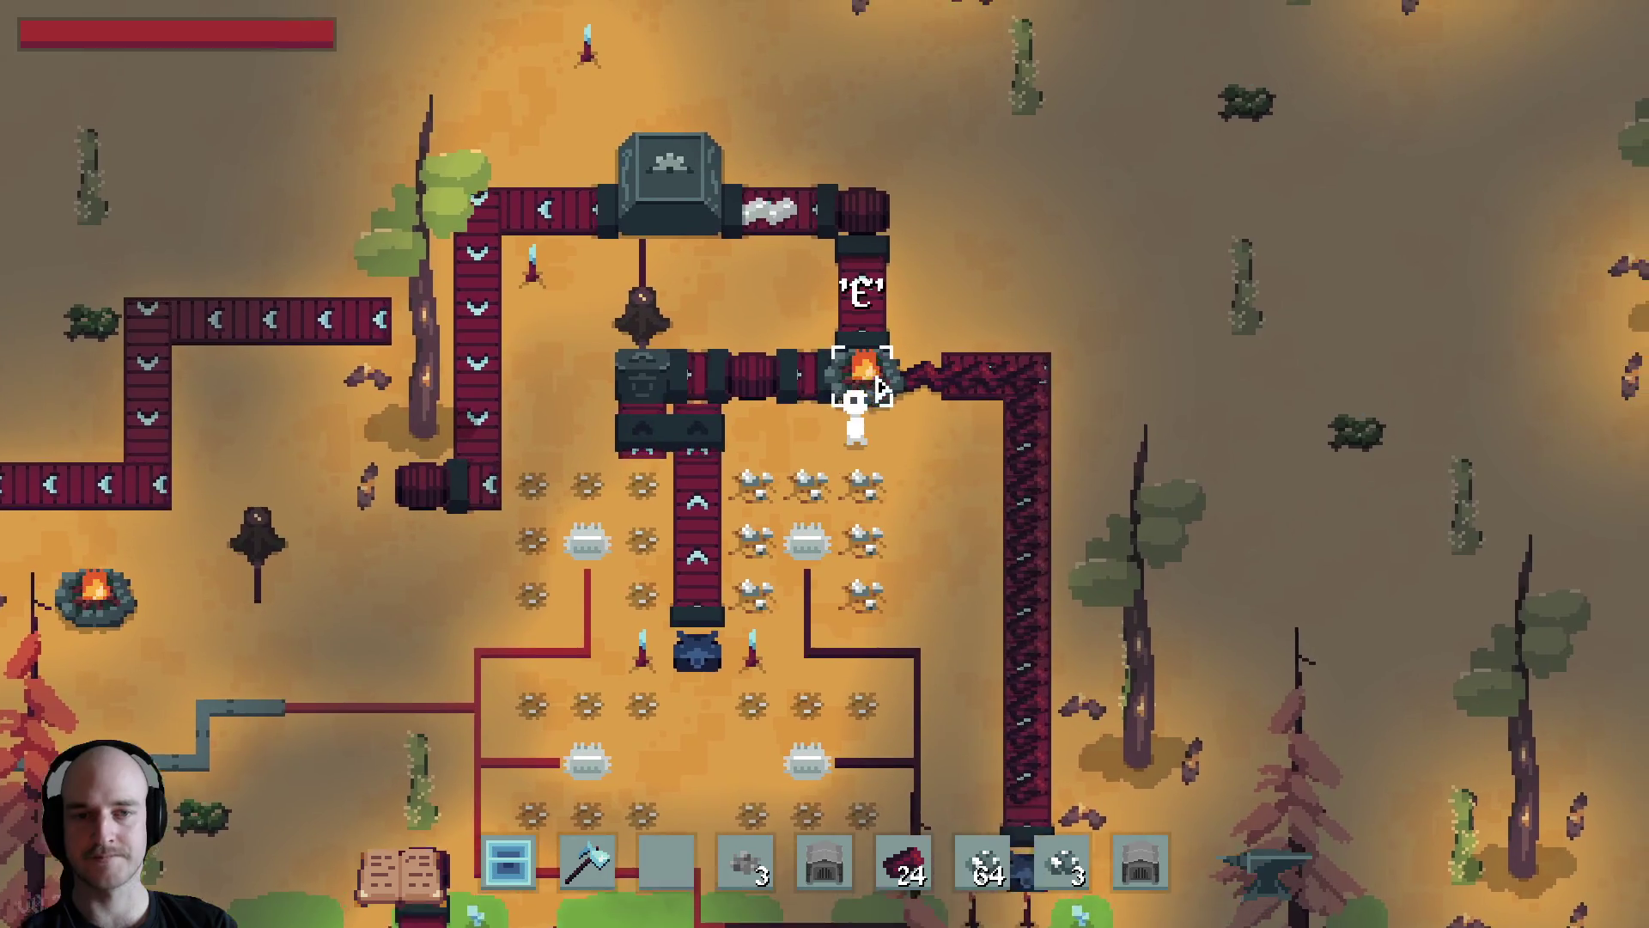
pyautogui.press('e')
pyautogui.press('Escape')
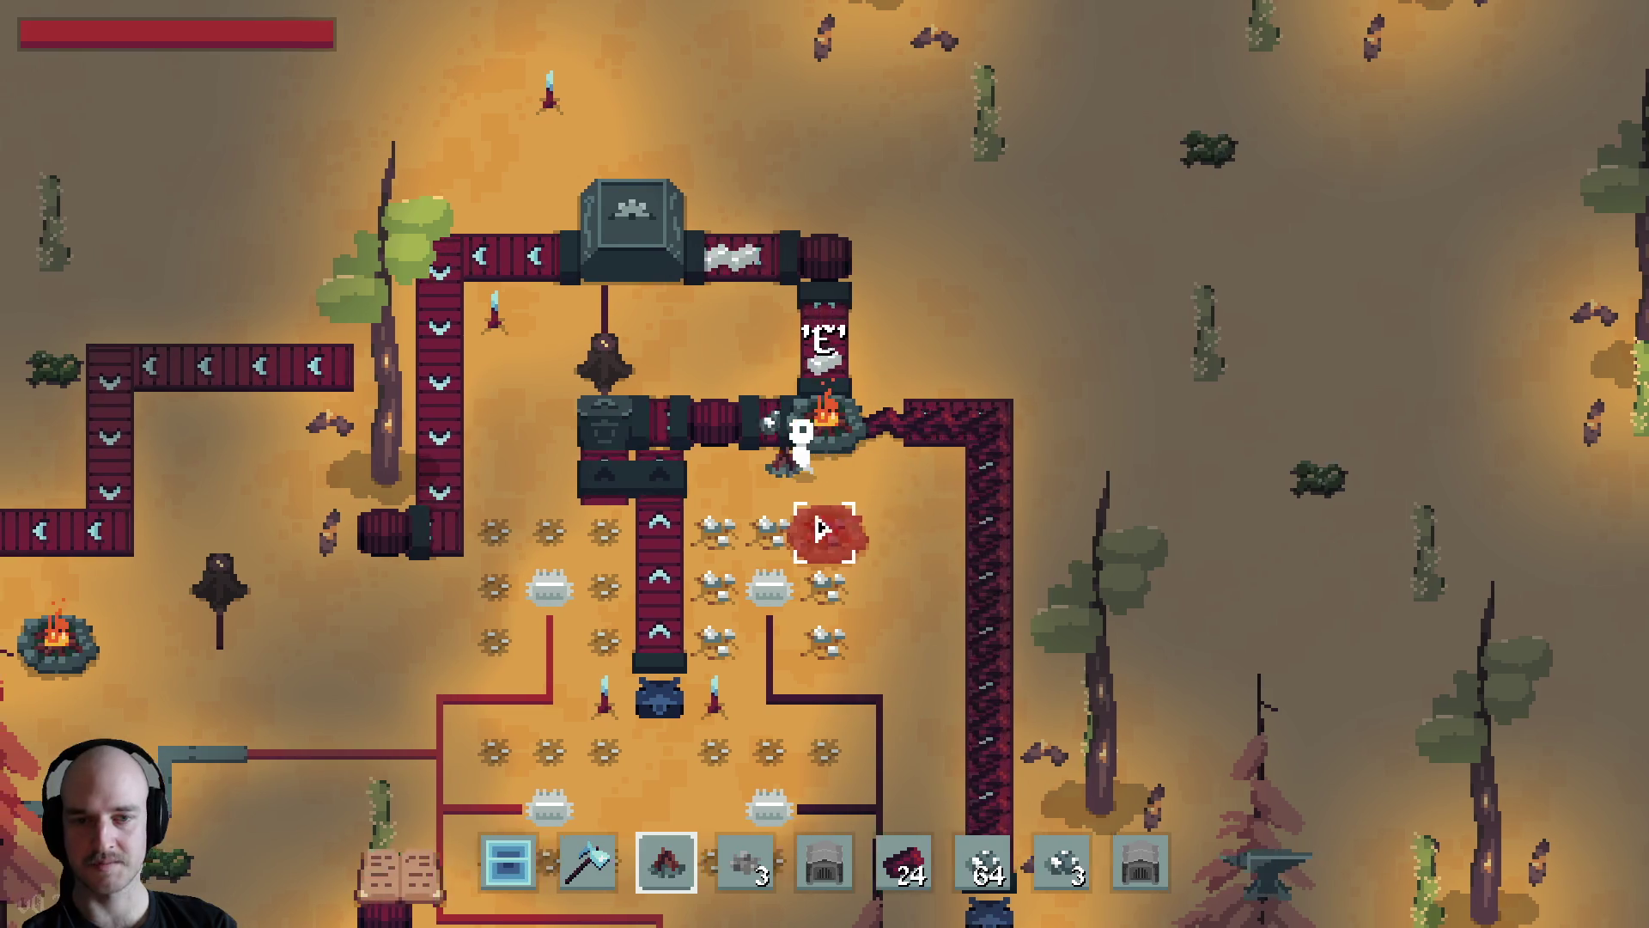
pyautogui.press('a')
pyautogui.press('s')
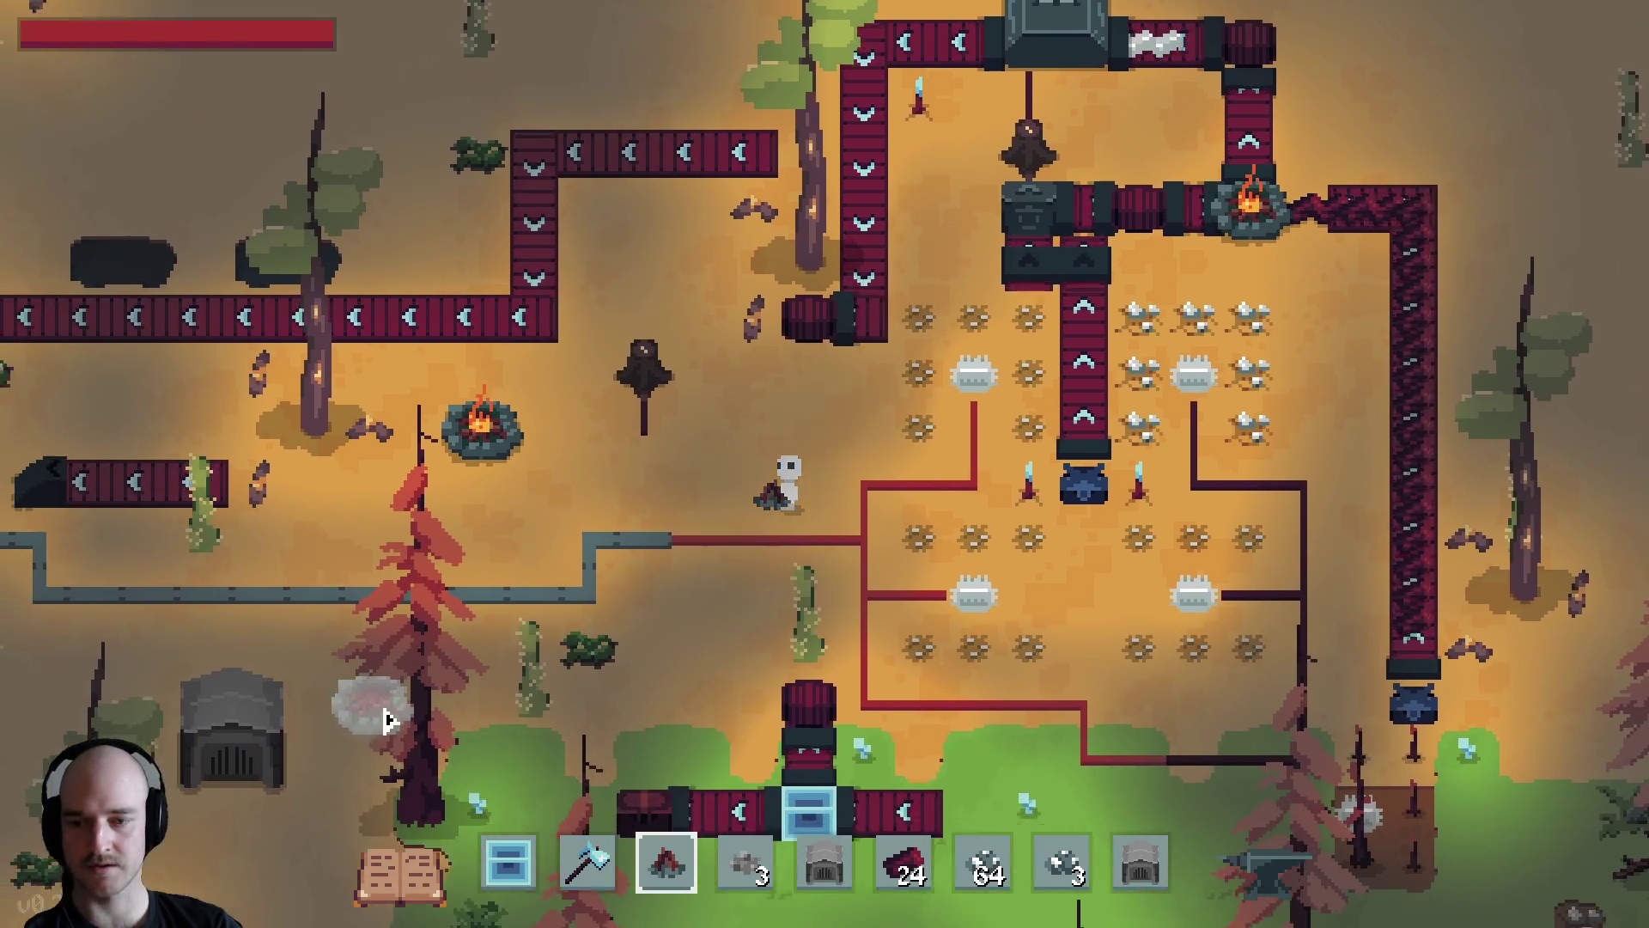
pyautogui.press('a')
pyautogui.press('s')
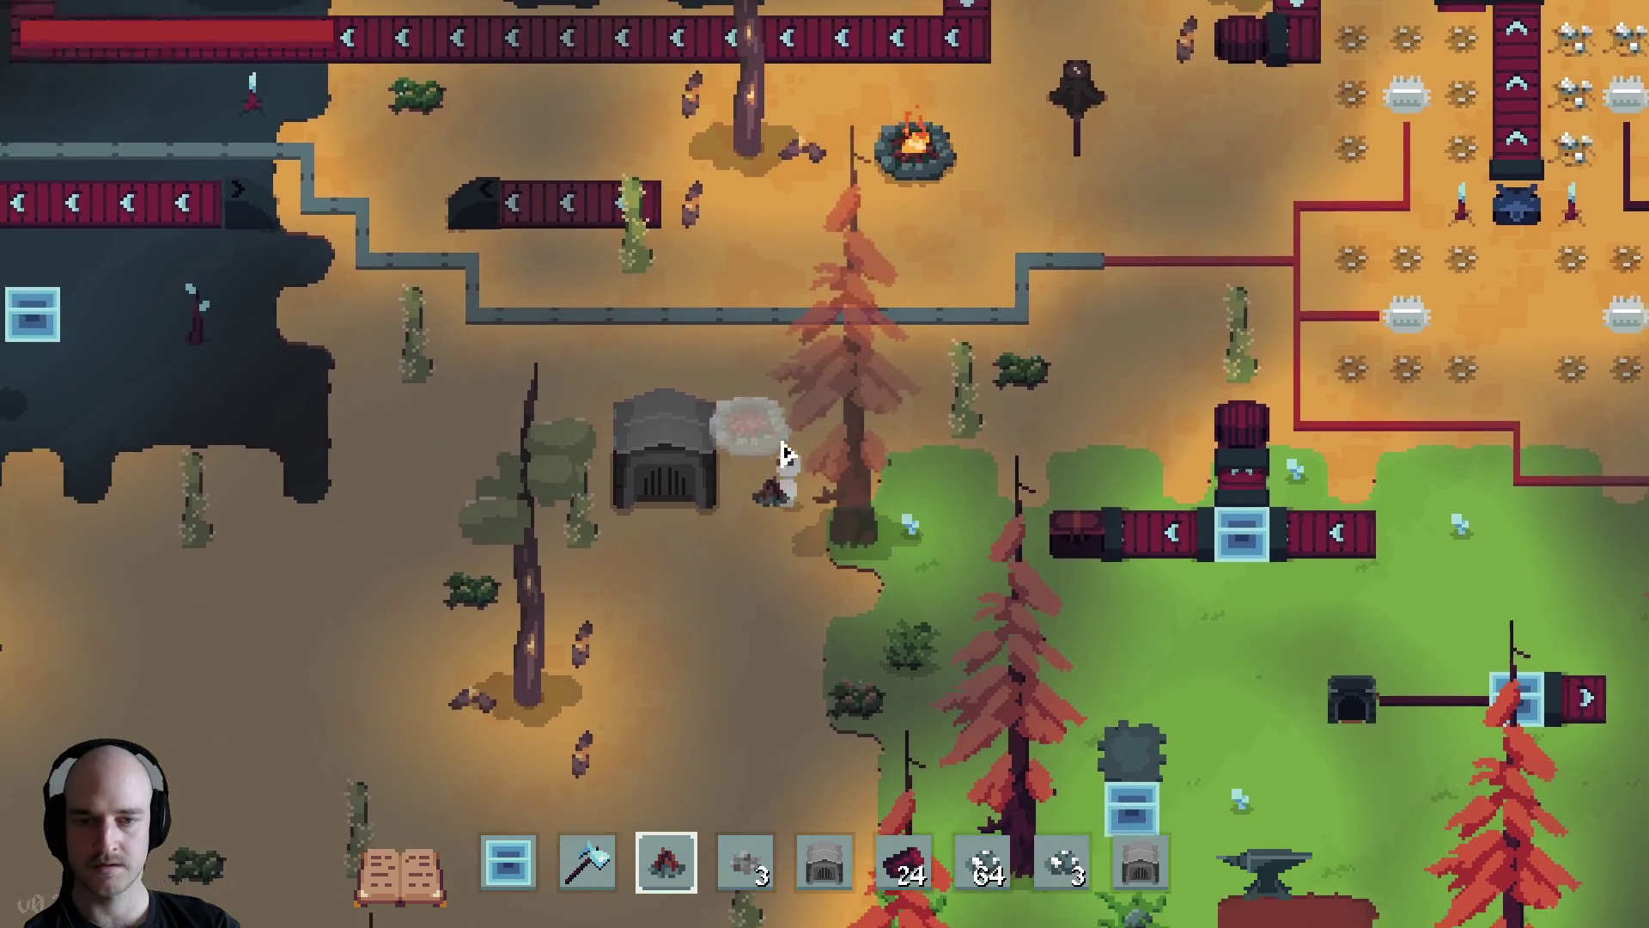
pyautogui.click(784, 453)
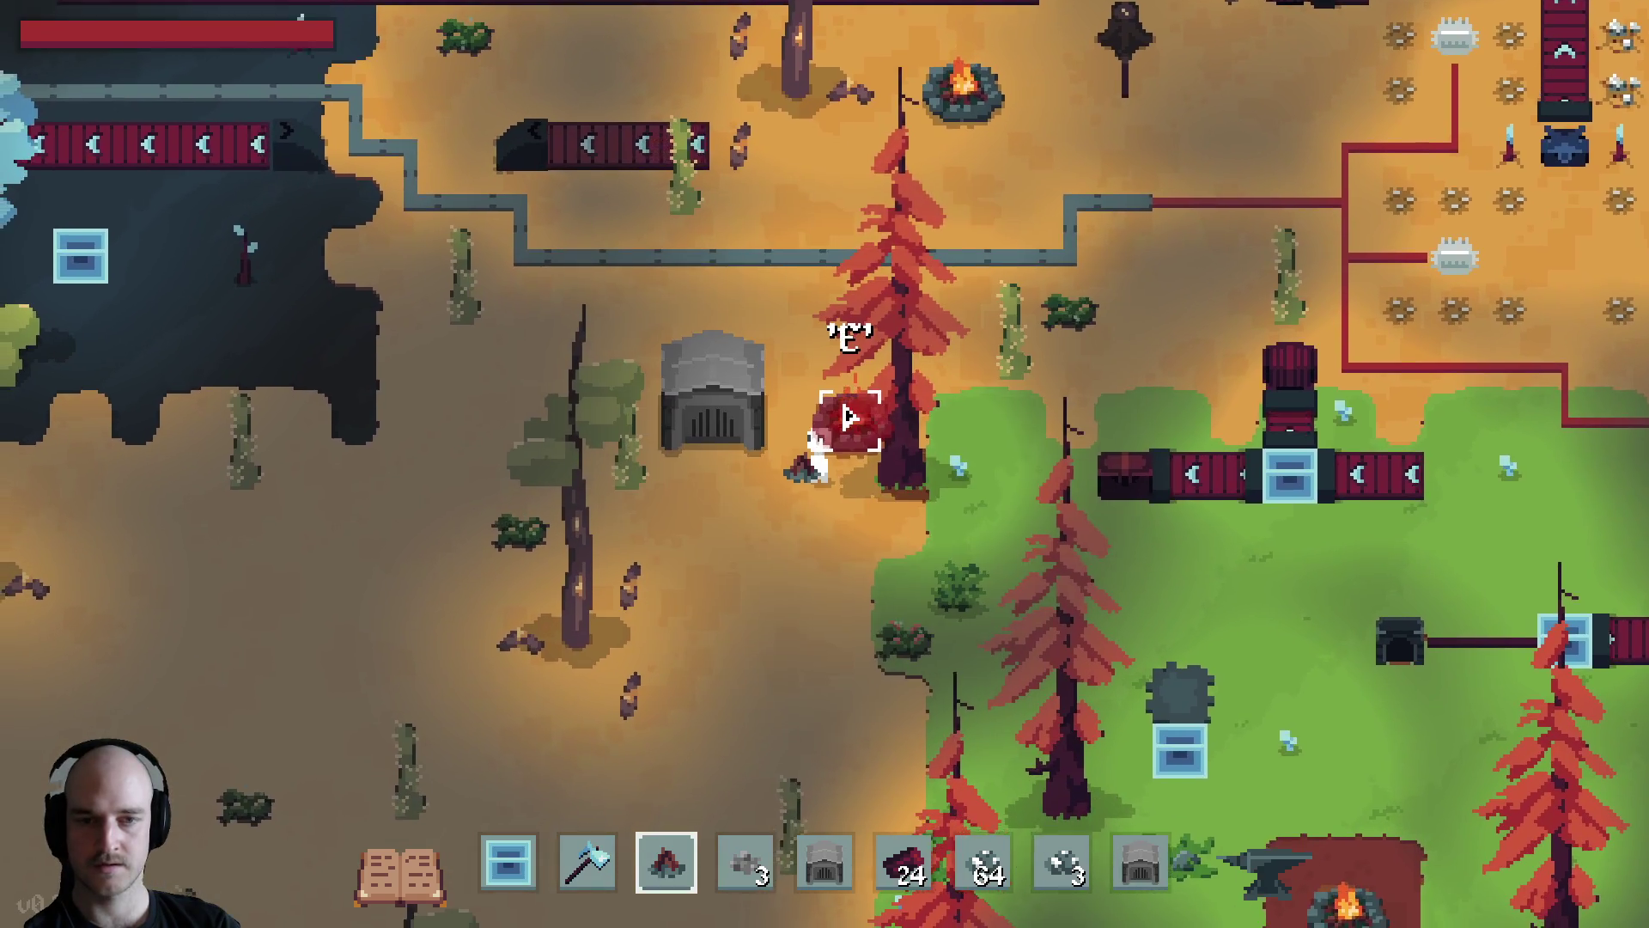
# Browse the campfire's copper, iron and three-ingredient ingot recipes, then quit the game
pyautogui.press('e')
pyautogui.click(634, 310)
pyautogui.click(684, 276)
pyautogui.click(694, 309)
pyautogui.click(685, 276)
pyautogui.click(753, 310)
pyautogui.click(684, 276)
pyautogui.click(695, 309)
pyautogui.press('Escape')
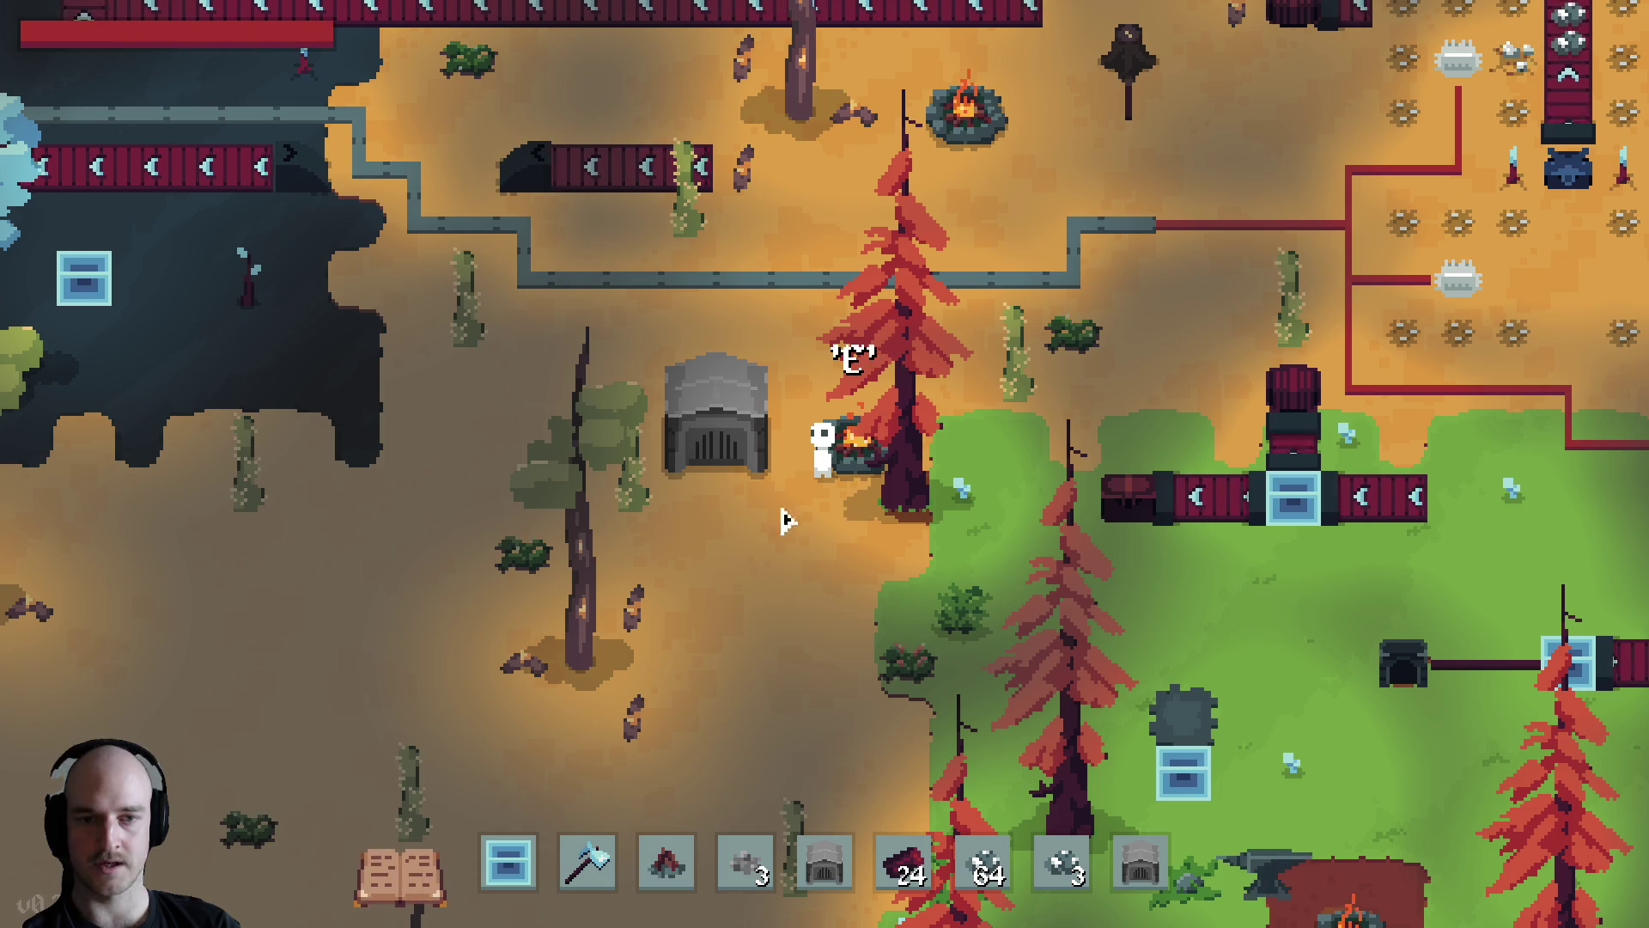
pyautogui.press('Escape')
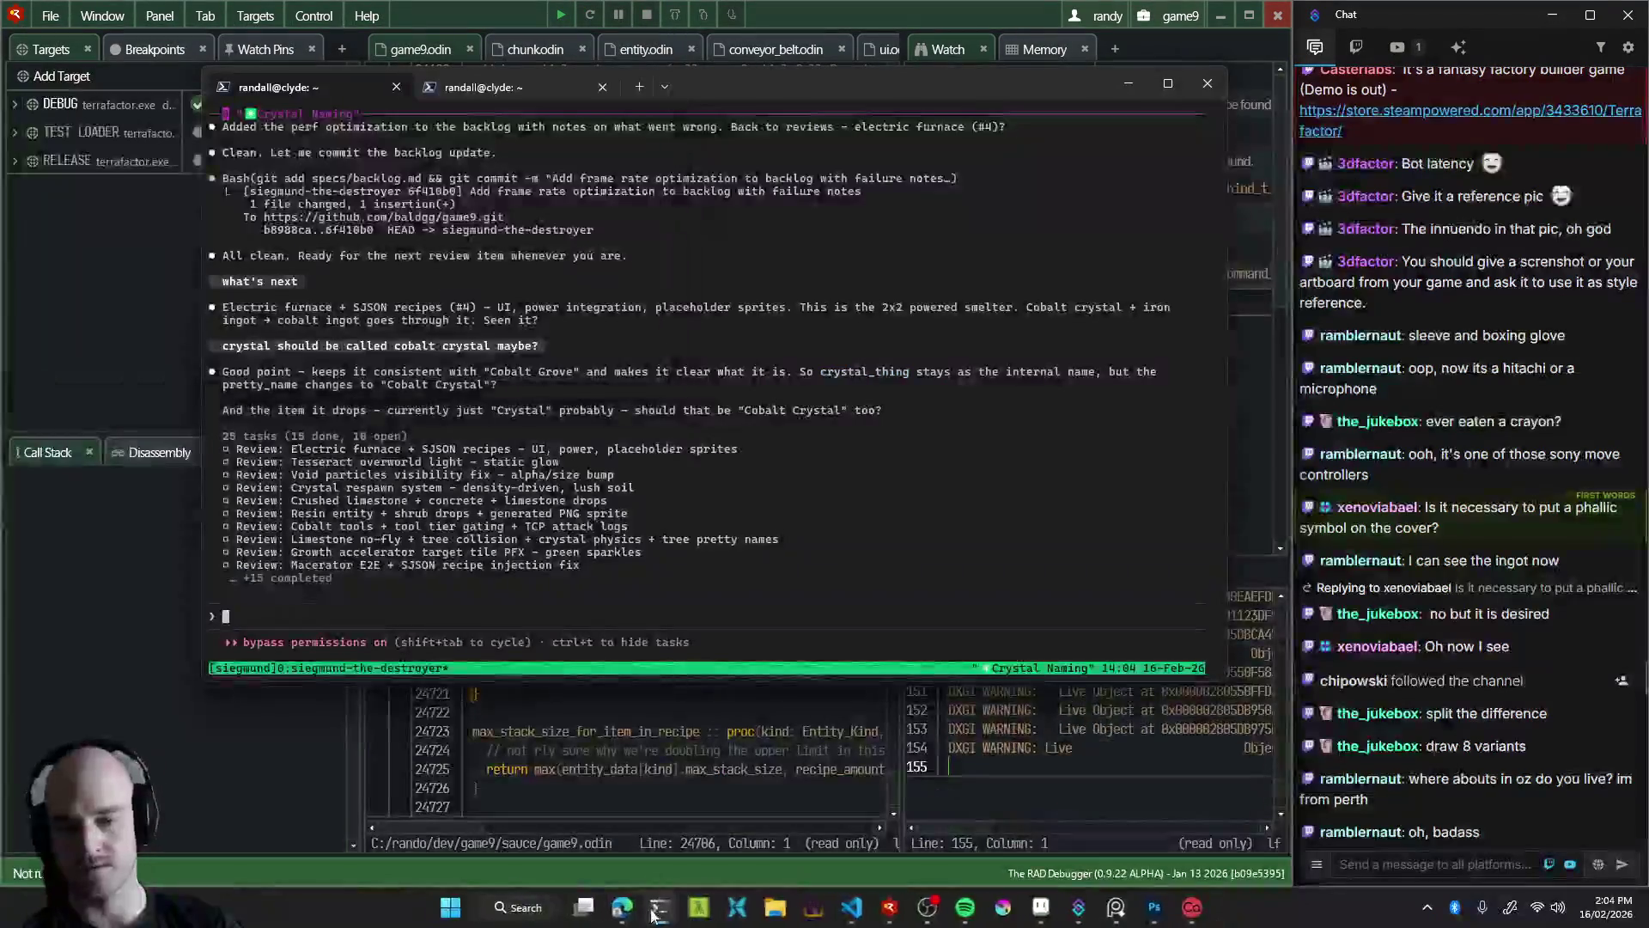
# Report to Claude that the campfire iron recipe lost its pine wood input
pyautogui.write('re')
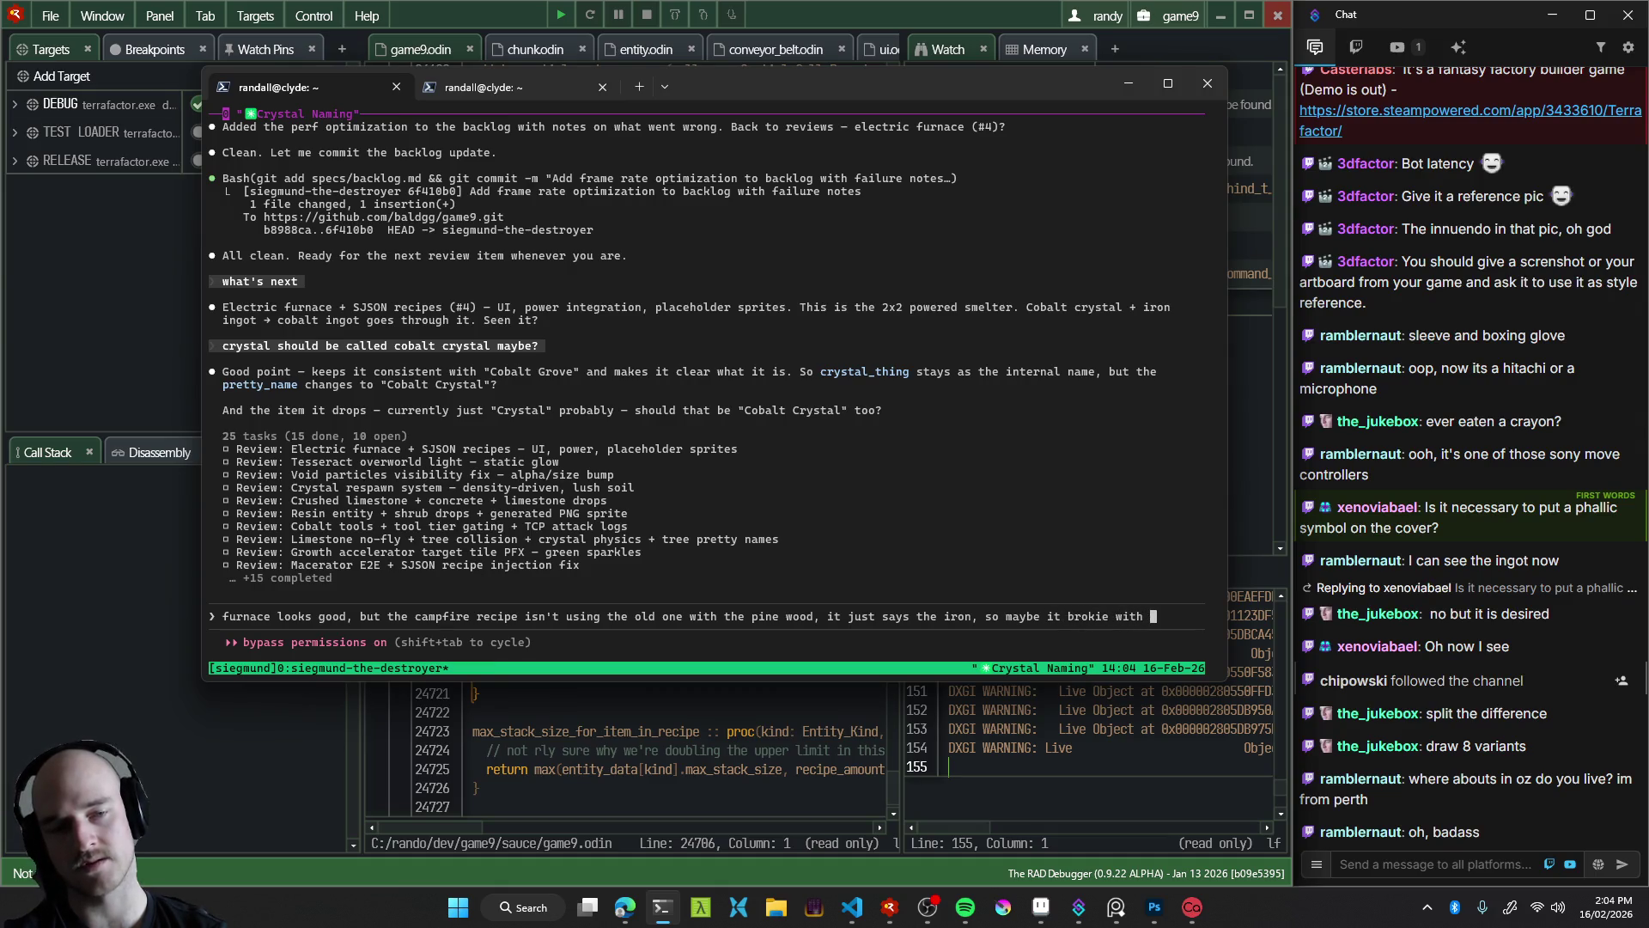
pyautogui.write('override somehow')
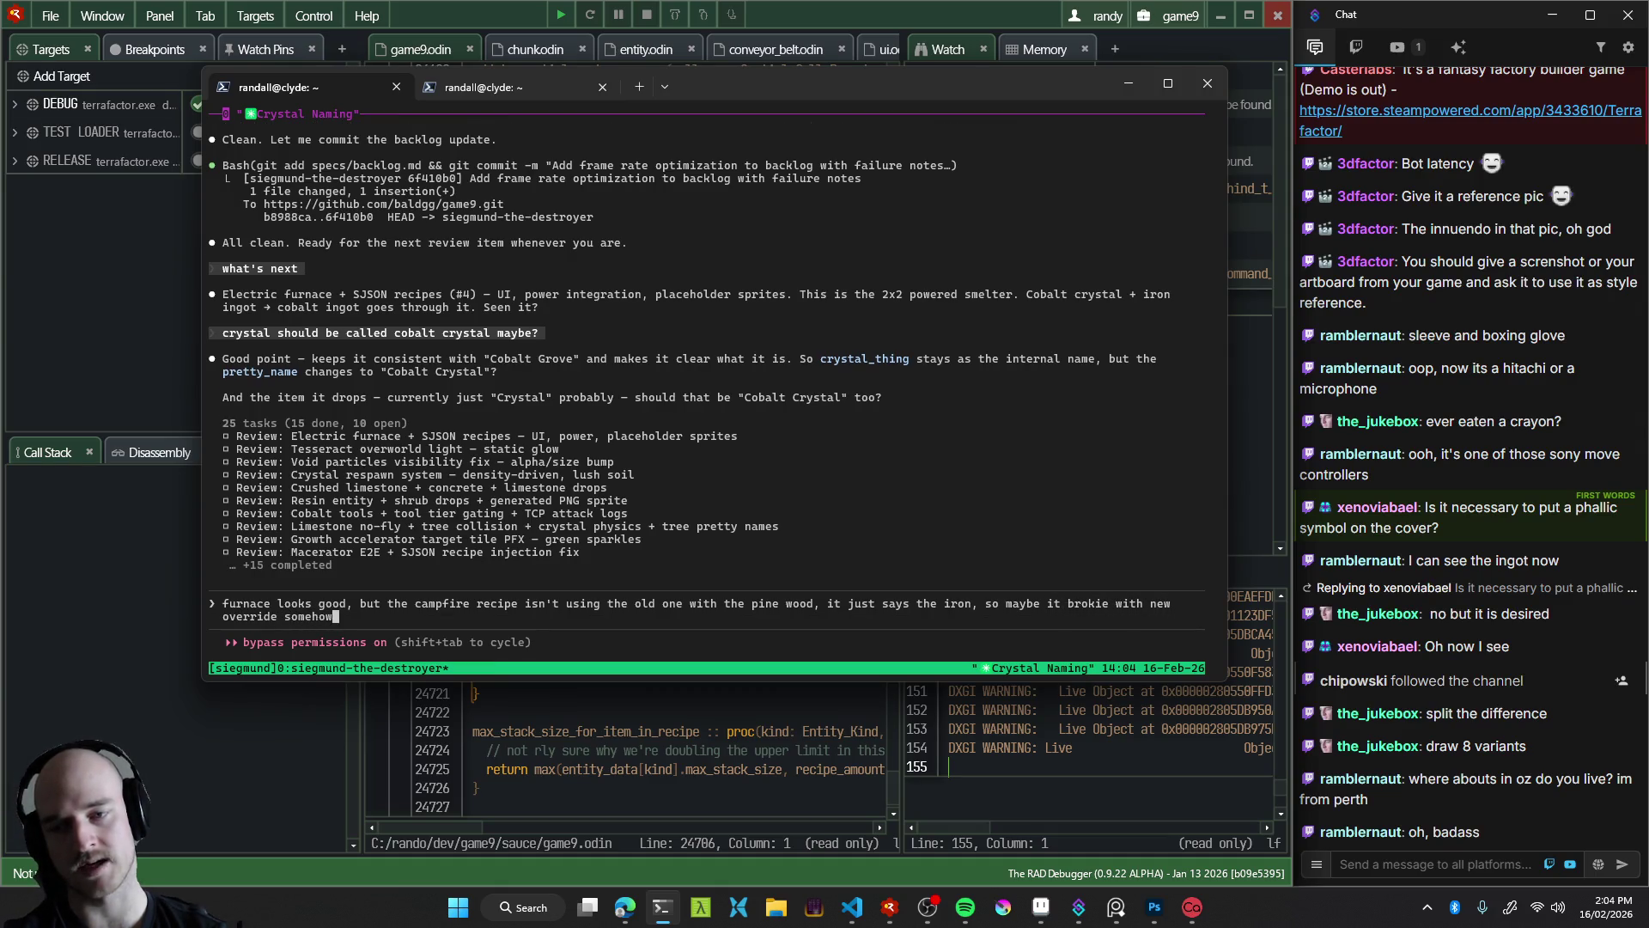
pyautogui.press('Return')
# Queue a 'next review?' request and relaunch the game from RAD Debugger with F5
pyautogui.write('next review?')
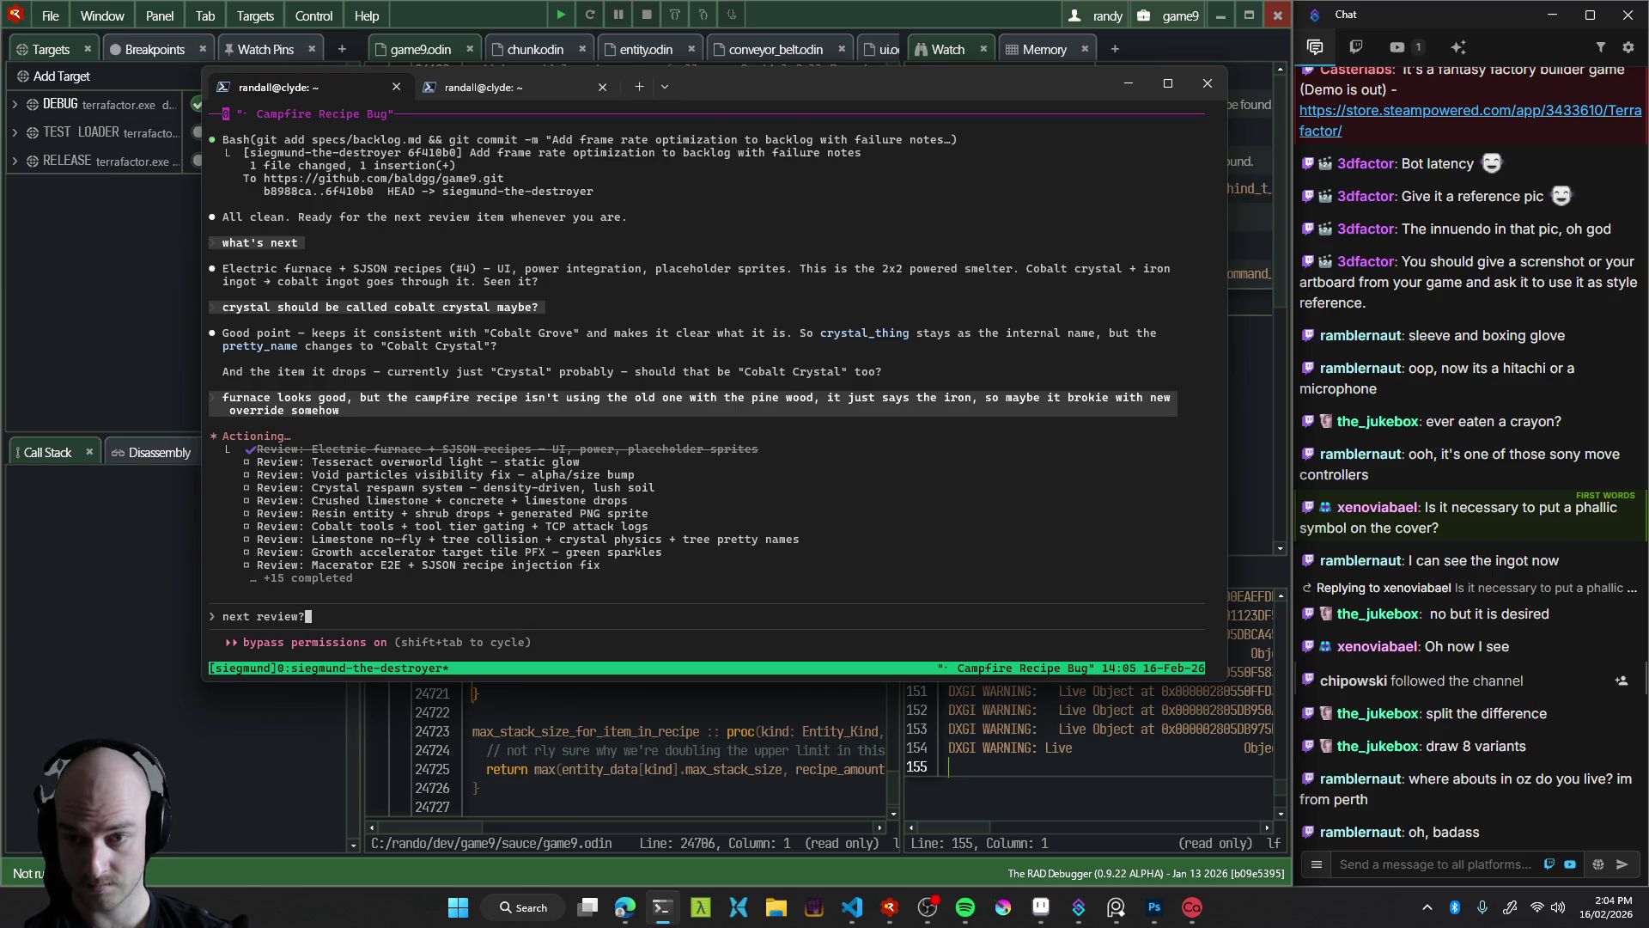
pyautogui.press('Return')
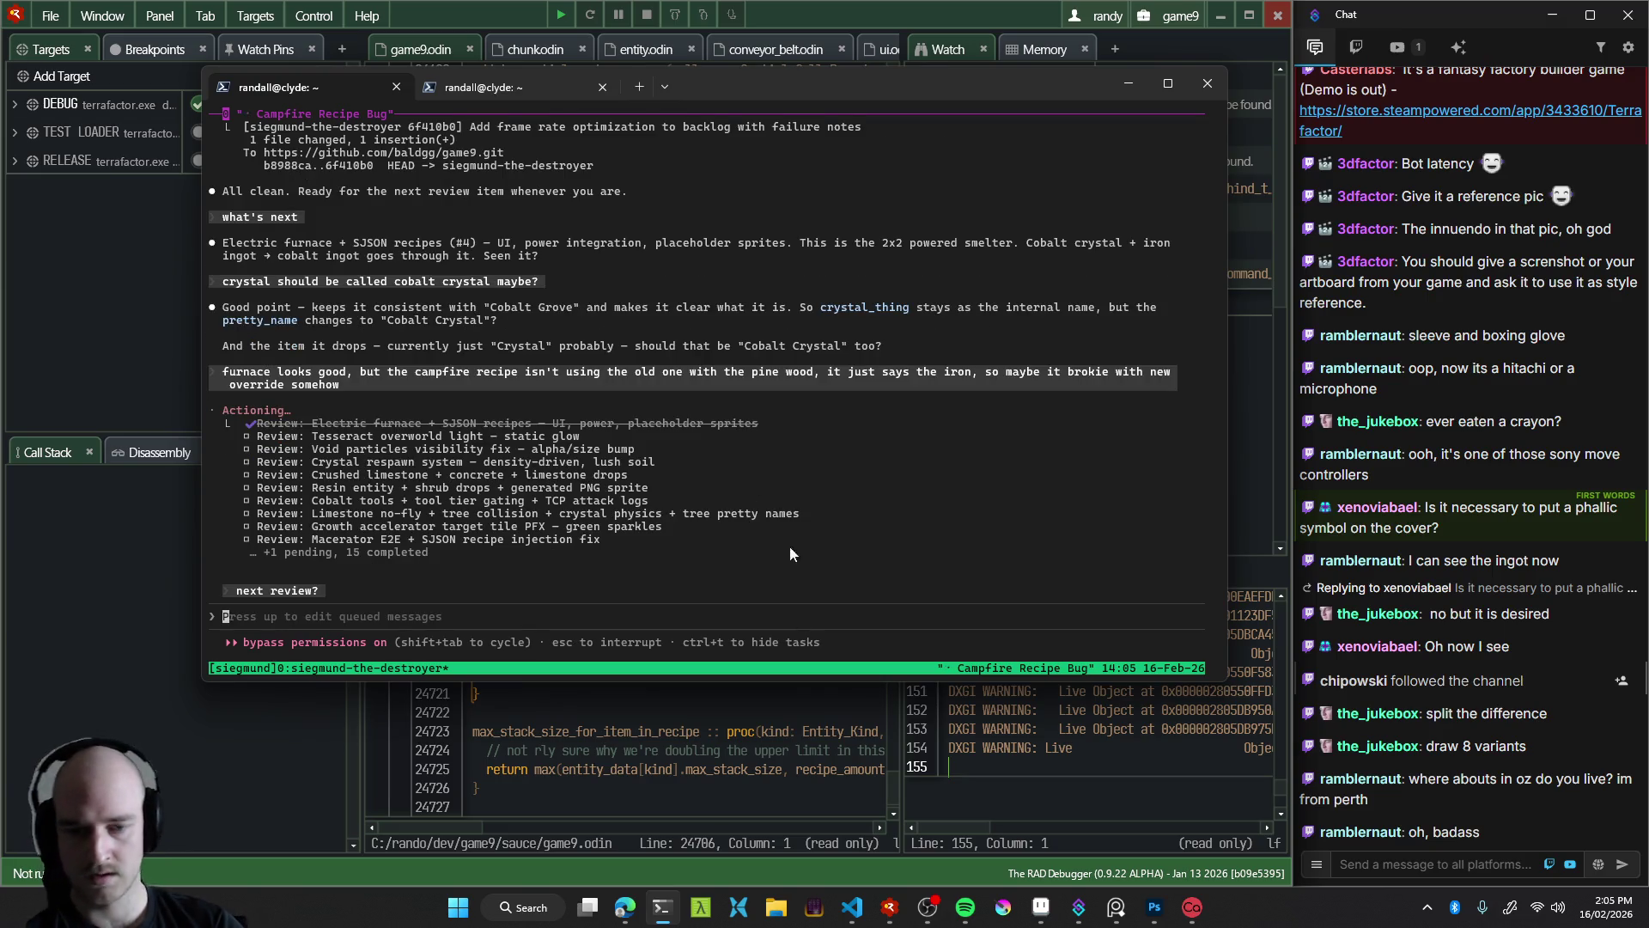
pyautogui.click(889, 907)
pyautogui.press('F5')
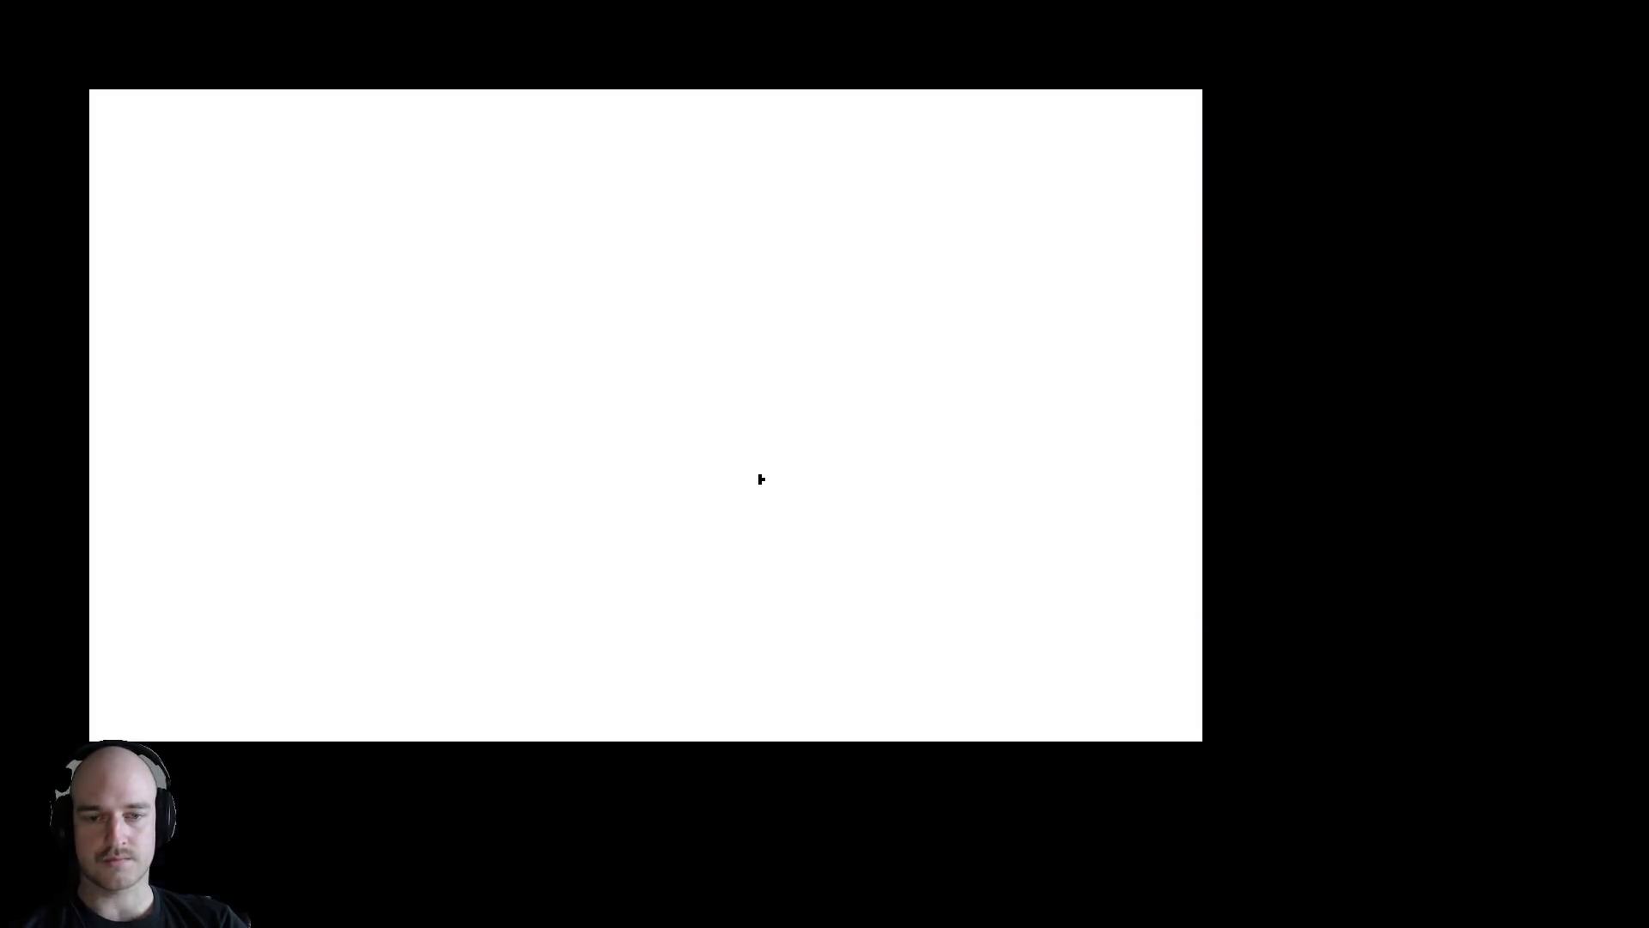
# Set the Electric Furnace's recipe to Iron Ingot
pyautogui.press('a')
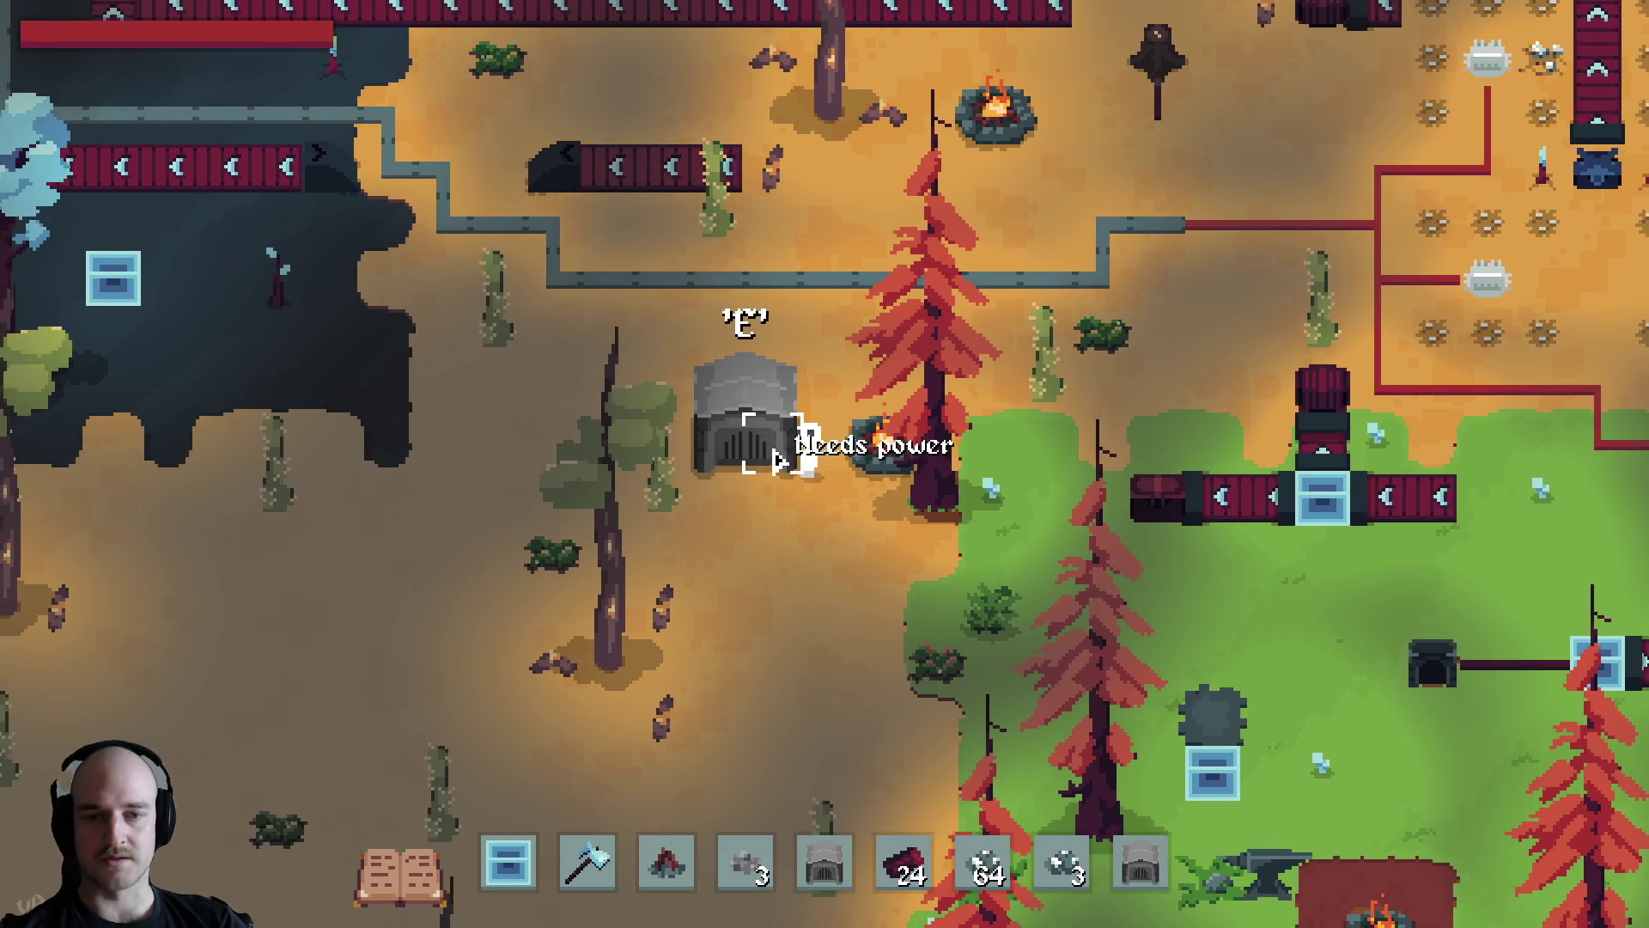
pyautogui.press('e')
pyautogui.click(696, 326)
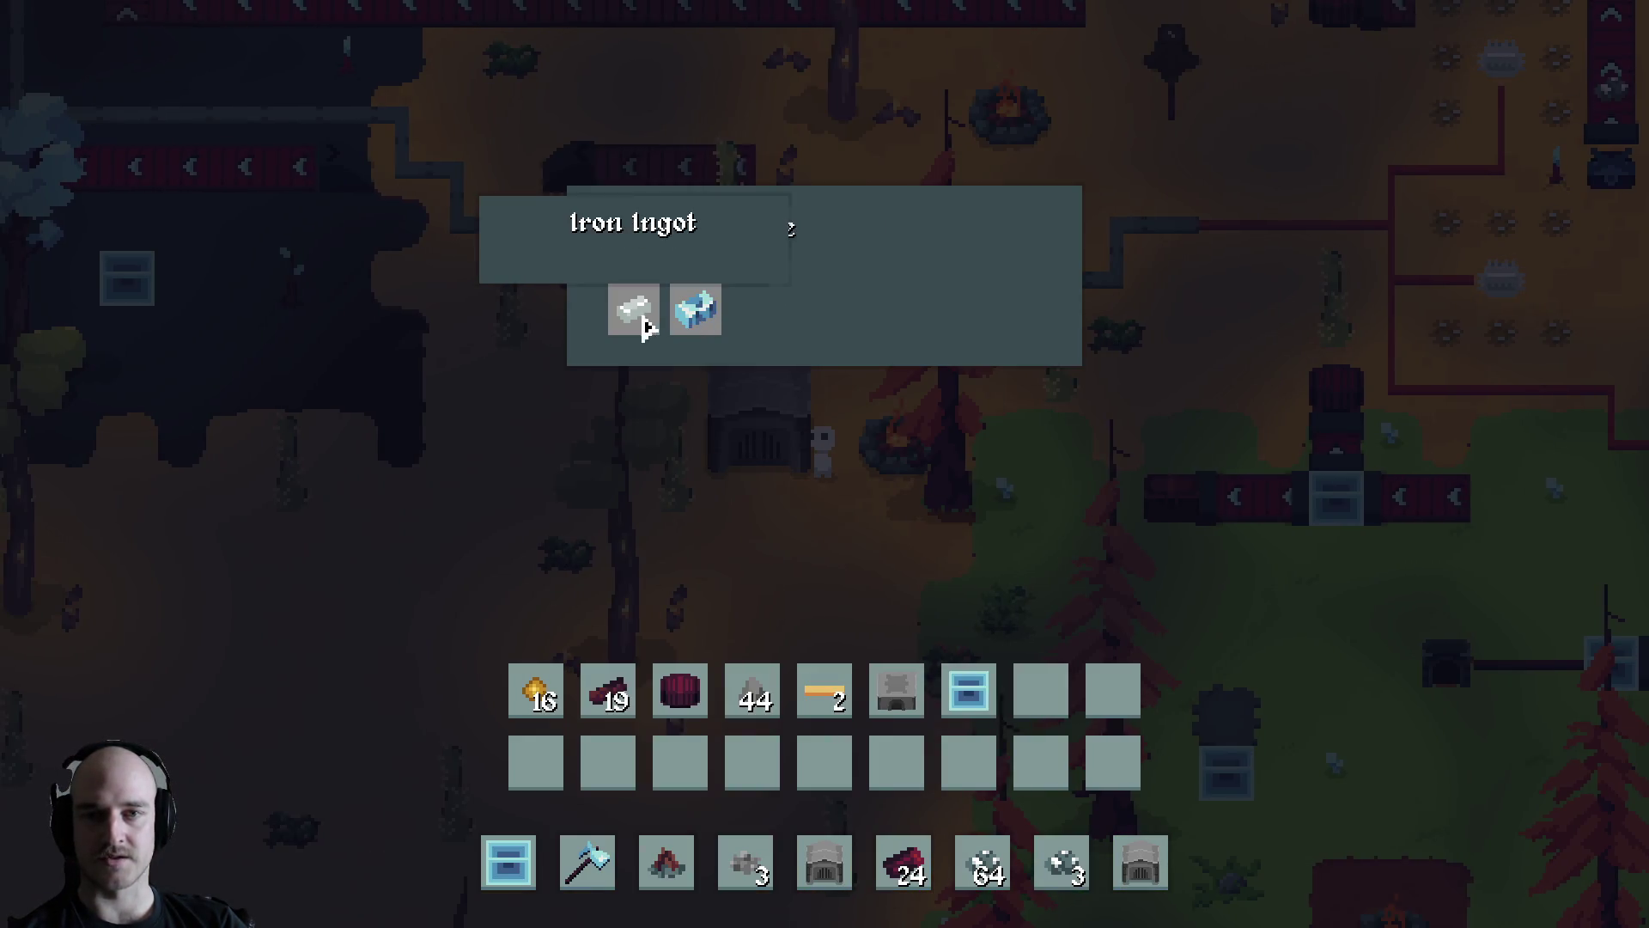
pyautogui.press('e')
pyautogui.press('e')
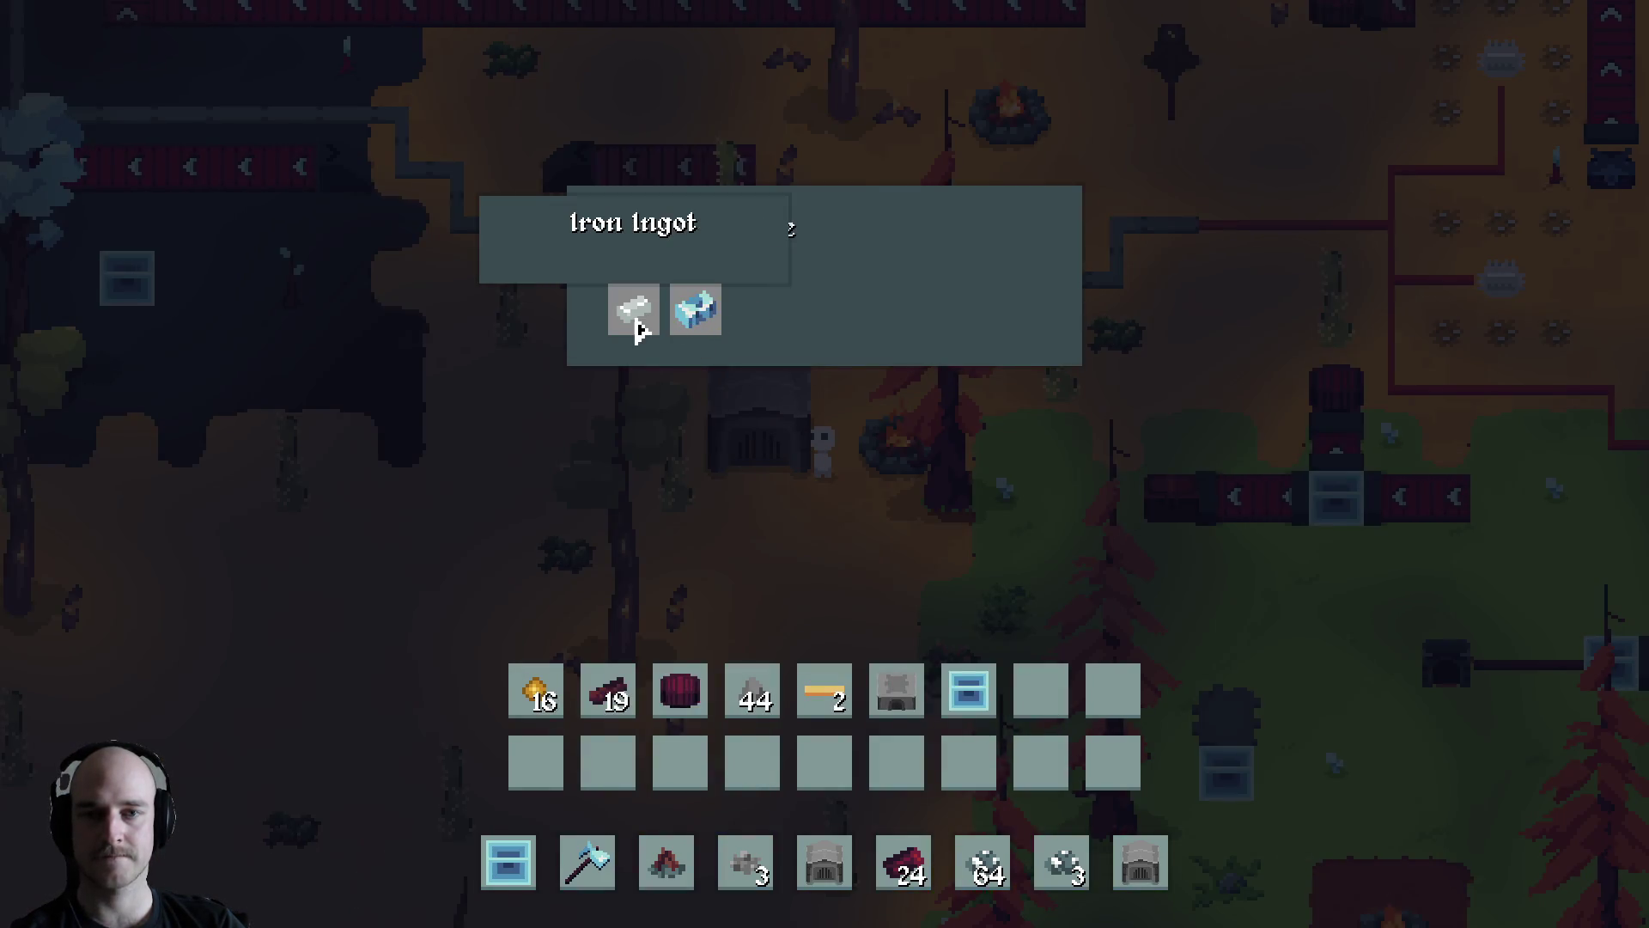
pyautogui.click(643, 316)
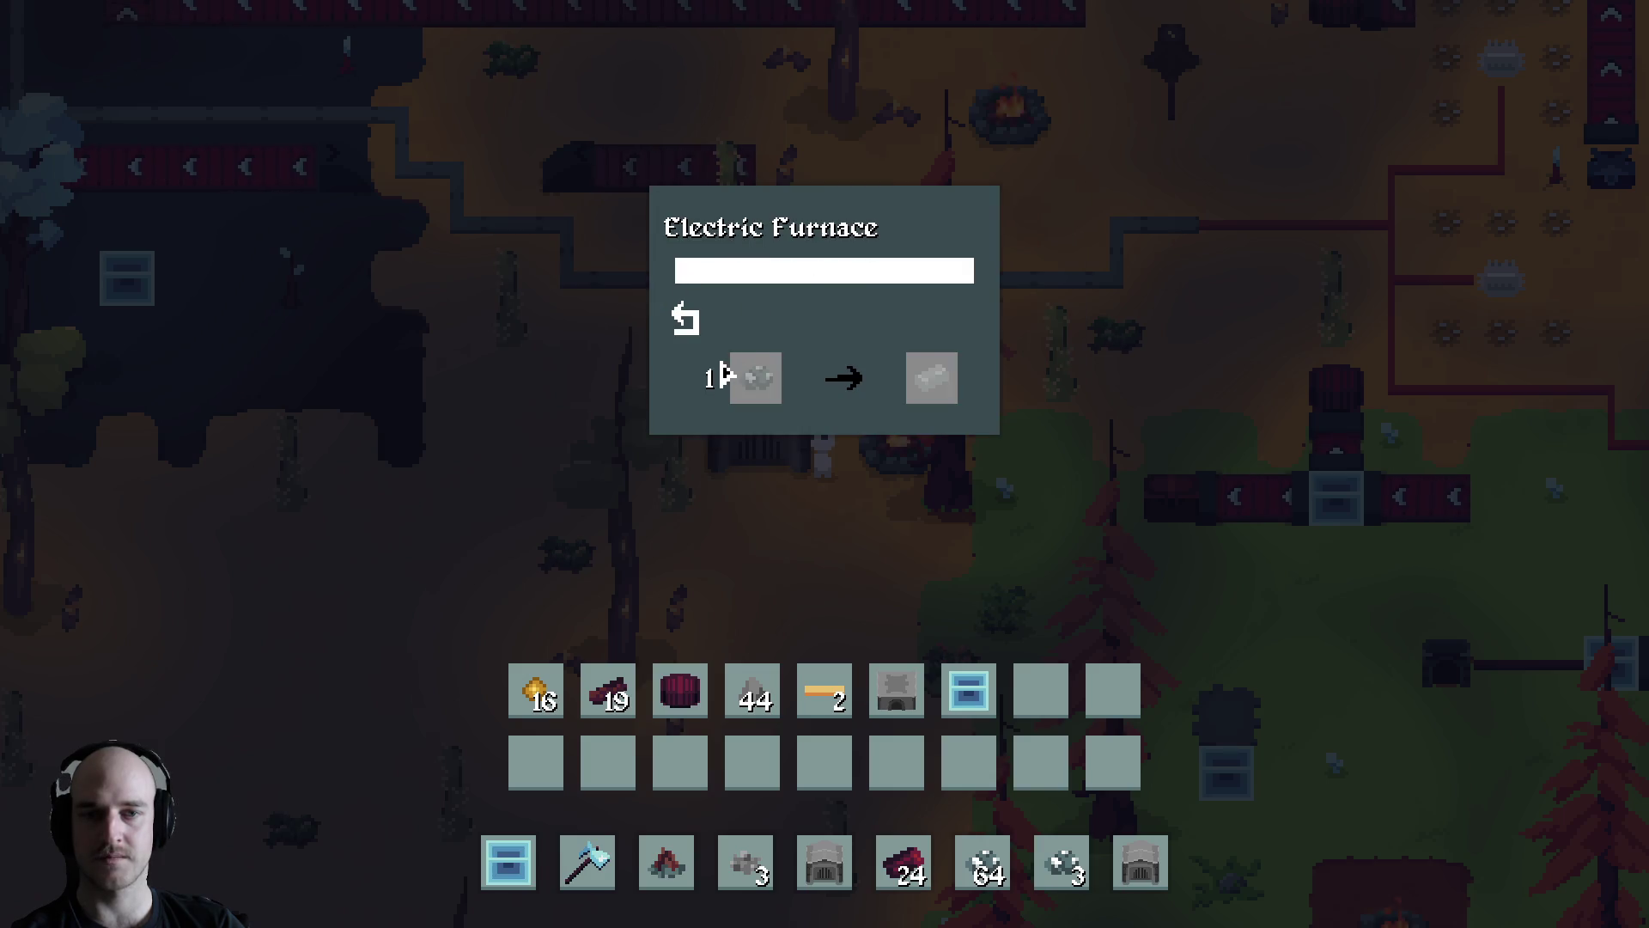
pyautogui.press('e')
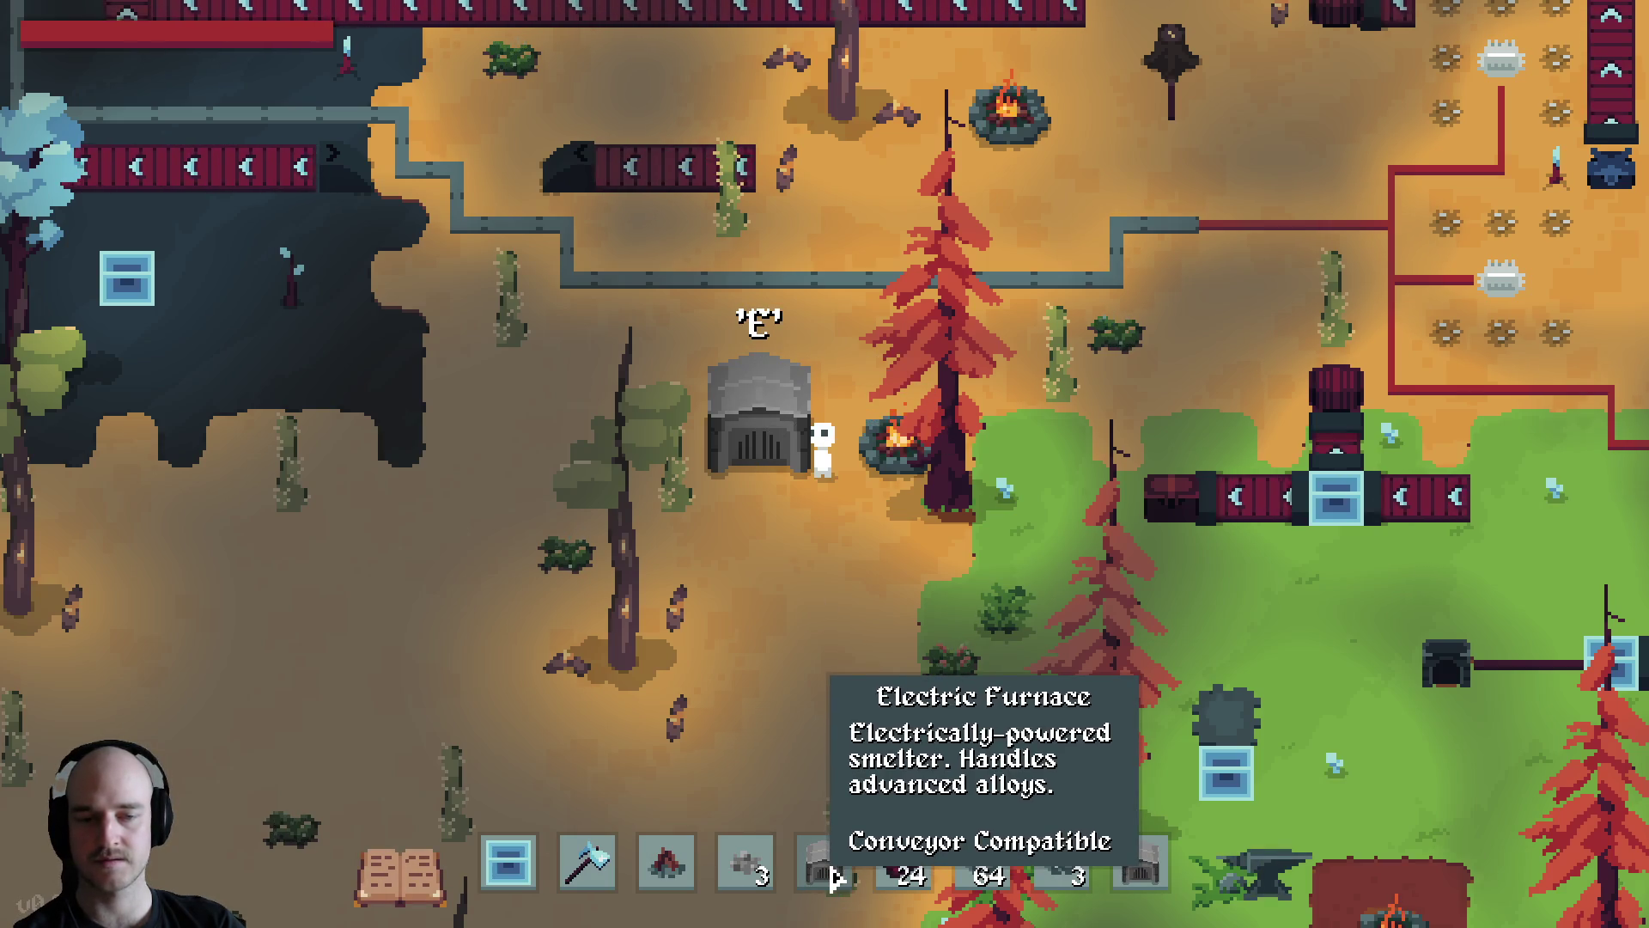
# Review the Electric Furnace and Growth Accelerator crafting costs in the Buildings recipe book, then return to the terminal
pyautogui.press('Tab')
pyautogui.click(618, 195)
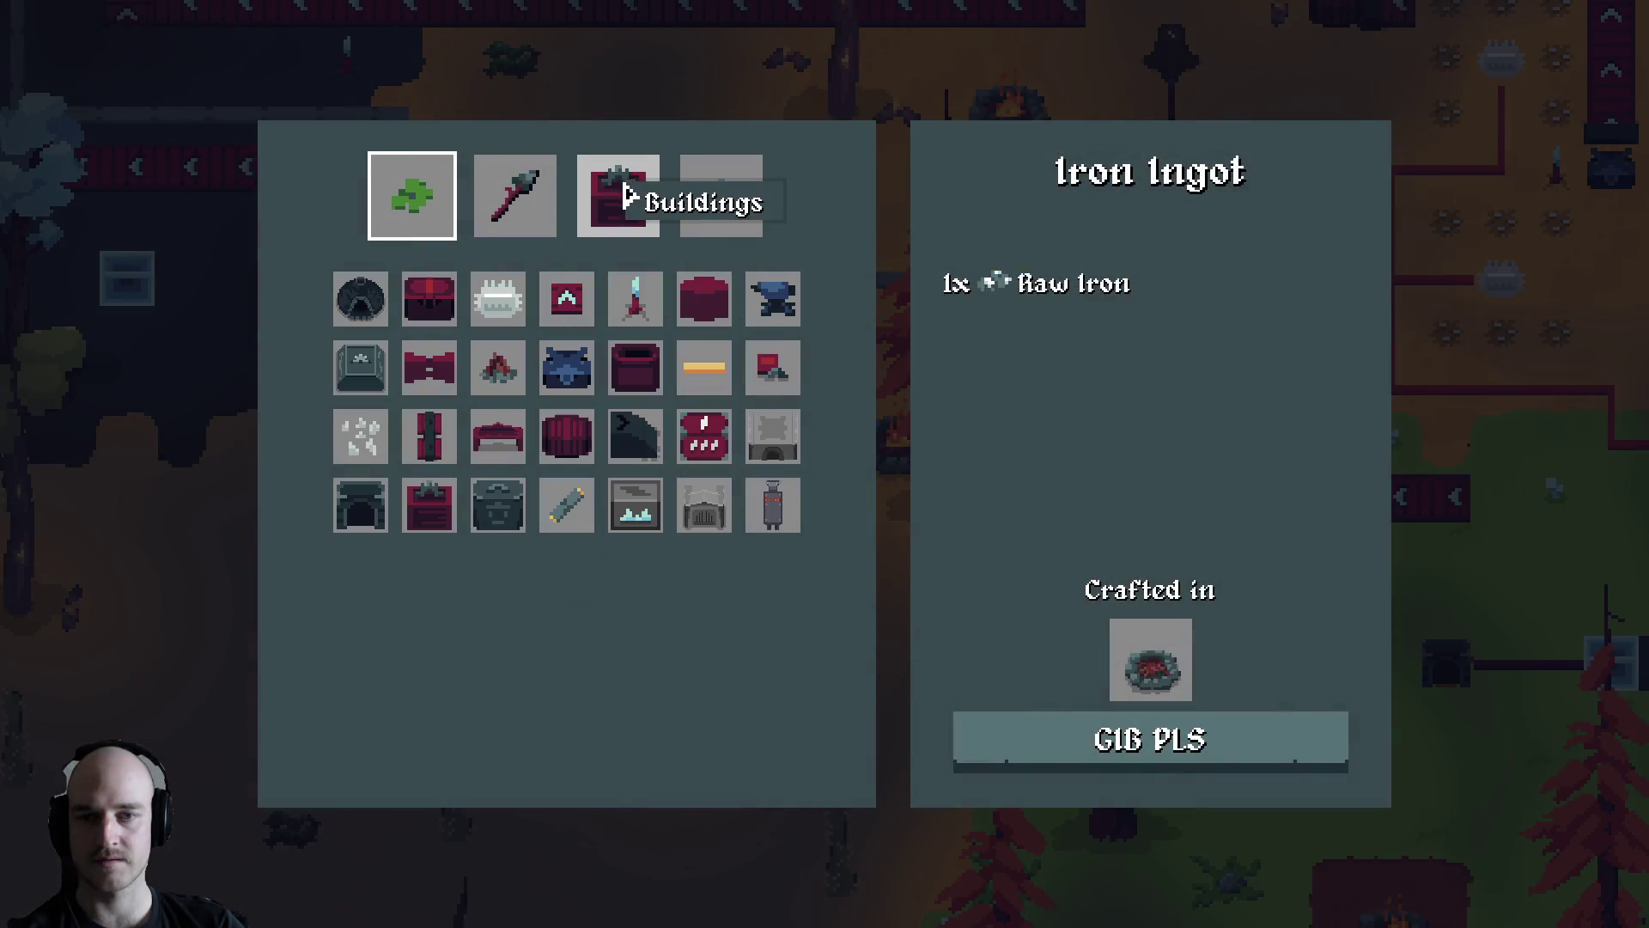
pyautogui.click(704, 504)
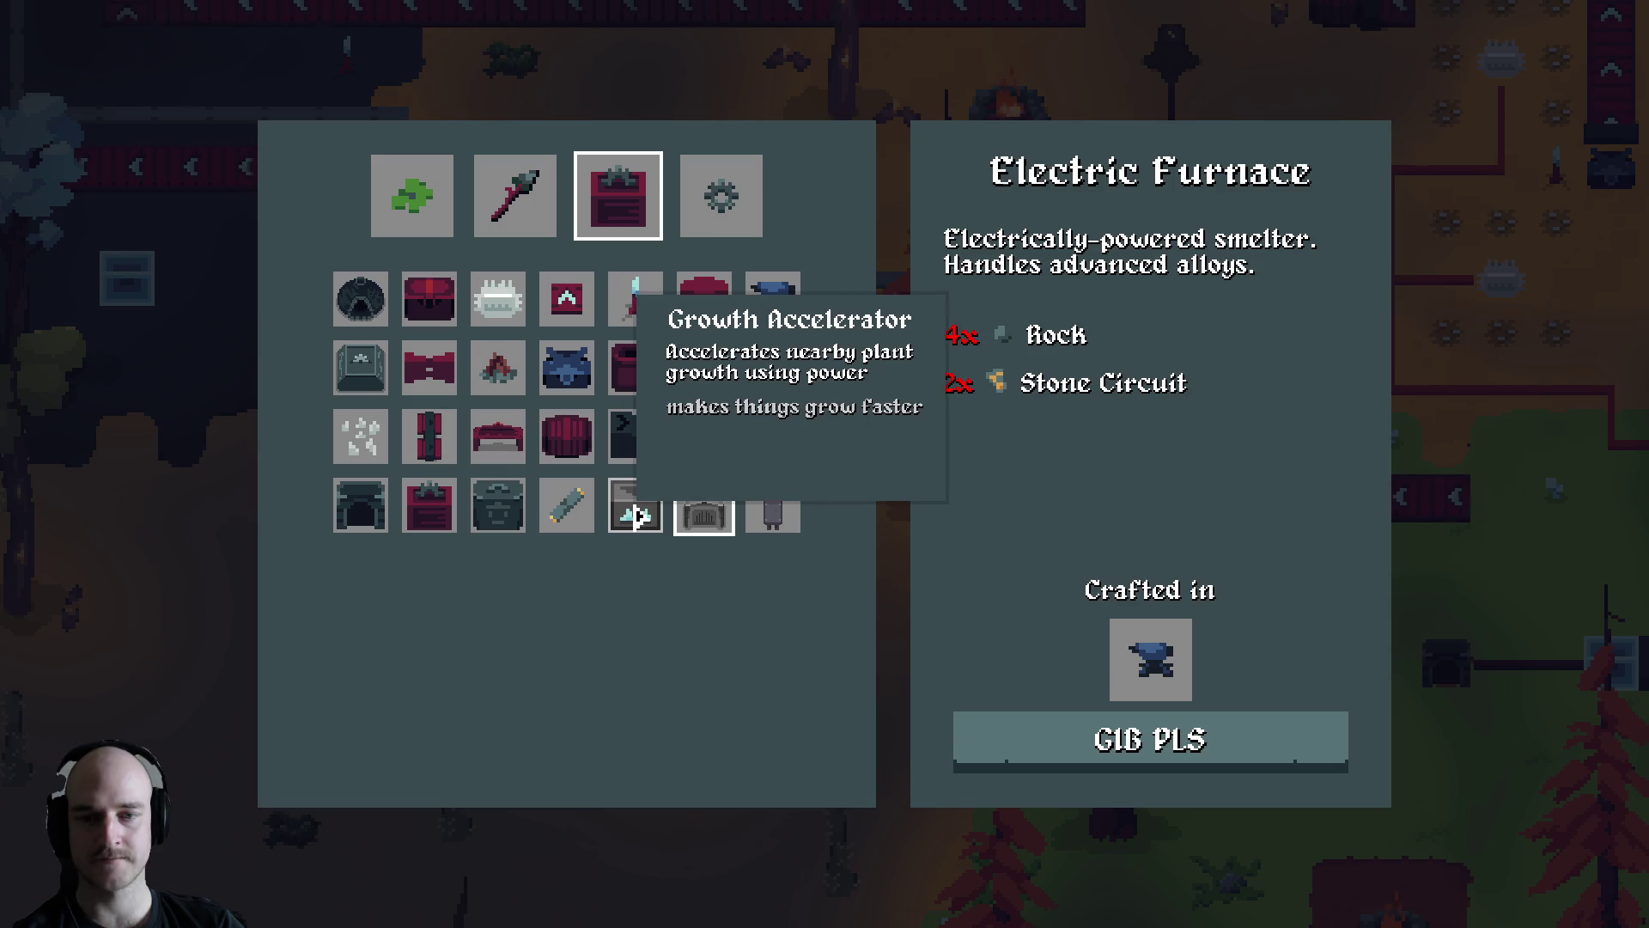
pyautogui.click(650, 519)
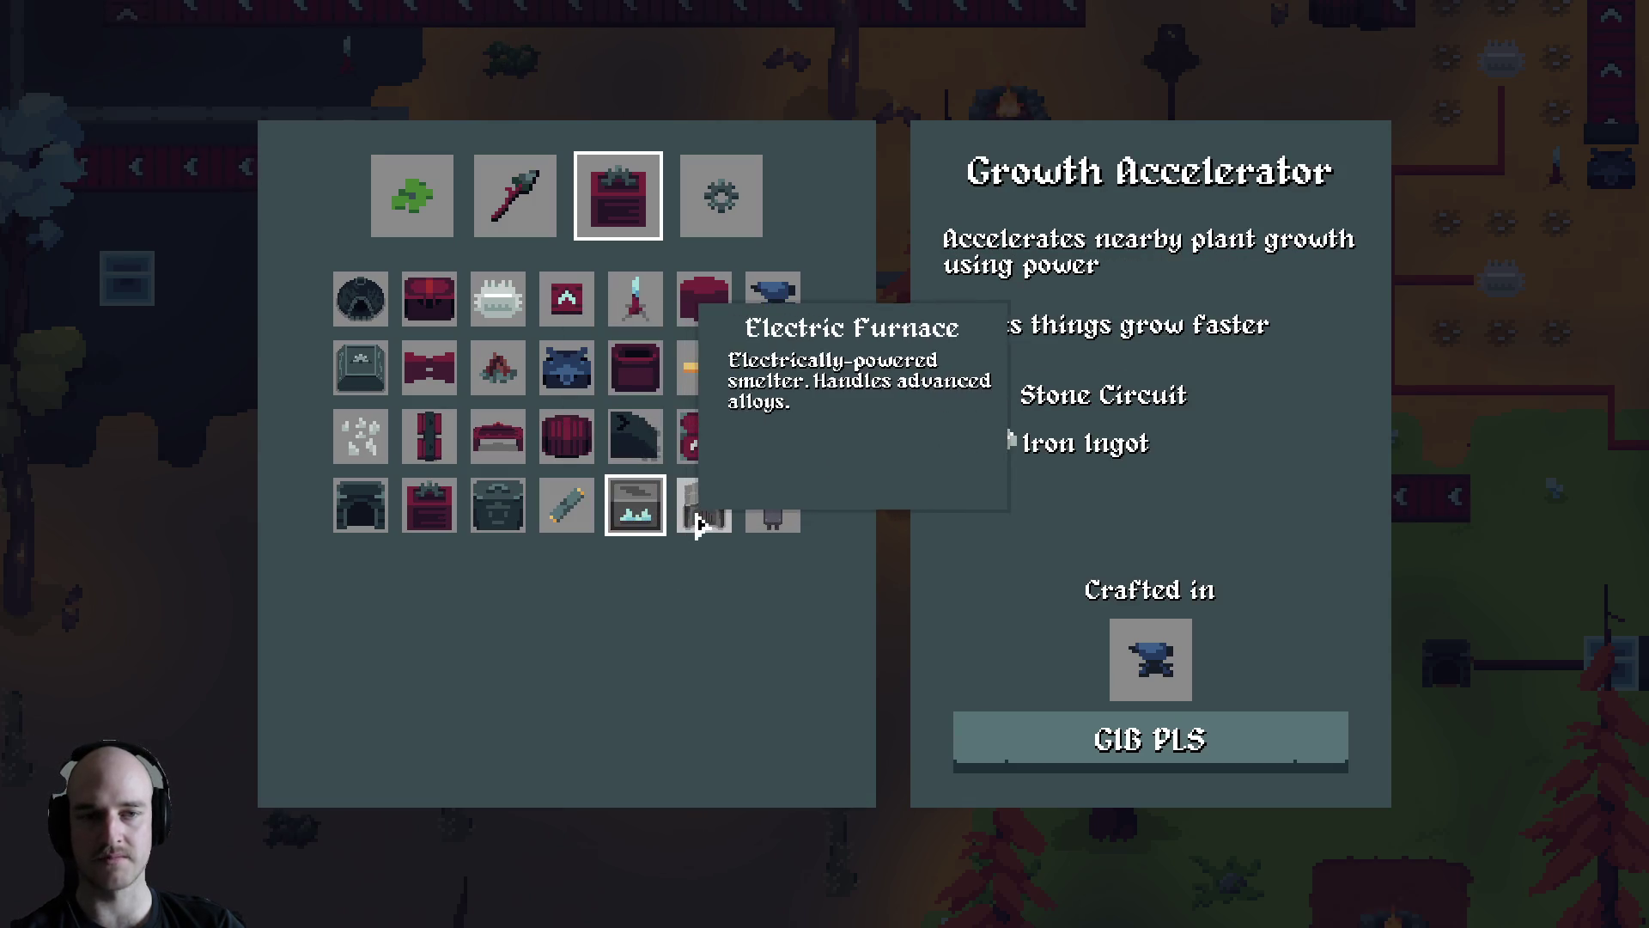
pyautogui.click(700, 517)
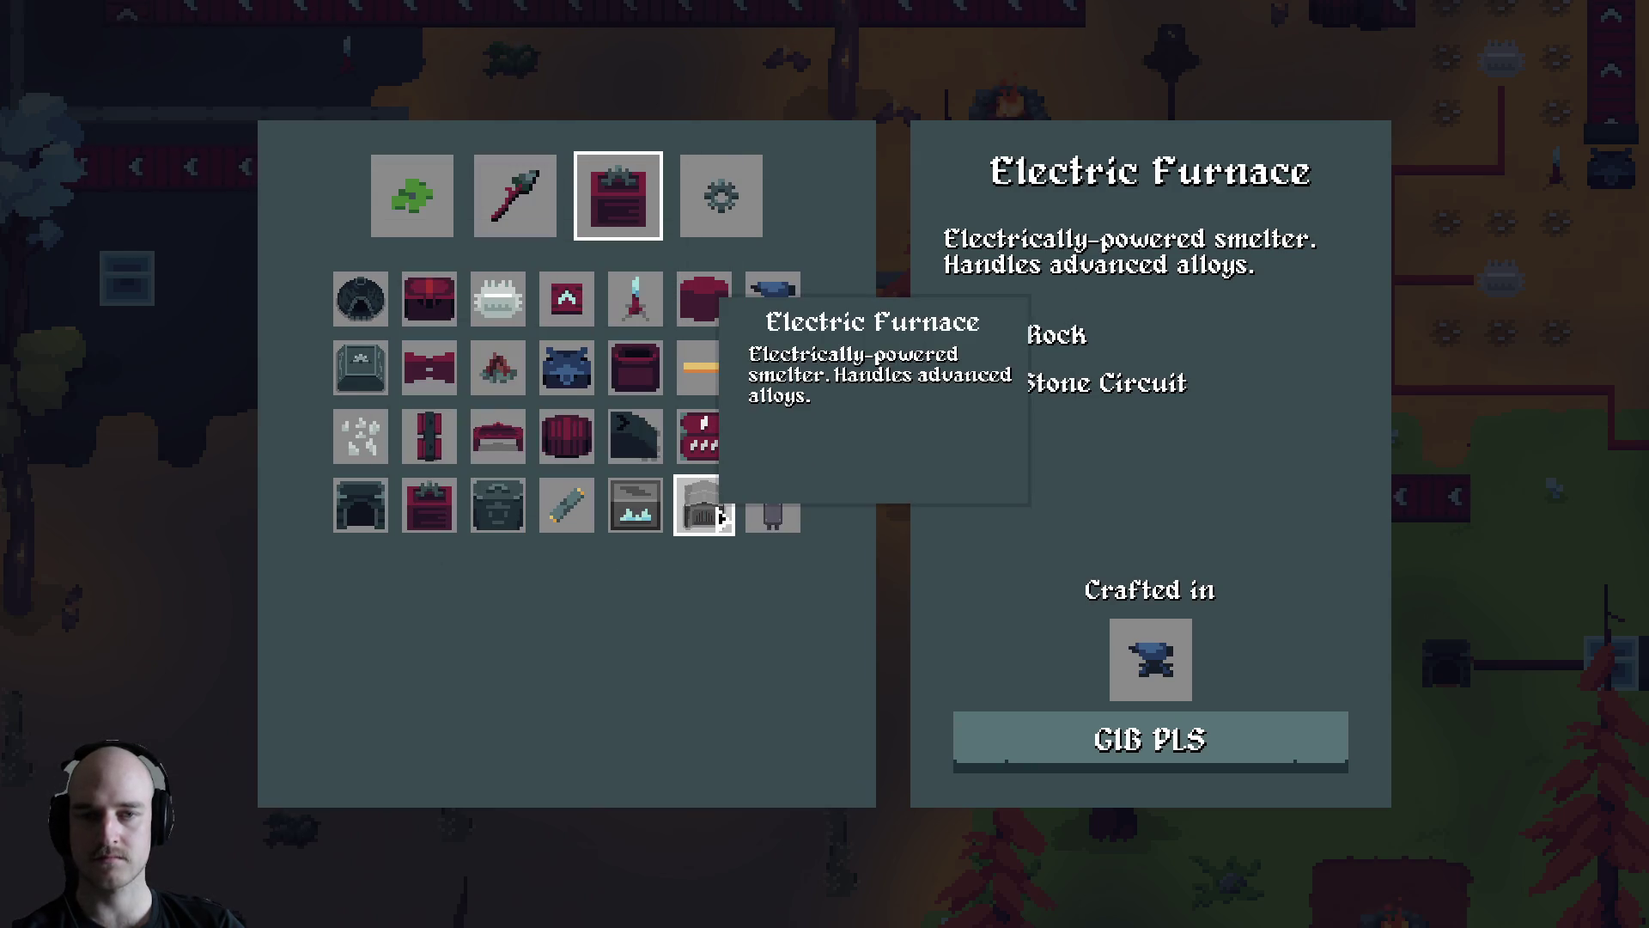
pyautogui.press('Escape')
pyautogui.hotkey('alt', 'Tab')
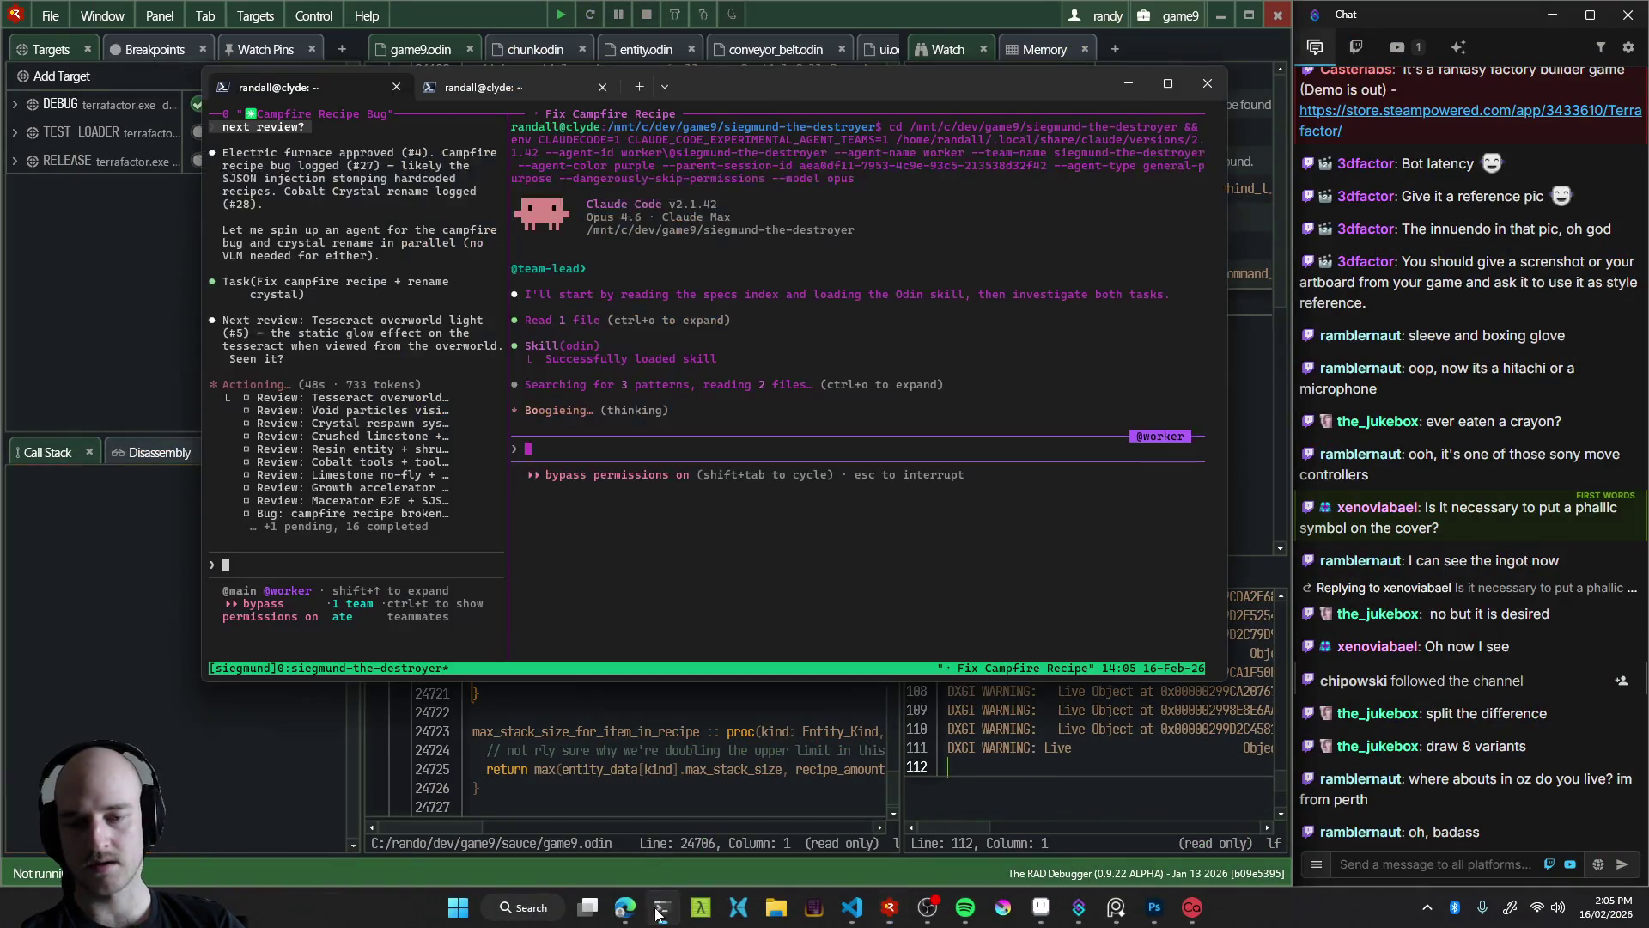
# Submit the better-furnace-recipe backlog note, then test the build by placing two chests and quit
pyautogui.write('backlog,')
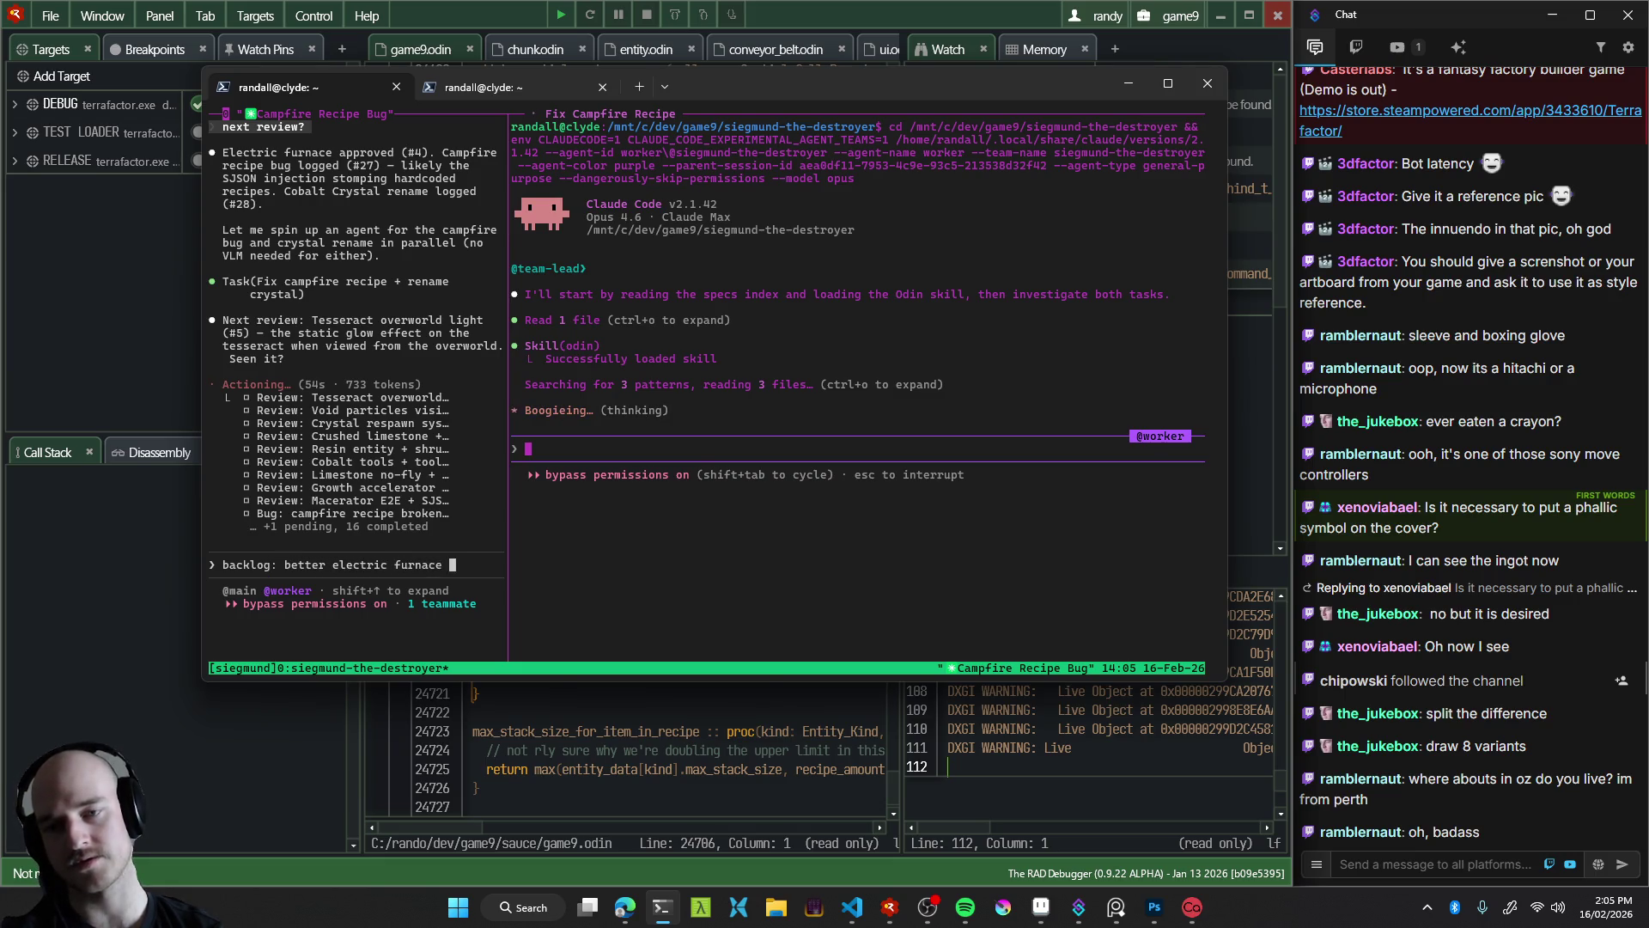
pyautogui.press('Return')
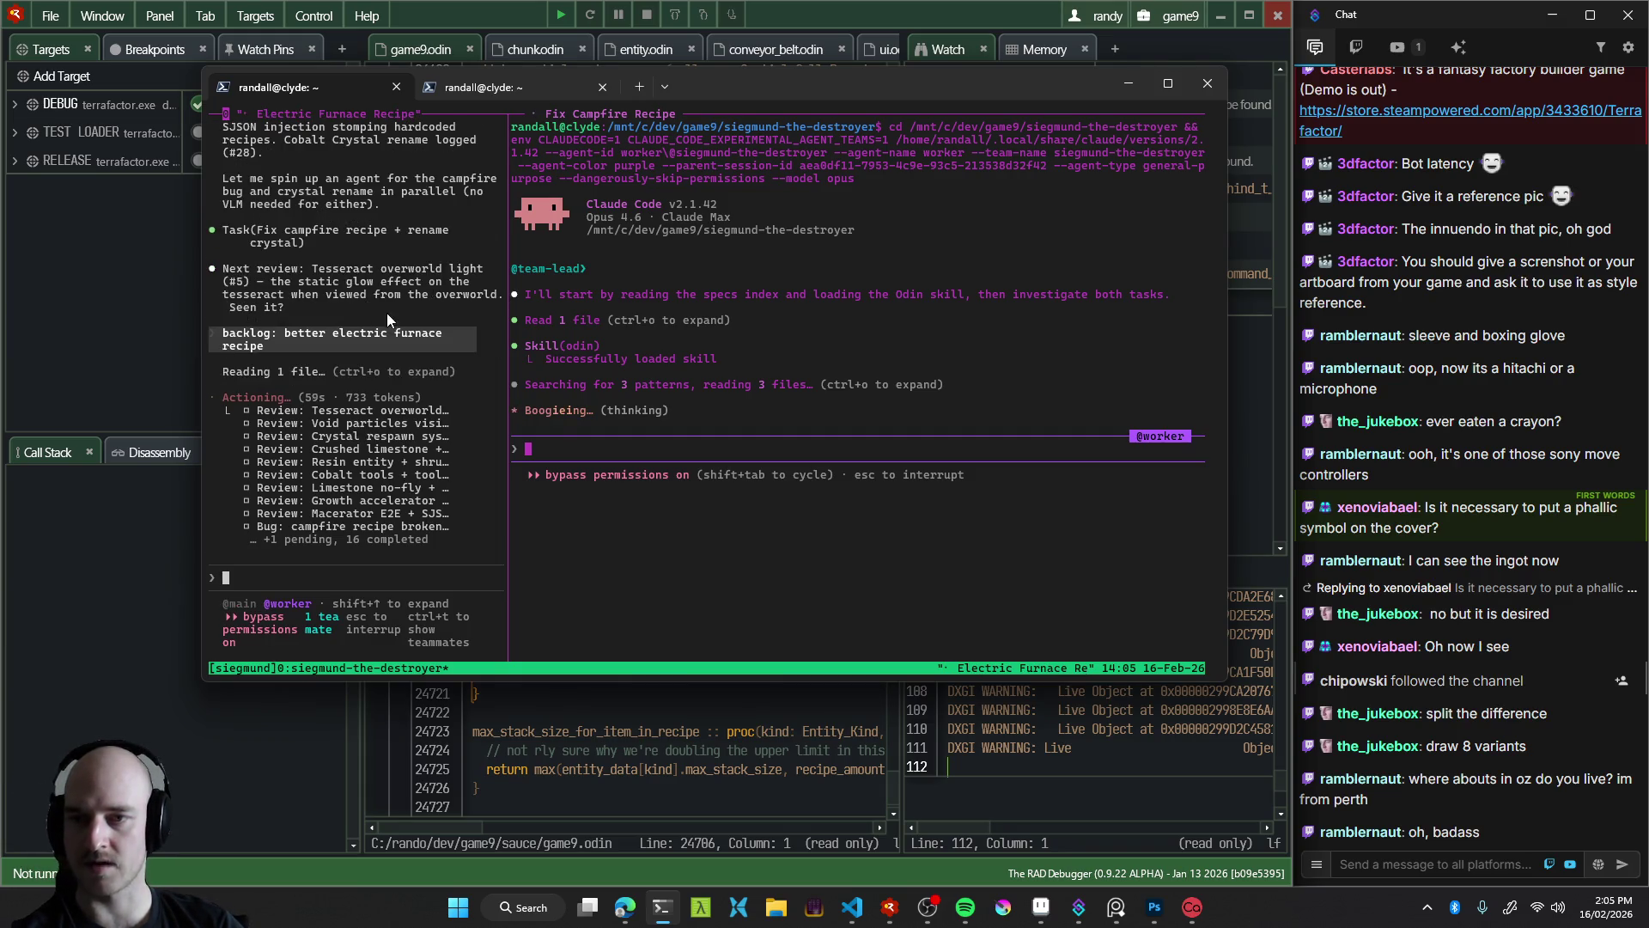
pyautogui.click(560, 15)
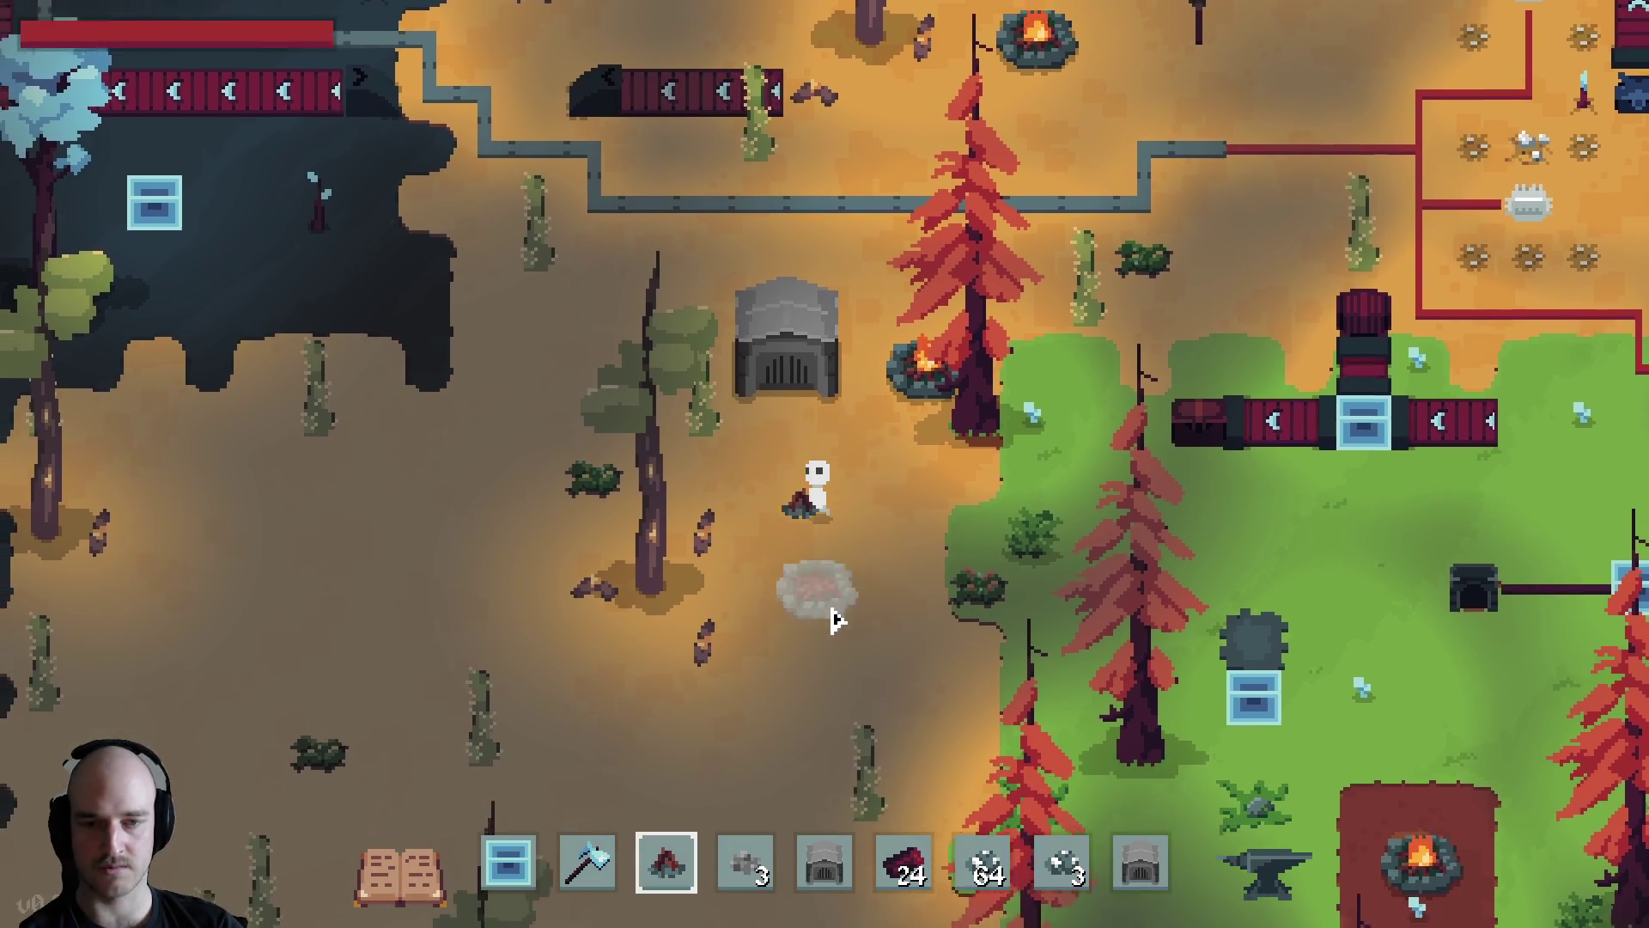
pyautogui.click(831, 615)
pyautogui.click(798, 670)
pyautogui.press('s')
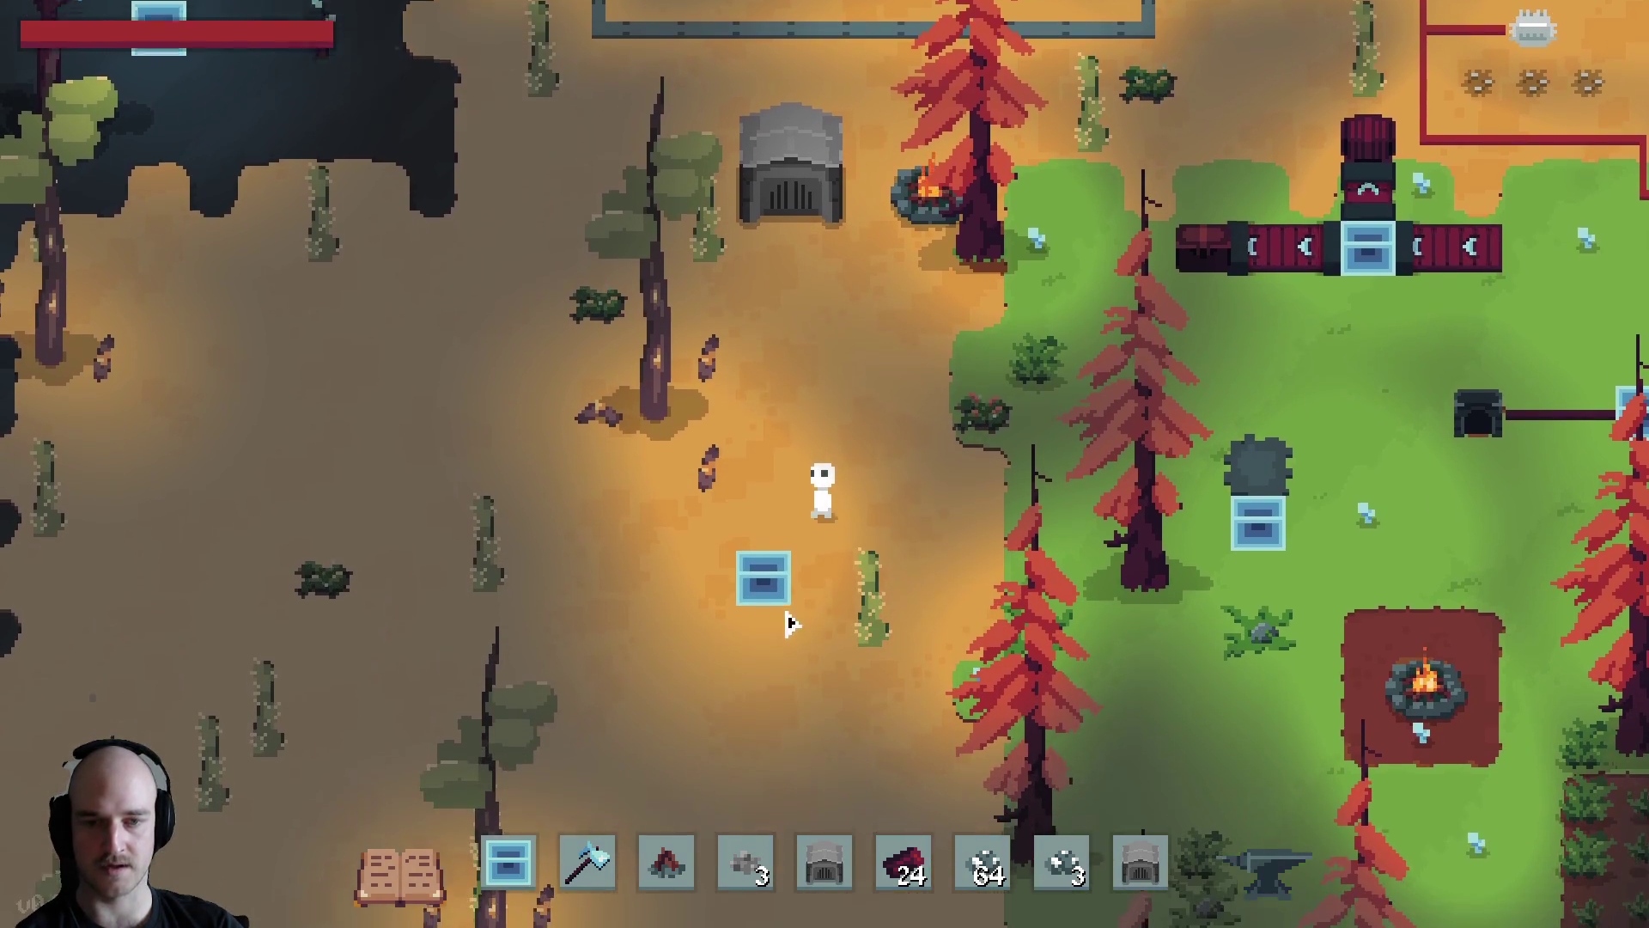
pyautogui.hotkey('alt', 'F4')
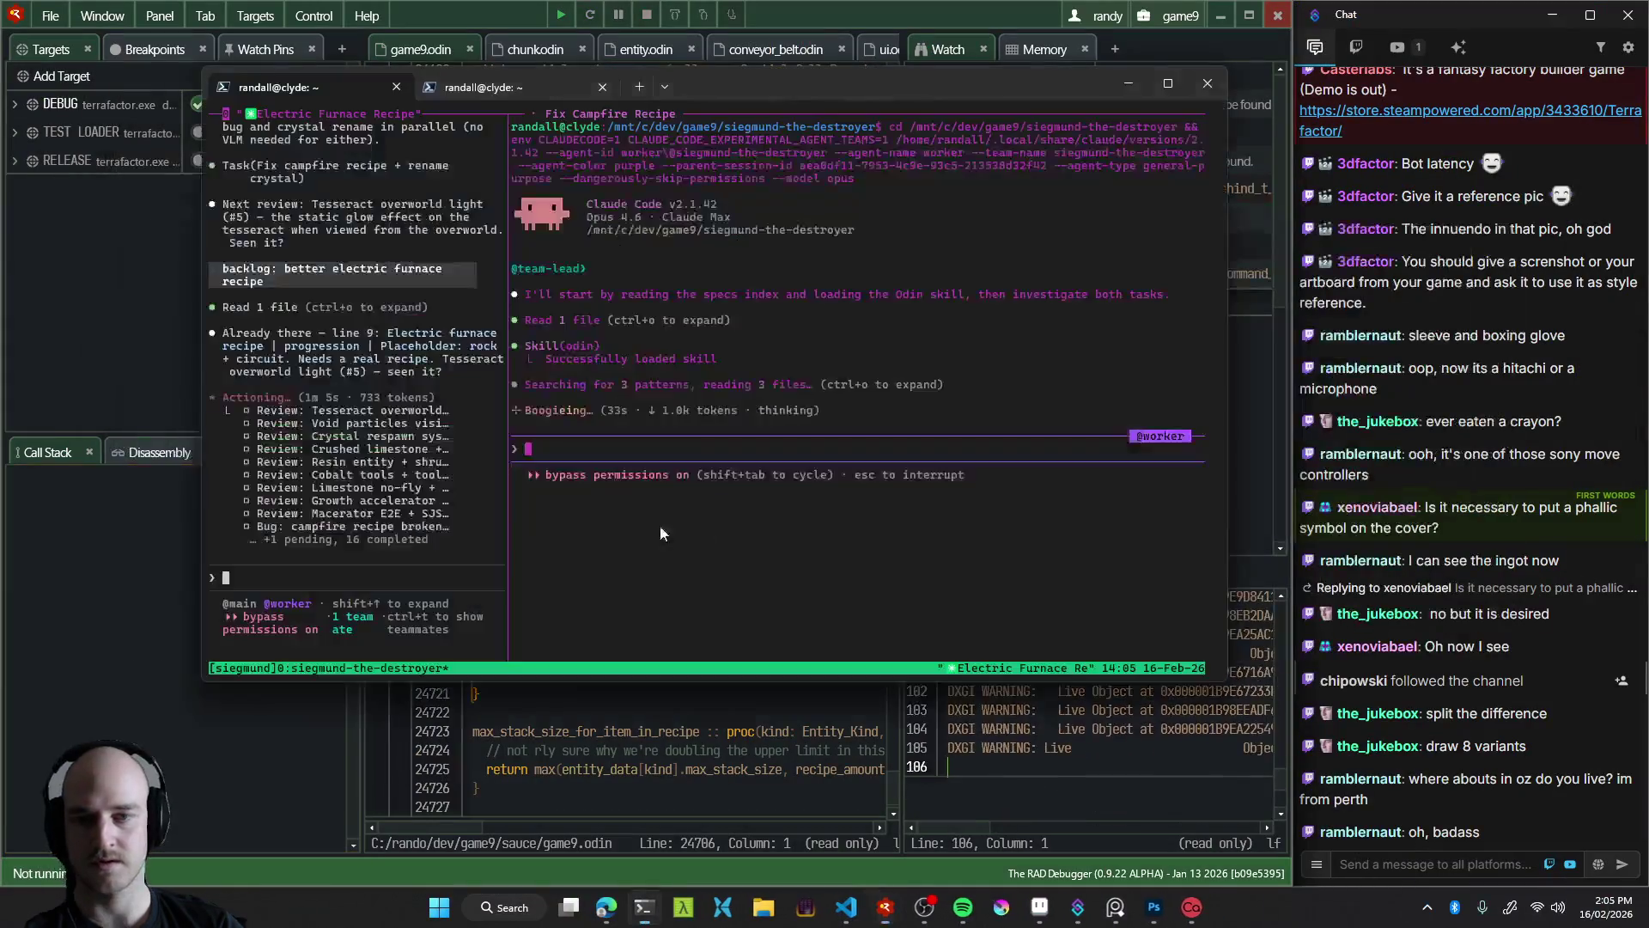
# Approve the tesseract glow, note particle scaling is blocked by the PFX backlog, and relaunch
pyautogui.write('tesseract glow looks good, next')
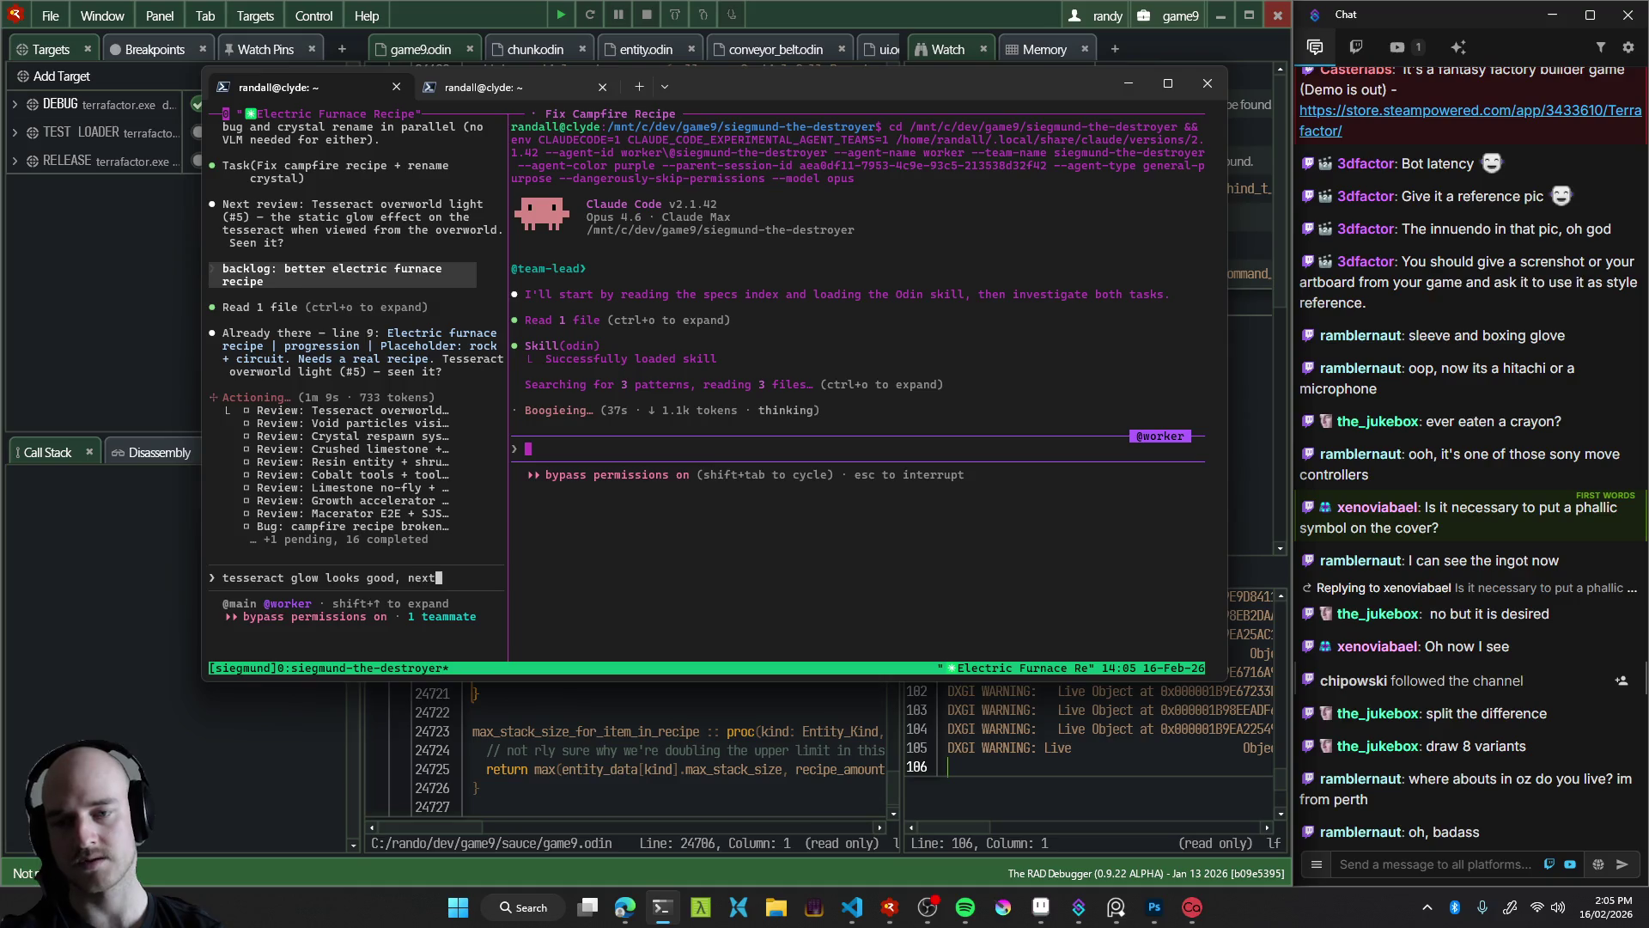
pyautogui.press('Return')
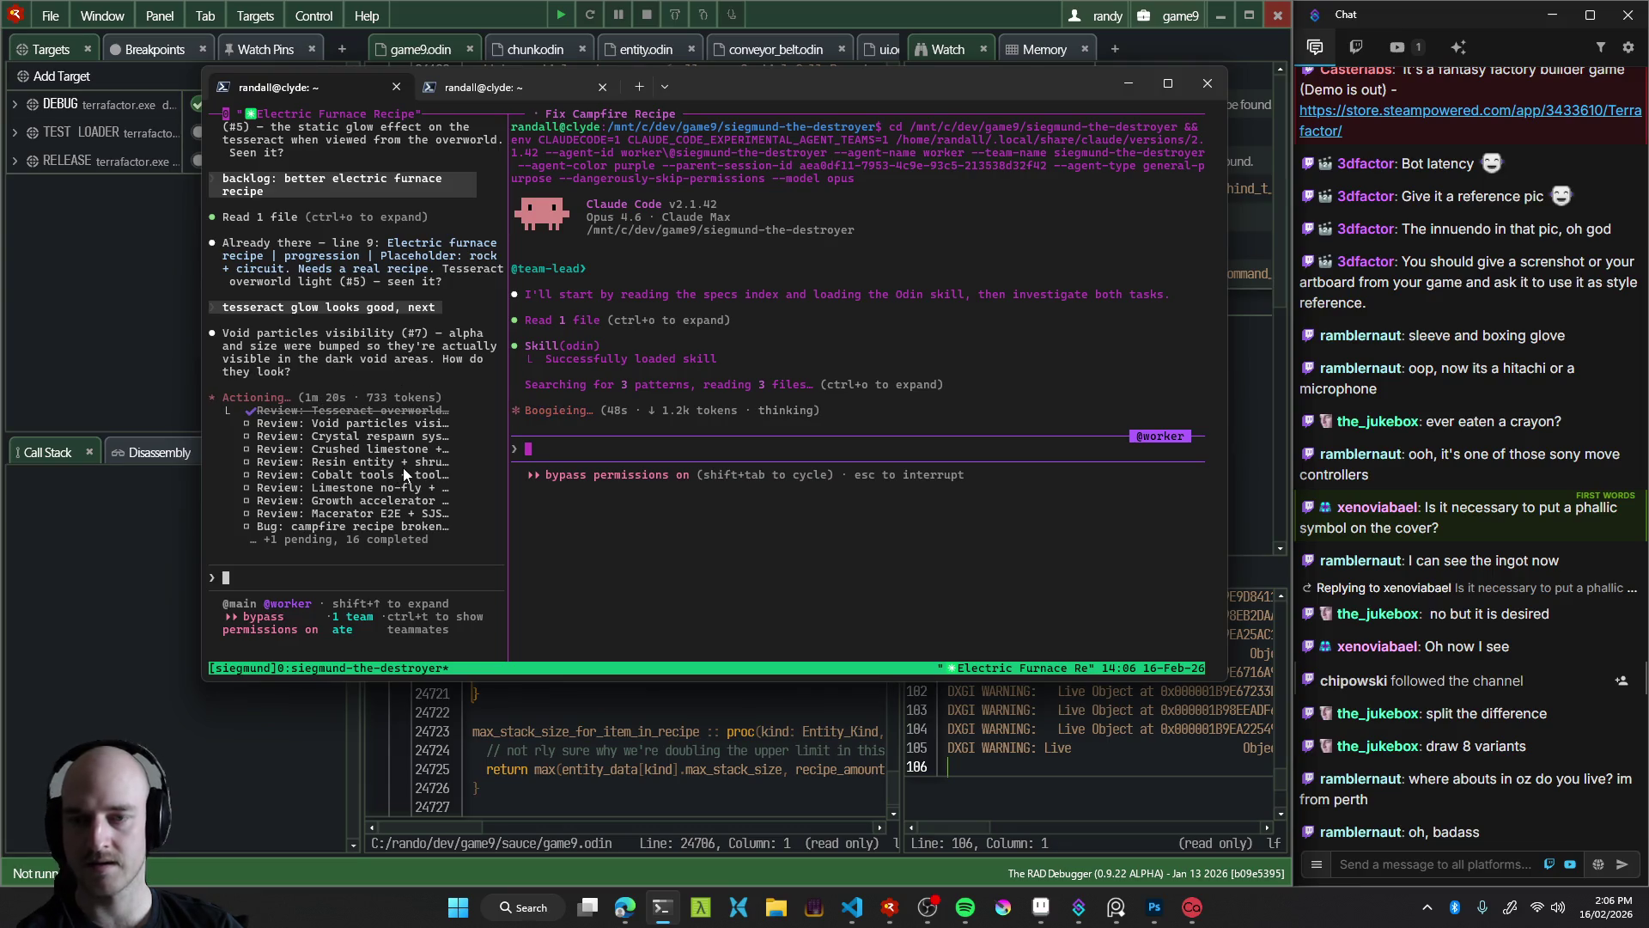
pyautogui.write('they look fine, but we nee')
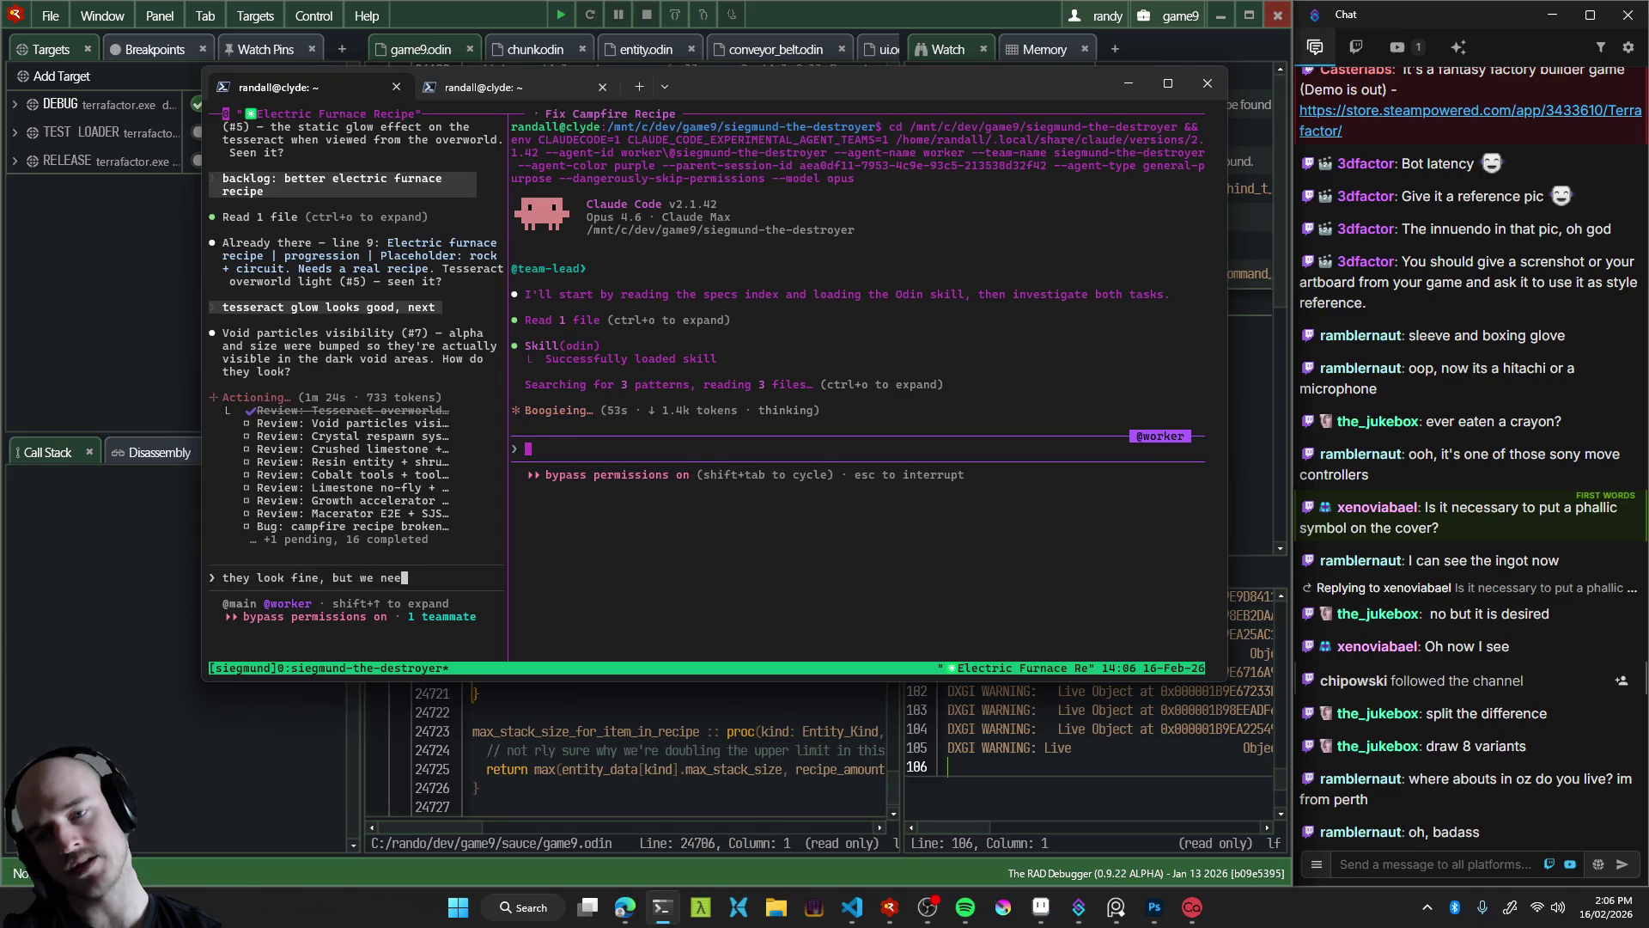
pyautogui.write(' them up mo')
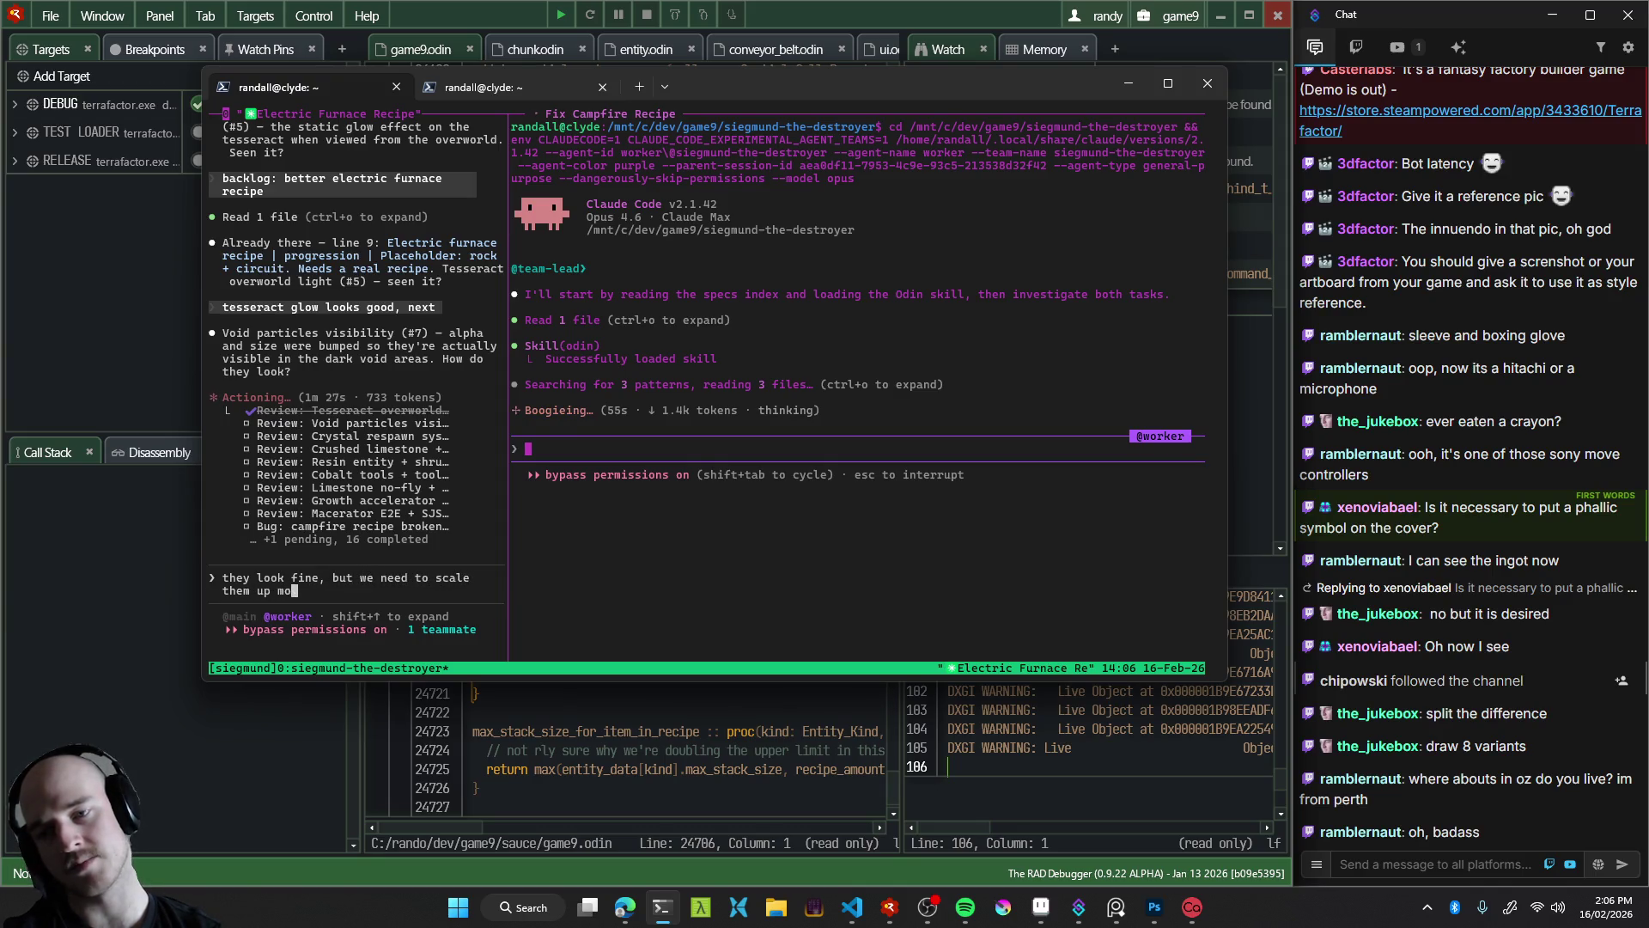
pyautogui.write("at's ")
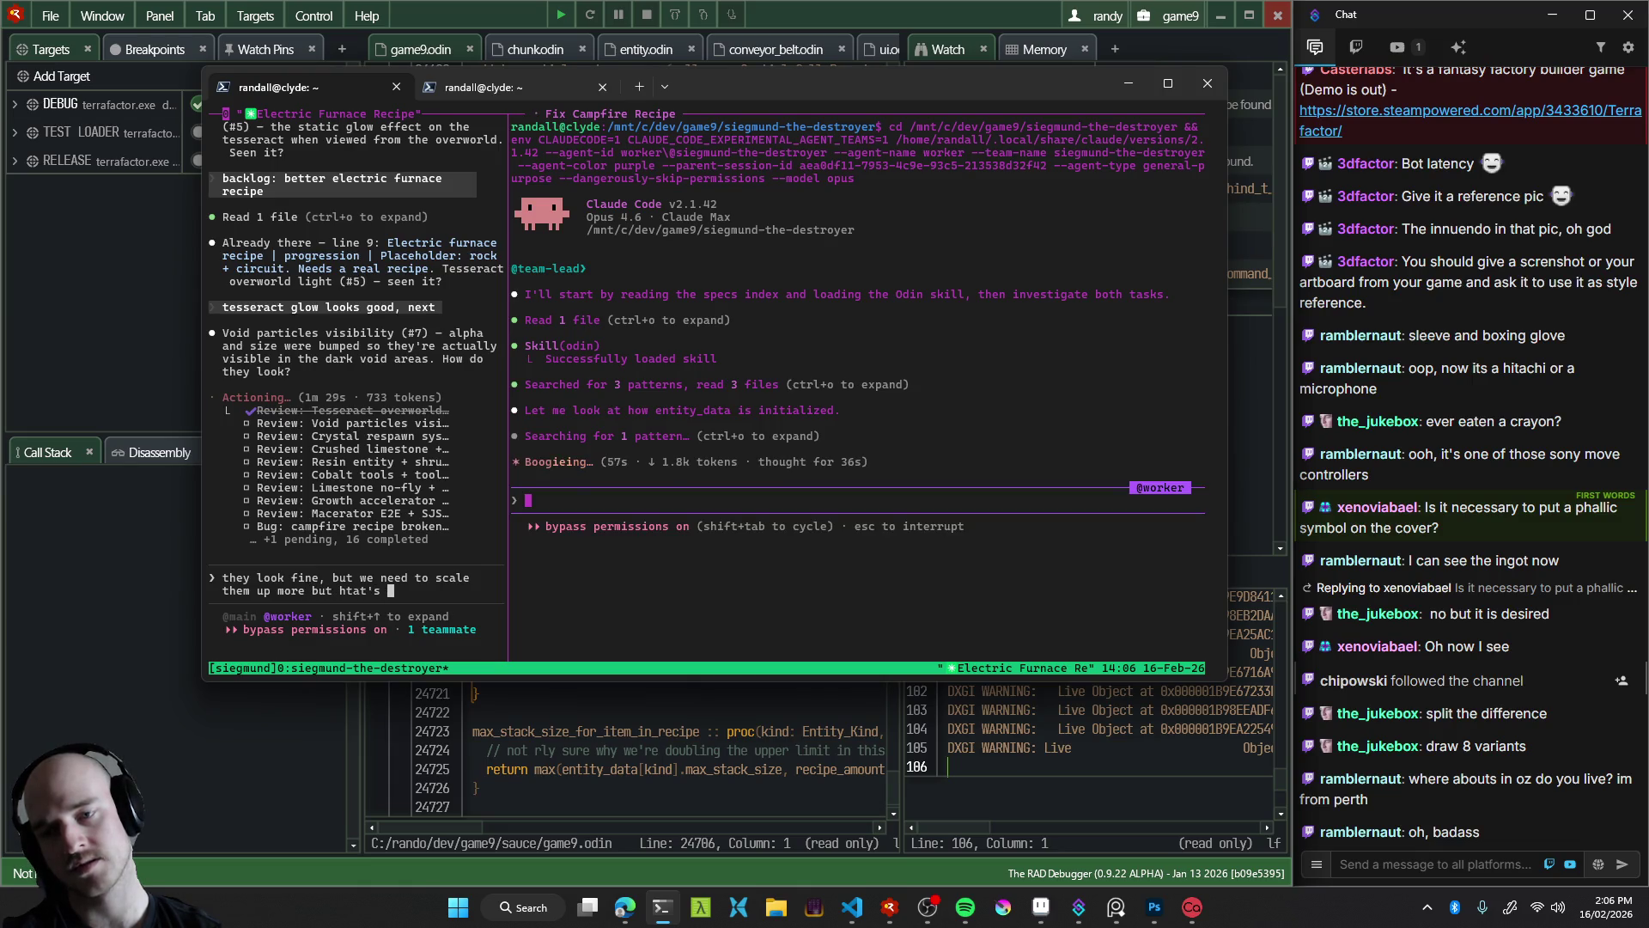
pyautogui.write('blocked by th')
pyautogui.write('e pfx optimizat')
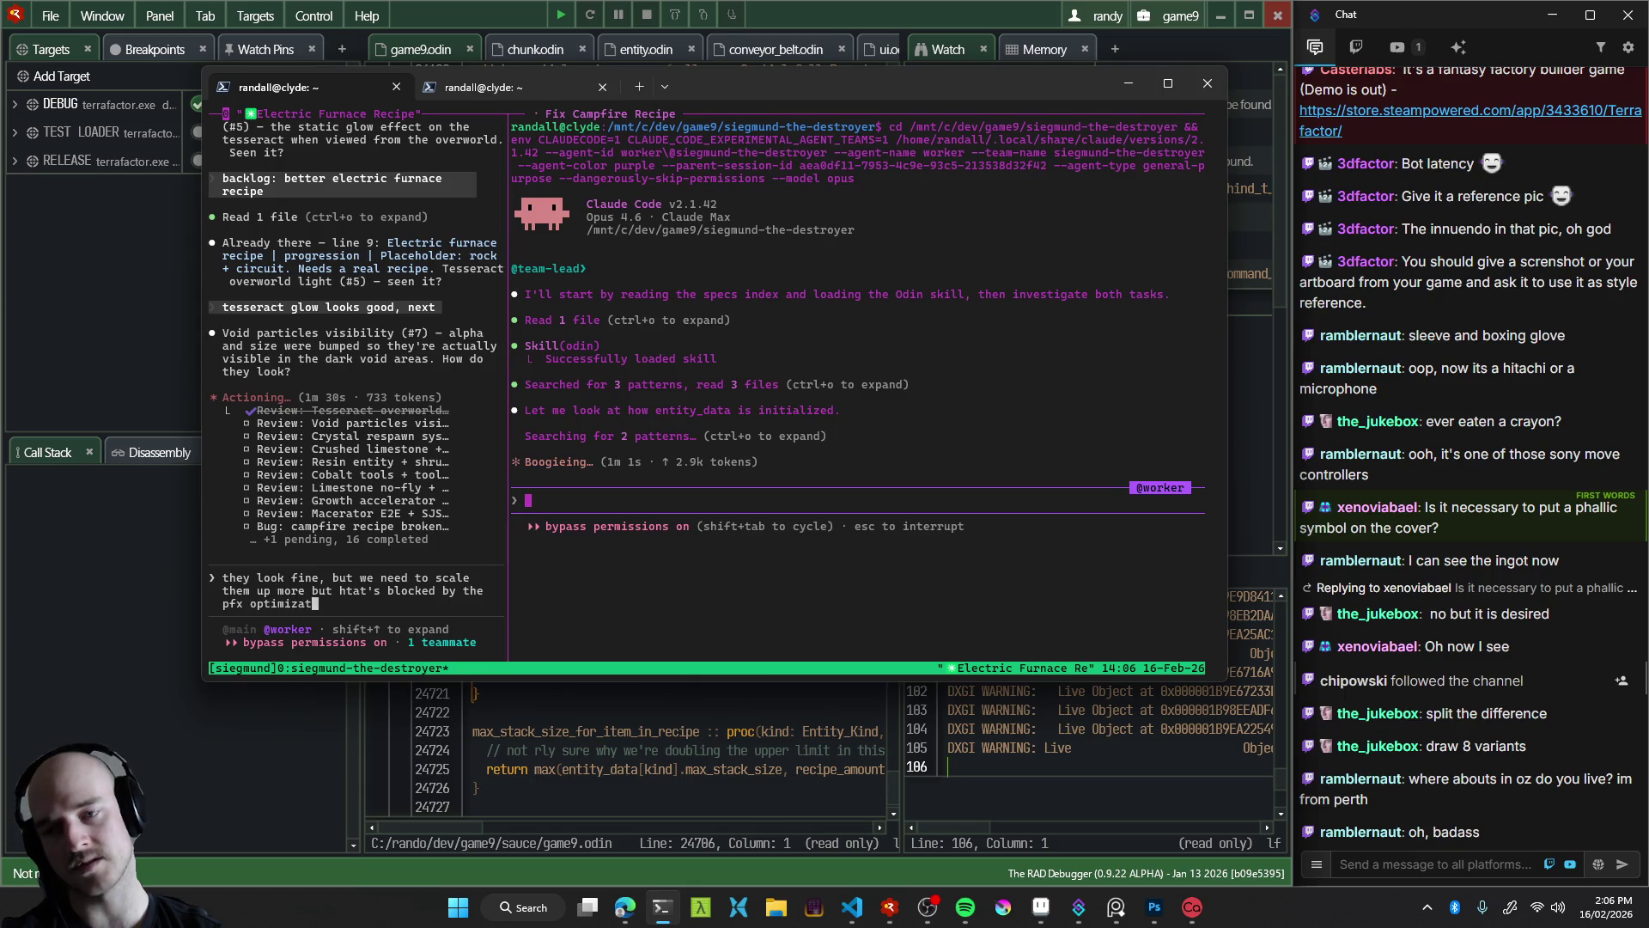
pyautogui.write('klog')
pyautogui.press('Return')
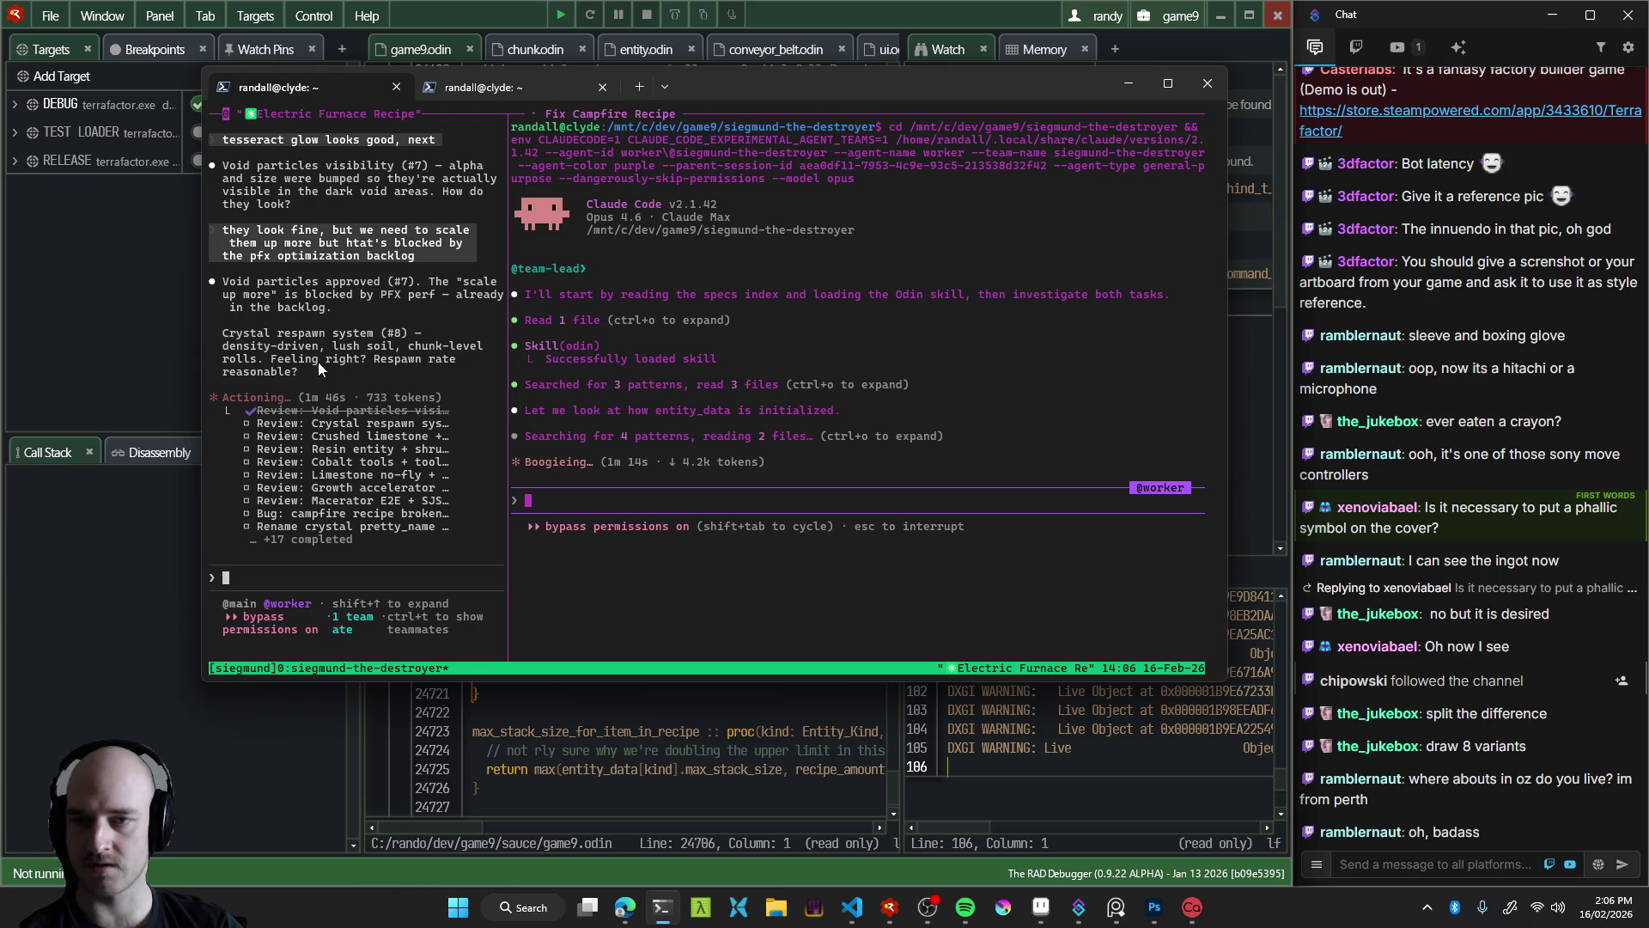
pyautogui.click(571, 11)
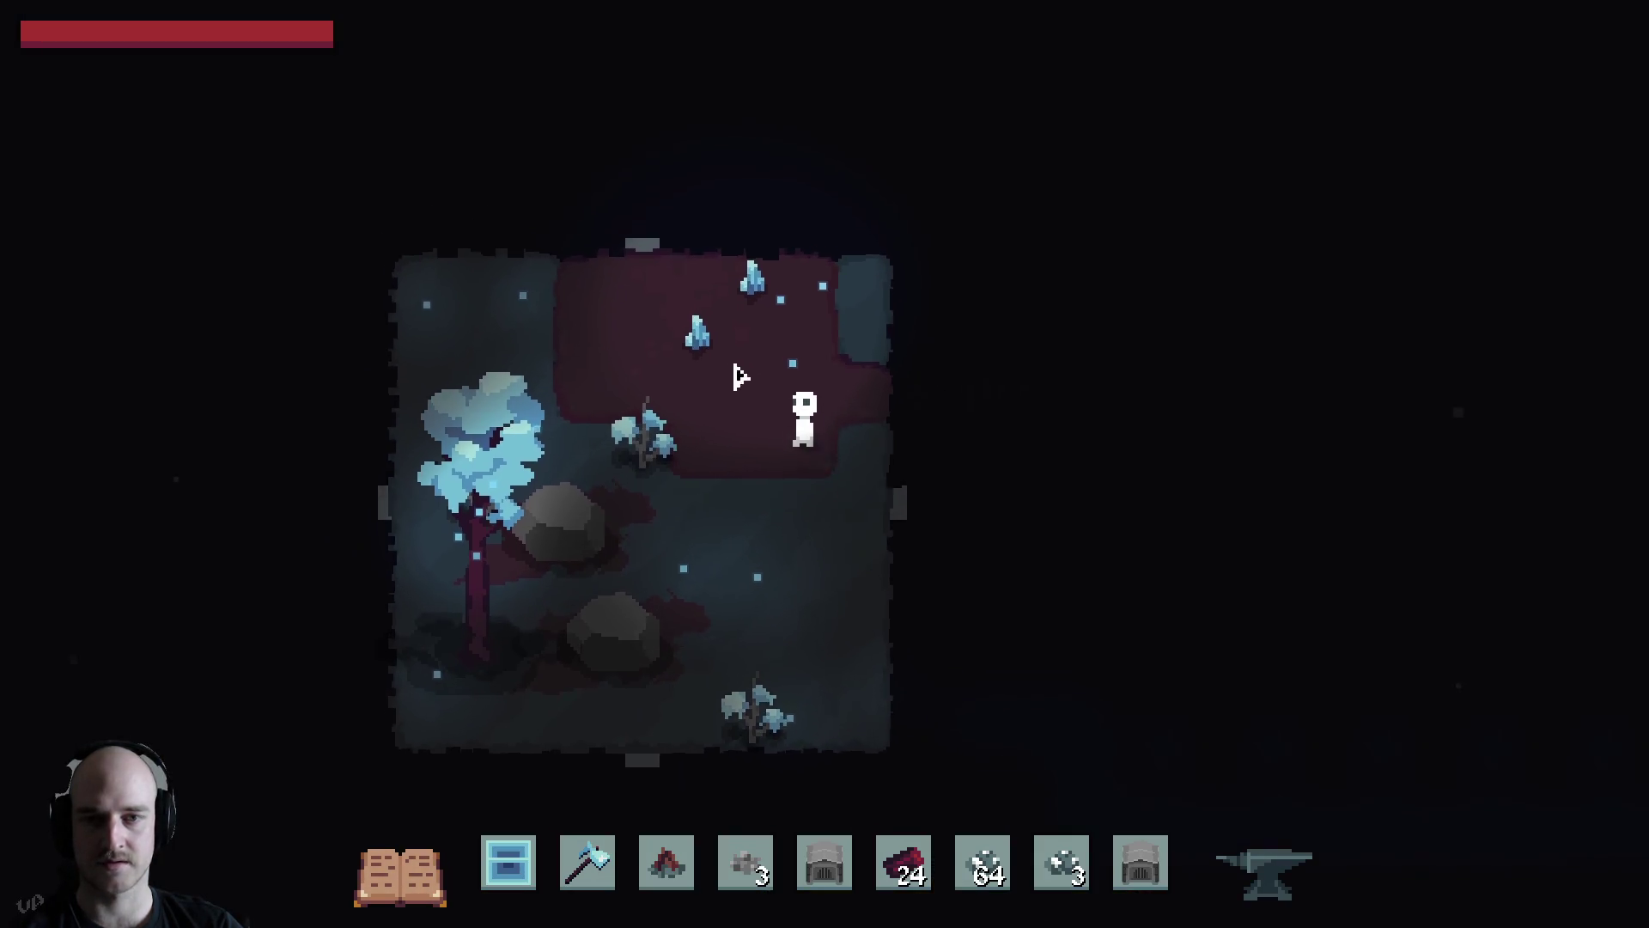
# Harvest the blue crystals in the void area and walk down into the next room
pyautogui.press('w')
pyautogui.click(773, 417)
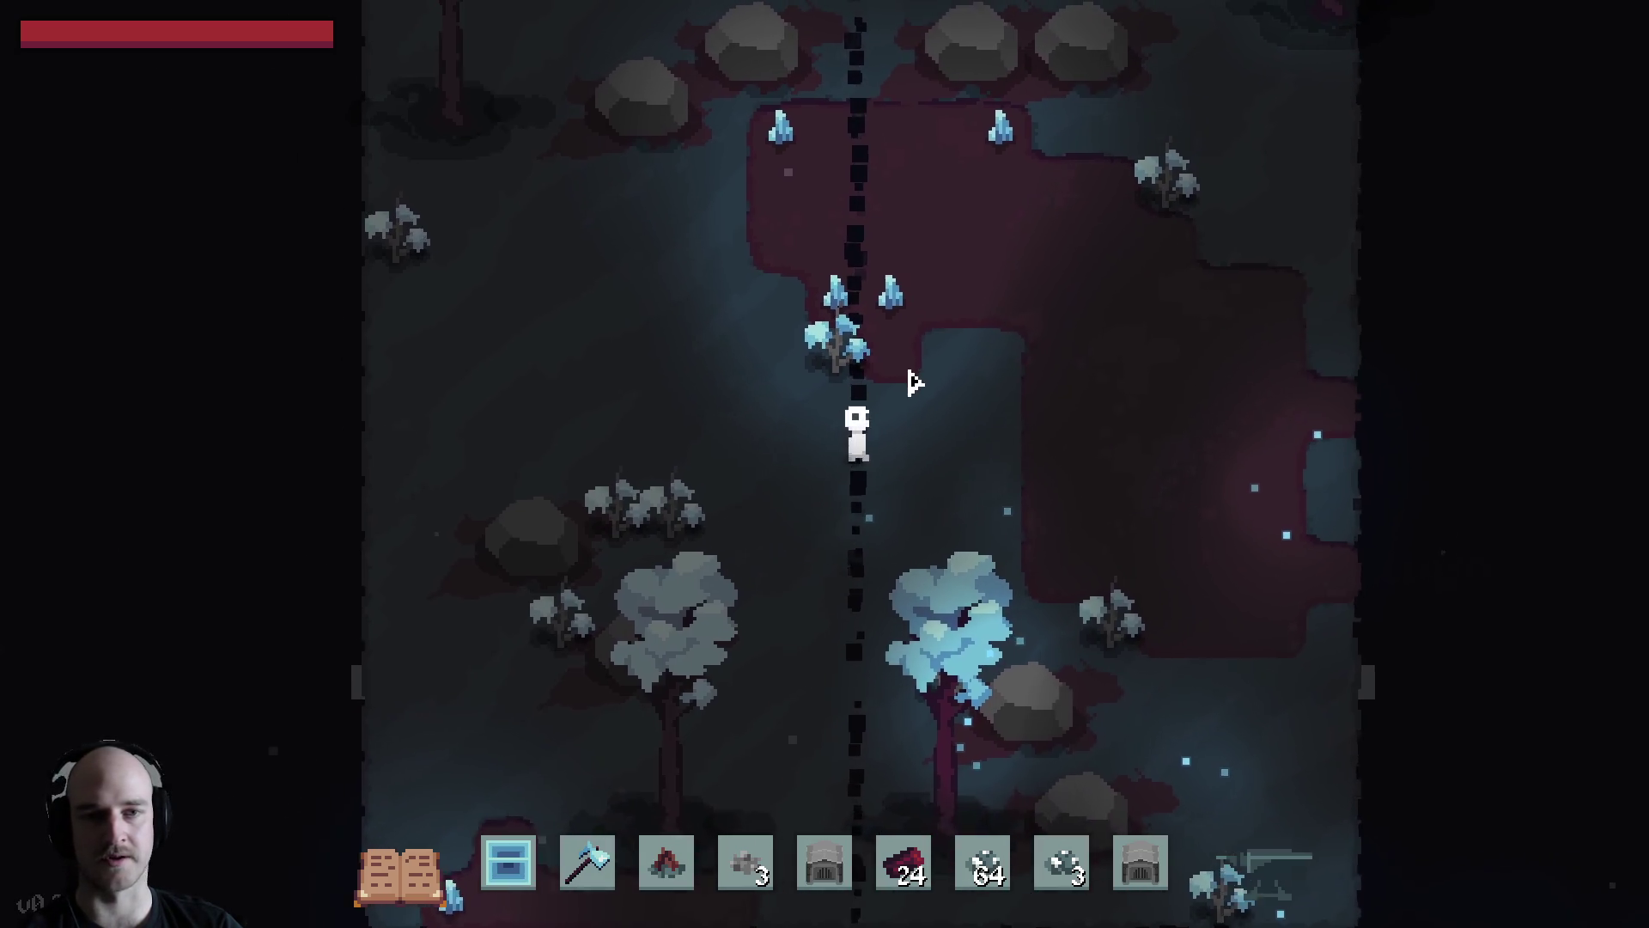
pyautogui.press('w')
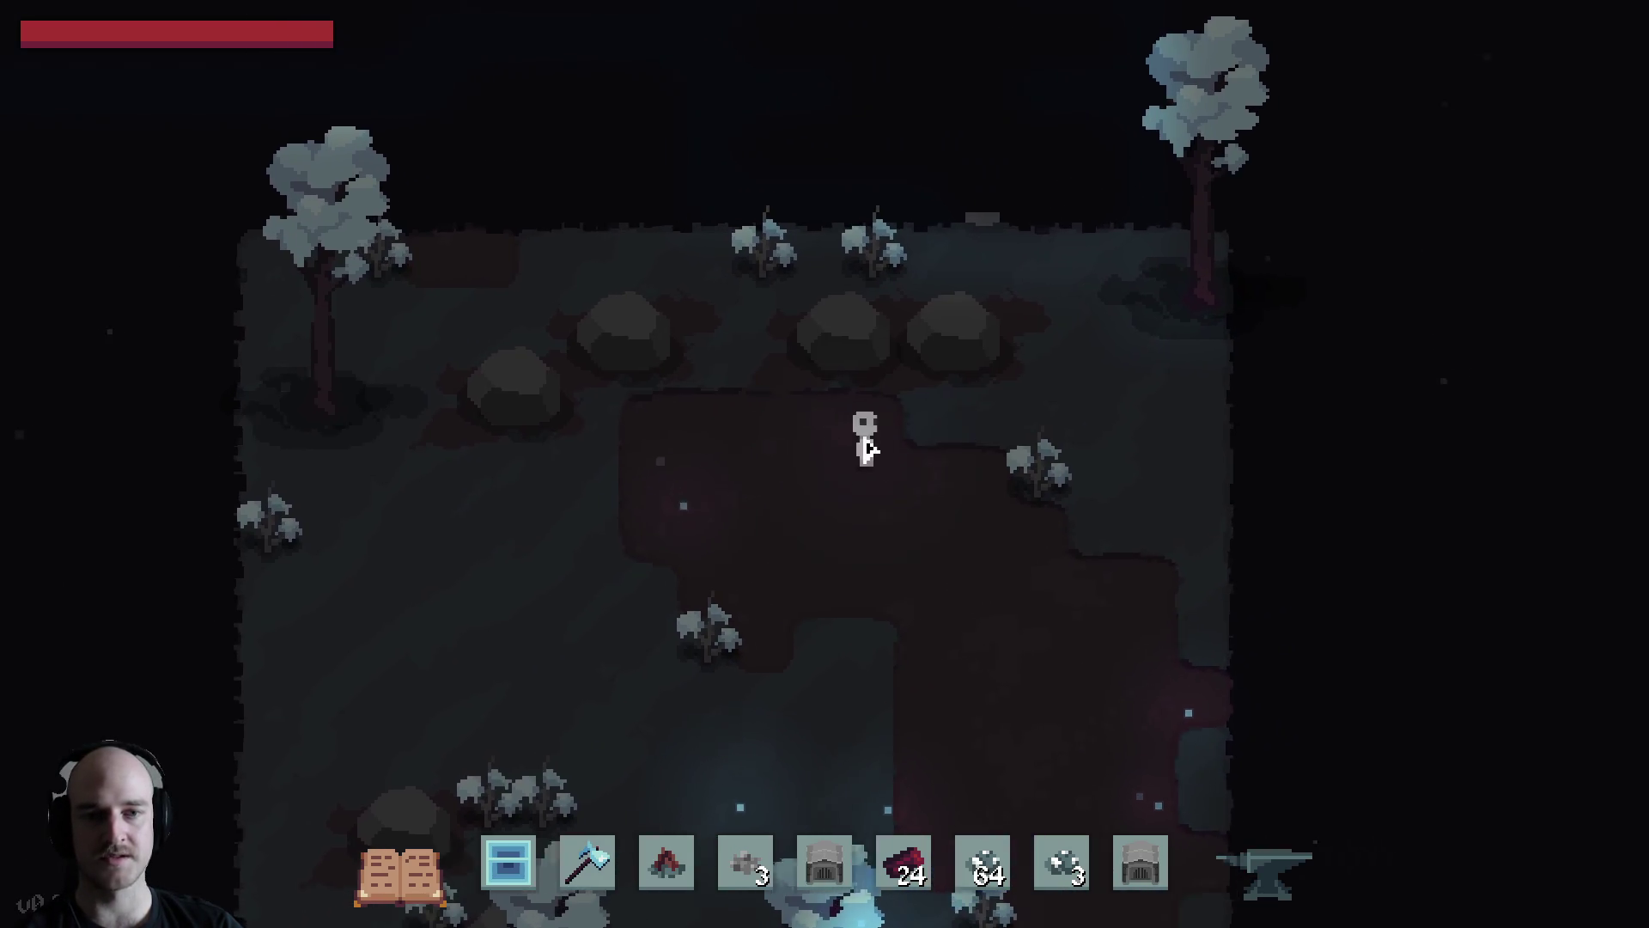
pyautogui.press('s')
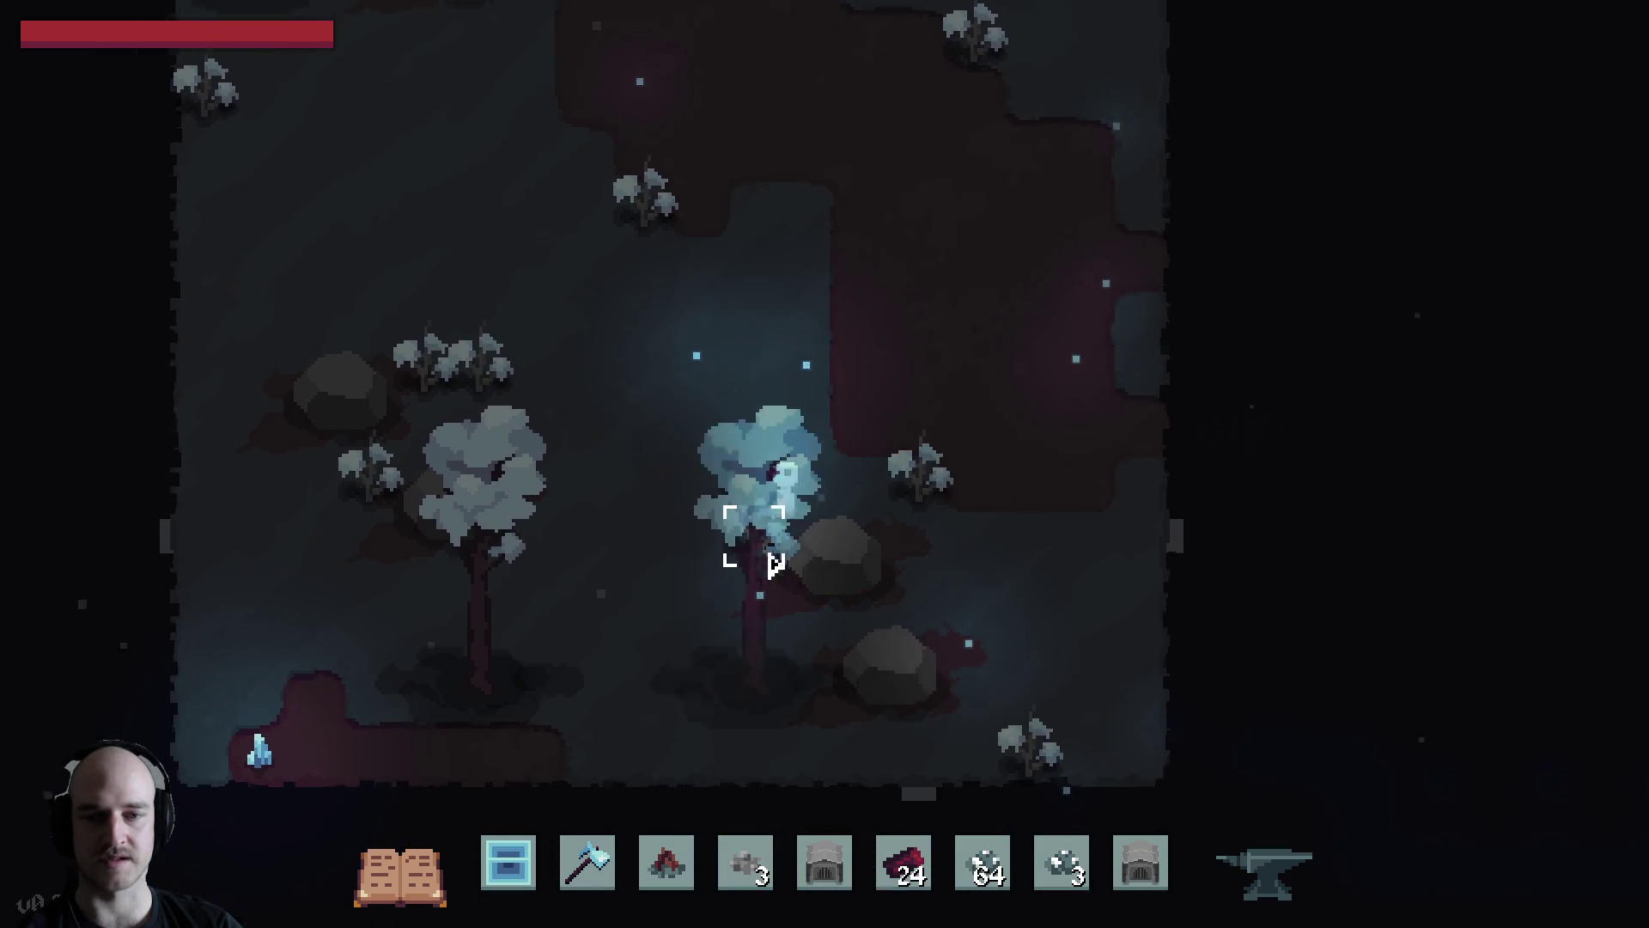
pyautogui.press('s')
pyautogui.press('a')
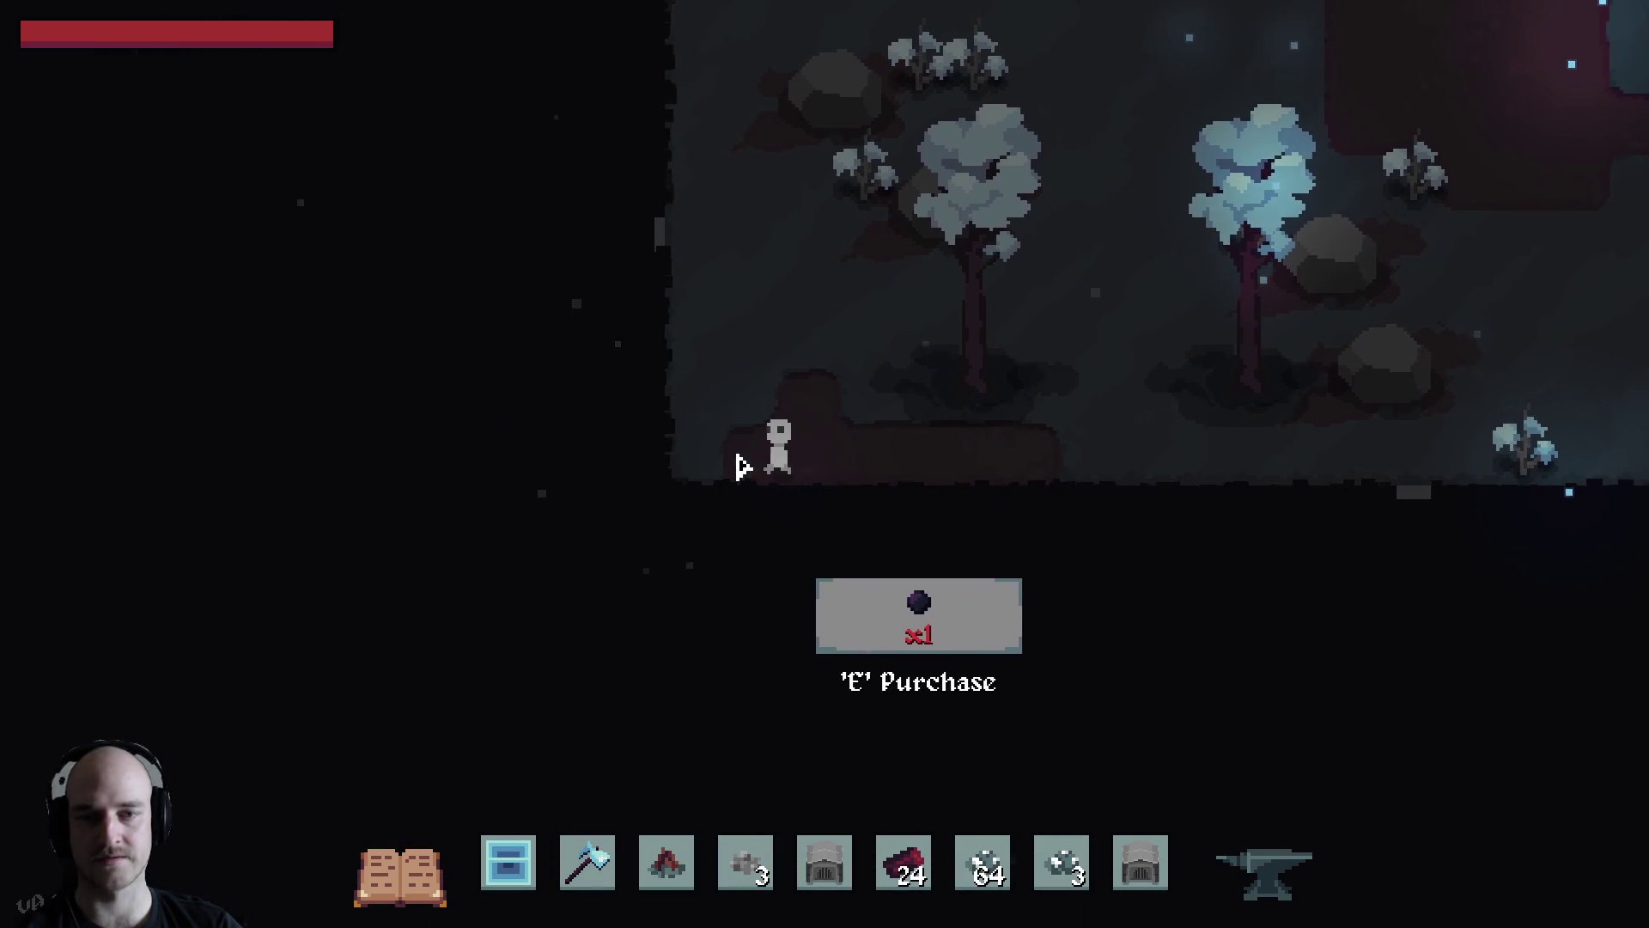
pyautogui.press('d')
pyautogui.press('s')
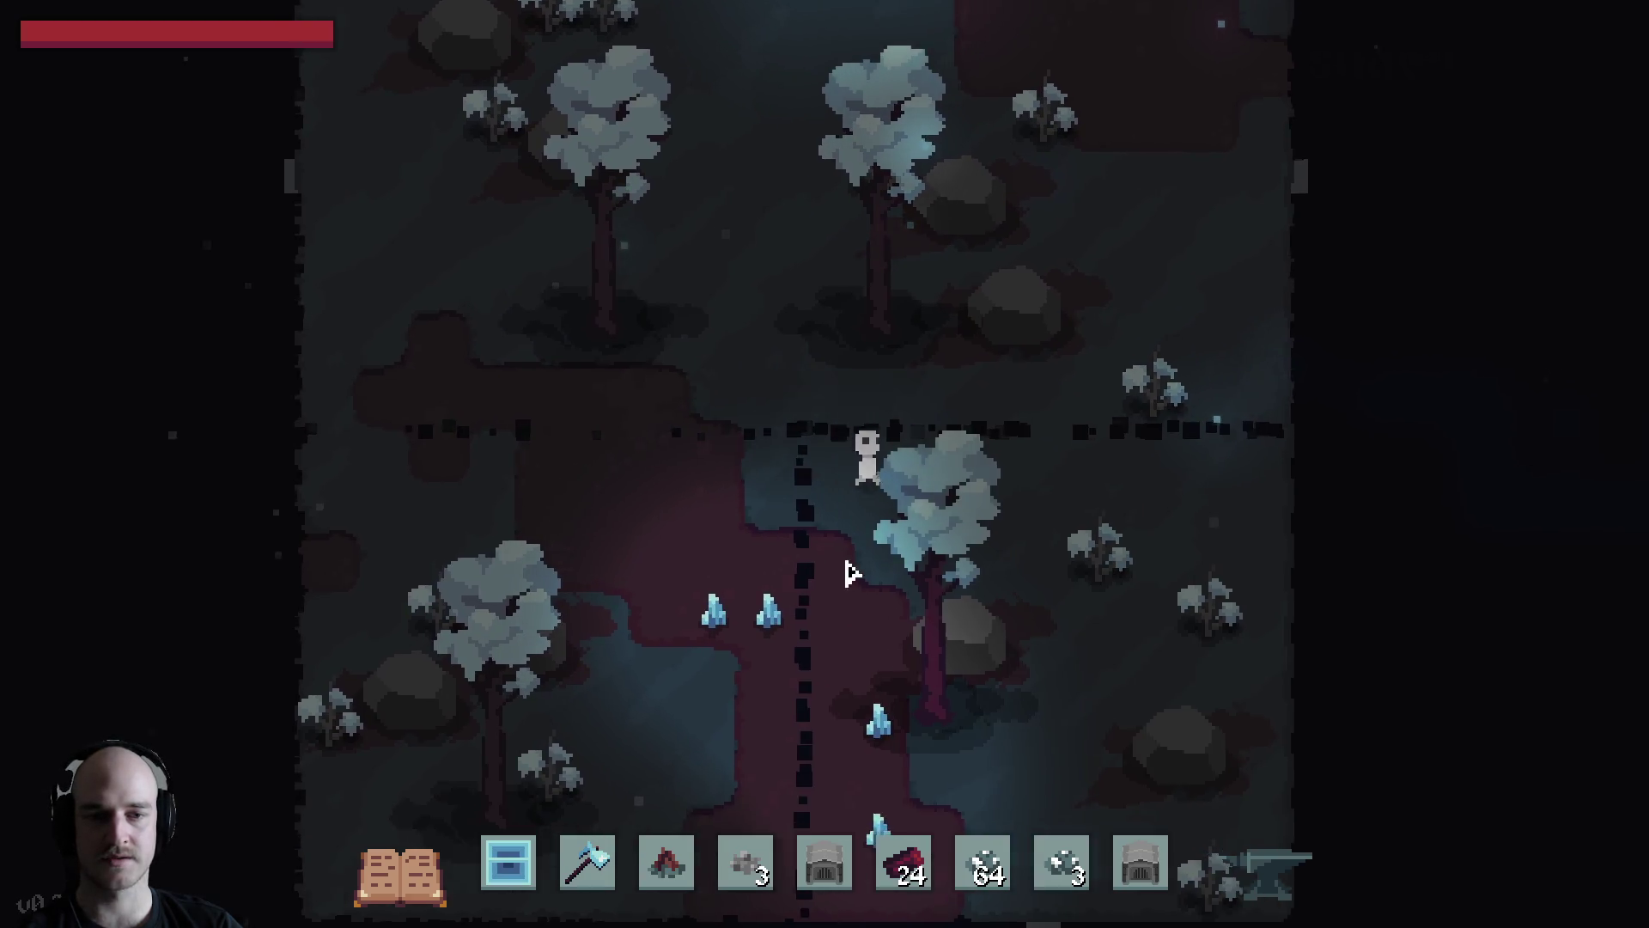
pyautogui.press('s')
pyautogui.press('d')
# Move the Crushed Limestone from the hotbar into the inventory
pyautogui.press('Tab')
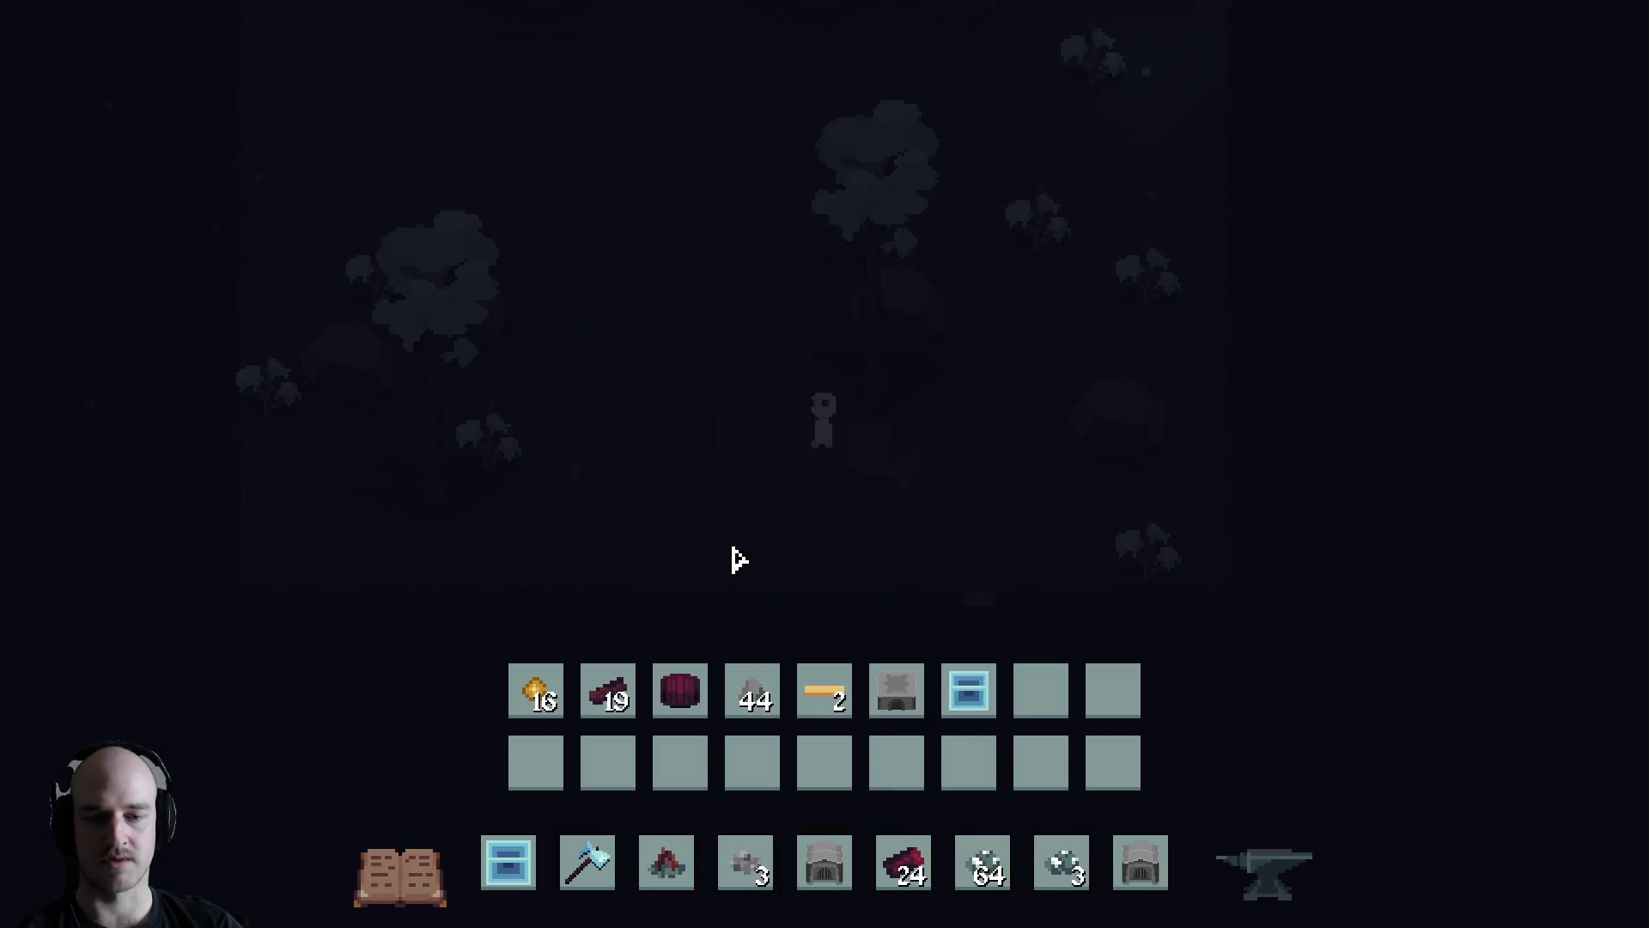
pyautogui.moveTo(746, 861); pyautogui.dragTo(1040, 690)
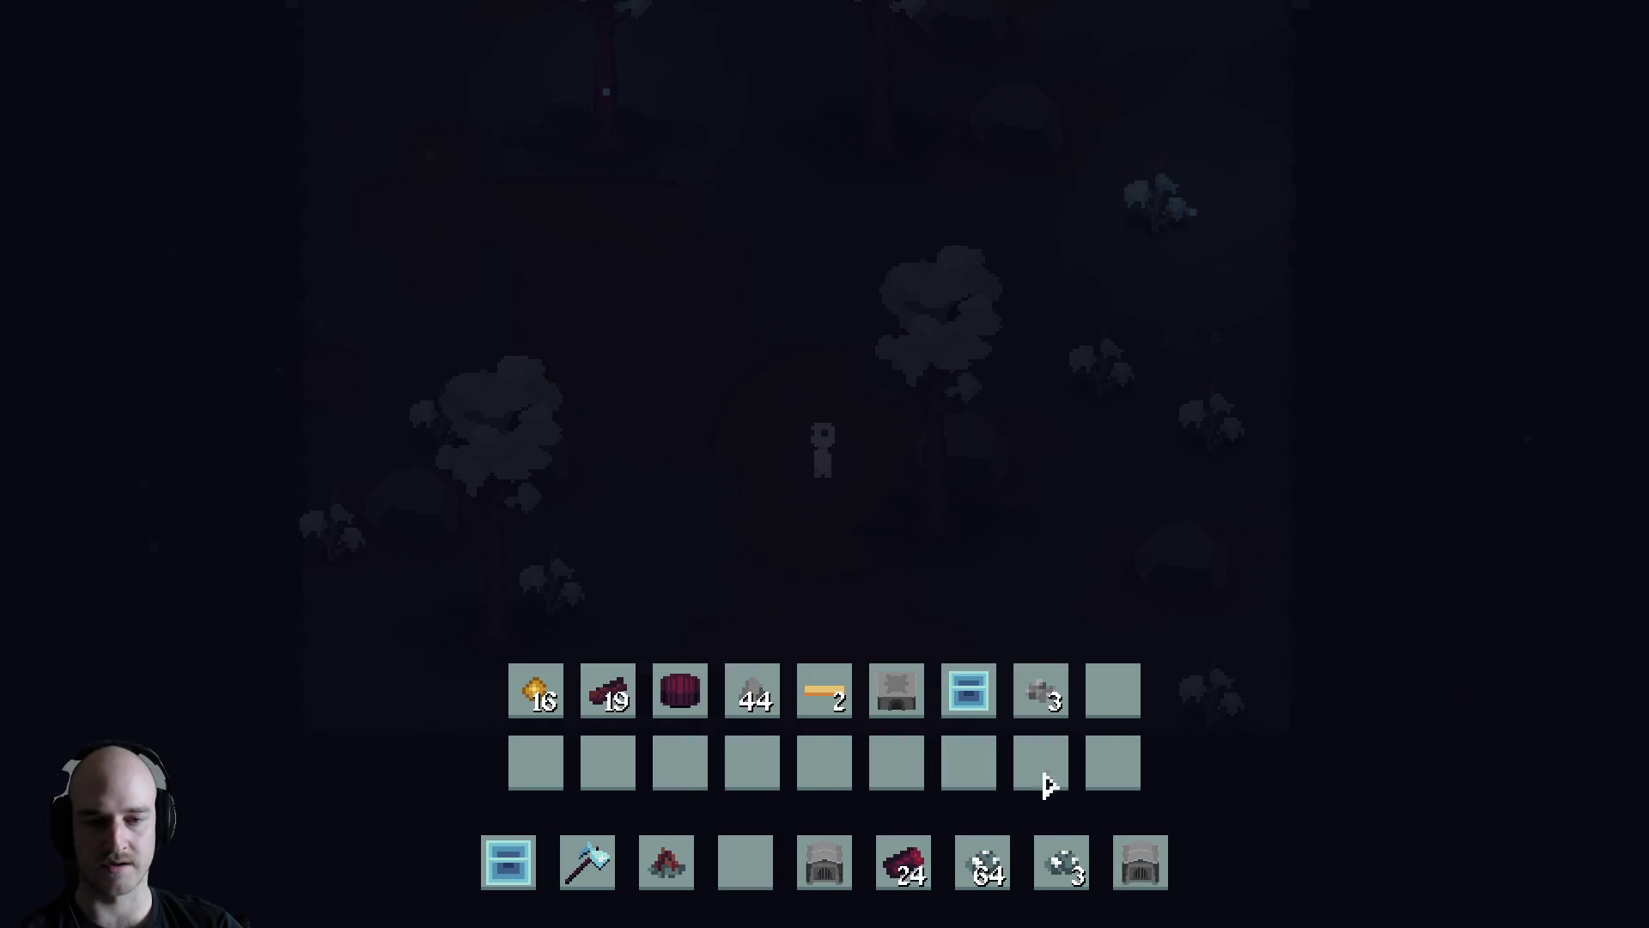
pyautogui.press('Tab')
# Craft a Growth Accelerator into the hotbar with GIB PLS, then leave the game
pyautogui.press('c')
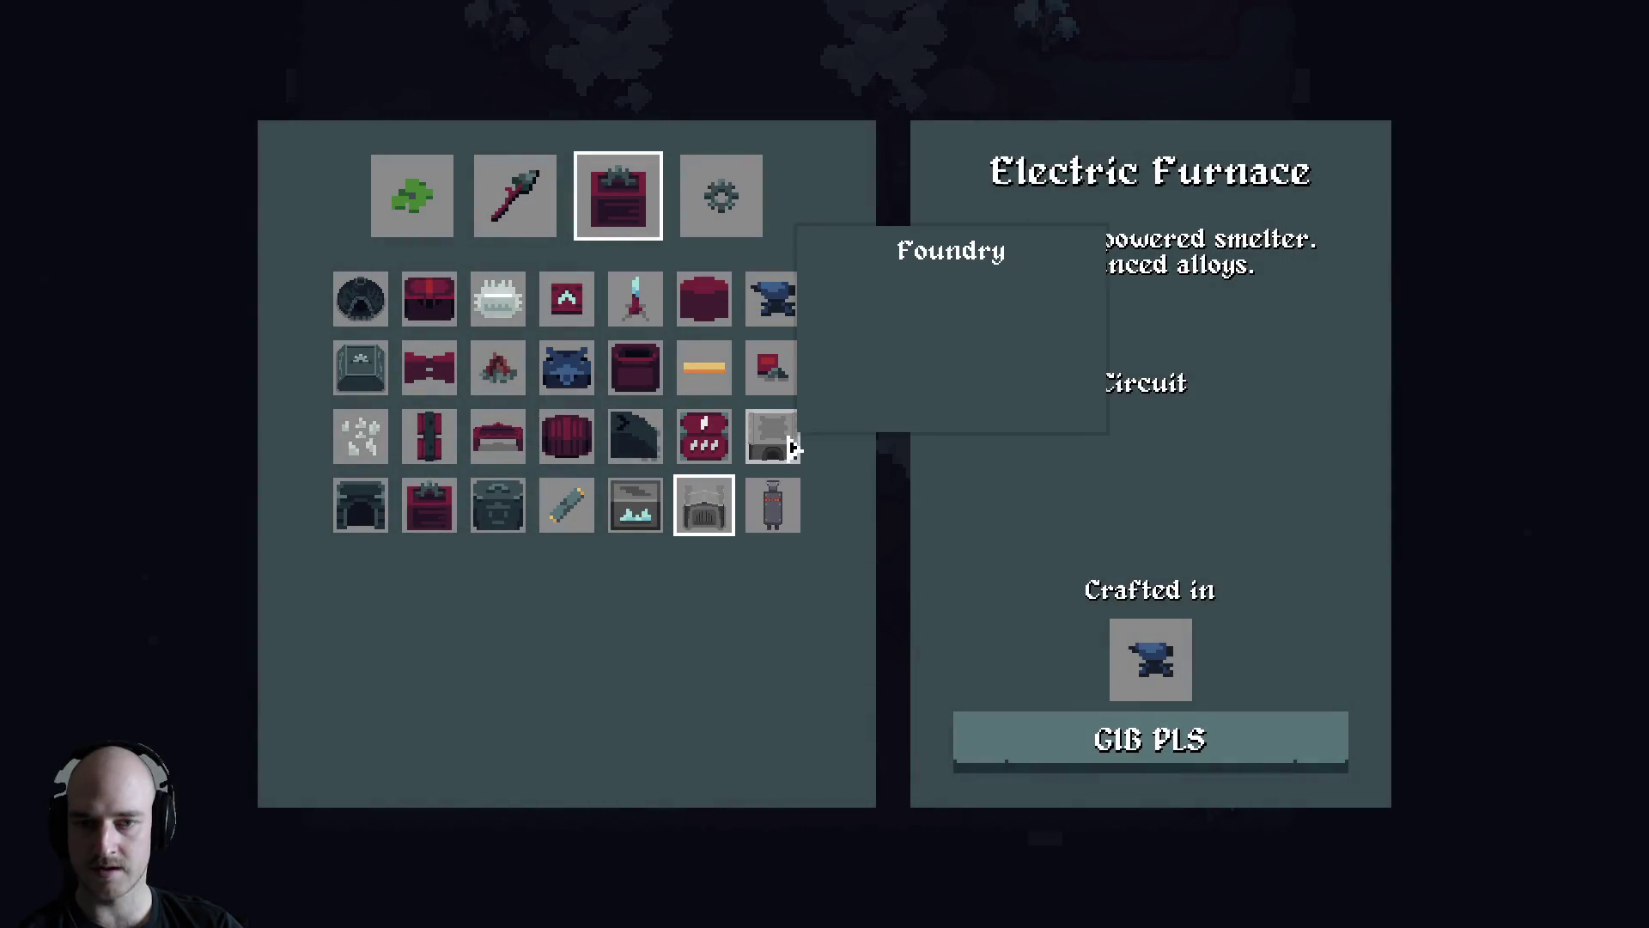
pyautogui.click(636, 505)
pyautogui.click(1116, 739)
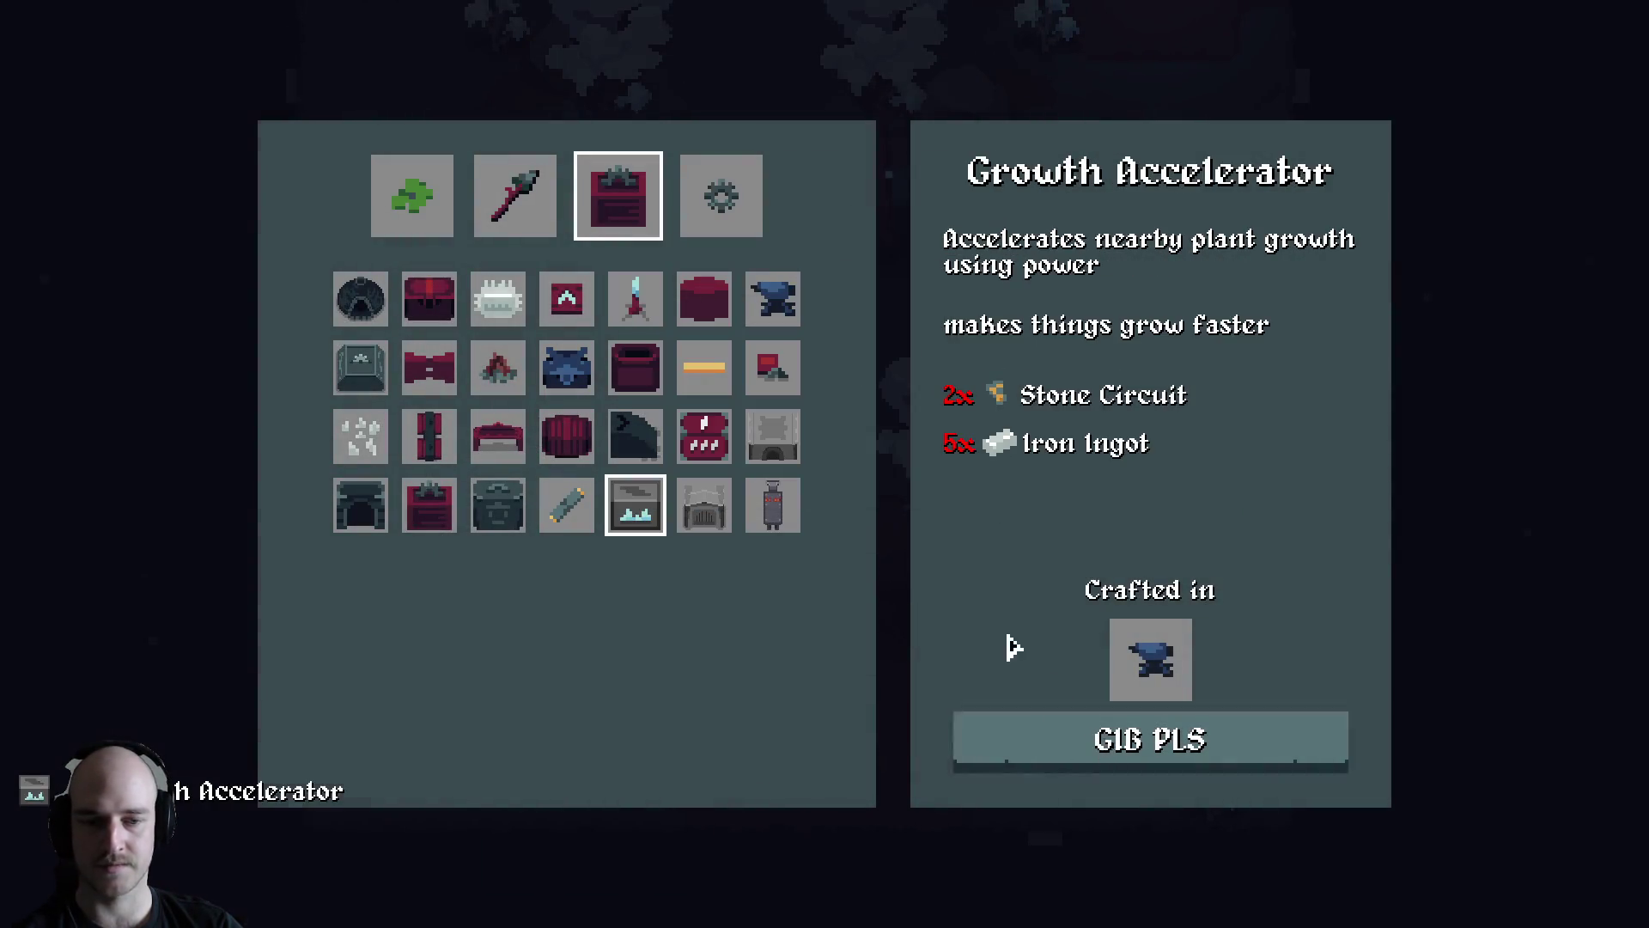
pyautogui.press('c')
pyautogui.press('w')
pyautogui.rightClick(593, 481)
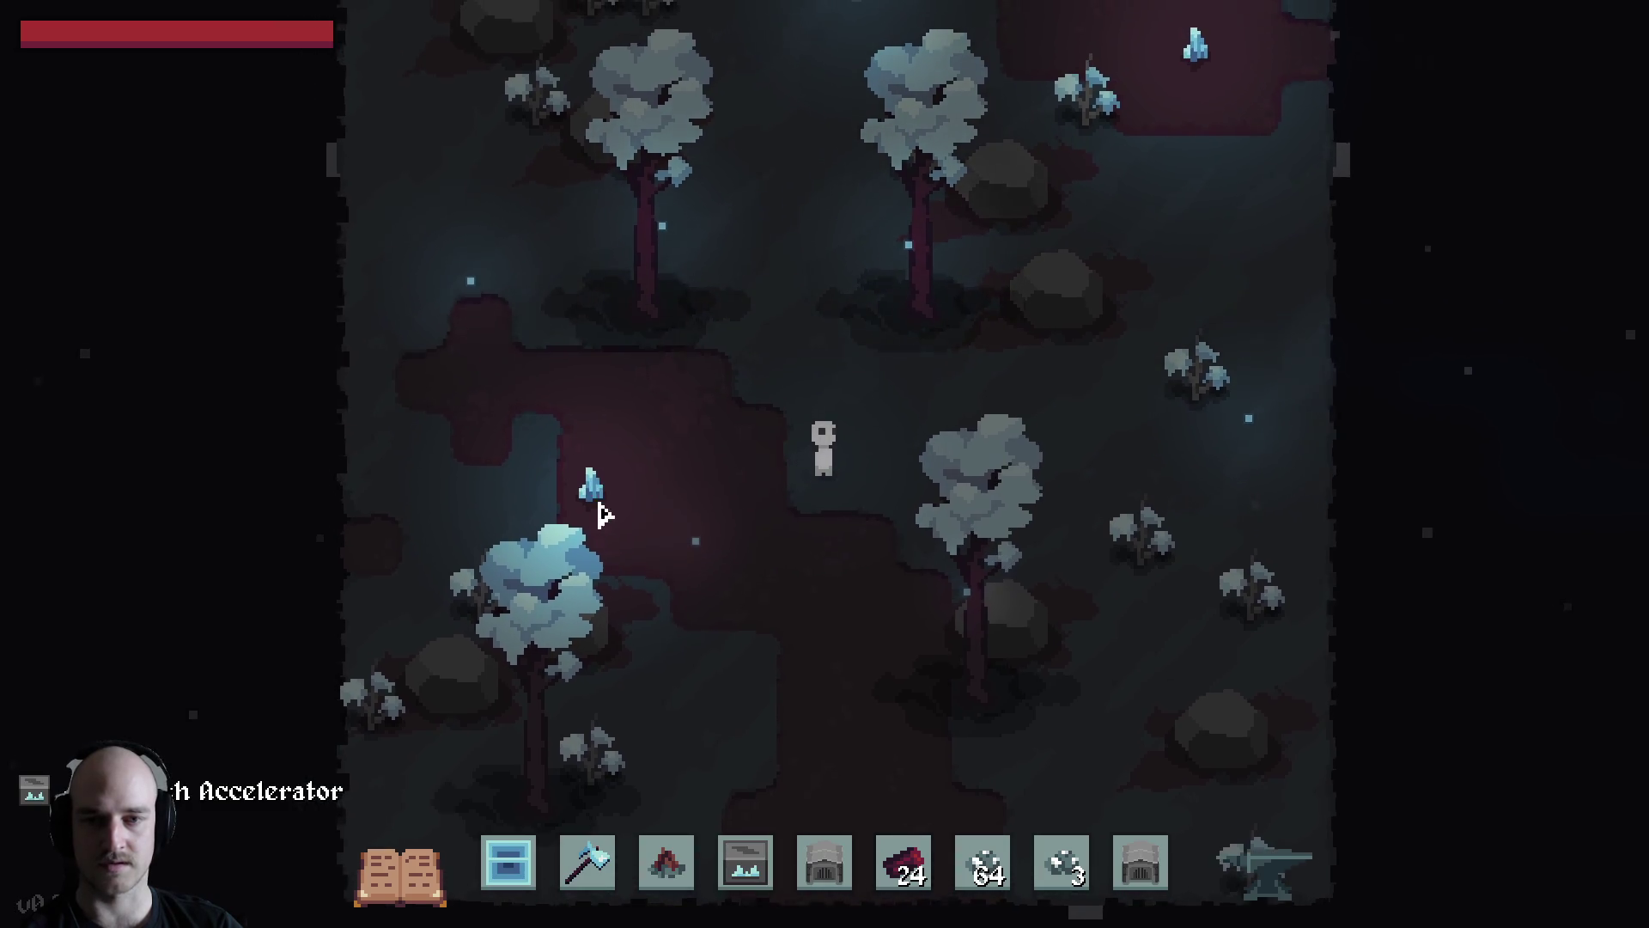
pyautogui.press('w')
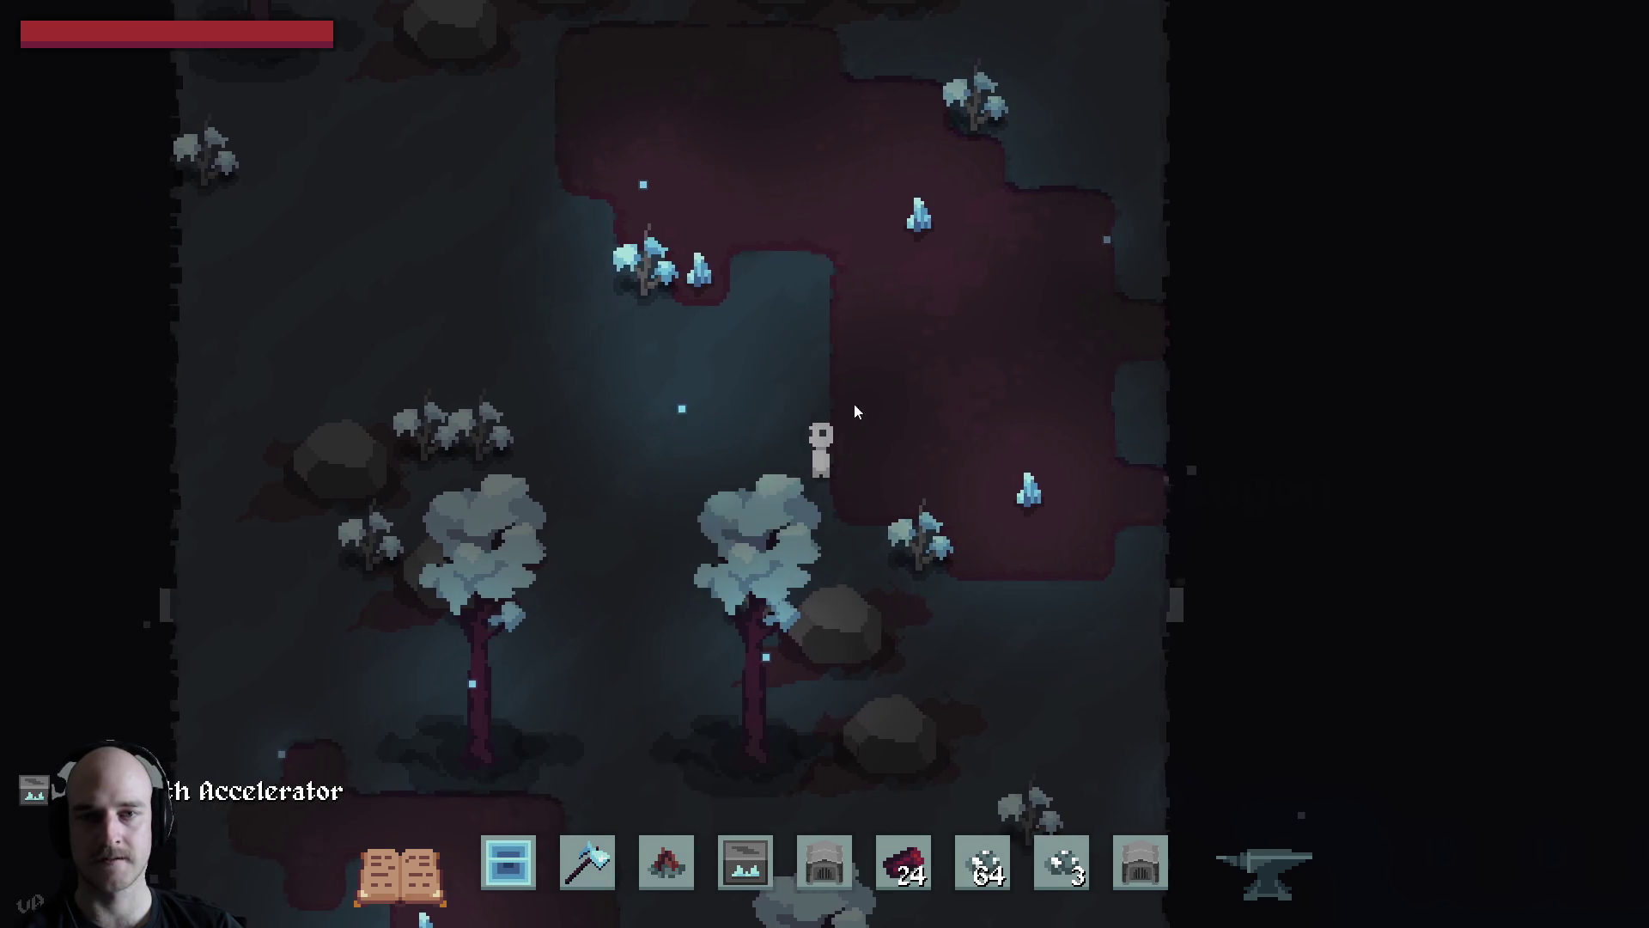
pyautogui.hotkey('alt', 'Tab')
# Send Claude 'respawn is feeling way too fast' and return to Terrafactor
pyautogui.moveTo(663, 913)
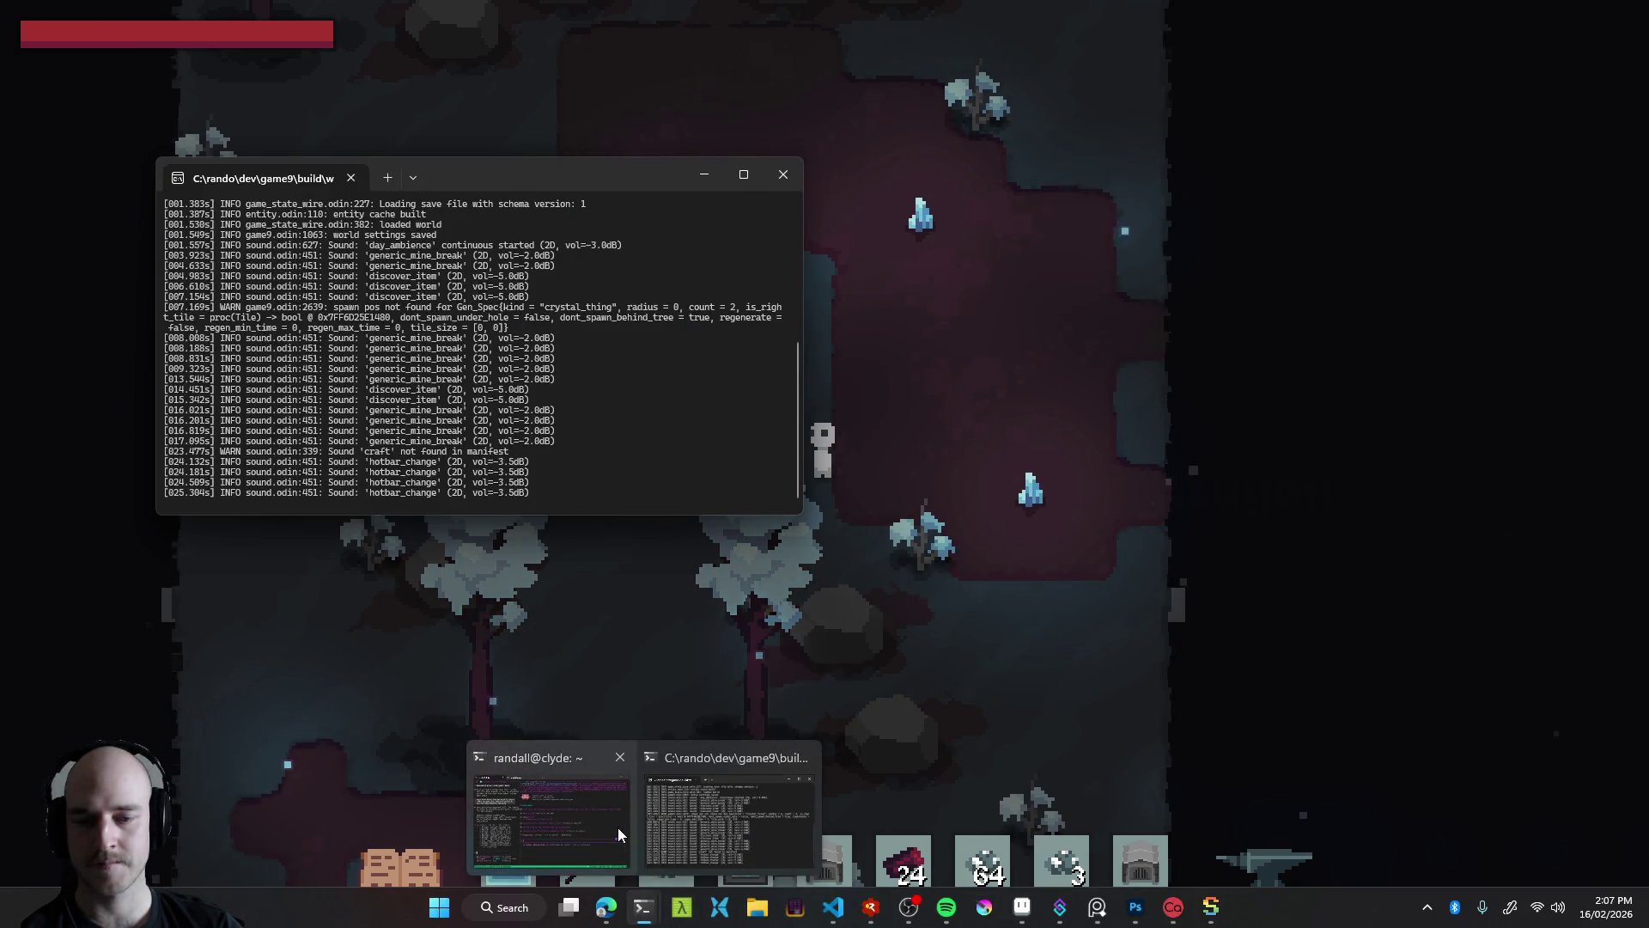
pyautogui.click(617, 827)
pyautogui.write('respawn is feeling way too fast')
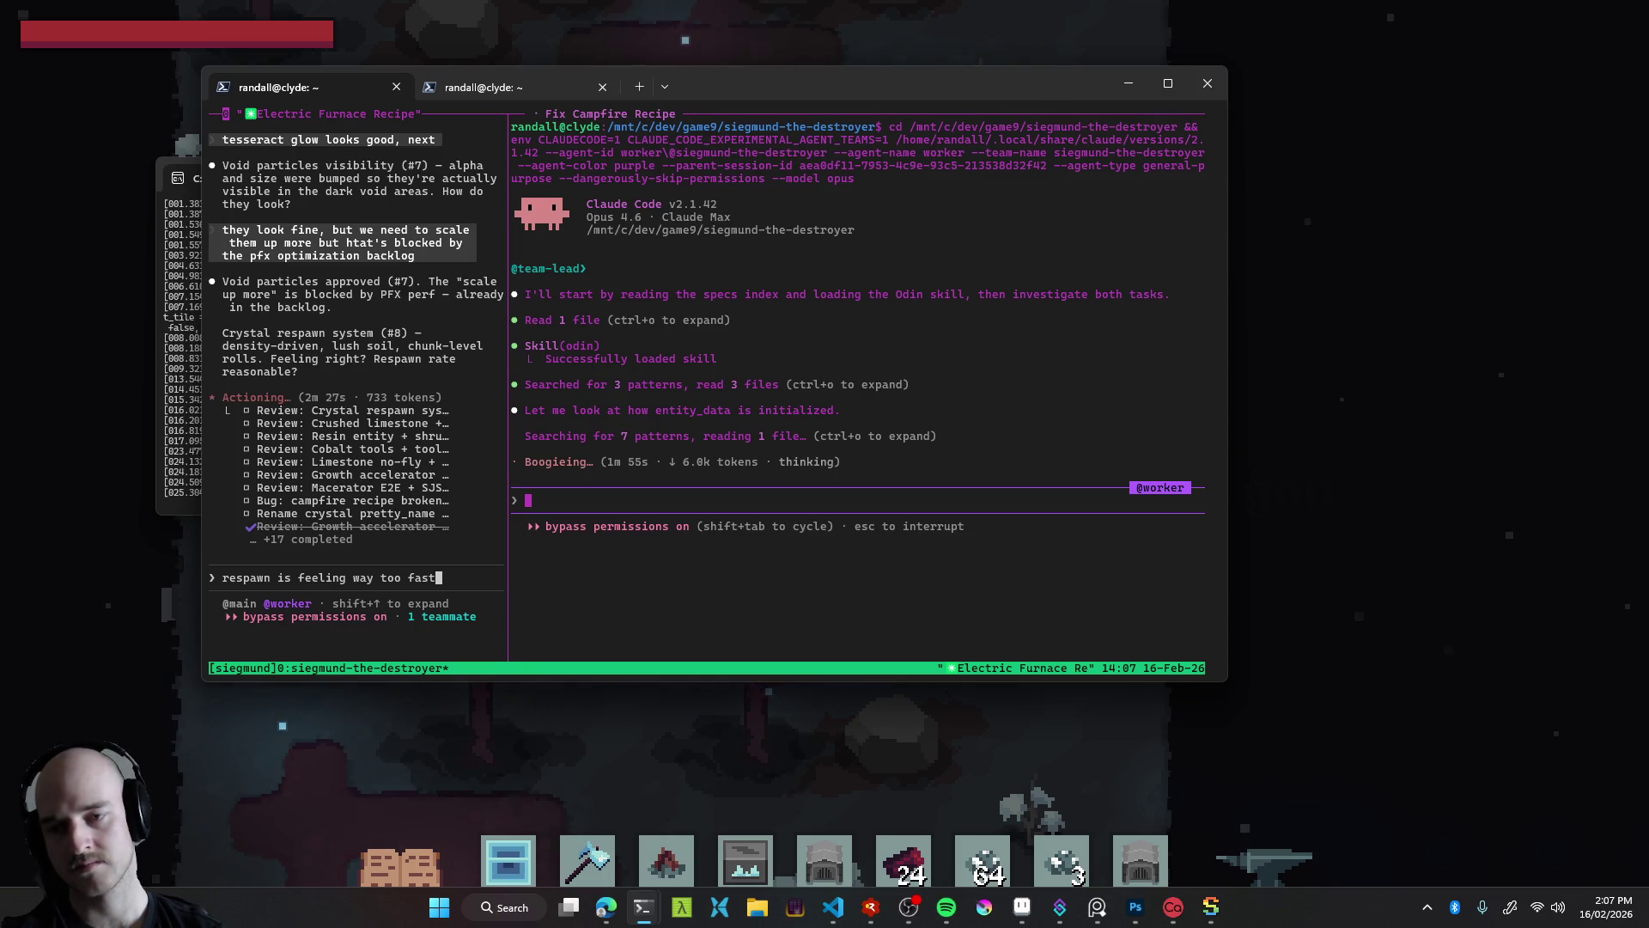
pyautogui.press('Return')
pyautogui.hotkey('alt', 'Tab')
pyautogui.hotkey('alt', 'Tab')
pyautogui.press('Tab')
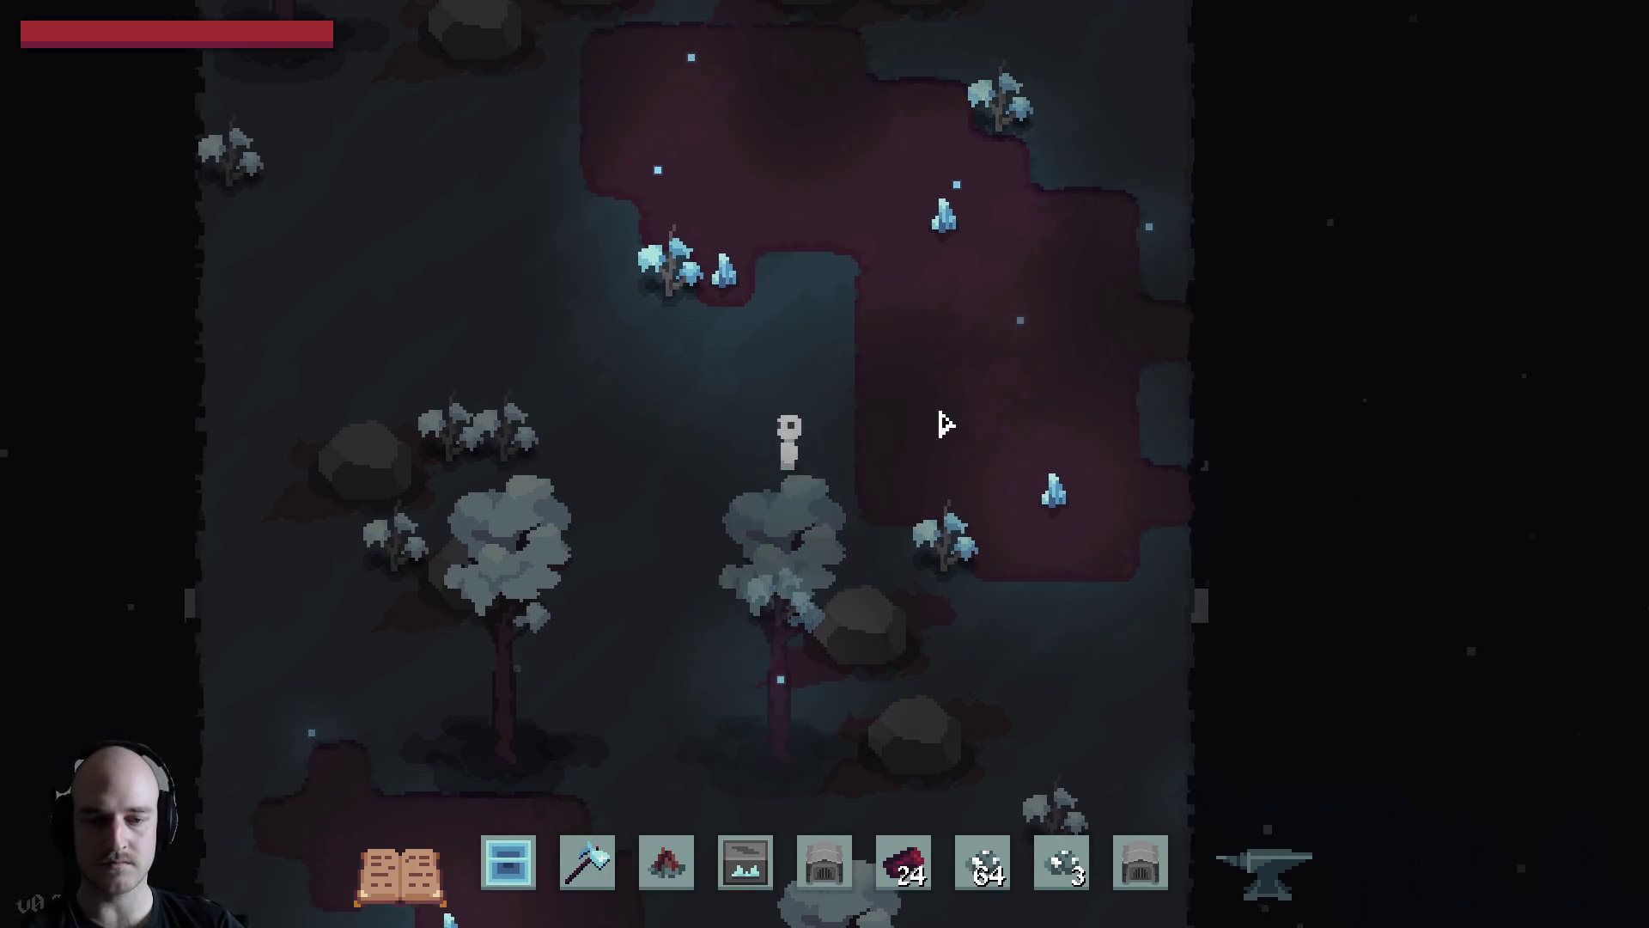
# Place the Growth Accelerator beside the crystals and move the red item off the hotbar
pyautogui.hotkey('w', 'a')
pyautogui.press('4')
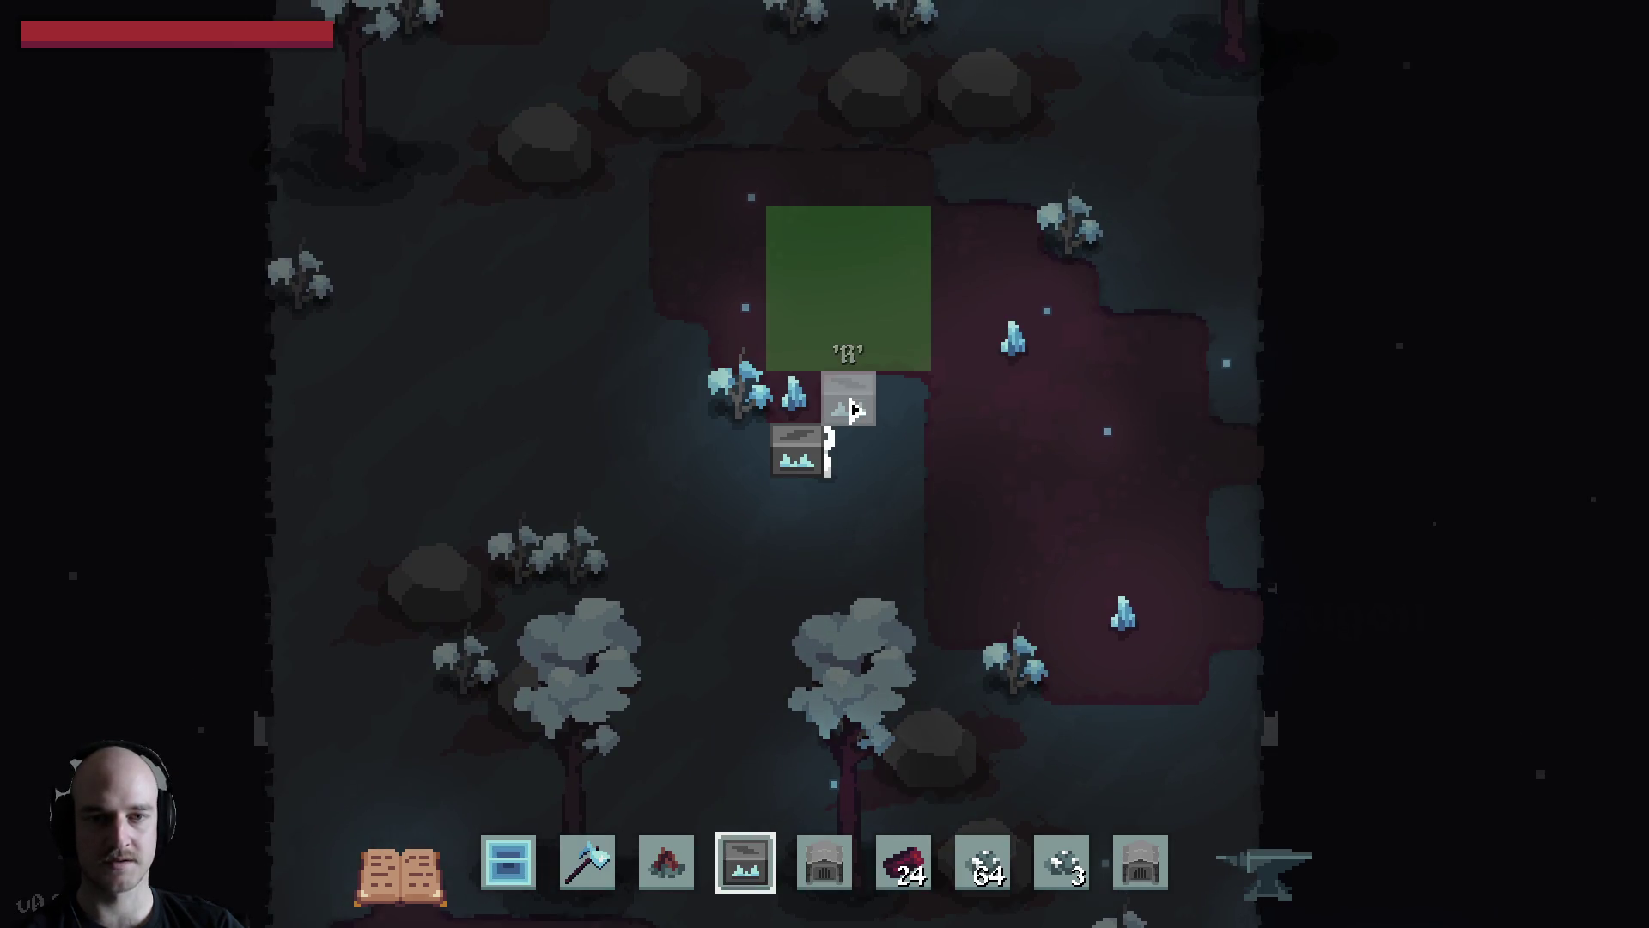
pyautogui.click(853, 410)
pyautogui.press('e')
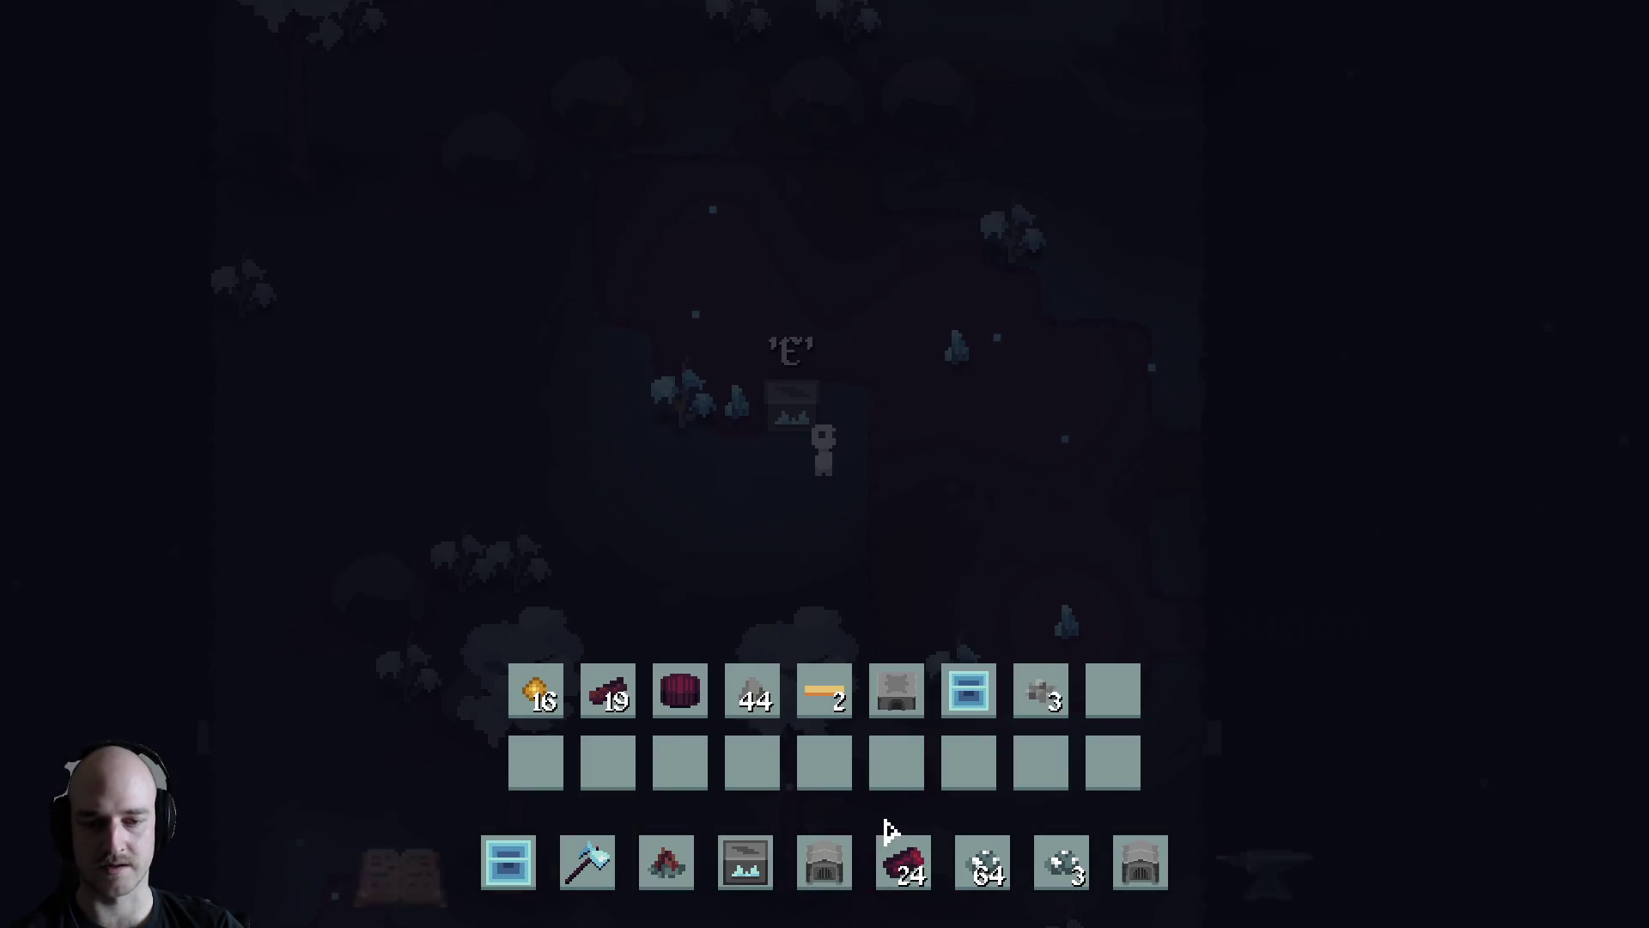
pyautogui.click(891, 831)
pyautogui.press('e')
# Spawn a dev_power_generator into the inventory from the debug tools
pyautogui.press('`')
pyautogui.click(159, 665)
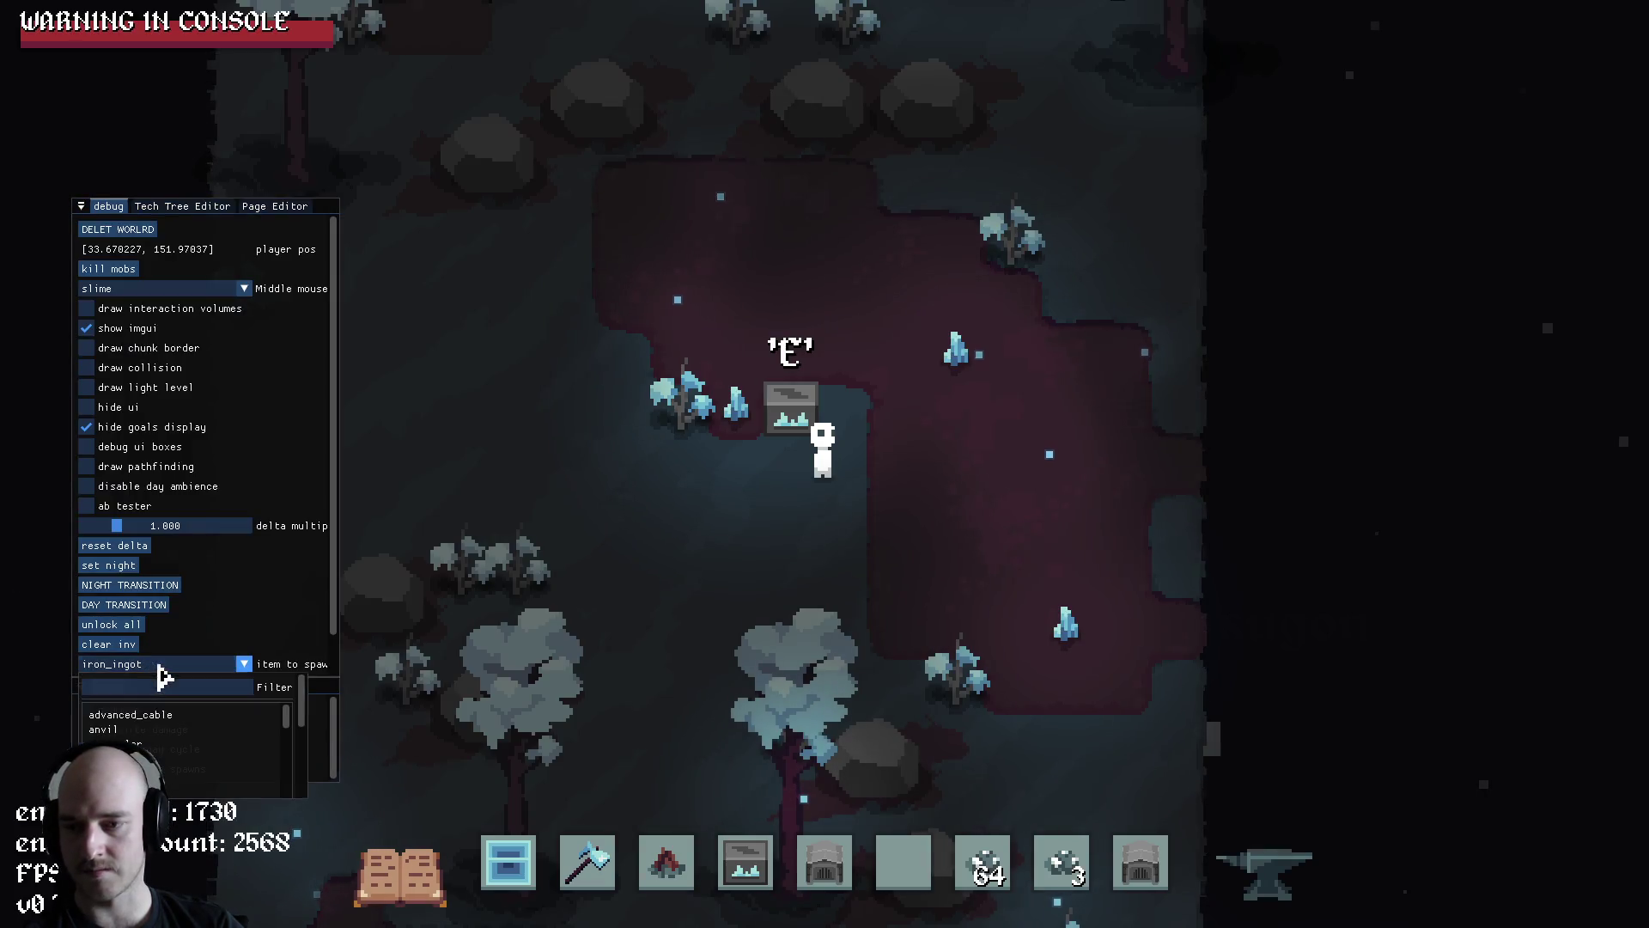
pyautogui.write('gener')
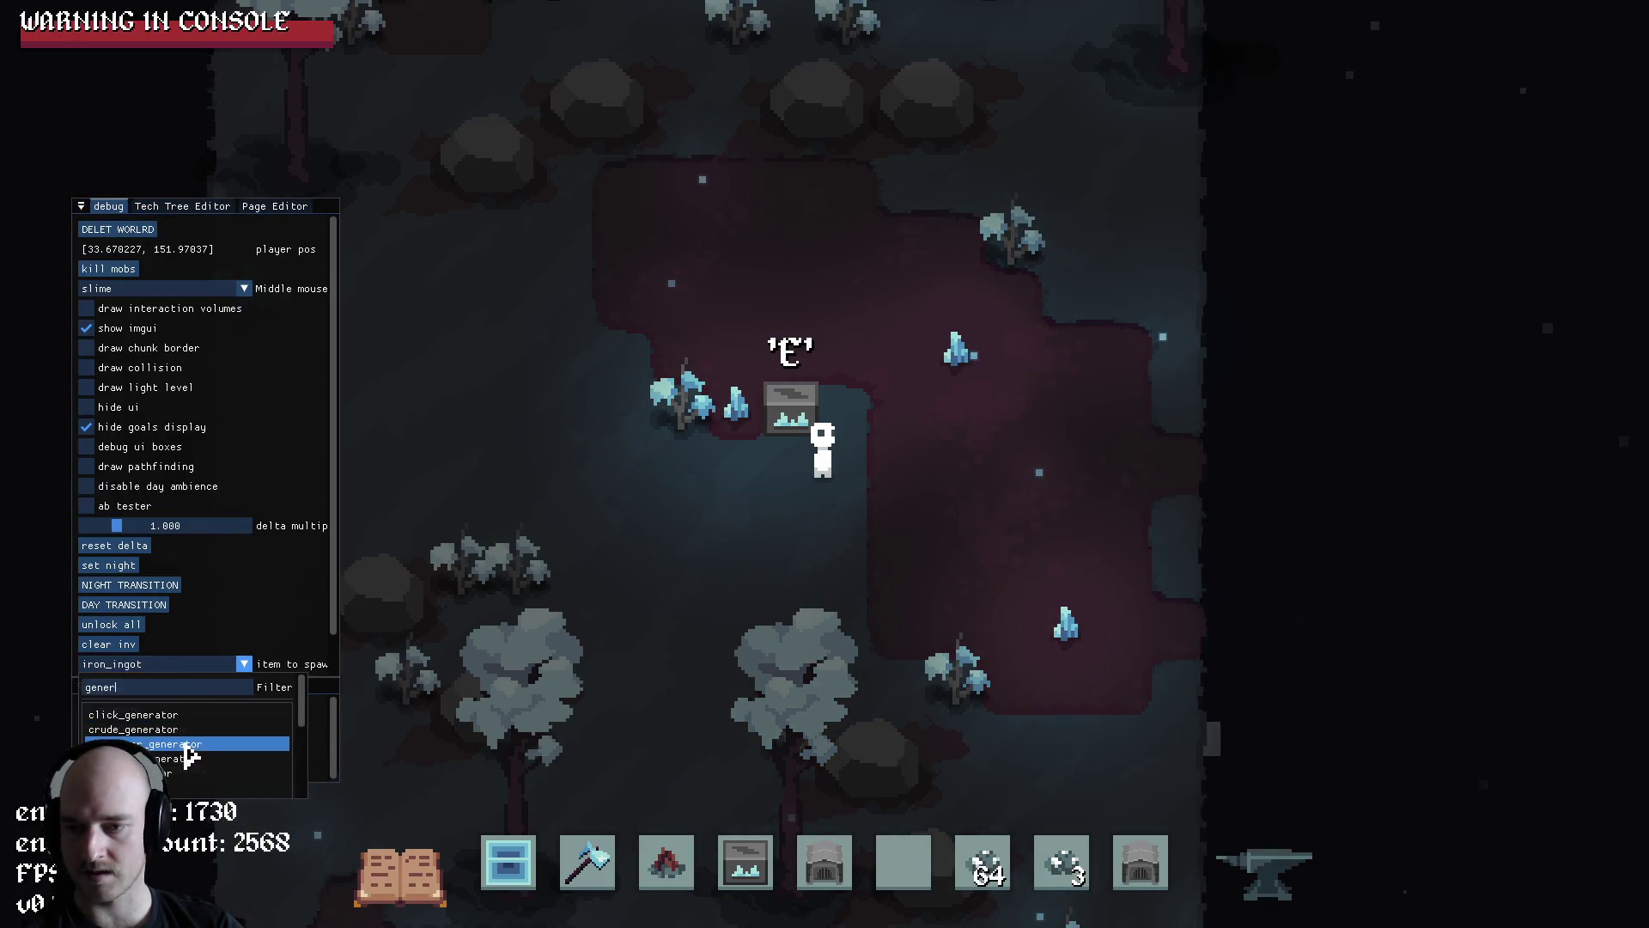
pyautogui.click(186, 745)
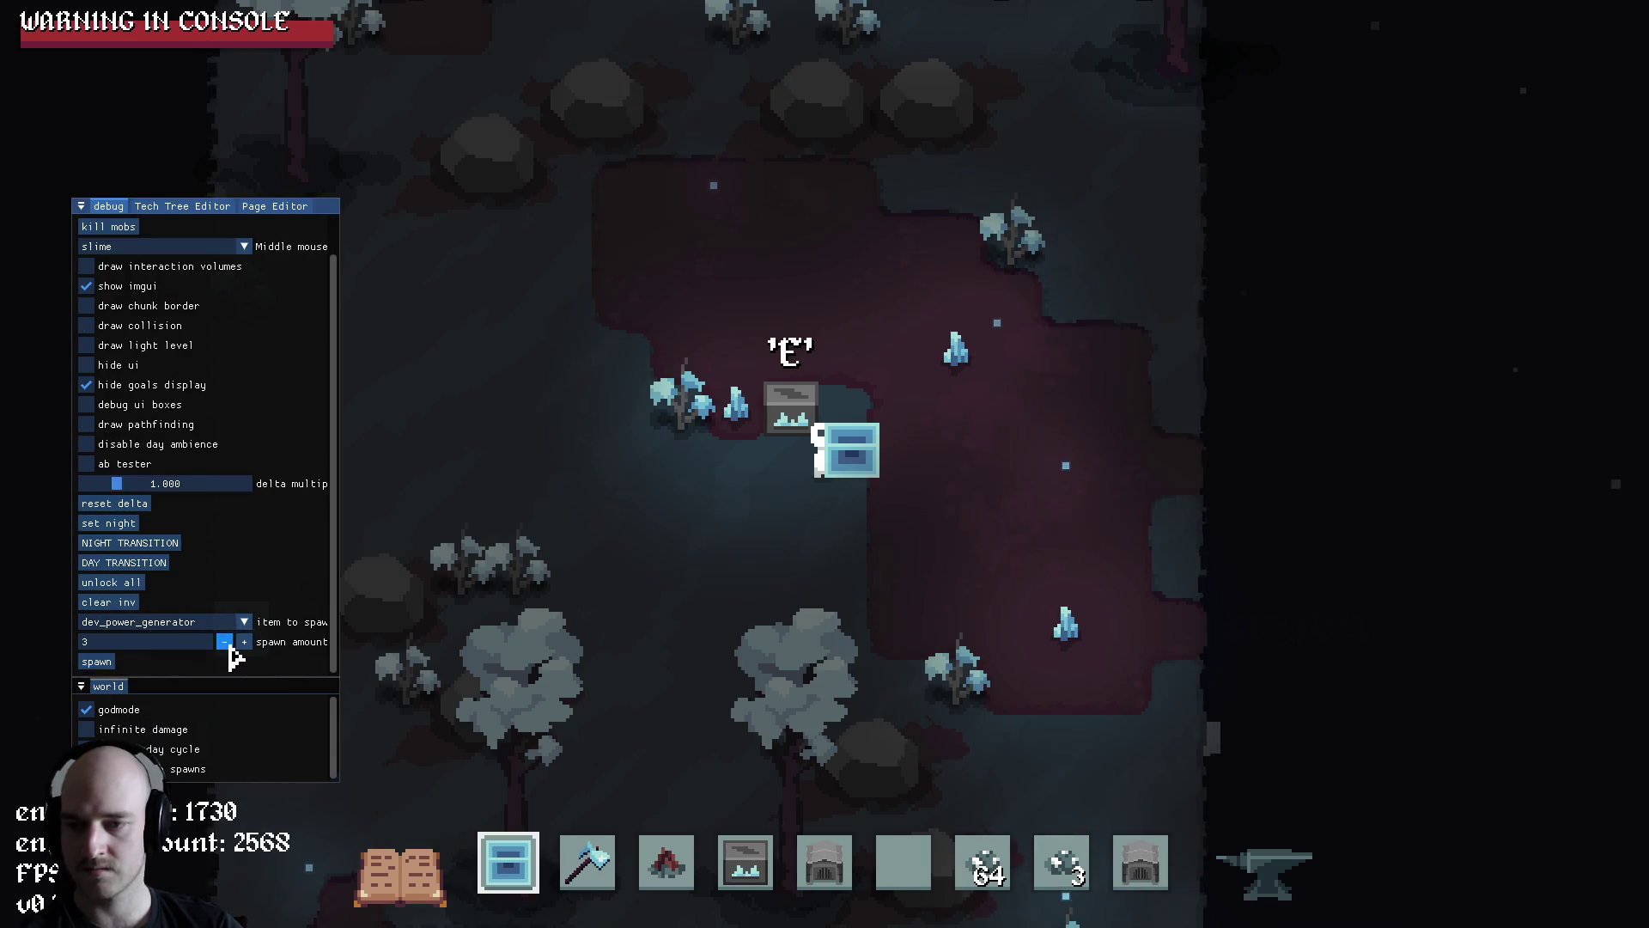
pyautogui.click(97, 662)
pyautogui.press('Escape')
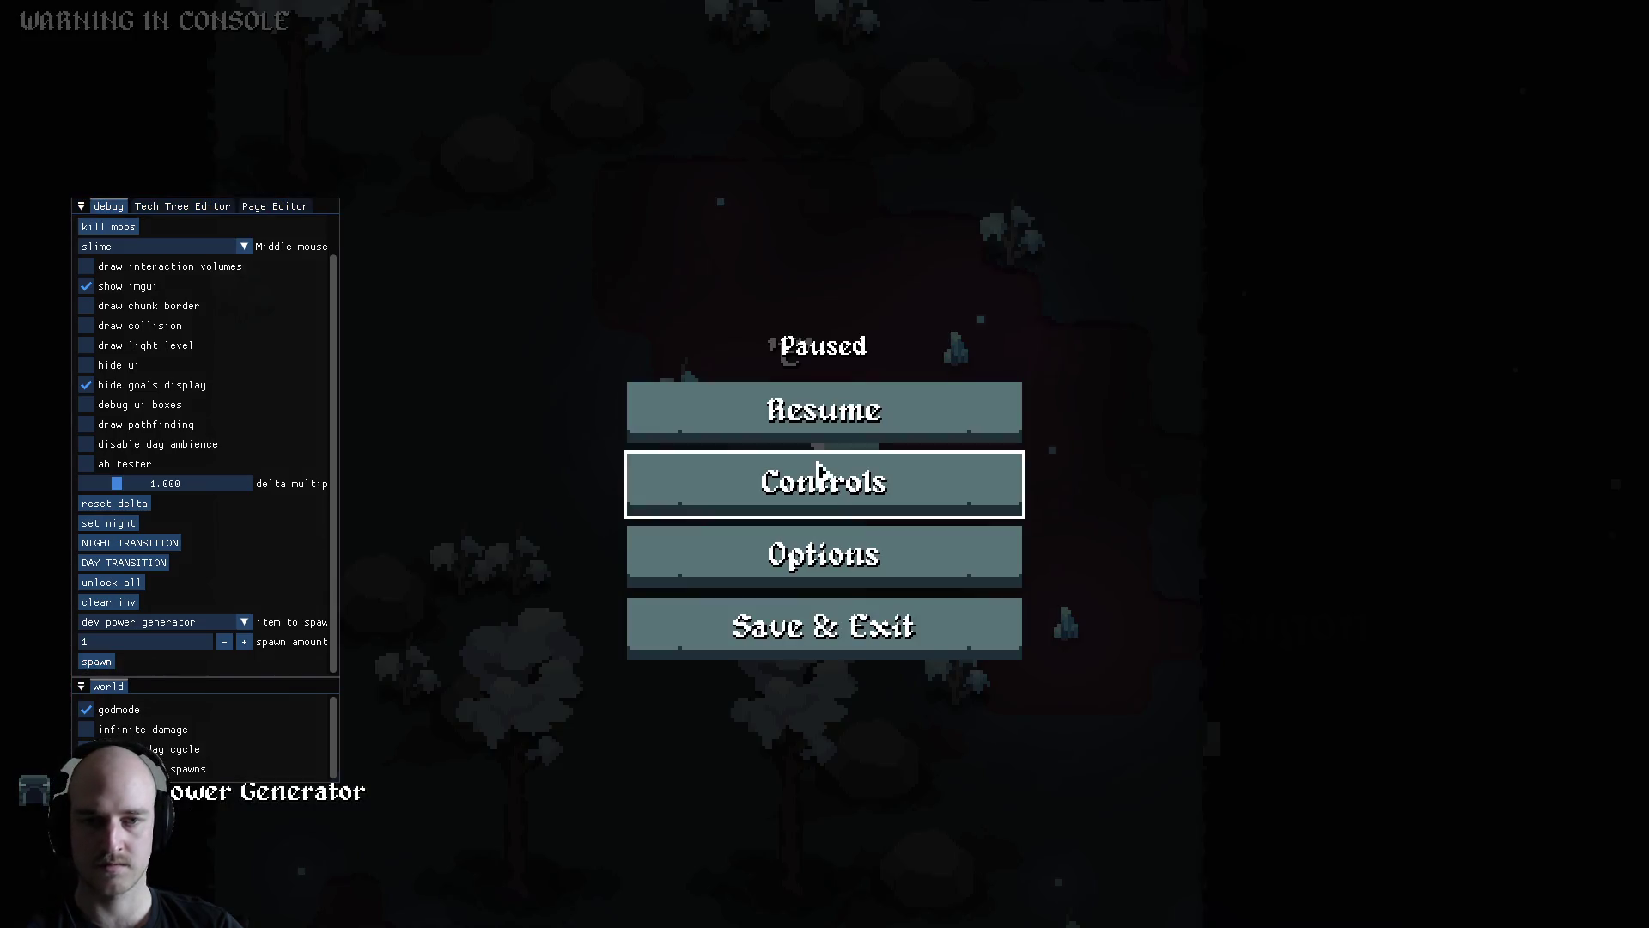
pyautogui.press('Escape')
# Swap the Growth Accelerator off the hotbar for copper wire and ready the power generator
pyautogui.press('7')
pyautogui.press('Tab')
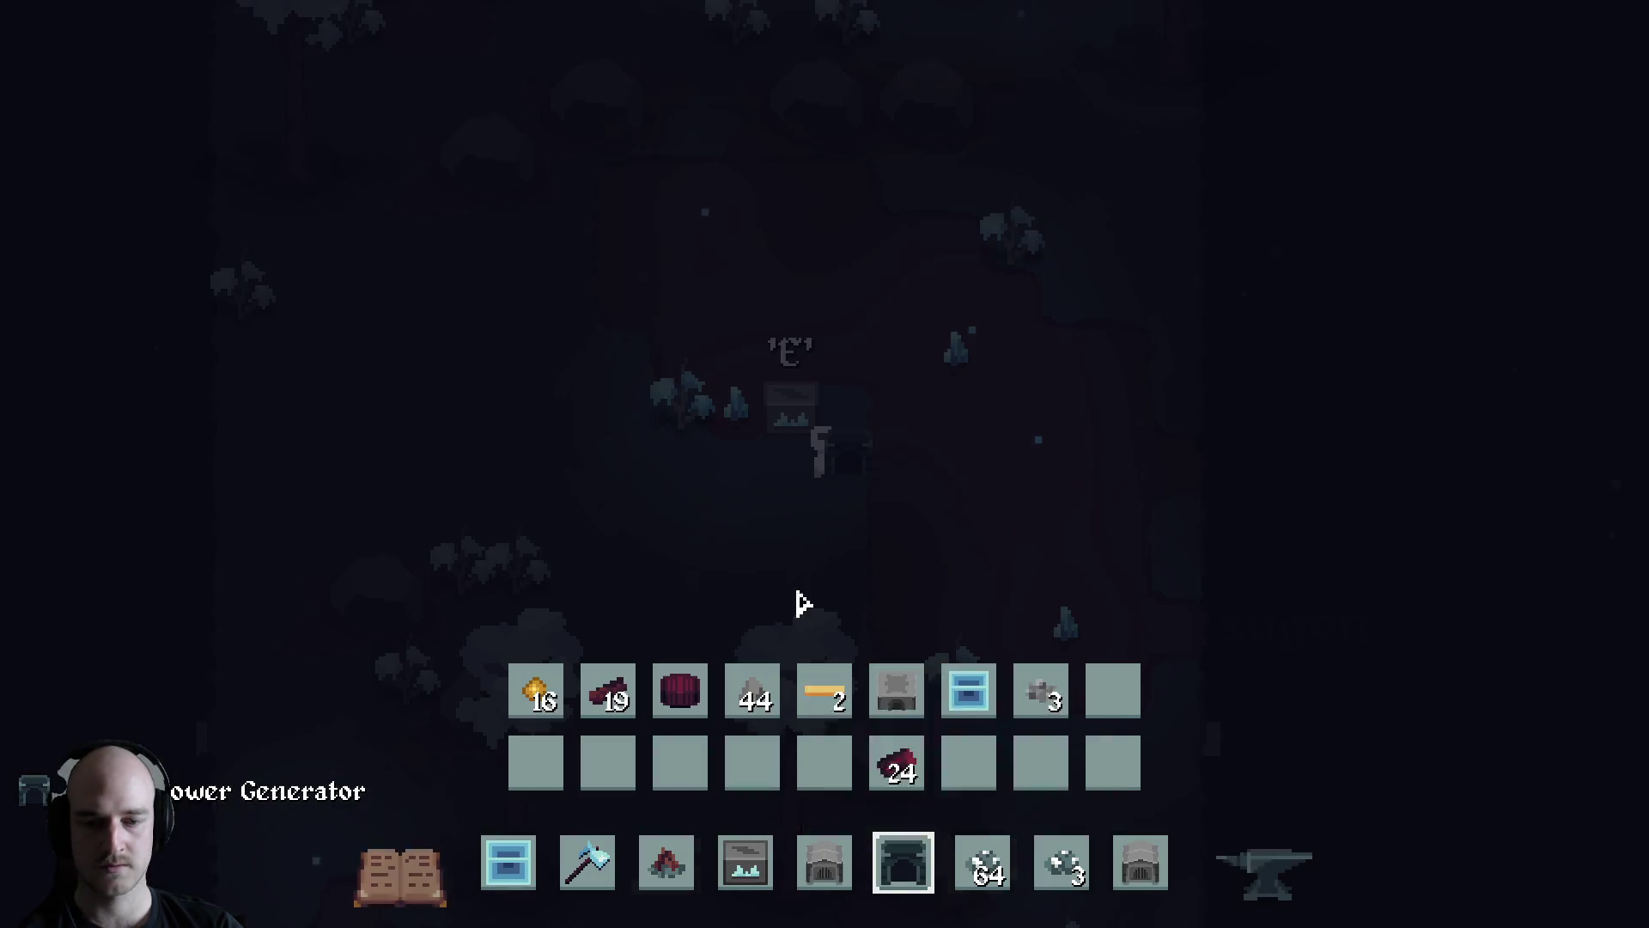
pyautogui.keyDown('shift'); pyautogui.click(745, 861); pyautogui.keyUp('shift')
pyautogui.moveTo(825, 691); pyautogui.dragTo(717, 859)
pyautogui.press('Tab')
pyautogui.press('4')
pyautogui.press('6')
pyautogui.press('4')
# Reposition the power generator at a new building spot and run copper wire from it
pyautogui.press('w')
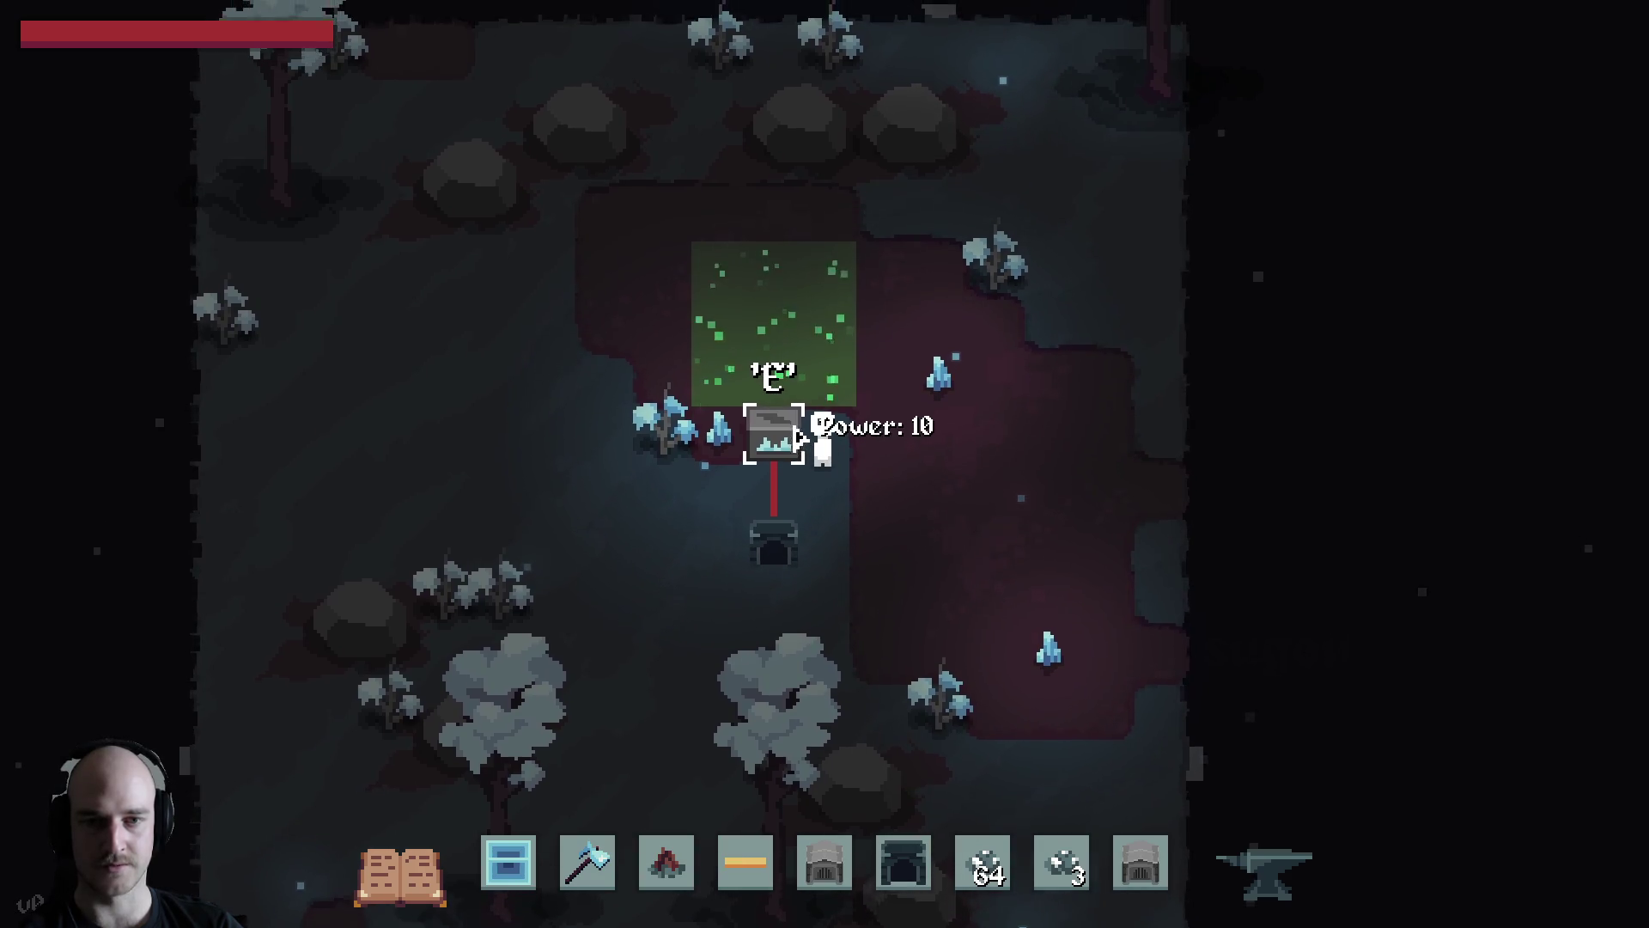
pyautogui.press('s')
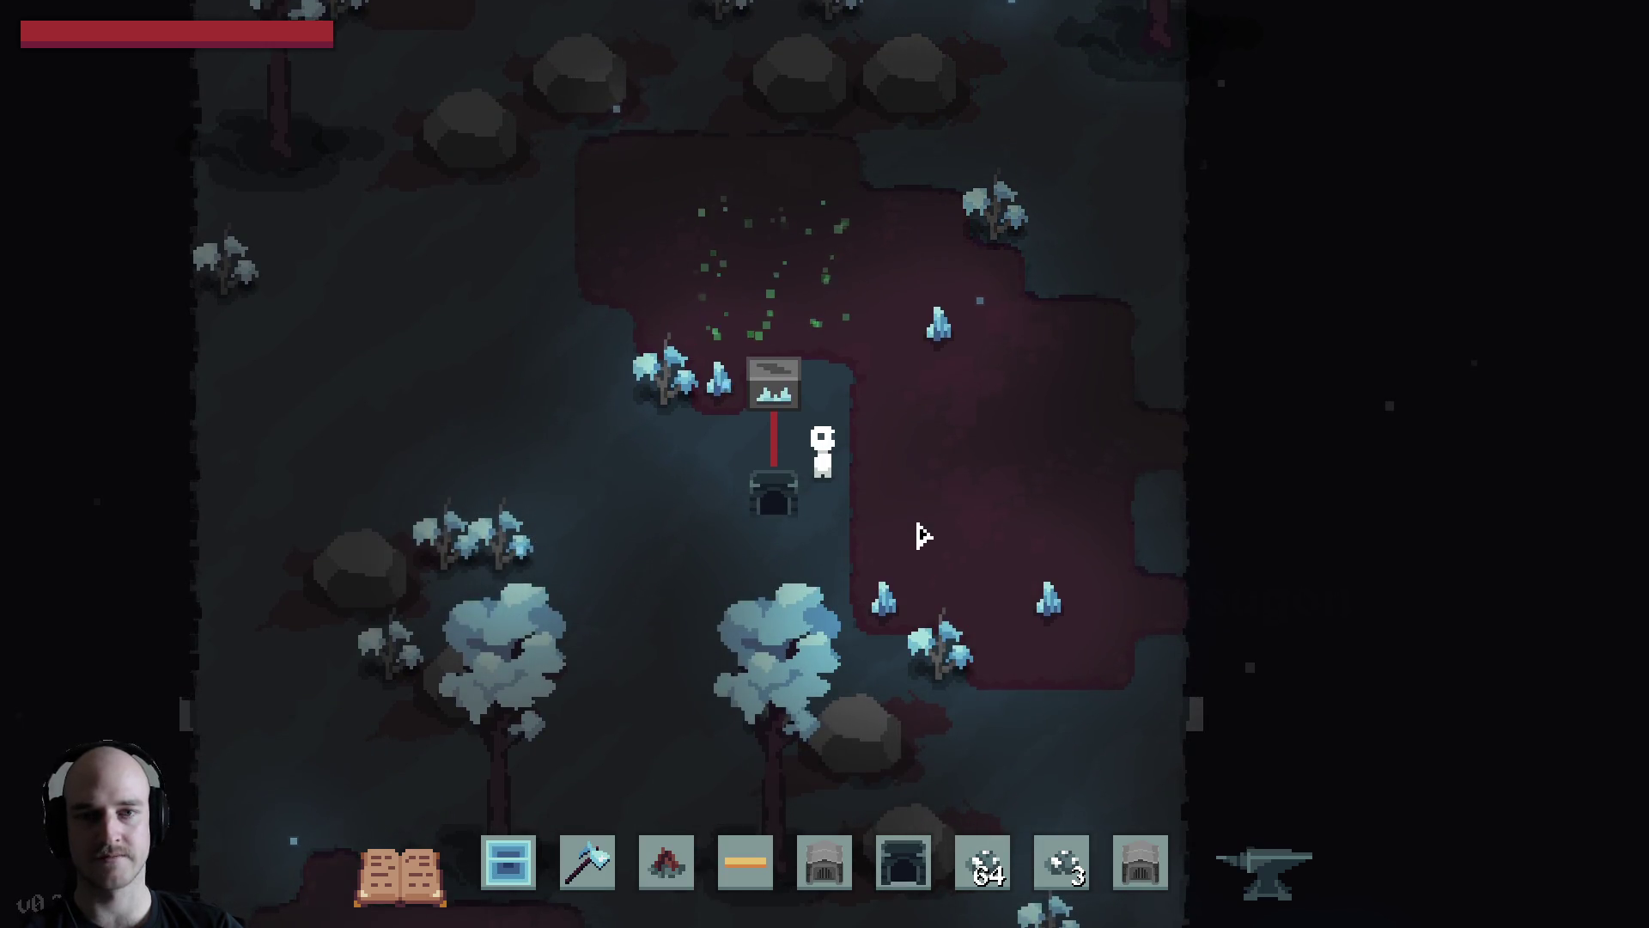
pyautogui.moveTo(782, 395)
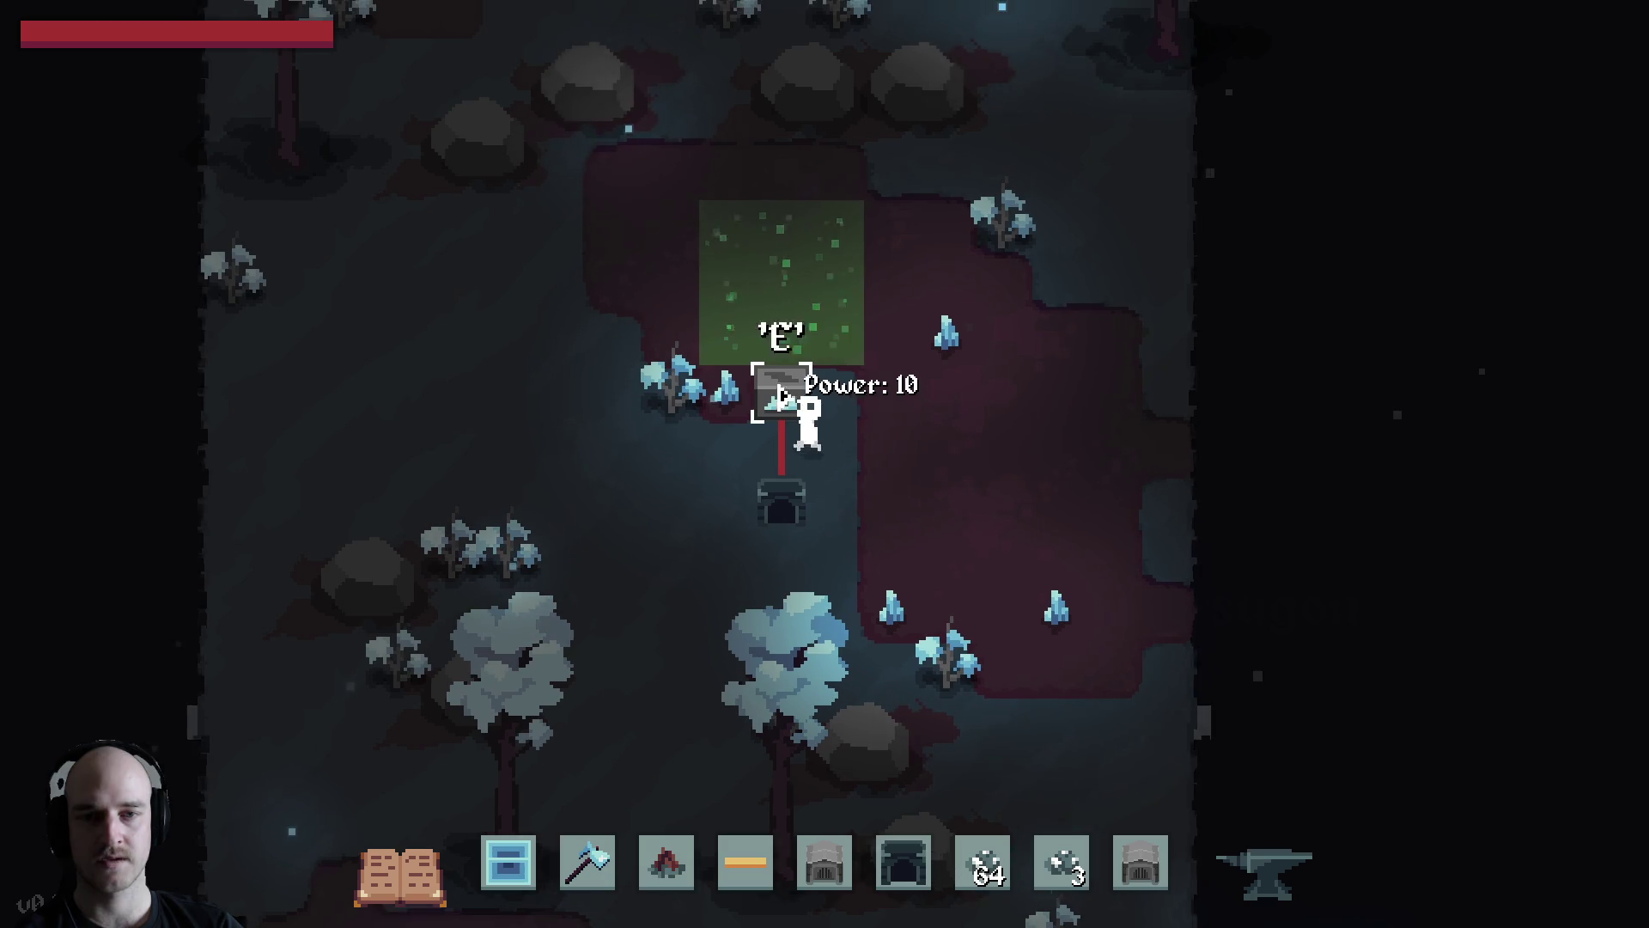
pyautogui.press('e')
pyautogui.press('4')
pyautogui.press('6')
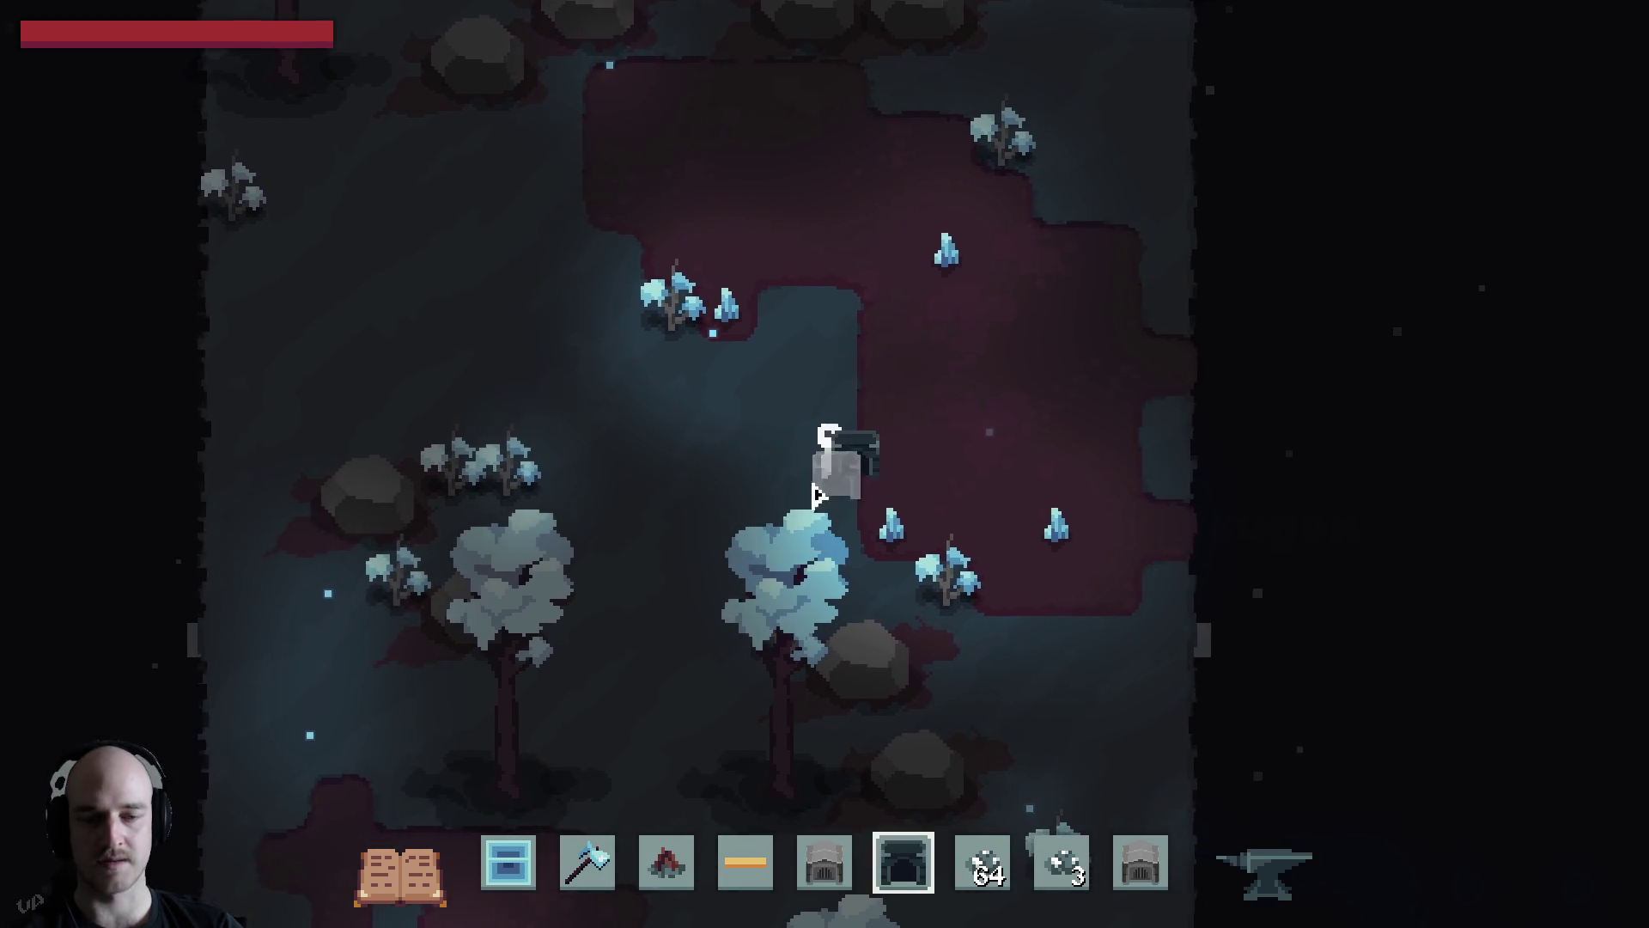
pyautogui.press('Tab')
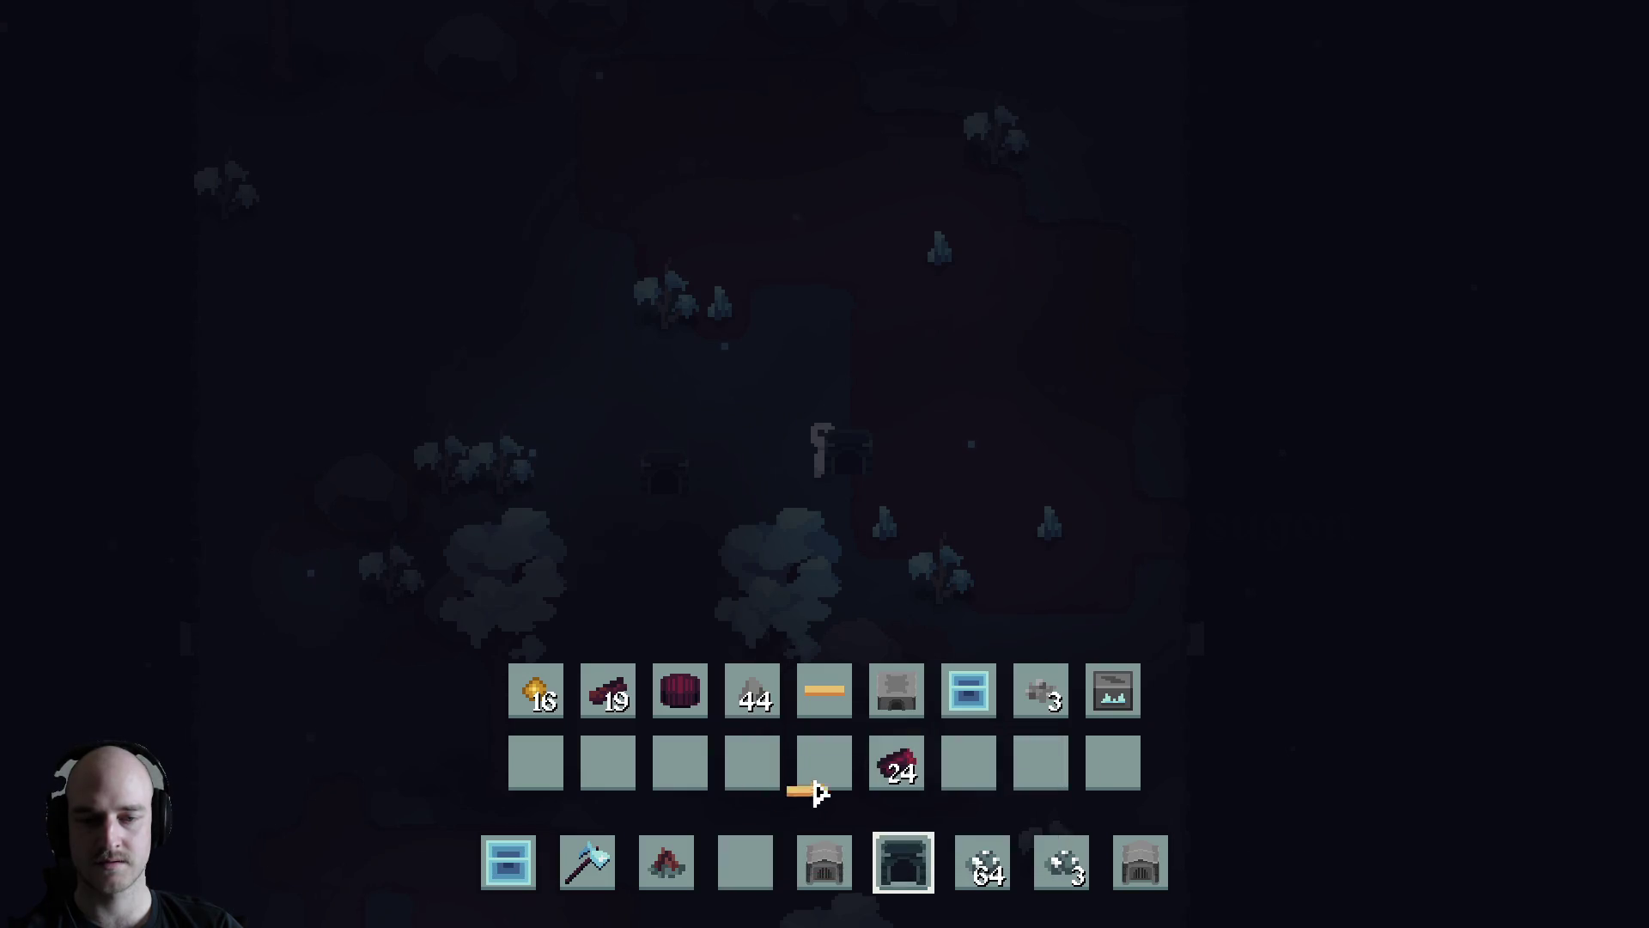
pyautogui.press('Tab')
pyautogui.press('4')
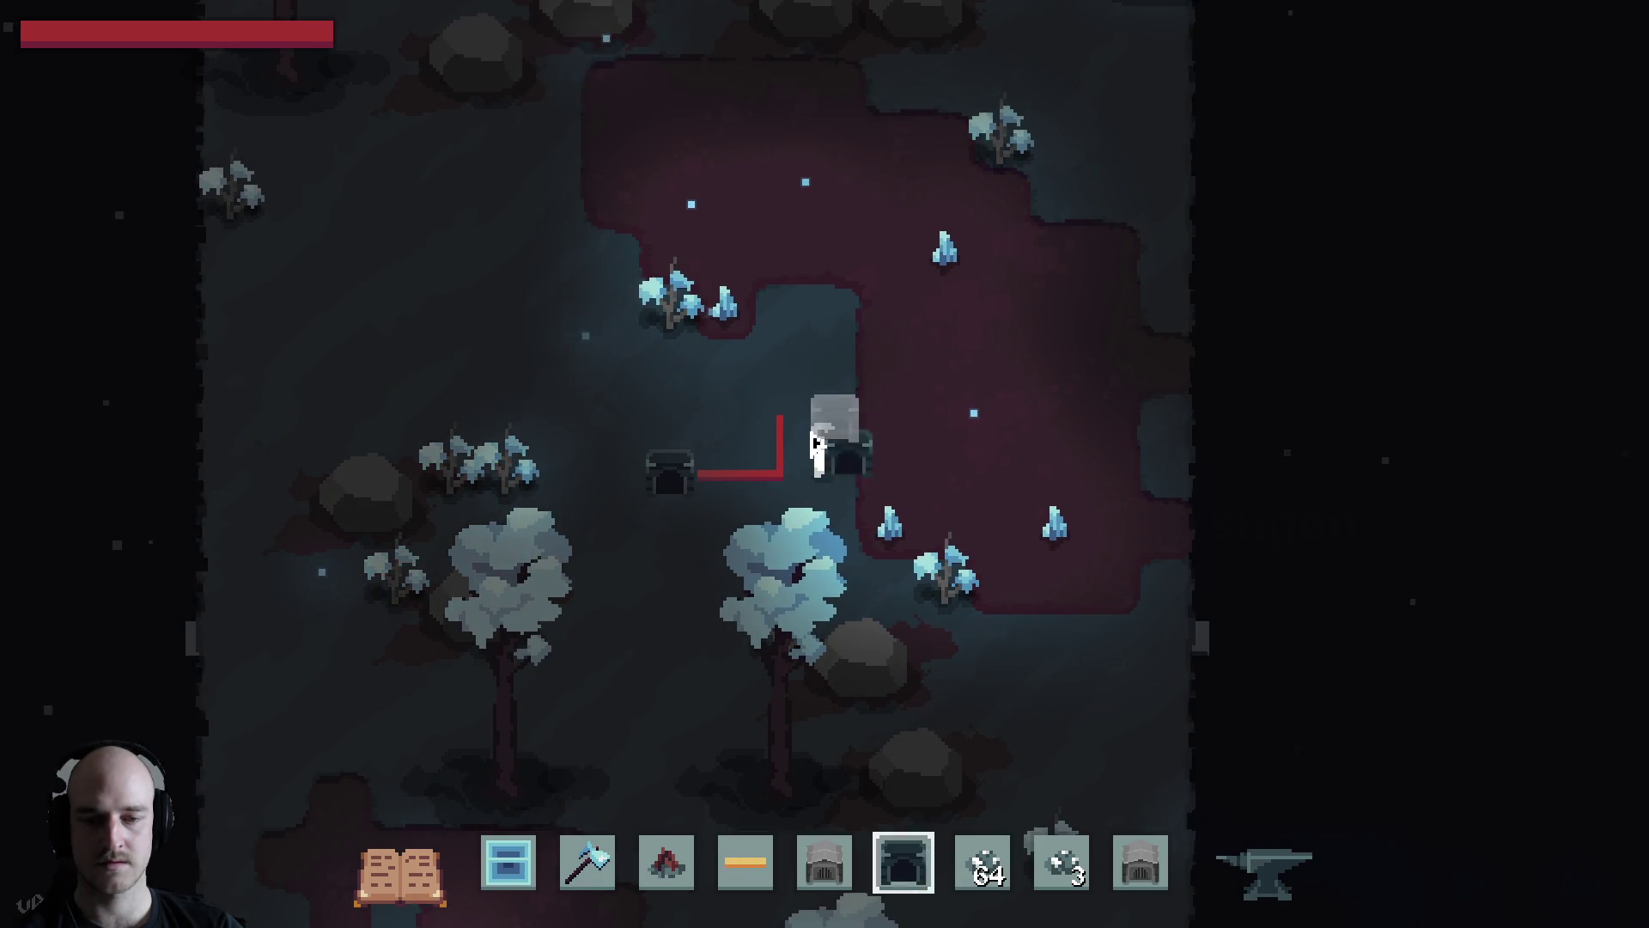
# Swap the stone stack for the Growth Accelerator and place it at the wire's end
pyautogui.press('Tab')
pyautogui.keyDown('shift'); pyautogui.click(979, 861); pyautogui.keyUp('shift')
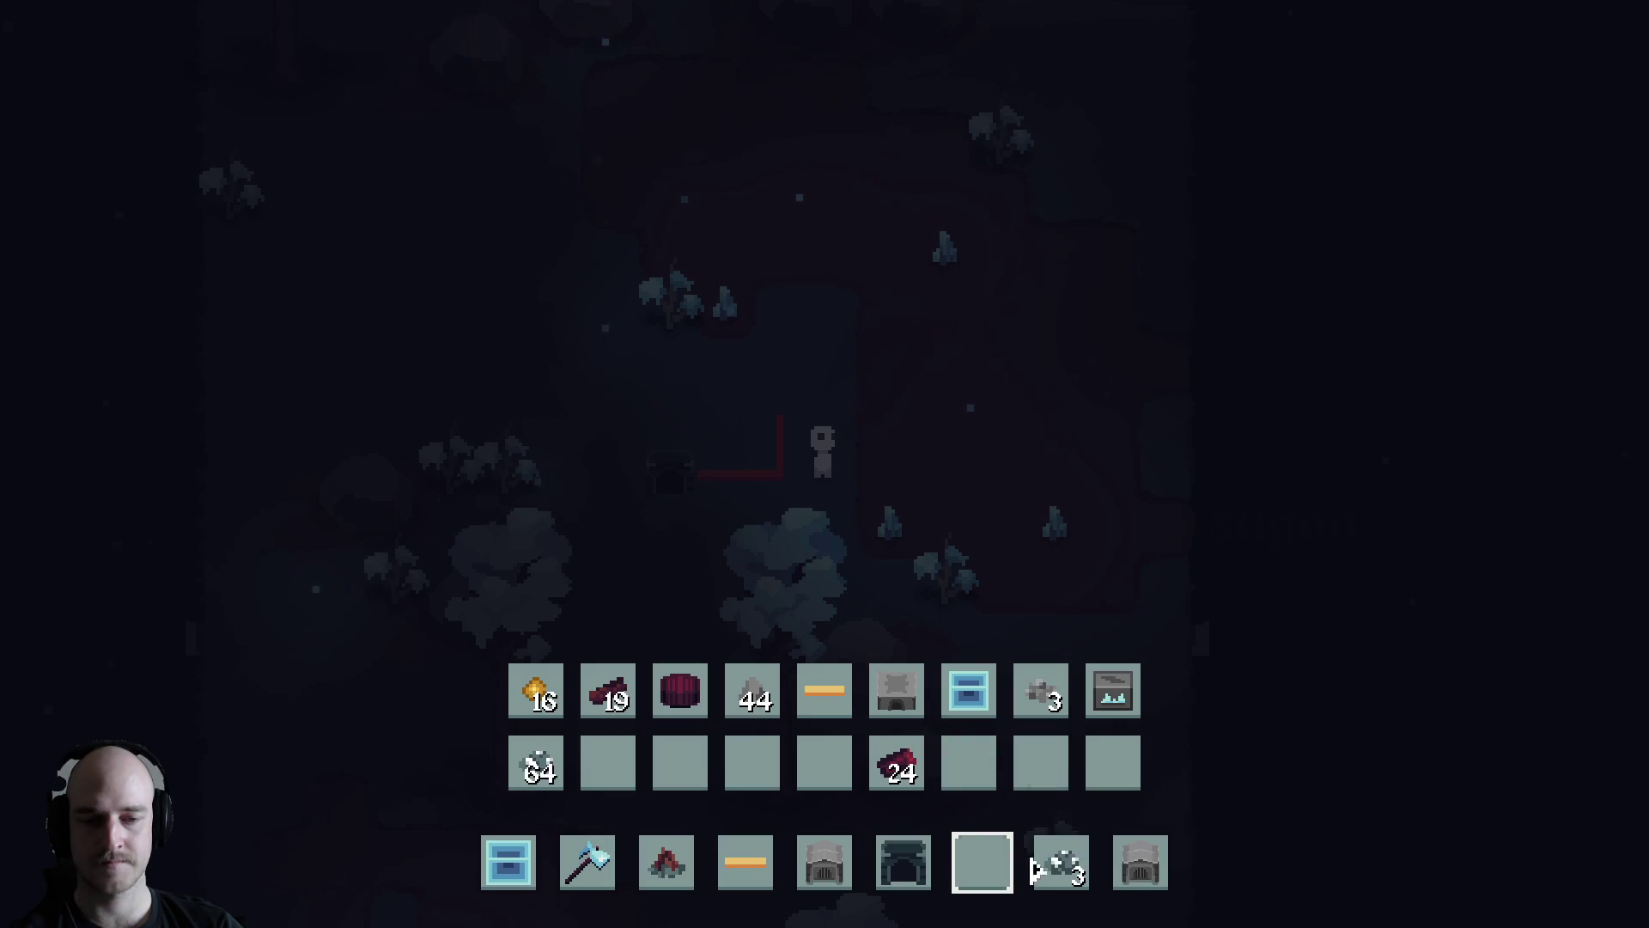
pyautogui.keyDown('shift'); pyautogui.click(1112, 690); pyautogui.keyUp('shift')
pyautogui.press('Tab')
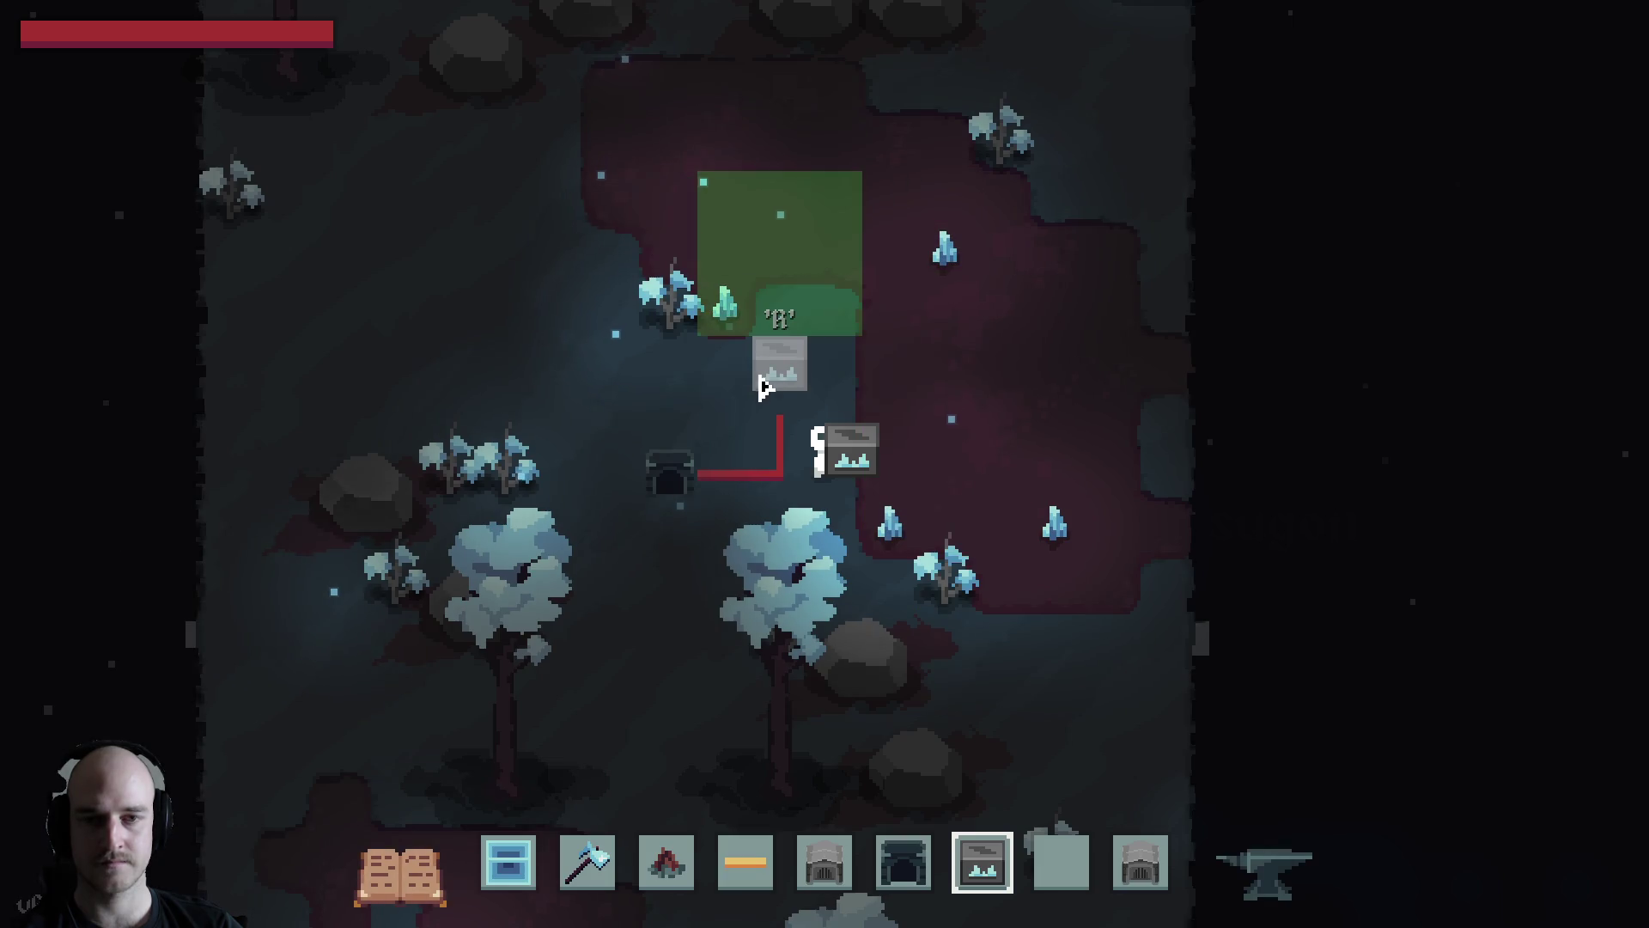
pyautogui.click(787, 425)
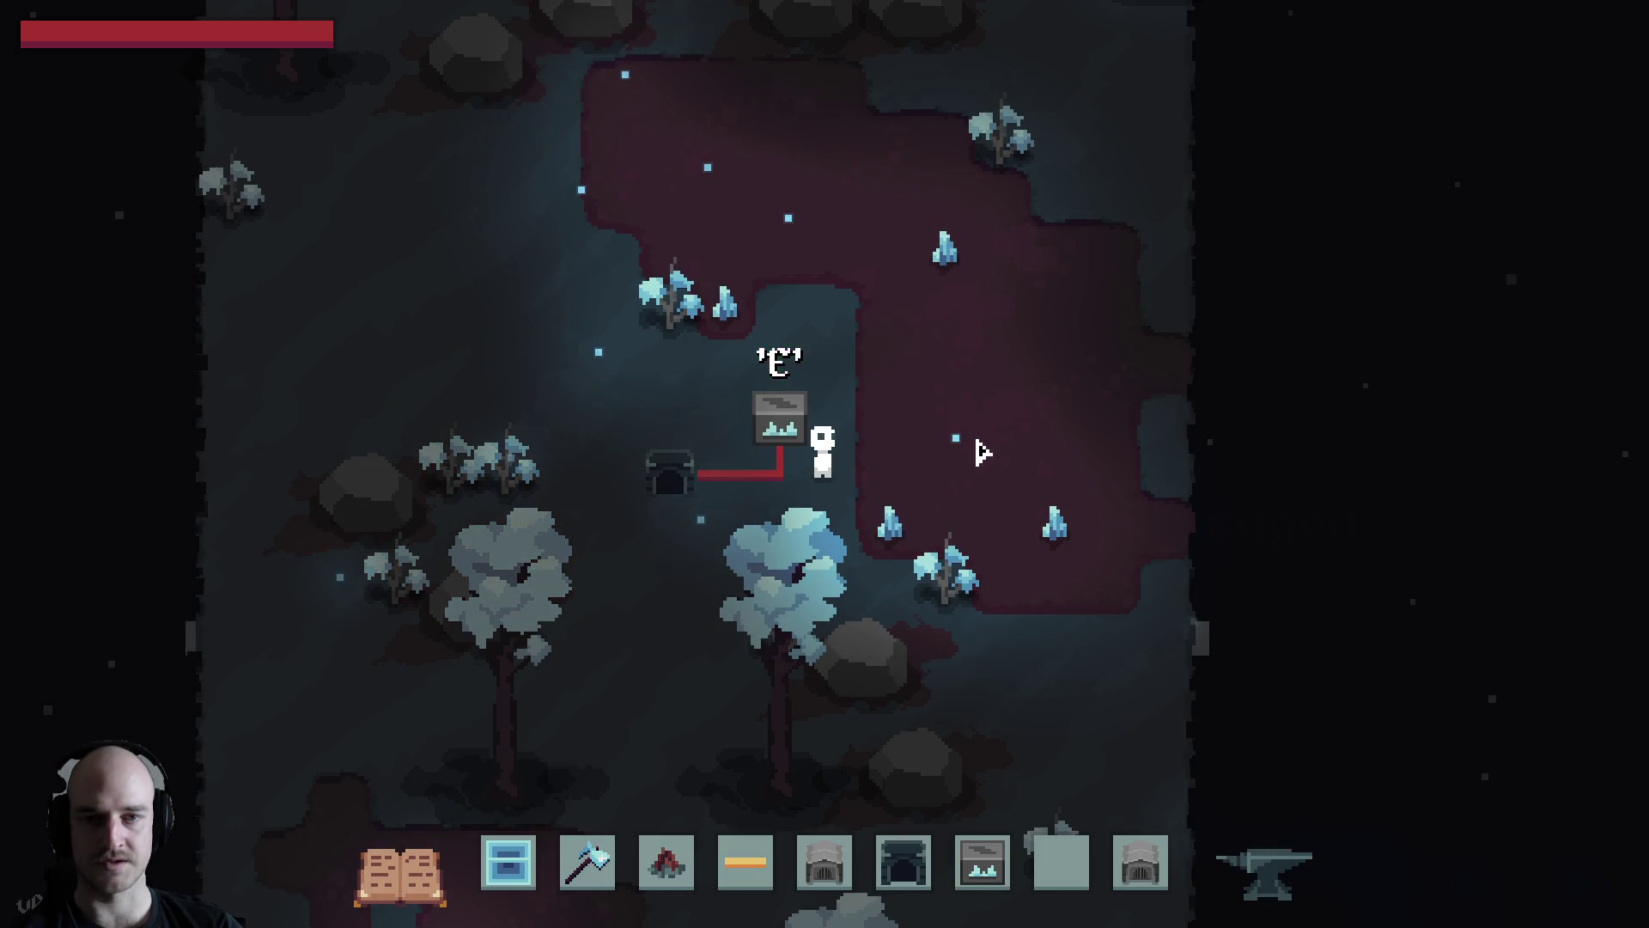
pyautogui.press('w')
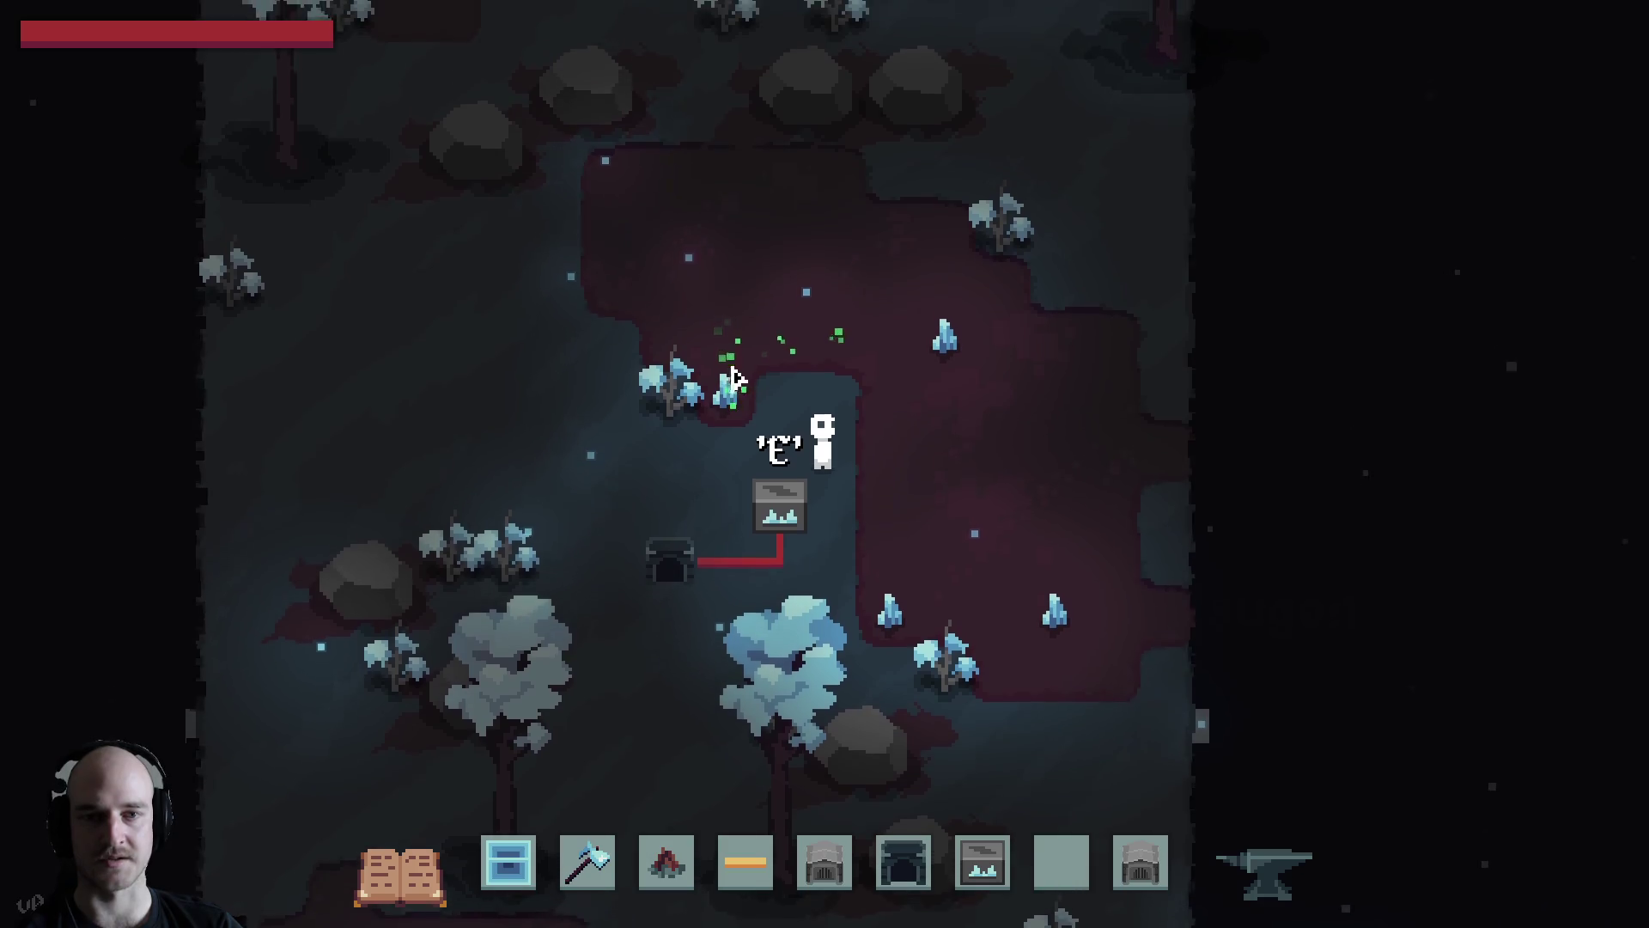
# Harvest the crystal beside the character in the dark patch
pyautogui.press('a')
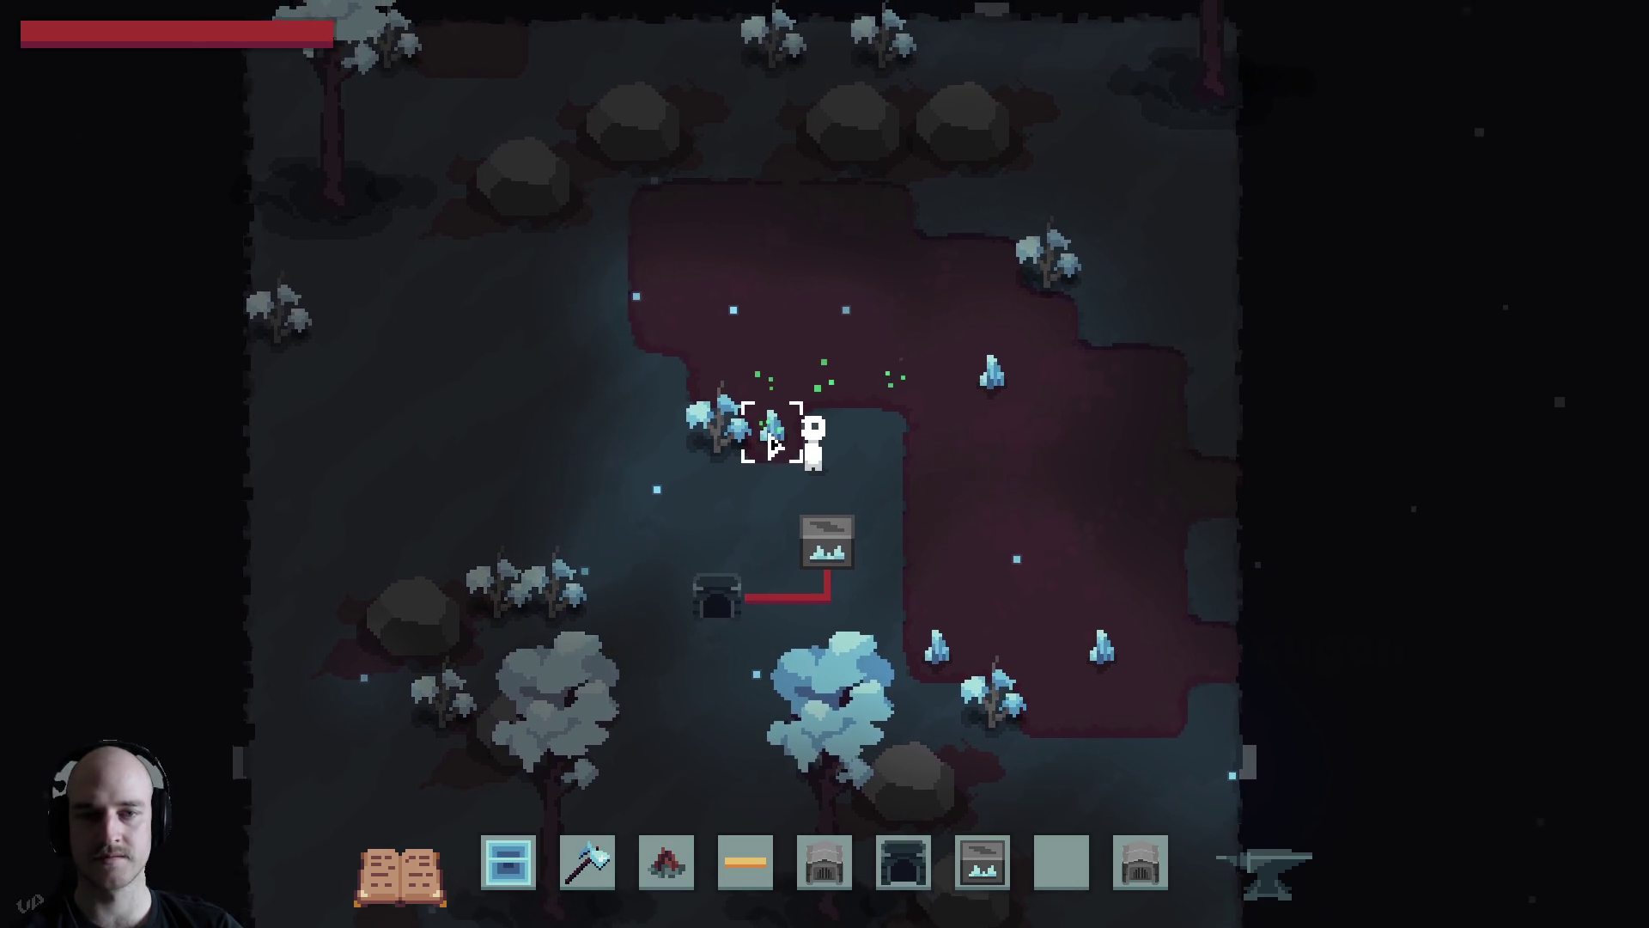
pyautogui.click(803, 455)
pyautogui.press('s')
pyautogui.press('d')
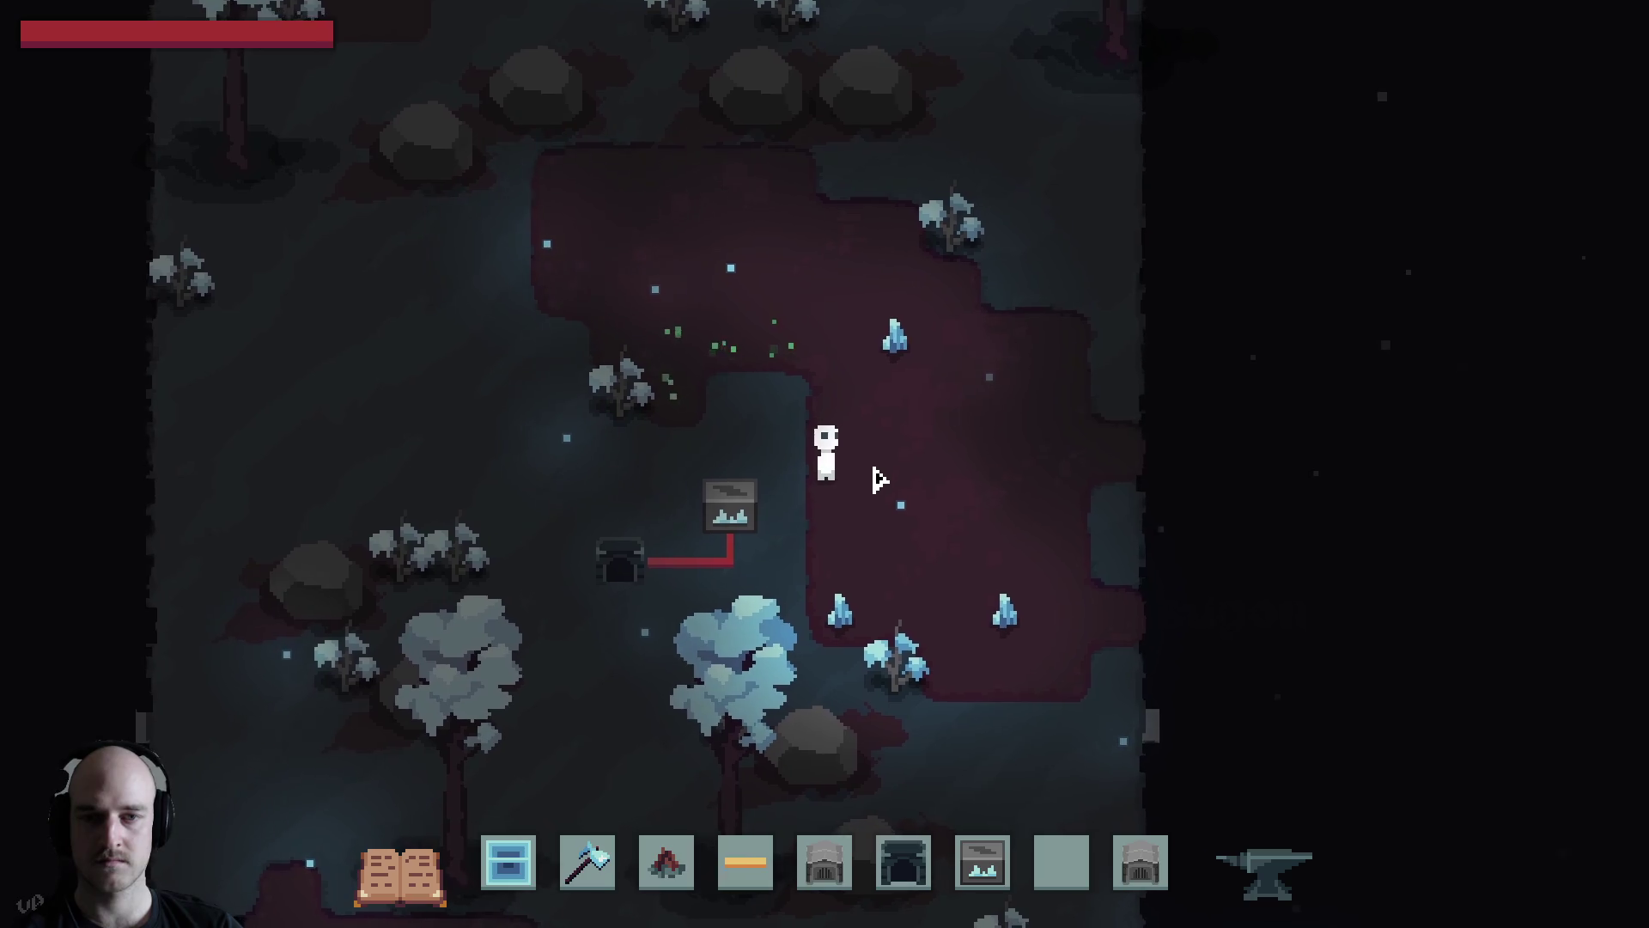
pyautogui.press('w')
pyautogui.press('d')
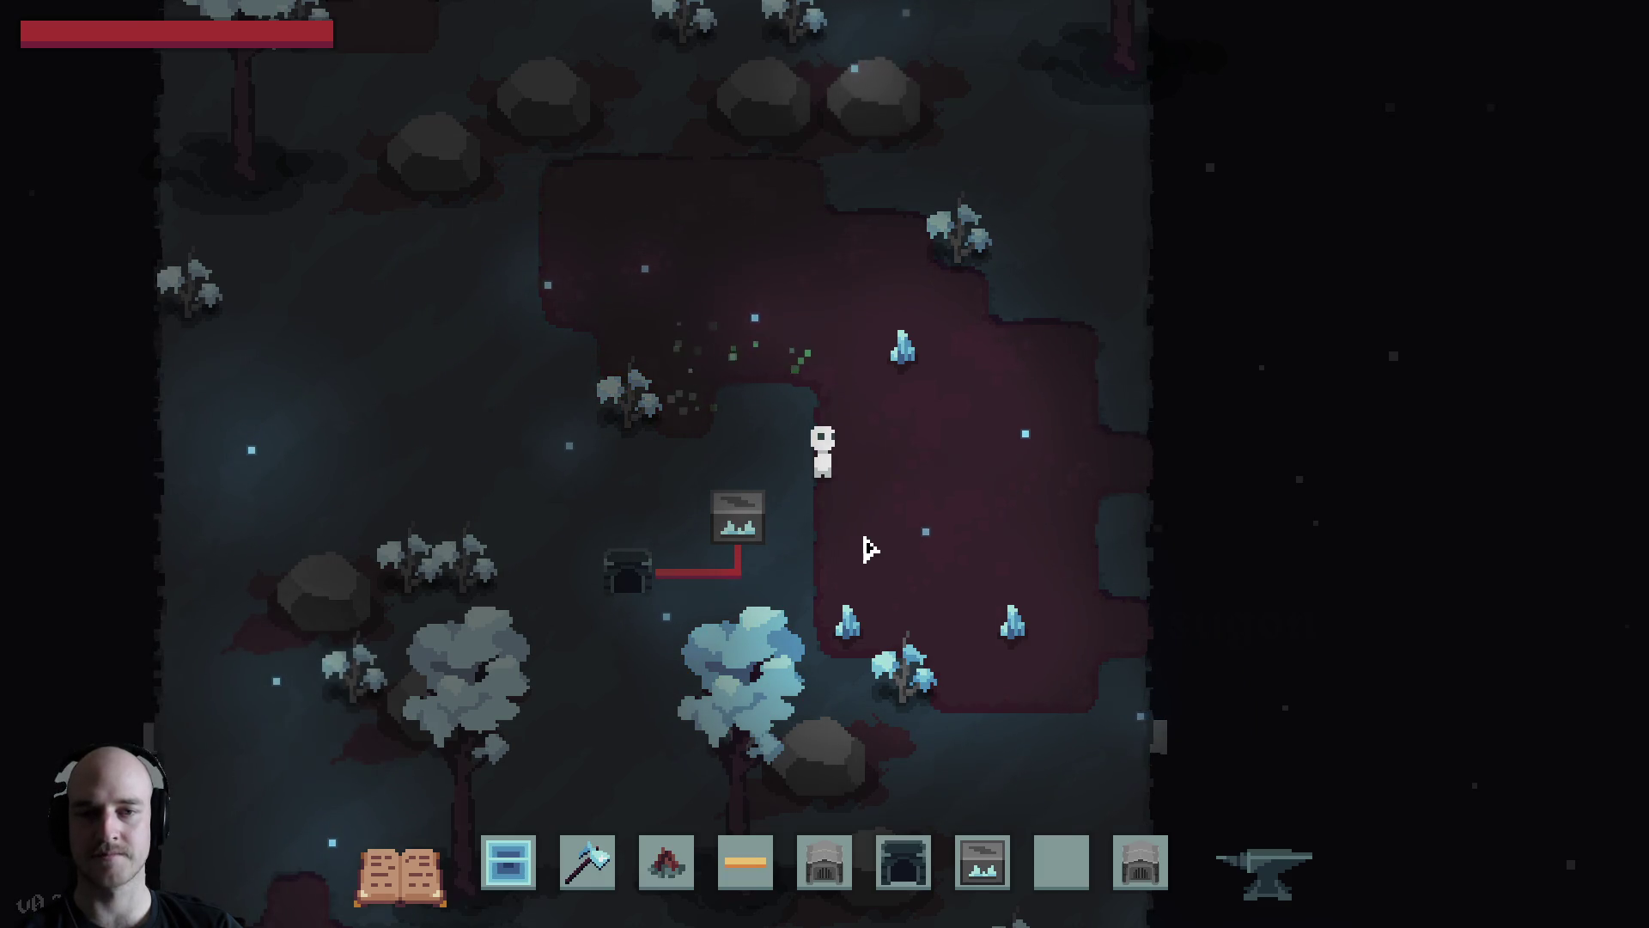
# Open the Growth Accelerator settings and raise its reach depth from 3 to 4
pyautogui.click(764, 518)
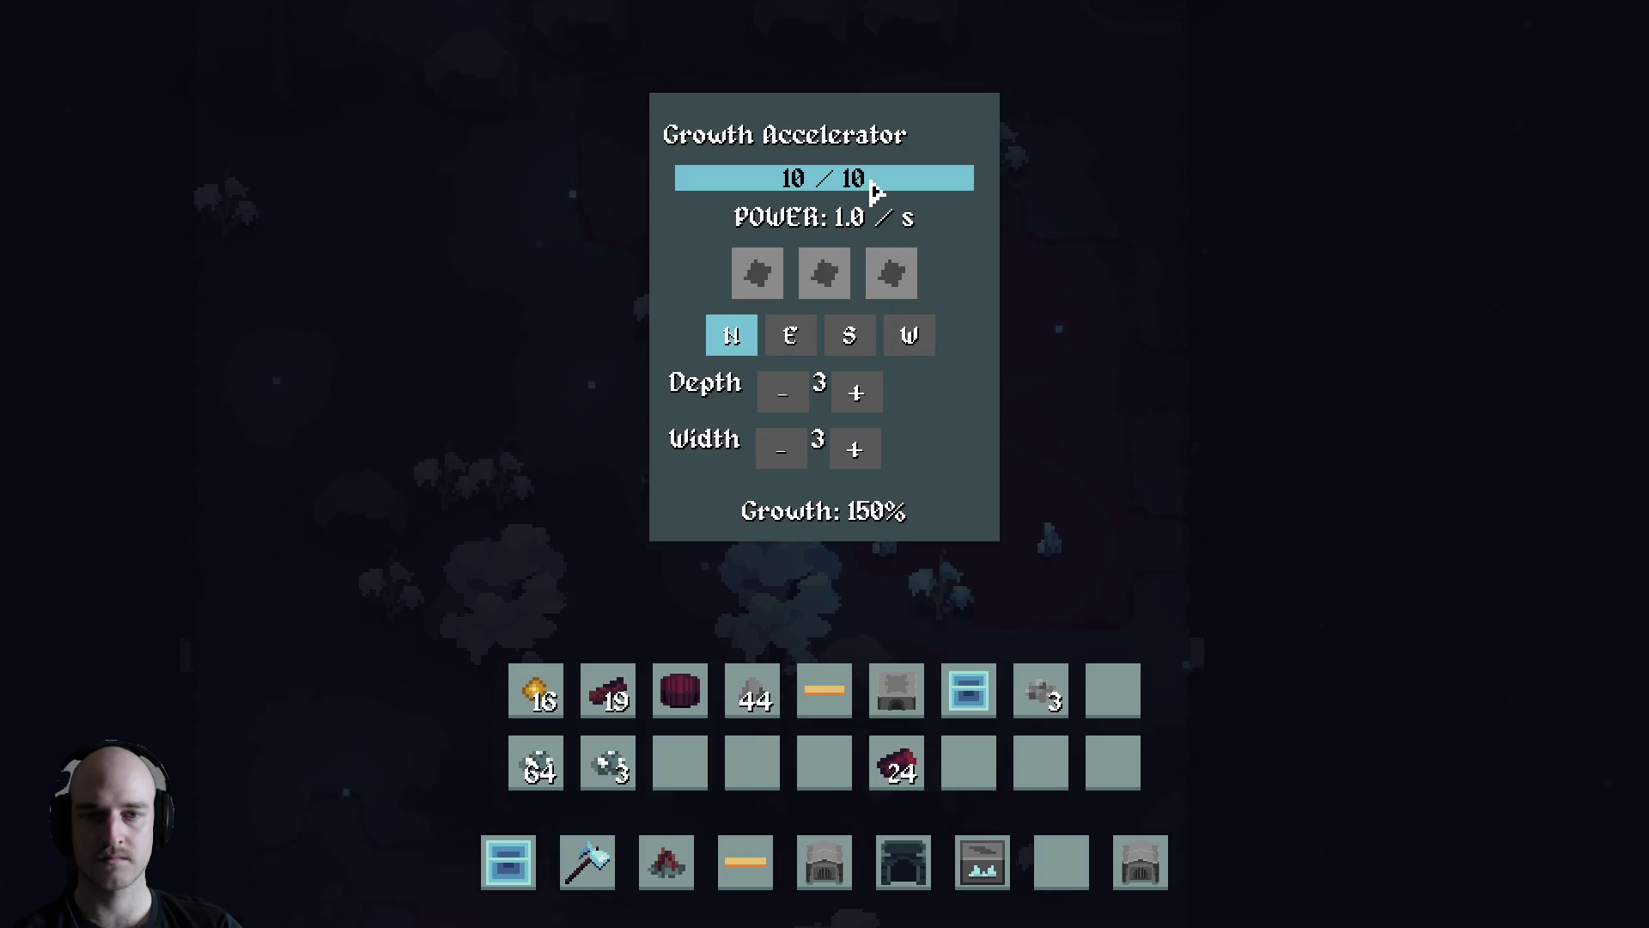
pyautogui.press('Escape')
pyautogui.press('w')
pyautogui.press('d')
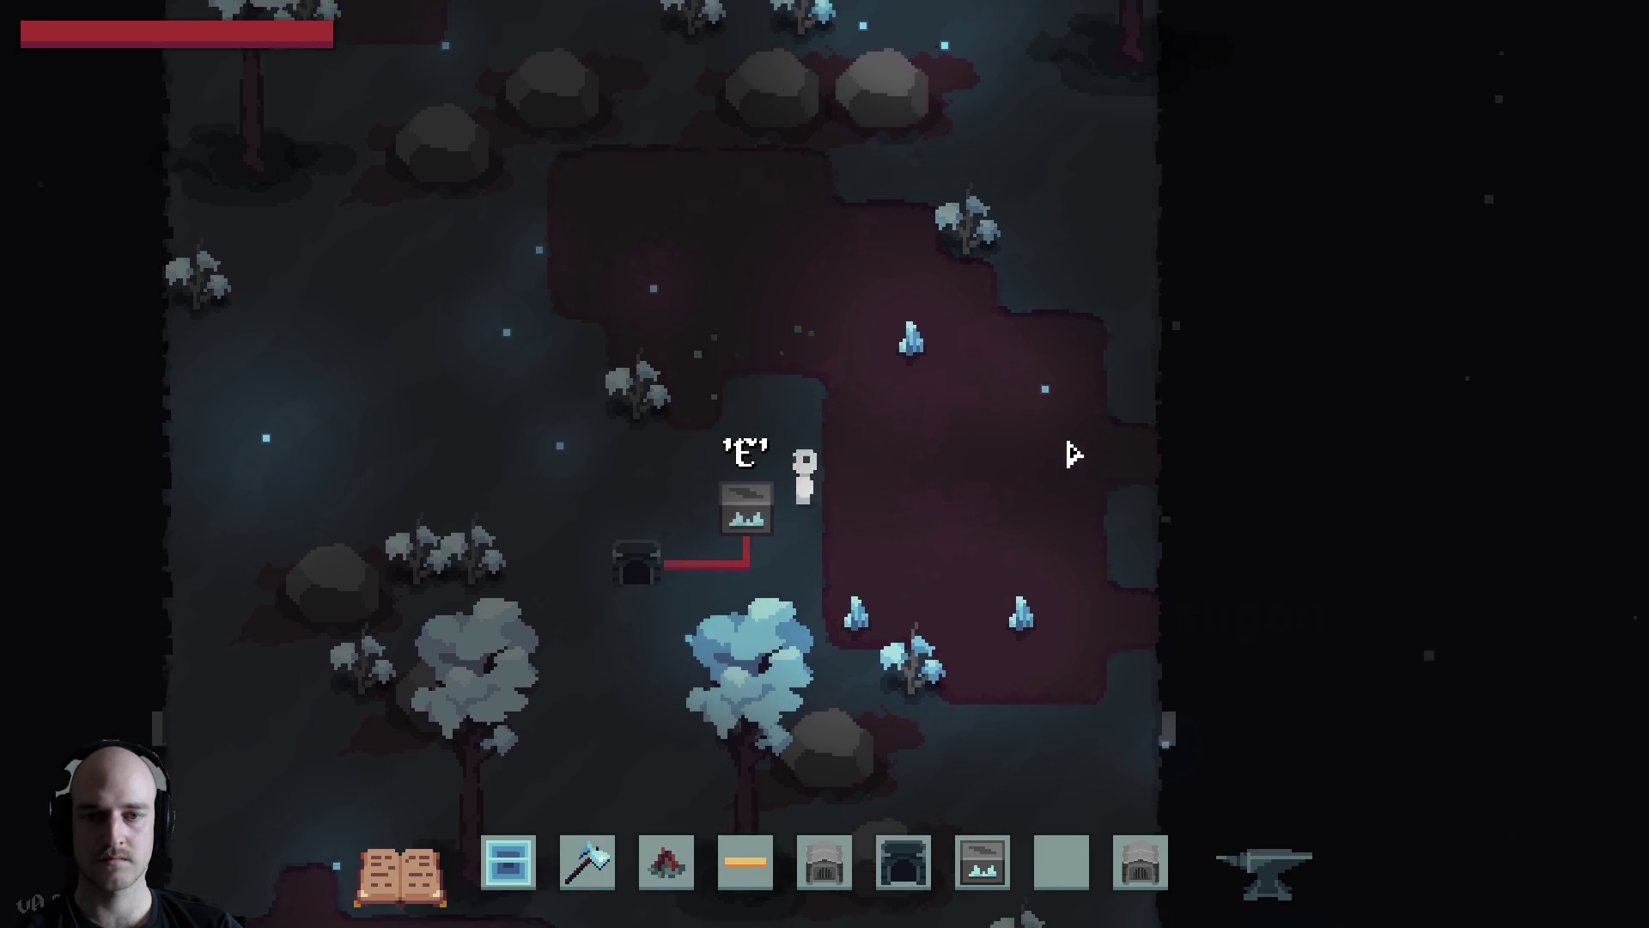
pyautogui.press('e')
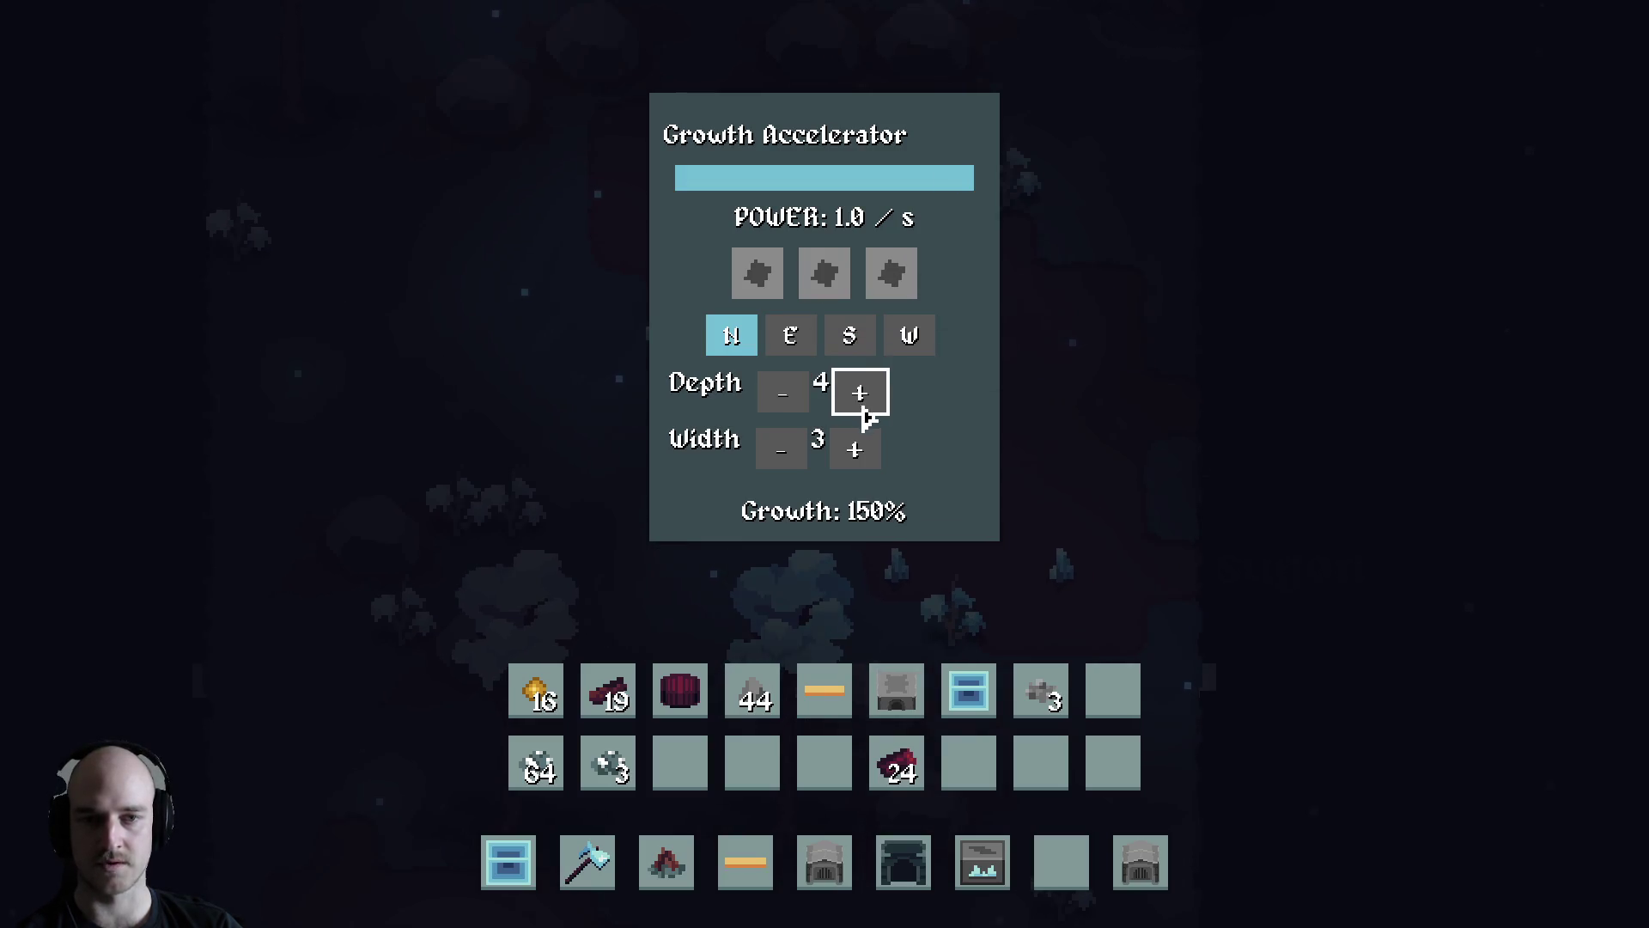
pyautogui.press('Escape')
pyautogui.press('w')
pyautogui.press('d')
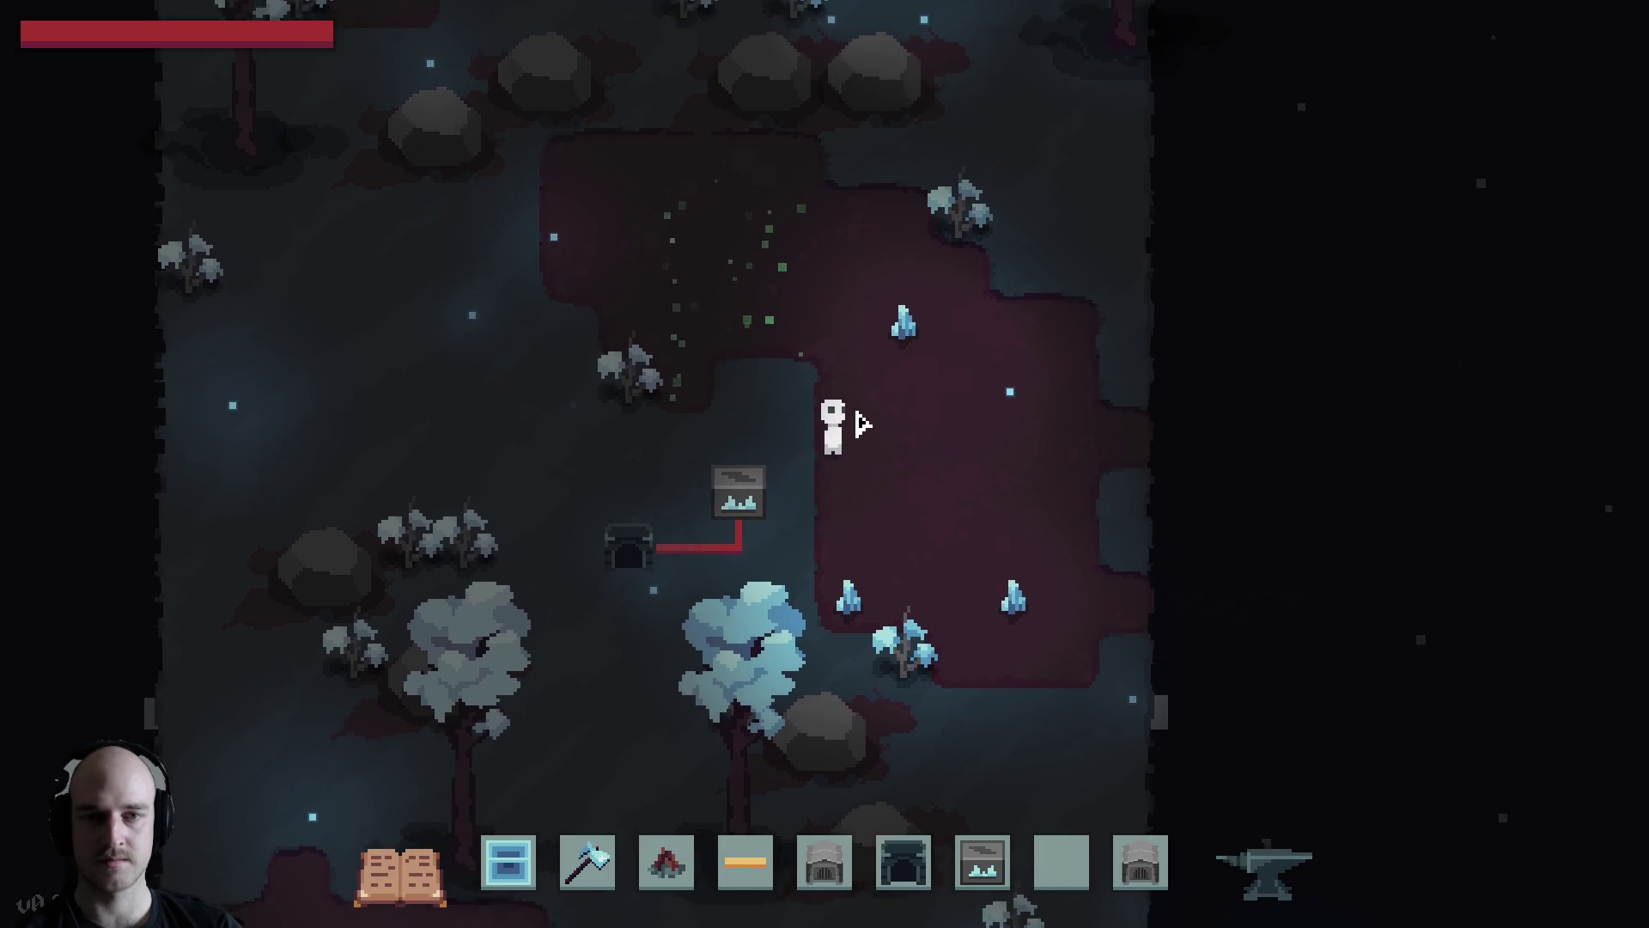
# Walk around the accelerator and through the dark soil patch past the crystals
pyautogui.press('a')
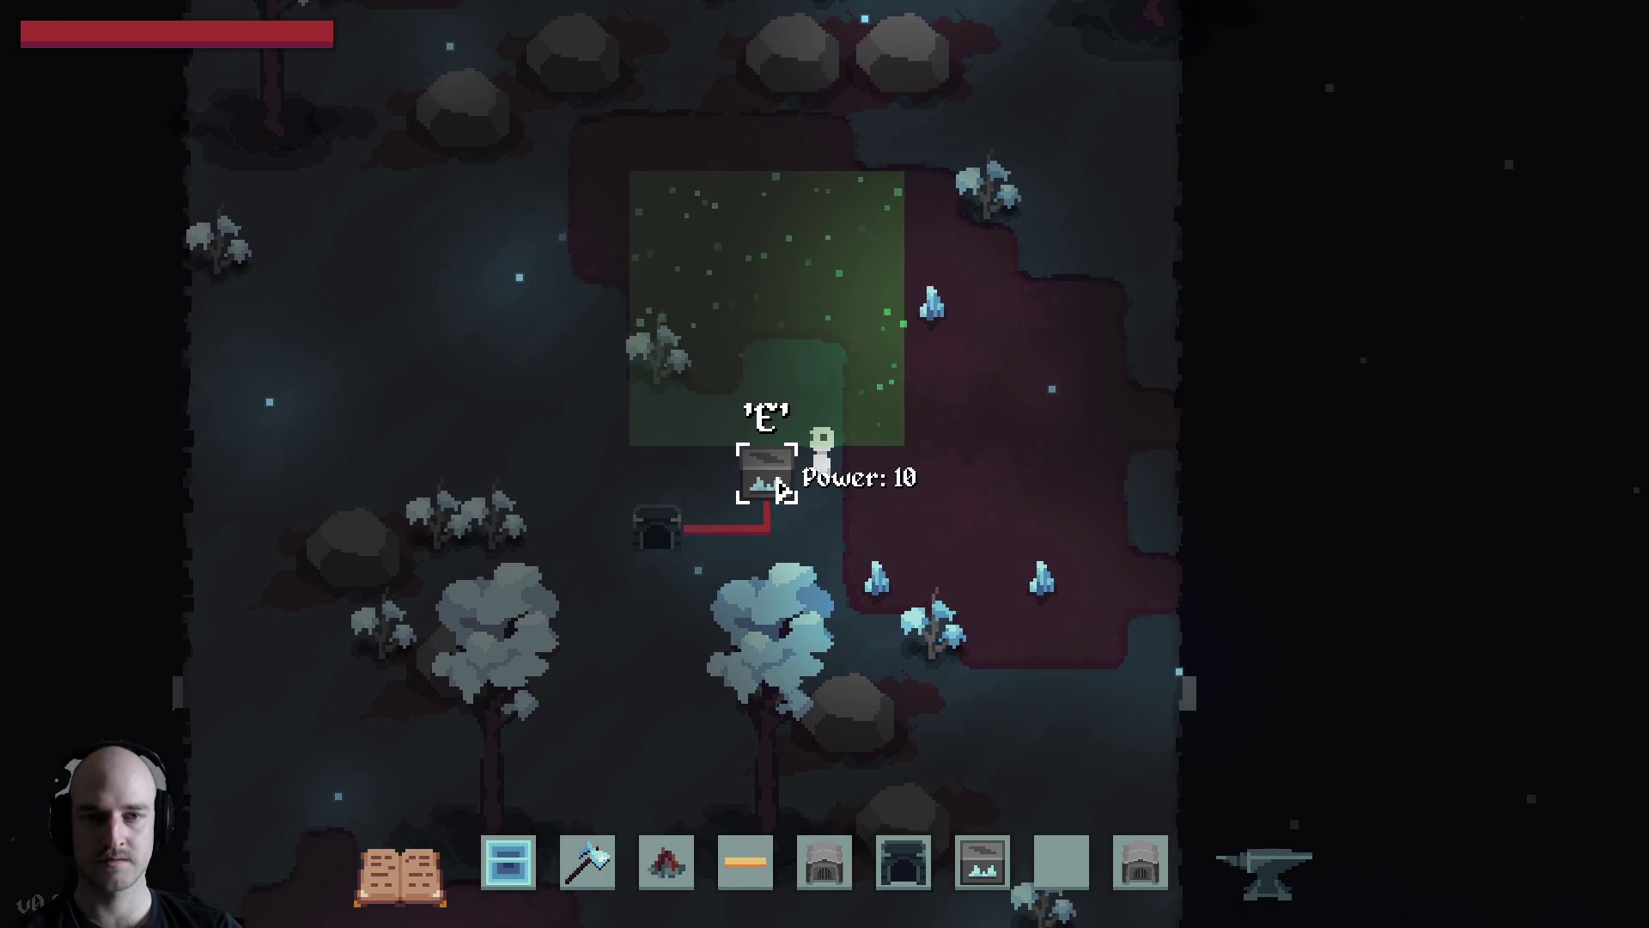
pyautogui.press('d')
pyautogui.press('w')
pyautogui.press('s')
pyautogui.press('a')
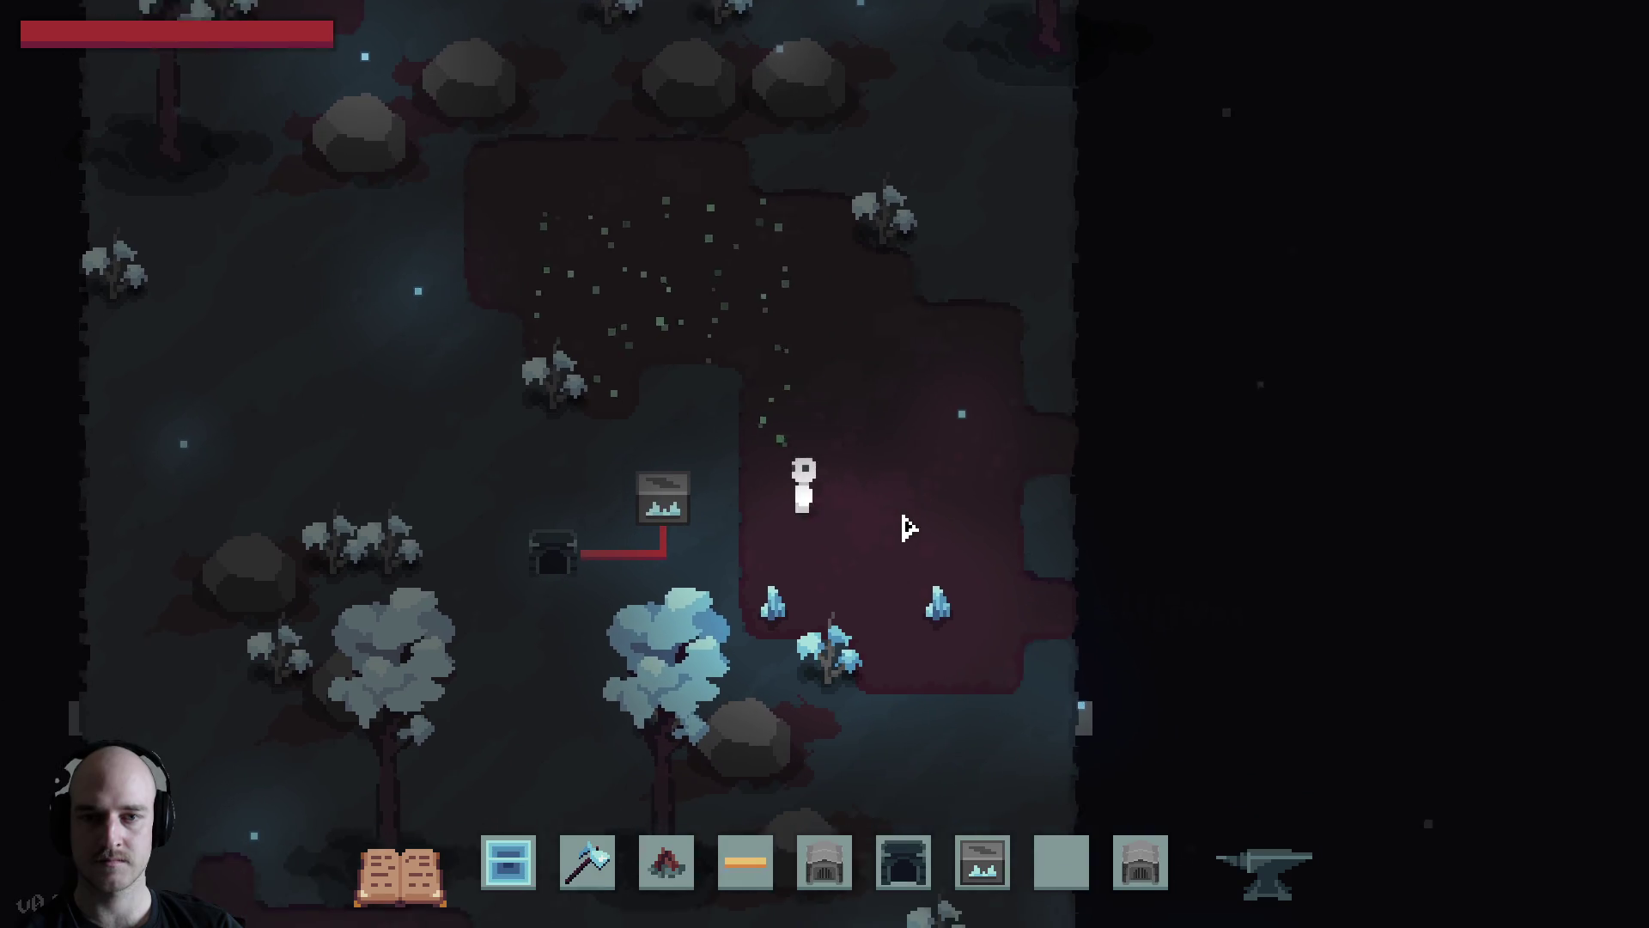
pyautogui.press('w')
pyautogui.press('a')
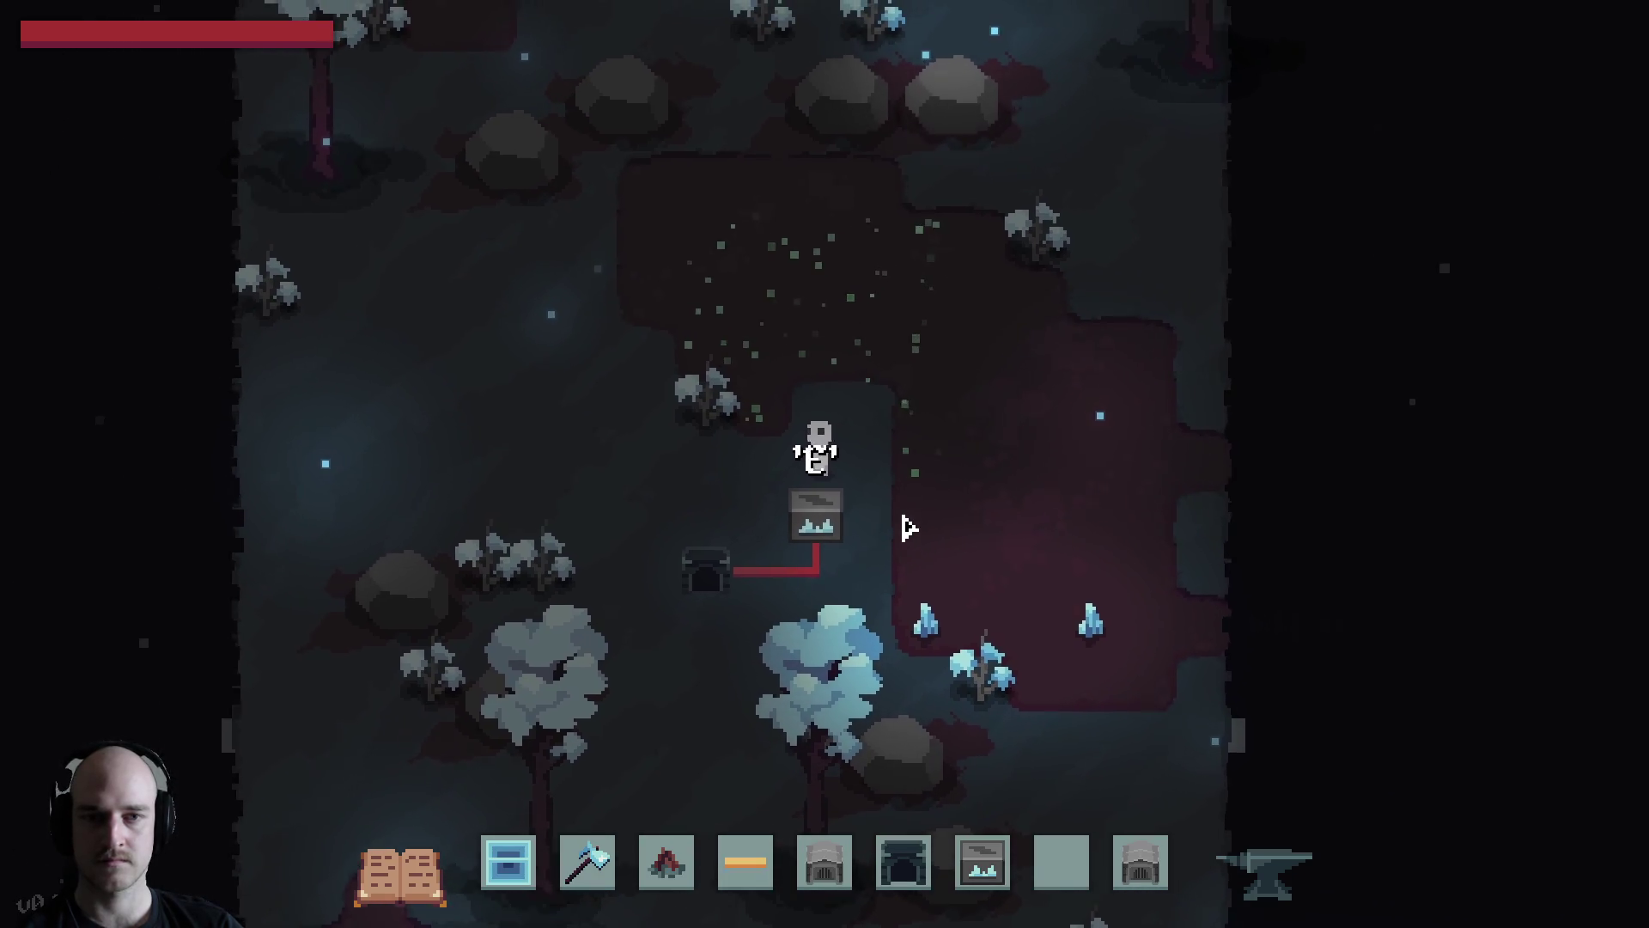
pyautogui.press('d')
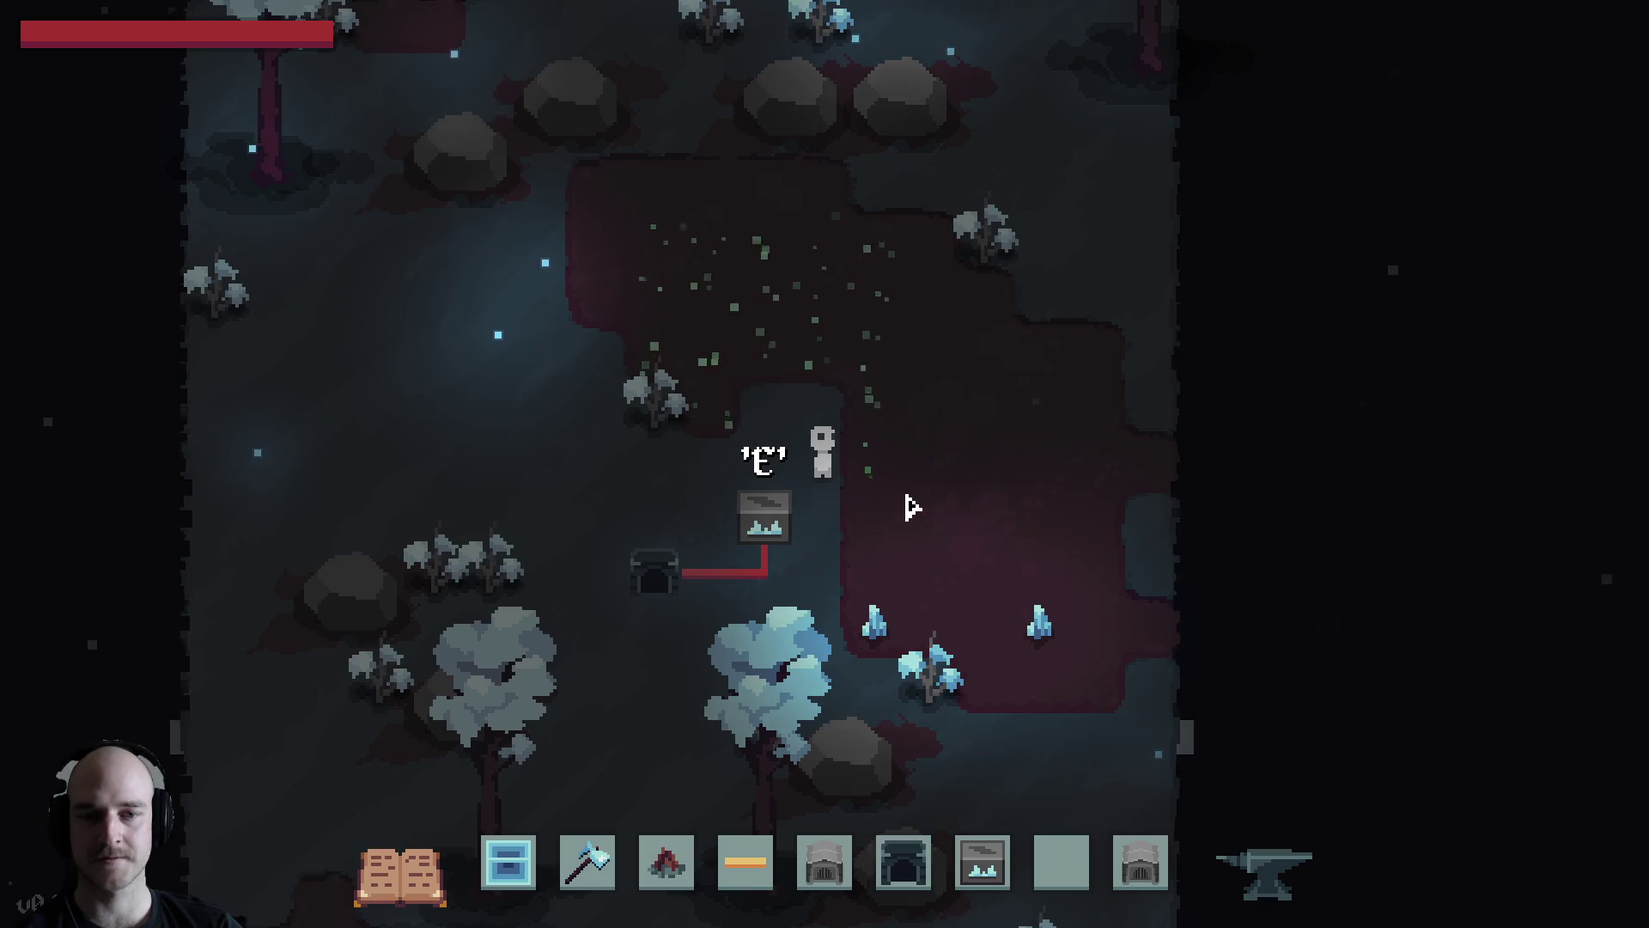
pyautogui.press('d')
pyautogui.press('s')
pyautogui.press('d')
pyautogui.press('w')
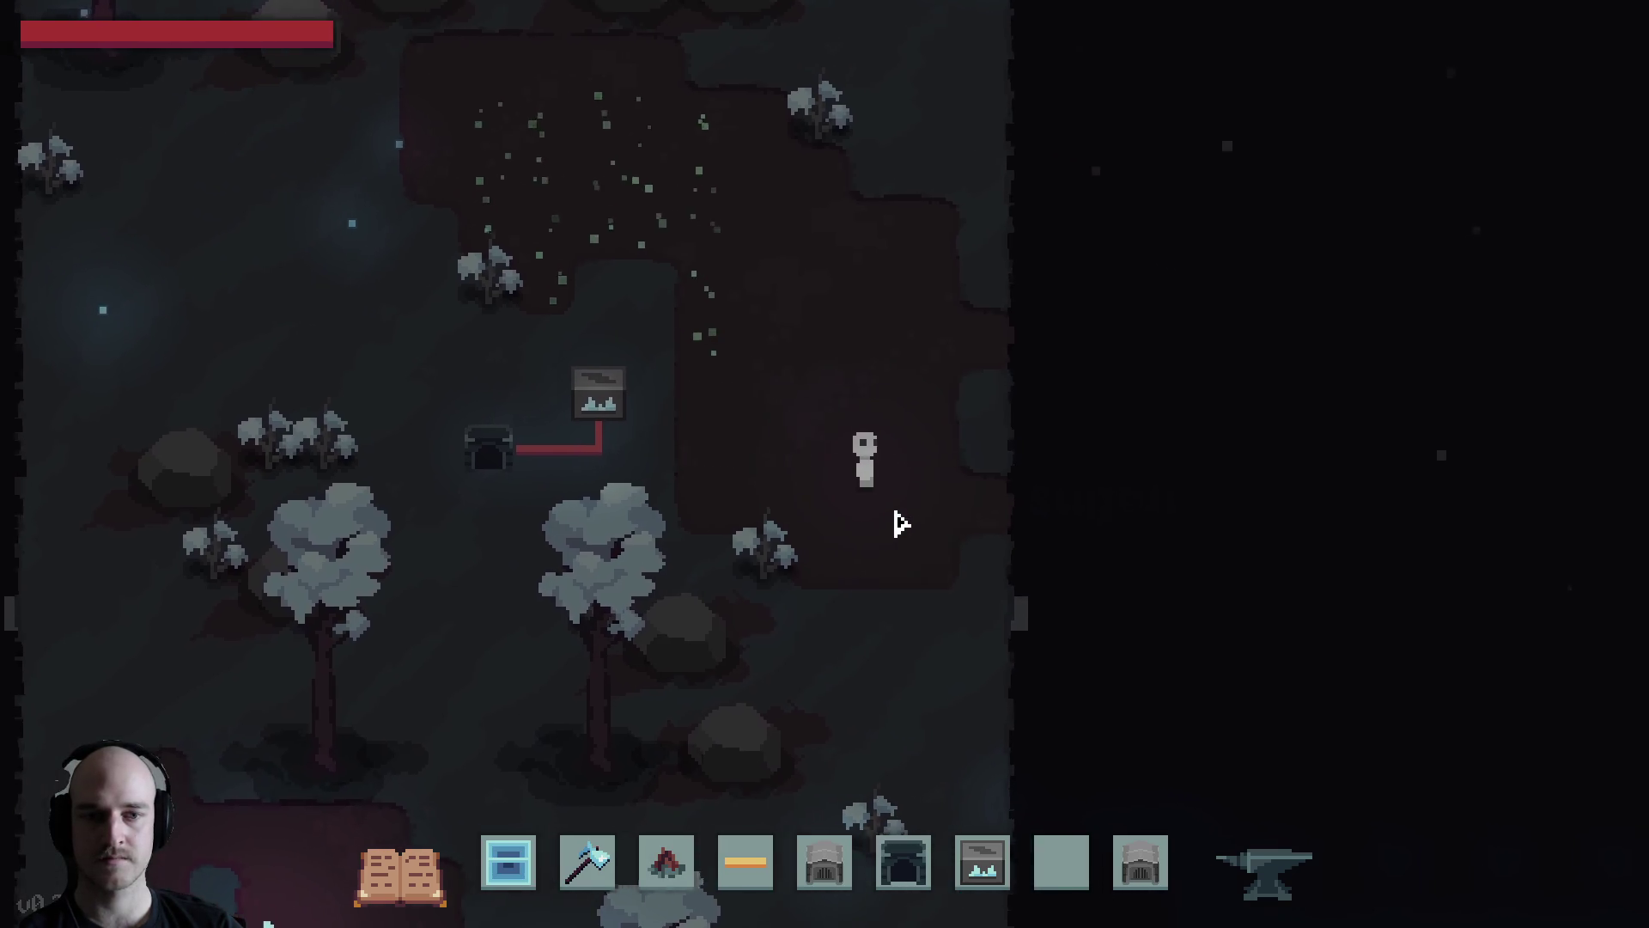
pyautogui.press('a')
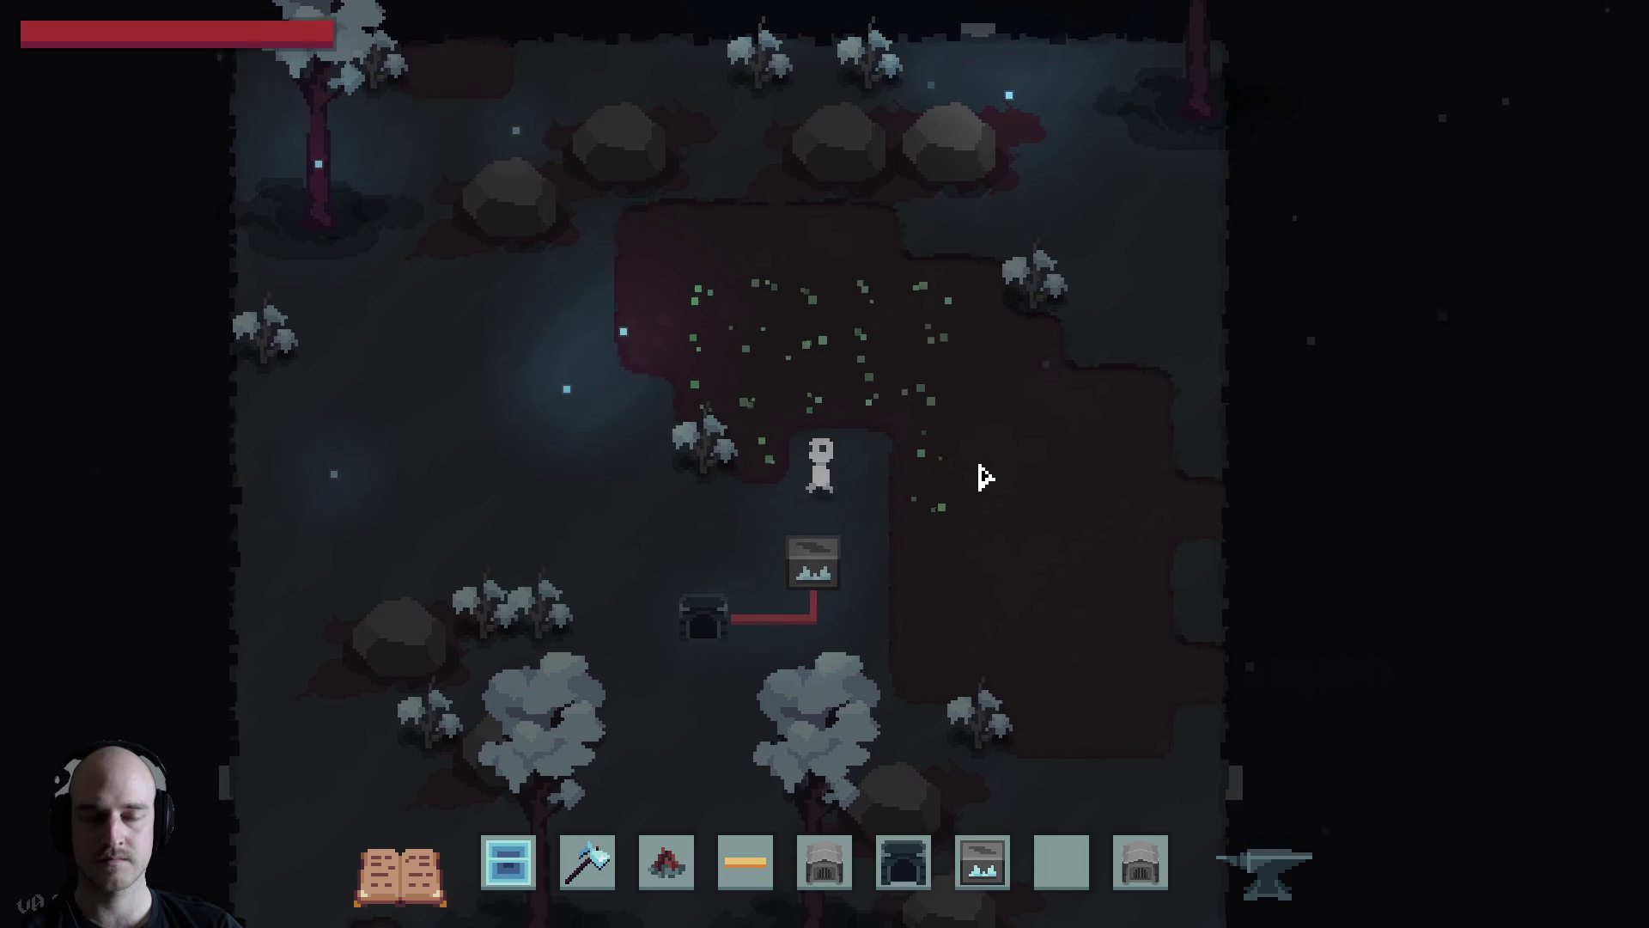
pyautogui.press('w')
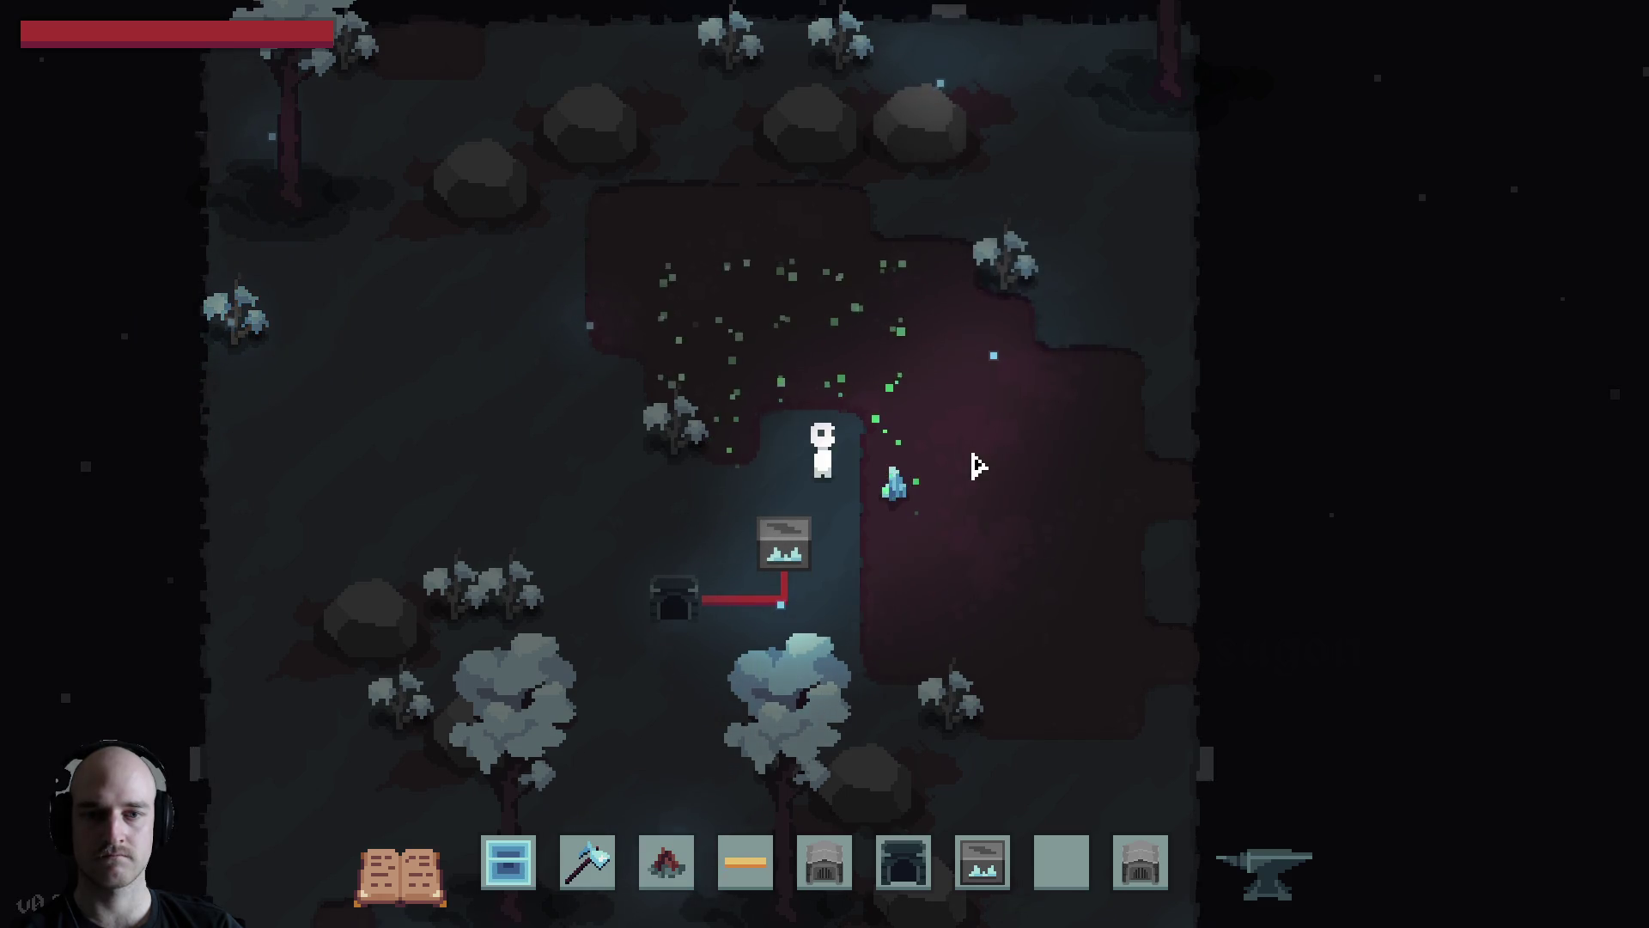
# Wait beside the powered Growth Accelerator while a blue crystal regrows in the dark patch
pyautogui.press('d')
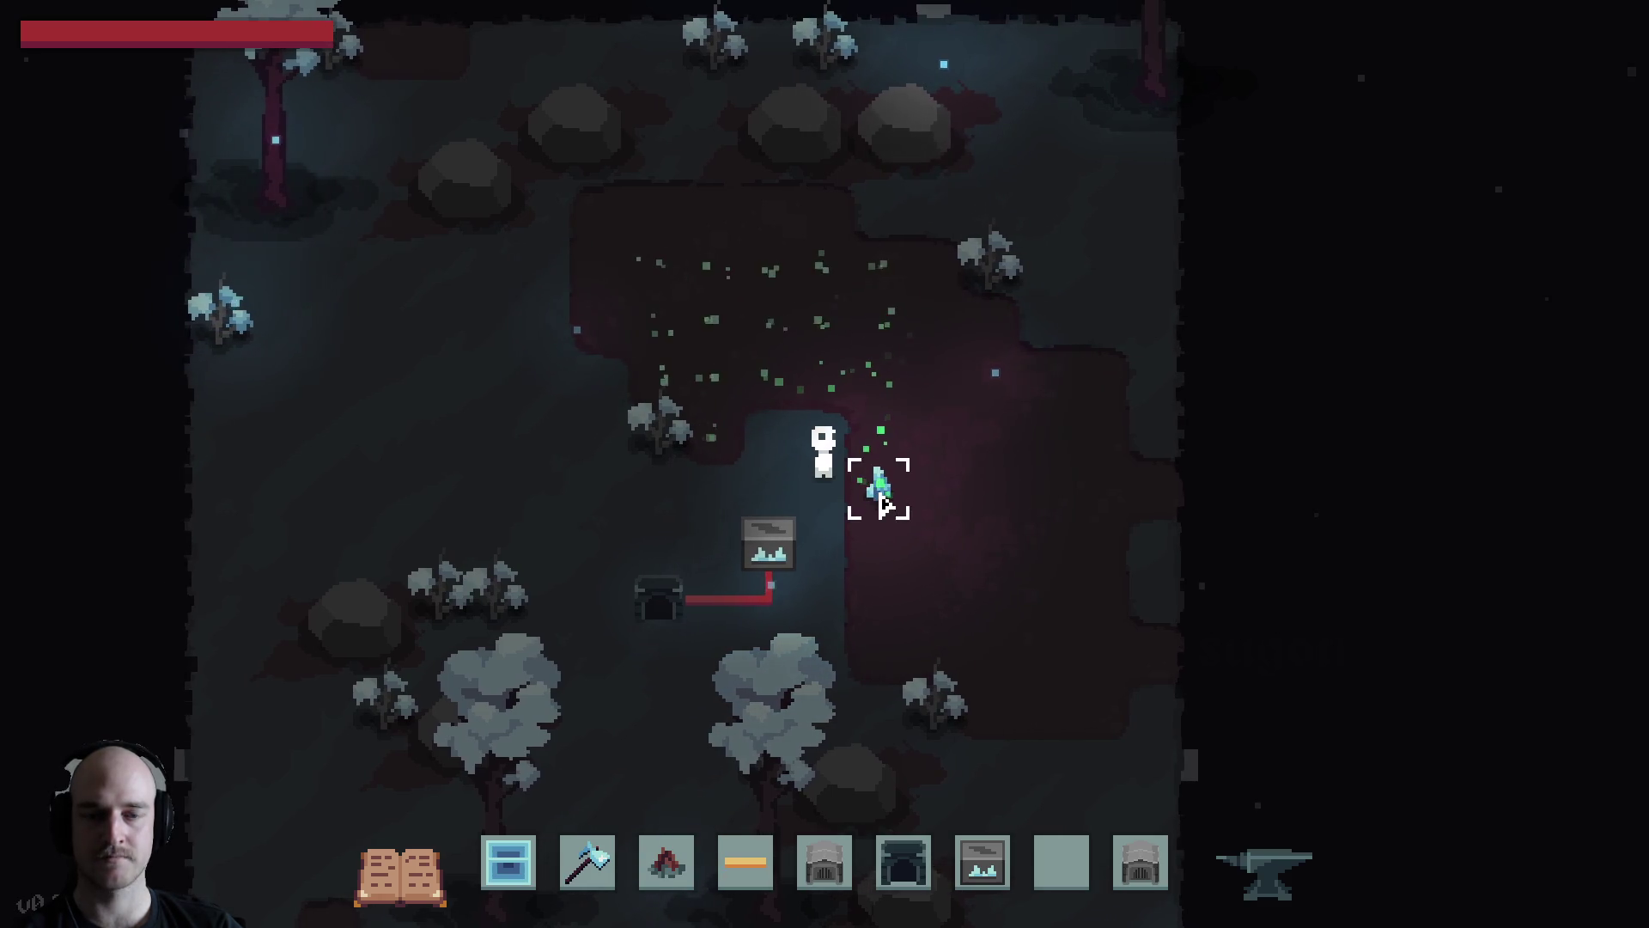
pyautogui.press('a')
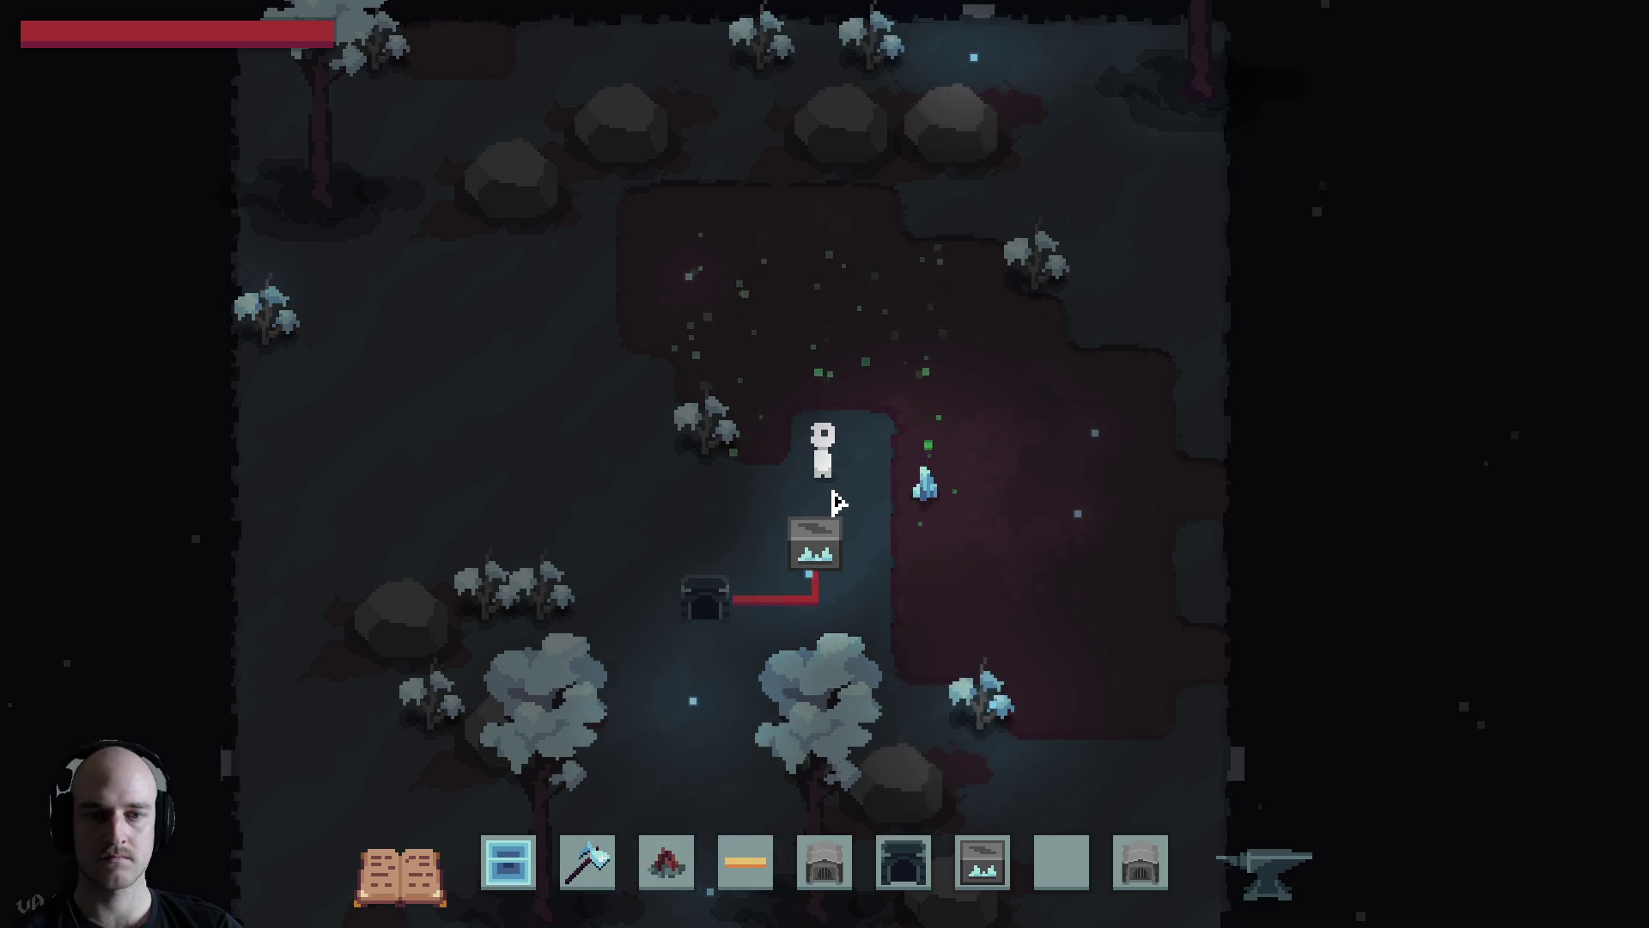
# Craft Speed Module Mk3 units from the module recipes
pyautogui.press('e')
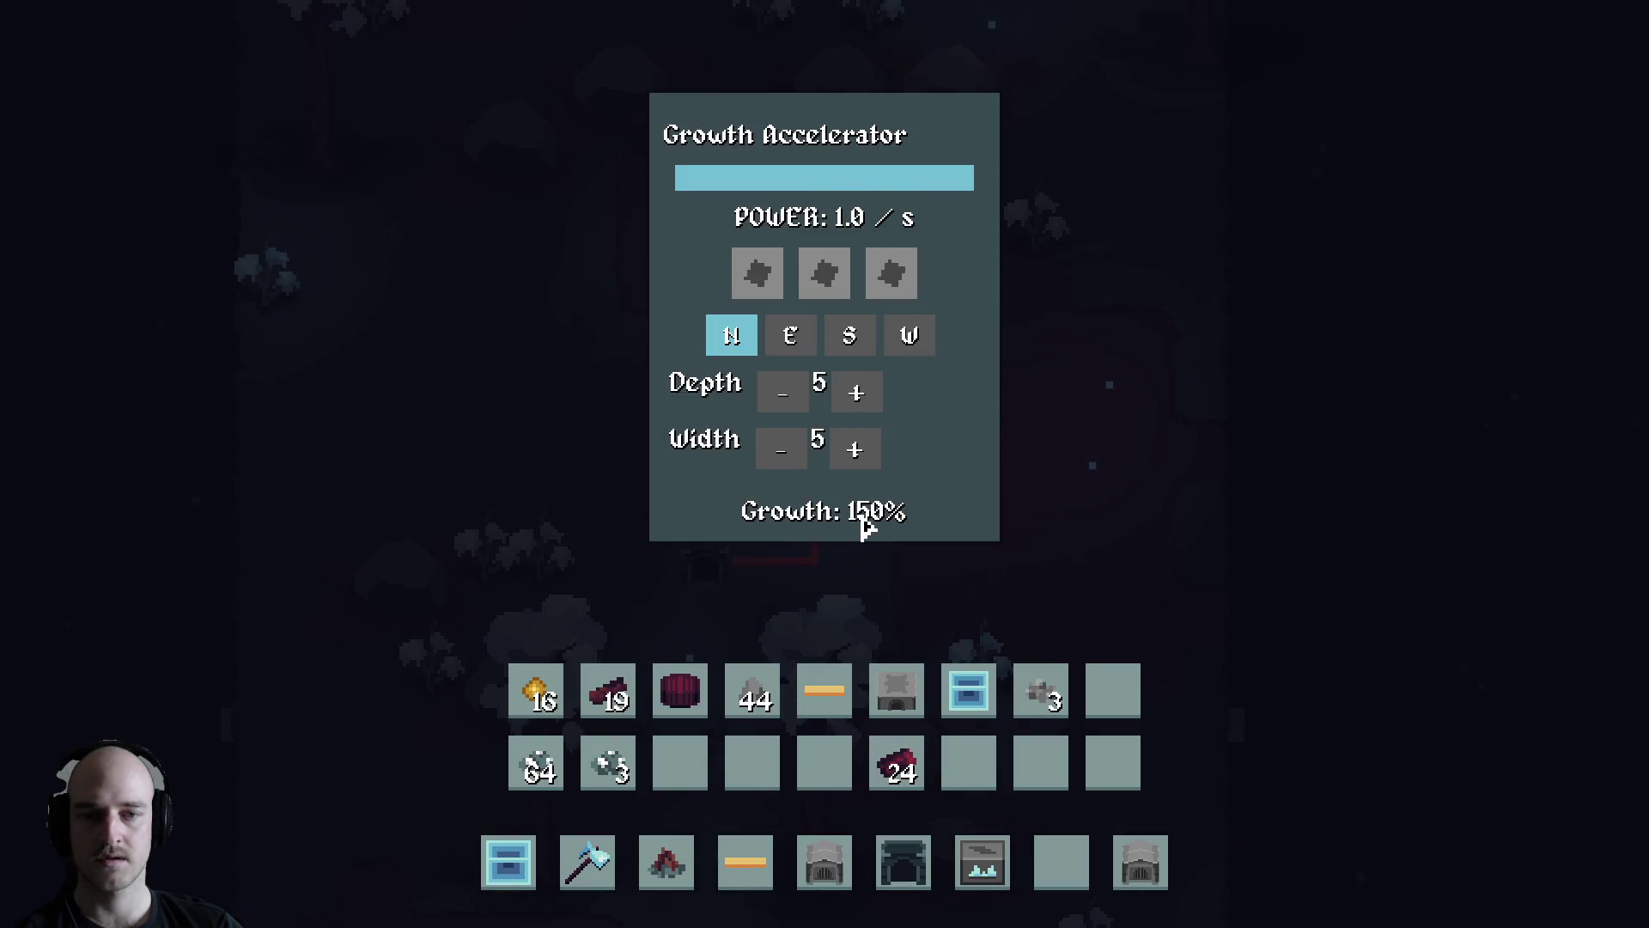
pyautogui.press('Escape')
pyautogui.press('e')
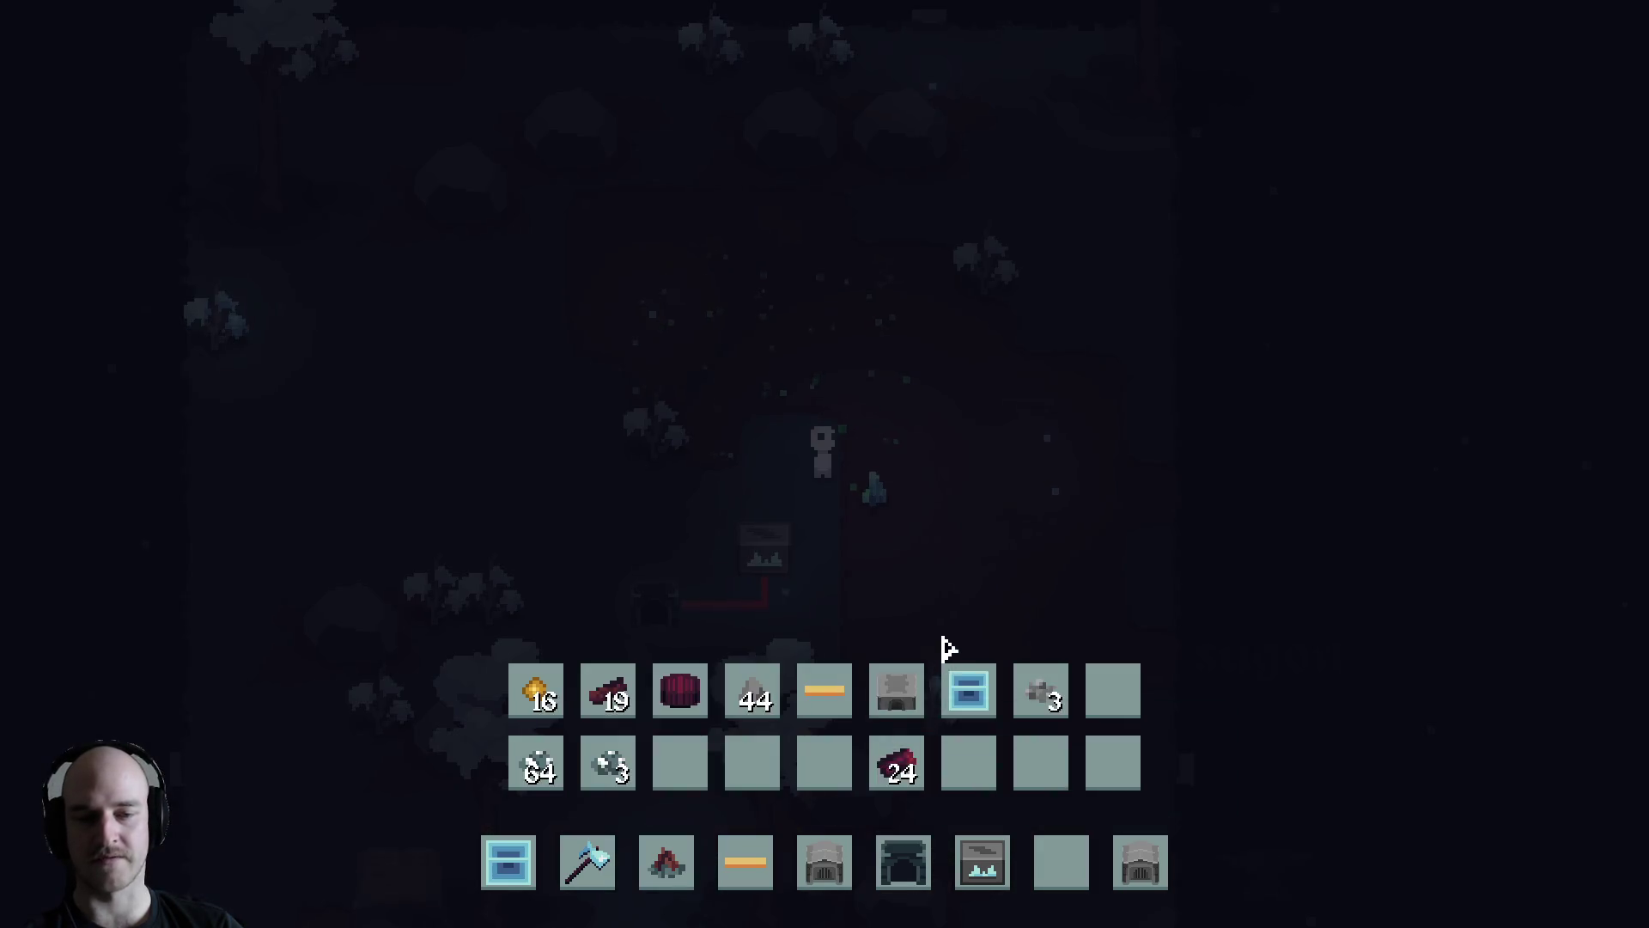
pyautogui.press('Tab')
pyautogui.click(720, 202)
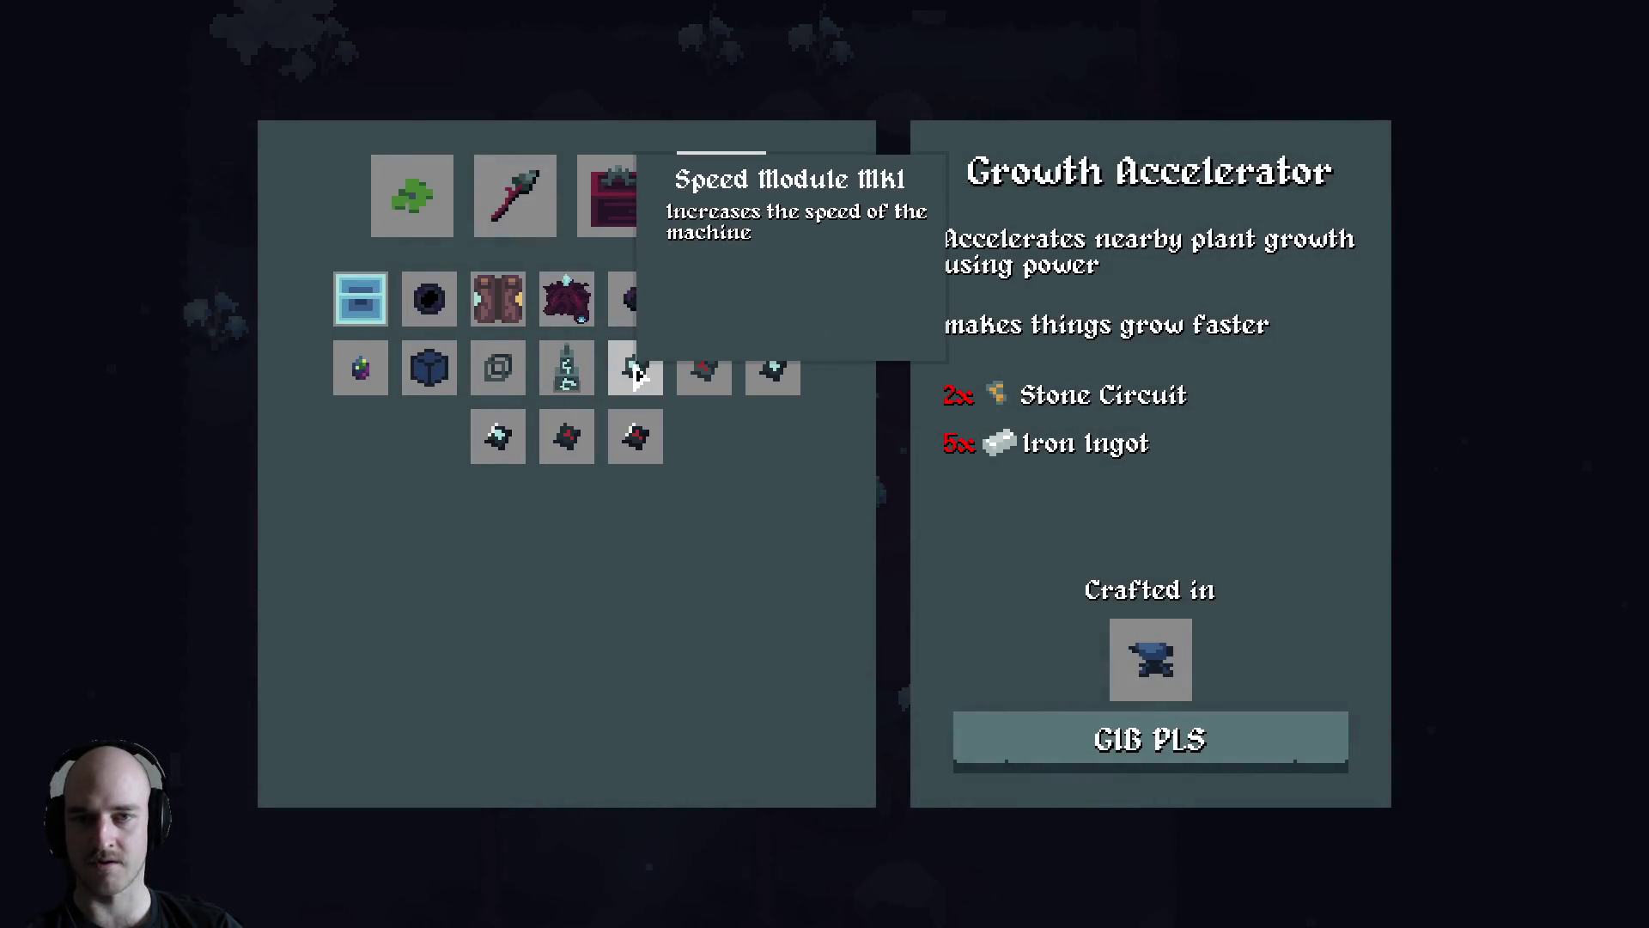
pyautogui.click(497, 435)
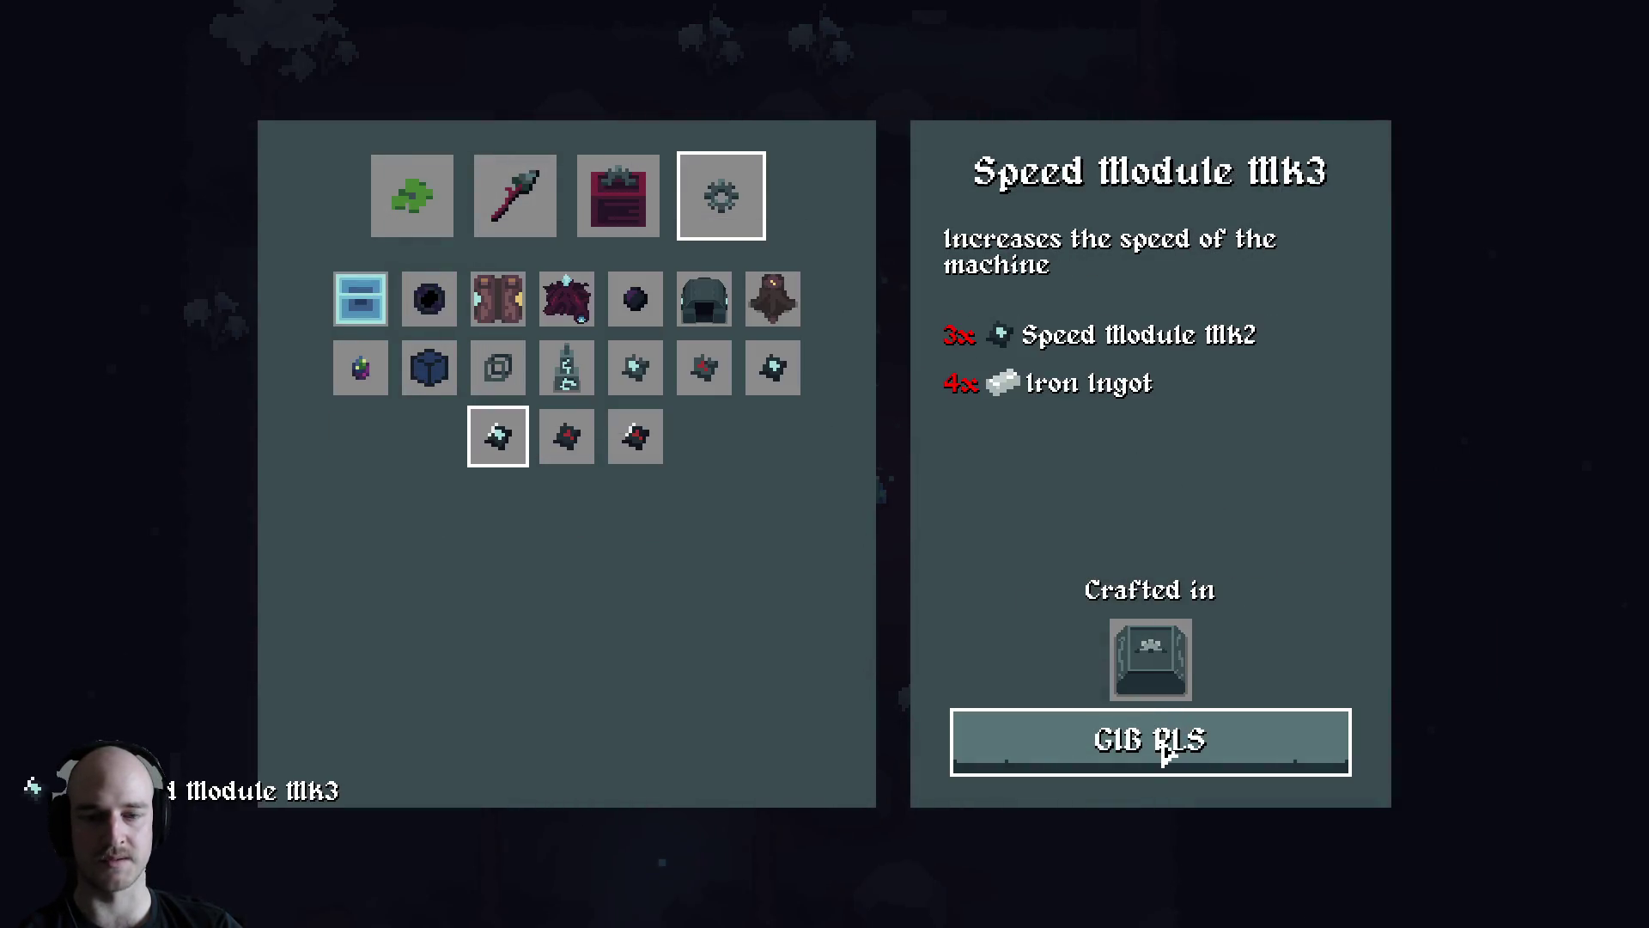
pyautogui.click(1164, 752)
pyautogui.press('Escape')
# Insert Speed Module Mk3 into all three Growth Accelerator module slots
pyautogui.press('e')
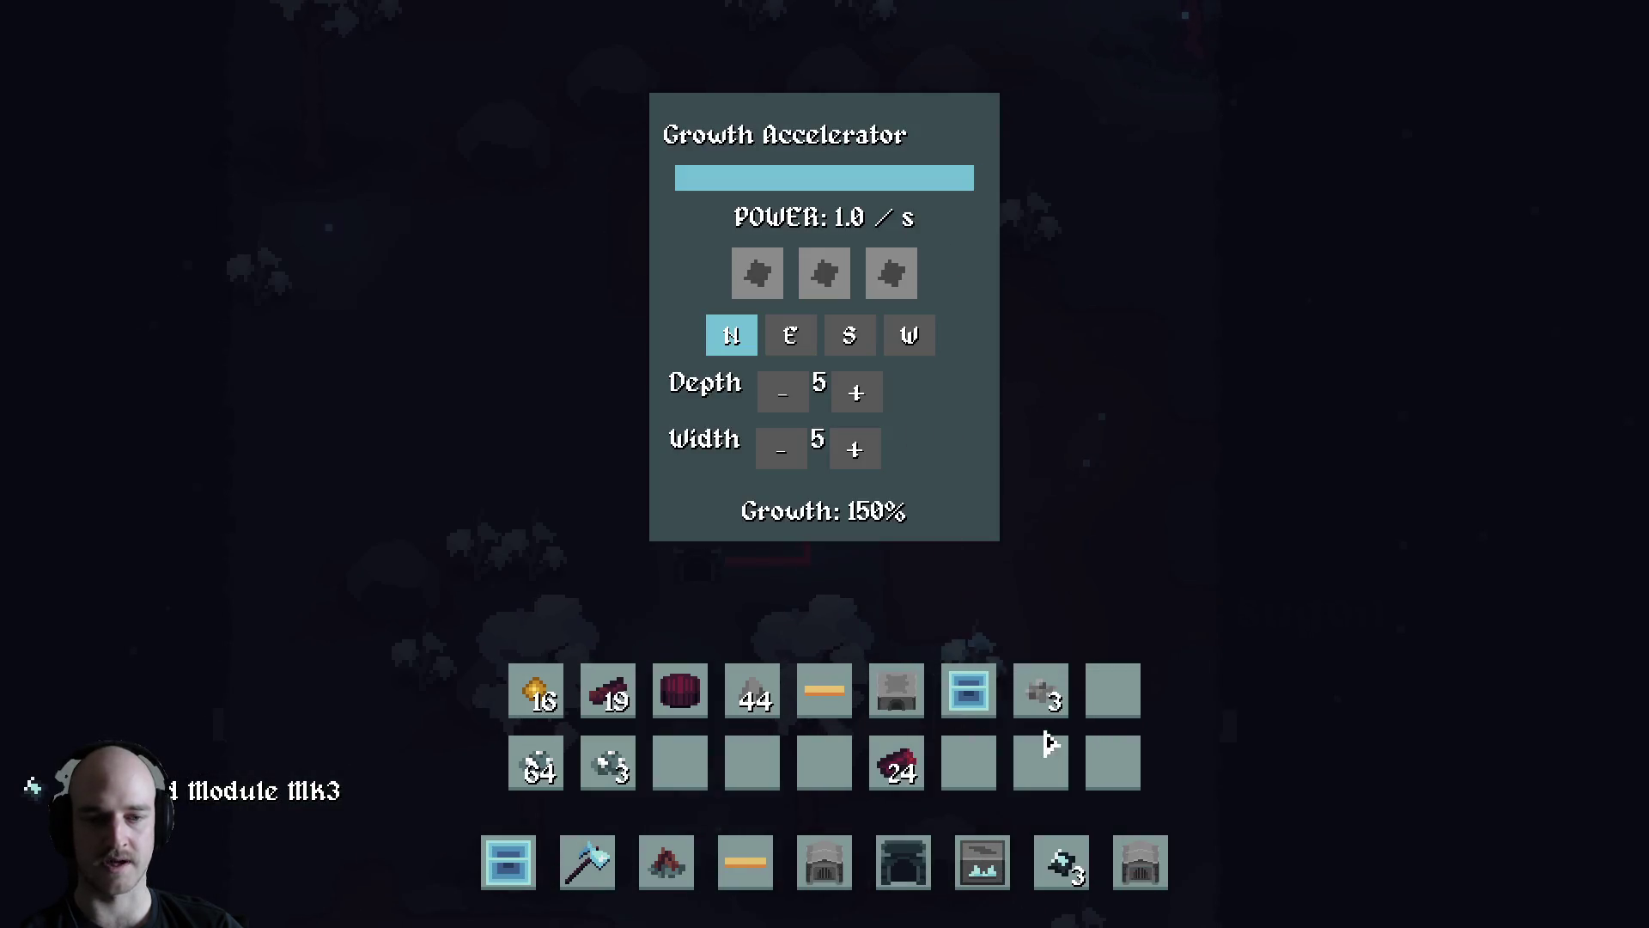
pyautogui.click(1065, 867)
pyautogui.click(757, 273)
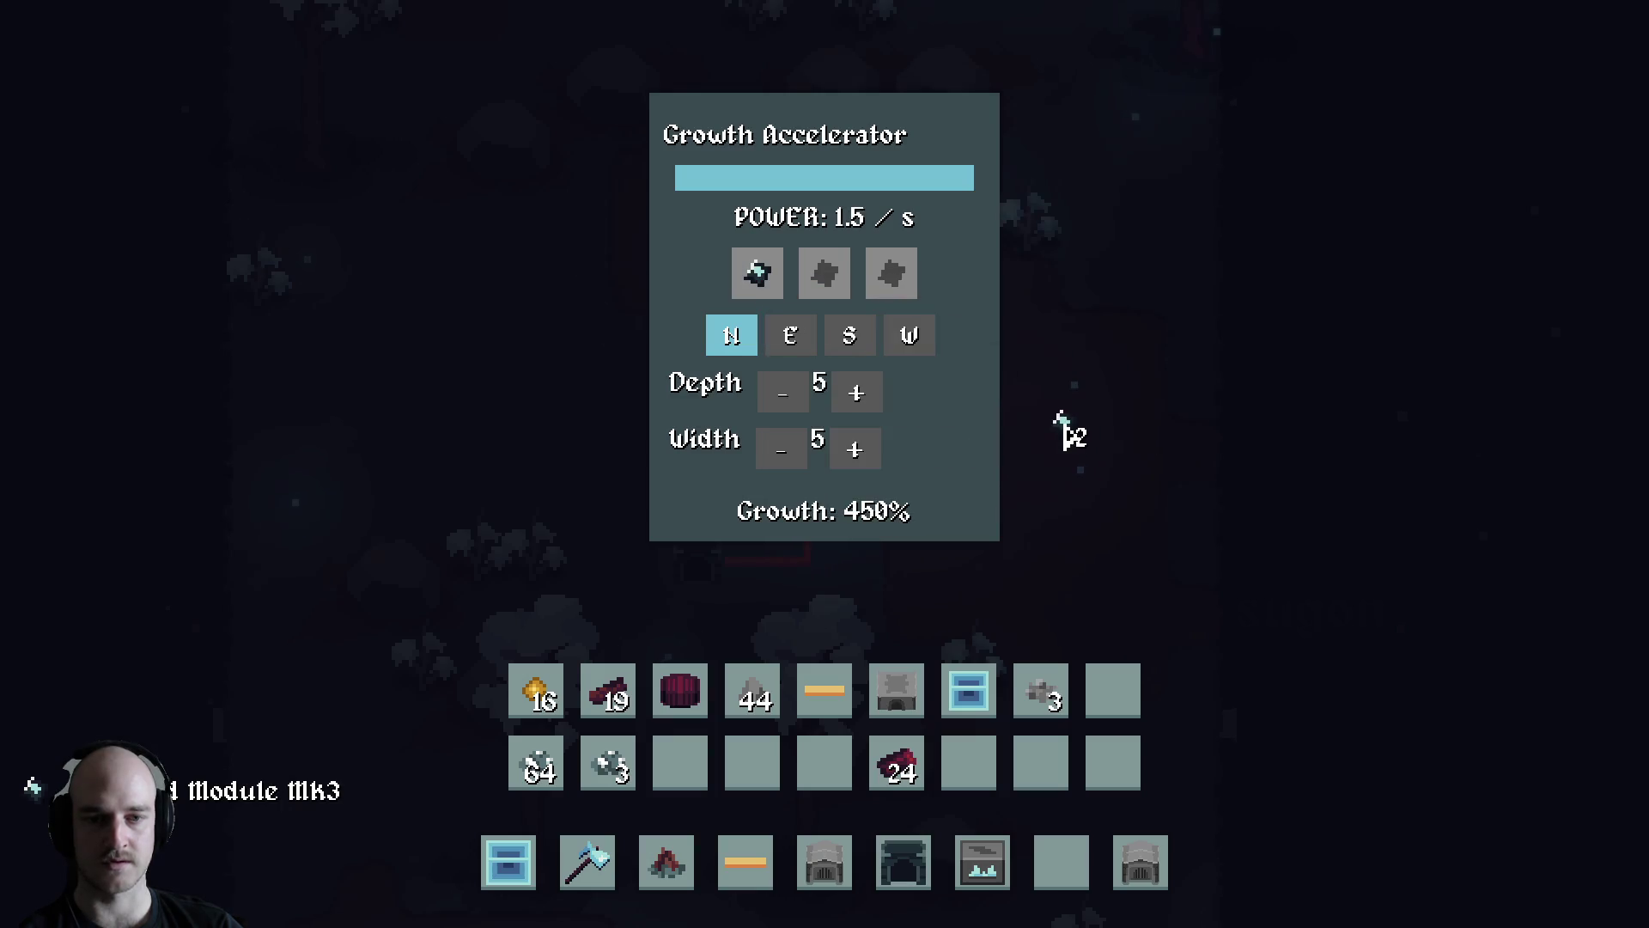
pyautogui.click(824, 273)
pyautogui.click(890, 274)
pyautogui.press('Escape')
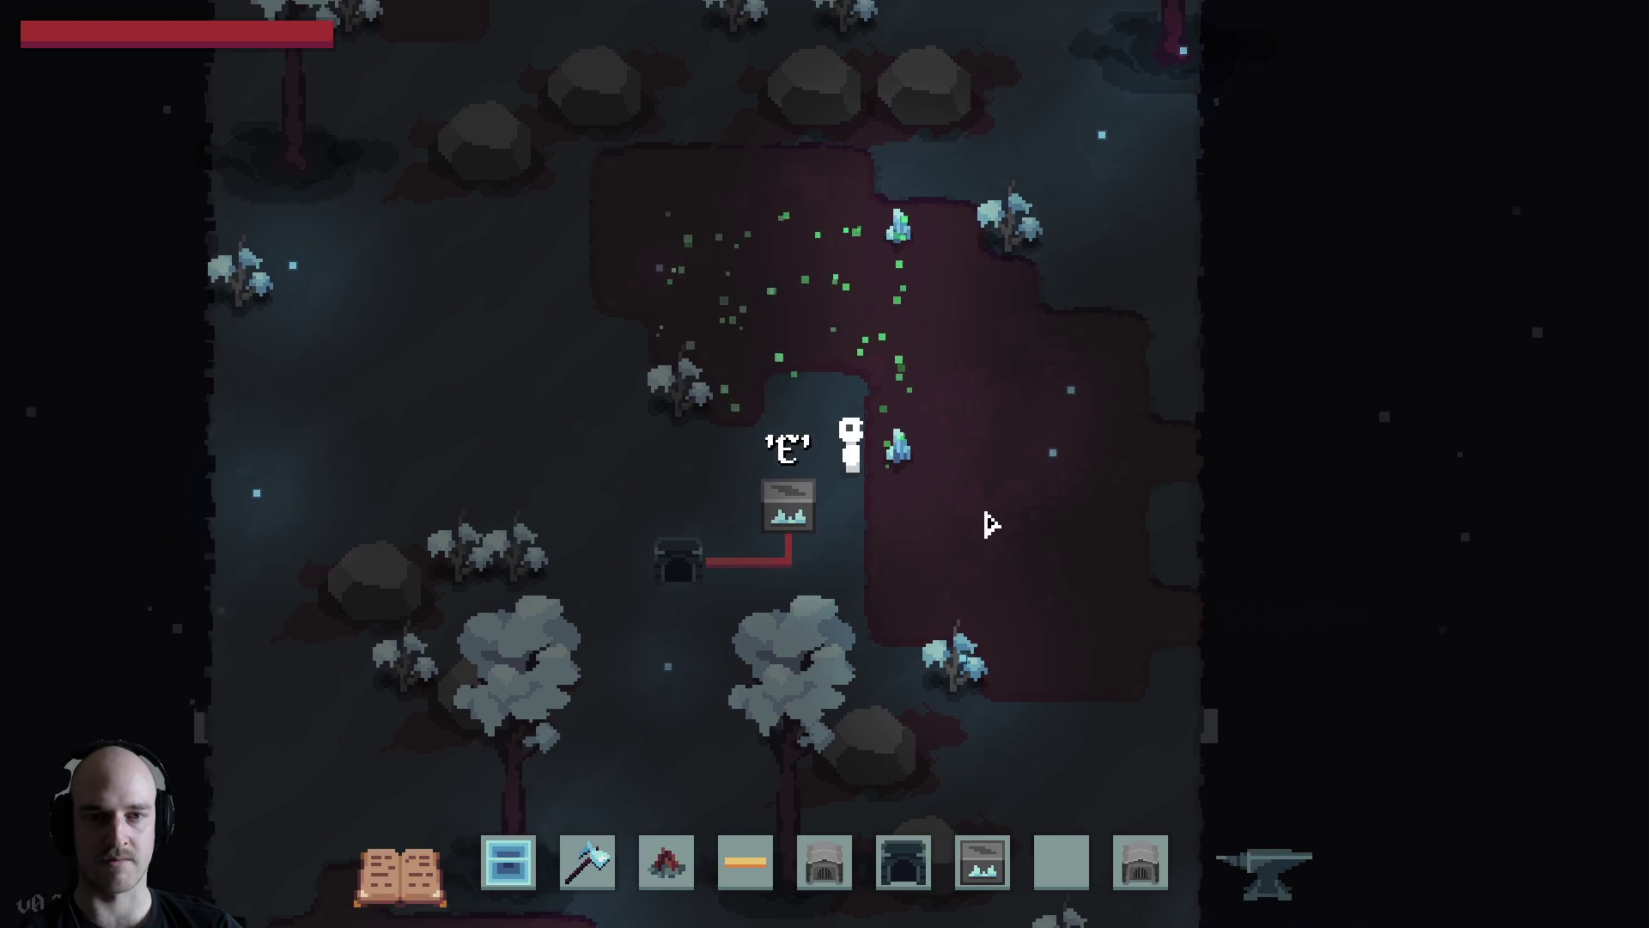
# Walk around the purple void patch, checking new crystals, then return to the accelerator
pyautogui.press('w')
pyautogui.press('d')
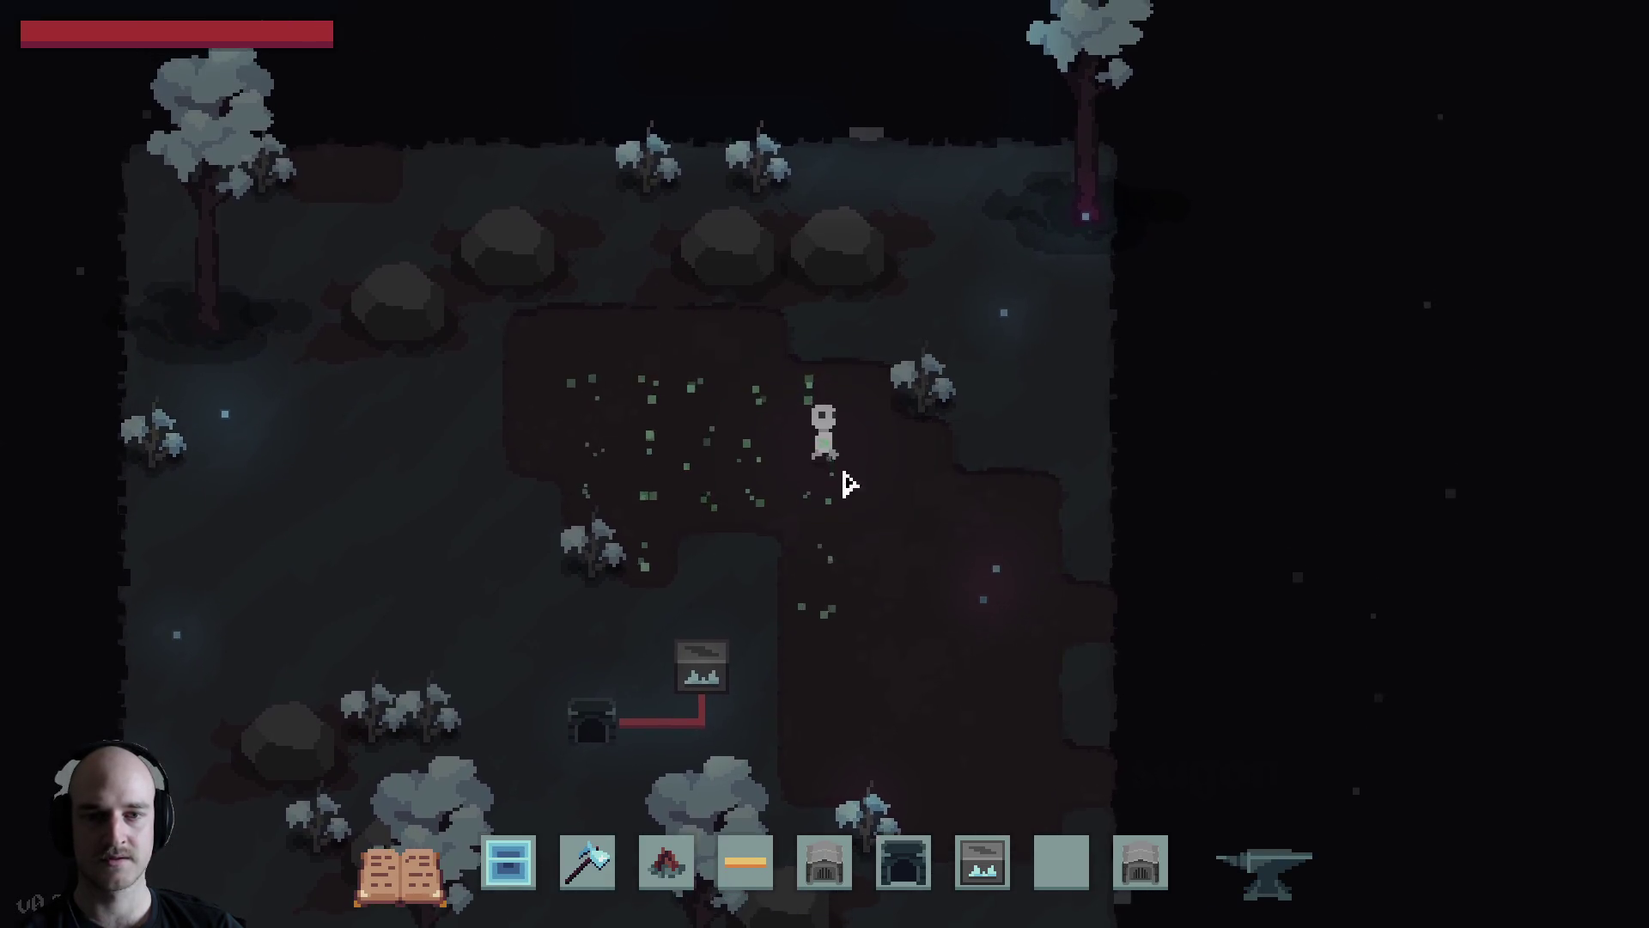
pyautogui.press('s')
pyautogui.press('a')
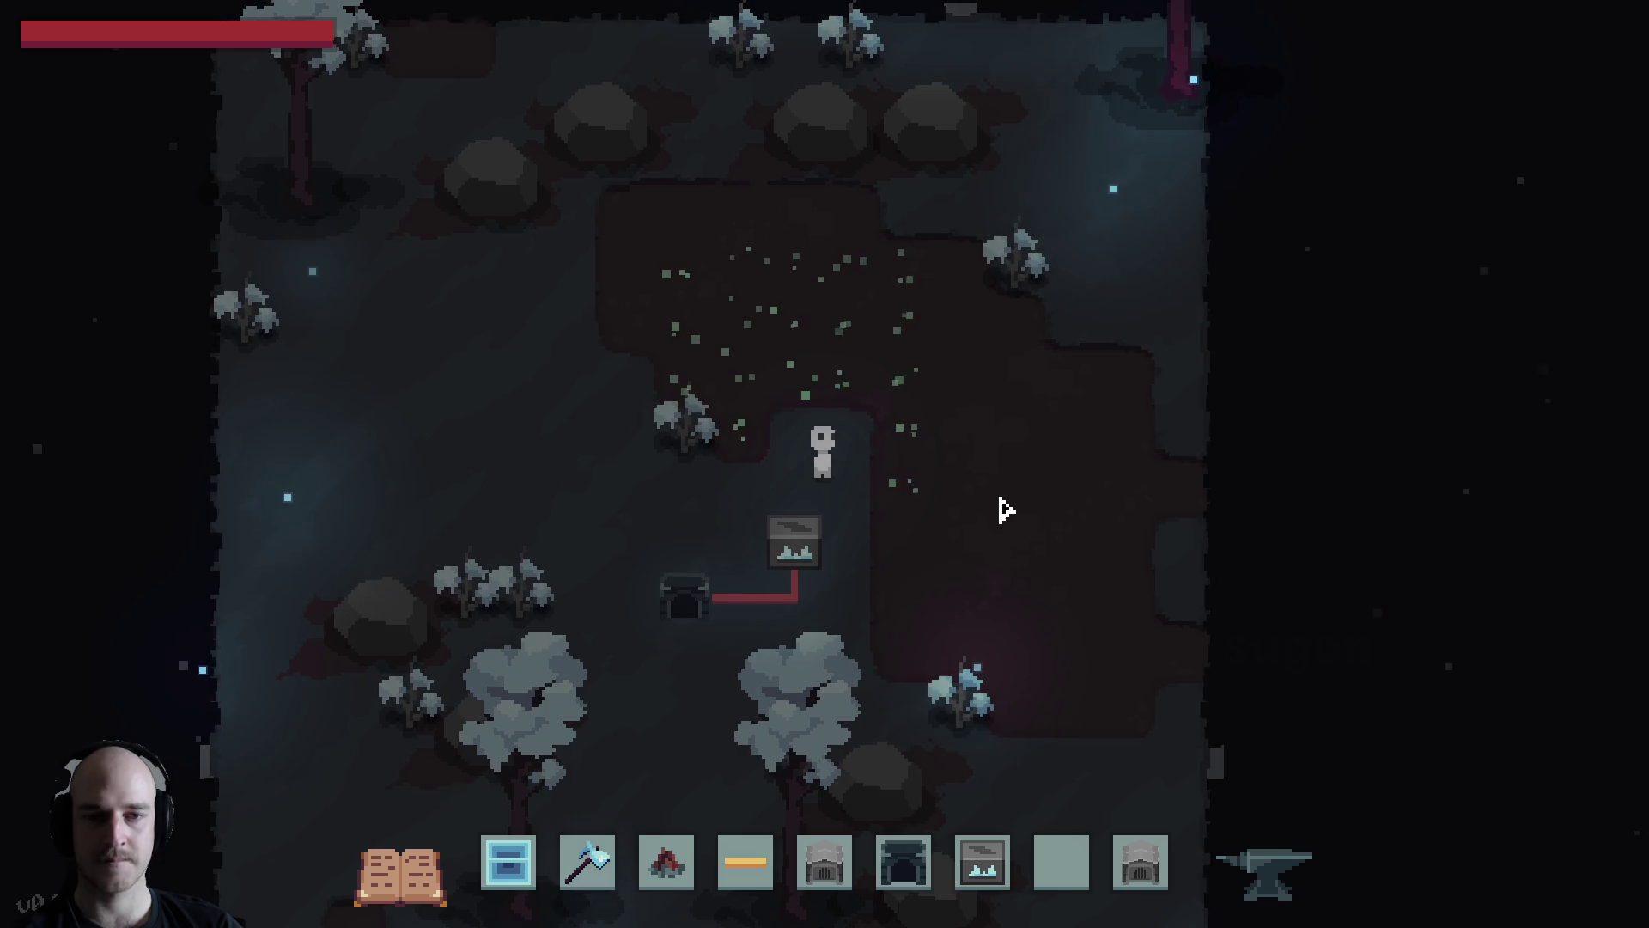
pyautogui.press('w')
pyautogui.press('a')
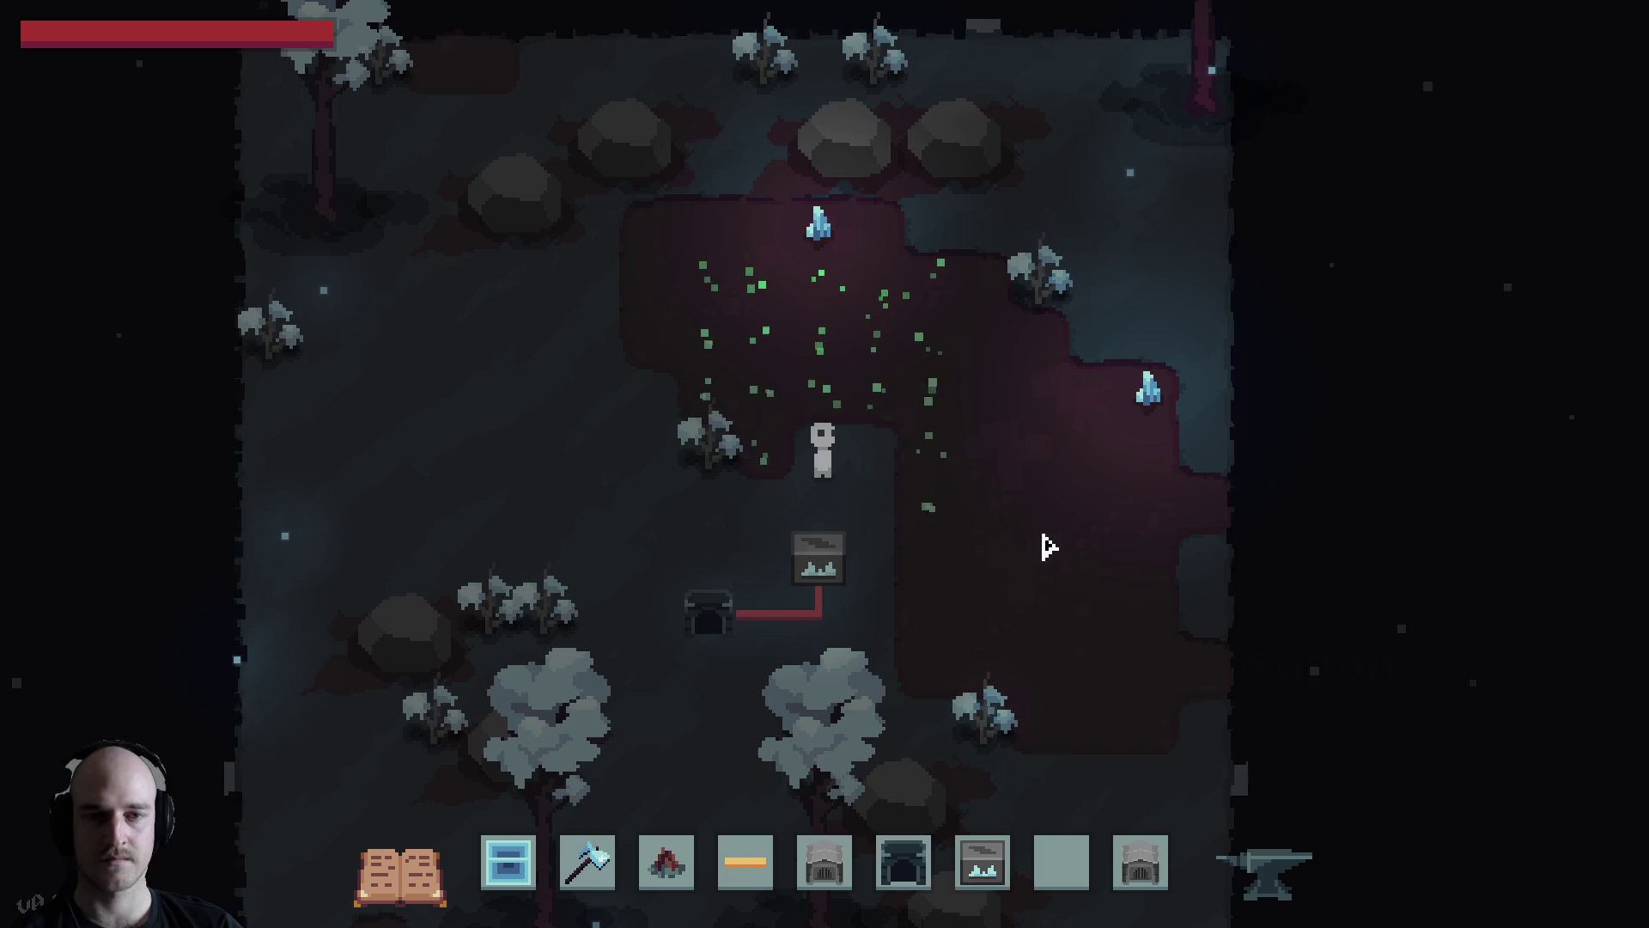
pyautogui.press('w')
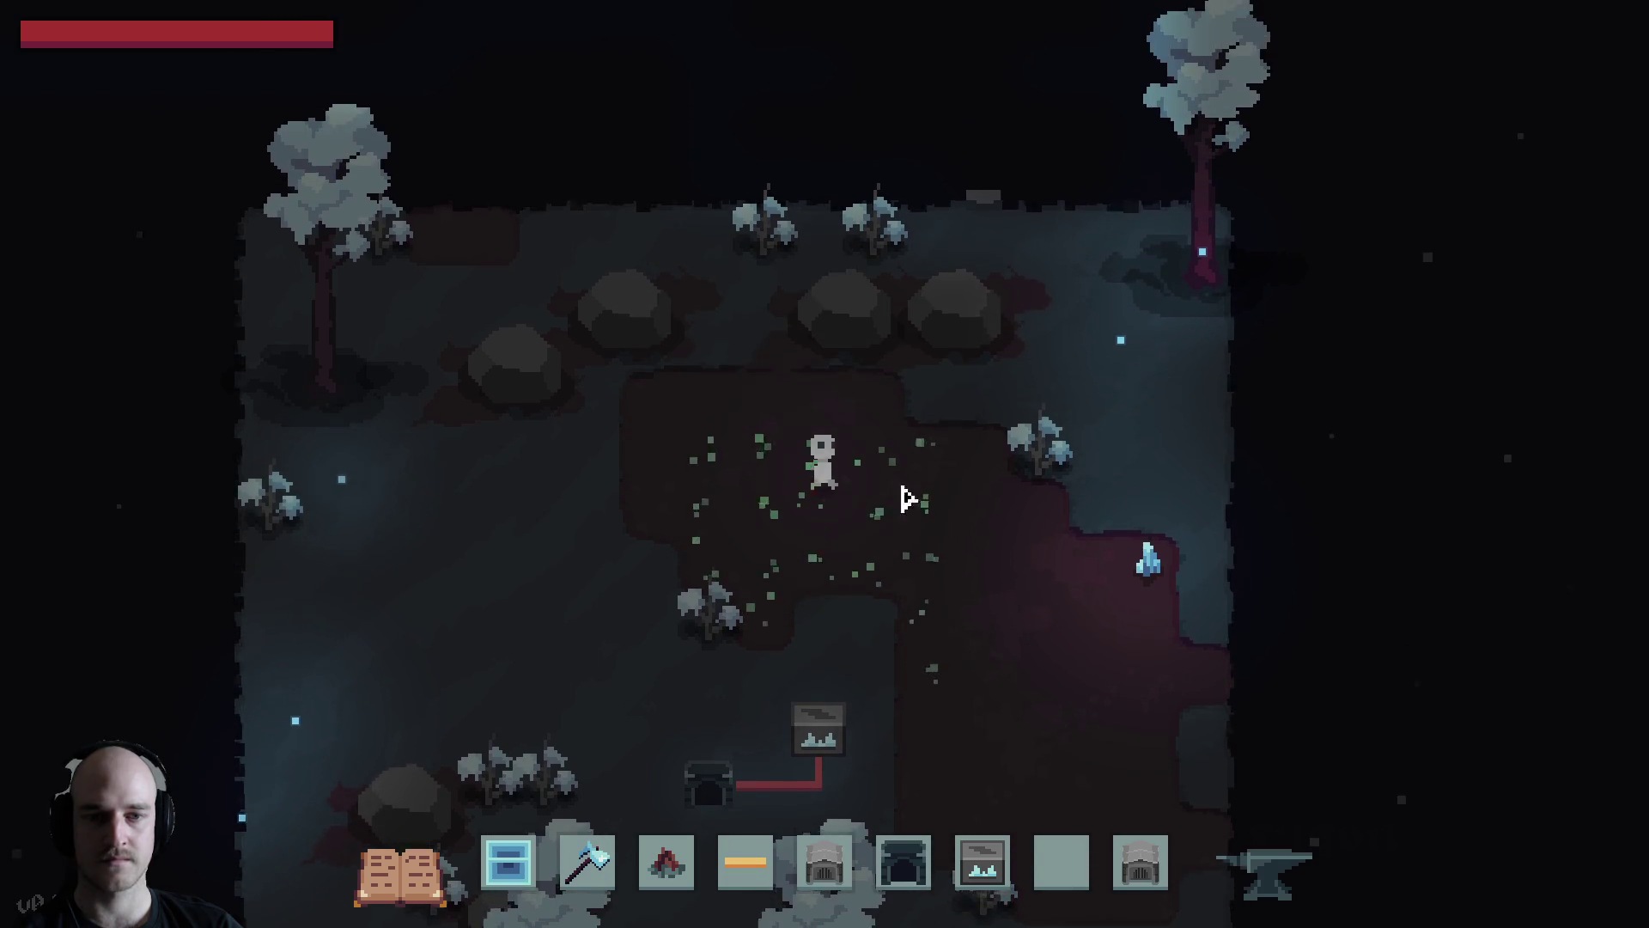
pyautogui.press('s')
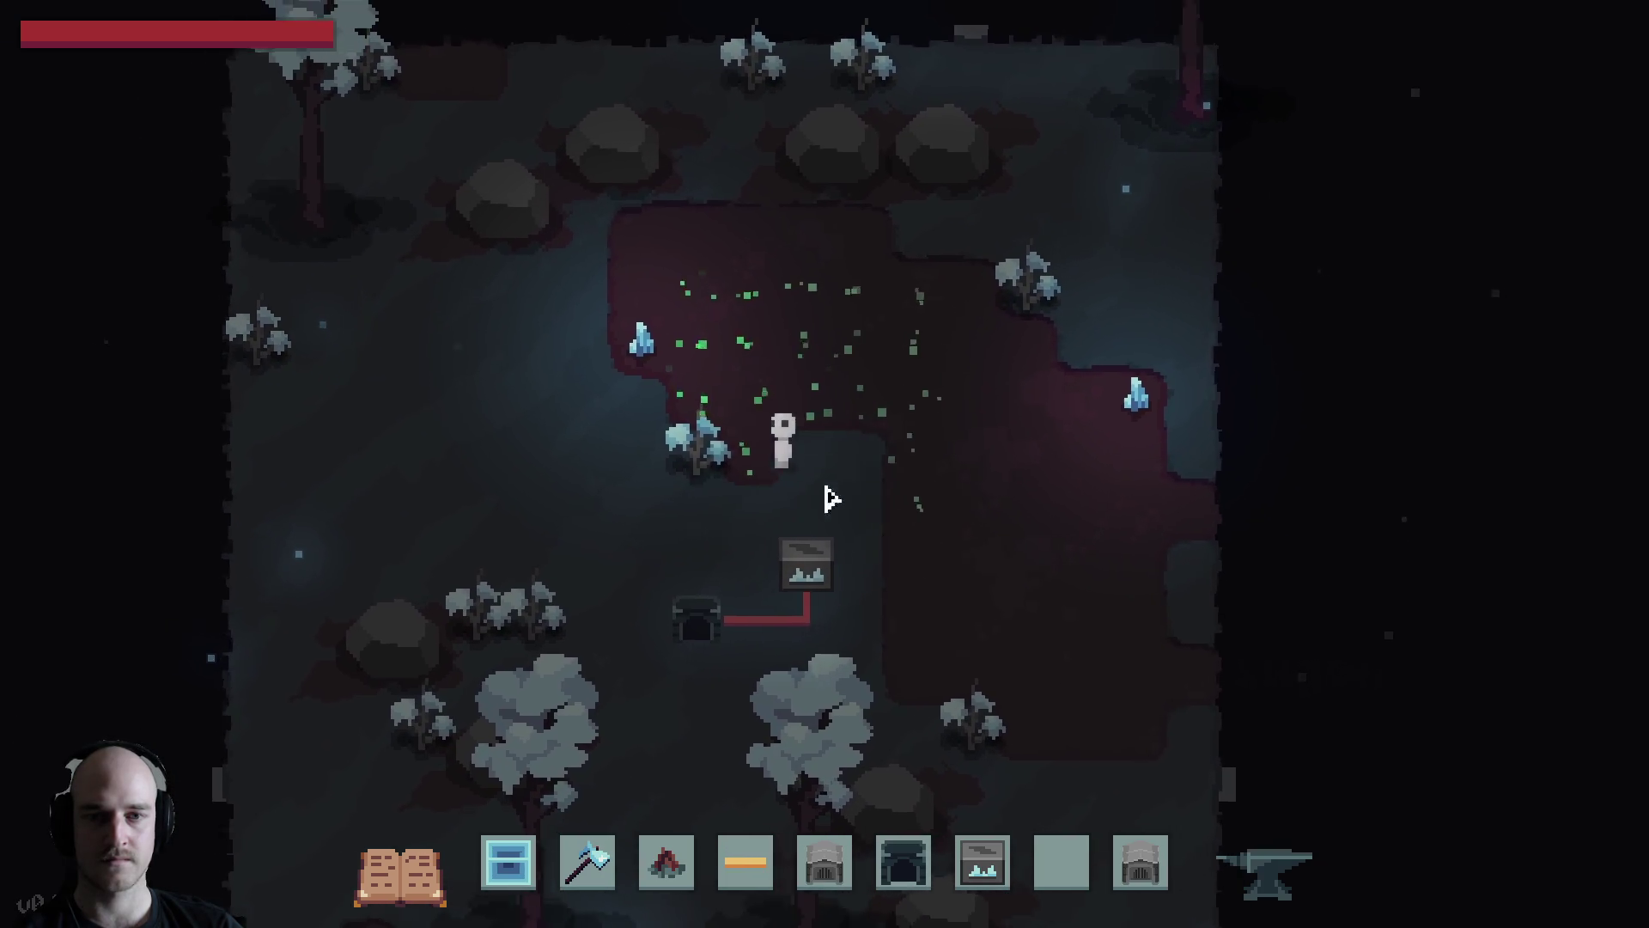
pyautogui.press('d')
pyautogui.press('s')
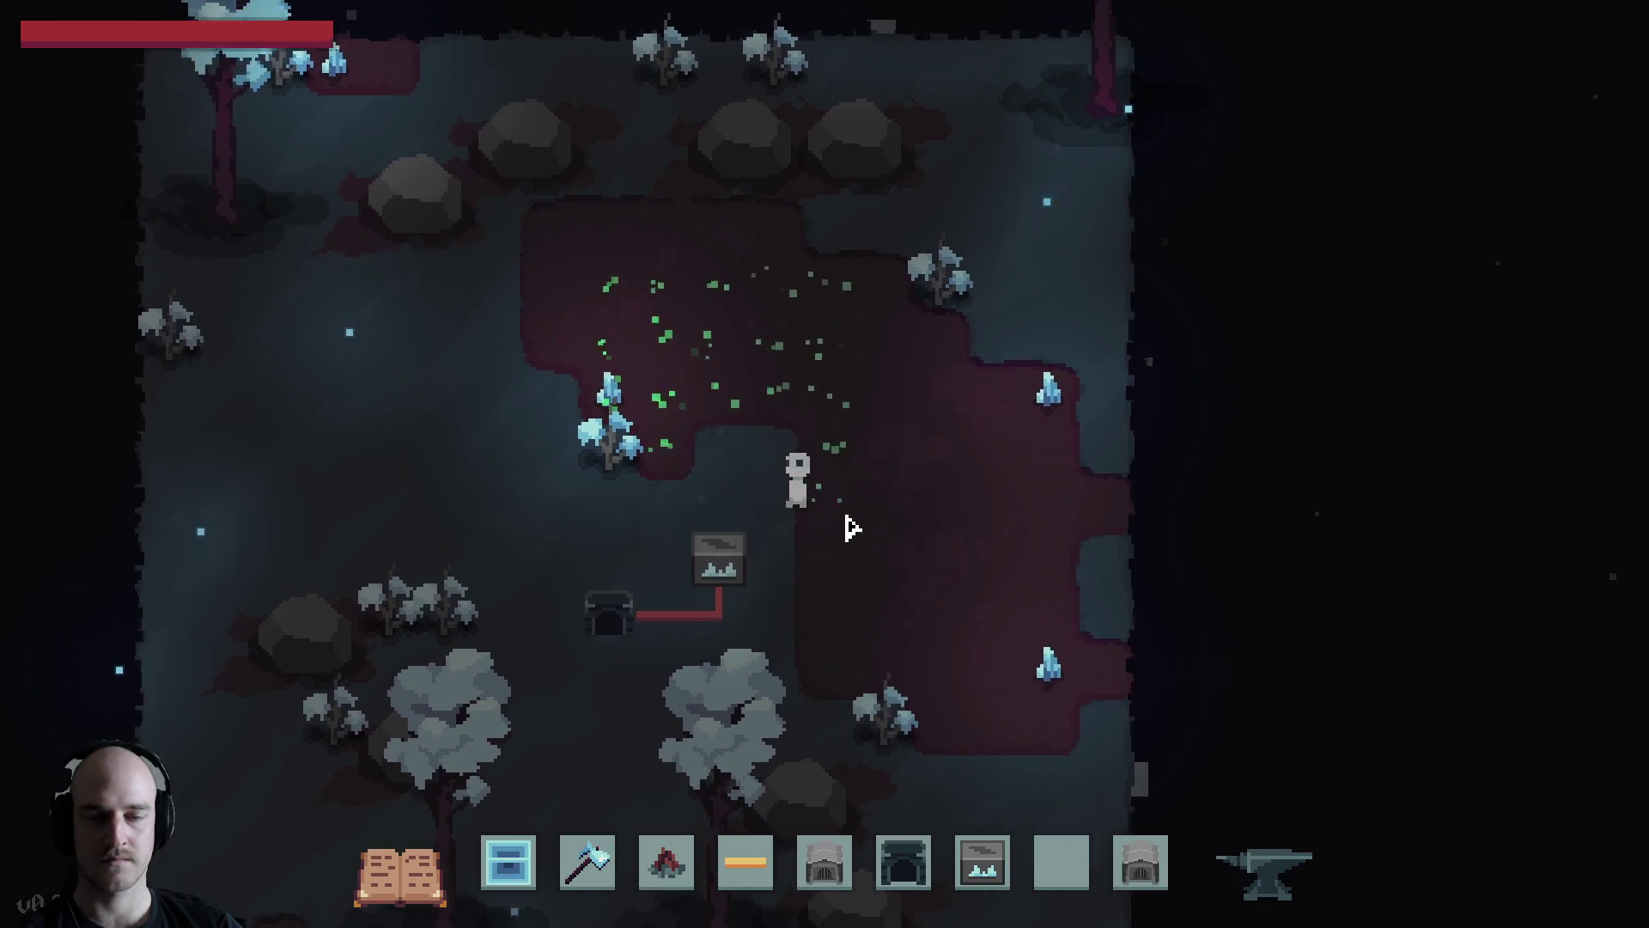
pyautogui.press('a')
pyautogui.press('w')
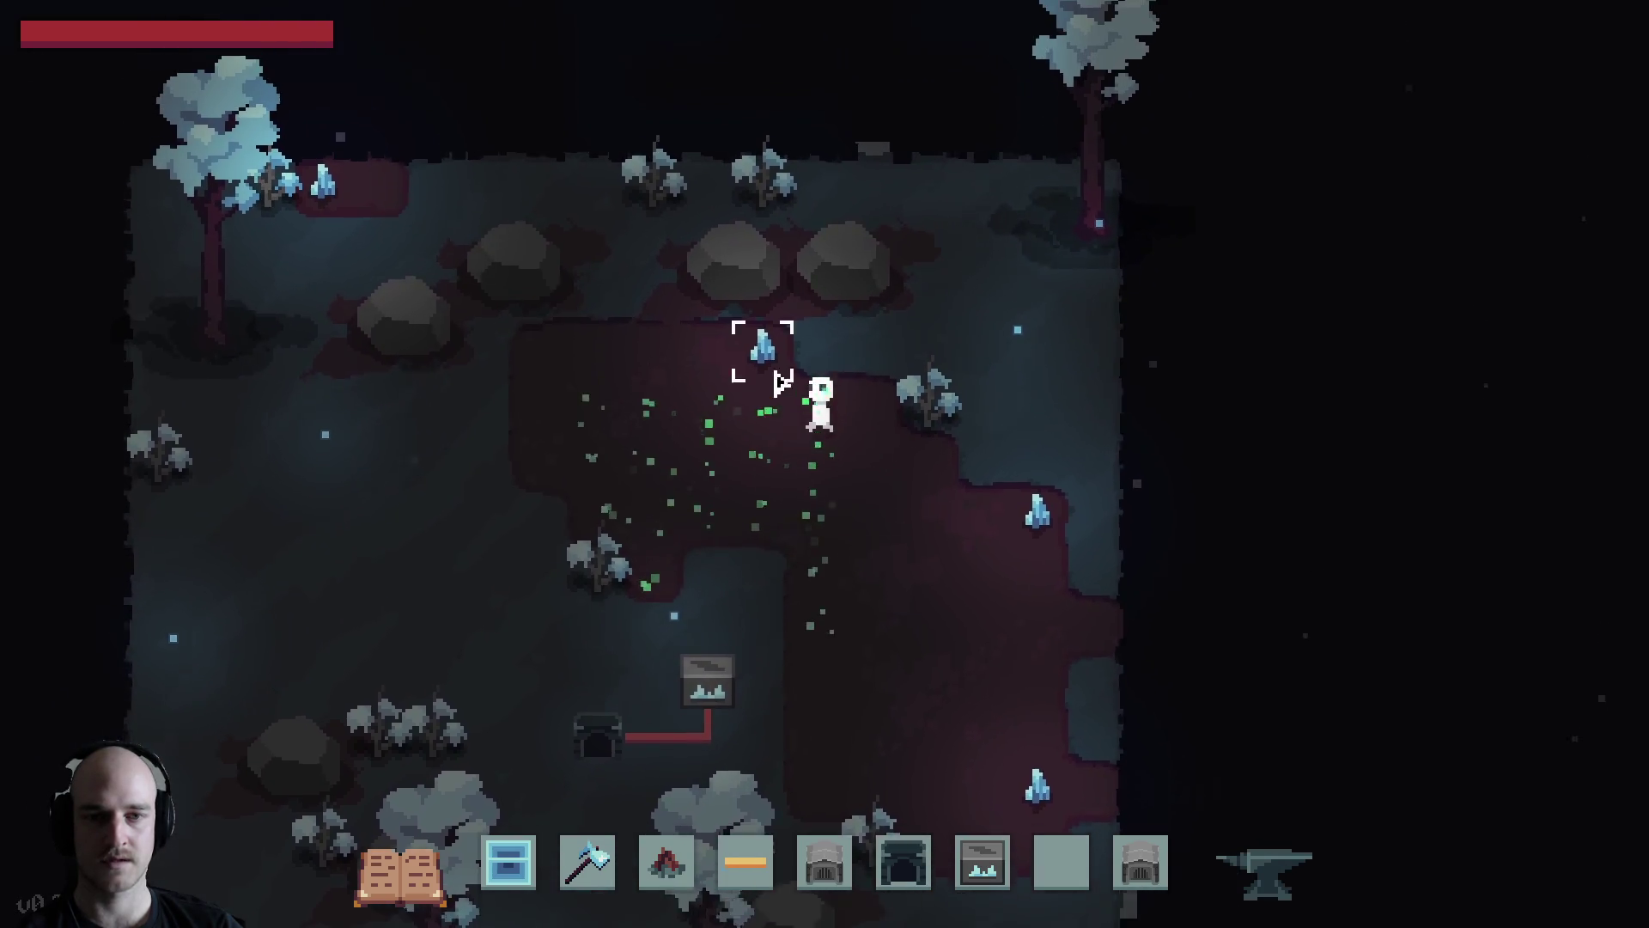
pyautogui.press('s')
pyautogui.press('a')
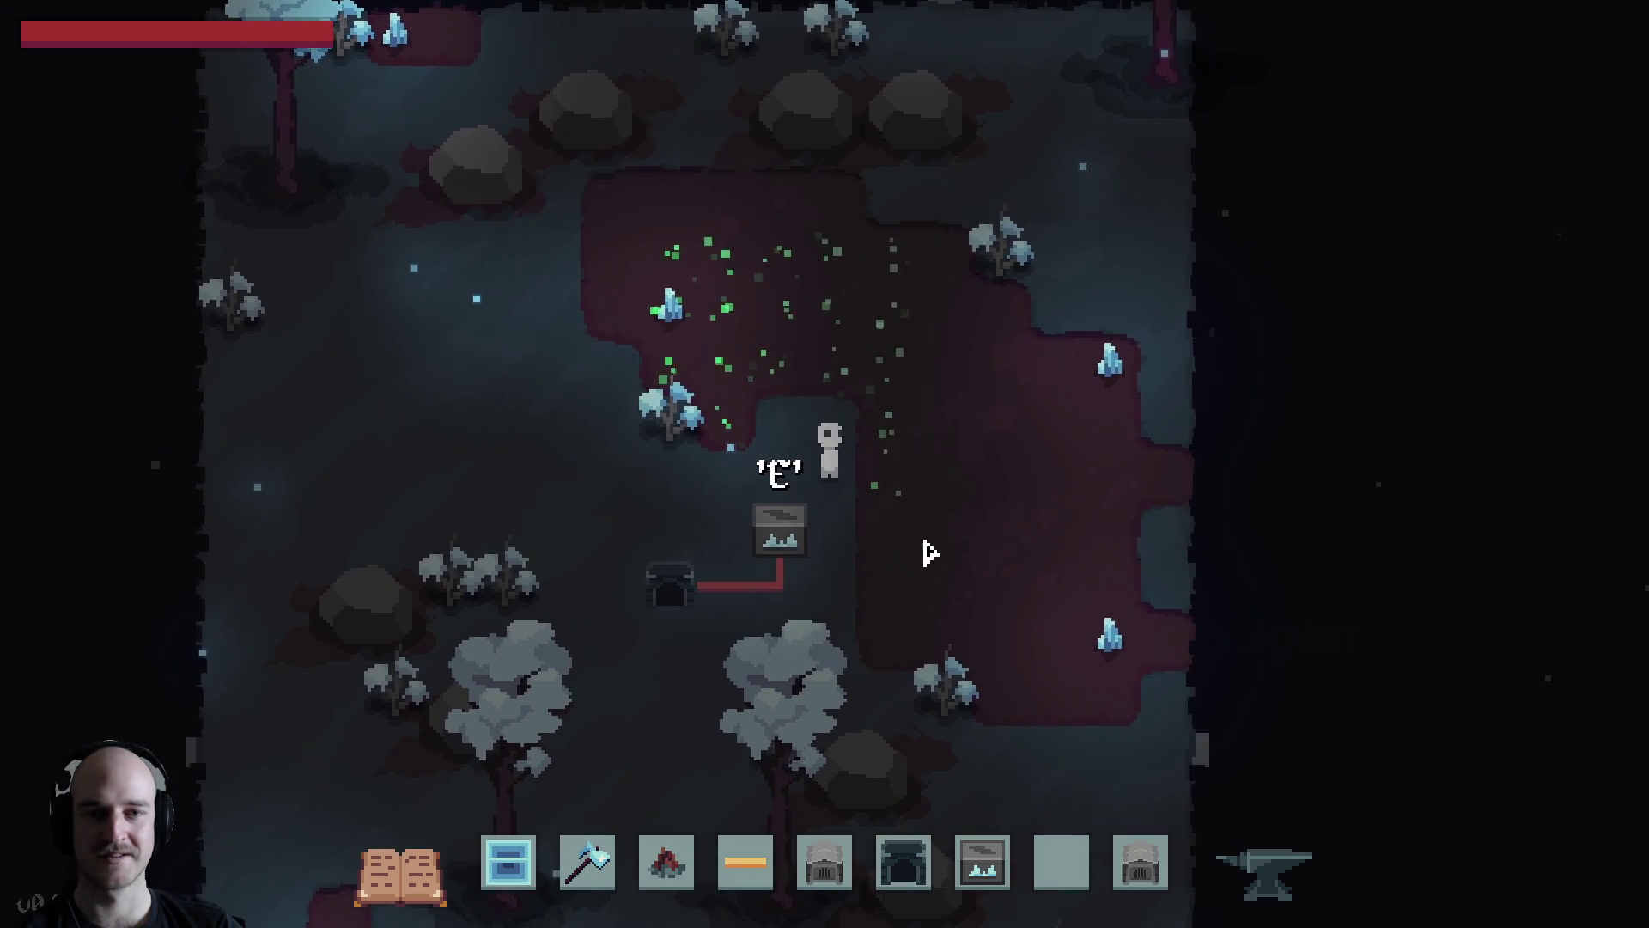
pyautogui.press('w')
pyautogui.press('a')
pyautogui.press('s')
pyautogui.press('d')
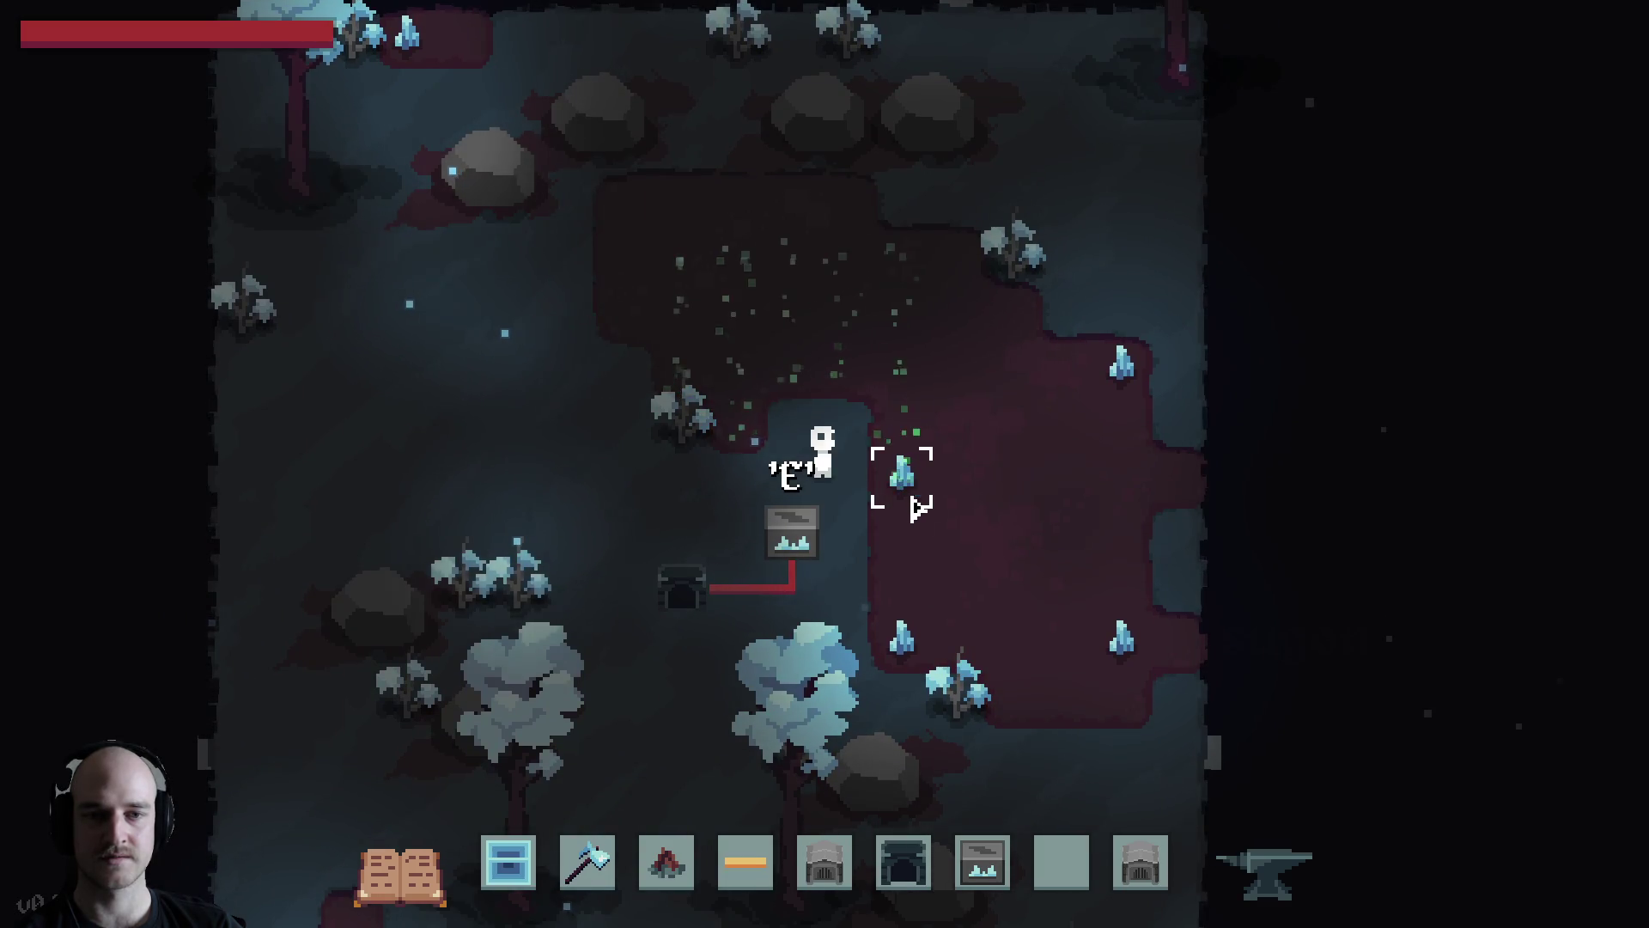
# Walk past the bushes and across the void area, then toggle the imgui debug panel
pyautogui.press('a')
pyautogui.press('w')
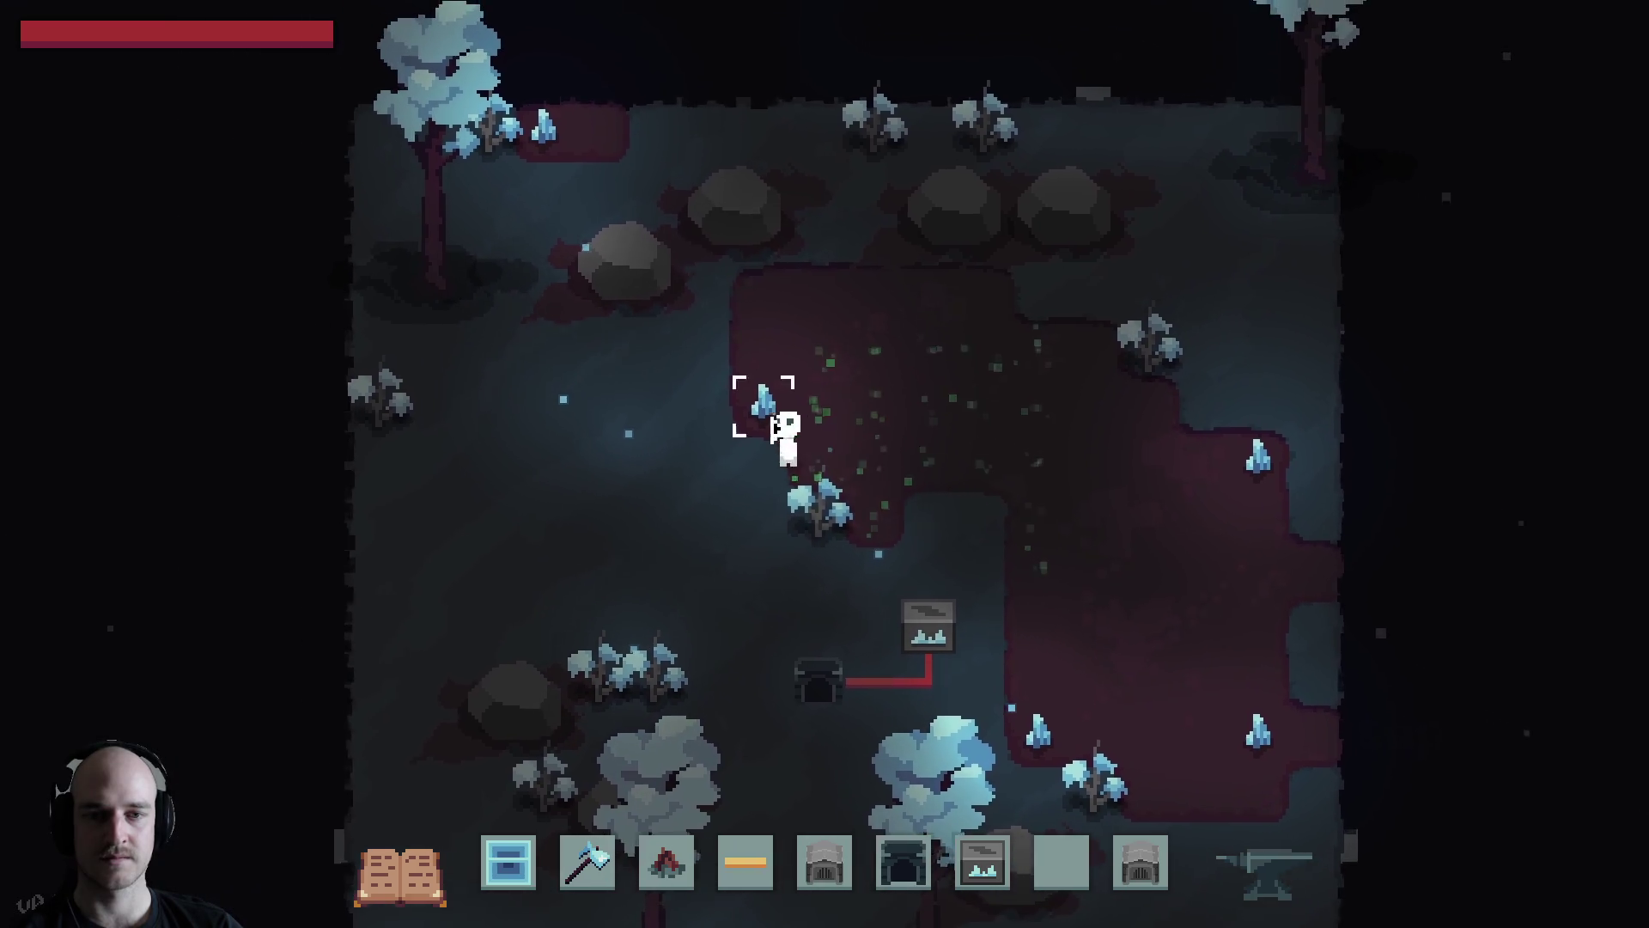
pyautogui.press('d')
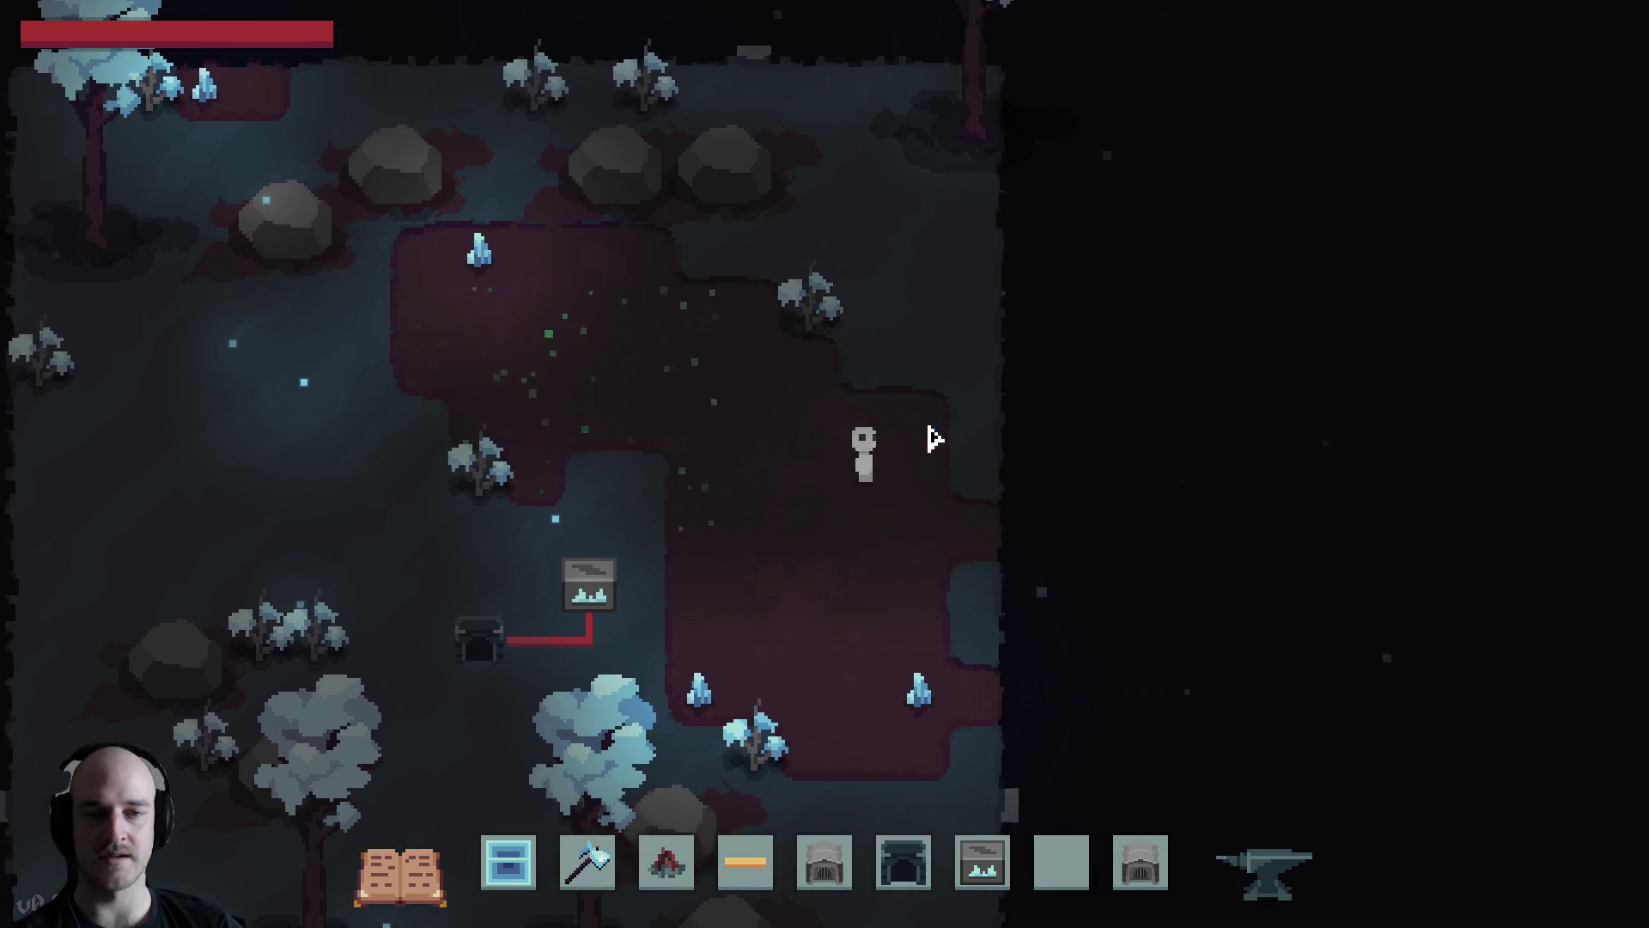
pyautogui.press('s')
pyautogui.press('a')
pyautogui.press('w')
pyautogui.press('a')
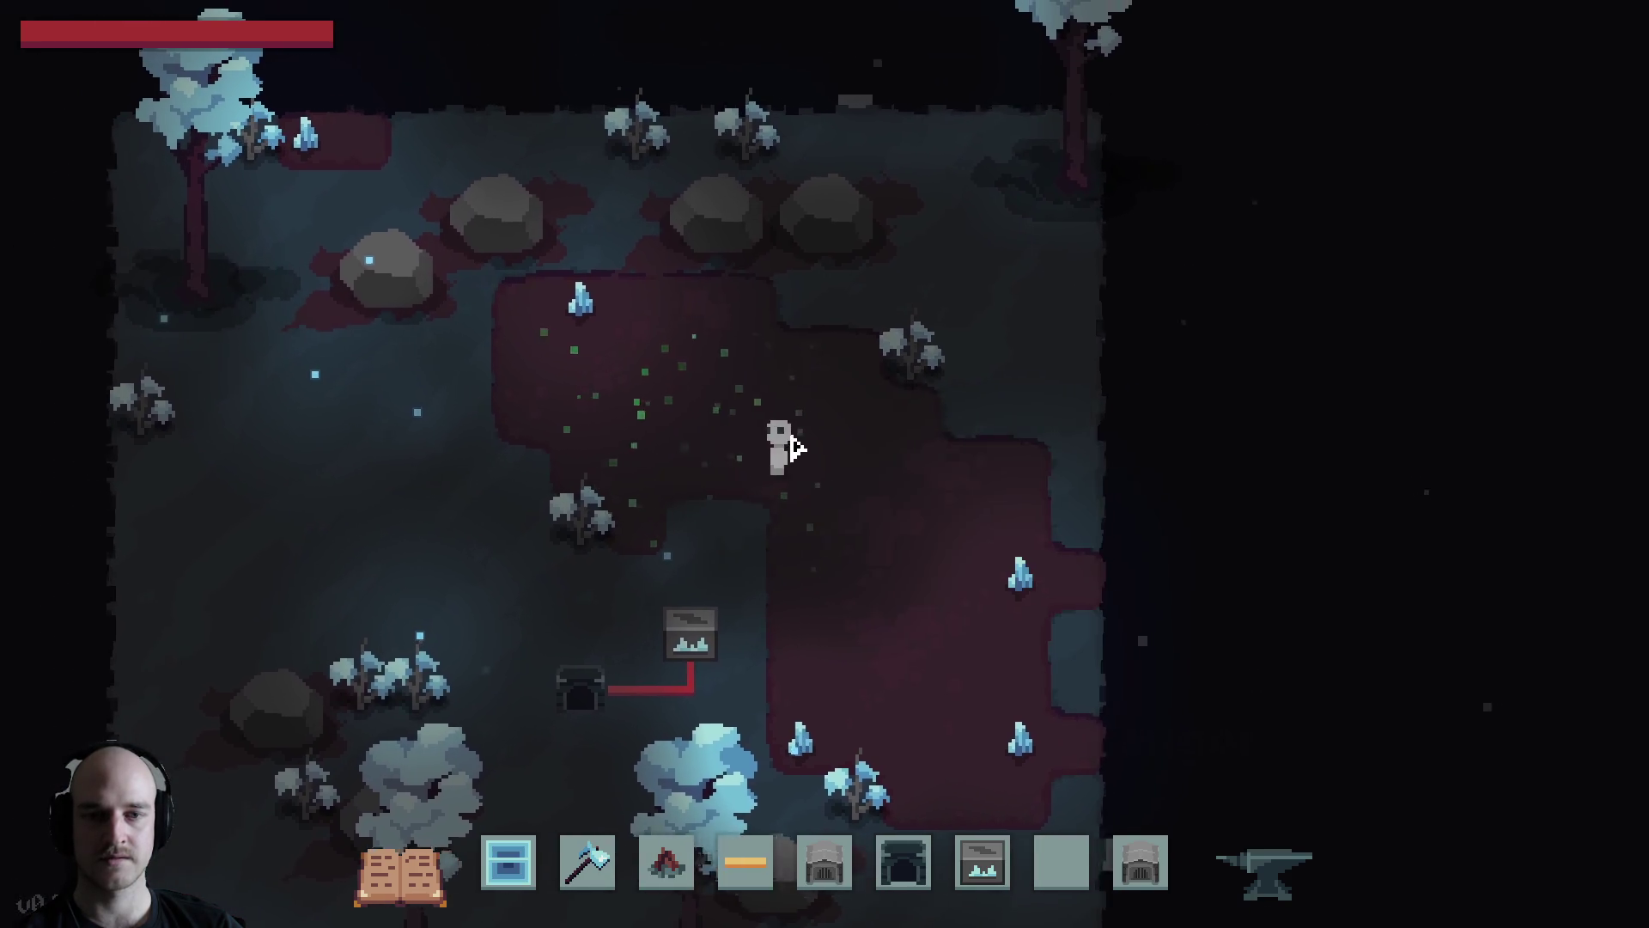
pyautogui.press('a')
pyautogui.press('w')
pyautogui.press('`')
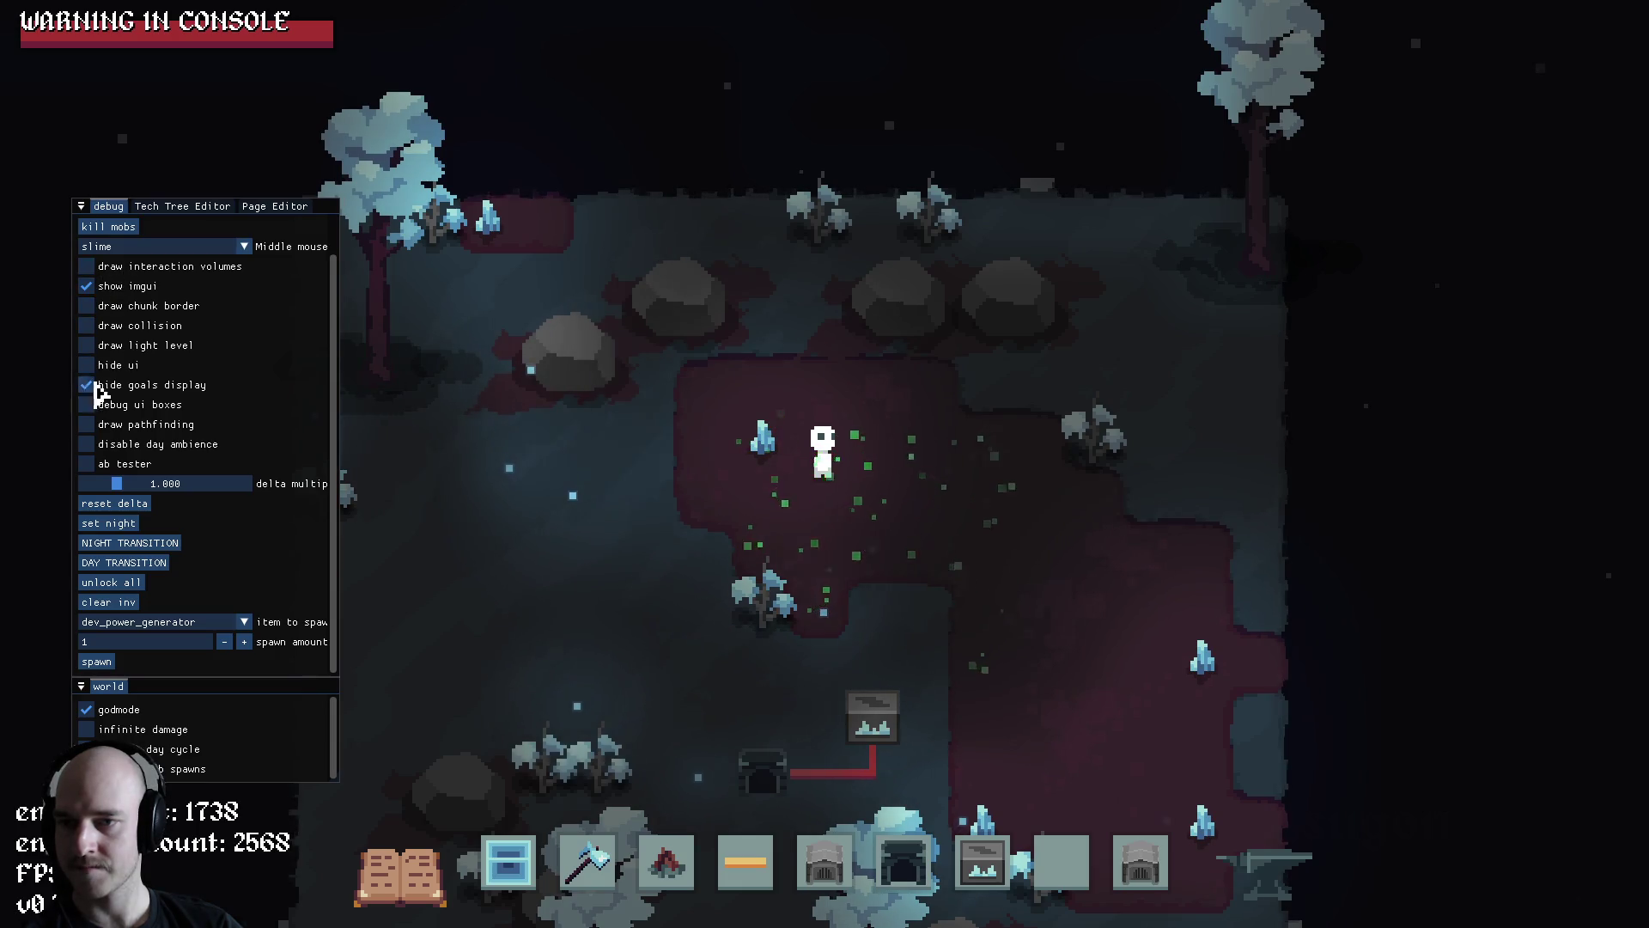
# Check 'draw chunk border' and walk across the void to compare chunk boundaries
pyautogui.click(87, 306)
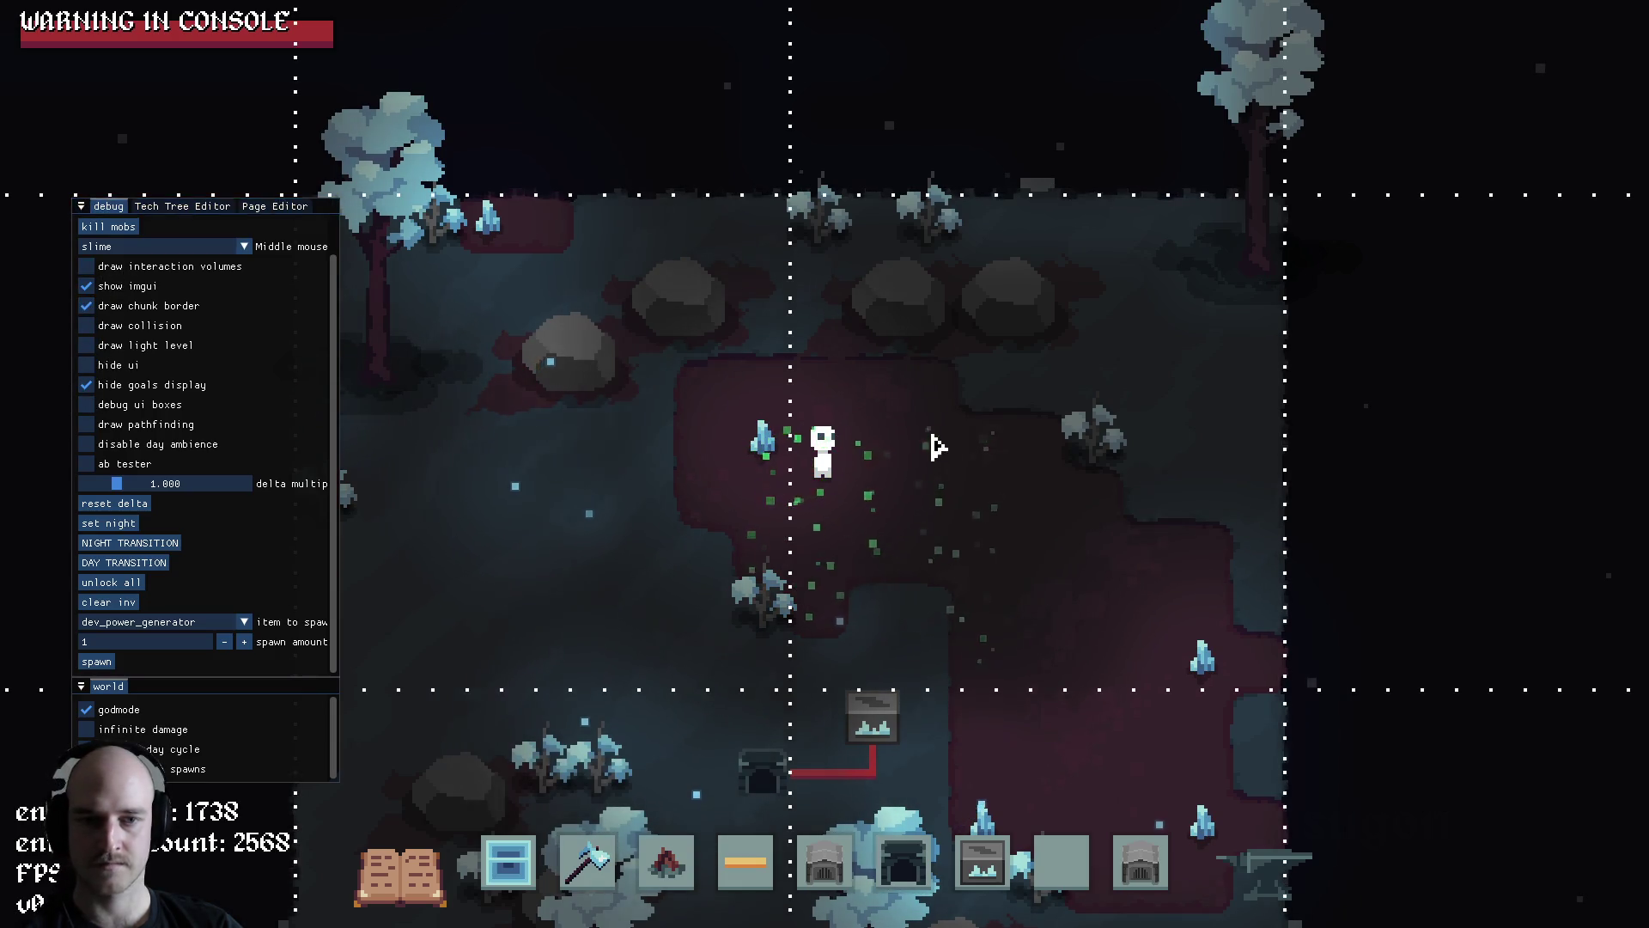
pyautogui.press('d')
pyautogui.press('s')
pyautogui.press('a')
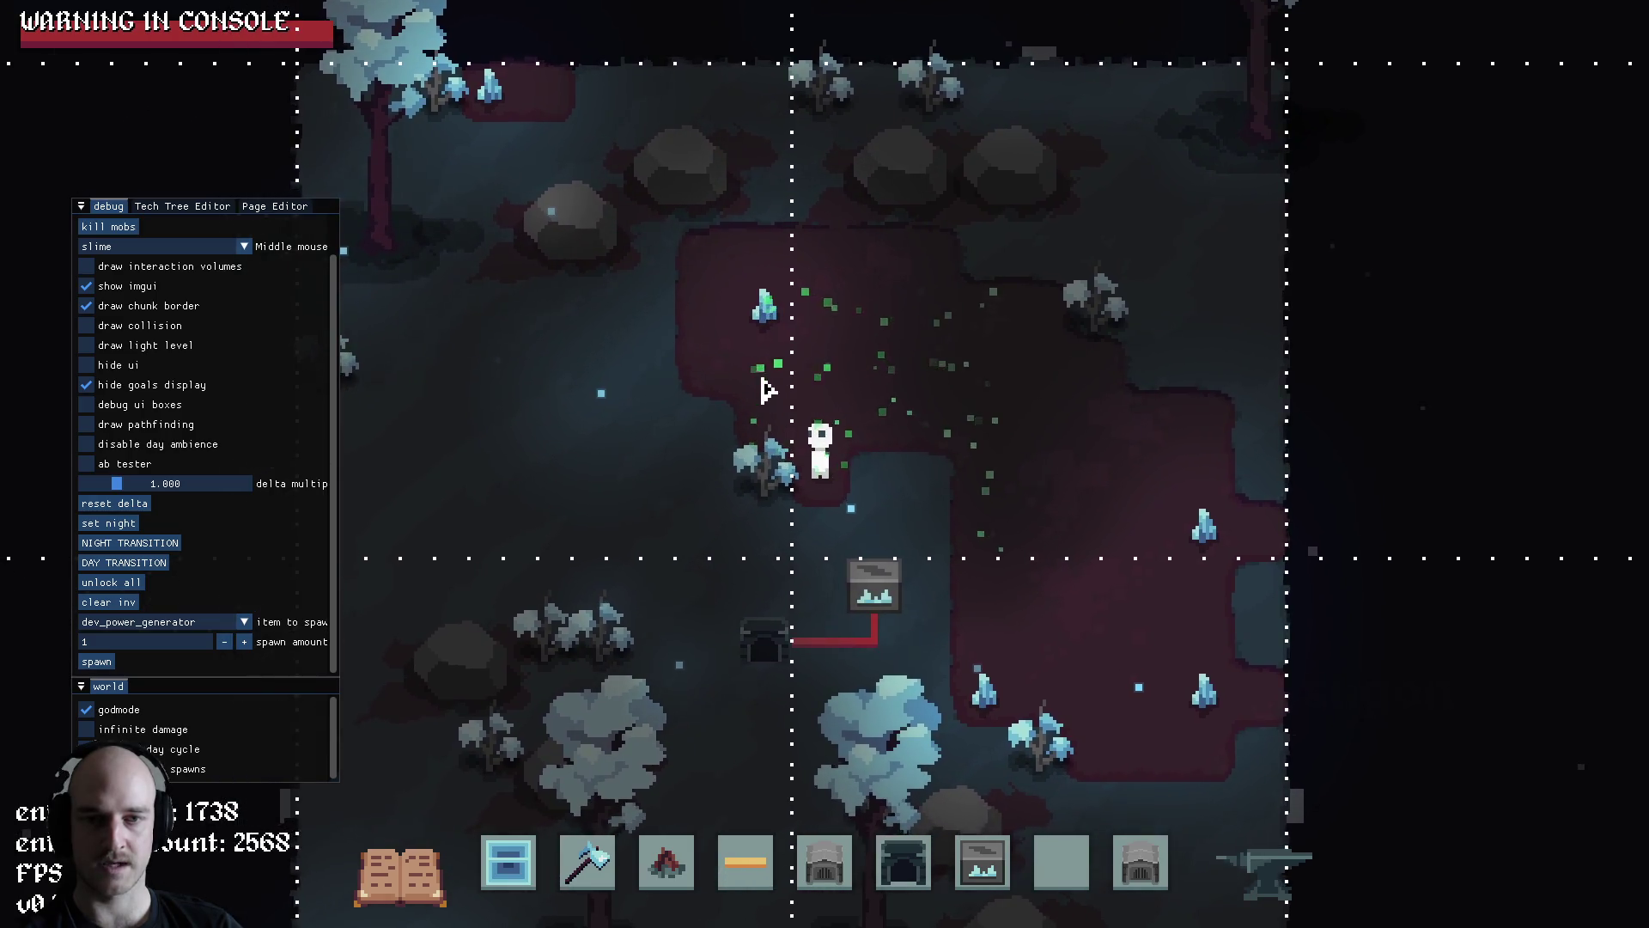
pyautogui.press('d')
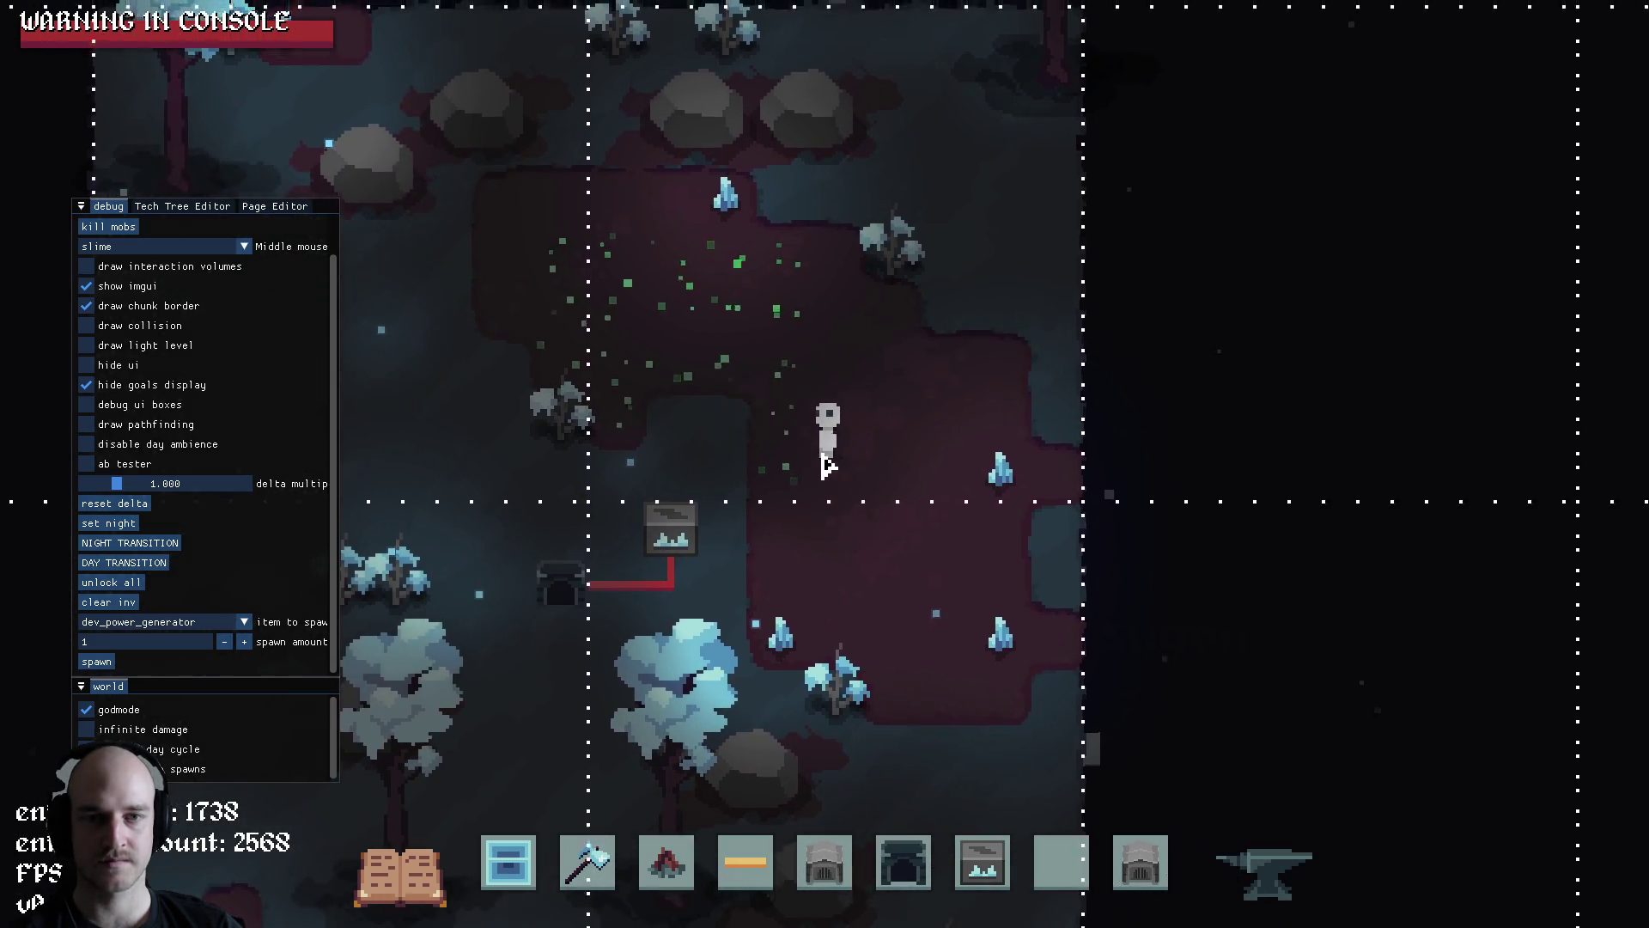
pyautogui.press('s')
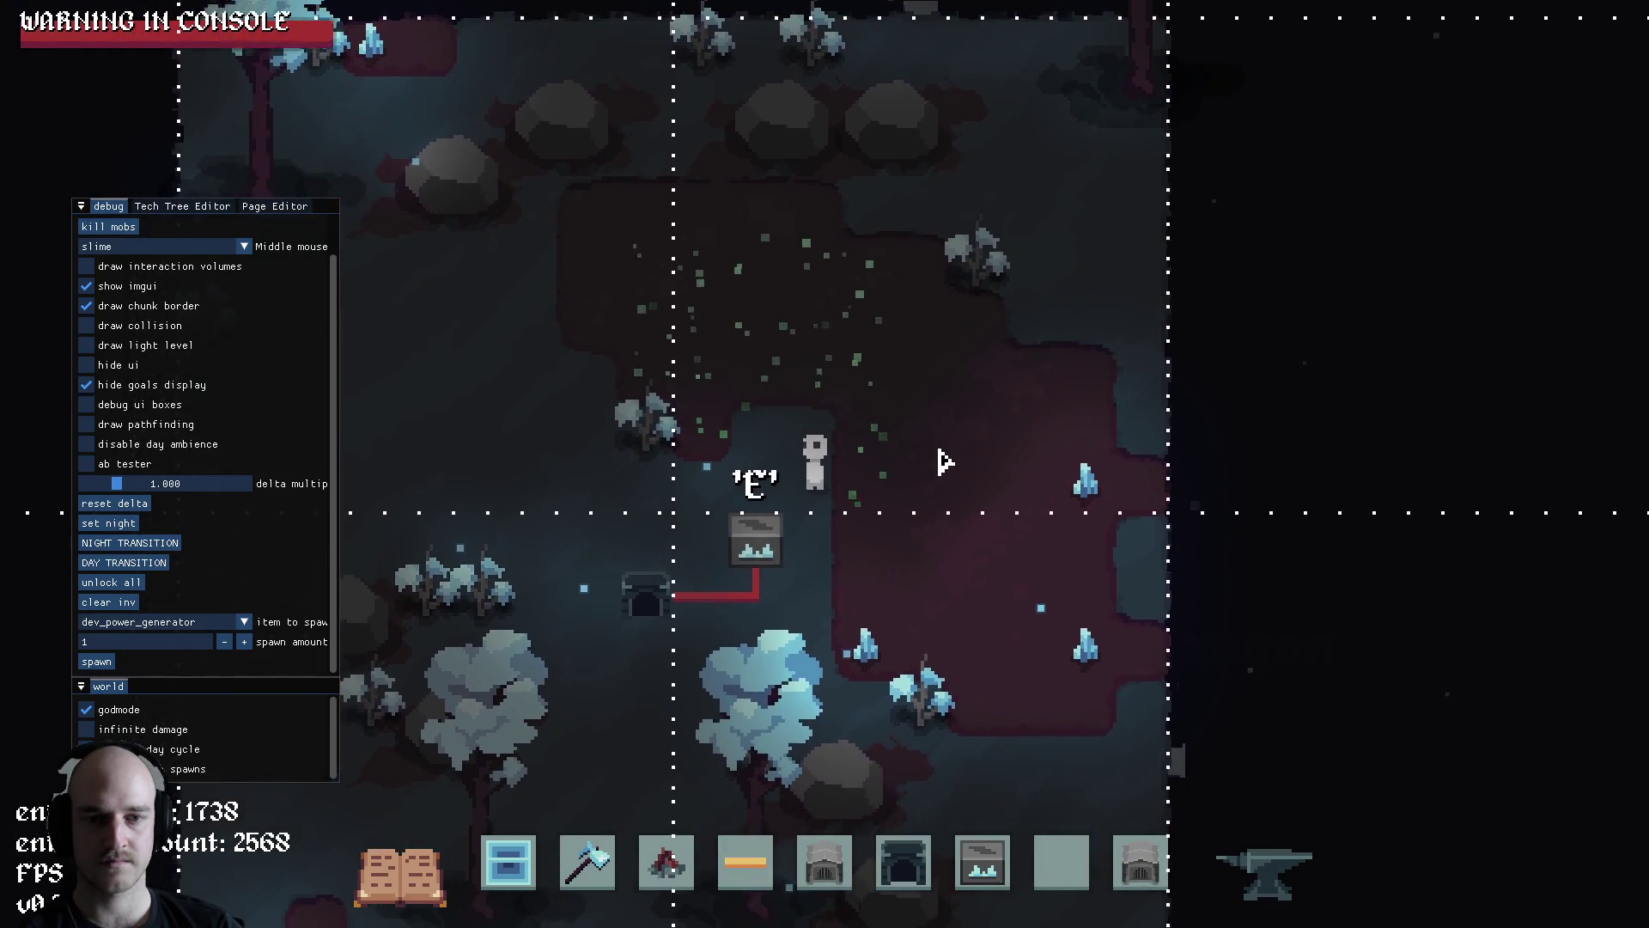
pyautogui.press('w')
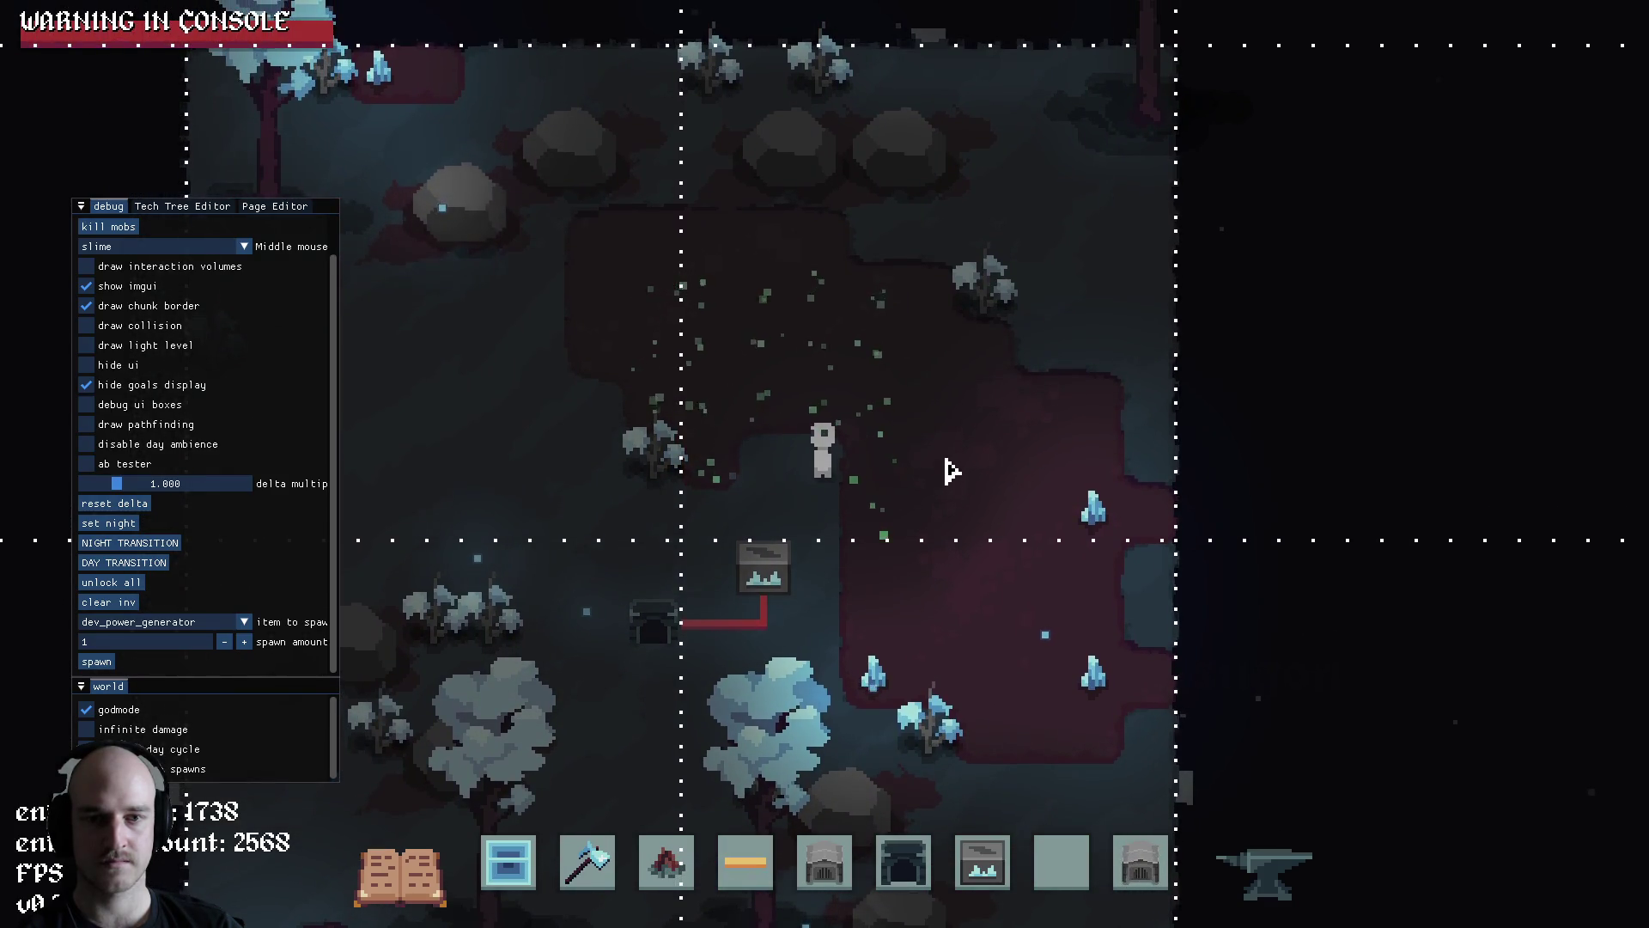
pyautogui.press('a')
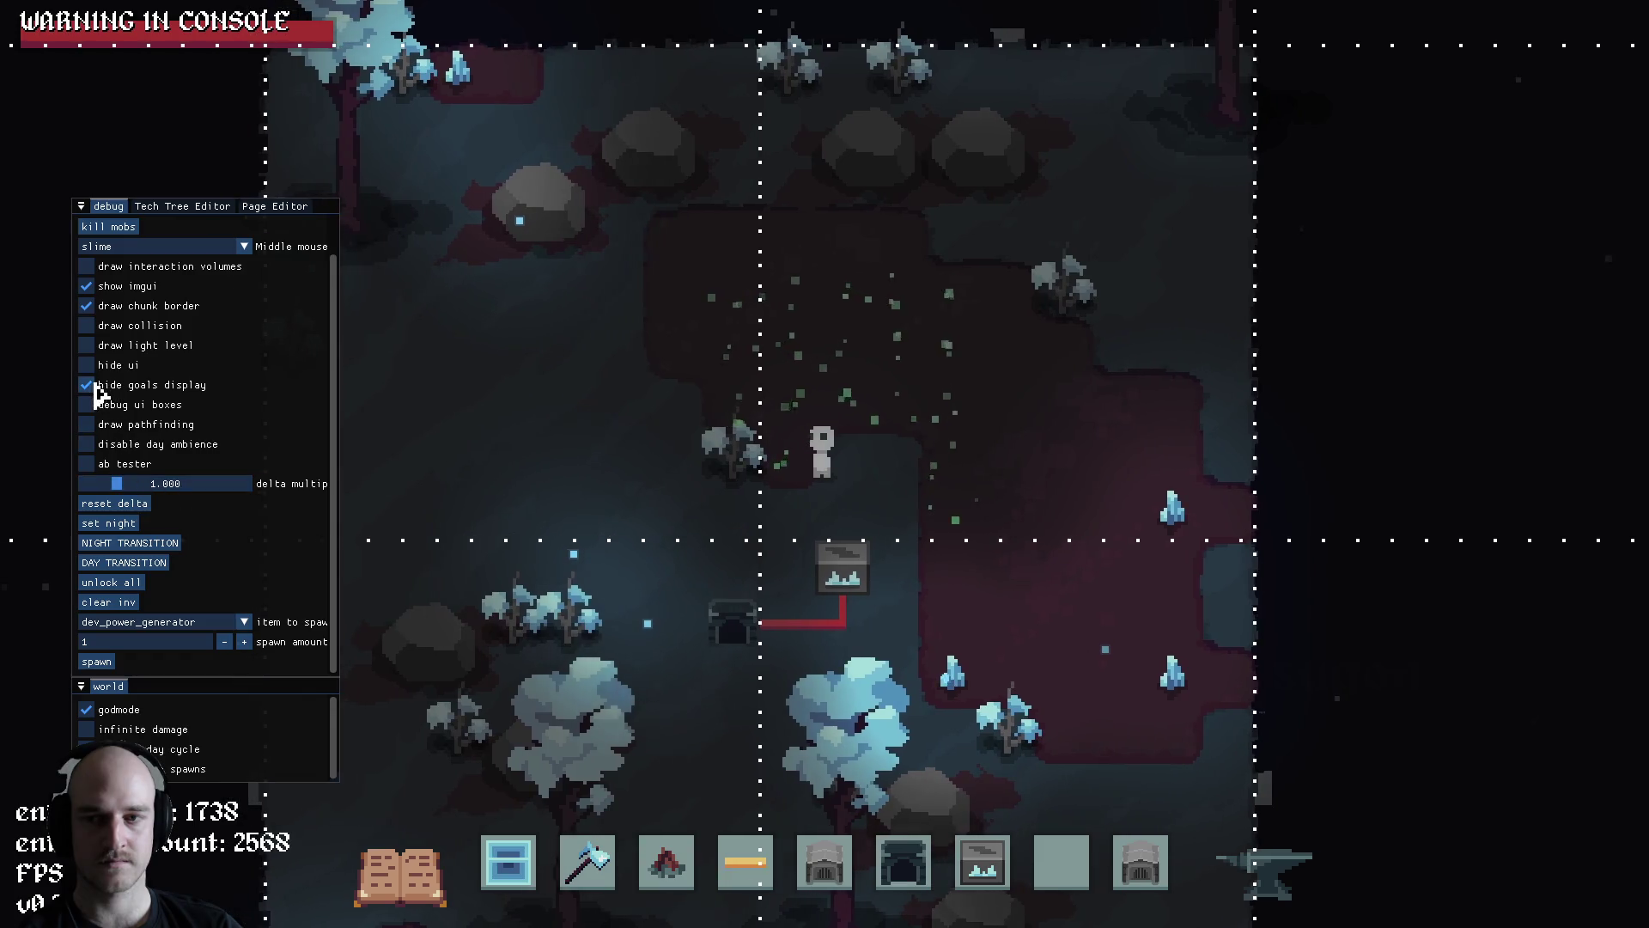